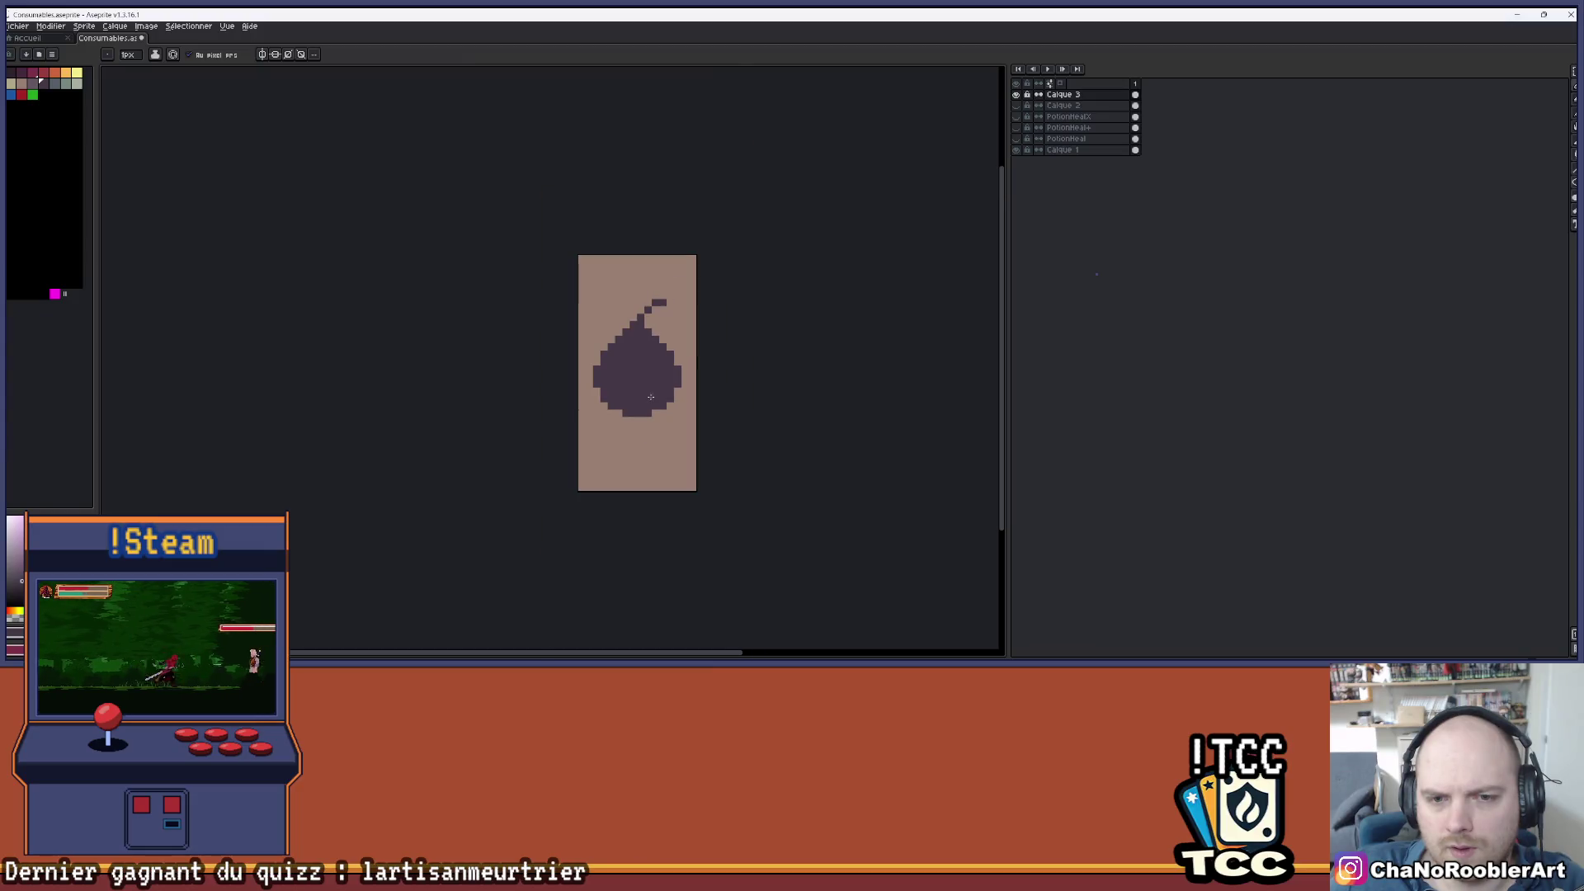
- Undo the last stroke and fill in the bomb's bottom corner and lower right edge pixels
key("v")
key("b")
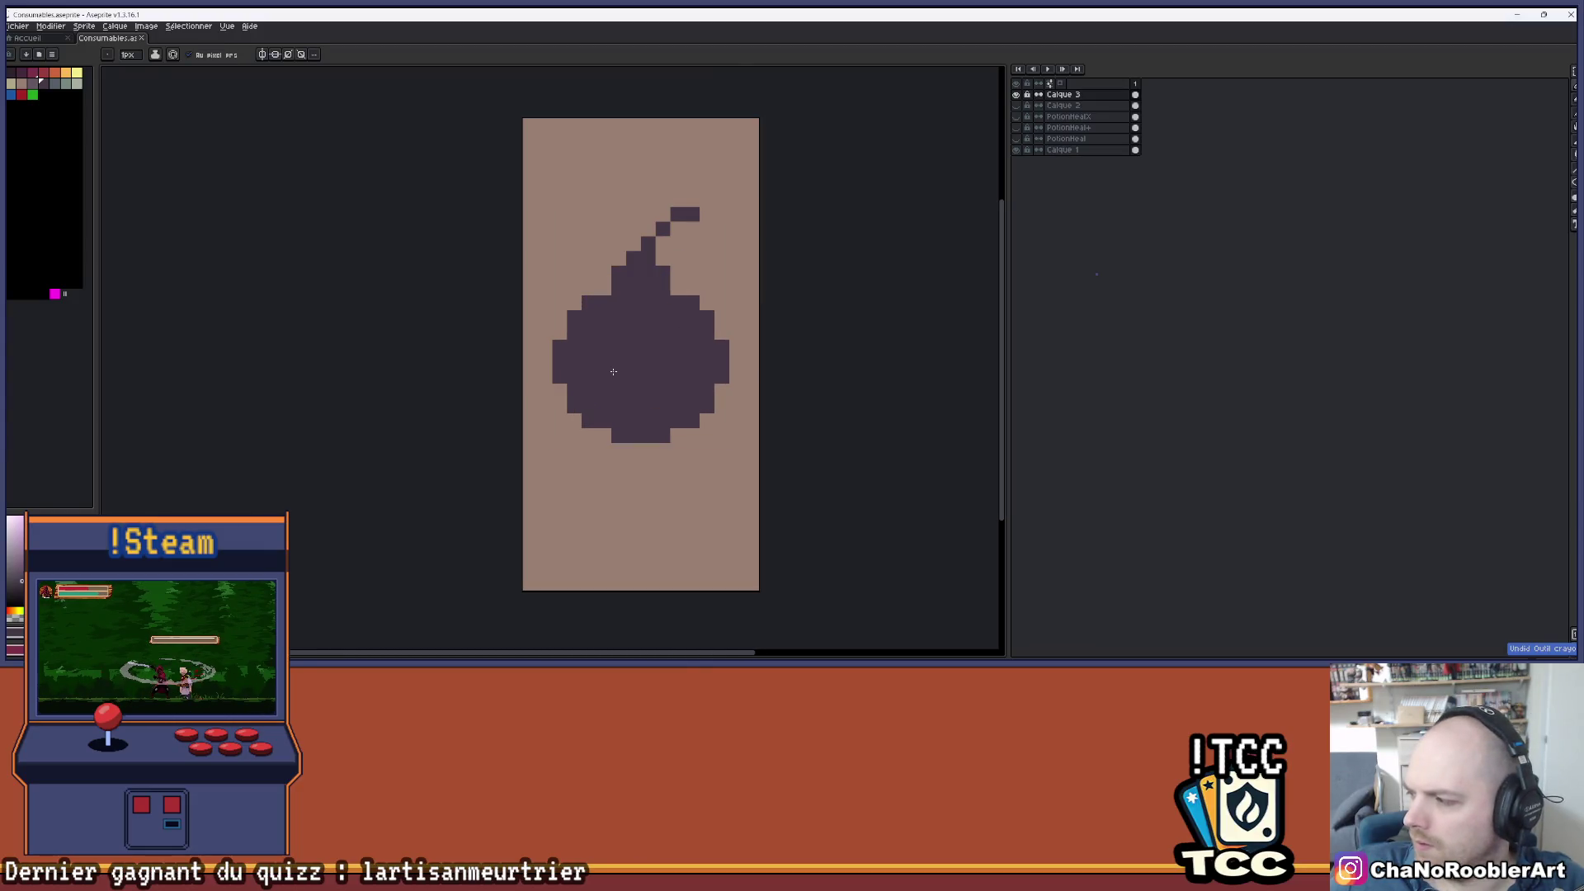
scroll(617, 371, "up", 1)
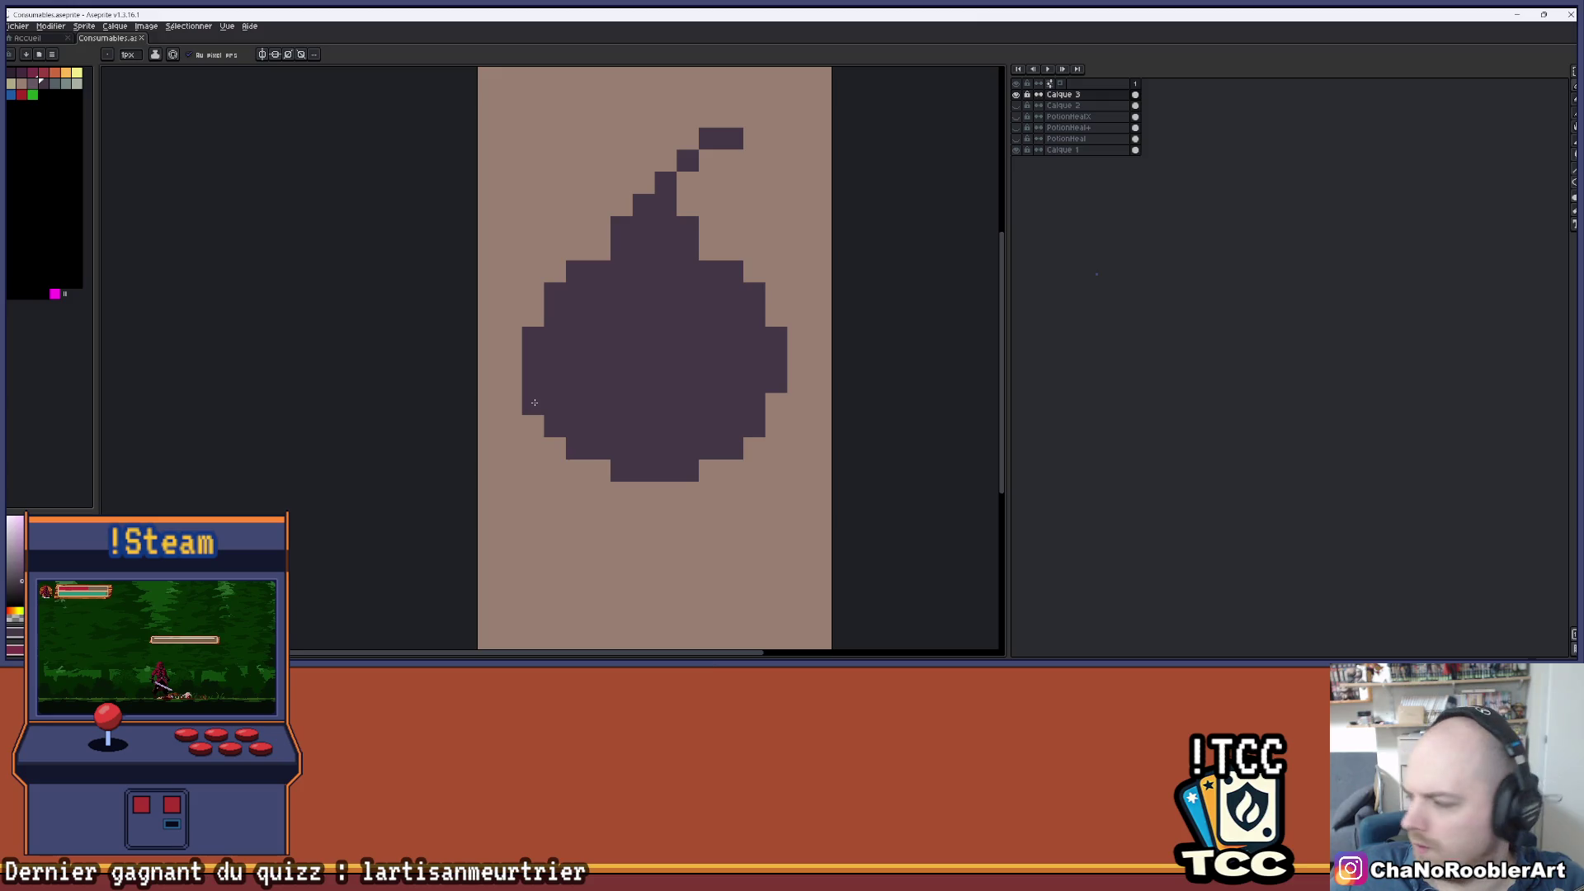
left_click(599, 470)
left_click(708, 472)
left_click(770, 410)
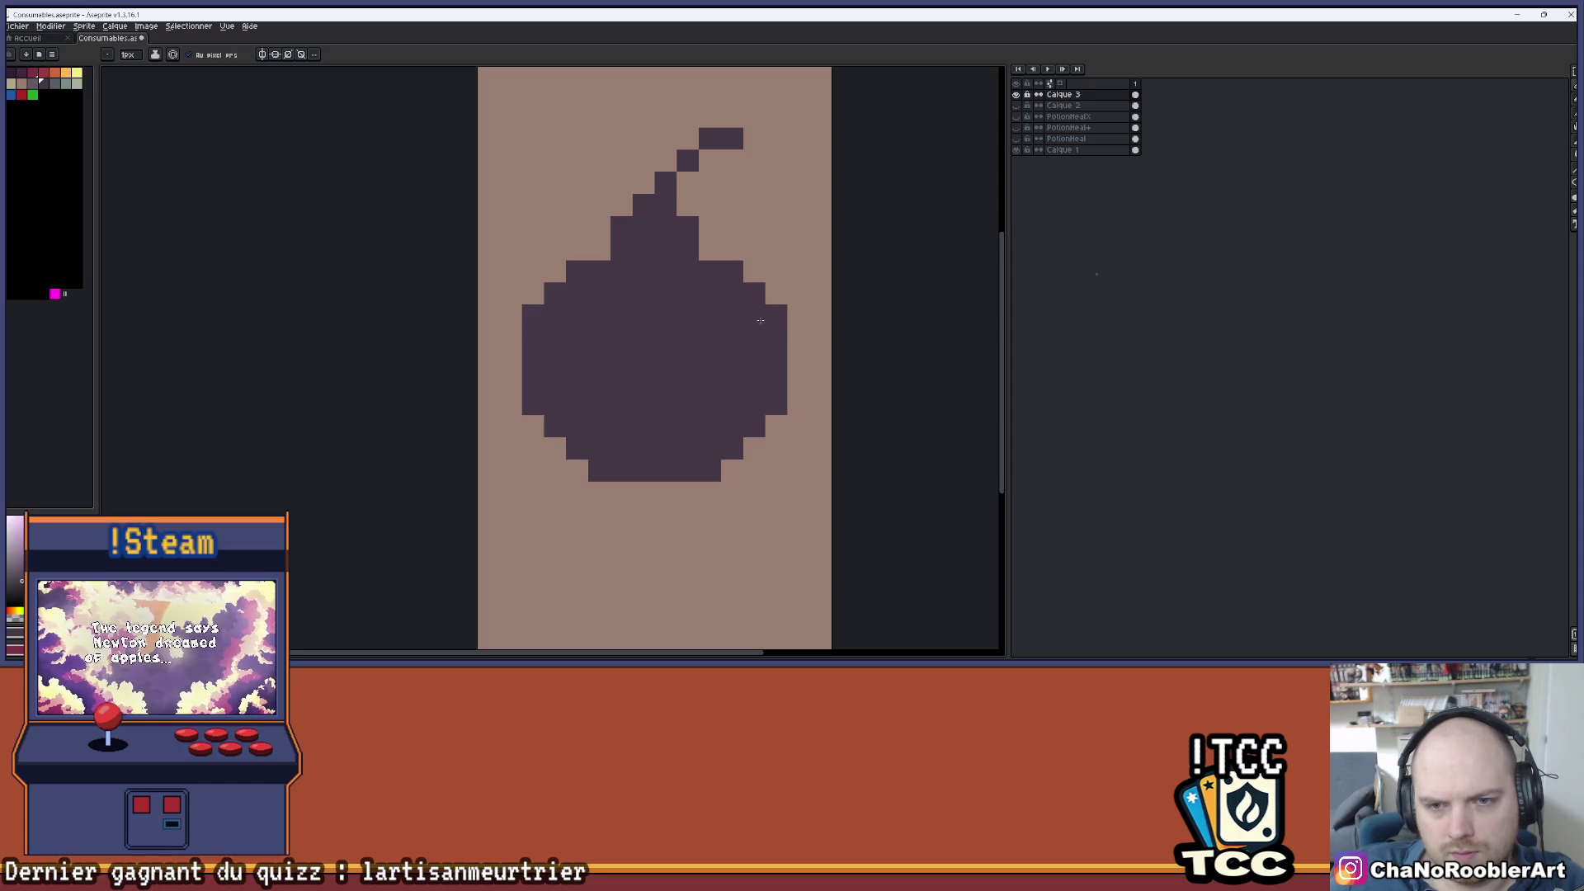
scroll(760, 320, "down", 3)
scroll(760, 320, "up", 3)
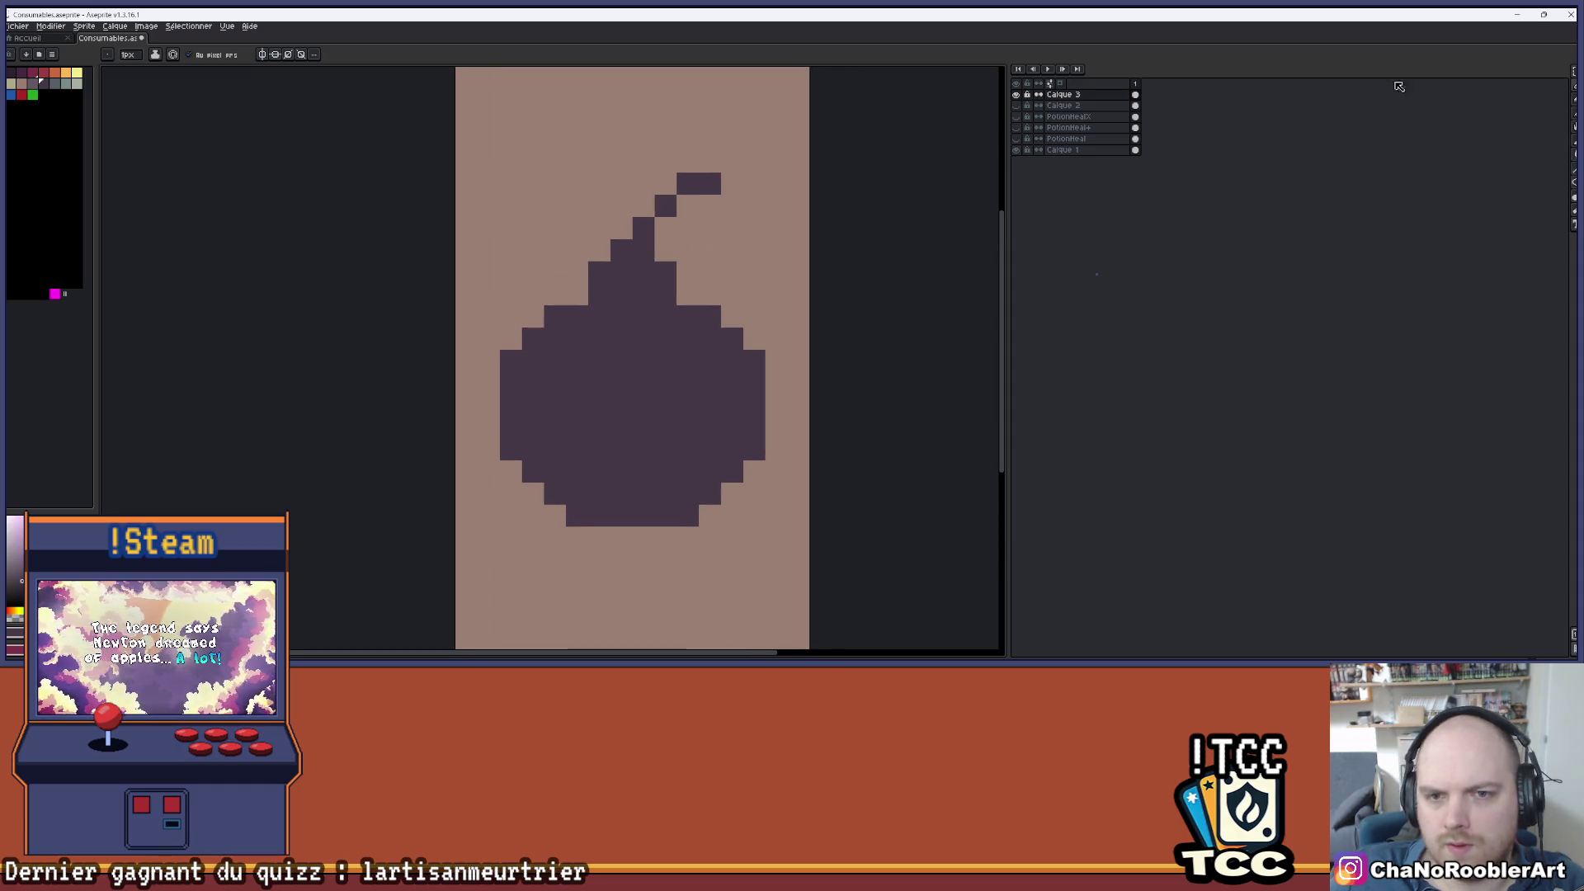
- Raise the bomb's upper part one pixel and fill the resulting gap dark
key("m")
left_click_drag(521, 260, 812, 440)
left_click_drag(737, 382, 735, 372)
key("b")
mouse_move(522, 427)
left_mouse_down()
mouse_move(699, 412)
mouse_move(763, 427)
mouse_move(636, 427)
left_mouse_up()
scroll(717, 410, "down", 3)
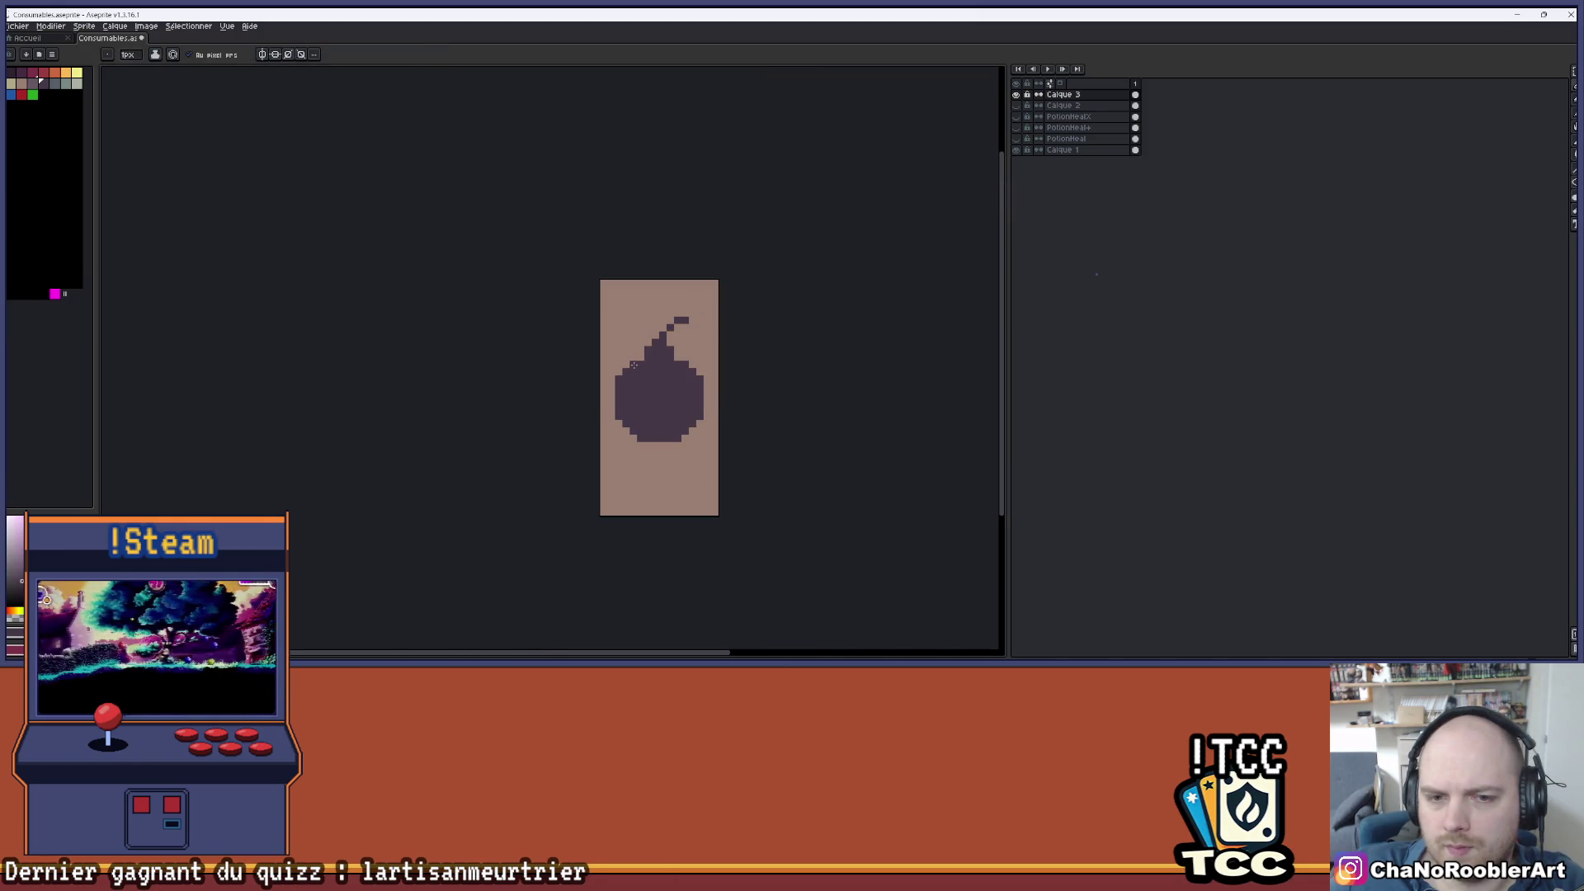
scroll(661, 377, "up", 1)
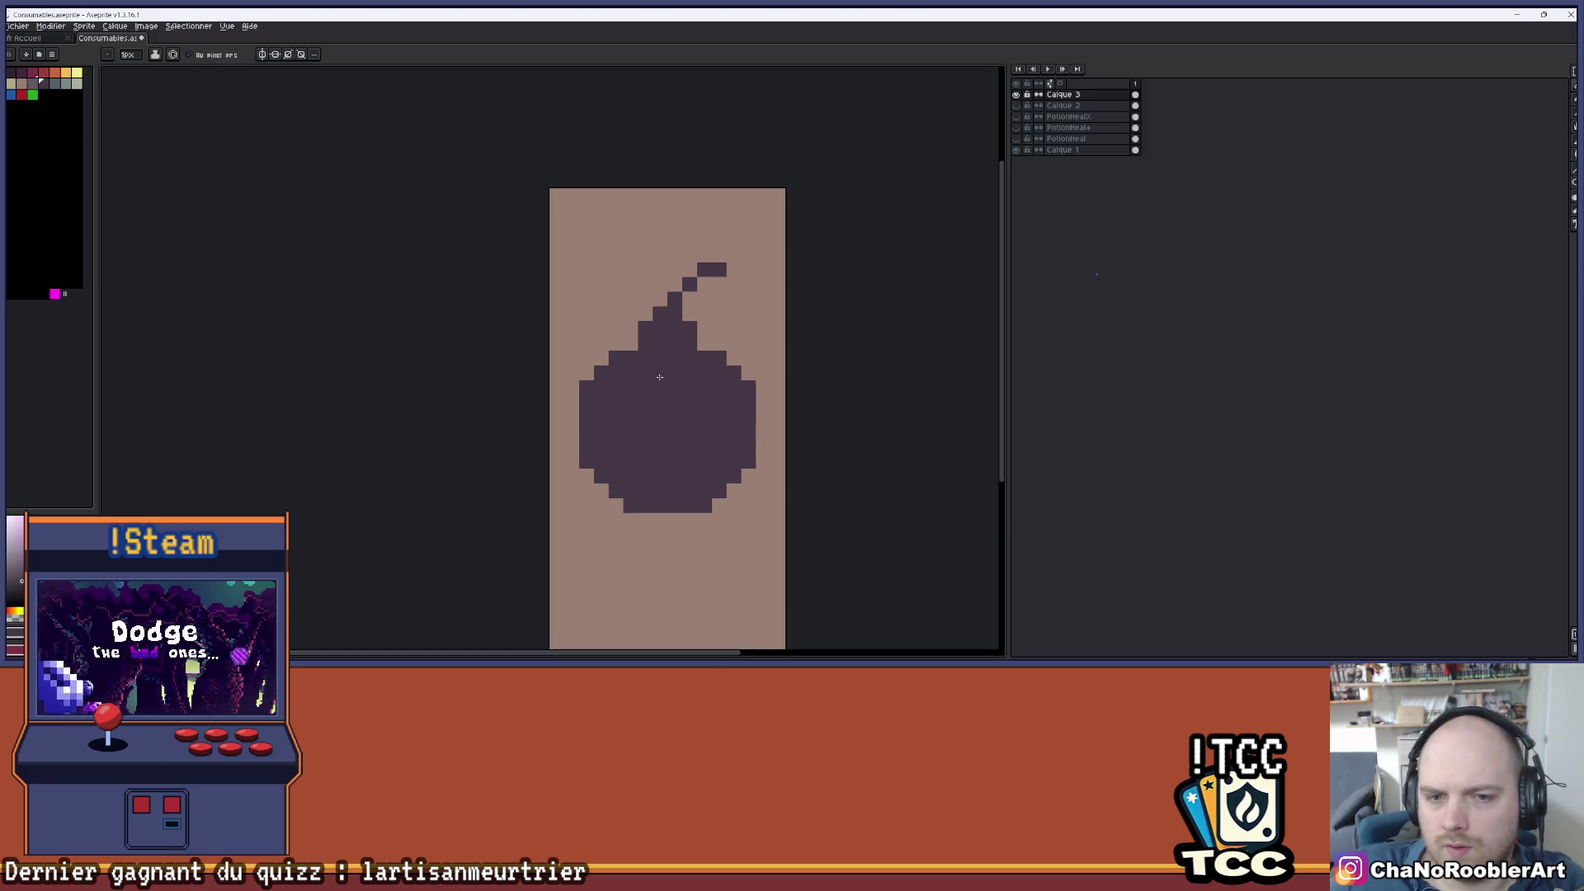
scroll(636, 340, "up", 1)
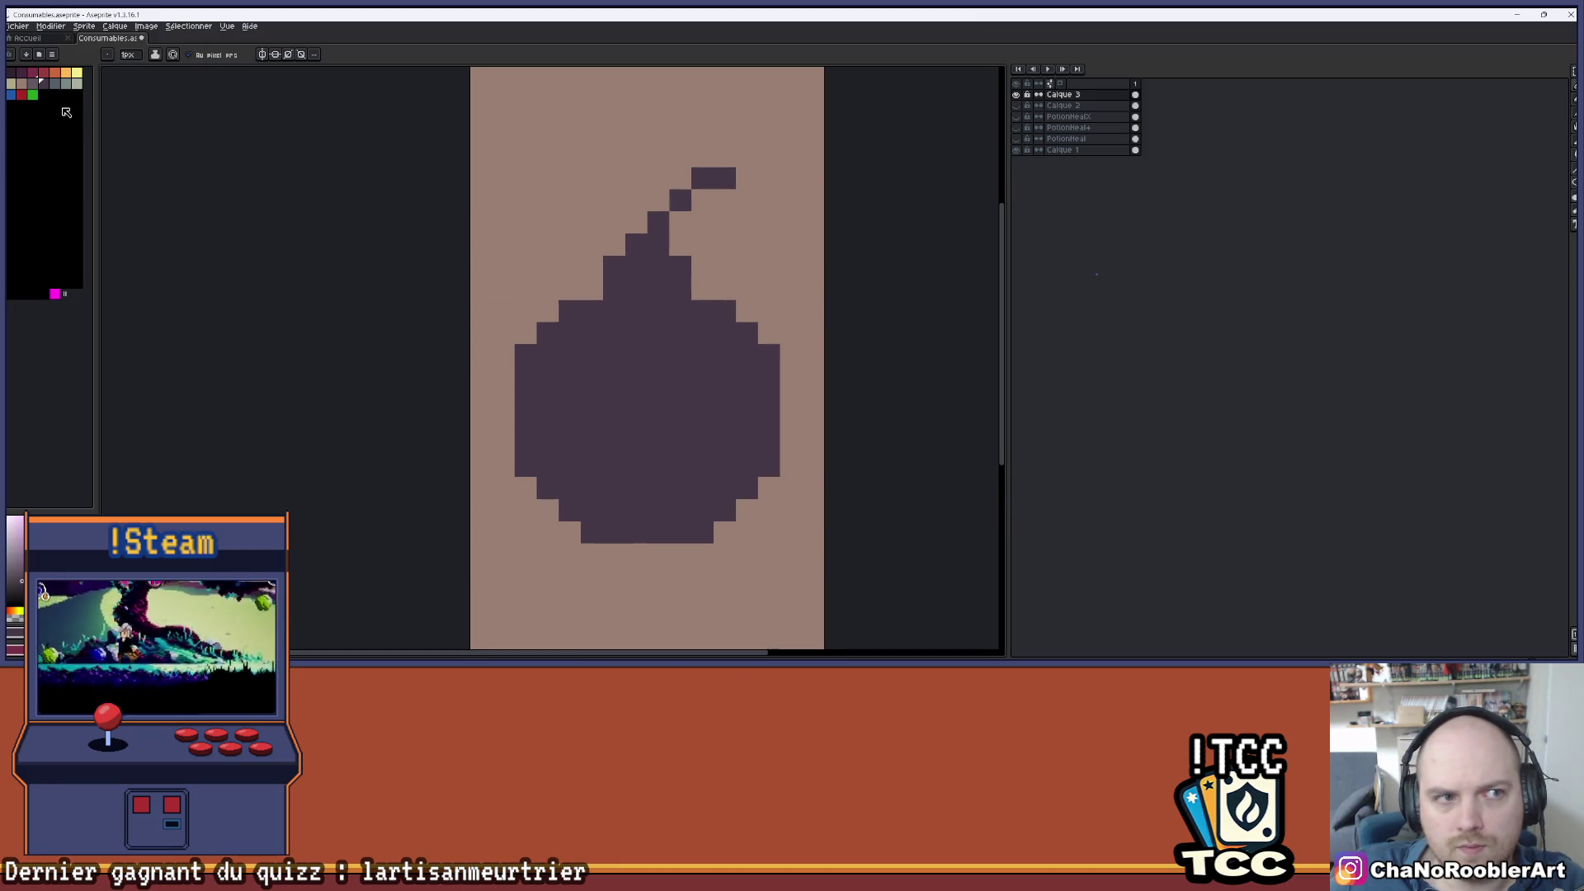
- Toggle the PotionHealX and Calque 2 reference layers to compare them with the bomb
left_click(1018, 121)
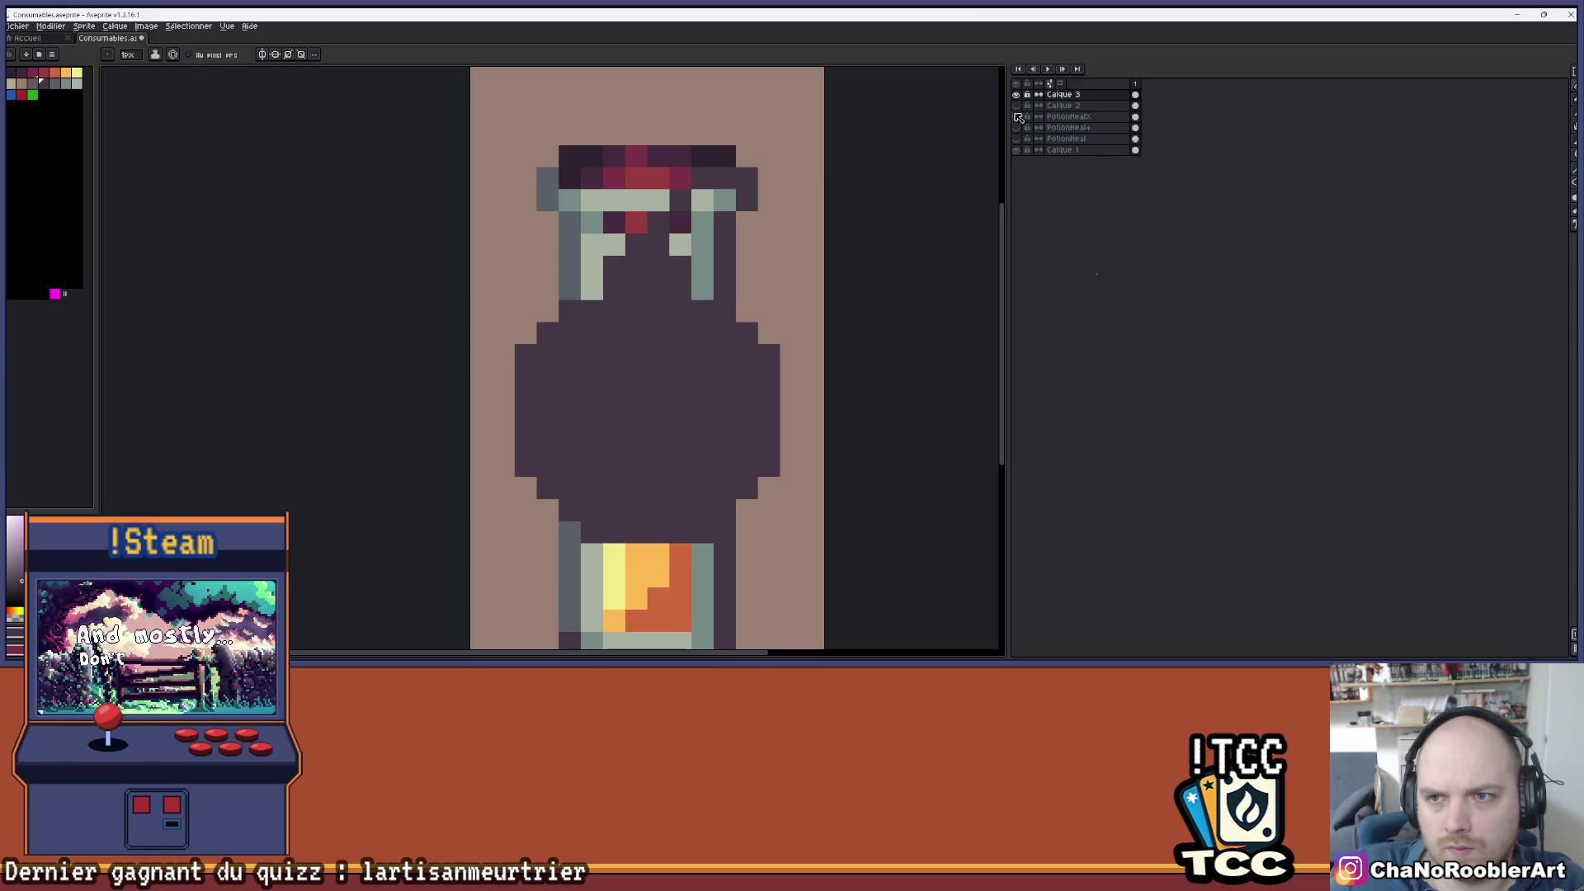
left_click(1018, 121)
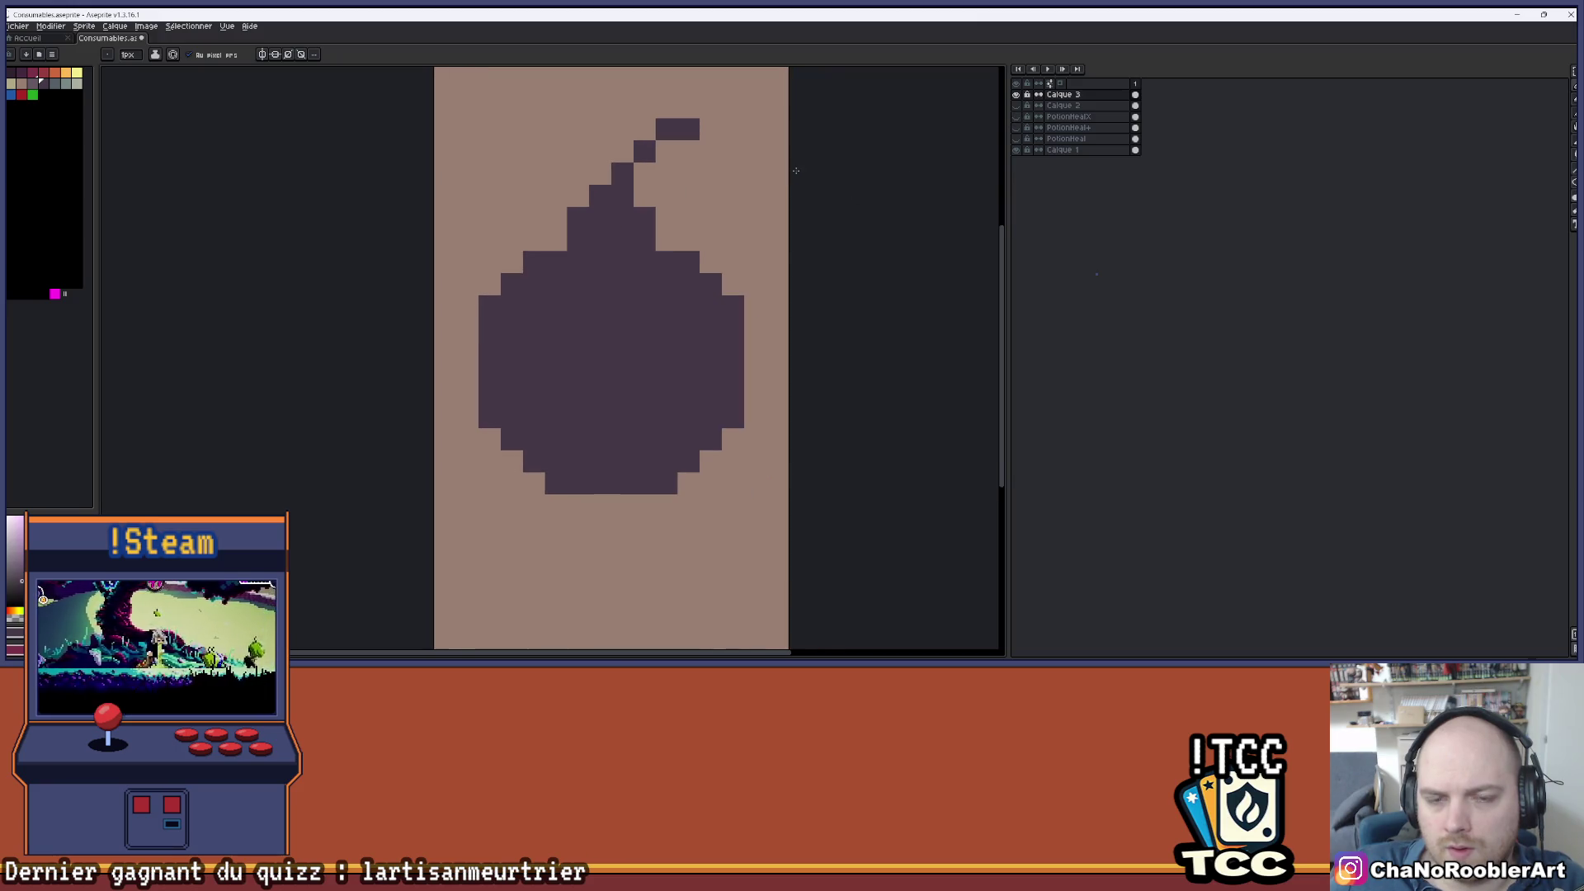
scroll(732, 233, "down", 1)
left_click_drag(732, 234, 699, 237)
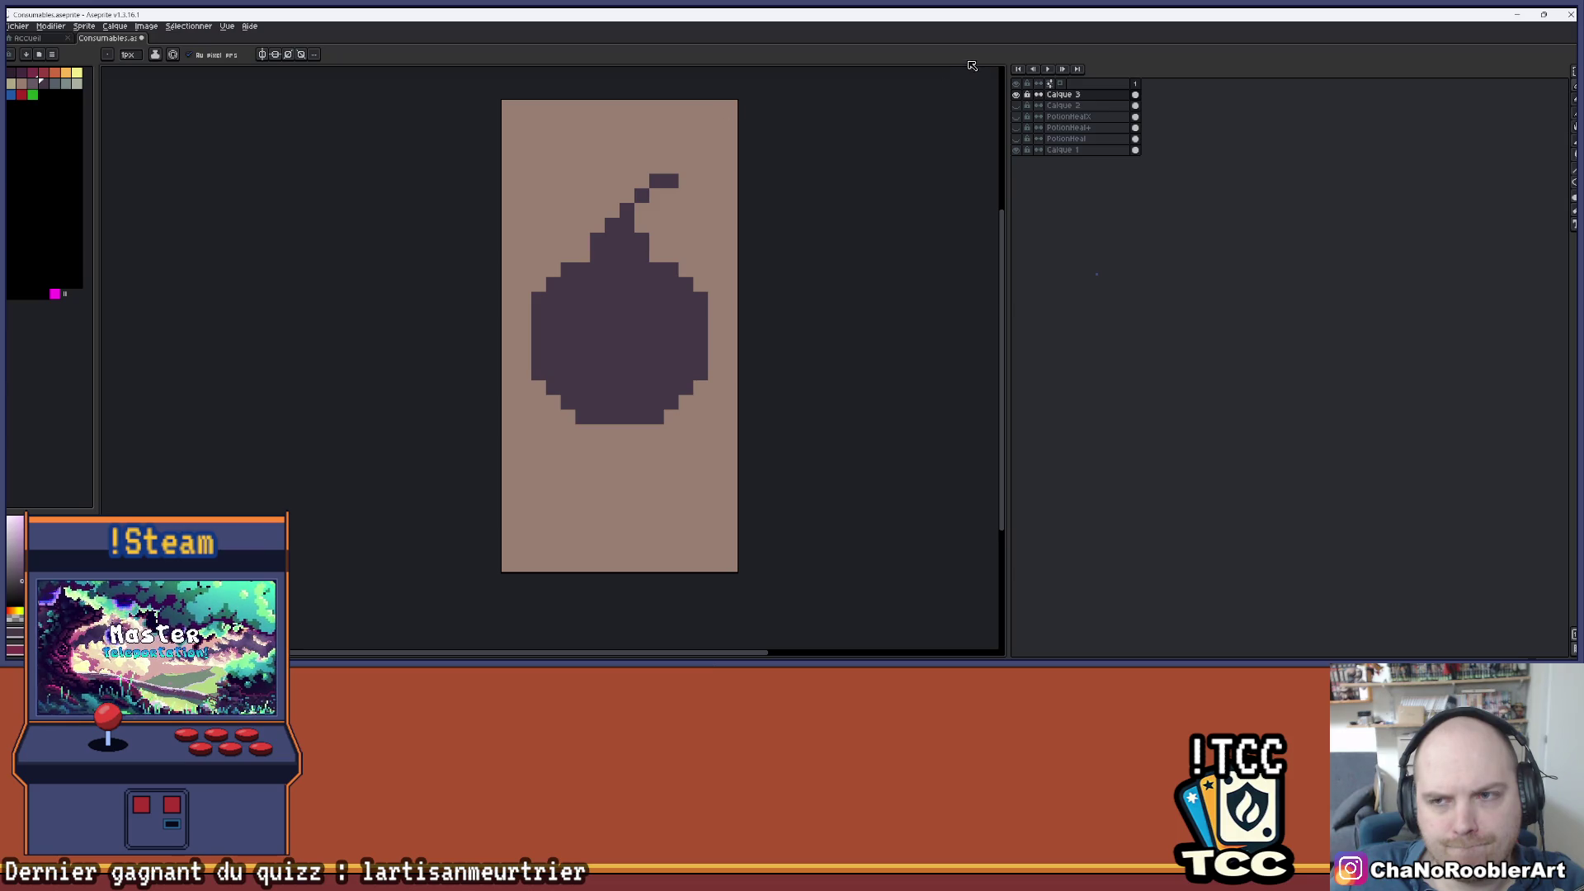
left_click(1016, 94)
left_click(1017, 105)
left_click(1018, 105)
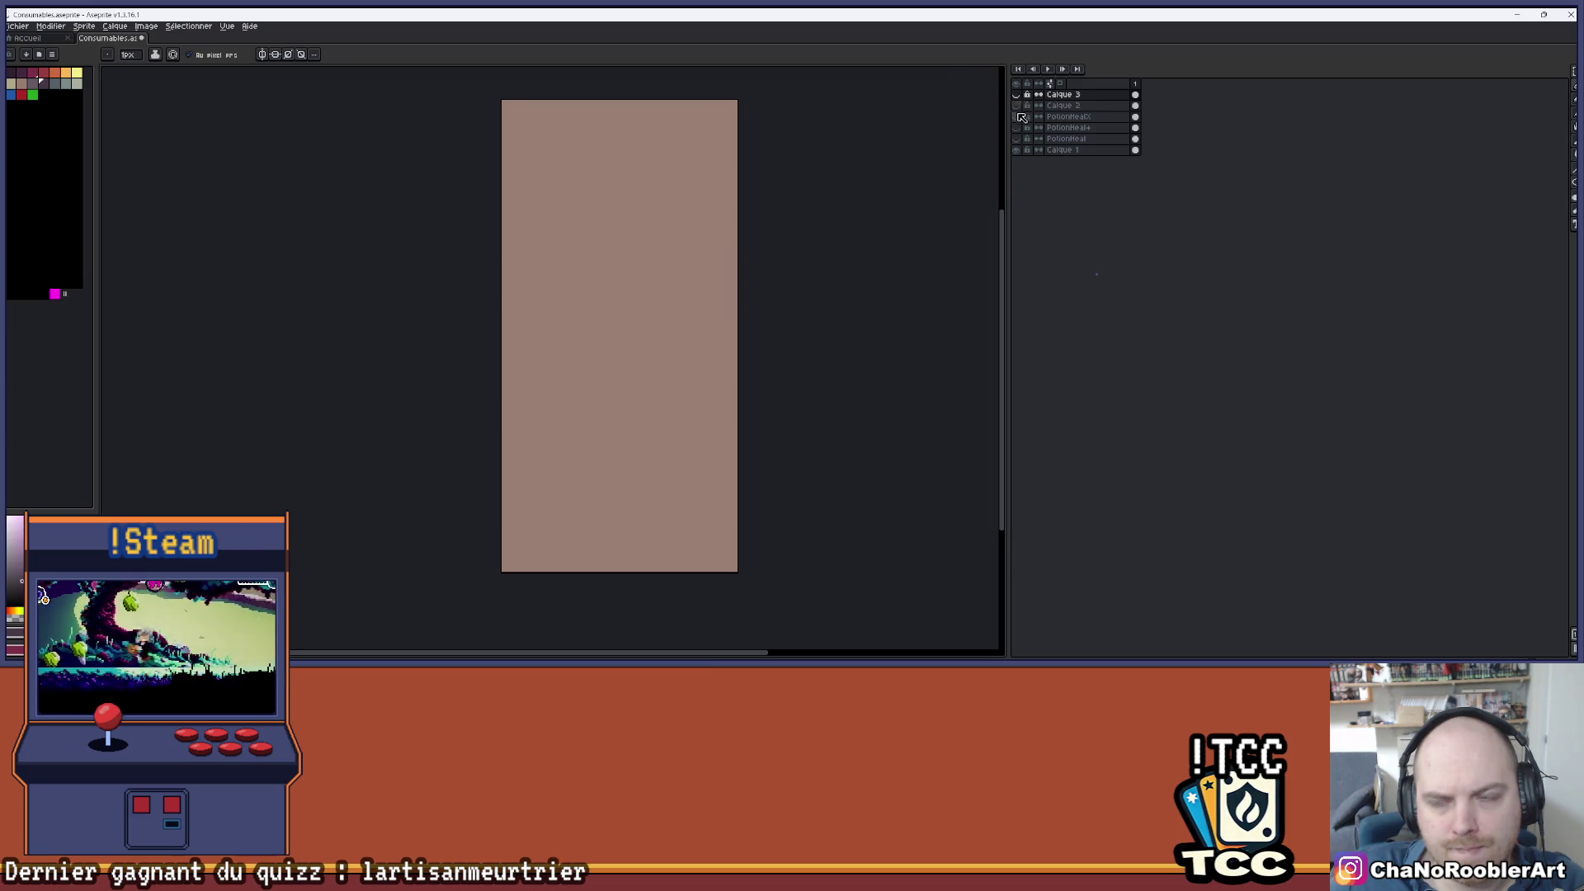
- Pick a darker shade from the PotionHealX sprite, then show only the bomb layer
left_click(1018, 117)
key("i")
key("b")
left_click(1015, 94)
left_click(1015, 116)
scroll(594, 266, "up", 3)
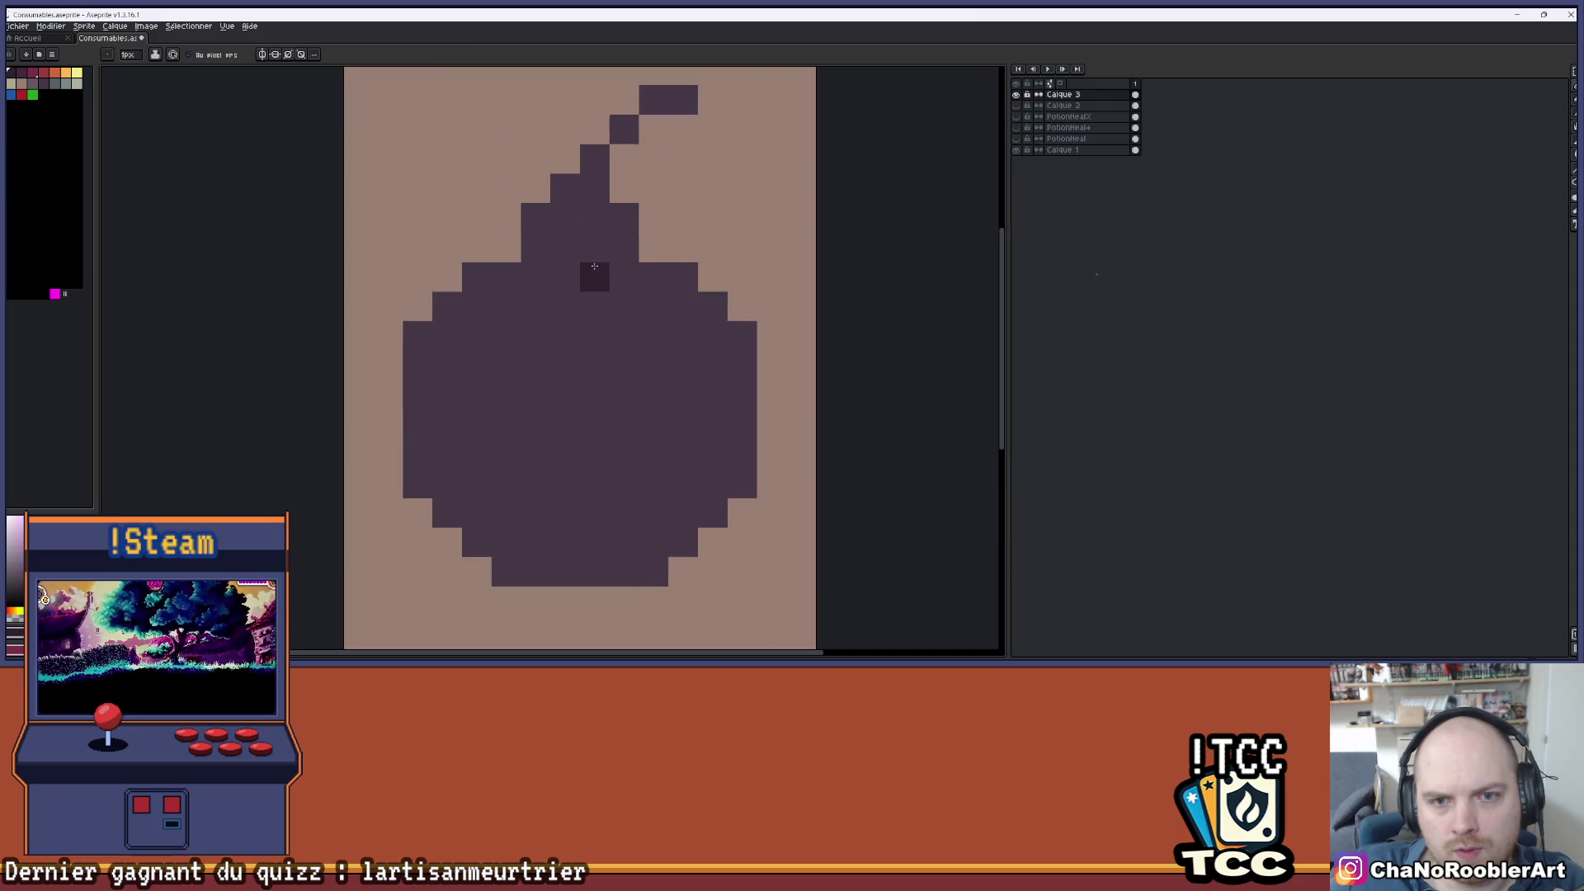
- Draw darker outline lines along the bomb's top, bottom, right and left edges
scroll(594, 267, "down", 2)
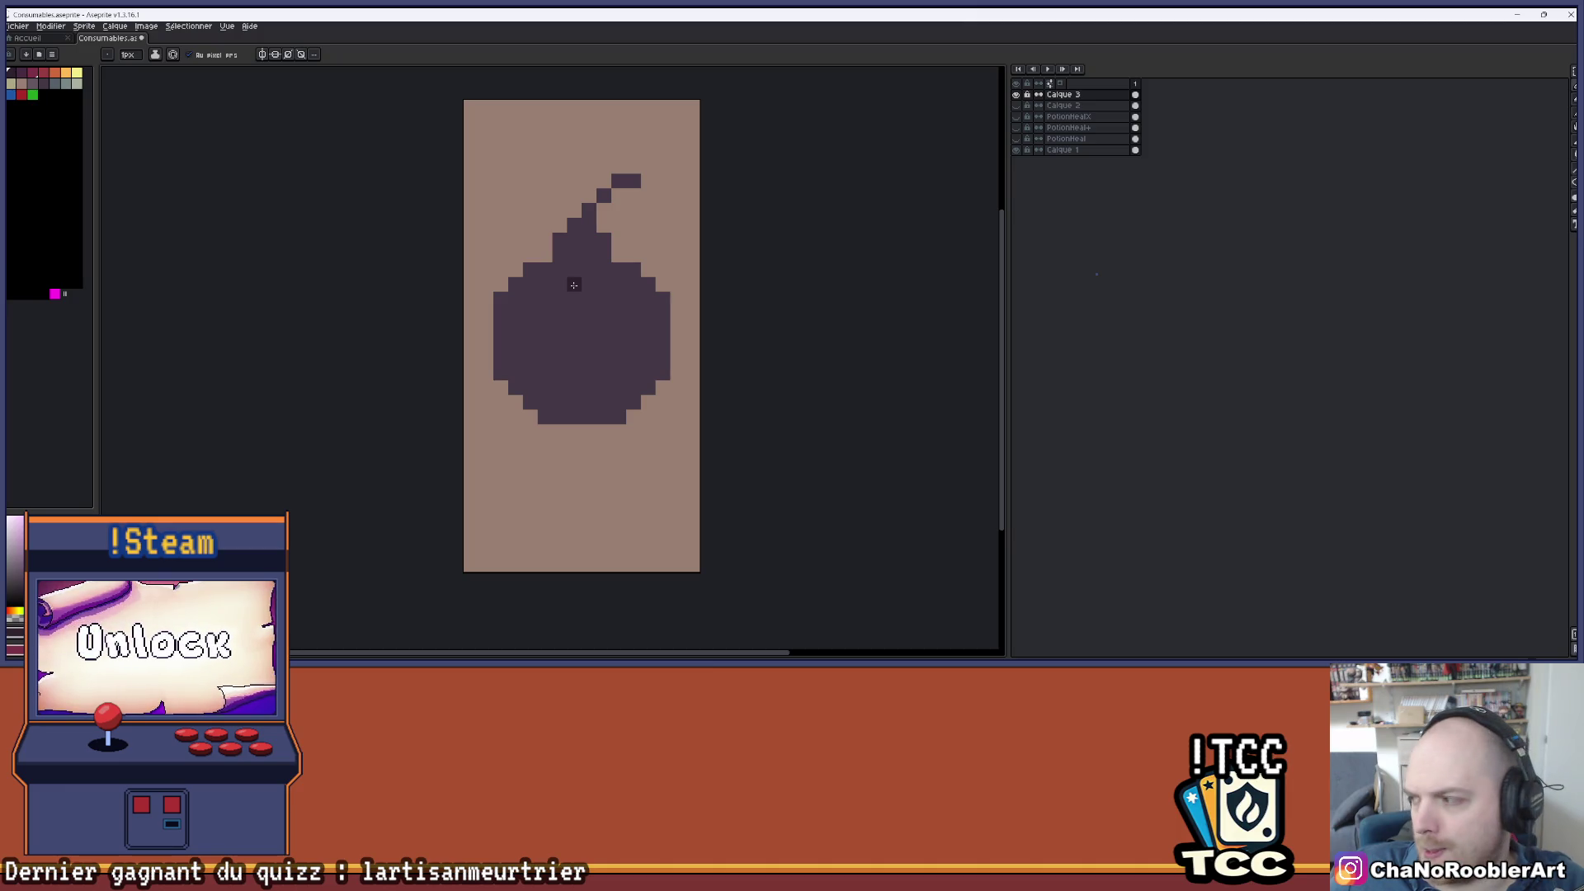
left_click_drag(528, 270, 589, 264)
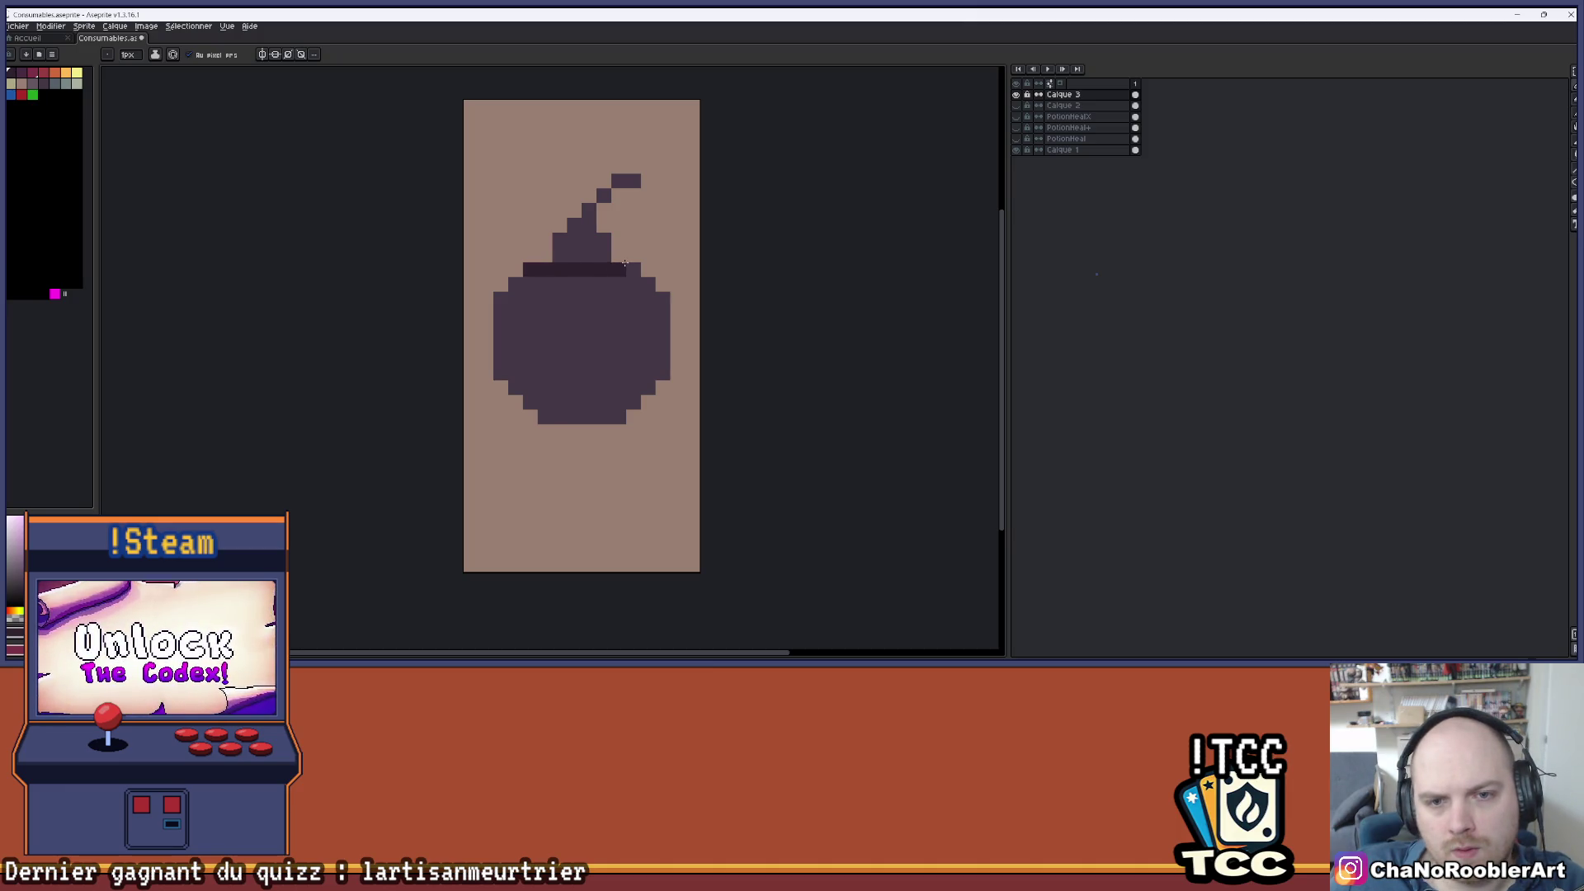
scroll(590, 304, "up", 1)
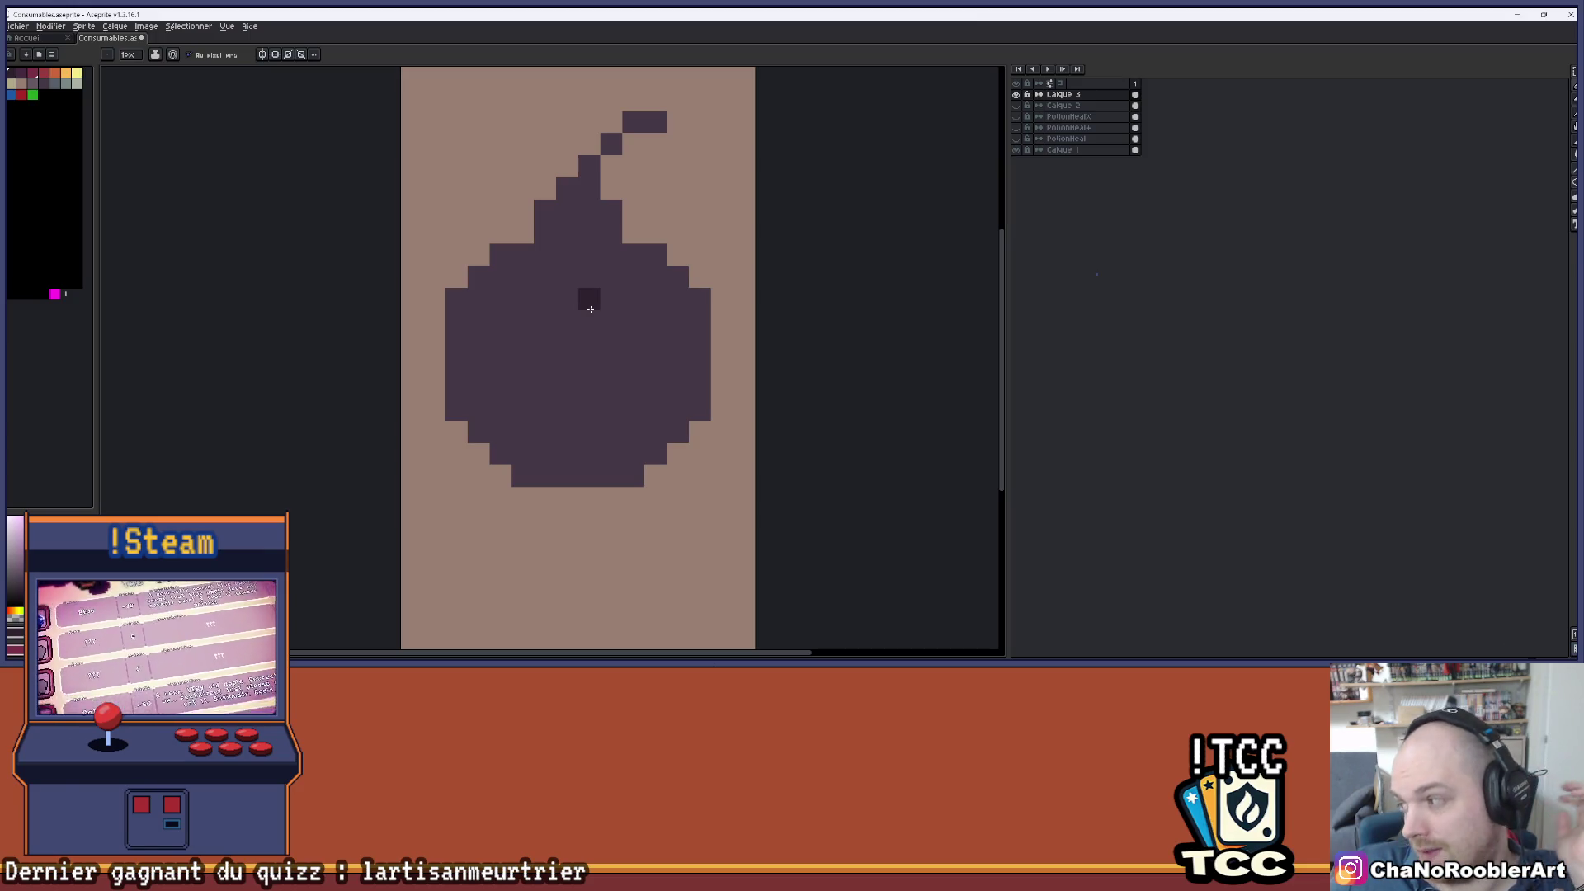
mouse_move(531, 474)
left_mouse_down()
mouse_move(654, 476)
mouse_move(656, 432)
mouse_move(676, 431)
left_mouse_up()
mouse_move(700, 299)
left_mouse_down()
mouse_move(701, 413)
mouse_move(676, 276)
mouse_move(612, 254)
left_mouse_up()
left_click_drag(495, 255, 607, 255)
mouse_move(492, 274)
left_mouse_down()
mouse_move(456, 322)
mouse_move(461, 380)
left_mouse_up()
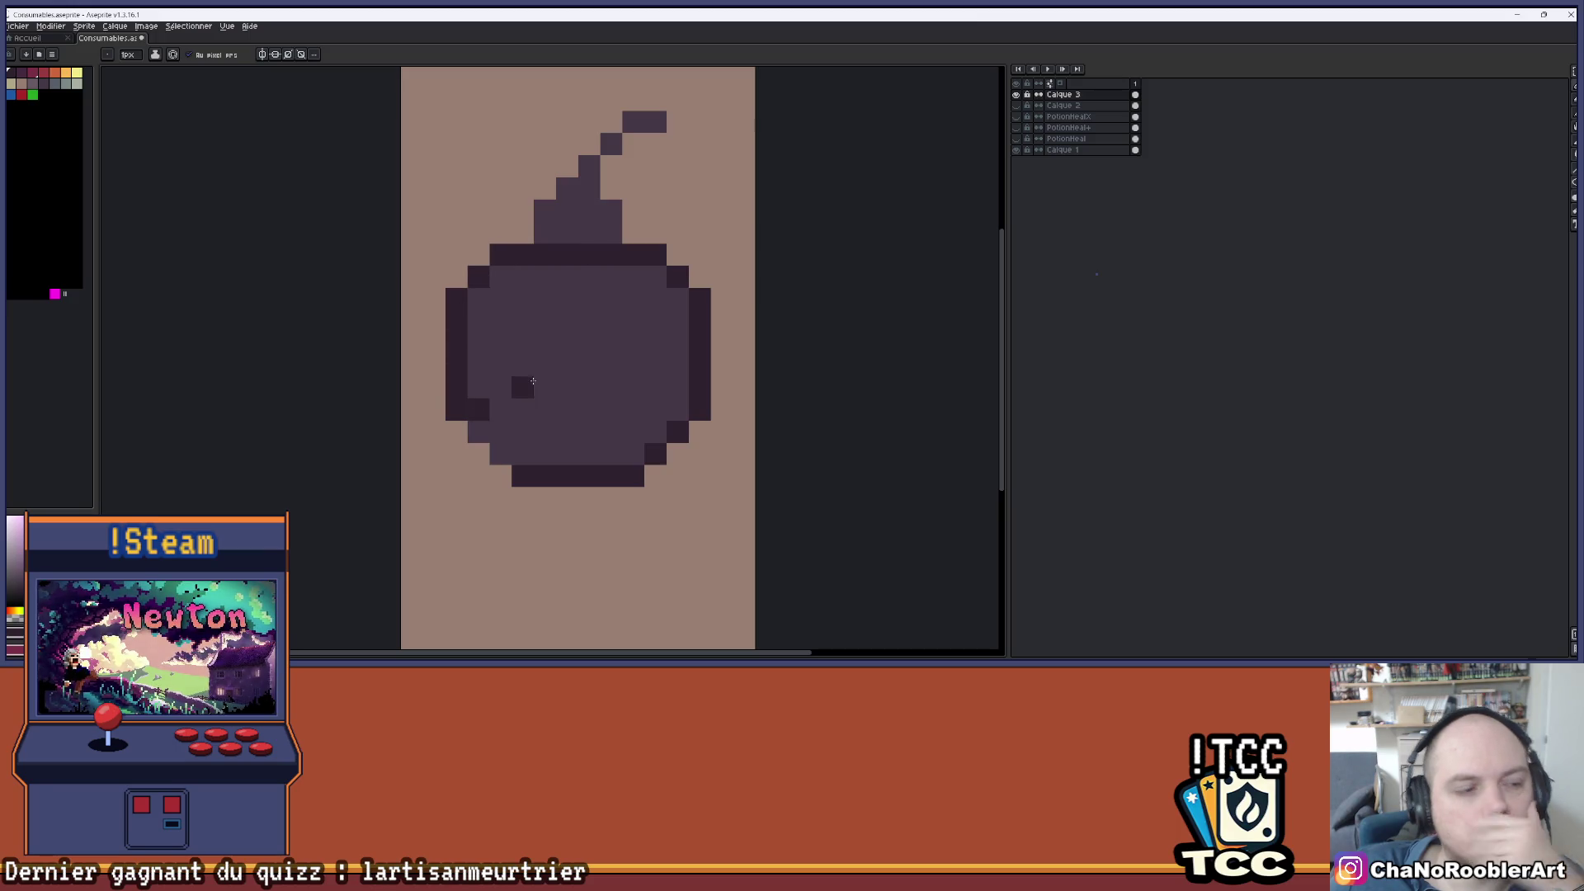
- Touch up the lower-left outline pixel and darken the pixels beside the fuse base
left_click(478, 432)
scroll(490, 446, "down", 4)
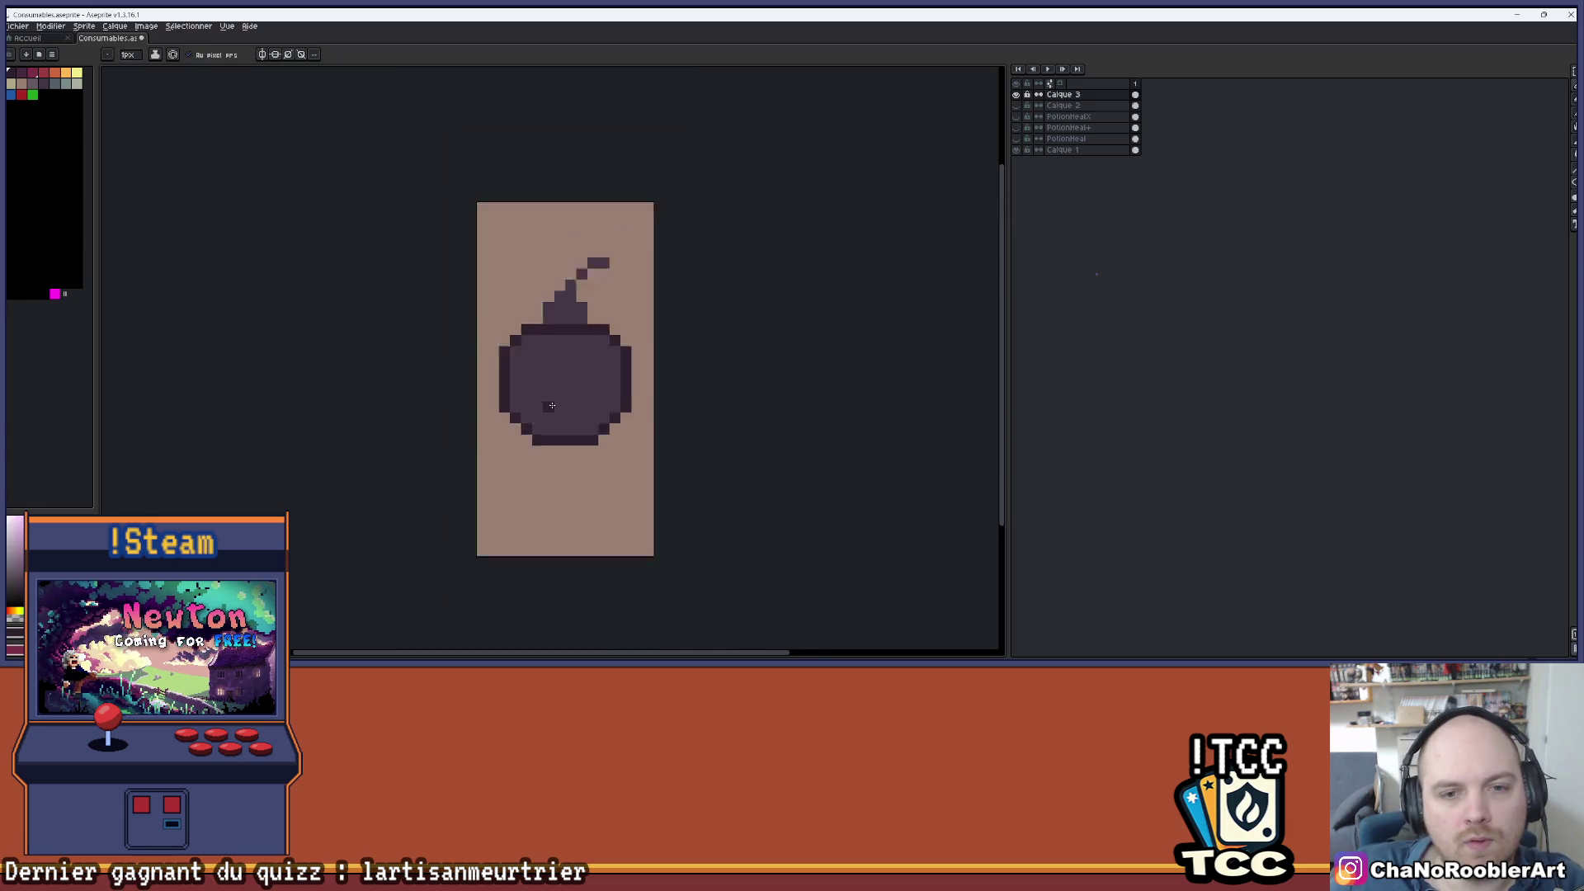
scroll(584, 306, "up", 5)
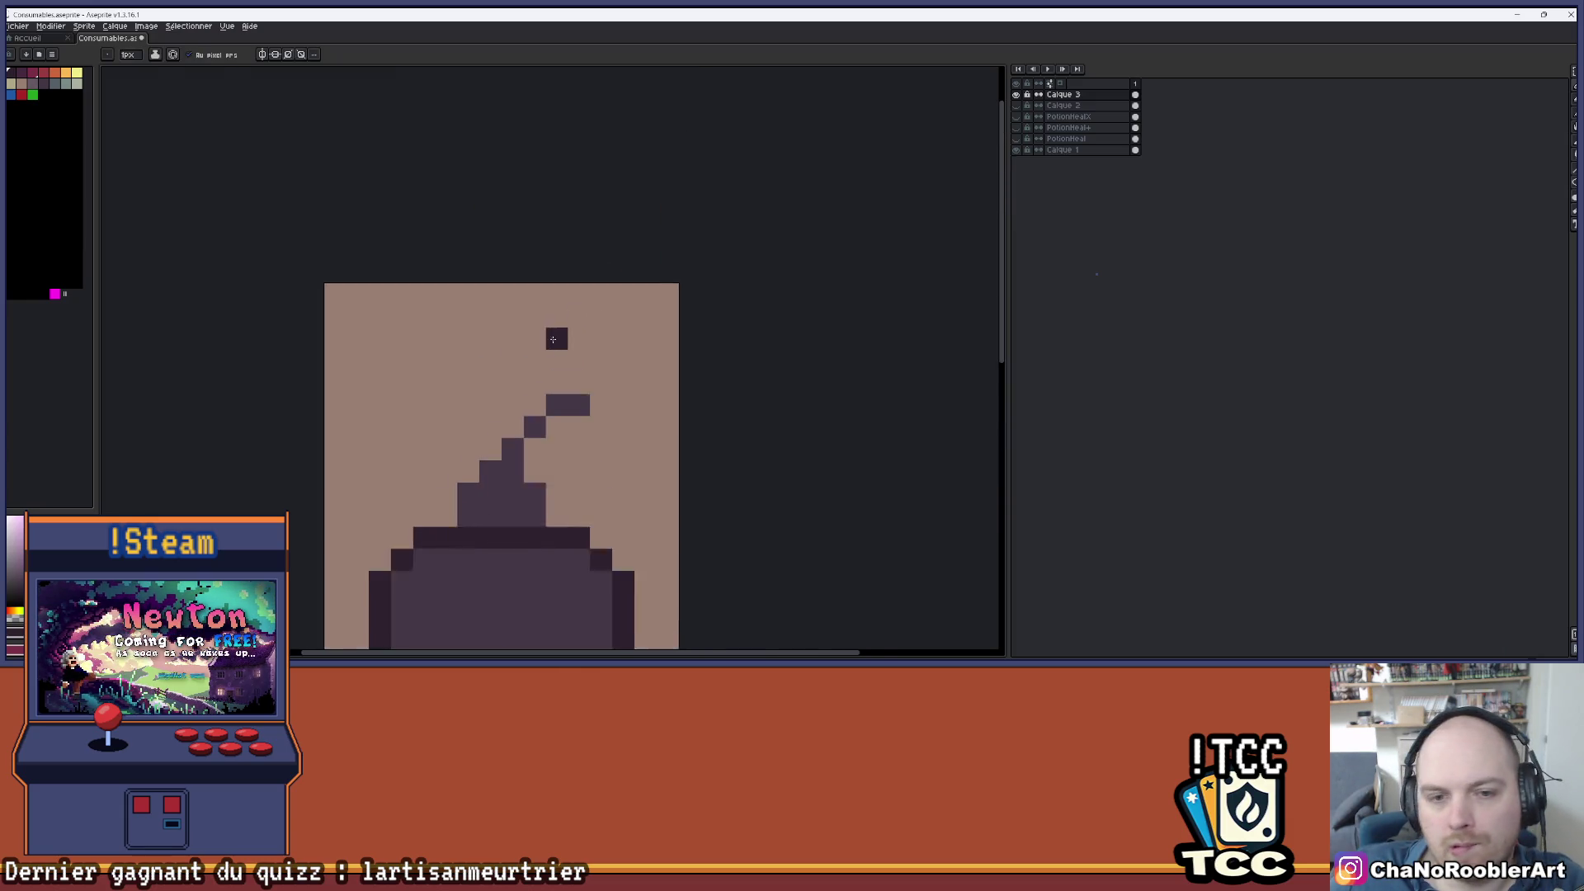
left_click(535, 369)
left_click(617, 363)
left_click_drag(506, 407, 635, 406)
scroll(625, 481, "down", 3)
mouse_move(616, 470)
left_mouse_down()
mouse_move(612, 428)
mouse_move(591, 426)
left_mouse_up()
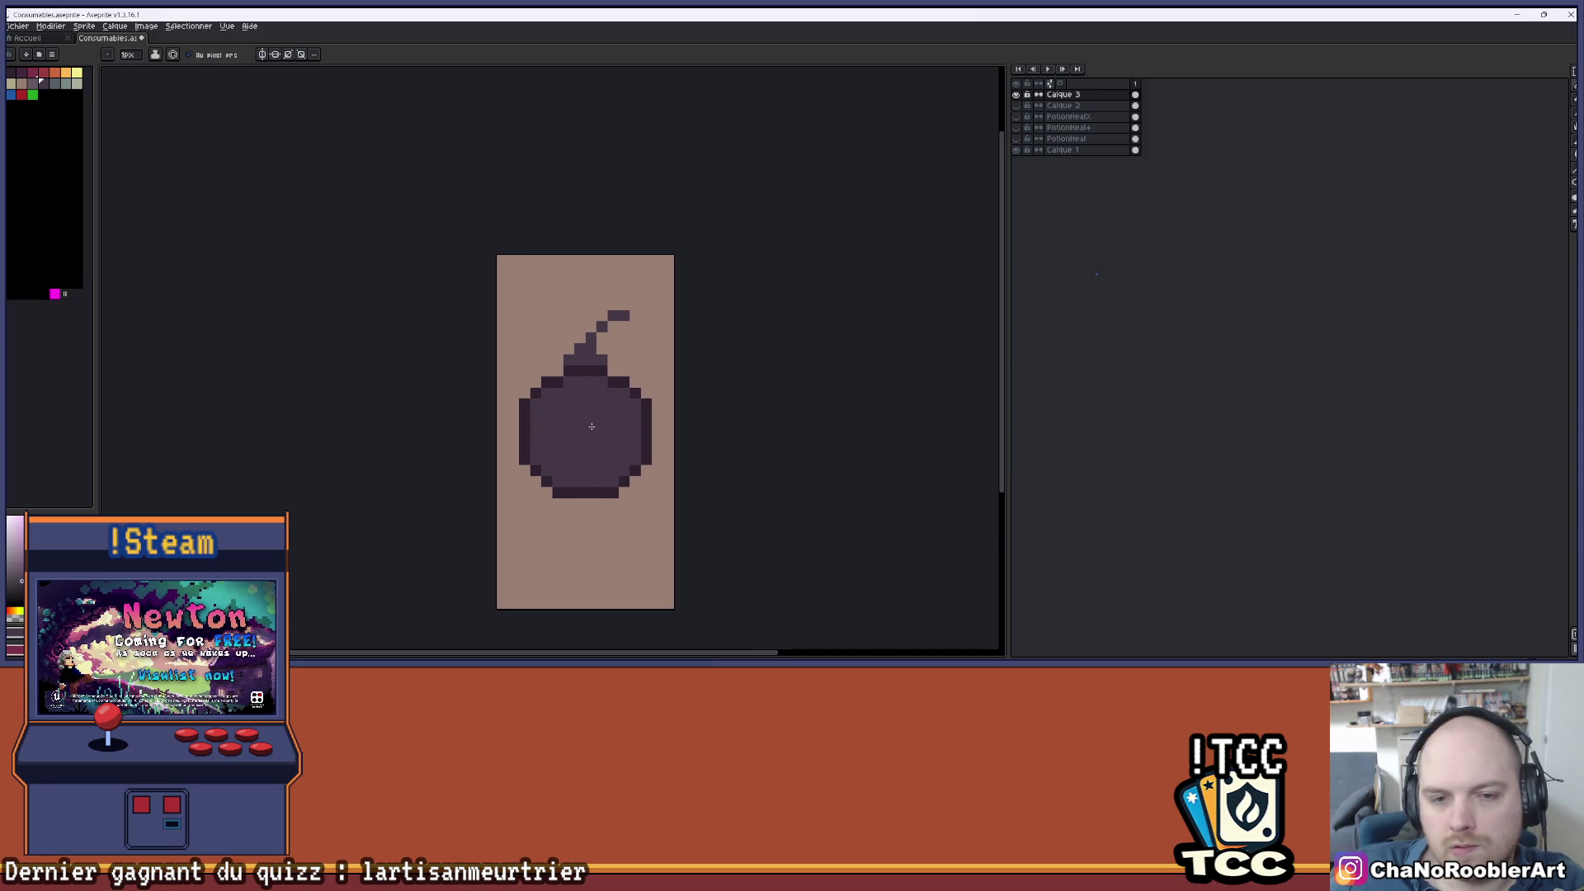
scroll(591, 422, "up", 2)
scroll(592, 394, "down", 3)
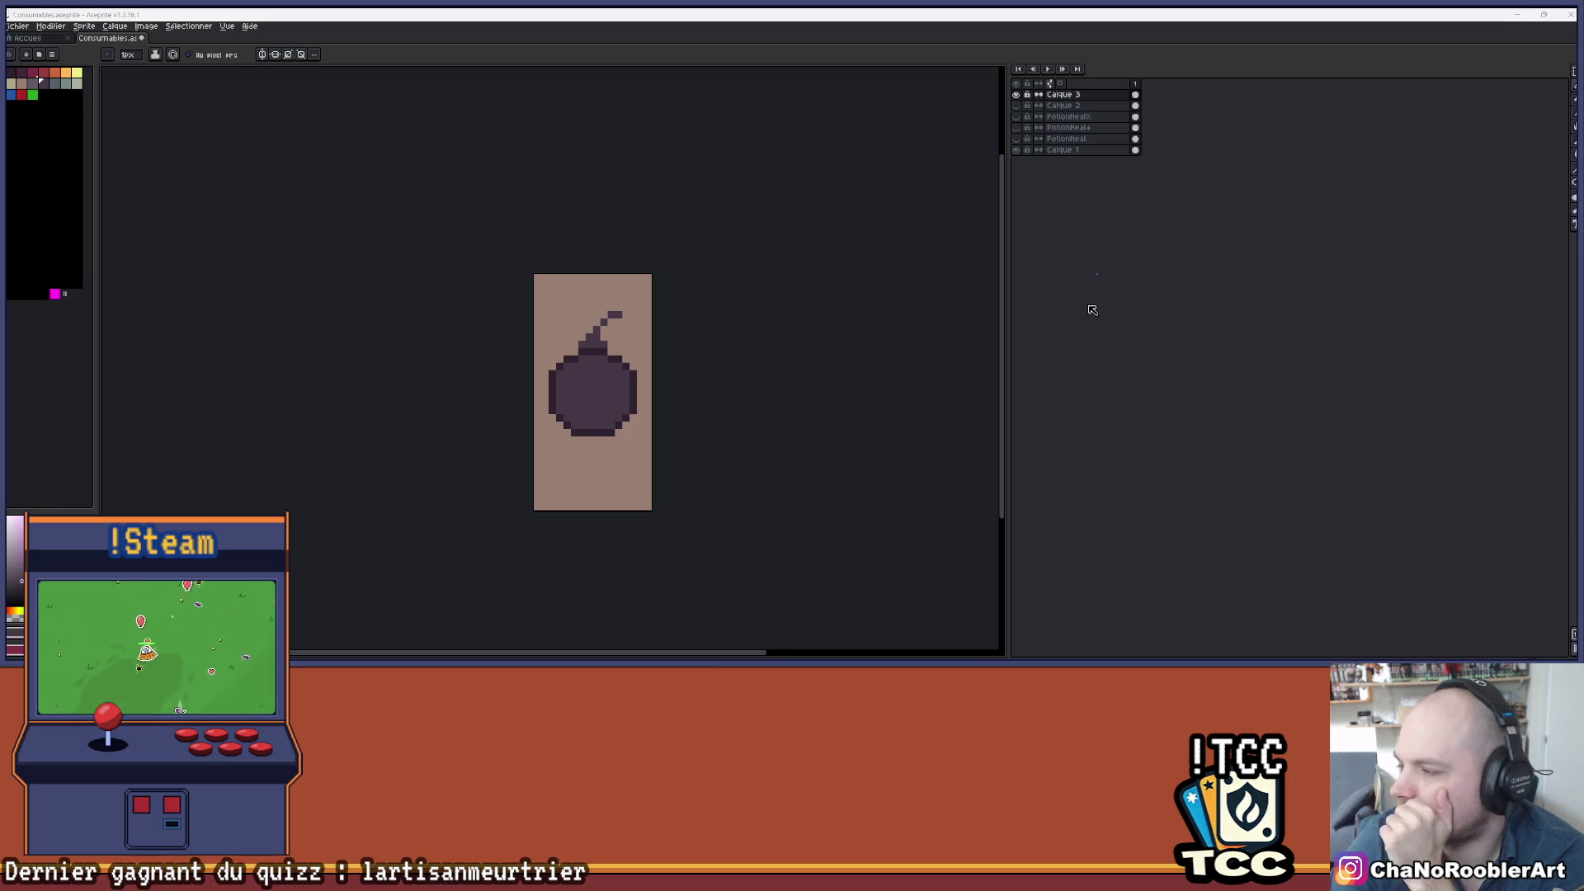
scroll(614, 387, "up", 1)
- Delete the bomb layer and make Calque 2 the working layer, keeping other layers hidden
left_click(1063, 95)
key("Delete")
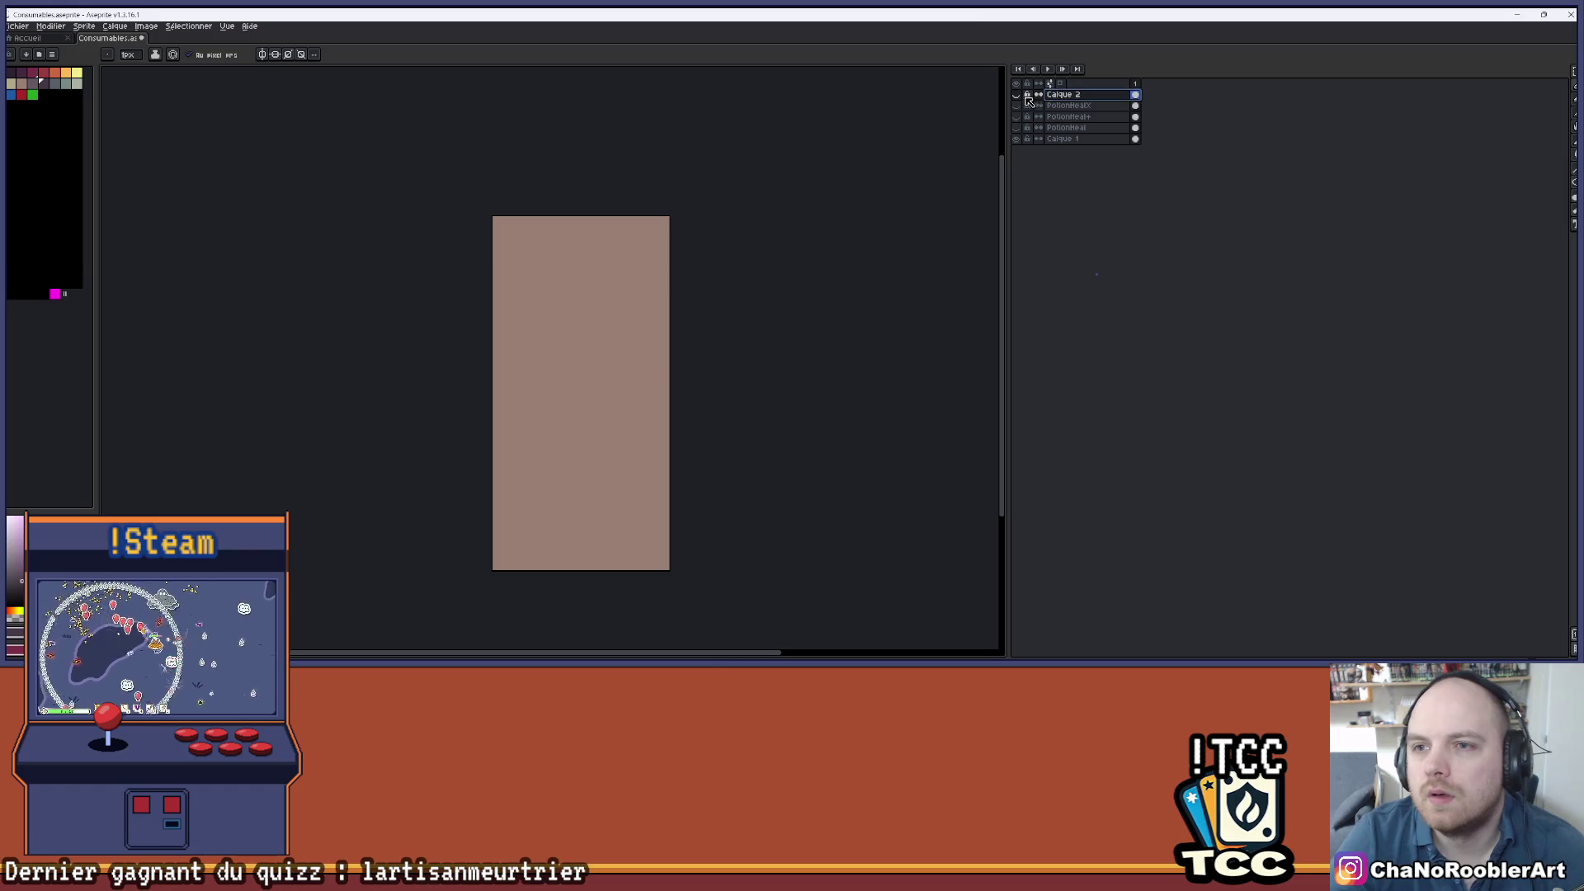
left_click(1016, 95)
left_click(1015, 95)
left_click(1070, 95)
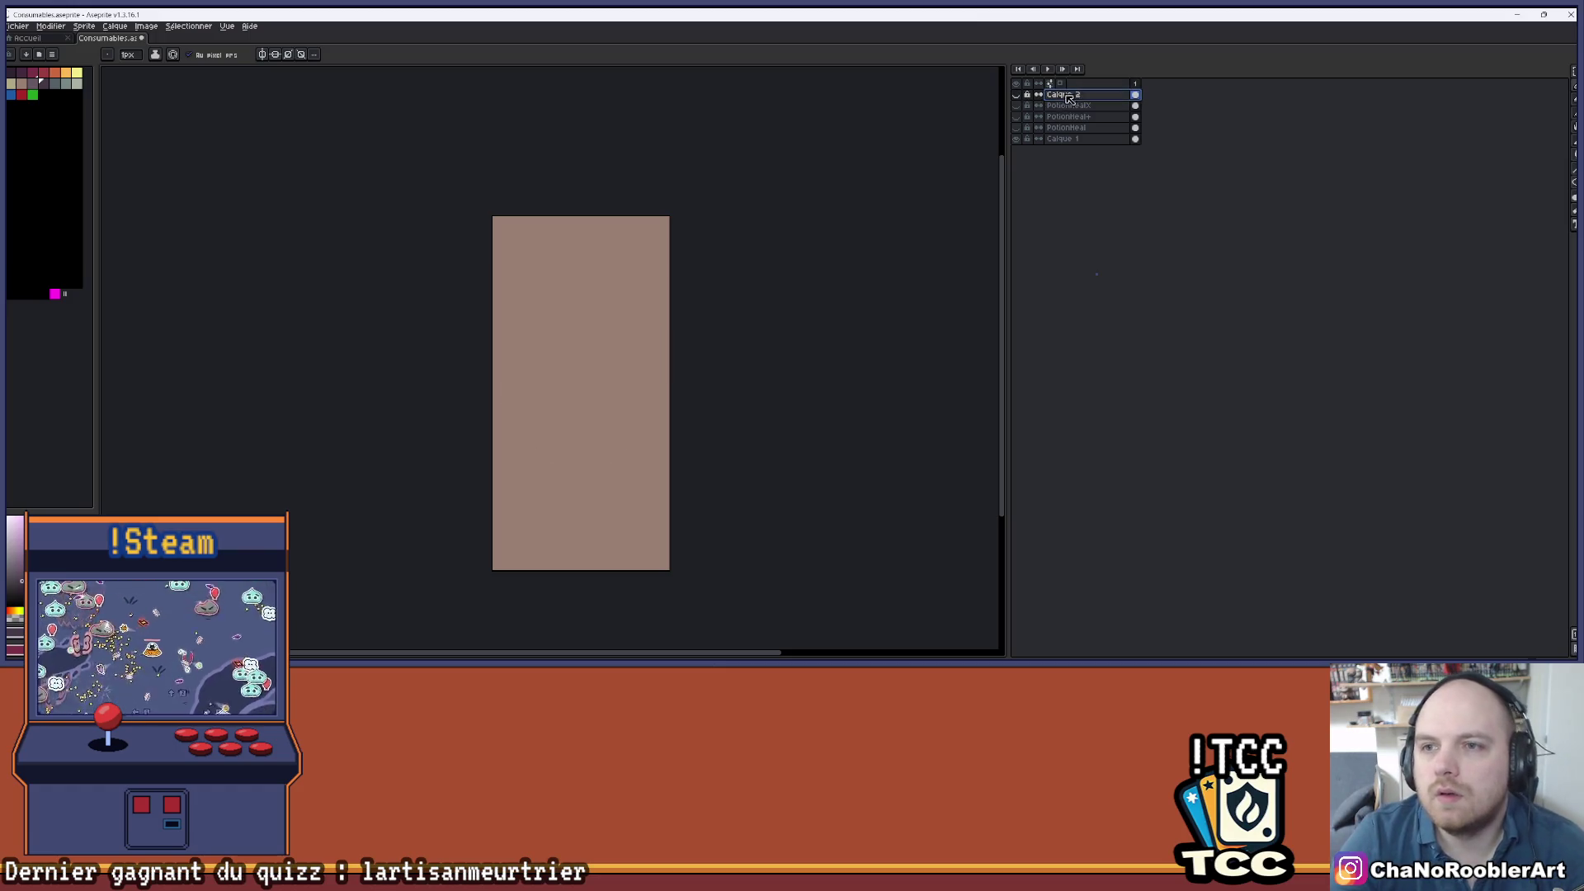
left_click(1015, 106)
left_click(1016, 105)
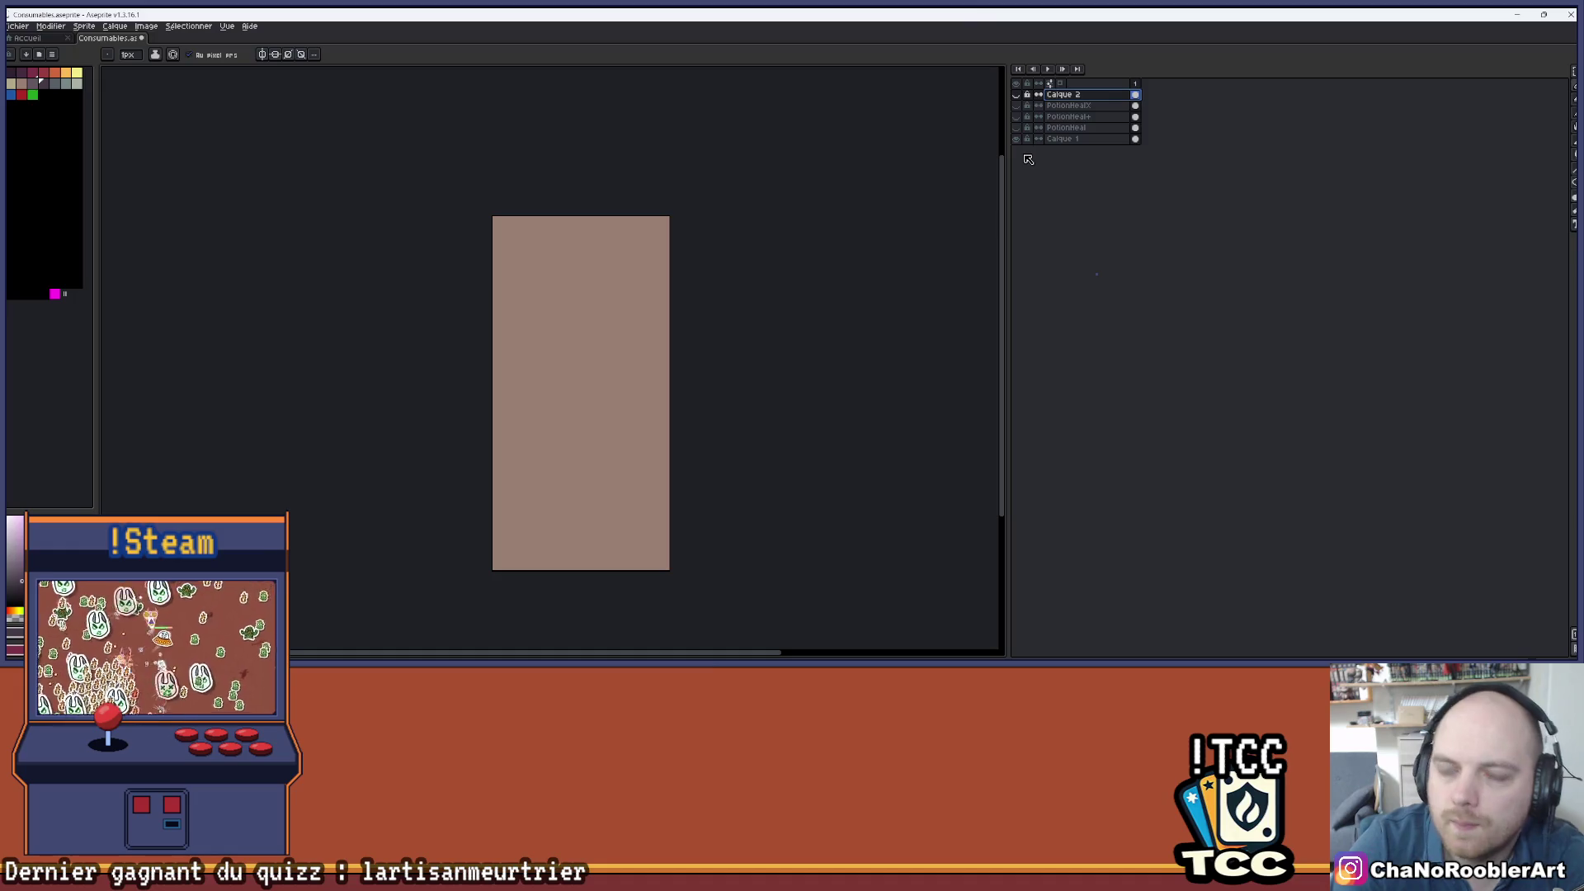
- Add a new empty layer on top and confirm its name as Calque 3
key("shift+n")
double_click(1063, 94)
scroll(533, 433, "up", 1)
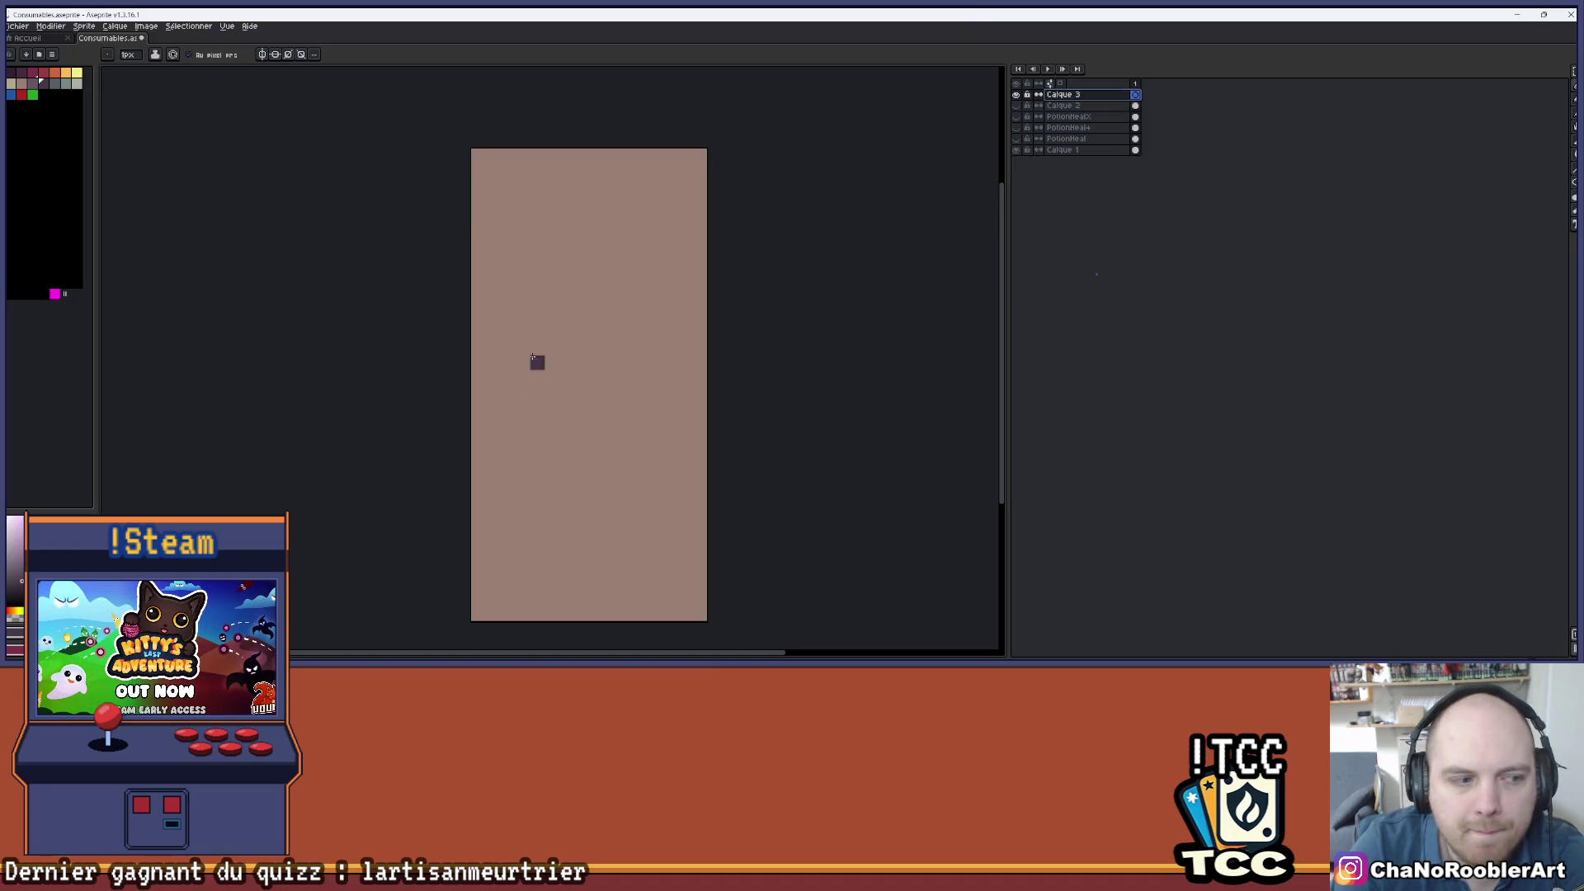
scroll(529, 282, "up", 1)
scroll(525, 277, "down", 1)
scroll(537, 293, "up", 1)
scroll(543, 294, "right", 1)
key("Return")
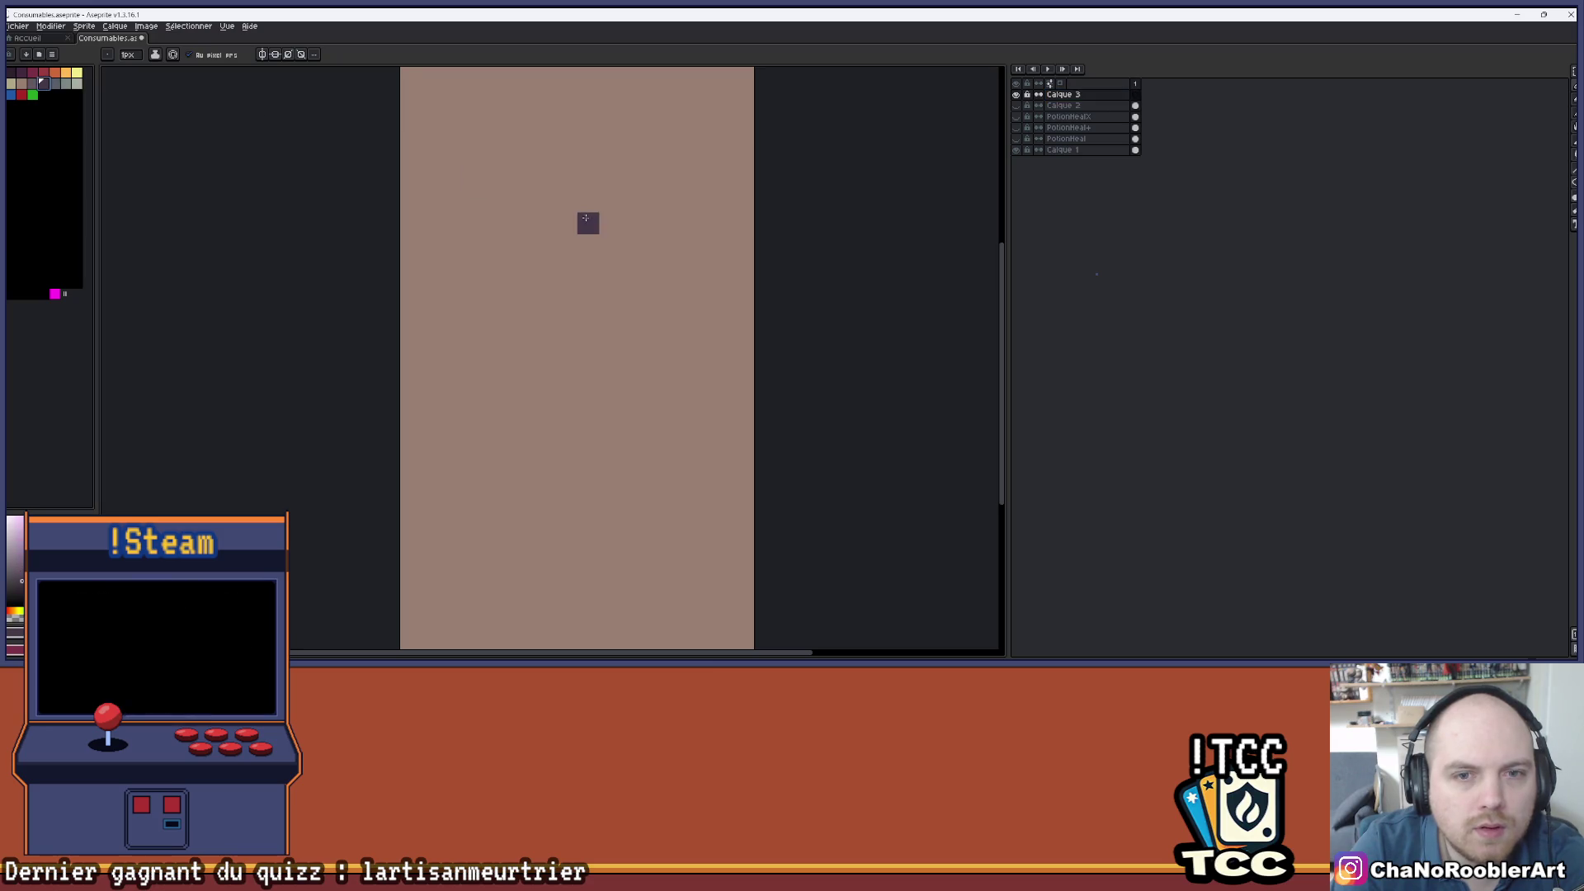
scroll(842, 290, "down", 1)
left_click(1575, 72)
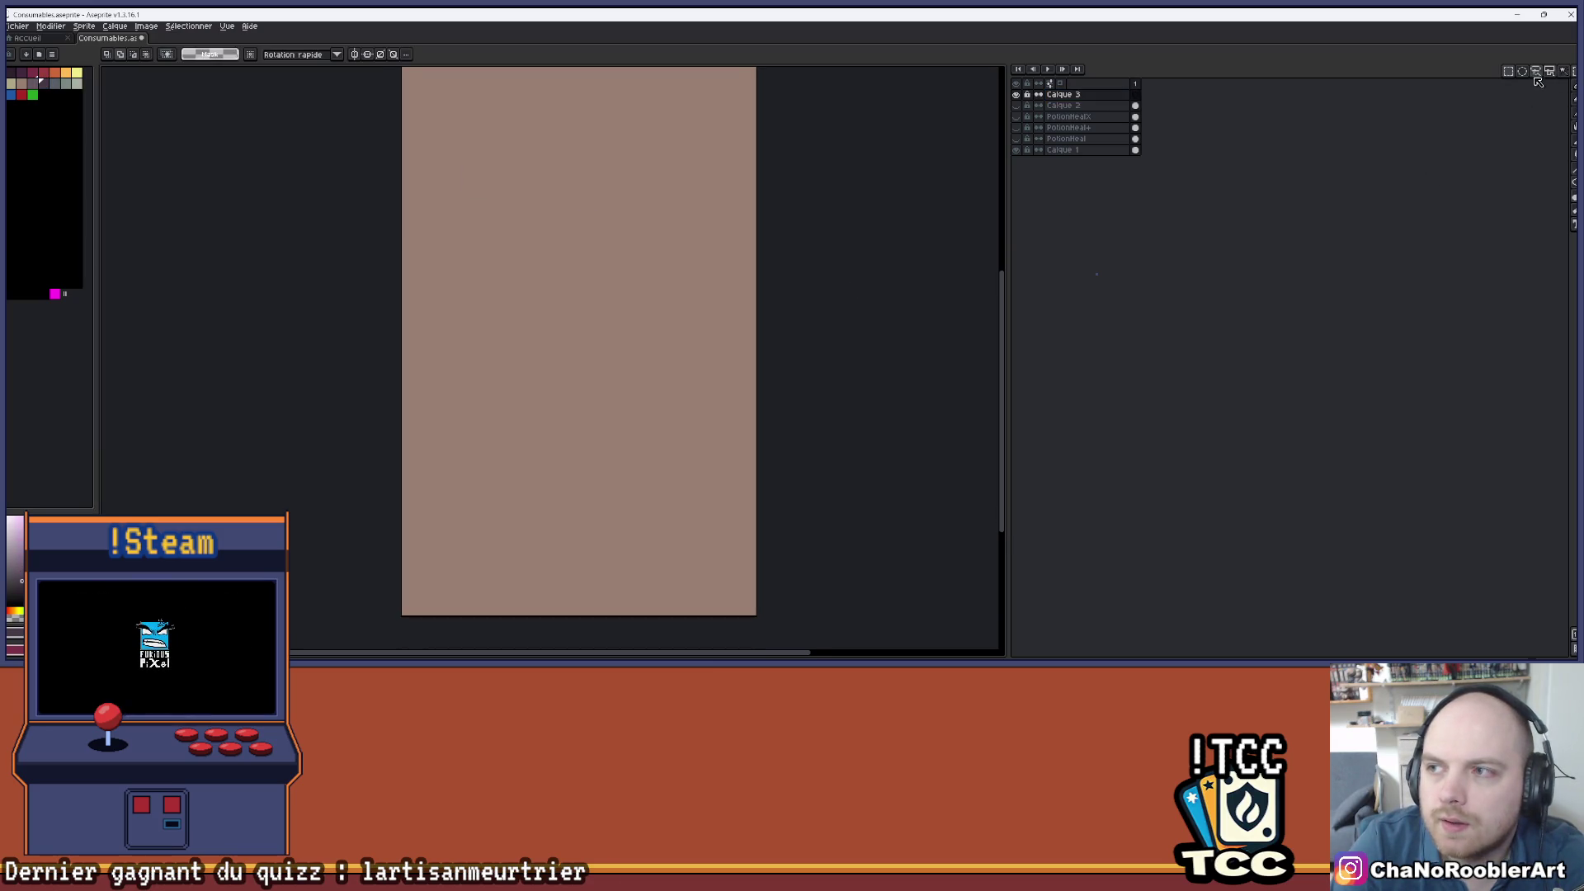
- Draw a circle with the Ellipse tool, redrawing it twice until it spans the larger area
left_click(1573, 198)
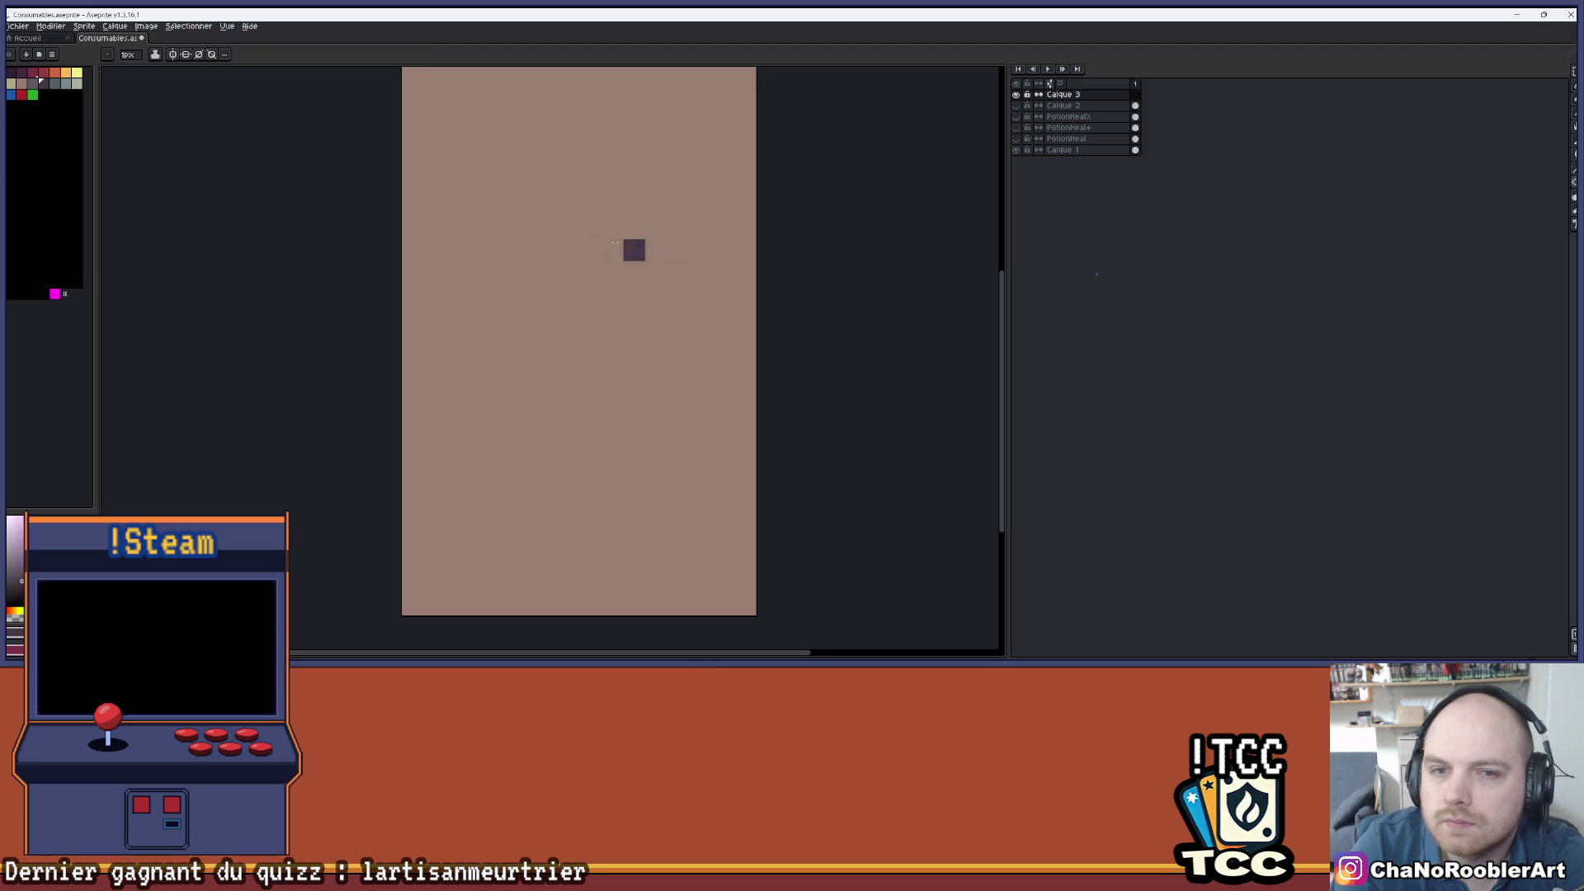
scroll(633, 250, "down", 1)
mouse_move(483, 277)
left_mouse_down()
mouse_move(646, 461)
mouse_move(648, 423)
mouse_move(649, 466)
mouse_move(653, 406)
mouse_move(641, 434)
left_mouse_up()
scroll(532, 325, "up", 3)
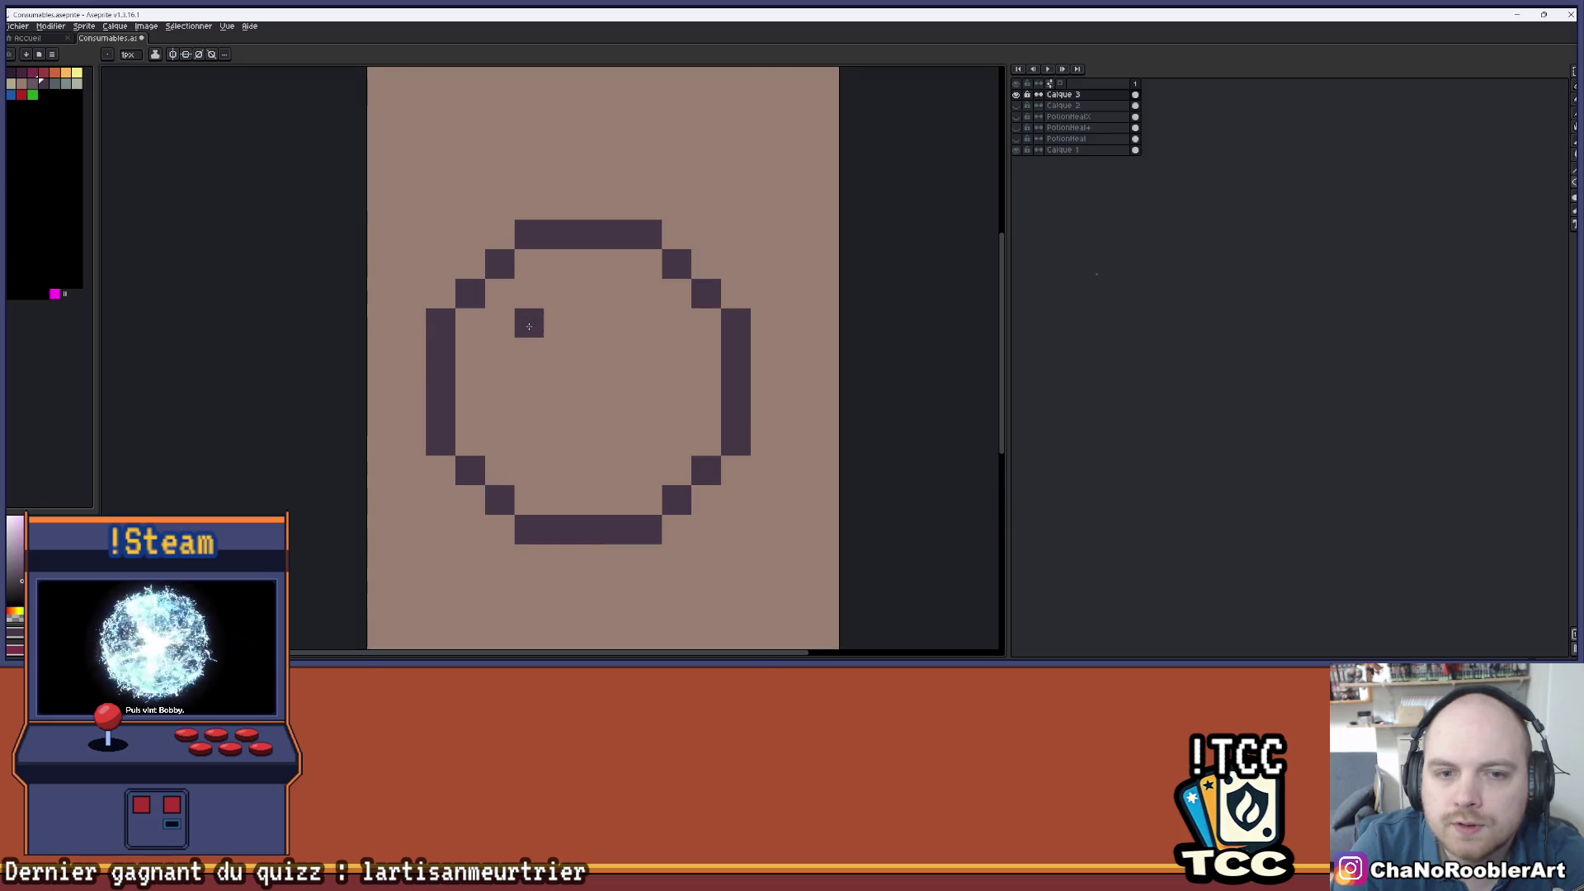
key("ctrl+z")
left_click_drag(500, 264, 677, 529)
key("ctrl+z")
mouse_move(411, 234)
left_mouse_down()
mouse_move(437, 288)
mouse_move(784, 607)
left_mouse_up()
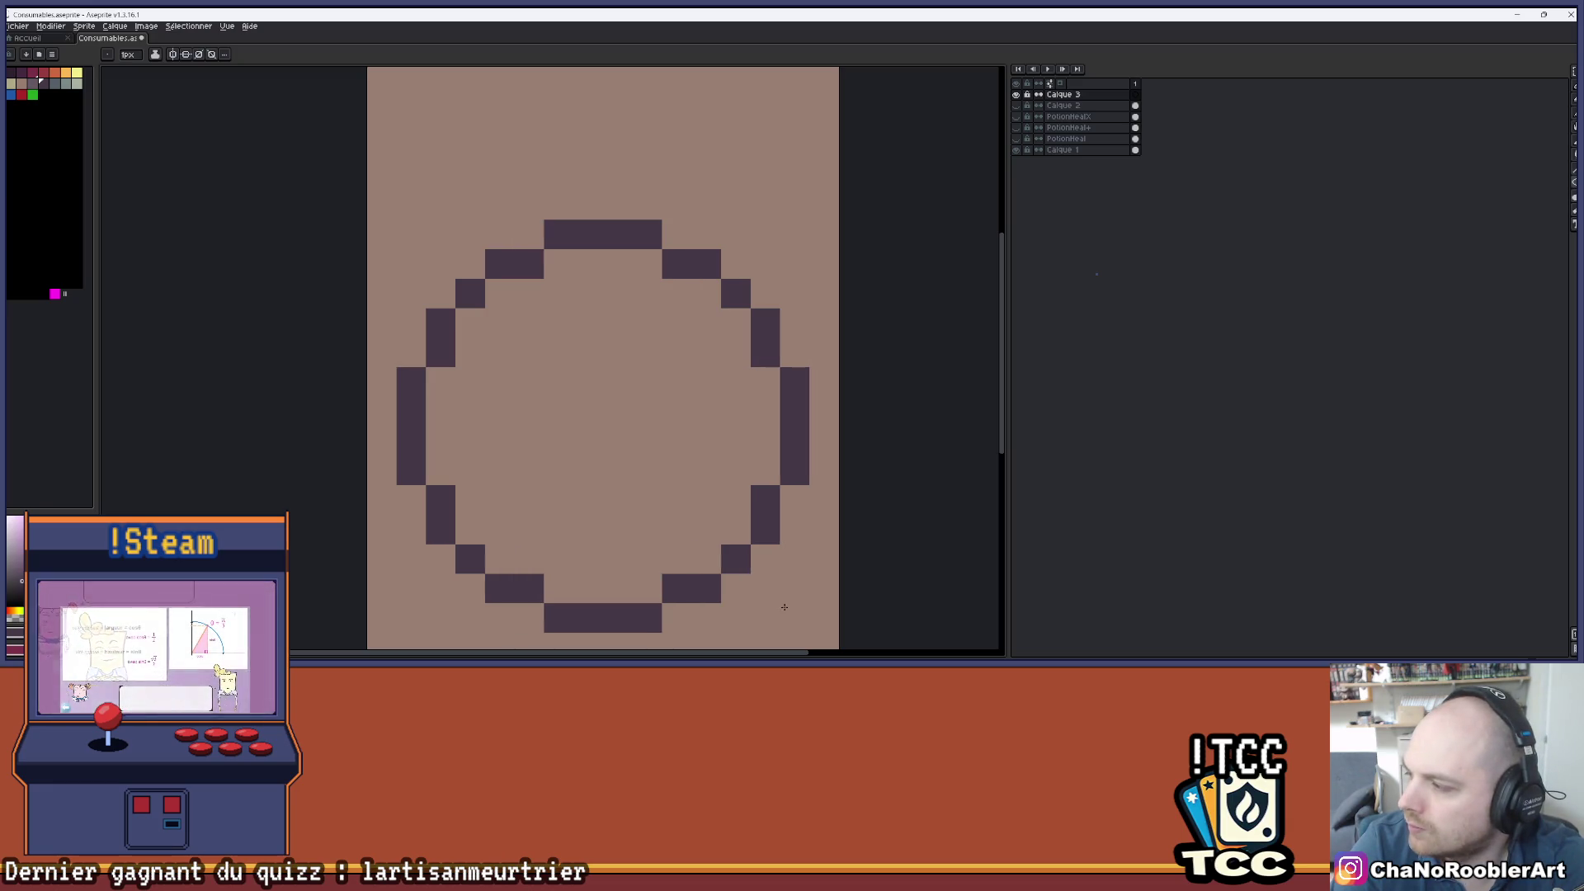
scroll(714, 495, "down", 4)
scroll(673, 353, "up", 1)
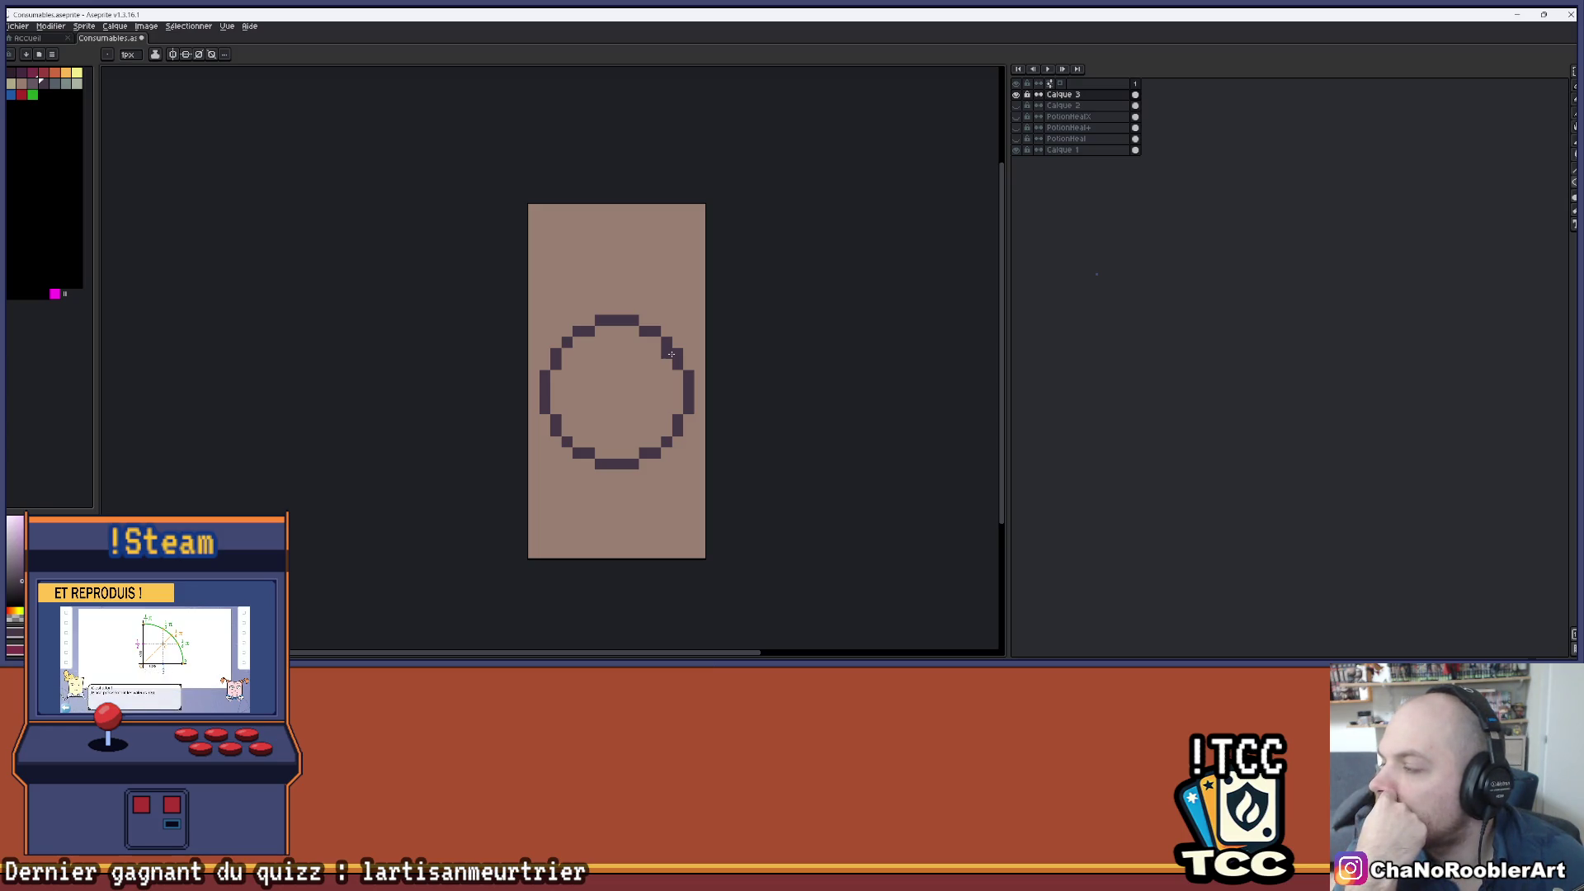
- Undo the large circle and draw a smaller circle outline near the canvas centre
key("ctrl+z")
scroll(676, 357, "up", 2)
left_click_drag(385, 425, 427, 373)
scroll(438, 359, "down", 1)
scroll(506, 336, "up", 1)
mouse_move(438, 289)
left_mouse_down()
mouse_move(609, 430)
mouse_move(600, 472)
mouse_move(646, 487)
left_mouse_up()
left_click(530, 426)
scroll(557, 355, "down", 1)
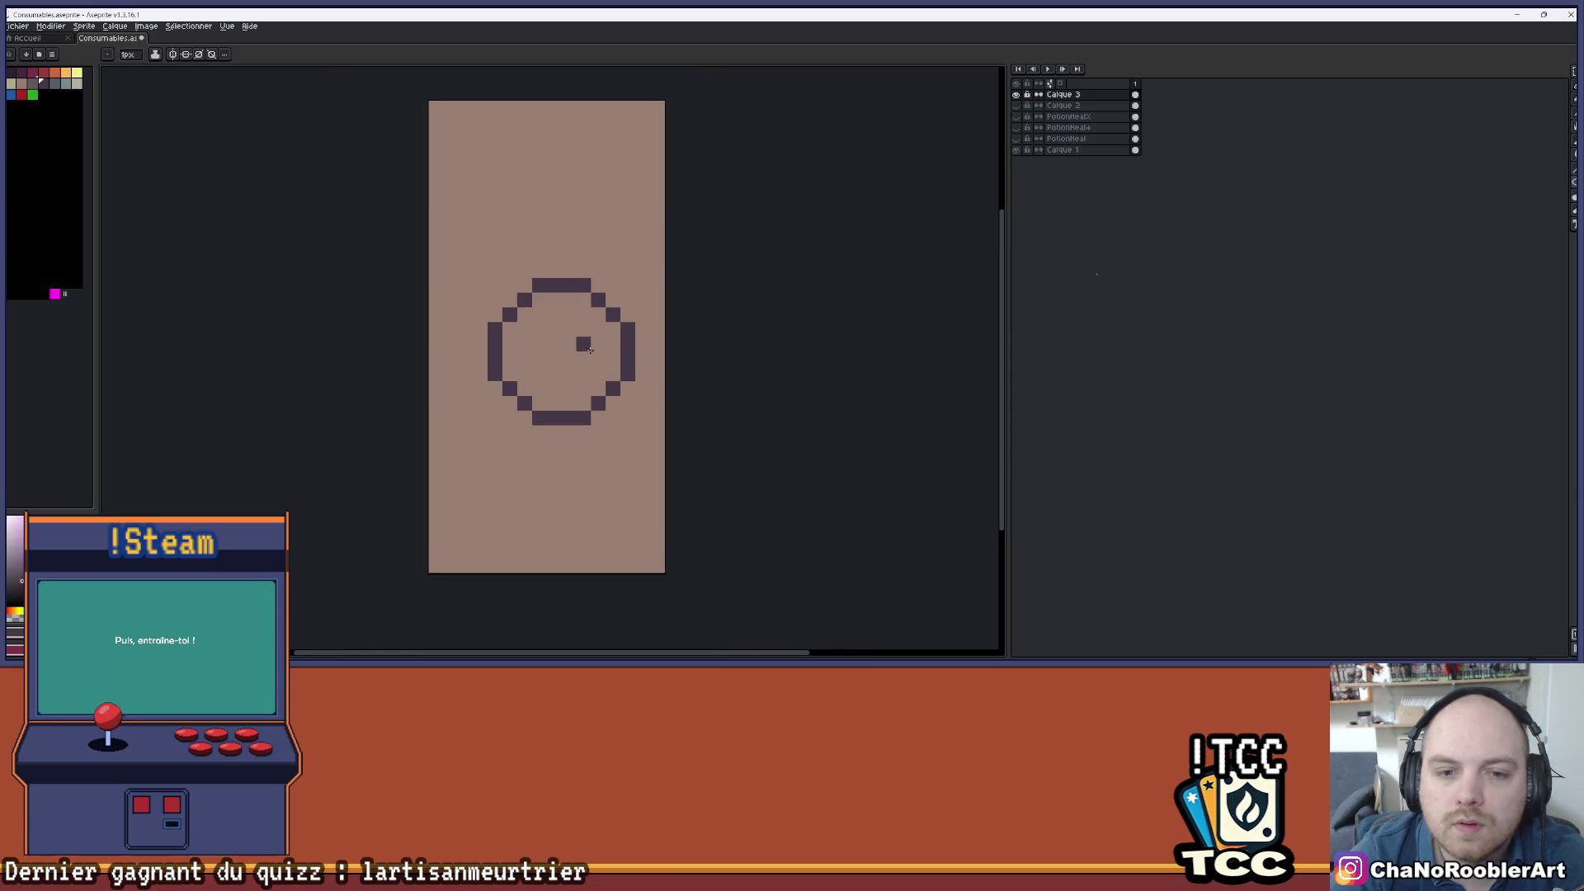
- Switch from the ellipse tools to the Pencil and make a short stroke on the canvas
left_click(1574, 182)
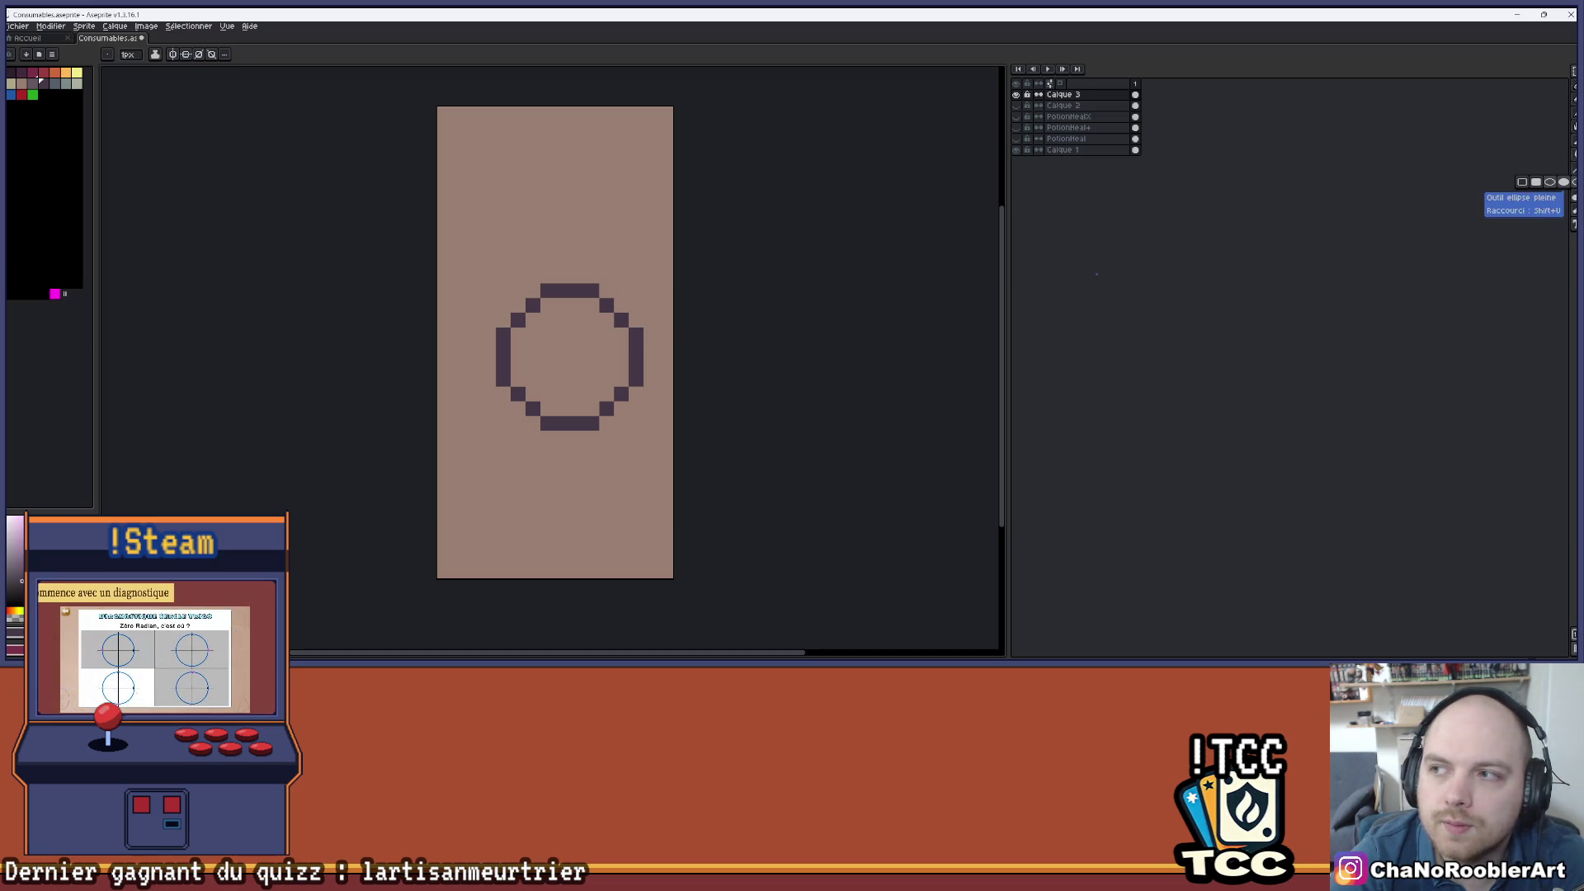
scroll(491, 291, "up", 1)
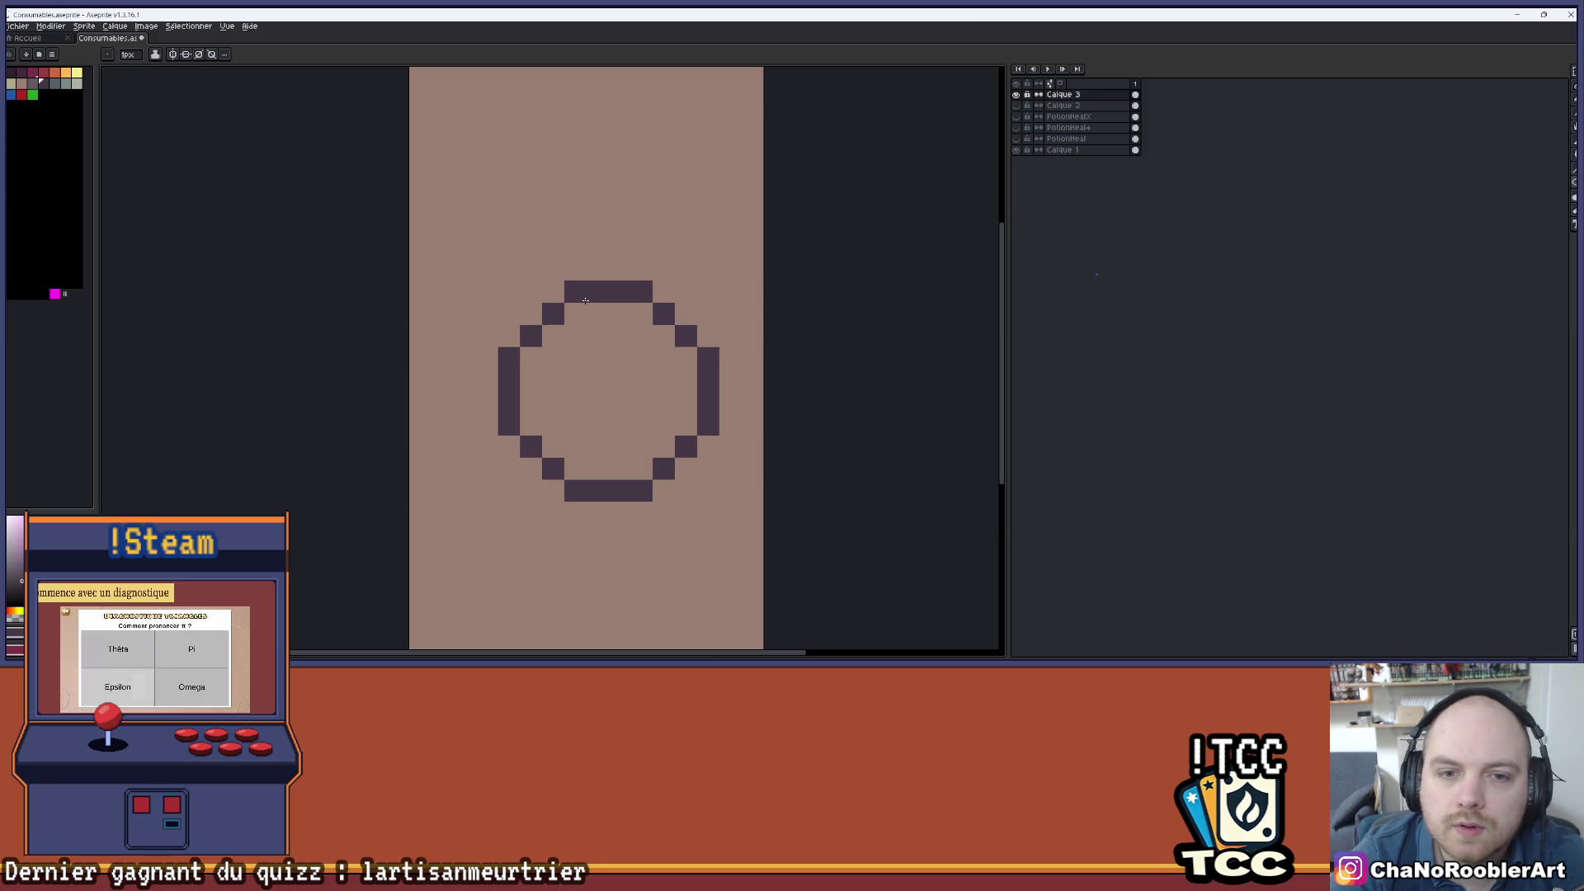
scroll(585, 300, "down", 1)
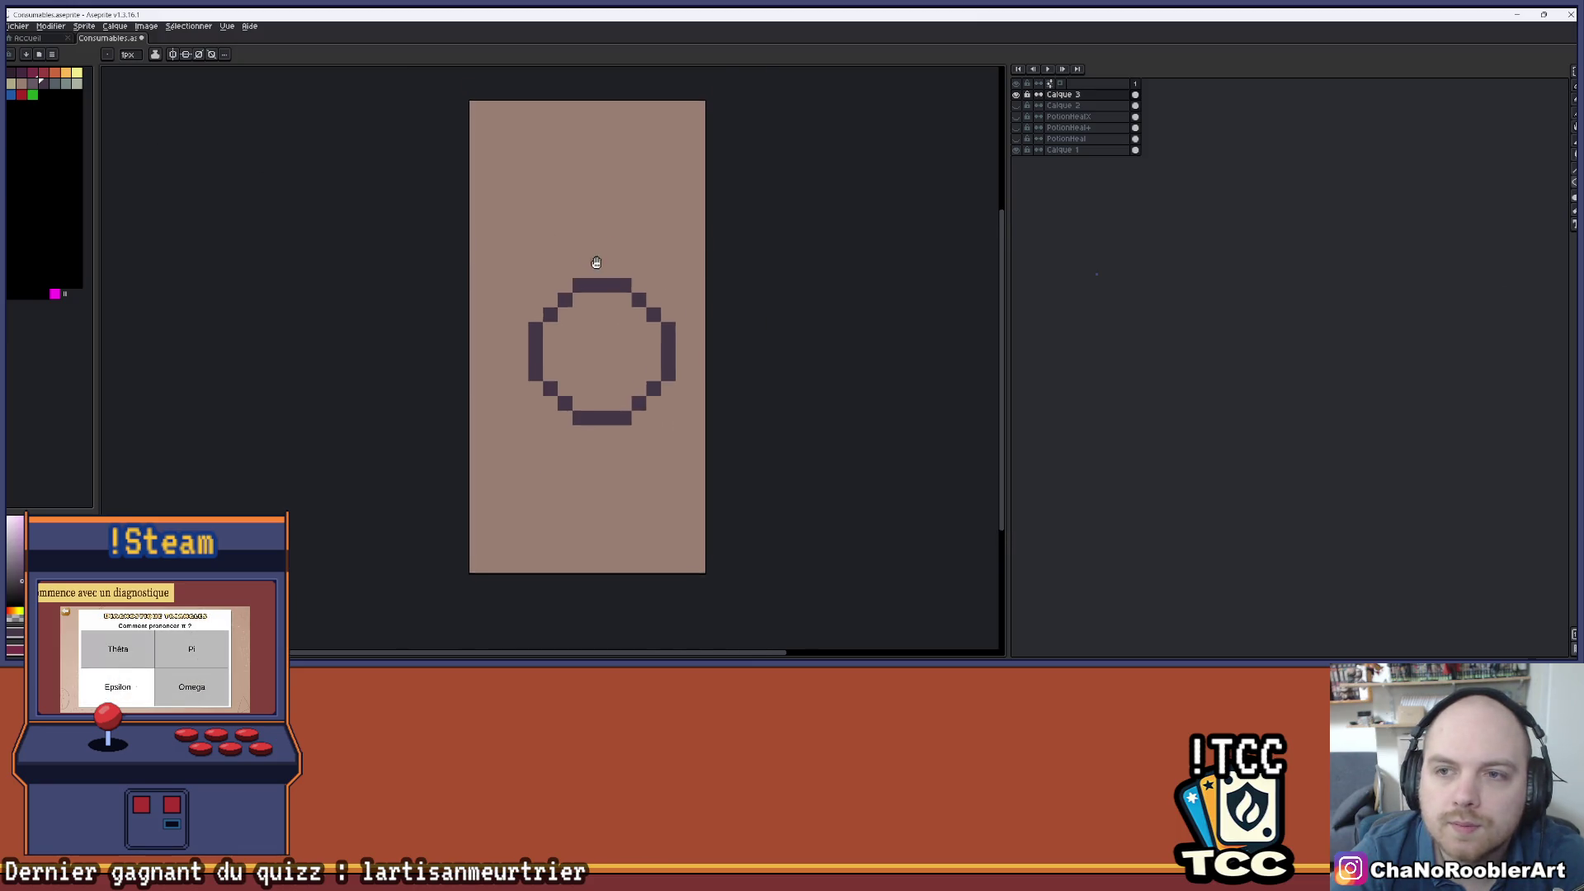
left_click(1570, 85)
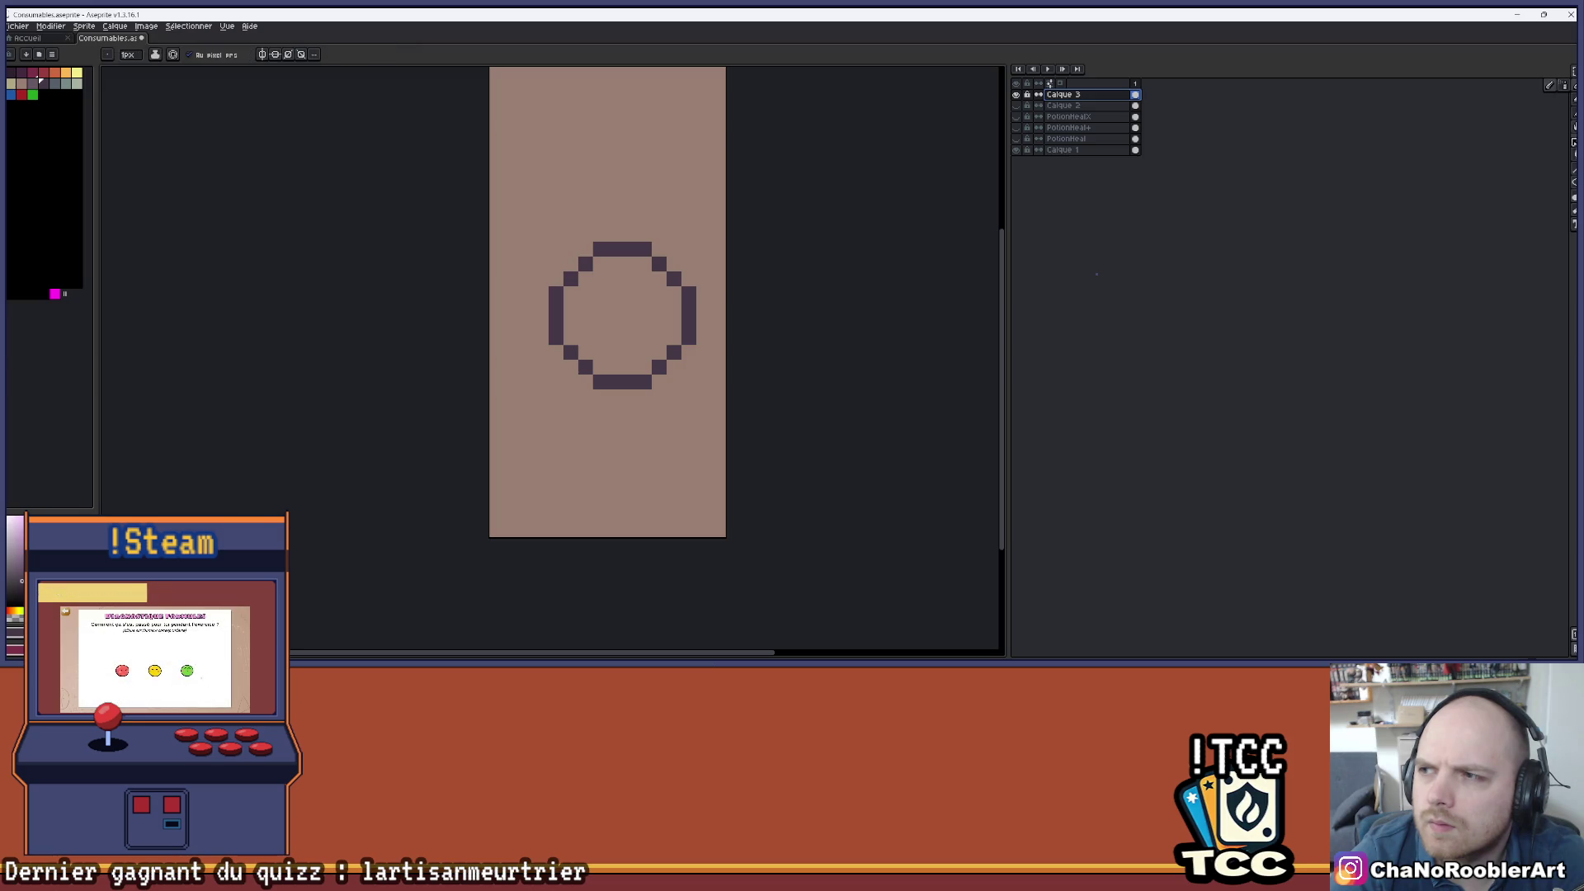
left_click_drag(495, 314, 423, 324)
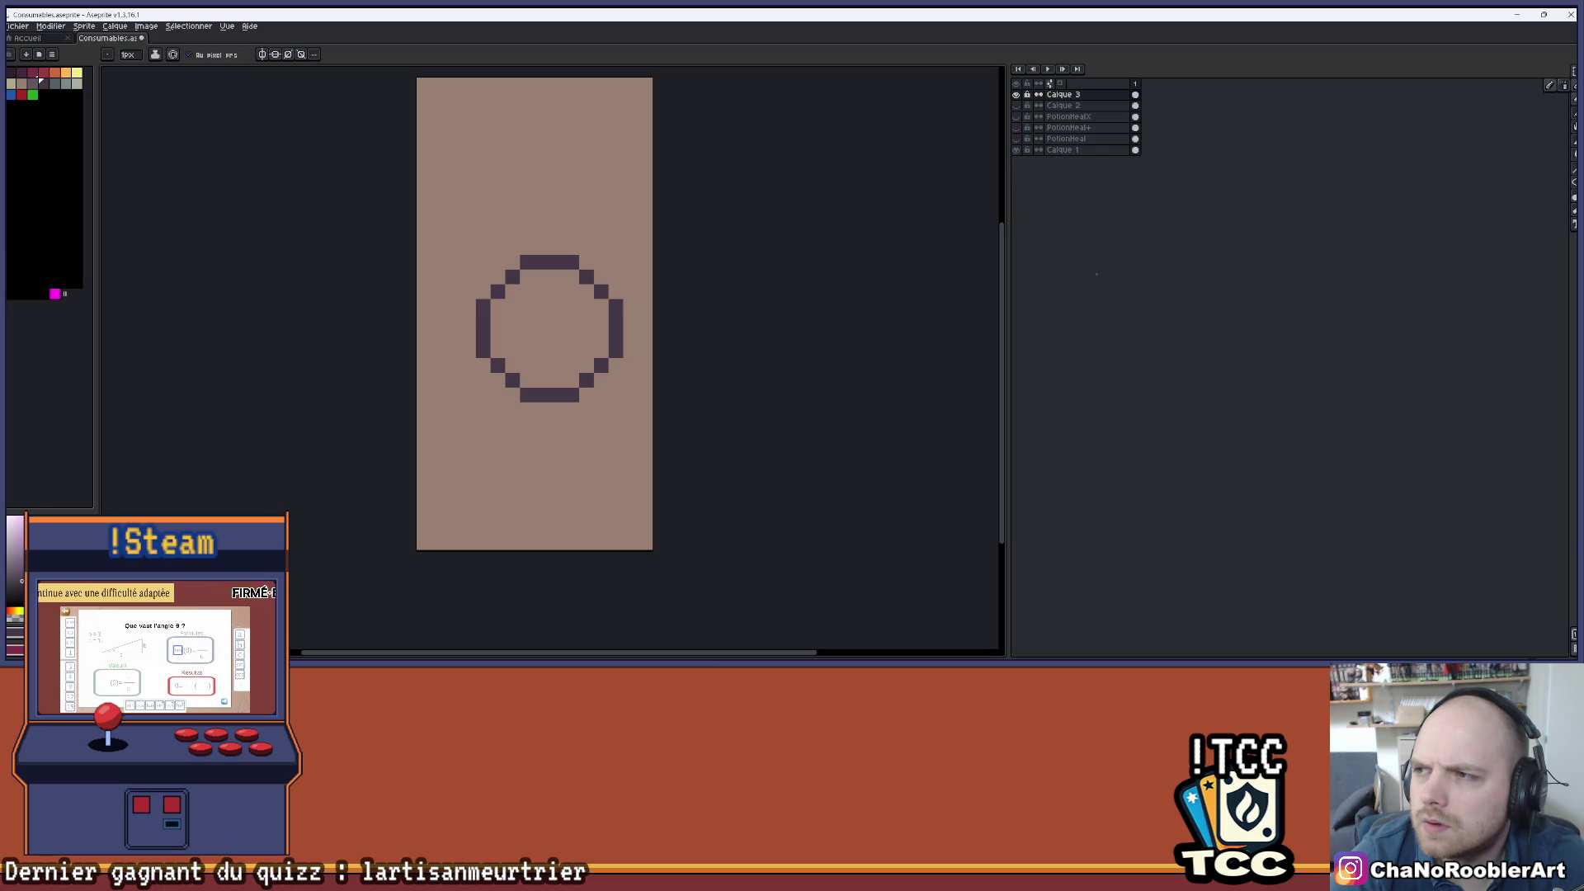
key("b")
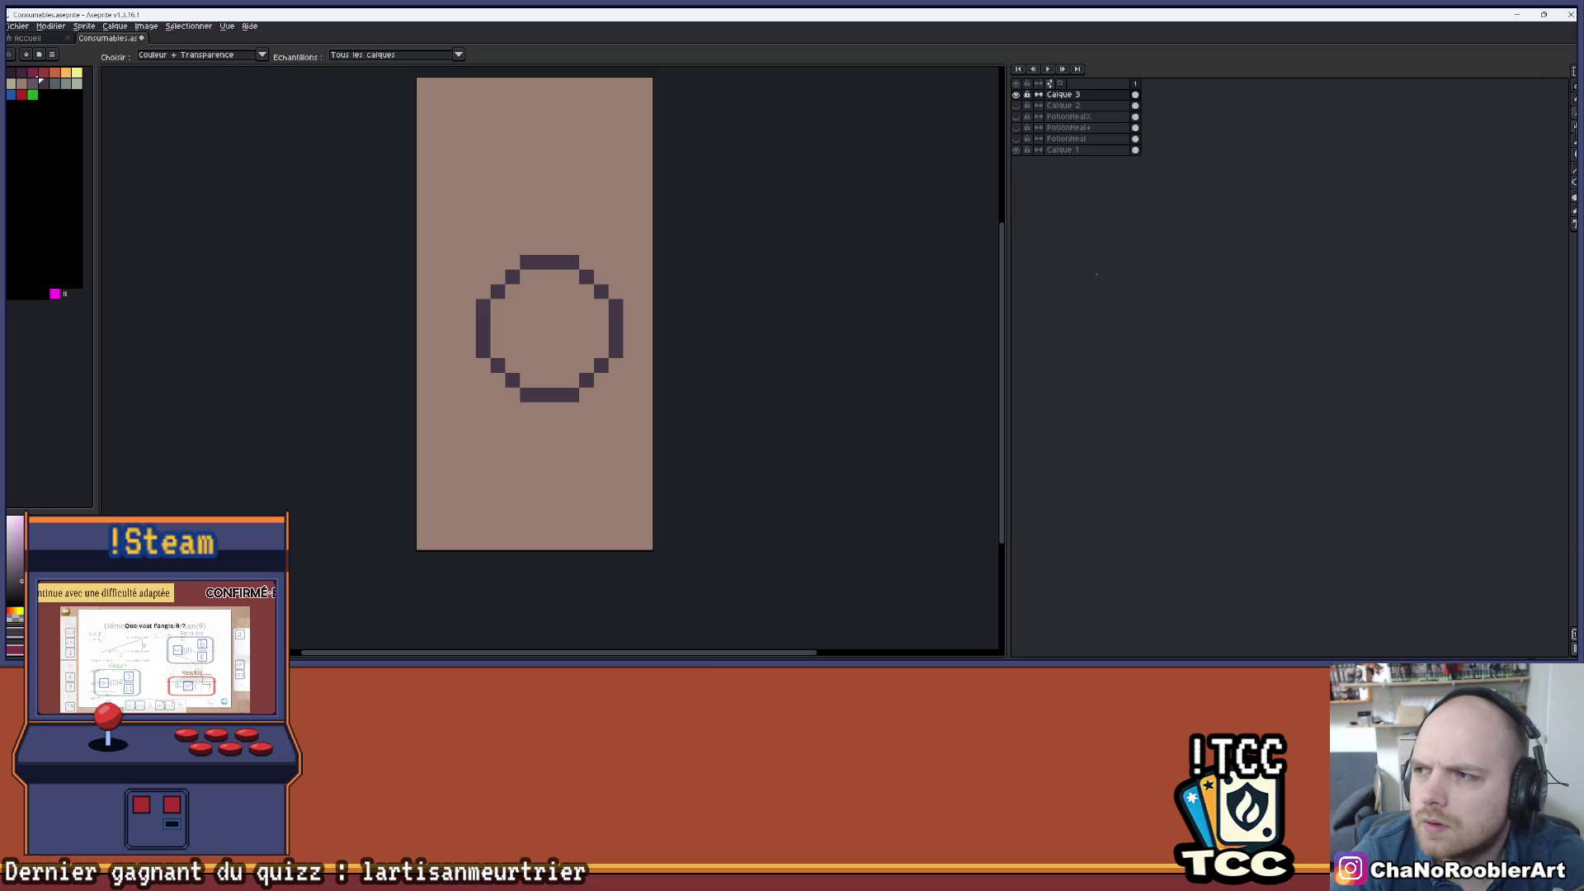
- Browse the line, freehand and polygon tool groups, then select the Hand tool
left_click(1574, 168)
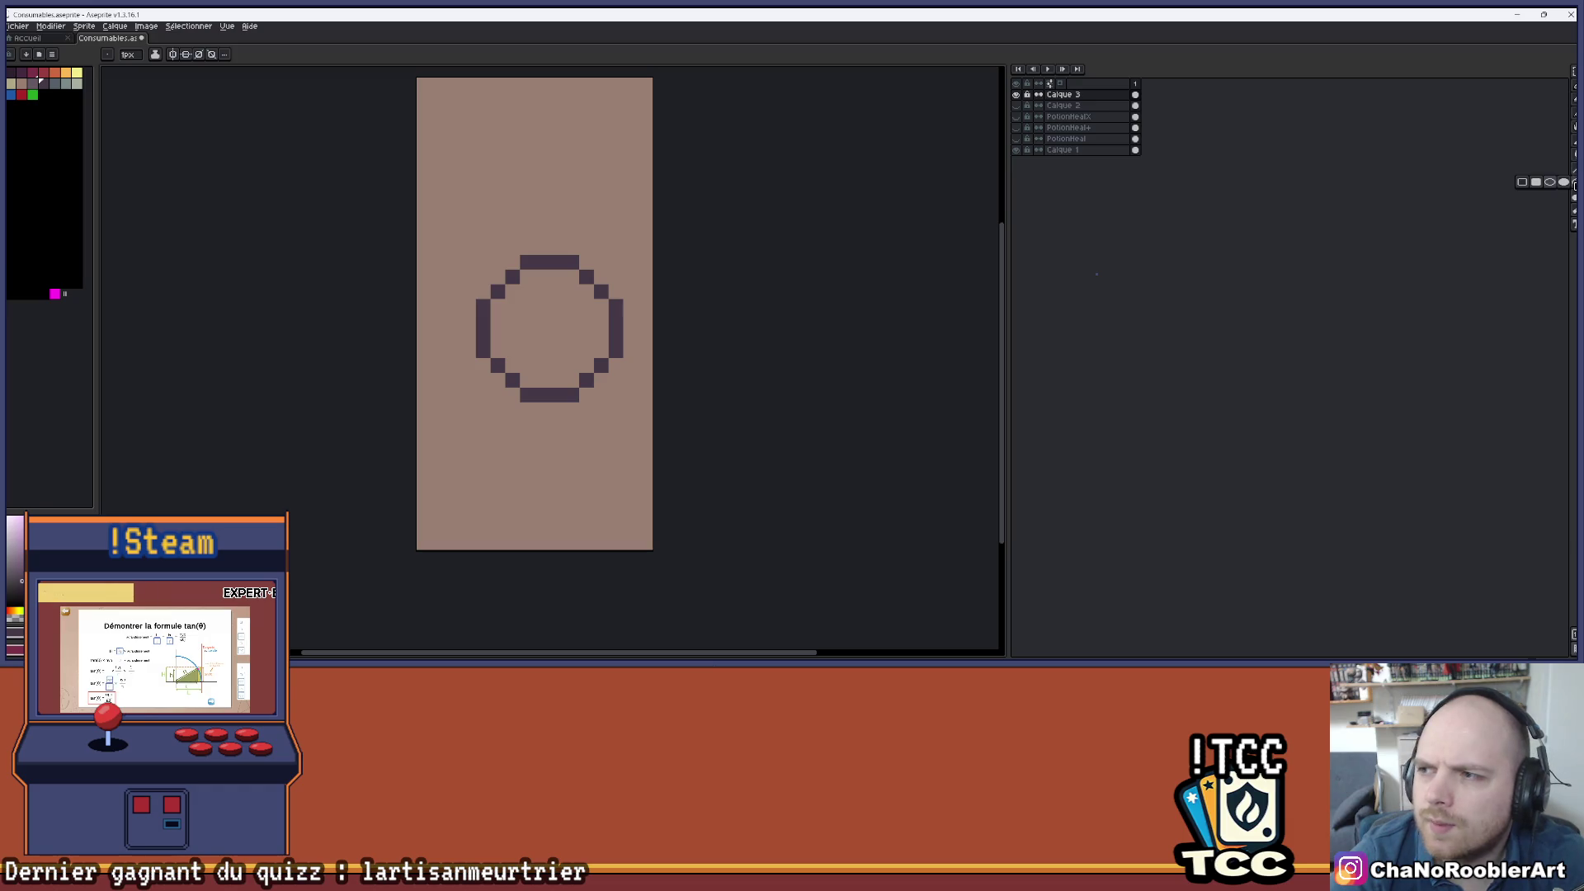
left_click(1574, 196)
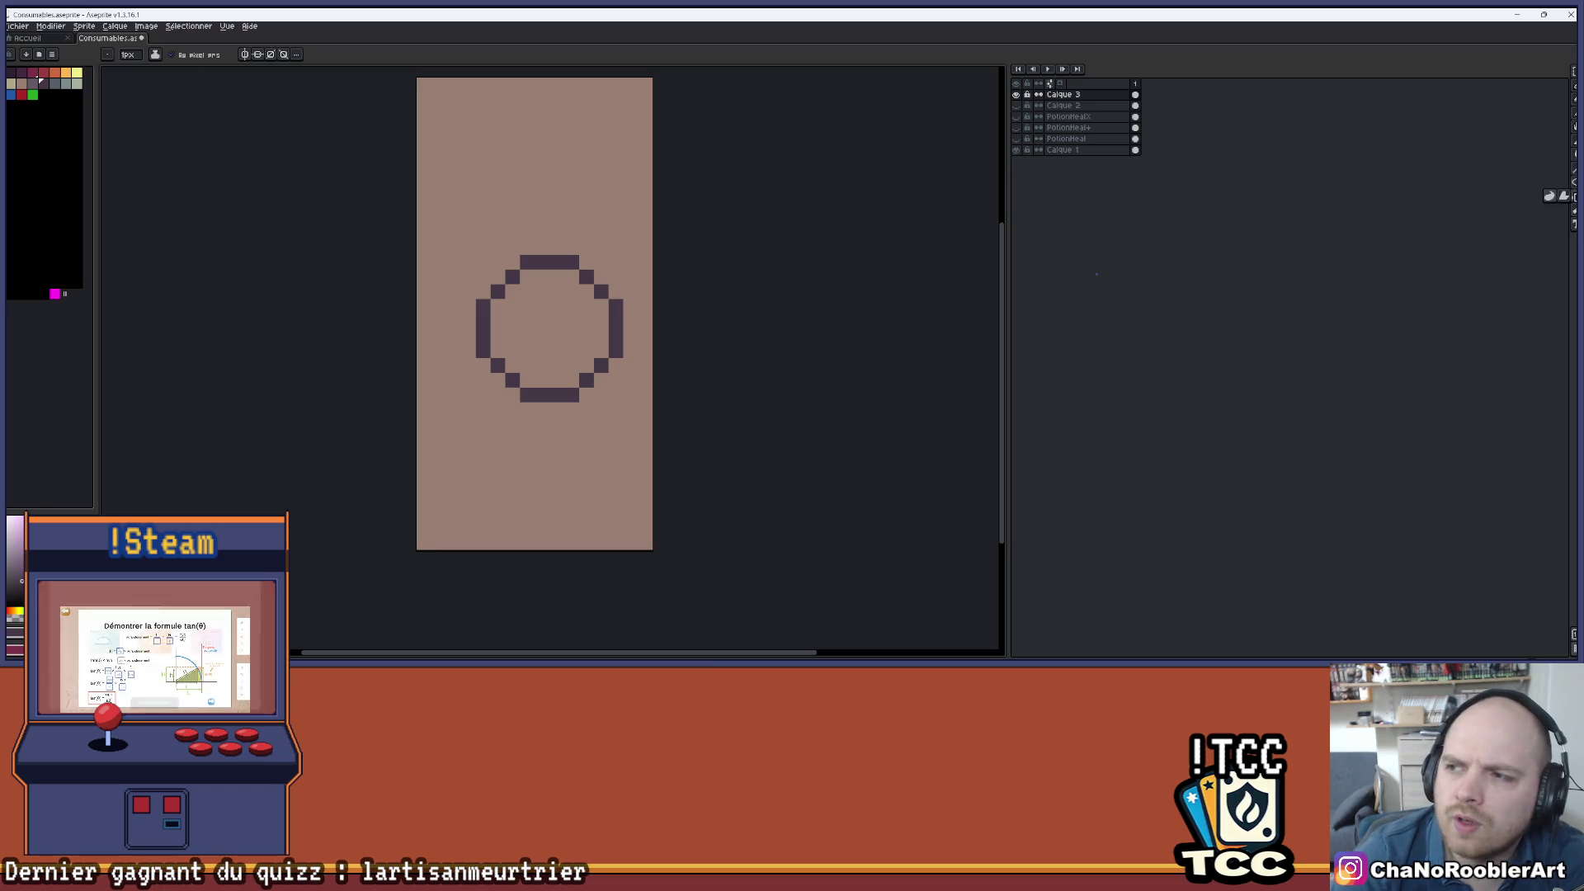
left_click(1574, 210)
left_click(1573, 198)
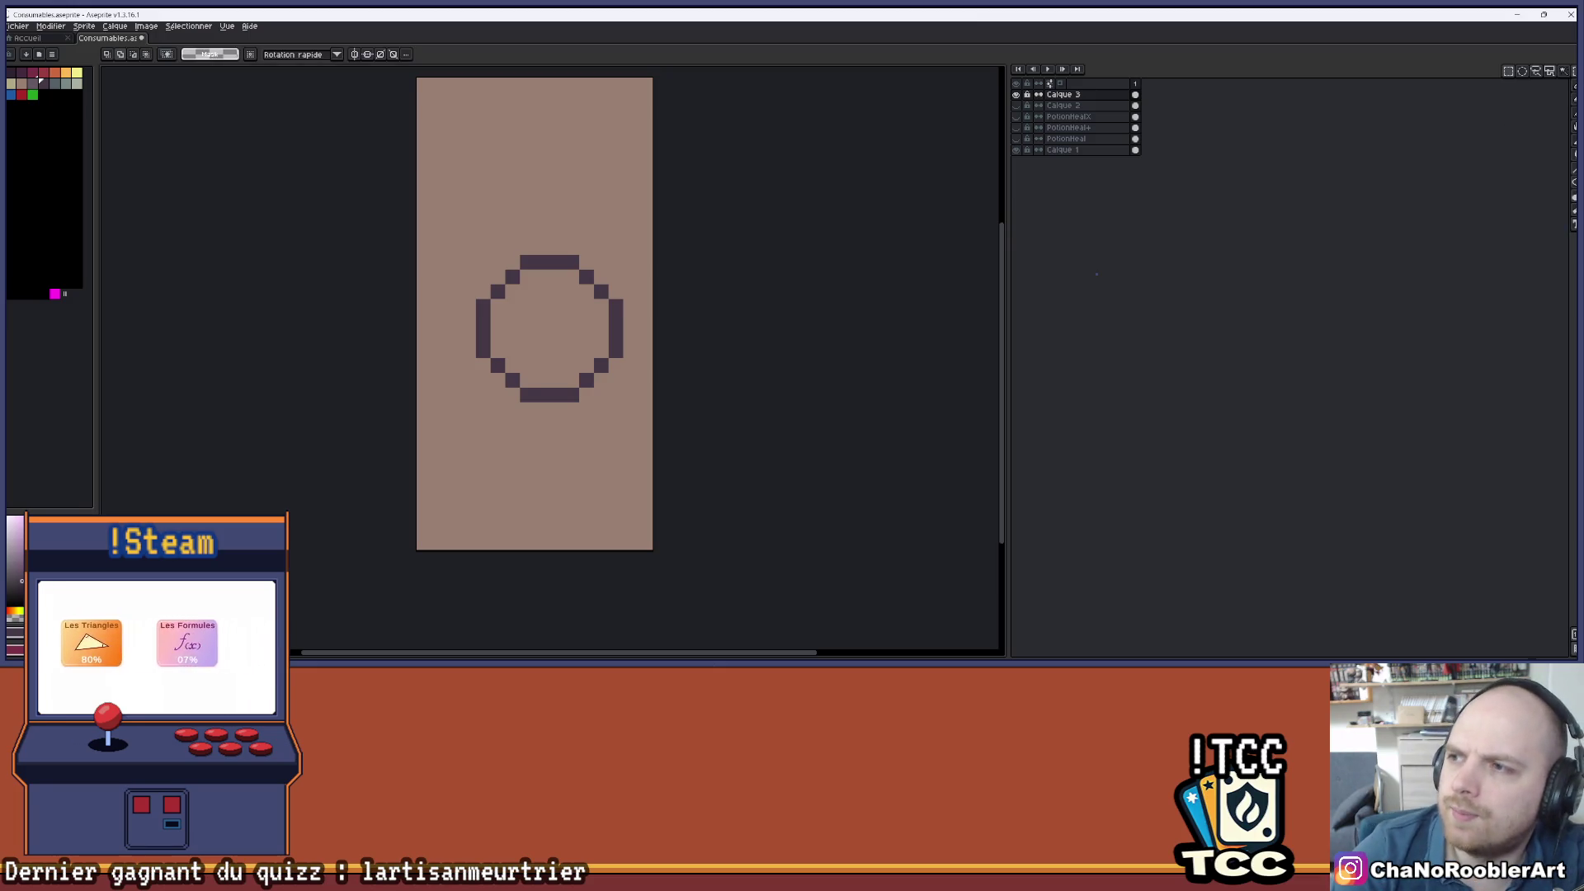
left_click(1573, 85)
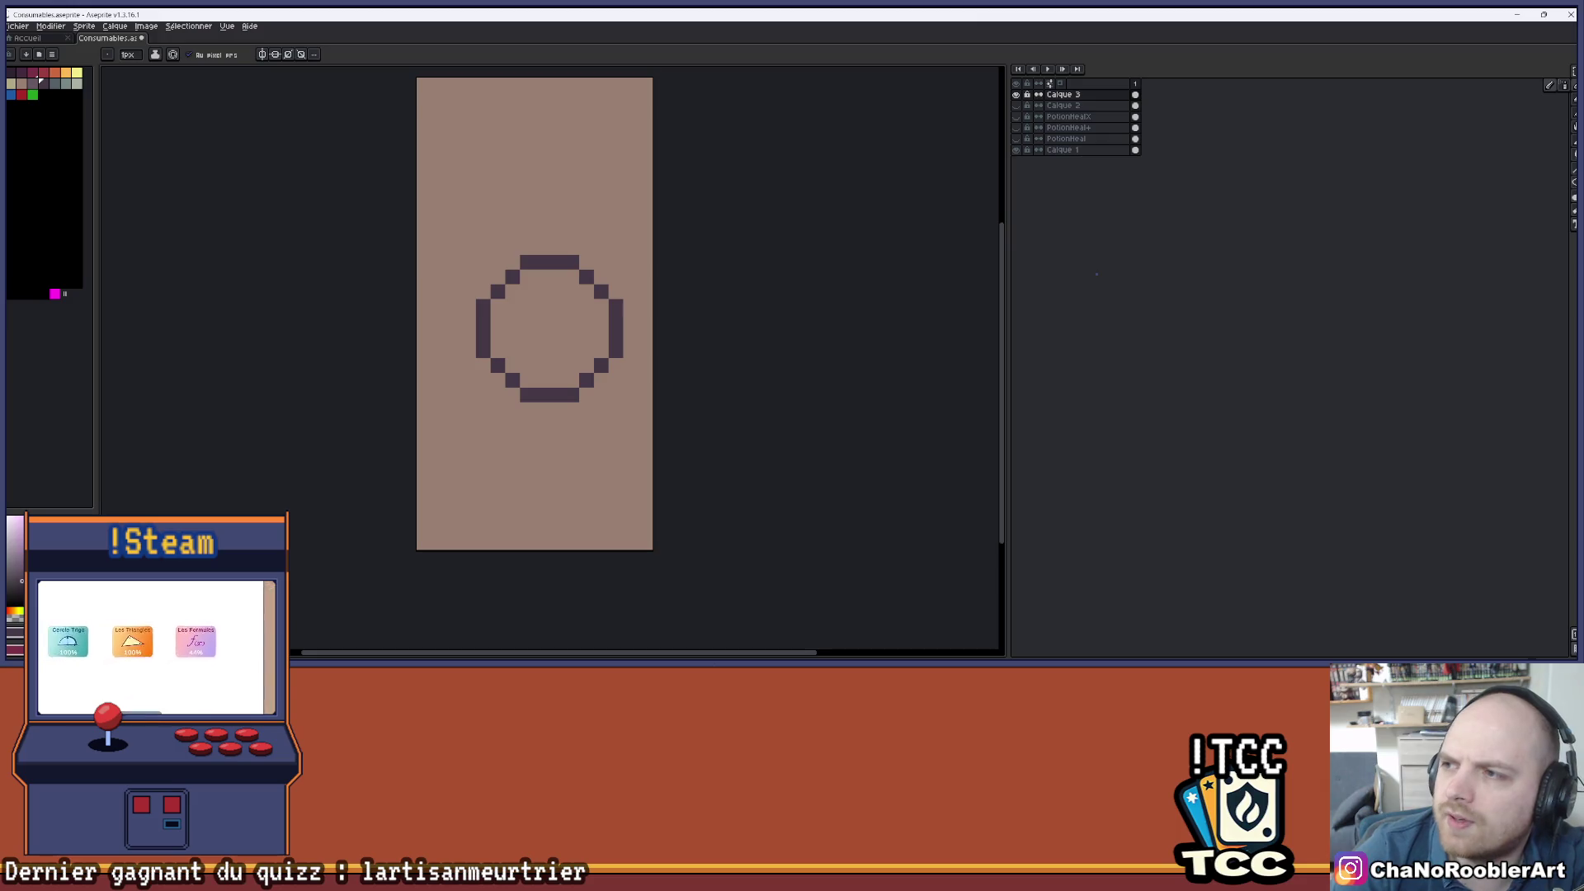
left_click(1573, 145)
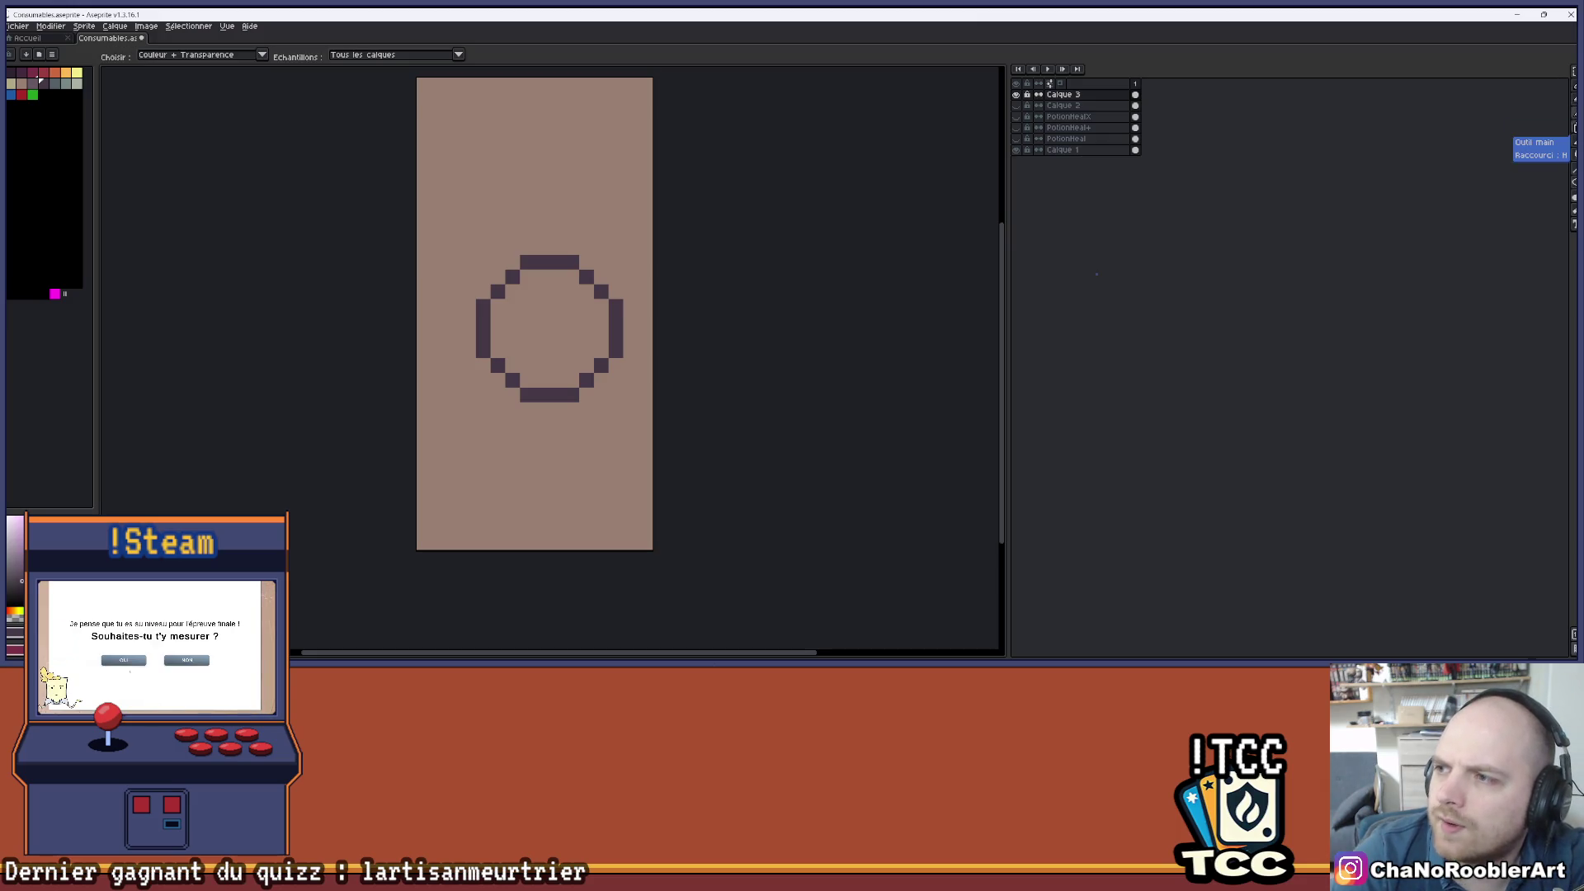
left_click(1572, 130)
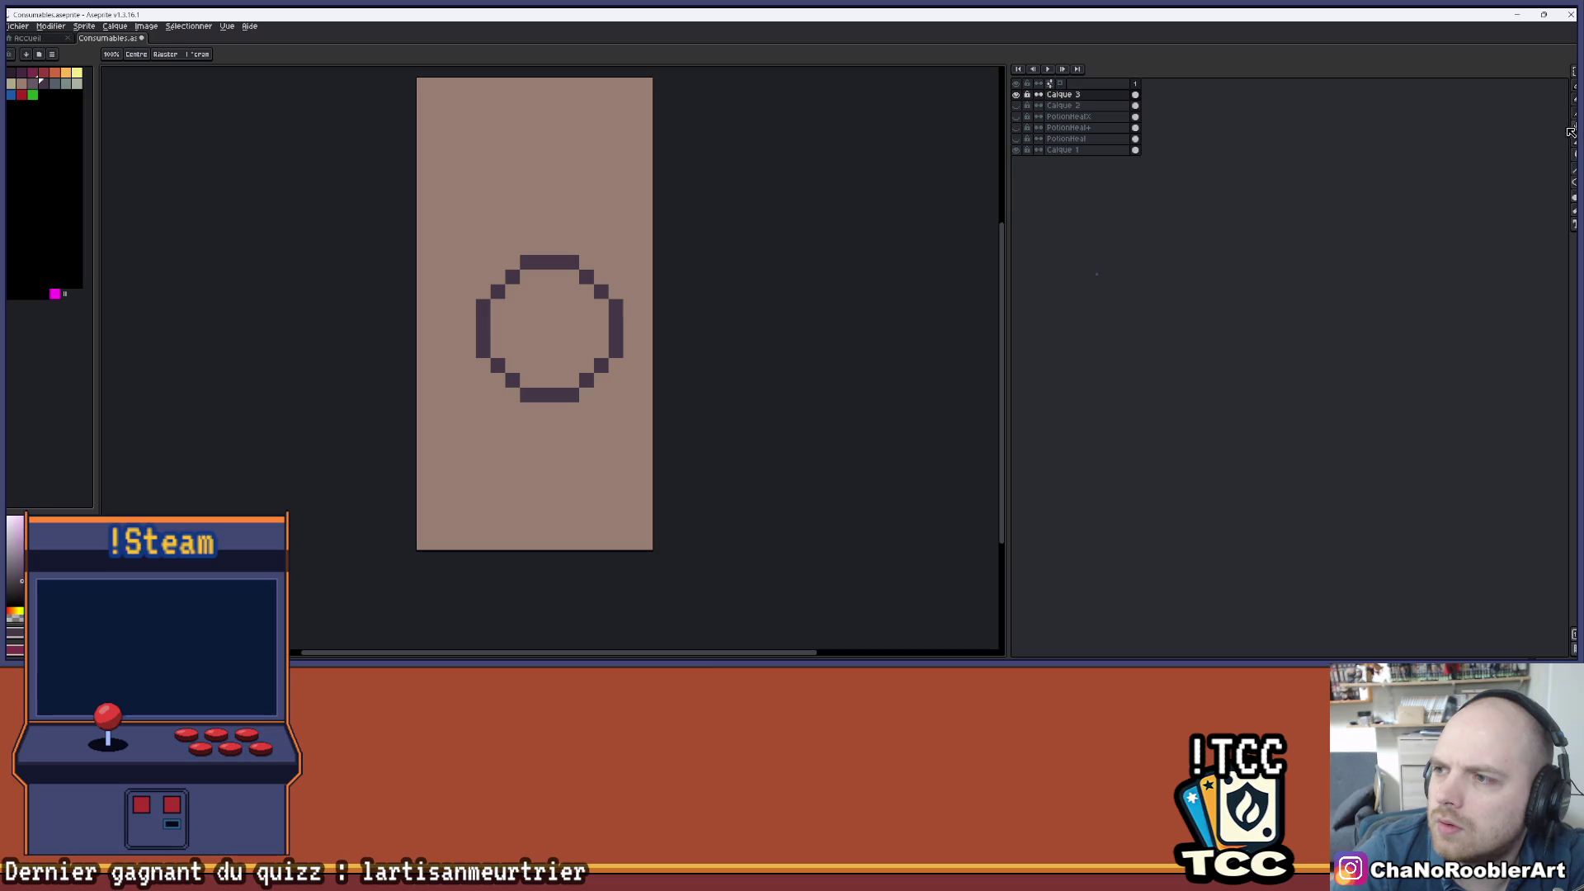
- Remove the old circle and redraw a new circle outline on Calque 3
mouse_move(537, 310)
left_mouse_down()
mouse_move(523, 307)
mouse_move(587, 336)
mouse_move(487, 314)
mouse_move(475, 287)
left_mouse_up()
key("v")
key("ctrl+z")
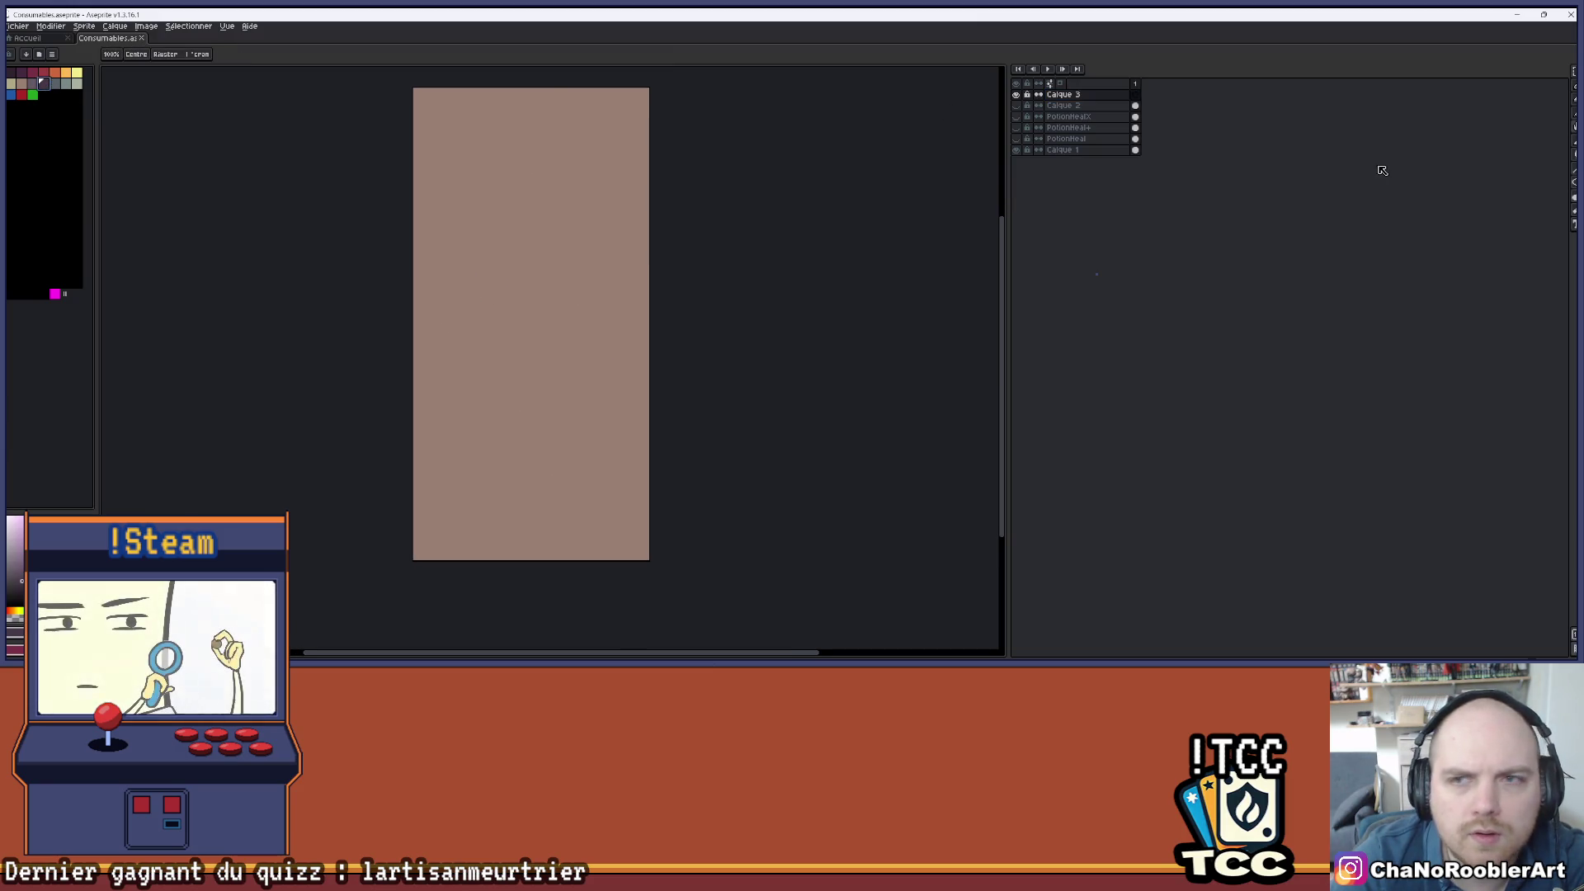
left_click(1071, 95)
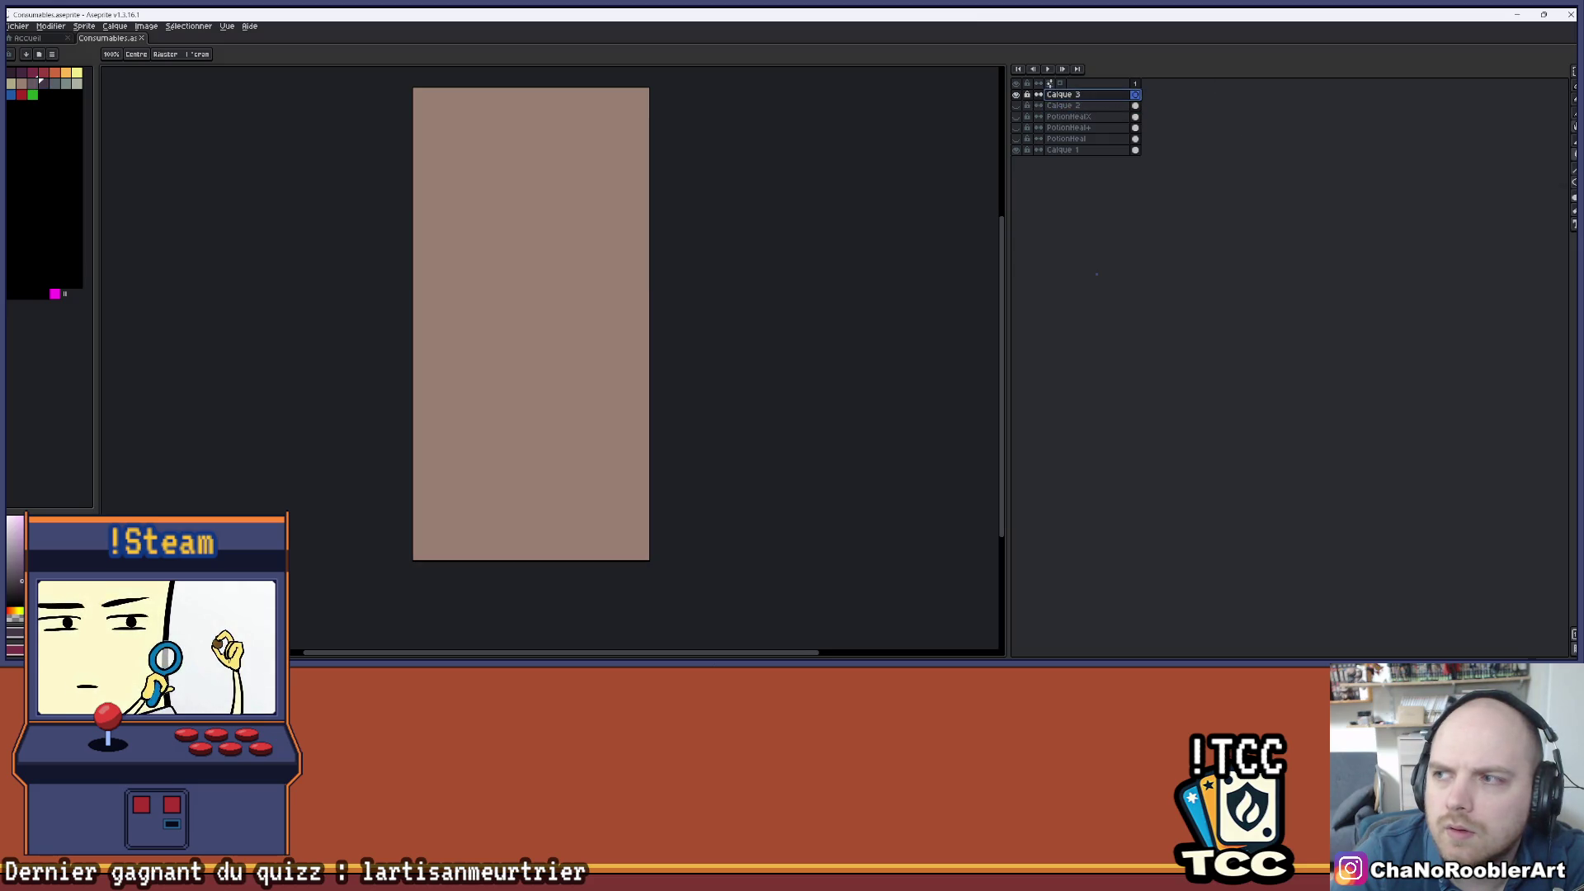
key("b")
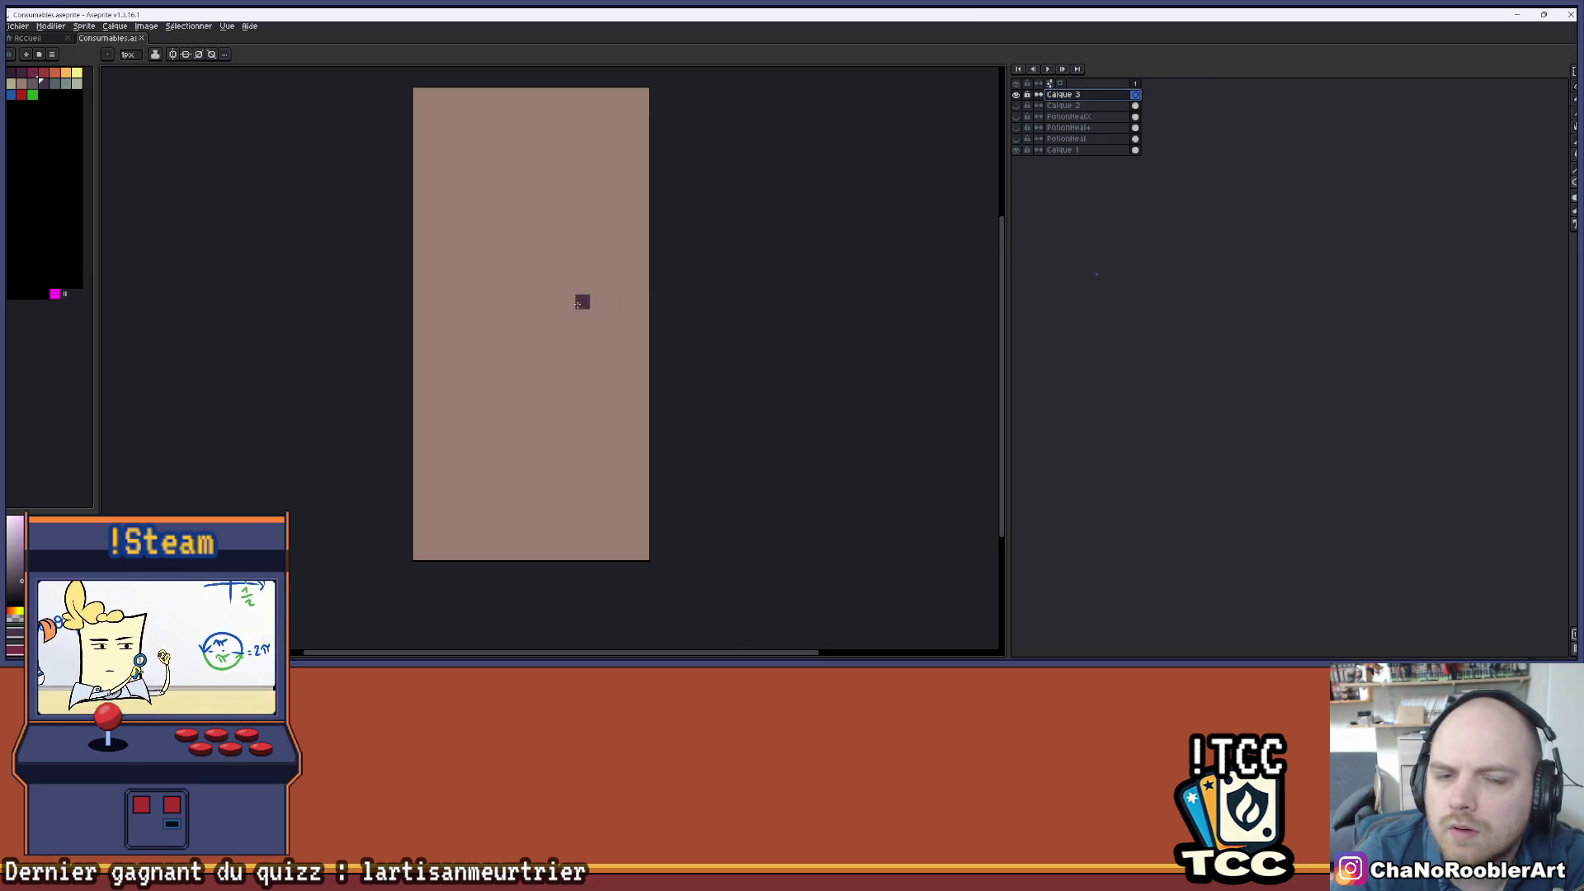
scroll(578, 304, "up", 1)
left_click_drag(463, 255, 669, 470)
- Shift the circle's lower half up one pixel to make it symmetric
scroll(567, 300, "down", 1)
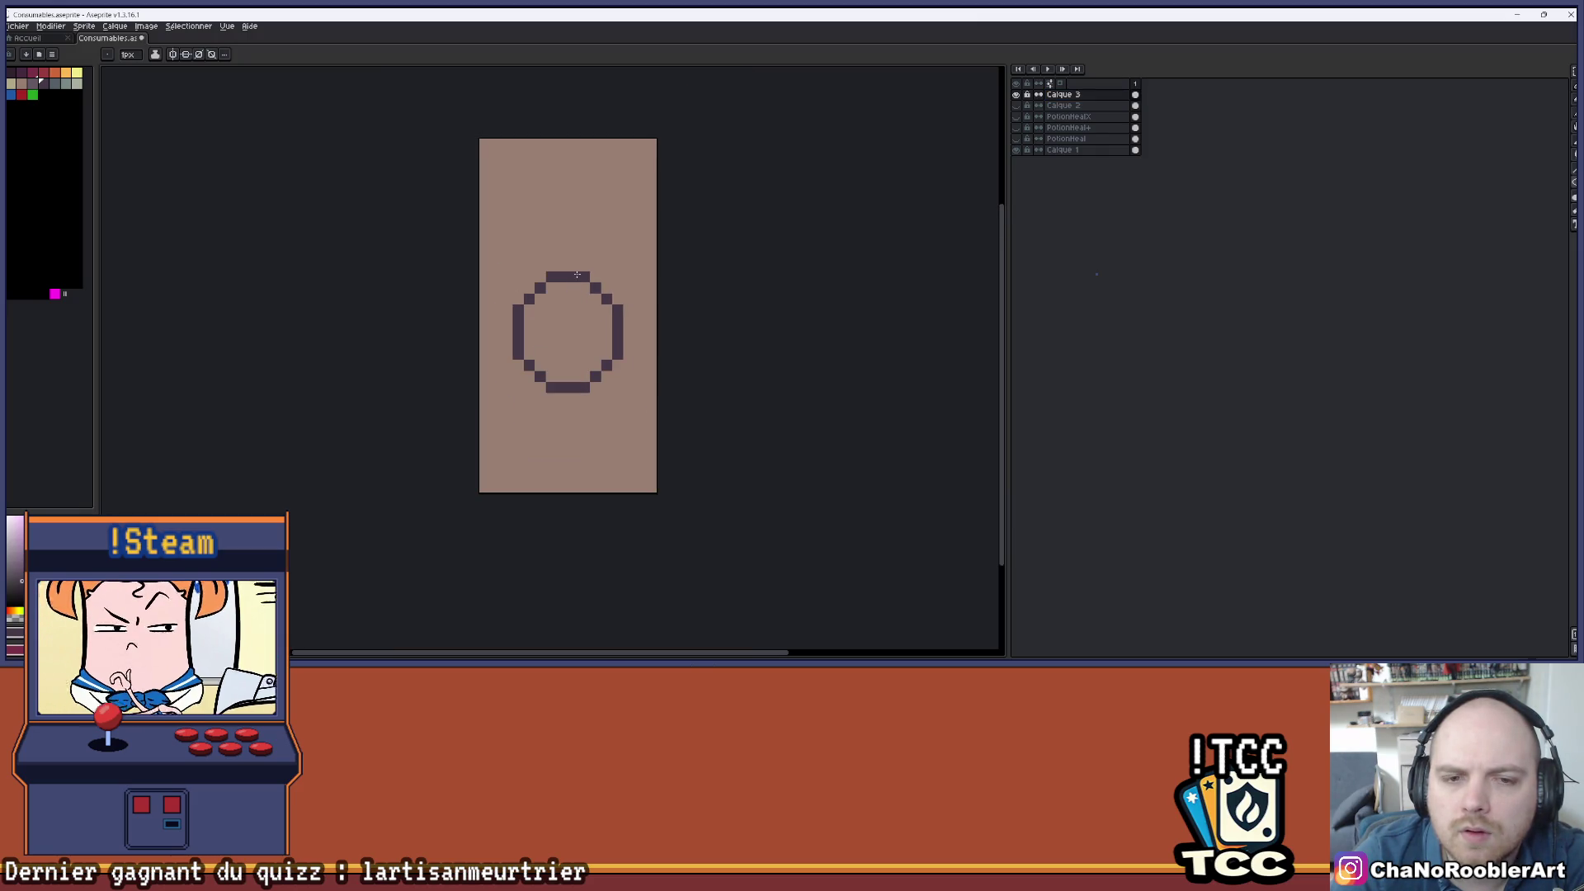
scroll(544, 281, "up", 1)
key("ctrl")
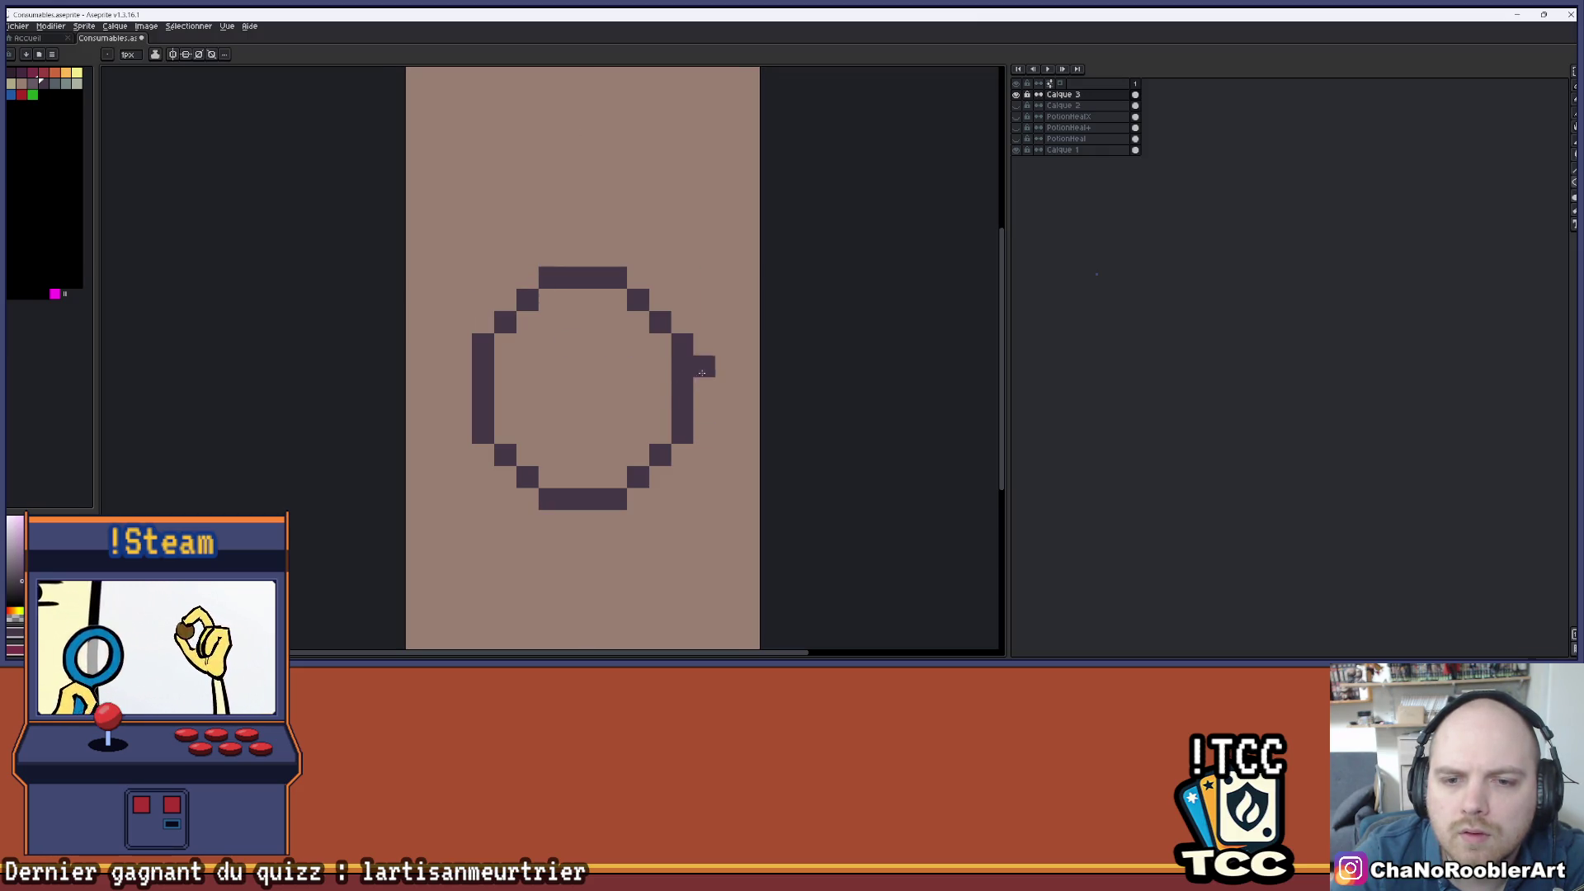
key("m")
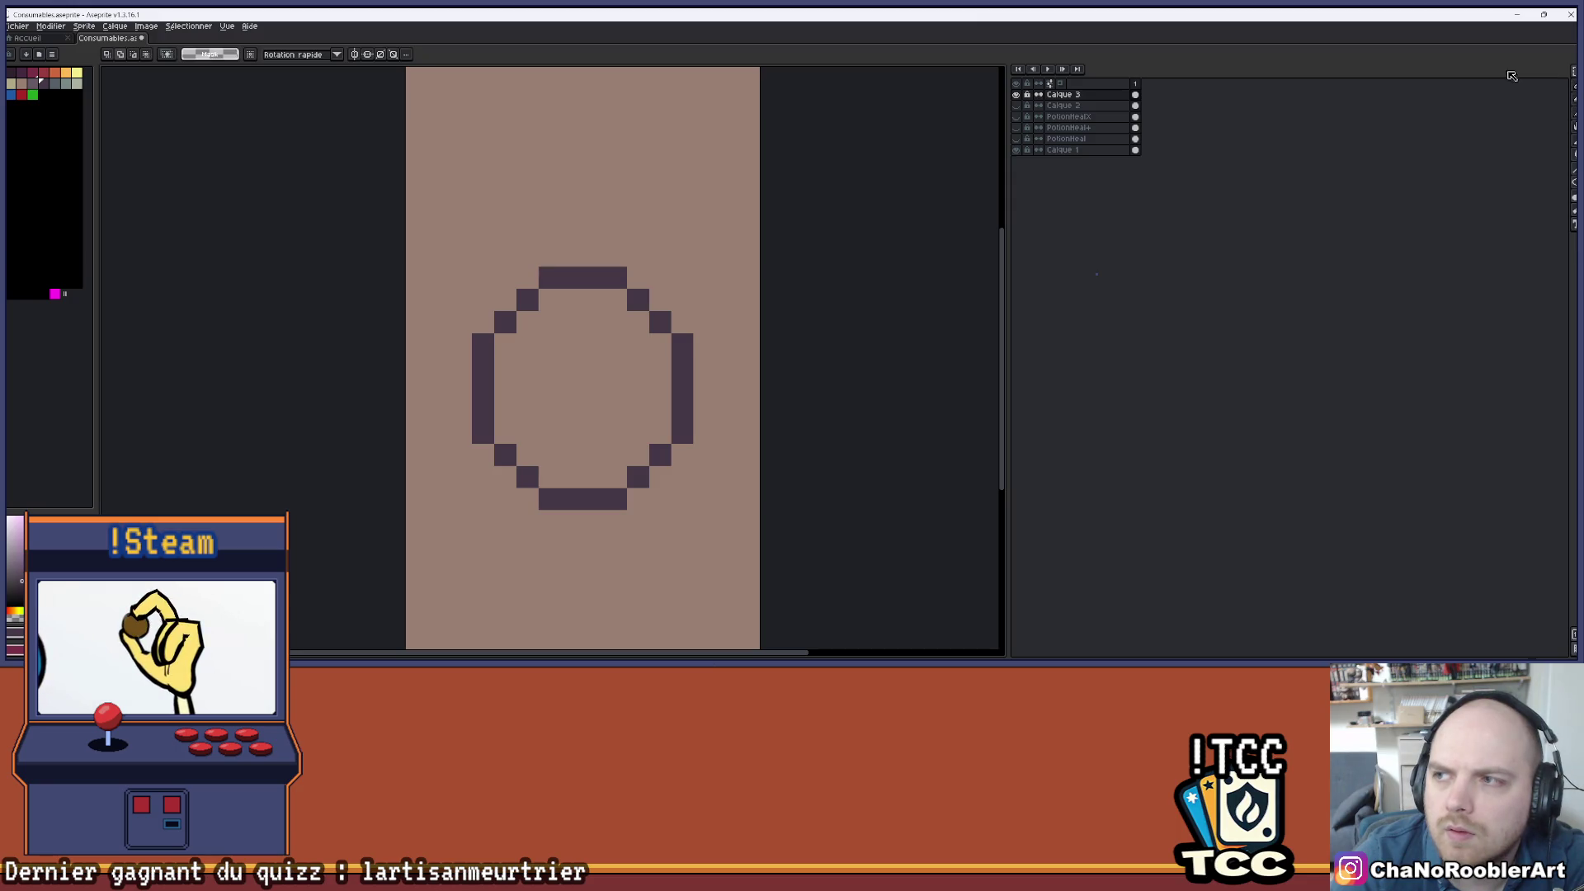
mouse_move(429, 378)
left_mouse_down()
mouse_move(739, 555)
mouse_move(707, 509)
left_mouse_up()
key("ctrl+d")
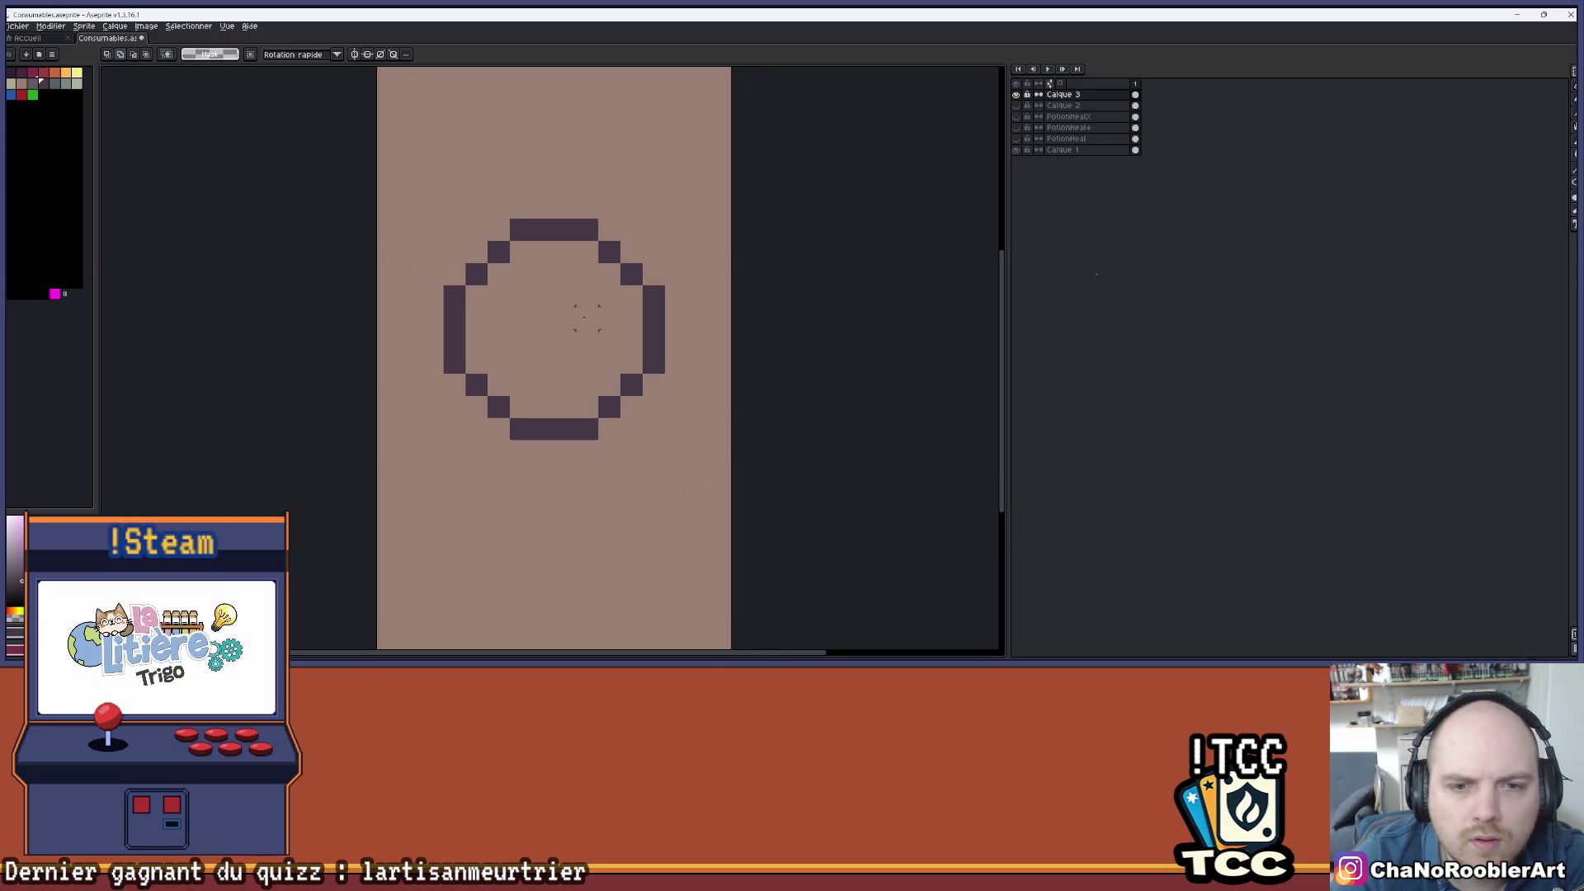
scroll(562, 281, "down", 2)
scroll(561, 281, "up", 3)
- Fill the circle's inside with grey using a contiguous Paint Bucket fill
key("i")
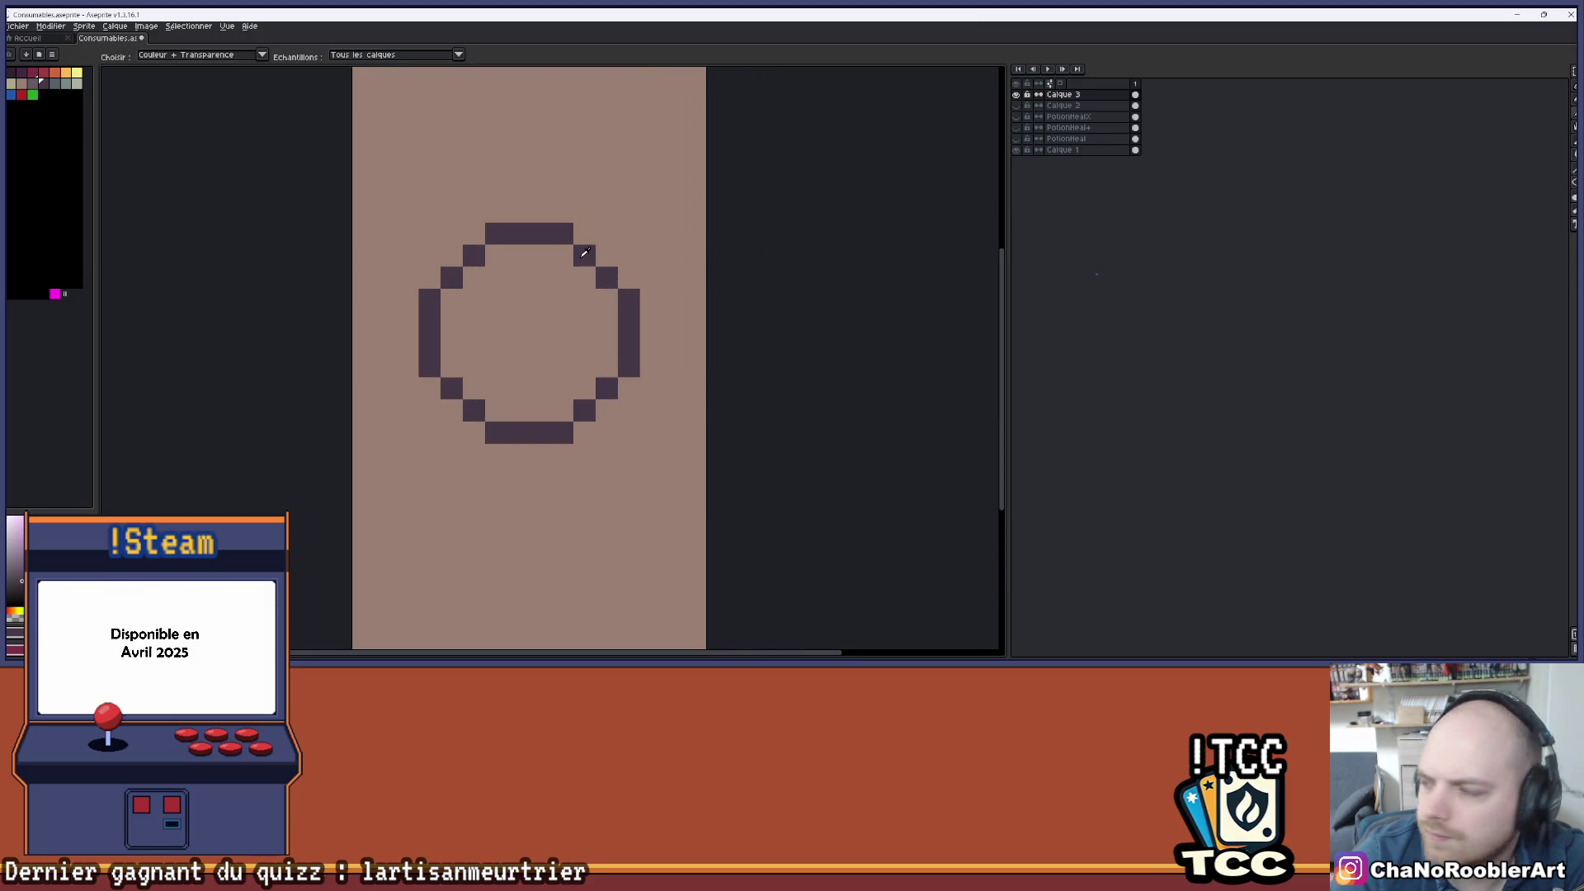
scroll(585, 252, "up", 1)
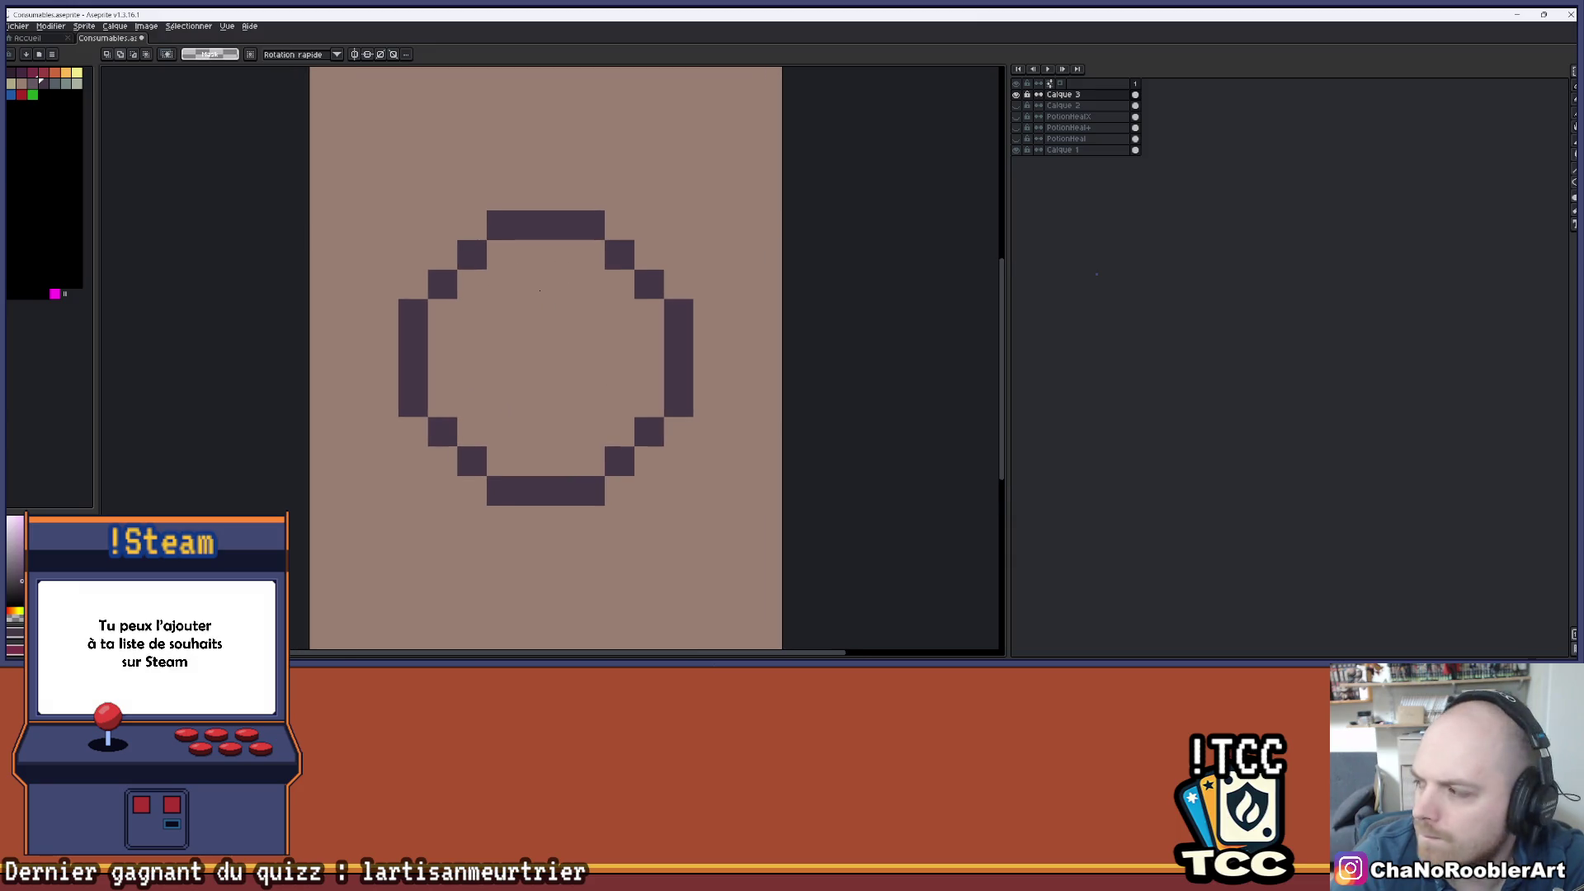
key("m")
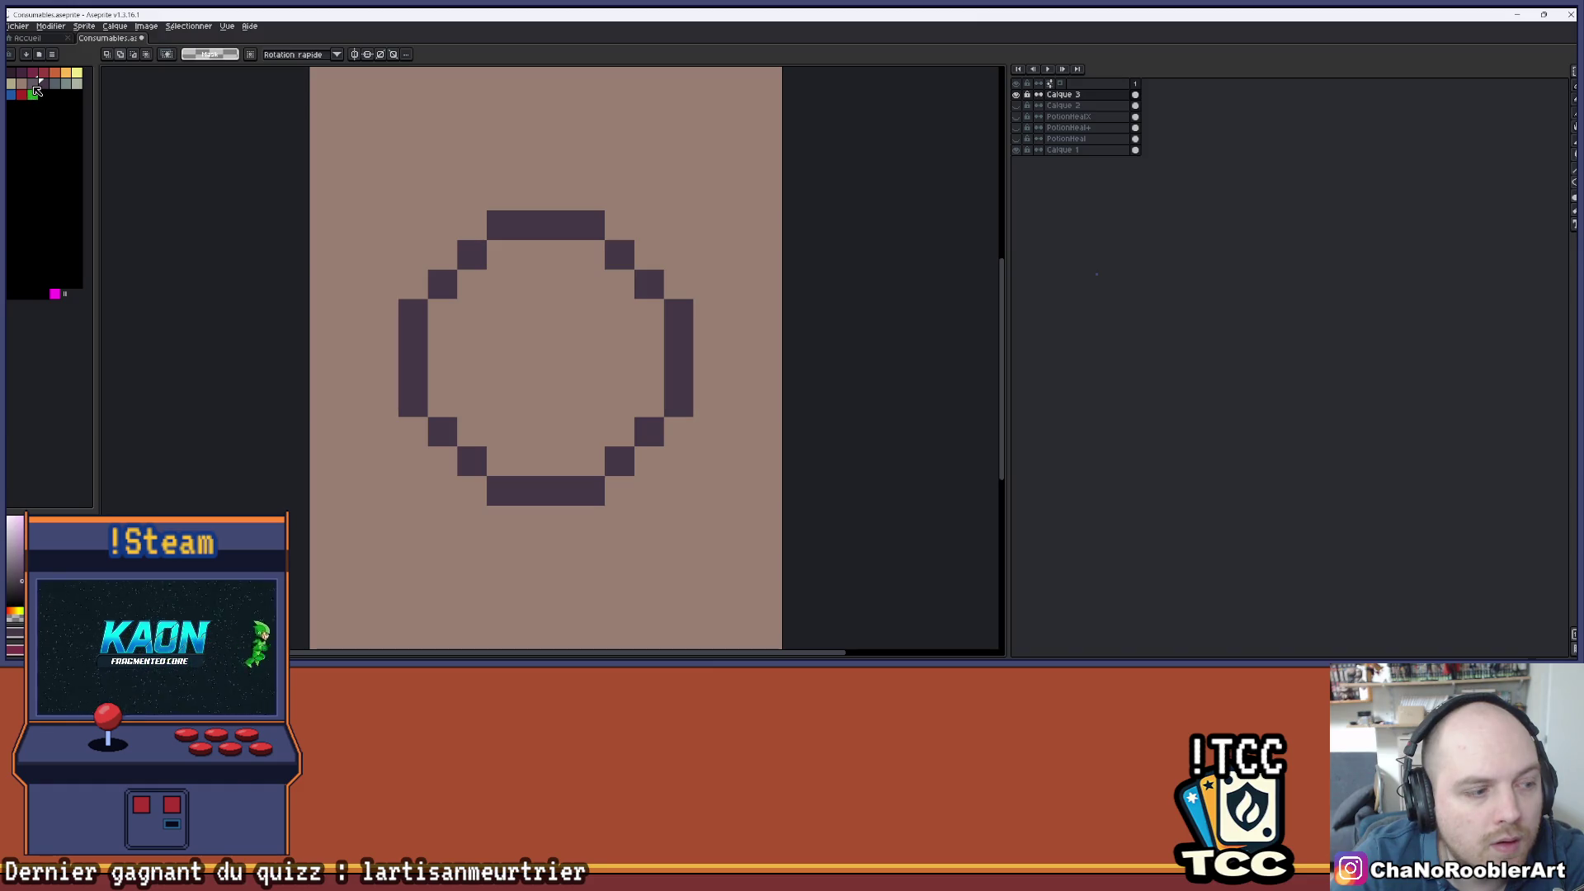
left_click(54, 83)
key("g")
left_click(545, 338)
key("ctrl+z")
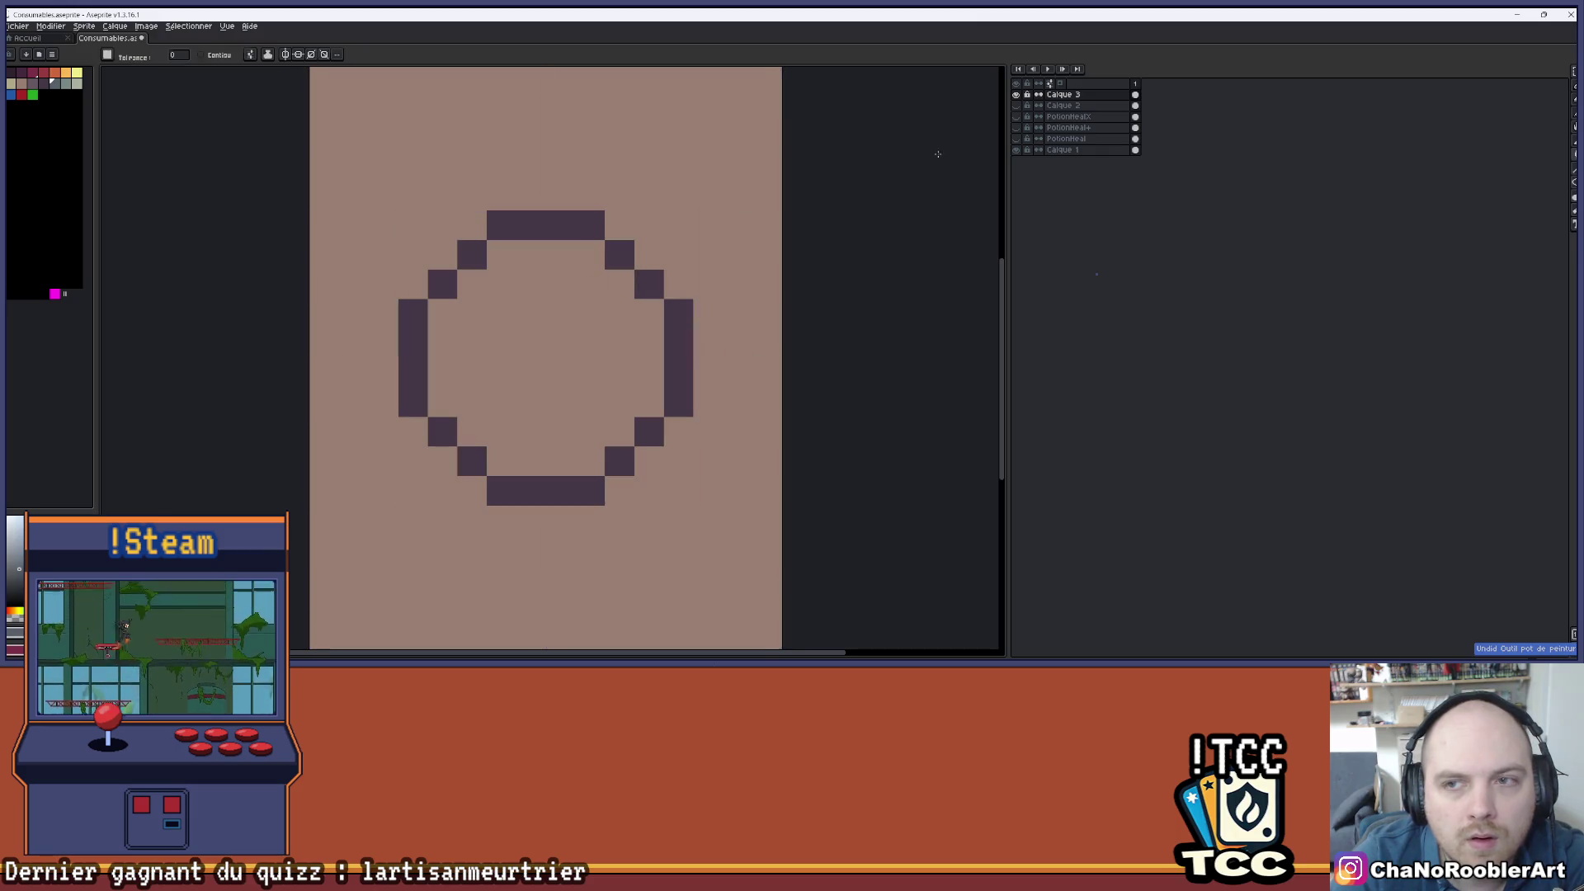
left_click(201, 54)
left_click(571, 334)
left_click_drag(571, 334, 541, 318)
- Recolour the outline's top and upper-left edge light grey with the Paint Bucket
scroll(542, 262, "up", 1)
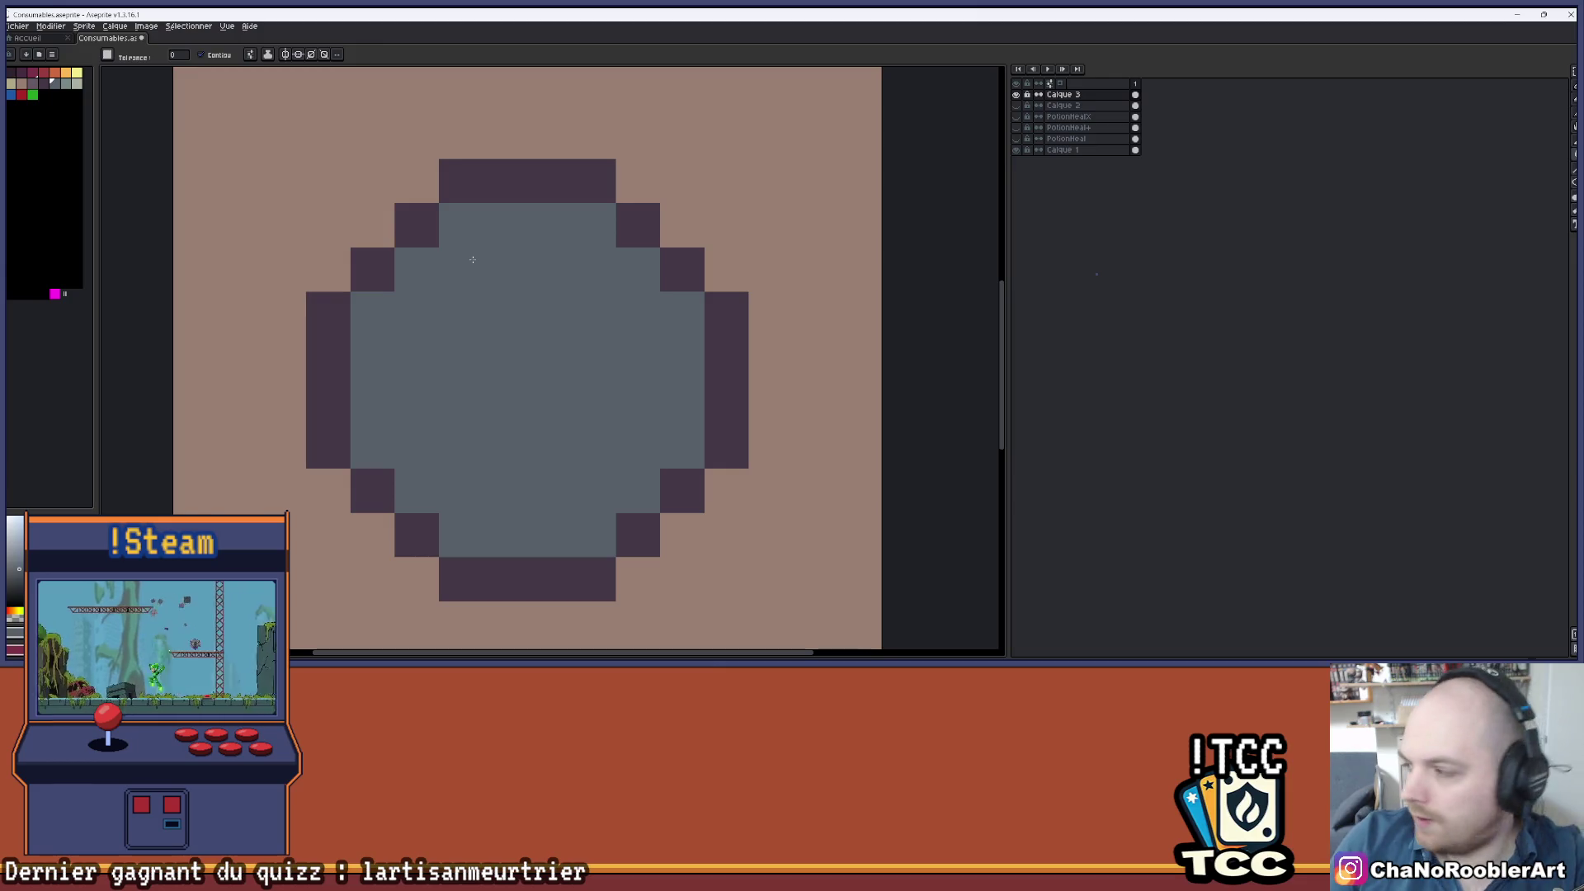
left_click_drag(526, 313, 533, 386)
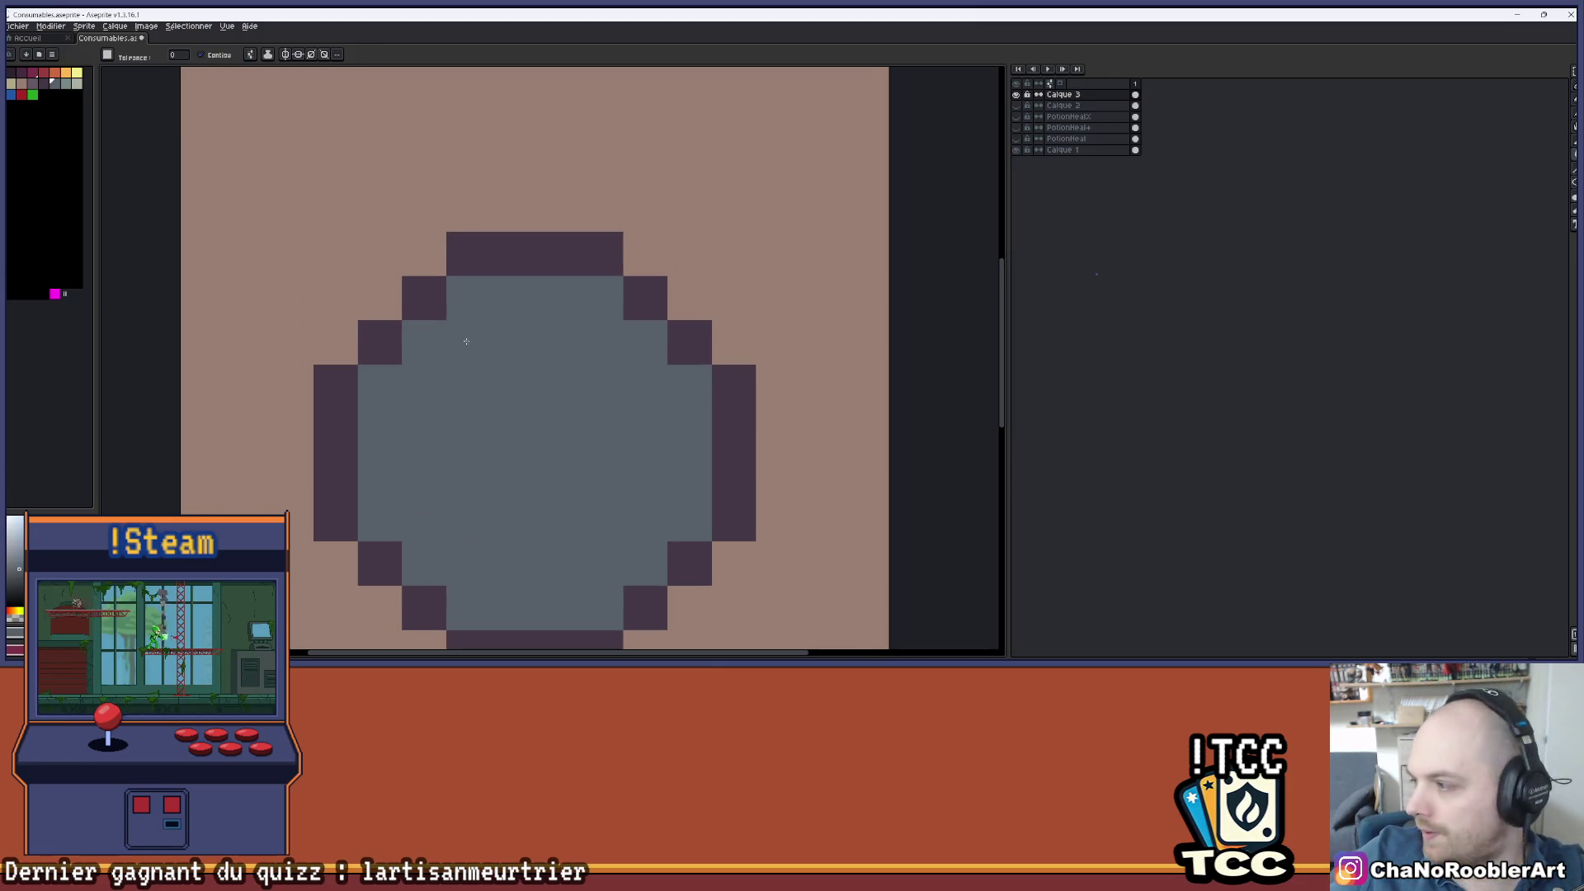
scroll(508, 347, "down", 1)
left_click_drag(509, 352, 517, 319)
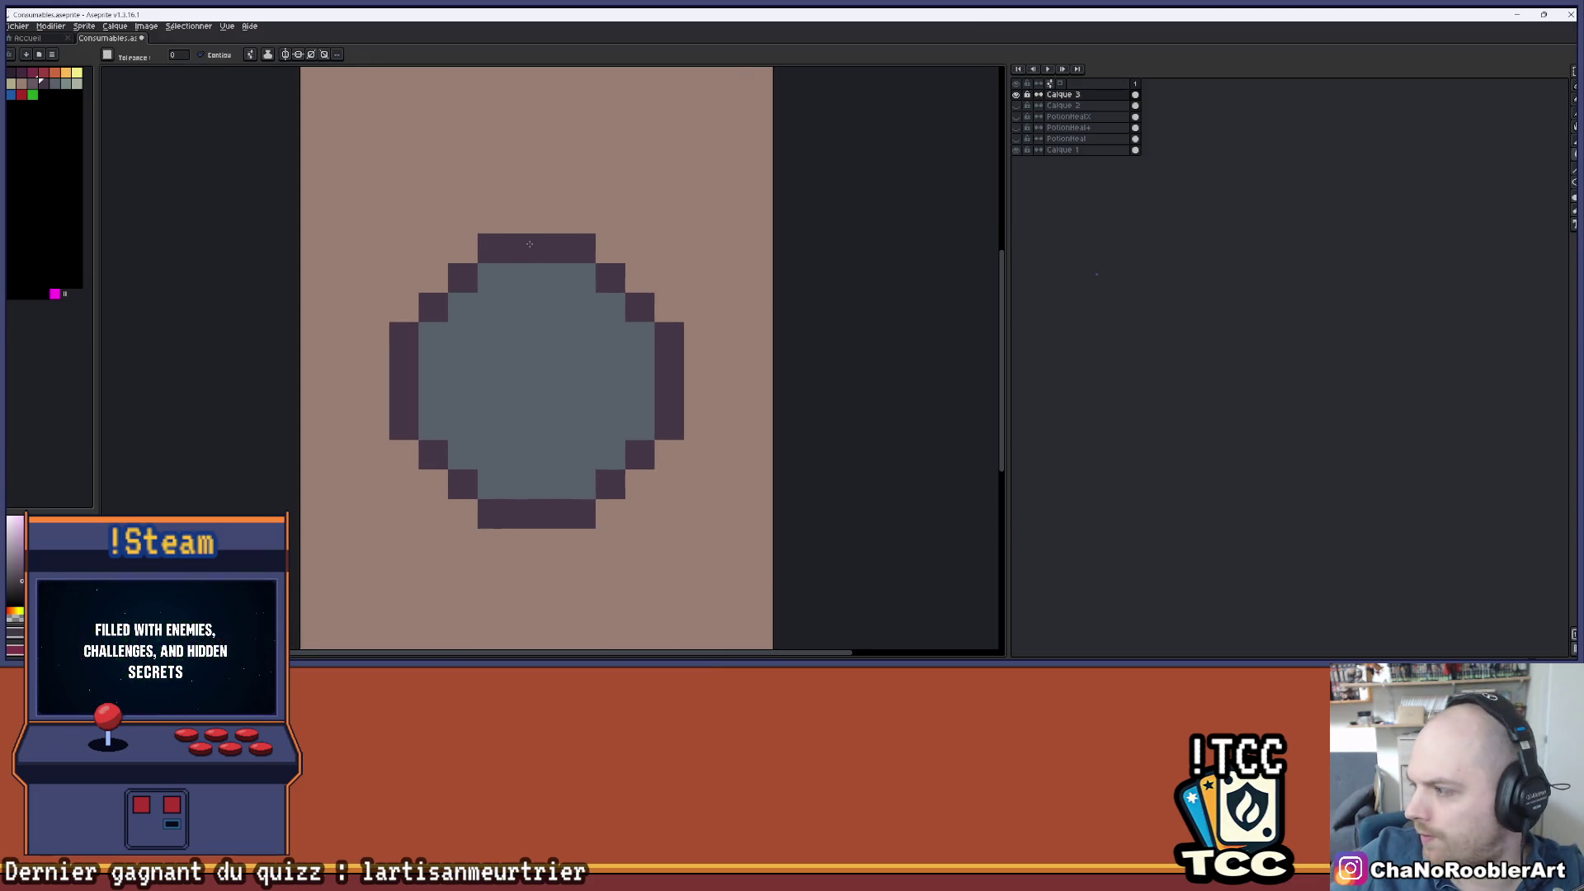
key("i")
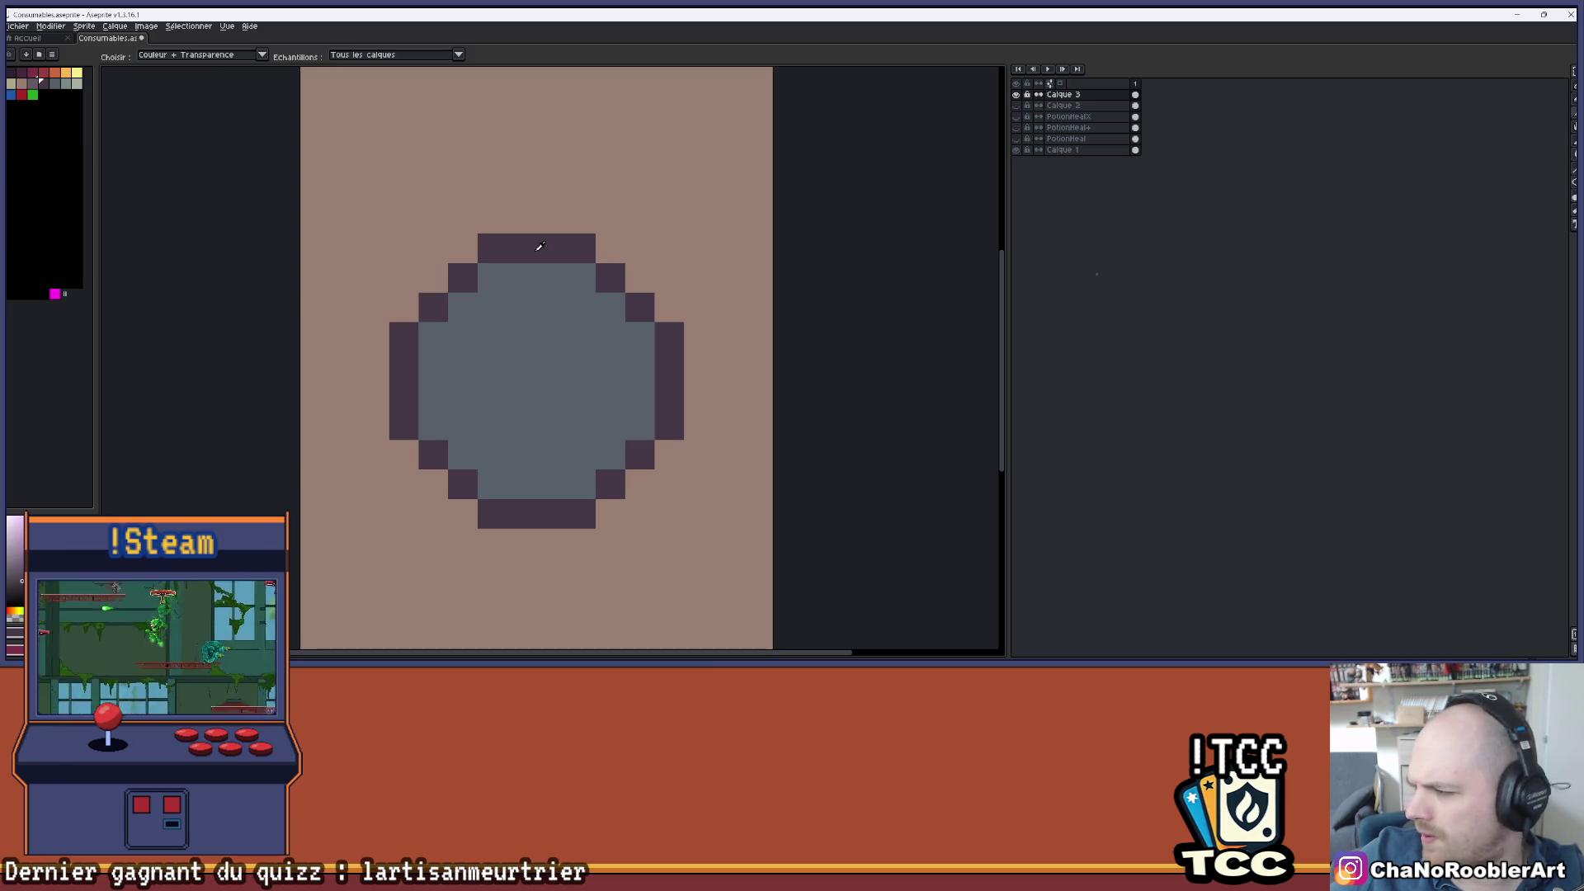
key("g")
left_click(66, 84)
left_click(486, 258)
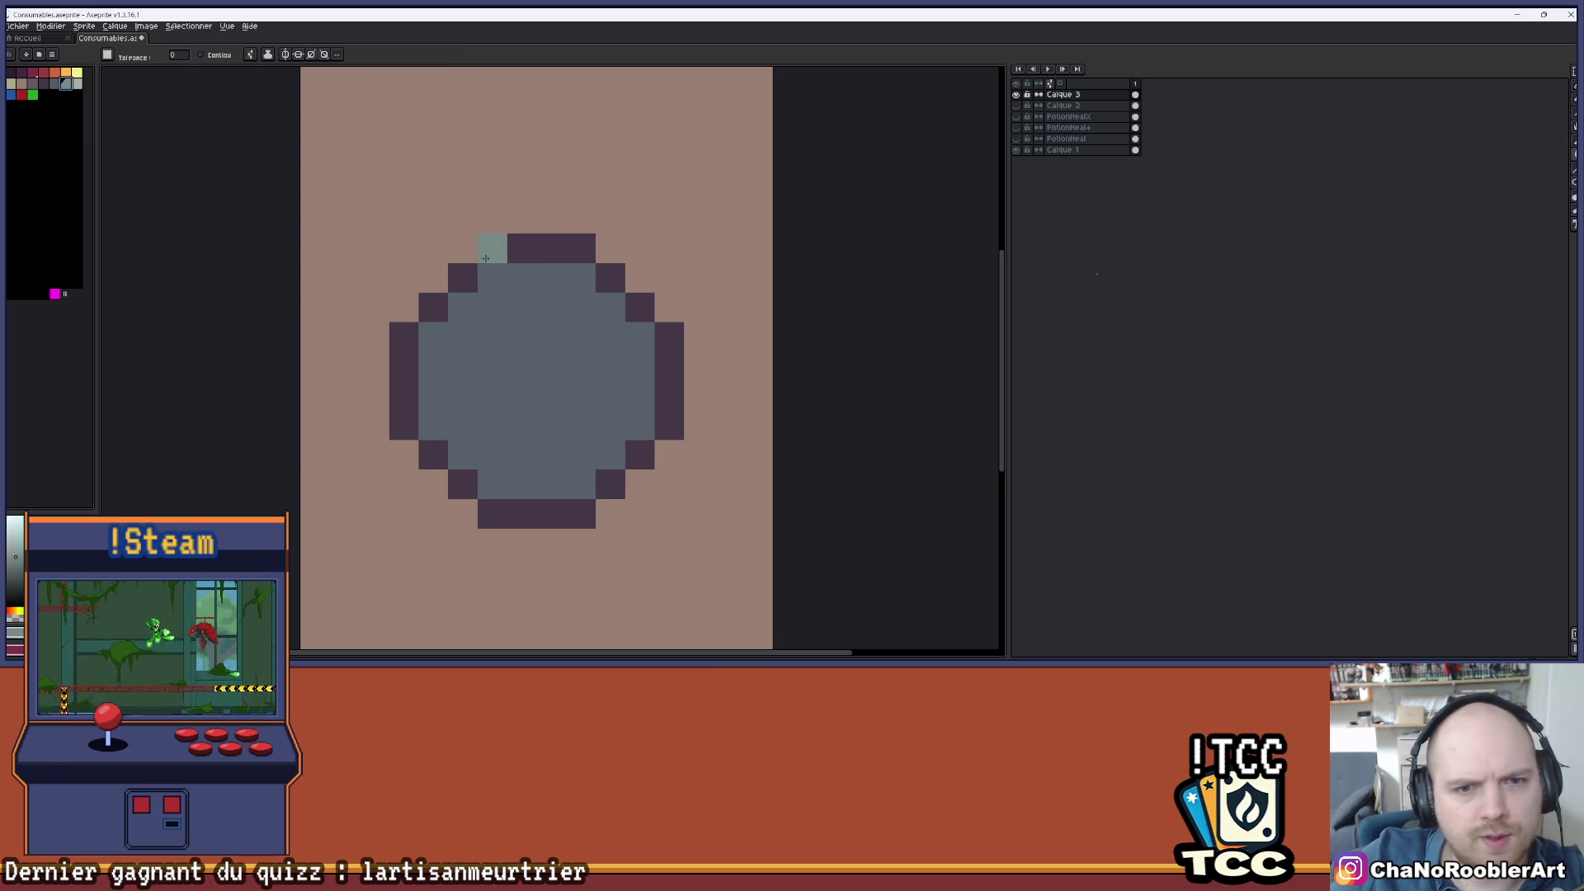
left_click(536, 248)
left_click(462, 278)
left_click(433, 307)
left_click(408, 332)
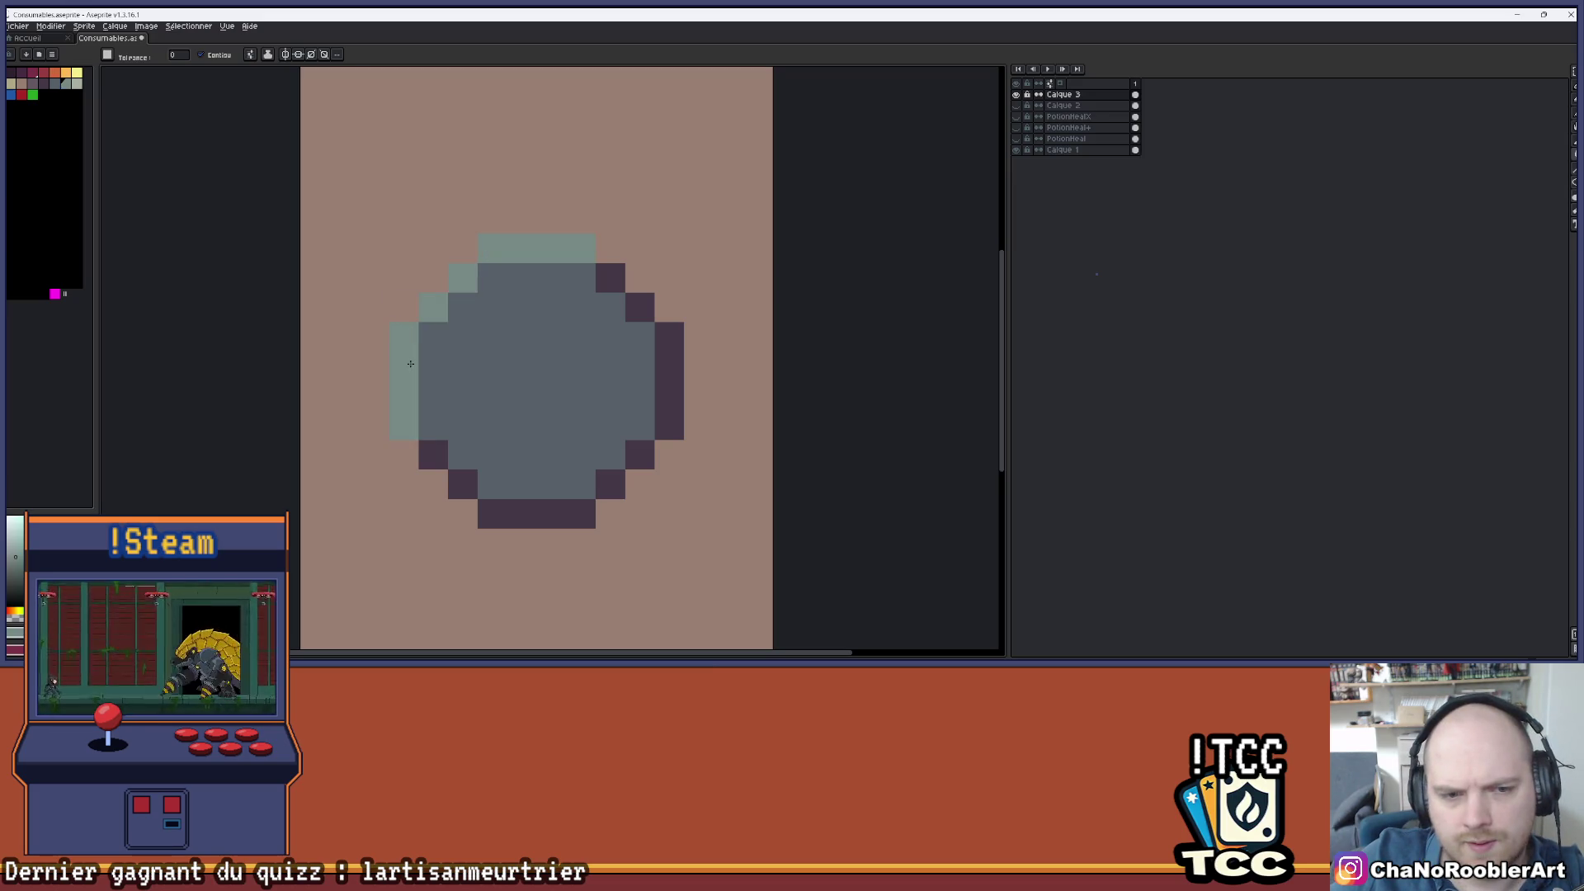
- Replace the left-column fill with individual light-grey pencil pixels on the left edge
key("ctrl+z")
key("b")
left_click(403, 366)
left_click(403, 393)
left_click(433, 367)
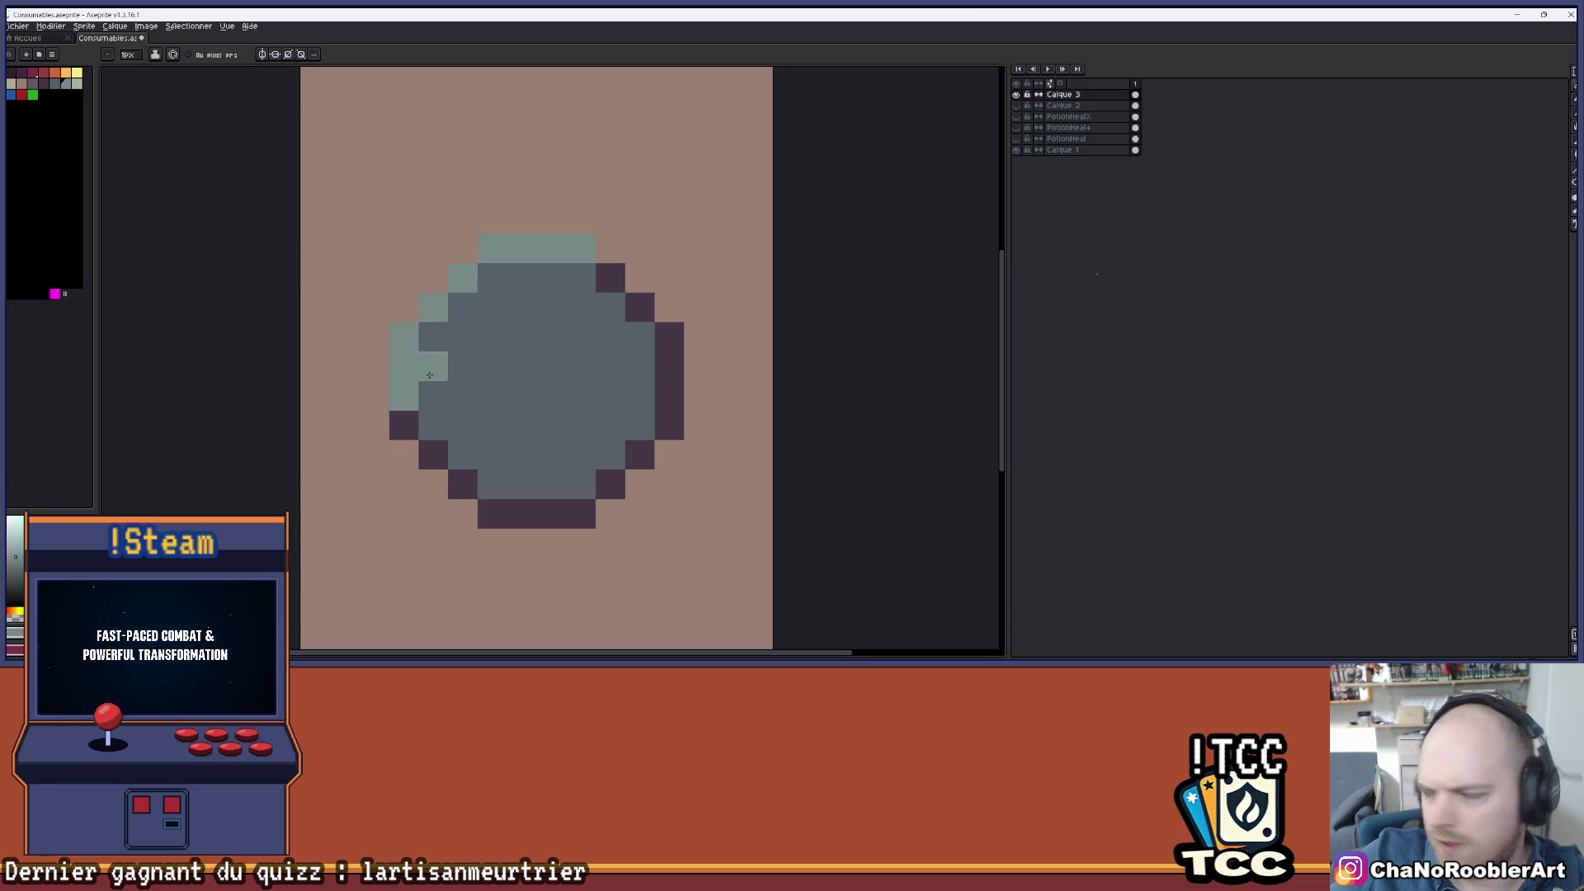
mouse_move(586, 251)
left_mouse_down()
mouse_move(569, 279)
mouse_move(584, 301)
mouse_move(567, 301)
left_mouse_up()
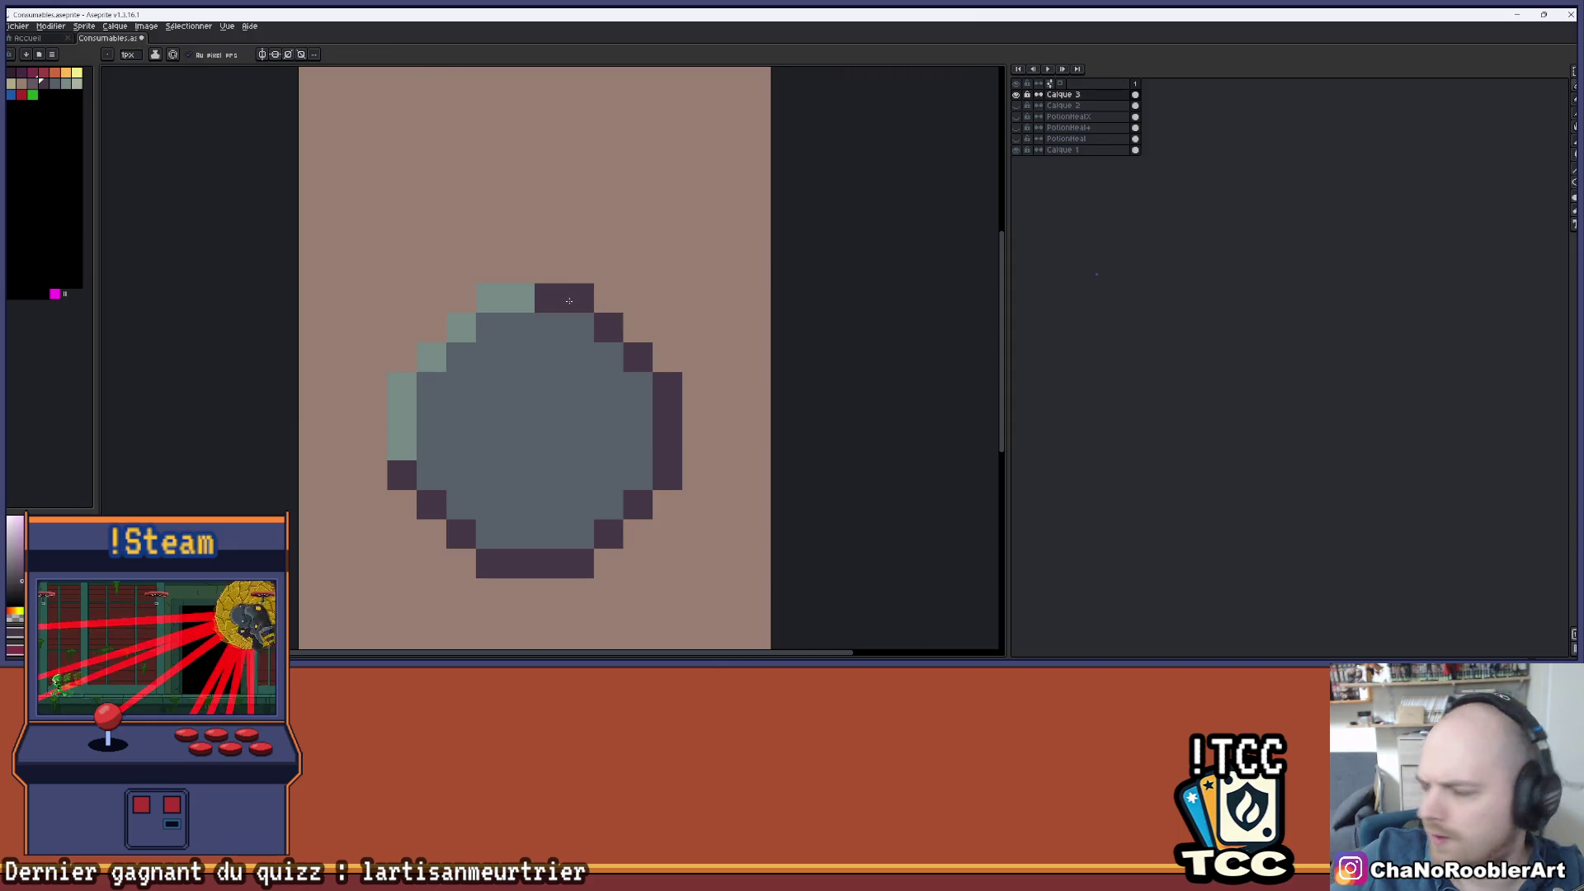
- Draw a dark stalk above the body's top-right outline and add grey pixels beside it
left_click_drag(579, 208, 569, 267)
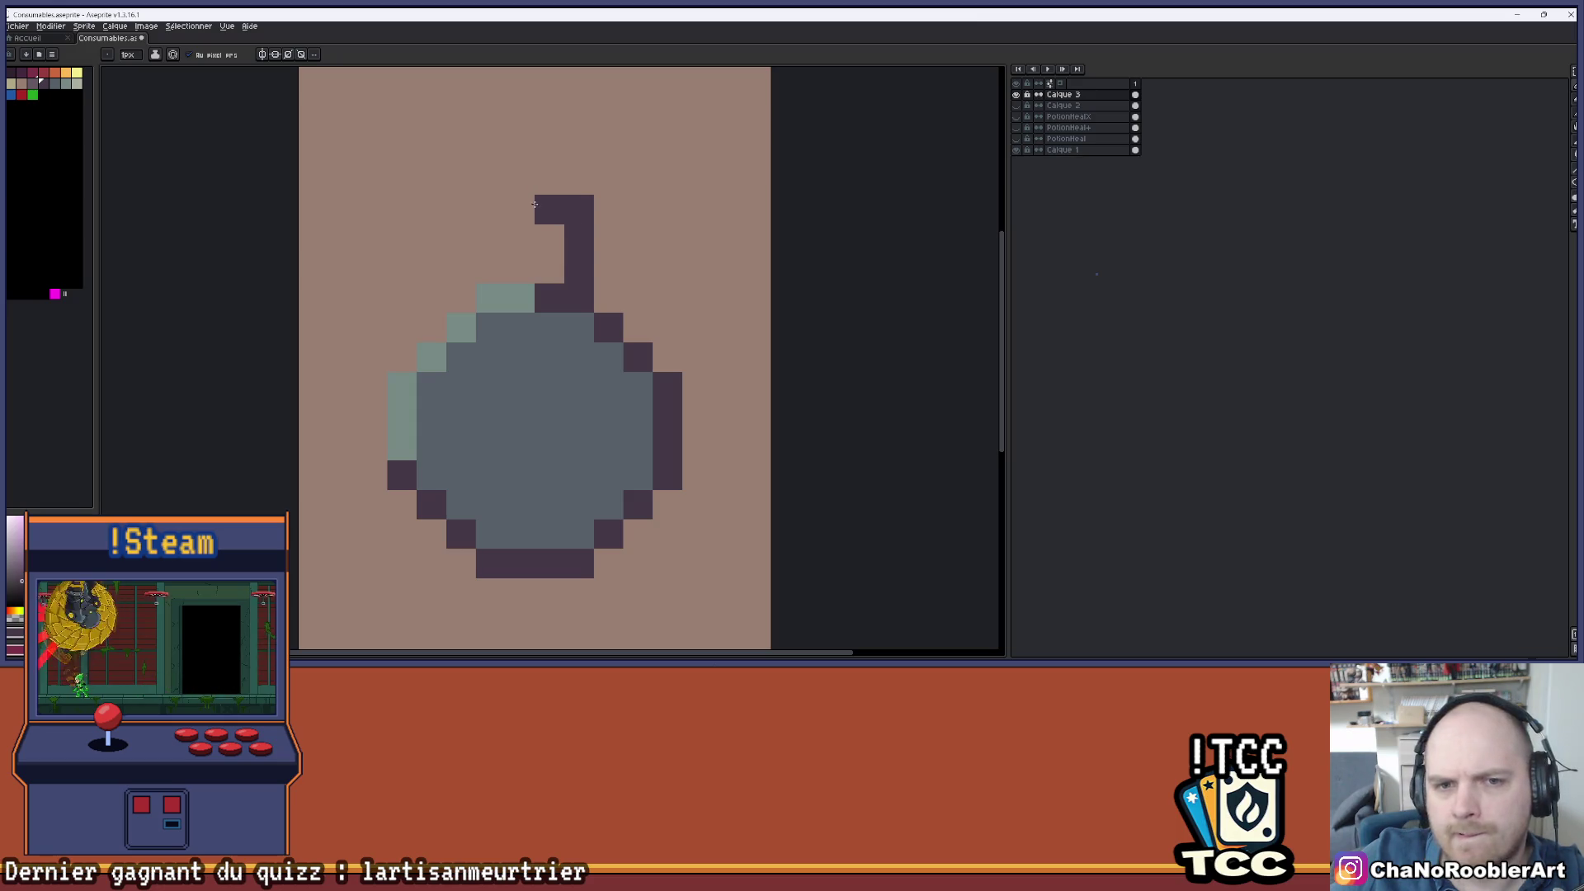
mouse_move(483, 202)
left_mouse_down()
mouse_move(561, 207)
mouse_move(558, 265)
left_mouse_up()
key("i")
left_click(551, 381)
key("b")
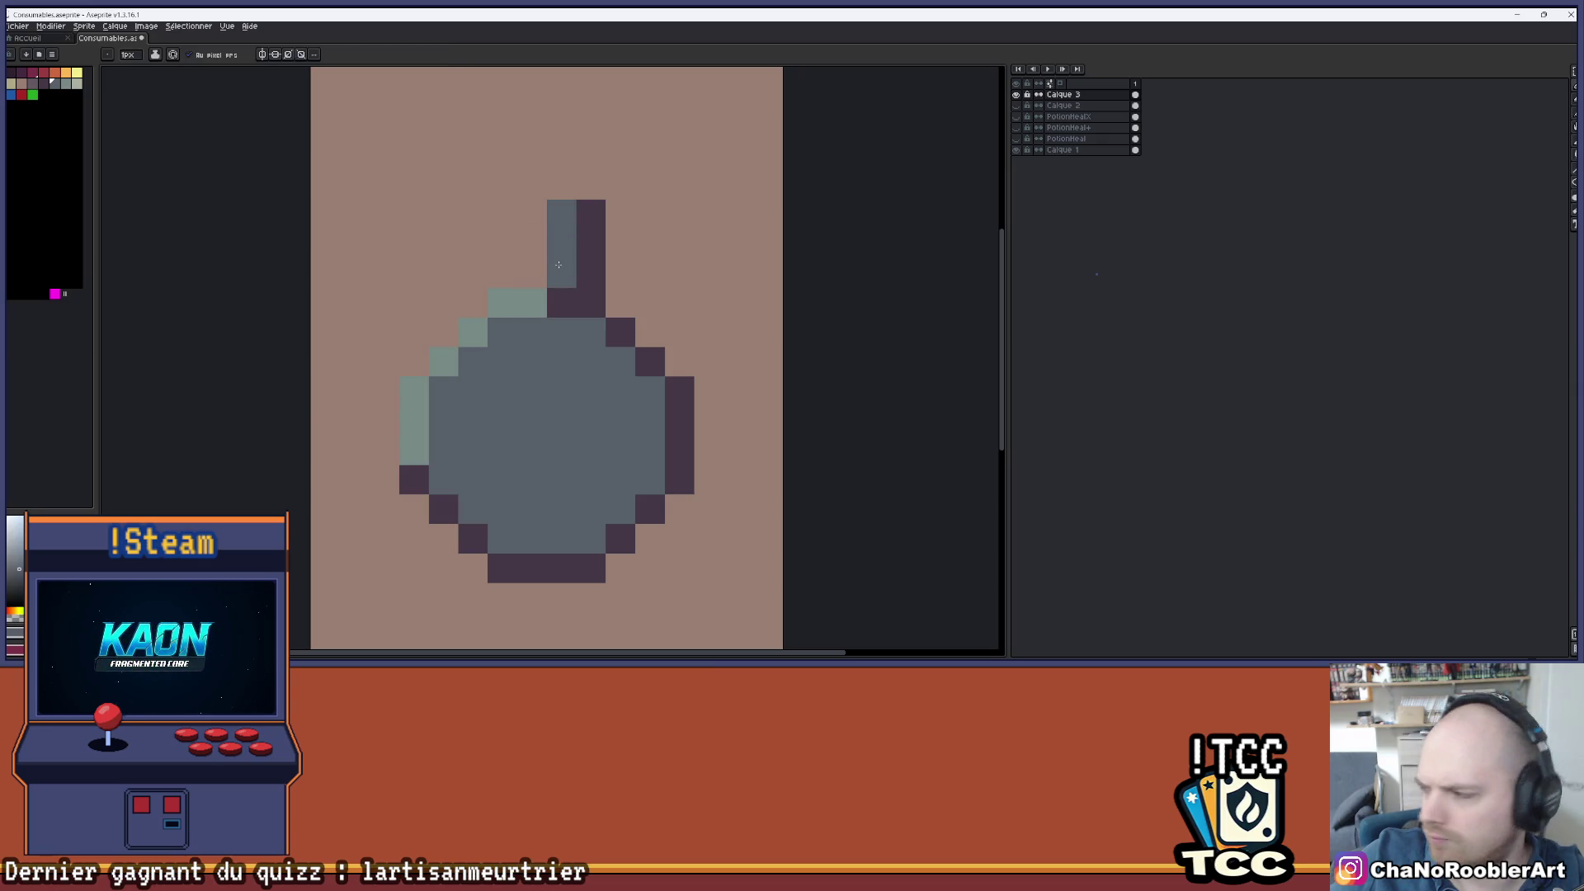
left_click(532, 244)
left_click(533, 273)
- Repaint the neck in body grey and give its left column a light-green highlight
key("i")
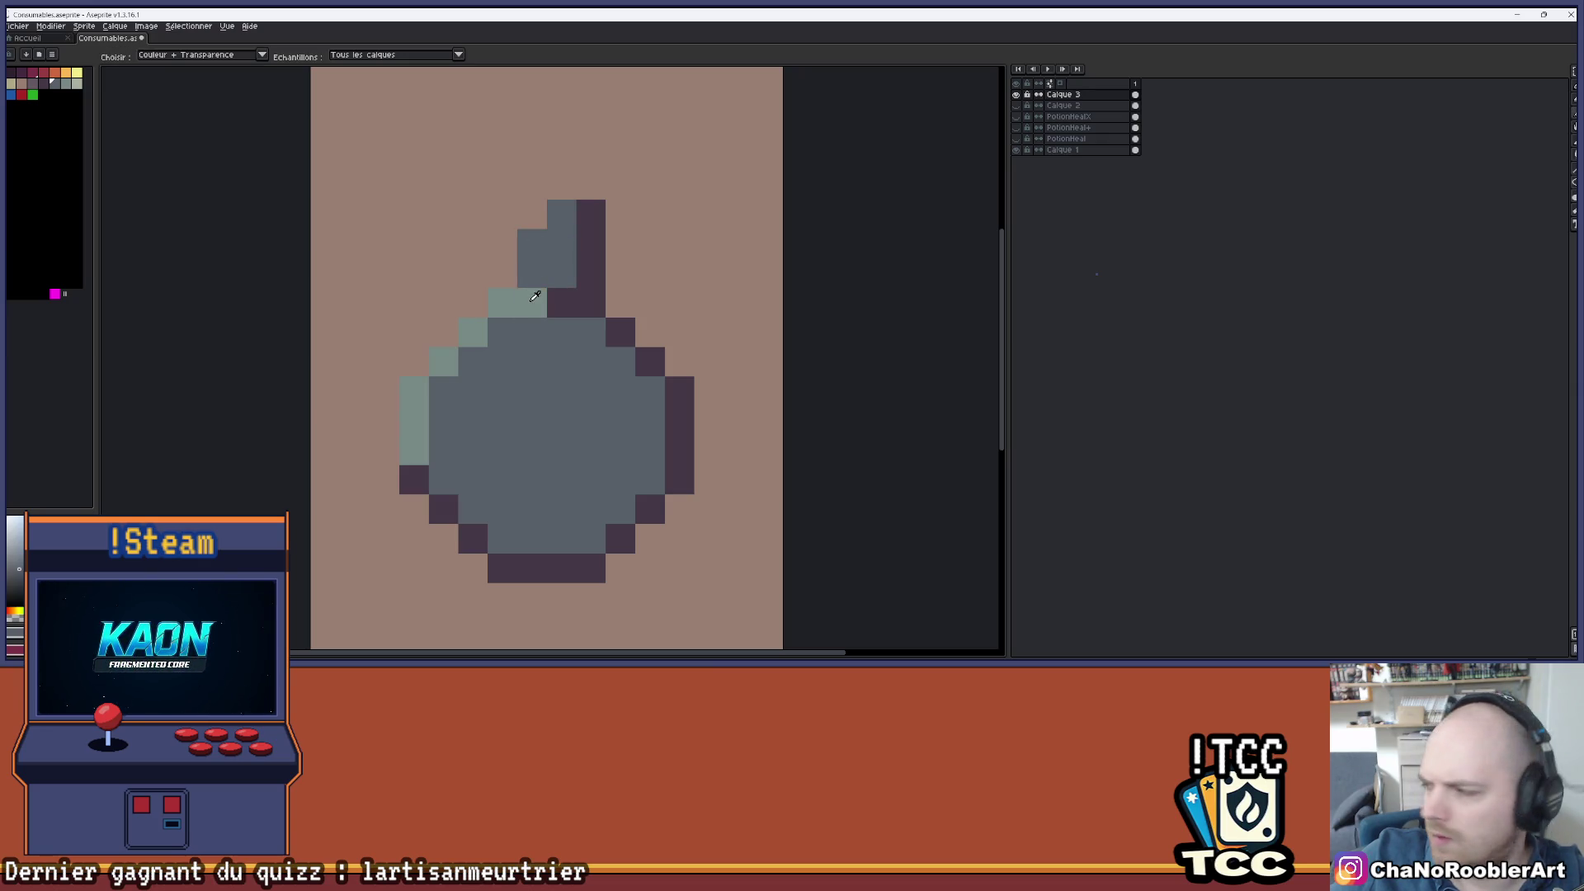
left_click(549, 327)
key("b")
left_click(532, 303)
left_click(503, 303)
key("i")
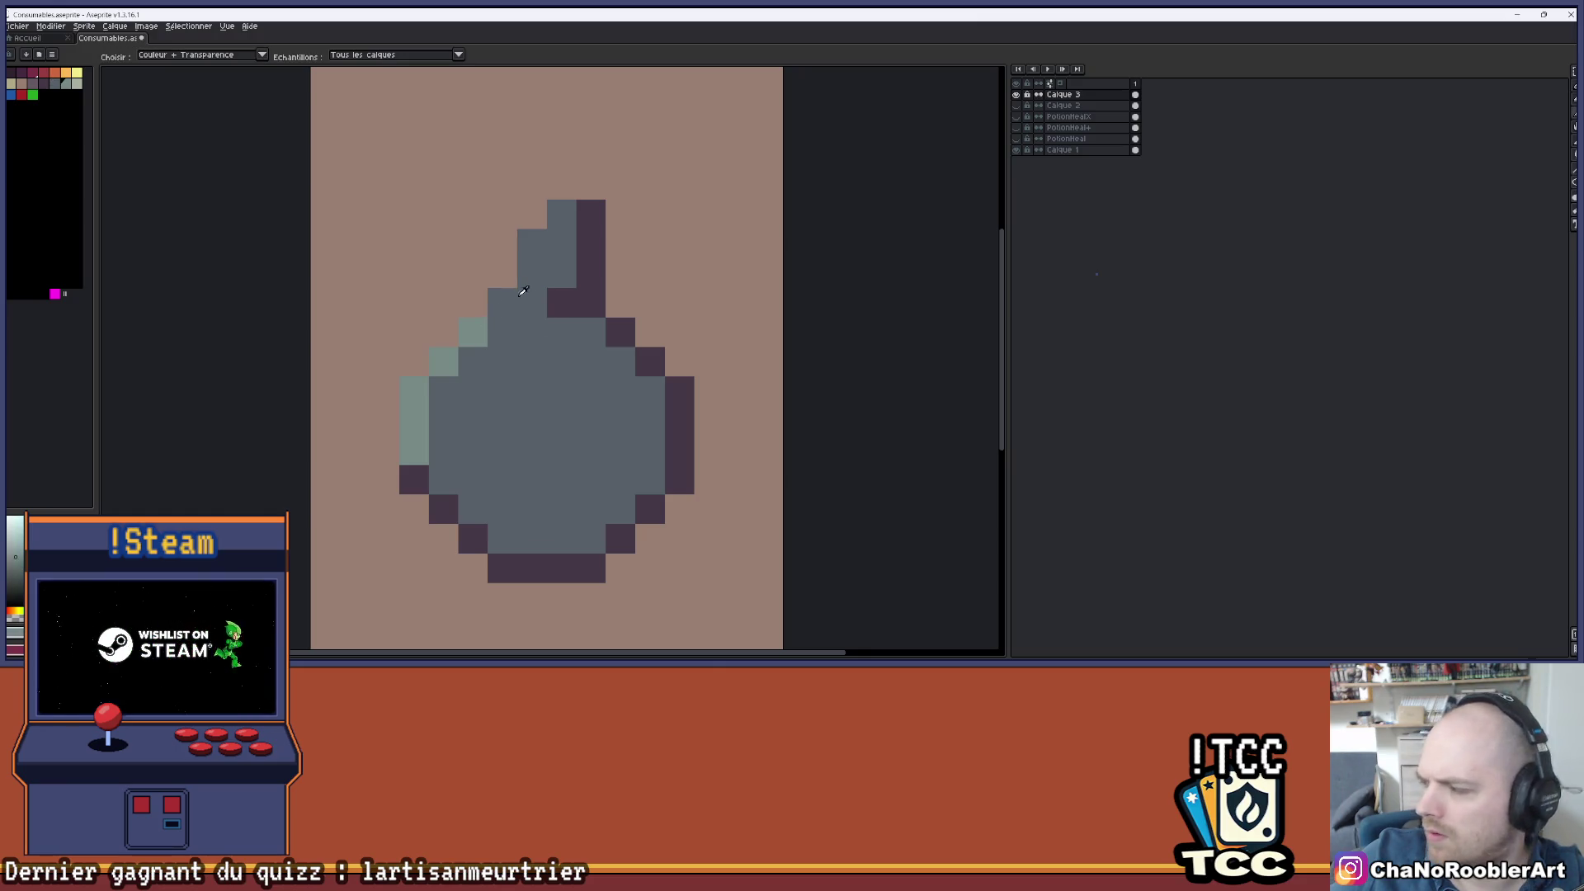
key("b")
left_click_drag(532, 274, 531, 246)
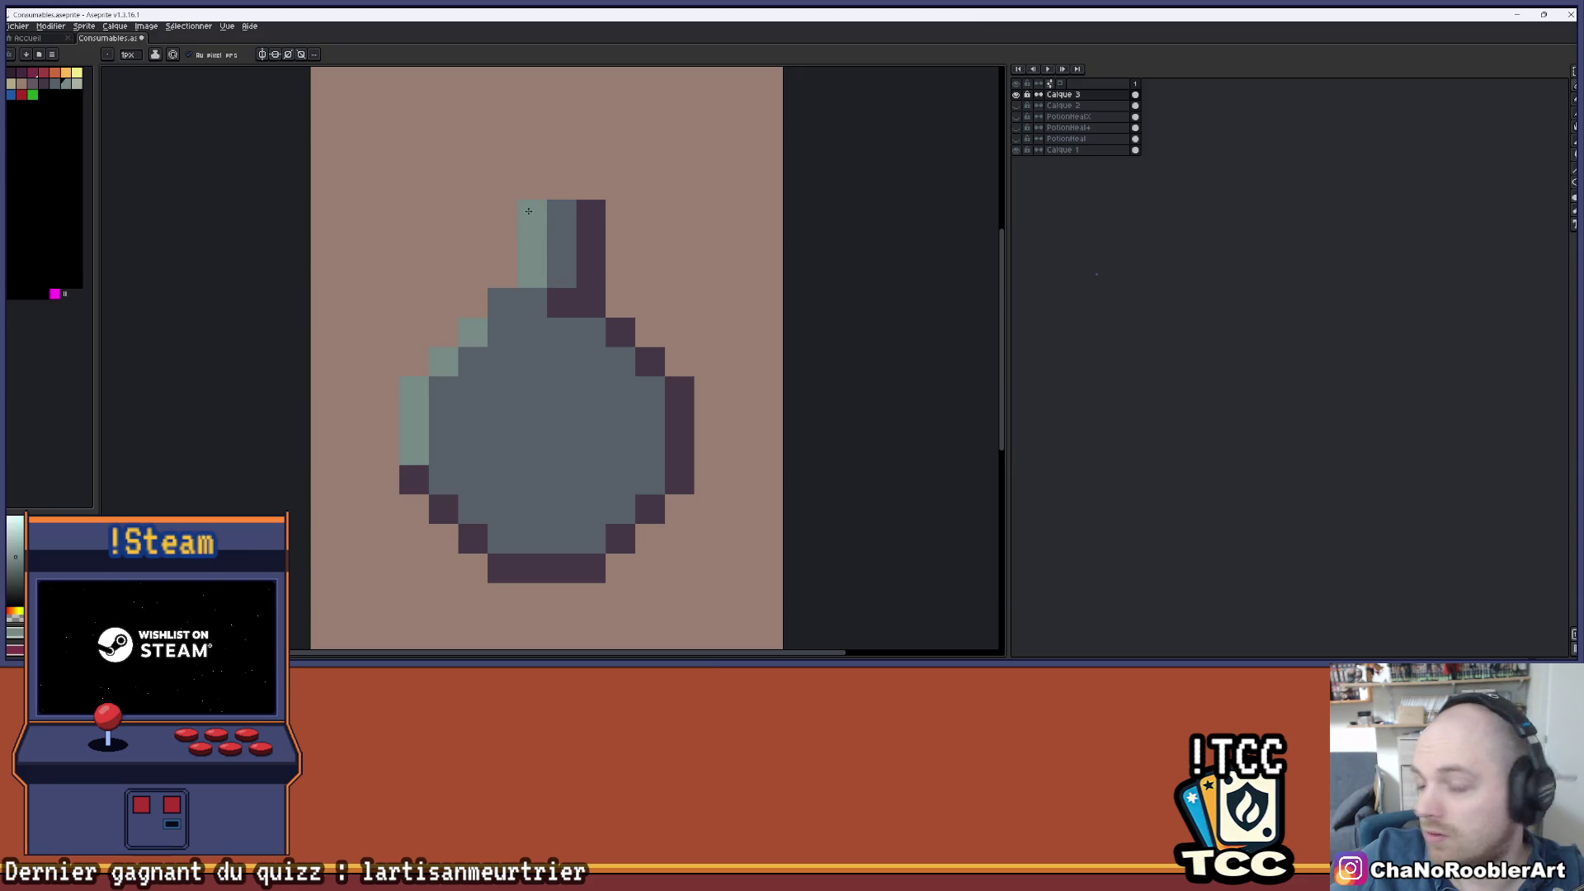
left_click(562, 213)
- Repaint the stalk's right side and top-right pixel dark grey
scroll(602, 188, "down", 2)
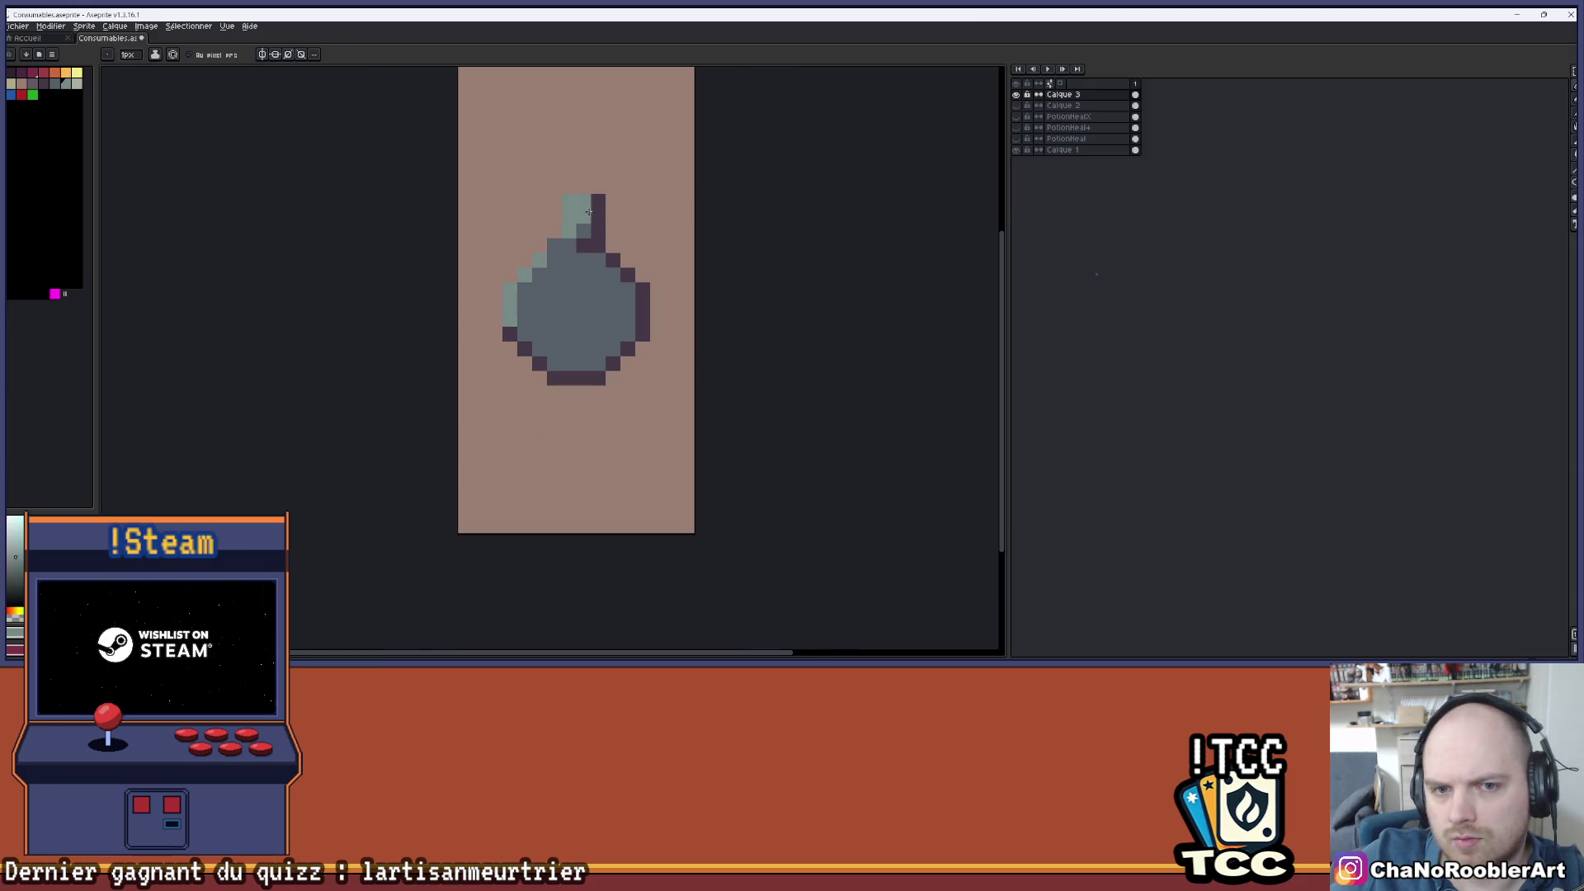
scroll(523, 191, "up", 1)
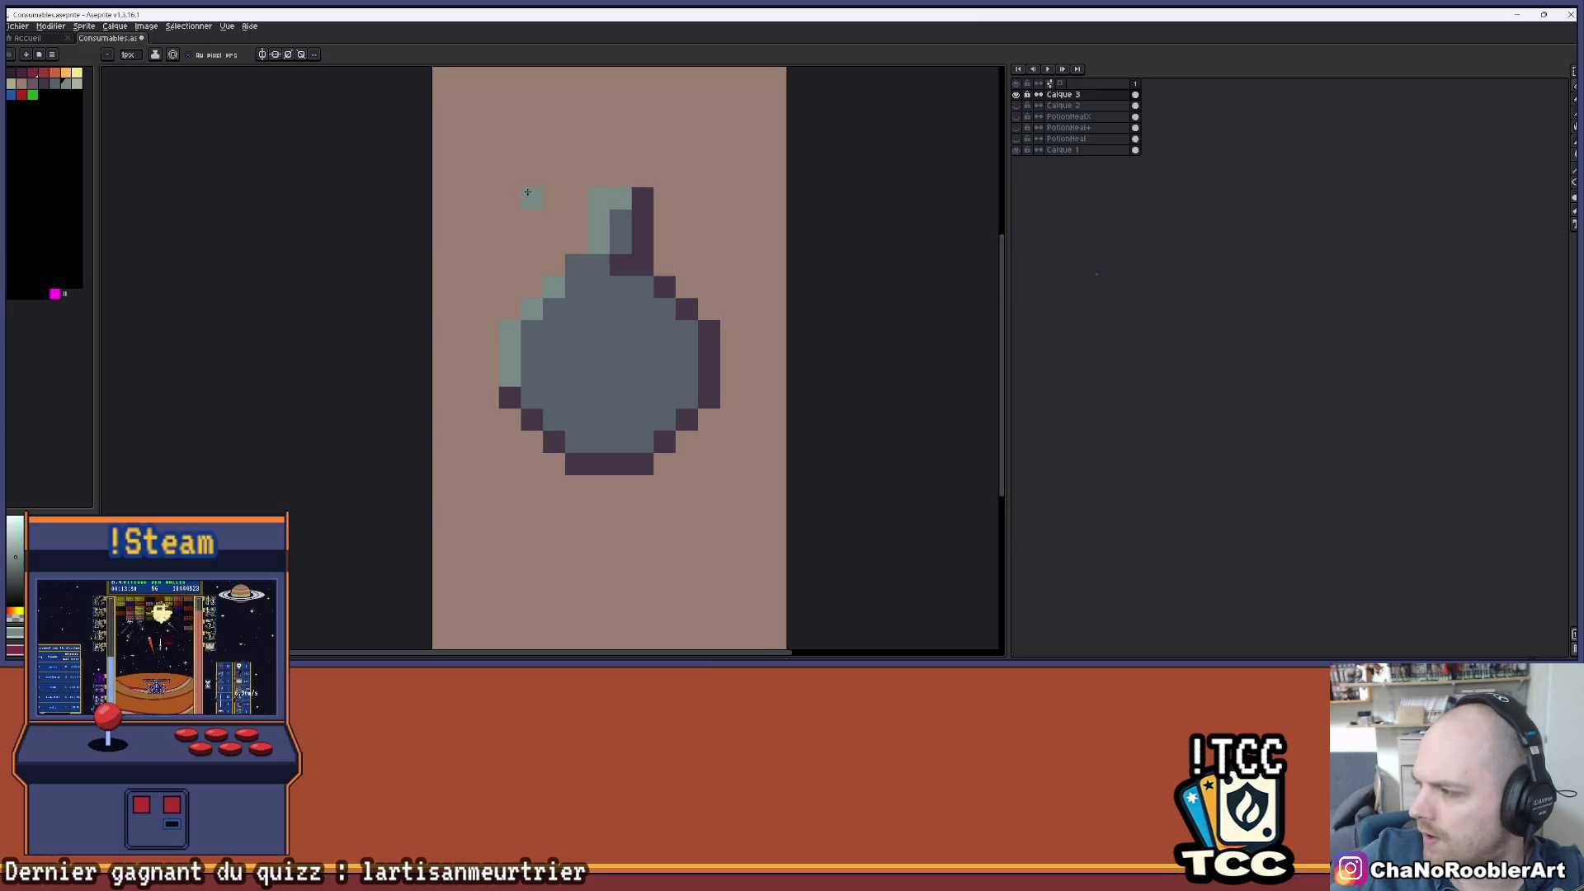
scroll(576, 226, "up", 1)
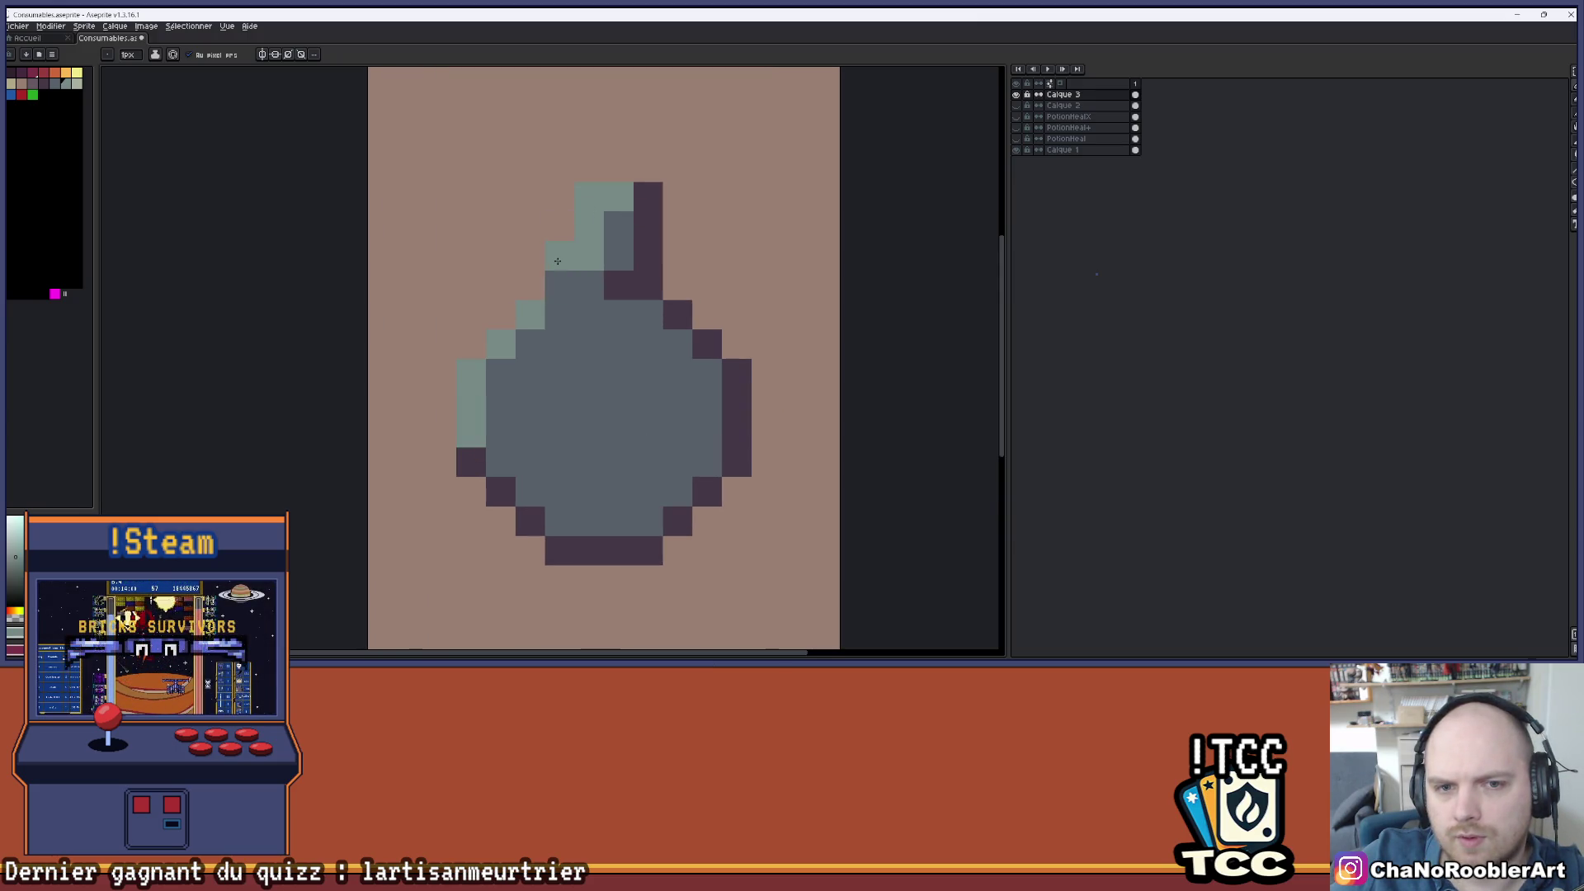
left_click(618, 256, "alt")
left_click_drag(590, 256, 590, 222)
left_click(613, 206)
- Add one more light-green pixel and paint the neck's bottom row in the dark outline colour
scroll(588, 282, "down", 3)
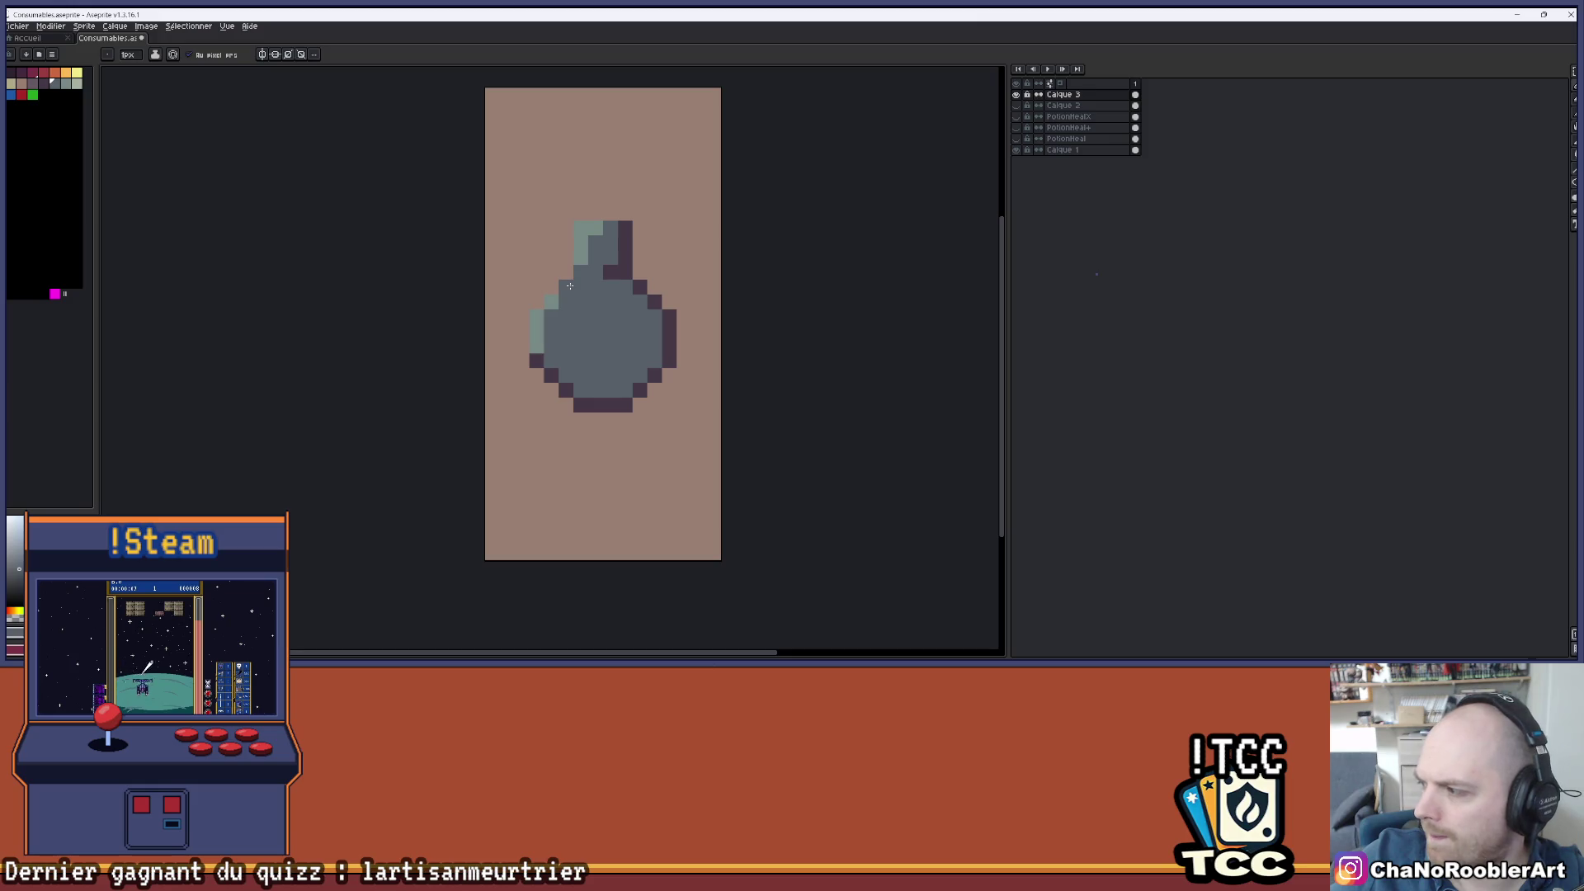
left_click(572, 286)
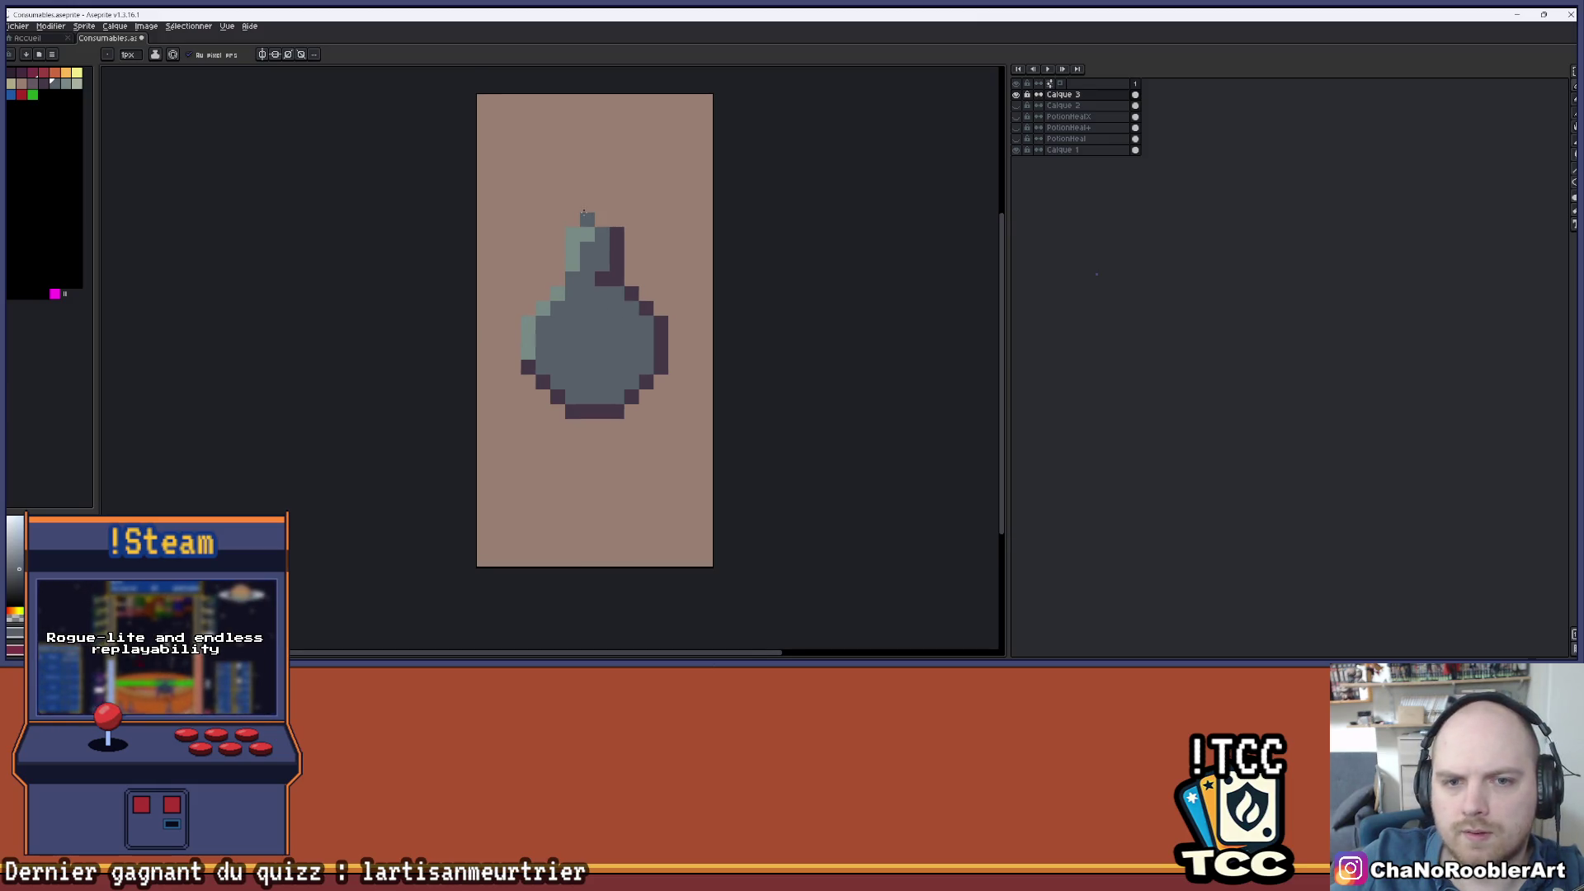
scroll(583, 212, "up", 3)
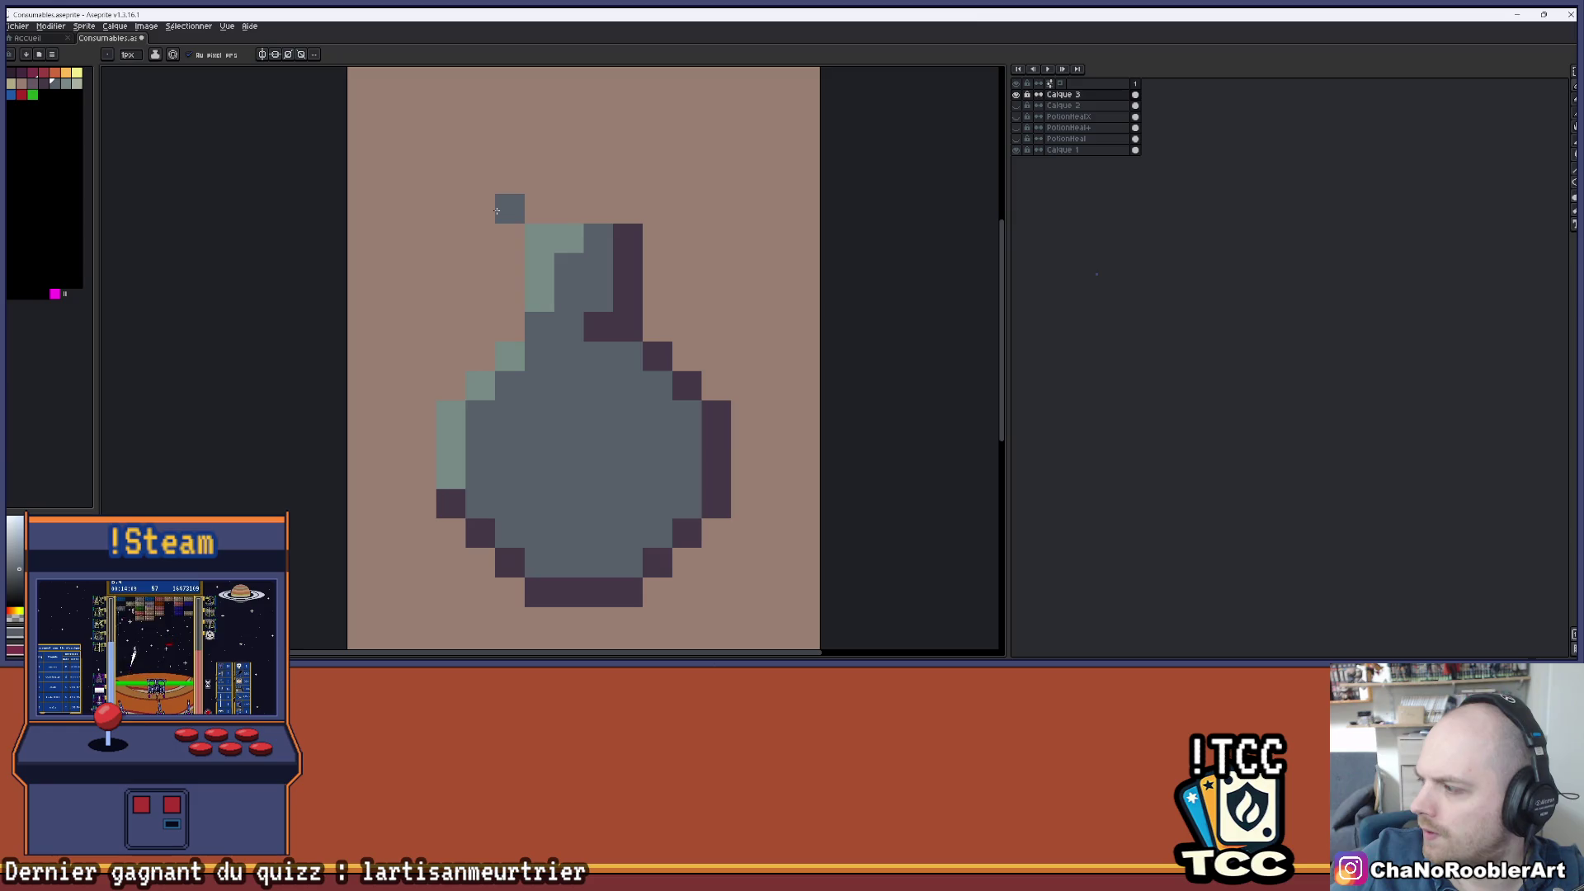
key("i")
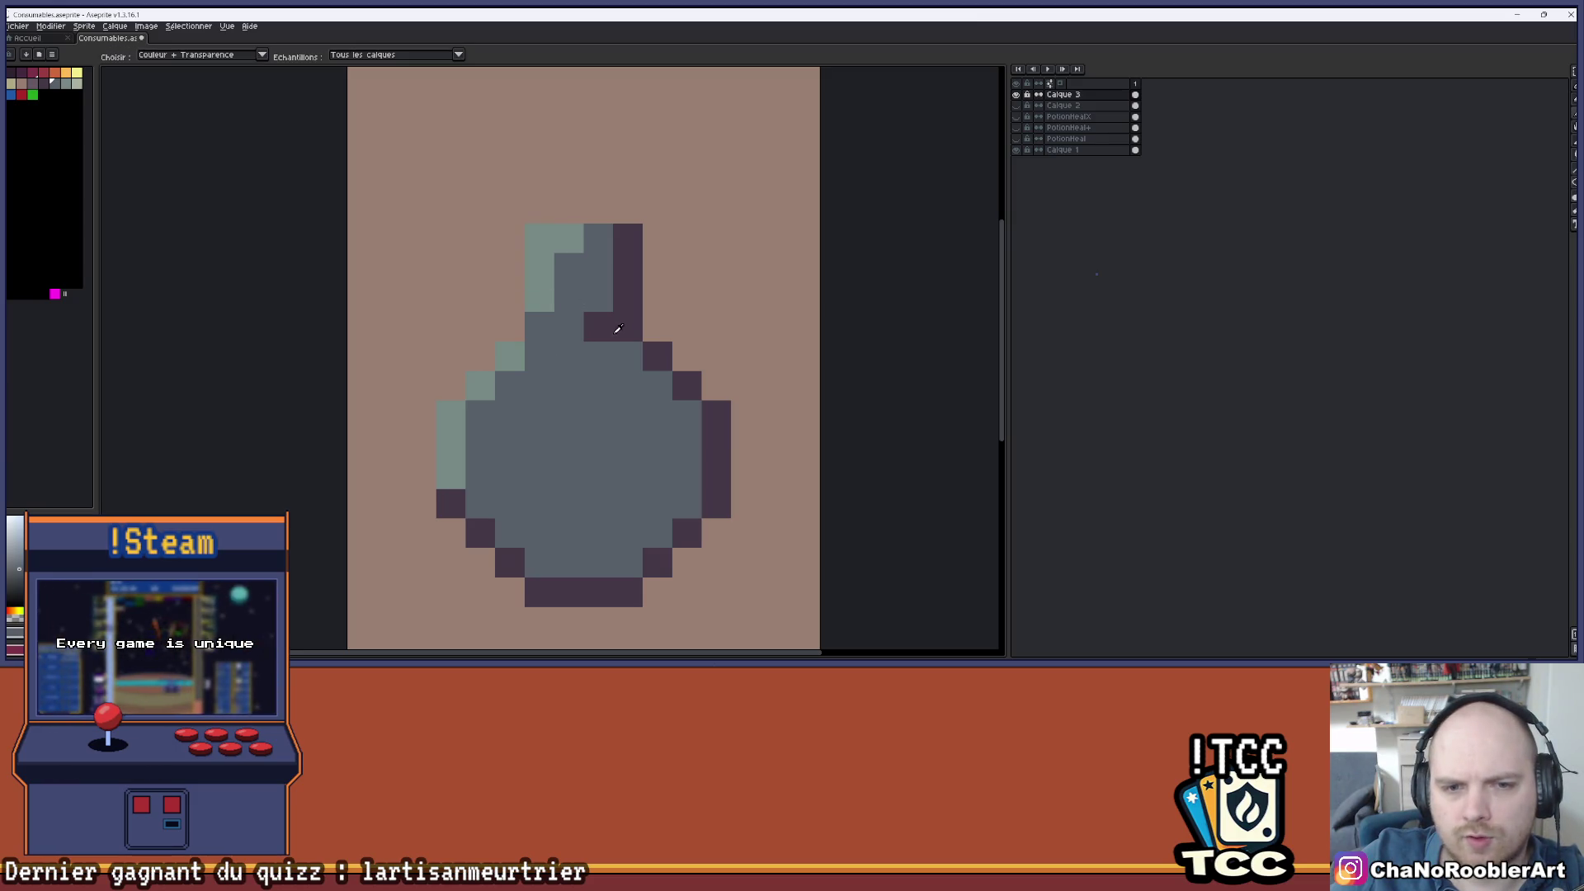
left_click(600, 322)
key("b")
left_click_drag(539, 326, 569, 327)
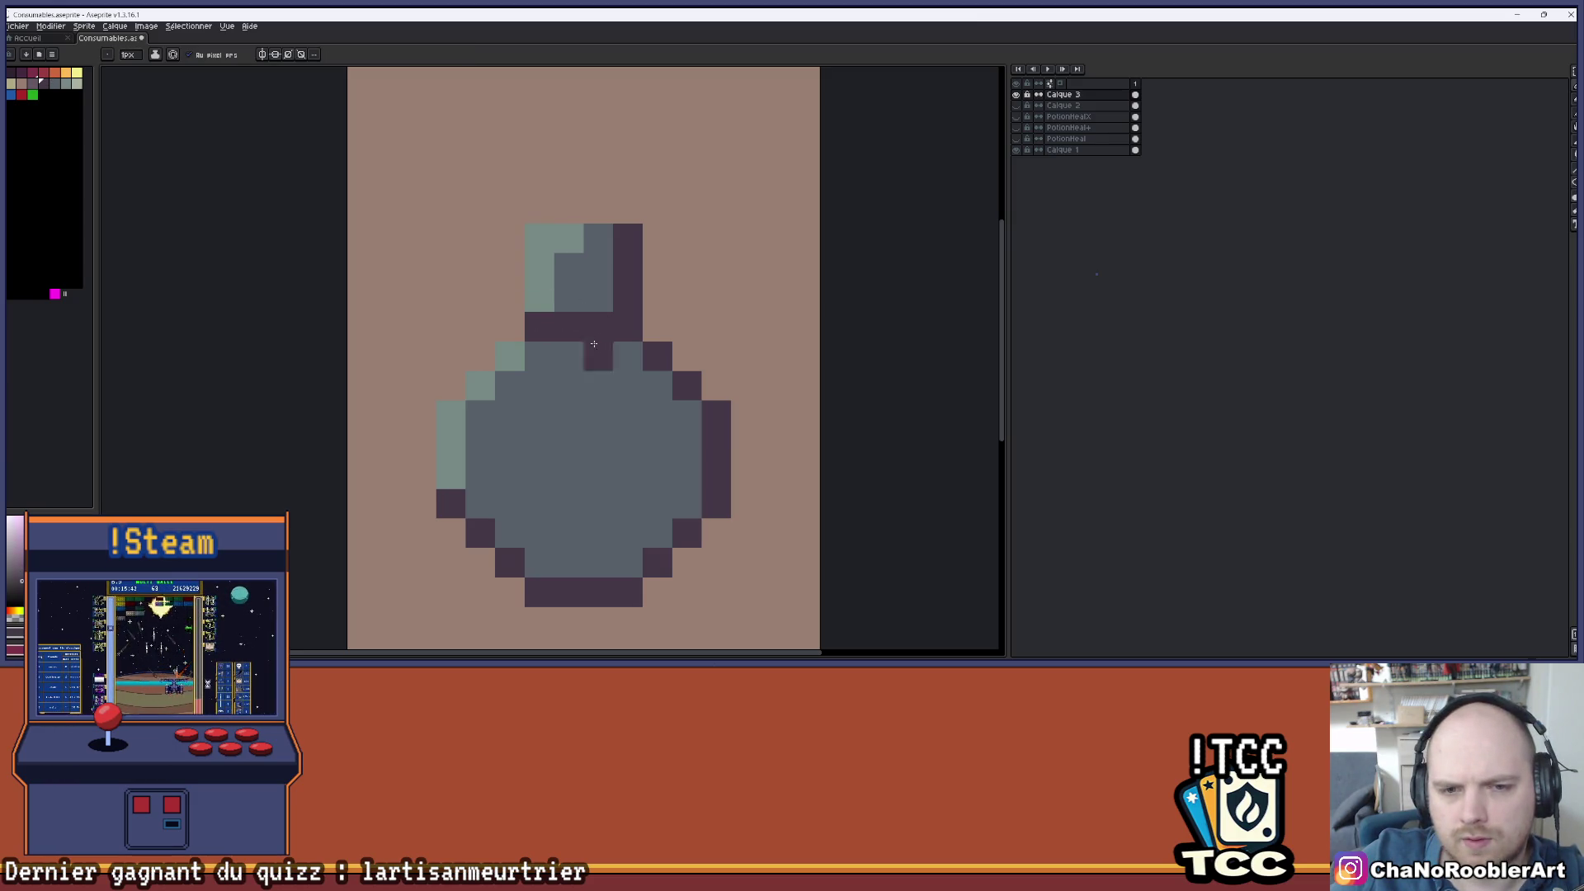
scroll(584, 458, "down", 1)
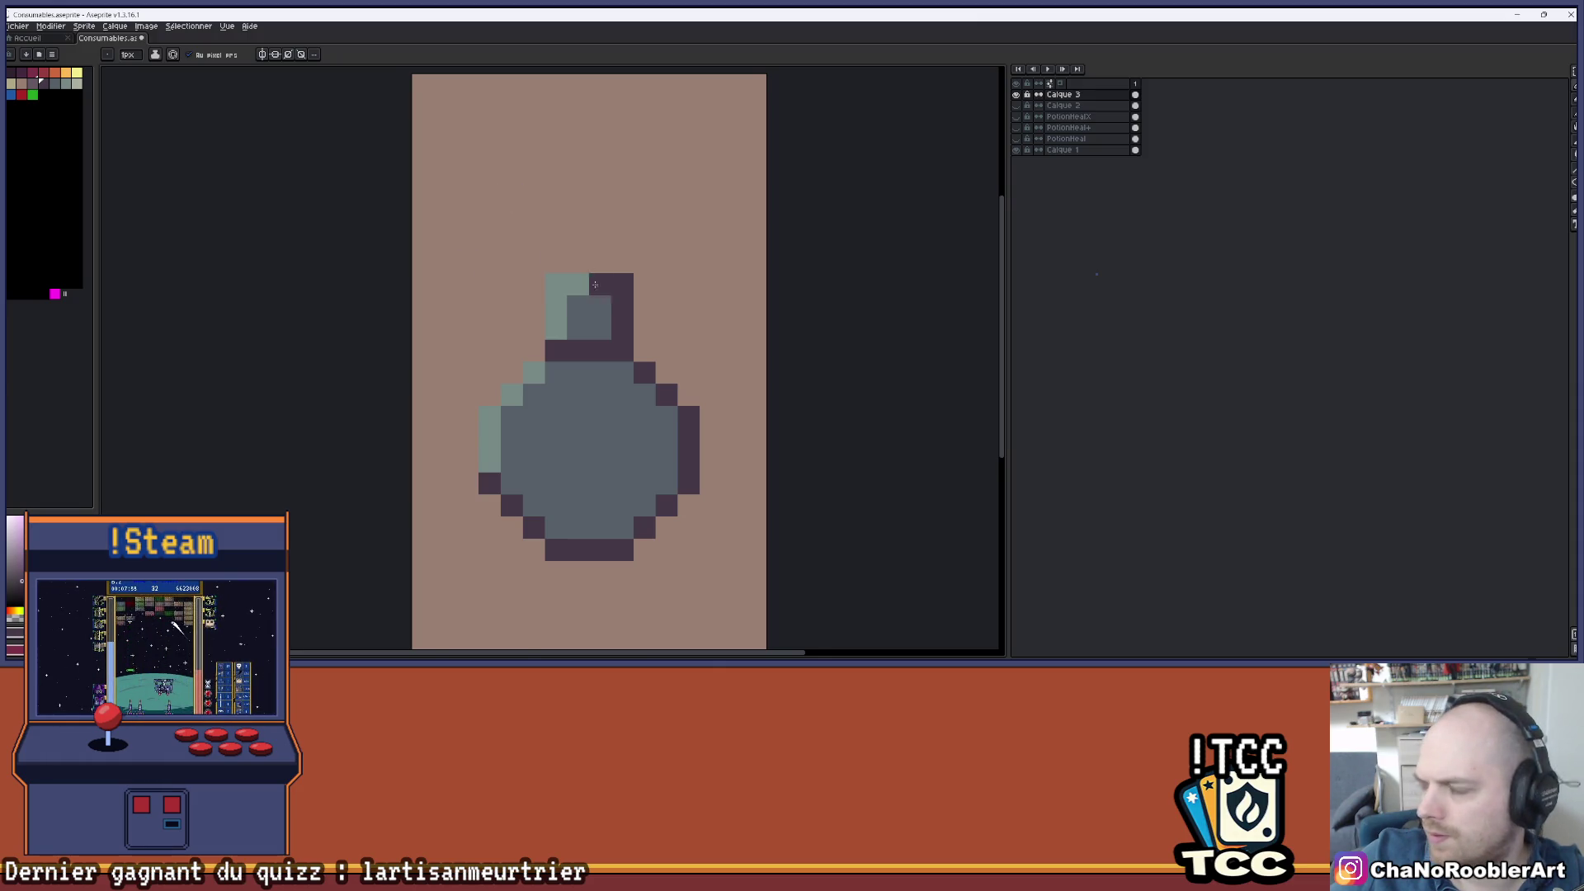
- Pick the dark purple outline colour and draw a diagonal outline below the neck's right side
scroll(596, 310, "up", 1)
scroll(614, 350, "down", 3)
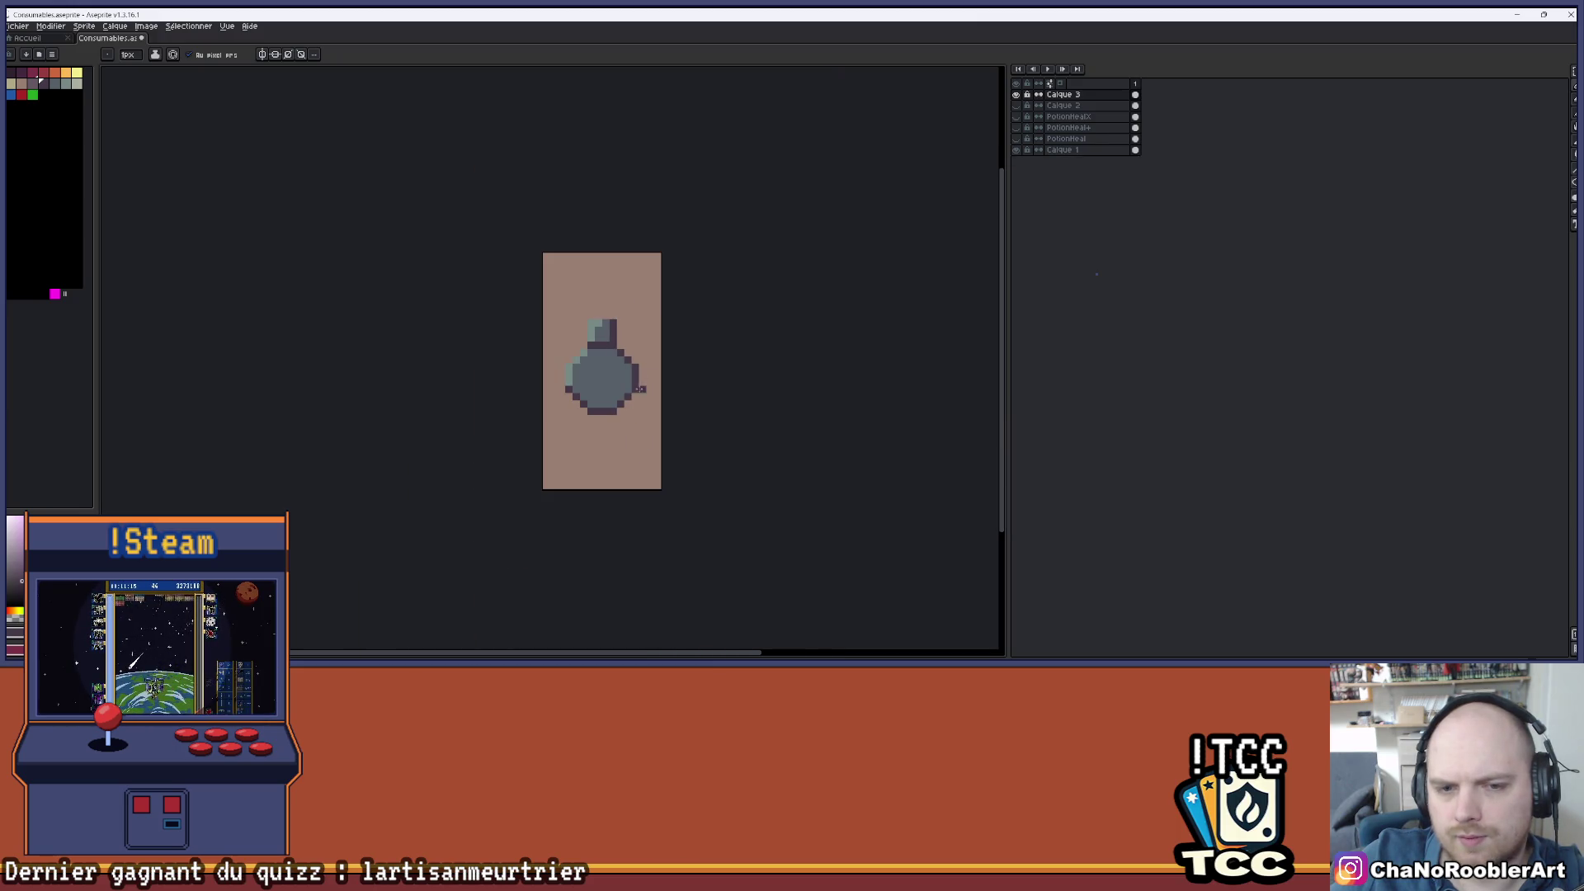
scroll(614, 396, "up", 3)
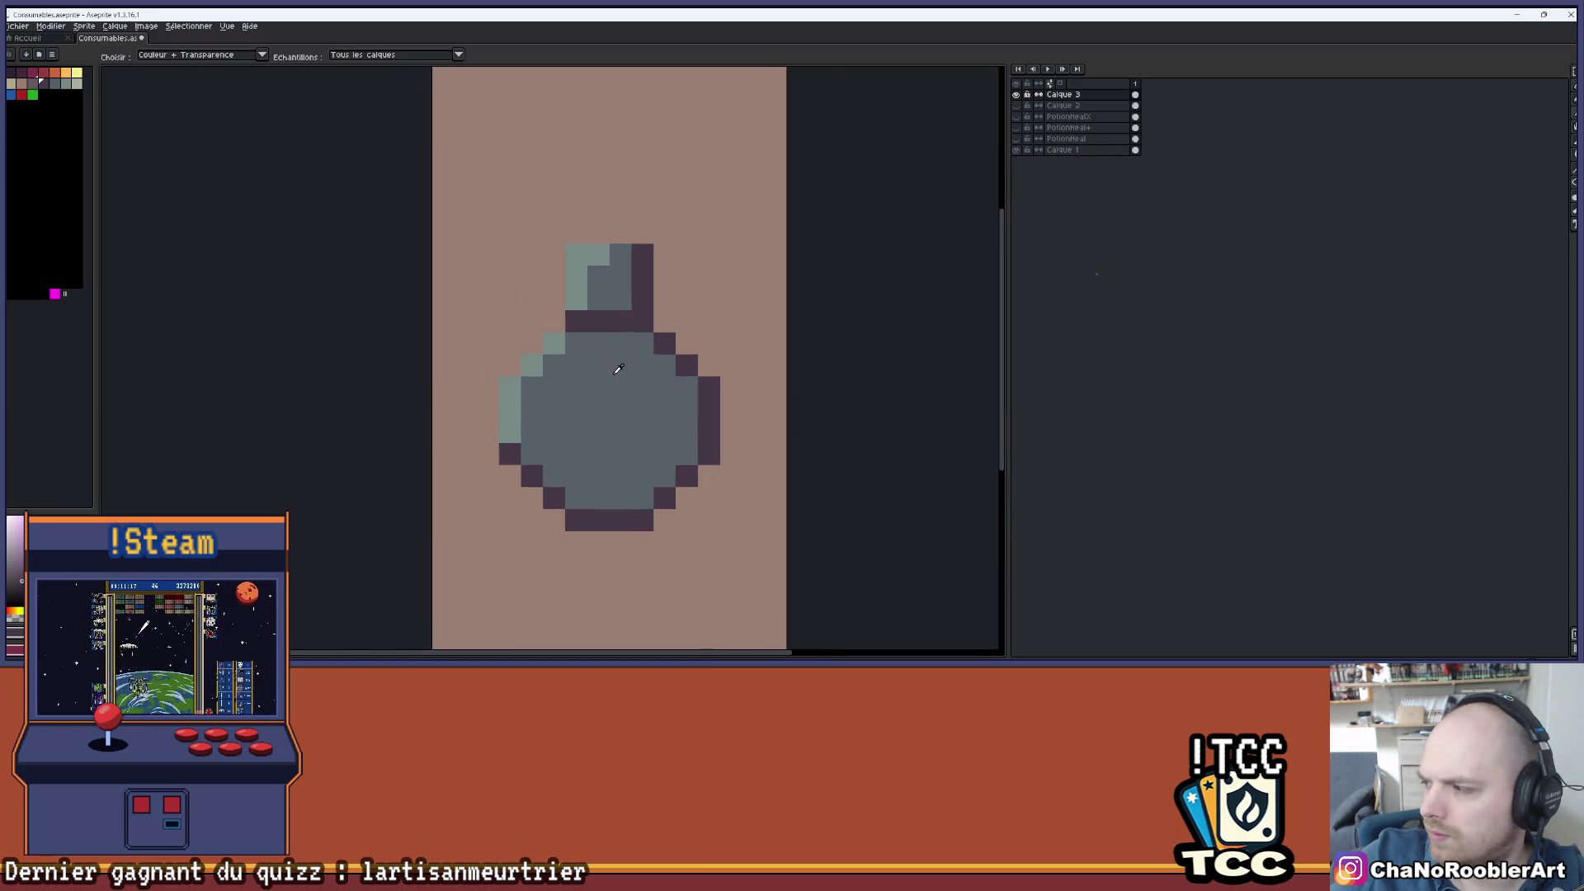
scroll(594, 347, "down", 3)
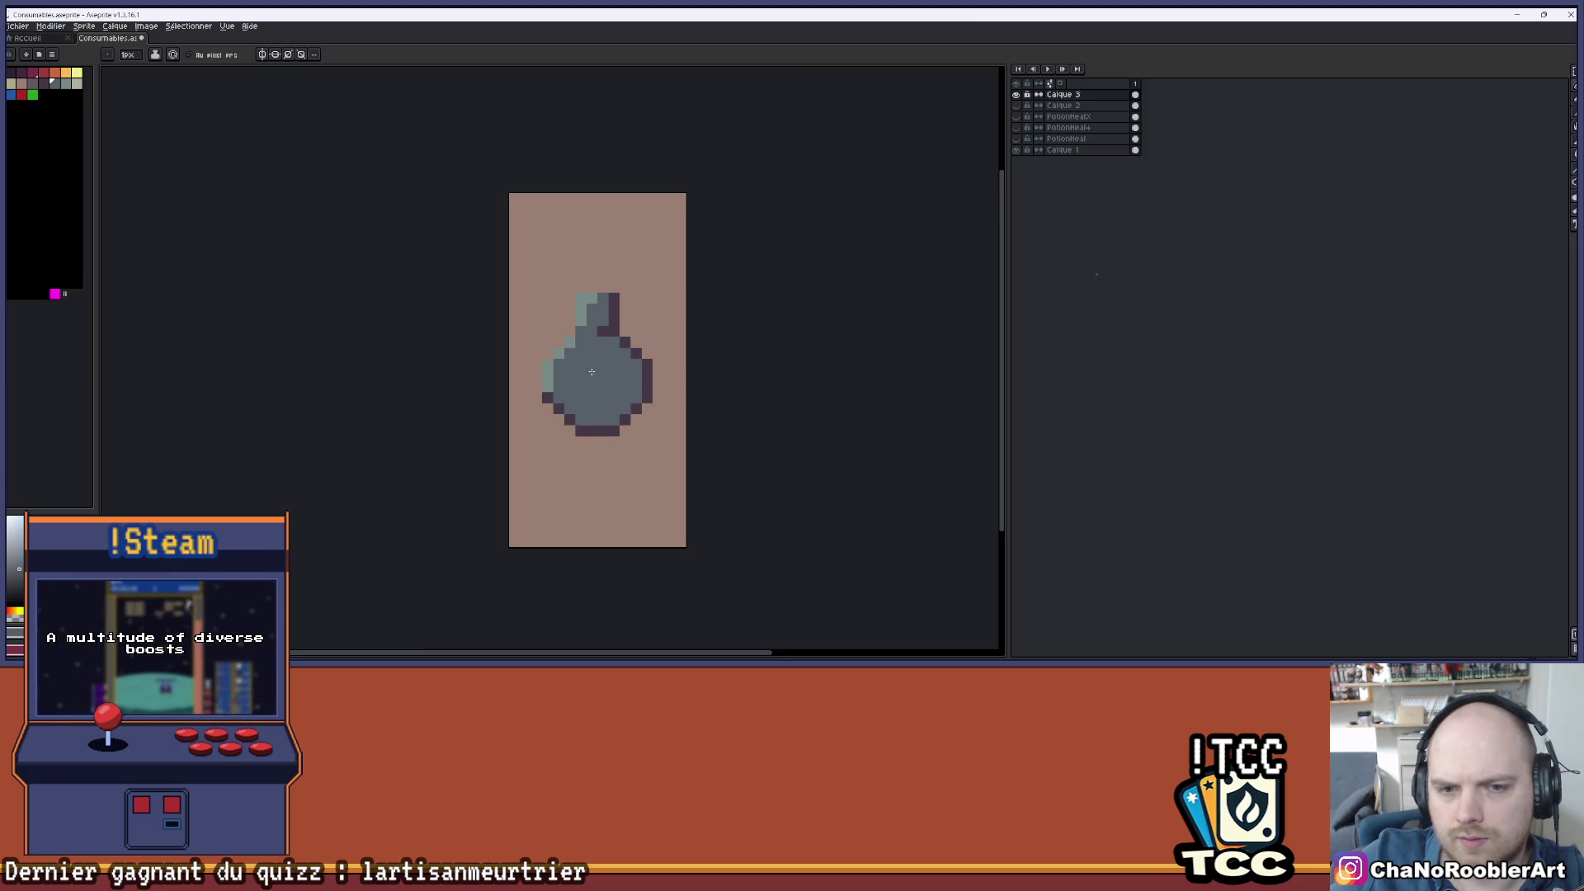
scroll(597, 367, "down", 1)
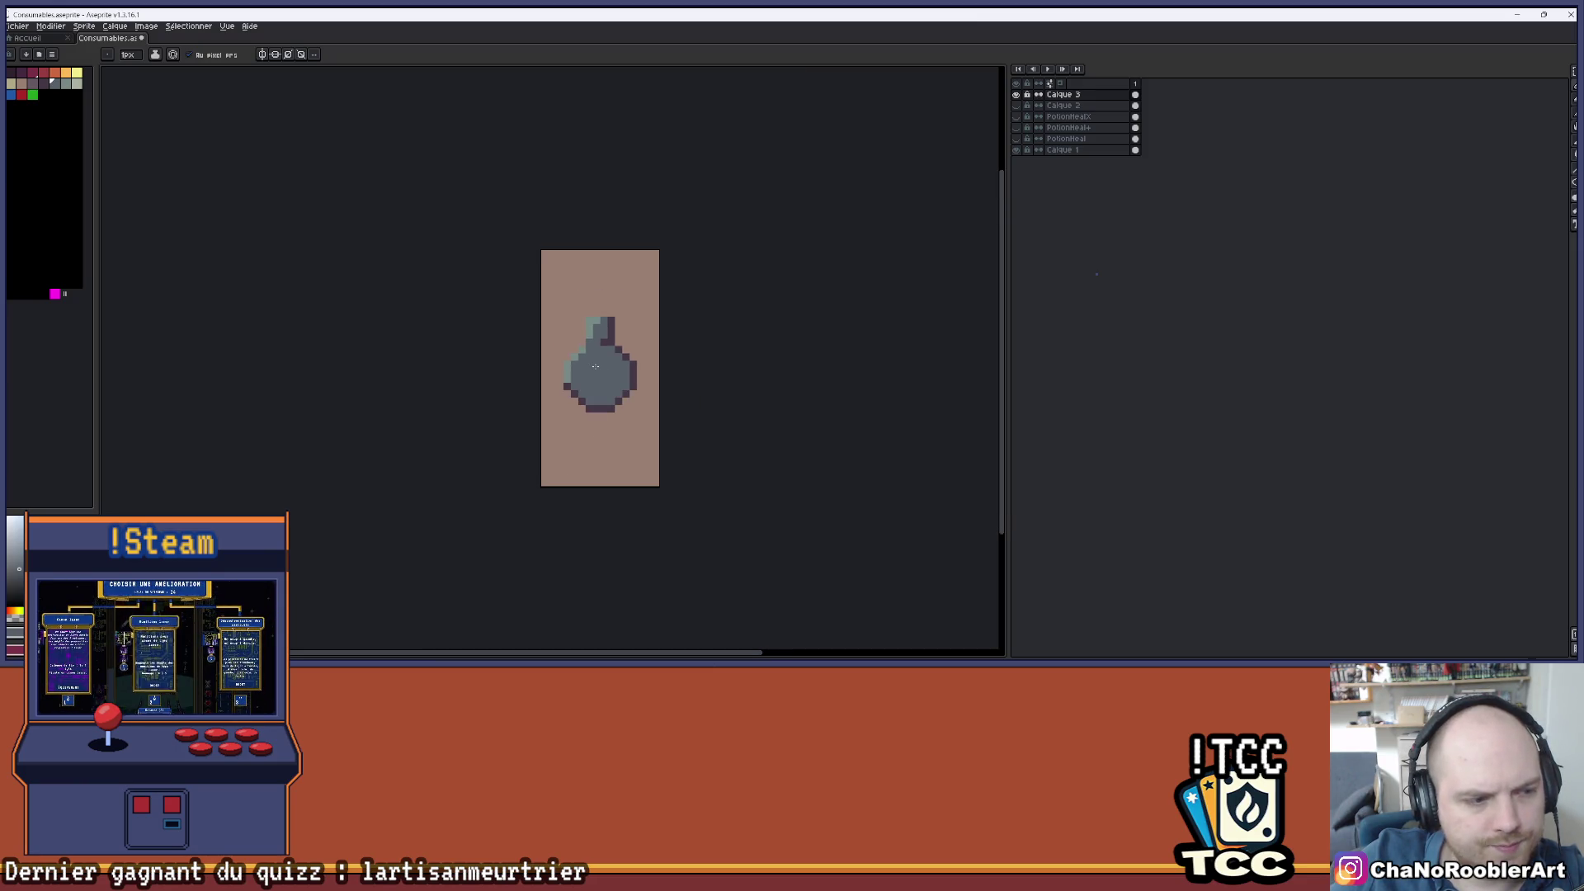
scroll(580, 360, "up", 4)
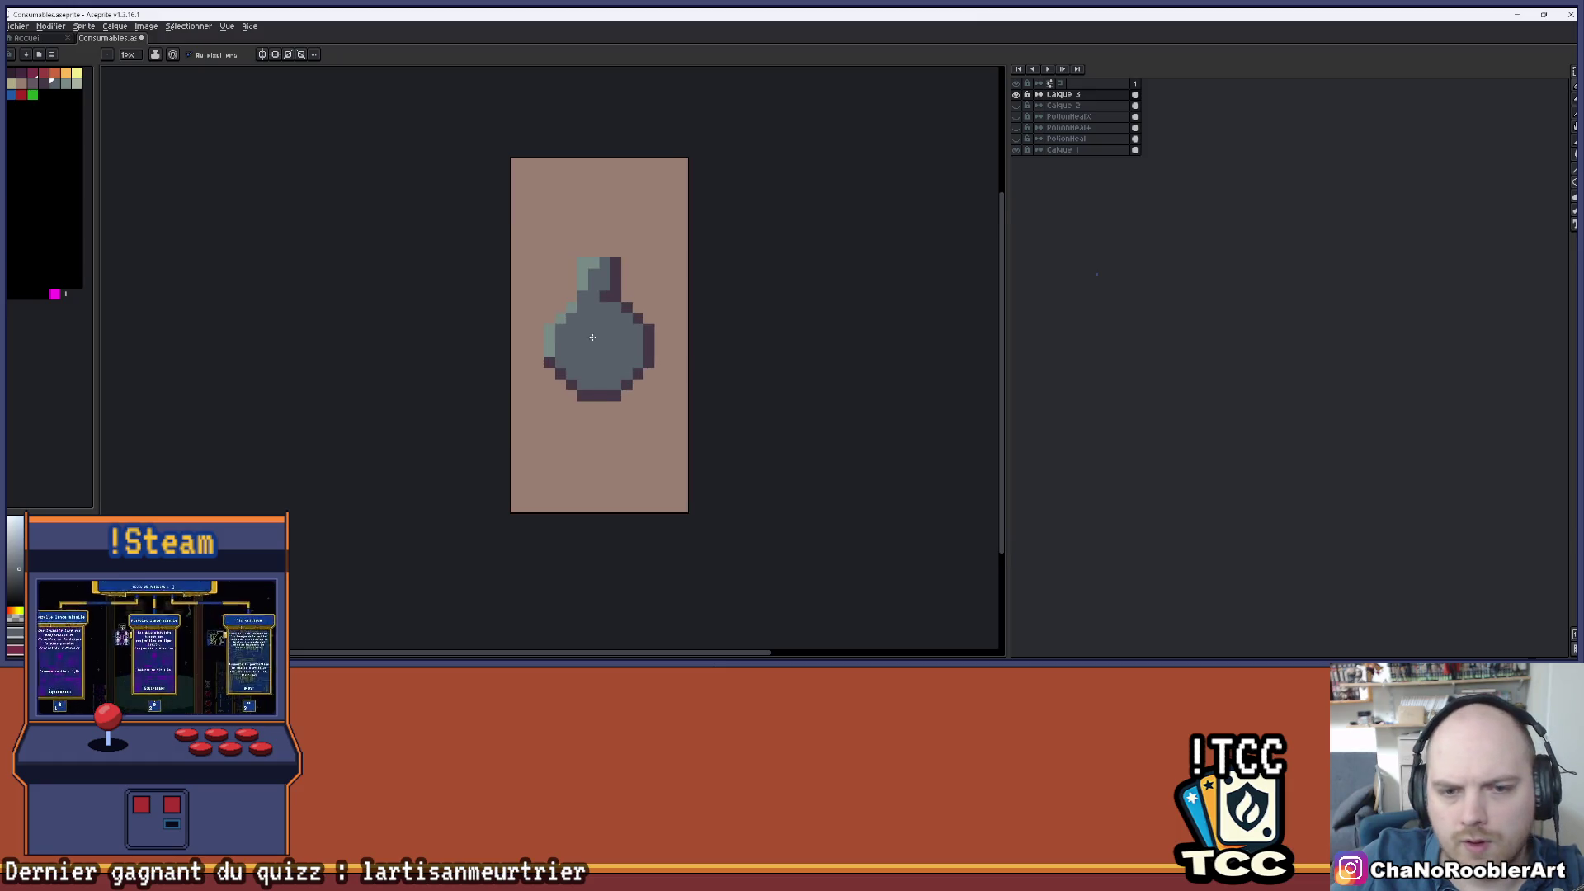
left_click_drag(580, 360, 560, 363)
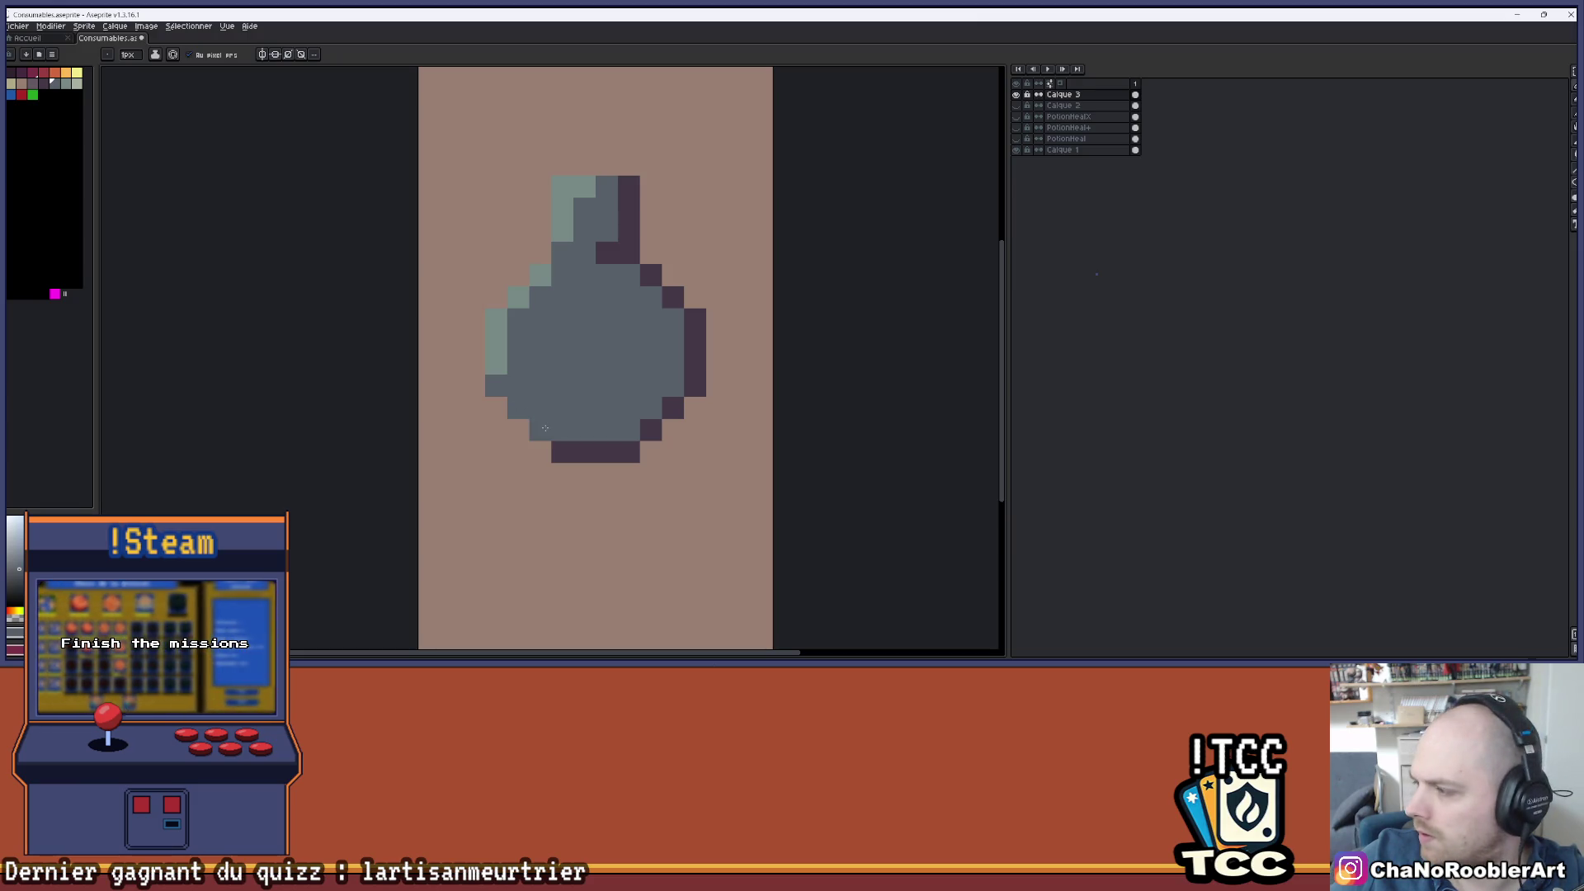
scroll(566, 339, "down", 3)
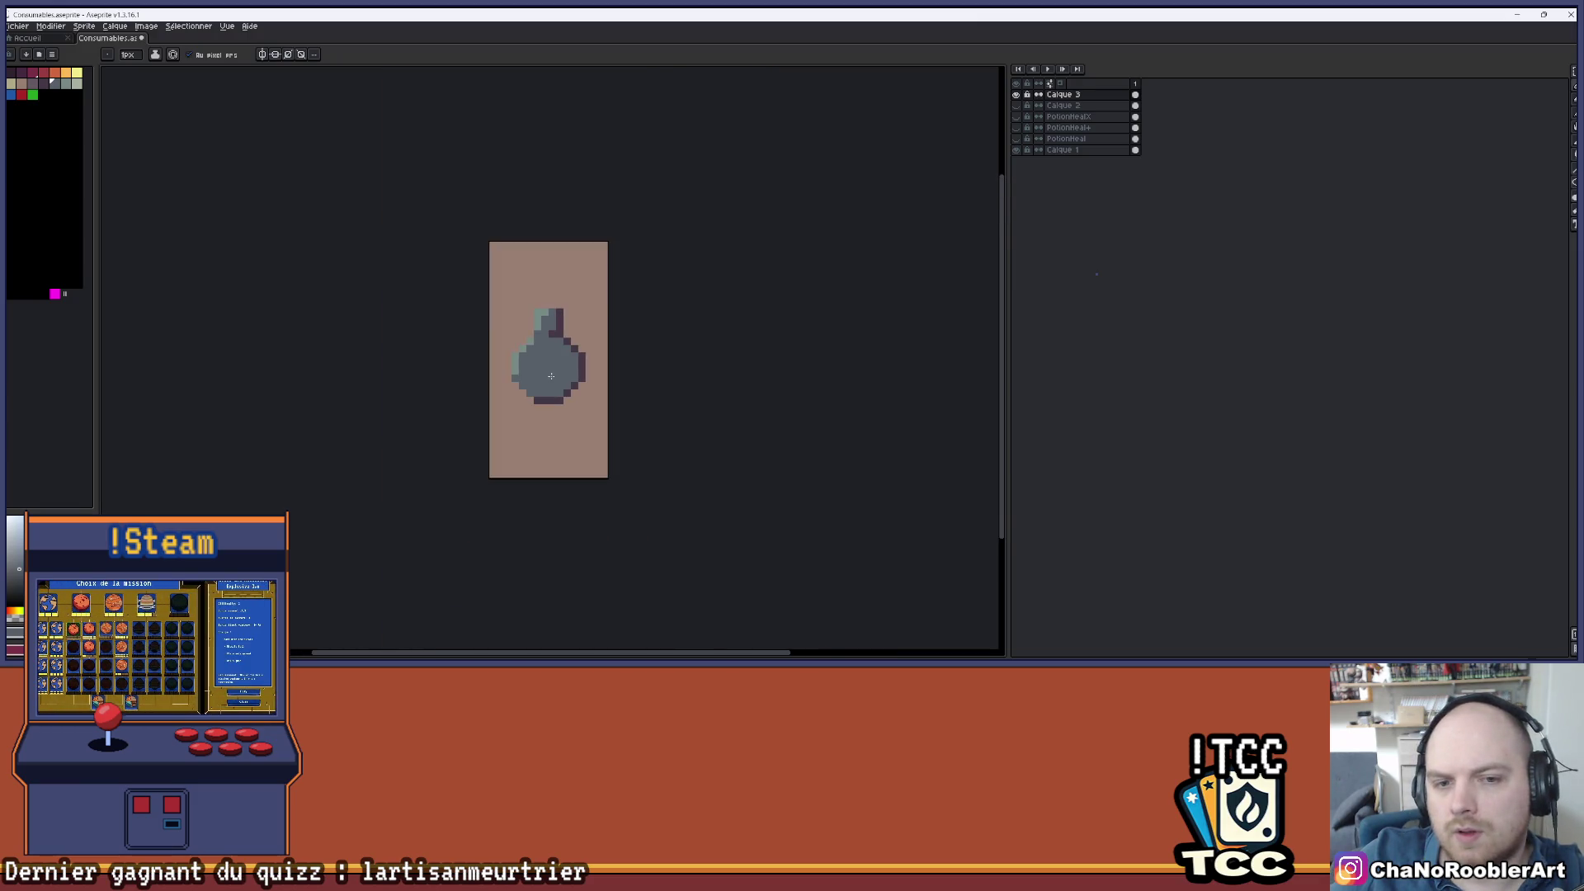
scroll(550, 357, "up", 2)
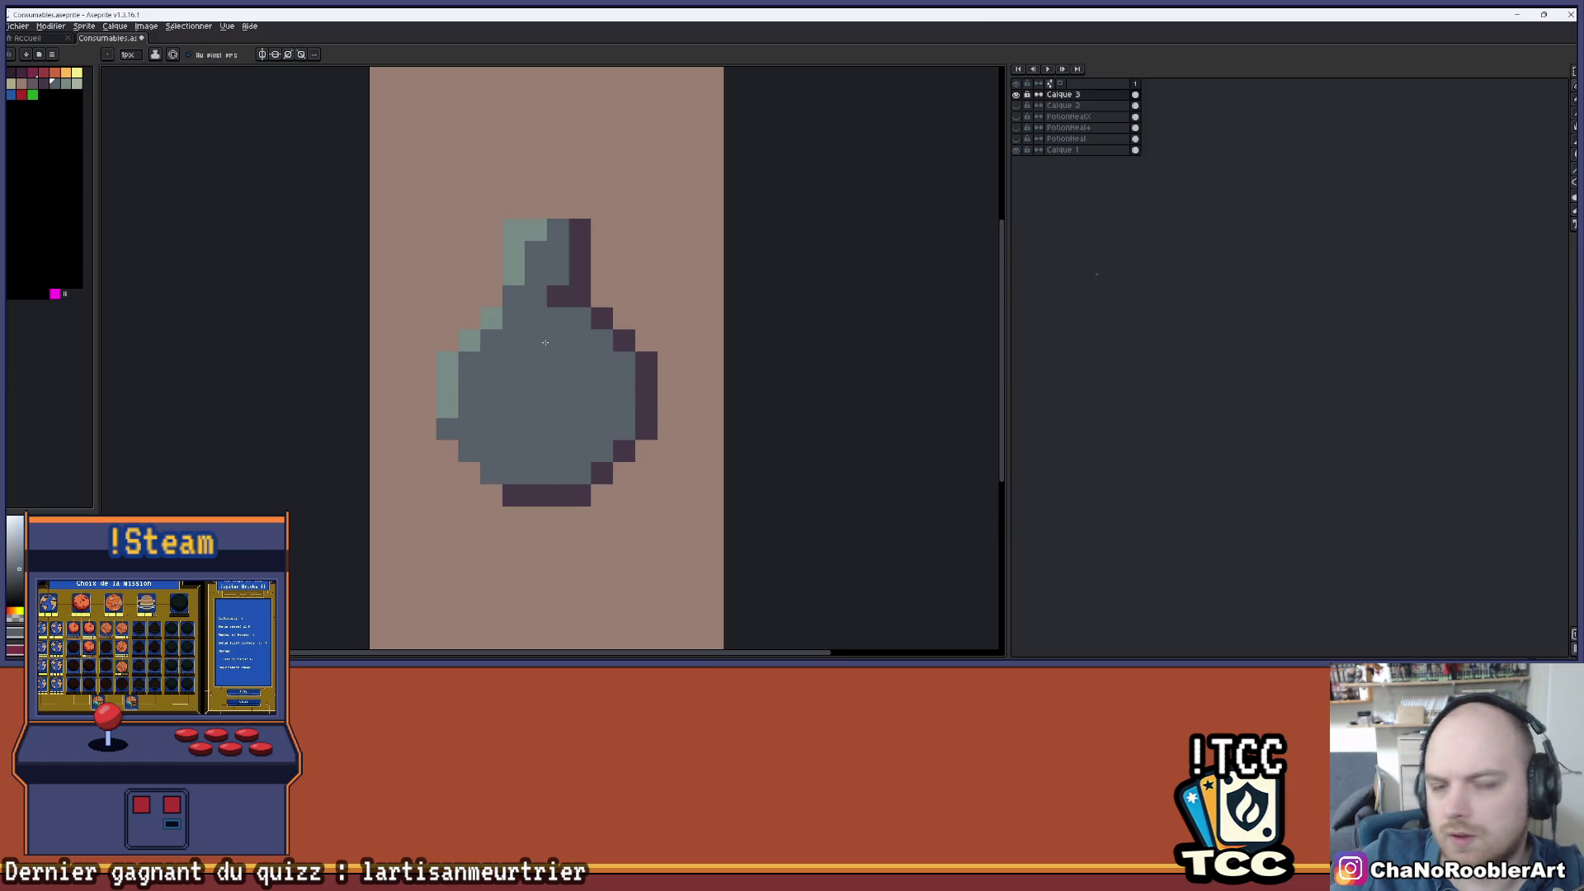
left_click_drag(523, 311, 549, 313)
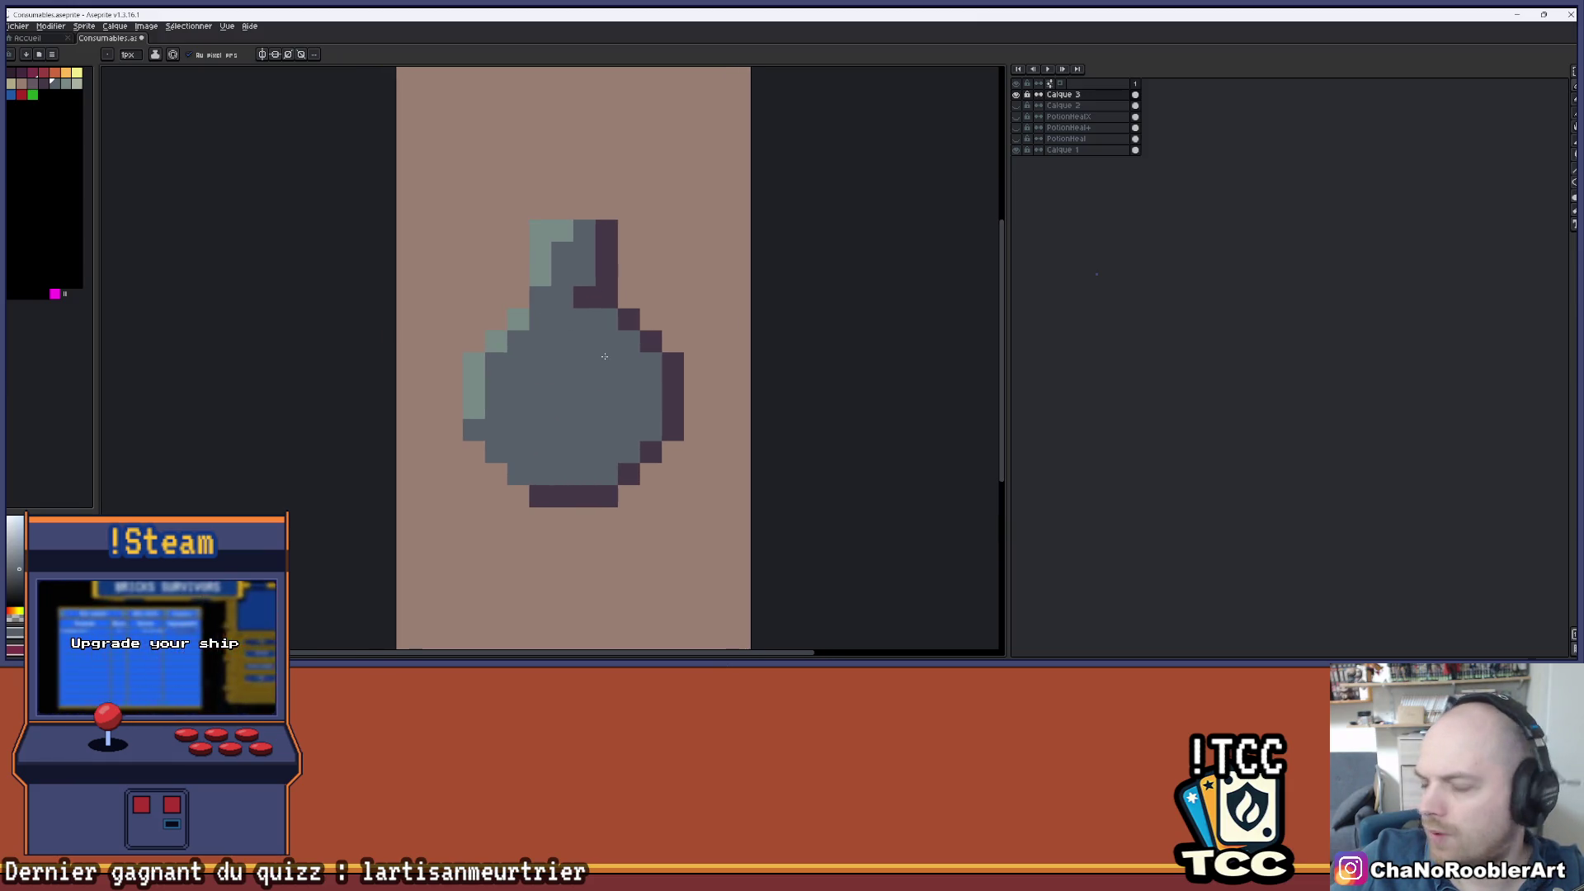
left_click(600, 293, "alt")
left_click(585, 320)
key("ctrl+z")
left_click_drag(562, 297, 629, 337)
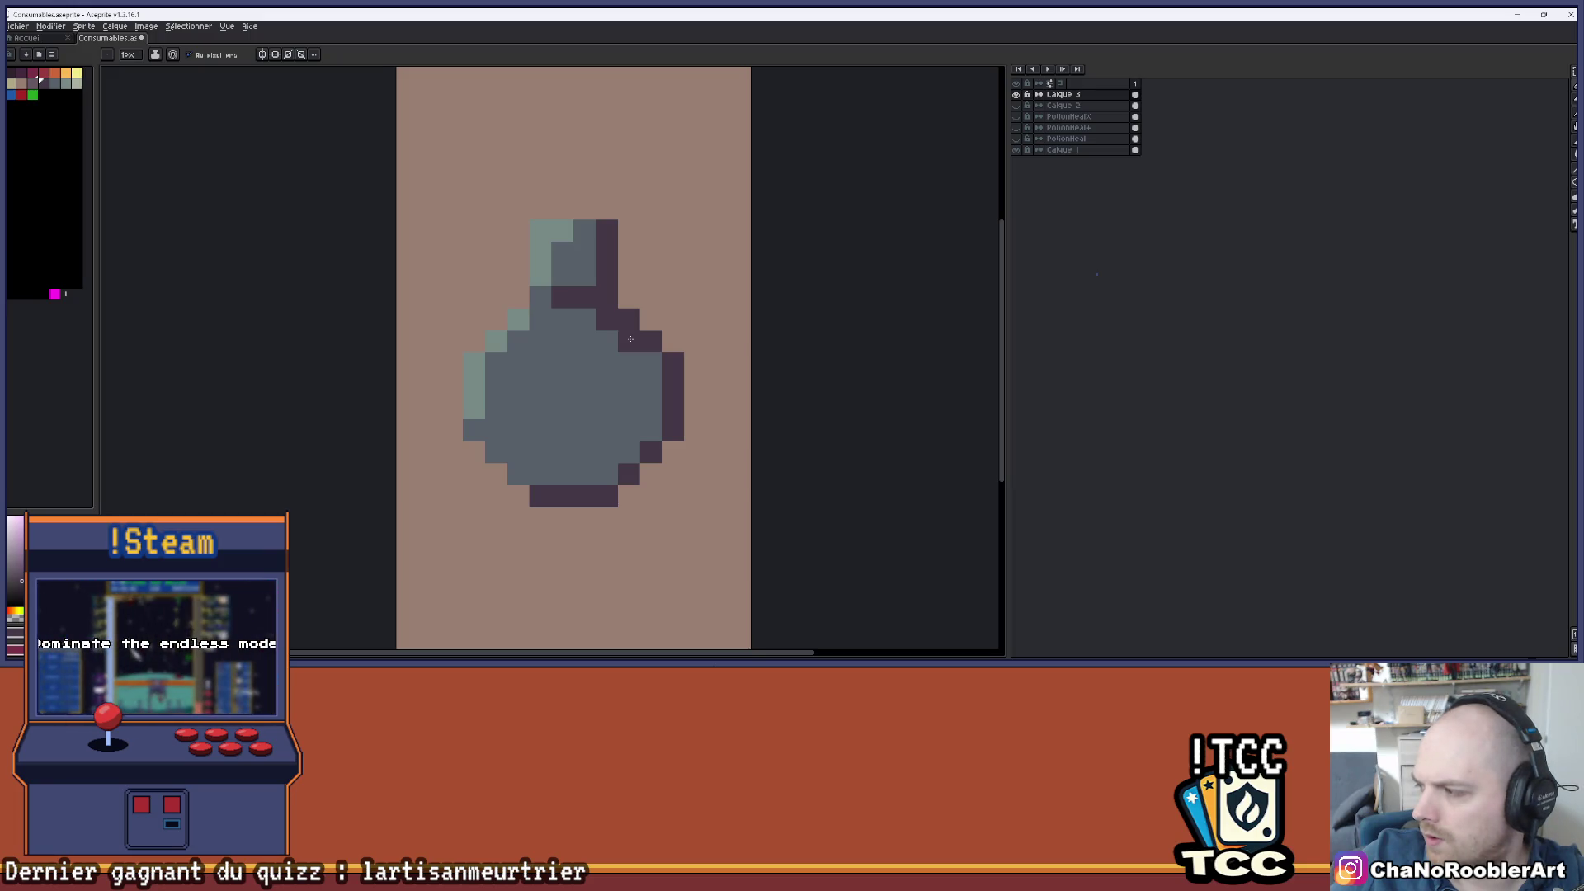
- Darken pixels along the flask's right edge to join the body, undoing the last one
left_click(651, 363)
scroll(673, 340, "down", 4)
scroll(657, 396, "up", 4)
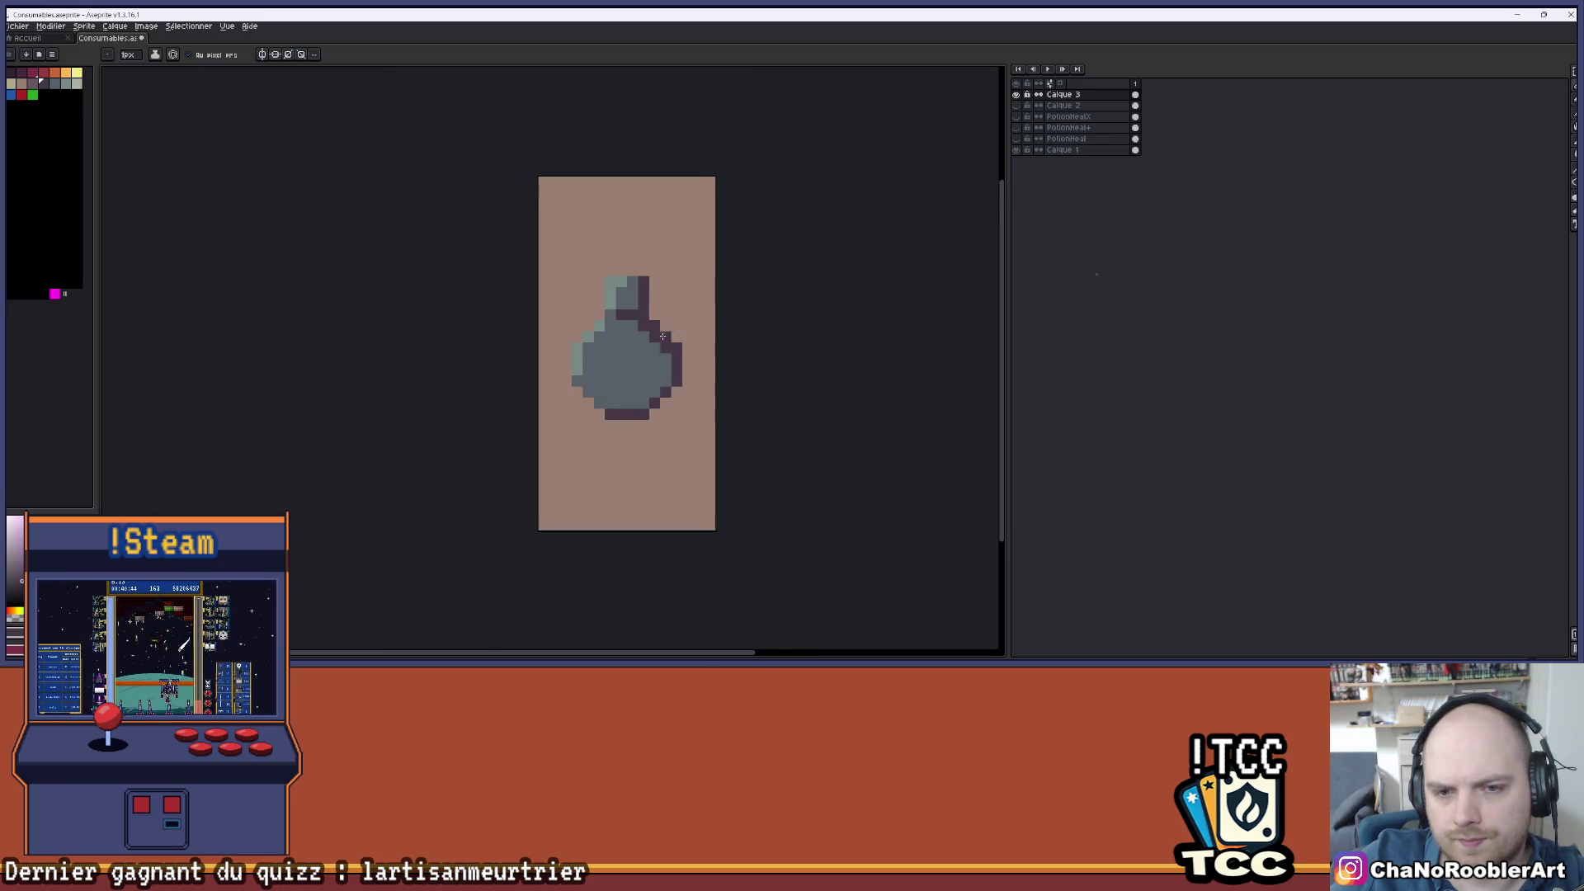
scroll(644, 404, "up", 1)
left_click(634, 437)
left_click(678, 393)
left_click(701, 306)
scroll(698, 298, "down", 2)
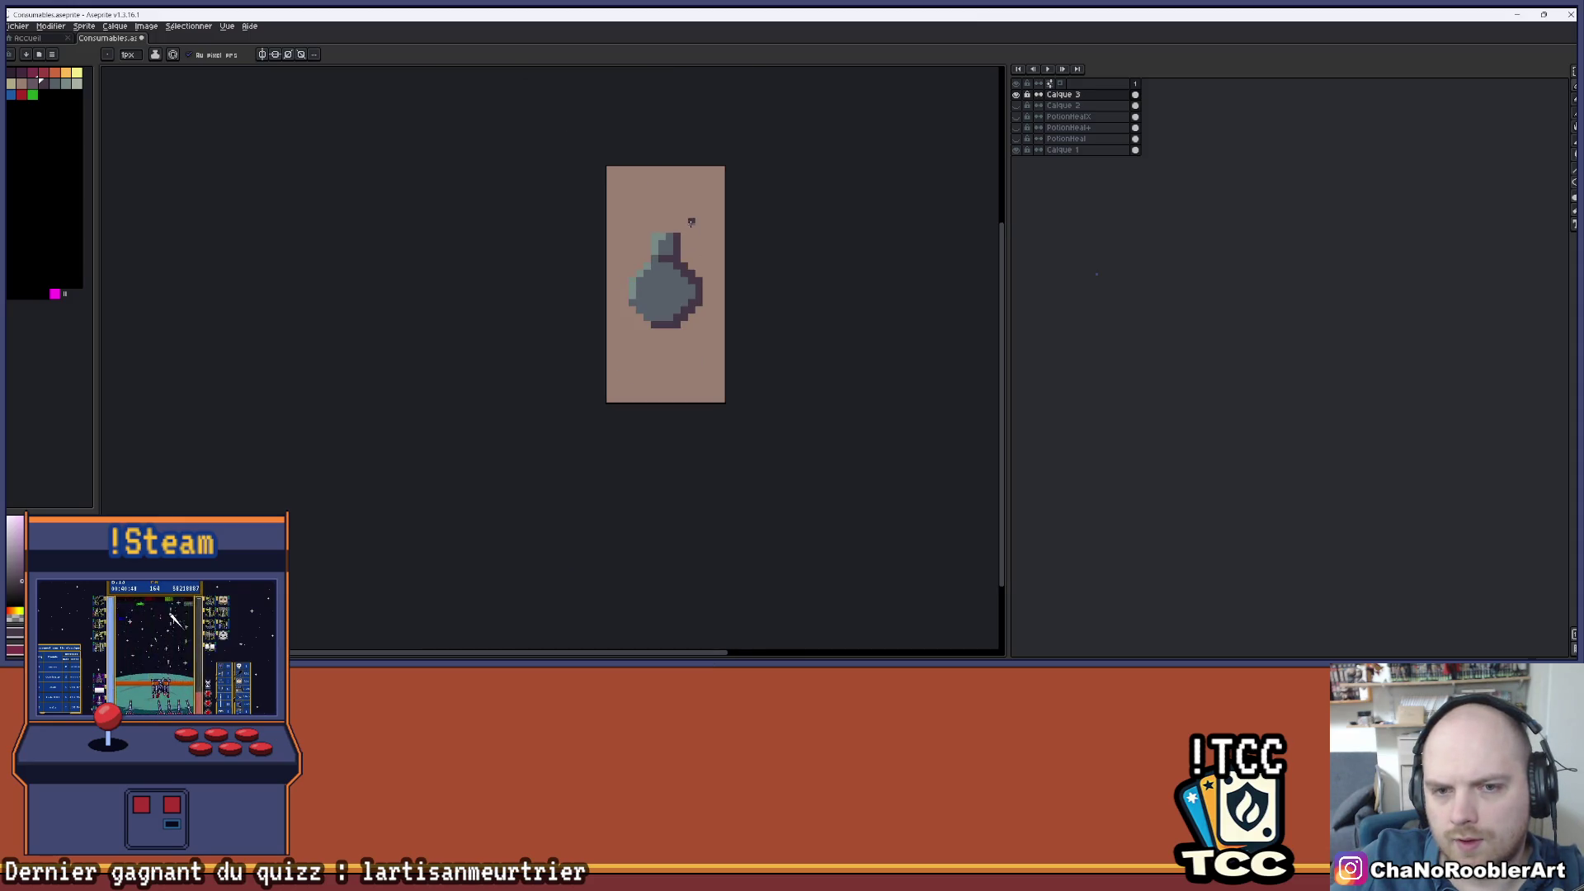
scroll(635, 260, "up", 1)
key("ctrl+z")
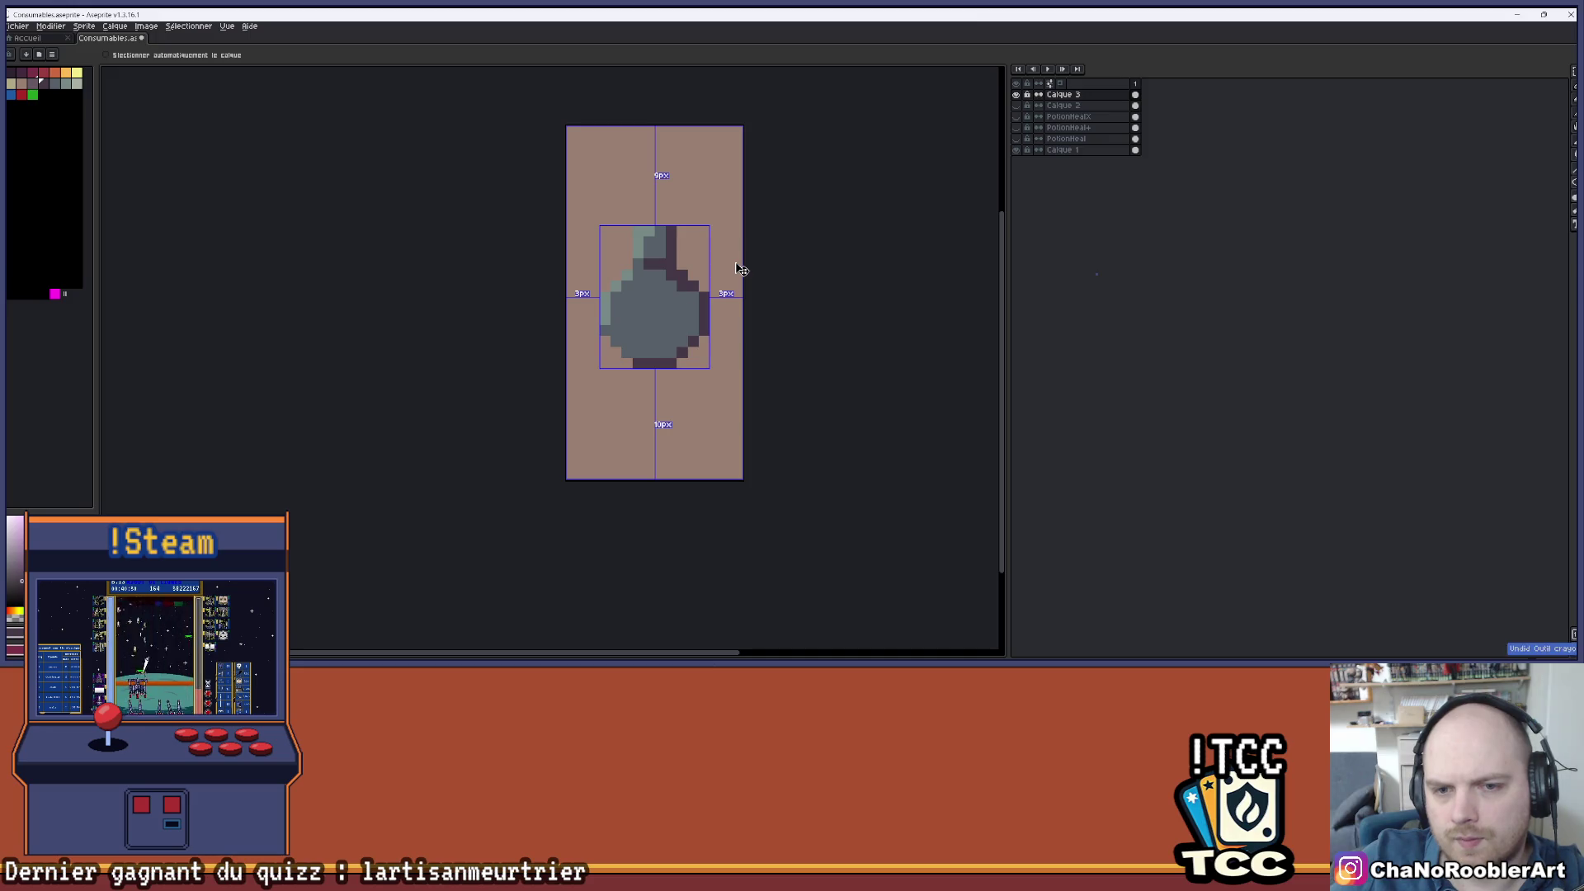
- Pick light grey from the palette and paint a highlight stroke on the bottle's upper-left
scroll(637, 415, "up", 3)
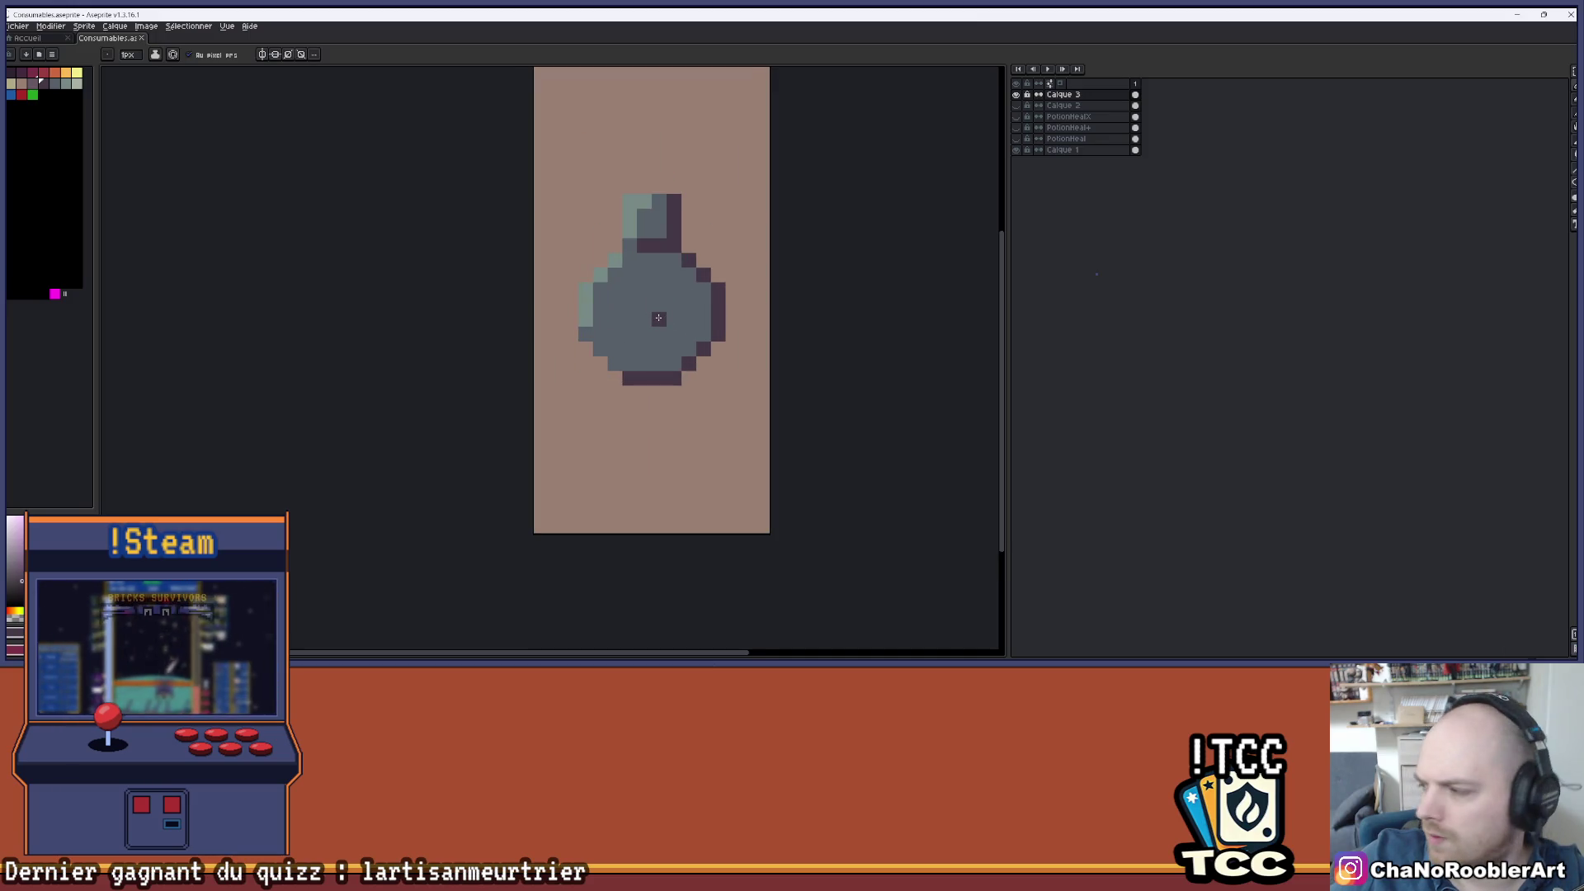
key("alt")
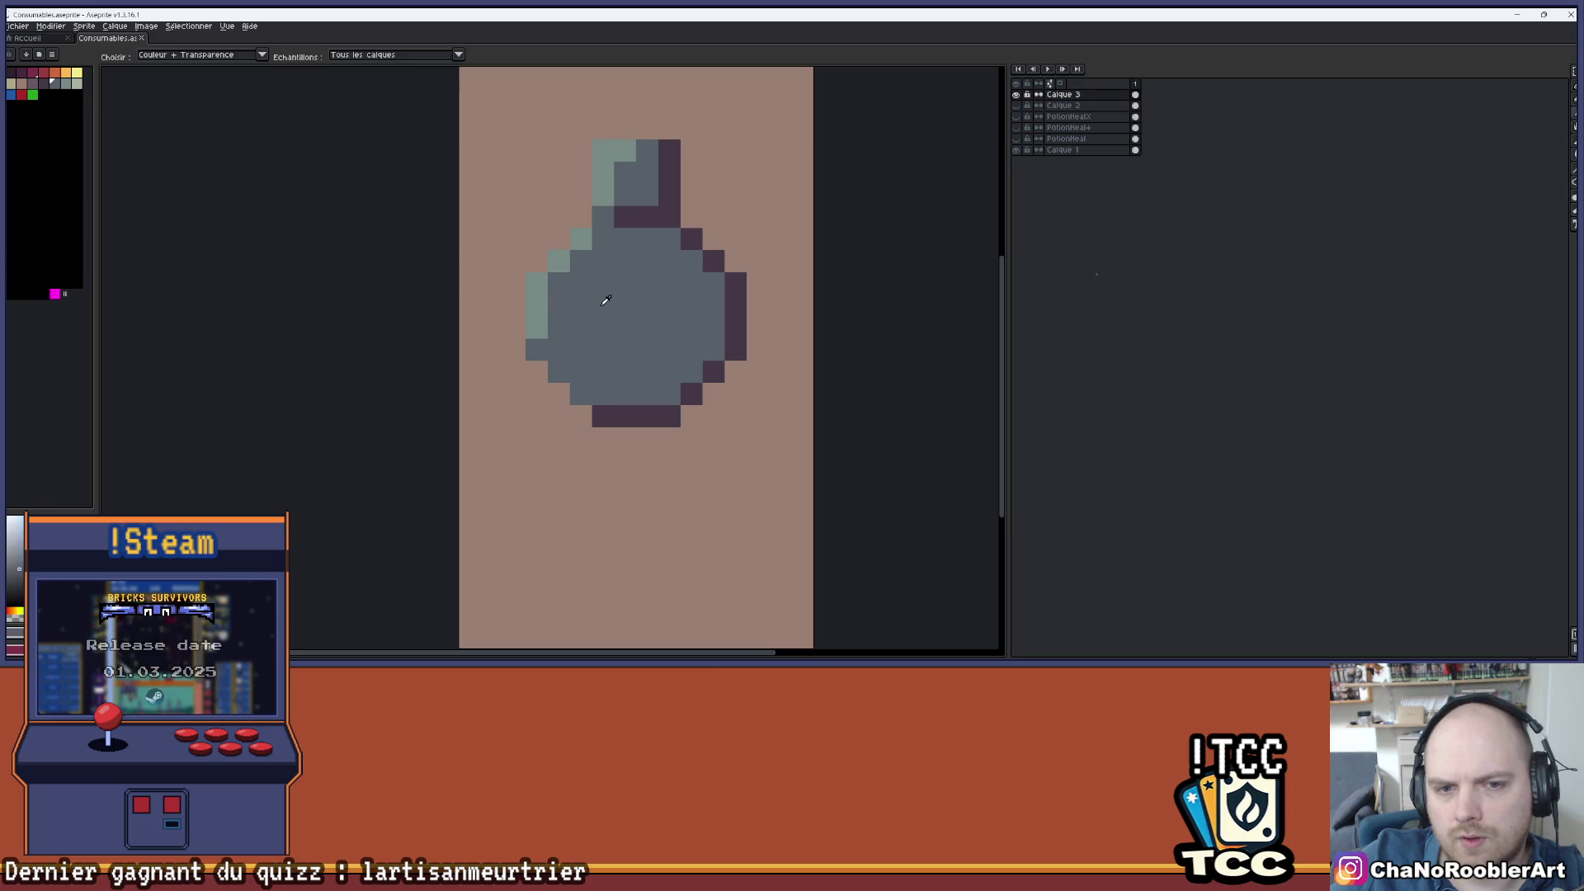
left_click_drag(663, 362, 608, 395)
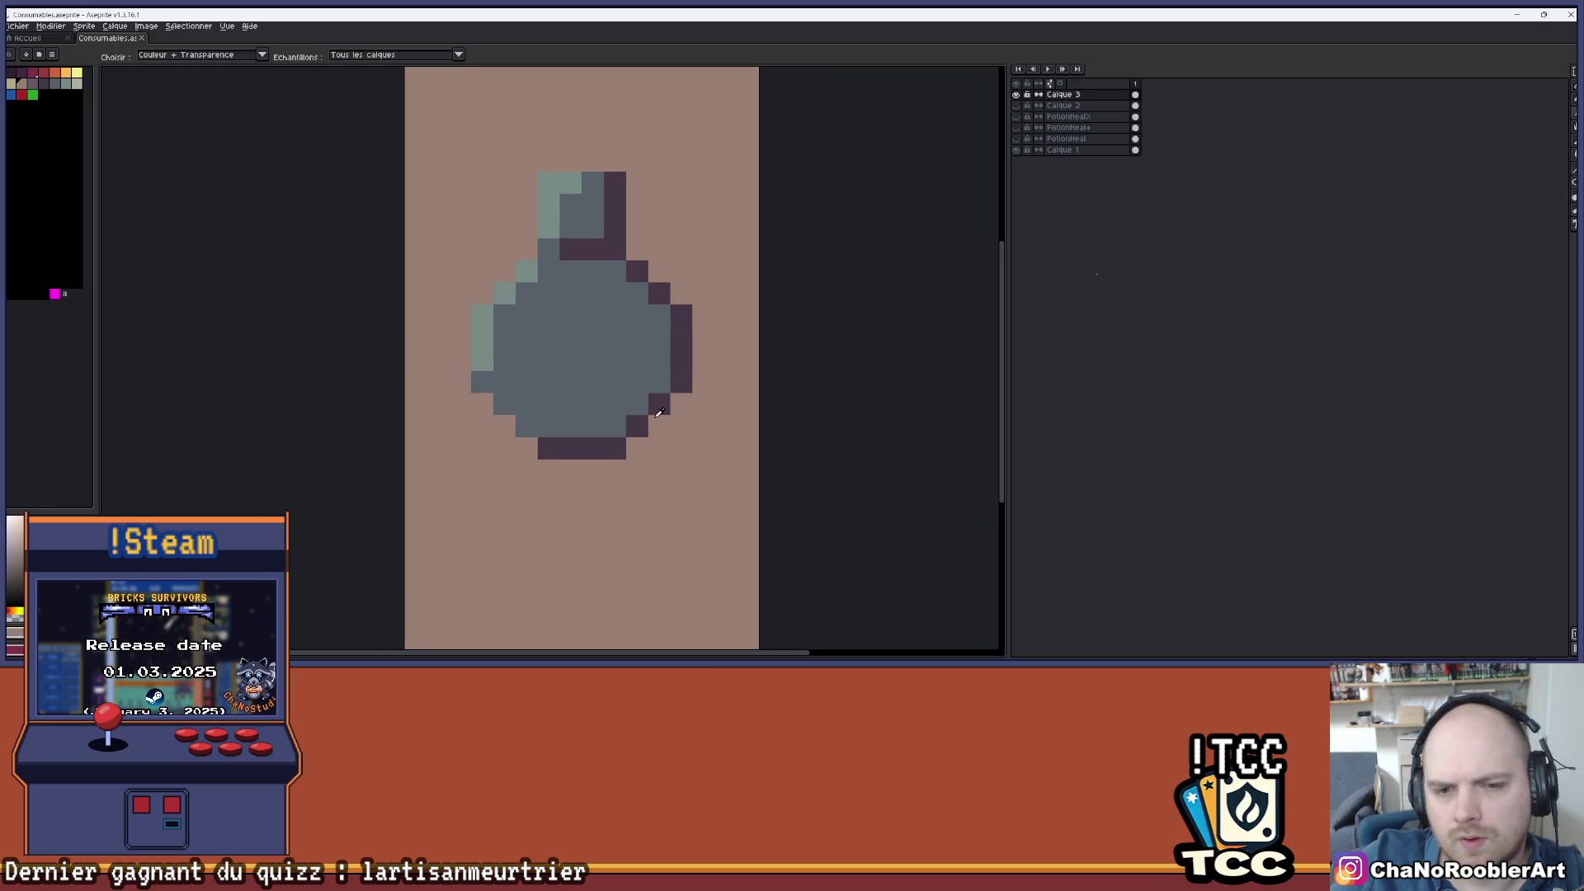
left_click(66, 85)
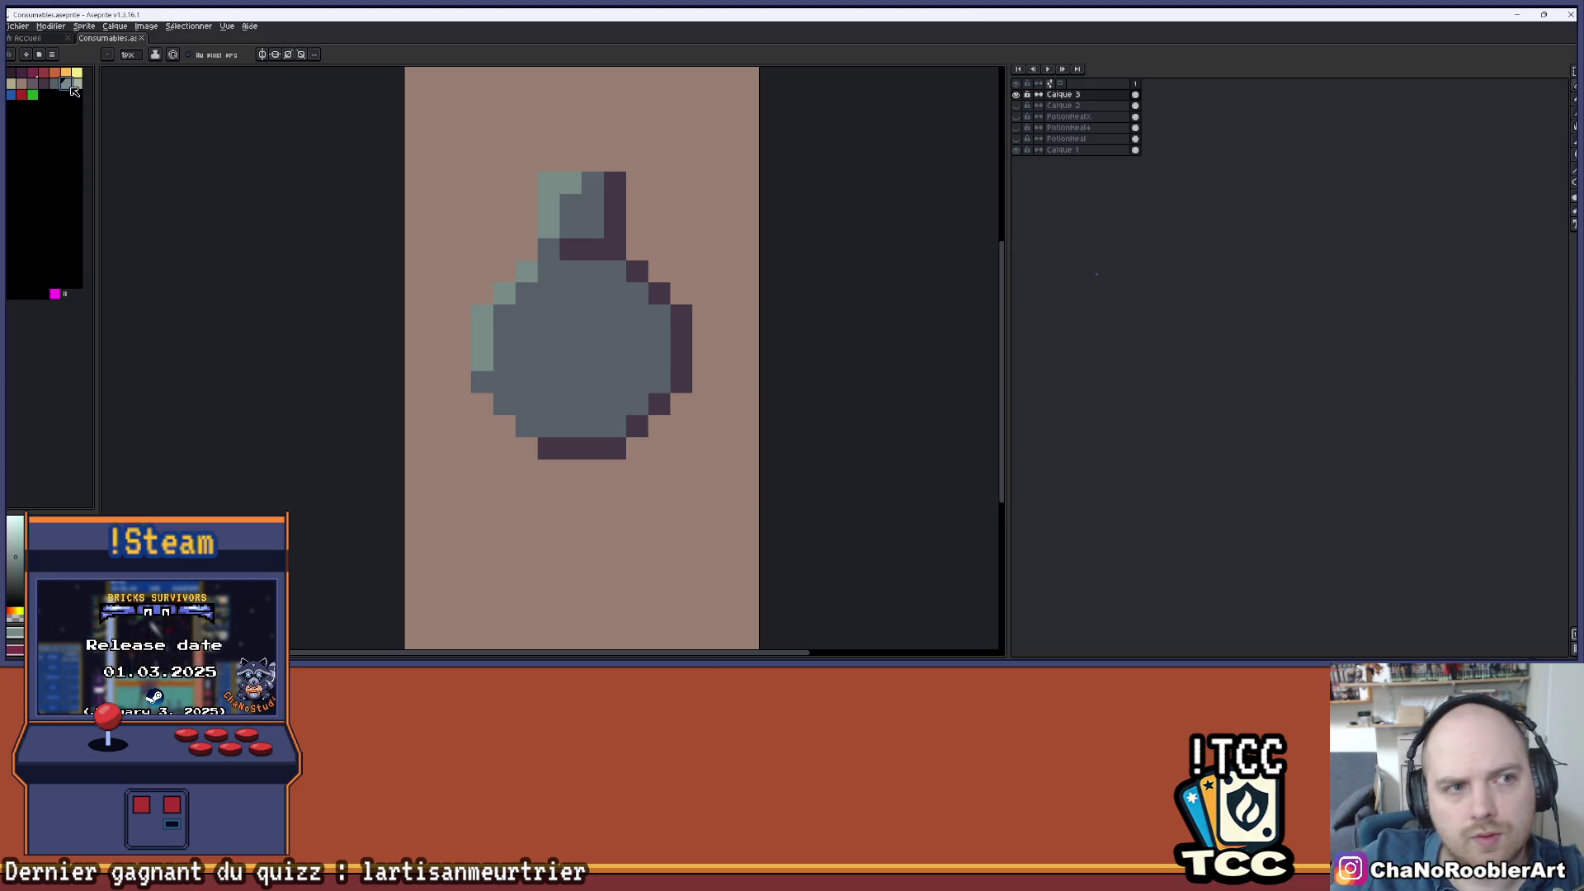
left_click_drag(526, 317, 527, 360)
- Extend the pale highlight across the bottle's upper-left, undoing a stray stroke
mouse_move(549, 293)
left_mouse_down()
mouse_move(571, 318)
mouse_move(548, 359)
mouse_move(553, 316)
mouse_move(524, 373)
left_mouse_up()
key("v")
key("ctrl+z")
key("ctrl+z")
key("b")
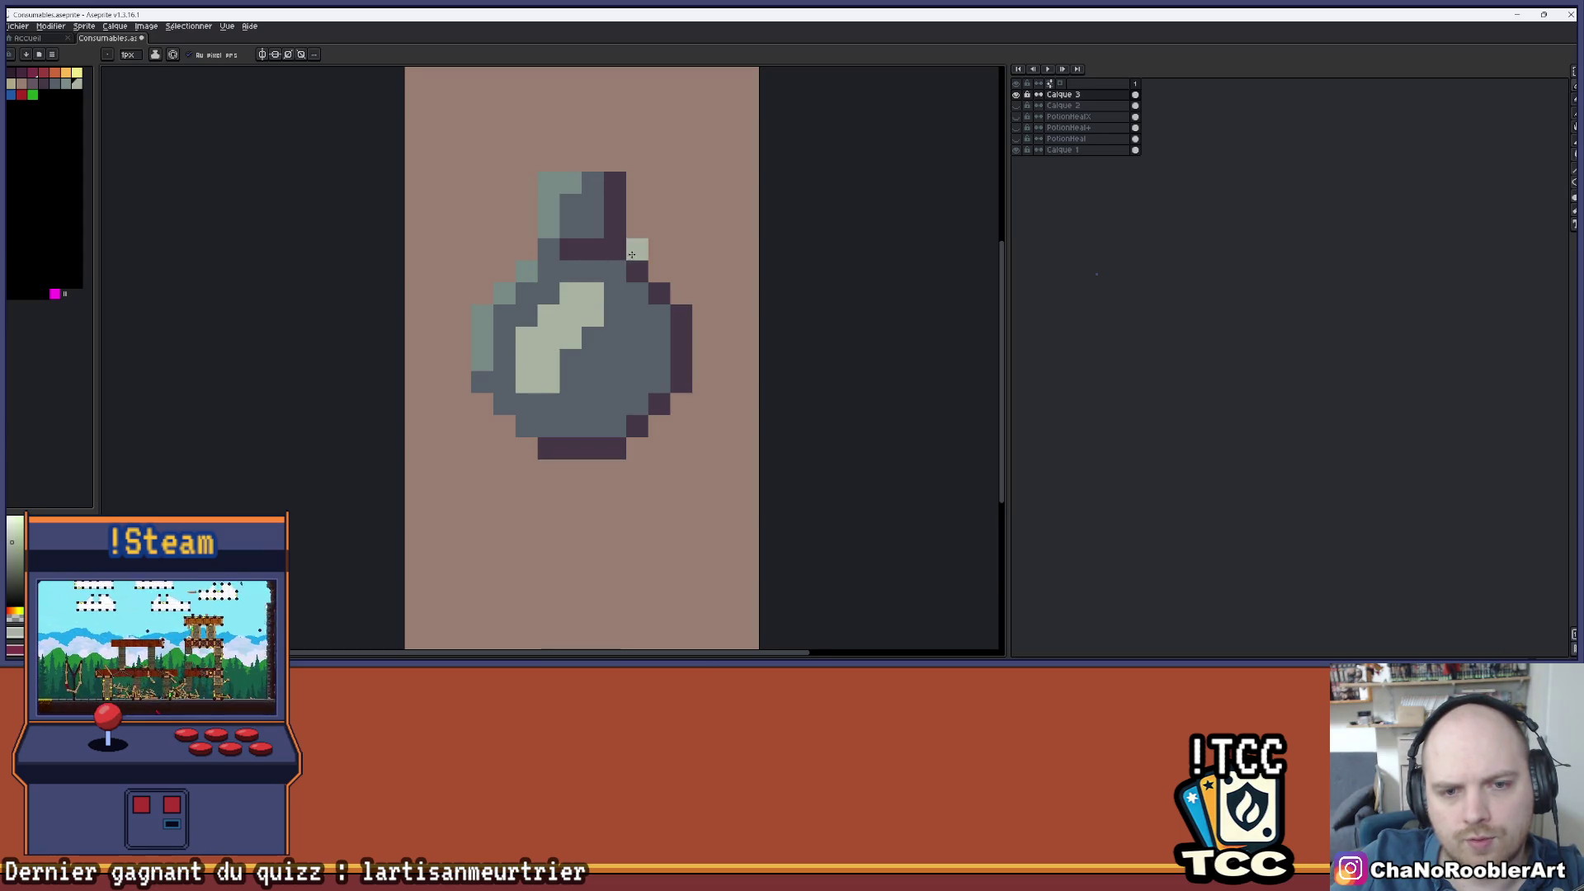
scroll(632, 254, "down", 4)
scroll(615, 276, "up", 4)
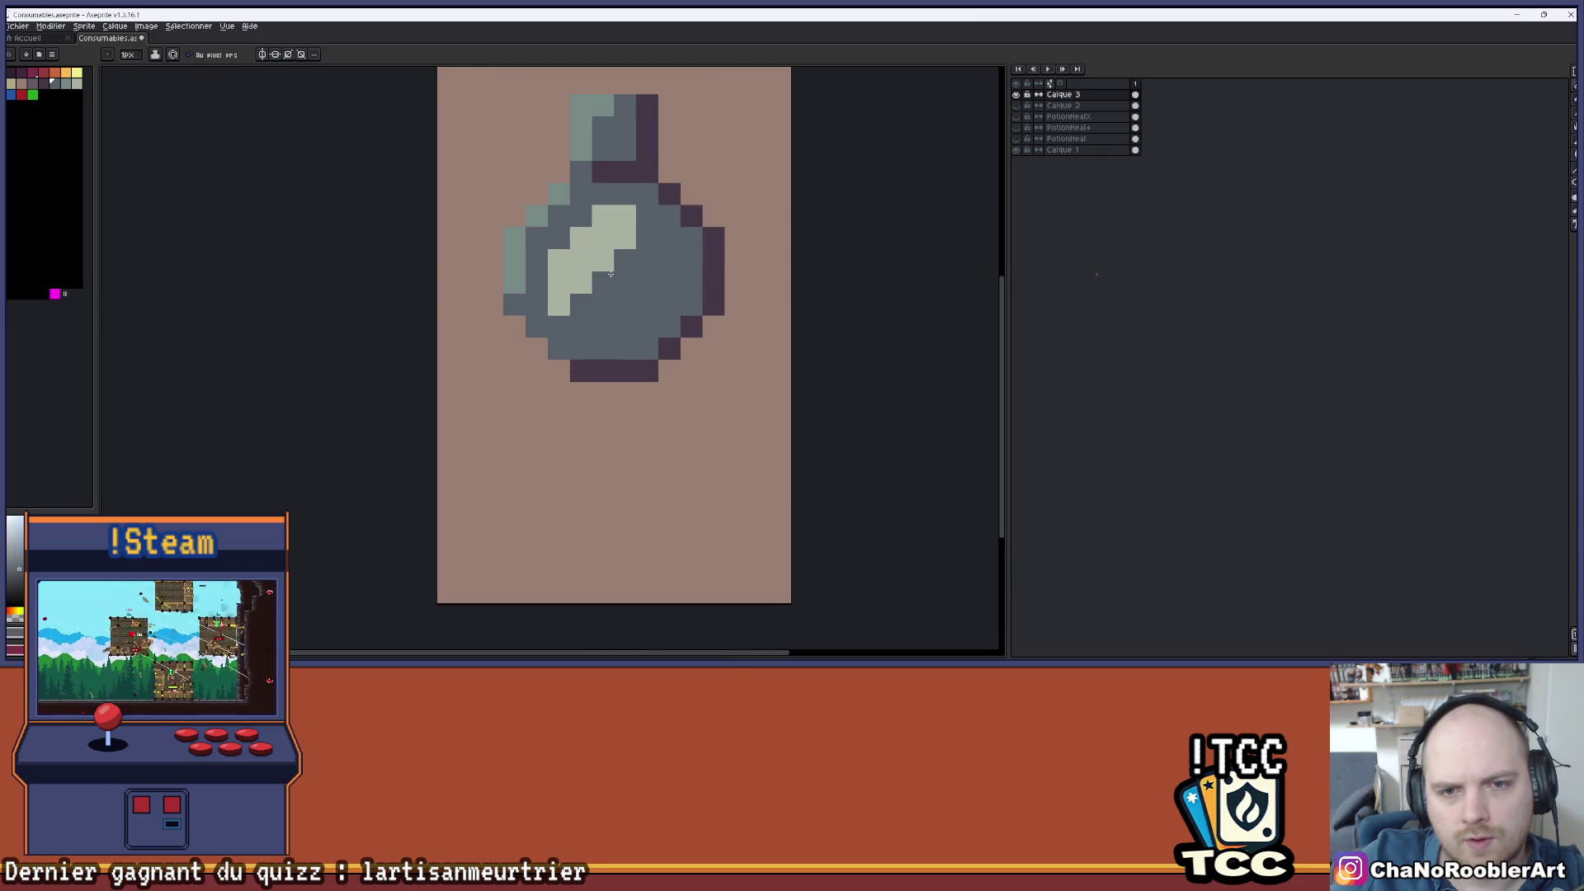
scroll(633, 207, "down", 3)
scroll(632, 283, "up", 2)
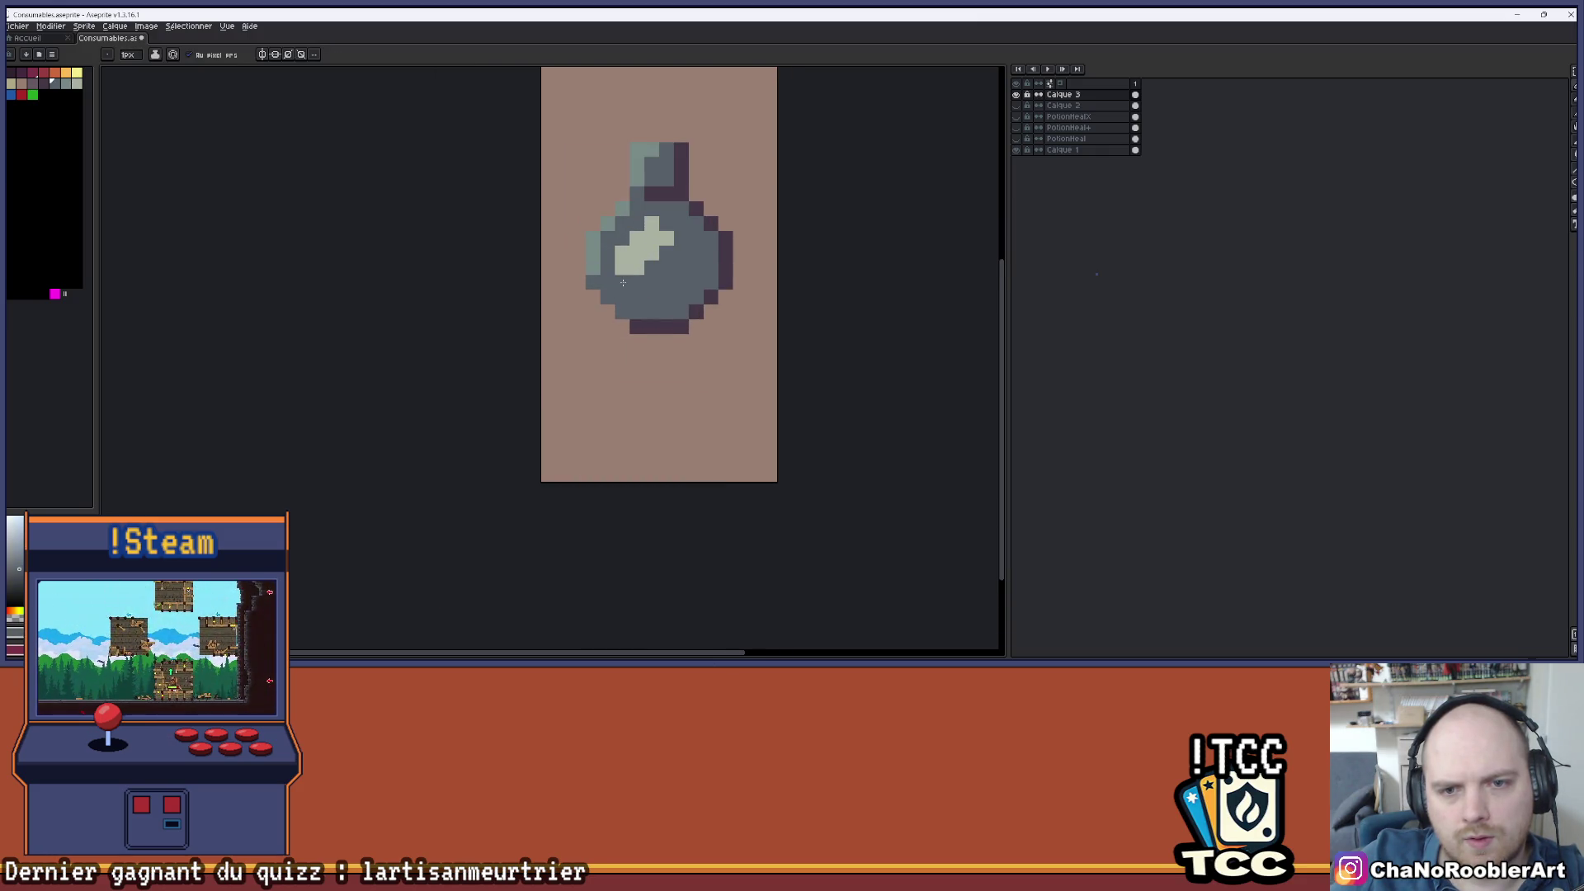
scroll(623, 283, "down", 1)
scroll(628, 271, "down", 3)
scroll(578, 235, "up", 3)
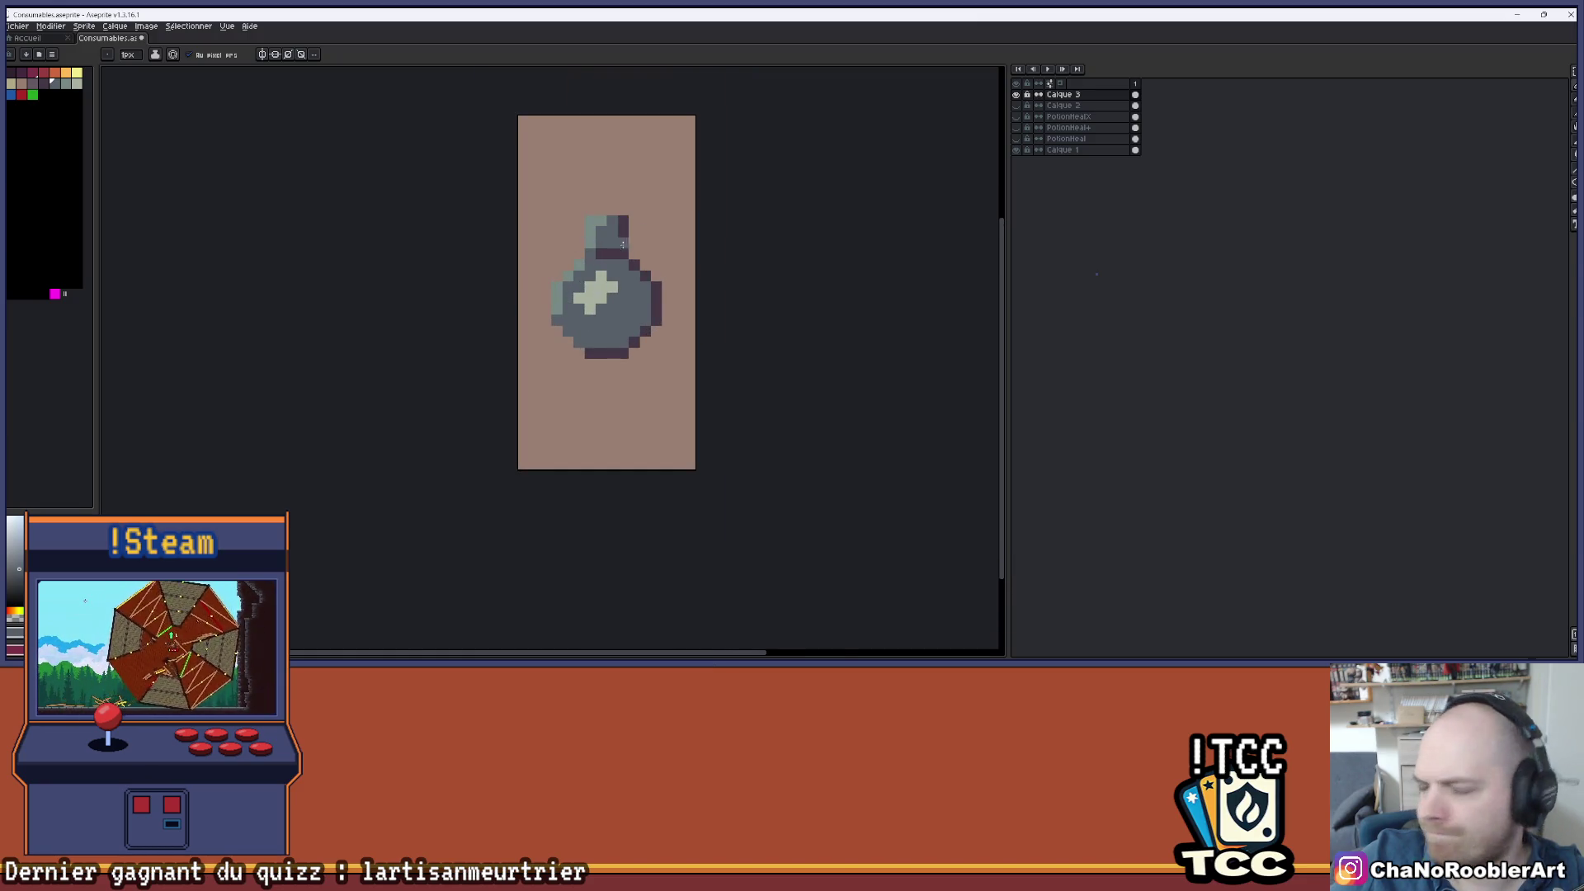
scroll(623, 244, "up", 3)
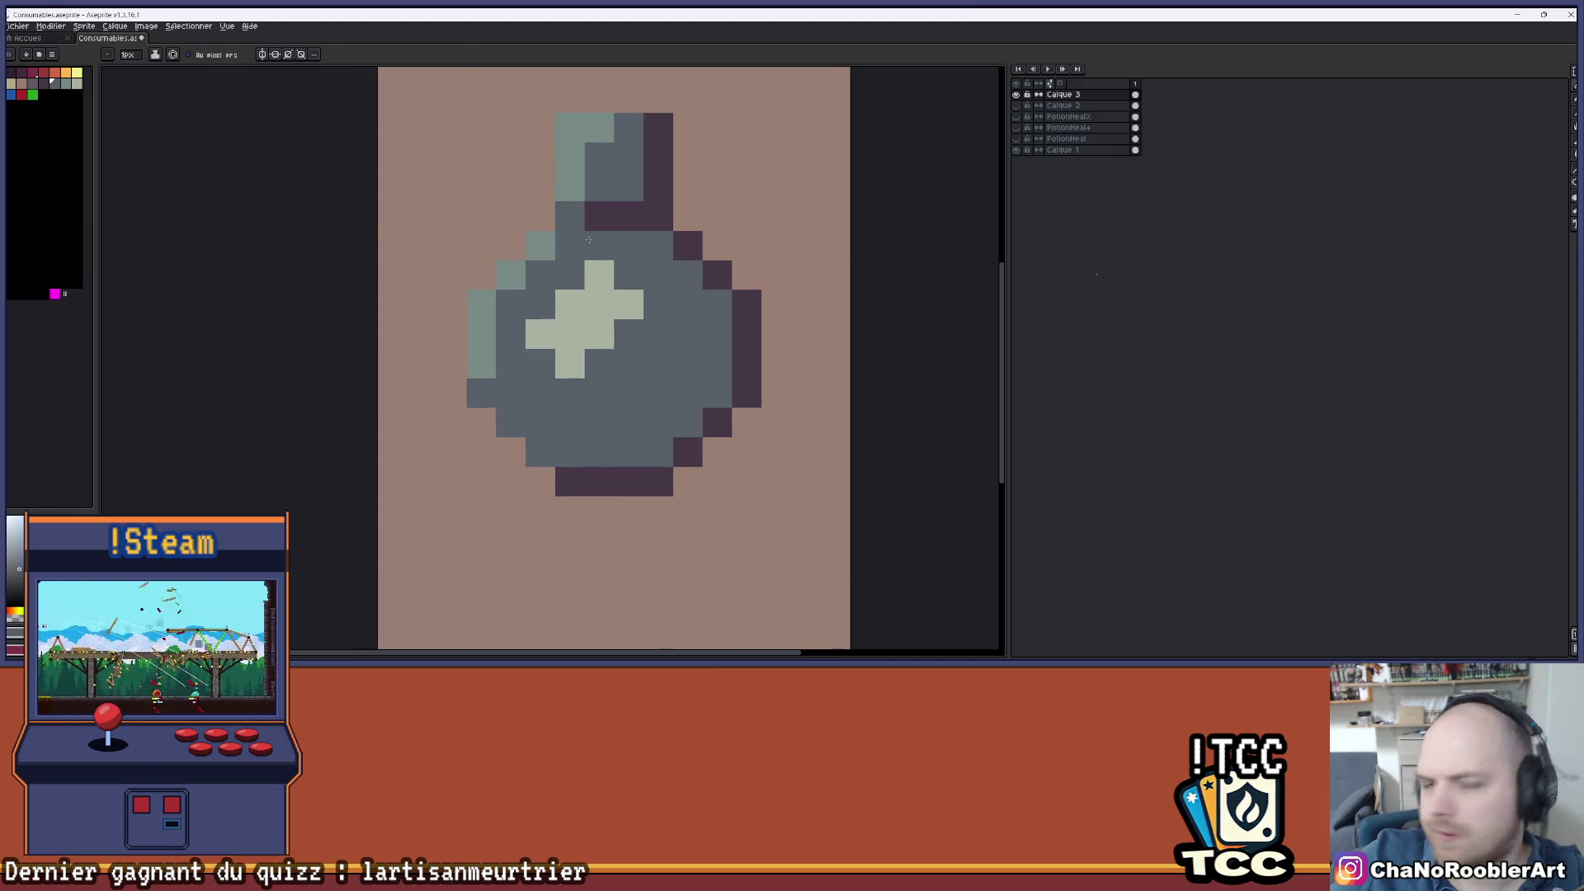
- Repaint the bottle's left edge and the neck's left side in pale beige
key("i")
key("b")
left_click(66, 83)
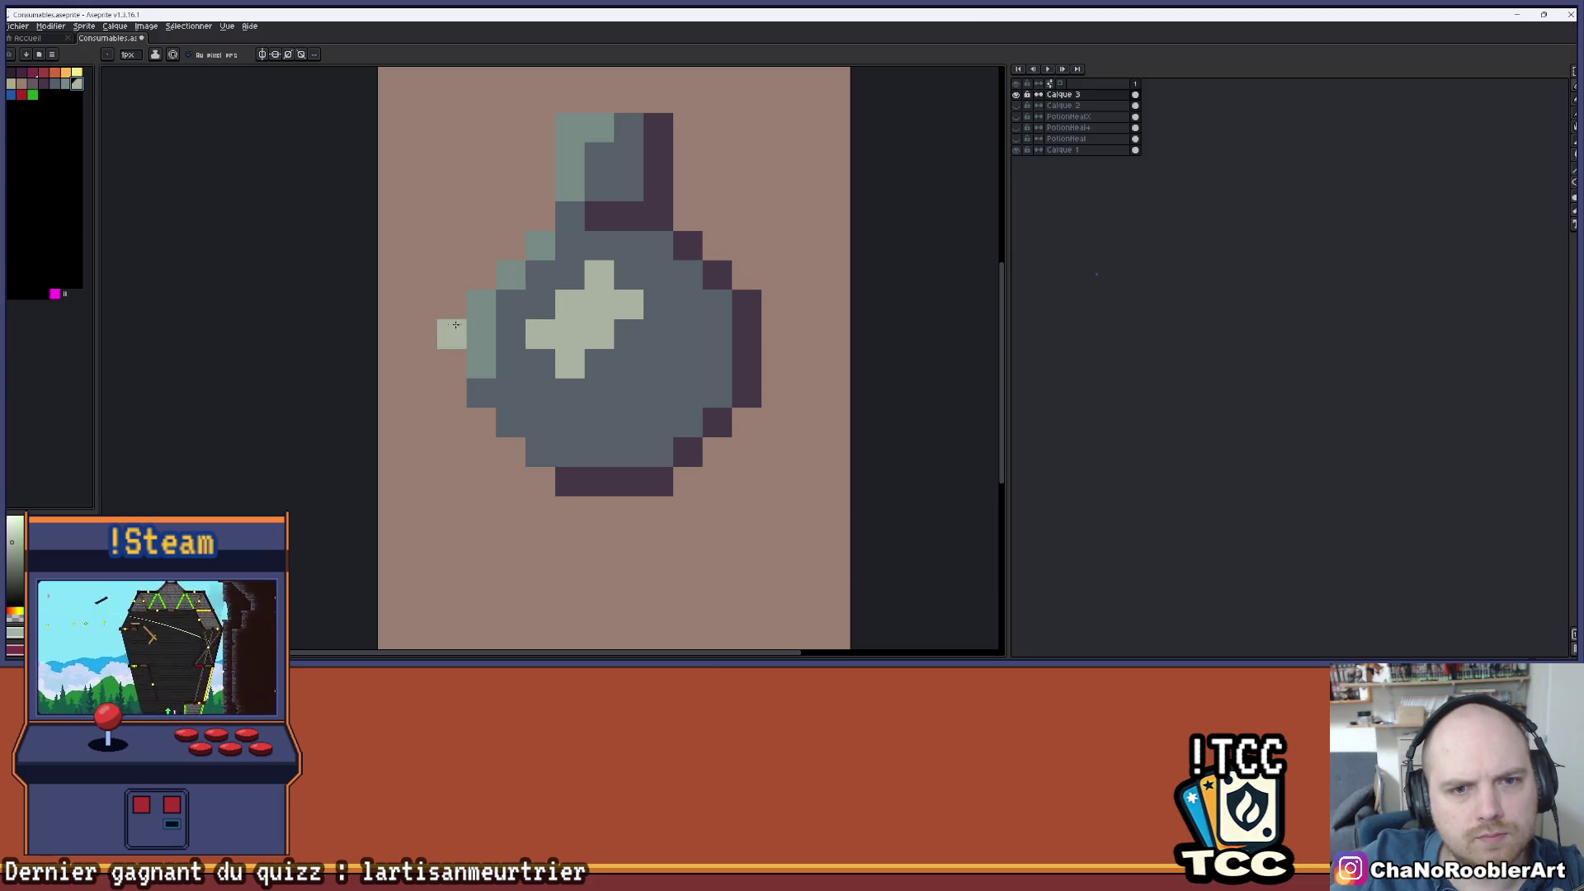
left_click_drag(480, 302, 480, 364)
left_click(510, 274)
left_click(540, 245)
left_click_drag(569, 128, 569, 186)
left_click(599, 128)
scroll(564, 287, "down", 2)
scroll(564, 286, "down", 2)
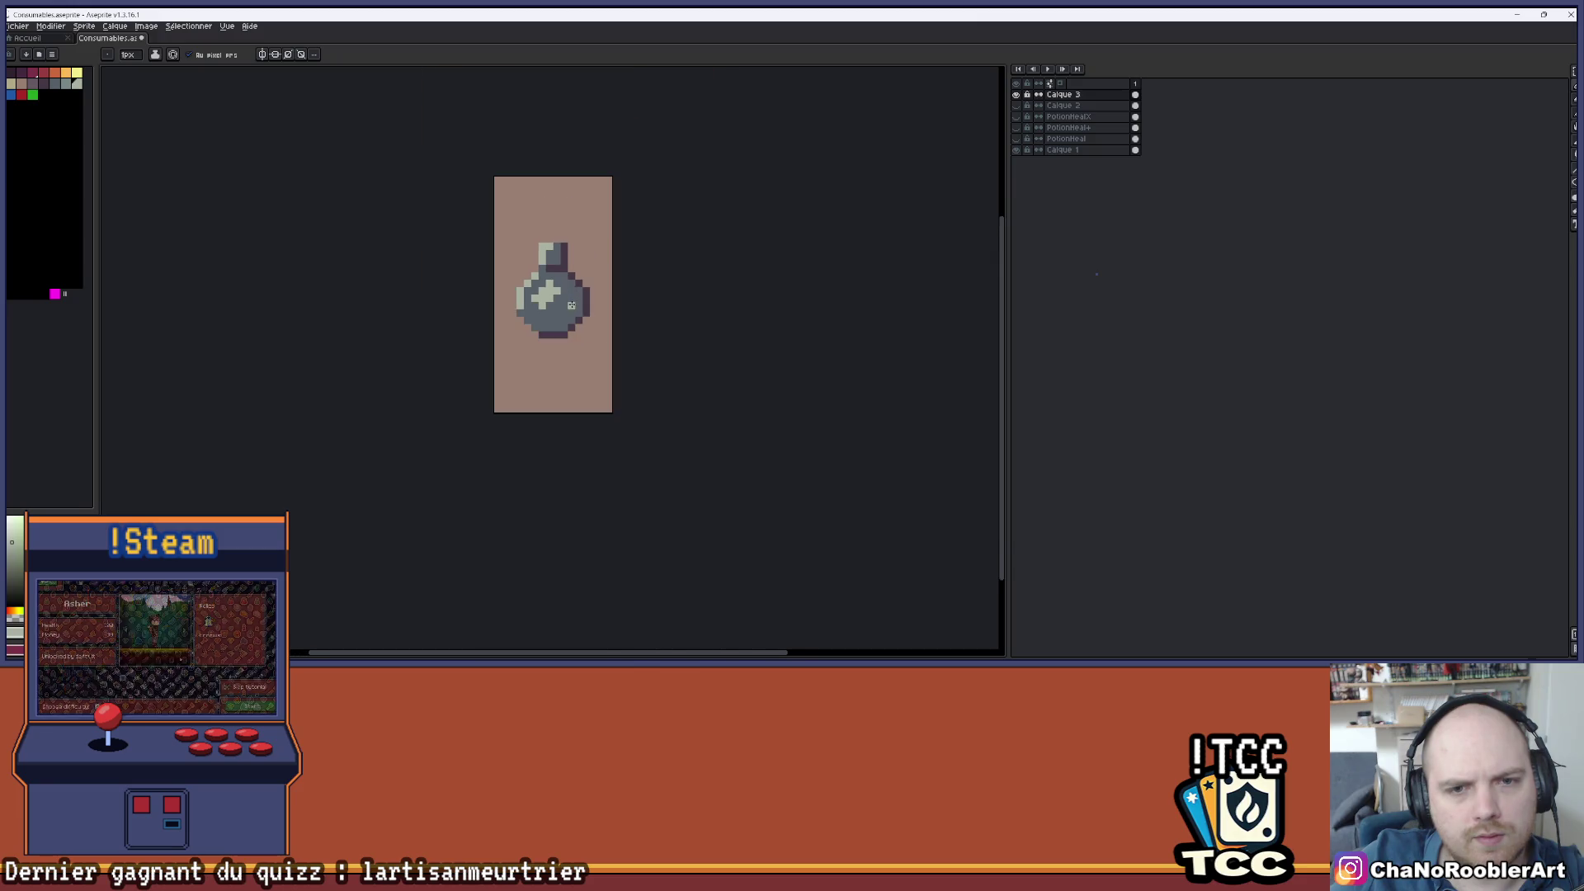
scroll(544, 219, "up", 4)
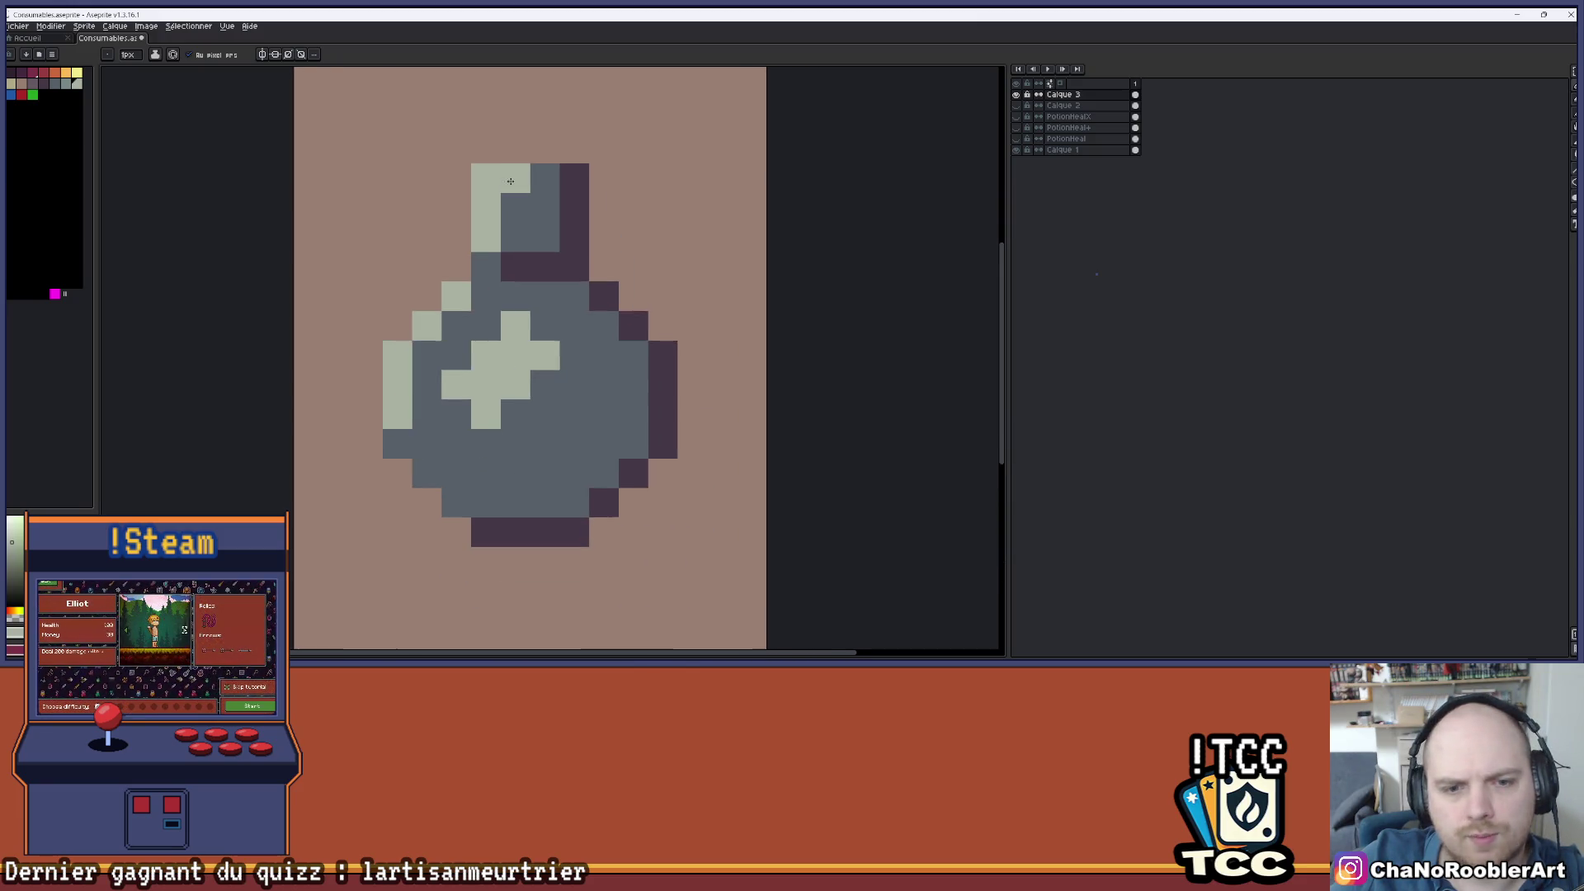
- Fill the bottle body with teal-grey using the Paint Bucket, undoing a mistaken dark grey fill
left_click(48, 87)
left_click(447, 316)
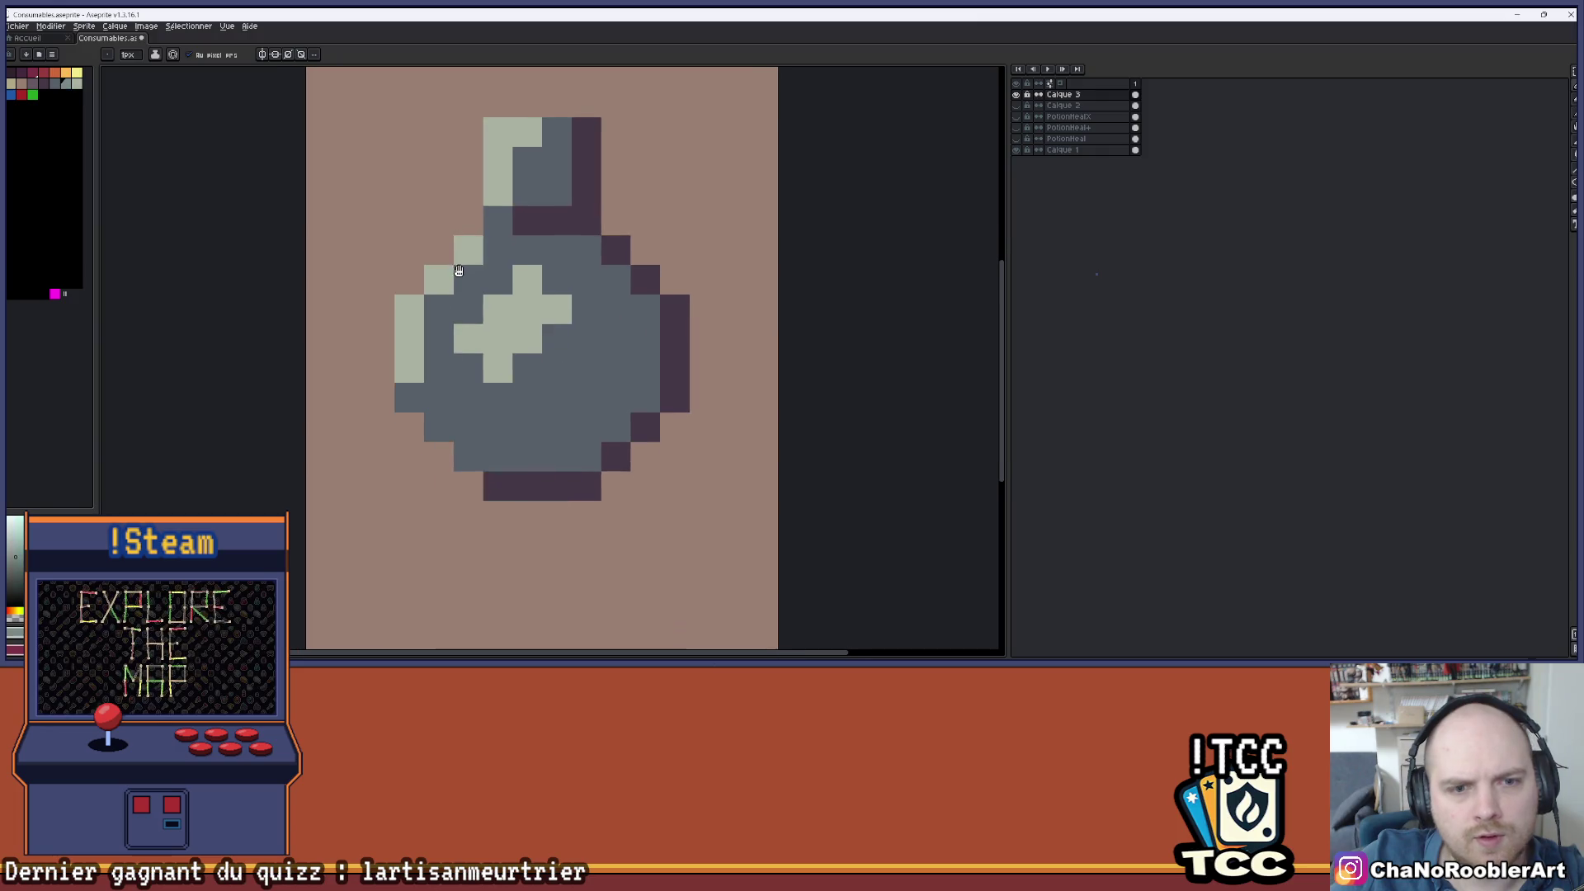
left_click_drag(447, 316, 461, 270)
key("g")
left_click(559, 403)
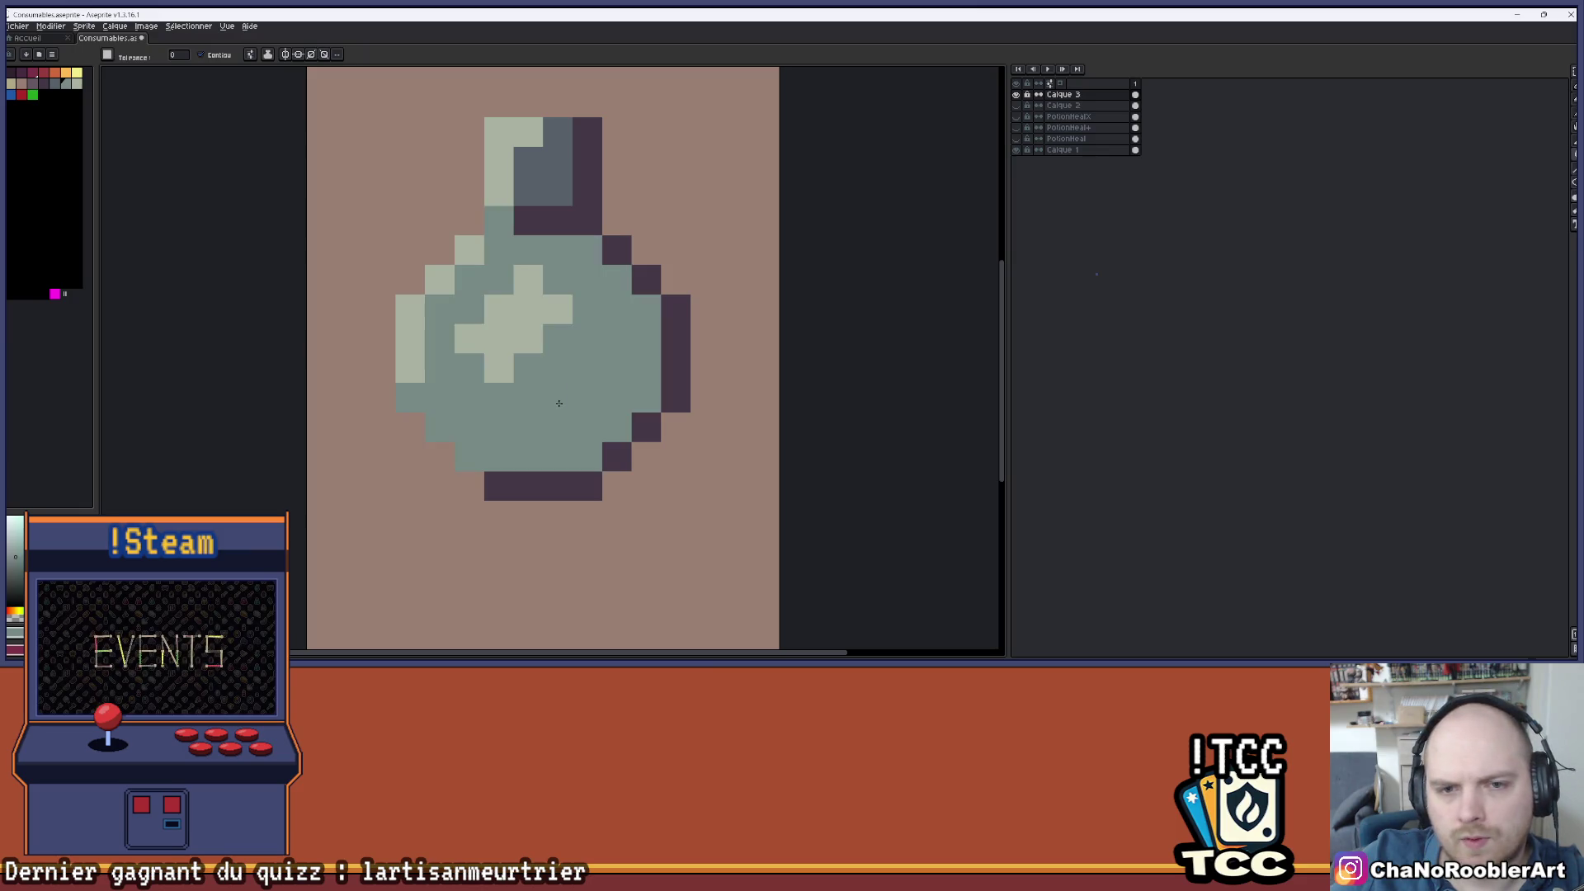
left_click(585, 258)
key("ctrl+z")
key("b")
- Shade the bottle's lower-right edge with a run of slate pixels
left_click(617, 276)
mouse_move(648, 364)
left_mouse_down()
mouse_move(617, 446)
mouse_move(502, 465)
left_mouse_up()
scroll(528, 396, "down", 4)
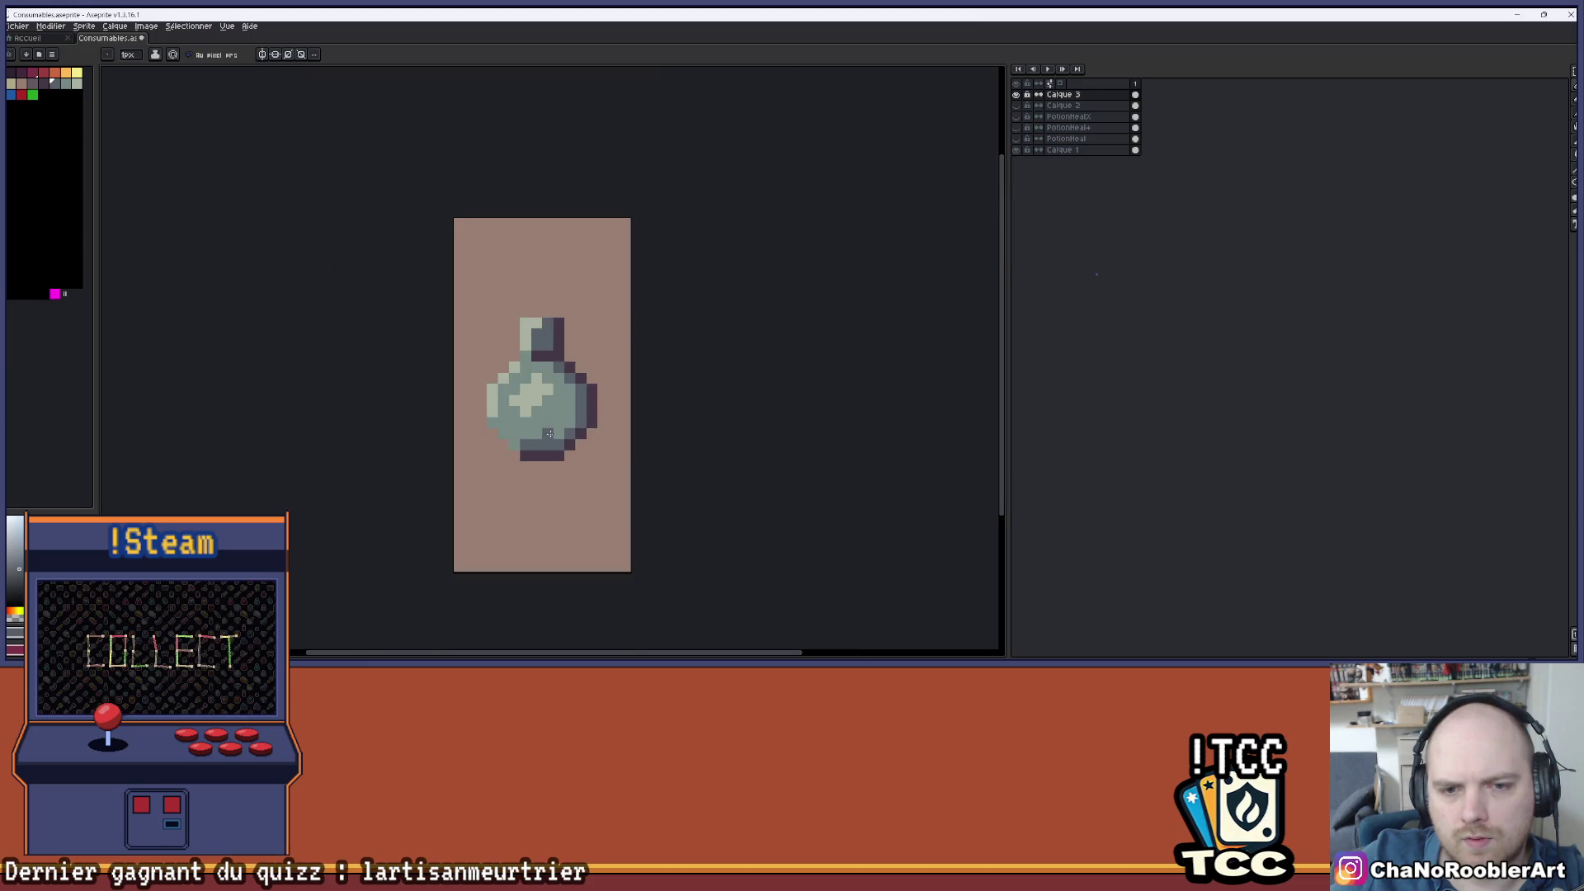
scroll(536, 396, "up", 4)
left_click(572, 433)
left_click(600, 405)
left_click(600, 315)
left_click(583, 286)
left_click(542, 255)
- Zoom and pan the view so the shaded bottle sits centred and higher
scroll(582, 248, "down", 3)
scroll(611, 248, "up", 2)
key("ctrl")
scroll(639, 241, "down", 3)
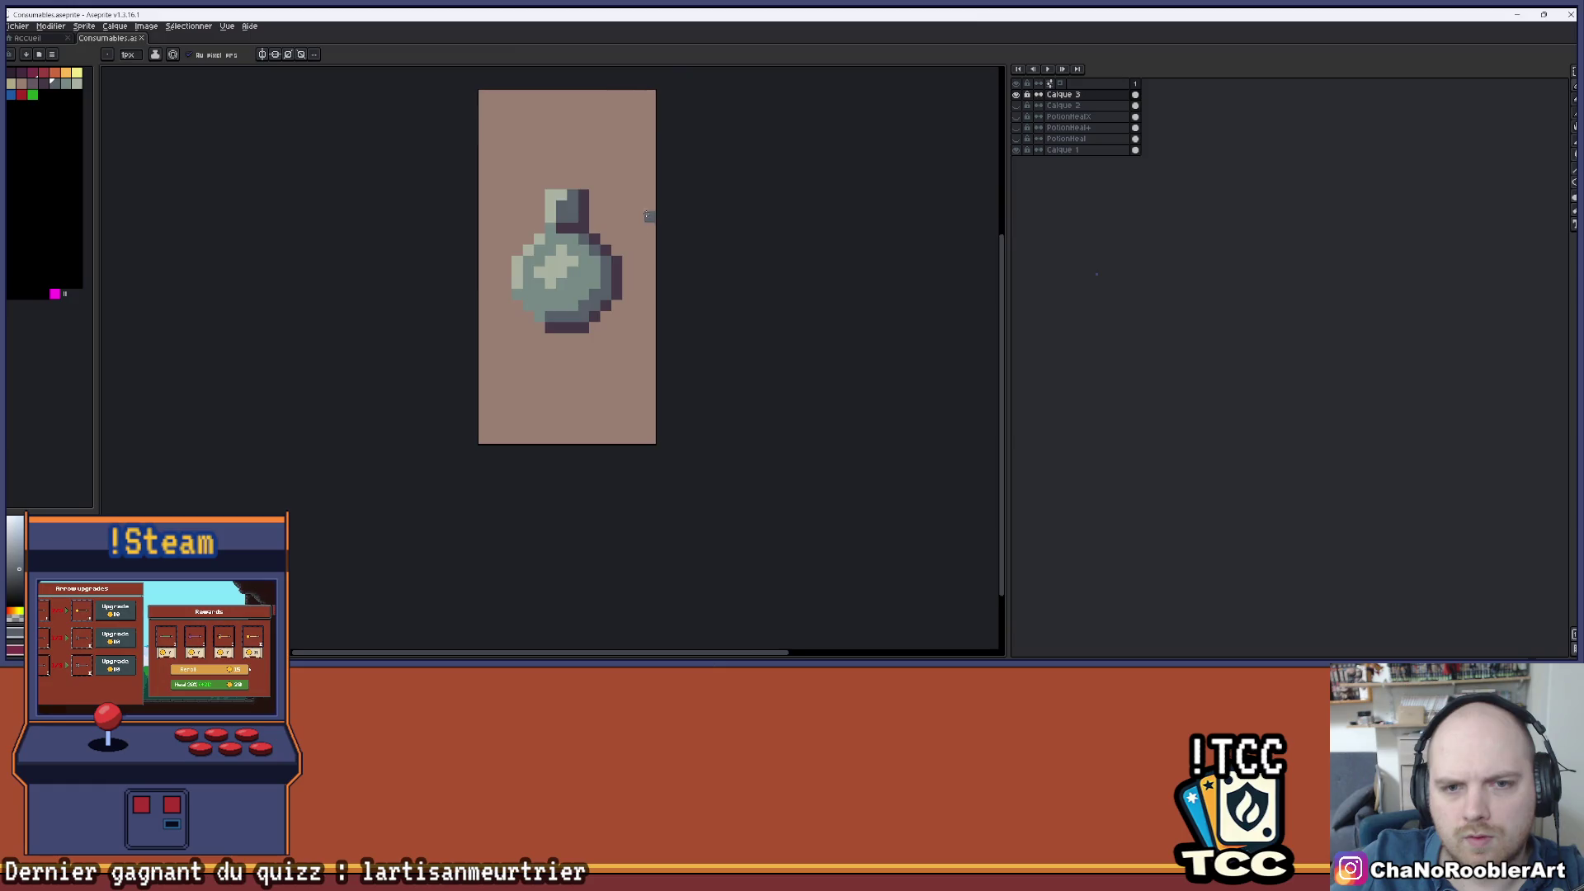
left_click_drag(627, 242, 522, 229)
scroll(557, 261, "up", 3)
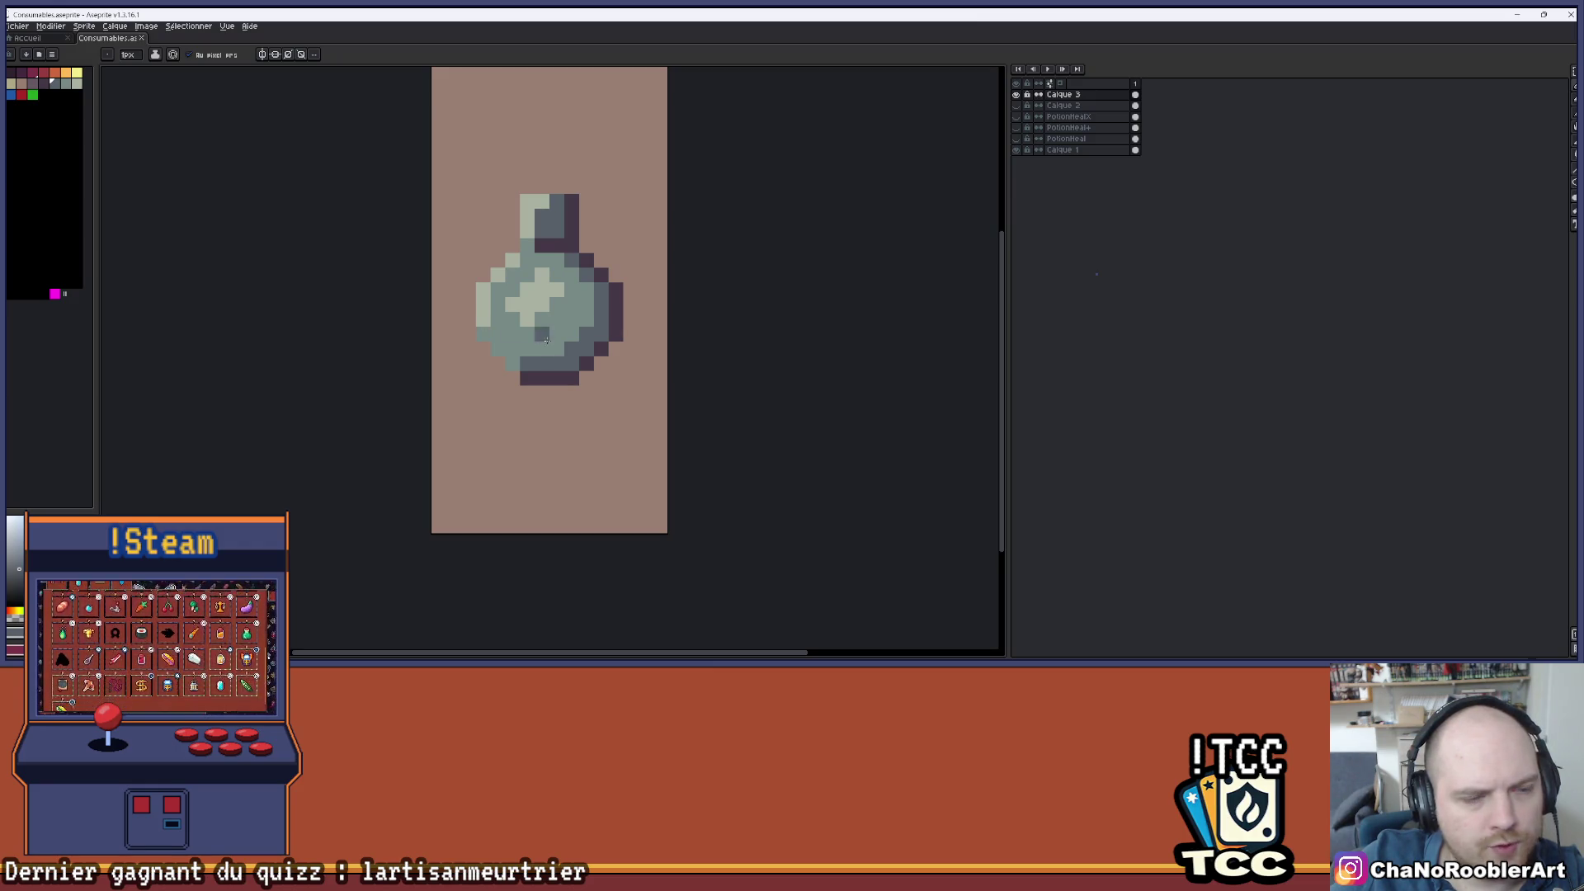
scroll(495, 340, "up", 2)
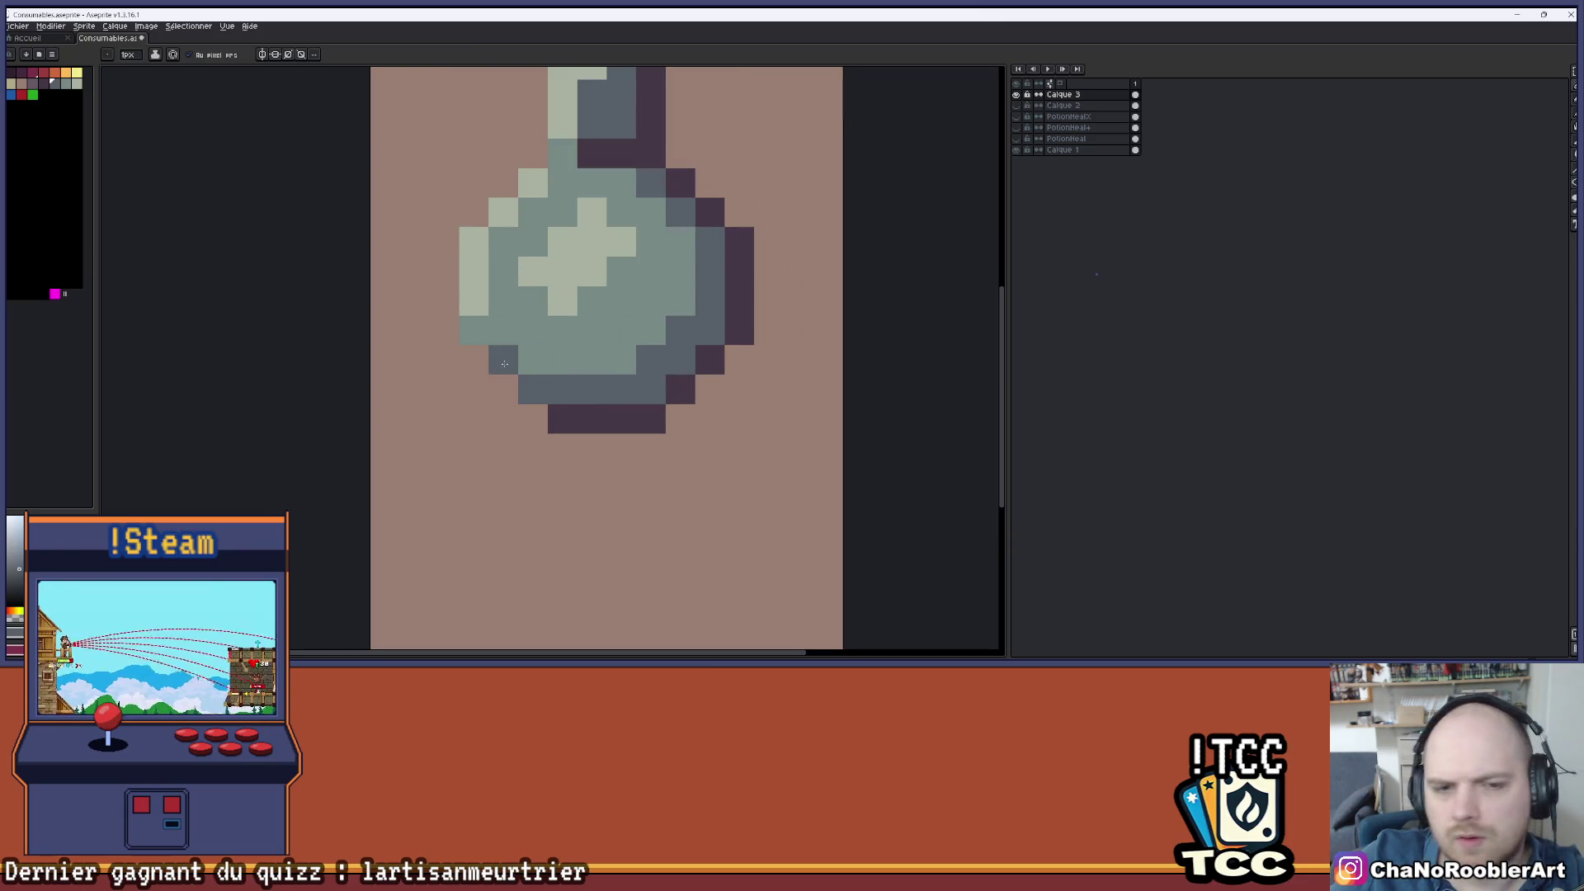
scroll(516, 396, "down", 4)
scroll(570, 370, "up", 1)
left_click_drag(576, 343, 623, 294)
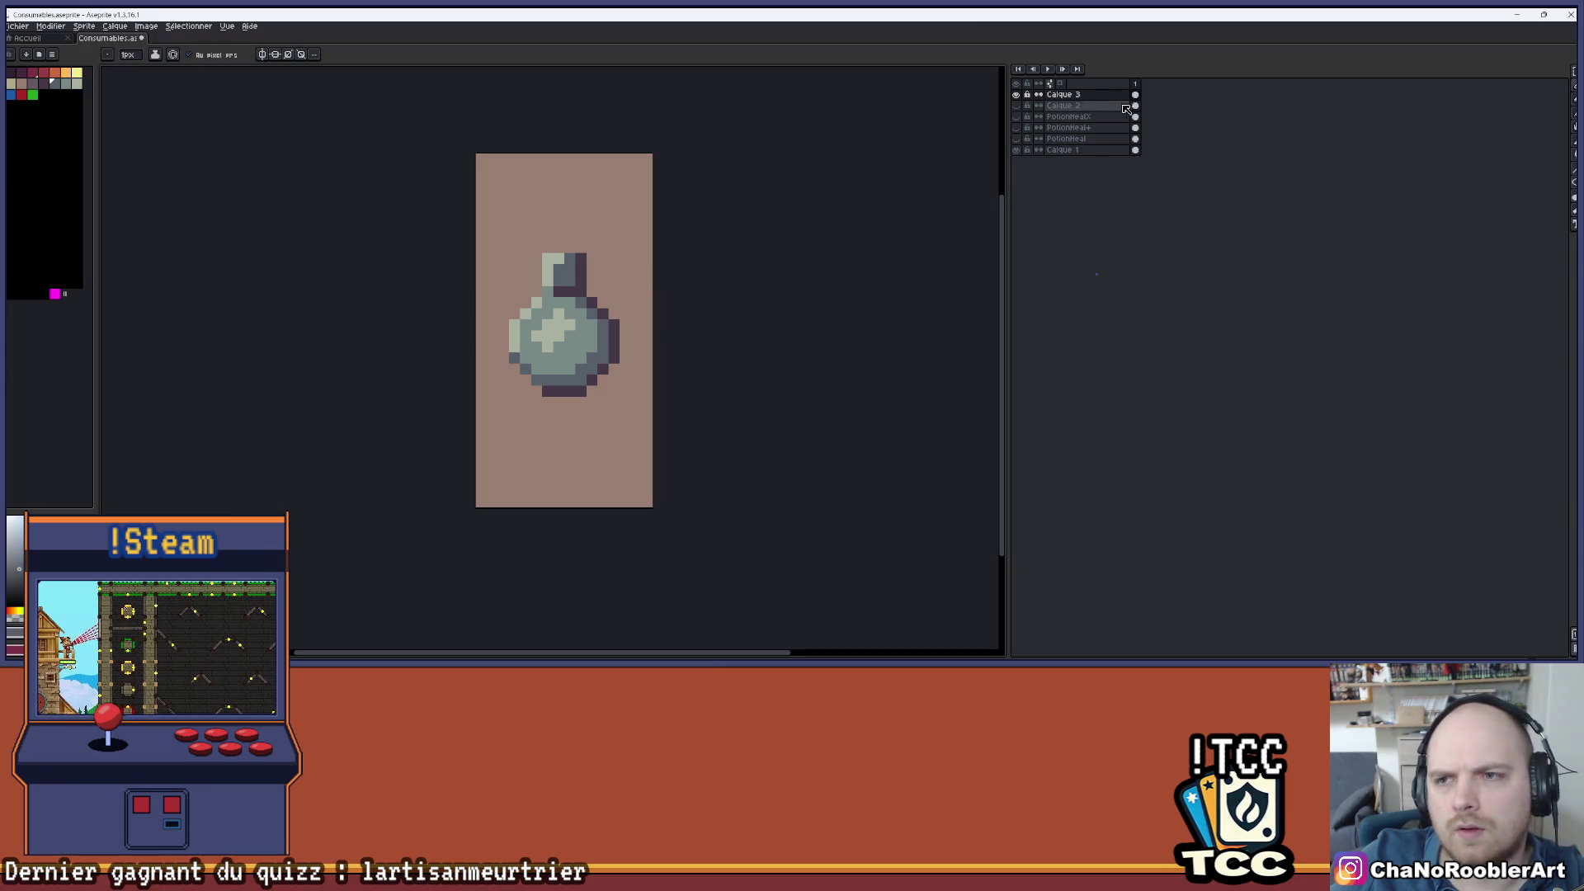
left_click(1016, 94)
left_click(1016, 138)
left_click(1017, 139)
left_click(1016, 128)
left_click(1015, 128)
left_click(1016, 116)
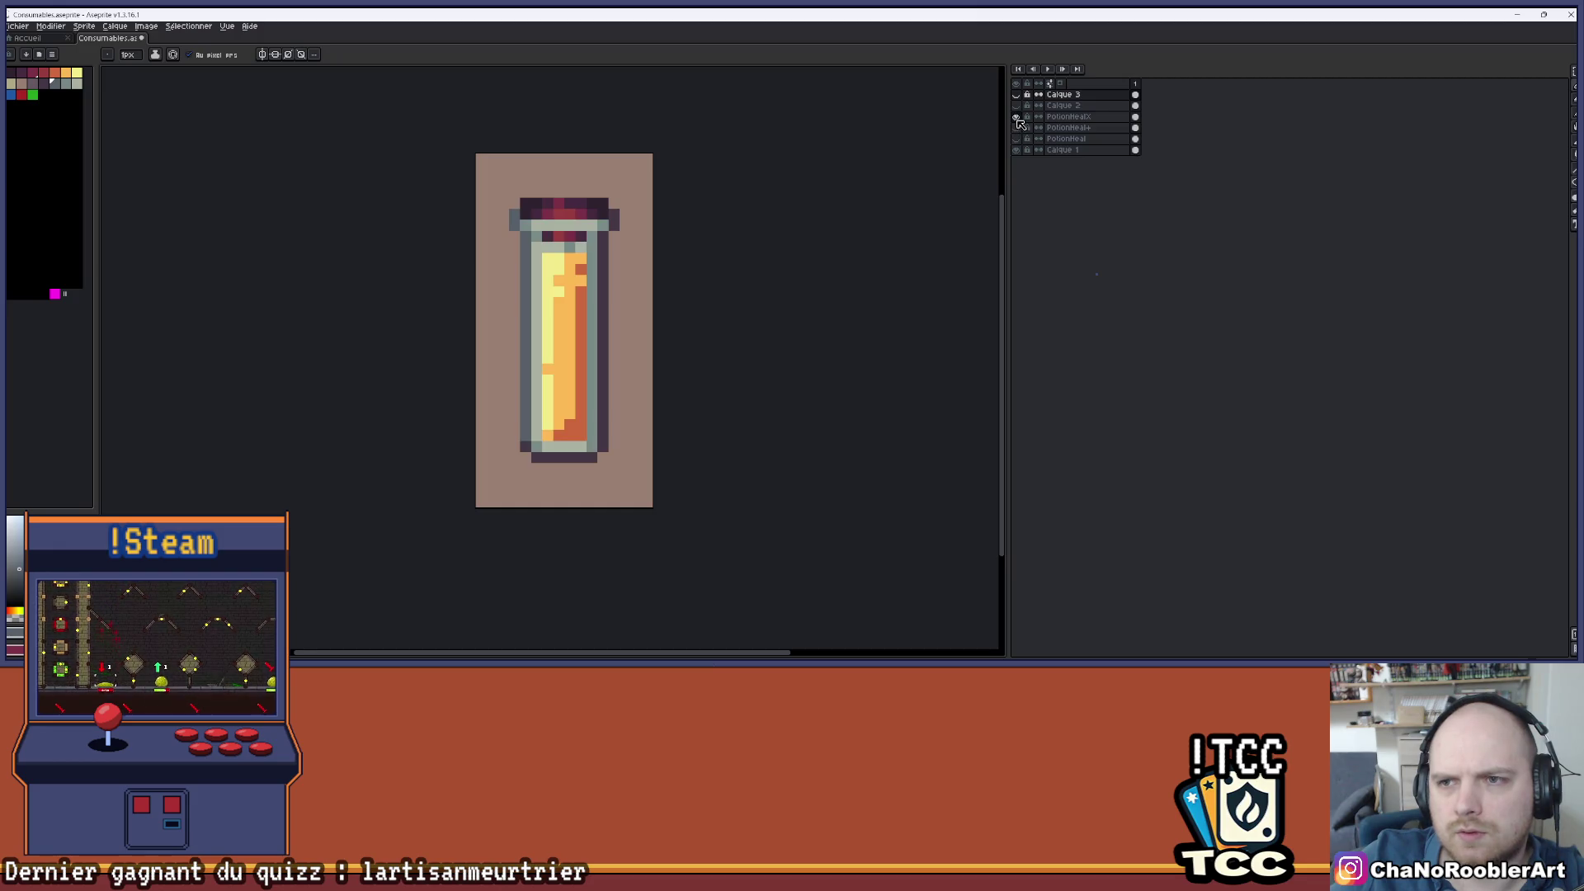
left_click(1016, 116)
left_click(1016, 139)
left_click(1016, 138)
left_click(1017, 129)
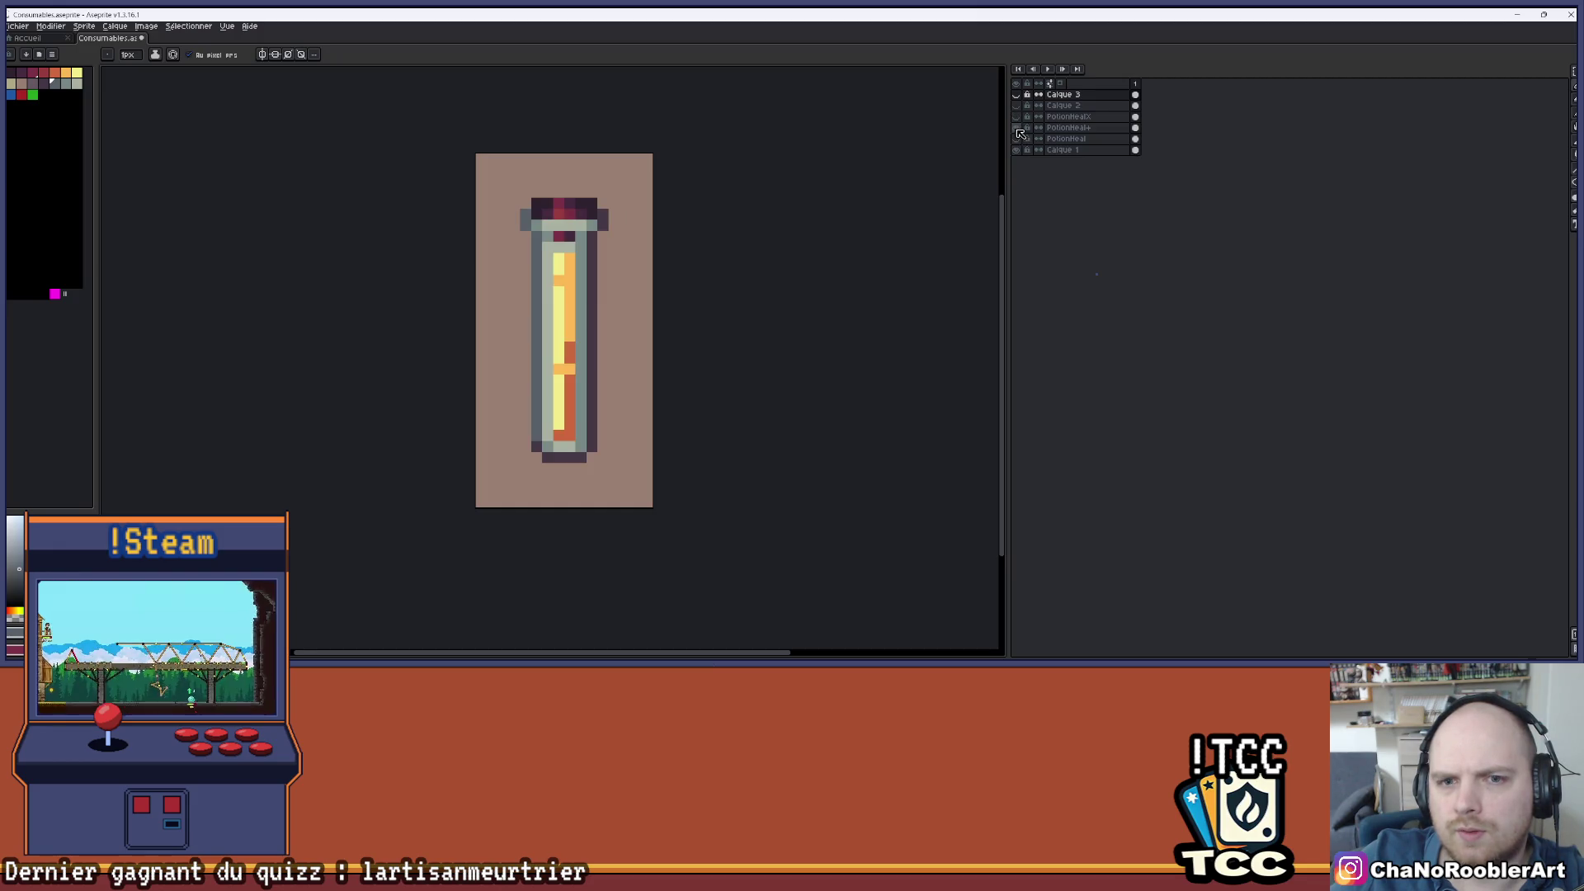
left_click(1016, 128)
left_click(1016, 117)
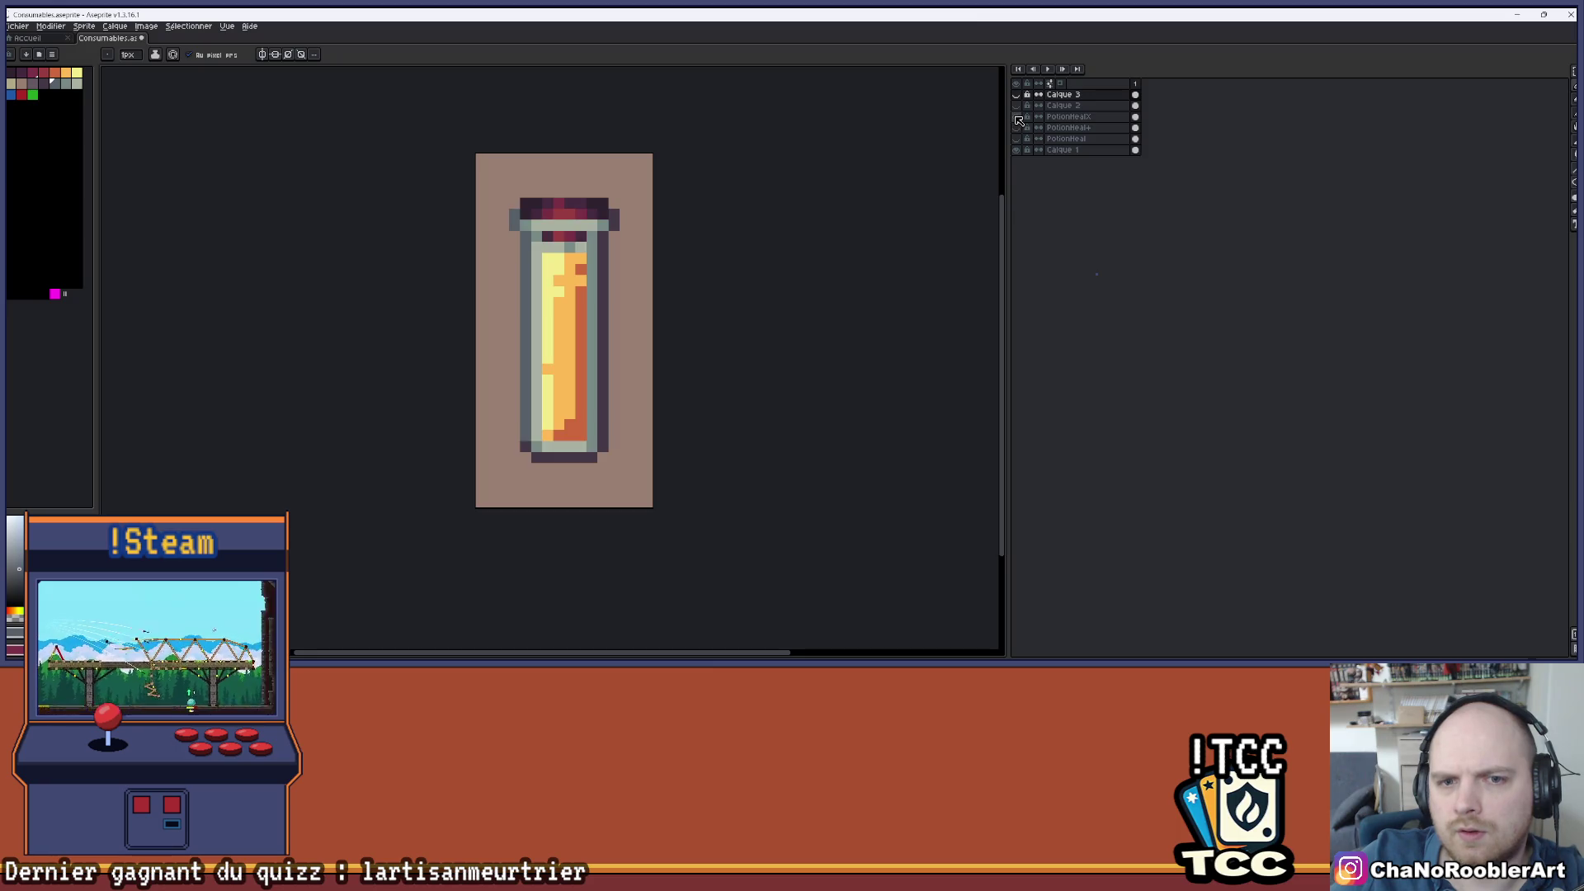
left_click(1016, 116)
left_click(1016, 127)
left_click(1016, 128)
left_click(1015, 139)
left_click(1016, 139)
left_click(1016, 95)
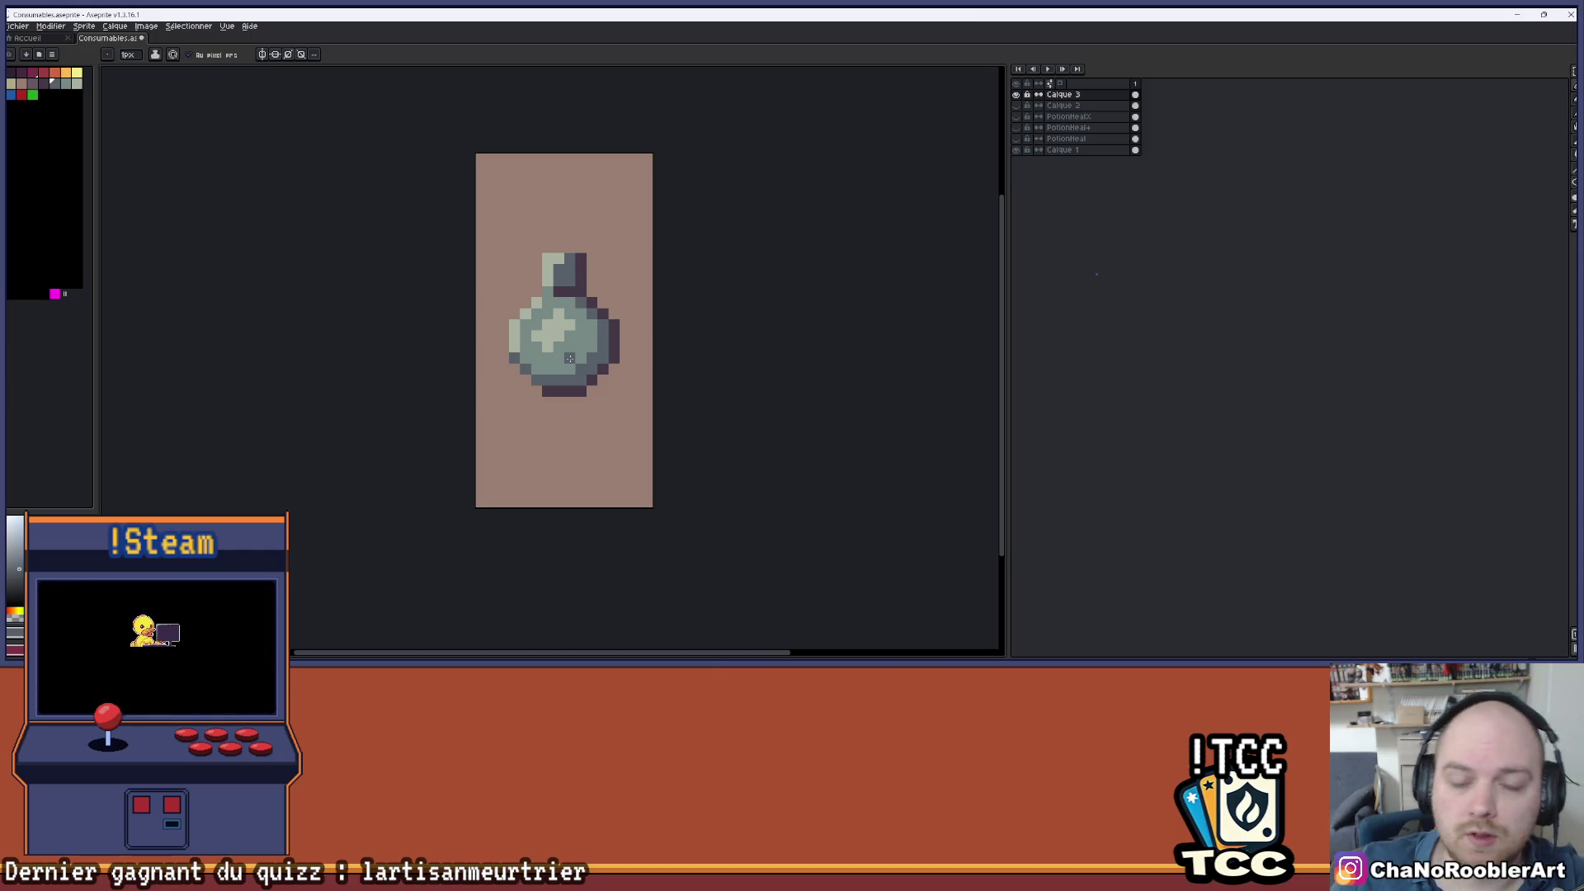
- Pick the dark purple and draw a fuse stem up from the neck, bending right at the tip
scroll(534, 176, "up", 1)
scroll(640, 255, "up", 1)
key("alt")
left_click(588, 310, "alt")
mouse_move(529, 279)
left_mouse_down()
mouse_move(541, 283)
mouse_move(551, 224)
left_mouse_up()
key("ctrl+z")
left_click(552, 206)
left_click(553, 261, "shift")
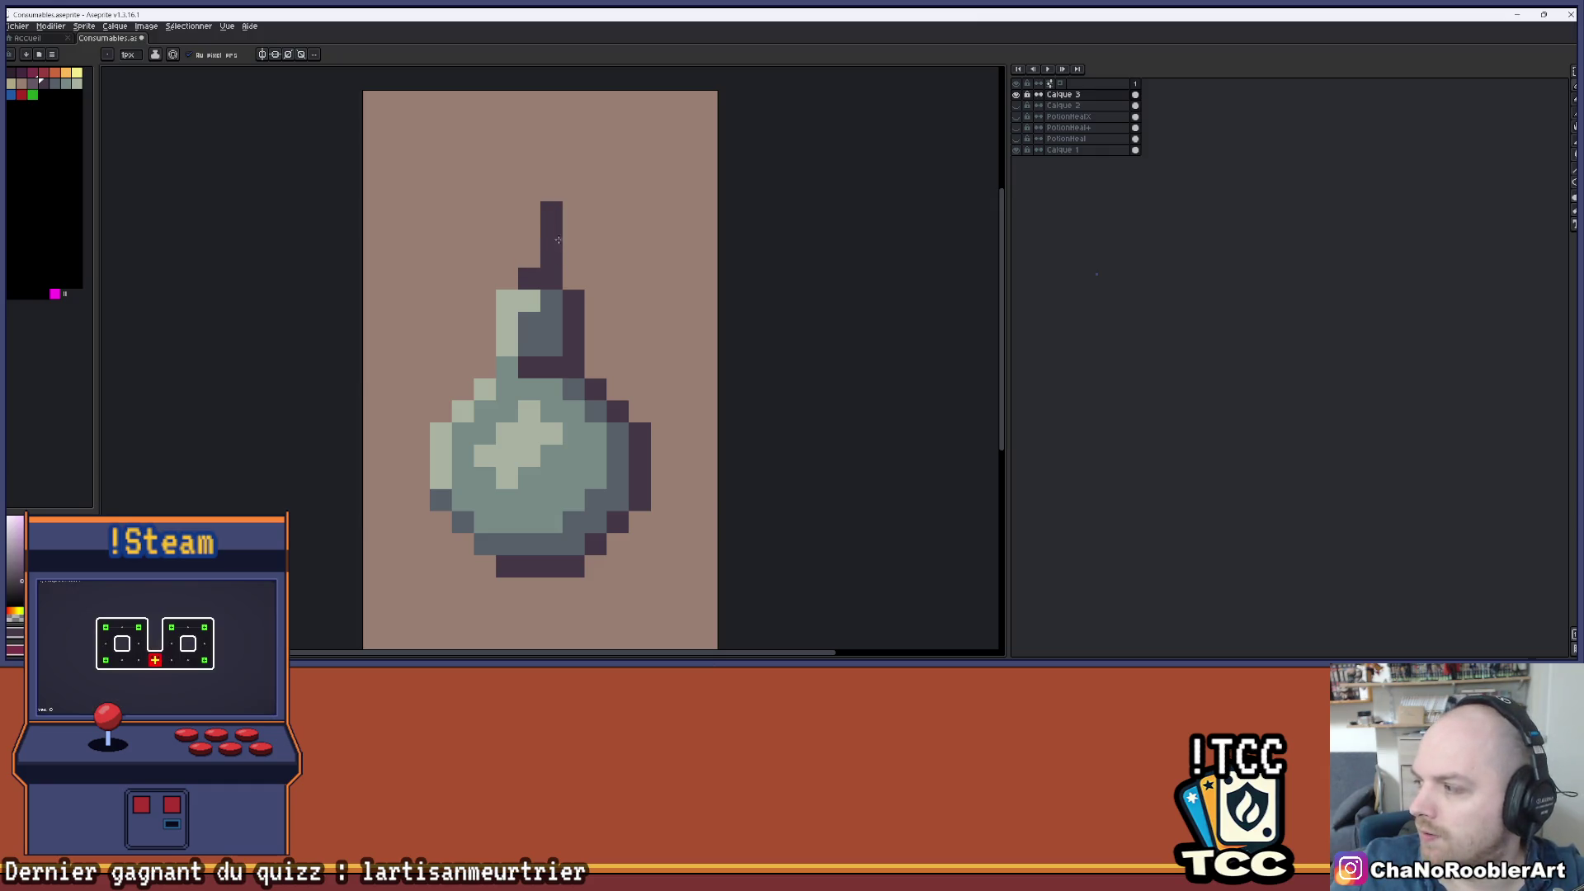
left_click(574, 212)
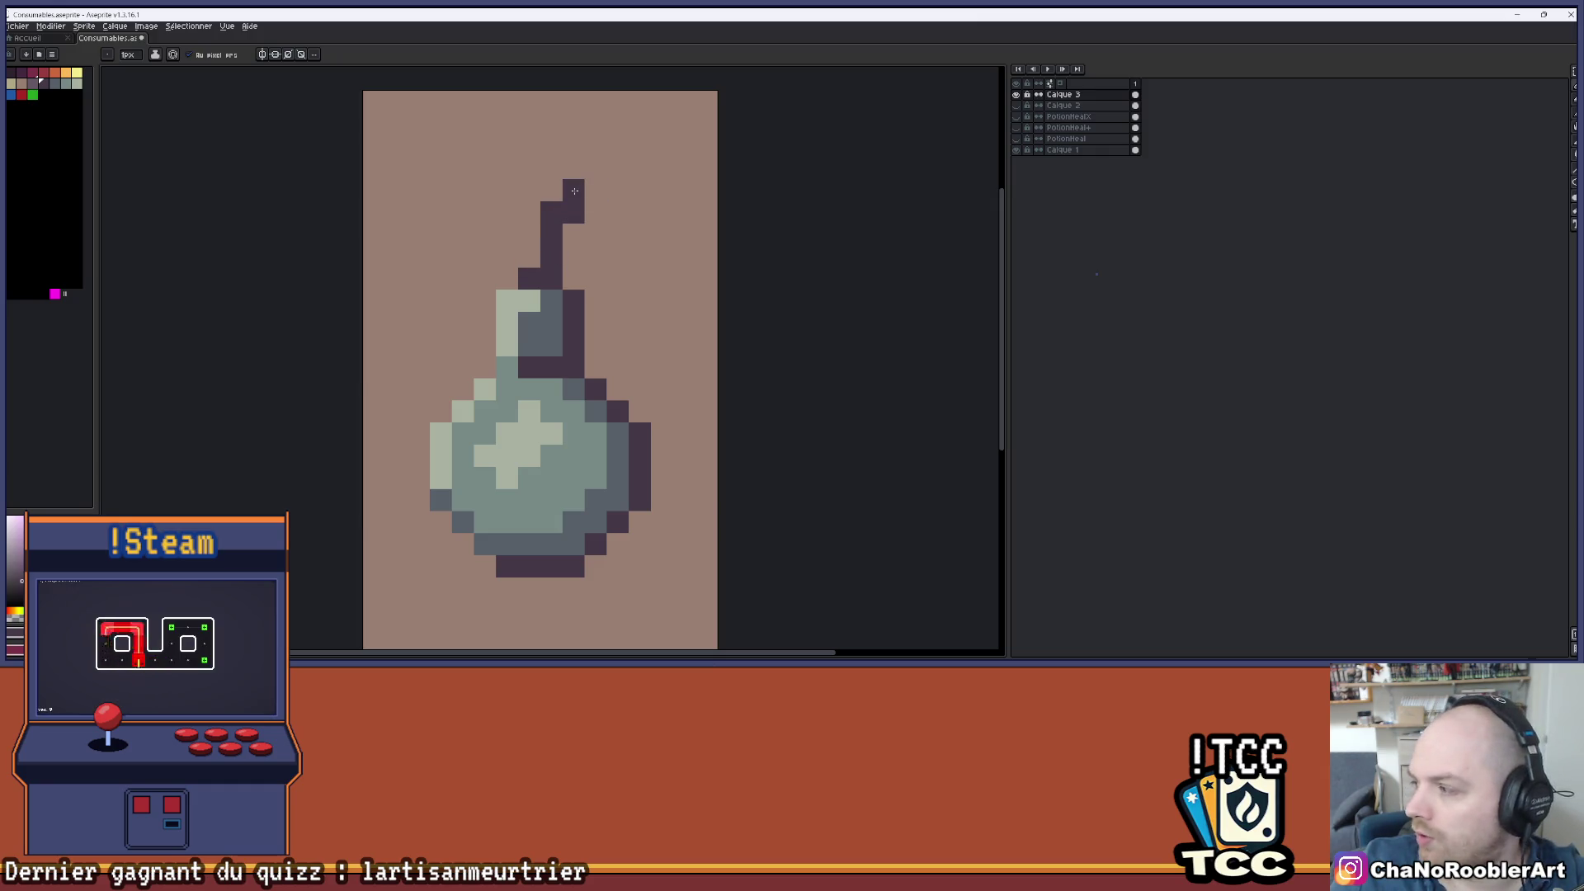
left_click(596, 190)
left_click(618, 190)
- Redraw the fuse tip as three pixels stepping up and right, plus a final tip pixel
scroll(619, 194, "down", 5)
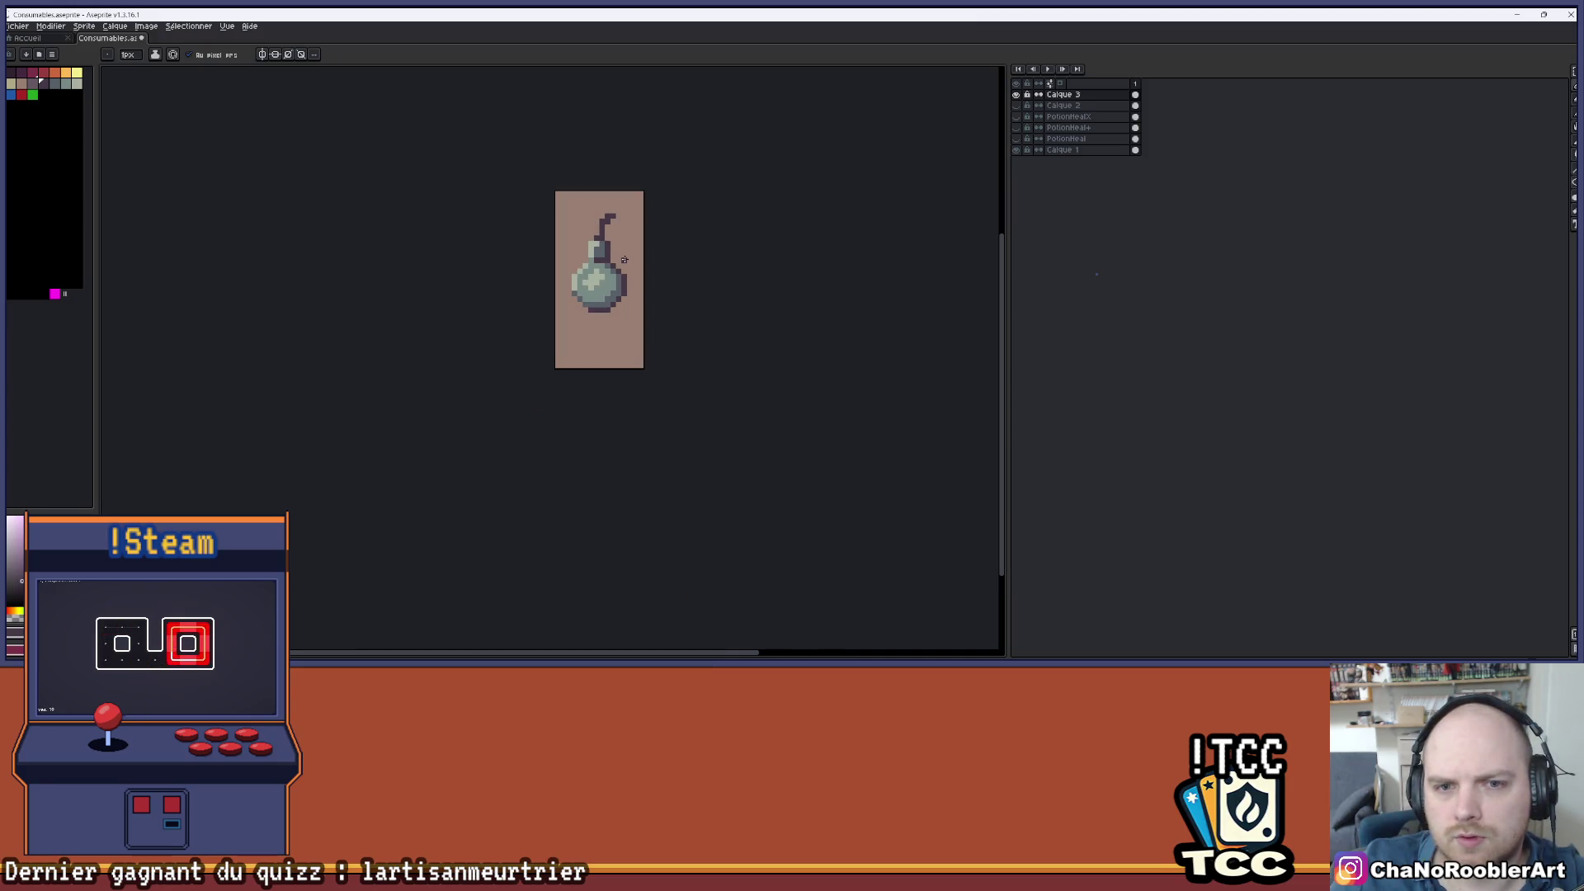
scroll(624, 260, "up", 3)
scroll(594, 266, "down", 2)
key("ctrl+z")
key("ctrl+z")
key("b")
scroll(578, 248, "up", 3)
left_click(558, 209)
left_click(587, 209)
left_click(617, 208)
scroll(600, 273, "down", 5)
scroll(599, 273, "up", 3)
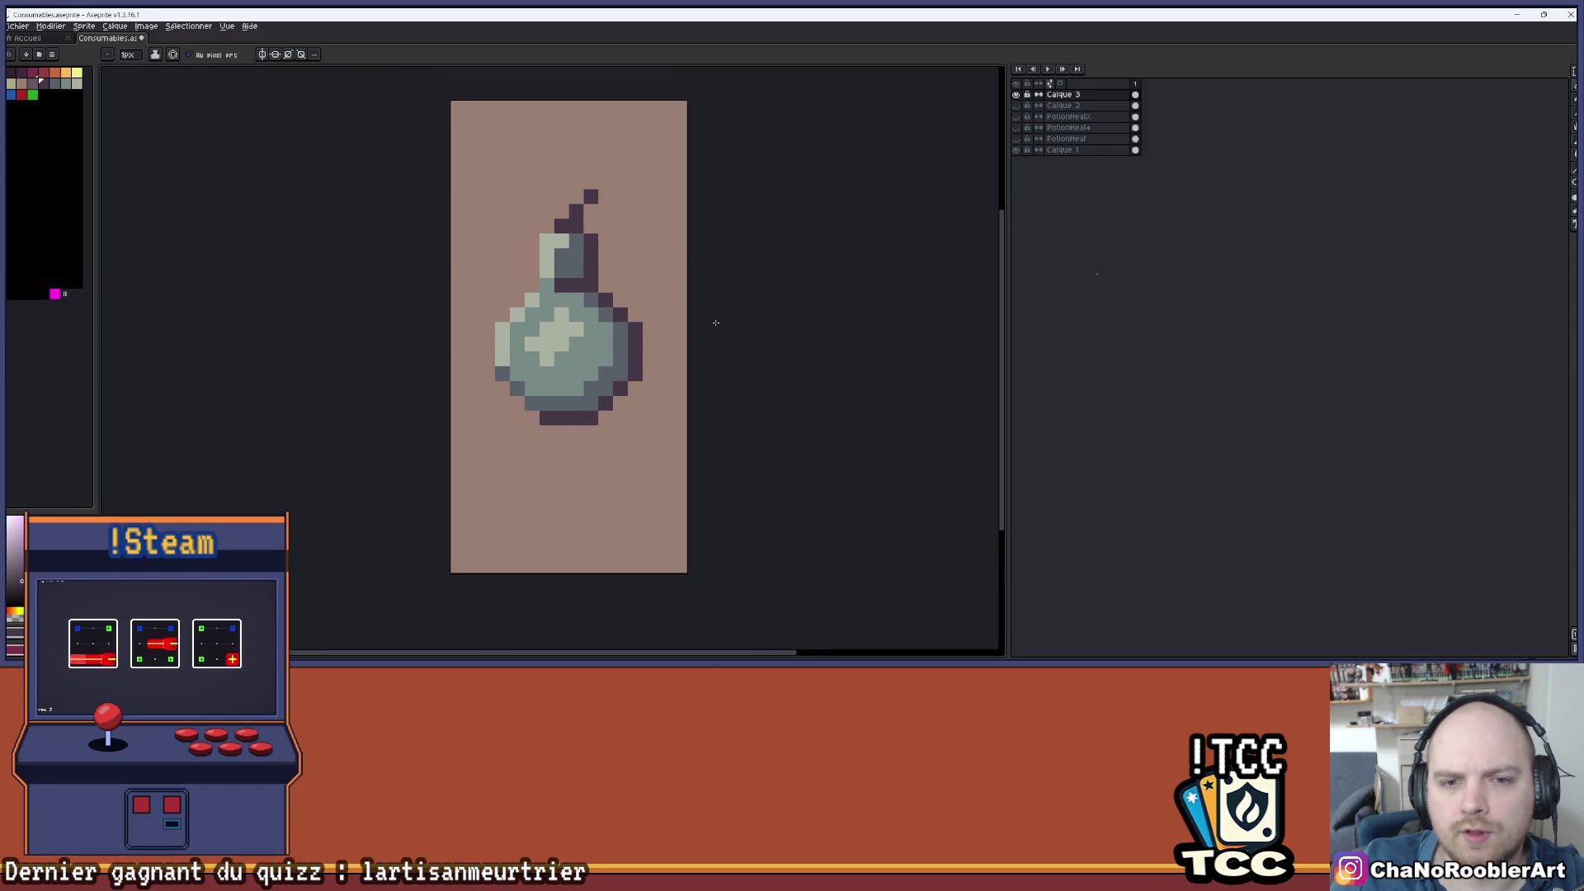
scroll(743, 264, "down", 2)
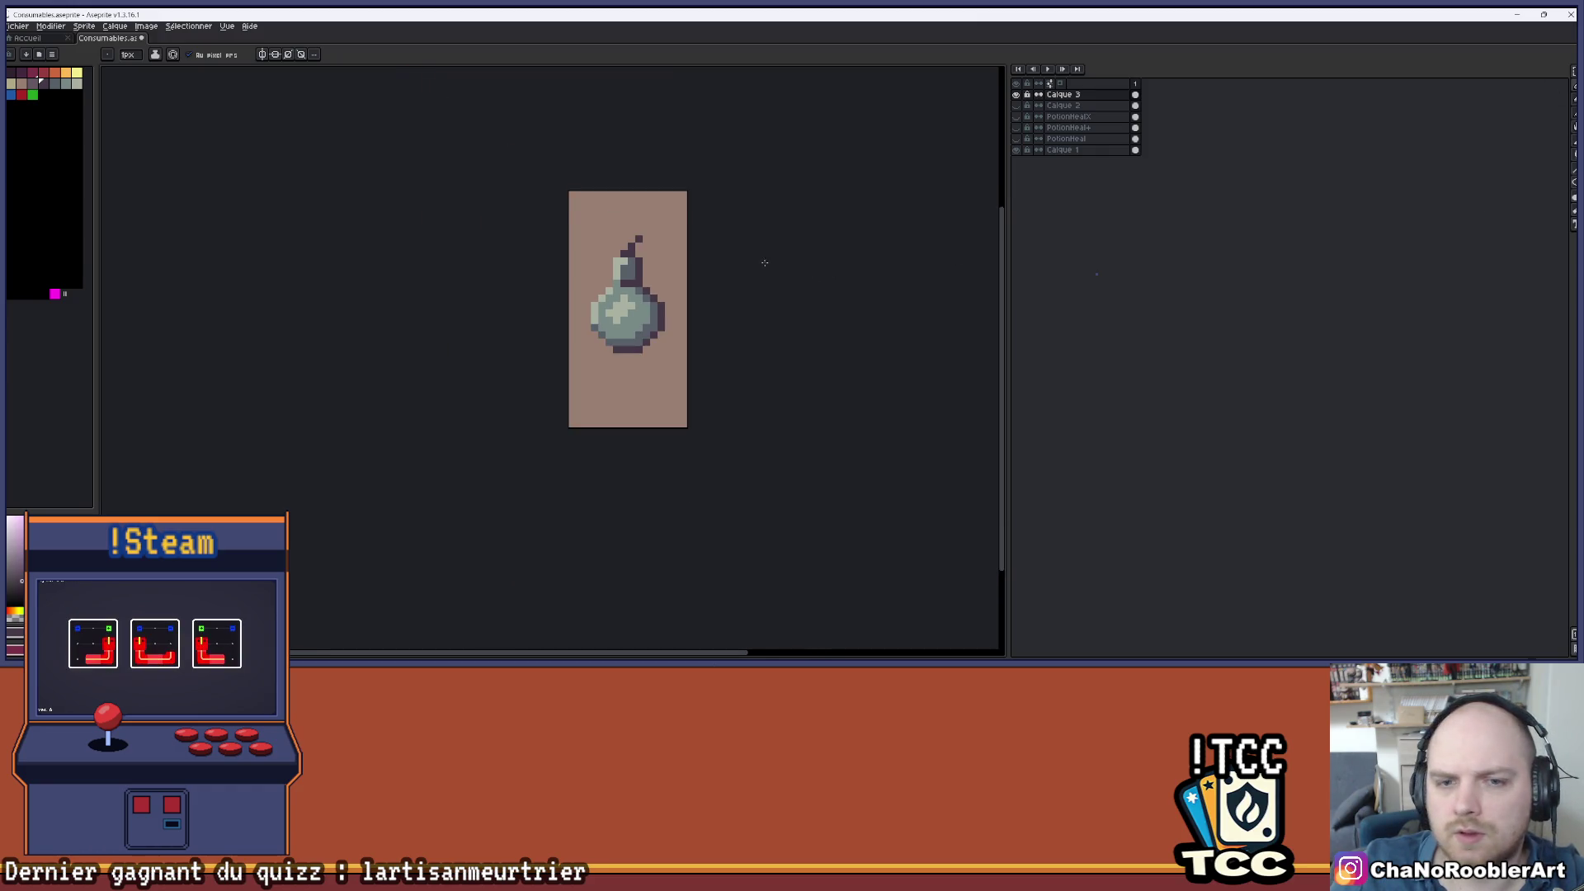
scroll(644, 280, "up", 3)
left_click(607, 259)
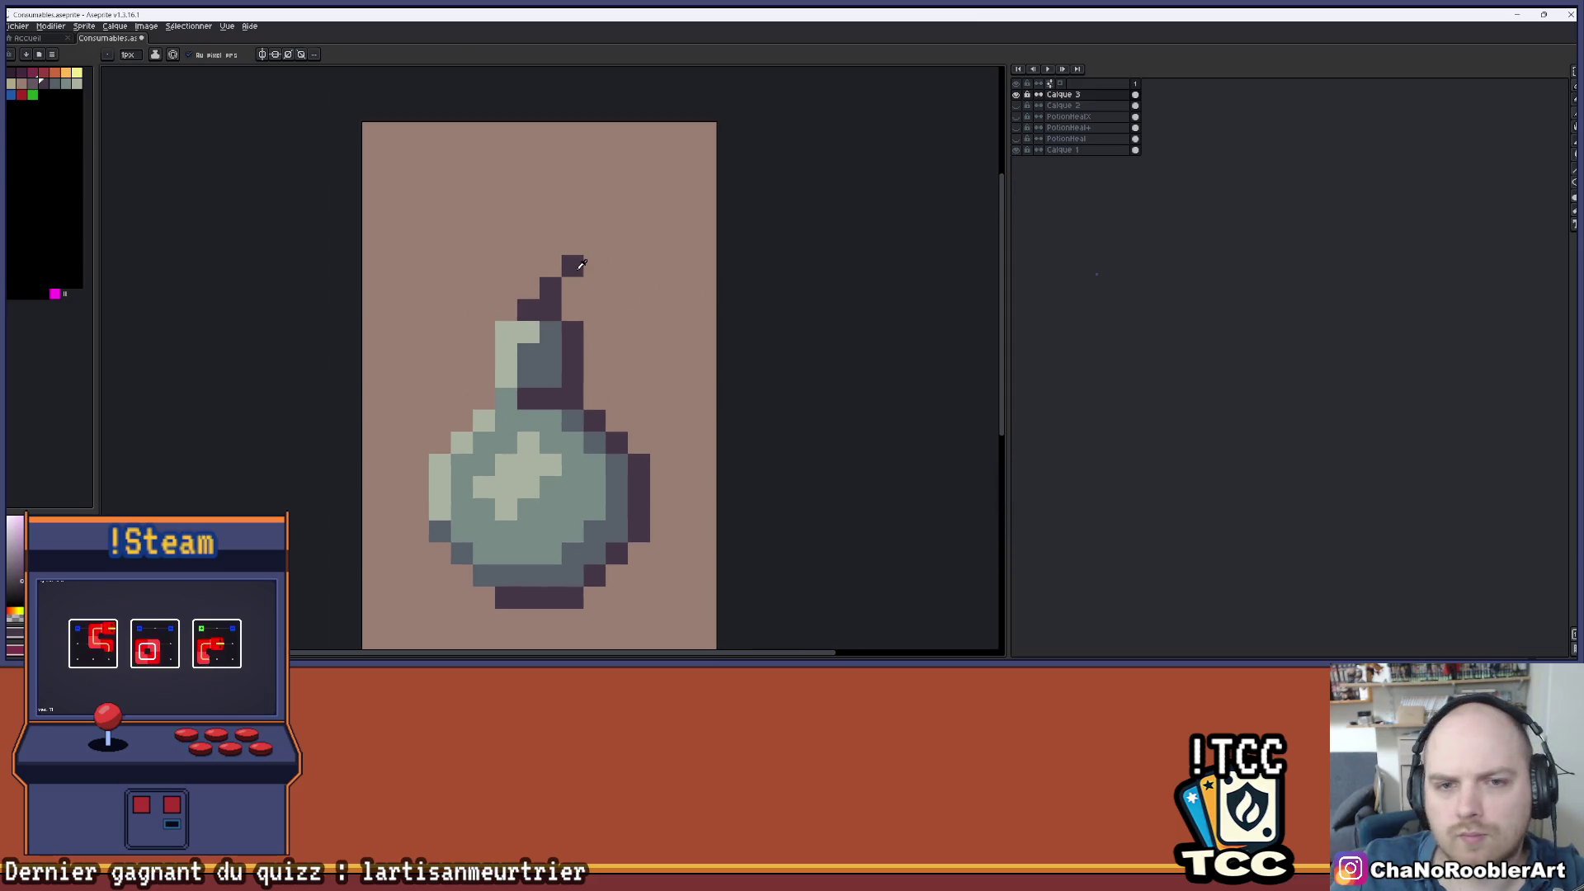
- Paint an orange spark pixel at the fuse tip with light yellow around it
scroll(643, 243, "down", 2)
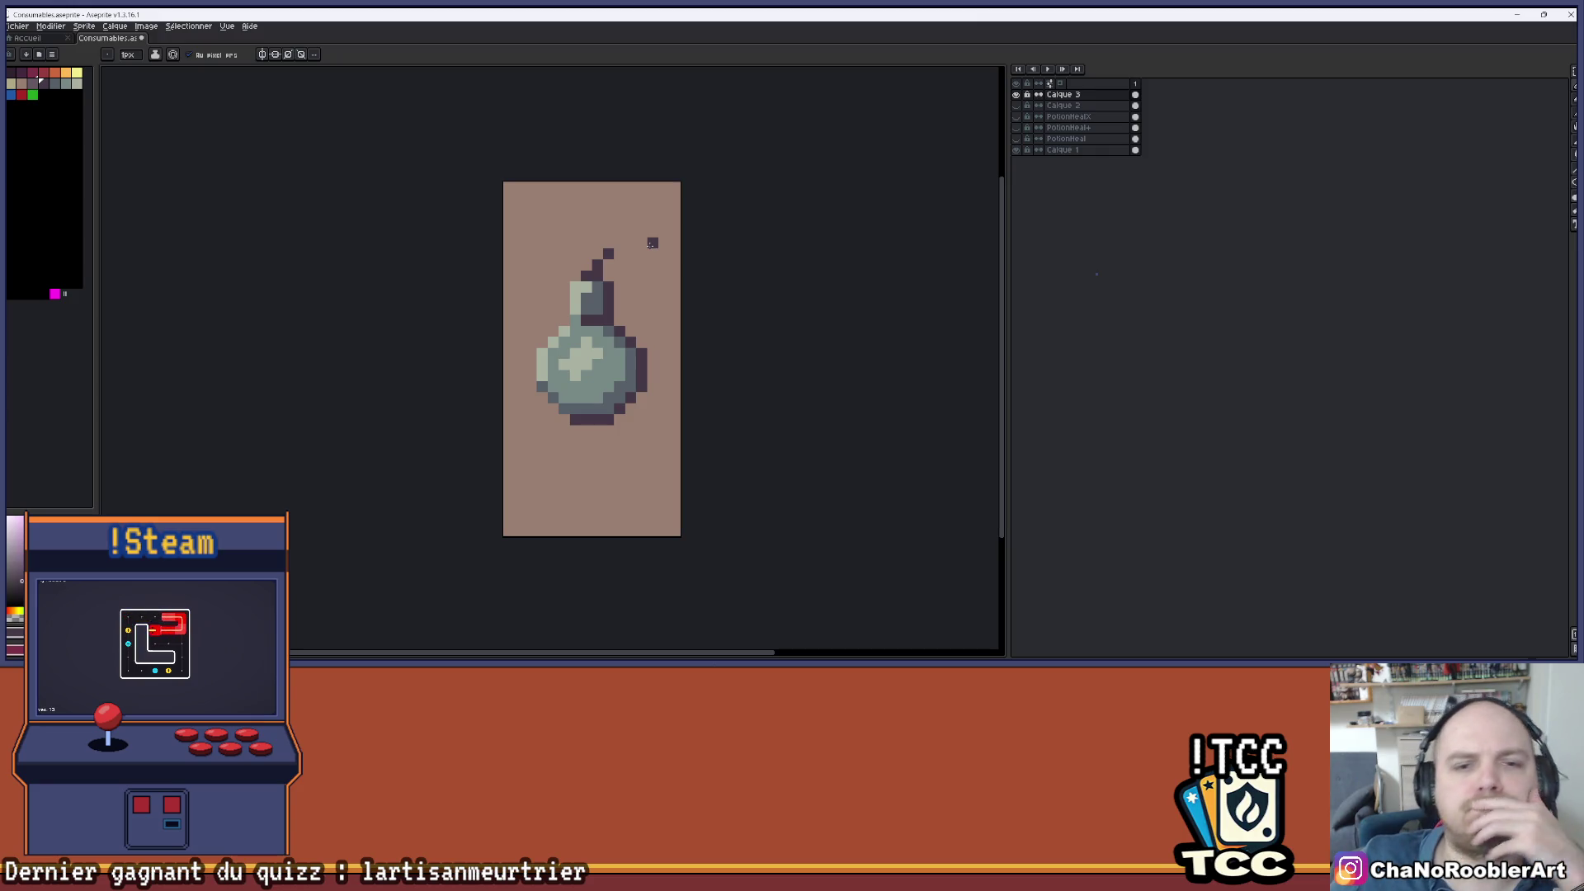
scroll(679, 297, "down", 3)
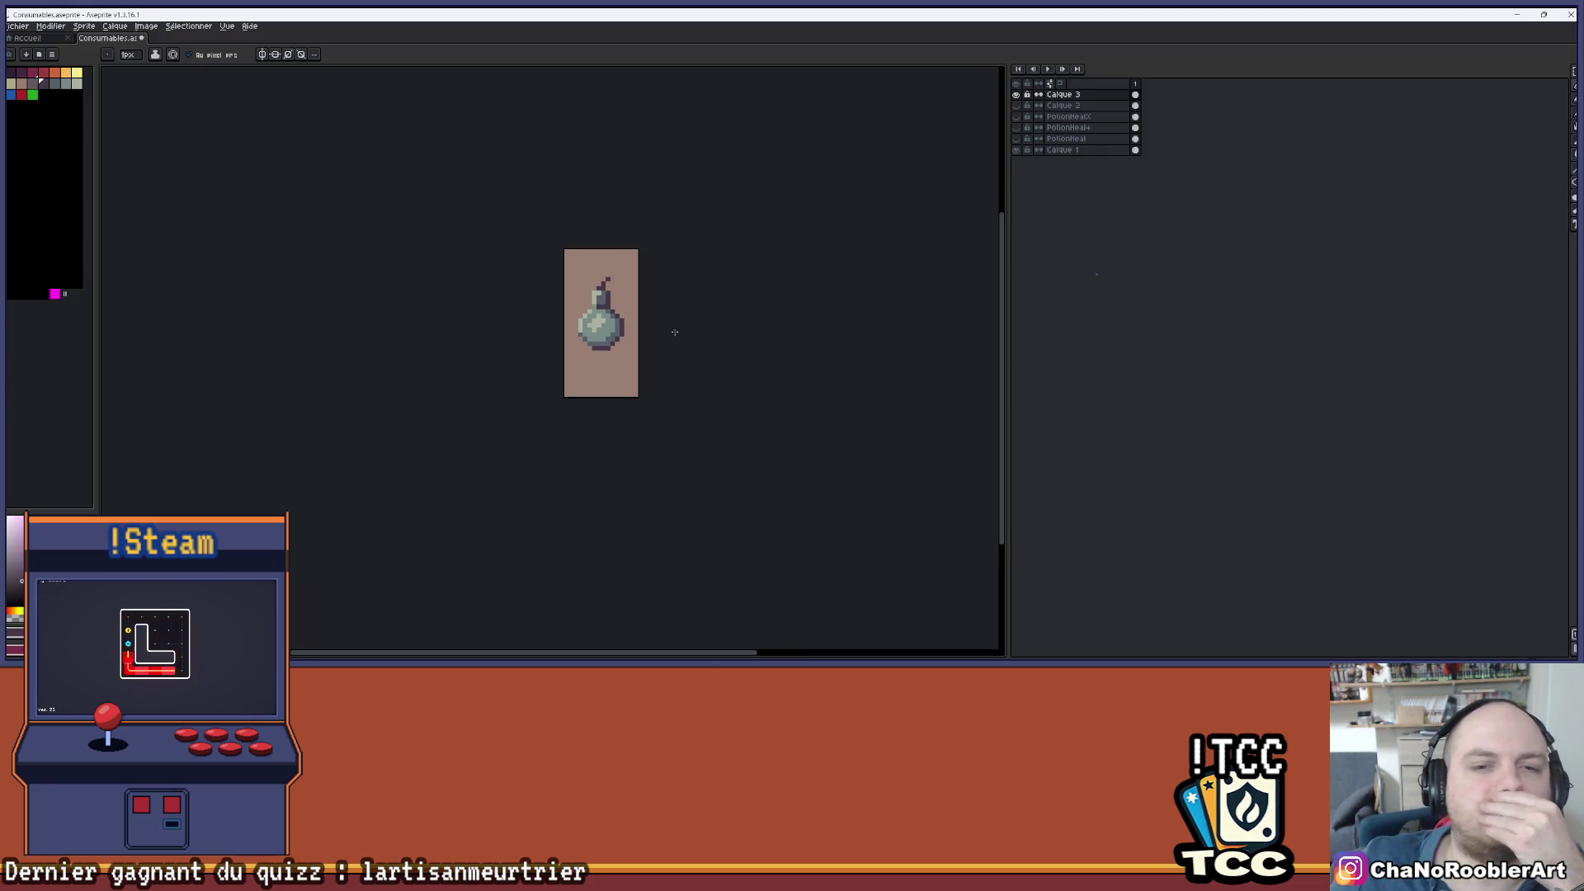
scroll(667, 417, "down", 1)
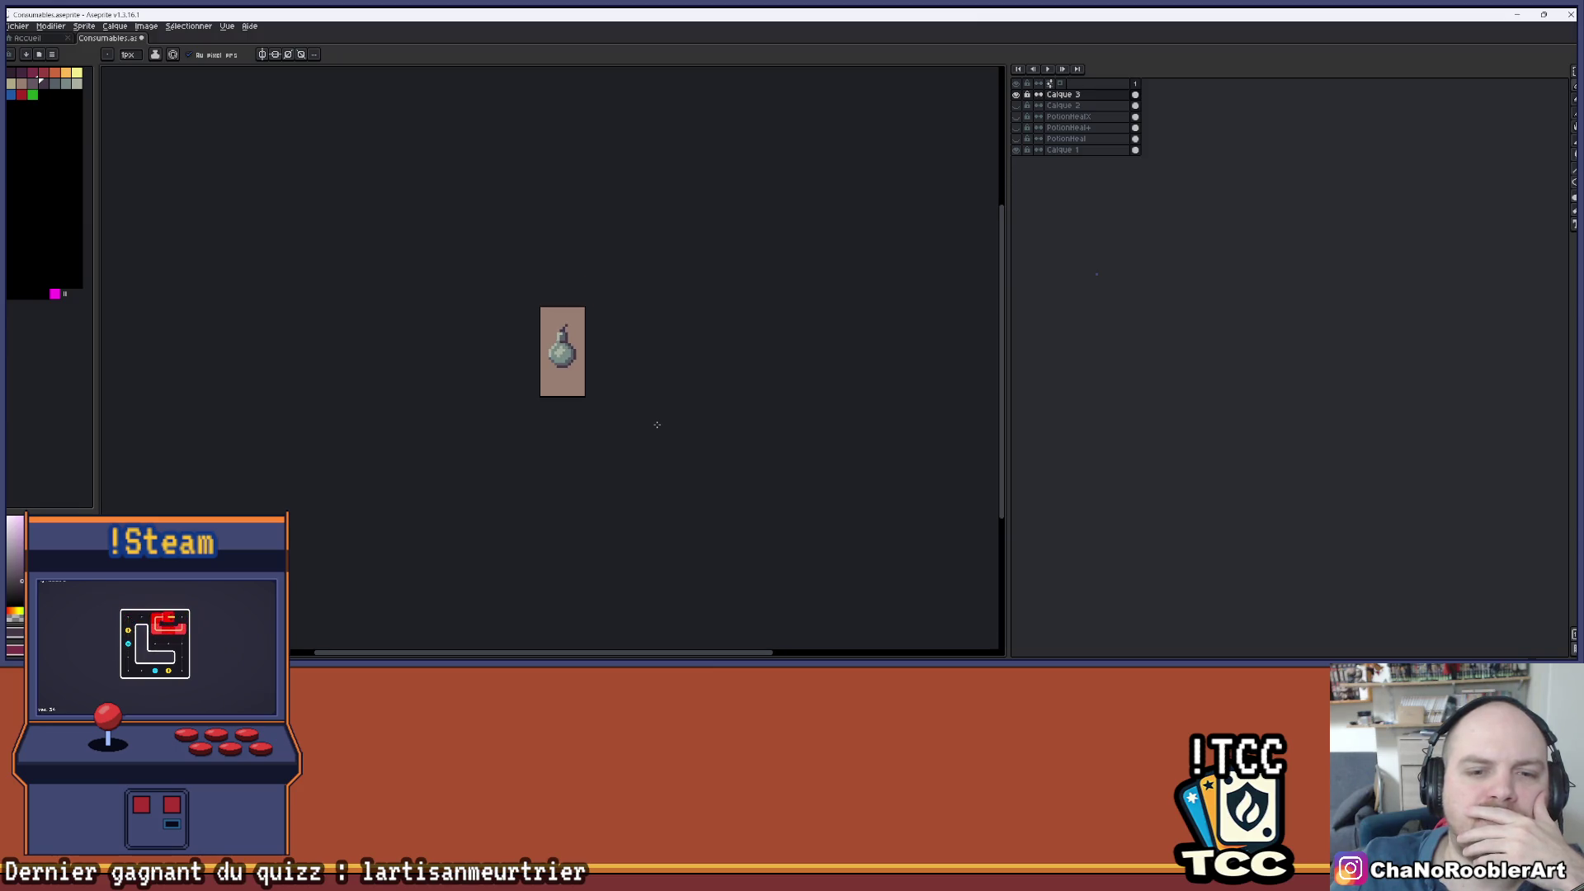
scroll(459, 297, "up", 2)
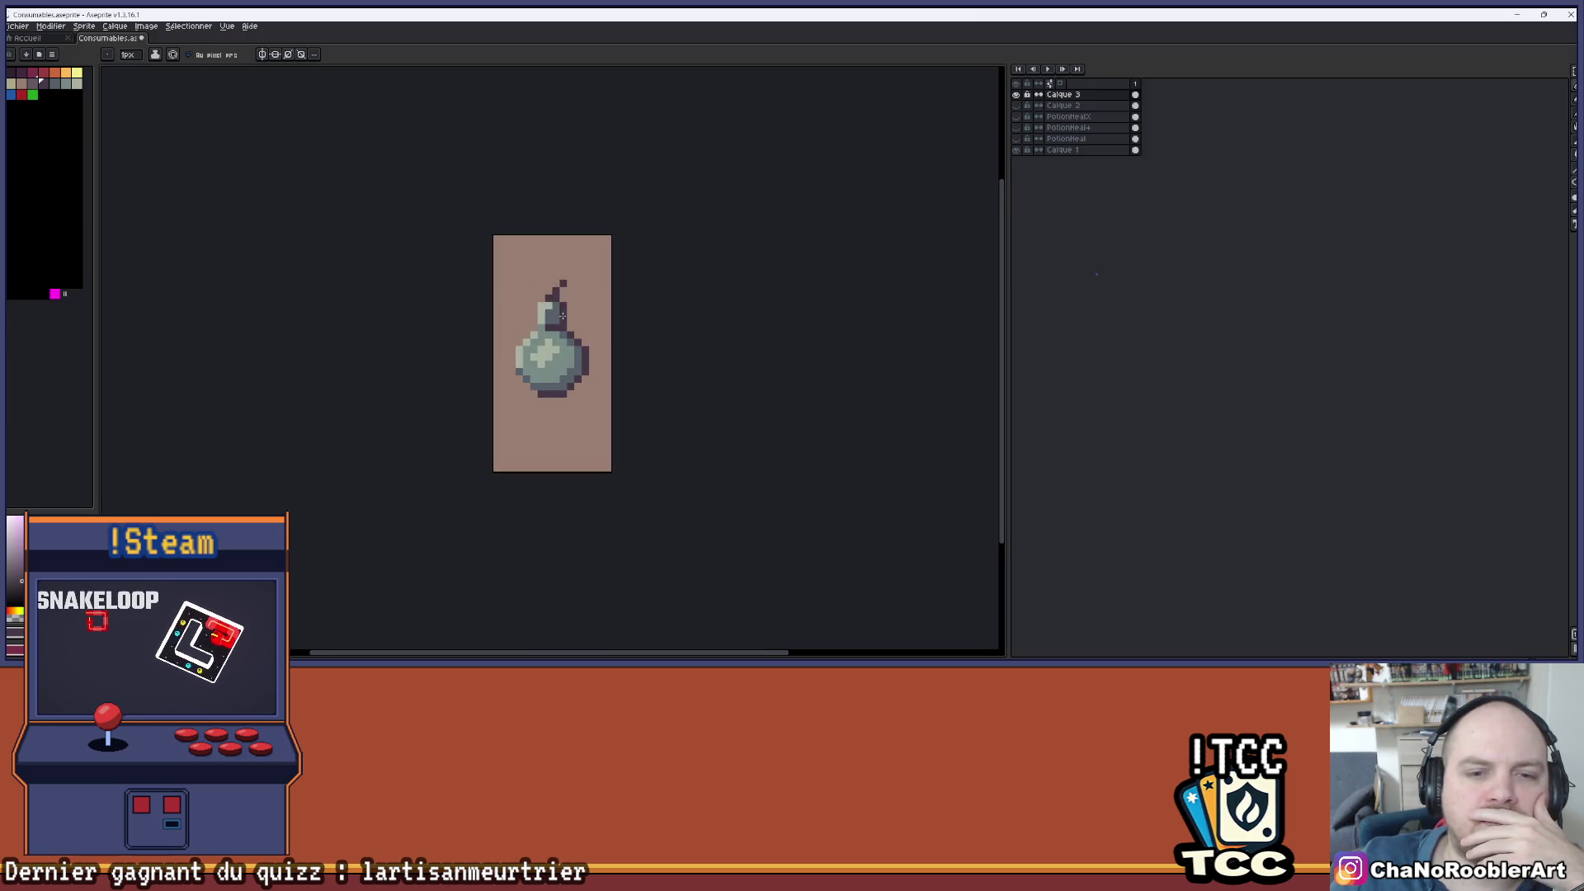
scroll(716, 300, "up", 1)
scroll(657, 310, "down", 1)
scroll(636, 287, "up", 2)
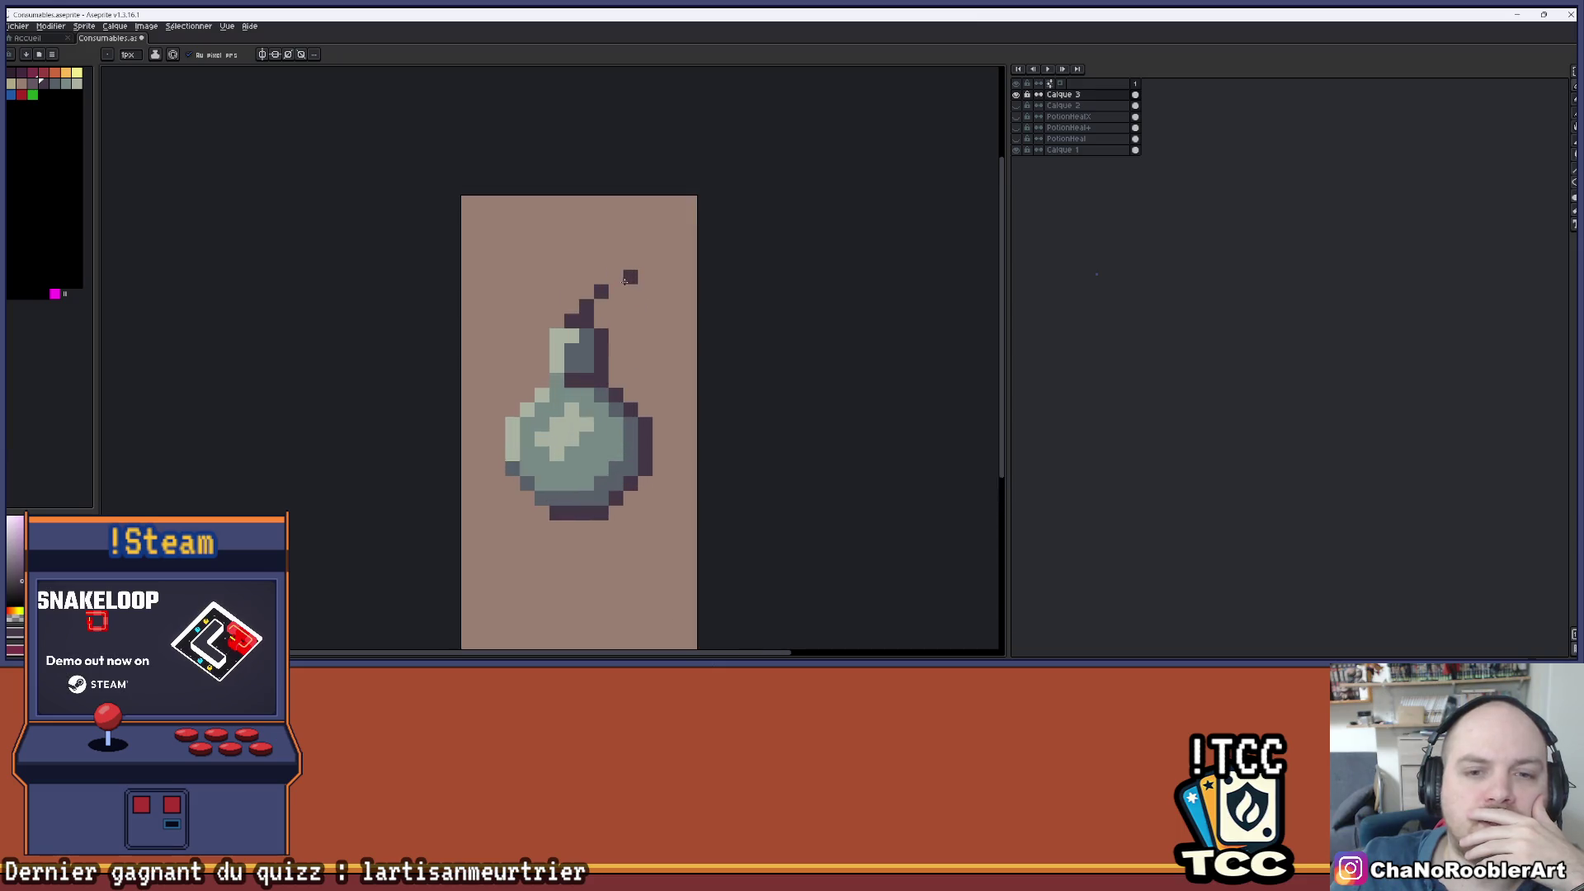
scroll(587, 274, "up", 2)
left_click(23, 95)
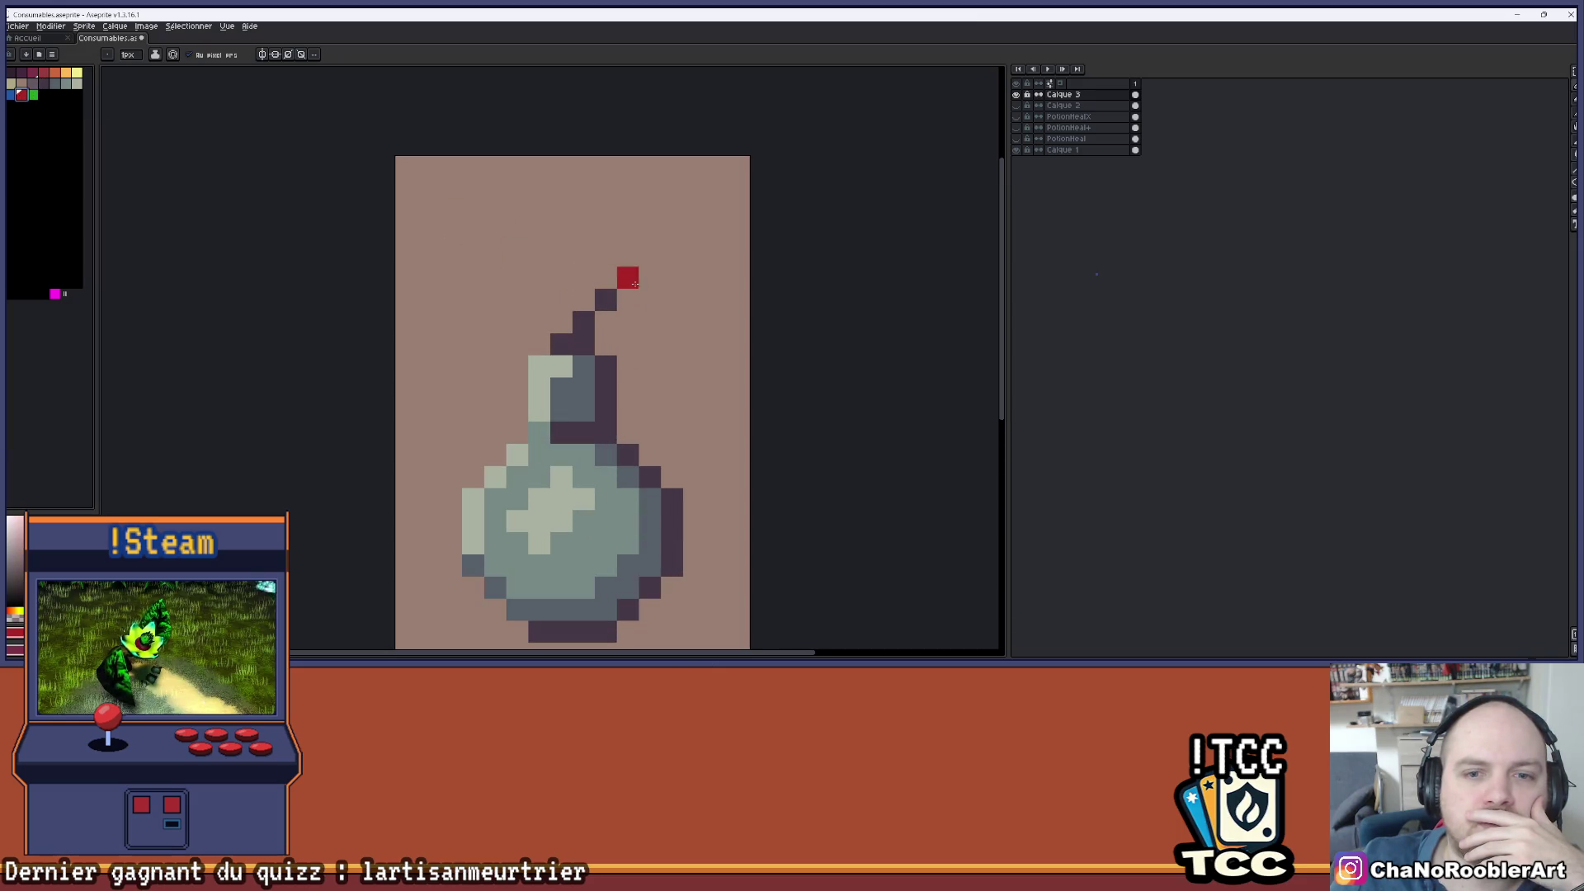
left_click(72, 74)
left_click(77, 73)
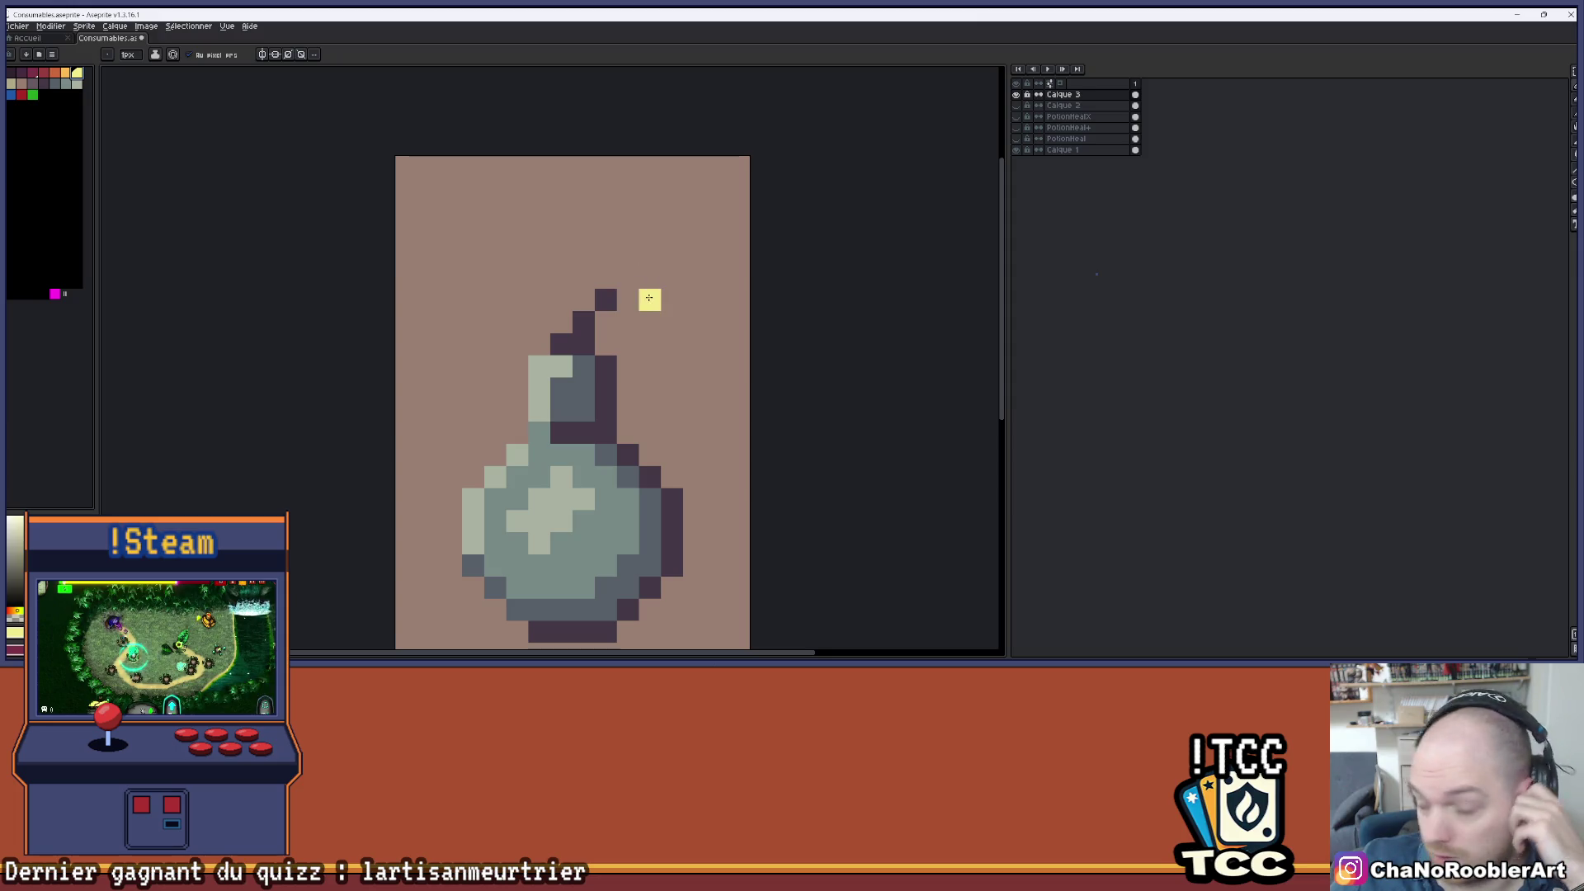
left_click(66, 73)
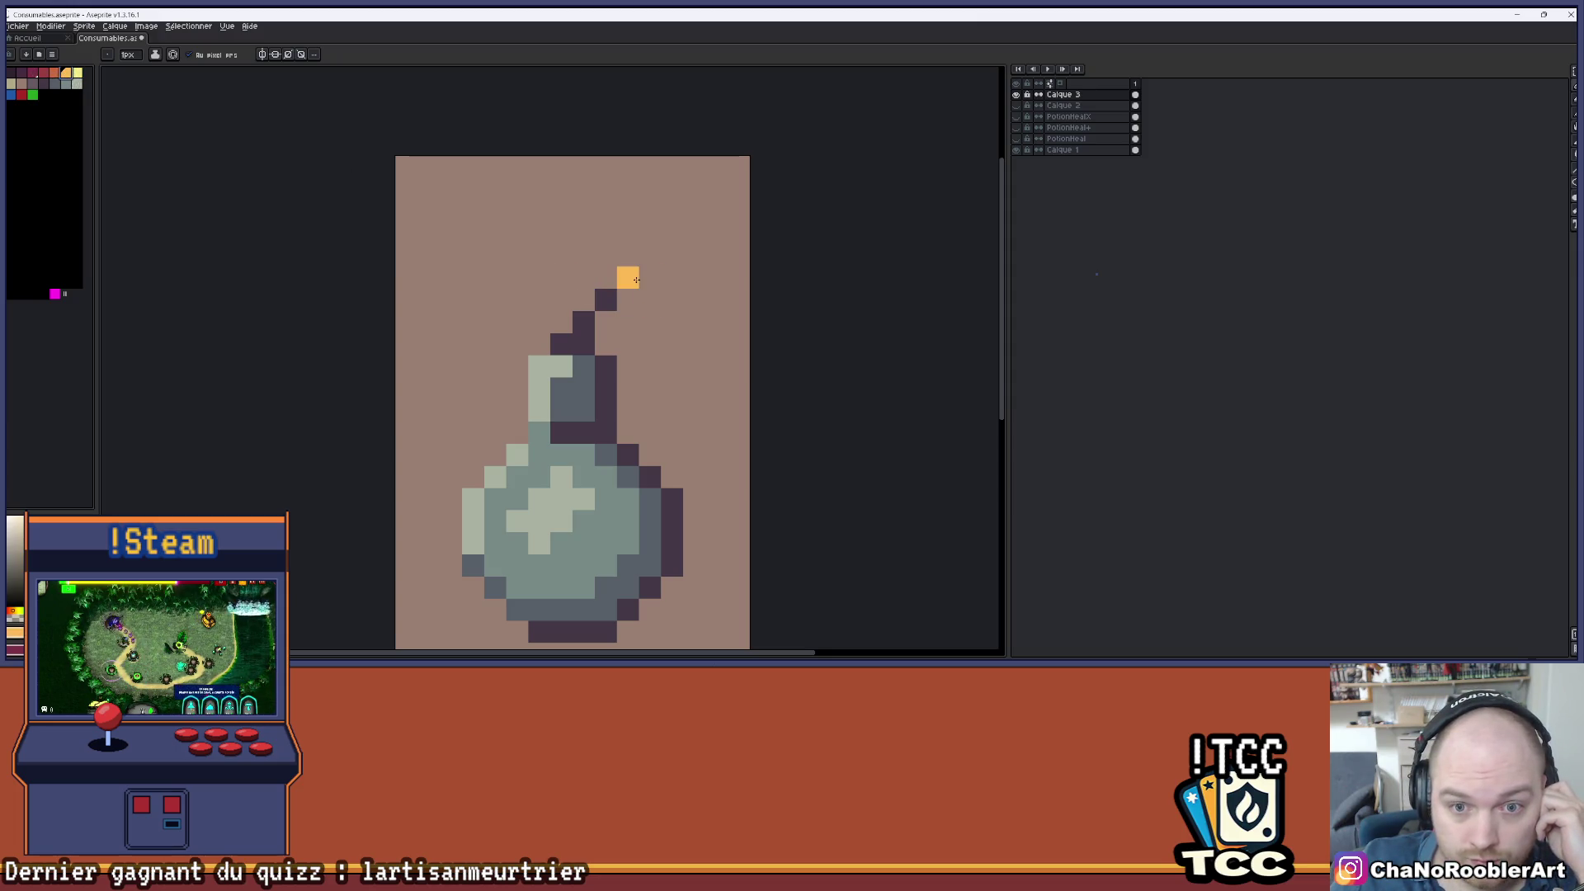
left_click(650, 277)
left_click(77, 73)
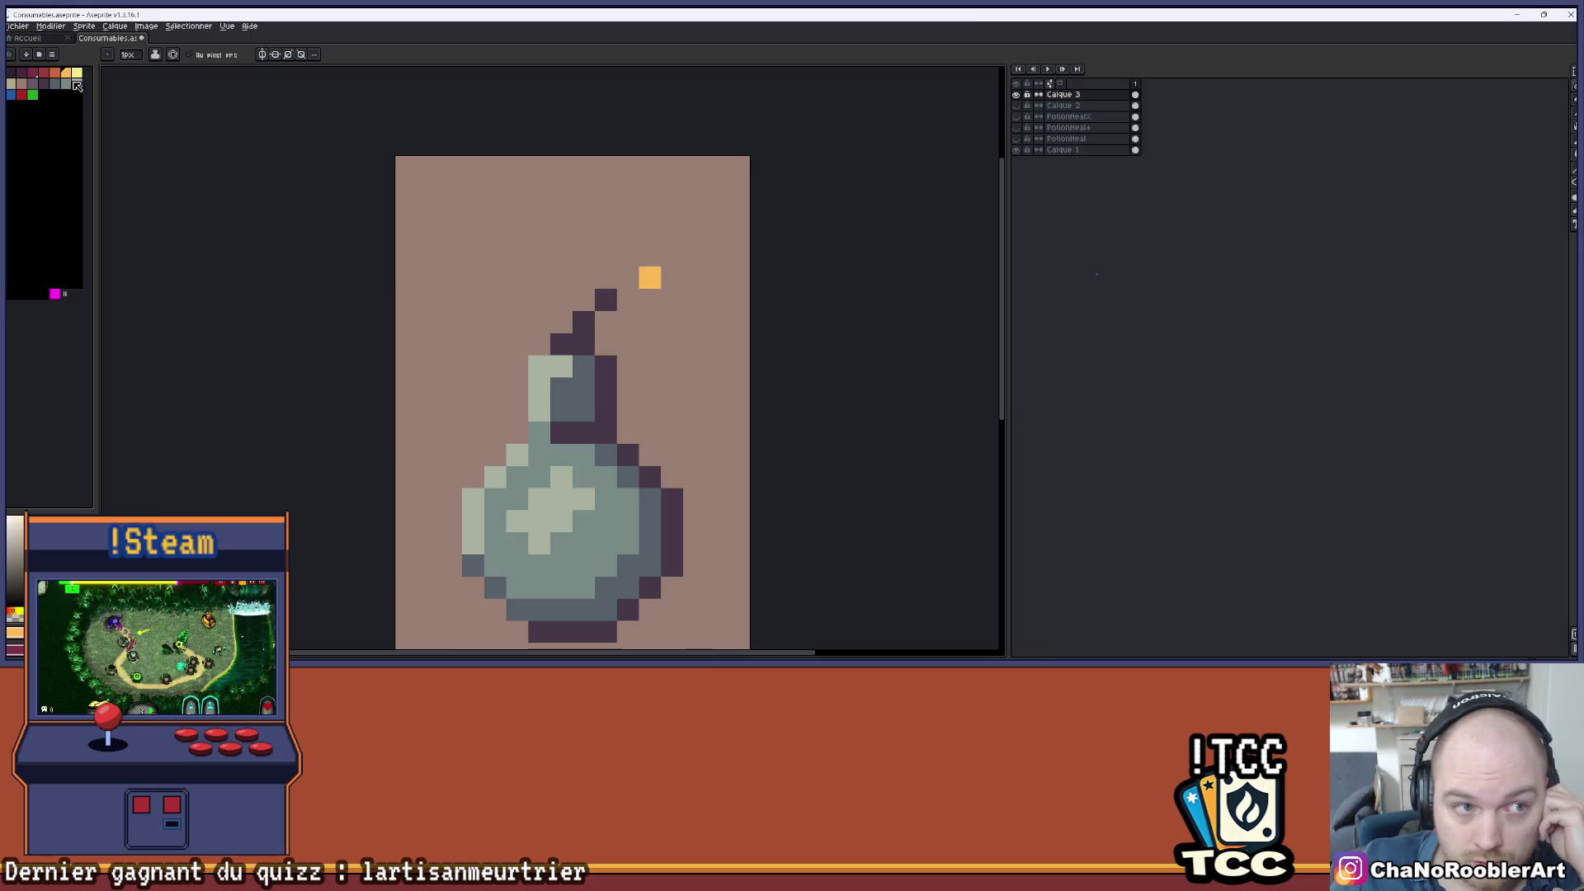
mouse_move(627, 255)
left_mouse_down()
mouse_move(627, 299)
mouse_move(671, 299)
mouse_move(646, 253)
left_mouse_up()
- Give the spark a red-orange centre surrounded by four orange cells
scroll(776, 218, "down", 5)
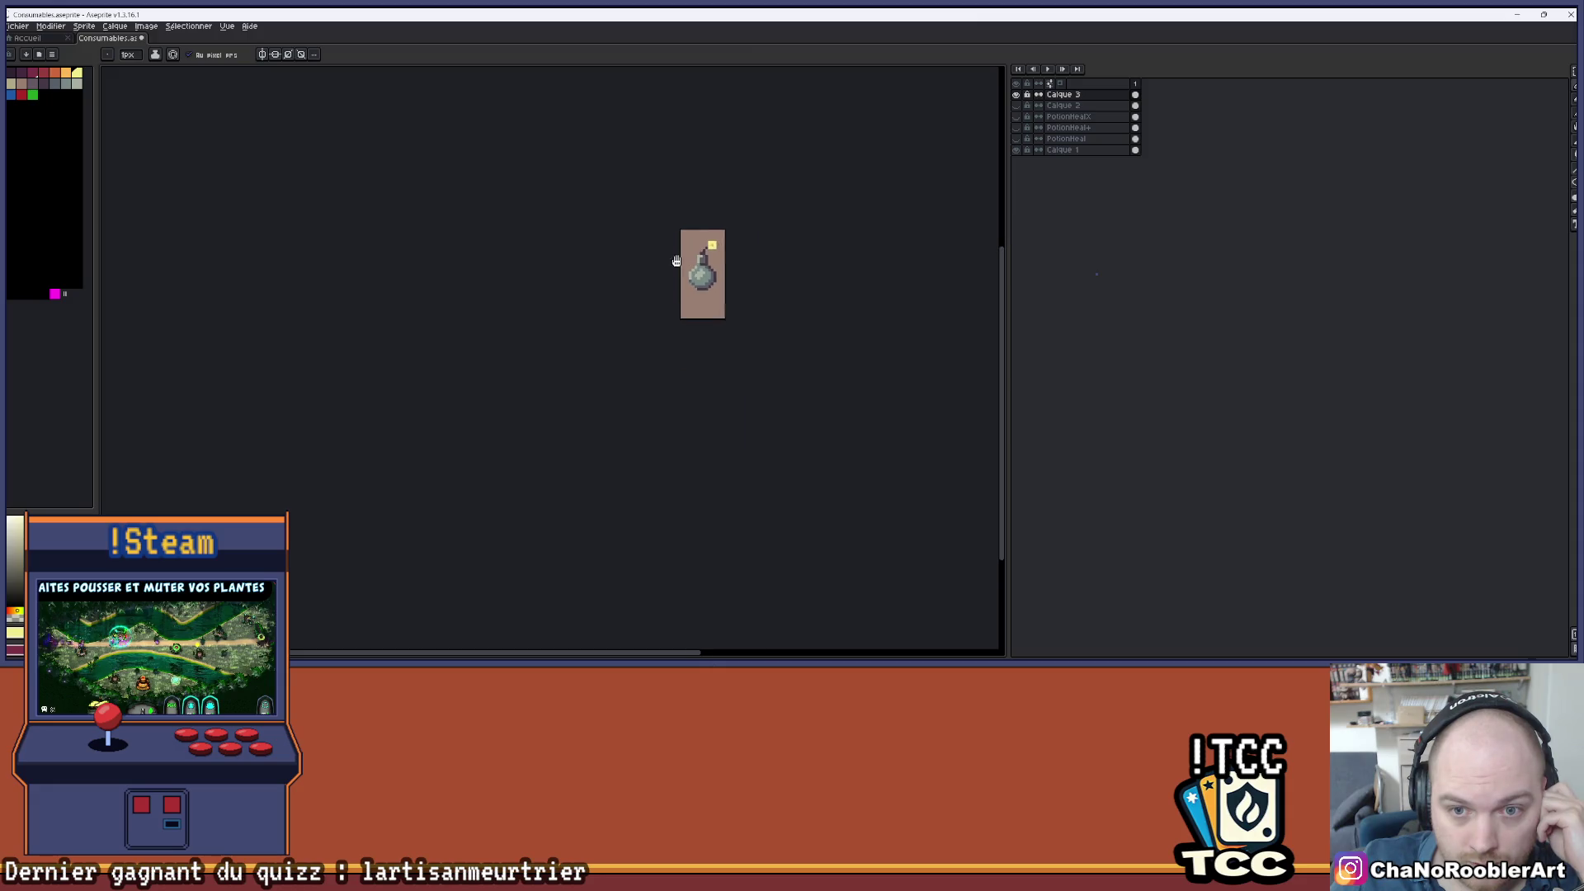
scroll(569, 264, "up", 5)
scroll(563, 266, "up", 1)
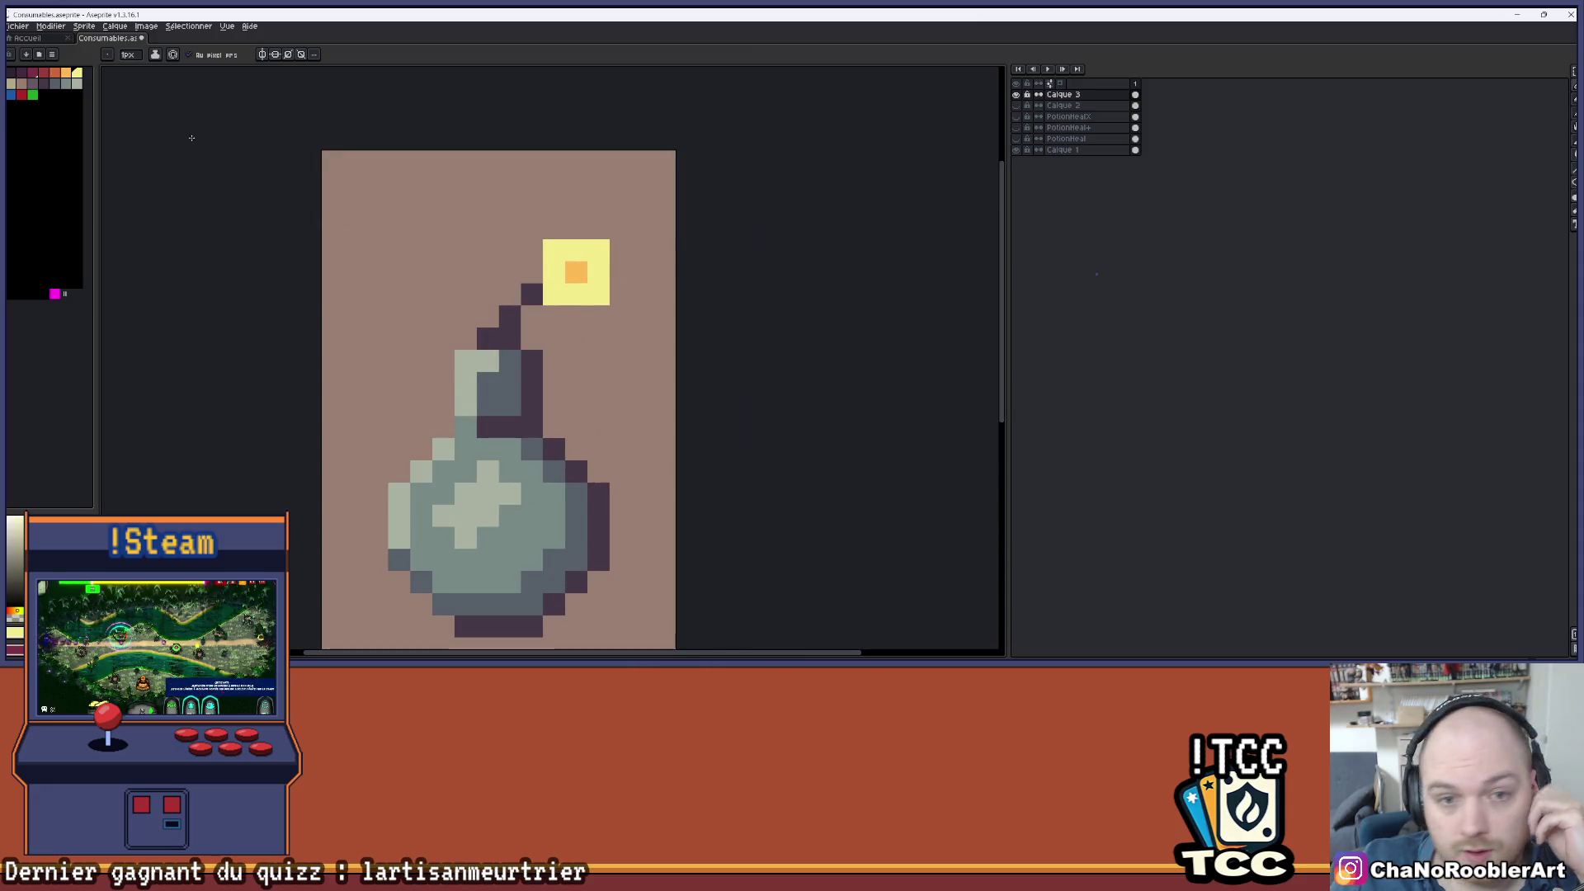
left_click(66, 73)
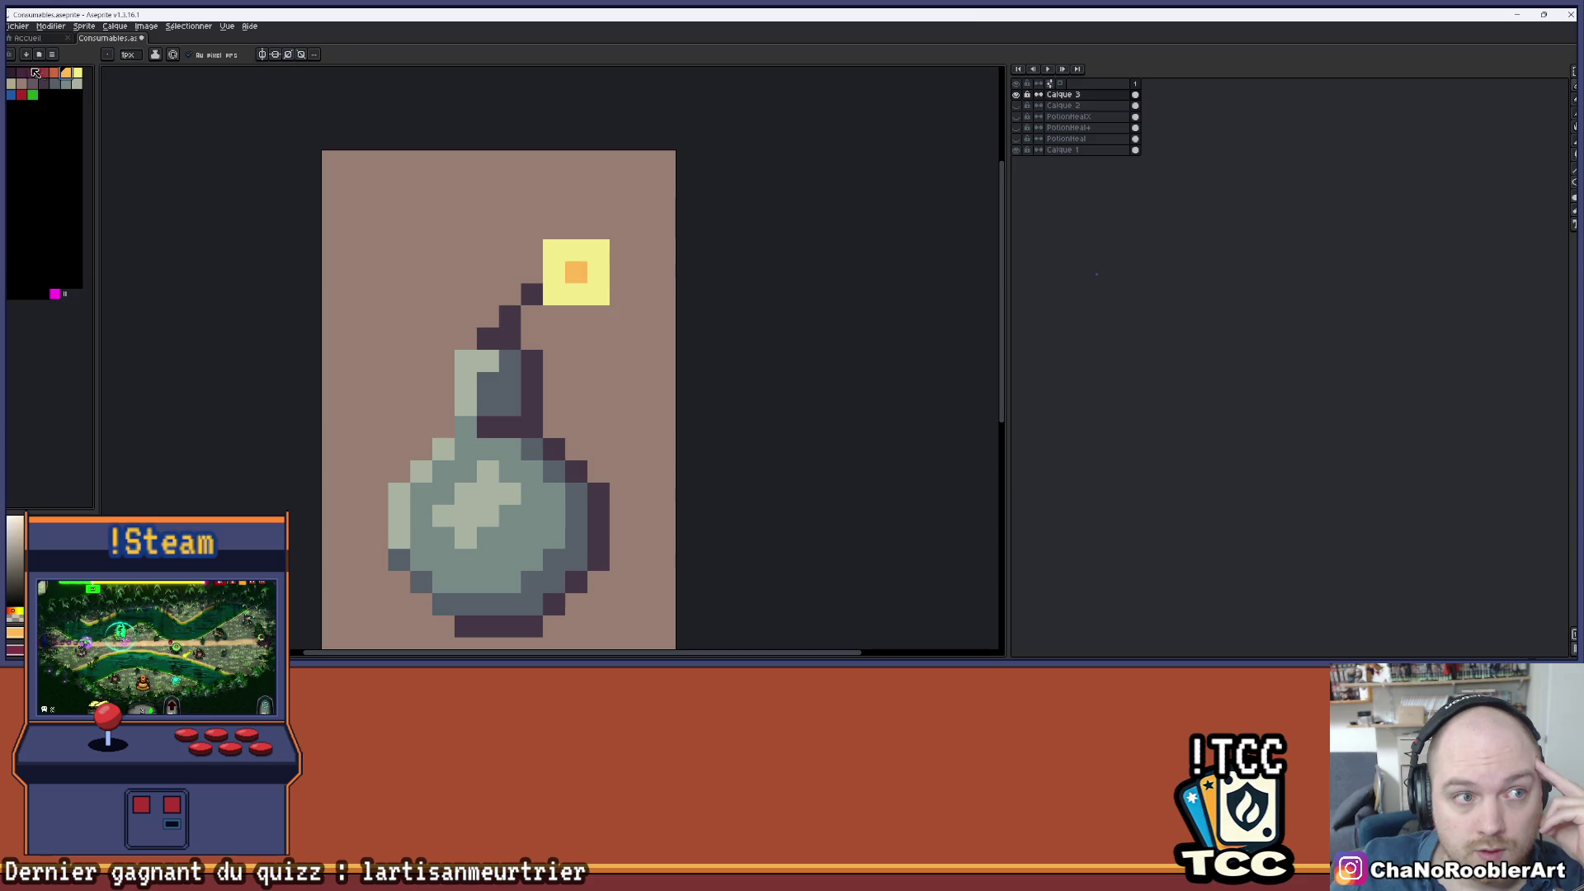
left_click(576, 272)
left_click(66, 73)
left_click(554, 250)
left_click(576, 294)
left_click(599, 250)
left_click(598, 294)
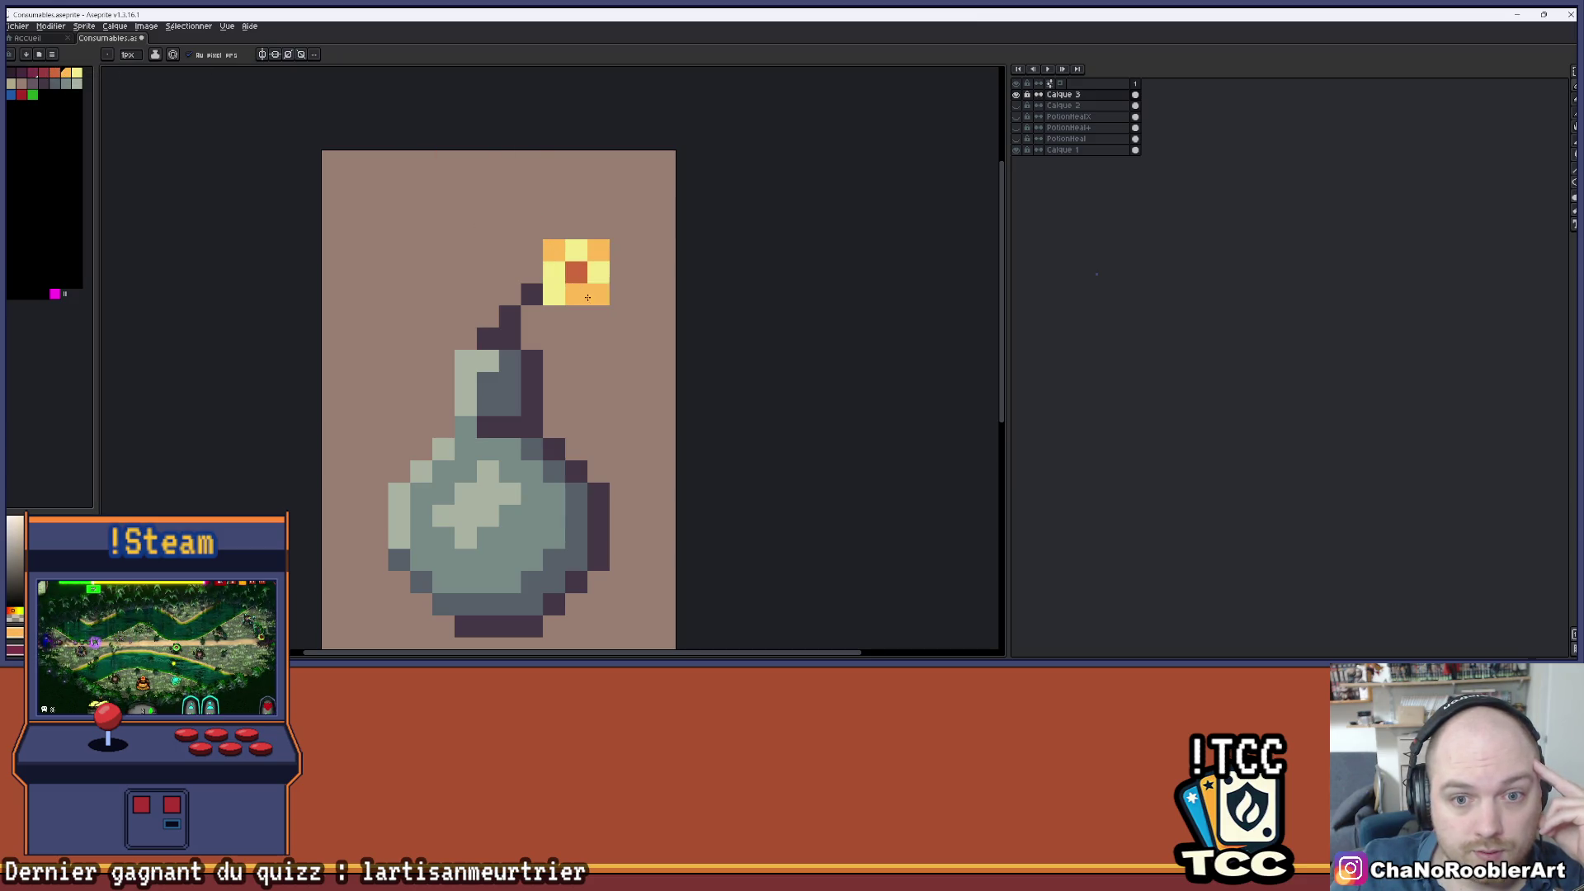
- Undo the spark strokes and place a single dark pixel beside the fuse tip
scroll(545, 338, "down", 5)
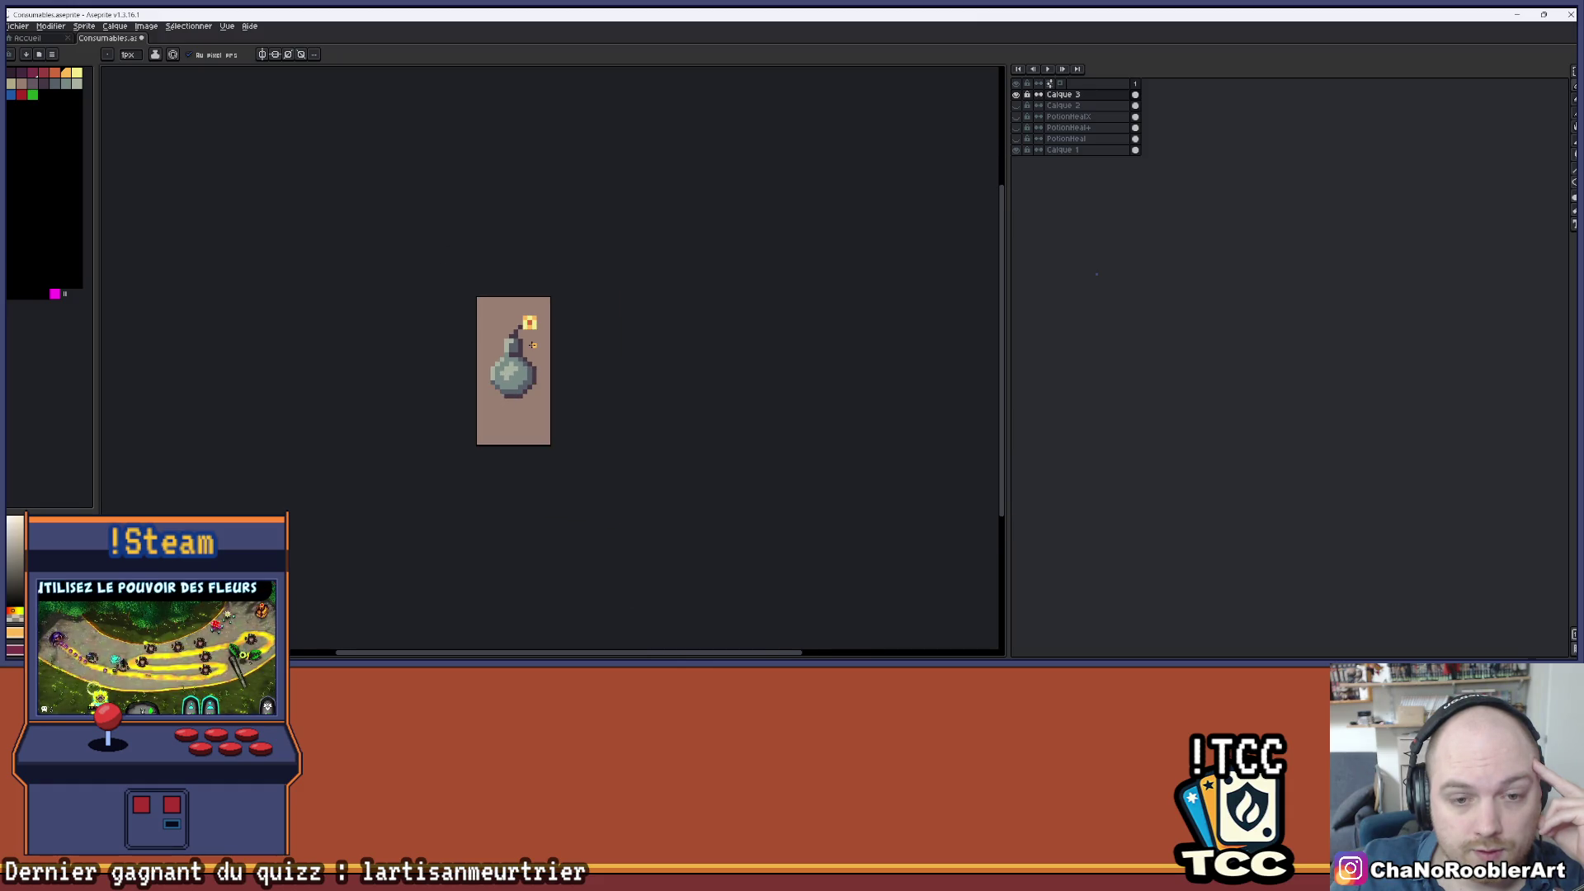
scroll(532, 345, "up", 5)
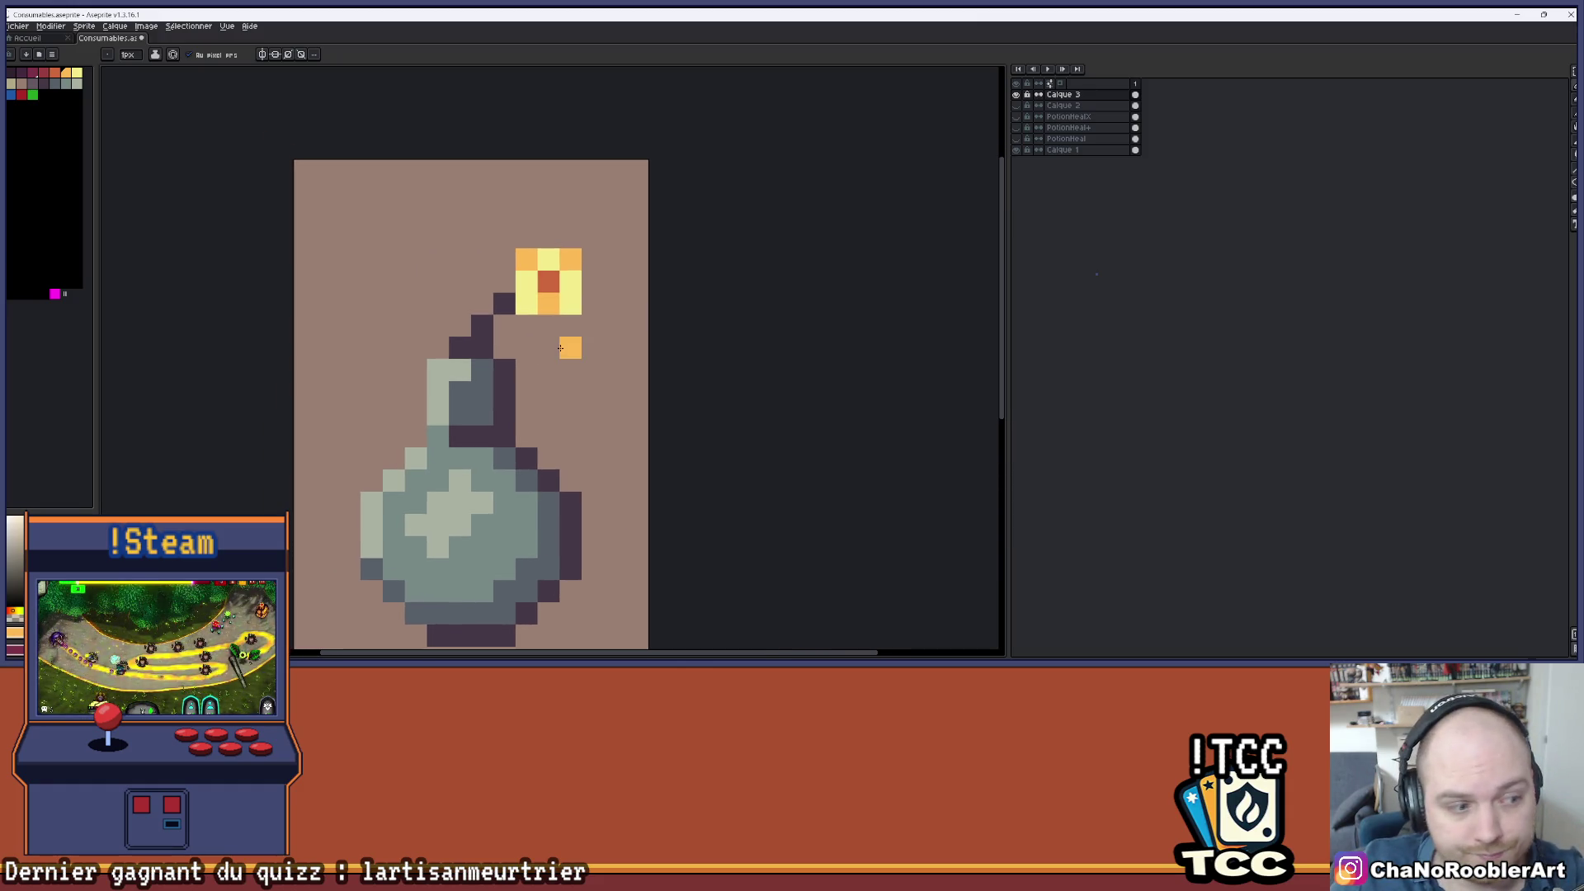
key("ctrl+z")
key("ctrl+z")
key("ctrl+z")
key("i")
key("b")
left_click(527, 280)
scroll(569, 293, "down", 3)
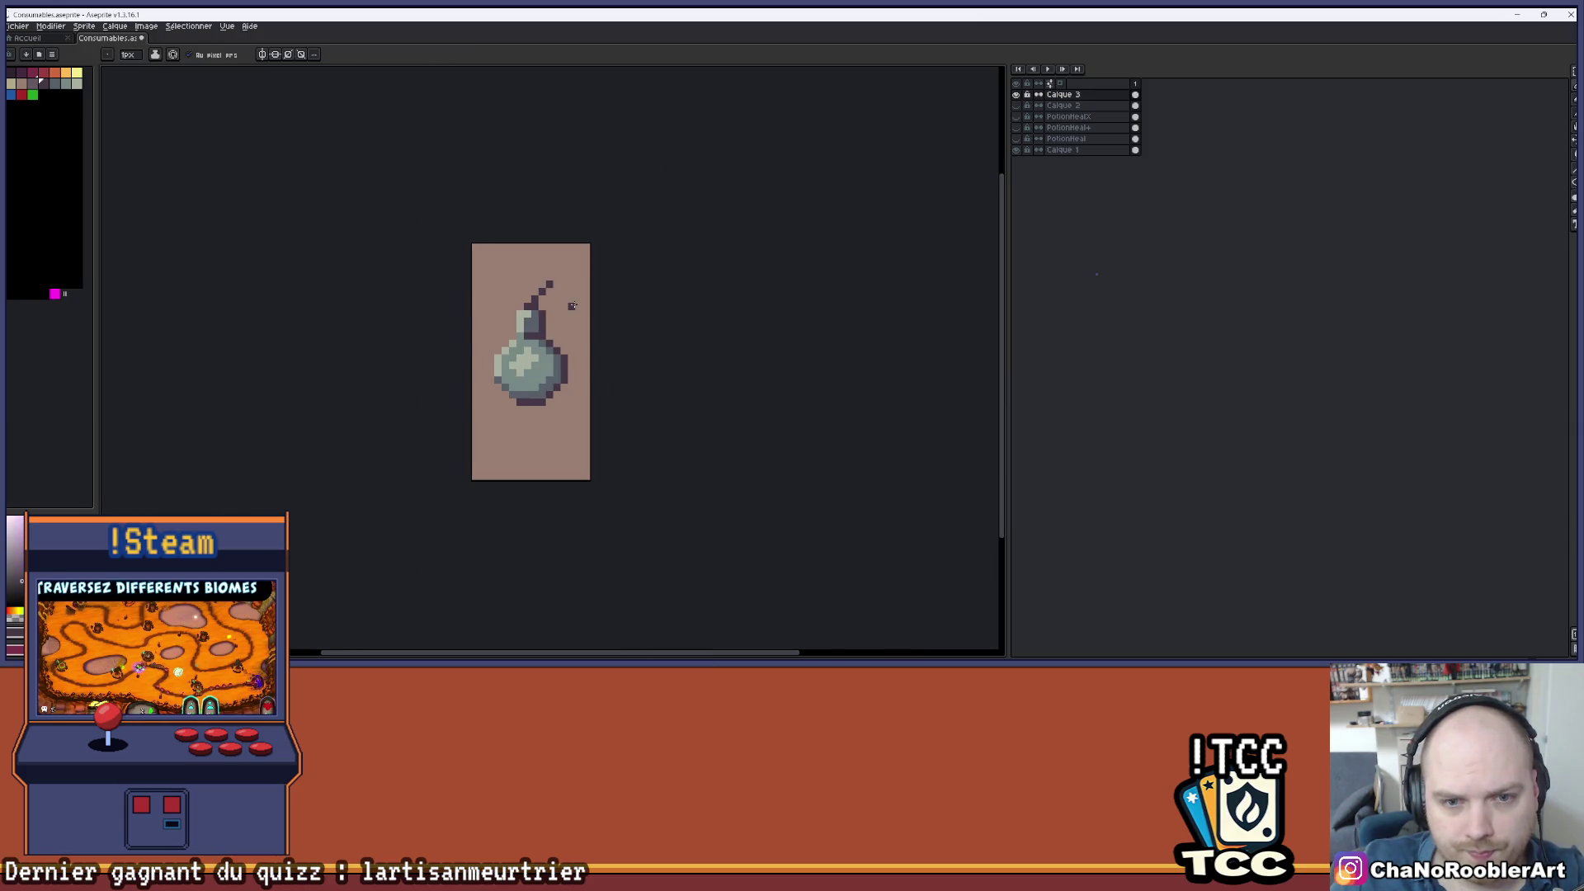
- Recentre the flask, add a new empty layer, and make Calque 3 active
scroll(539, 304, "down", 1)
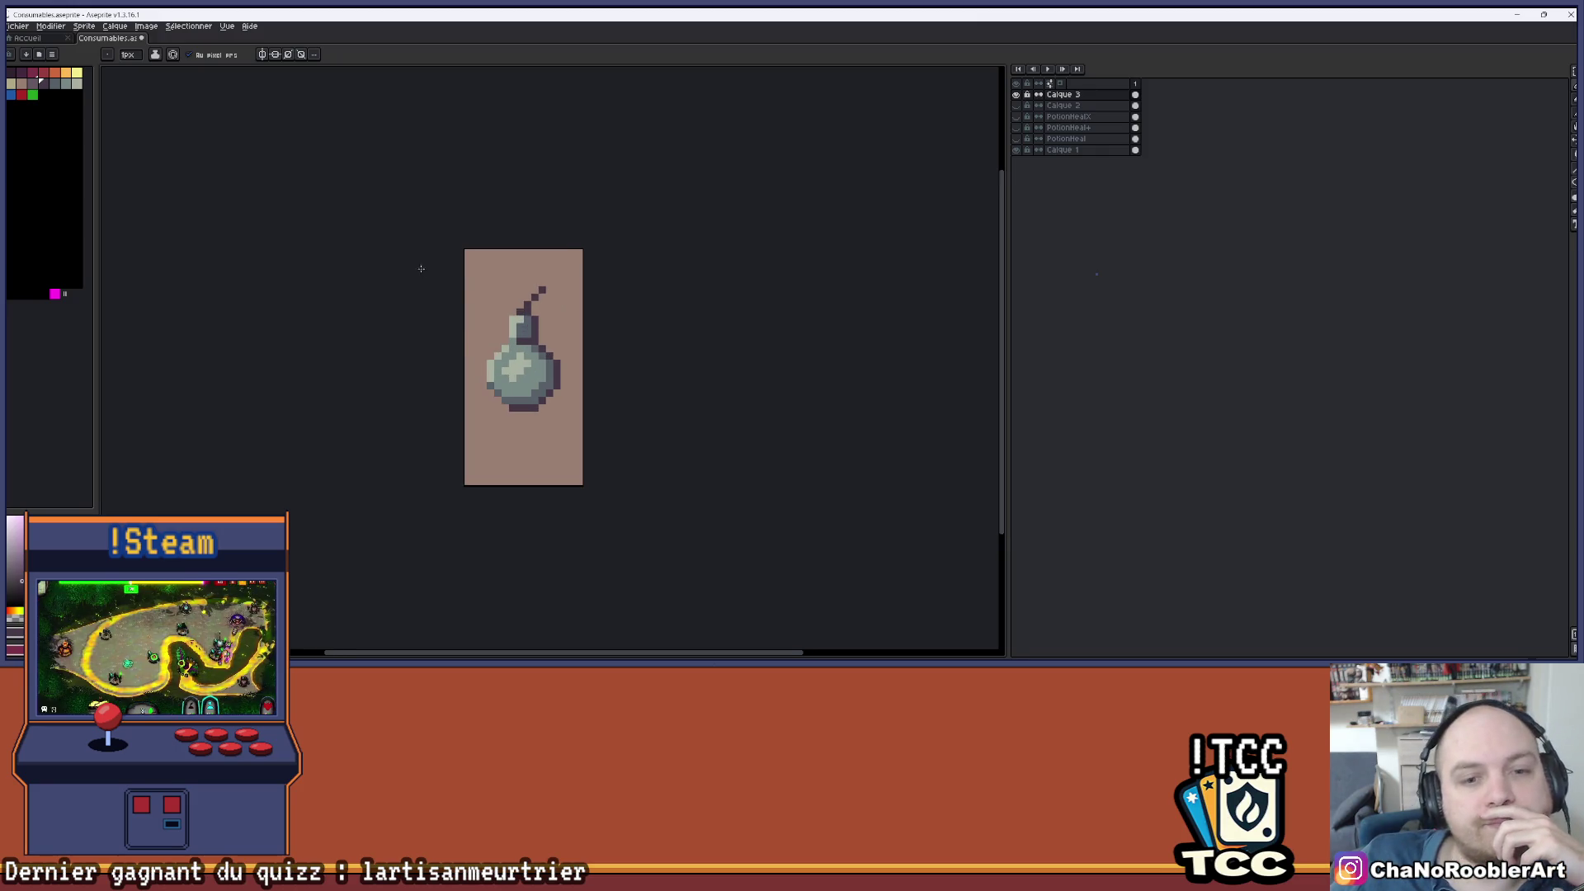
scroll(512, 307, "up", 3)
left_click_drag(623, 356, 567, 300)
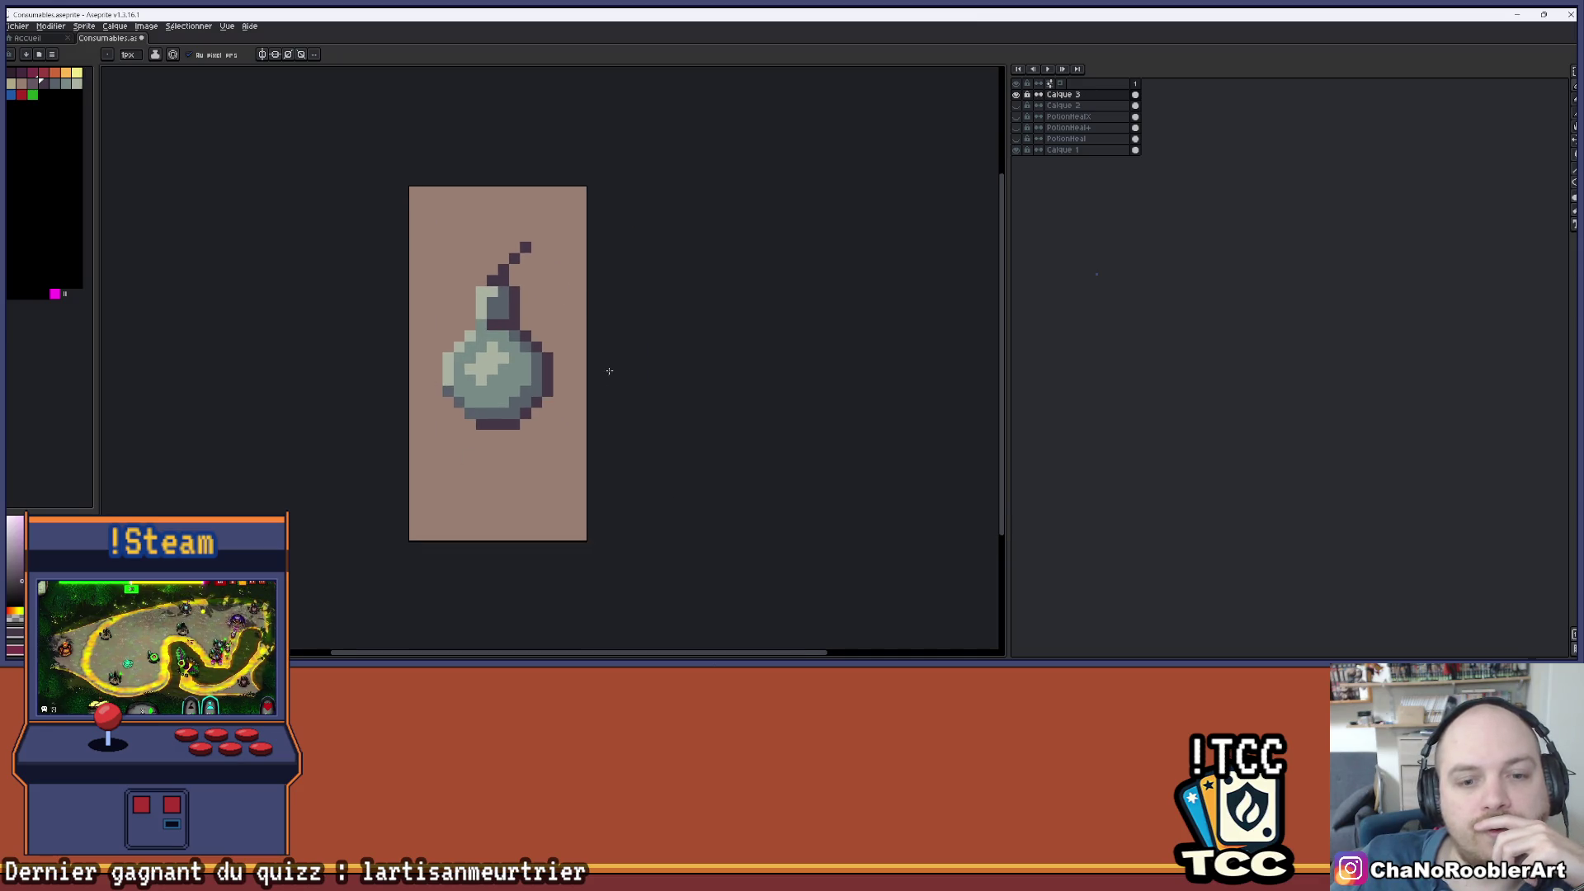
scroll(544, 353, "up", 2)
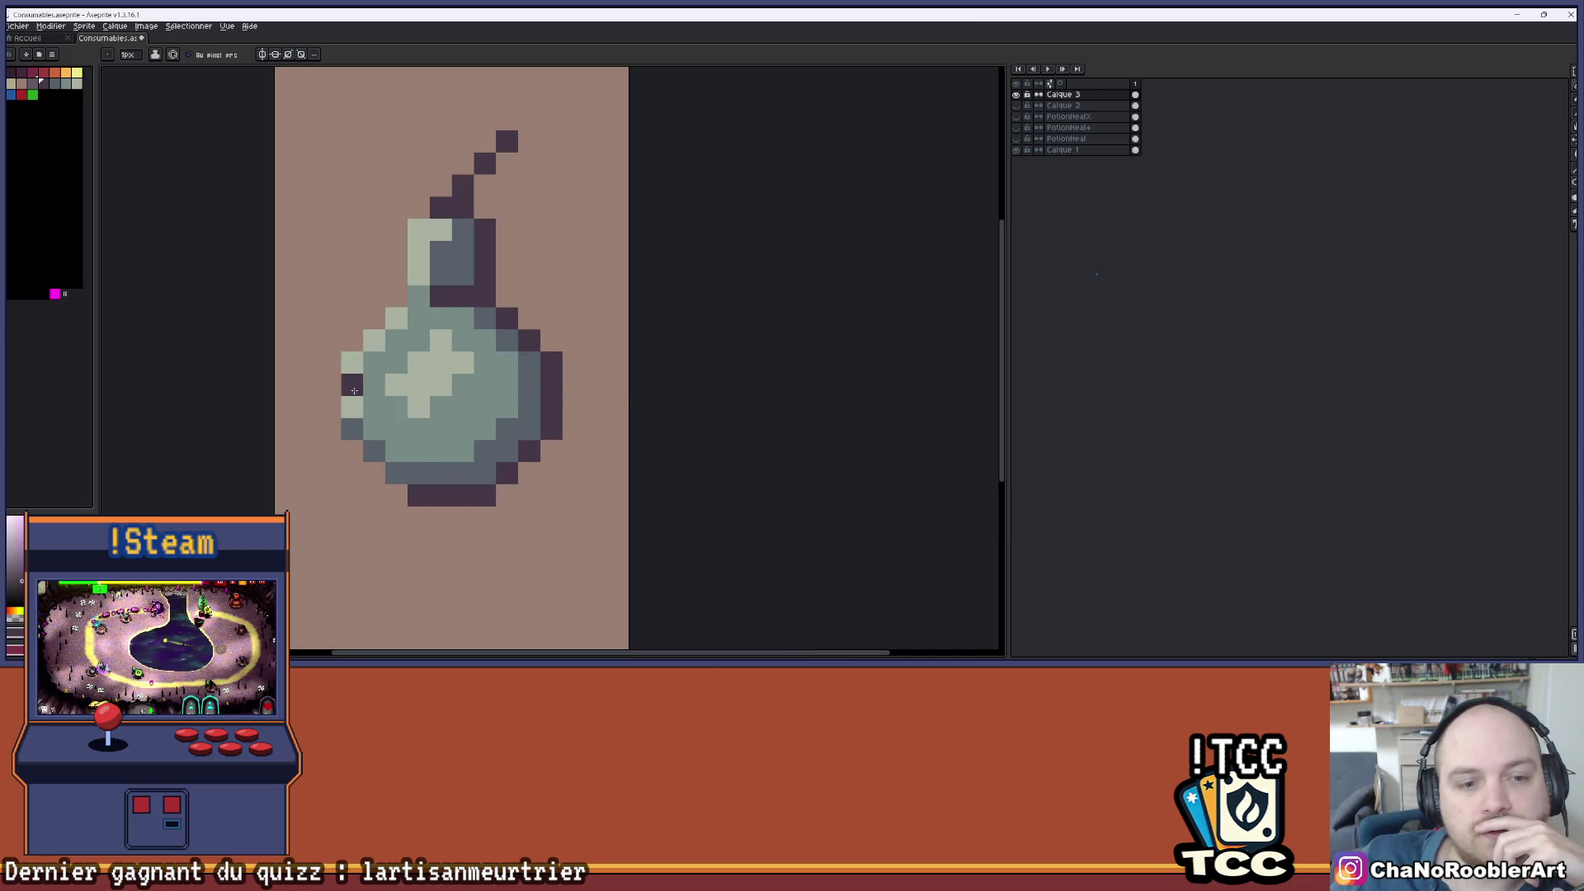
scroll(283, 383, "down", 4)
left_click_drag(496, 365, 550, 360)
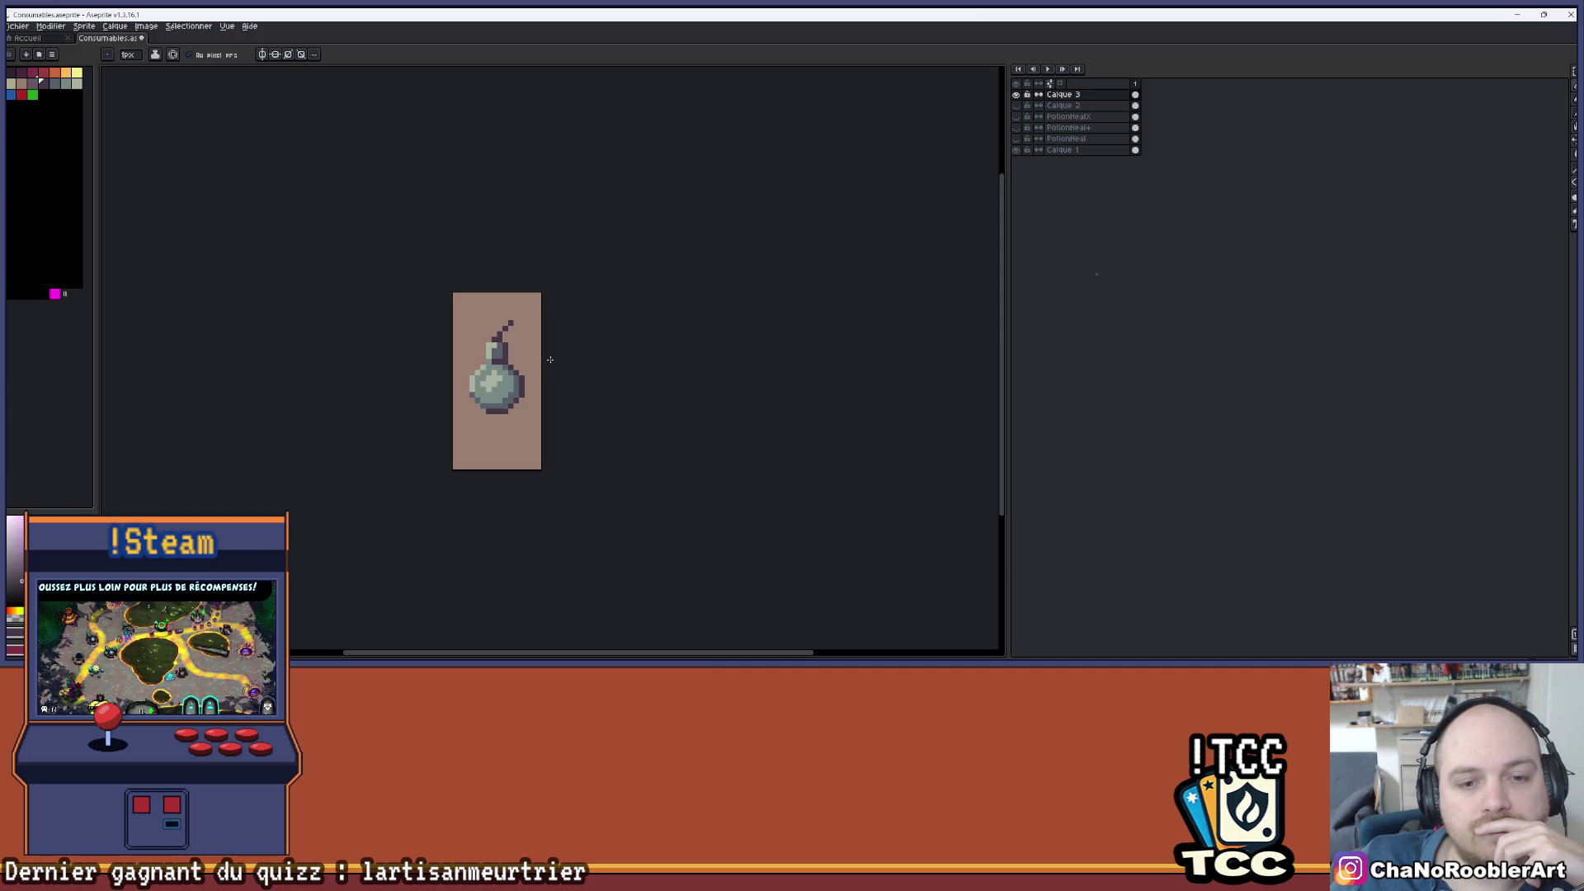
scroll(543, 360, "up", 1)
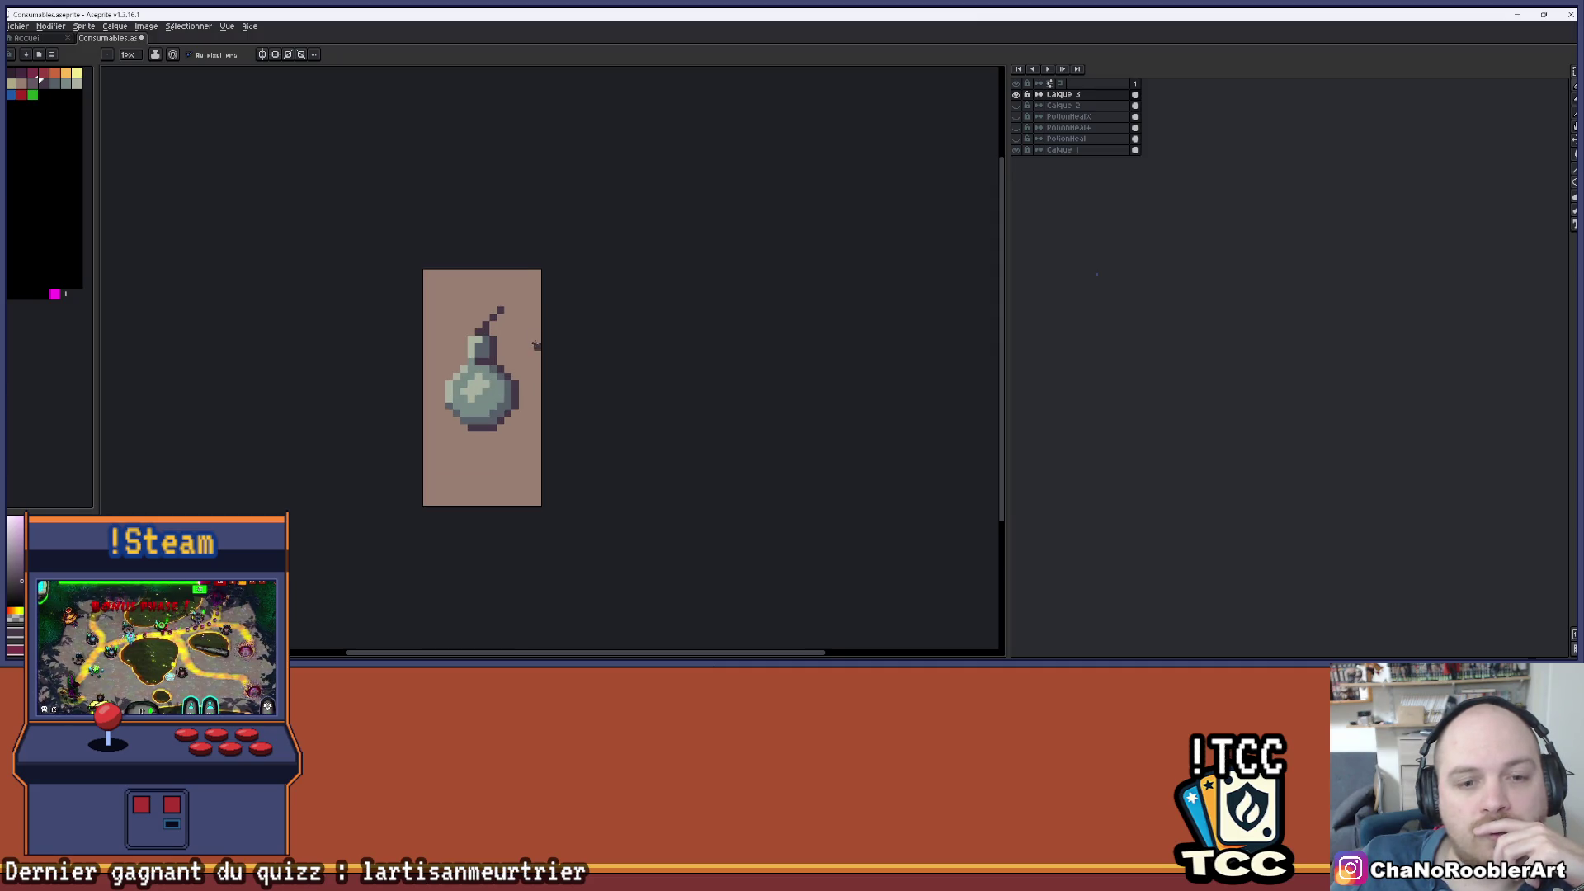
left_click_drag(536, 345, 566, 336)
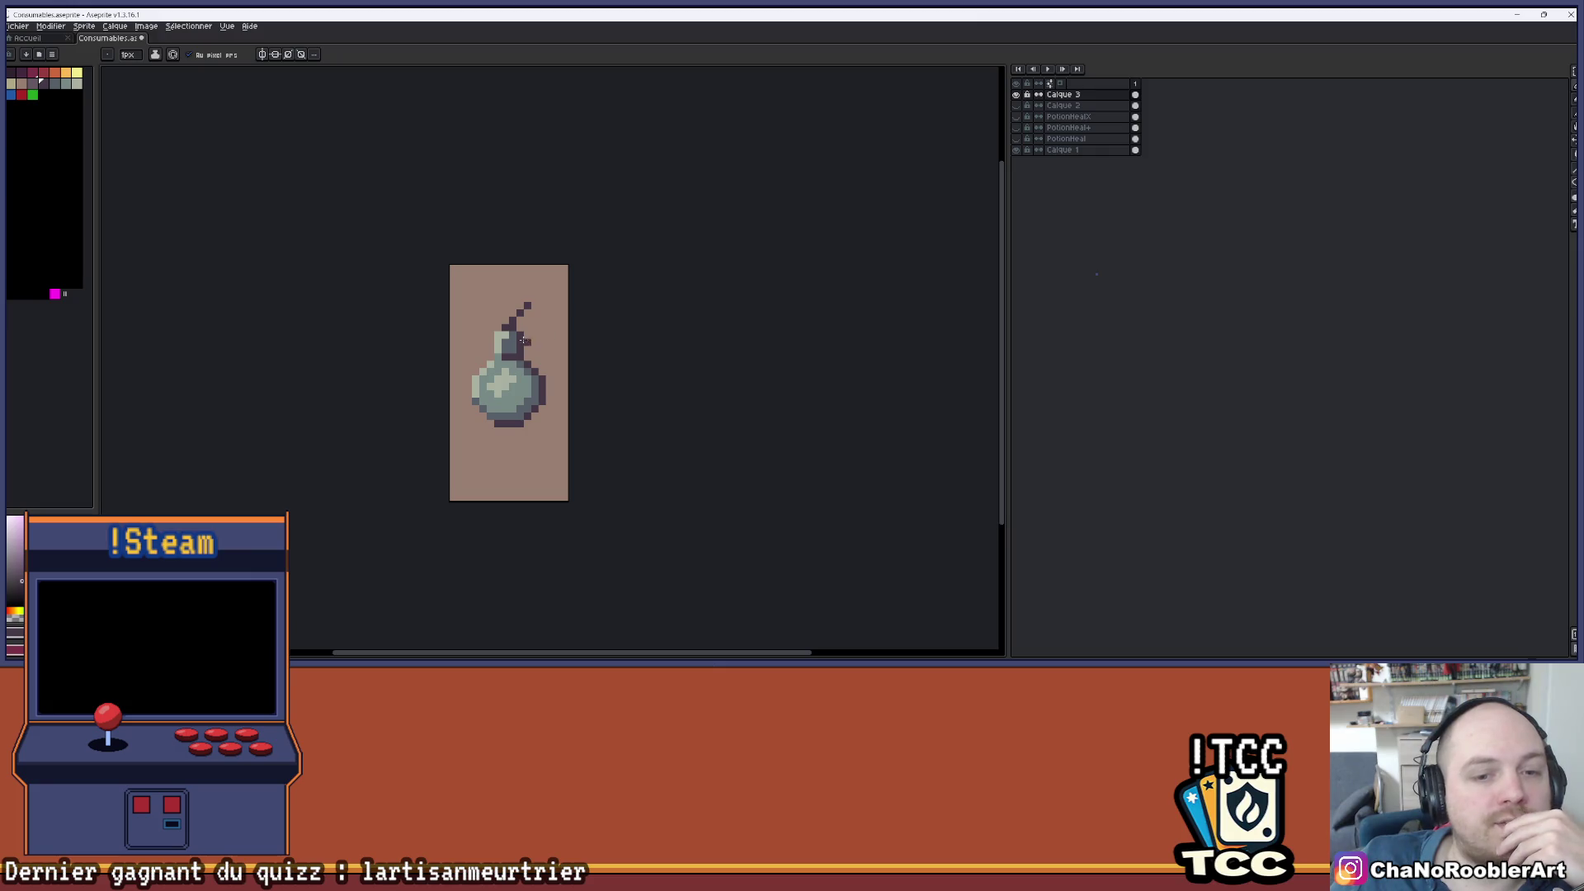
scroll(483, 335, "up", 4)
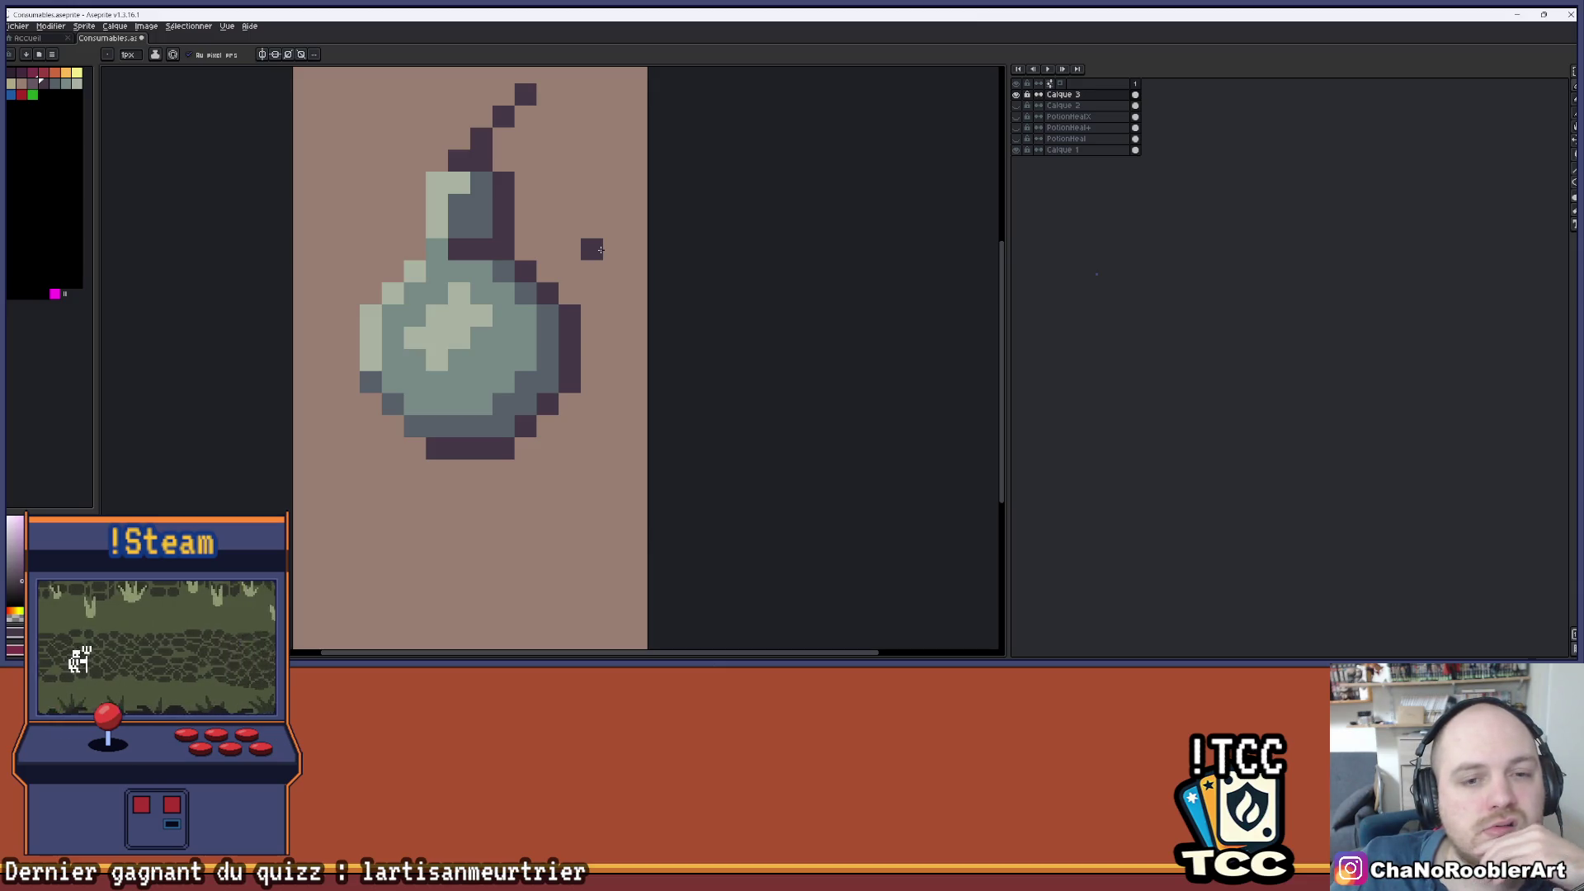
scroll(601, 250, "down", 2)
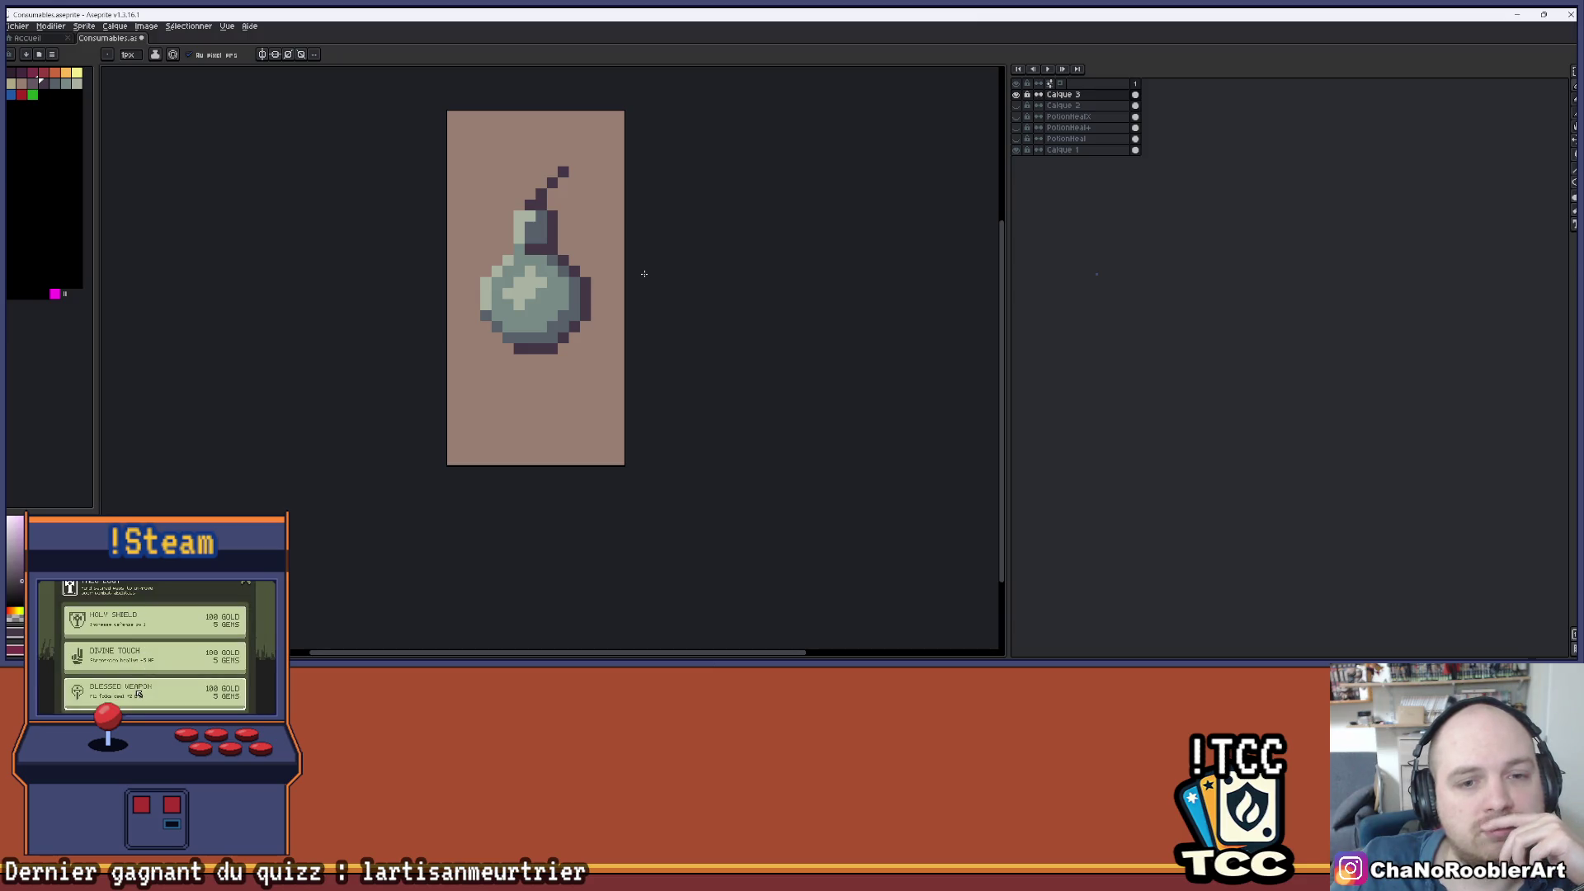
scroll(639, 272, "up", 2)
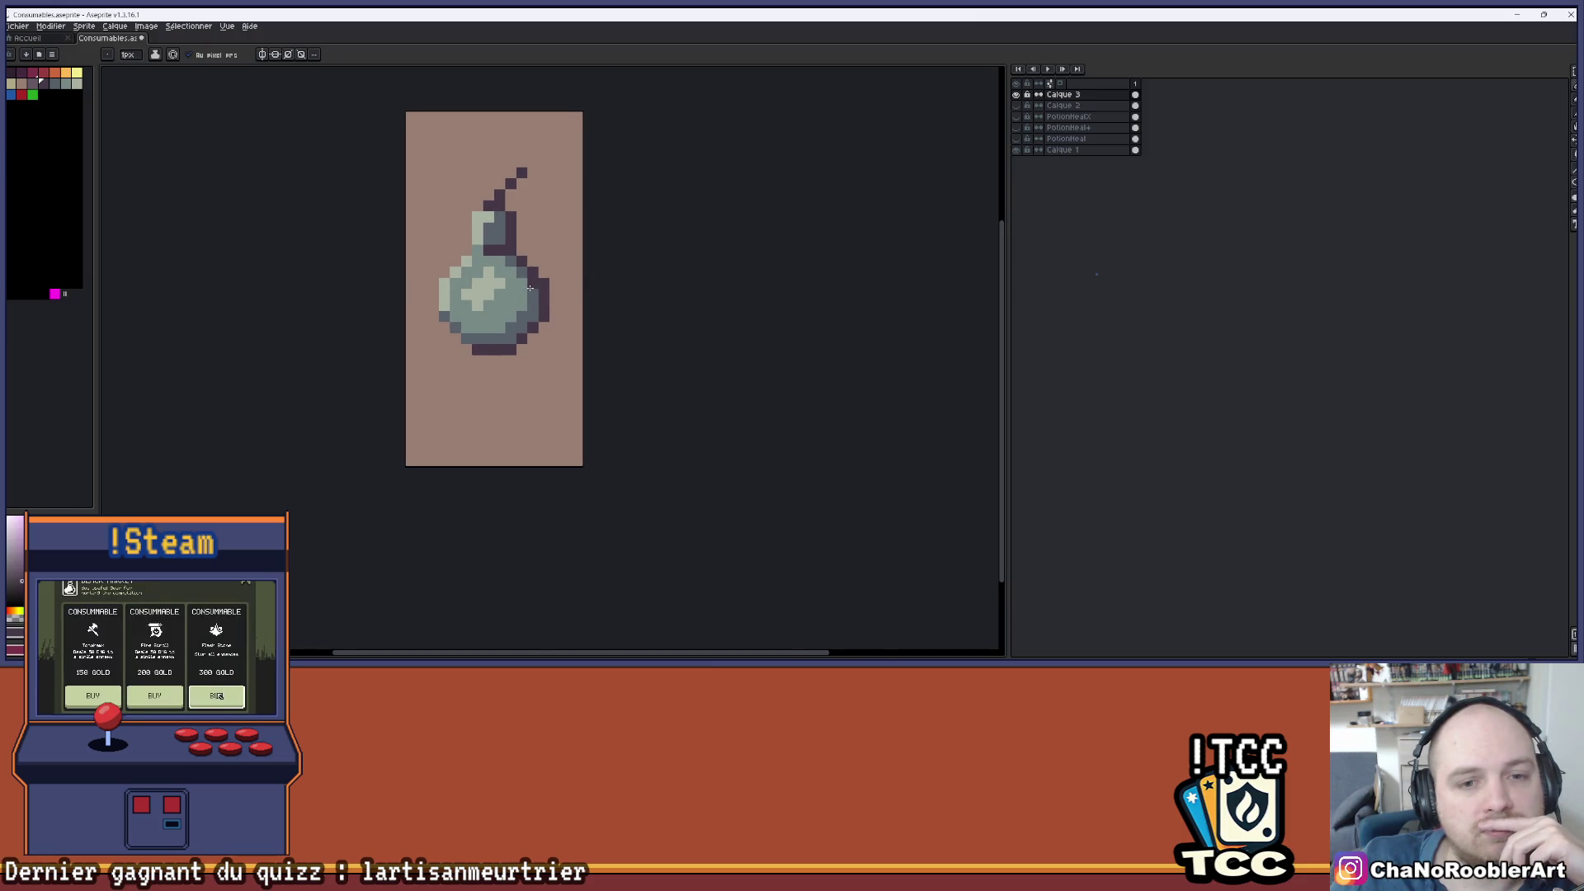
key("shift+n")
left_click(1072, 106)
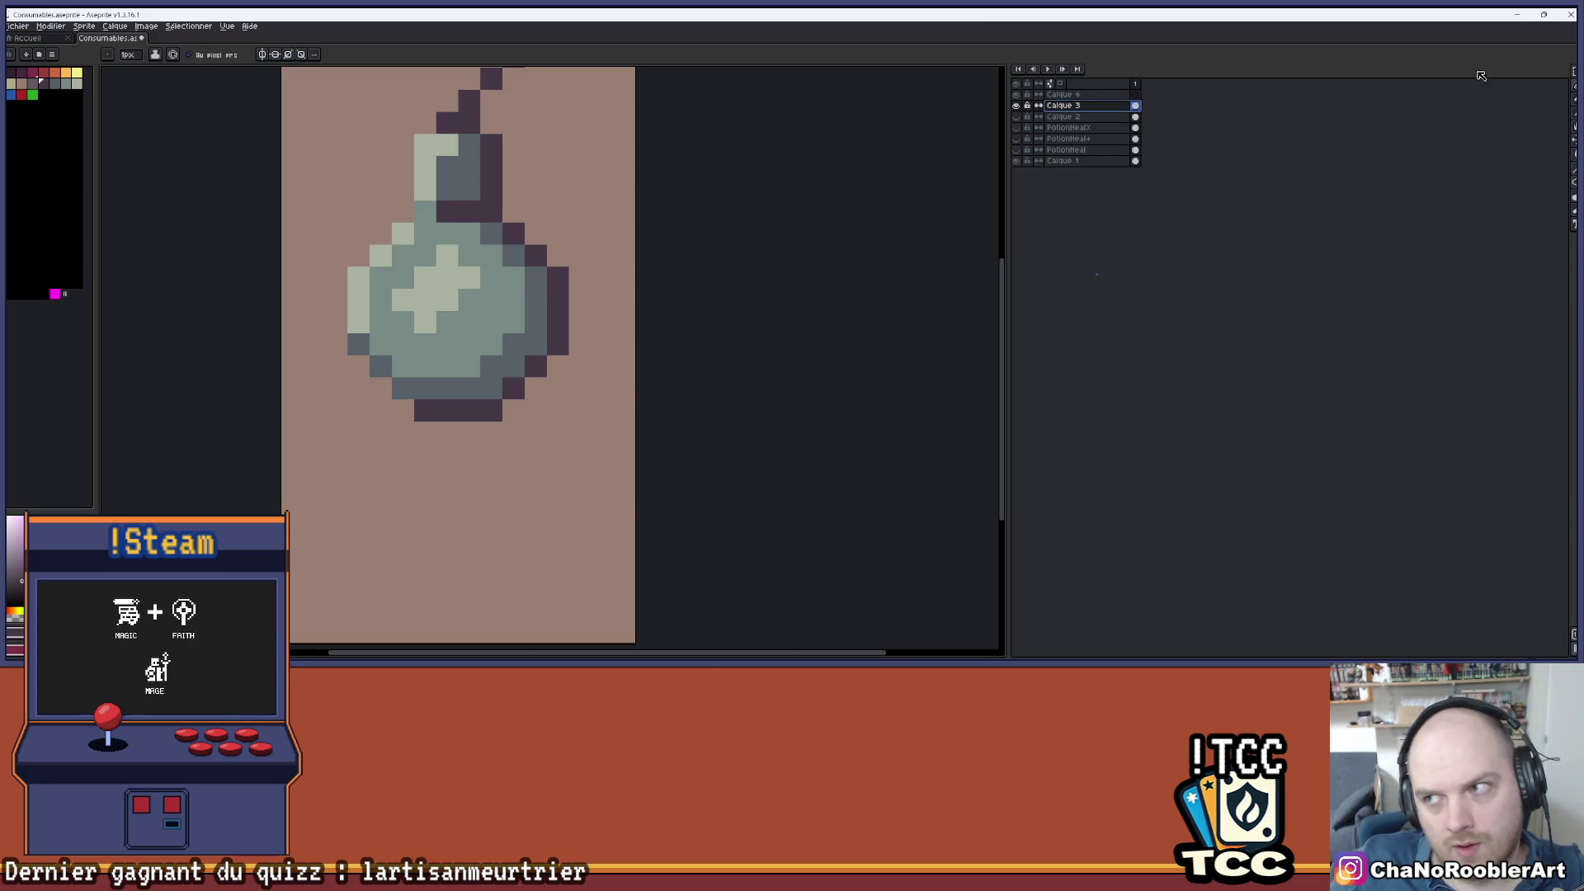
- Lasso-select the flask's round body on Calque 3 and delete its teal interior
left_click(1563, 73)
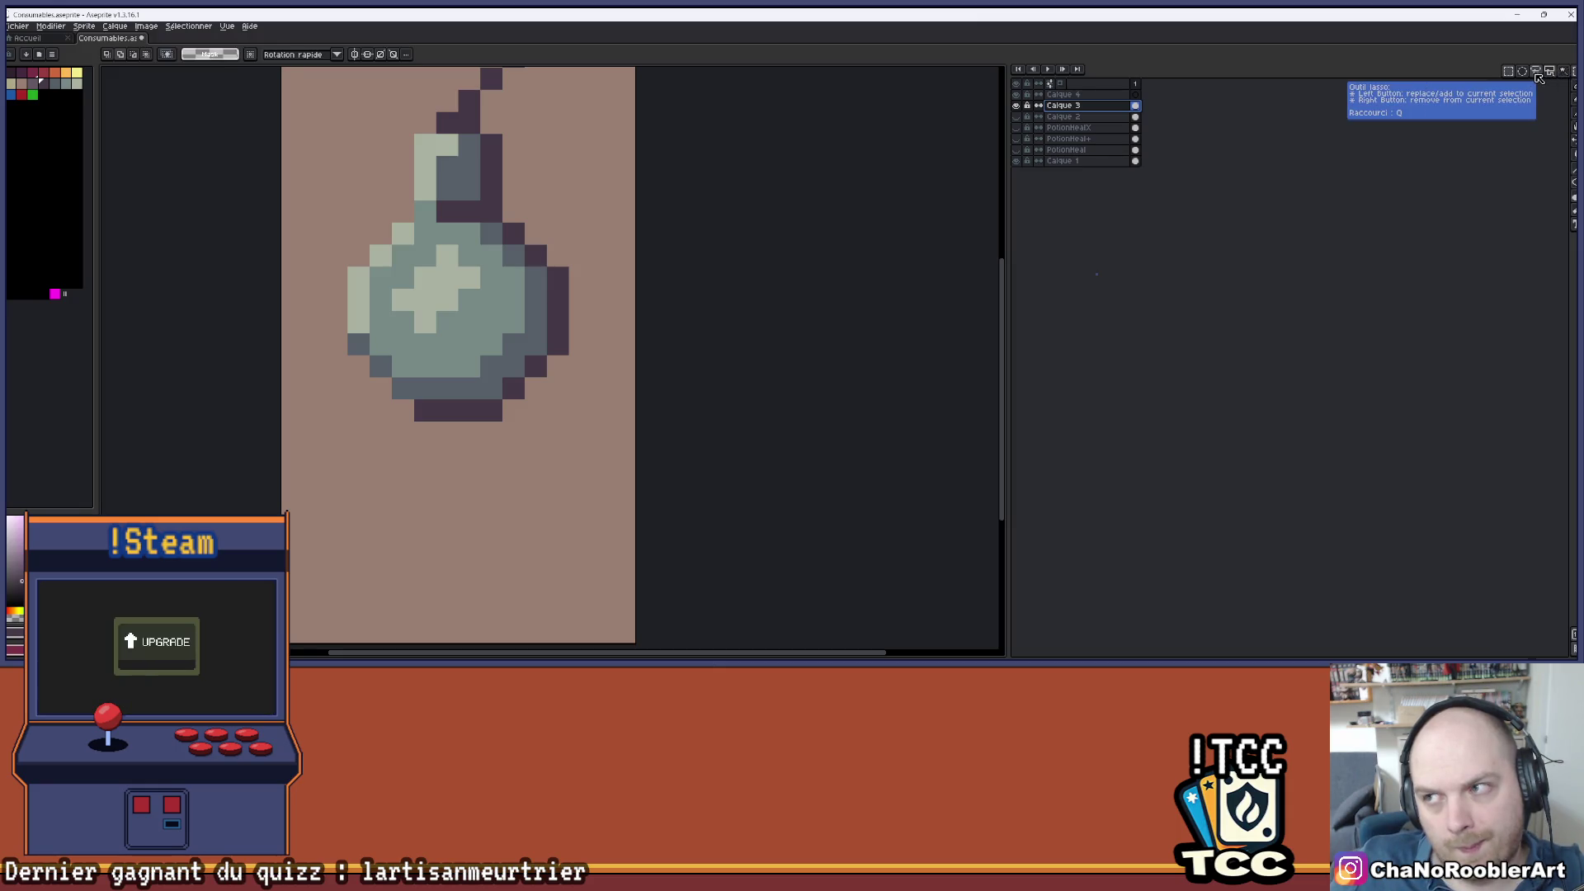
left_click(1537, 73)
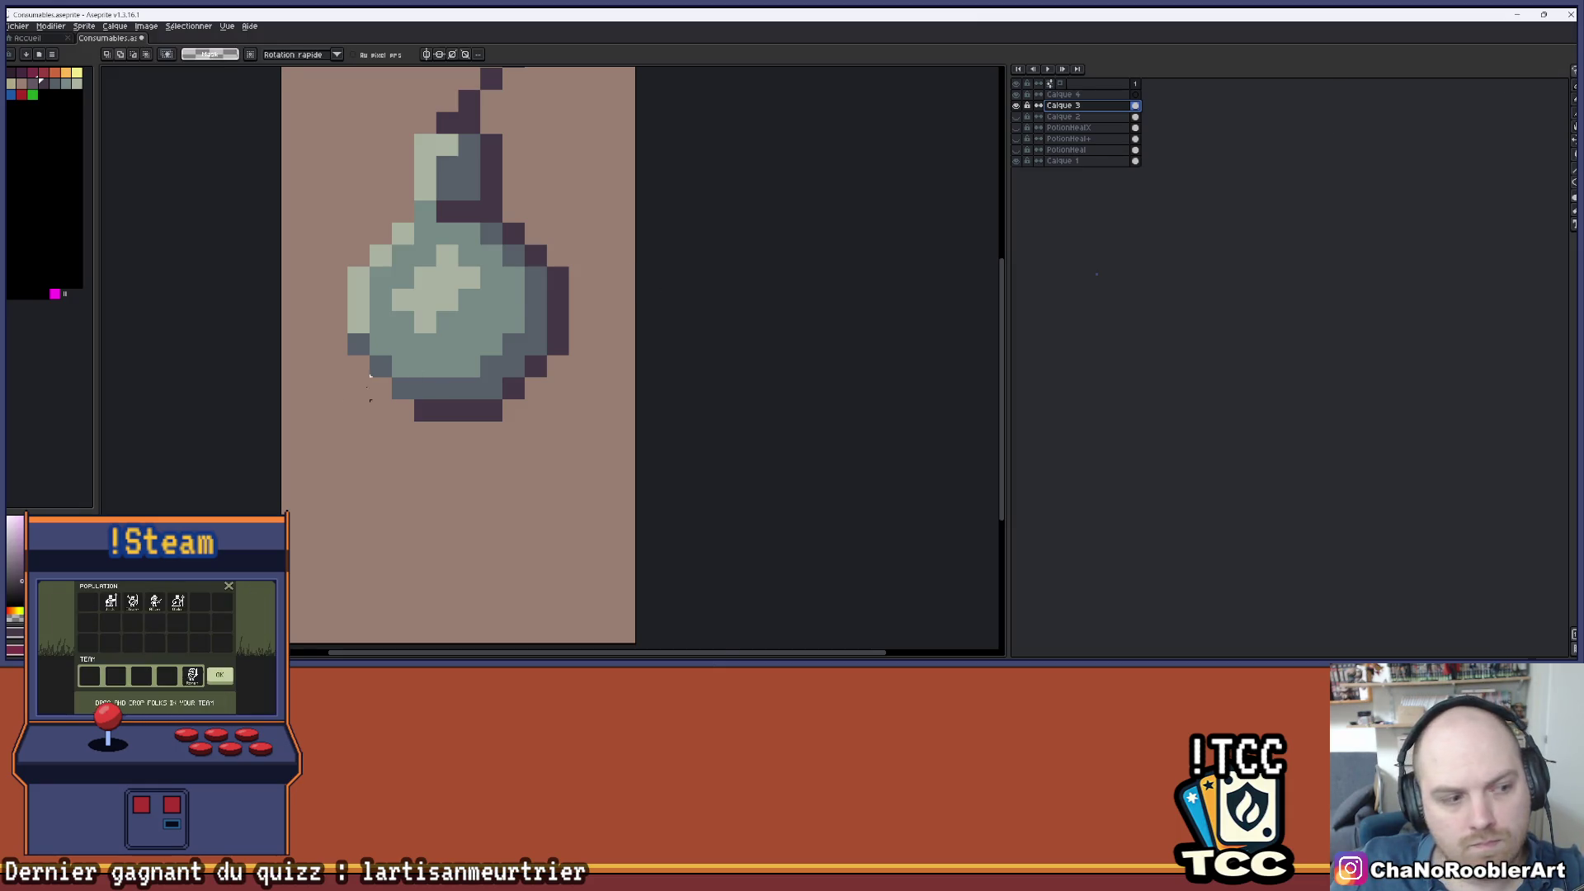
scroll(520, 196, "up", 1)
mouse_move(446, 183)
left_mouse_down()
mouse_move(536, 184)
mouse_move(593, 244)
mouse_move(592, 310)
mouse_move(512, 387)
mouse_move(433, 388)
mouse_move(412, 360)
mouse_move(384, 255)
mouse_move(446, 183)
left_mouse_up()
key("Delete")
- Paste the cut body fill onto Calque 4, then undo it from Calque 3
scroll(549, 227, "down", 2)
scroll(495, 330, "up", 1)
left_click(1048, 96)
key("ctrl+v")
left_click(1060, 105)
key("ctrl+z")
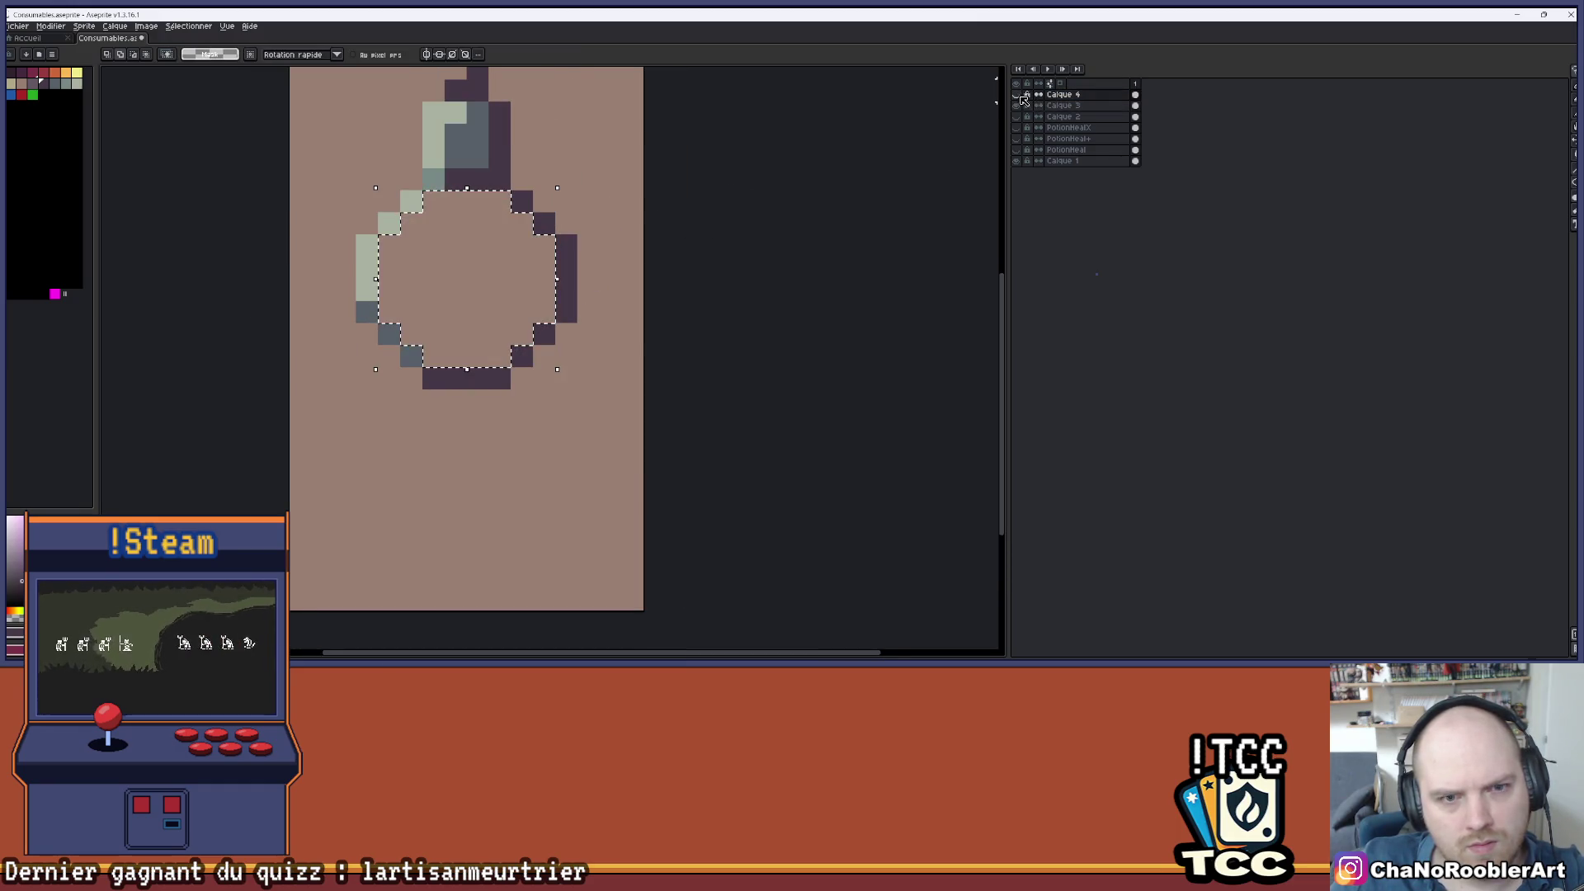
- Paint red liquid rows across the lower part of the flask body
scroll(412, 245, "up", 1)
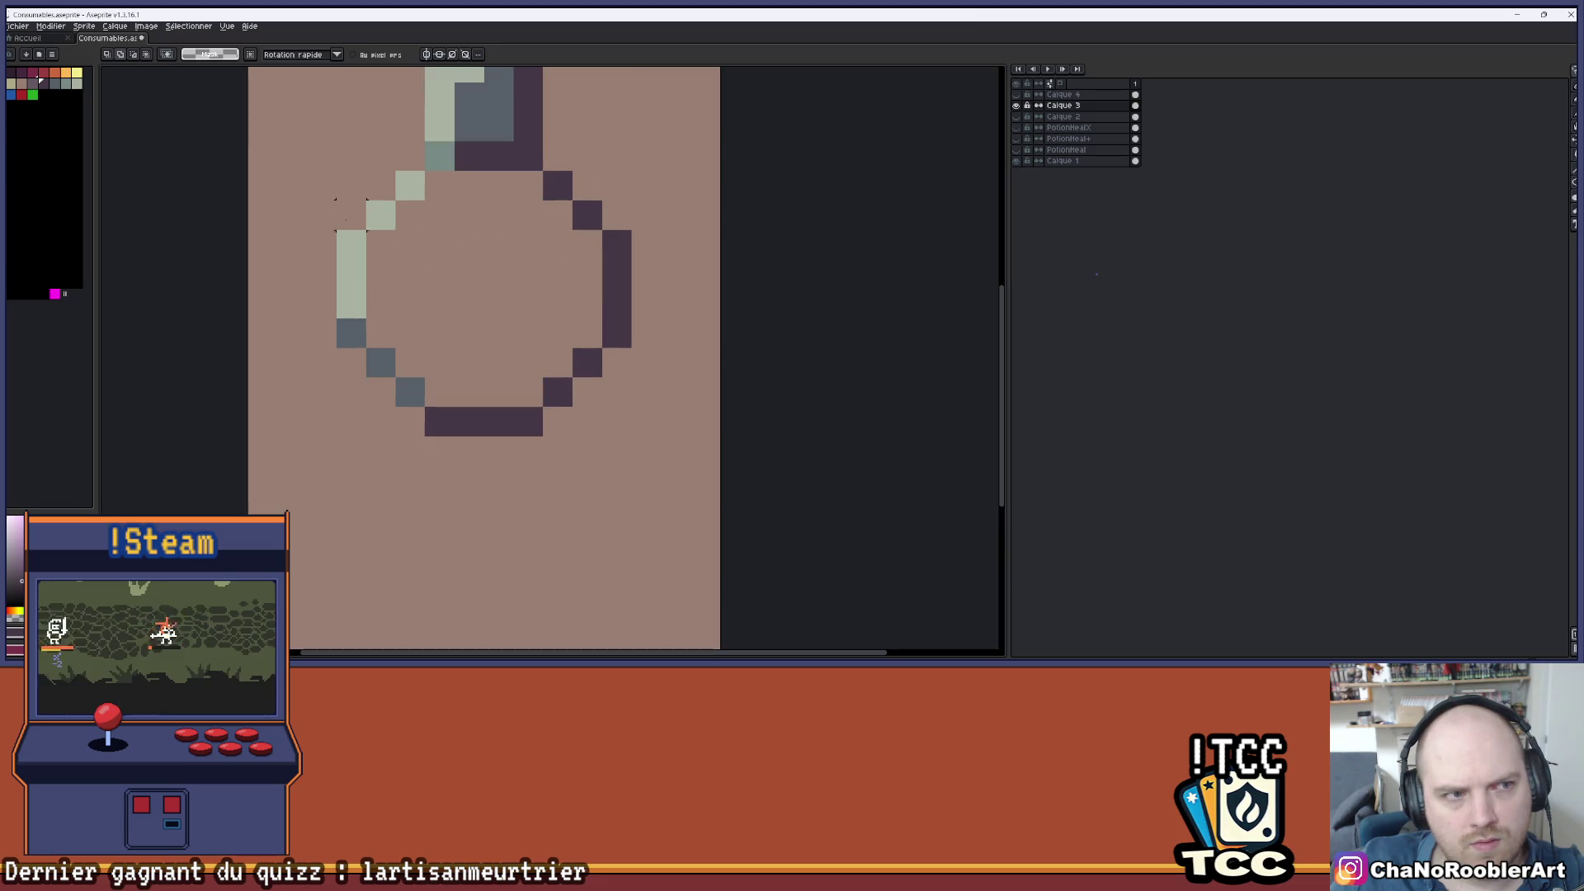
left_click(21, 95)
key("b")
scroll(542, 145, "up", 1)
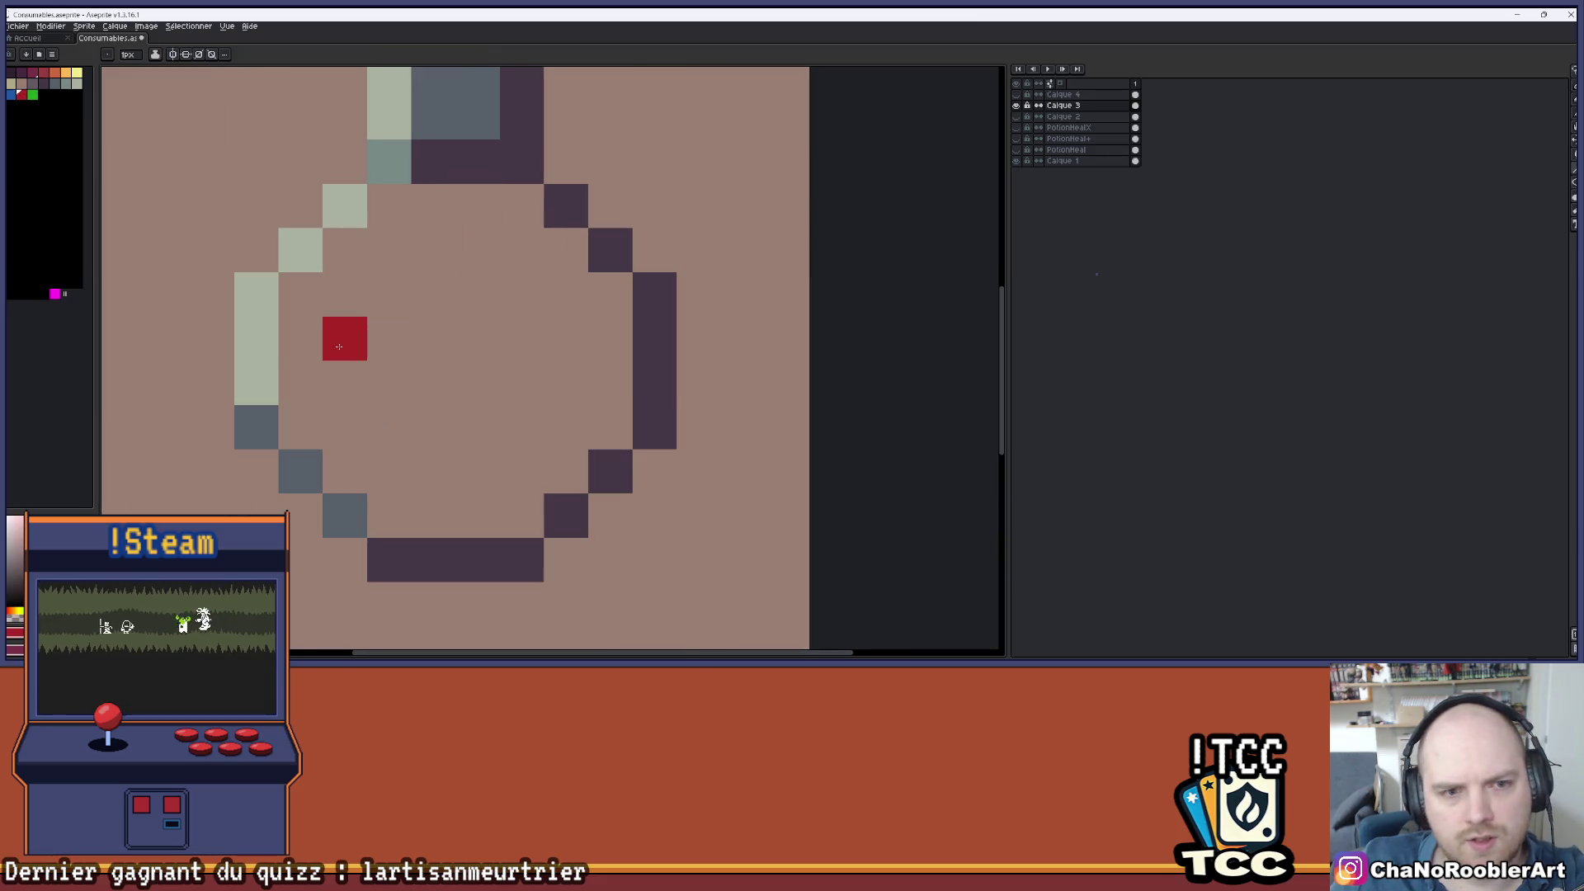
left_click_drag(306, 369, 610, 381)
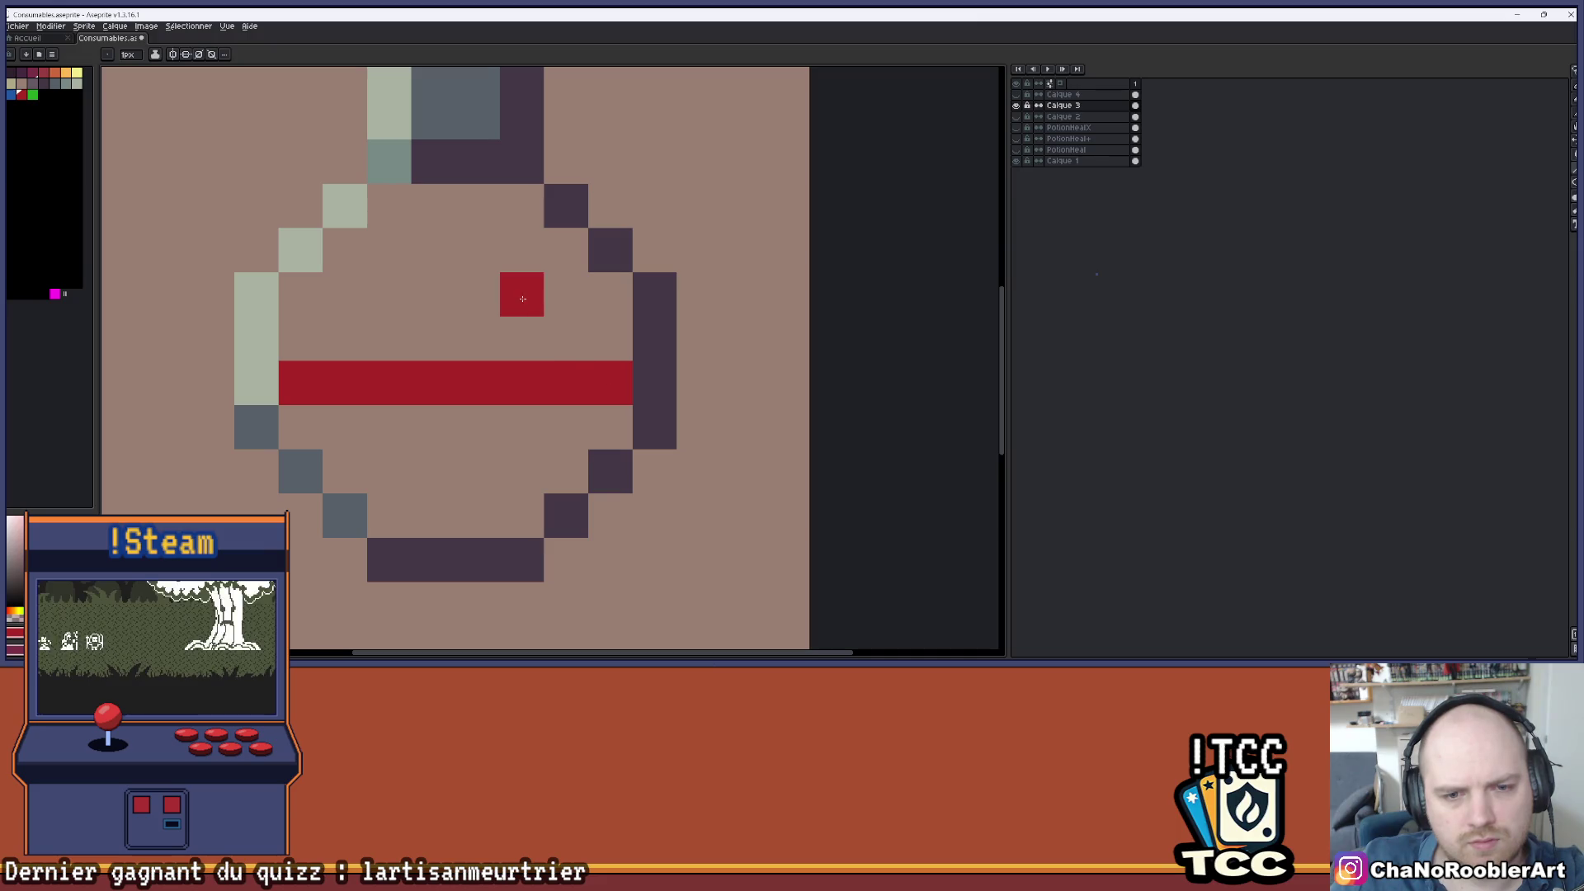
mouse_move(345, 426)
left_mouse_down()
mouse_move(300, 427)
mouse_move(610, 427)
mouse_move(347, 458)
left_mouse_up()
left_click(522, 515)
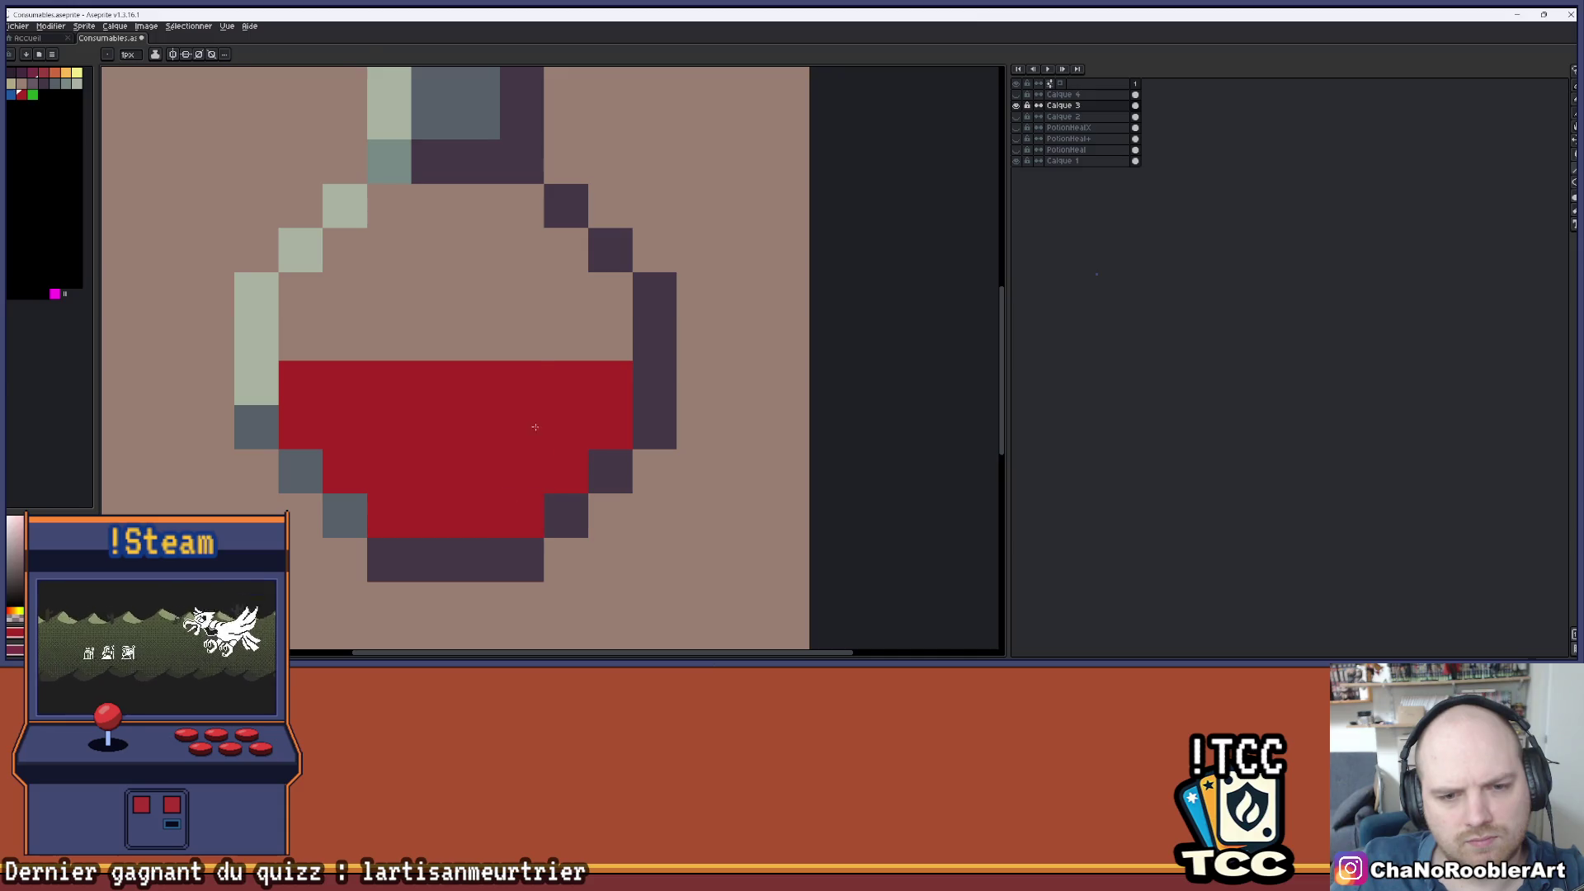
left_click(565, 382)
- Raise the liquid's left edge and add two red bubbles above the liquid
key("alt")
left_click(301, 338)
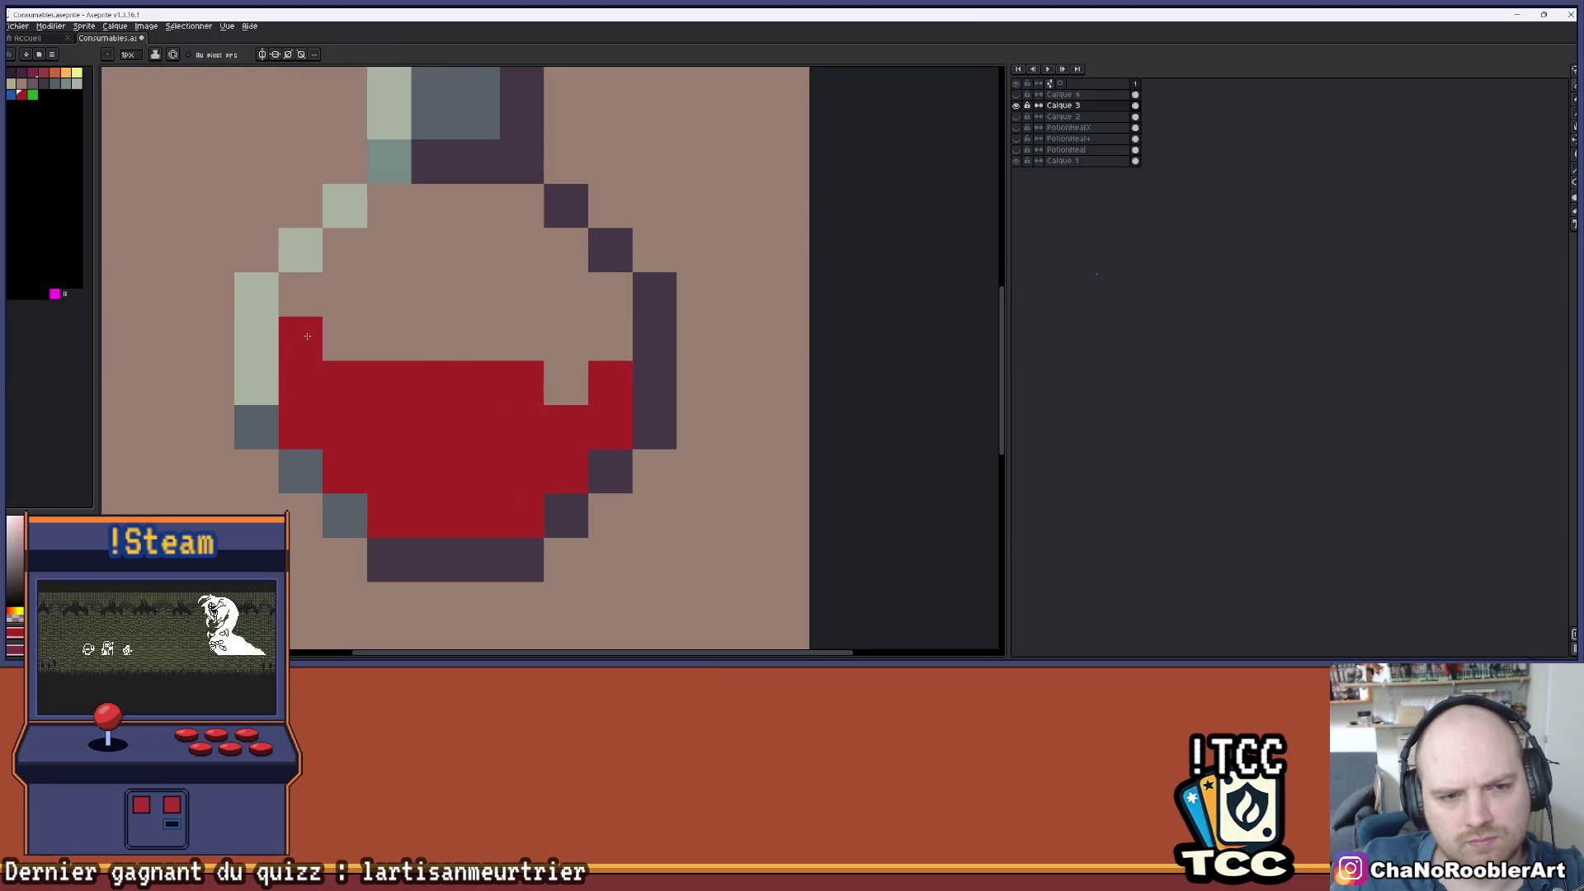
left_click(477, 295)
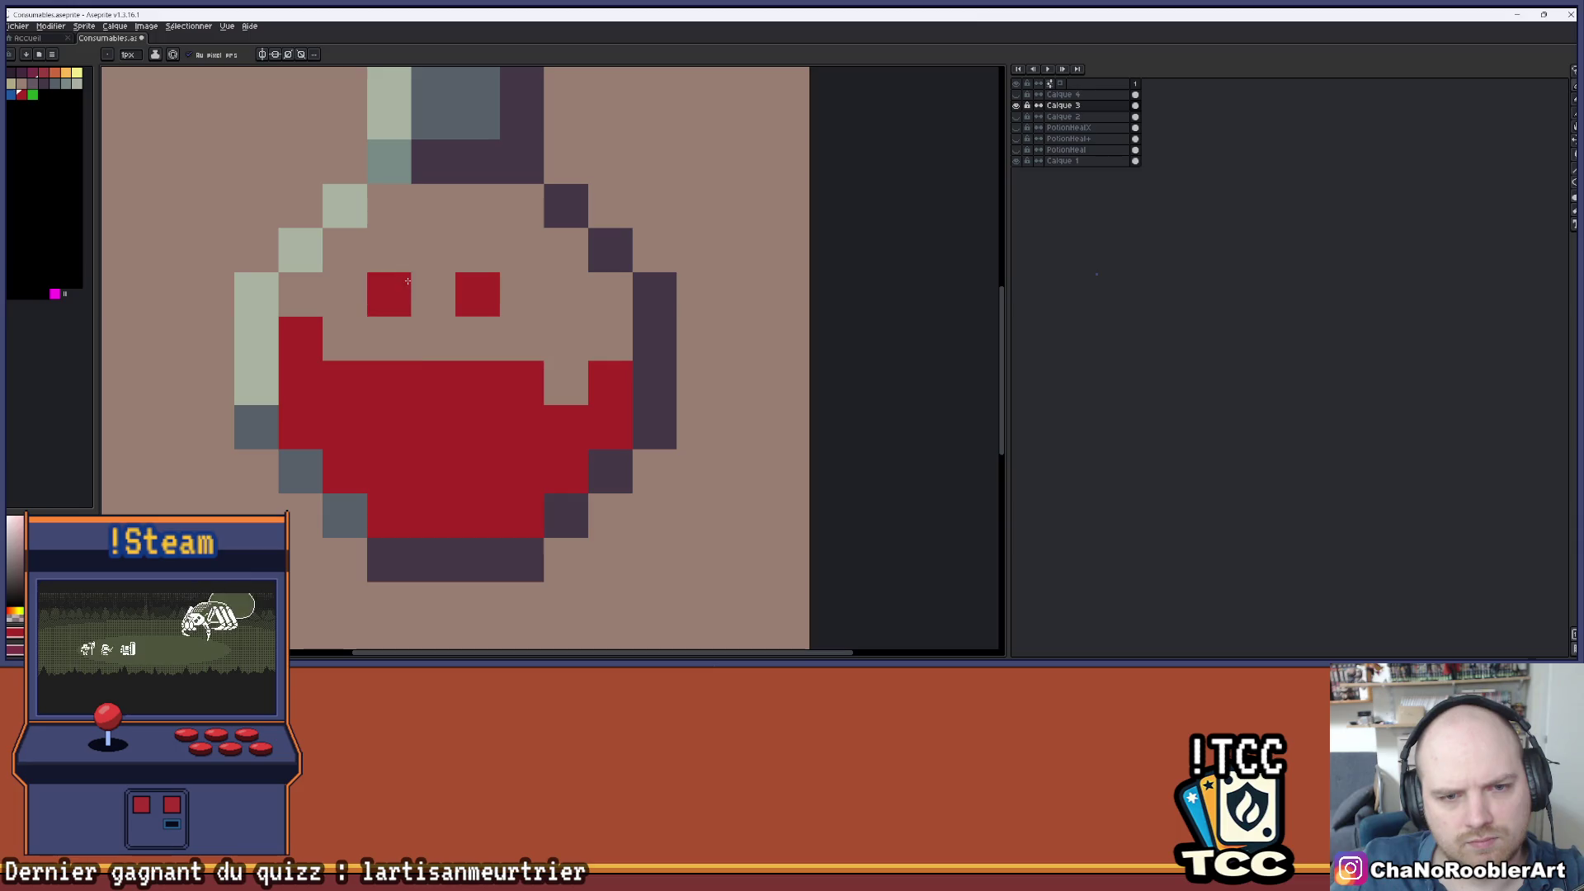
left_click(389, 250)
- Show the grey glass layer Calque 4 and bring up Hue/Saturation
scroll(561, 332, "down", 10)
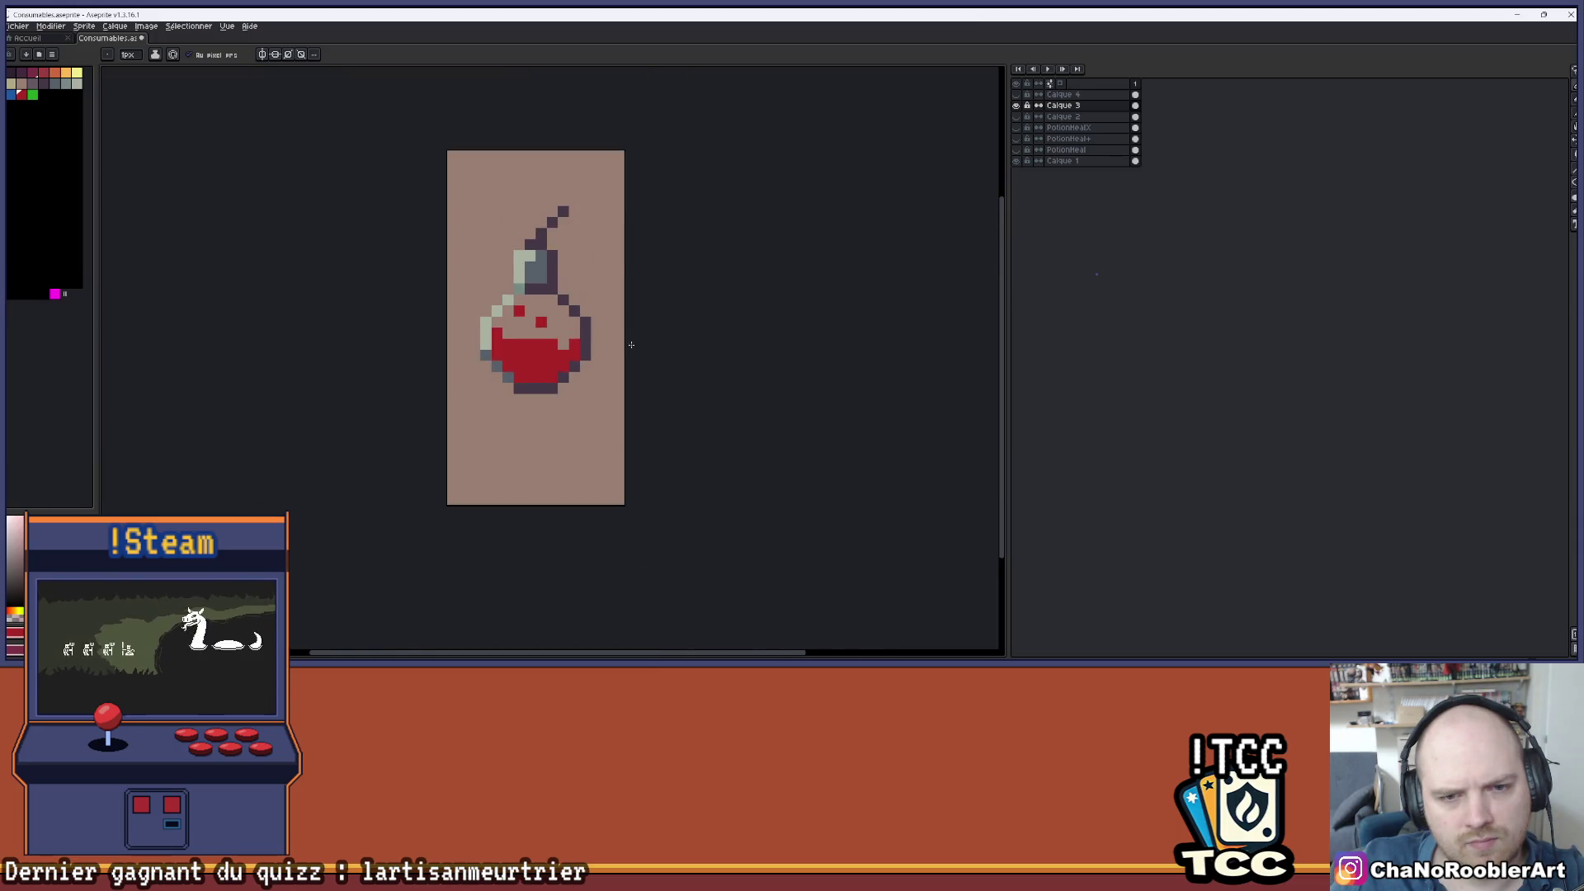
scroll(555, 330, "up", 7)
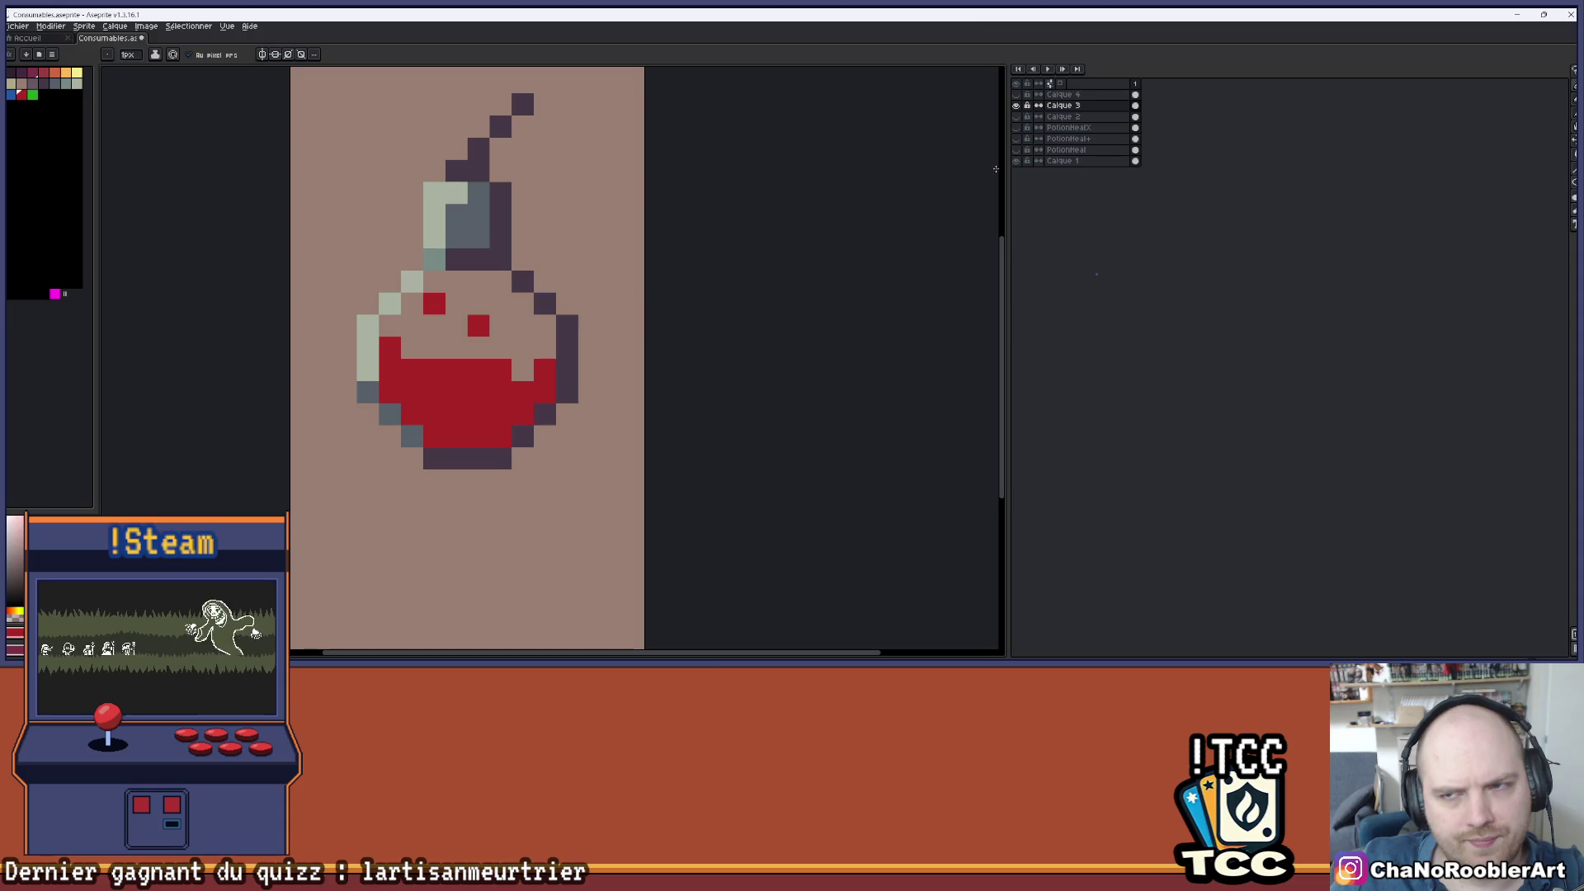
left_click(1016, 94)
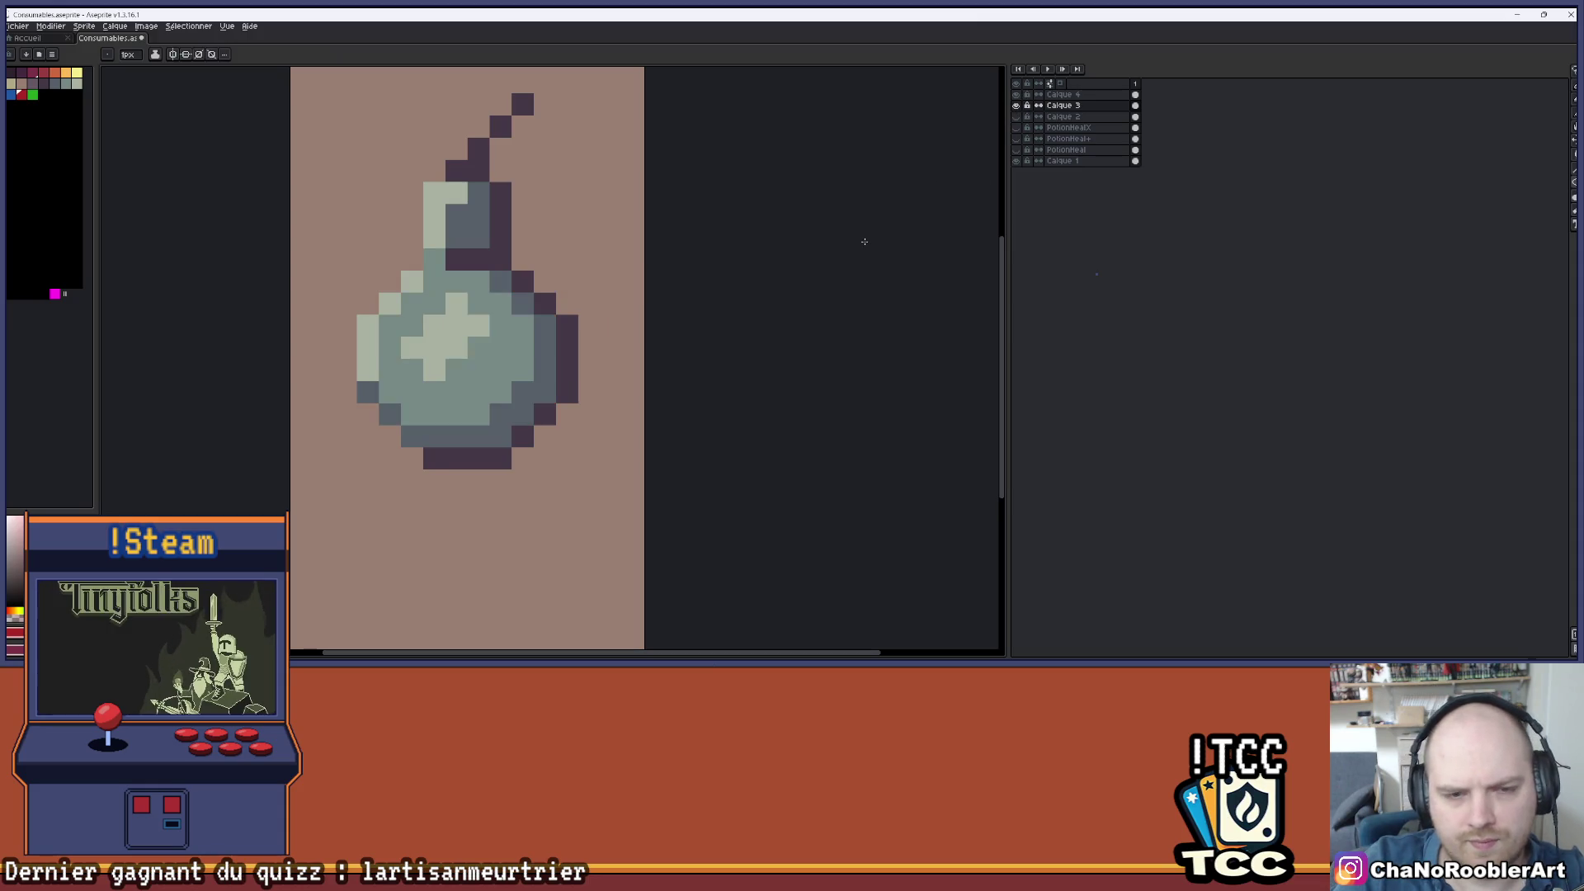
key("ctrl+u")
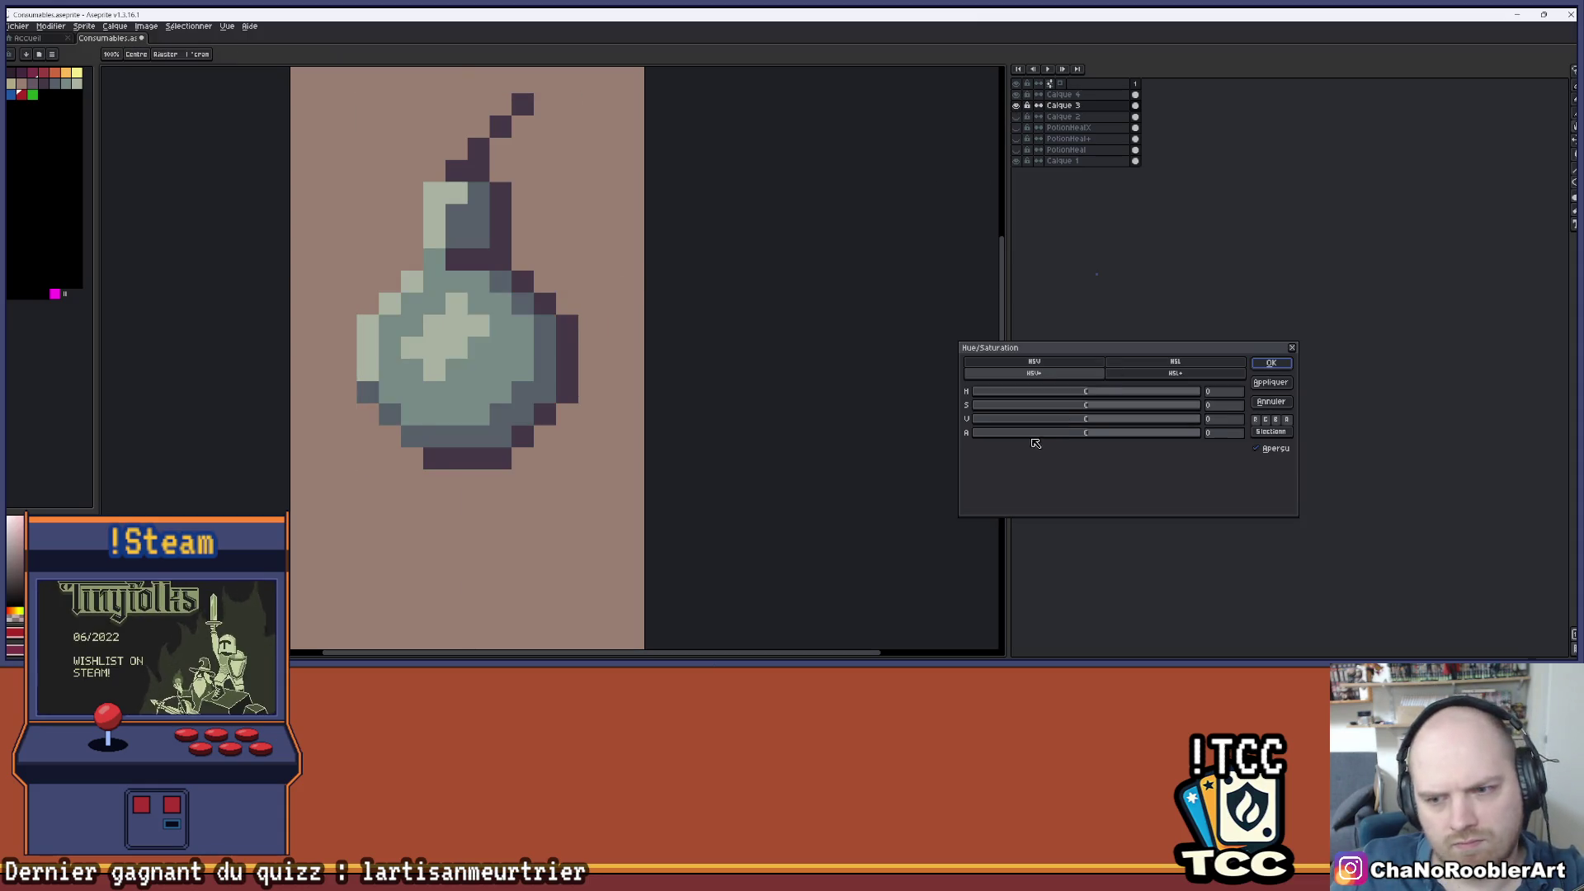
- Cancel the first try, select Calque 4, and lower its alpha in Hue/Saturation
left_click(1035, 441)
left_click(1292, 348)
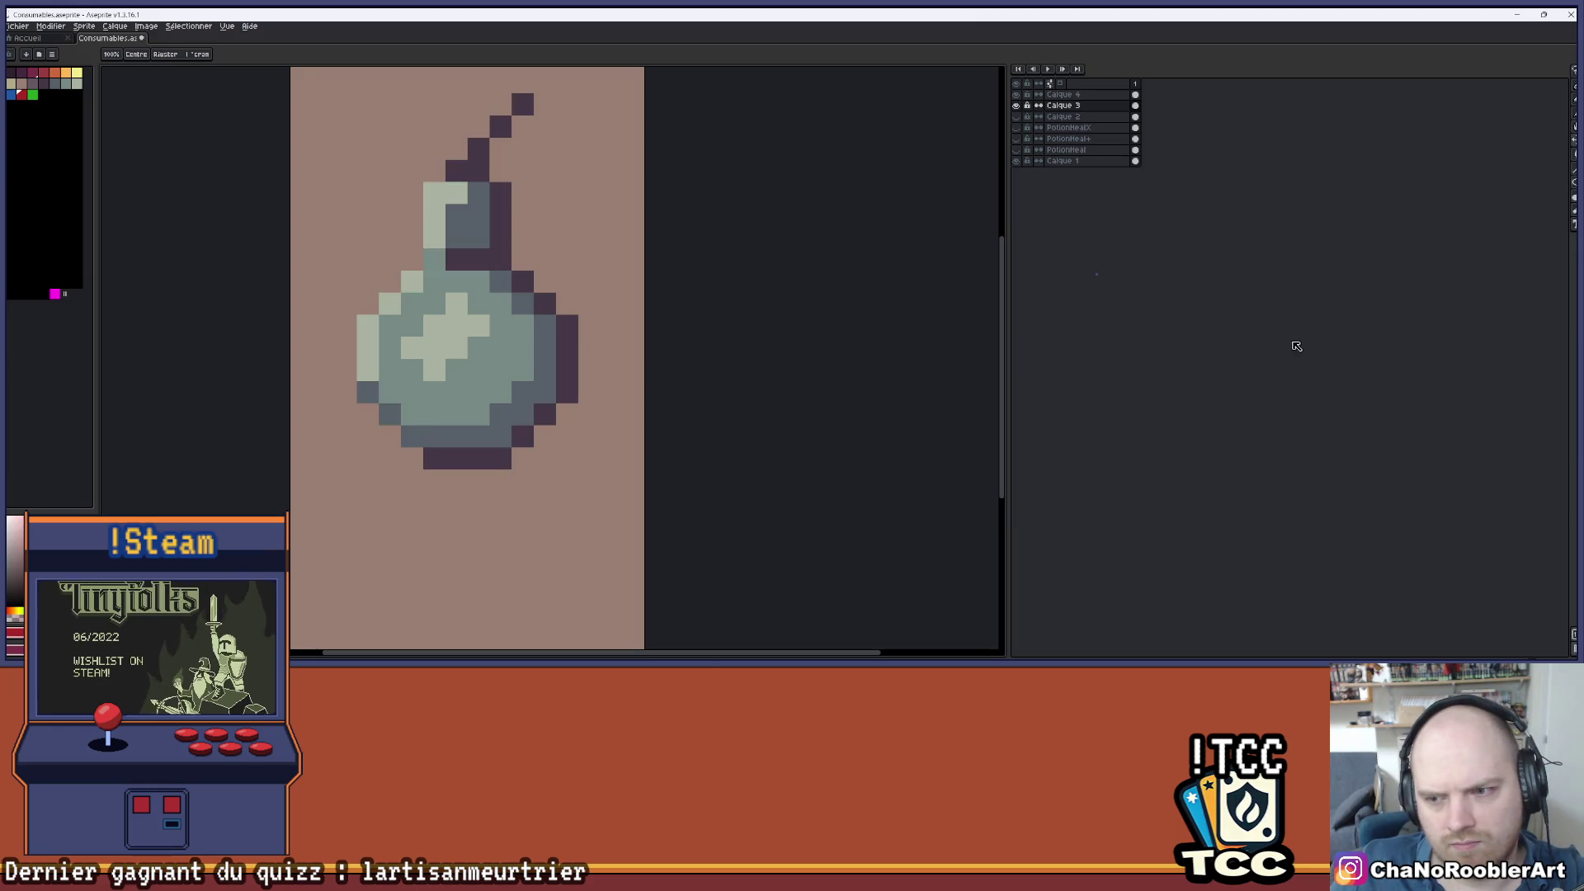
left_click(1095, 95)
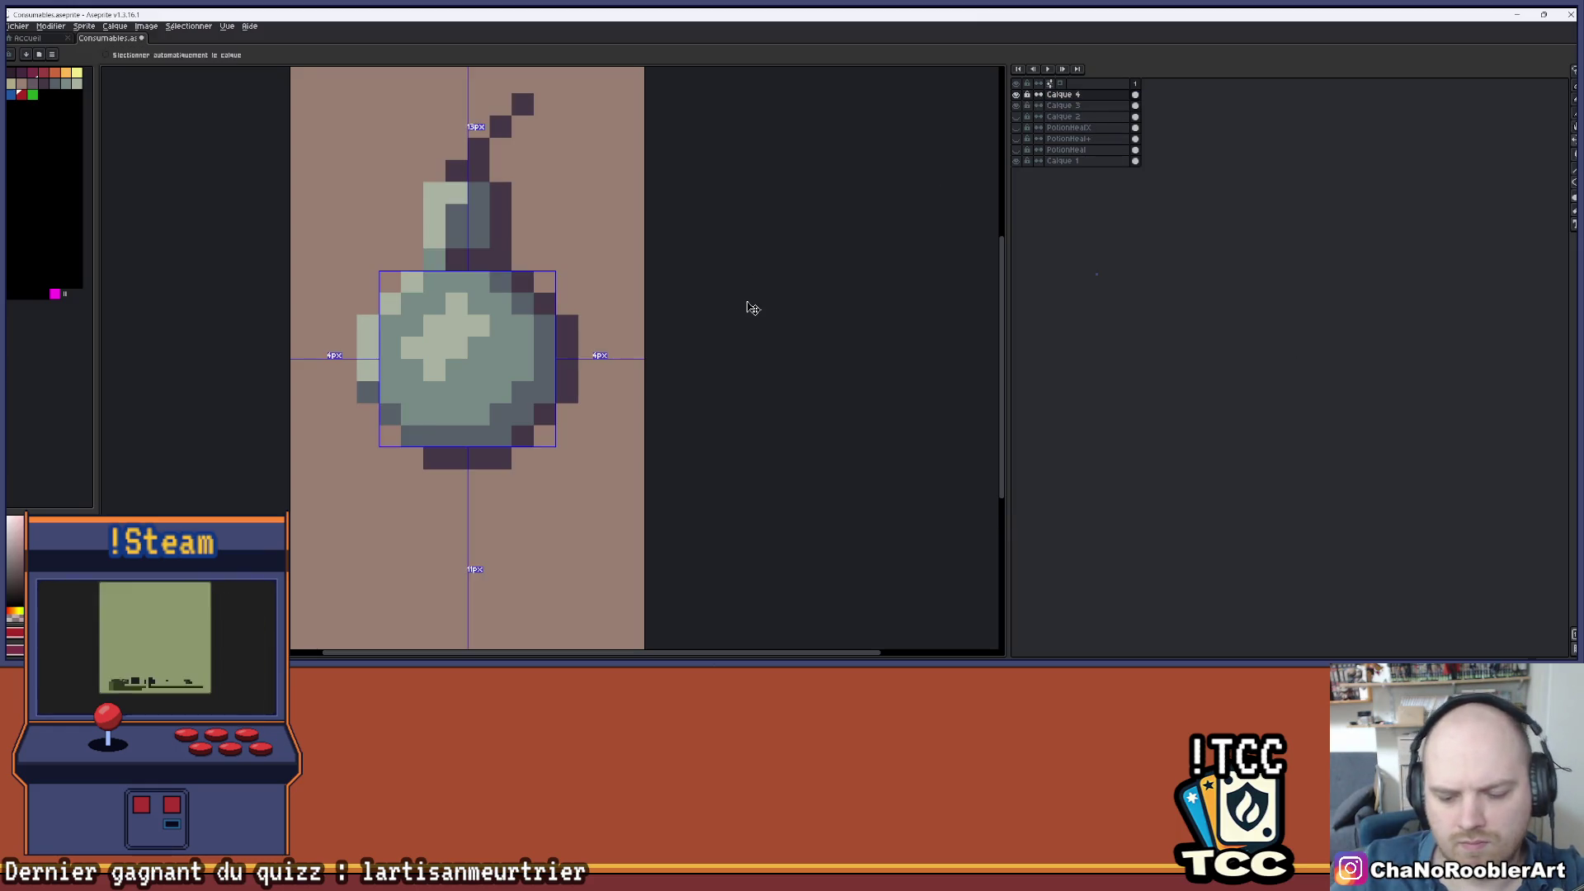
key("ctrl+u")
left_click_drag(1059, 442, 1027, 440)
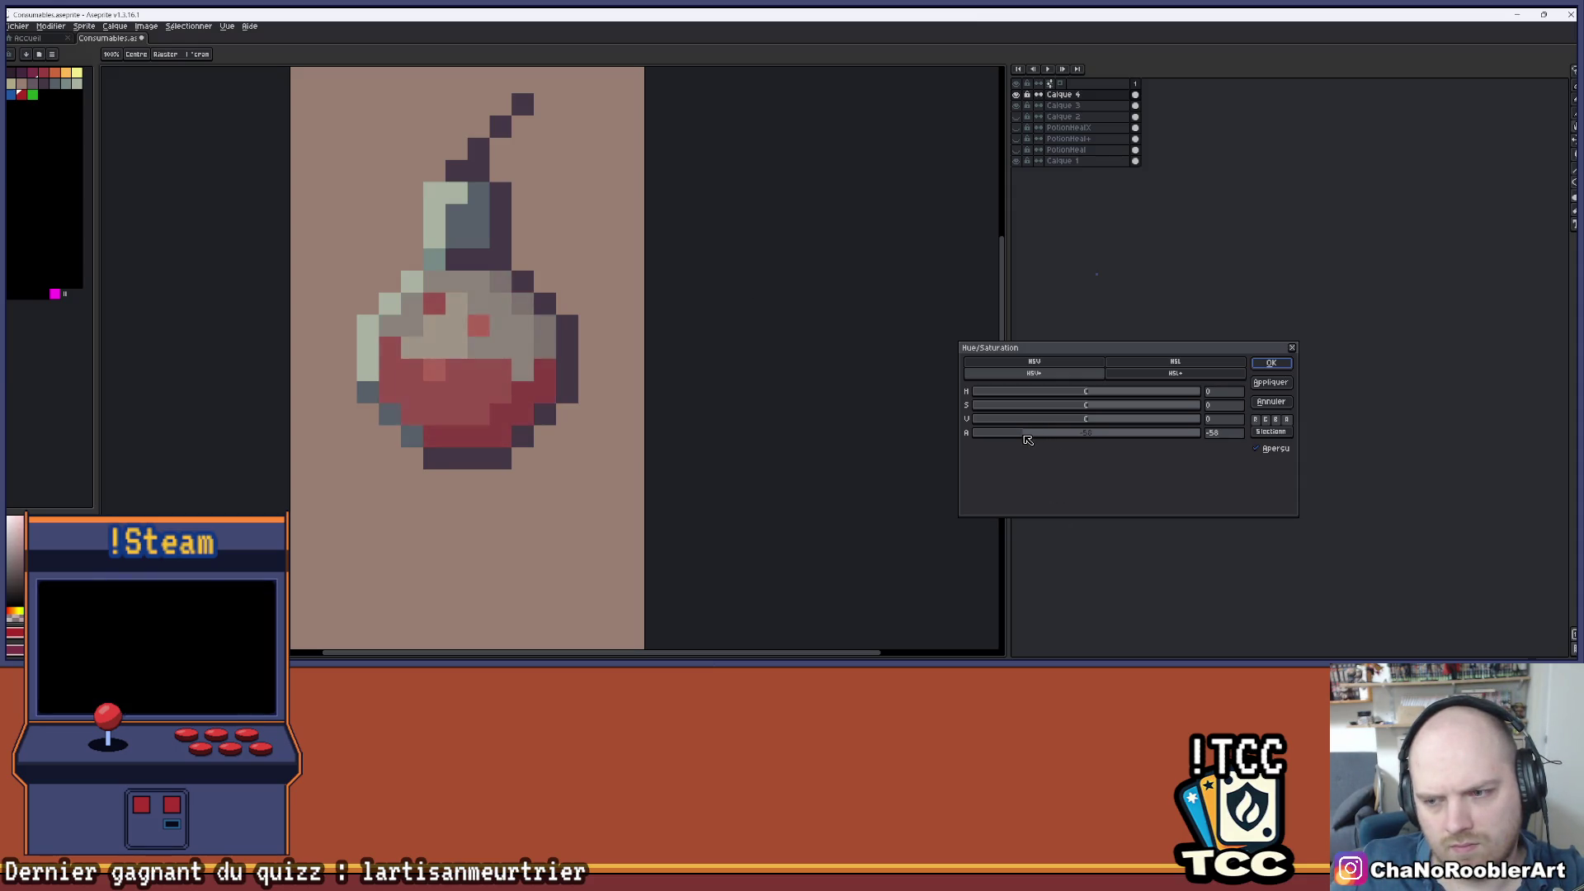
- Check the translucent glass around the flask and apply the -70 alpha
scroll(749, 452, "down", 2)
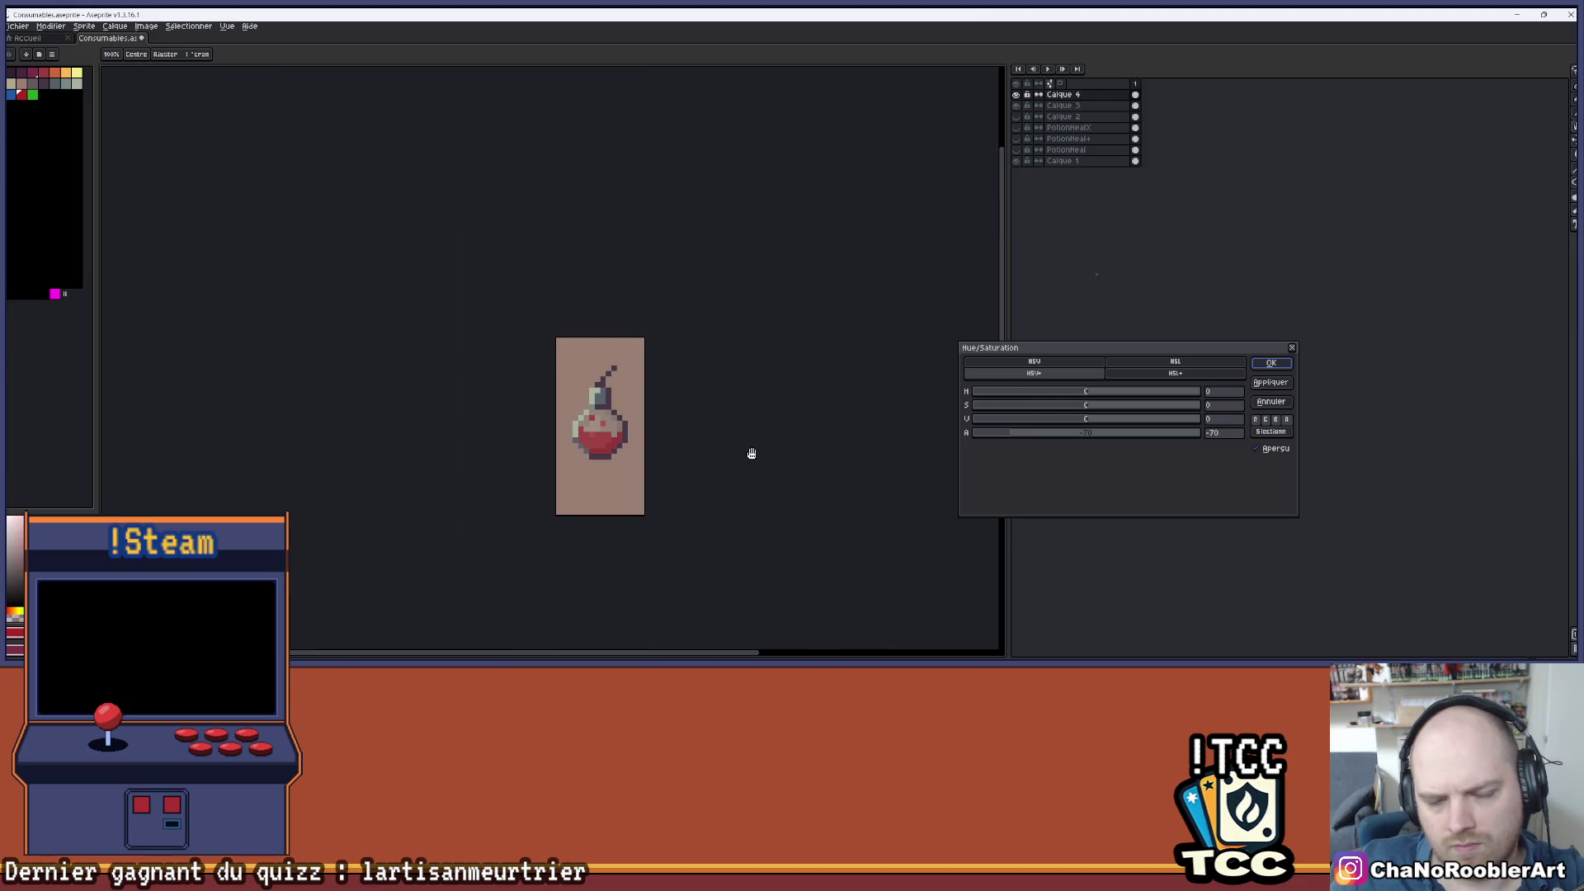
scroll(612, 357, "up", 1)
left_click_drag(611, 357, 655, 366)
scroll(660, 377, "down", 1)
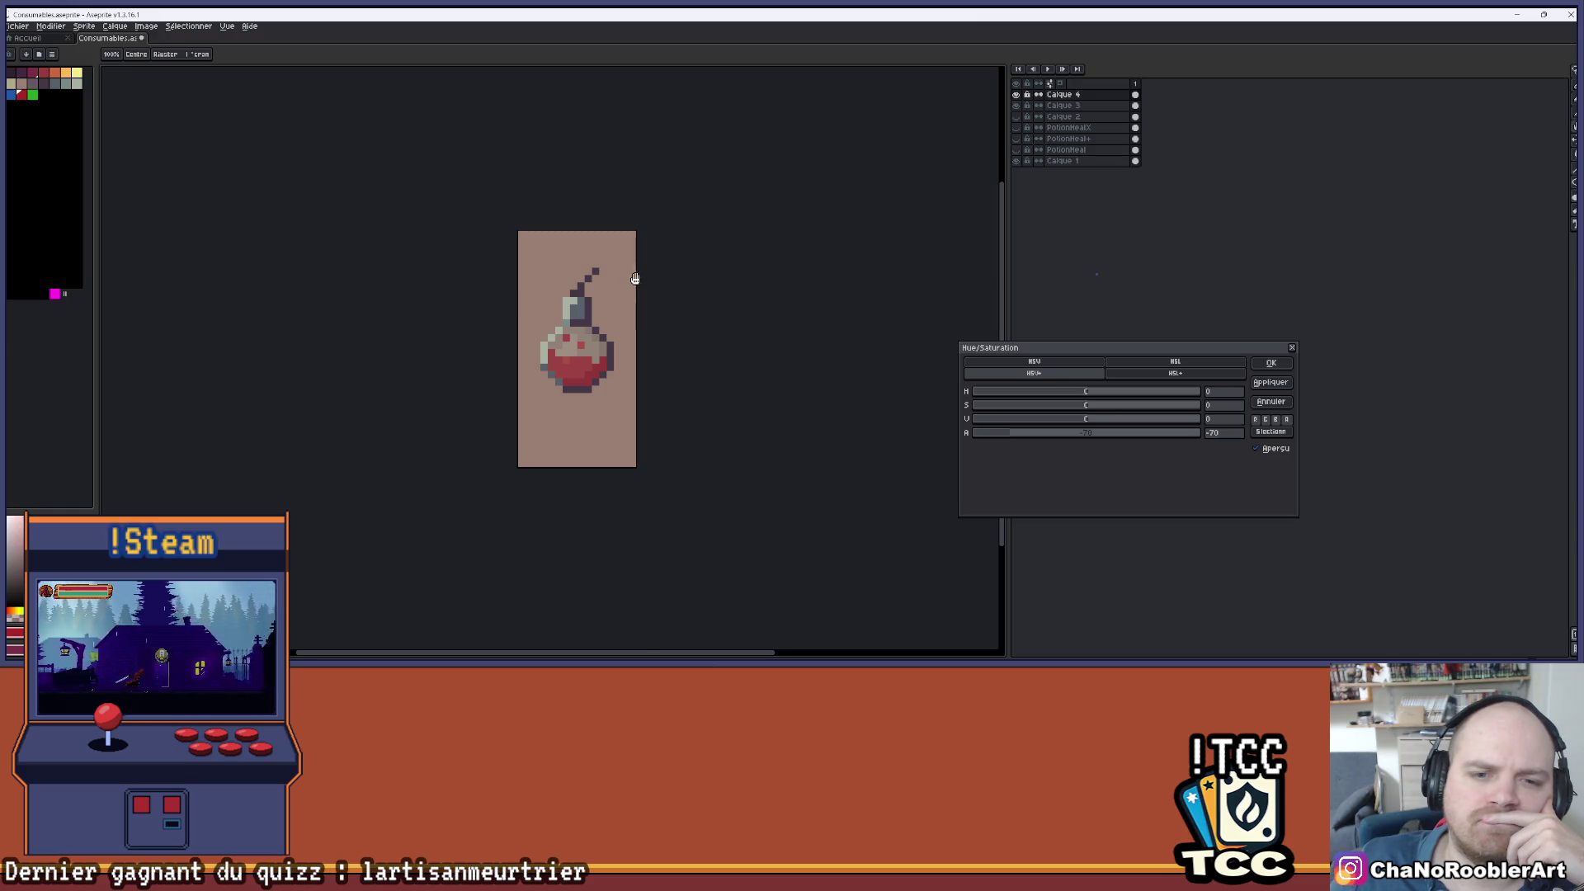
scroll(620, 280, "up", 1)
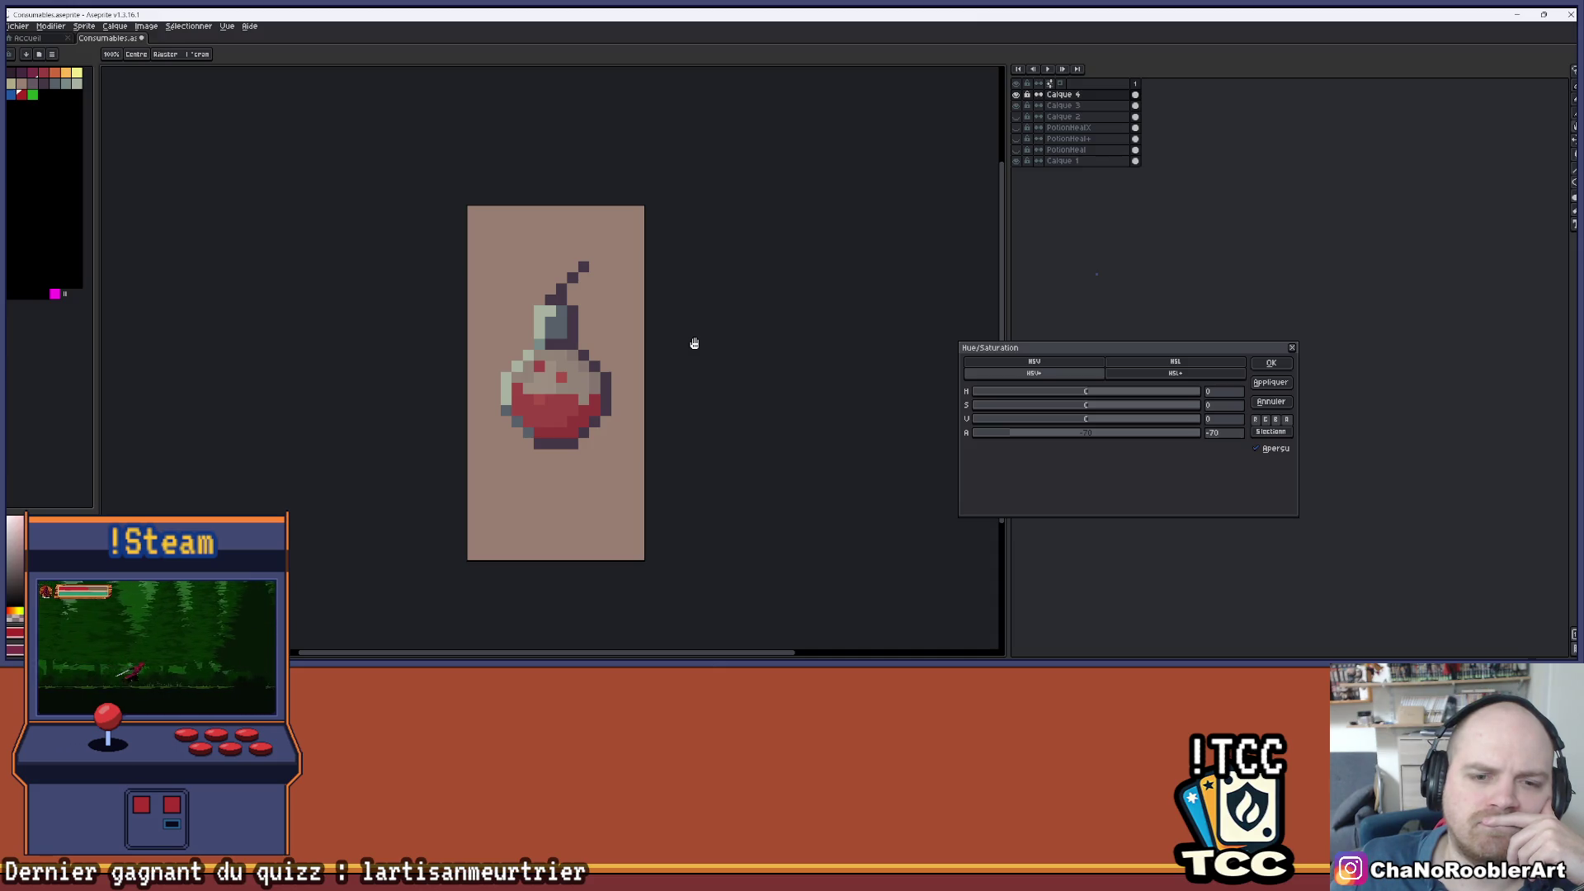
scroll(694, 343, "down", 1)
mouse_move(724, 339)
left_mouse_down()
mouse_move(647, 329)
mouse_move(667, 335)
left_mouse_up()
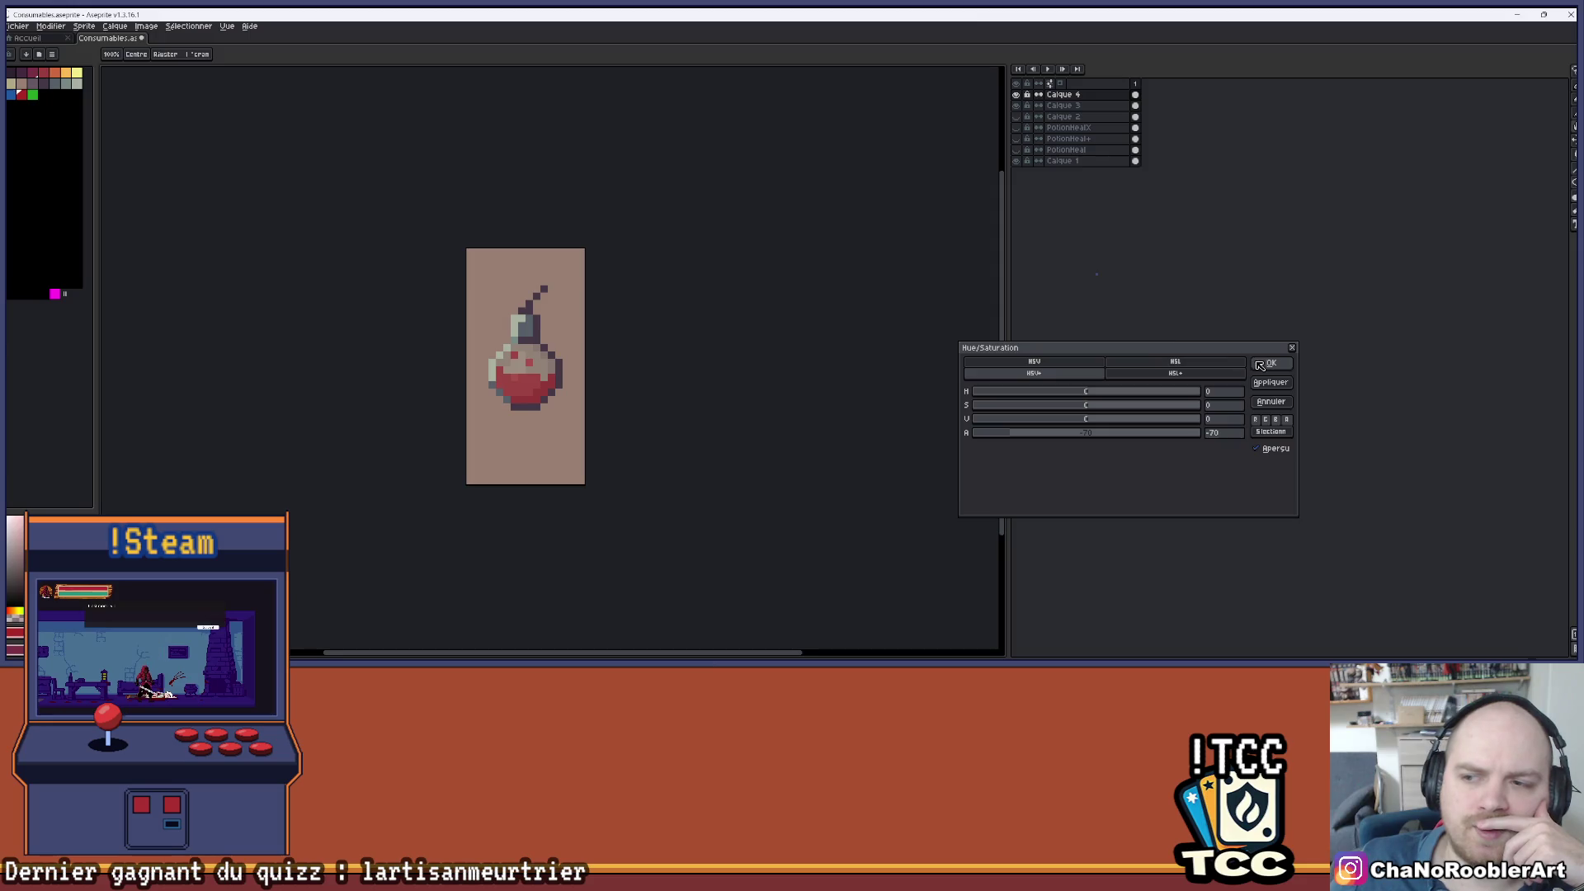
left_click(1269, 363)
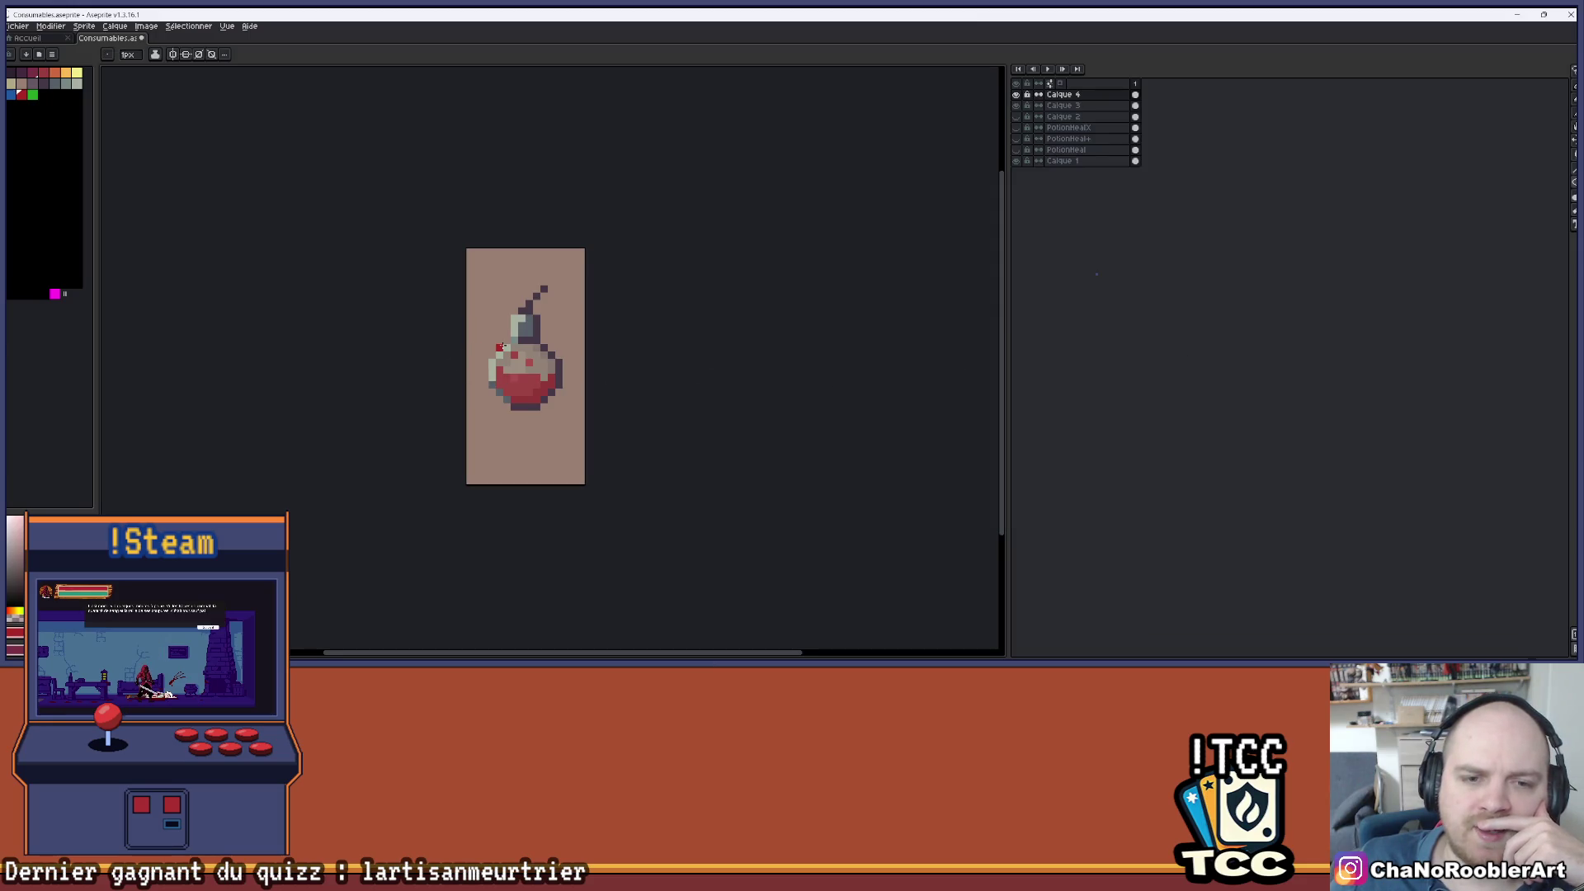
- Zoom and pan around the translucent flask, then select the red liquid layer Calque 3
scroll(545, 348, "up", 1)
scroll(430, 315, "up", 1)
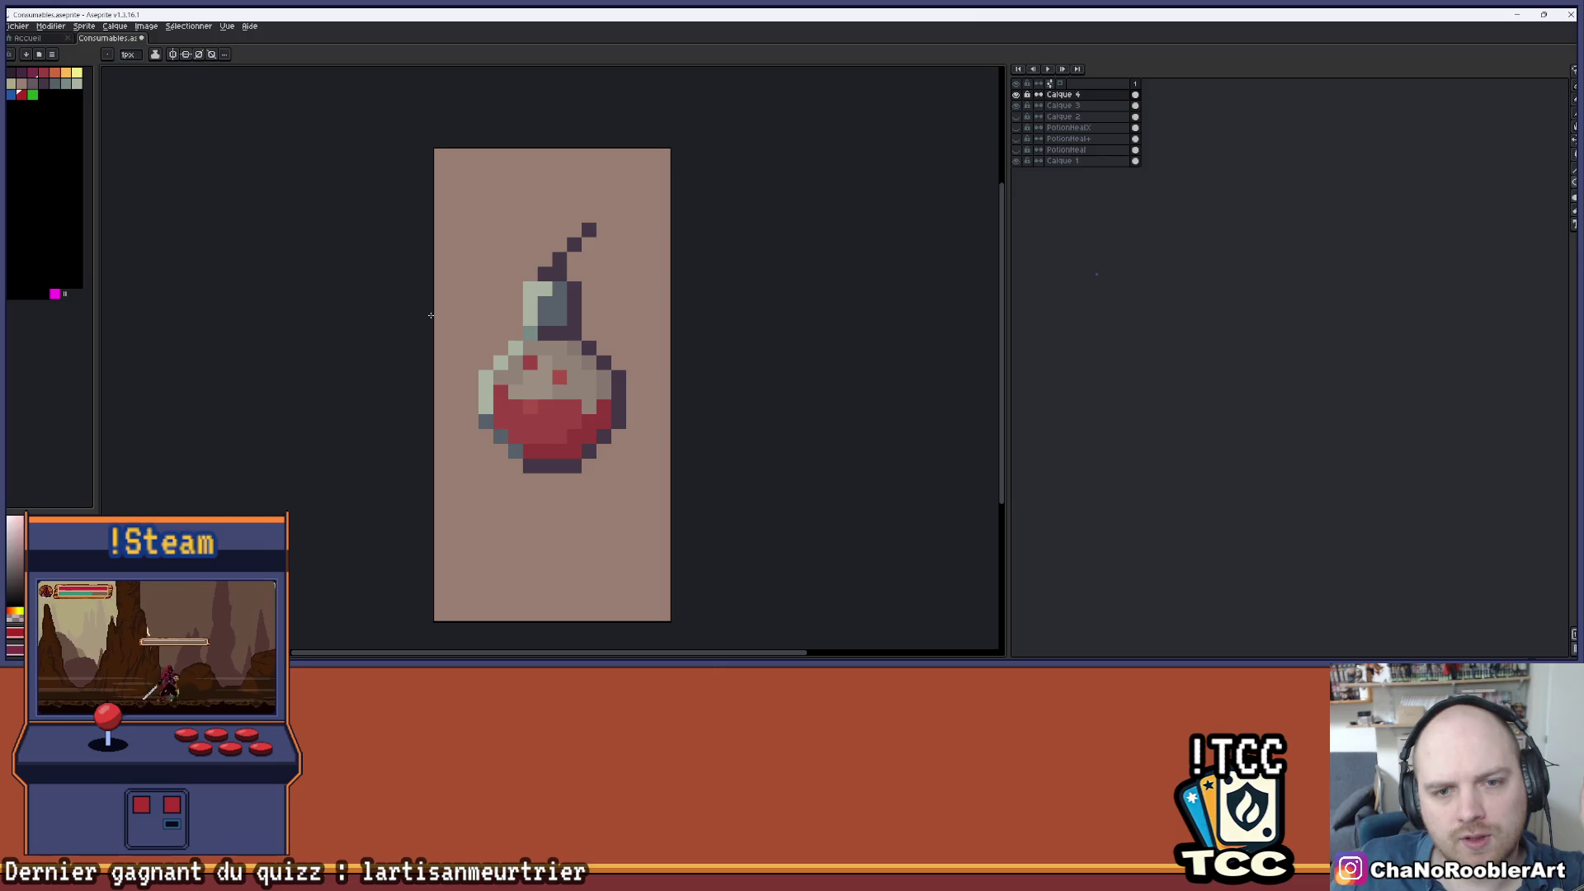
scroll(682, 371, "down", 2)
scroll(670, 388, "up", 2)
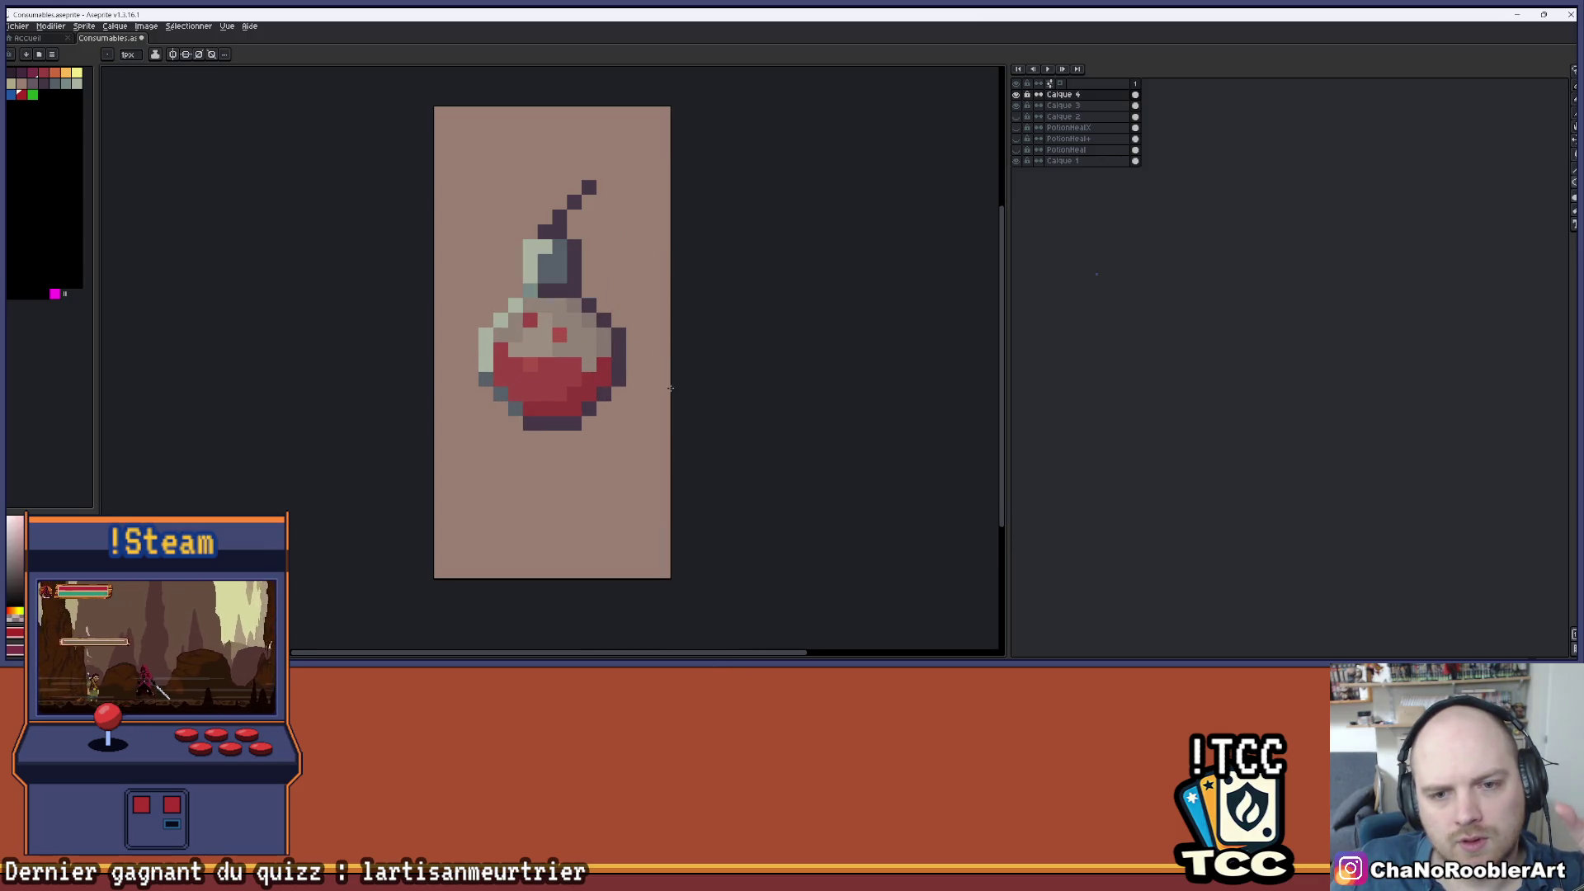
left_click_drag(634, 379, 572, 413)
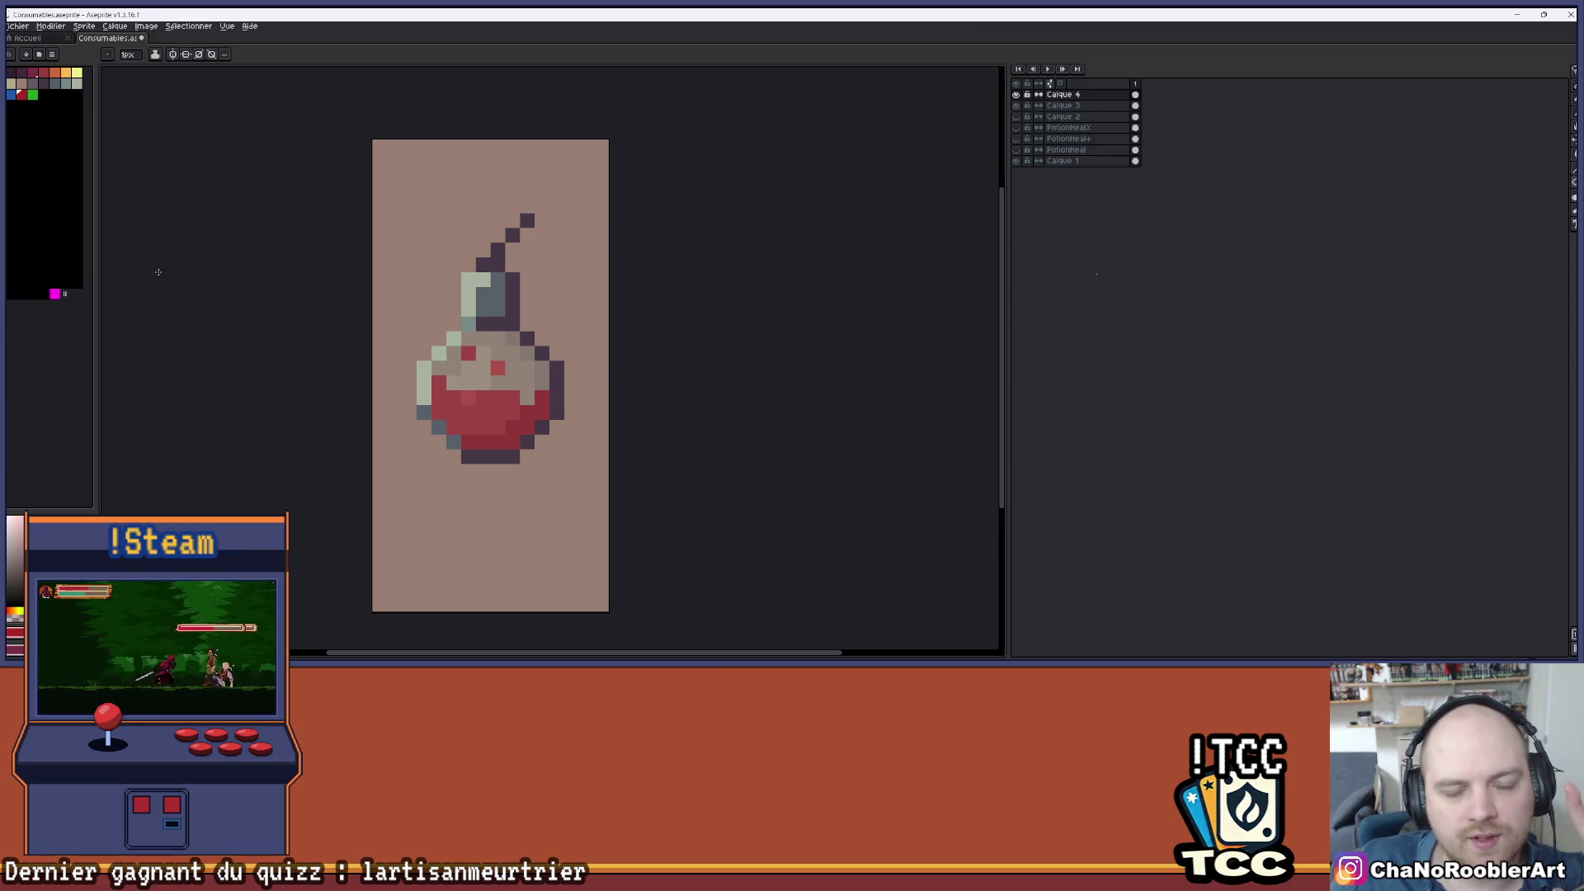
scroll(158, 272, "down", 1)
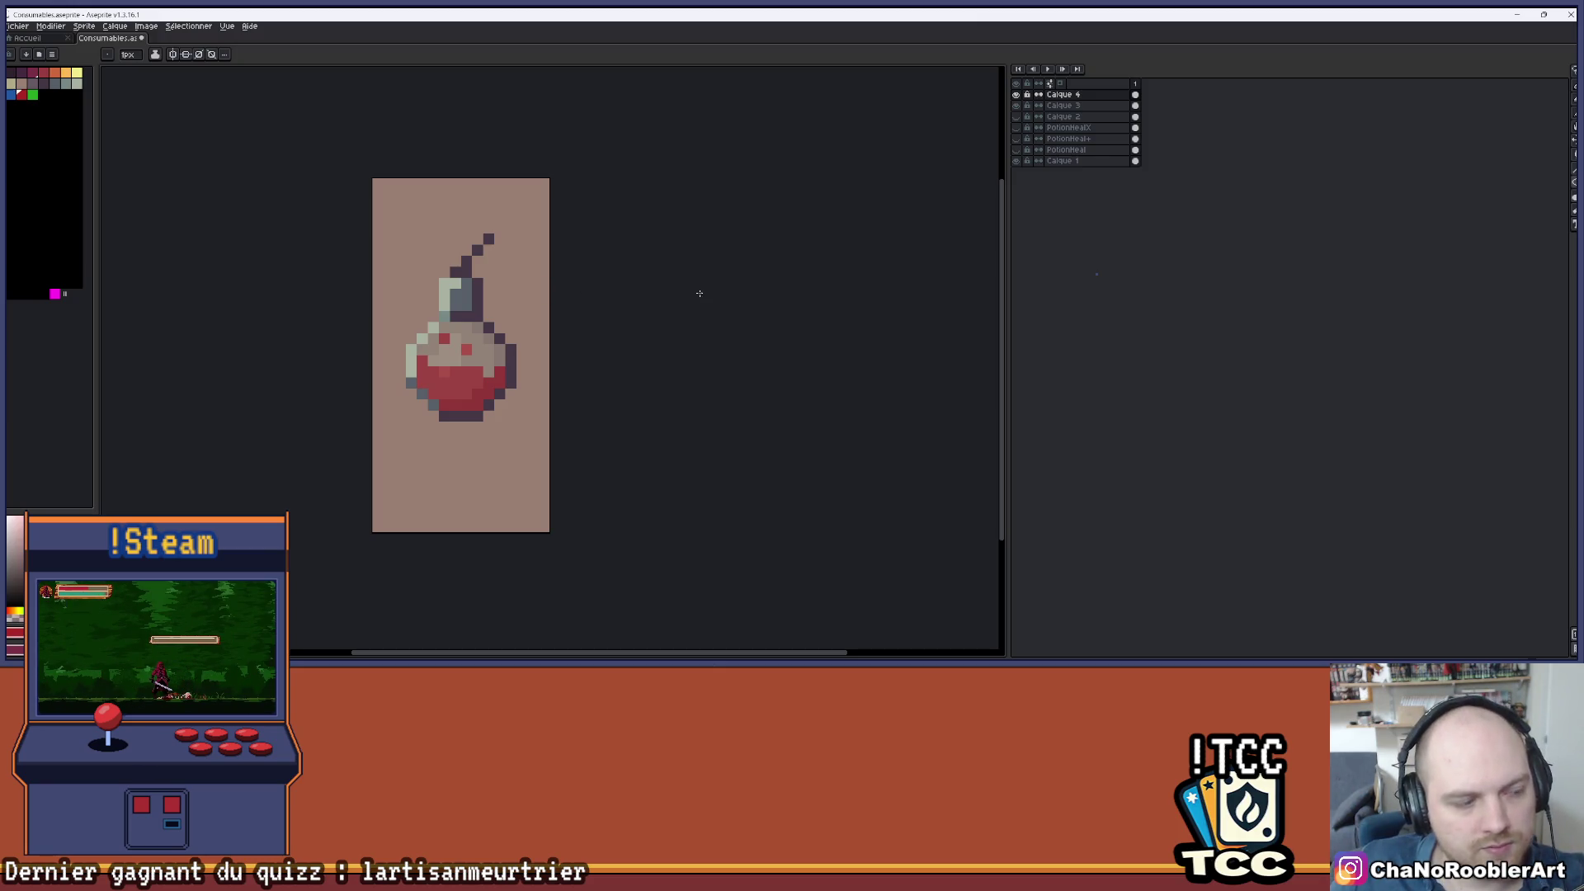
scroll(589, 326, "down", 1)
scroll(495, 324, "up", 2)
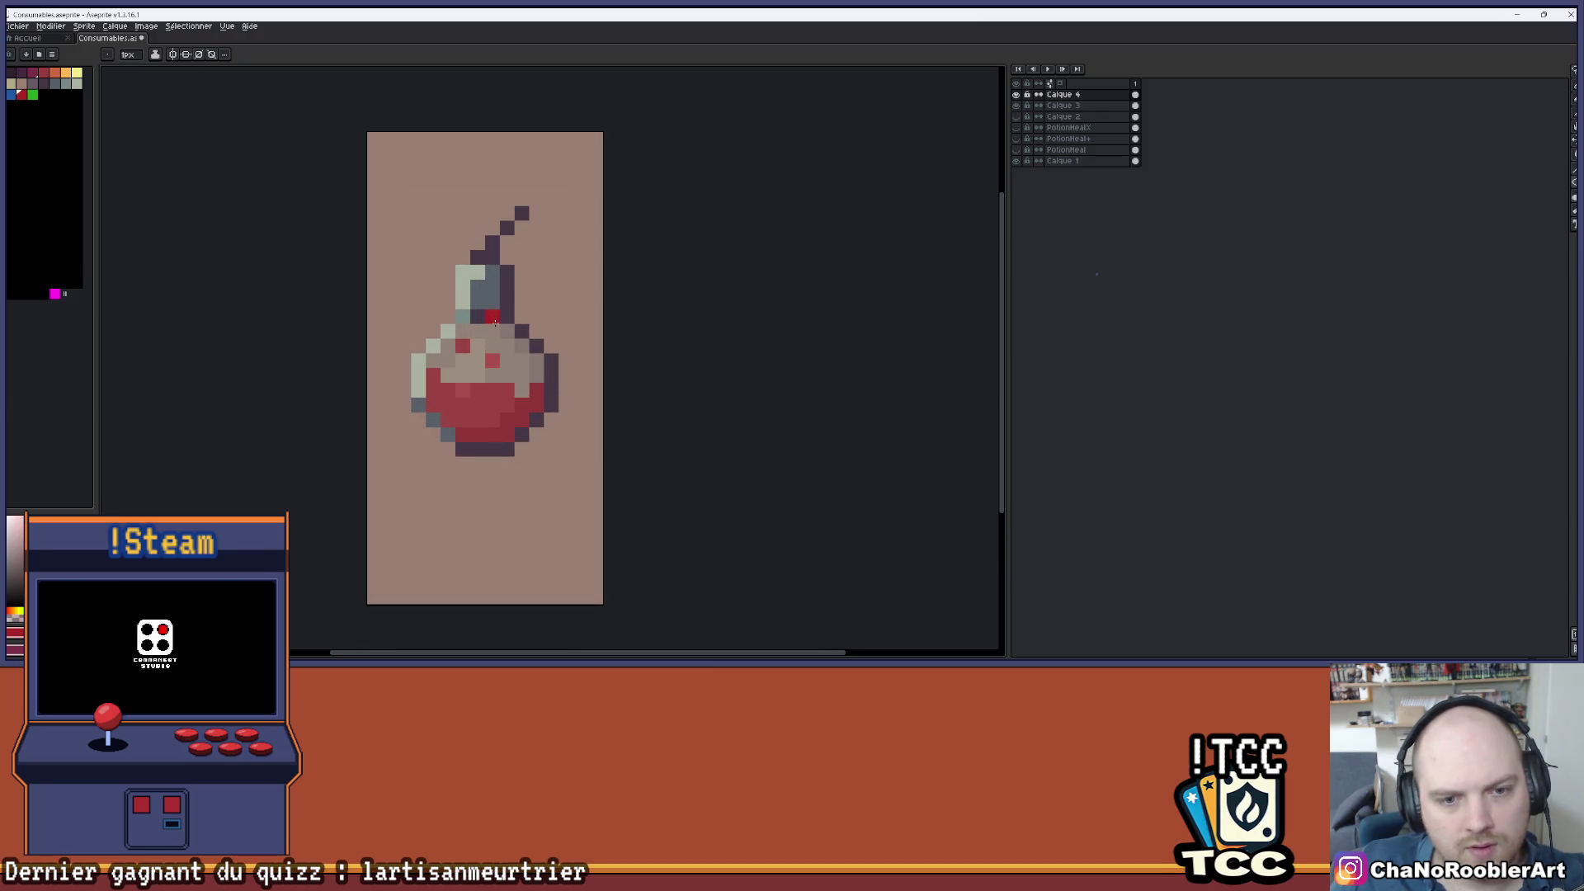
scroll(212, 255, "right", 2)
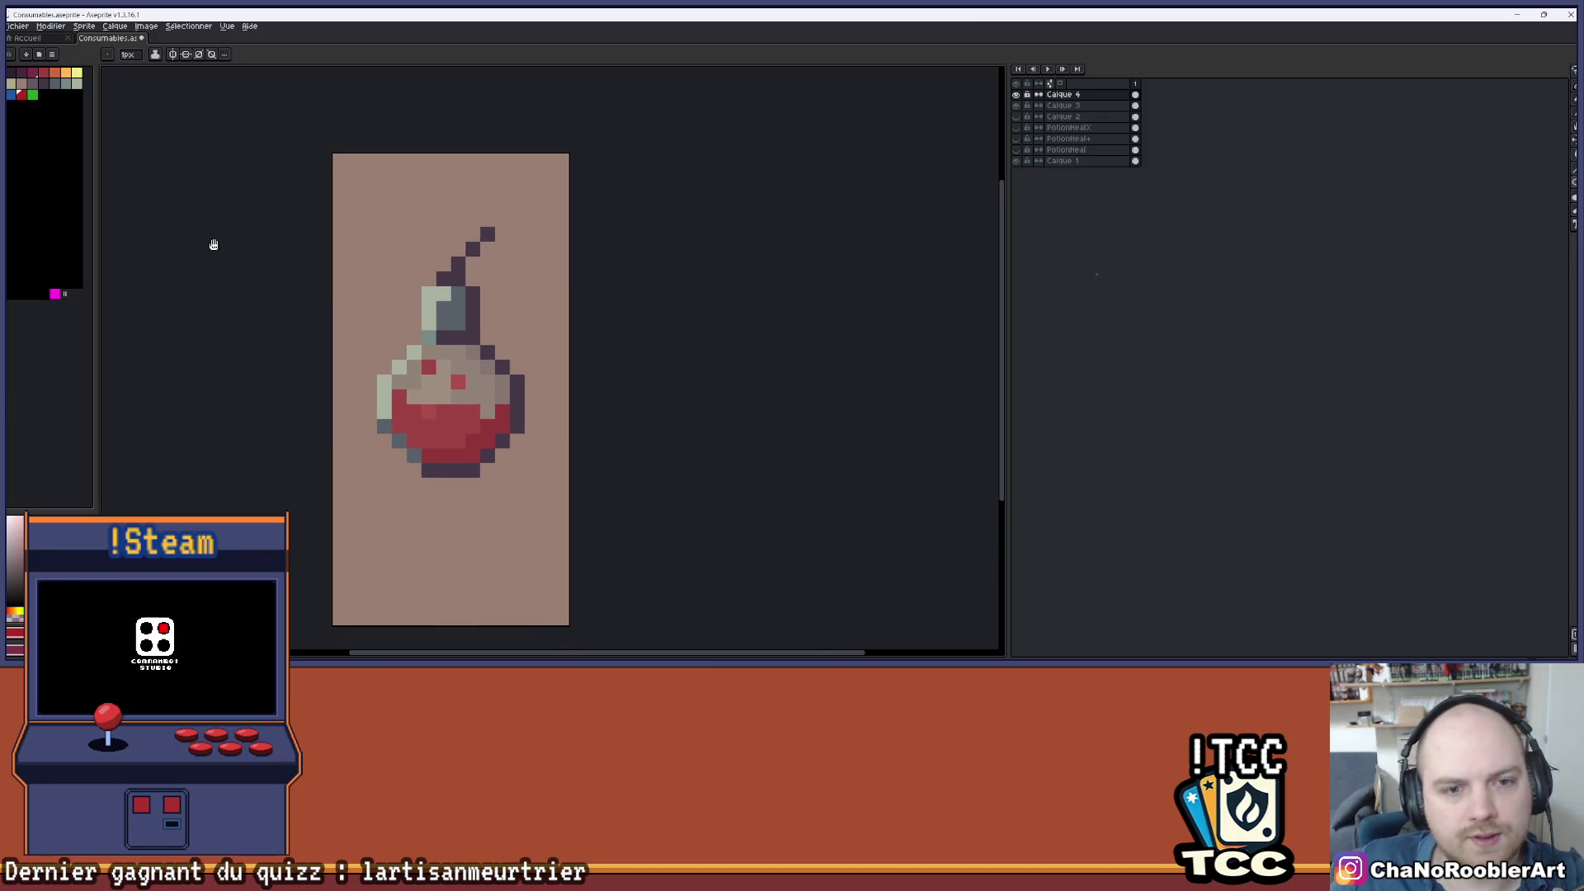
scroll(941, 132, "left", 3)
left_click(1063, 105)
scroll(478, 372, "up", 1)
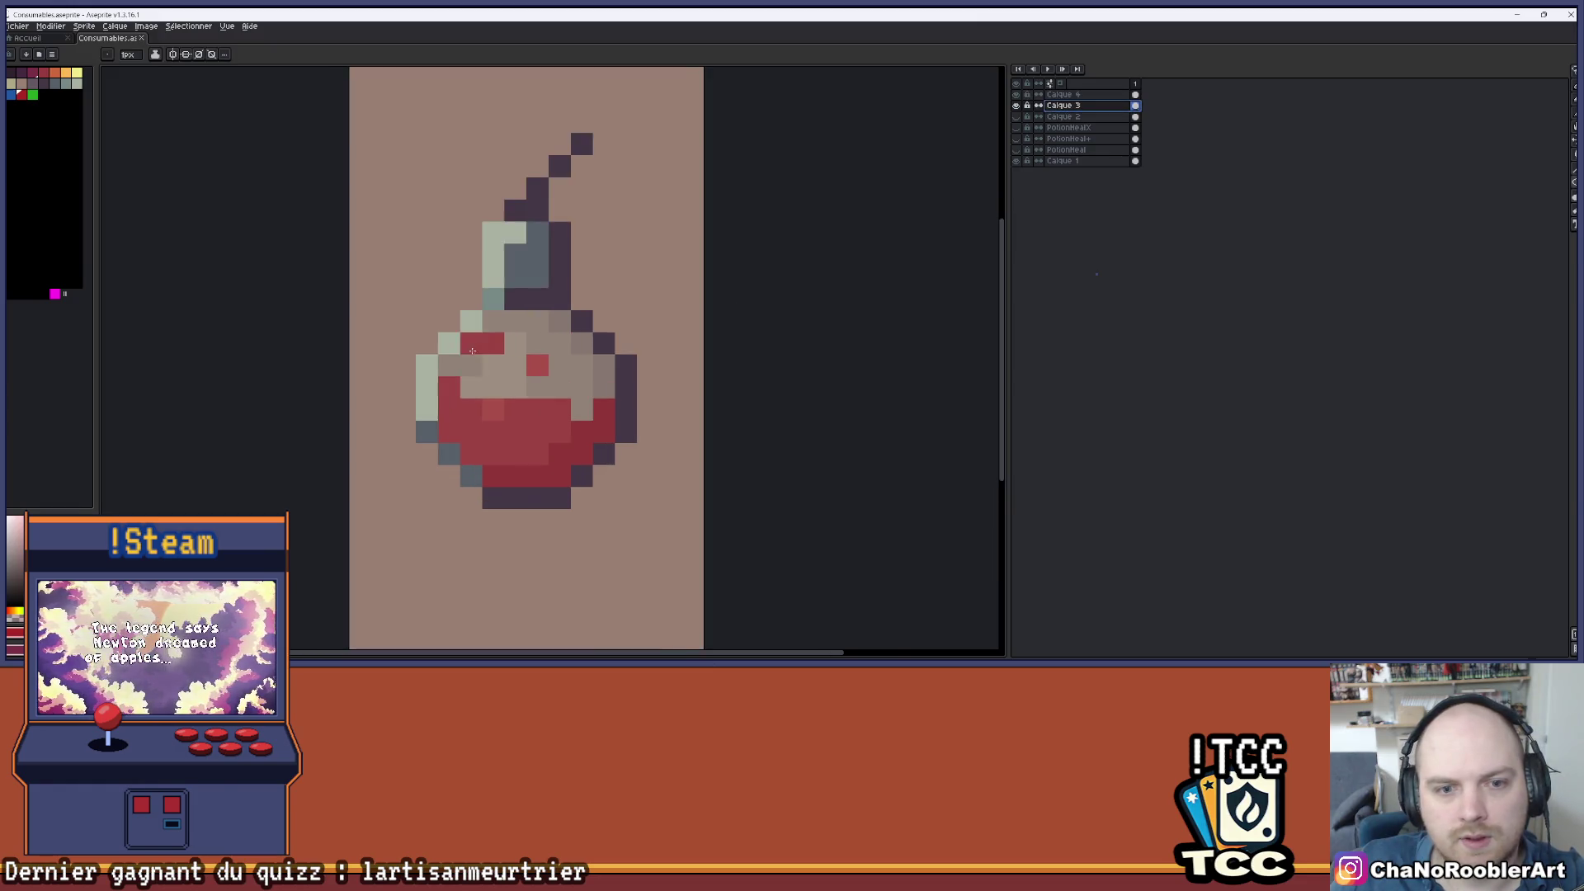
scroll(403, 280, "up", 2)
mouse_move(436, 355)
left_mouse_down()
mouse_move(435, 417)
mouse_move(392, 458)
left_mouse_up()
left_click(347, 410)
scroll(343, 407, "down", 5)
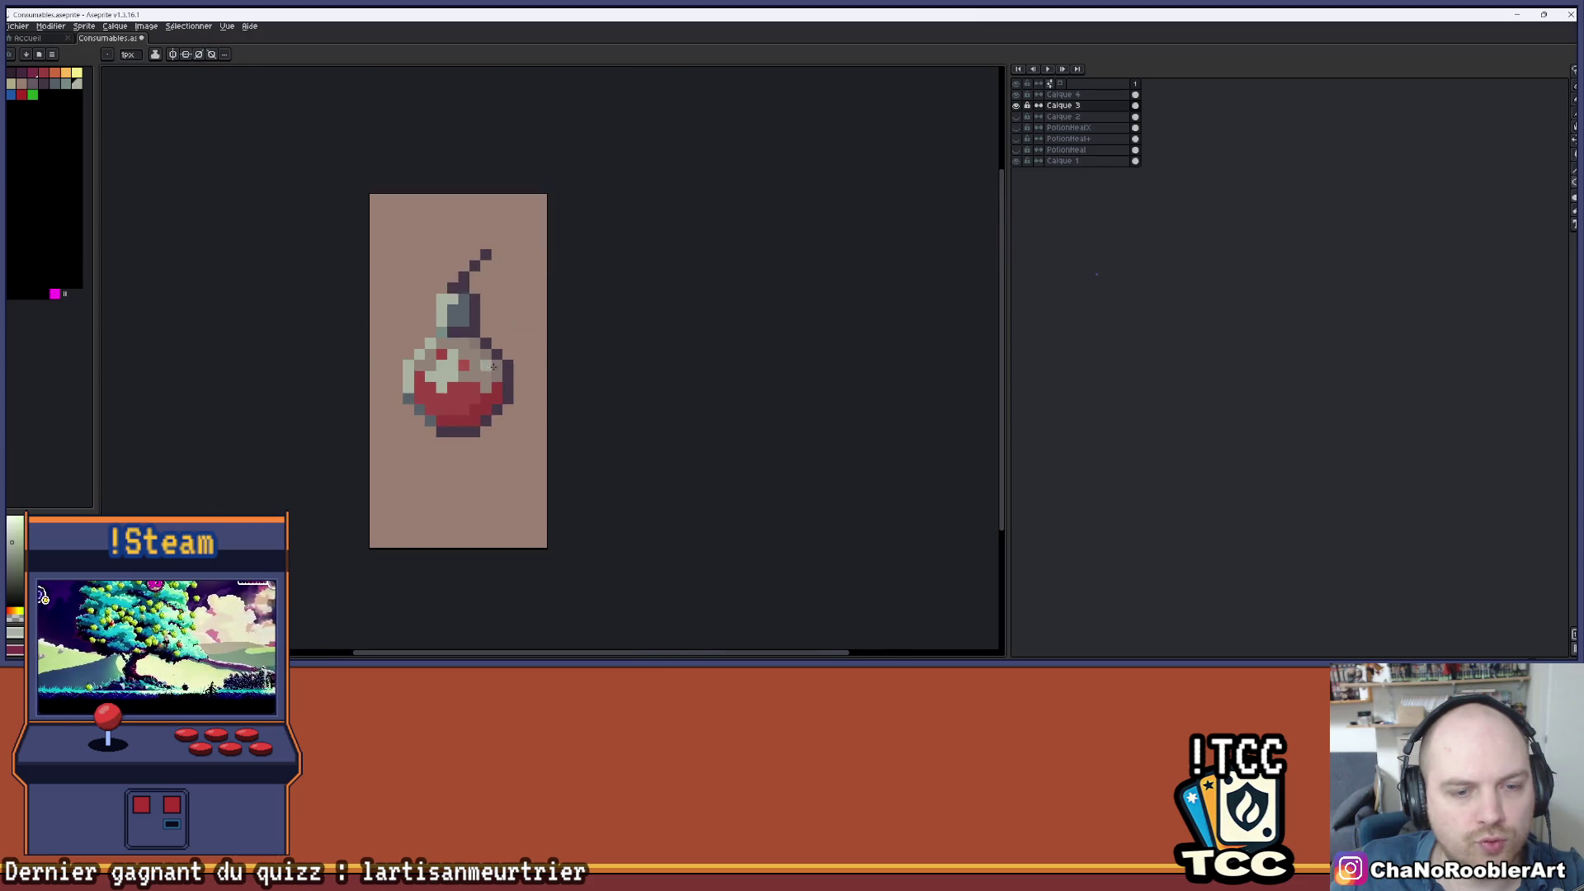
scroll(519, 363, "up", 2)
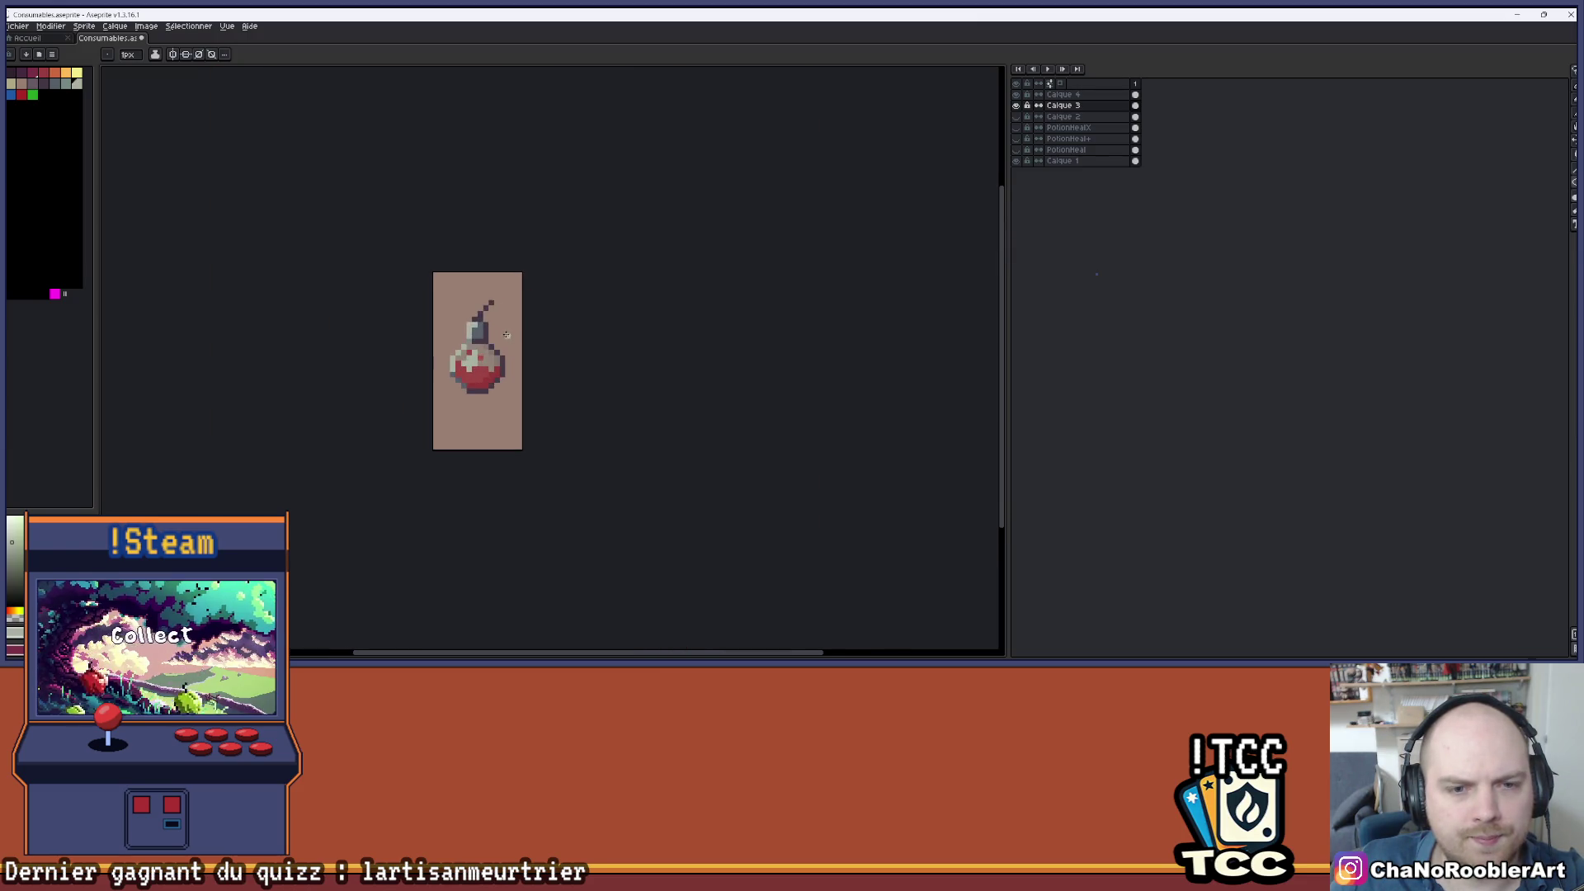
key("v")
key("ctrl+z")
key("ctrl+z")
key("b")
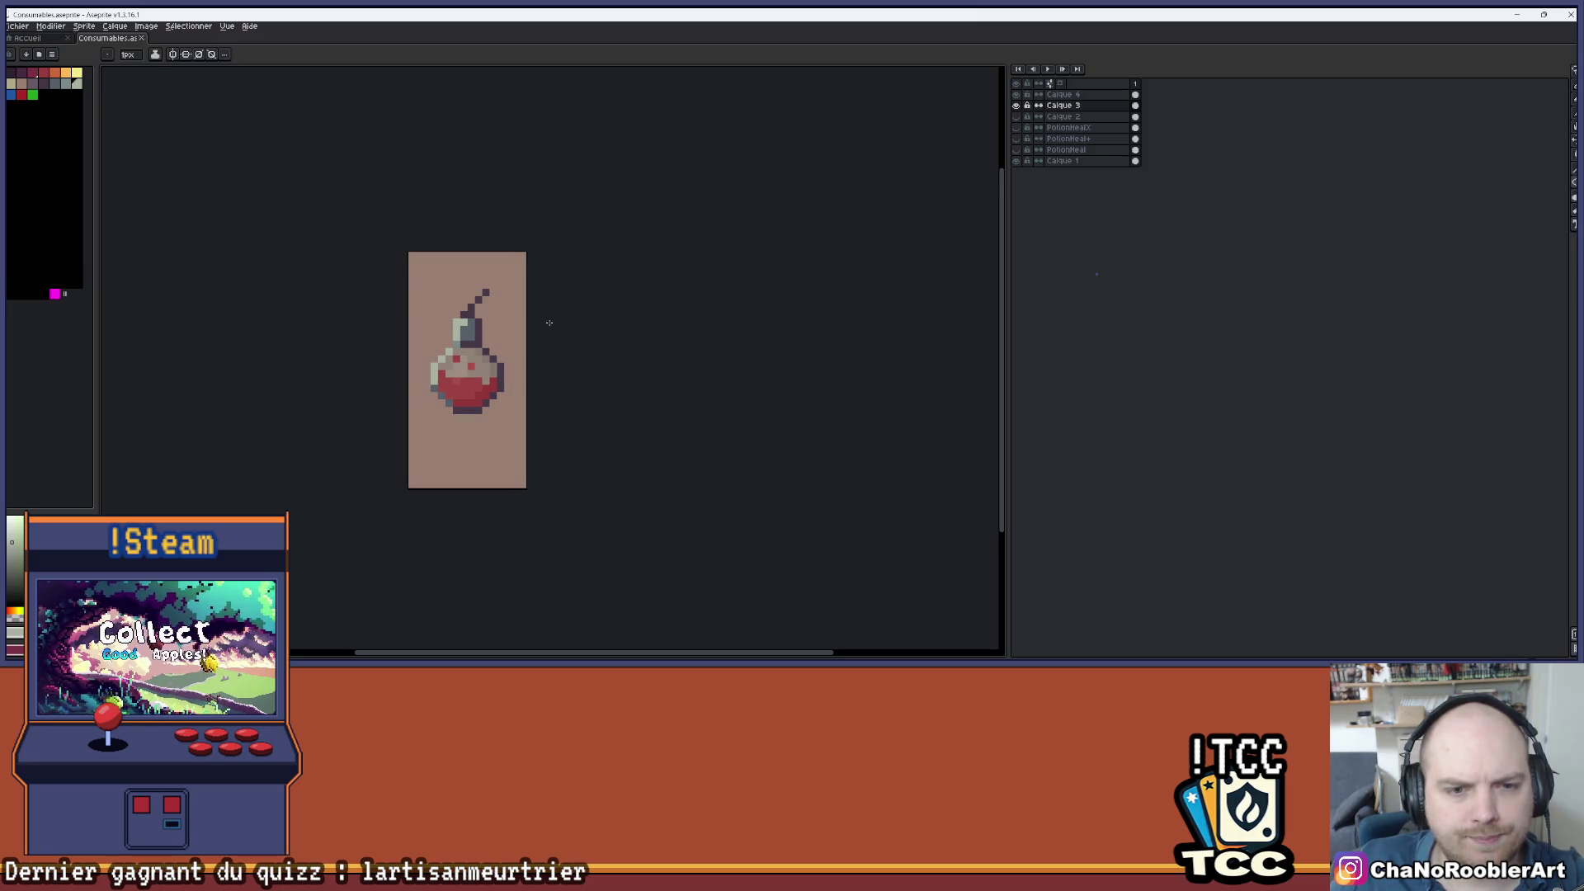
scroll(528, 322, "down", 1)
scroll(505, 271, "up", 1)
scroll(504, 271, "down", 1)
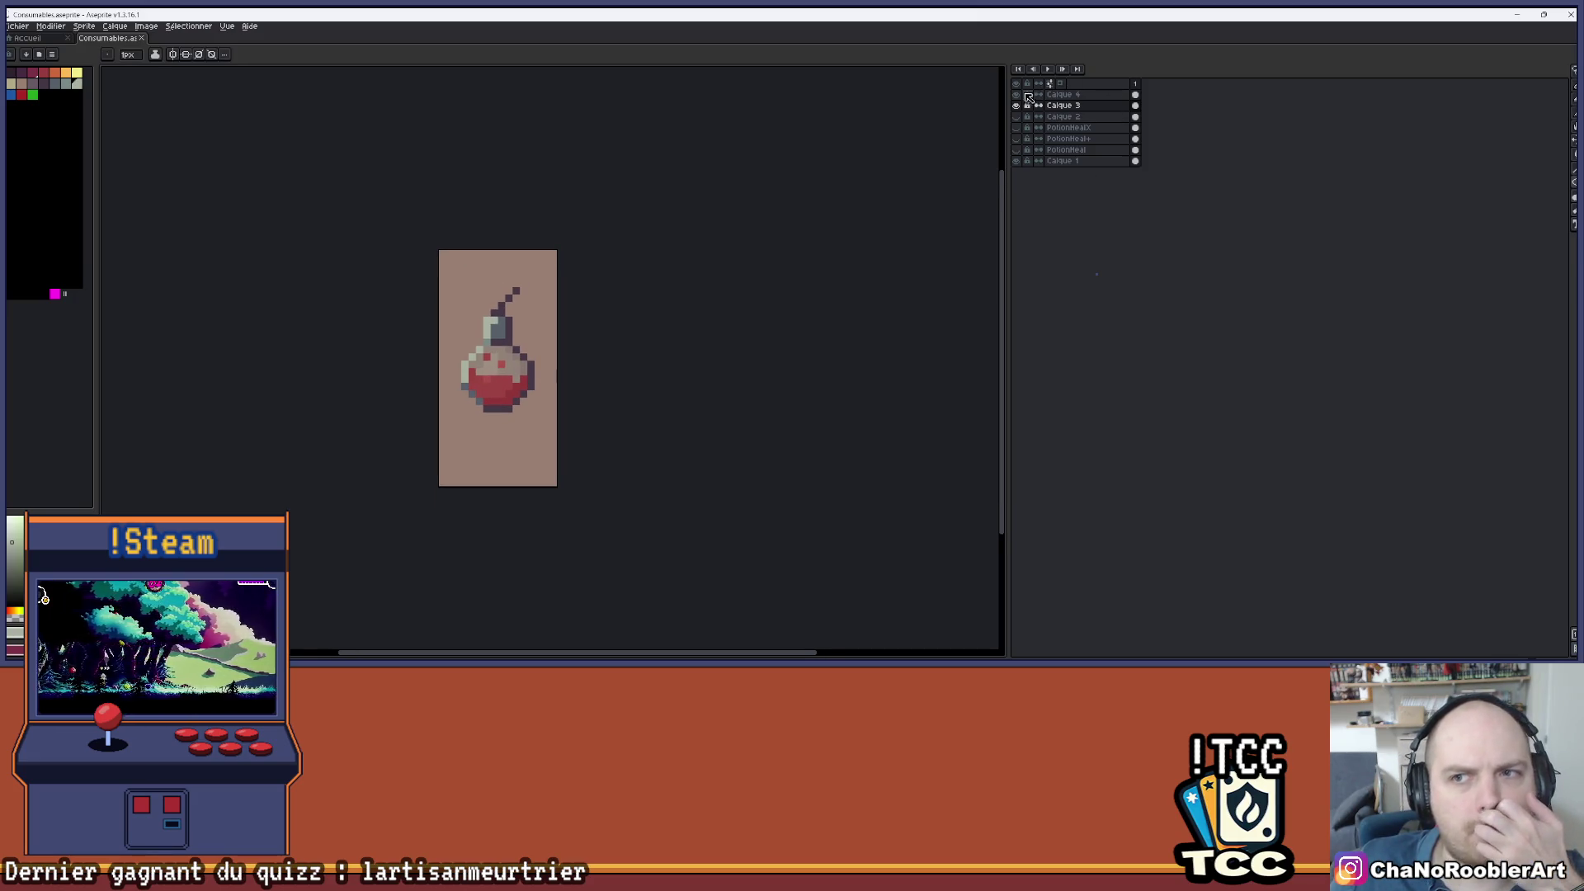
left_click(1022, 95)
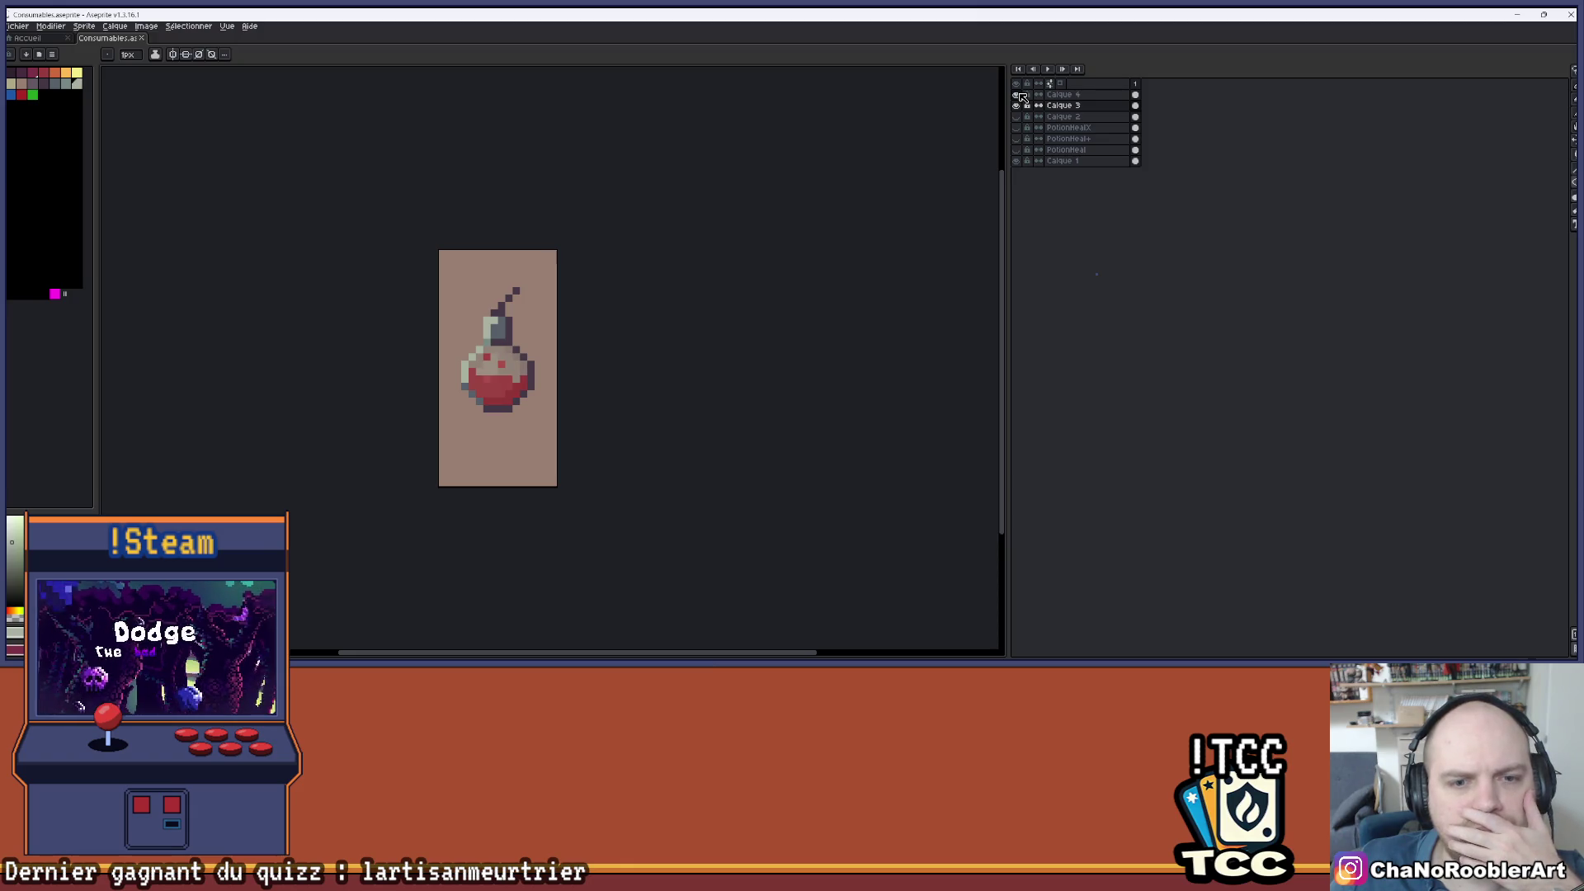
scroll(686, 212, "down", 2)
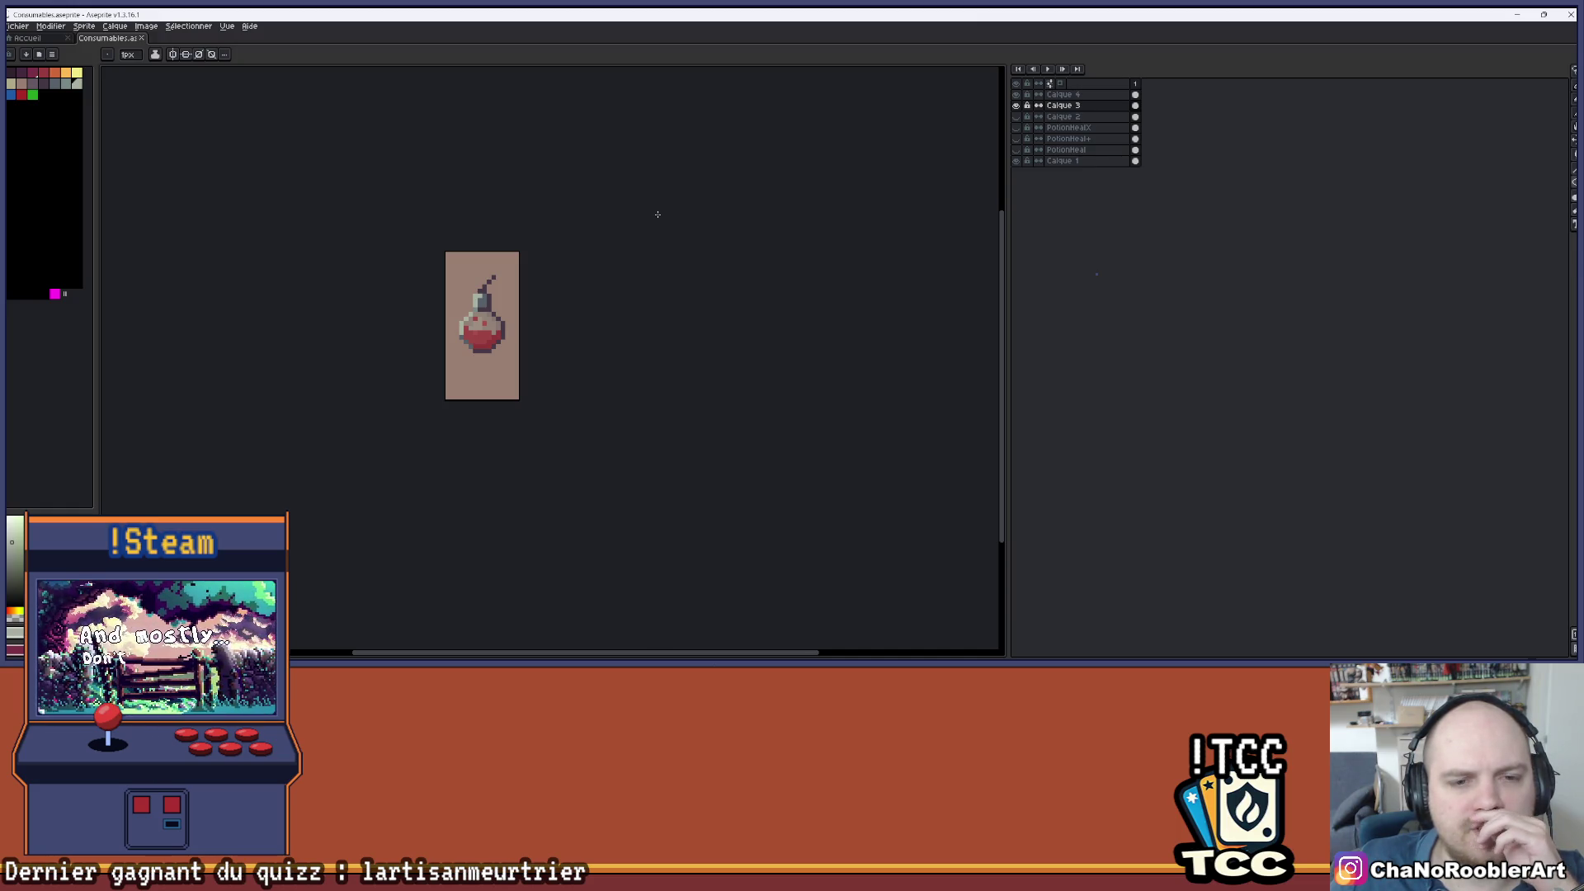
scroll(492, 254, "up", 2)
scroll(374, 290, "up", 3)
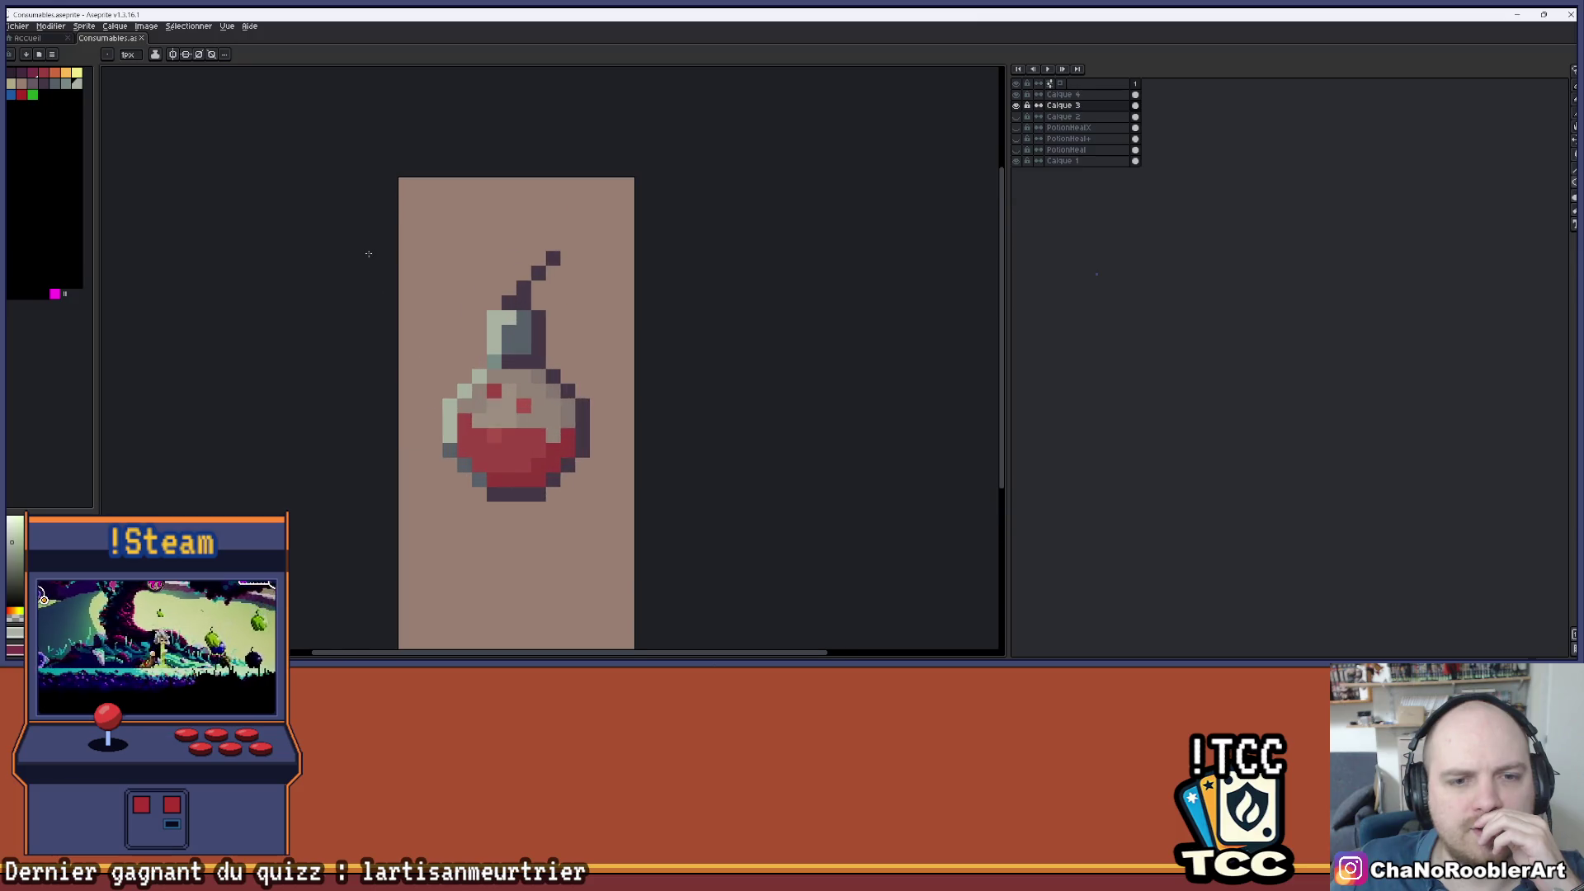
scroll(365, 253, "down", 1)
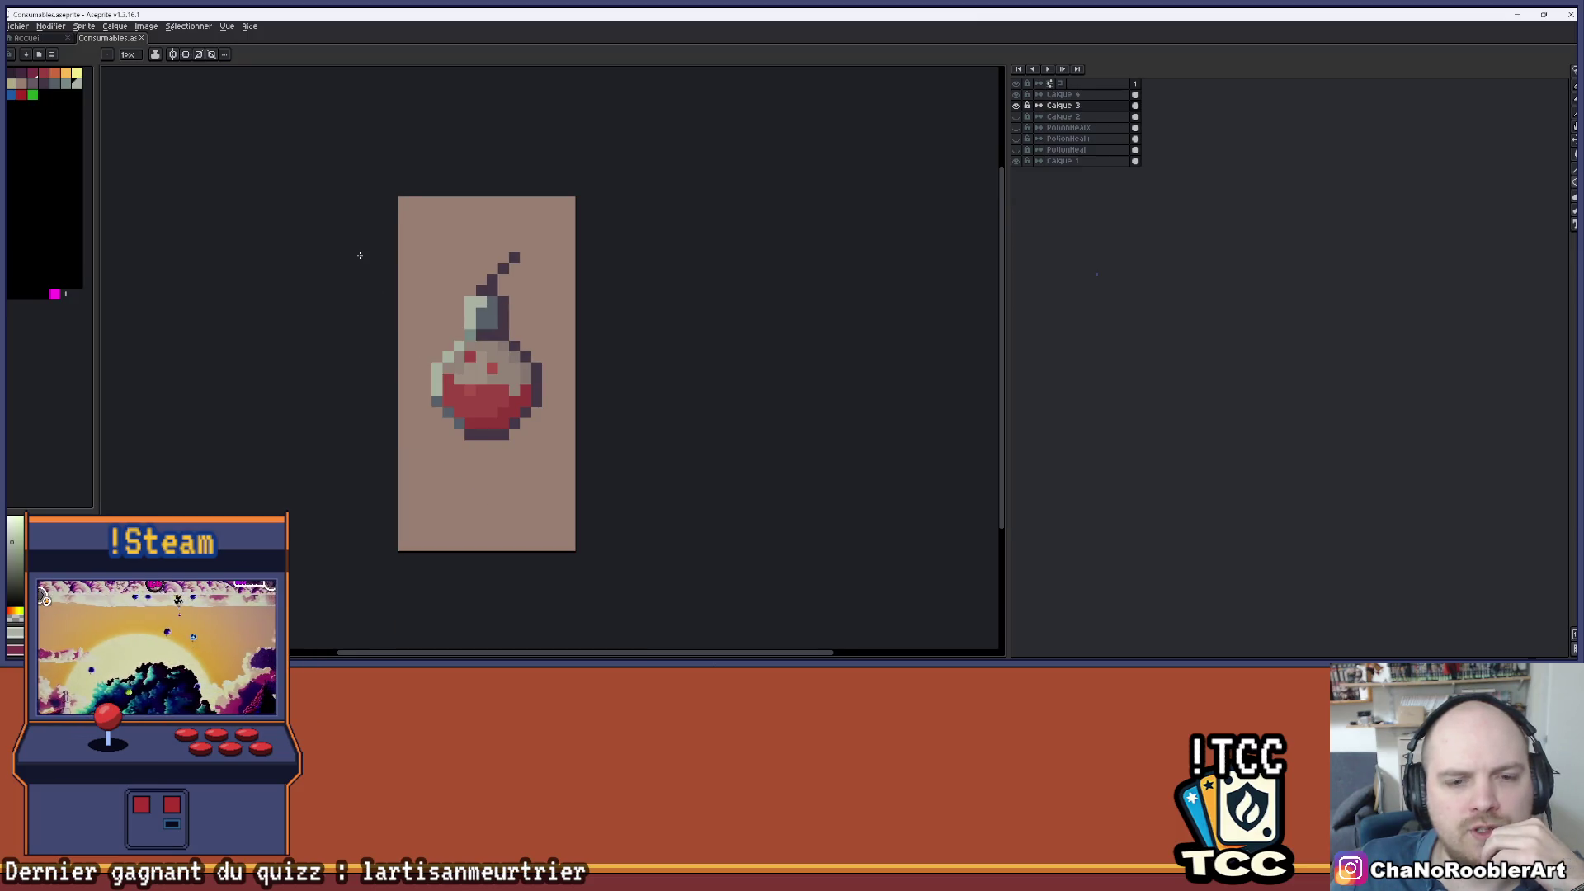
left_click(1016, 106)
left_click(1016, 105)
left_click(1016, 105)
left_click(1016, 105)
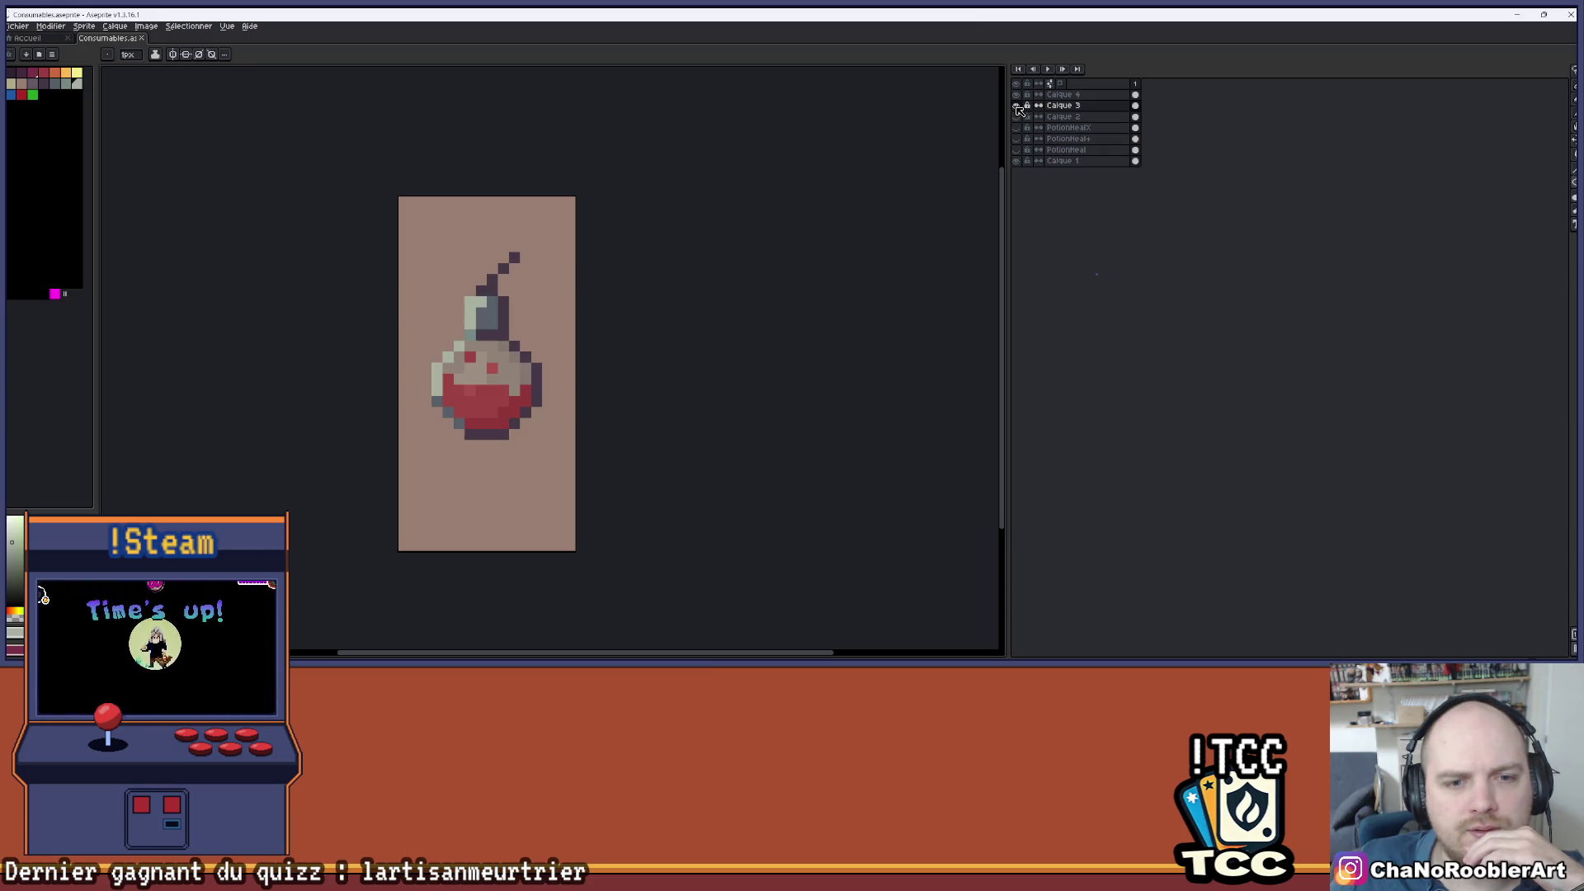
scroll(786, 201, "down", 2)
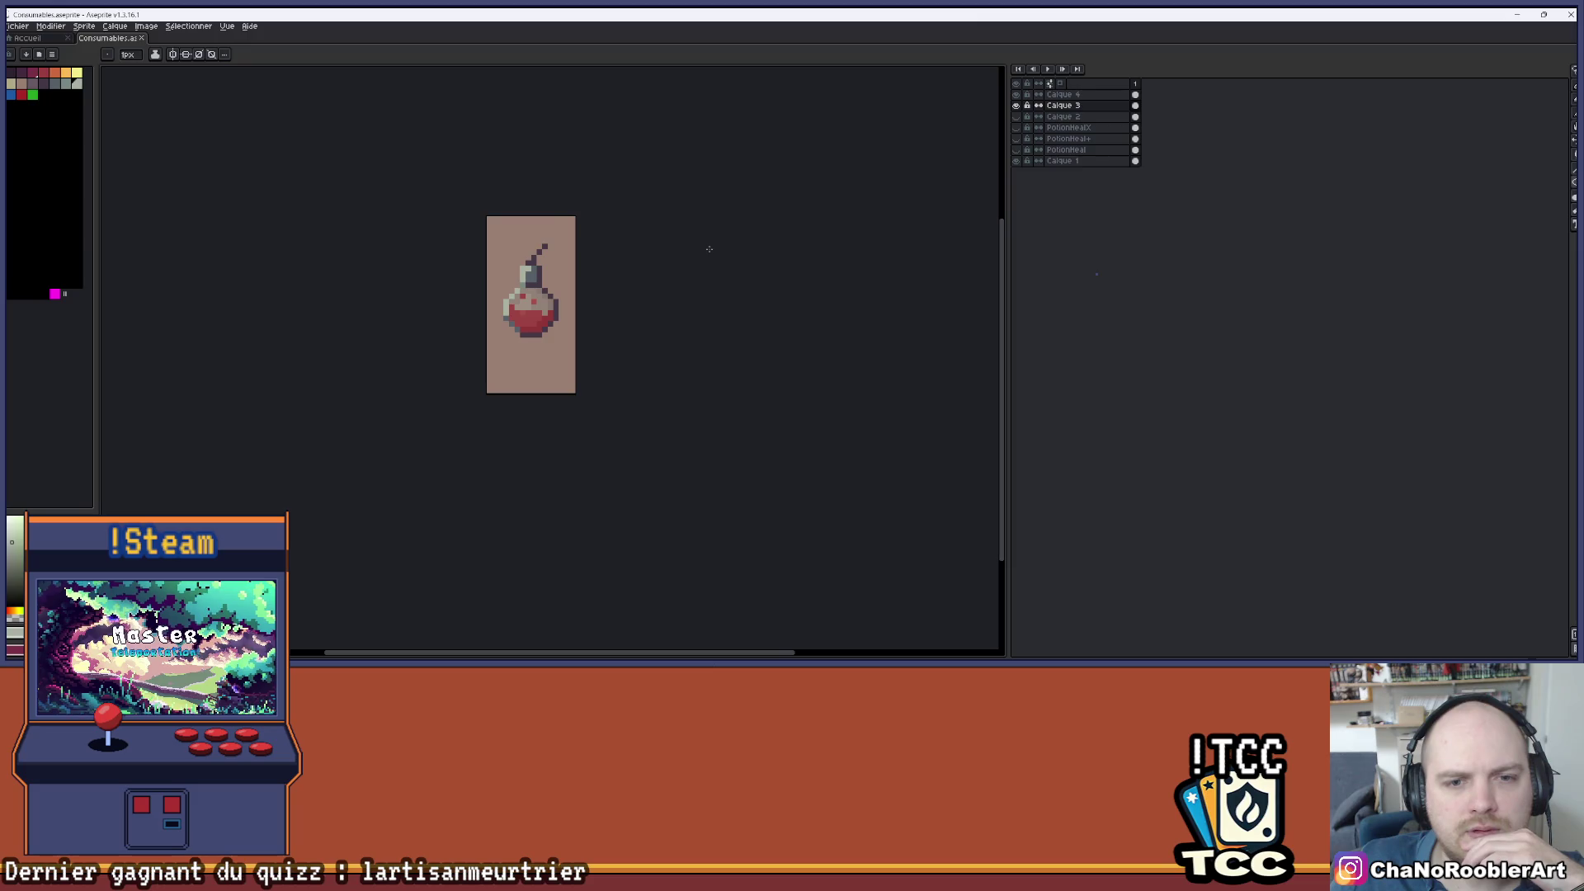
scroll(549, 223, "up", 1)
scroll(520, 306, "up", 1)
left_click_drag(519, 306, 567, 230)
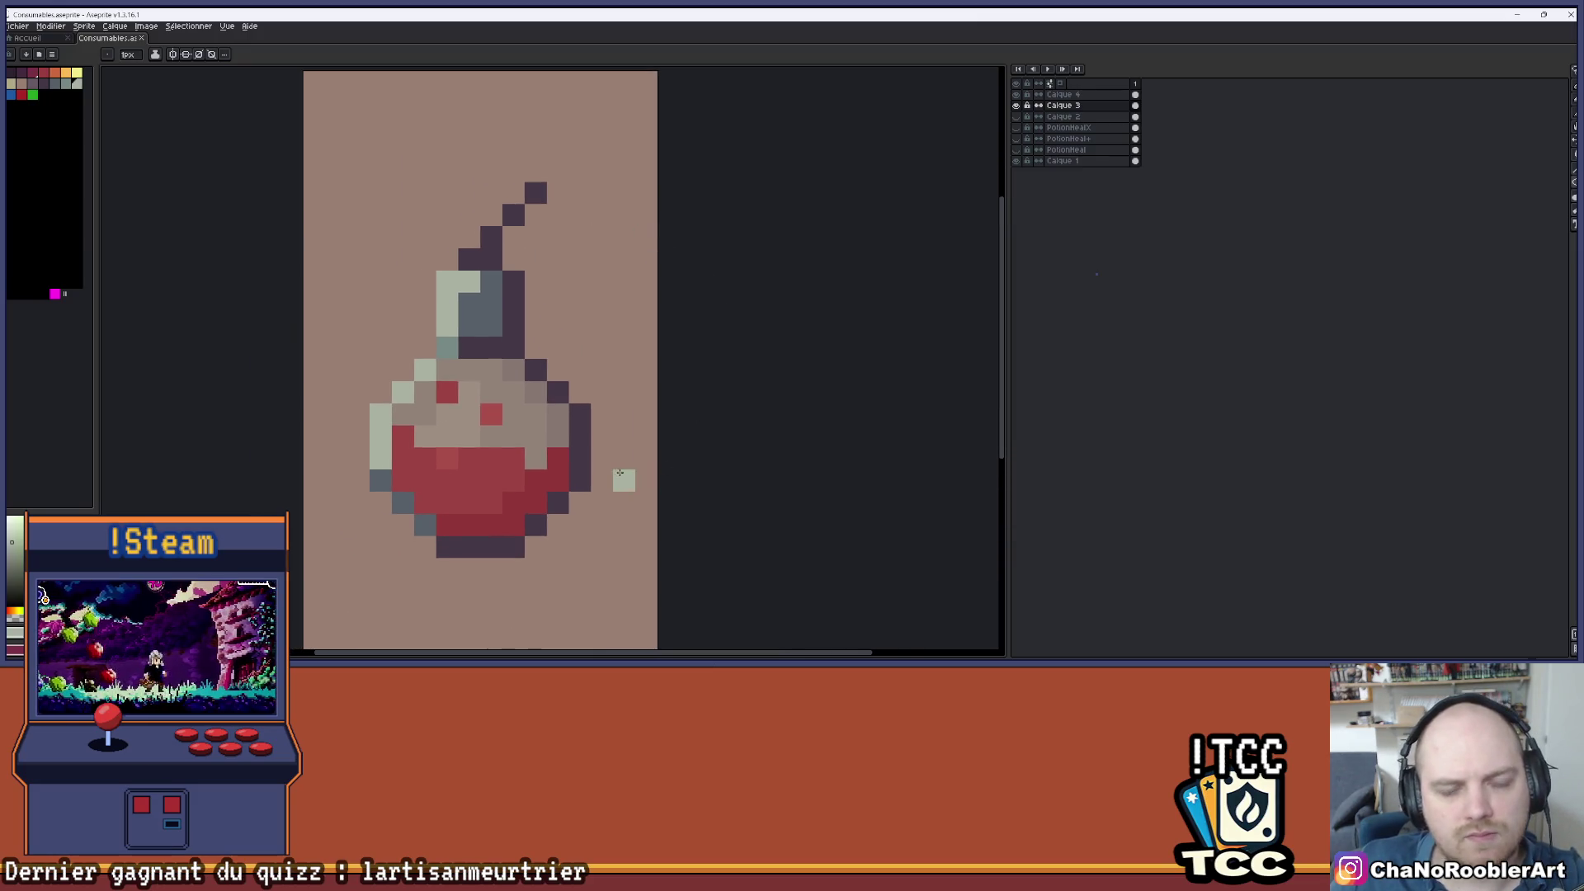
left_click(1017, 97)
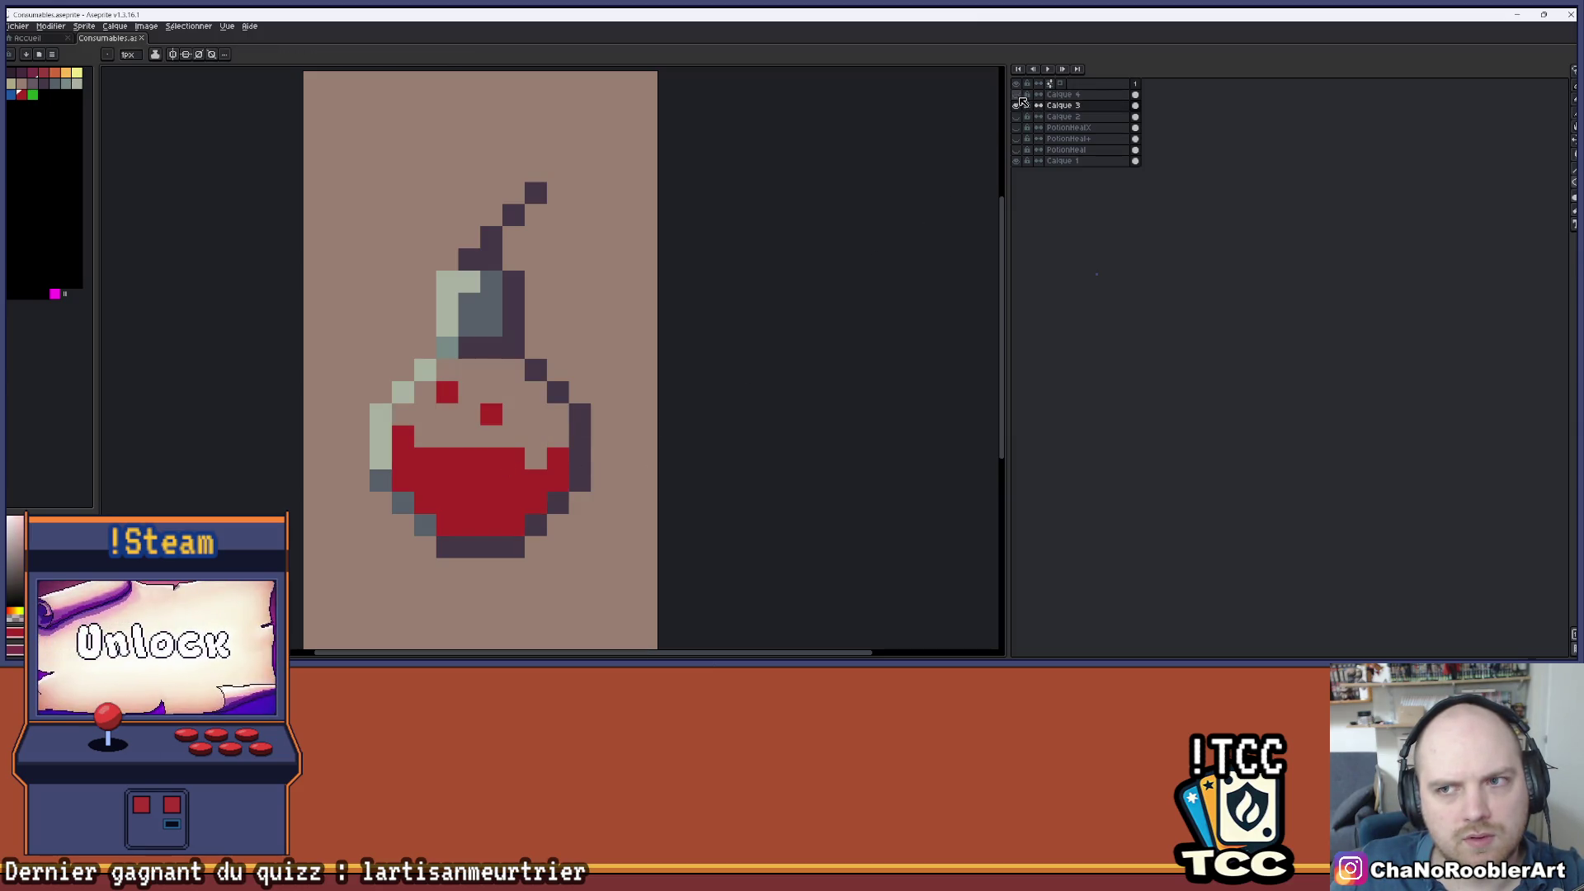
left_click(1017, 97)
double_click(1018, 97)
left_click(558, 170)
- Paint the fuse's last pixel red, undoing two misplaced red pixels
scroll(611, 203, "down", 3)
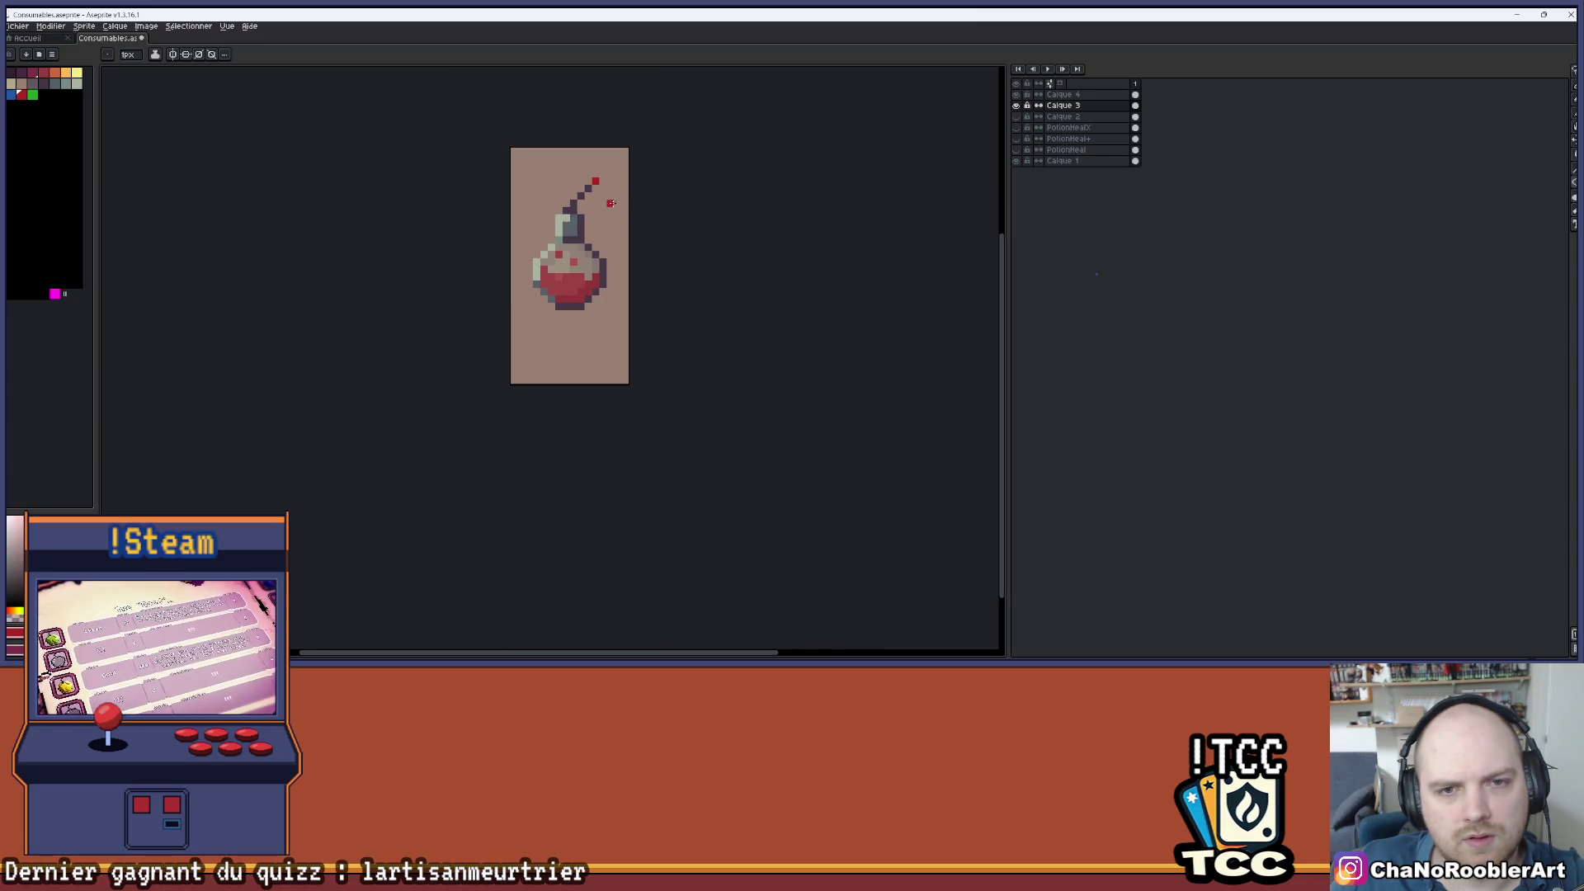
scroll(611, 203, "up", 2)
left_click(584, 182)
key("ctrl+z")
left_click(610, 163)
key("ctrl+z")
left_click(590, 158)
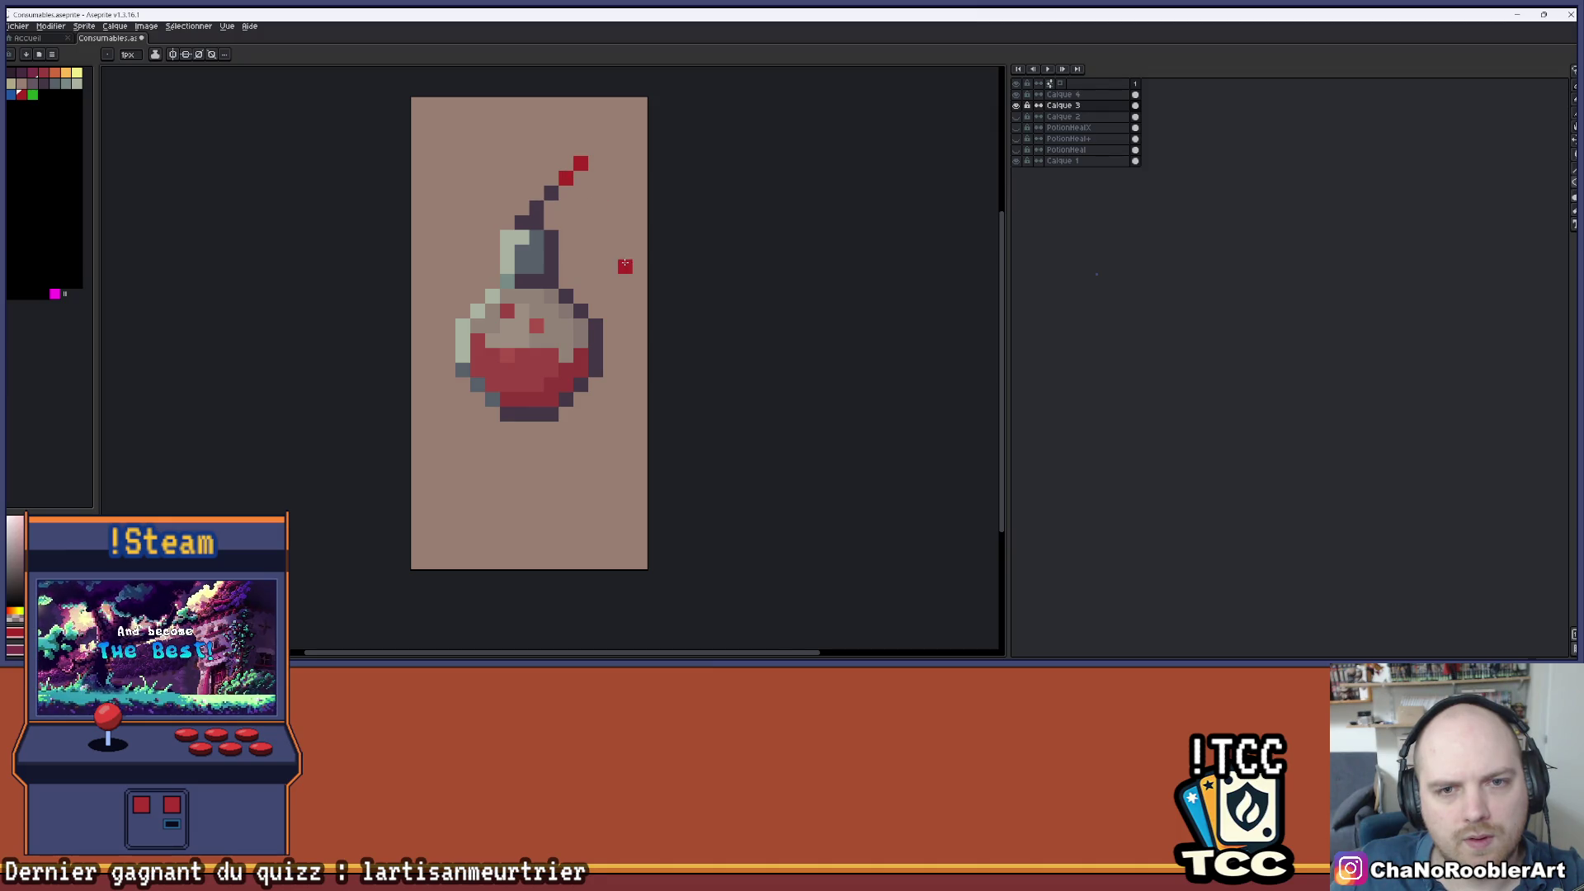
- Pan and zoom to recentre the flask and review the red fuse tip
scroll(623, 259, "down", 2)
left_click_drag(611, 262, 561, 266)
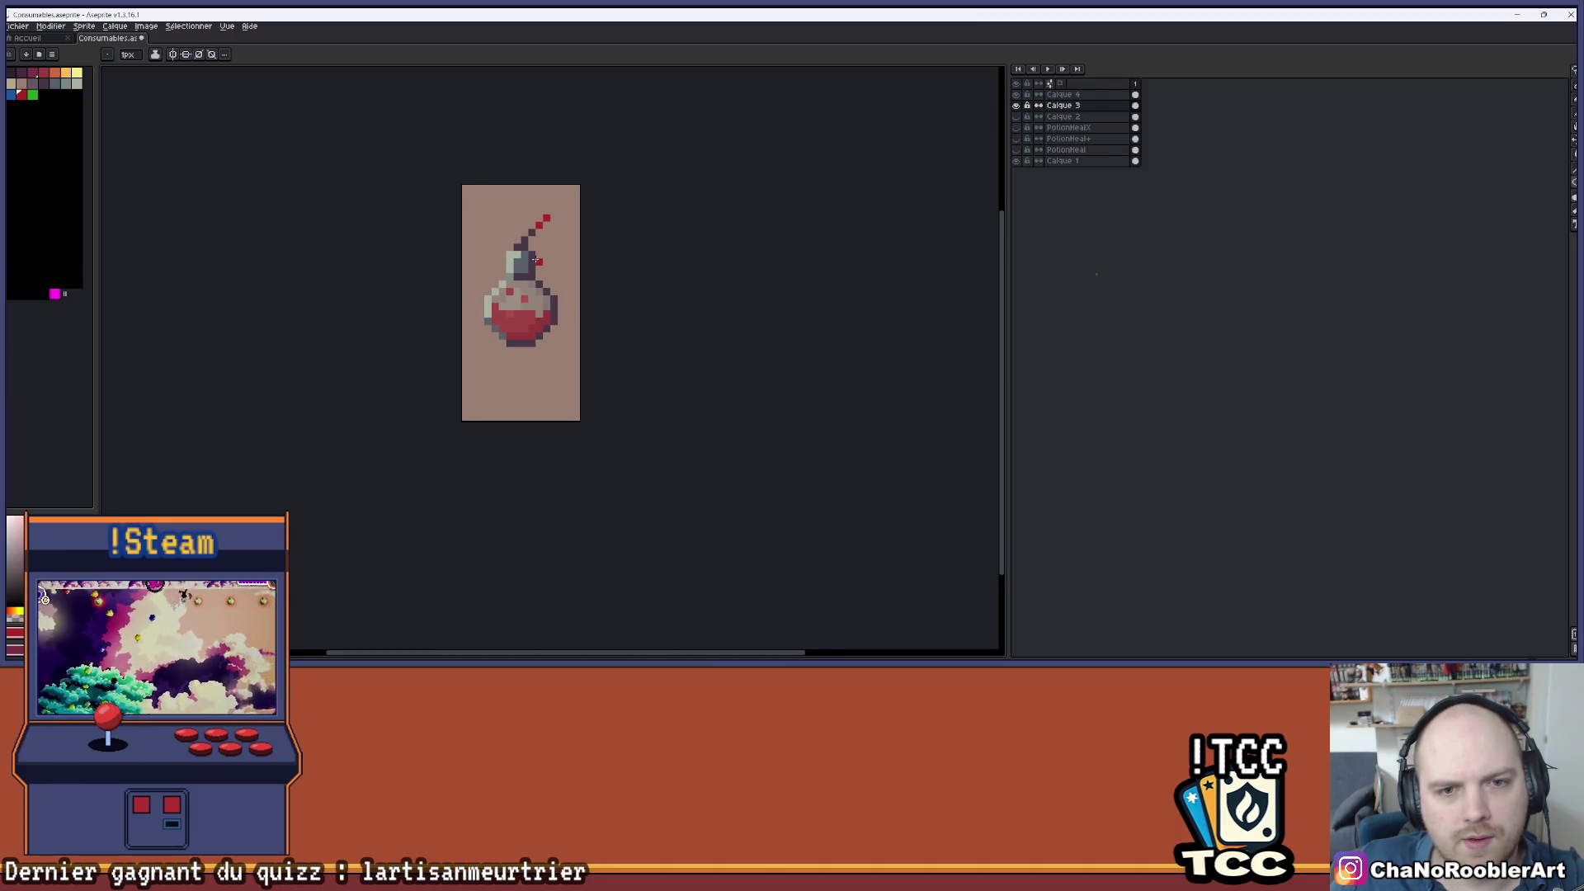
scroll(538, 260, "up", 2)
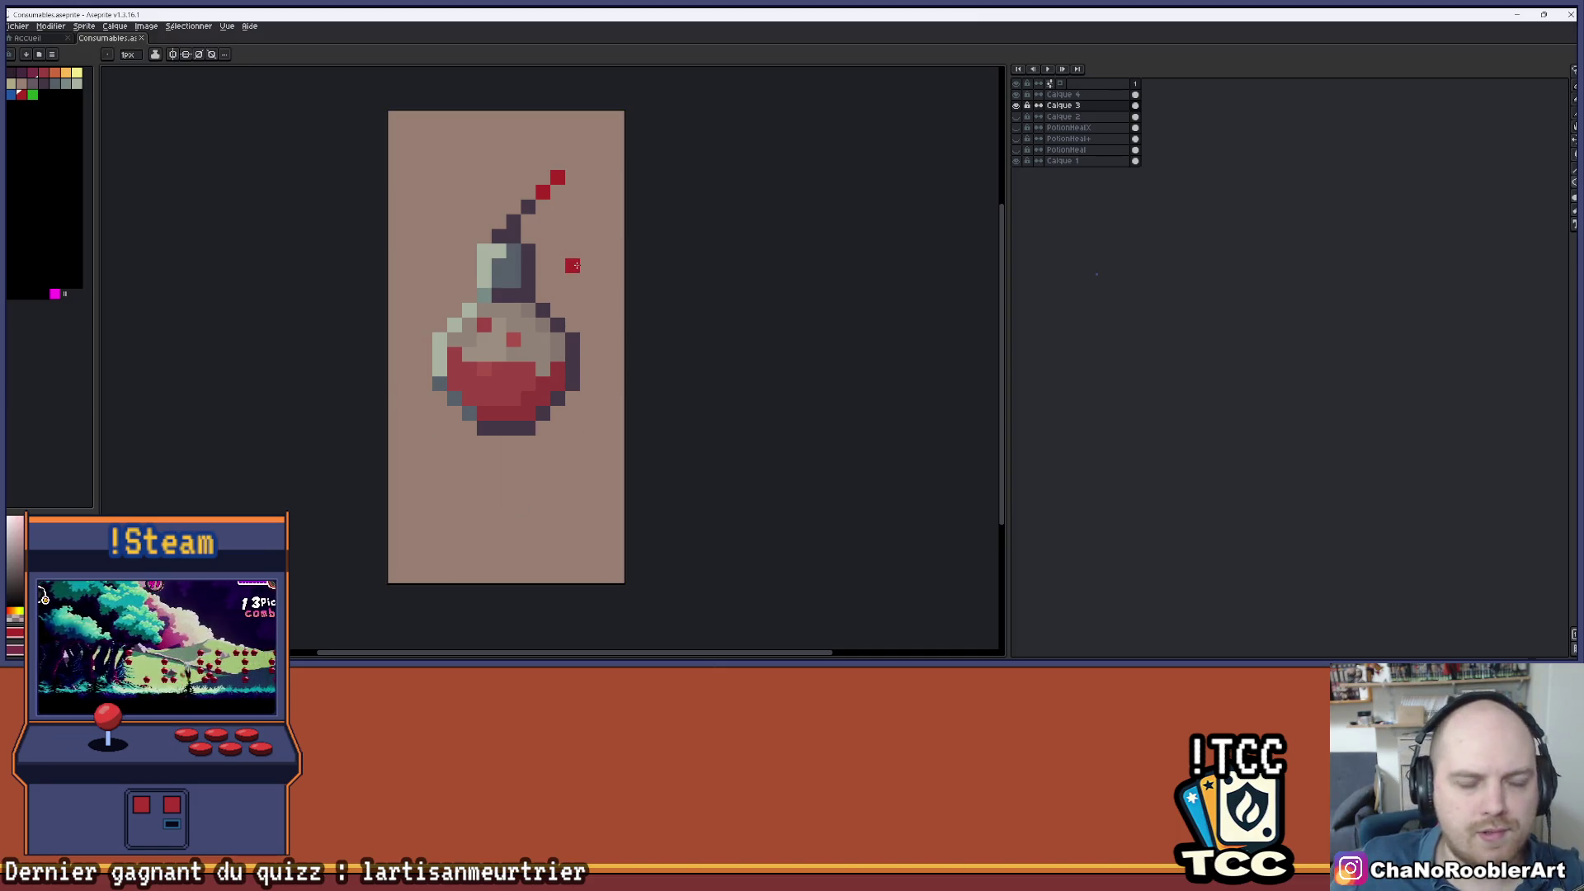
scroll(580, 232, "down", 2)
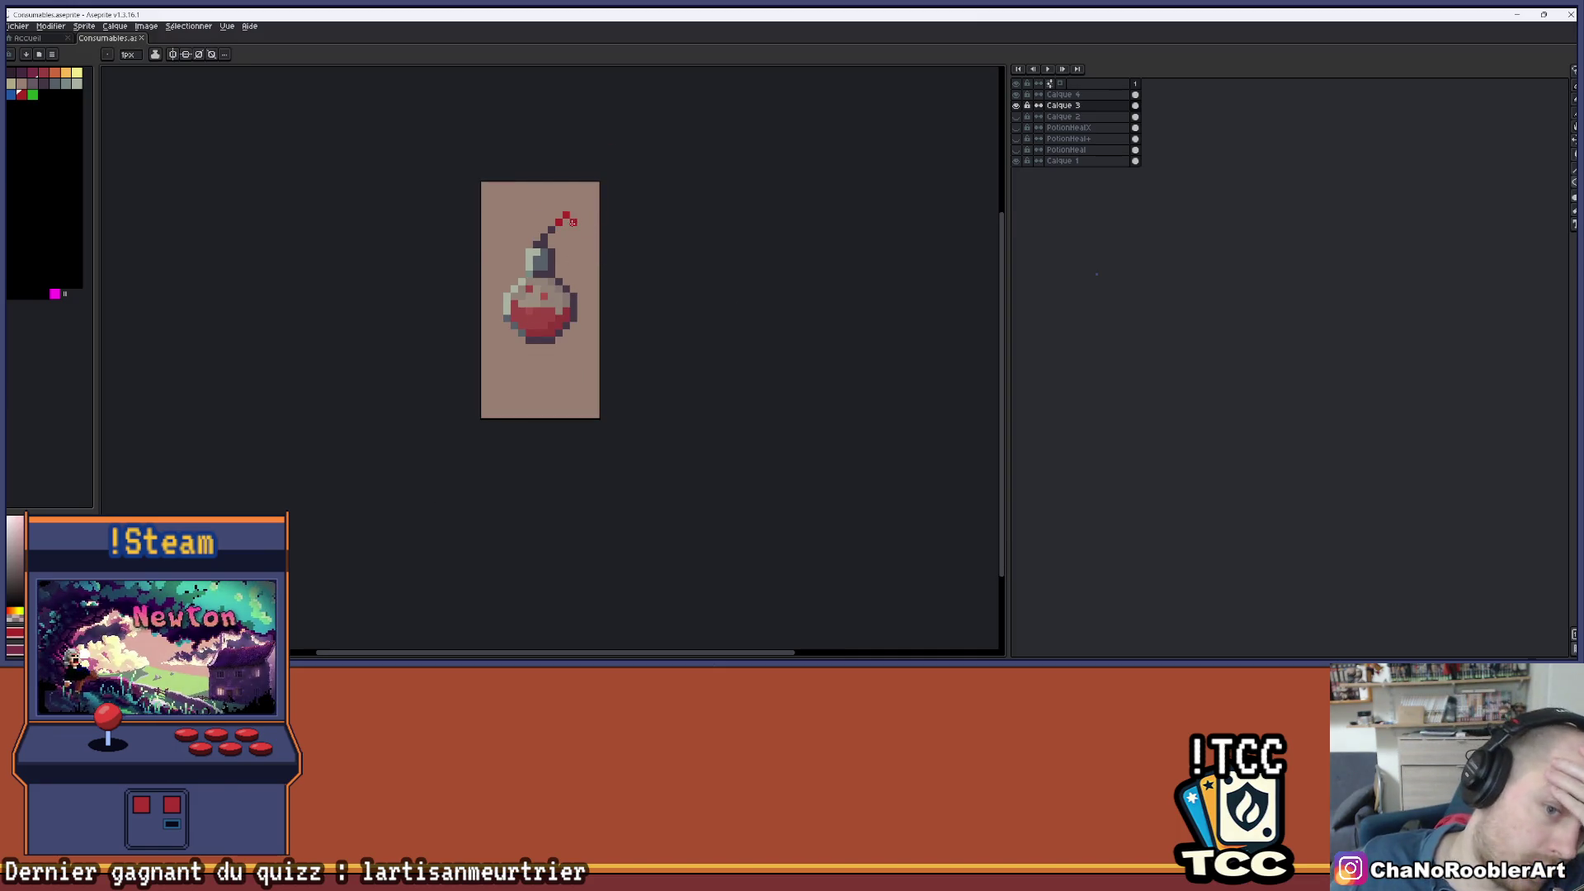
scroll(585, 228, "up", 1)
left_click_drag(589, 231, 585, 253)
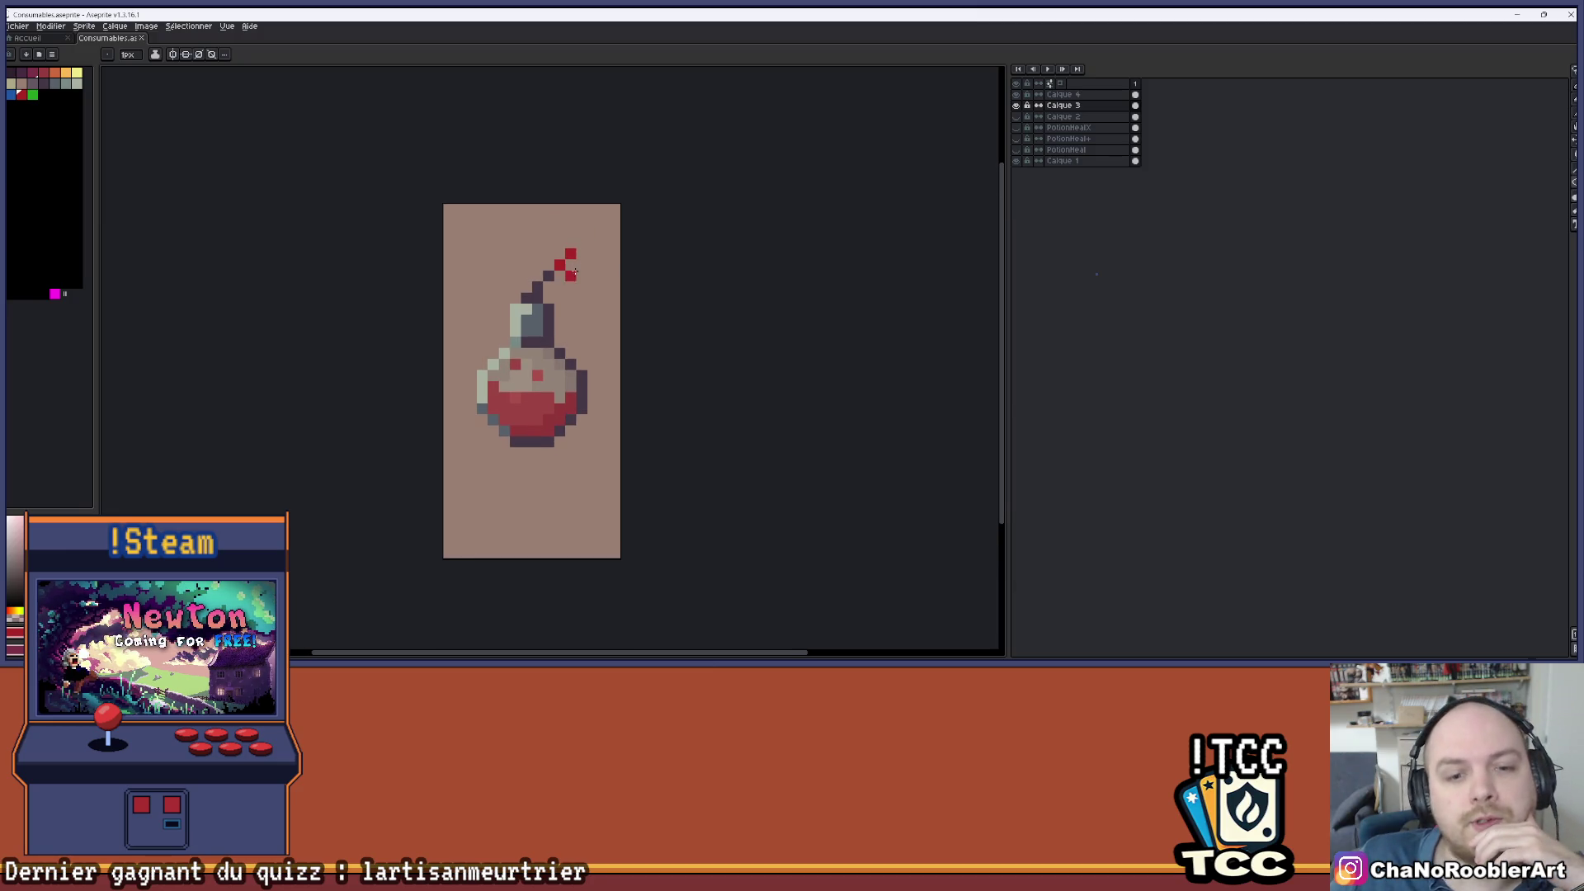
scroll(404, 194, "down", 3)
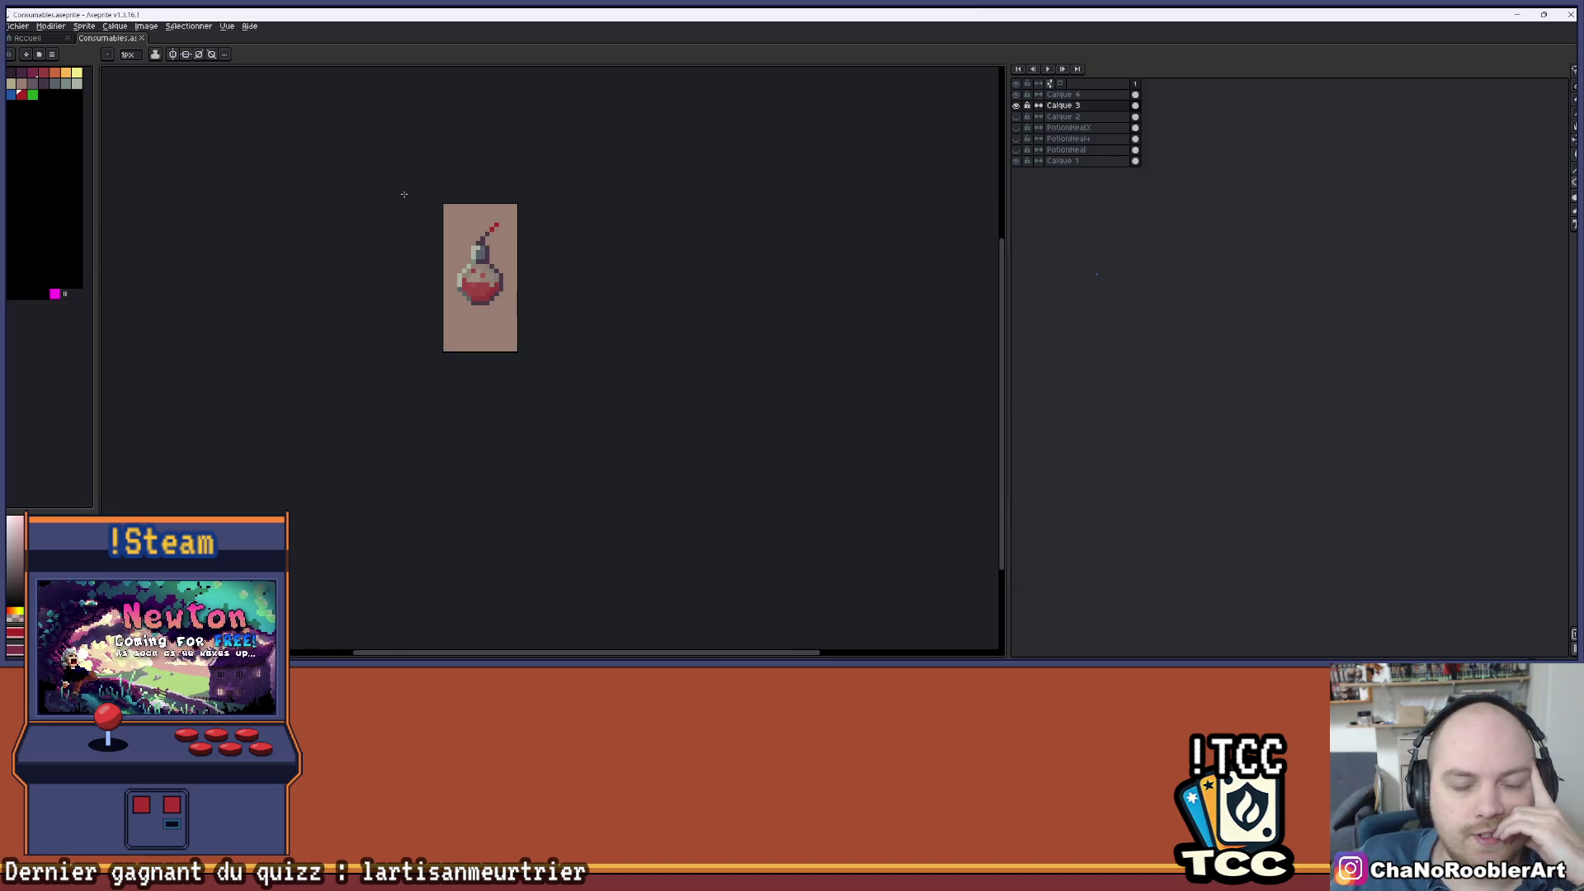
scroll(408, 206, "up", 1)
scroll(407, 207, "up", 1)
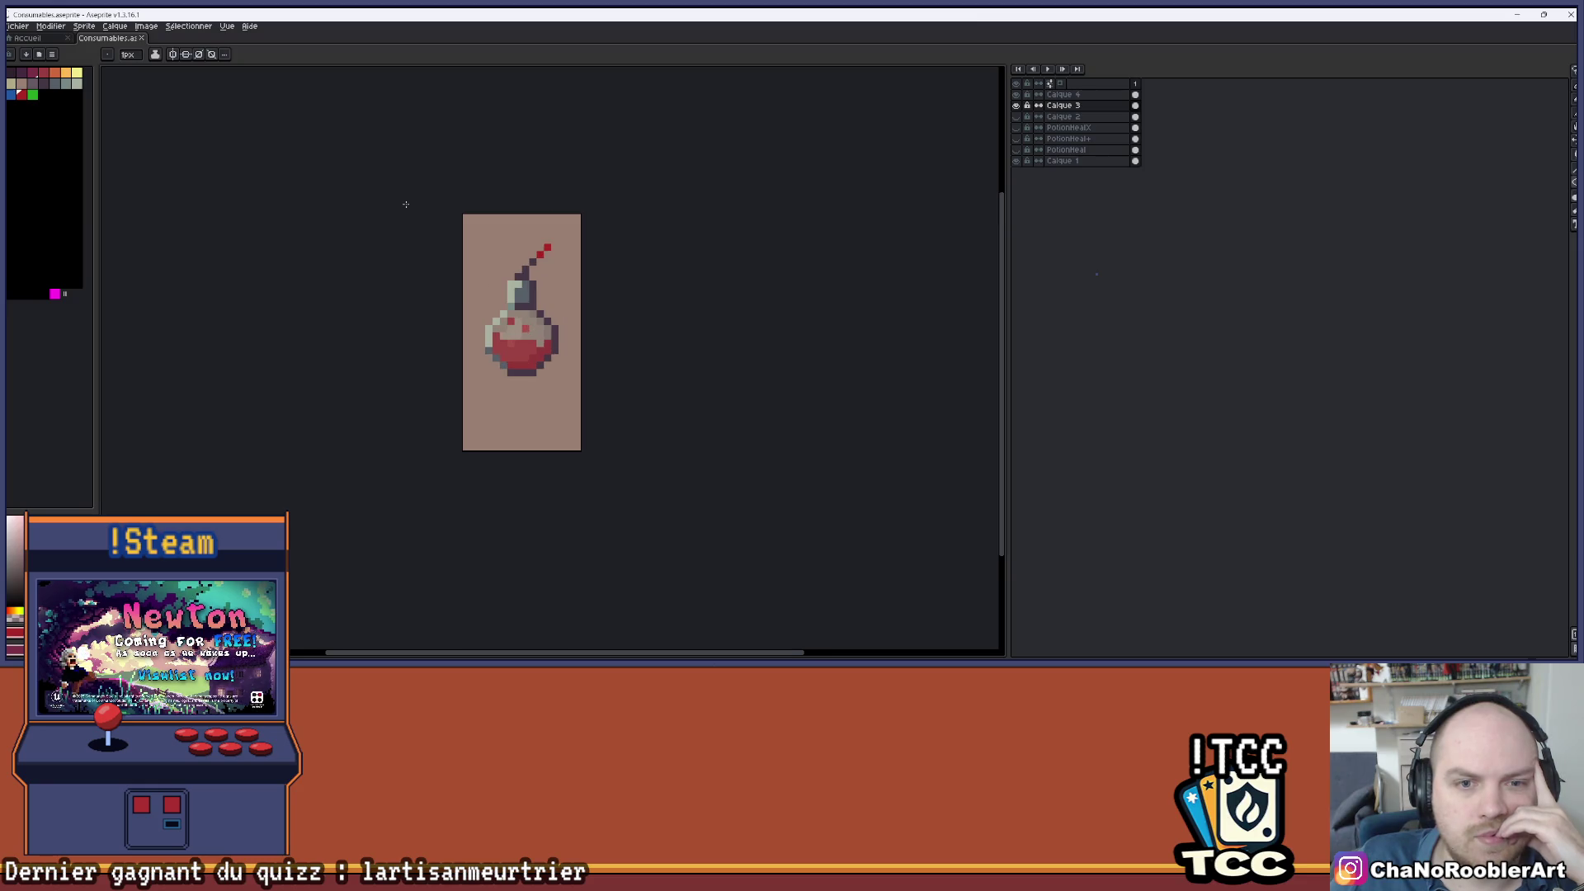
- Toggle the glass shading layer to compare, then hide it to see the liquid
left_click(1015, 96)
left_click(1016, 96)
left_click(1017, 95)
left_click(1016, 96)
left_click_drag(738, 175, 693, 217)
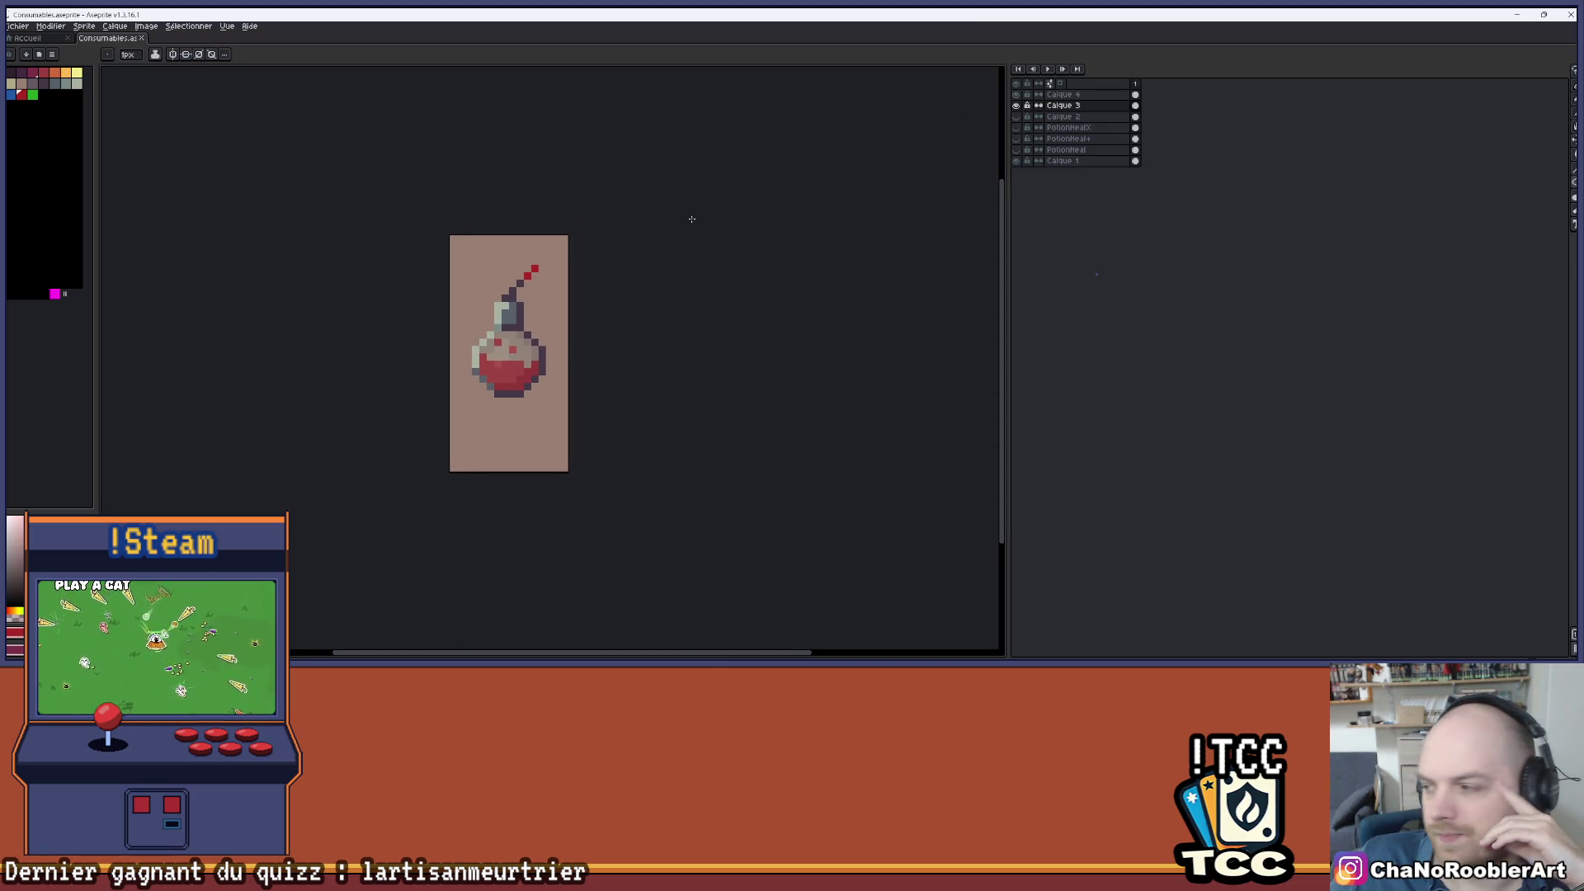
scroll(455, 356, "up", 3)
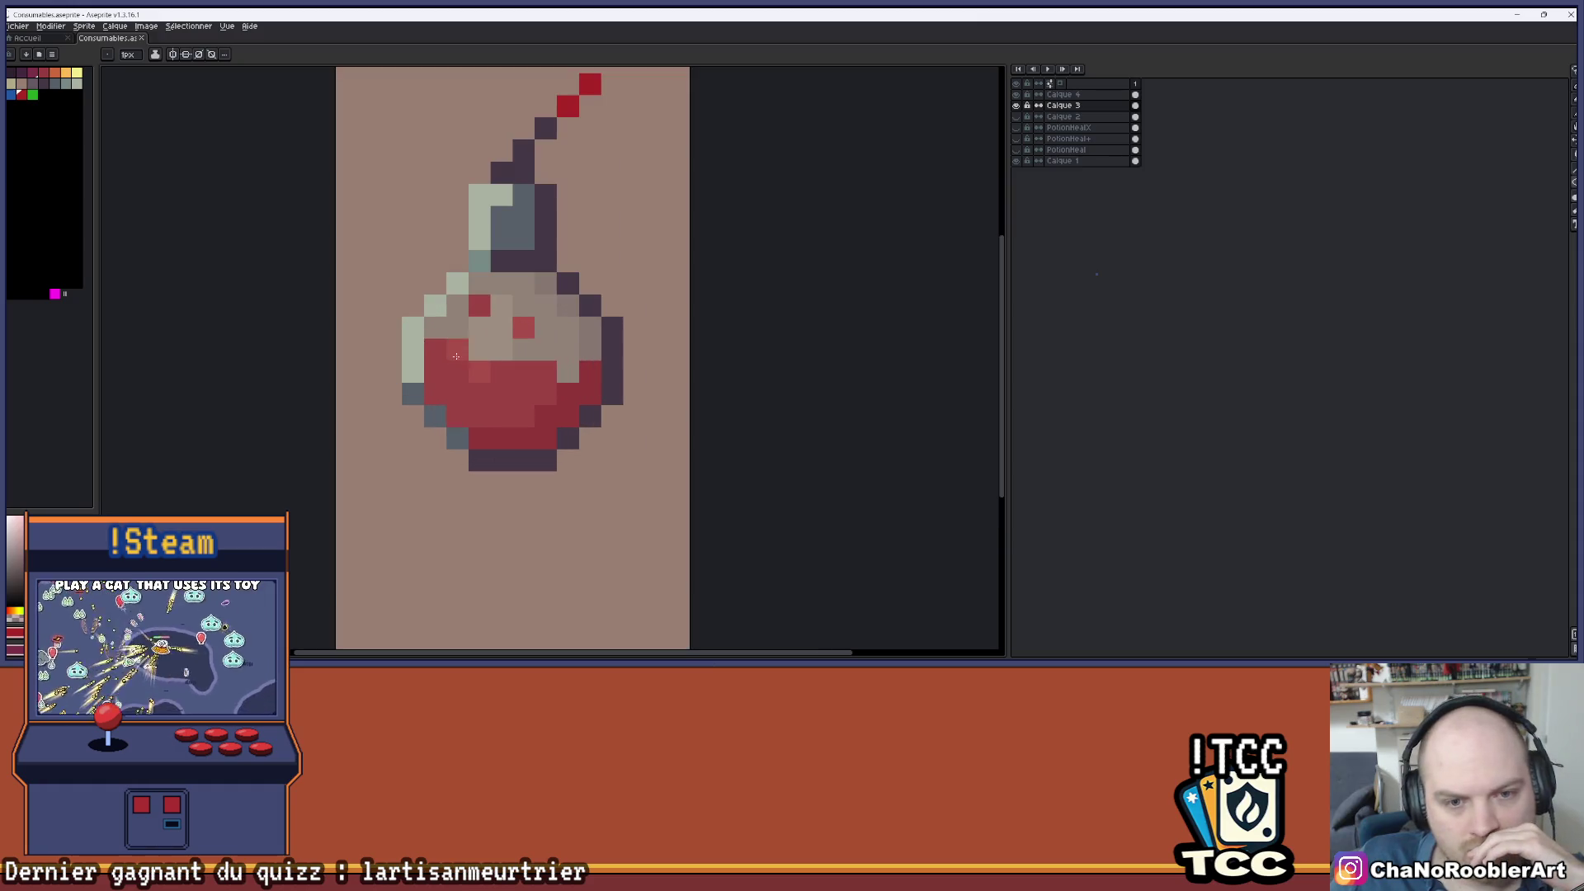
left_click(1017, 96)
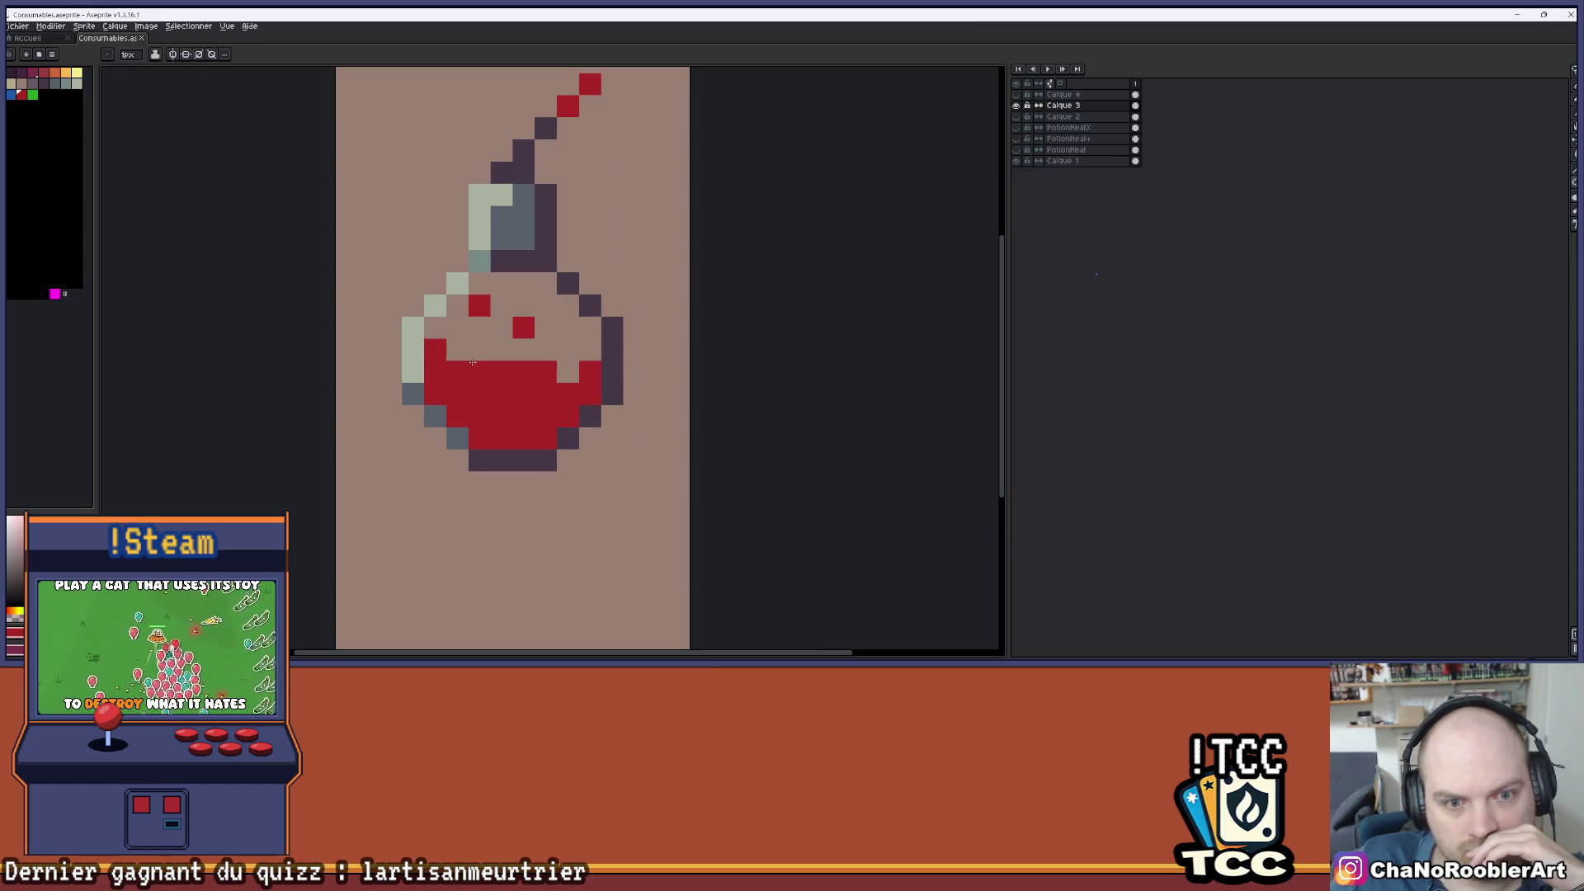
- Pencil red pixels into the upper liquid on the left and right sides
left_click(435, 330)
left_click(456, 348)
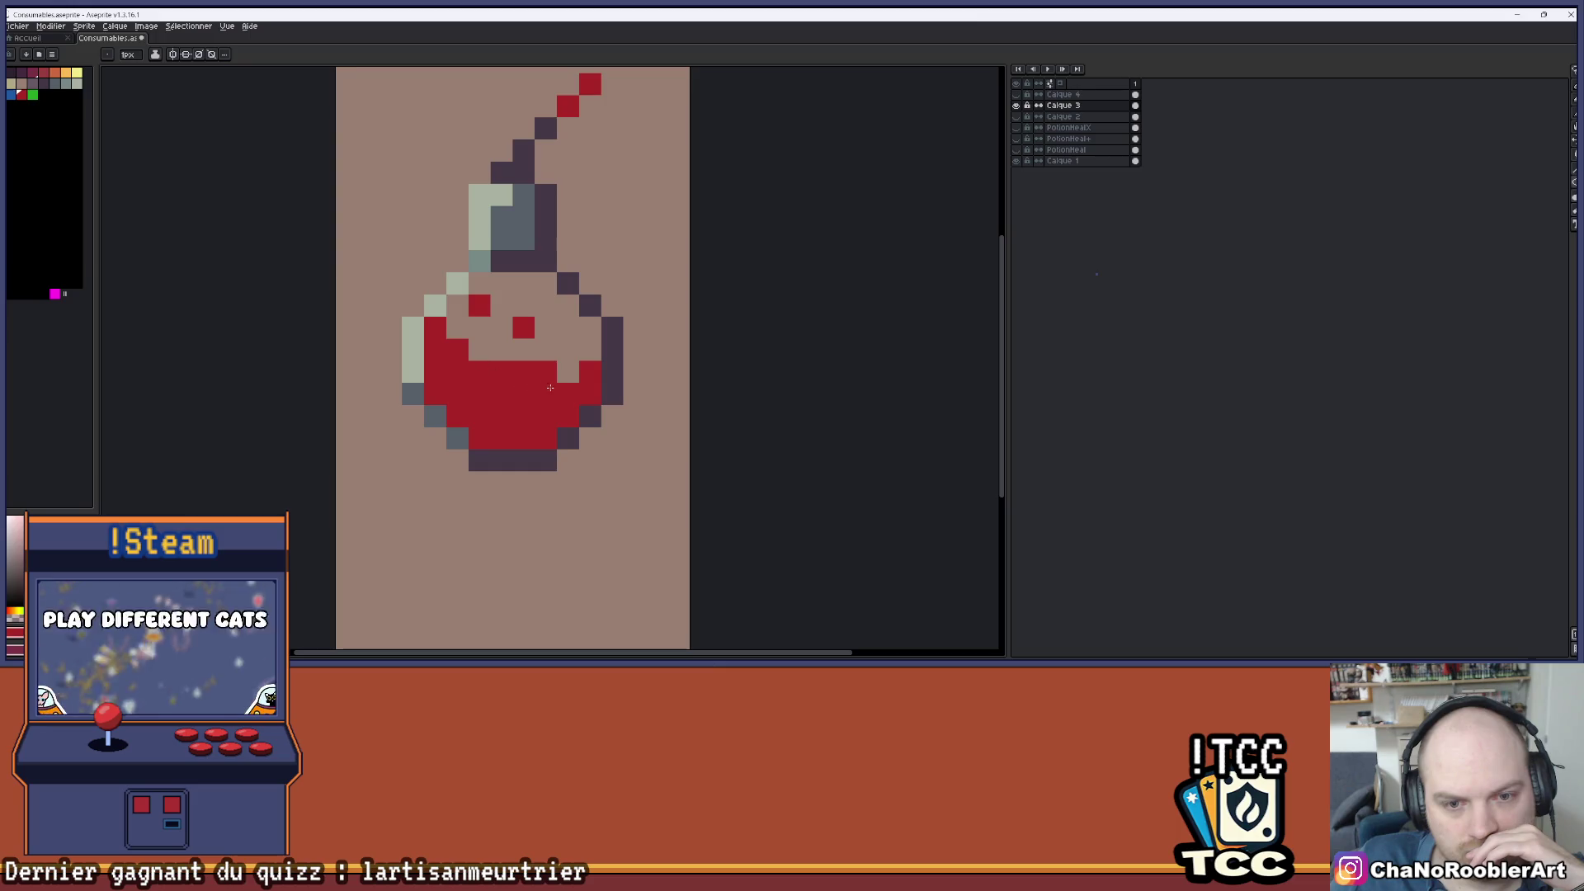
left_click(590, 356)
left_click(590, 327)
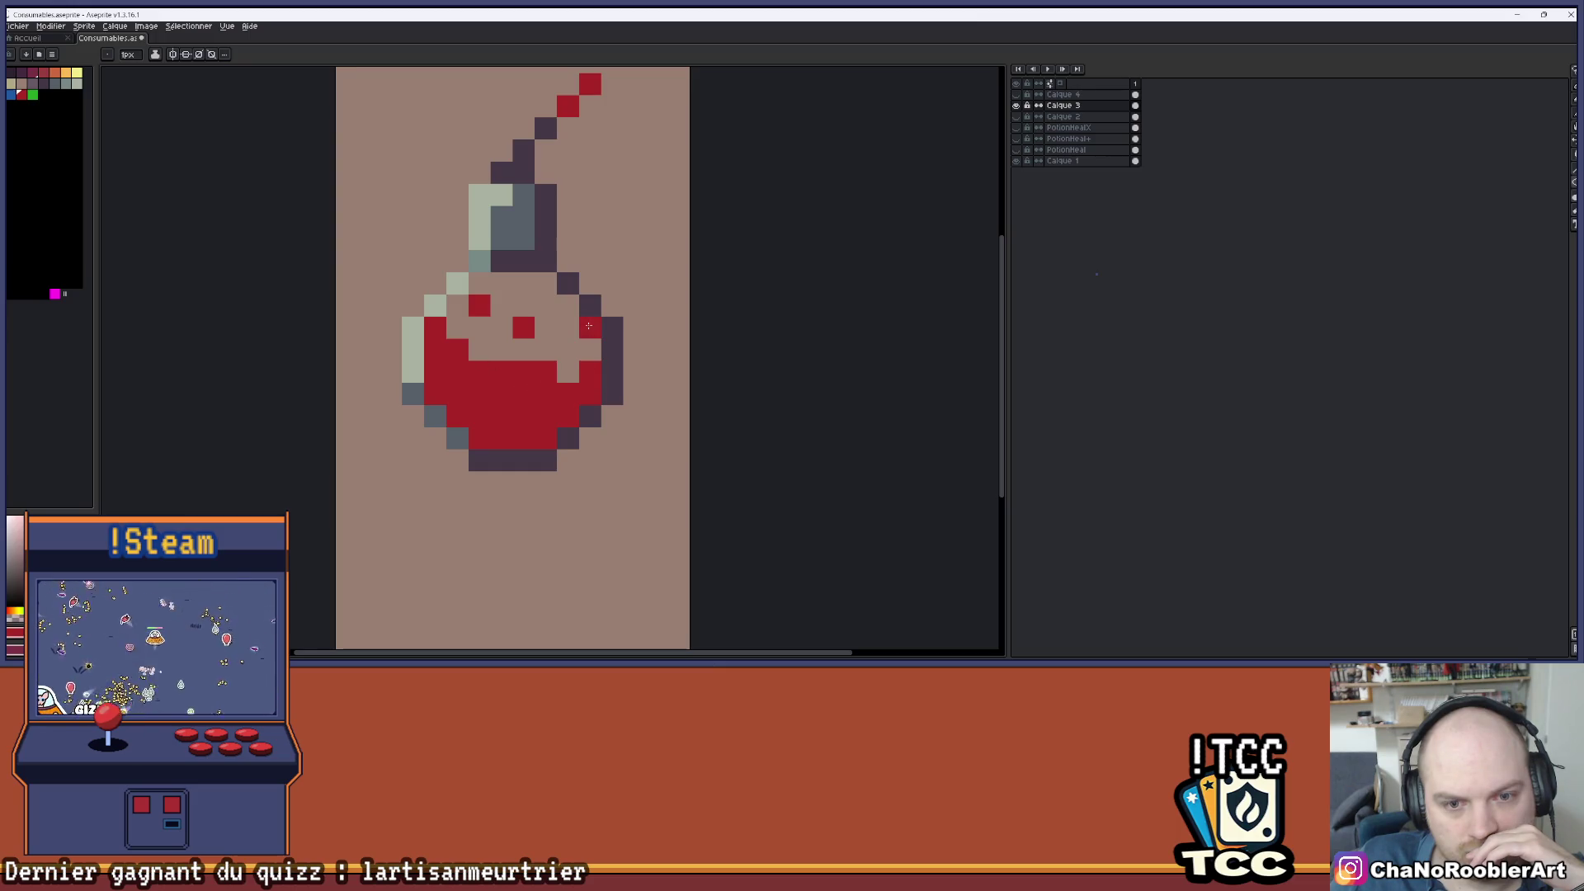
left_click(590, 350)
left_click(568, 373)
left_click(567, 352)
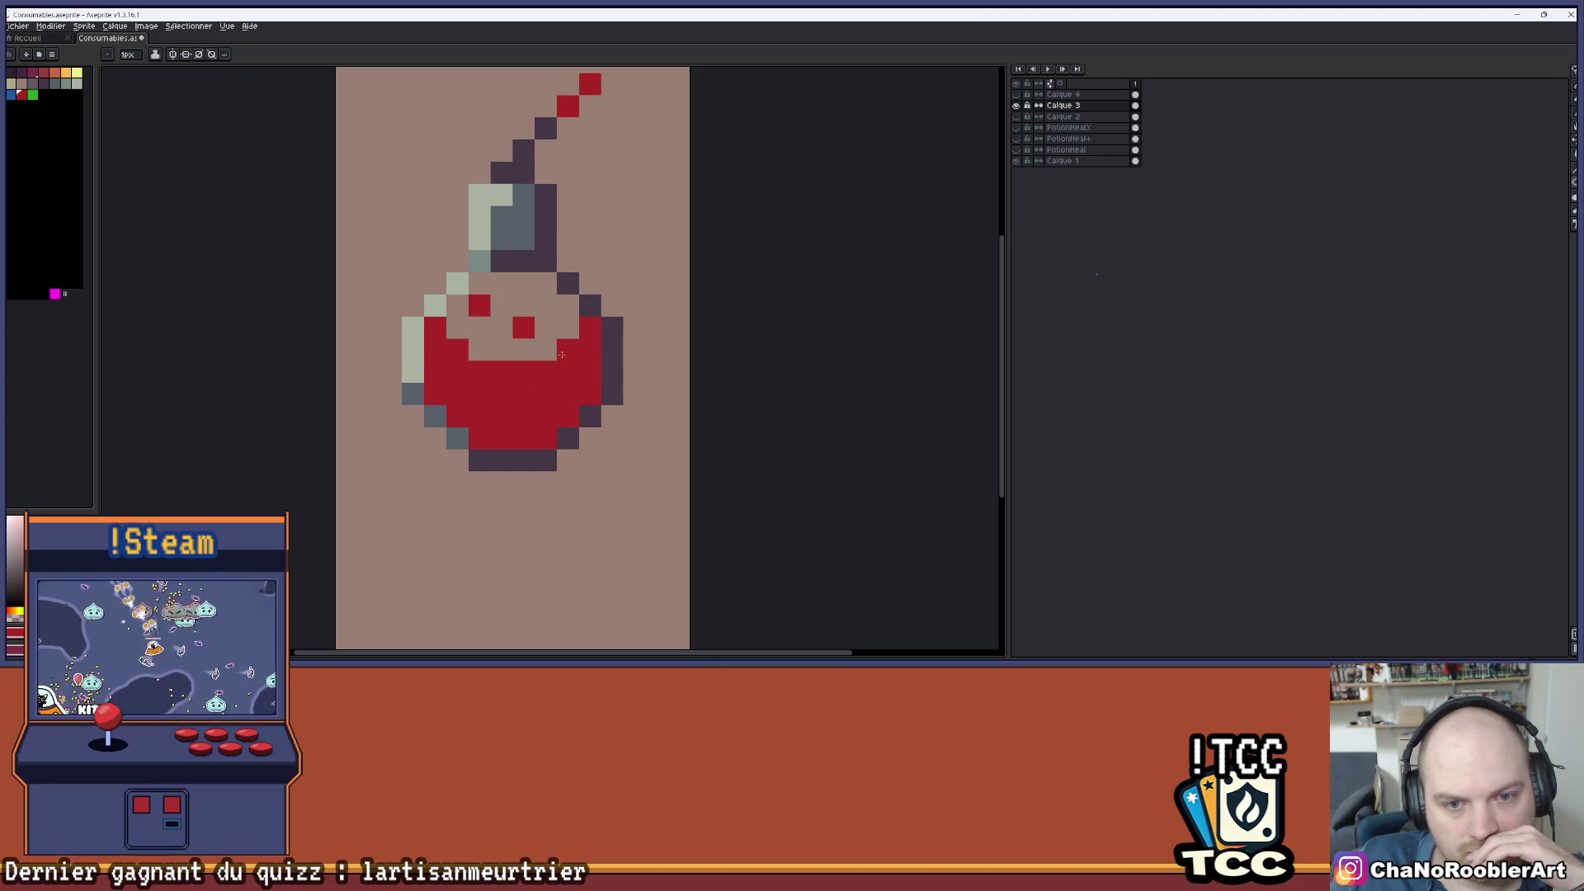
- Erase two stray red pixels, restore one, and save the file
scroll(509, 354, "down", 3)
scroll(513, 366, "up", 3)
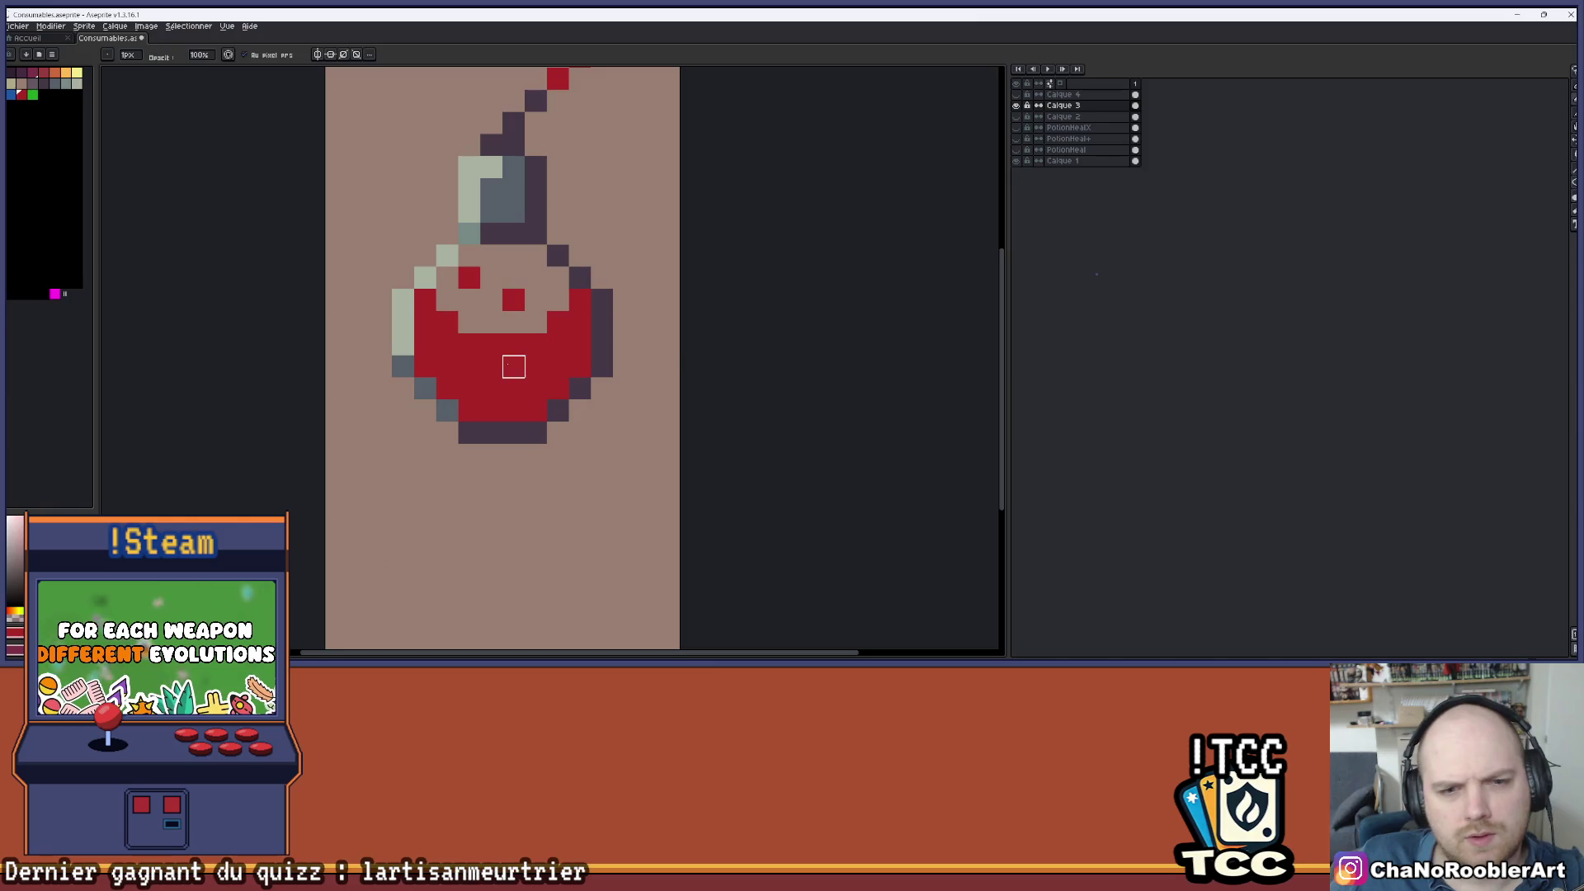
left_click(513, 344)
left_click(513, 300)
key("b")
left_click(512, 301)
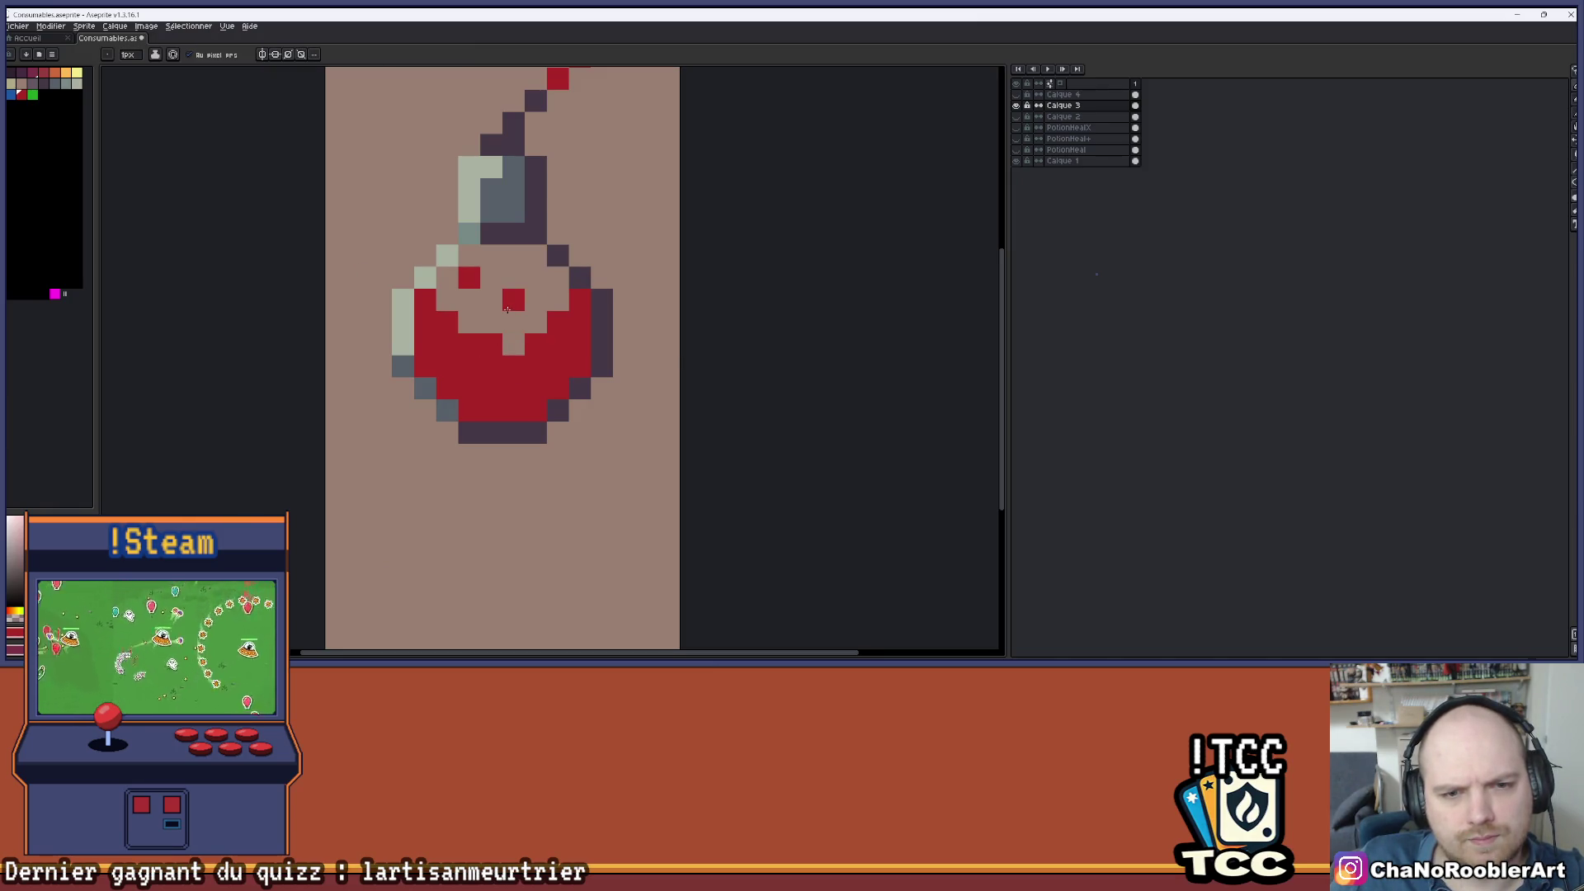
scroll(523, 376, "down", 3)
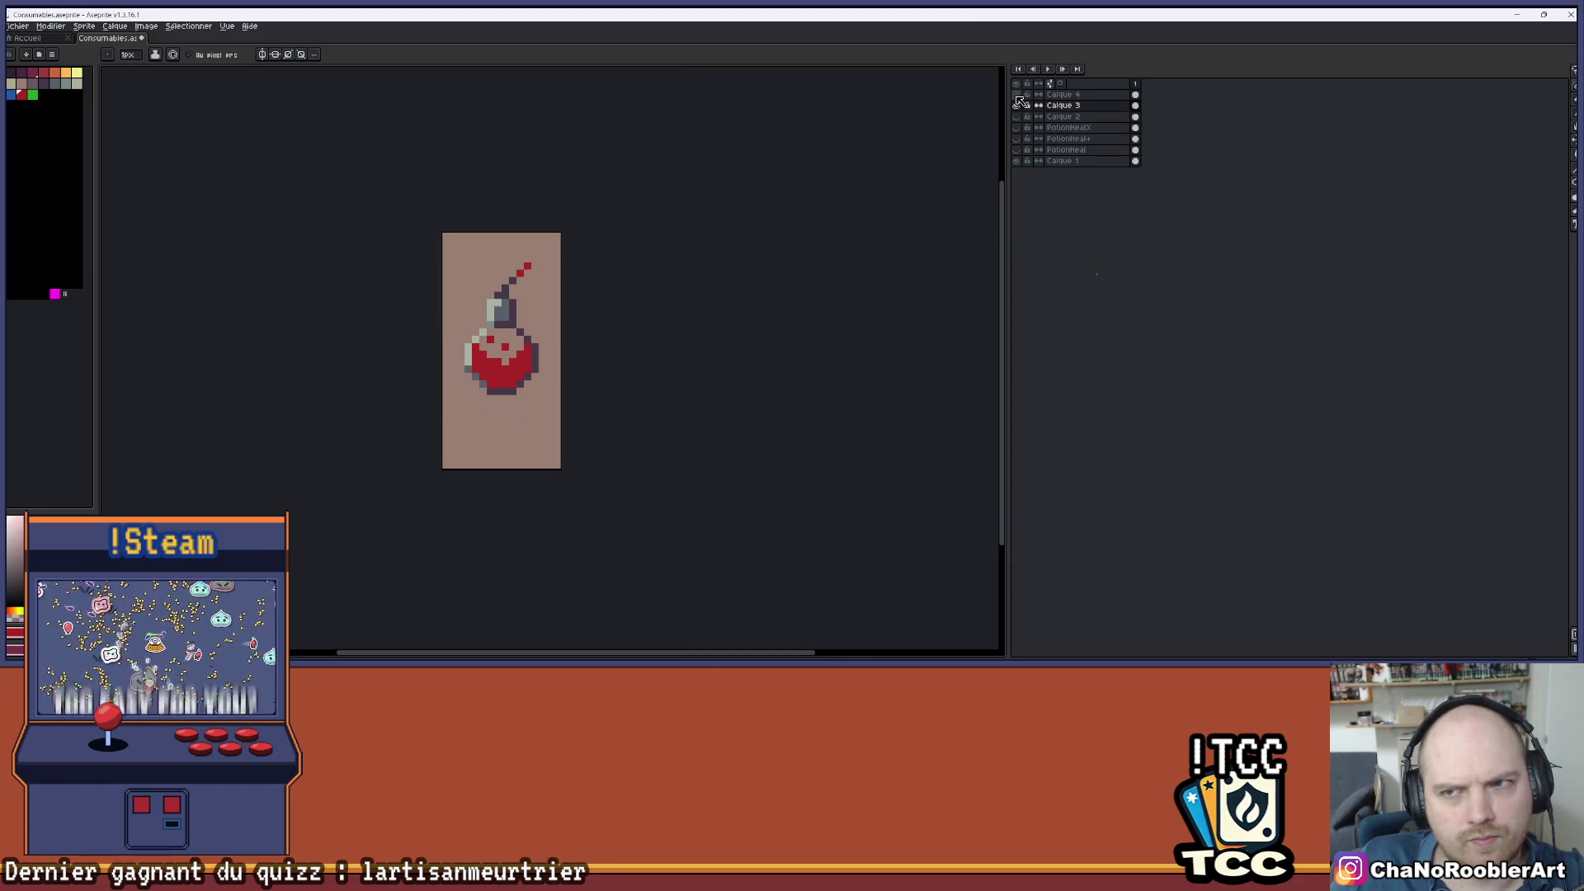
left_click_drag(555, 251, 525, 174)
key("ctrl+s")
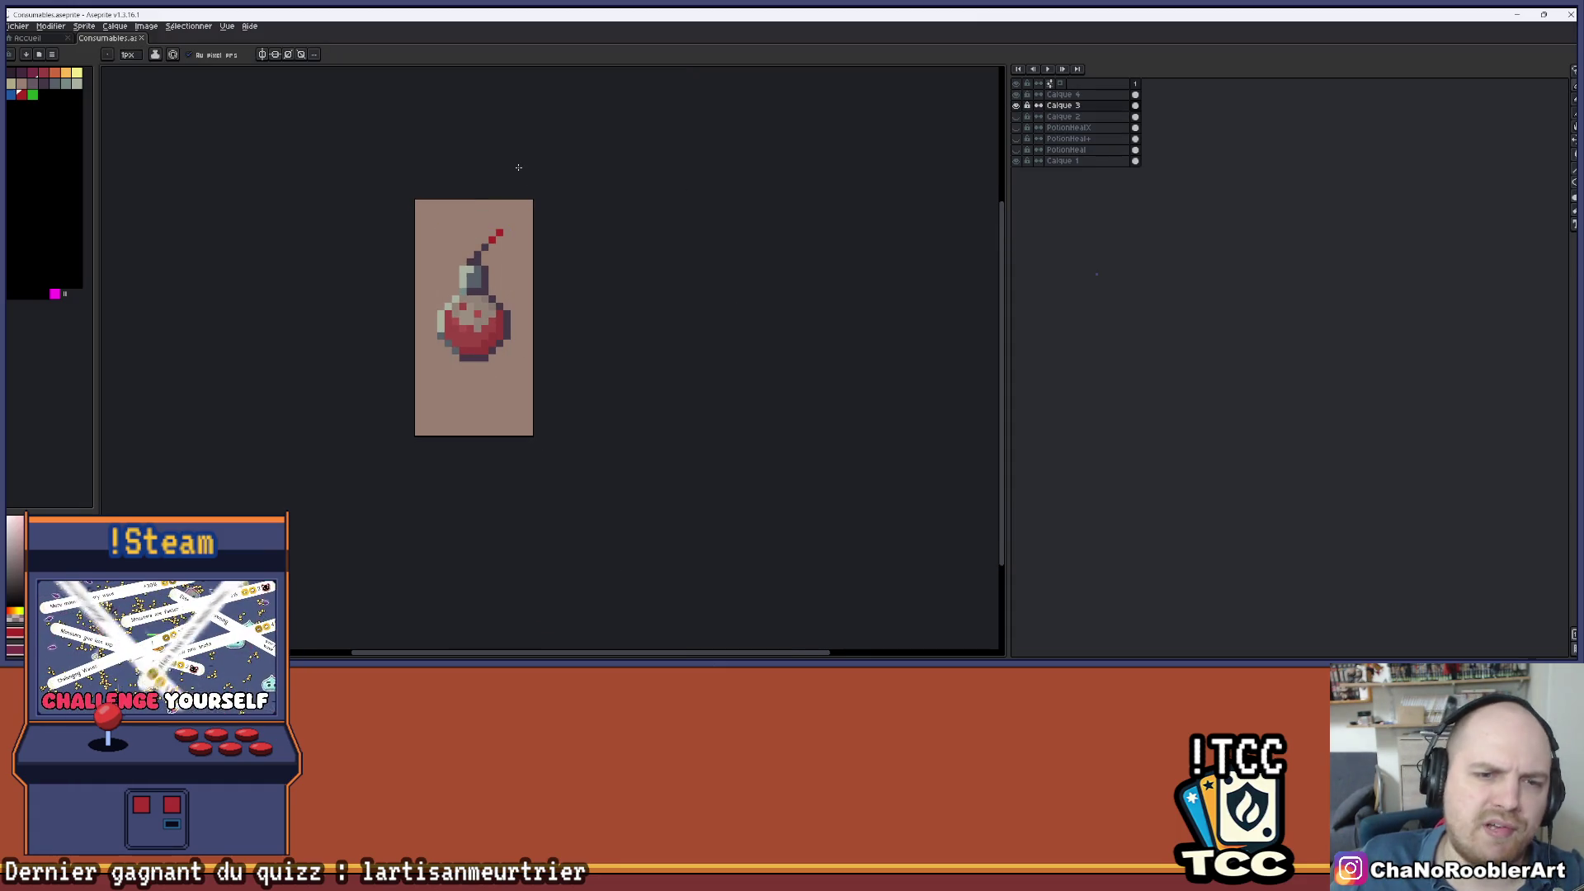
- Show the shading layer again and flood-fill the liquid on Calque 3 blue
left_click(1017, 96)
left_click(1021, 105)
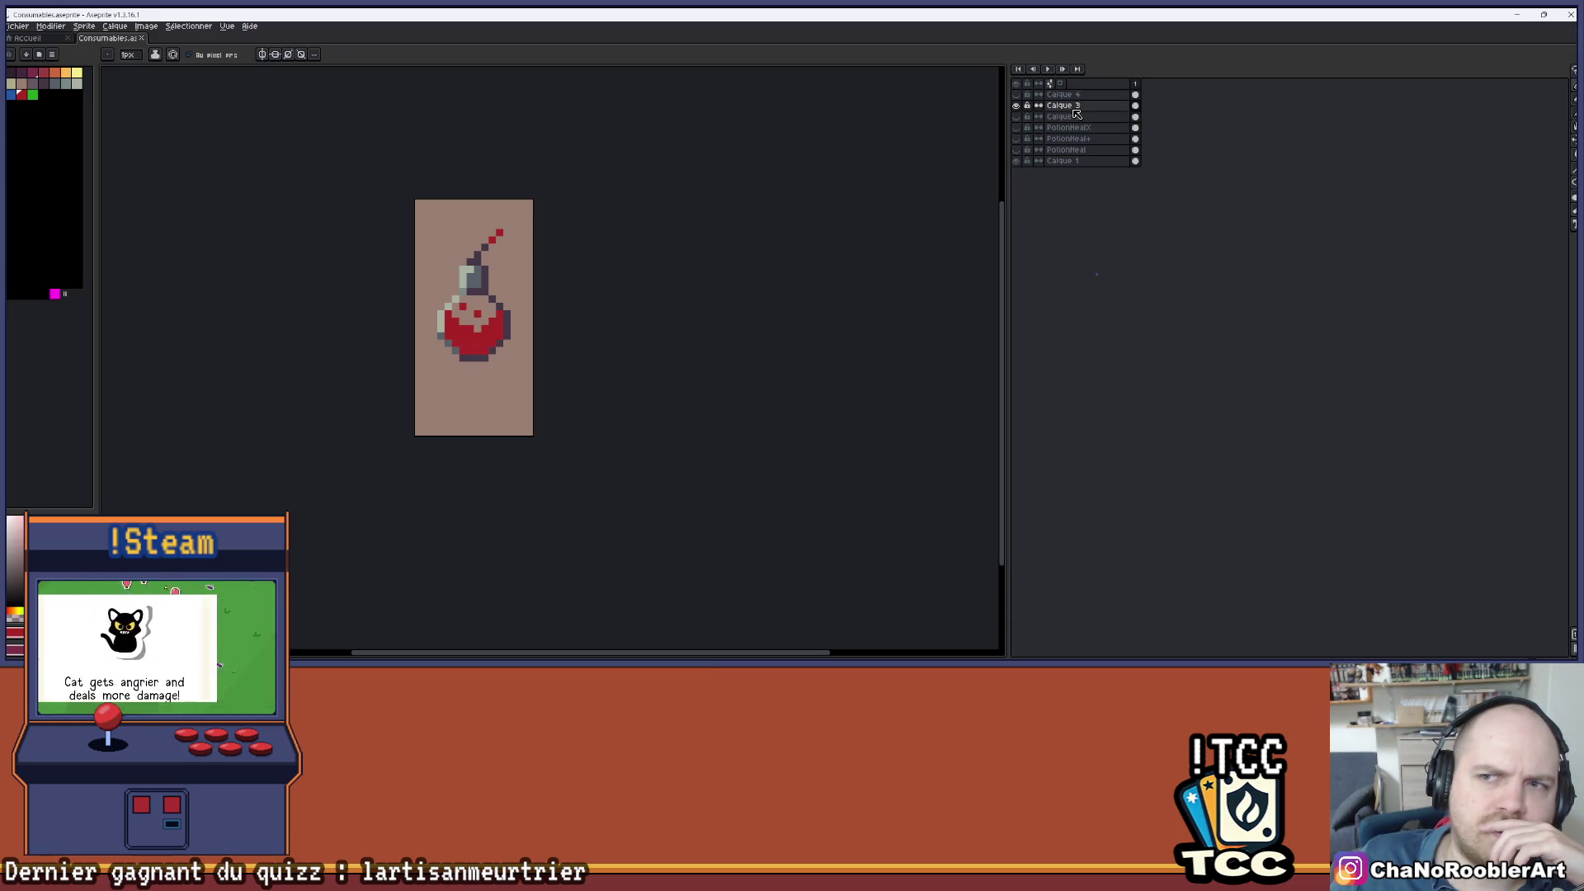
left_click(11, 94)
key("g")
left_click(488, 334)
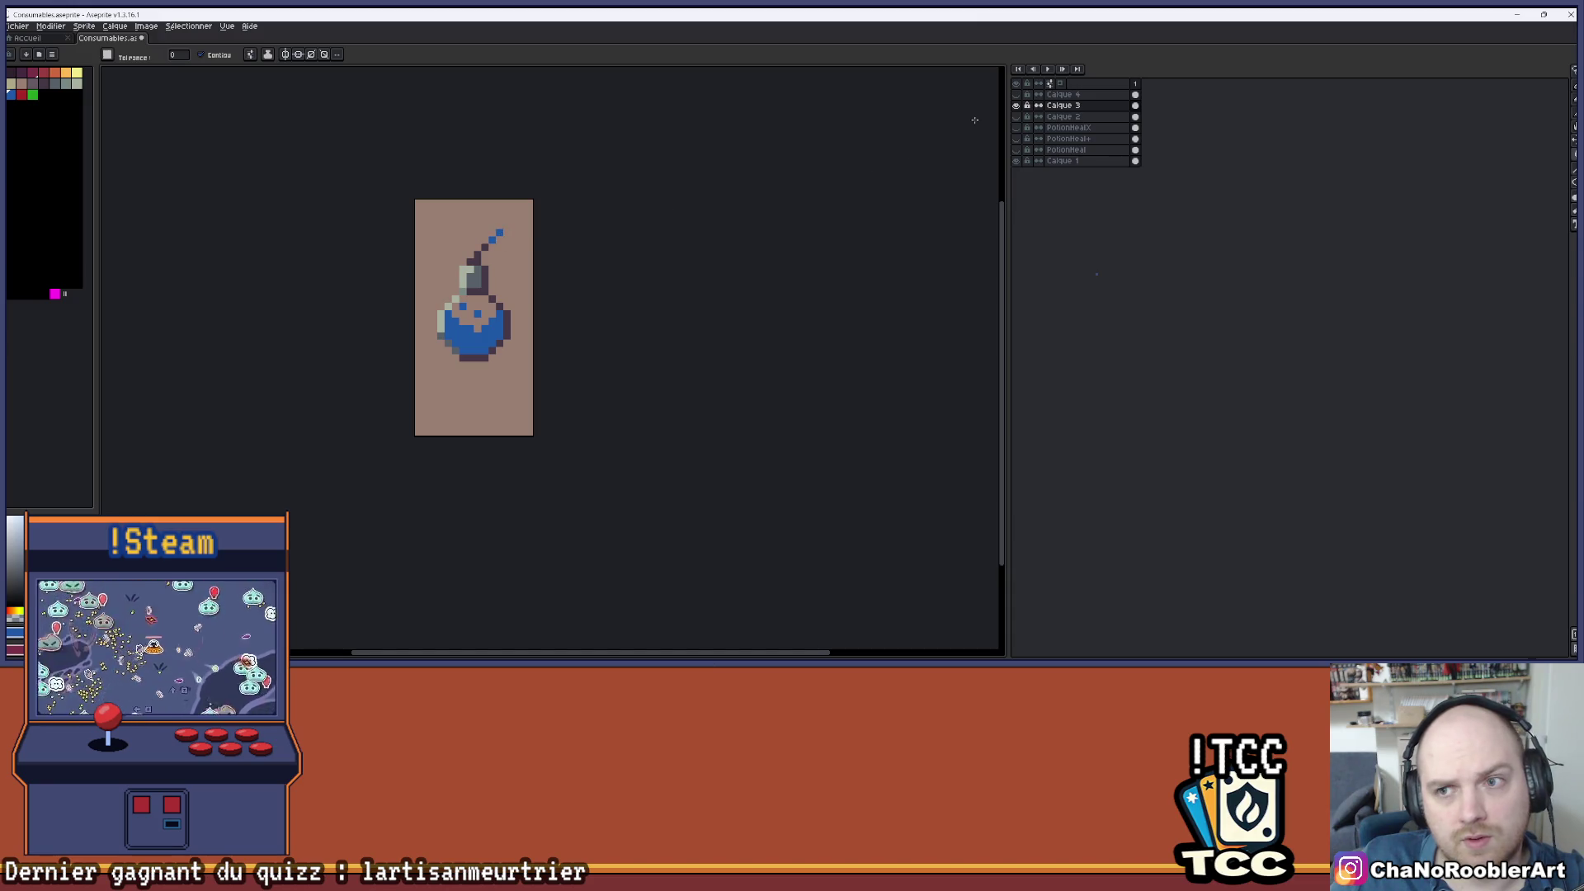
- Toggle the glass shading layer on and off to compare it over the blue liquid
left_click(1016, 95)
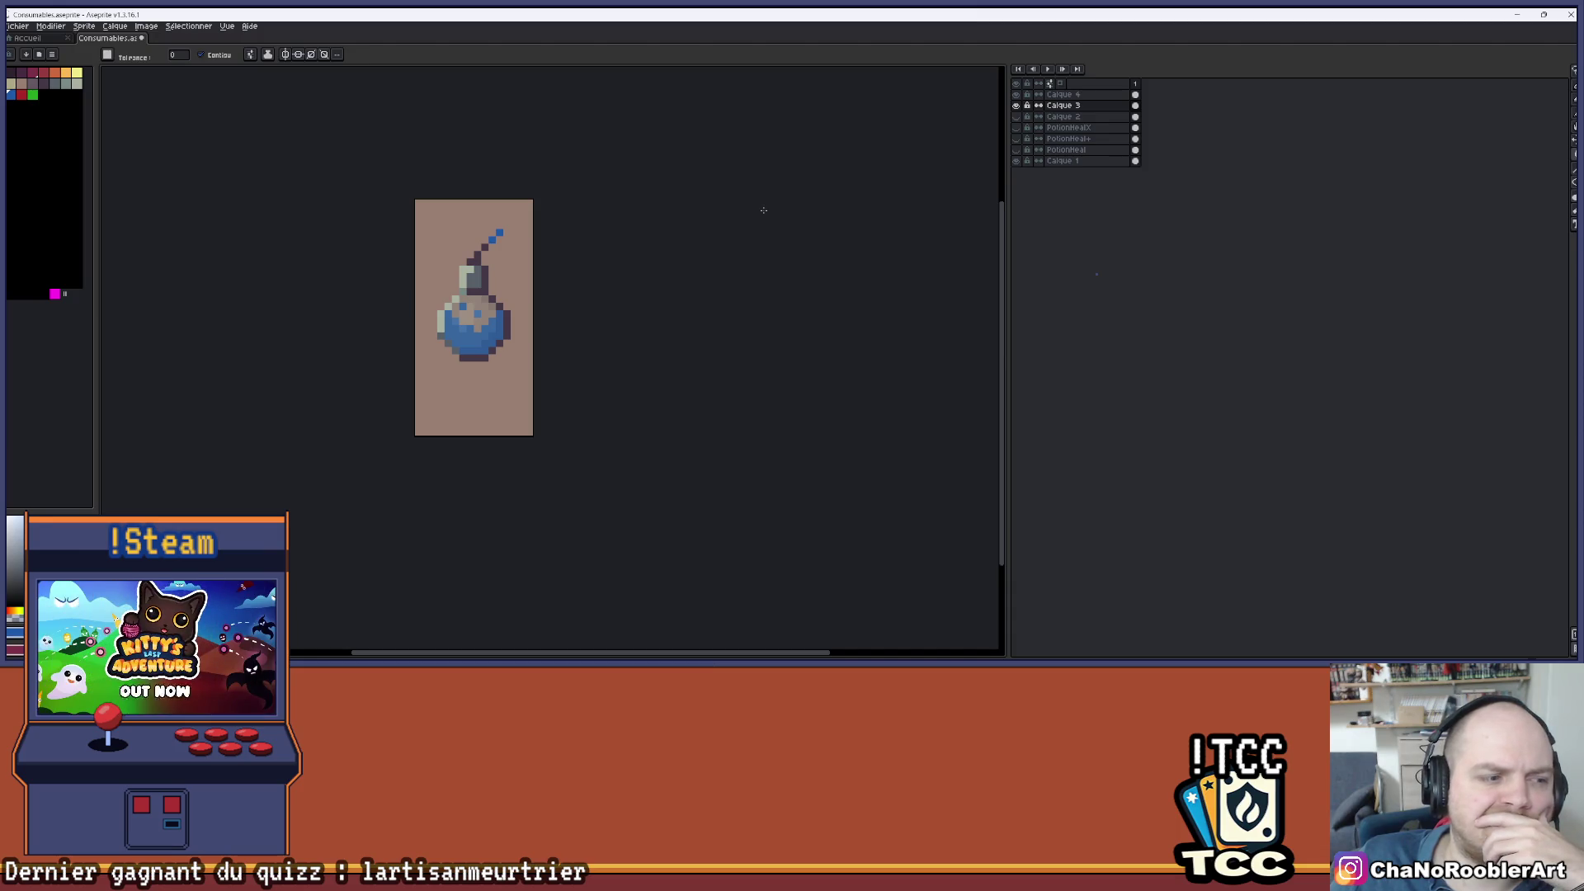
scroll(648, 239, "down", 2)
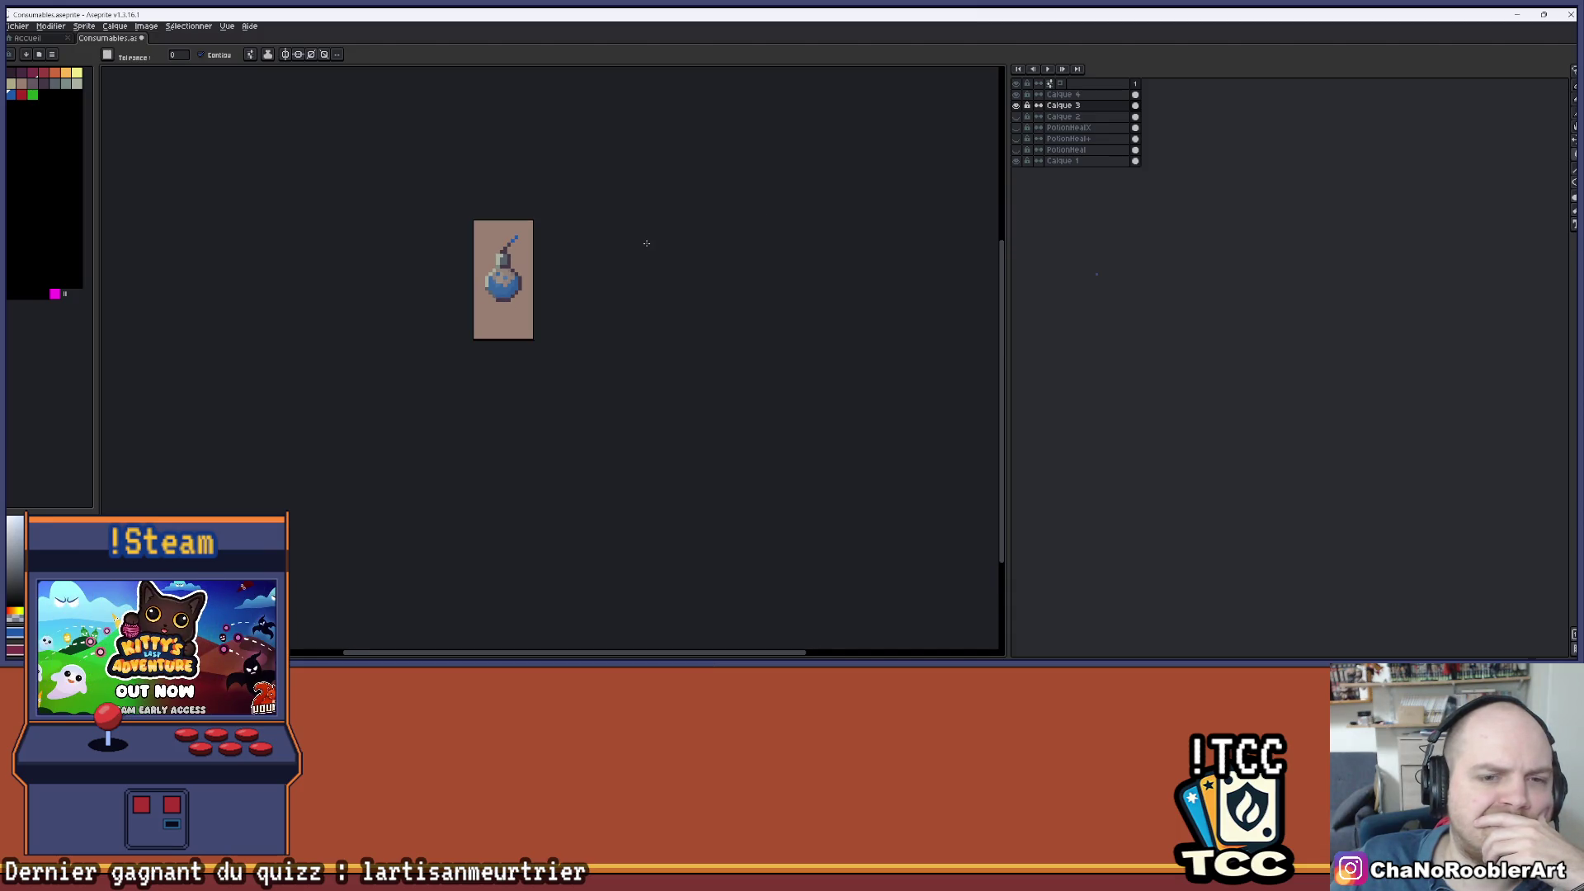
scroll(618, 243, "up", 3)
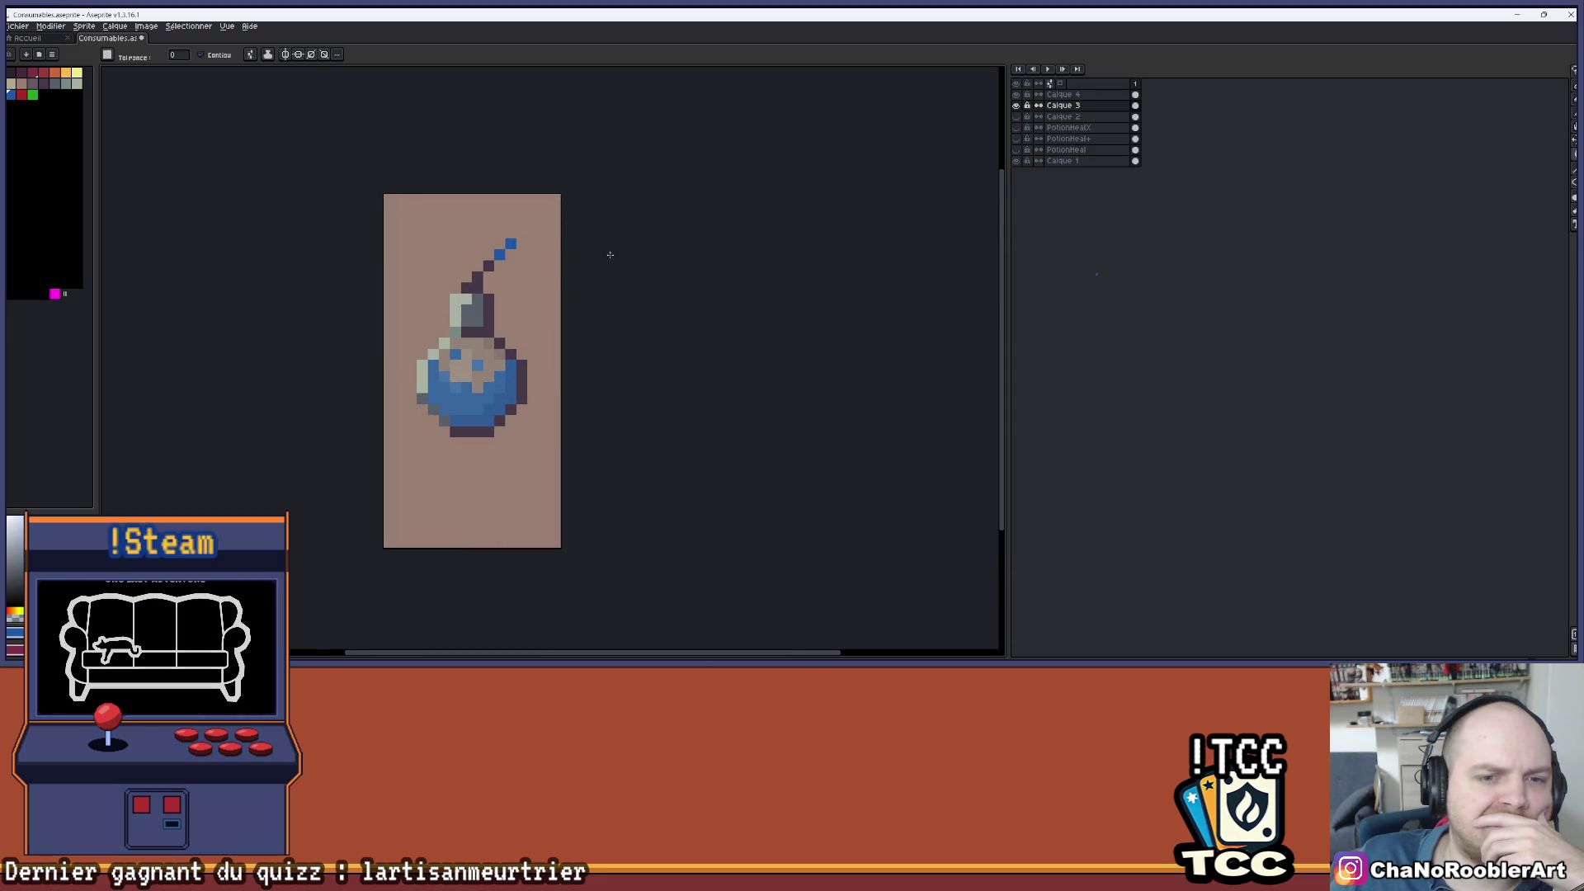
scroll(608, 255, "down", 2)
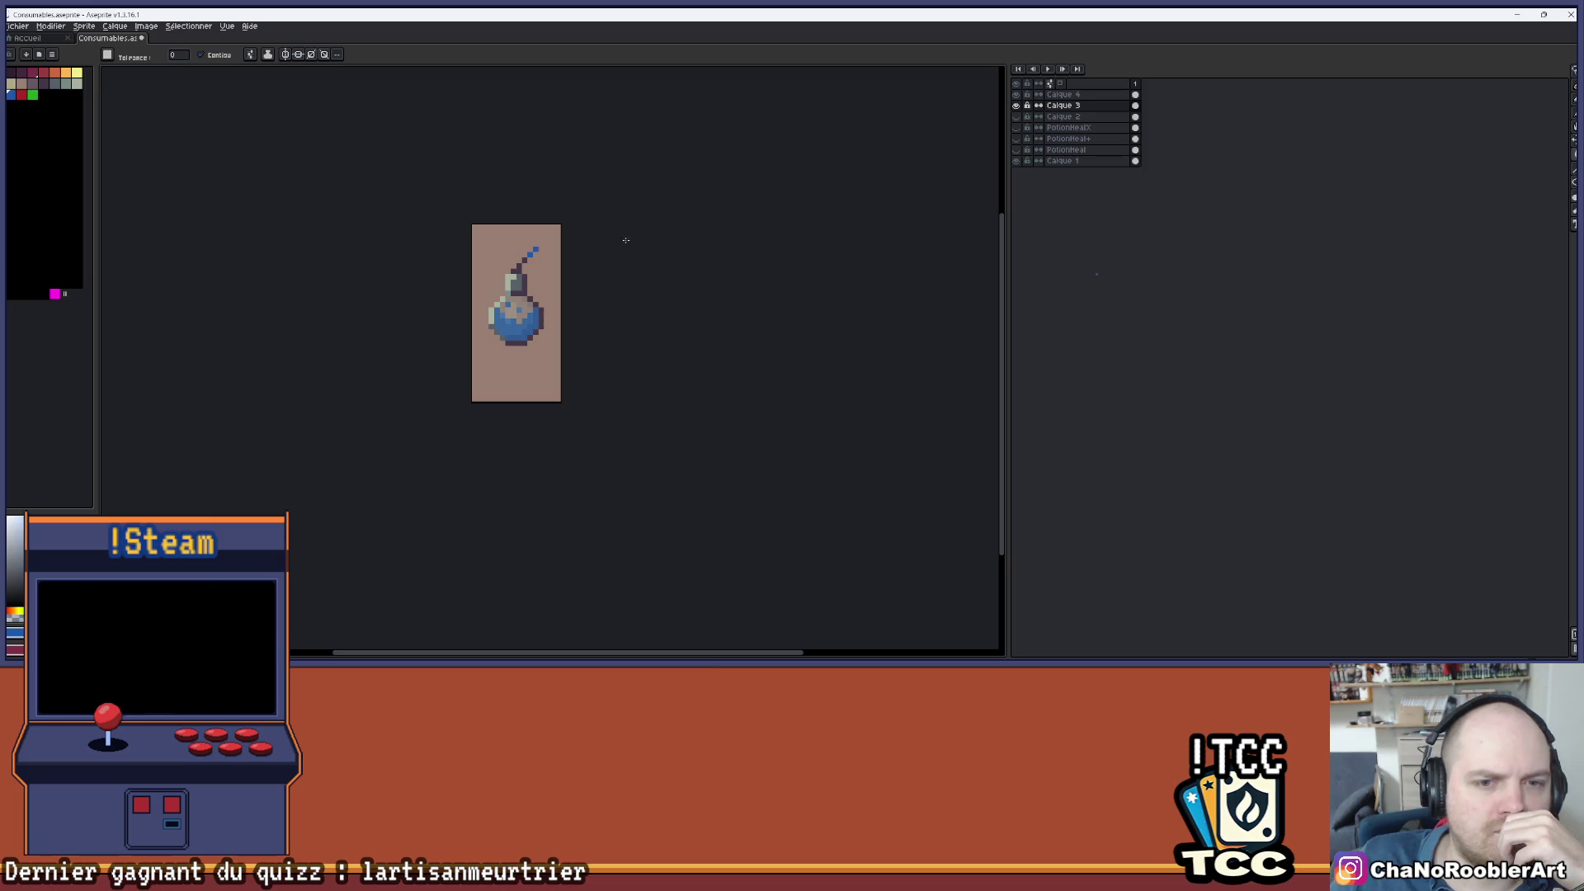
left_click(1016, 94)
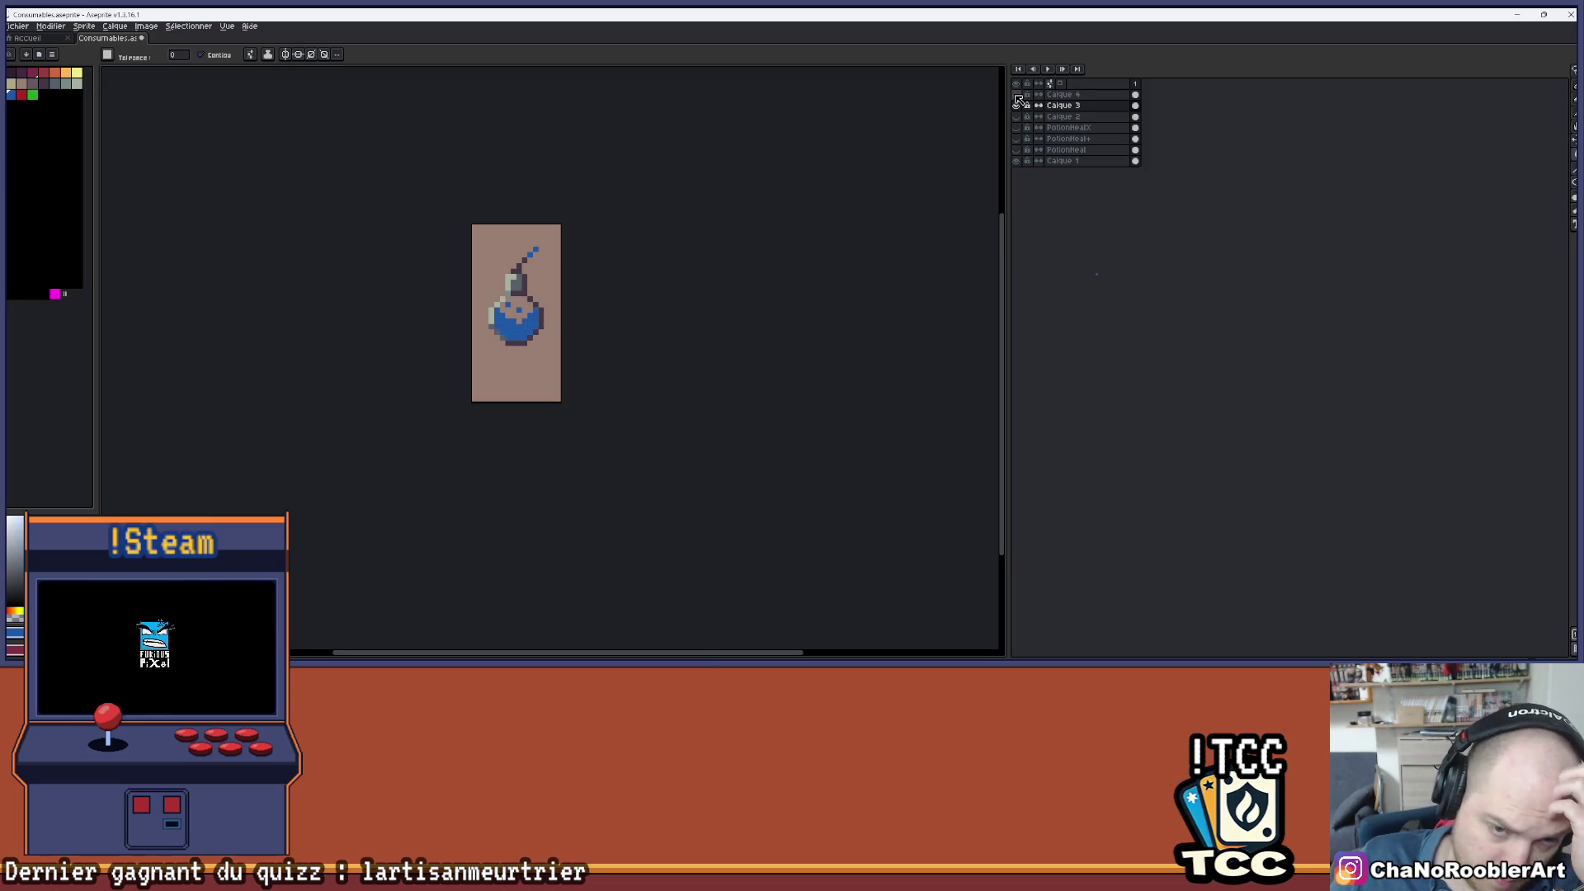
- Toggle the potion layer Calque 3's visibility, ending with it hidden to see the silhouette
left_click(1017, 106)
left_click(1019, 106)
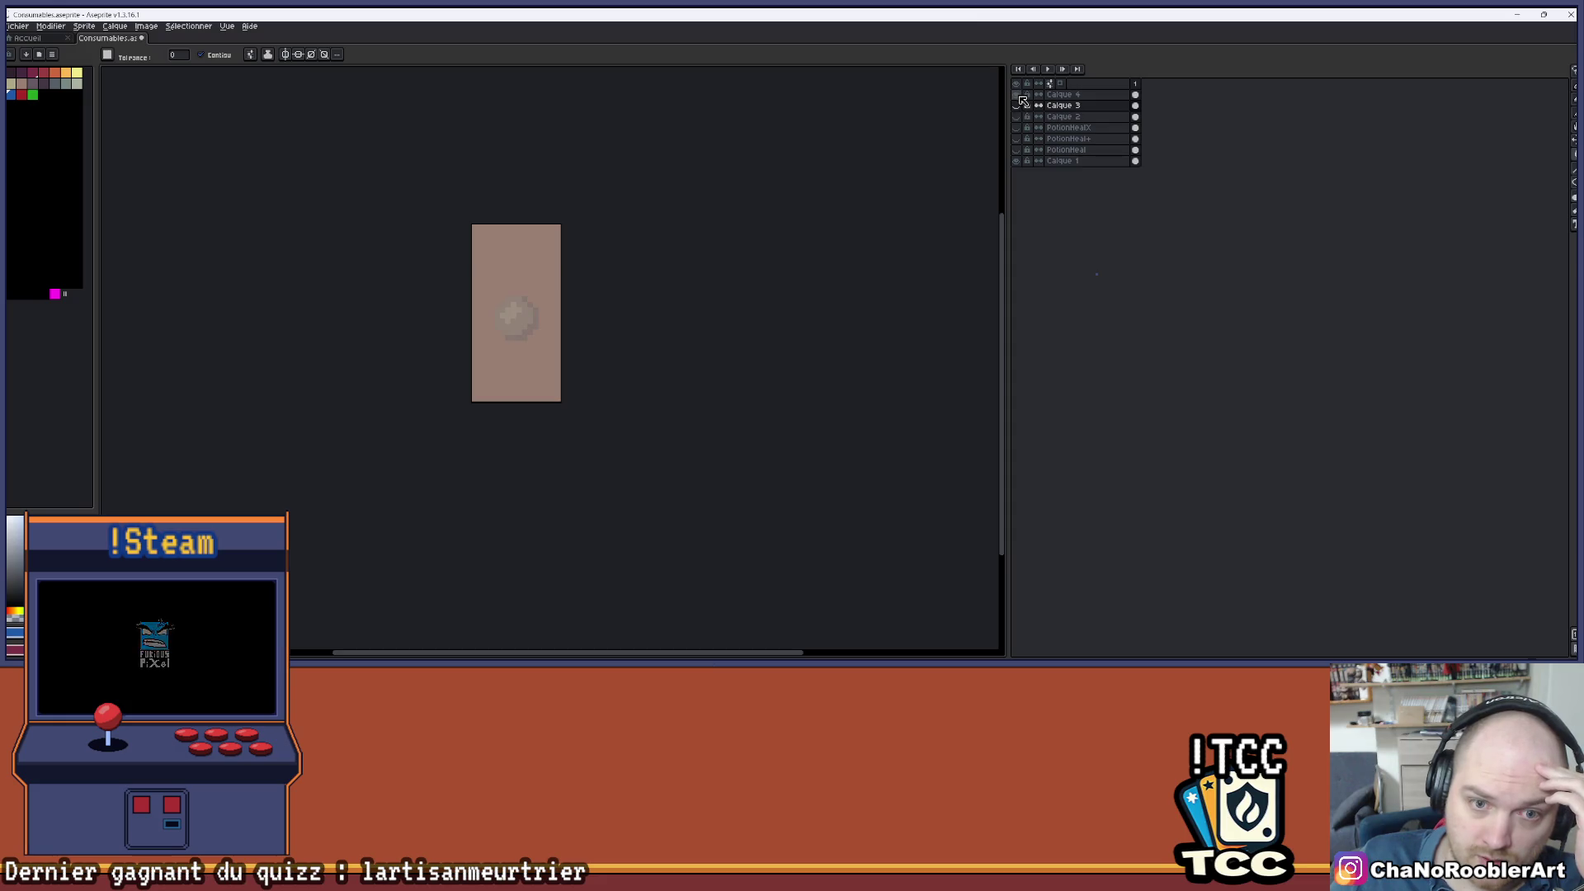
scroll(528, 322, "up", 3)
scroll(556, 272, "down", 2)
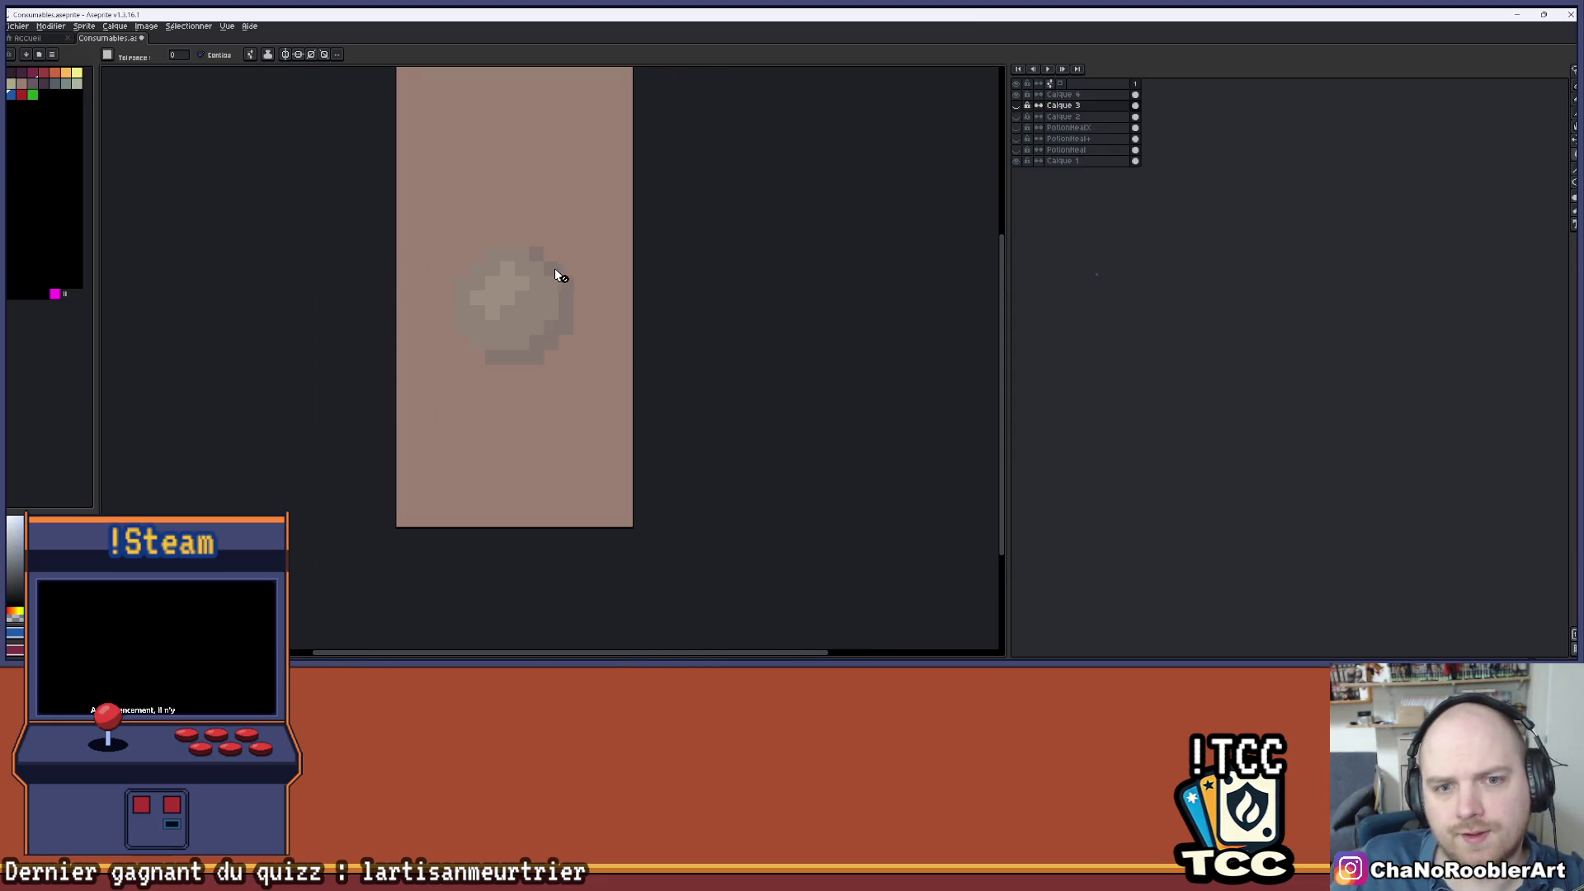
left_click(1018, 105)
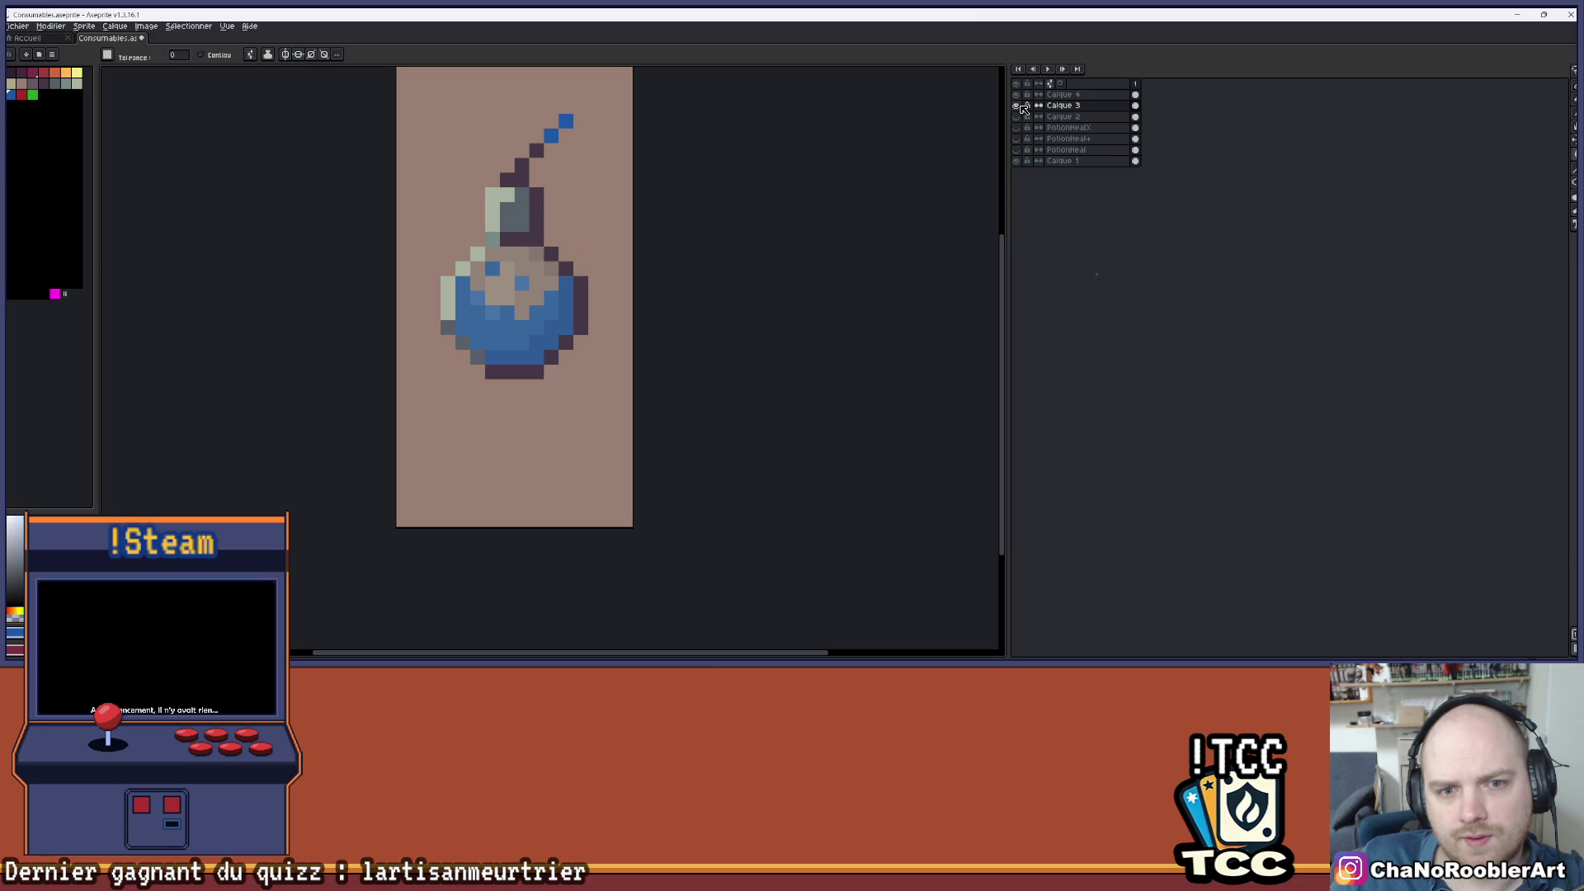
left_click(1023, 108)
scroll(495, 315, "up", 2)
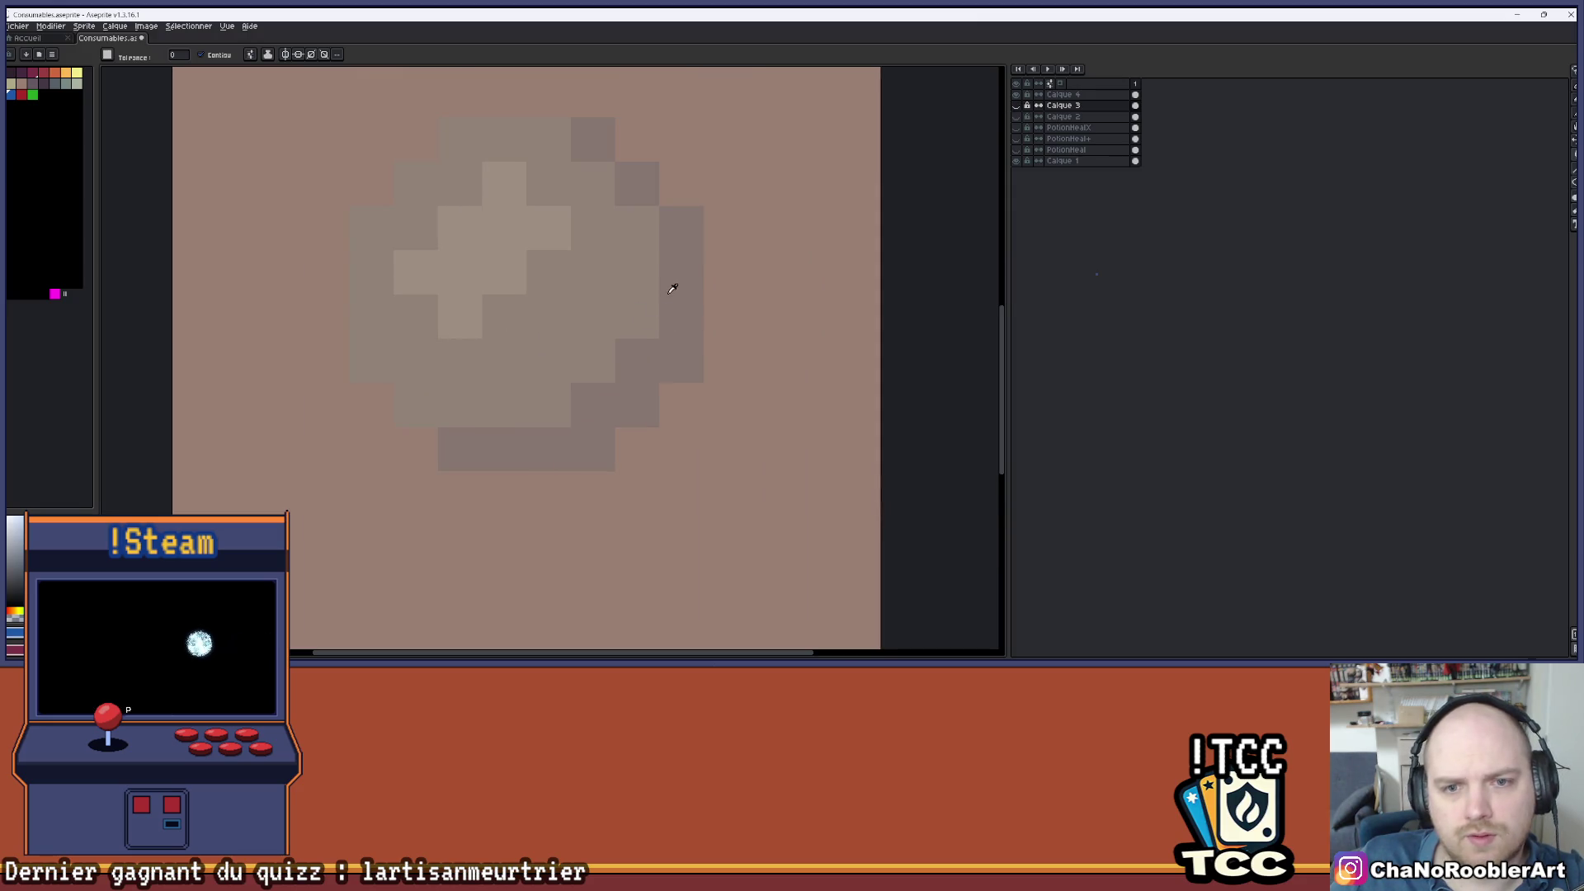
scroll(238, 156, "right", 1)
scroll(463, 240, "down", 2)
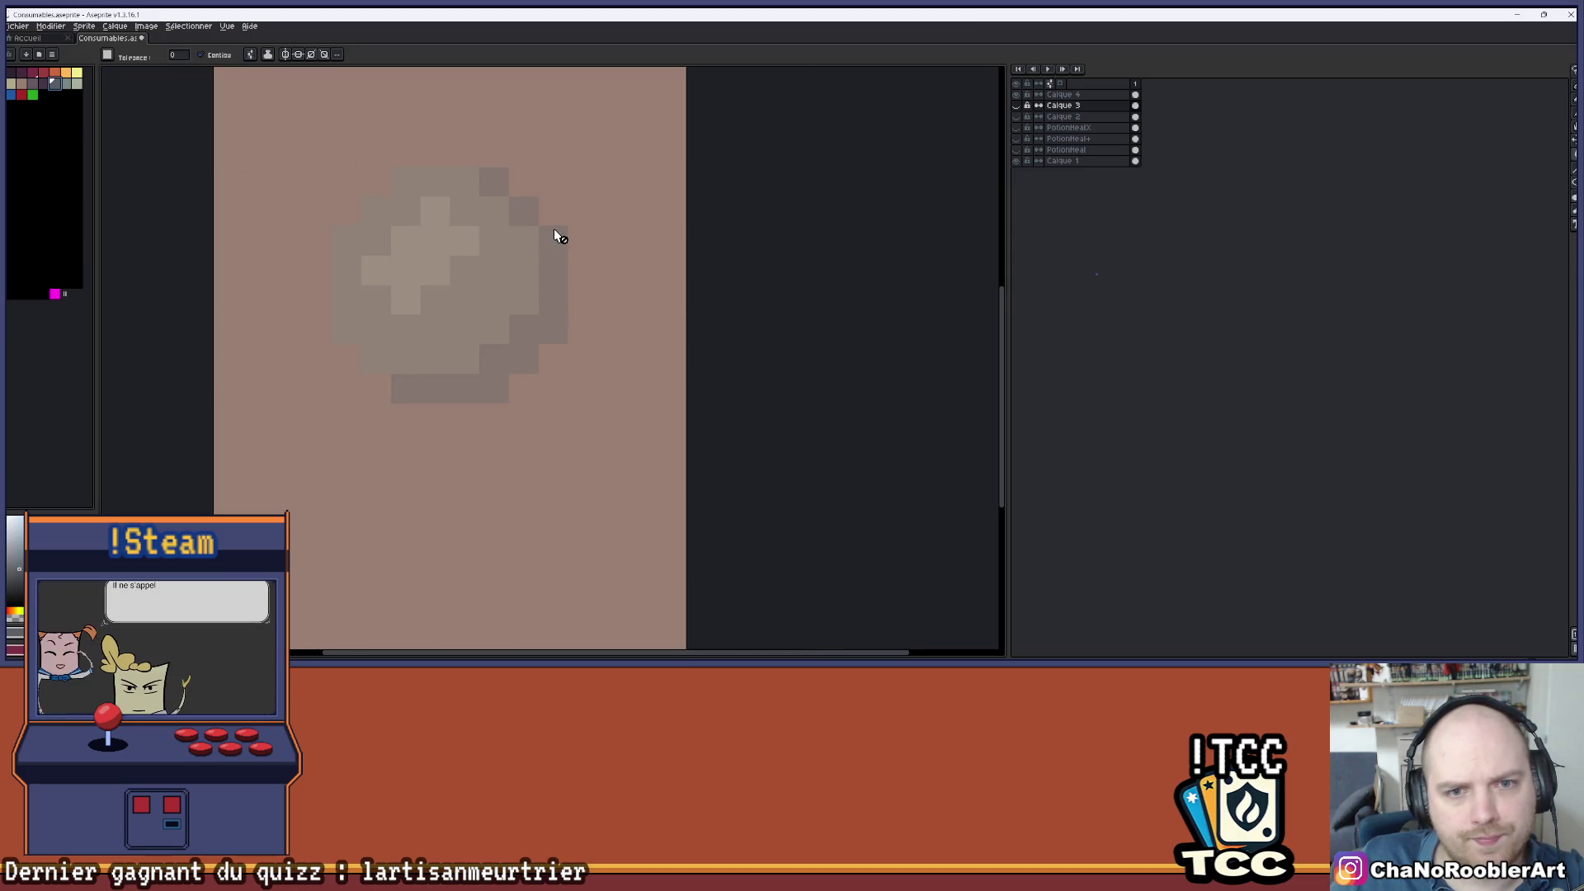
- On Calque 4, pencil dark grey shading along the flask's right and bottom edges
left_click(1063, 94)
key("b")
mouse_move(553, 240)
left_mouse_down()
mouse_move(524, 330)
mouse_move(493, 363)
mouse_move(407, 393)
left_mouse_up()
left_click(523, 211)
left_click(493, 181)
- Paint teal glass across the flask's centre and lower-left, with pale cross-shaped highlight pixels
left_click(67, 83)
mouse_move(438, 306)
left_mouse_down()
mouse_move(450, 359)
mouse_move(495, 241)
mouse_move(482, 288)
mouse_move(524, 273)
mouse_move(487, 211)
mouse_move(438, 183)
mouse_move(372, 241)
left_mouse_up()
left_click_drag(347, 314, 361, 330)
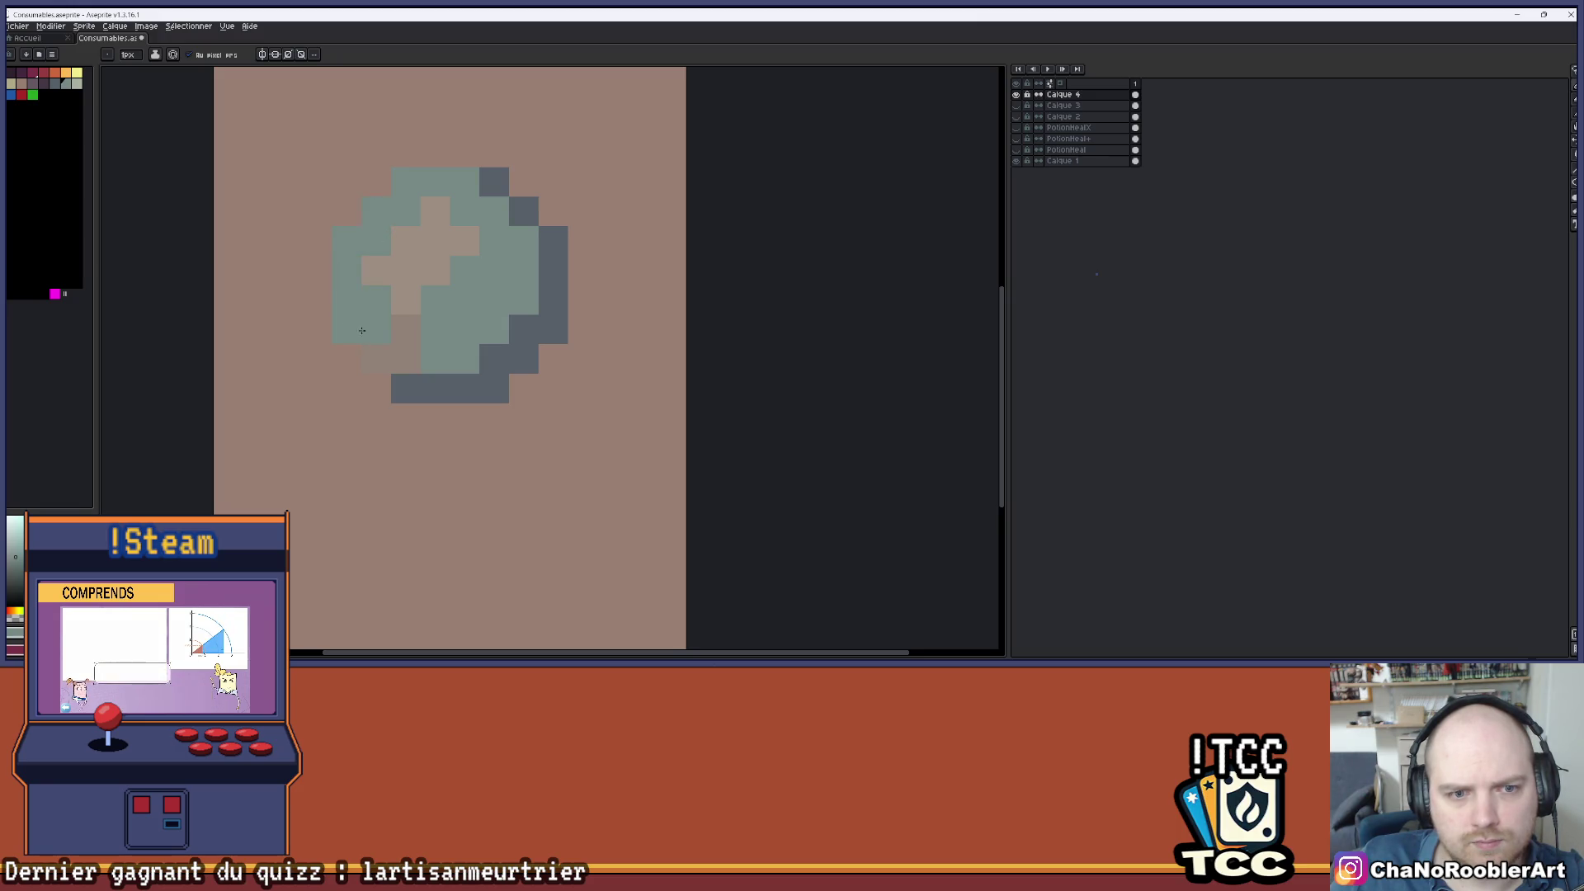
mouse_move(435, 211)
left_mouse_down()
mouse_move(436, 240)
mouse_move(464, 241)
mouse_move(395, 298)
left_mouse_up()
scroll(508, 283, "down", 5)
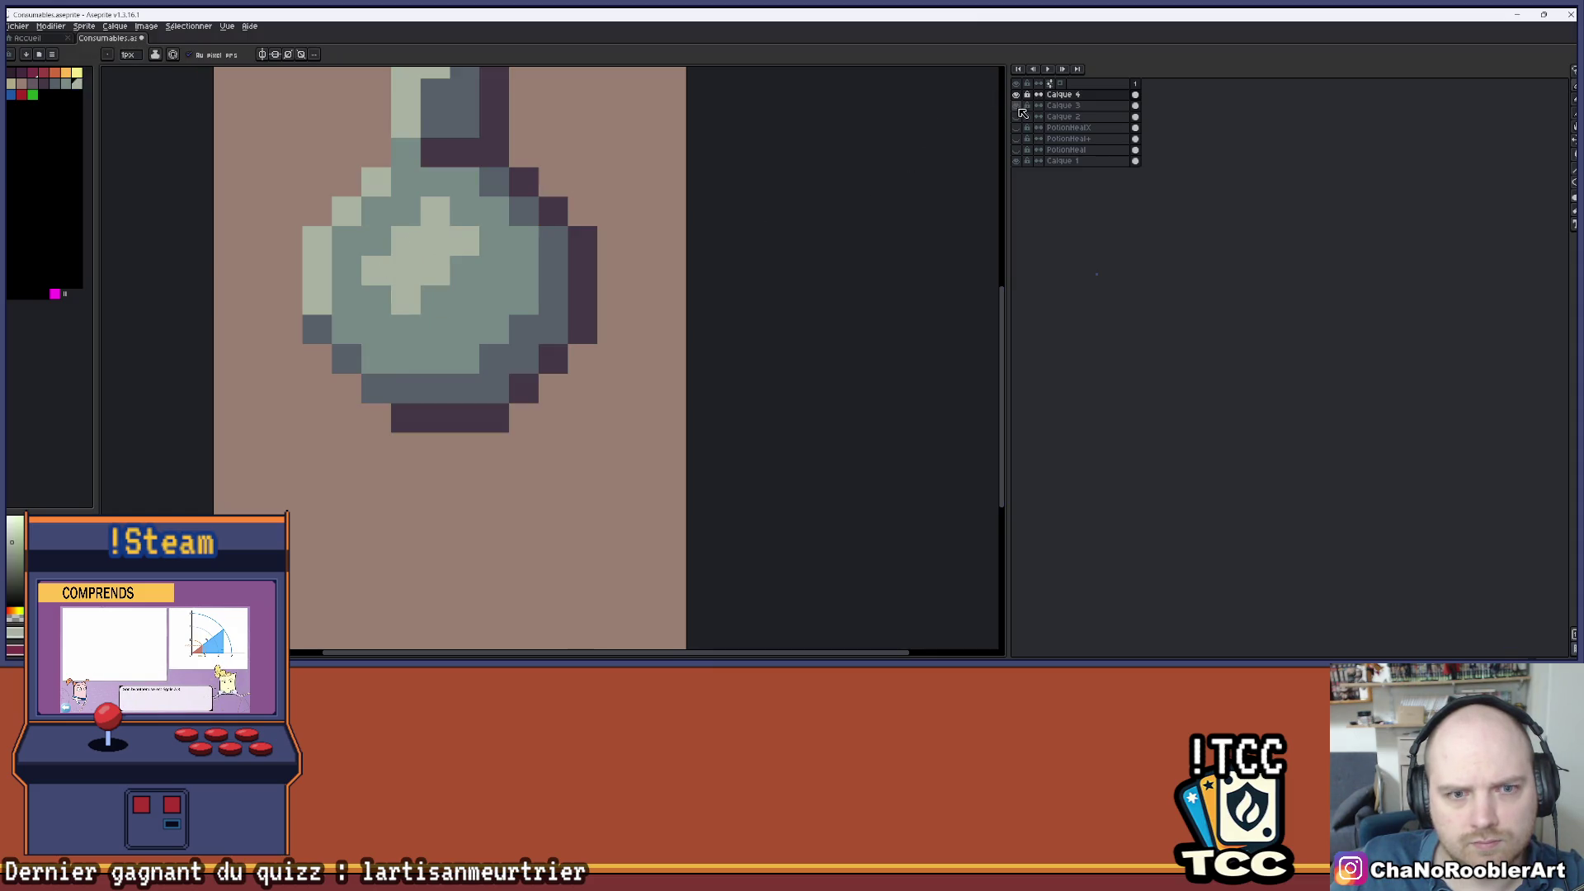
- Save, then lower the glass's alpha in Hue/Saturation to make it translucent
key("ctrl+s")
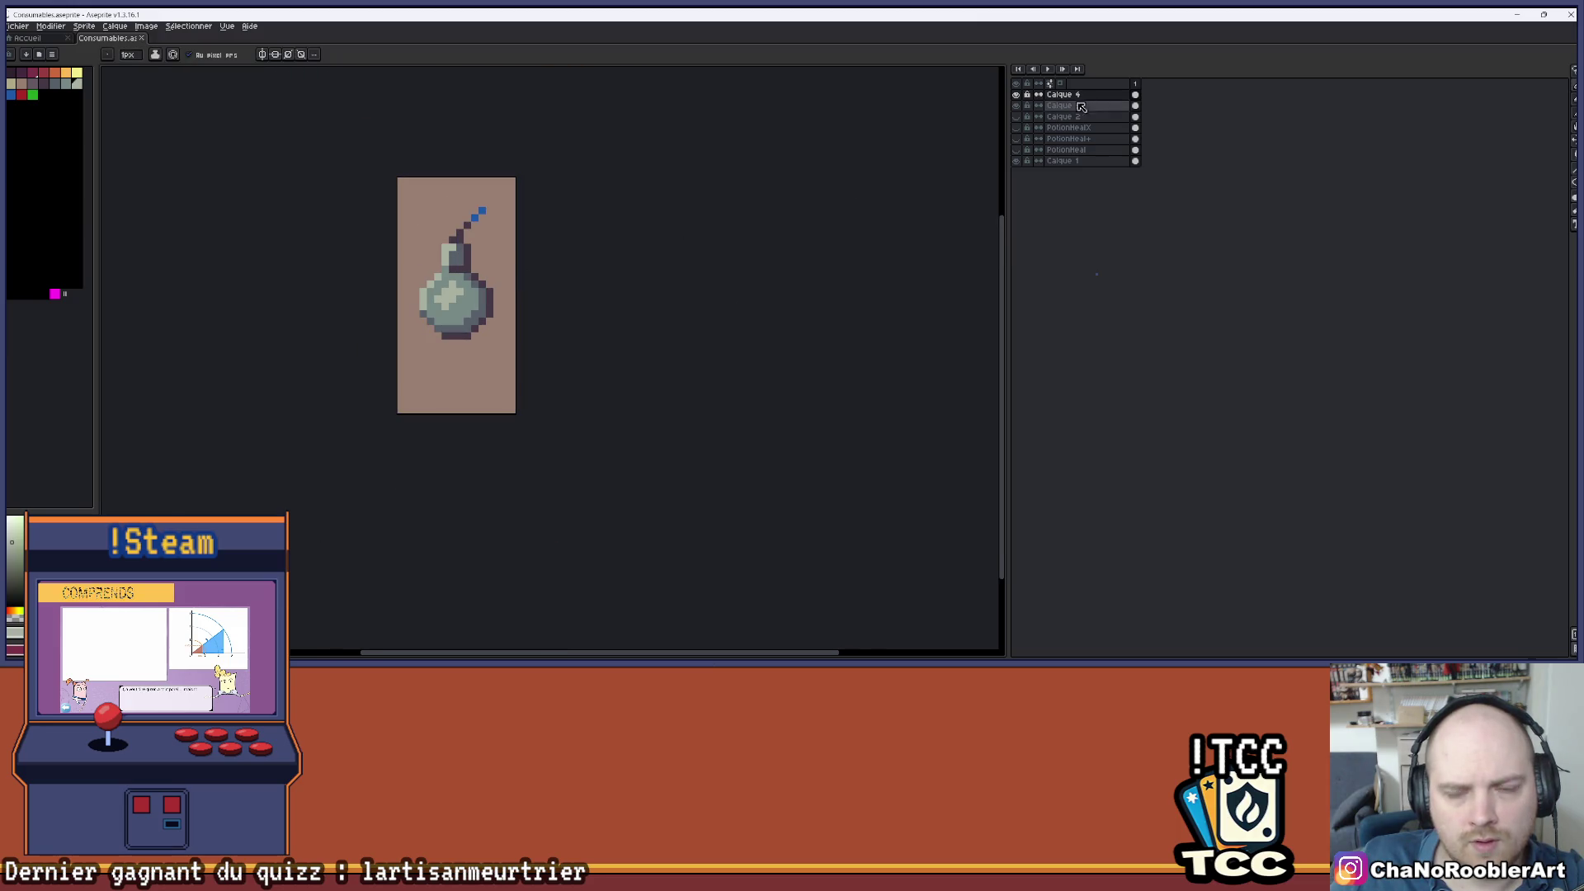
key("ctrl+u")
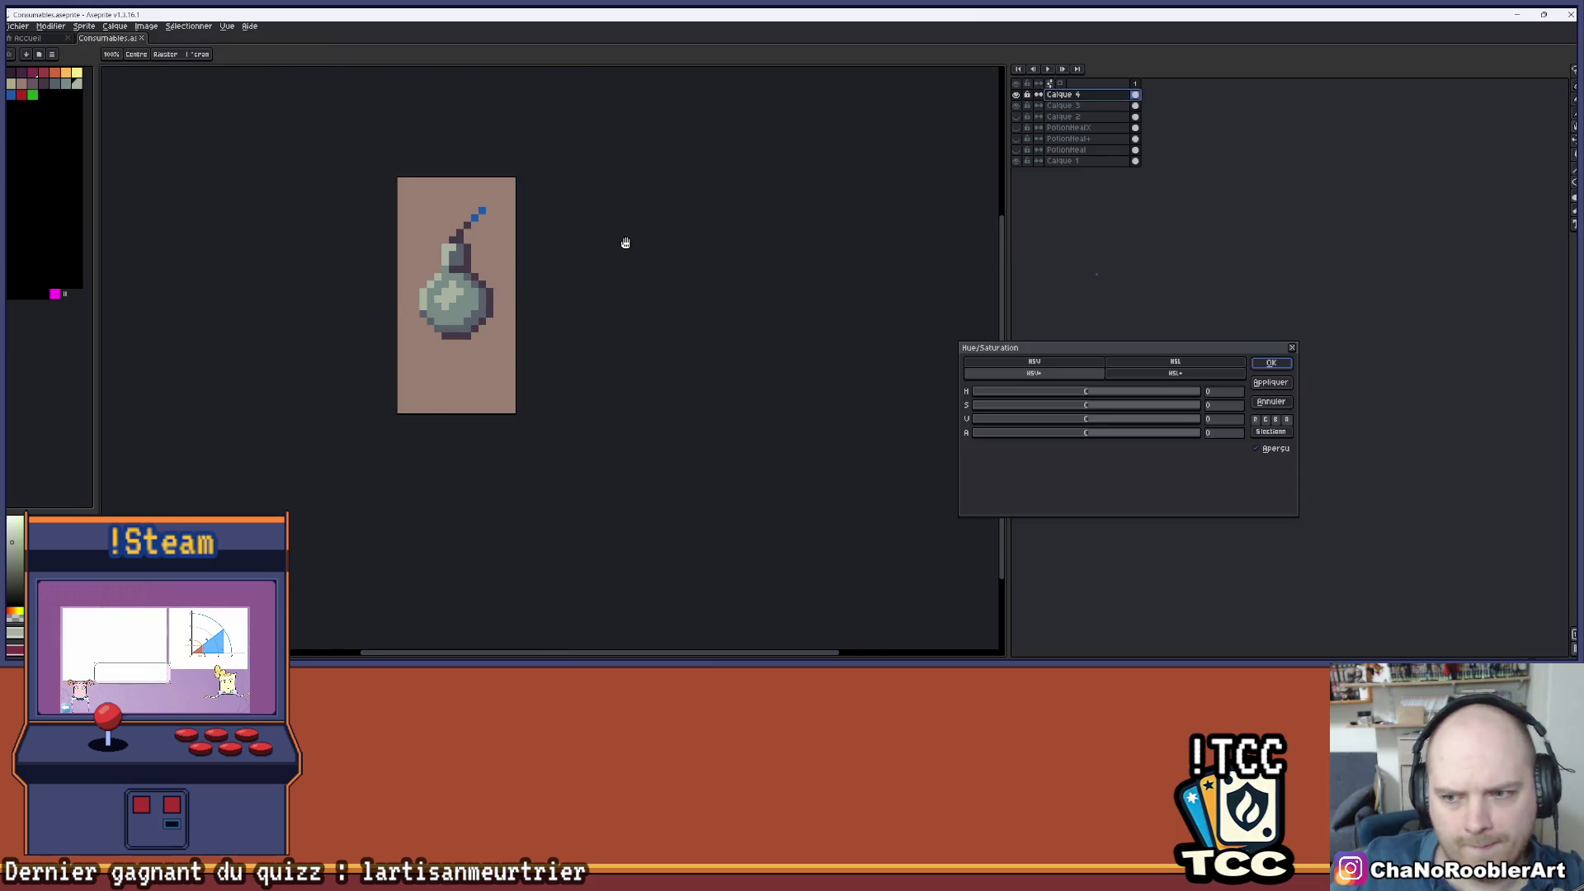
left_click_drag(1086, 434, 1073, 440)
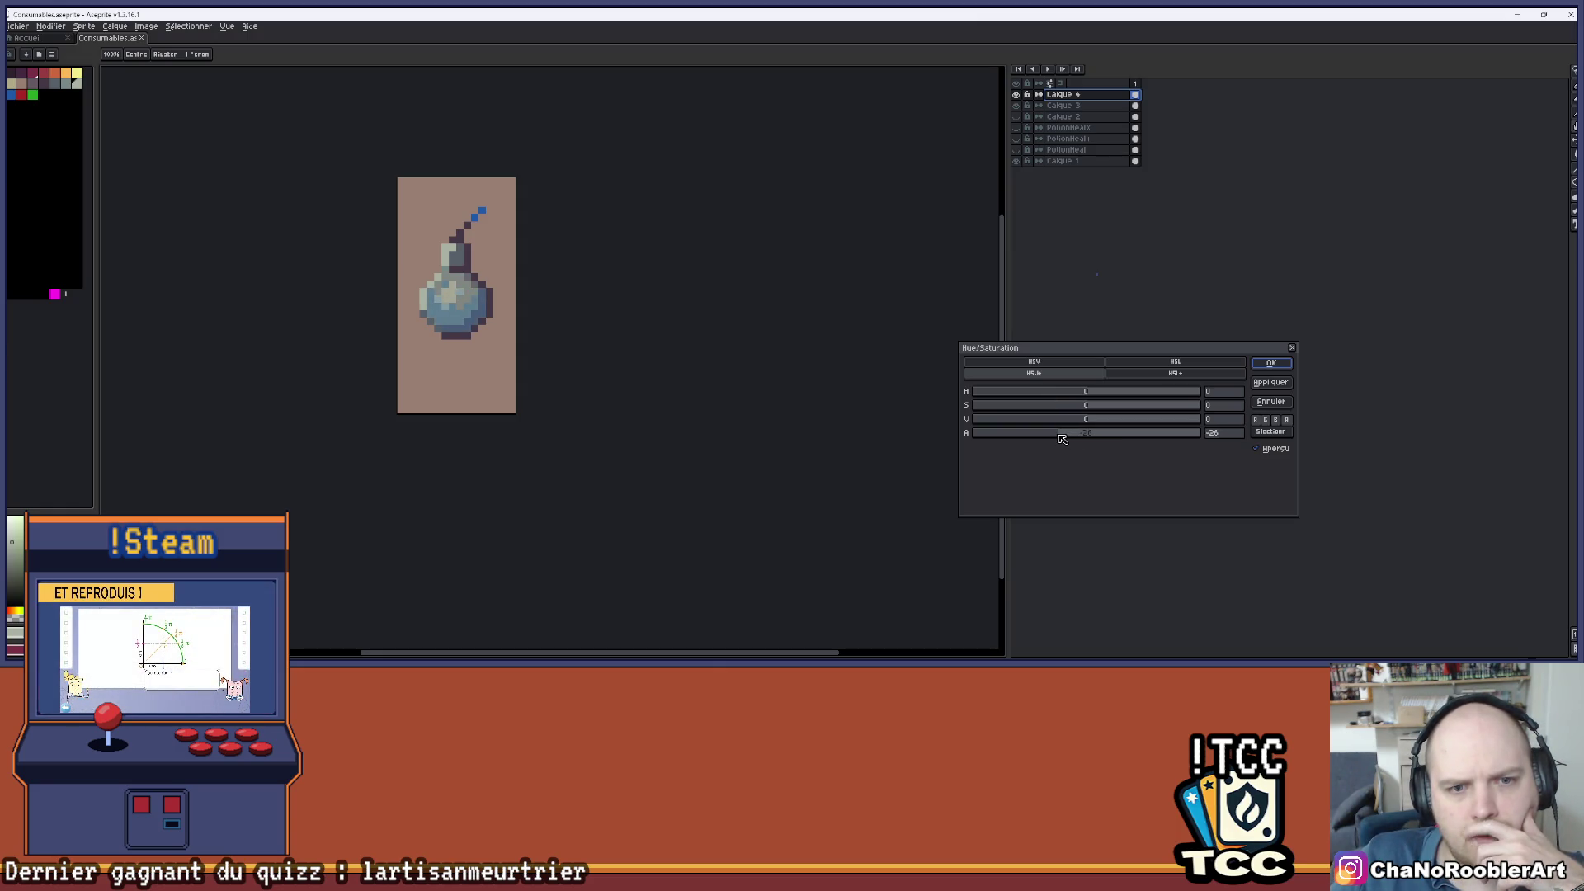
key("Return")
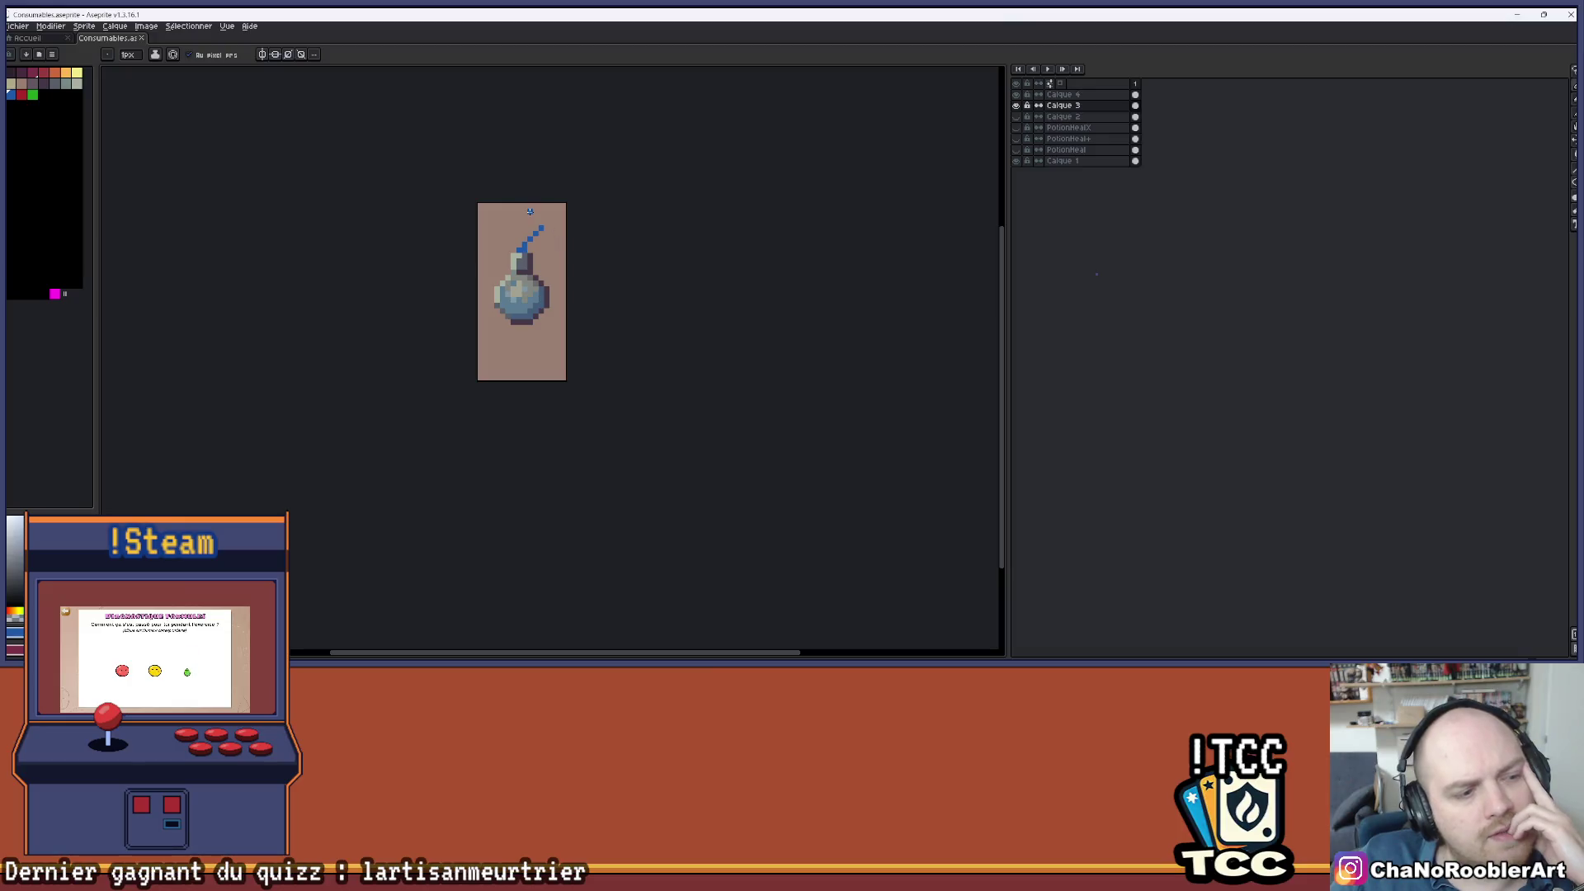
- On Calque 3, repaint the blue fuse and its top pixel dark purple
left_click(1063, 105)
scroll(594, 283, "up", 1)
mouse_move(594, 283)
left_mouse_down()
mouse_move(683, 289)
mouse_move(635, 272)
left_mouse_up()
scroll(675, 273, "down", 1)
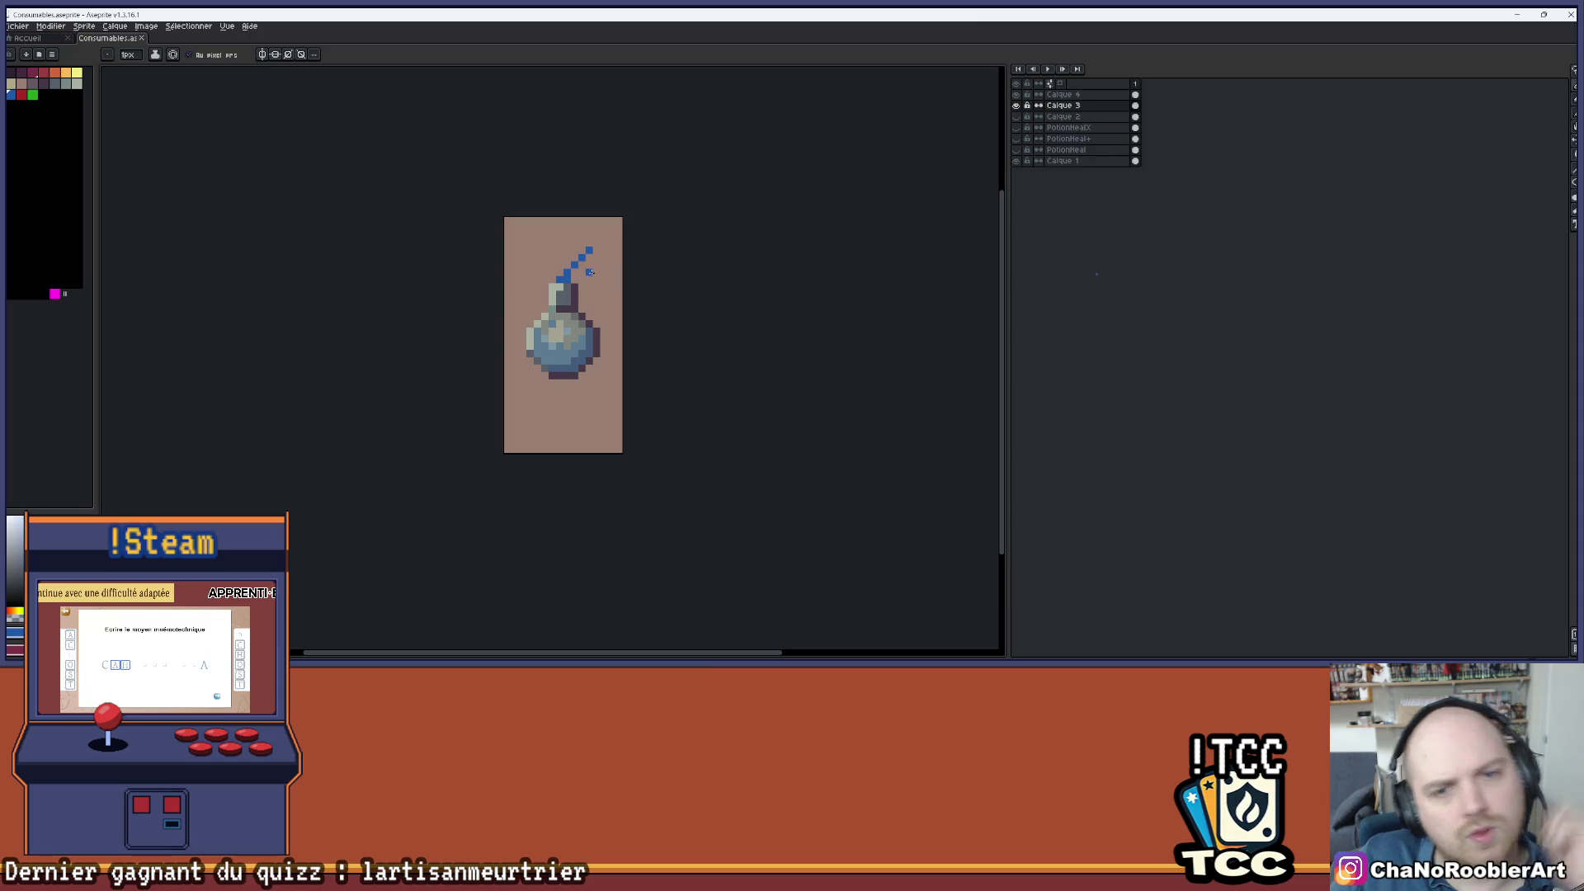
scroll(583, 270, "up", 1)
scroll(583, 270, "up", 1)
mouse_move(520, 273)
left_mouse_down()
mouse_move(475, 286)
mouse_move(576, 197)
mouse_move(605, 226)
mouse_move(598, 174)
left_mouse_up()
left_click(594, 169)
scroll(593, 203, "down", 1)
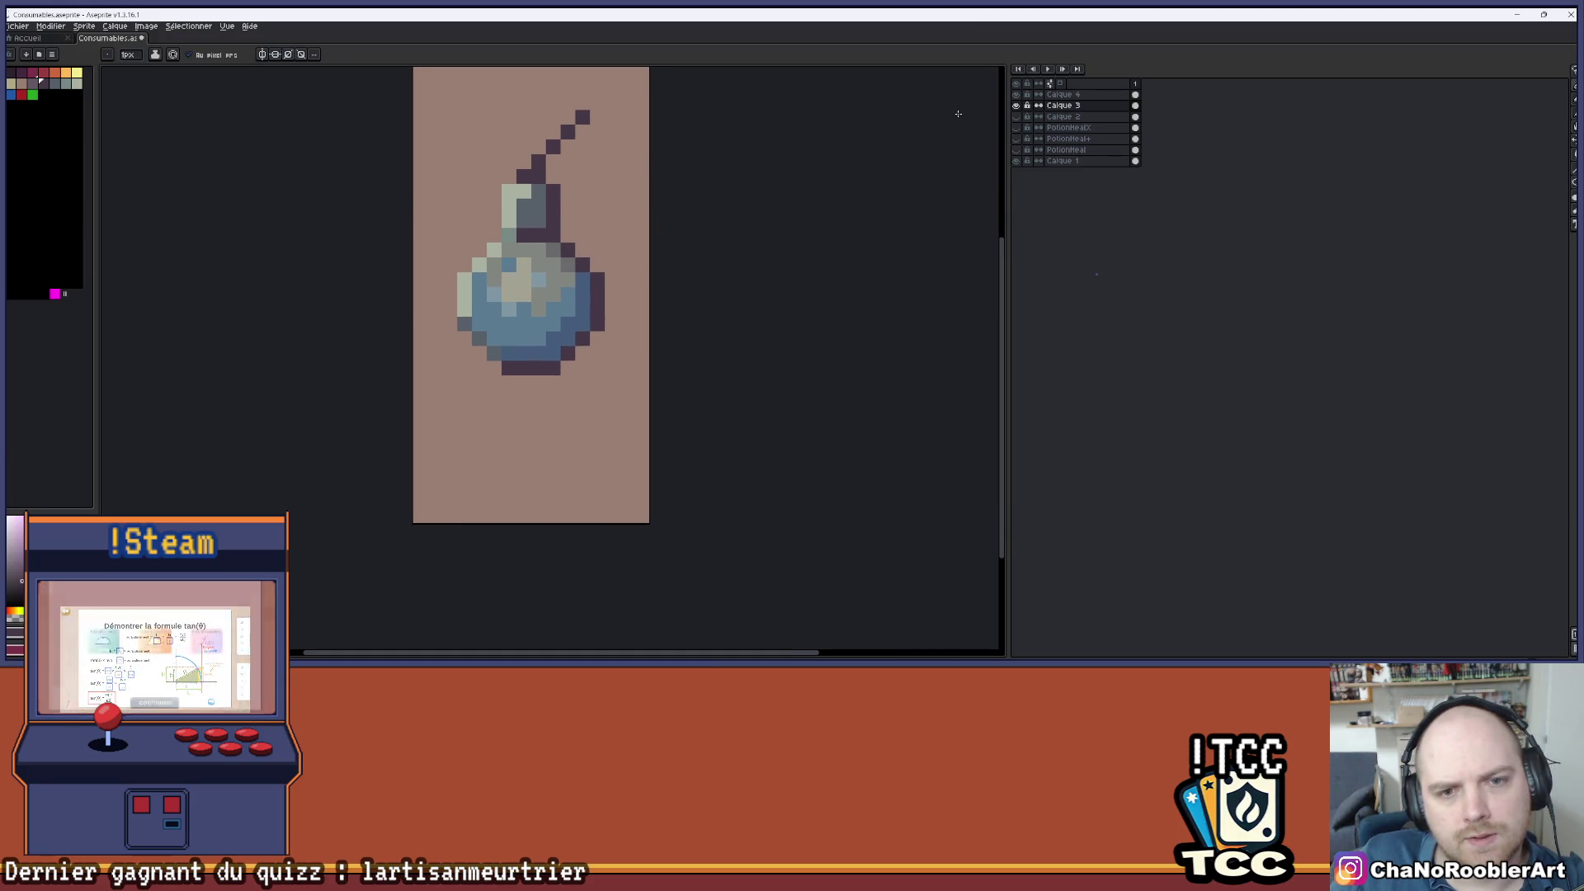
- Flick the lighter glass overlay on and off repeatedly to compare looks
left_click(1021, 105)
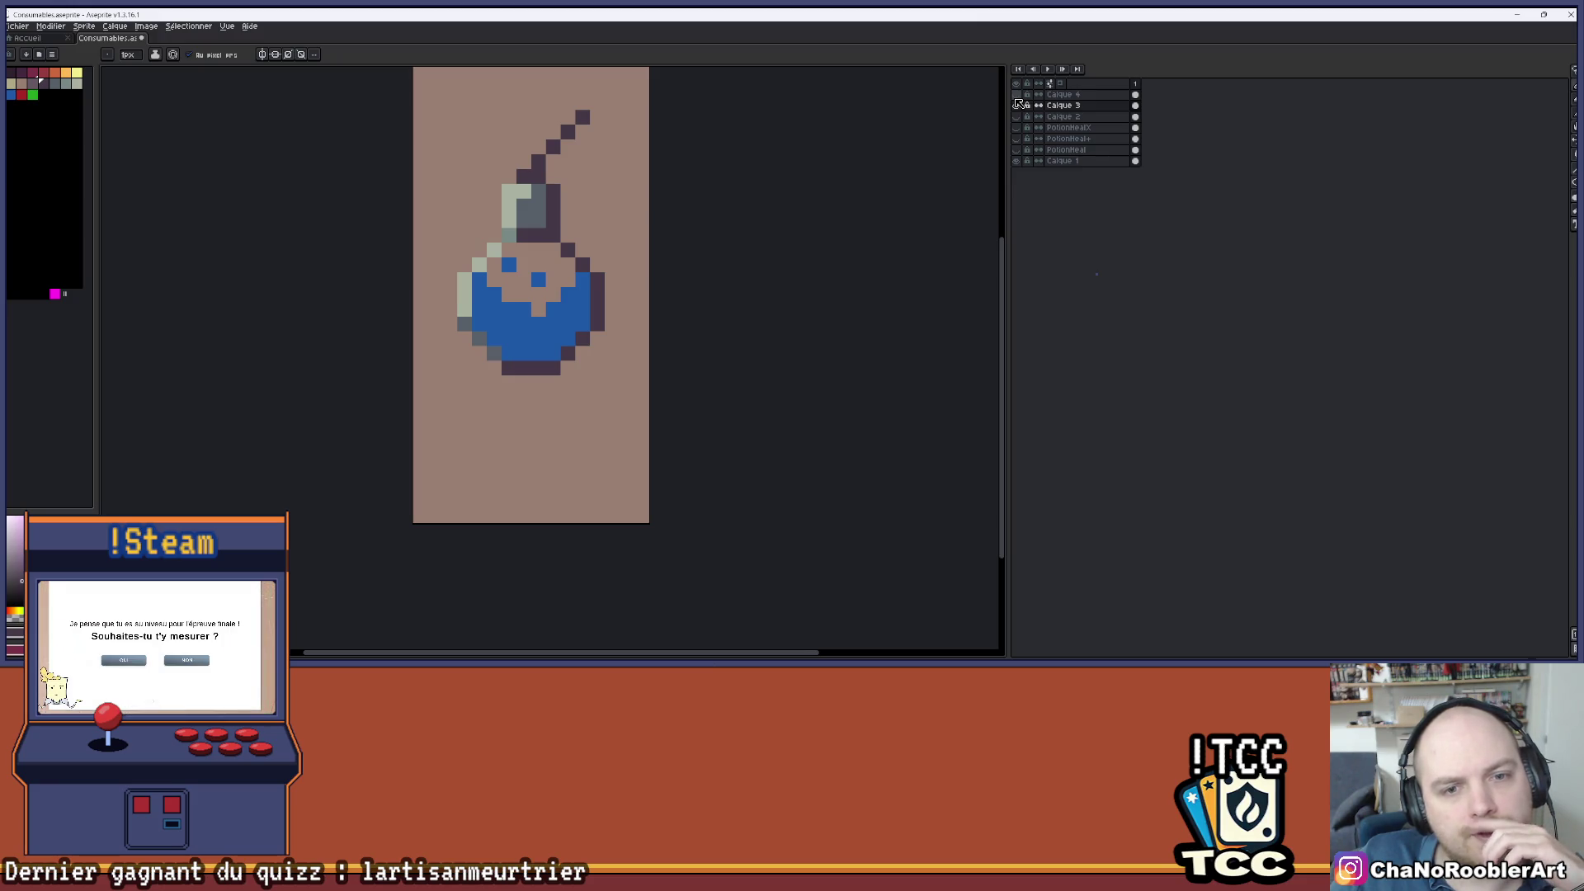
left_click(1017, 96)
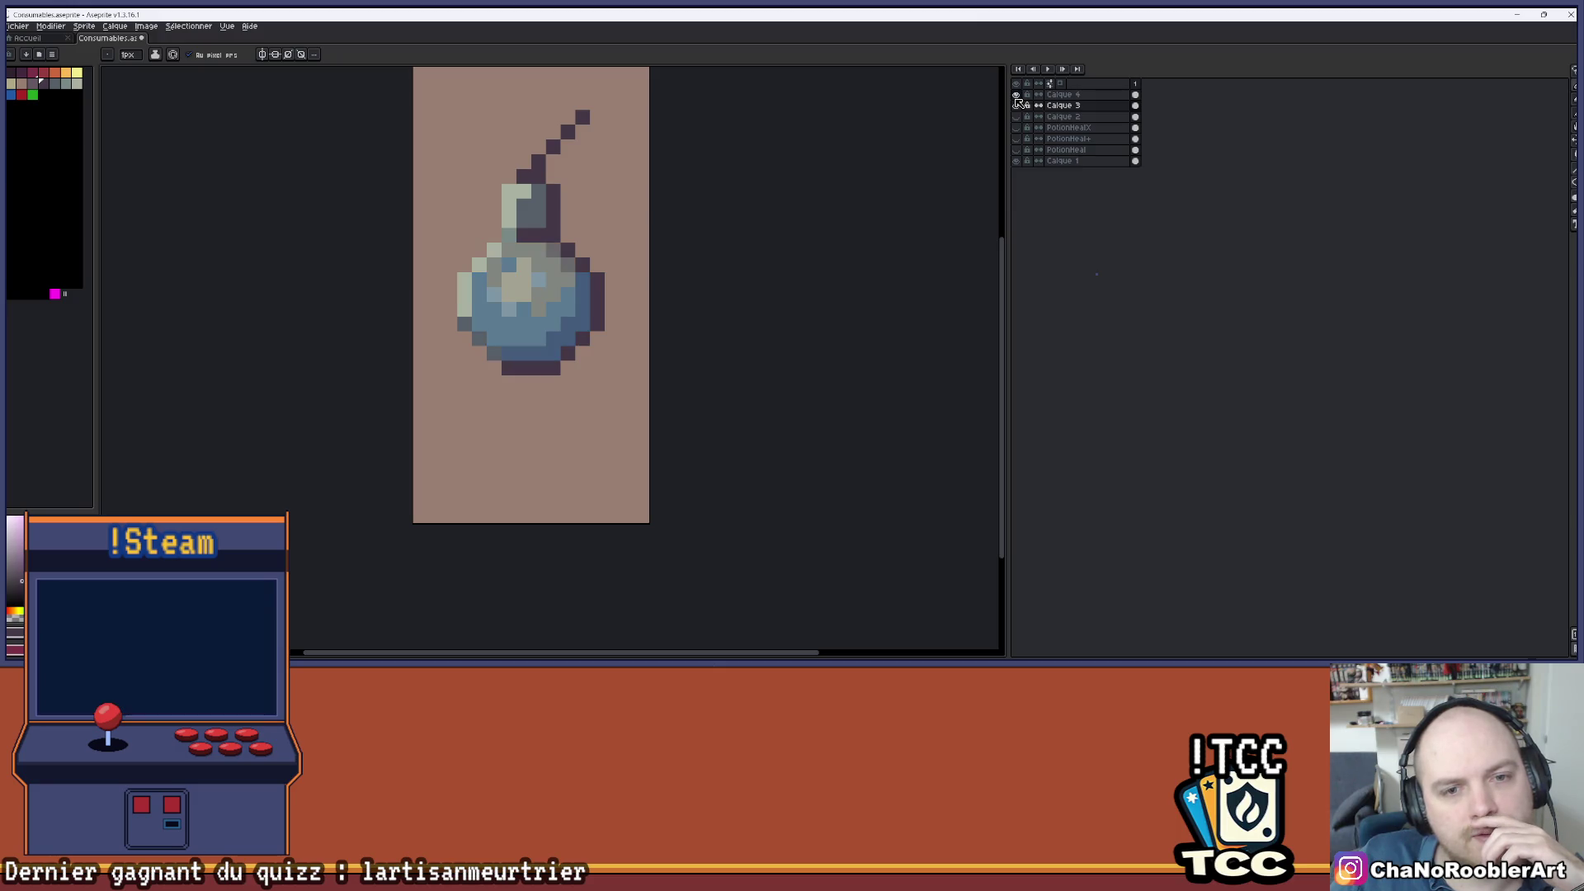
left_click(1016, 96)
left_click(1017, 97)
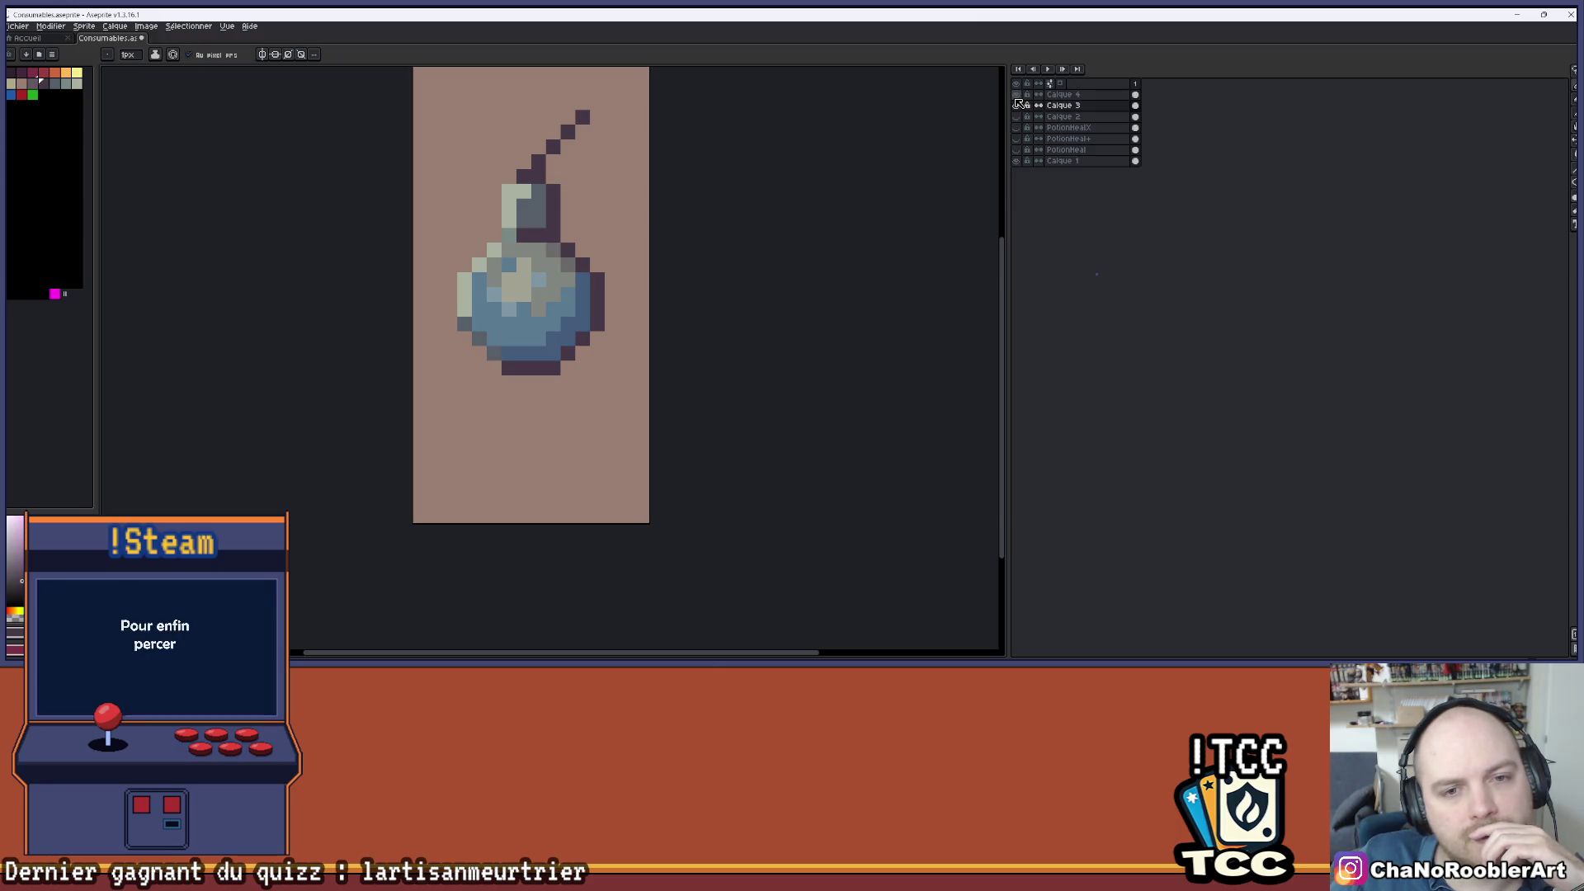
left_click(1017, 97)
left_click(1017, 97)
left_click(1018, 97)
left_click(1017, 97)
left_click(1017, 97)
left_click(1018, 97)
left_click(1017, 97)
left_click(1018, 98)
left_click(1017, 98)
left_click(1017, 97)
left_click(1018, 97)
left_click(1018, 97)
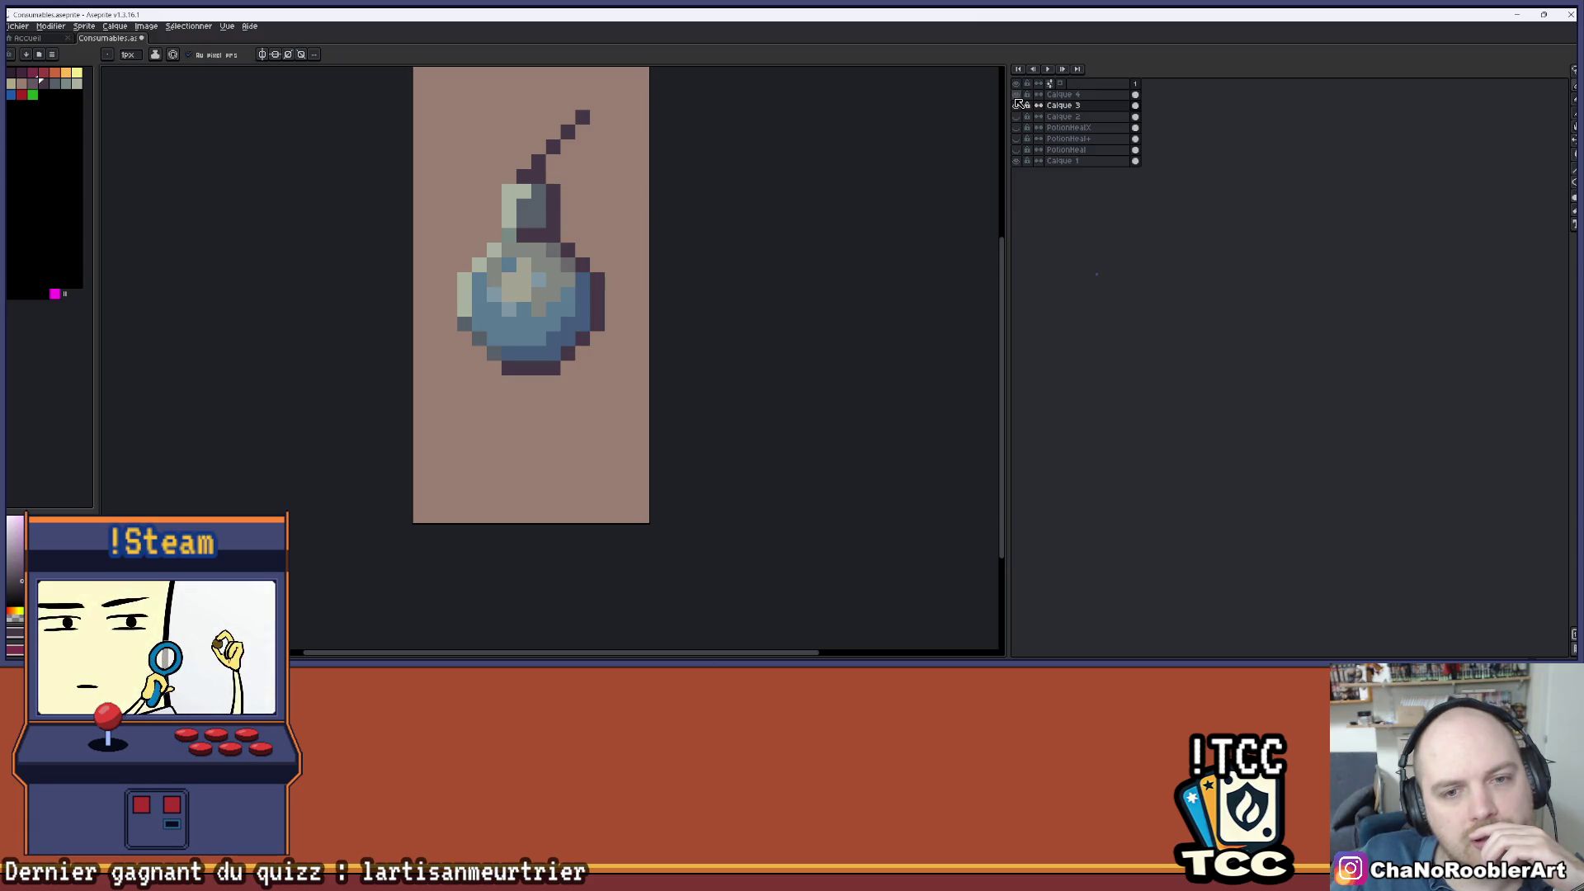
left_click(1018, 97)
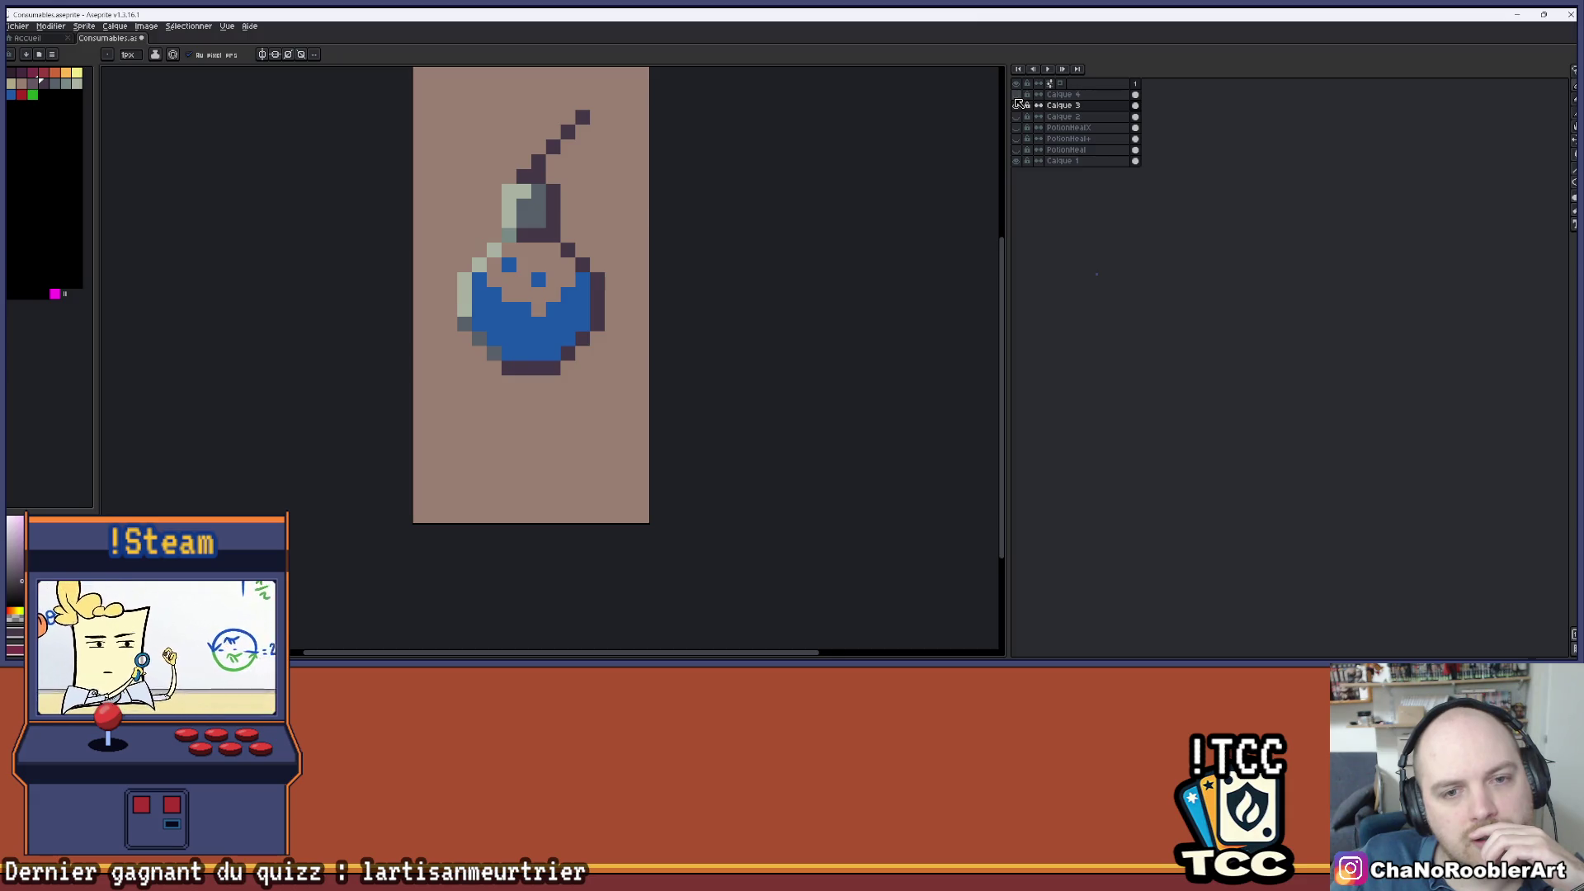
- Restore the lighter overlay, recentre on the potion, and make Calque 3 the active layer
left_click(1016, 106)
left_click_drag(615, 185, 590, 223)
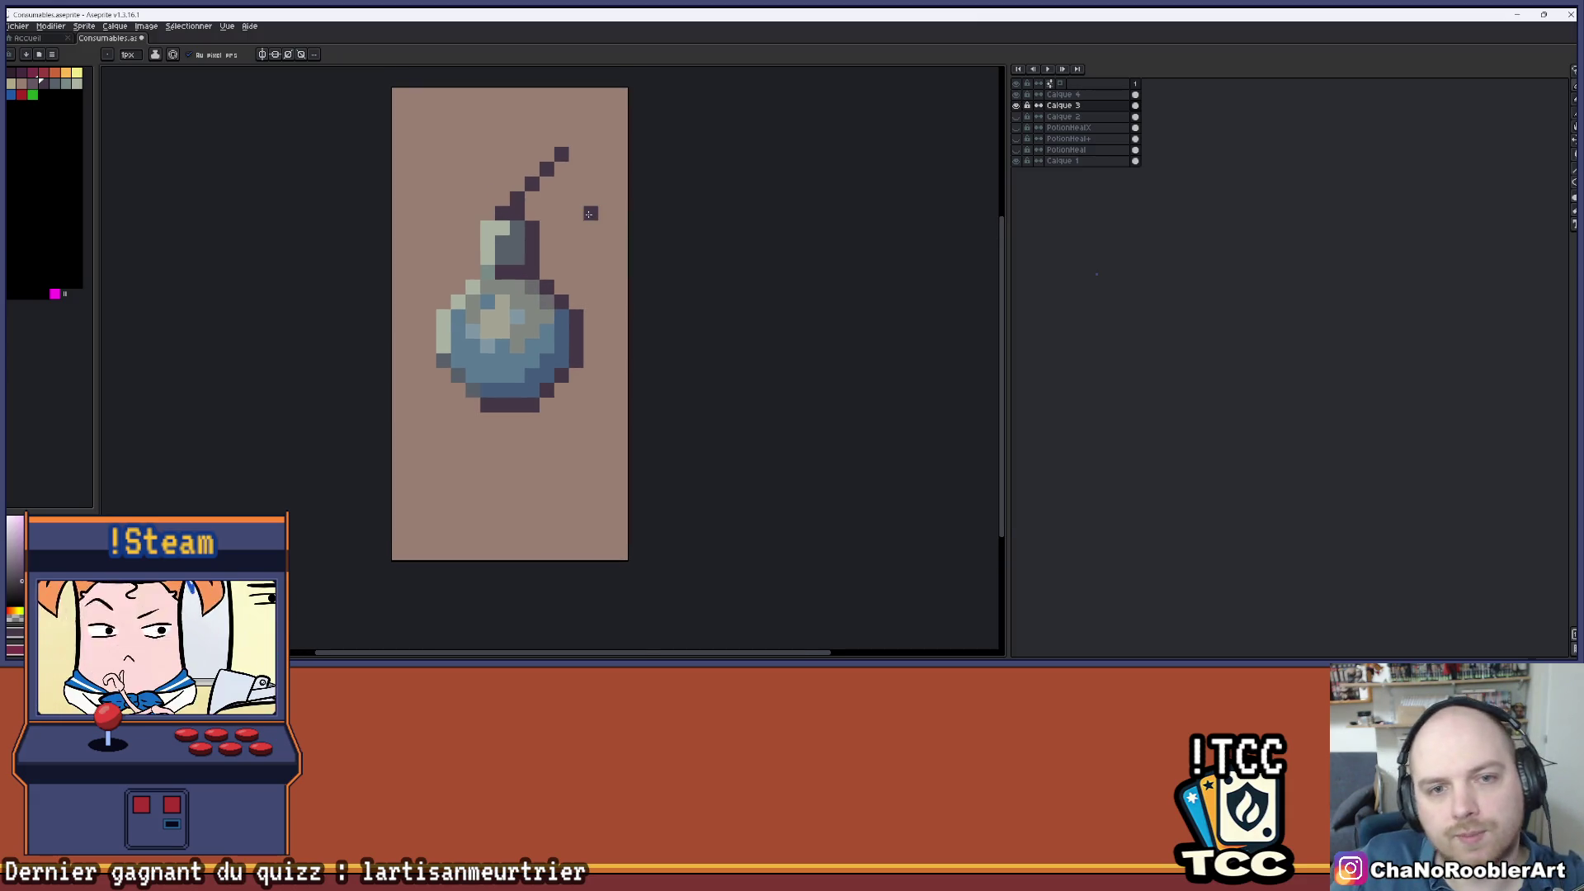
scroll(578, 384, "up", 1)
left_click_drag(560, 388, 575, 386)
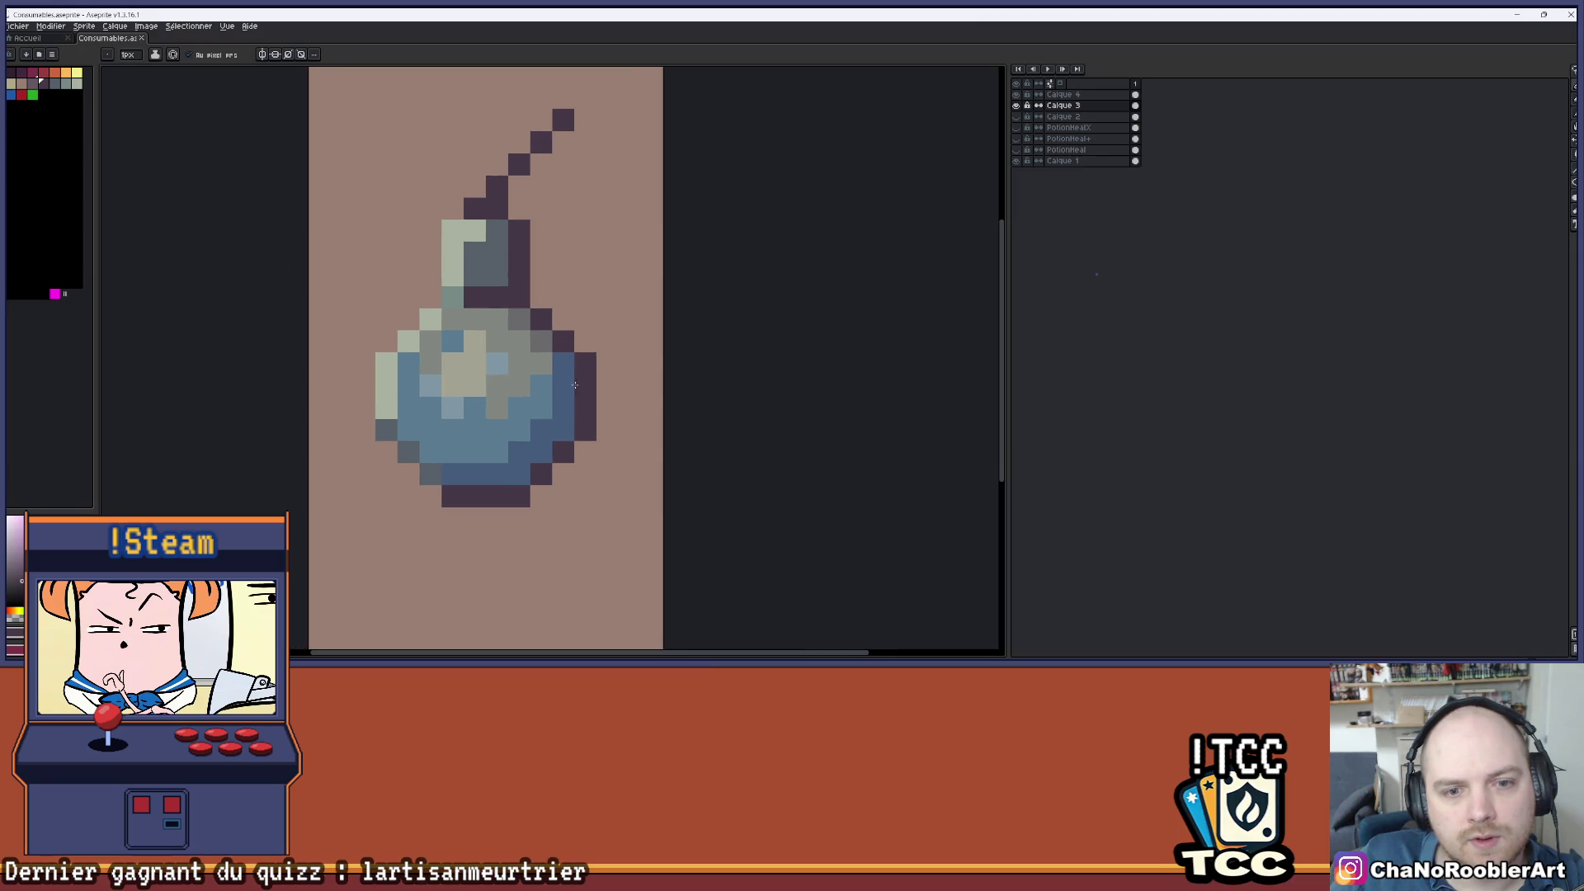
left_click(1016, 106)
left_click(1016, 106)
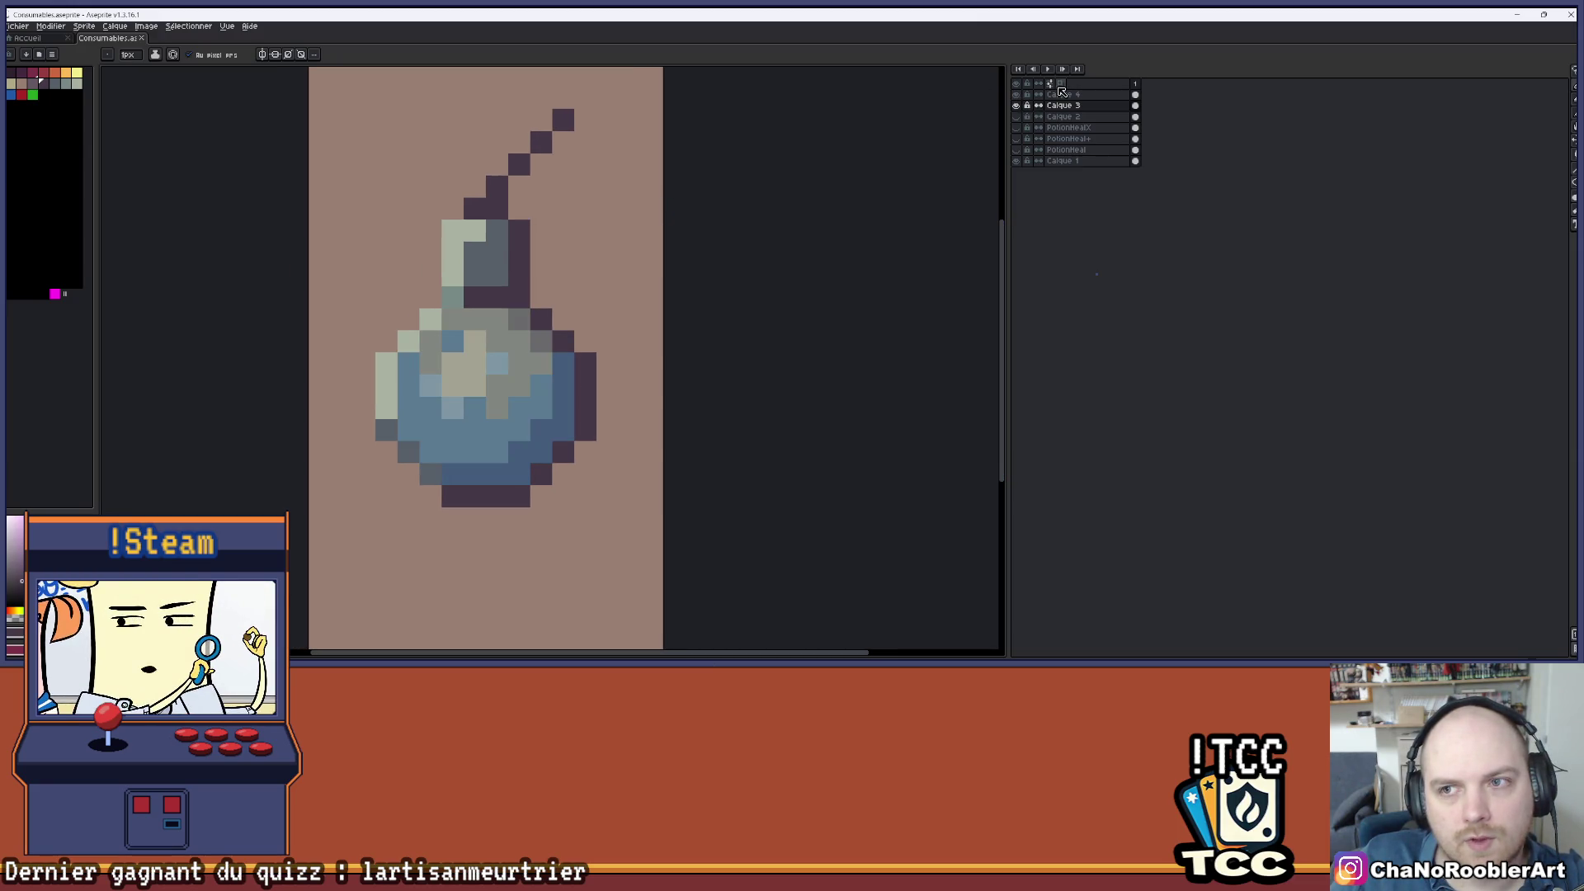
left_click(1057, 105)
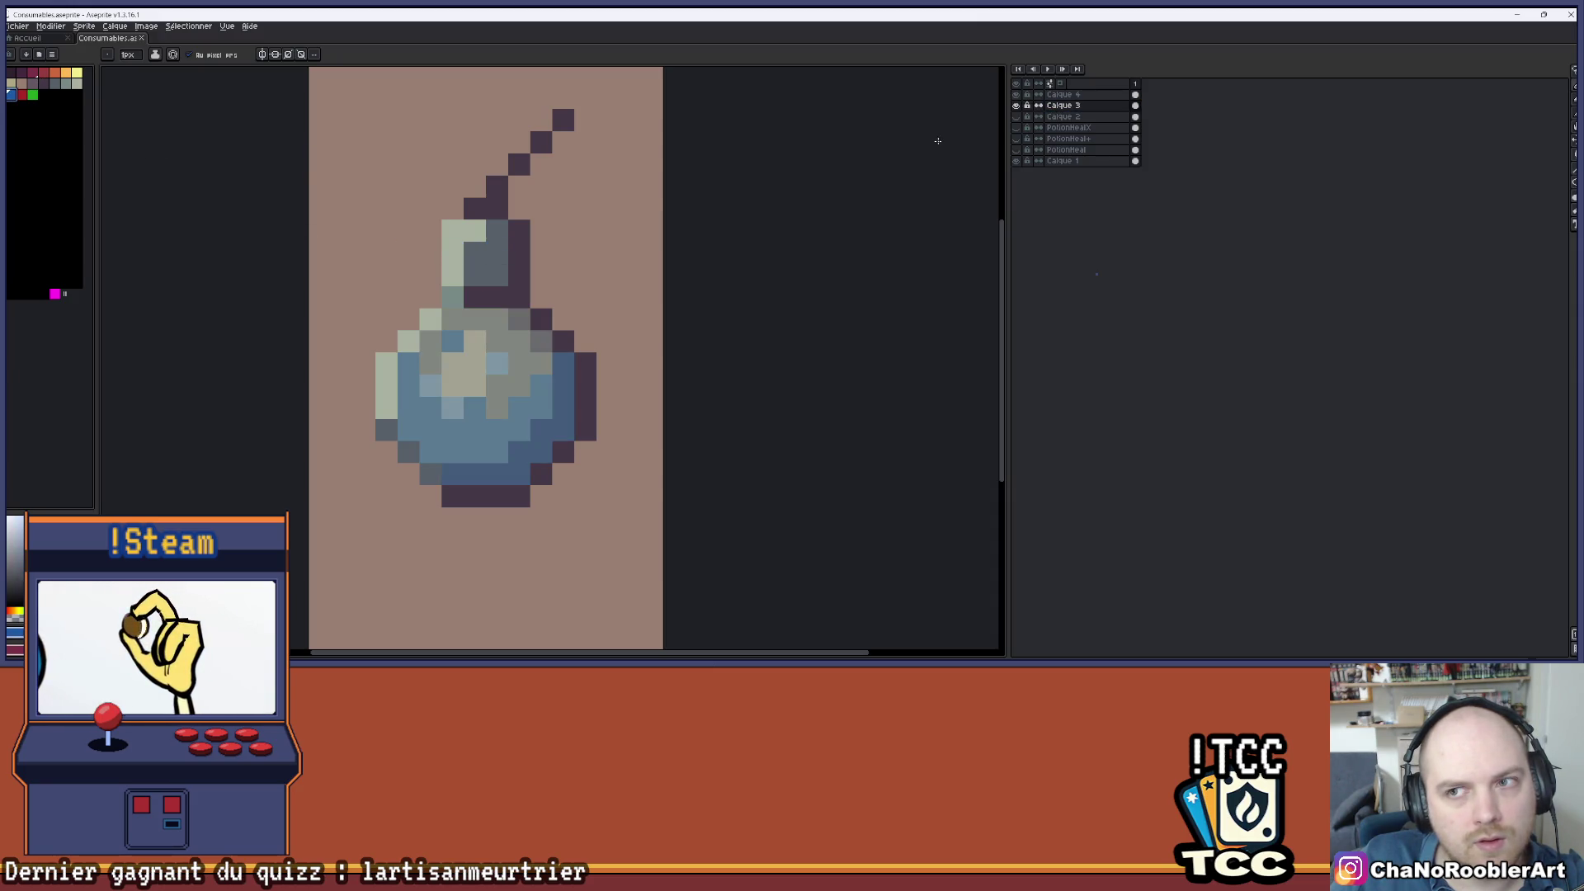
- Turn the neck's grey inner pixels blue, undoing one stray blue pixel beside the neck
left_click(473, 260)
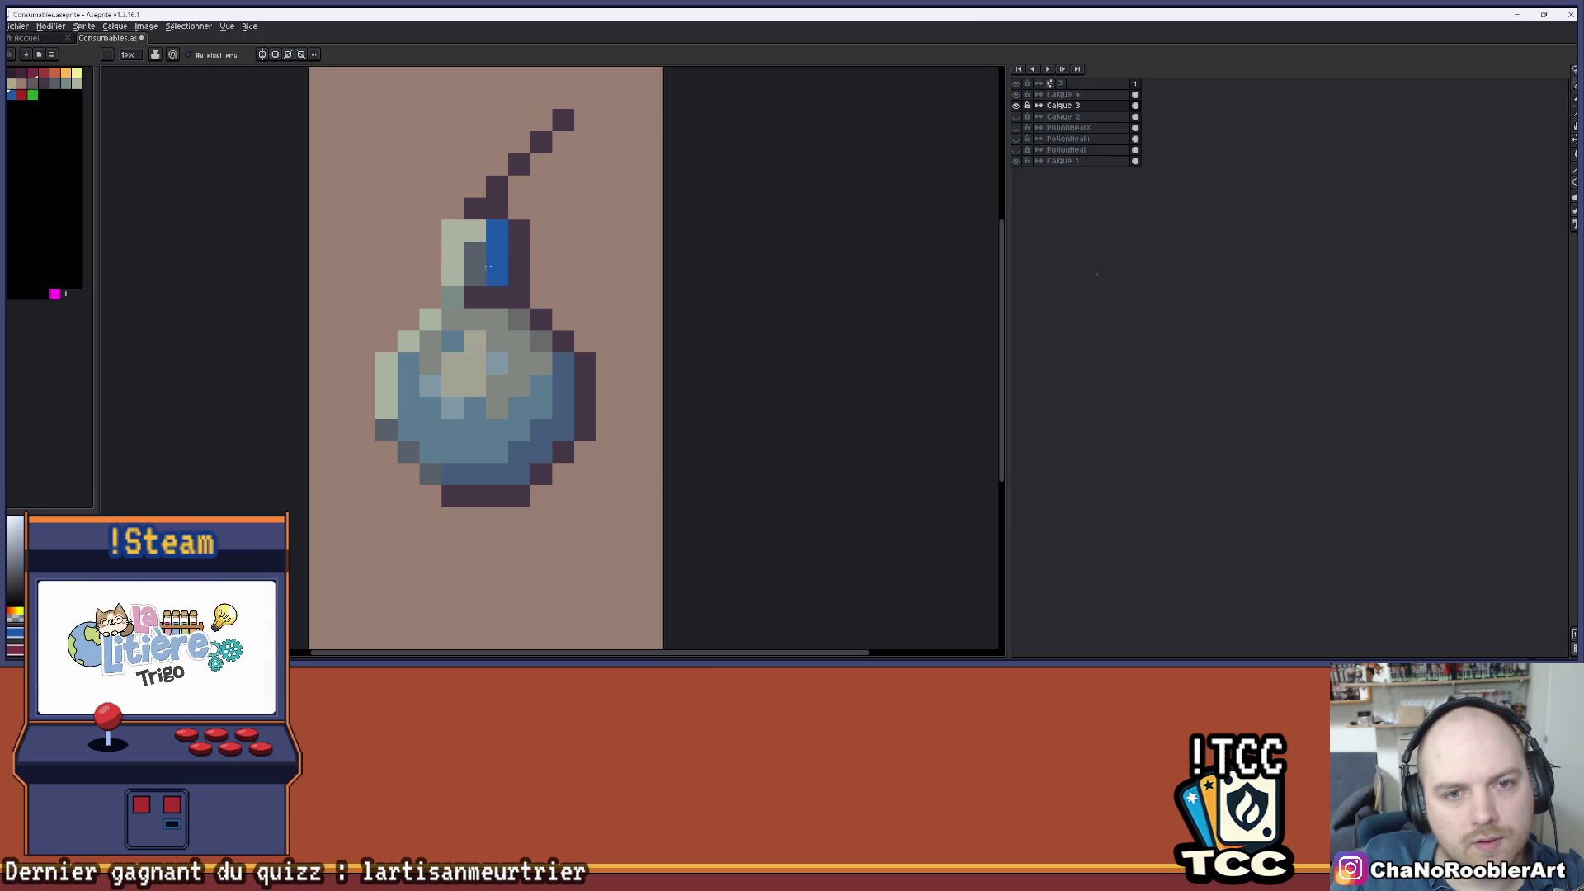
scroll(487, 267, "down", 2)
scroll(488, 266, "up", 2)
left_click(493, 253)
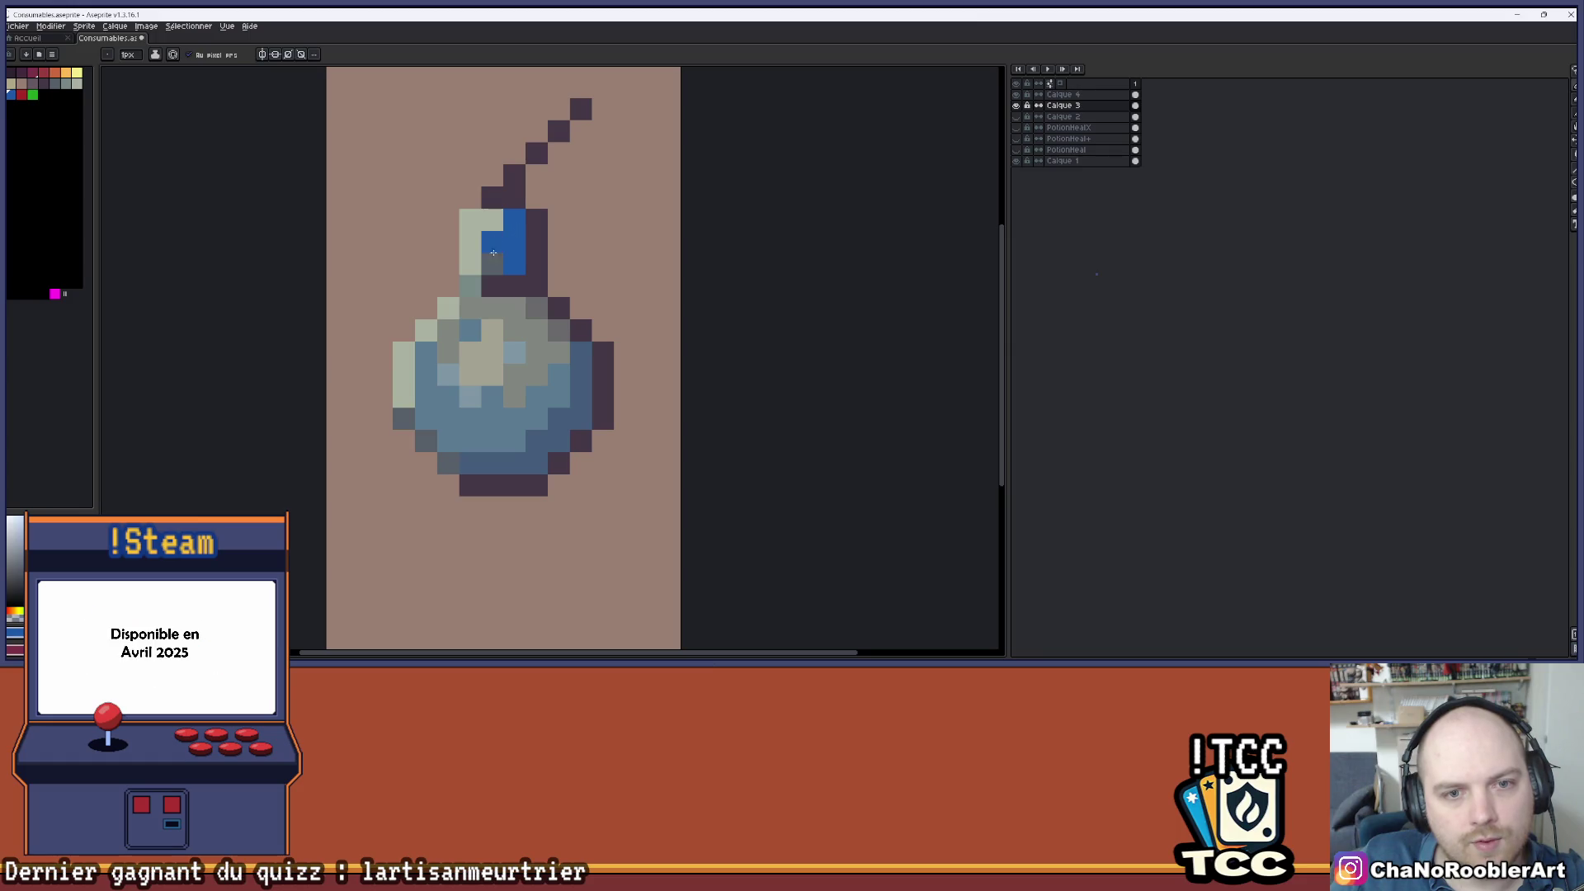
left_click(492, 264)
scroll(568, 240, "down", 3)
scroll(578, 250, "down", 1)
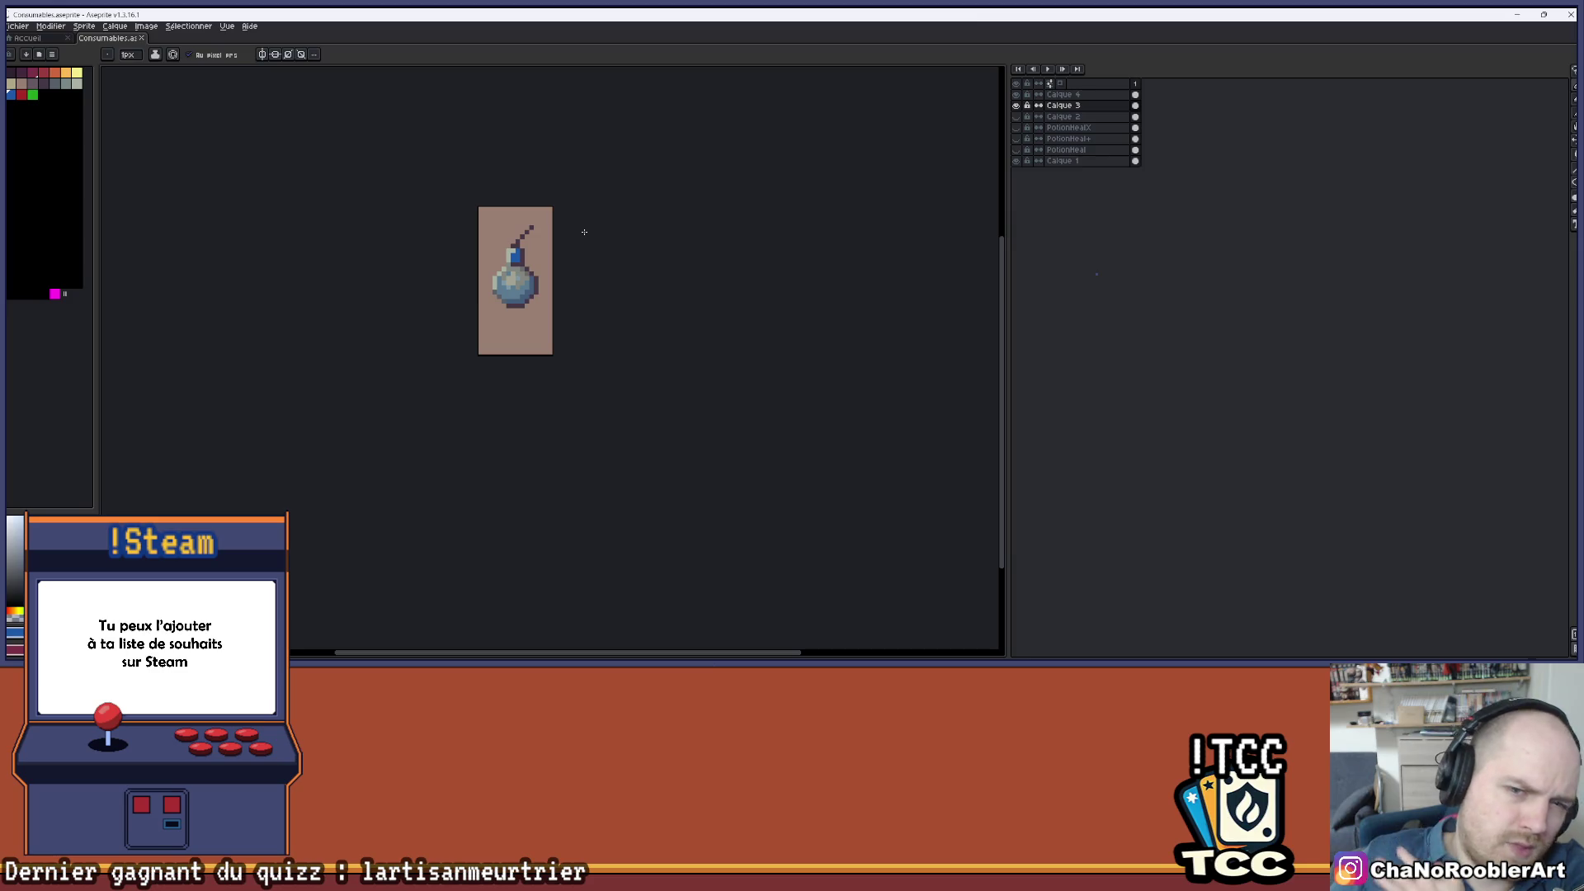
scroll(584, 232, "up", 4)
left_click(608, 195)
key("ctrl+z")
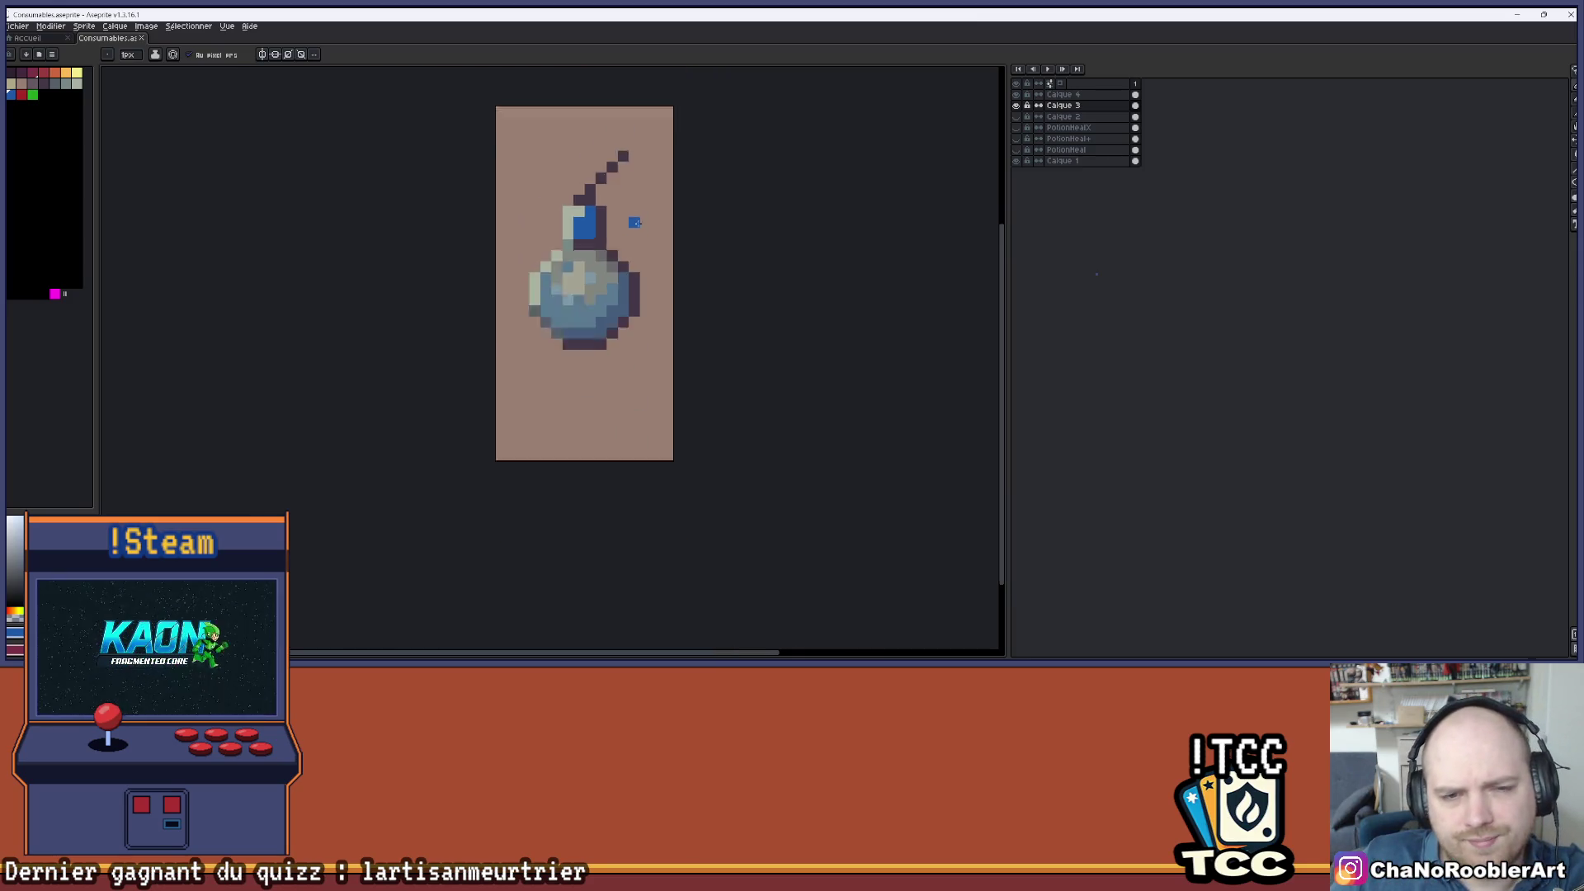
scroll(604, 286, "down", 4)
left_click_drag(605, 286, 586, 300)
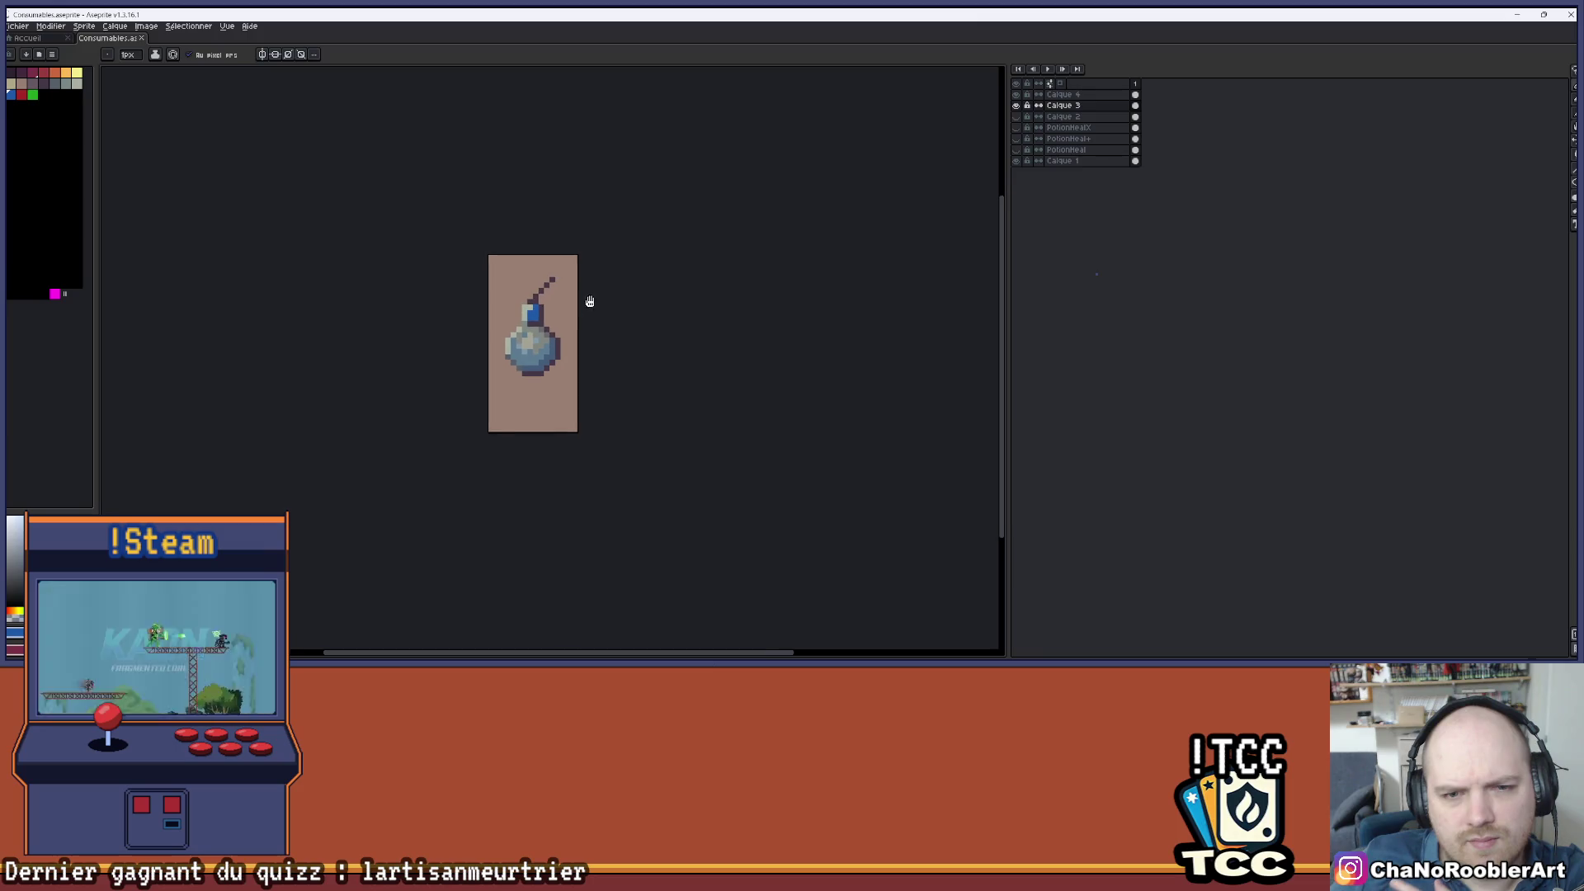
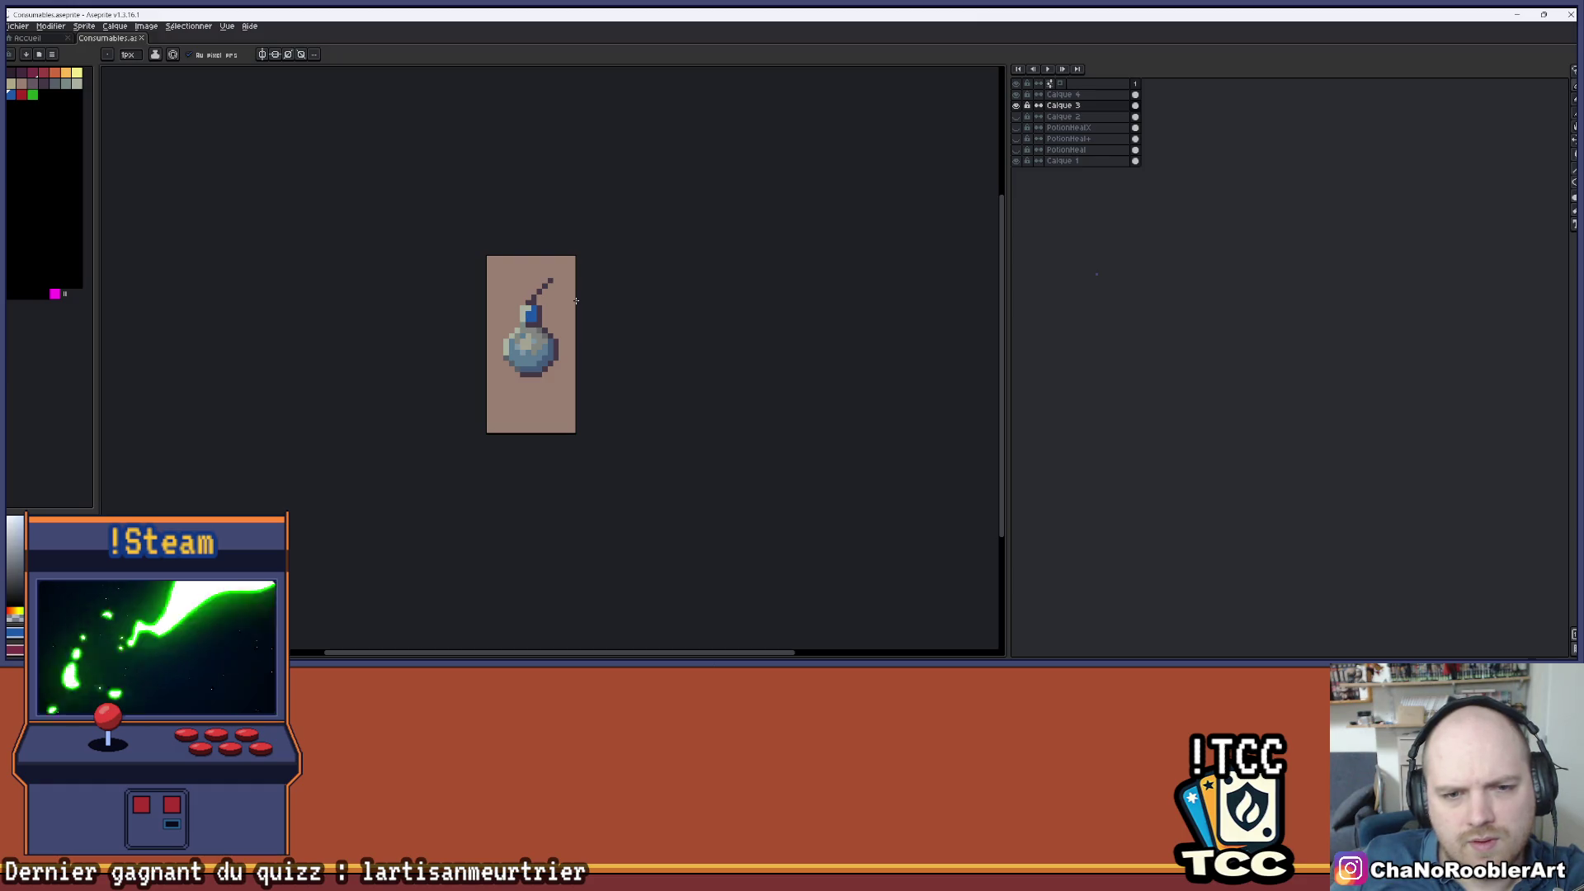
- Undo the last stroke, test blue bucket fills on the flask, then undo them
scroll(576, 300, "up", 3)
key("ctrl+z")
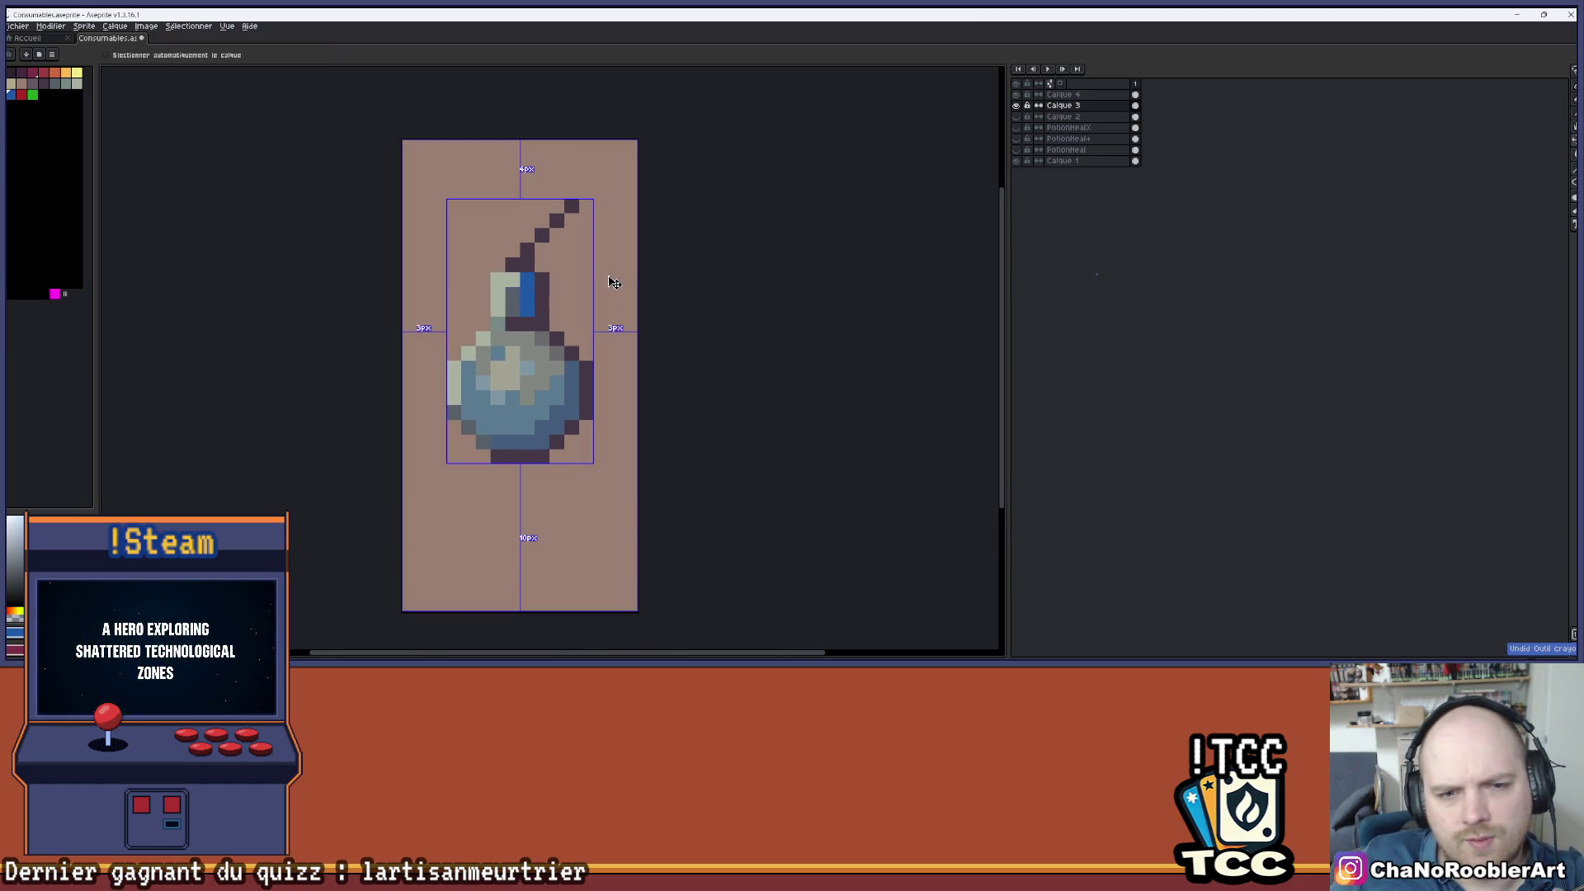
scroll(618, 349, "down", 3)
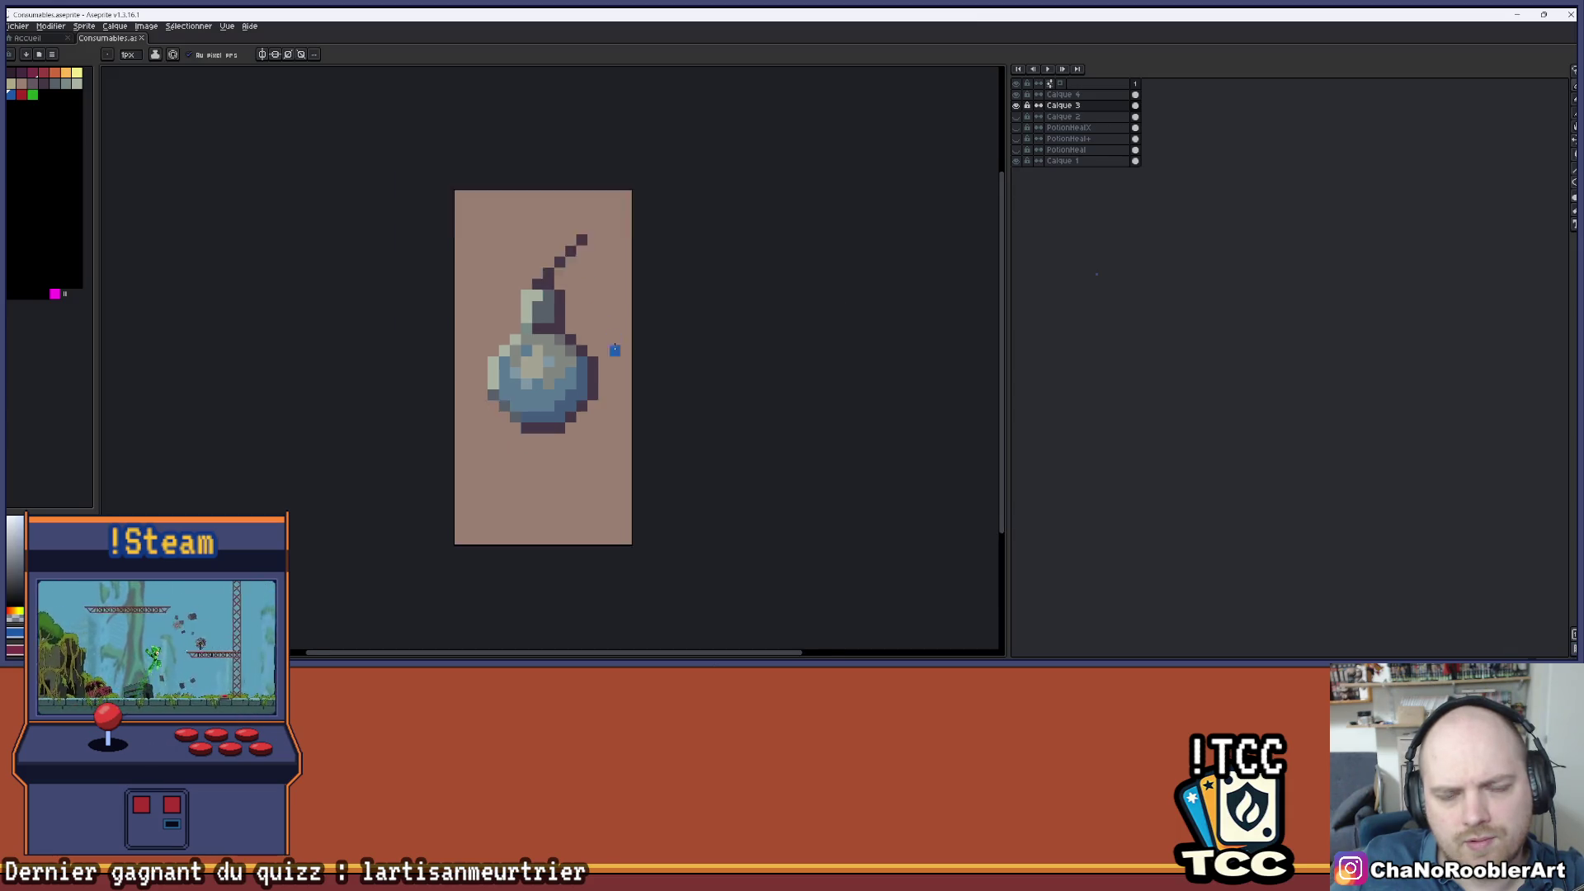
left_click_drag(600, 332, 557, 343)
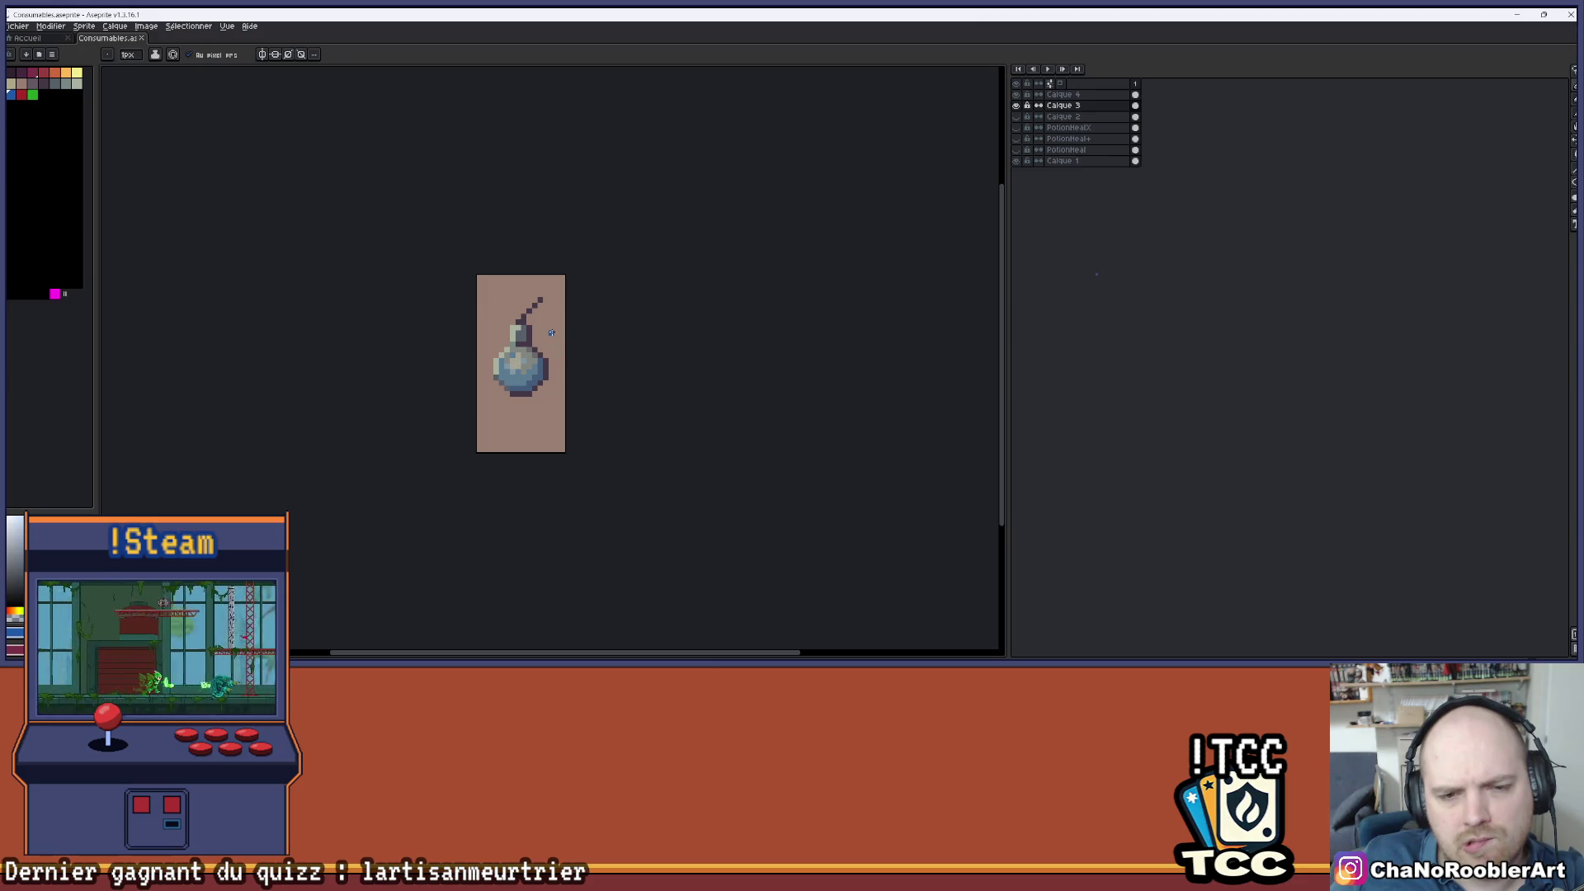
scroll(549, 333, "up", 4)
key("g")
left_click(479, 334)
left_click(437, 293)
left_click(498, 253)
key("ctrl+z")
key("v")
key("ctrl+z")
key("ctrl+z")
- Pencil the flask's right outline column and bottom edge in blue
key("b")
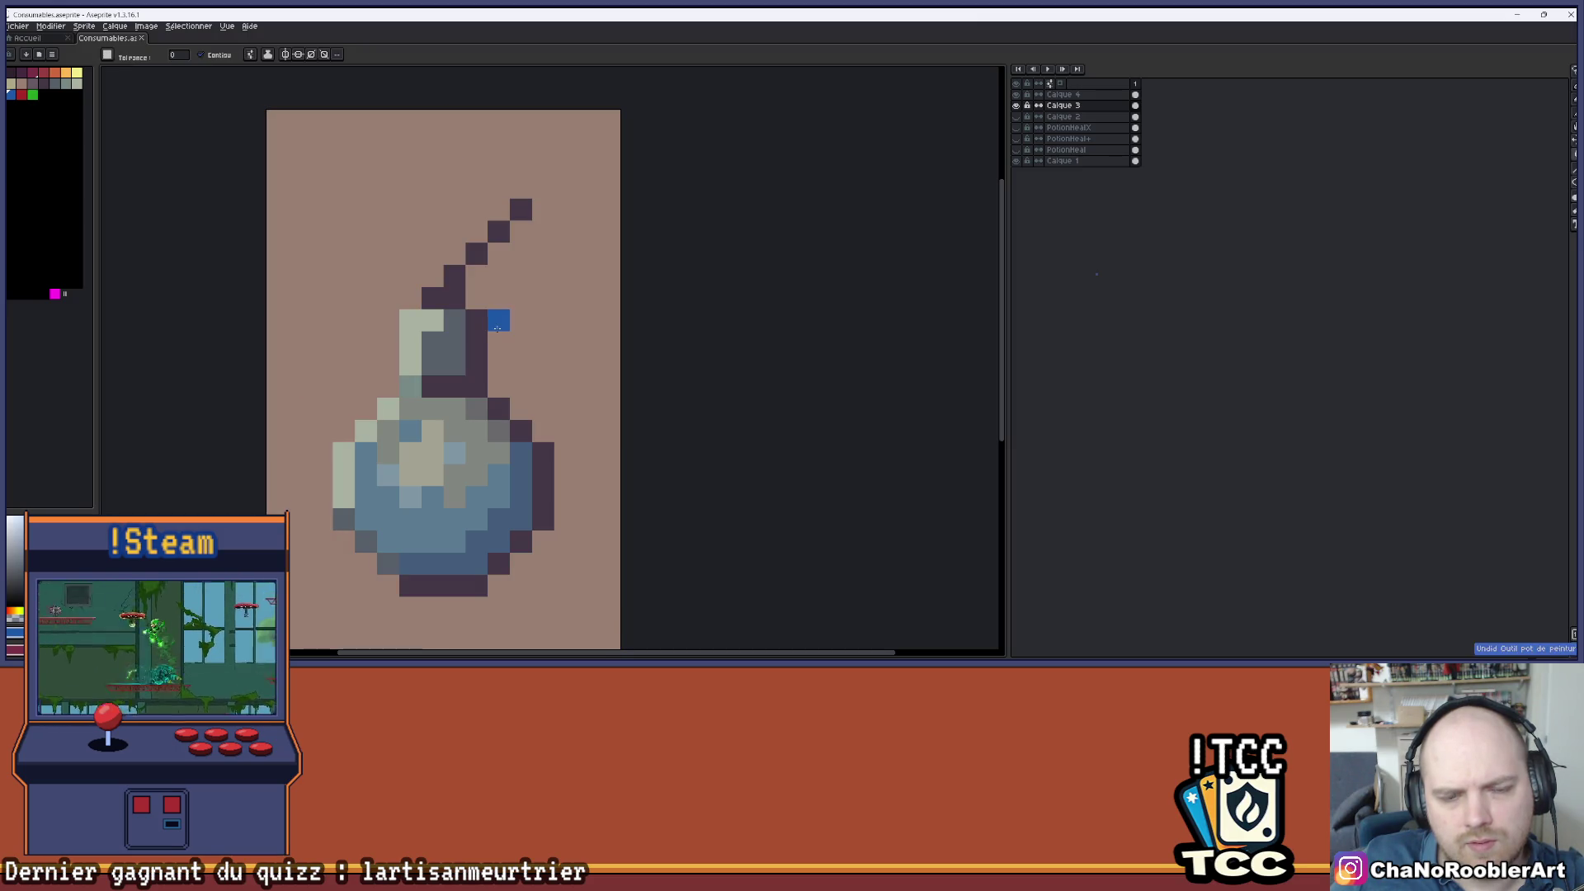
mouse_move(472, 320)
left_mouse_down()
mouse_move(460, 393)
mouse_move(553, 493)
left_mouse_up()
left_click_drag(511, 561, 433, 584)
scroll(534, 496, "down", 5)
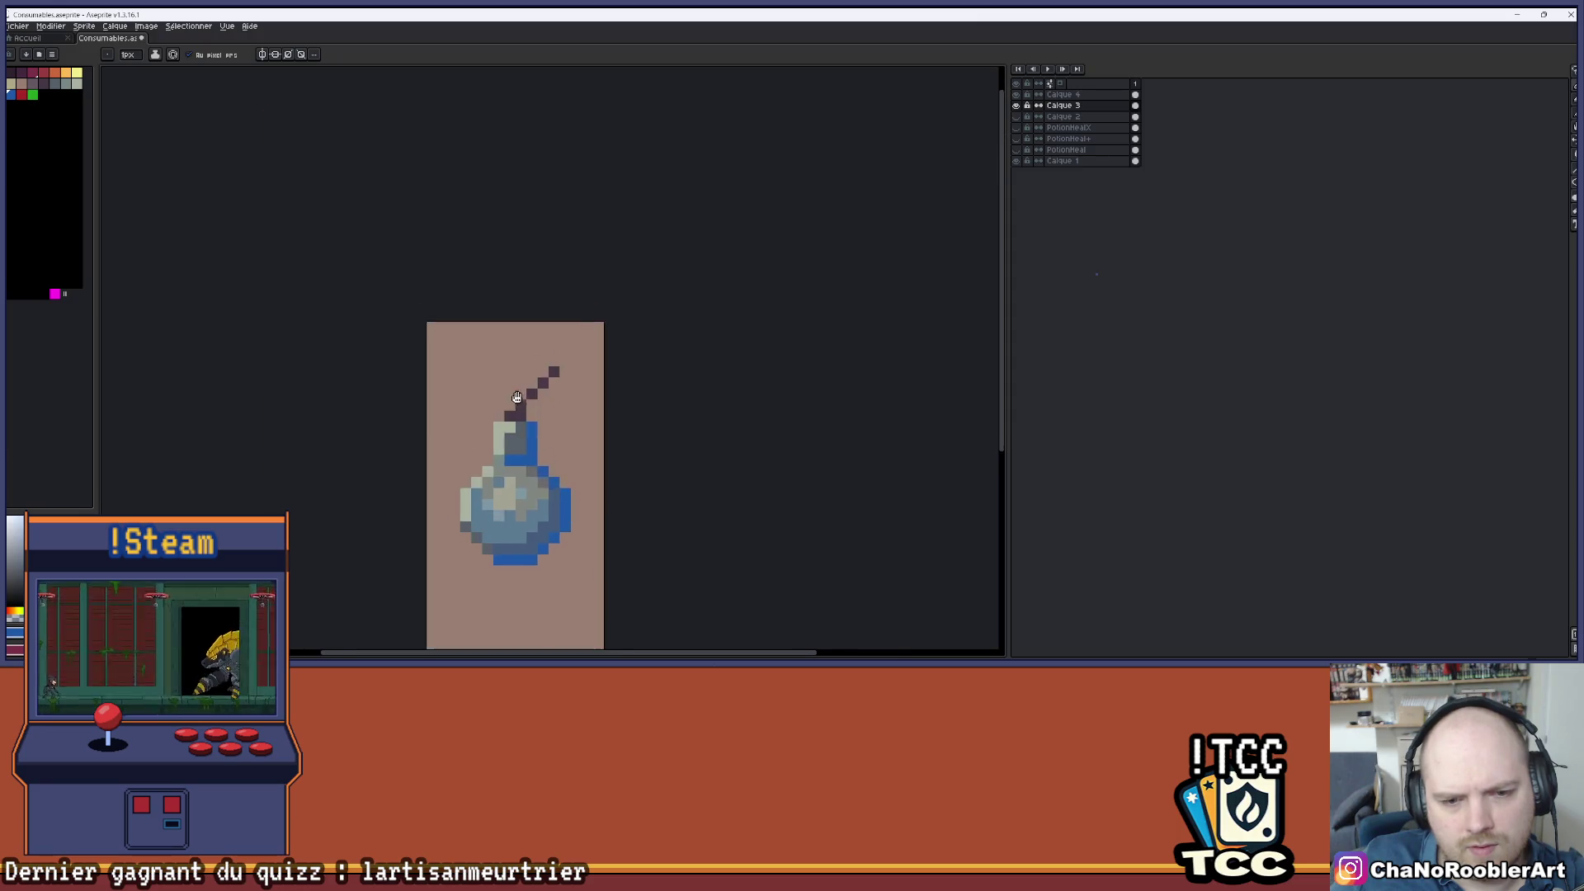
scroll(527, 310, "up", 2)
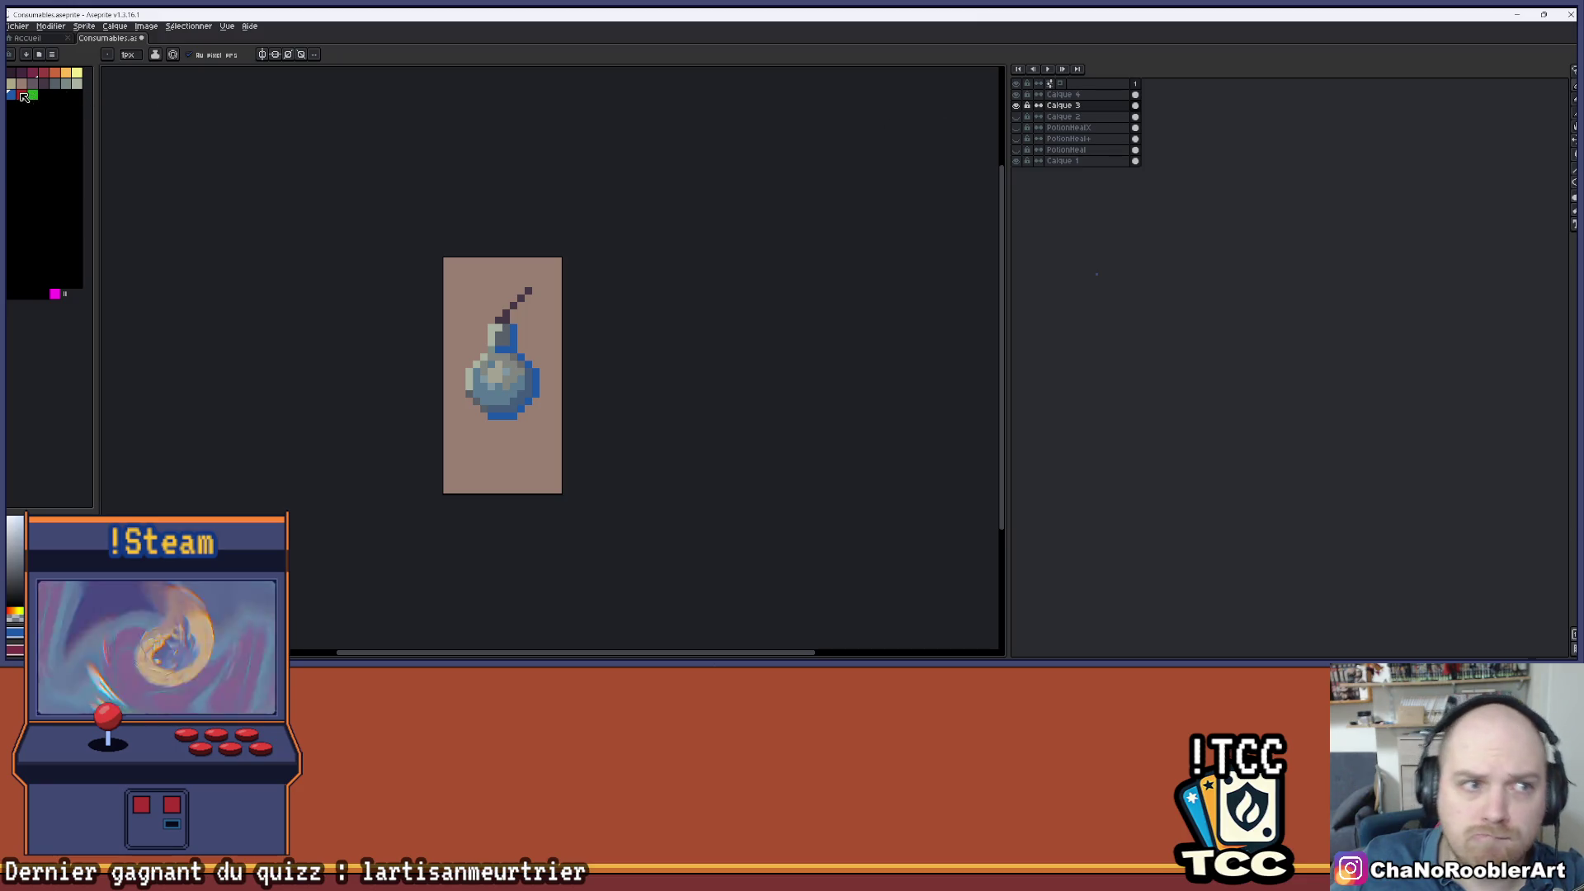
- With a non-contiguous Paint Bucket, recolour the blue outline red, then green
key("g")
left_click(217, 56)
left_click(514, 337)
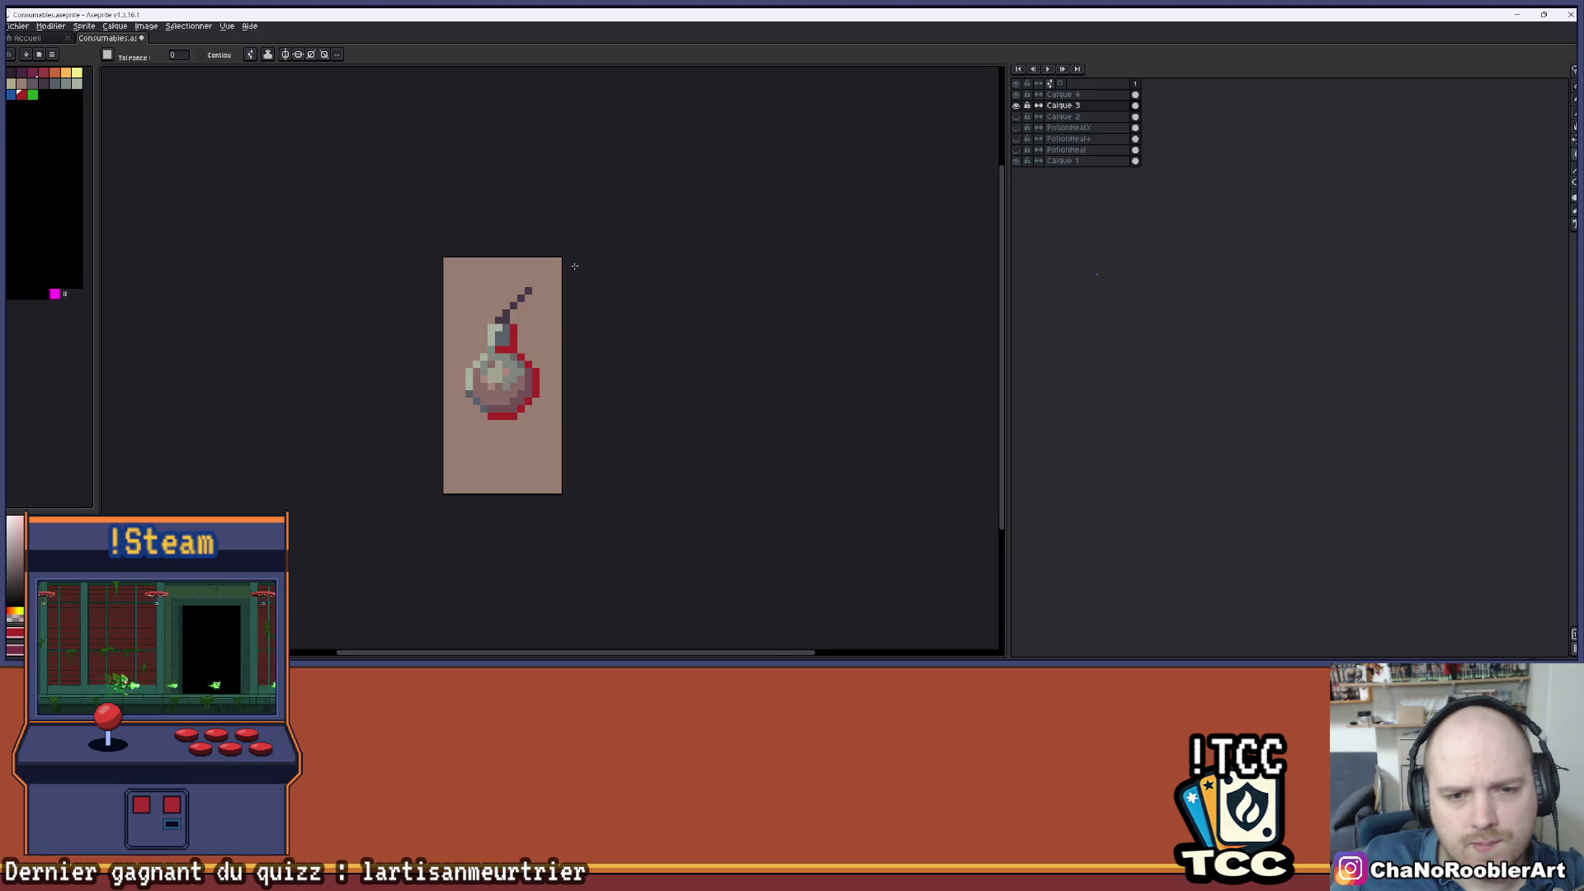
scroll(575, 266, "down", 2)
scroll(552, 269, "up", 2)
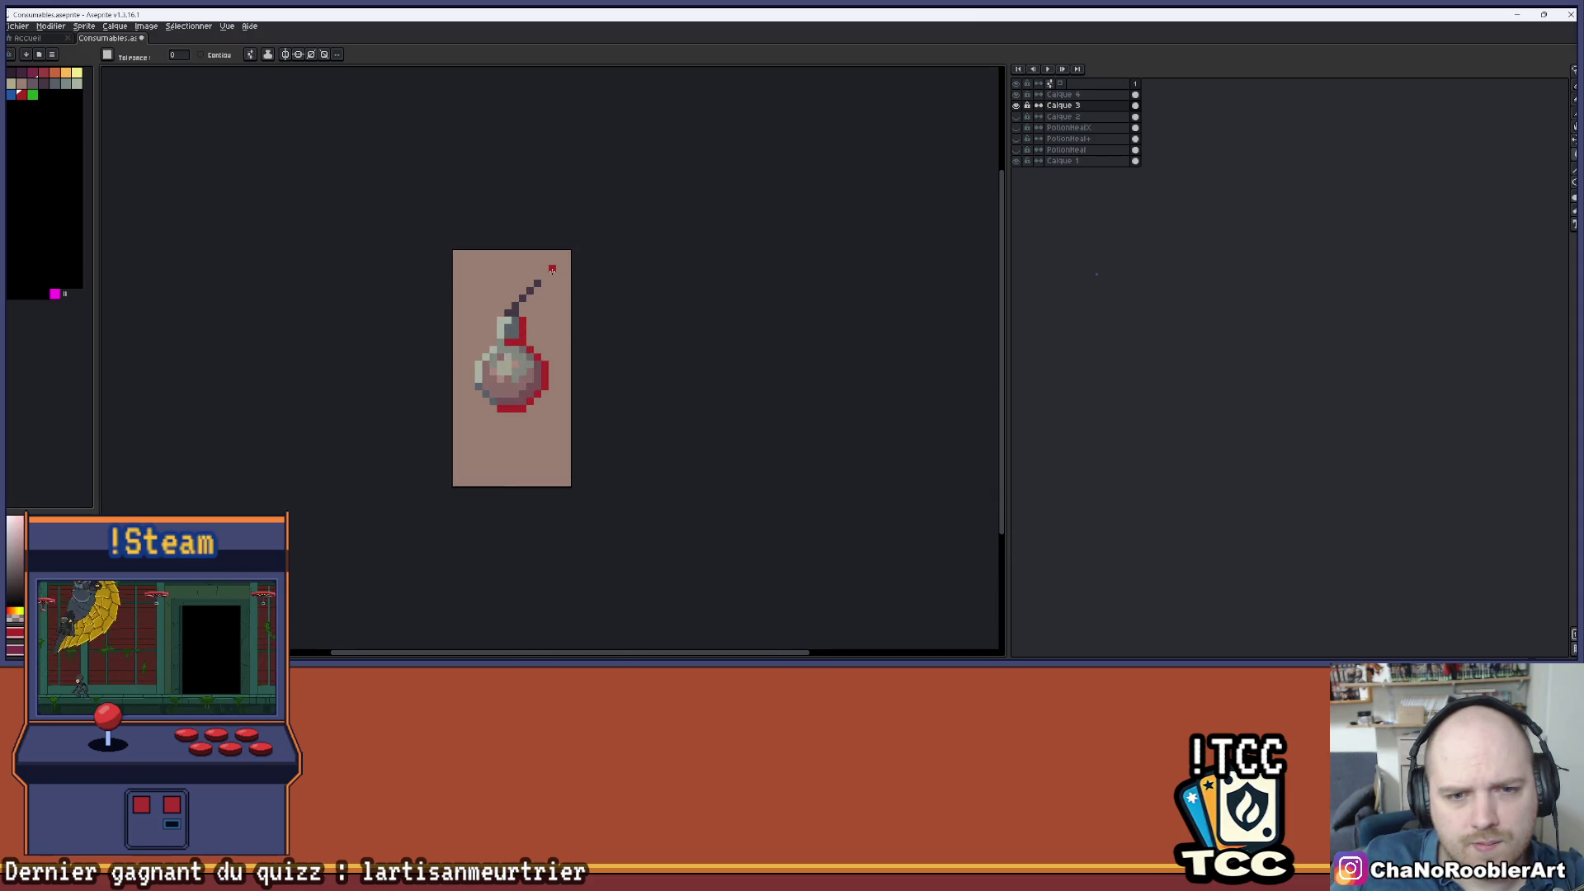
left_click(33, 95)
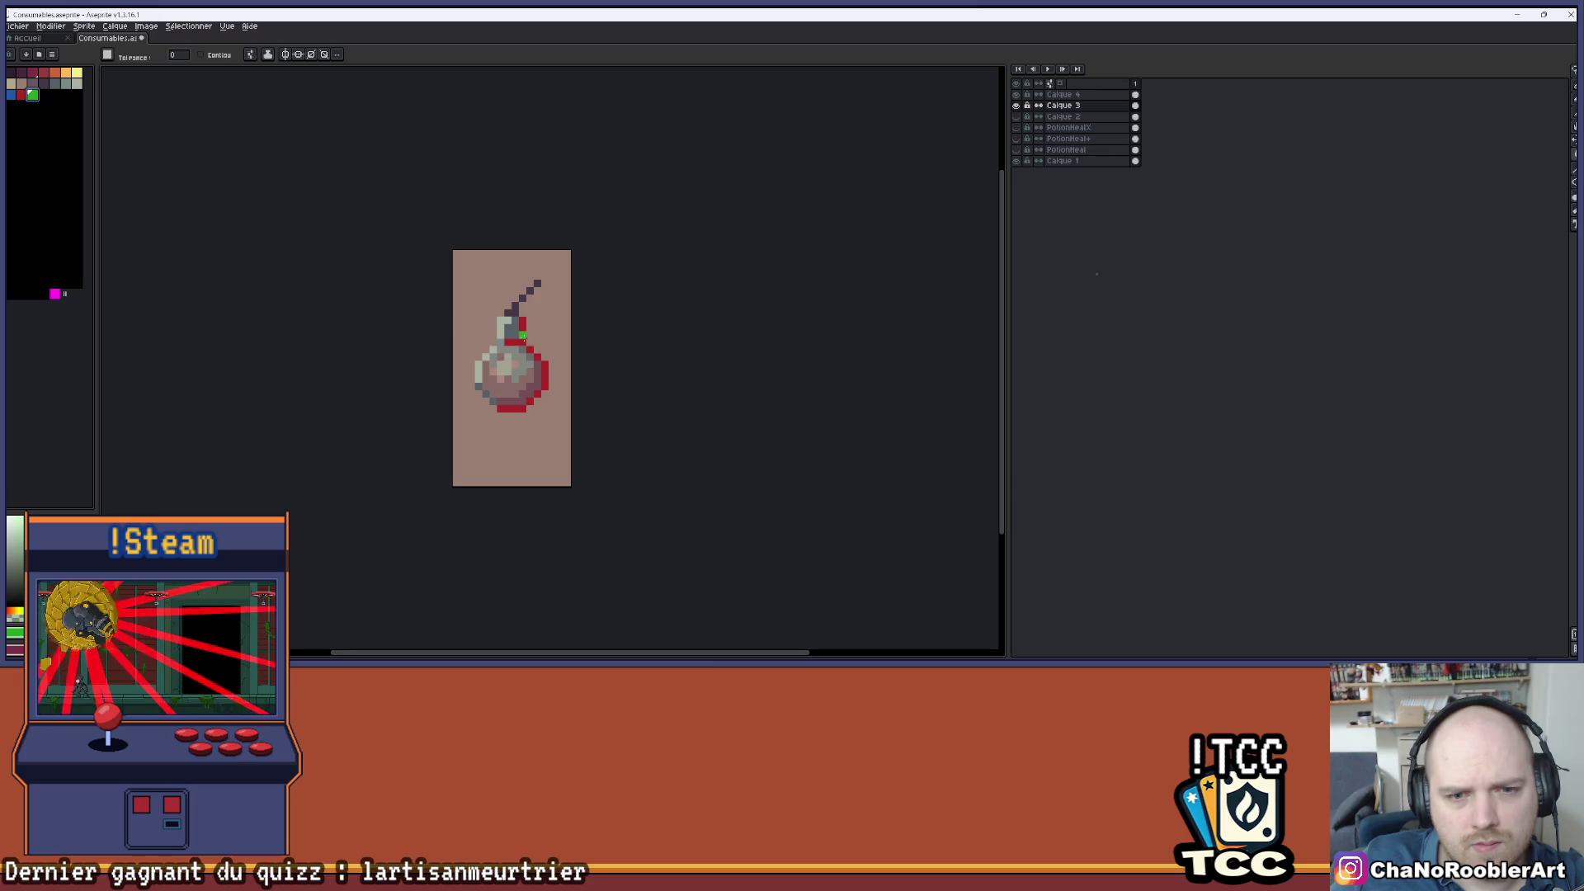
left_click(522, 335)
scroll(570, 327, "down", 2)
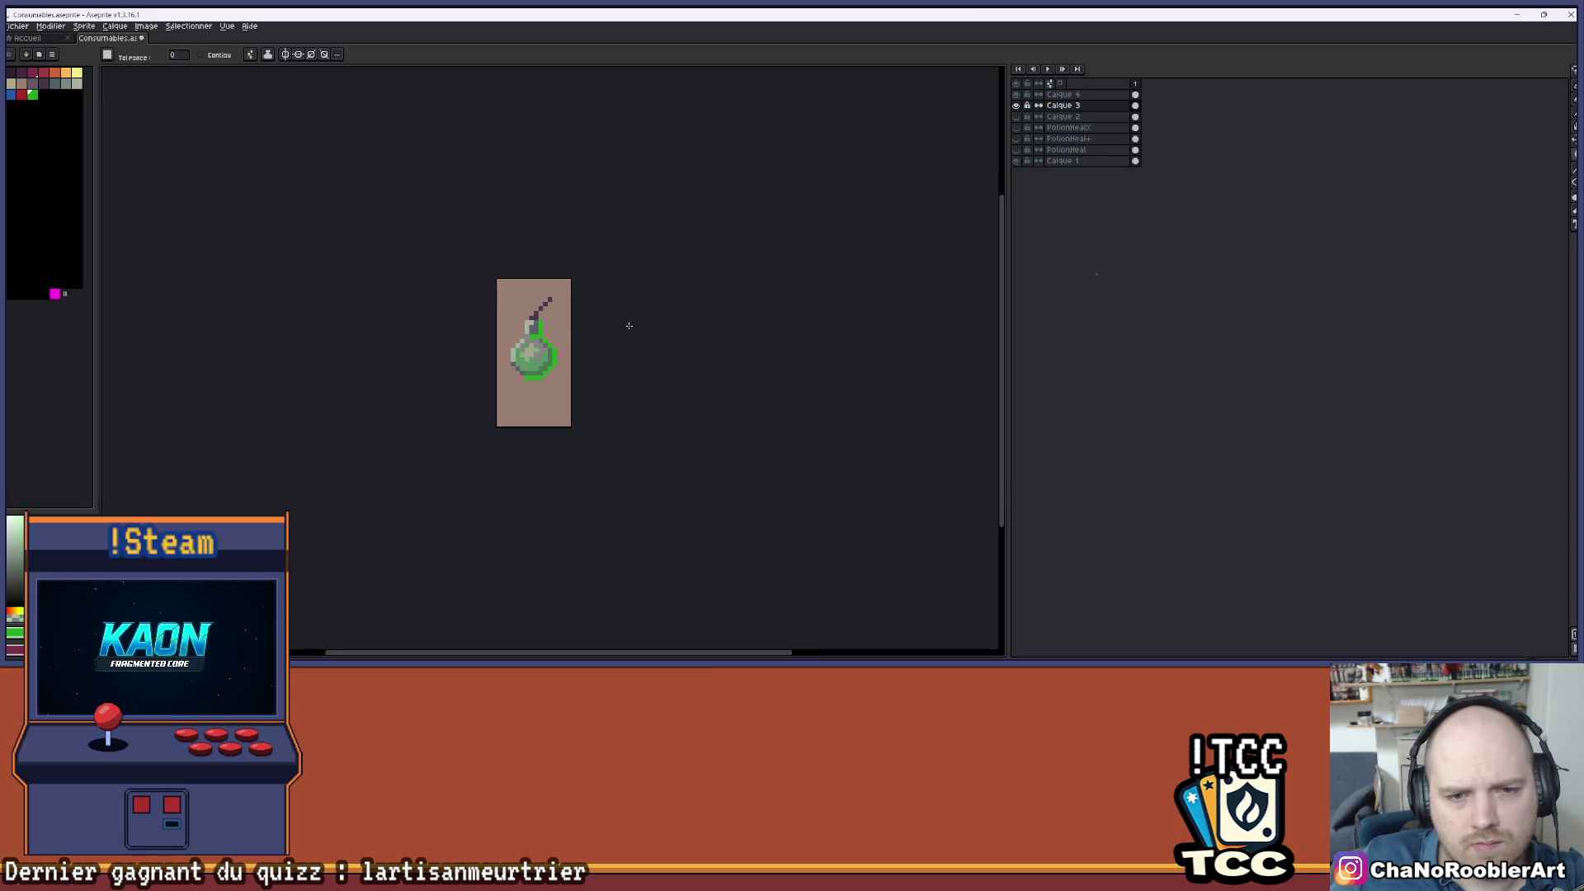
scroll(595, 331, "right", 2)
scroll(527, 297, "up", 2)
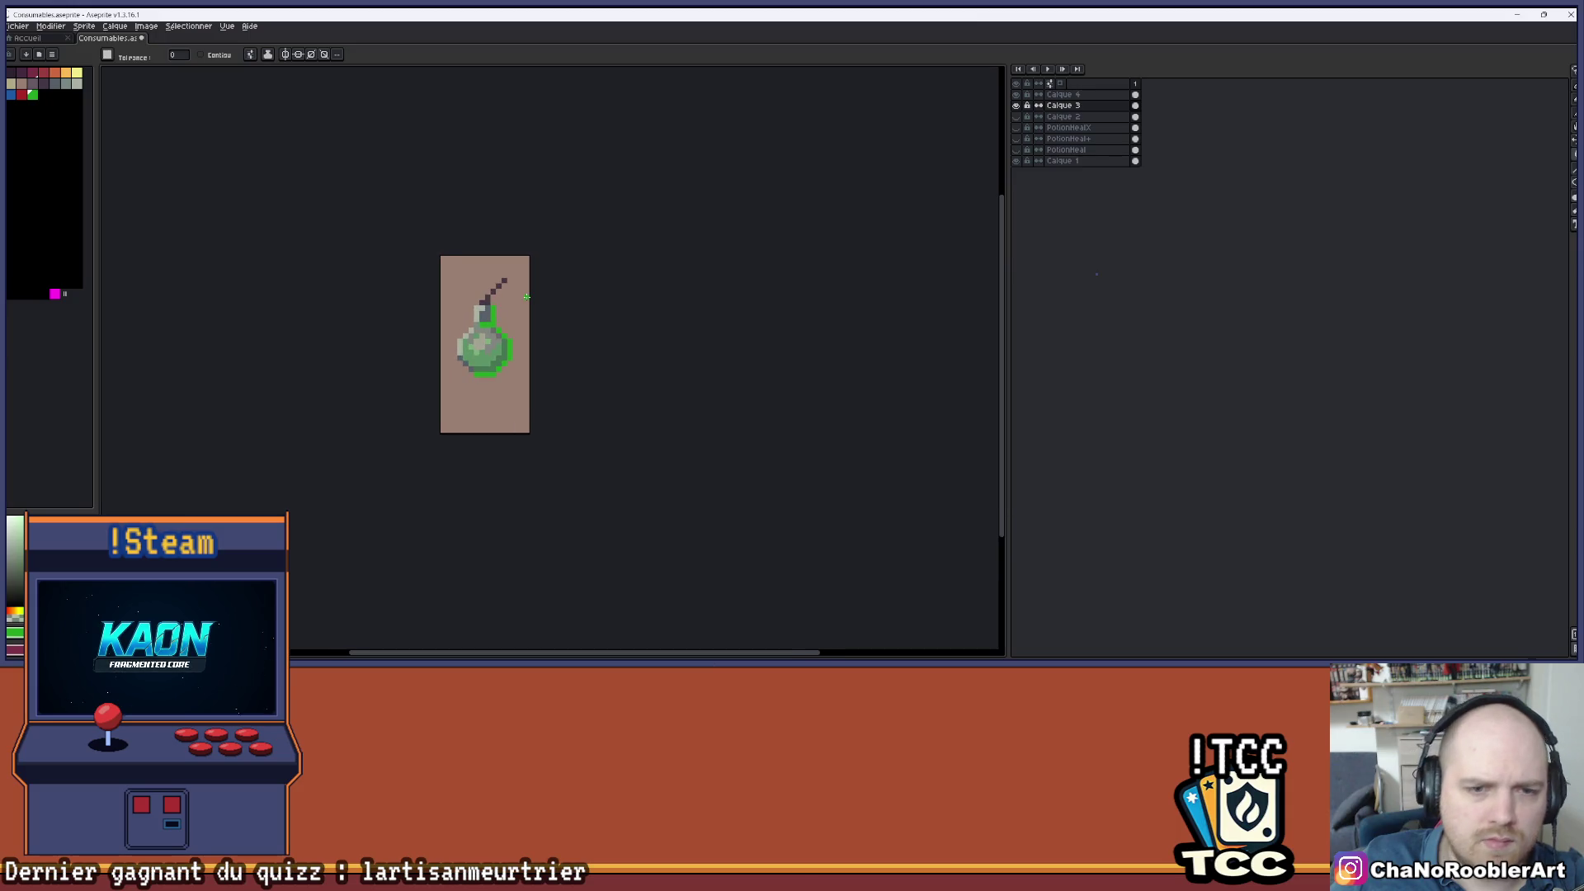
scroll(526, 295, "up", 1)
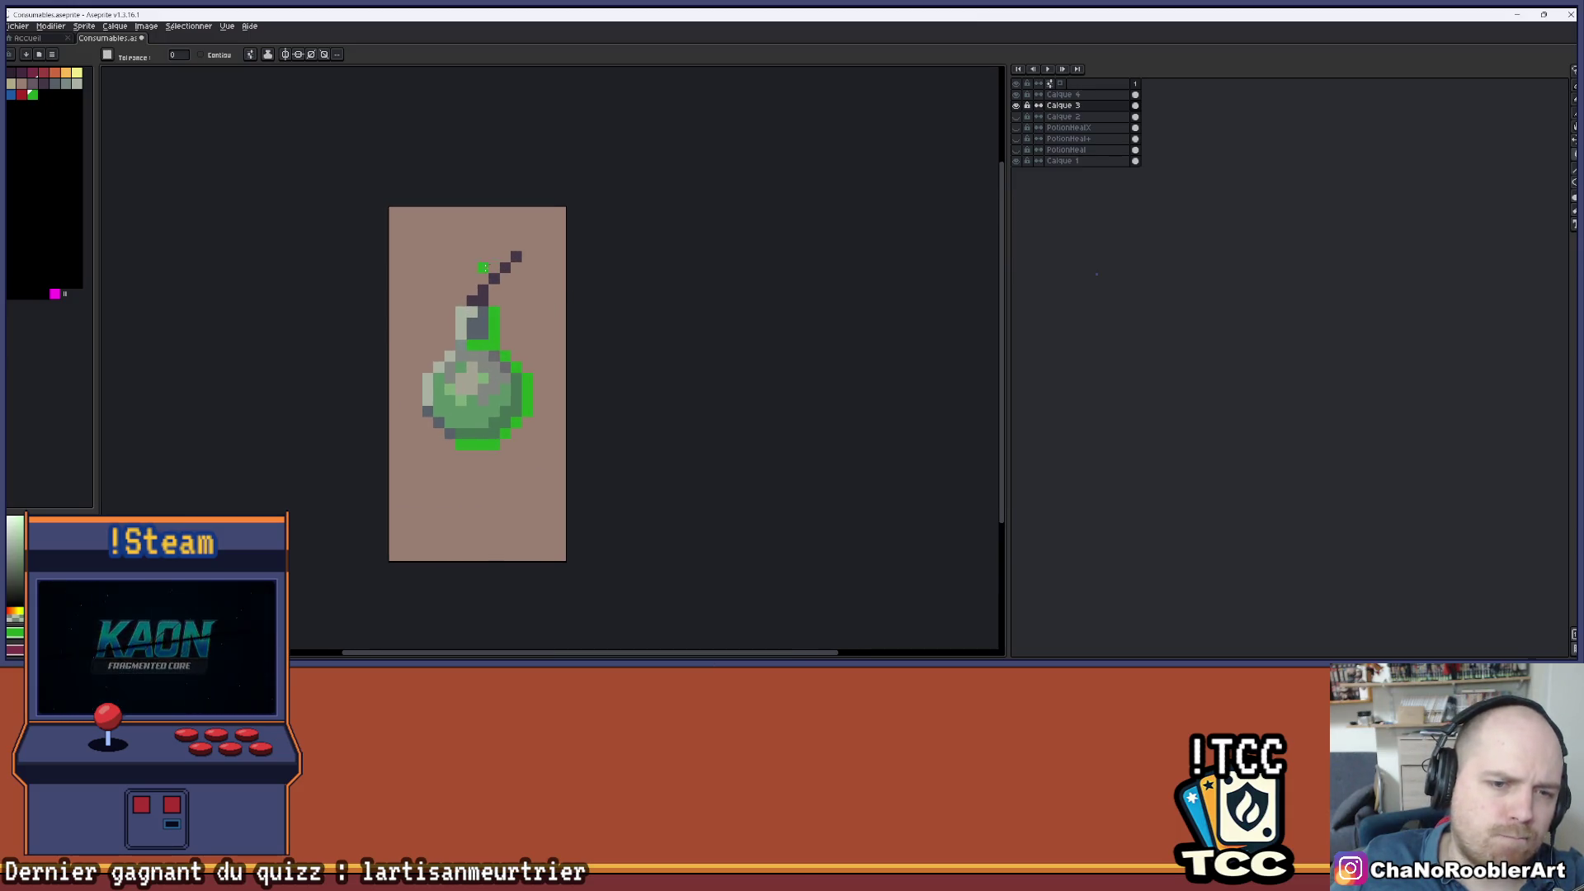
- Undo a stray green wick pixel and recolour the outline red, then blue
key("ctrl+z")
key("x")
left_click(528, 383)
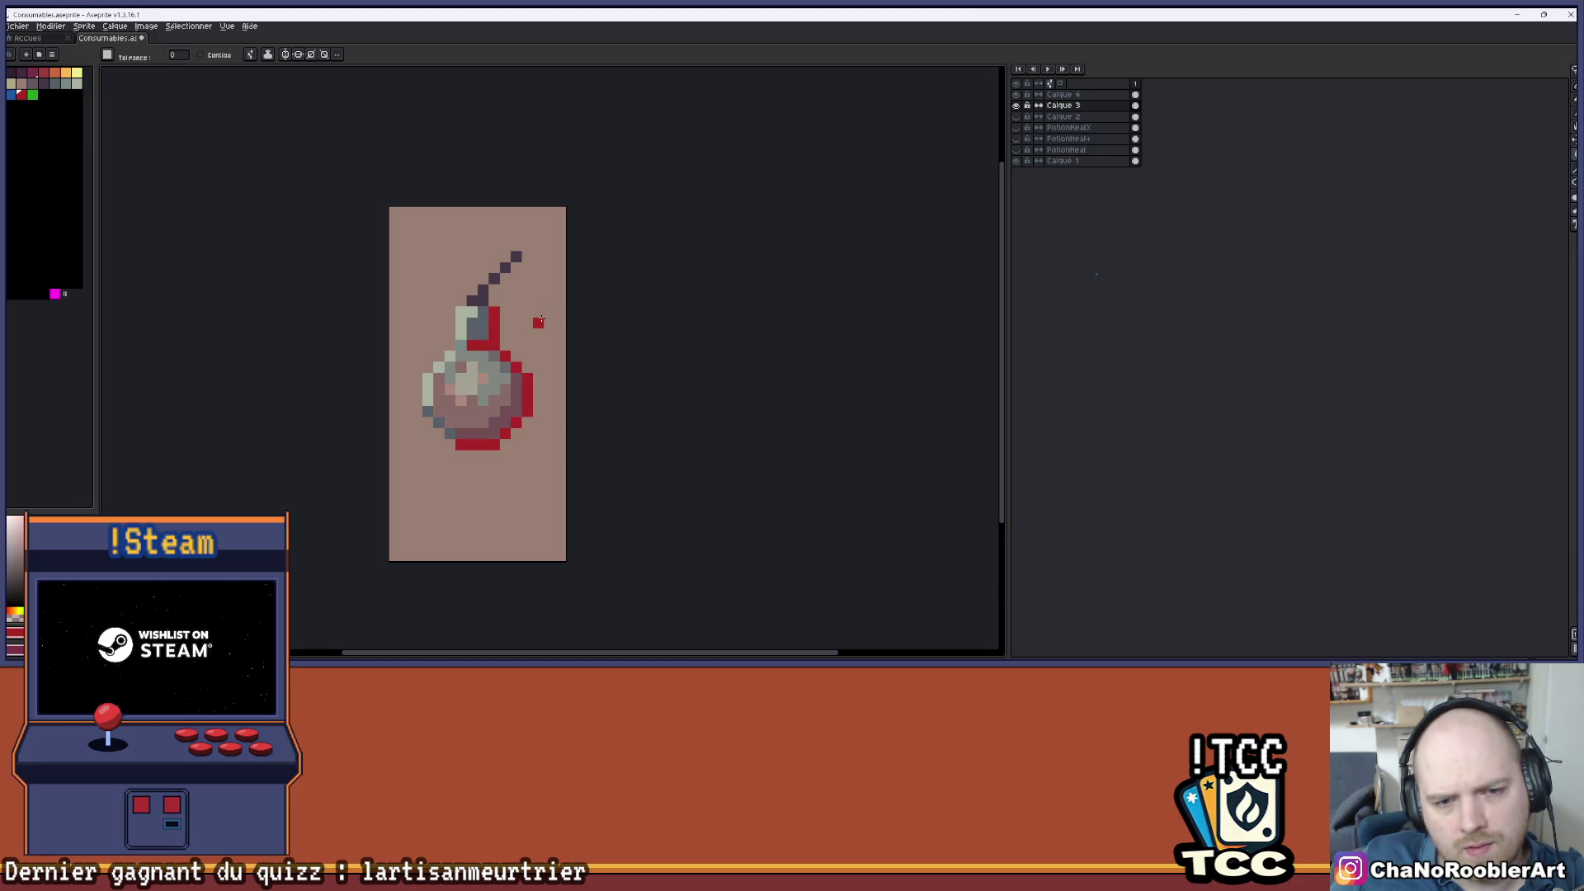
scroll(528, 312, "down", 3)
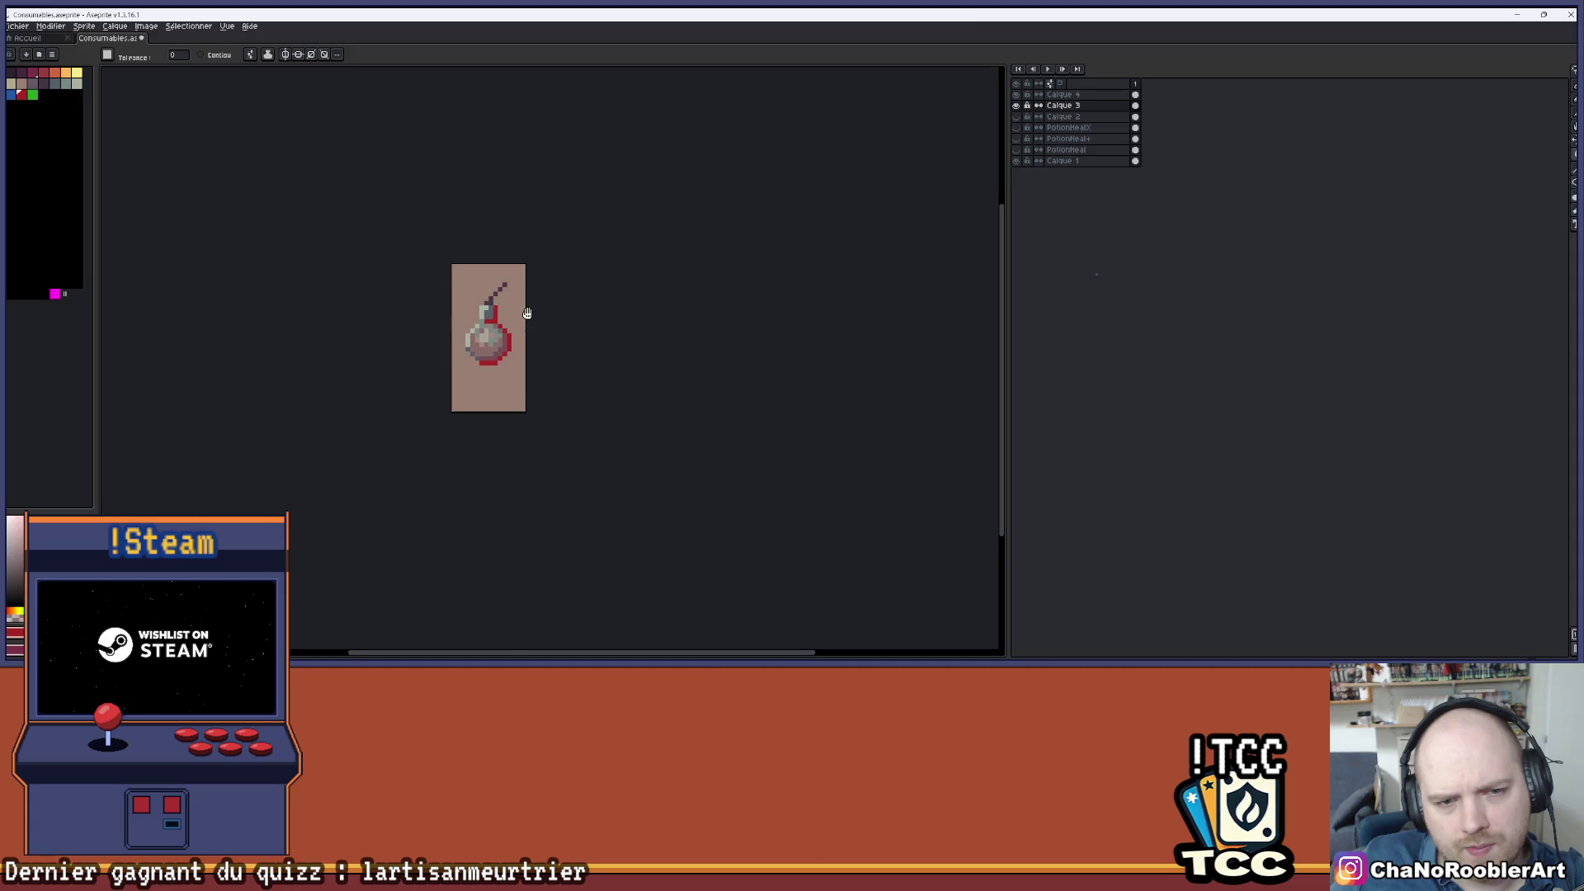
left_click(12, 95)
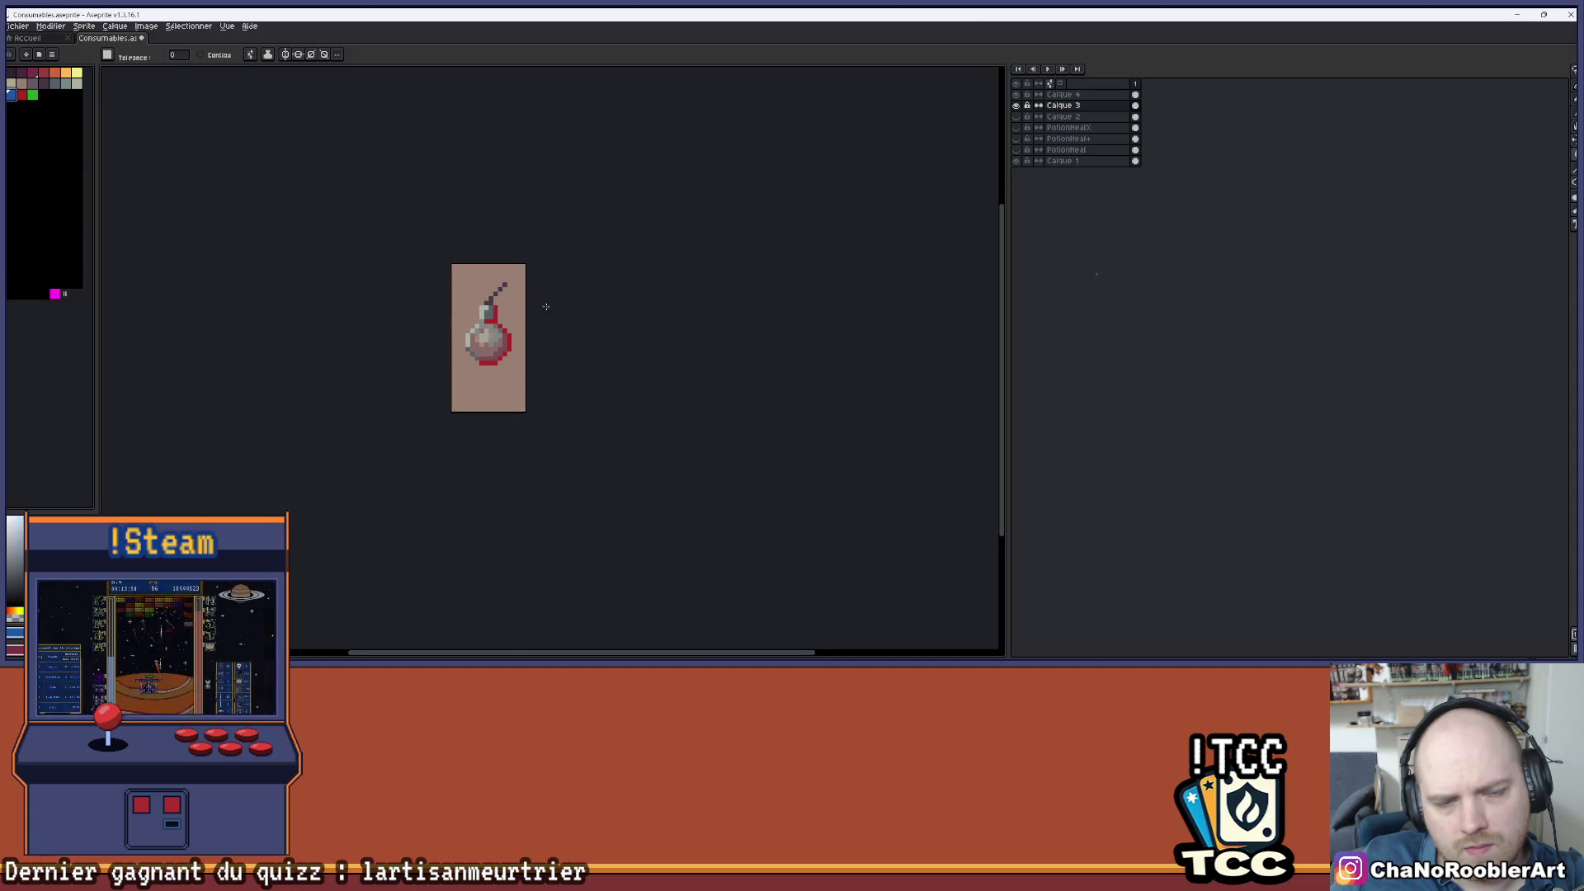
left_click(491, 313)
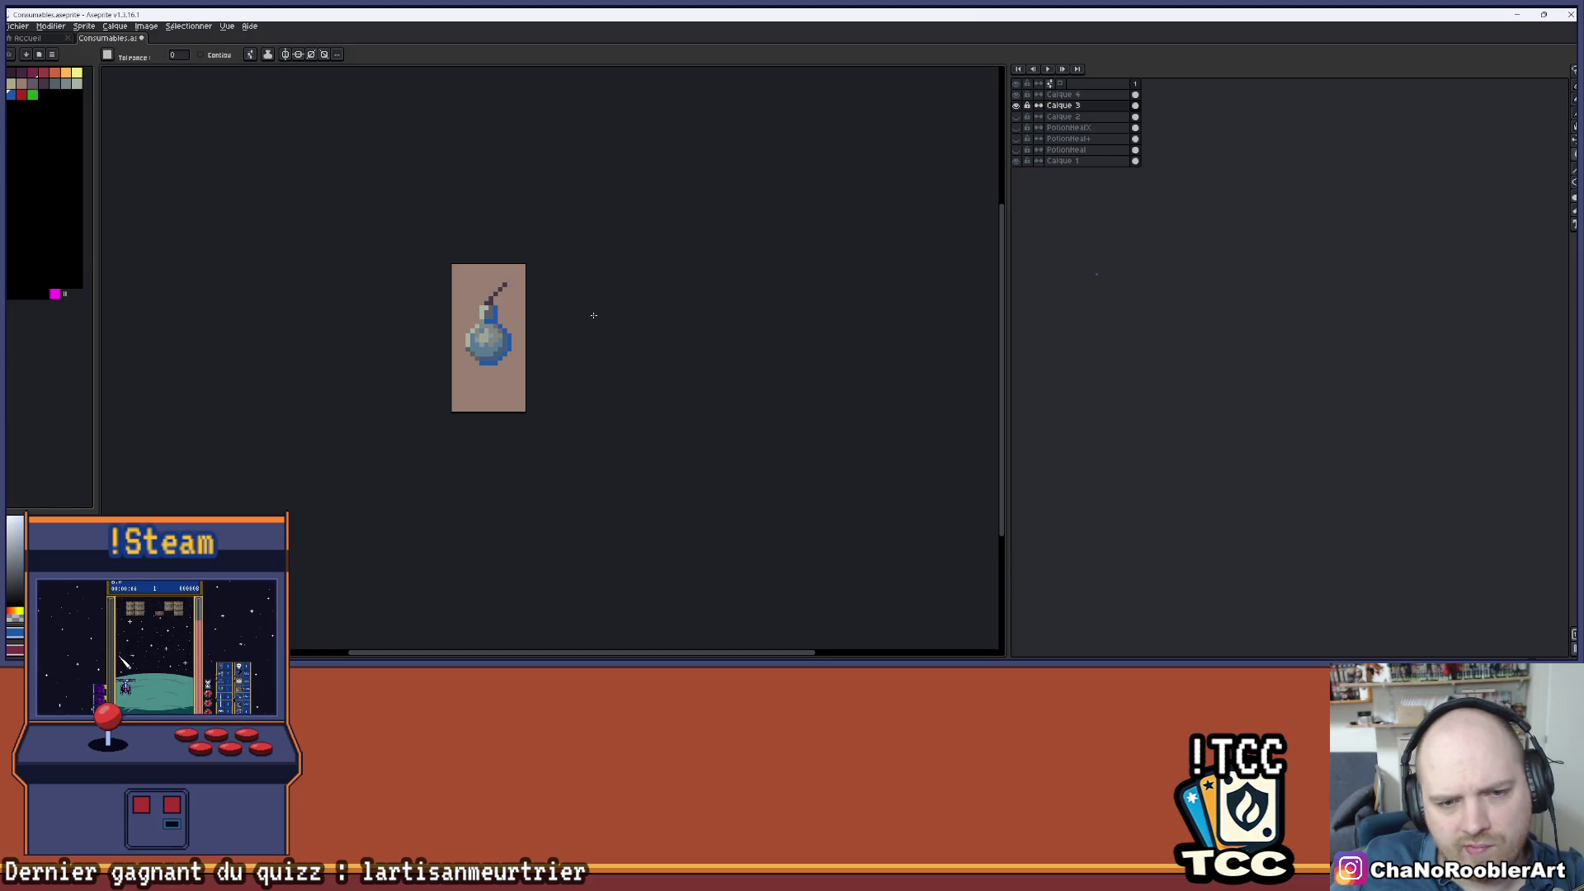
- Test red and green outline fills again, then undo back to the dark outline
left_click(23, 95)
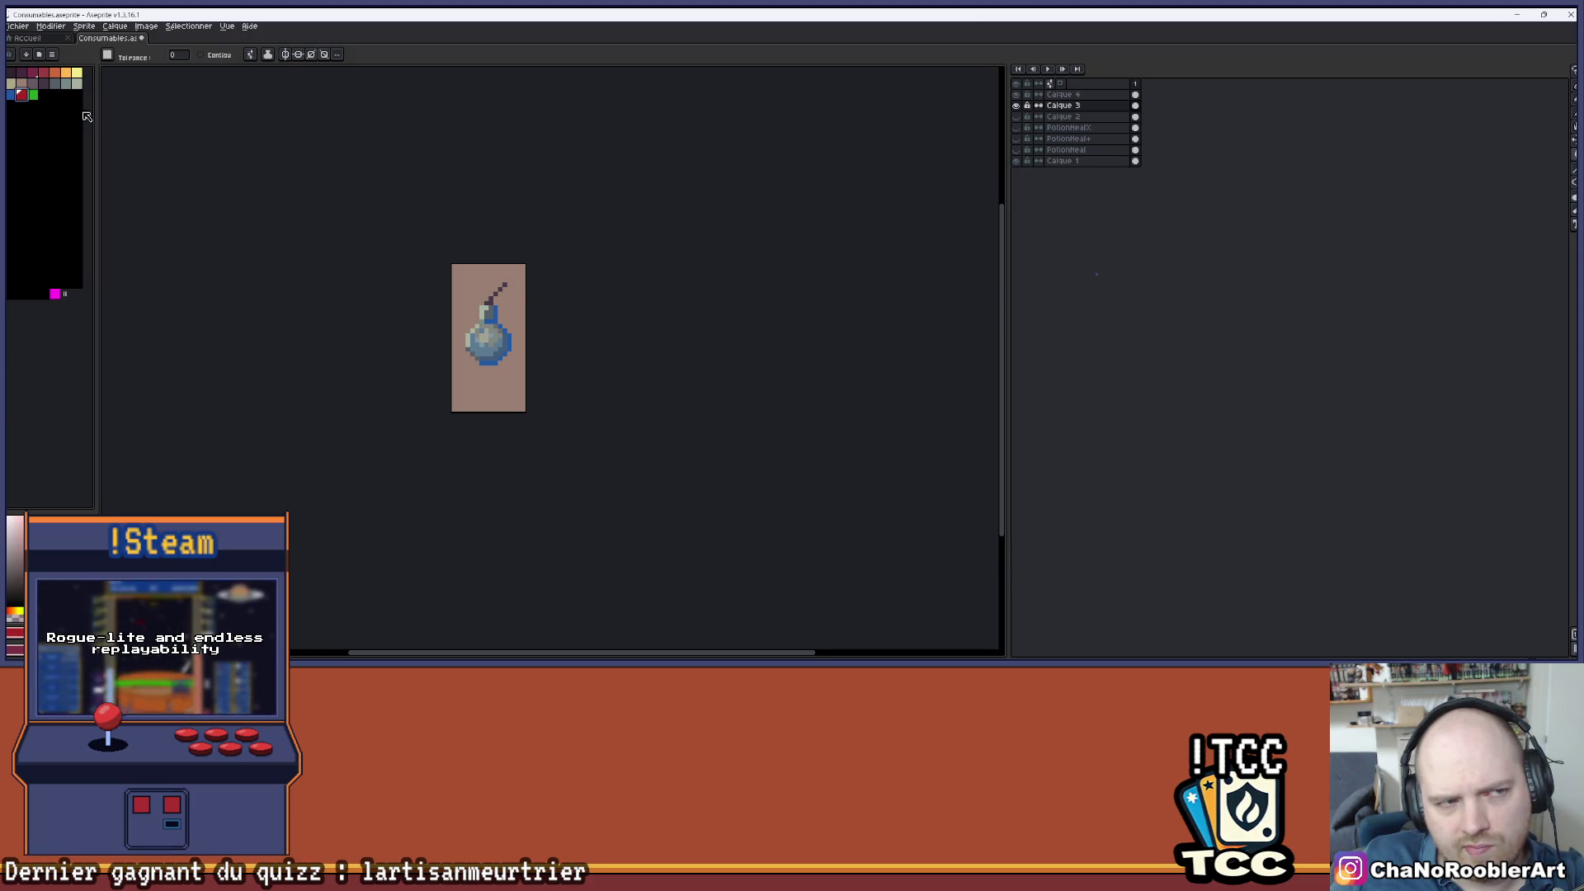
left_click(490, 316)
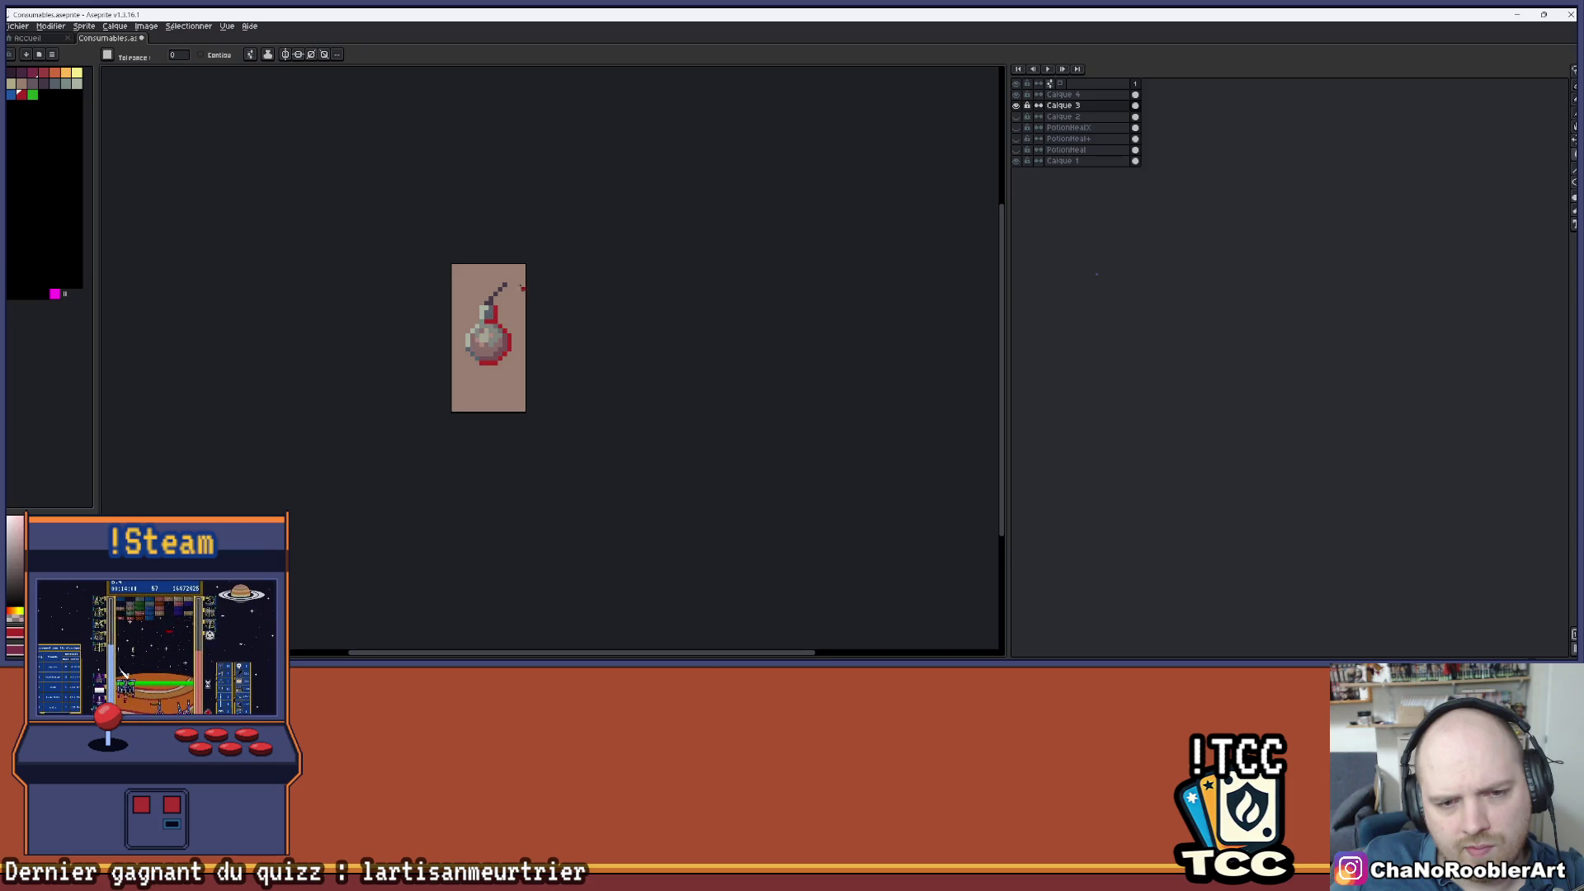
left_click(33, 95)
left_click(498, 320)
key("ctrl+z")
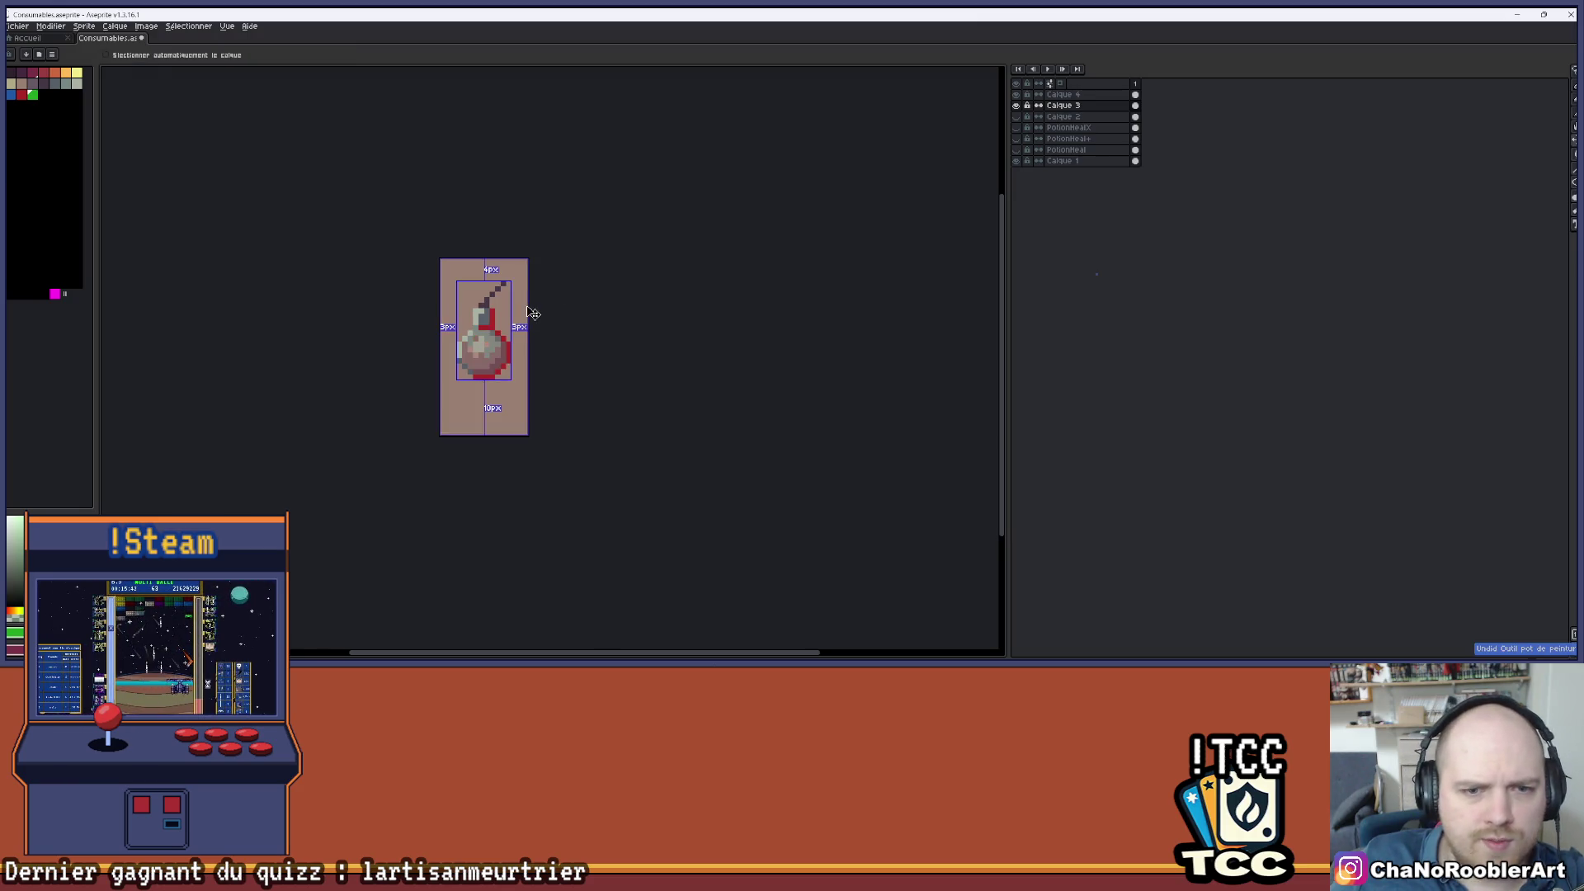
key("ctrl+z")
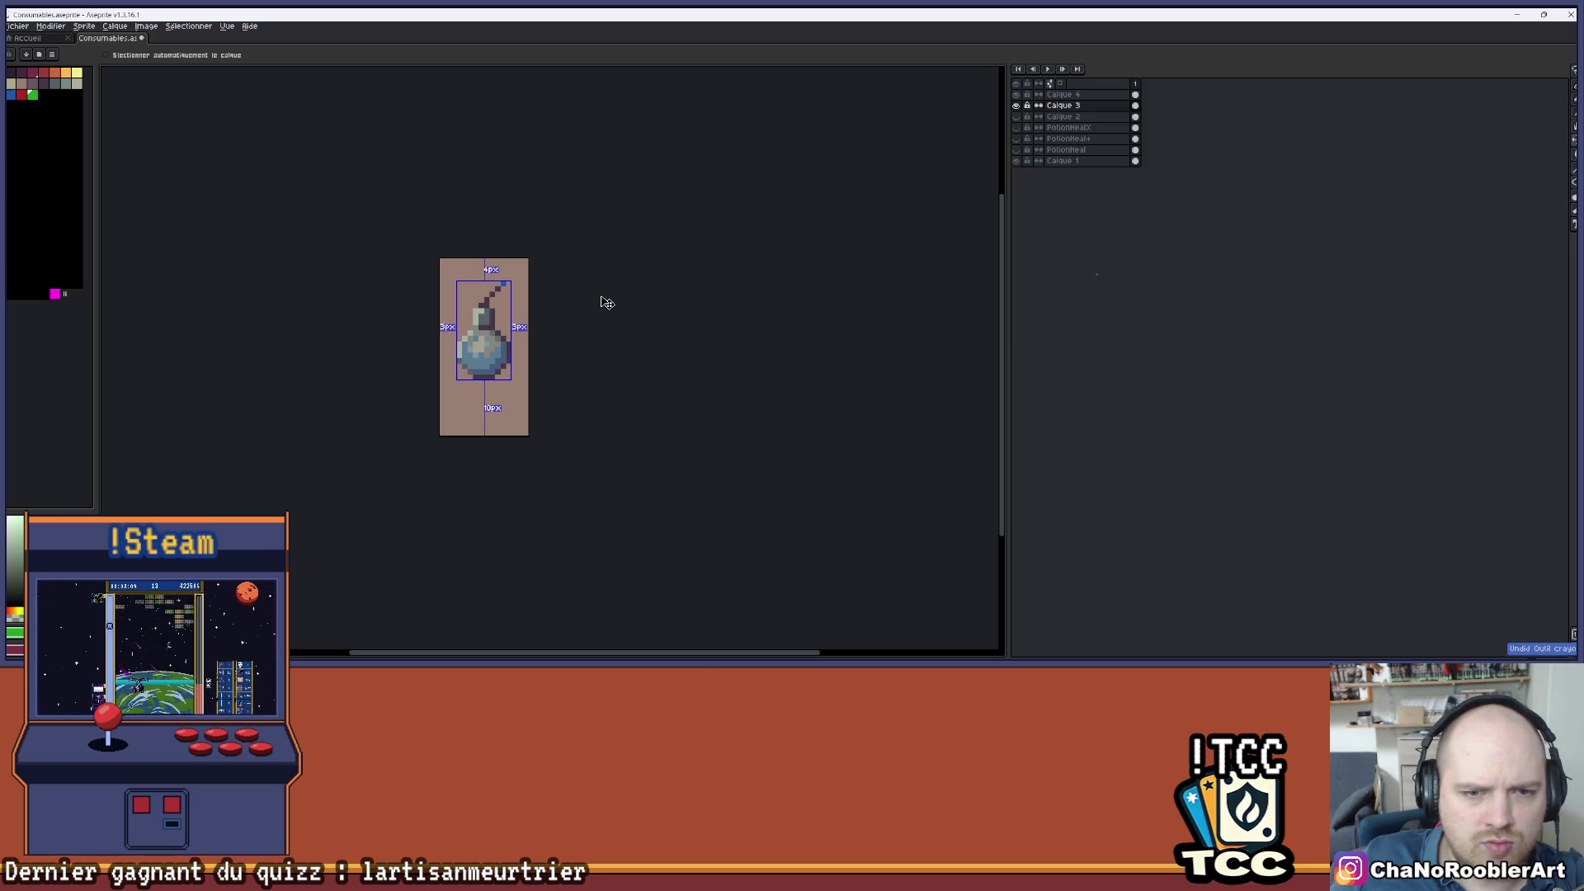
- Pencil the top pixel of the fuse blue
key("g")
scroll(495, 297, "up", 3)
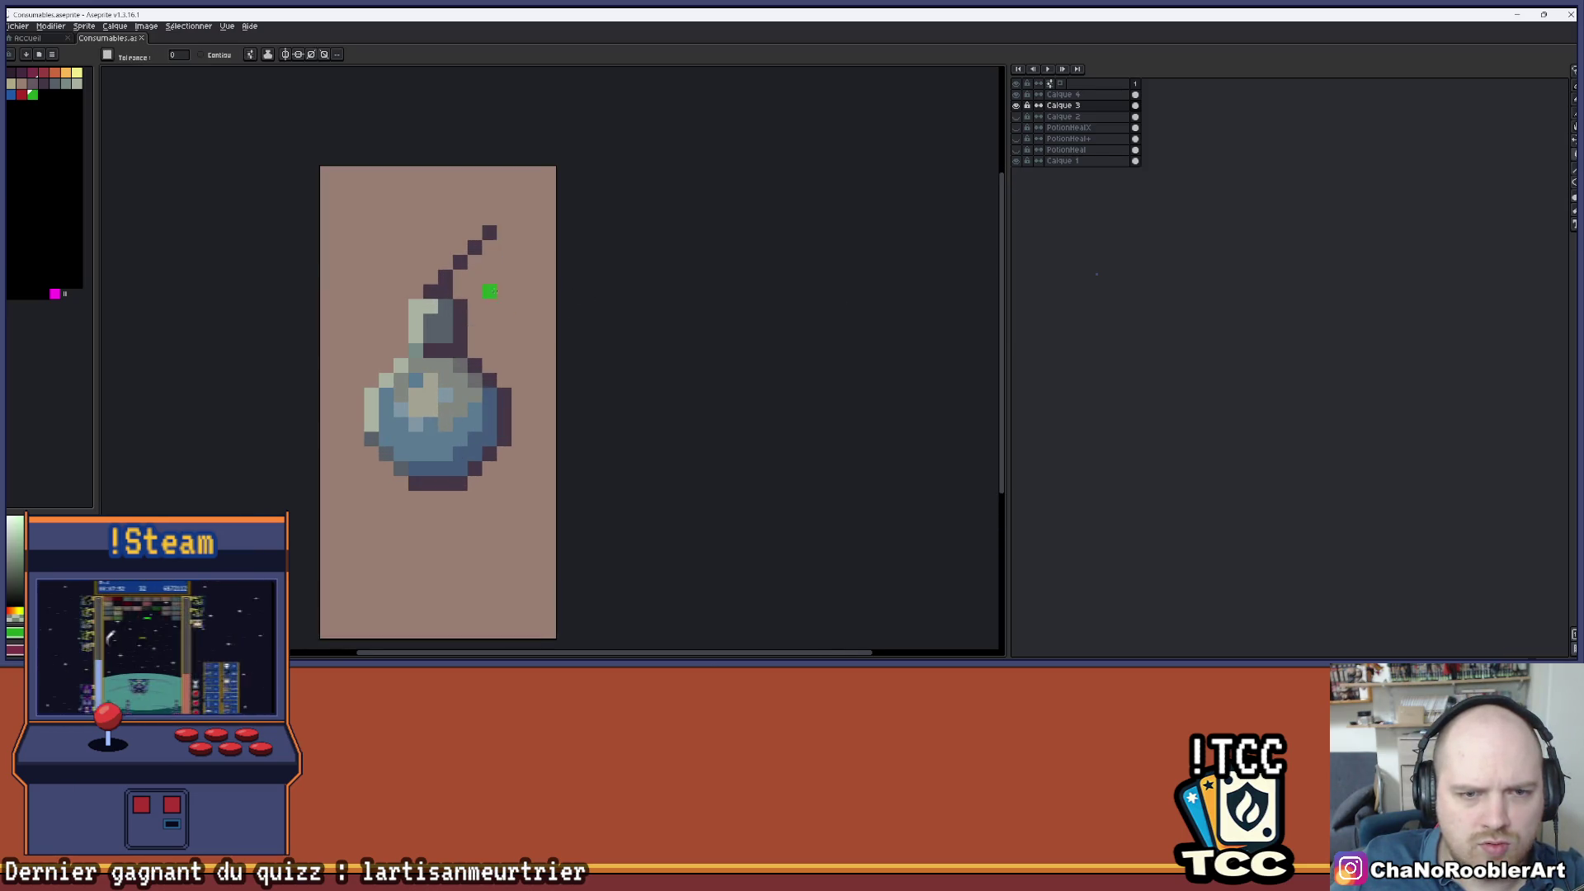
key("bracketleft")
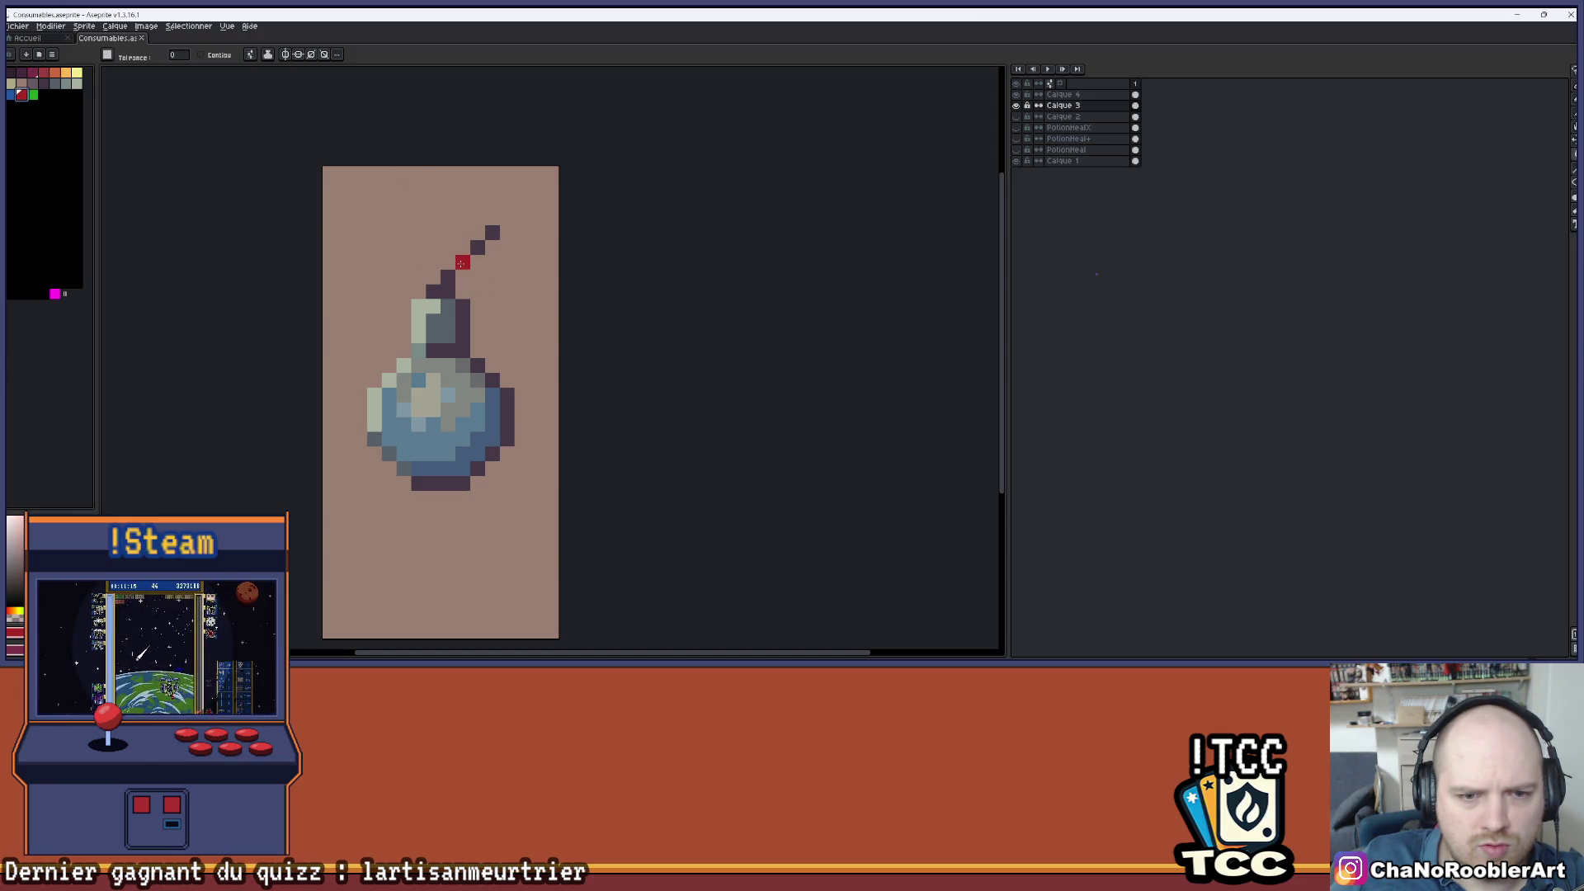
key("b")
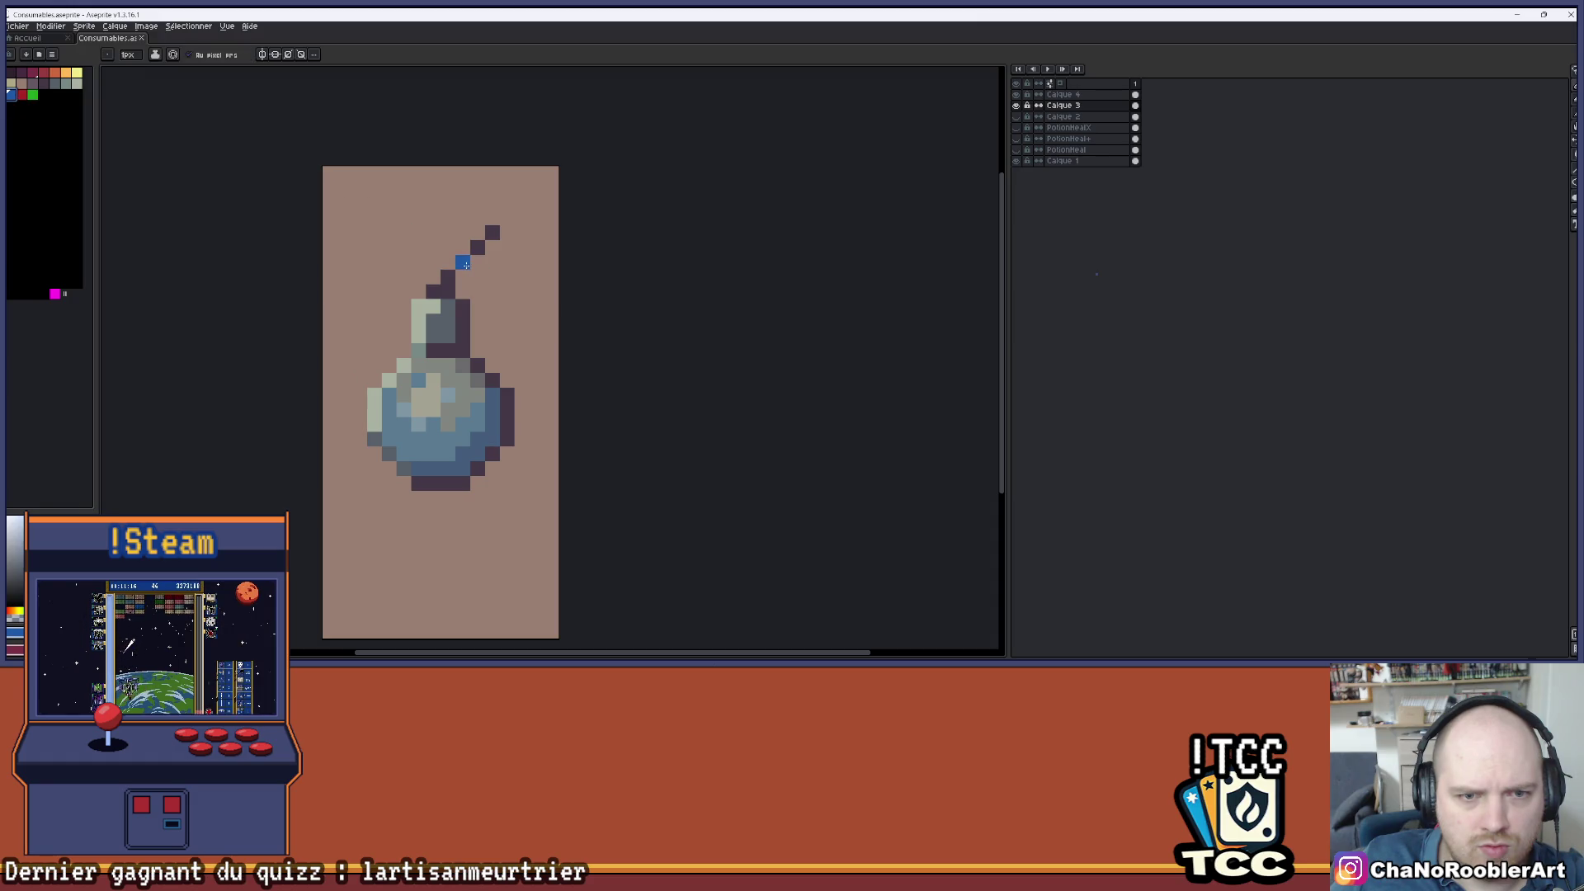
left_click(493, 233)
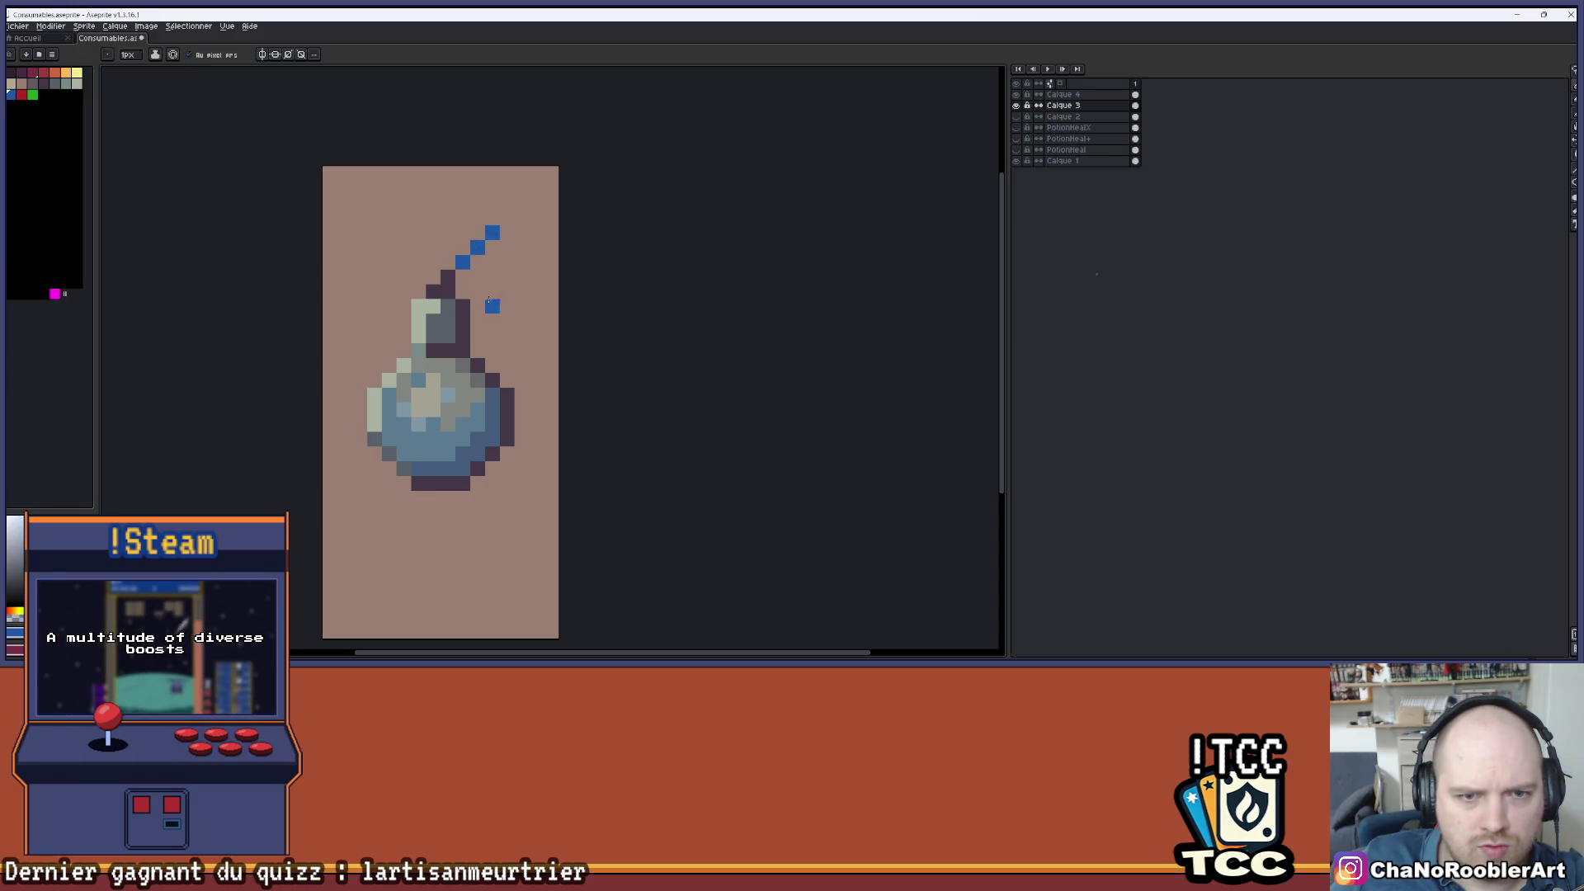
scroll(517, 263, "down", 4)
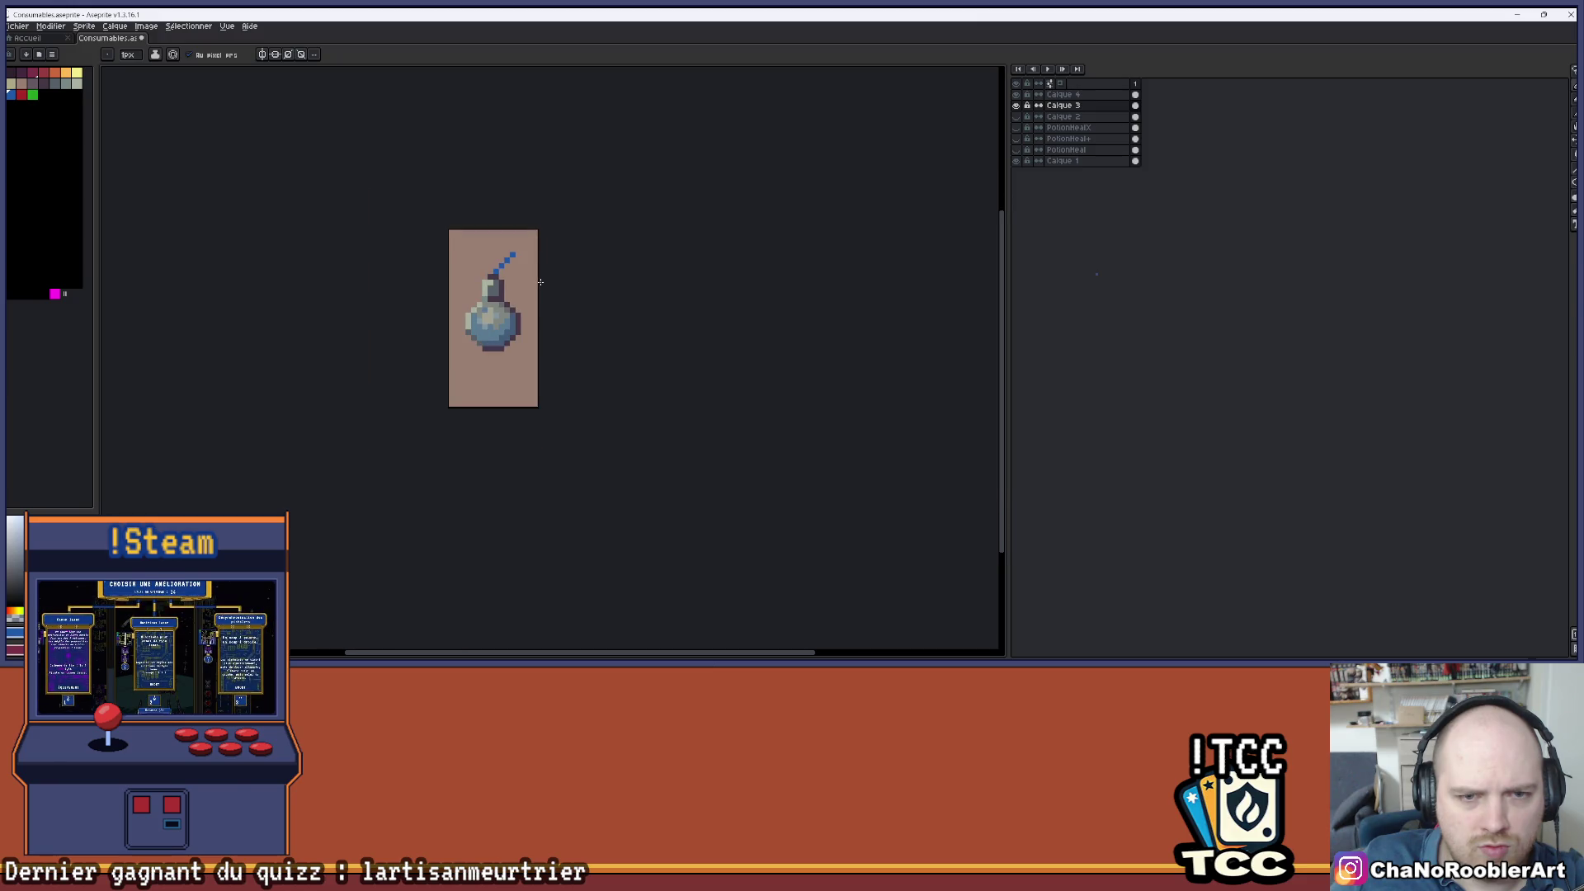
scroll(512, 276, "up", 3)
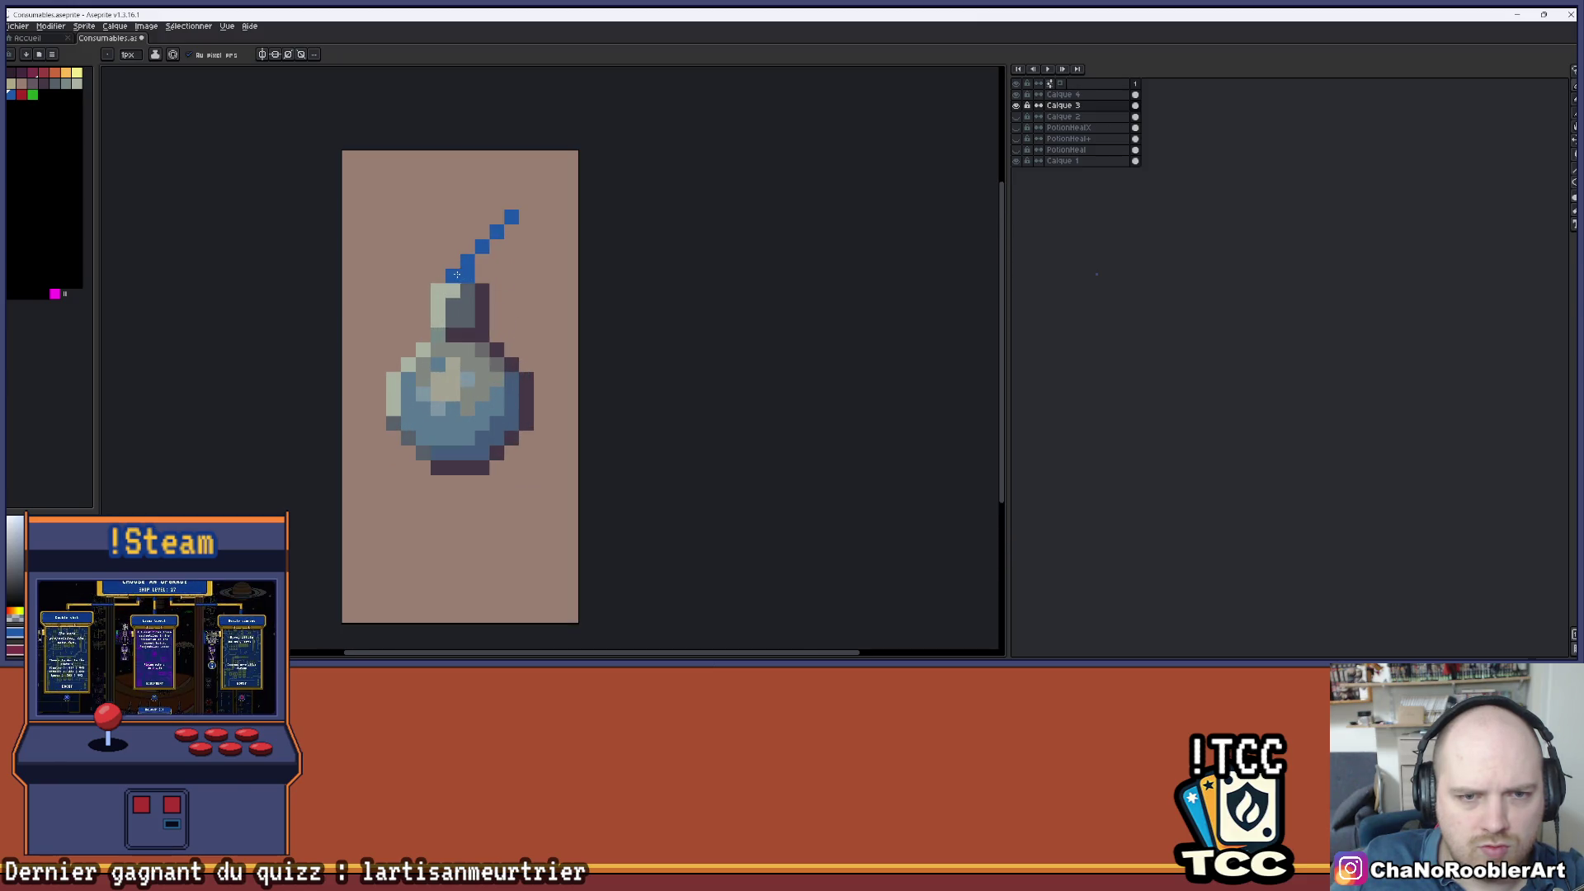
scroll(457, 274, "down", 3)
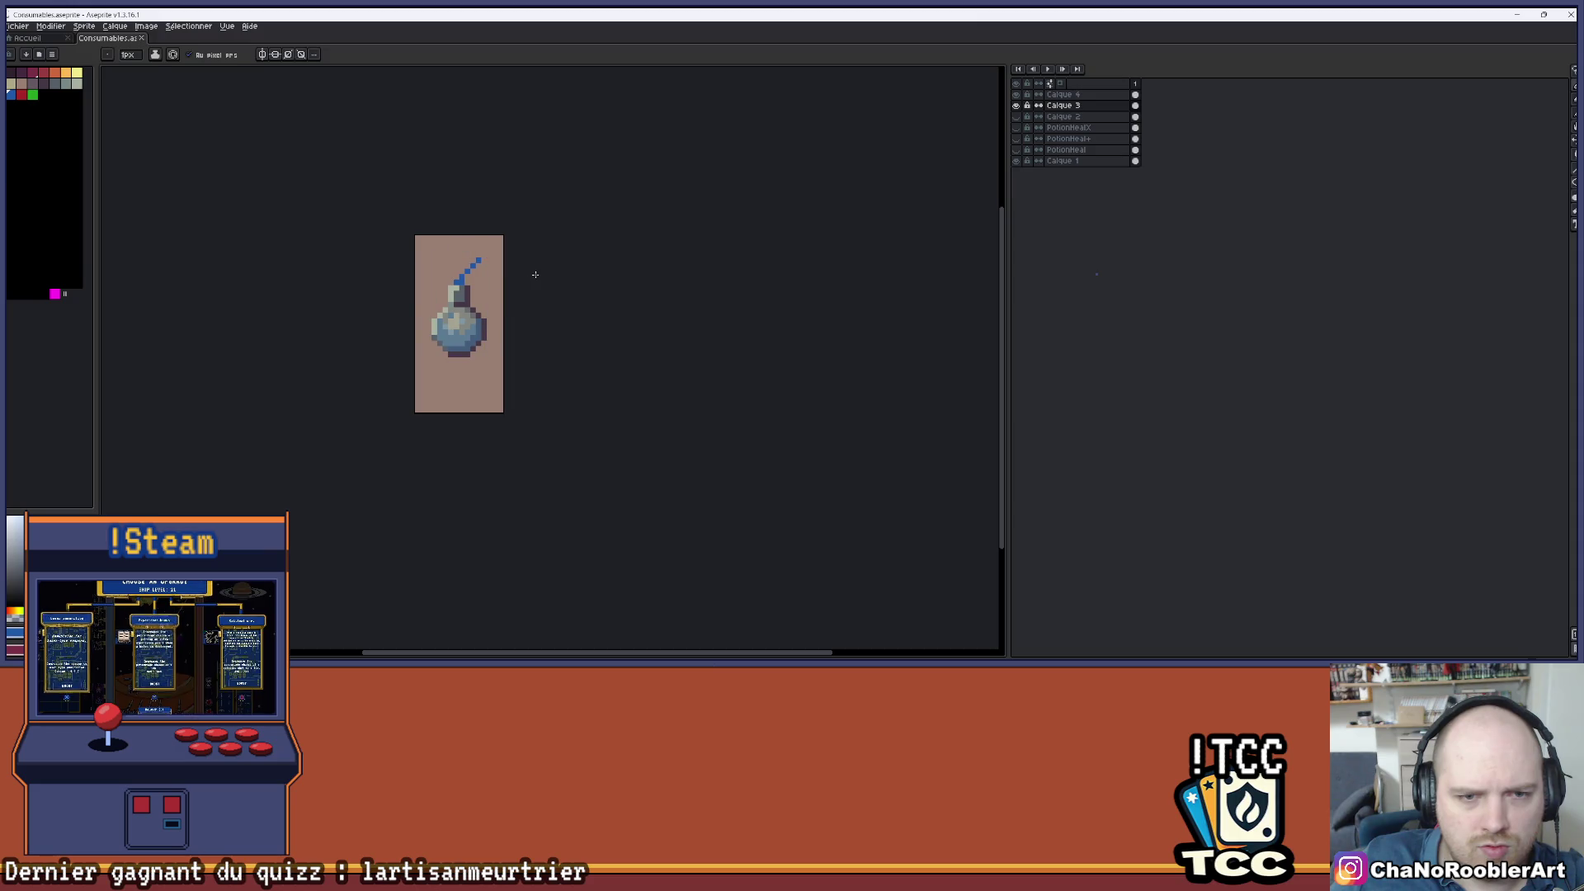
- Test a green recolour of the fuse, undo it, and hide the flask's liquid layer
left_click(21, 94)
key("g")
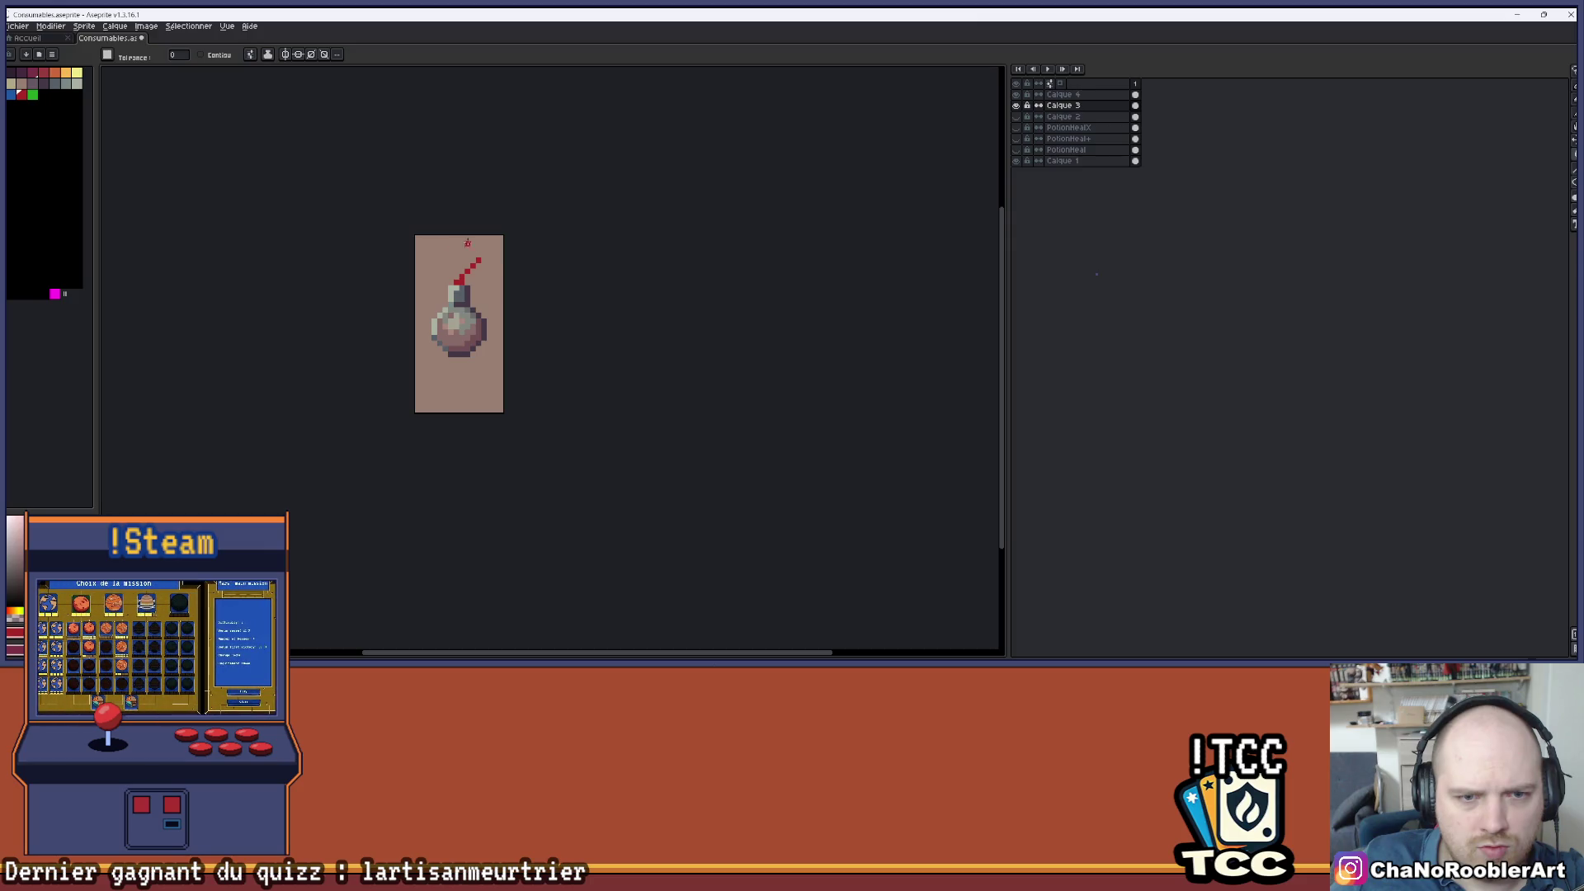
left_click(33, 94)
left_click(459, 279)
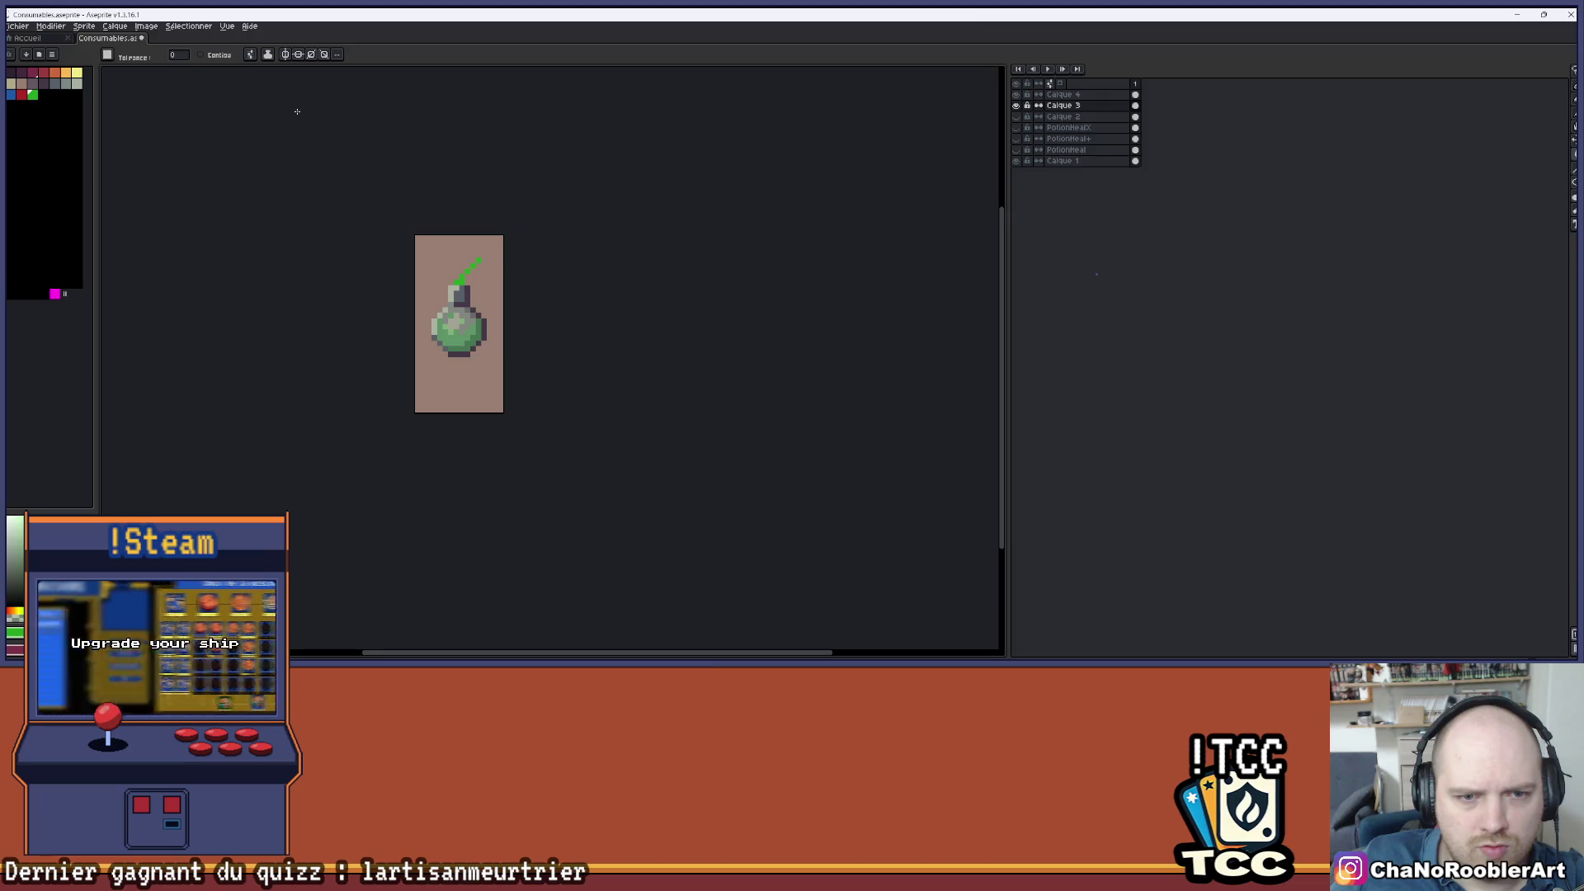
left_click(11, 94)
key("ctrl+z")
scroll(462, 282, "up", 1)
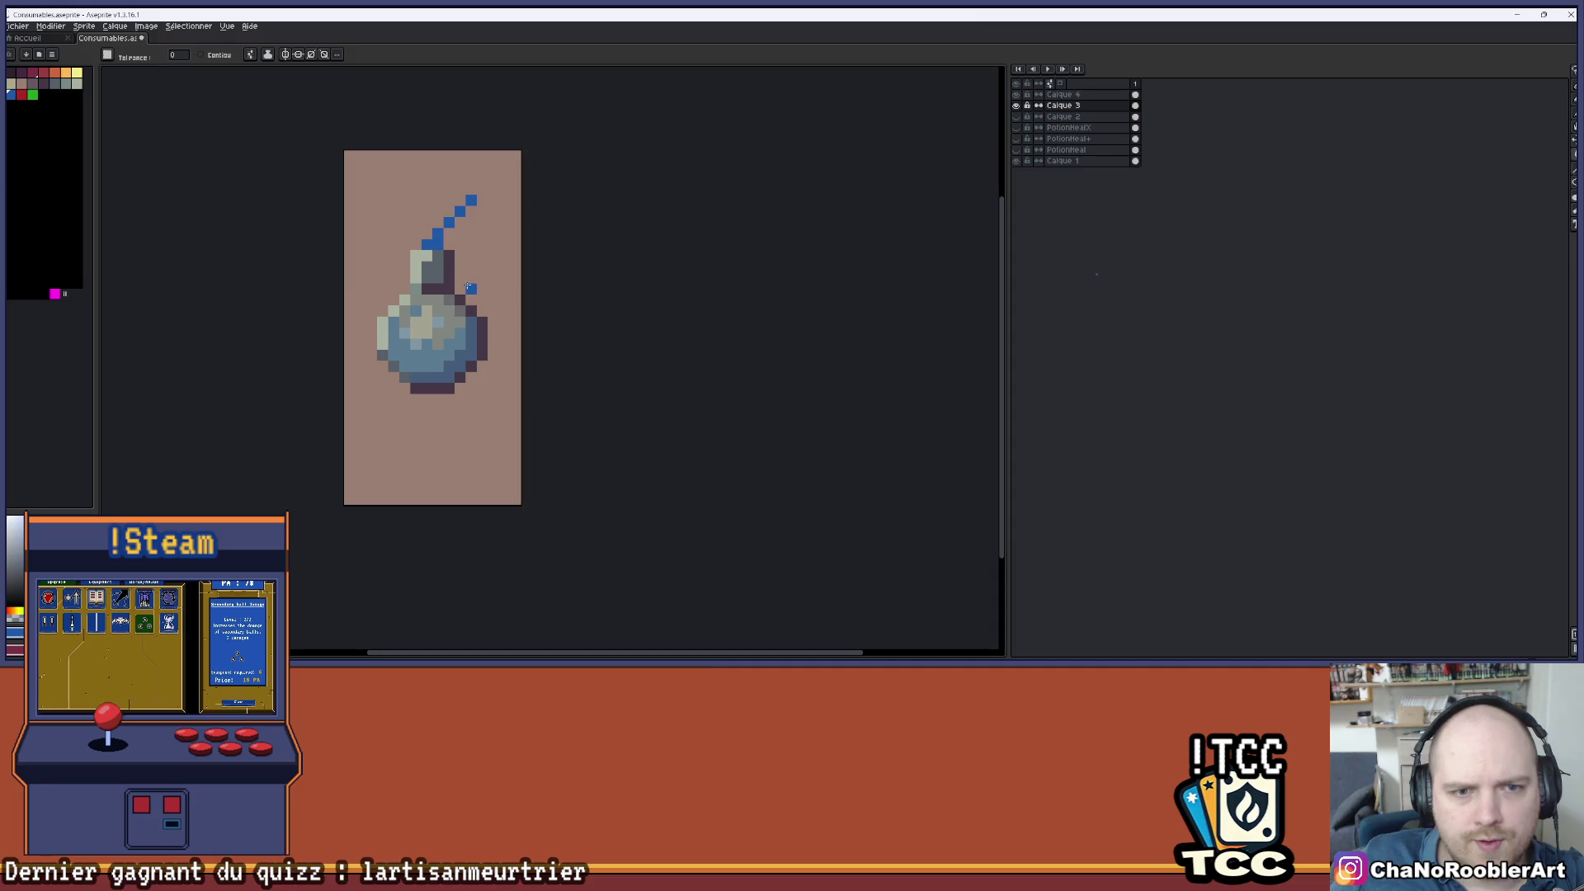
left_click_drag(466, 264, 489, 281)
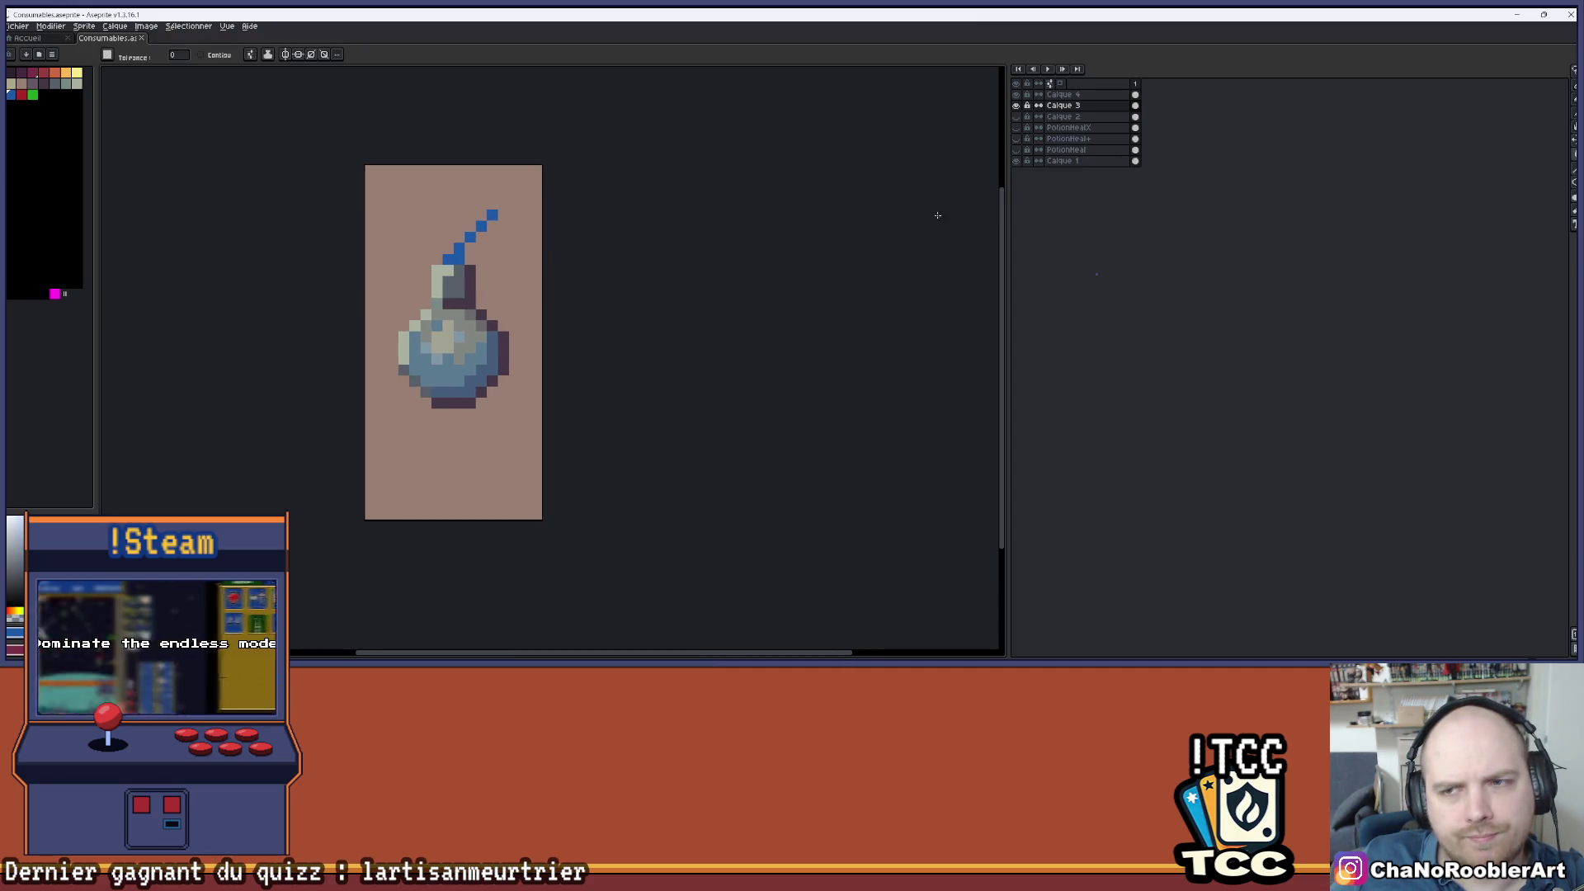
left_click(1016, 105)
- Hide the grenade layers and show the yellow PotionHeal+ tube potion alone
left_click(1019, 128)
left_click(1018, 127)
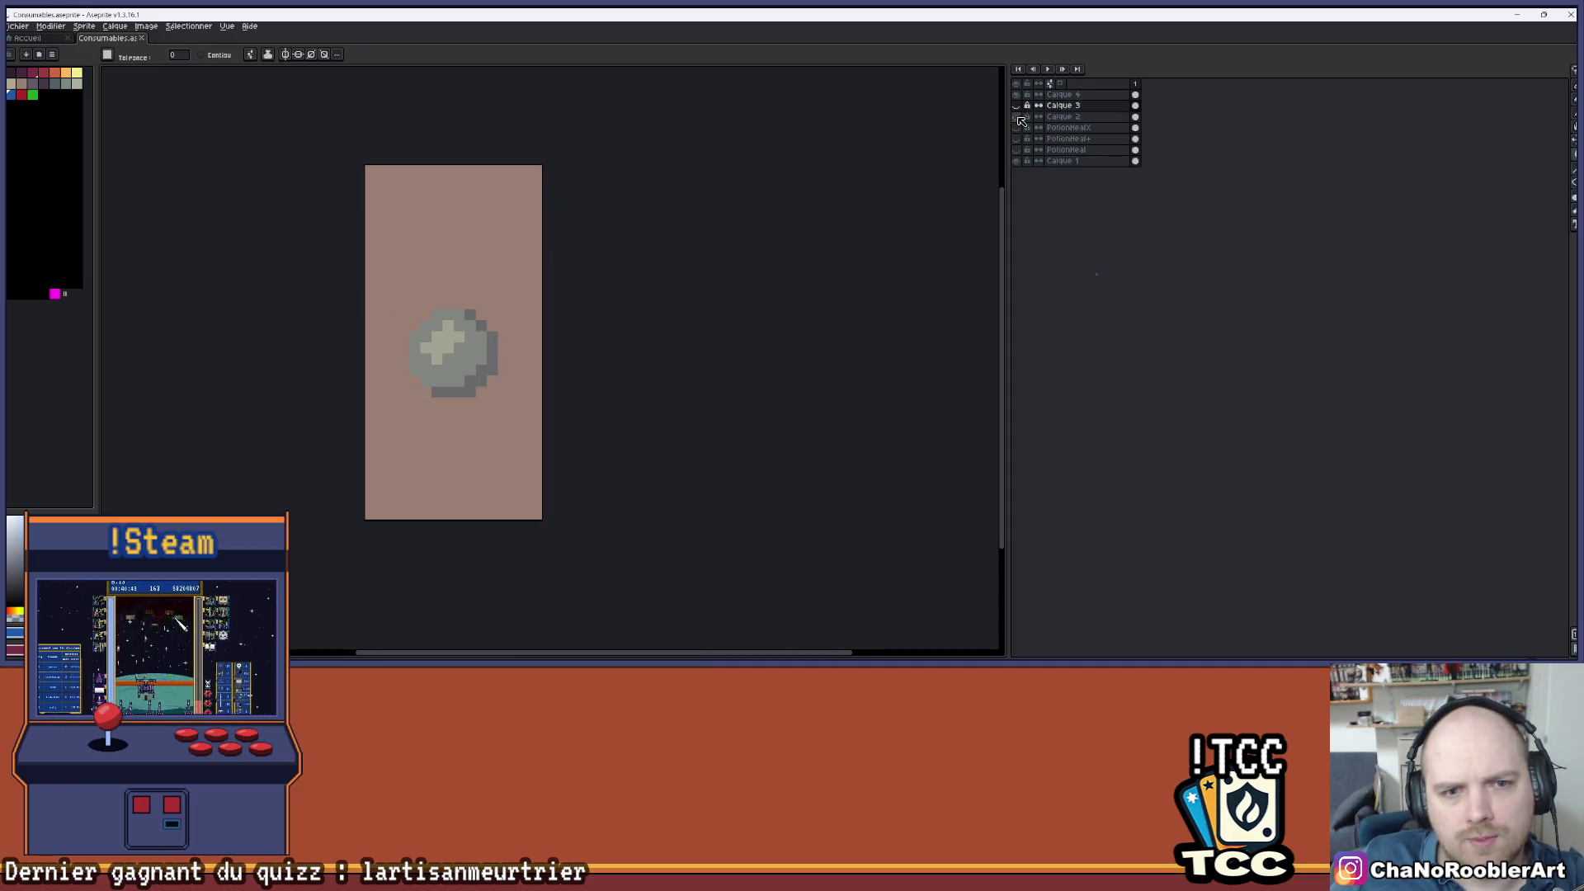
left_click(1018, 105)
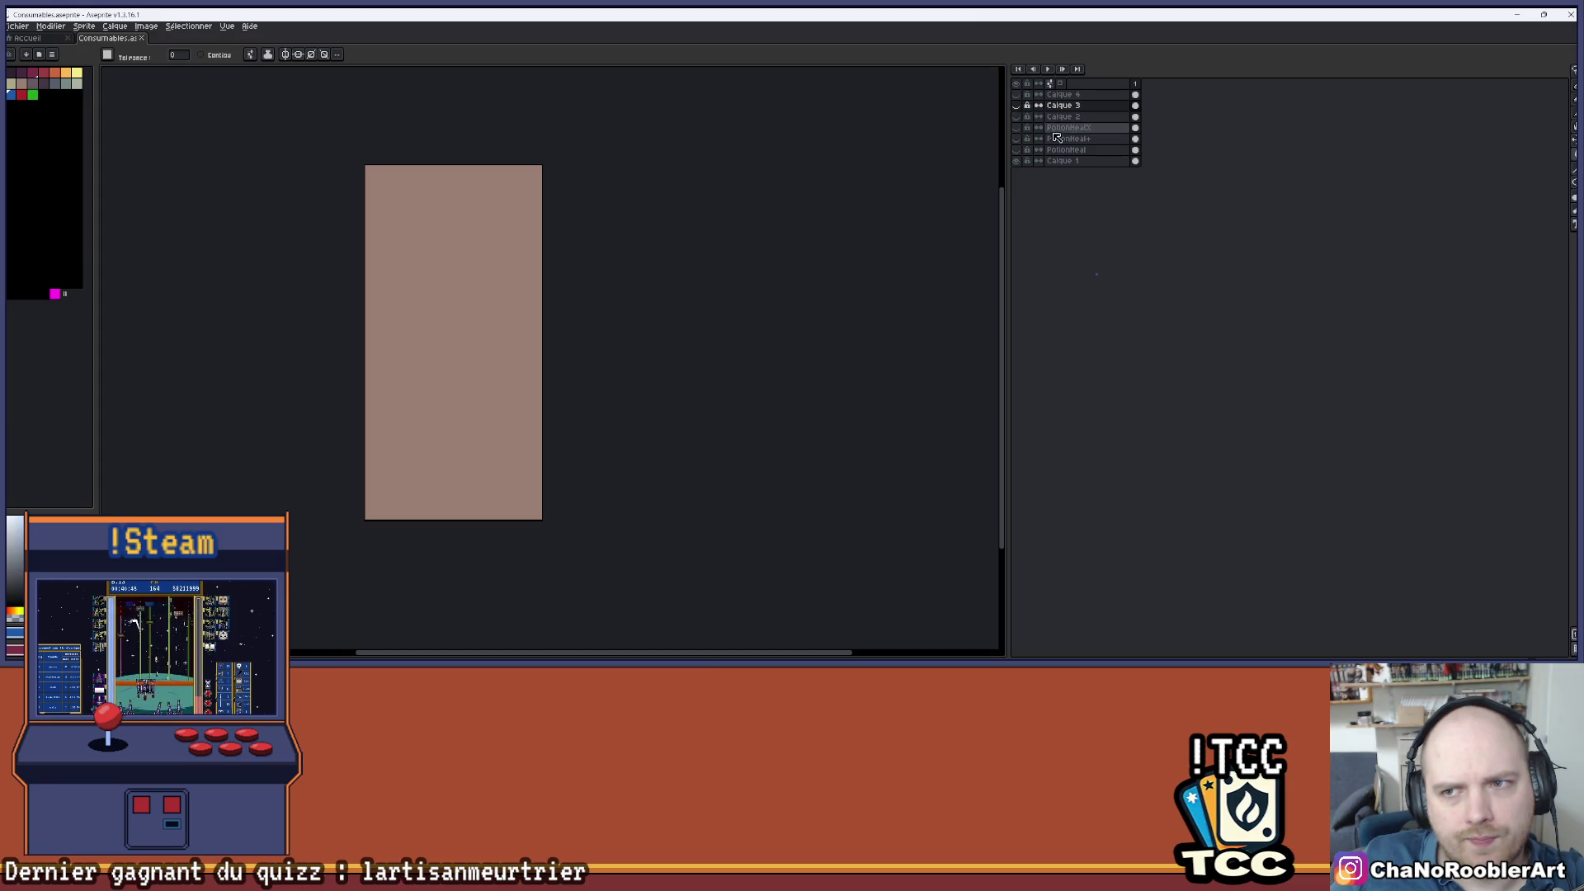
left_click(1018, 138)
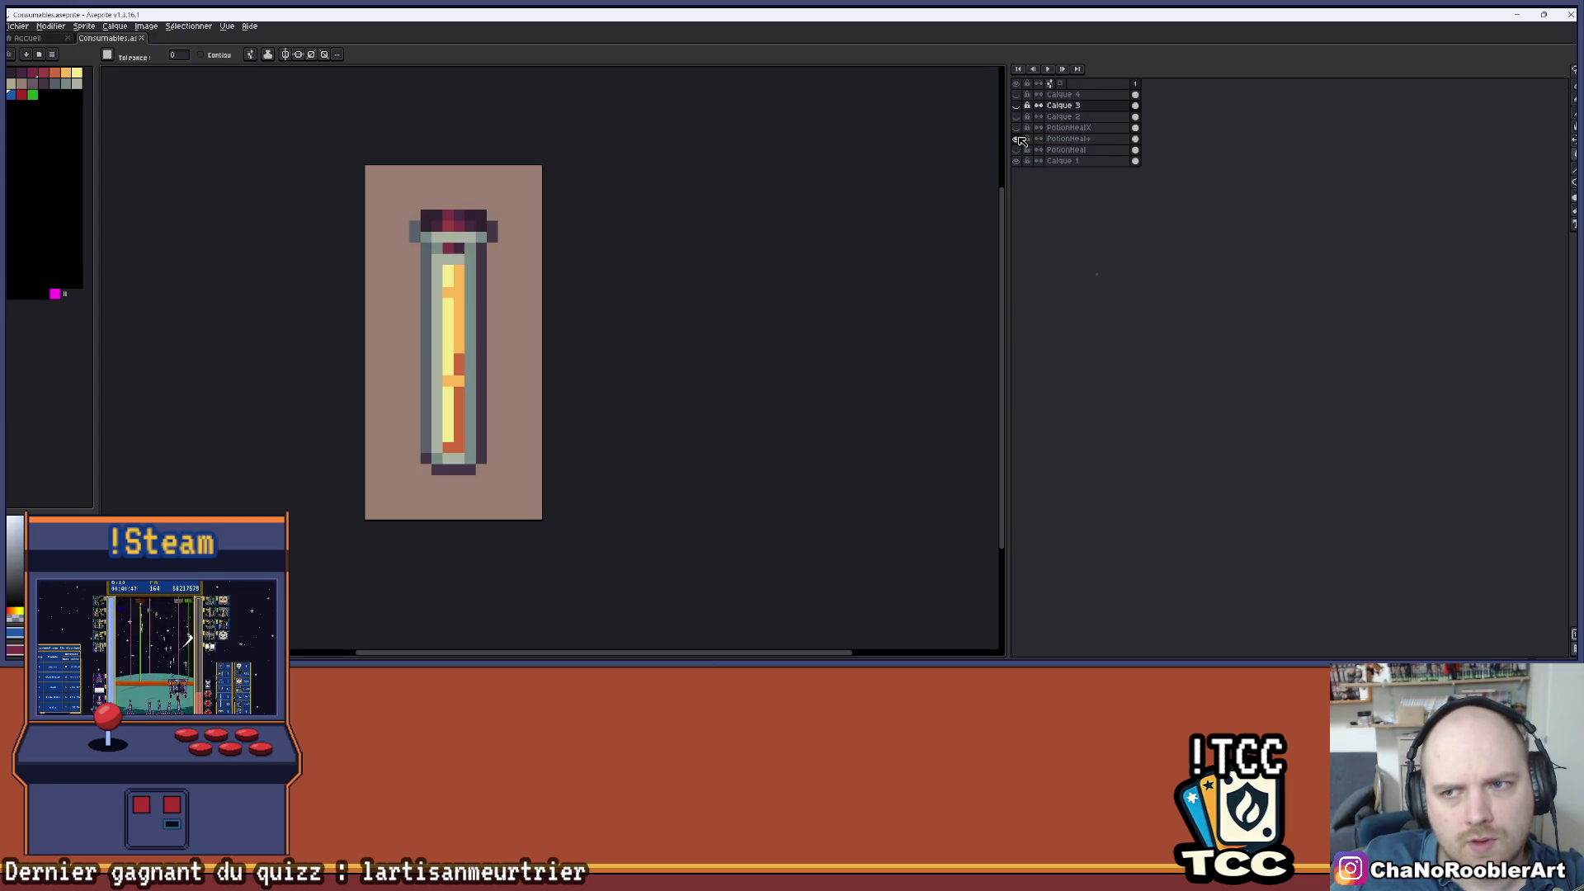
scroll(627, 222, "right", 1)
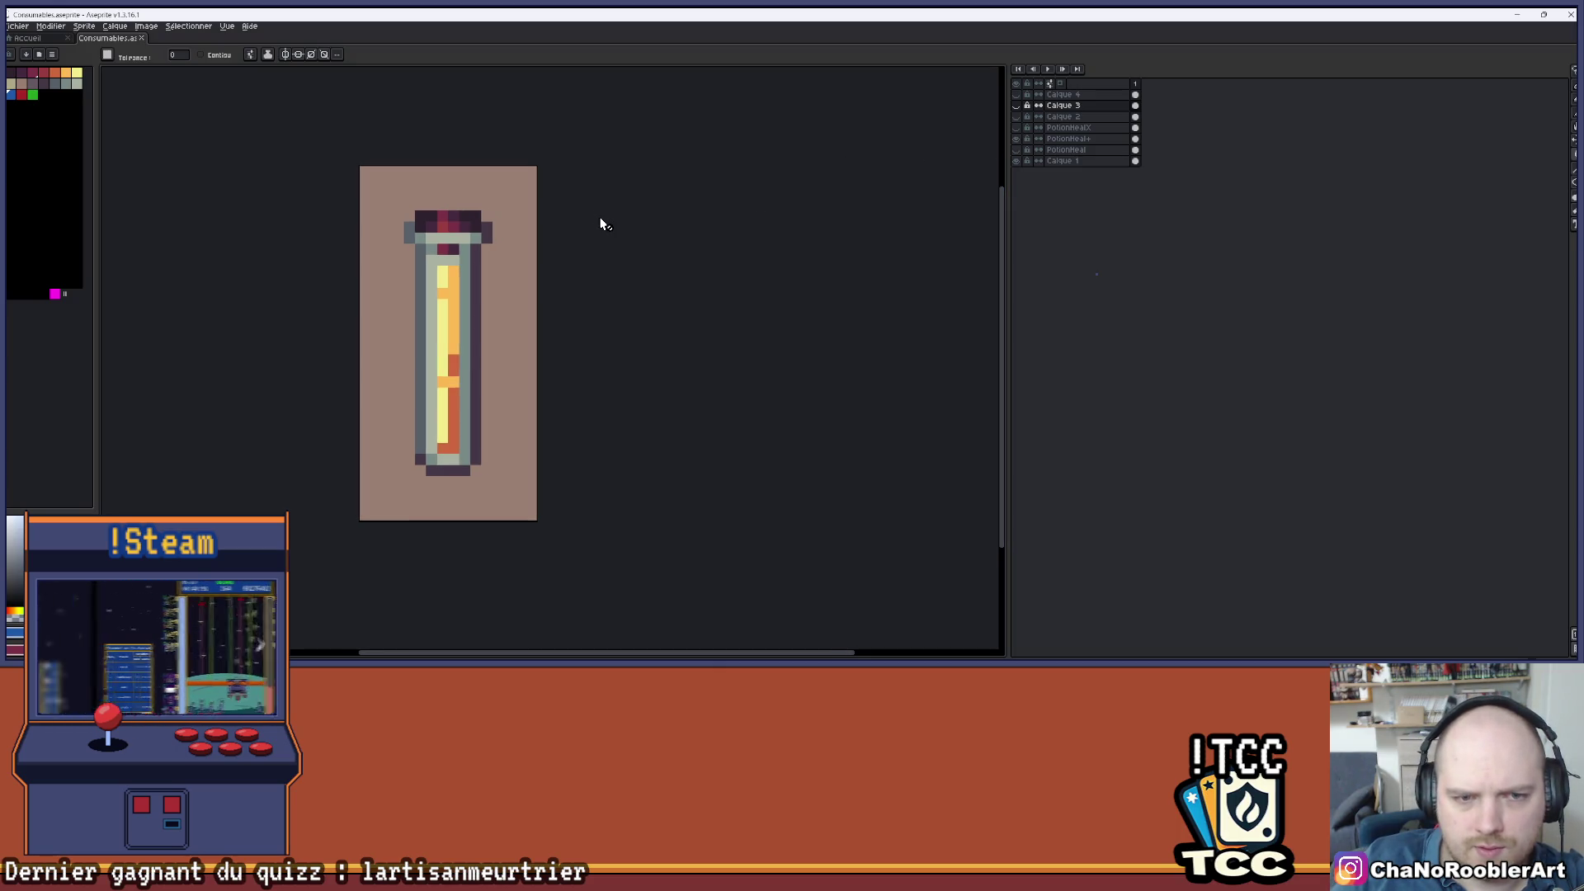
key("ctrl+u")
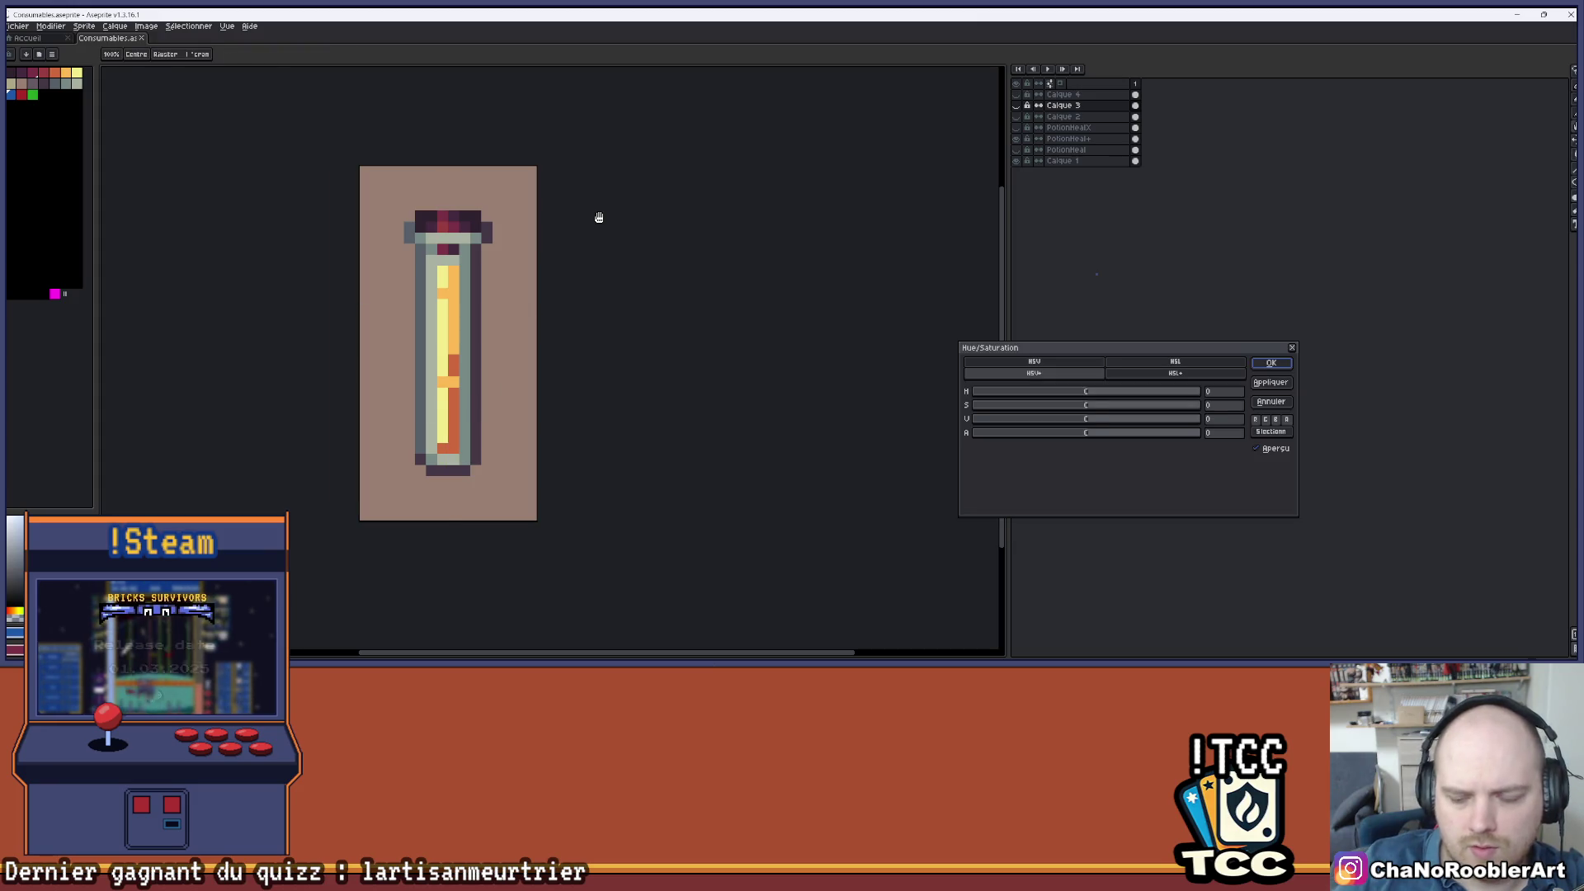
left_click(1292, 347)
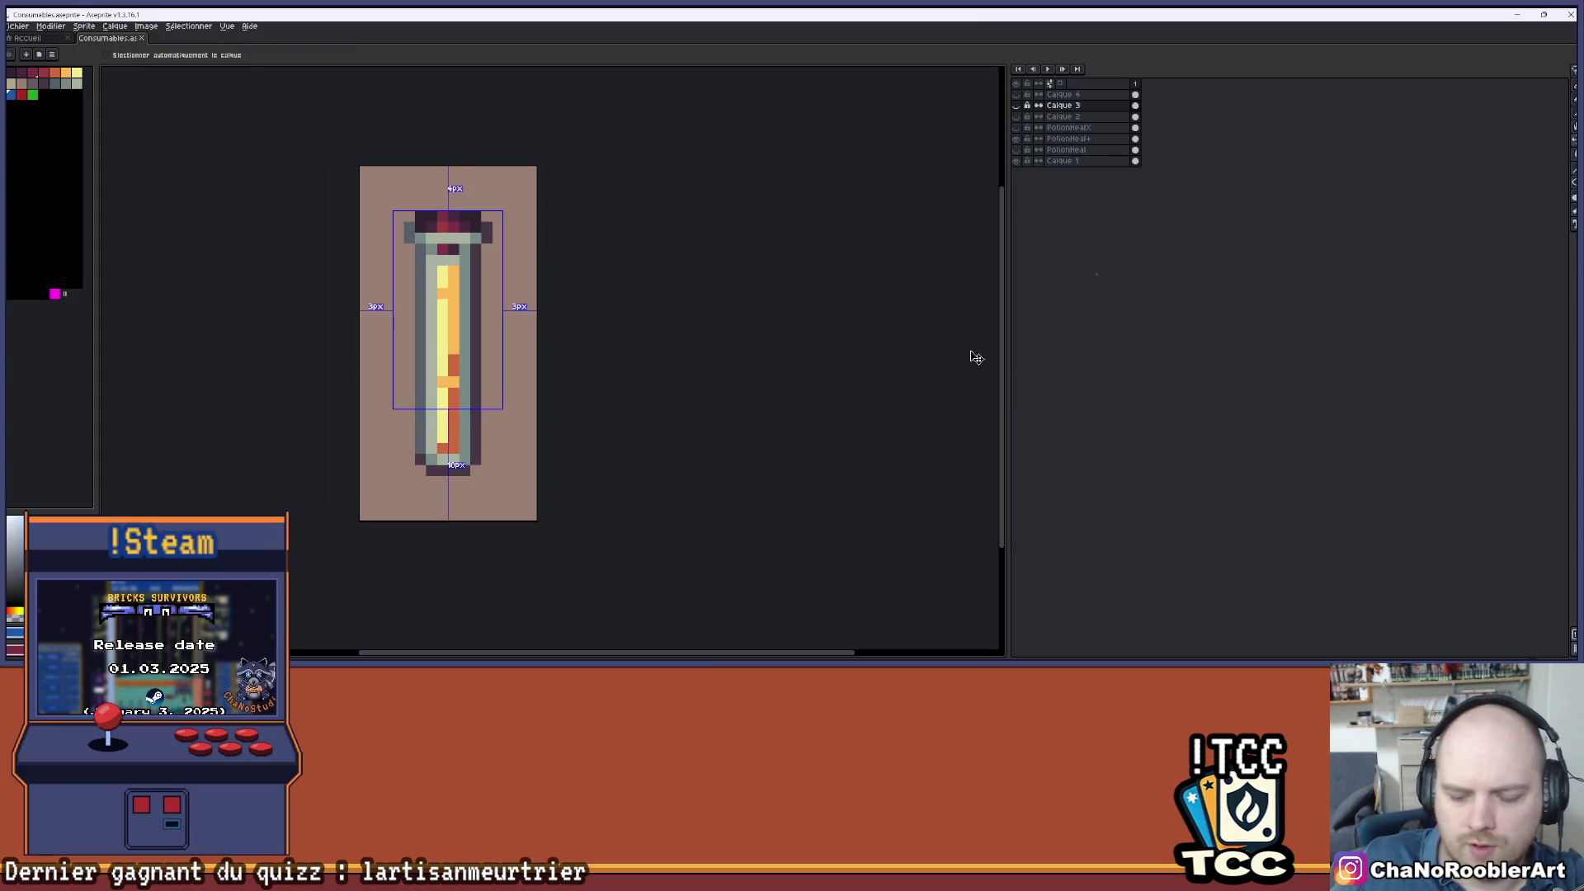
key("ctrl+o")
left_click(1092, 30)
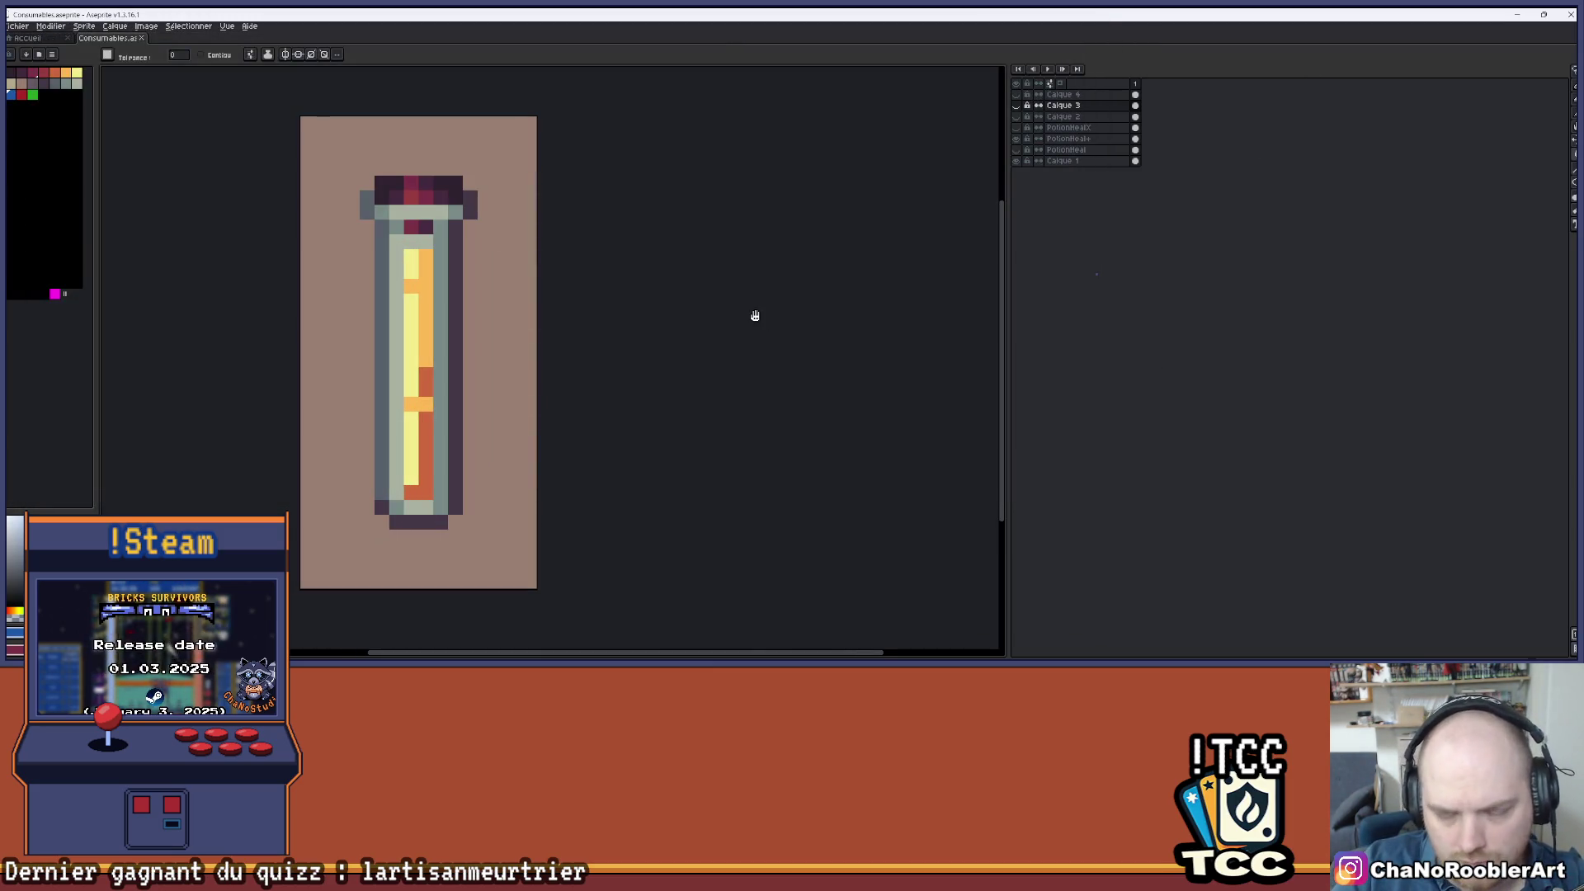
- Preview a grey outline with the Outline effect, then cancel it
key("shift+o")
left_click(981, 301)
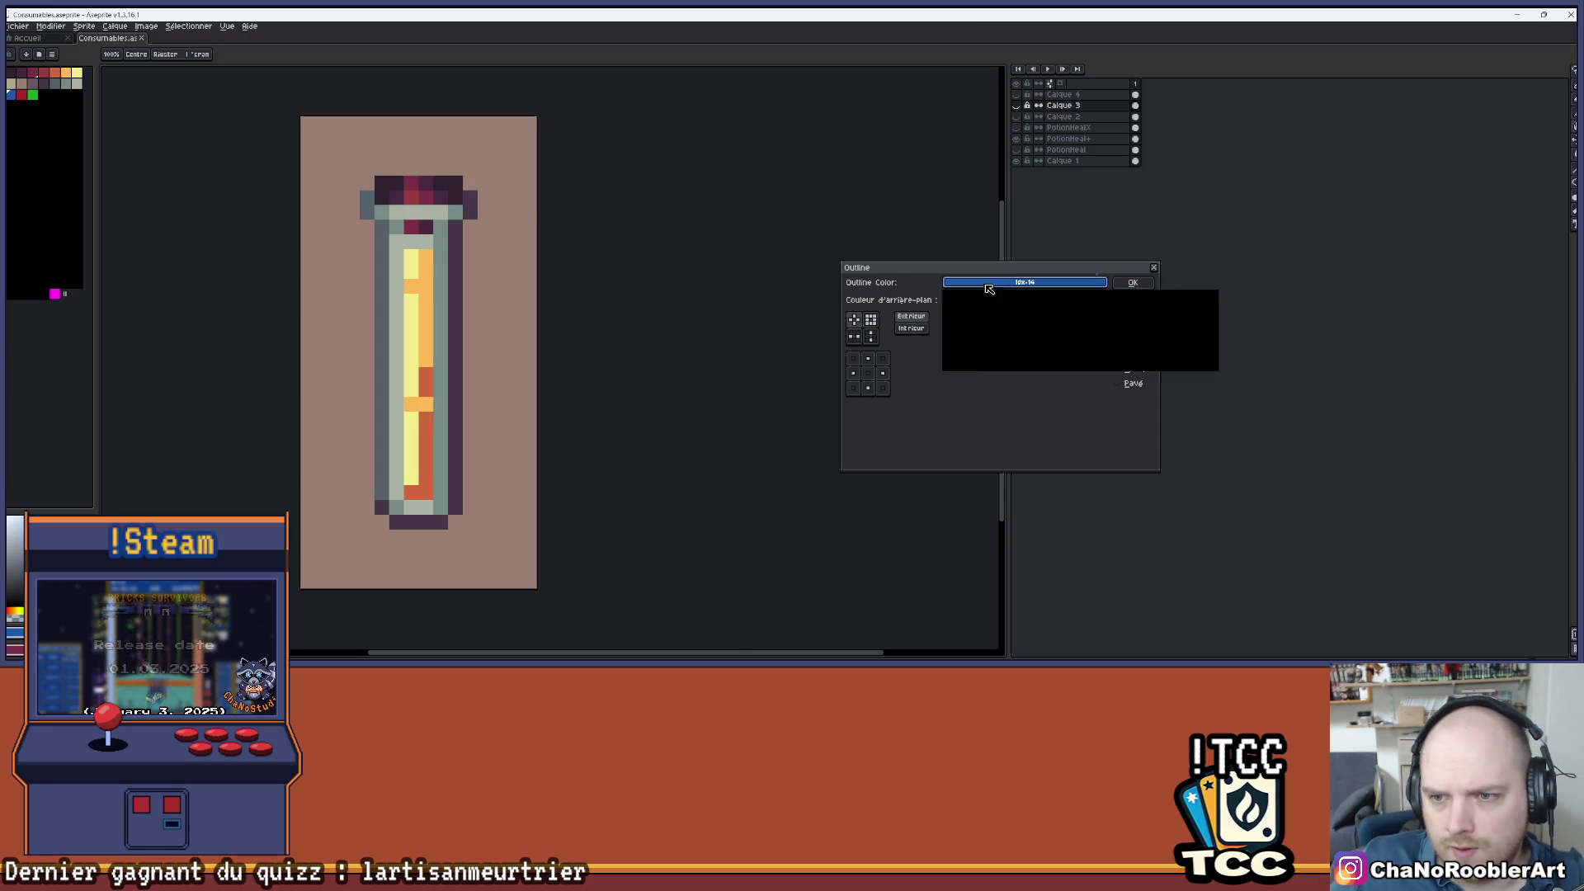
left_click(1045, 322)
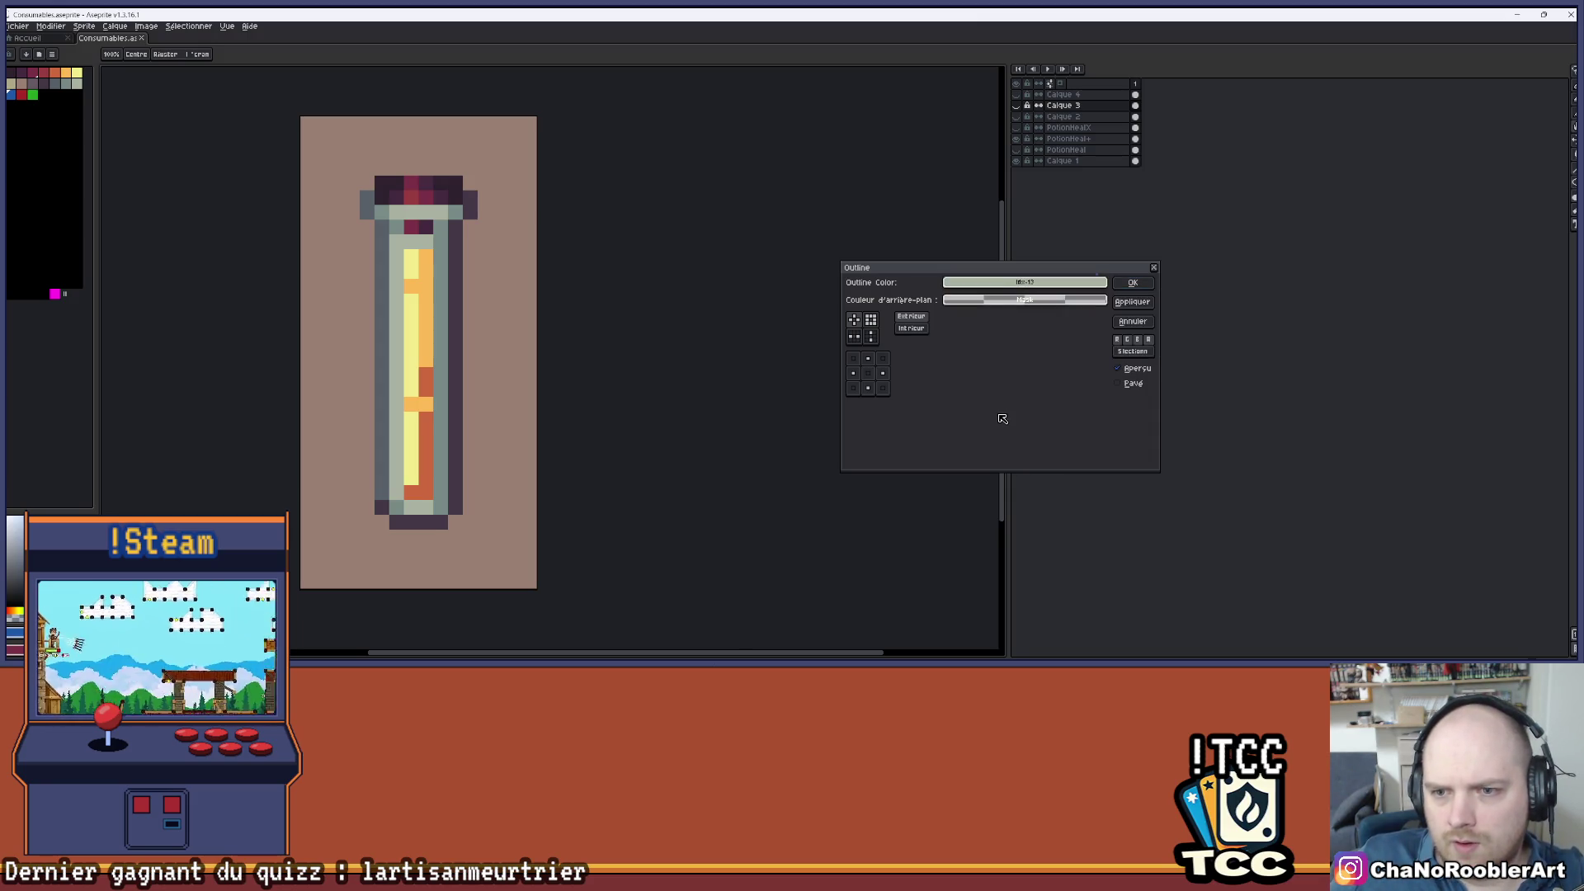
scroll(604, 275, "down", 1)
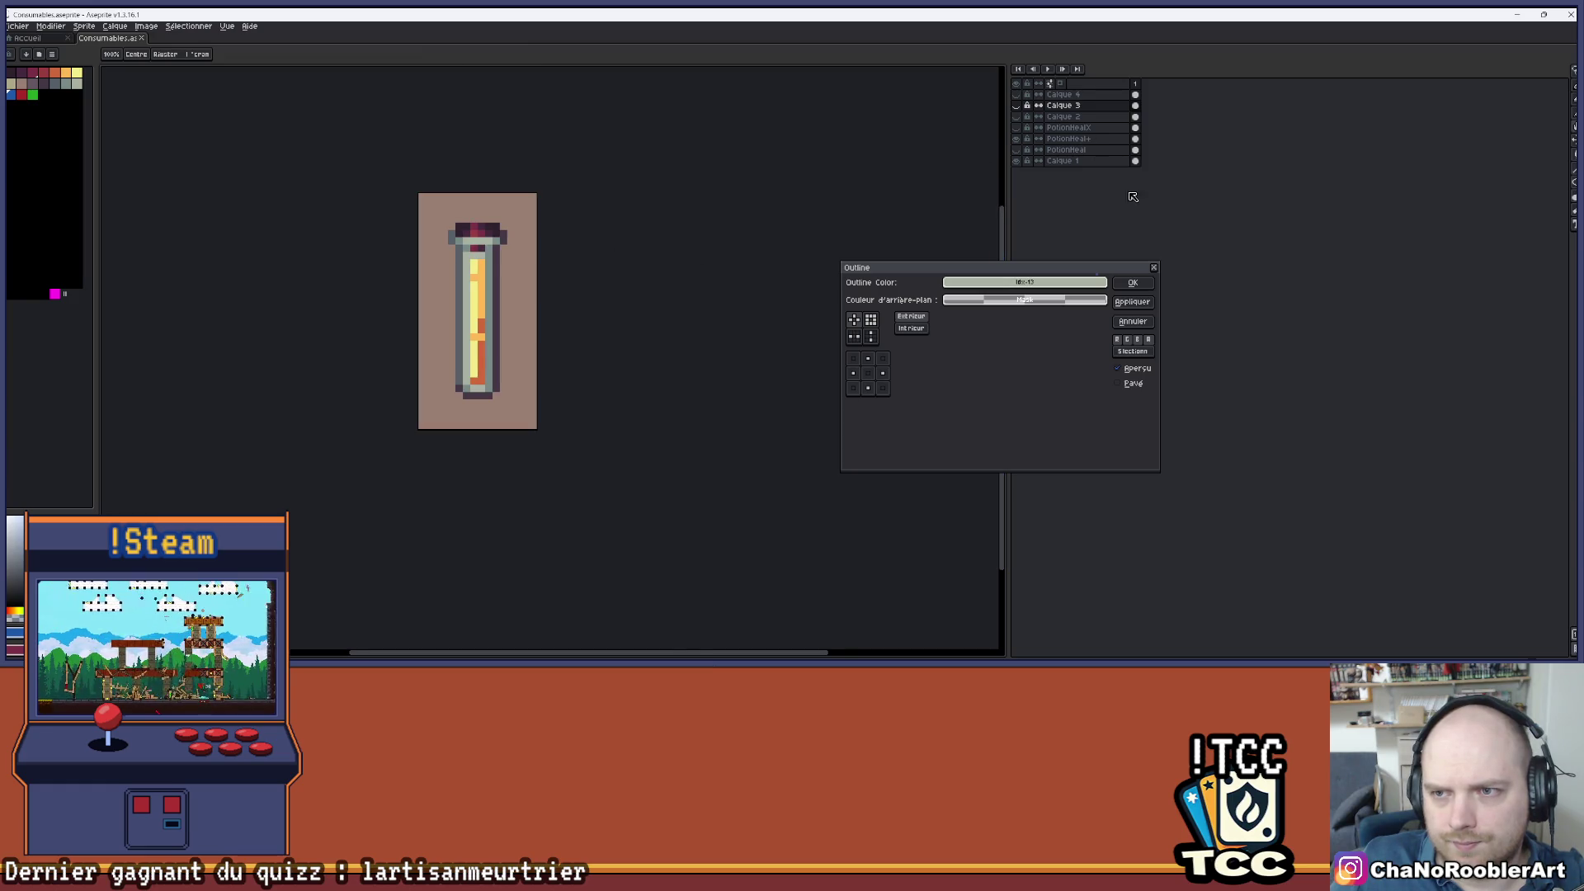
left_click(1153, 268)
- On PotionHeal+, preview grey, black and blue outlines in the Outline effect
left_click(1069, 139)
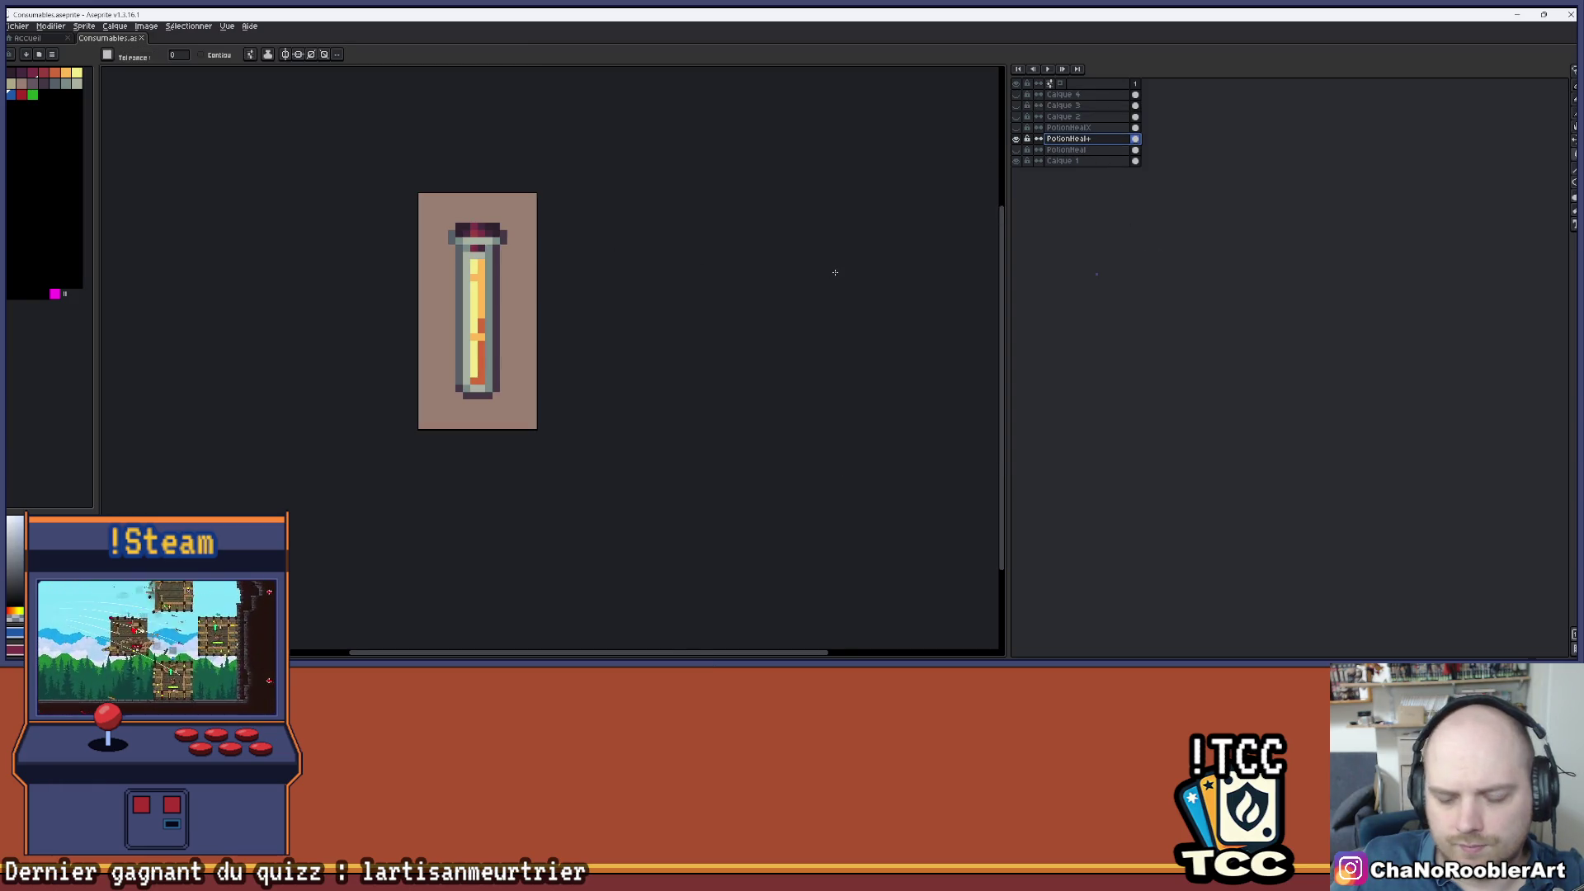
key("h")
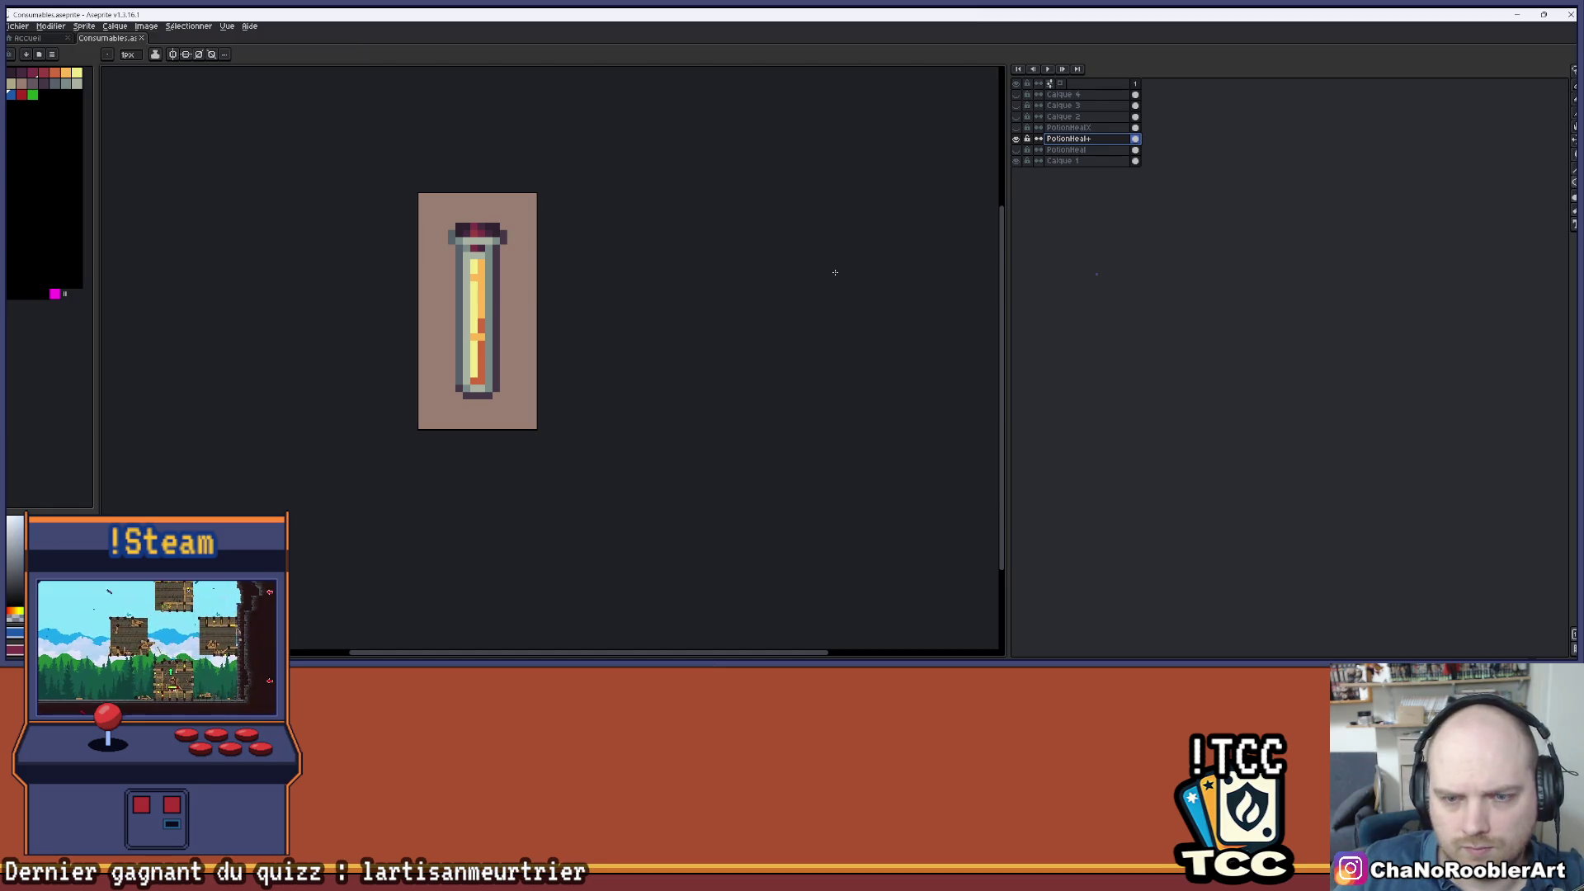
key("shift+o")
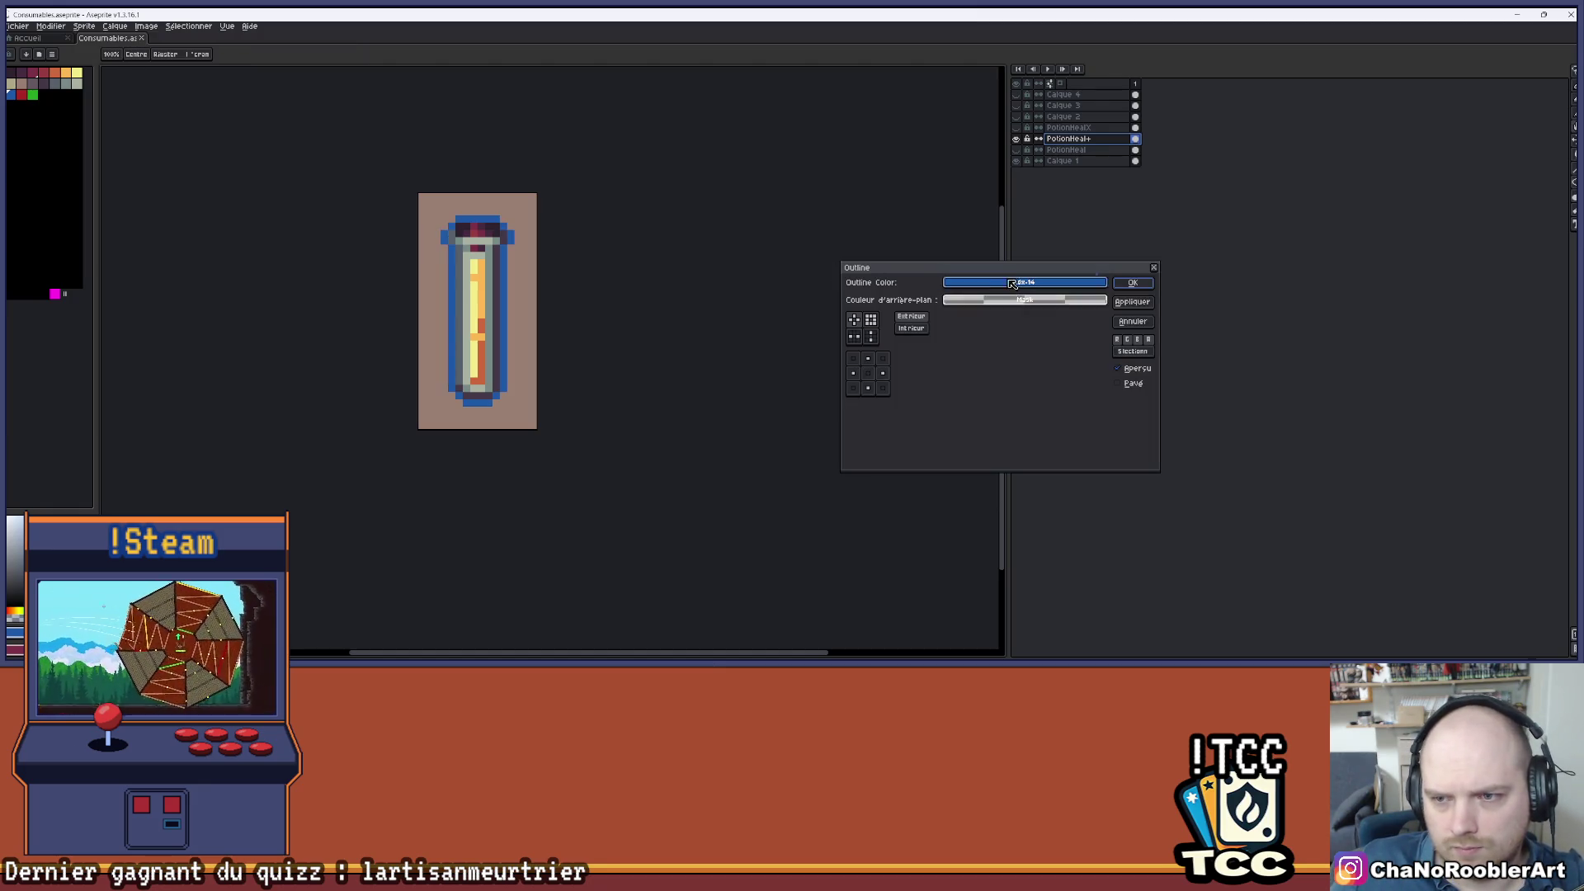
left_click(1024, 300)
left_click(1049, 321)
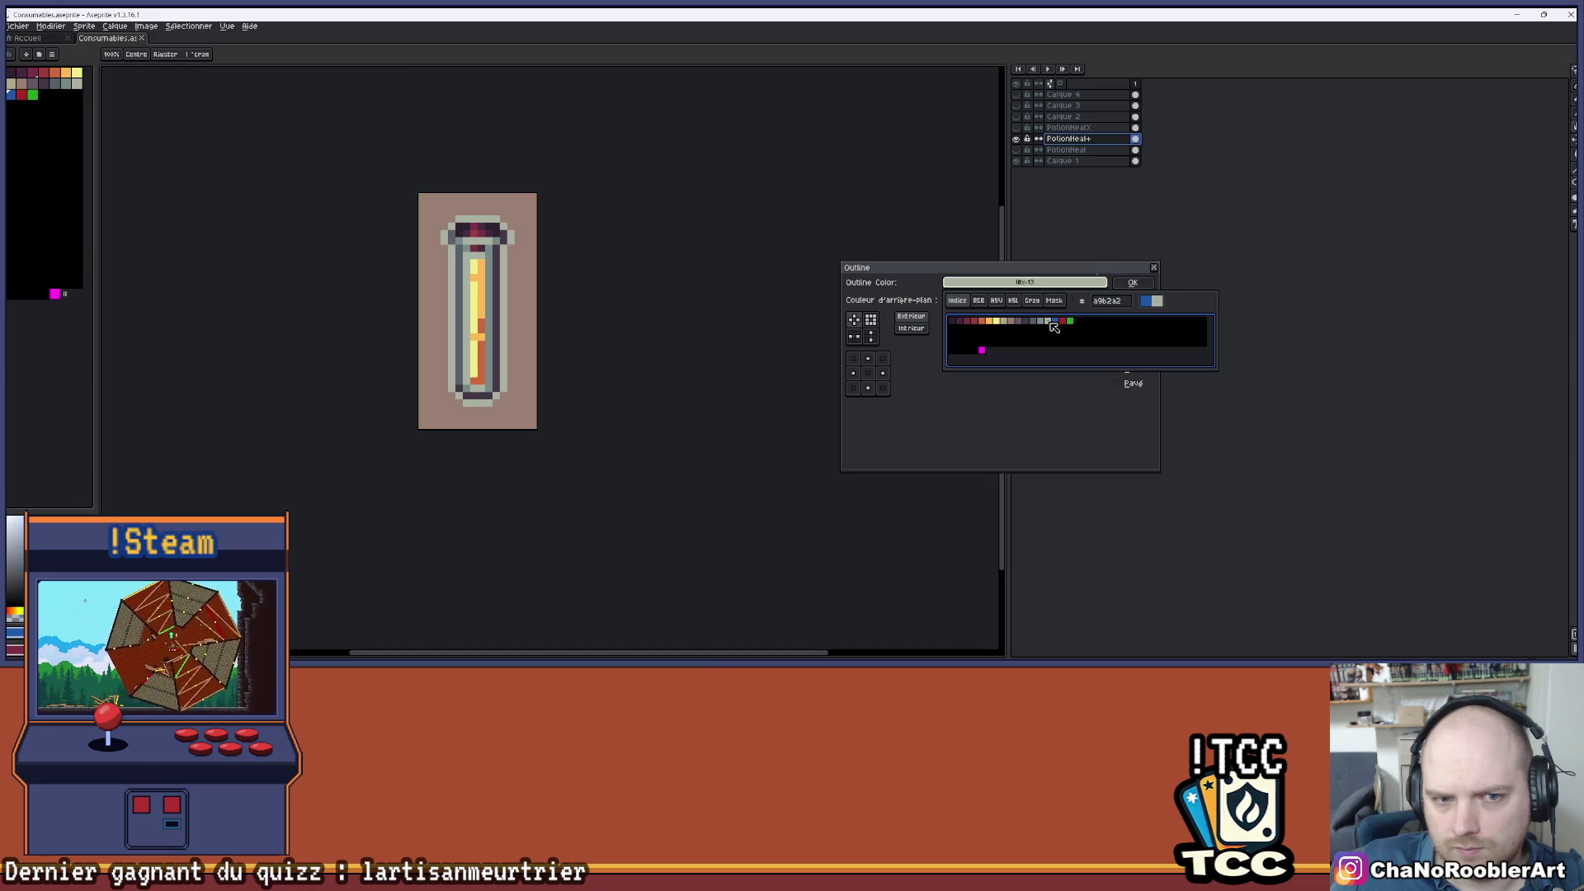
left_click(1071, 322)
left_click(1064, 337)
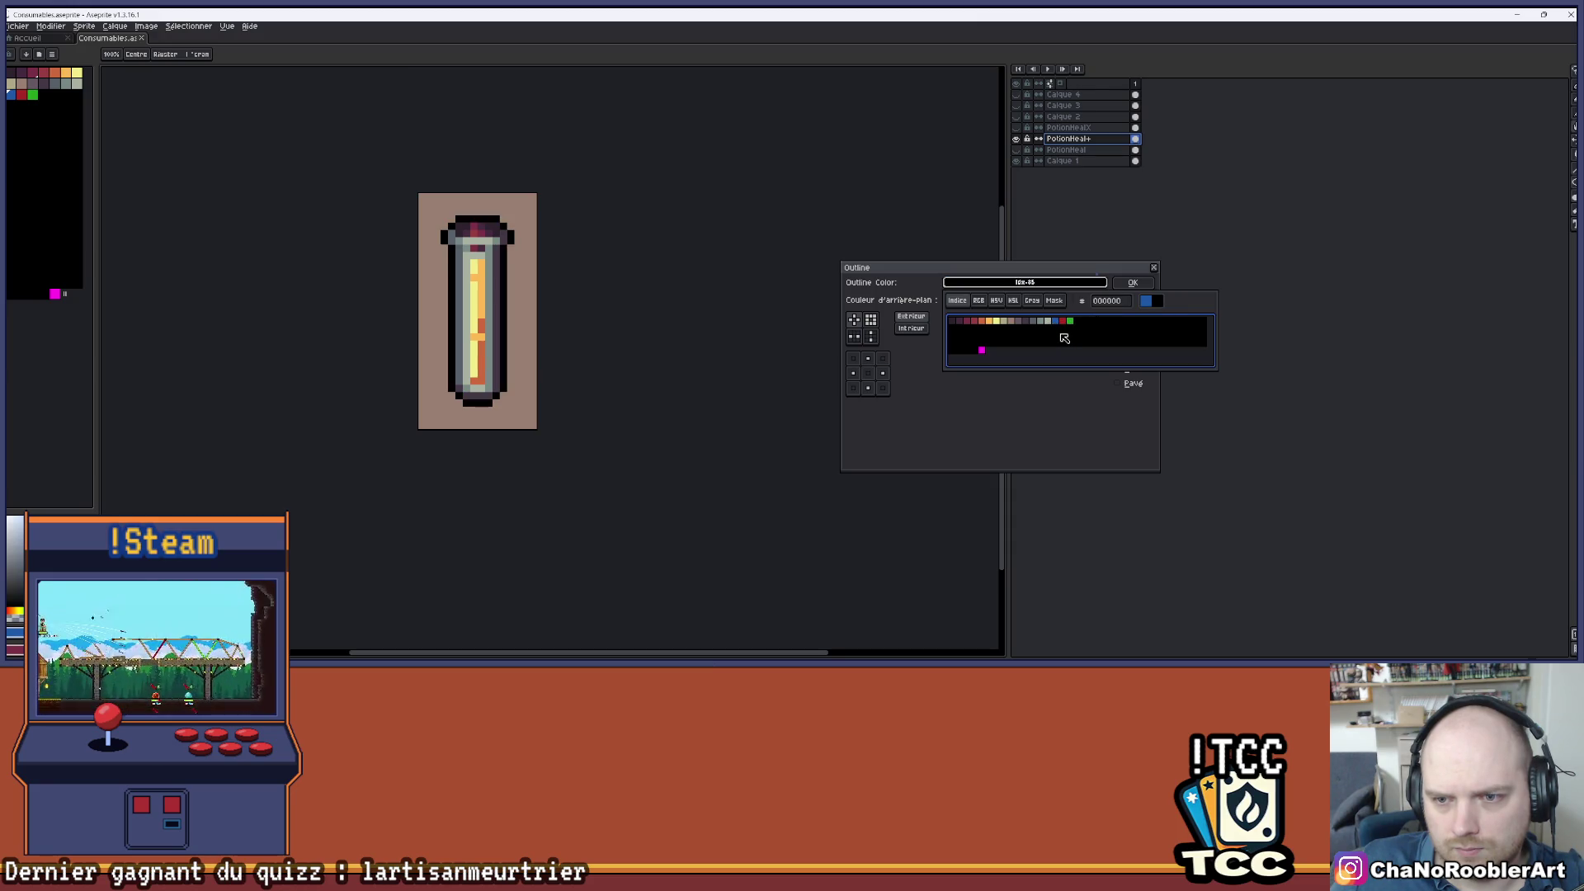
left_click(1146, 301)
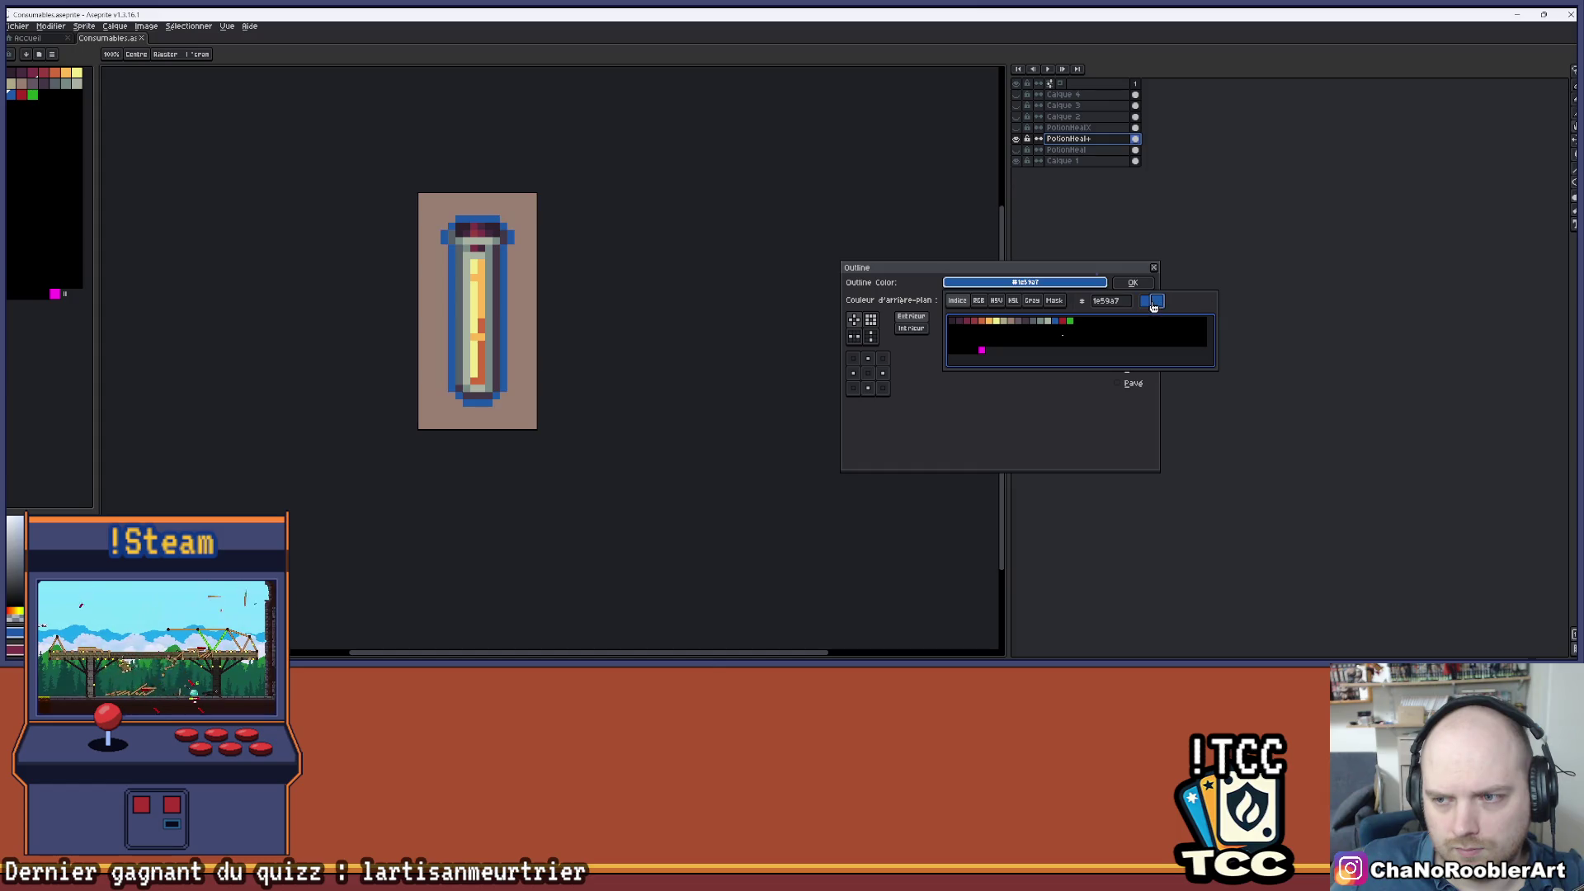
left_click(1055, 338)
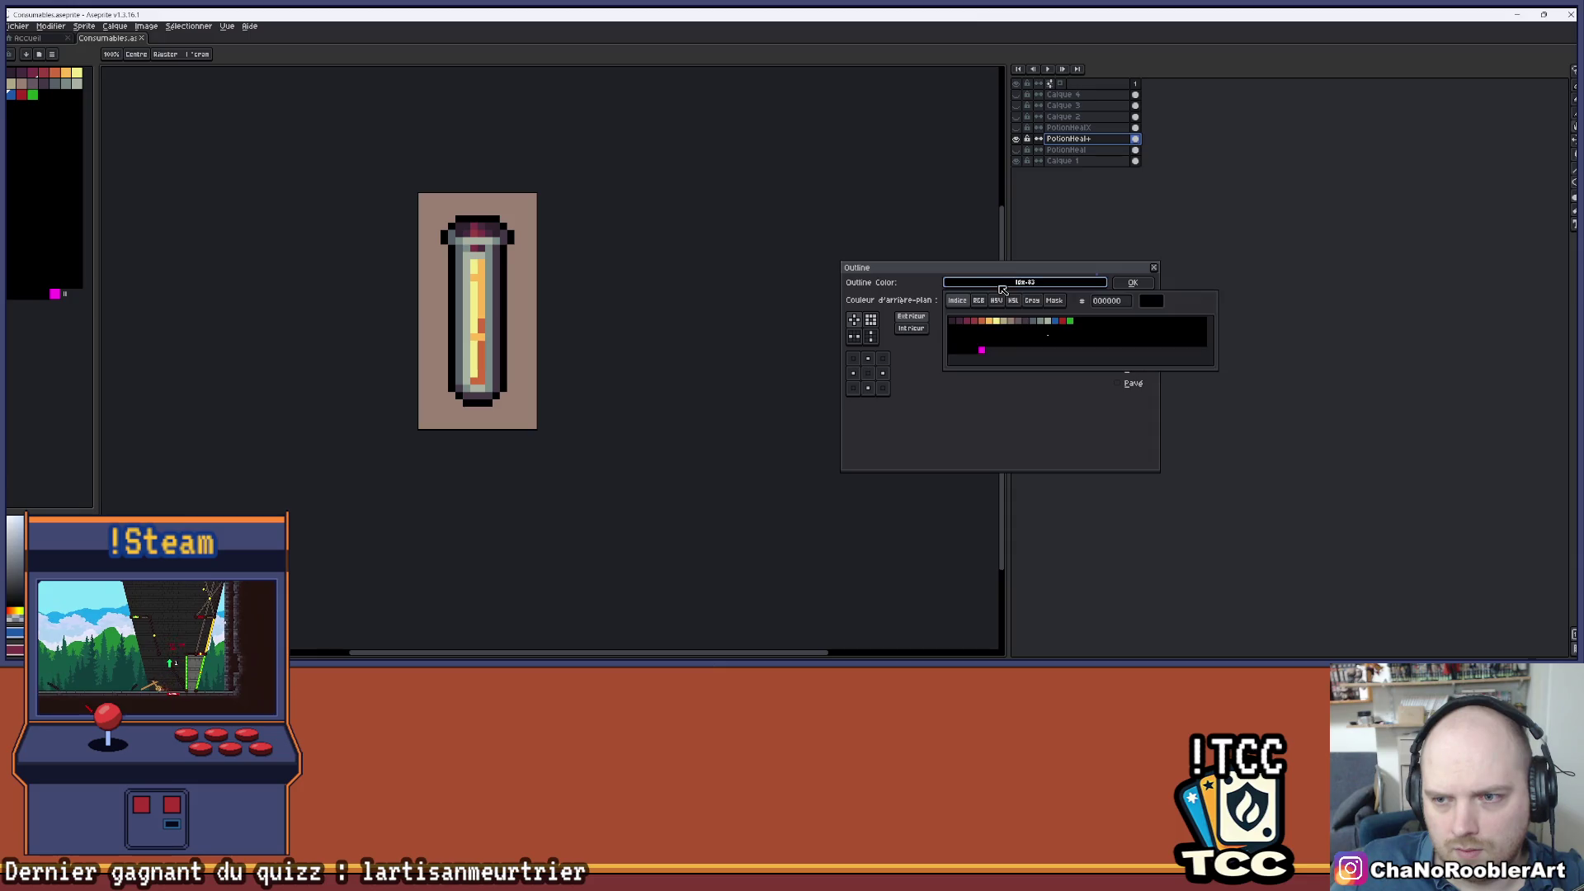
- Try a white grayscale outline, close the effect unapplied, and hide PotionHeal+
left_click(980, 304)
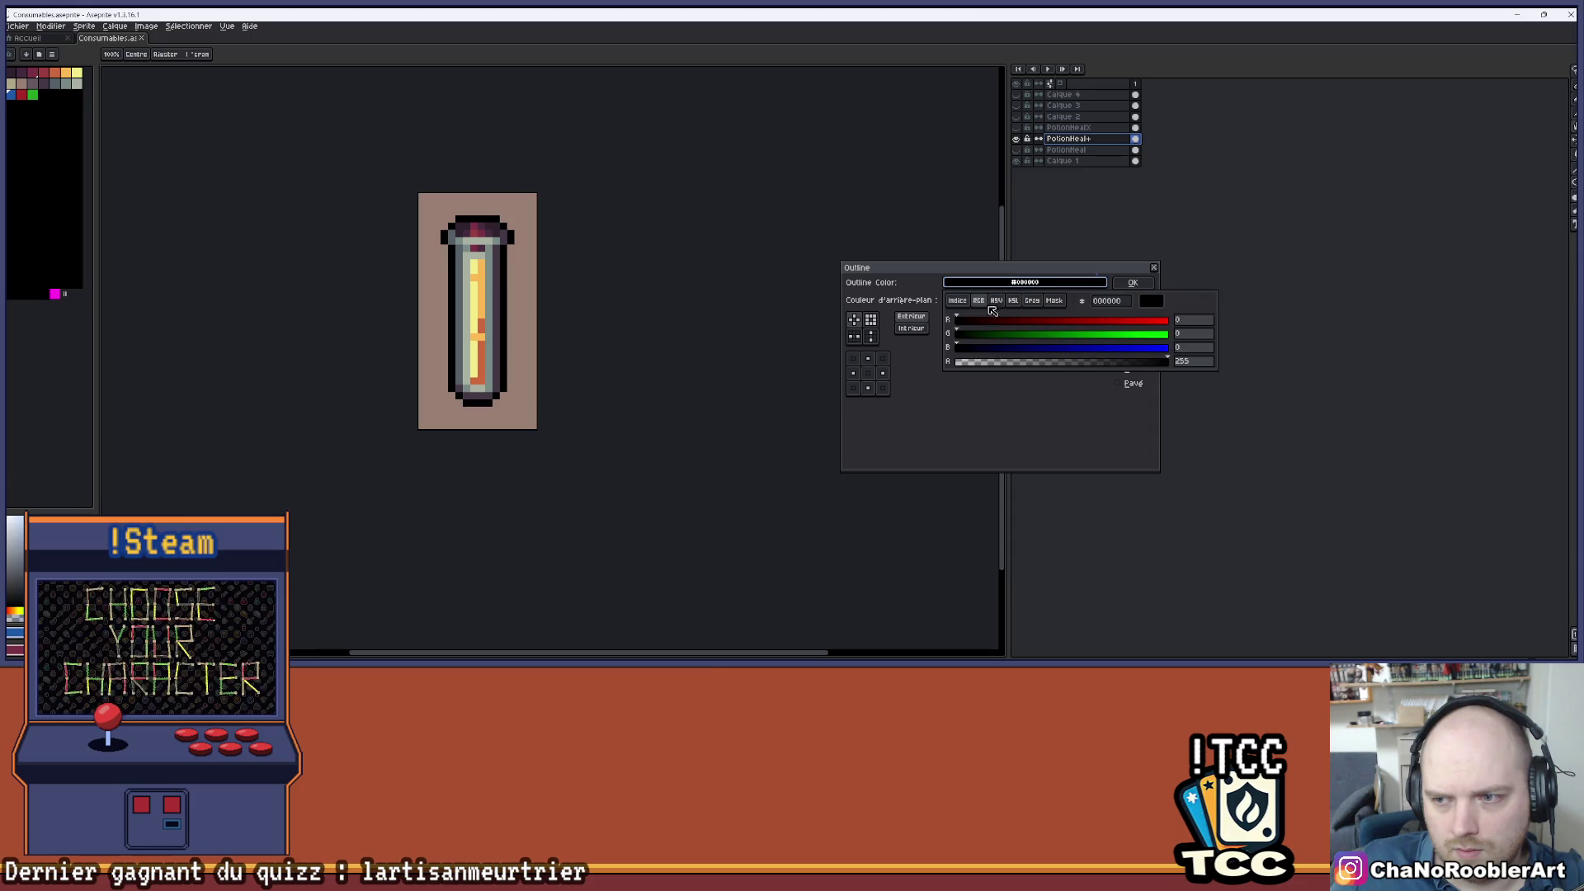
left_click(1032, 300)
mouse_move(1000, 330)
left_mouse_down()
mouse_move(1206, 344)
mouse_move(784, 311)
left_mouse_up()
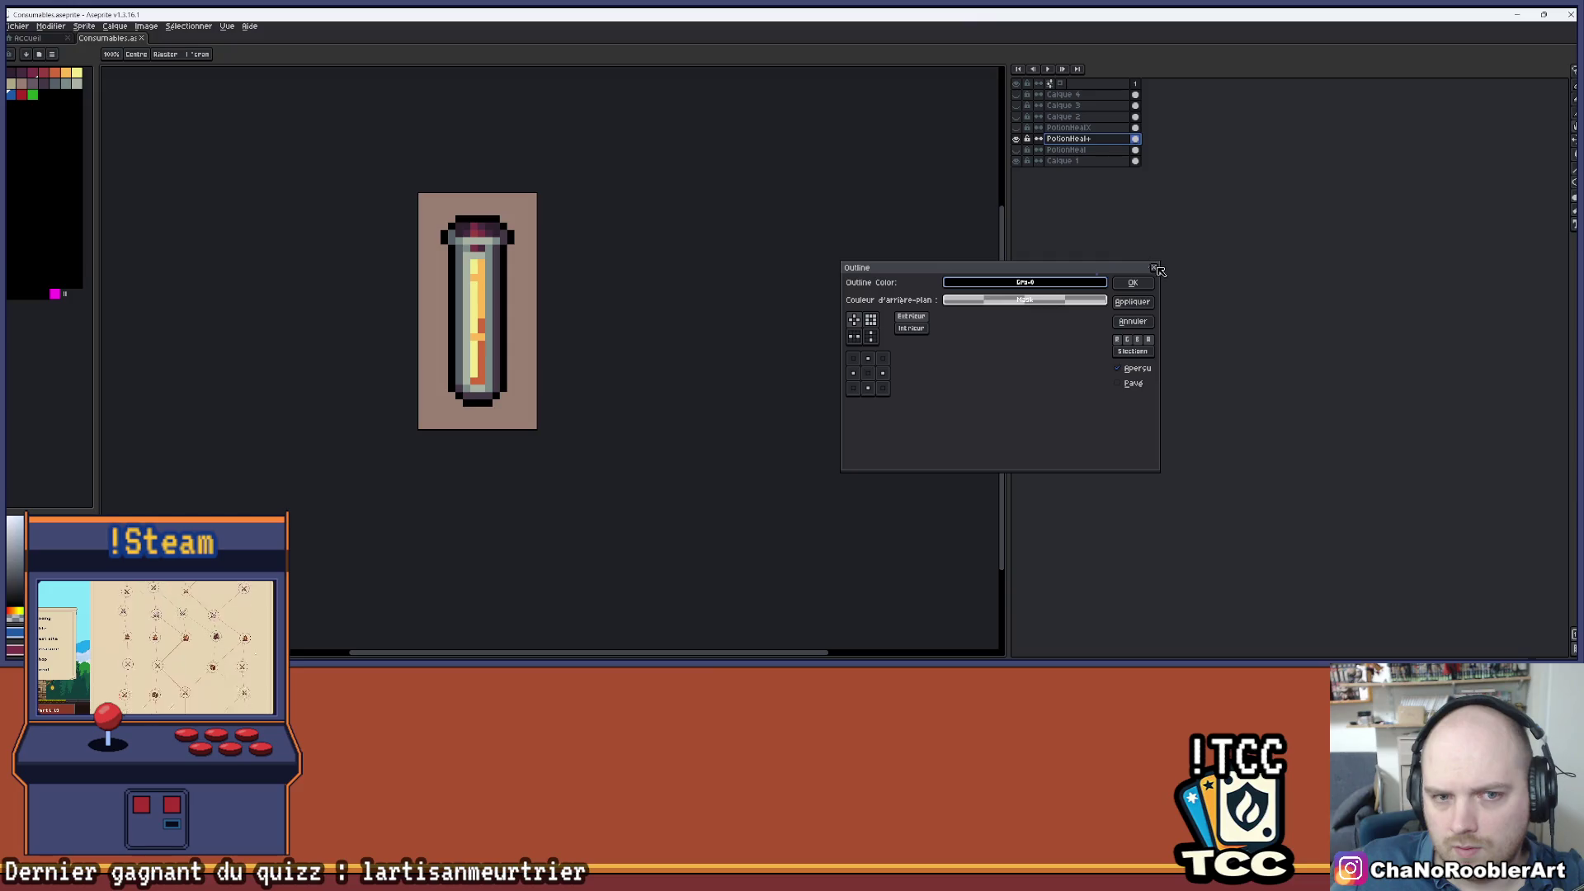
left_click(1154, 267)
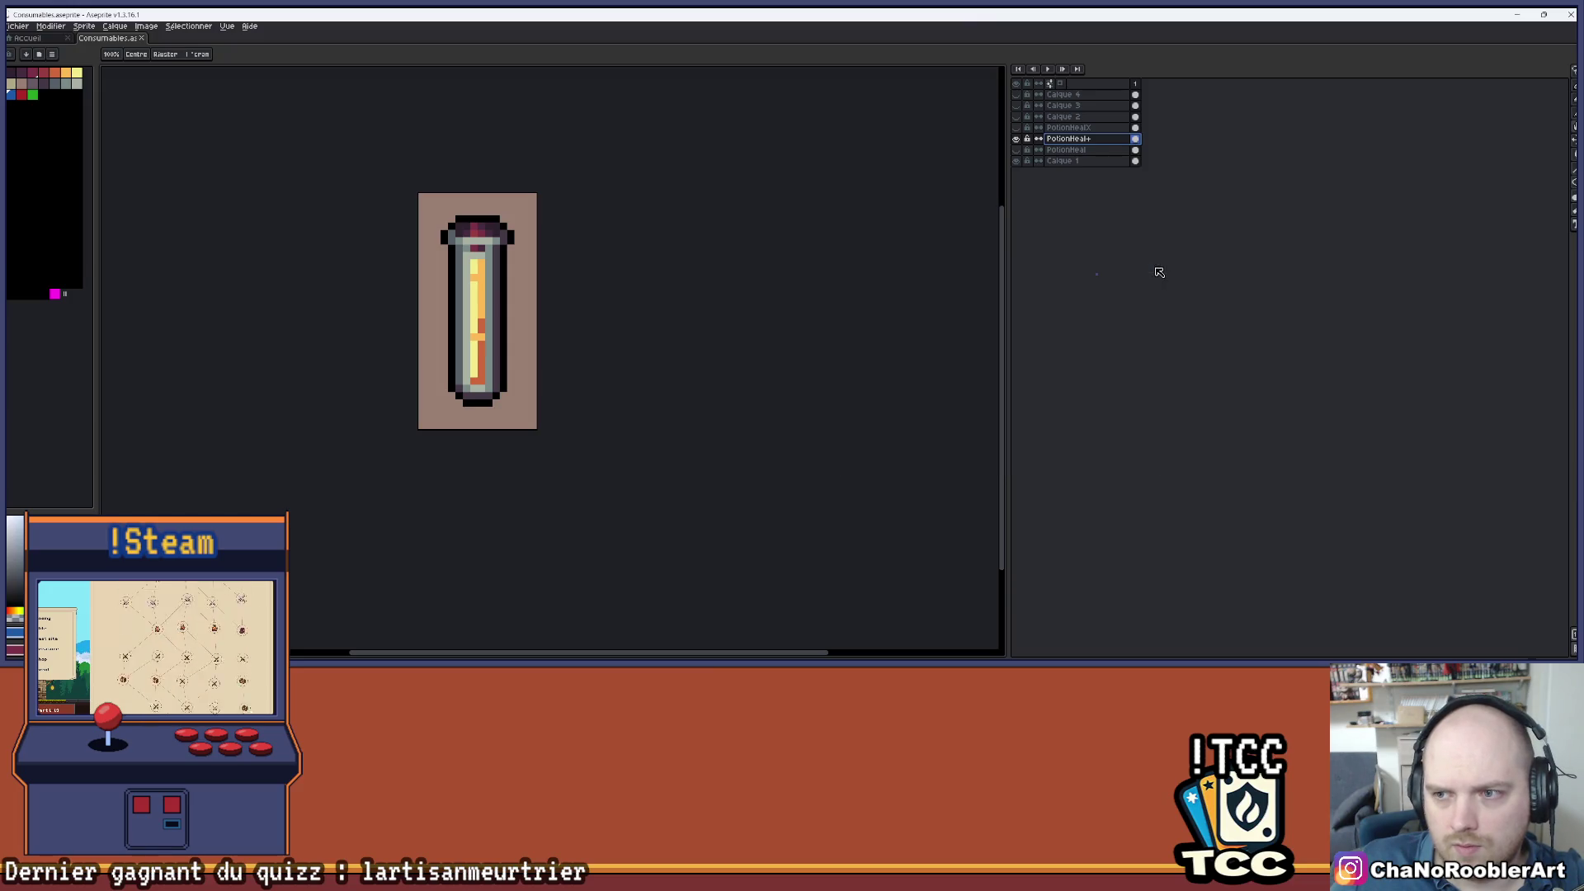
left_click(1016, 139)
left_click(1064, 94)
left_click(1016, 94)
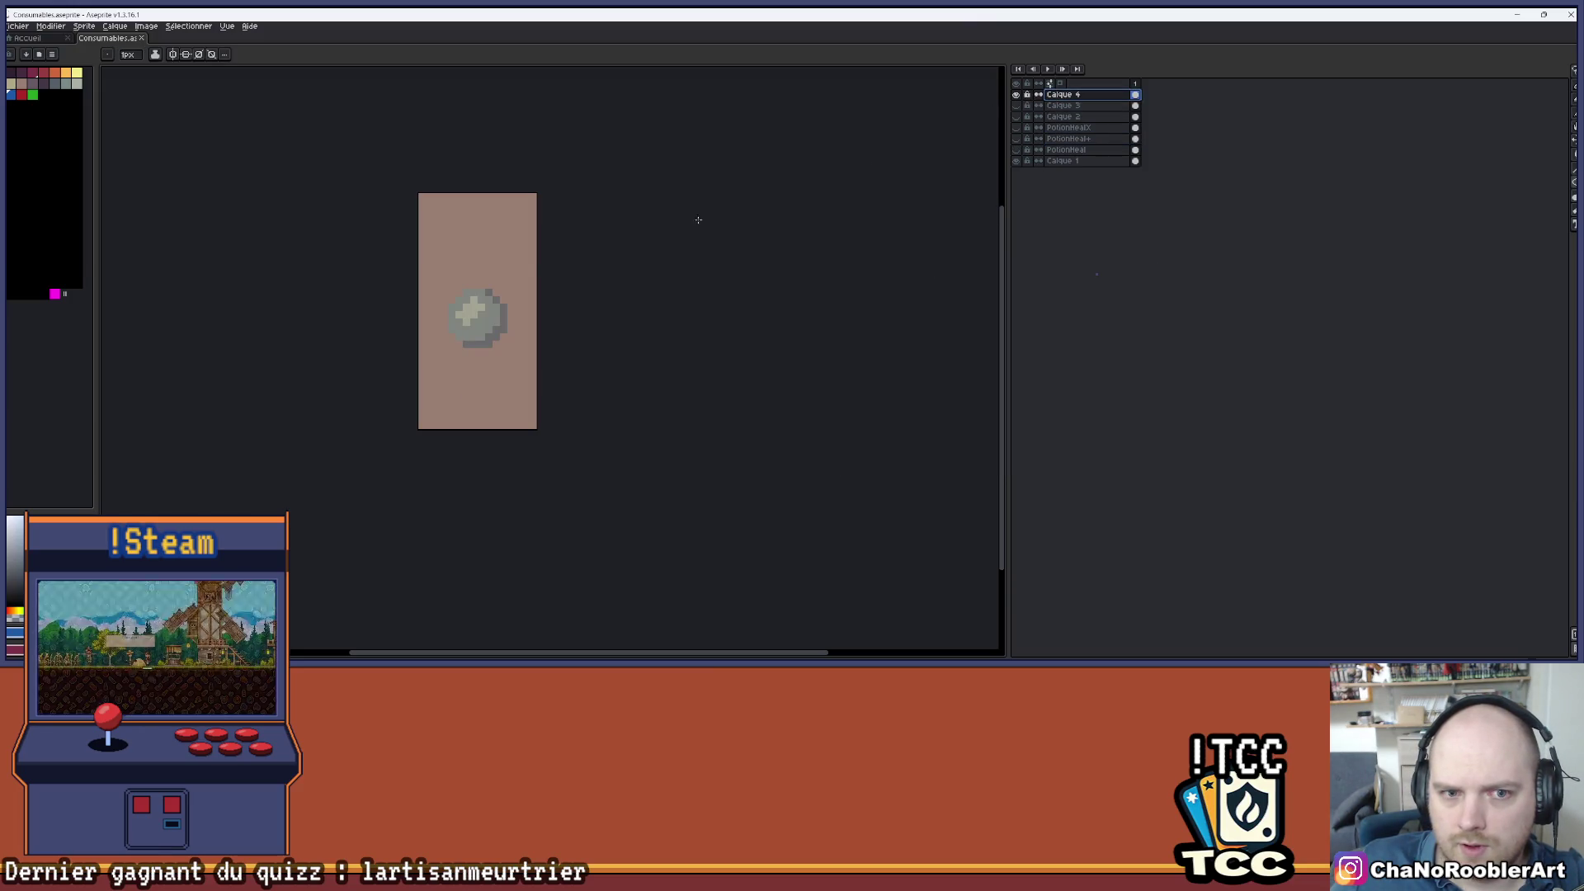
left_click(1016, 116)
scroll(446, 302, "up", 2)
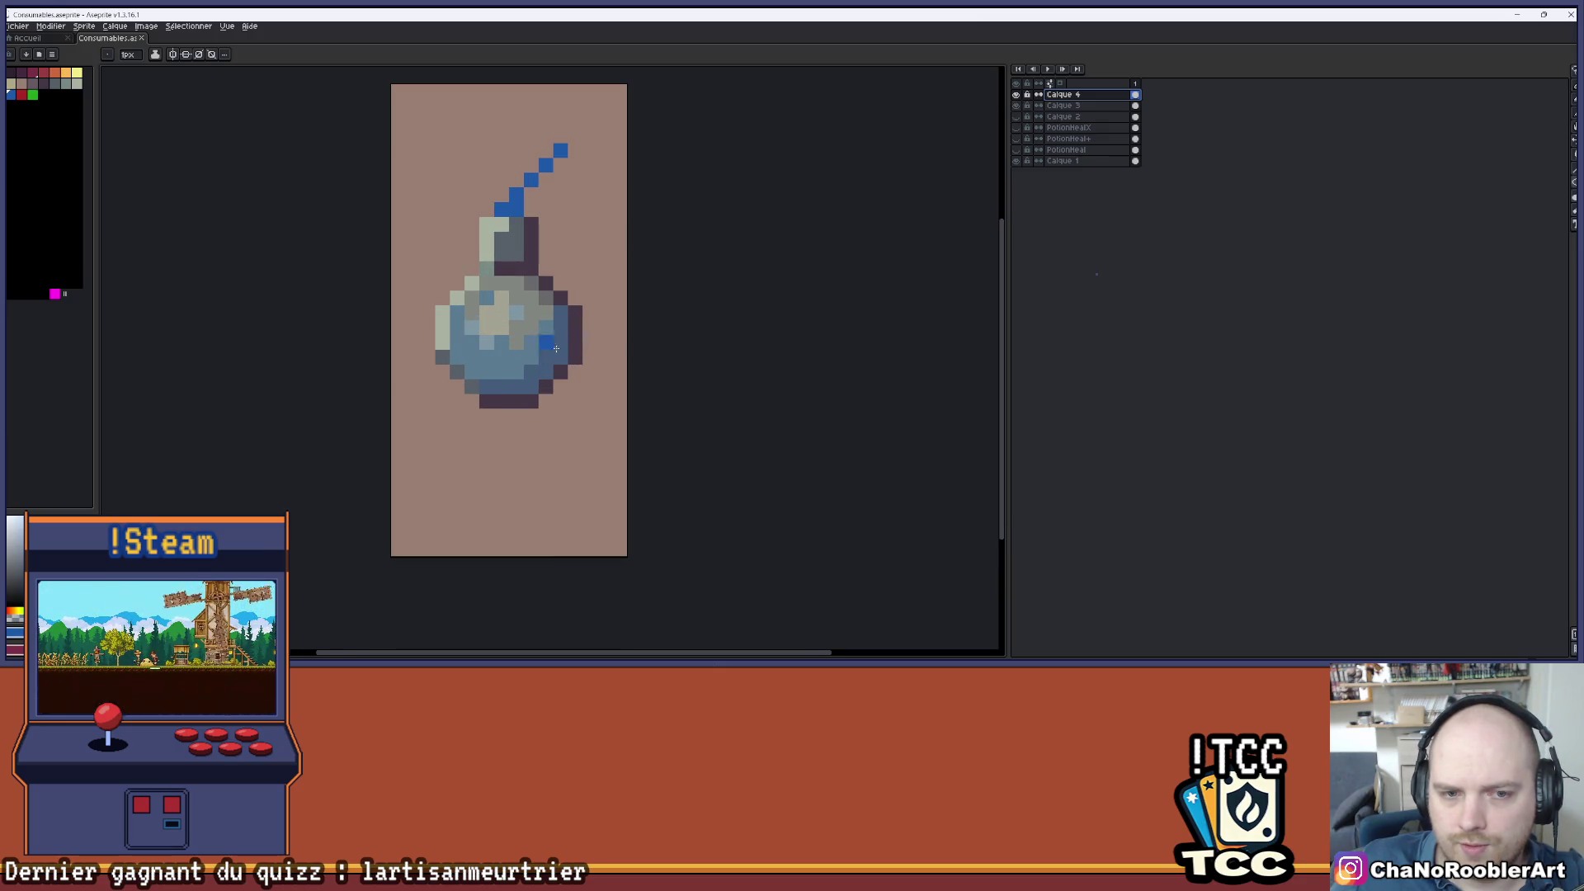
key("ctrl+u")
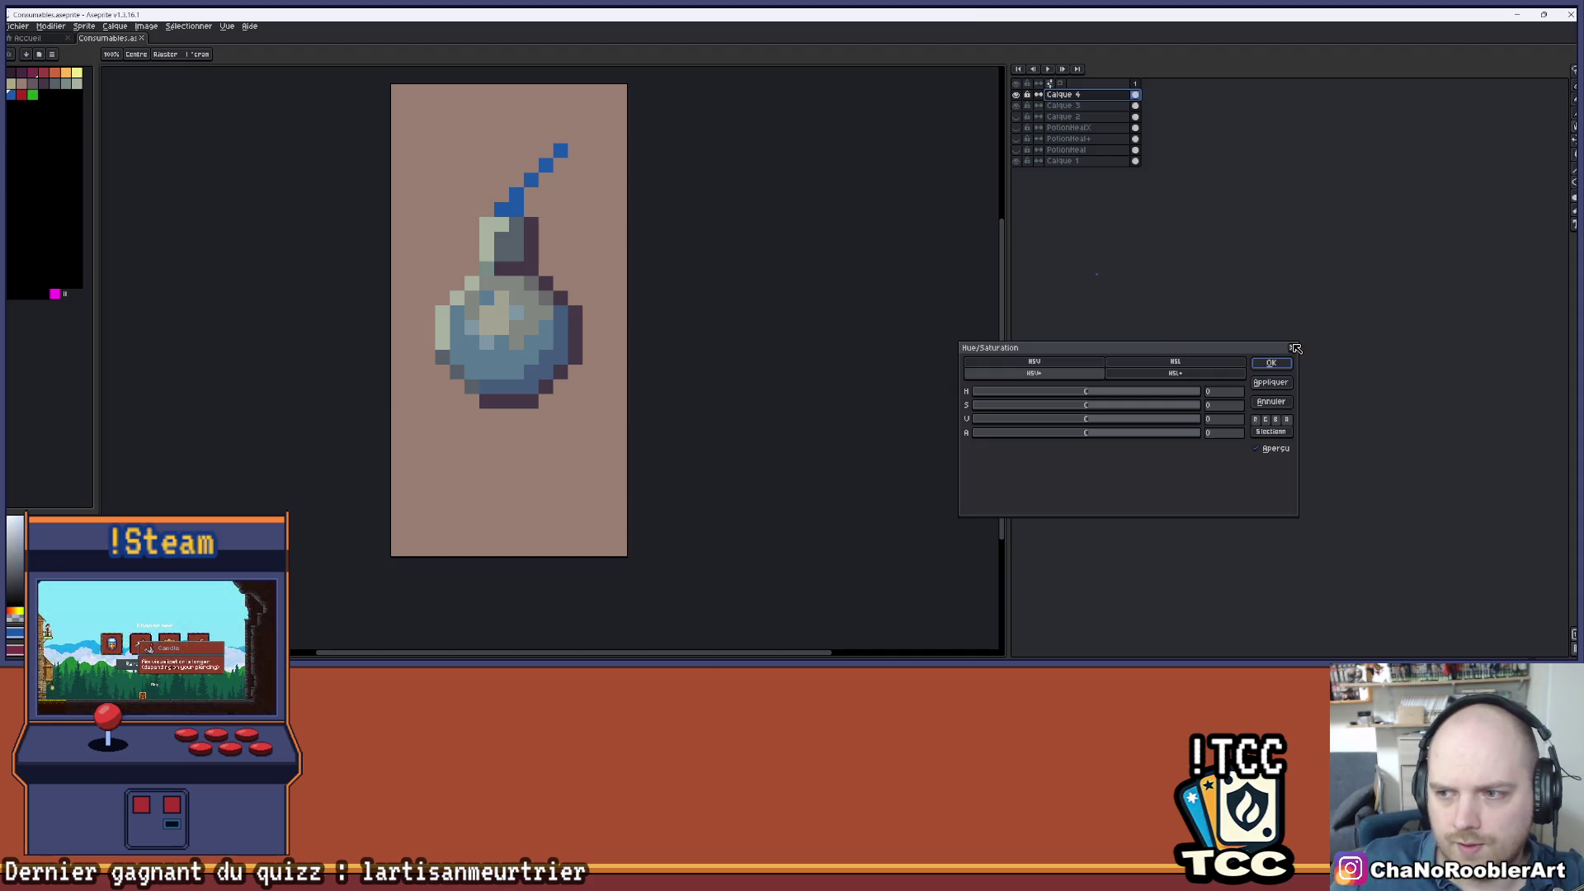
left_click(1294, 349)
scroll(551, 364, "up", 1)
scroll(511, 371, "down", 2)
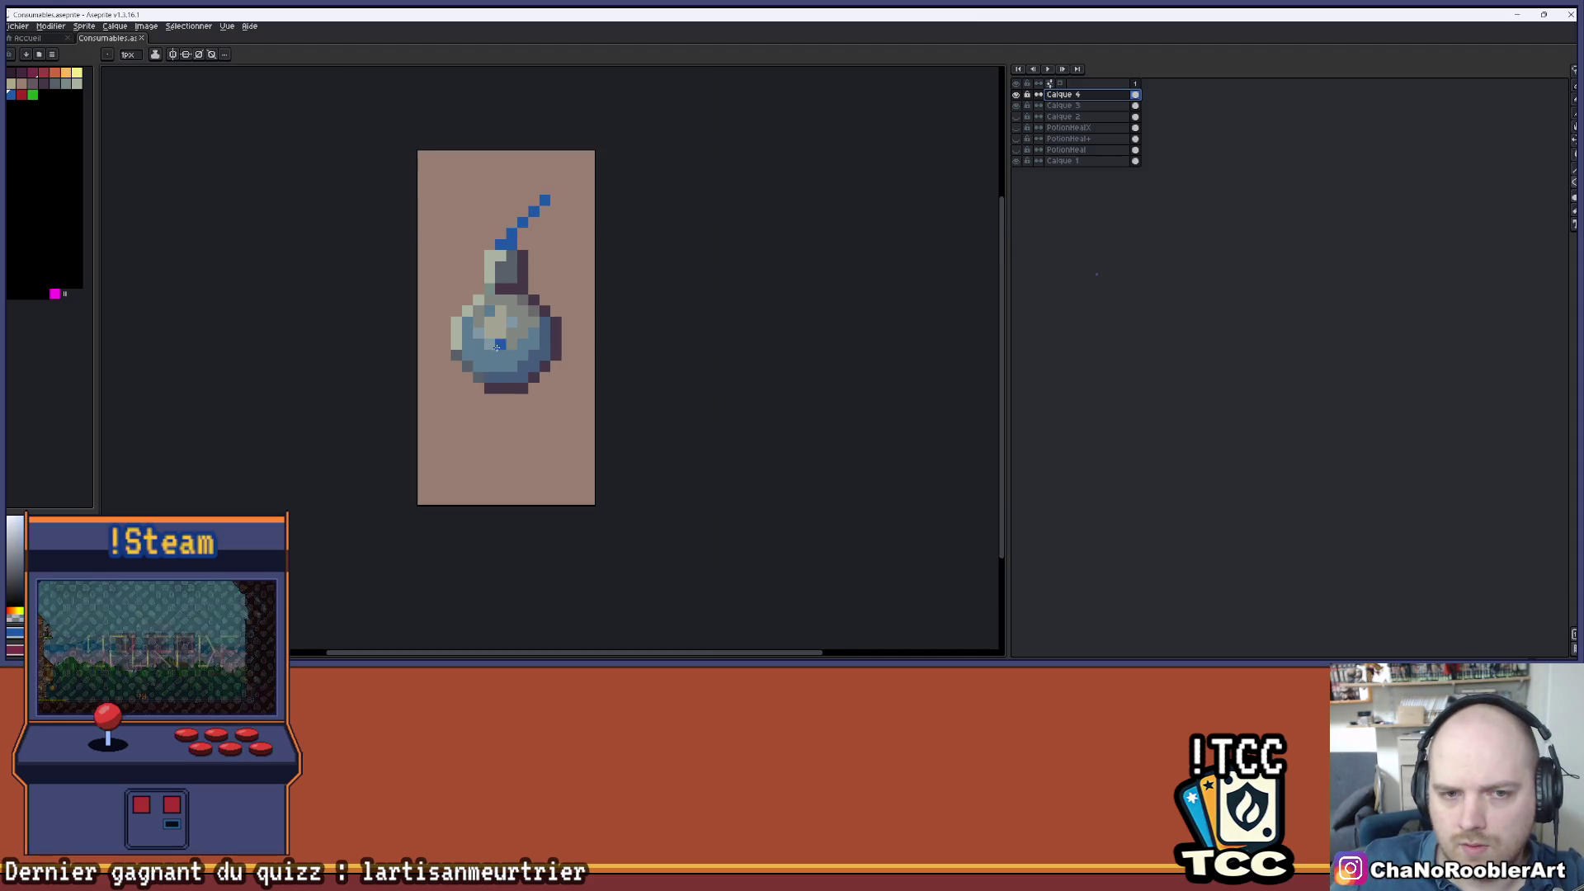
scroll(479, 388, "up", 2)
key("i")
key("b")
scroll(512, 347, "down", 2)
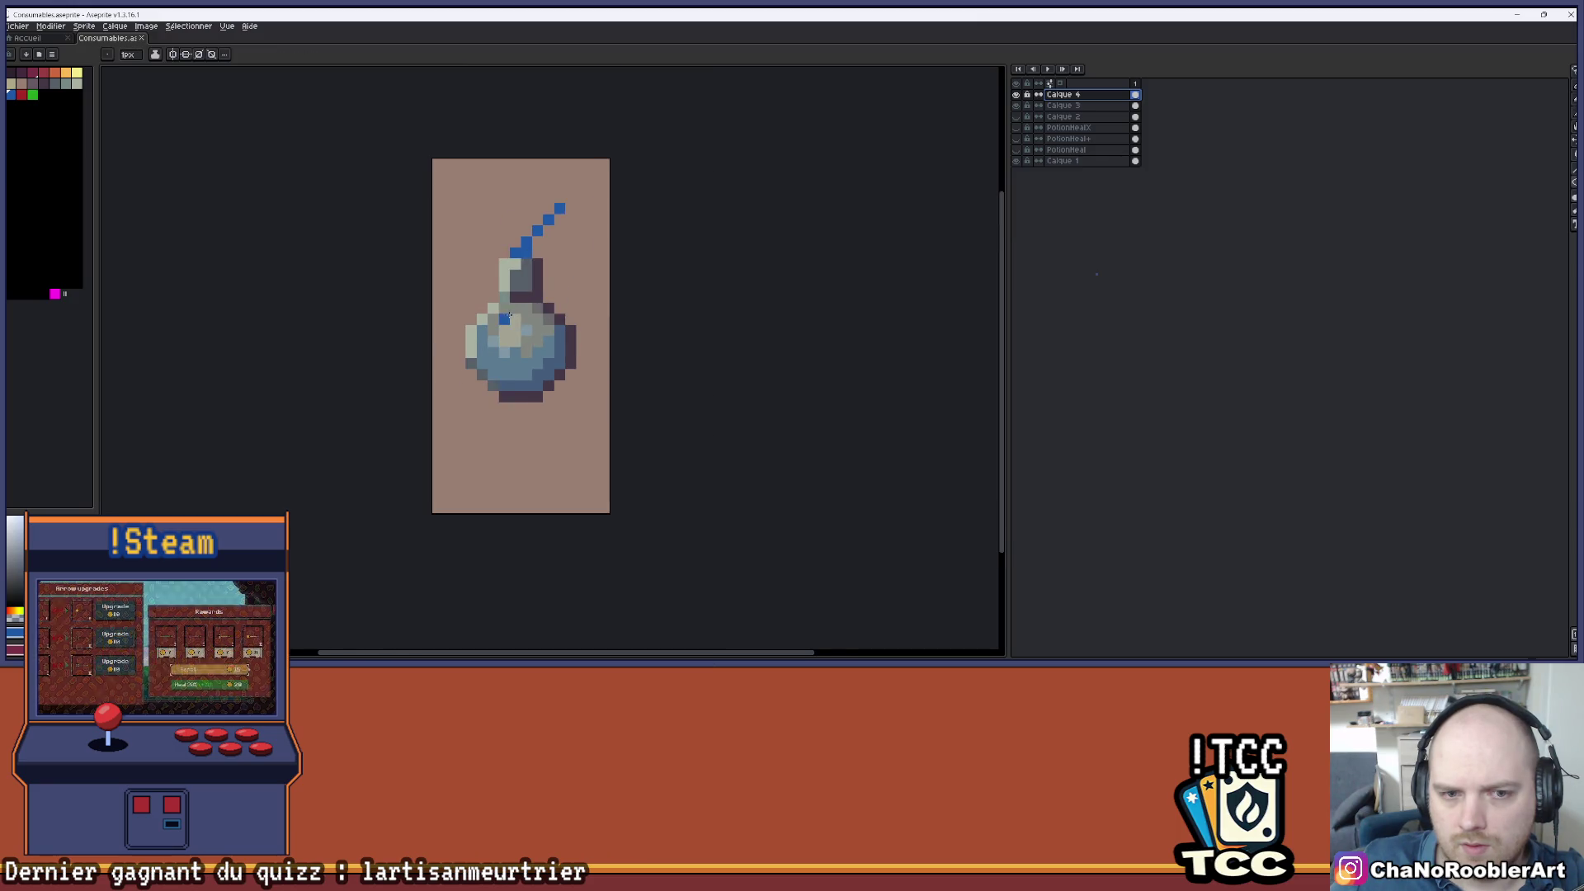
scroll(509, 316, "up", 1)
left_click(1060, 106)
left_click(474, 382, "alt")
left_click_drag(458, 330, 459, 376)
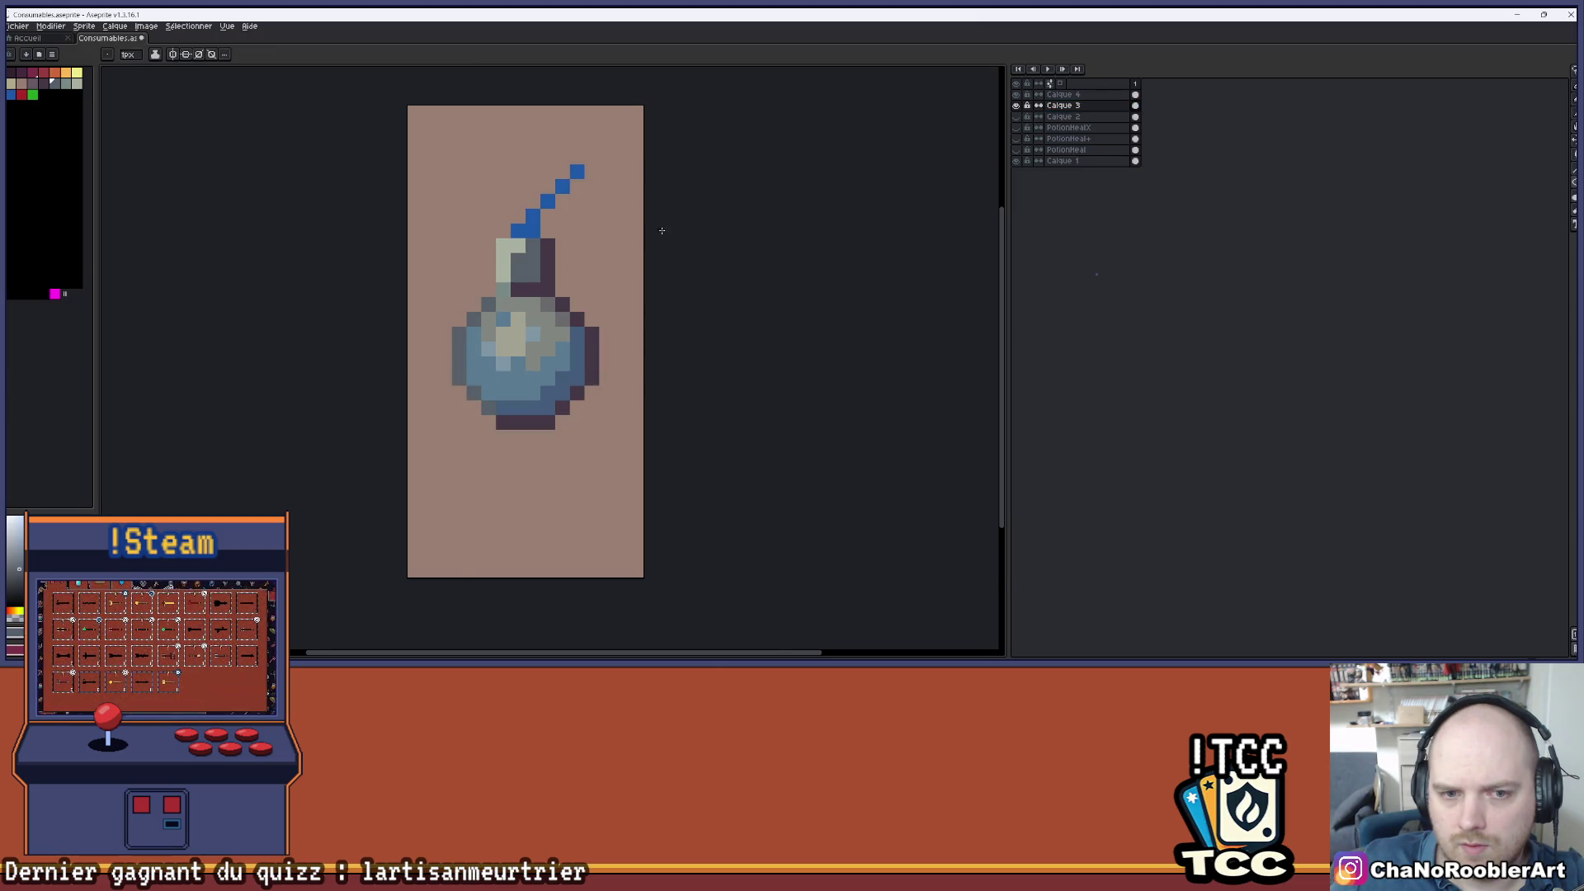
scroll(644, 242, "down", 2)
scroll(578, 230, "up", 3)
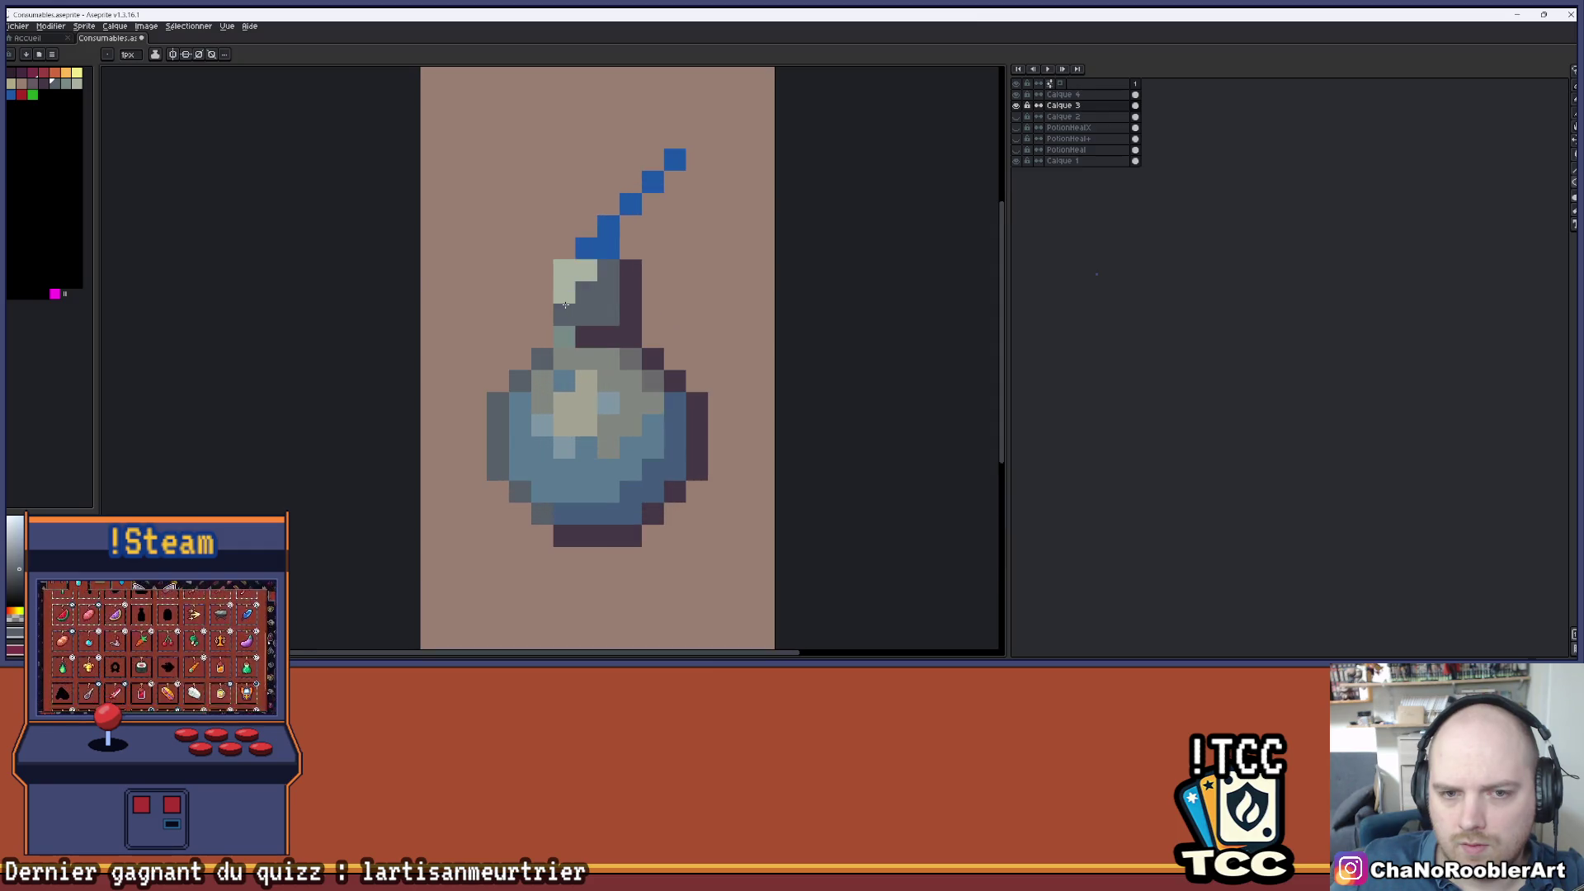
mouse_move(566, 304)
left_mouse_down()
mouse_move(588, 269)
mouse_move(551, 280)
mouse_move(570, 281)
left_mouse_up()
scroll(587, 269, "down", 2)
scroll(545, 314, "up", 1)
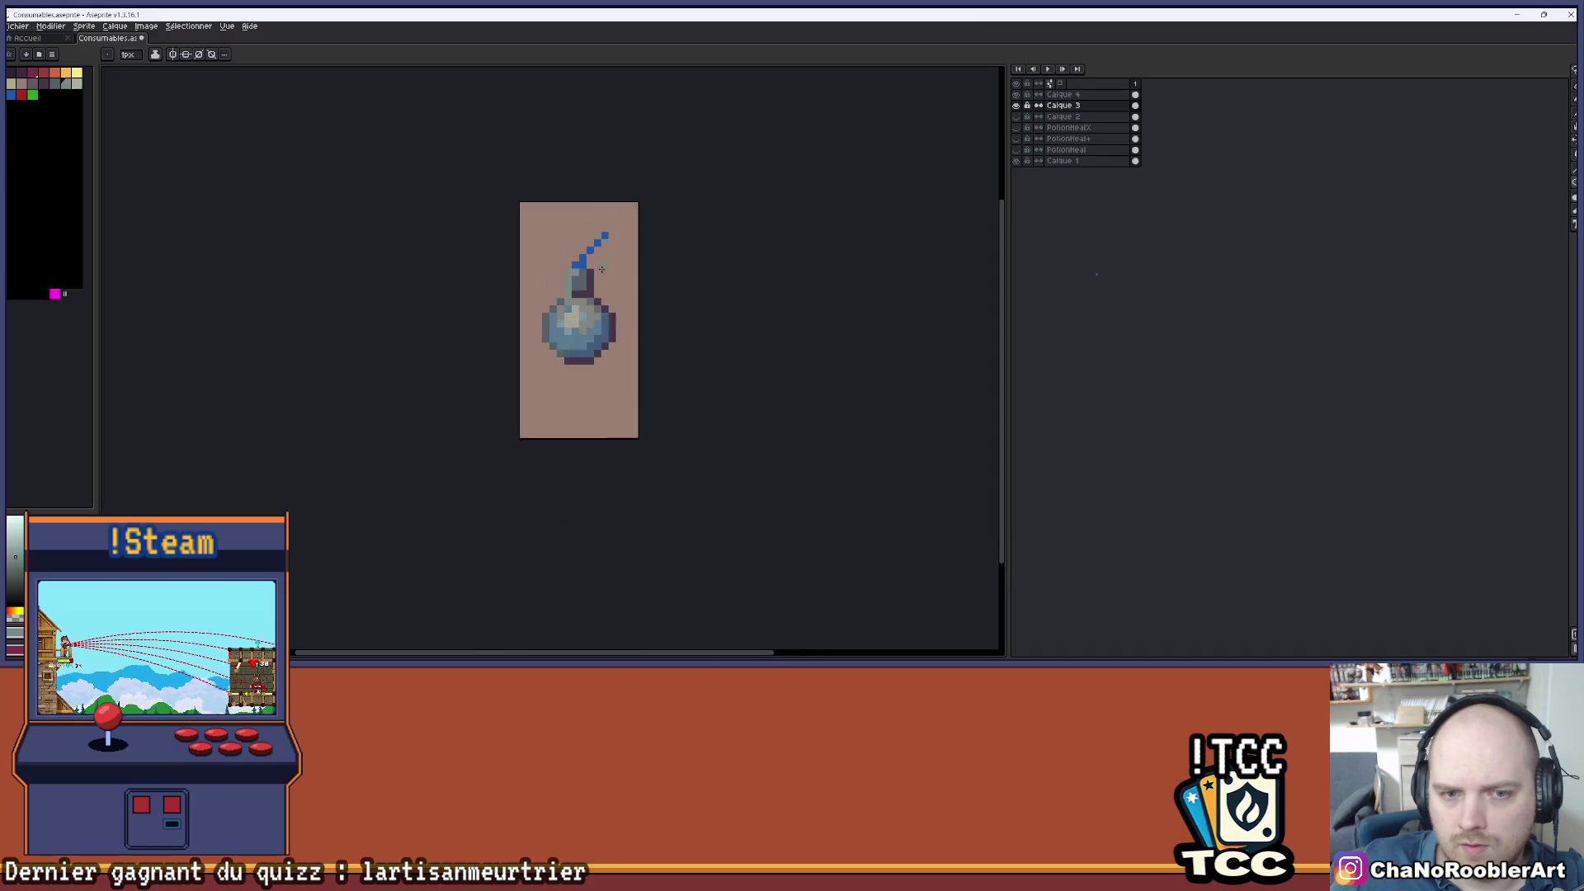
scroll(608, 280, "down", 3)
scroll(608, 281, "right", 1)
scroll(592, 295, "up", 1)
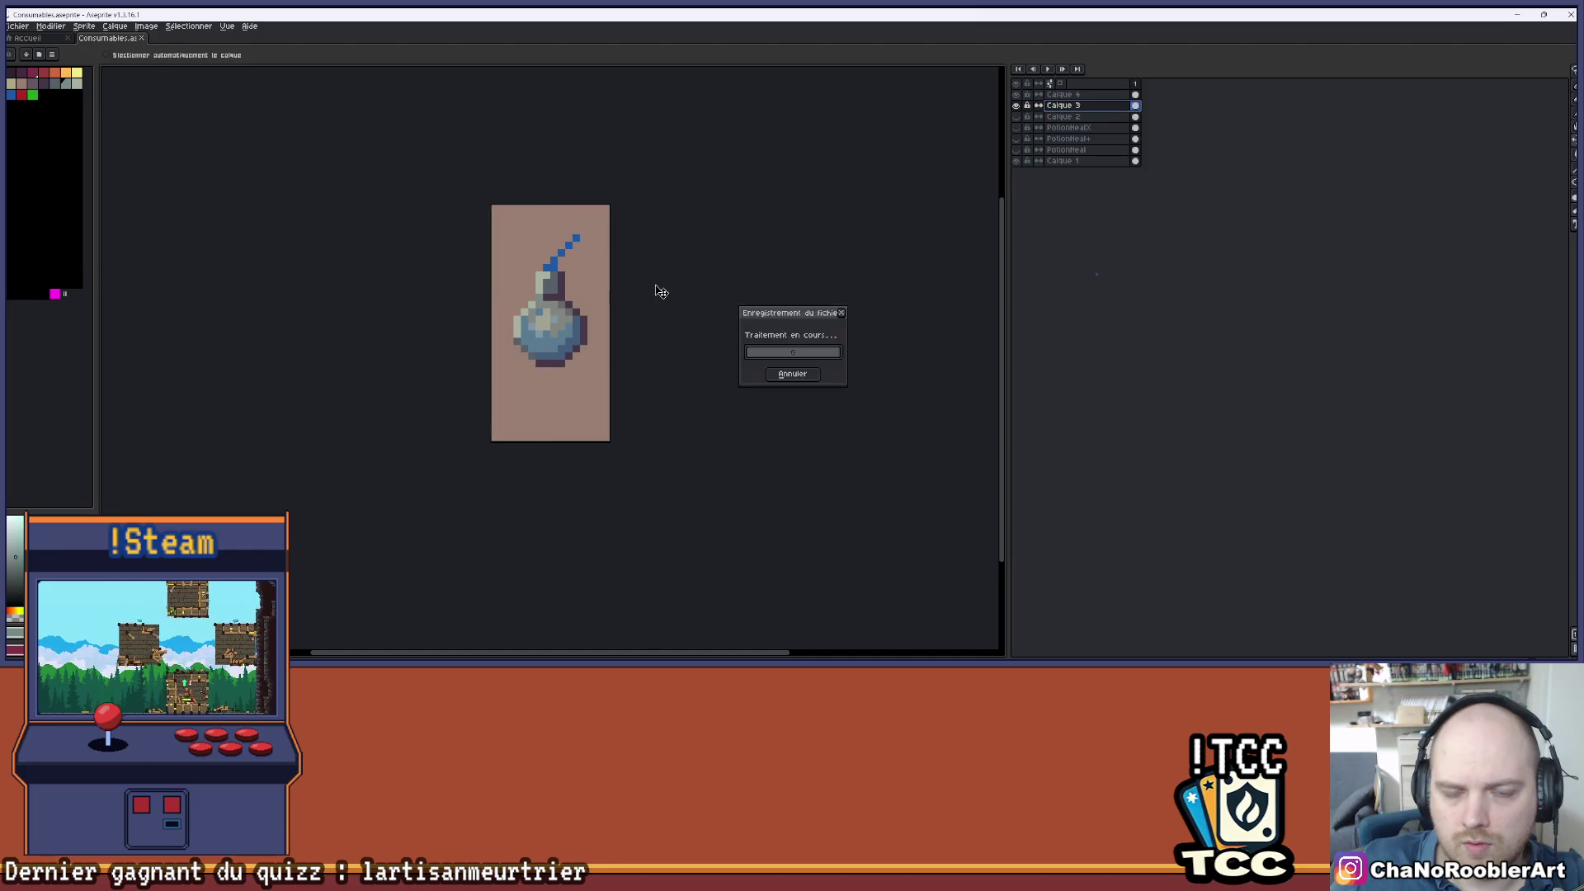
scroll(591, 285, "down", 1)
scroll(591, 284, "right", 1)
scroll(578, 282, "up", 1)
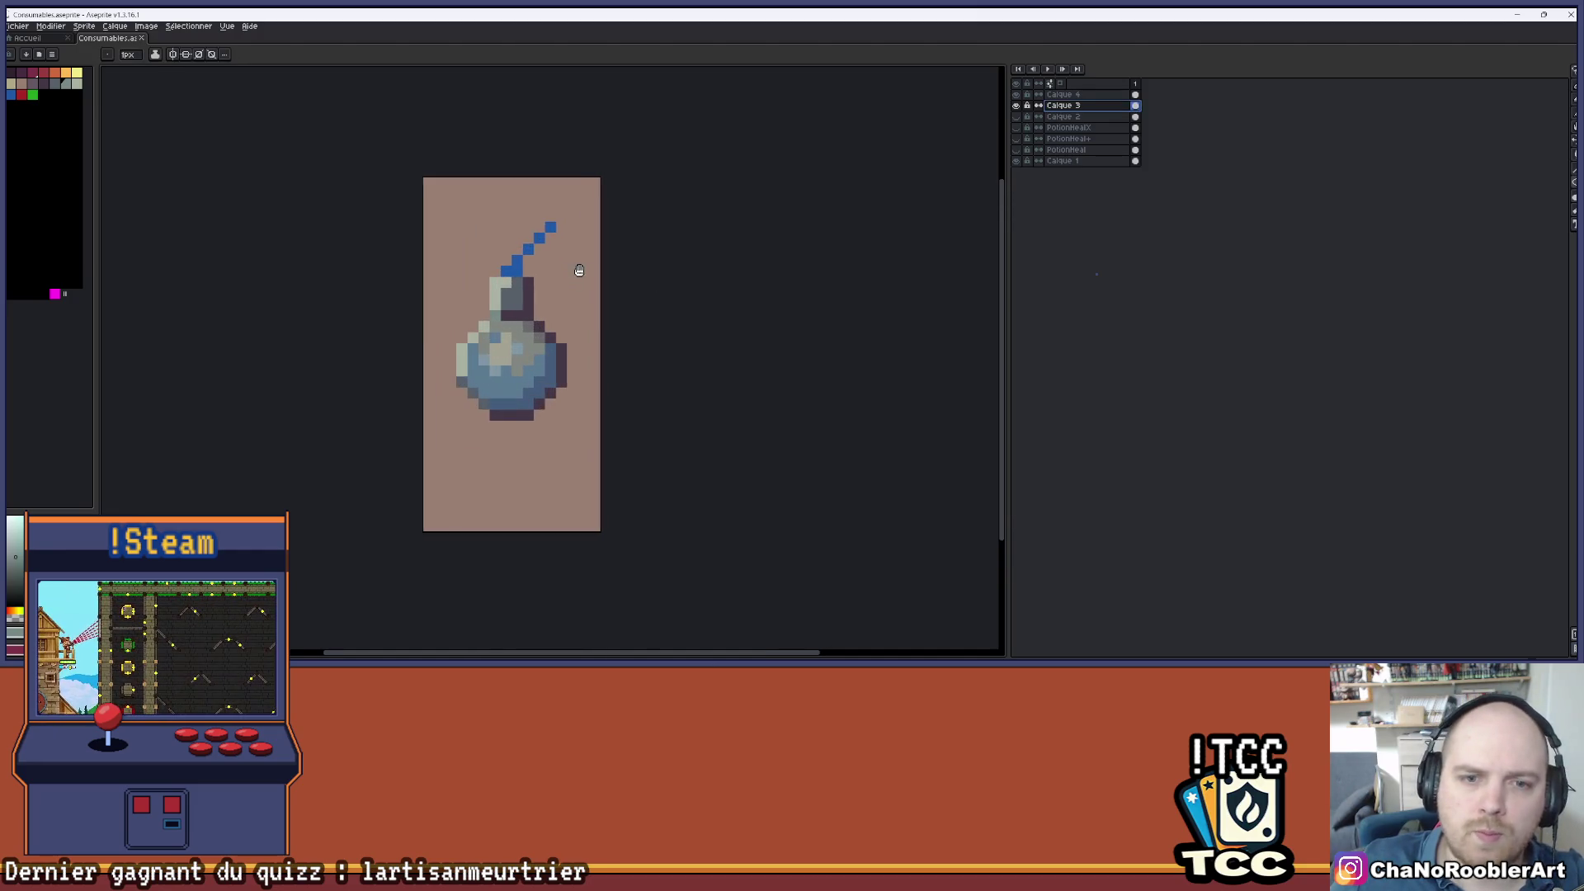
scroll(577, 269, "left", 1)
scroll(614, 256, "down", 1)
scroll(613, 257, "down", 1)
scroll(609, 259, "right", 1)
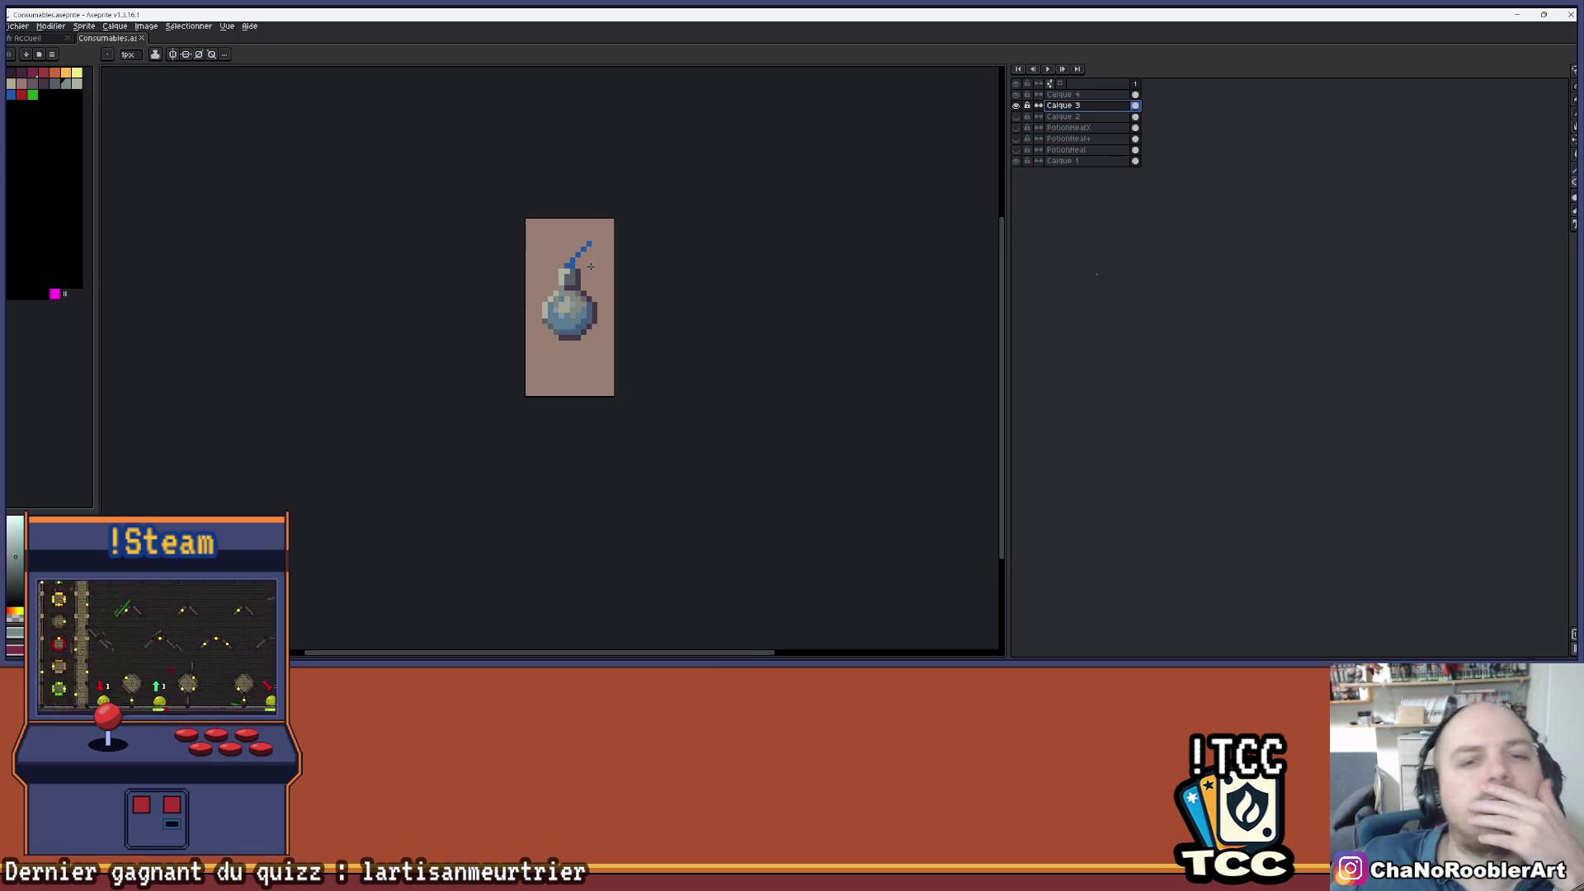
scroll(605, 261, "up", 2)
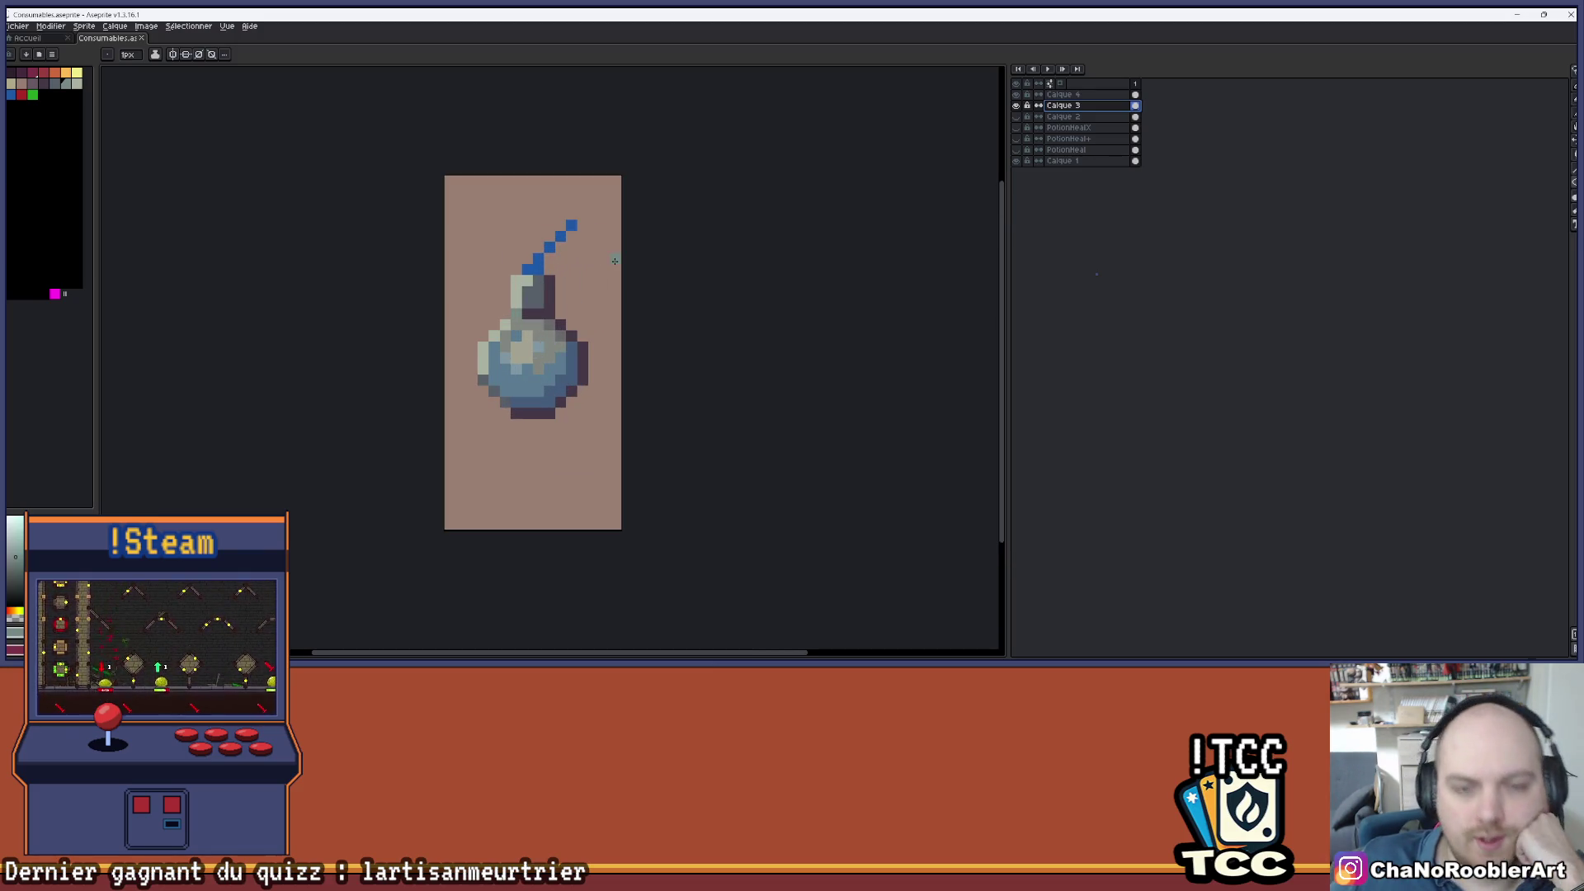
scroll(611, 268, "up", 1)
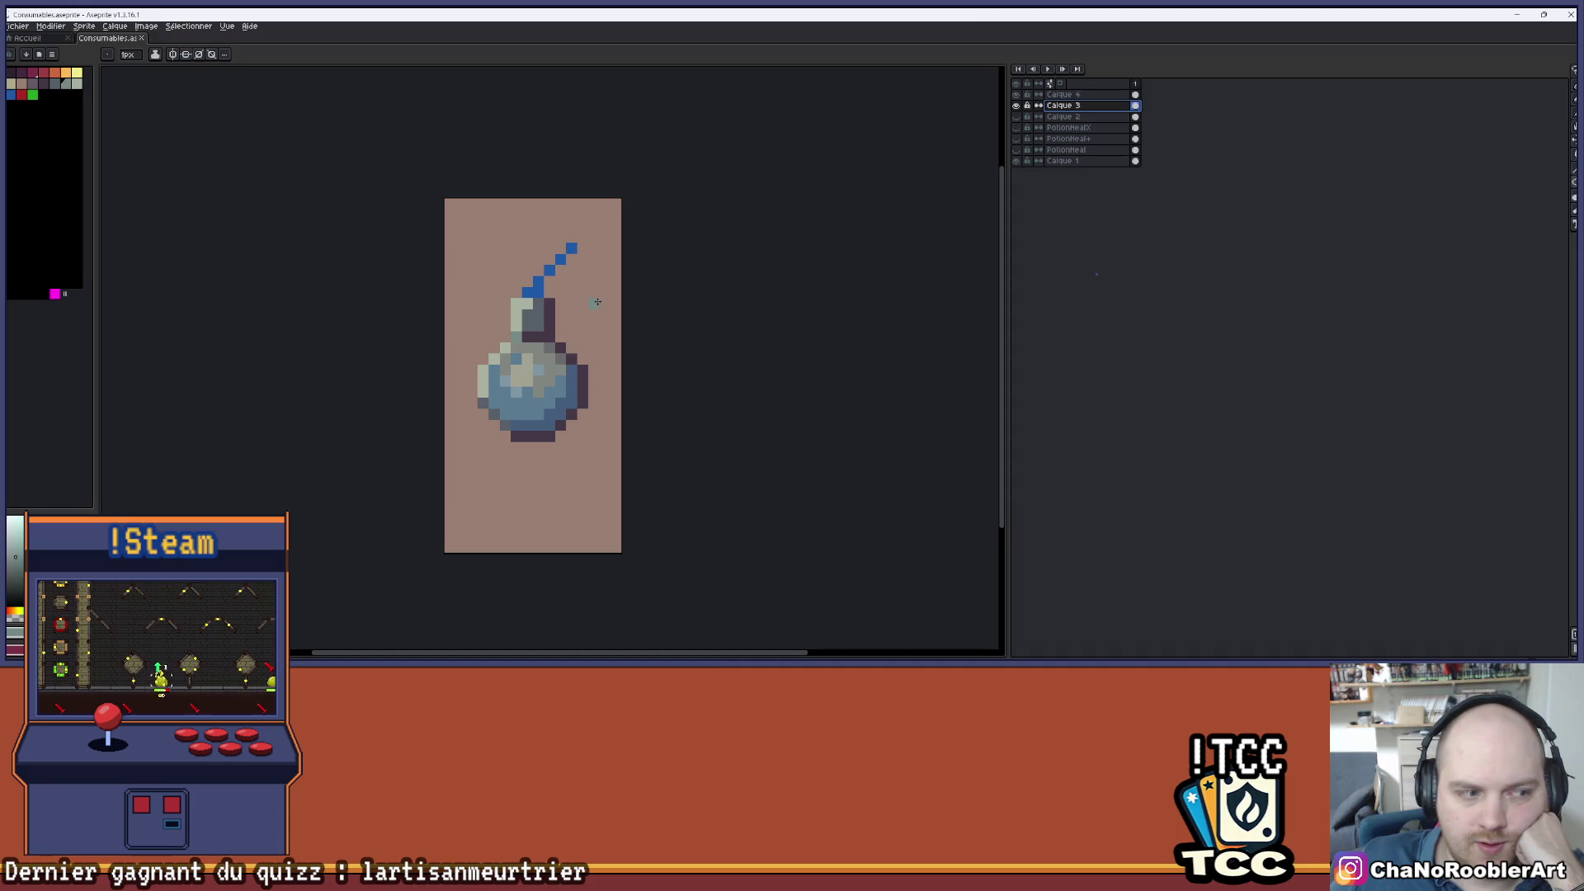
left_click(1017, 105)
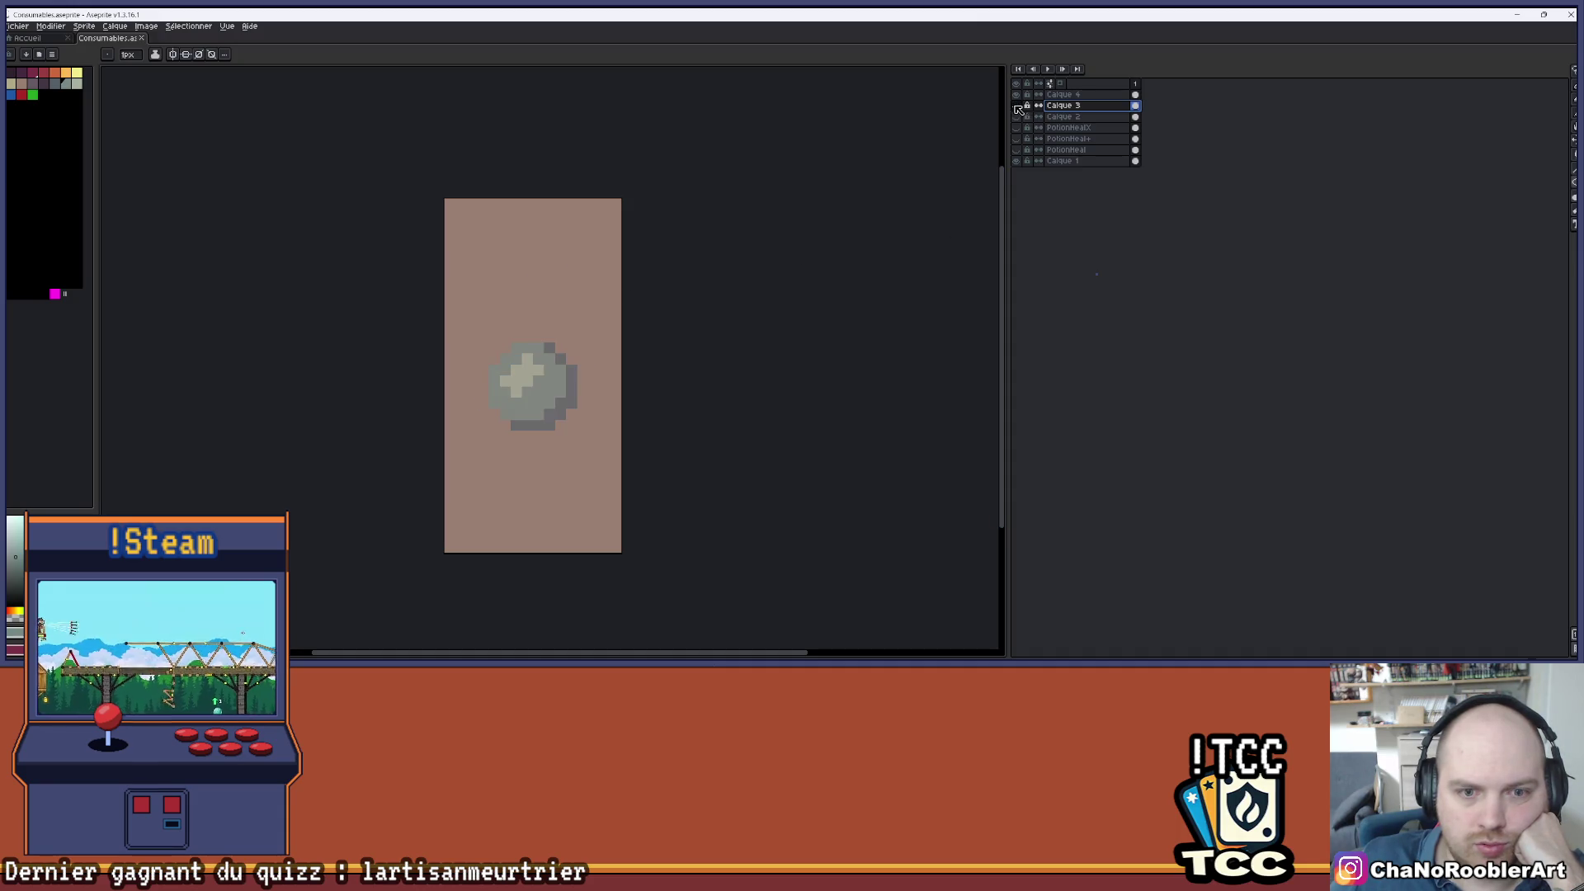
left_click(1017, 105)
scroll(672, 205, "down", 1)
scroll(693, 220, "down", 1)
scroll(633, 269, "up", 1)
scroll(633, 269, "right", 1)
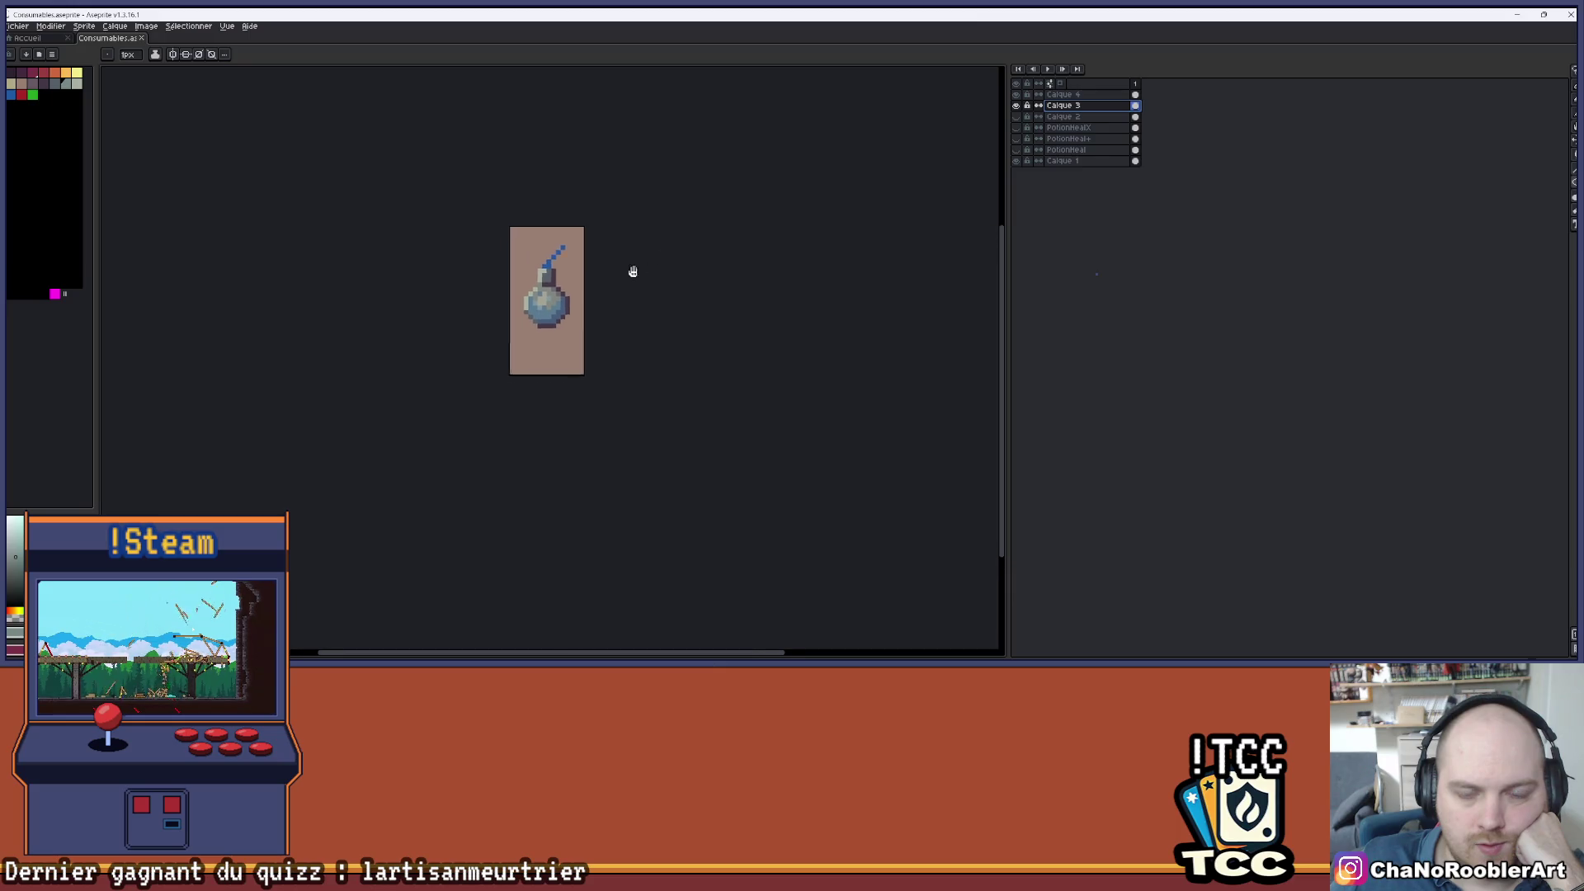
scroll(588, 262, "right", 1)
scroll(589, 262, "up", 1)
scroll(611, 254, "up", 1)
scroll(643, 255, "left", 1)
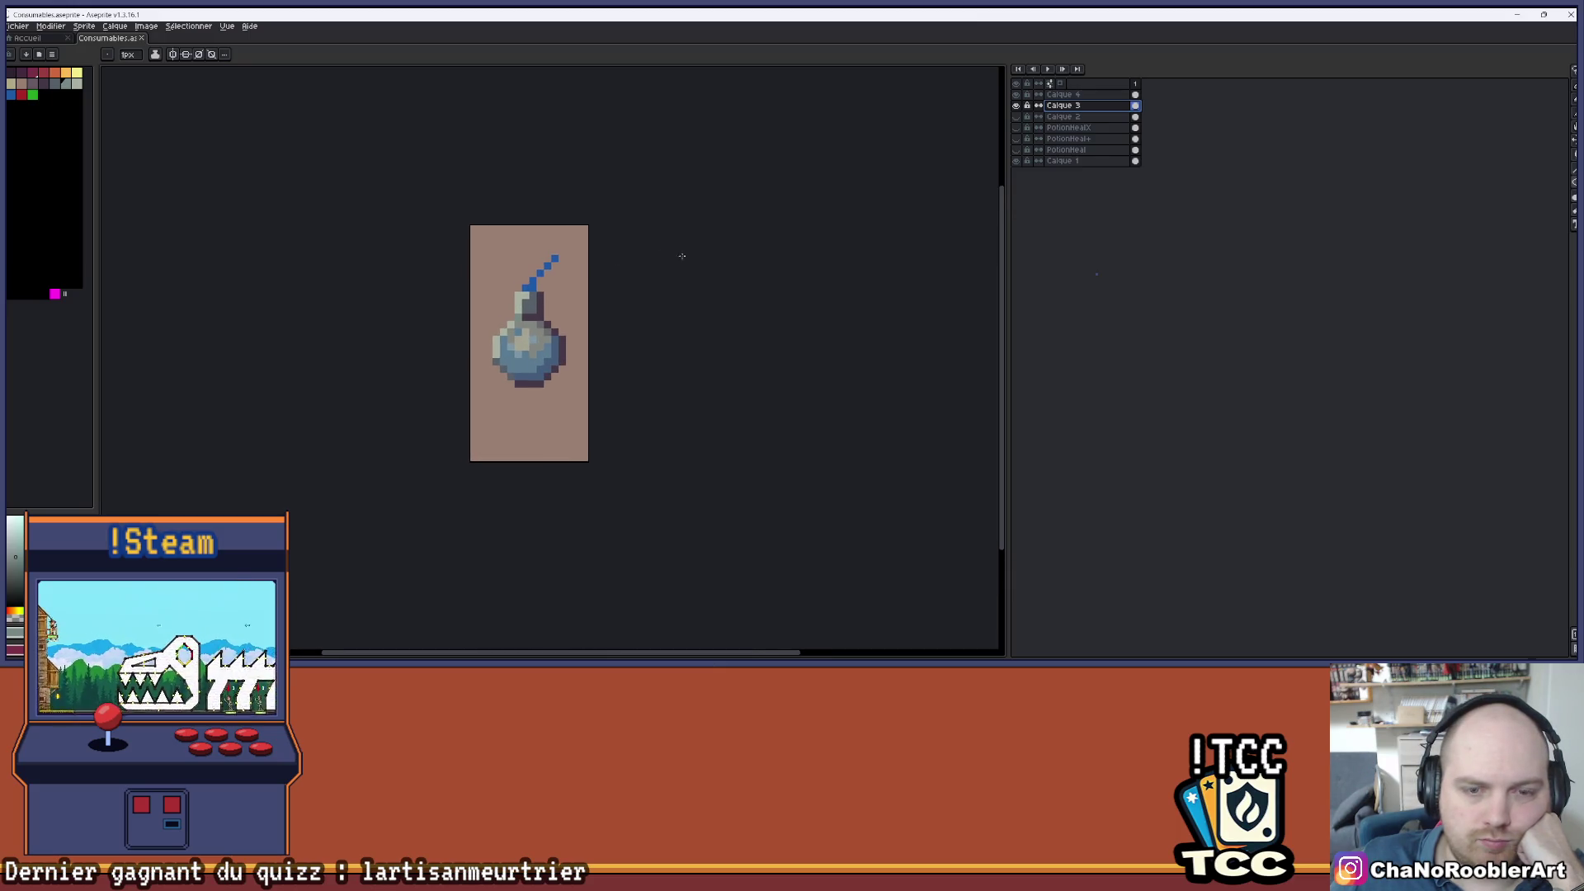
- Rename Calque 3 to 'Grenade' and Calque 4 to 'VitreGrenade', save, and select Grenade
double_click(1069, 106)
type("Grenade")
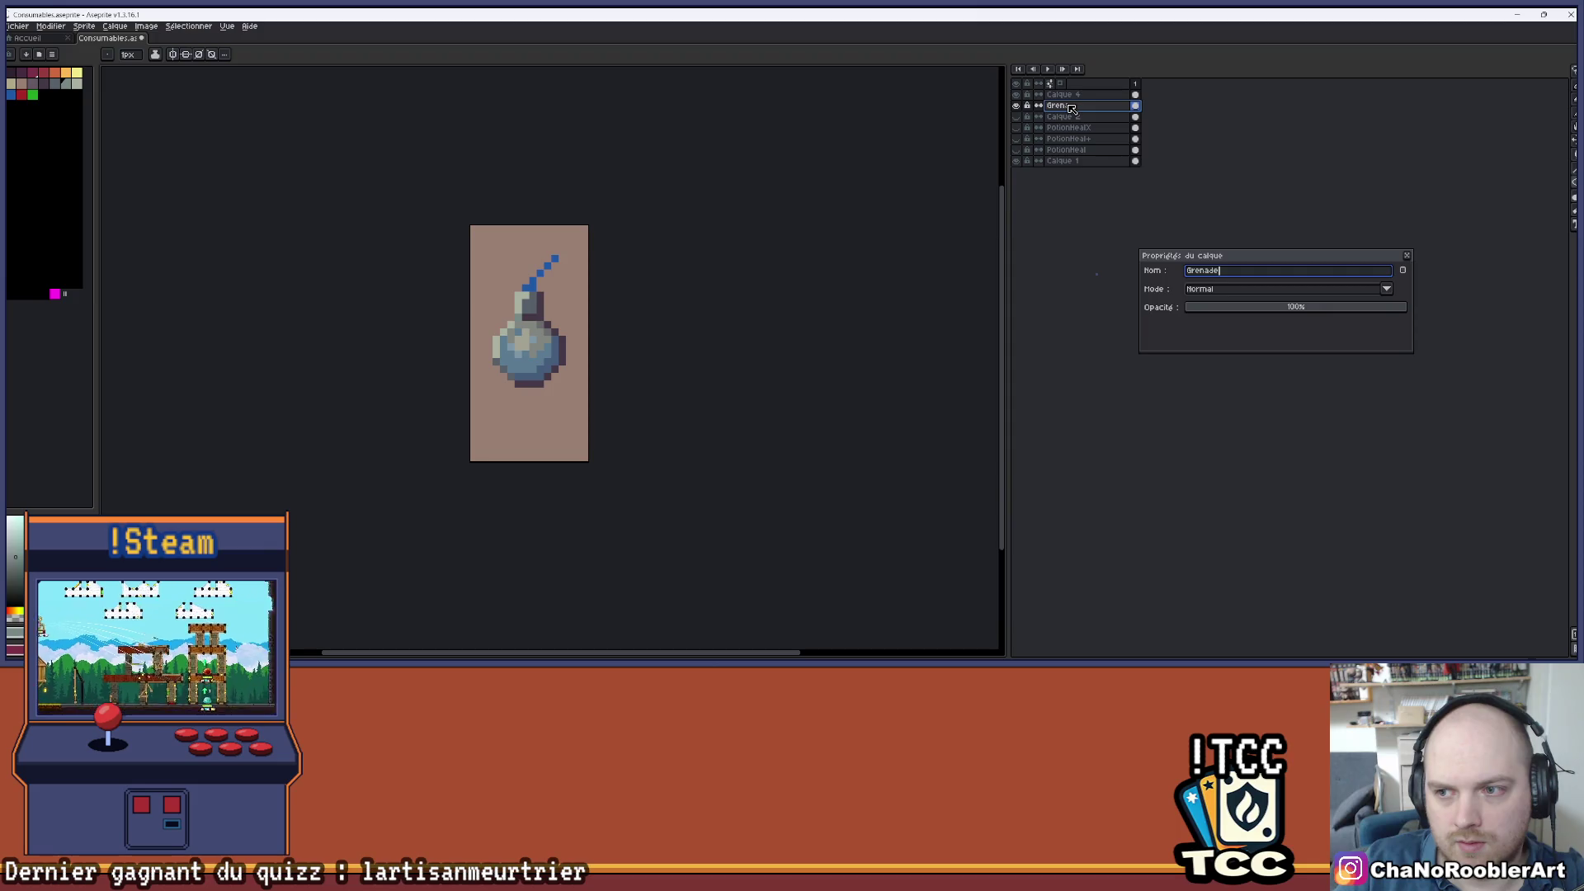
key("Return")
double_click(1073, 94)
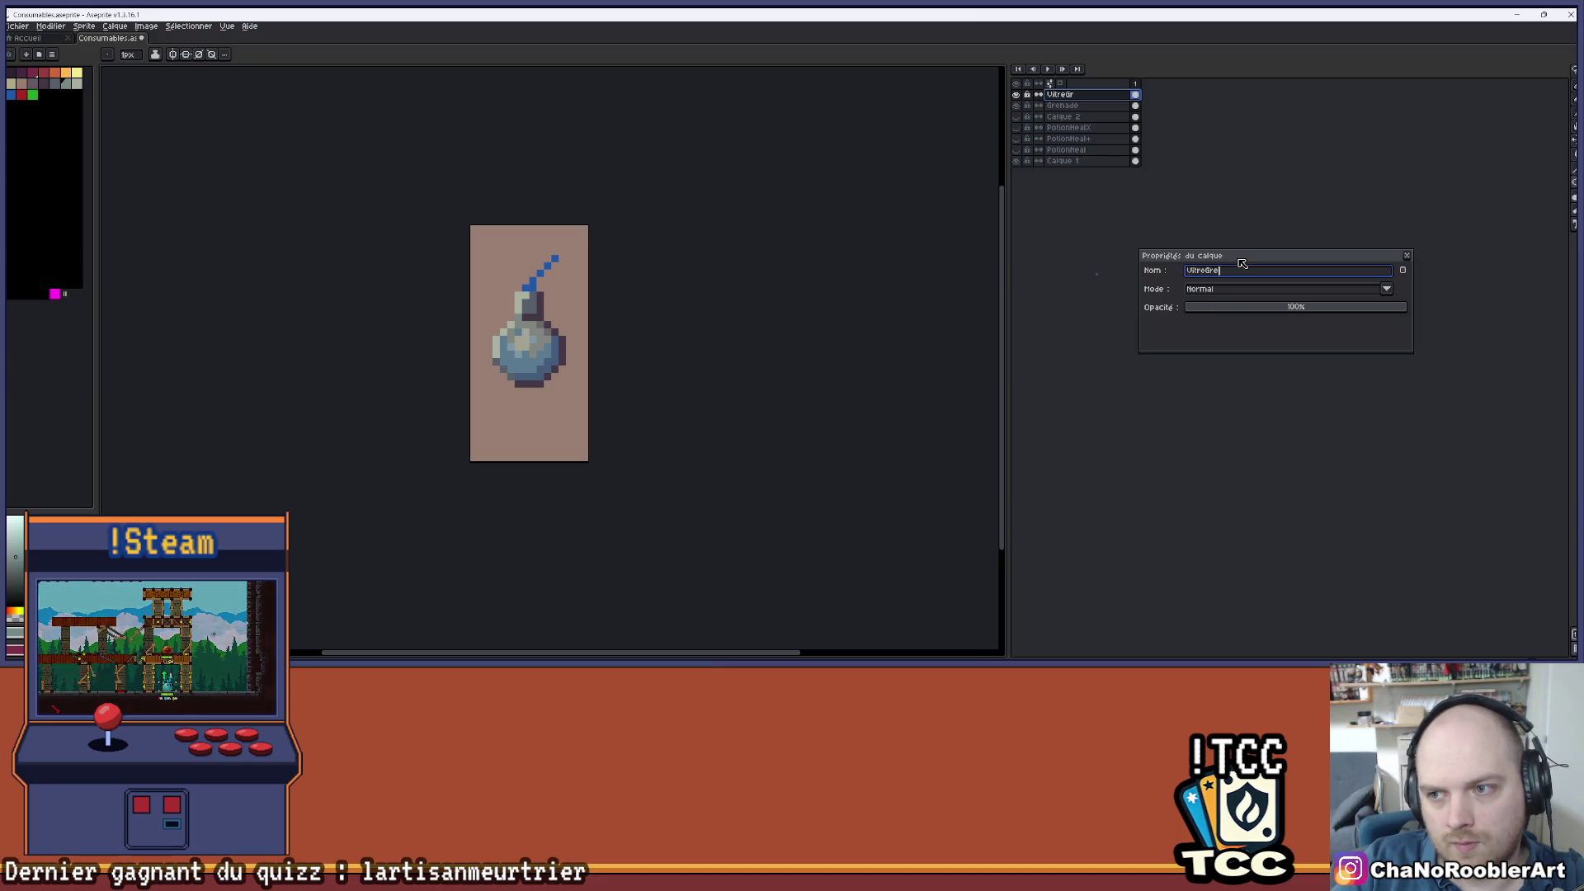
type("de")
key("Return")
key("ctrl+s")
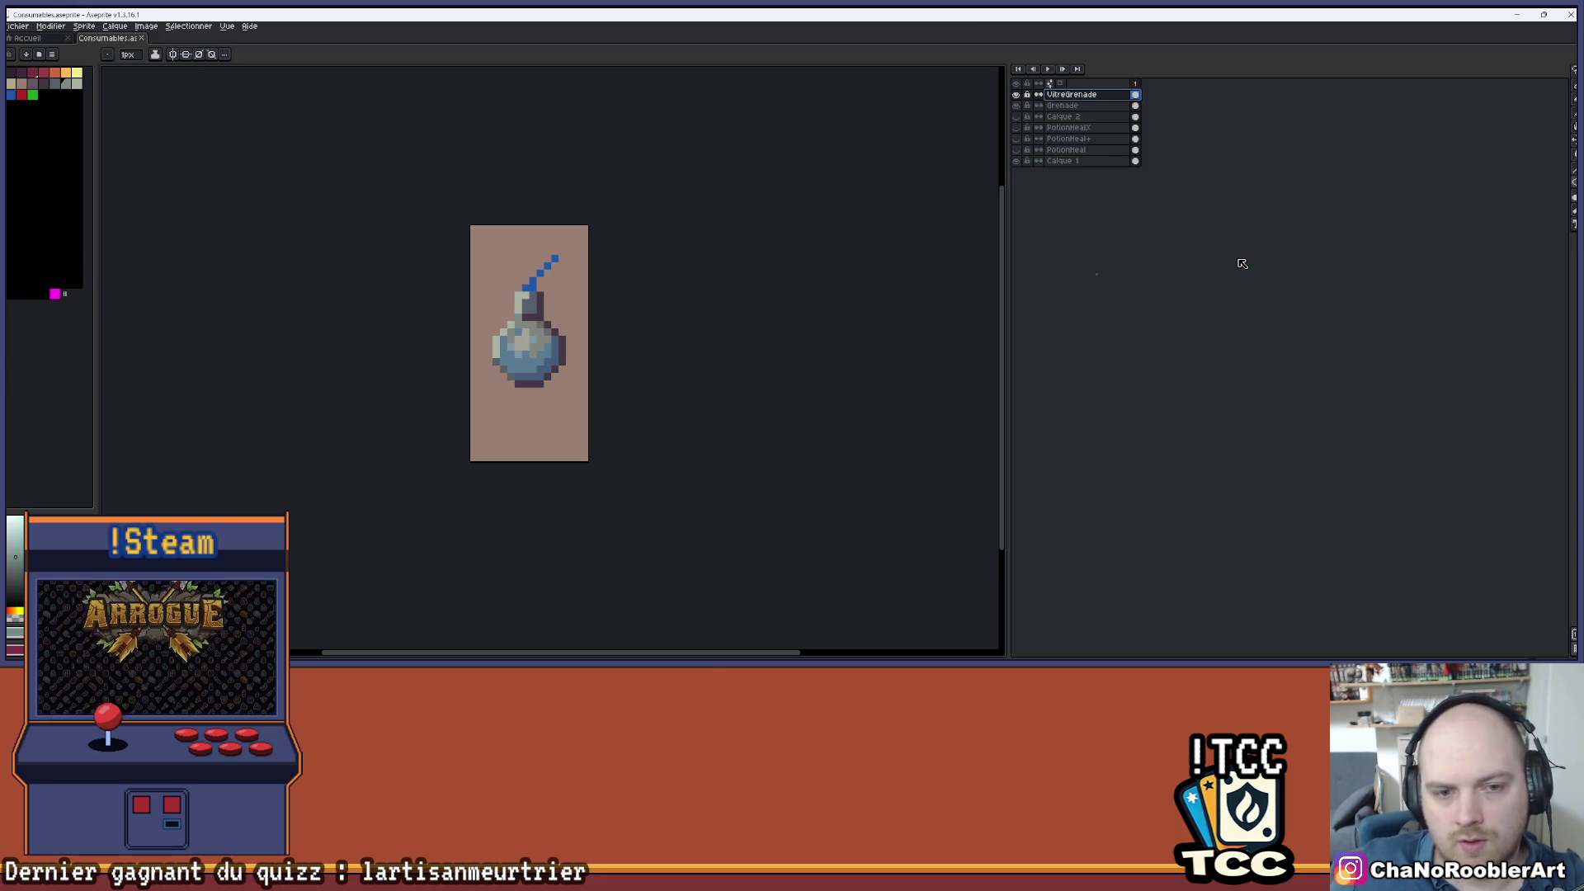
left_click(1063, 107)
- Hide VitreGrenade, bucket-fill the grenade's blue pixels magenta, and show Calque 2 again
left_click(1016, 106)
left_click(1016, 105)
left_click(1018, 95)
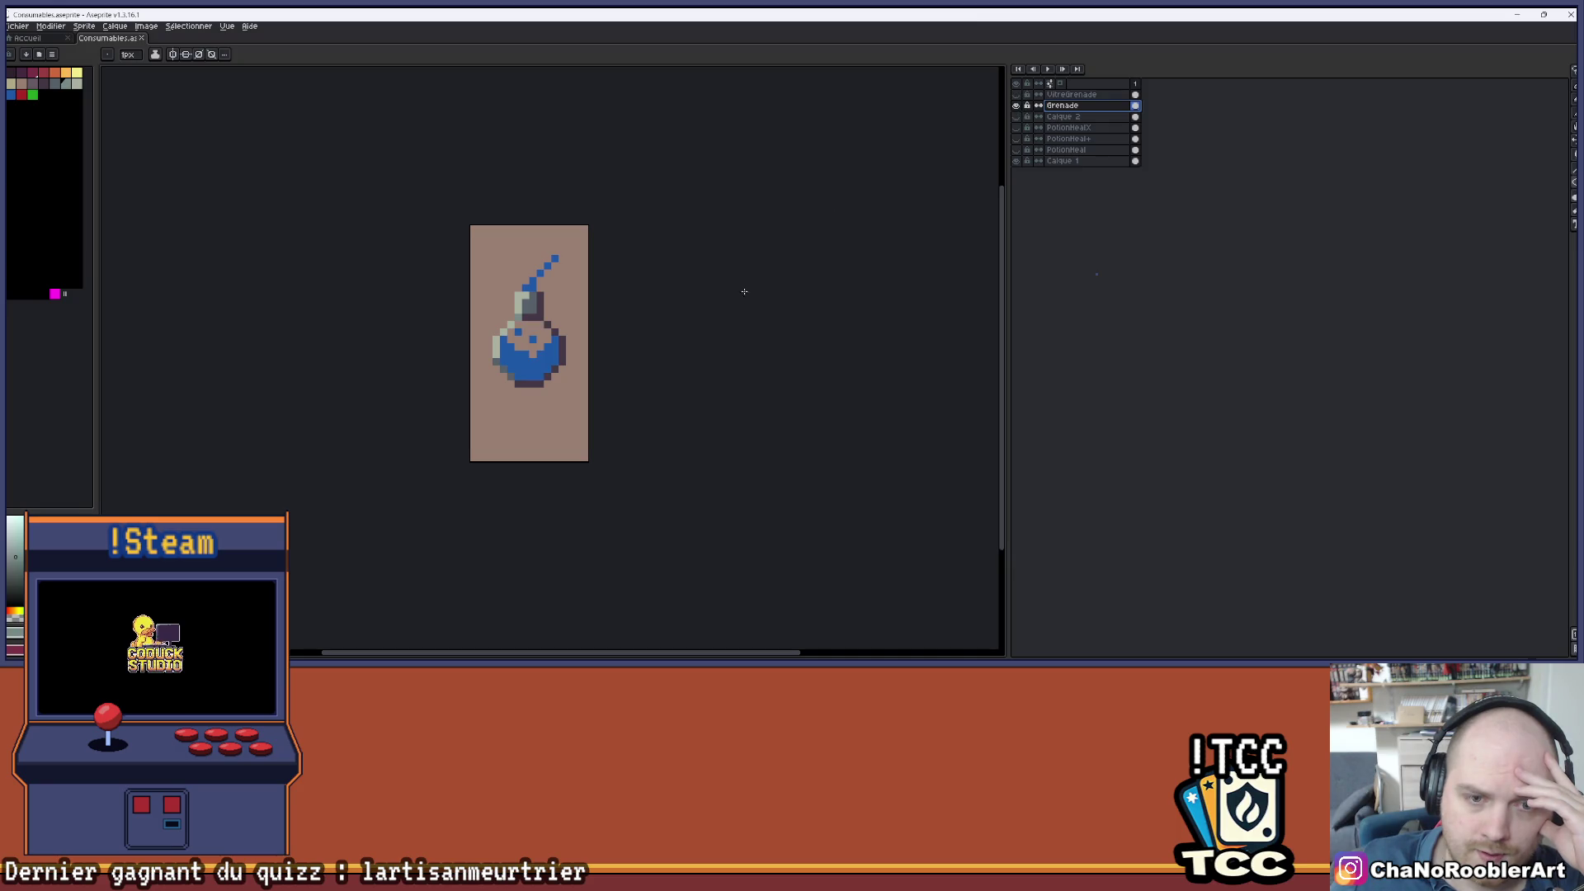
scroll(563, 348, "up", 2)
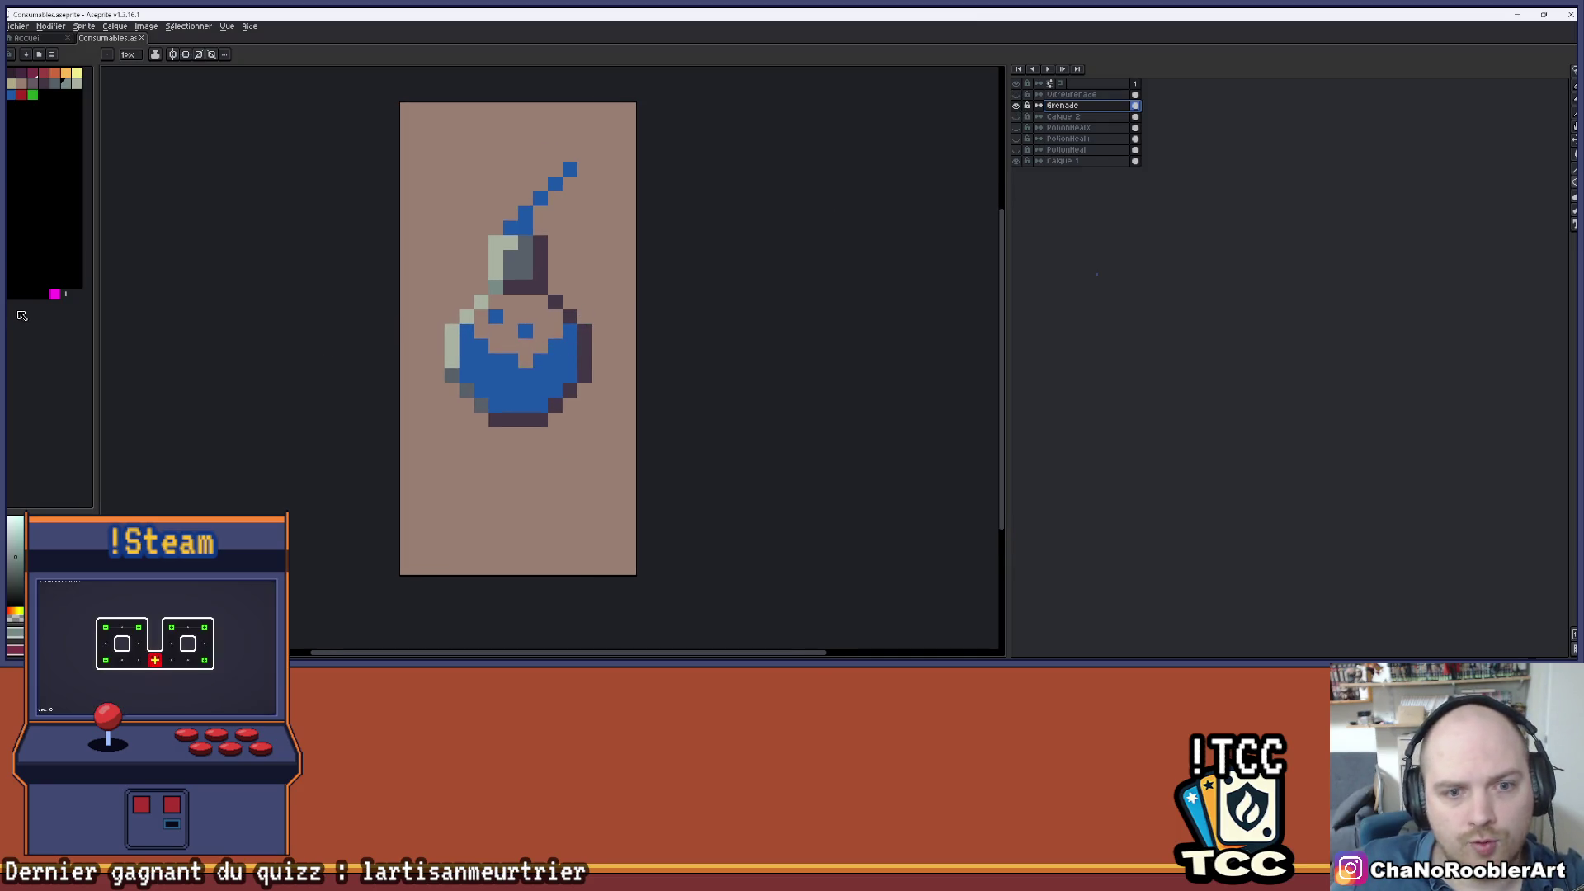
left_click(49, 295)
key("g")
left_click(506, 364)
scroll(631, 284, "down", 3)
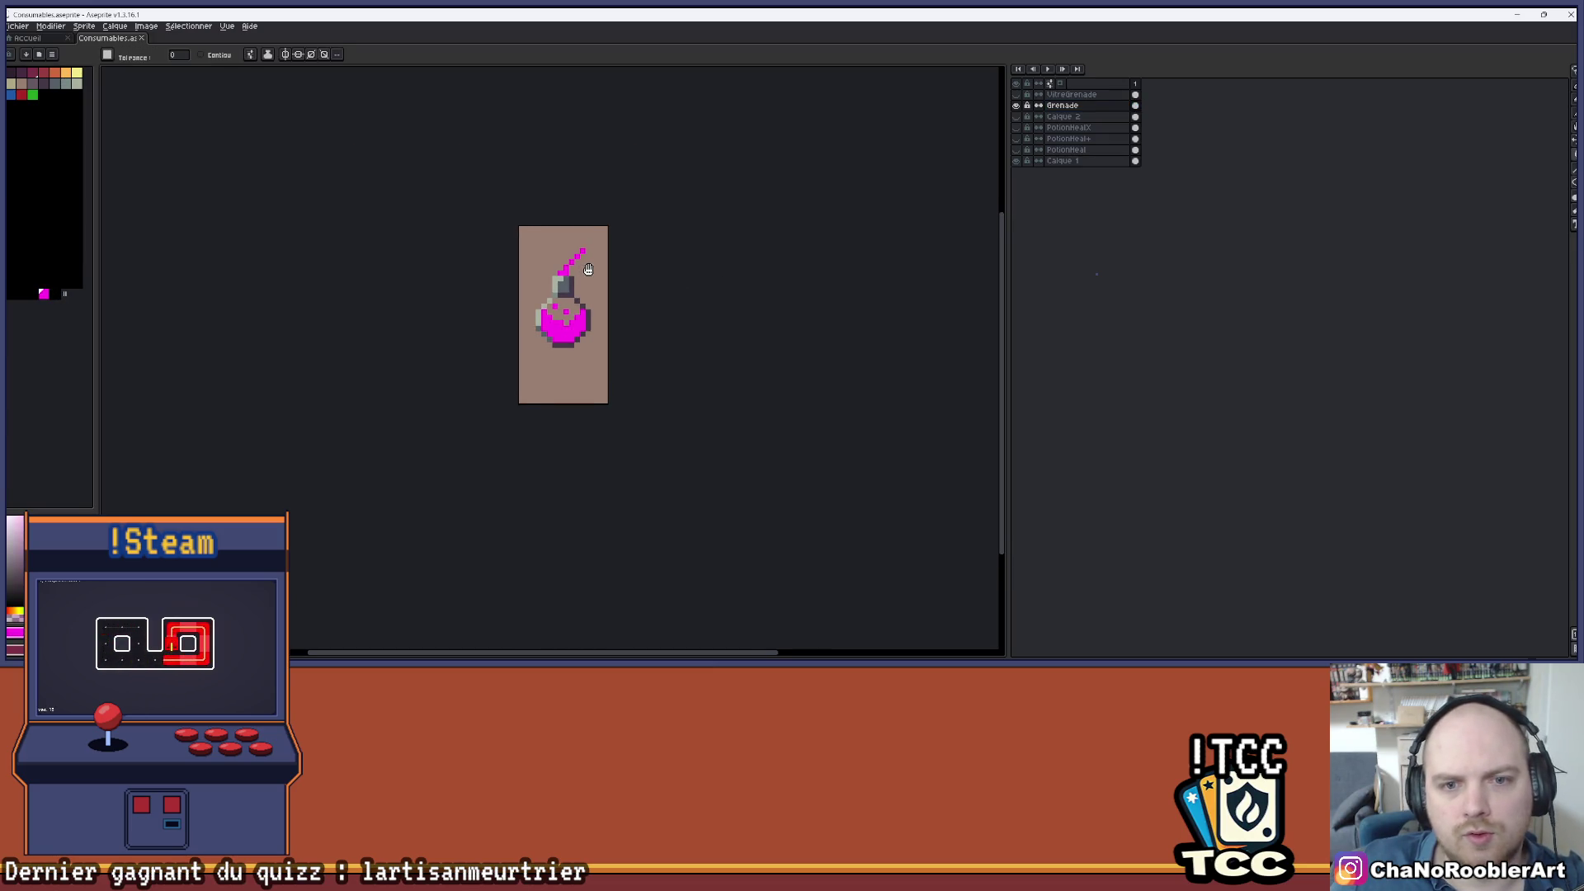
left_click(1018, 117)
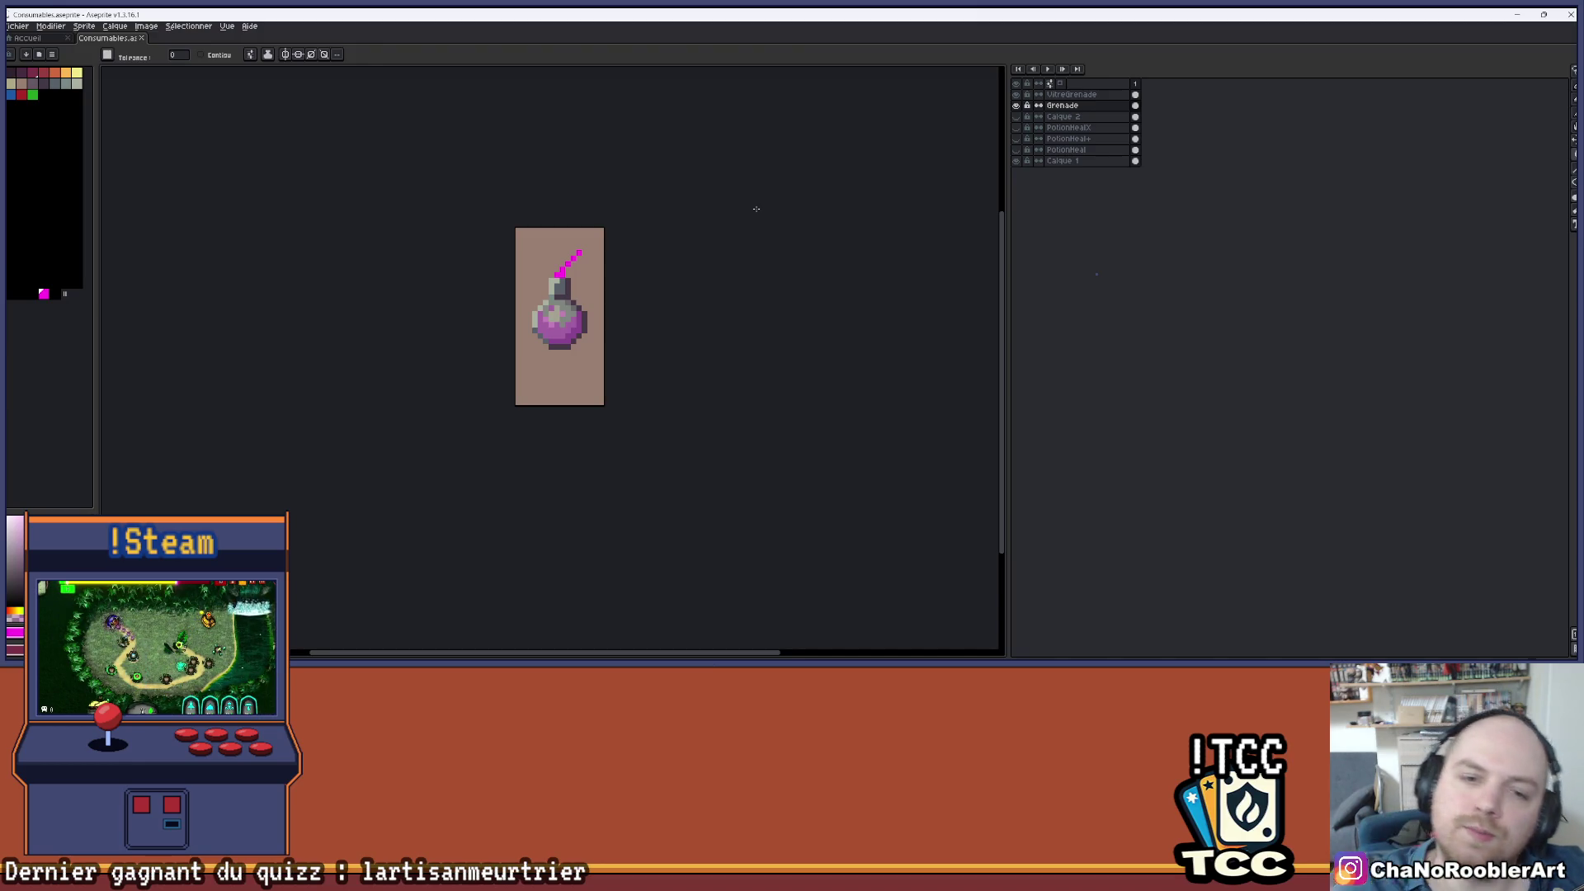
left_click(1018, 106)
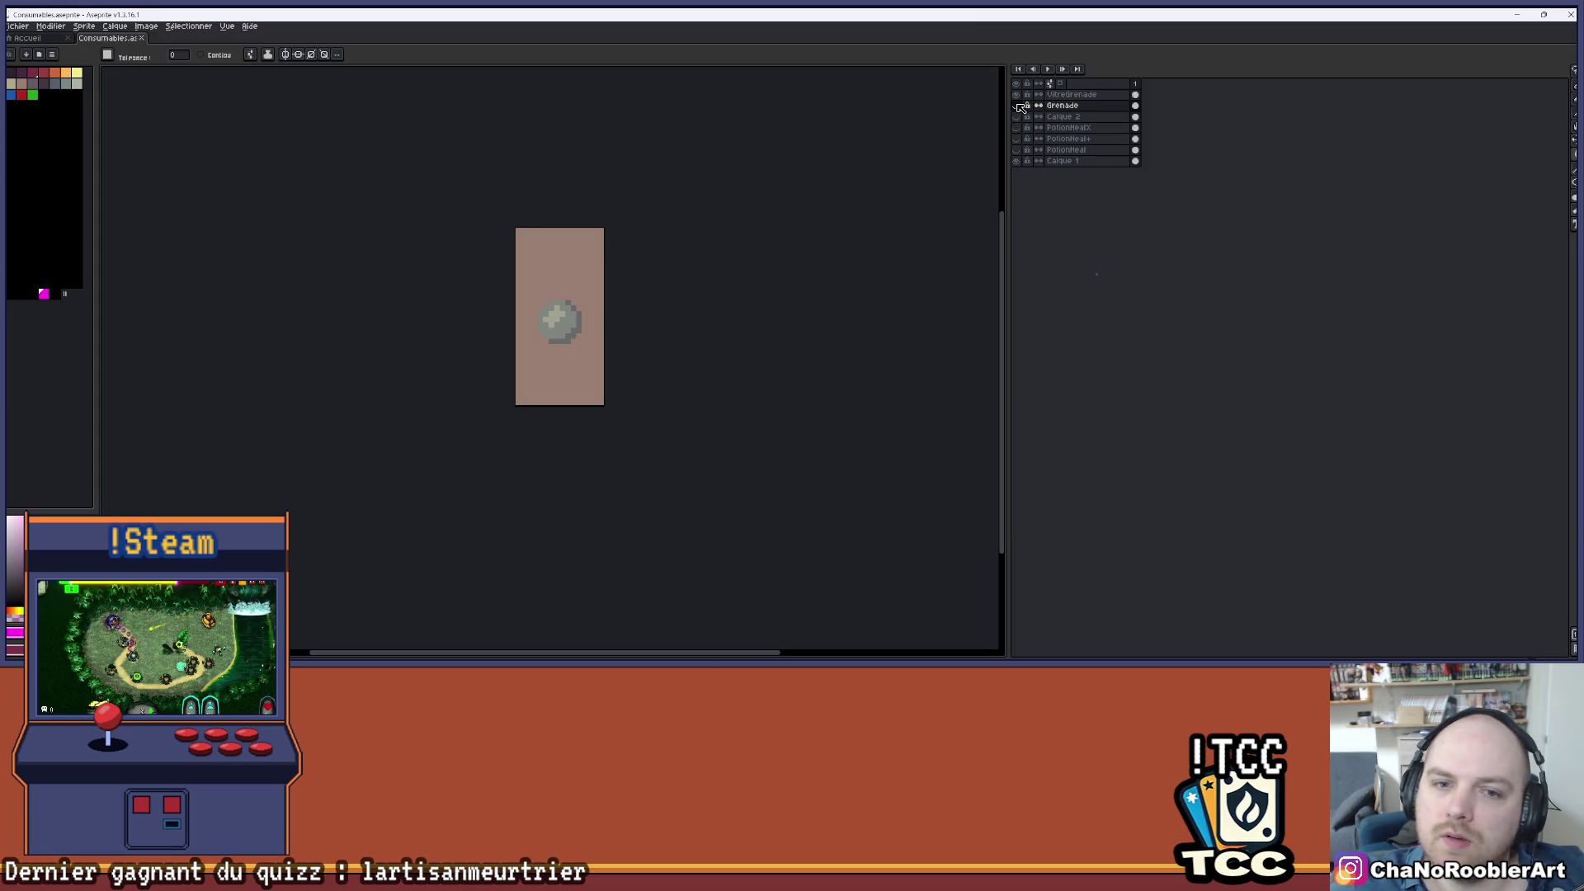
left_click(1018, 105)
left_click(1018, 105)
left_click(1018, 106)
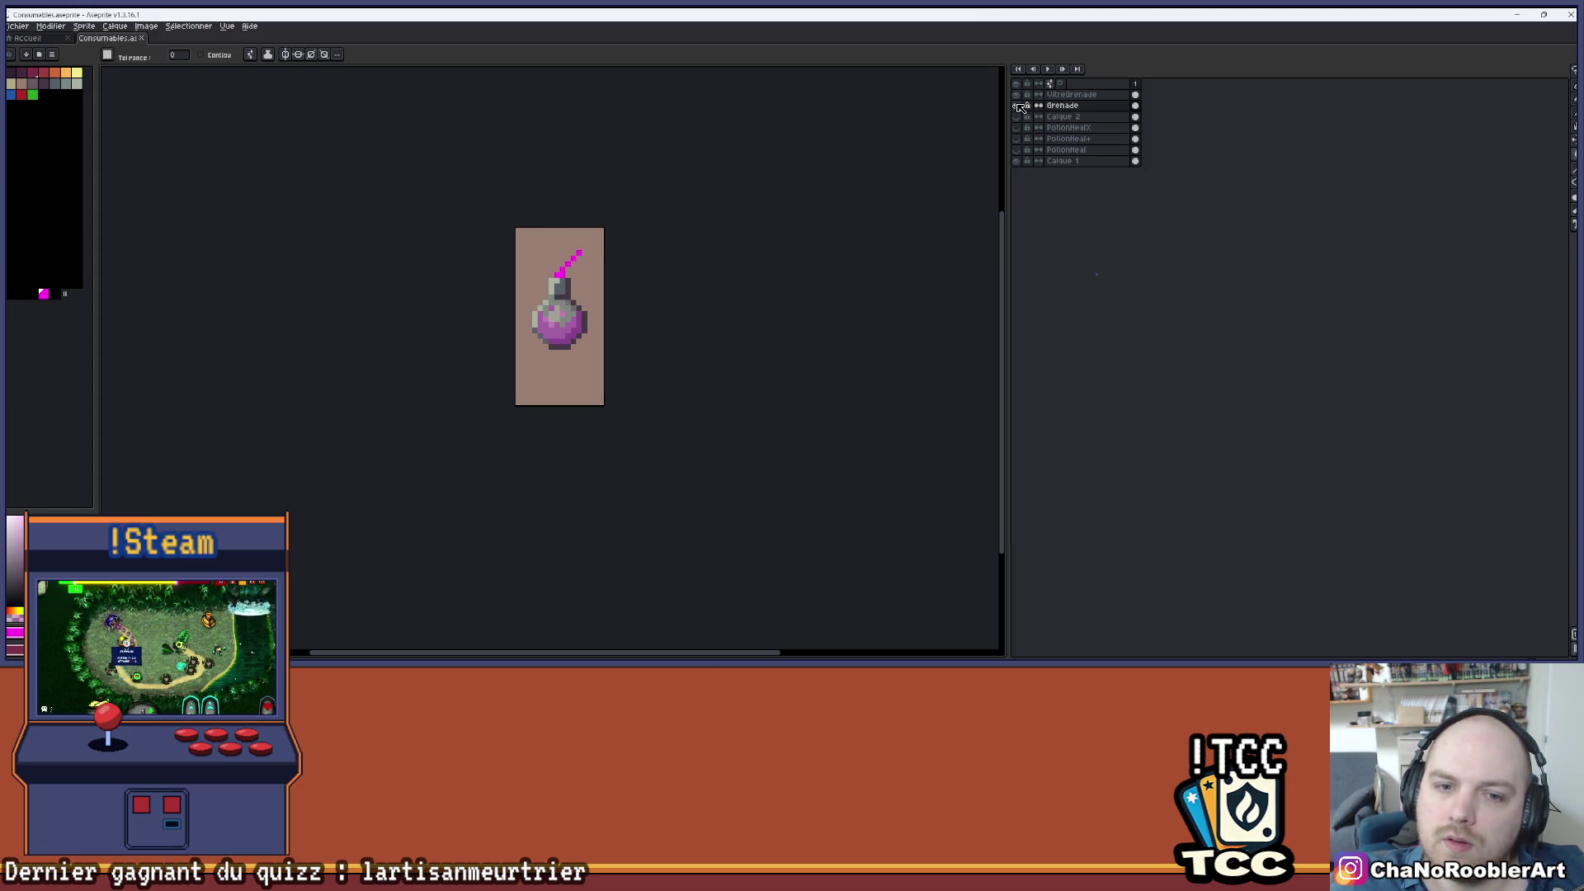
left_click(1018, 106)
left_click(1018, 105)
left_click(1018, 106)
left_click(1019, 106)
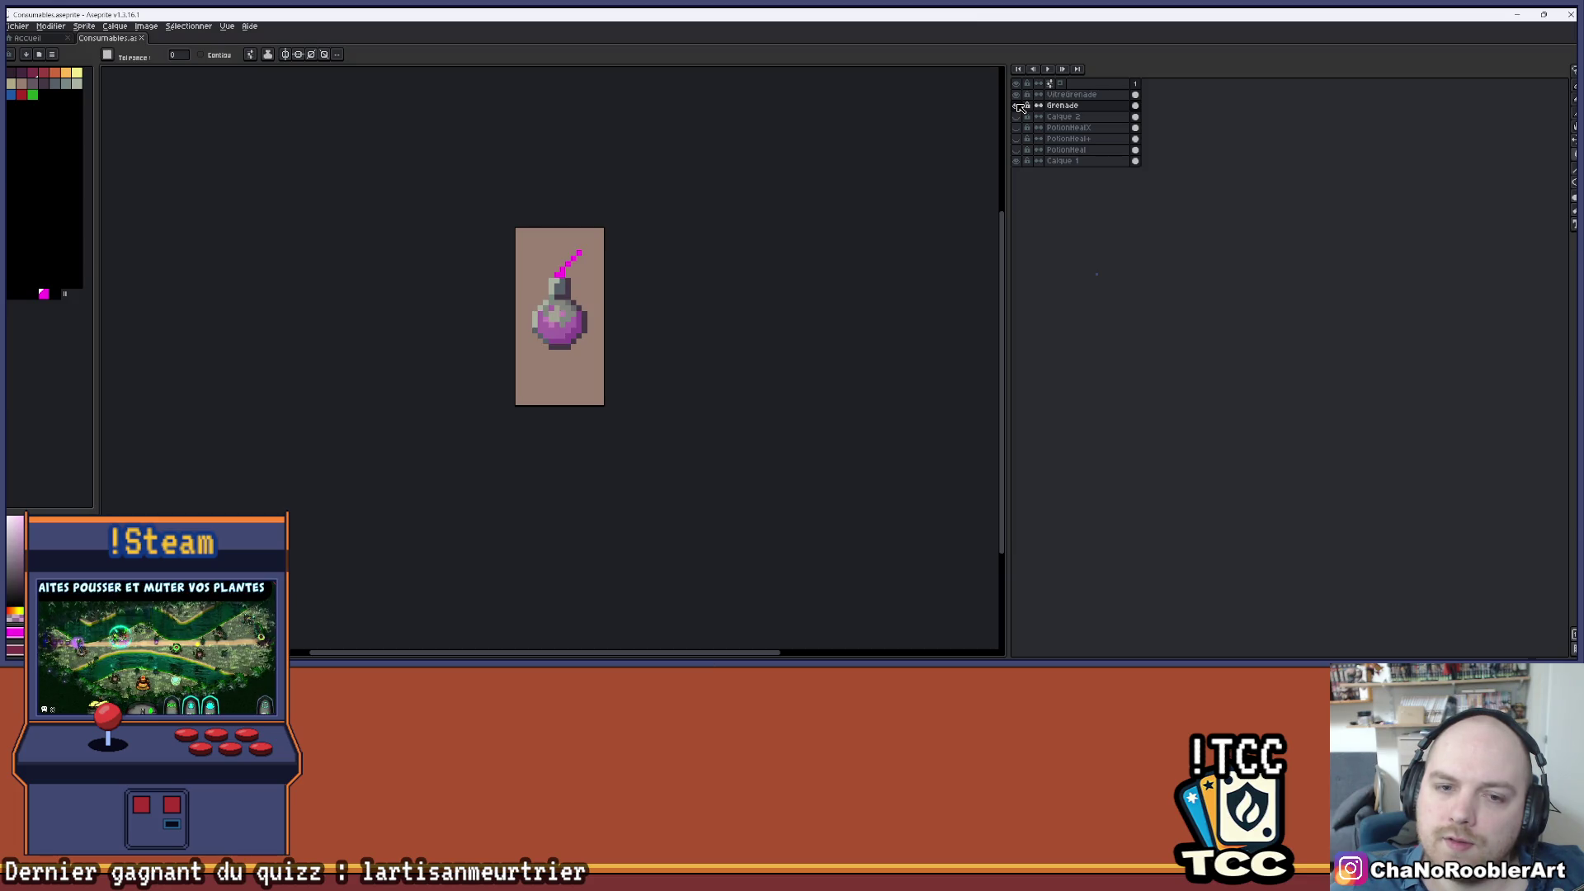
left_click(1019, 106)
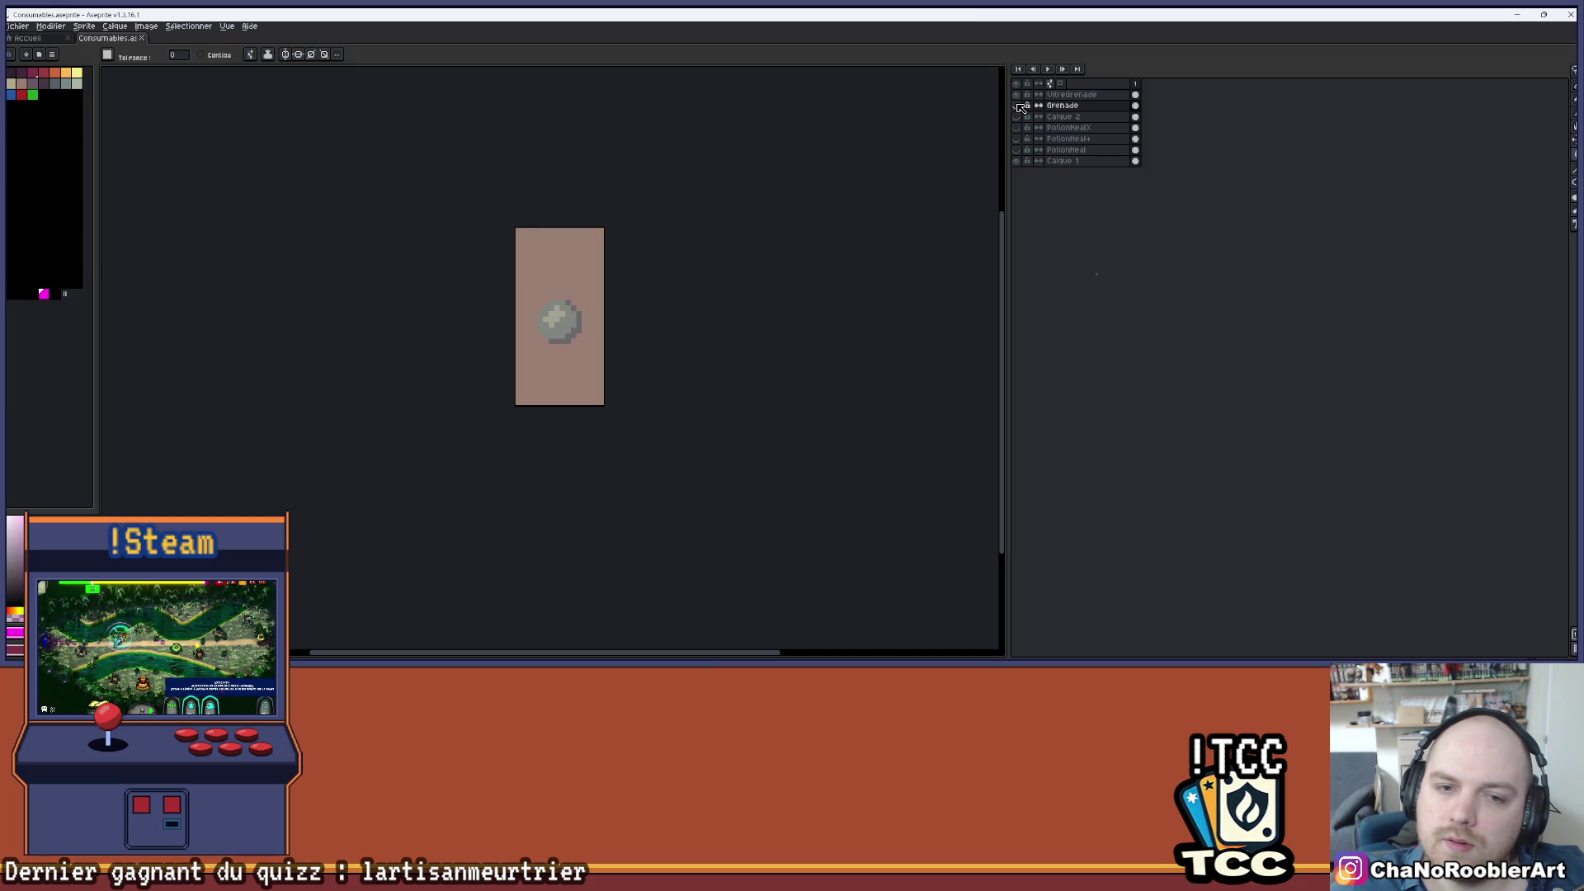
left_click(1018, 106)
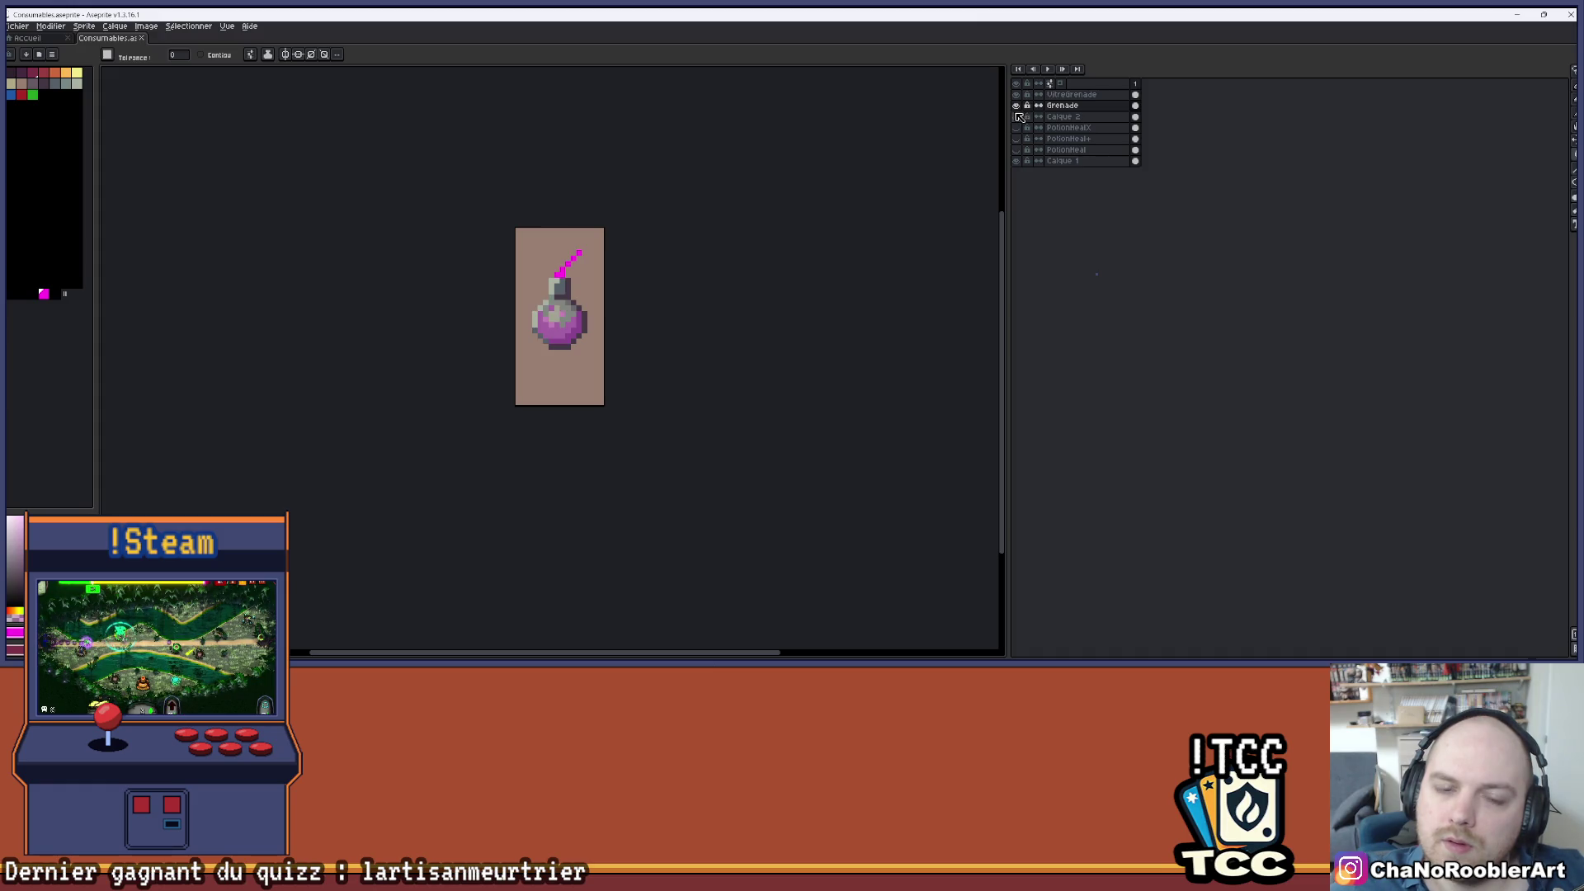
scroll(512, 315, "up", 4)
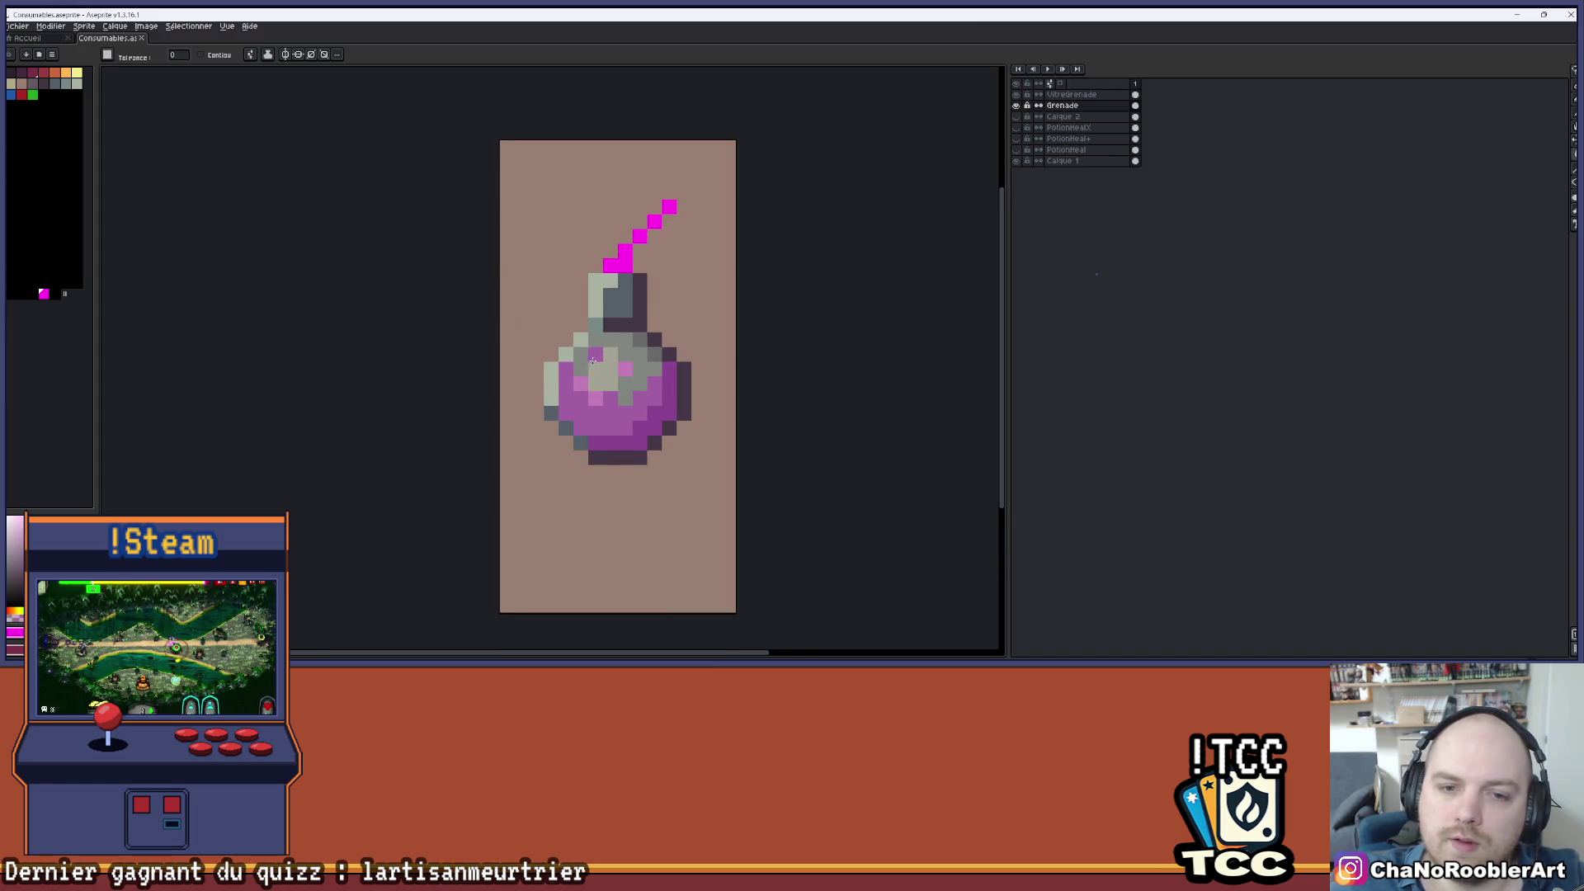
scroll(926, 126, "right", 2)
left_click(1016, 94)
left_click(1016, 94)
left_click(1015, 105)
left_click(1015, 105)
left_click(1073, 105)
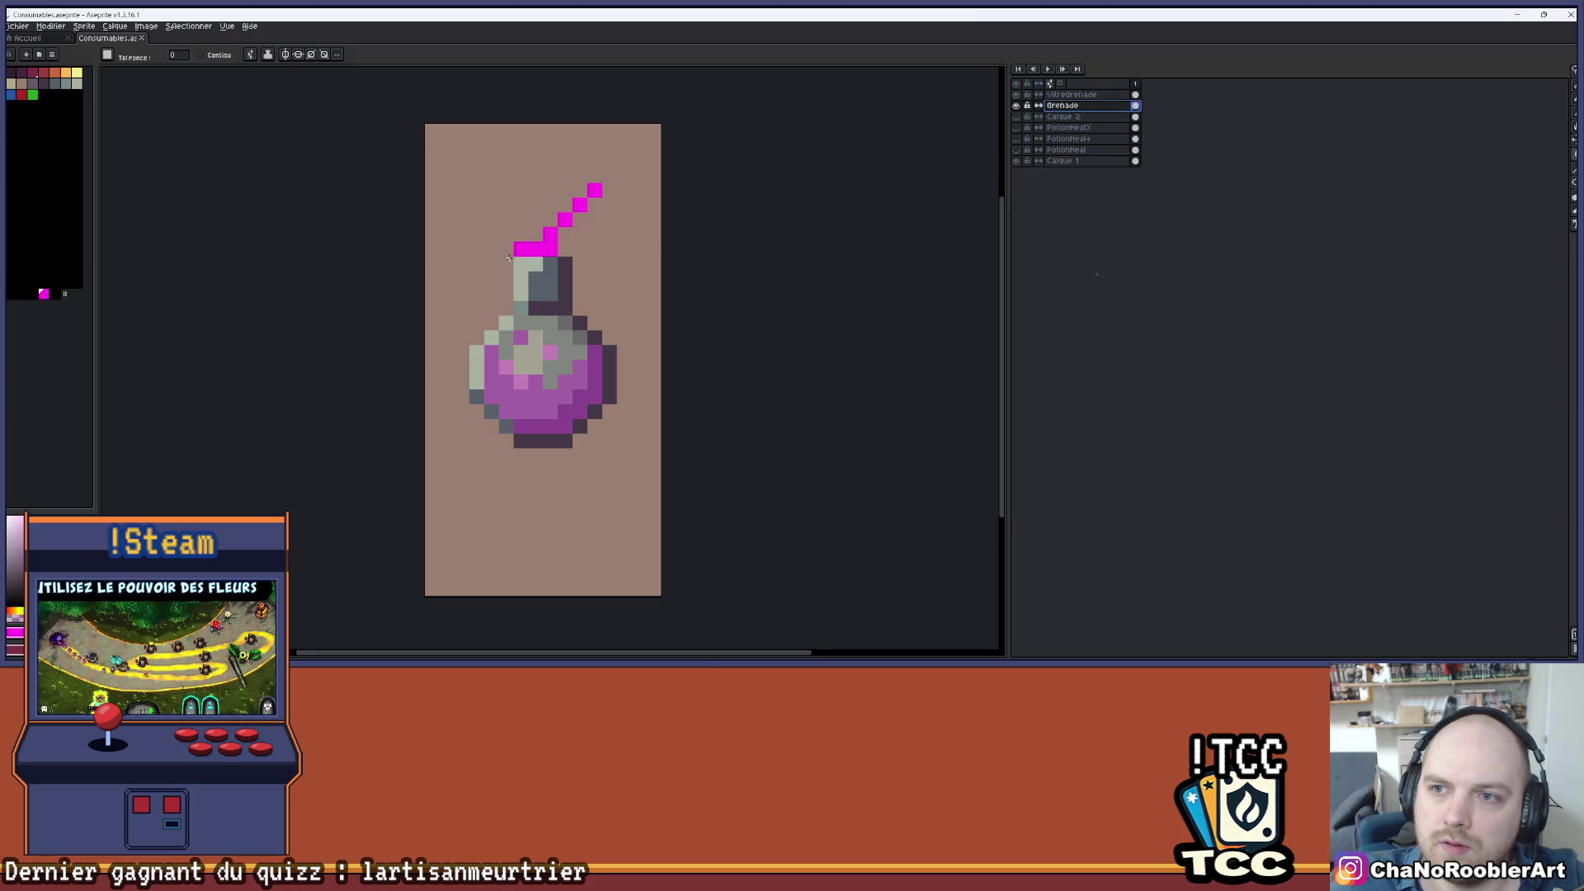
scroll(462, 326, "up", 1)
key("i")
key("g")
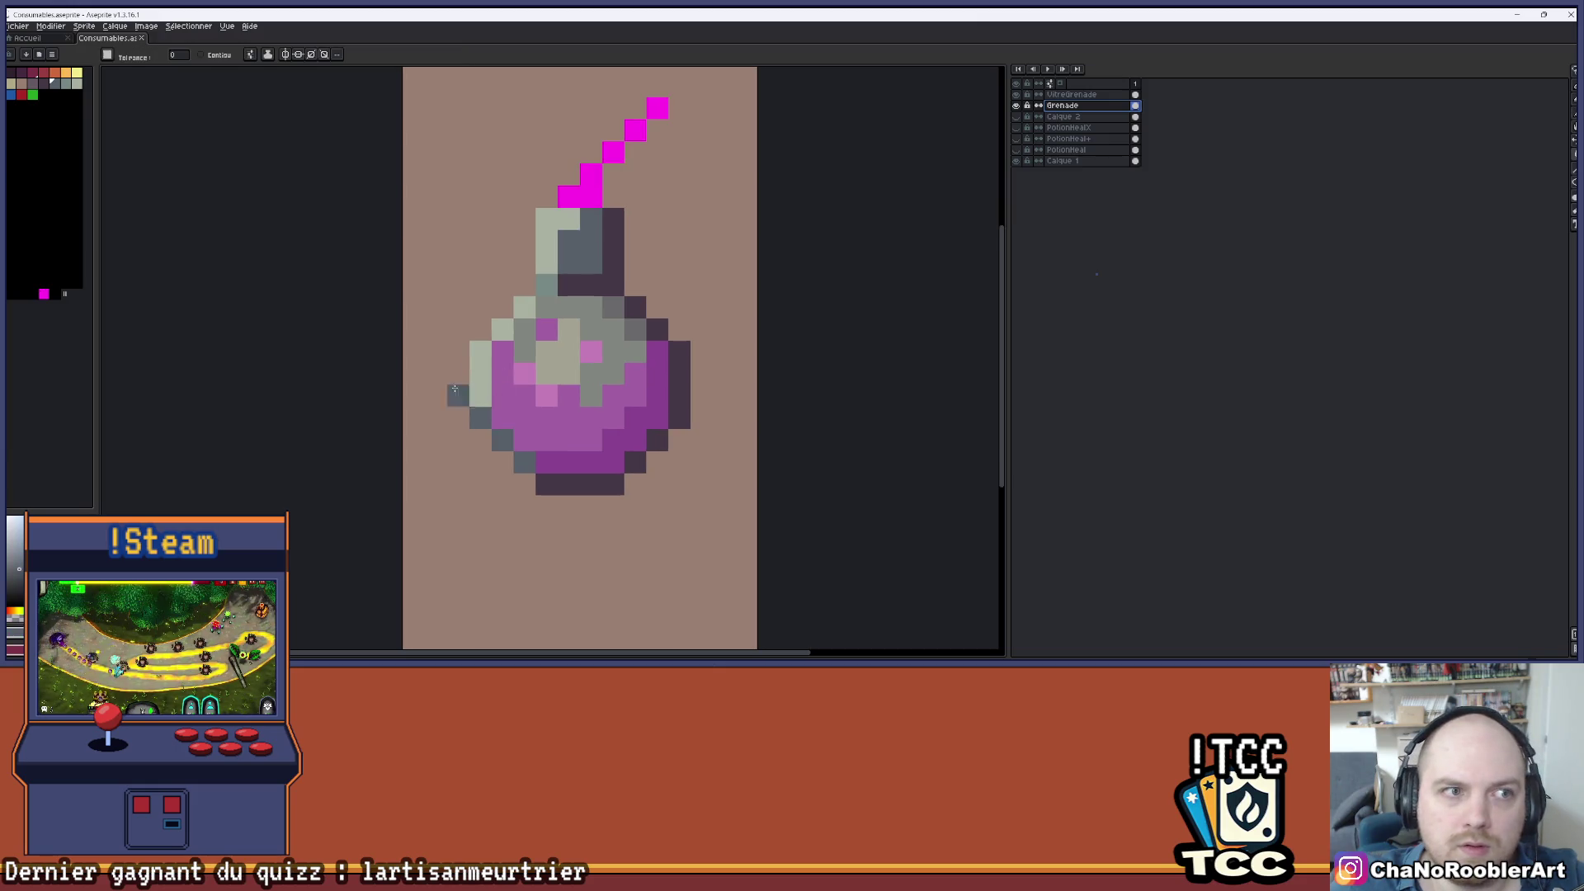
- Repaint the grenade's light left edge and upper-left pixel in grey-teal
left_click(473, 351, "alt")
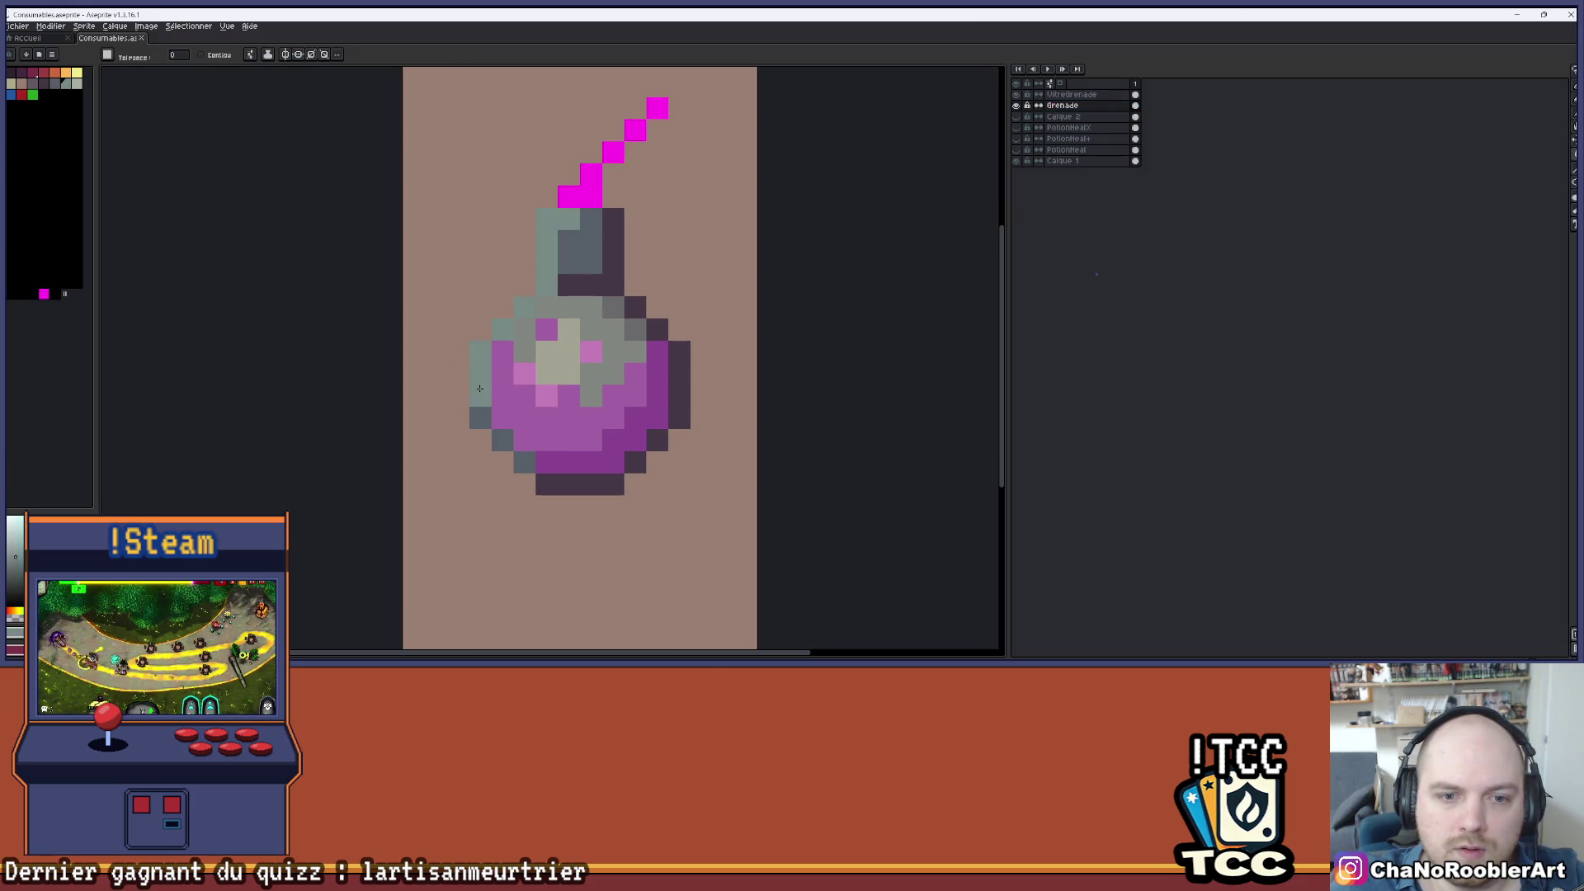
key("b")
left_click_drag(480, 368, 480, 393)
left_click(516, 313)
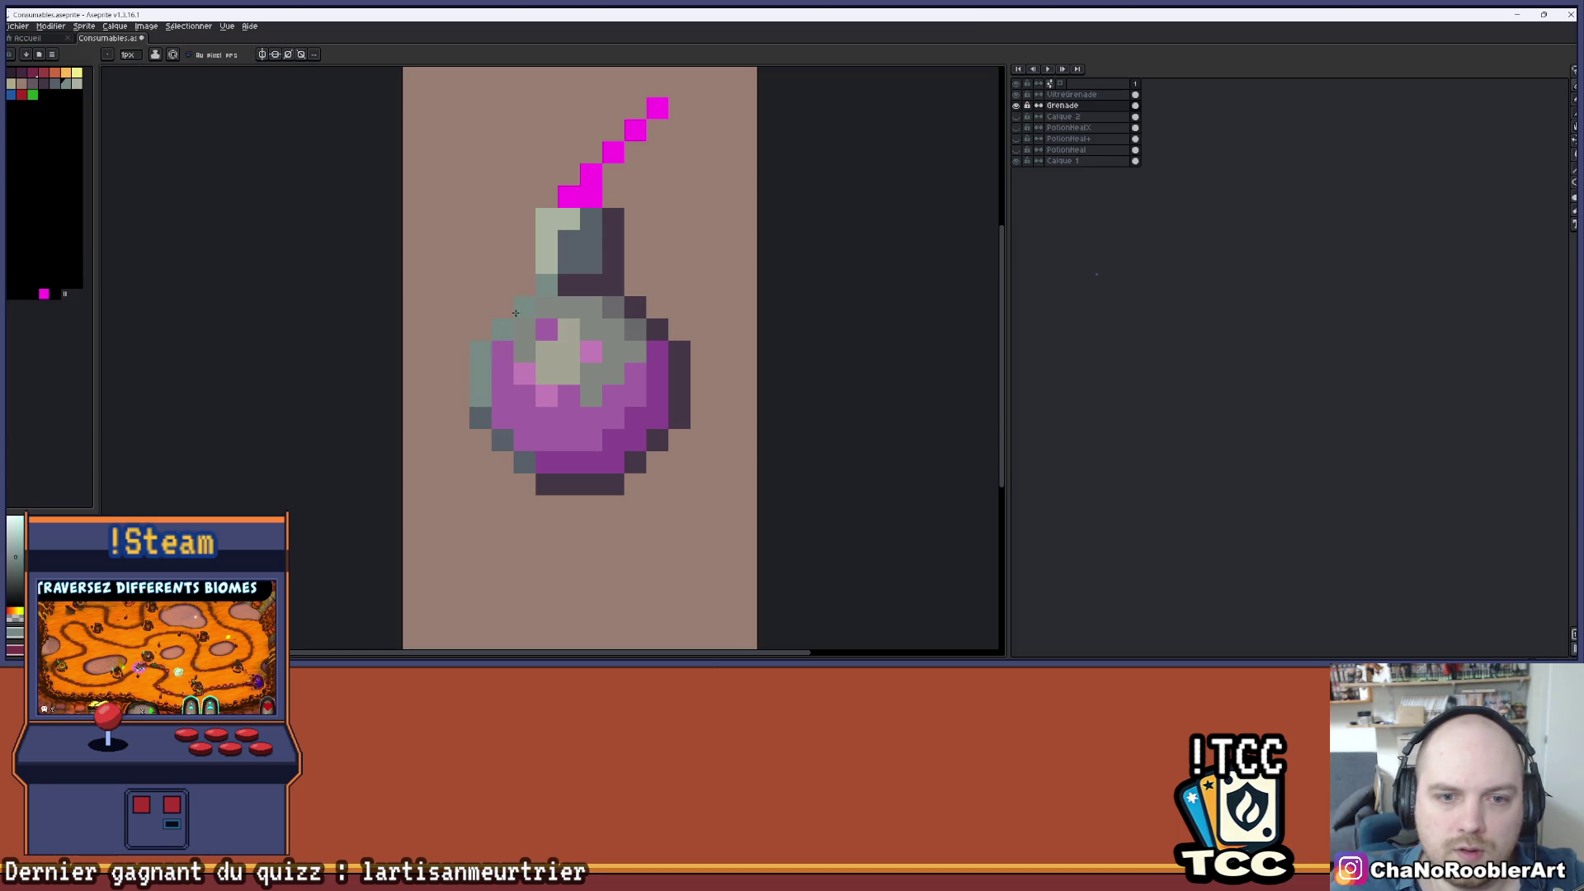
scroll(625, 247, "down", 2)
scroll(608, 275, "right", 2)
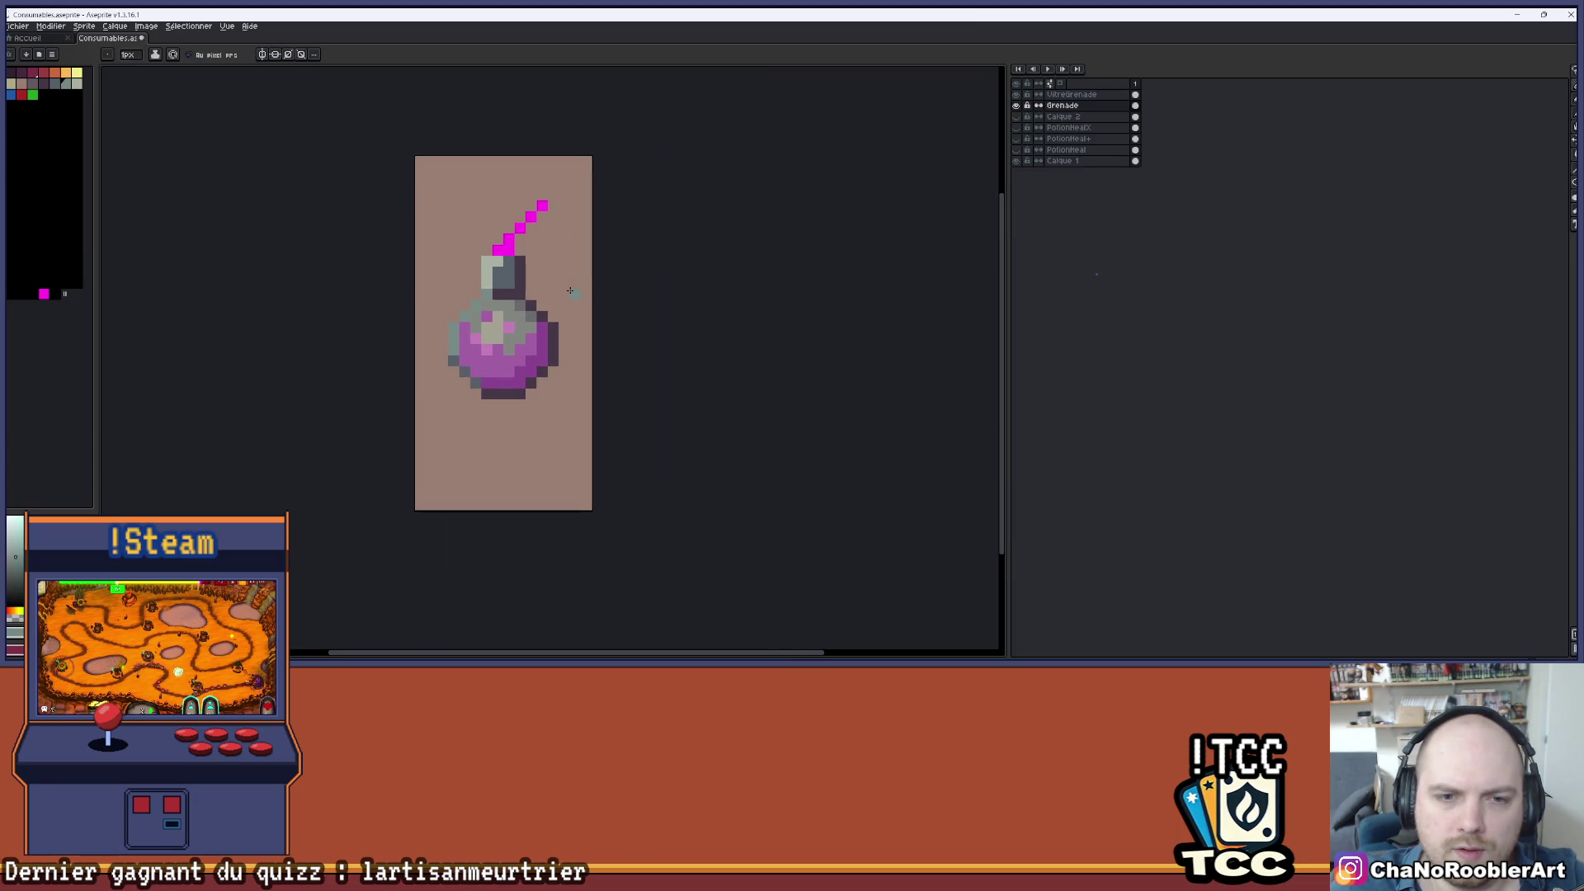
scroll(569, 291, "up", 1)
- Recolour the left column of the grenade's neck with the grey-teal shade
left_click(468, 350, "alt")
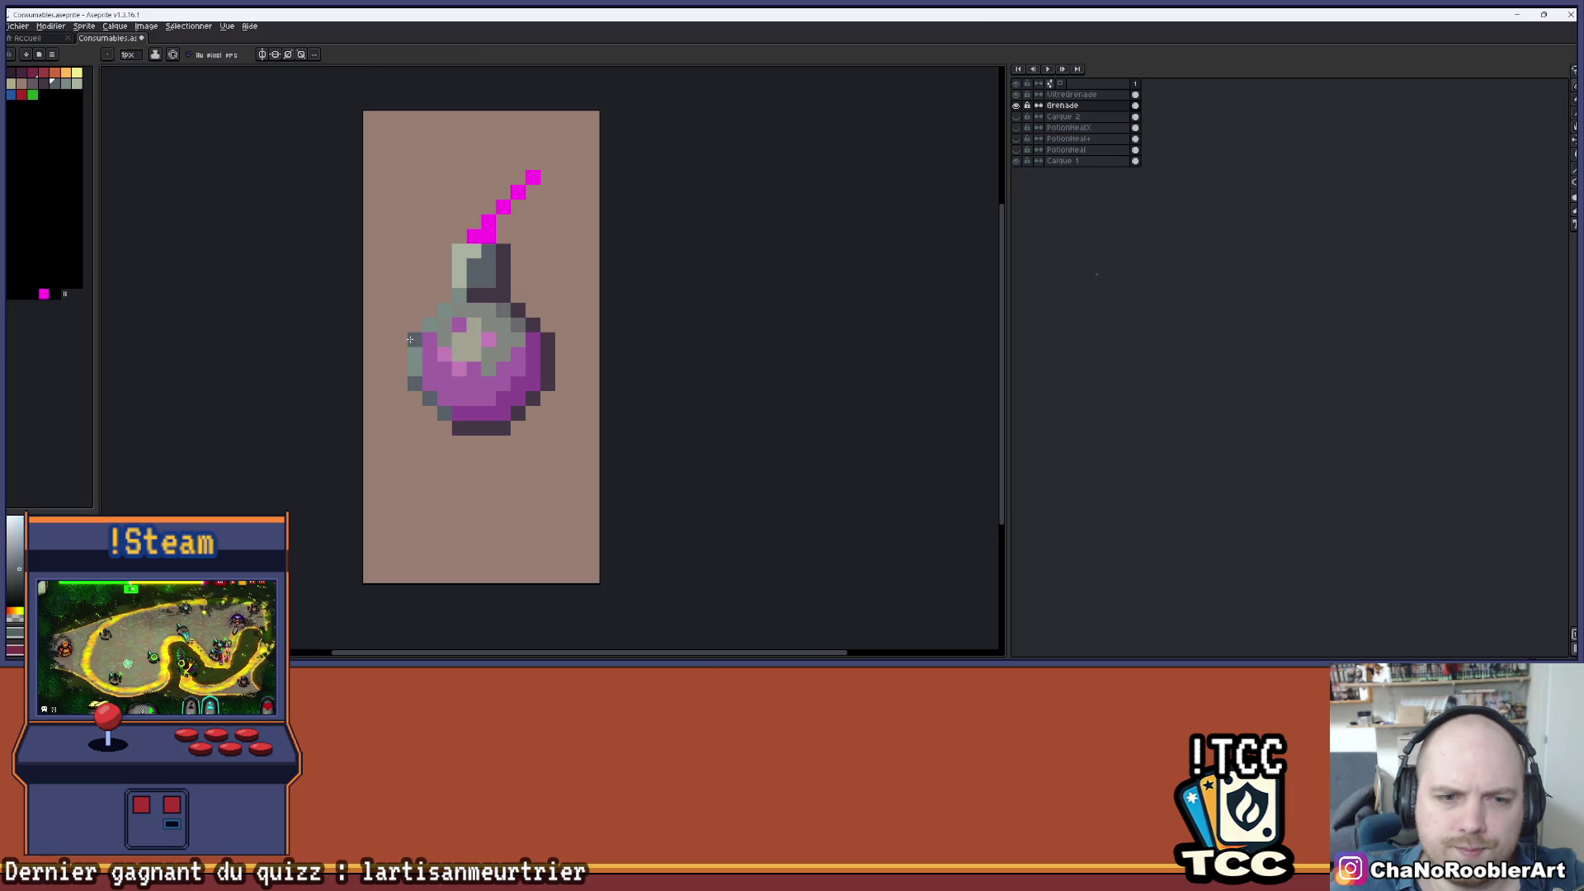
scroll(457, 296, "down", 2)
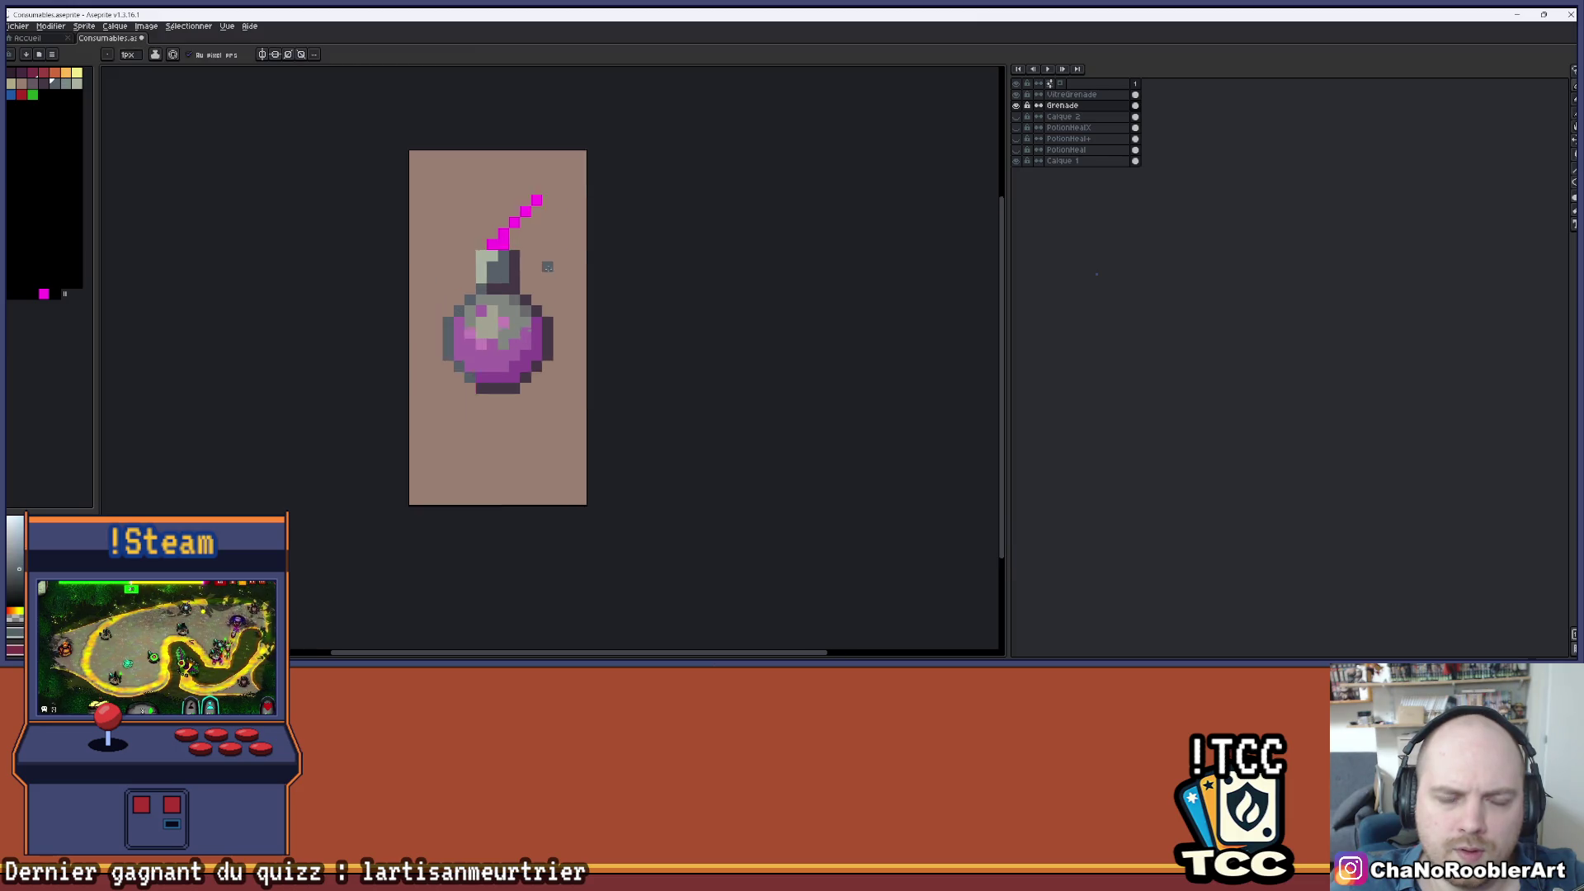
scroll(567, 286, "up", 3)
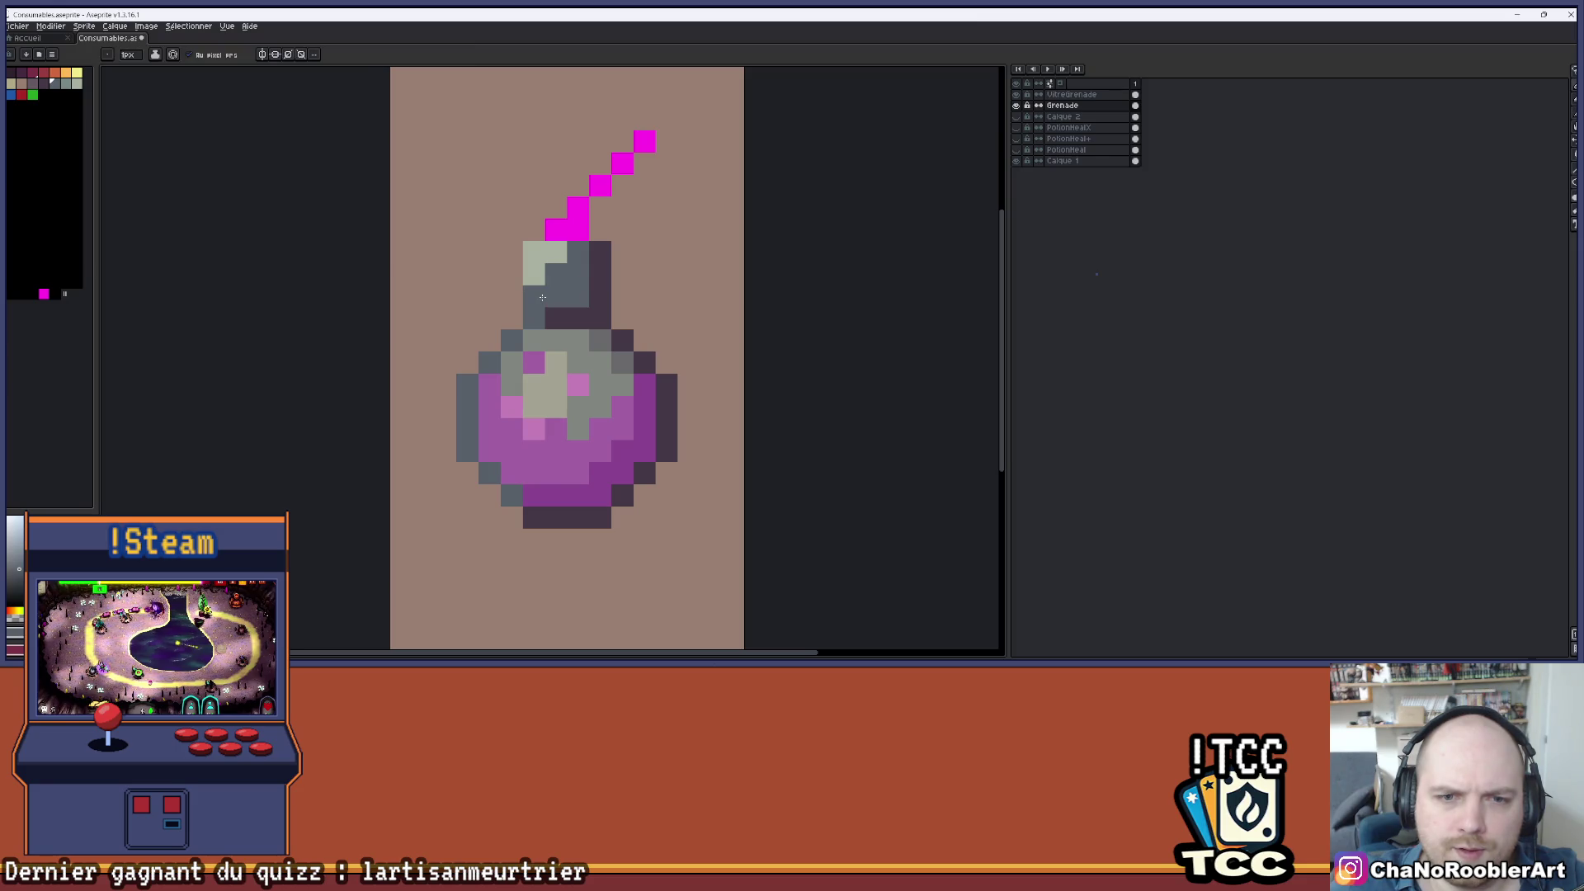
left_click_drag(643, 295, 586, 312)
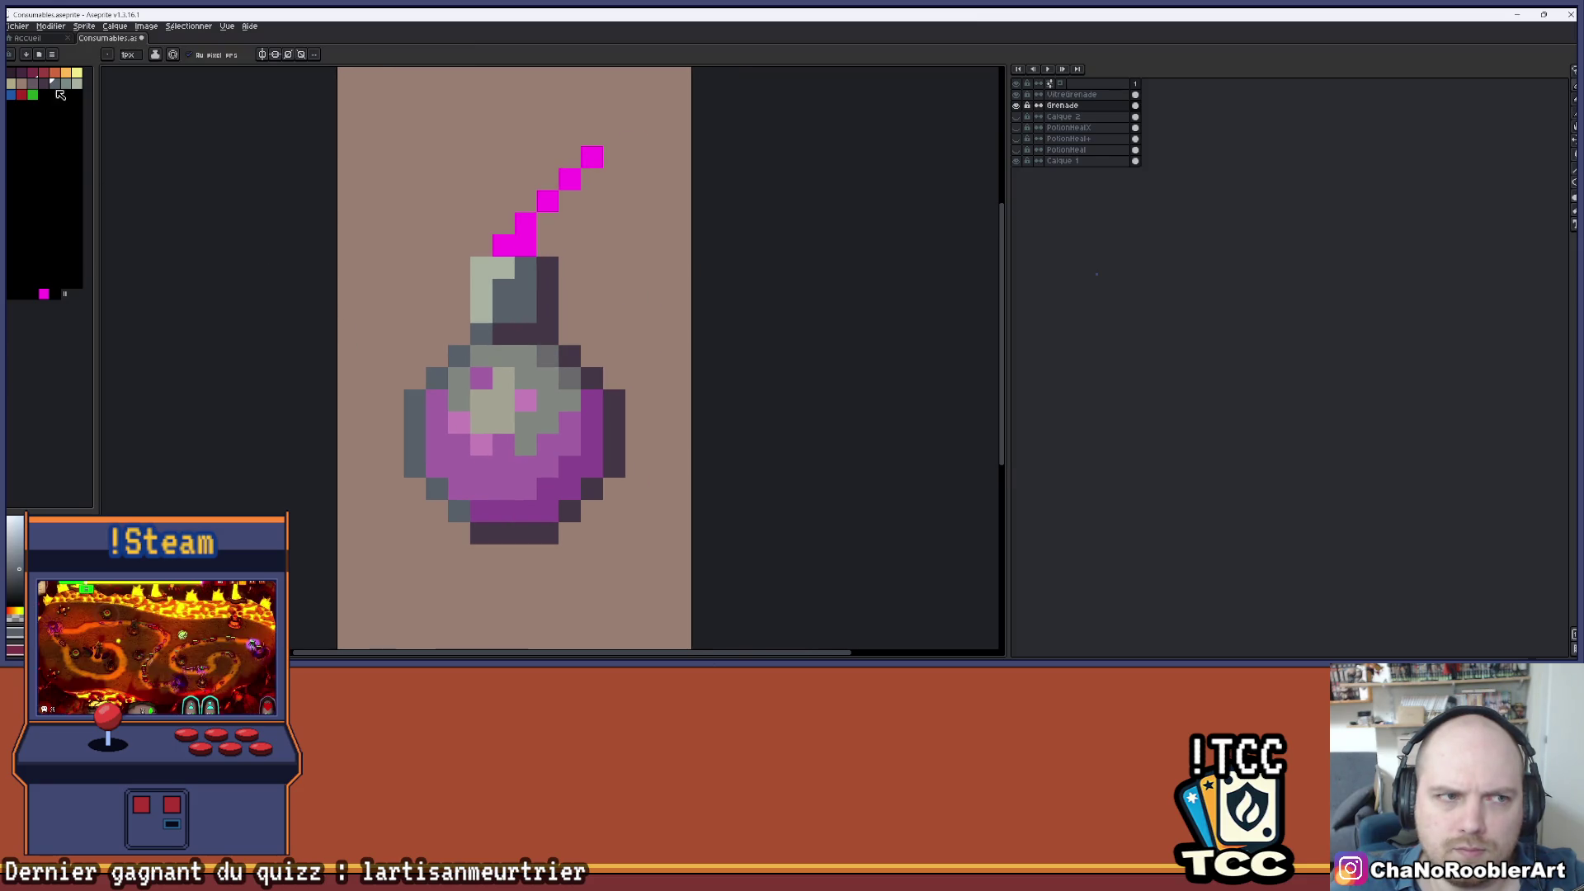
left_click_drag(481, 312, 487, 288)
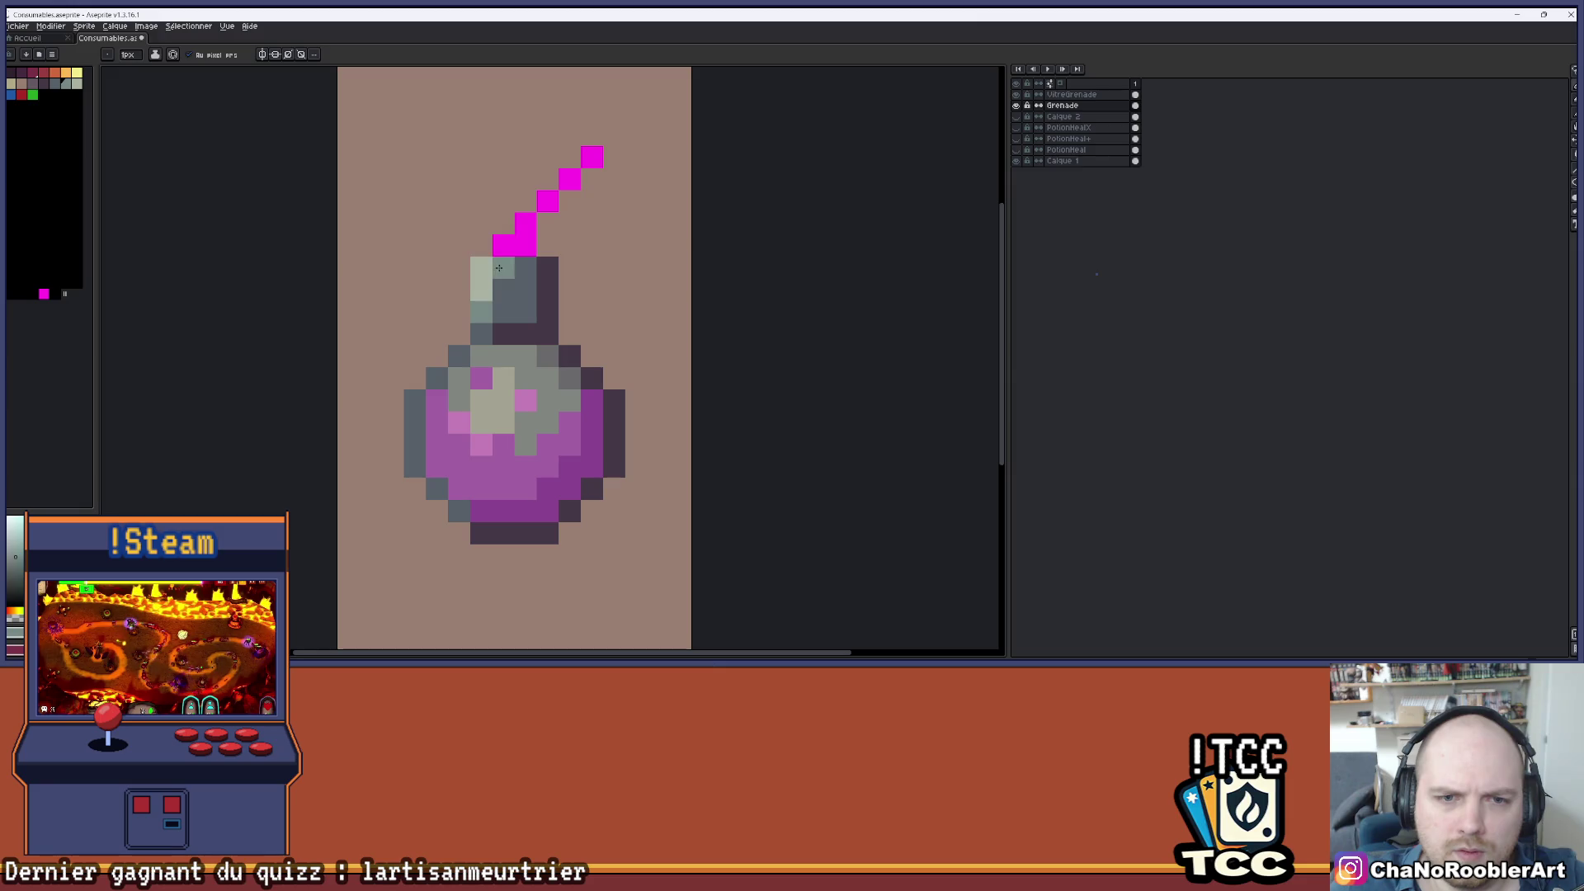
scroll(567, 242, "down", 1)
mouse_move(567, 242)
left_mouse_down()
mouse_move(524, 259)
mouse_move(564, 311)
left_mouse_up()
scroll(503, 265, "down", 1)
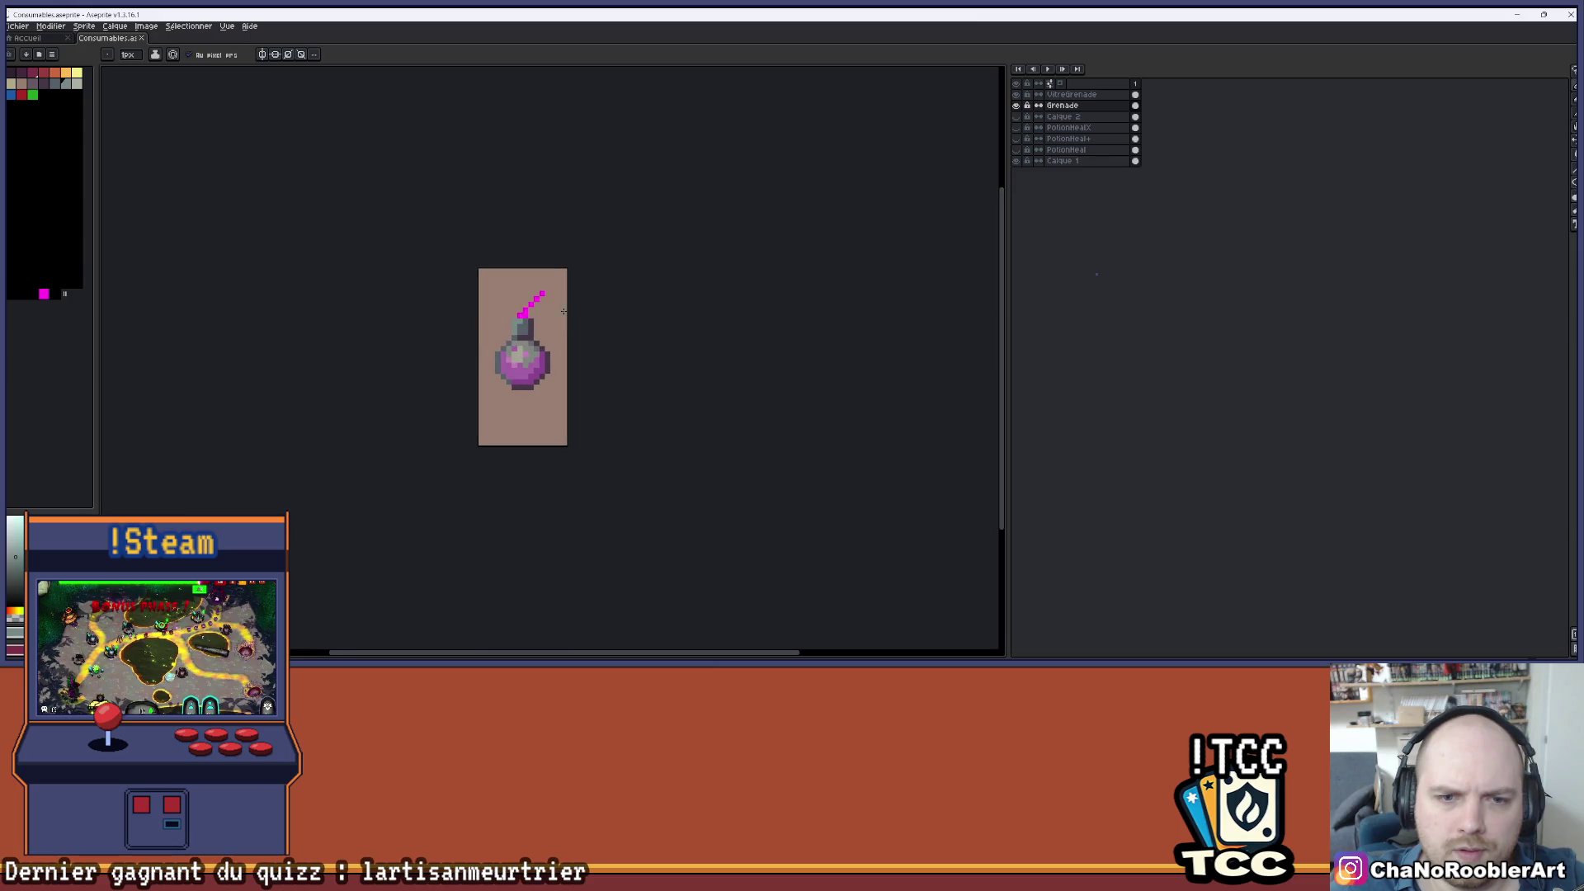
- Toggle between the tube potion and grenade layers, comparing the glass with and without fill
left_click(1017, 105)
left_click(1017, 127)
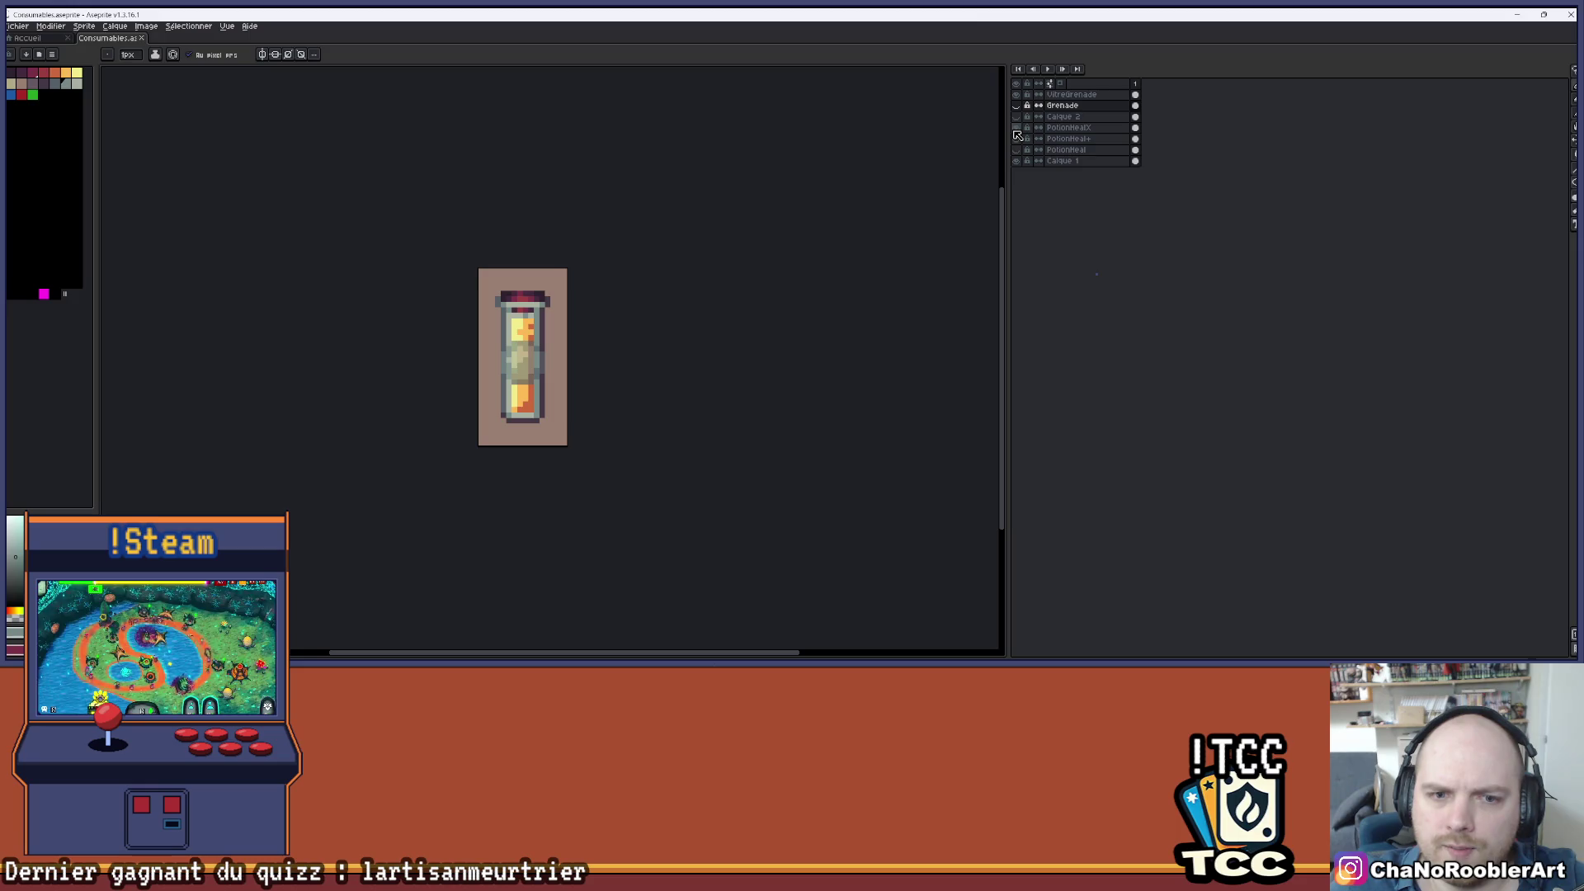
scroll(671, 342, "up", 1)
left_click(1019, 95)
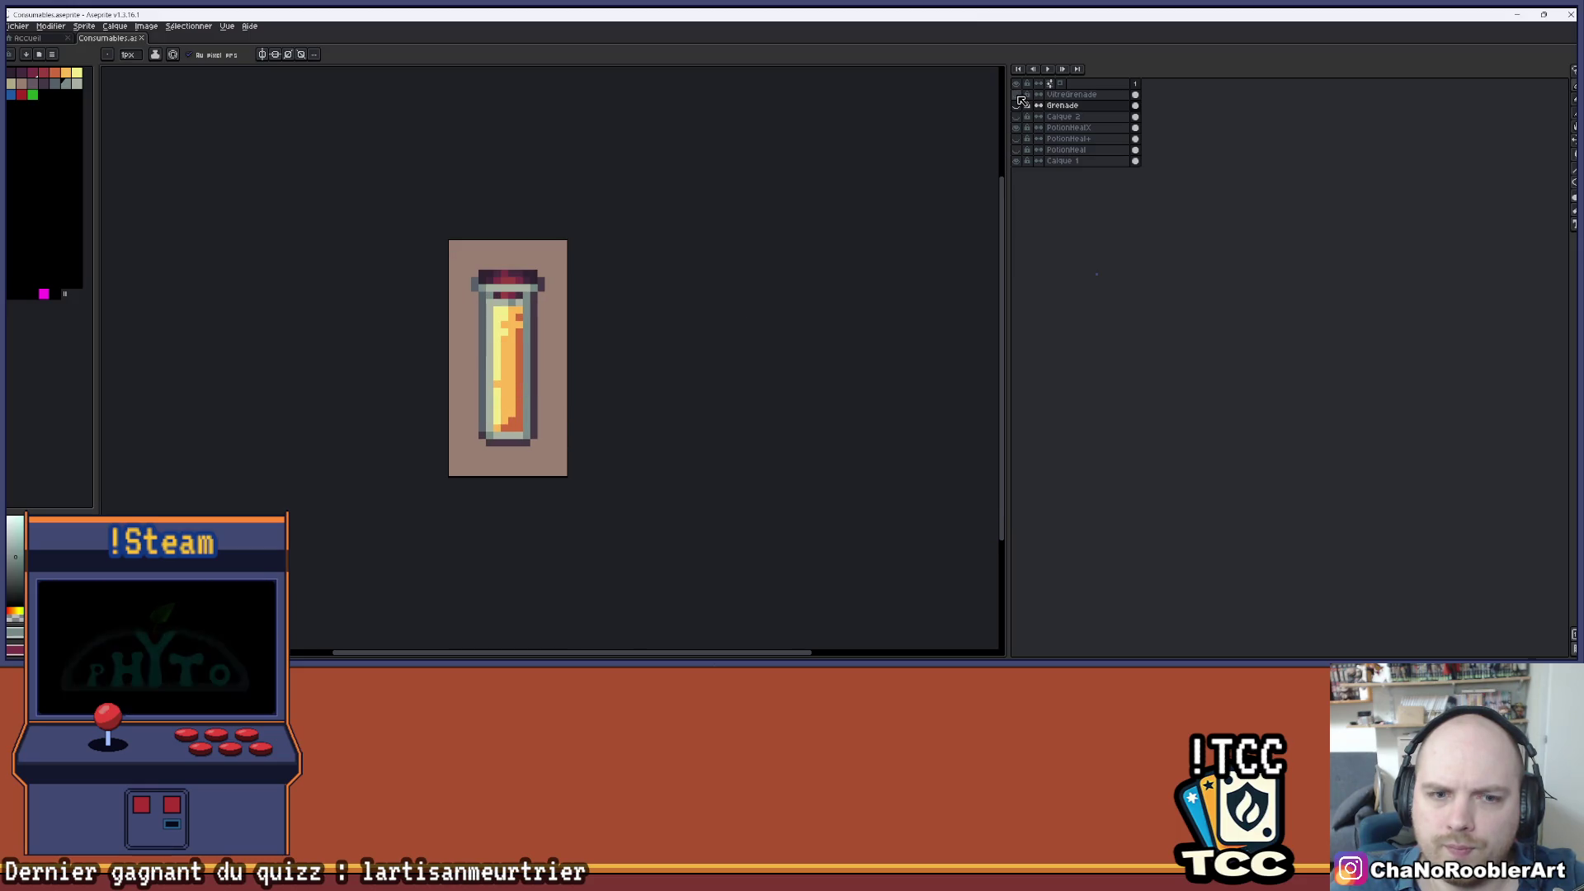
left_click(1017, 128)
left_click(1018, 106)
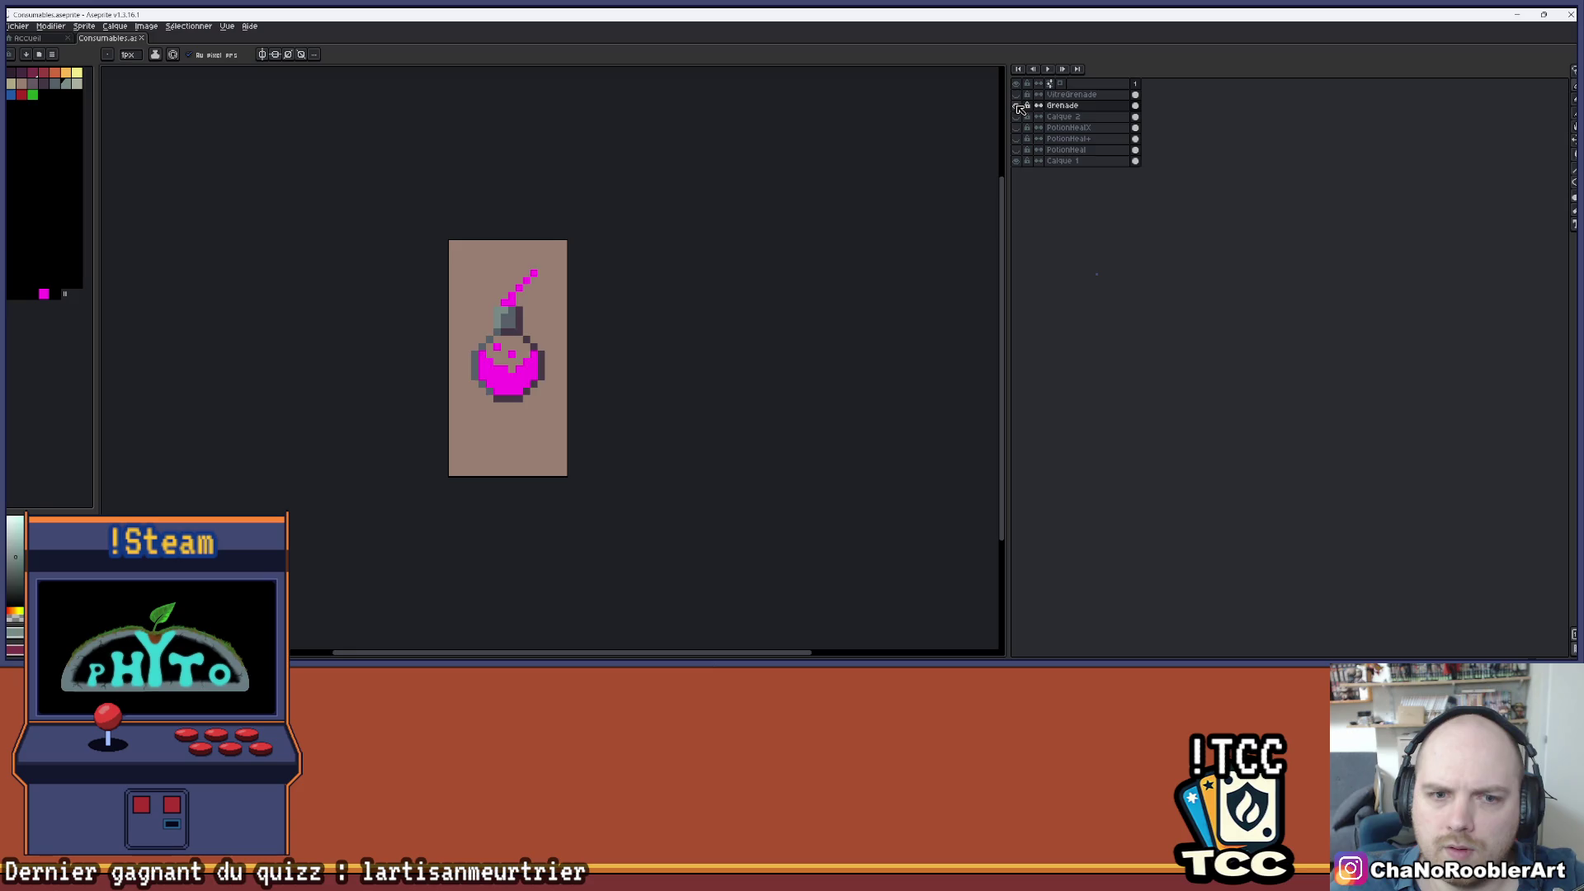
left_click(1019, 106)
left_click(1017, 96)
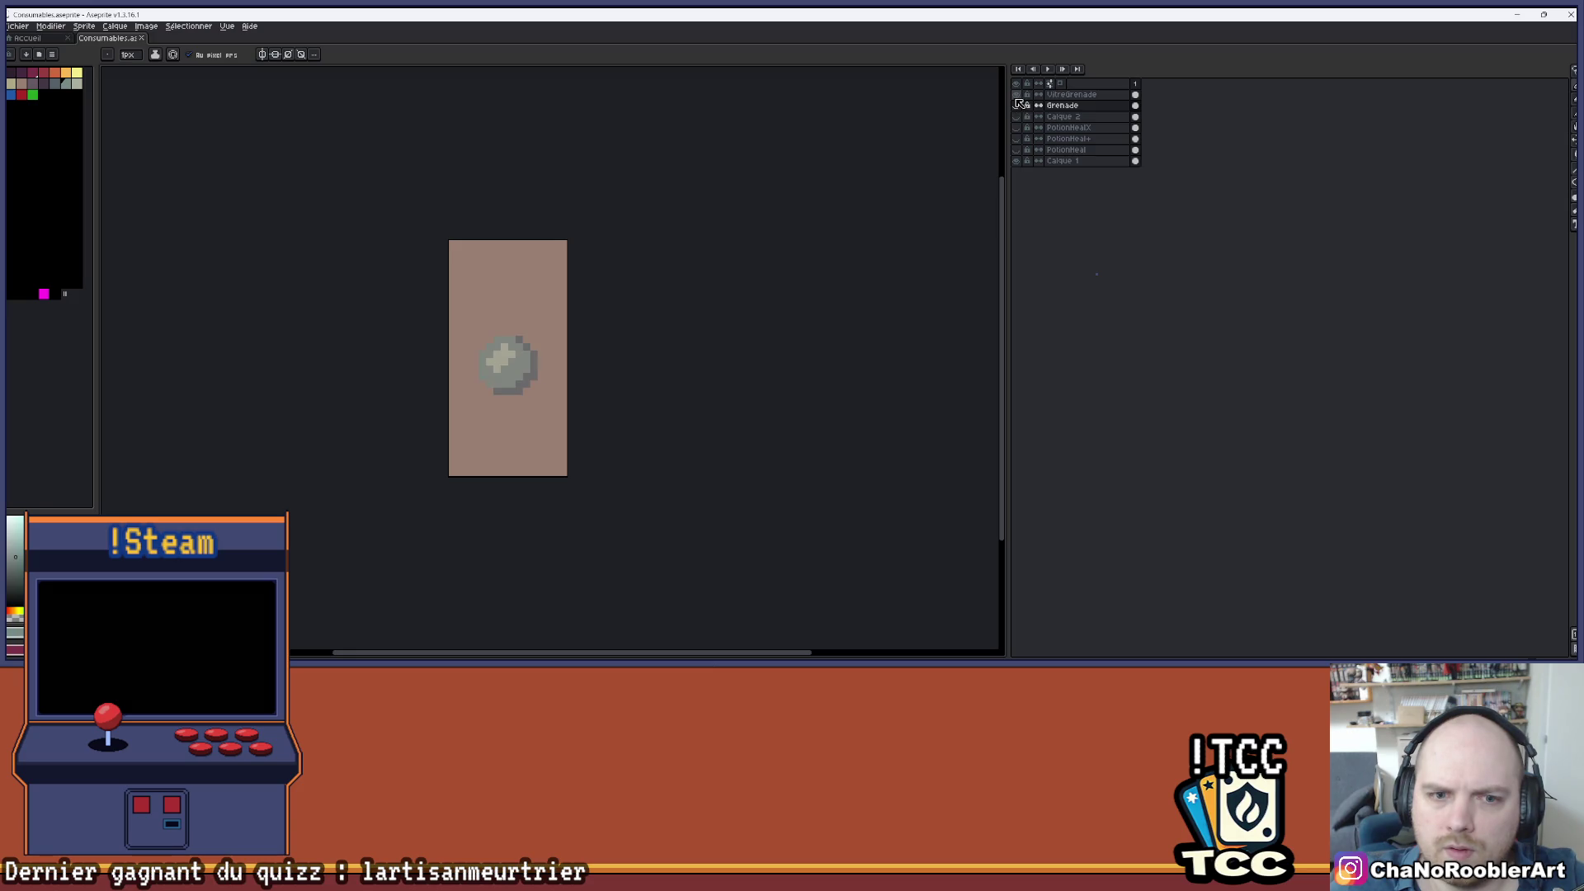
left_click(1018, 106)
scroll(501, 371, "up", 2)
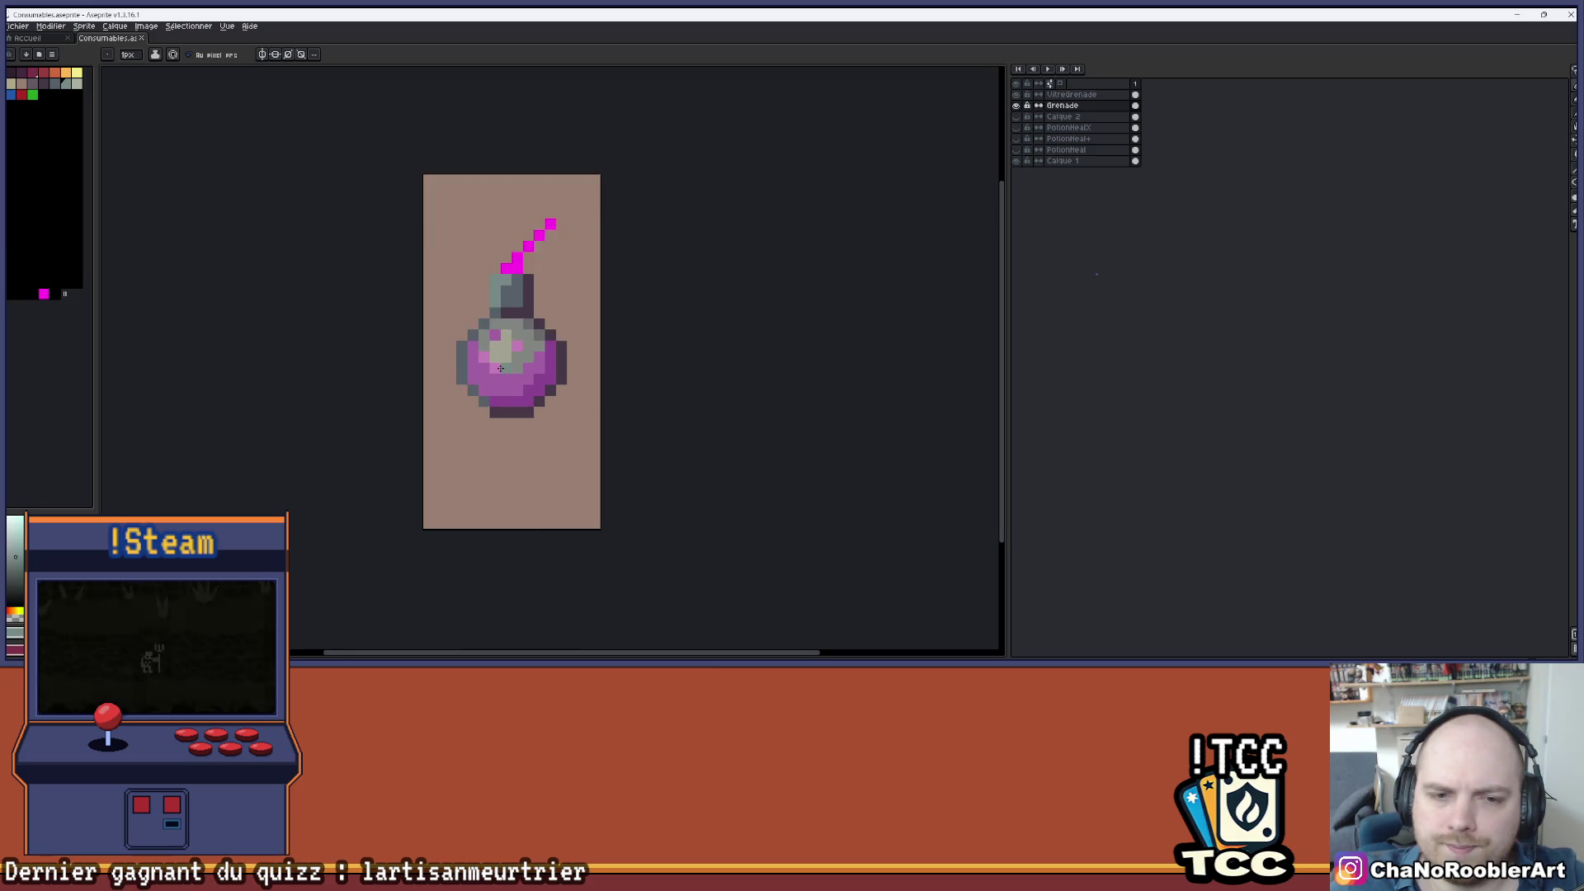
- Show the magenta grenade with its glass shading and hide the potion tube
left_click(1018, 128)
left_click(1017, 128)
left_click(1020, 100)
left_click(1017, 105)
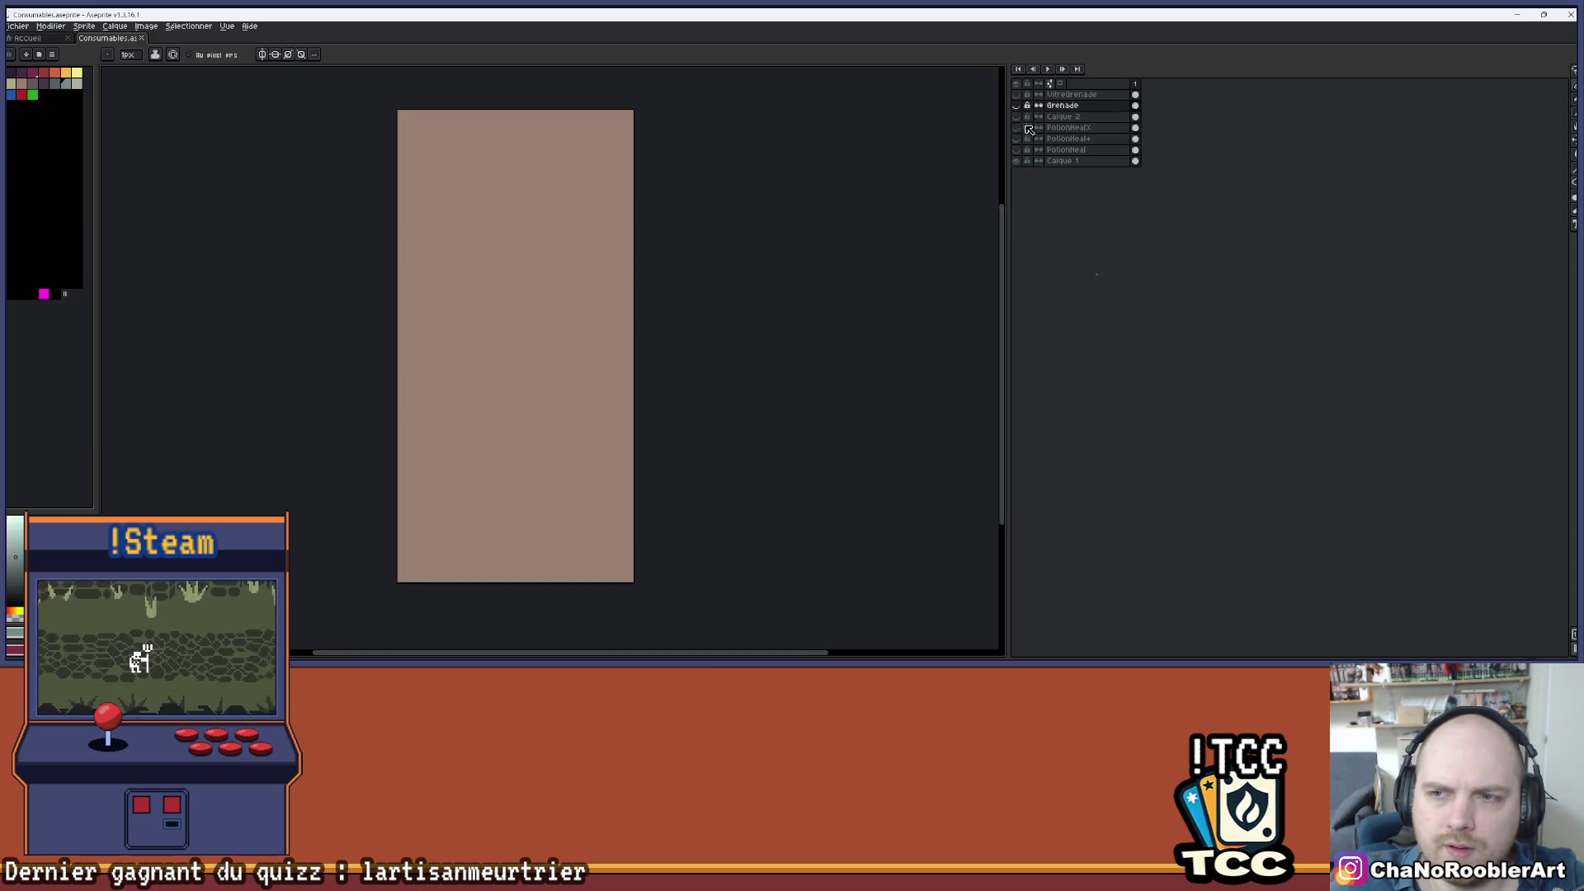
left_click(1018, 128)
scroll(709, 223, "down", 3)
scroll(701, 224, "down", 3)
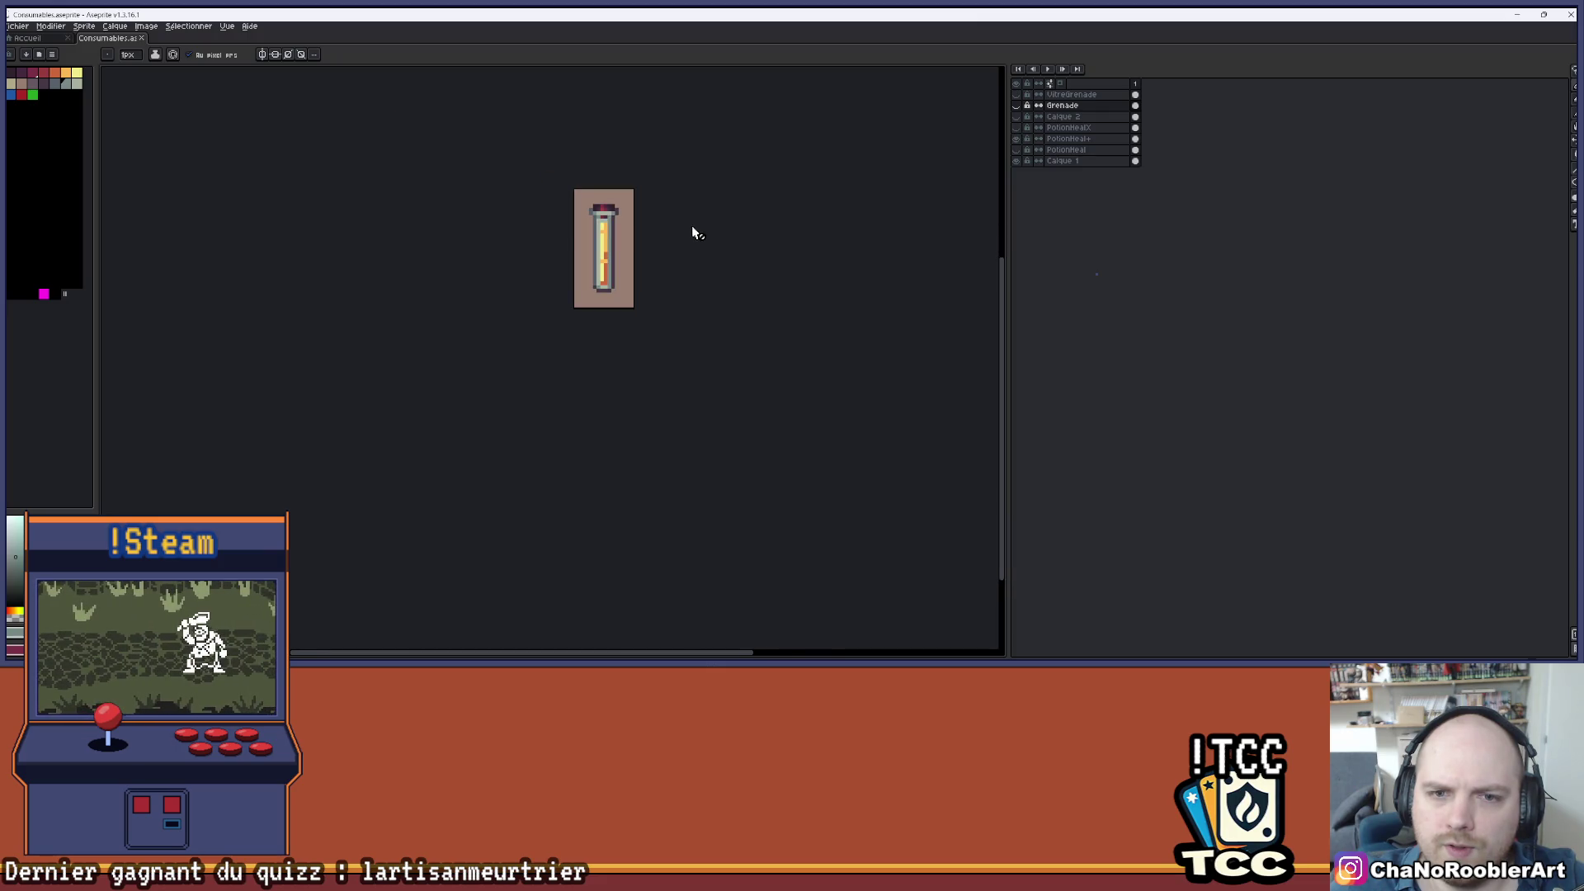
scroll(610, 294, "up", 1)
left_click_drag(576, 271, 594, 277)
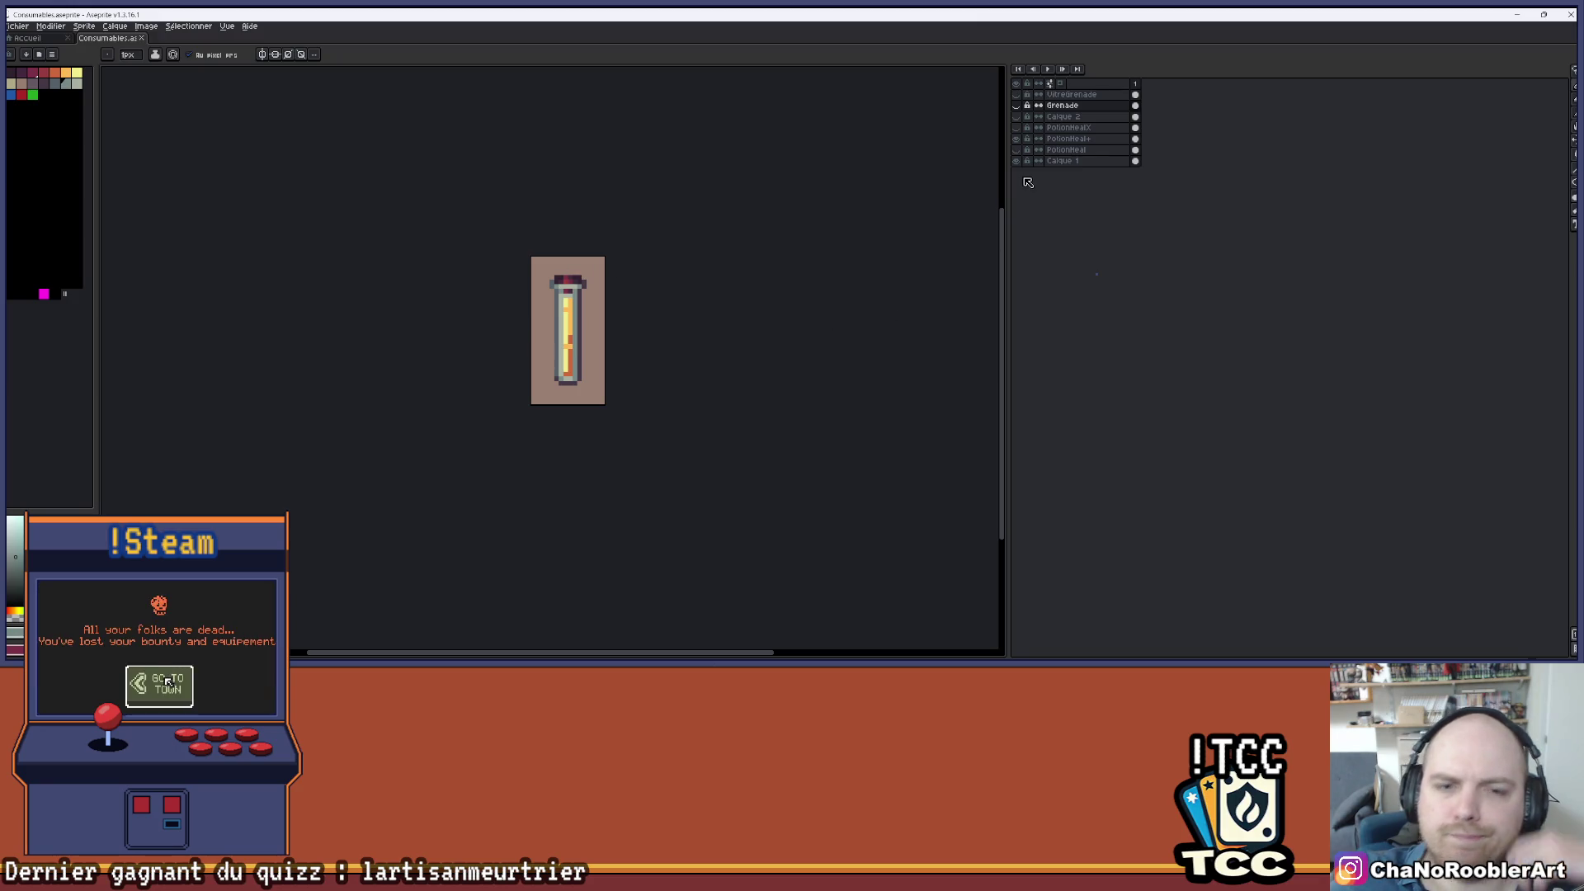
left_click(1015, 105)
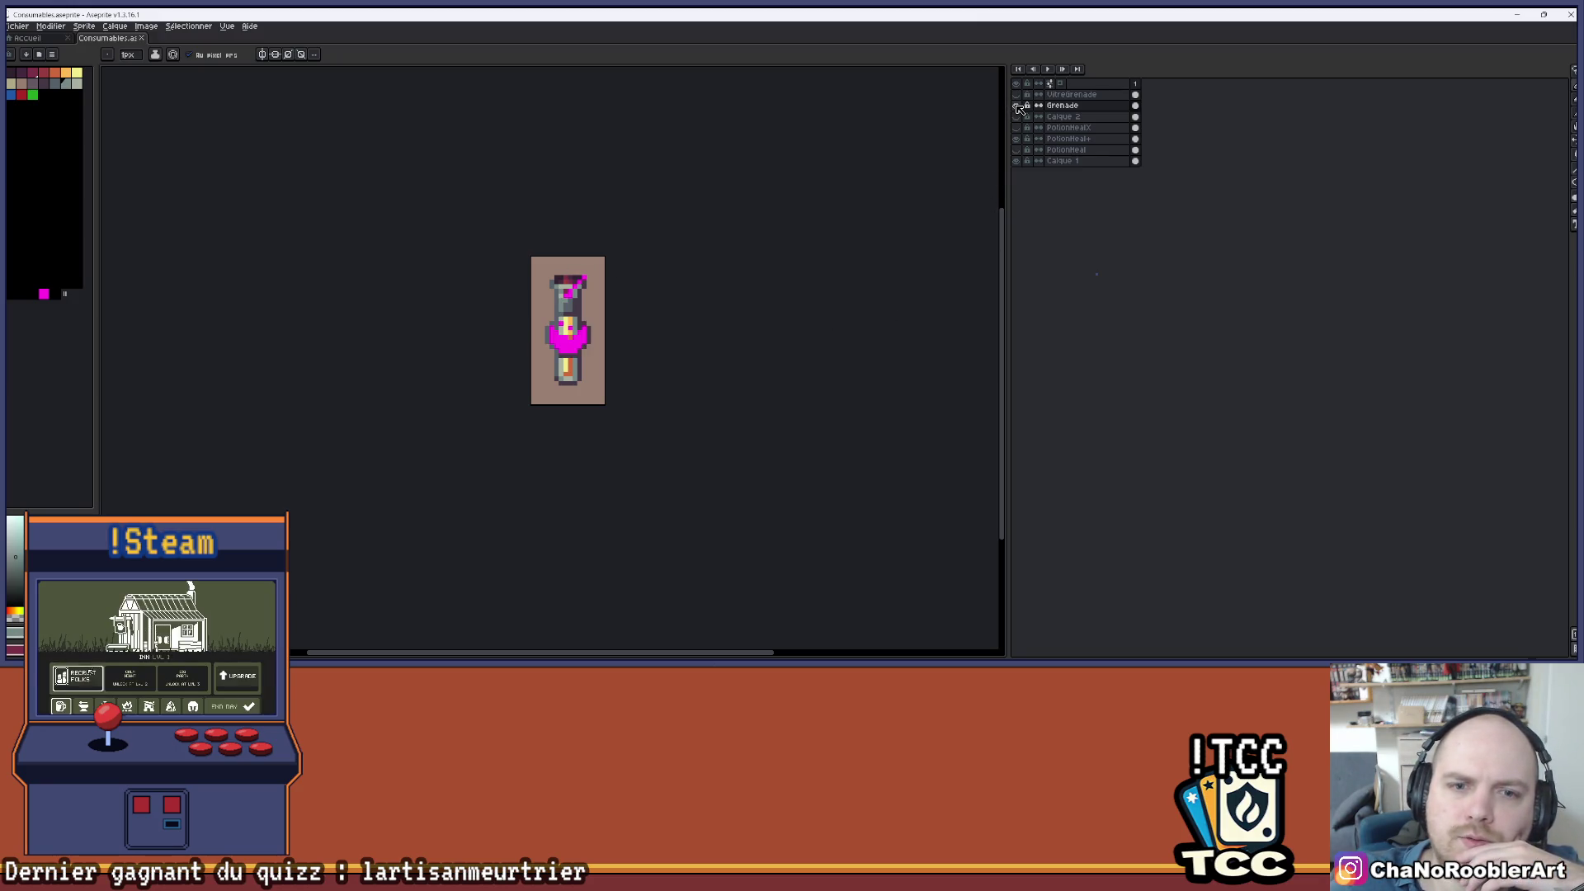
left_click(1020, 101)
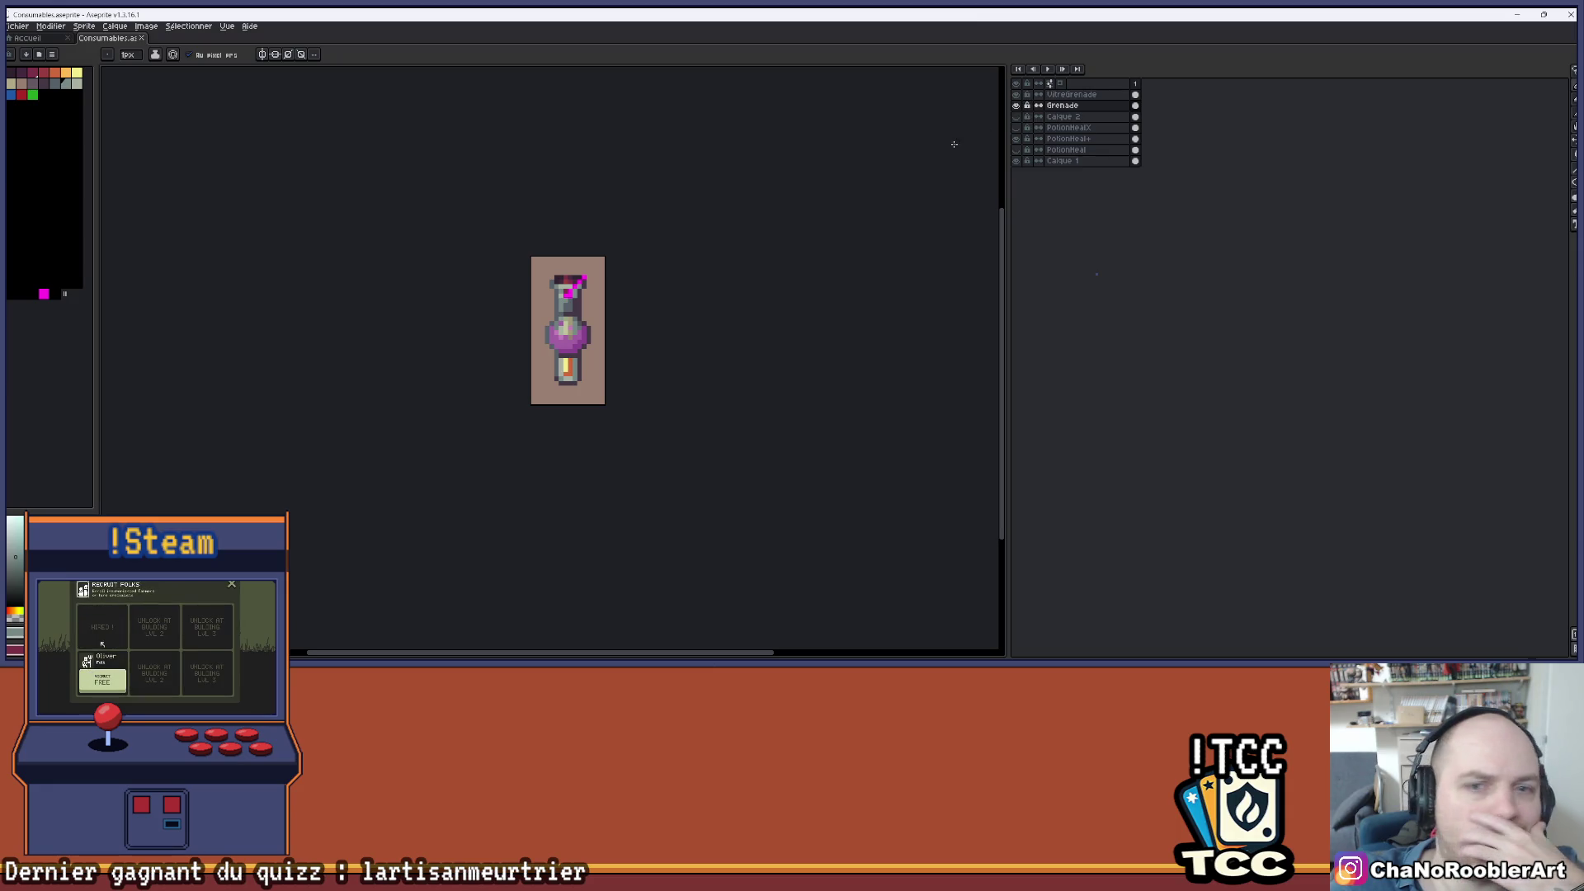
left_click(1016, 149)
scroll(575, 324, "up", 4)
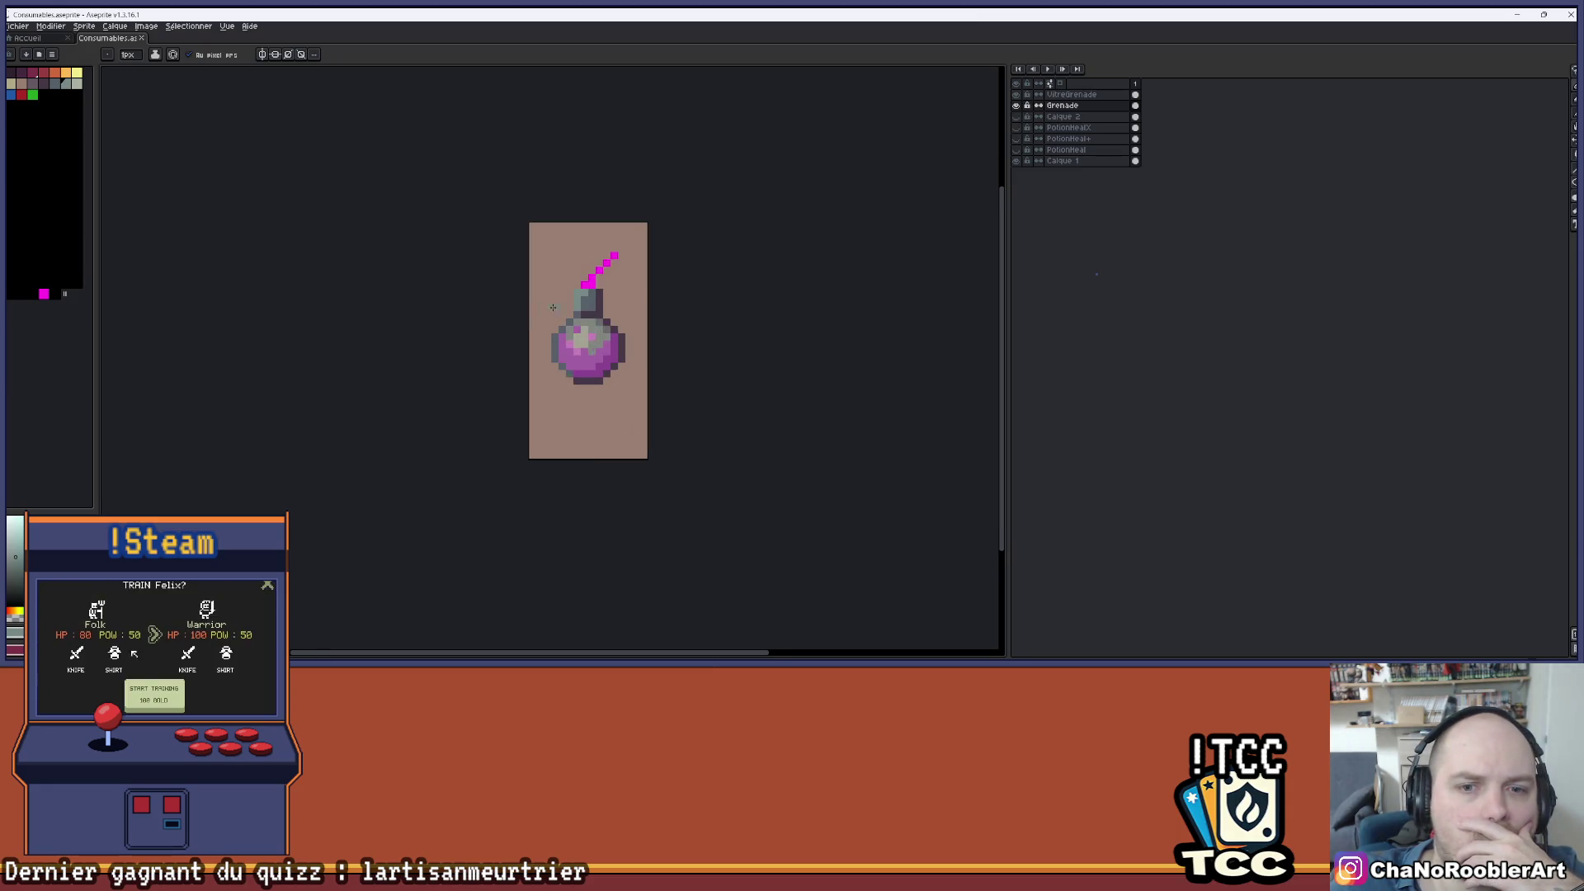
- Hide the VitreGrenade glass shading and zoom in on the grenade's flat magenta flask
left_click_drag(637, 333, 619, 330)
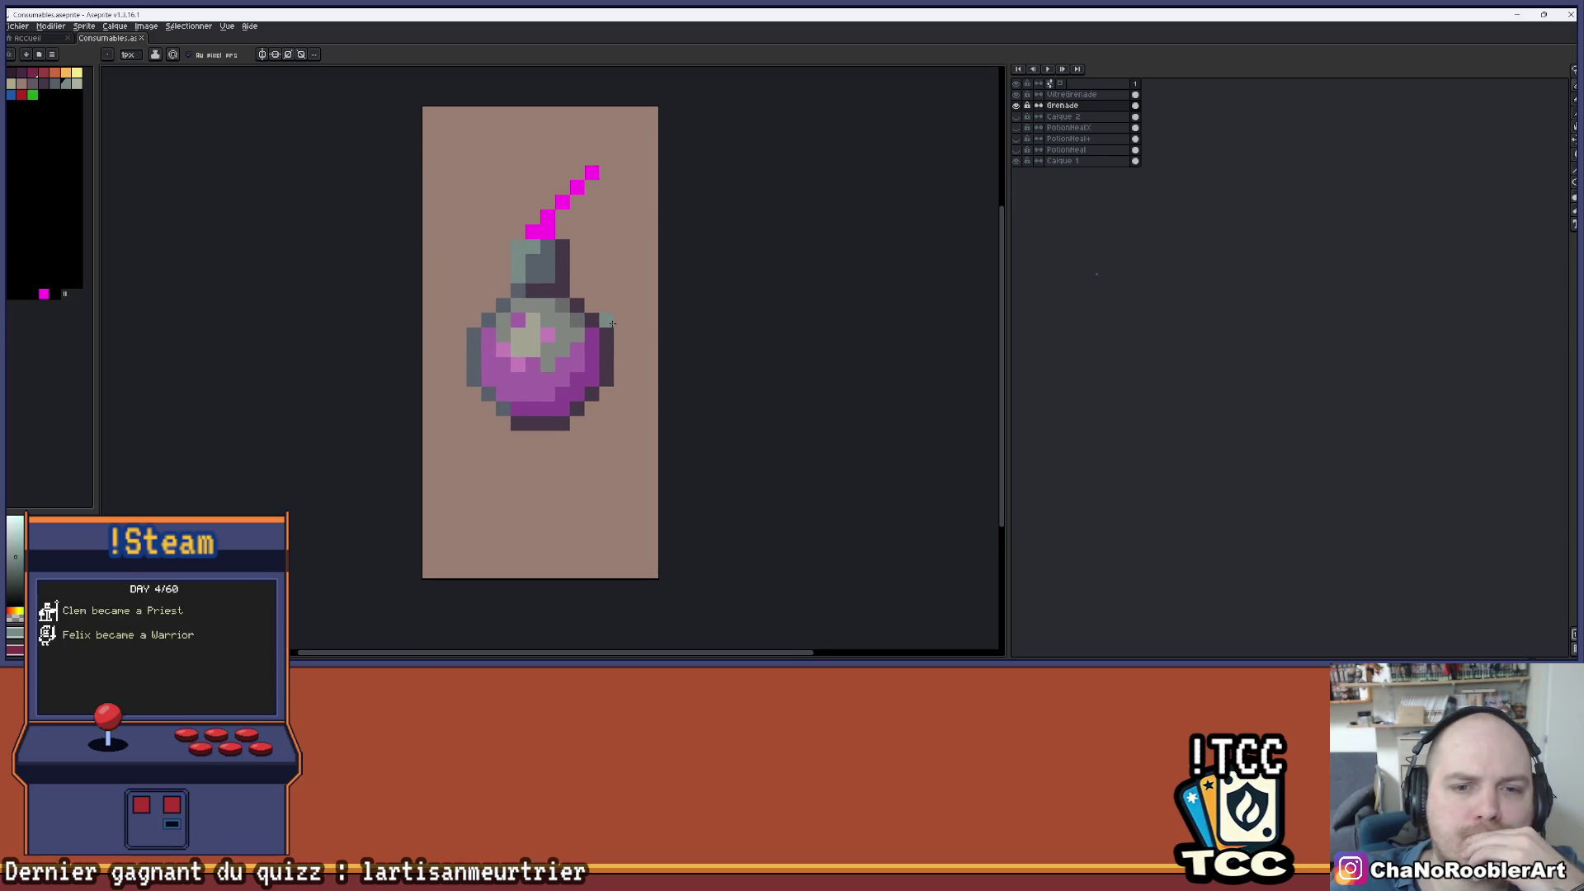
scroll(551, 322, "down", 3)
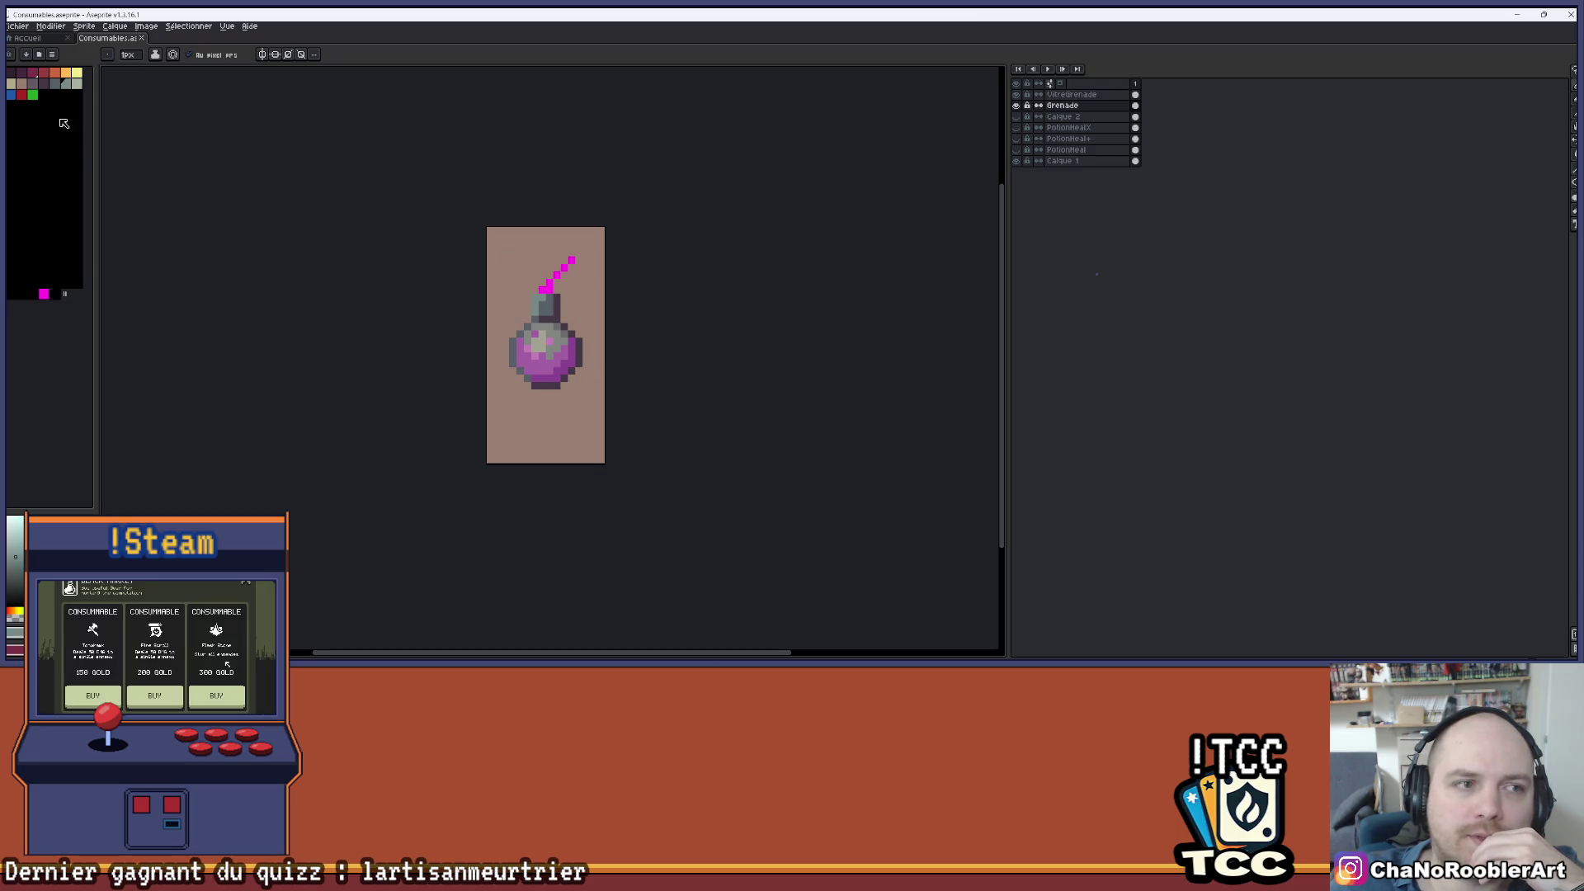
scroll(568, 291, "up", 1)
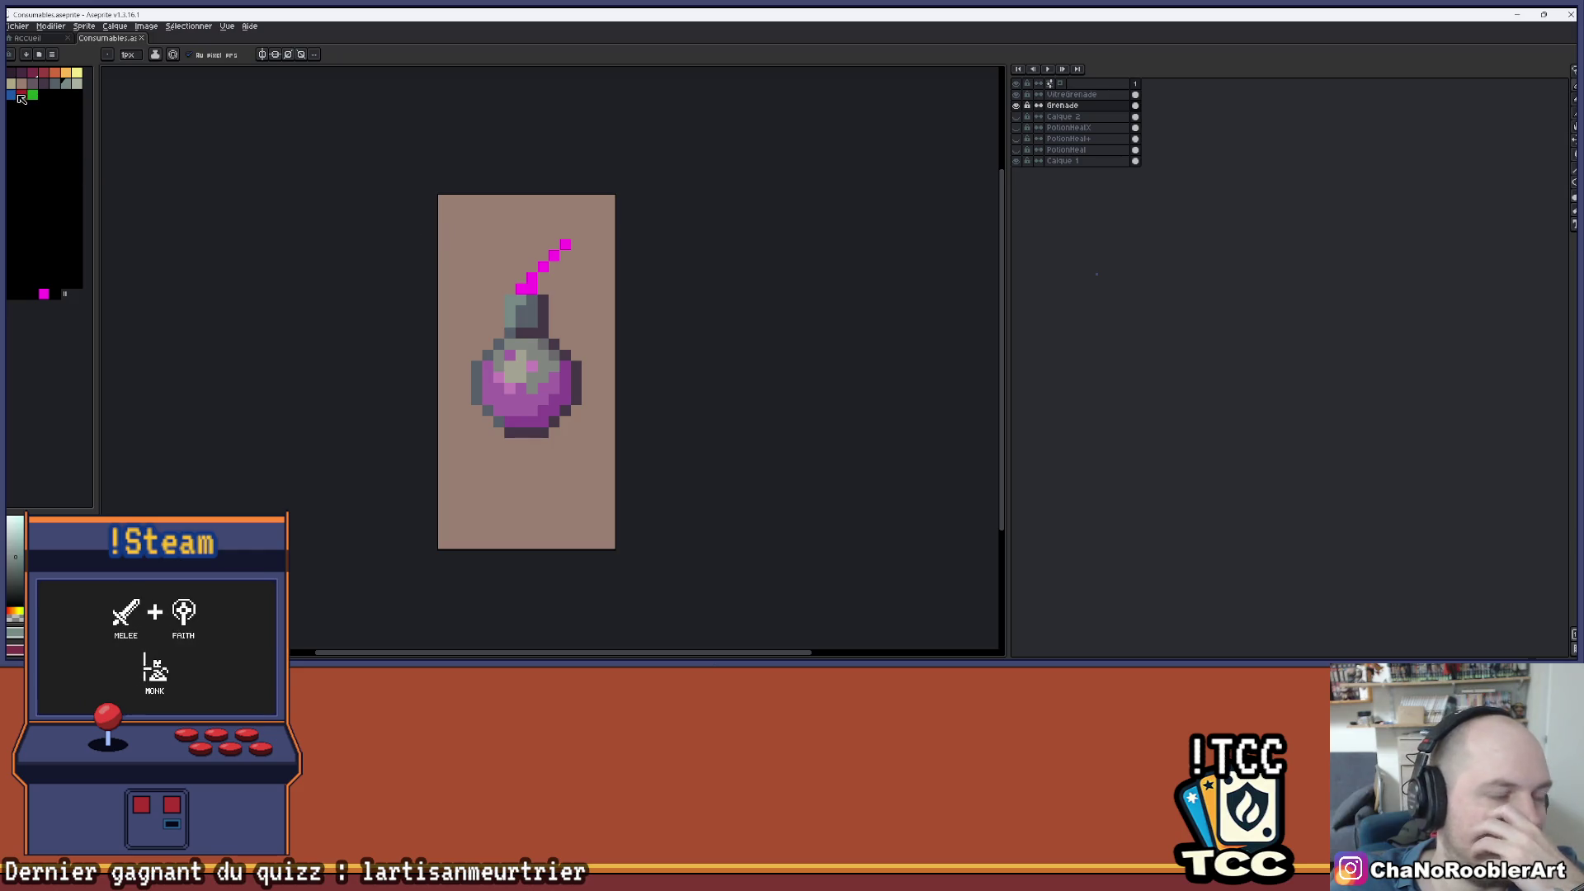
scroll(391, 248, "down", 1)
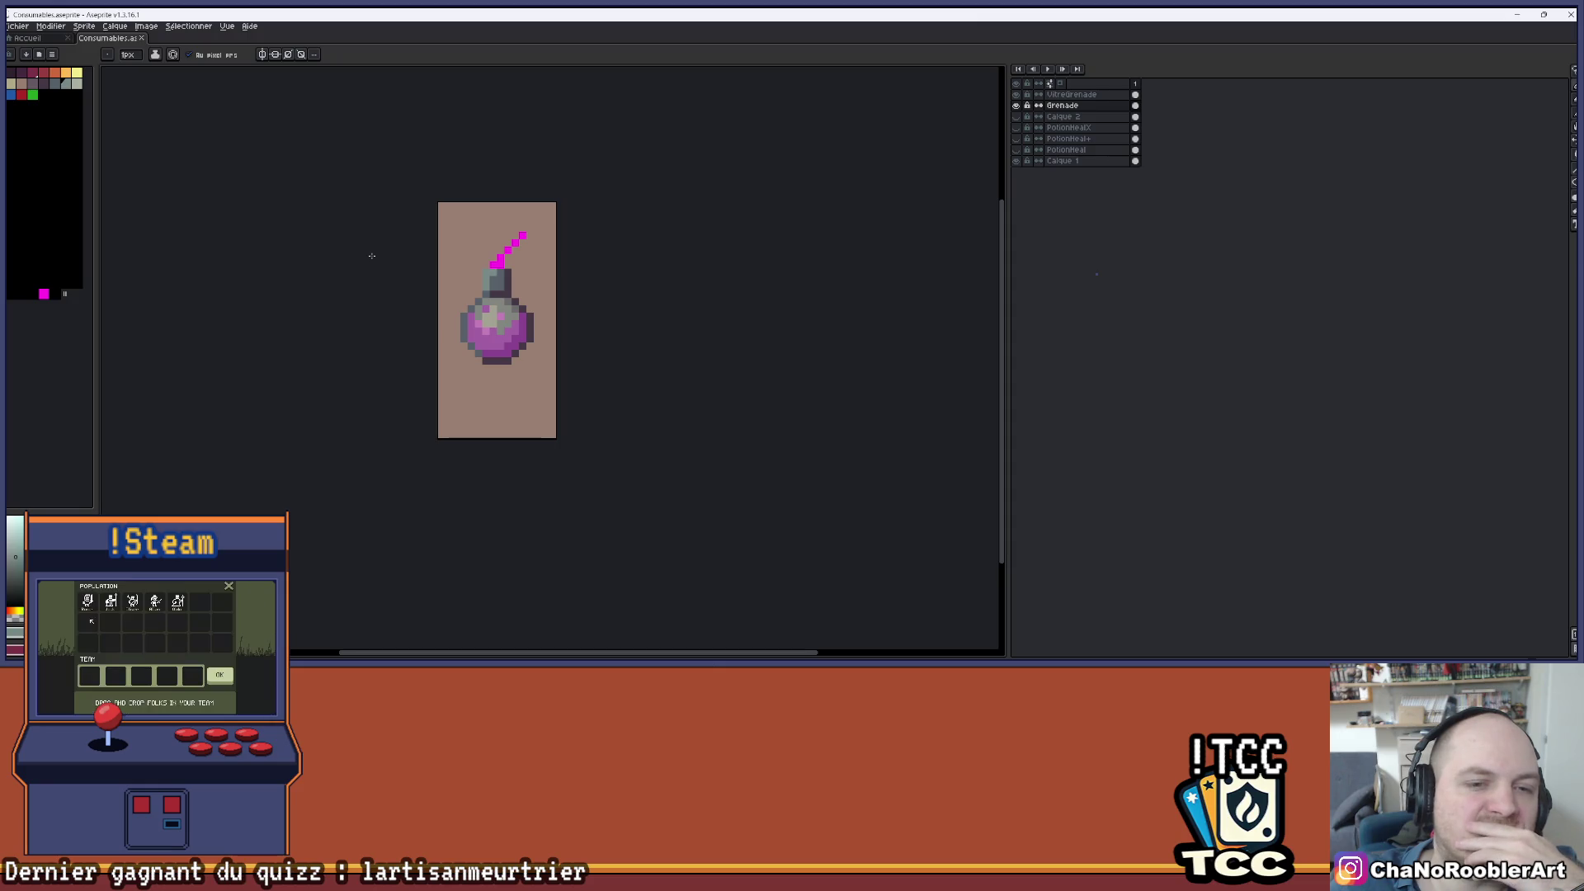
scroll(372, 256, "up", 1)
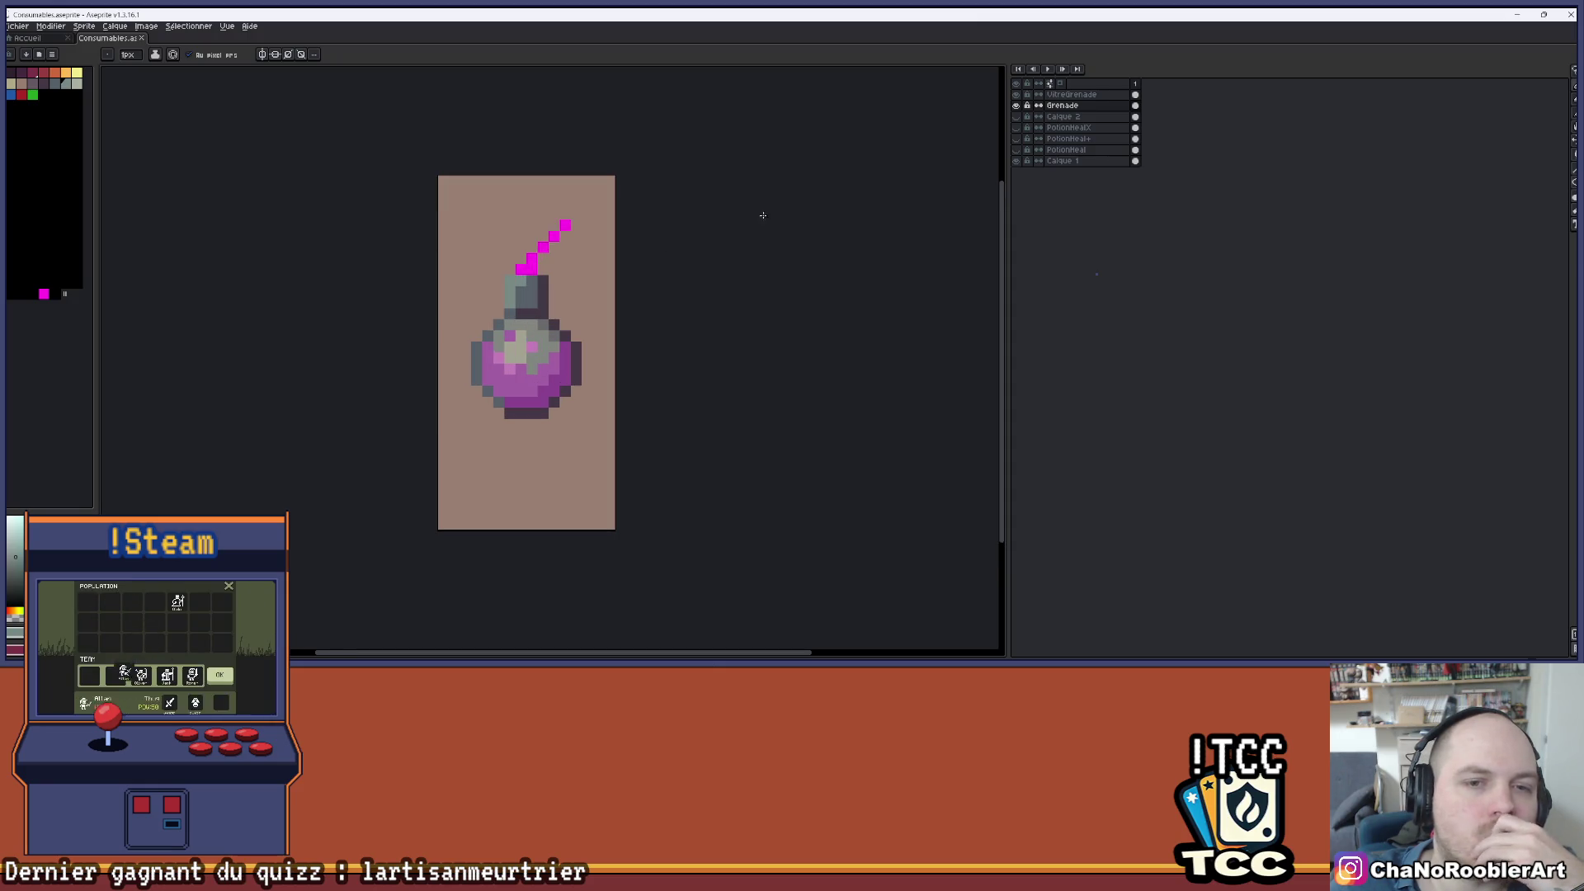
left_click(1017, 95)
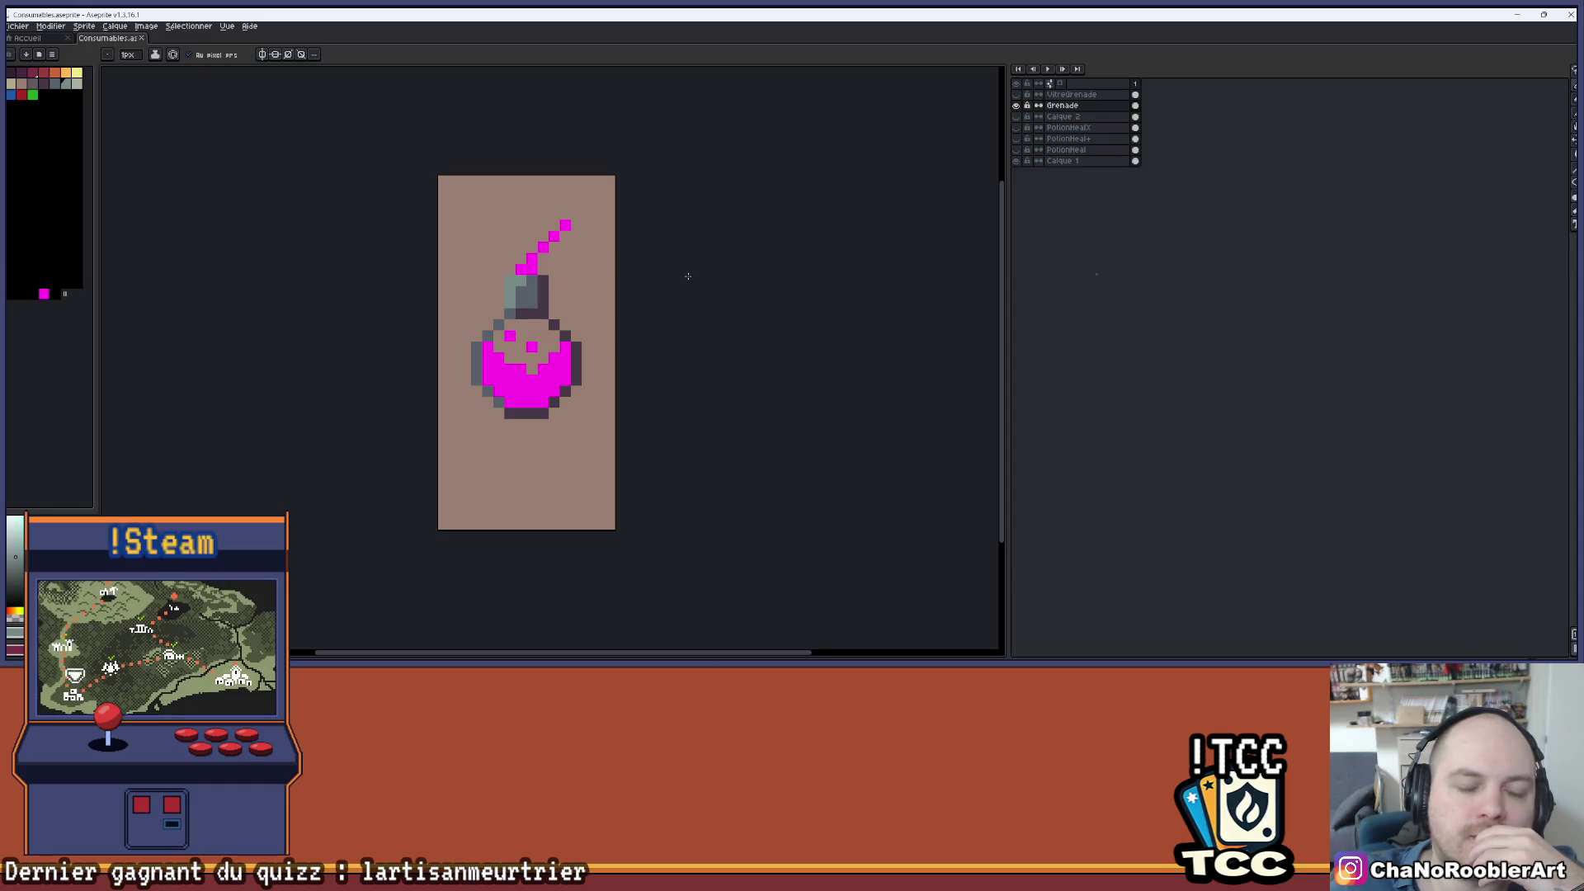
left_click_drag(689, 277, 644, 269)
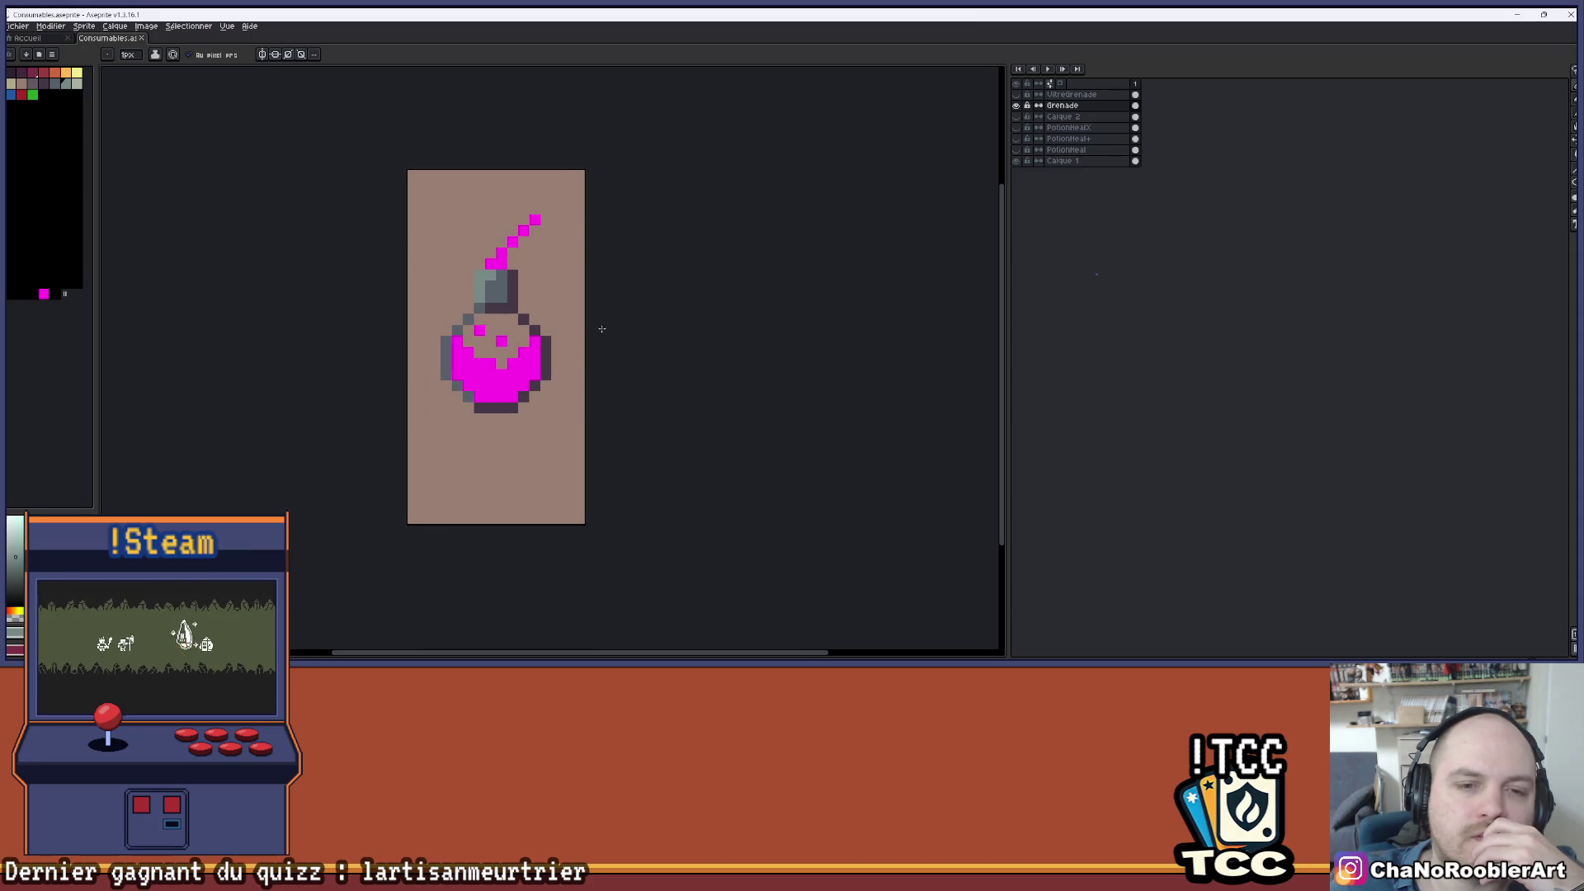
scroll(474, 331, "up", 2)
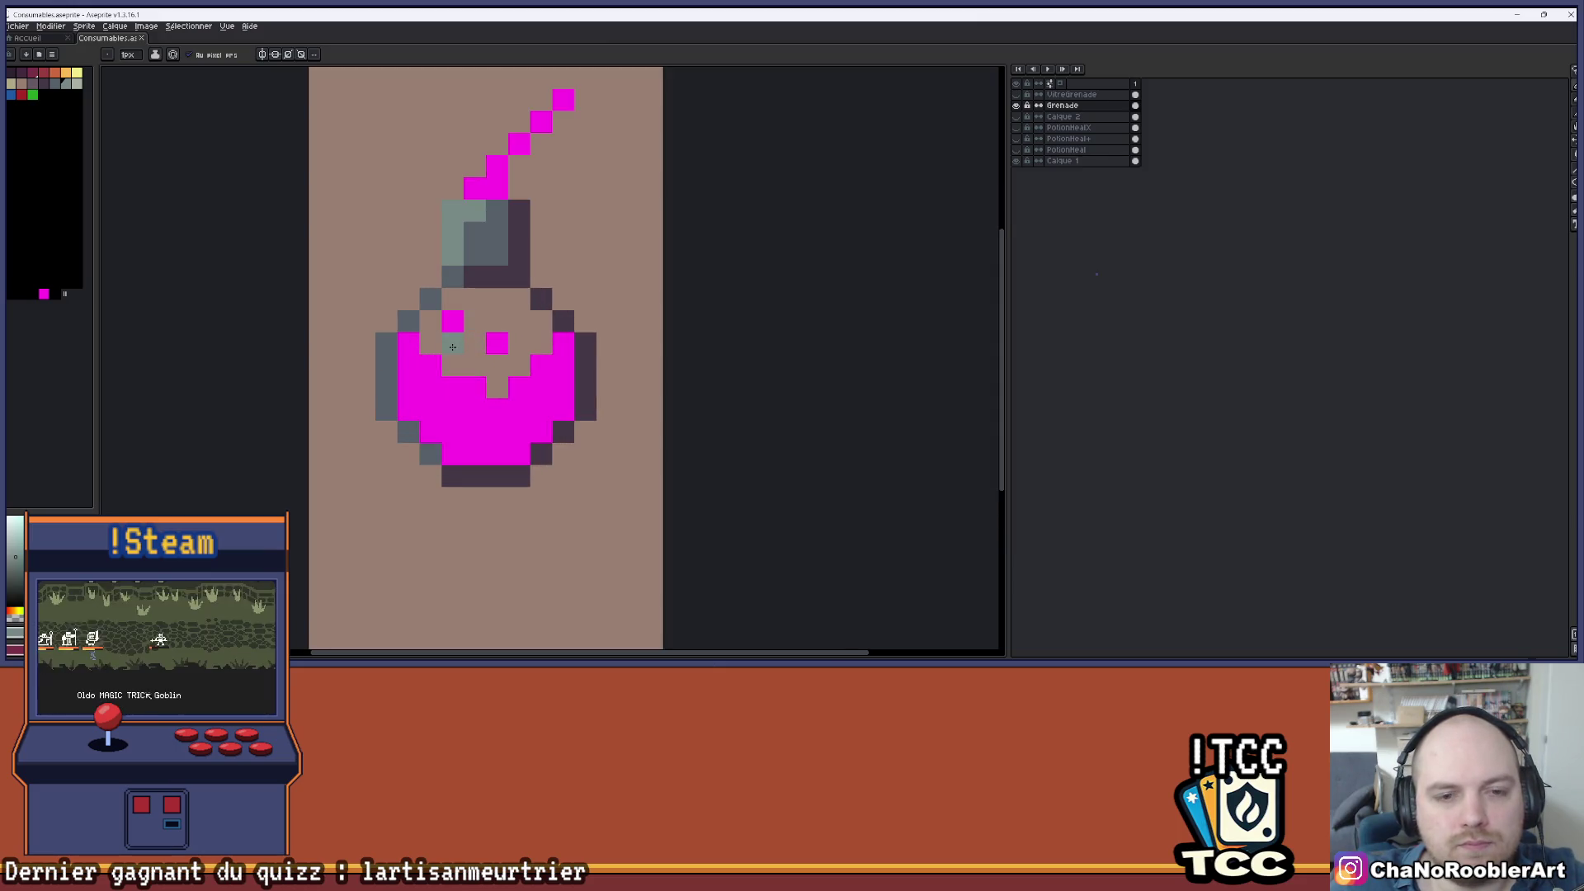
- Briefly toggle the glass overlay, Calque 2 outline and potion bottle layers to inspect them
left_click(1017, 96)
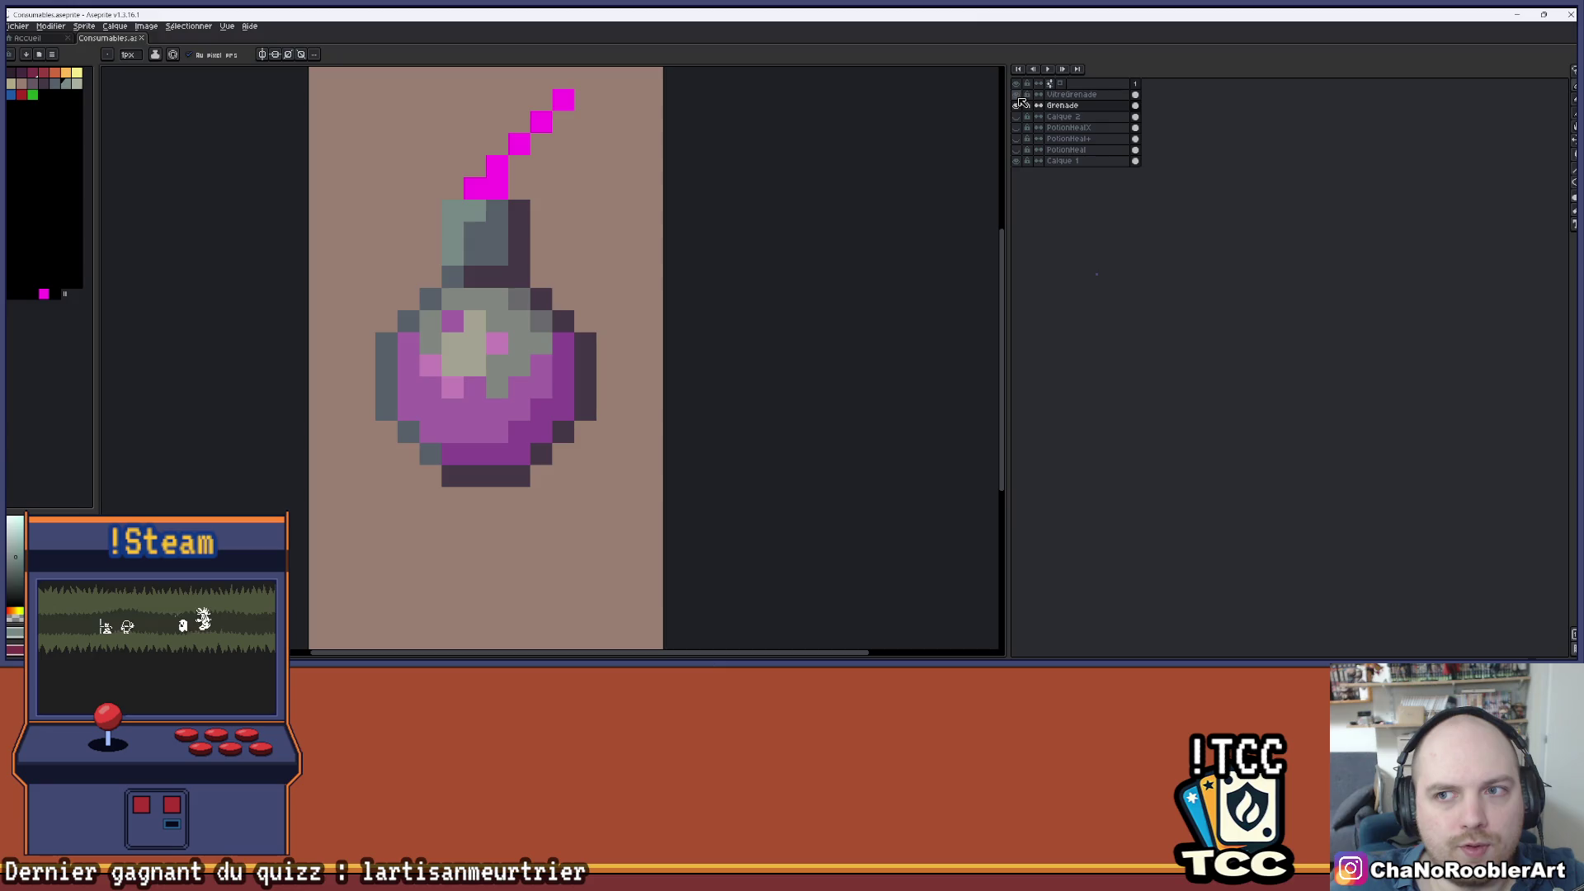
left_click(1018, 96)
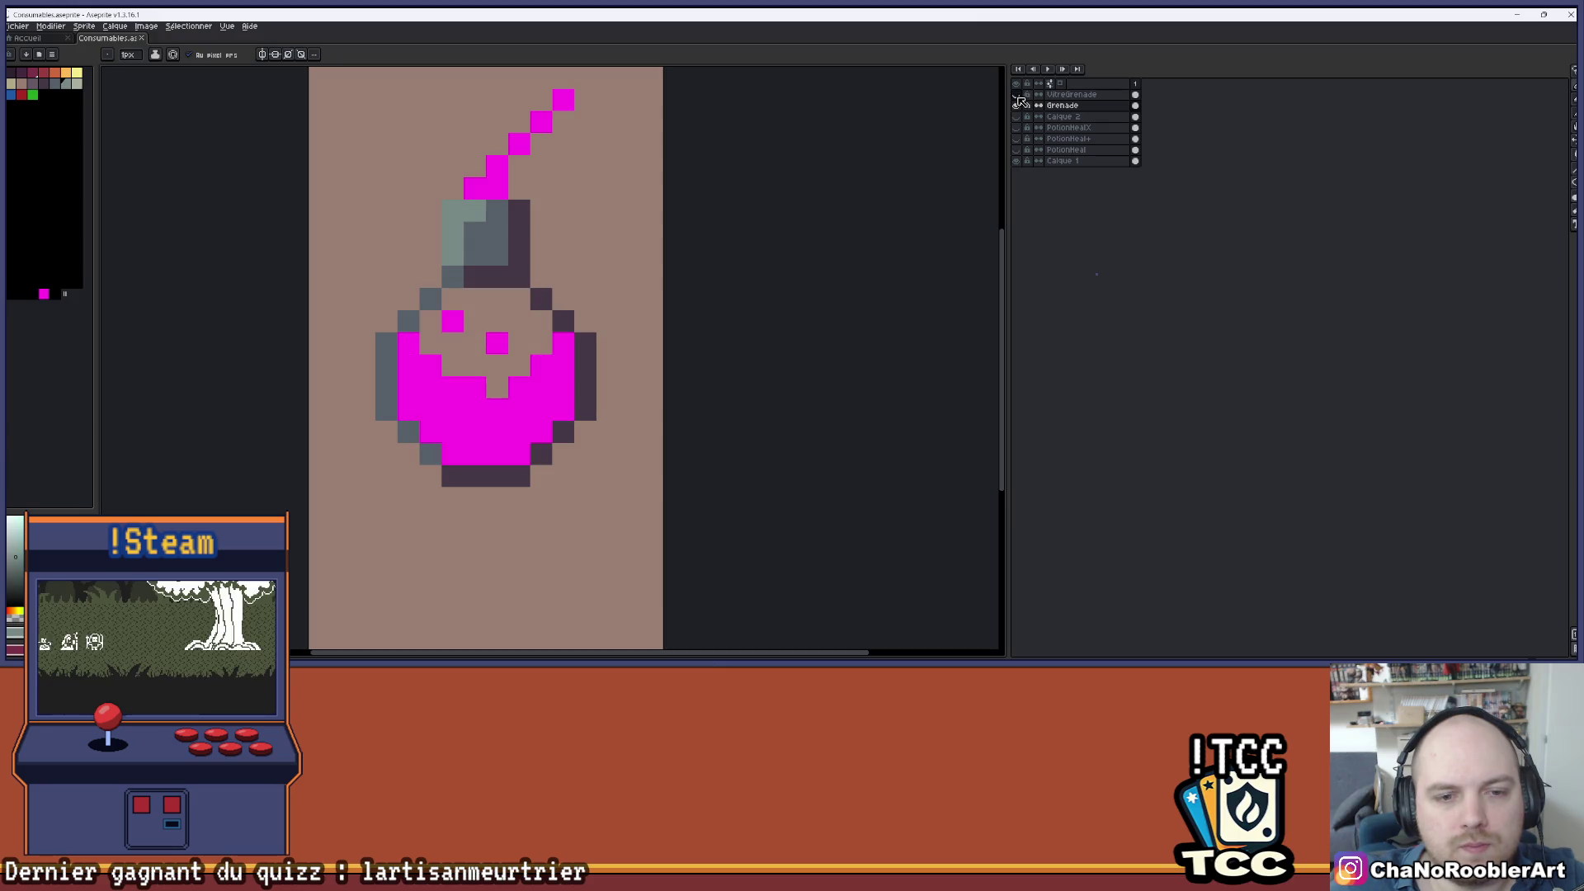
left_click(1020, 118)
left_click(1020, 118)
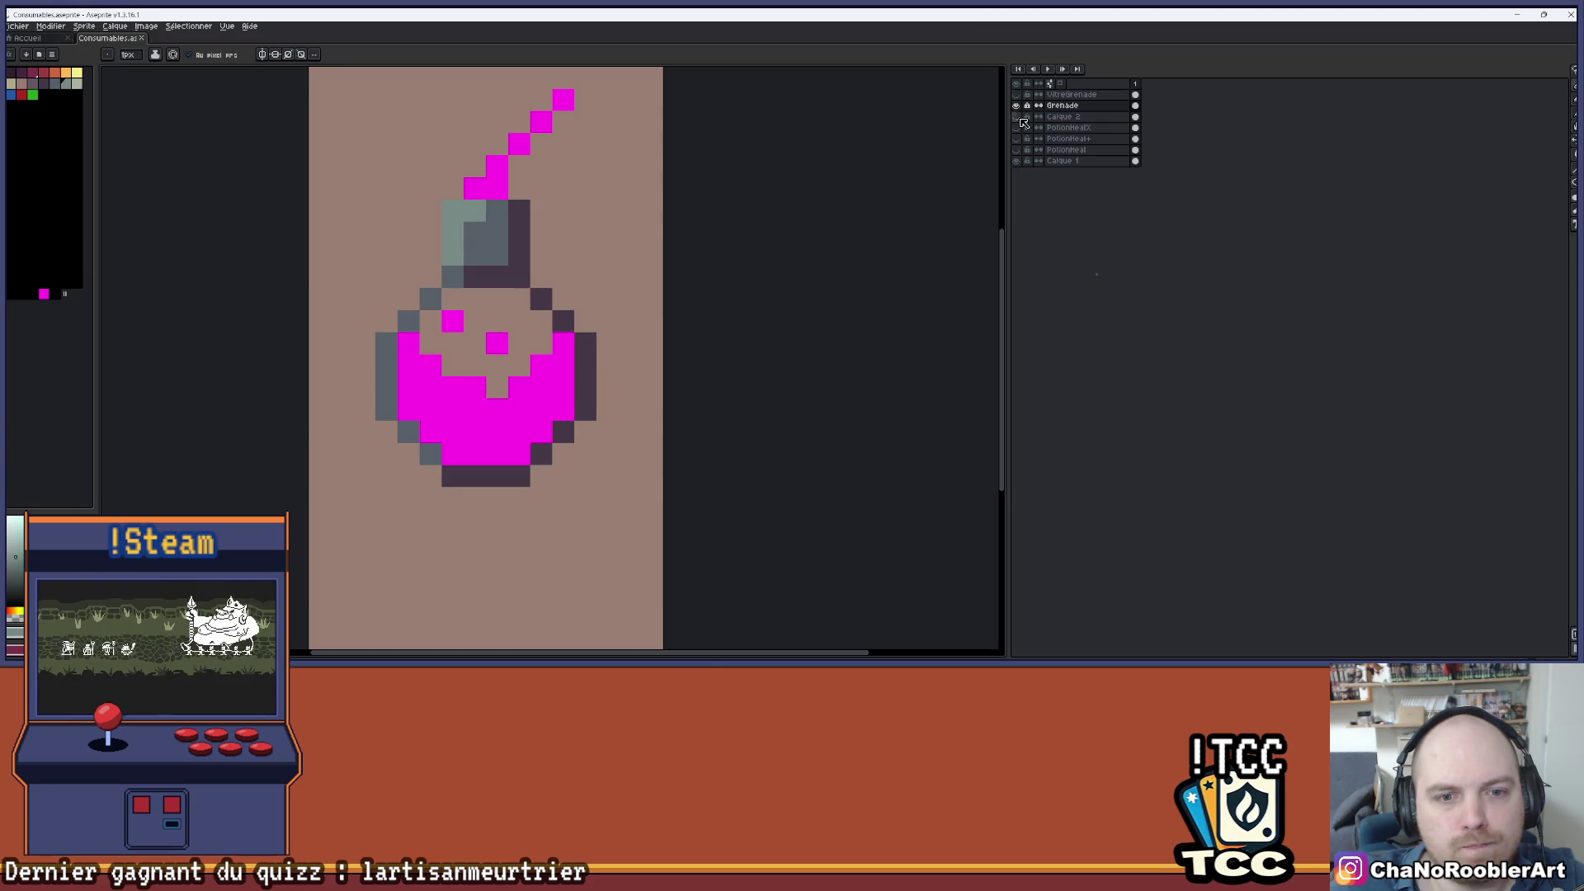
left_click(1020, 130)
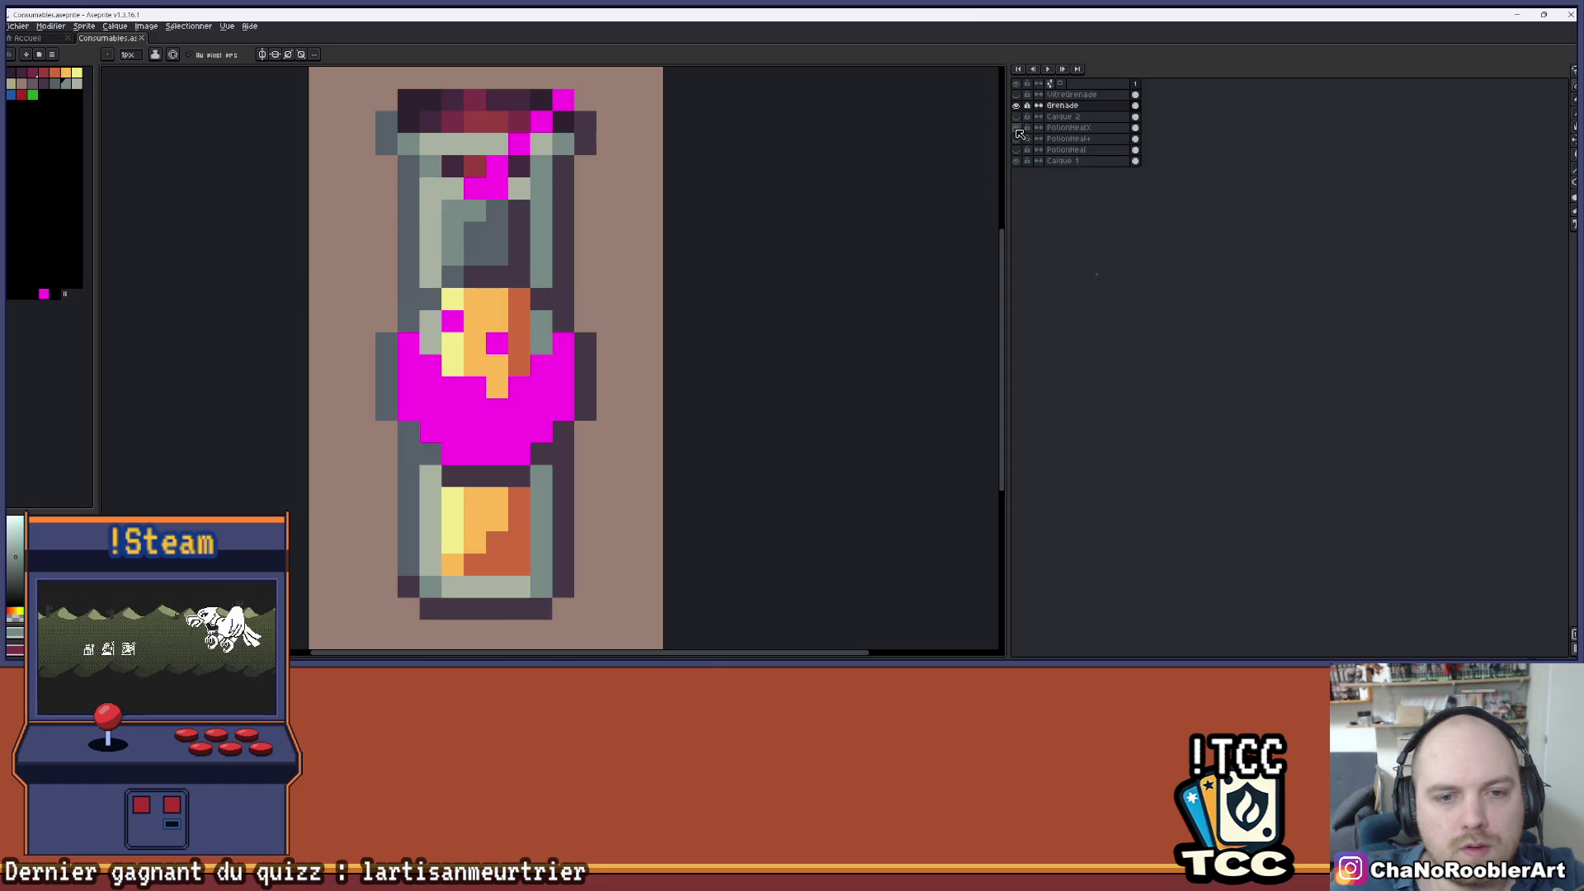
left_click(1019, 129)
scroll(615, 281, "down", 2)
- Turn the grenade's glass shading back on and zoom around to inspect it
left_click(1016, 94)
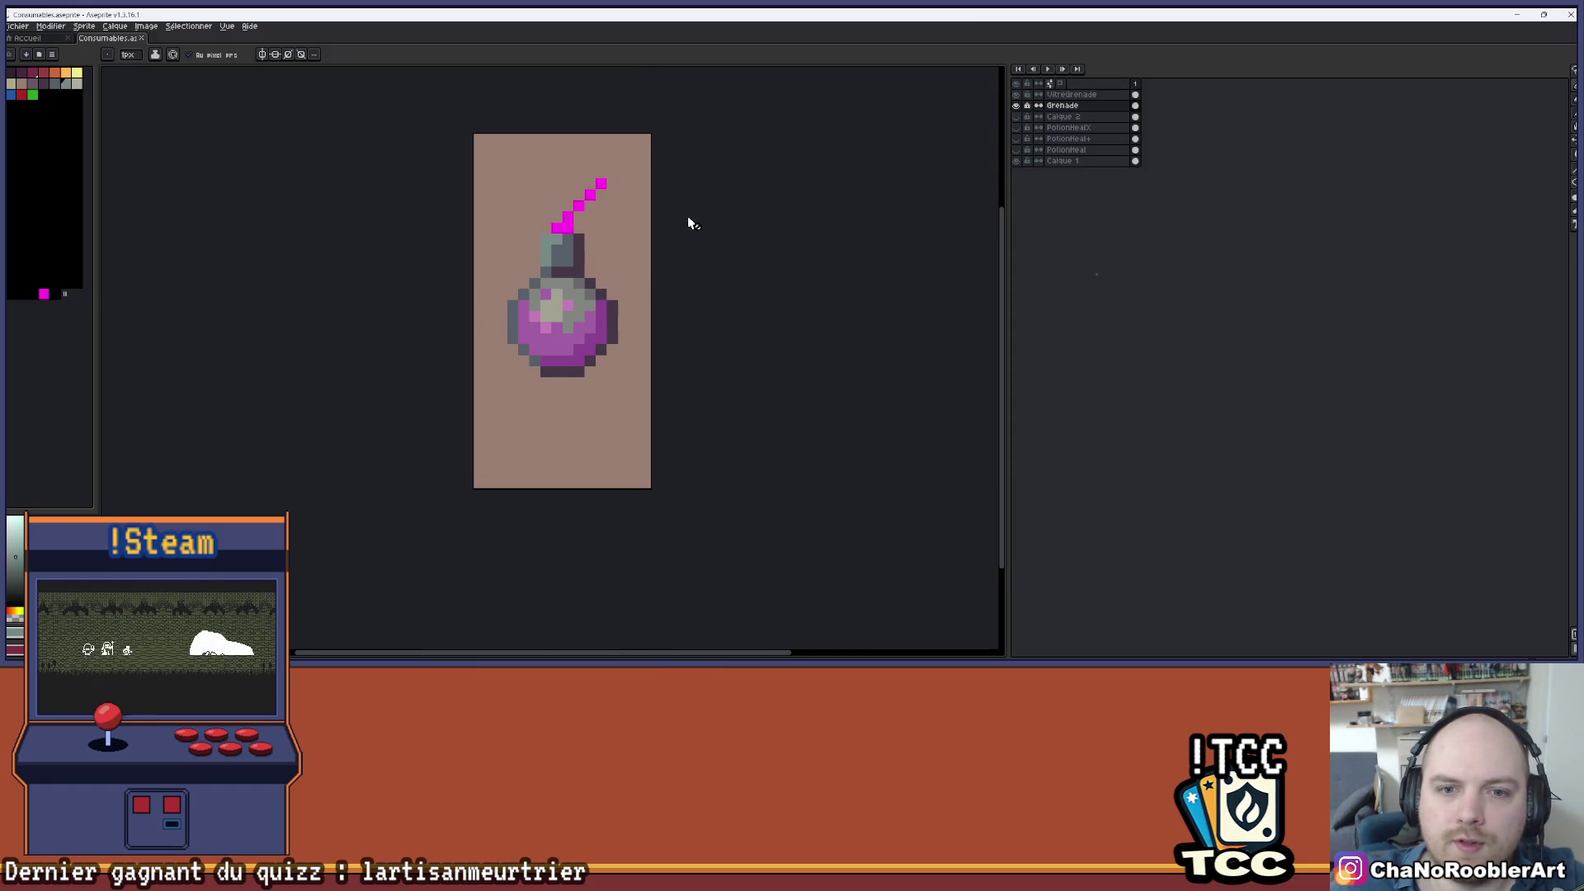
scroll(615, 252, "down", 2)
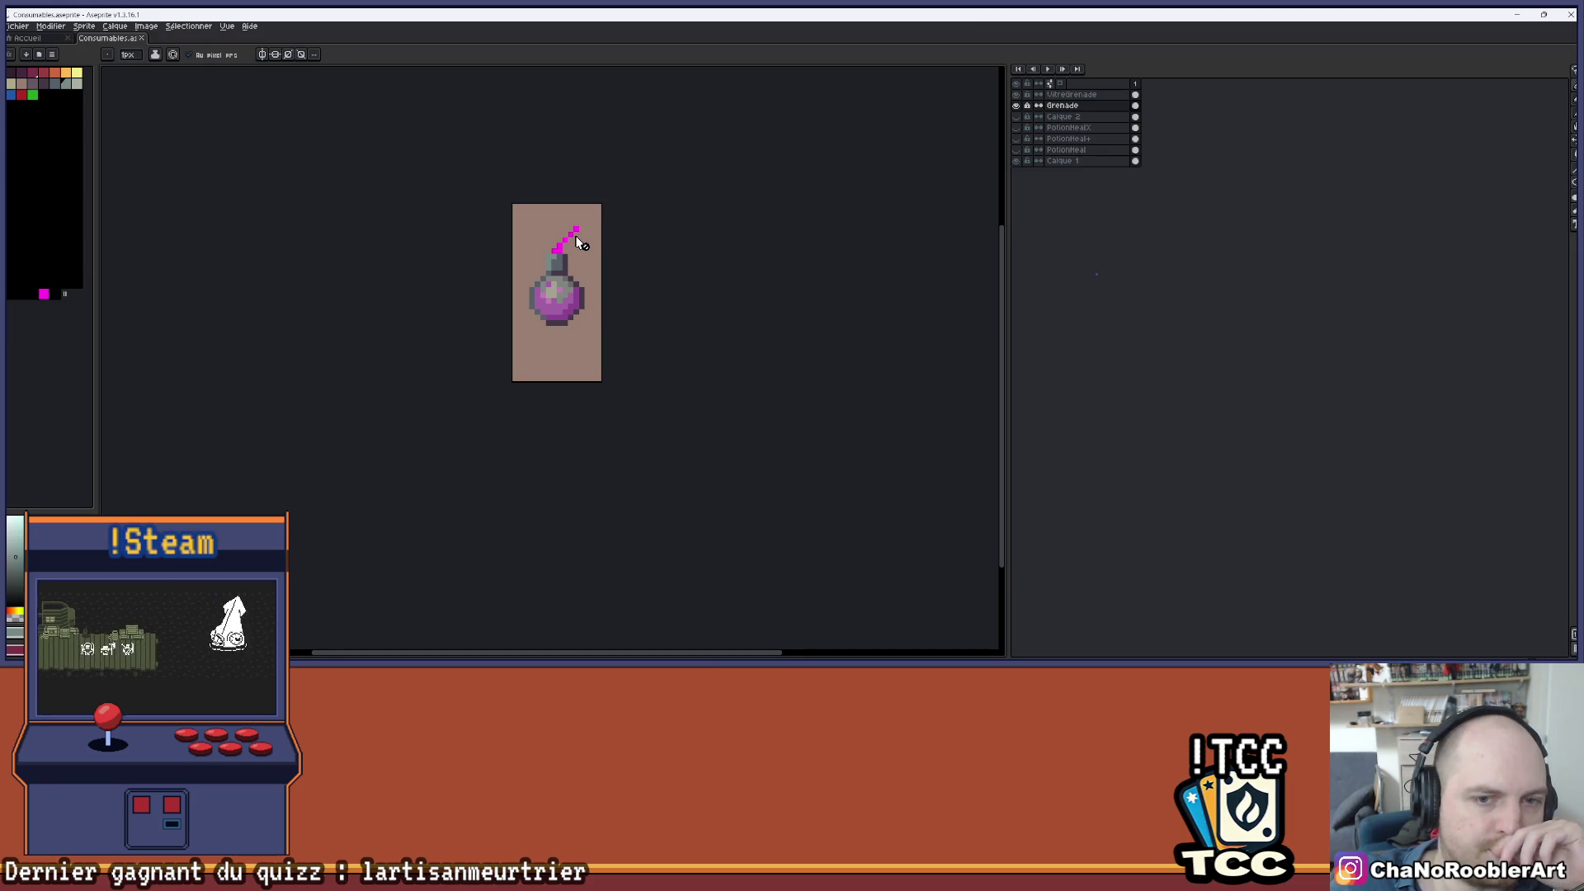
scroll(554, 277, "up", 1)
scroll(554, 277, "up", 1)
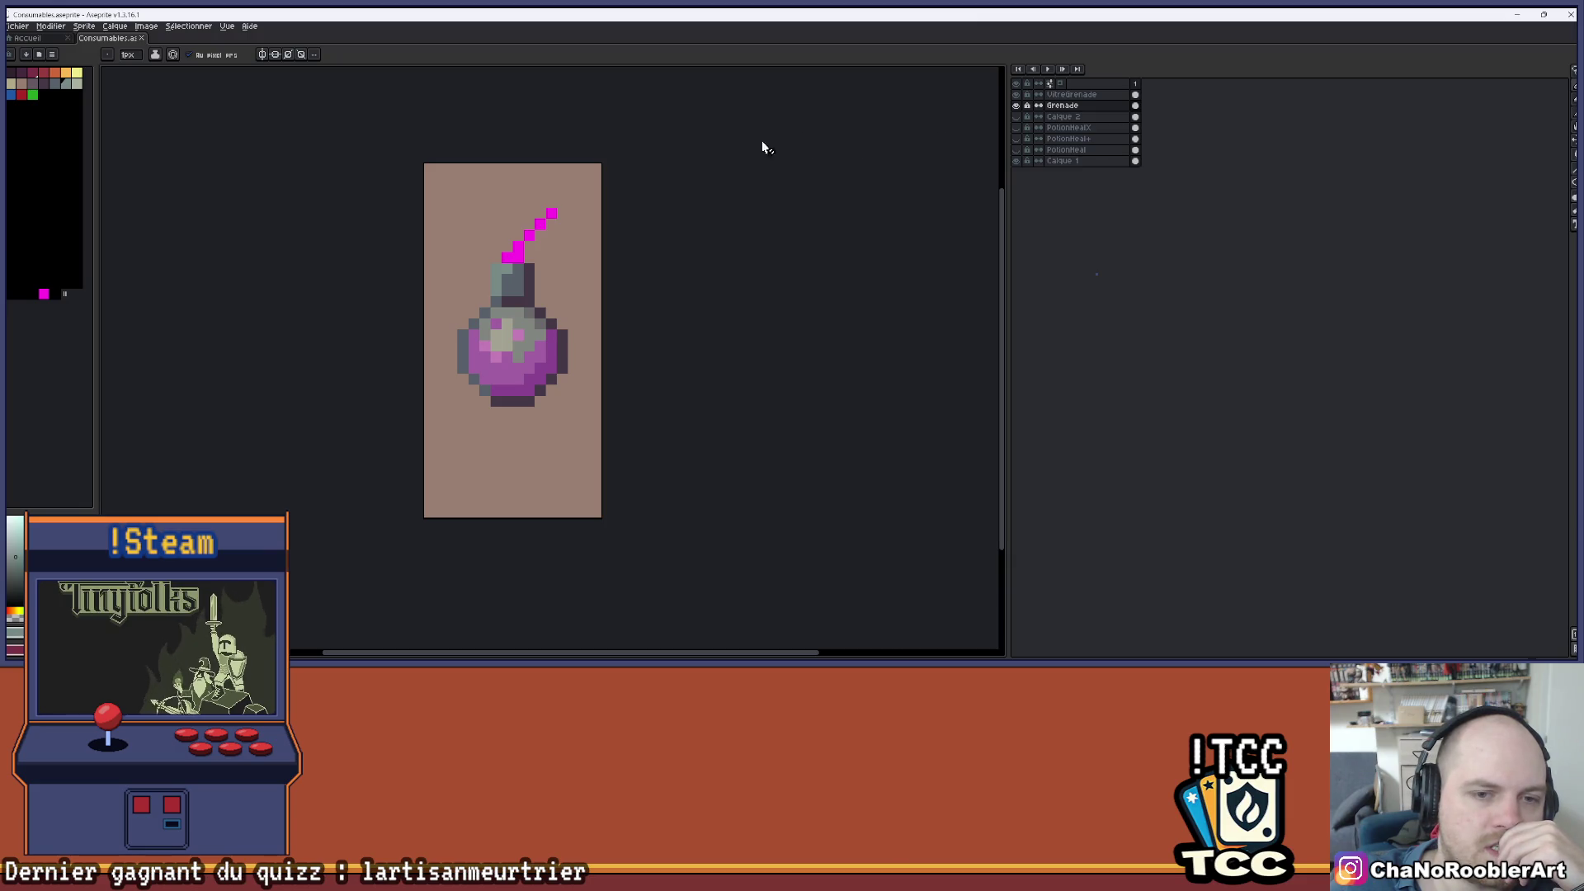
scroll(626, 191, "down", 2)
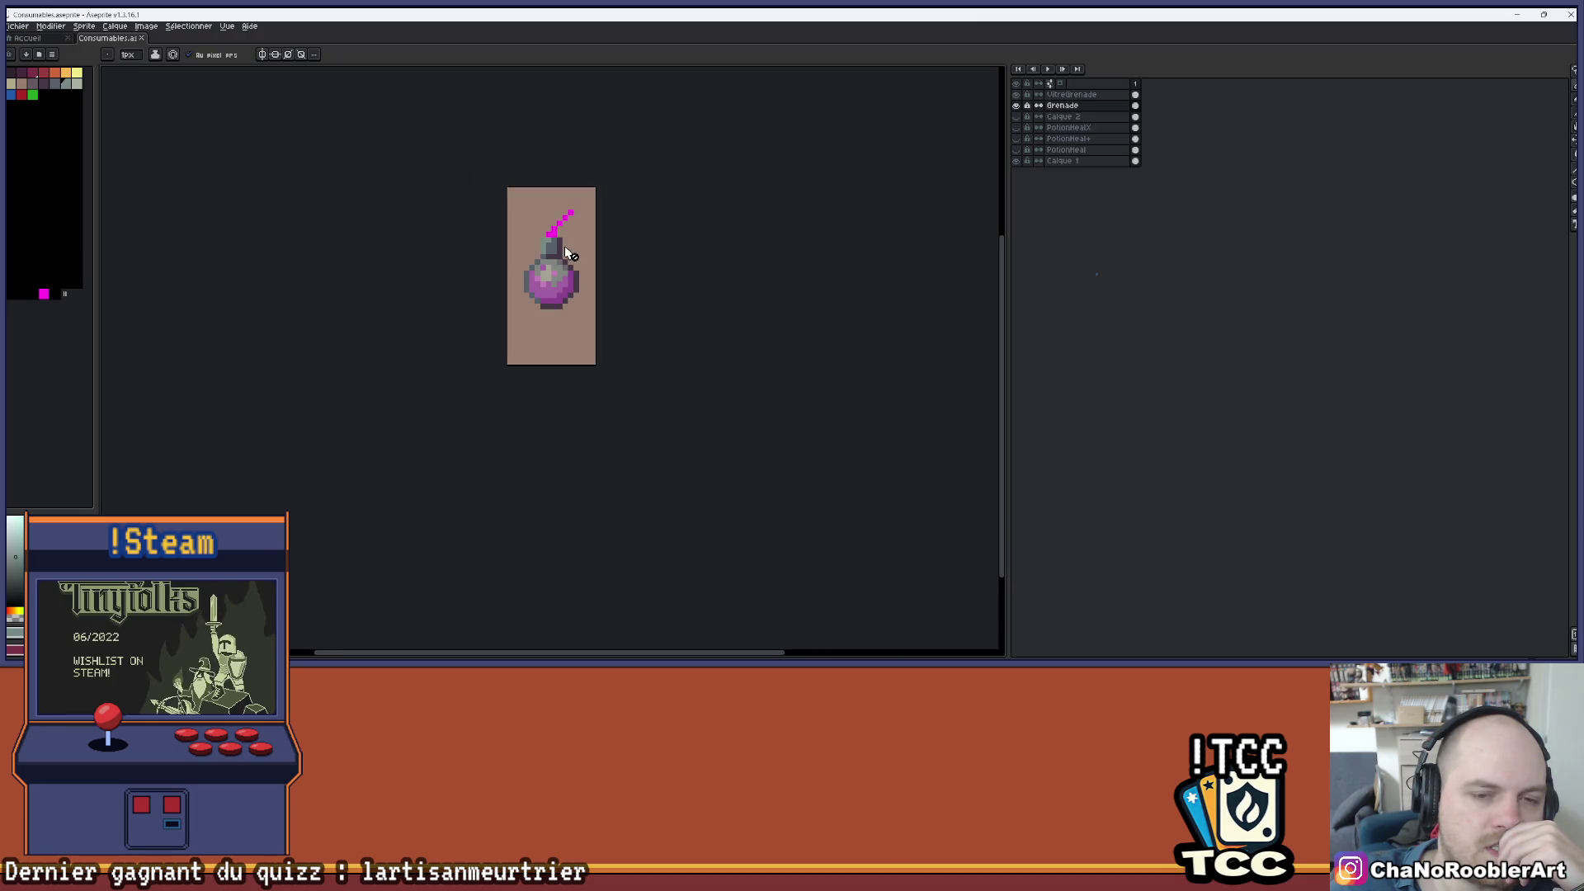
- Toggle the Grenade body and glass layers, leaving the glassy purple look restored
left_click(1017, 106)
left_click(1016, 106)
left_click(1017, 95)
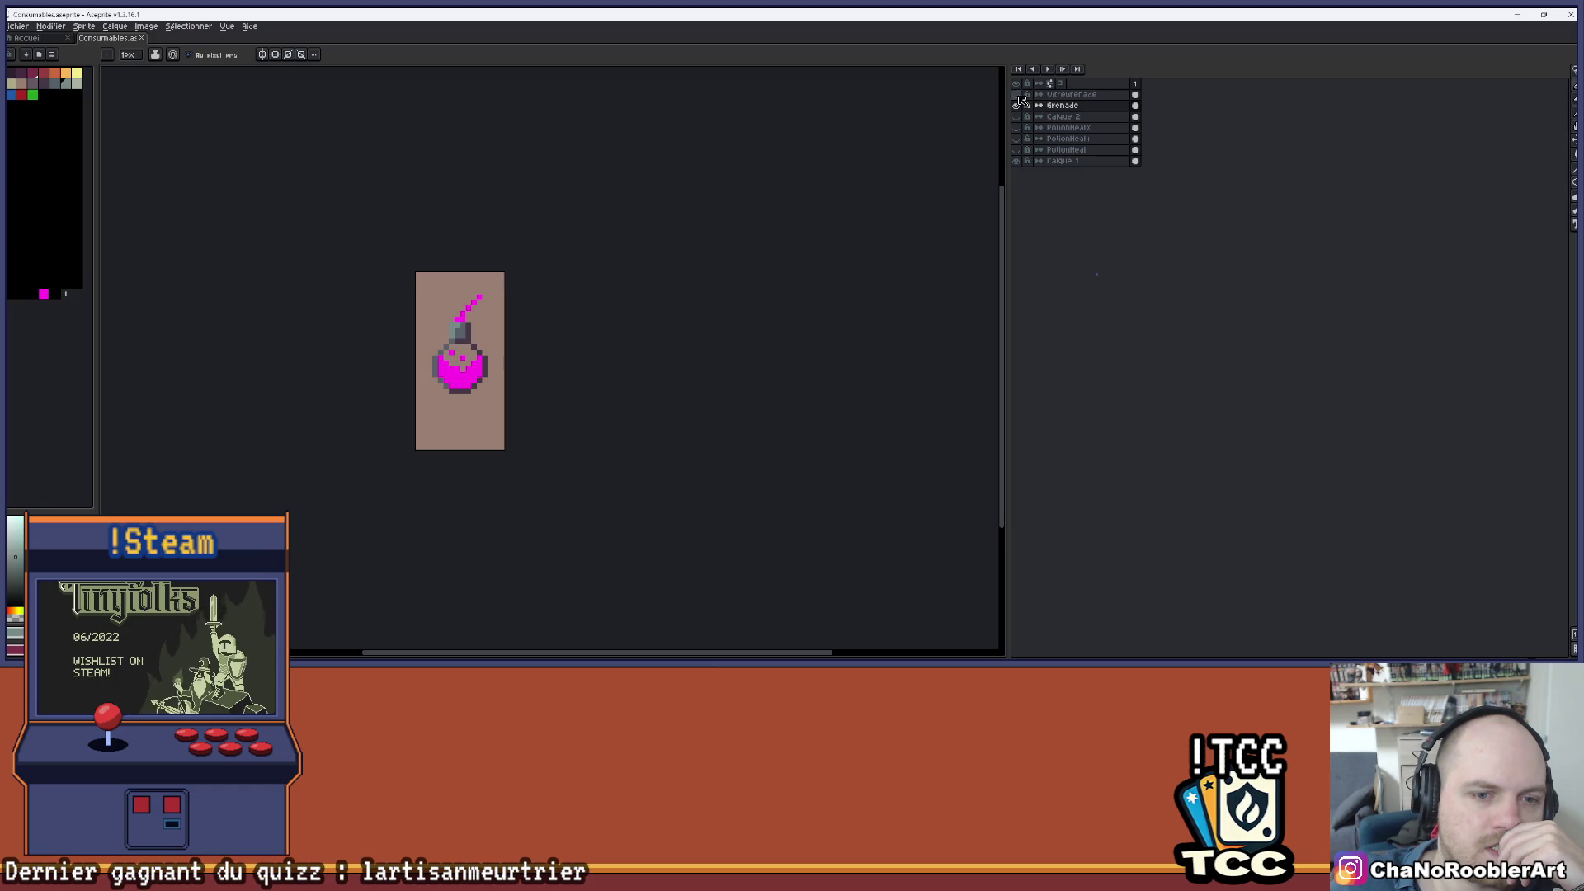
left_click(1017, 95)
left_click(1017, 95)
left_click(1017, 94)
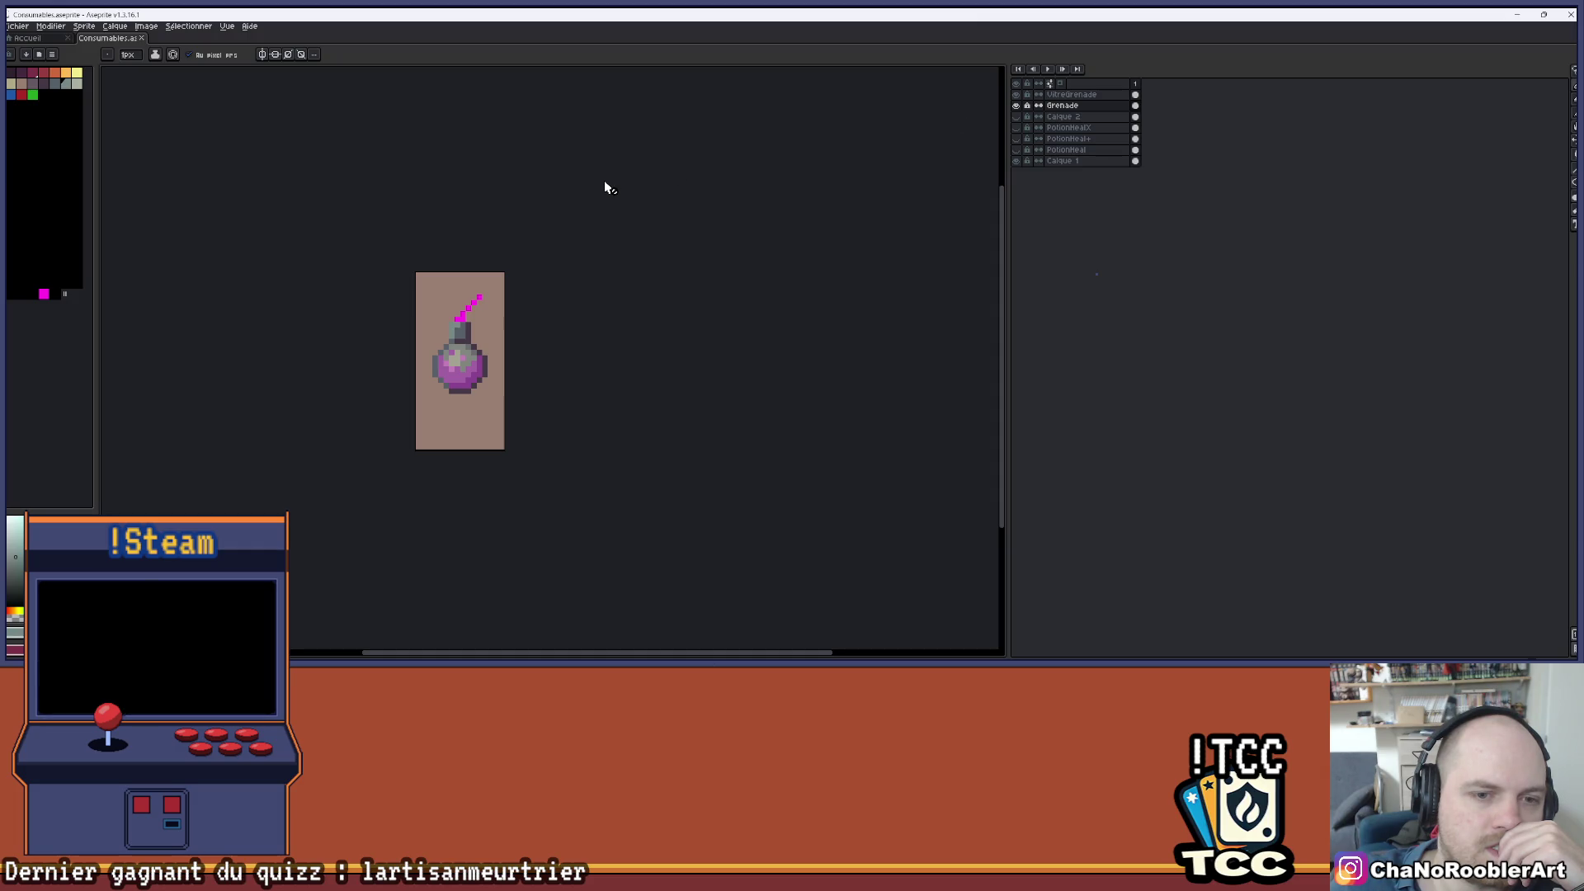
- Hide the grenade layers and preview, then hide, the PotionHeal+ and PotionHeal vials
left_click(1016, 106)
left_click(1016, 95)
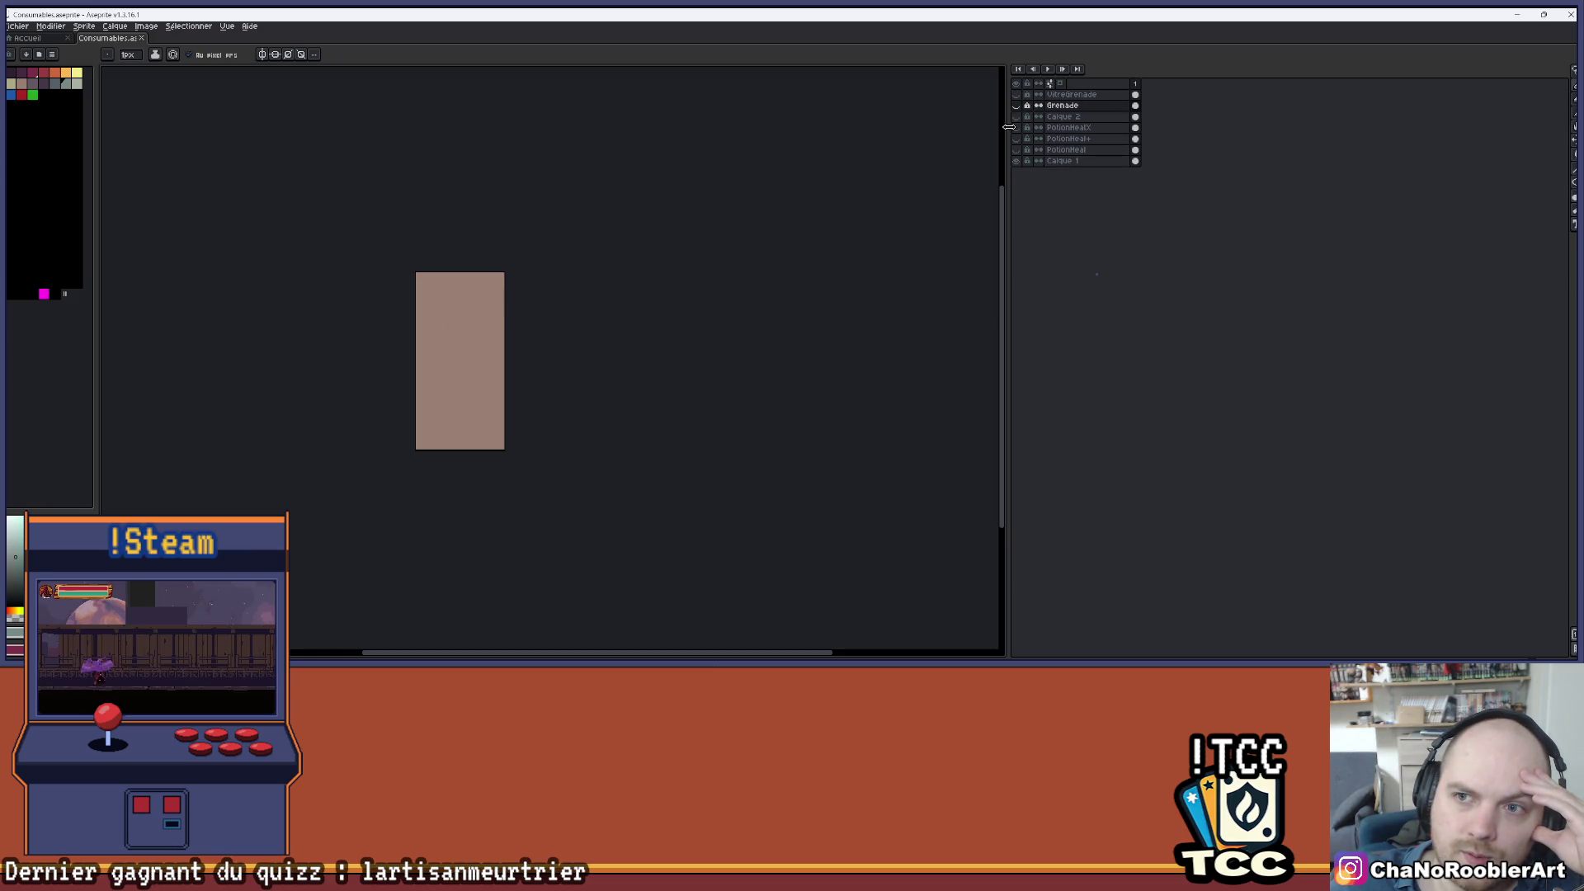
left_click(1017, 137)
left_click(1019, 137)
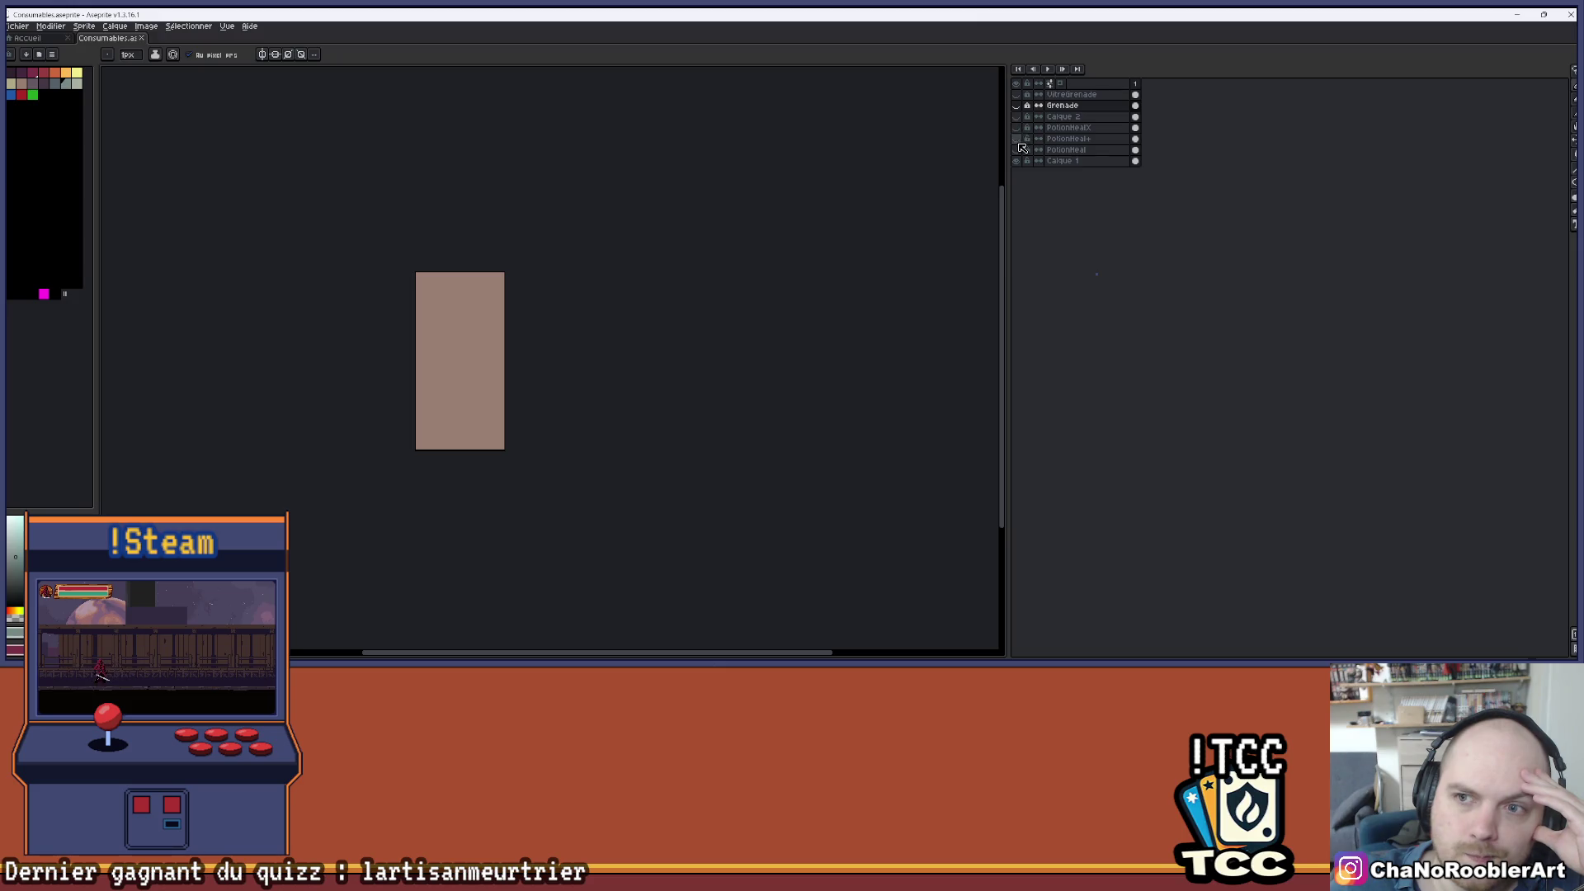
left_click(1020, 149)
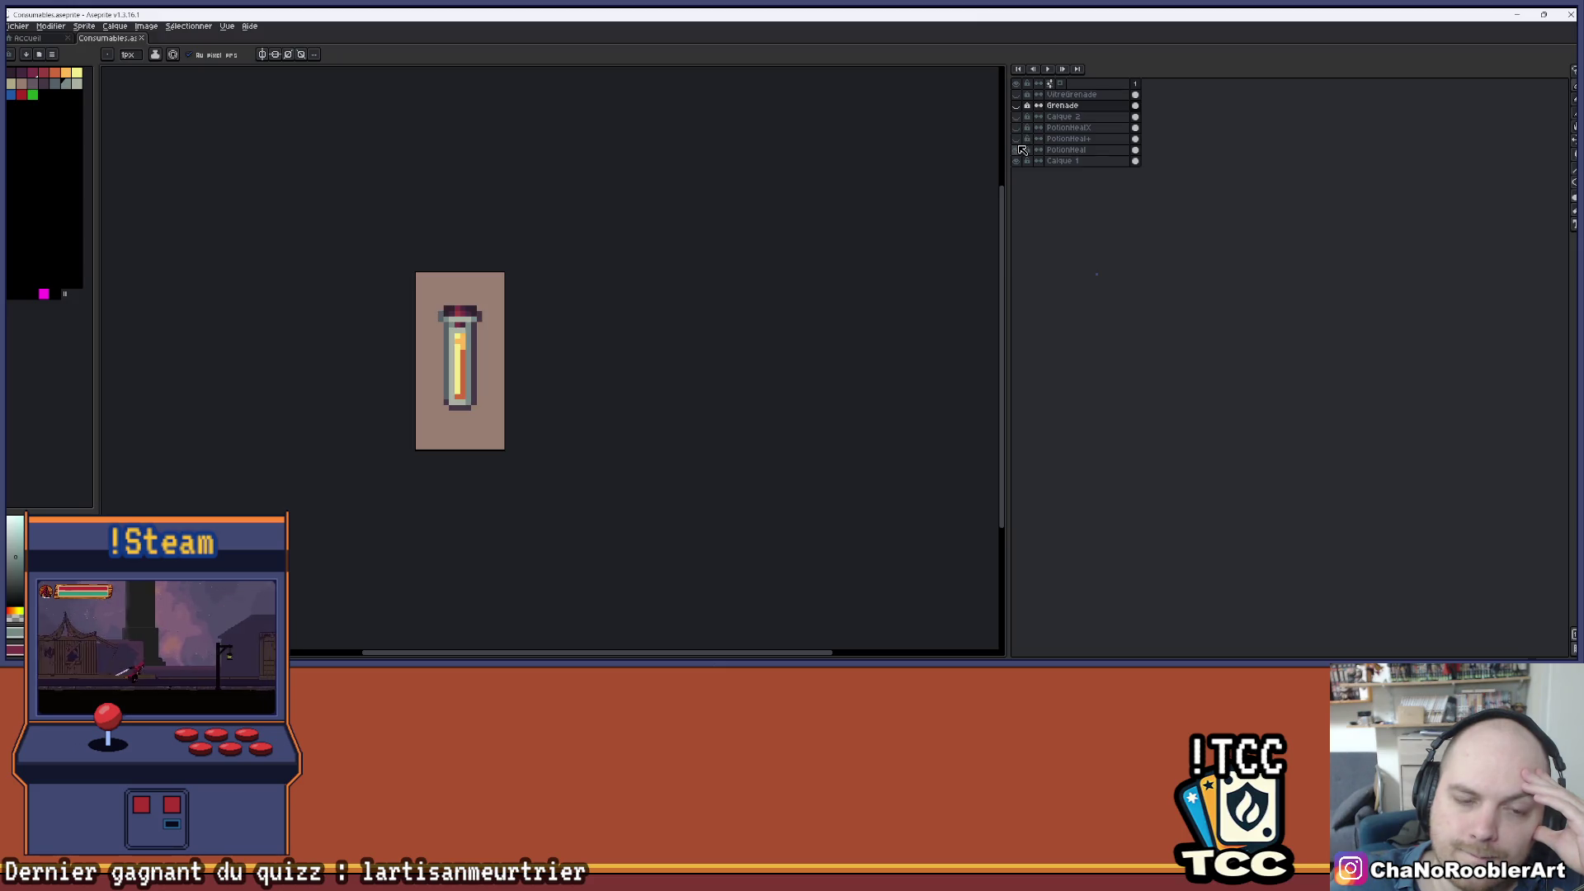
left_click(1020, 149)
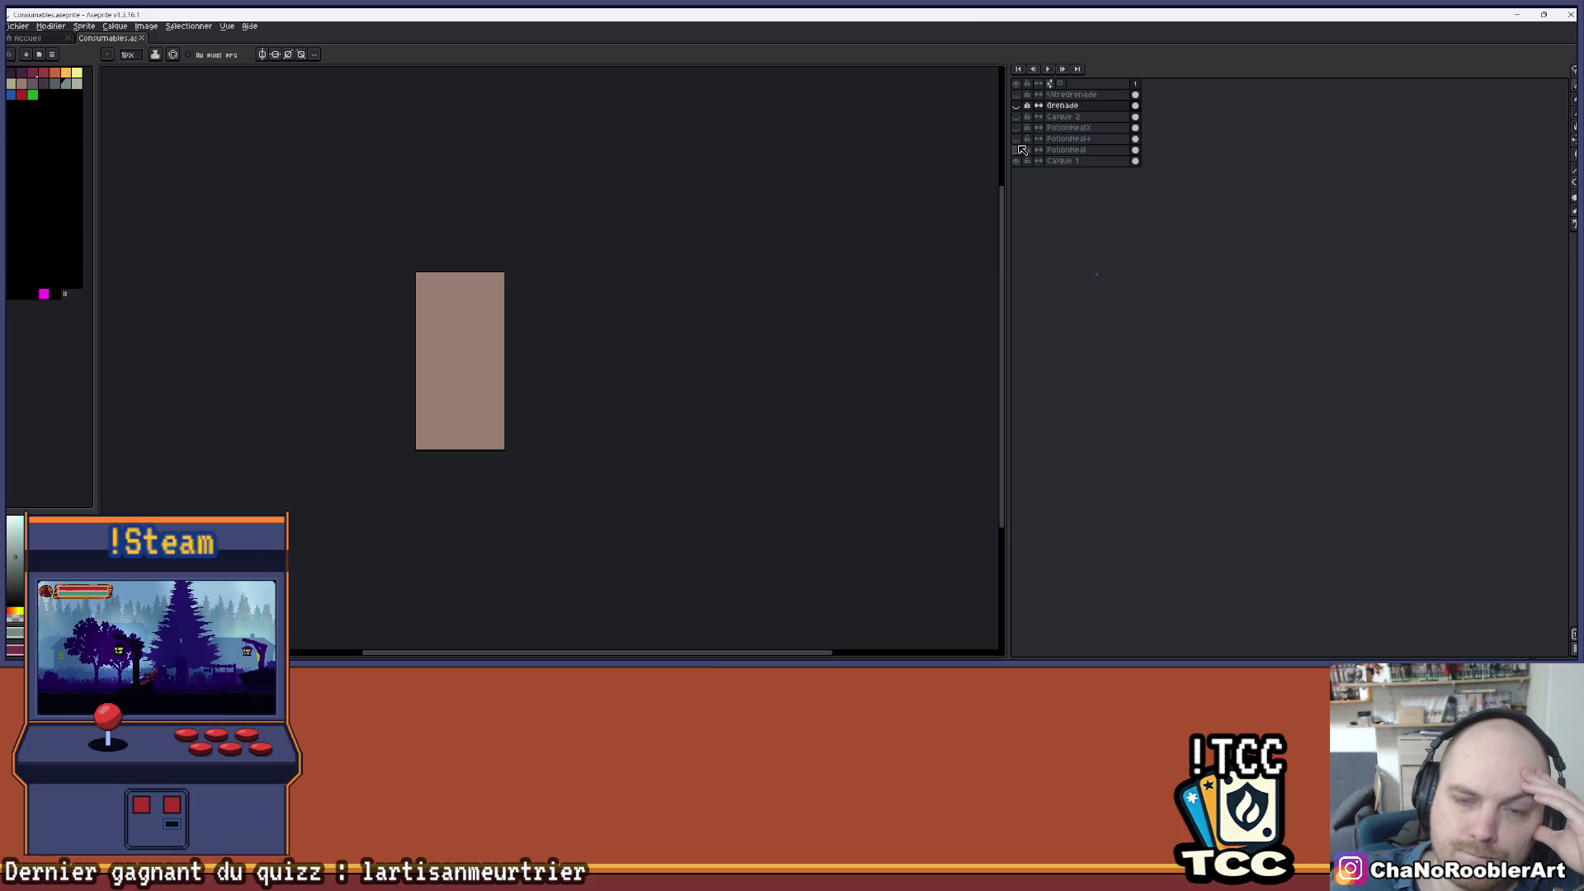
- Show the Grenade and VitreGrenade layers, select Grenade, and switch to the Paint Bucket (G)
left_click(1018, 106)
left_click(1017, 95)
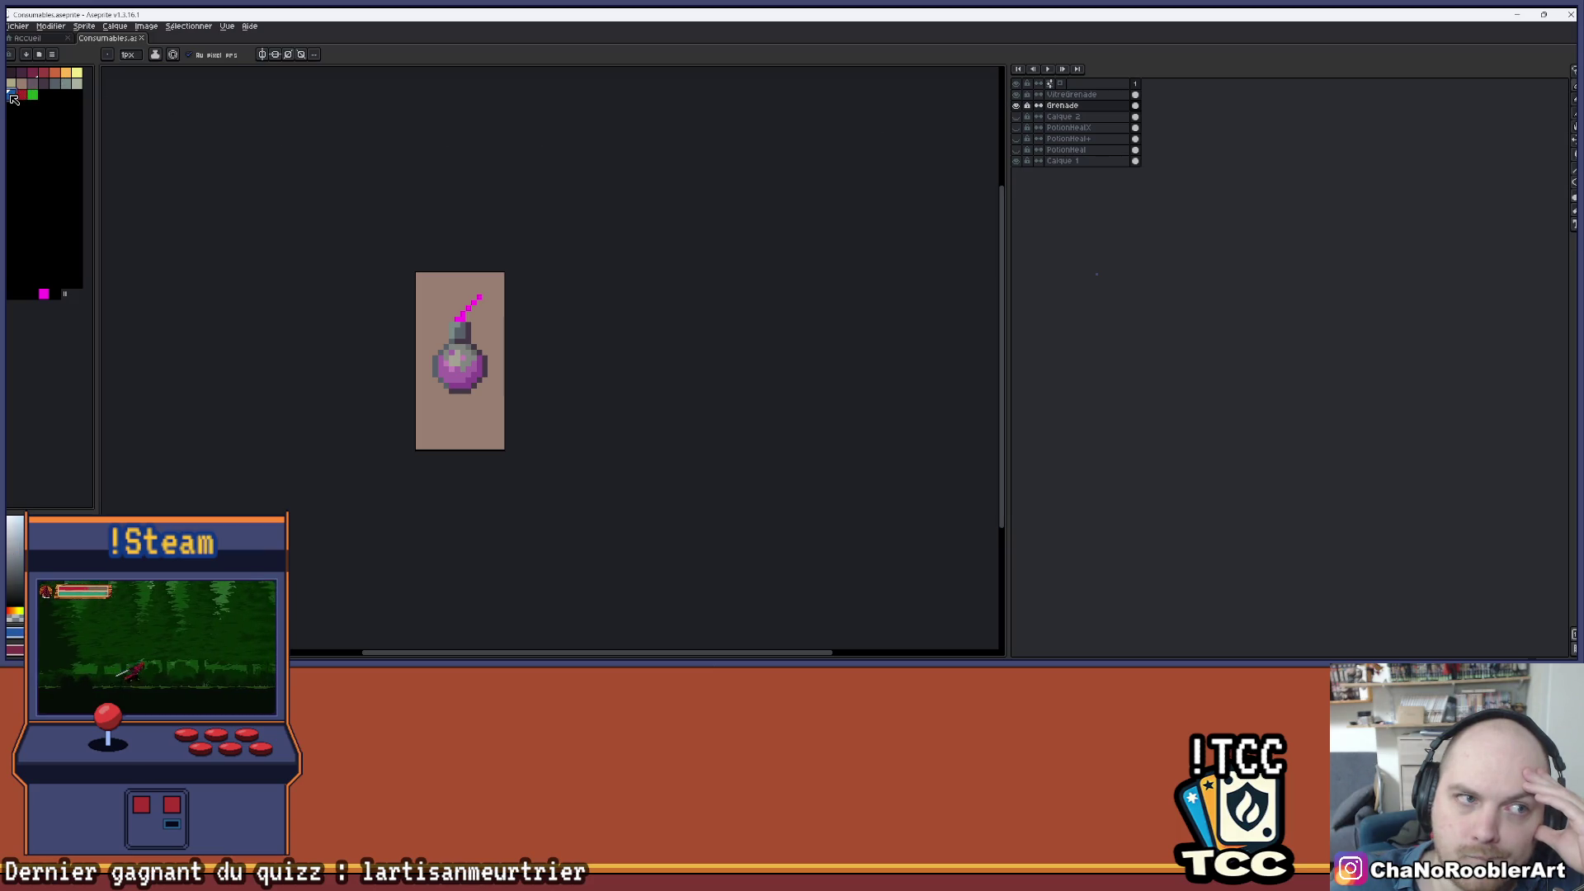
left_click(1065, 106)
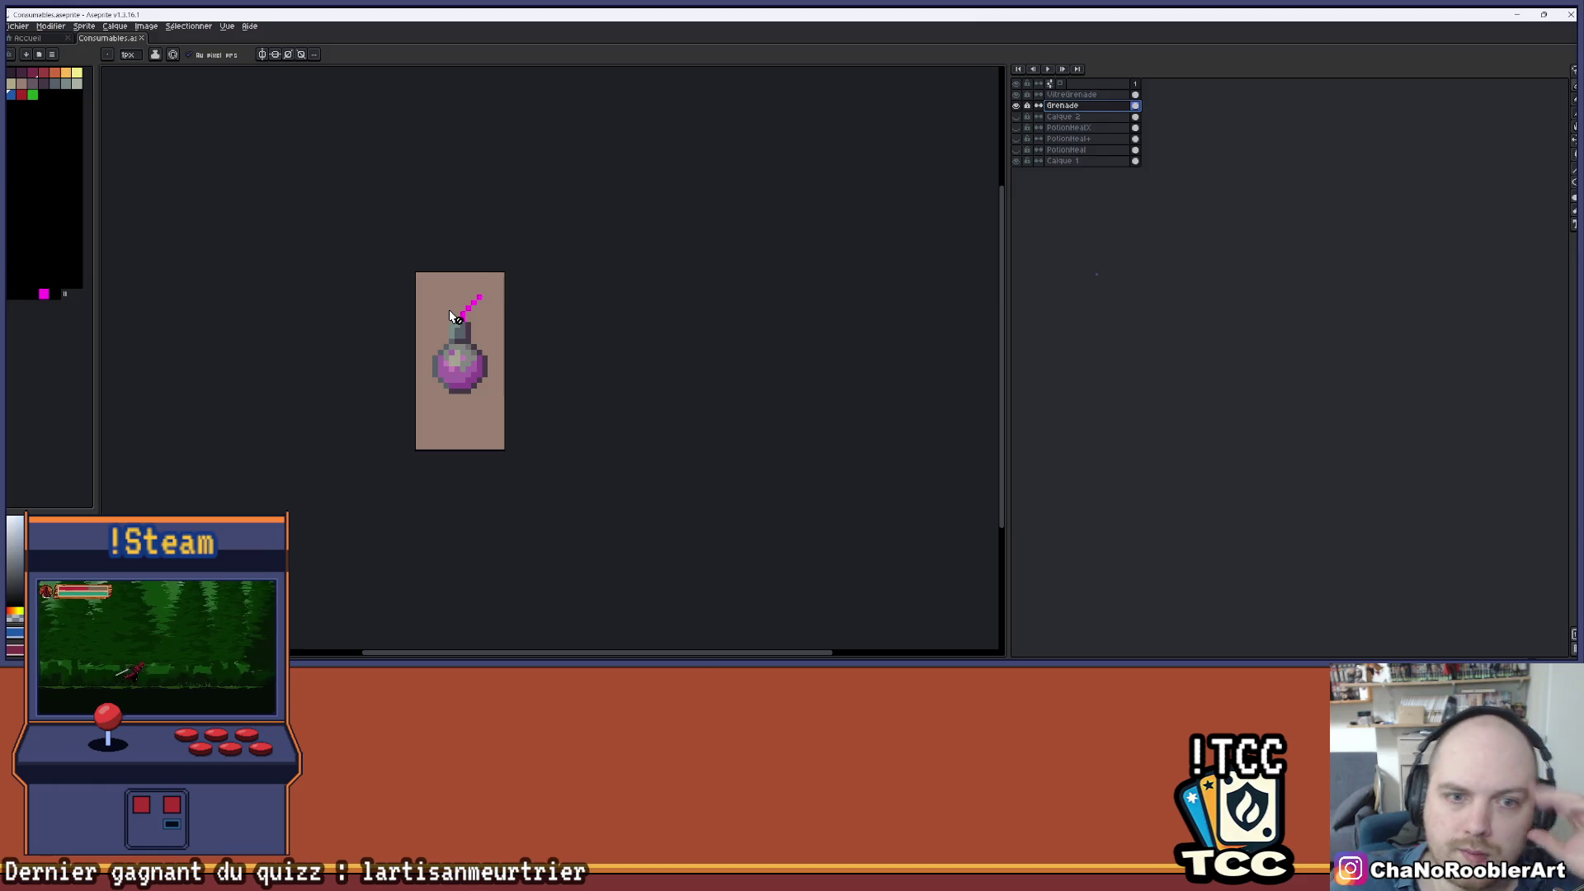
scroll(448, 307, "up", 2)
key("g")
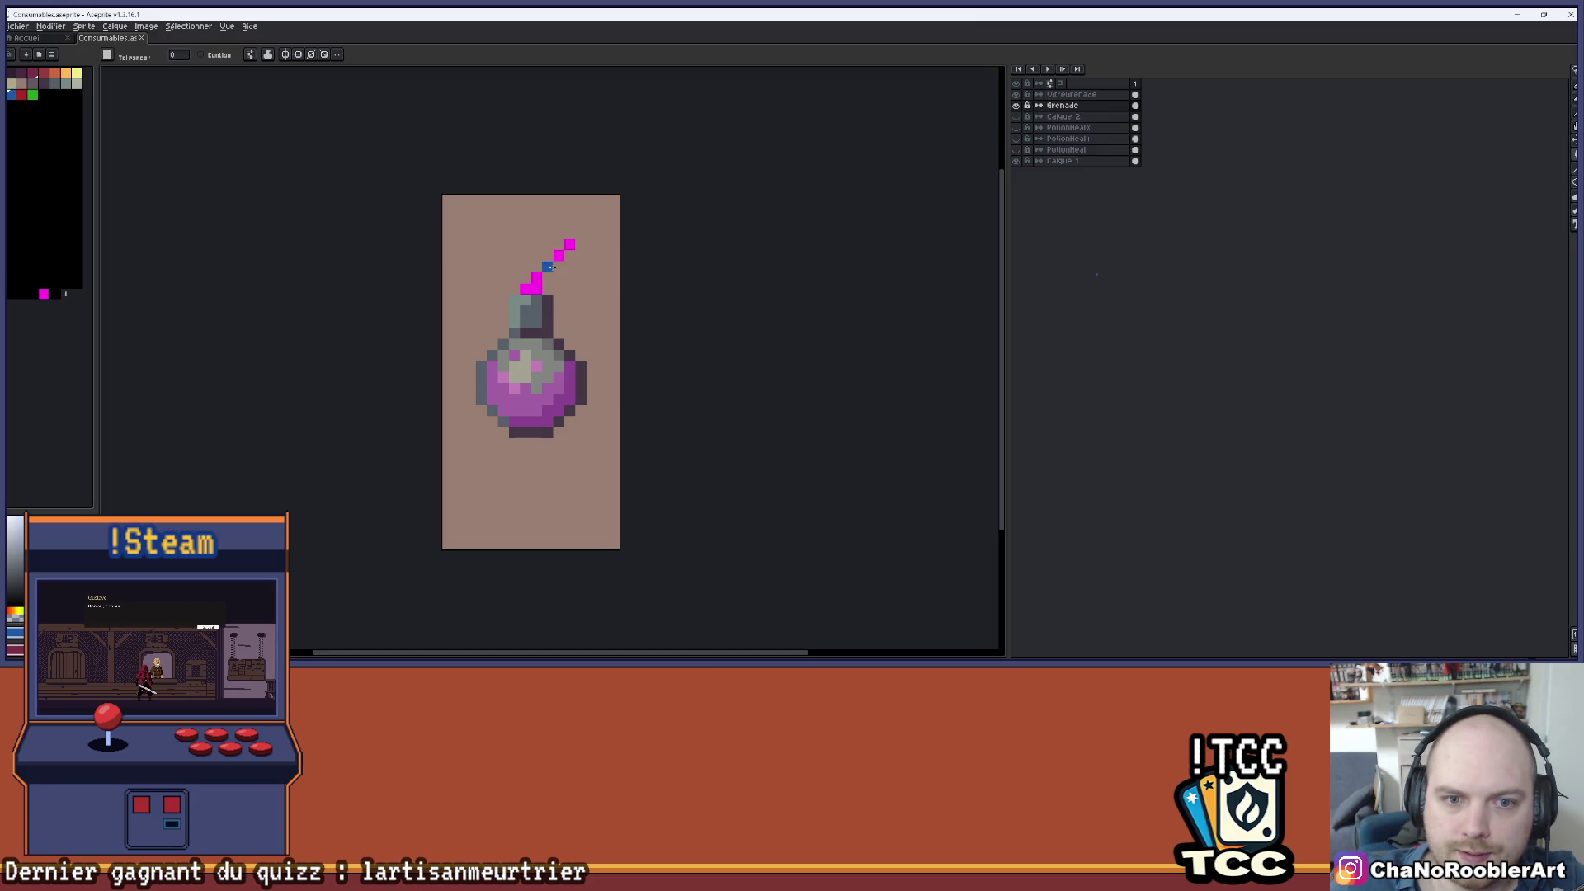
- Pick the red swatch and bucket-fill the grenade's blue fuse and body red
scroll(652, 246, "down", 1)
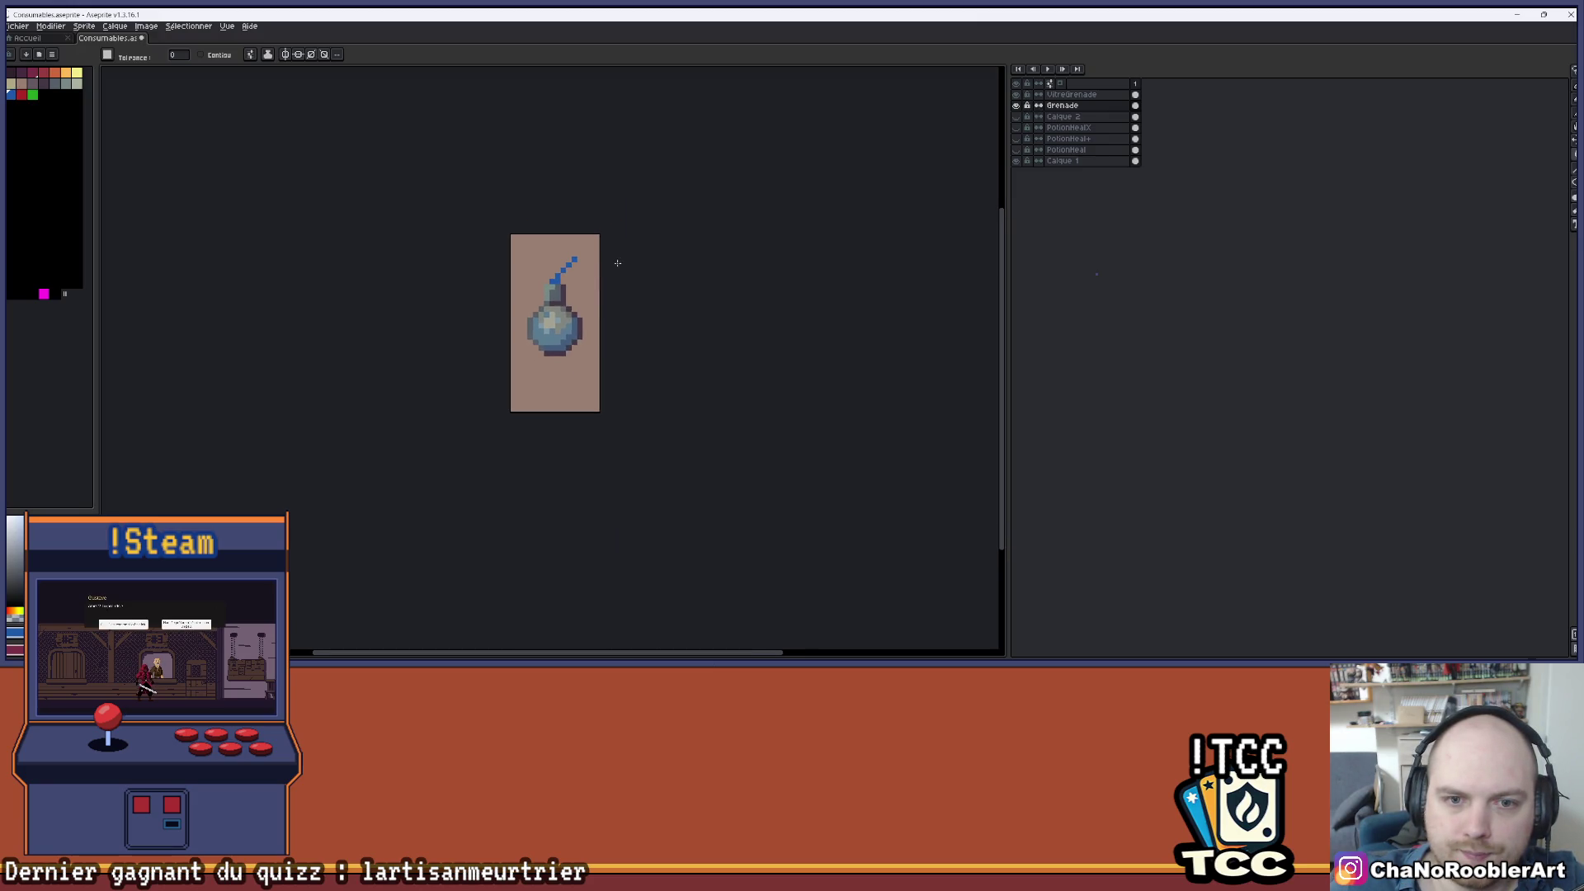
scroll(612, 258, "up", 1)
left_click(21, 94)
left_click(538, 277)
scroll(561, 272, "down", 2)
scroll(577, 268, "up", 1)
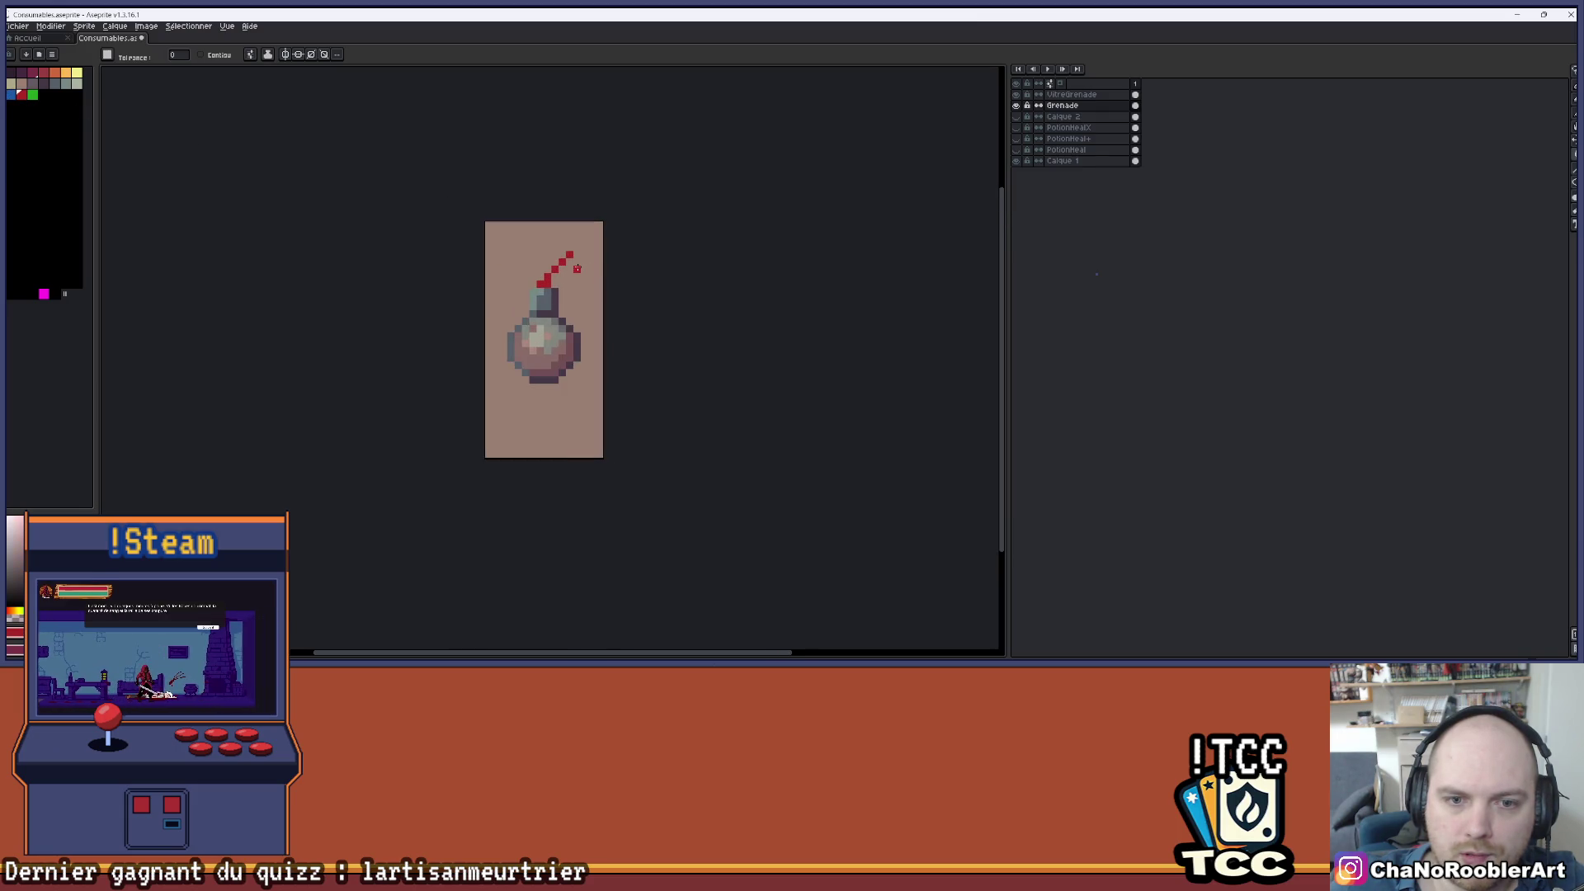
scroll(577, 268, "up", 1)
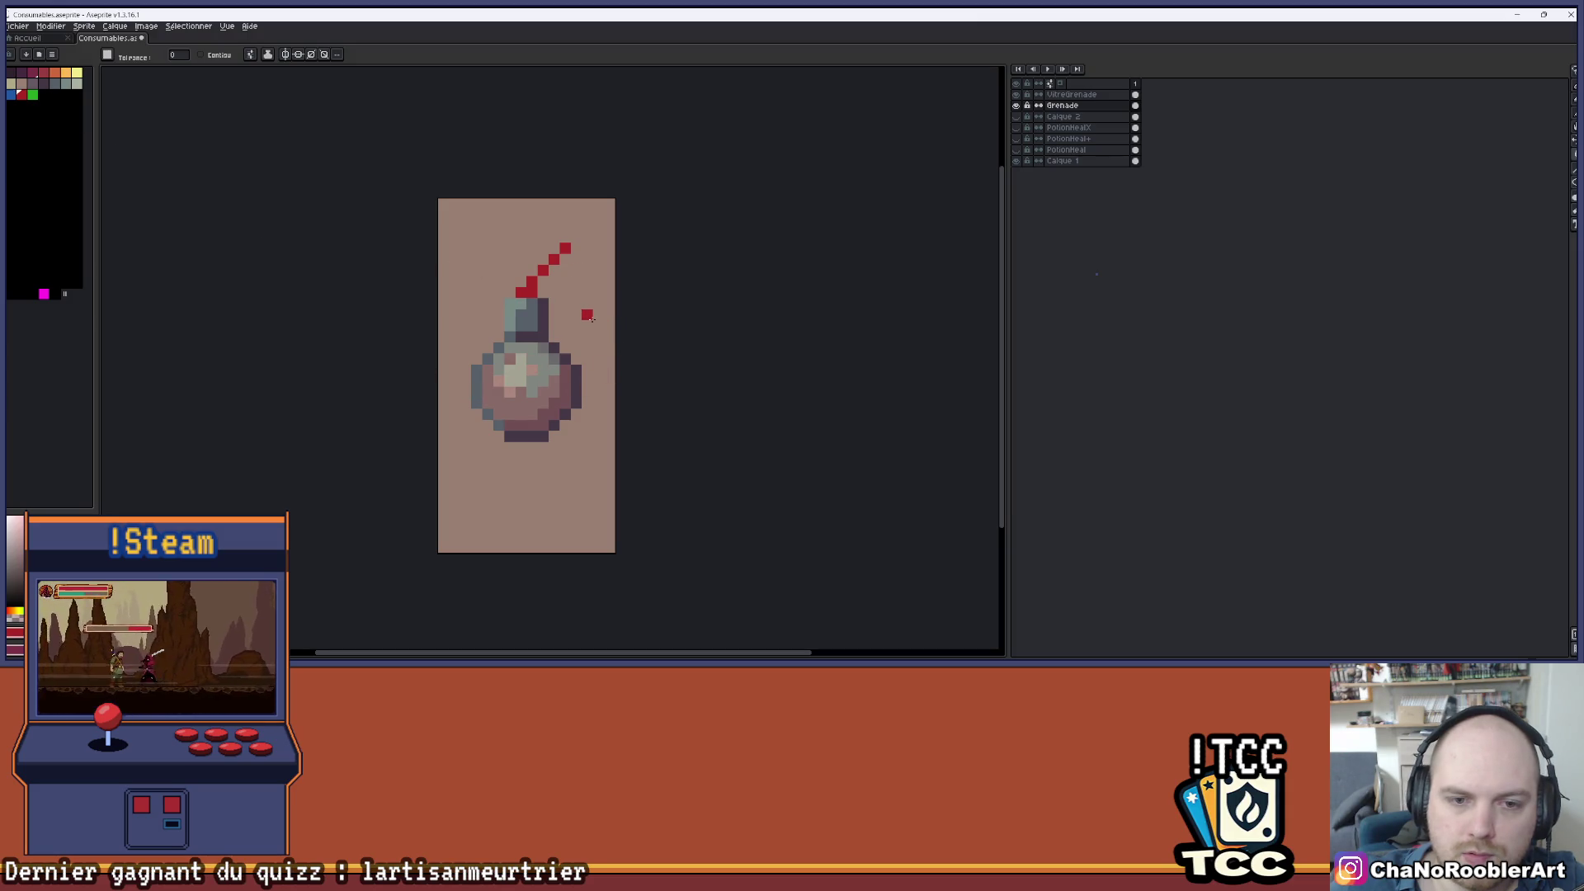
- Toggle the VitreGrenade glass overlay to check the red body, then pick the green swatch
left_click(1018, 95)
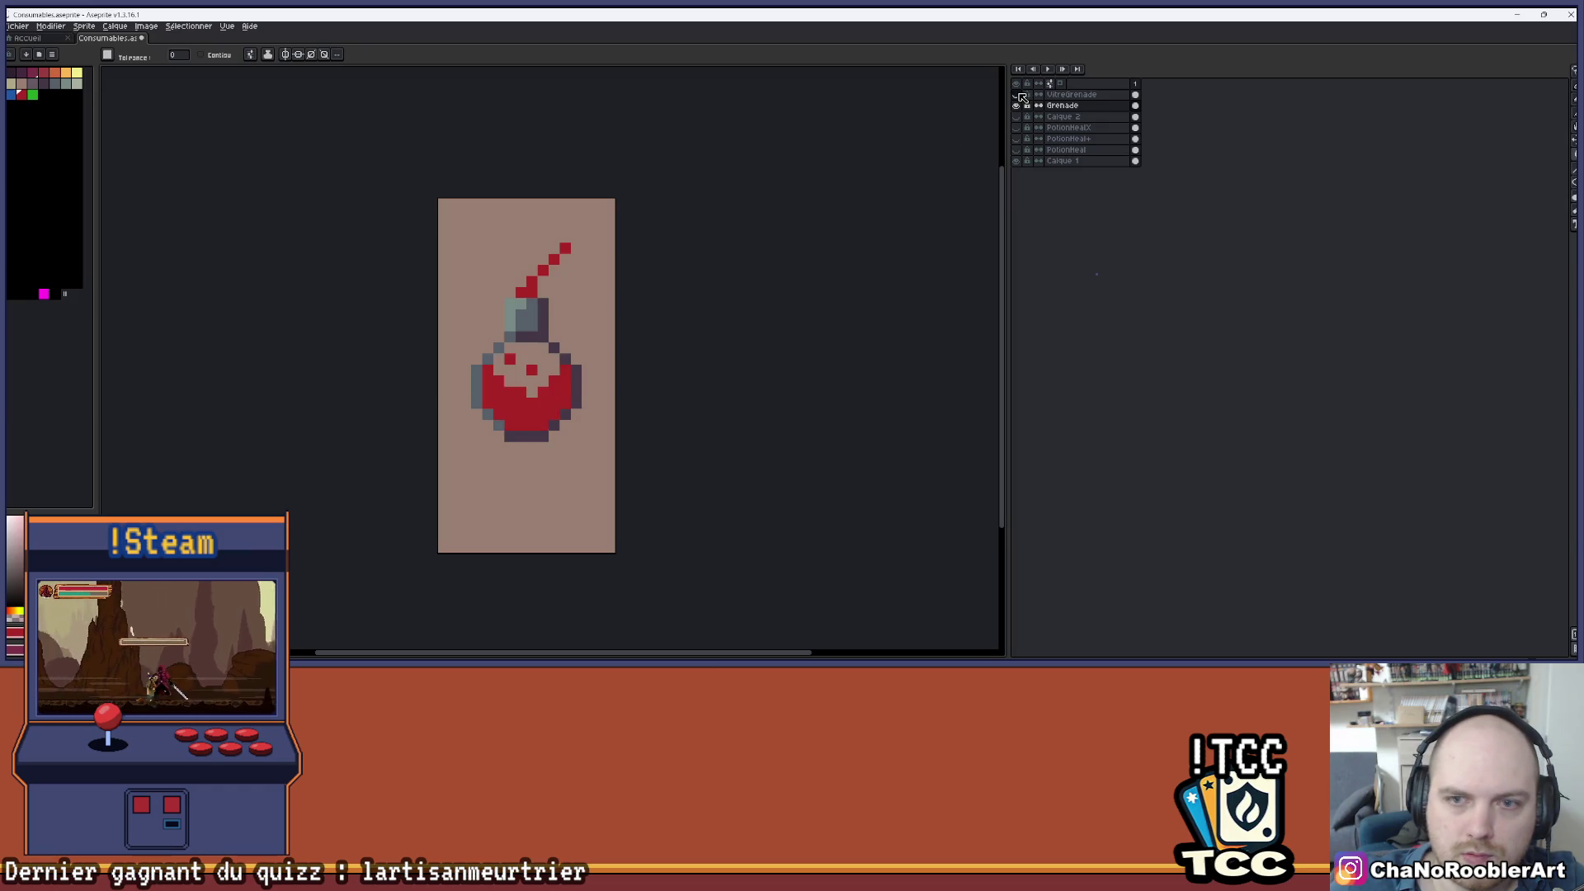
left_click(1018, 95)
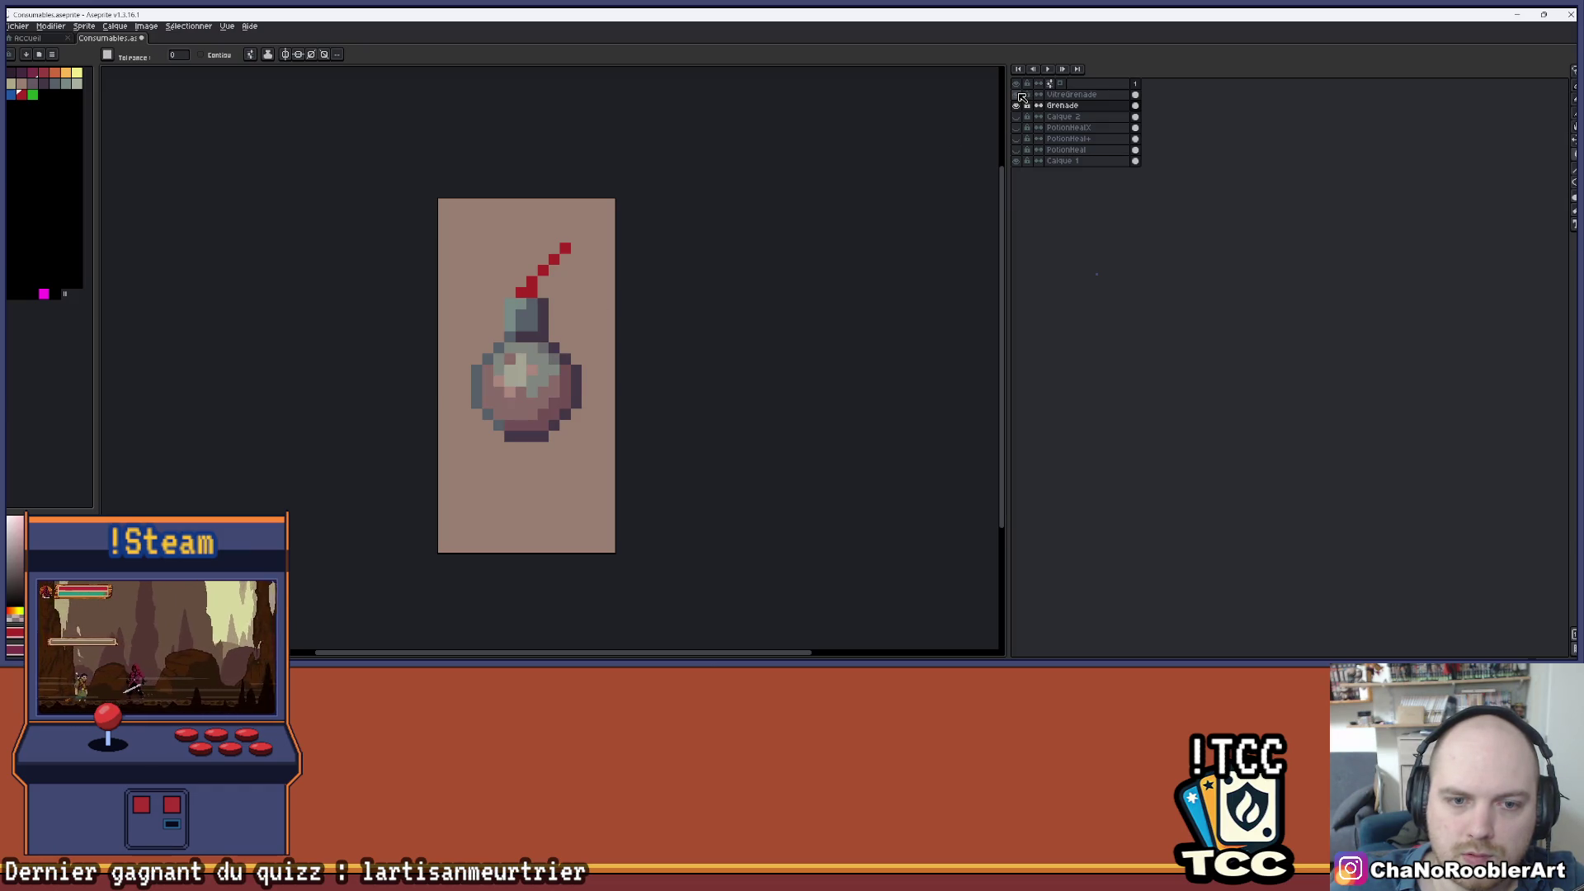
left_click(1019, 94)
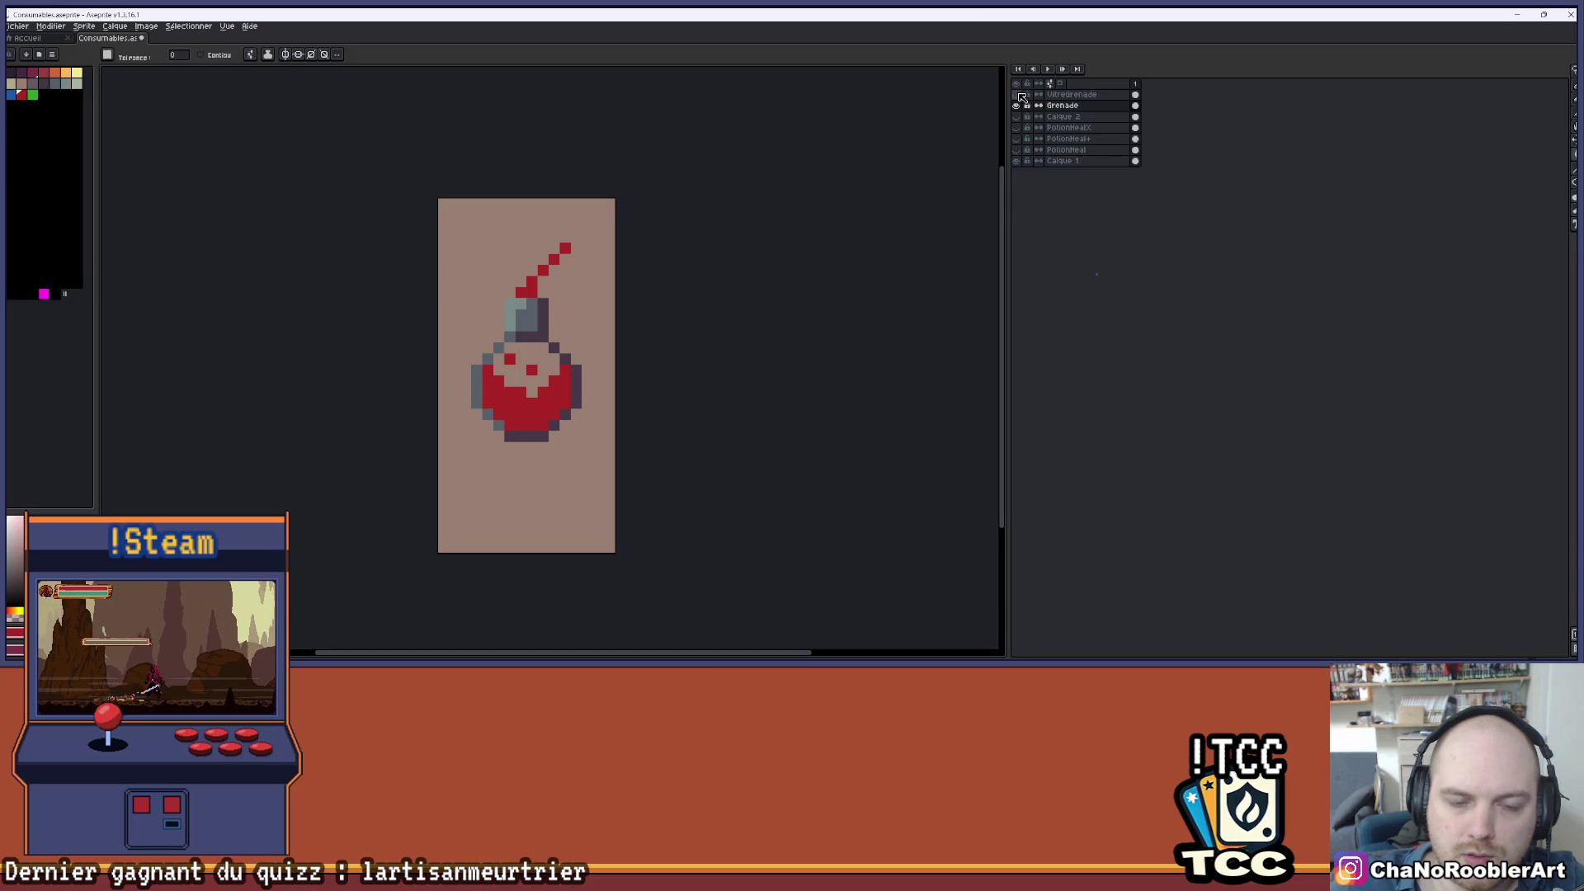
left_click(1018, 95)
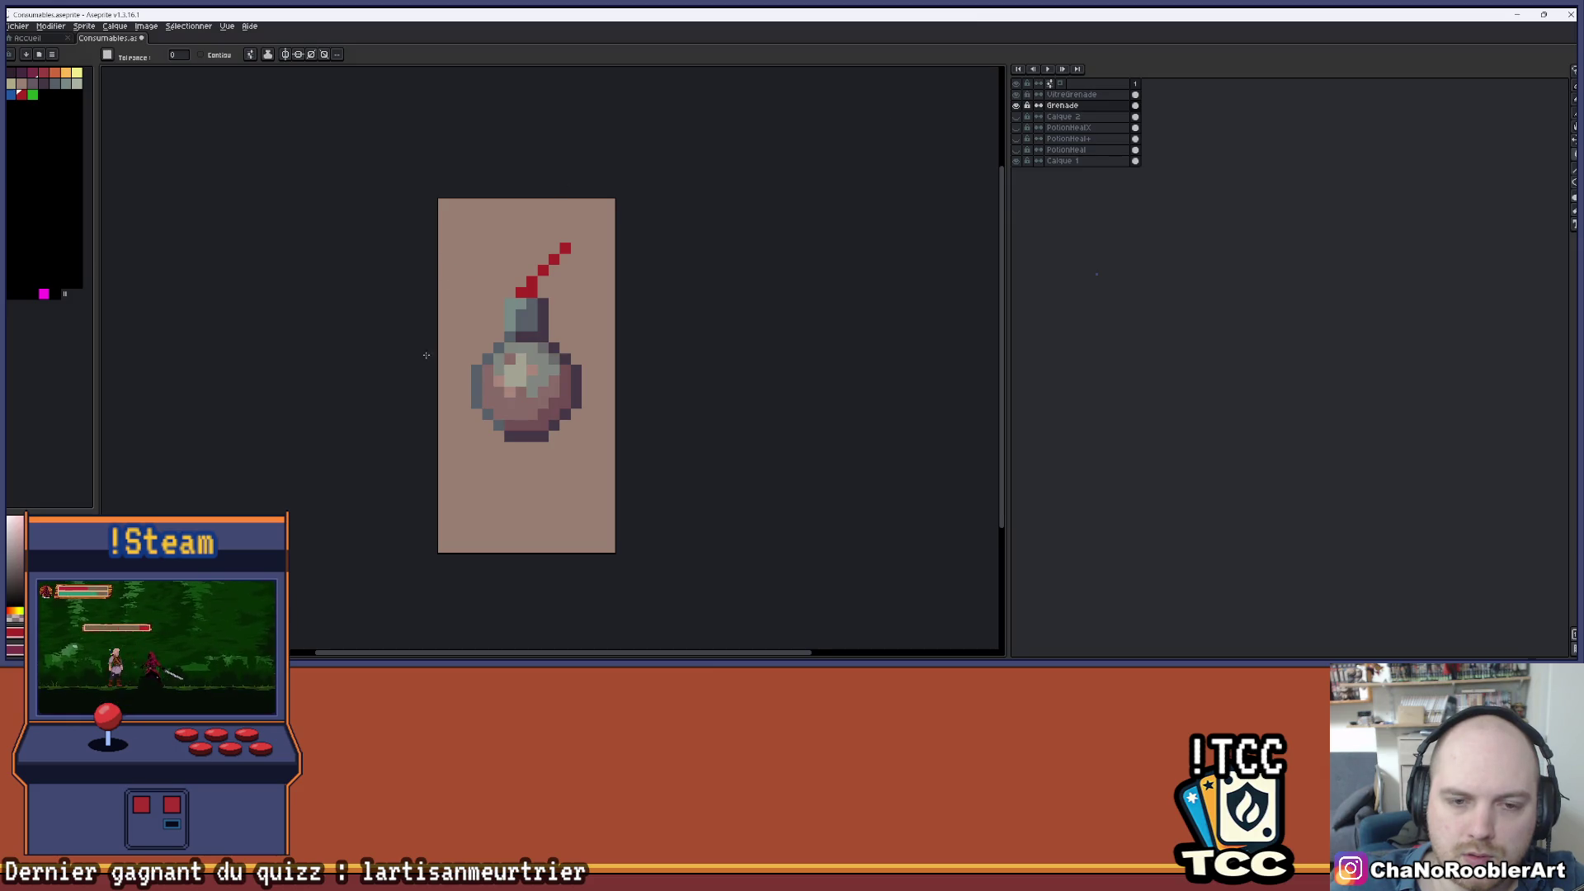
scroll(427, 354, "down", 3)
left_click_drag(524, 354, 548, 375)
scroll(513, 377, "up", 1)
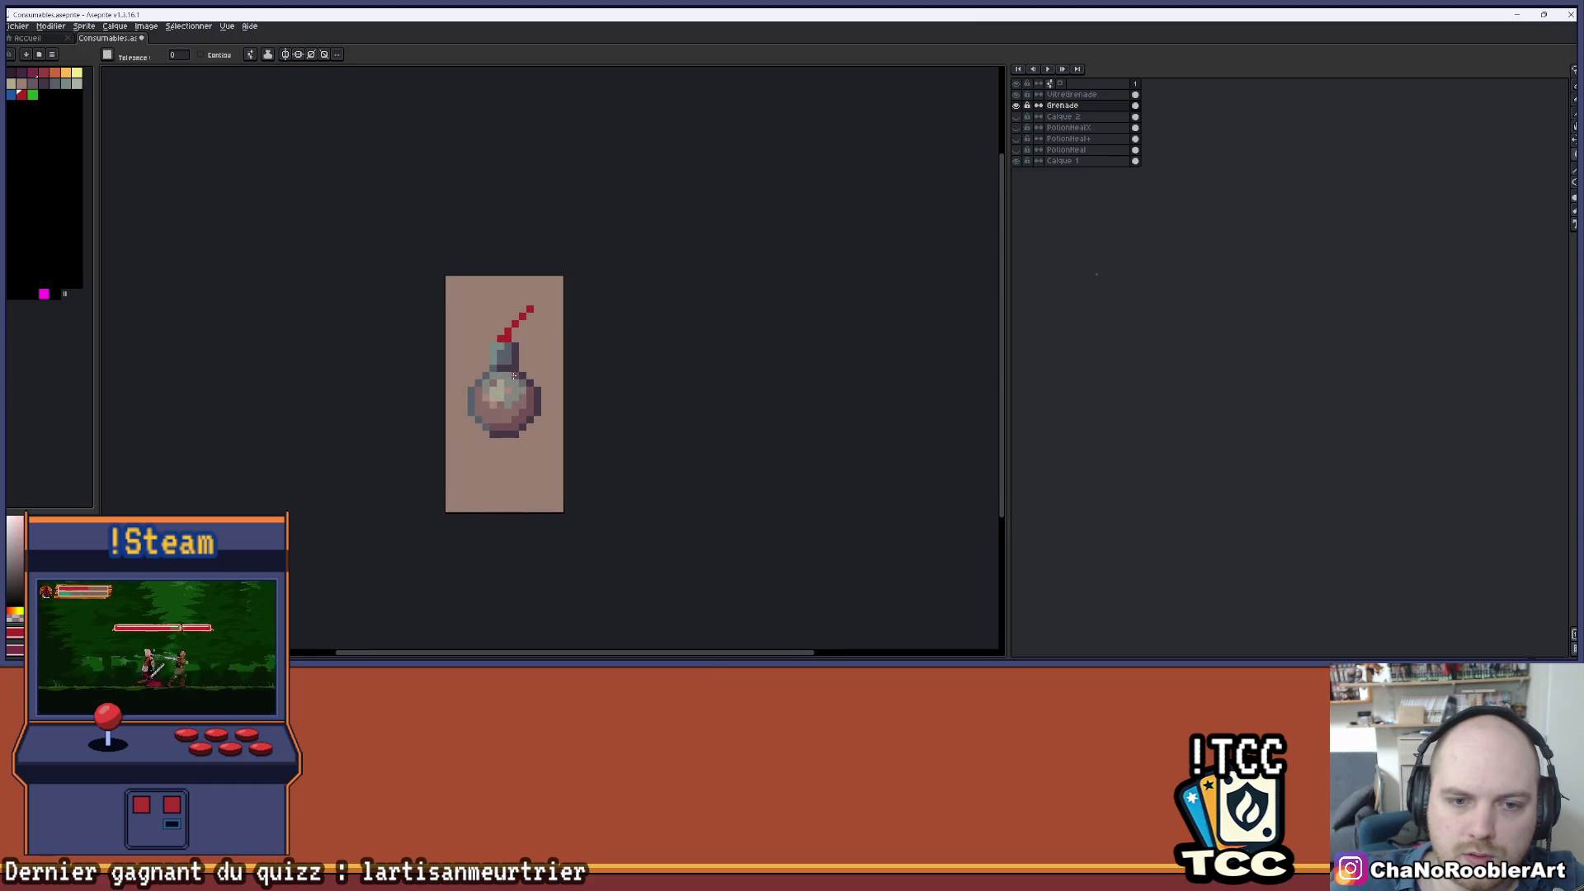
left_click(34, 94)
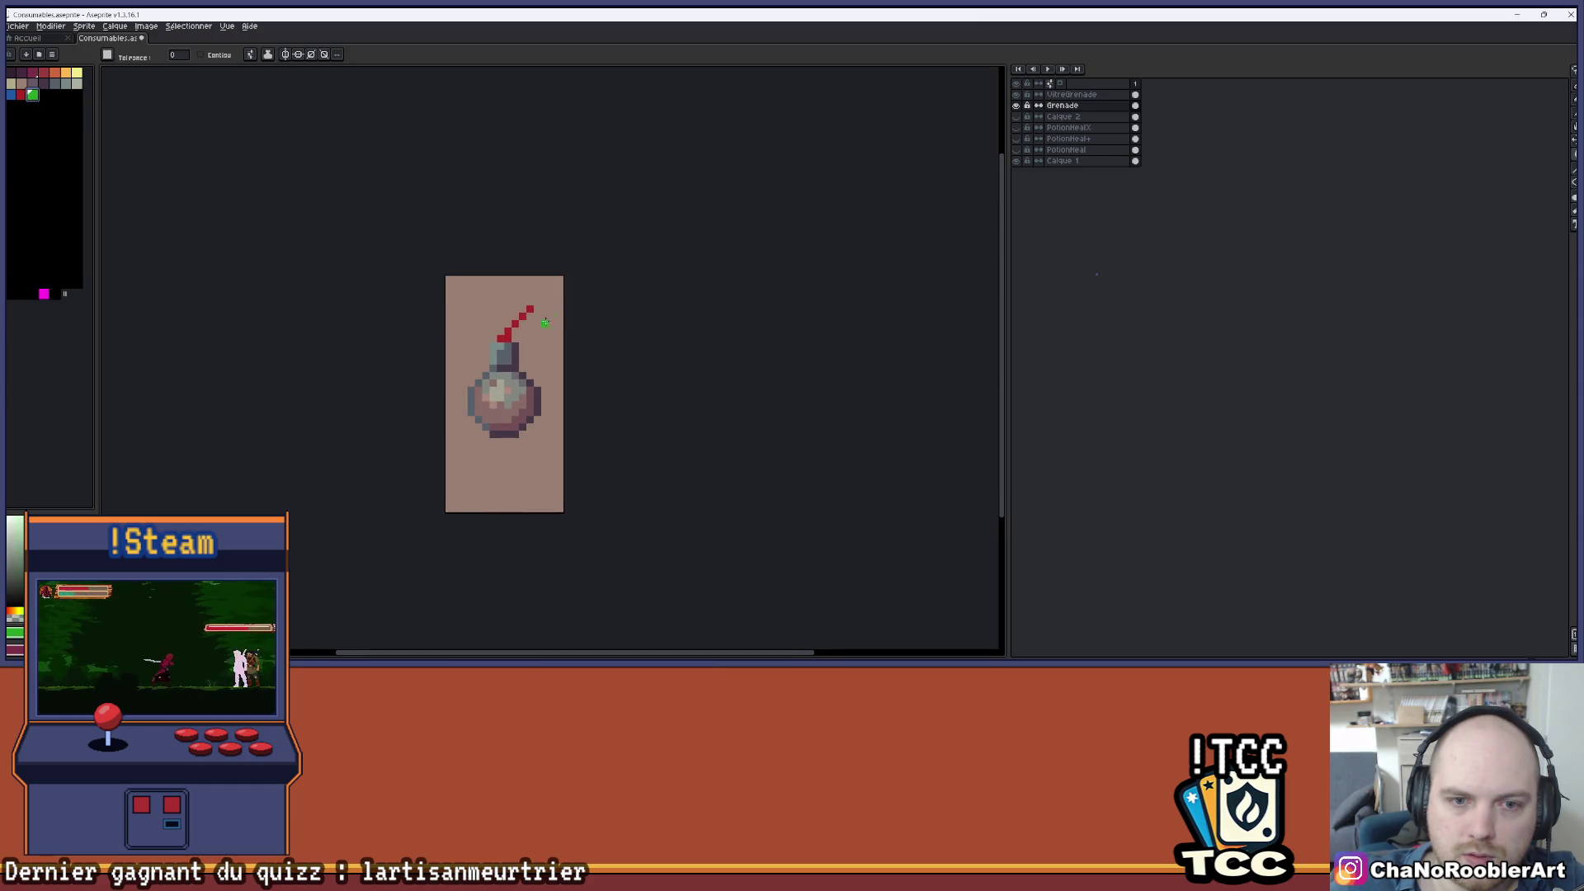
- Bucket-fill the red fuse and body green and centre the enlarged grenade
left_click(508, 330)
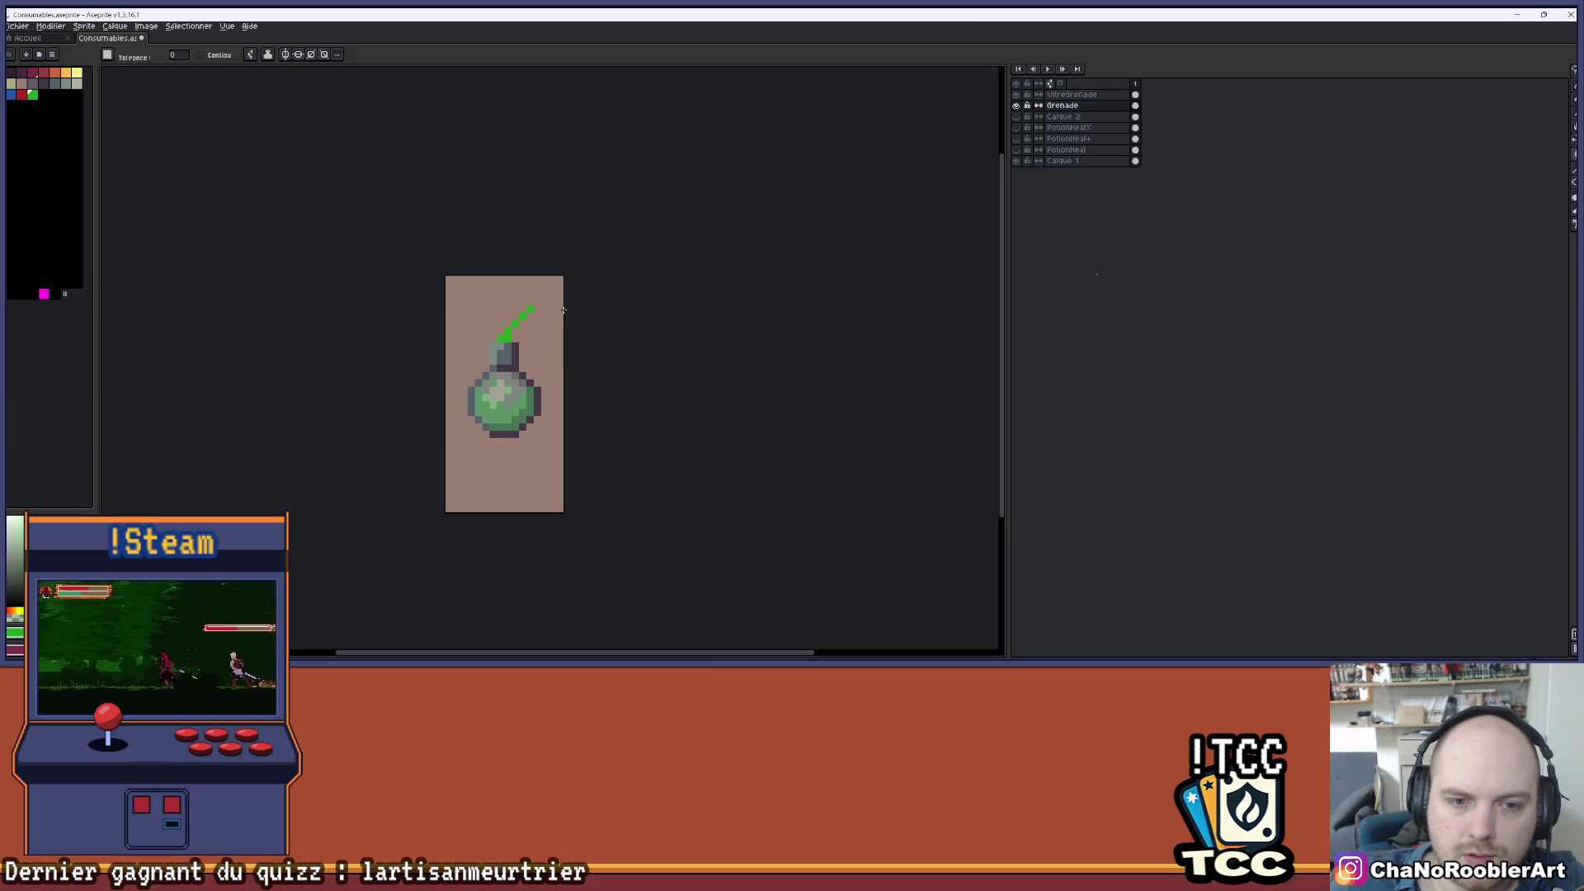
scroll(377, 277, "down", 1)
left_click_drag(378, 283, 410, 297)
scroll(481, 306, "up", 1)
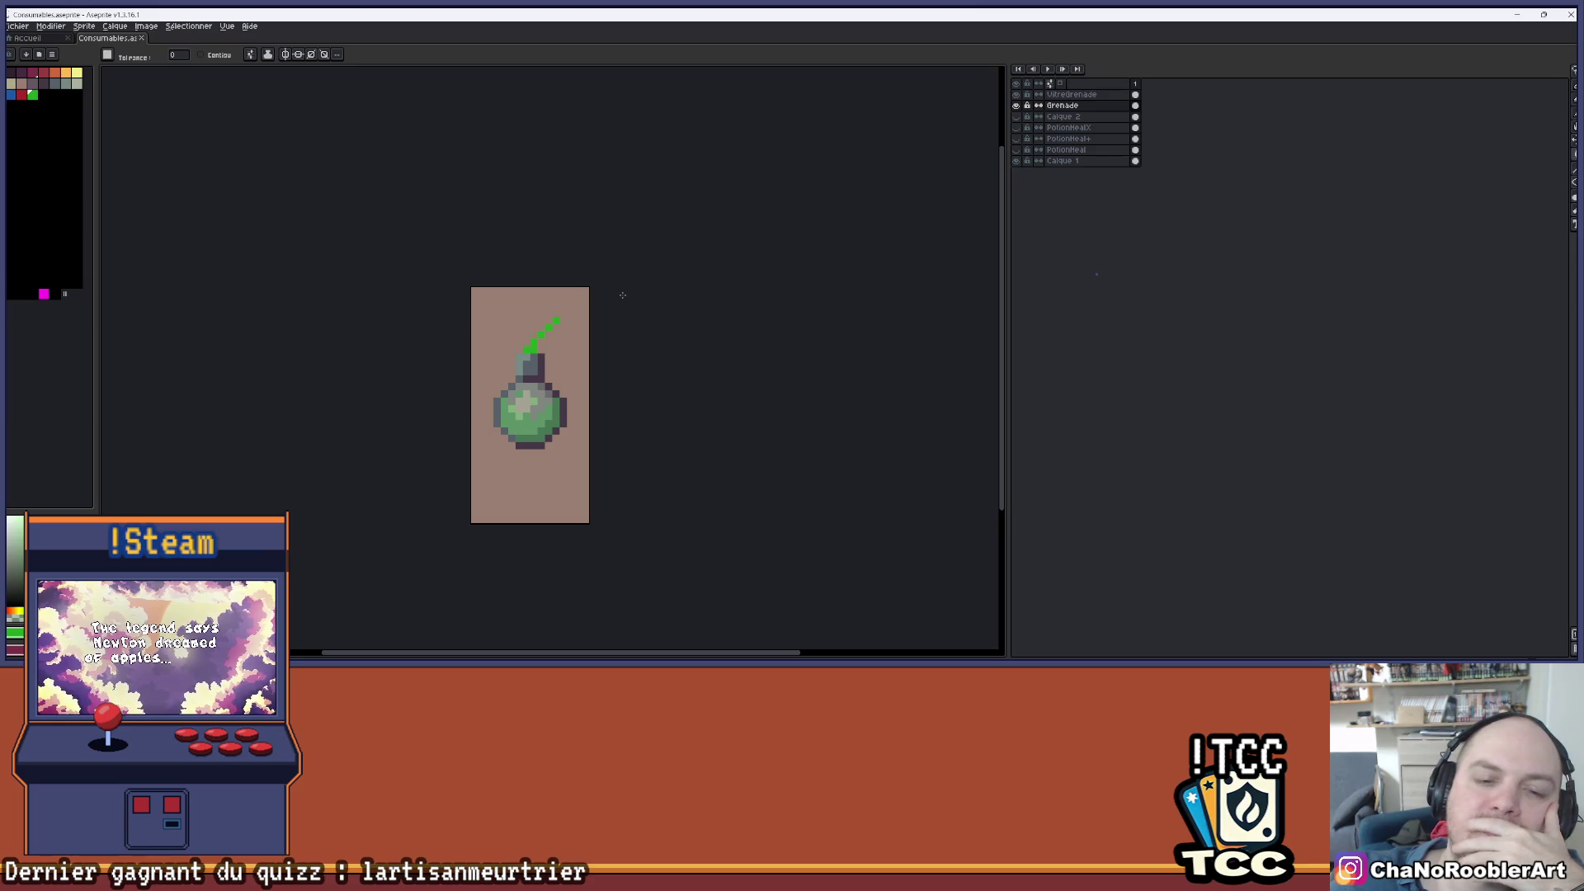
scroll(622, 295, "down", 3)
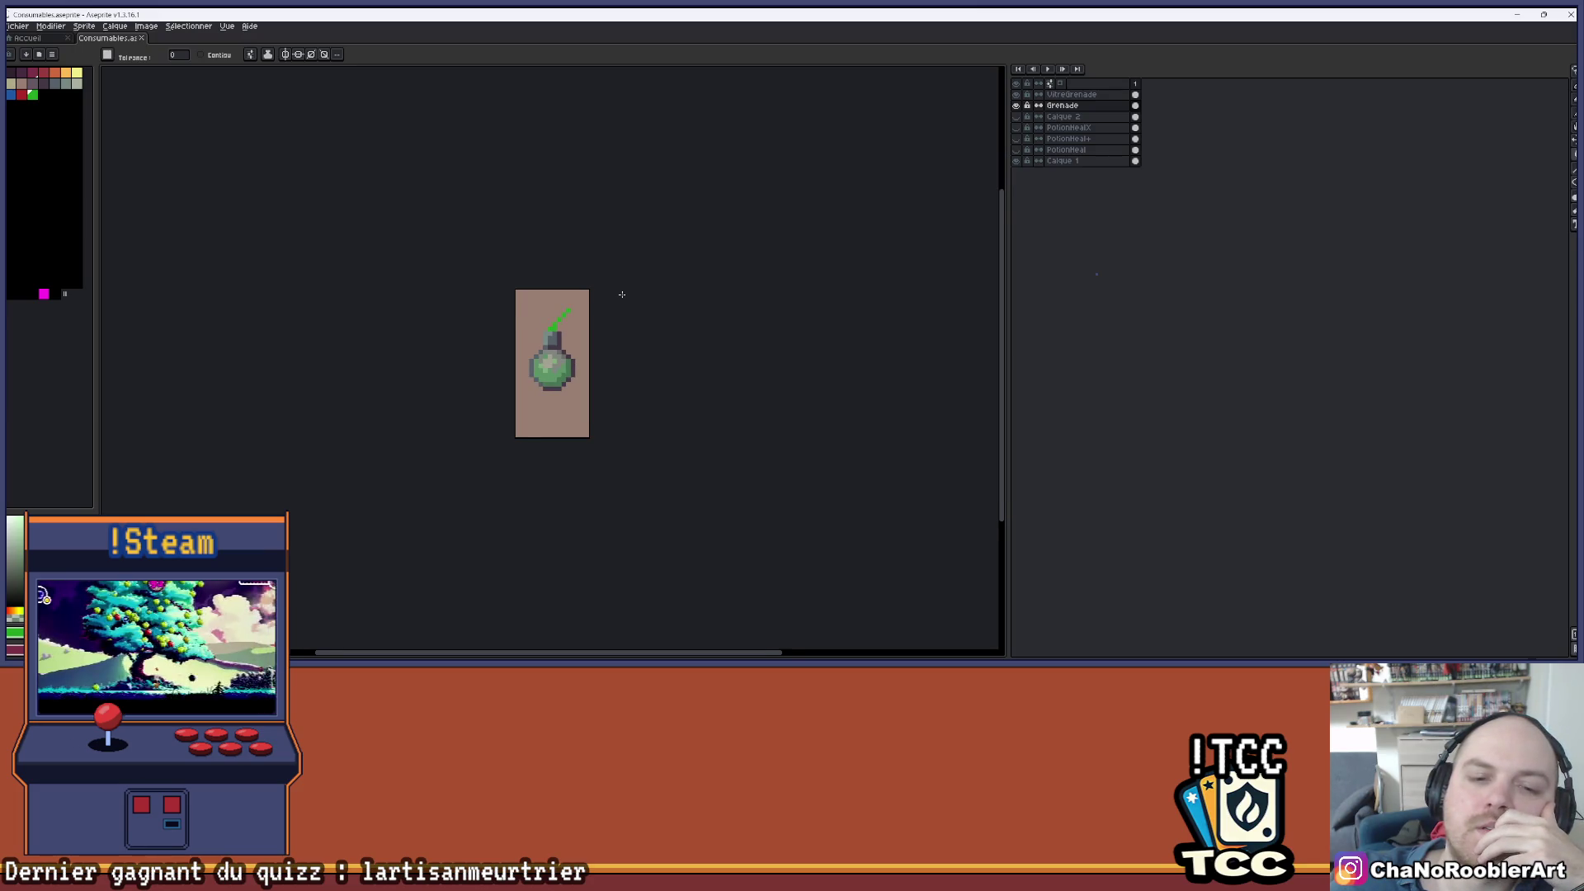
scroll(583, 334, "up", 5)
scroll(583, 334, "down", 1)
left_click_drag(584, 334, 652, 271)
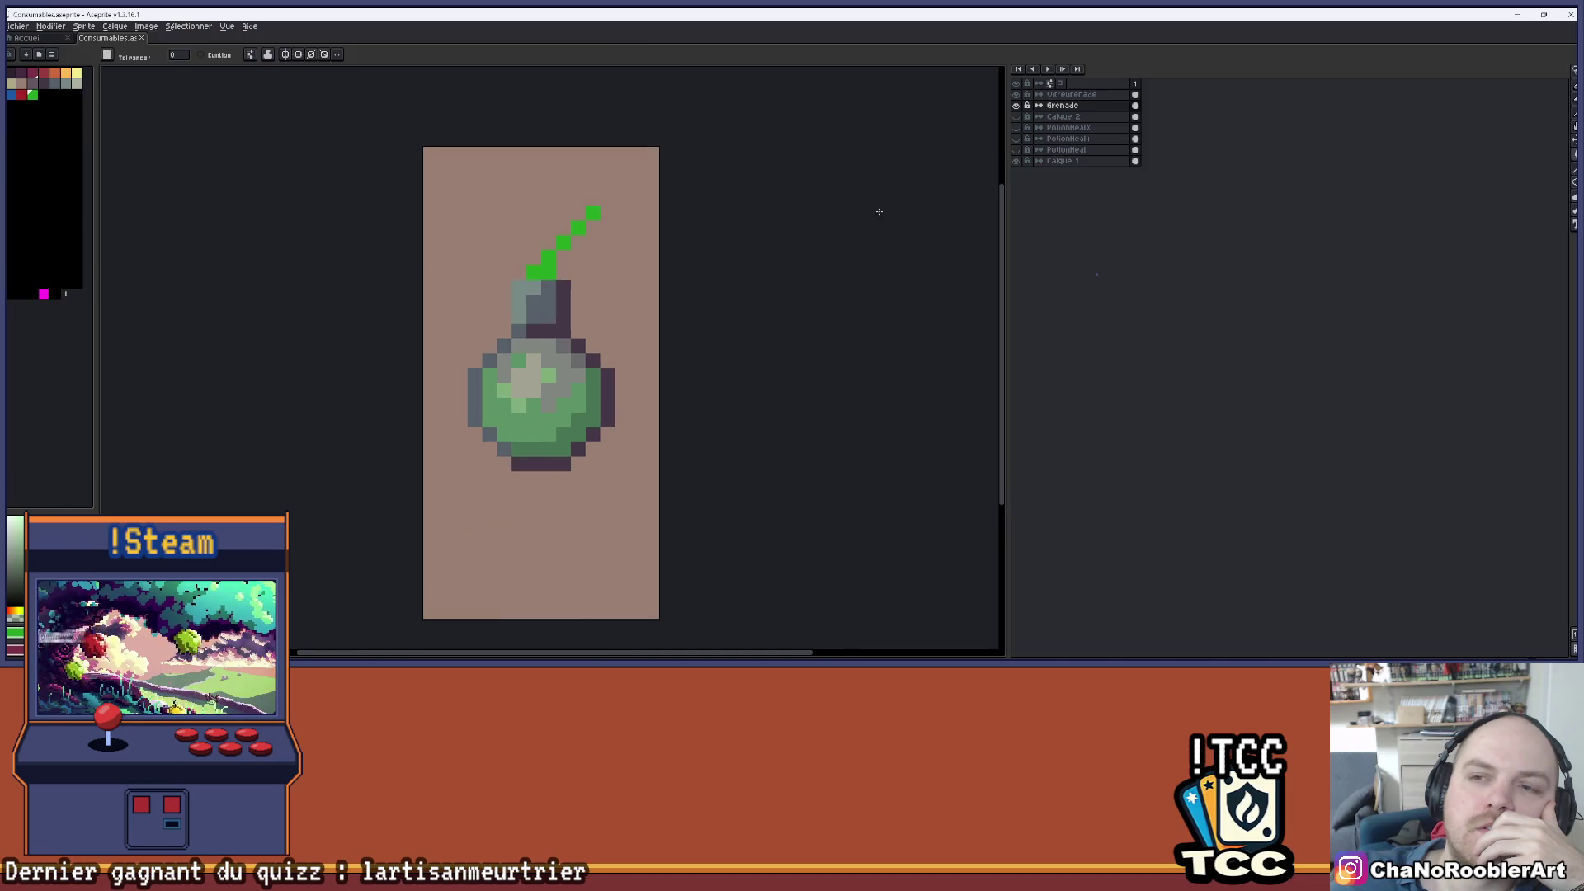
- Toggle the PotionHealX bottle repeatedly to compare it with the green grenade
left_click(1015, 127)
left_click(1016, 127)
left_click(1017, 128)
left_click(1016, 127)
left_click(1017, 128)
left_click(1016, 128)
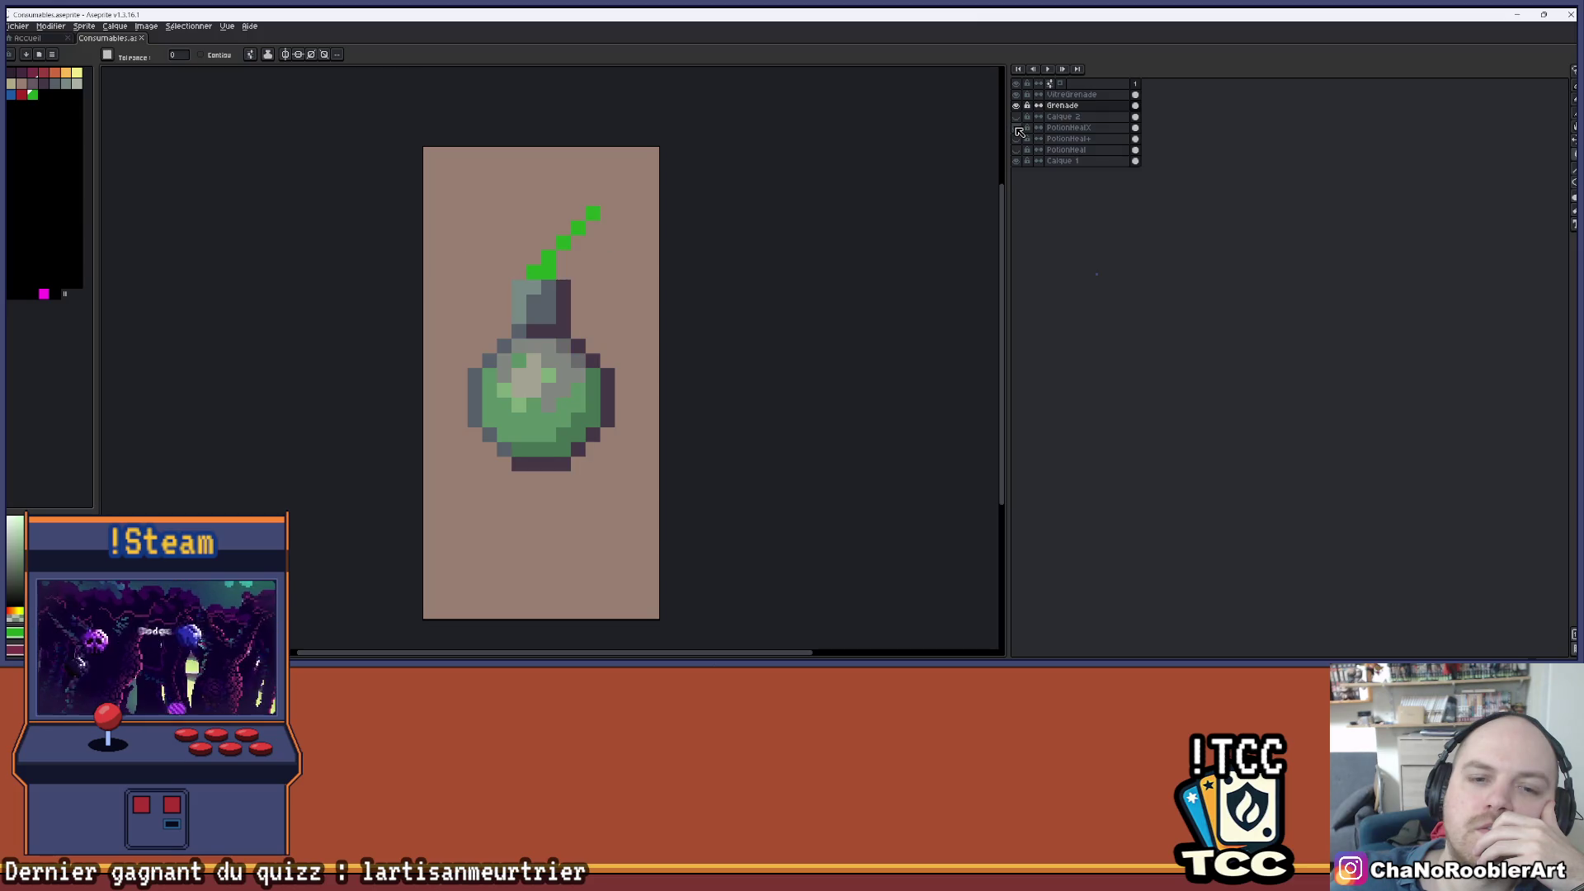
left_click(1017, 128)
left_click(1016, 128)
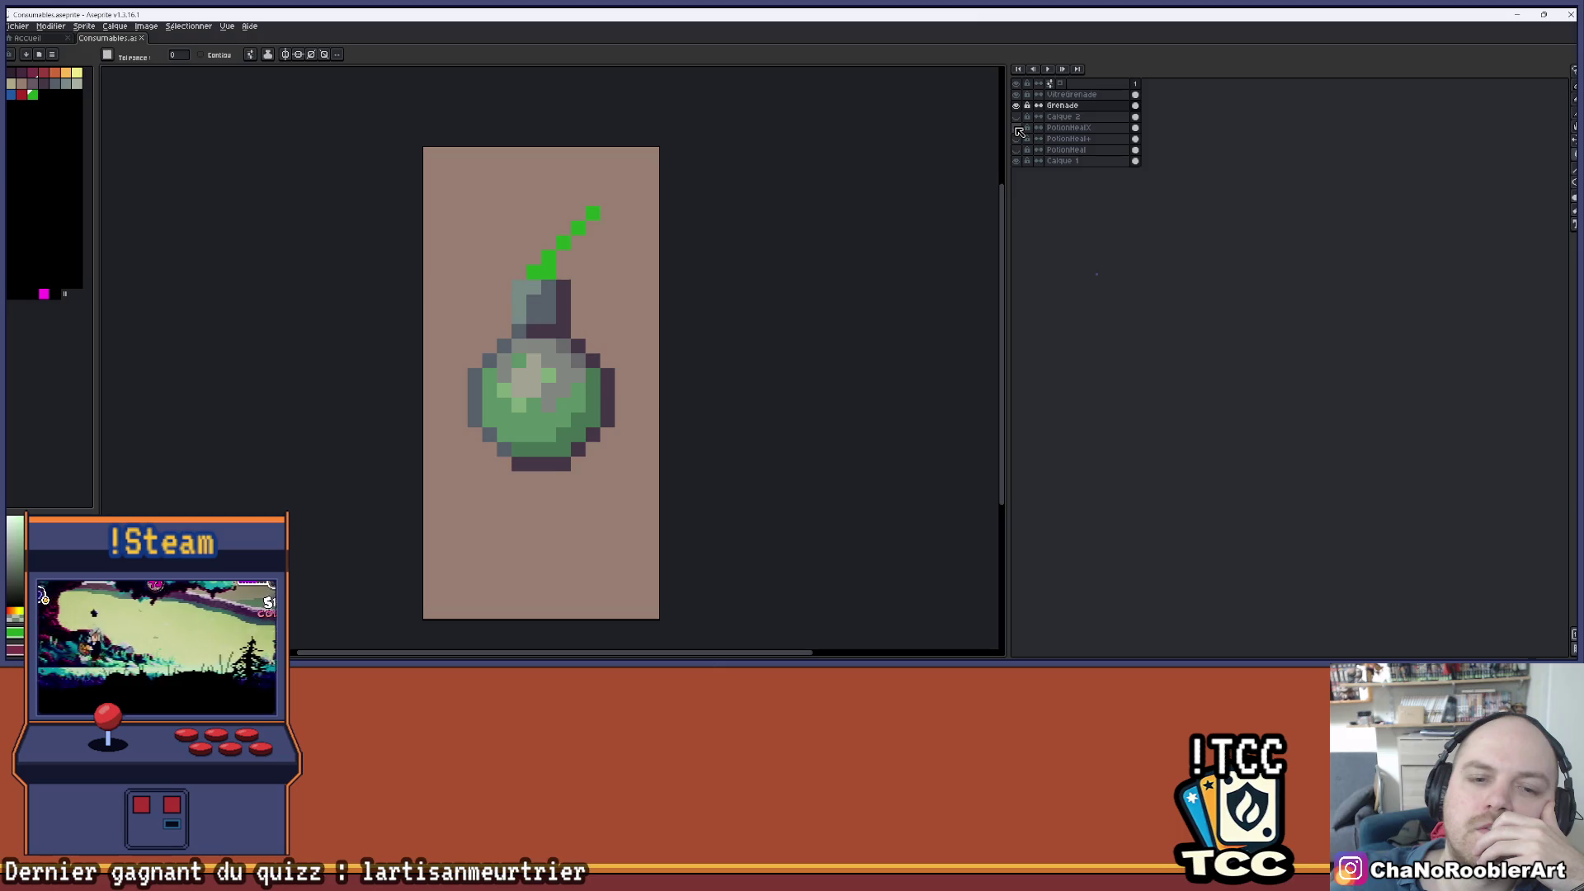
left_click(1016, 128)
key("i")
key("g")
- Toggle the Grenade, Calque 2 and glass layers, finally hiding the potion to leave the green grenade
left_click(1017, 106)
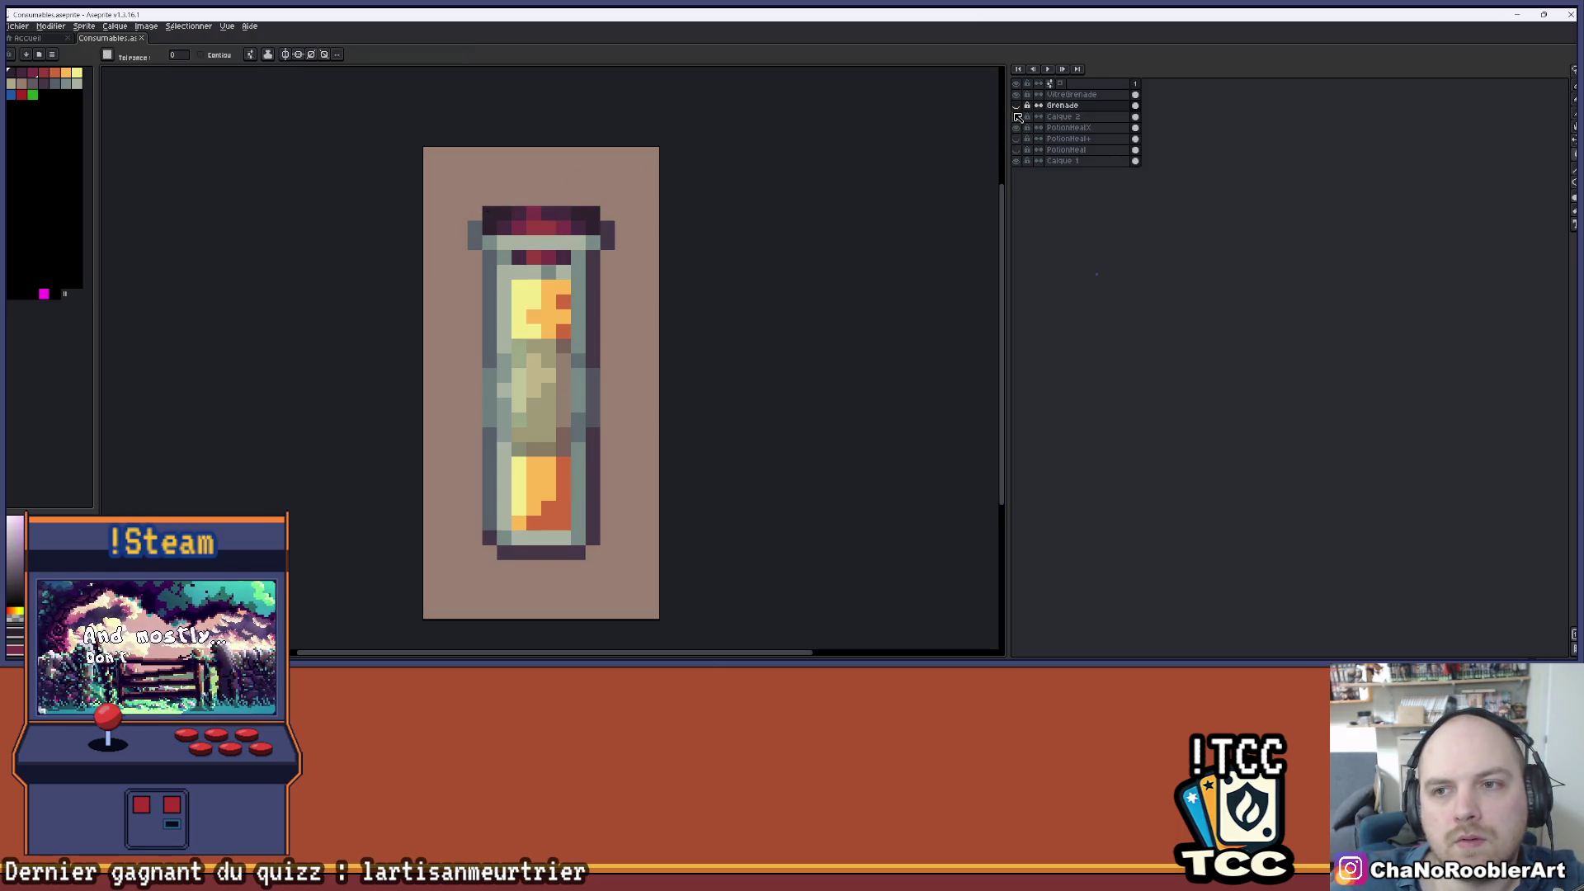
left_click(1017, 105)
left_click(1017, 116)
left_click(1017, 94)
left_click(1017, 95)
left_click(1022, 118)
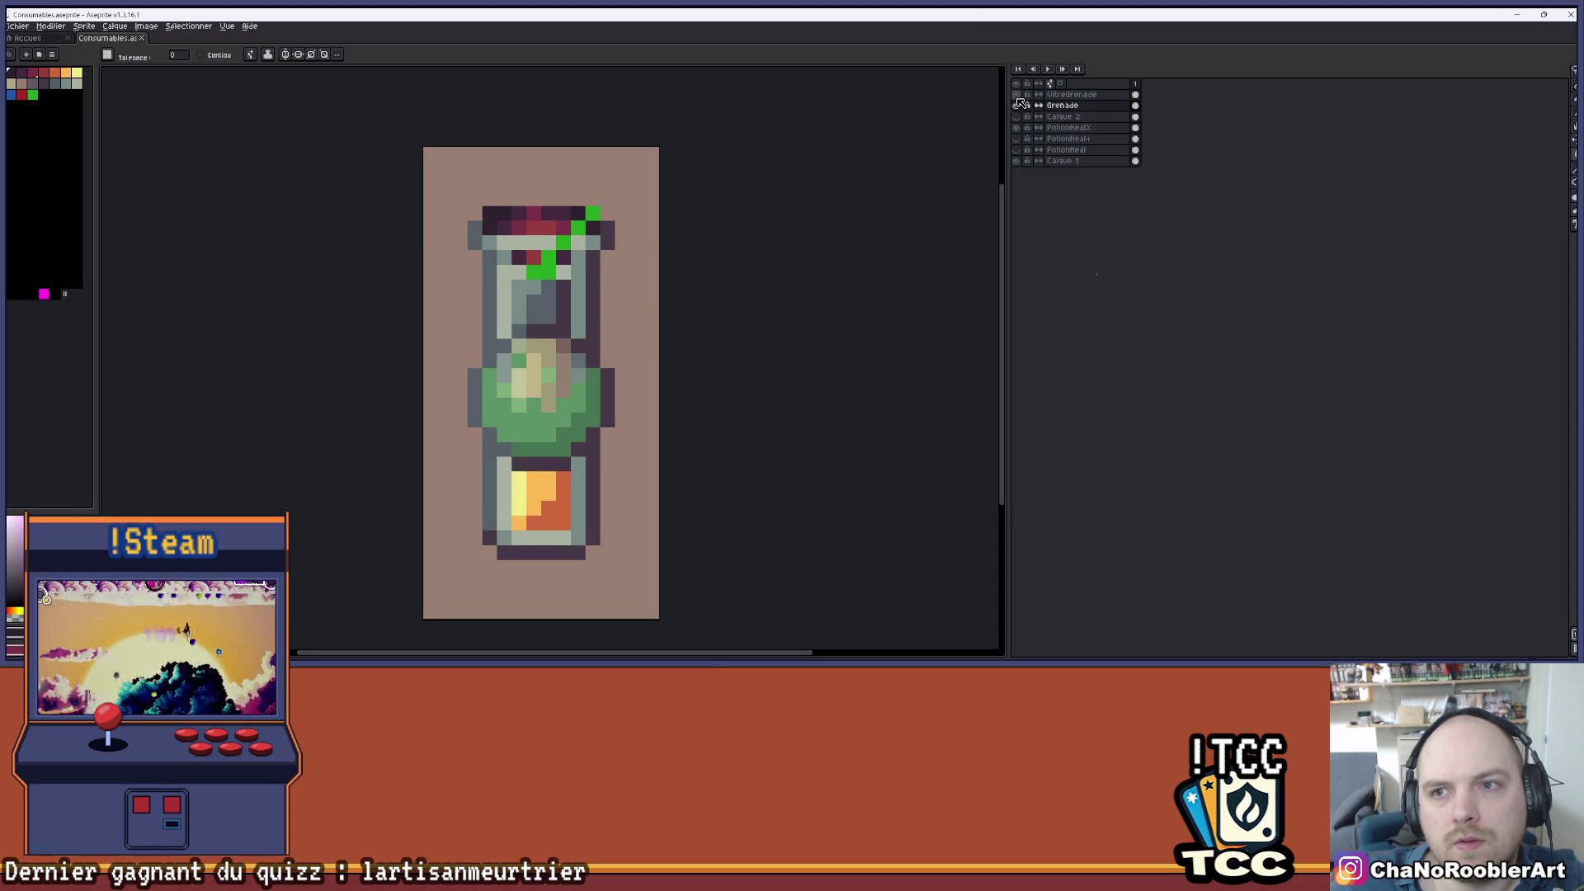
left_click(1017, 129)
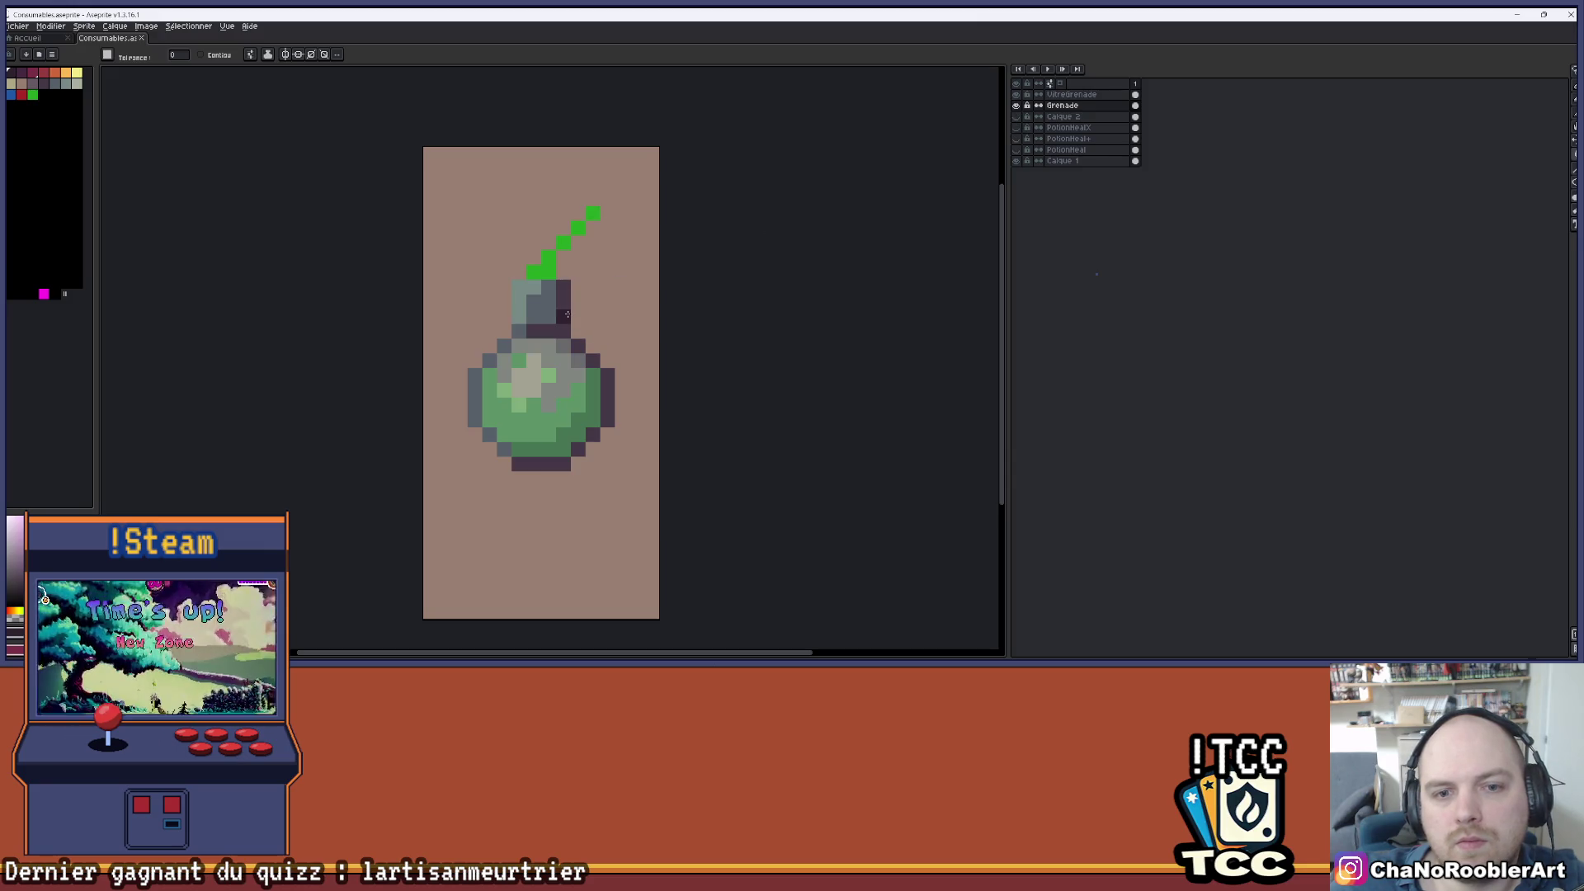
scroll(610, 285, "down", 1)
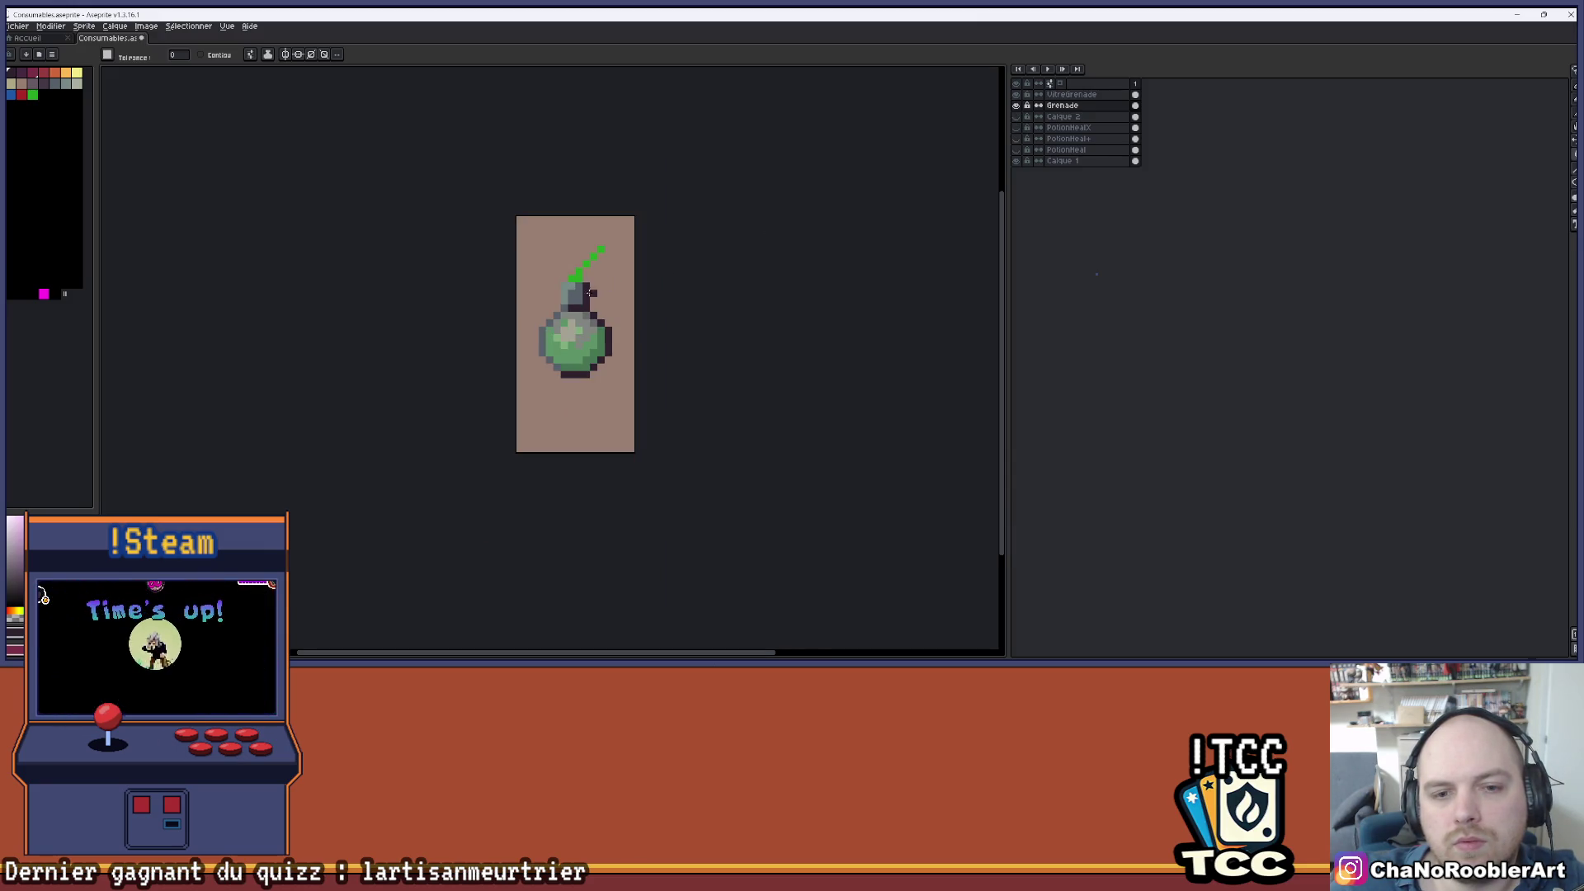
- Undo the last fill and darken the grenade's grey-blue outline pixels
scroll(590, 292, "up", 2)
key("ctrl+z")
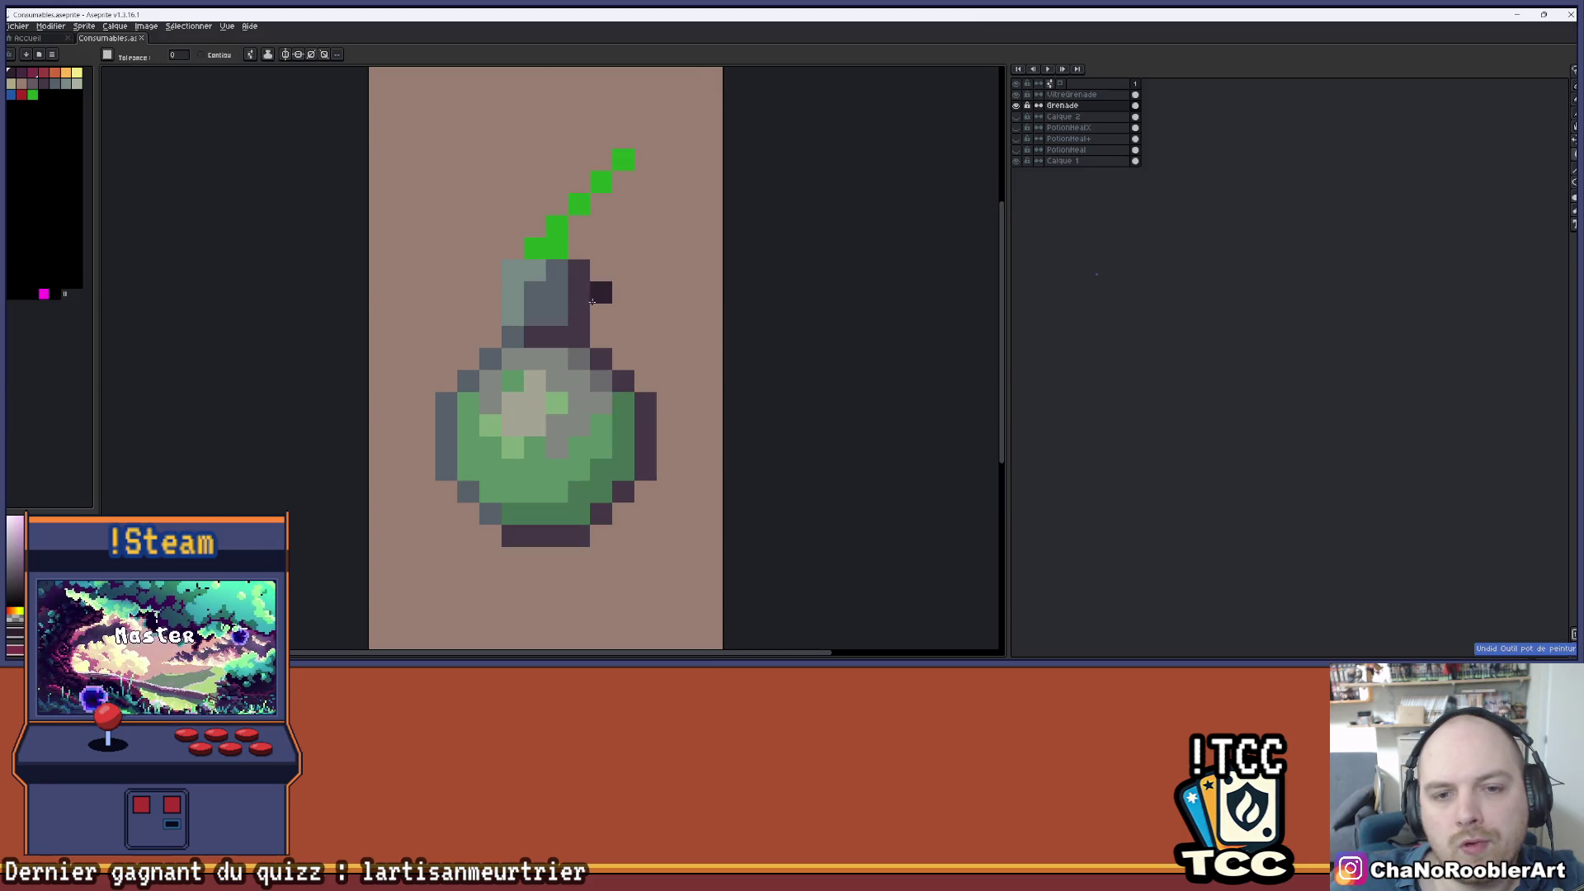
left_click(582, 302)
left_click(490, 359)
- Fill the grenade's grey-blue neck pixels with the dark colour
scroll(598, 321, "down", 2)
scroll(578, 321, "down", 1)
scroll(562, 352, "up", 3)
left_click(54, 84)
left_click(520, 327)
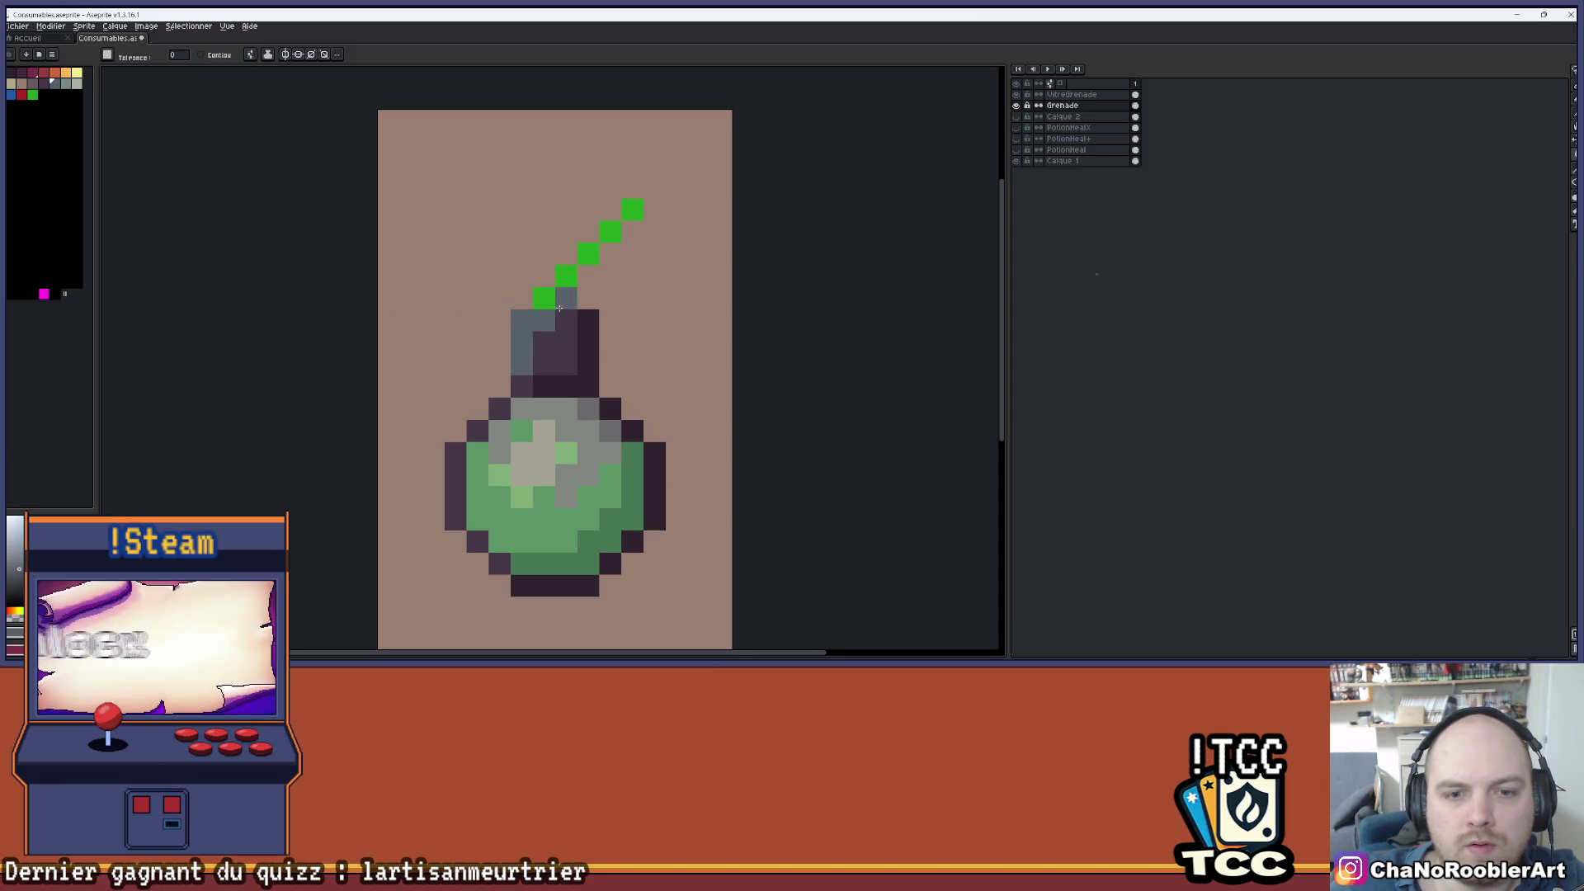
scroll(561, 305, "down", 4)
- Save the sprite with Ctrl+S and hide the Grenade layer
key("ctrl+s")
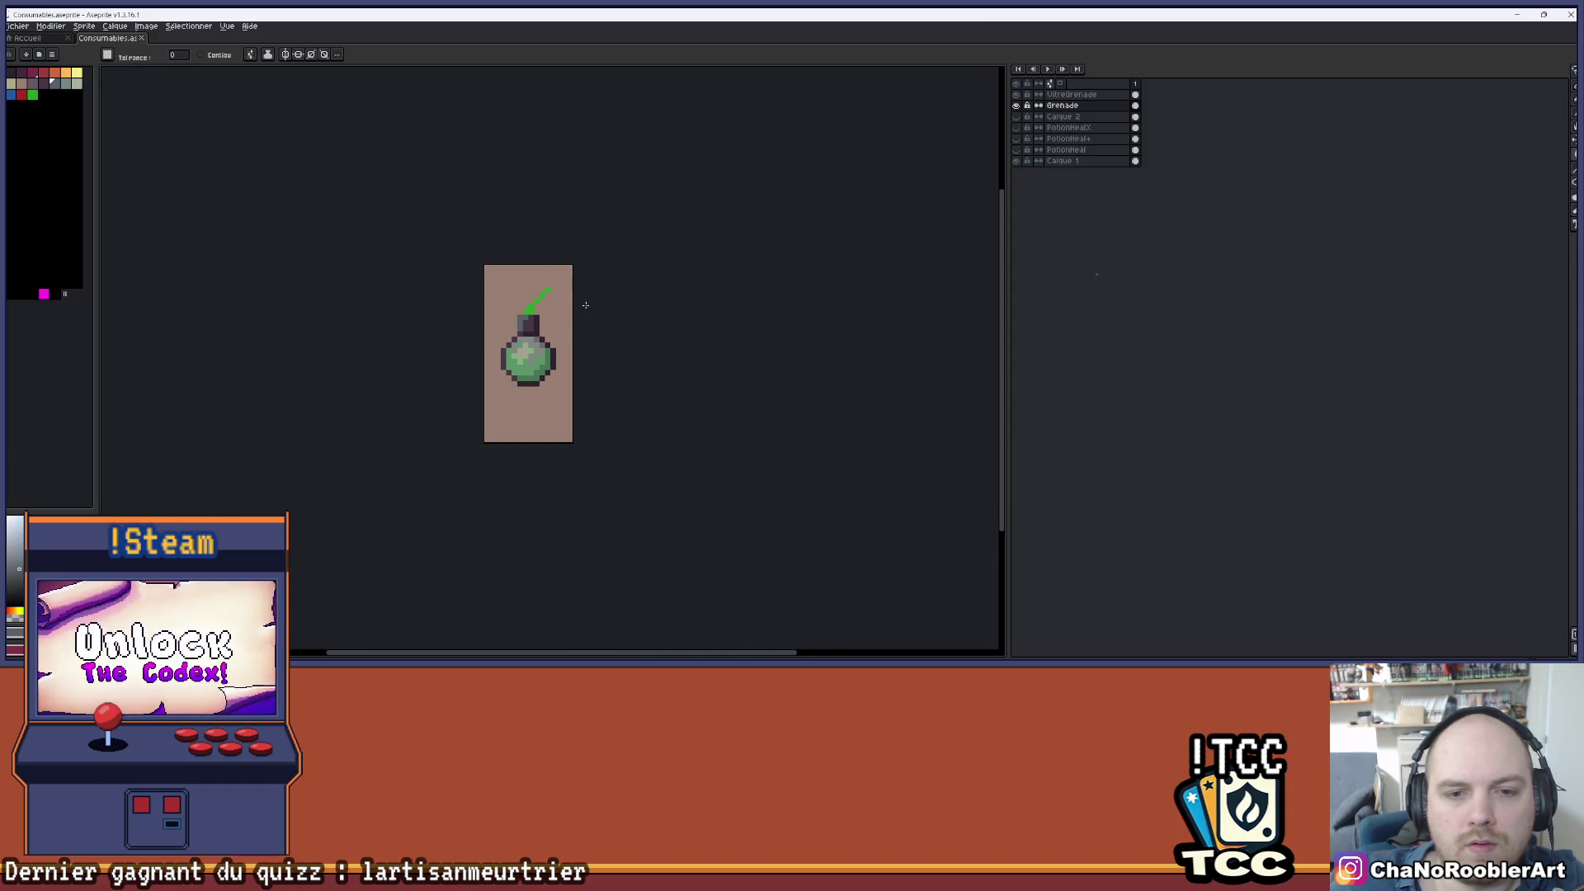
scroll(555, 336, "down", 1)
scroll(553, 335, "up", 3)
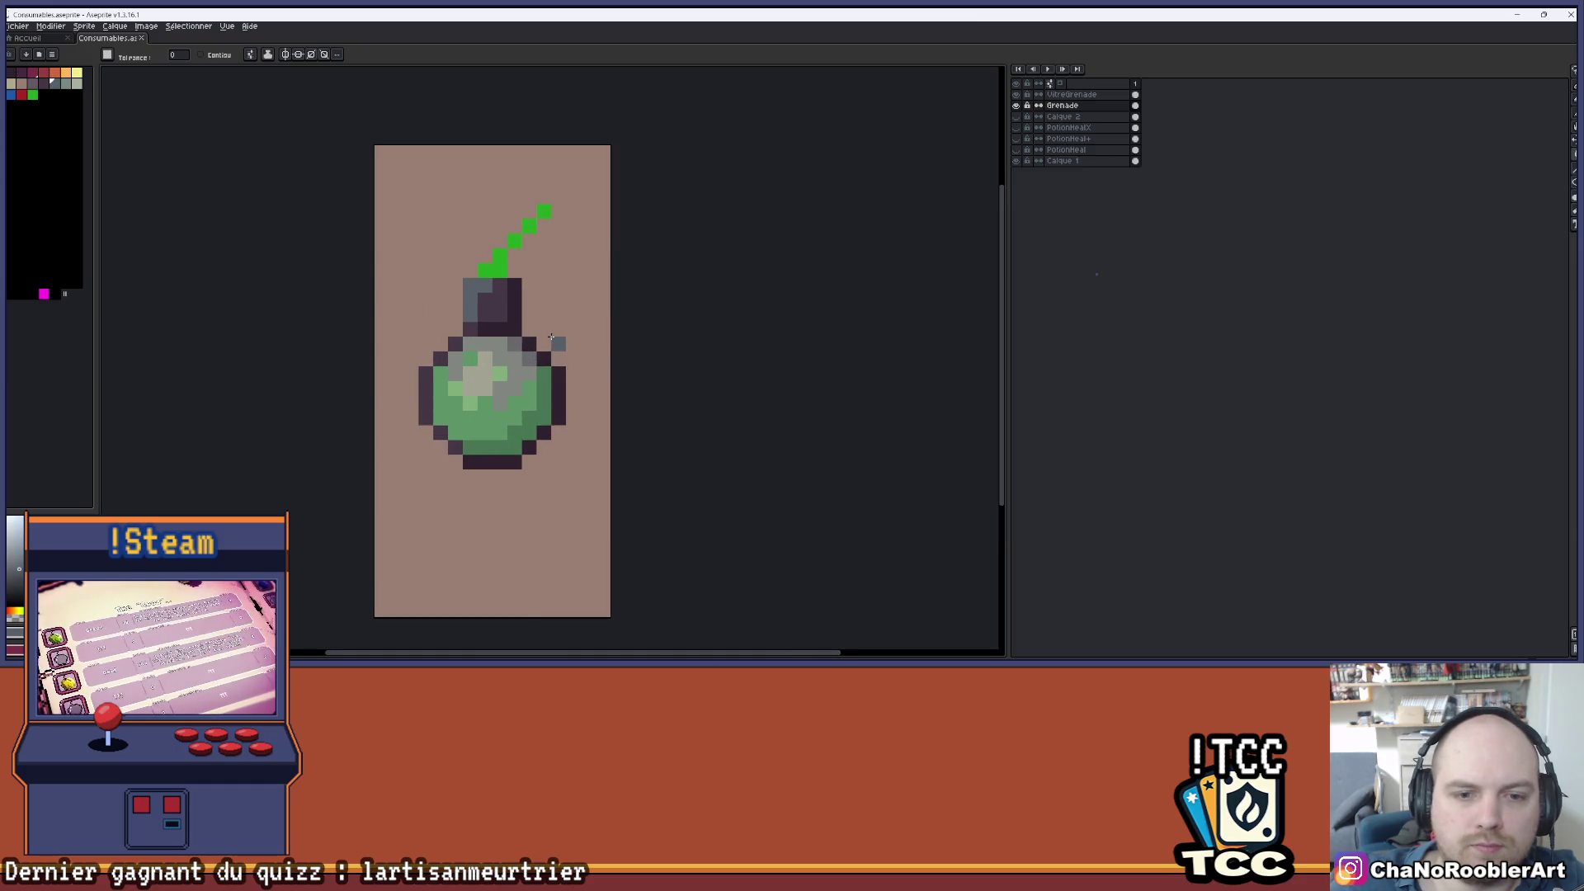
scroll(583, 332, "down", 2)
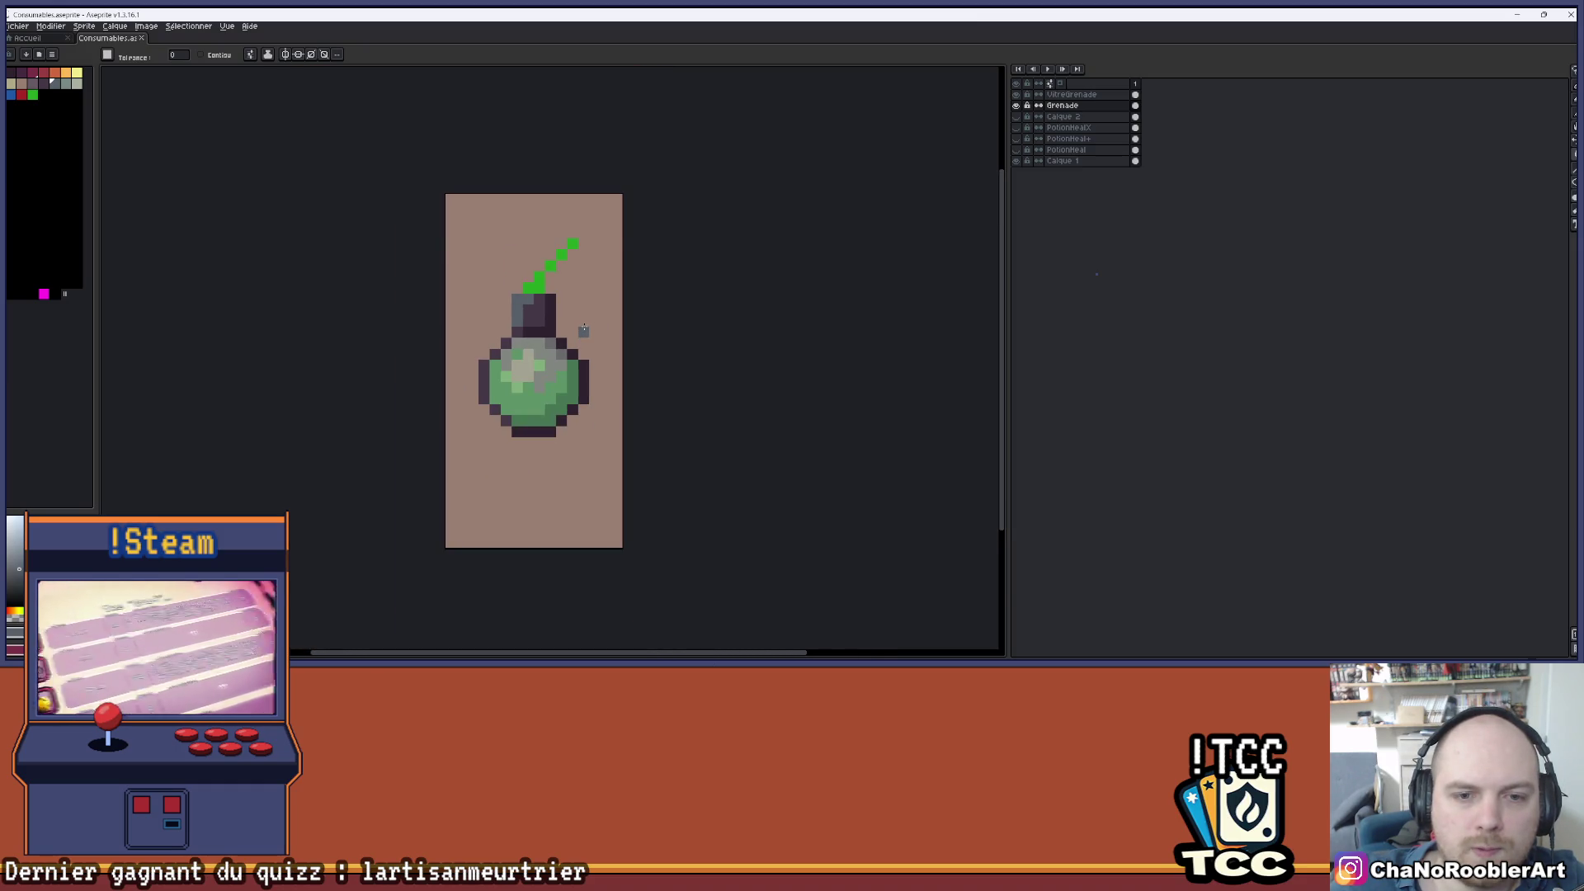
scroll(583, 326, "down", 1)
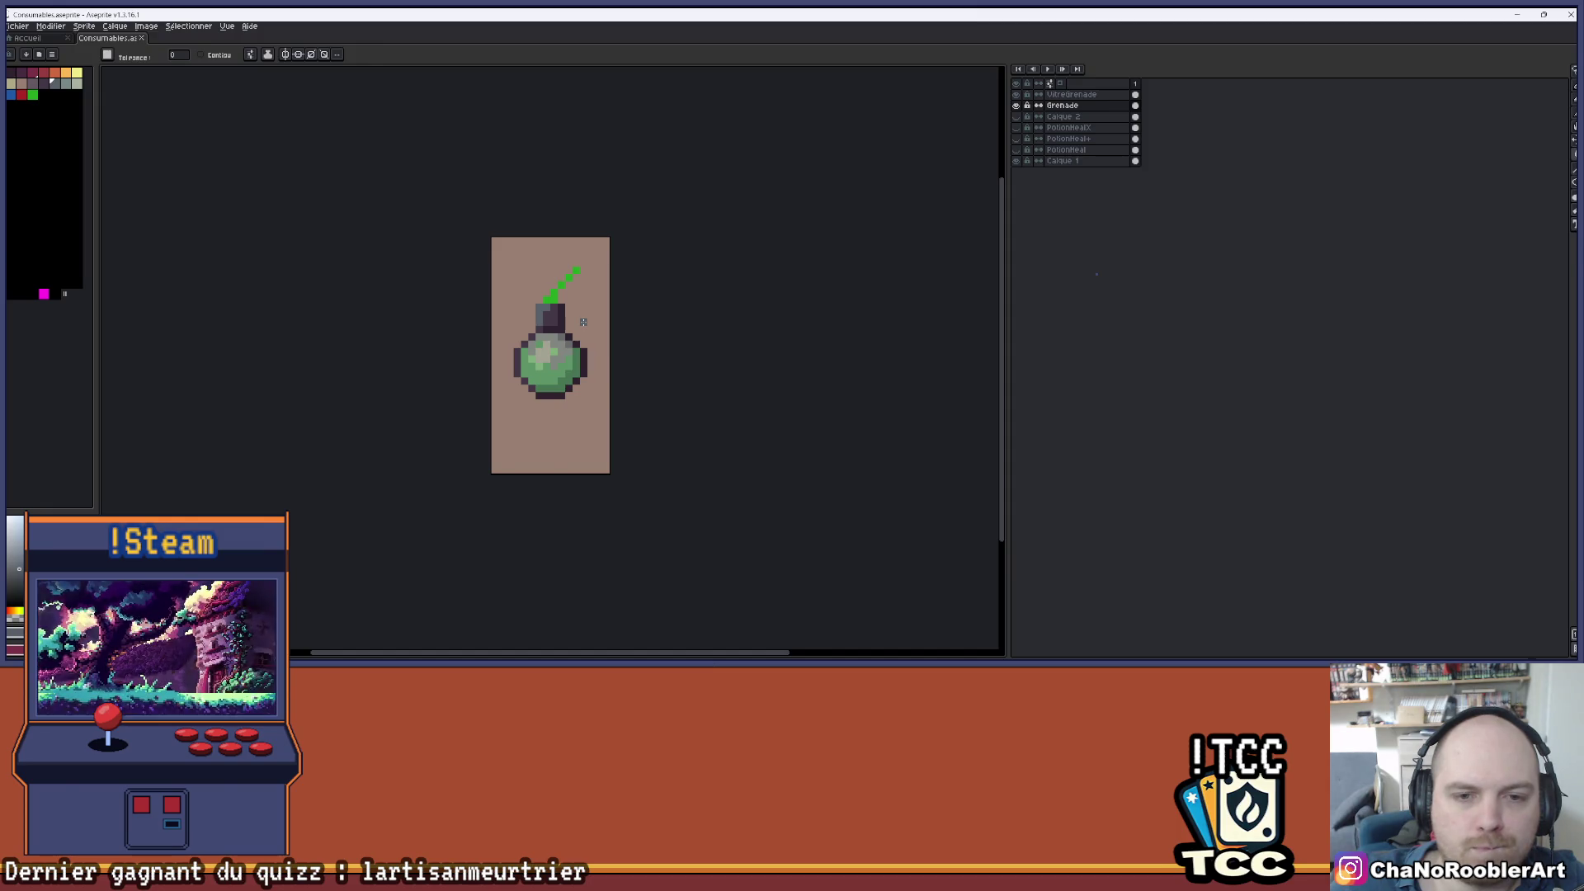
left_click(1016, 106)
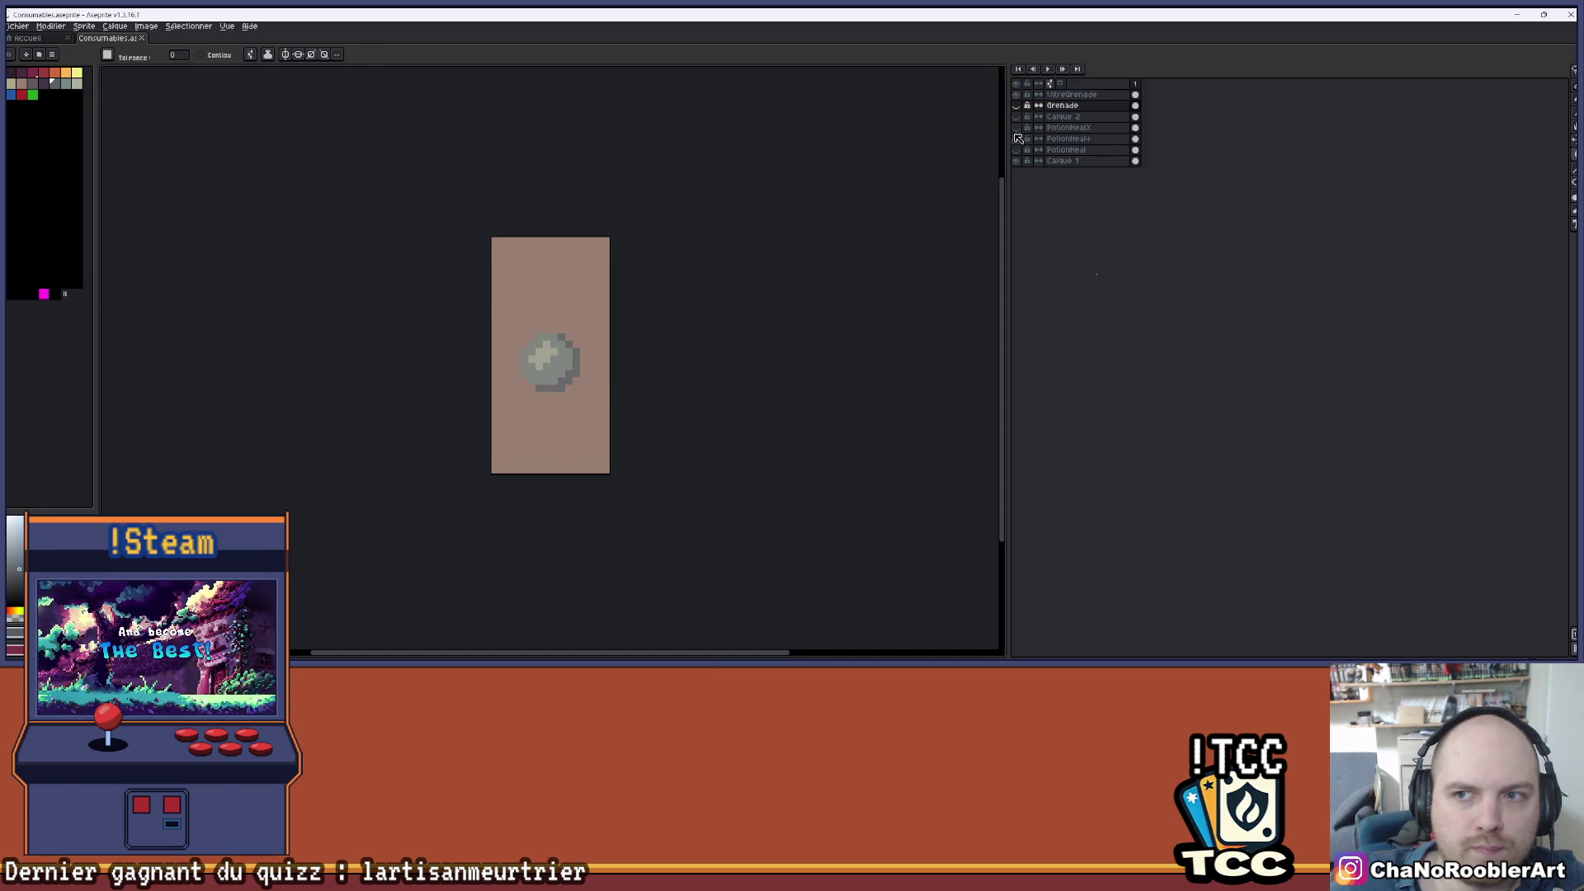
- Show the grenade instead of the heal potion and bucket-fill its green body and fuse blue
left_click(1017, 149)
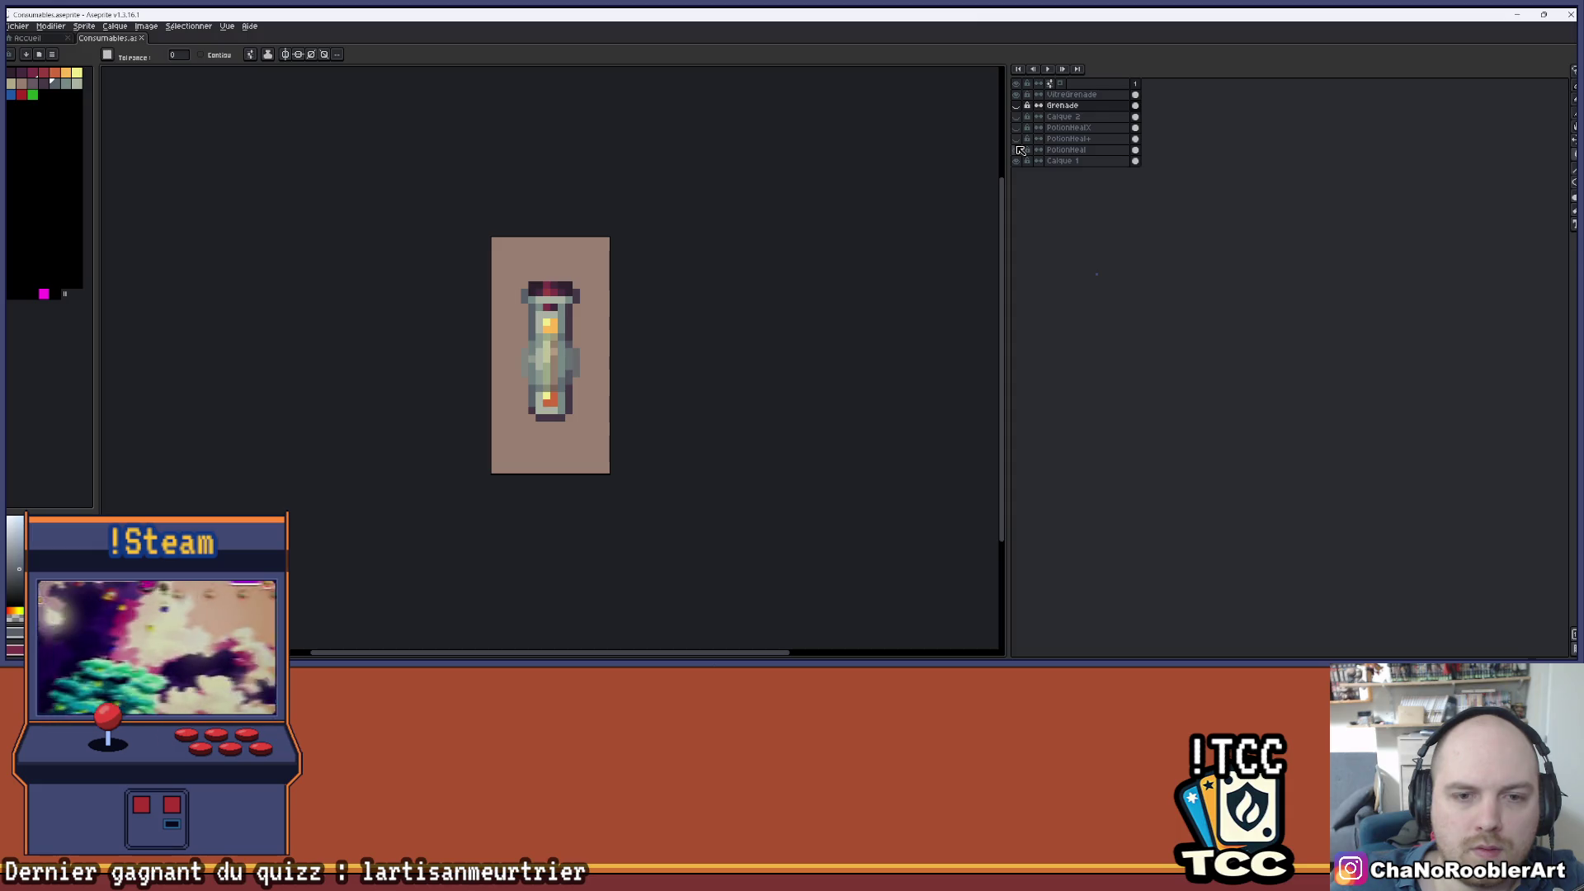
left_click(1016, 149)
left_click(1015, 106)
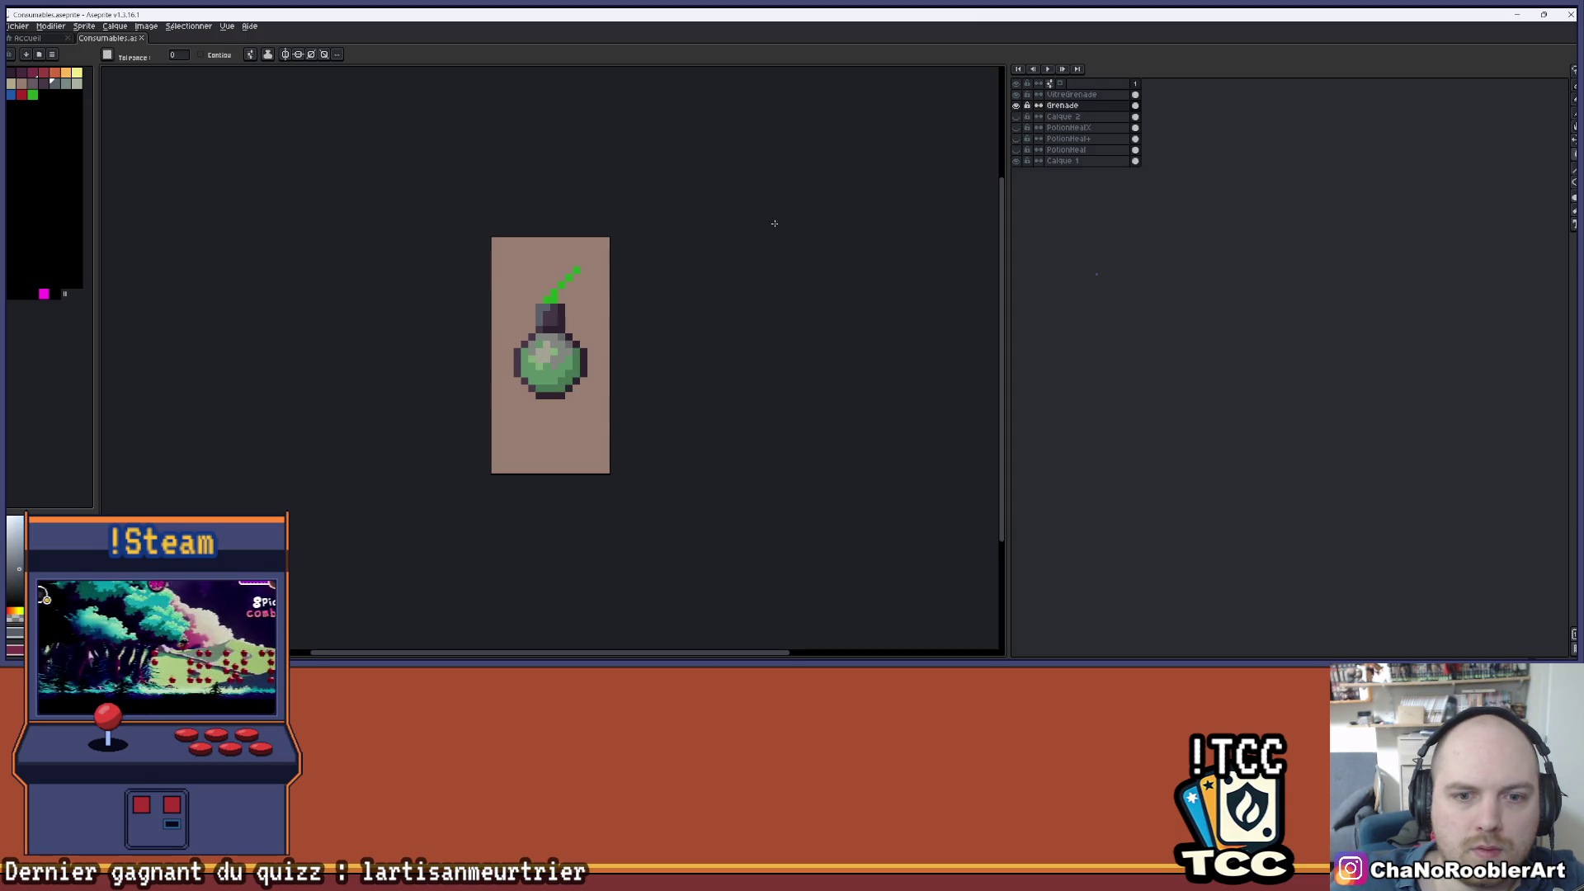
scroll(575, 327, "down", 1)
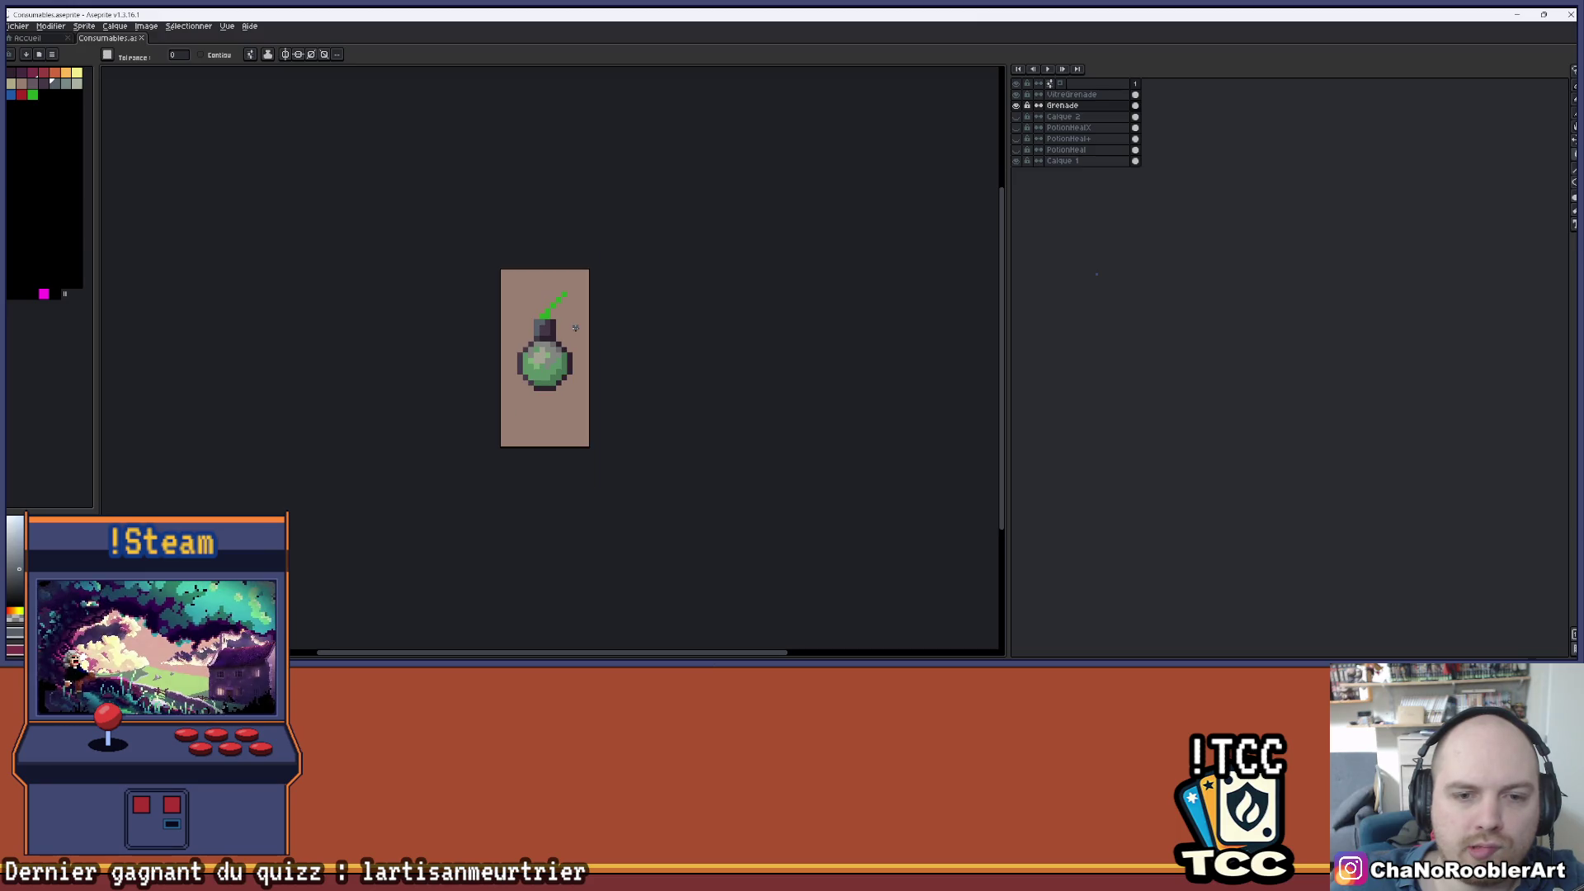
scroll(575, 328, "up", 2)
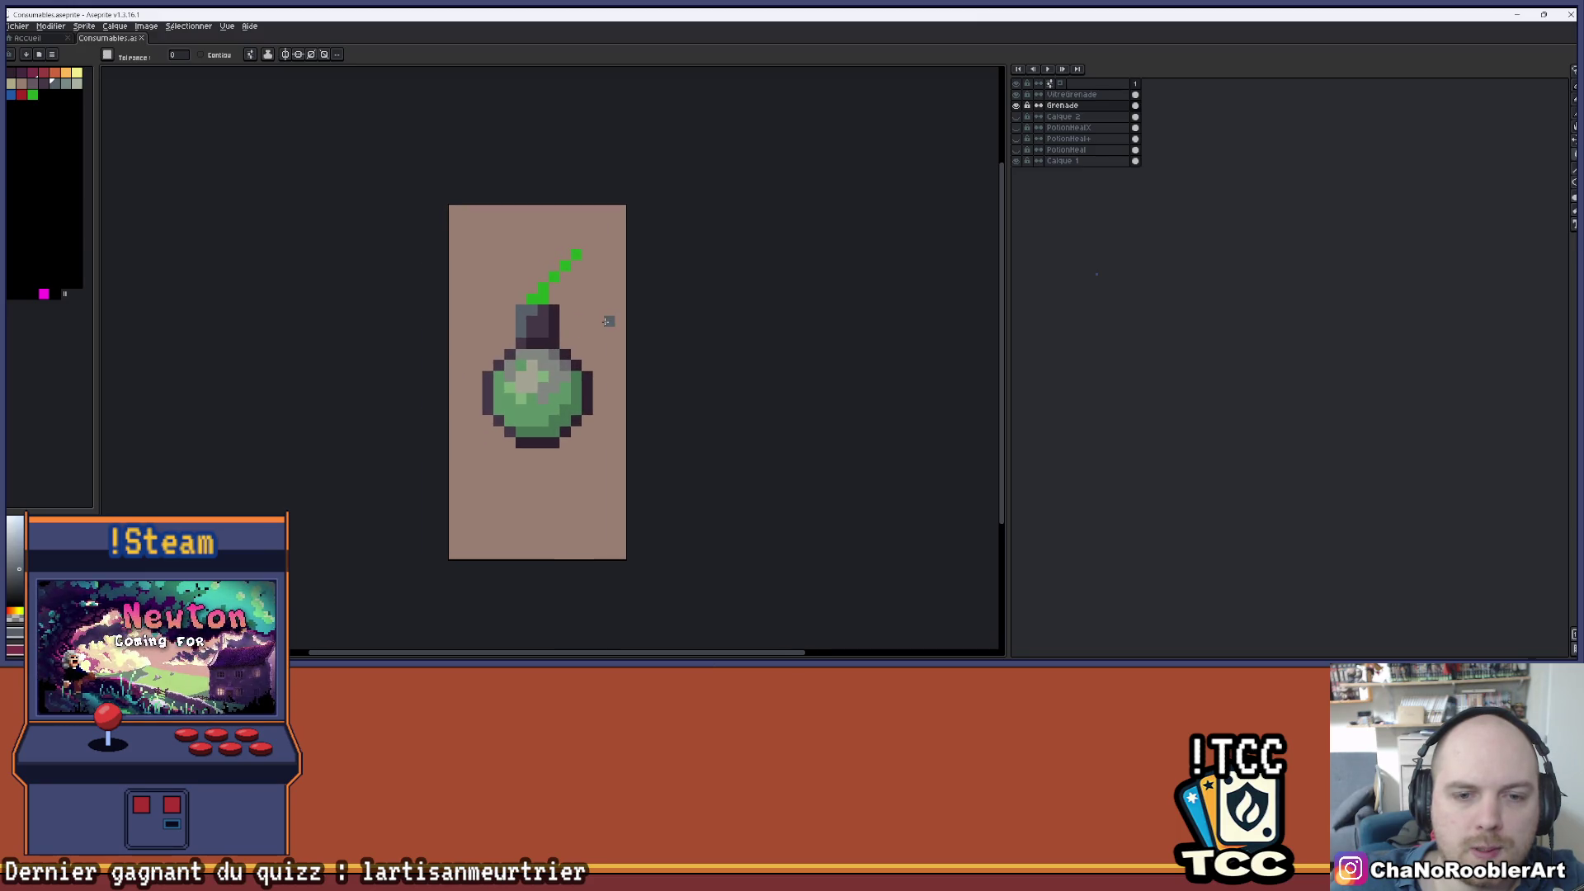
left_click(10, 94)
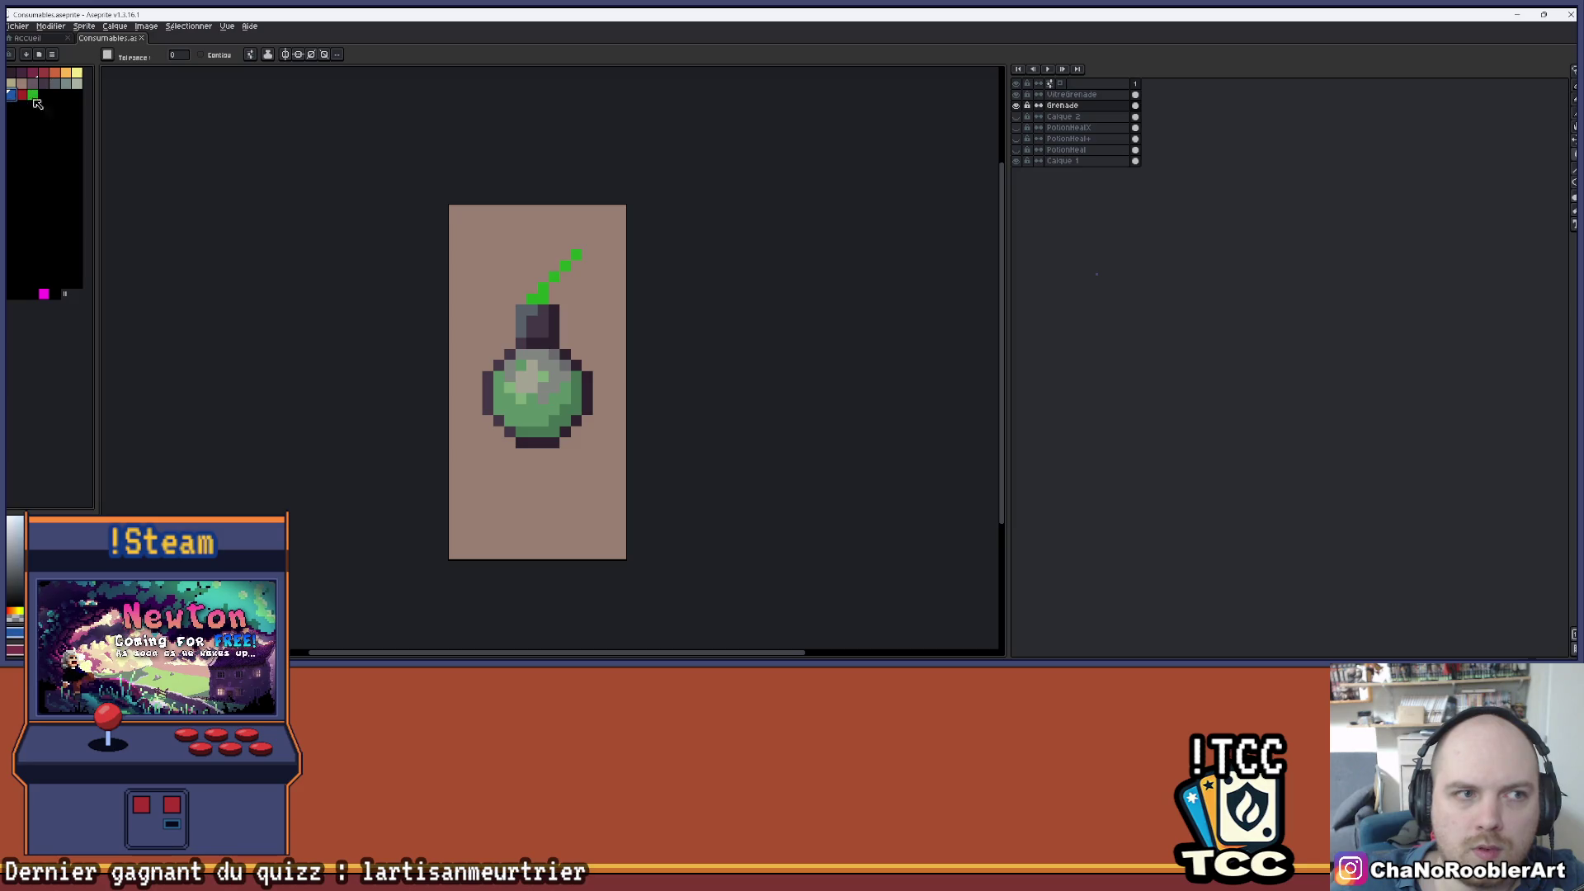
left_click(553, 298)
scroll(564, 289, "down", 1)
scroll(563, 290, "up", 1)
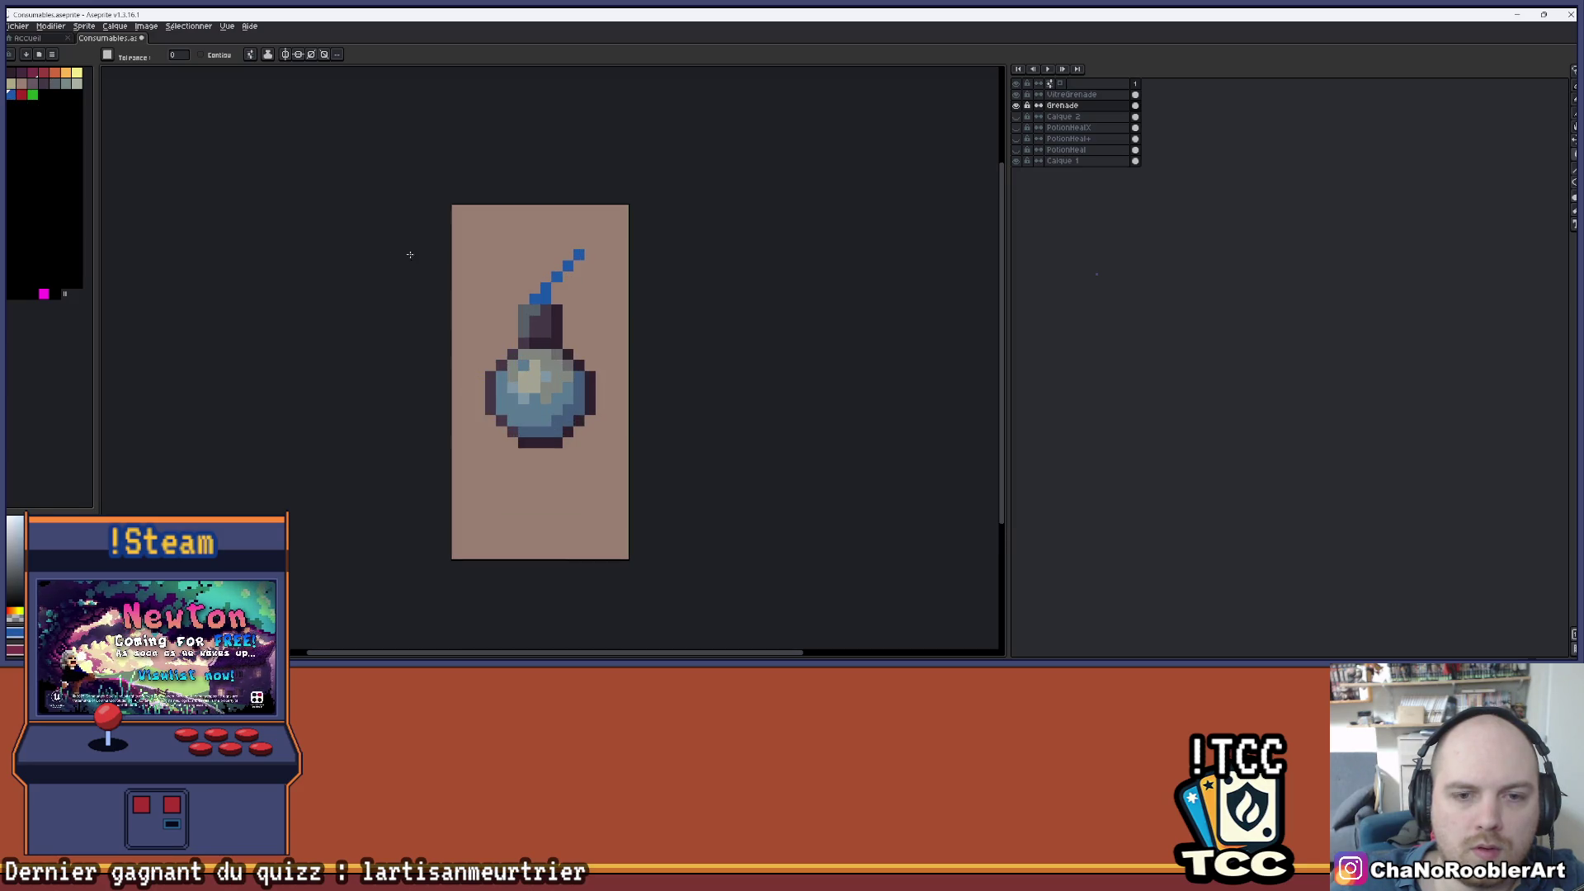
- Try red on the grenade's fuse and body, then recolour it back to blue
left_click(22, 95)
left_click(544, 297)
scroll(404, 266, "down", 2)
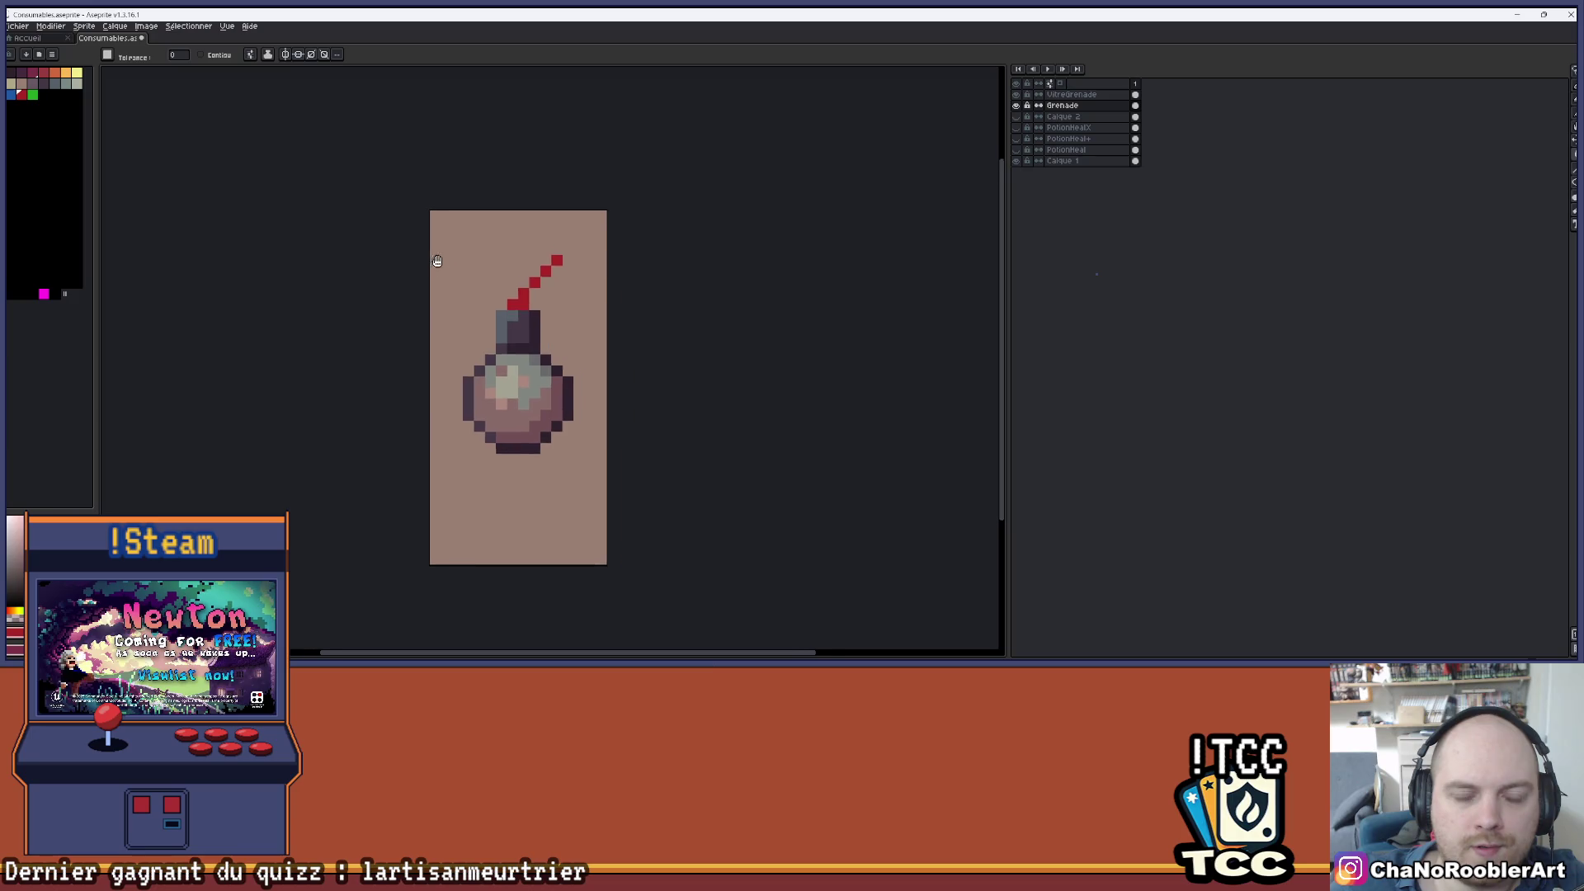
scroll(403, 267, "up", 1)
scroll(575, 286, "down", 1)
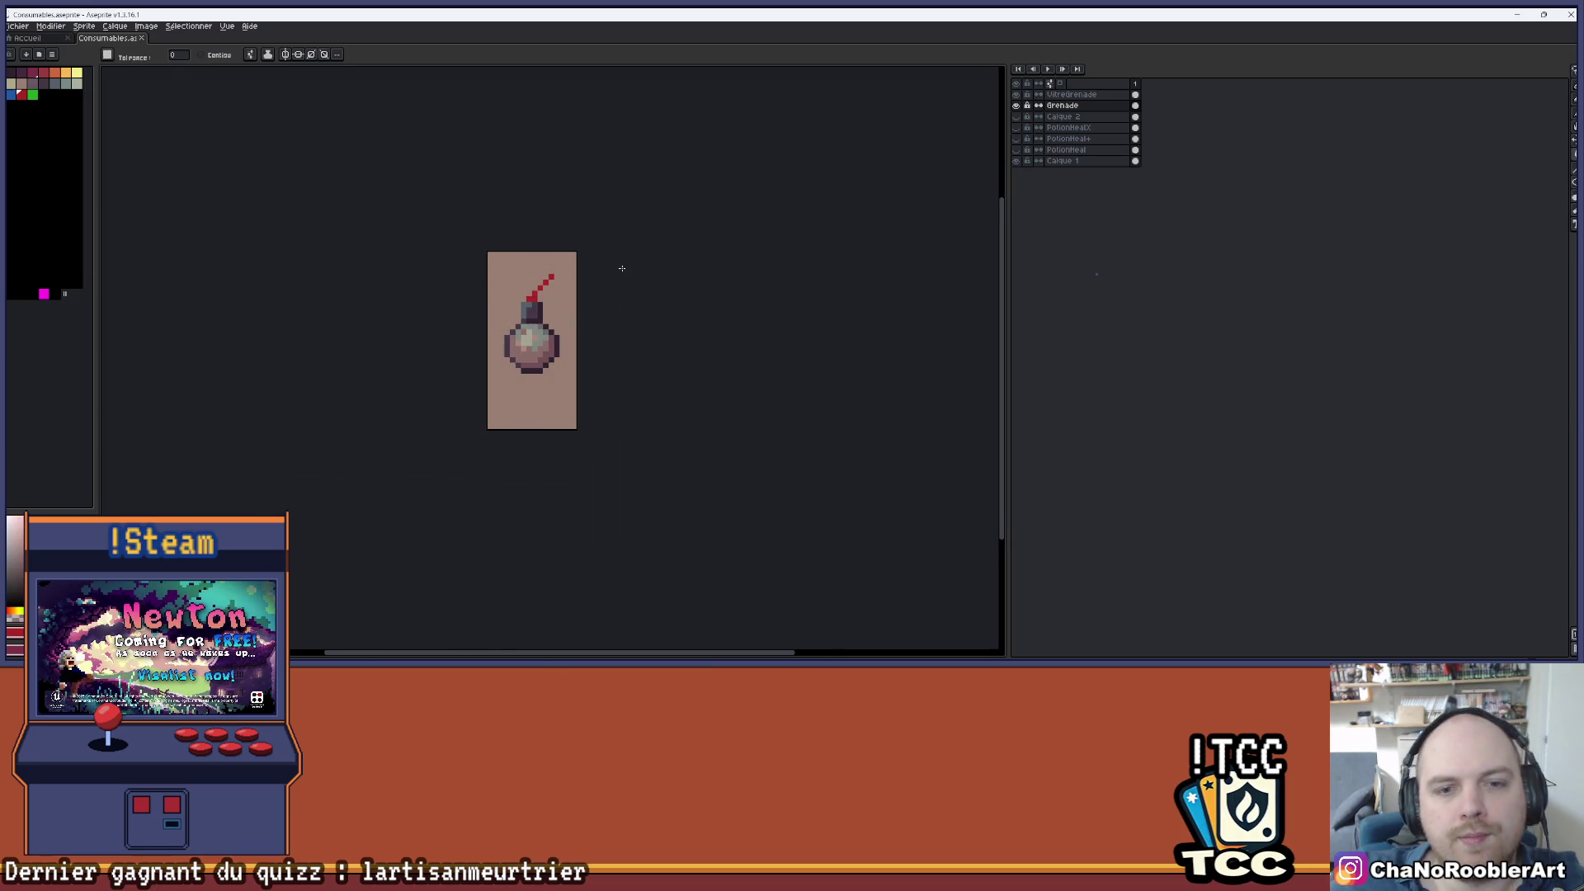
left_click_drag(724, 237, 712, 259)
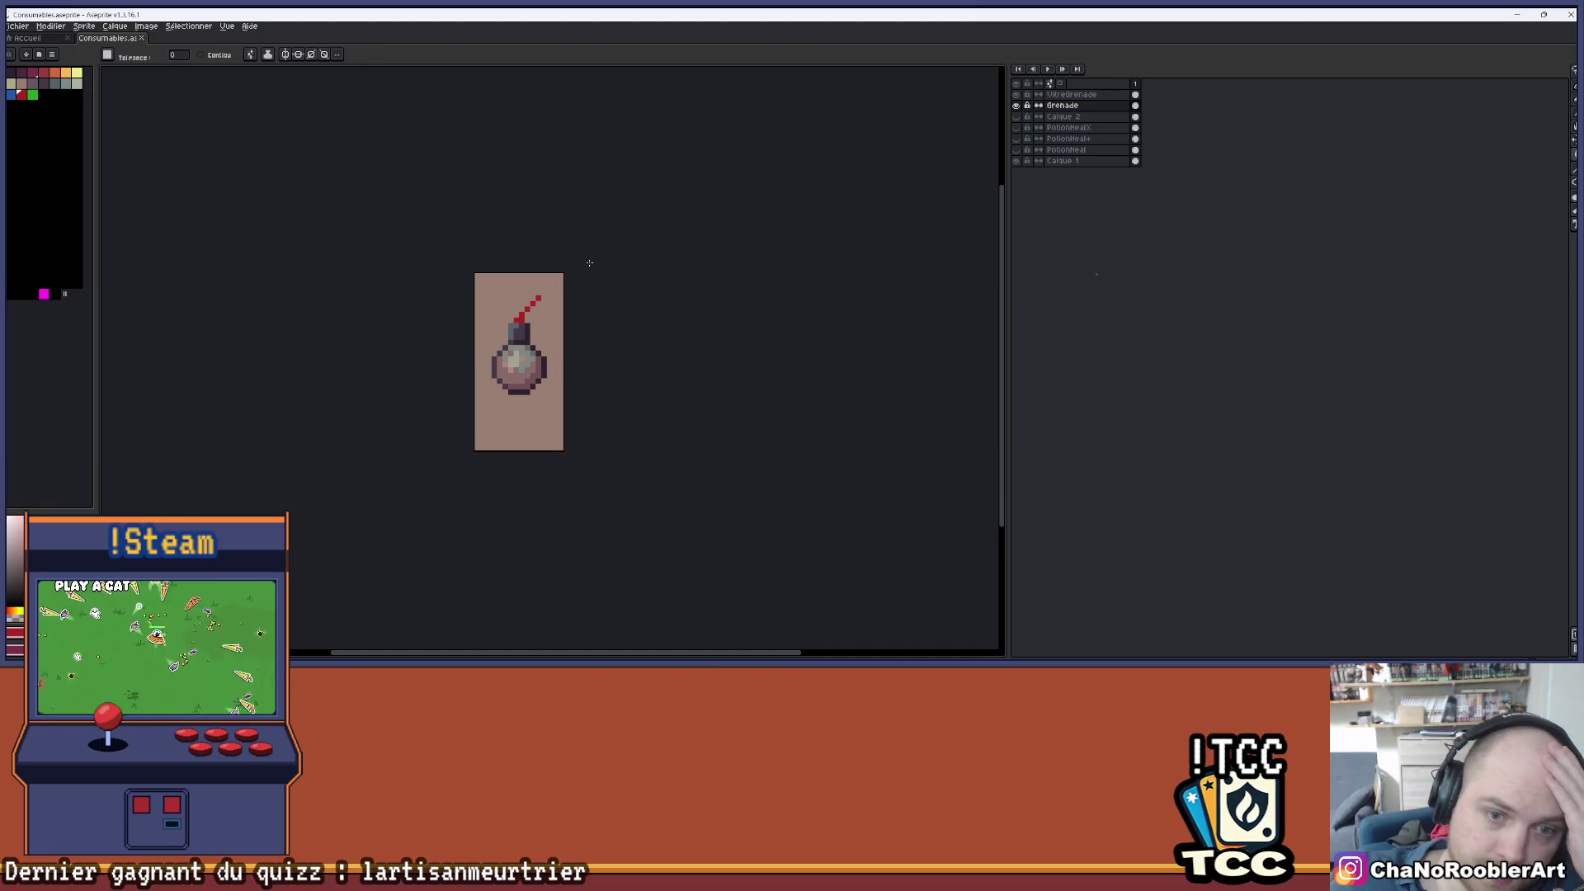
left_click(17, 97)
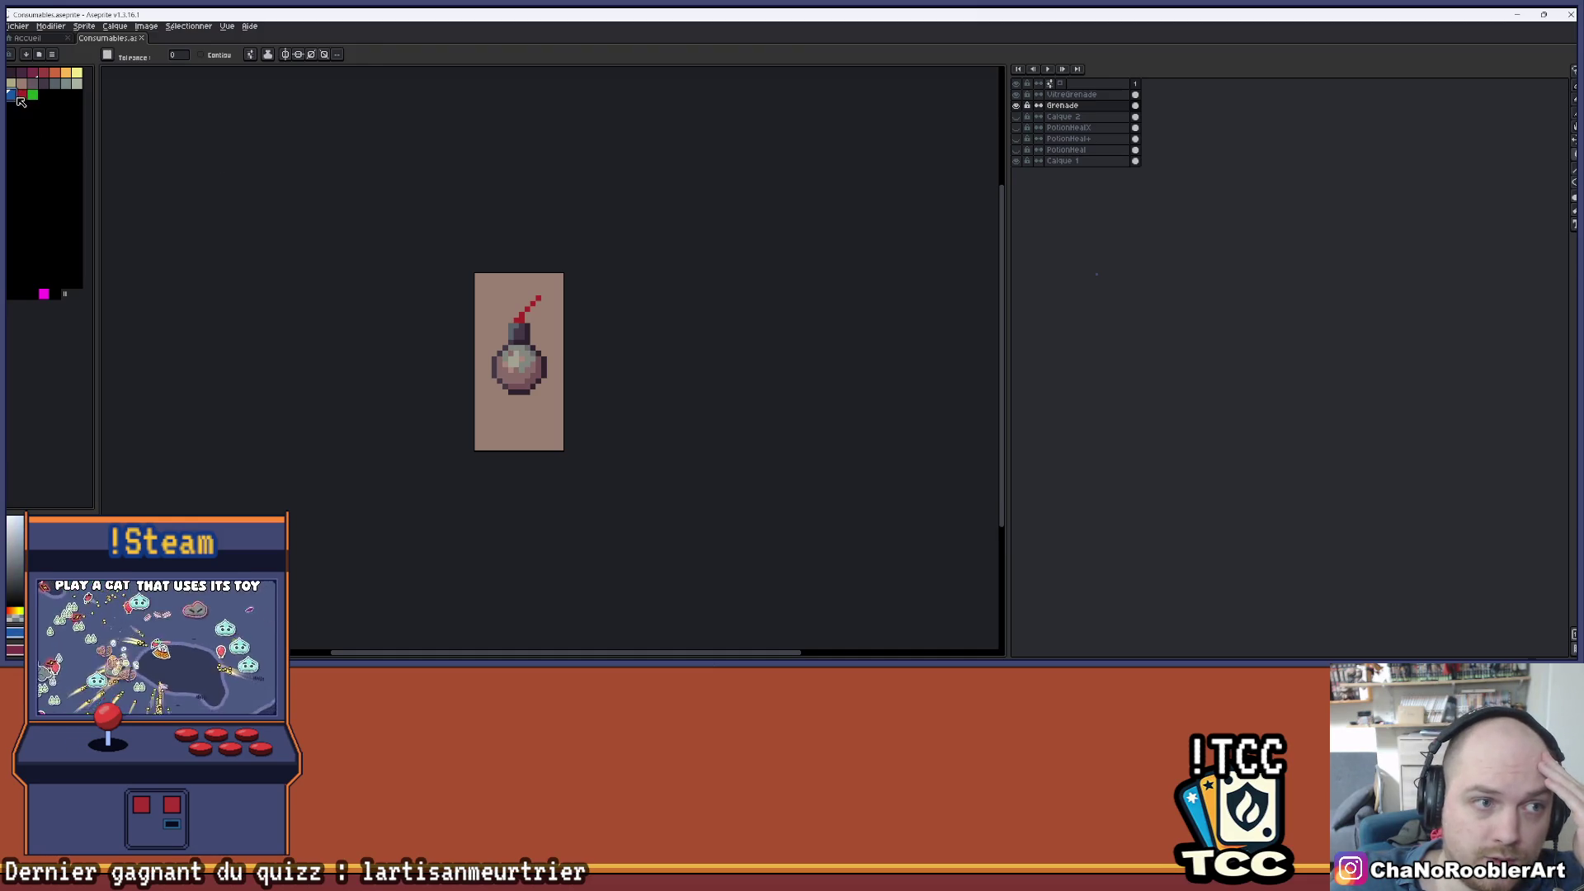
left_click(521, 317)
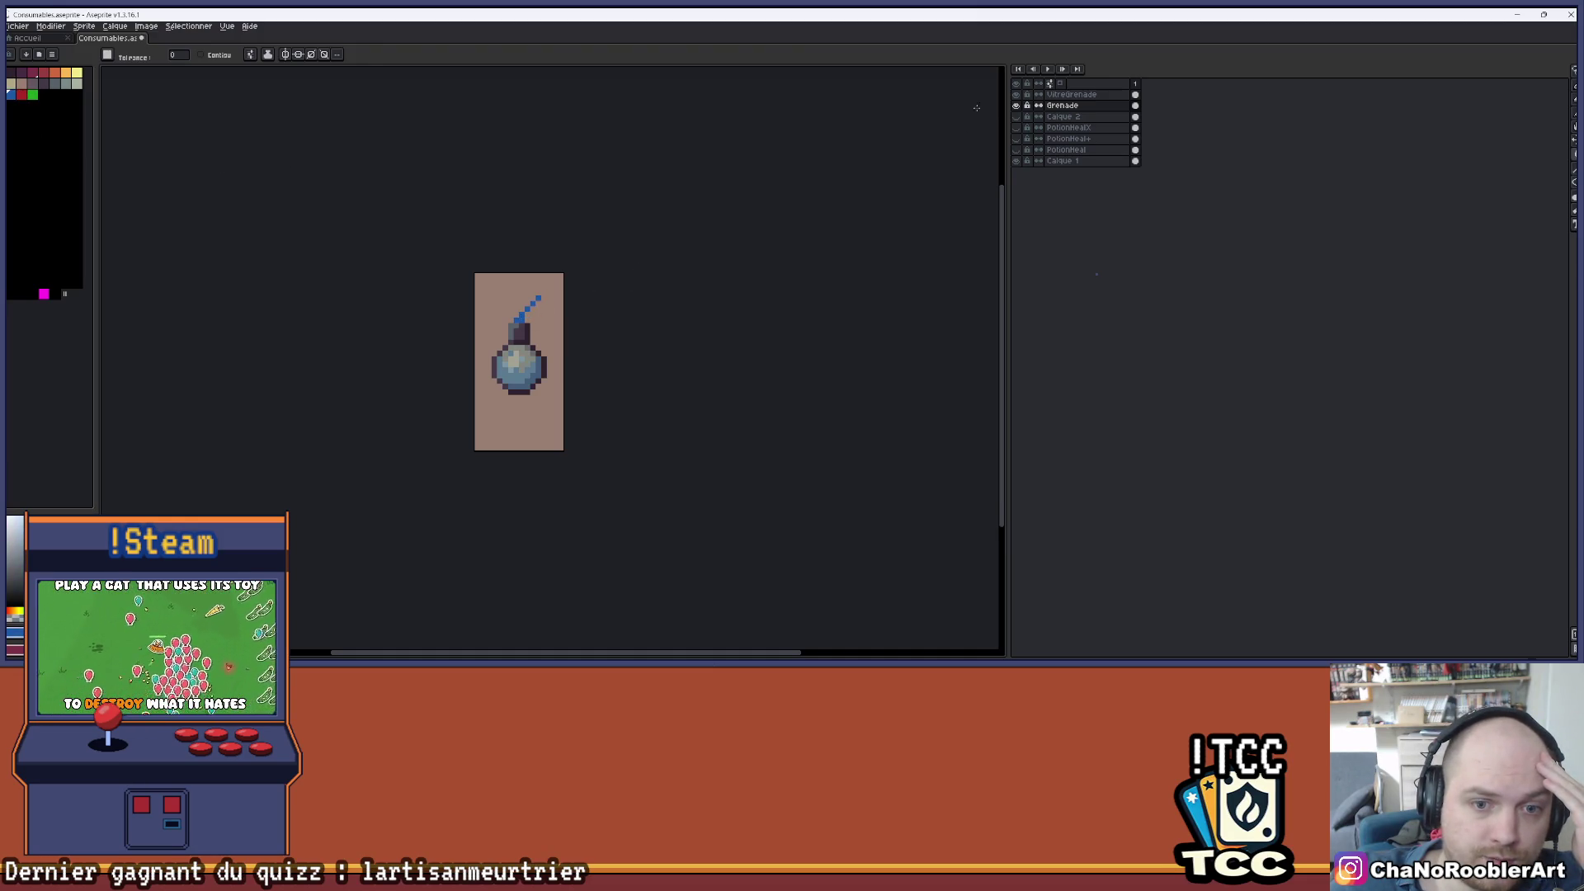
- Hide the grenade layers and compare the blue grenade against the PotionHeal+ potion
left_click(1017, 94)
left_click(1017, 105)
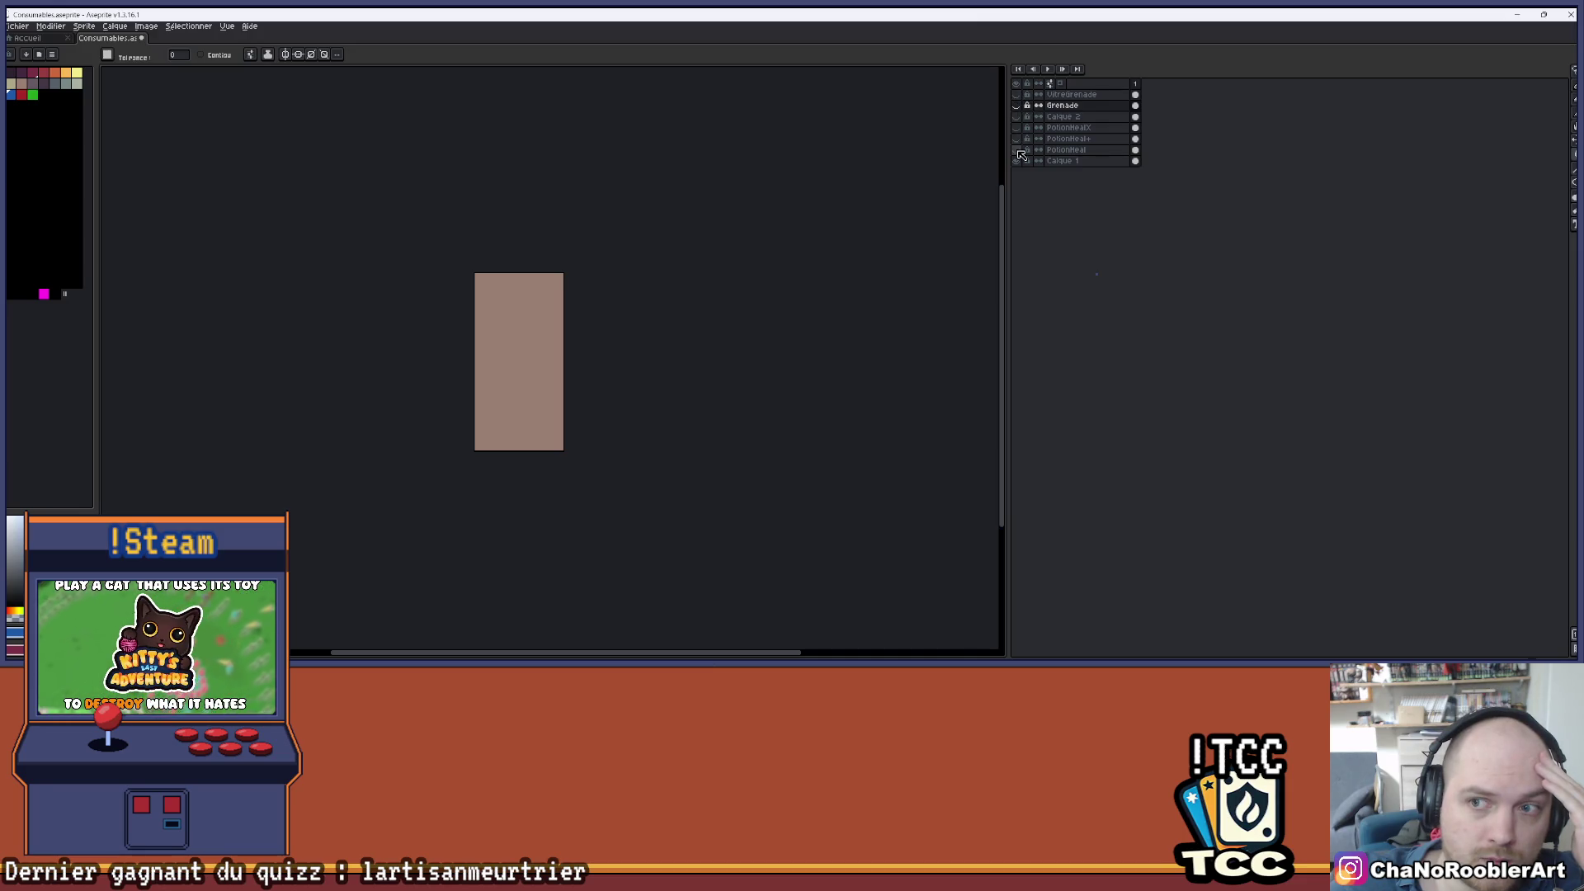
left_click(1016, 138)
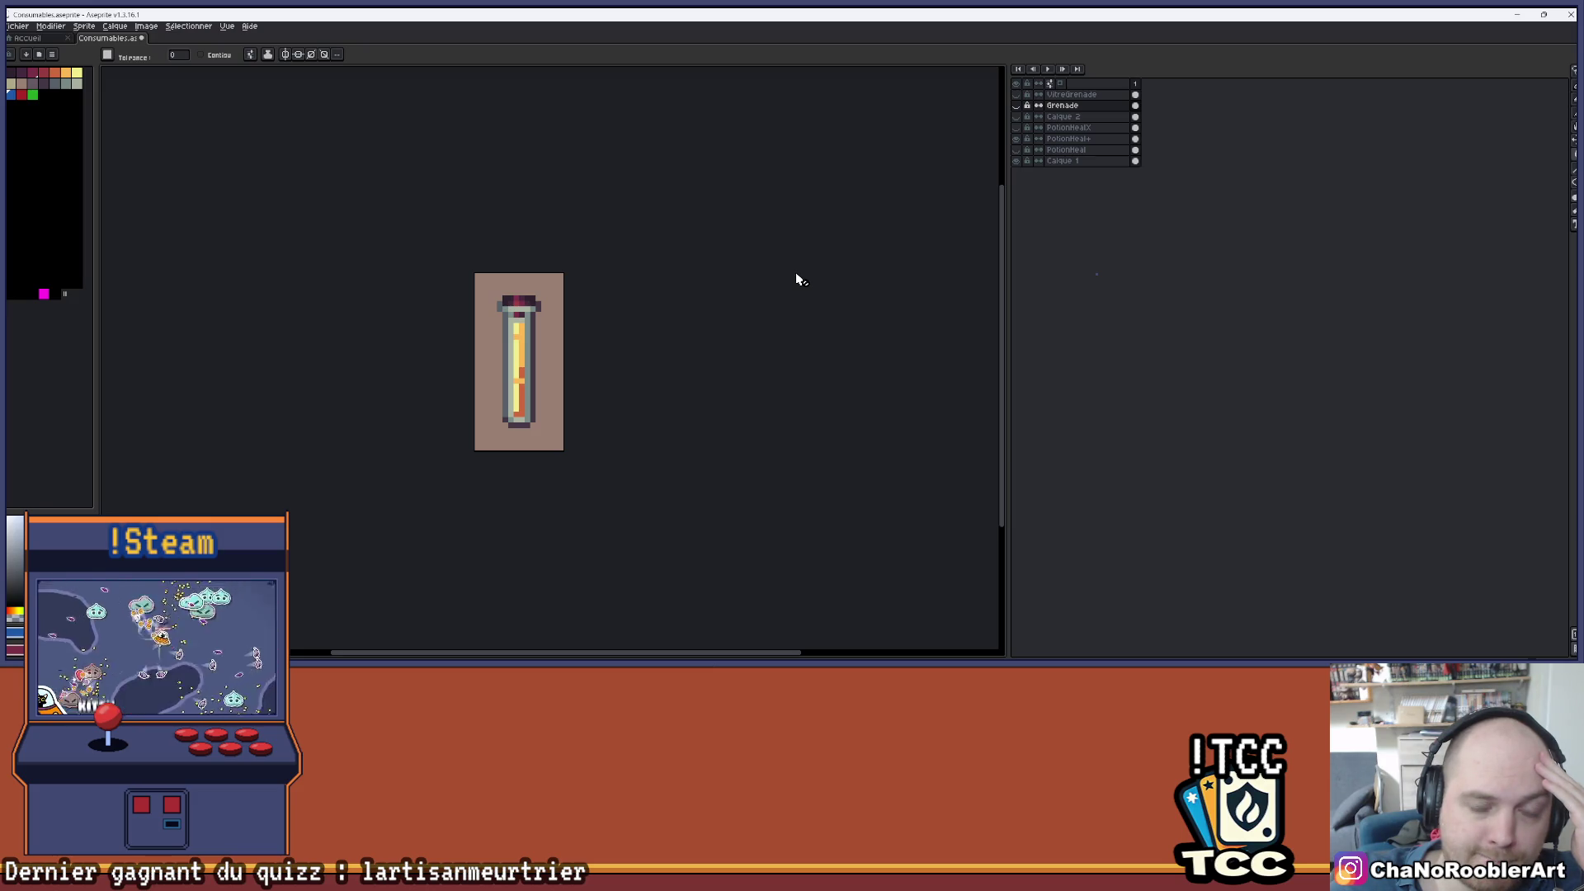
left_click(1019, 105)
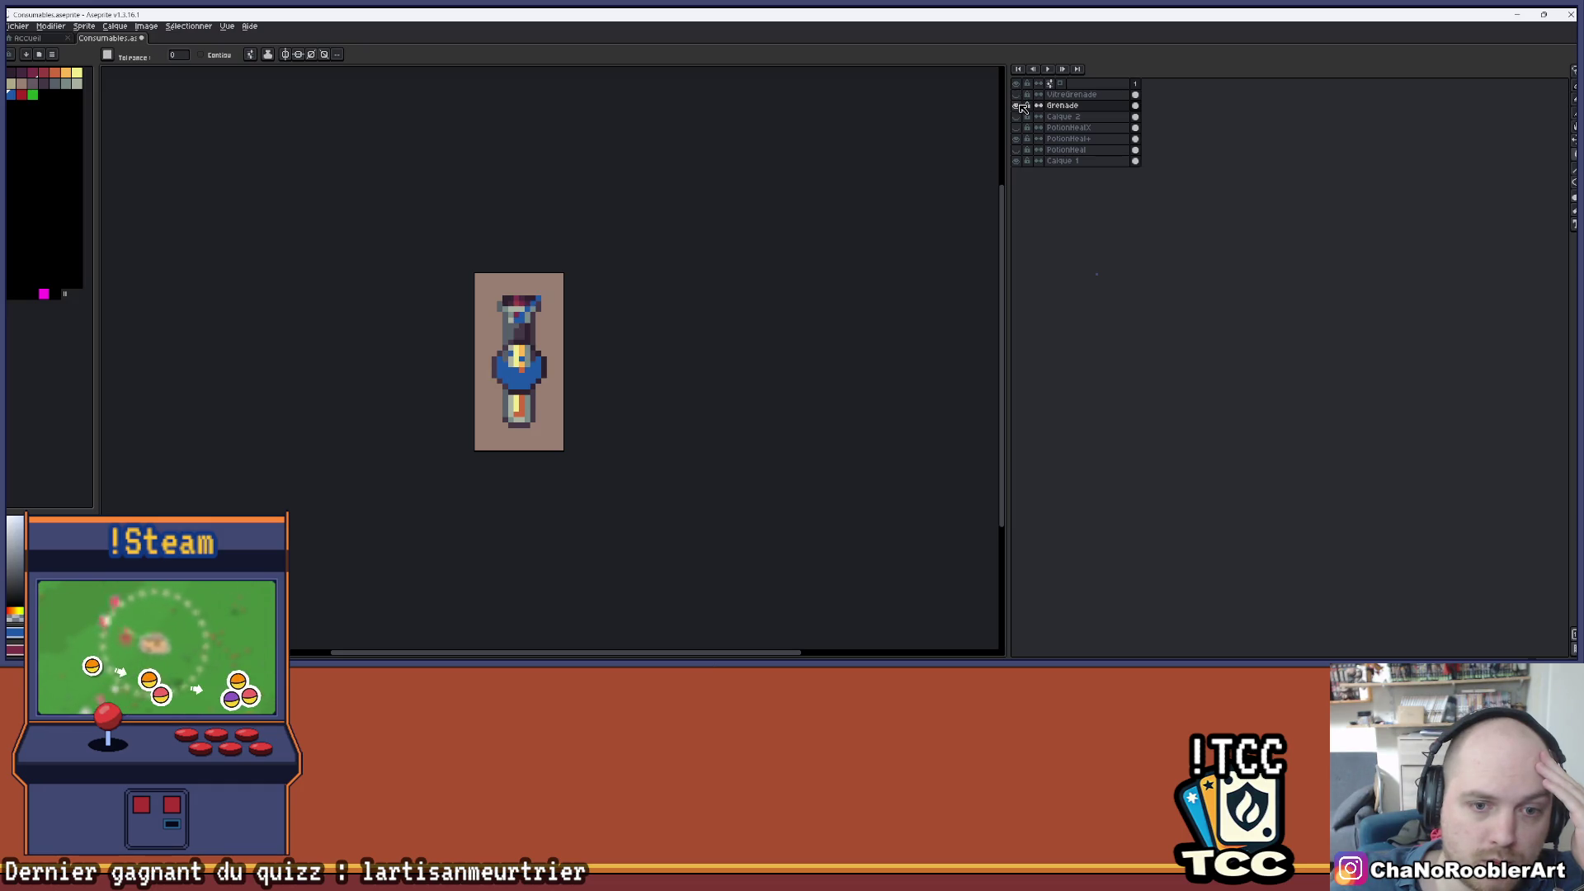
left_click(1020, 105)
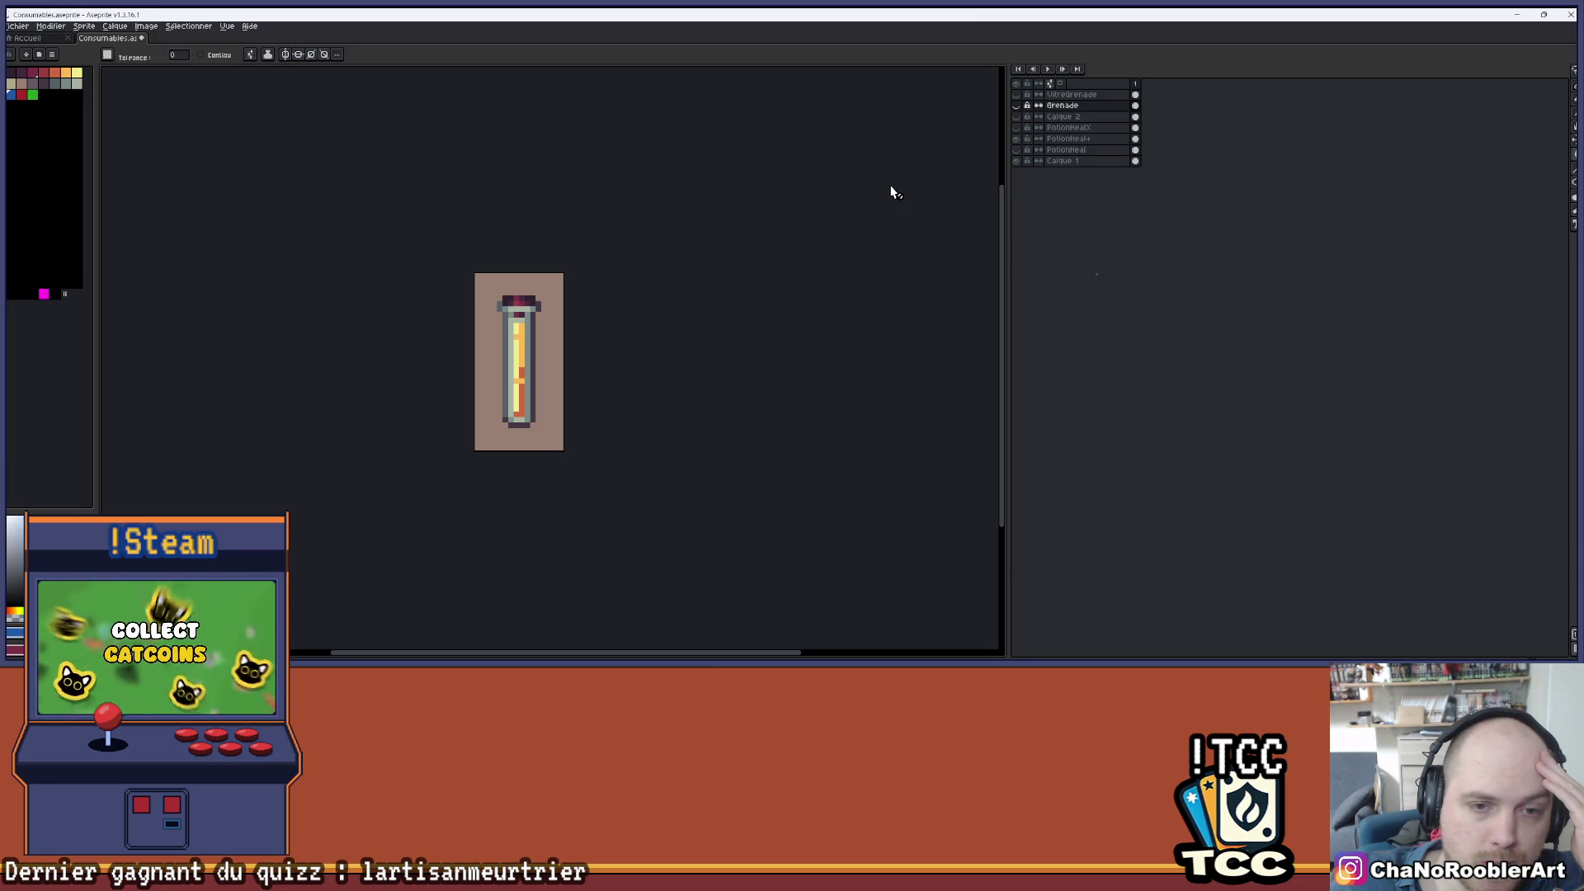
scroll(665, 275, "down", 4)
scroll(626, 346, "up", 3)
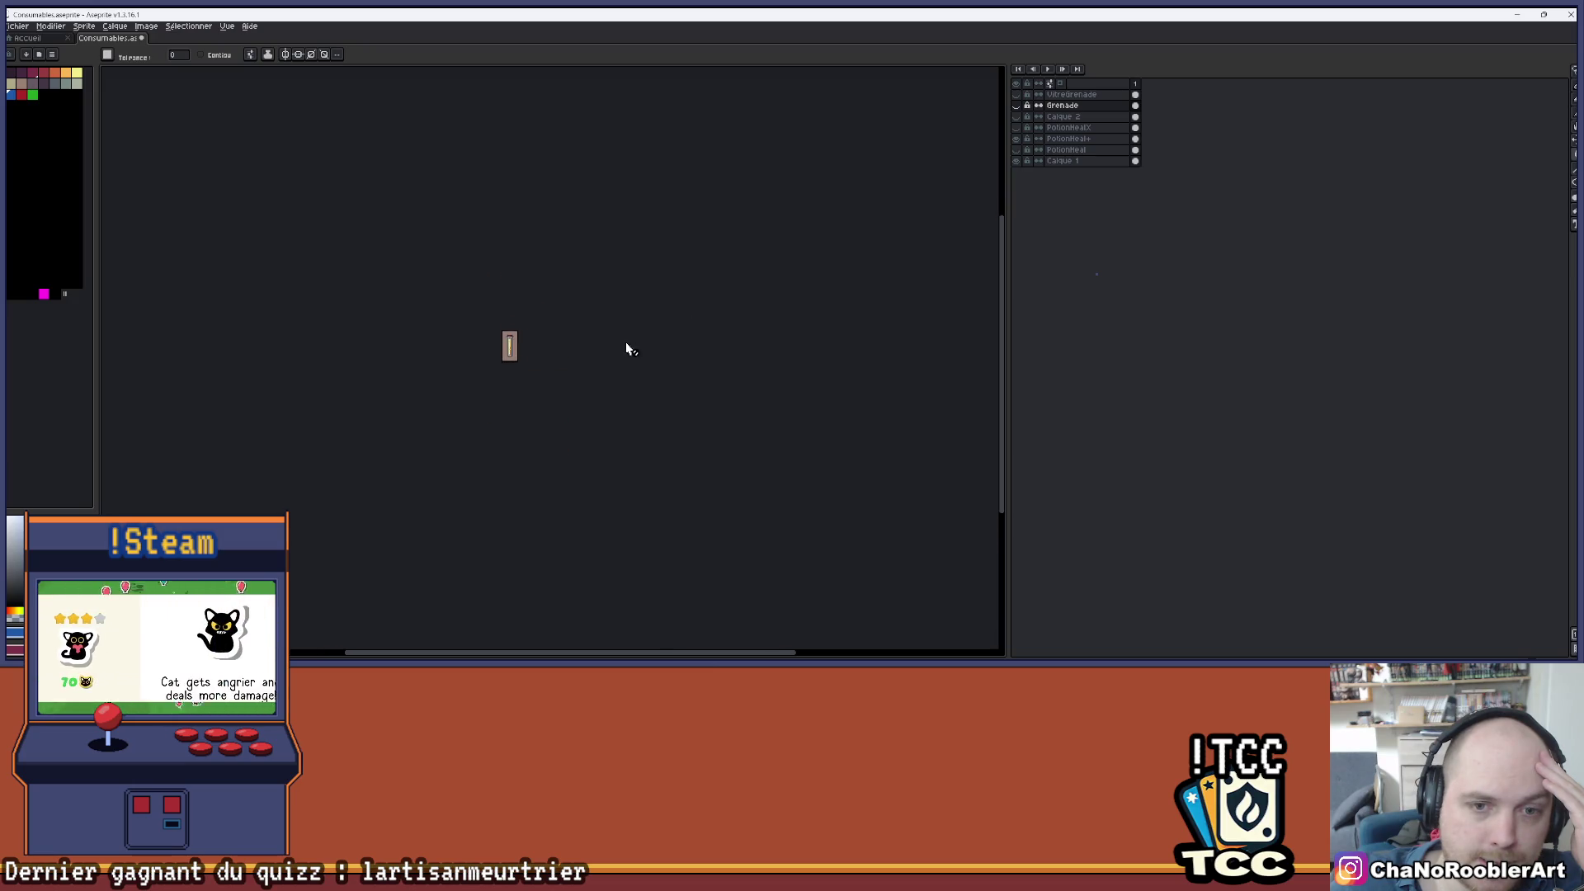
left_click_drag(544, 344, 569, 339)
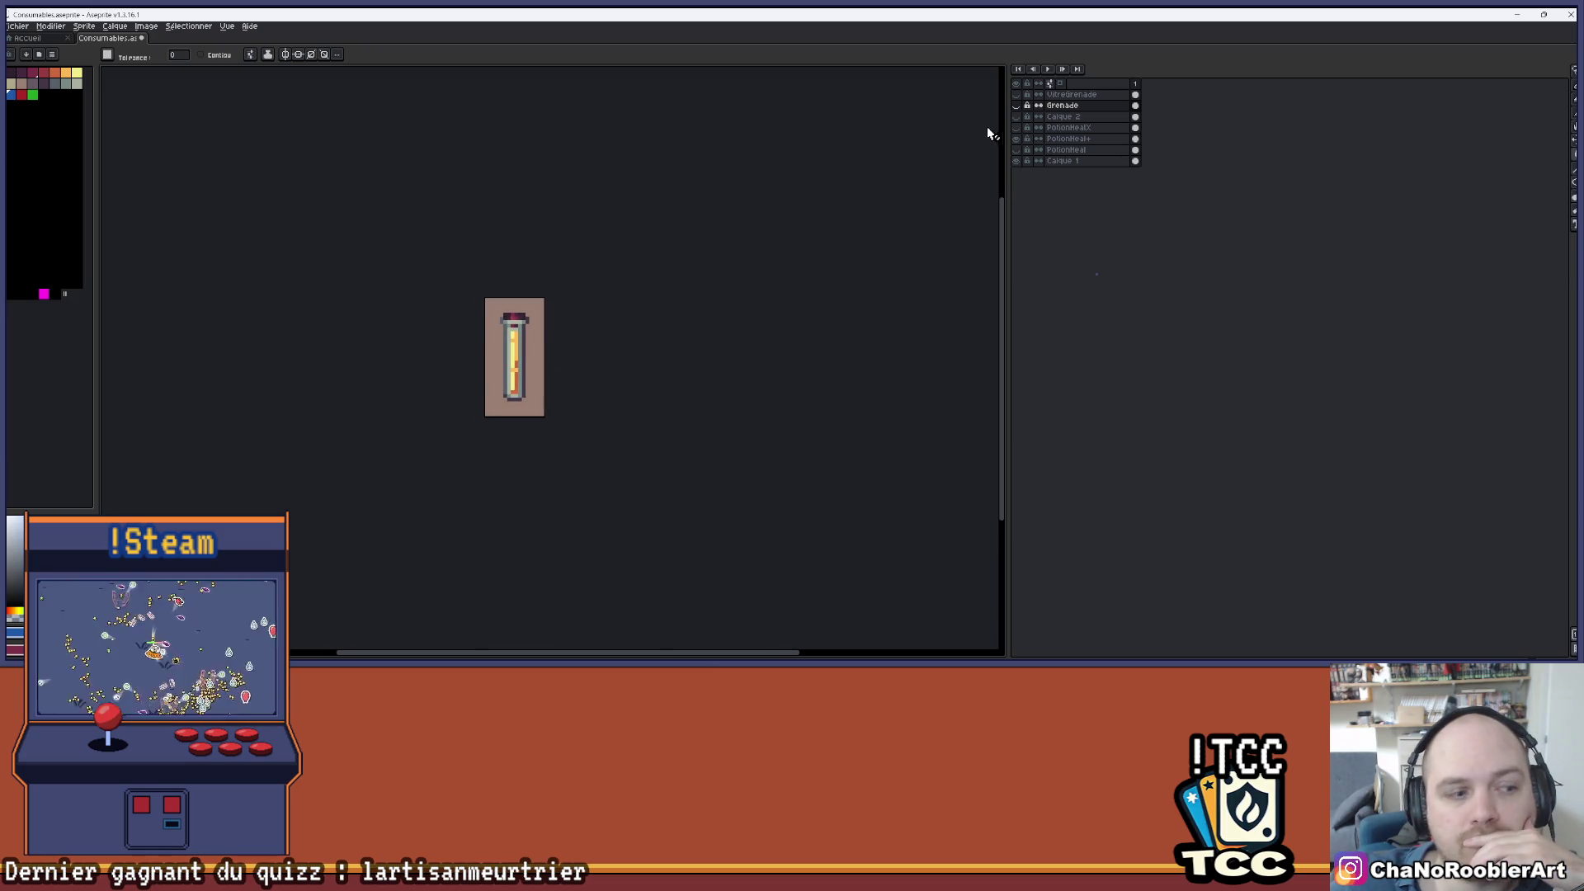
- Hide PotionHeal+ and restore the grenade body and glass overlay
left_click(1016, 139)
left_click(1018, 105)
left_click(1019, 95)
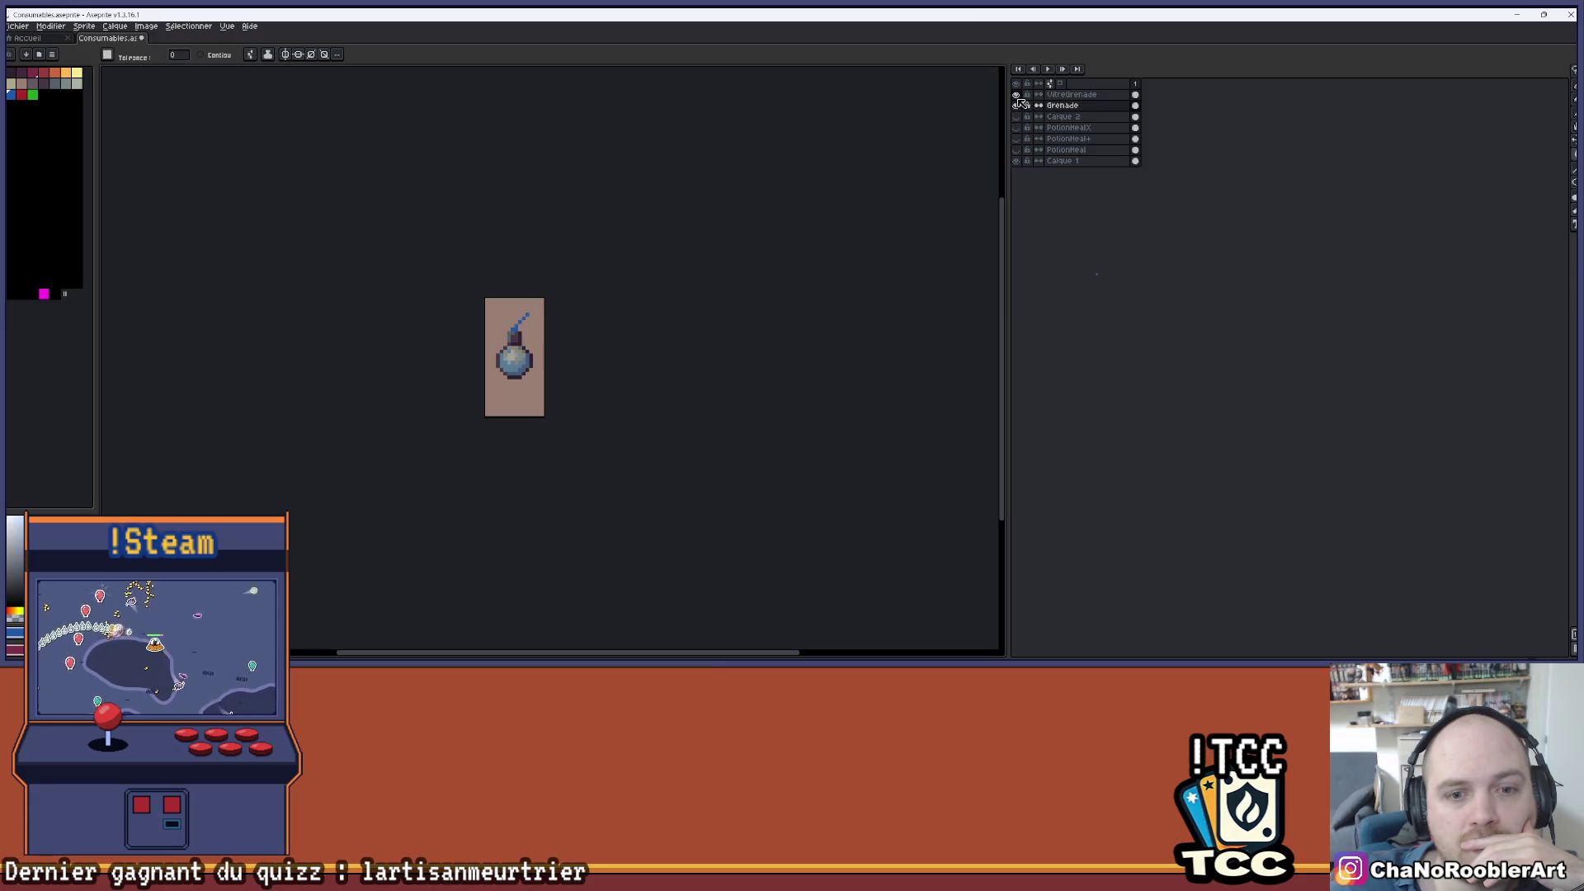
scroll(662, 298, "up", 3)
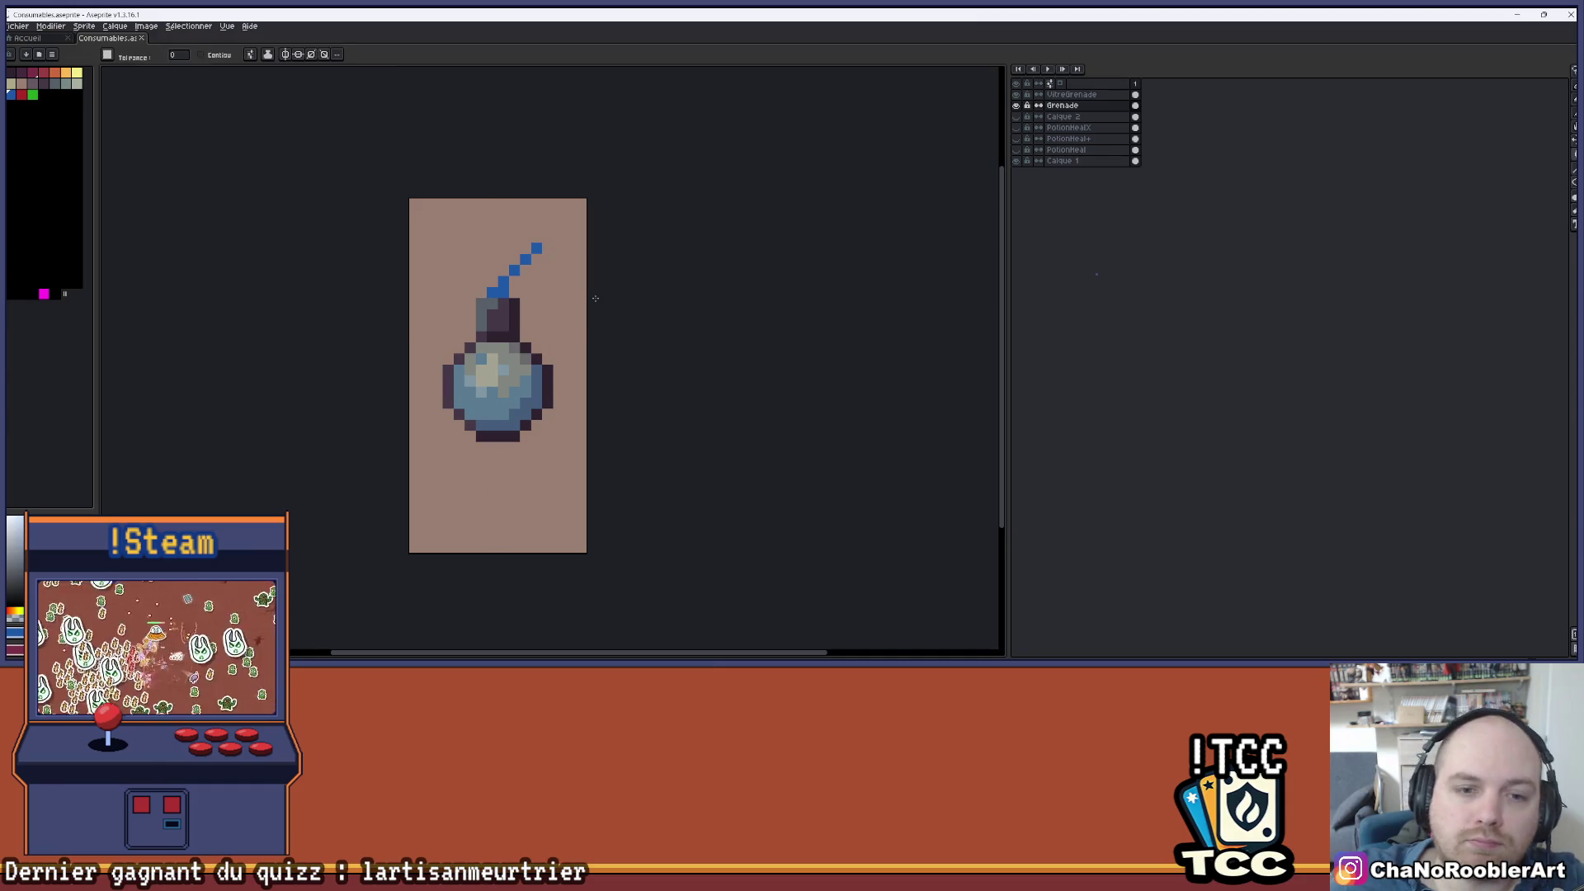
scroll(547, 332, "down", 1)
scroll(547, 332, "up", 1)
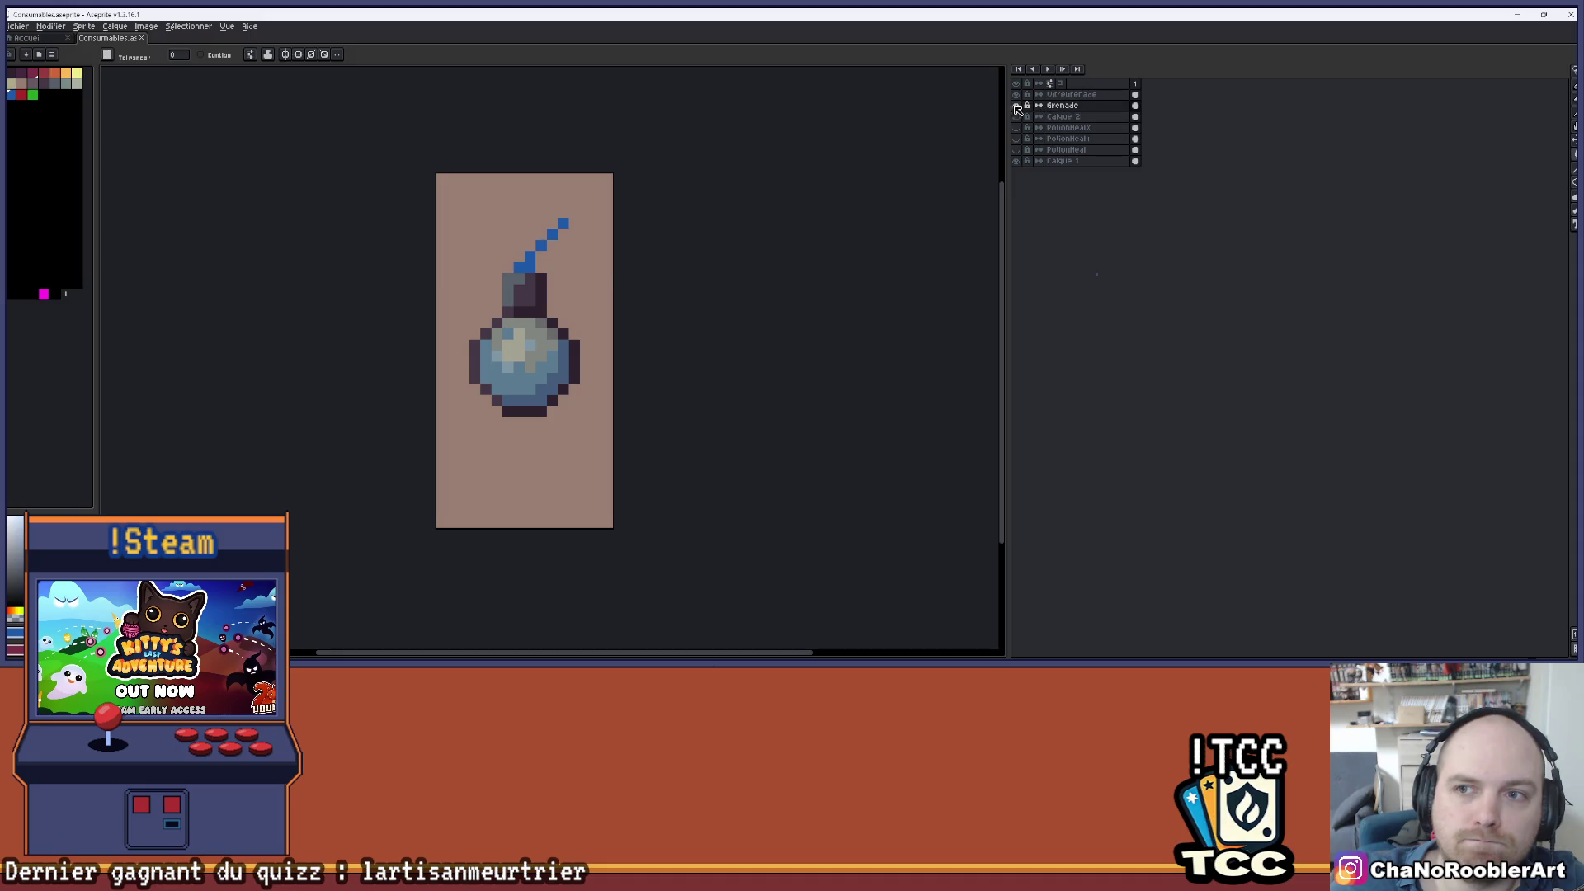
- Toggle the pink background off and on to check transparency, then recentre the grenade
left_click(1023, 162)
left_click(1021, 164)
left_click(1022, 165)
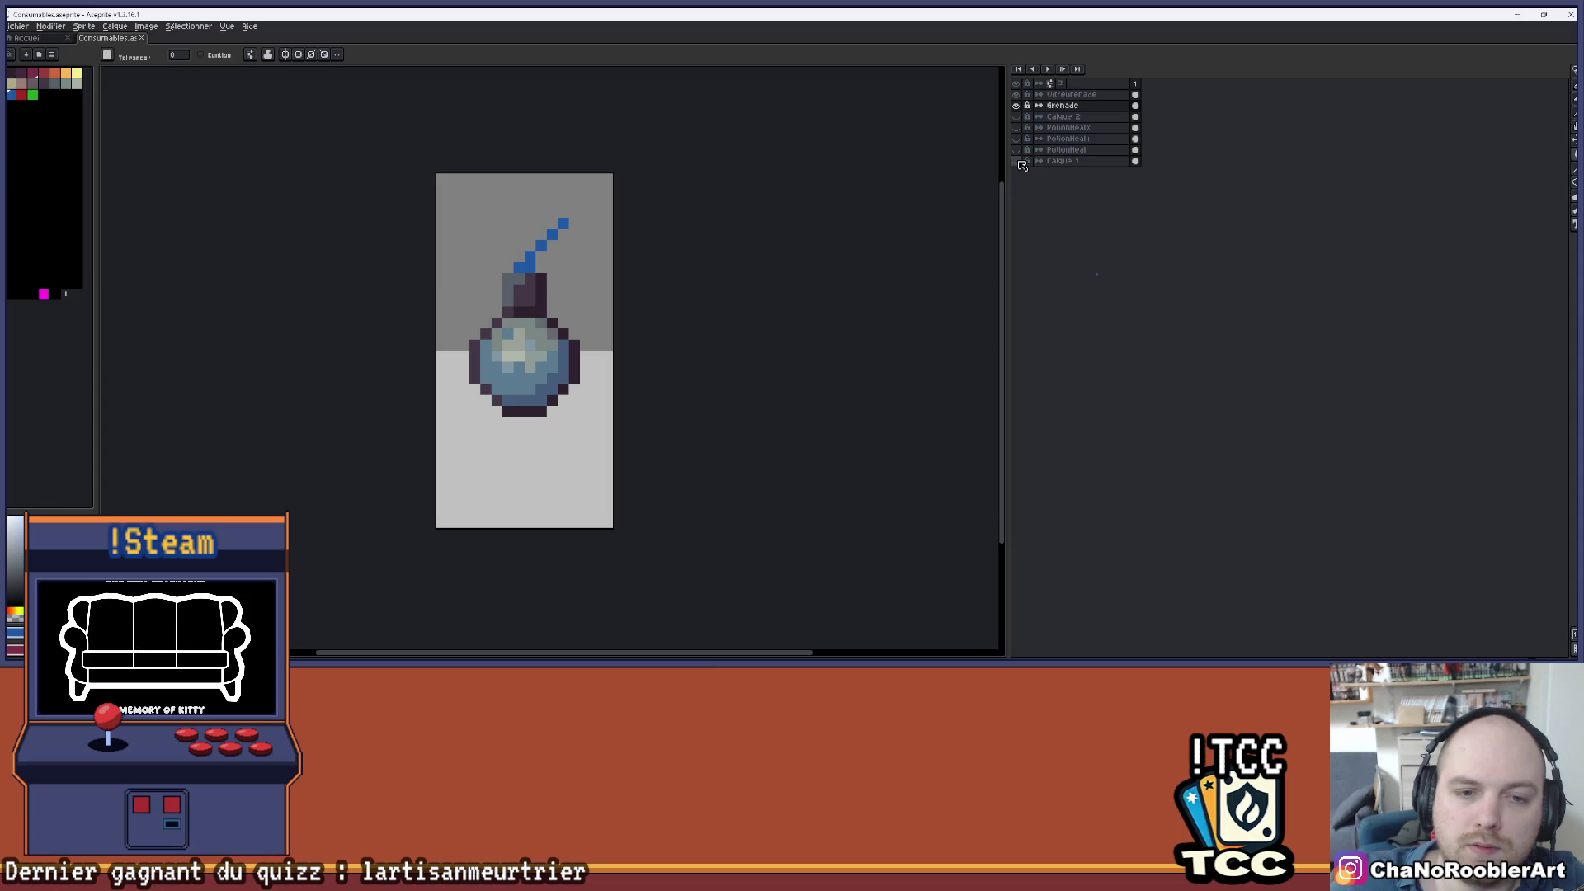
left_click(1017, 162)
left_click_drag(782, 201, 716, 240)
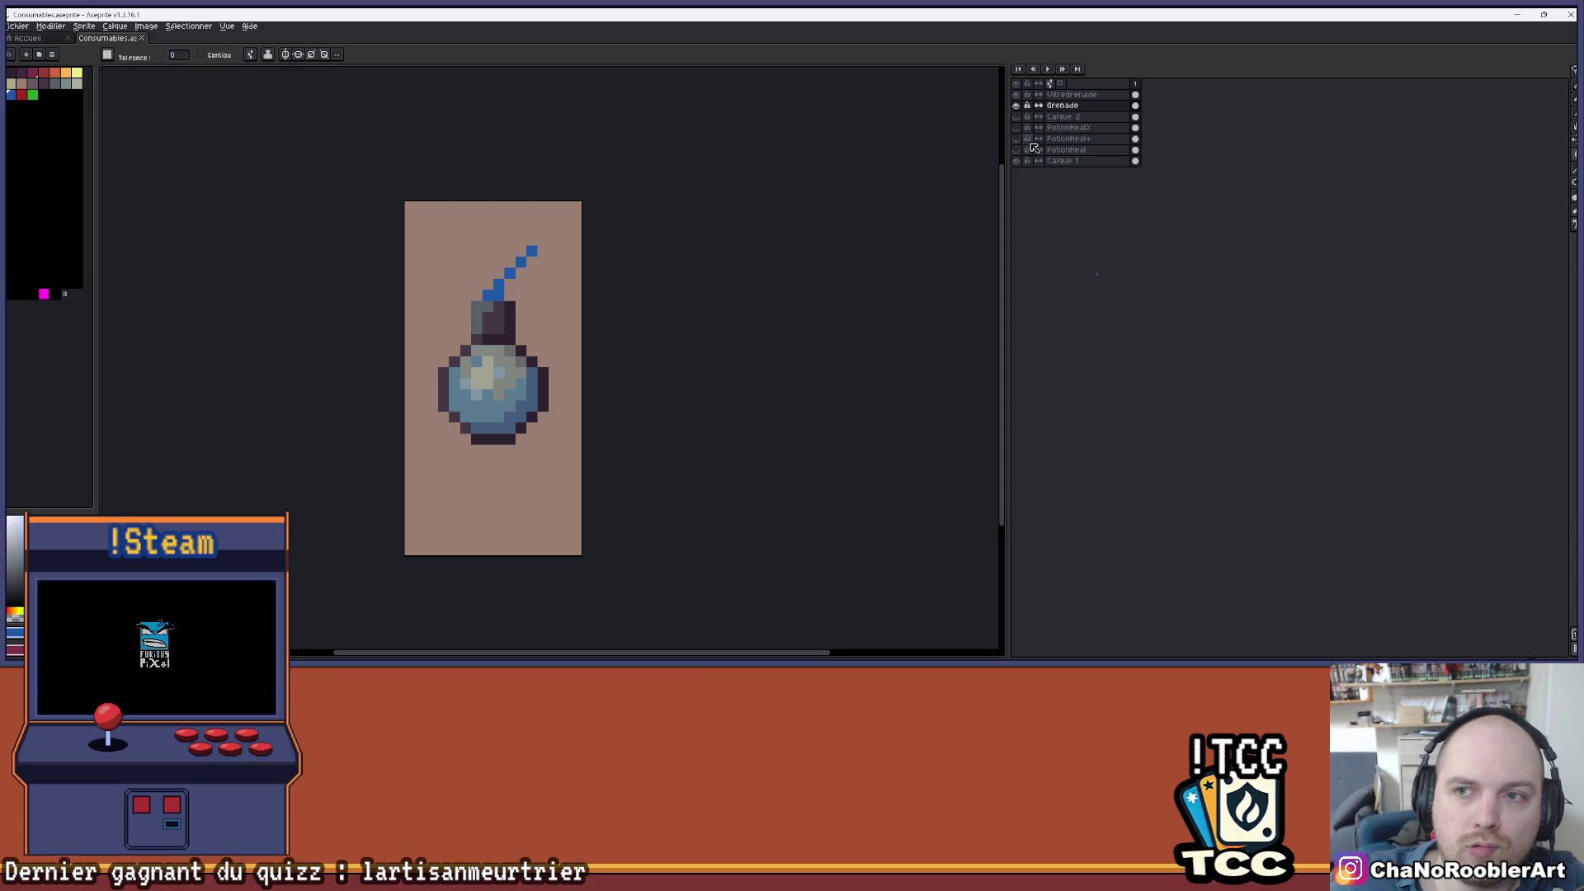
scroll(704, 198, "down", 2)
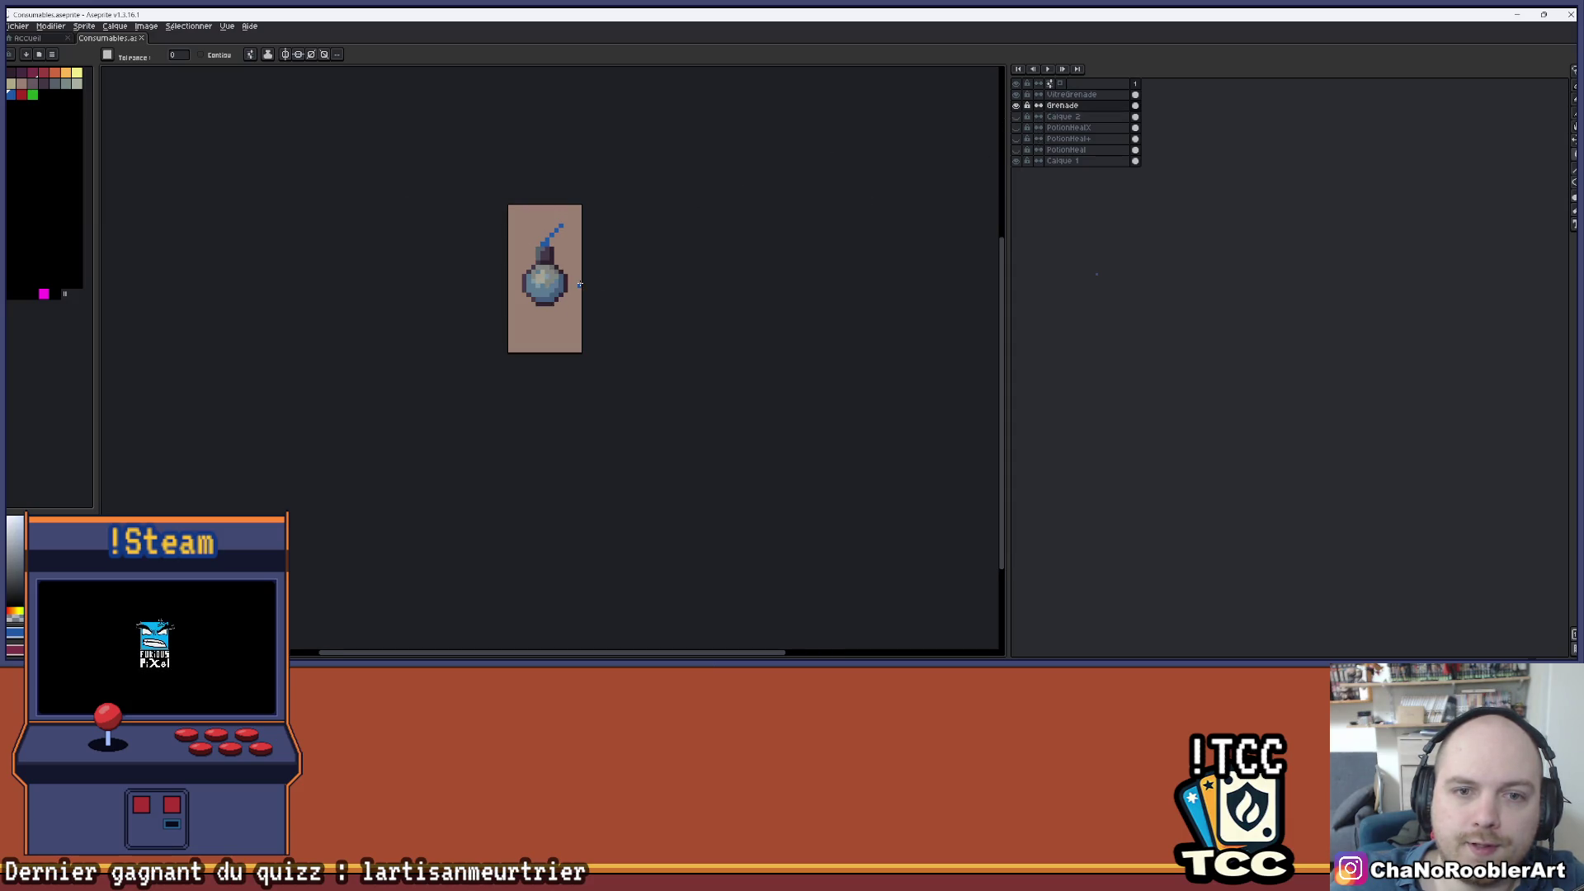
scroll(580, 284, "up", 3)
scroll(528, 289, "down", 3)
scroll(553, 288, "up", 2)
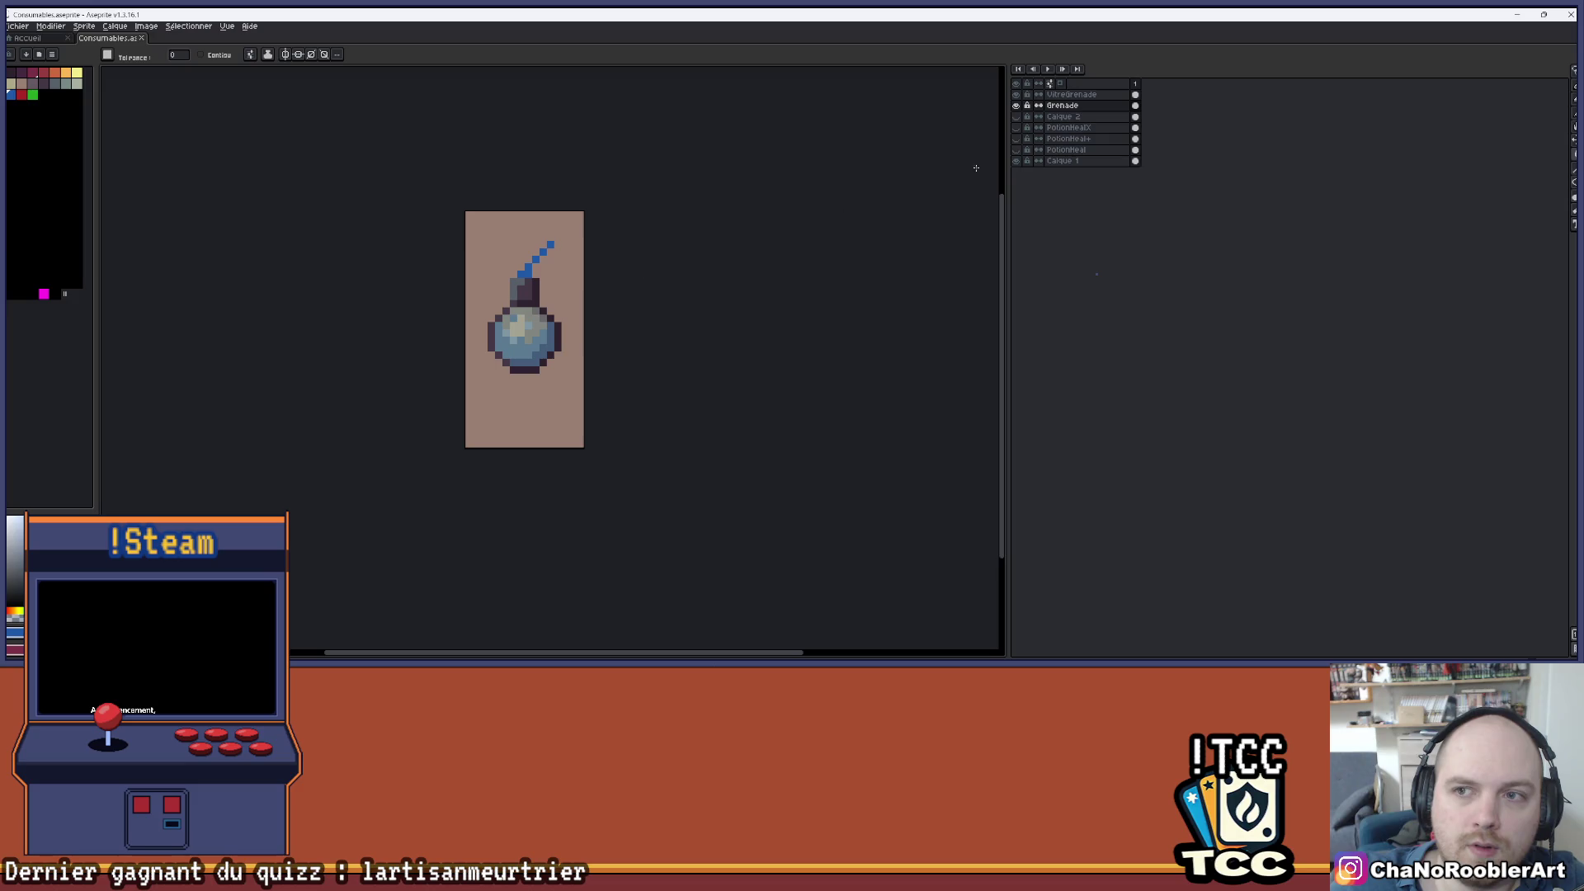
- Check the solid blue liquid beneath the glass, then select and copy the Grenade layer
left_click(1017, 95)
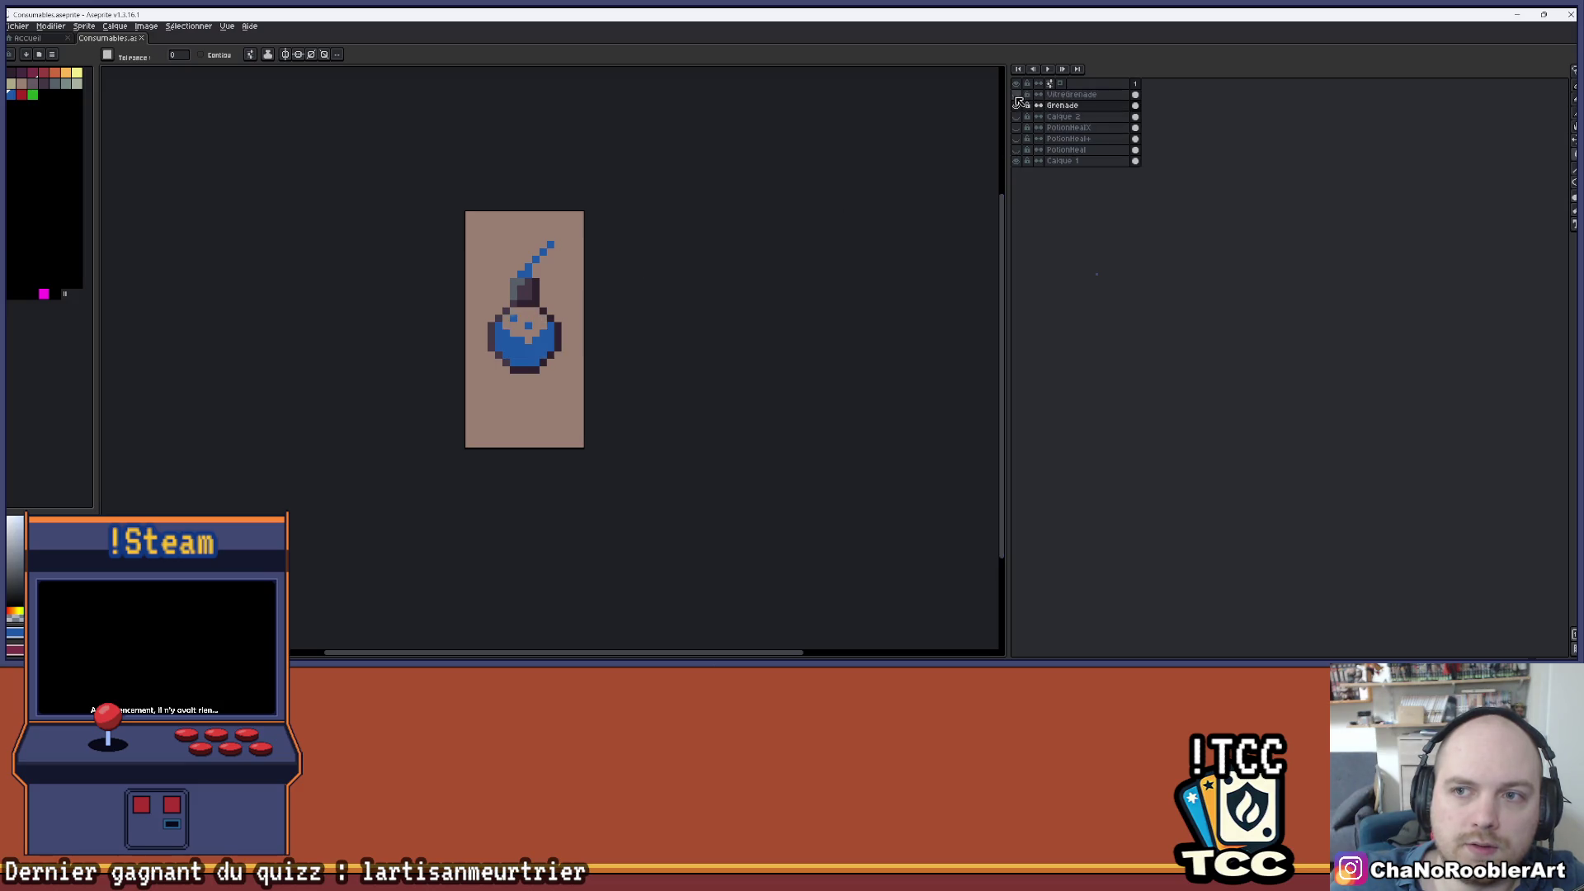
left_click(1017, 96)
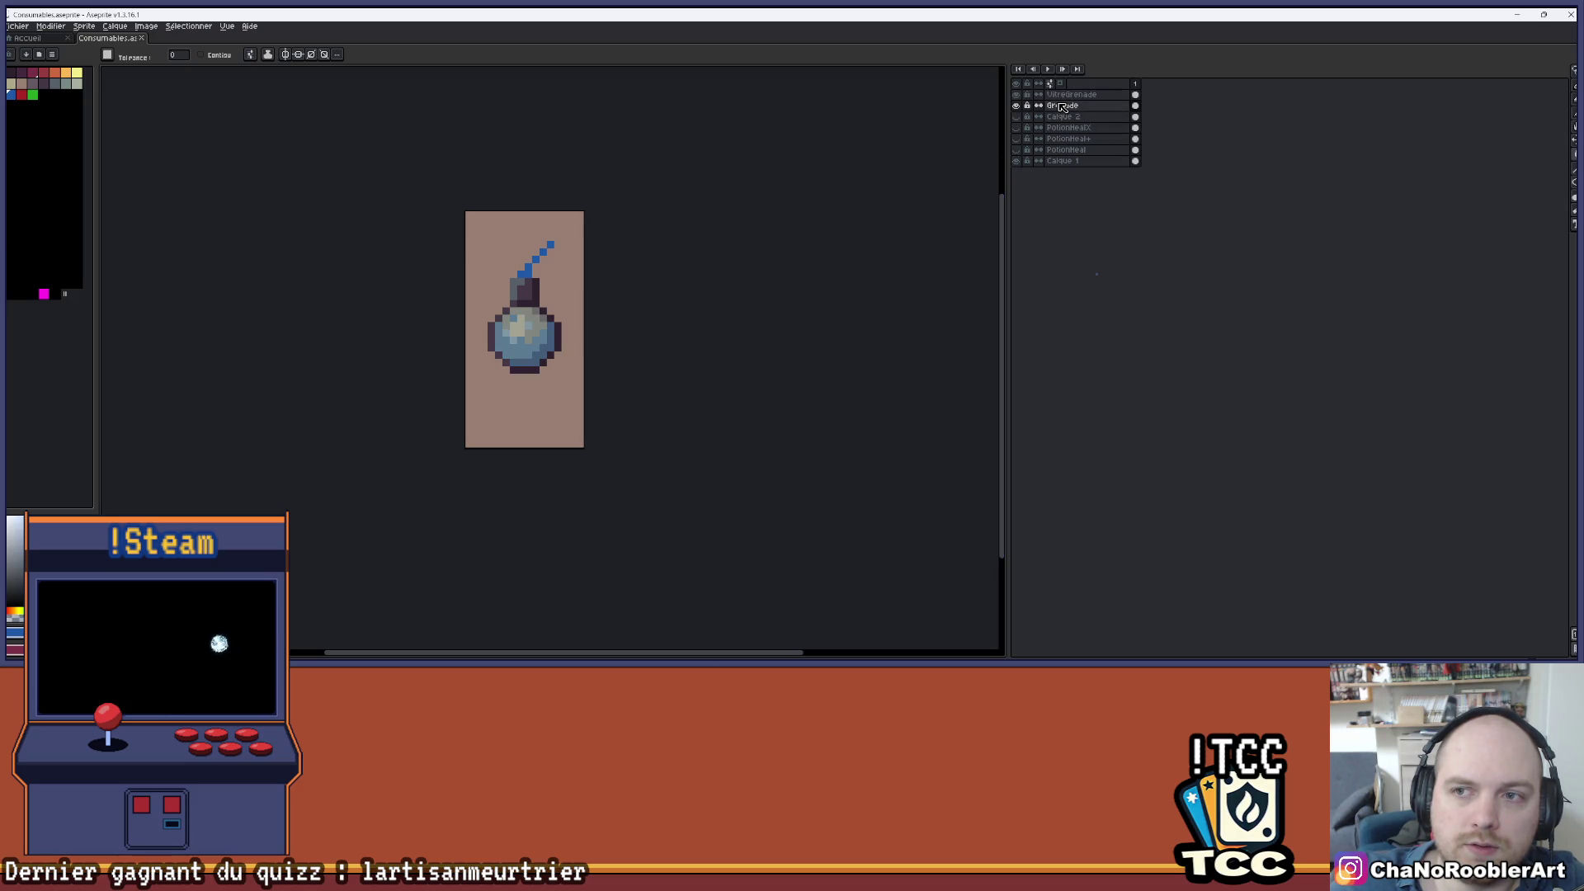
left_click(1063, 107)
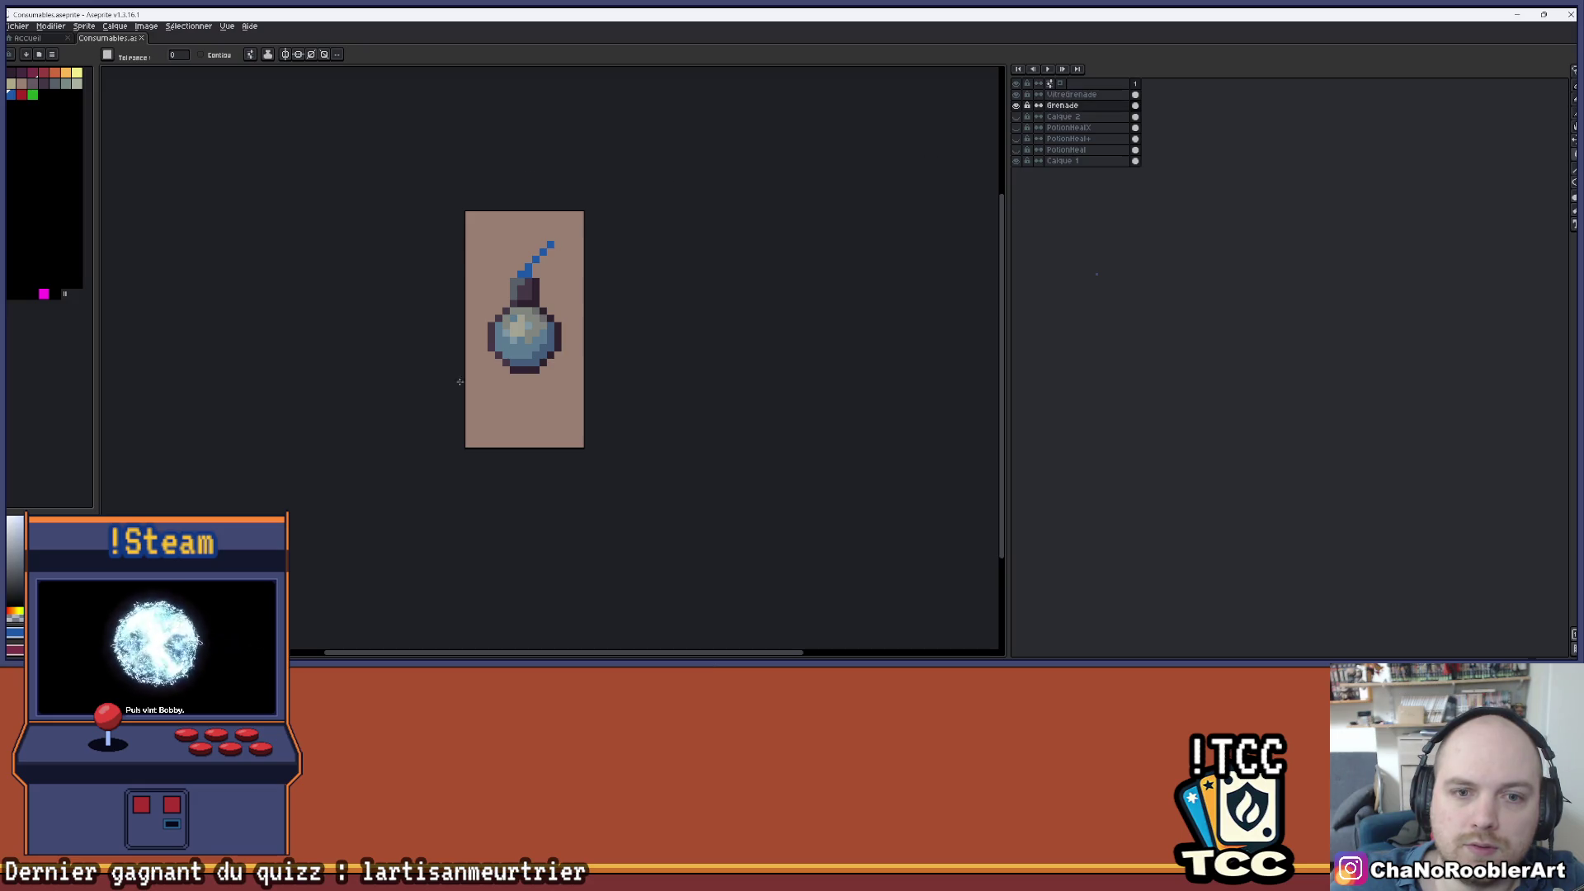
key("ctrl+c")
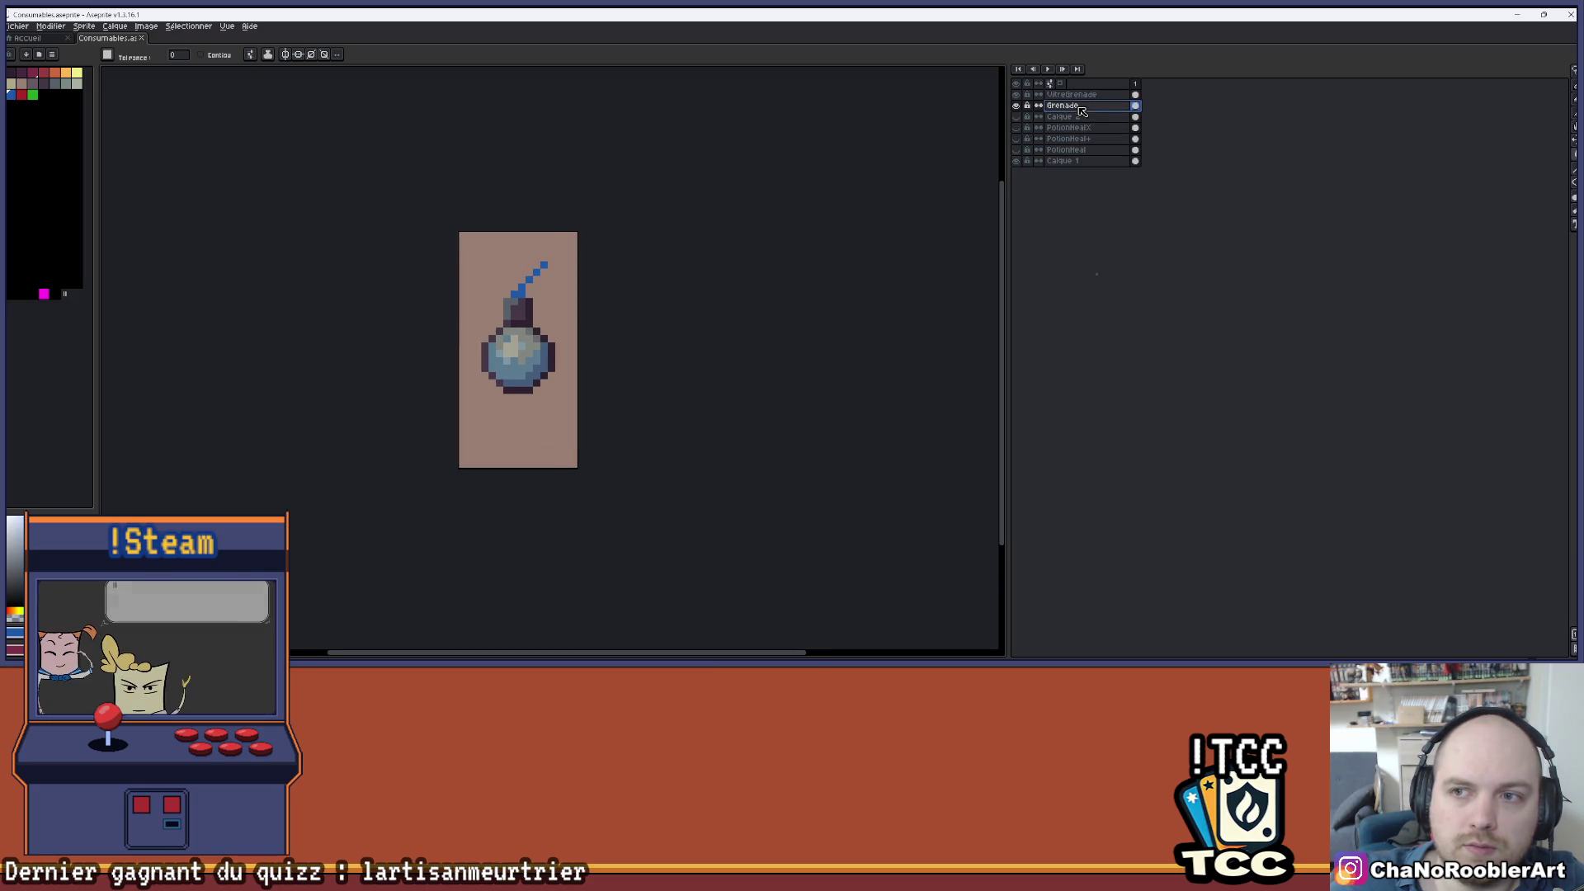
- Duplicate the Grenade layer, rename the copy, and make Grenade active again
key("ctrl+v")
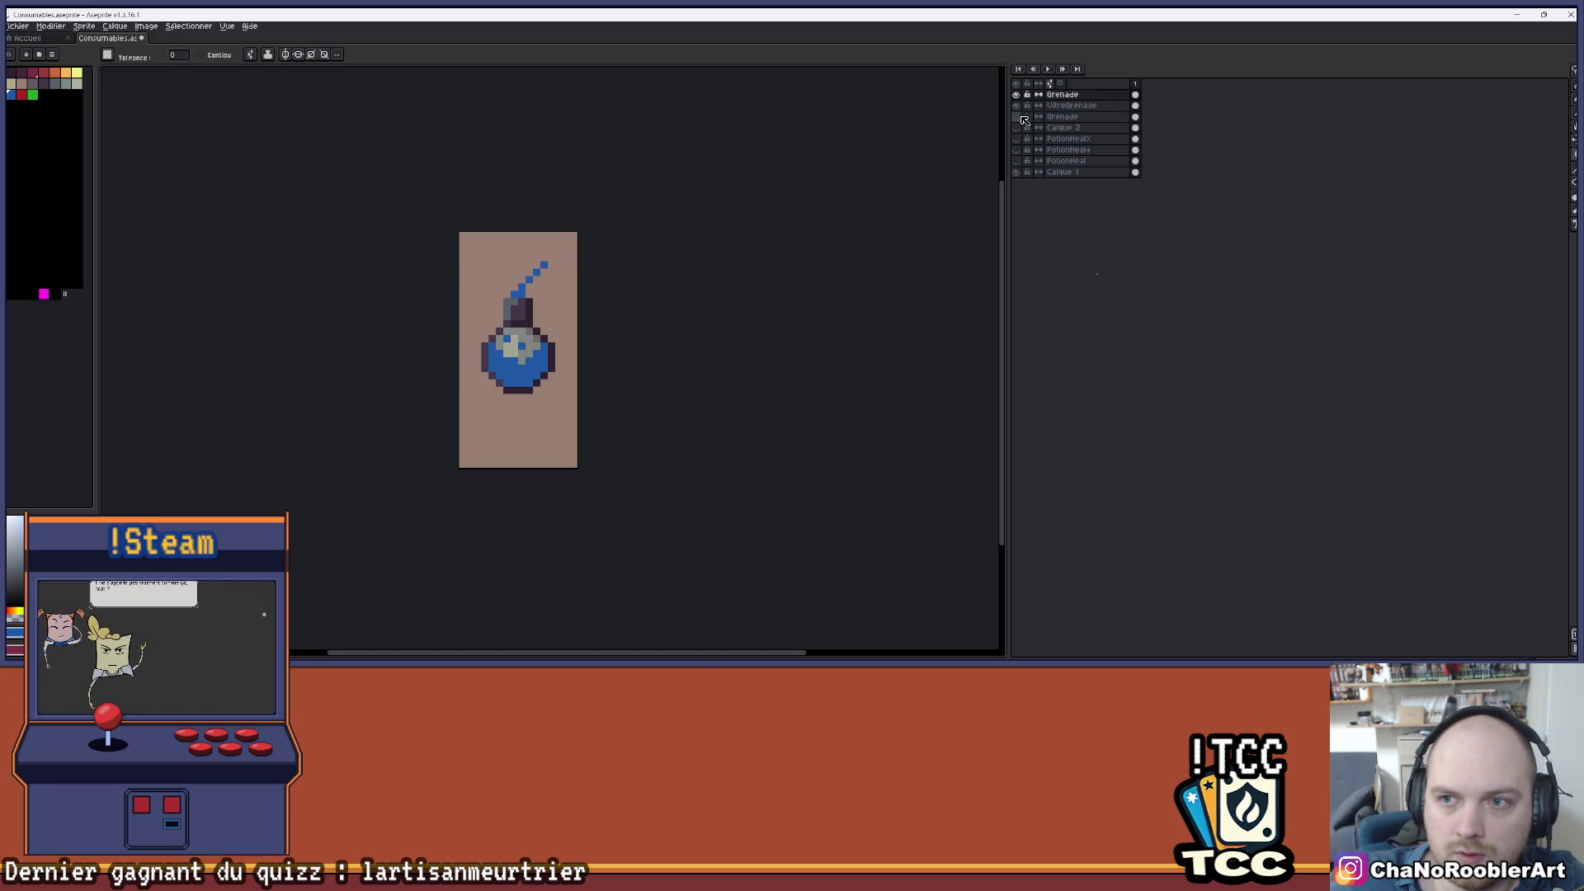
left_click(1024, 105)
key("ctrl+c")
key("ctrl+v")
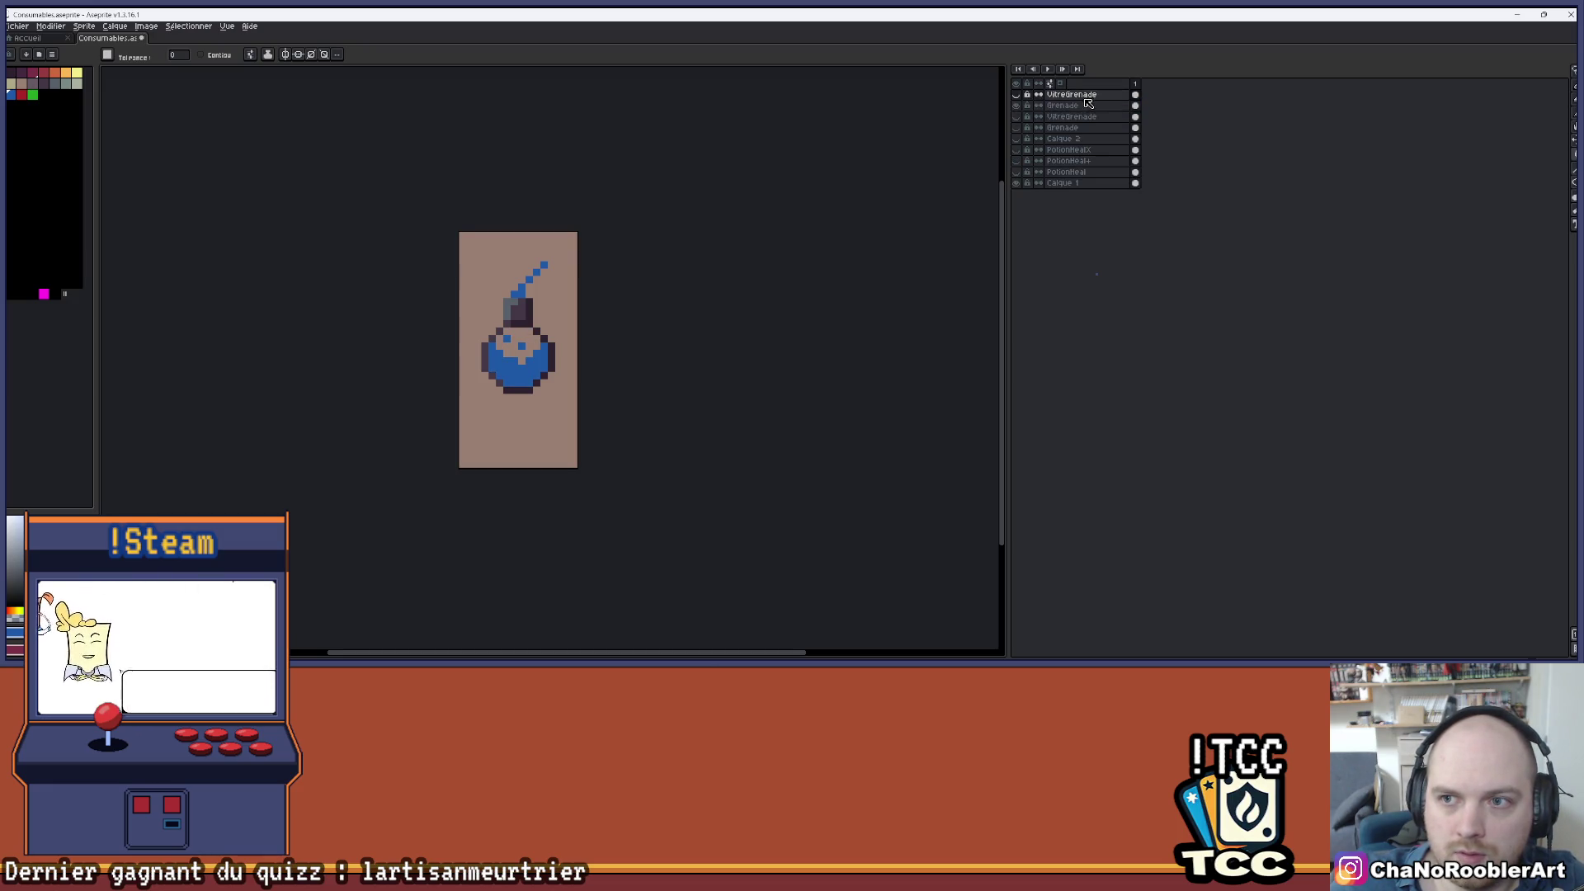
left_click(1027, 105)
- Marquee-select the grenade's lower half, test a one-pixel downward nudge, then undo it
scroll(577, 289, "up", 2)
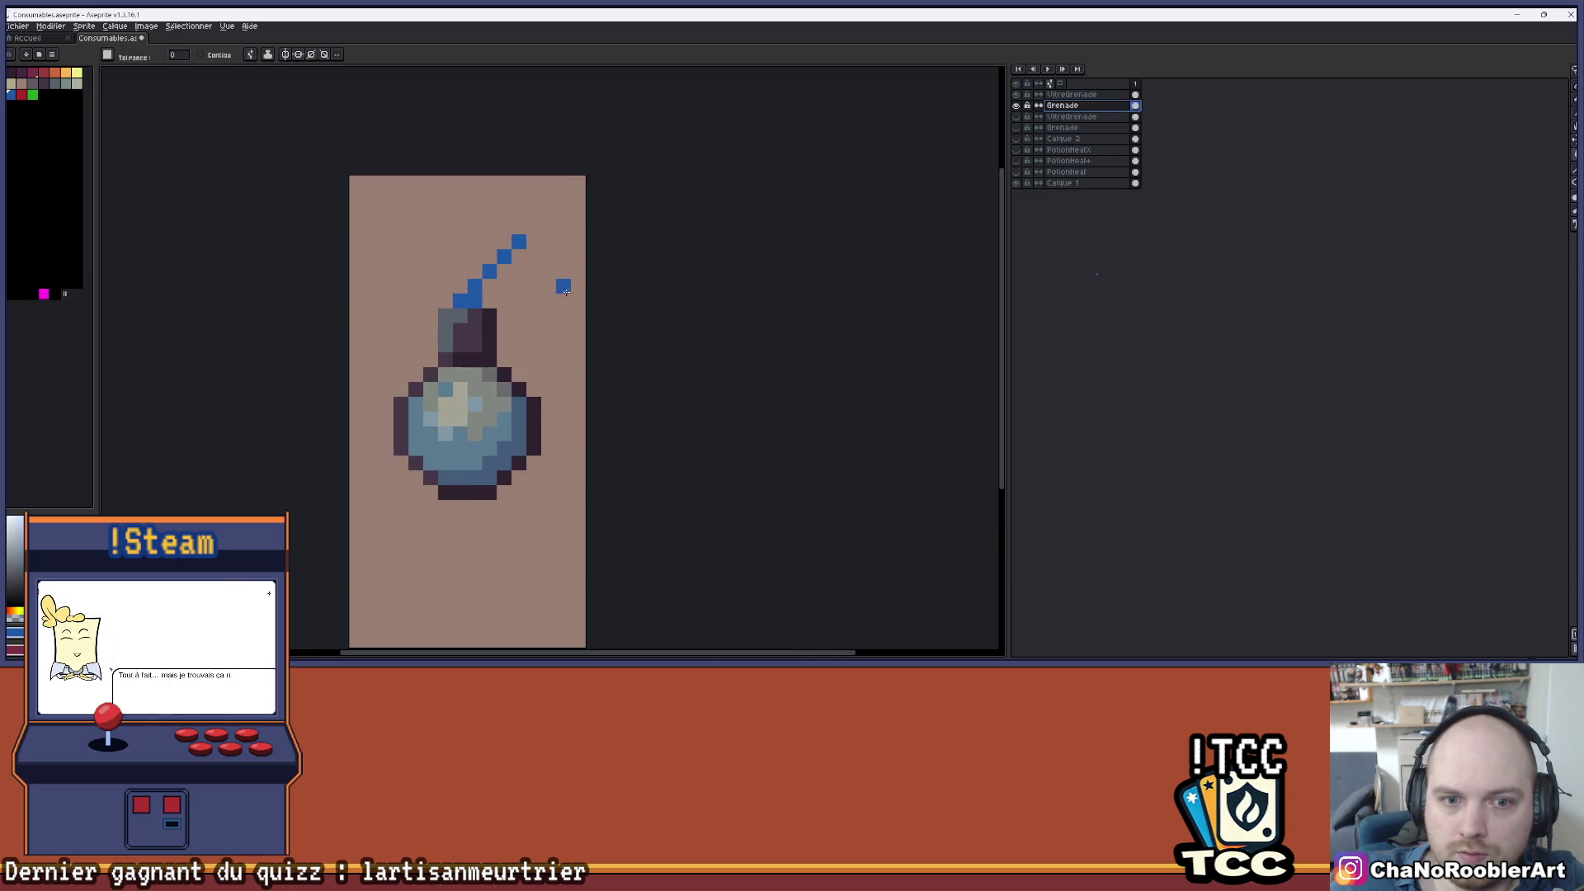
scroll(679, 230, "down", 1)
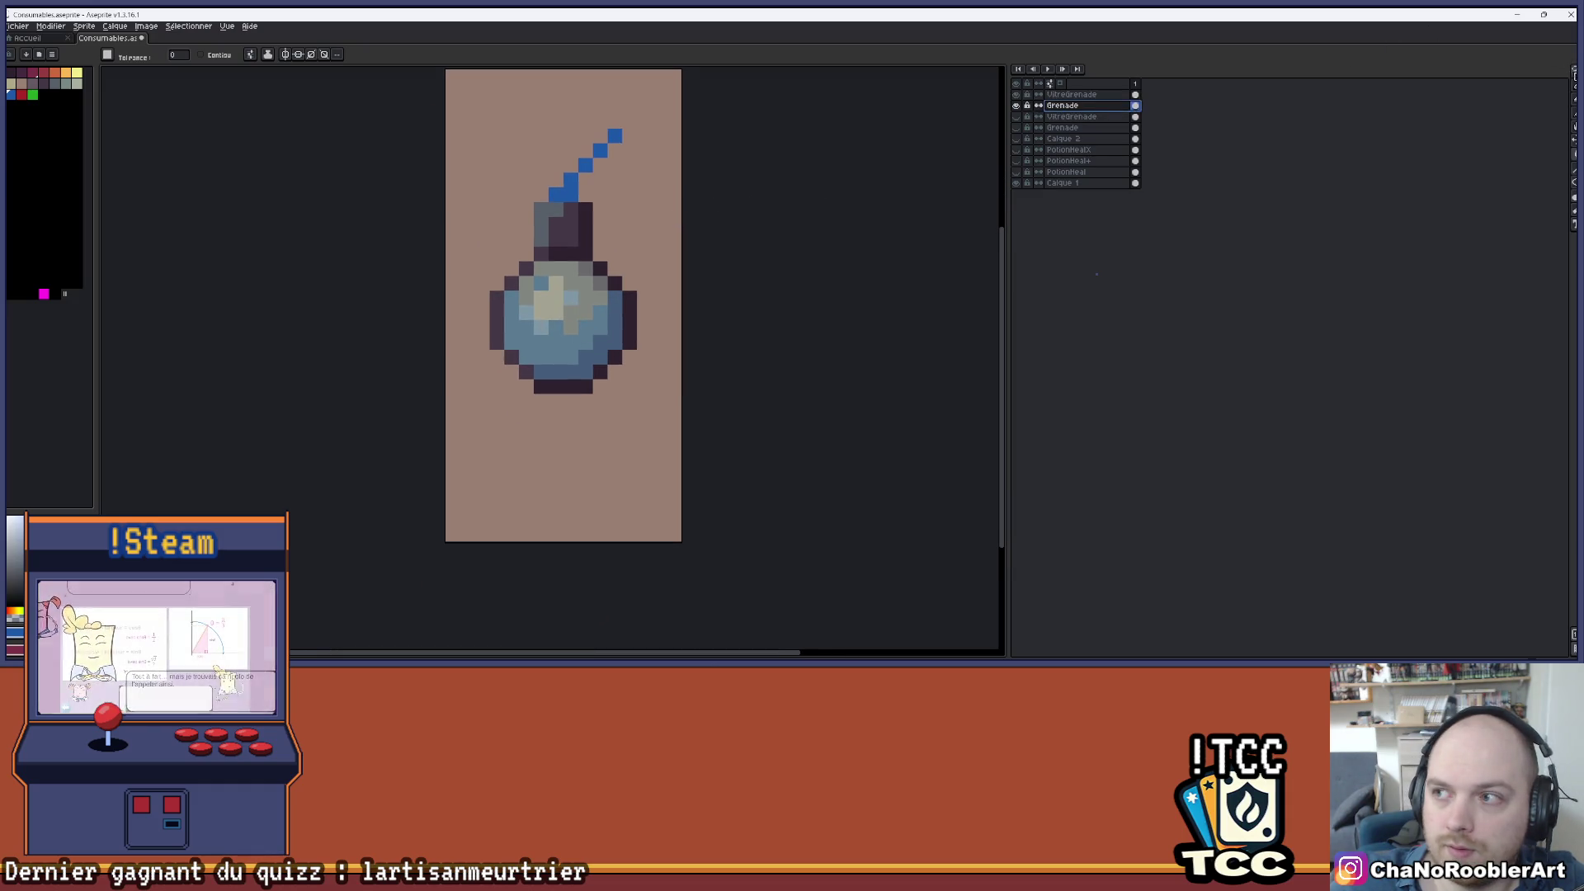
key("m")
scroll(548, 254, "down", 1)
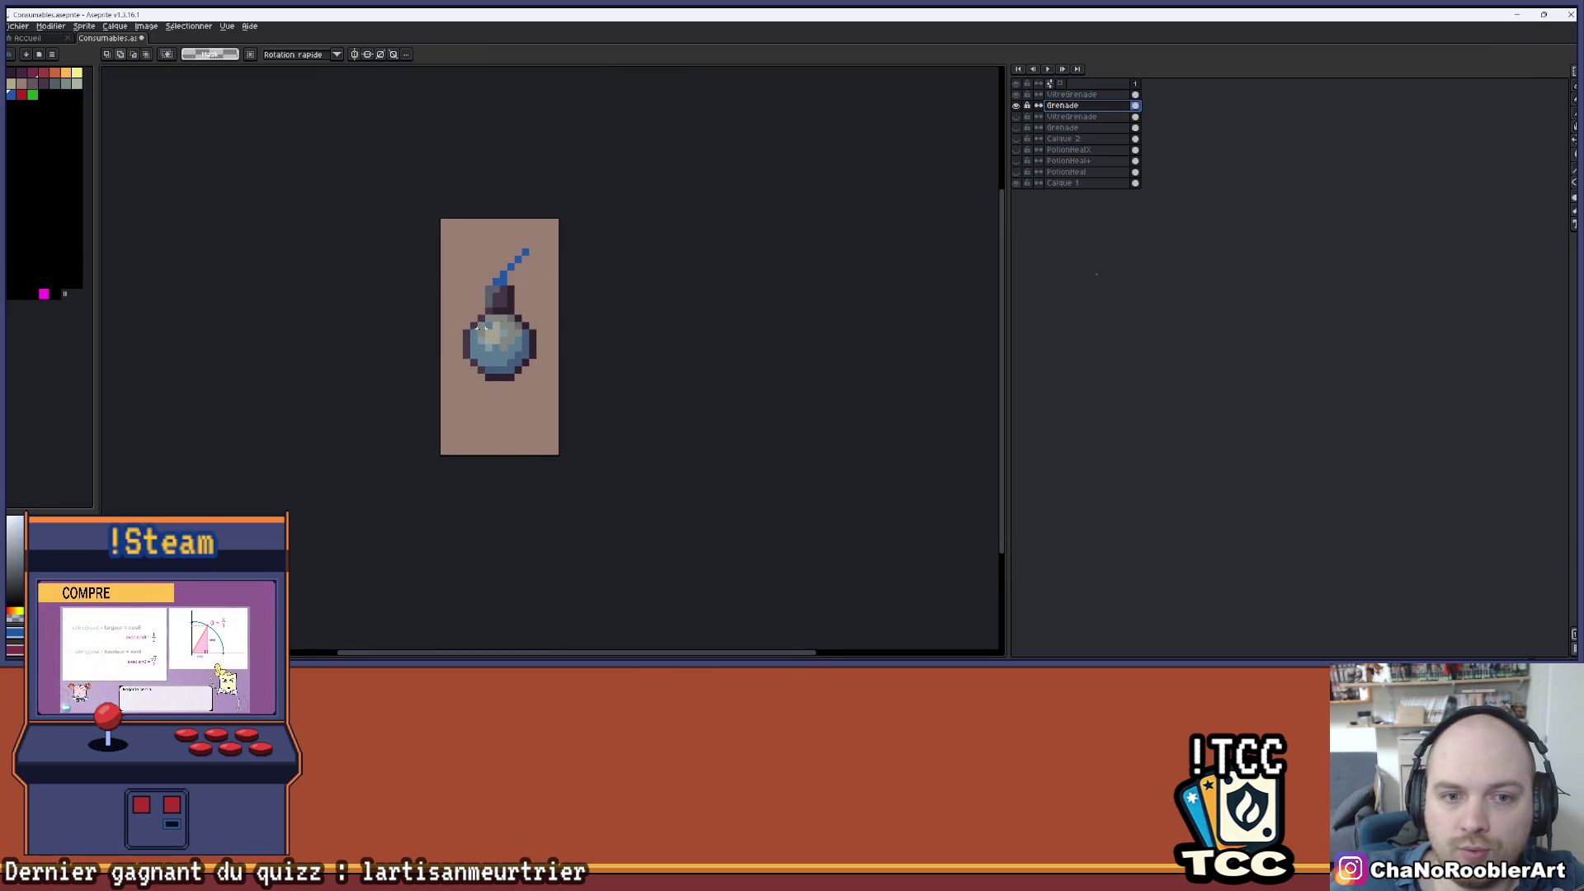
scroll(435, 356, "up", 1)
mouse_move(412, 351)
left_mouse_down()
mouse_move(584, 445)
mouse_move(651, 503)
mouse_move(649, 521)
left_mouse_up()
key("Down")
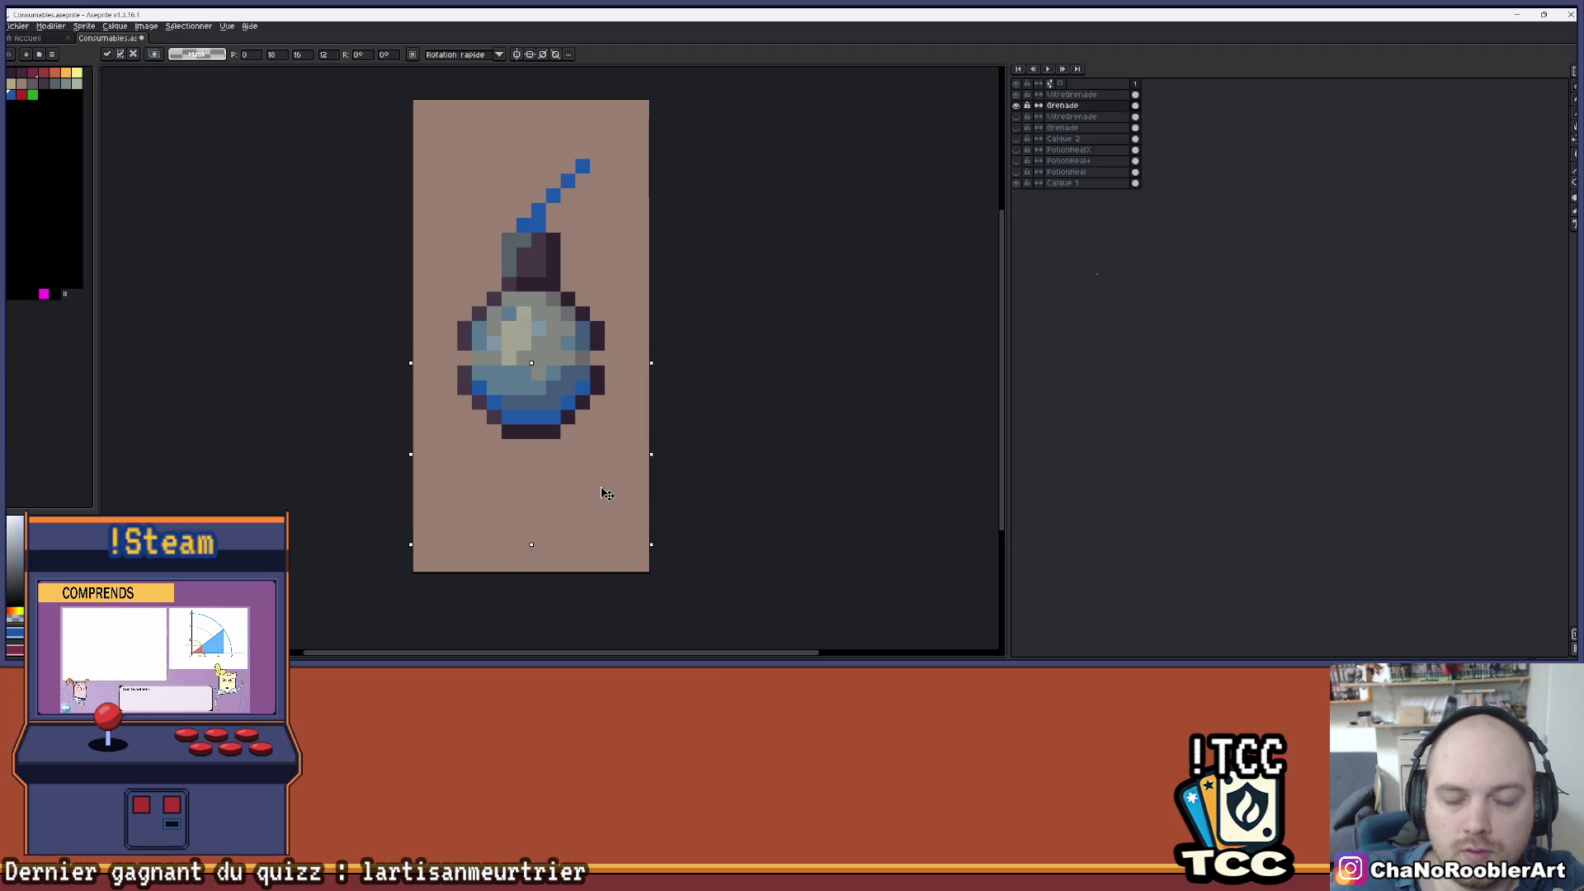
key("ctrl+z")
- Move the grenade's lower half down two pixels and commit it
scroll(582, 446, "down", 2)
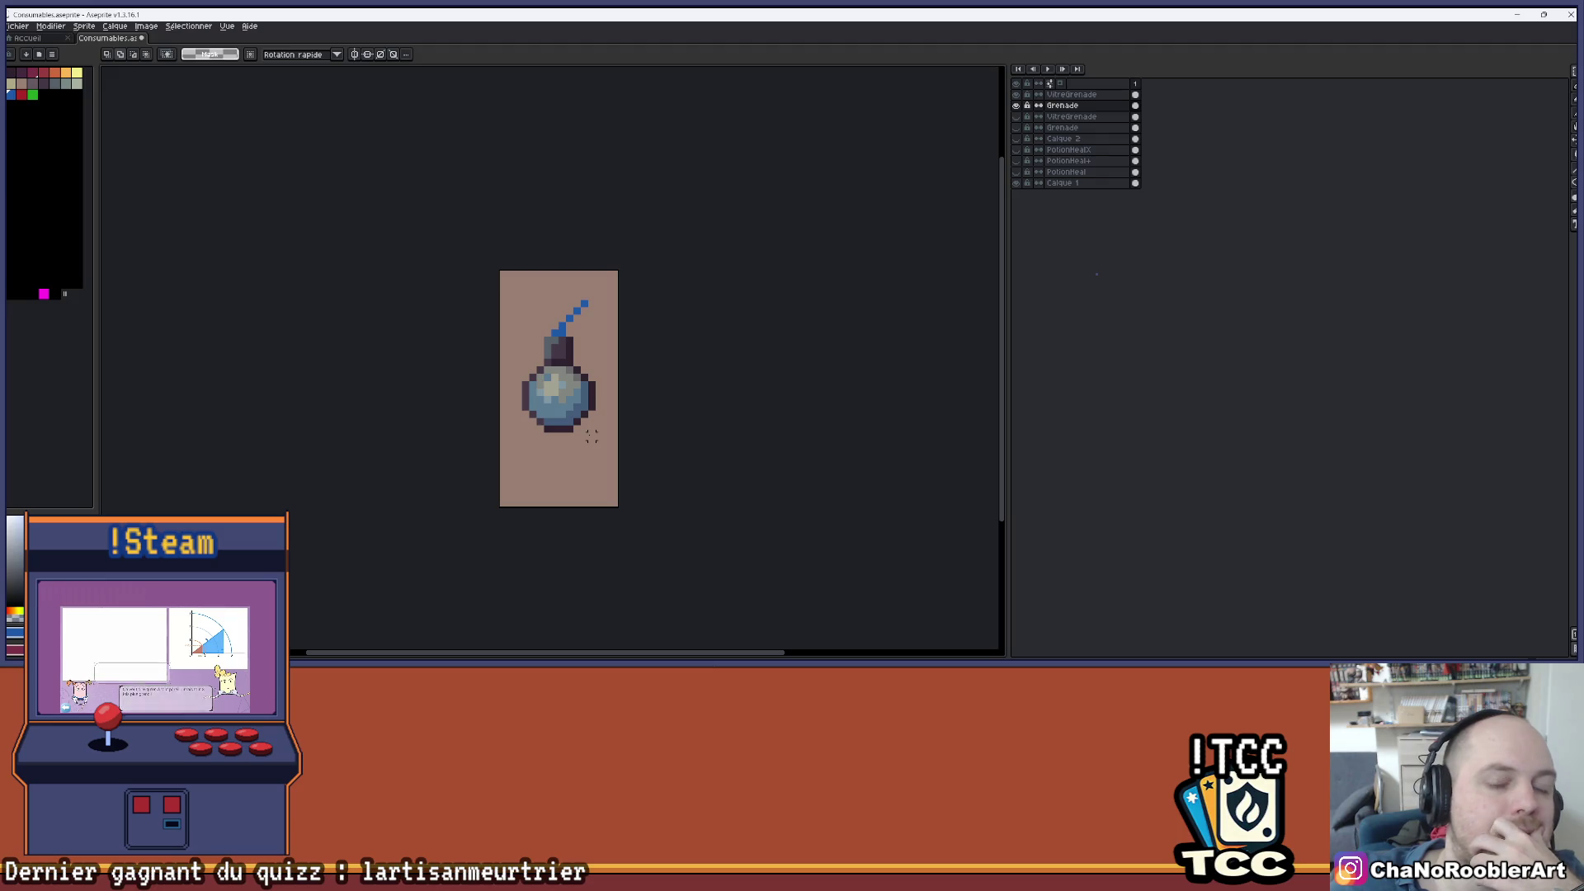
scroll(592, 435, "up", 1)
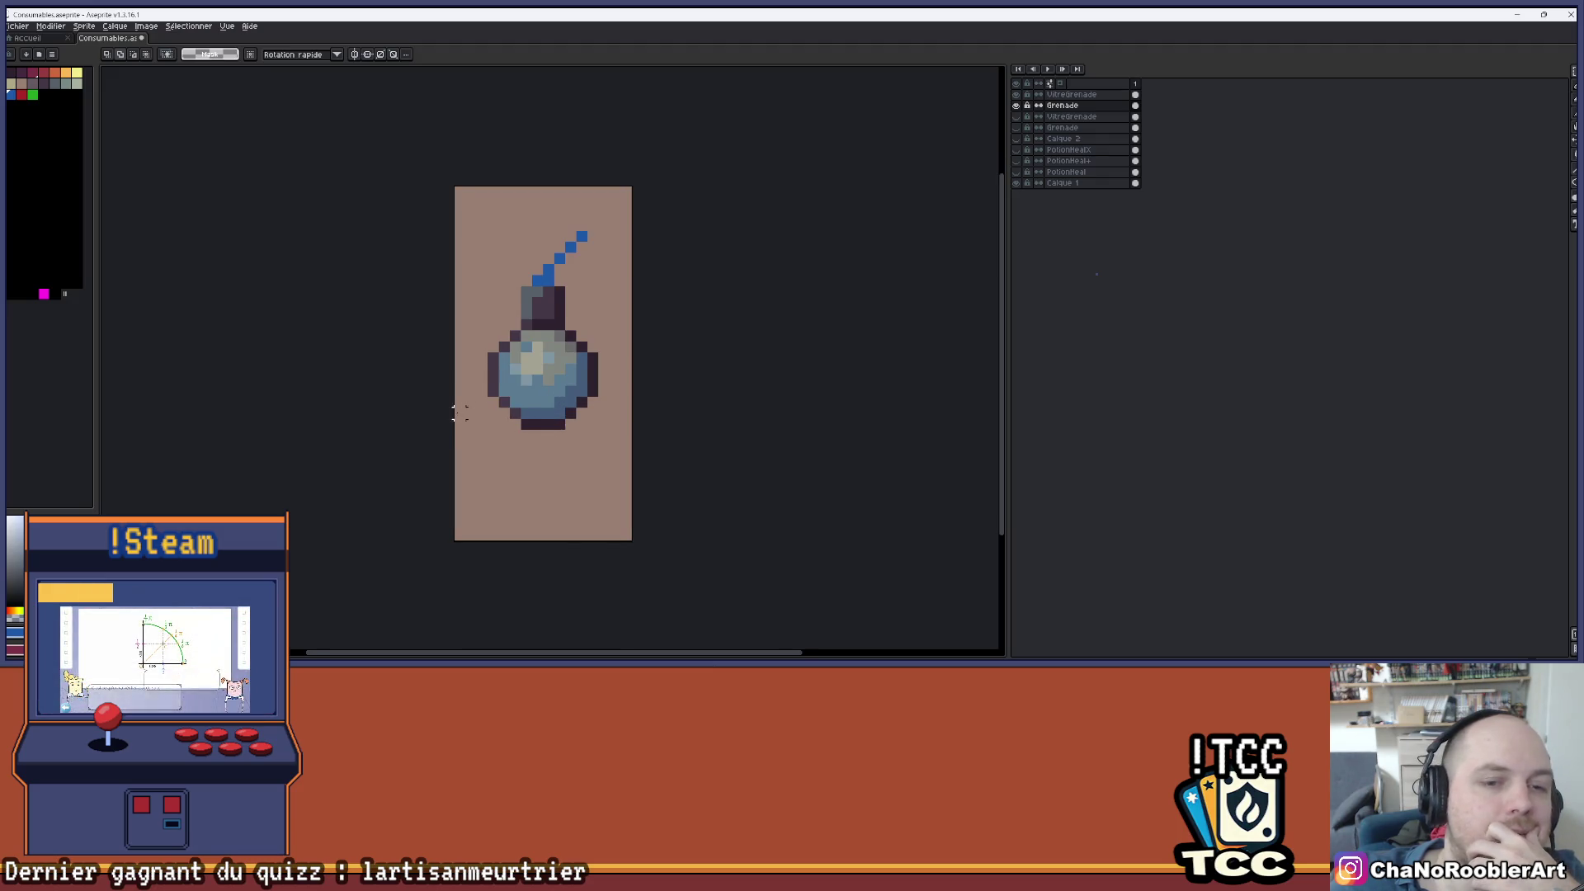
scroll(476, 368, "up", 1)
mouse_move(459, 354)
left_mouse_down()
mouse_move(683, 481)
mouse_move(690, 525)
mouse_move(667, 502)
left_mouse_up()
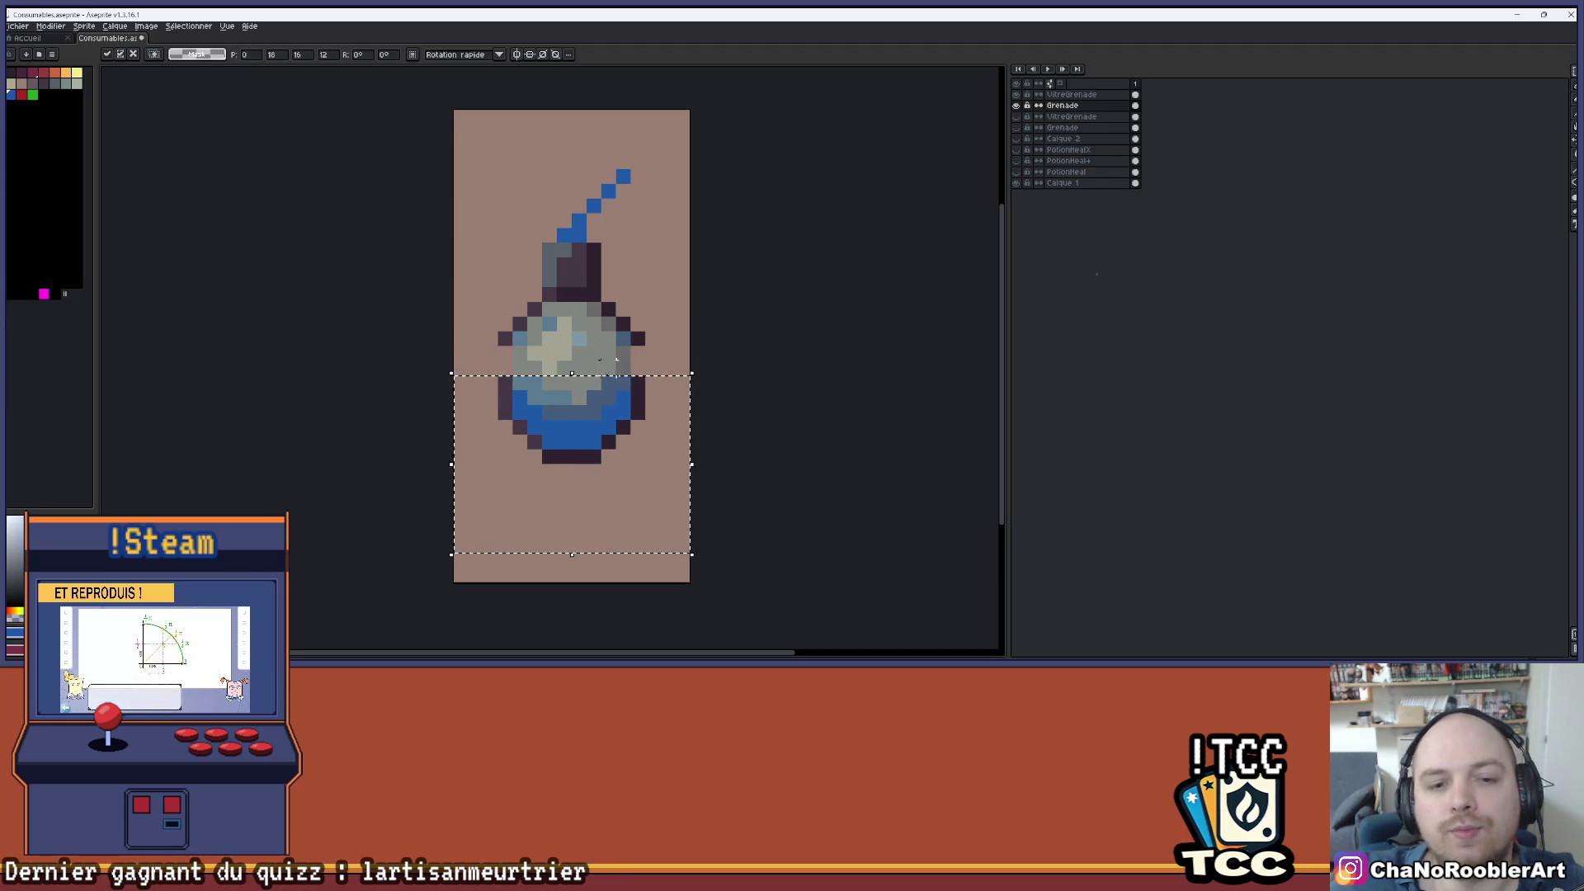
key("i")
scroll(613, 313, "up", 2)
- Patch the left and right outline gaps with outline-purple pixels
key("b")
left_click_drag(600, 325, 600, 355)
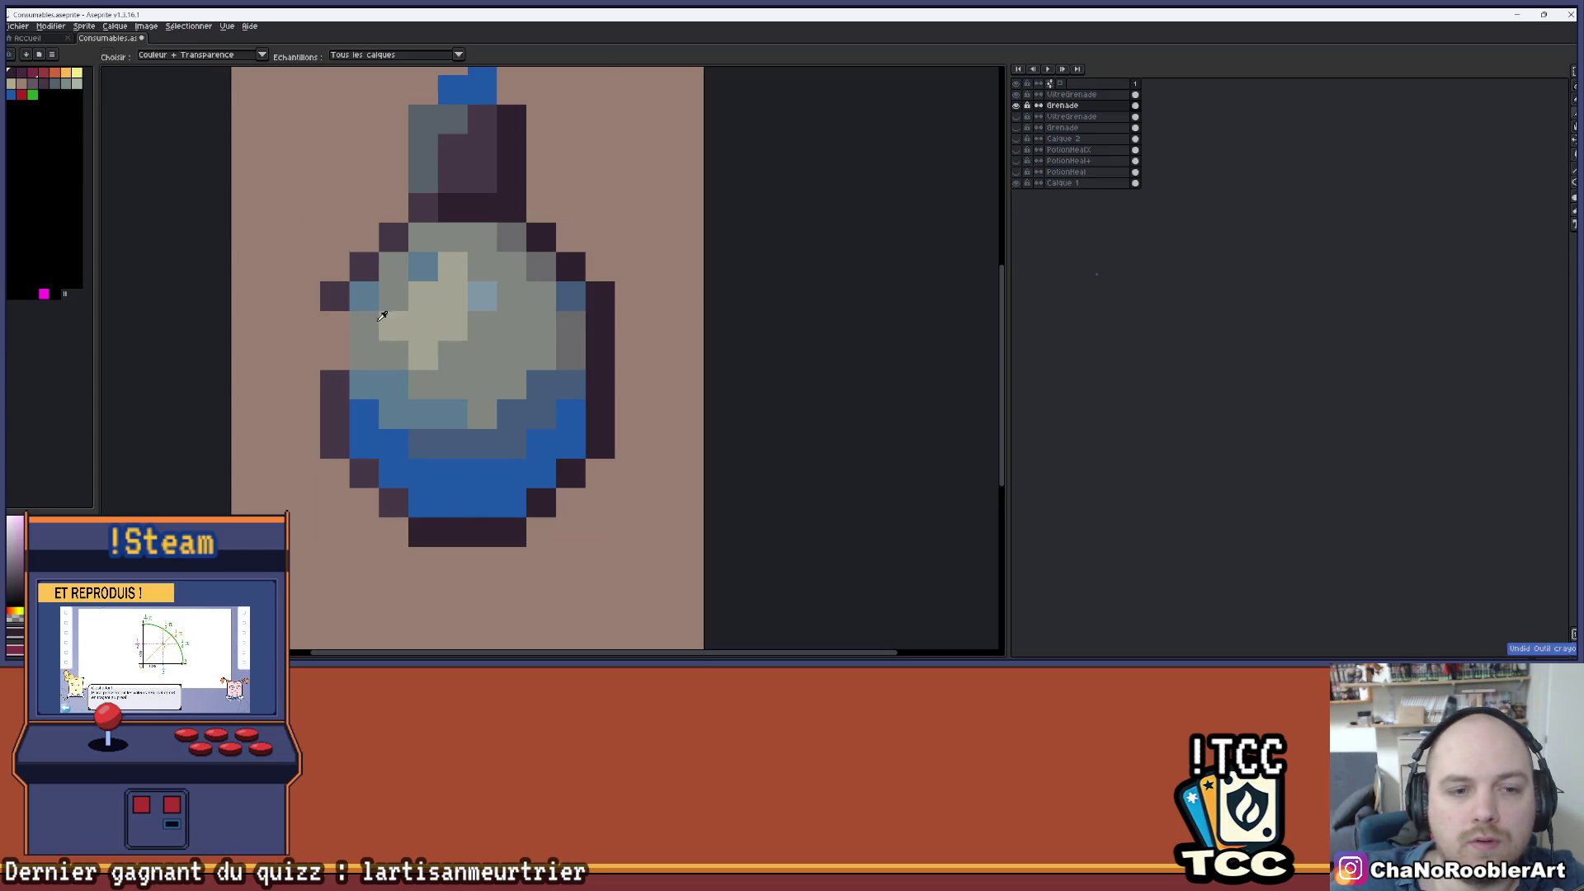
left_click_drag(334, 326, 335, 355)
scroll(403, 361, "down", 4)
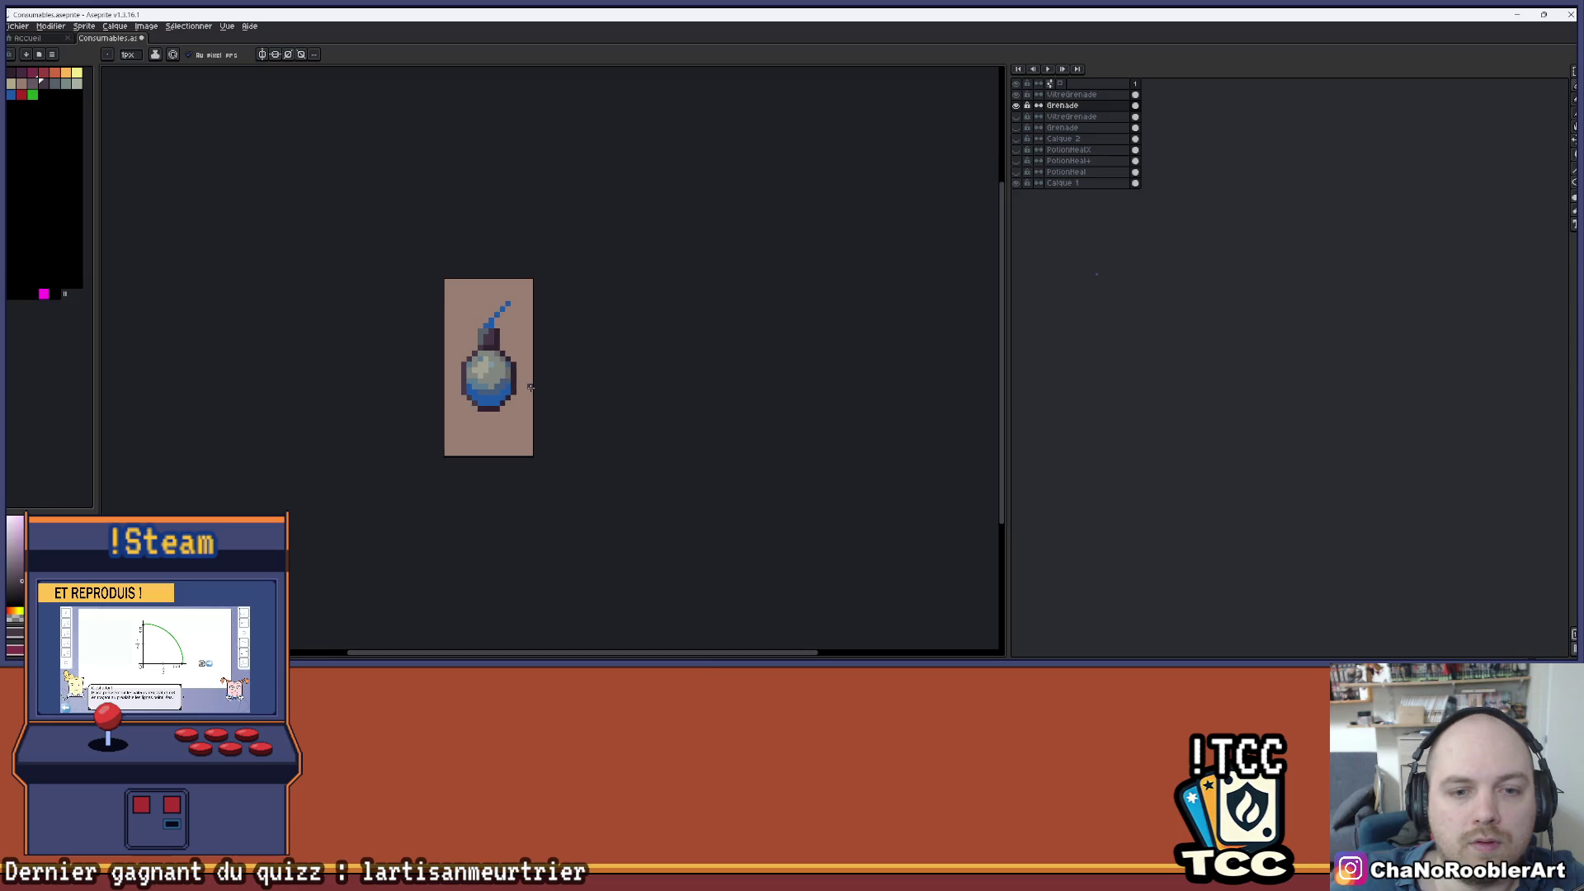
scroll(524, 391, "up", 4)
left_click(1089, 95)
- Select the glass's lower half, nudge it down two pixels, and deselect
key("m")
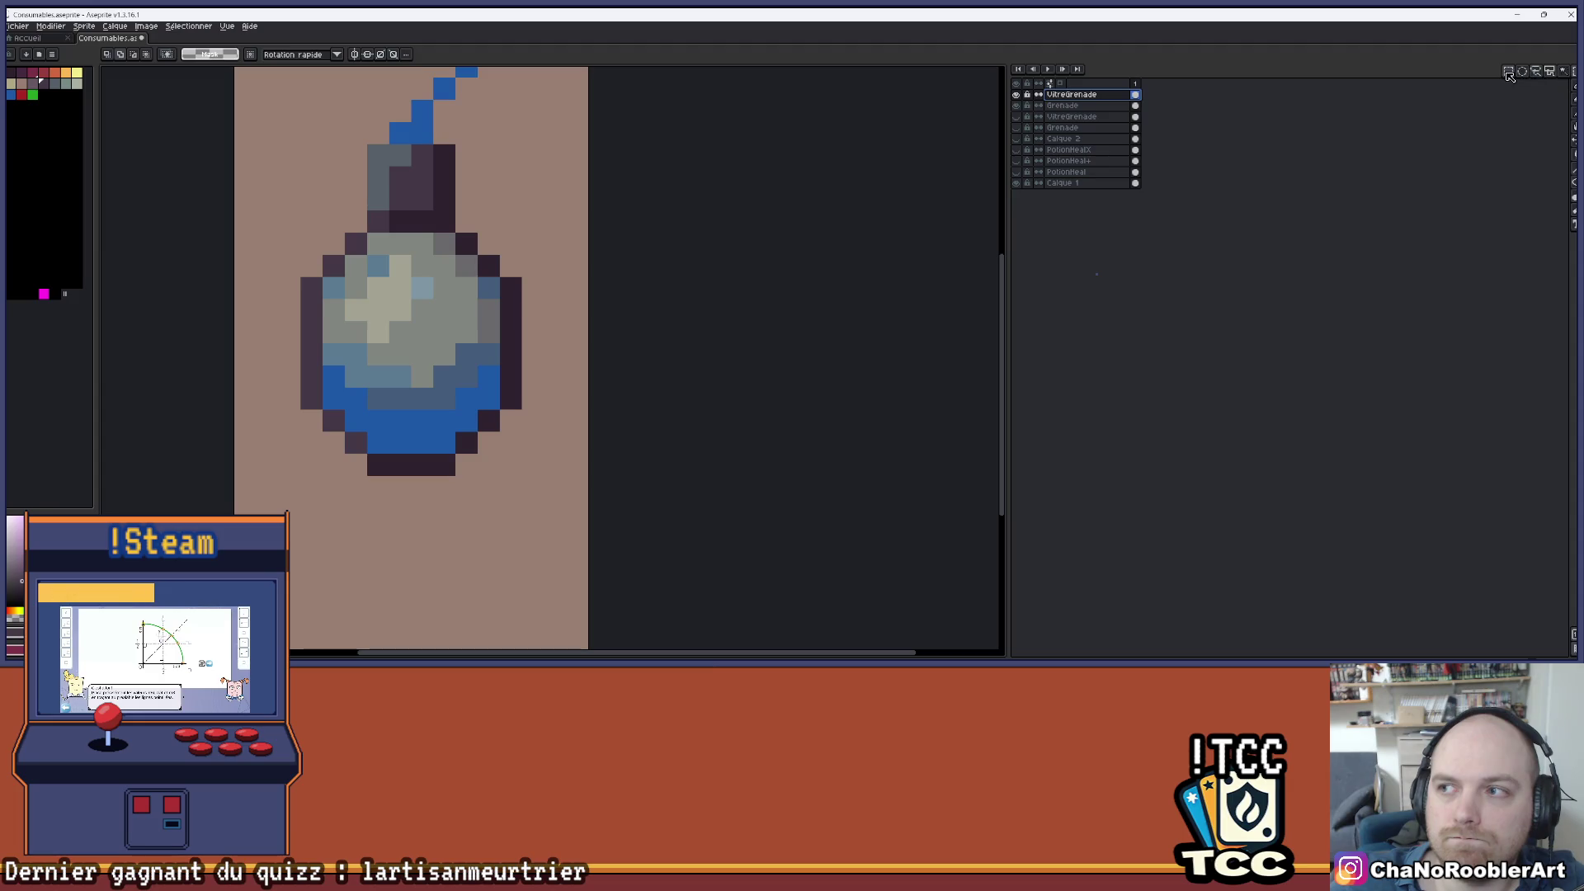
left_click_drag(201, 332, 569, 501)
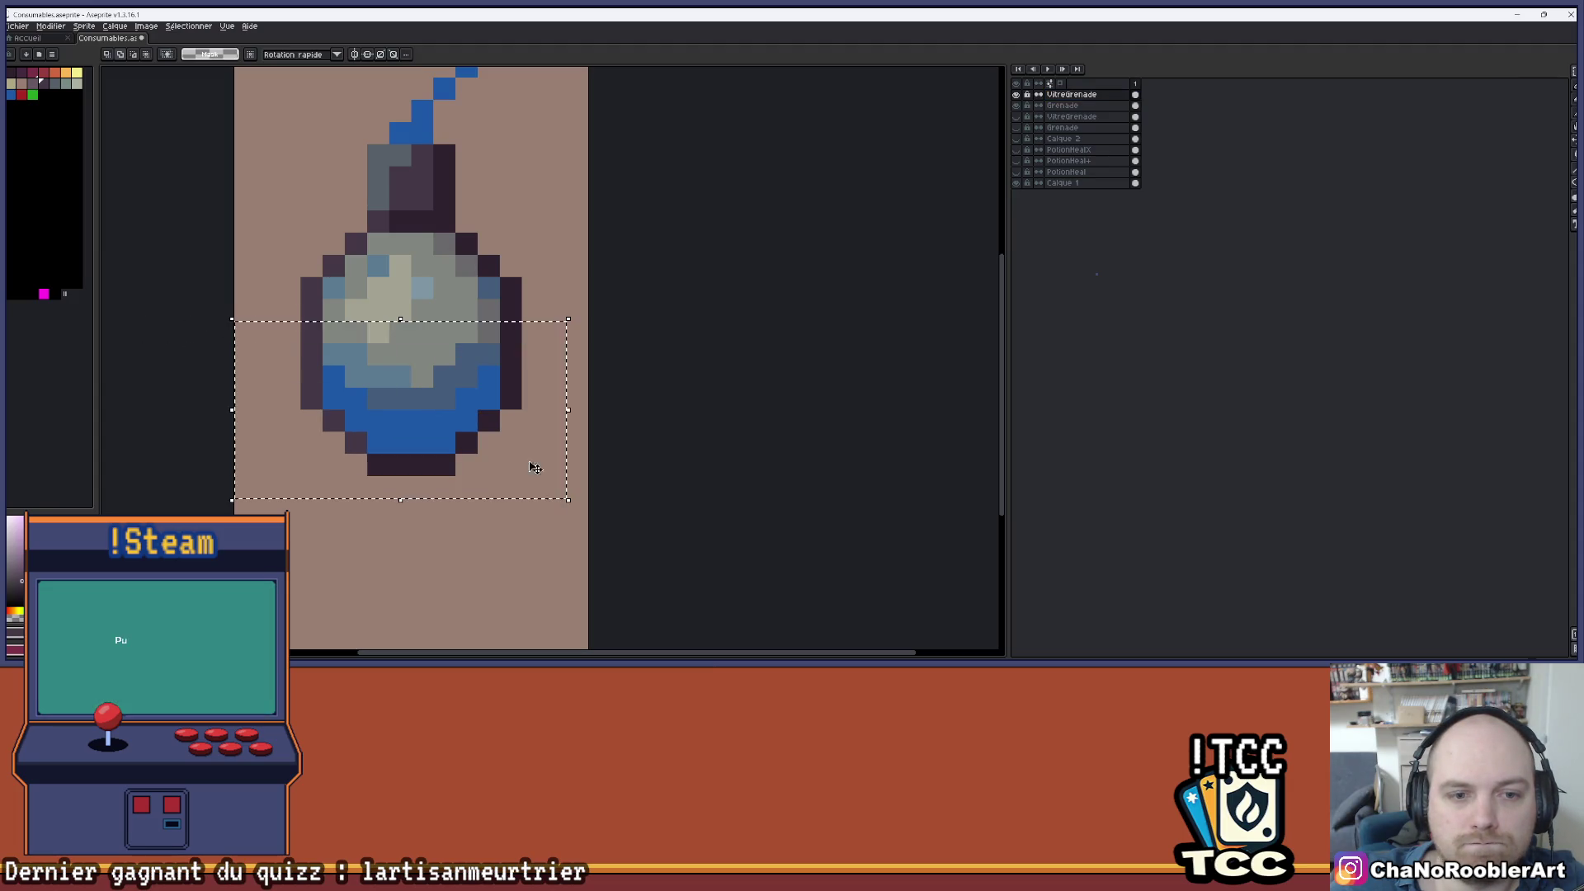
key("Down")
key("Down")
key("ctrl+d")
scroll(520, 385, "down", 3)
scroll(495, 388, "up", 1)
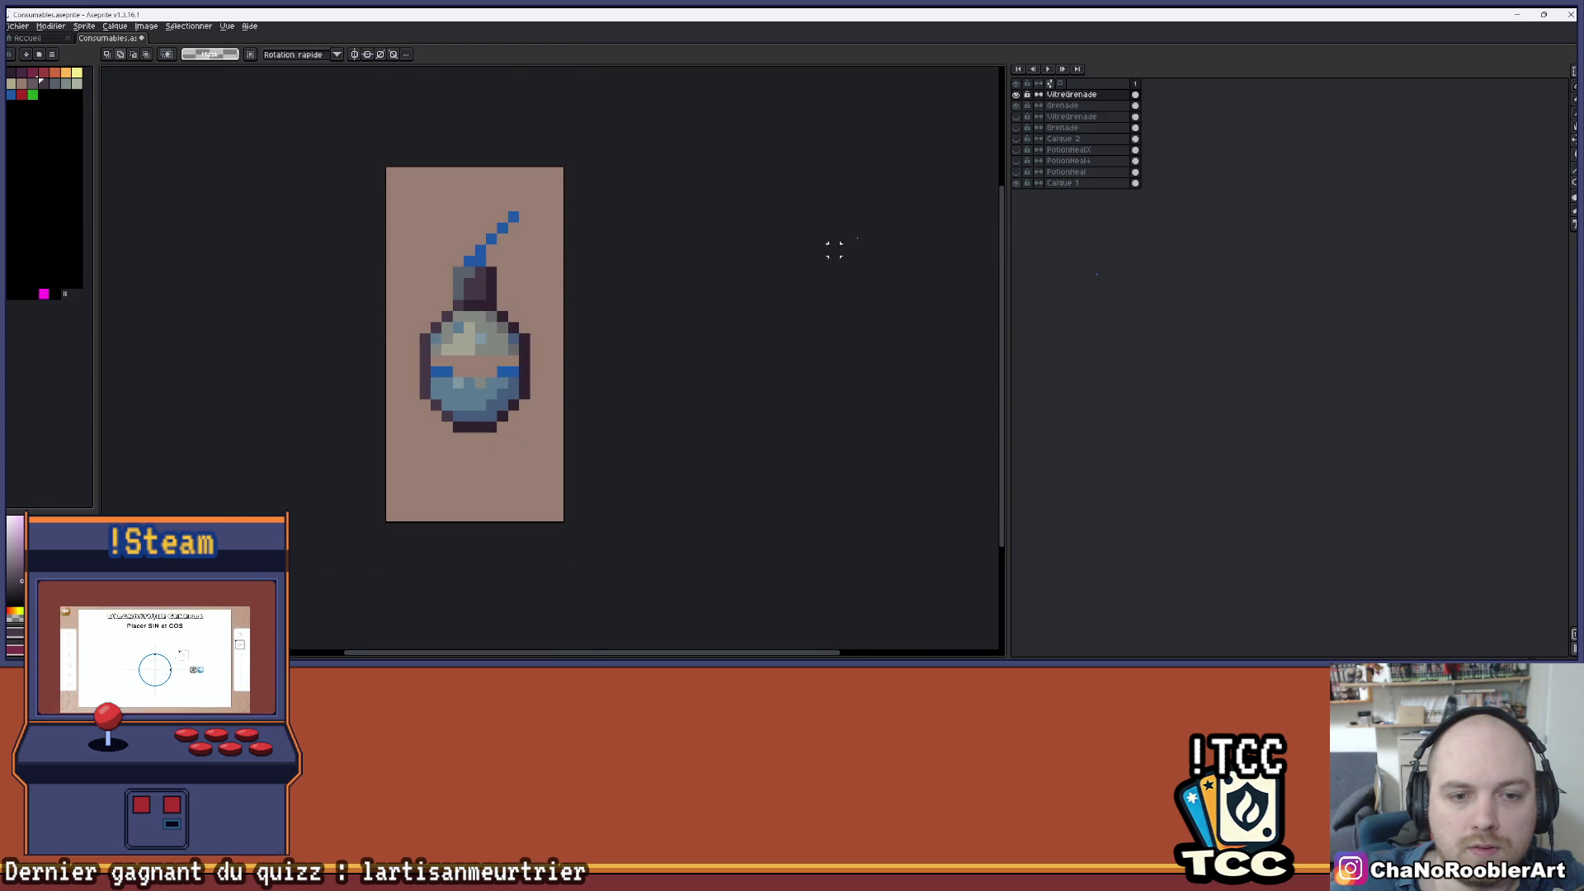
- With Grenade hidden, extend the glass edges and beige highlight across the gap
left_click(1018, 105)
scroll(453, 378, "up", 3)
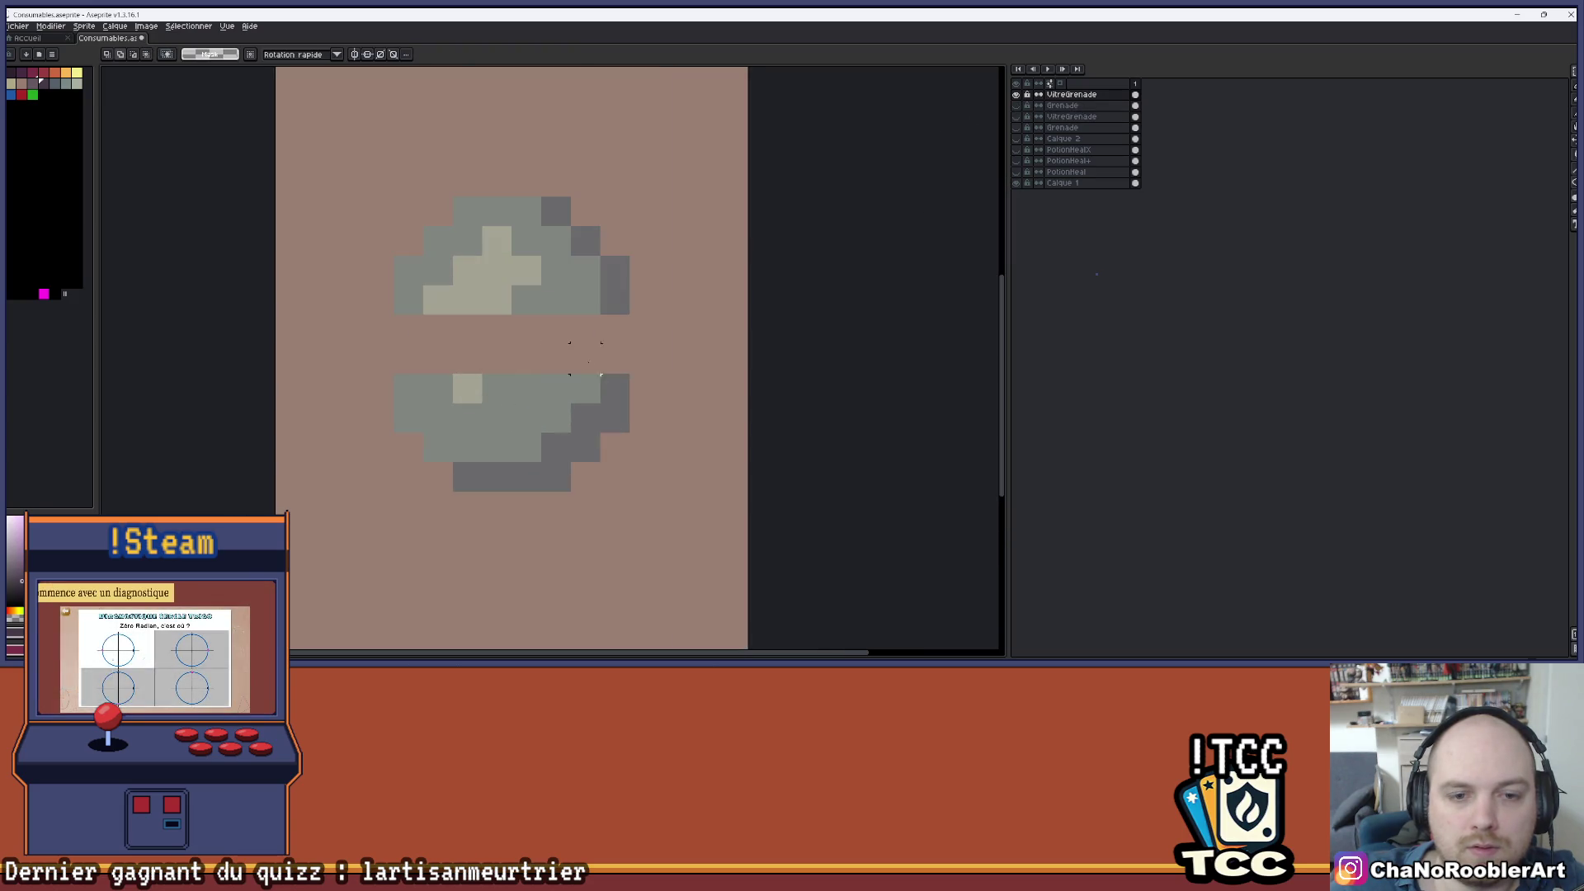
scroll(578, 281, "right", 2)
left_click_drag(559, 335, 559, 363)
mouse_move(351, 334)
left_mouse_down()
mouse_move(352, 362)
mouse_move(411, 338)
mouse_move(384, 334)
mouse_move(380, 356)
left_mouse_up()
left_click(424, 300, "alt")
- Fill the remaining pink gap pixels with the glass grey, checking against the Grenade layer
left_click(435, 397, "alt")
left_click(421, 400)
left_click(382, 363)
mouse_move(529, 334)
left_mouse_down()
mouse_move(500, 363)
mouse_move(470, 363)
left_mouse_up()
left_click(529, 363)
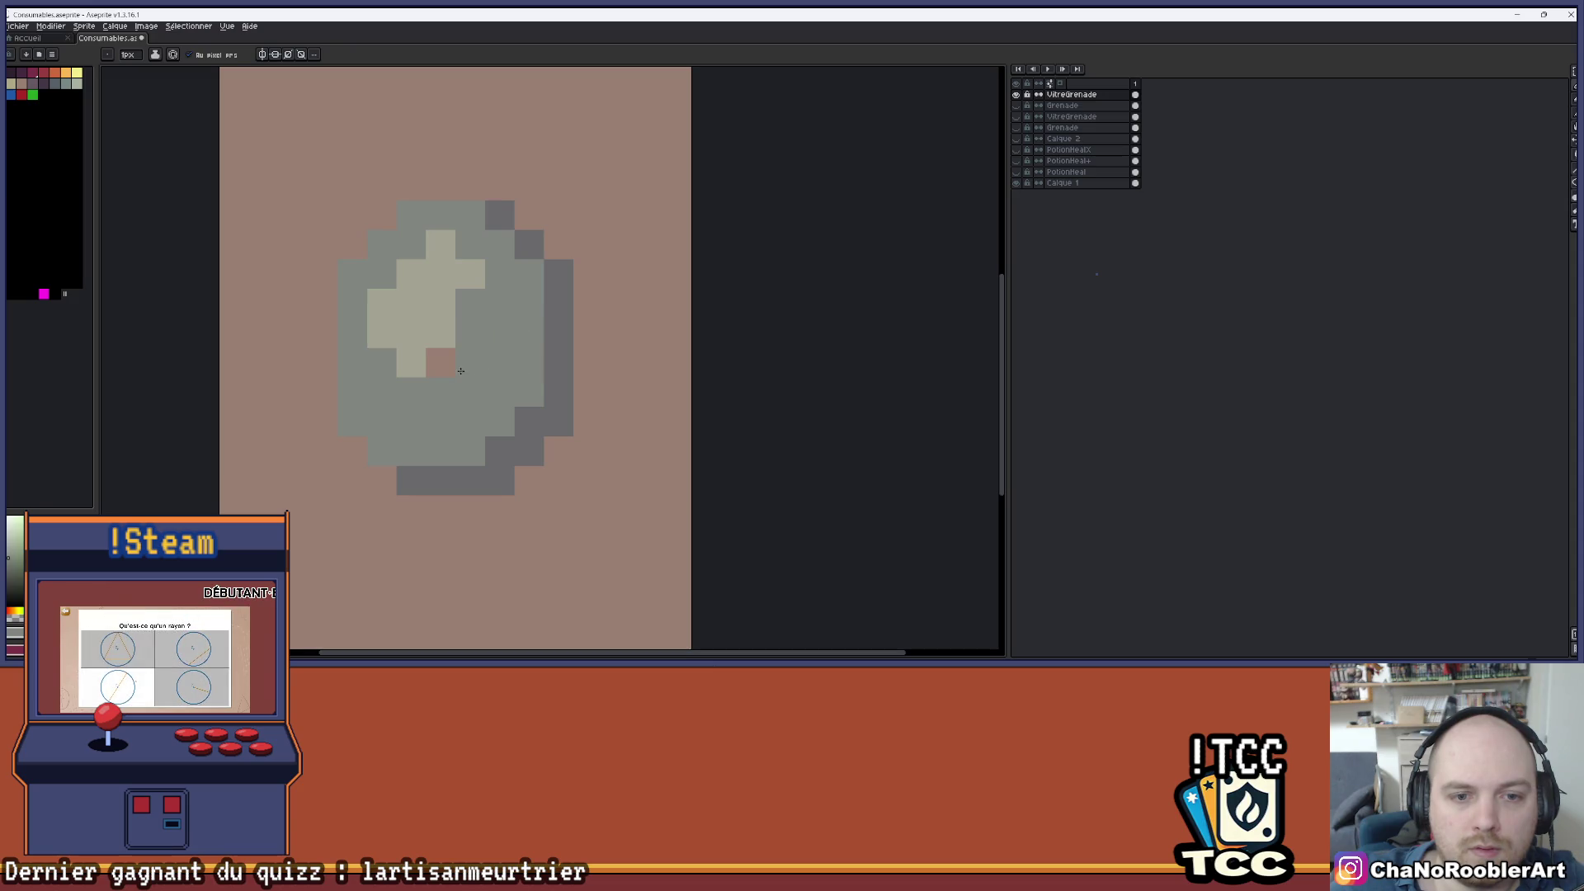
left_click(441, 363)
scroll(437, 378, "down", 1)
left_click(1017, 106)
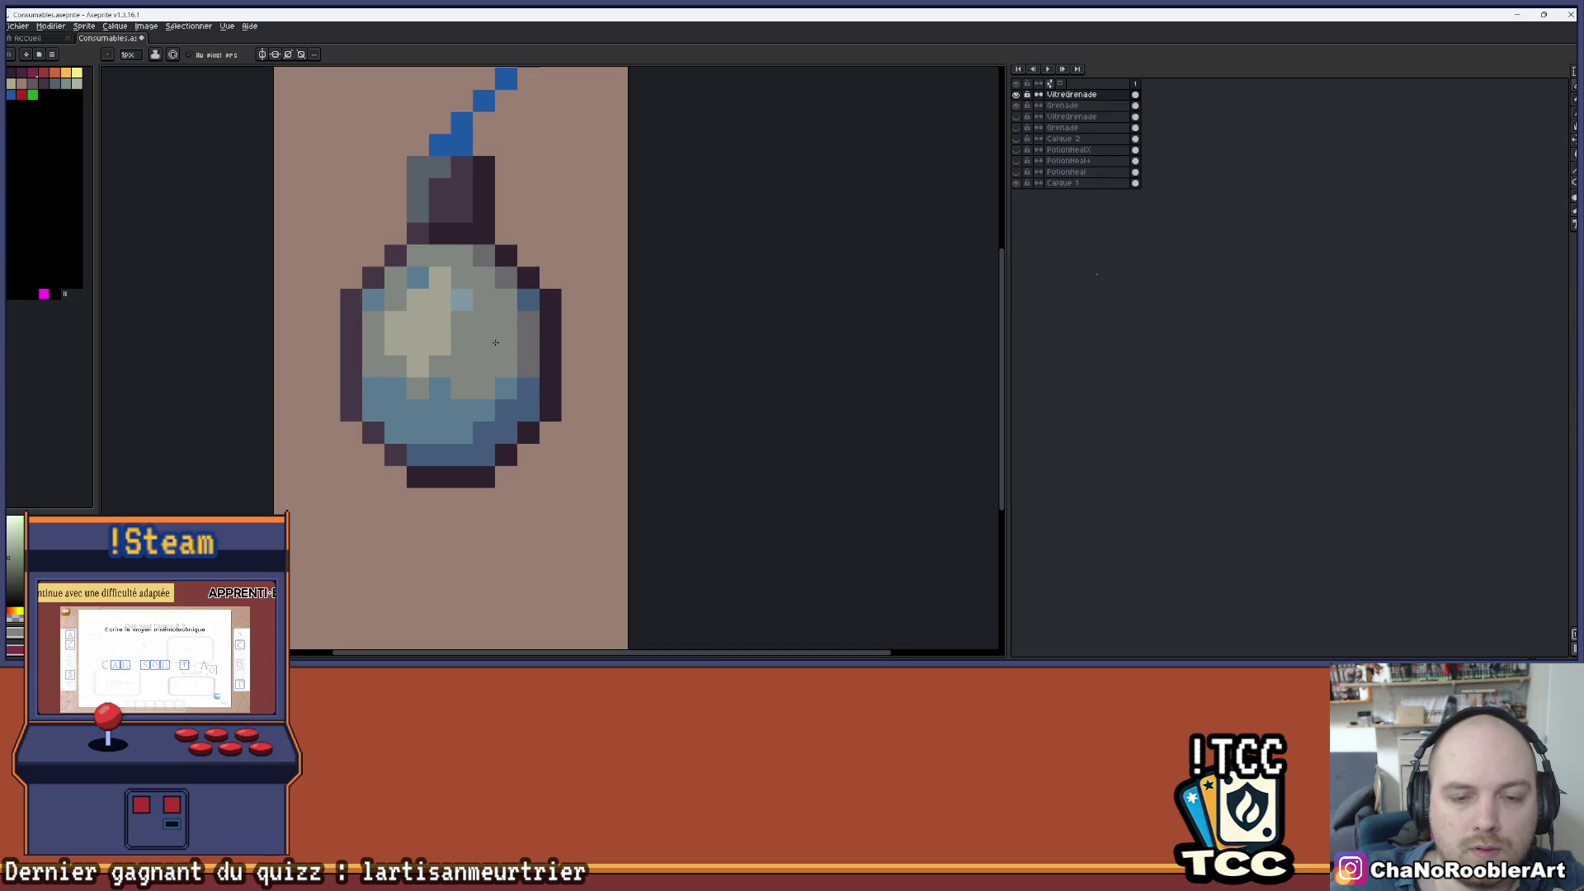
left_click(1019, 117)
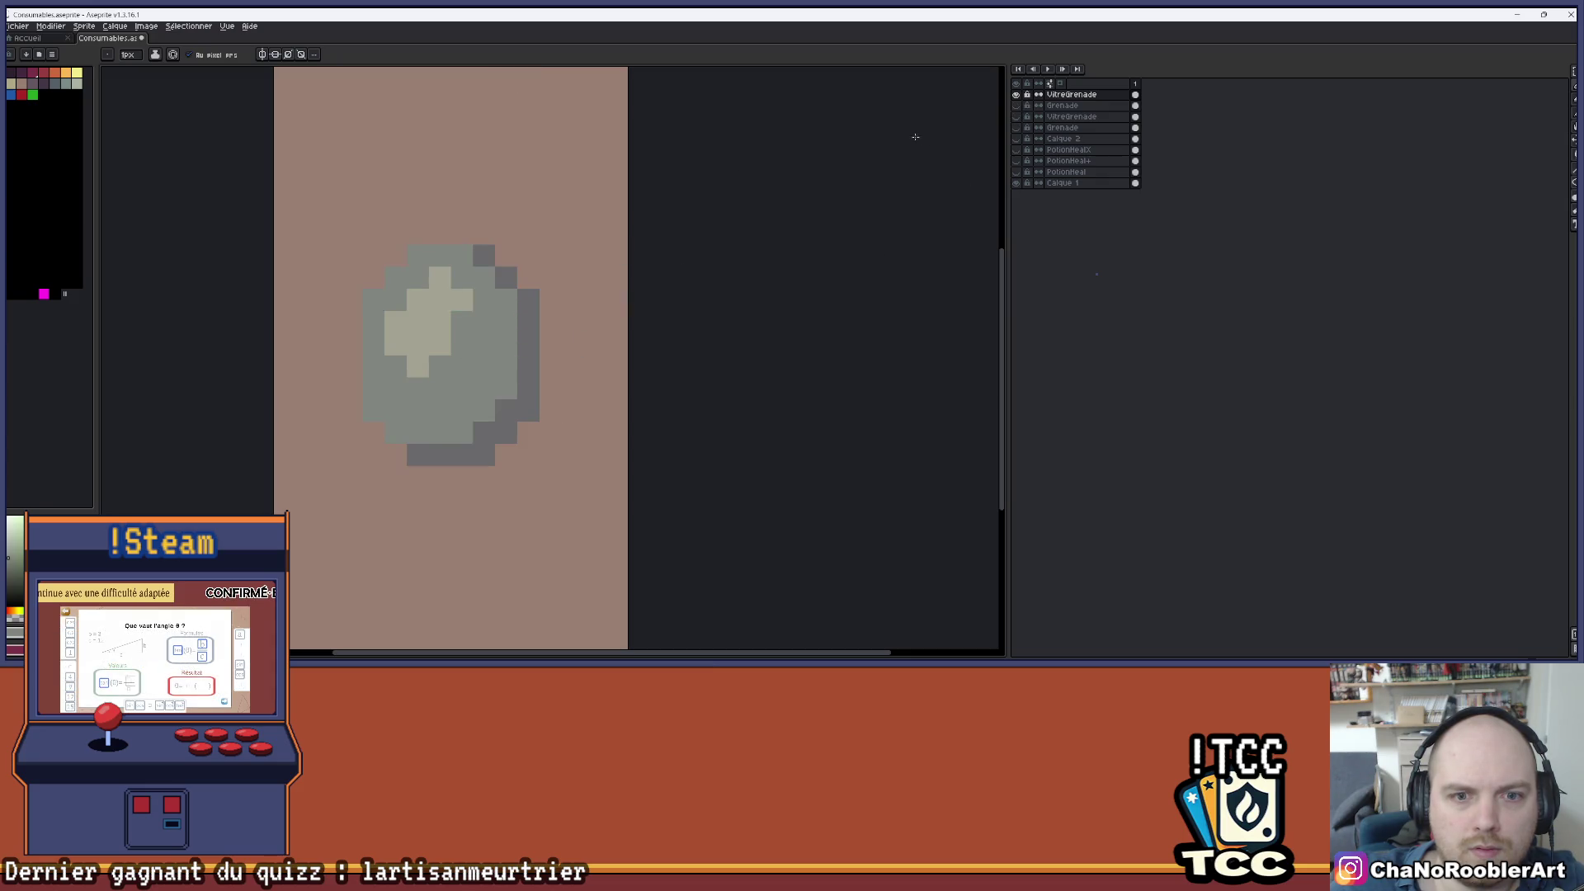
- Darken the glass's right edge, bottom rim and top-right rim pixel to dark bluish grey
scroll(420, 307, "up", 1)
left_click(565, 300)
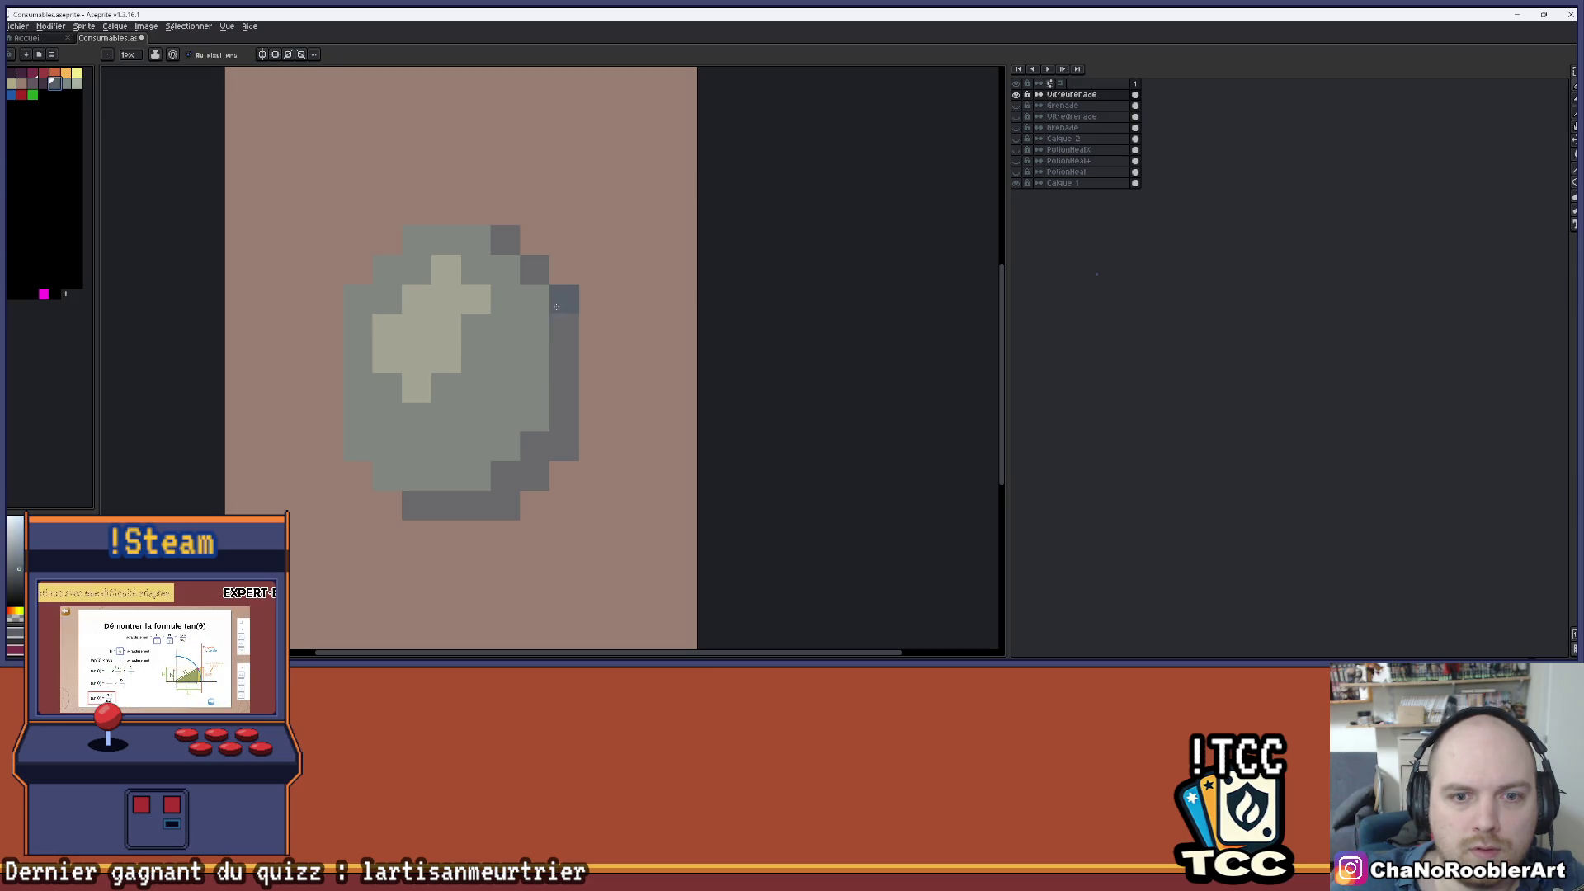
left_click(567, 423, "shift")
left_click(535, 475)
left_click_drag(445, 505, 475, 505)
left_click(505, 240)
- Flood-fill the glass into one bluish-grey area and save the file
key("g")
left_click(505, 371)
left_click(363, 429)
left_click(77, 83)
left_click(363, 358)
key("ctrl+s")
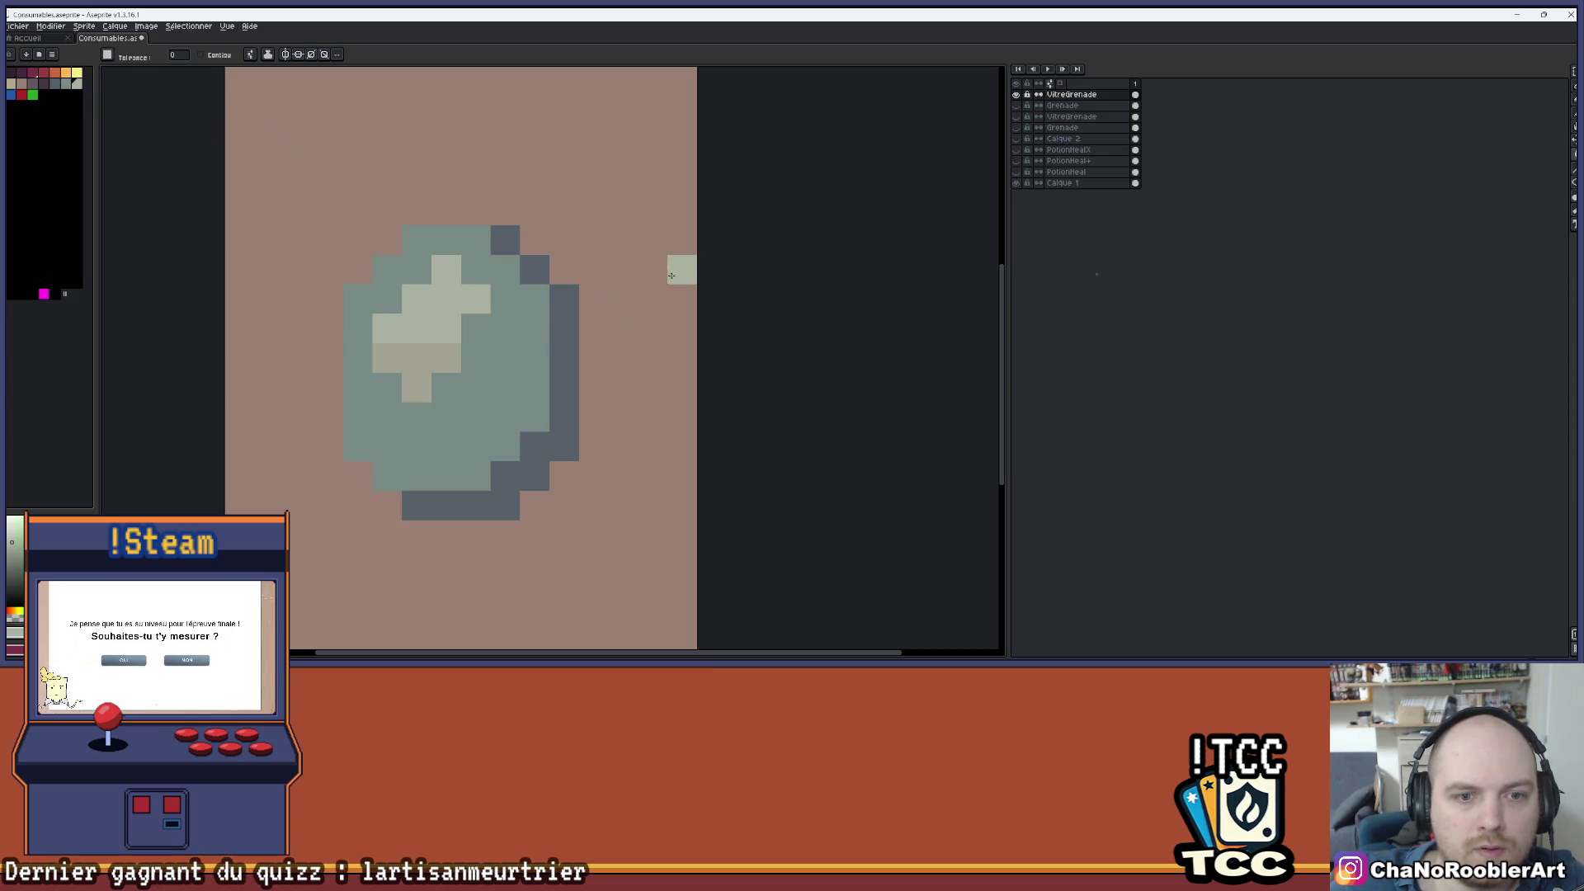
- Show the Grenade layer over the glass, undo an accidental body fill, and save
left_click(1016, 106)
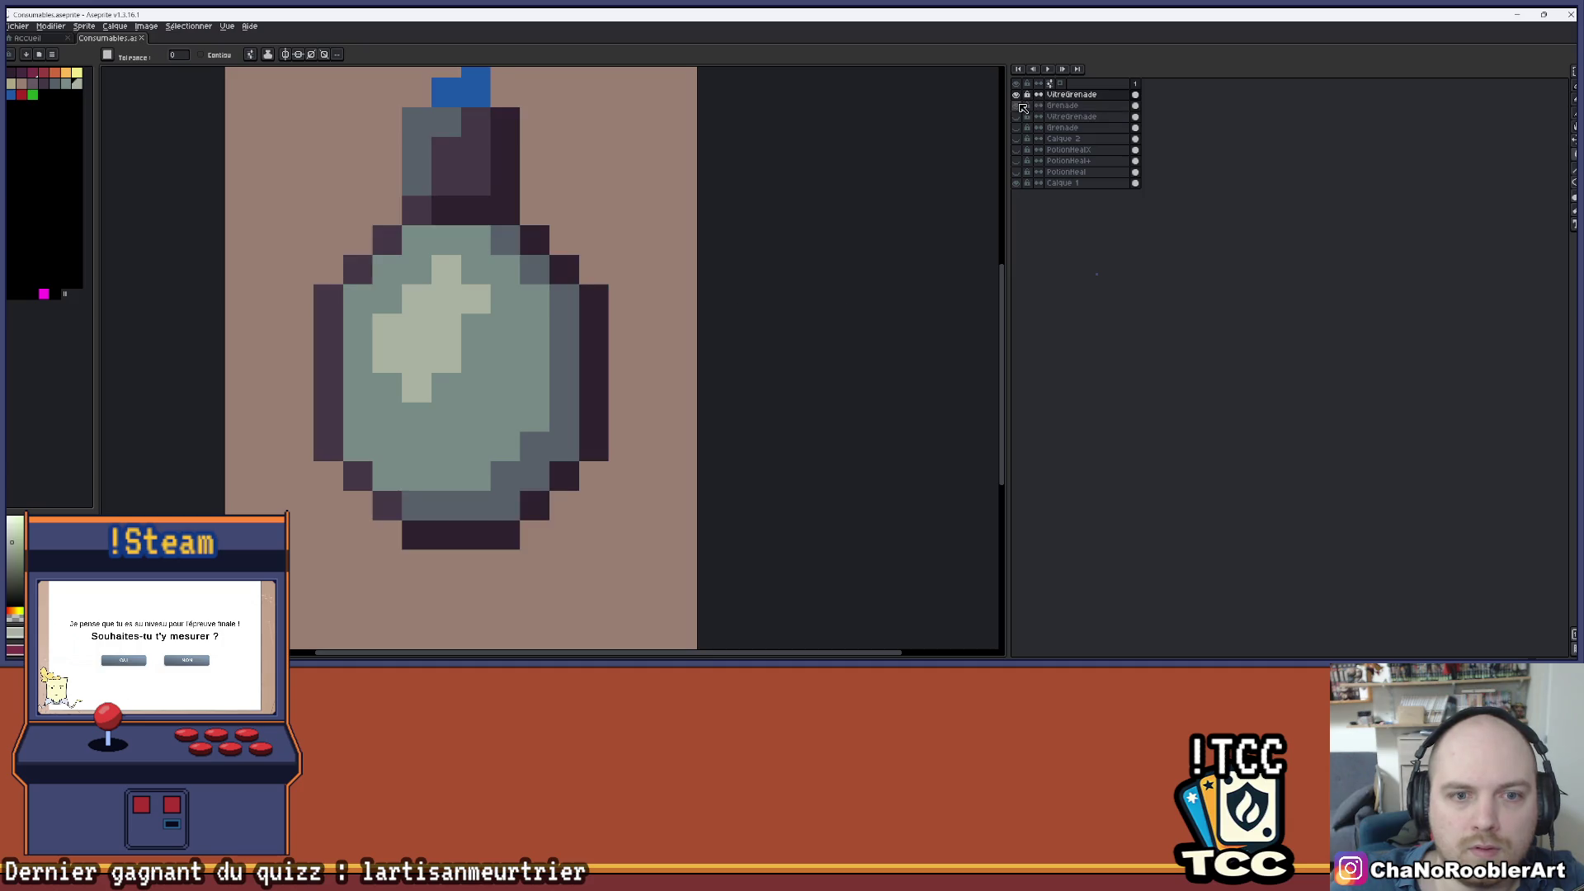
scroll(514, 279, "down", 3)
scroll(471, 284, "up", 3)
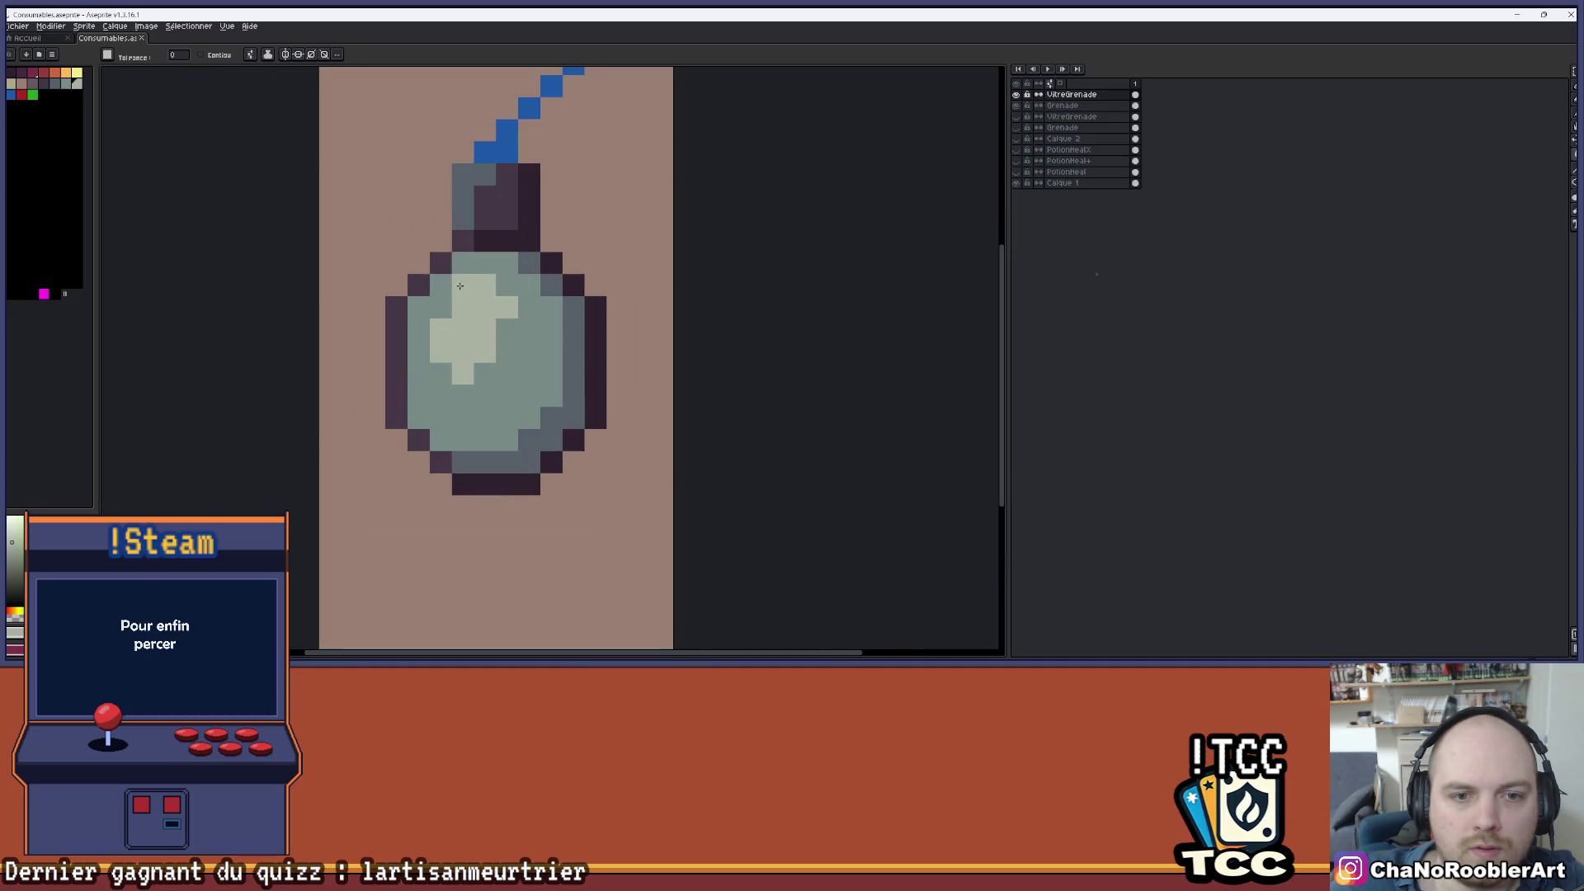
left_click(507, 326)
key("ctrl+z")
key("b")
scroll(532, 376, "down", 2)
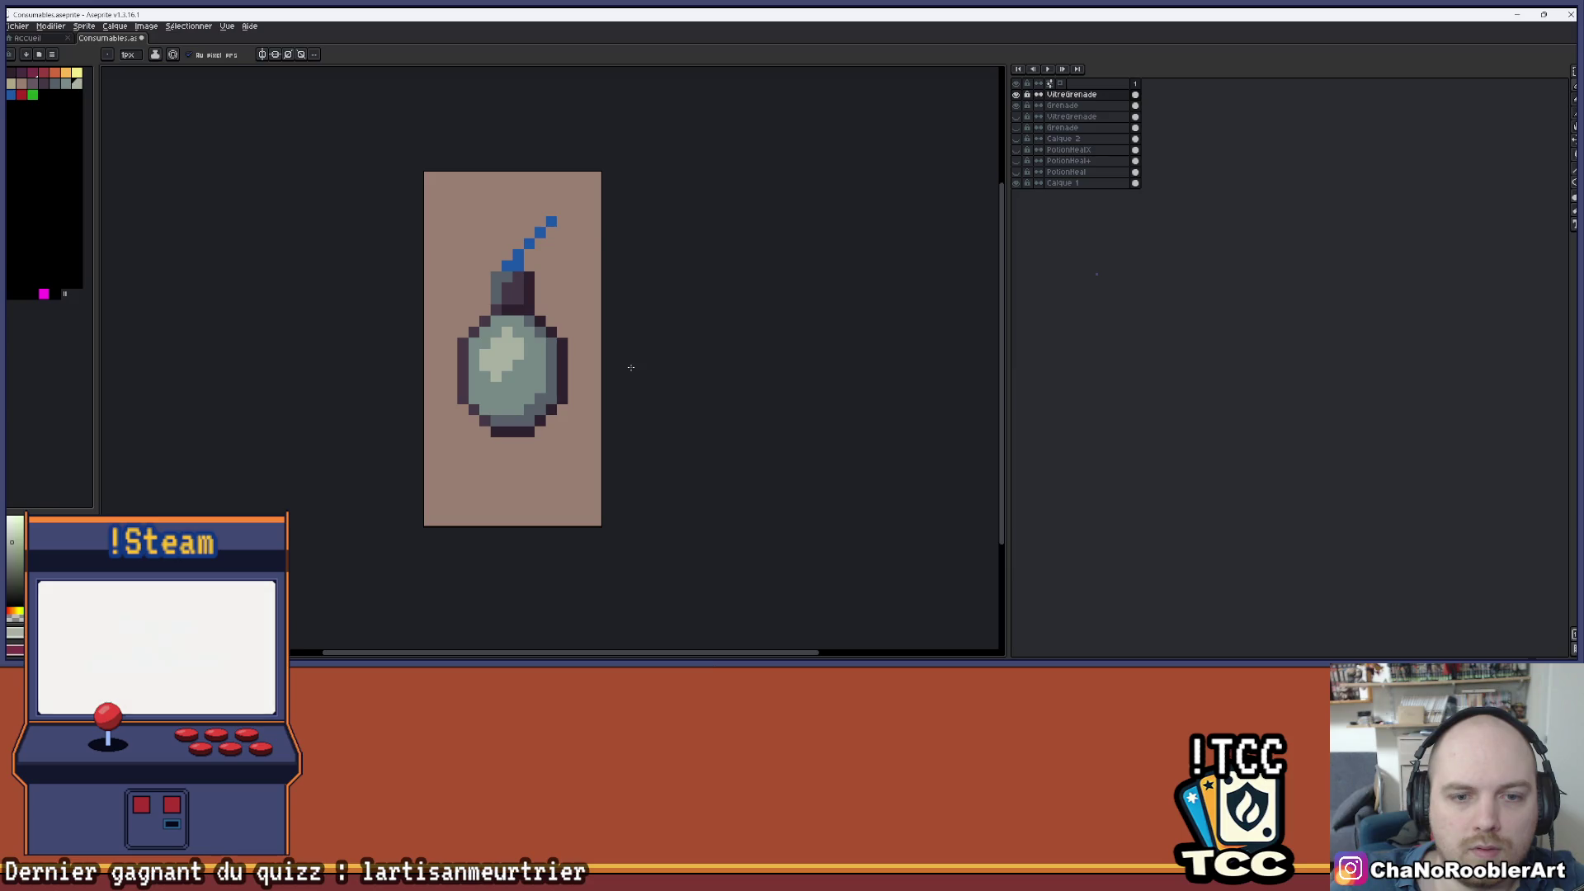
scroll(631, 365, "down", 2)
left_click_drag(652, 364, 566, 364)
key("ctrl+s")
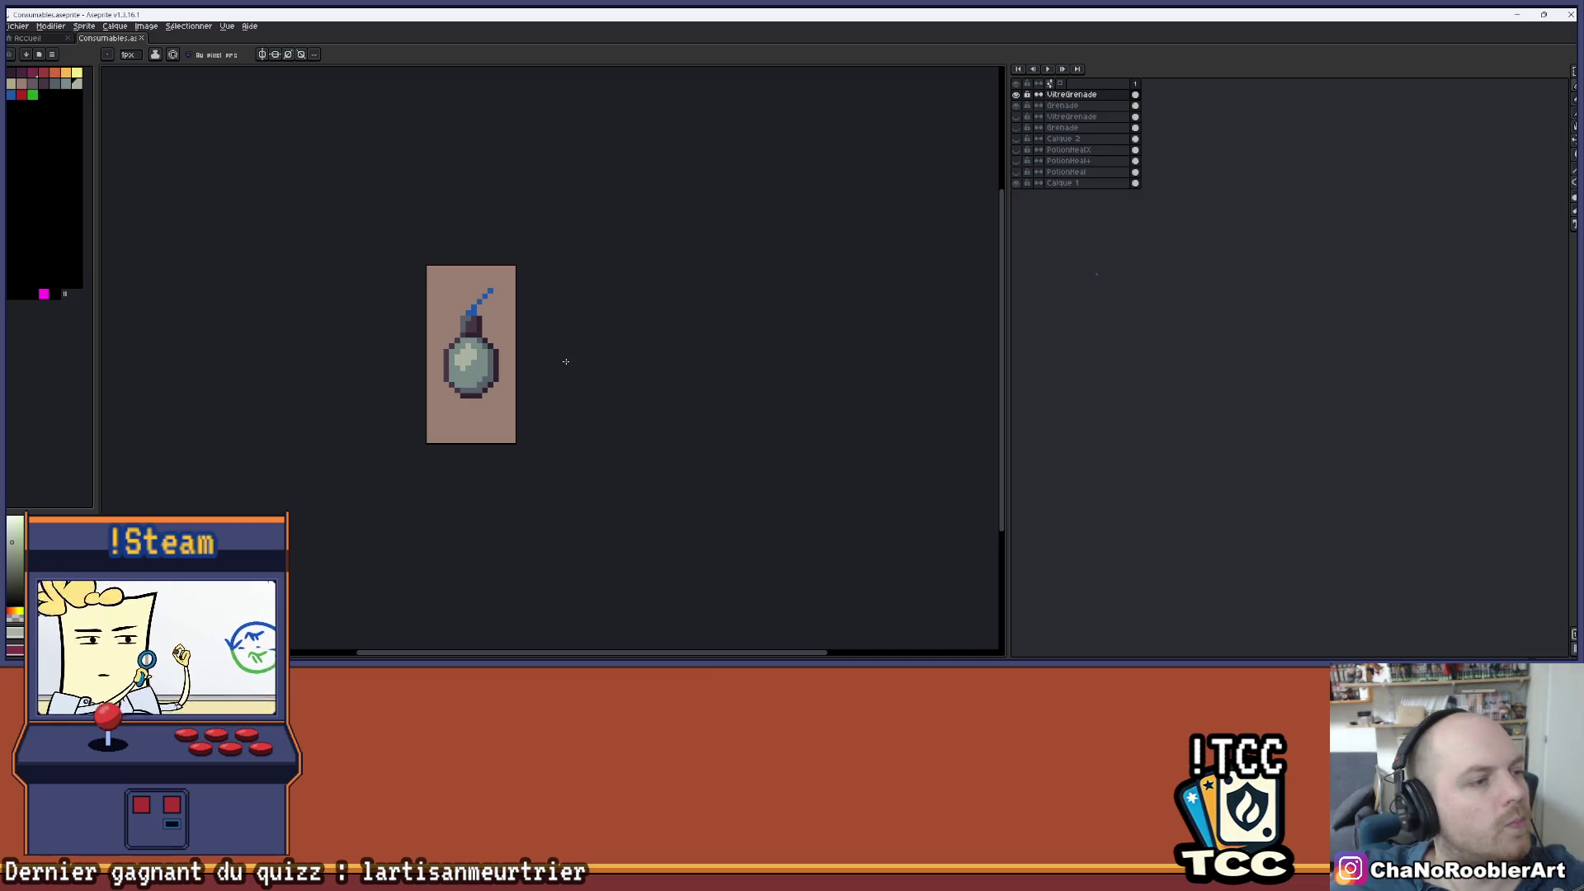
- Toggle the Grenade and VitreGrenade layers' visibility to compare glass and liquid
left_click(1017, 114)
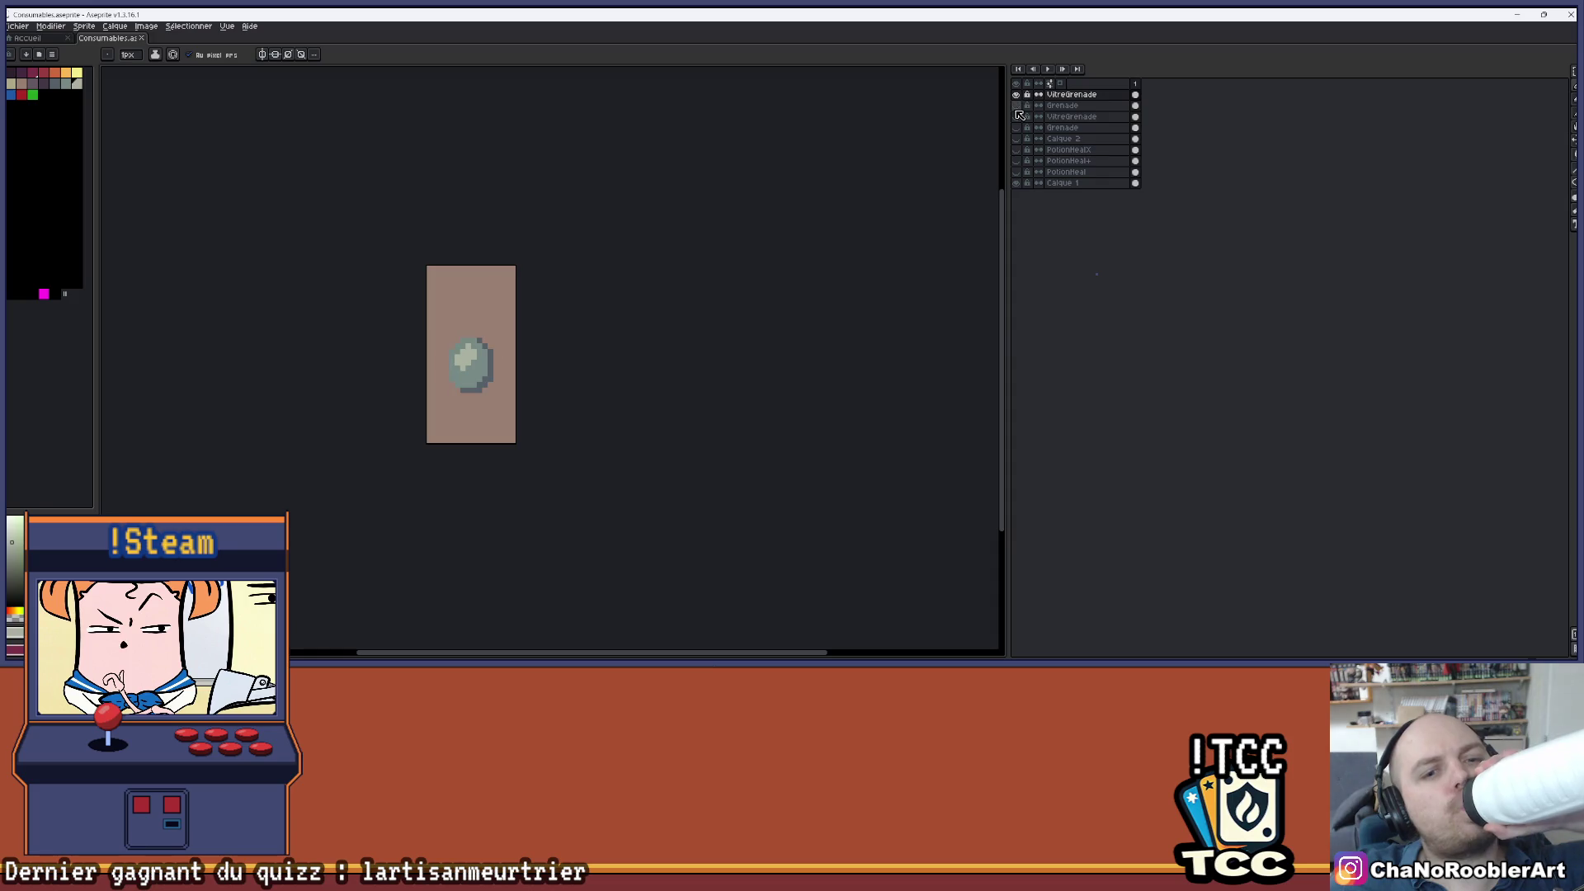
left_click(1018, 114)
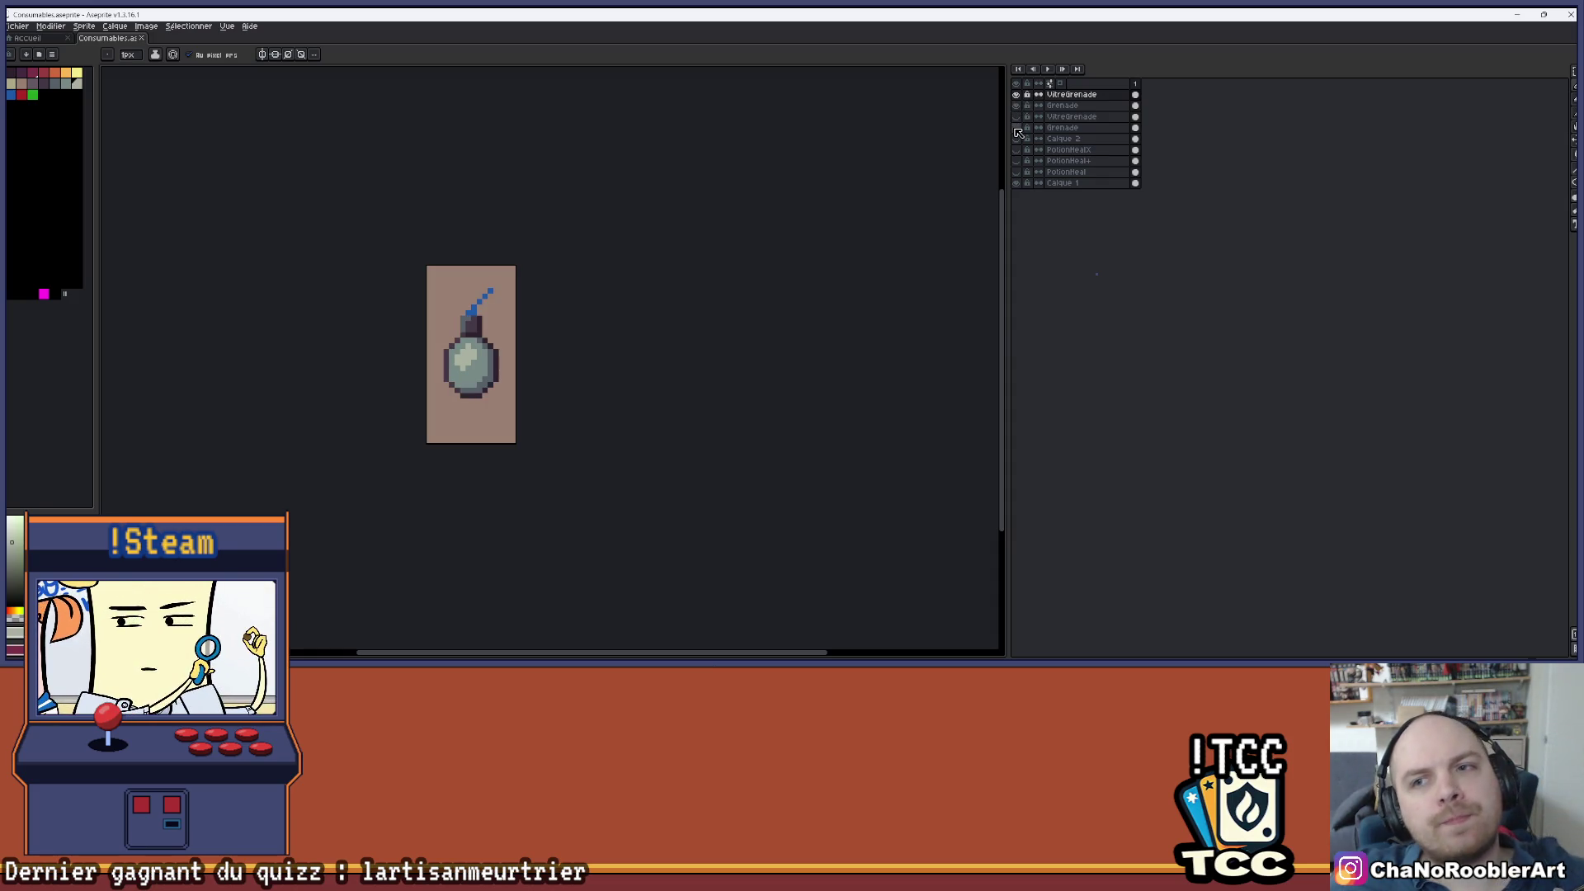
left_click(1018, 129)
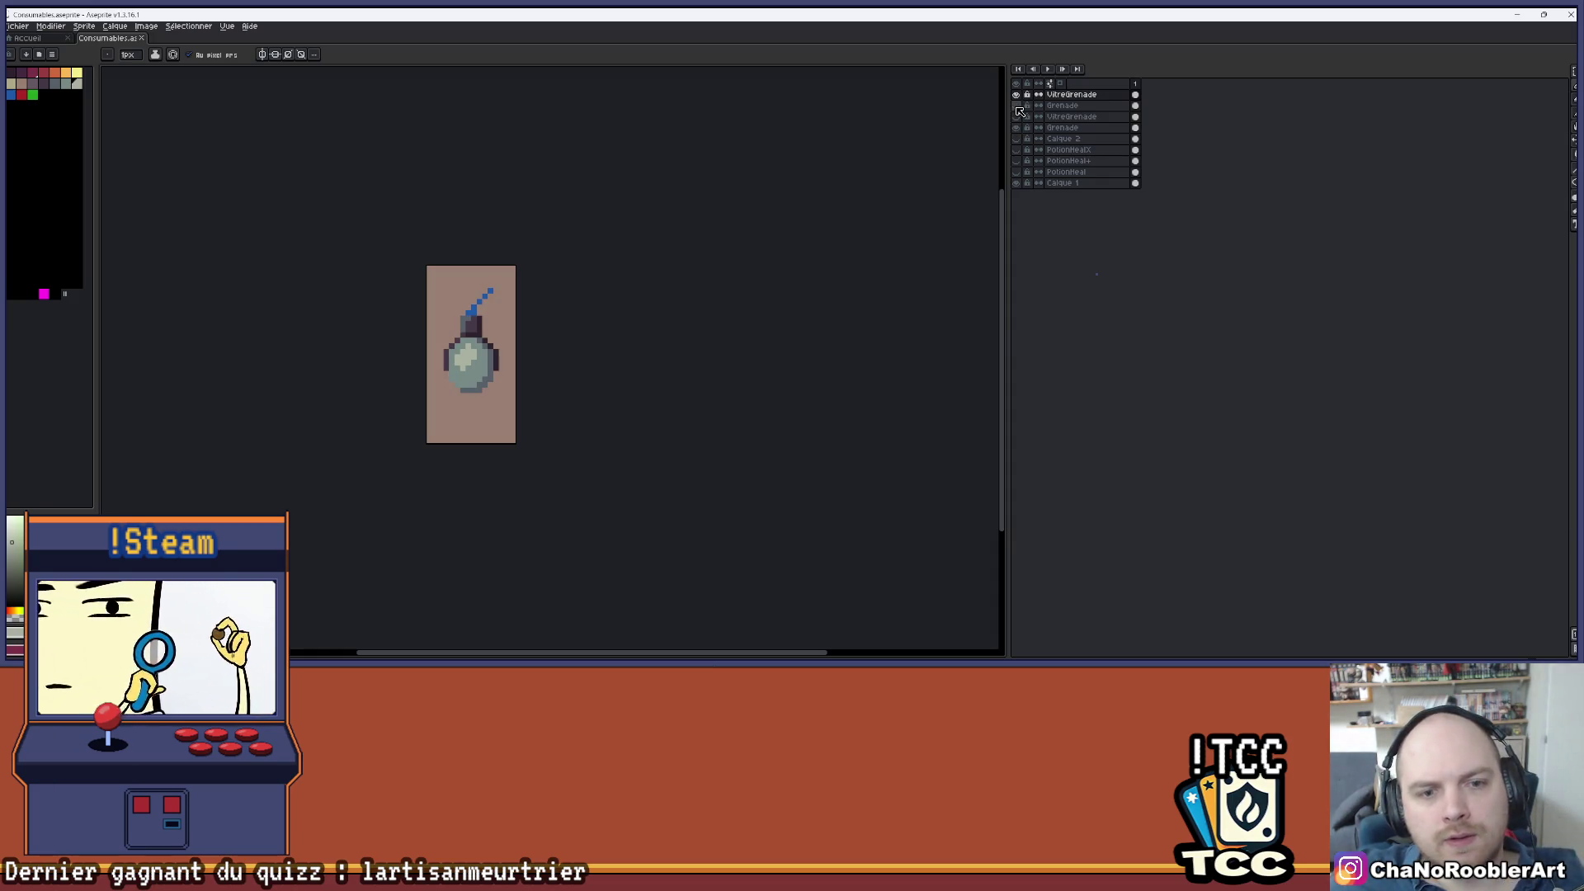
left_click(1018, 98)
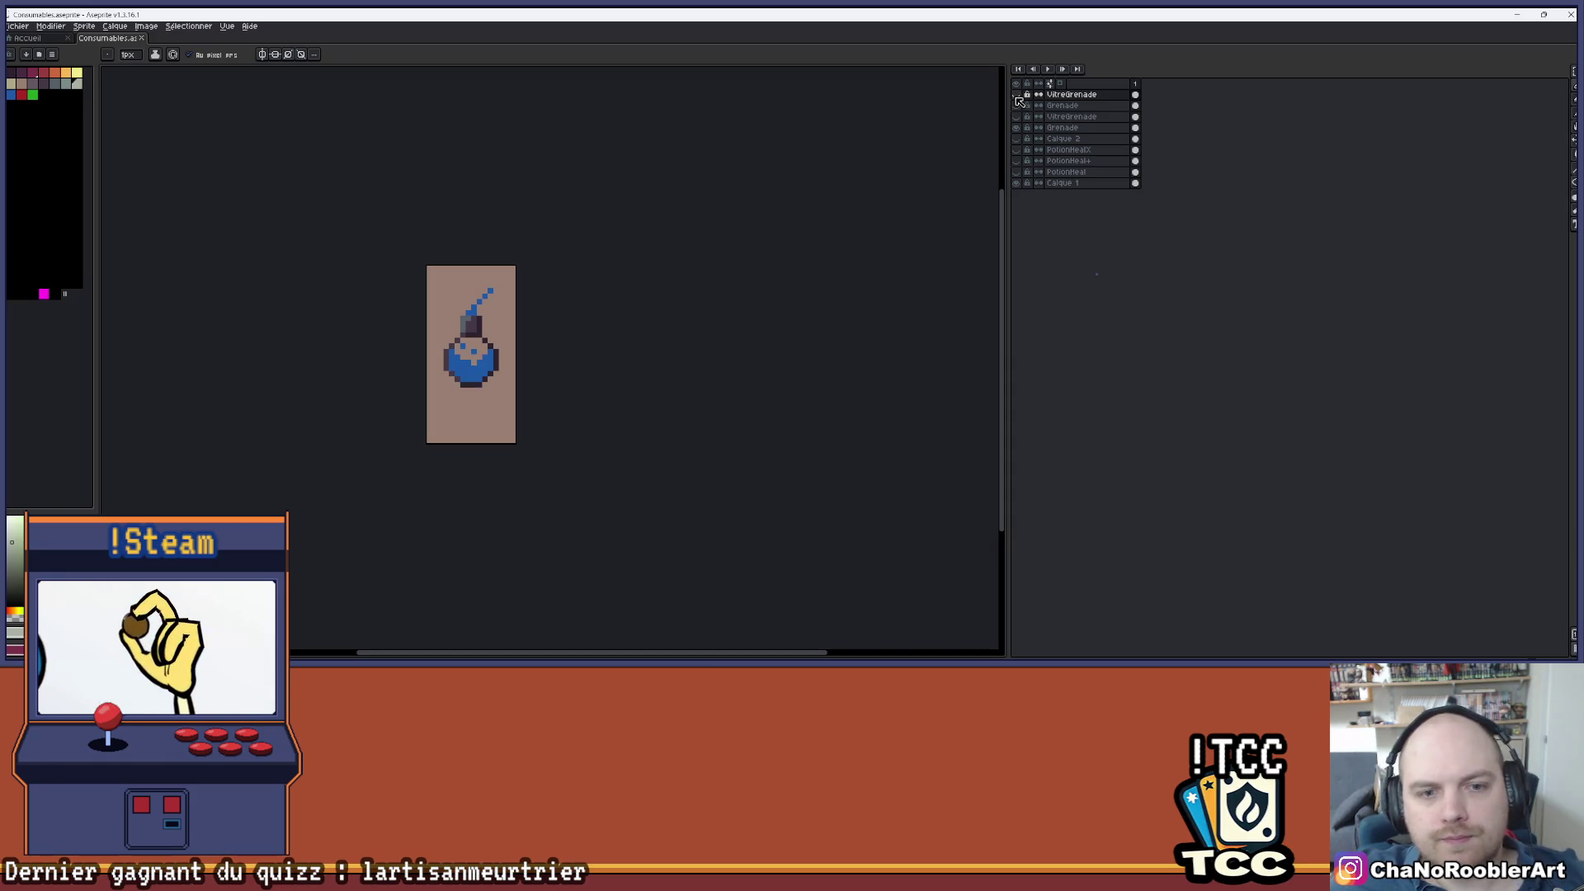
left_click(1017, 99)
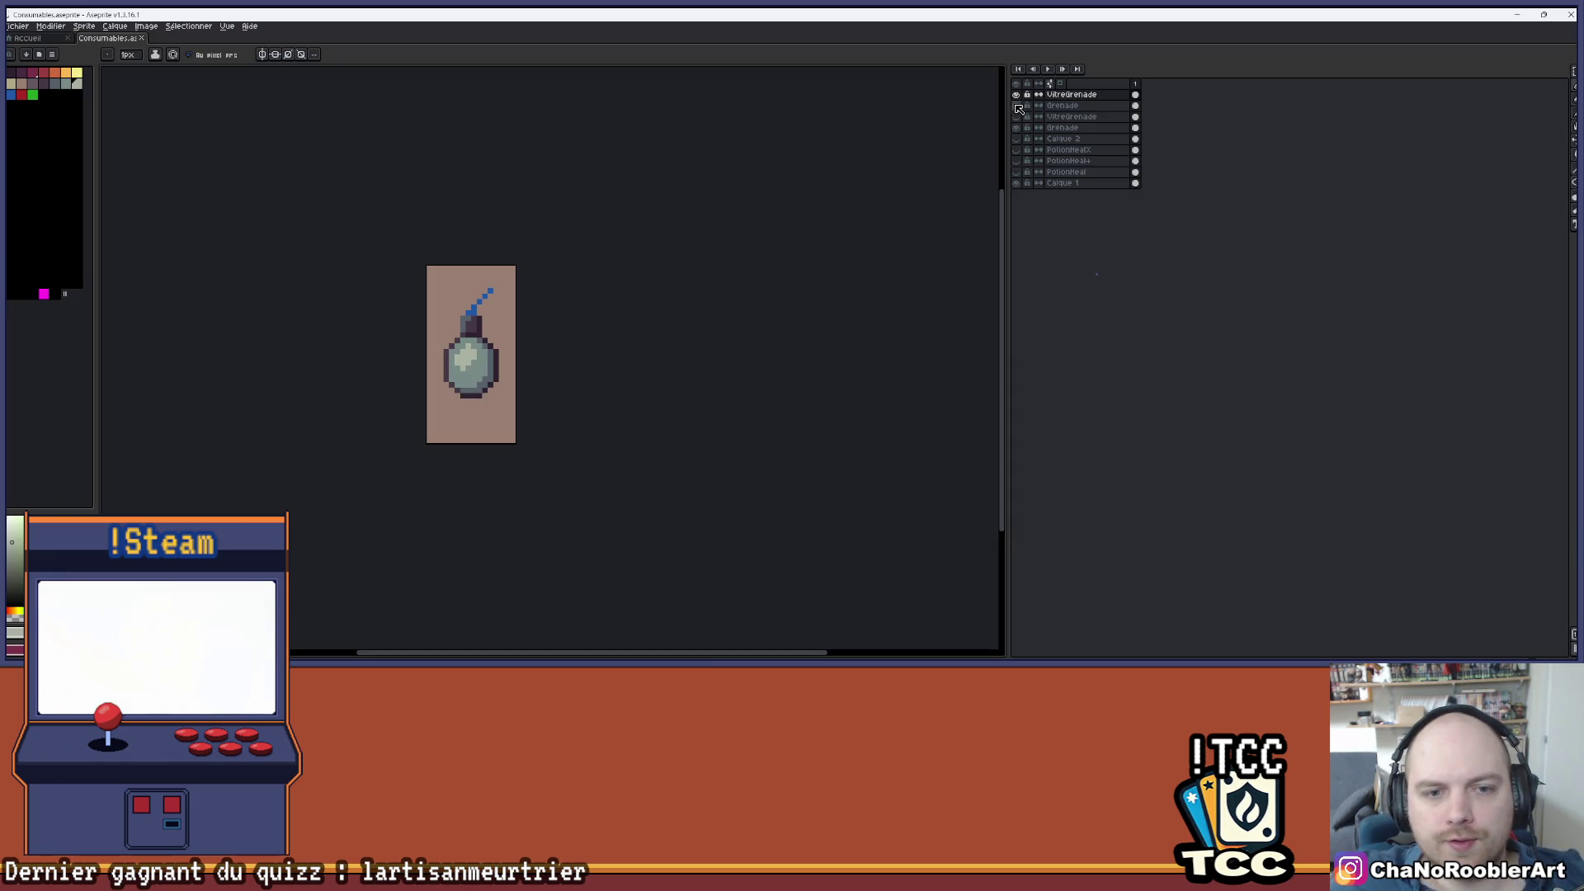
left_click(1018, 99)
left_click(1016, 96)
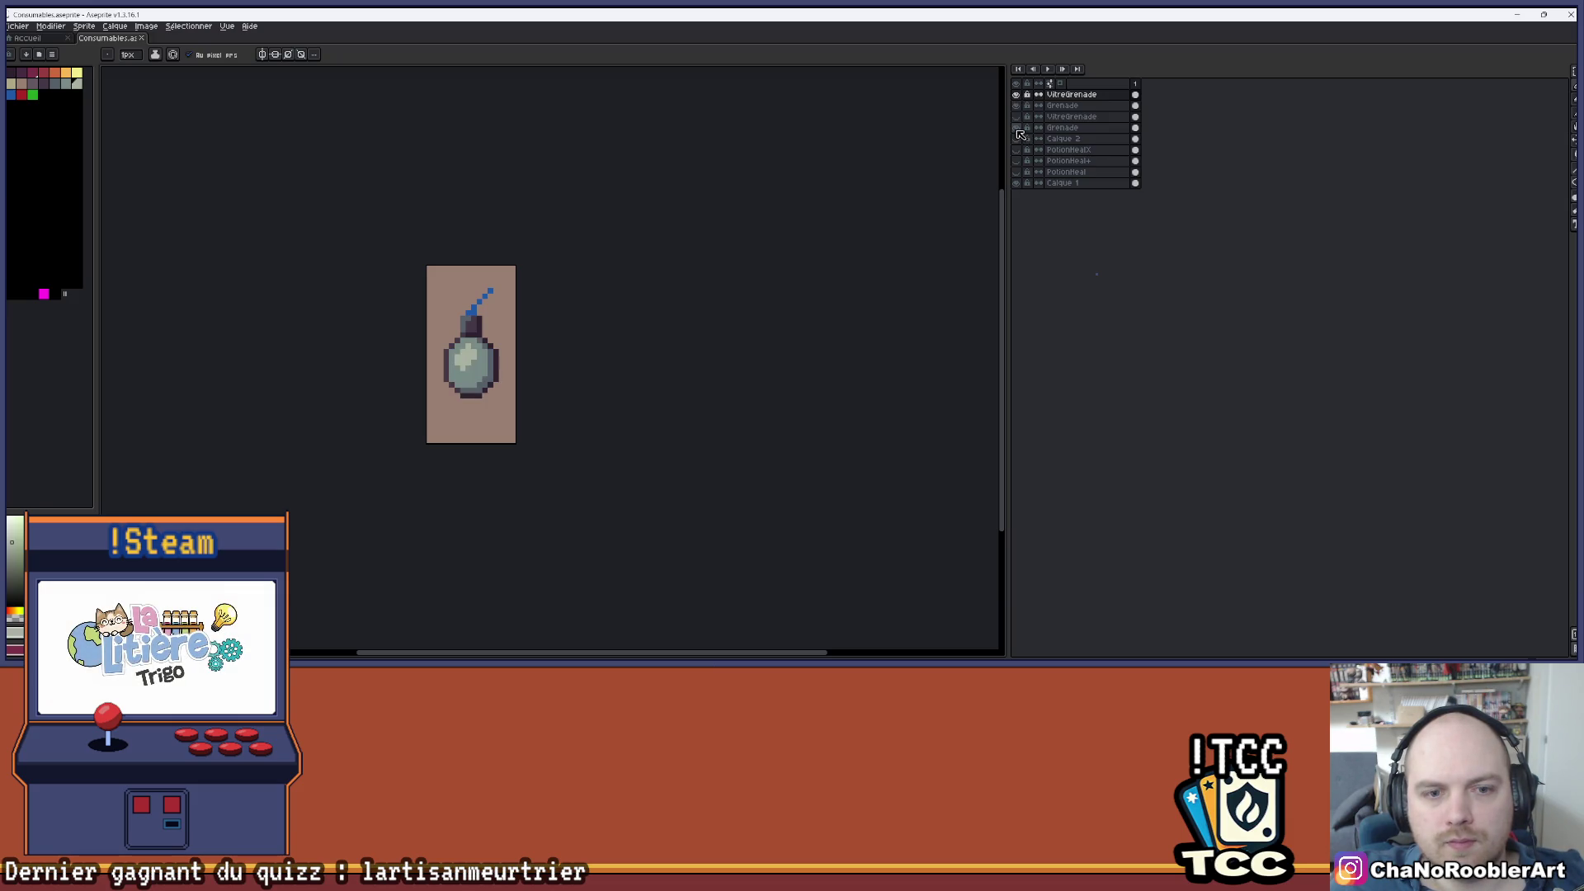
scroll(495, 406, "up", 3)
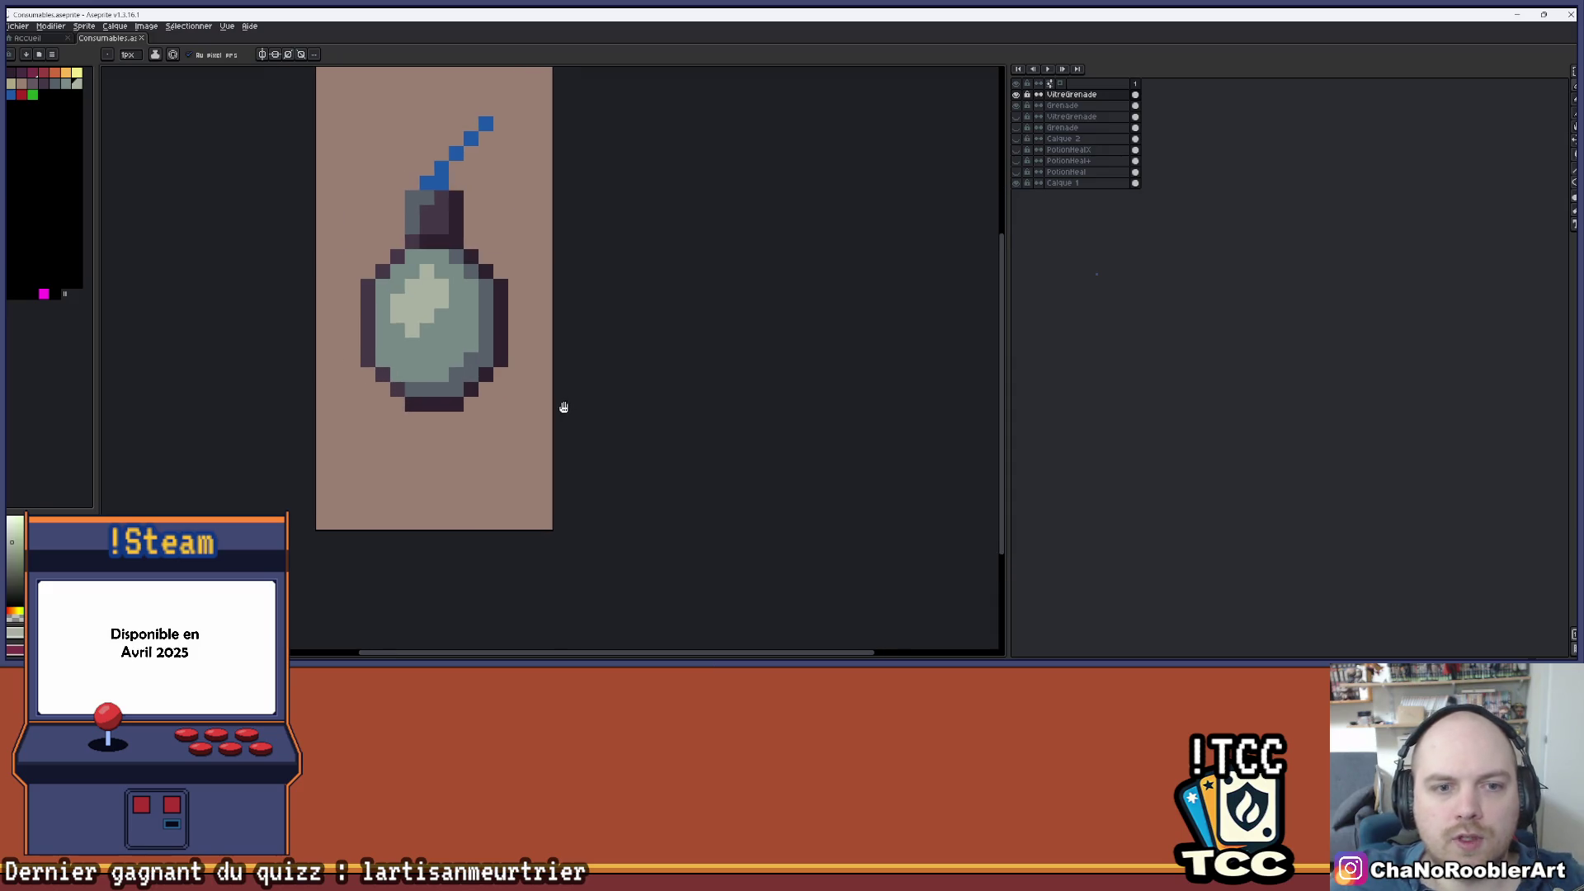
- On the Grenade layer, move the lower half down one pixel to expose a blue liquid strip
left_click(1055, 107)
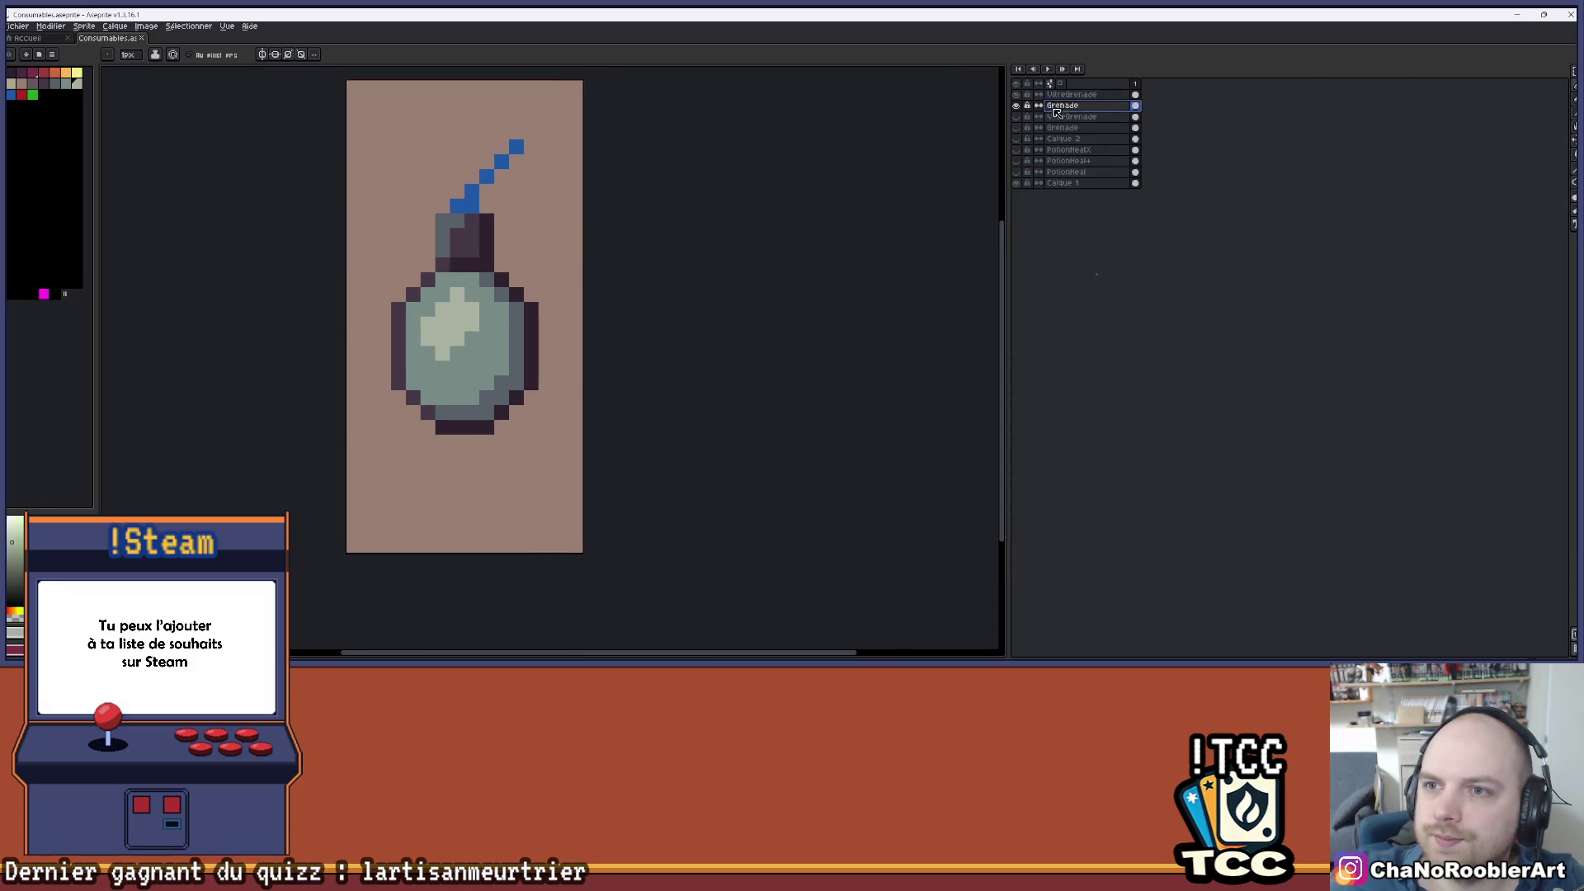
left_click_drag(1574, 72, 1515, 77)
left_click_drag(346, 330, 556, 481)
left_click_drag(538, 430, 538, 445)
key("ctrl+d")
key("b")
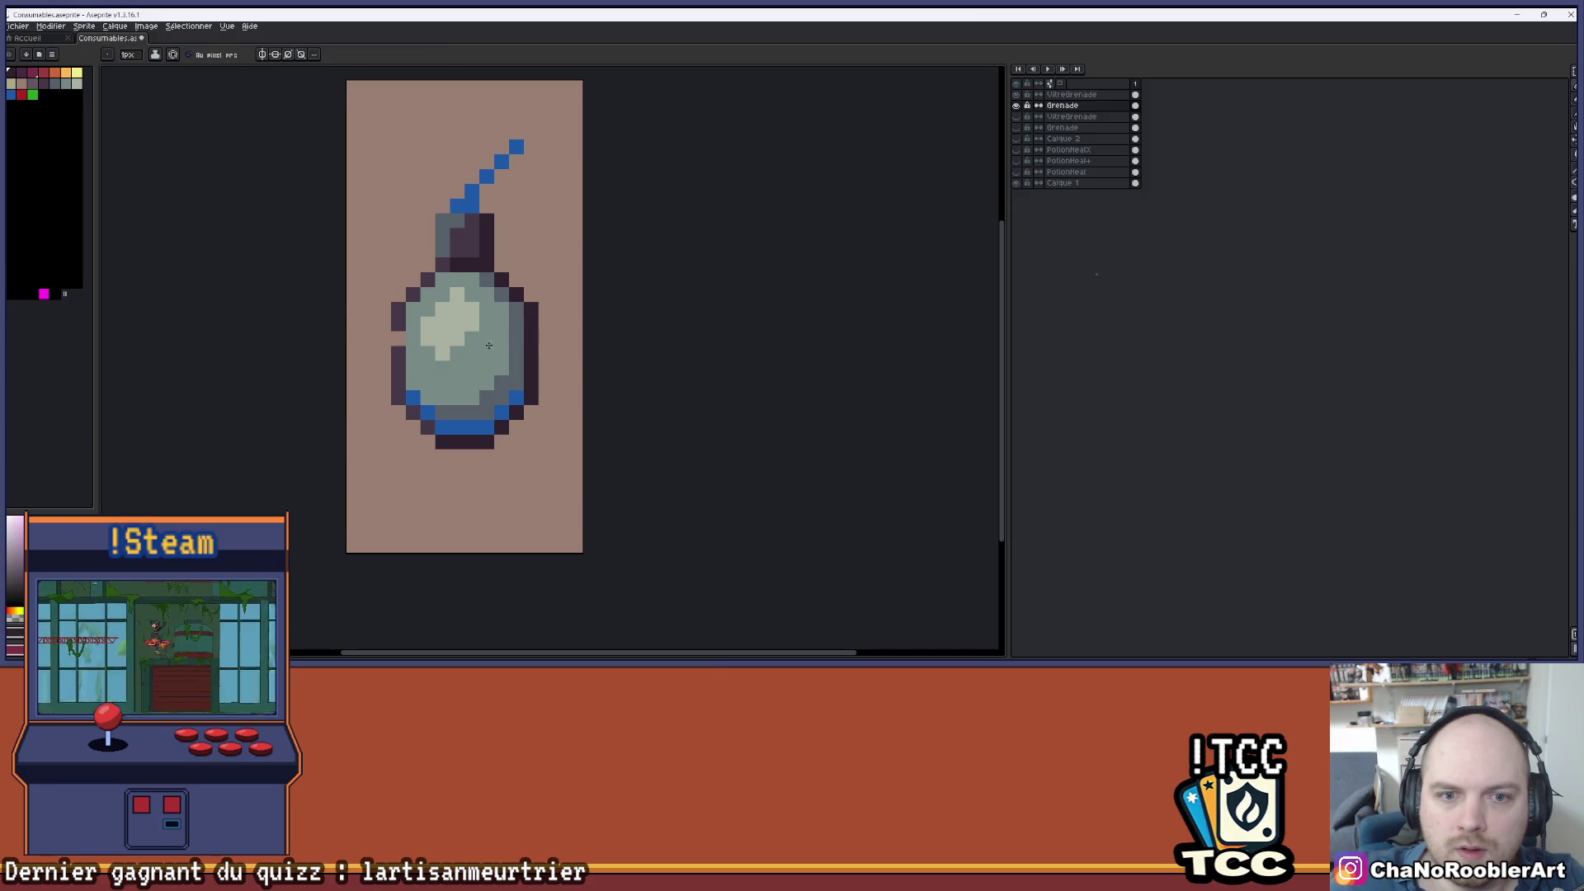
scroll(738, 288, "down", 1)
left_click(1070, 94)
scroll(506, 338, "up", 1)
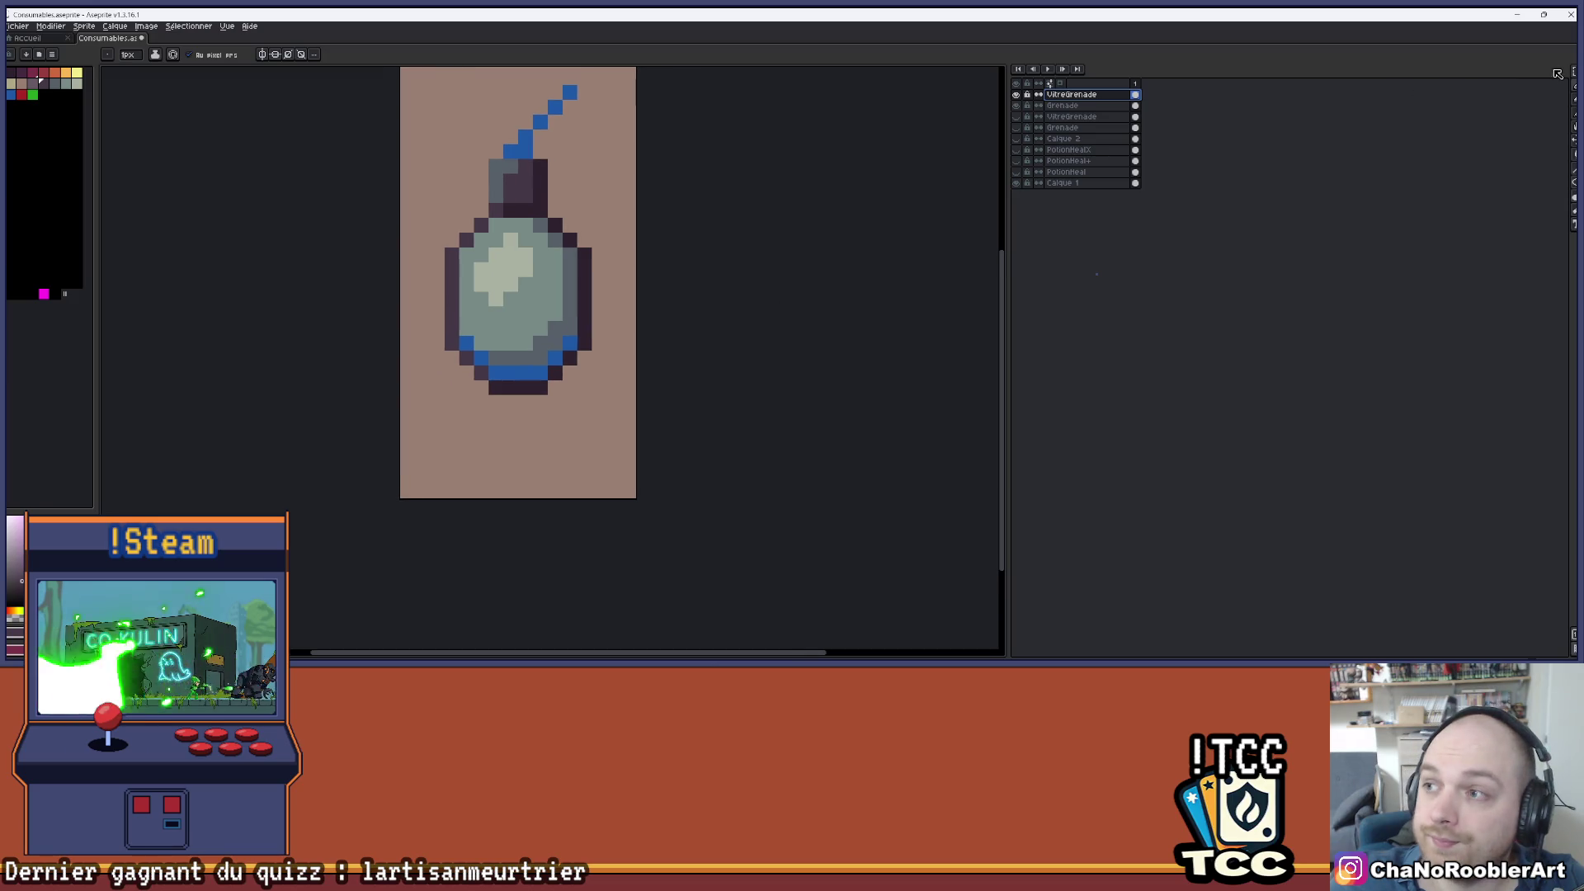
- Select the lower half of the grenade glass and shift it down one pixel
key("m")
left_click_drag(657, 314, 611, 324)
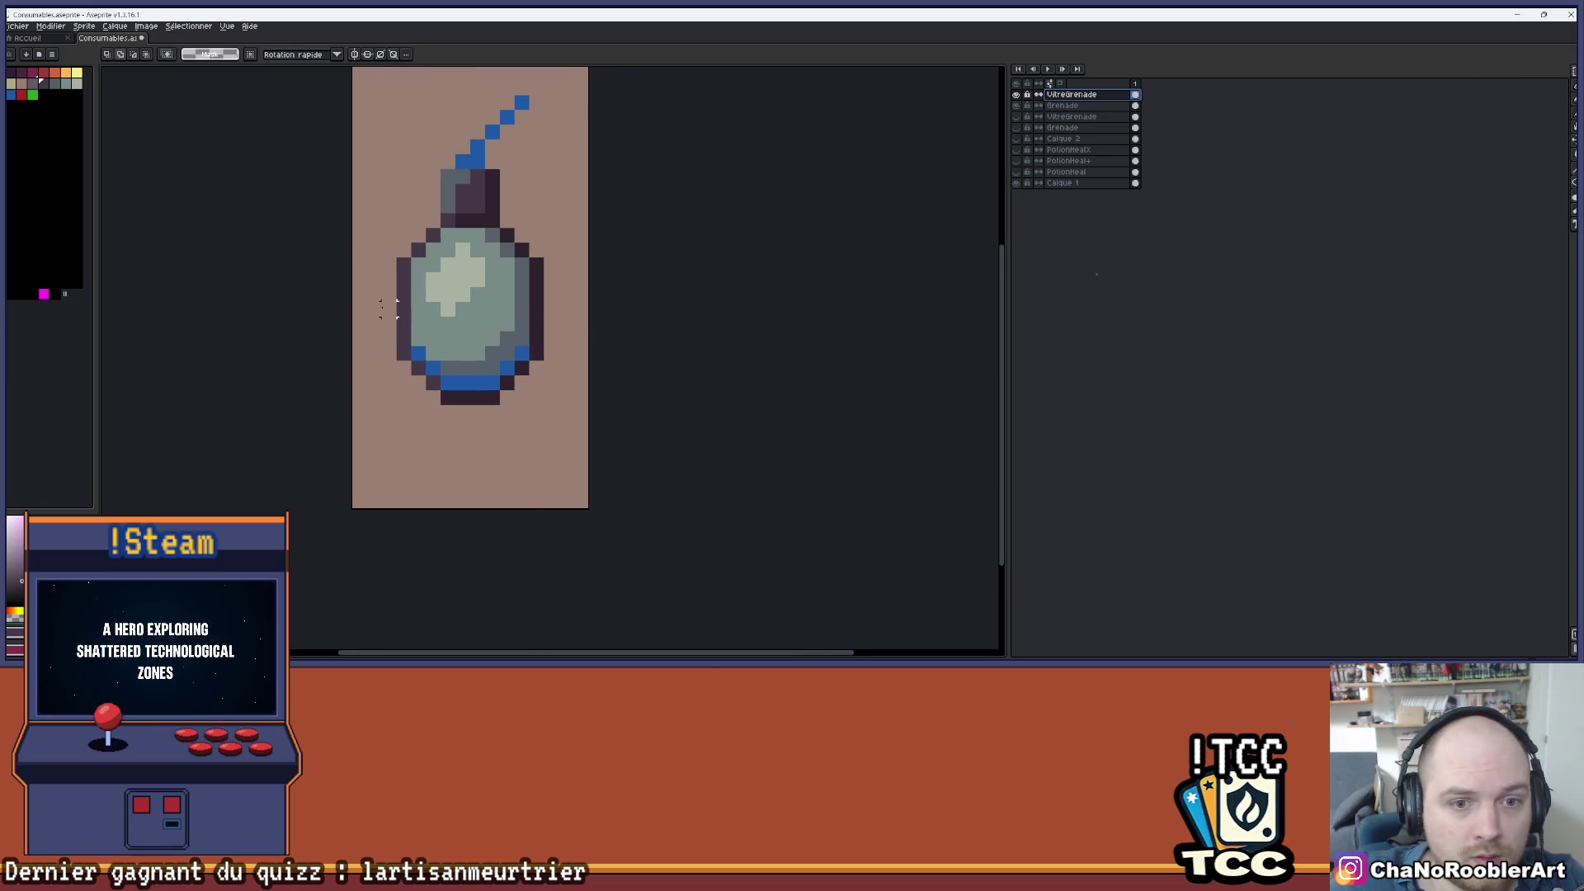
left_click_drag(351, 286, 562, 438)
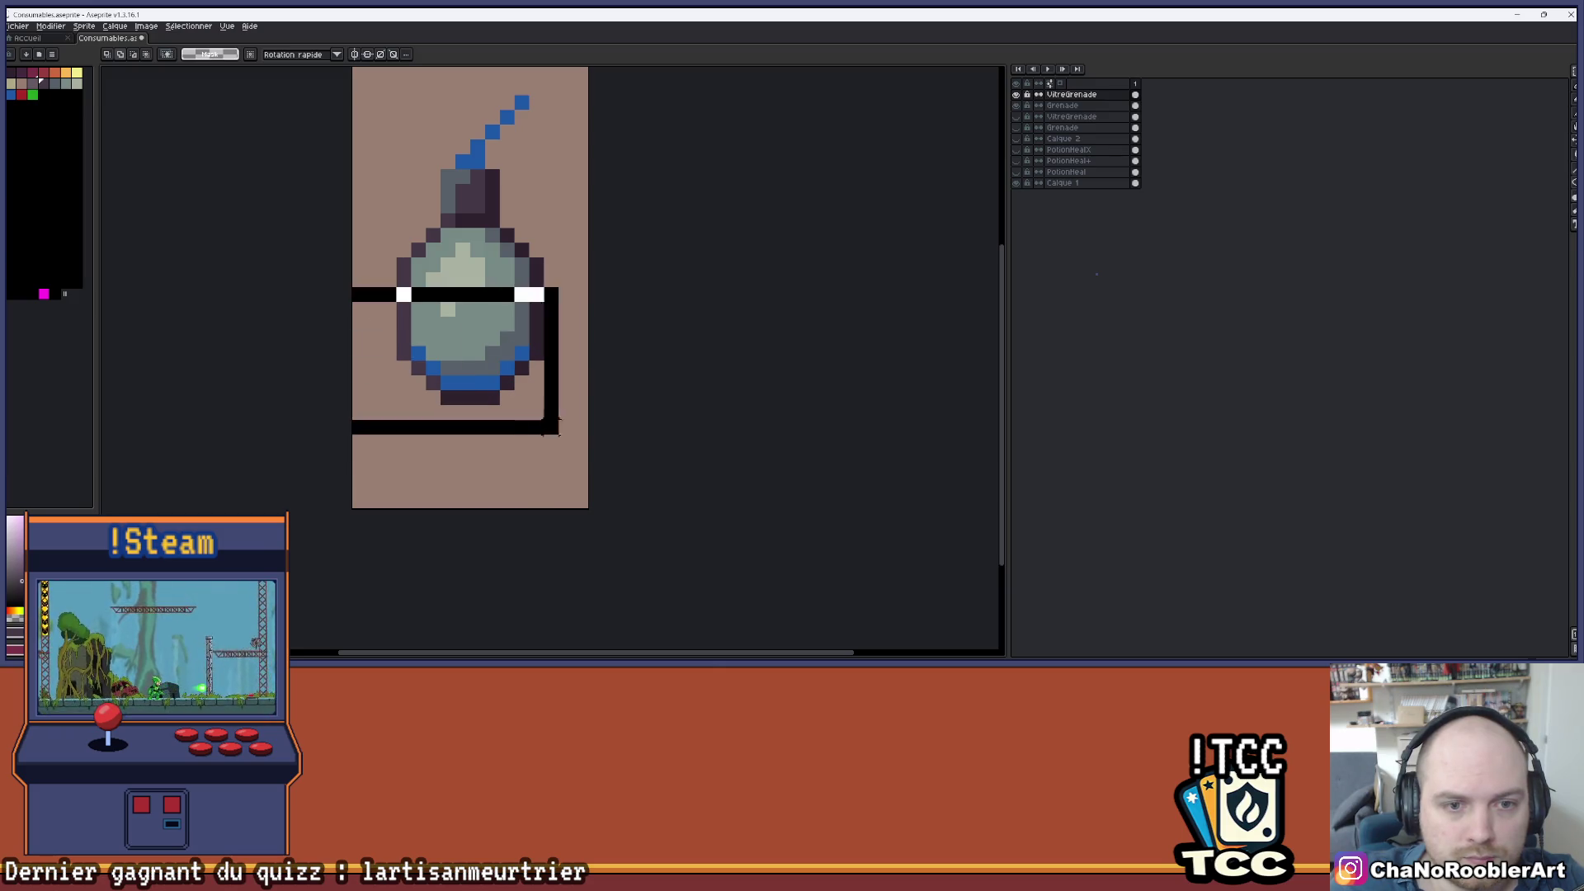
key("Down")
key("Return")
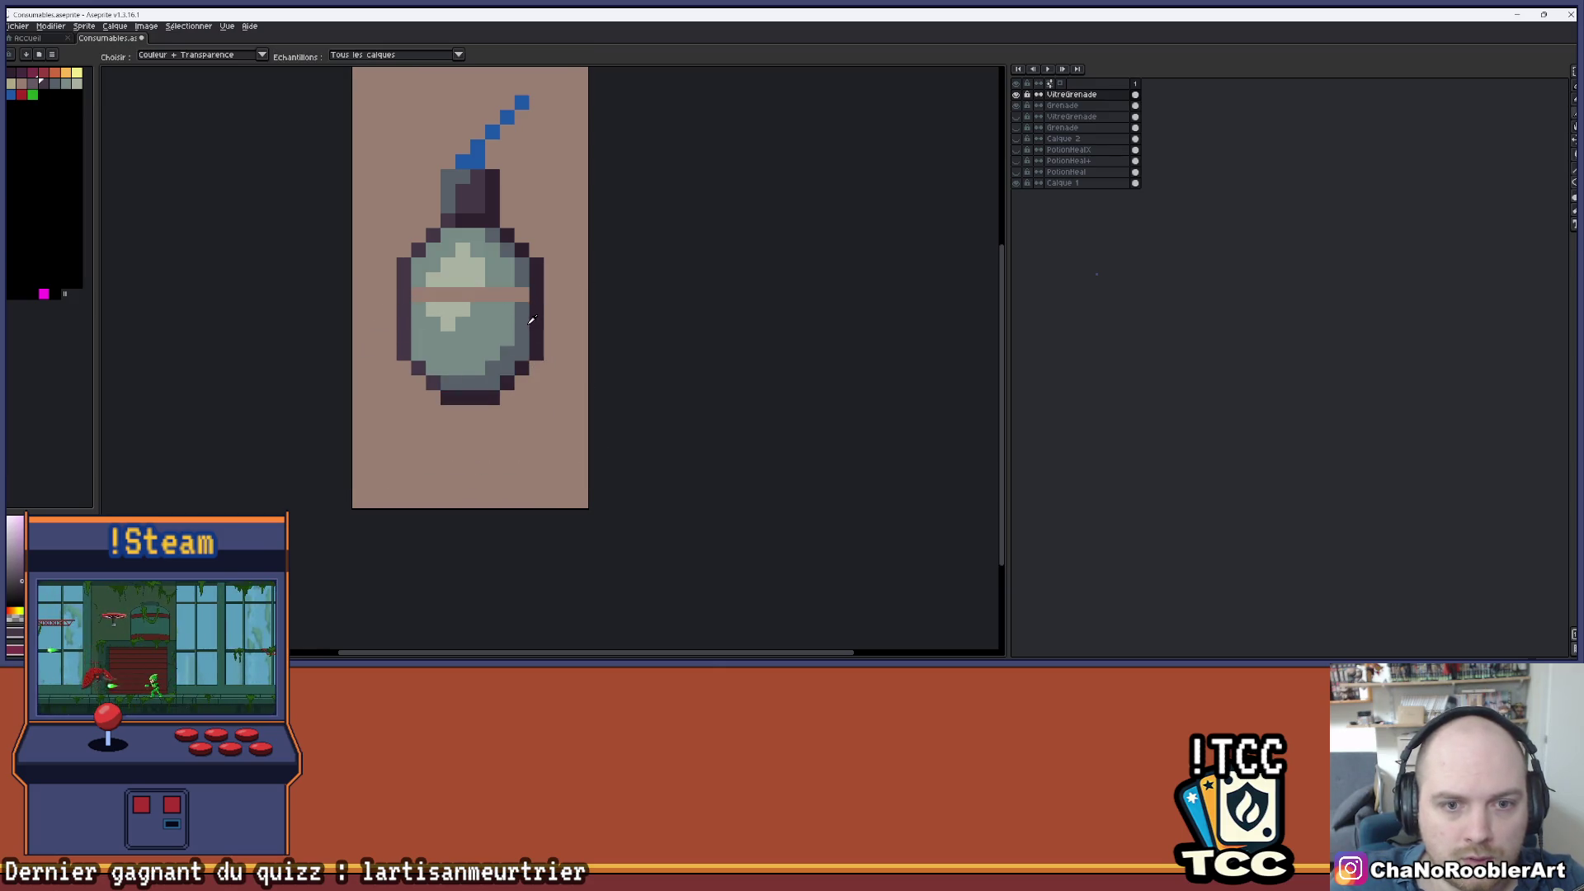
key("b")
- Fill the new gap band with glass-colour and dark outline pixels
left_click(517, 290)
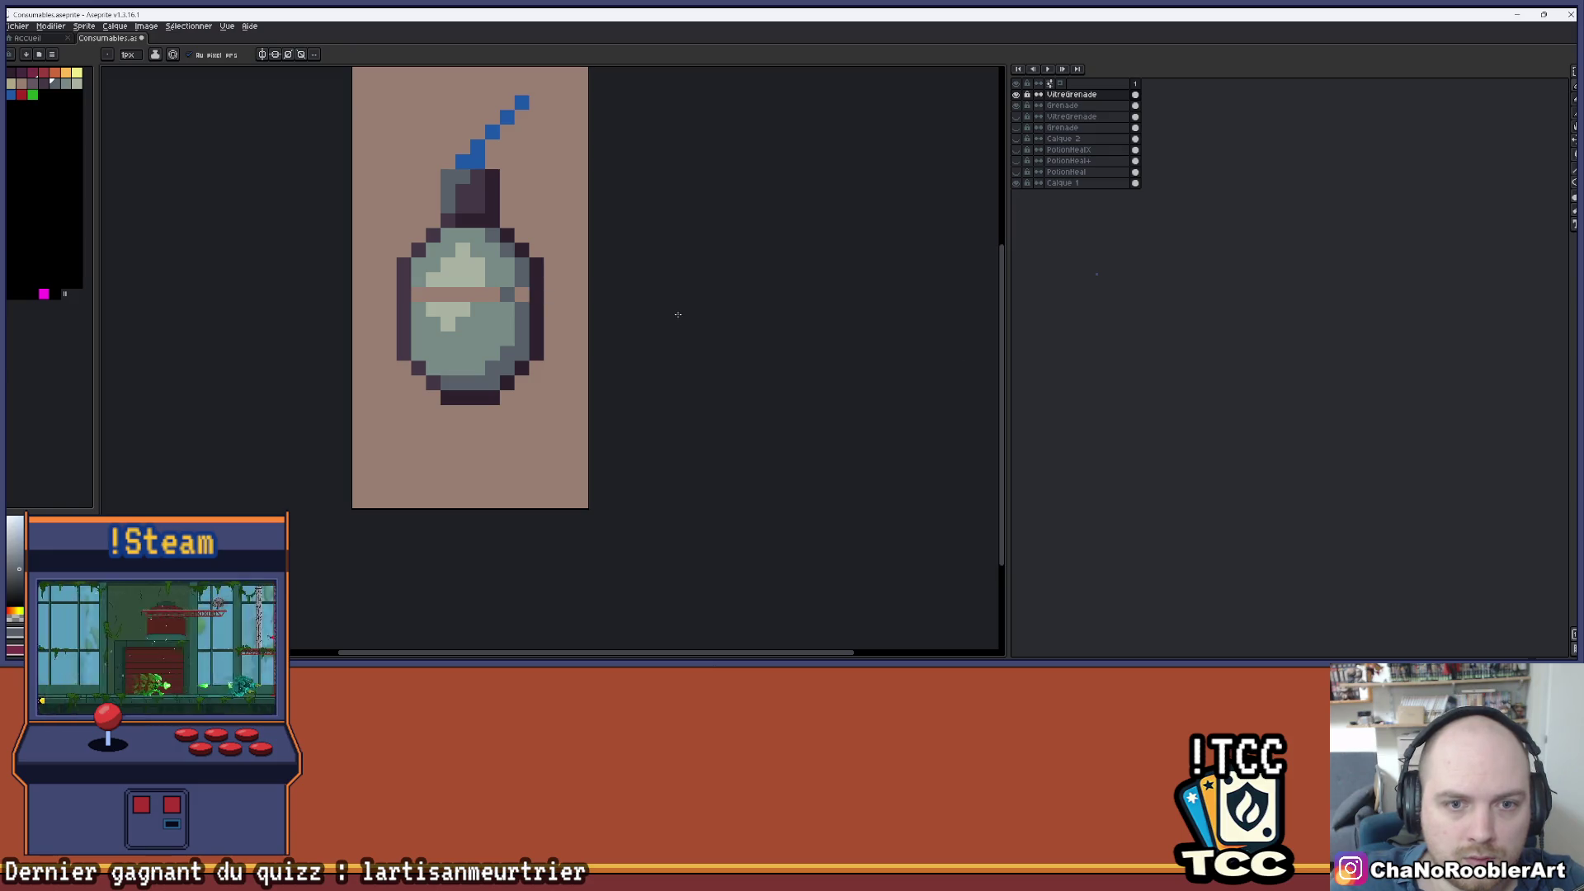
left_click(522, 295)
left_click(495, 295)
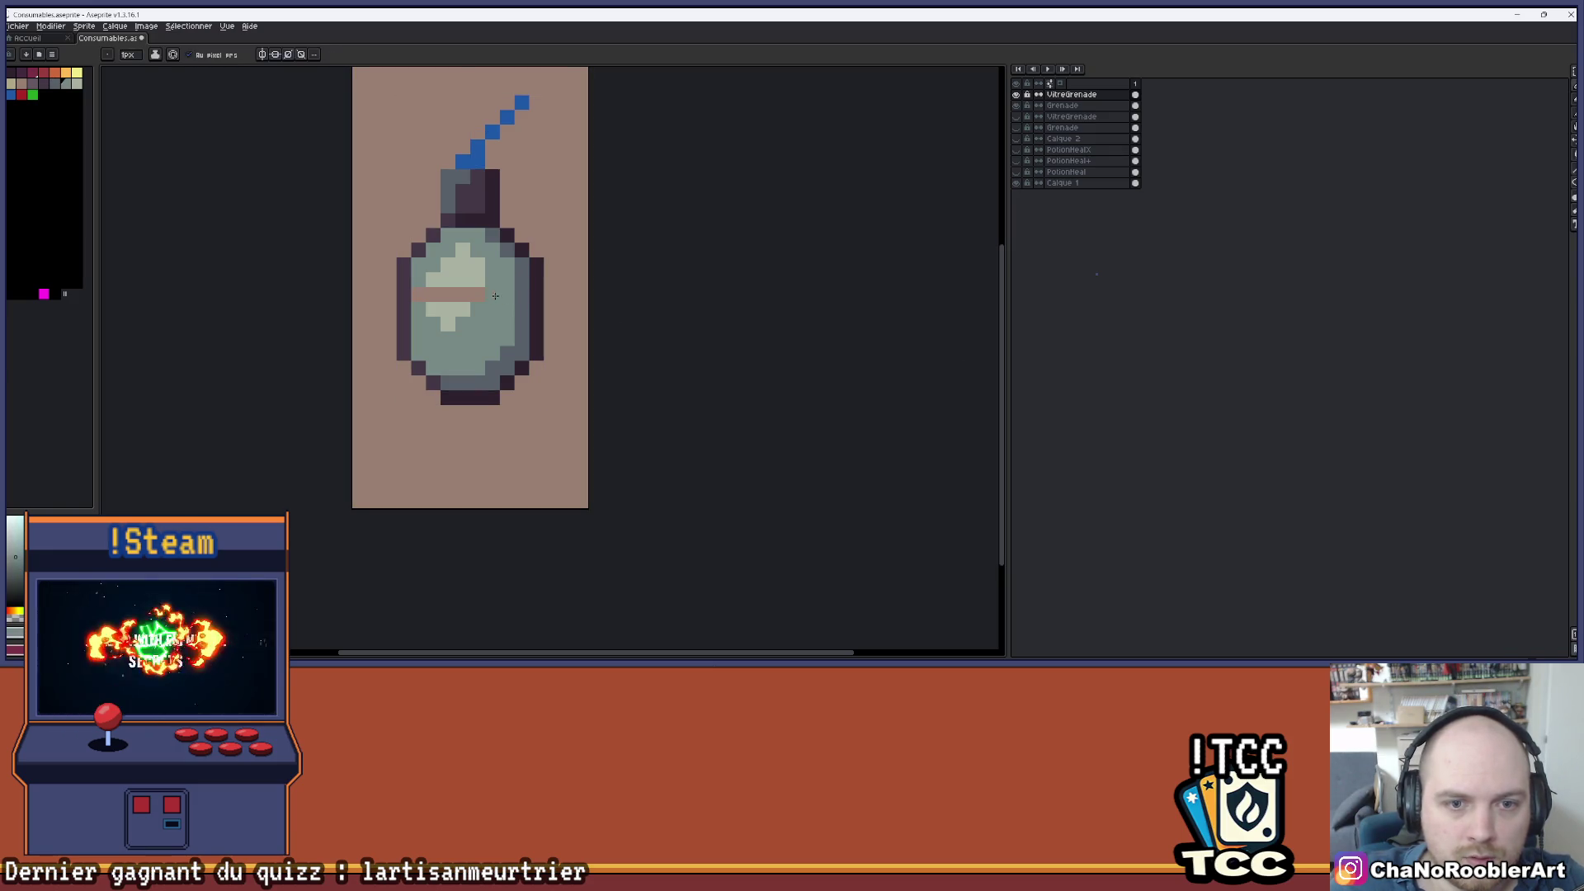
left_click(465, 294)
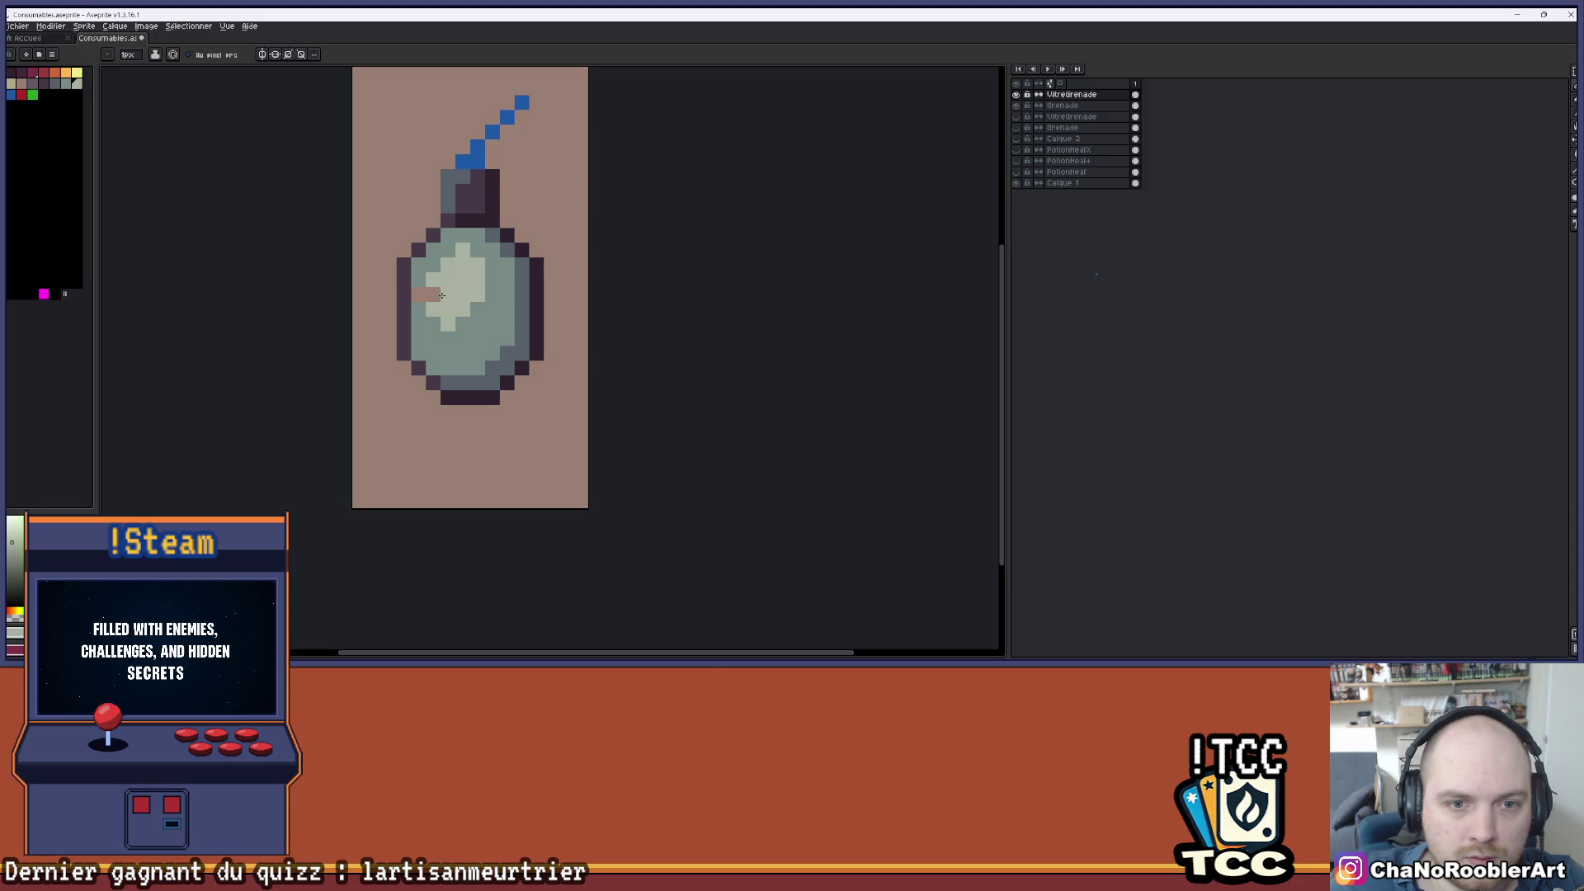
left_click(413, 293)
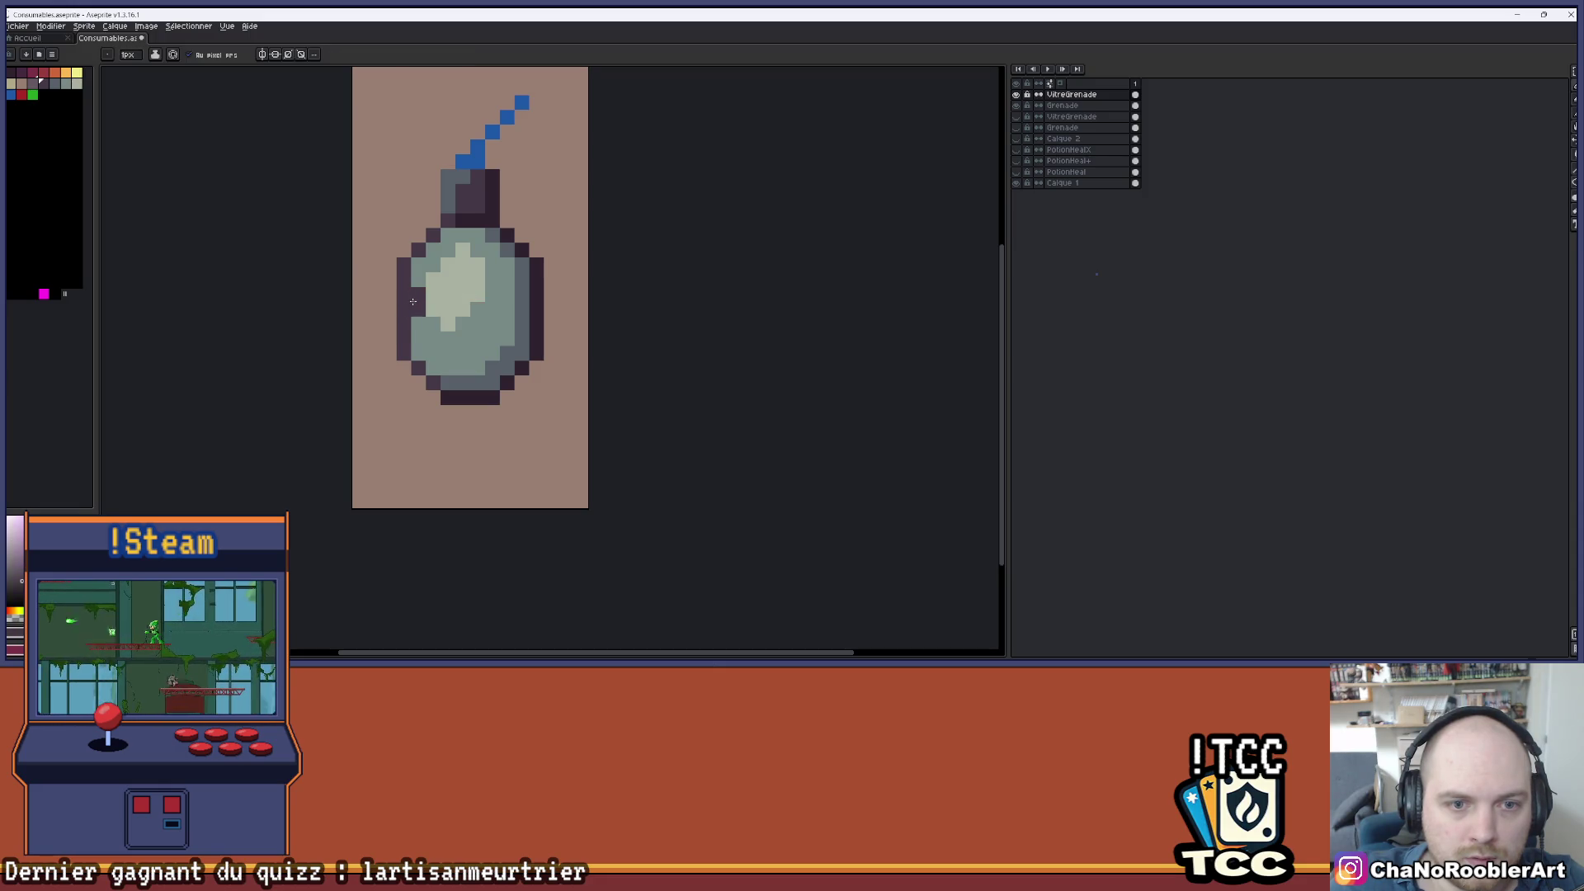
scroll(430, 305, "down", 2)
scroll(537, 332, "up", 4)
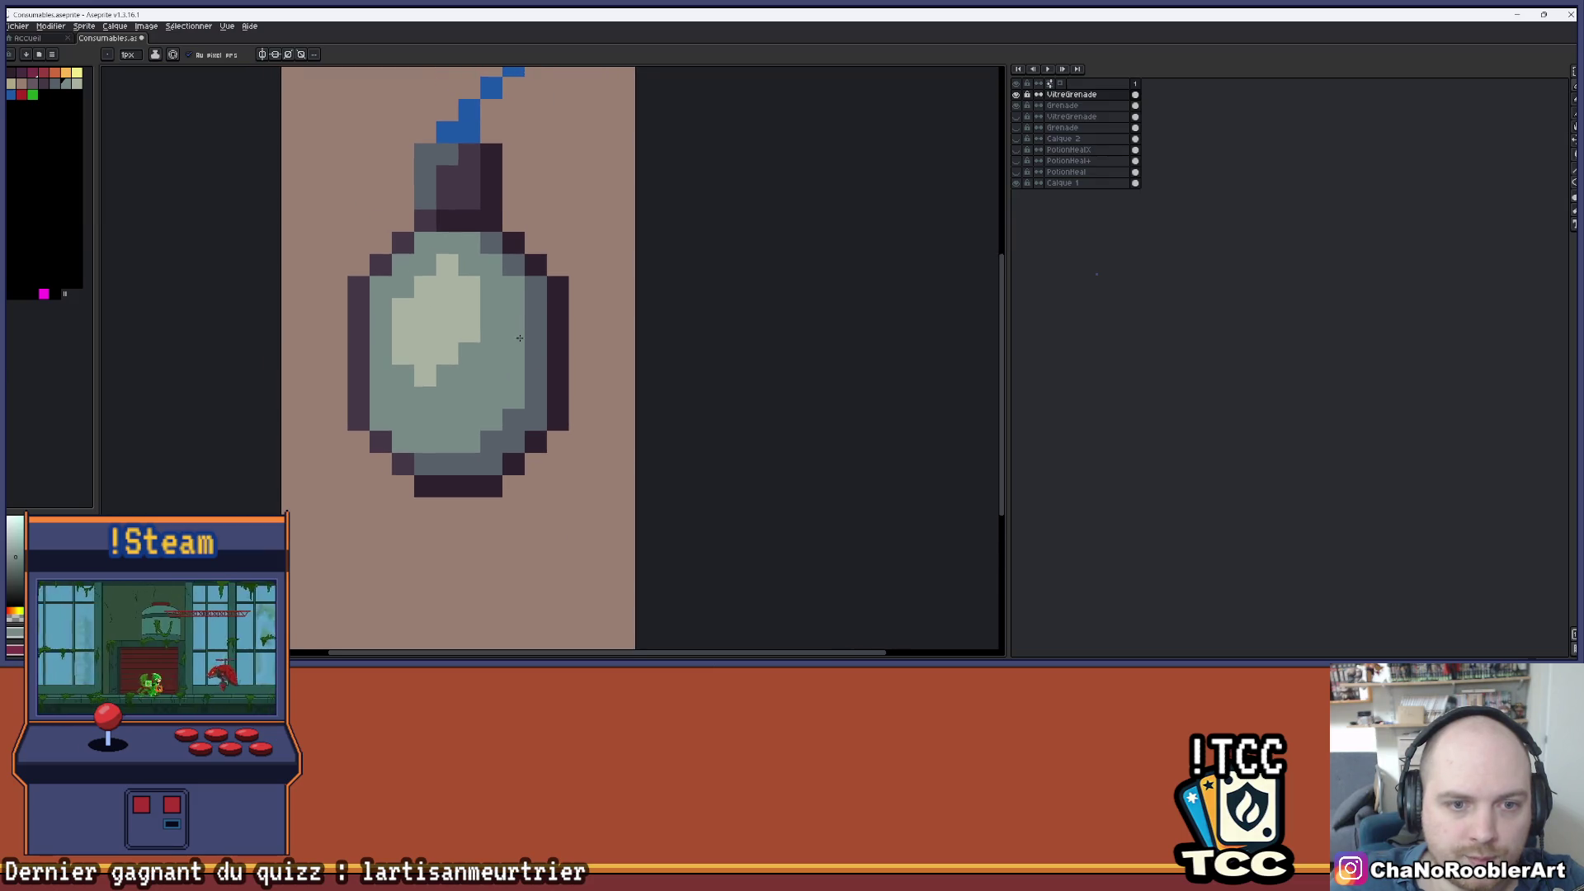
scroll(519, 338, "down", 3)
scroll(483, 292, "up", 3)
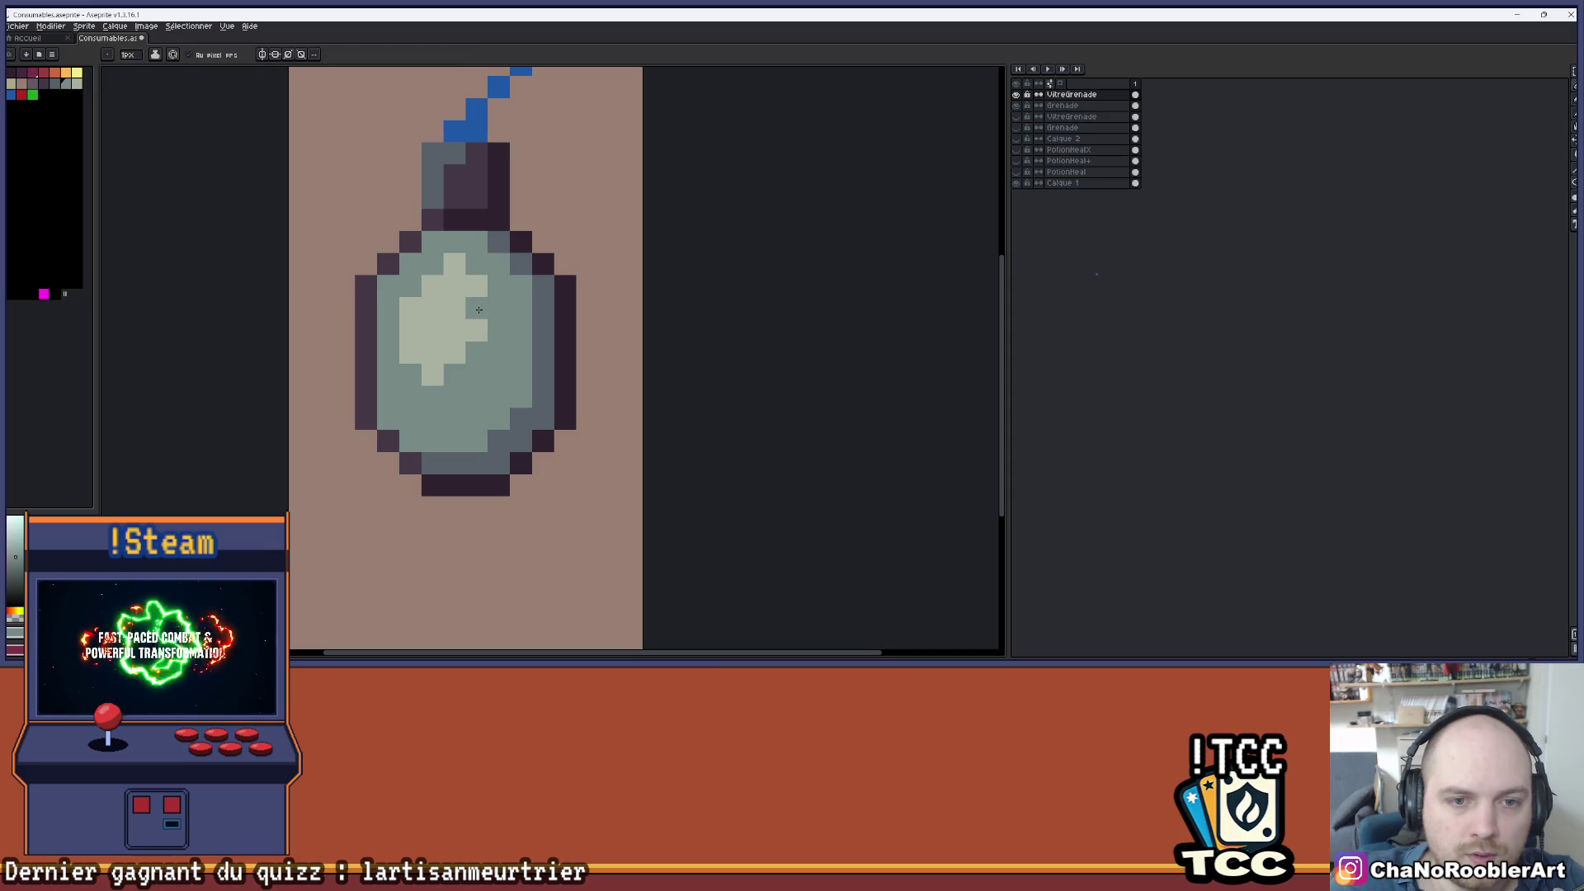
scroll(534, 349, "down", 3)
scroll(522, 352, "up", 2)
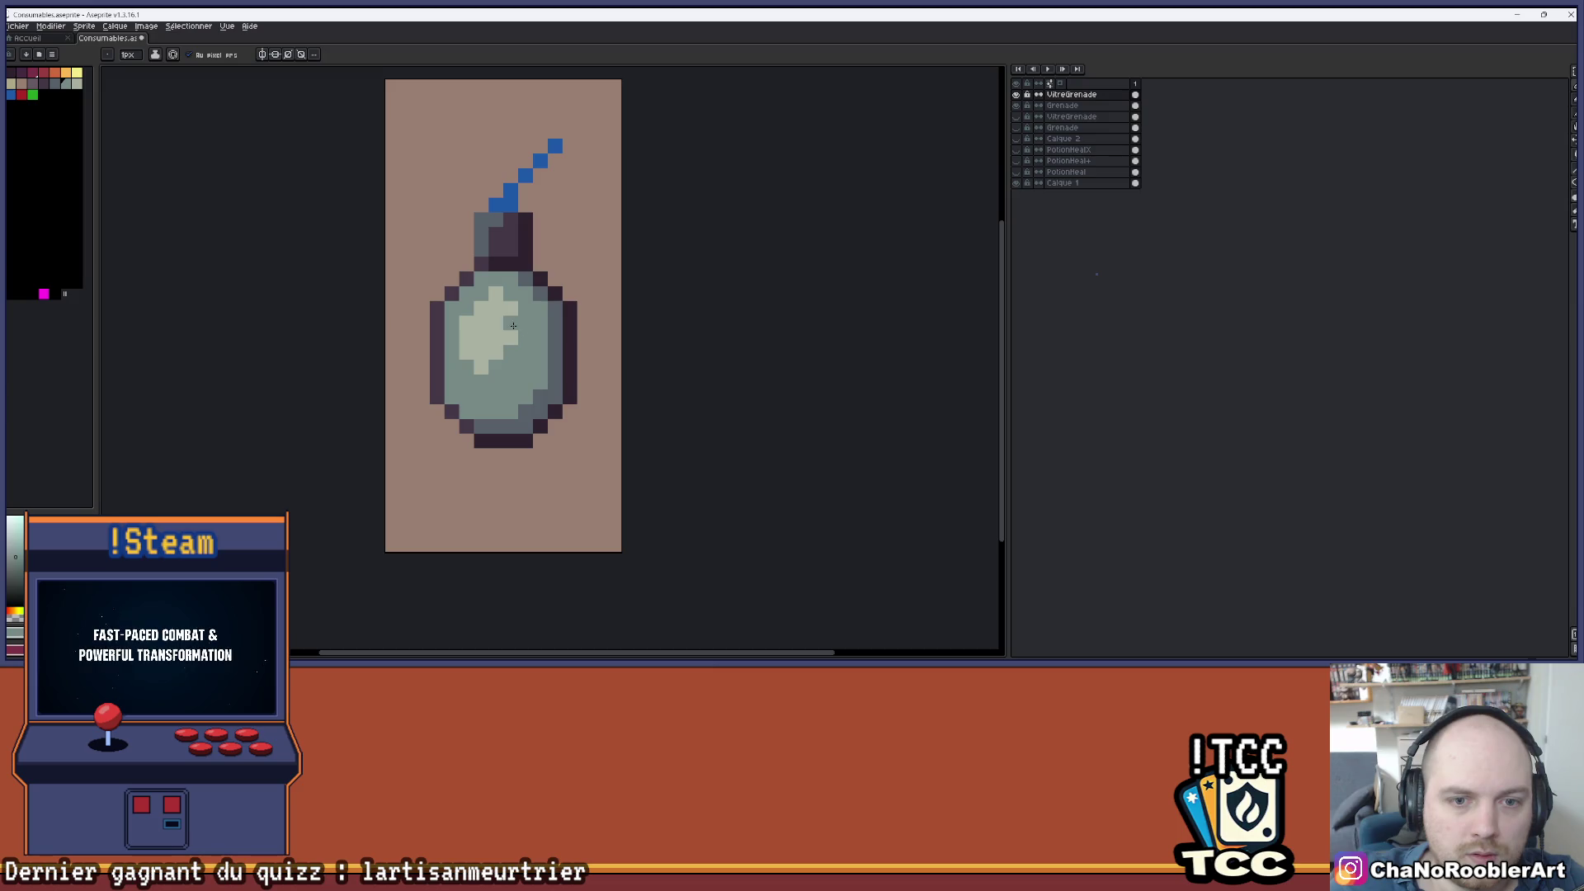
- Sample the pale highlight colour from the grenade glass
key("alt")
left_click(472, 356, "alt")
scroll(525, 332, "down", 2)
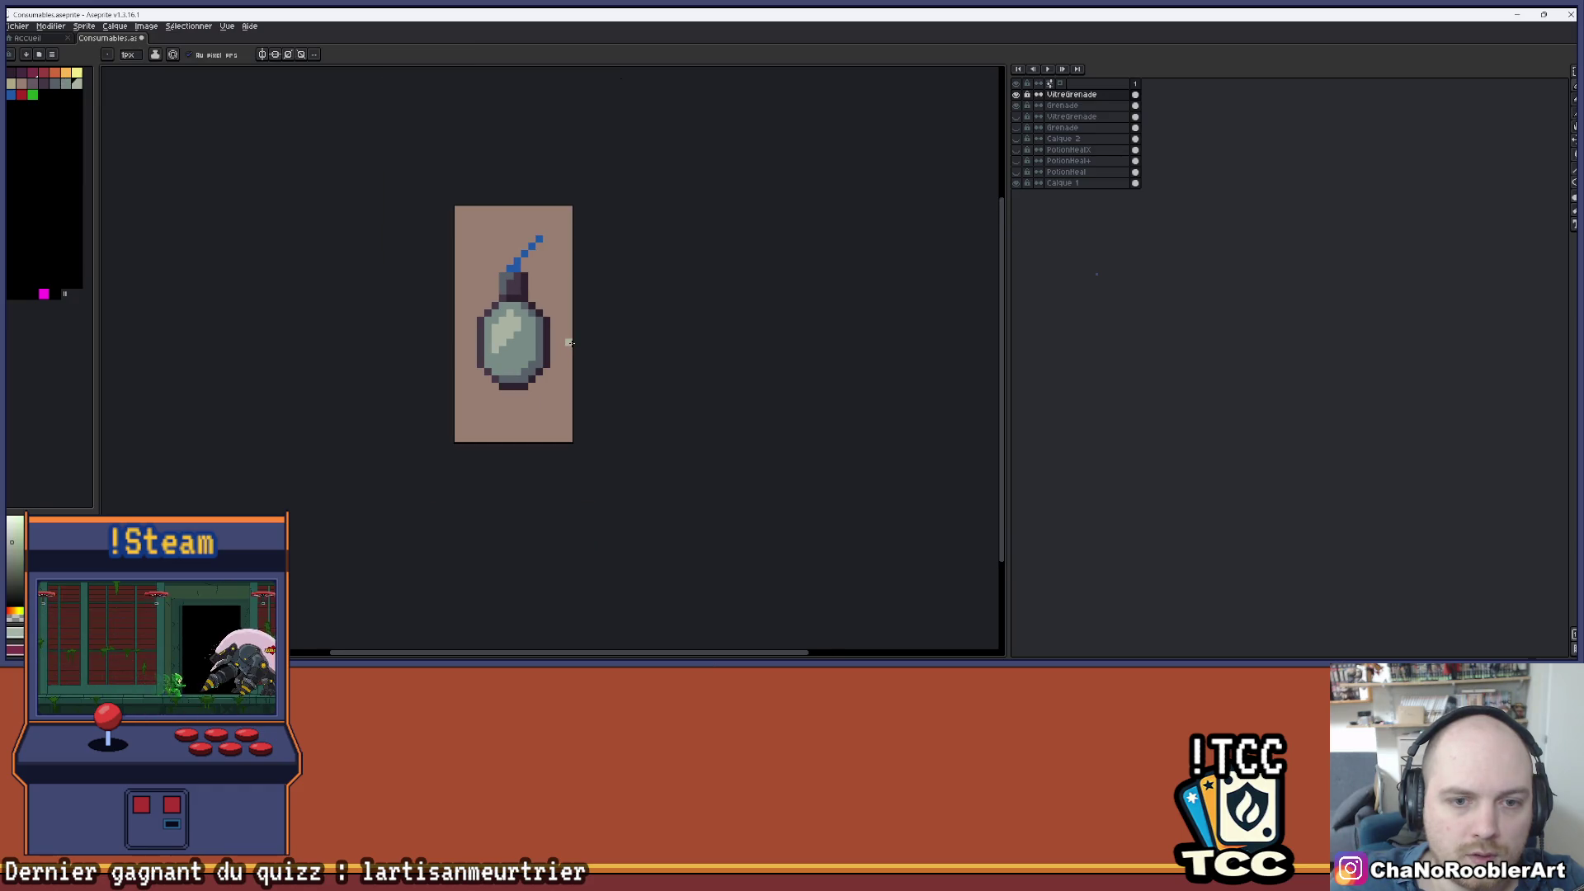
scroll(534, 339, "down", 1)
scroll(511, 322, "up", 2)
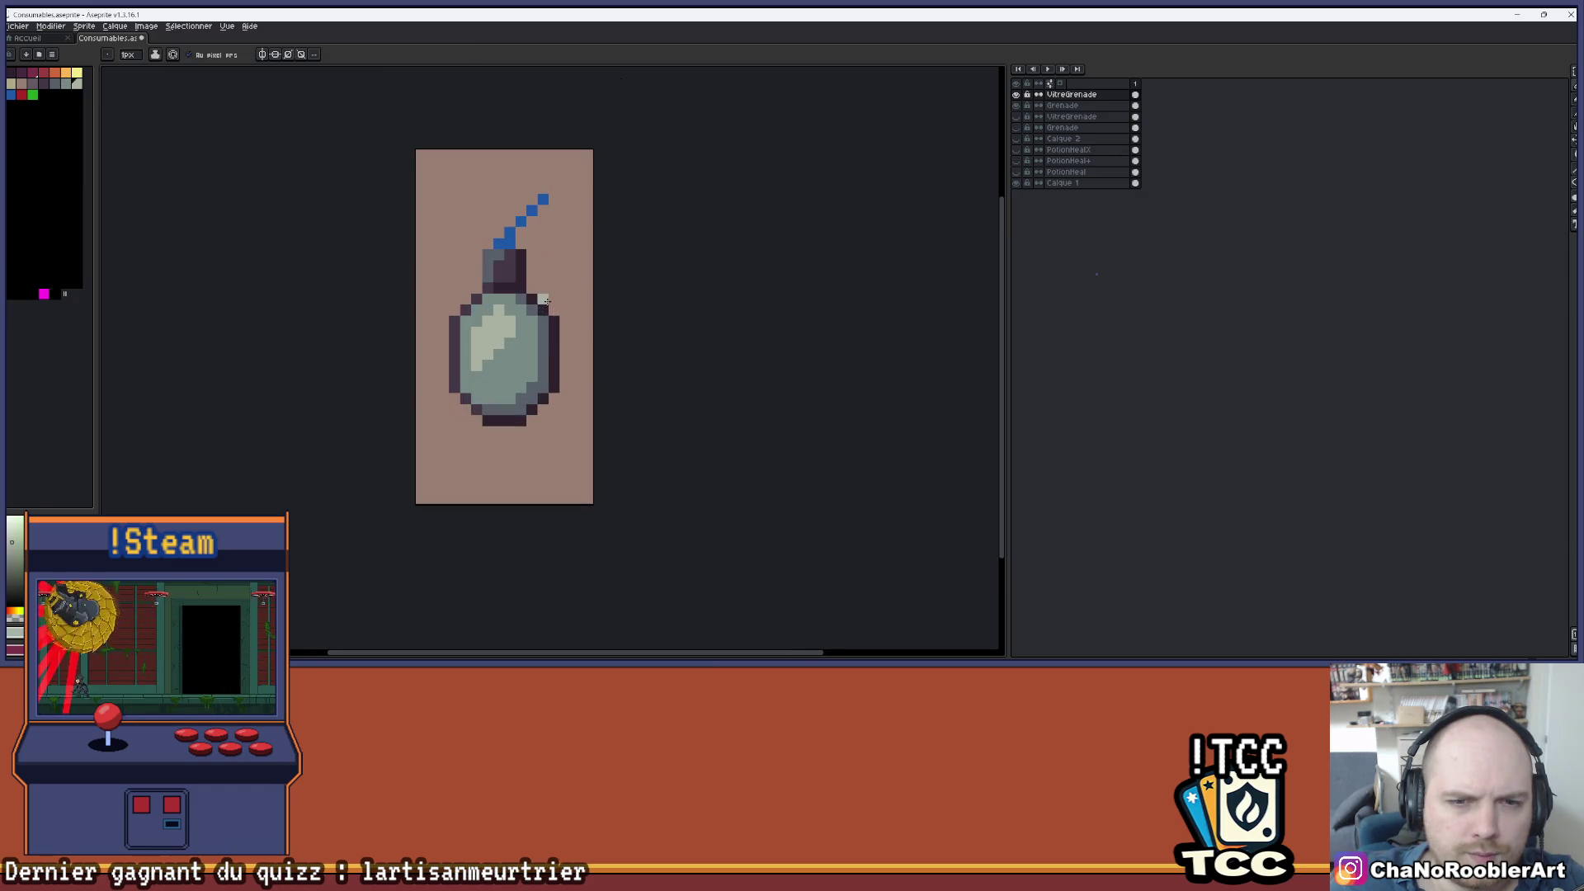
scroll(531, 341, "up", 1)
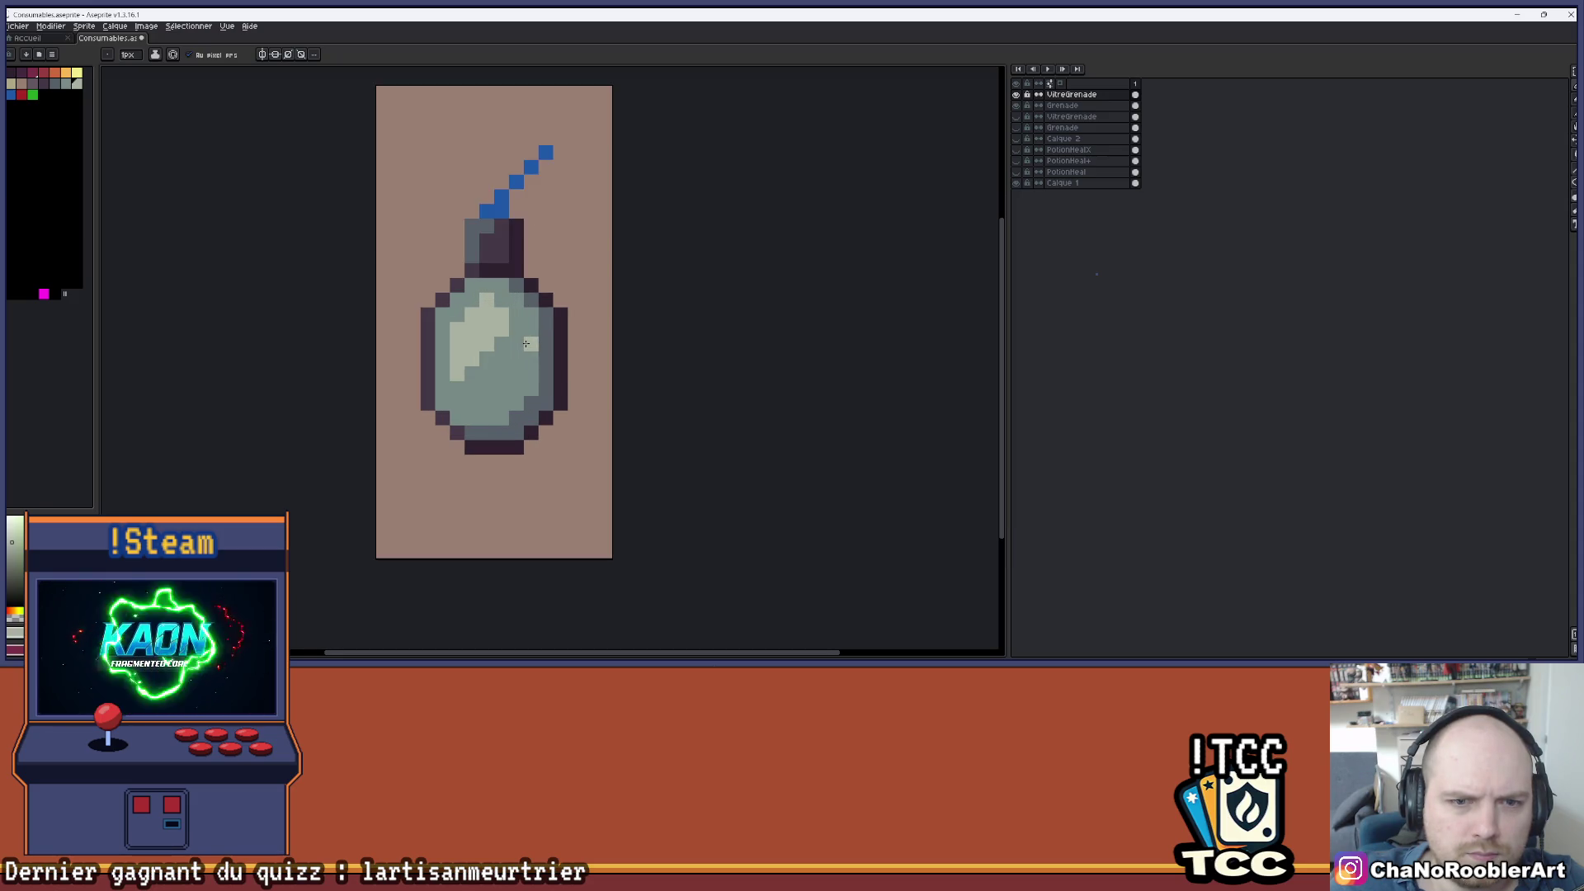
scroll(536, 346, "down", 3)
scroll(527, 336, "up", 2)
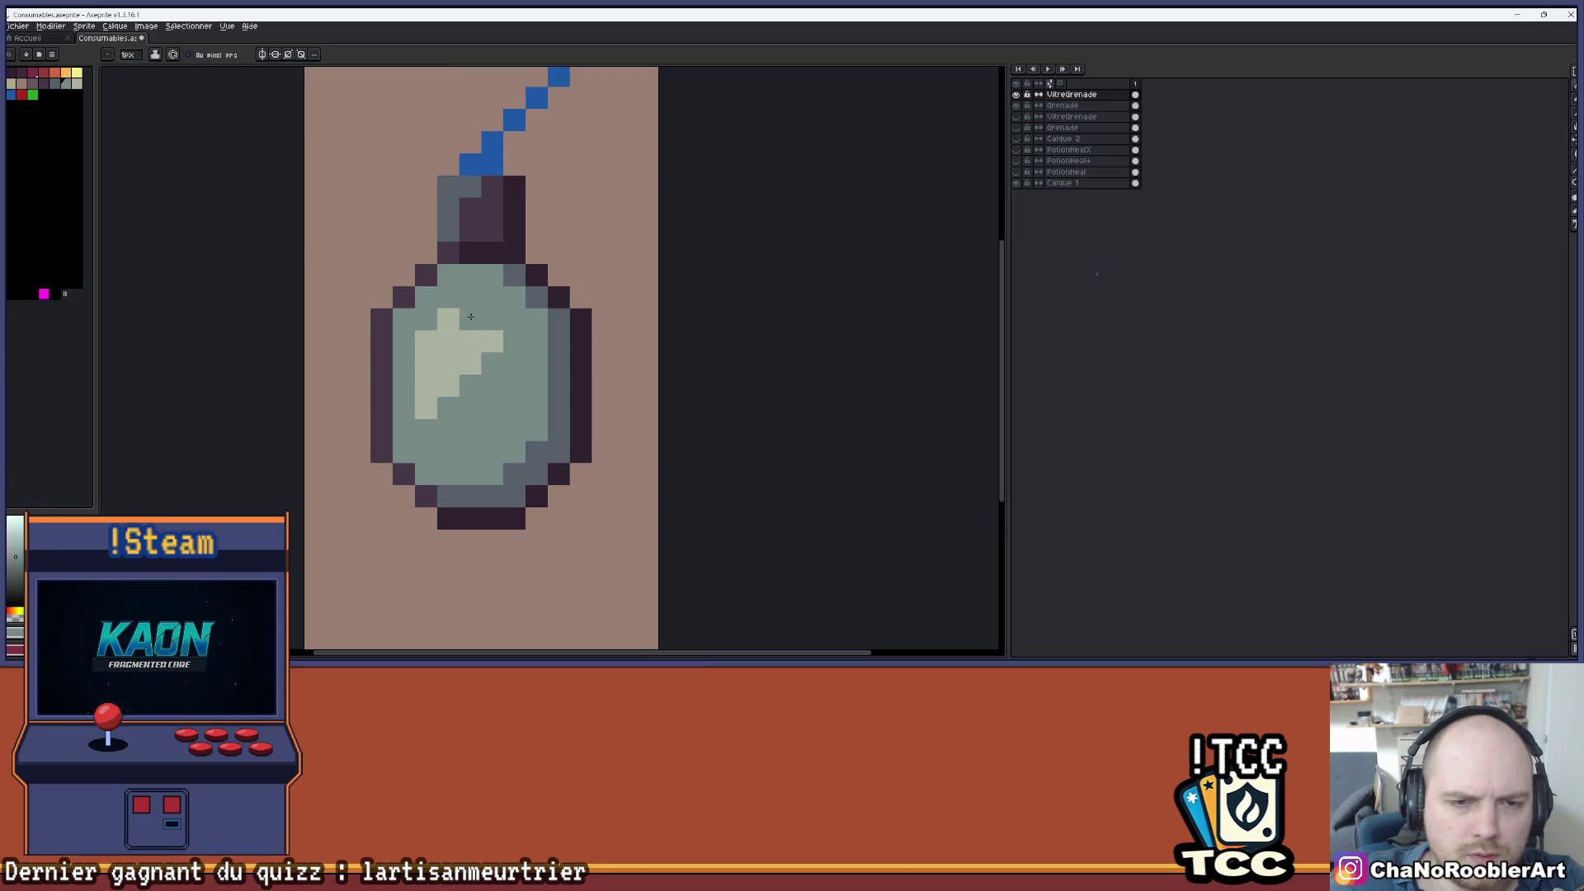
scroll(535, 405, "down", 1)
- Undo the last highlight pixel, drop the selection, and recentre the grenade
key("v")
key("ctrl+z")
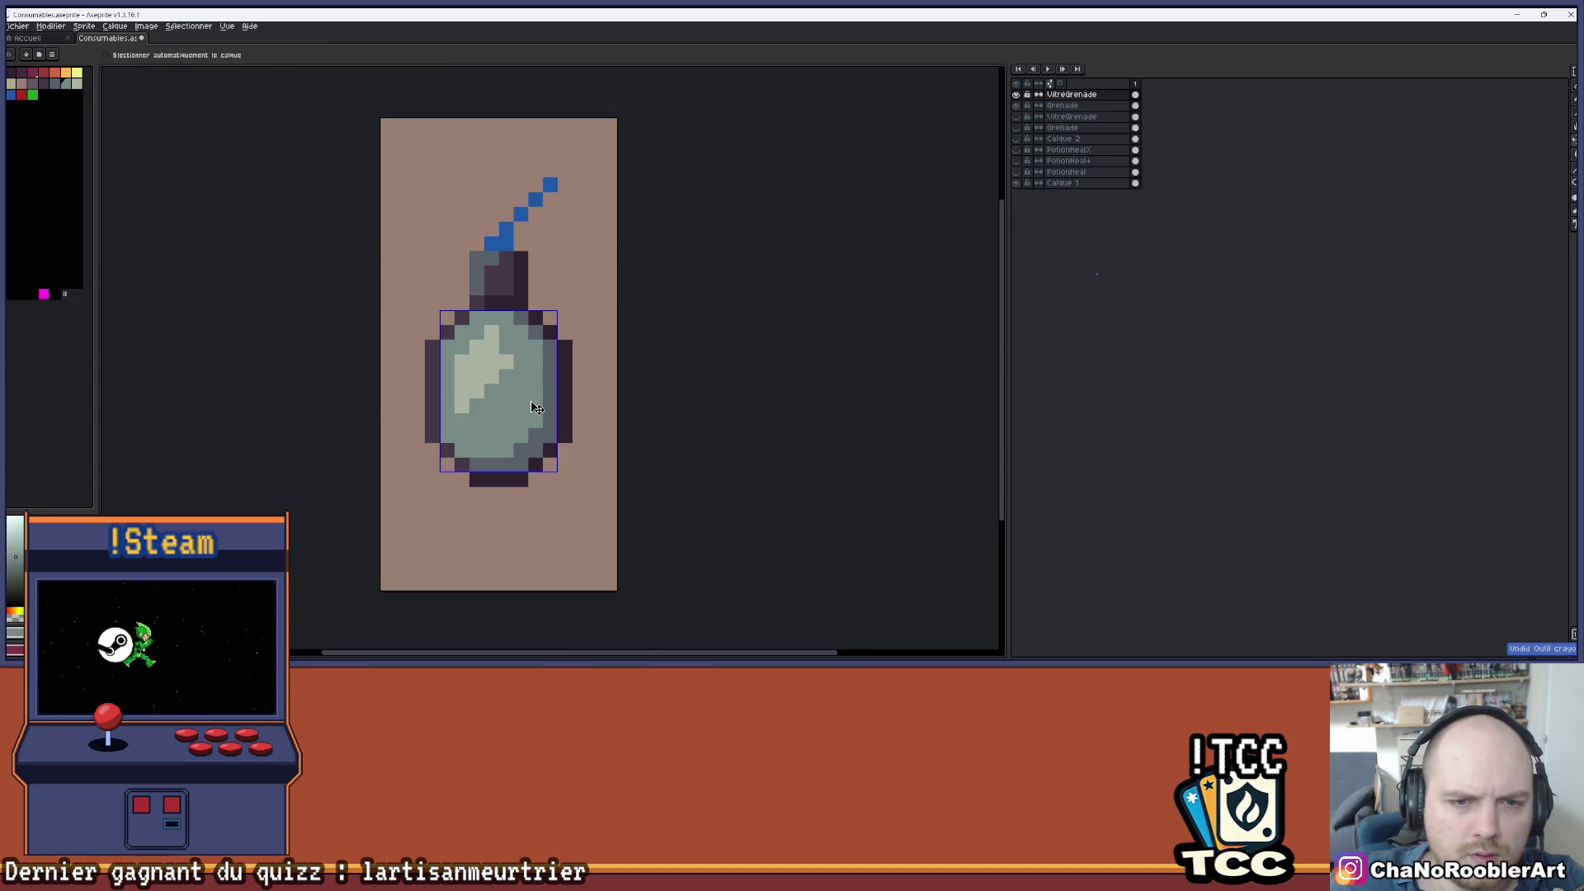
key("ctrl+d")
scroll(568, 405, "down", 4)
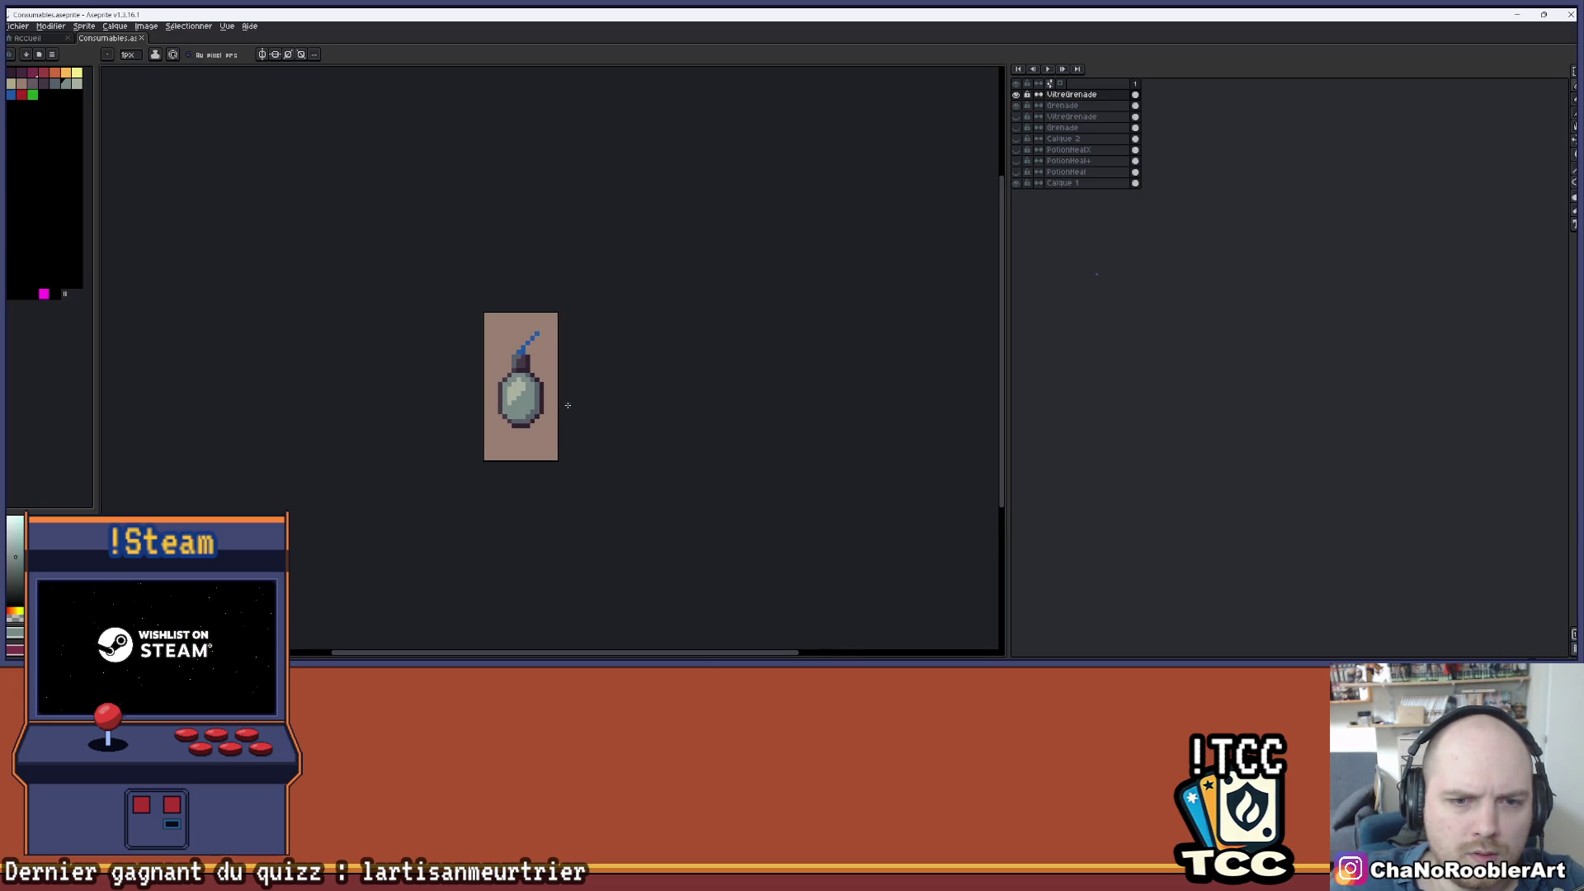
mouse_move(590, 409)
left_mouse_down()
mouse_move(570, 385)
mouse_move(576, 330)
left_mouse_up()
scroll(576, 330, "up", 3)
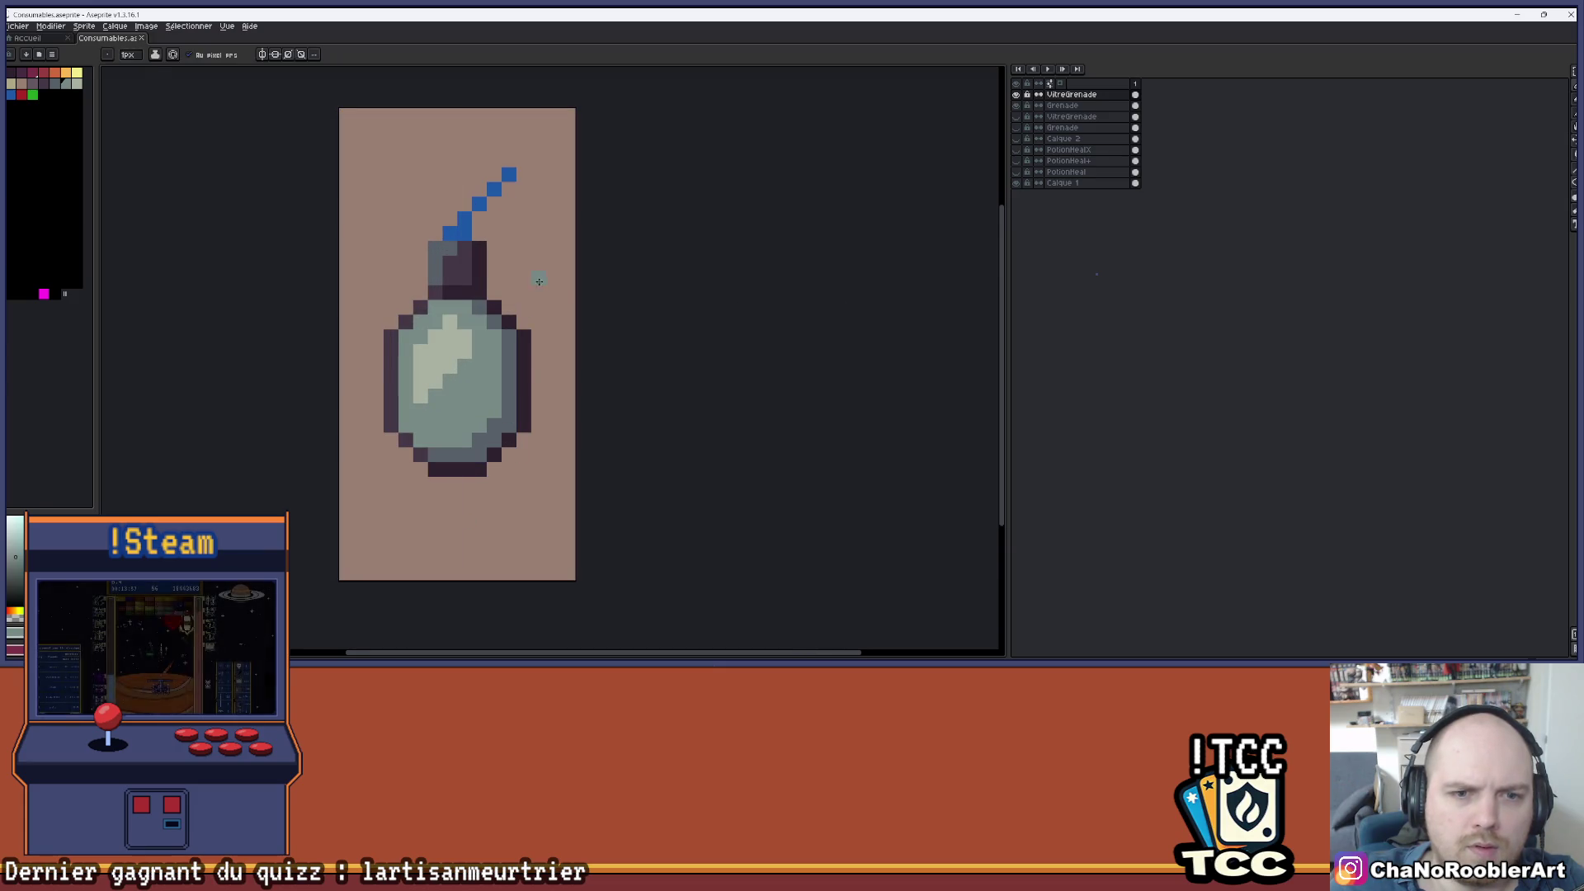
- Hide the VitreGrenade glass layer and make the Grenade layer active for painting
left_click(1016, 95)
left_click(1016, 95)
left_click(1016, 94)
left_click(1064, 106)
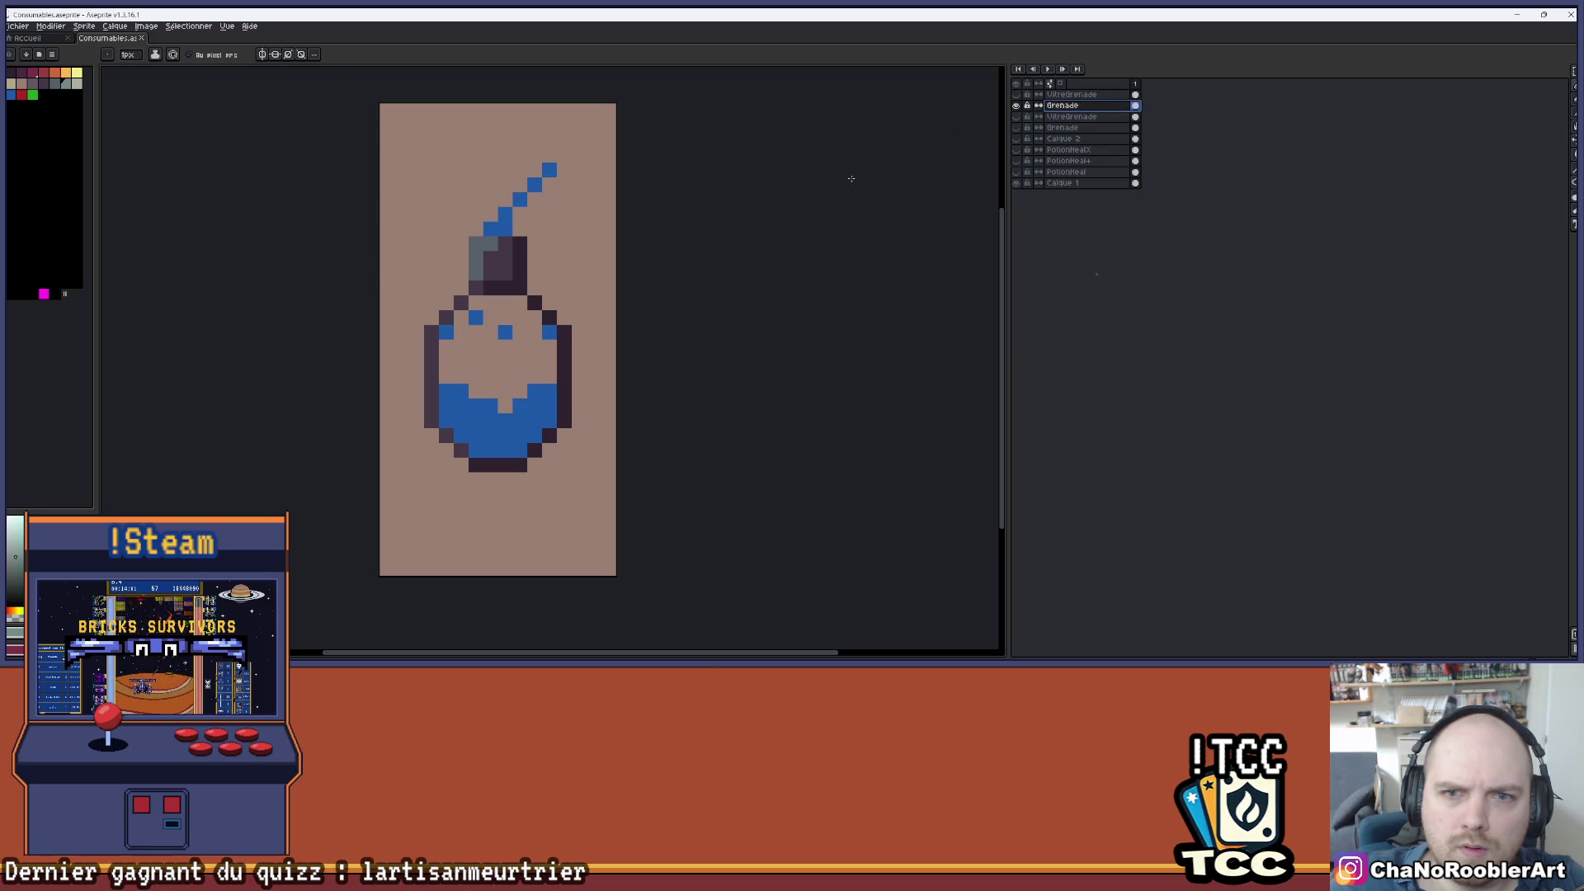
- Draw the blue liquid line across the flask and fill its left wall and gaps
left_click(462, 365)
scroll(458, 361, "up", 1)
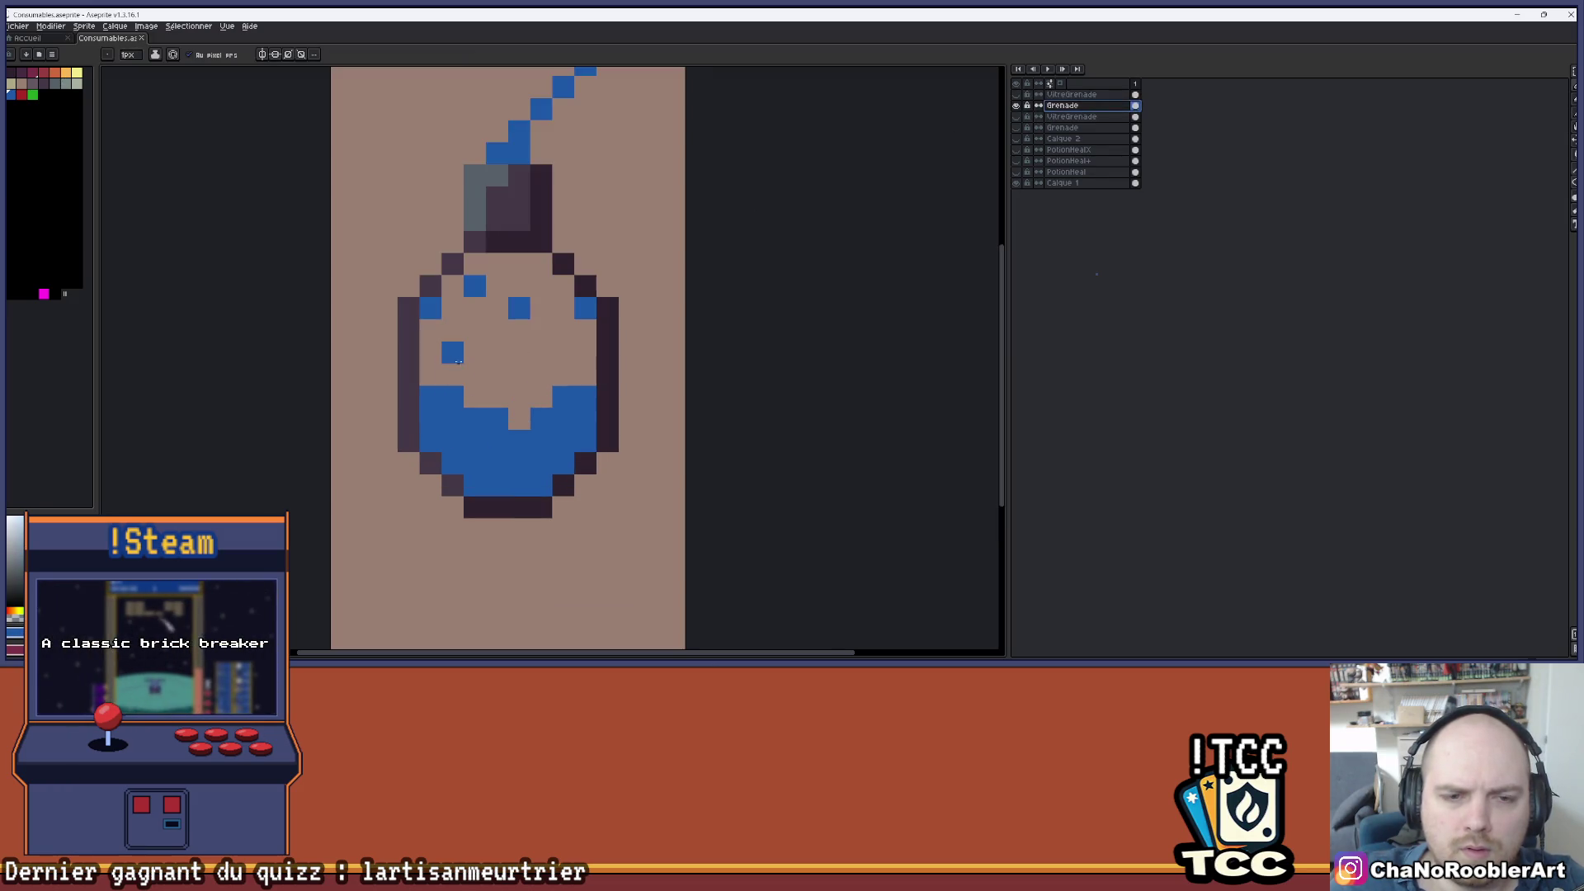
mouse_move(430, 330)
left_mouse_down()
mouse_move(520, 397)
mouse_move(589, 368)
left_mouse_up()
left_click(585, 352)
left_click(498, 397)
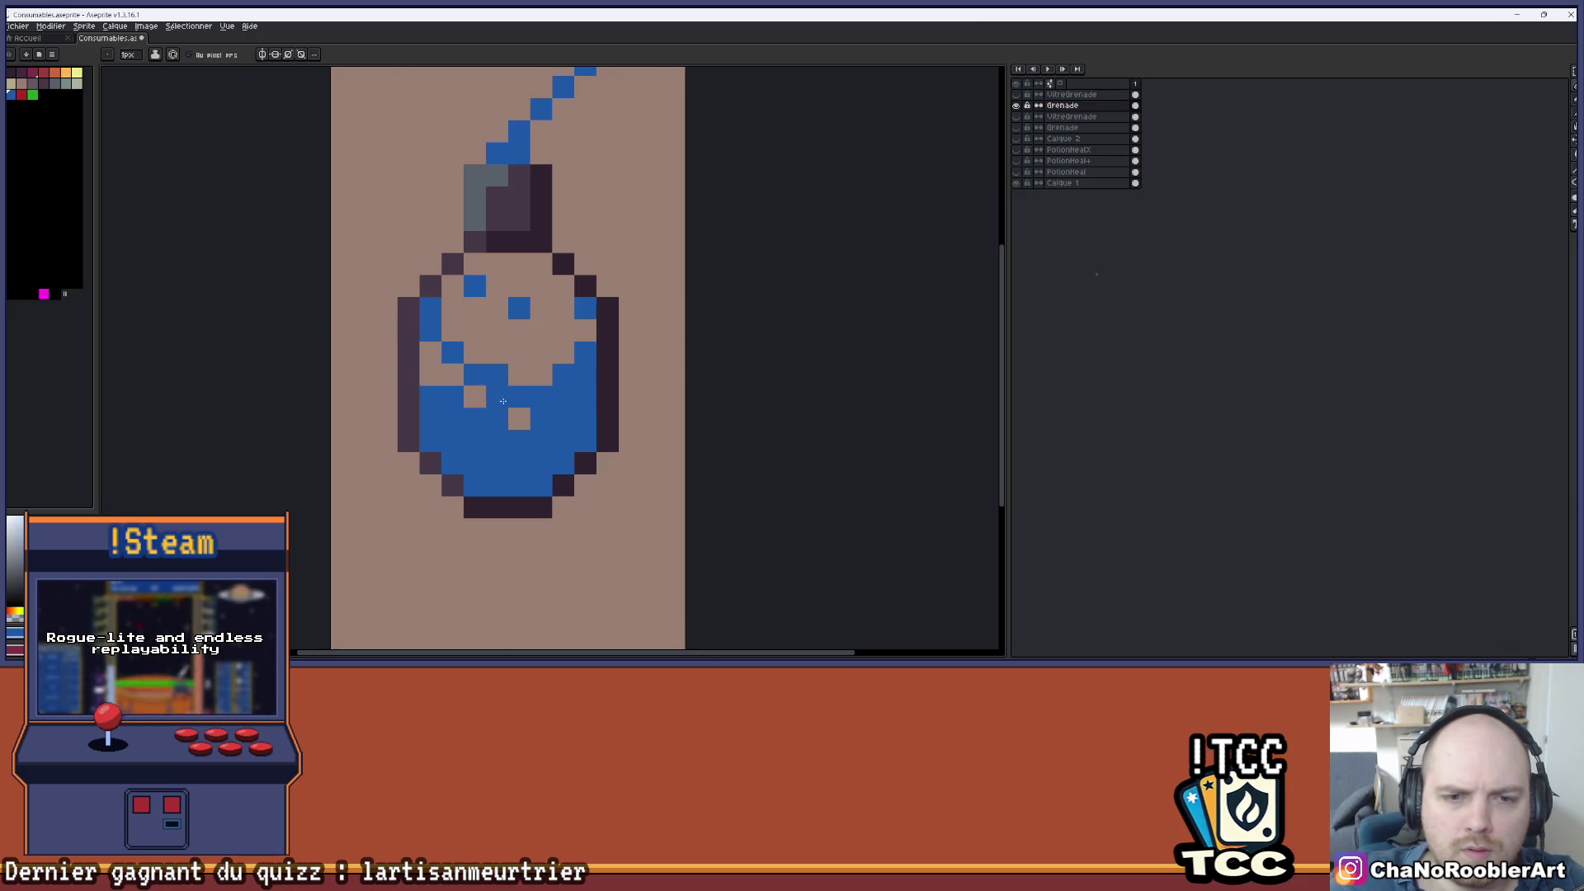
left_click_drag(474, 397, 439, 377)
- Erase stray blue pixels and touch up the liquid surface with a few blue pixels
right_click(541, 376)
right_click(475, 285)
key("b")
left_click(514, 348)
left_click(475, 330)
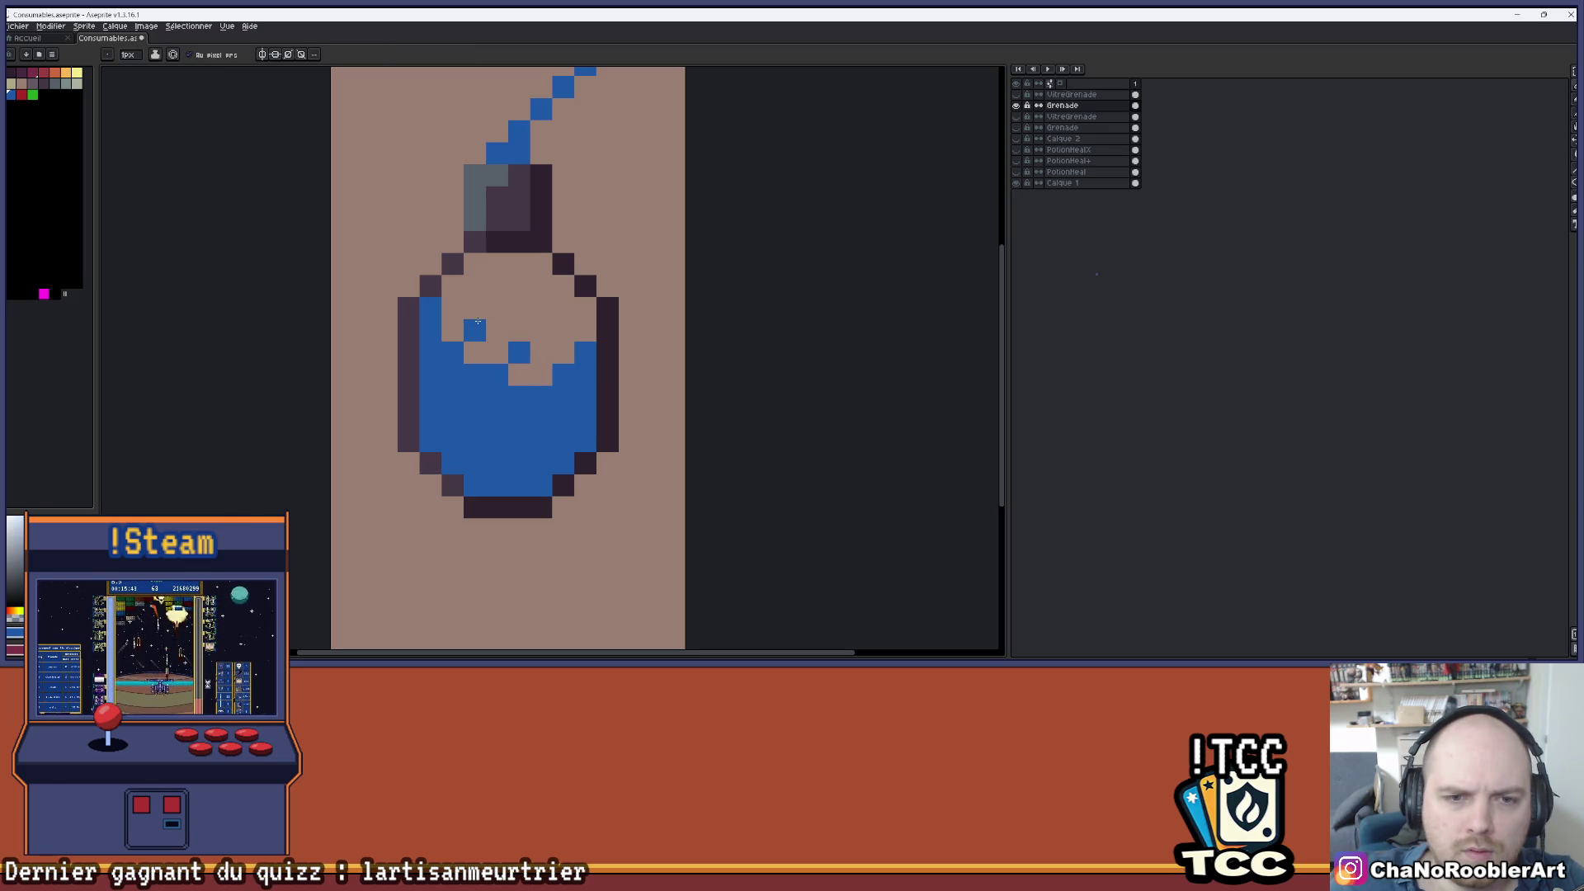
scroll(520, 322, "down", 3)
scroll(525, 332, "up", 2)
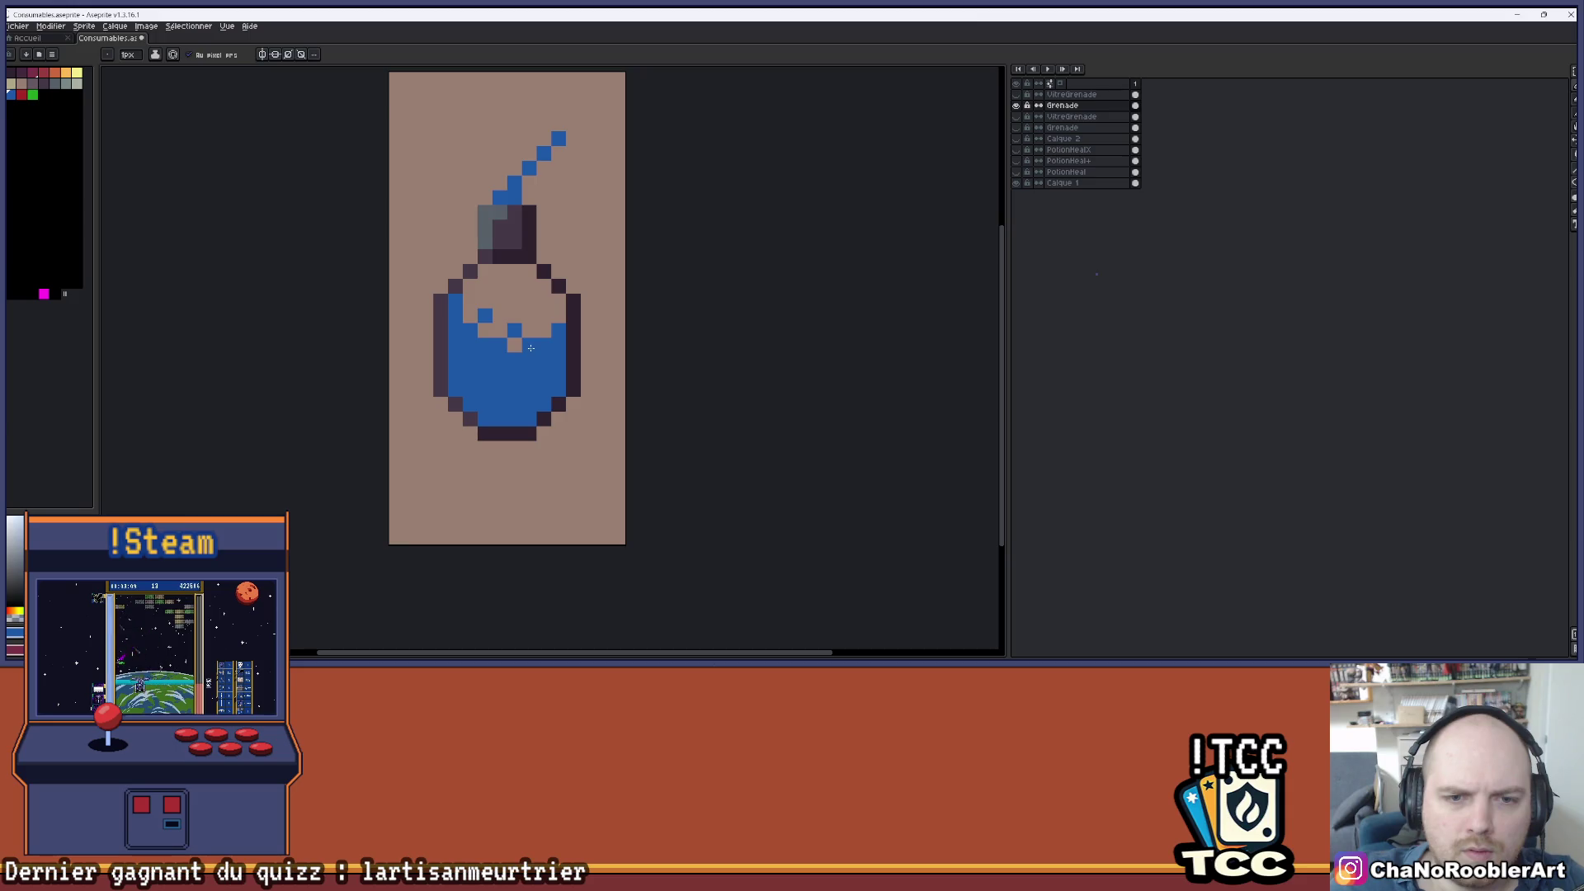
right_click(531, 345)
scroll(530, 347, "down", 2)
scroll(531, 347, "up", 3)
key("ctrl+z")
- Fill the blue pixels in the gap below the liquid surface inside the flask
left_click(507, 285)
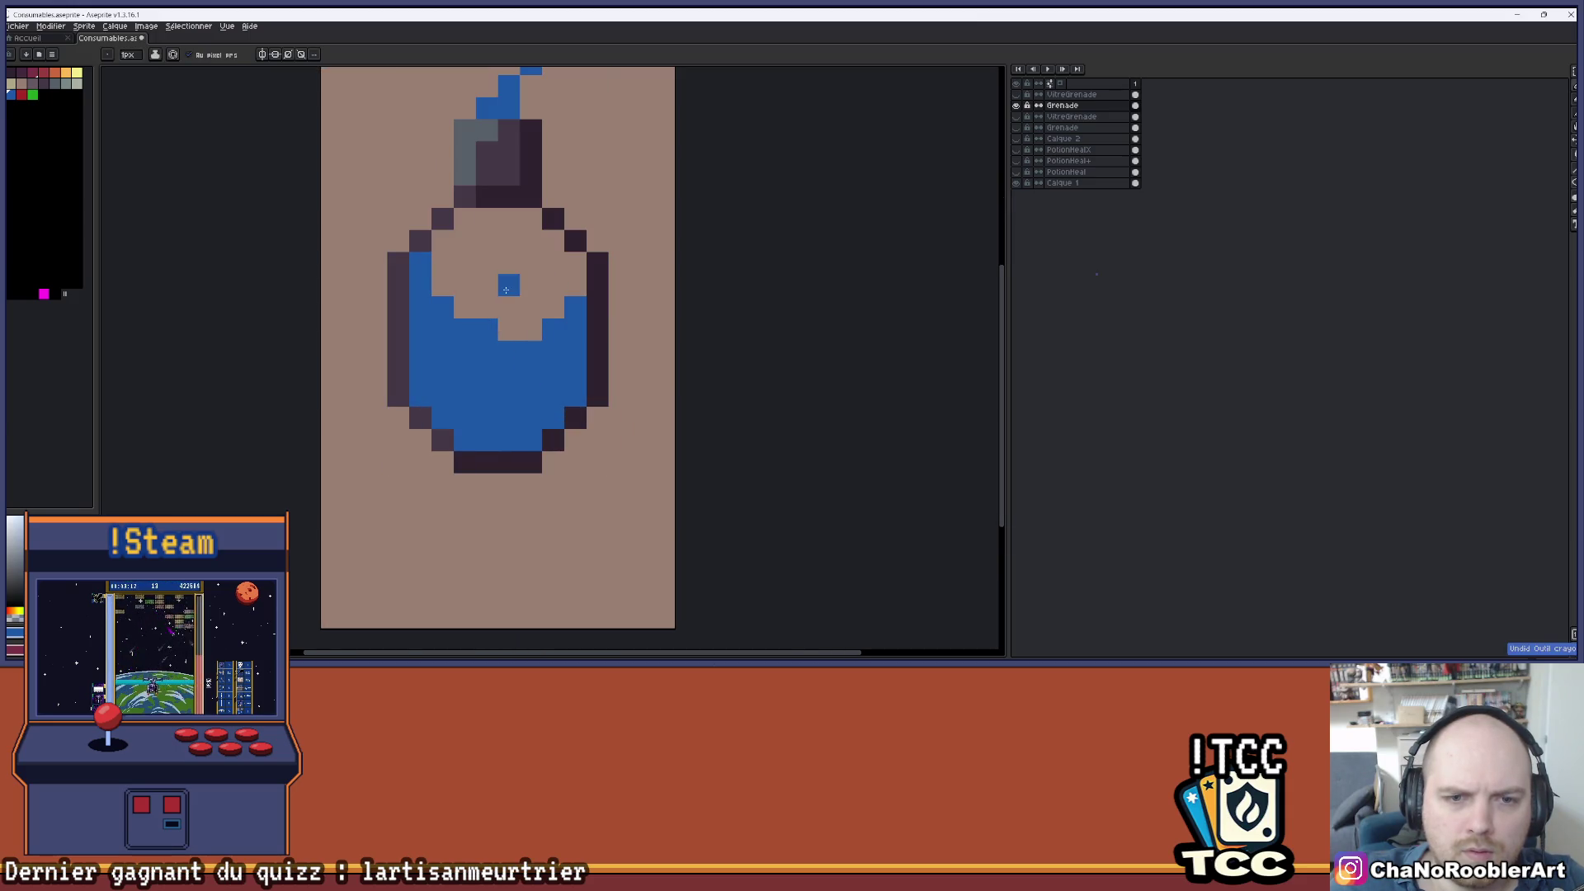
left_click(508, 305)
left_click(530, 327)
left_click(508, 327)
scroll(509, 262, "down", 2)
scroll(509, 263, "up", 2)
key("ctrl+z")
key("ctrl+z")
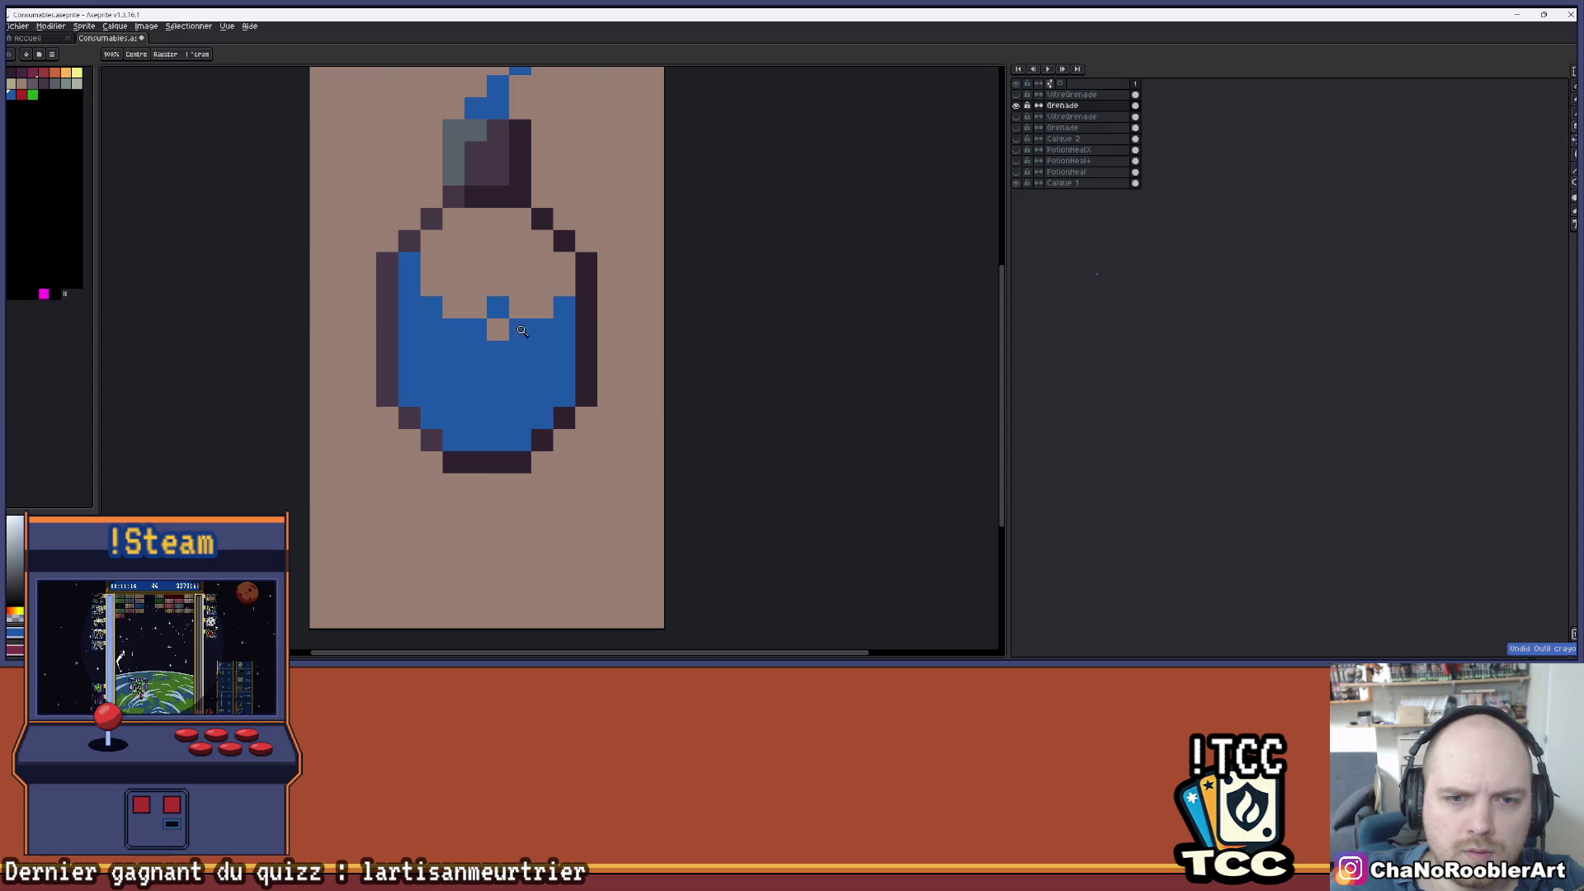
key("ctrl+y")
key("b")
left_click(520, 307)
- Draw a diagonal blue streak in the flask's upper area above the liquid
mouse_move(497, 285)
left_mouse_down()
mouse_move(475, 284)
mouse_move(453, 241)
left_mouse_up()
scroll(484, 257, "down", 1)
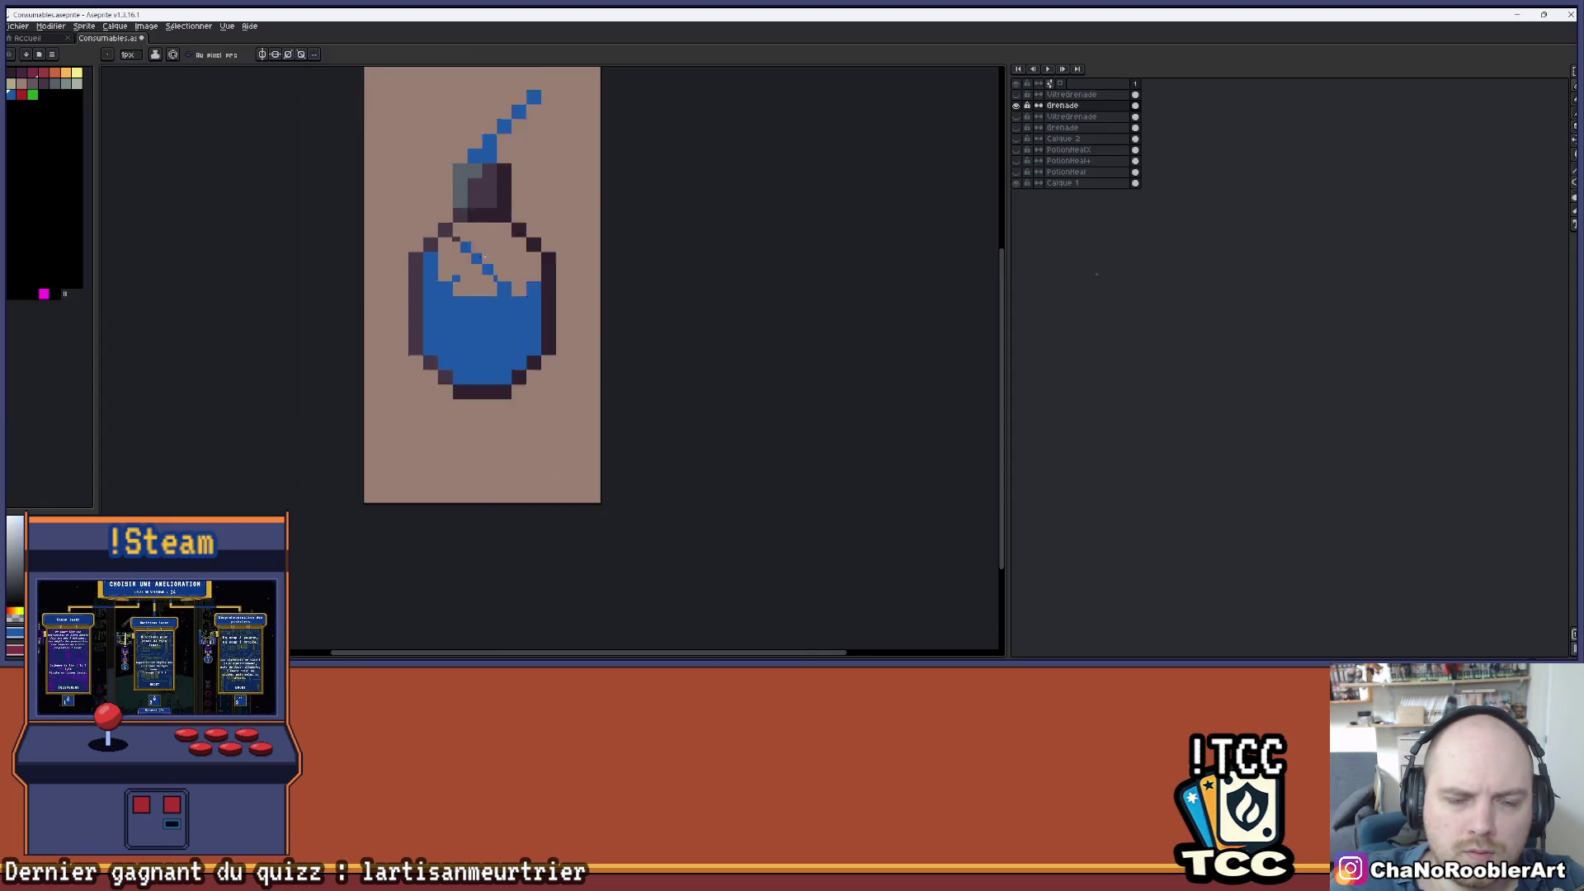
scroll(495, 261, "down", 4)
scroll(501, 289, "up", 3)
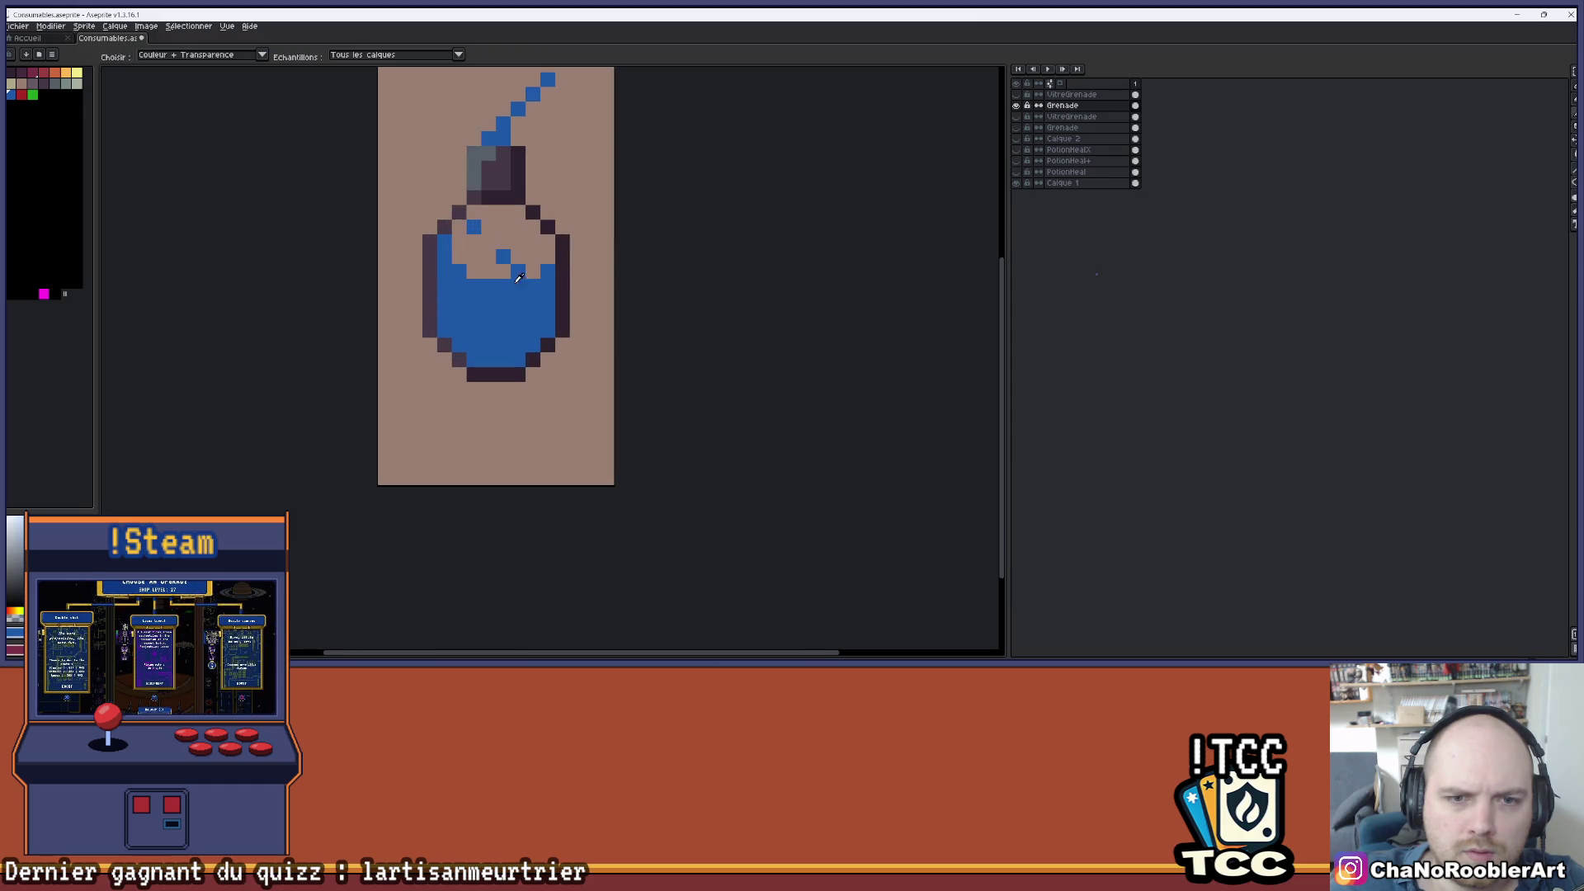
scroll(498, 297, "down", 1)
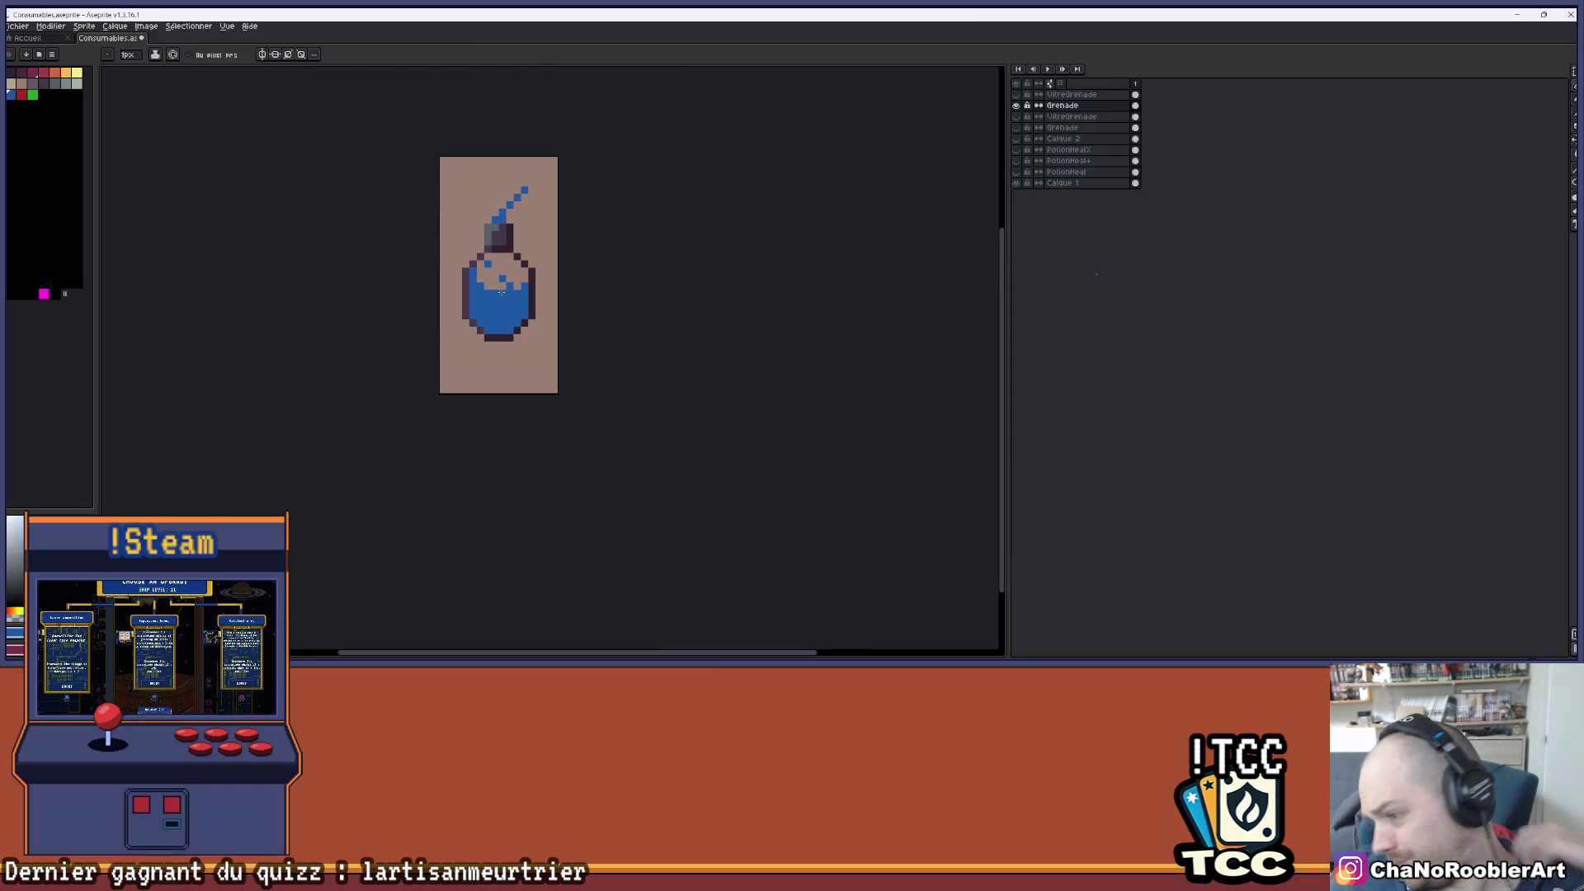
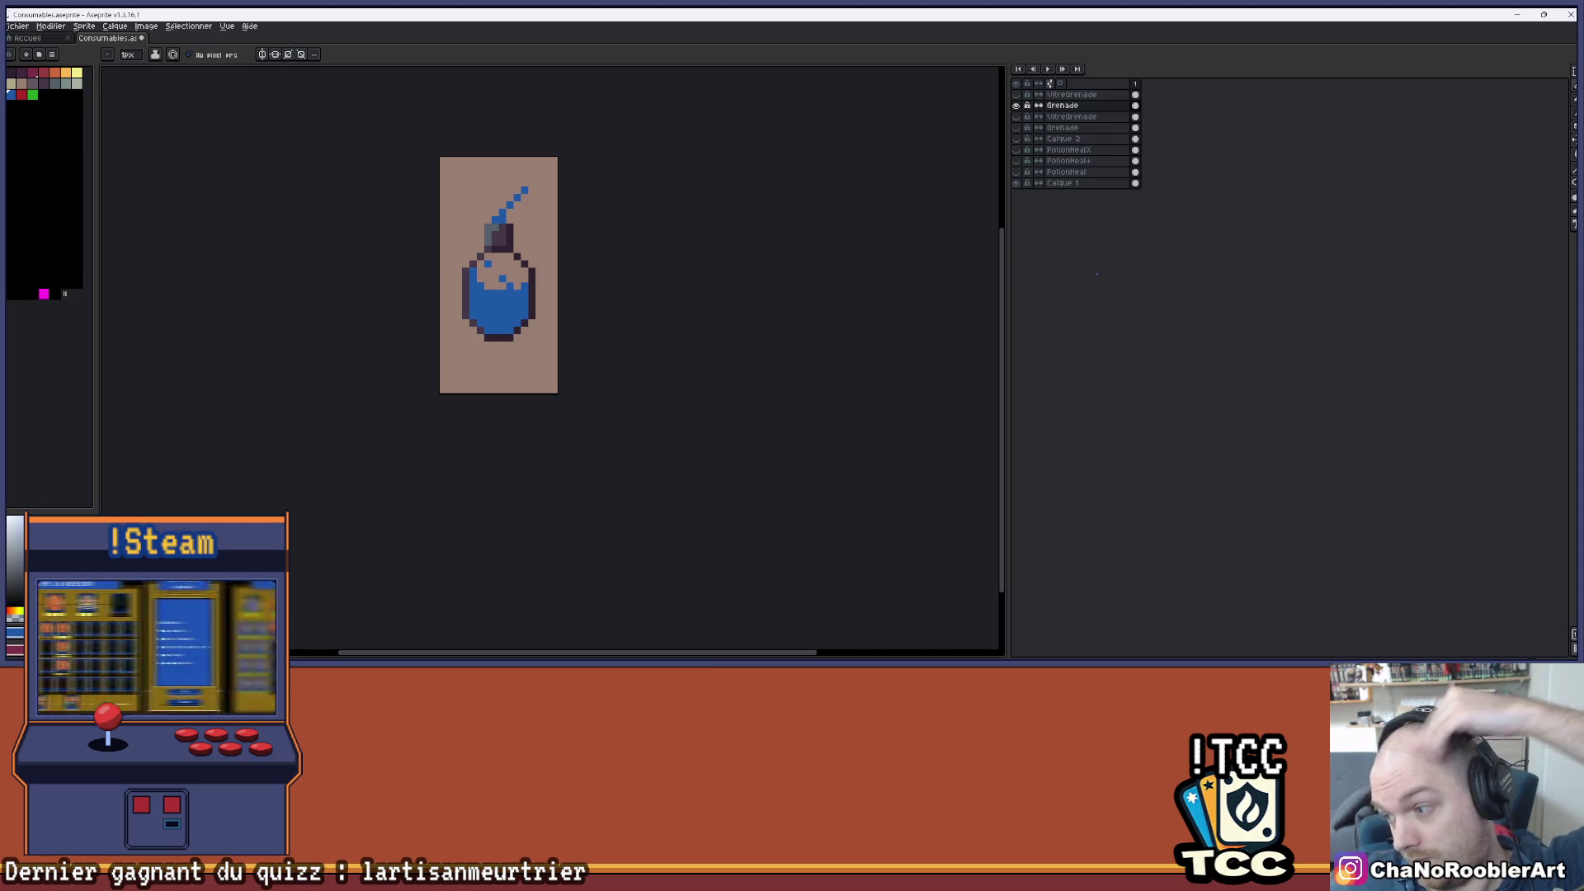
- Add a blue bubble pixel just above the grenade's water line
scroll(417, 288, "up", 4)
scroll(462, 346, "down", 2)
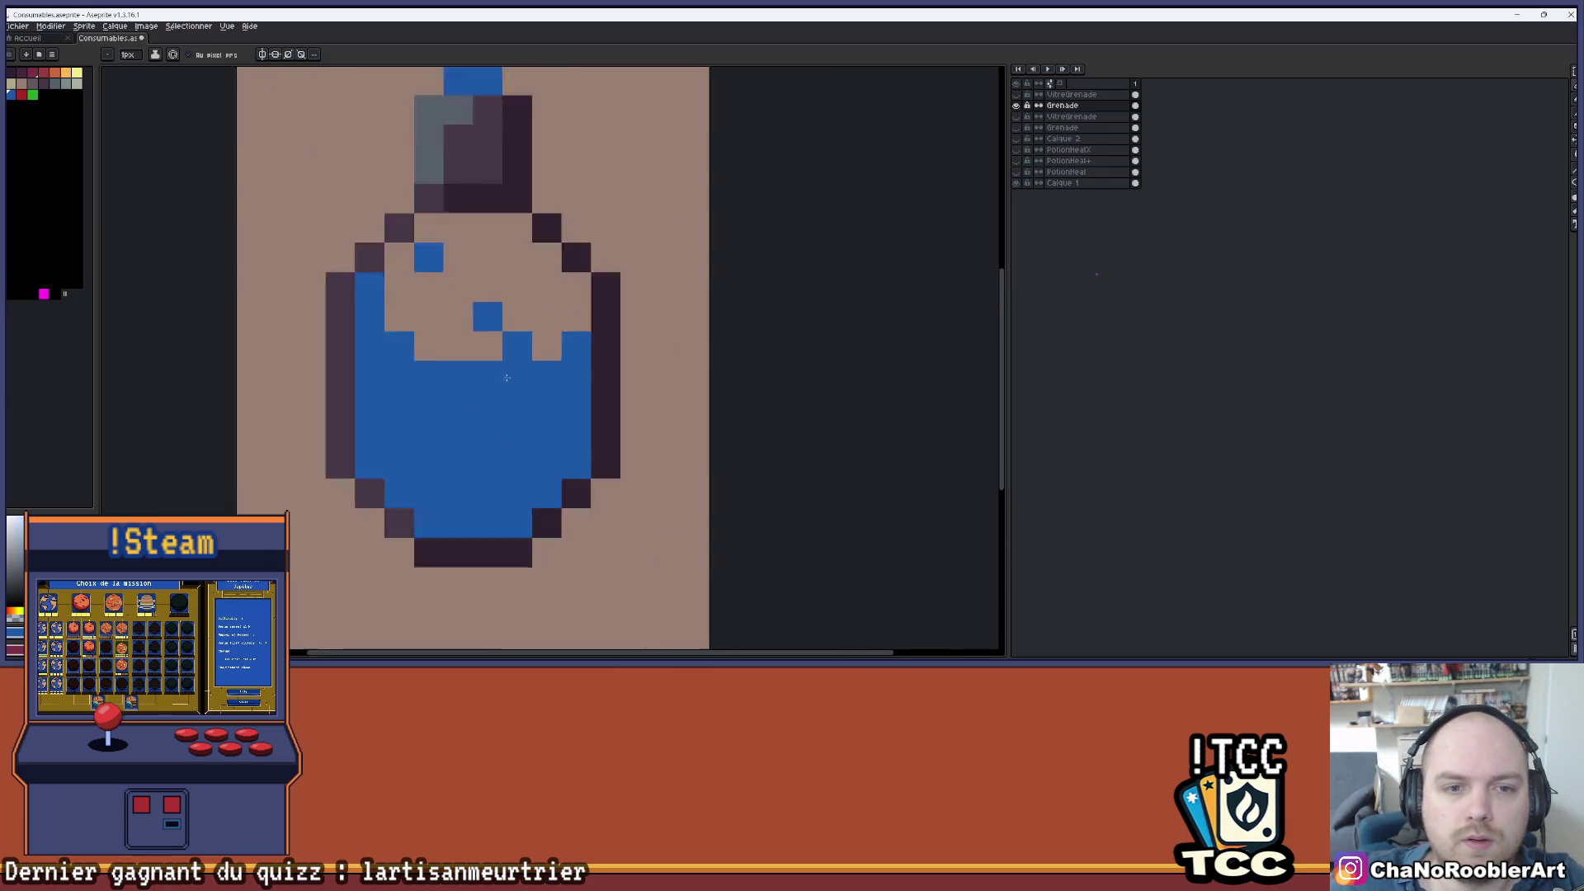
scroll(487, 371, "up", 1)
scroll(490, 384, "down", 1)
scroll(490, 384, "up", 3)
scroll(490, 384, "down", 4)
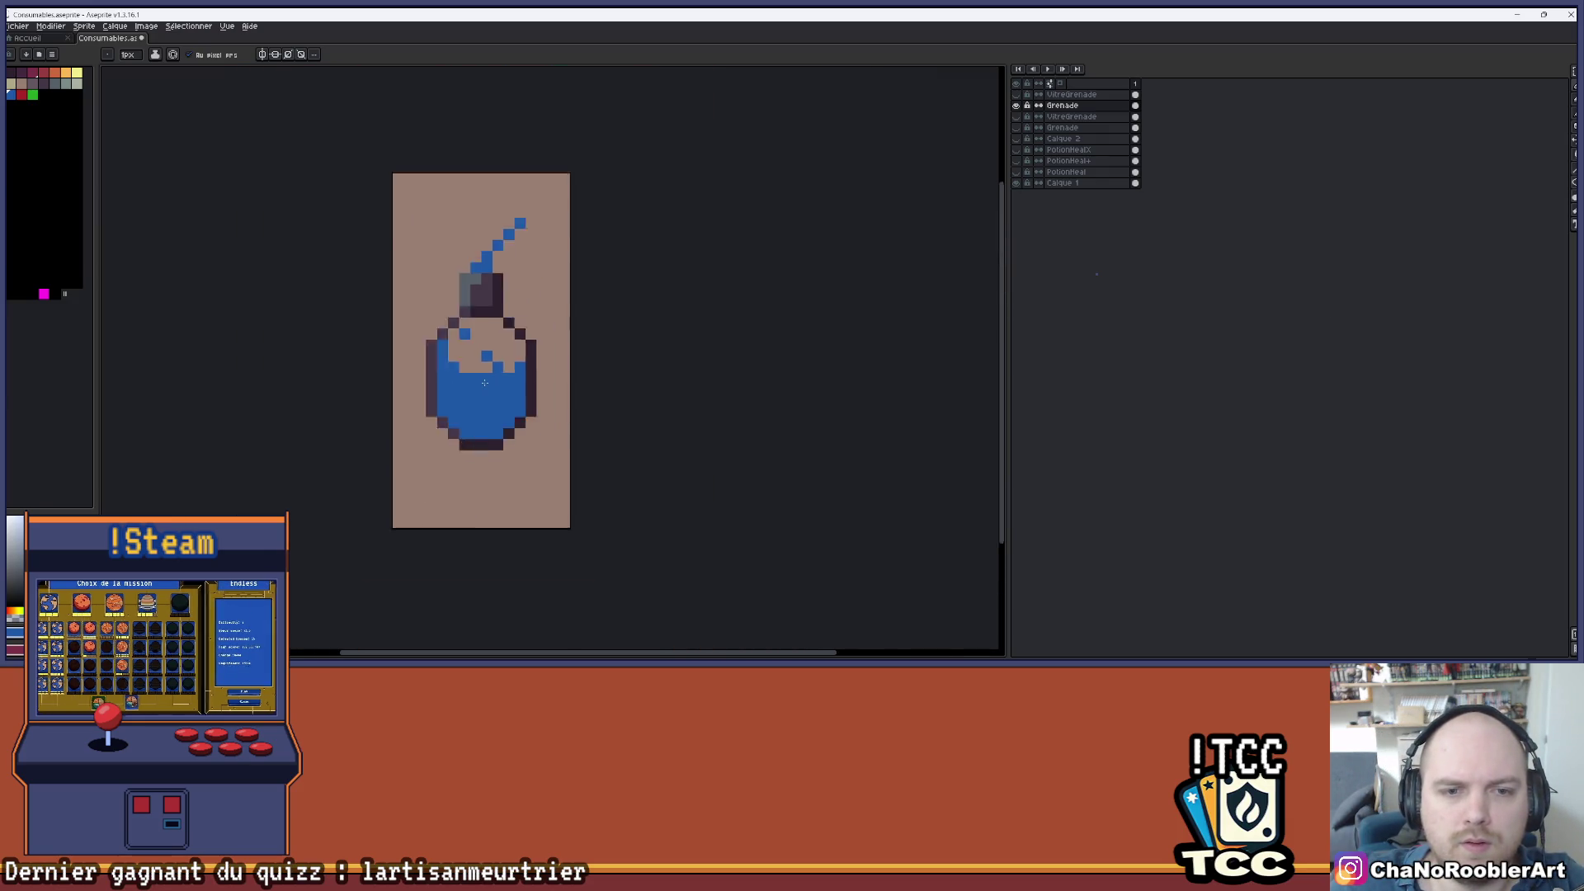
scroll(495, 355, "up", 1)
scroll(504, 322, "up", 1)
left_click(505, 314)
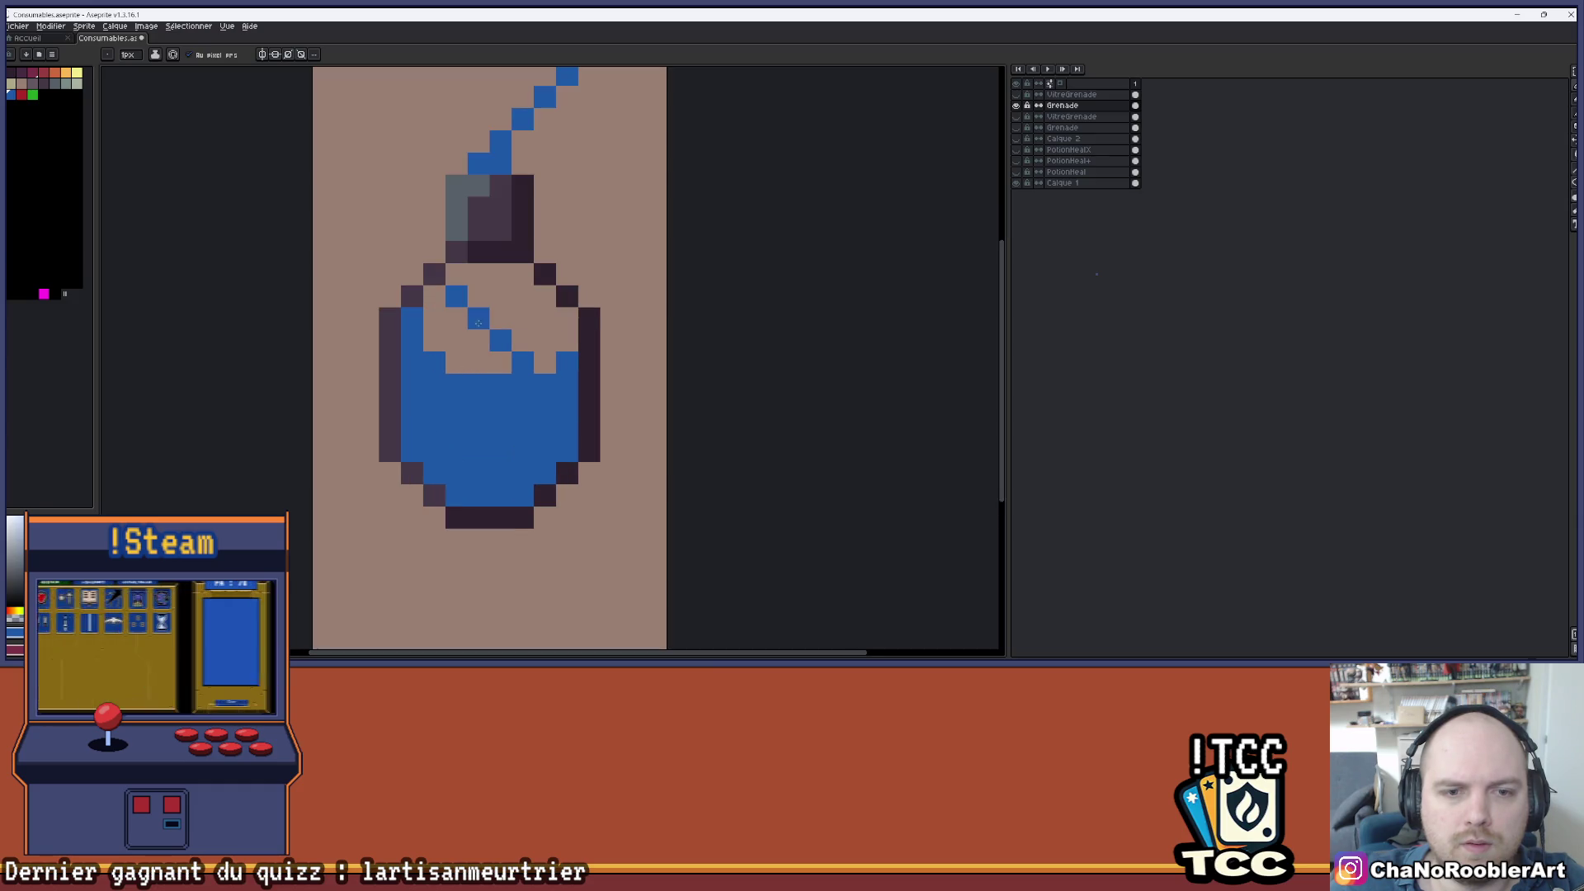
scroll(478, 333, "down", 5)
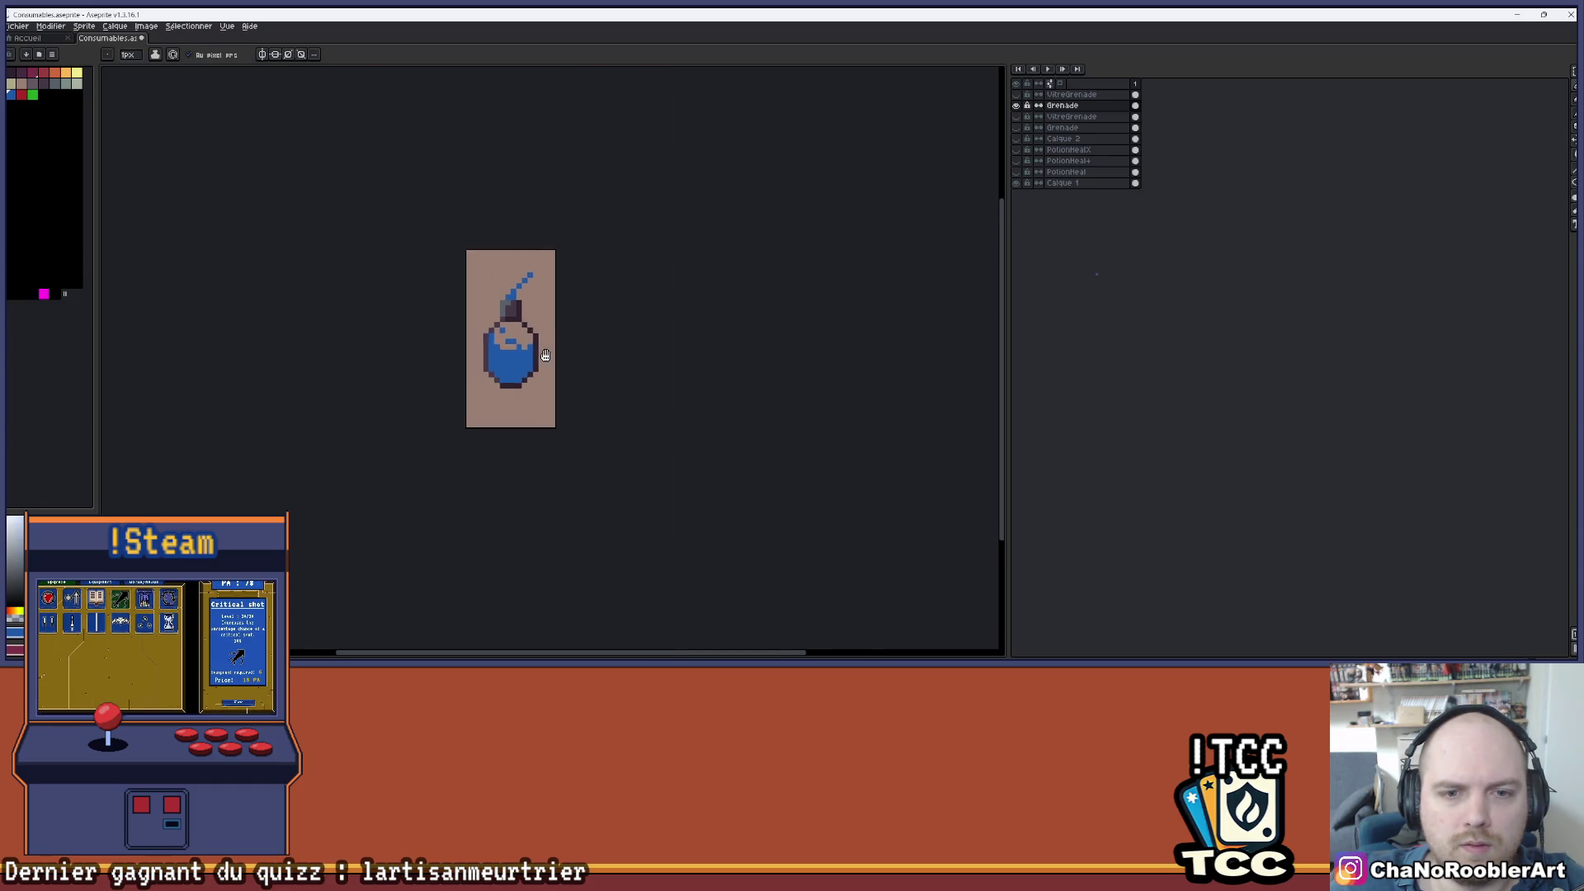
scroll(512, 355, "down", 2)
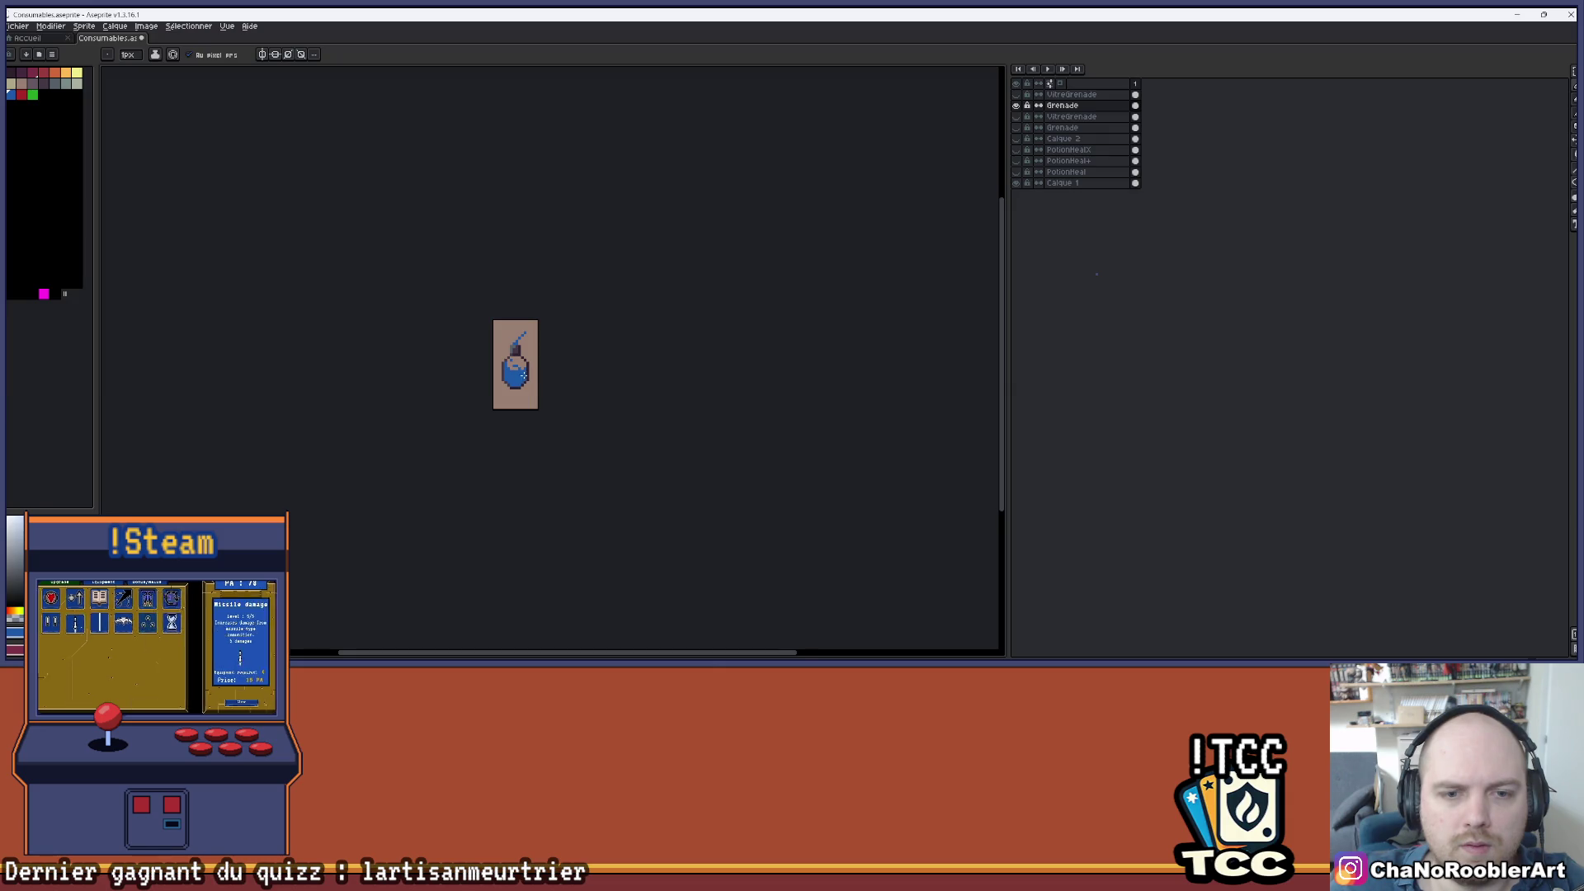
scroll(524, 376, "up", 5)
- Sample a colour from the sprite and place four more bubble pixels above the water
key("alt")
left_click(525, 344, "alt")
scroll(531, 384, "down", 2)
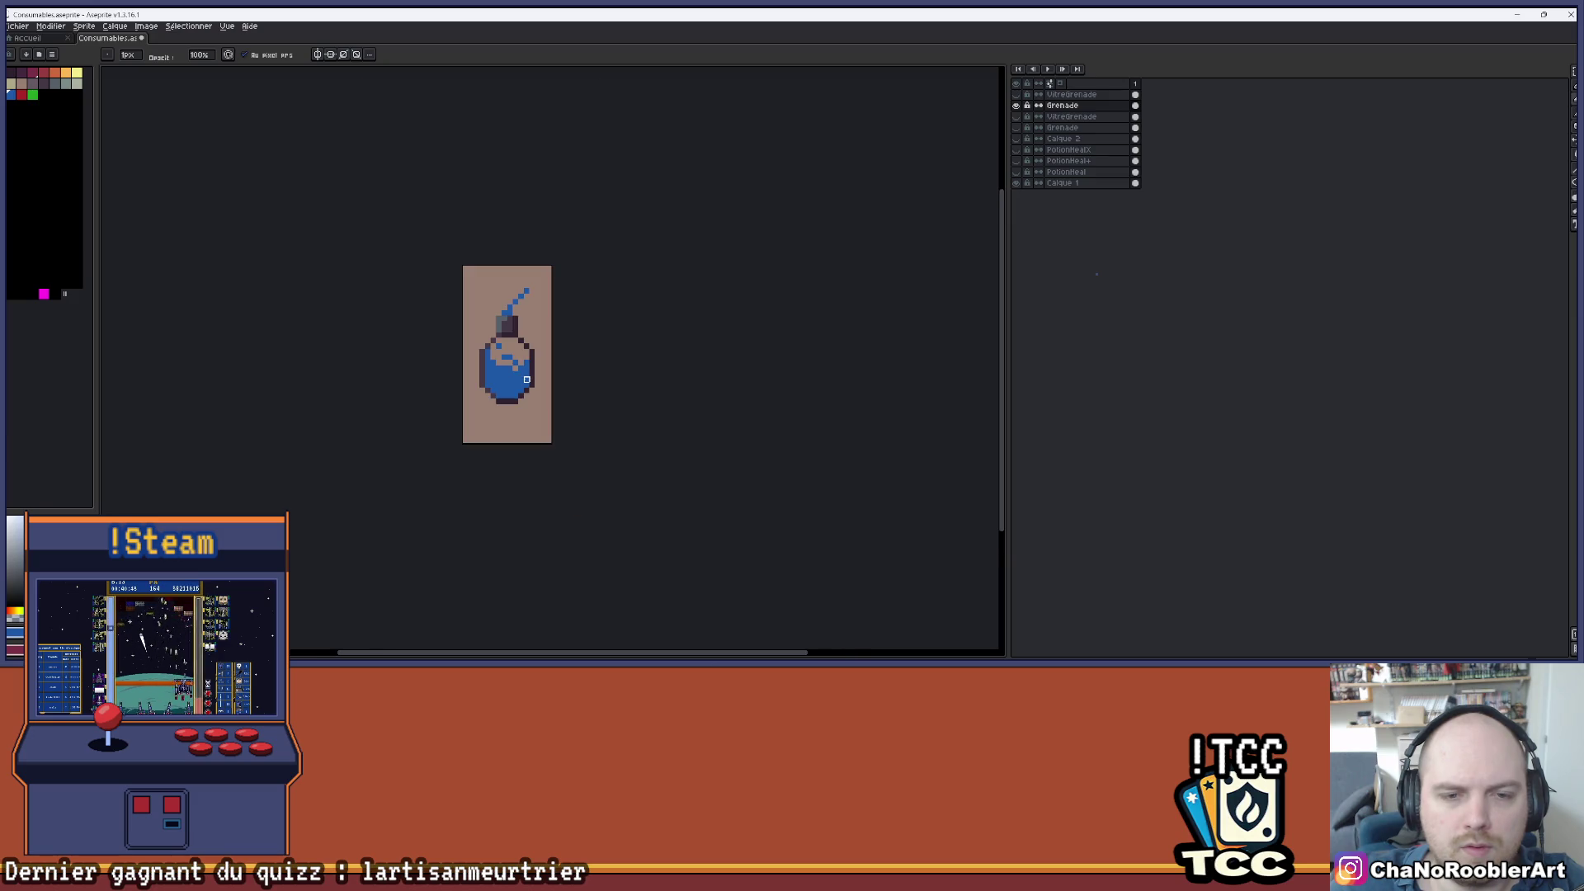
scroll(519, 367, "up", 2)
left_click(534, 337, "alt")
left_click(534, 323)
left_click(519, 337)
left_click(519, 307)
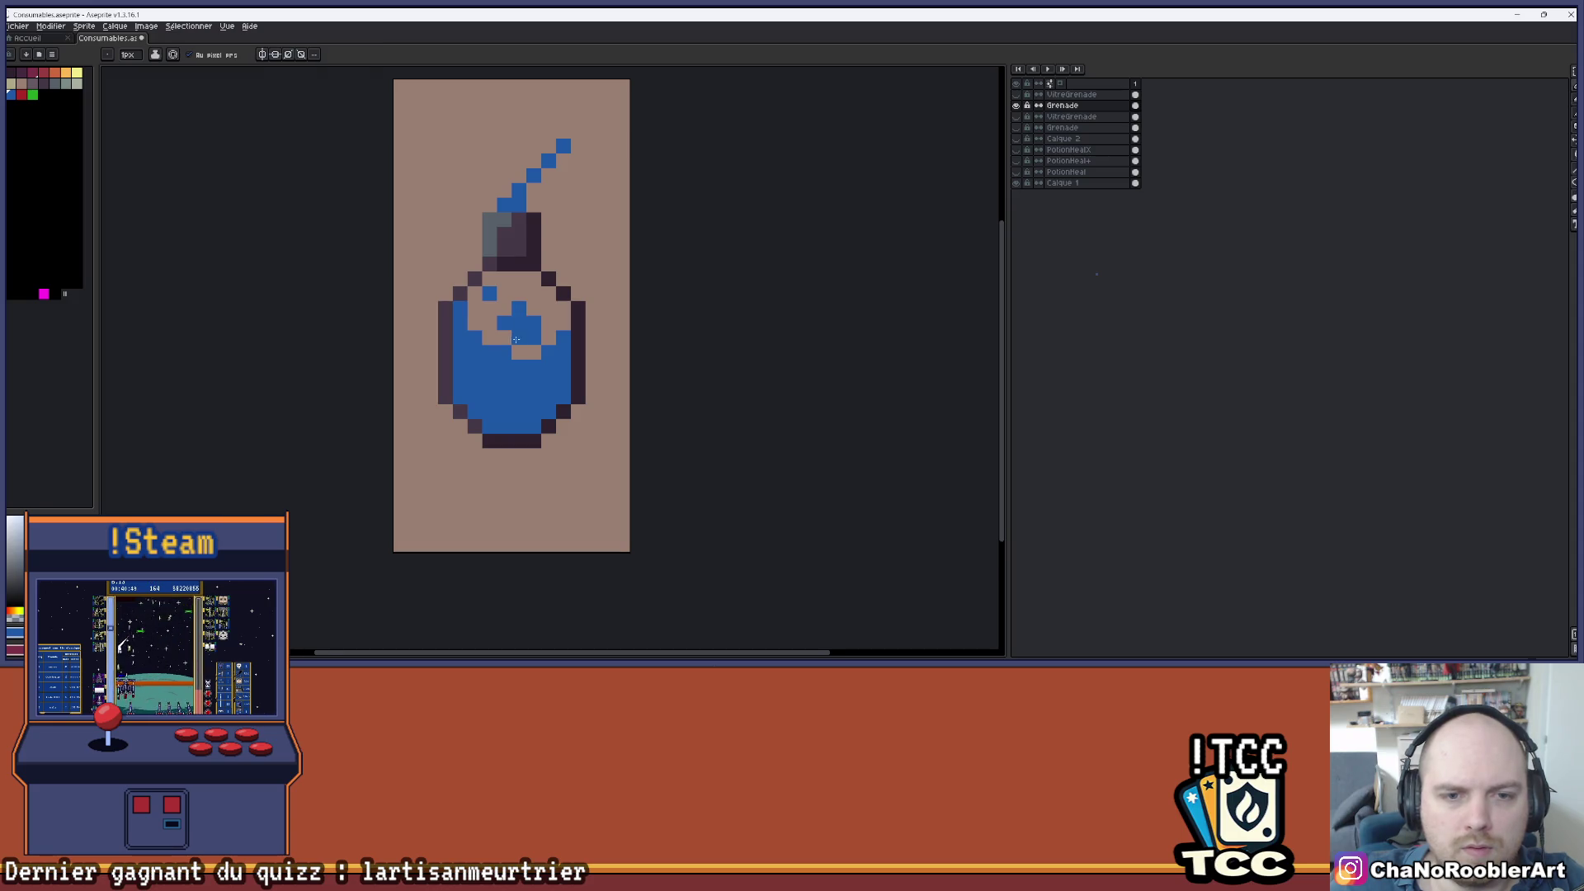
- Undo the last erasing stroke and erase the three blue pixels above the water
scroll(516, 339, "down", 2)
scroll(516, 380, "up", 1)
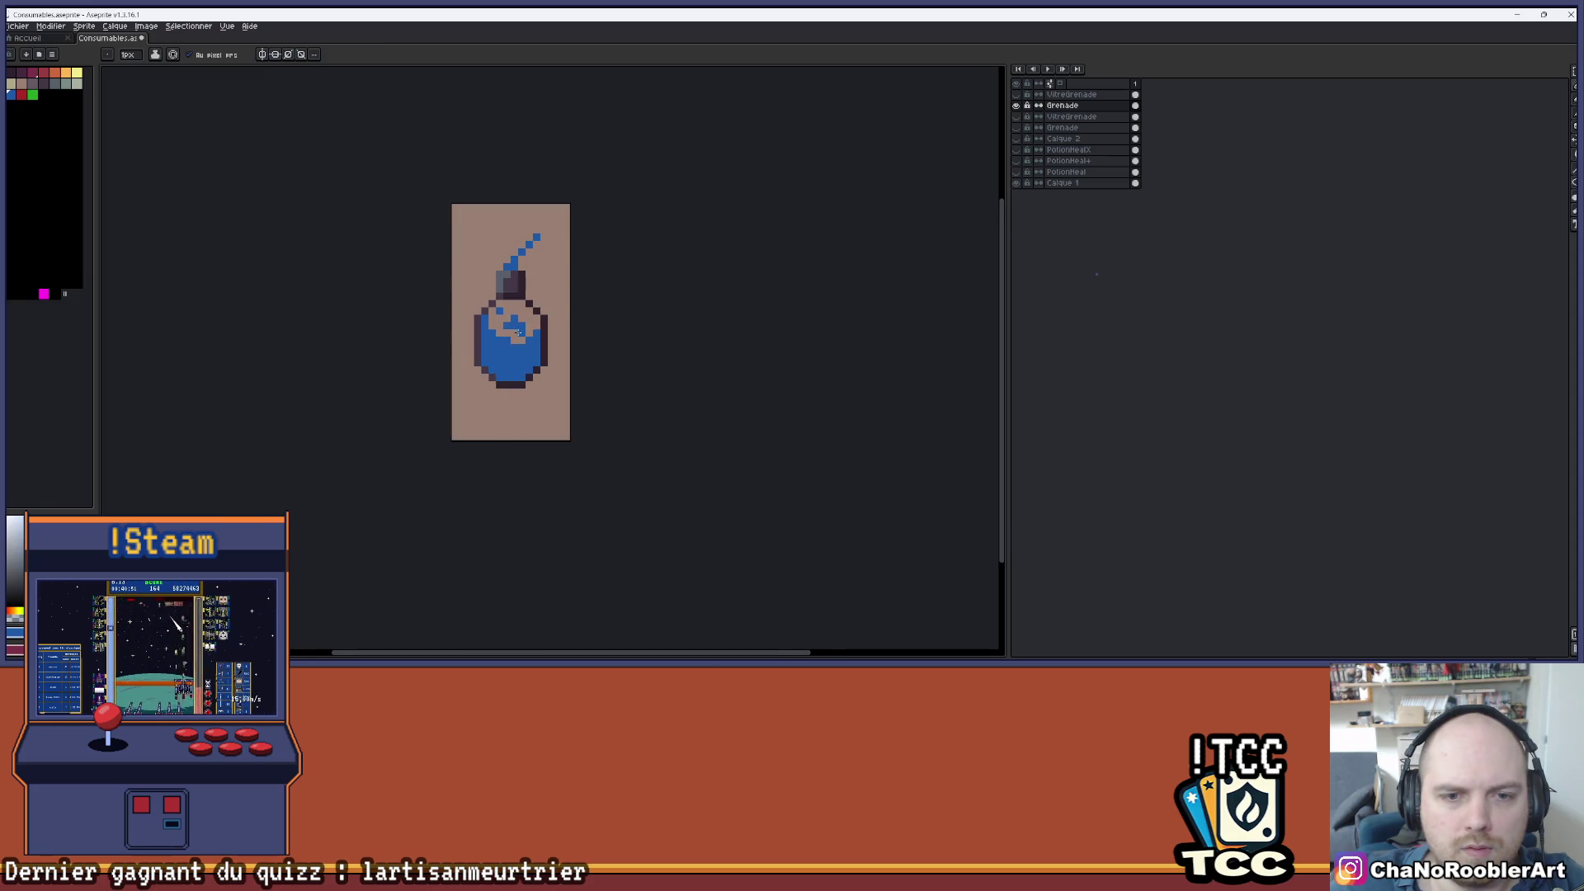
scroll(522, 332, "down", 2)
scroll(530, 363, "down", 1)
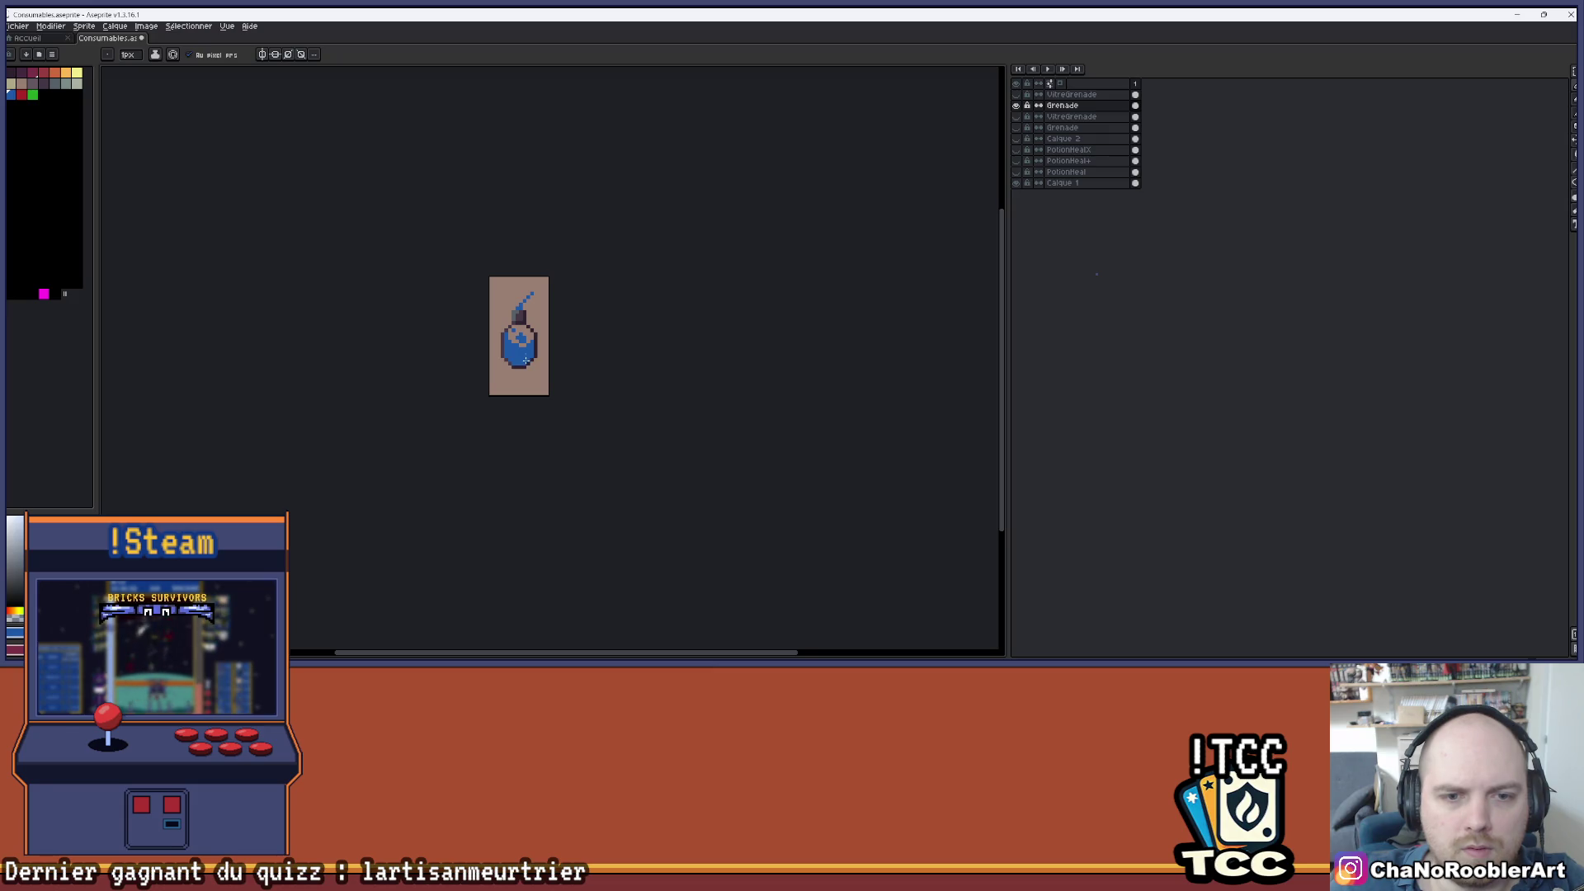
scroll(526, 361, "up", 4)
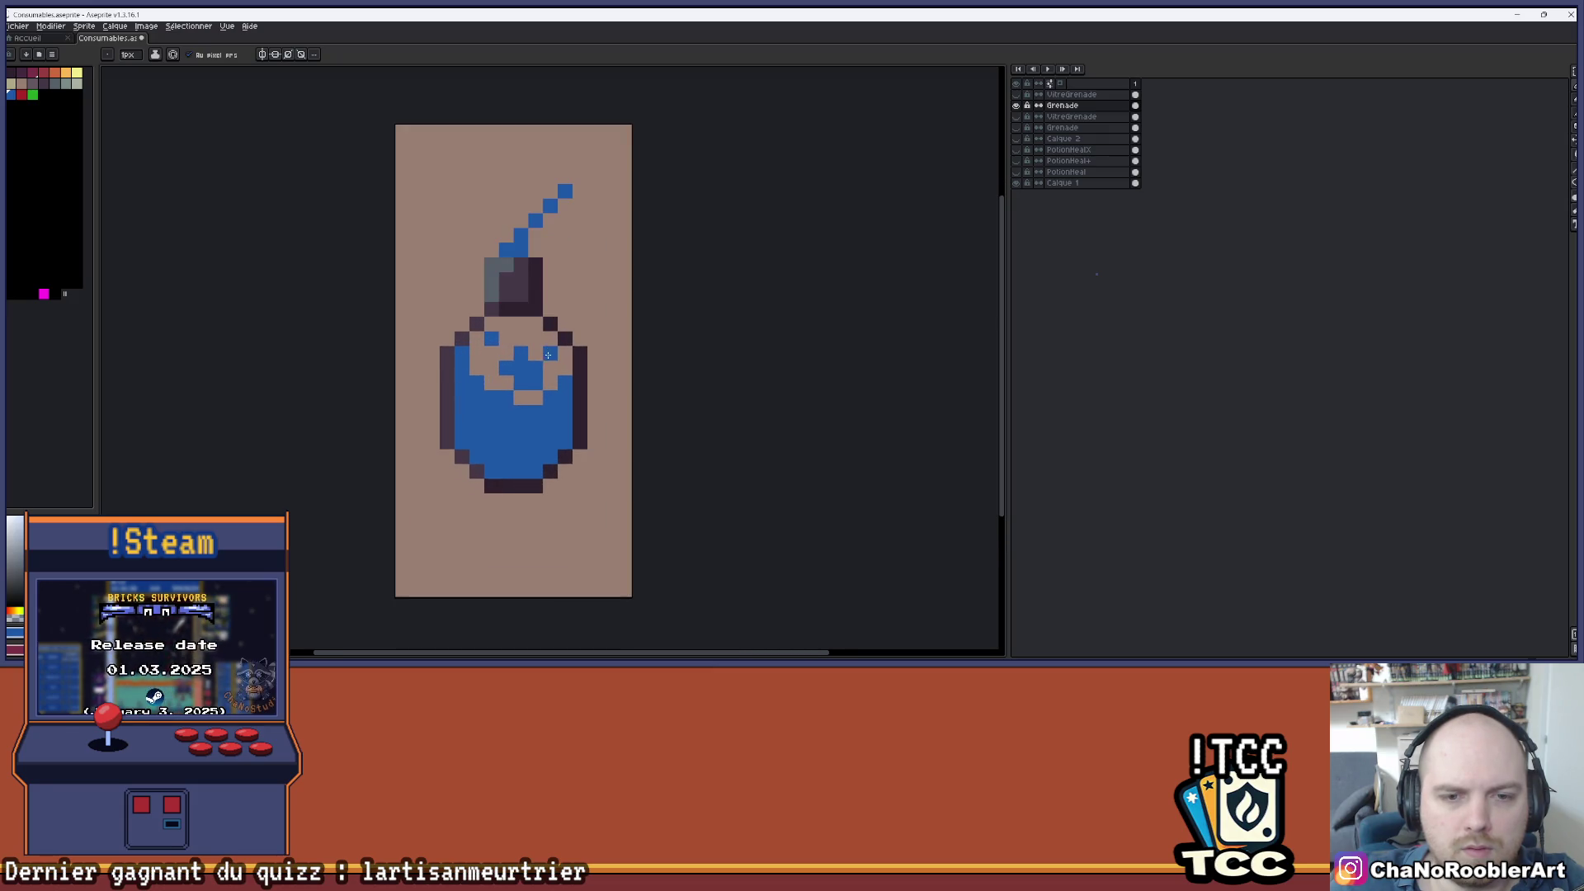
scroll(548, 355, "down", 3)
scroll(551, 427, "up", 3)
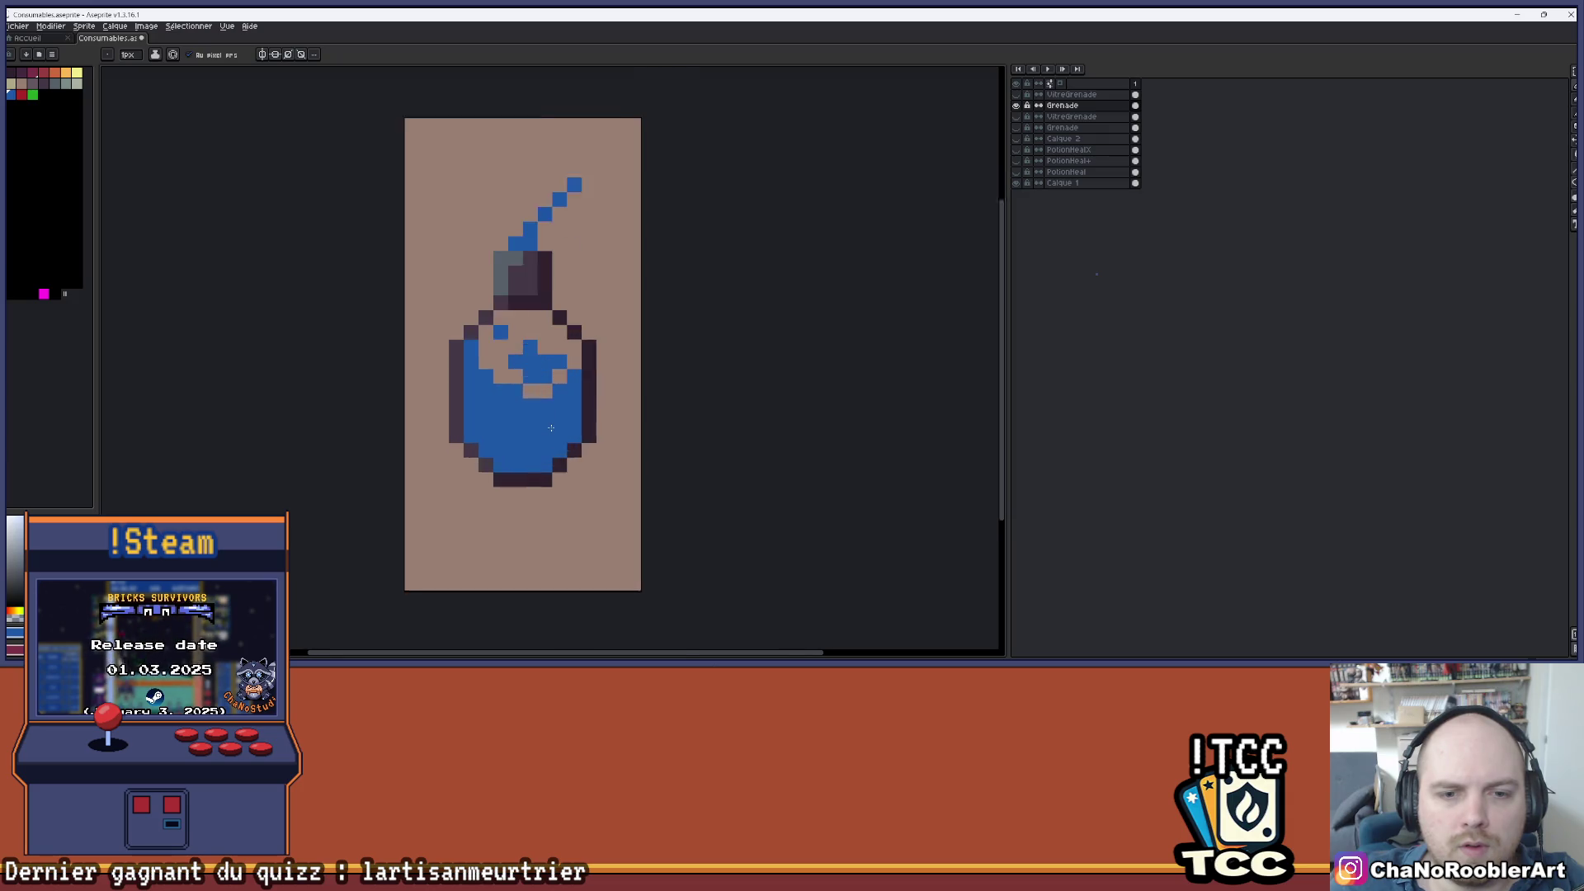
scroll(551, 428, "up", 1)
key("ctrl+z")
key("ctrl+z")
key("ctrl+z")
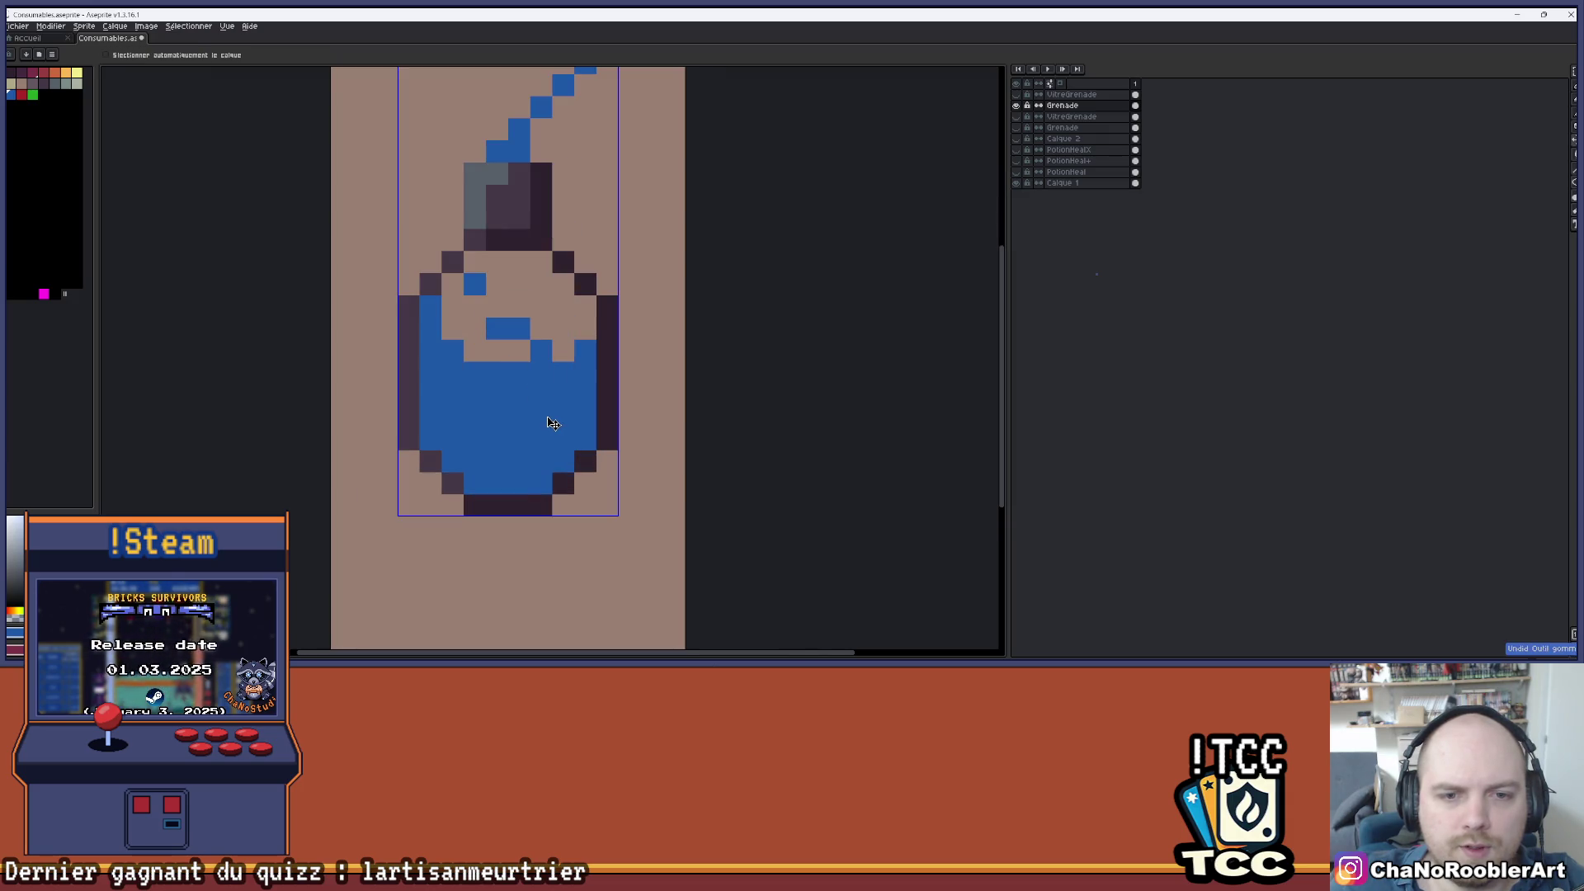
left_click_drag(541, 351, 498, 329)
- Erase the lone blue pixel, sample the water blue, and repaint the light gap pixel elsewhere
left_click(474, 284)
scroll(466, 297, "down", 1)
key("b")
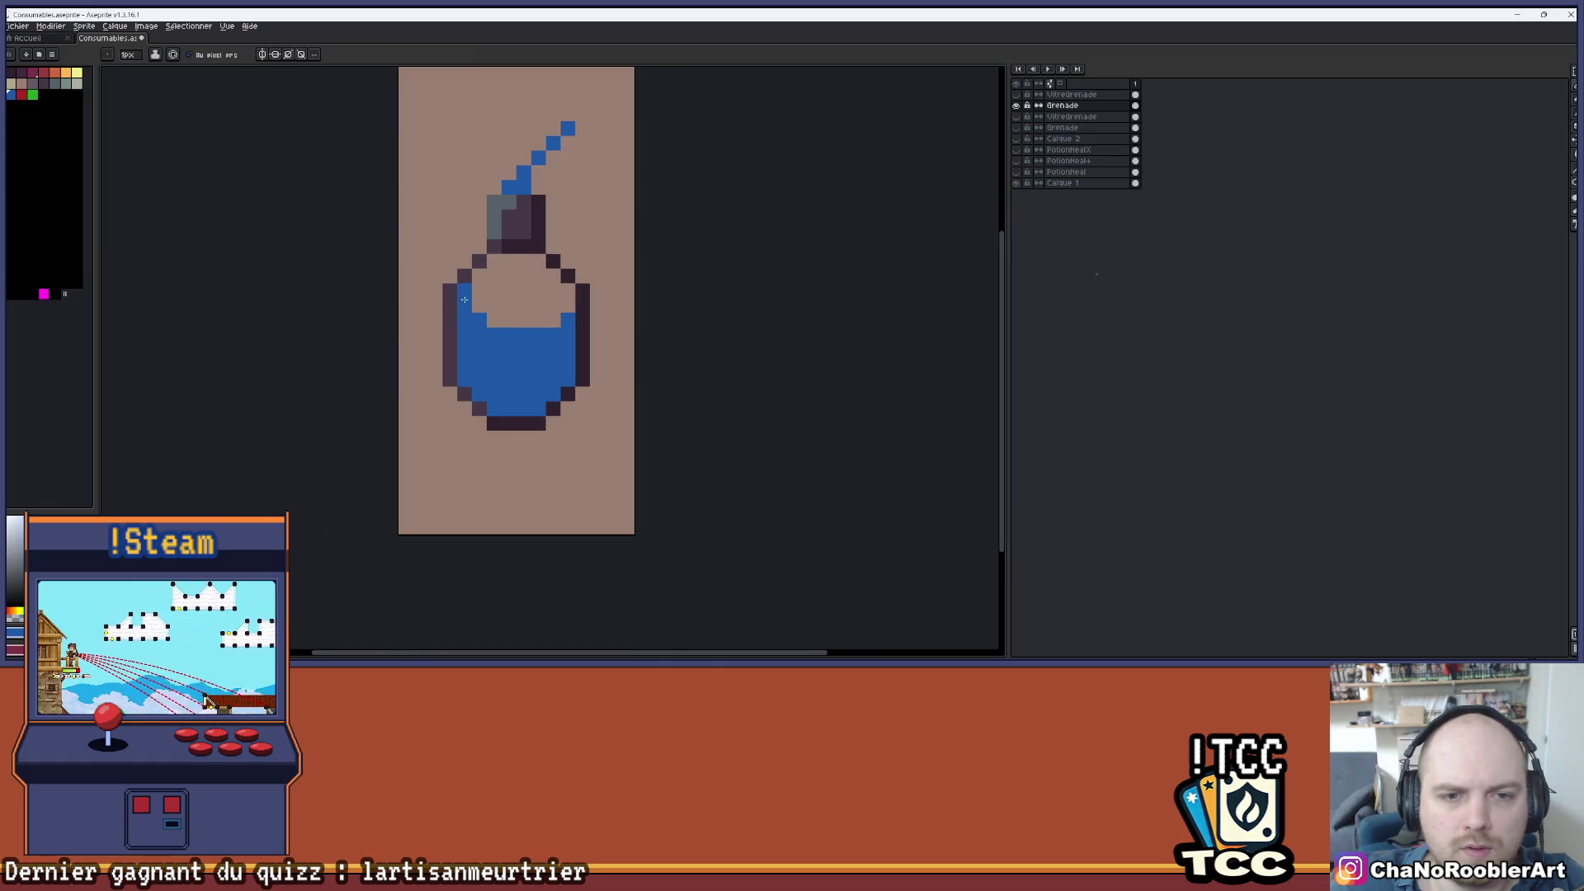
key("b")
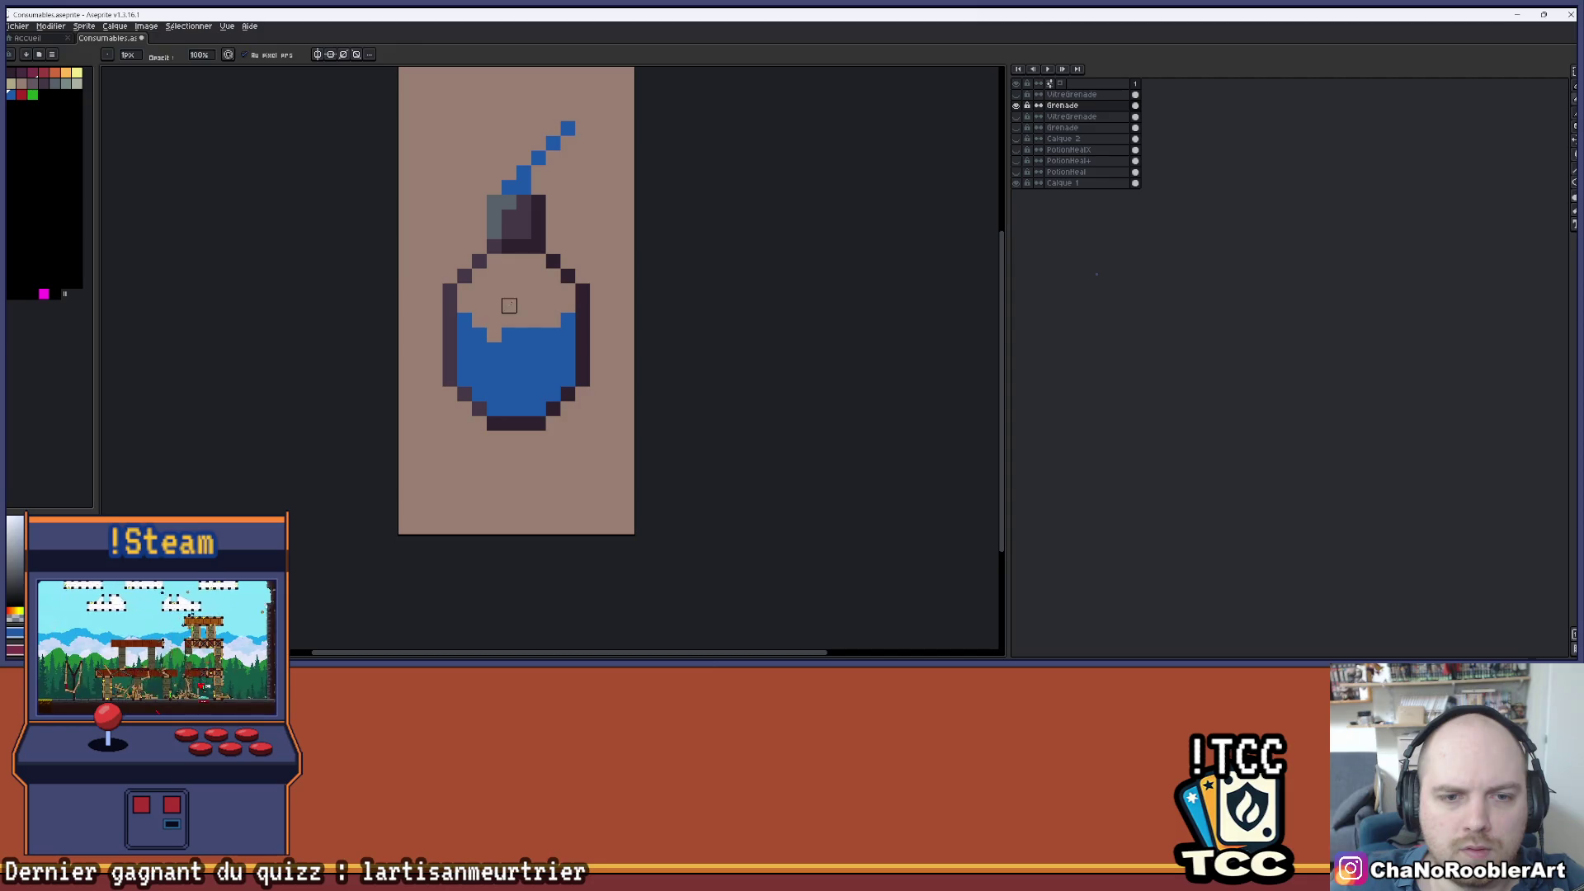
key("i")
key("b")
left_click(493, 334)
right_click(538, 334)
- Pencil three new blue bubble pixels above the water and show the grey-green grenade body
key("i")
key("b")
left_click(524, 302)
left_click(480, 287)
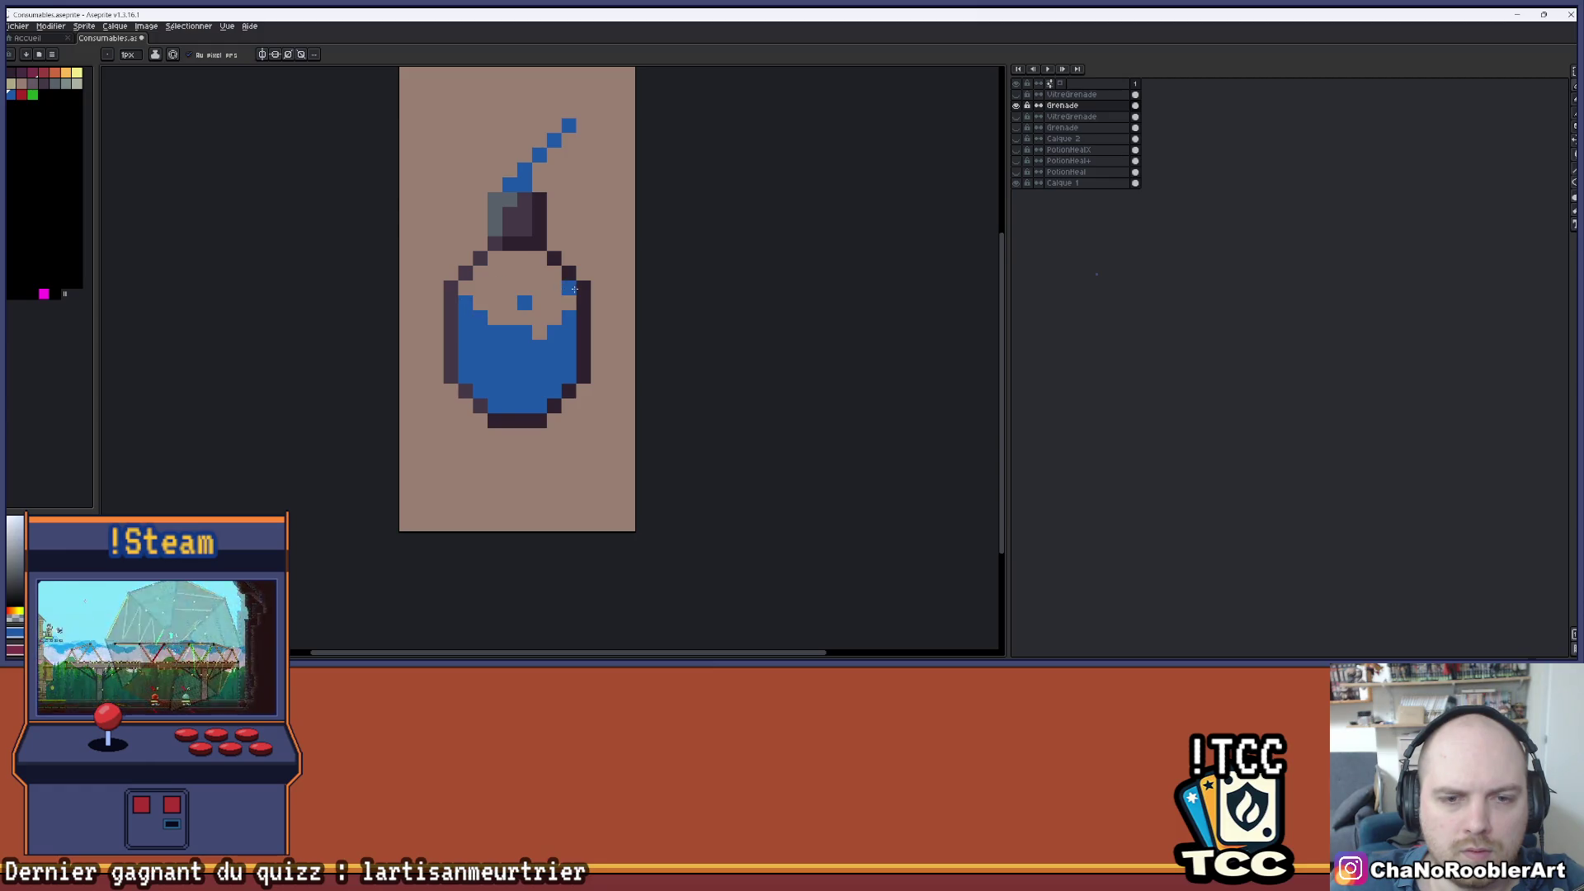
scroll(553, 353, "down", 3)
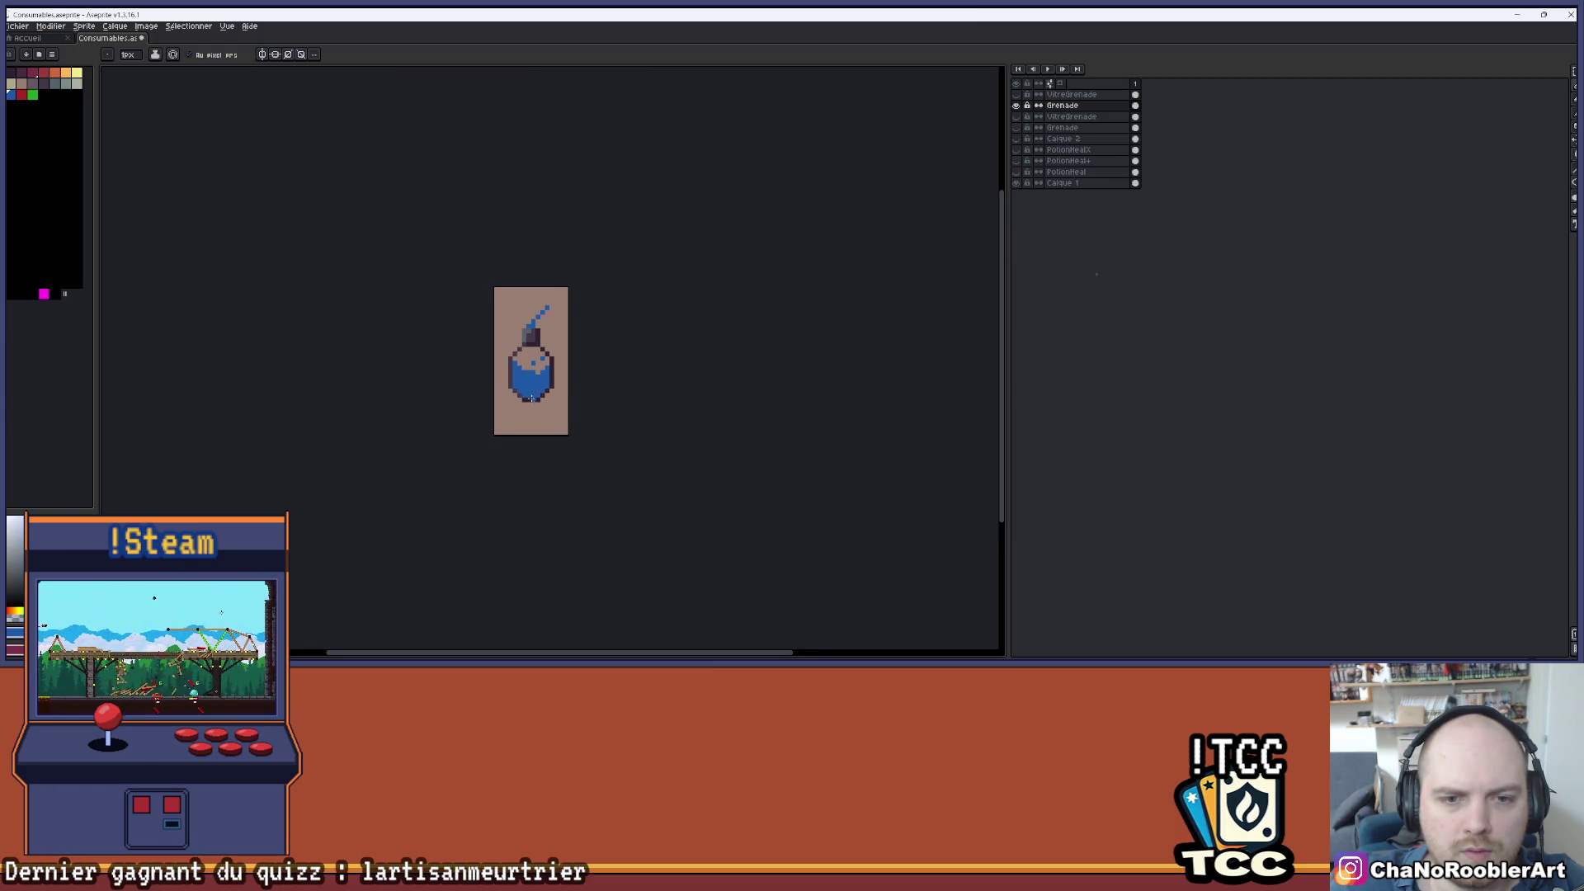
scroll(536, 339, "up", 2)
left_click(536, 338)
scroll(565, 409, "down", 2)
scroll(574, 357, "up", 3)
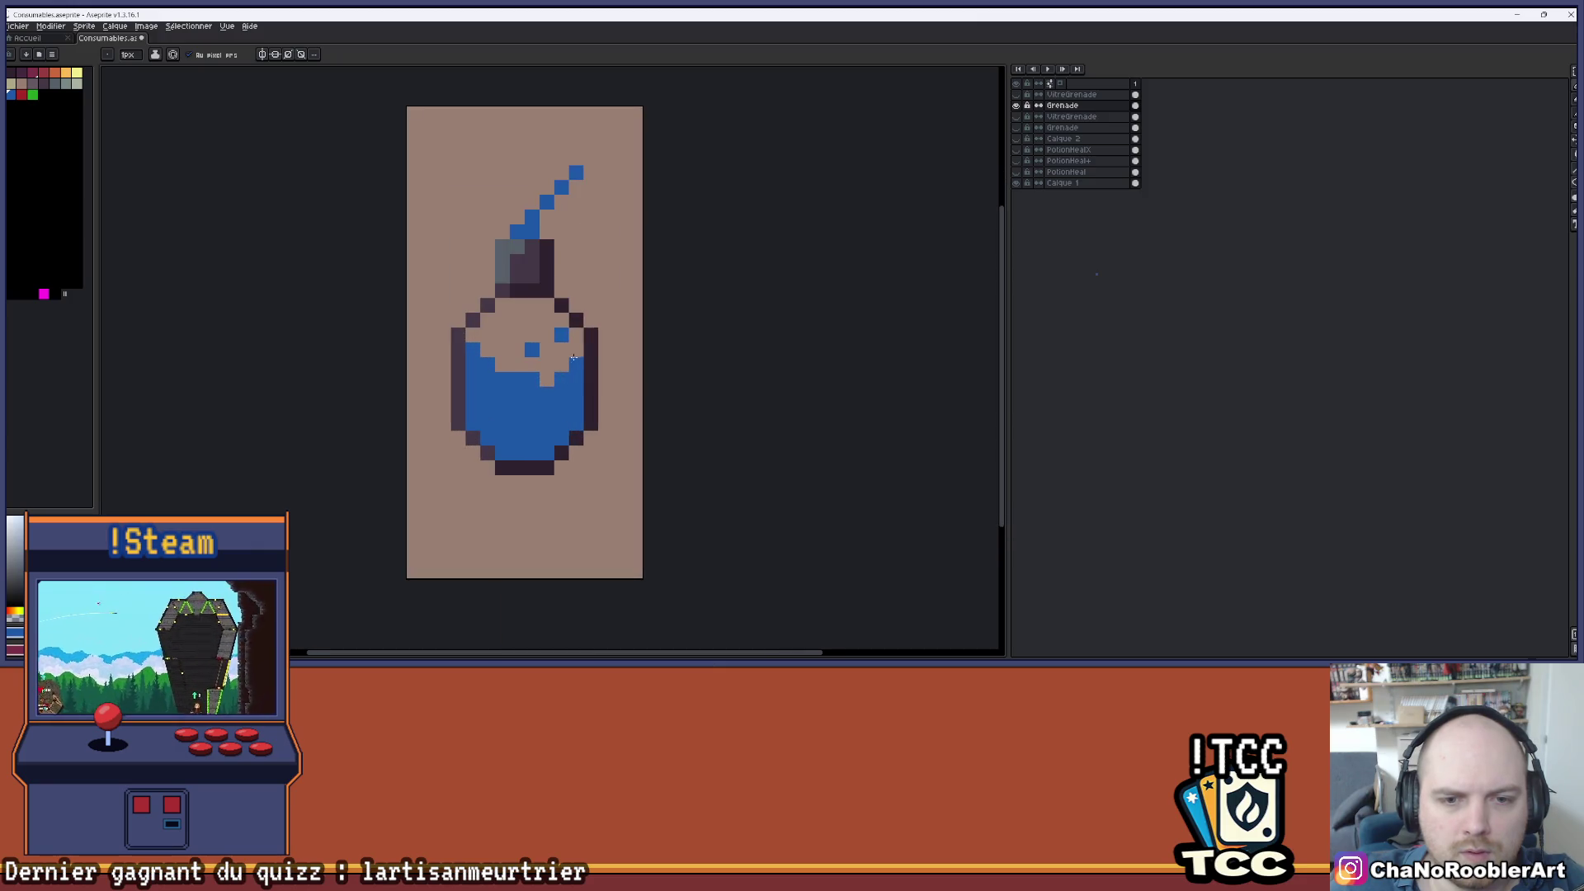
scroll(569, 387, "down", 5)
scroll(541, 355, "up", 3)
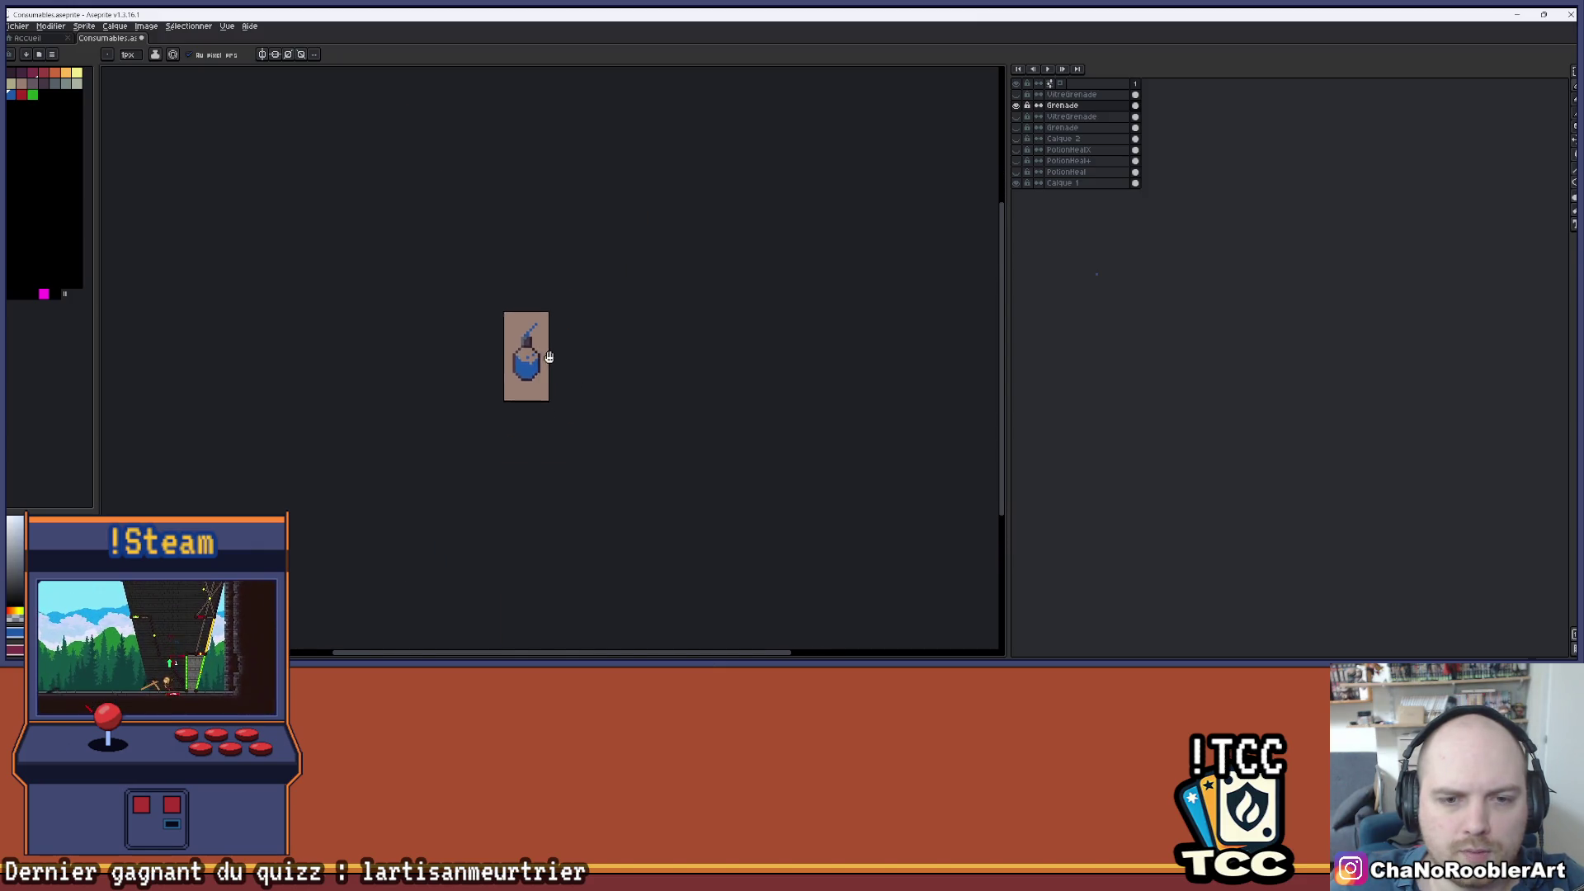
scroll(527, 342, "up", 4)
scroll(495, 313, "down", 2)
scroll(490, 304, "up", 2)
scroll(568, 320, "down", 3)
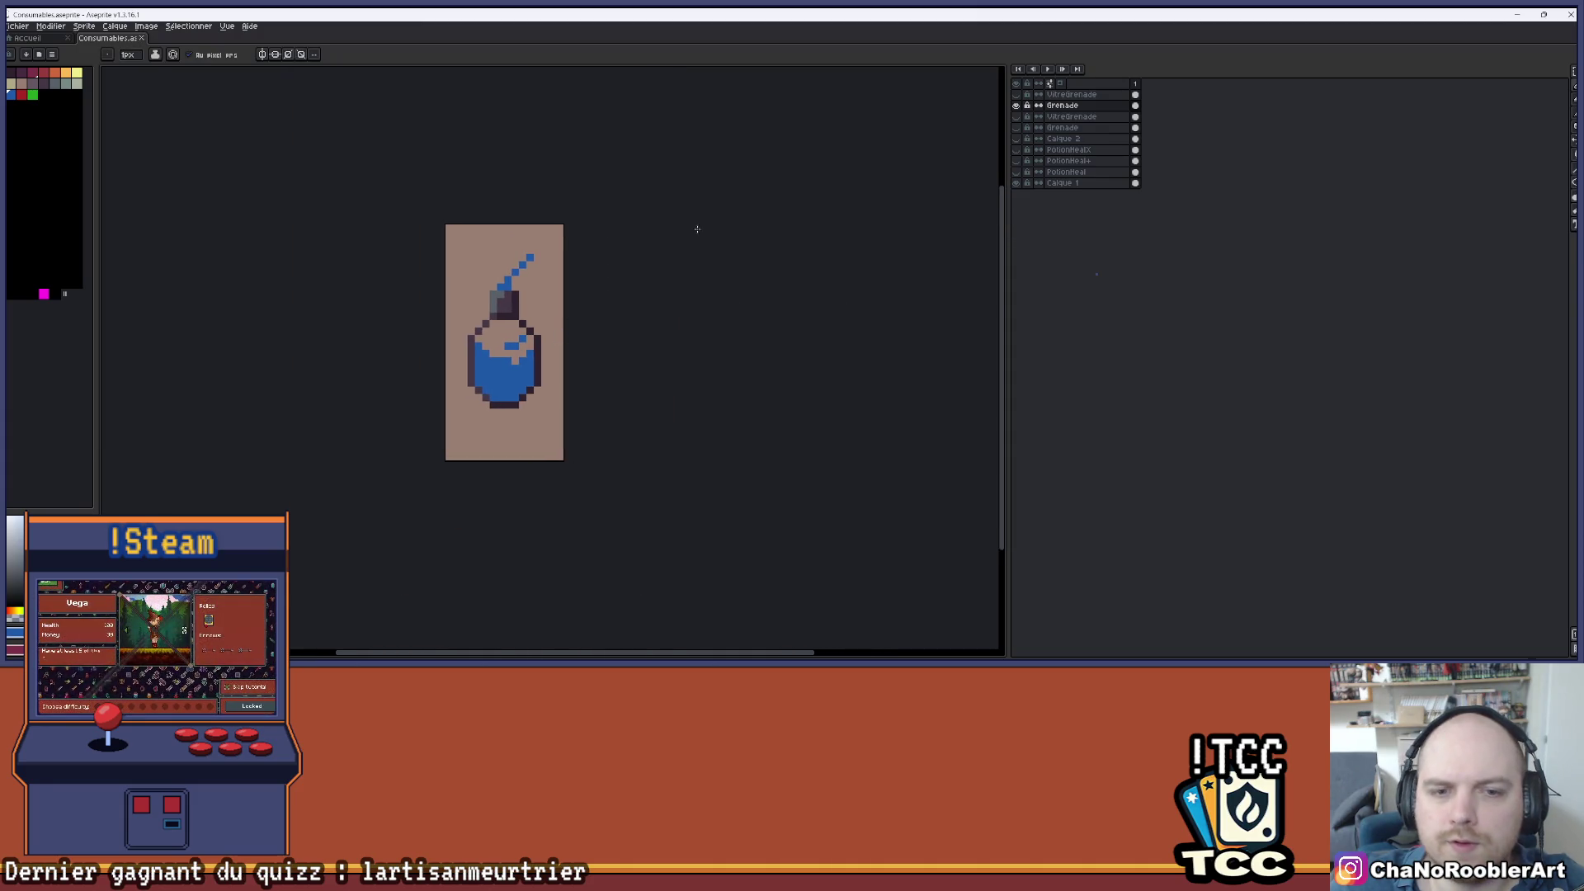
left_click(1019, 95)
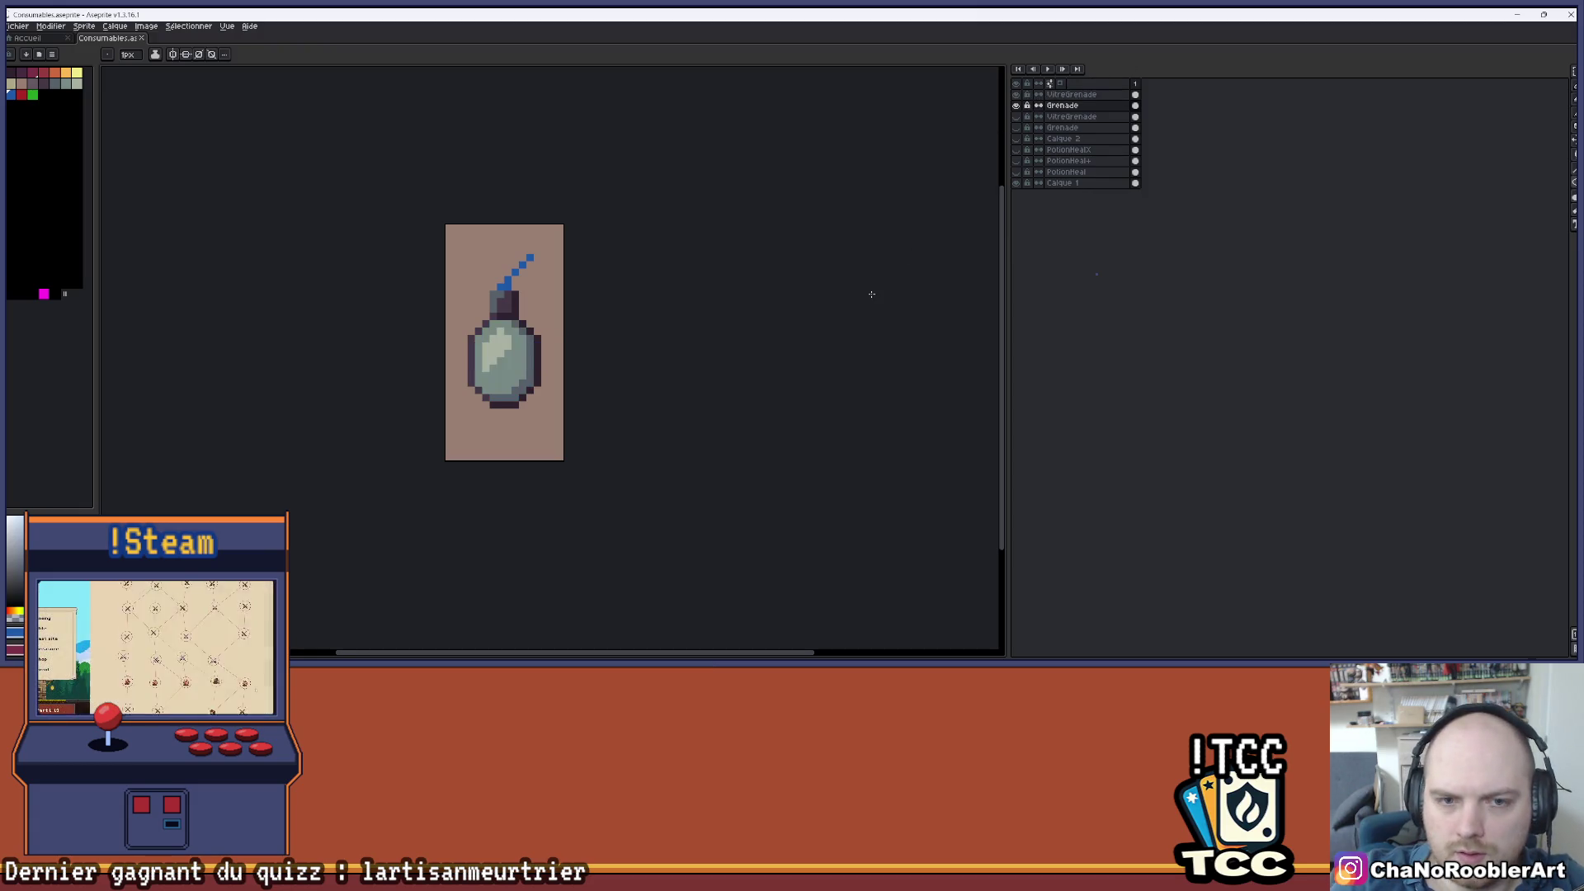
- Try lowering the Grenade layer's alpha to -31 with Hue/Saturation, then cancel it
key("v")
key("ctrl+u")
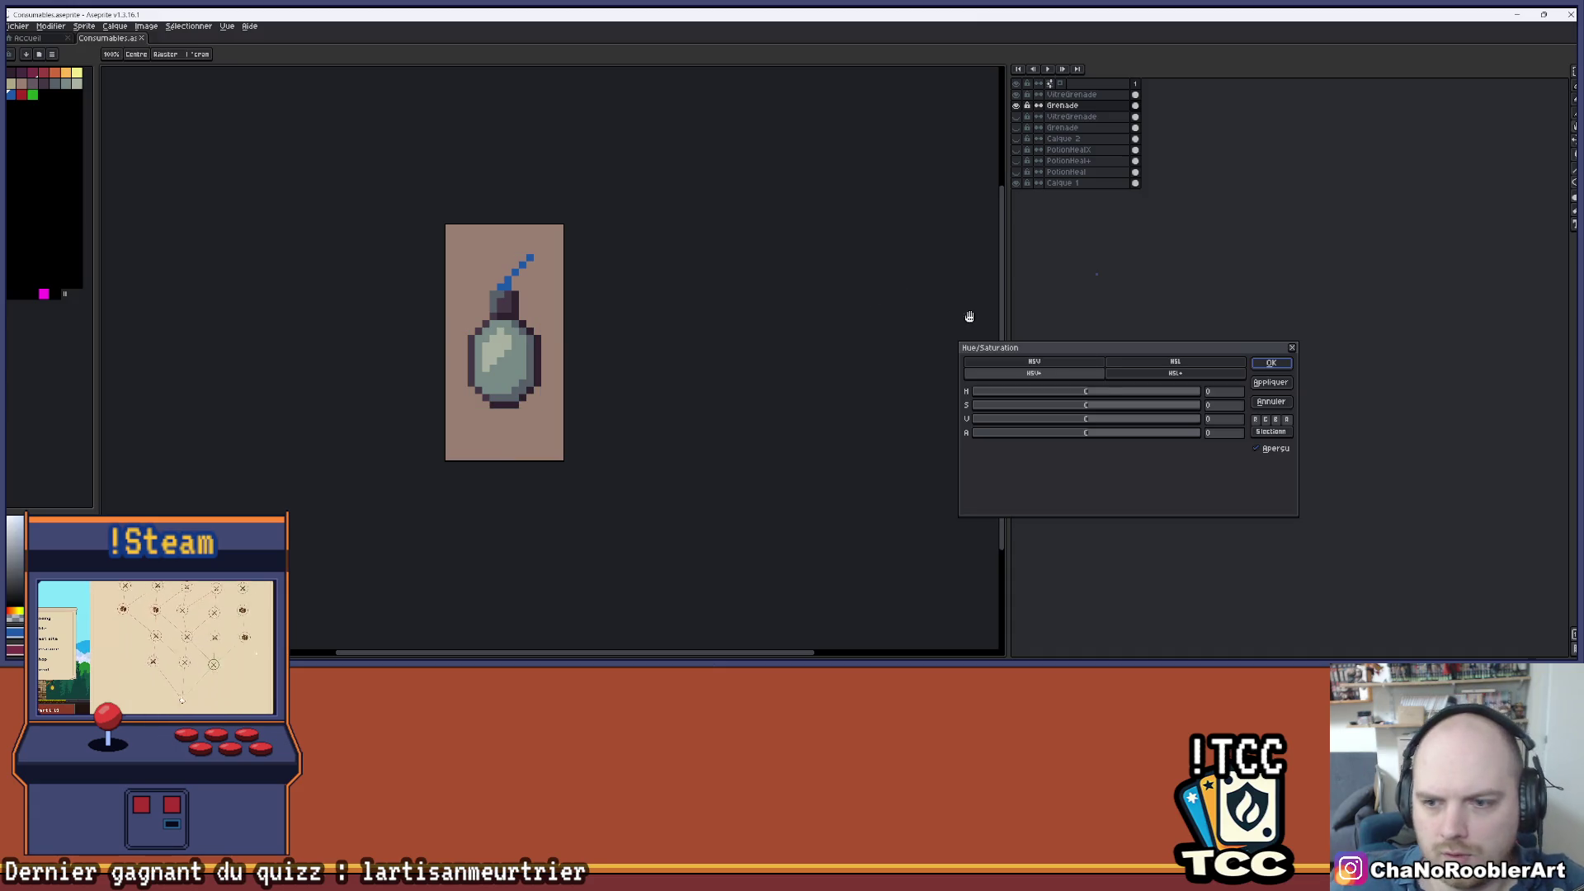
left_click_drag(1055, 437, 1059, 438)
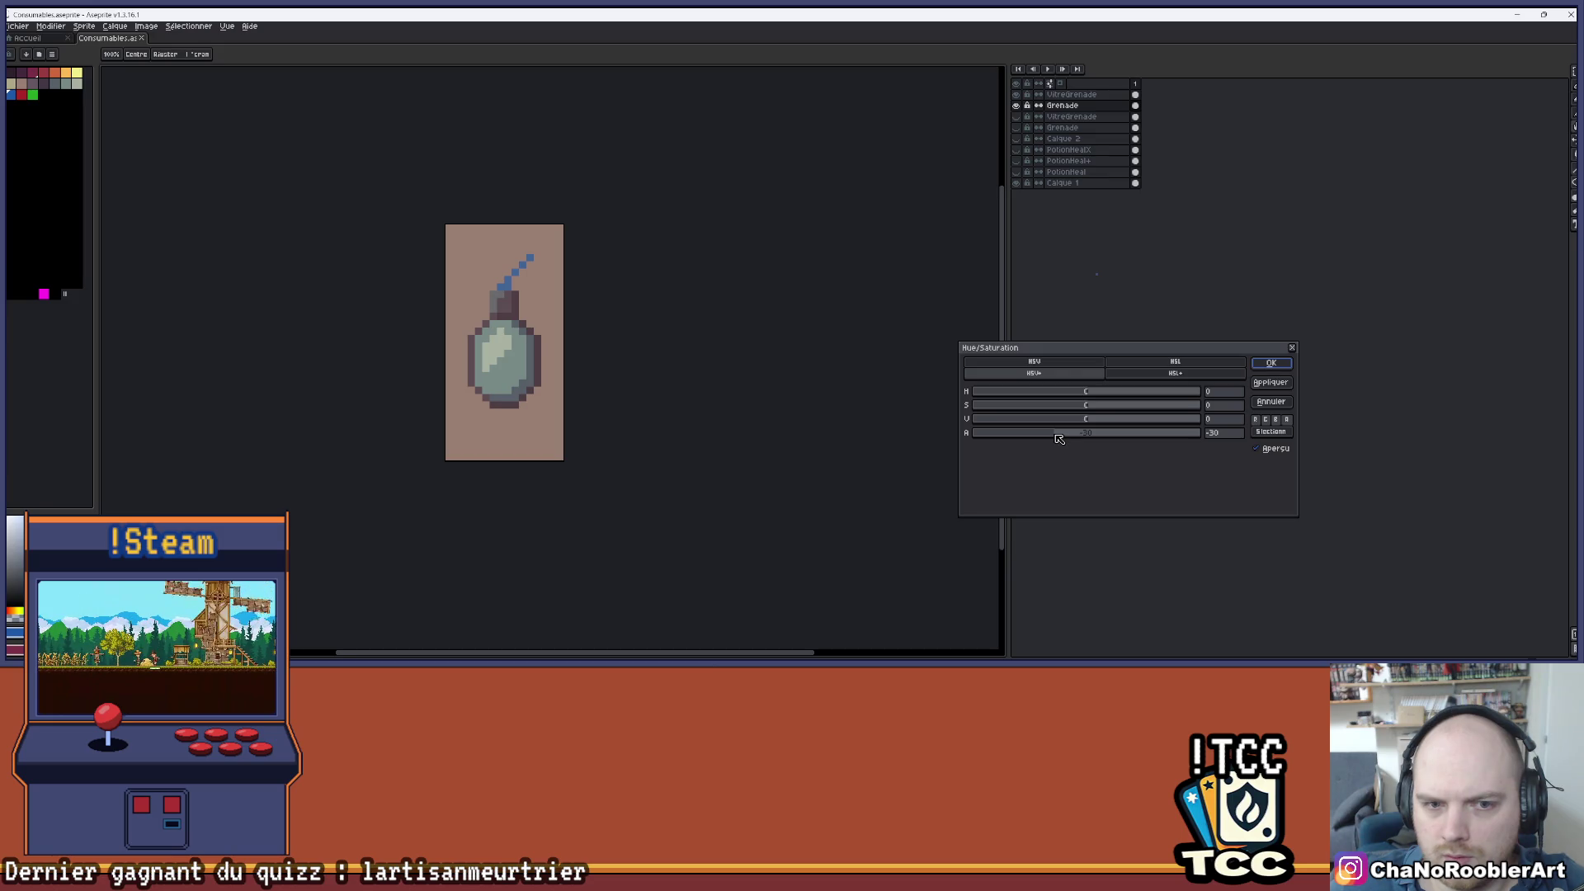
key("Escape")
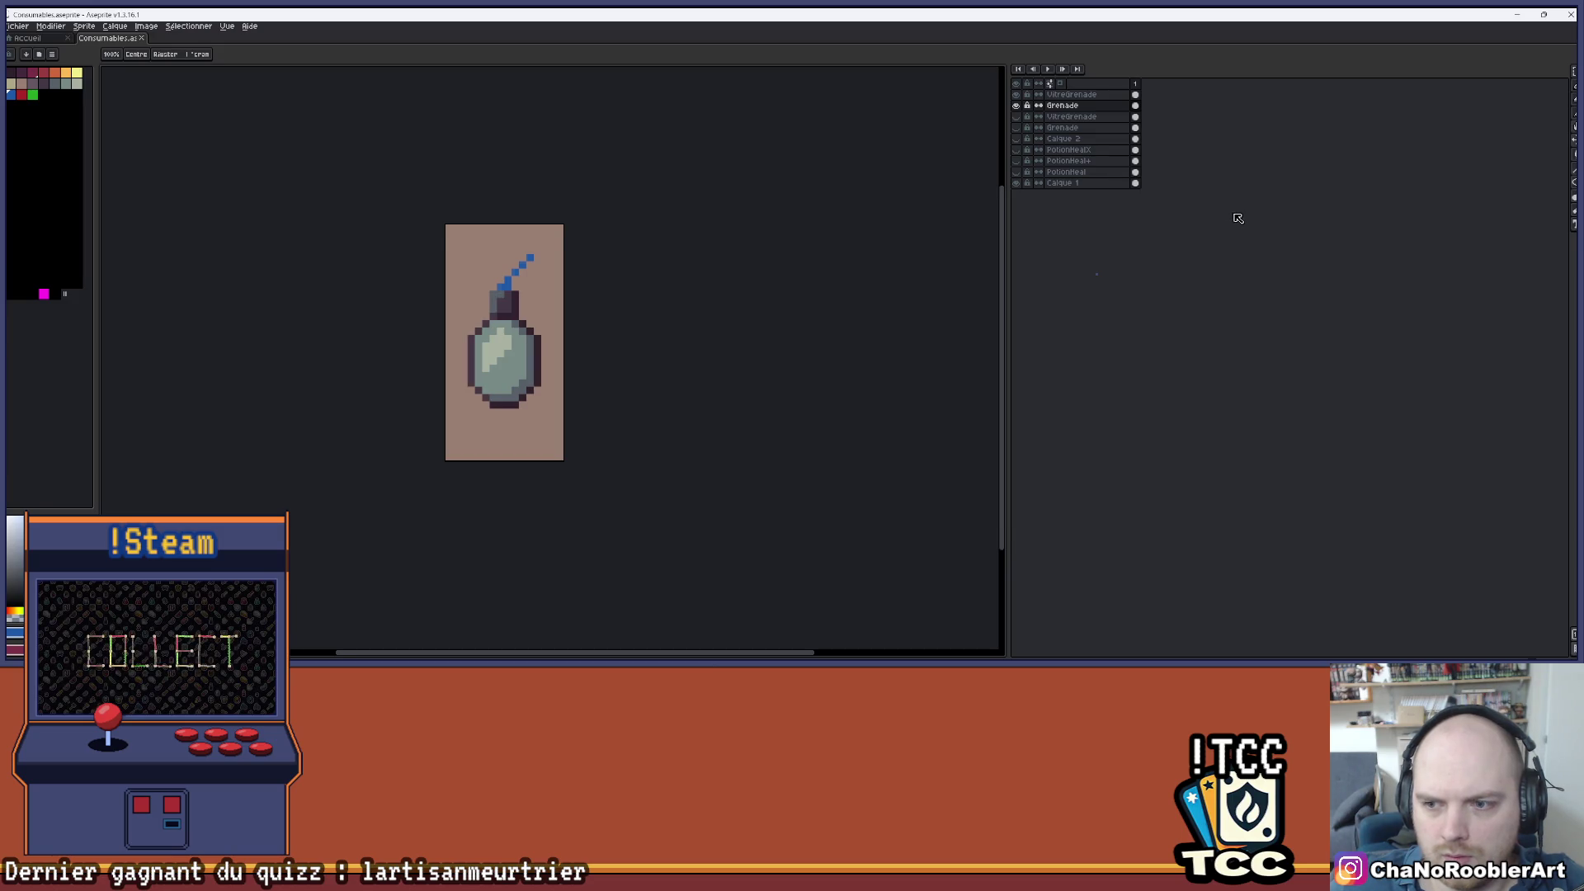
- Reduce the VitreGrenade layer's alpha to -25 with Hue/Saturation and apply it
left_click(1136, 95)
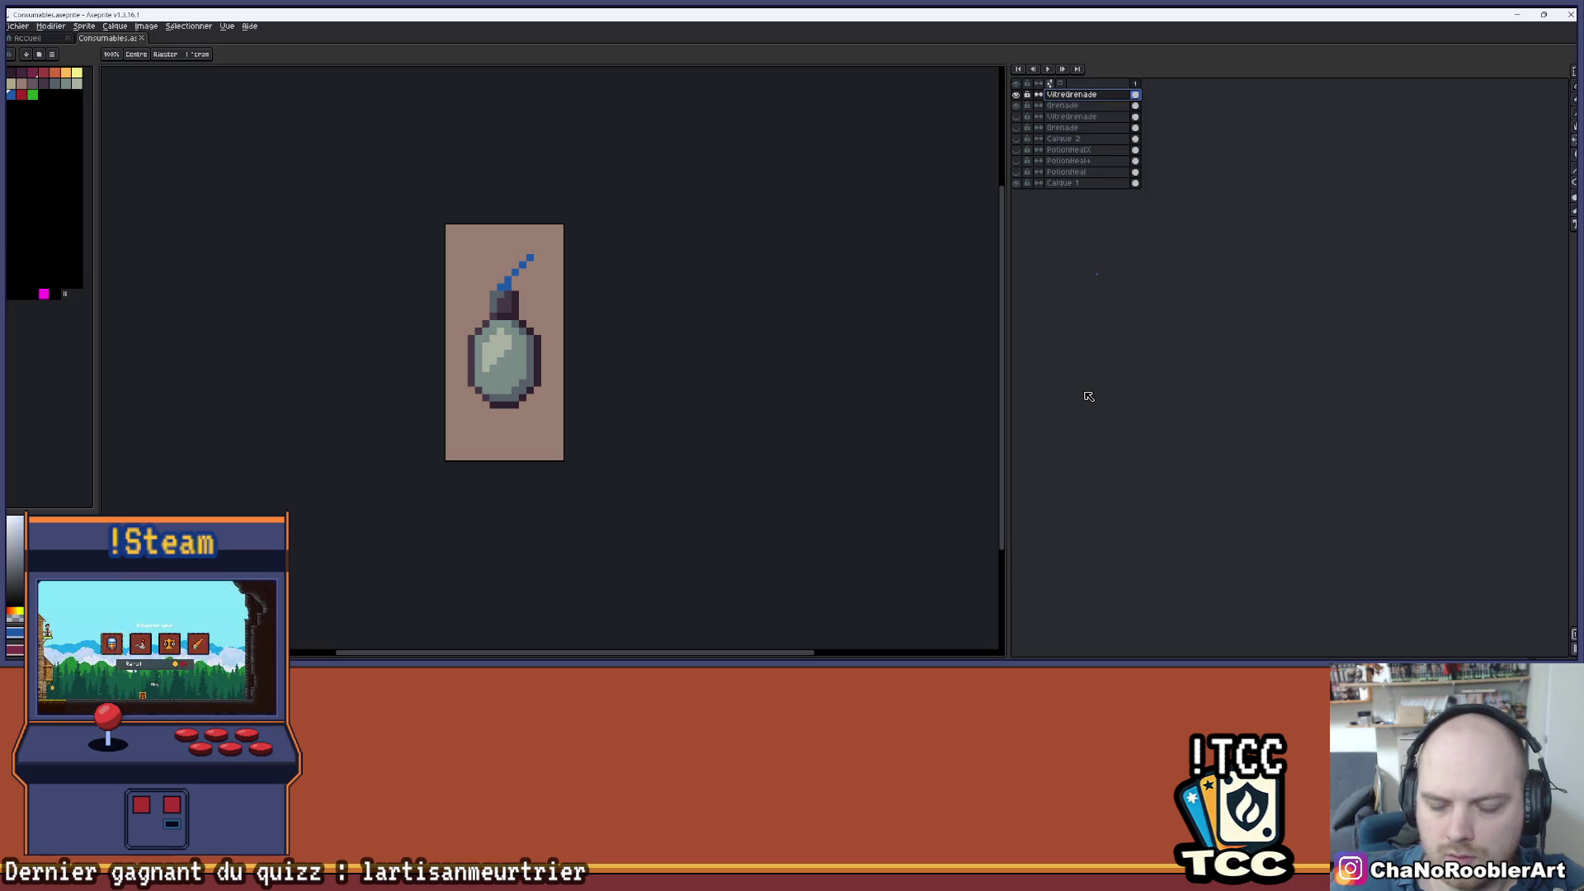
key("ctrl+u")
left_click_drag(1071, 433, 1063, 437)
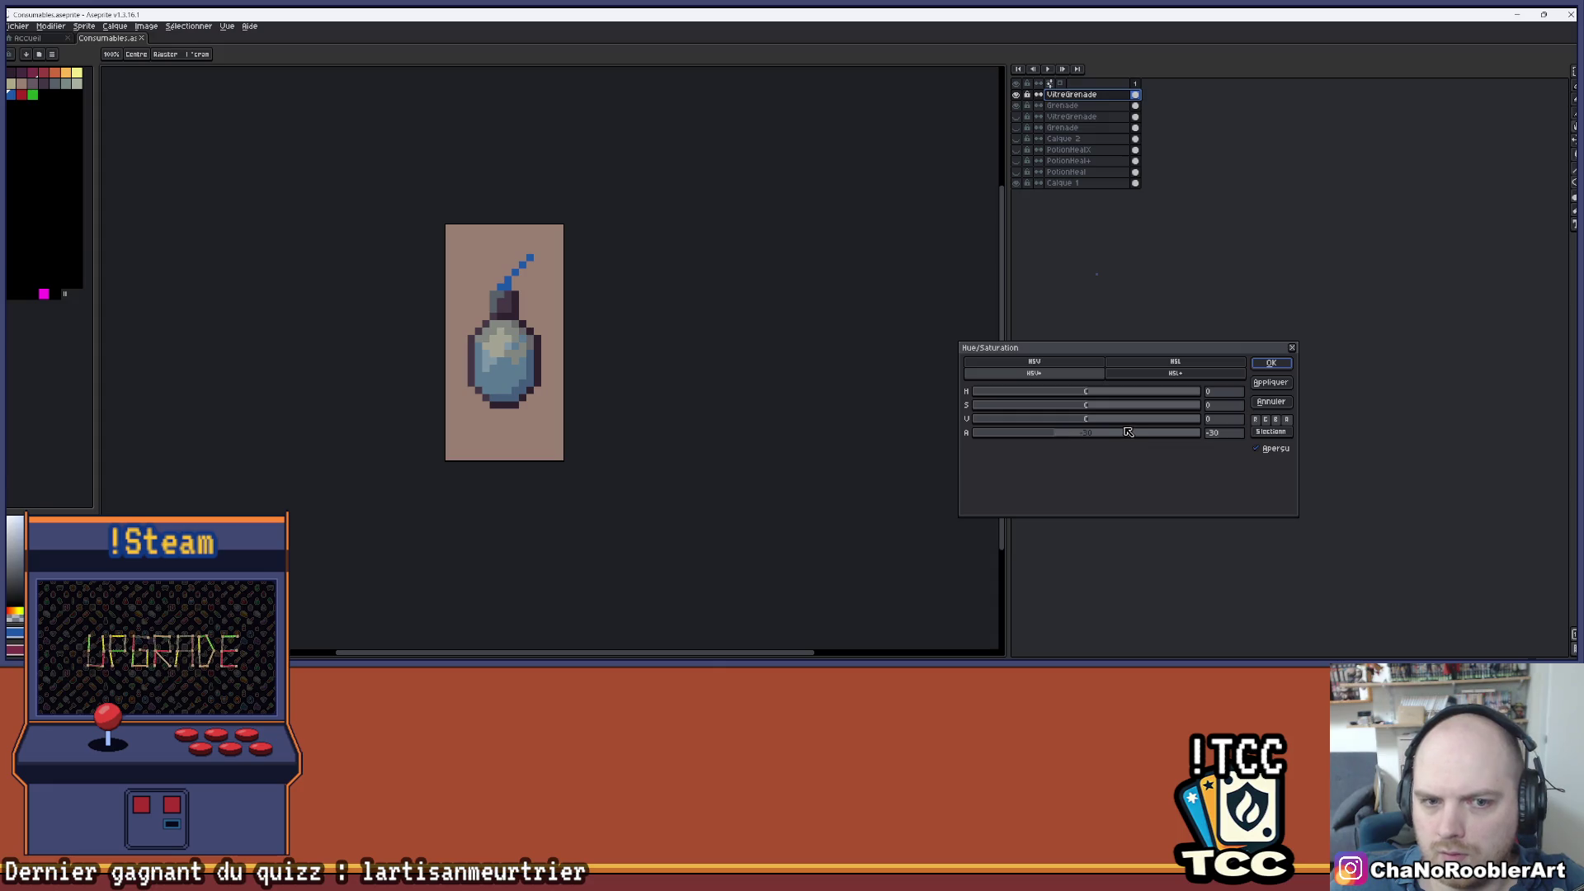
left_click(1272, 364)
scroll(651, 363, "down", 2)
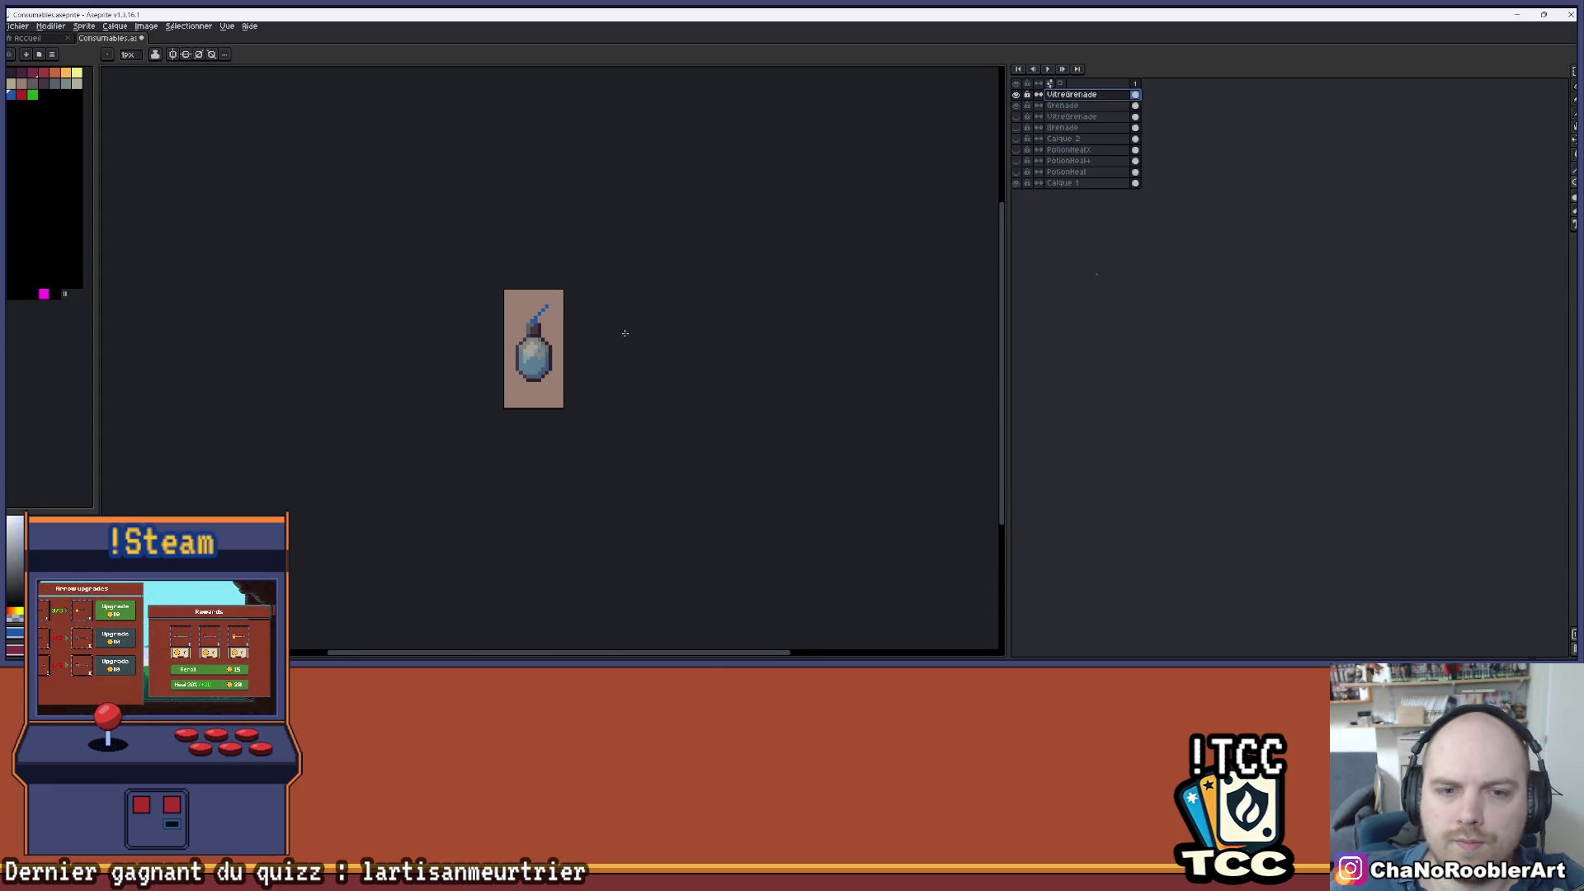
scroll(569, 330, "up", 4)
scroll(598, 321, "down", 3)
scroll(607, 332, "up", 1)
scroll(618, 338, "down", 1)
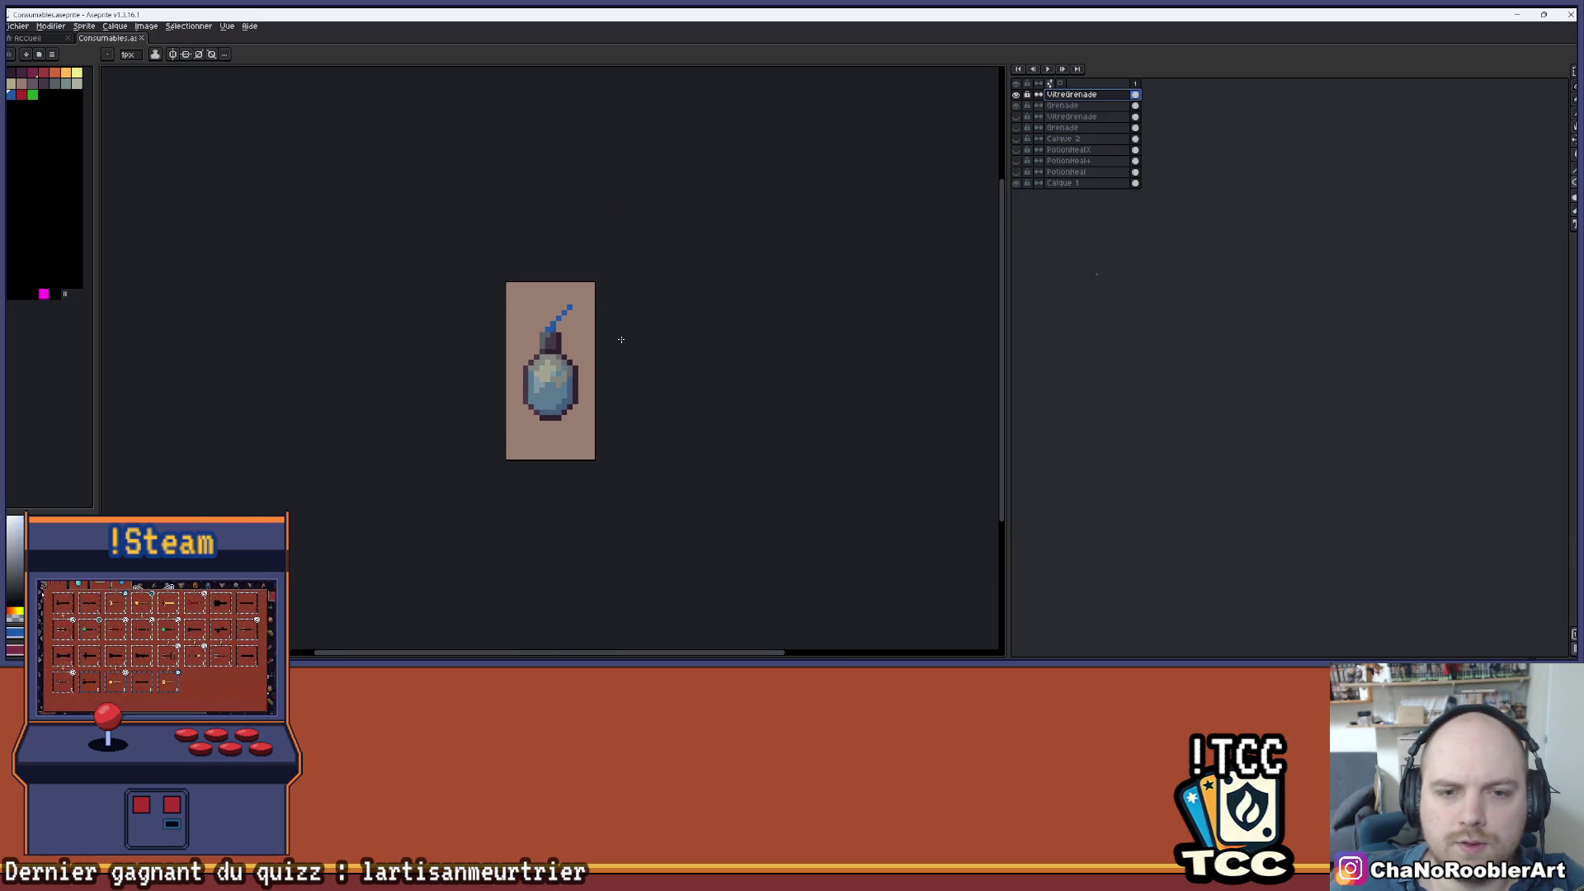
double_click(1089, 106)
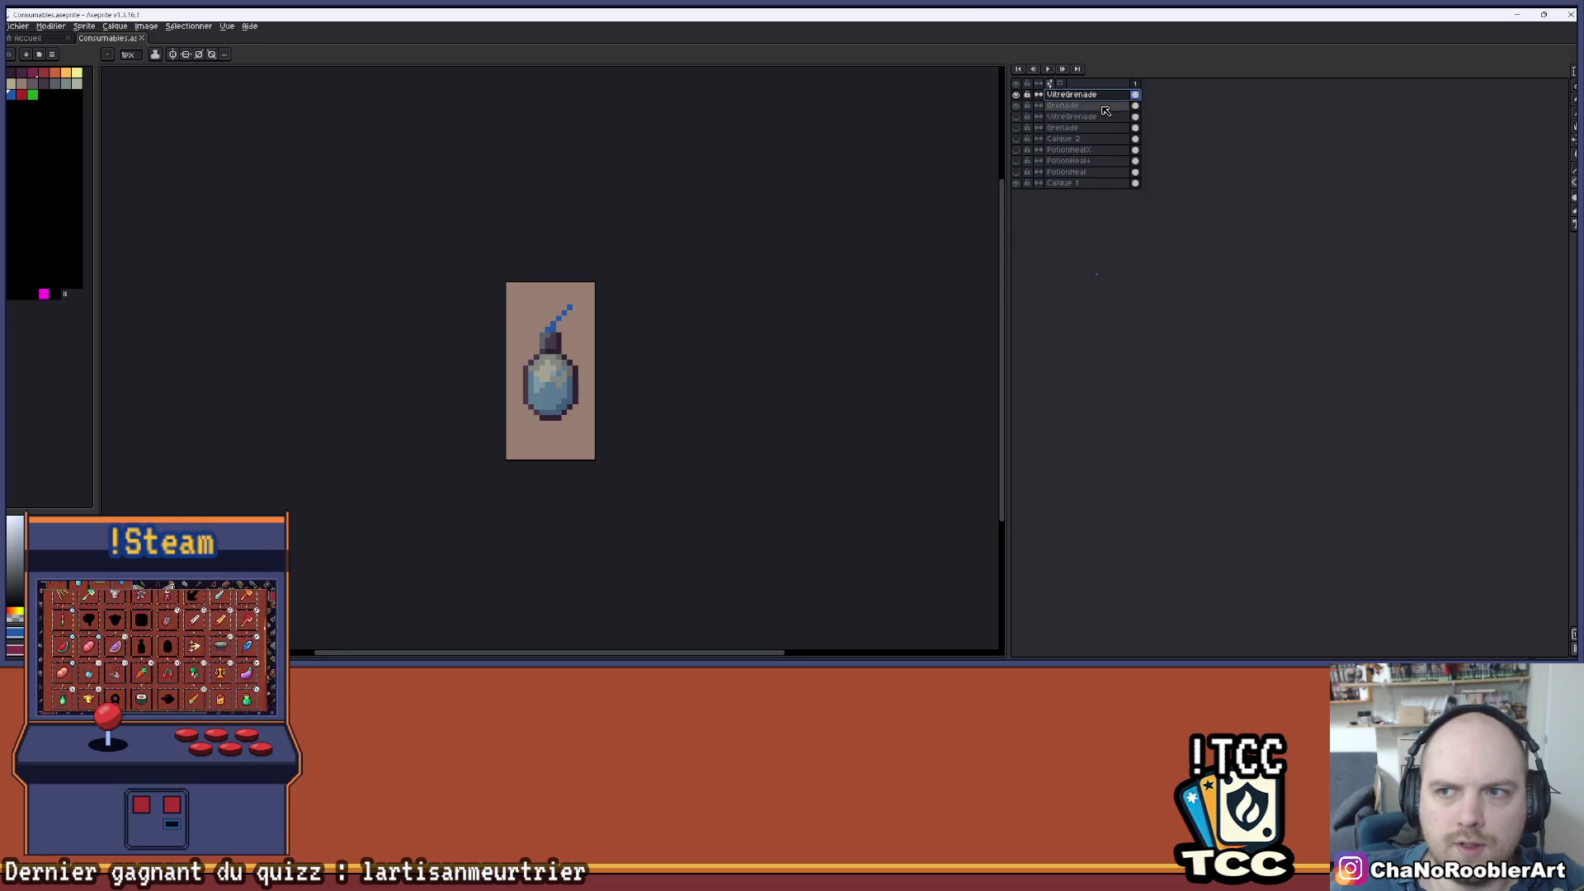
- Rename the layers to 'Grenade+' and 'VitreGrenade+'
type("+")
key("Return")
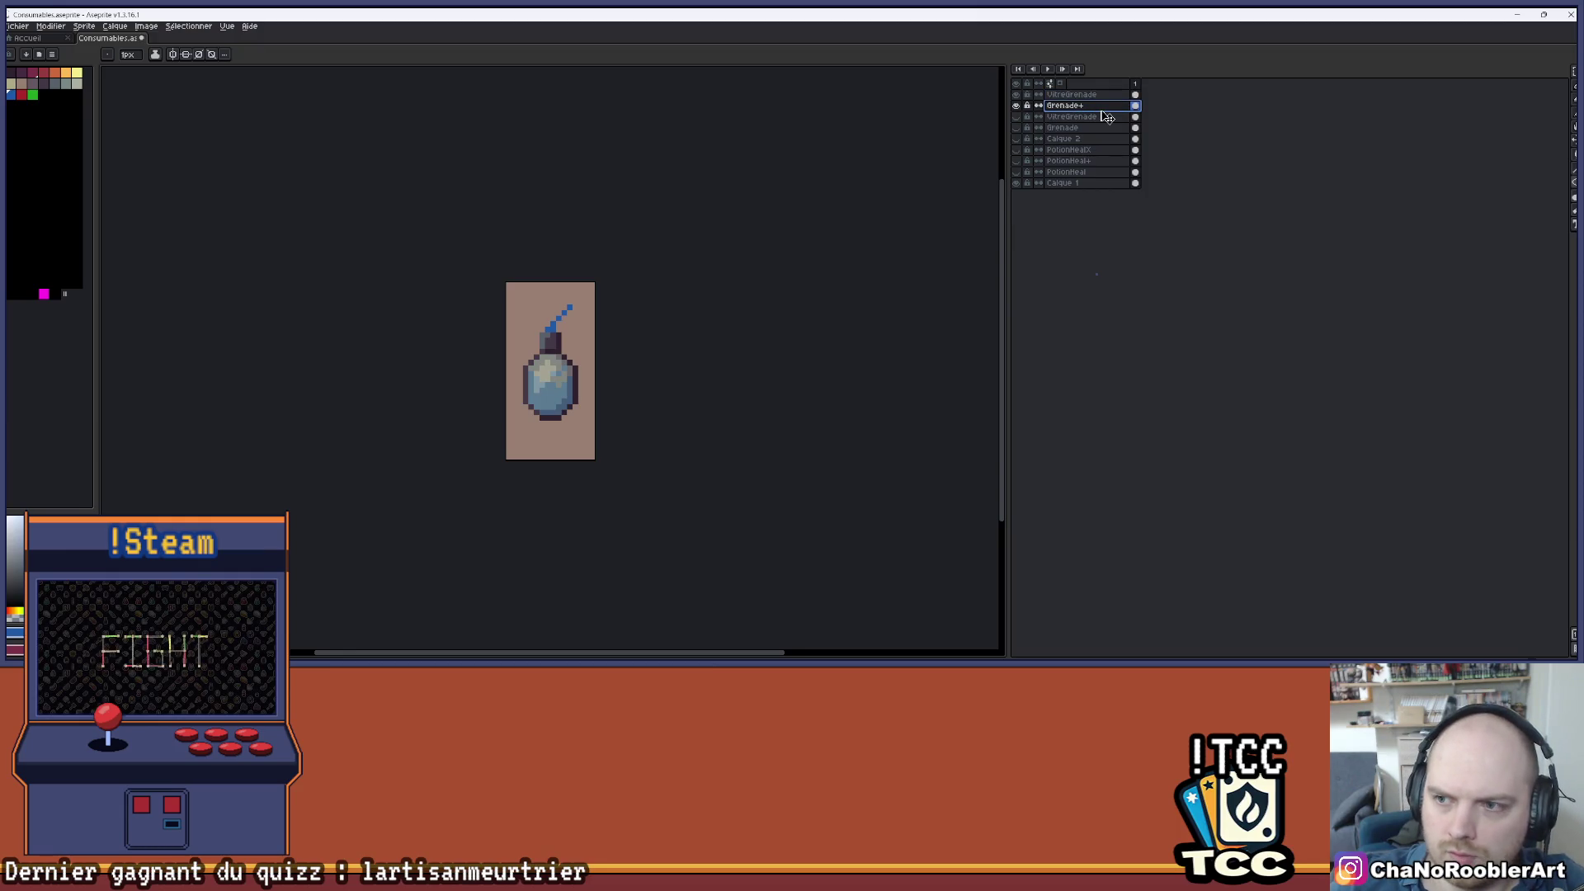
double_click(1100, 95)
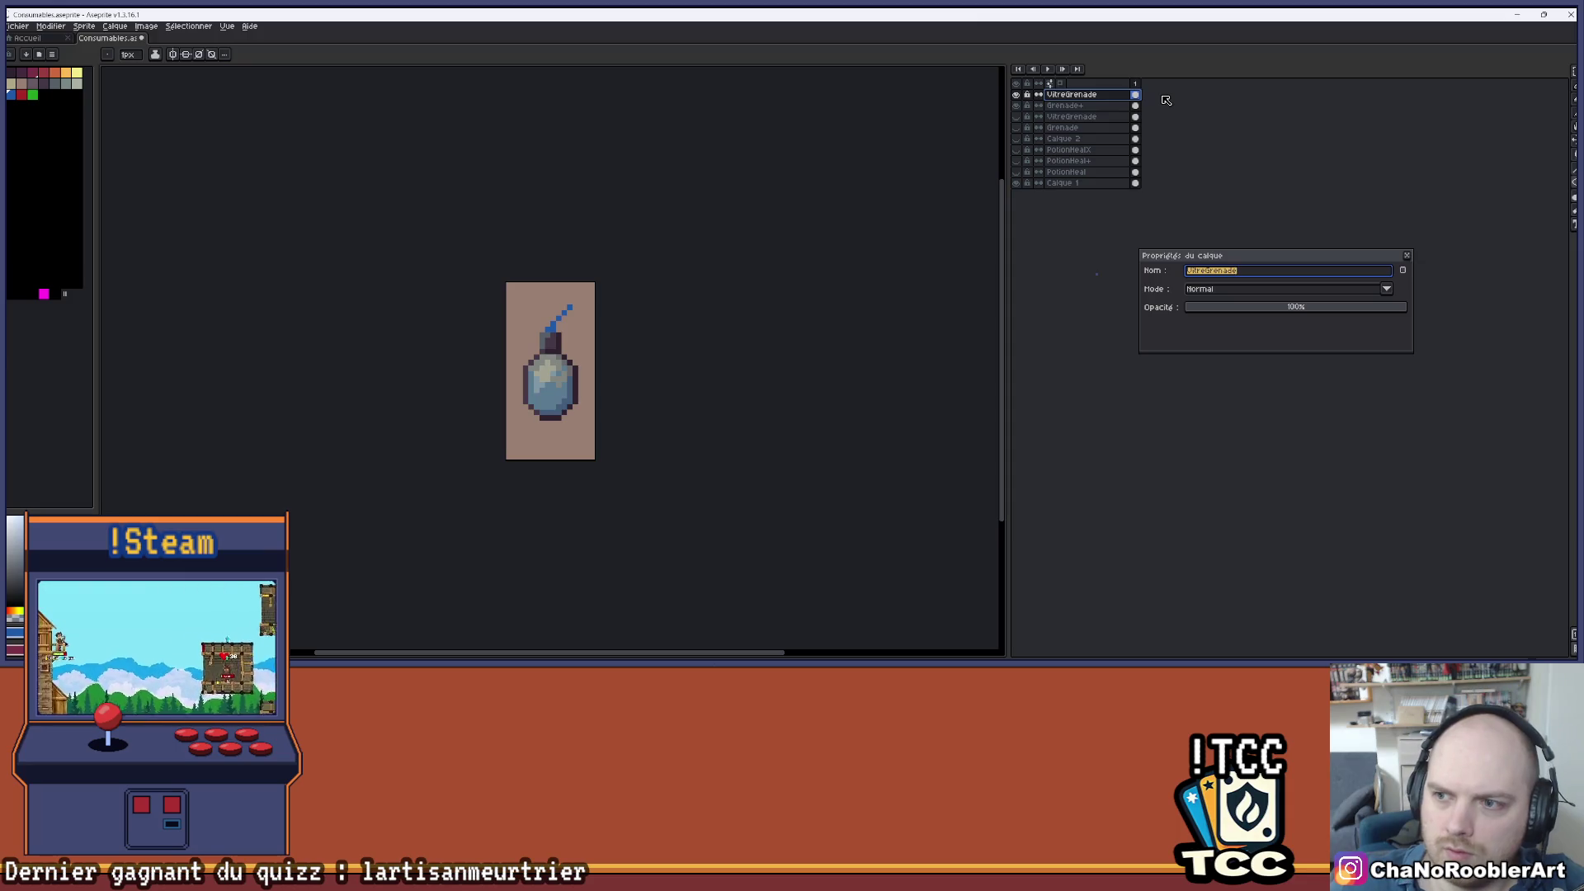
key("Return")
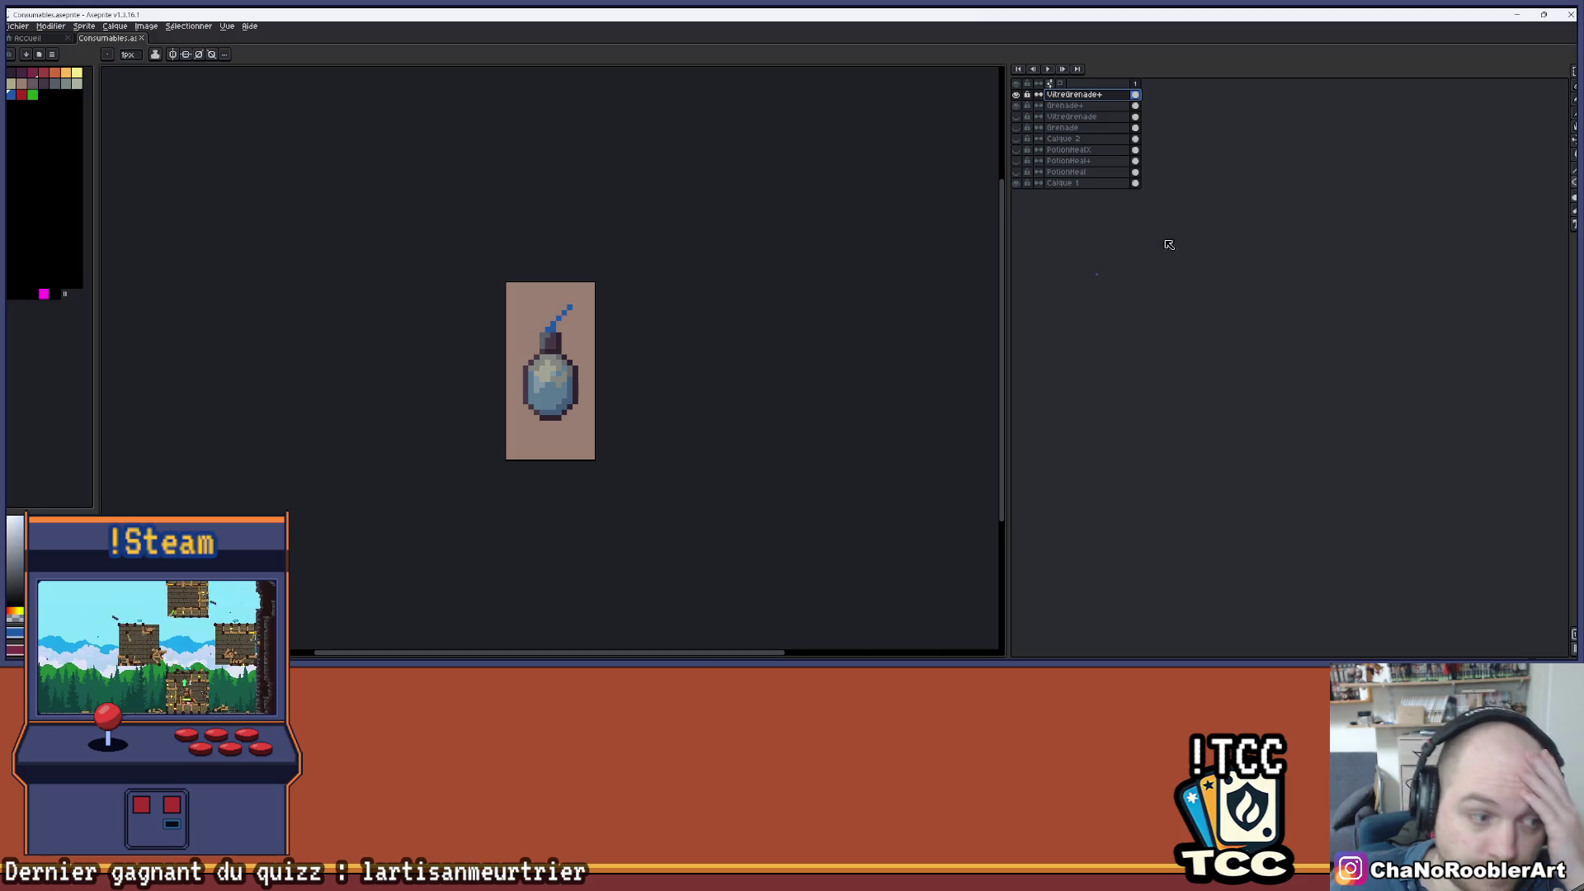
- Hide and reshow the VitreGrenade+ glass, then select Grenade+ and pick red
left_click(1016, 94)
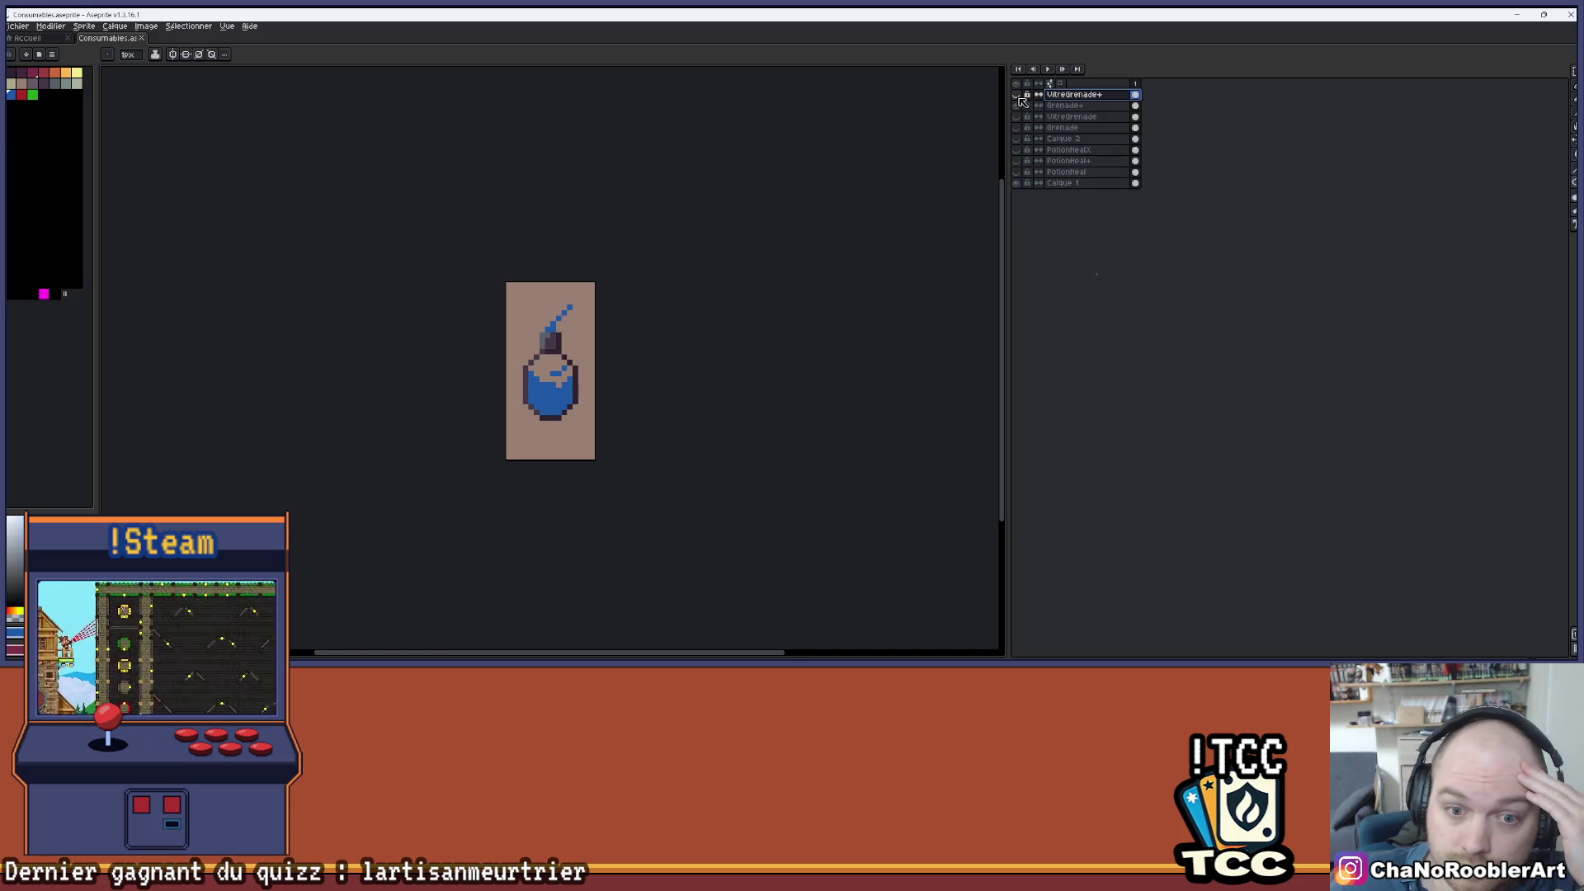
left_click(1016, 95)
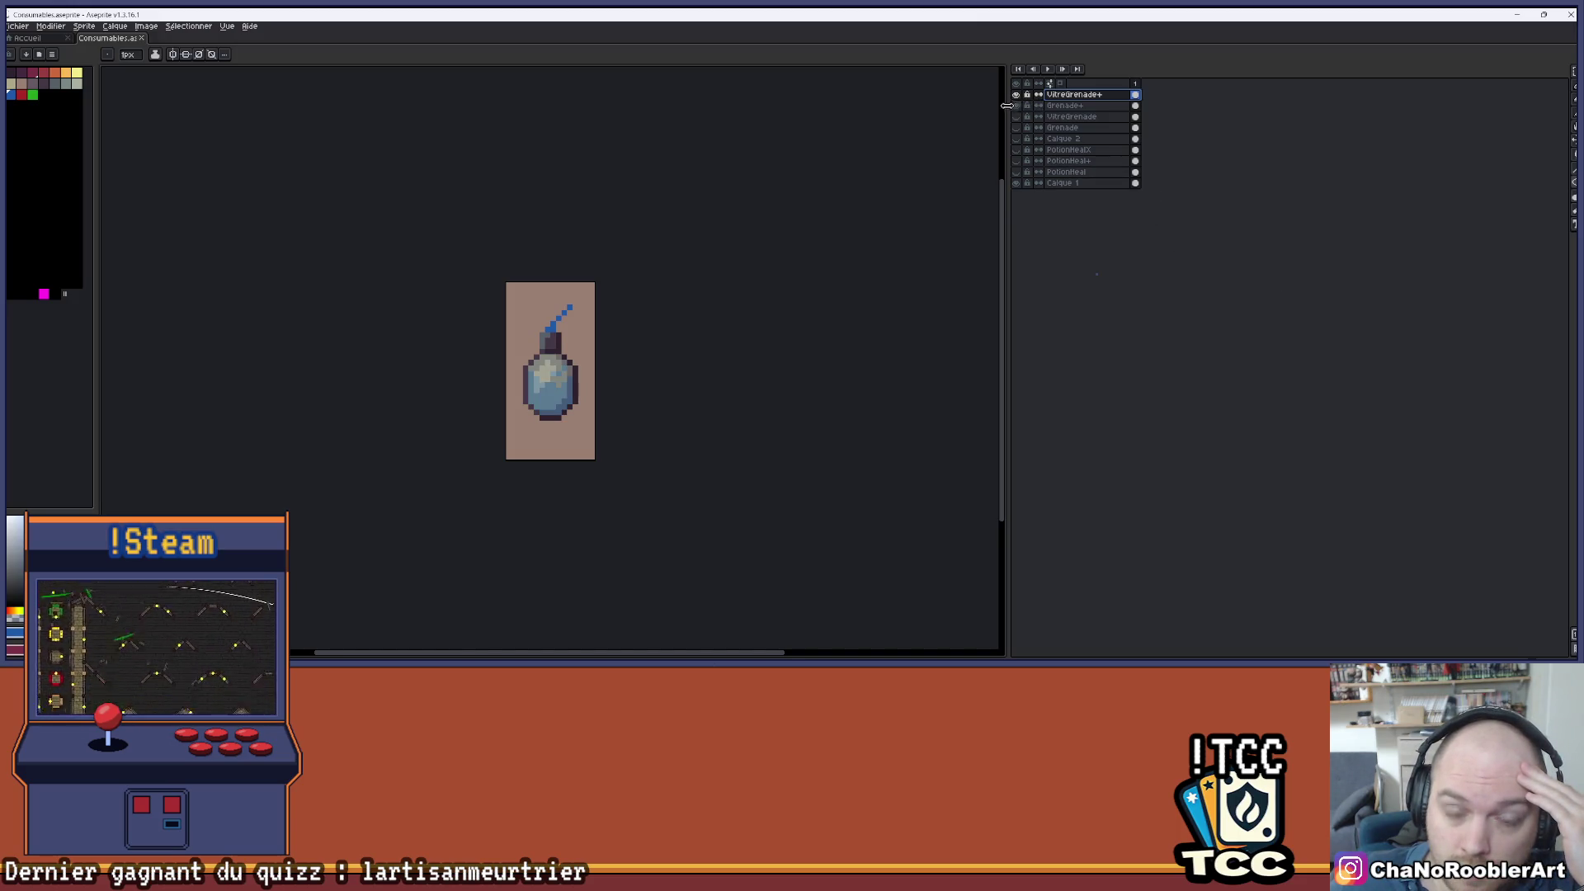
scroll(700, 290, "up", 1)
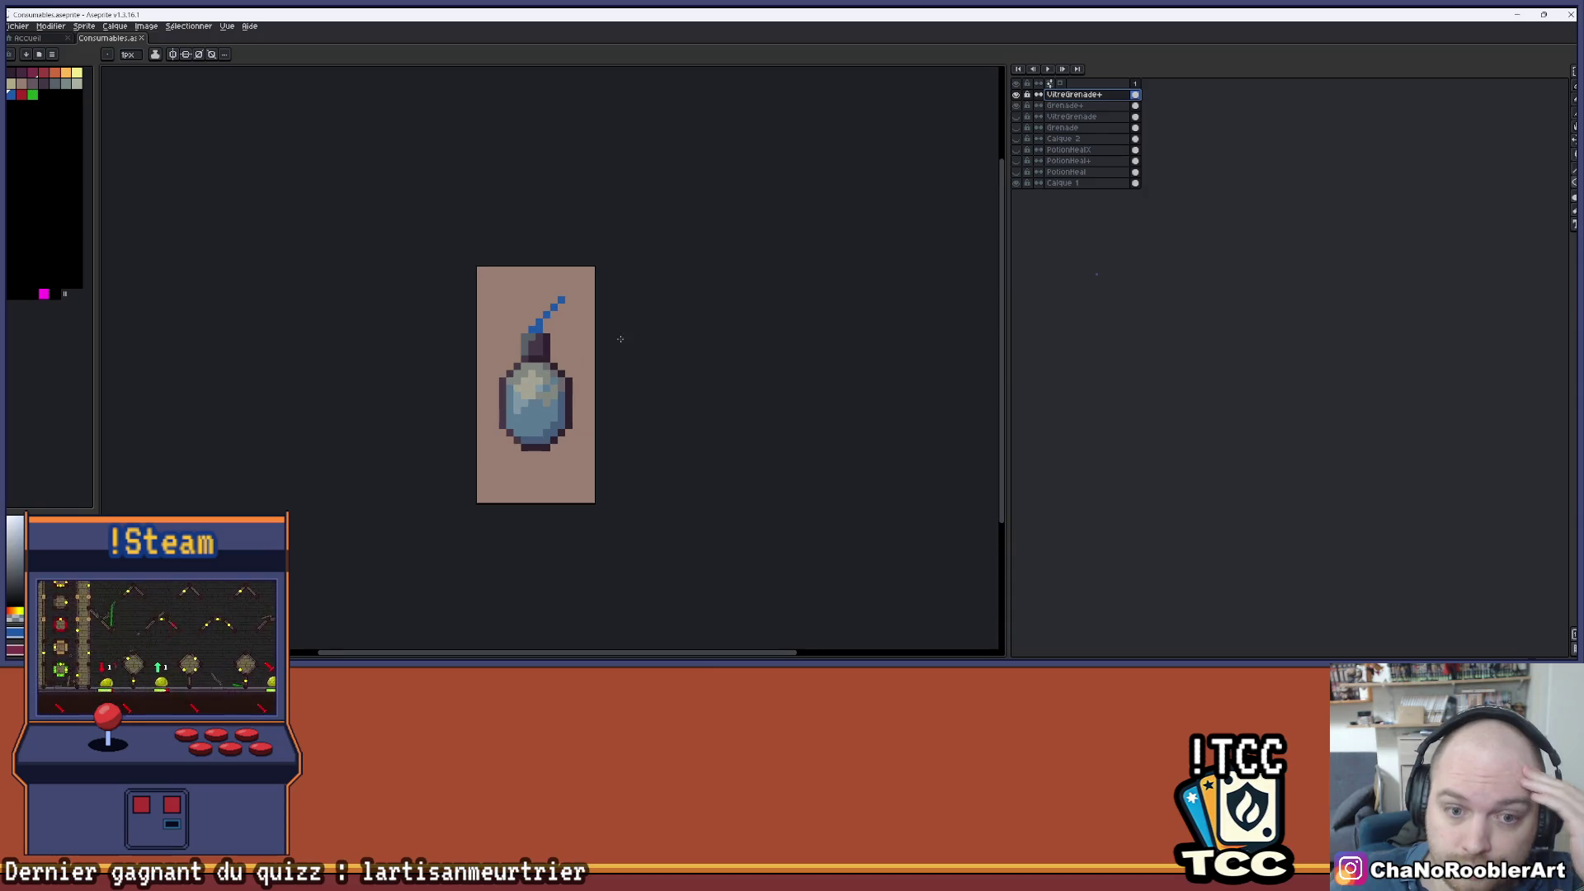
left_click(1073, 106)
left_click(22, 94)
- Bucket-fill the grenade body and fuse green, undoing a trial green fill of the outline
key("g")
scroll(584, 295, "down", 2)
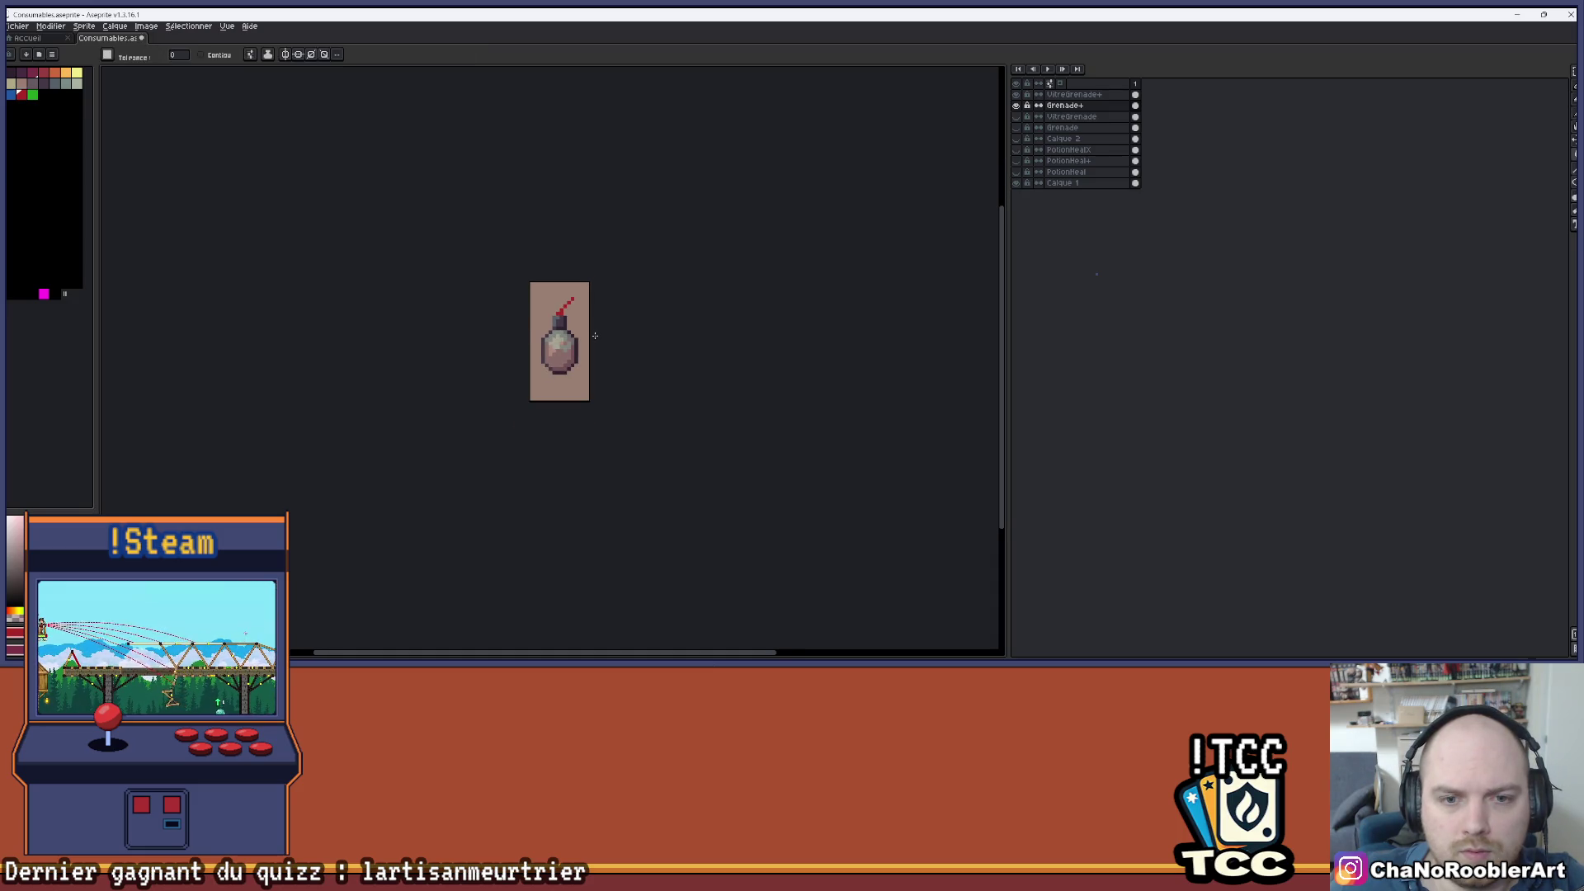
scroll(594, 347, "down", 2)
scroll(595, 364, "up", 3)
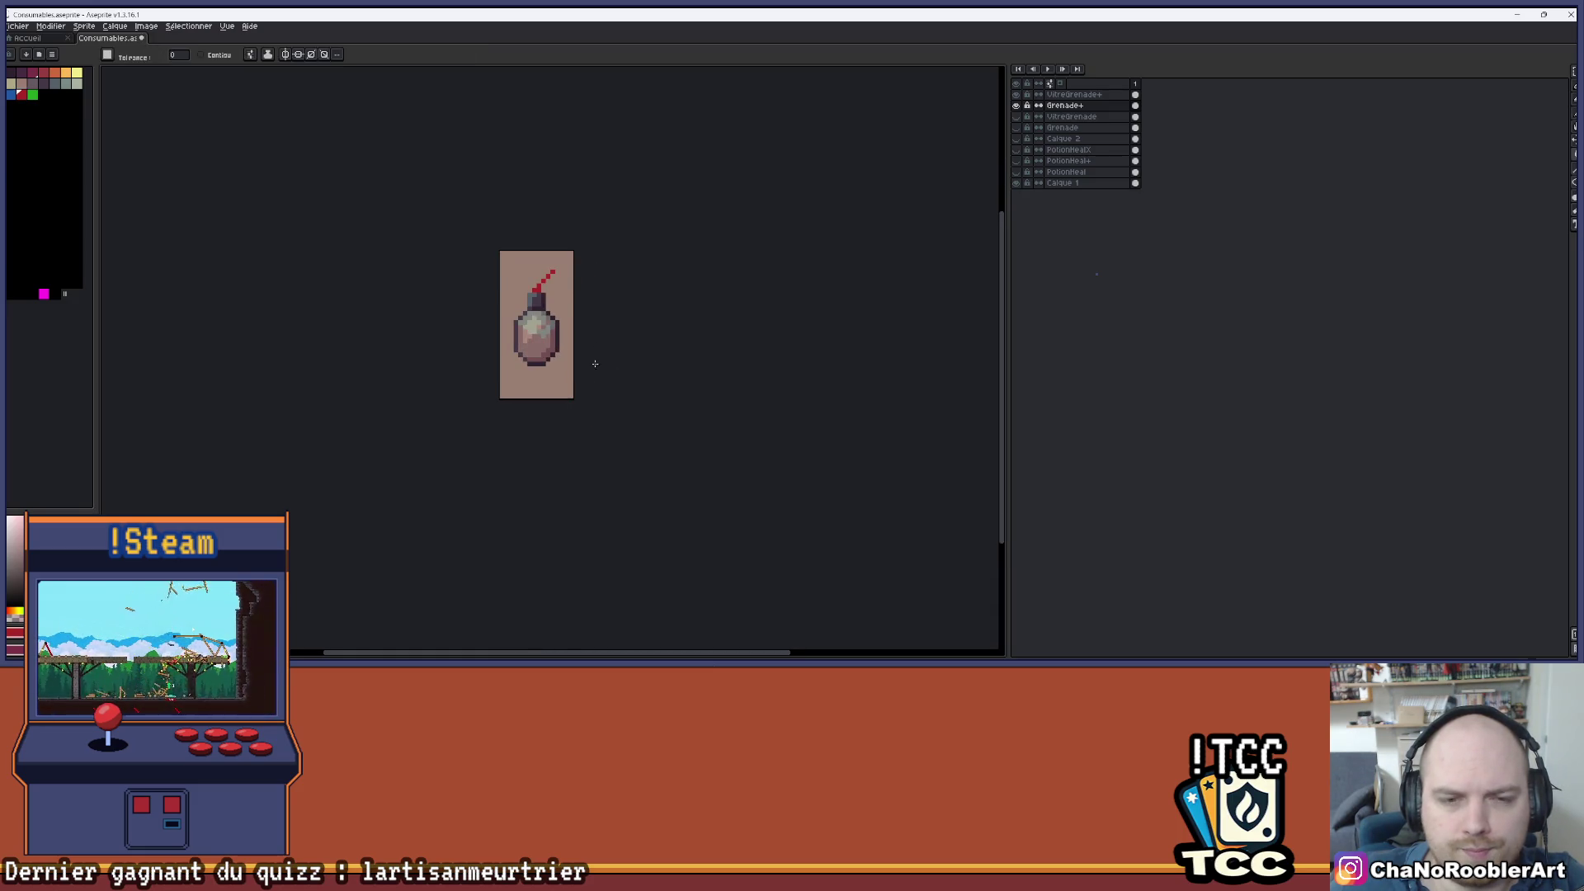
left_click_drag(598, 306, 613, 328)
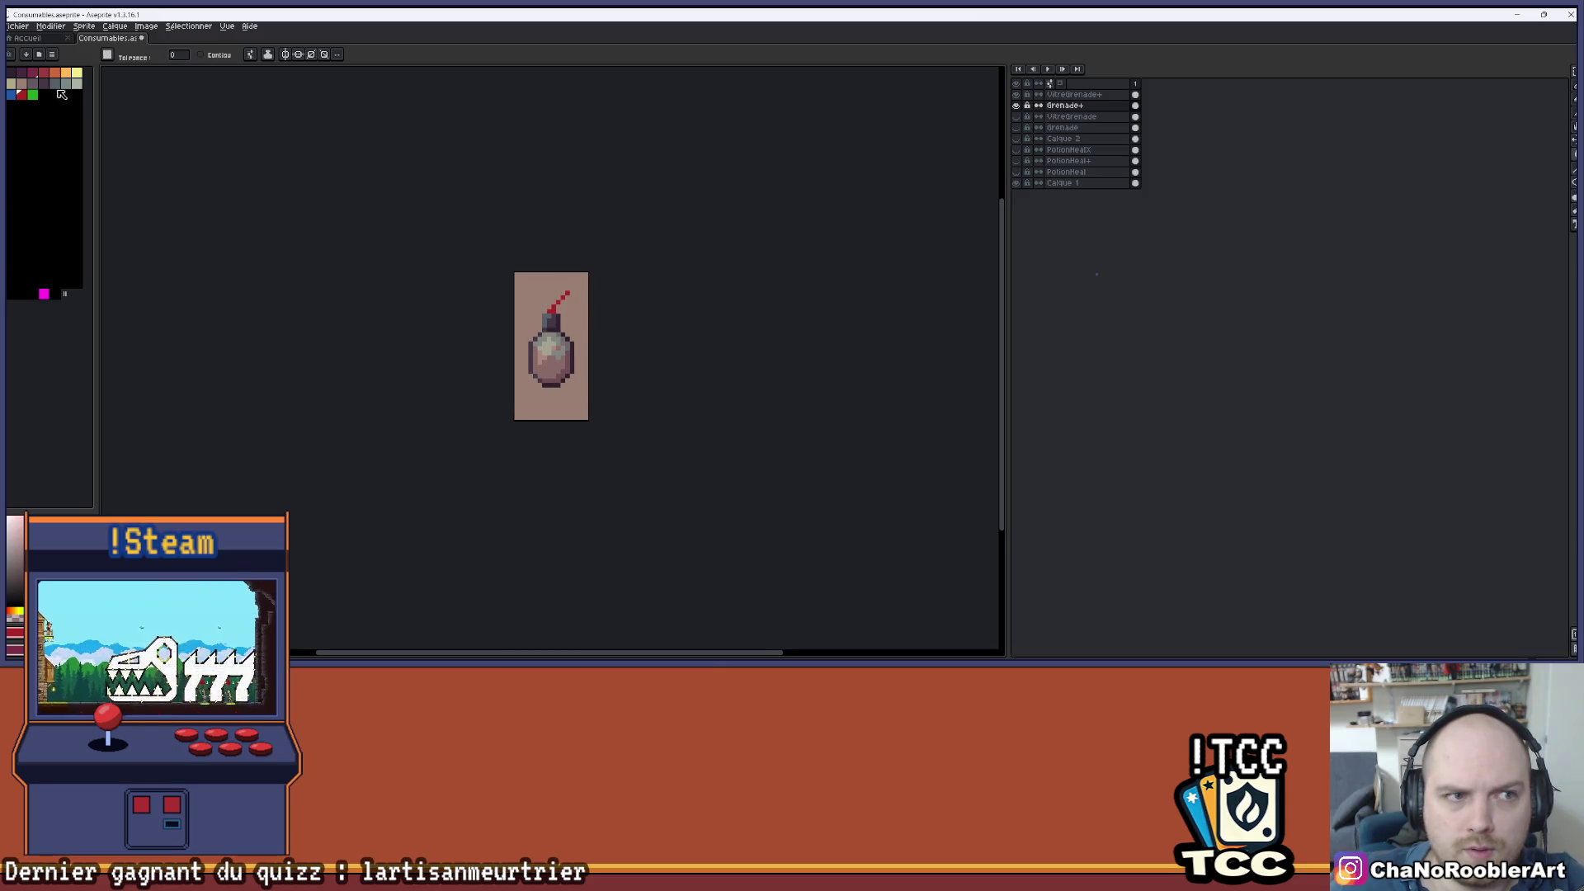
left_click(33, 94)
left_click(558, 306)
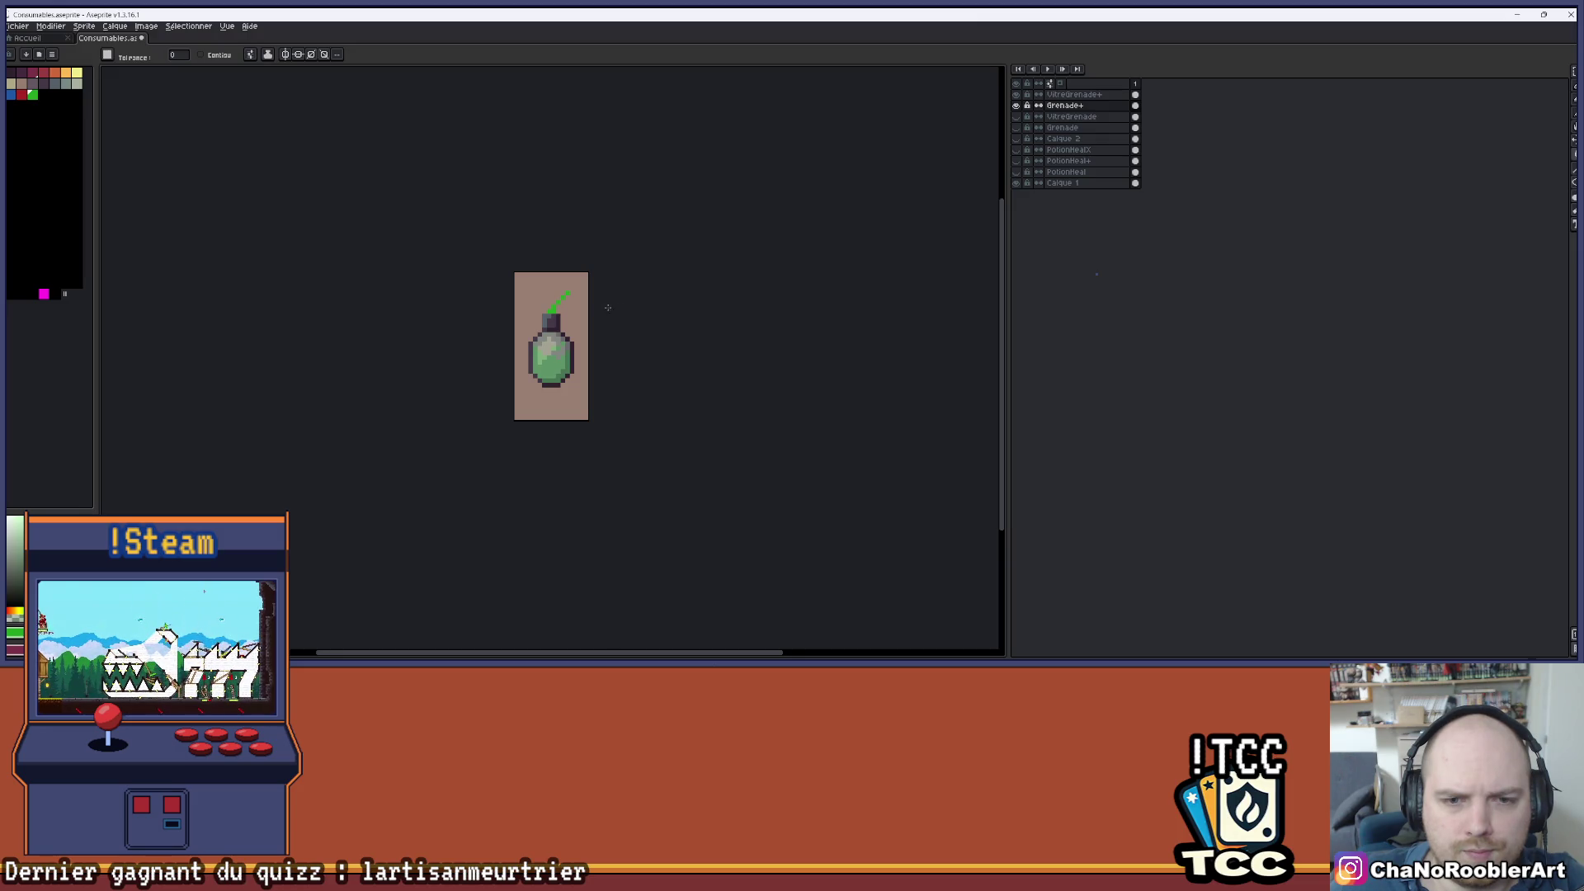
scroll(593, 307, "up", 2)
scroll(569, 341, "up", 1)
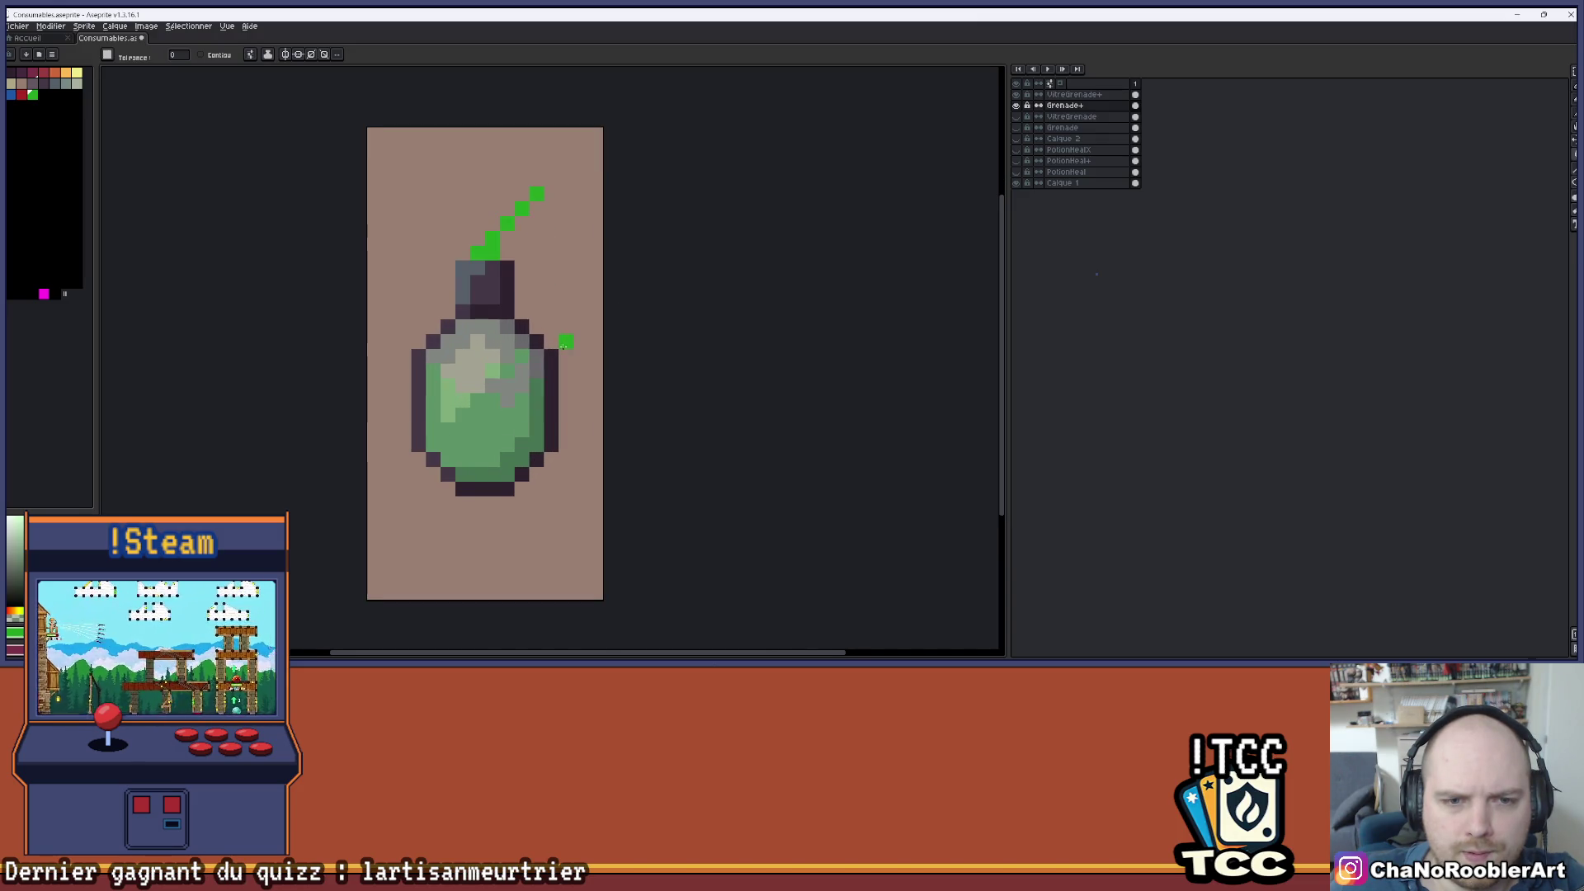
left_click(571, 367)
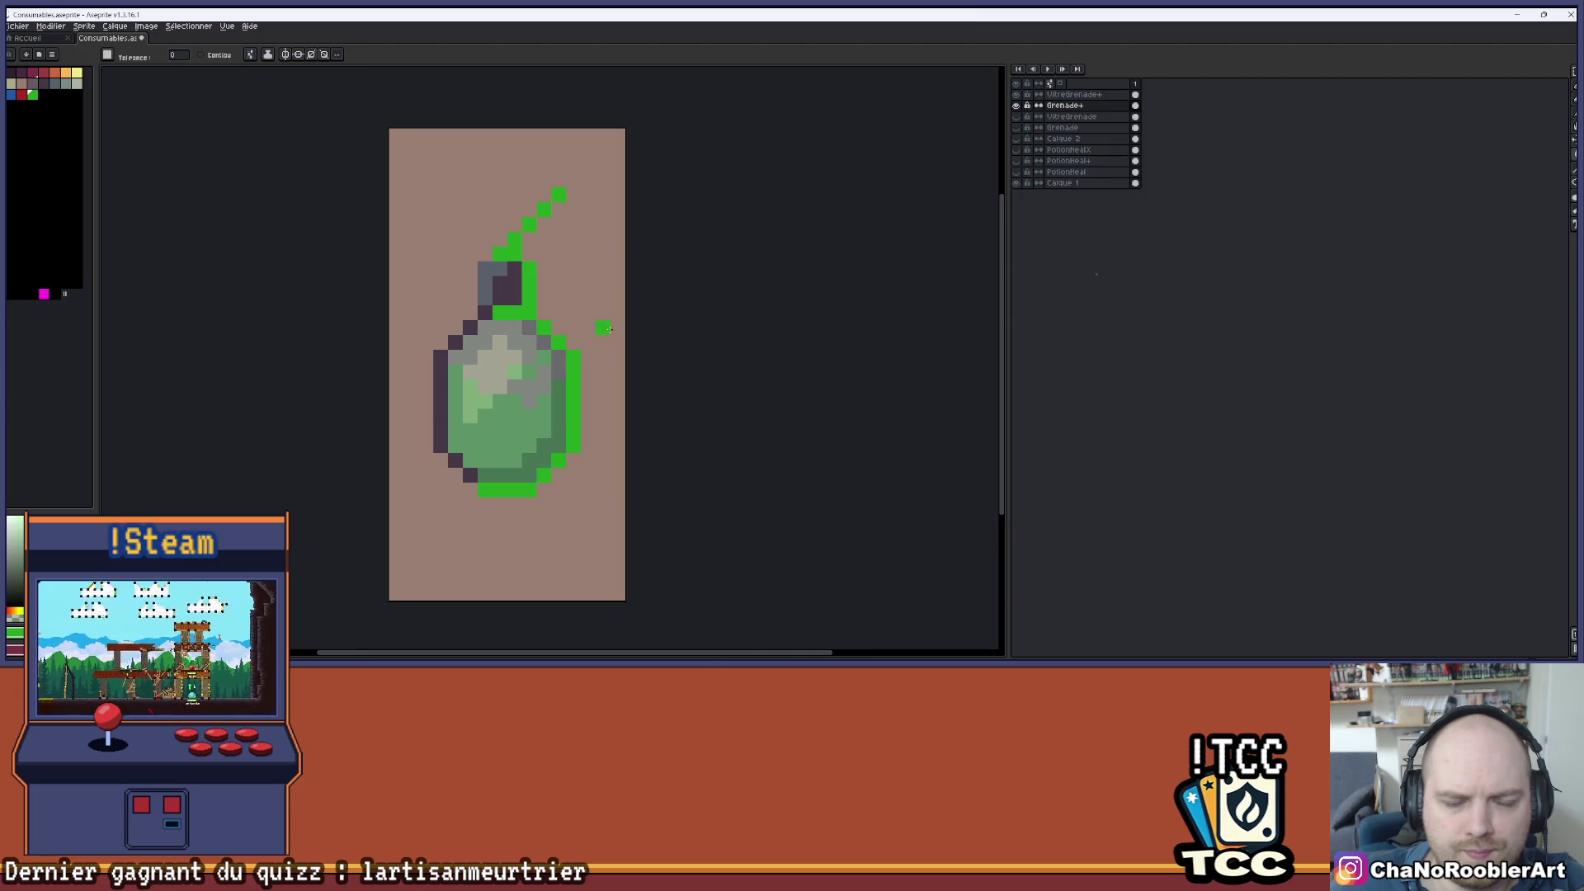
scroll(606, 329, "down", 4)
key("ctrl+z")
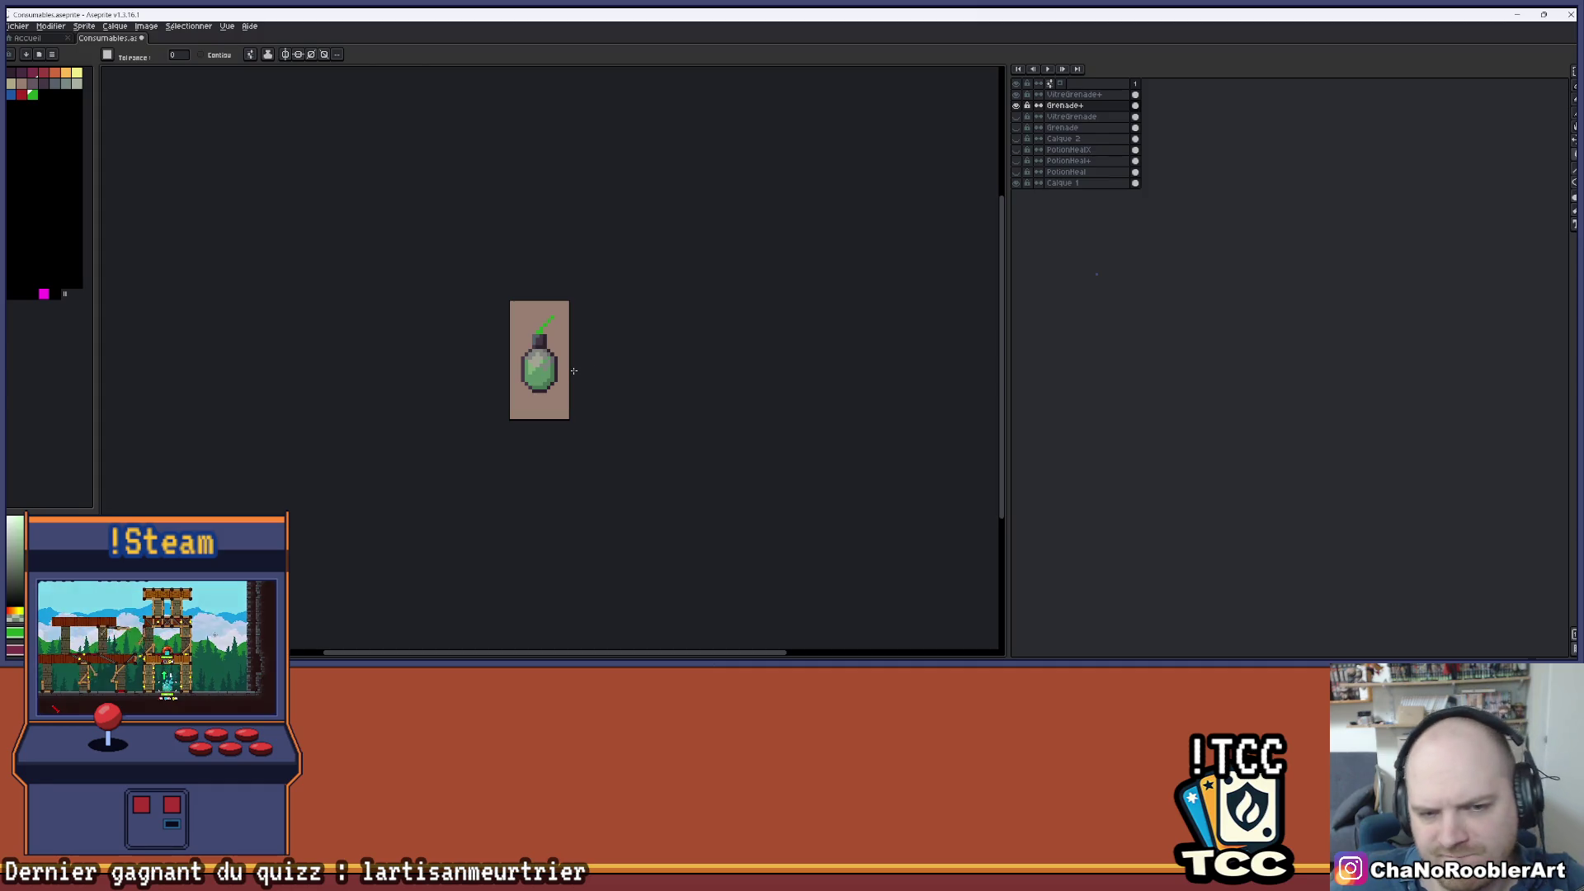
- Undo a green left-outline fill and refill the body and fuse blue
scroll(571, 370, "up", 3)
left_click(465, 346)
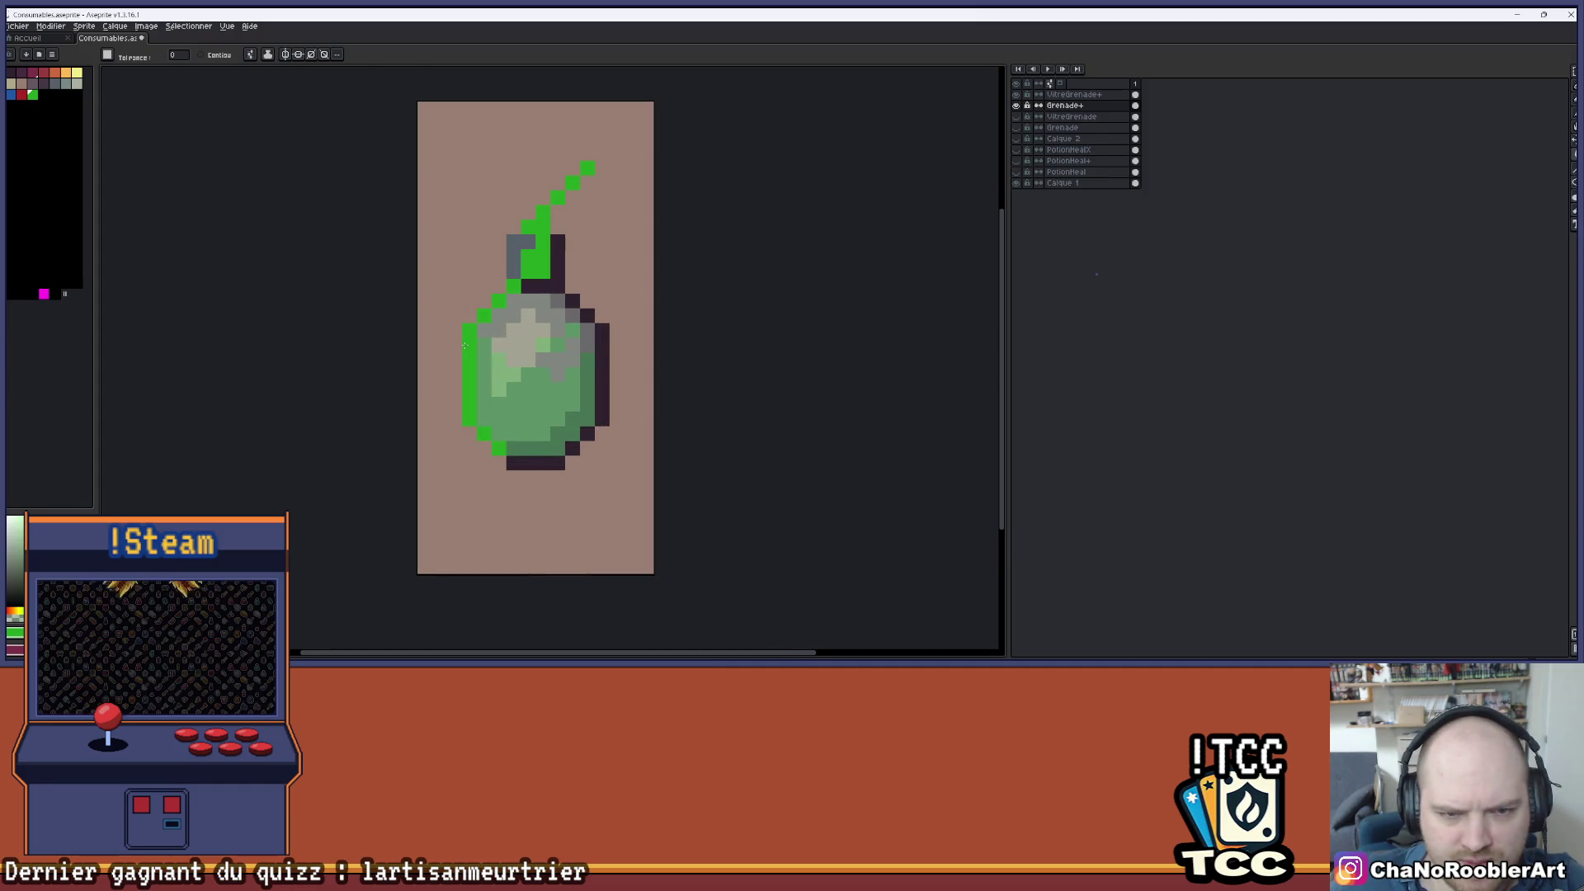
scroll(617, 340, "down", 4)
mouse_move(629, 356)
left_mouse_down()
mouse_move(531, 364)
mouse_move(550, 370)
left_mouse_up()
key("ctrl+z")
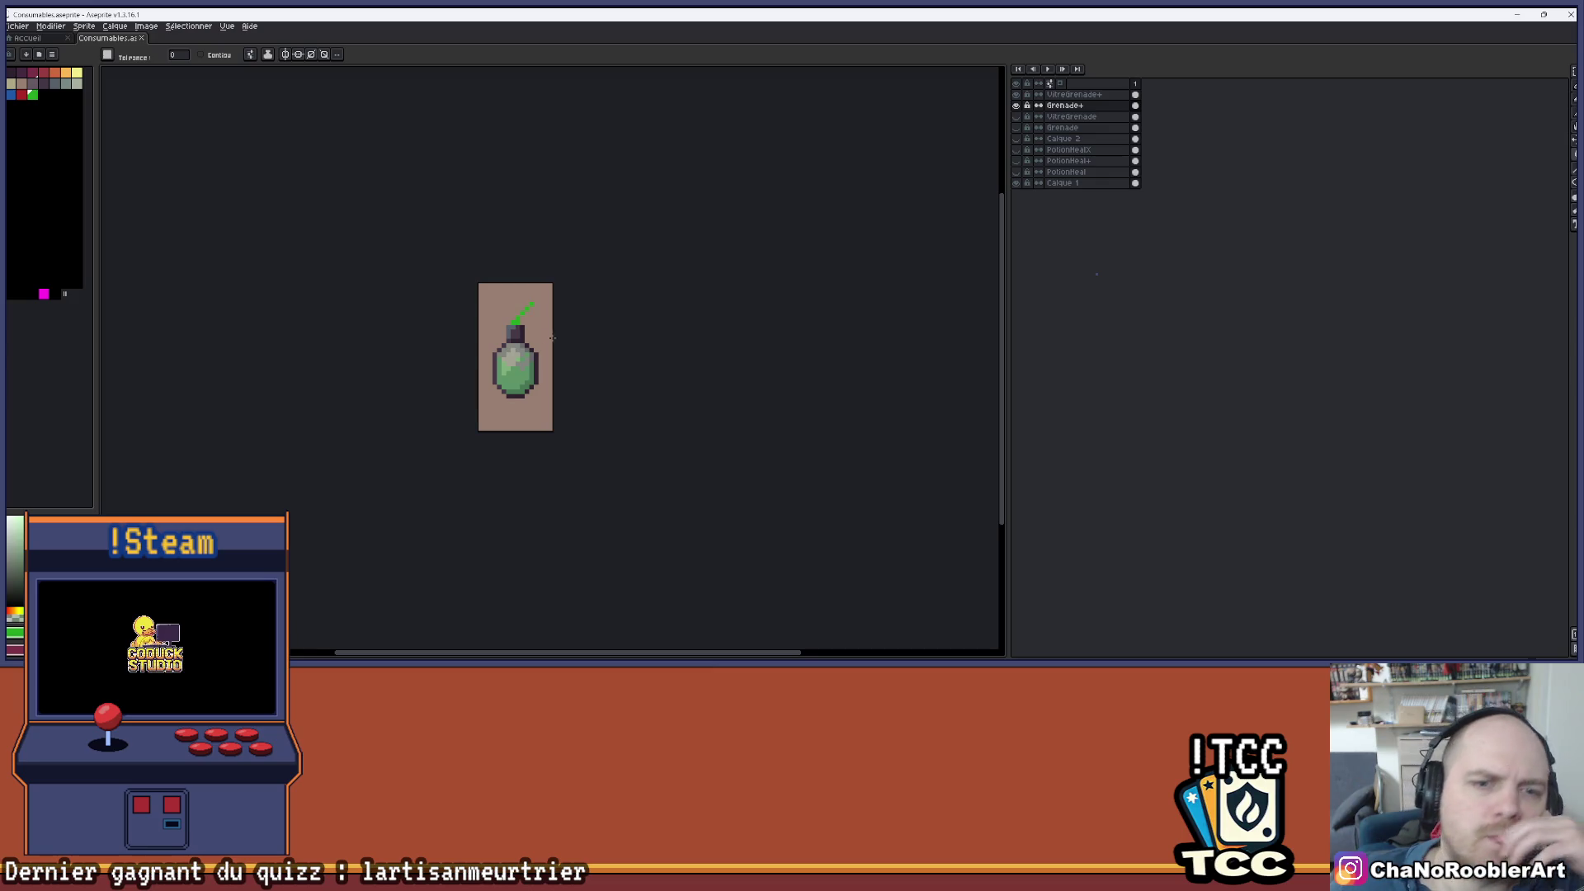
scroll(520, 336, "up", 3)
scroll(529, 325, "down", 3)
left_click_drag(661, 308, 597, 304)
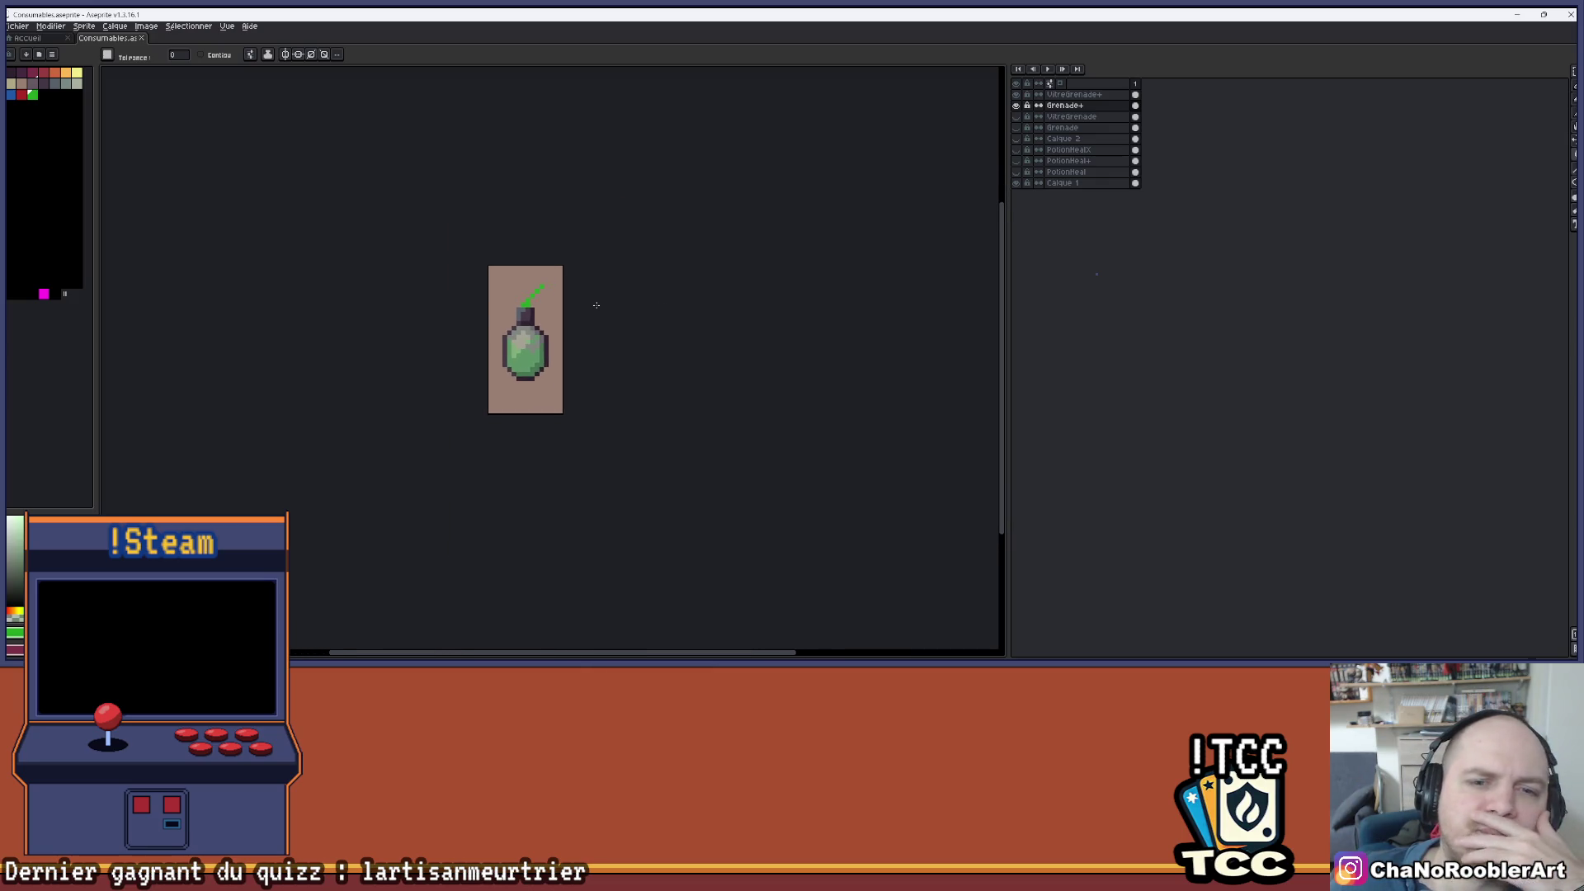
left_click(10, 94)
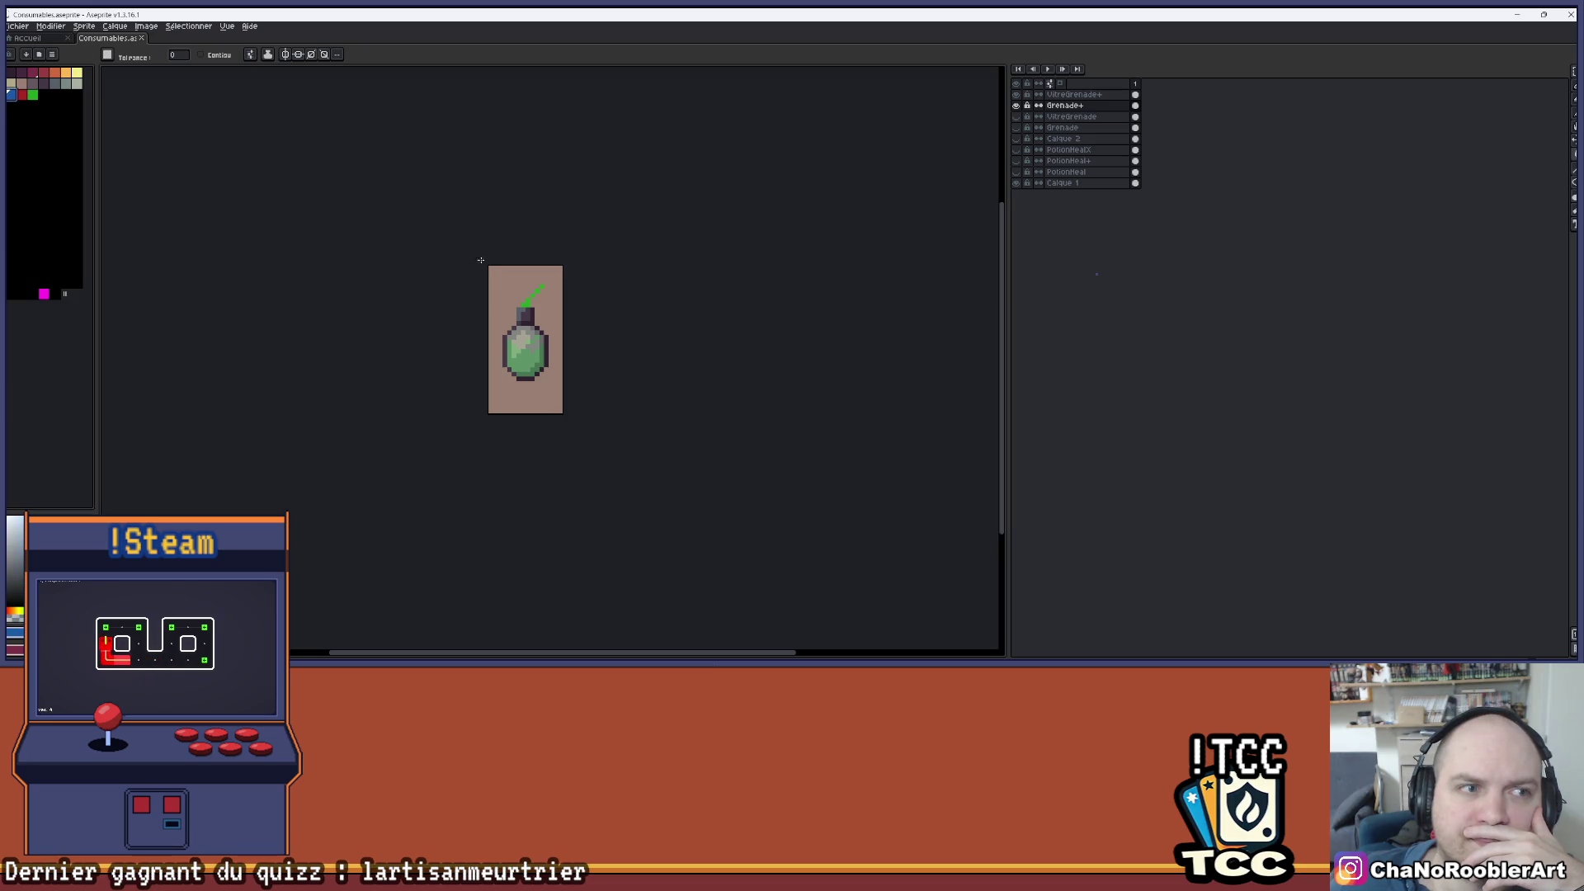
left_click(527, 299)
scroll(529, 326, "up", 3)
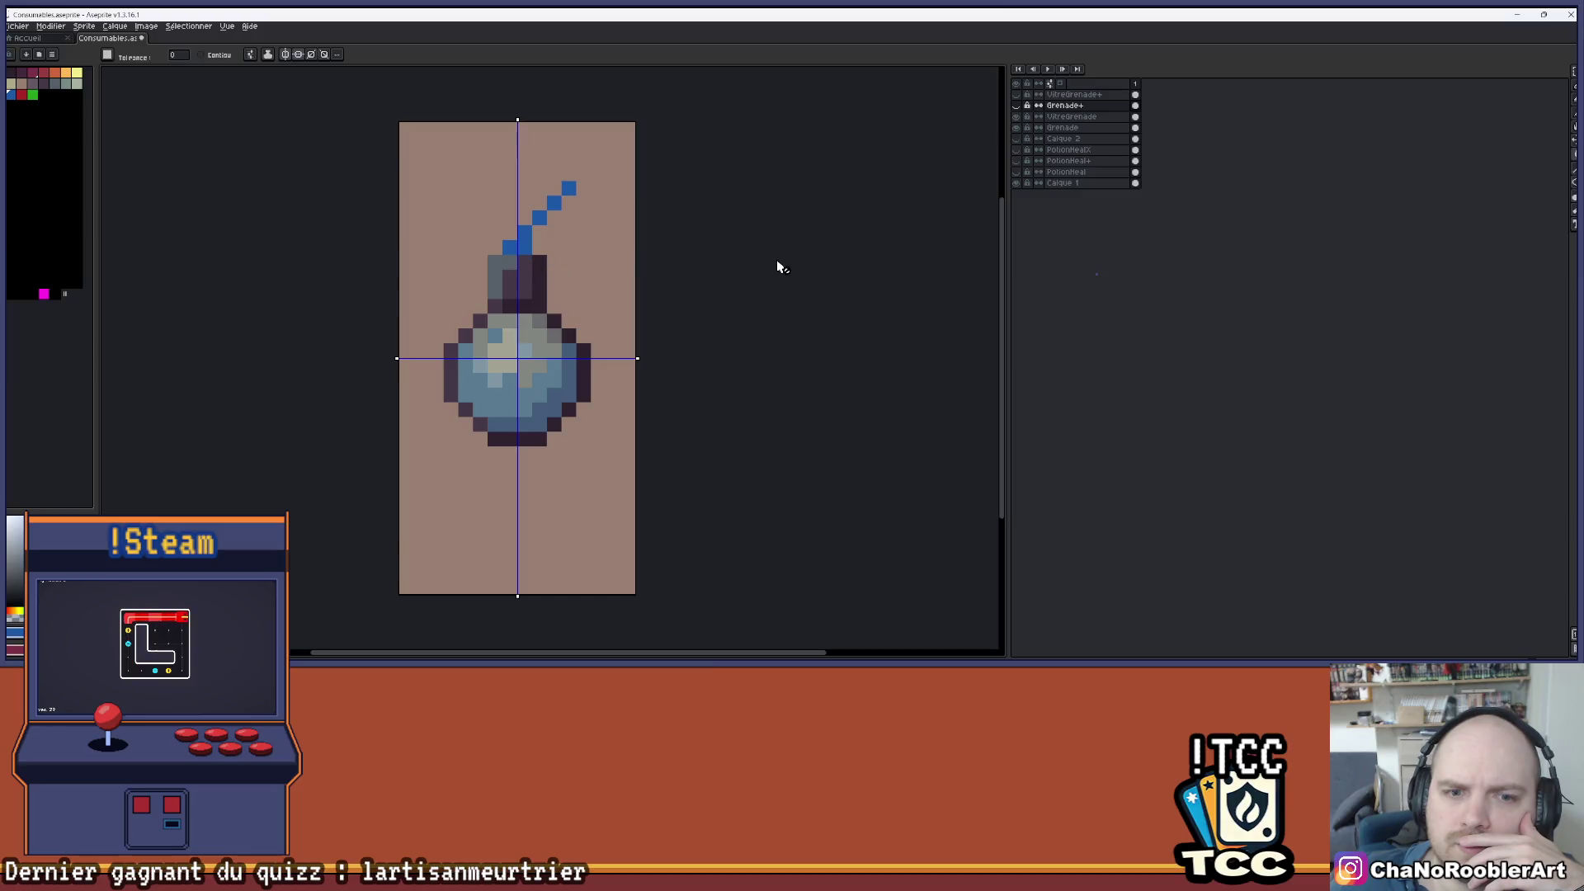
- Select the whole canvas and shift the Grenade layer's artwork up one pixel
key("m")
key("ctrl+a")
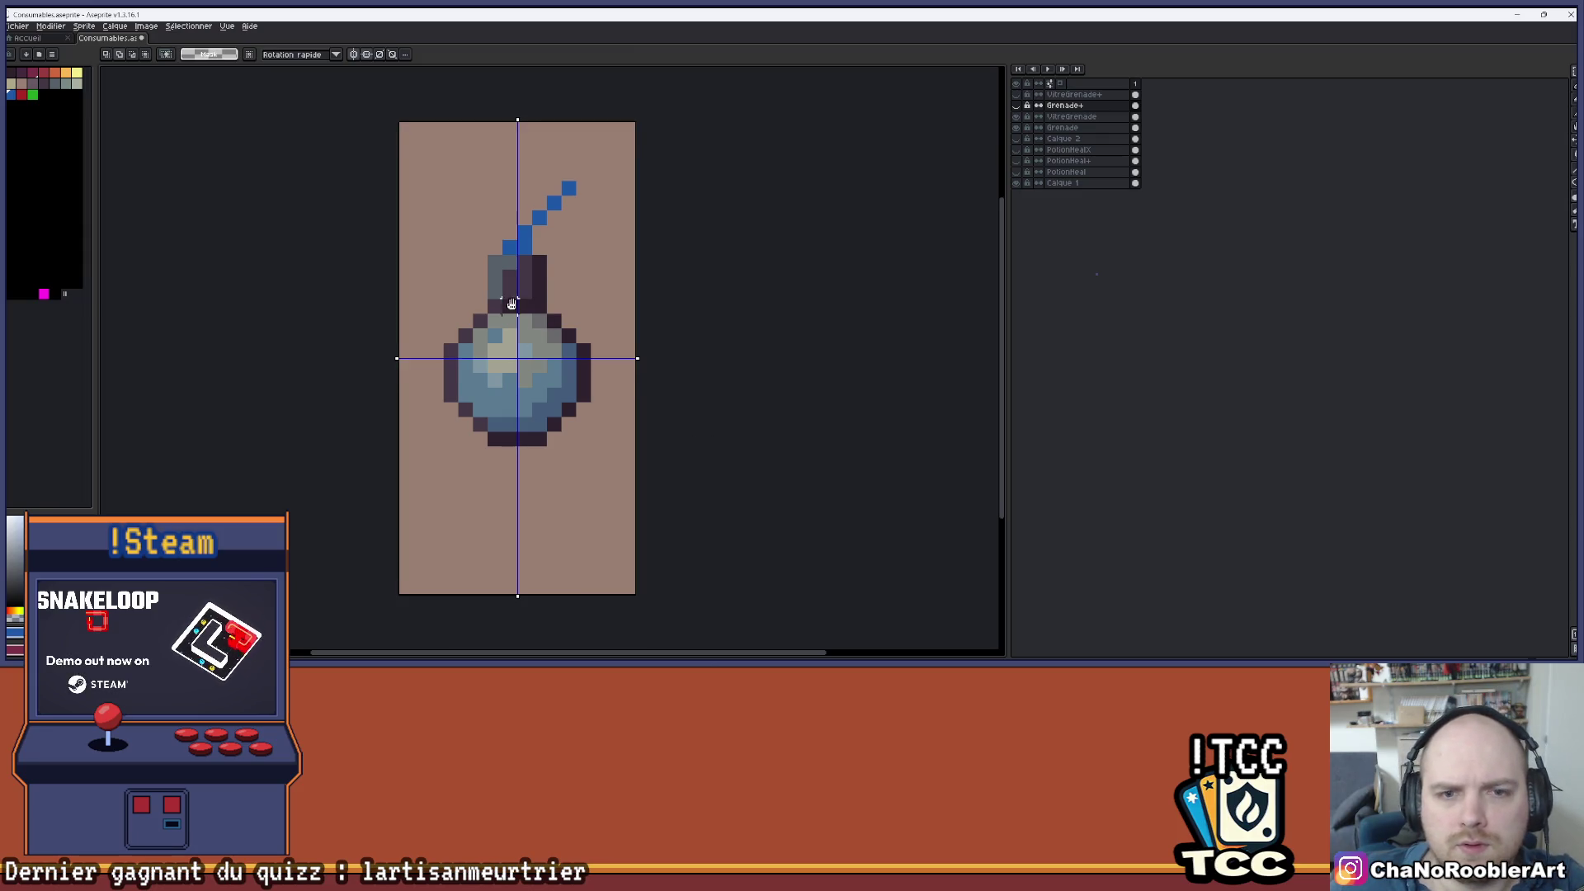
scroll(825, 330, "up", 1)
left_click(1064, 128)
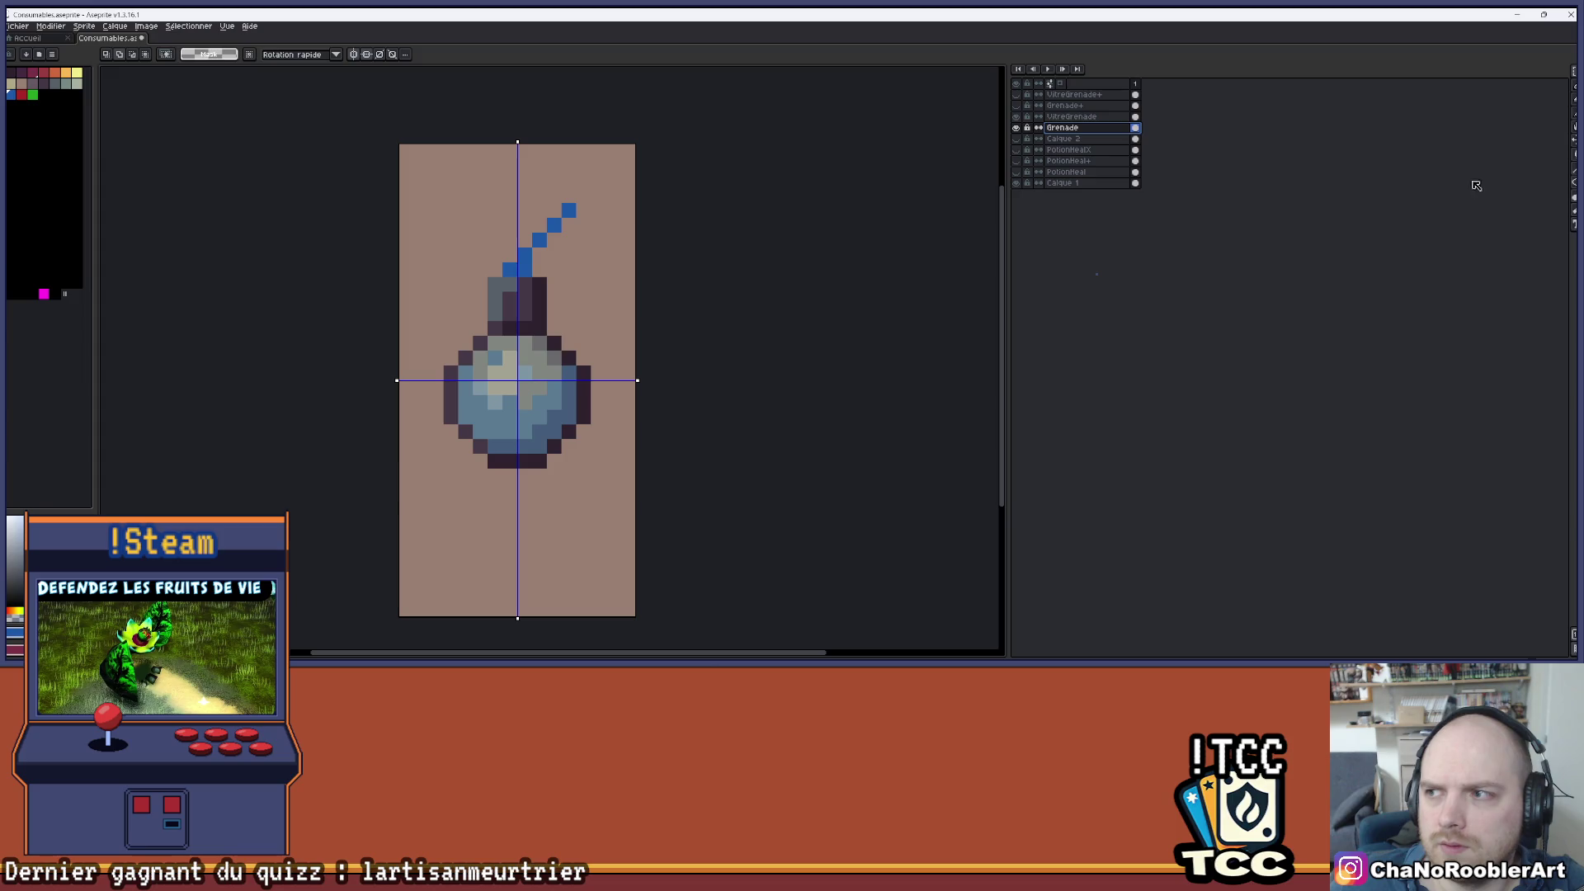
key("v")
left_click_drag(577, 373, 578, 359)
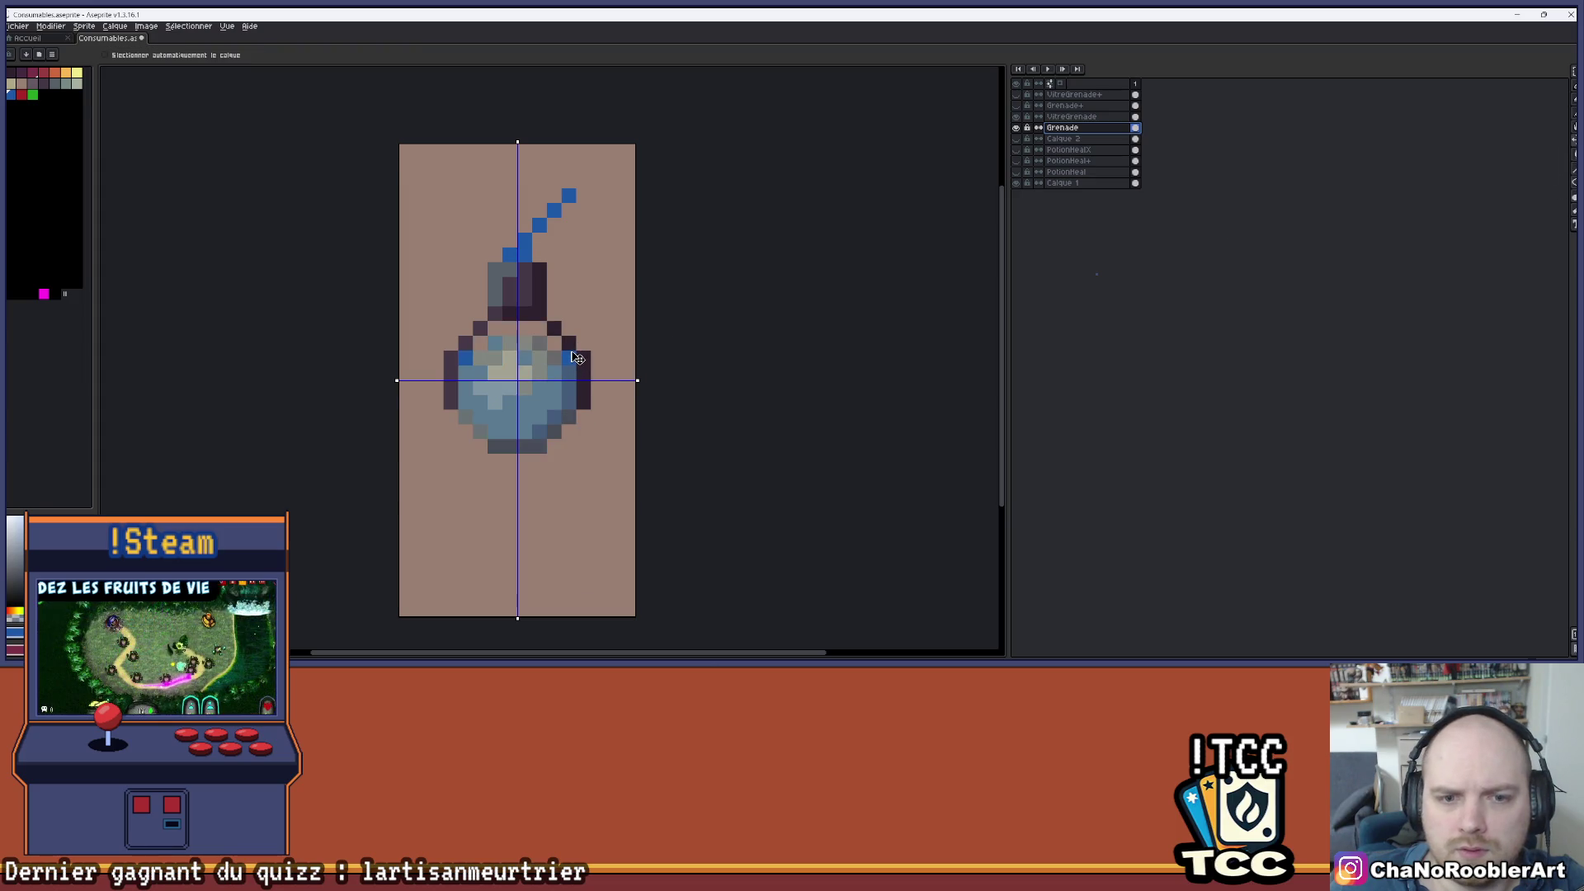
- Toggle several grenade layers' visibility to compare the variants
key("Up")
scroll(645, 311, "down", 3)
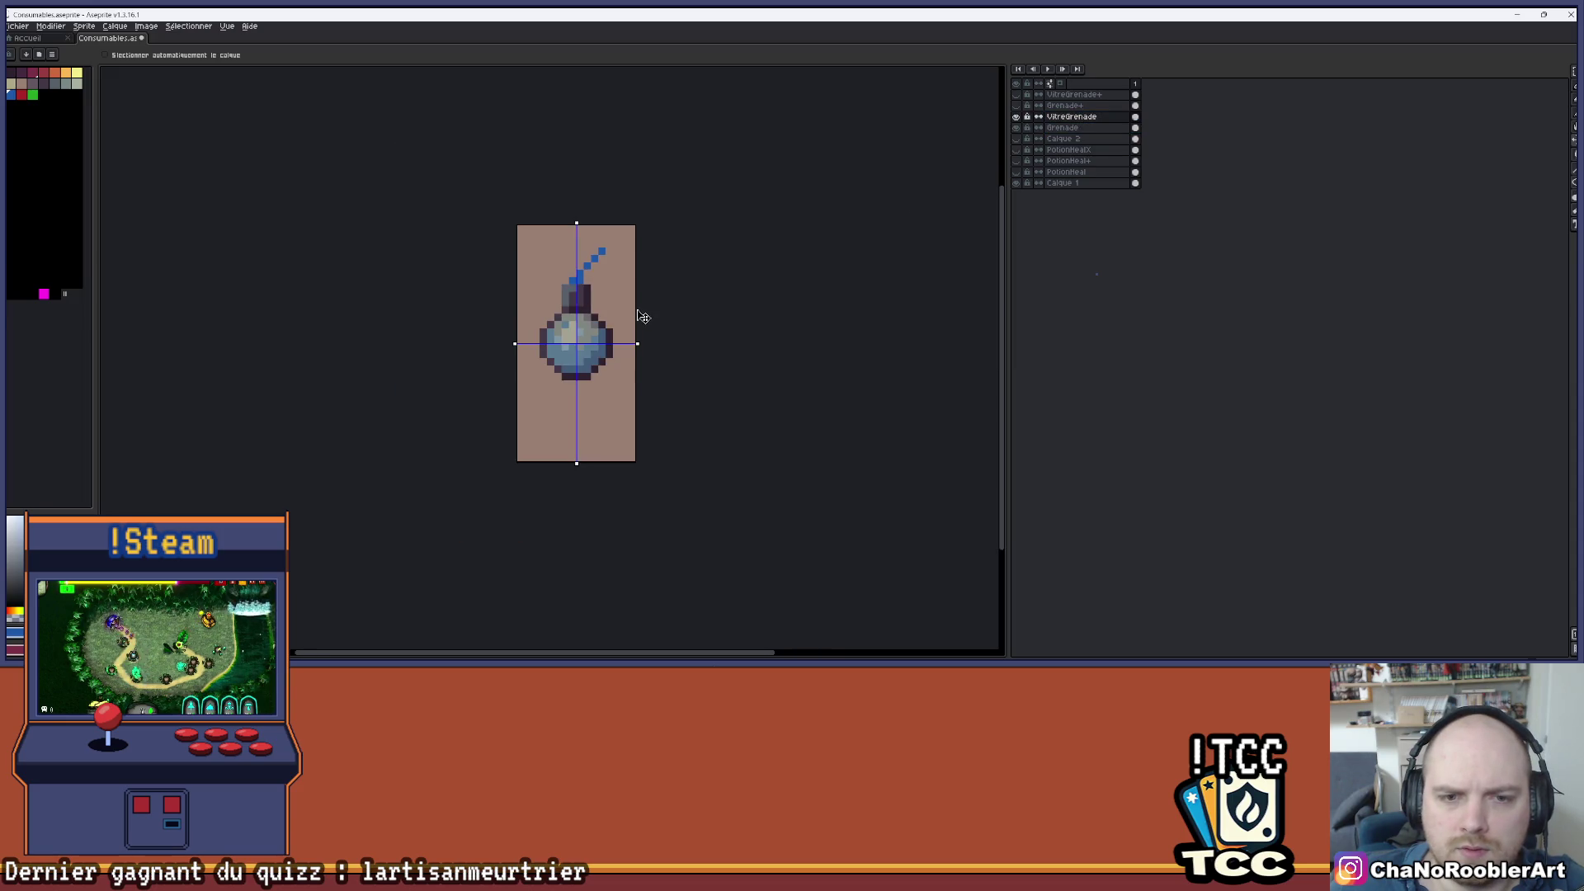
scroll(552, 366, "up", 4)
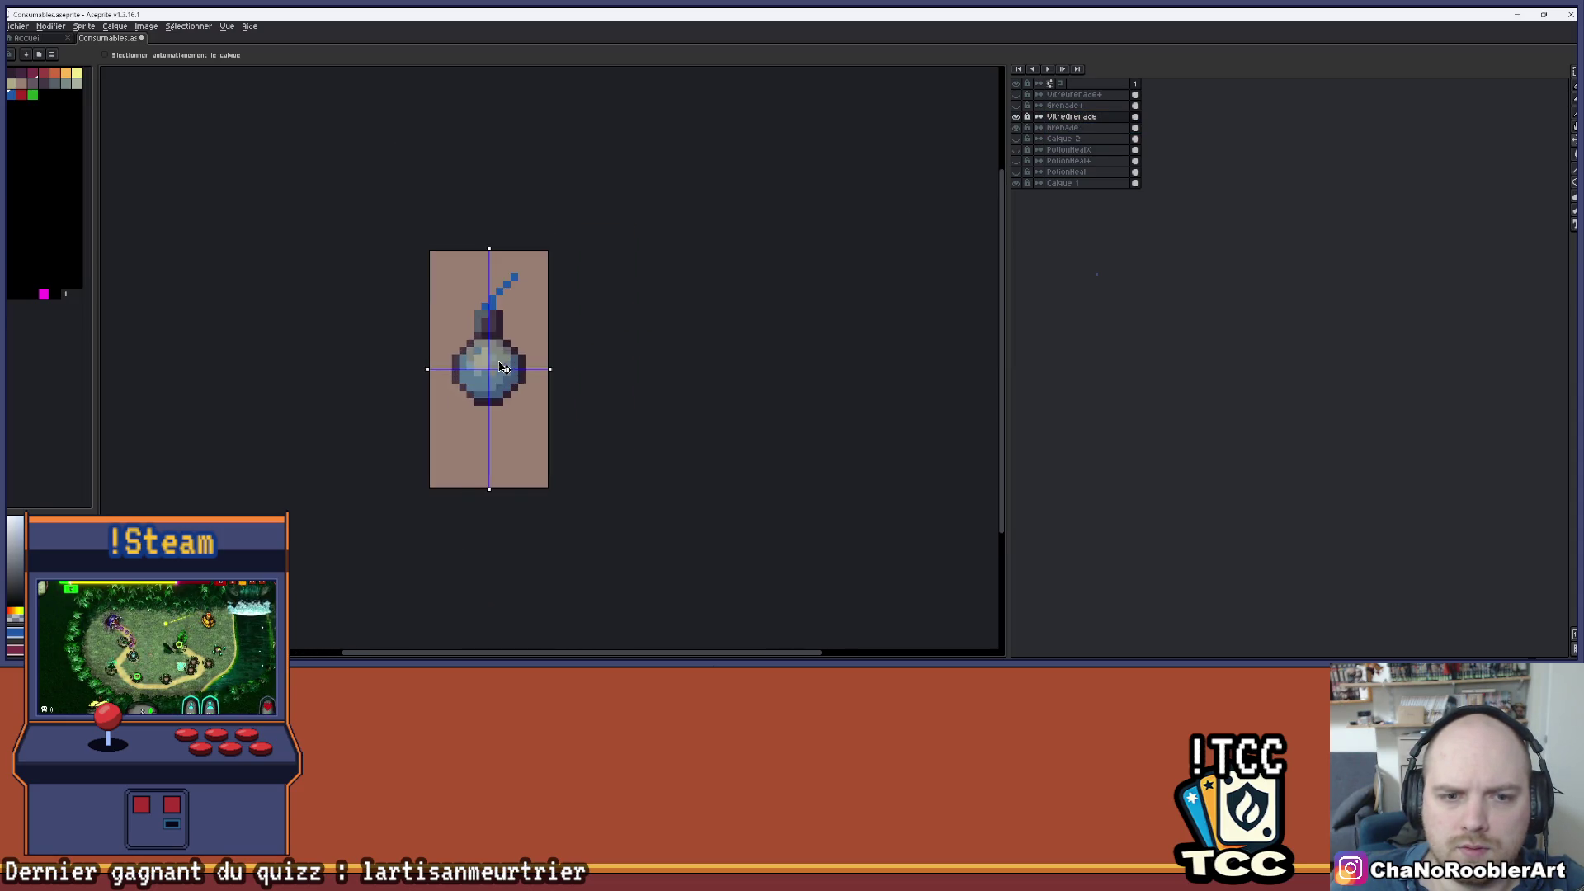
scroll(628, 365, "down", 2)
scroll(708, 366, "down", 1)
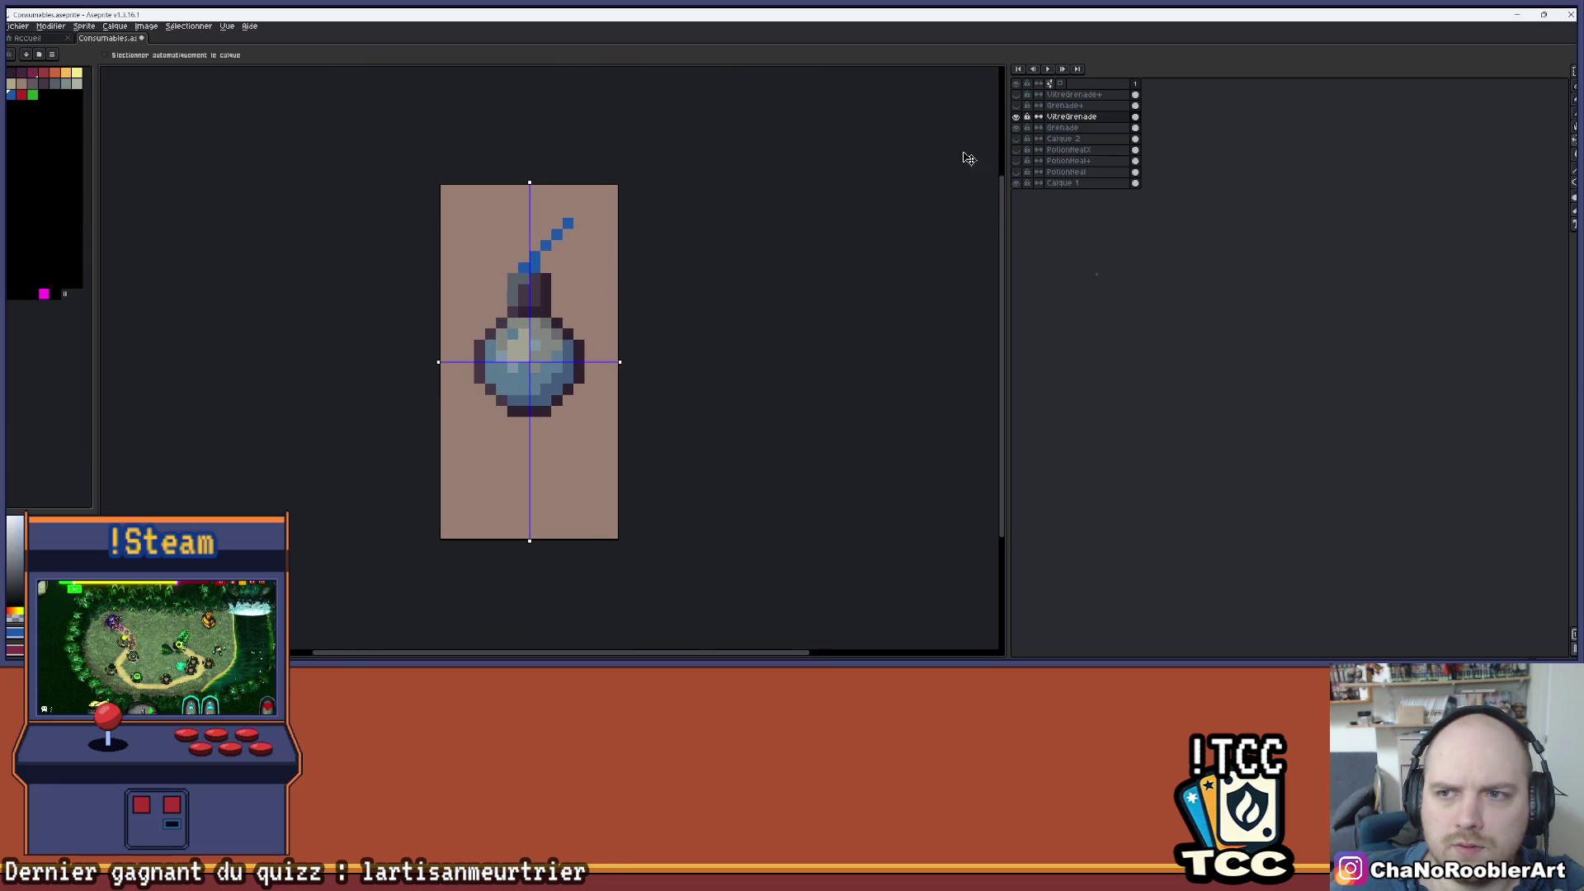
left_click_drag(1017, 116, 1017, 128)
left_click(1017, 105)
left_click(1016, 94)
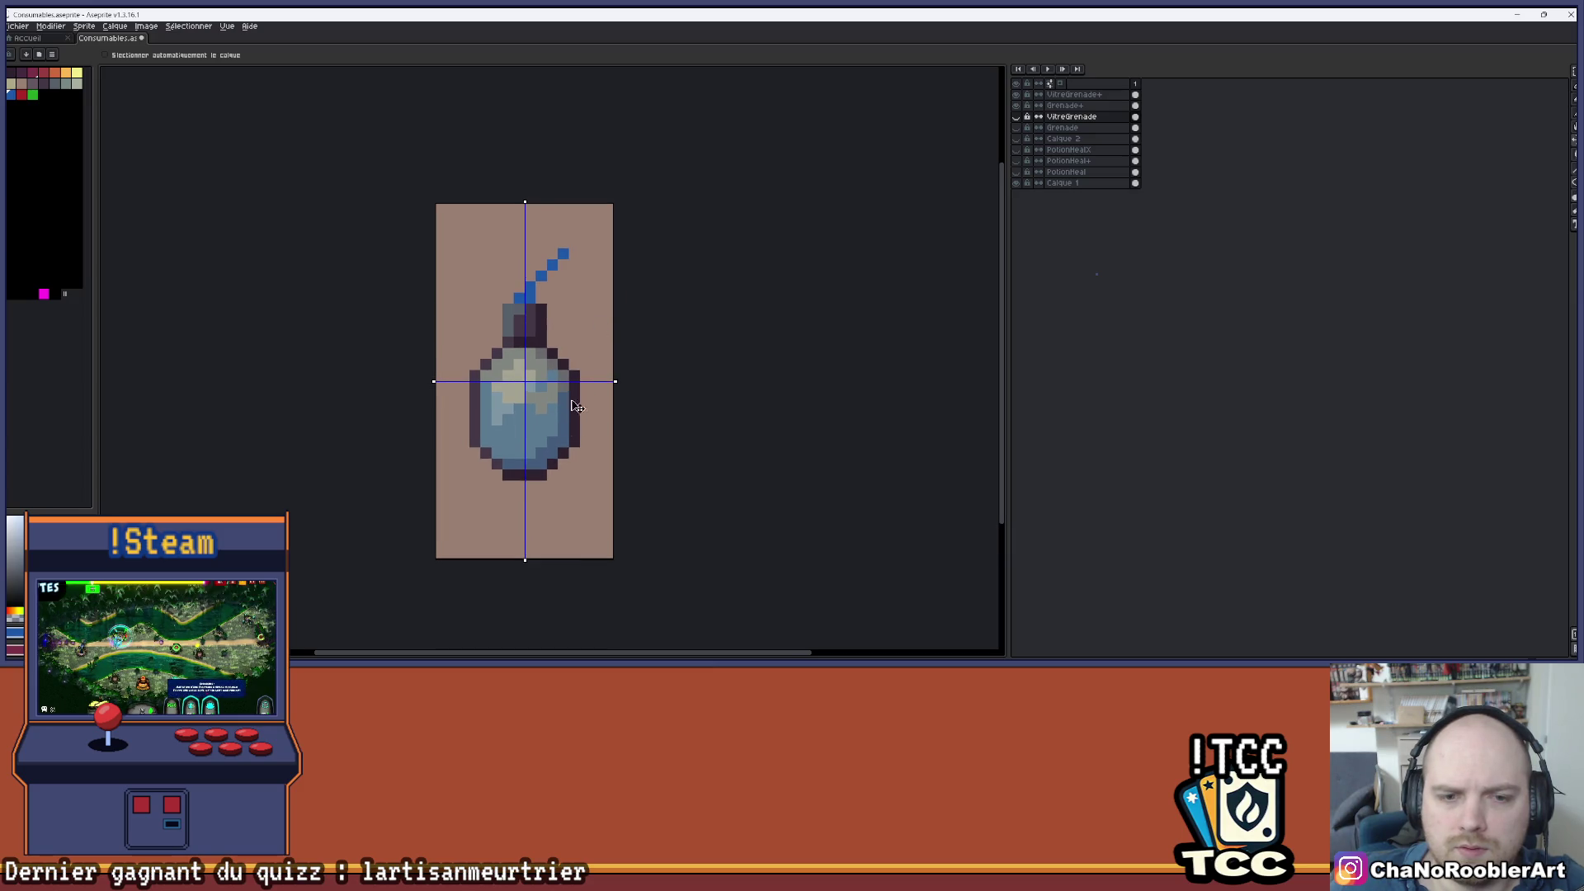
left_click(575, 425)
scroll(613, 389, "down", 2)
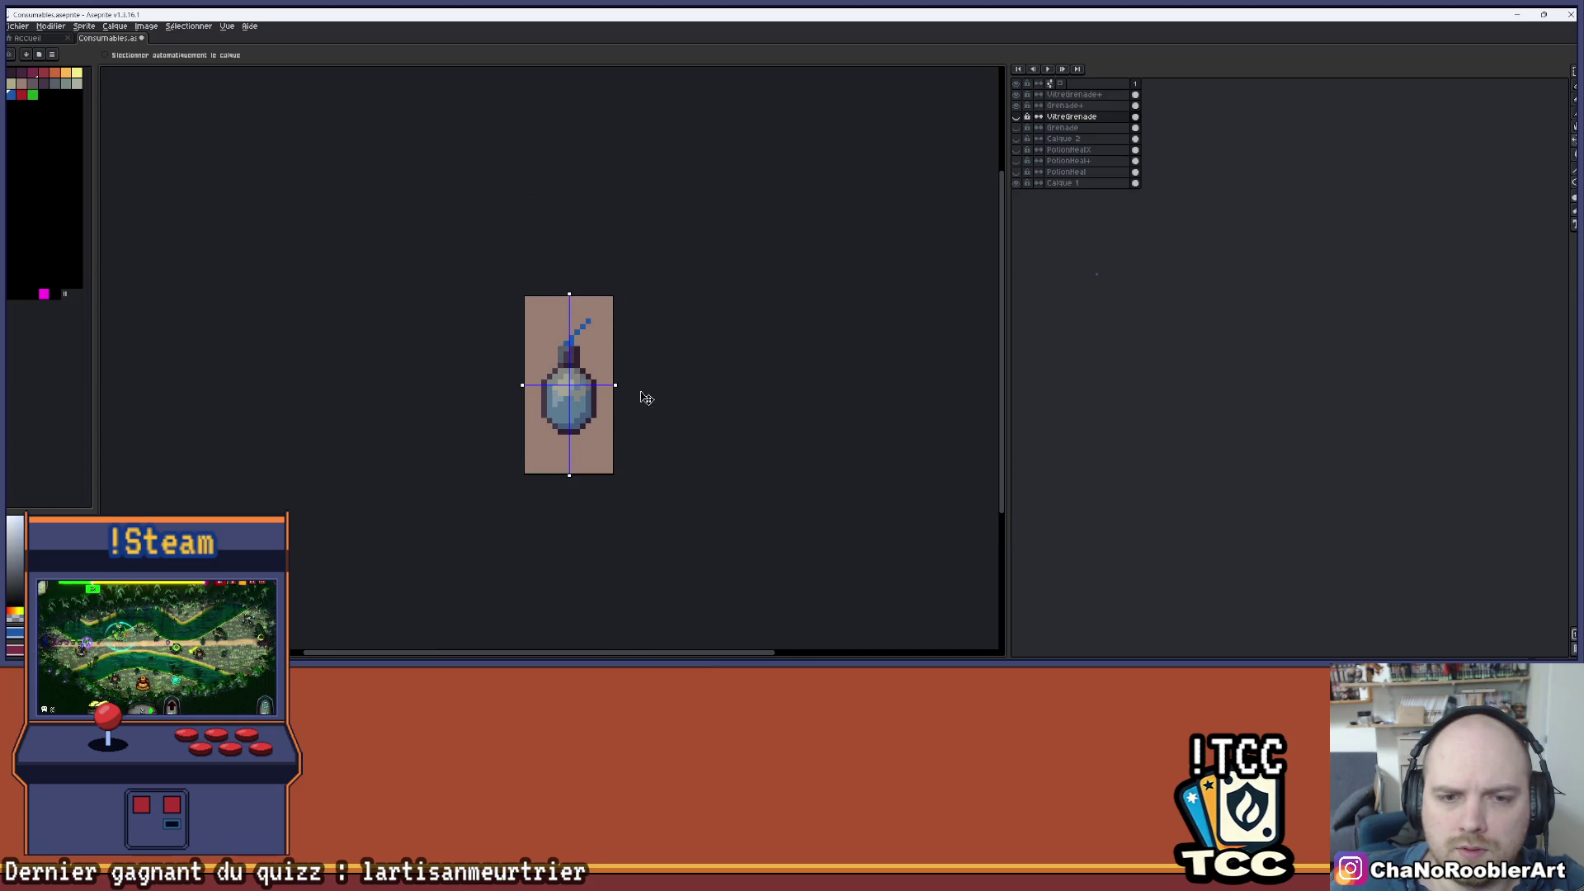
left_click_drag(634, 377, 629, 336)
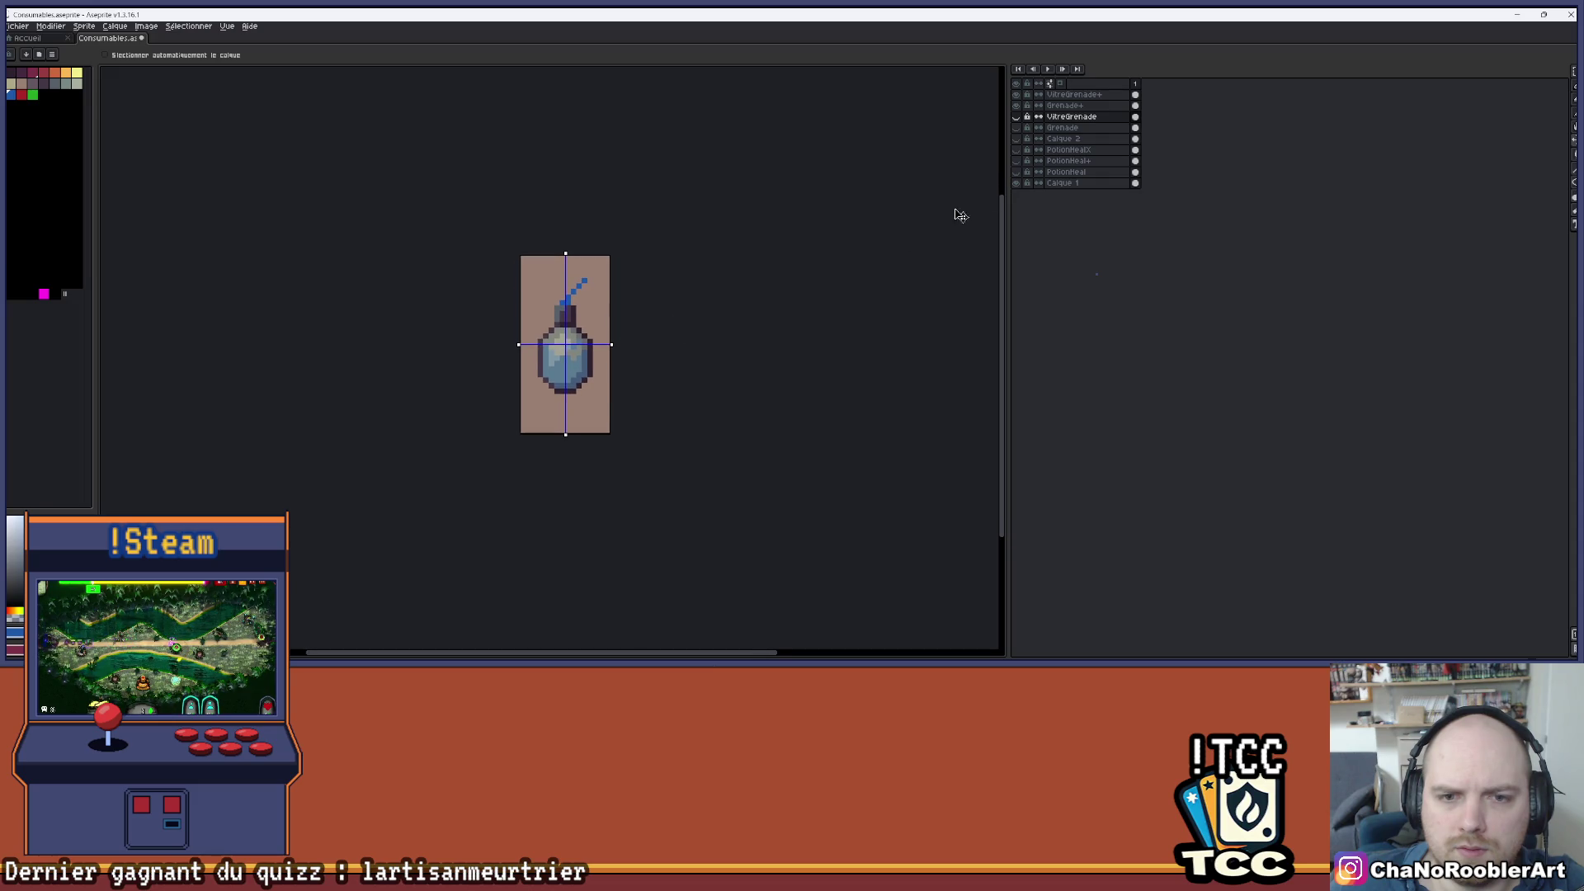
- Flash the glass layer off and on and cycle Grenade and VitreGrenade visibility to compare shading
left_click(1016, 116)
left_click(1016, 116)
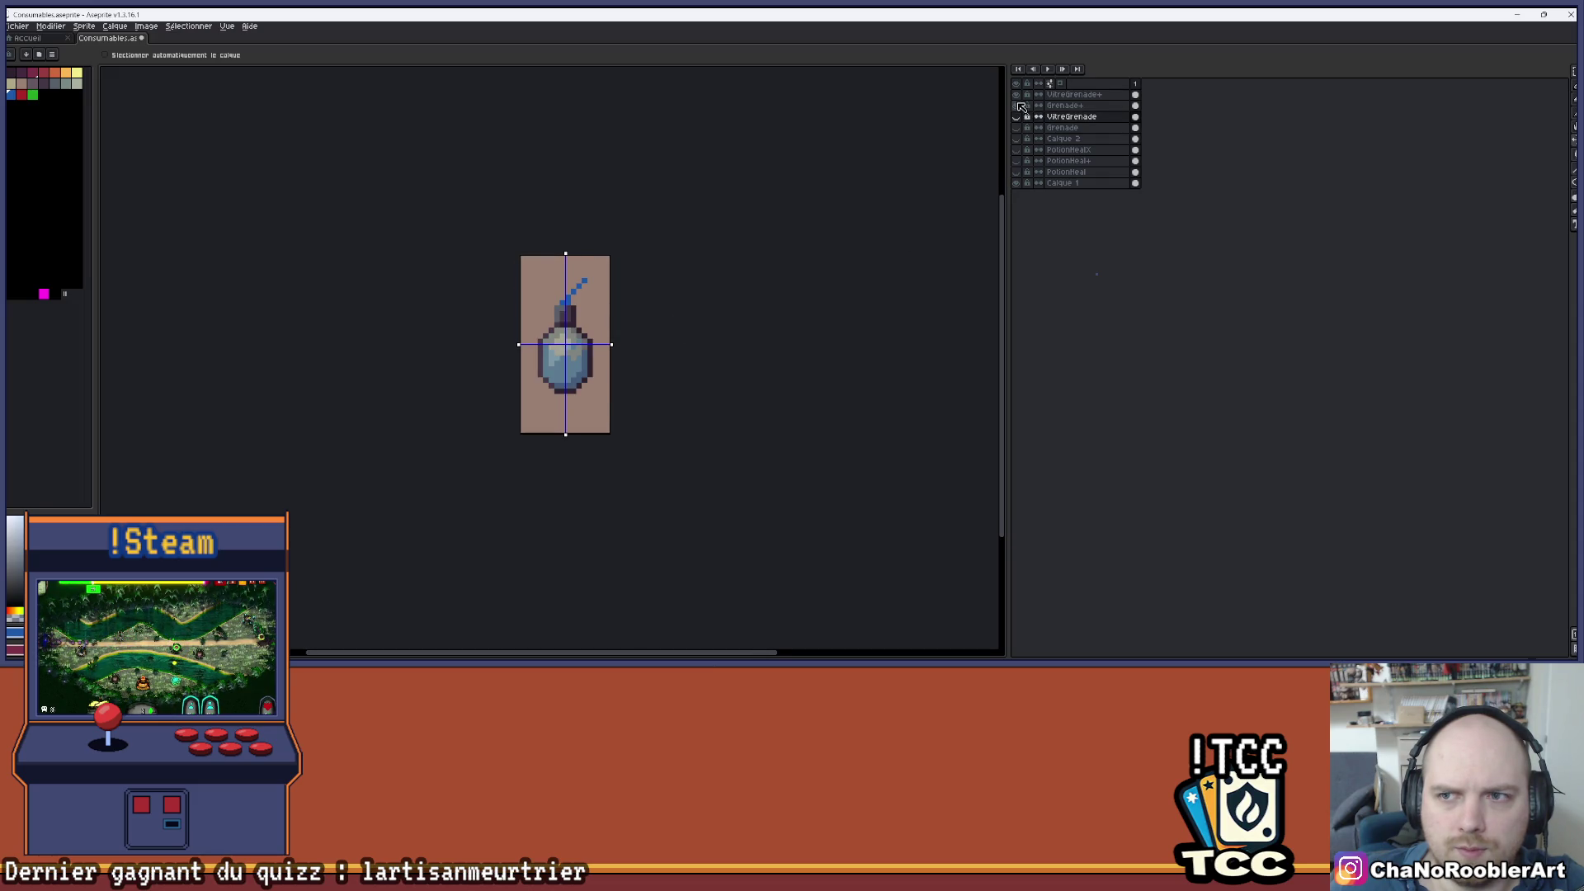
left_click(1020, 129)
left_click(1020, 120)
left_click(1017, 129)
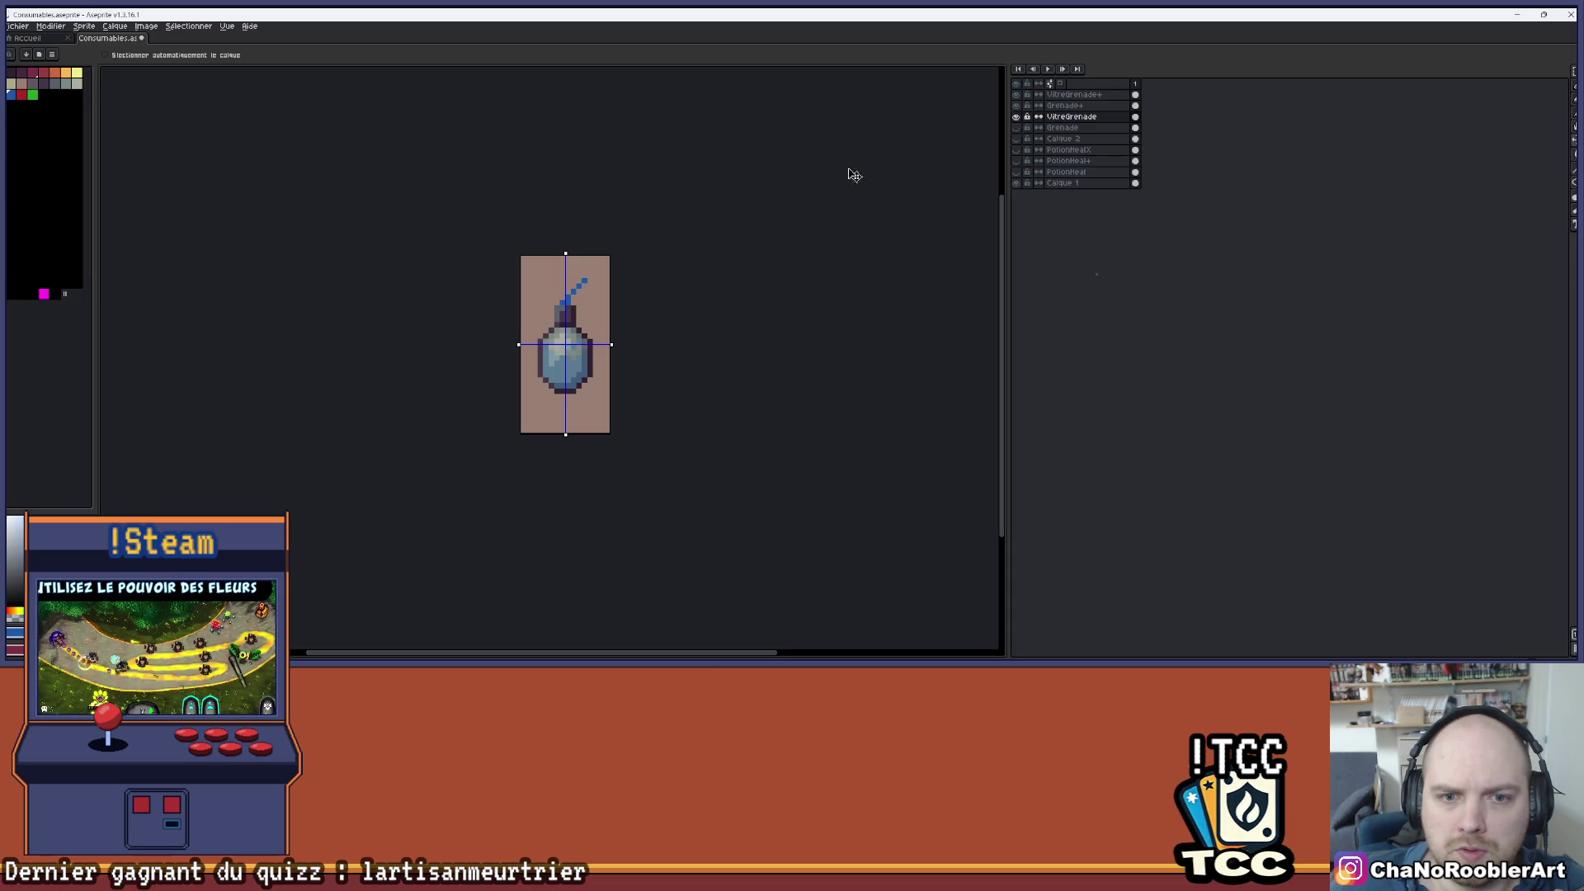
scroll(614, 333, "up", 2)
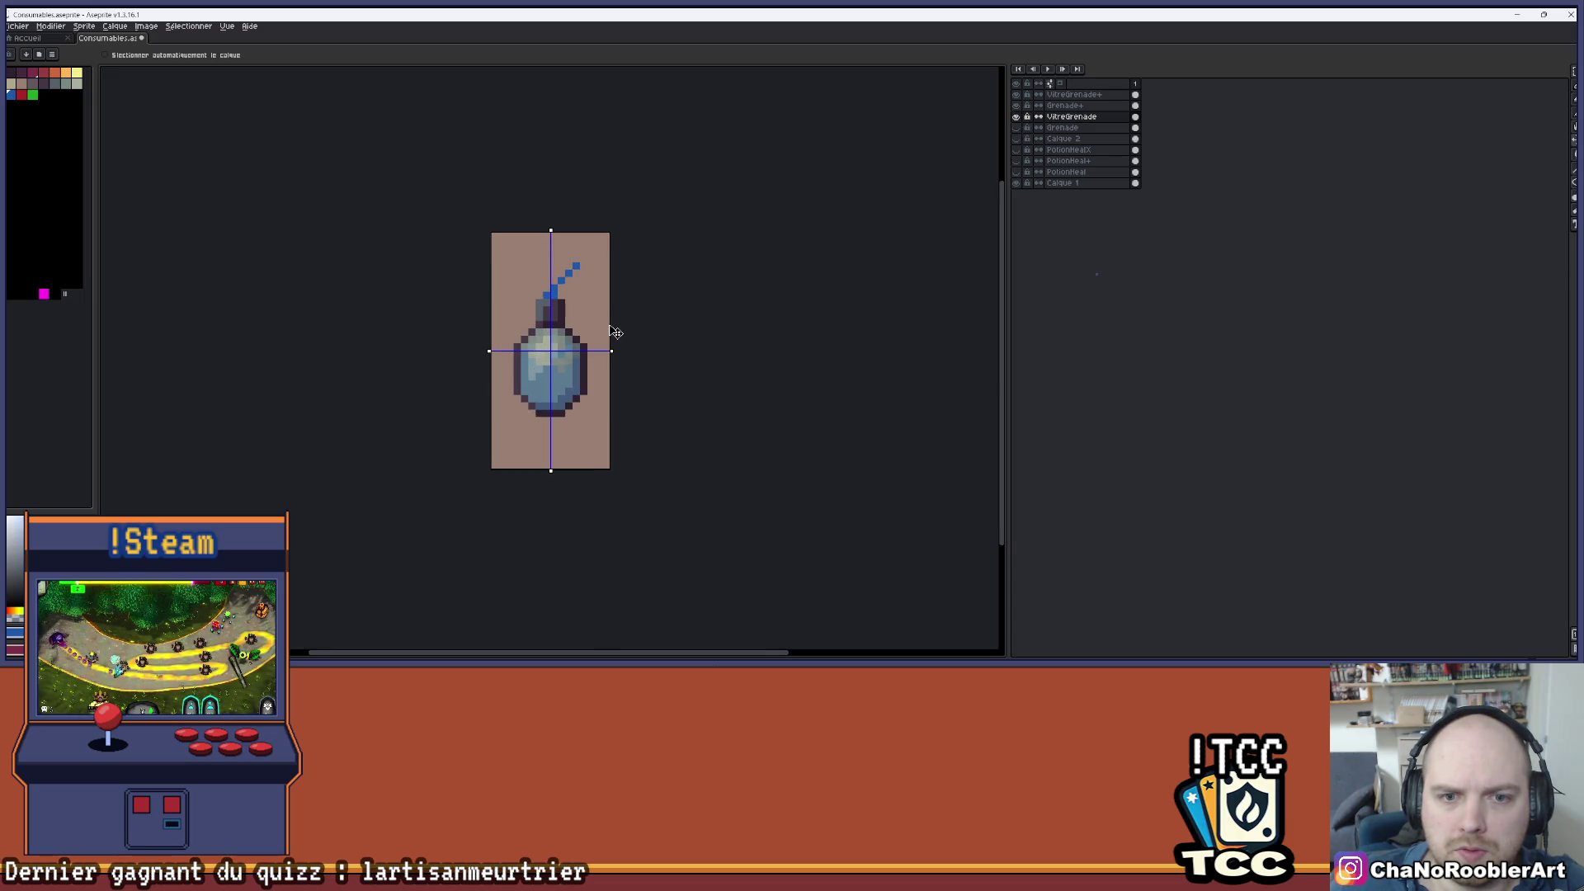
left_click(1020, 105)
left_click(1020, 94)
left_click(1018, 119)
left_click(1019, 119)
left_click(1020, 130)
- Hide the glass ball layer and show the blue potion with VitreGrenade+ glass over it
scroll(640, 209, "down", 2)
mouse_move(640, 209)
left_mouse_down()
mouse_move(602, 376)
mouse_move(629, 396)
left_mouse_up()
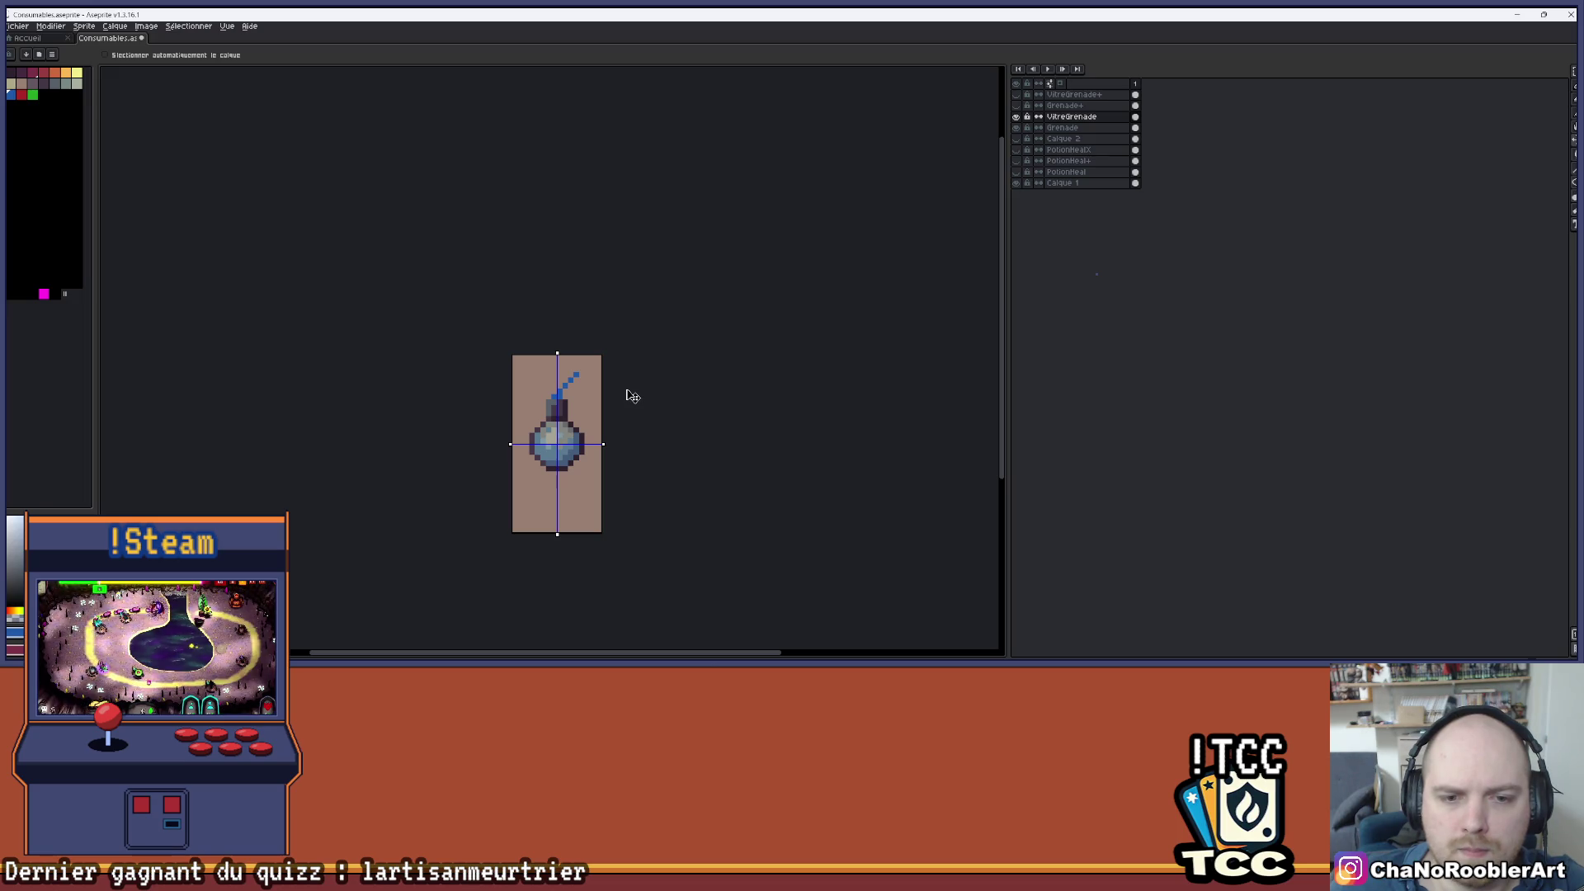
left_click(1016, 116)
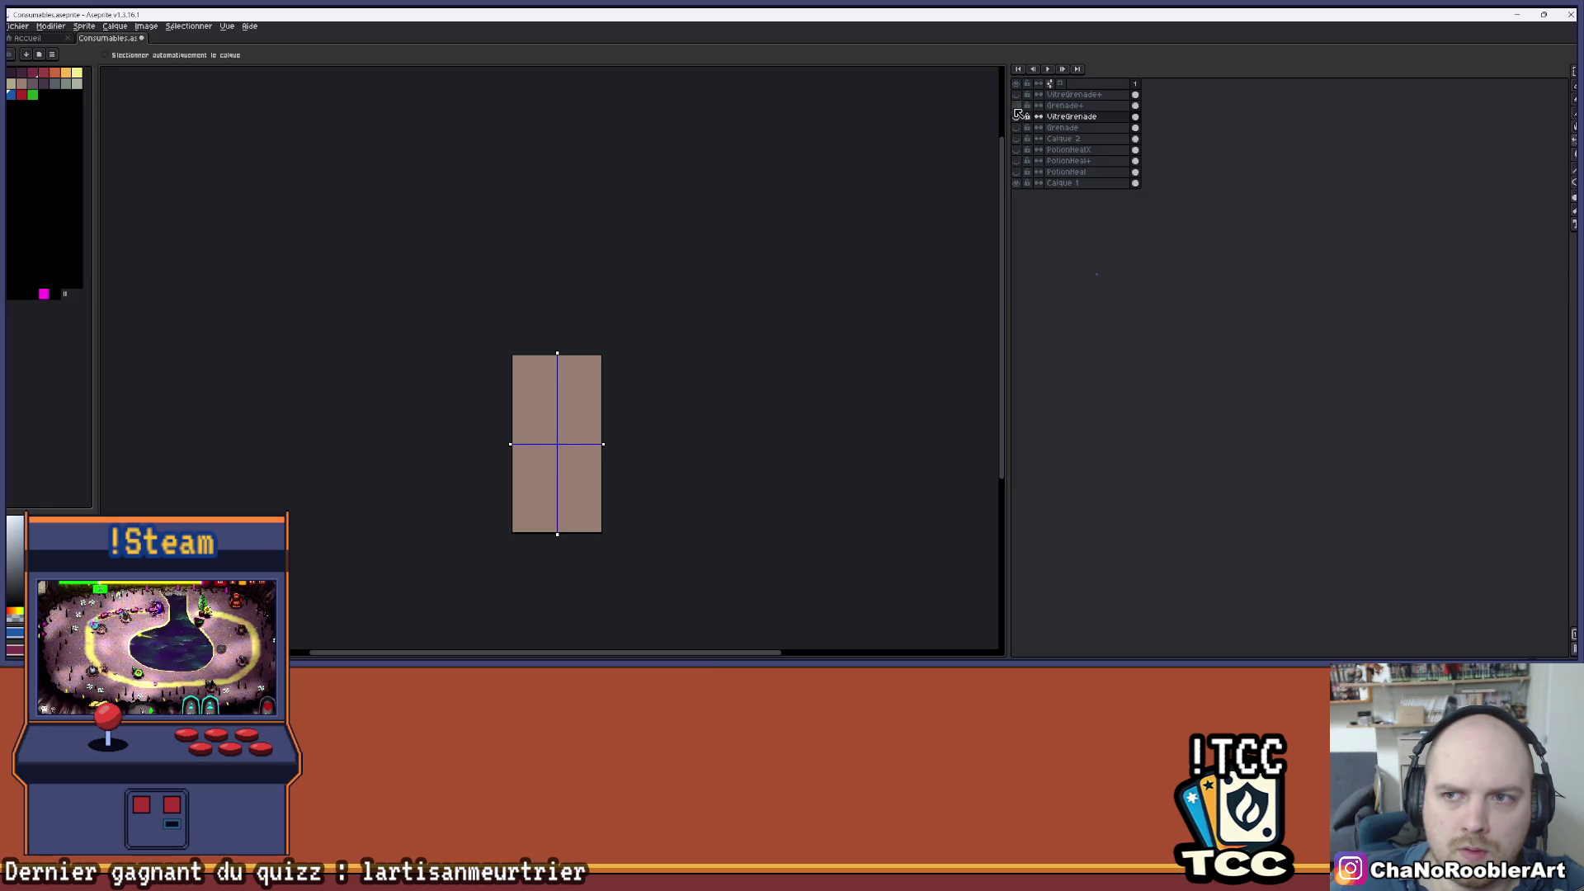
left_click(1020, 106)
left_click(1019, 96)
left_click_drag(656, 509, 637, 396)
scroll(564, 329, "up", 1)
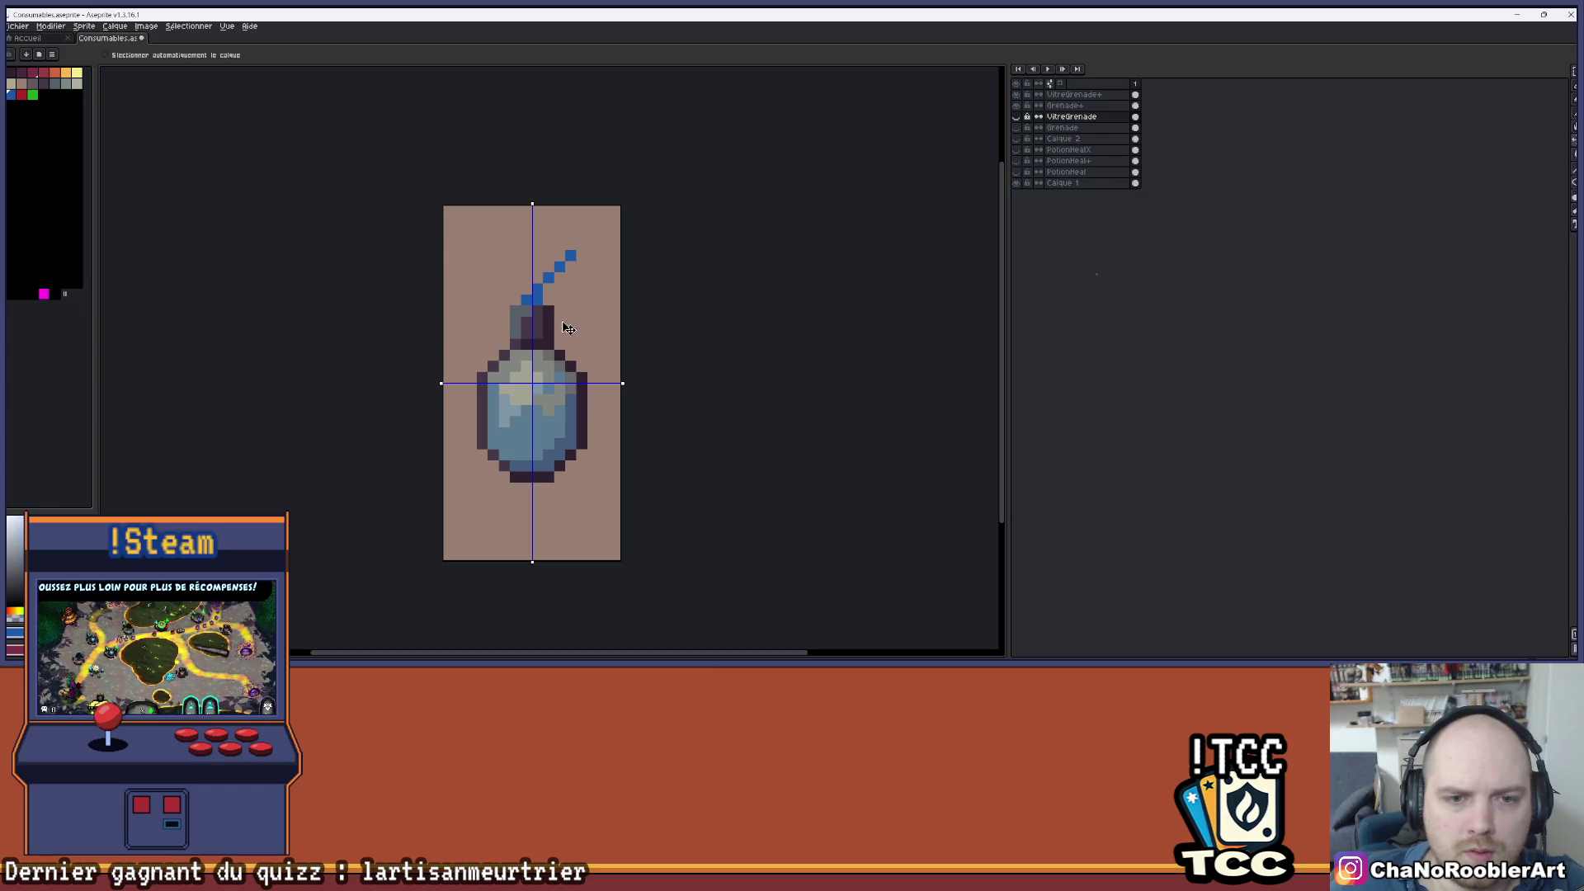
- Toggle the Grenade layer off and on to compare, then shift the Grenade+ artwork up 1 px
left_click(1017, 128)
left_click(1018, 128)
left_click(1018, 128)
left_click(1017, 128)
double_click(1070, 106)
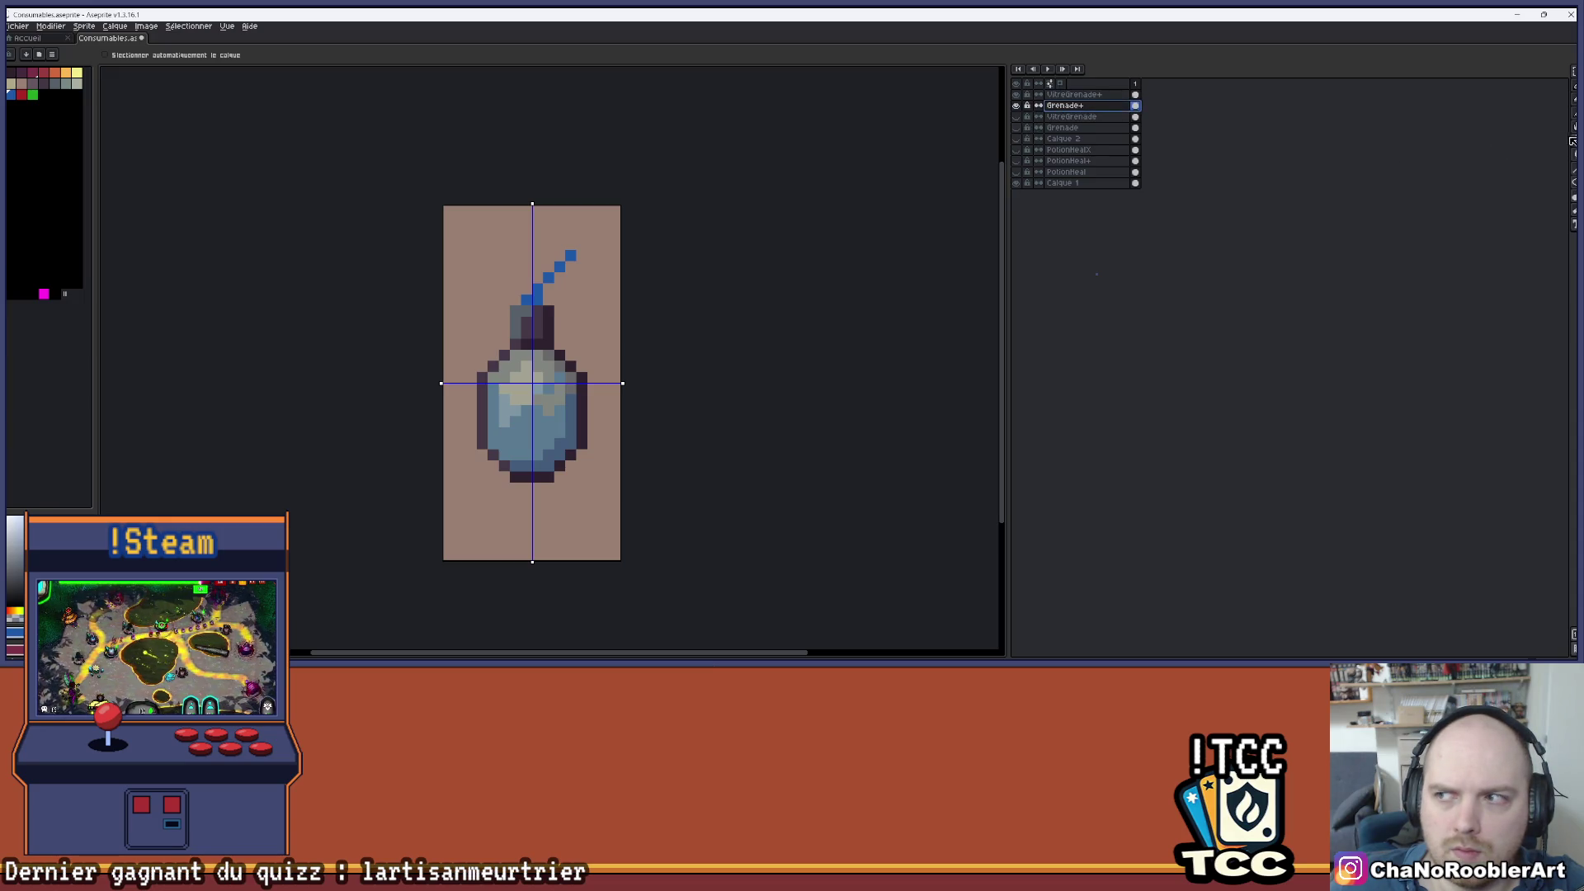
left_click_drag(565, 417, 570, 418)
- Select the VitreGrenade+ layer and zoom out around the grenade sprite
left_click(1073, 95)
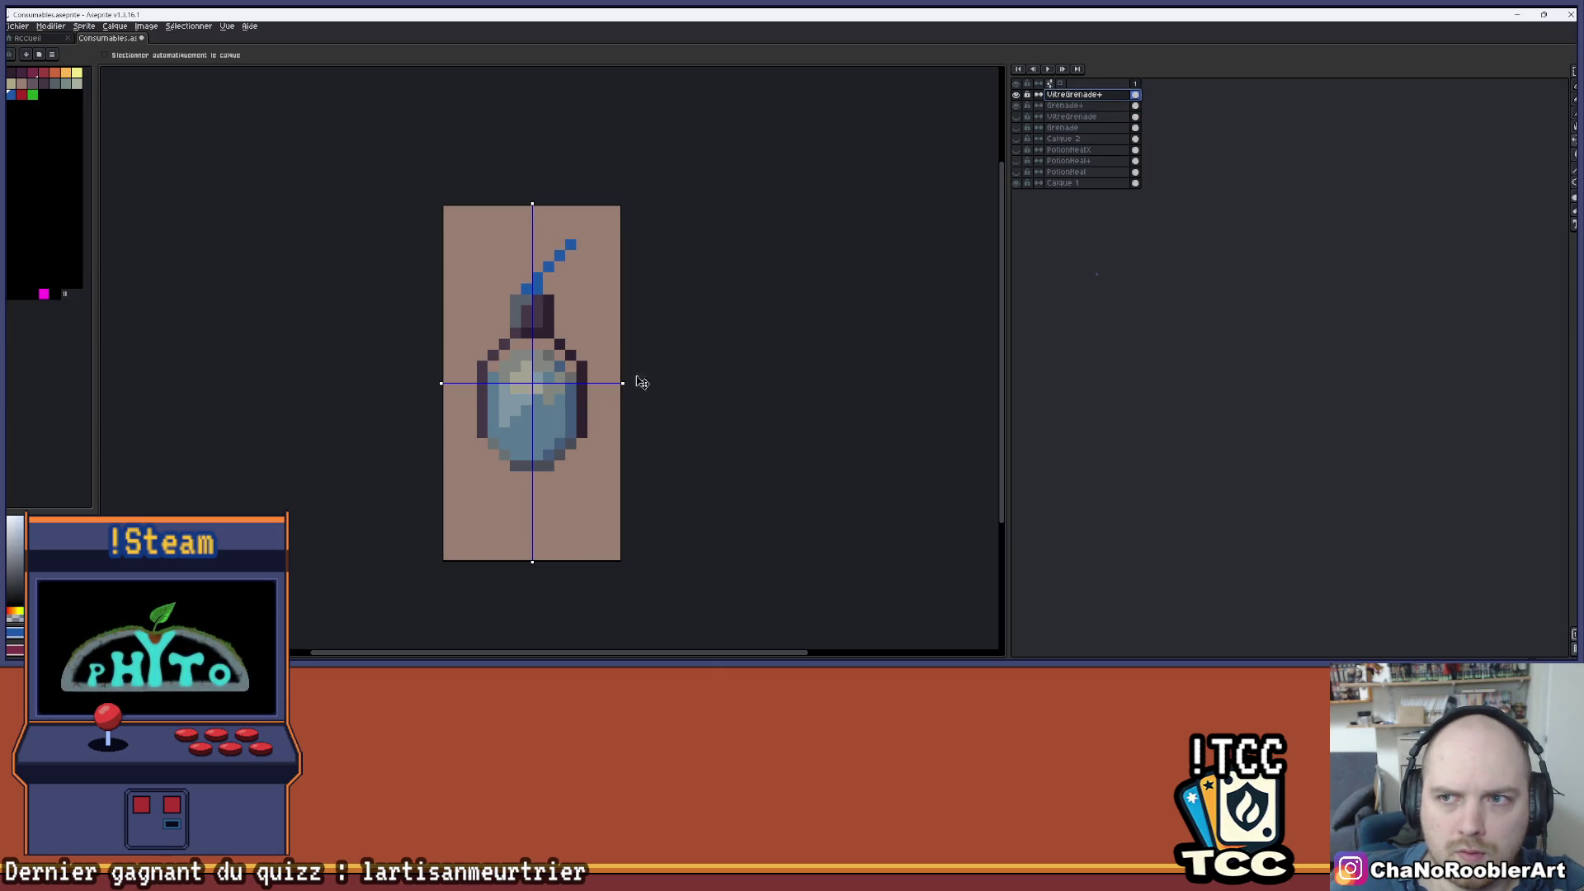
scroll(675, 405, "down", 1)
mouse_move(655, 400)
left_mouse_down()
mouse_move(548, 393)
mouse_move(605, 372)
left_mouse_up()
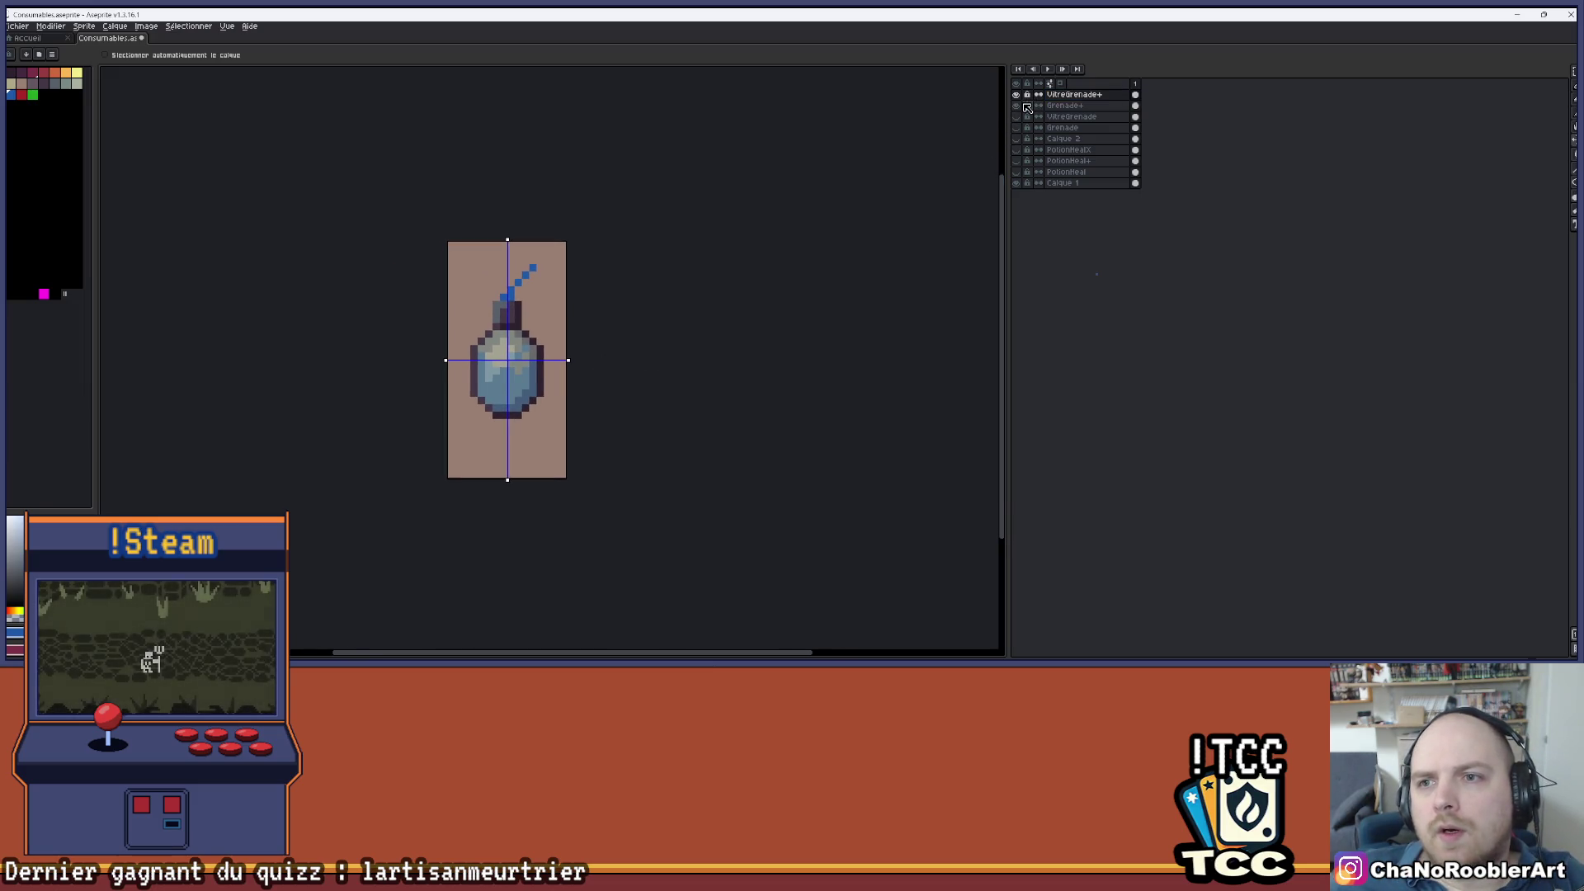
scroll(698, 282, "down", 1)
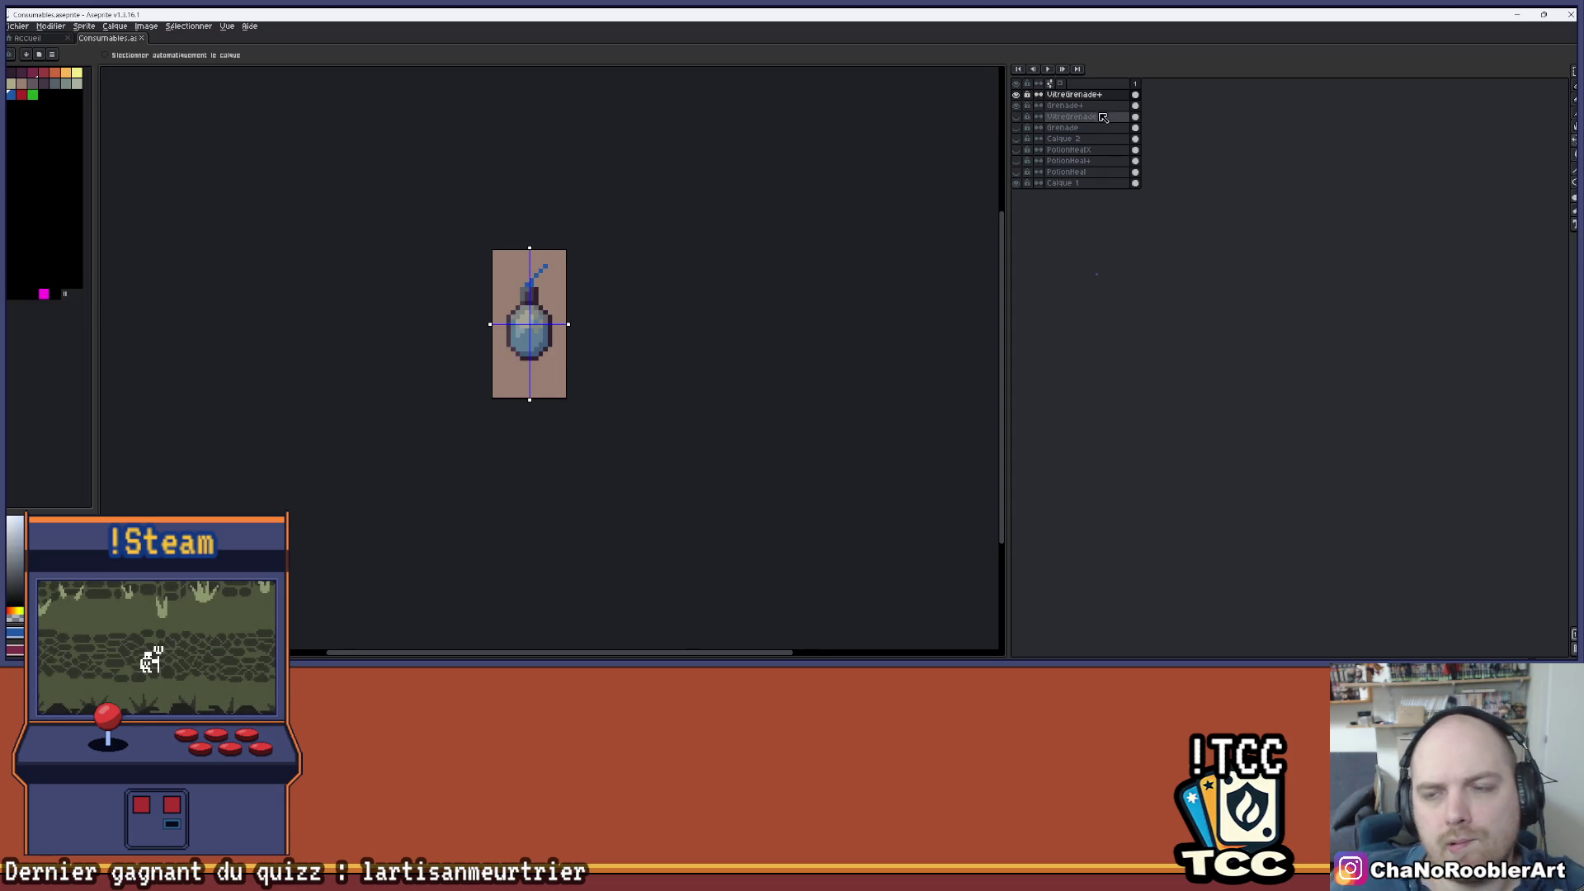
scroll(671, 220, "down", 2)
scroll(603, 238, "up", 1)
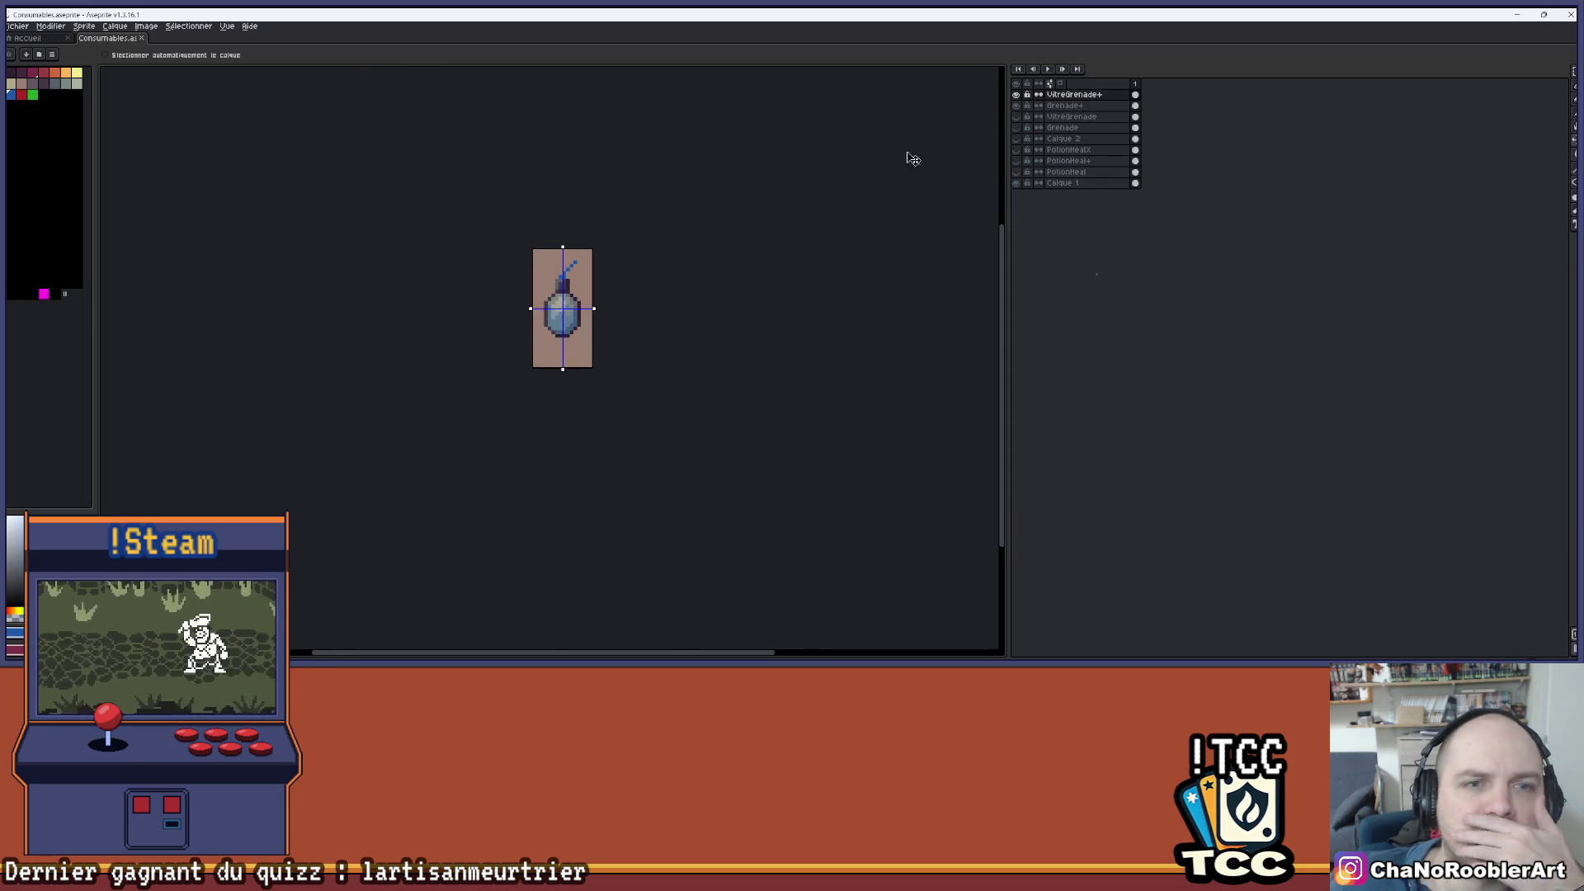
- Switch to the Rectangular Marquee, change its selection mode, and make Calque 1 active
left_click(1573, 74)
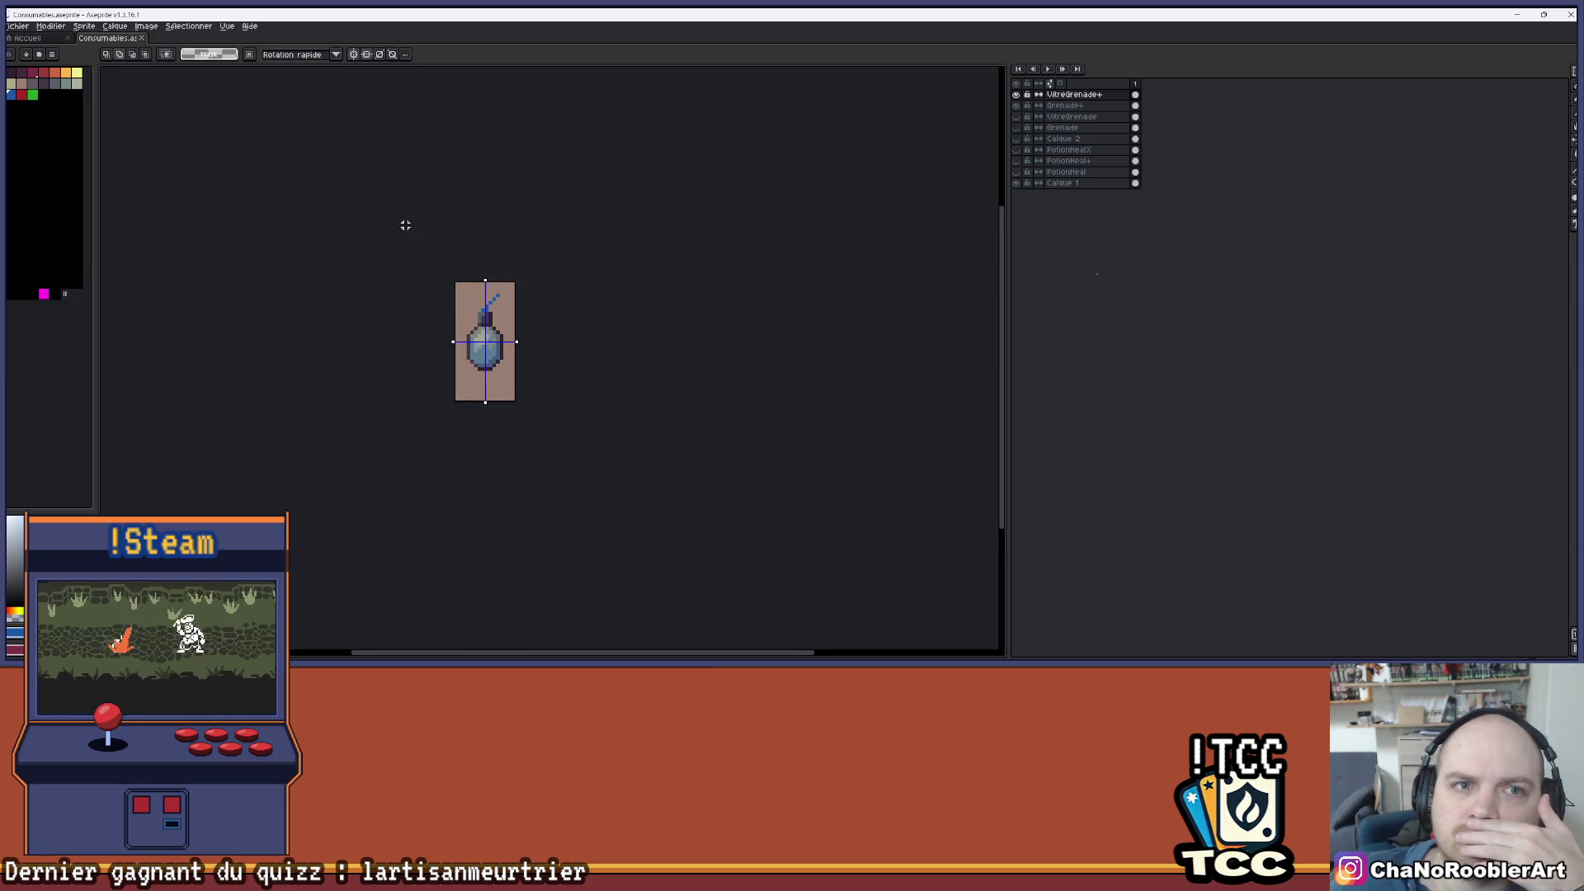
left_click(367, 53)
scroll(504, 251, "up", 2)
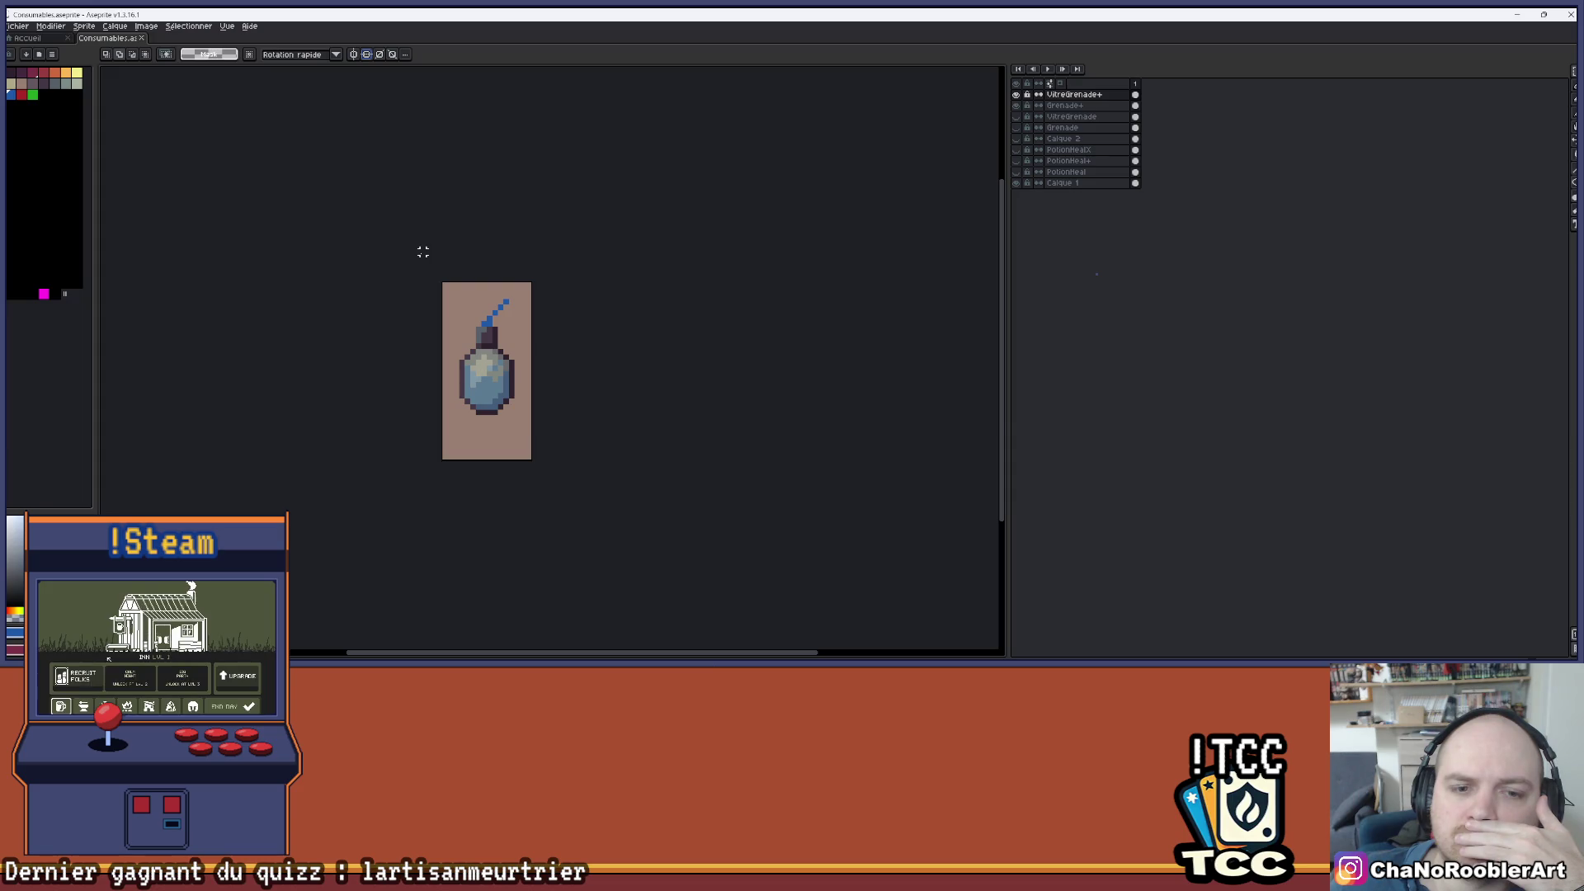
left_click_drag(481, 226, 518, 279)
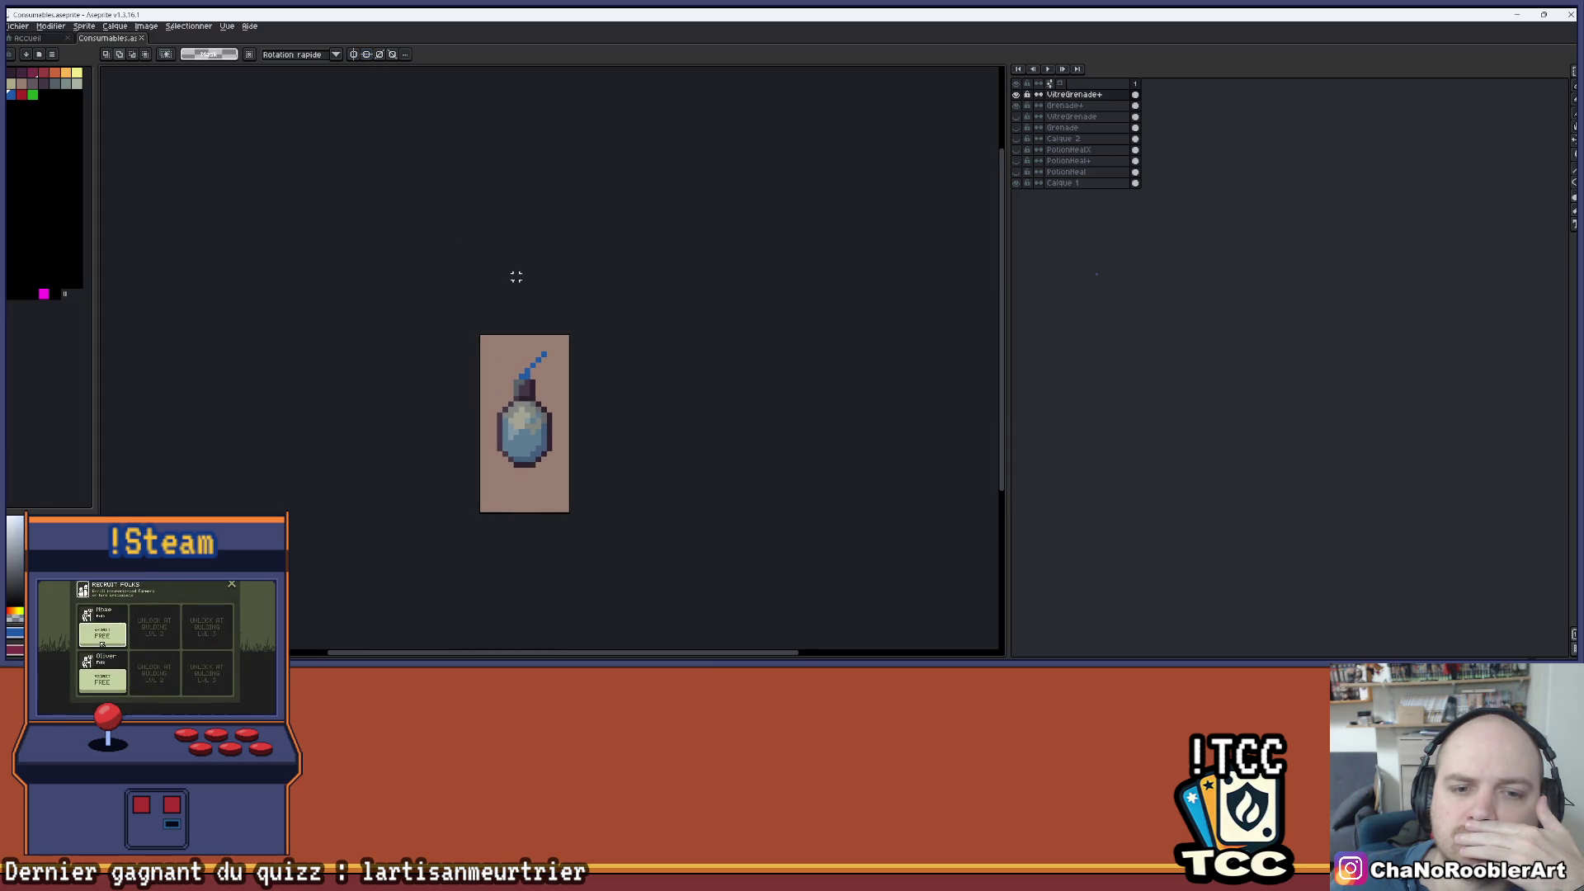
scroll(516, 276, "down", 3)
scroll(514, 282, "up", 2)
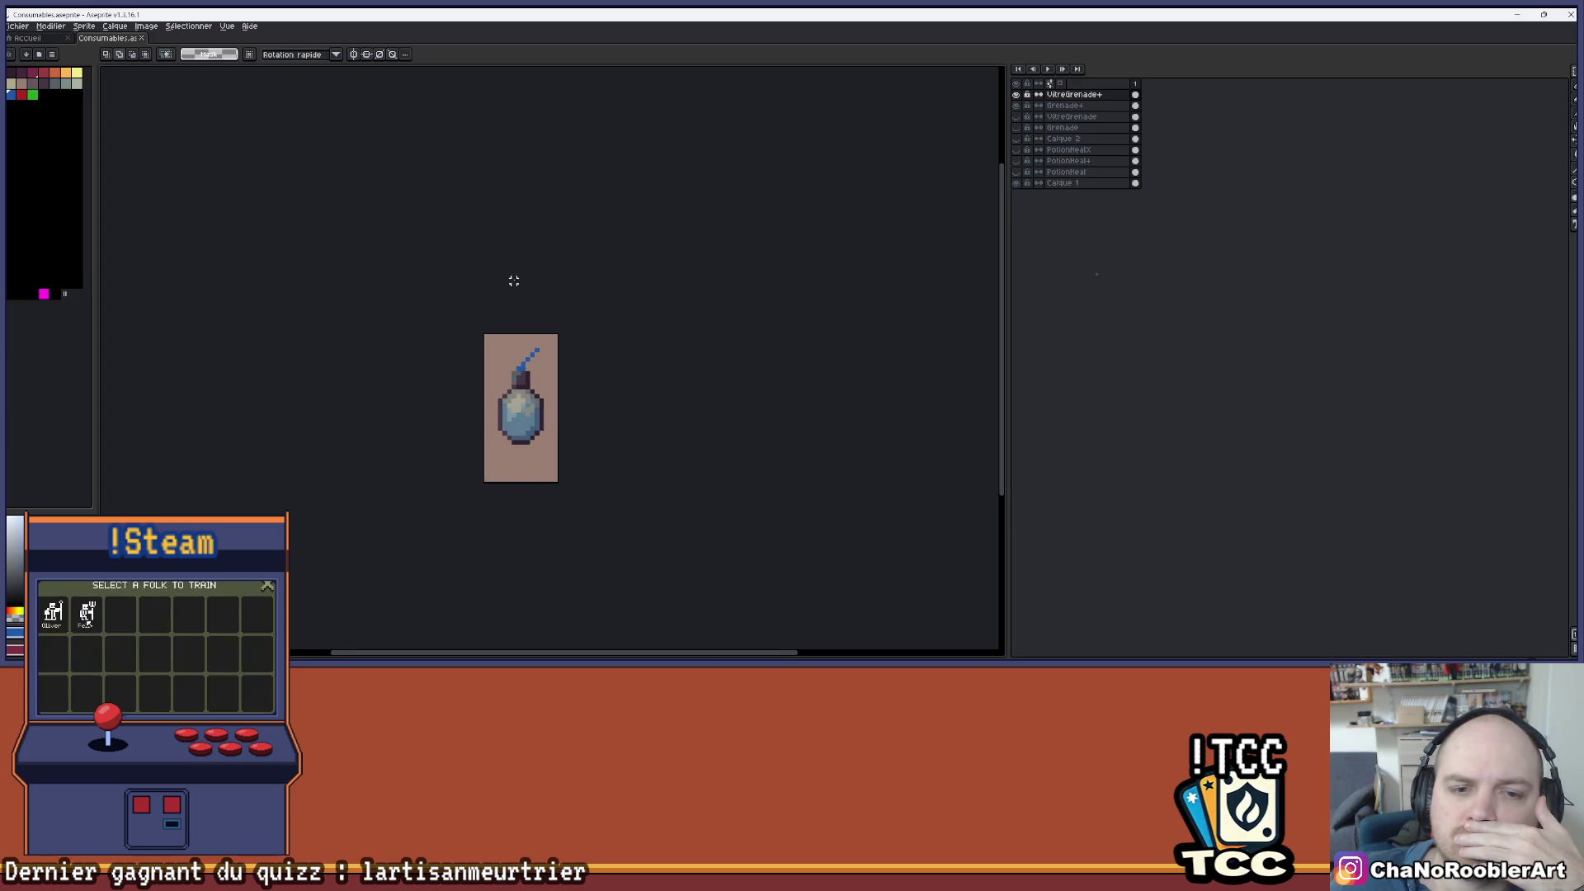
scroll(514, 281, "up", 1)
left_click(1064, 184)
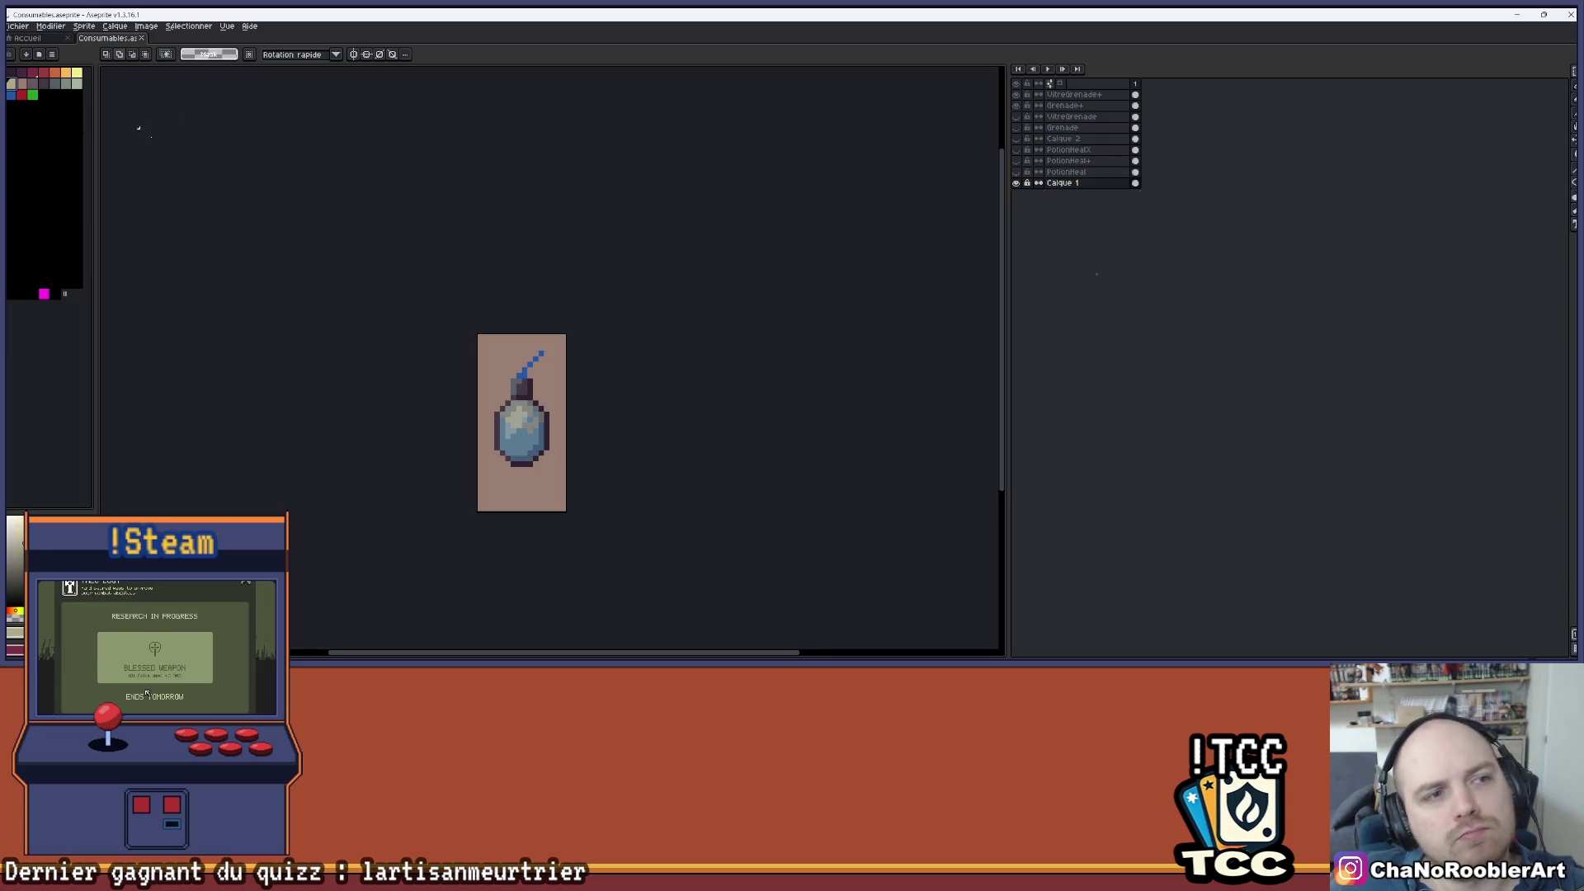
- Paint-bucket the background beige, then grey-mauve, then pinkish-brown
key("g")
left_click(523, 380)
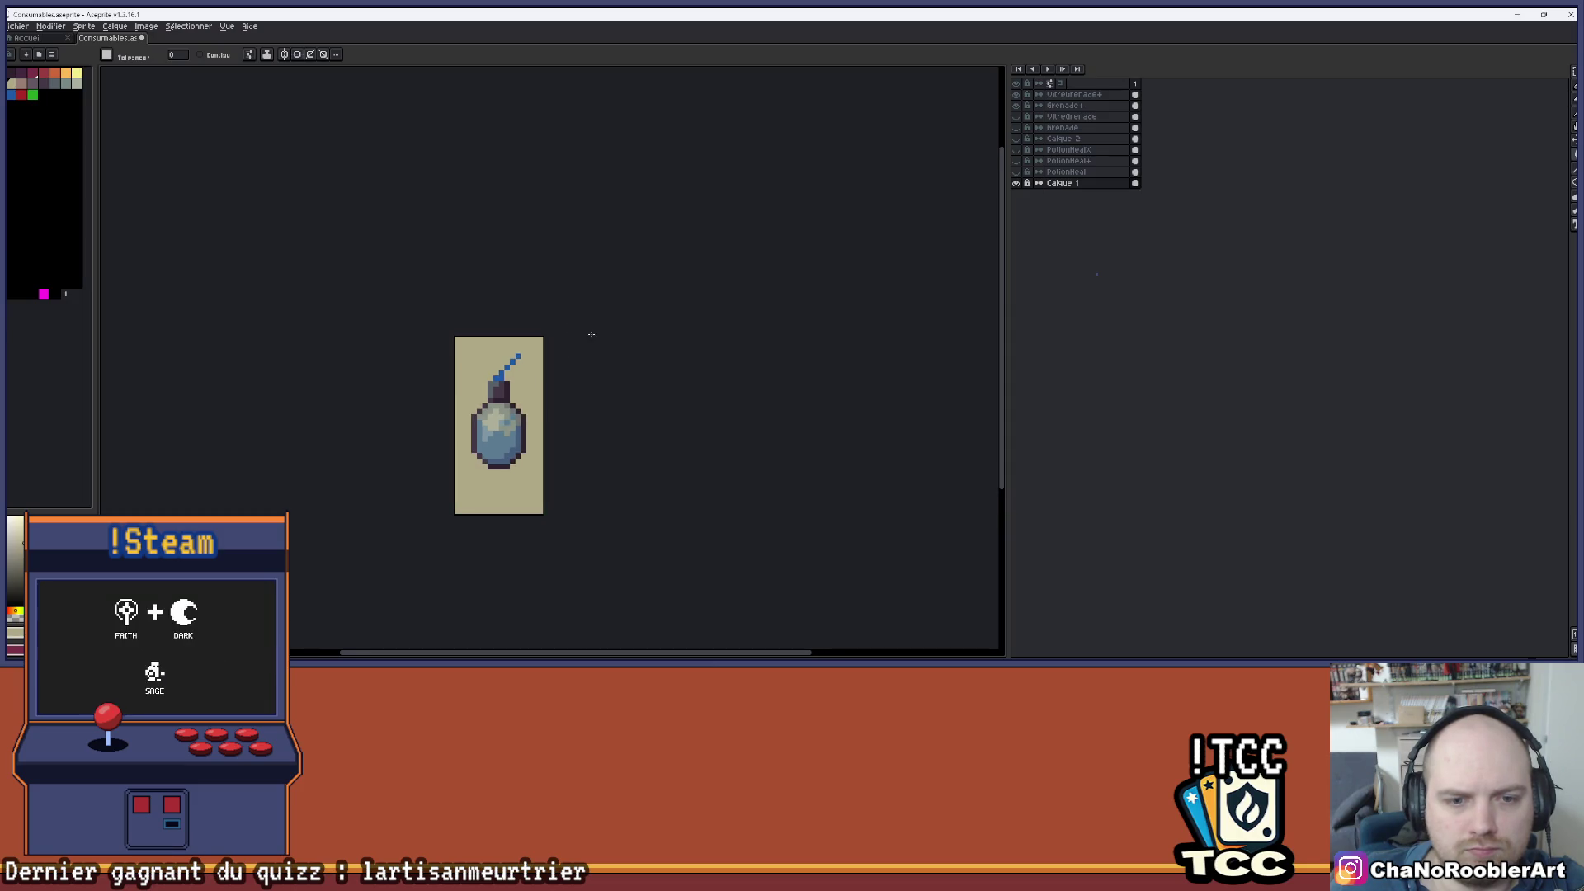
scroll(418, 307, "up", 1)
left_click(36, 84)
left_click(489, 378)
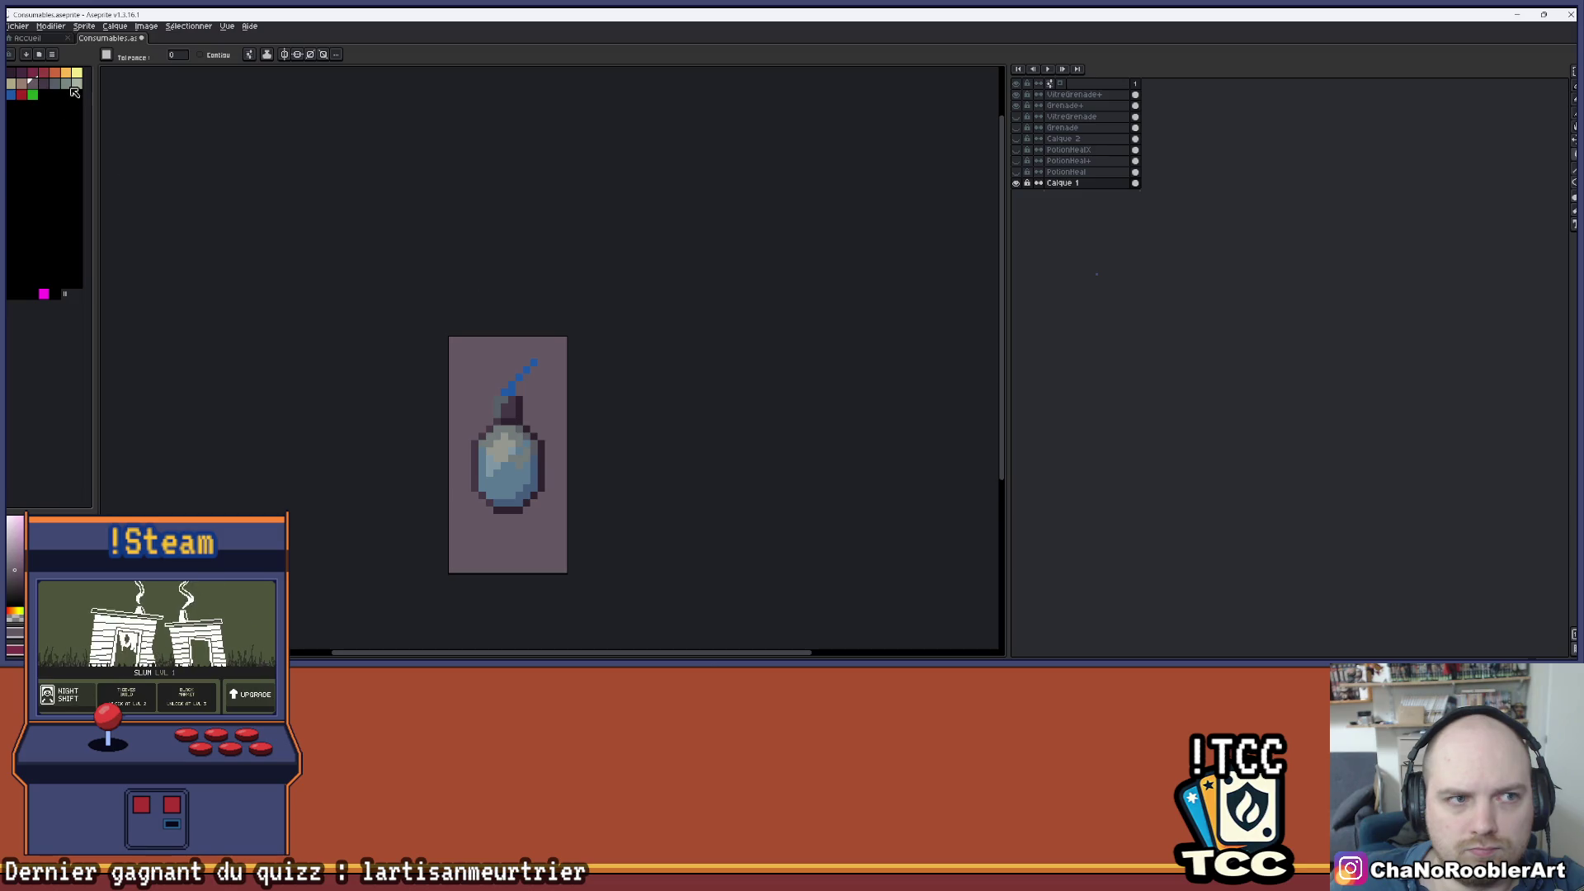
left_click(22, 83)
left_click(484, 362)
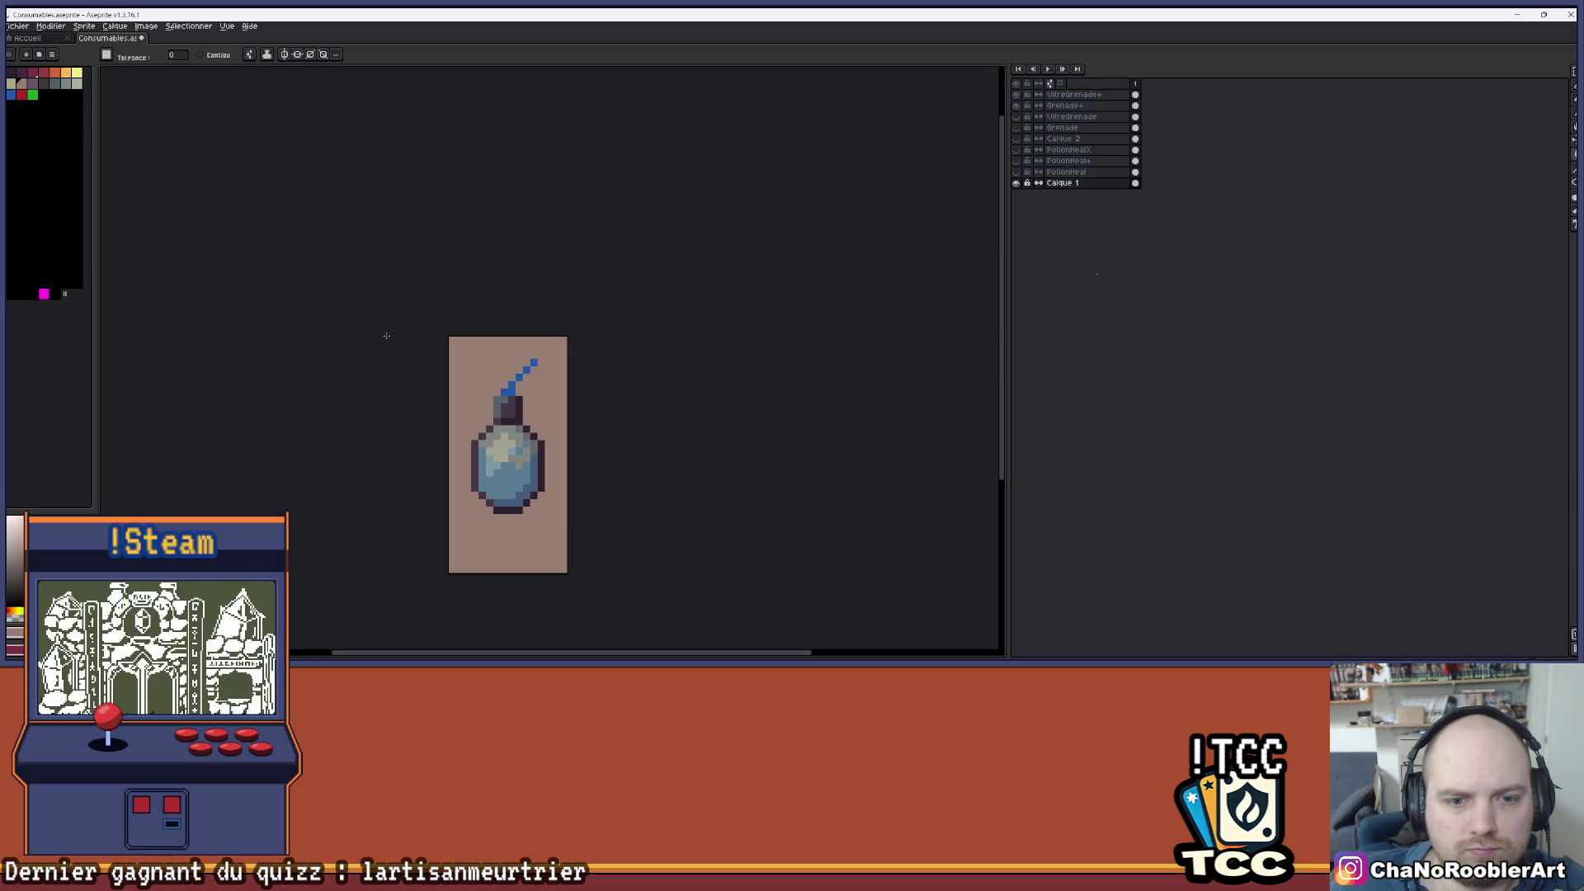
- Try orange, red-orange and crimson fills on the background
left_click(67, 75)
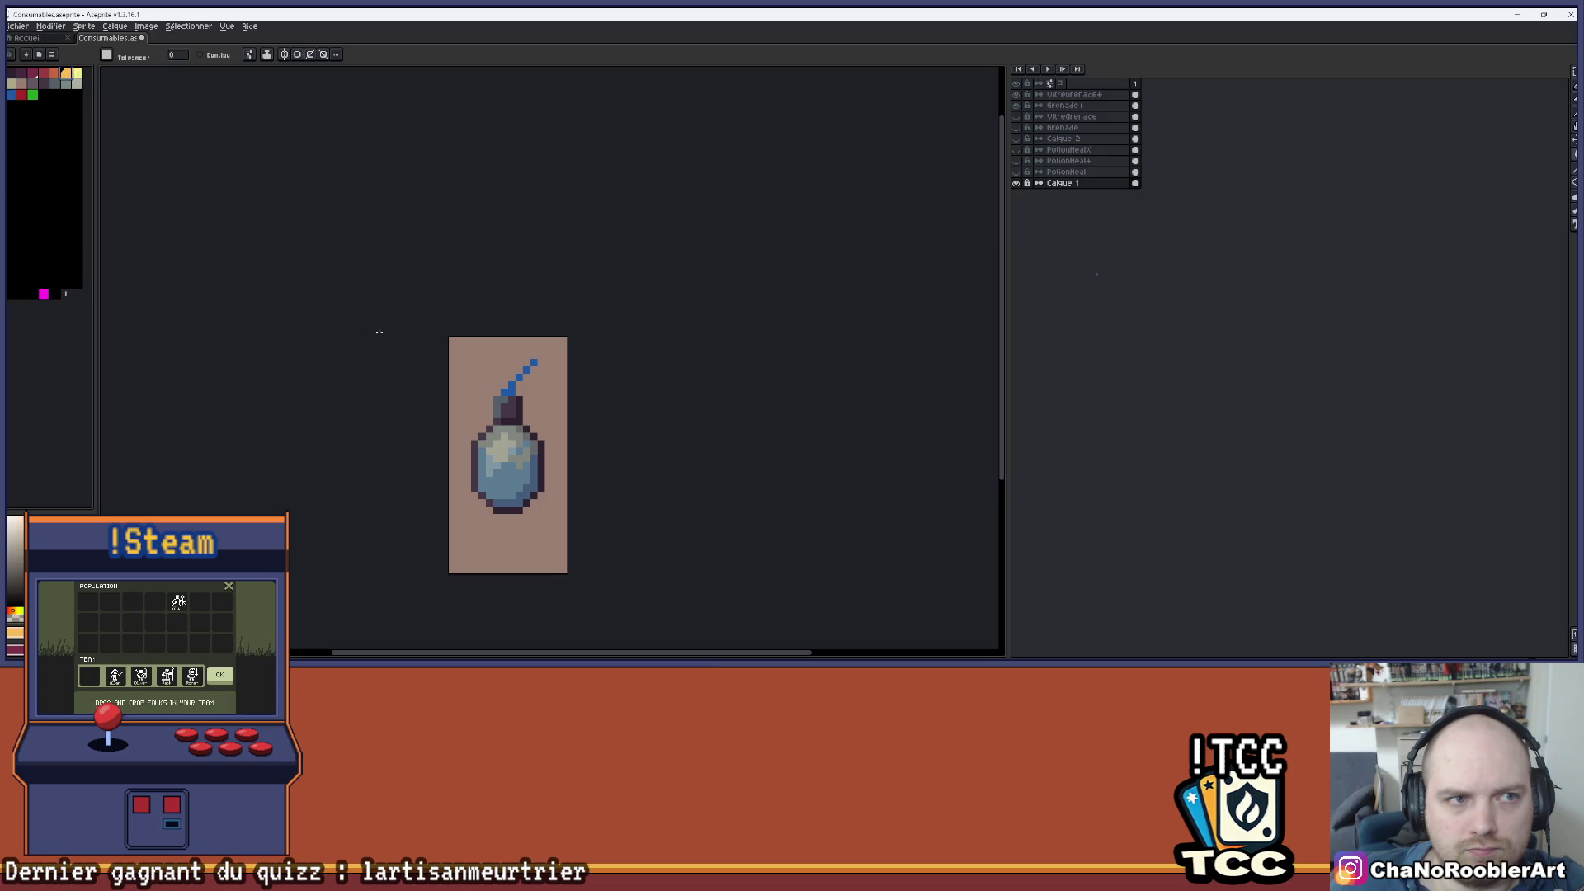
left_click(468, 368)
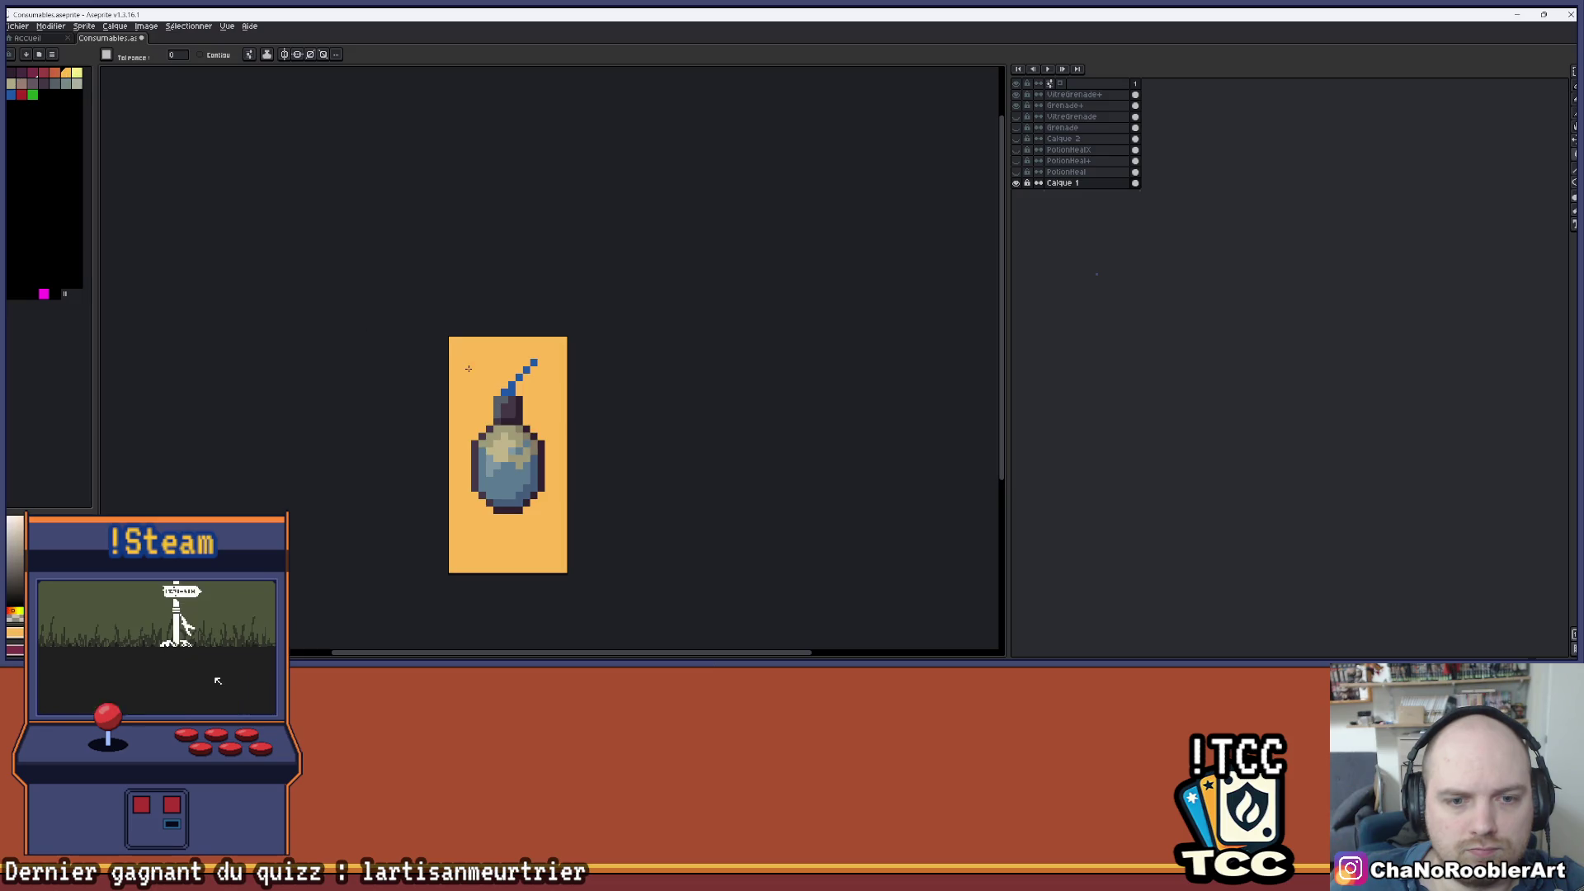
left_click(54, 74)
left_click(470, 359)
left_click(44, 73)
left_click(470, 365)
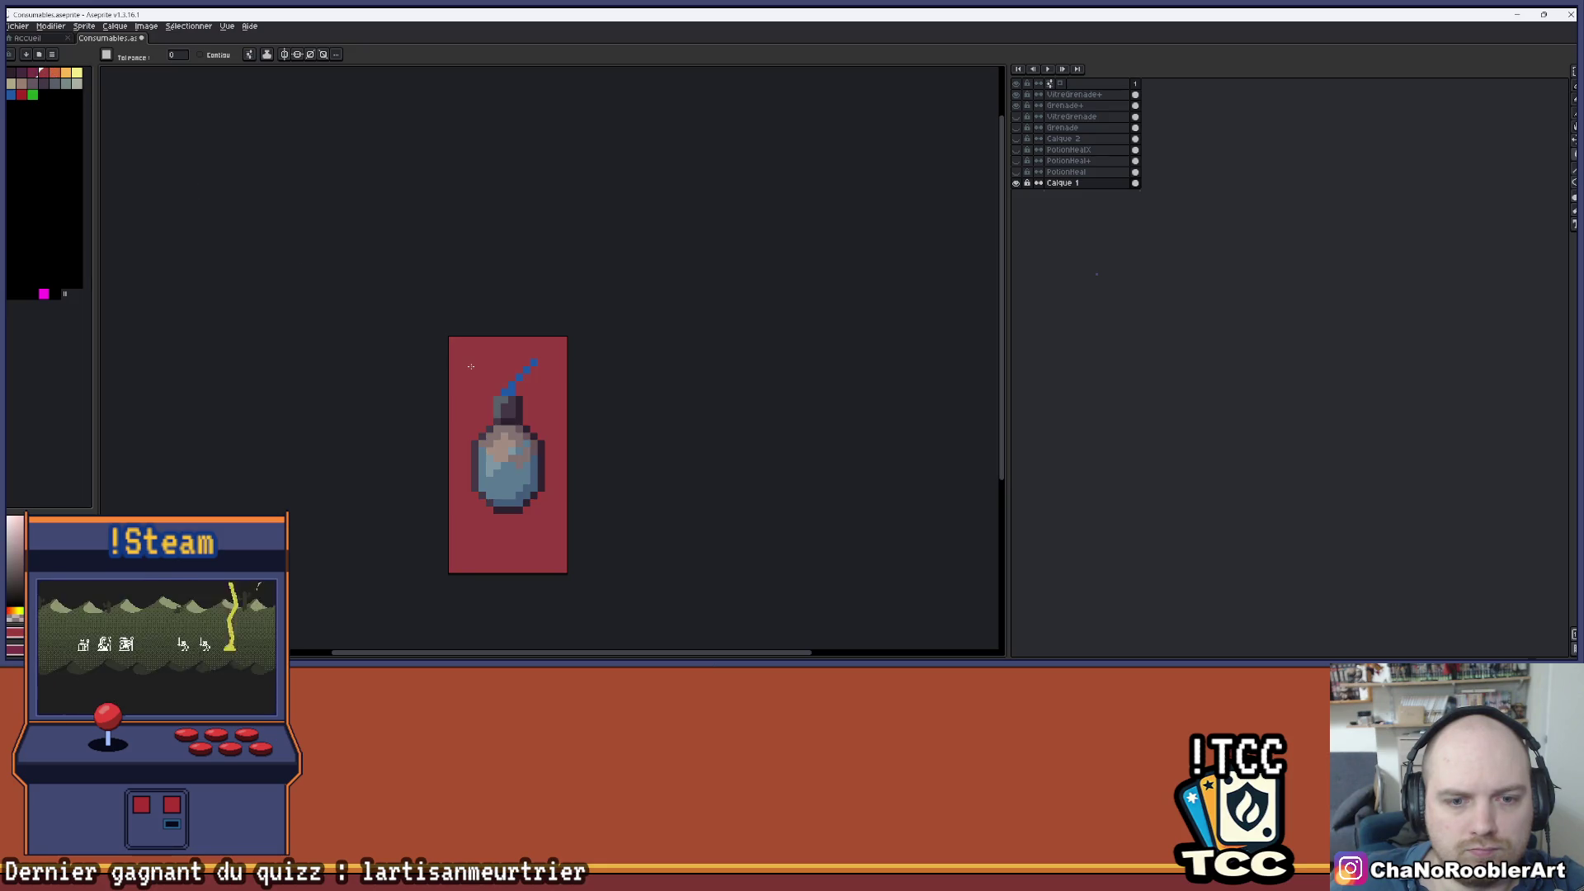
- Hide all the grenade layers and briefly show the yellow potion layer
scroll(471, 365, "down", 1)
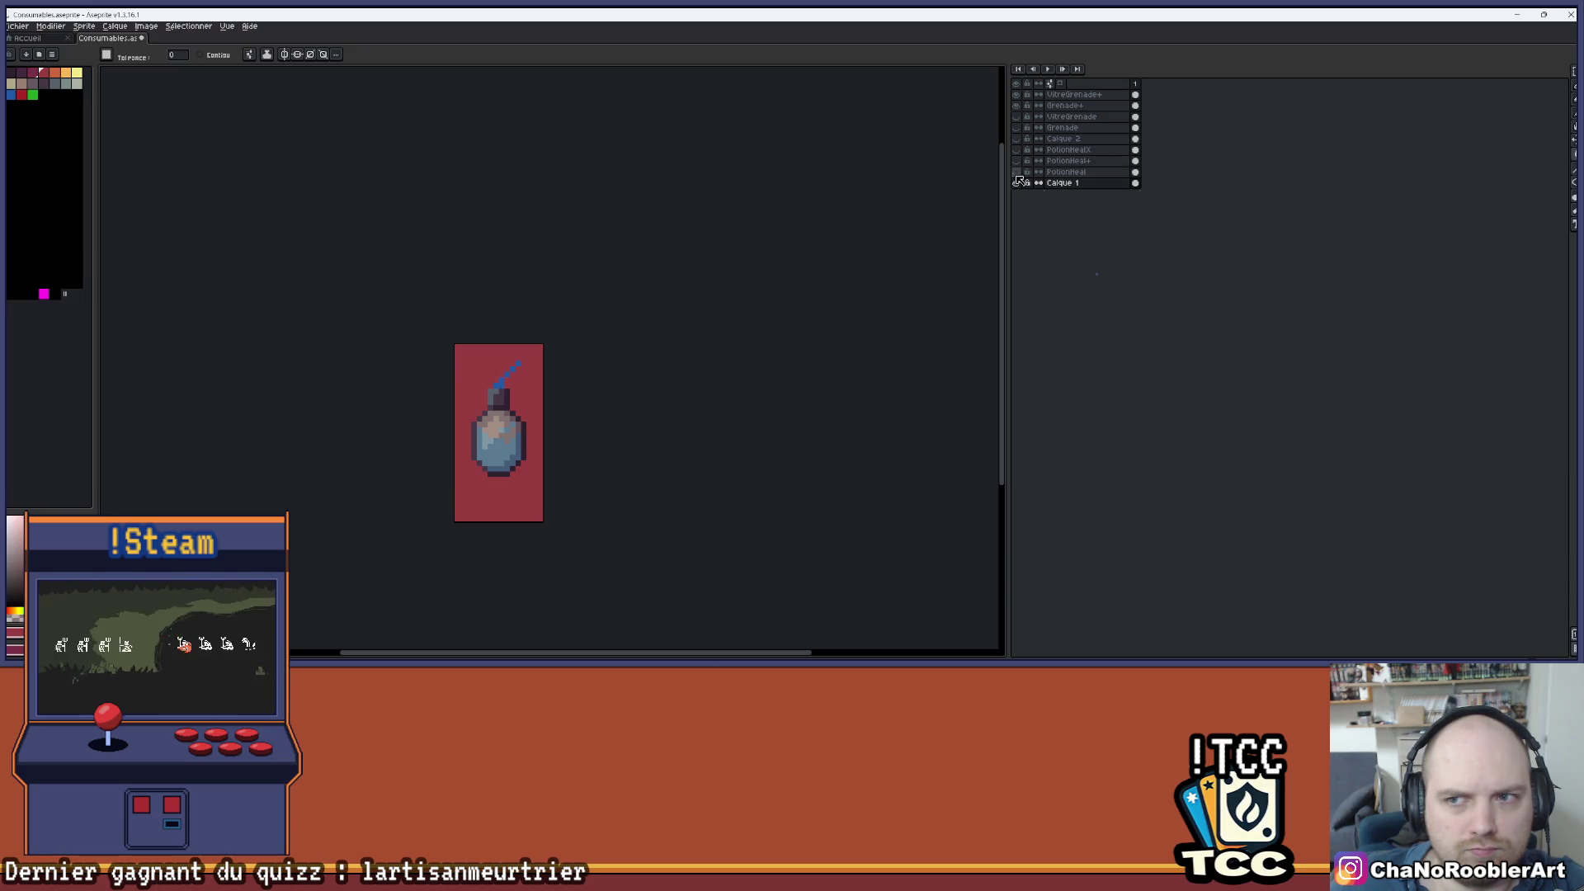
left_click_drag(1021, 99, 1016, 135)
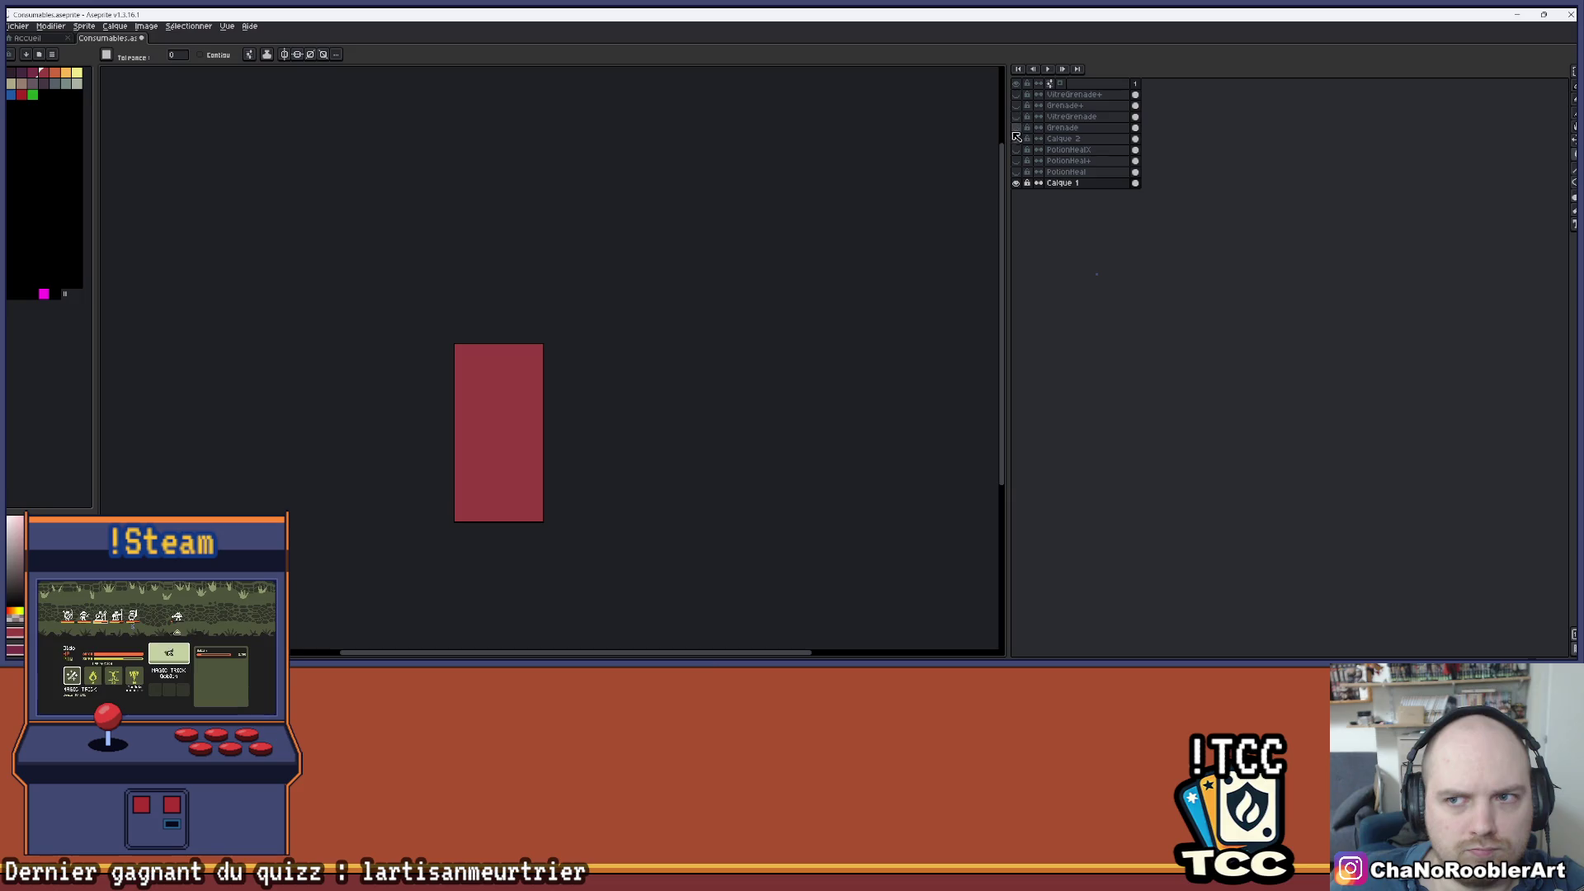
left_click(1020, 139)
left_click(1019, 139)
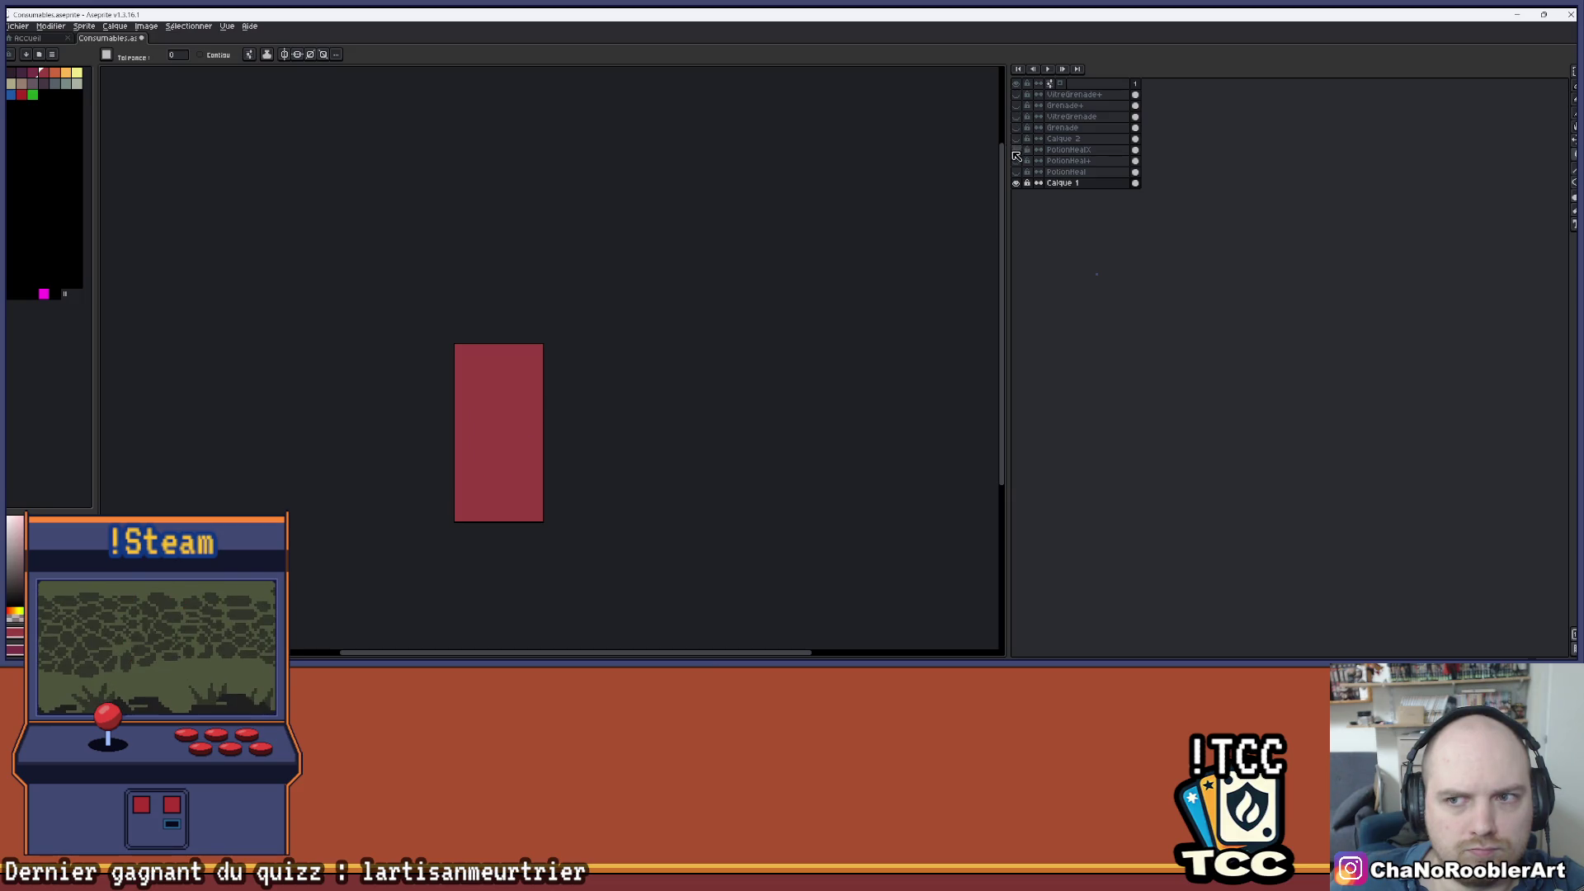
left_click(1016, 152)
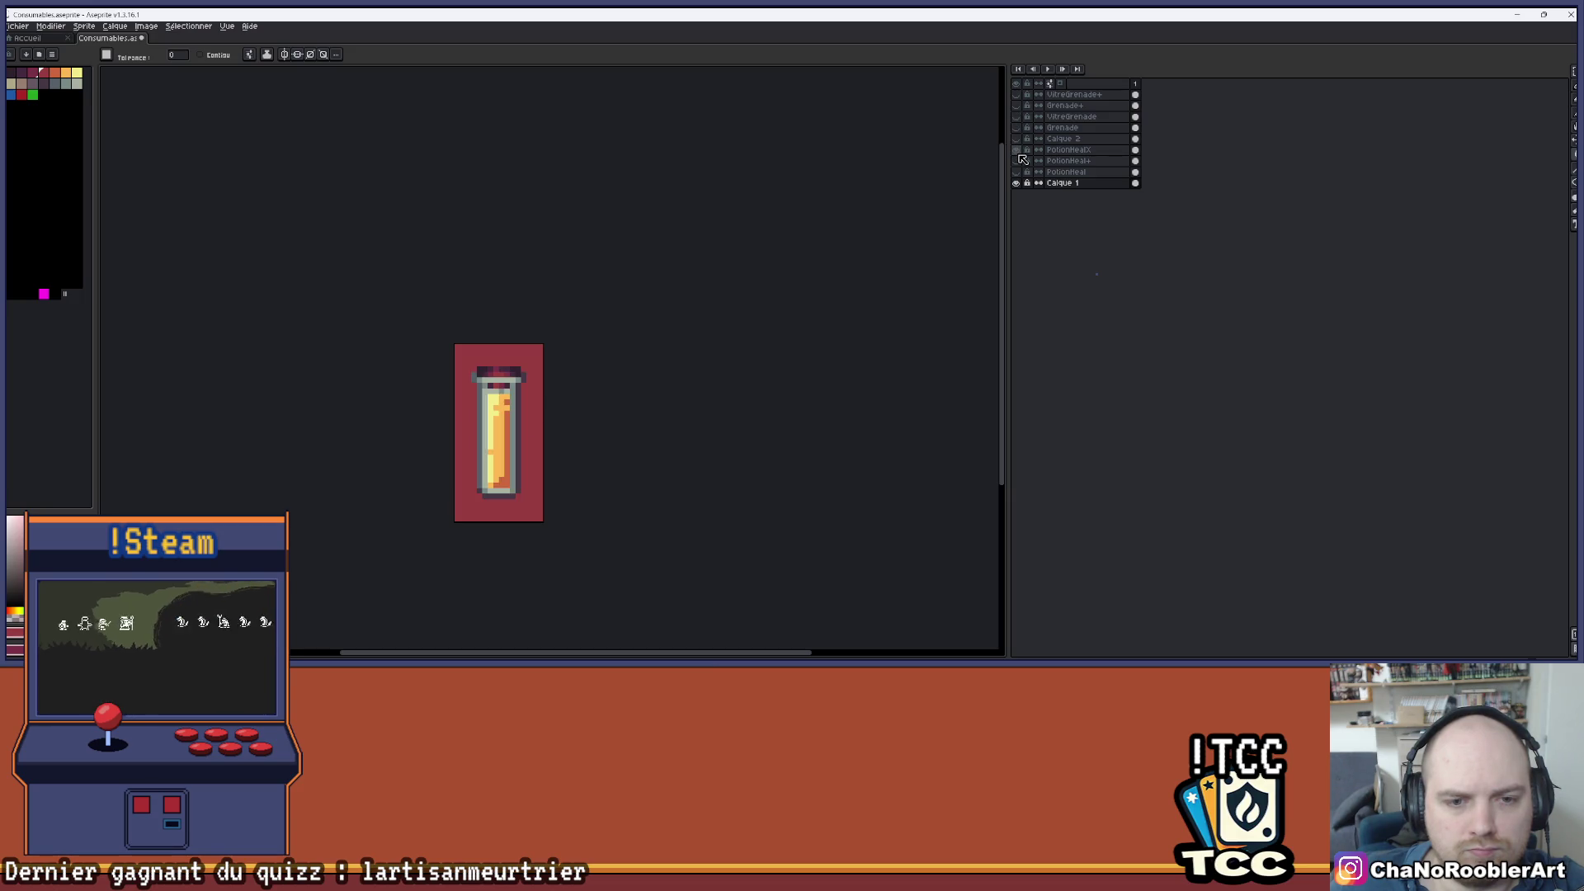
left_click(1020, 155)
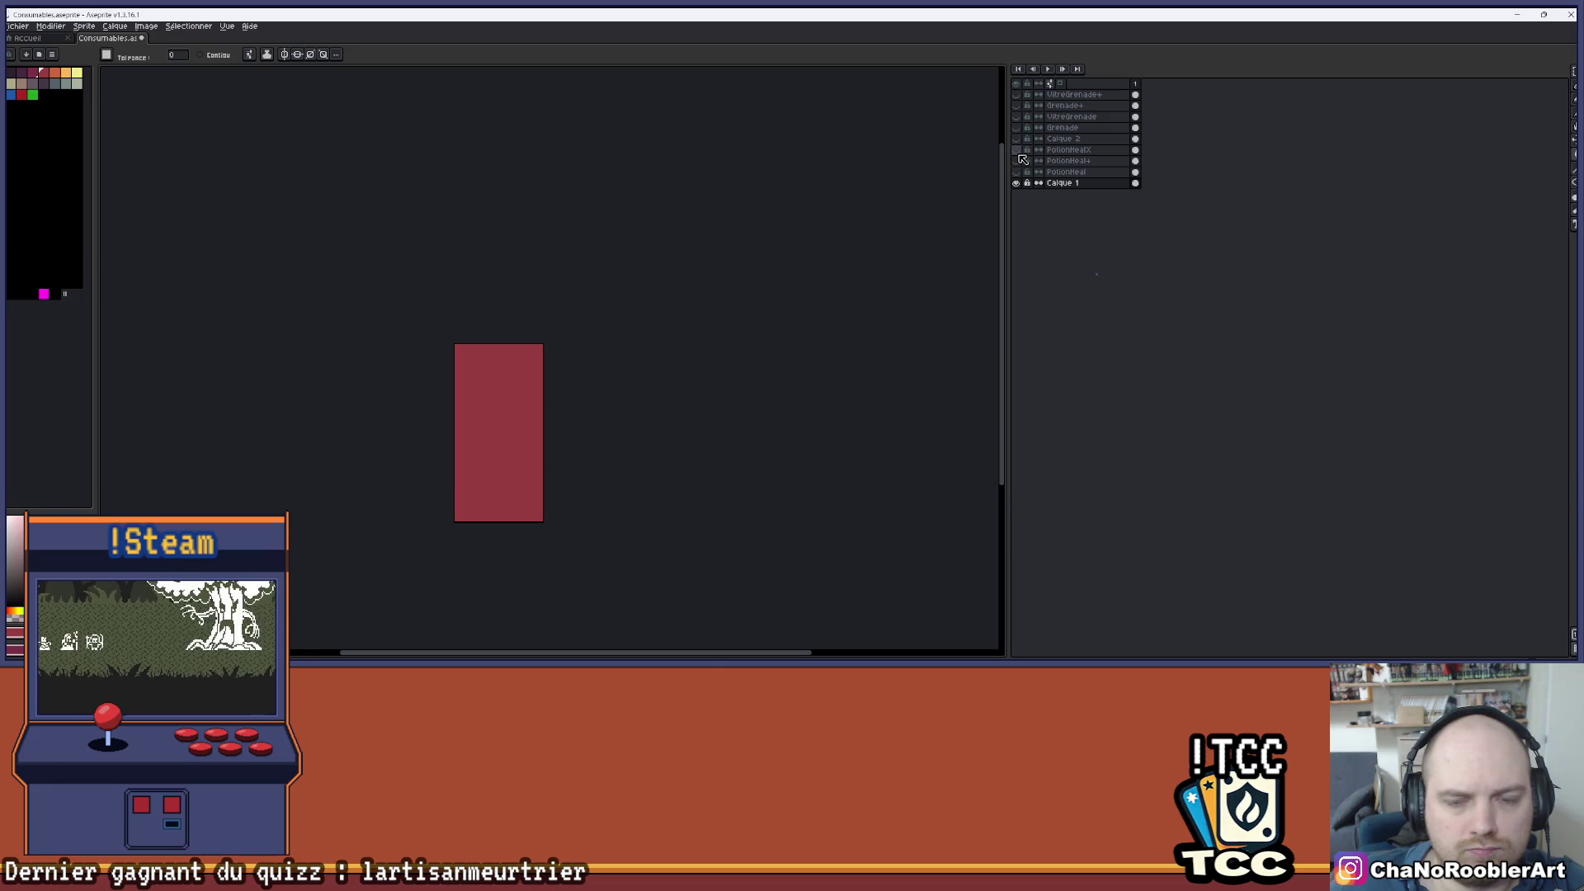
- Fill the background greyish-brown and show the PotionHeal+ potion
left_click(33, 88)
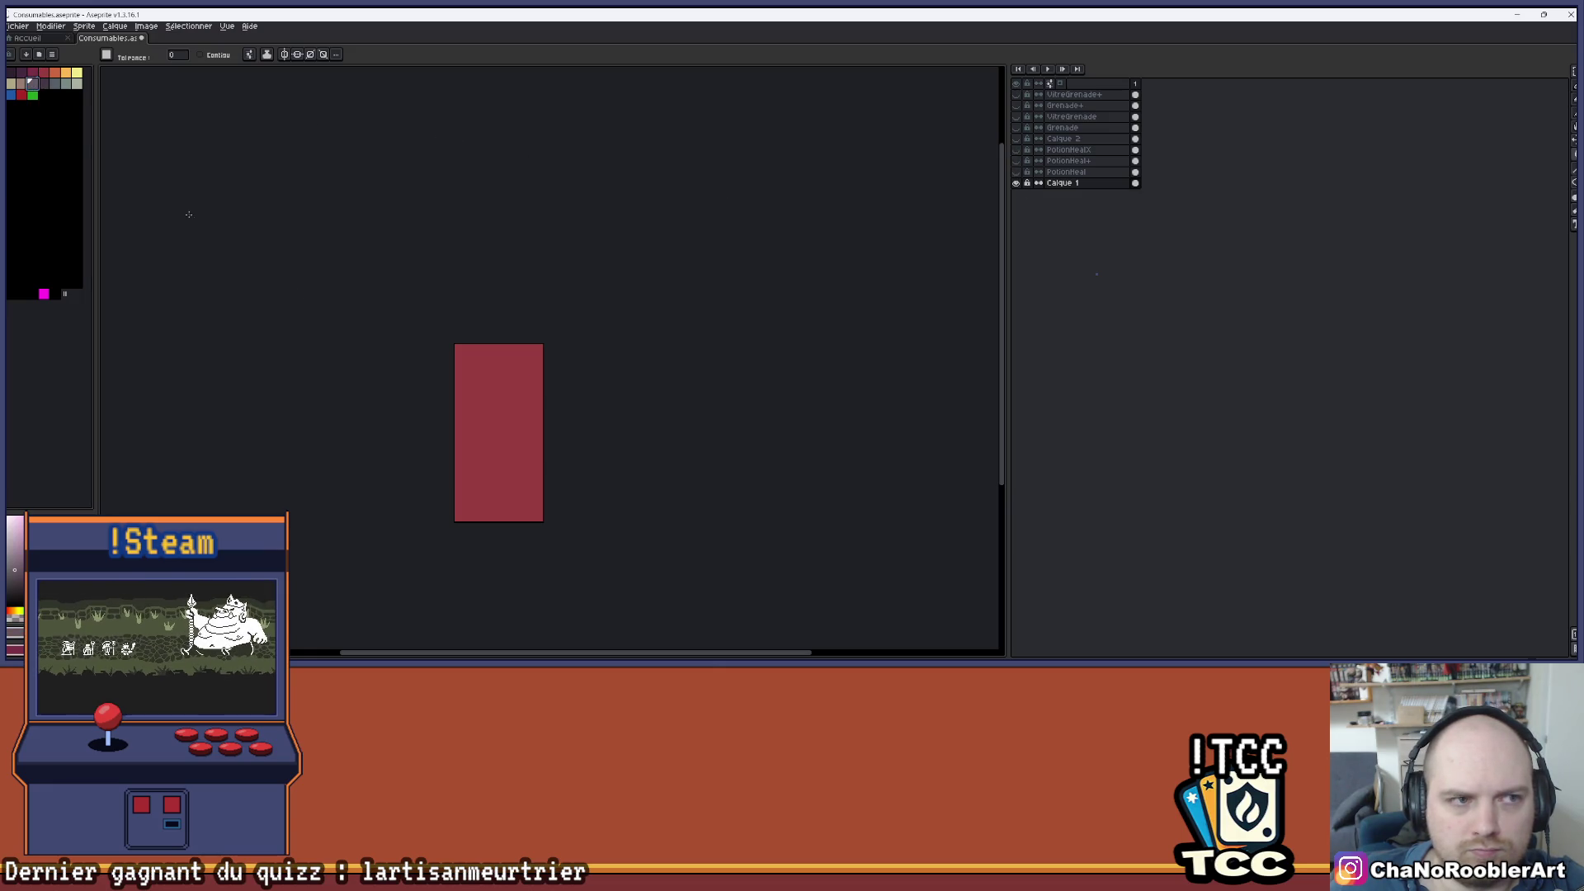
left_click(474, 375)
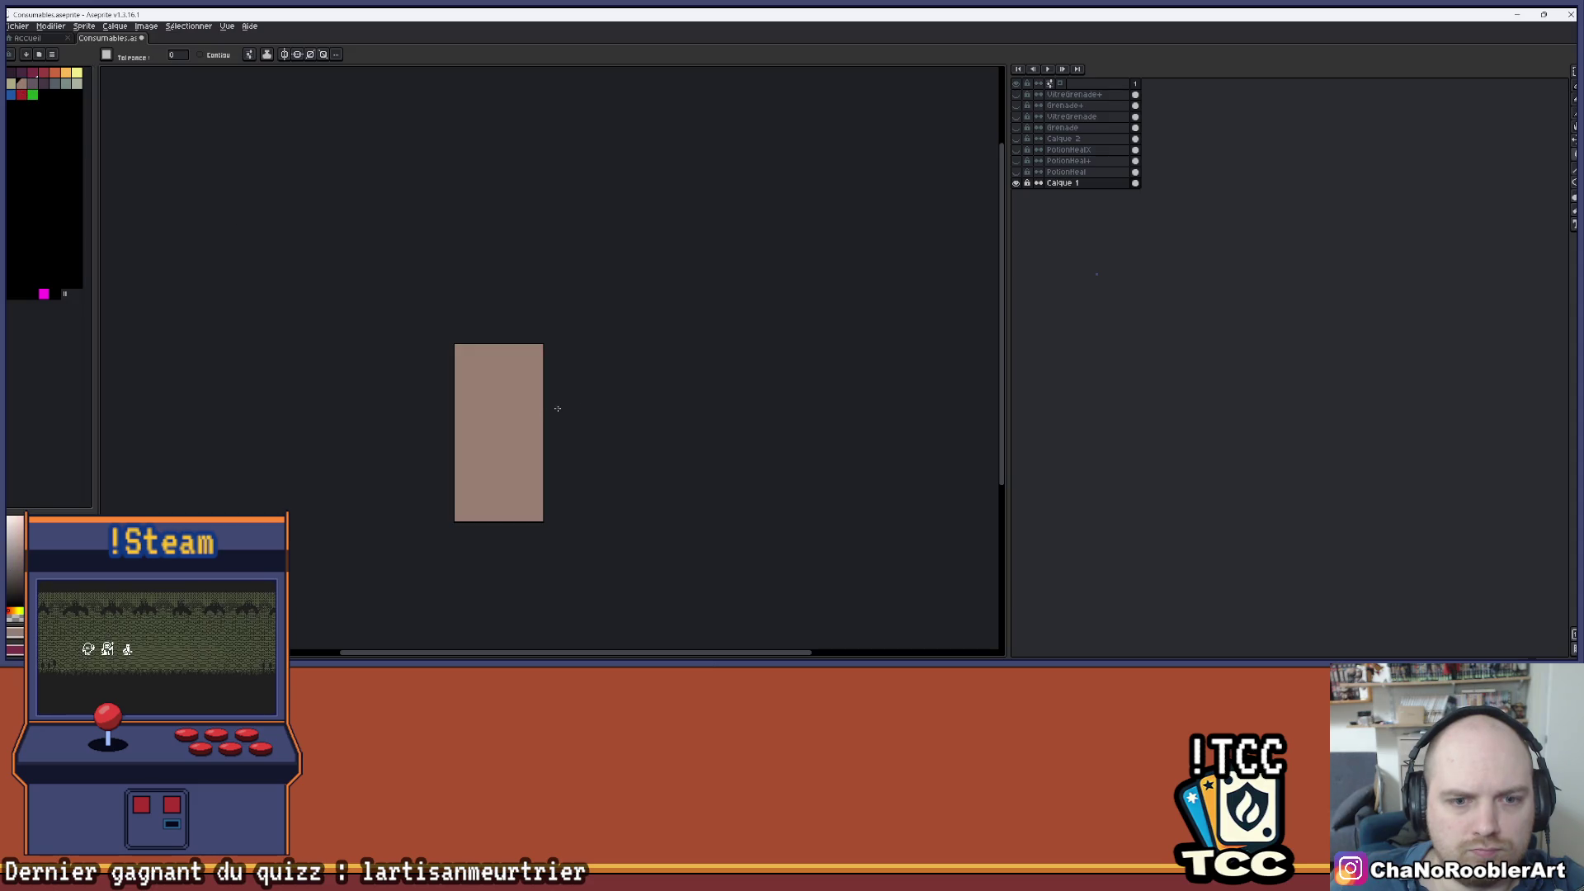
left_click(1016, 161)
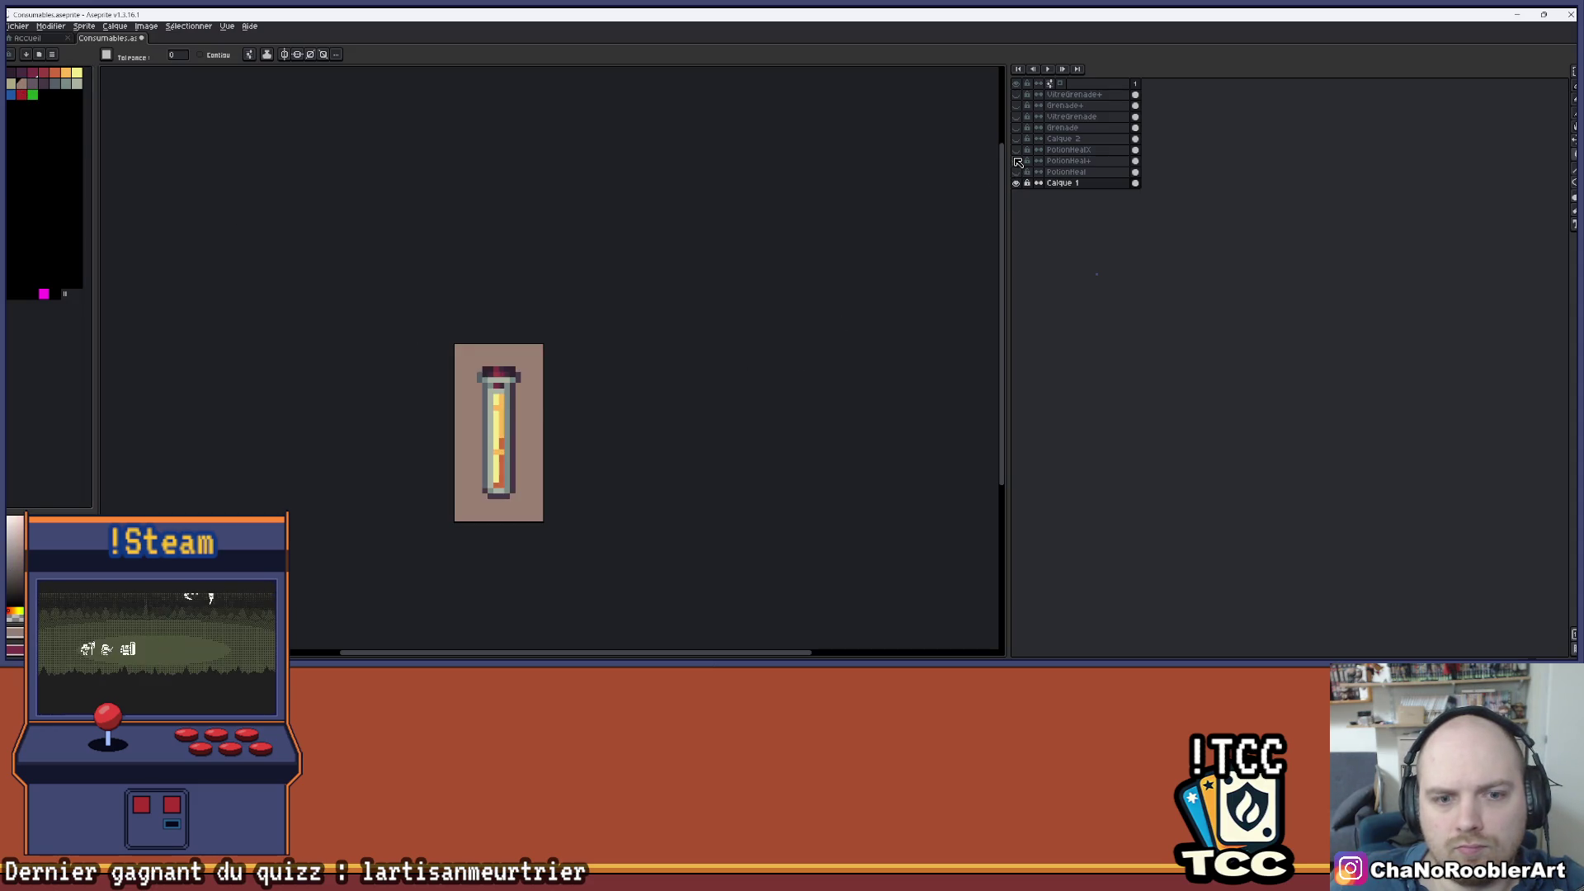
- Hide PotionHeal+, show the grenade layers, and group Grenade+ with VitreGrenade+
left_click(1017, 161)
left_click(1020, 106)
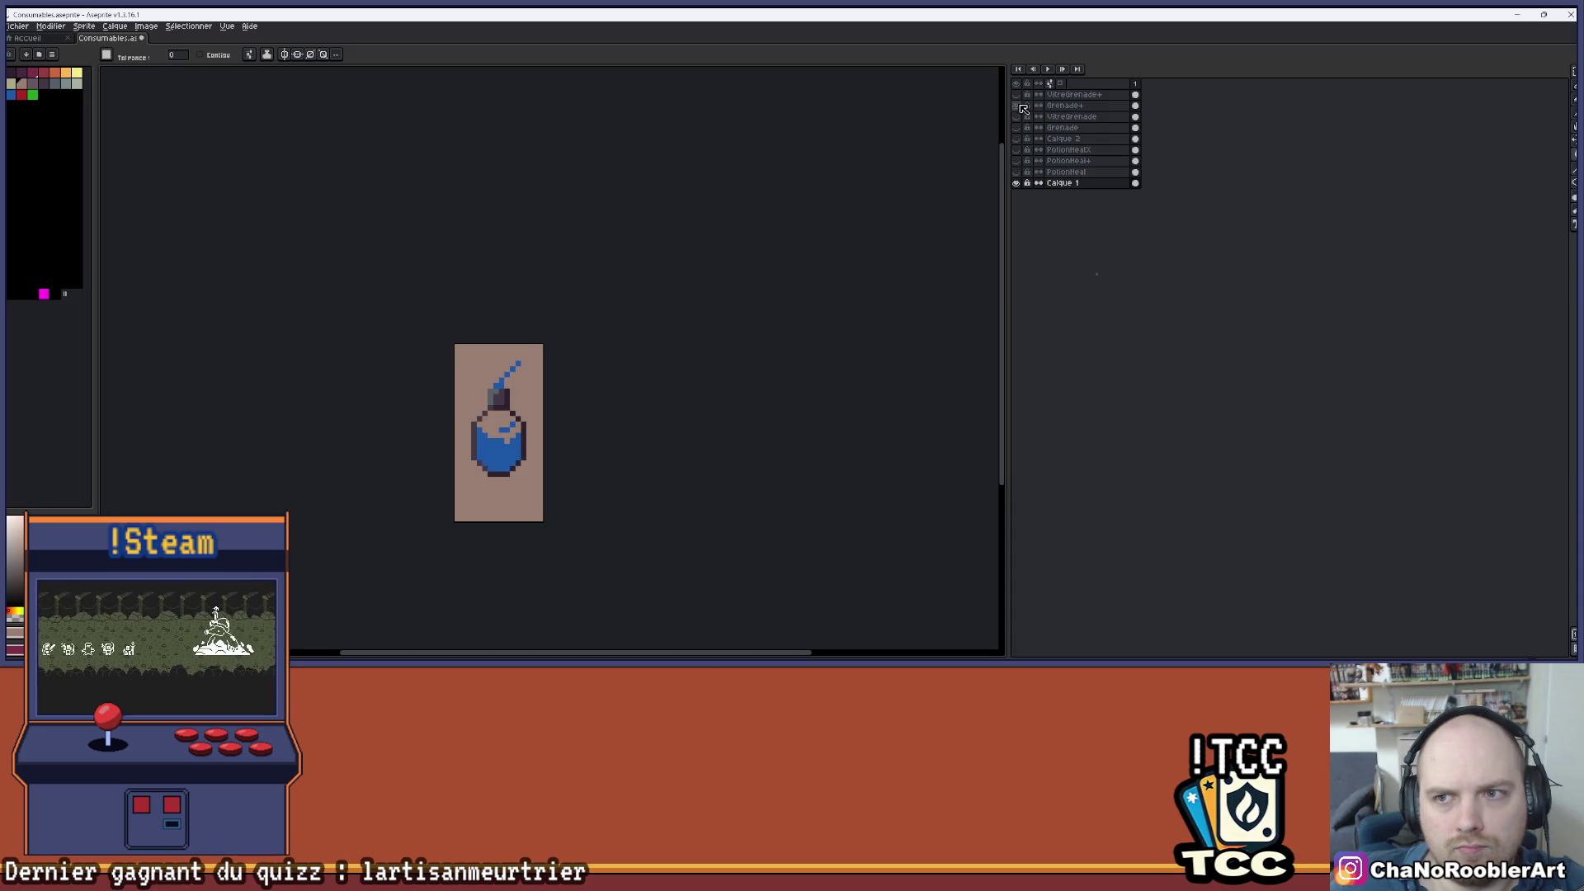
left_click(1019, 95)
scroll(653, 356, "up", 2)
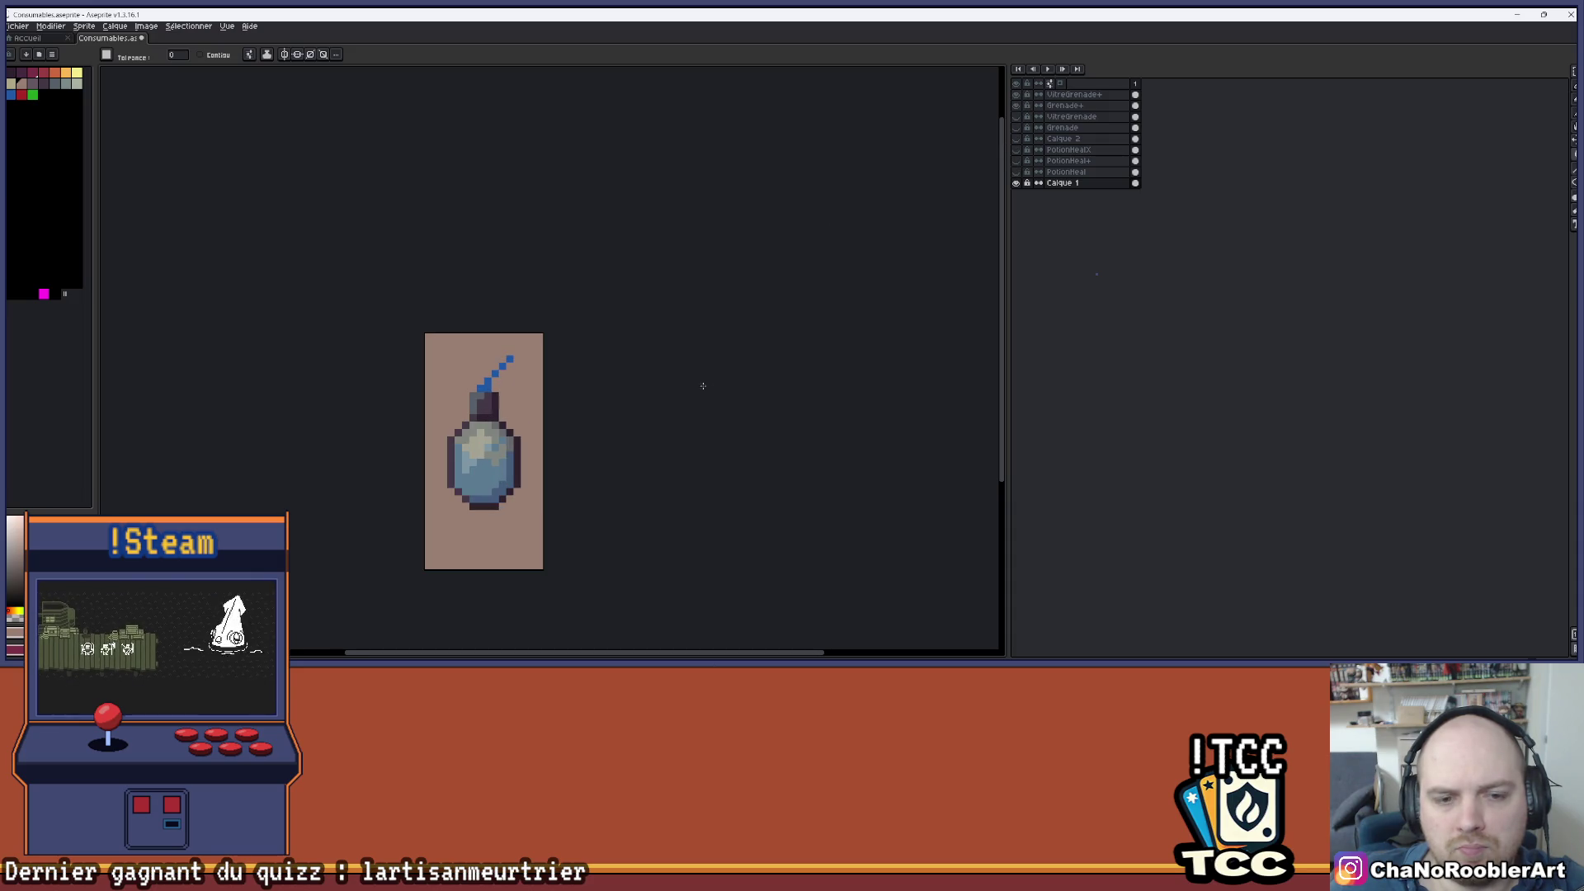
left_click(1065, 106)
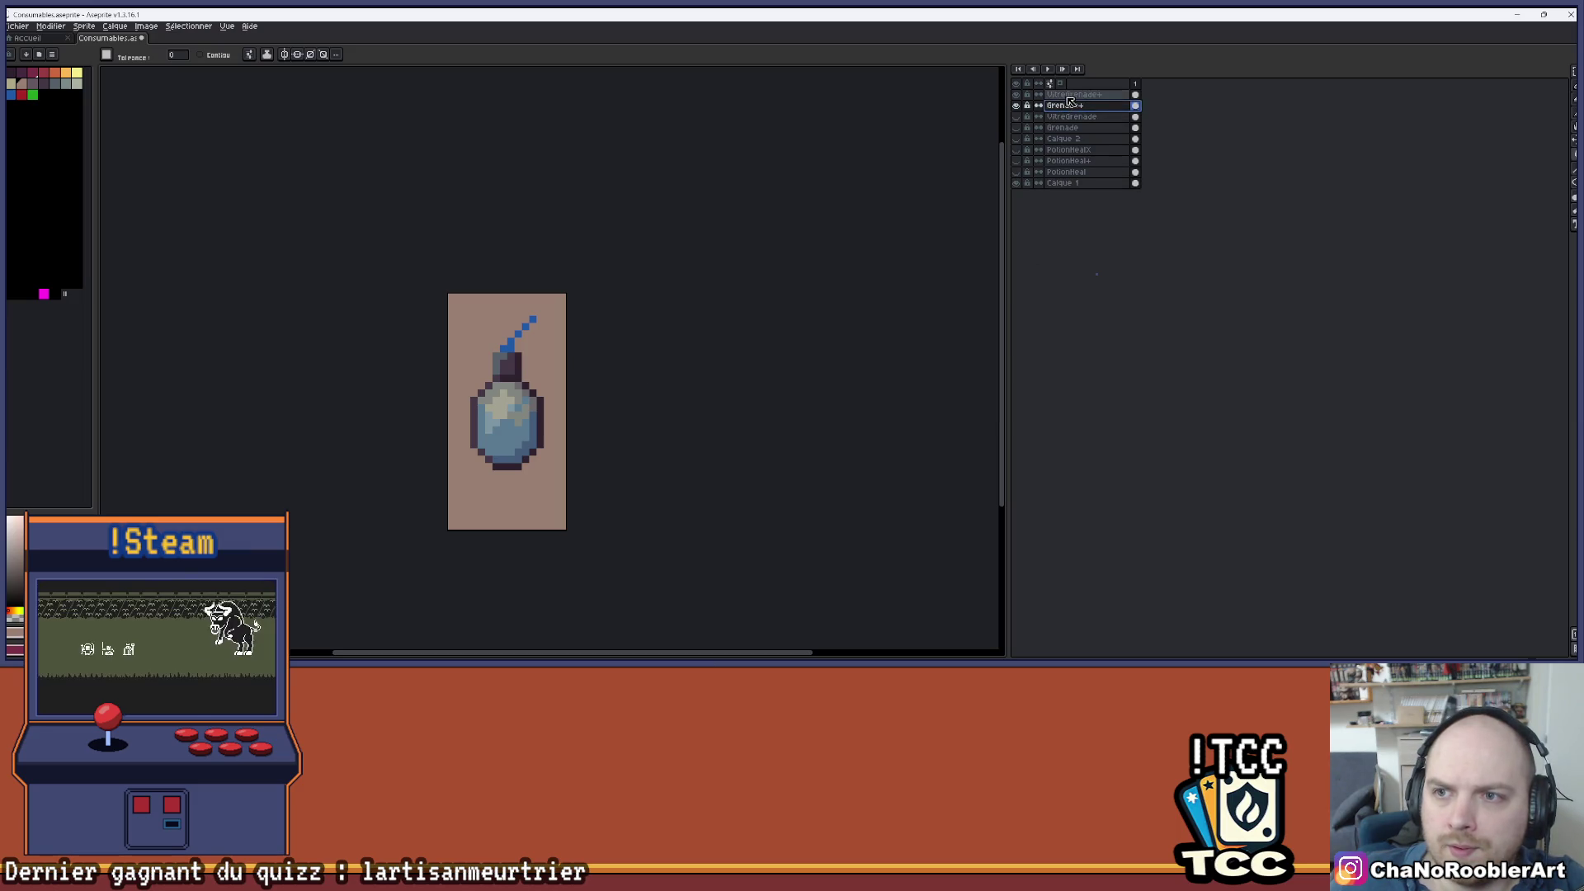
right_click(1067, 97)
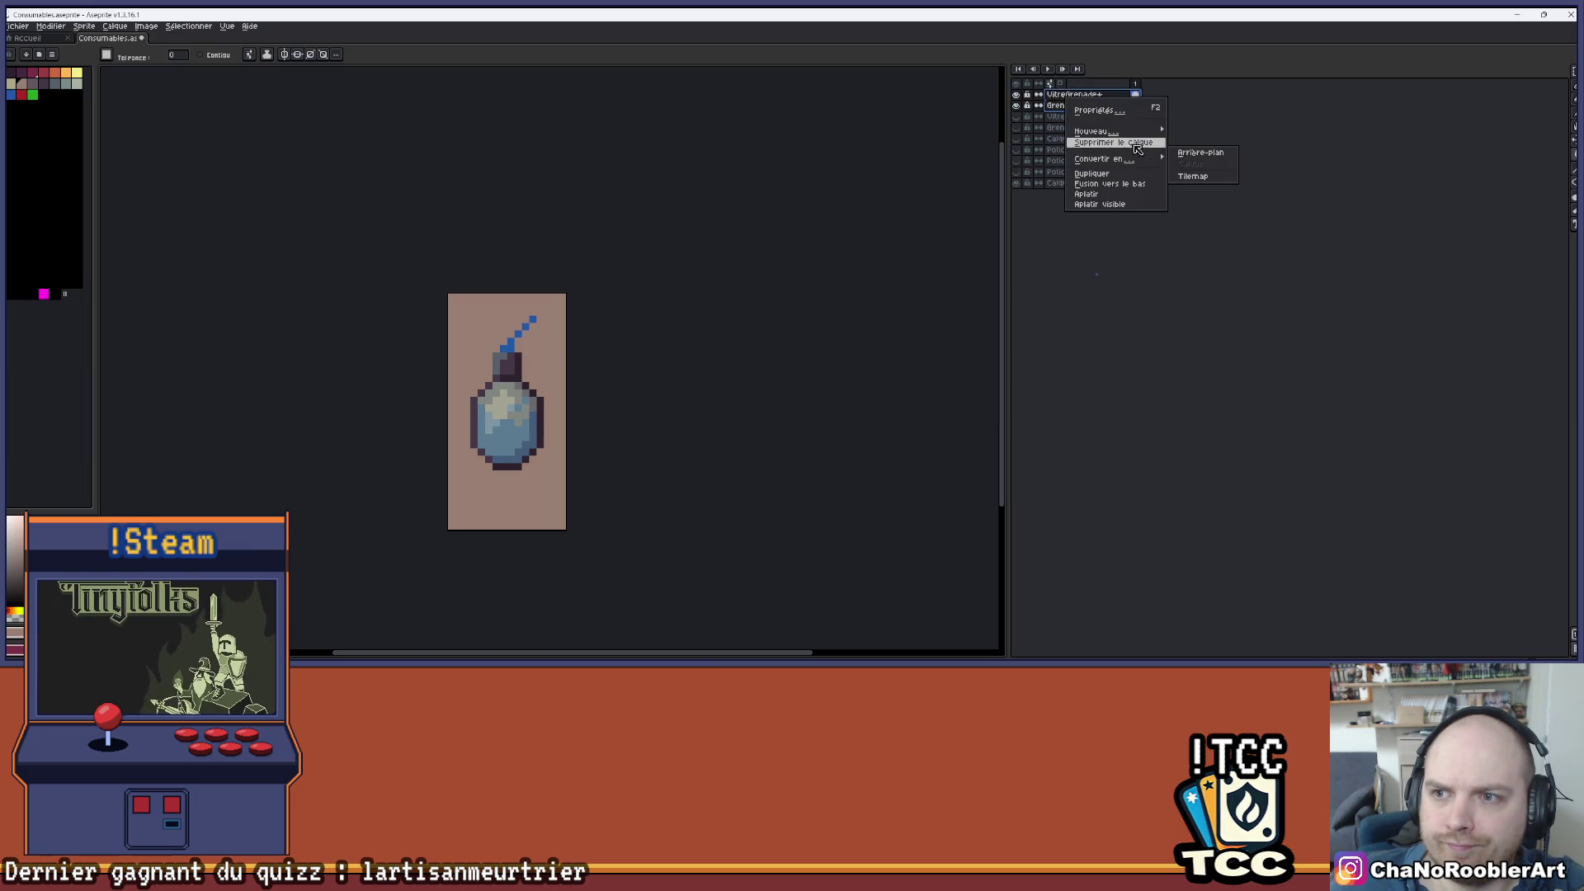
mouse_move(1097, 132)
left_click(1205, 142)
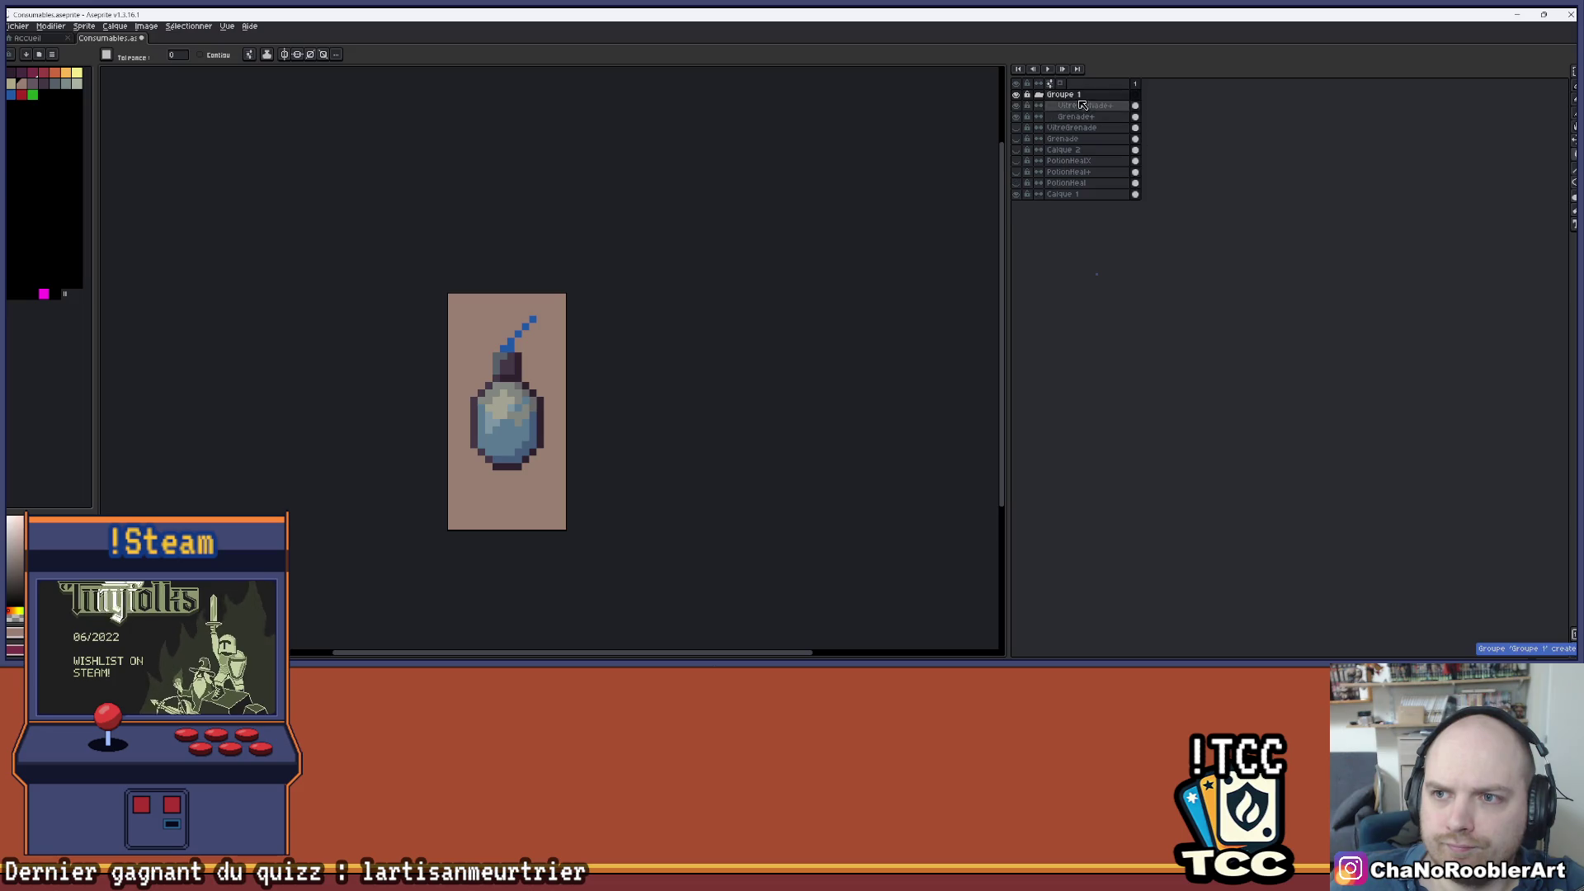
- Name the new group Grenade+ and hide it
double_click(1114, 96)
type("Grenade+")
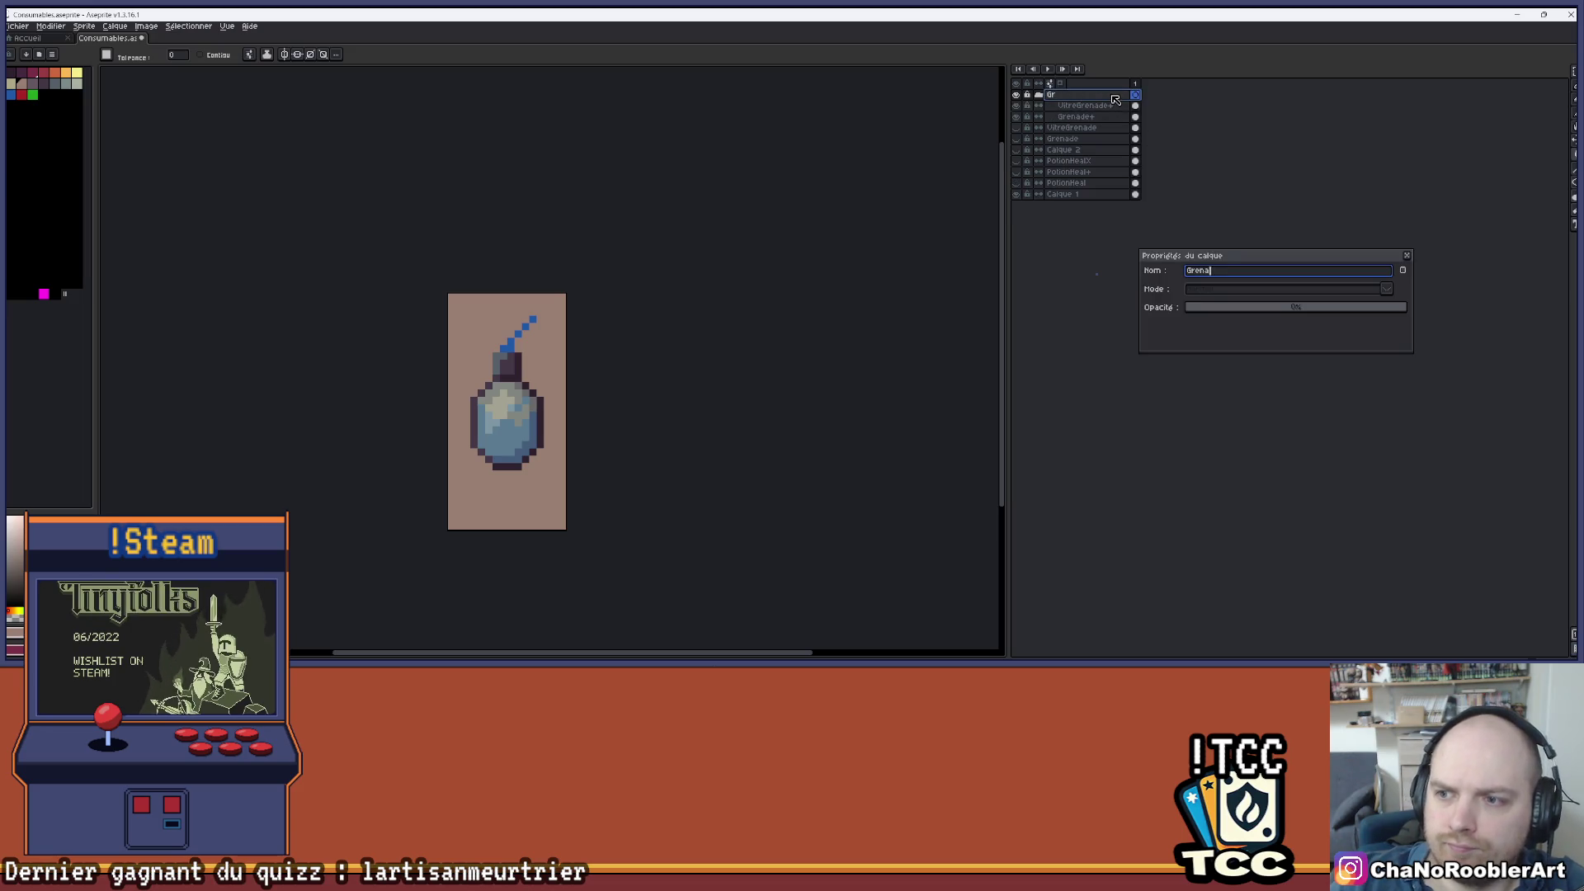
key("Return")
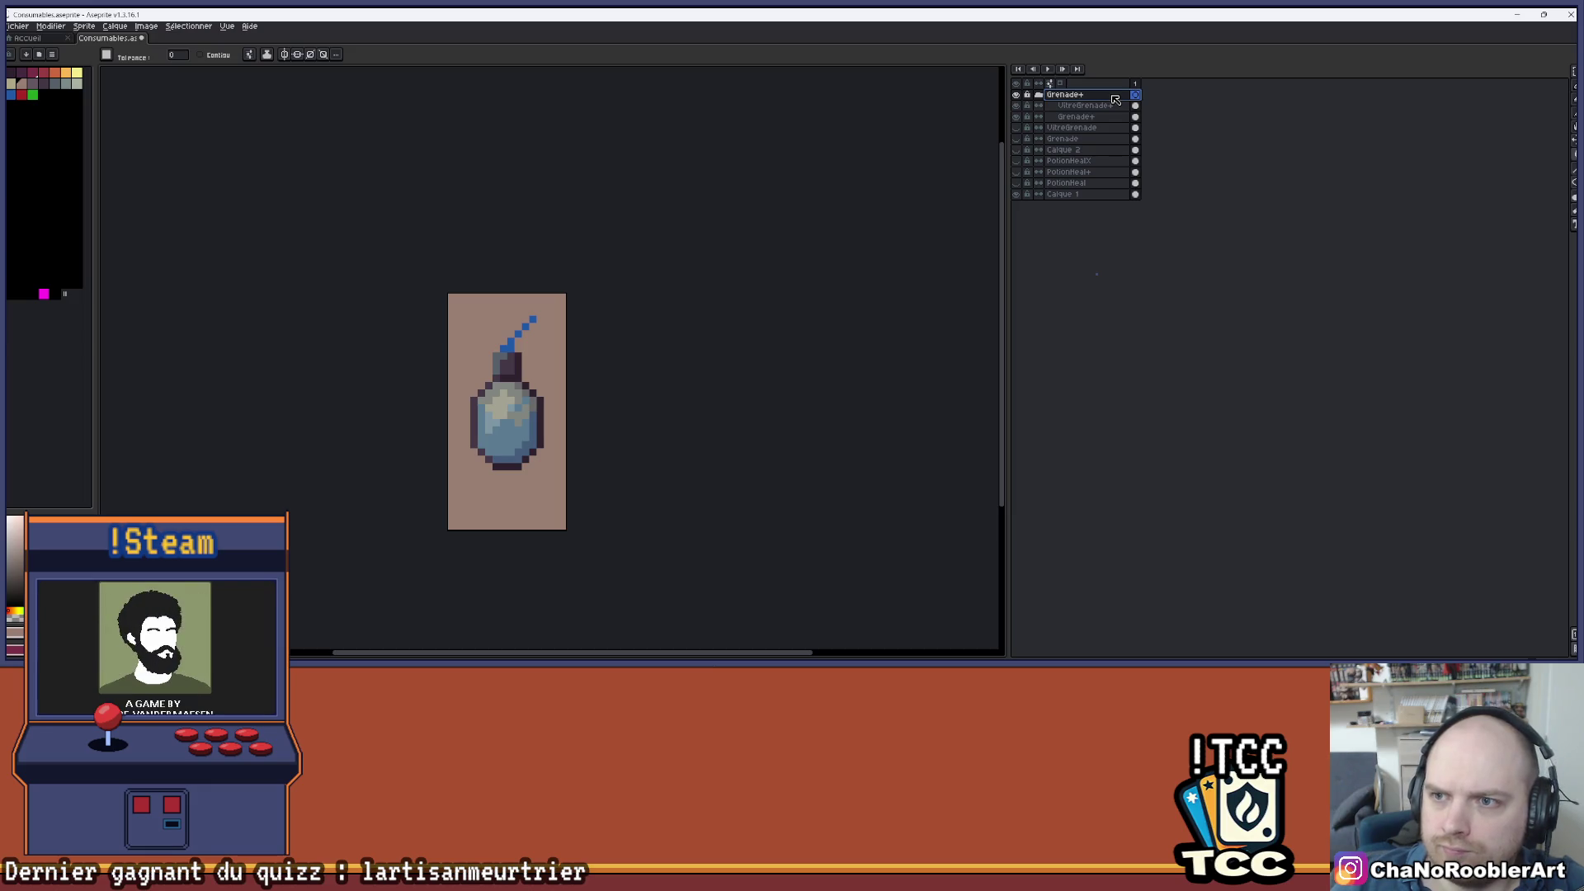
left_click(1040, 95)
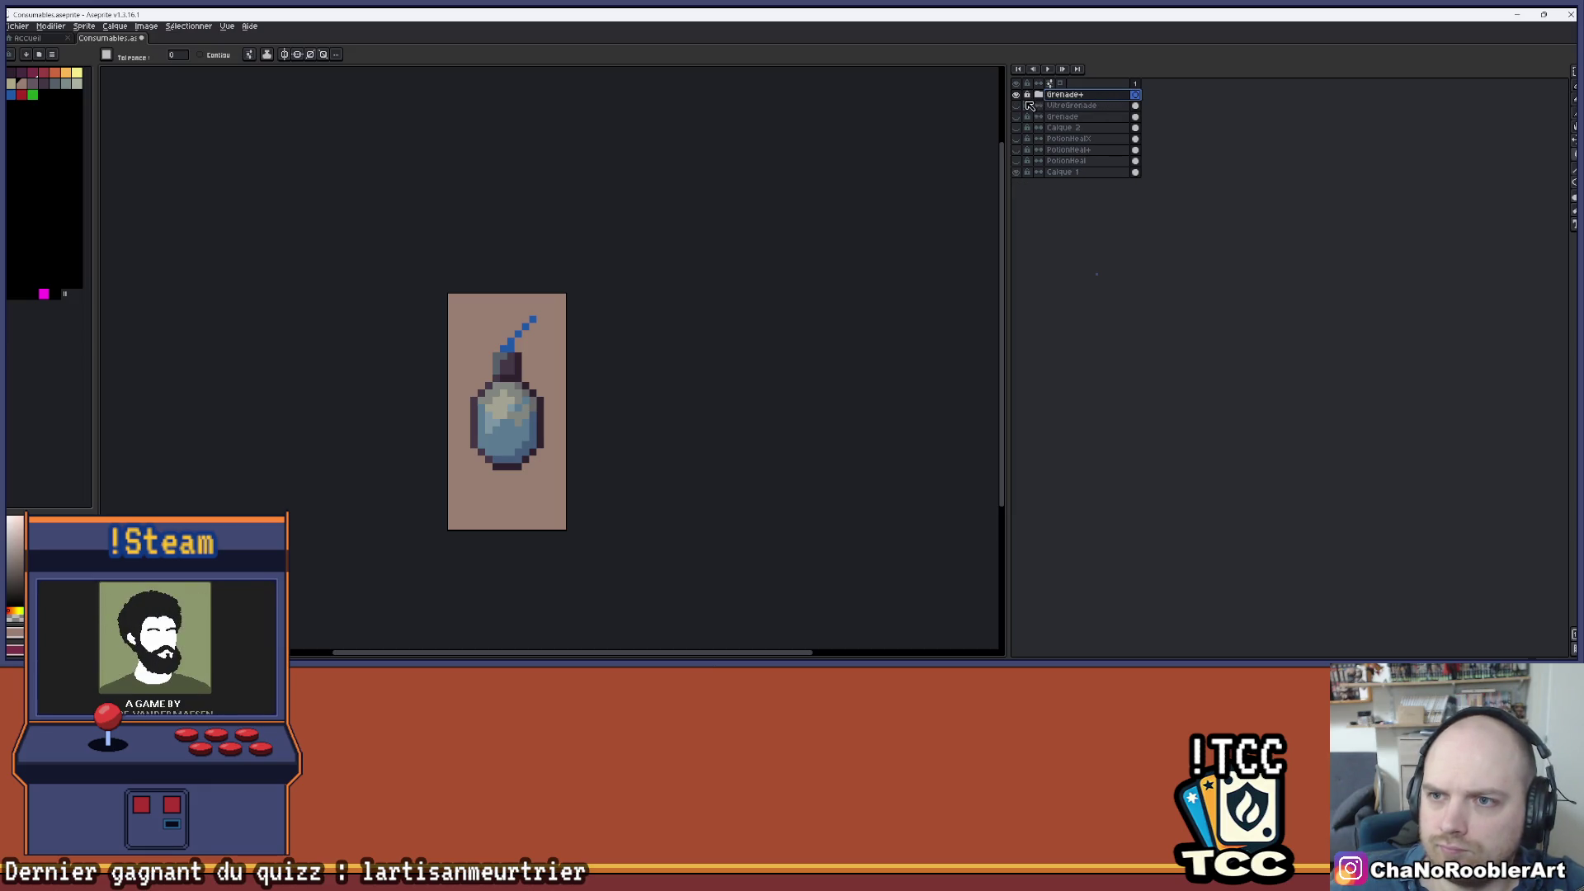
left_click(1016, 95)
- Show the UltreGrenade and Grenade layers and select both
left_click(1016, 116)
left_click(1016, 106)
left_click_drag(1064, 116, 1077, 112)
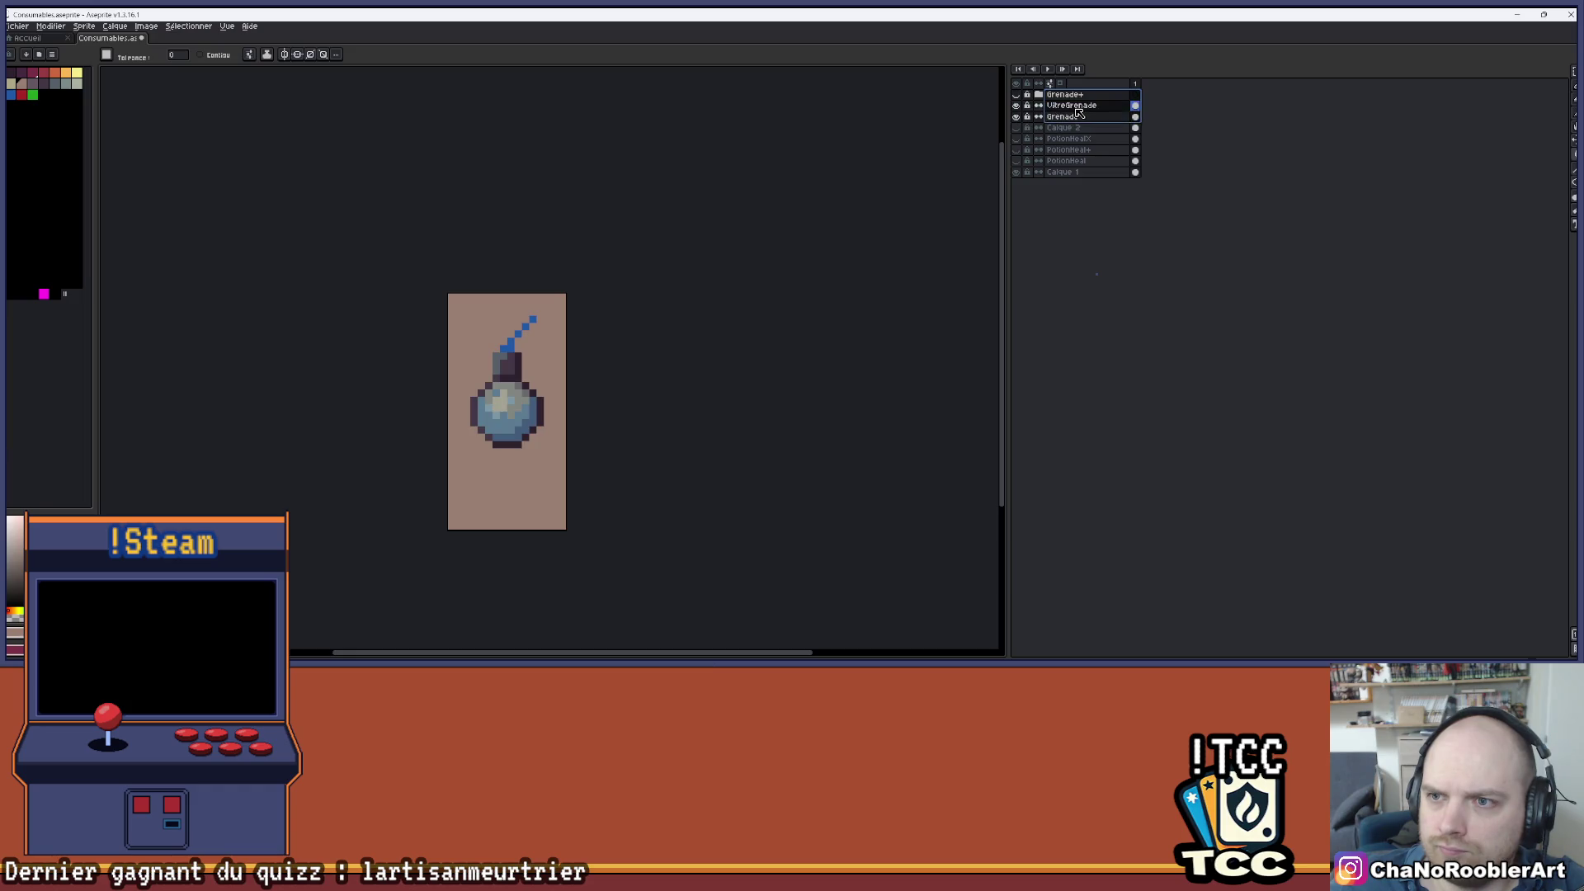
right_click(1077, 111)
left_click(1240, 108)
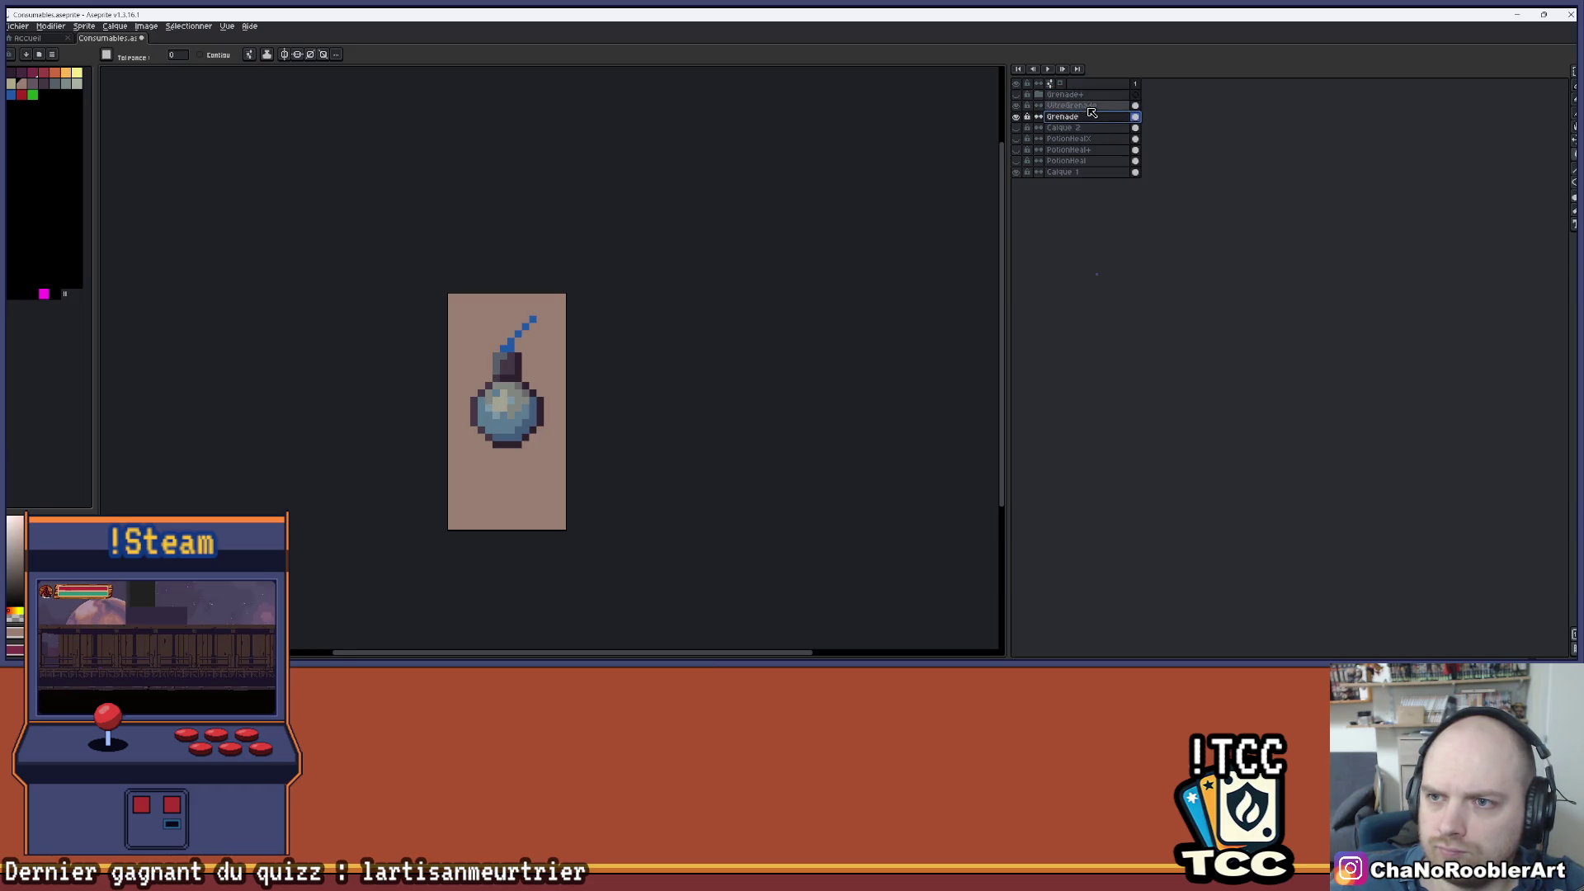
- Put them into a new group named Grenade and collapse it
right_click(1081, 111)
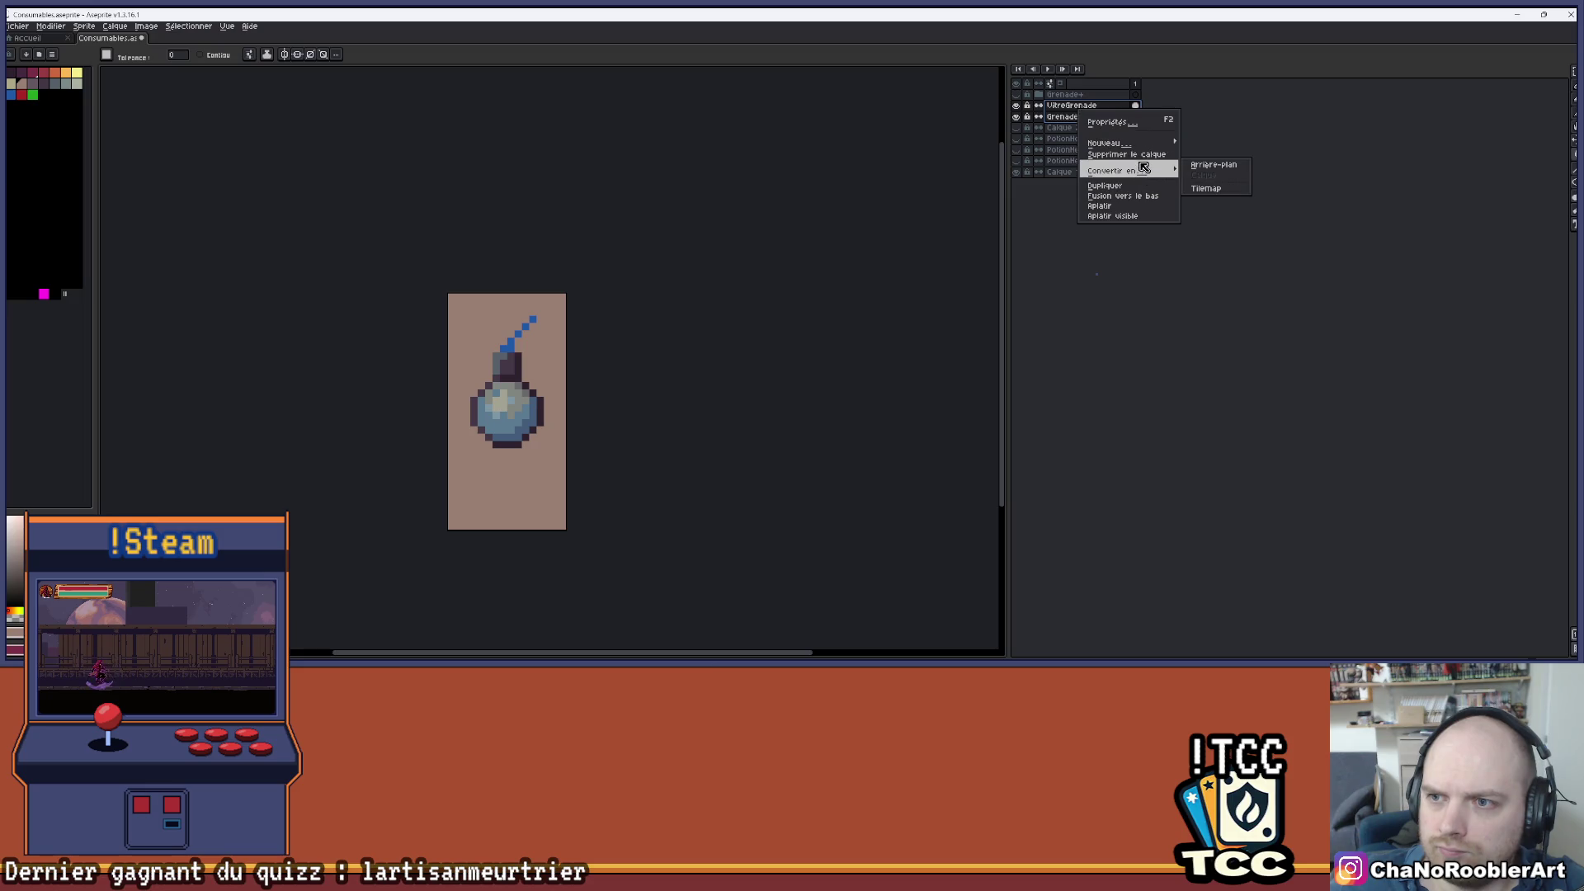
mouse_move(1151, 144)
left_click(1225, 148)
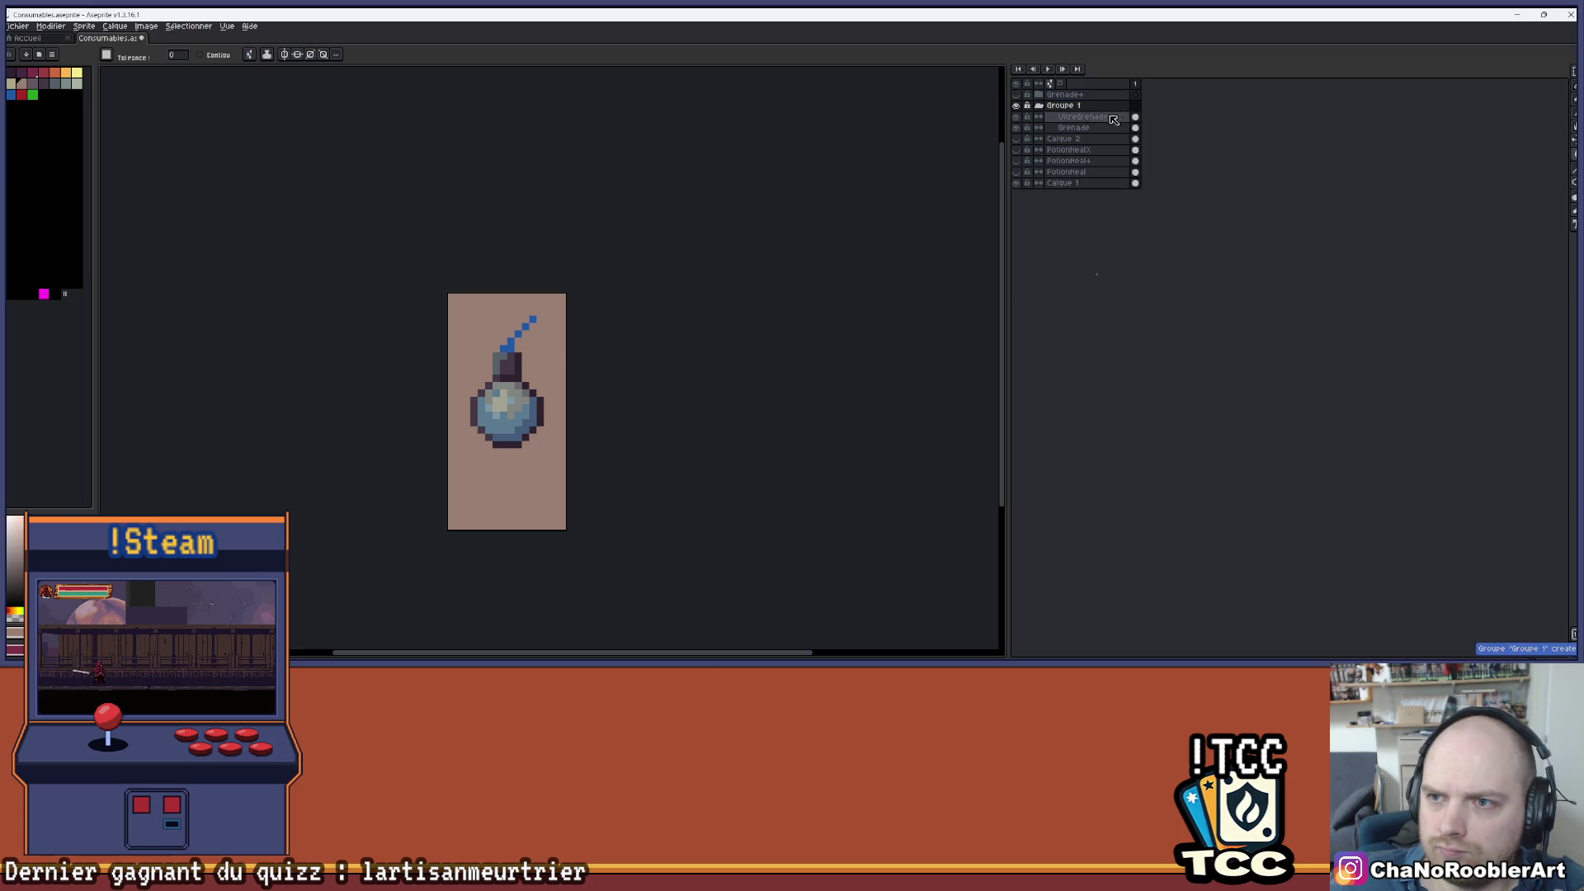
double_click(1074, 107)
type("Gr")
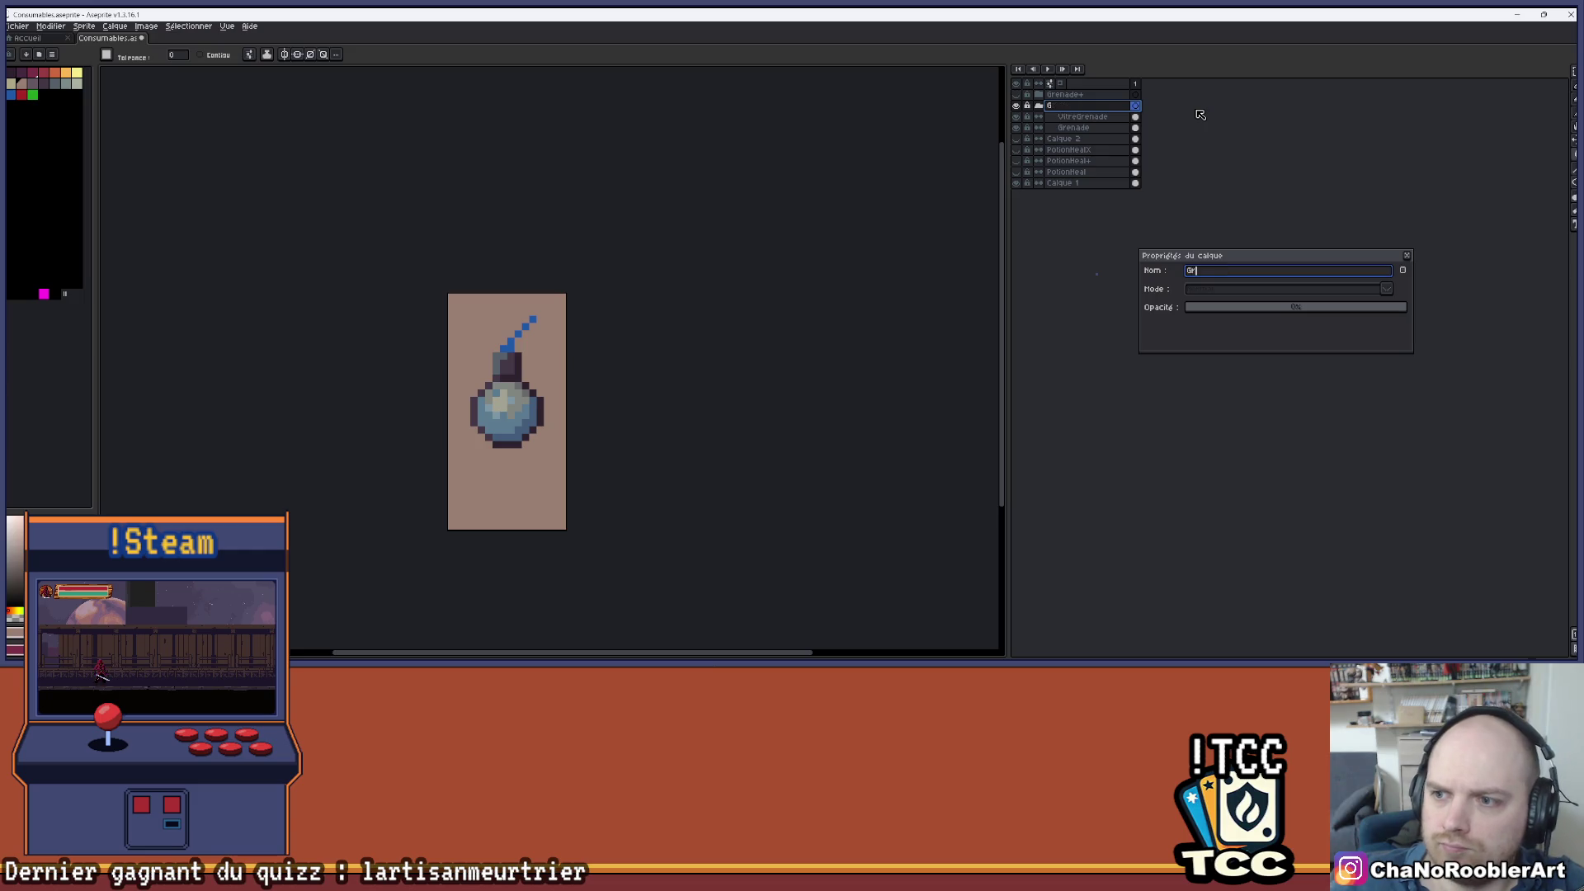
type("enade")
key("Return")
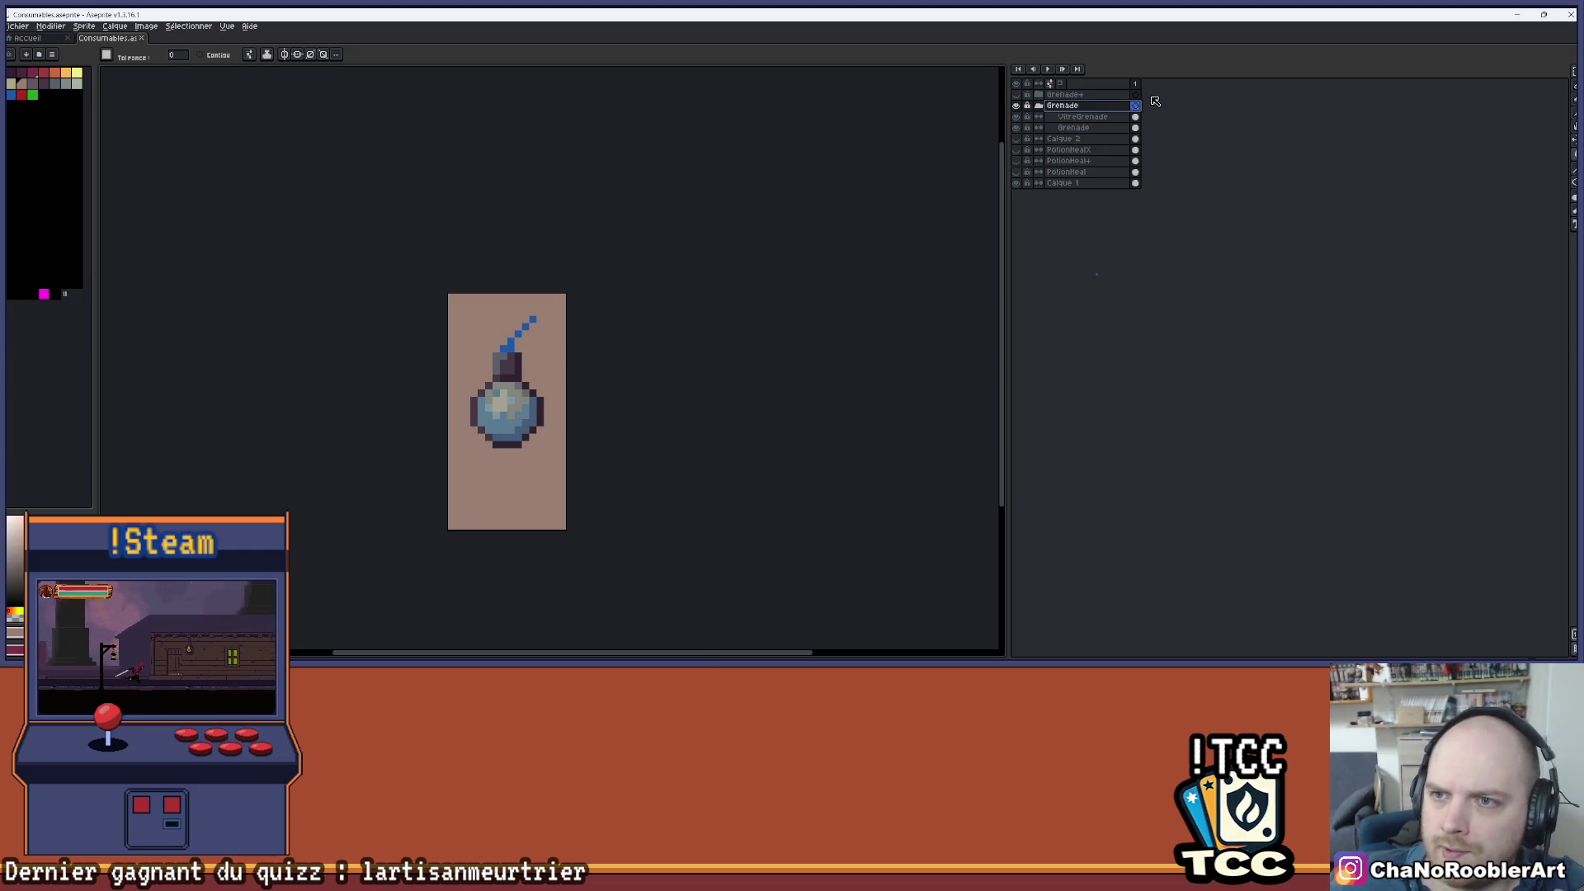
left_click(1039, 106)
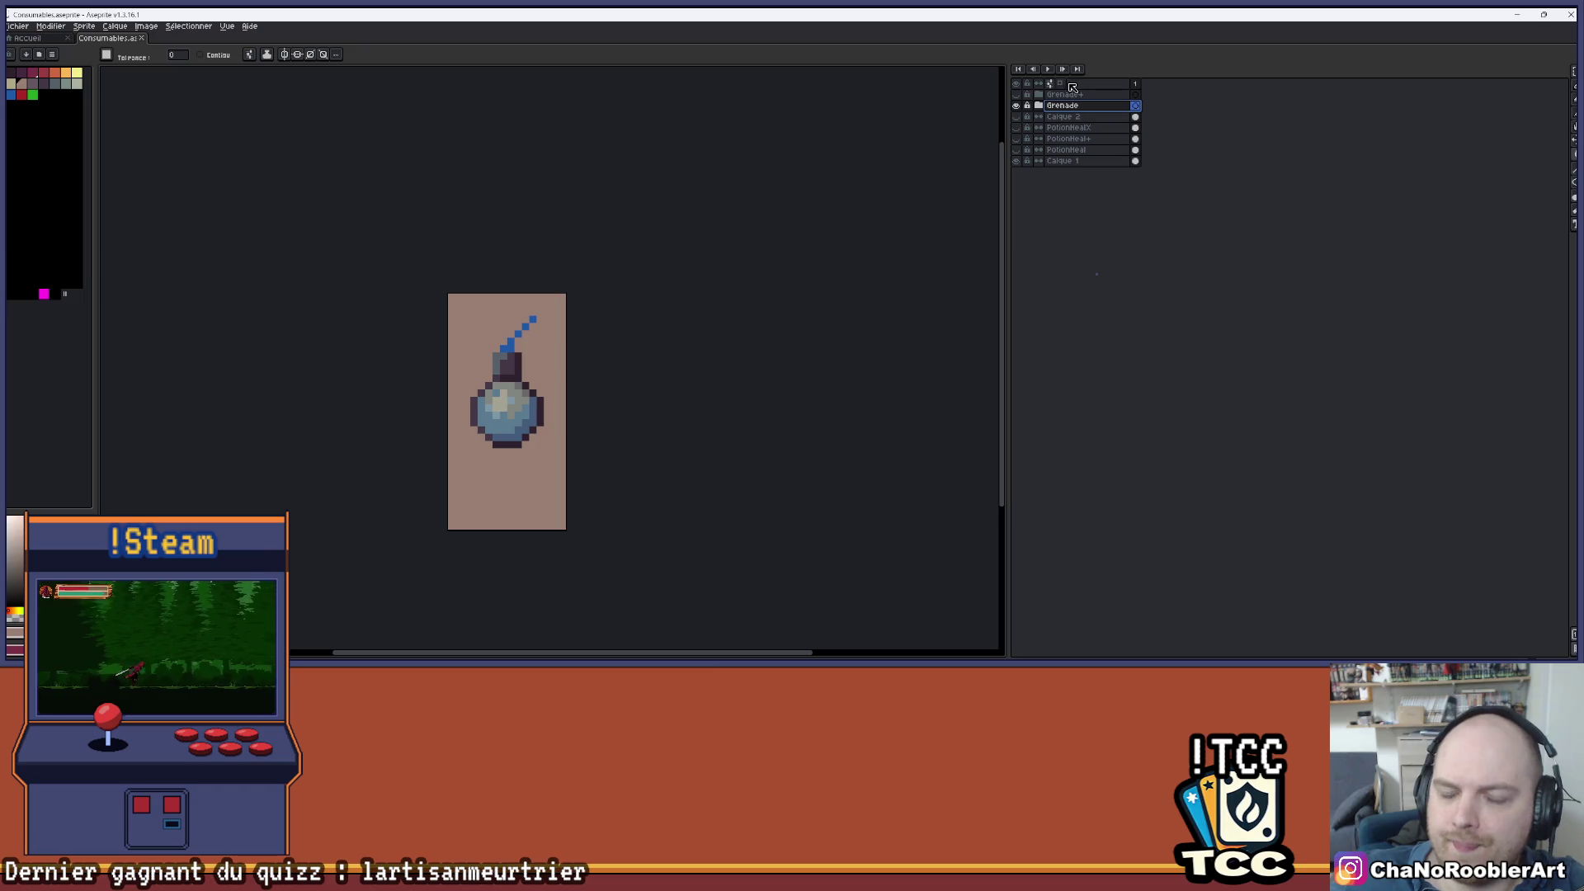
- Toggle Calque 2, hide the Grenade group, and undo the group rename
left_click(1016, 114)
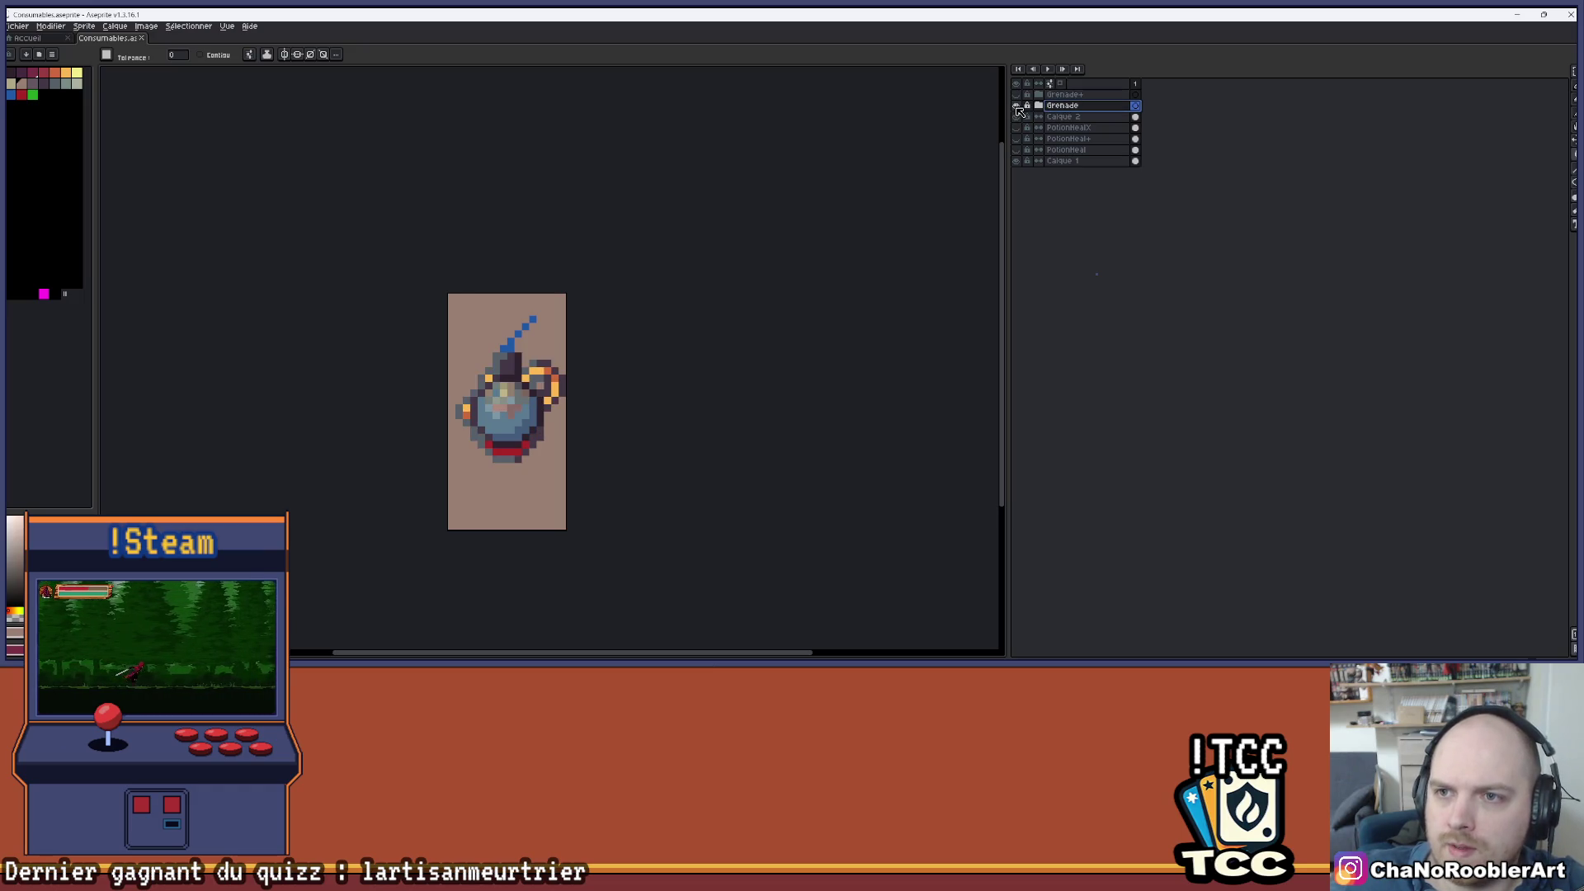
left_click(1015, 116)
left_click(1016, 106)
left_click(1086, 94)
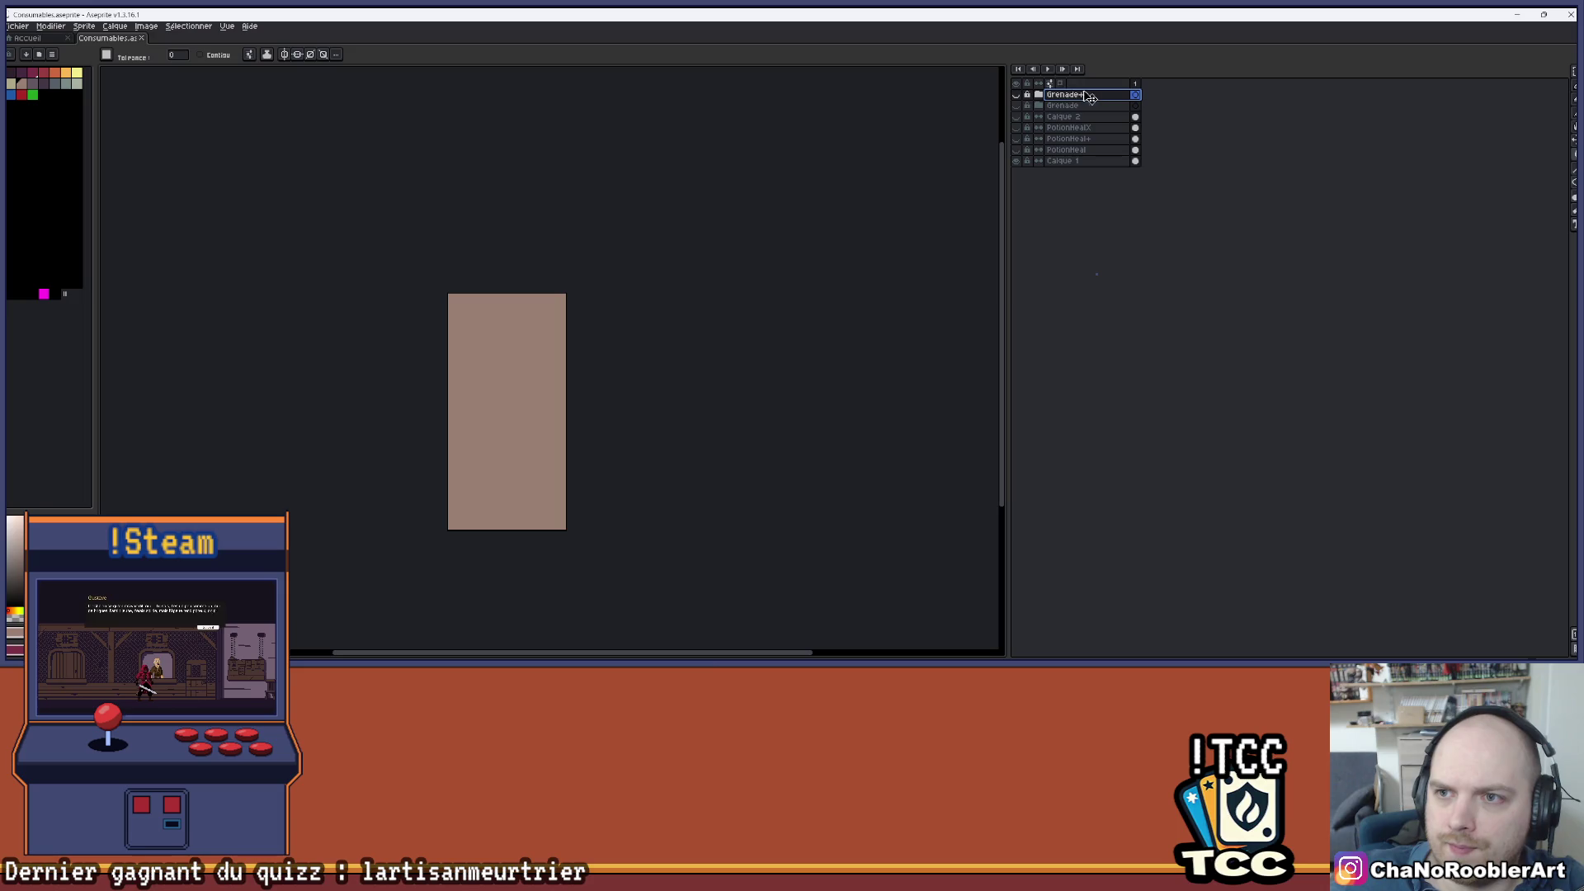
key("ctrl+b")
key("ctrl+z")
key("ctrl+z")
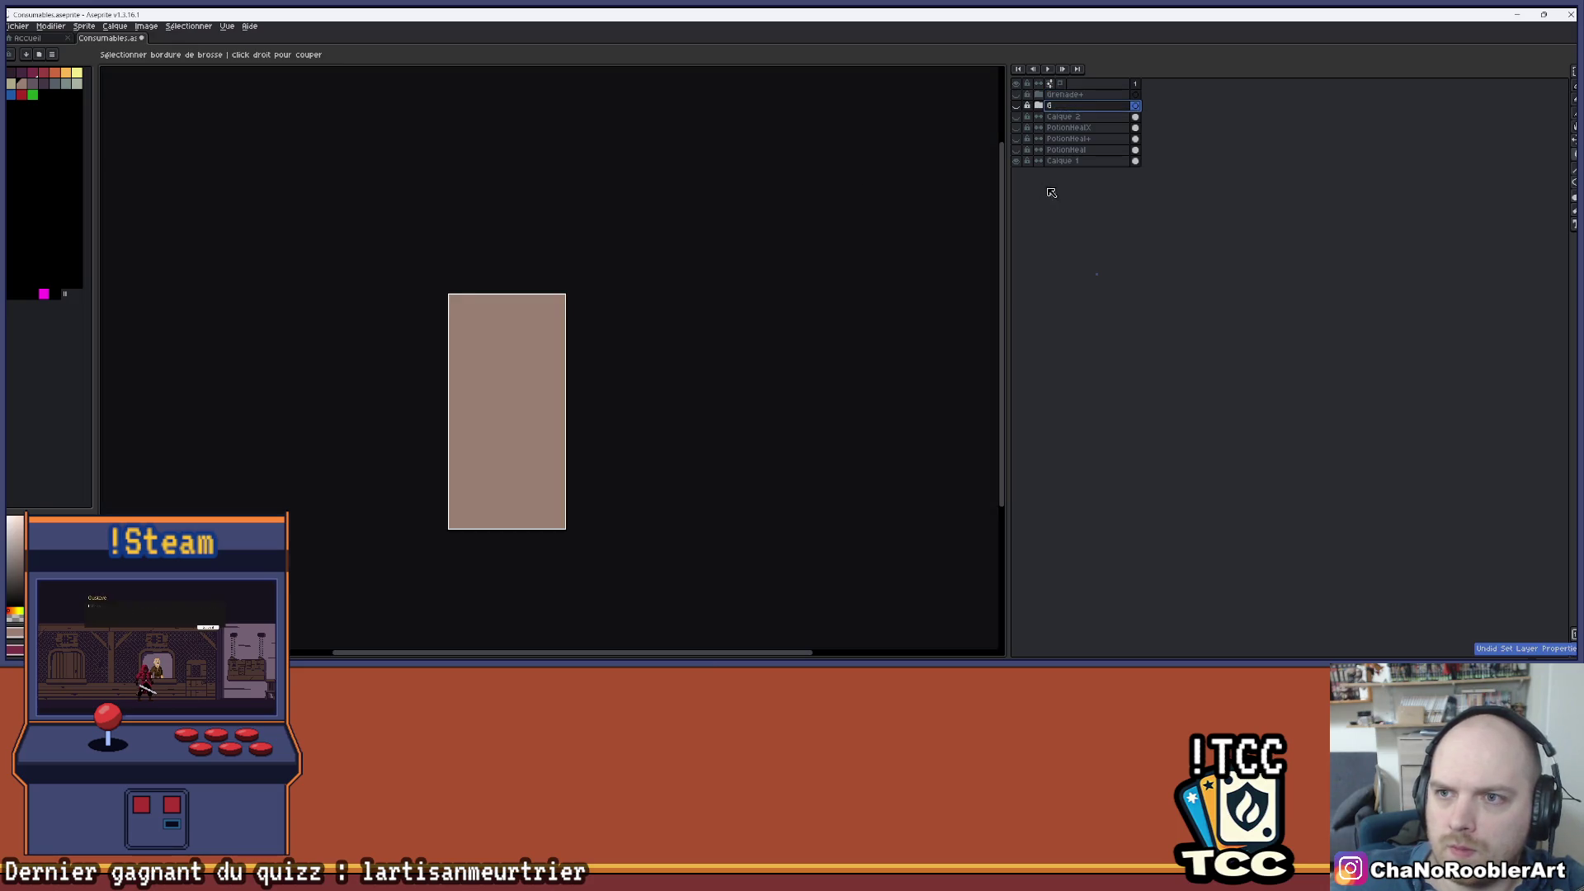
- Rename Groupe 1 back to Grenade
left_click(1016, 106)
left_click(1017, 106)
left_click(1069, 113)
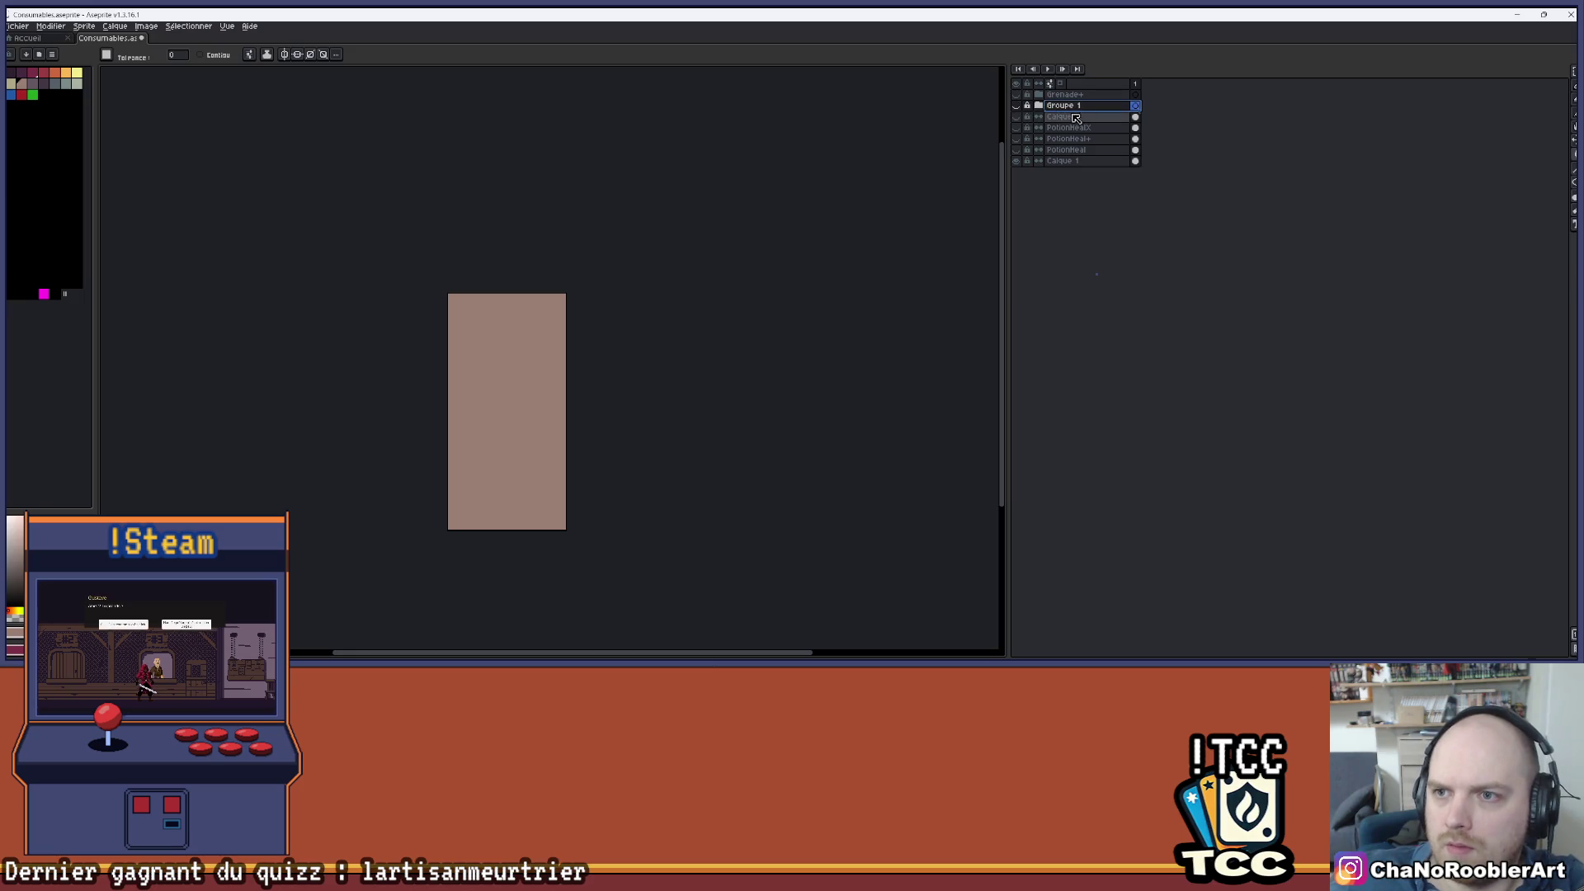
left_click(1067, 107)
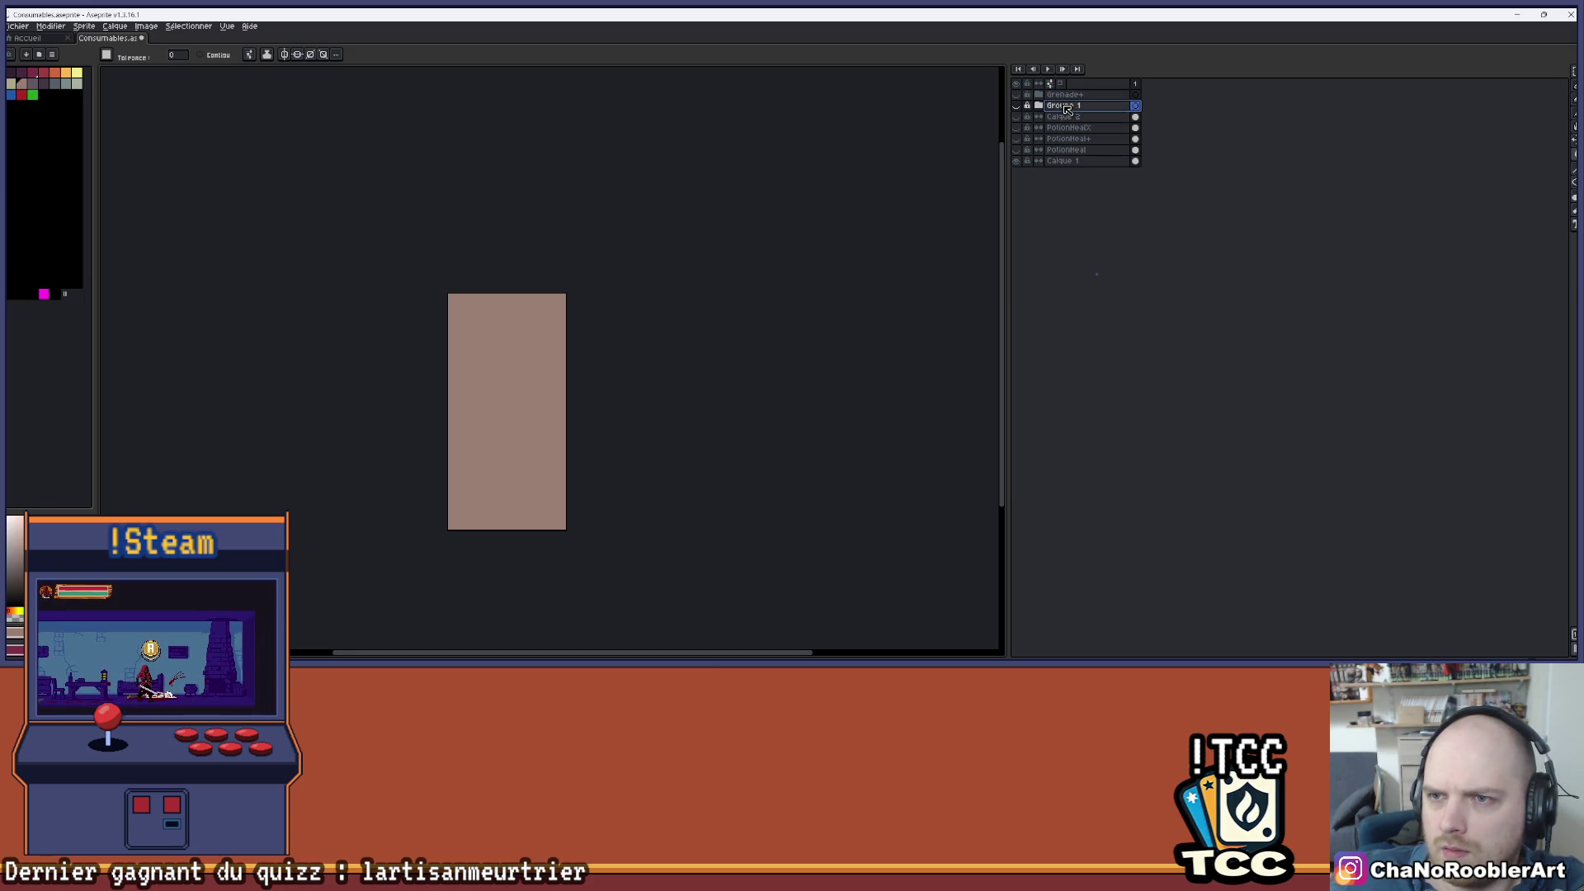
double_click(1080, 108)
type("Grena")
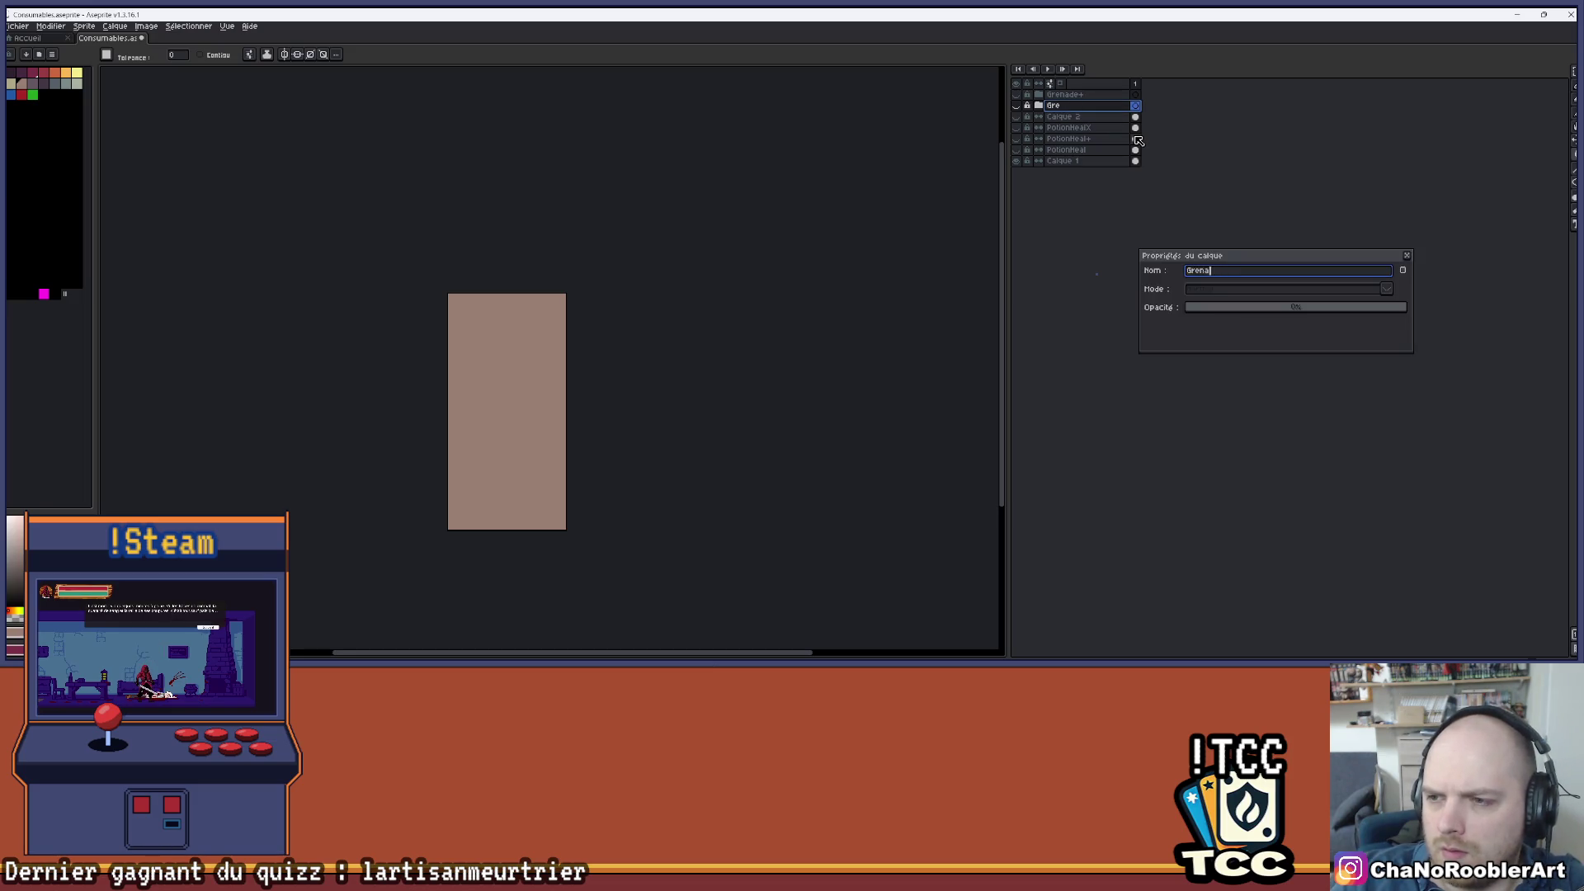
type("de")
key("Return")
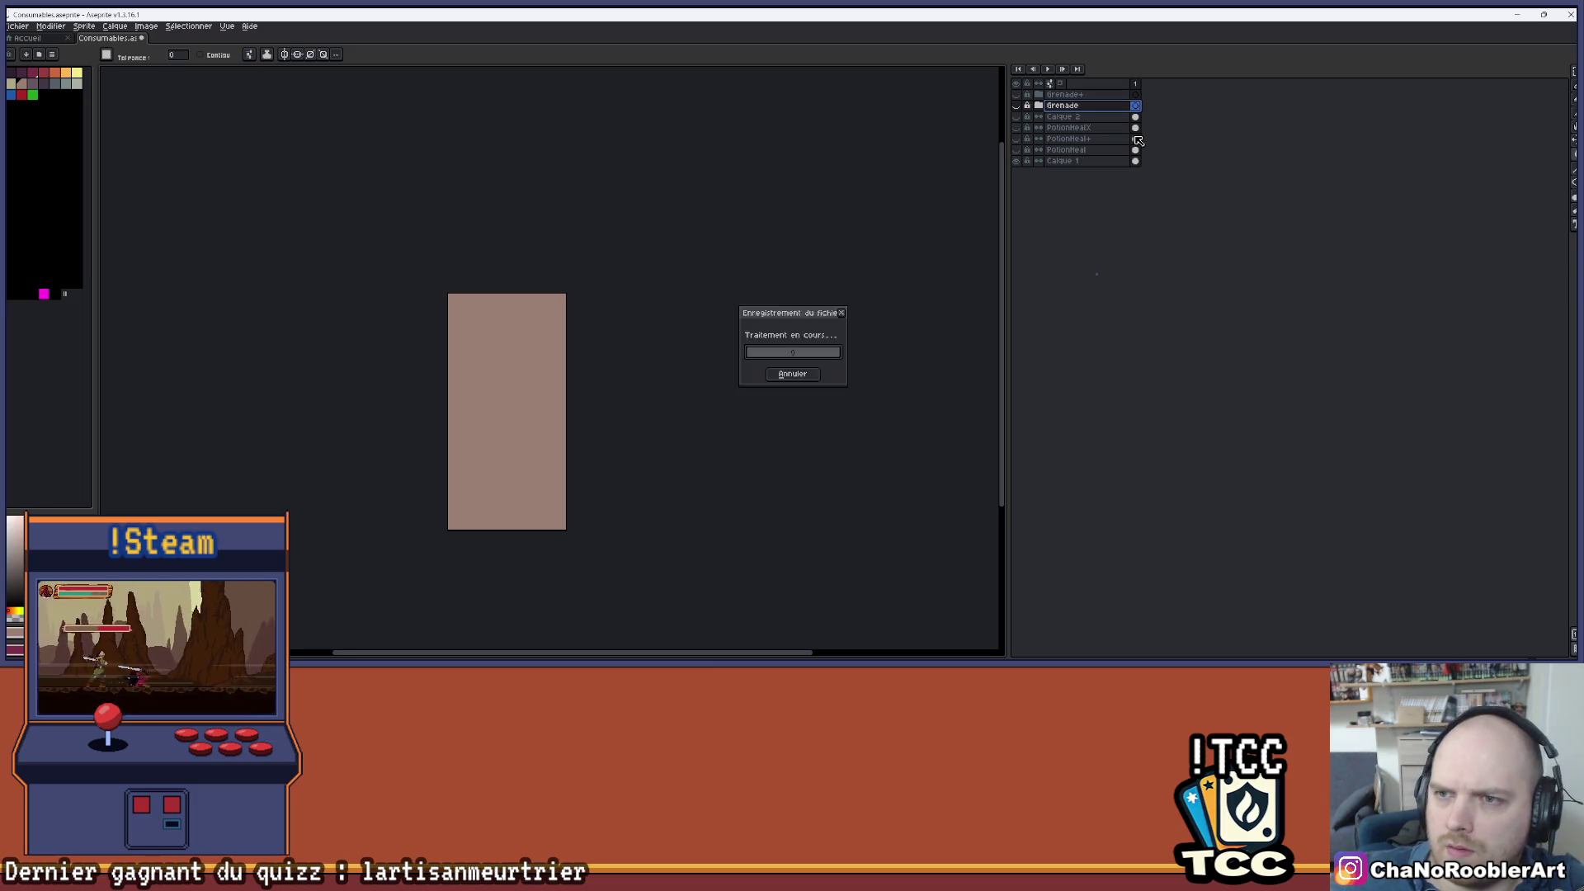
- With the Grenade group hidden, Ctrl-drag to duplicate the Grenade+ group and show the copy
left_click(1024, 104)
left_click(1023, 104)
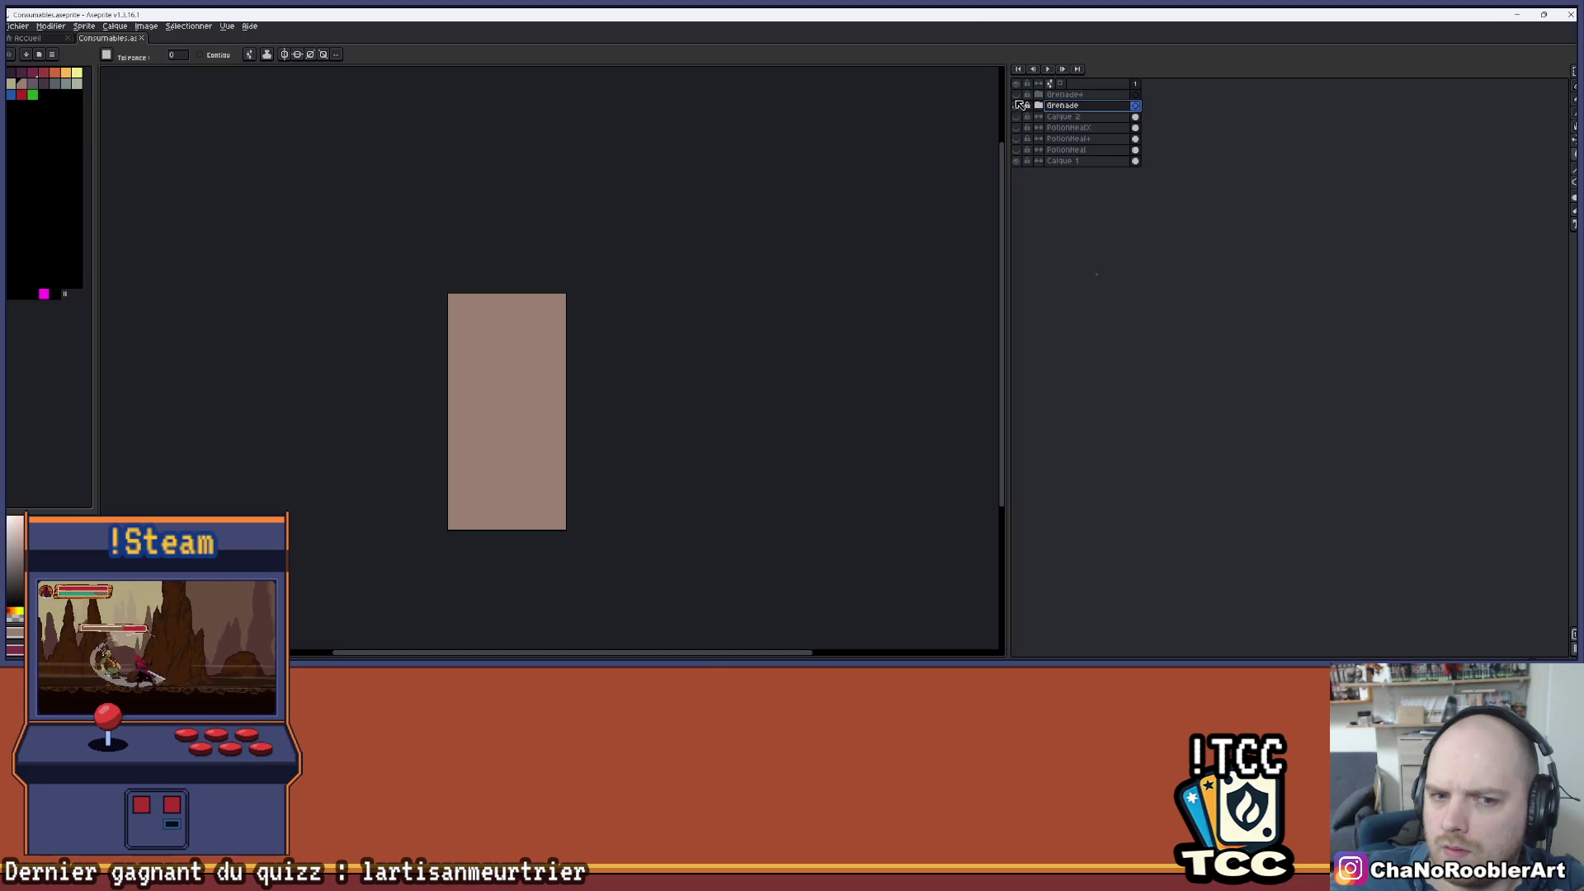
left_click(1020, 100)
left_click(1020, 103)
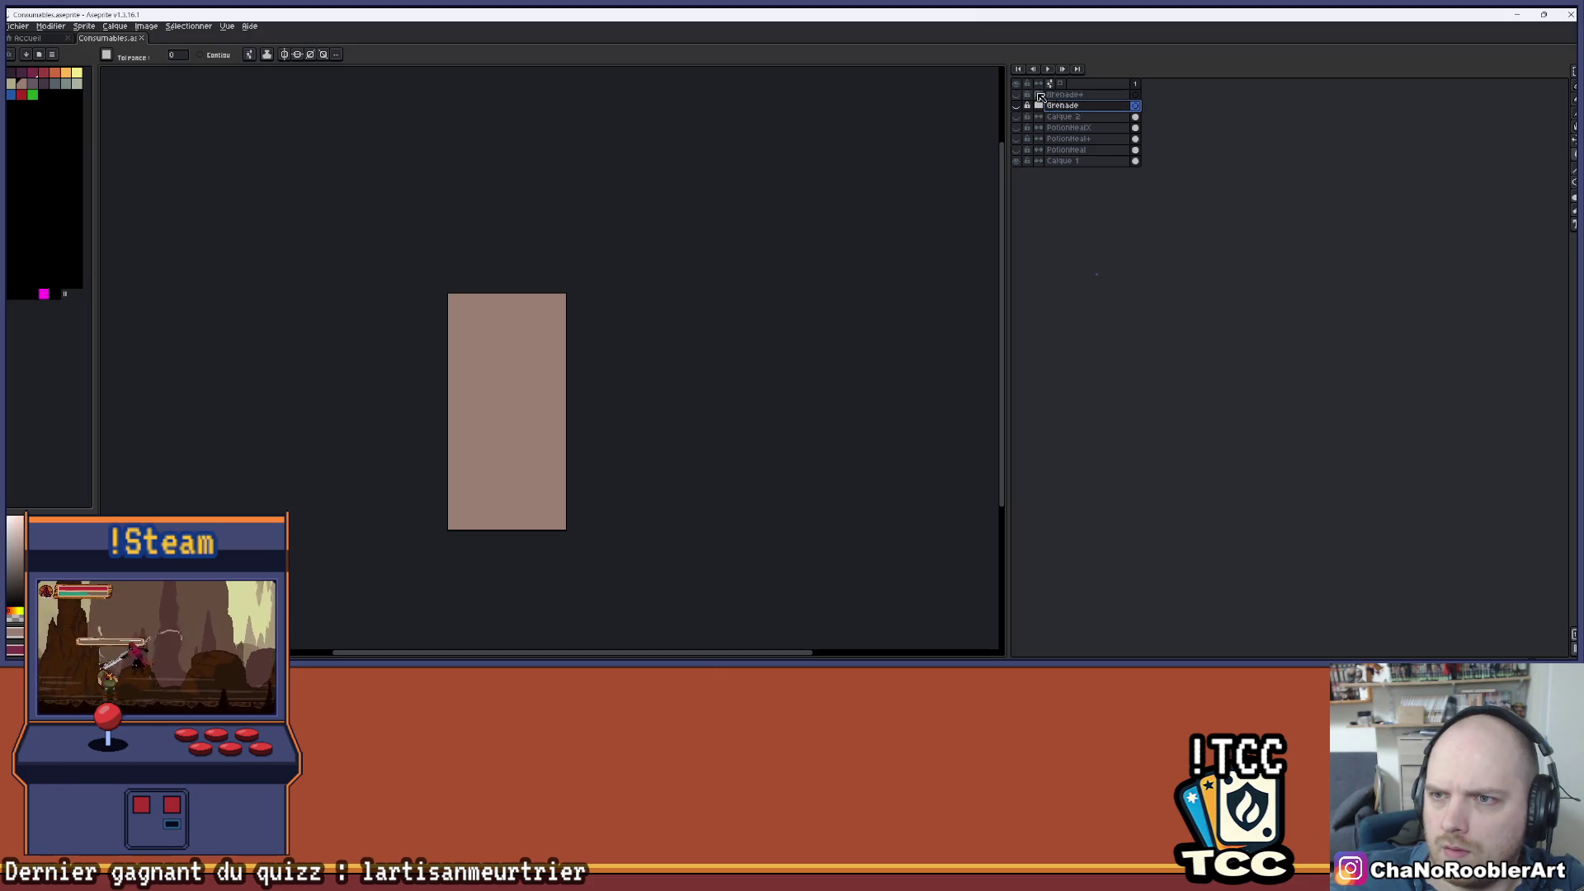
left_click(1075, 96)
left_click_drag(1076, 101, 1075, 103)
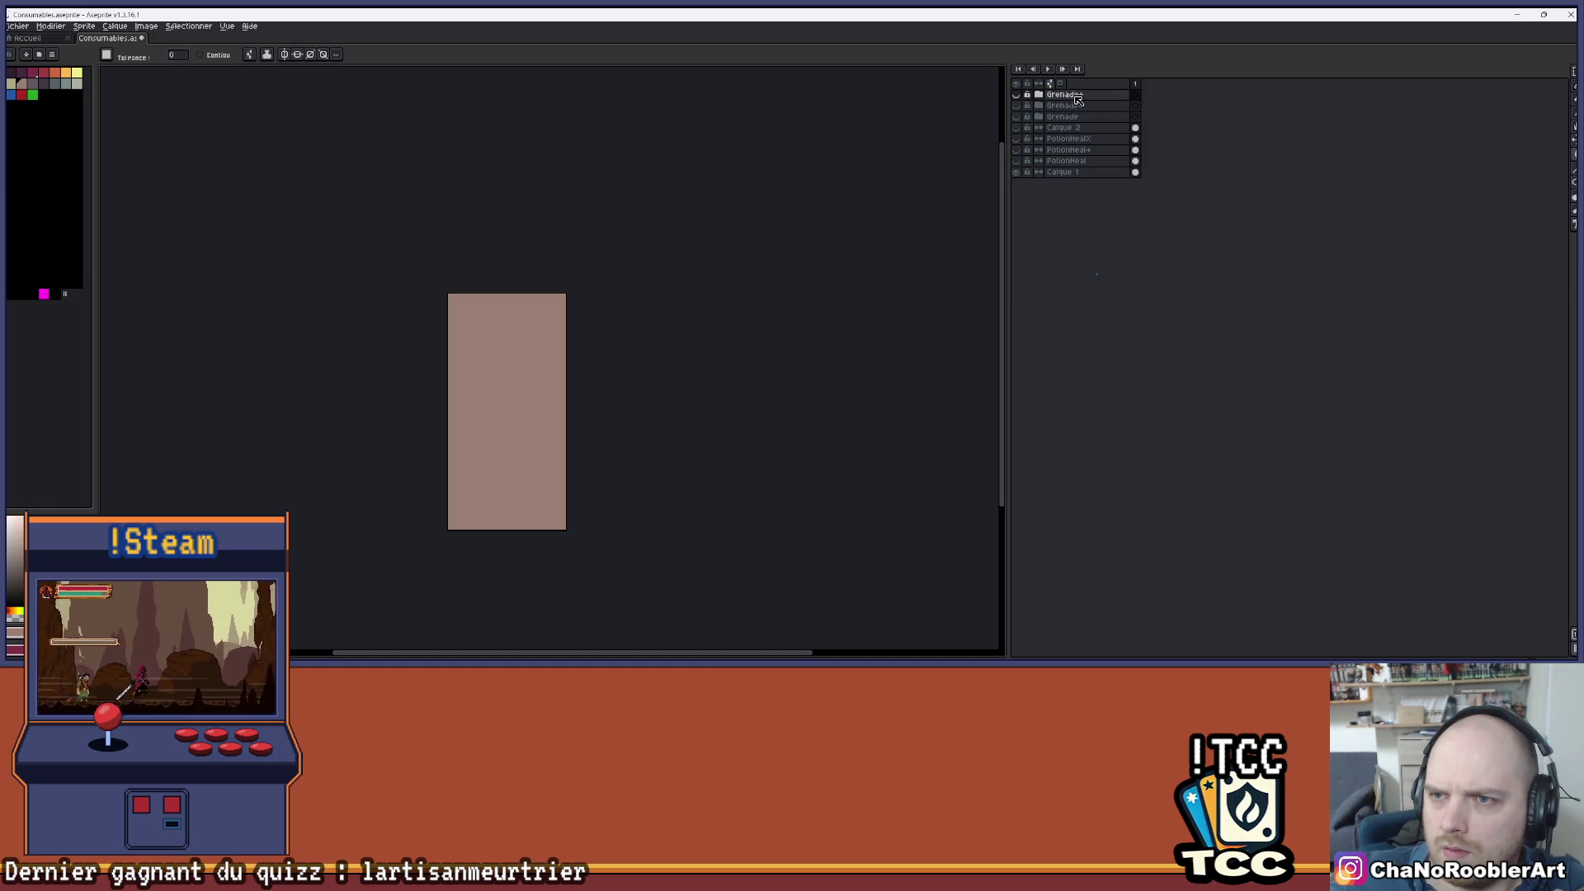
left_click(1020, 97)
scroll(669, 396, "up", 3)
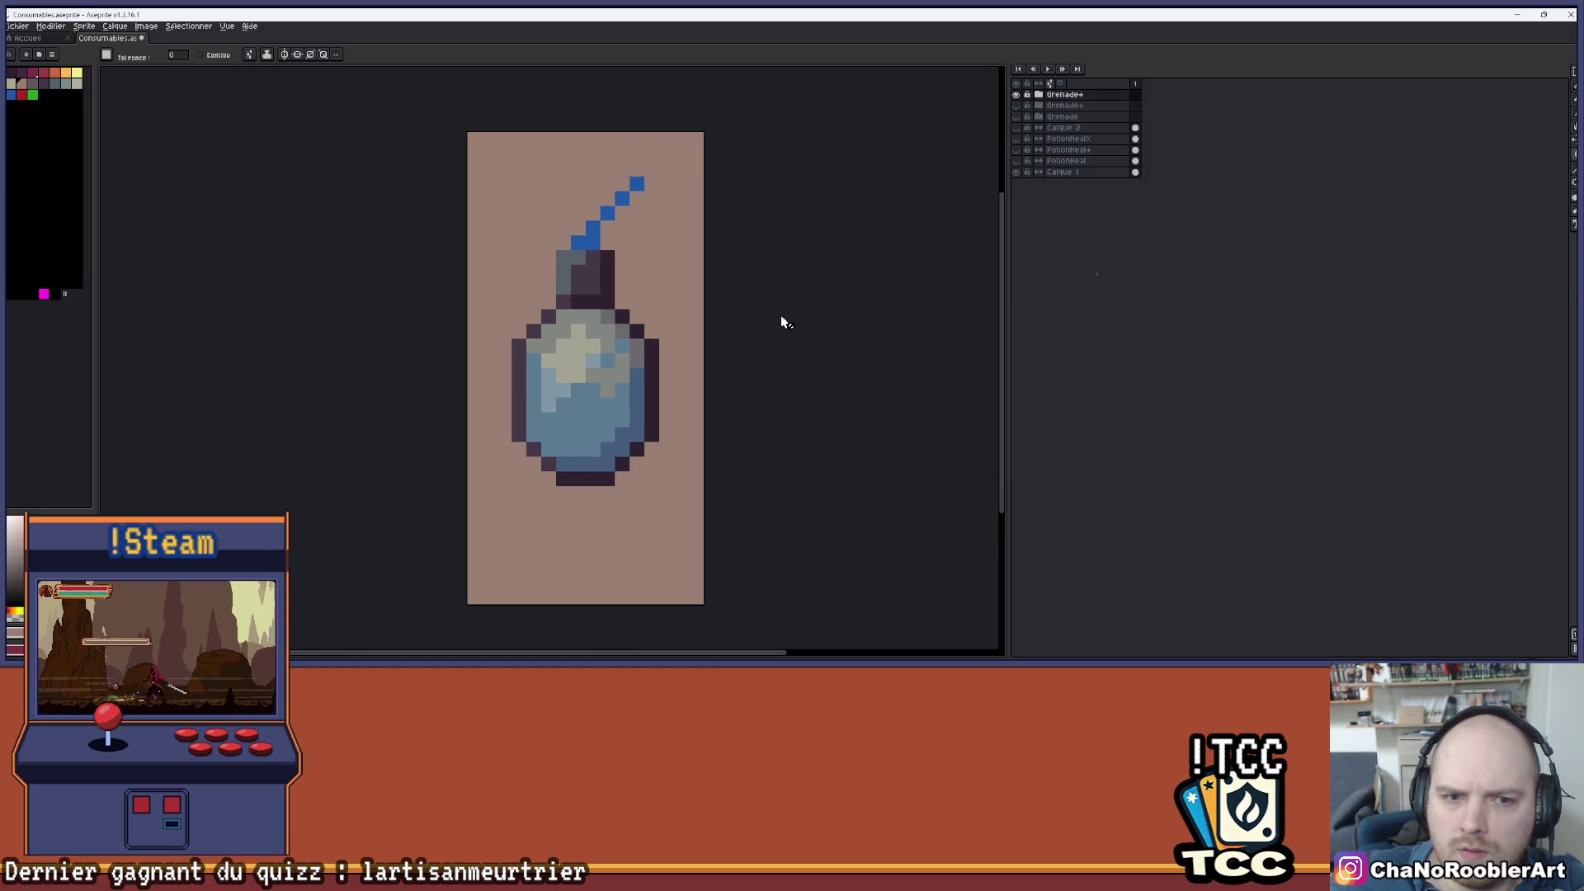
- Expand the copied group and rename it GrenadeX
left_click(1039, 94)
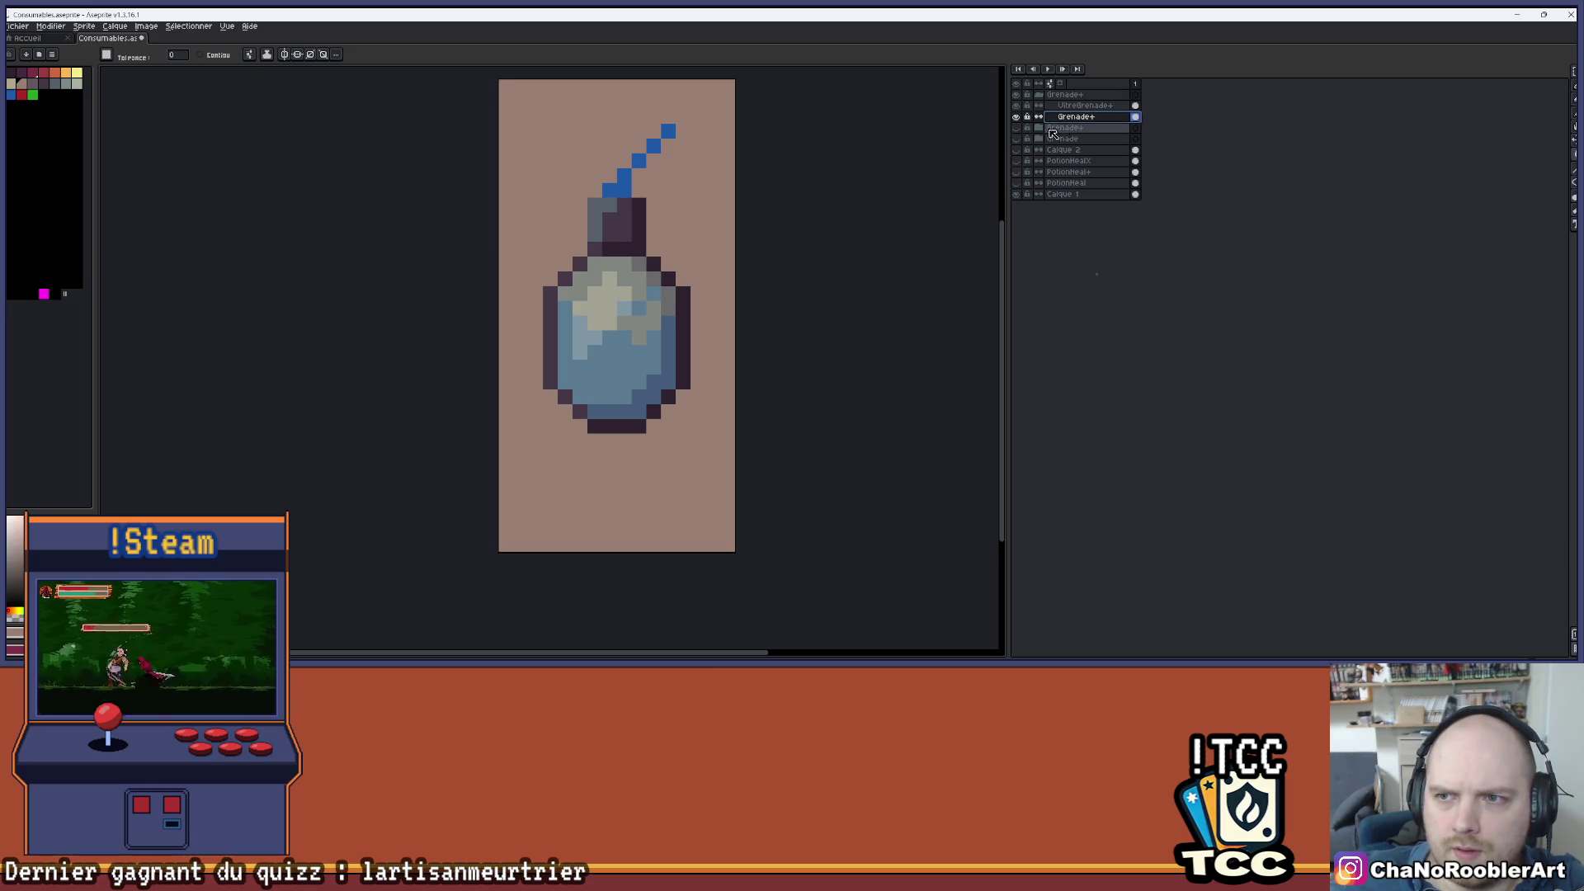
left_click(1109, 97)
double_click(1109, 98)
left_click_drag(1236, 275, 1224, 278)
key("Return")
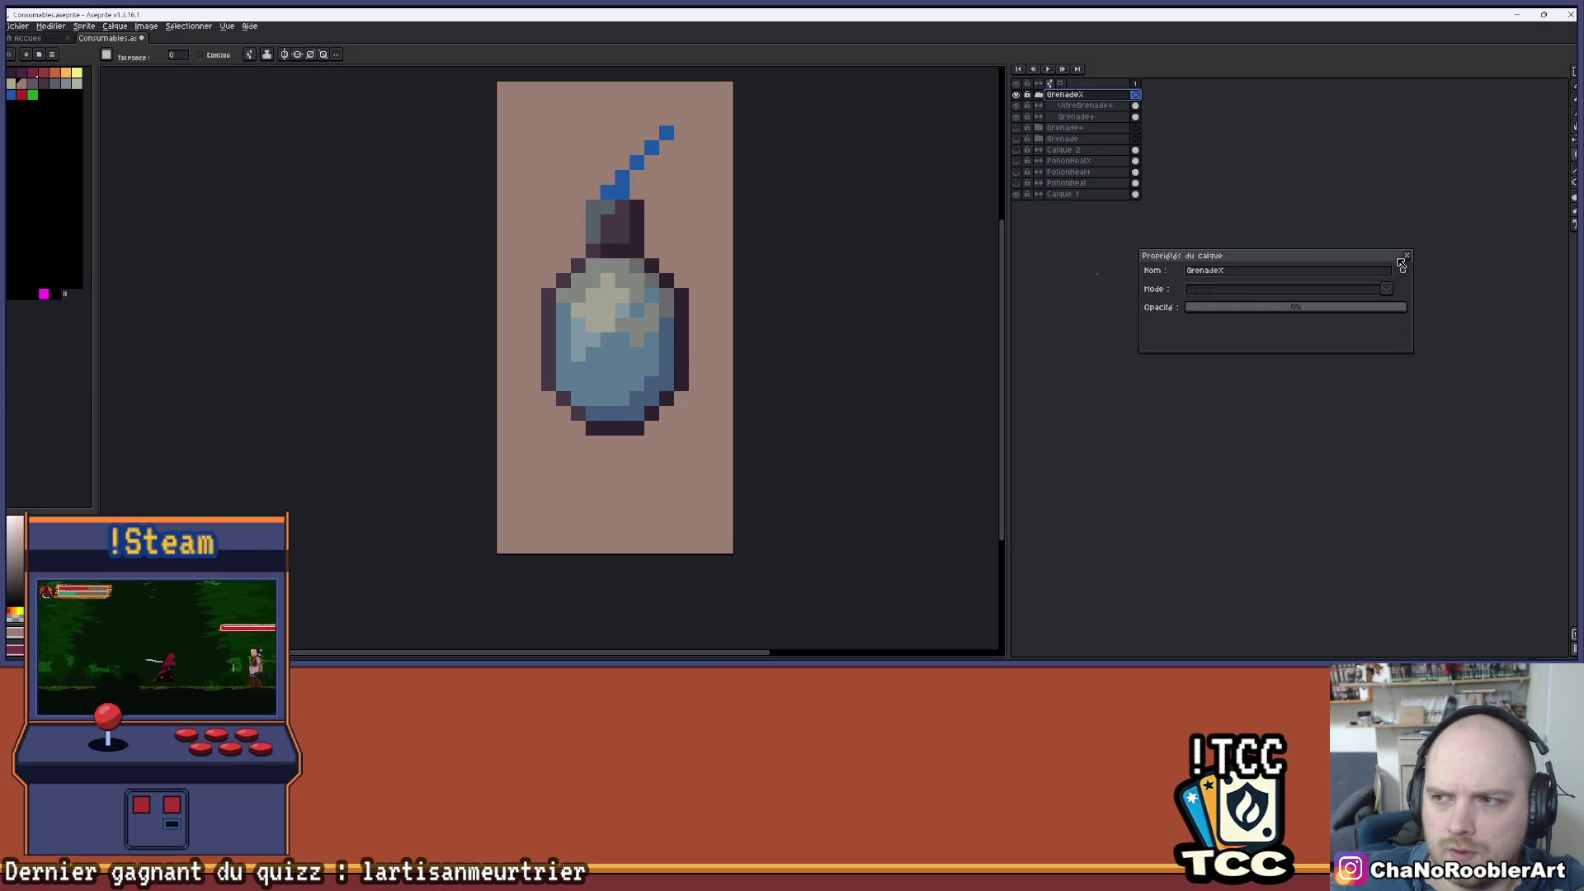
left_click(1401, 261)
- Rename its layers UltreGrenadeX and GrenadeX and save the file
double_click(1119, 107)
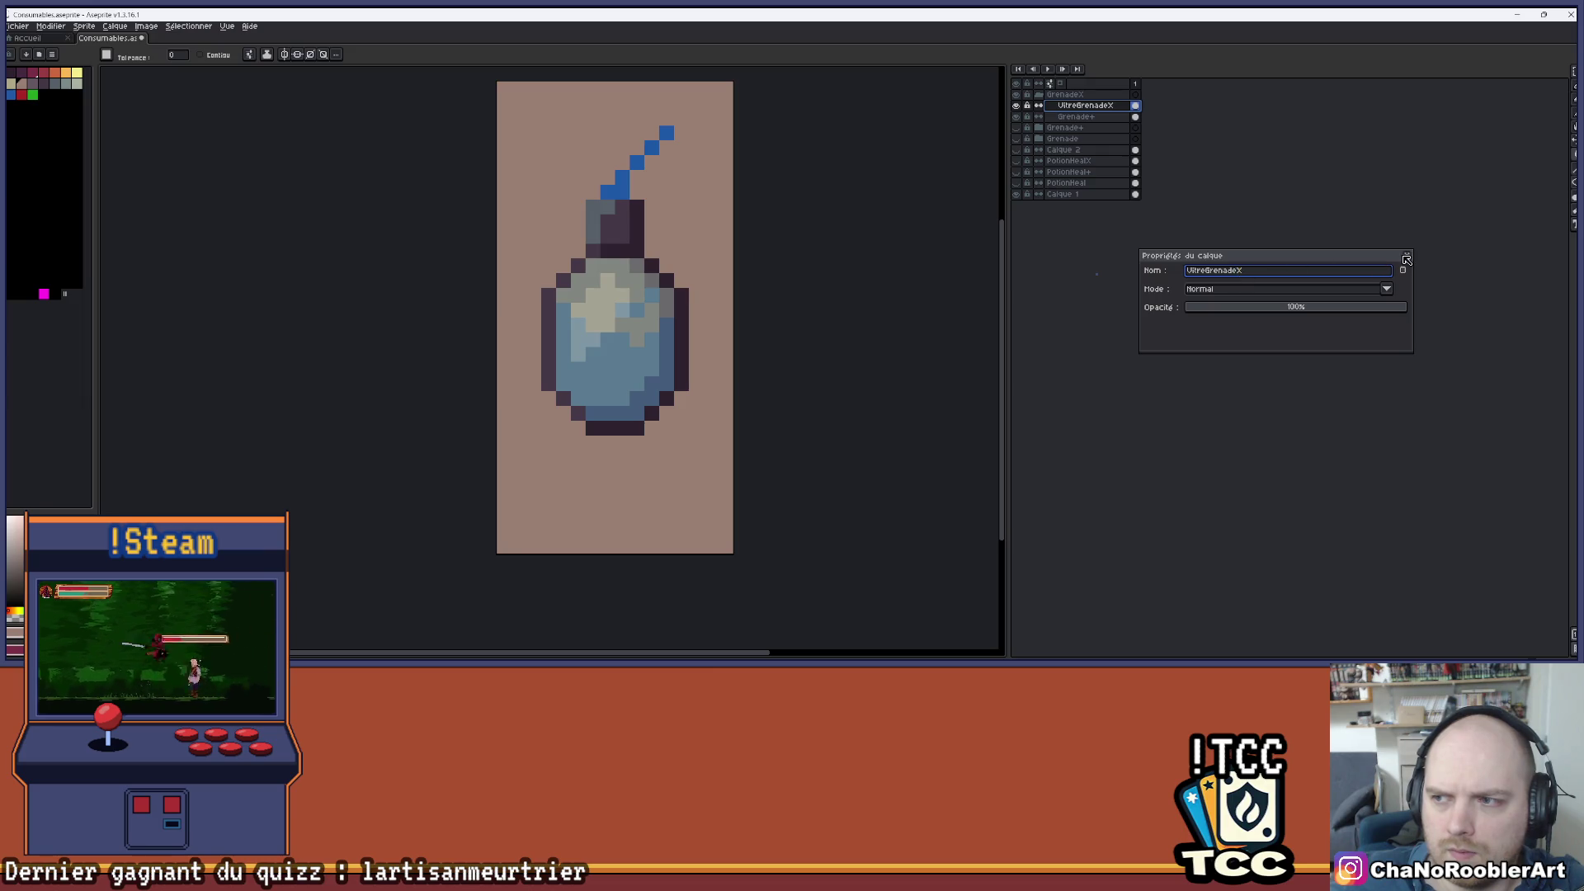
left_click(1407, 260)
double_click(1117, 118)
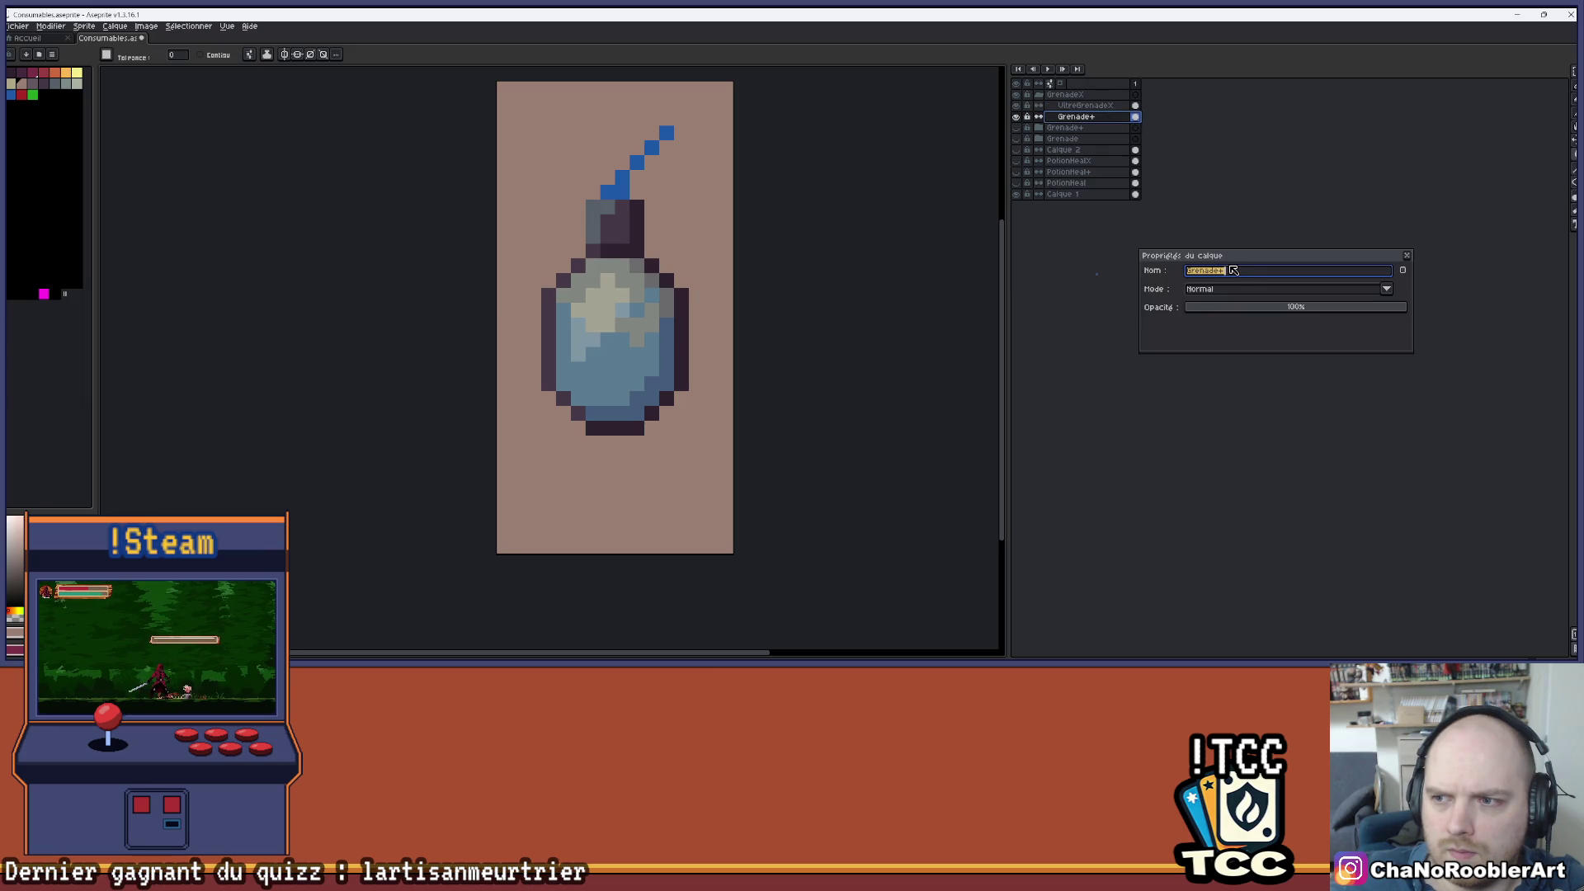
type("GrenadeX")
key("ctrl+s")
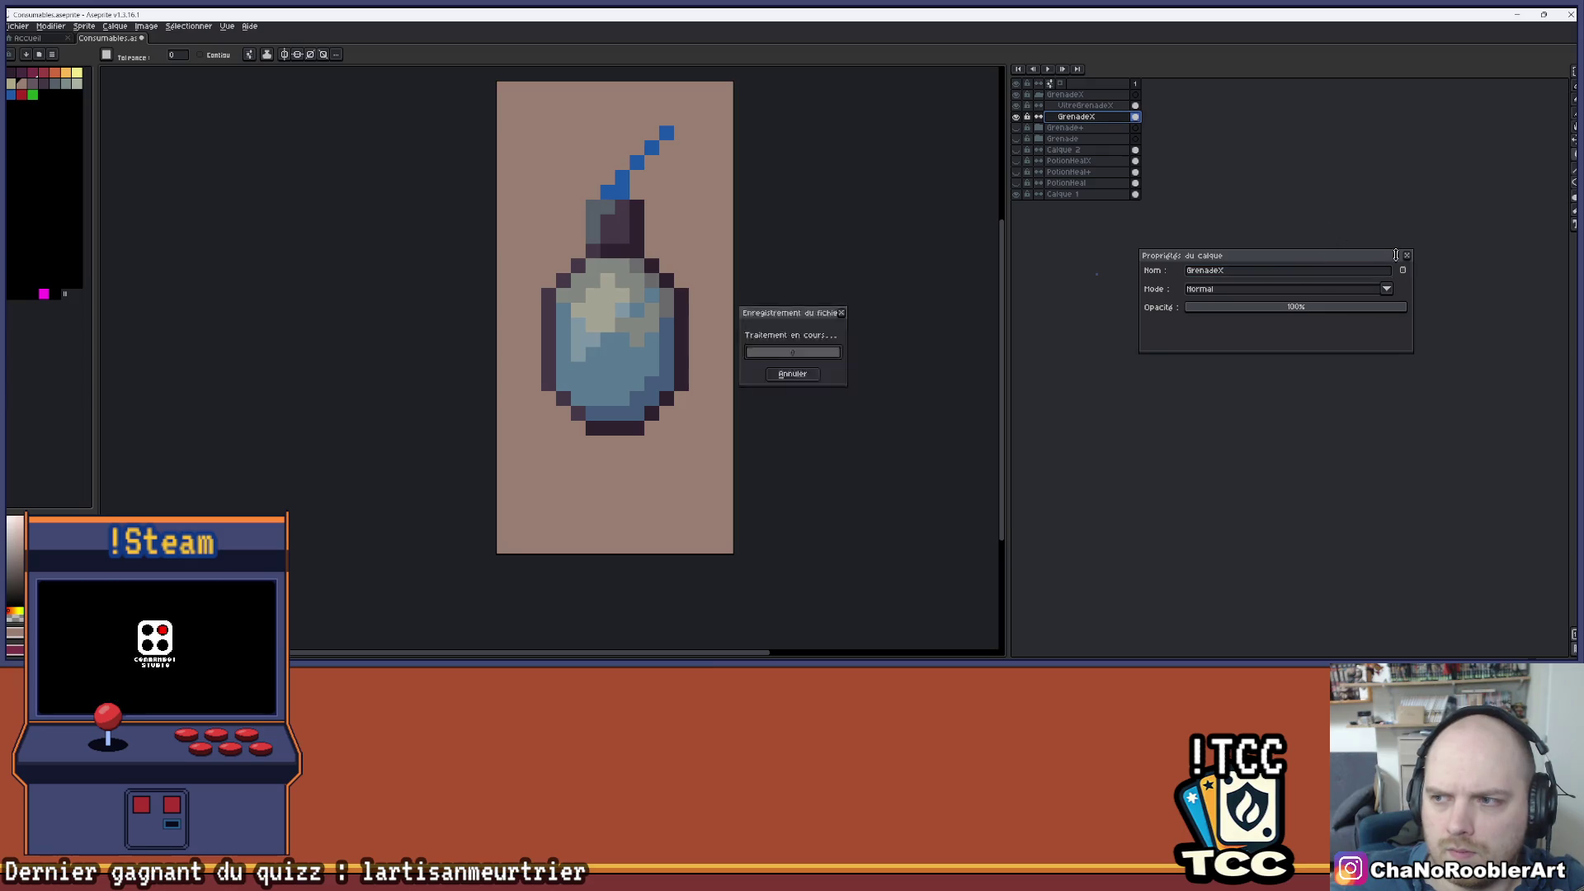
left_click(1407, 256)
key("ctrl+s")
key("minus")
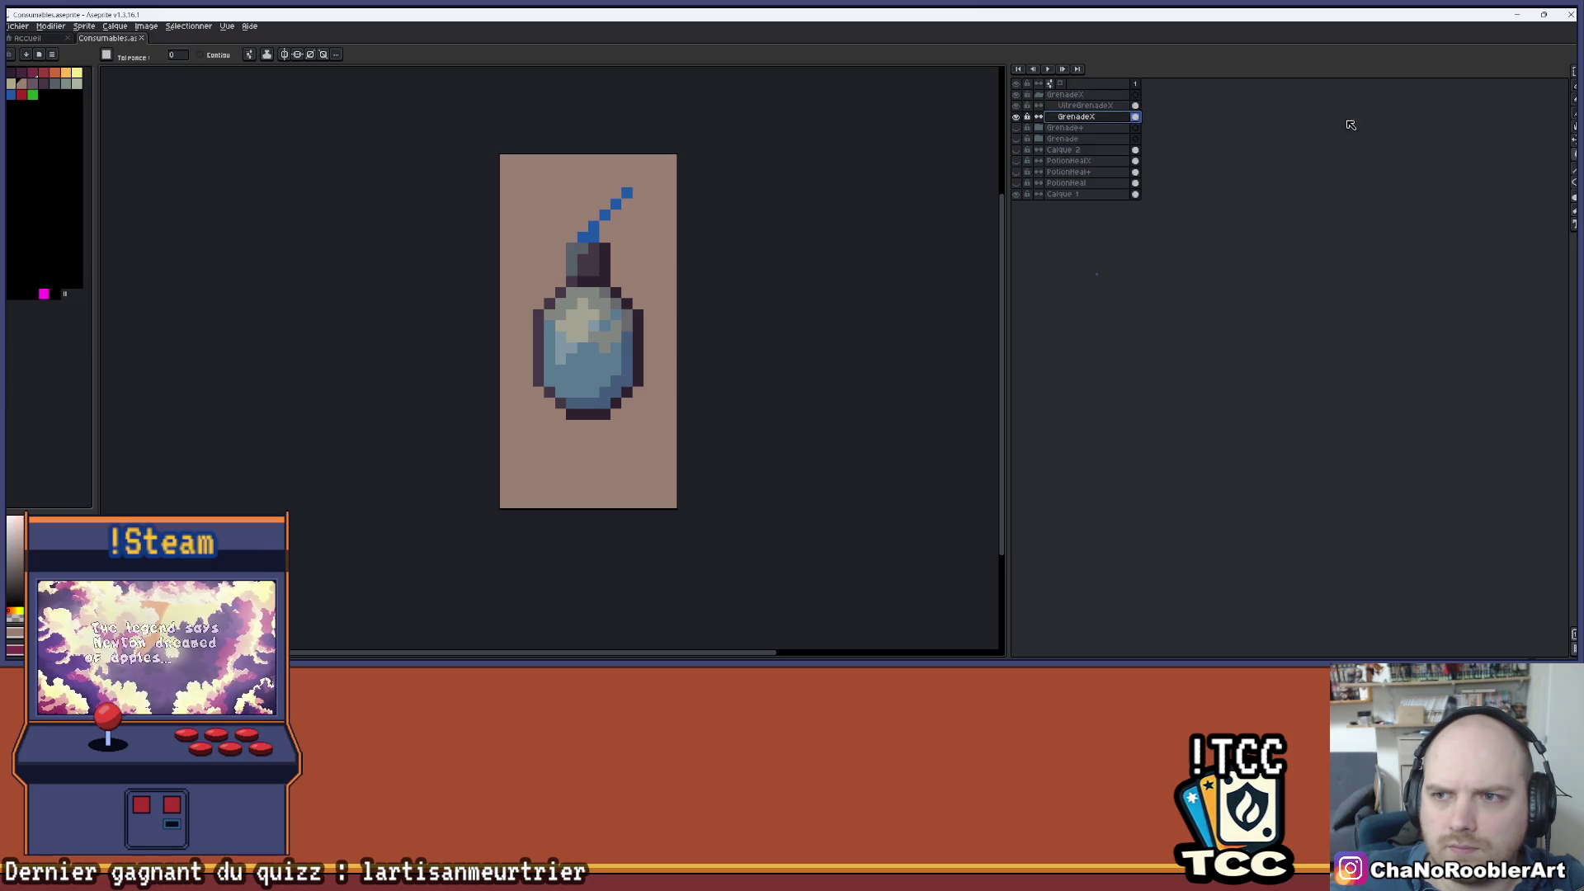
left_click(1548, 73)
- Shift the grenade's lower half down one pixel
scroll(739, 258, "up", 1)
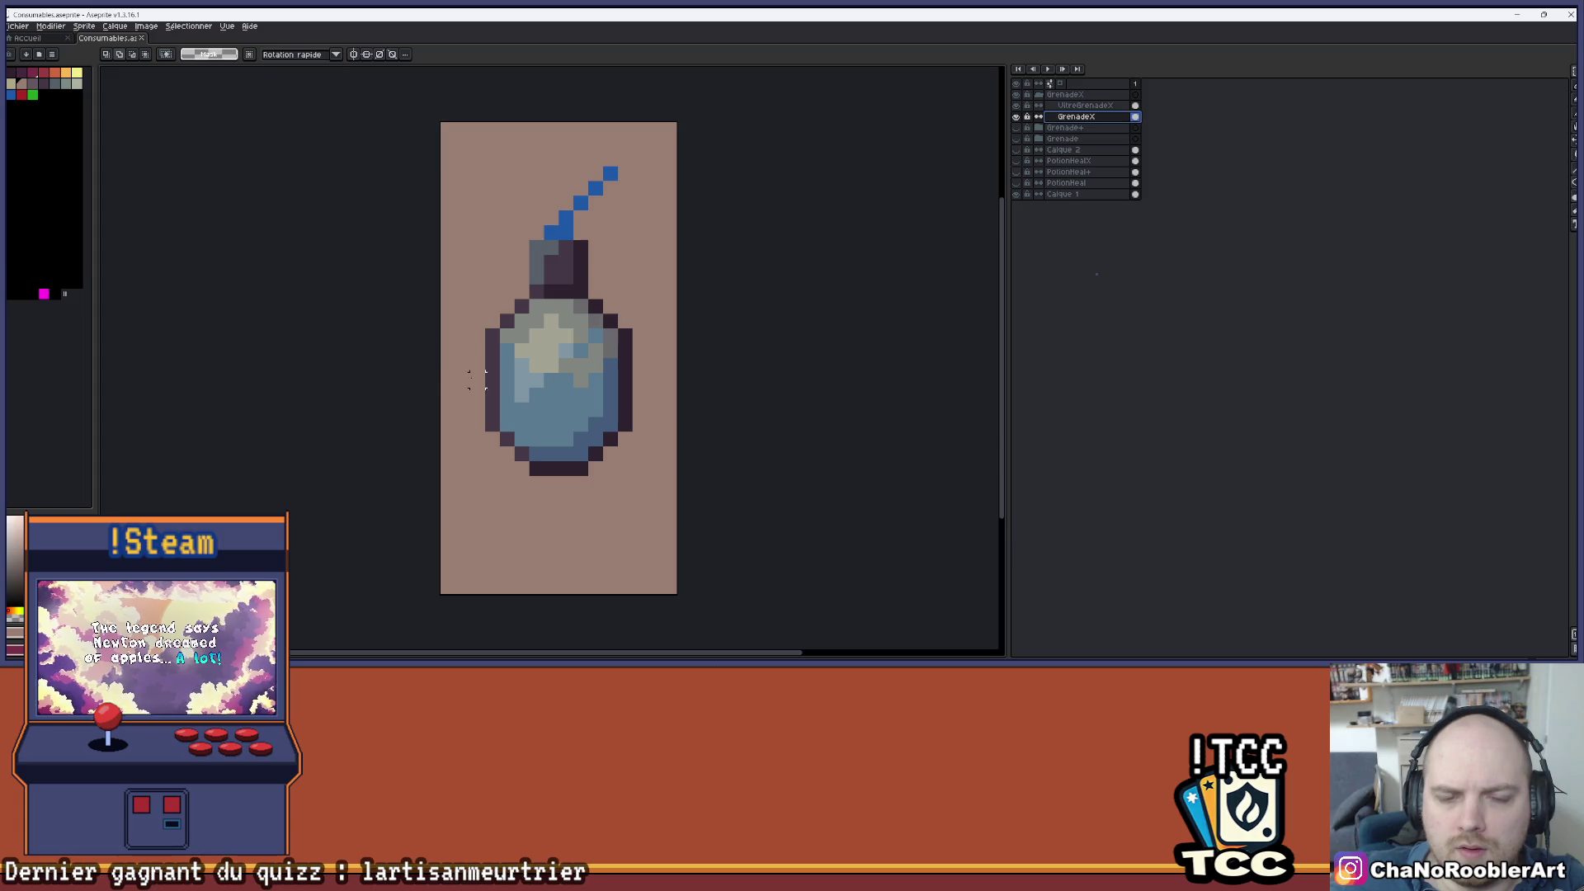
mouse_move(438, 385)
left_mouse_down()
mouse_move(589, 419)
mouse_move(679, 566)
left_mouse_up()
key("Down")
key("ctrl+d")
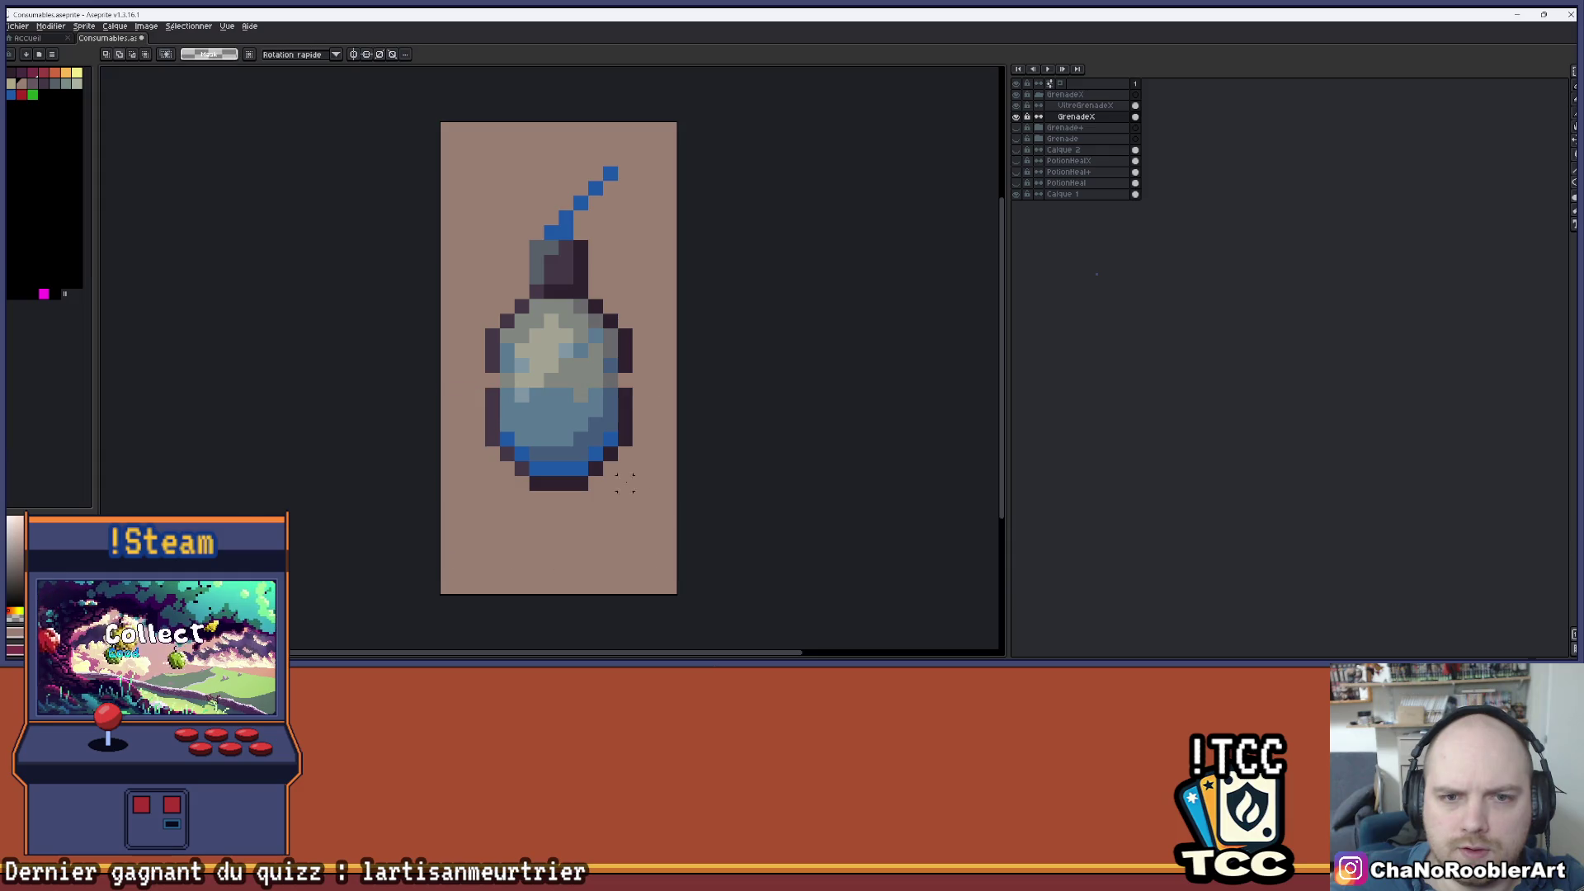
- Widen the grenade by moving its left half 1 px left and right half 1 px right
left_click_drag(438, 297, 562, 552)
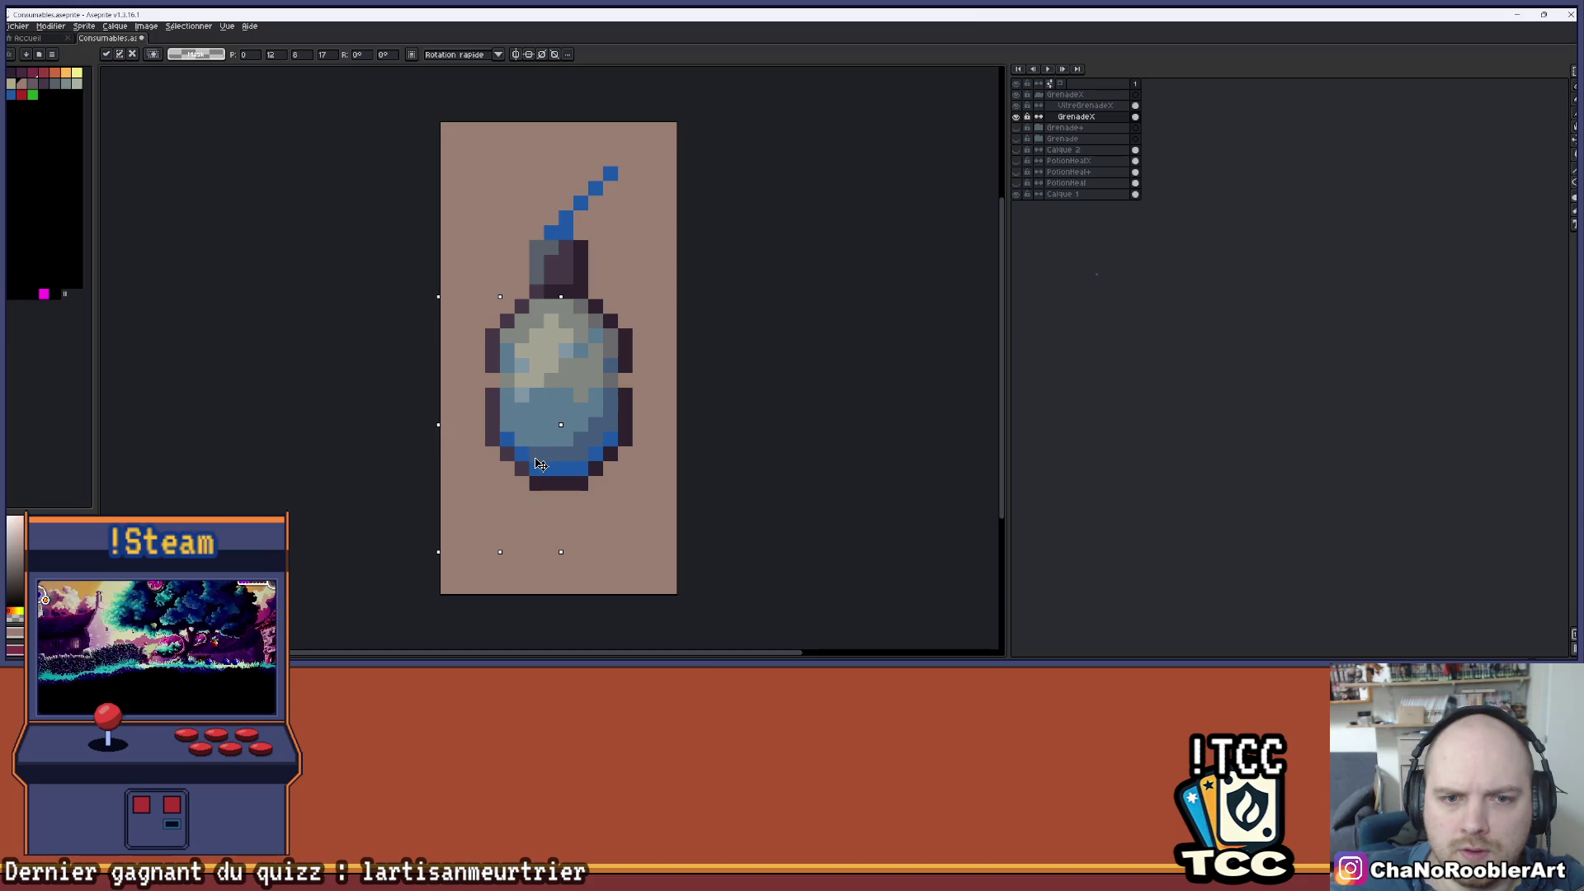
key("Left")
key("Return")
key("ctrl+d")
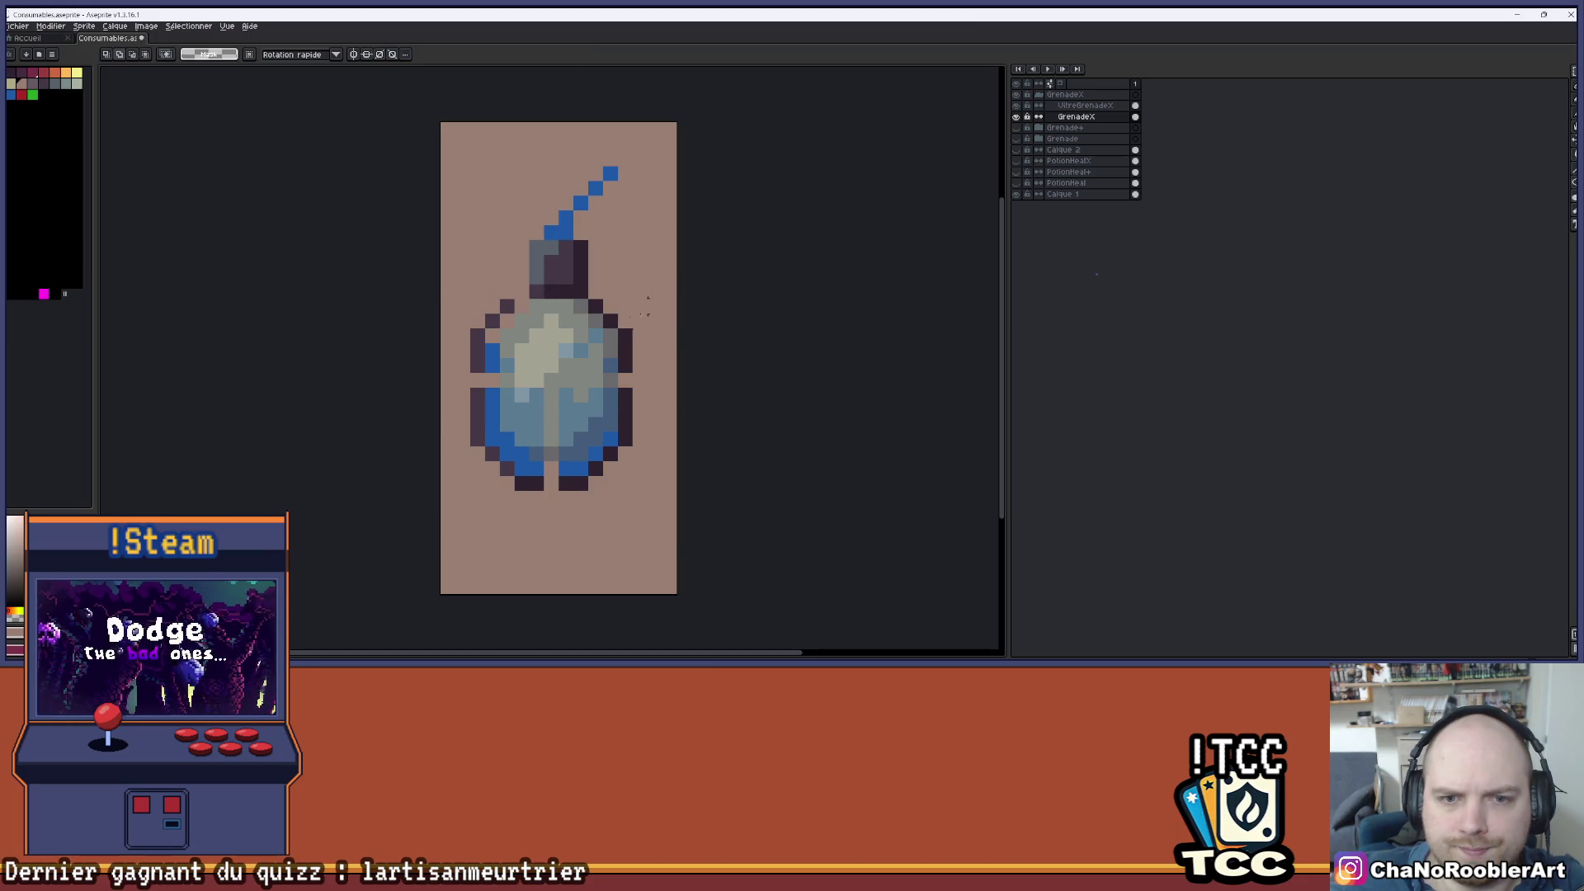
left_click_drag(563, 299, 656, 569)
key("Right")
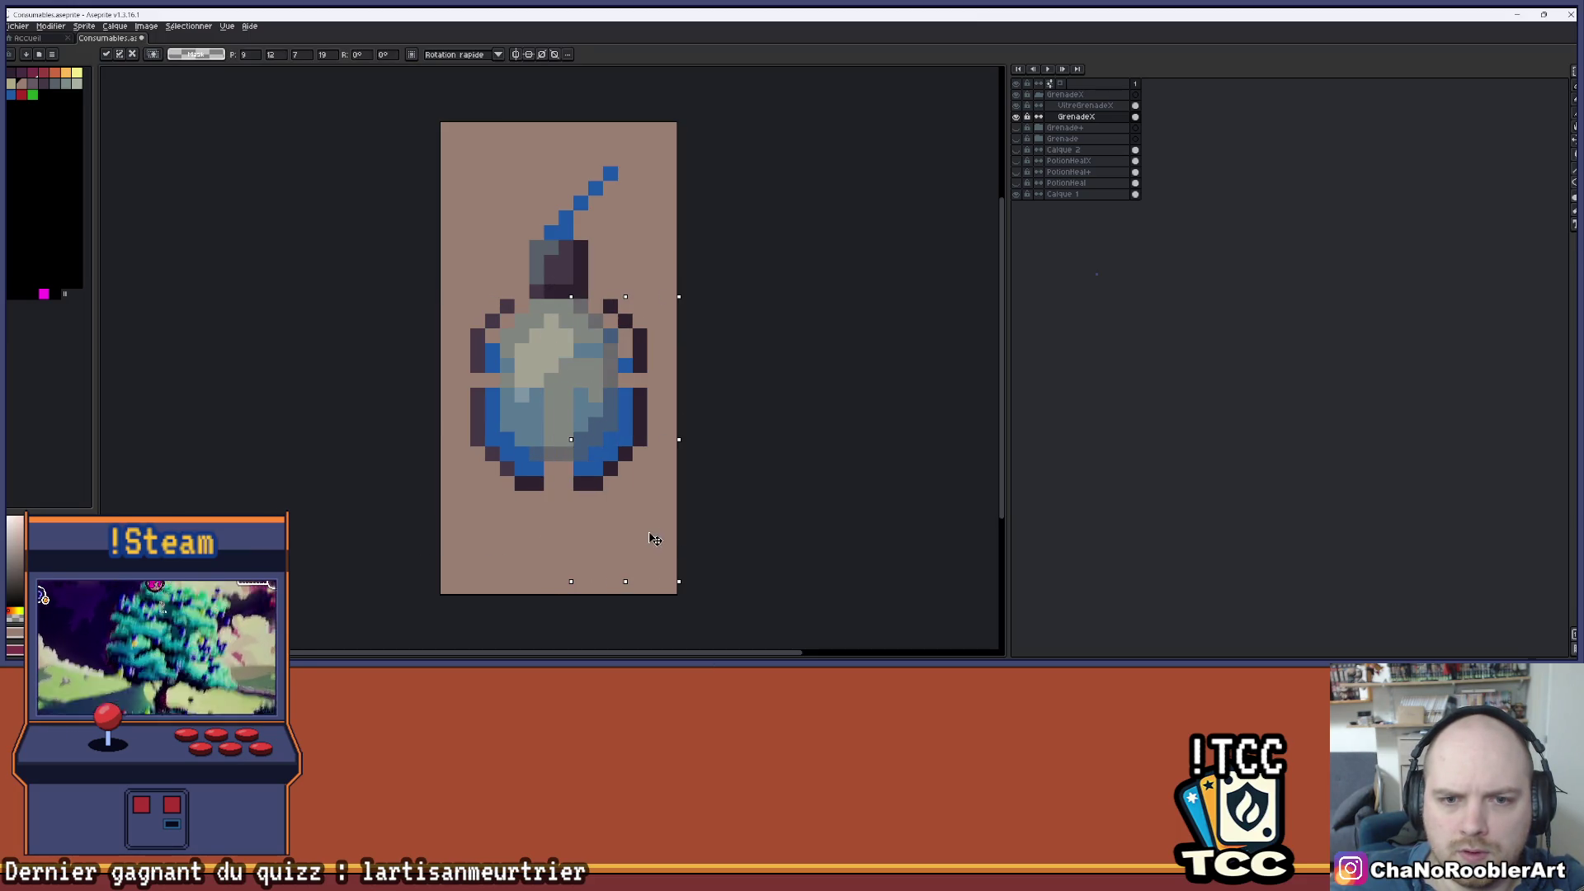
key("Return")
key("ctrl+d")
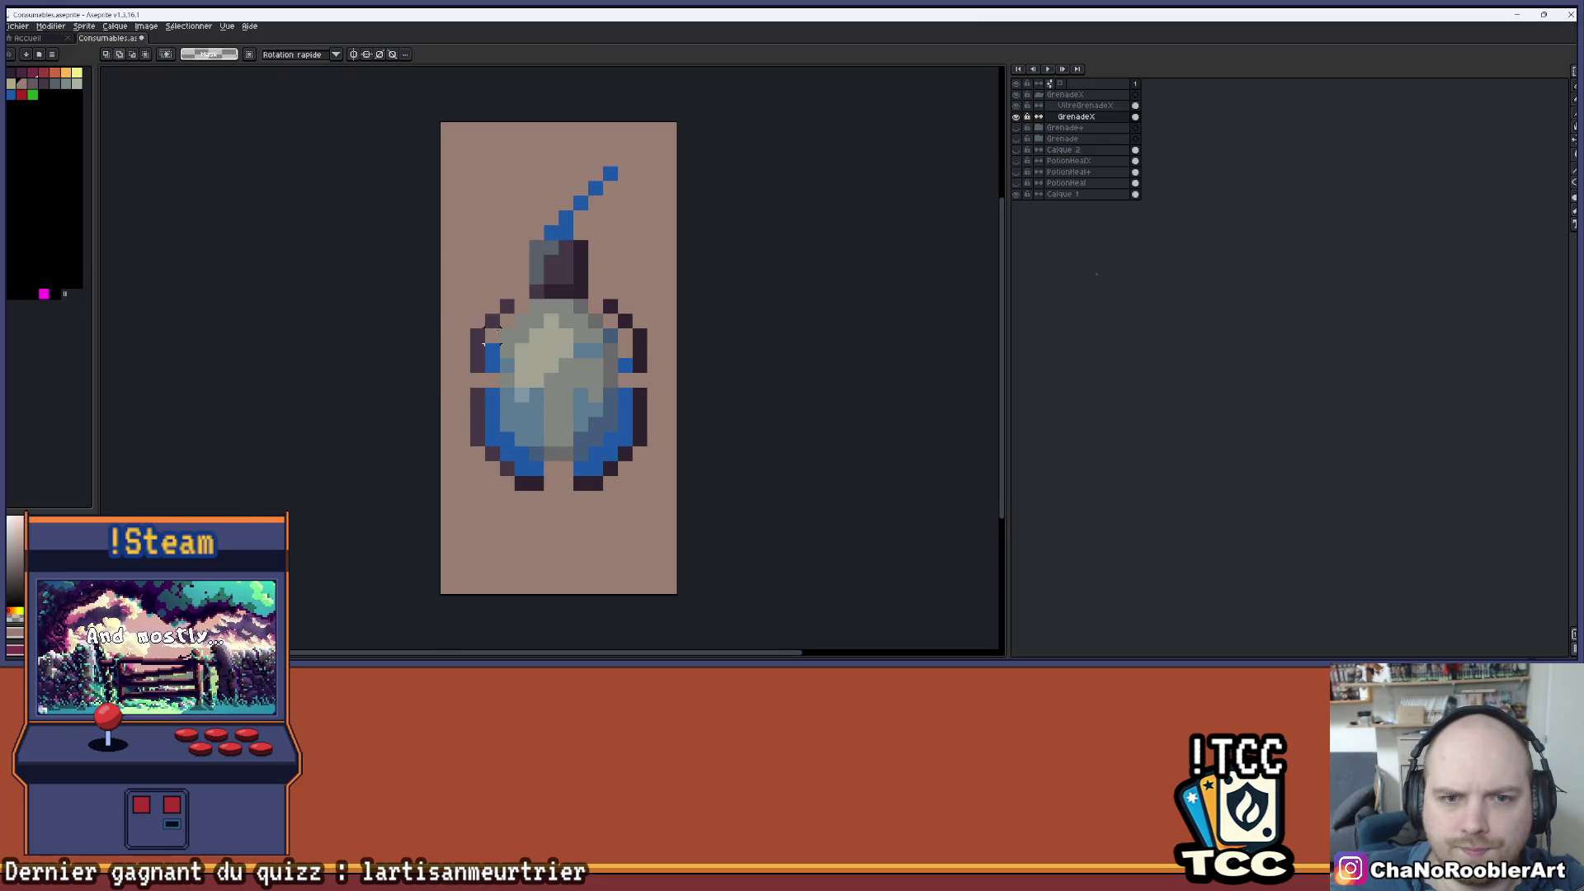
- Move the whole grenade body down one pixel
left_click_drag(437, 296, 680, 523)
key("Down")
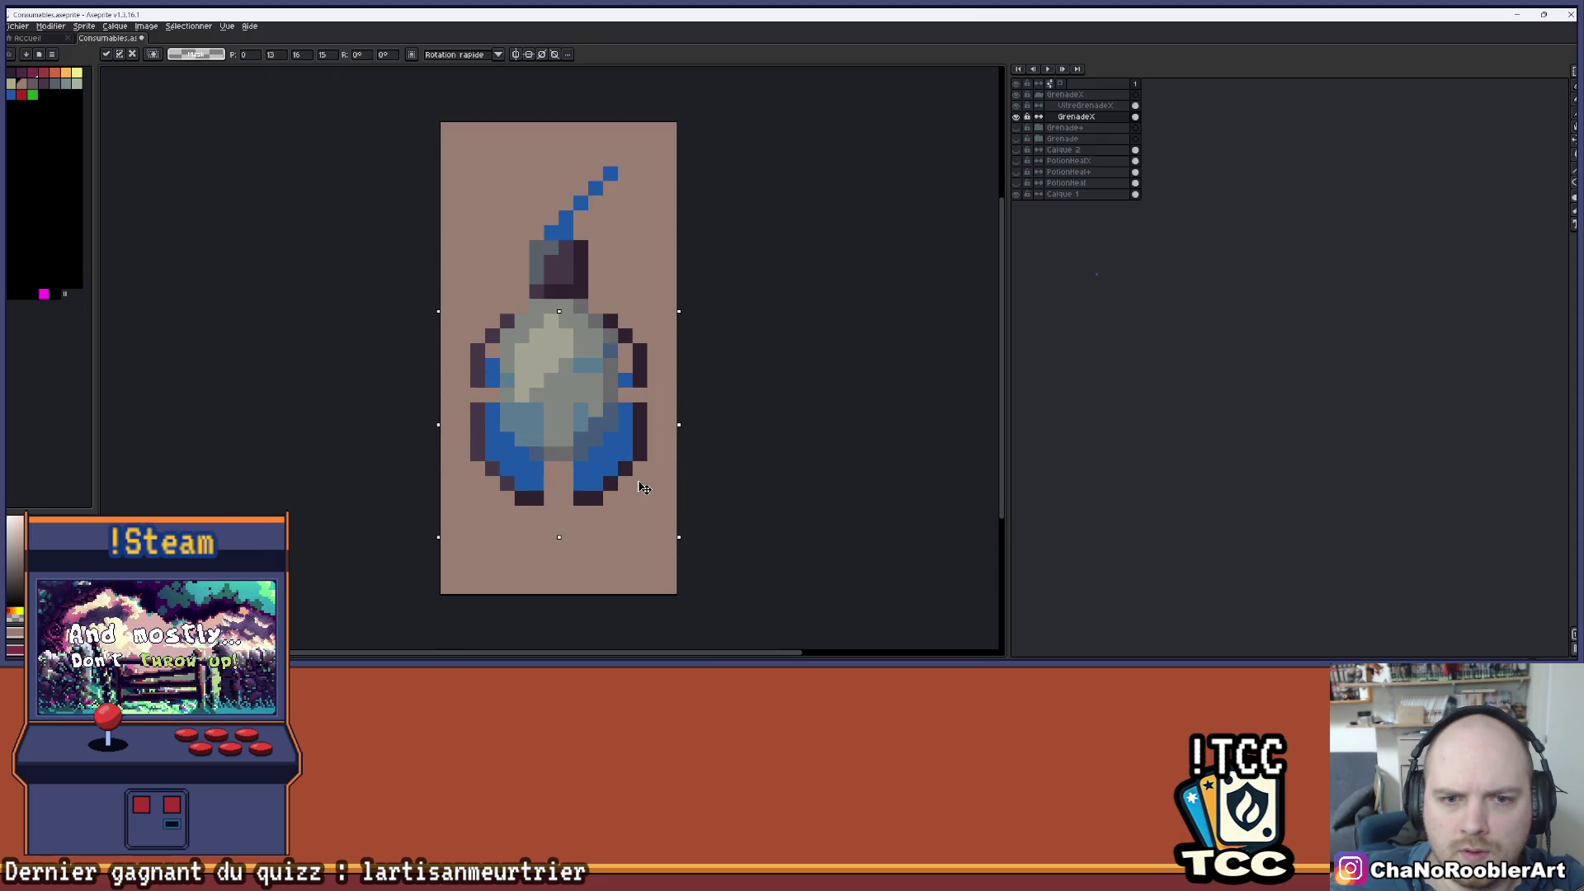
key("Return")
key("ctrl+d")
- Hide the grey body overlay and pencil dark pixels into the outline gaps
left_click(1016, 105)
scroll(612, 307, "up", 1)
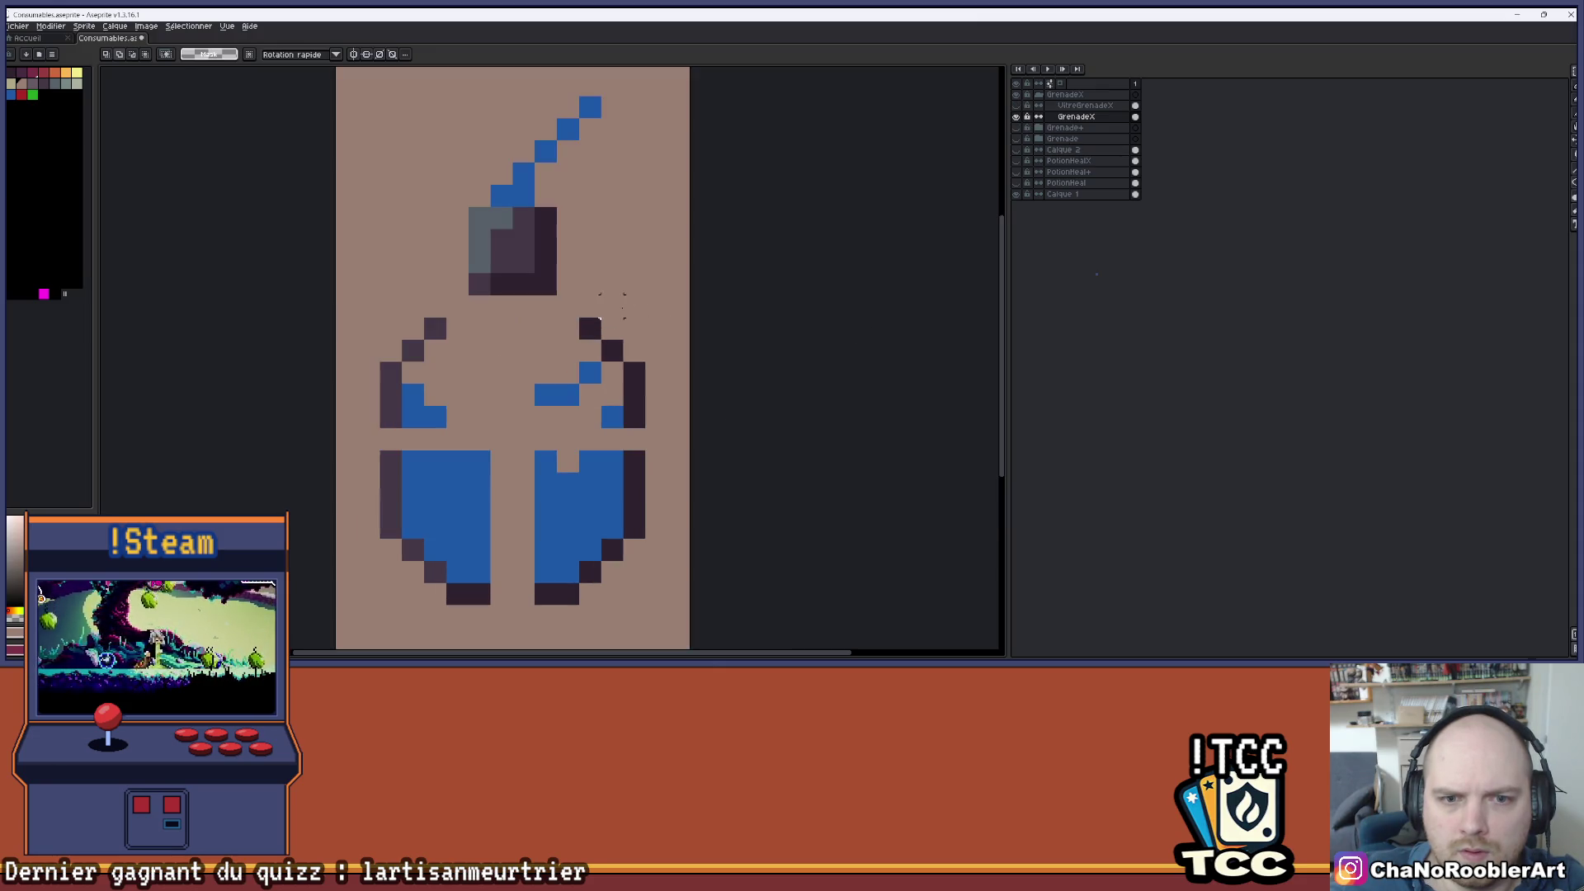
key("b")
left_click(567, 310)
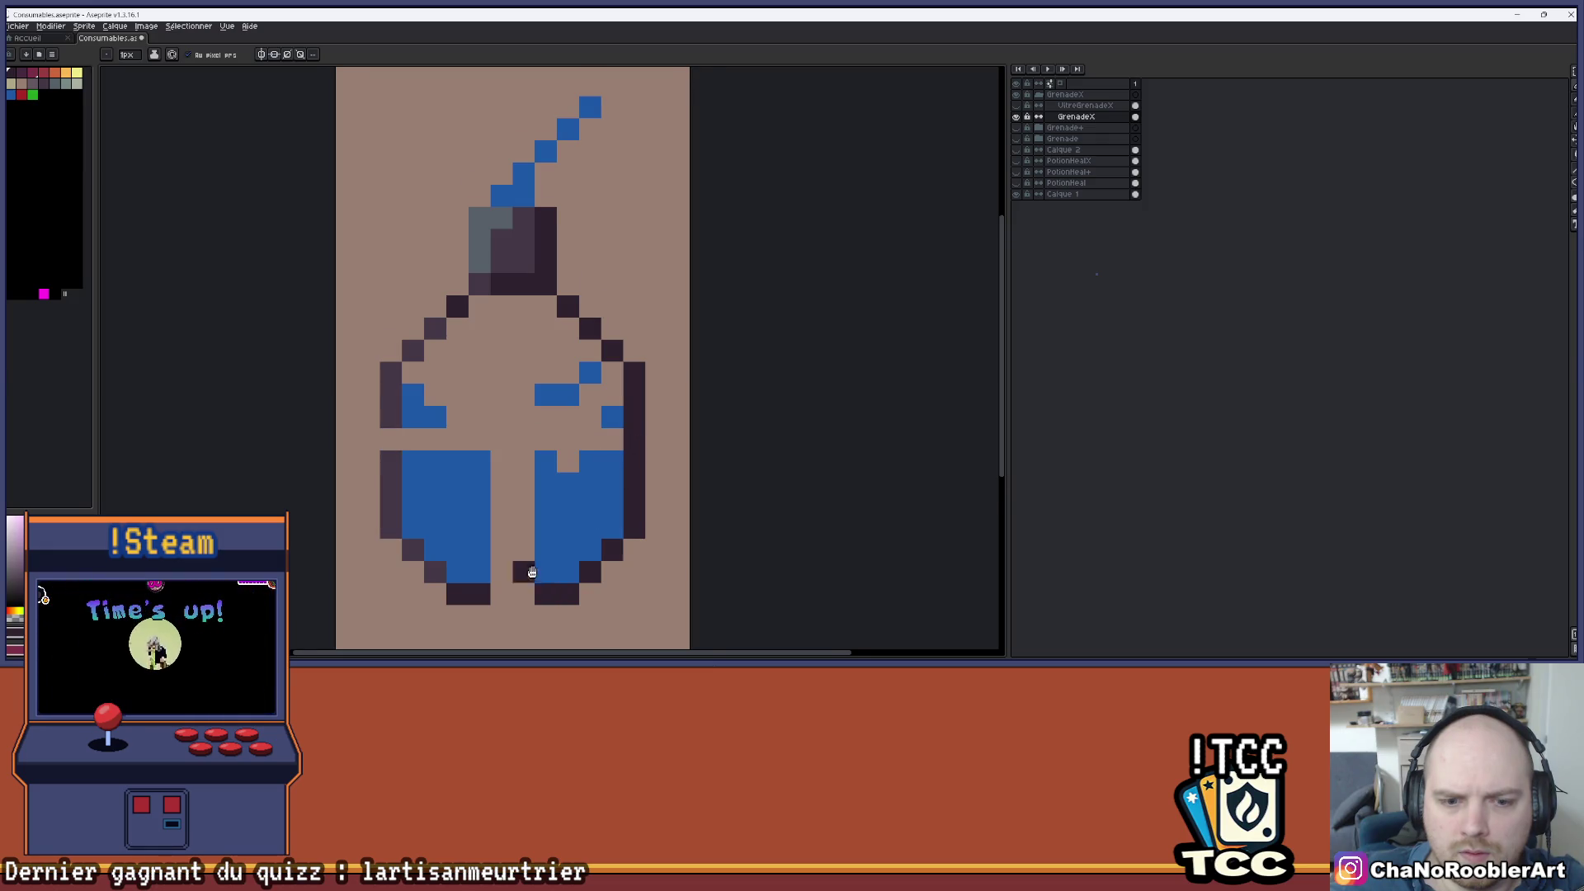
left_click_drag(532, 572, 564, 524)
left_click(443, 345)
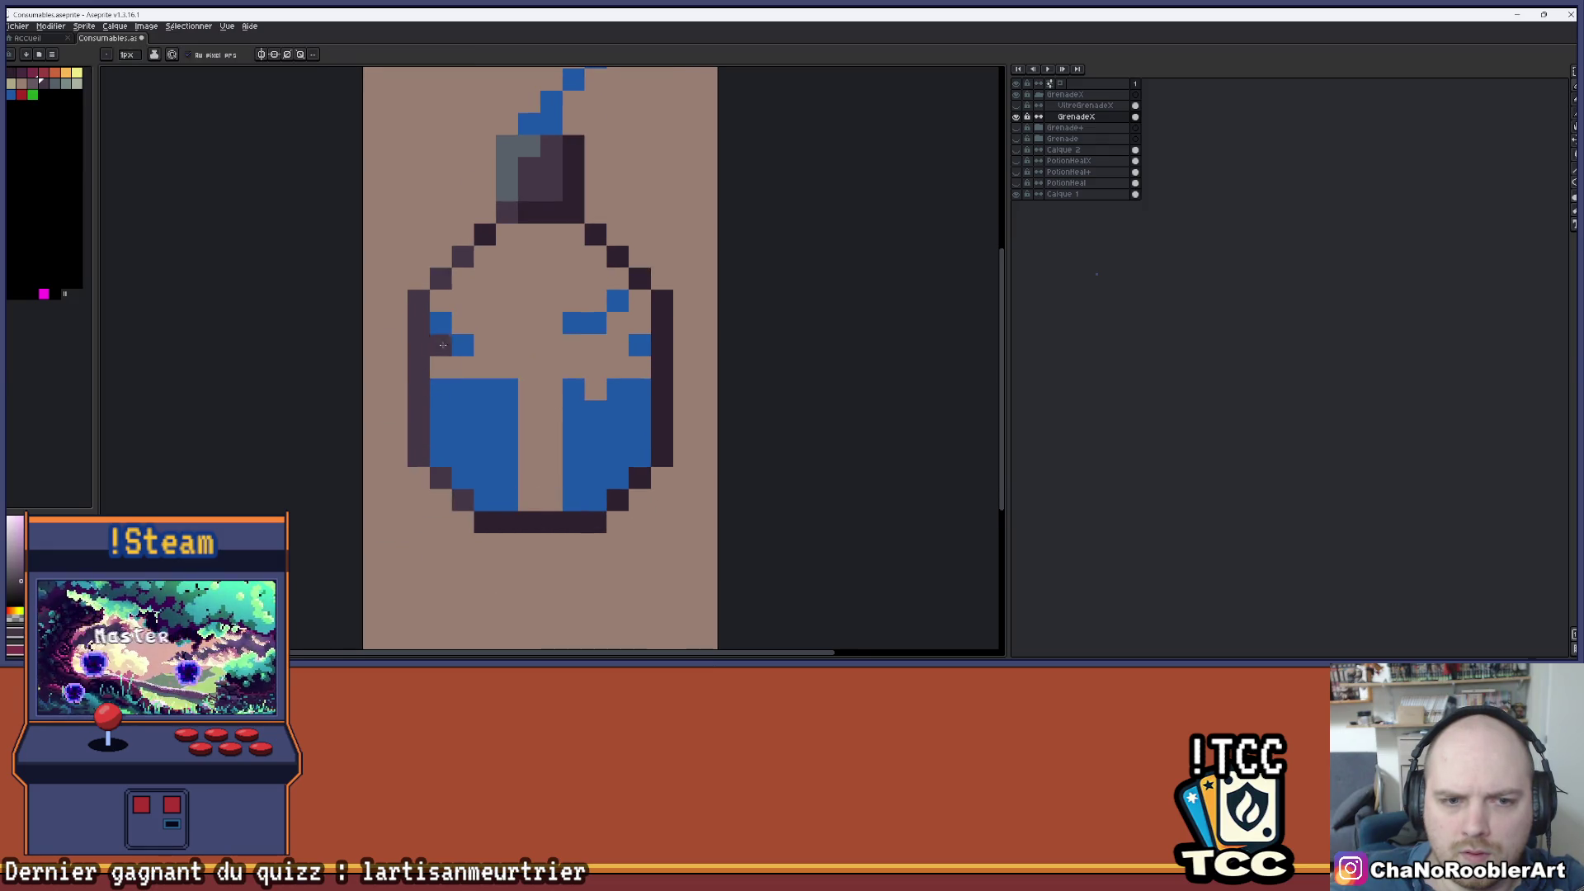
scroll(569, 277, "down", 5)
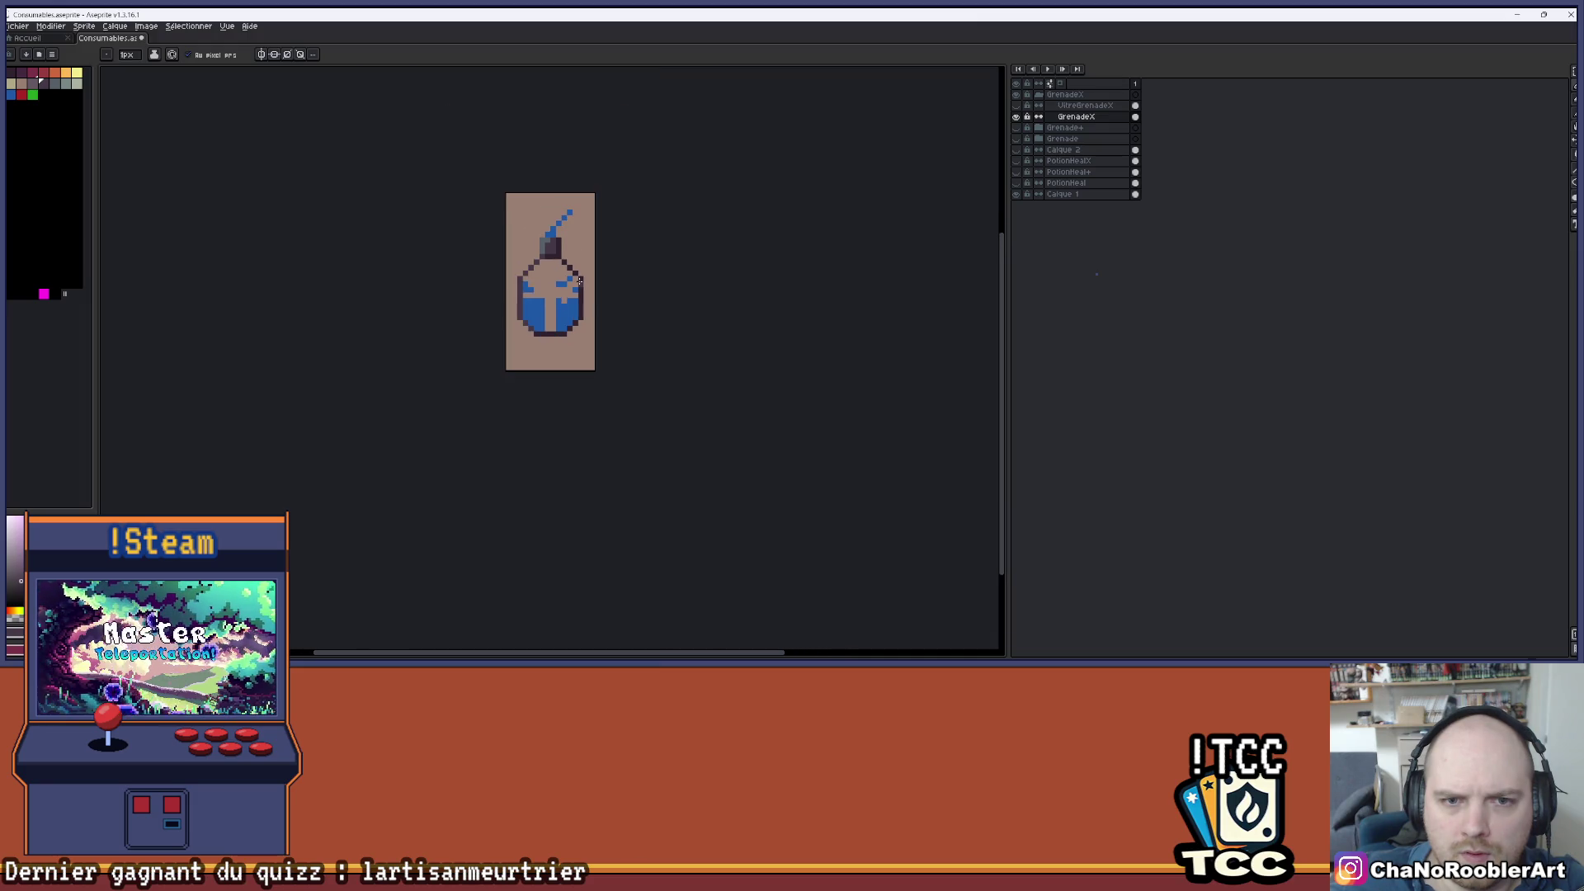
scroll(584, 266, "up", 3)
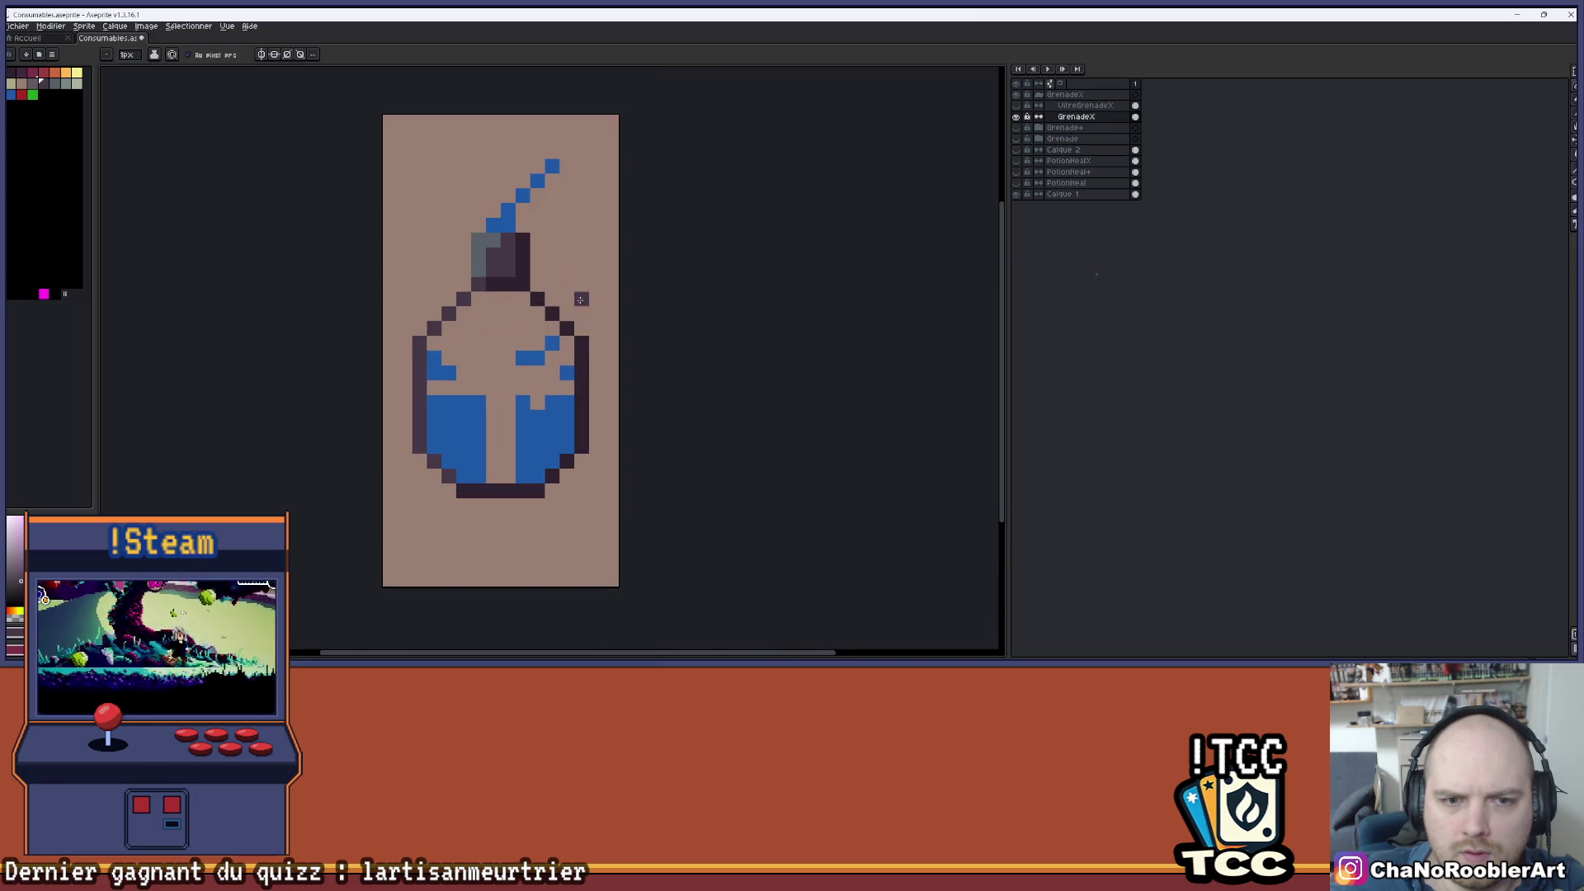
scroll(609, 266, "down", 3)
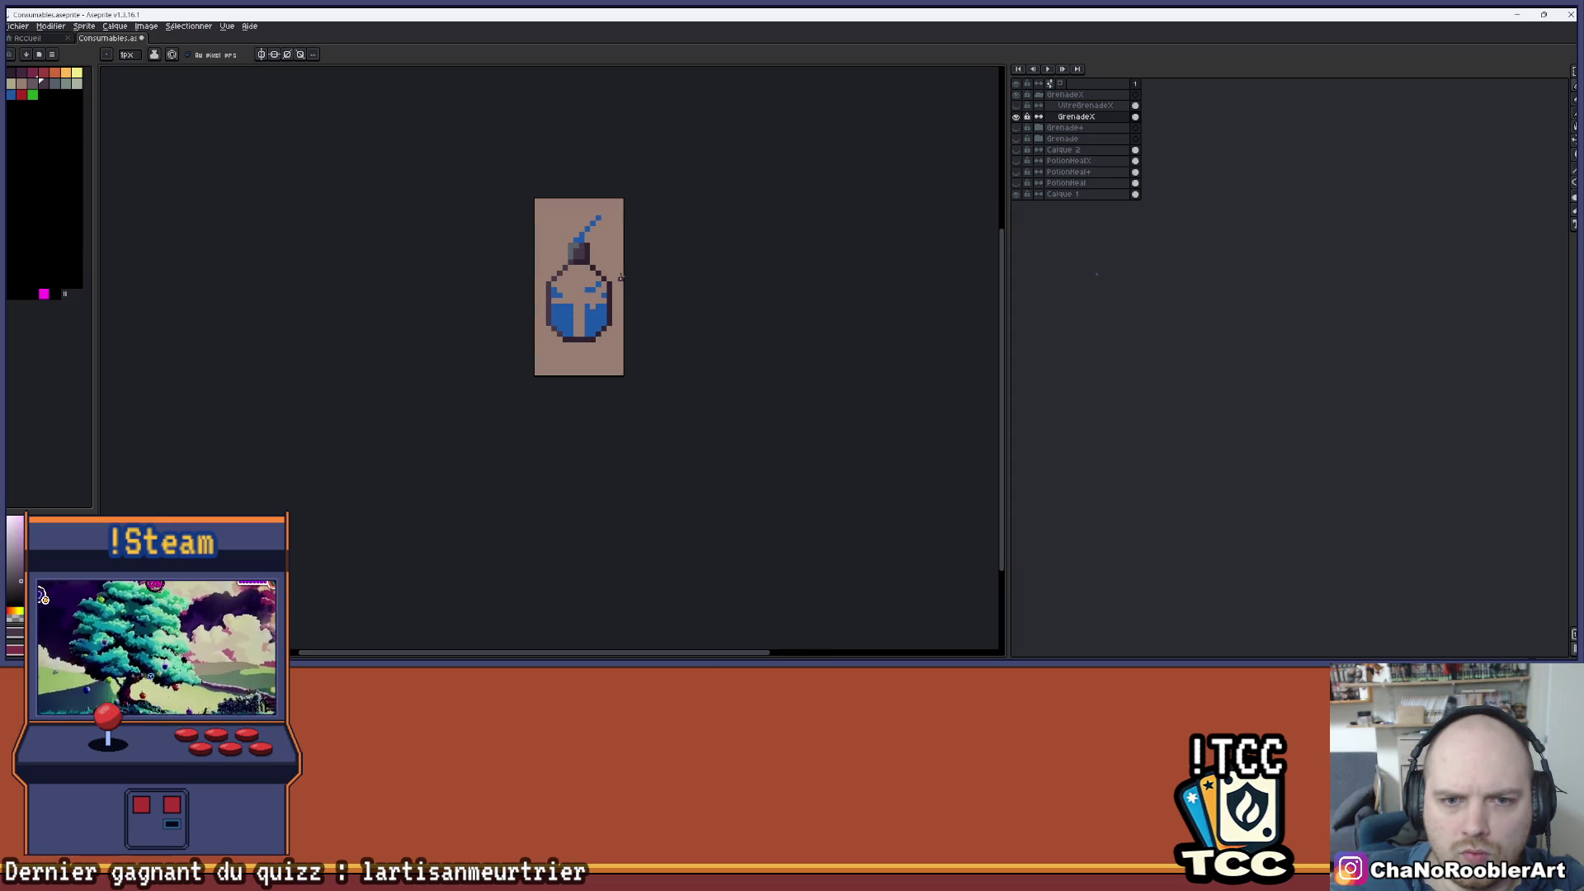
scroll(621, 277, "up", 3)
- Raise the lower part of the flask one pixel using a rectangular selection
left_click_drag(602, 271, 620, 292)
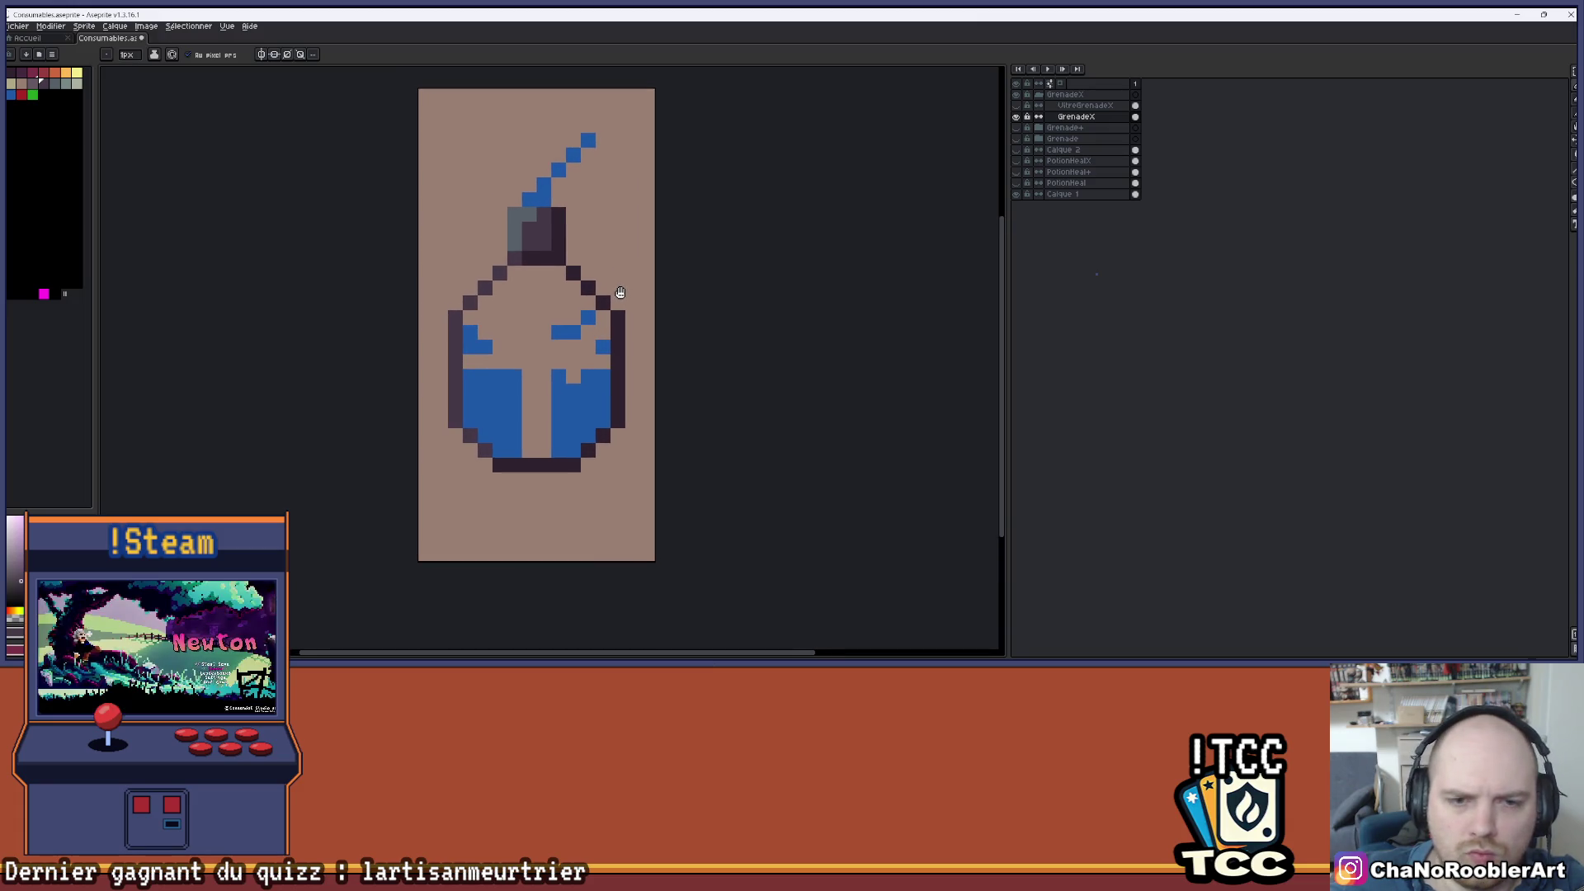
left_click_drag(1574, 72, 1543, 73)
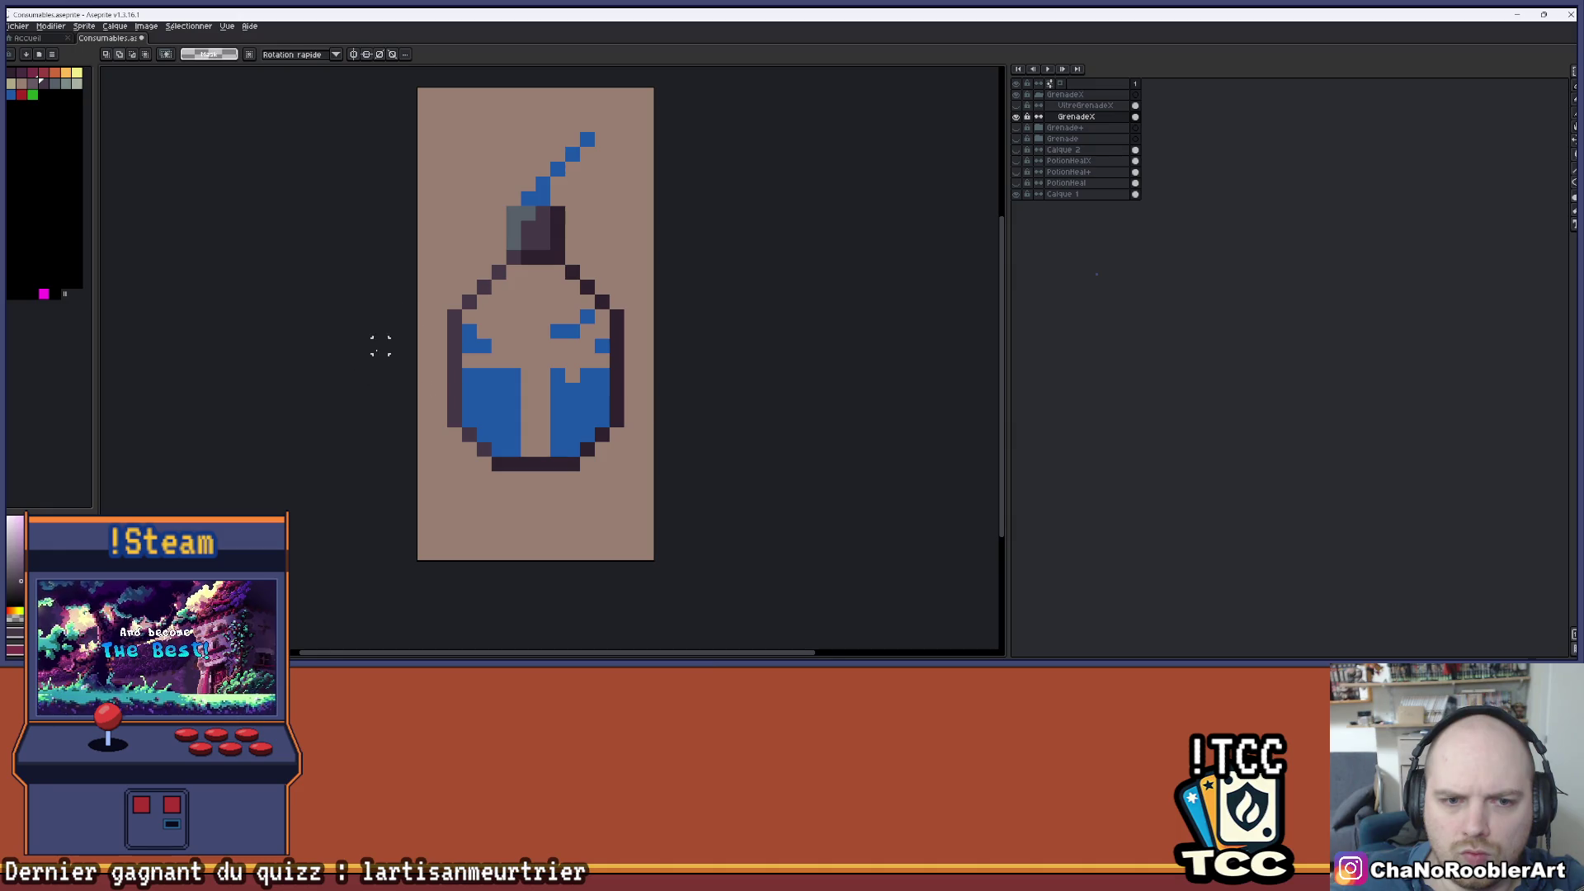
mouse_move(381, 277)
left_mouse_down()
mouse_move(656, 518)
mouse_move(611, 461)
left_mouse_up()
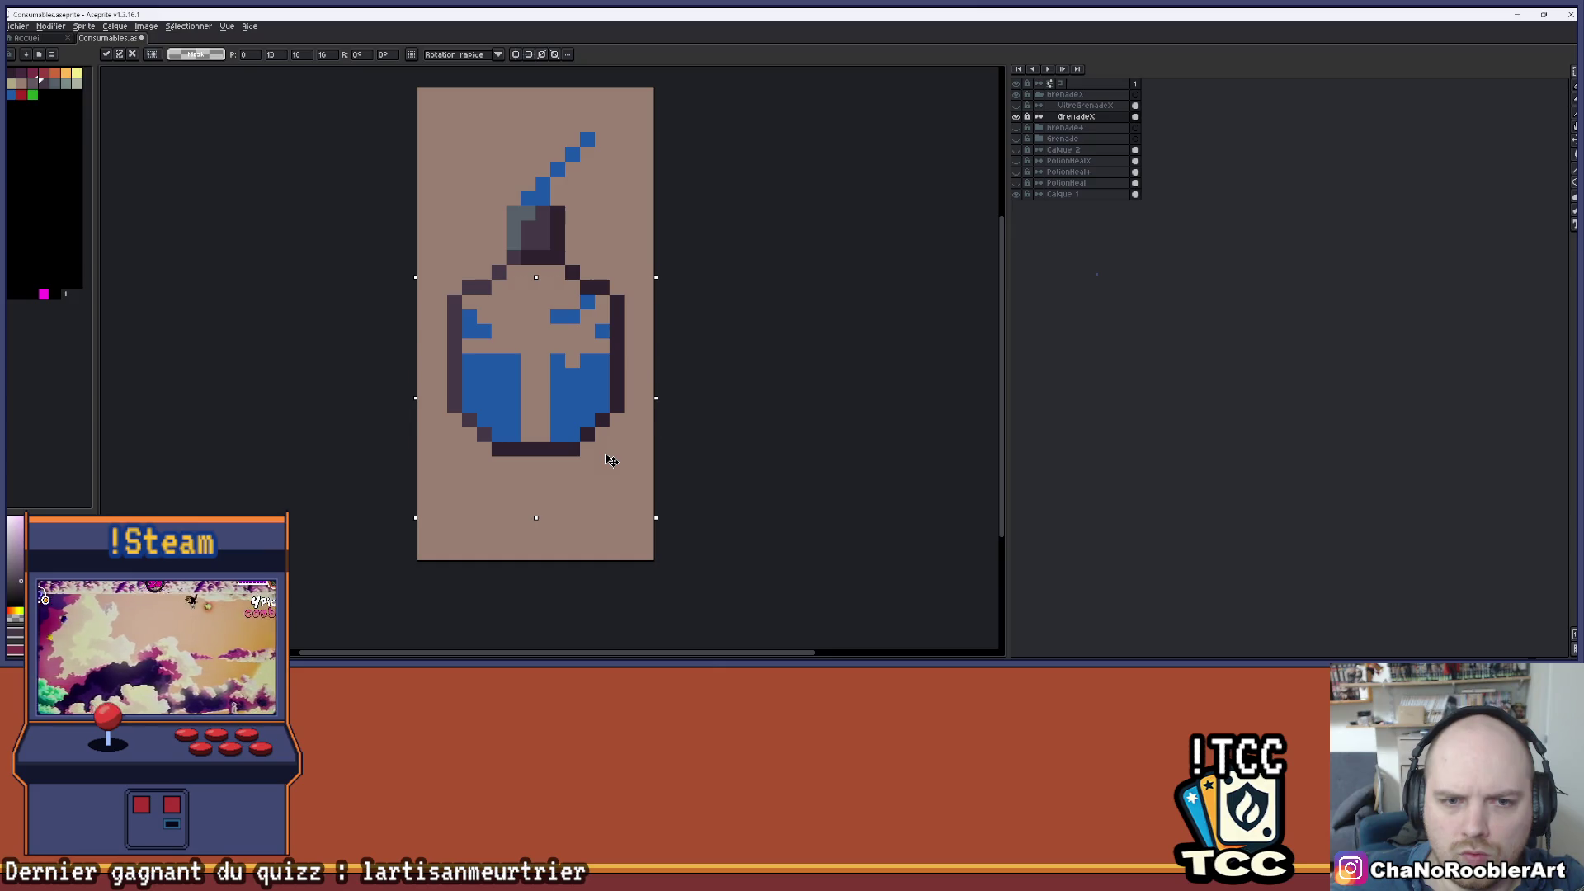
key("ctrl+d")
- Fill the liquid solid blue, closing the pale centre gap, and erase a stray pixel above it
scroll(558, 492, "down", 2)
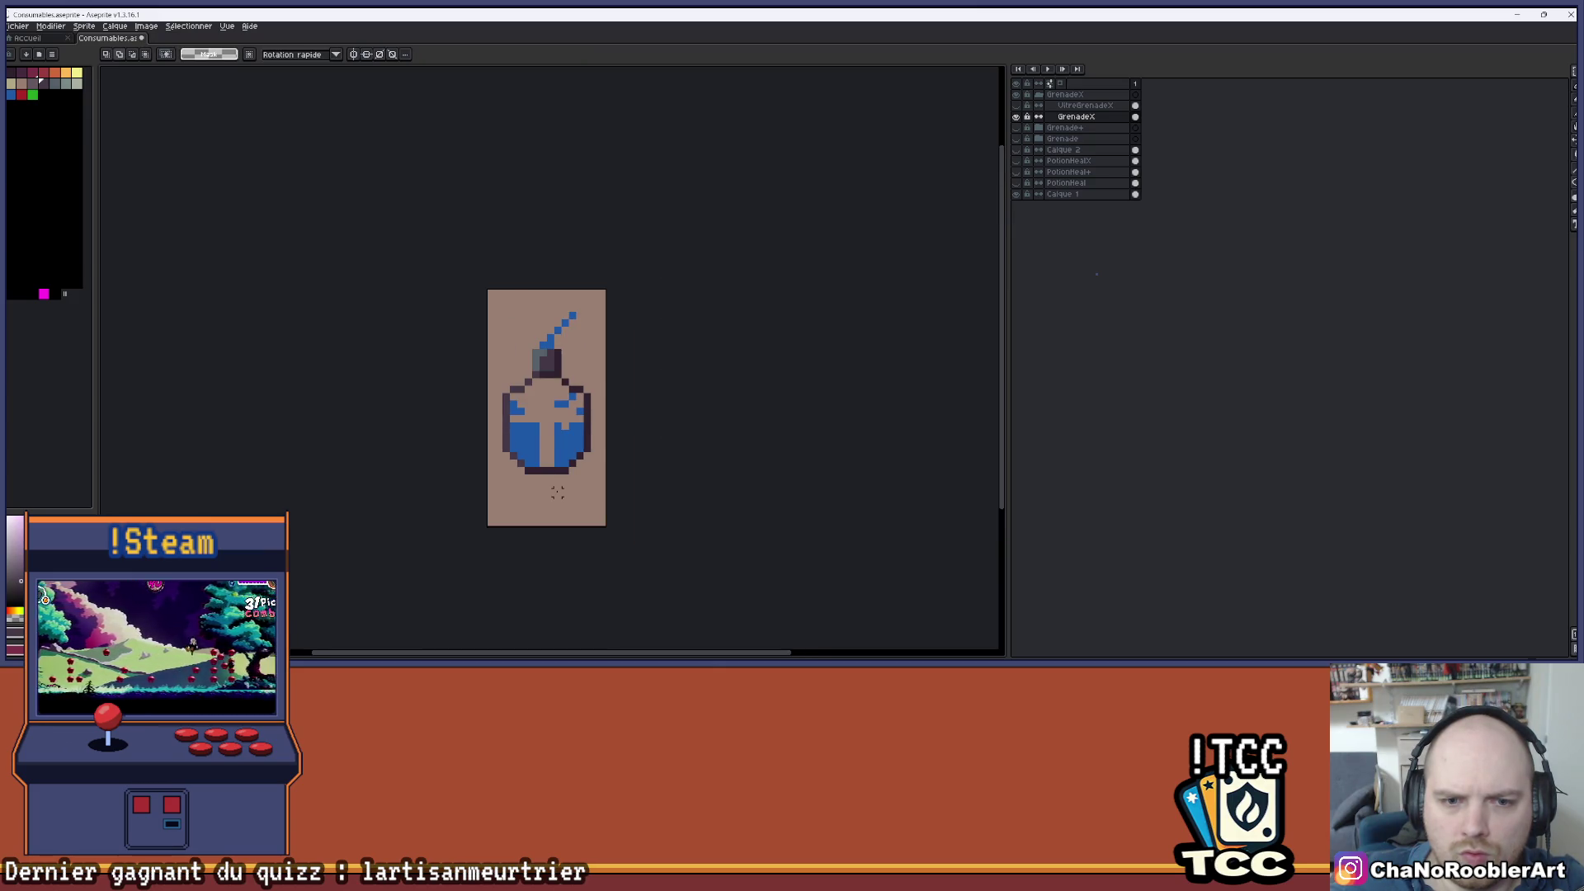
scroll(558, 493, "up", 1)
scroll(581, 371, "up", 1)
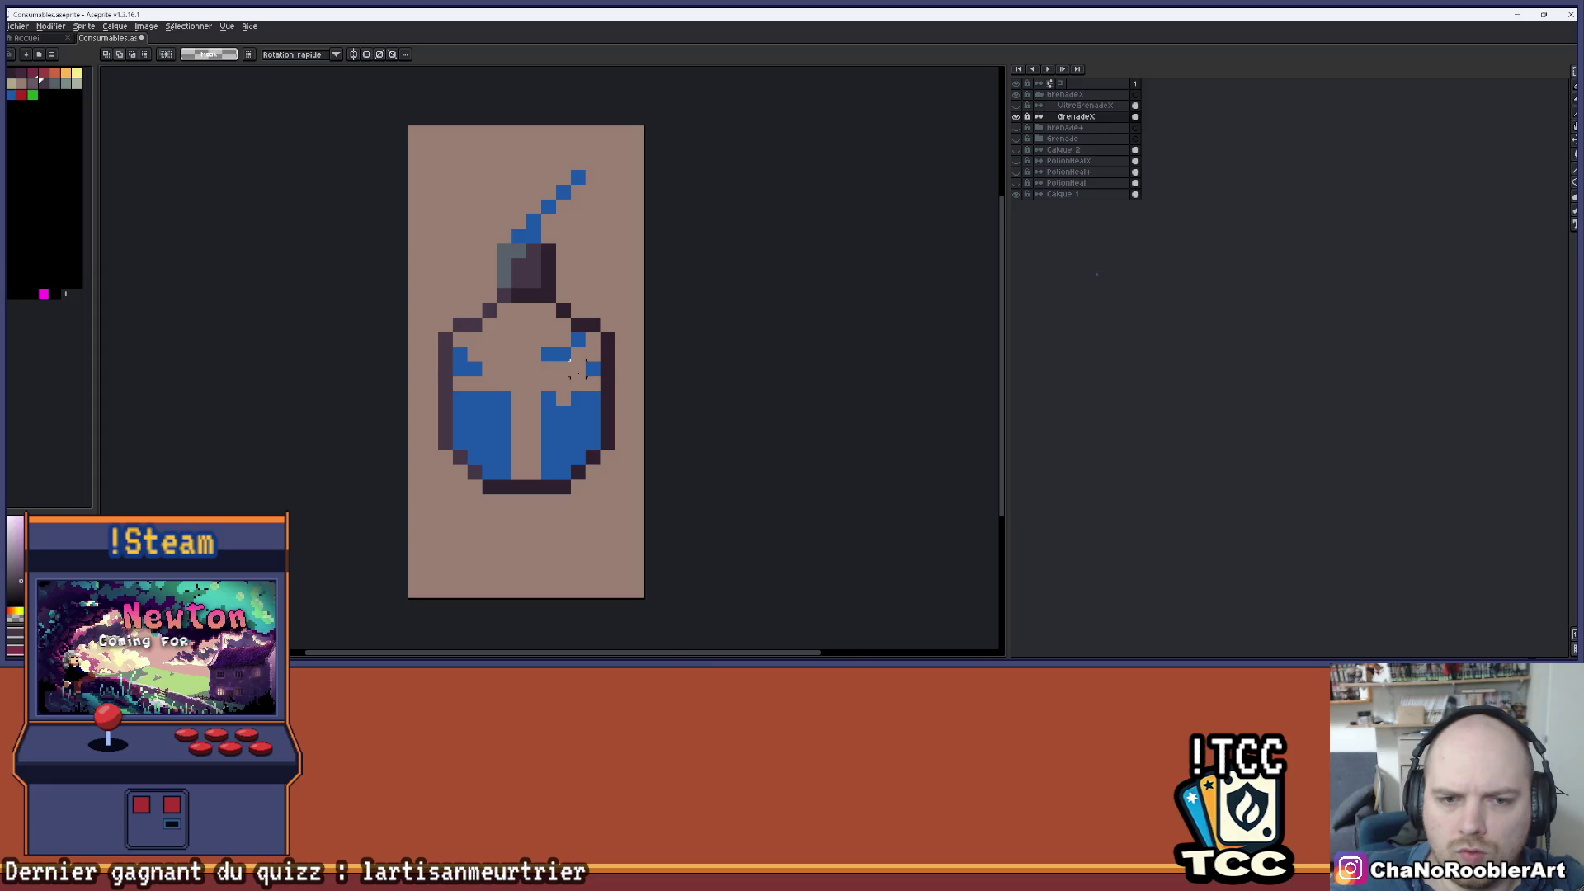
scroll(581, 371, "up", 1)
key("b")
left_click_drag(529, 417, 530, 485)
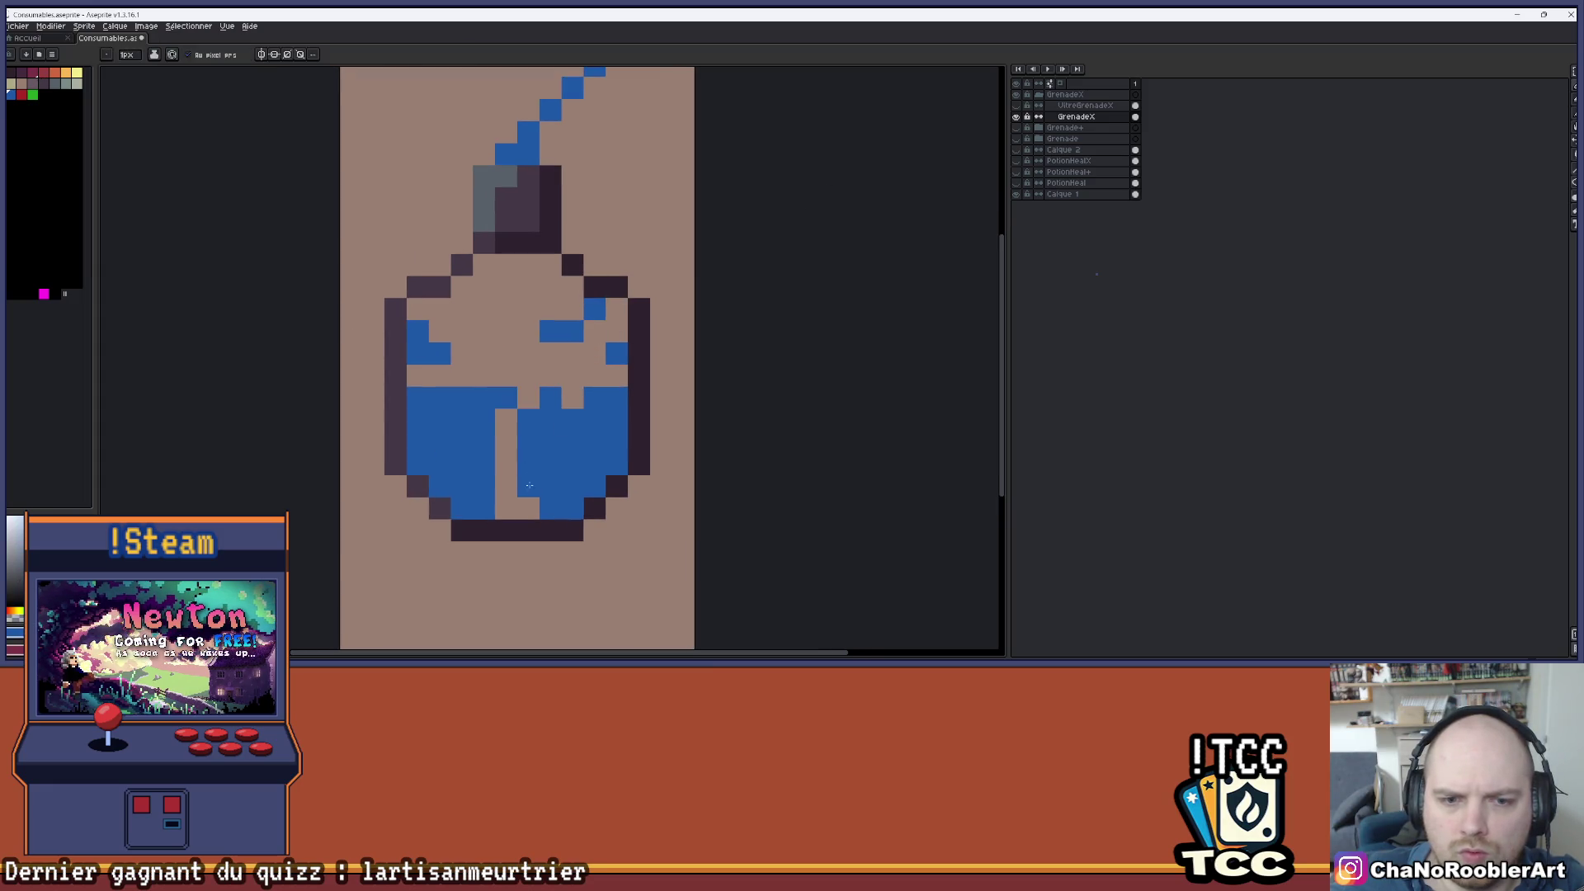
left_click(506, 508)
left_click(573, 404)
mouse_move(616, 330)
left_mouse_down()
mouse_move(594, 375)
mouse_move(506, 375)
left_mouse_up()
left_click_drag(440, 376, 420, 378)
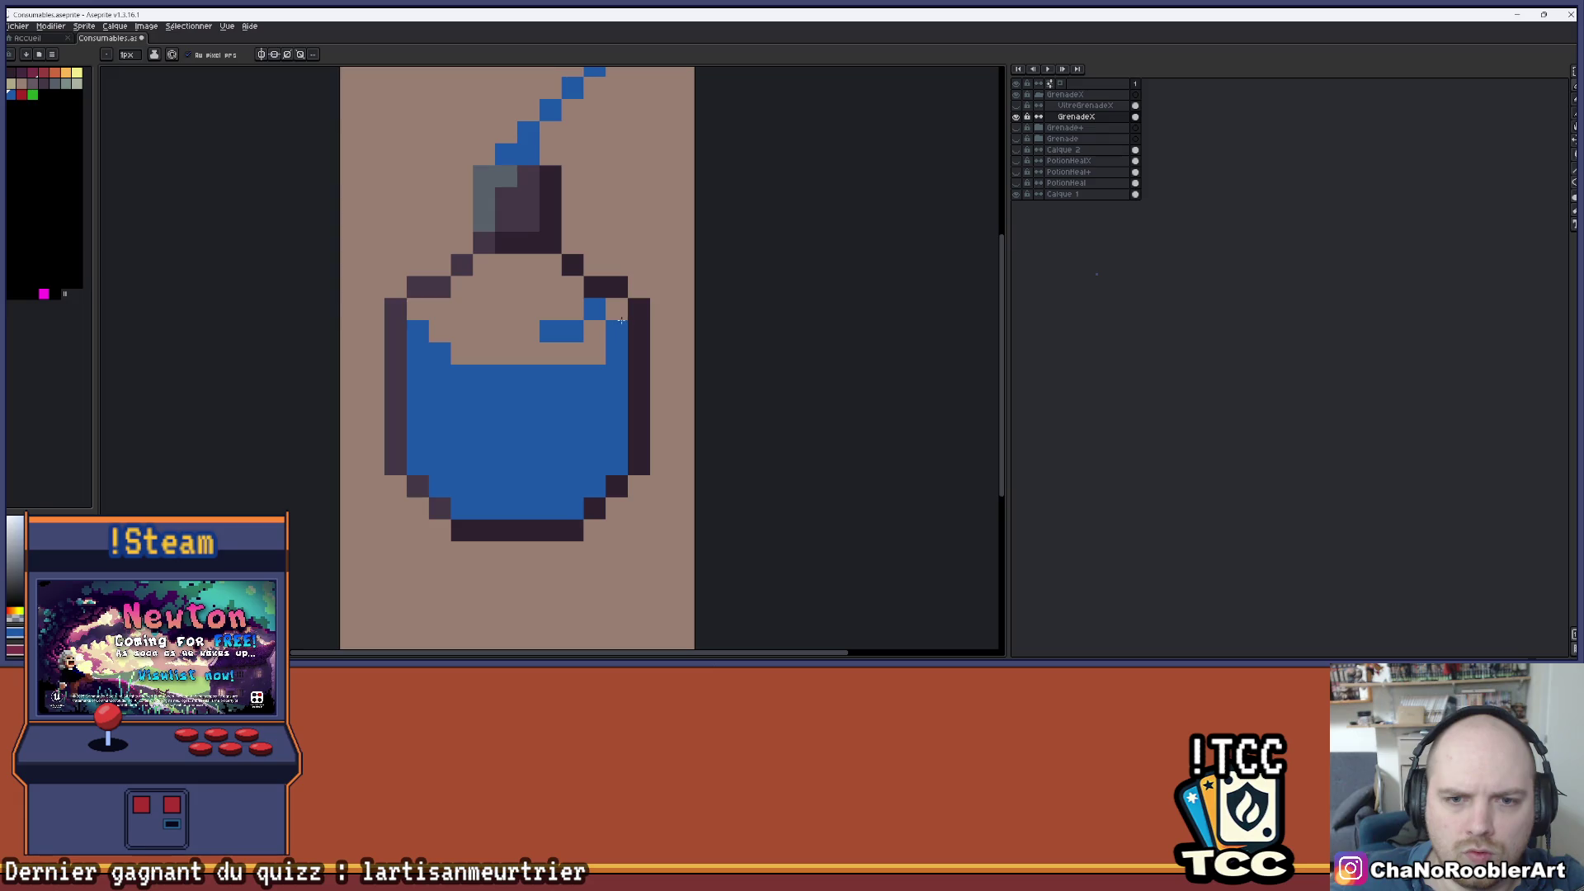
left_click(595, 353)
key("e")
left_click(595, 331)
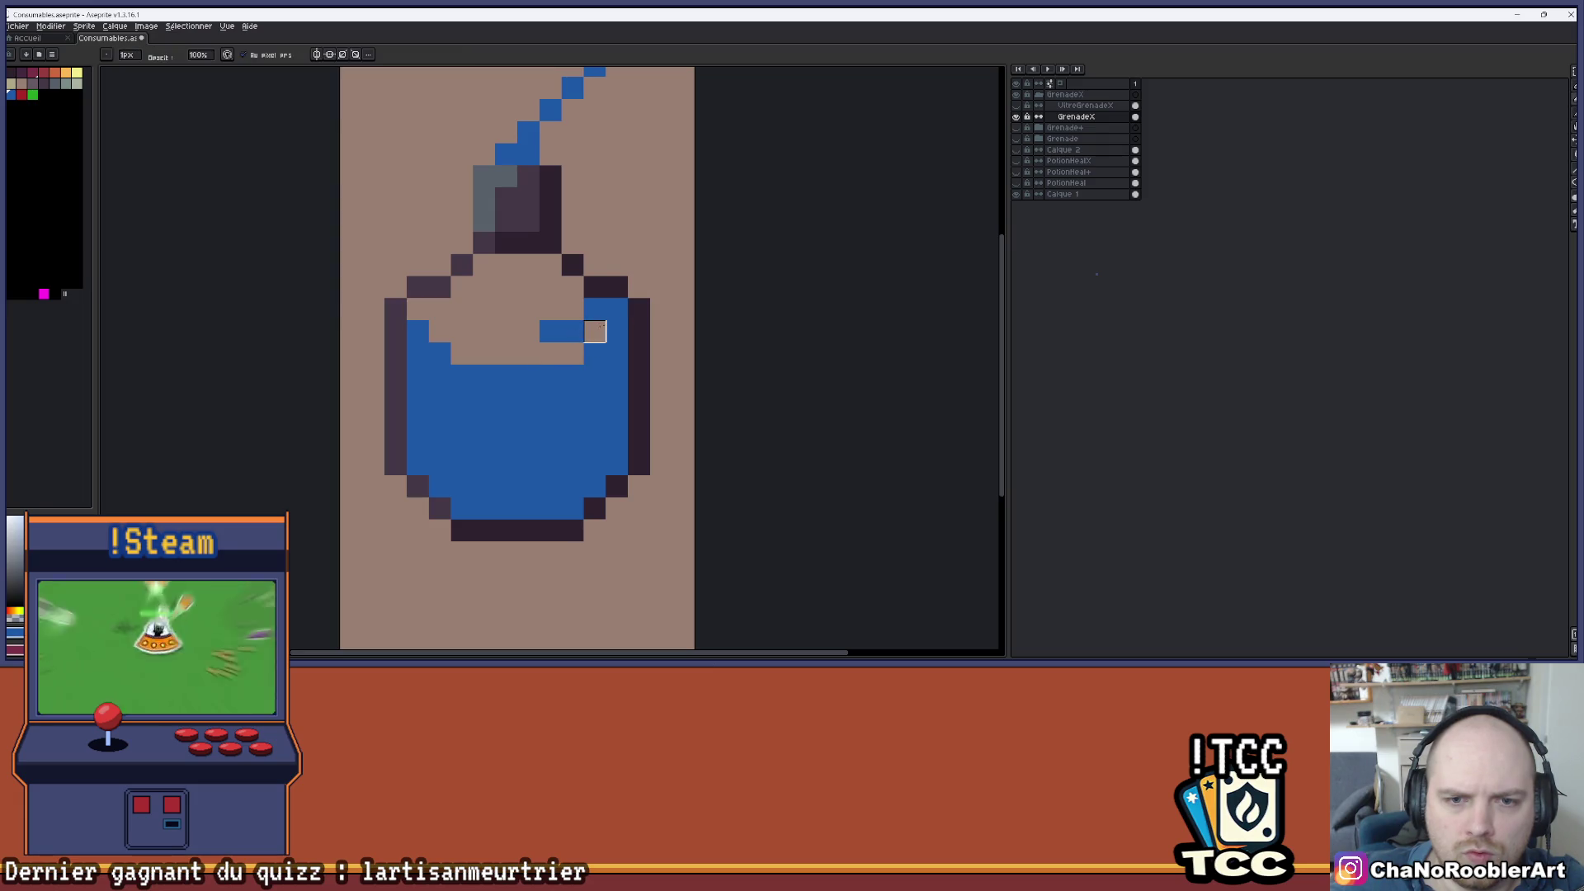
- Sample the liquid's blue and dot two small bubbles above the liquid
scroll(550, 330, "down", 1)
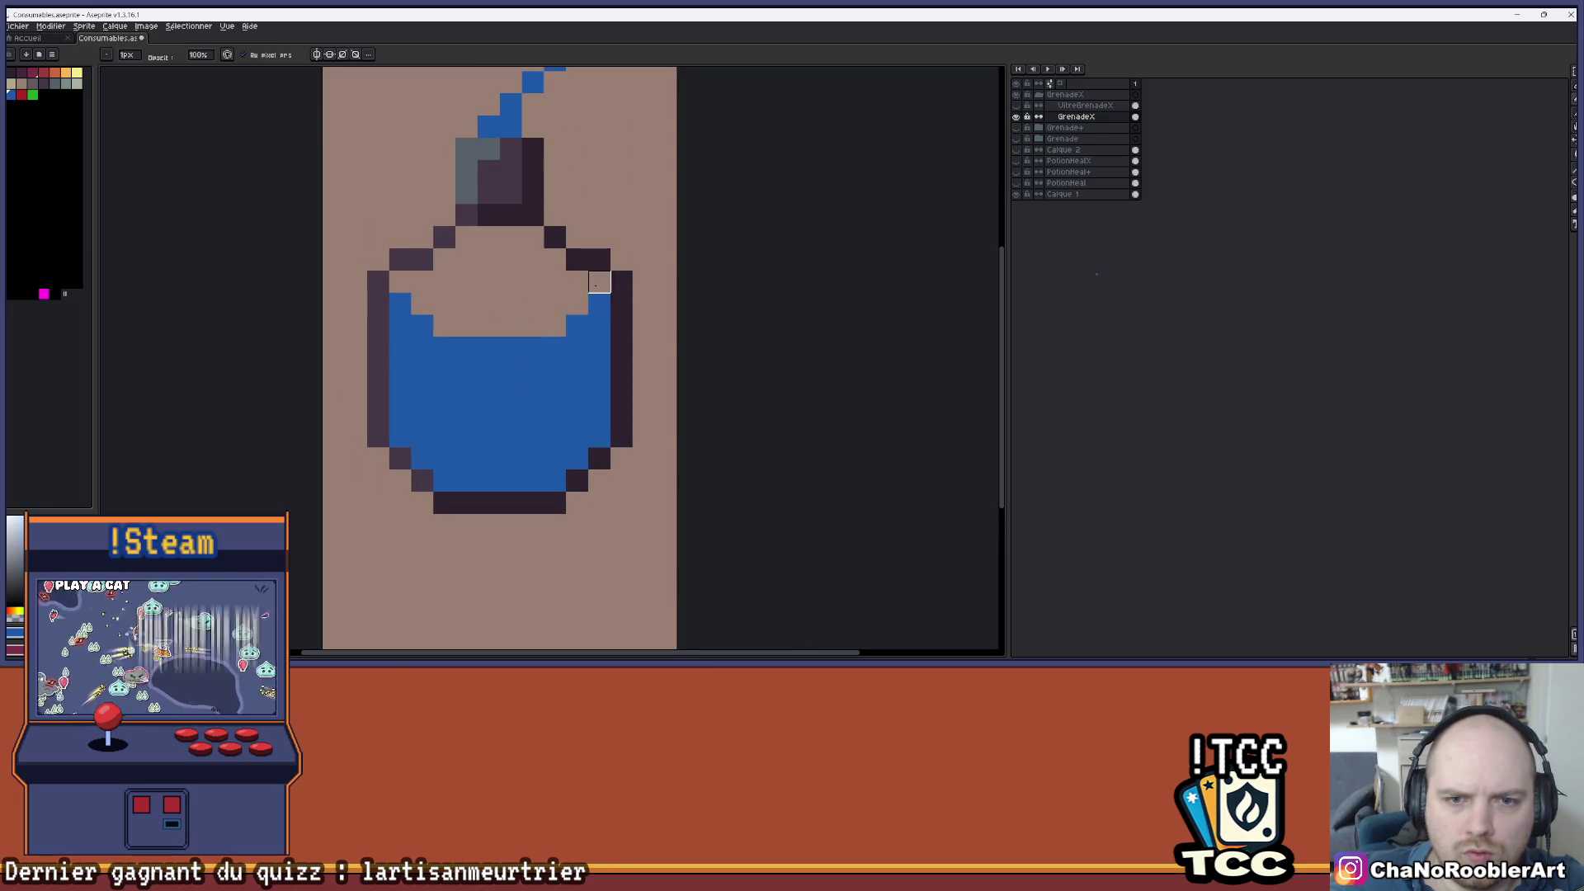
scroll(600, 282, "down", 3)
scroll(588, 364, "up", 4)
key("i")
key("b")
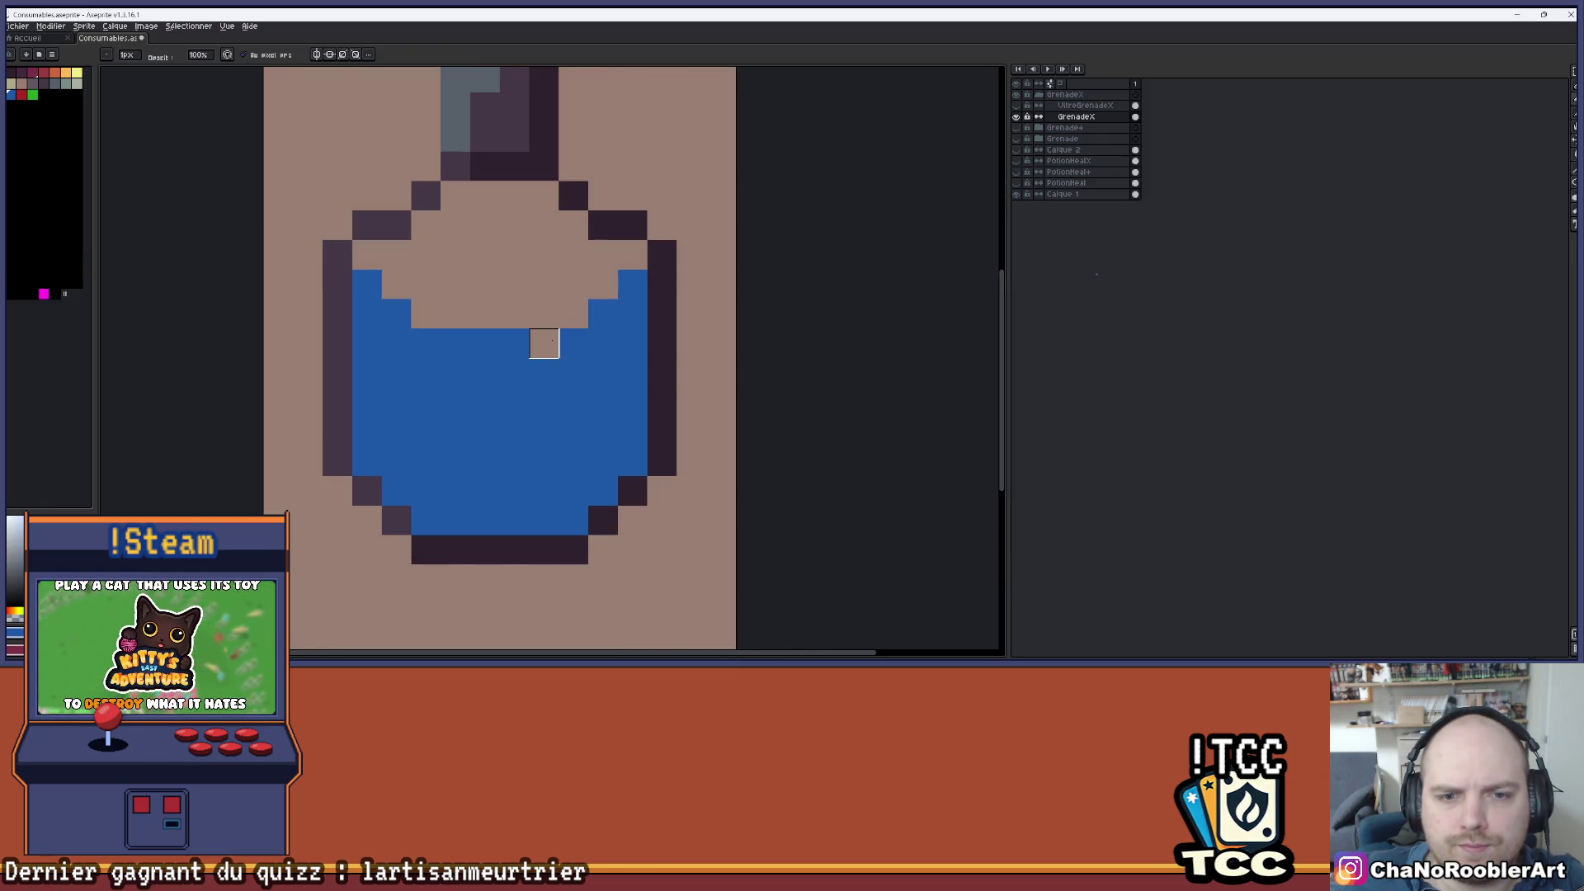
left_click(514, 285)
left_click(455, 255)
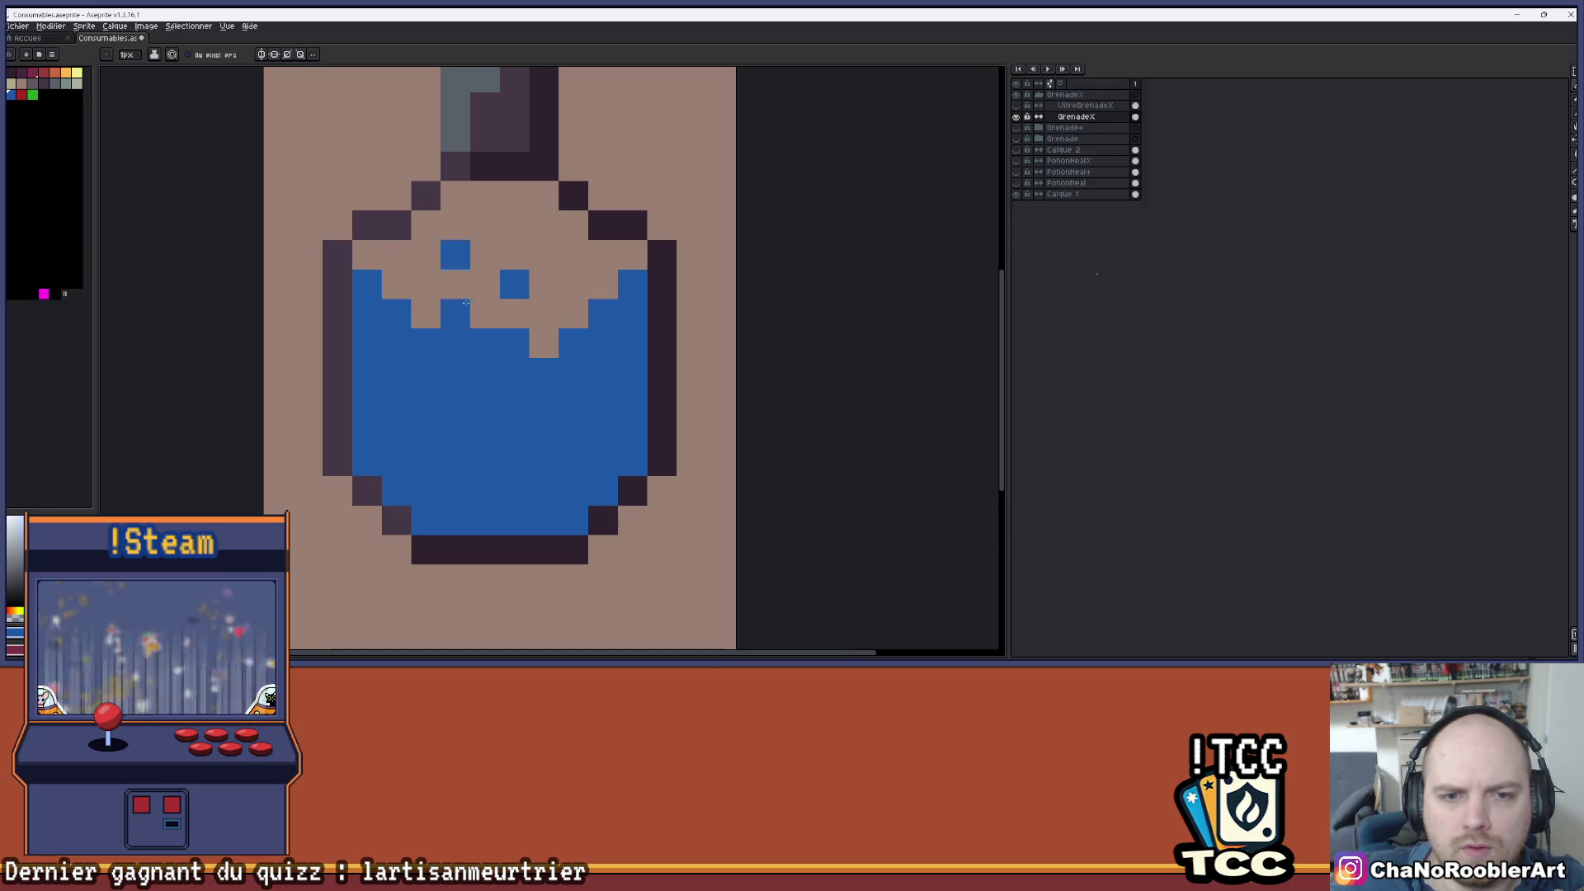
scroll(466, 303, "down", 2)
scroll(511, 410, "up", 1)
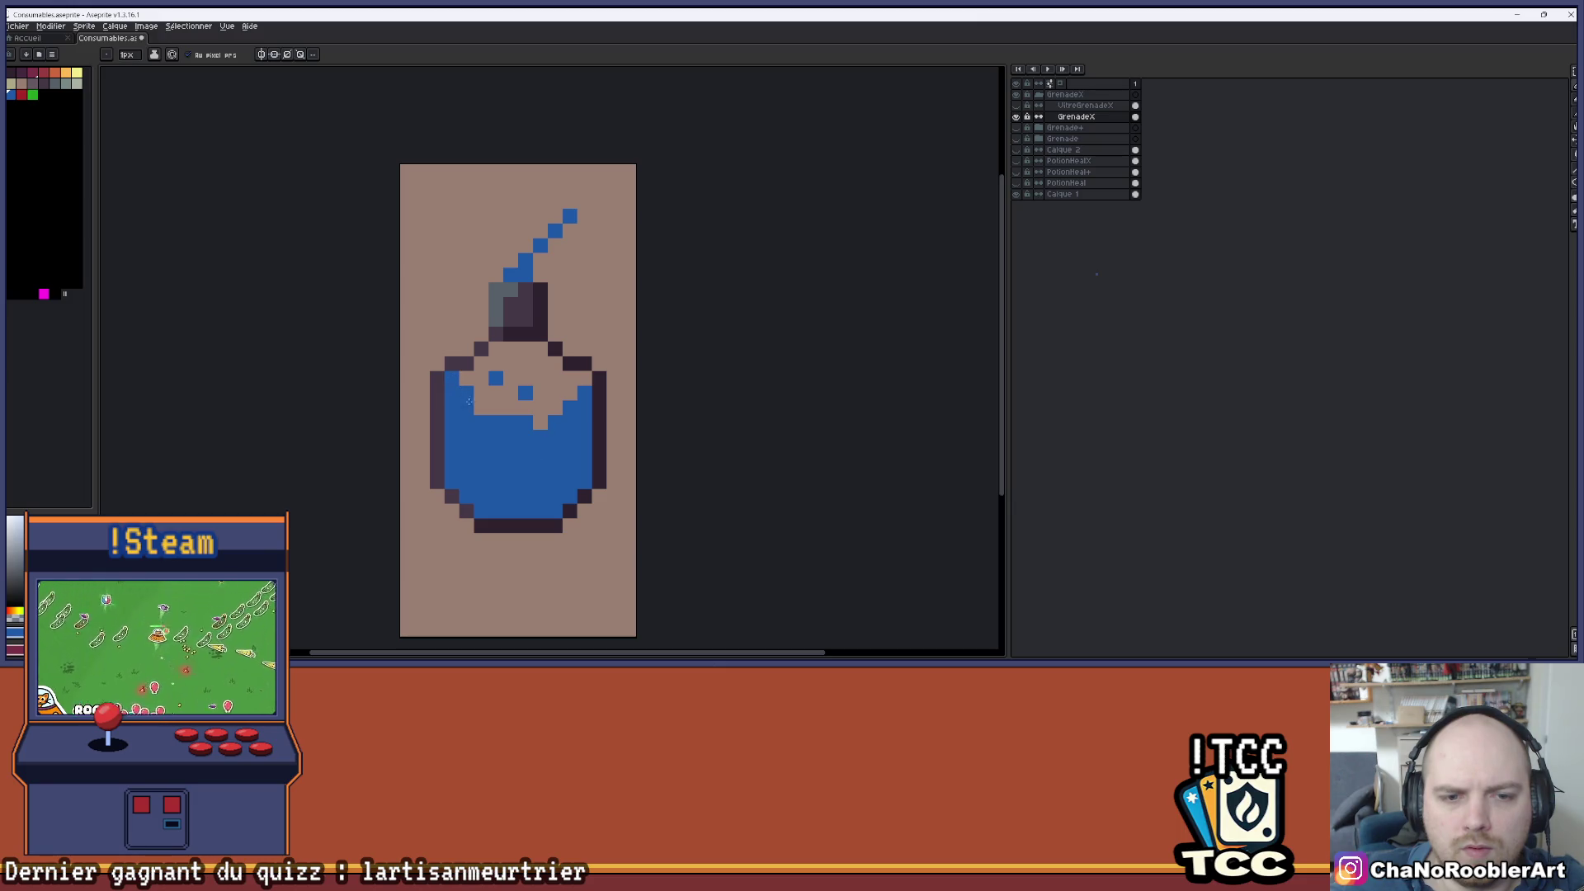
scroll(484, 412, "down", 4)
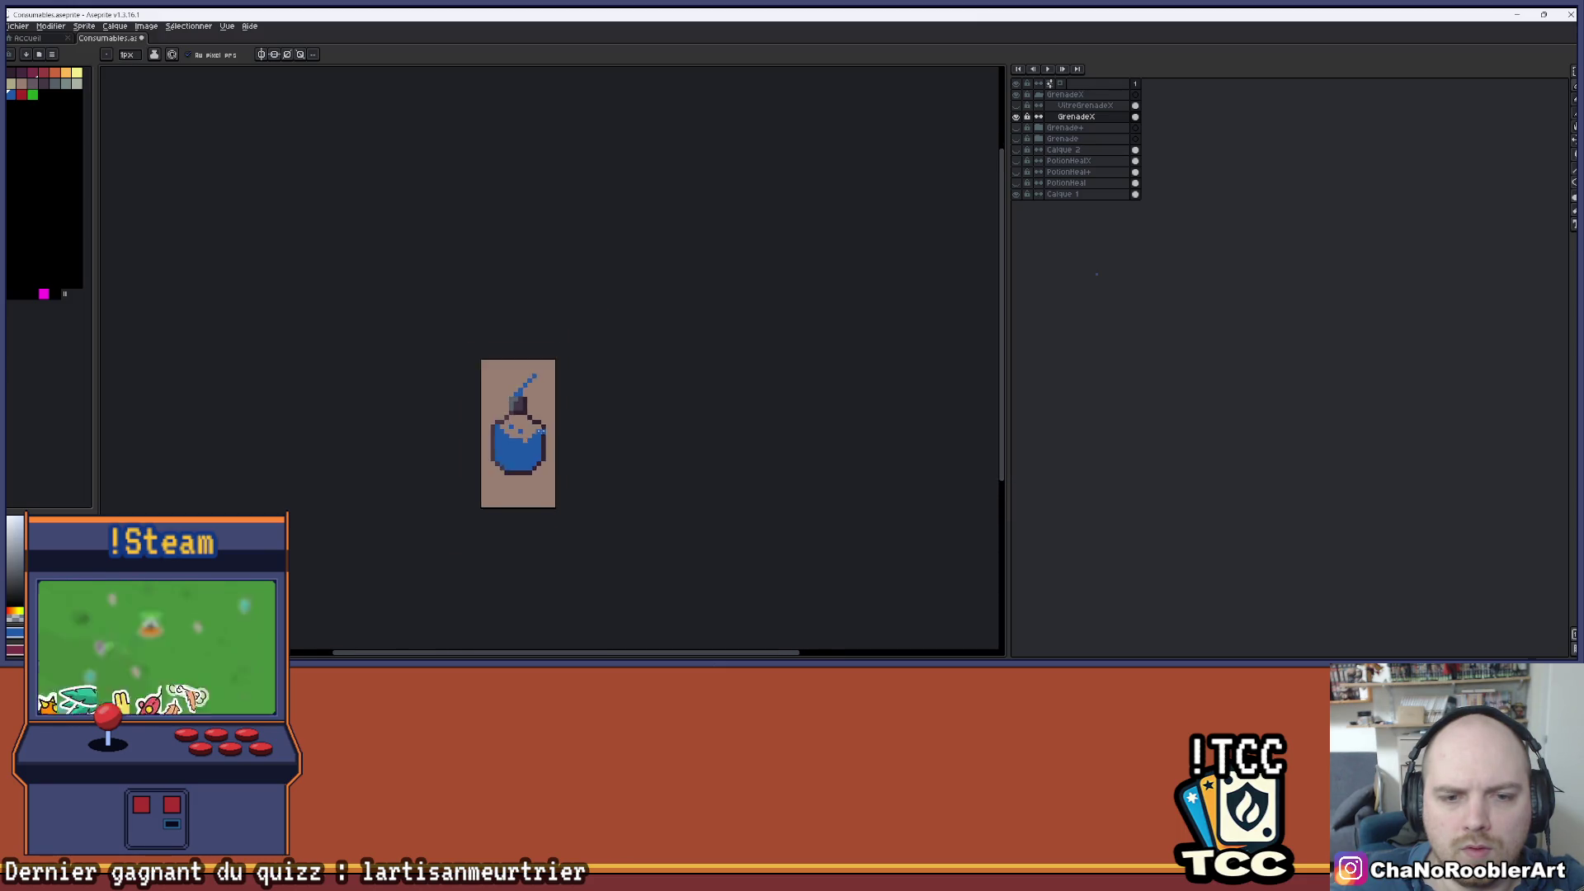
scroll(571, 413, "up", 4)
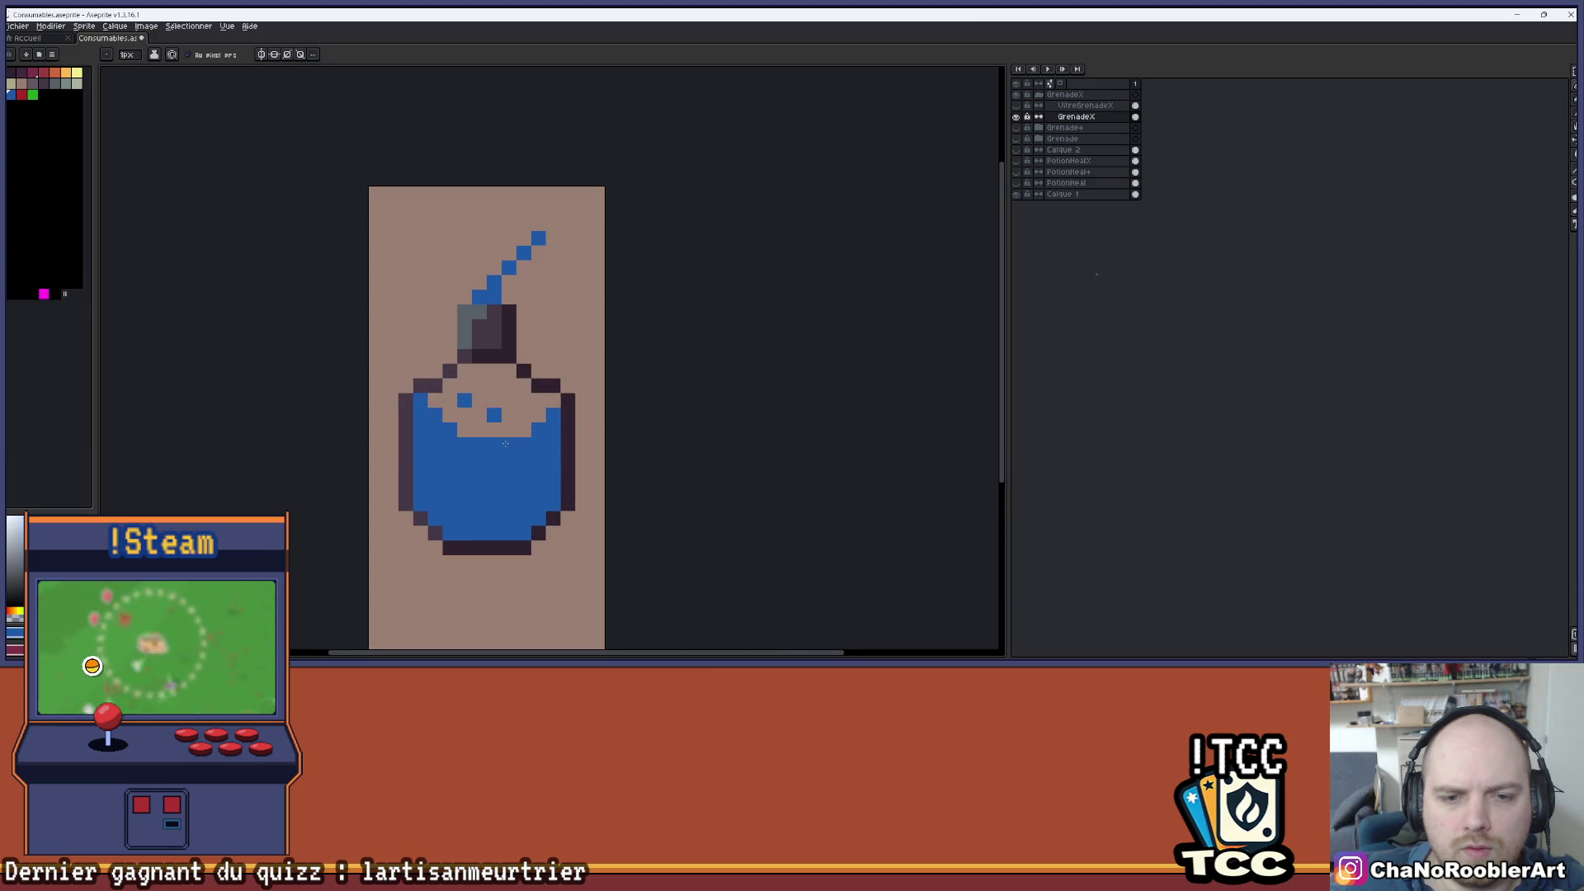
scroll(533, 458, "down", 2)
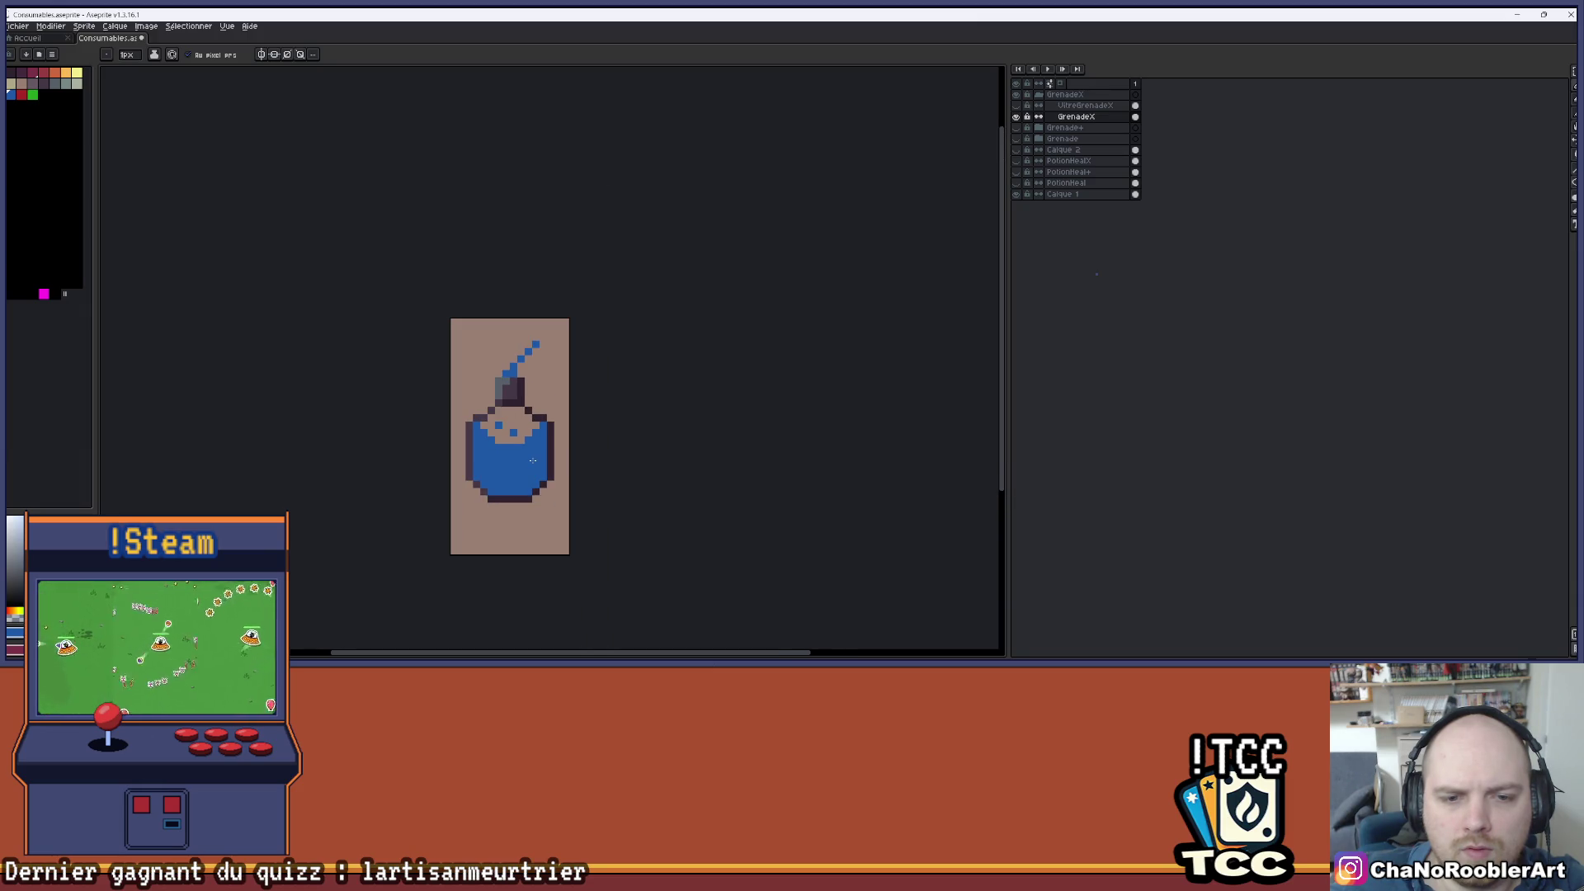
scroll(533, 461, "down", 2)
left_click_drag(533, 461, 537, 401)
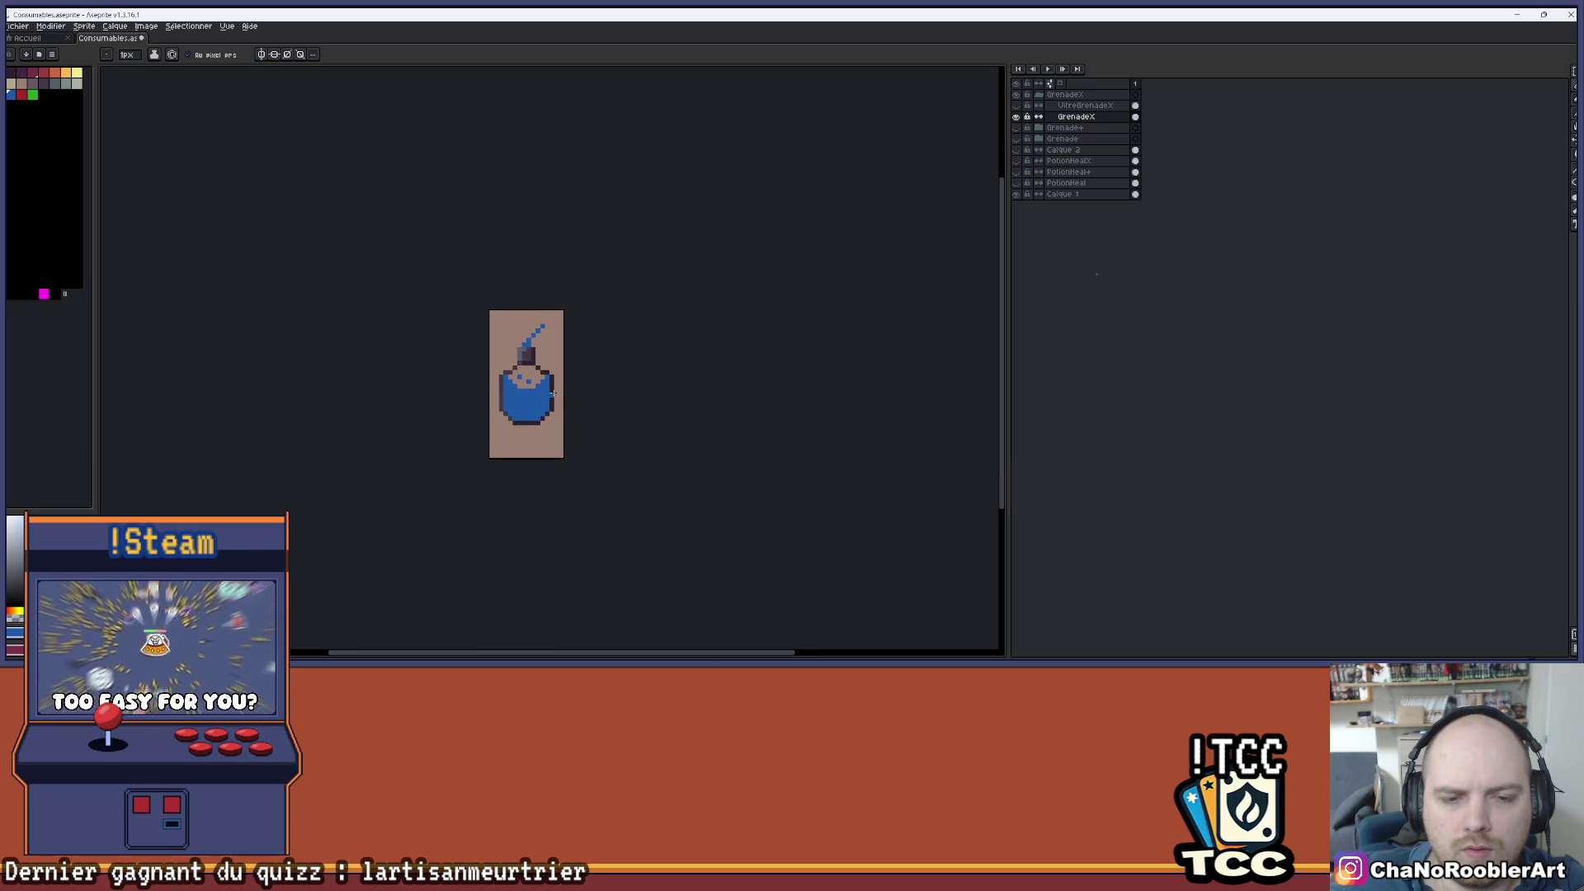
scroll(537, 401, "up", 2)
scroll(537, 401, "up", 1)
left_click_drag(623, 269, 627, 299)
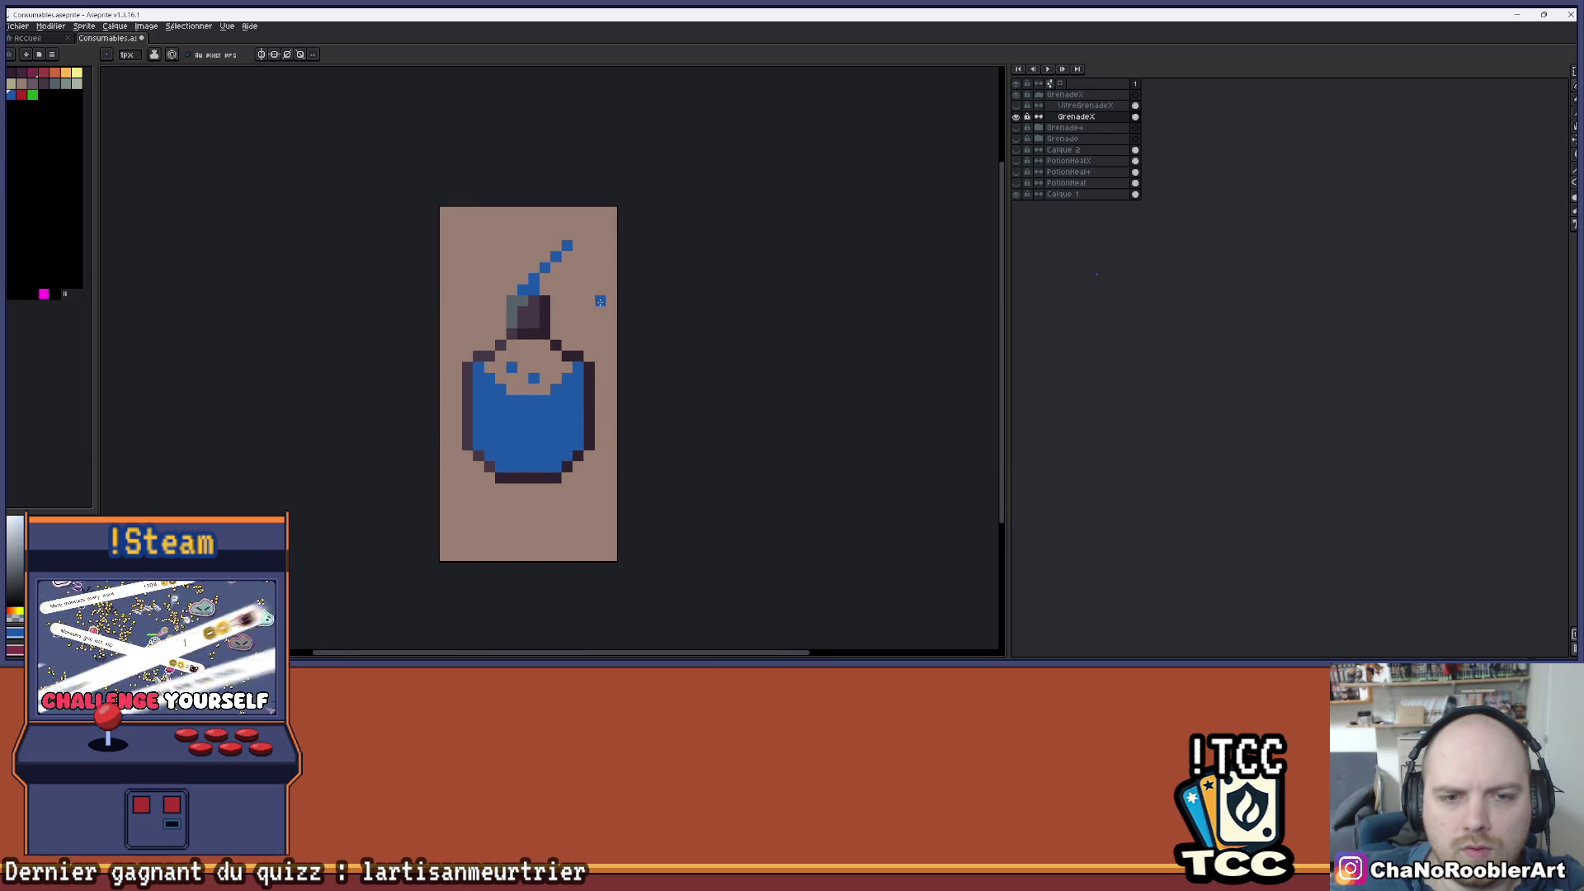
scroll(571, 311, "down", 2)
scroll(577, 321, "up", 2)
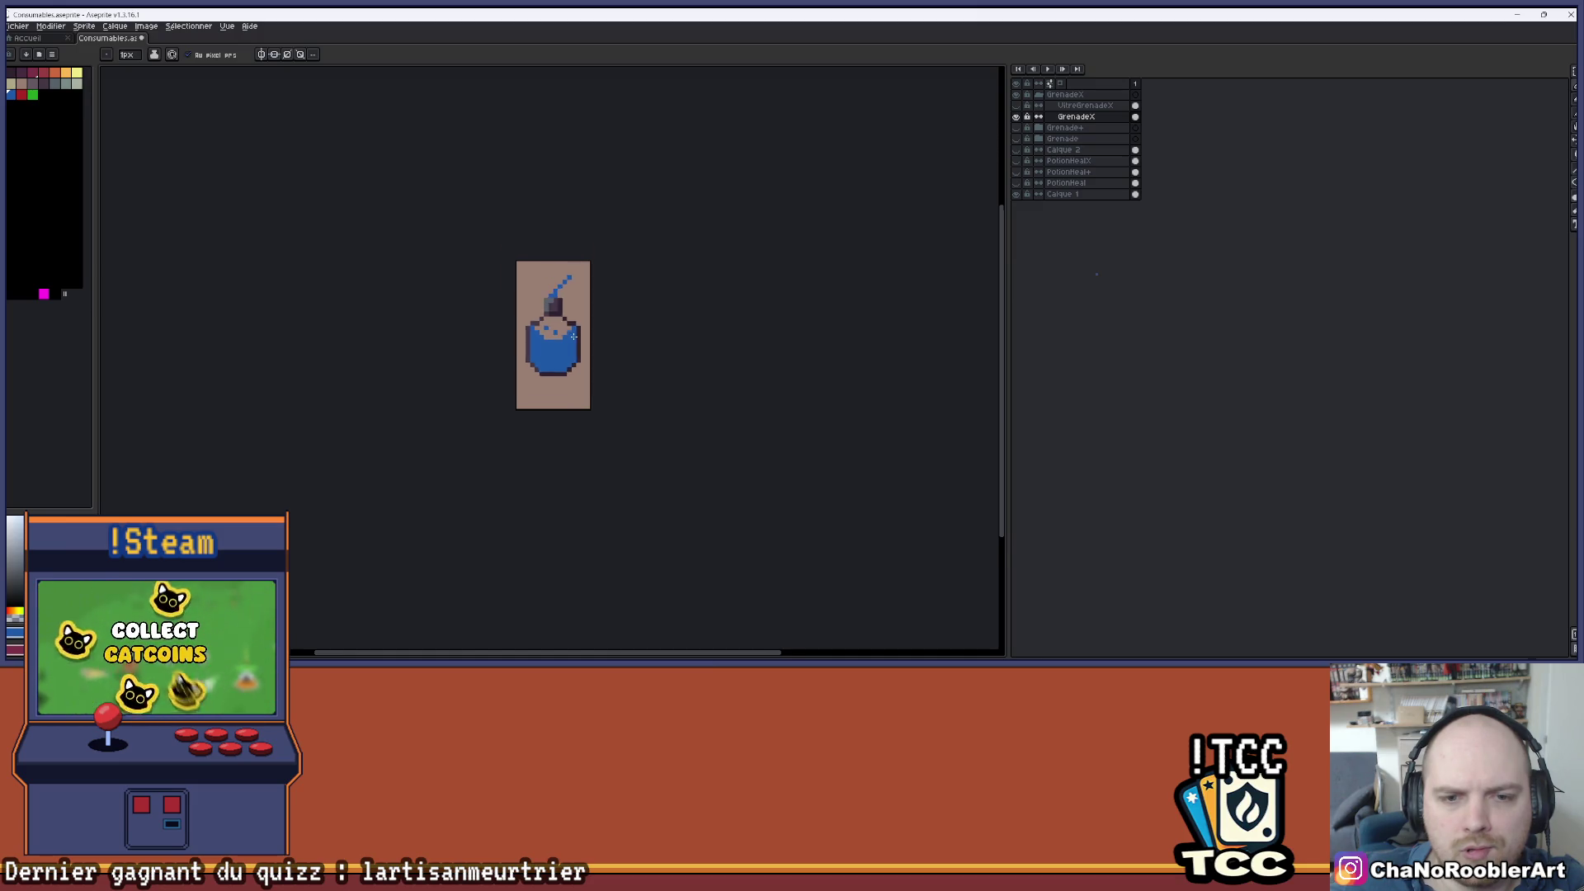
scroll(524, 342, "up", 2)
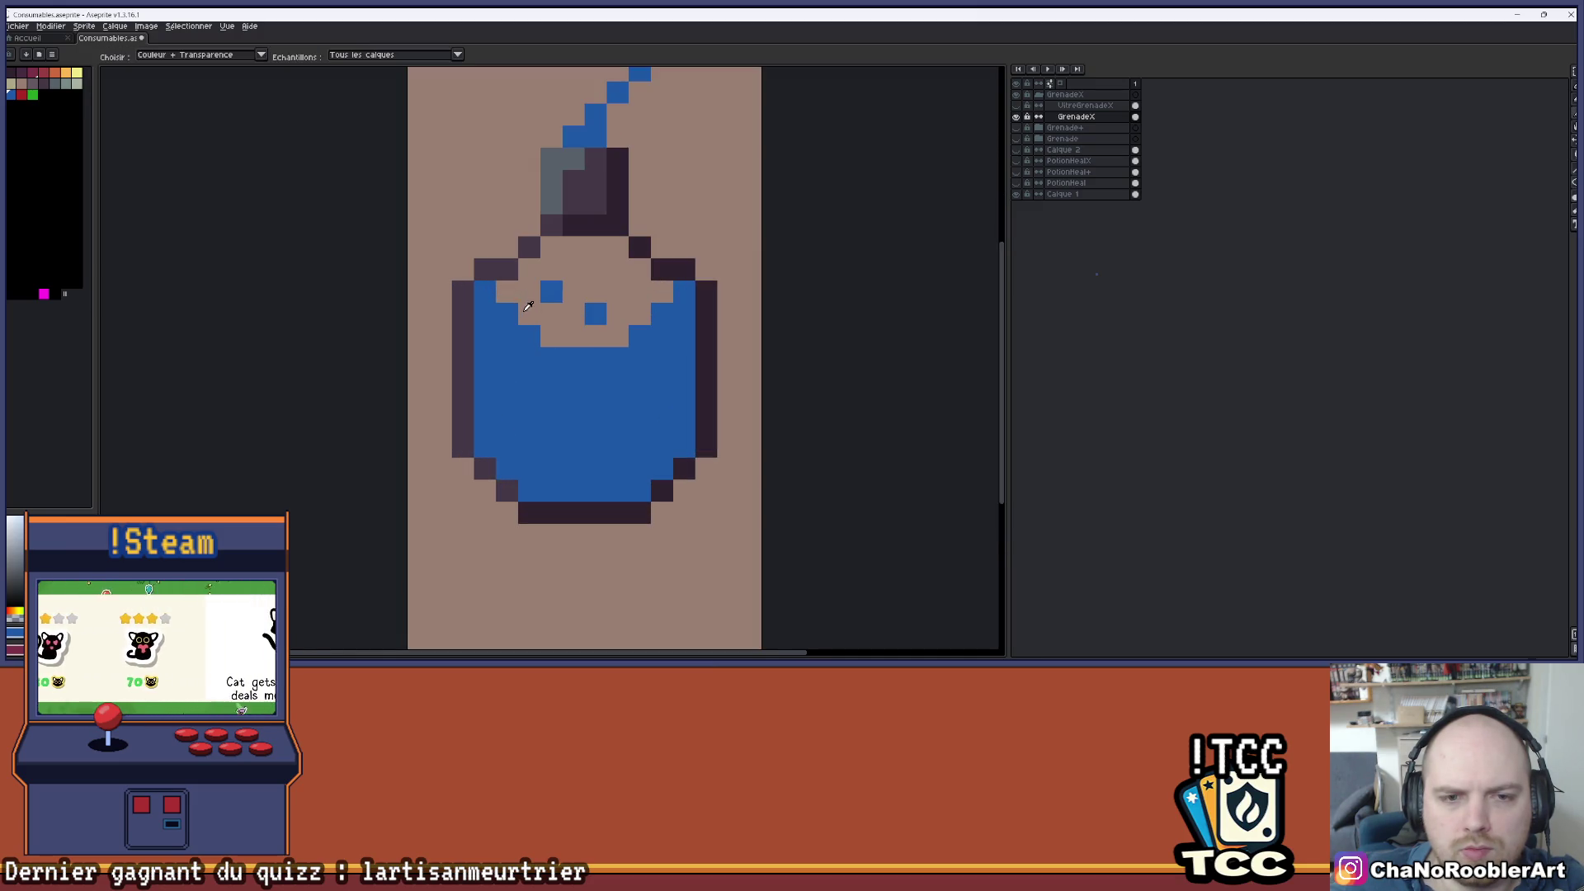
scroll(706, 289, "down", 2)
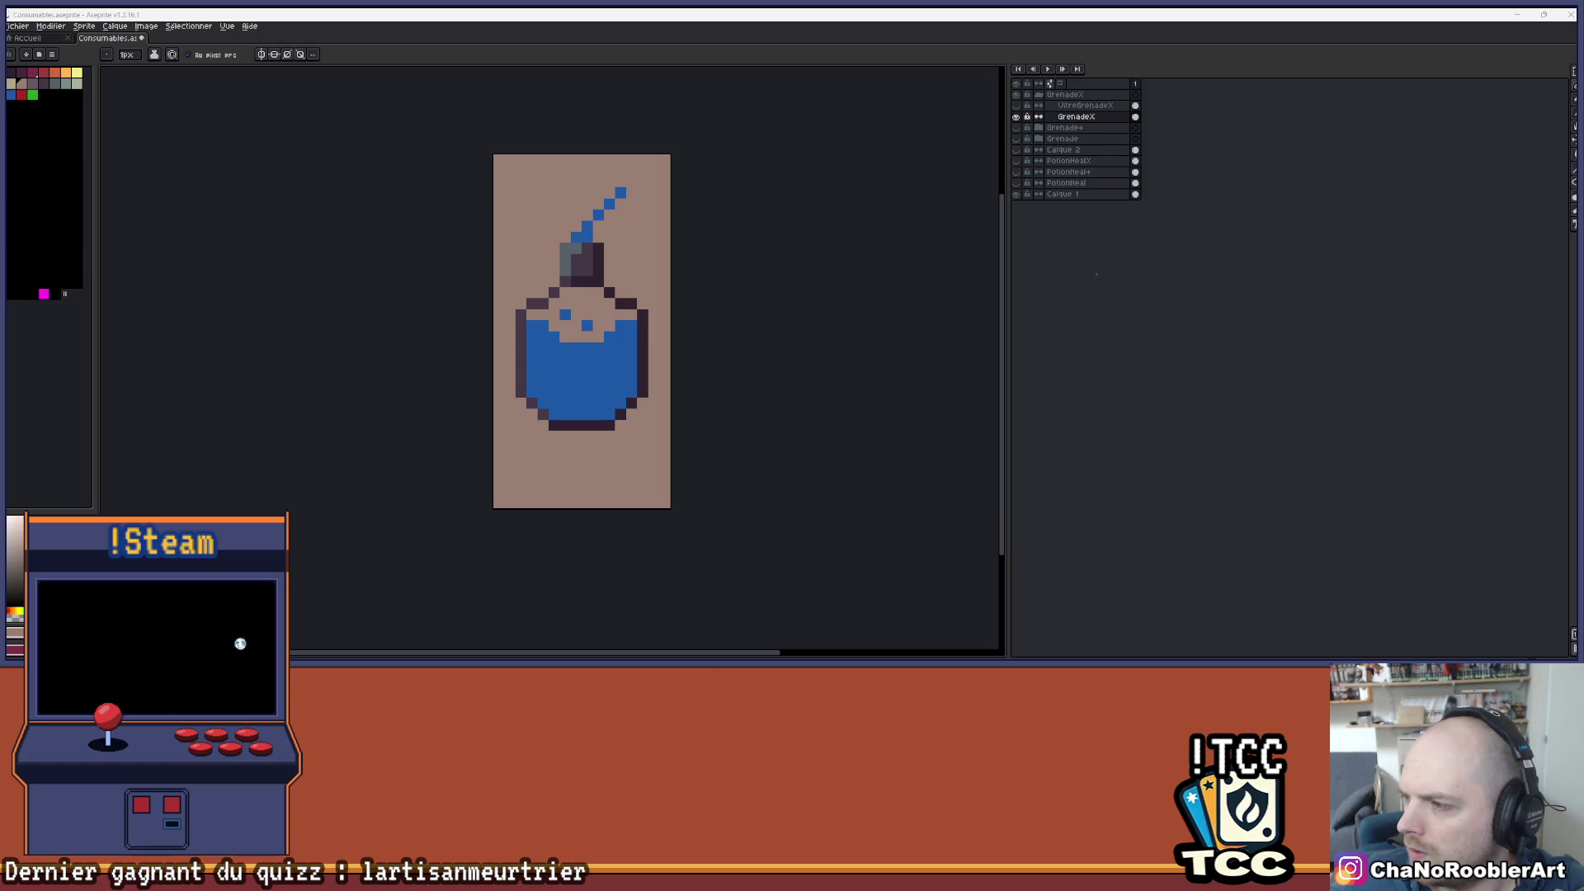
- Compare GrenadeX against Grenade+ by swapping their layer visibility
scroll(585, 339, "down", 1)
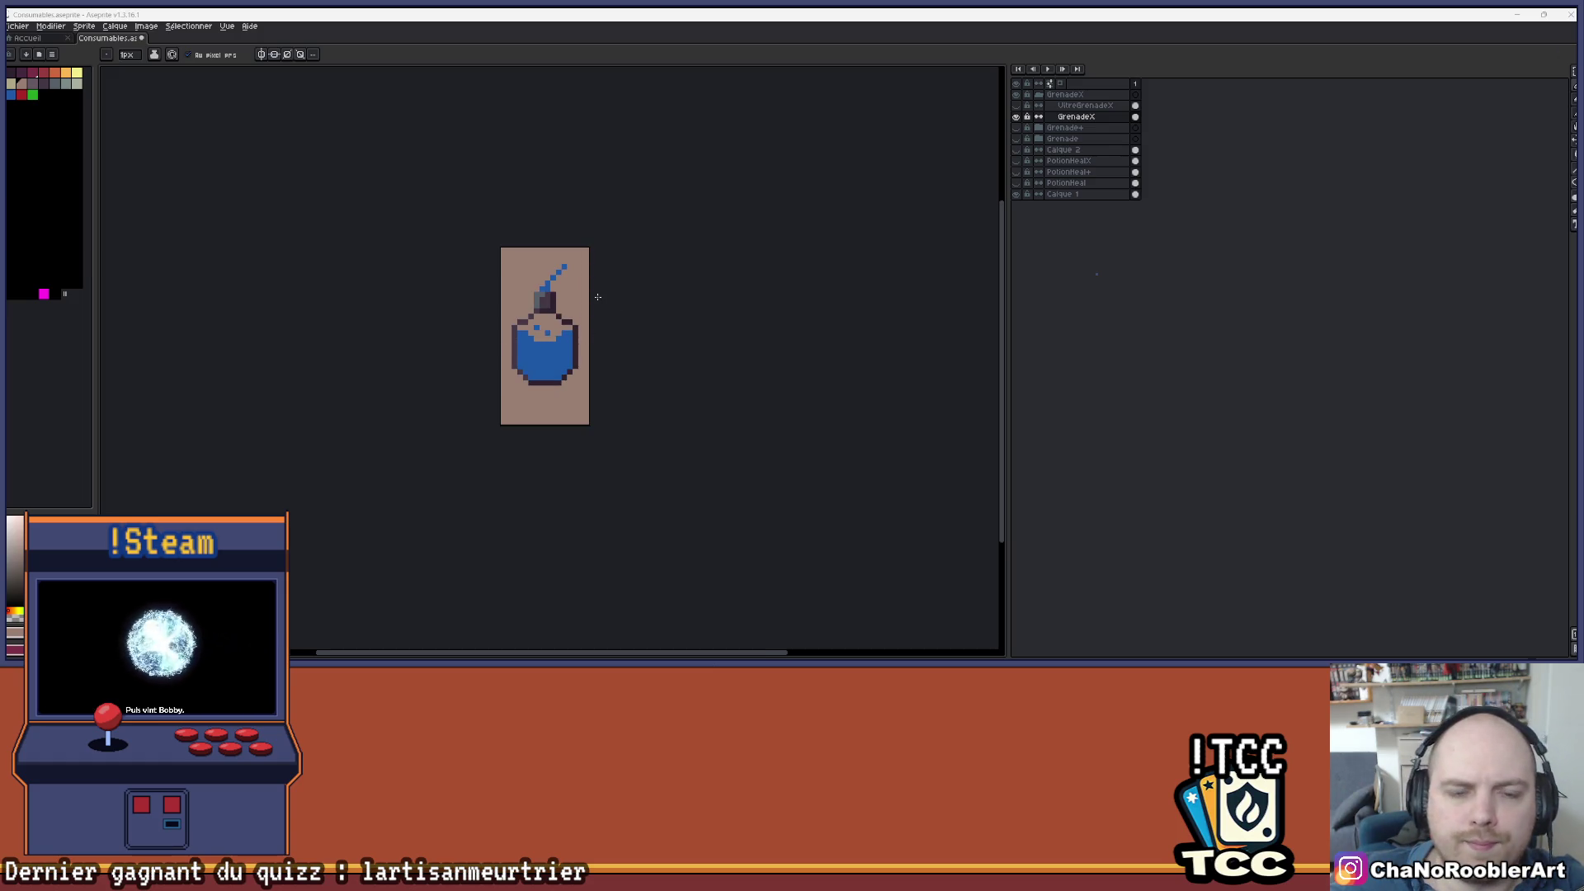
scroll(602, 303, "up", 2)
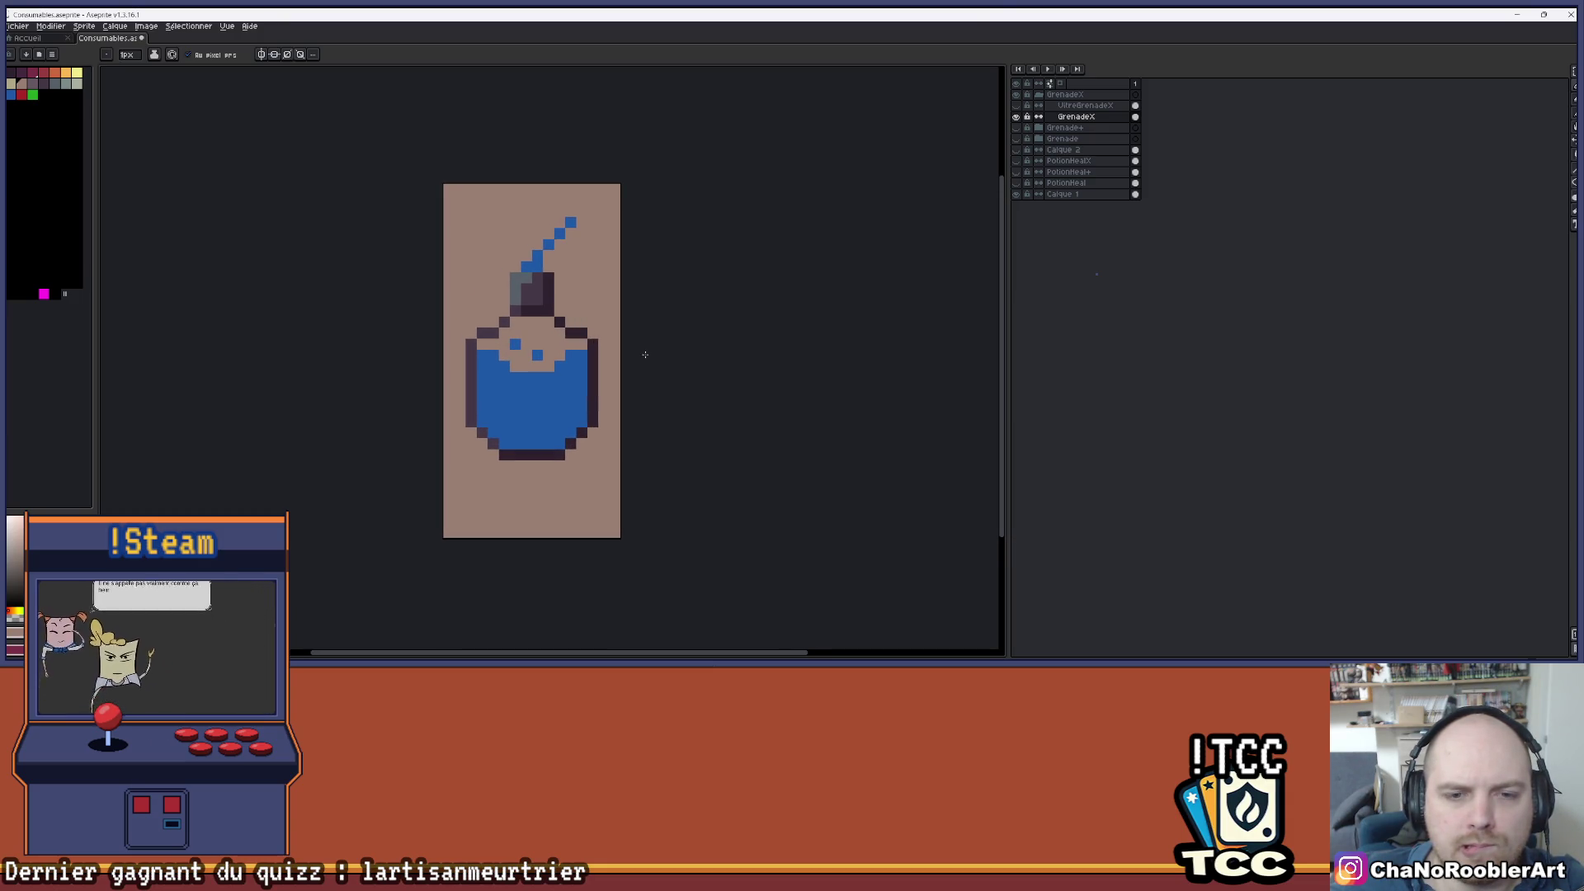
scroll(651, 368, "up", 1)
left_click(1016, 117)
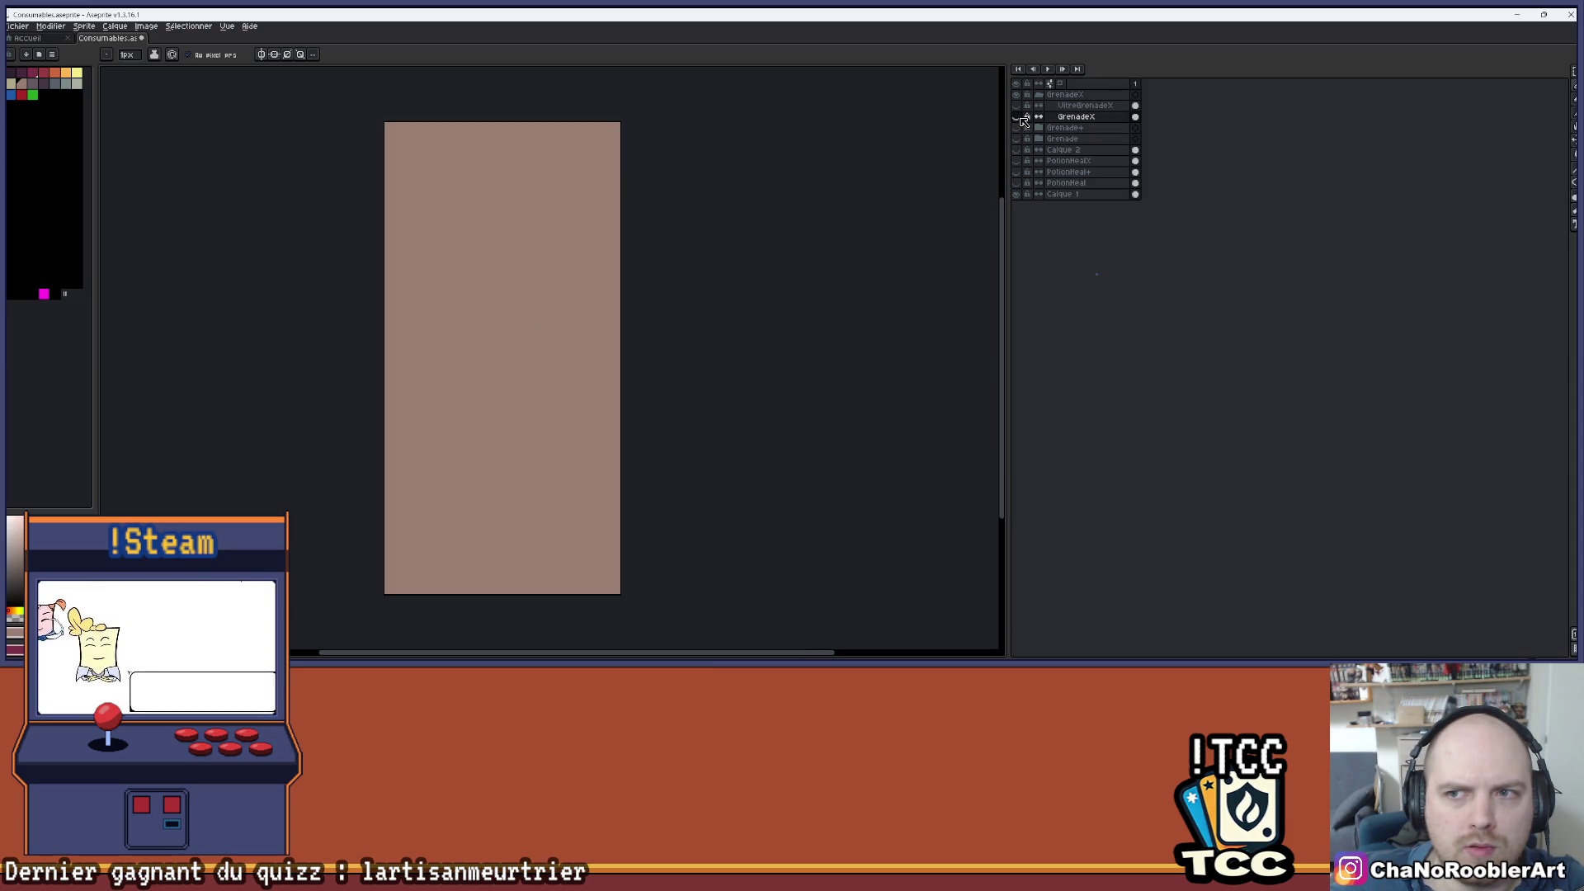
left_click(1016, 128)
left_click(1017, 128)
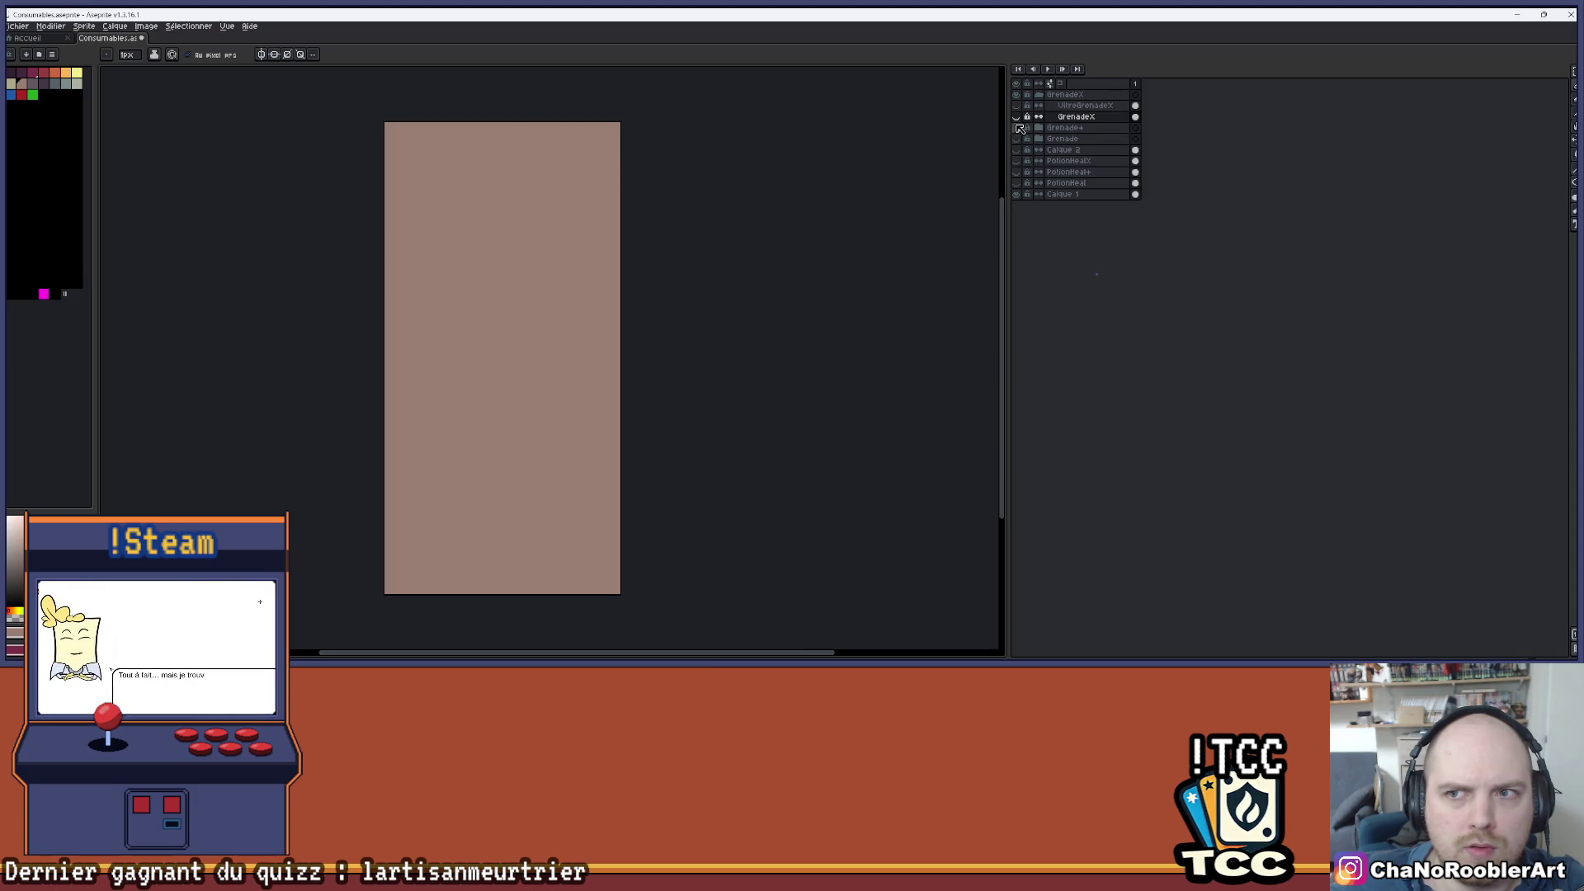
left_click(1016, 117)
- Toggle Grenade+, Grenade and GrenadeX, leaving only GrenadeX visible
left_click(1016, 117)
left_click(1017, 117)
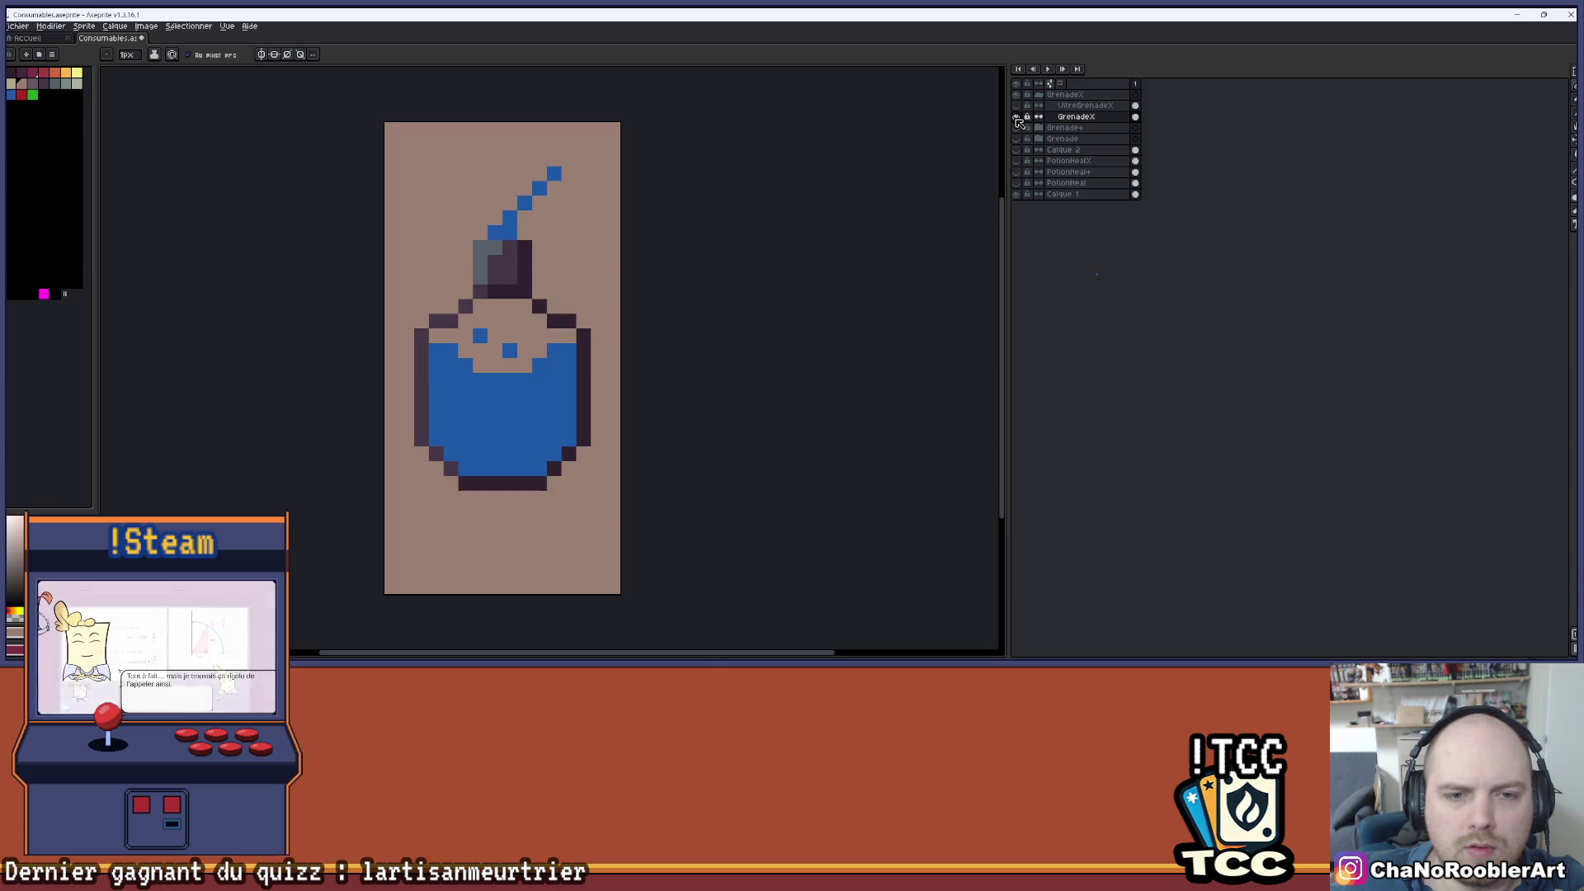
left_click(1017, 117)
left_click(1017, 128)
left_click(1016, 138)
left_click(1016, 128)
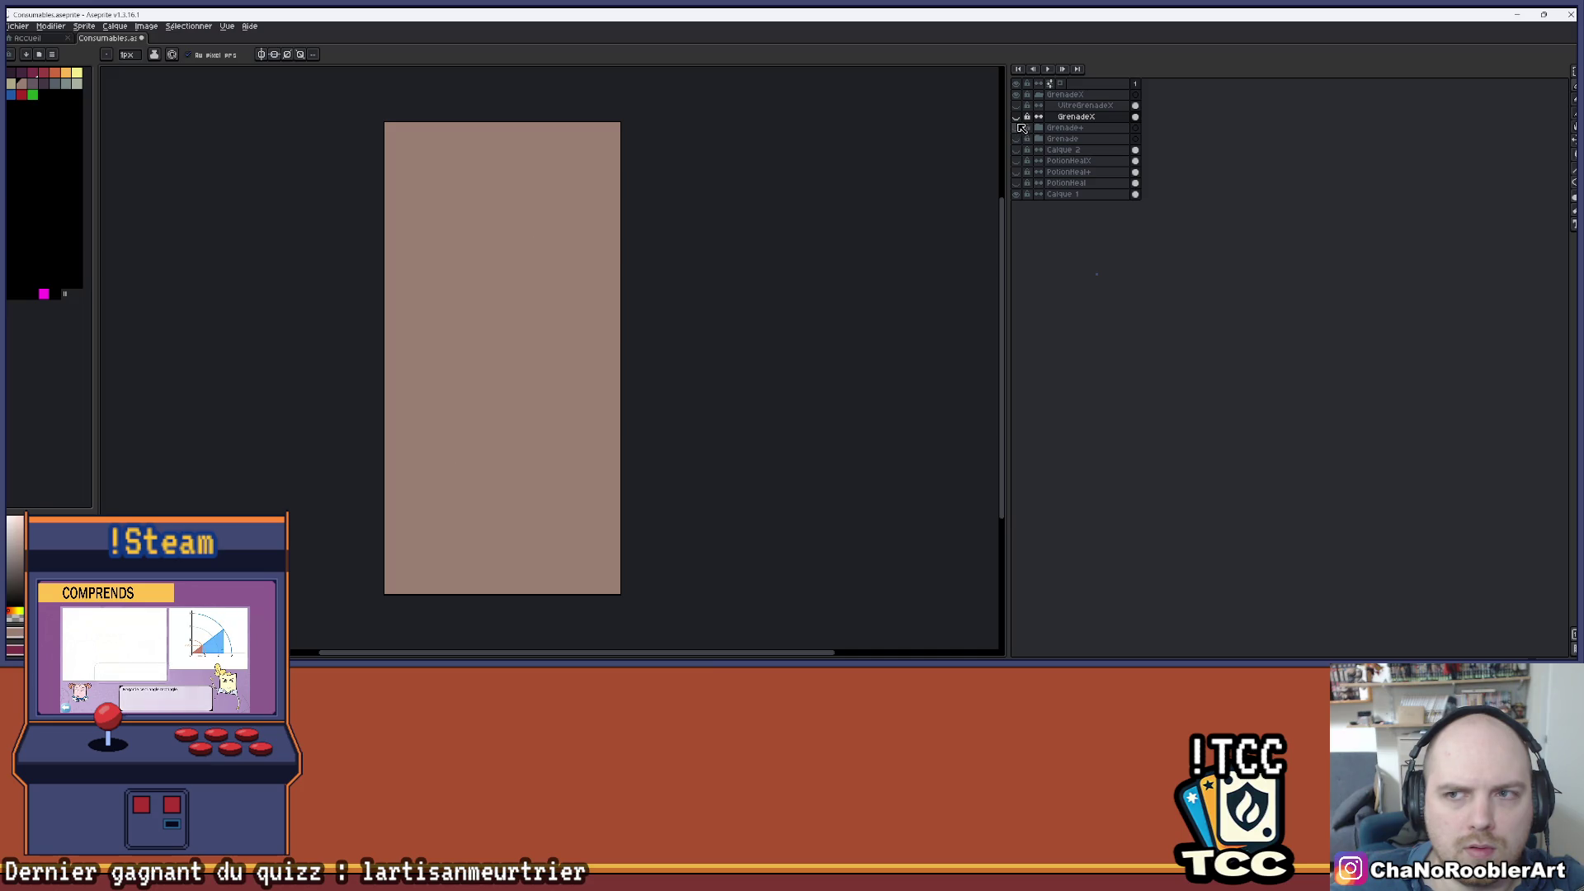
left_click(1016, 117)
scroll(728, 289, "down", 5)
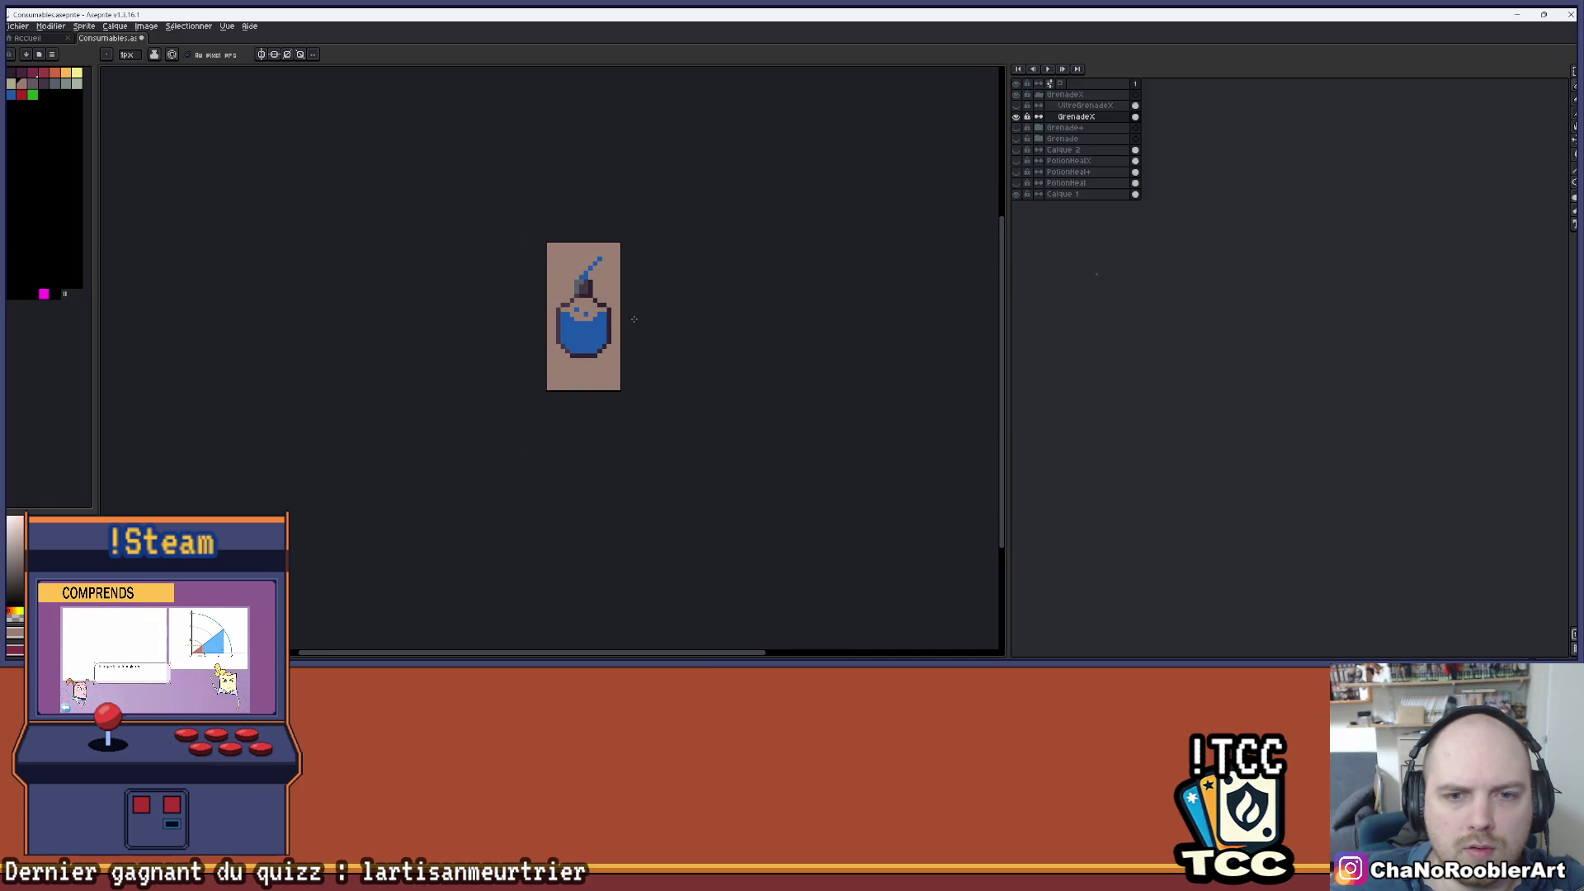
scroll(634, 318, "up", 3)
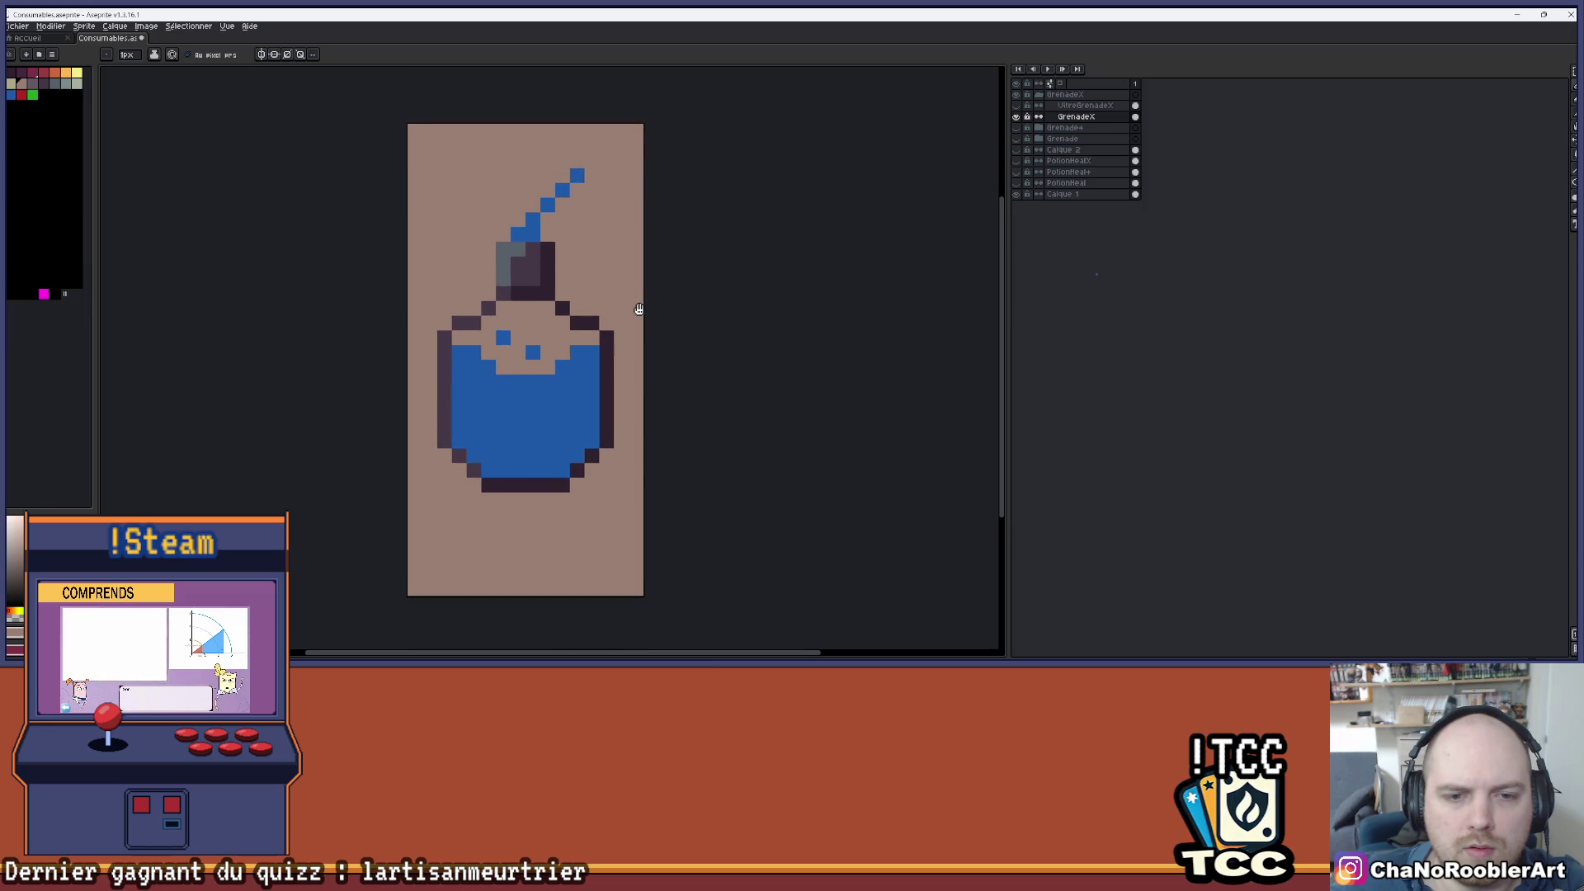
left_click(1135, 117)
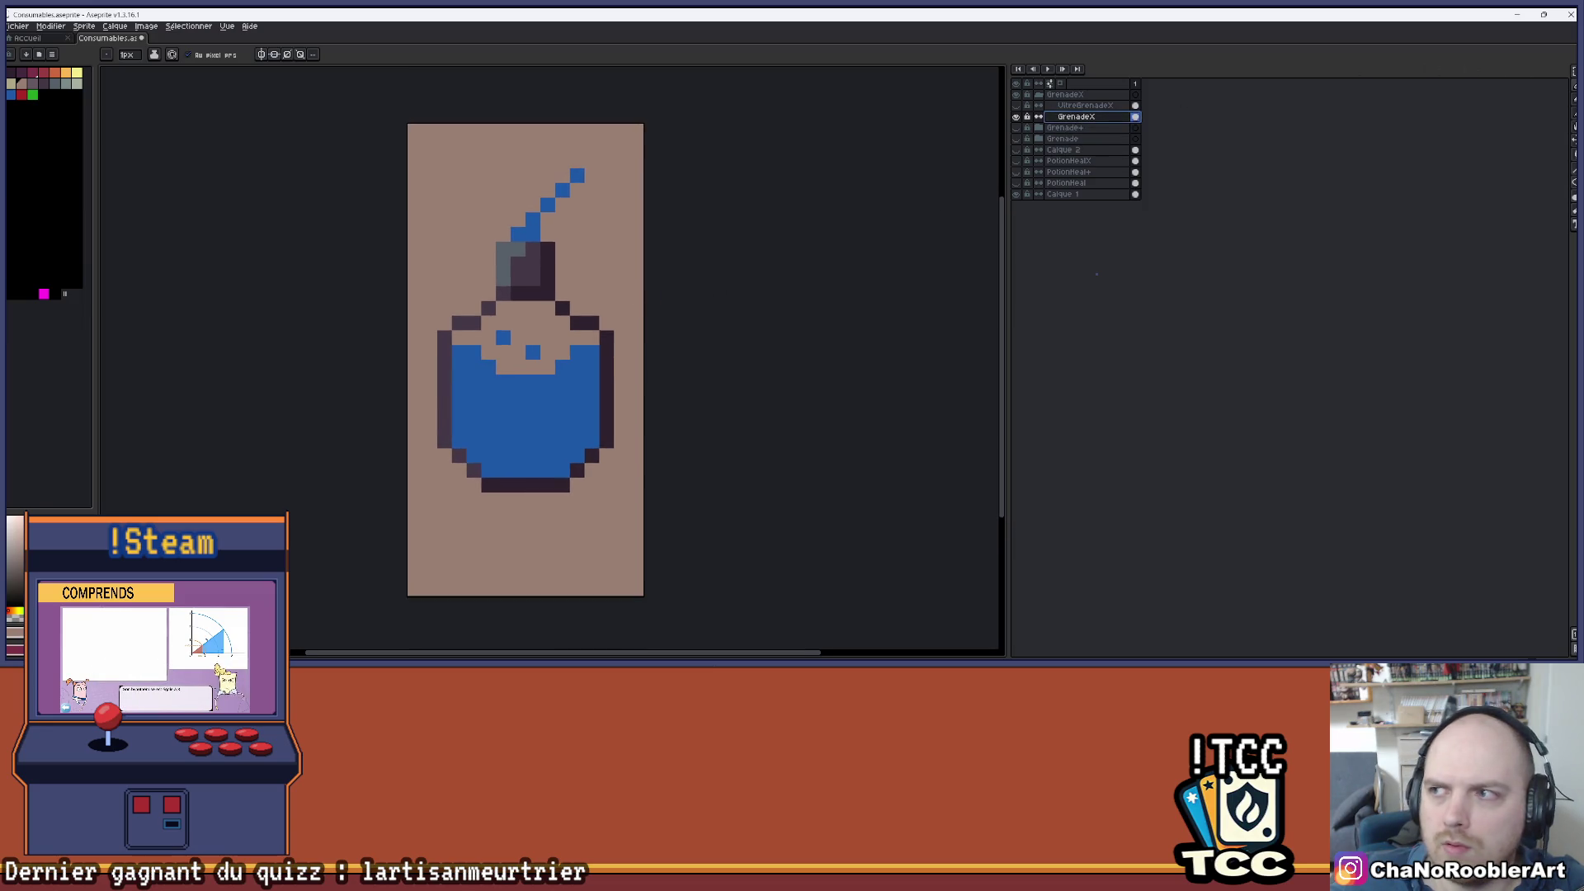
left_click(1574, 73)
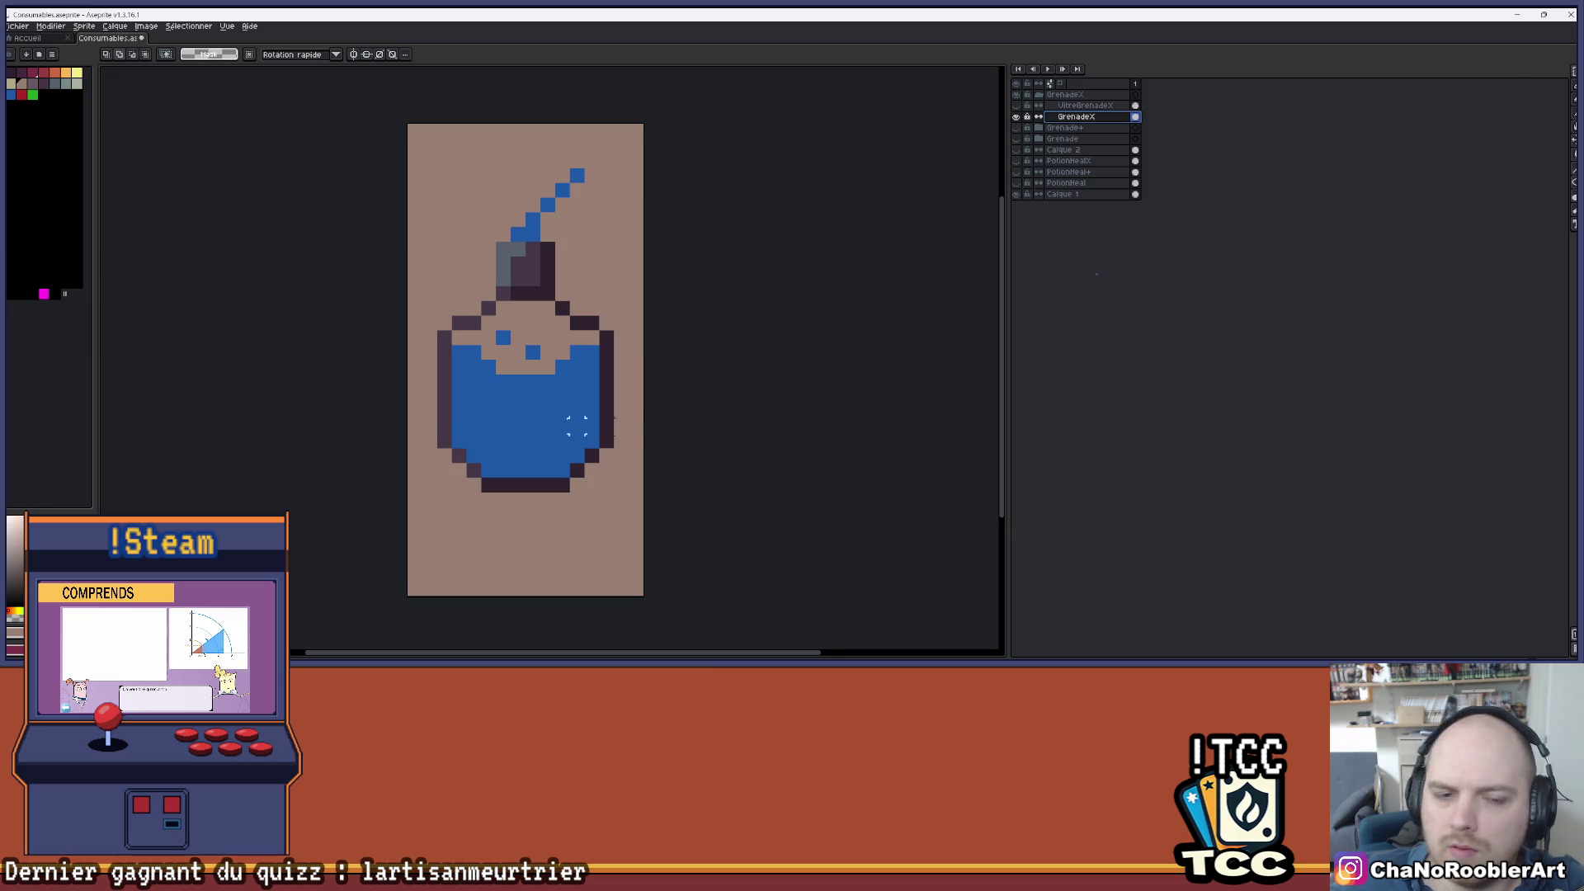
left_click_drag(410, 391, 642, 553)
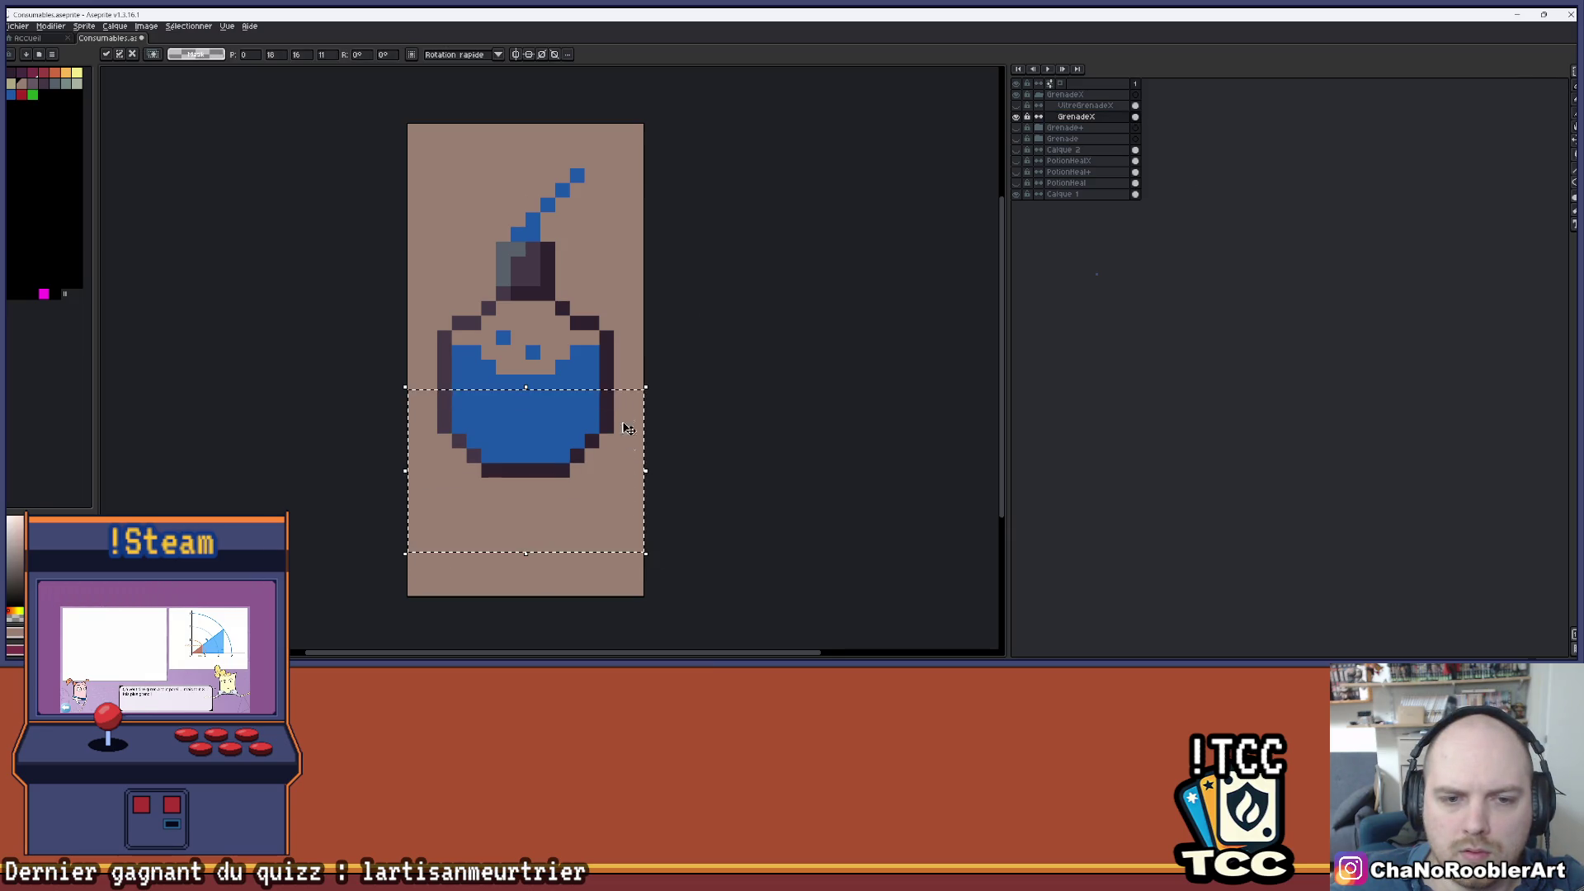
scroll(621, 356, "down", 1)
key("ctrl+d")
scroll(620, 357, "down", 1)
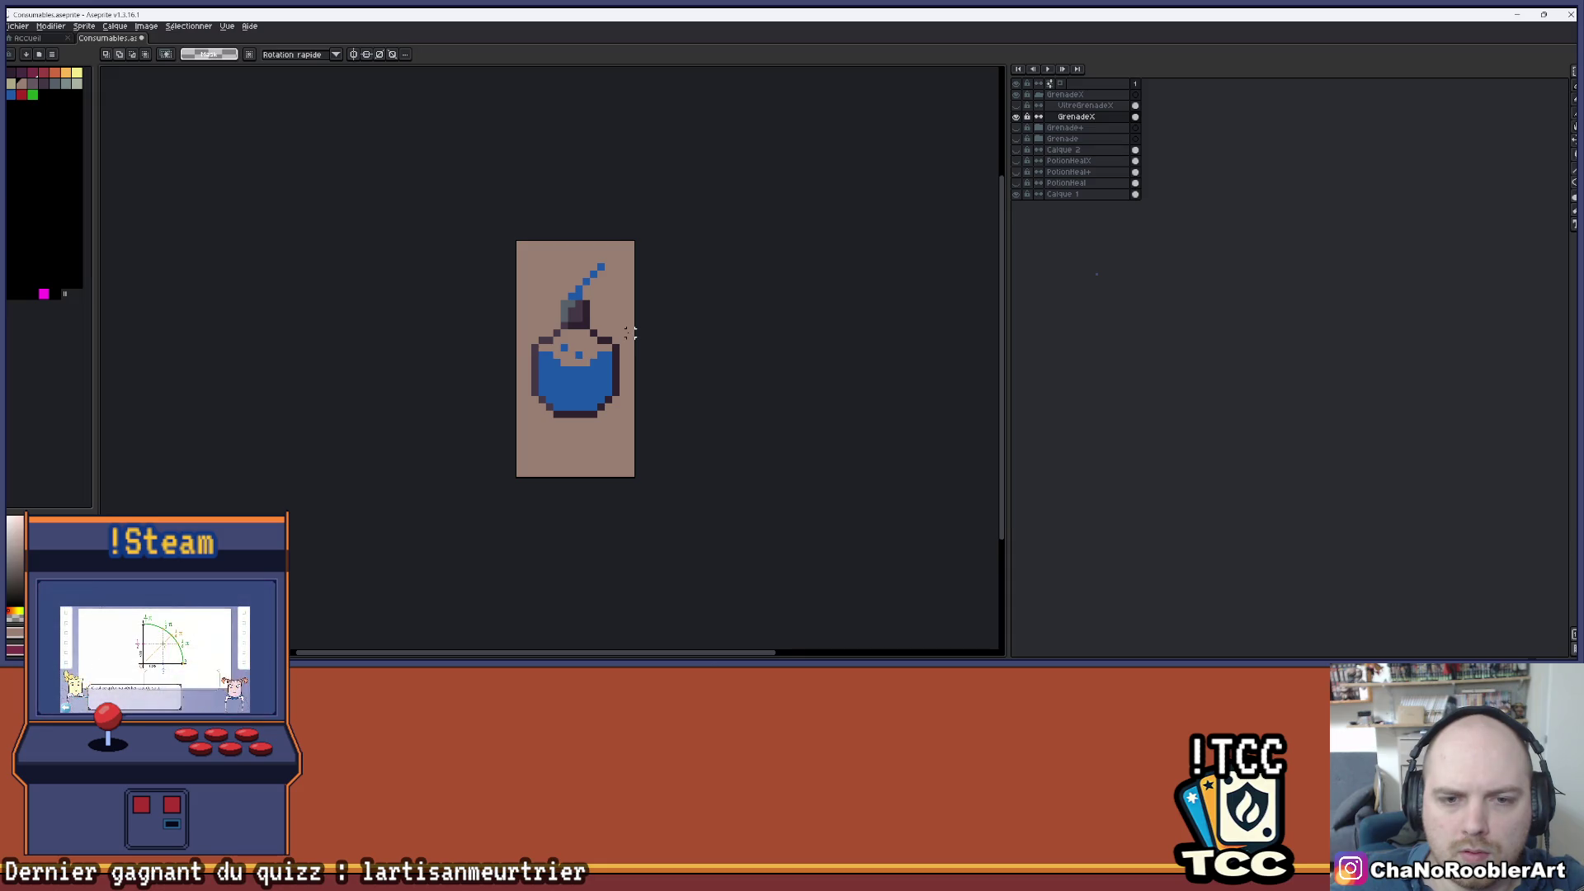
scroll(555, 329, "up", 2)
key("b")
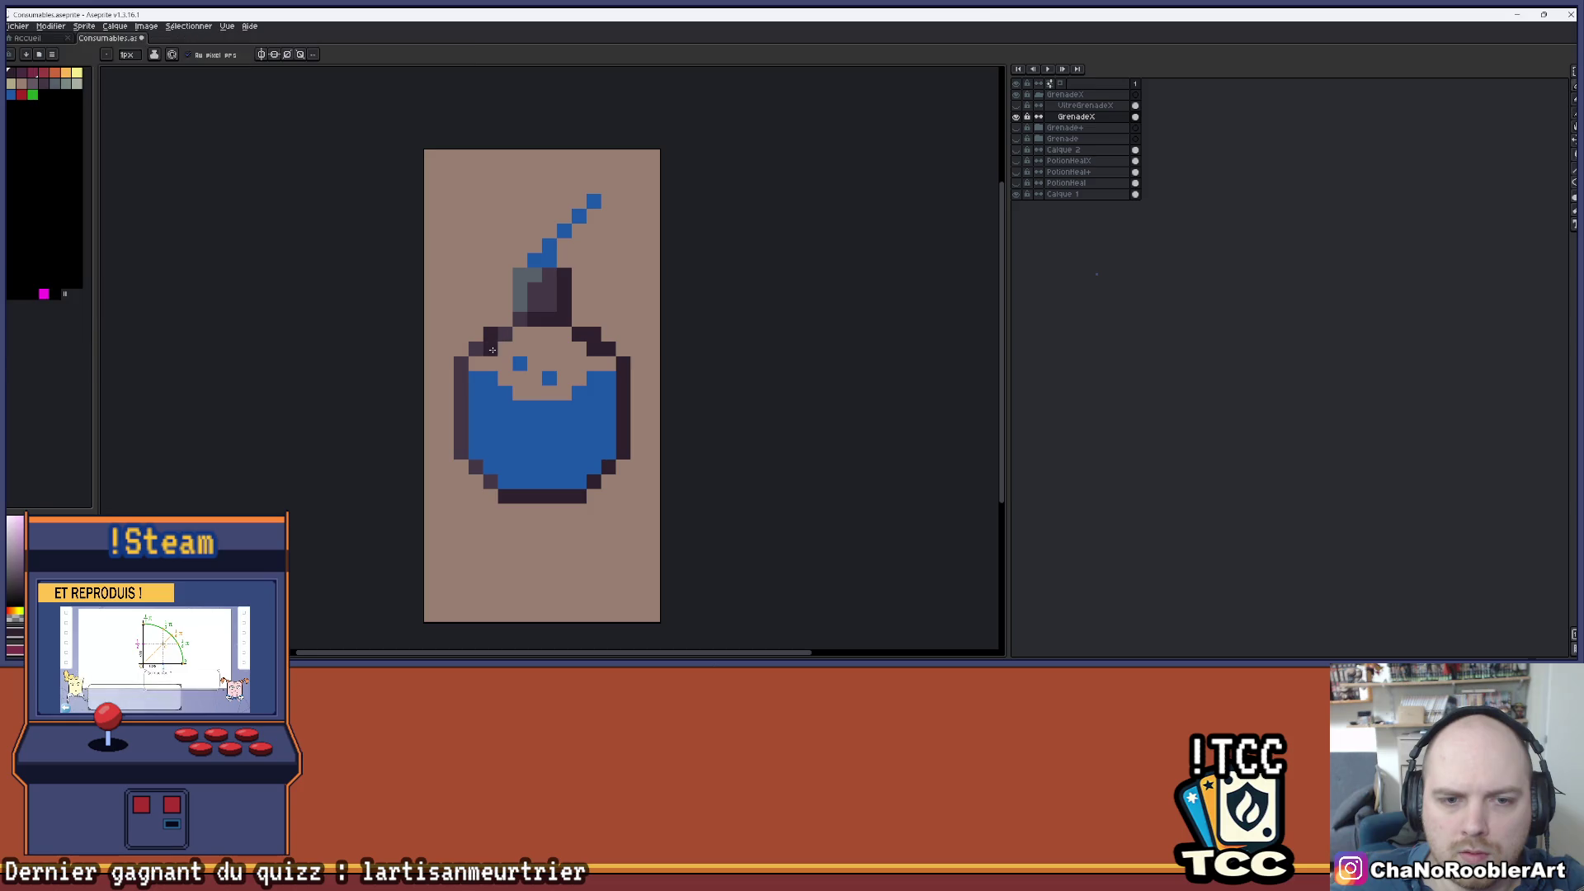
scroll(495, 350, "up", 2)
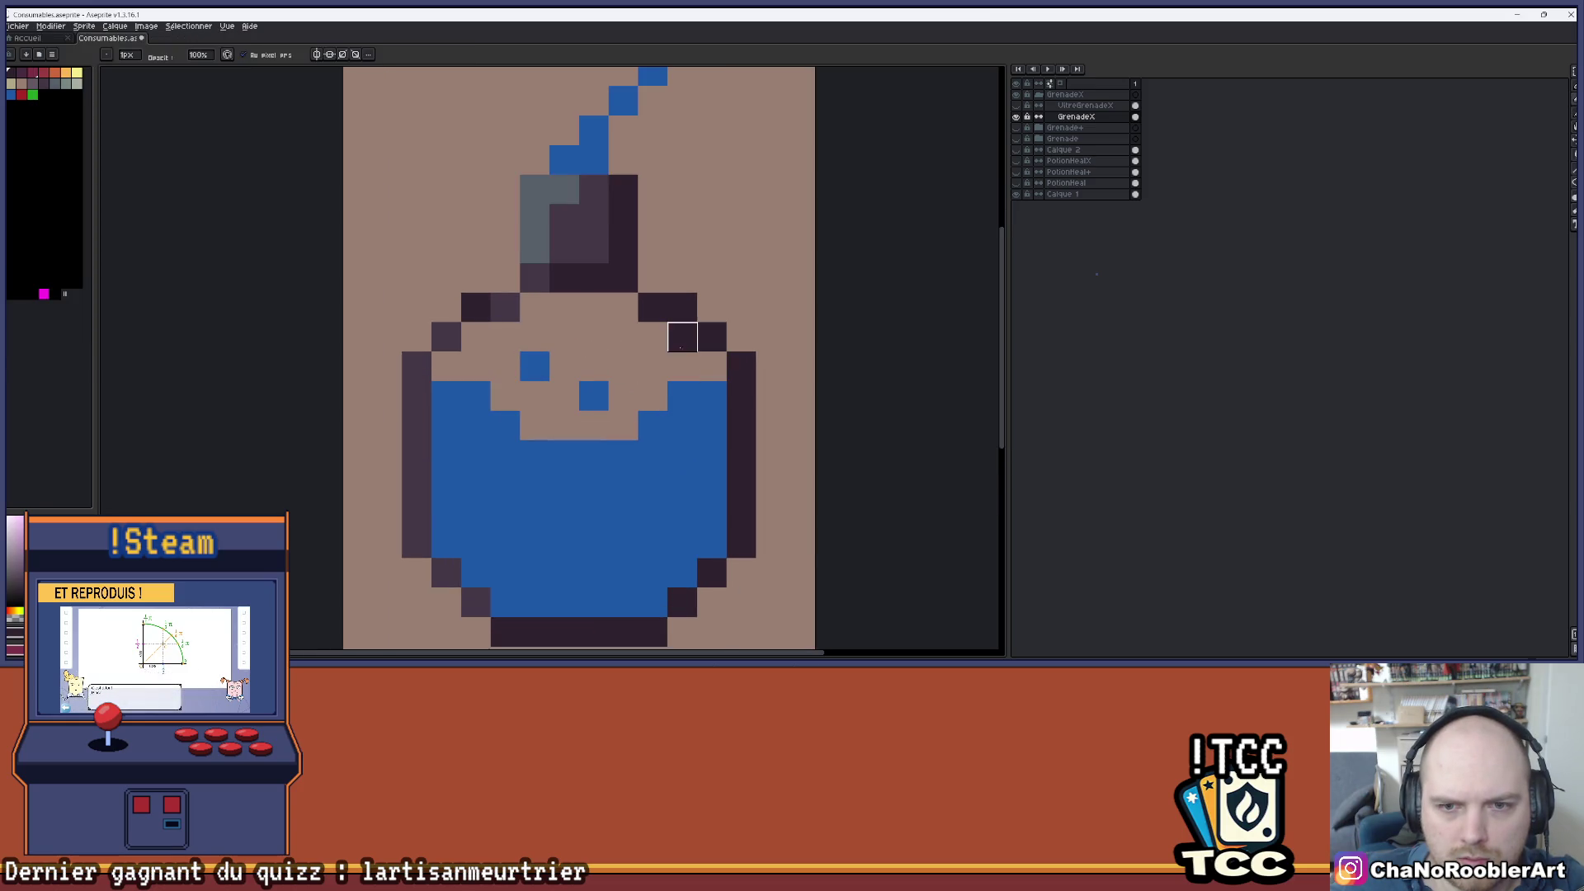
key("i")
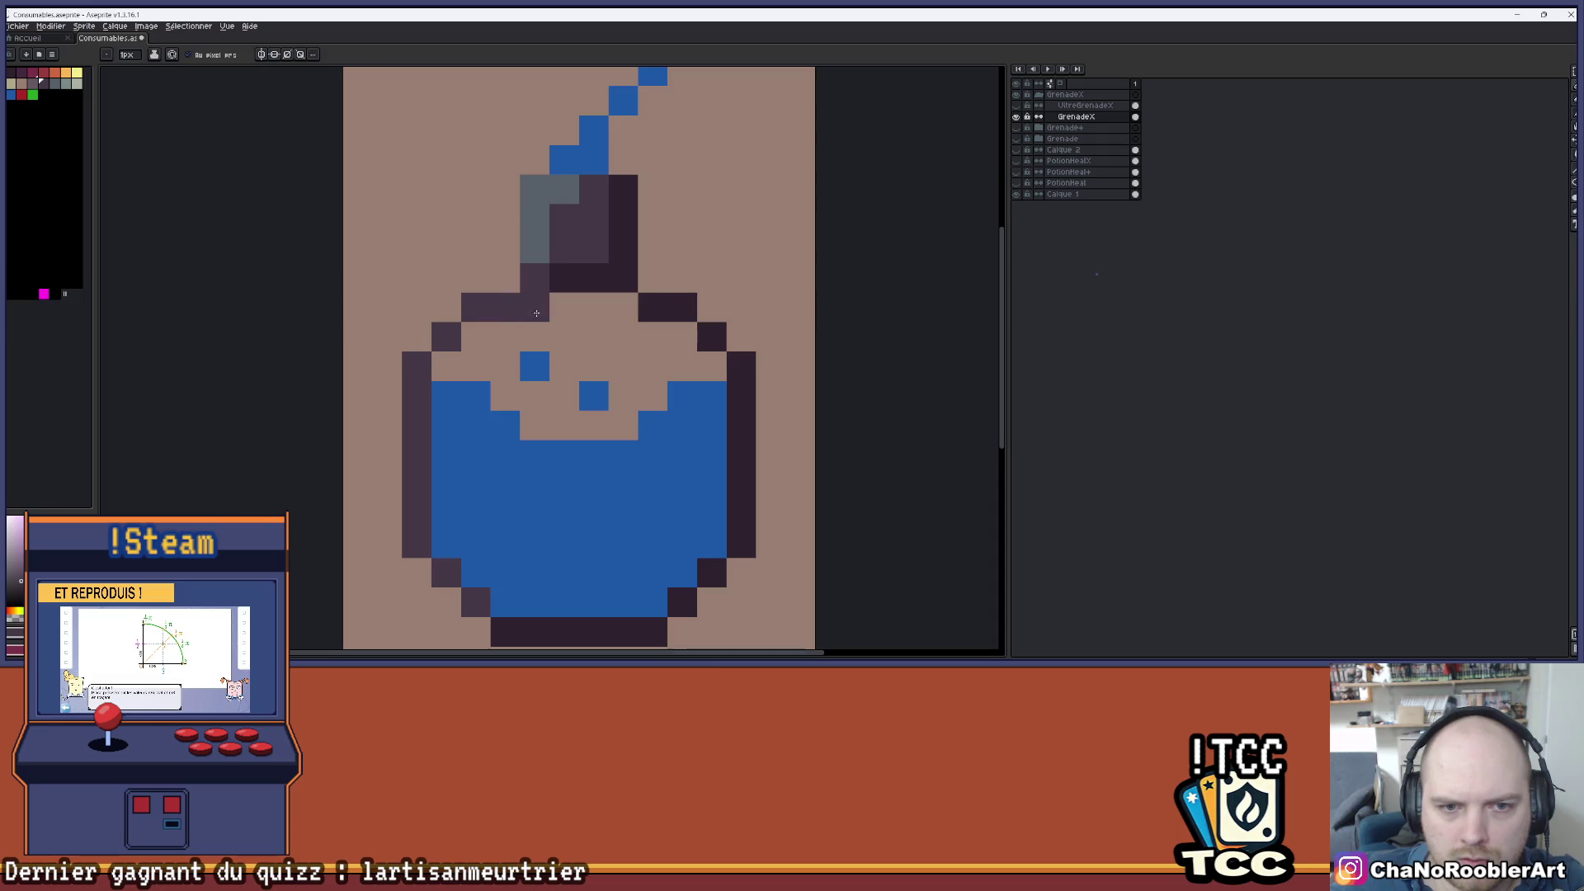
scroll(561, 306, "down", 2)
scroll(592, 307, "down", 1)
scroll(591, 307, "up", 1)
left_click(1085, 105)
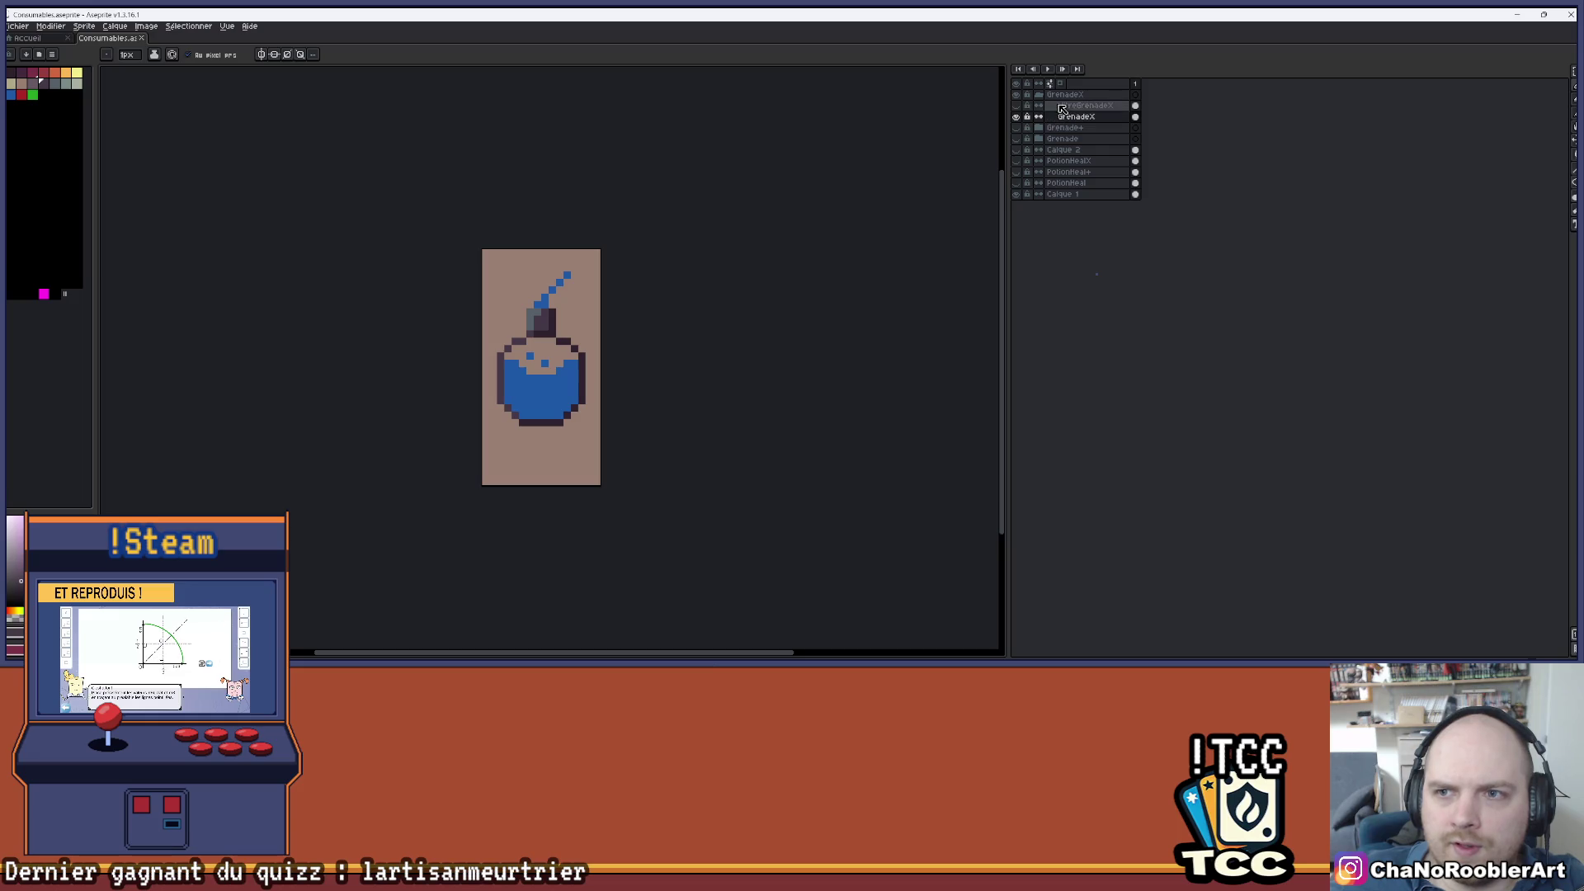
- Hide GrenadeX, make UltreGrenadeX the active layer and sample the grenade body colour
left_click(1015, 105)
left_click(1015, 116)
scroll(563, 390, "up", 1)
scroll(563, 390, "up", 1)
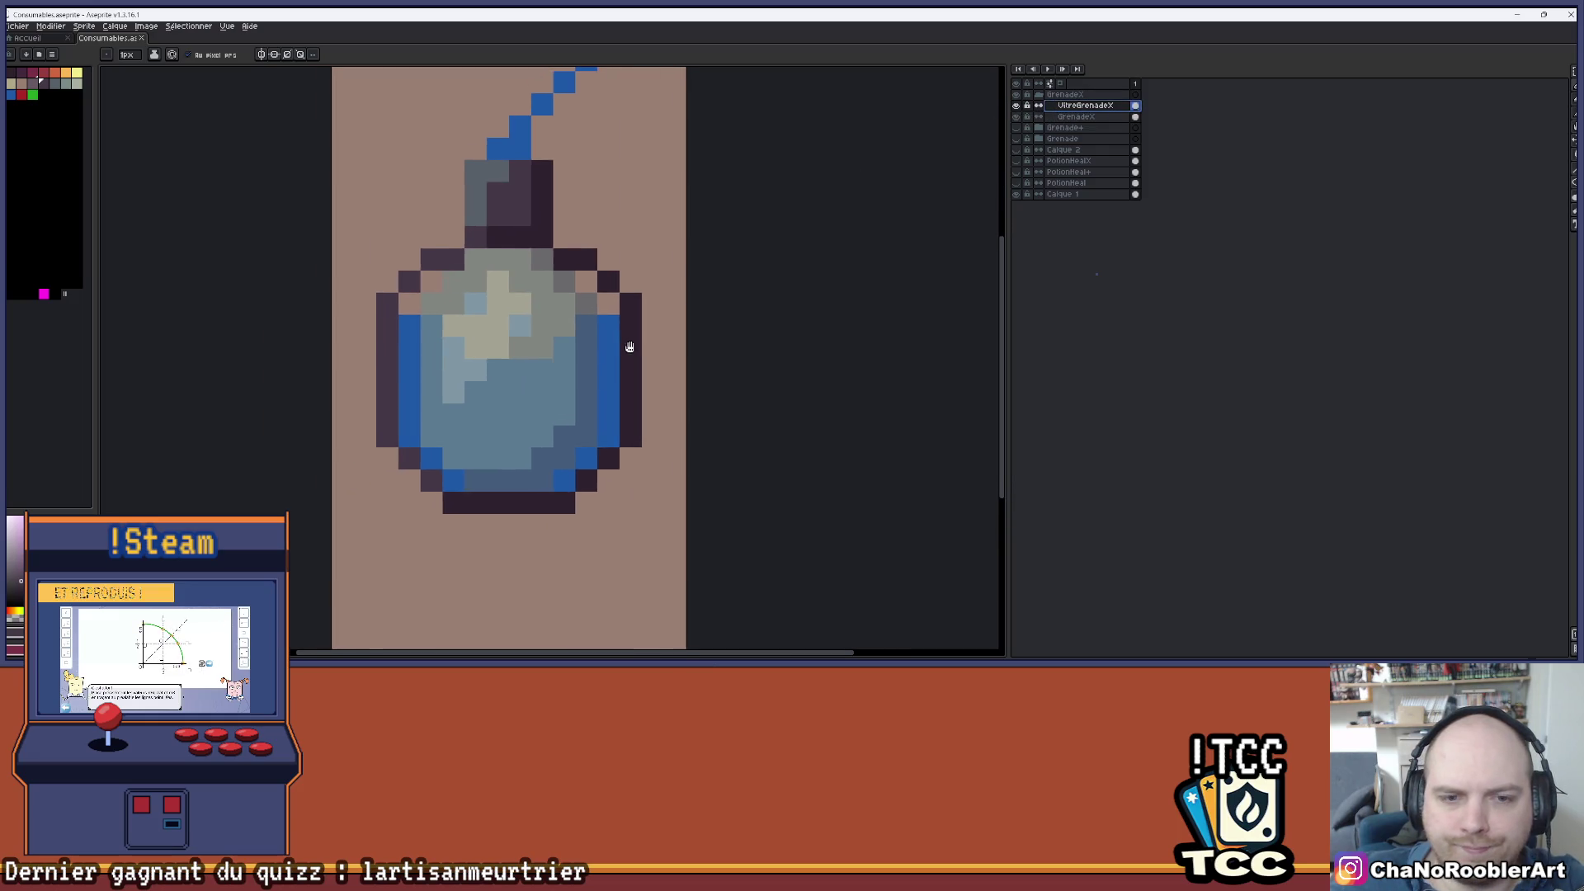
key("alt")
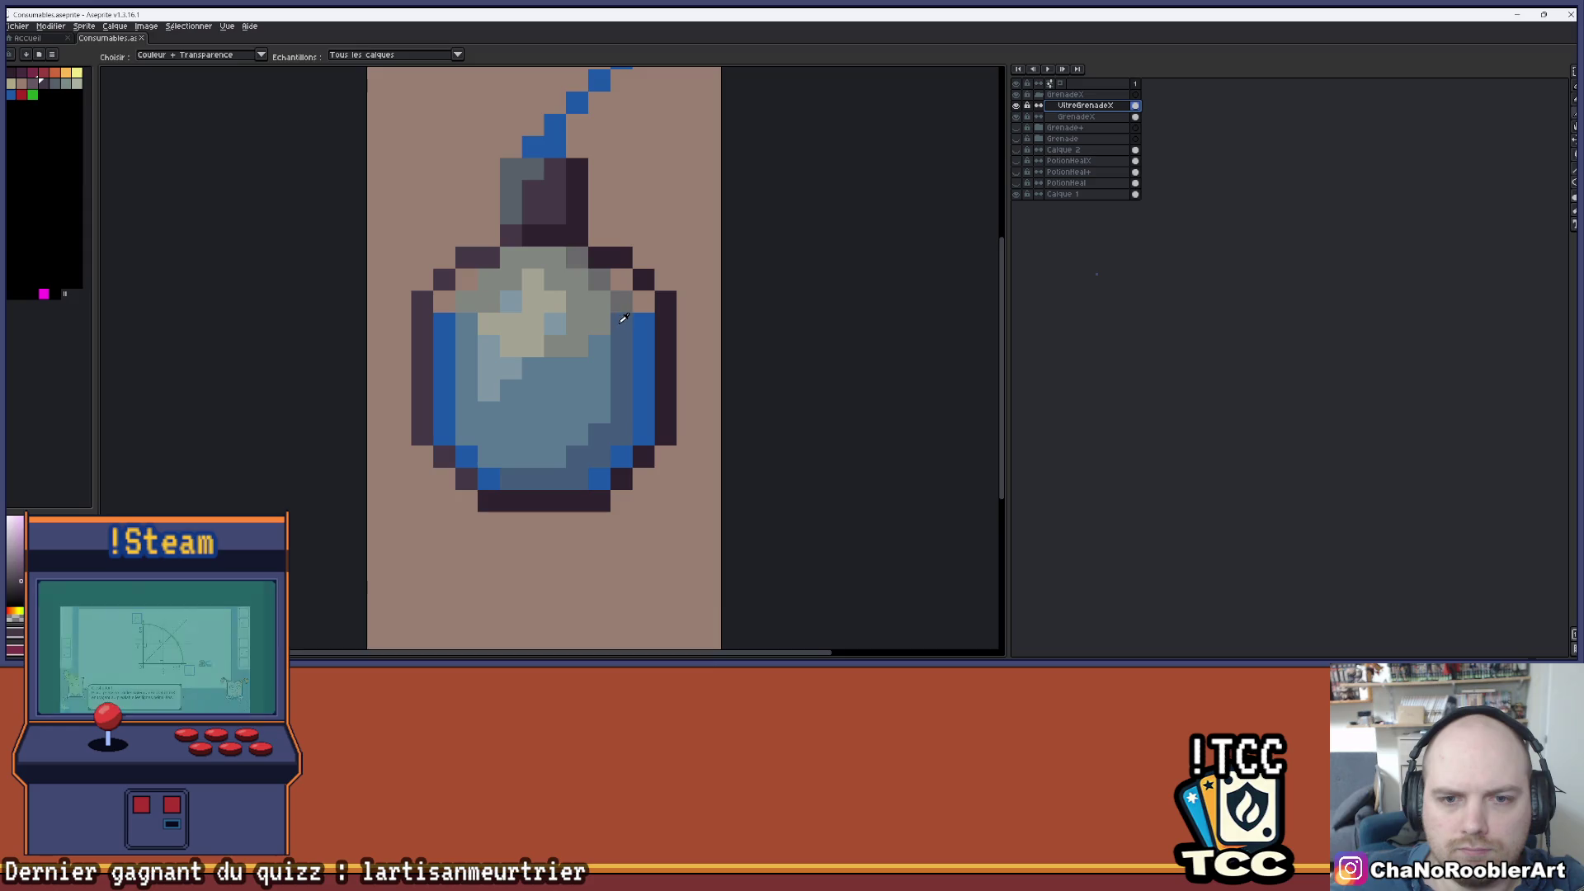
left_click(620, 323)
- Shift the grenade's right half one pixel left
key("m")
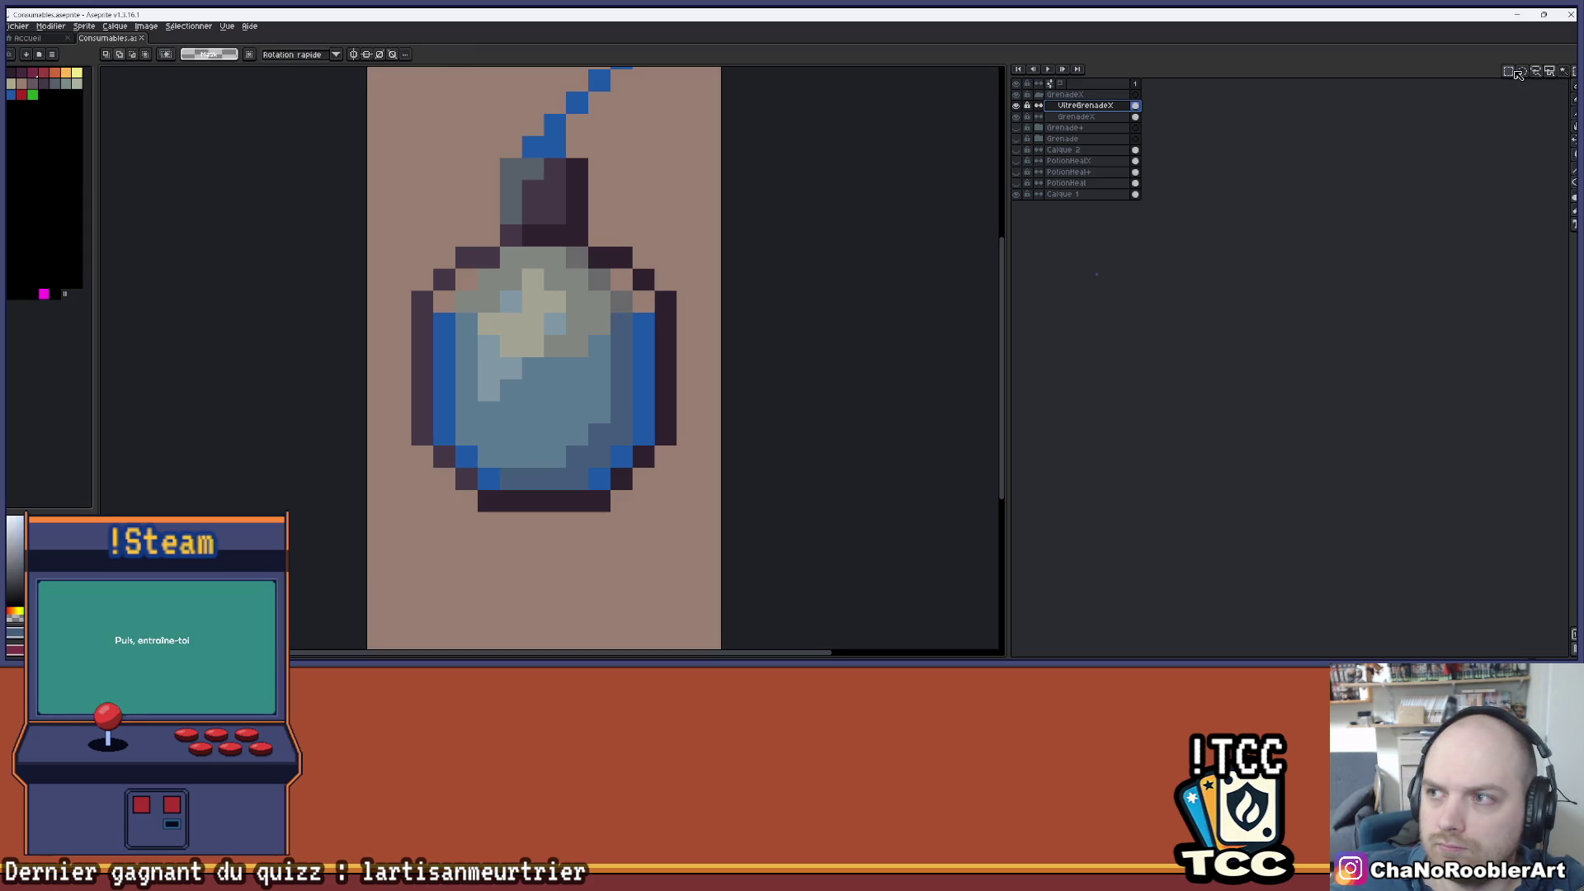
left_click_drag(545, 247, 632, 489)
mouse_move(598, 425)
left_mouse_down()
mouse_move(620, 425)
mouse_move(598, 426)
left_mouse_up()
key("ctrl+d")
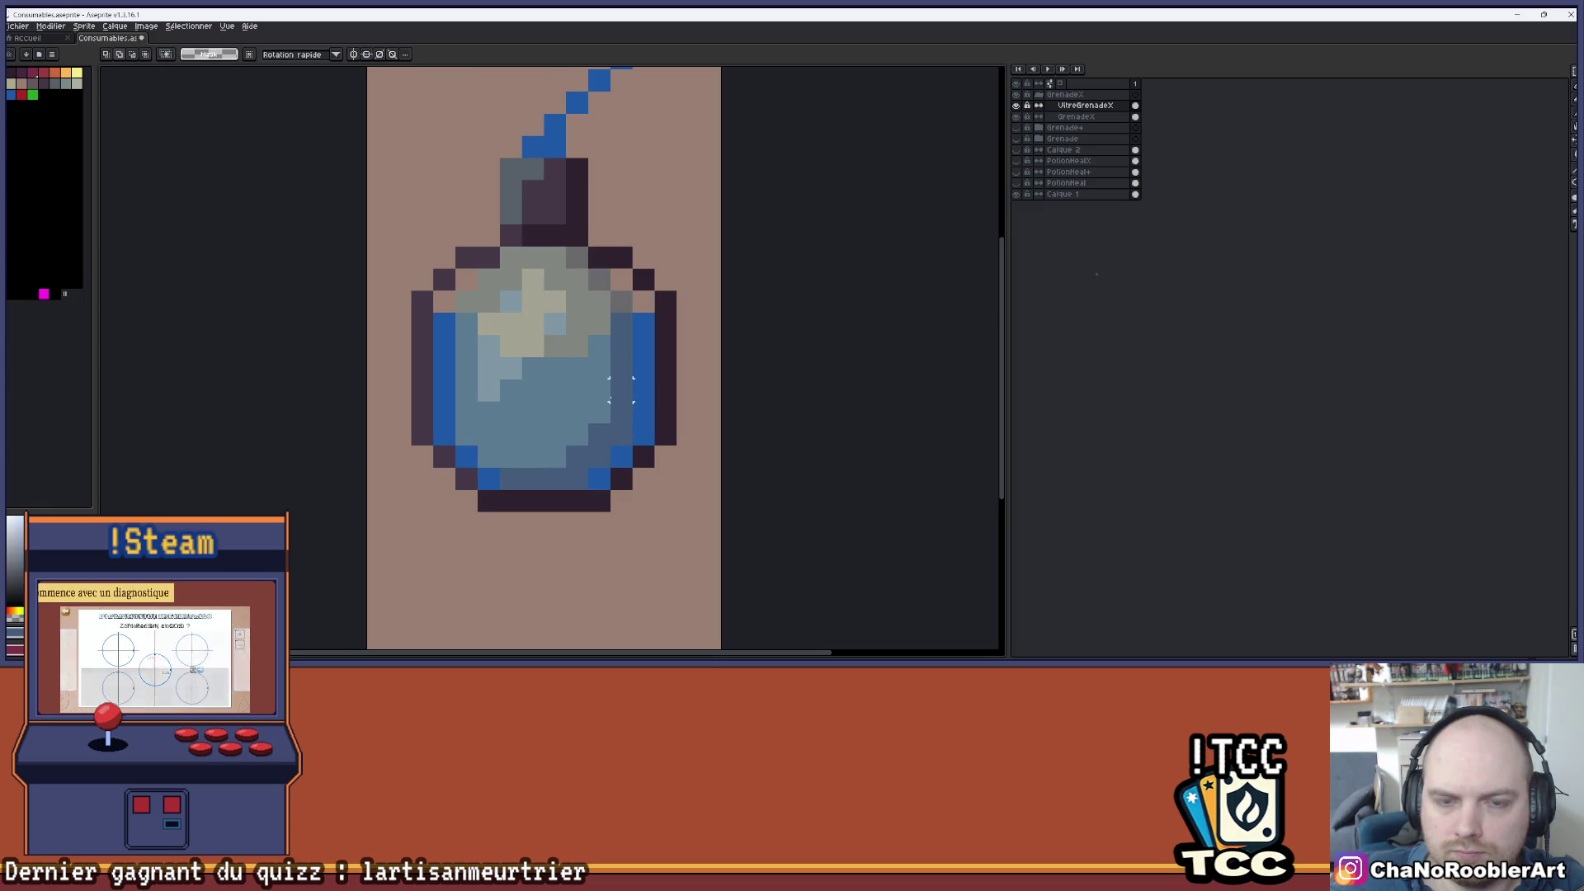
- Paint grey pixels down the grenade's right edge
key("b")
left_click(52, 81)
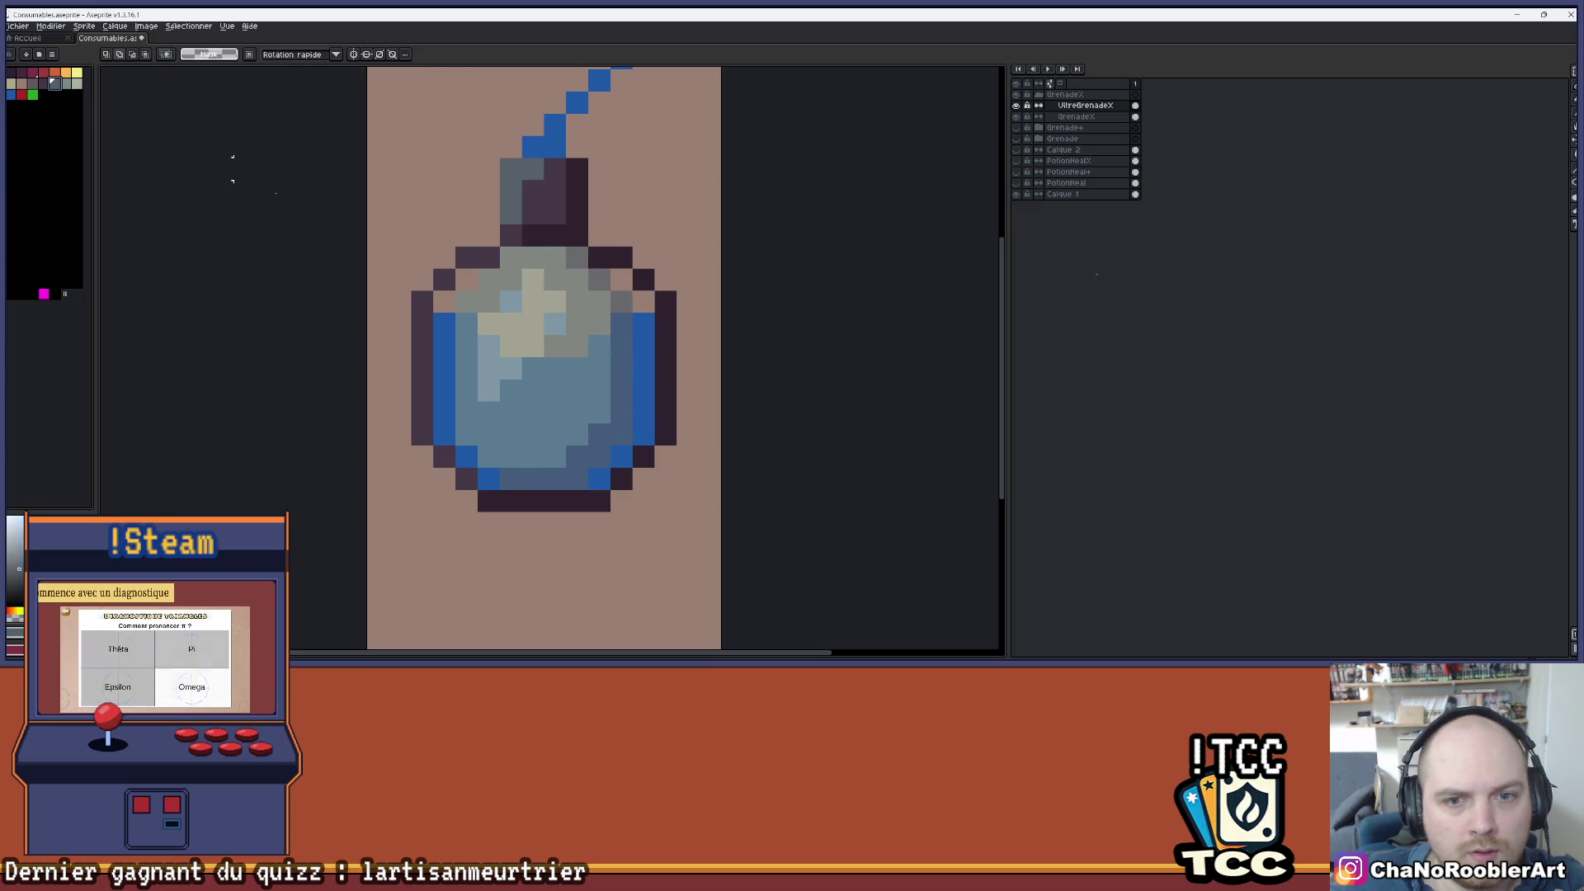
left_click(619, 282)
left_click(578, 257)
mouse_move(621, 302)
left_mouse_down()
mouse_move(644, 312)
mouse_move(644, 458)
left_mouse_up()
key("ctrl")
mouse_move(644, 334)
left_mouse_down()
mouse_move(643, 435)
mouse_move(621, 456)
mouse_move(599, 475)
mouse_move(493, 478)
left_mouse_up()
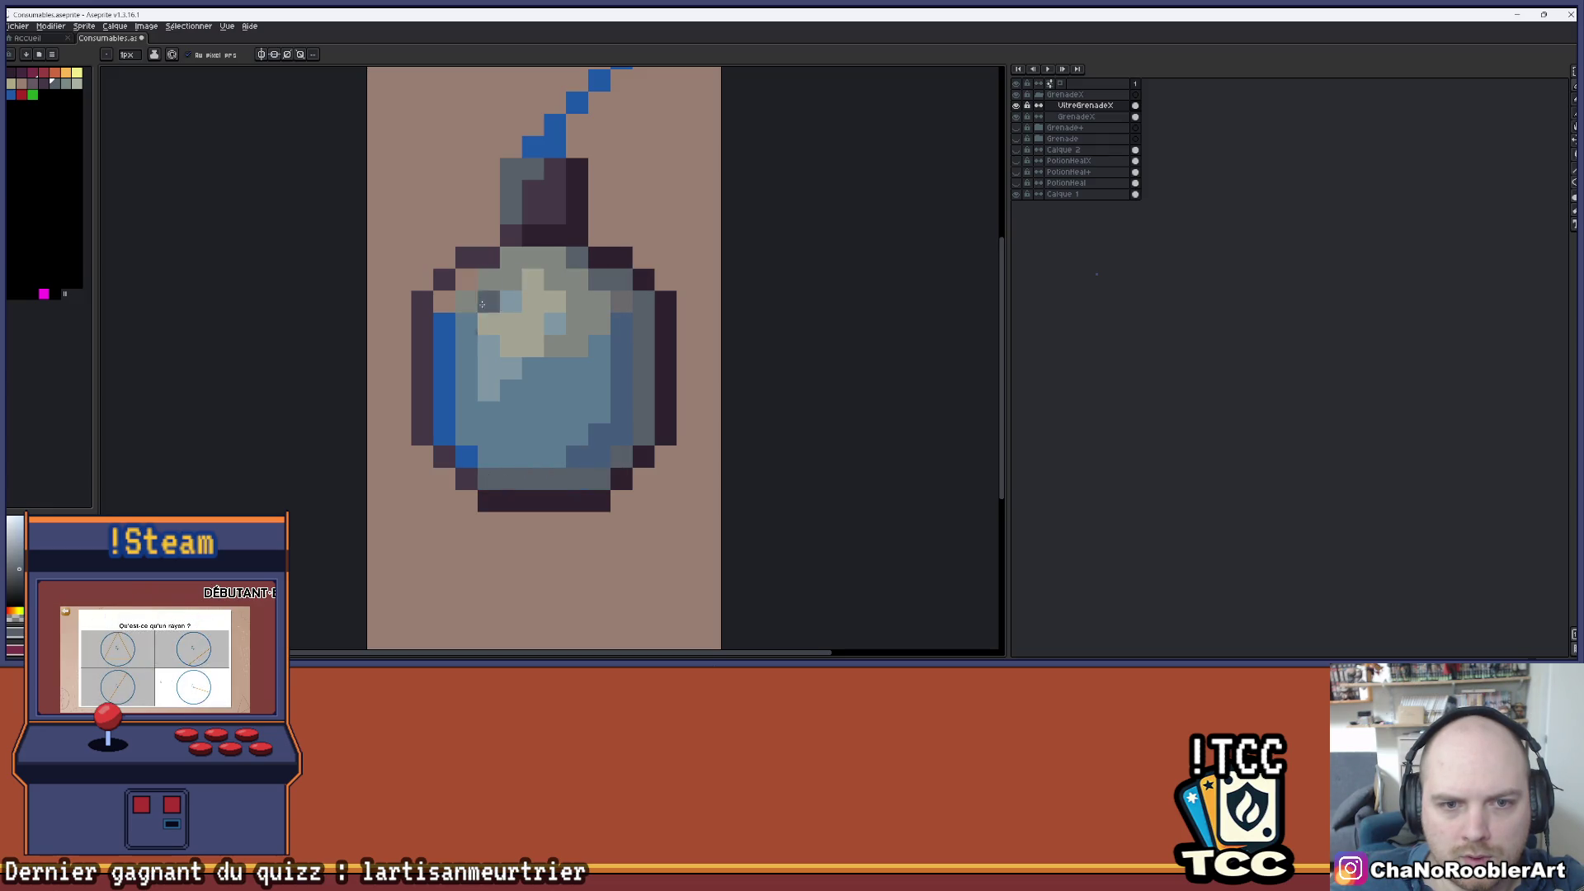
- Repaint the blue columns and bottom row greyish green
key("bracketright")
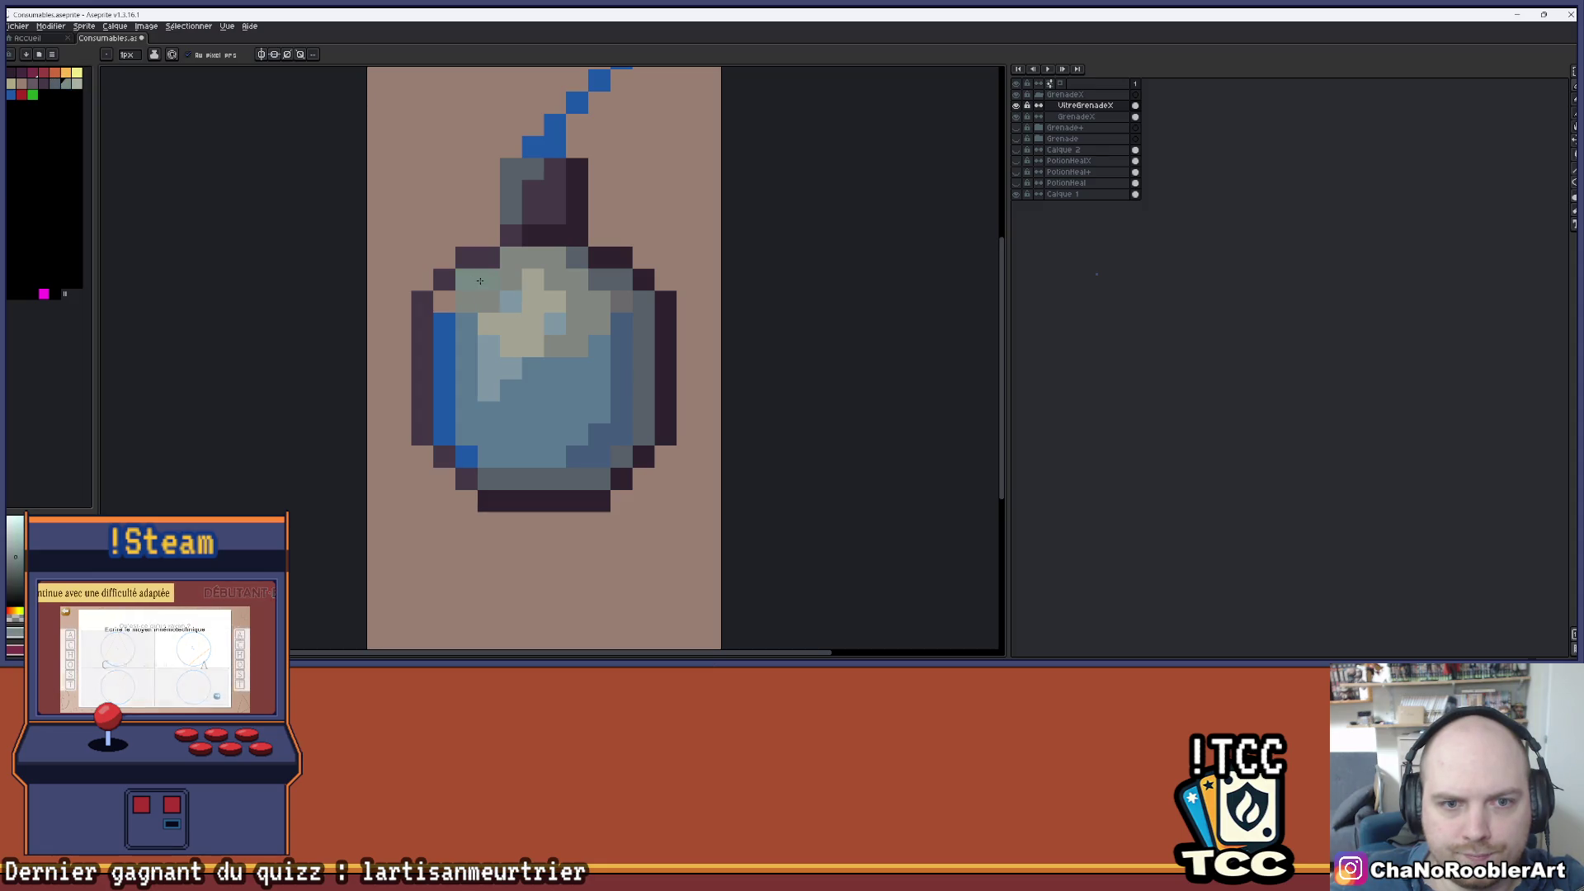
left_click_drag(445, 322, 445, 414)
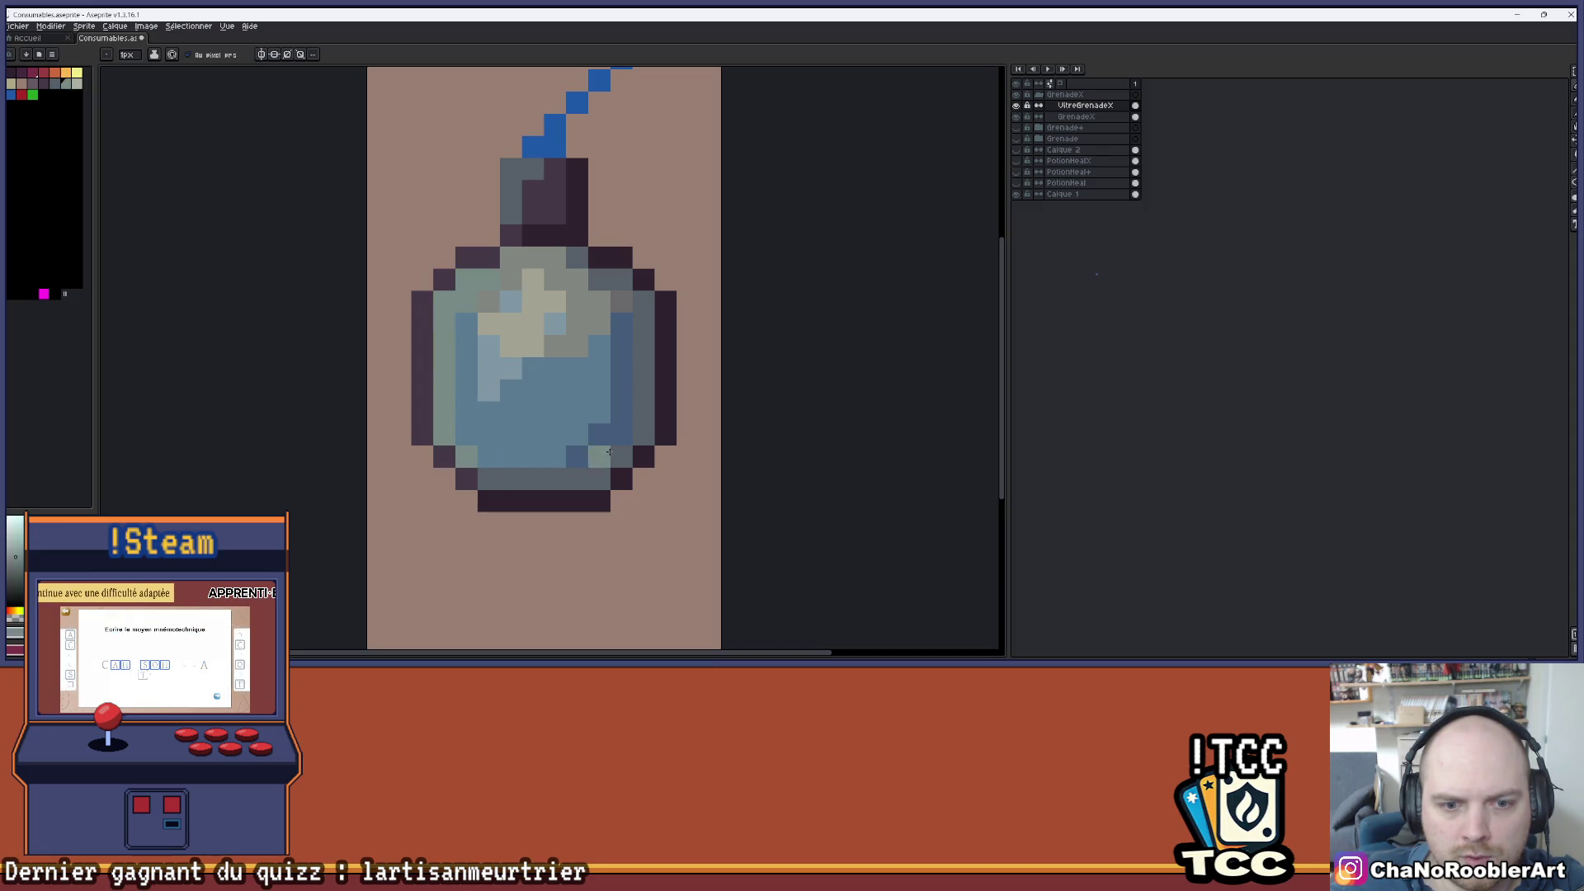
left_click_drag(605, 454, 495, 452)
mouse_move(598, 353)
left_mouse_down()
mouse_move(621, 314)
mouse_move(625, 432)
mouse_move(600, 338)
left_mouse_up()
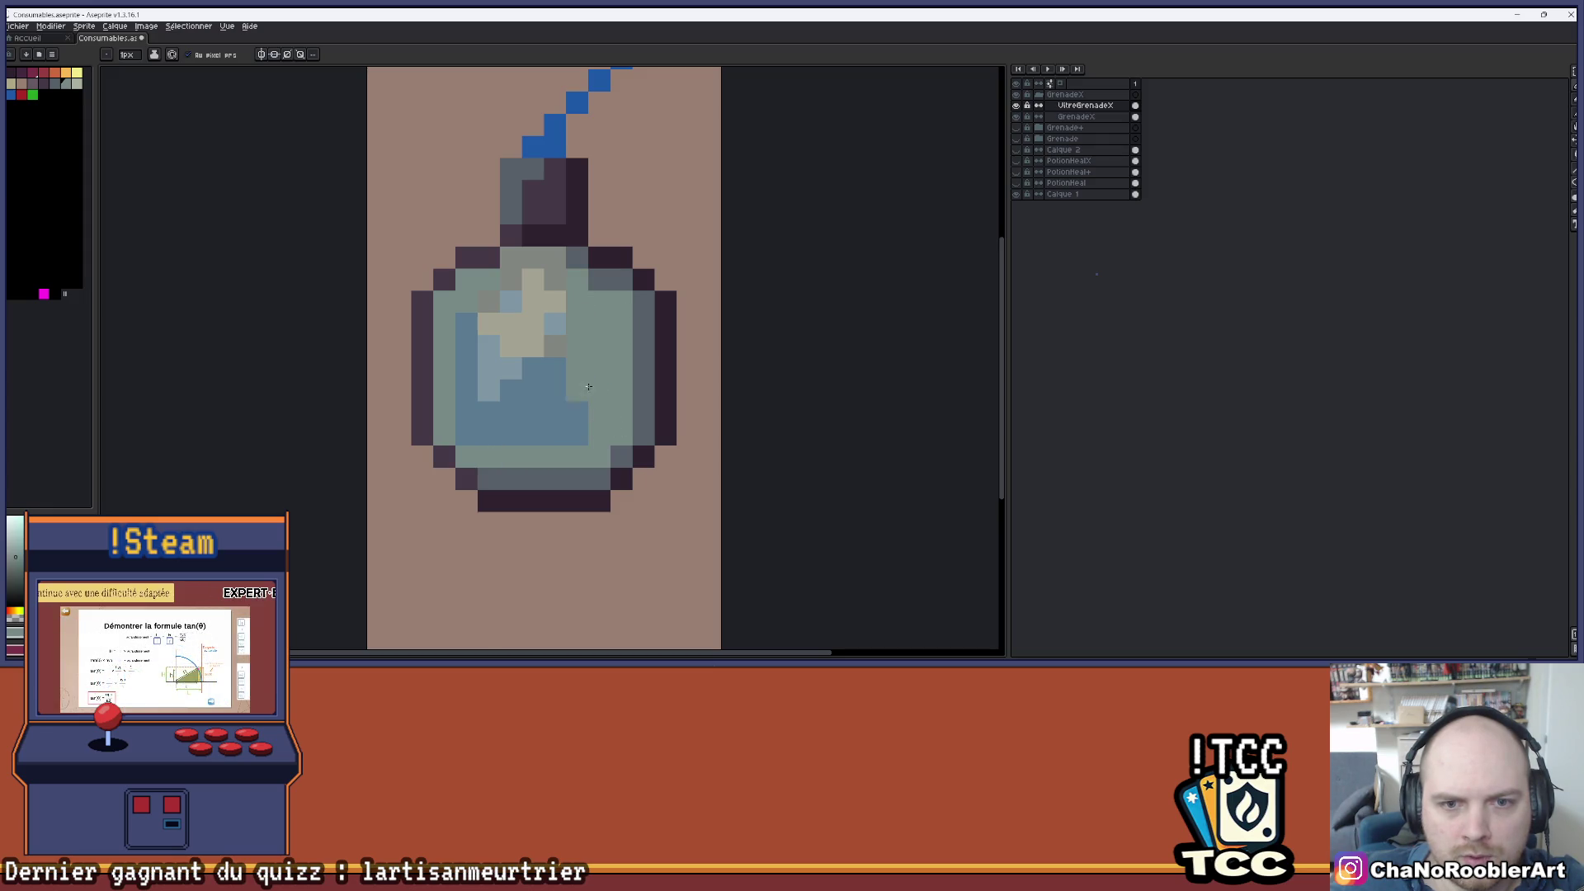
left_click_drag(577, 435, 553, 435)
left_click_drag(555, 350, 573, 394)
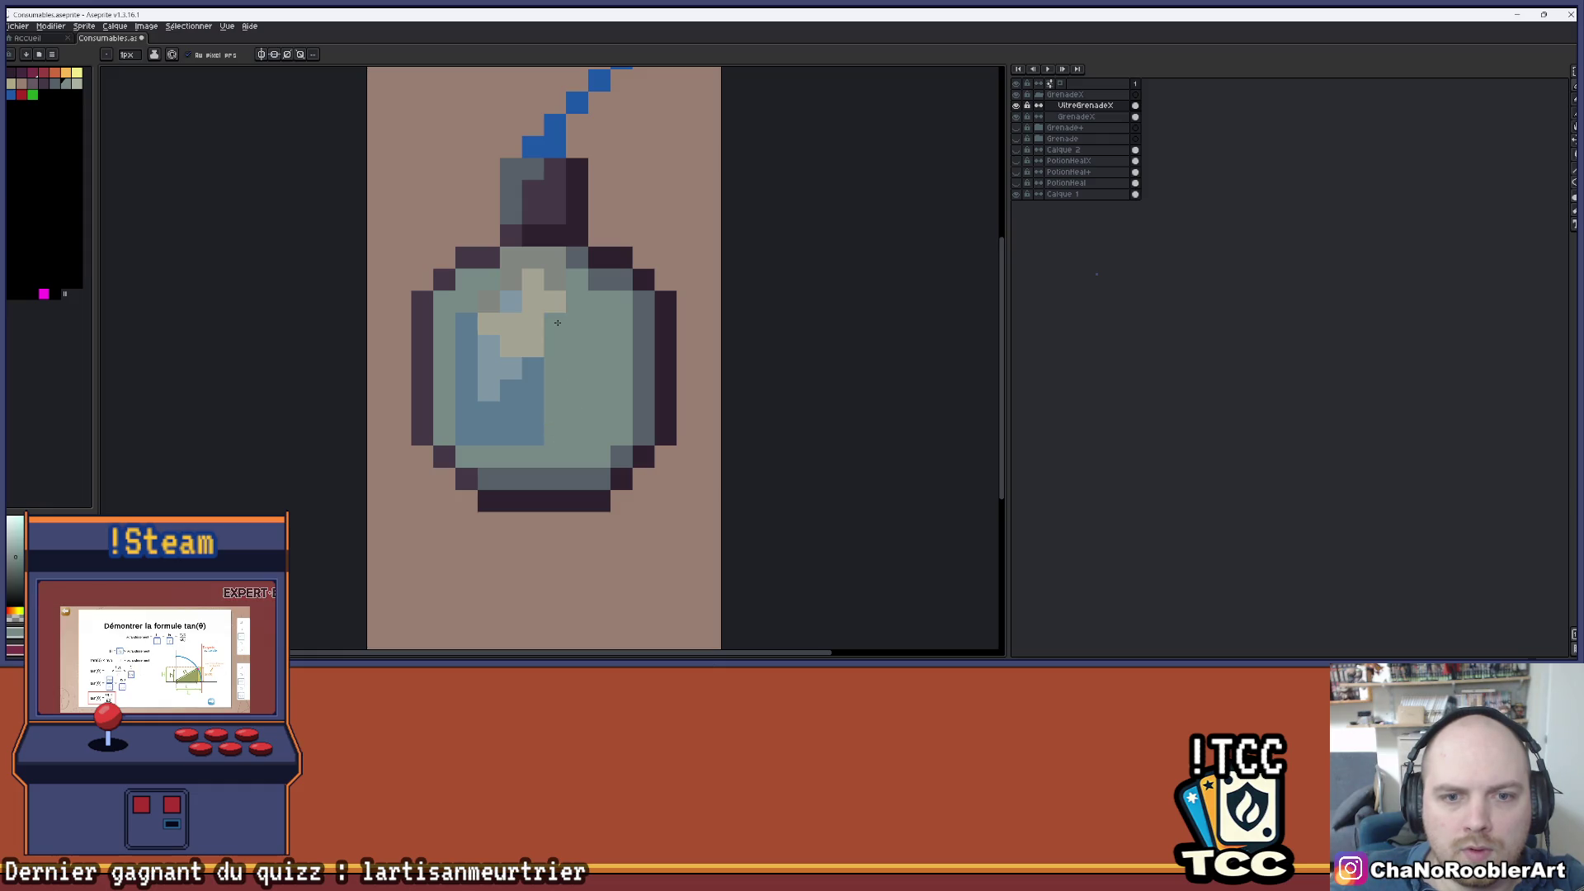
mouse_move(467, 334)
left_mouse_down()
mouse_move(467, 422)
mouse_move(533, 363)
left_mouse_up()
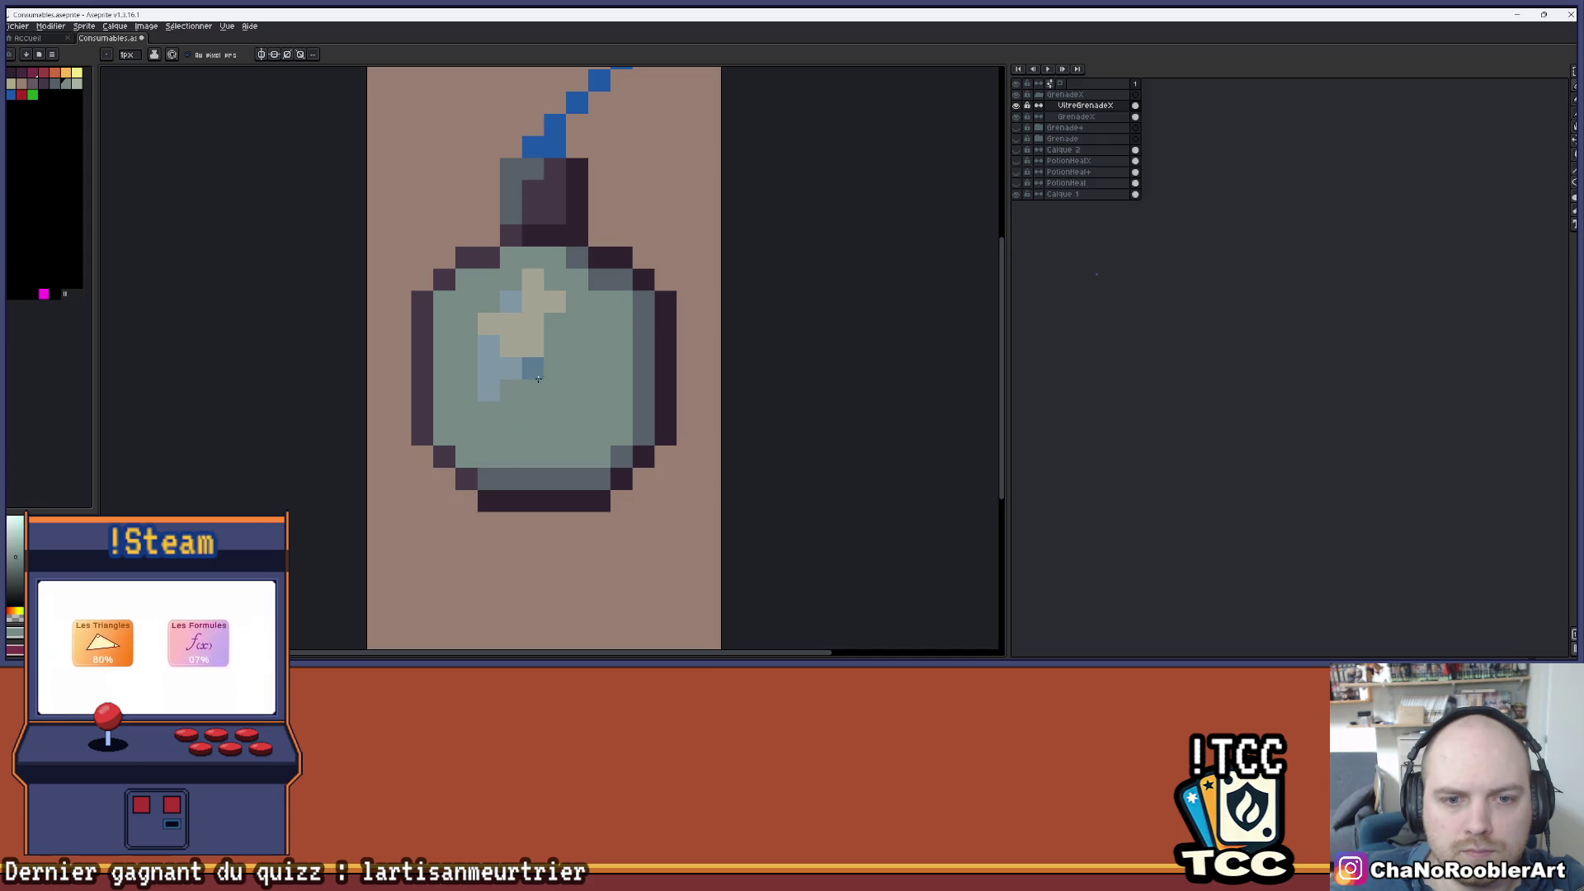
- Paint the bomb's highlight pale cream, replacing the light-blue and beige pixels
left_click(80, 82)
left_click_drag(489, 324, 488, 383)
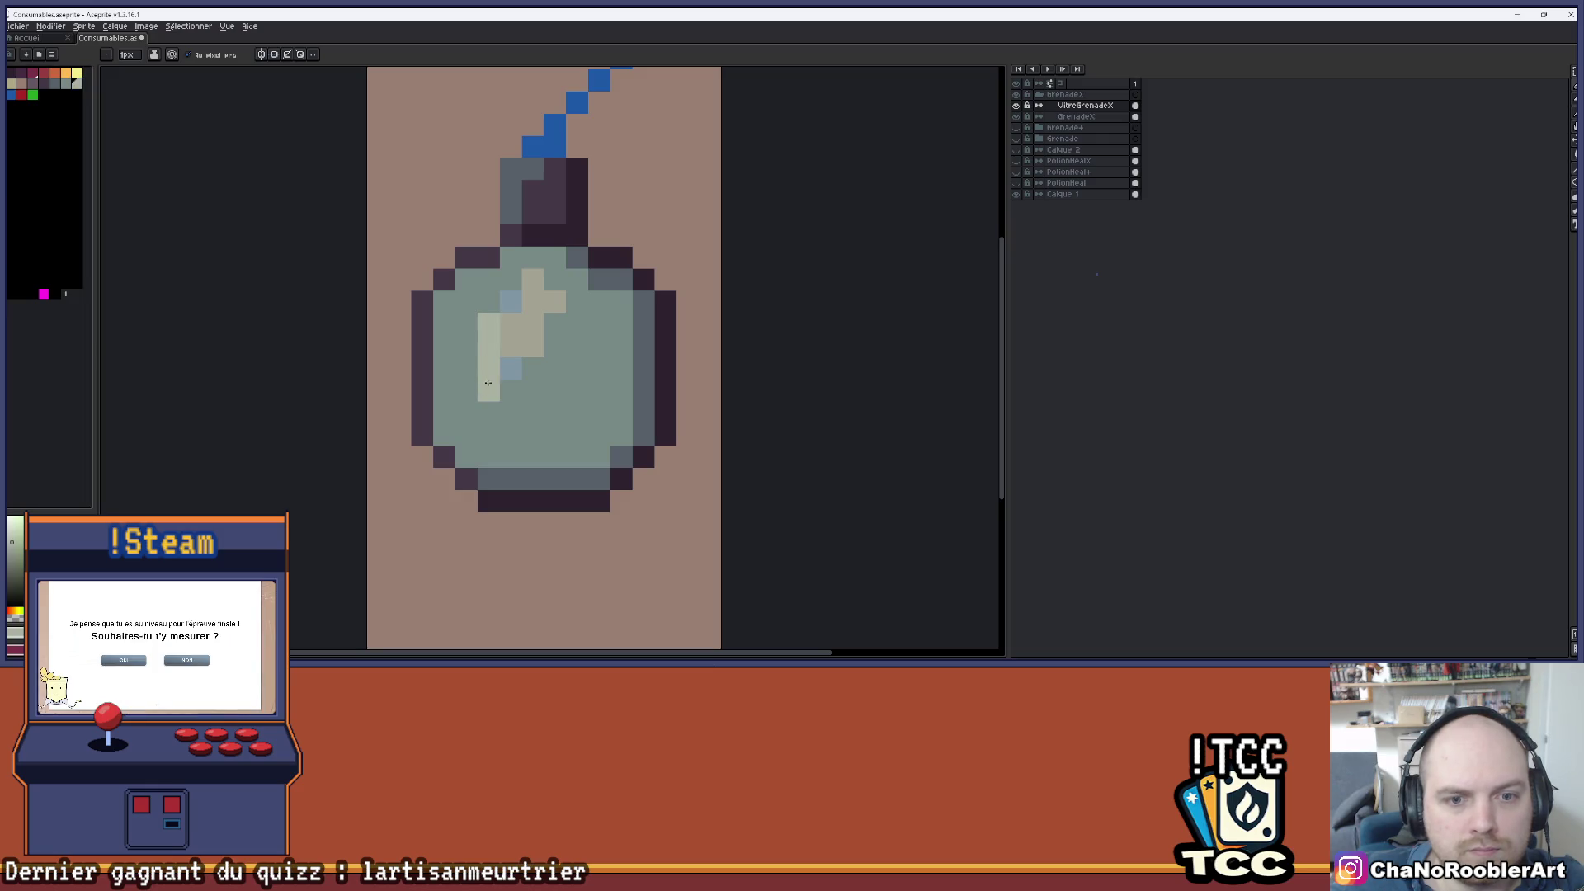
mouse_move(529, 324)
left_mouse_down()
mouse_move(533, 280)
mouse_move(553, 301)
left_mouse_up()
scroll(518, 373, "down", 3)
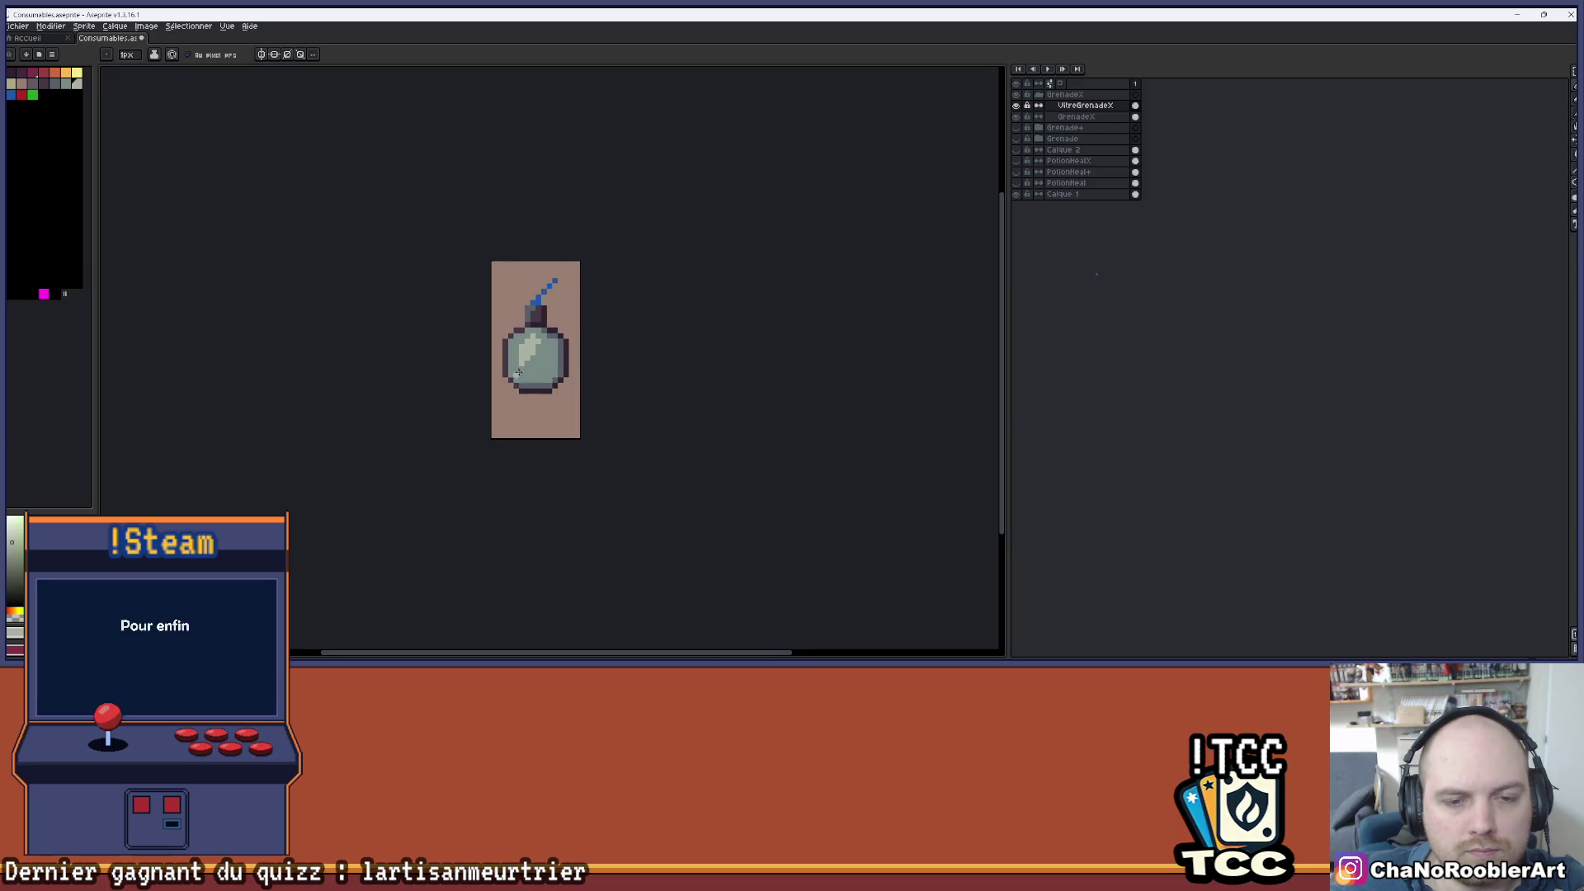
scroll(518, 373, "up", 3)
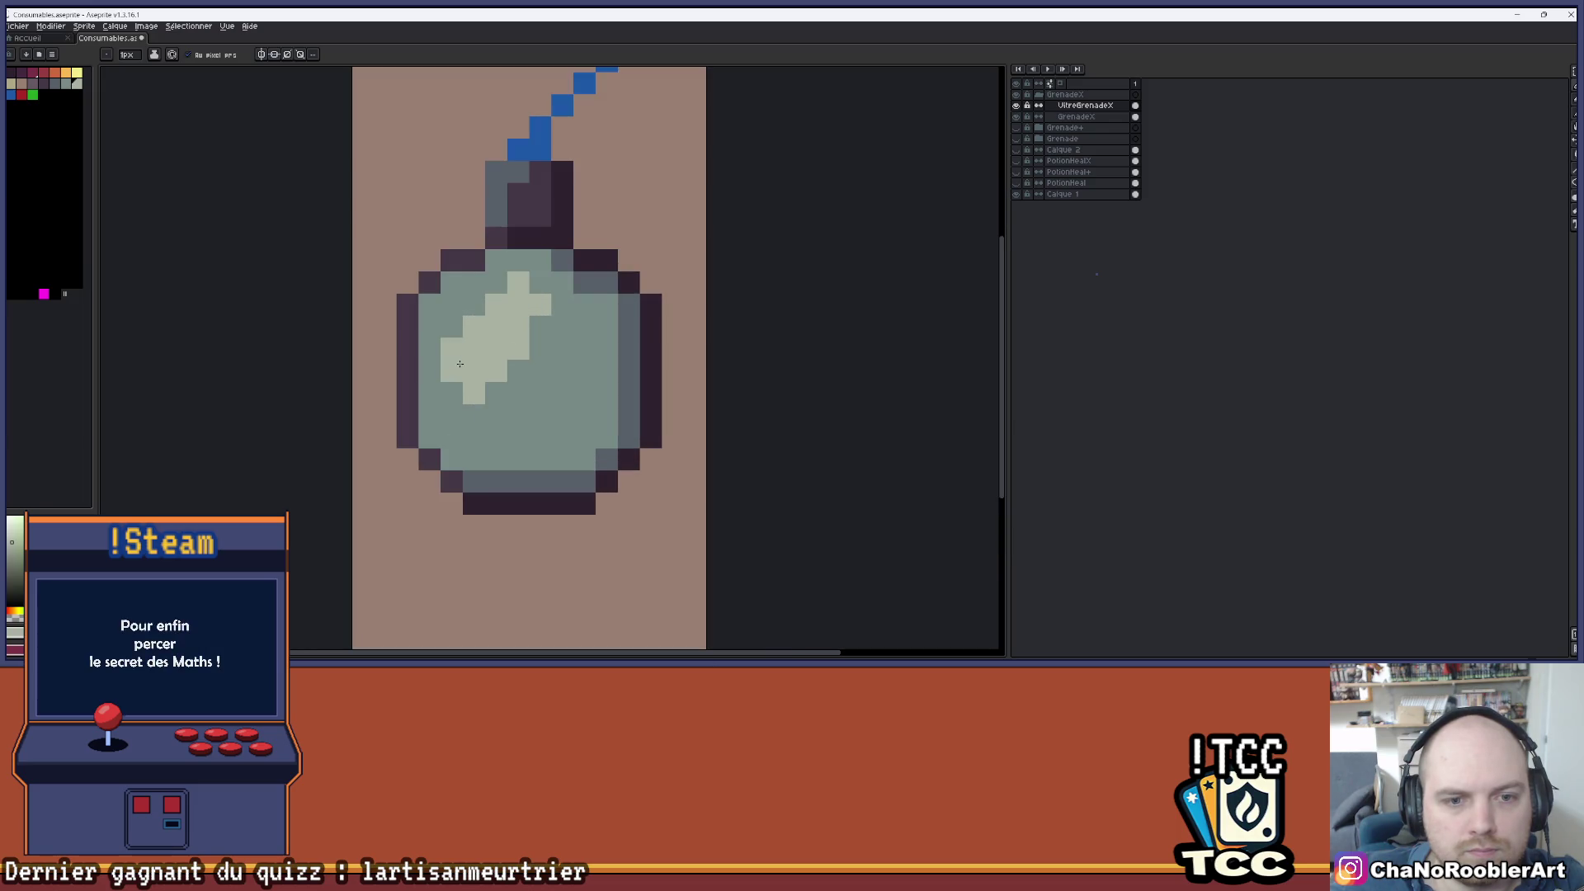
scroll(465, 401, "down", 2)
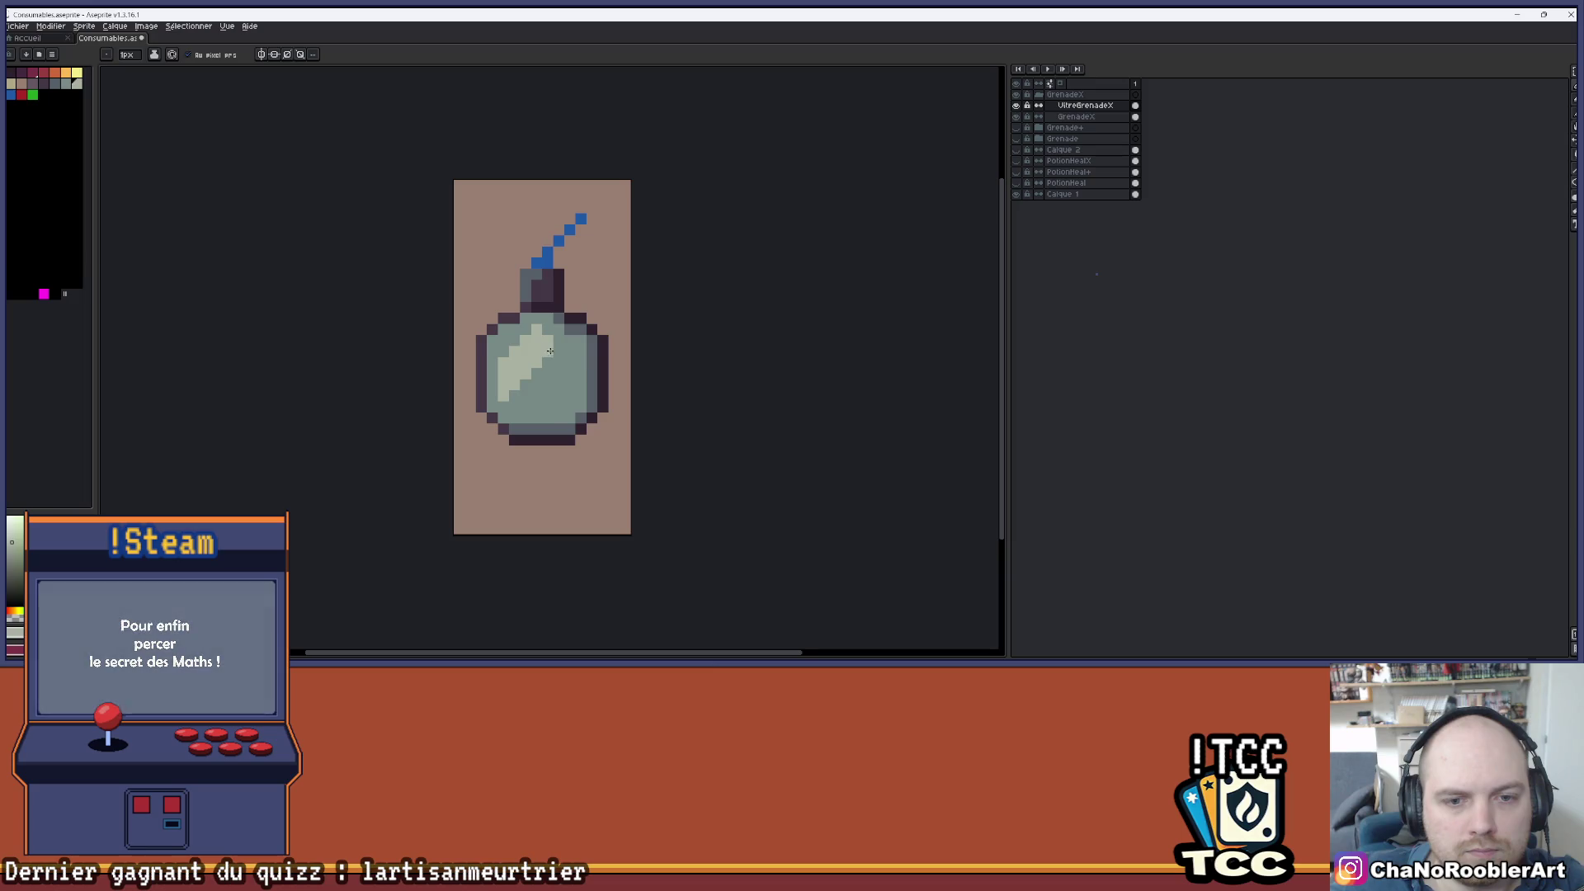
scroll(555, 329, "up", 1)
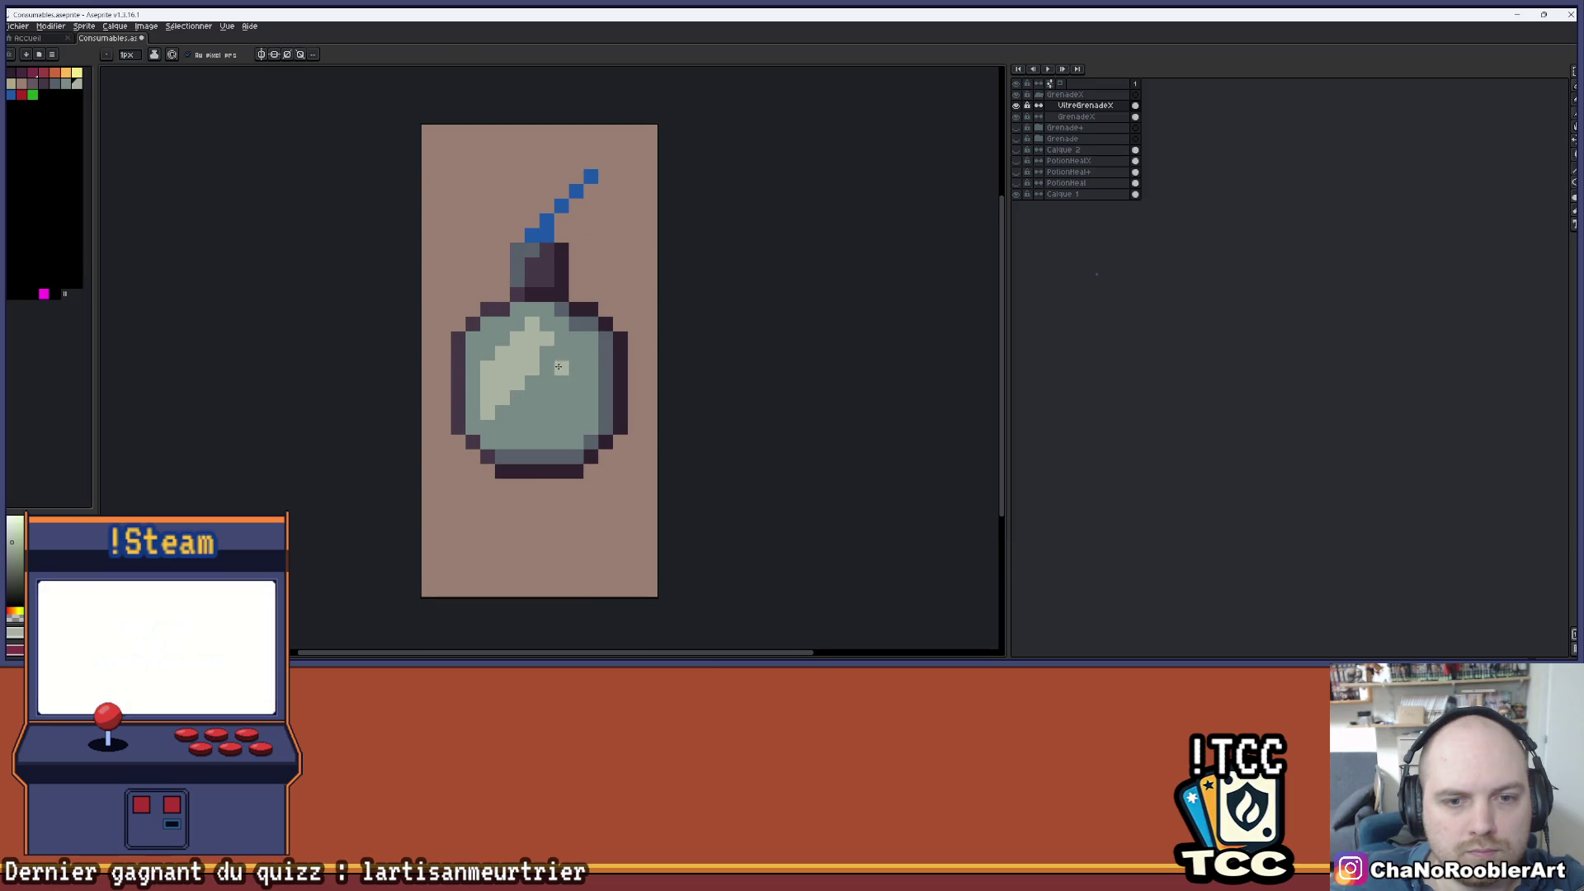
scroll(559, 366, "down", 2)
scroll(534, 355, "up", 2)
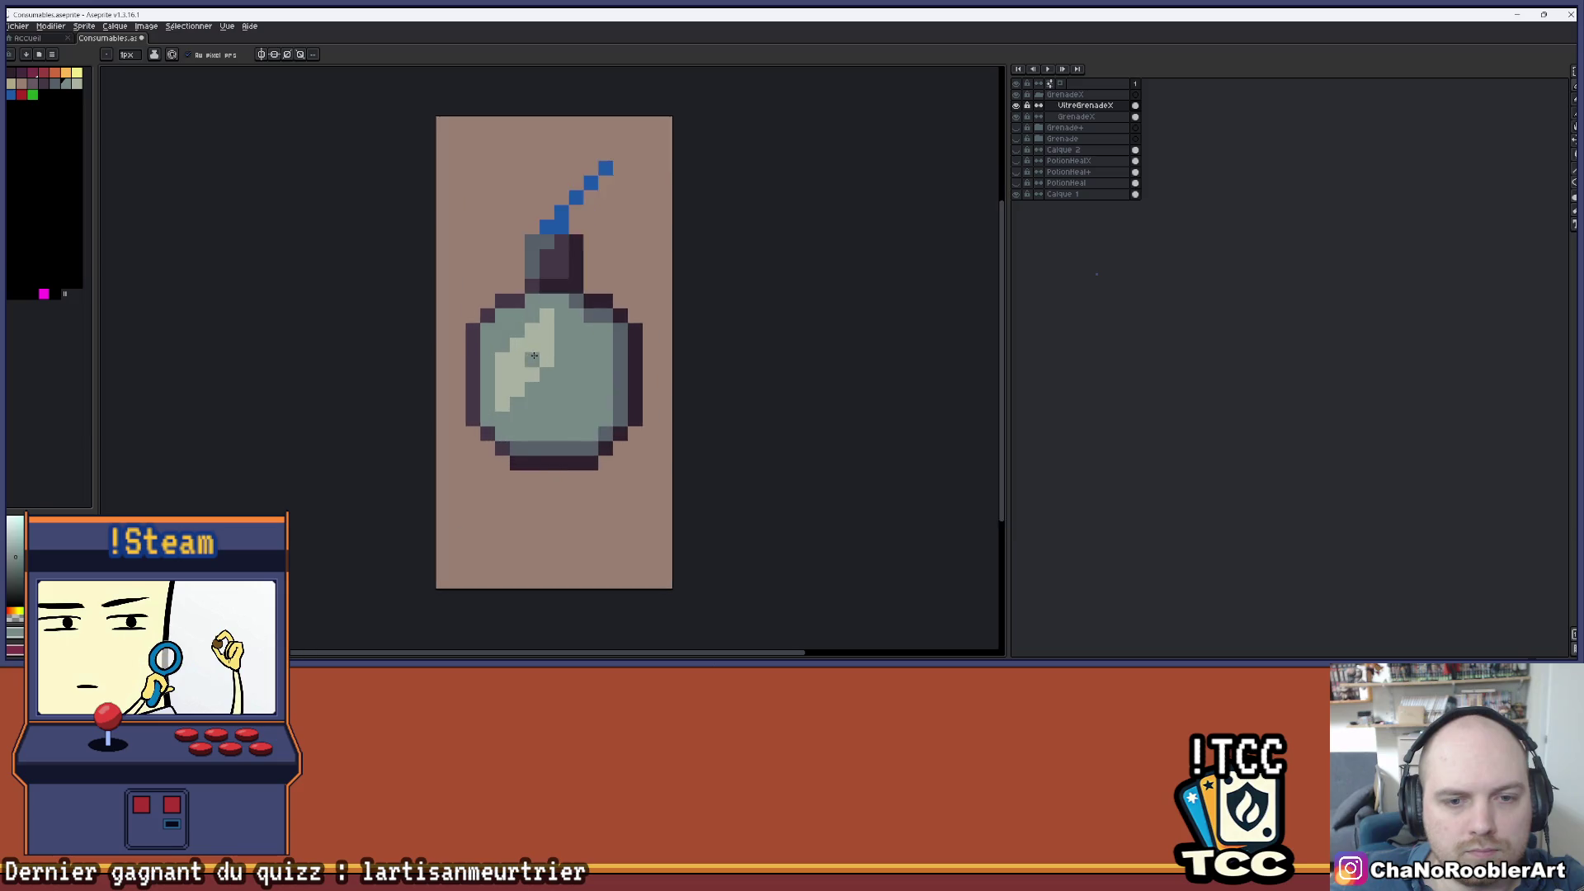
scroll(534, 355, "down", 1)
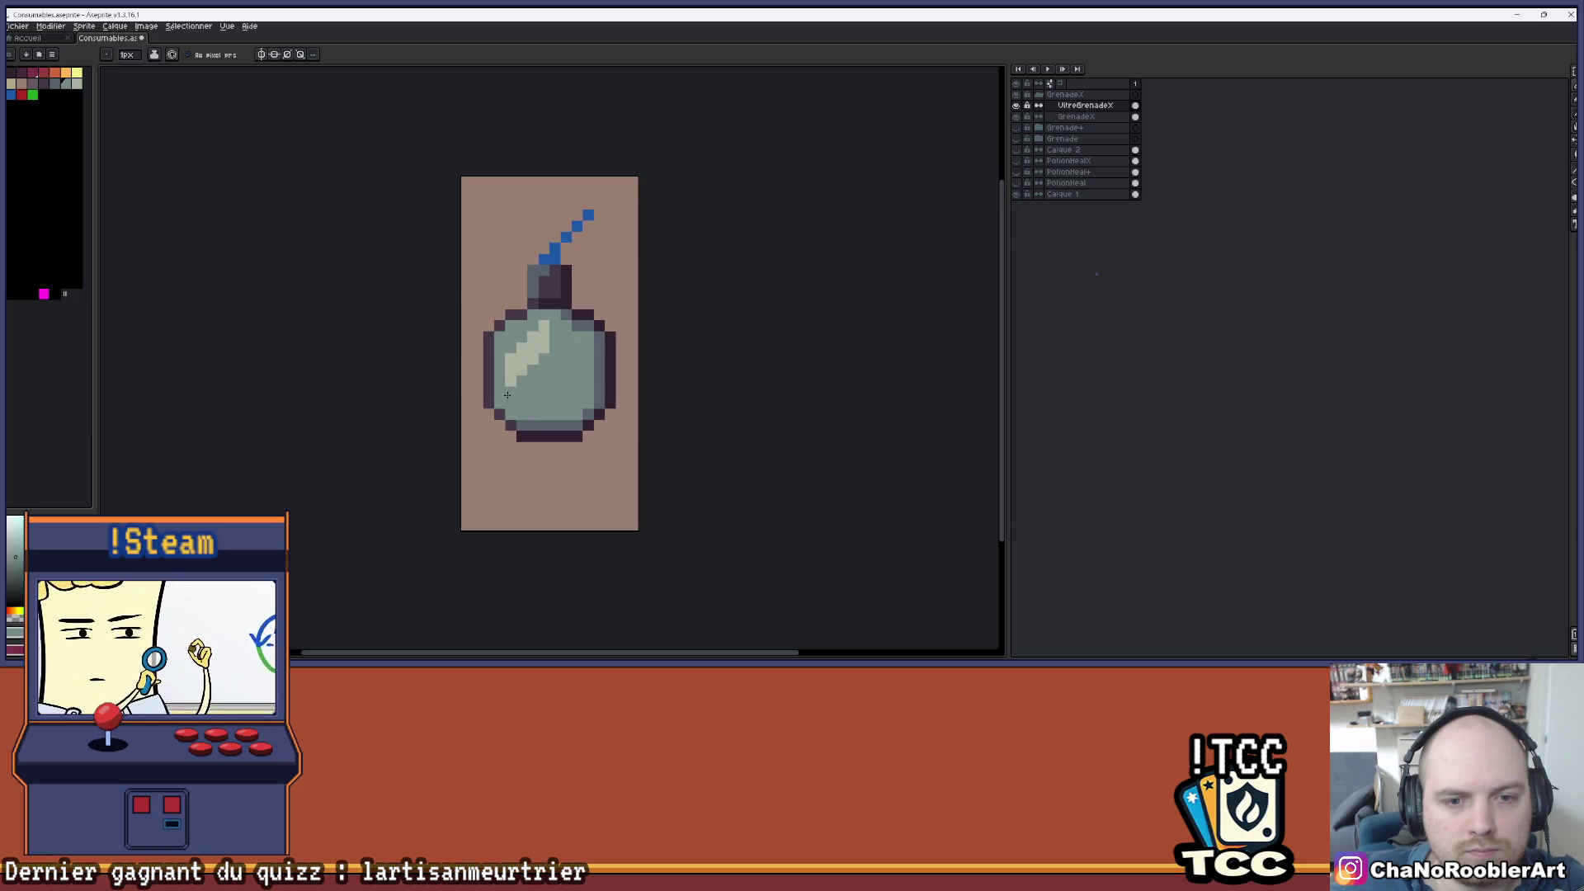
scroll(577, 377, "down", 1)
scroll(577, 377, "up", 4)
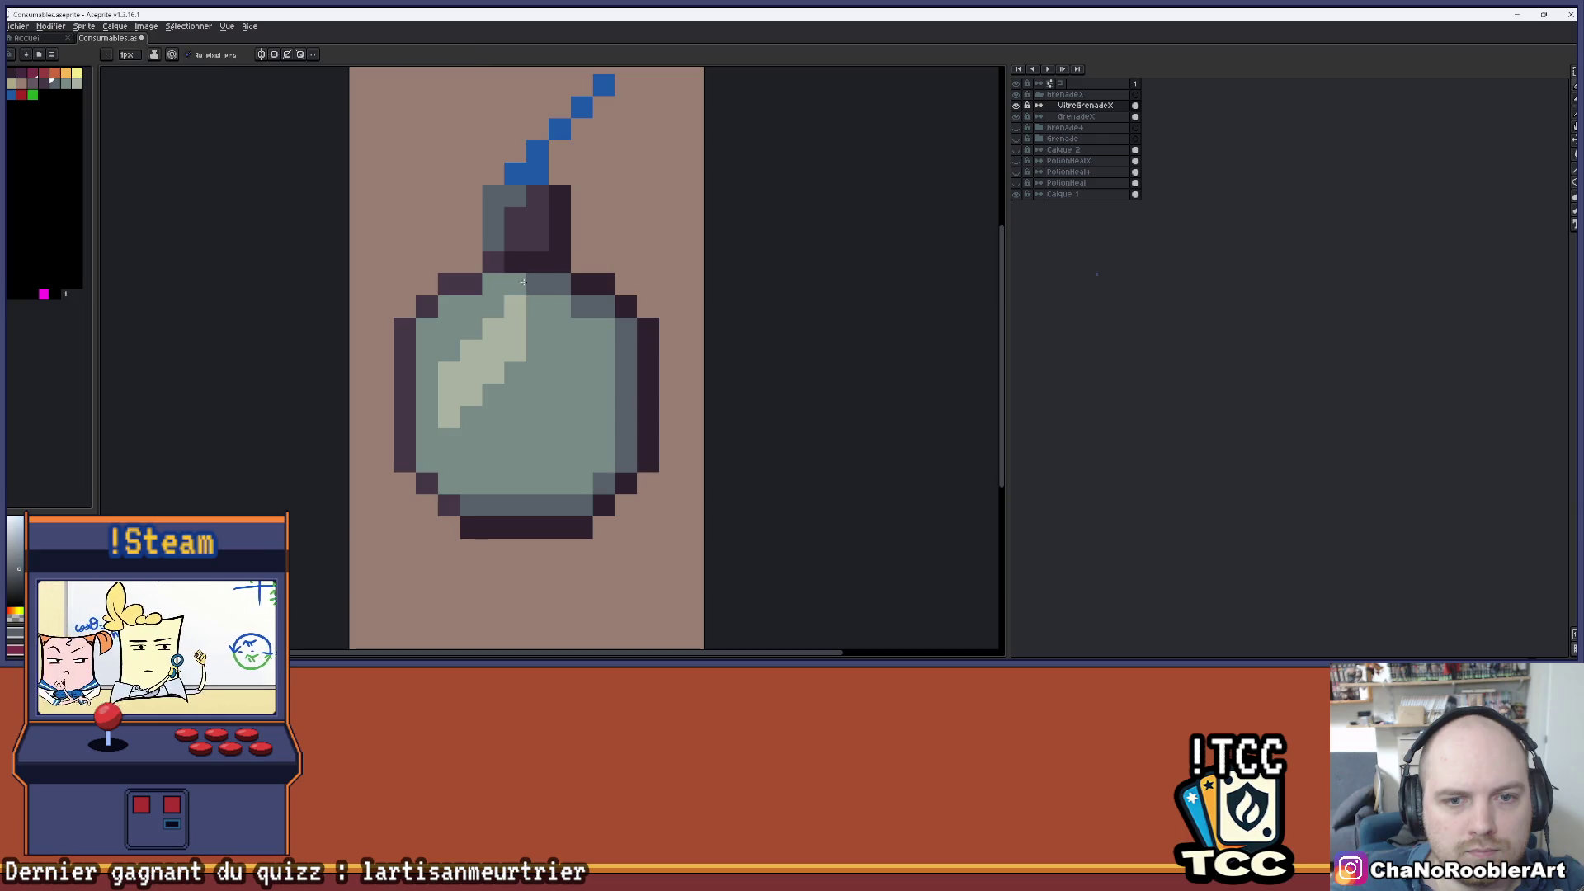
left_click_drag(615, 303, 644, 279)
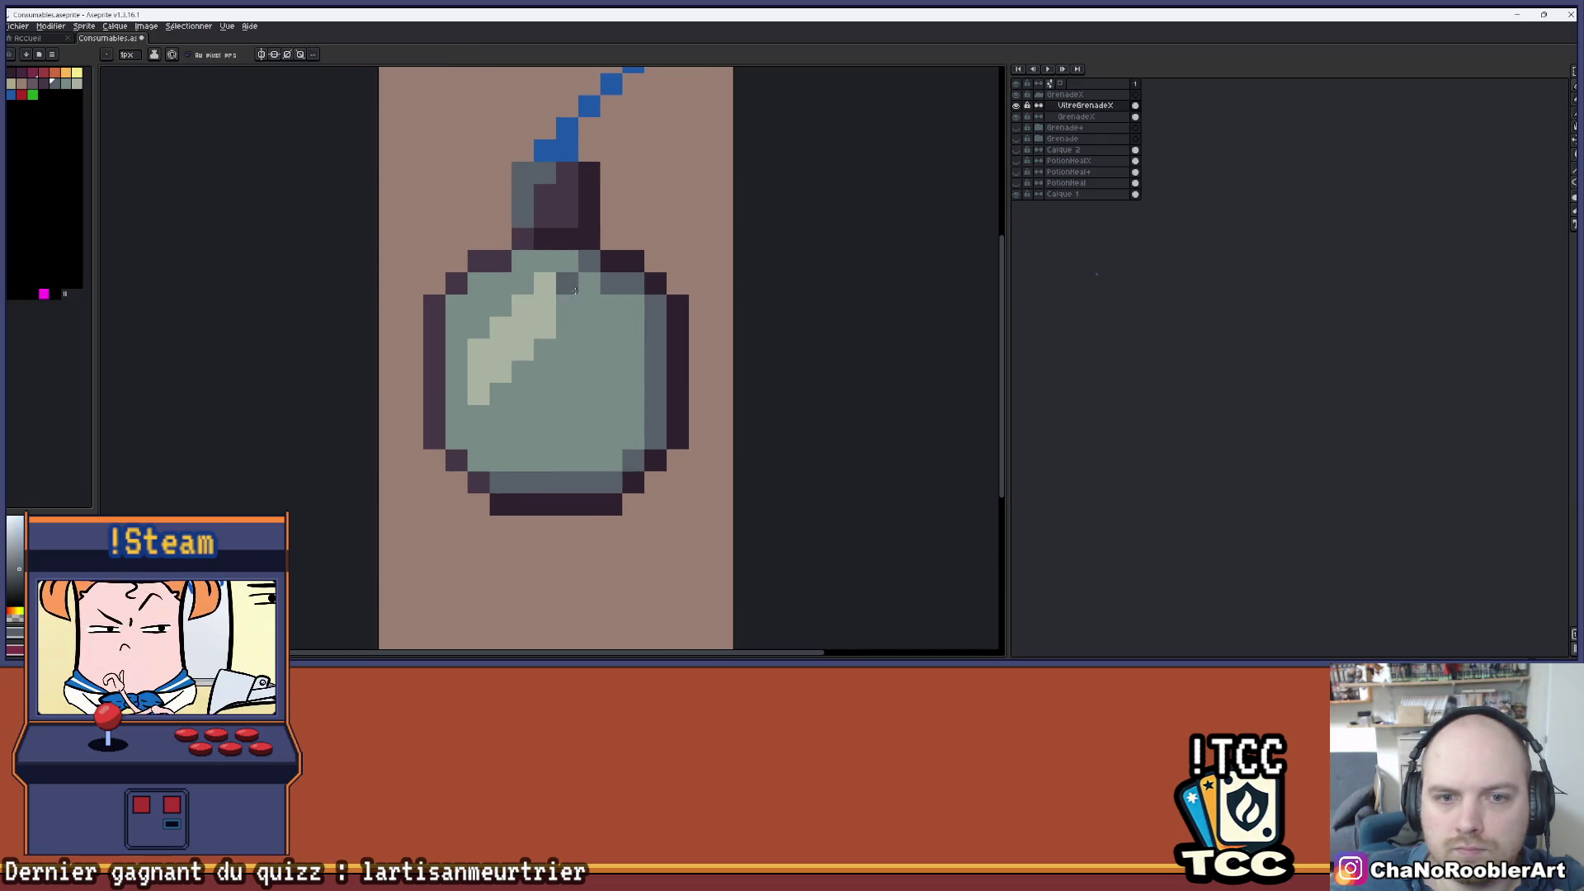
scroll(541, 284, "down", 3)
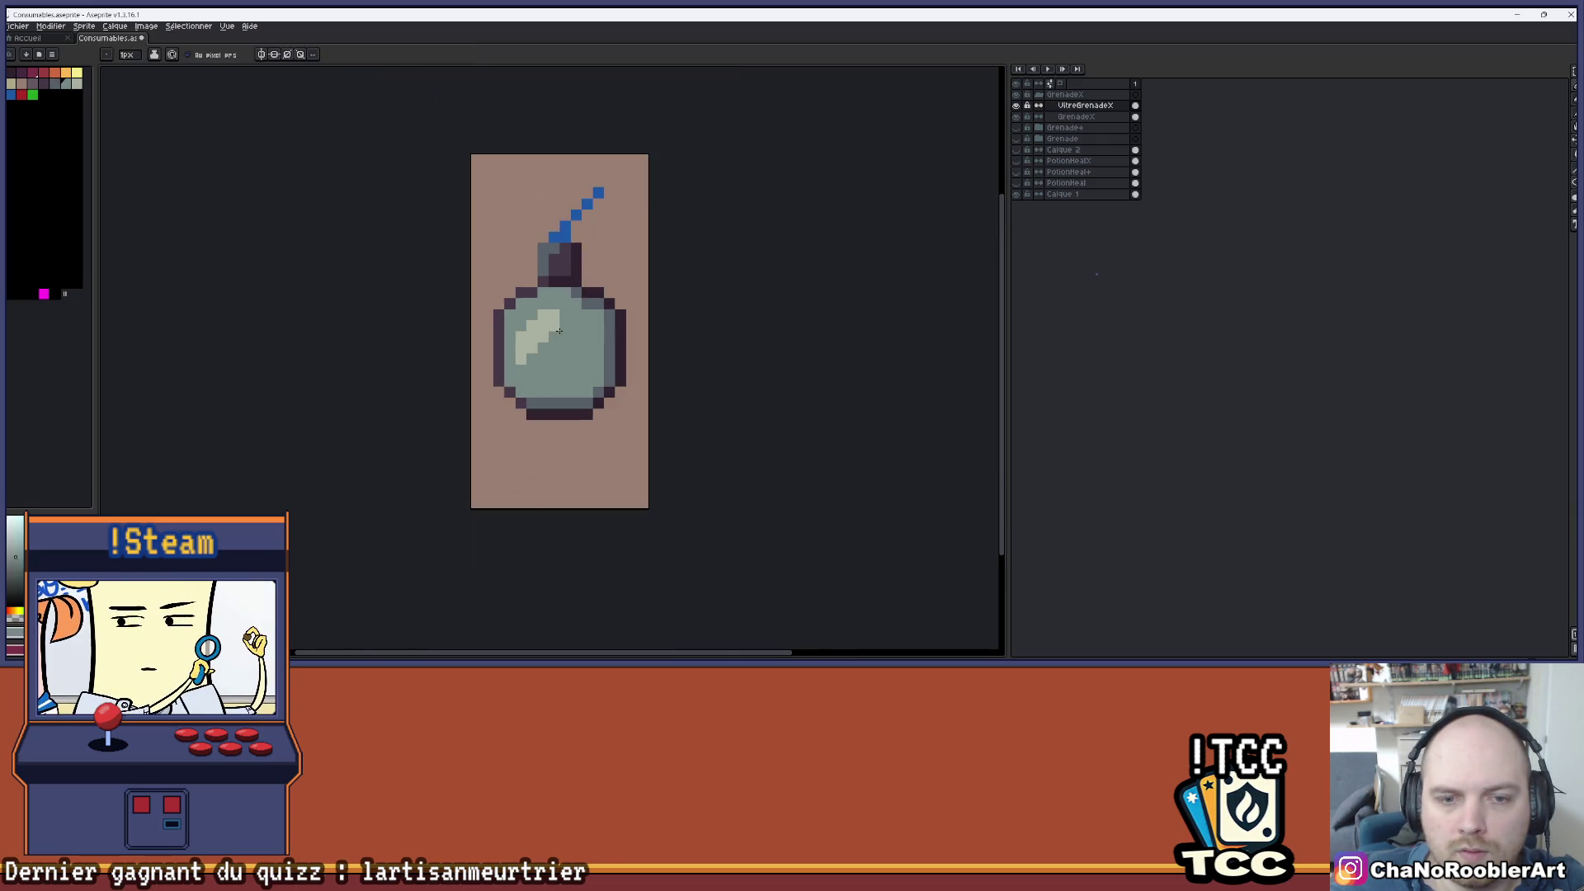
scroll(578, 289, "up", 2)
- Sample the green body colour and repaint the stray highlight pixel with it
key("i")
left_click(578, 290, "alt")
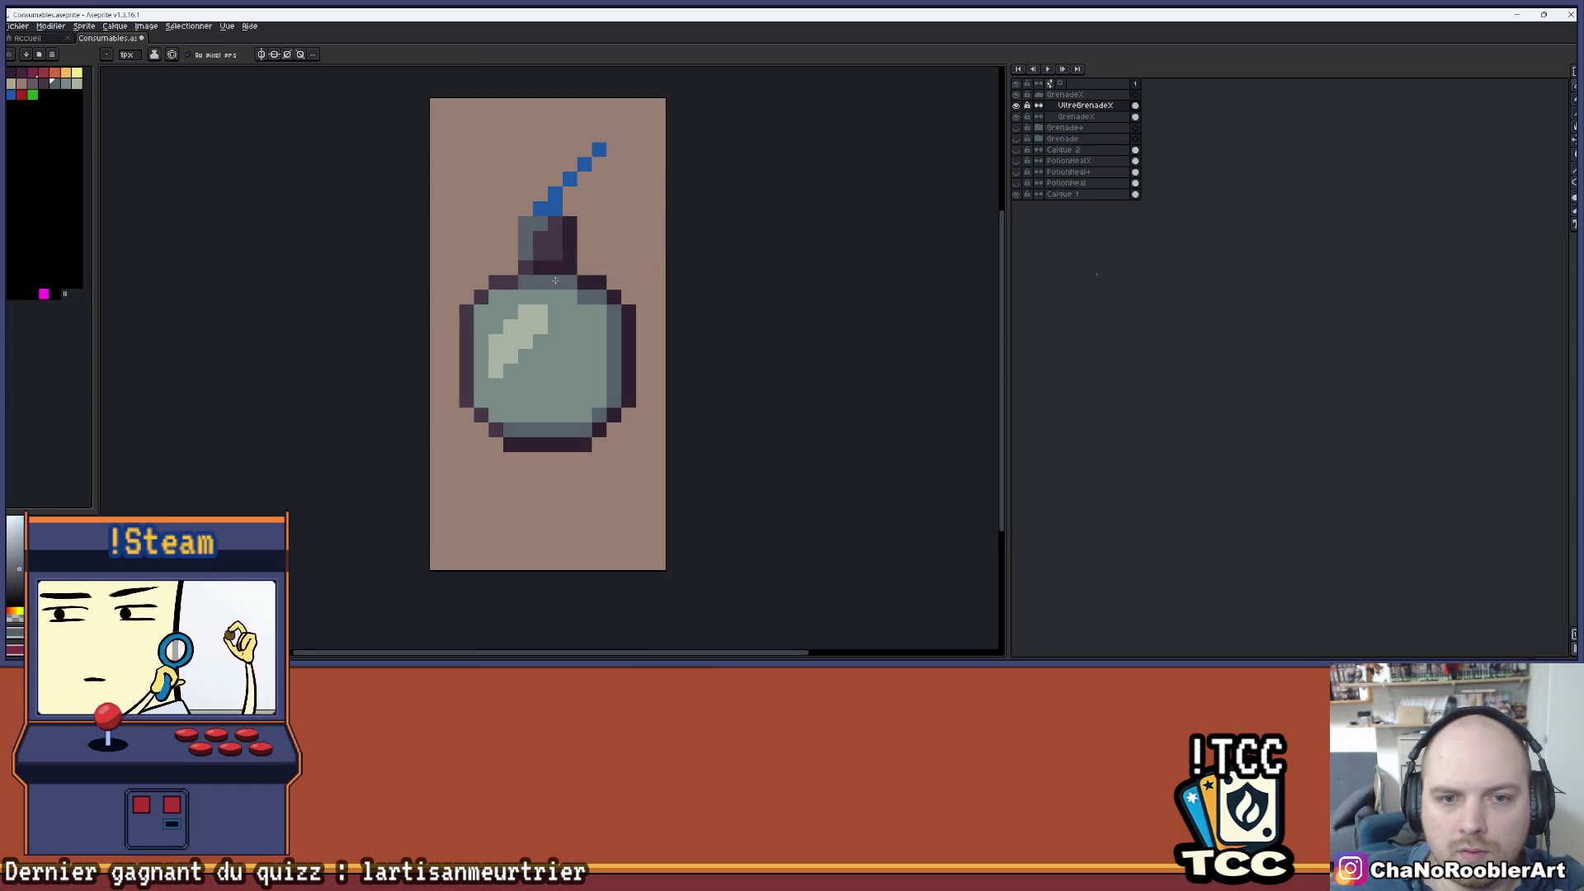
scroll(579, 321, "down", 1)
scroll(545, 359, "down", 1)
scroll(545, 360, "up", 1)
scroll(545, 360, "up", 2)
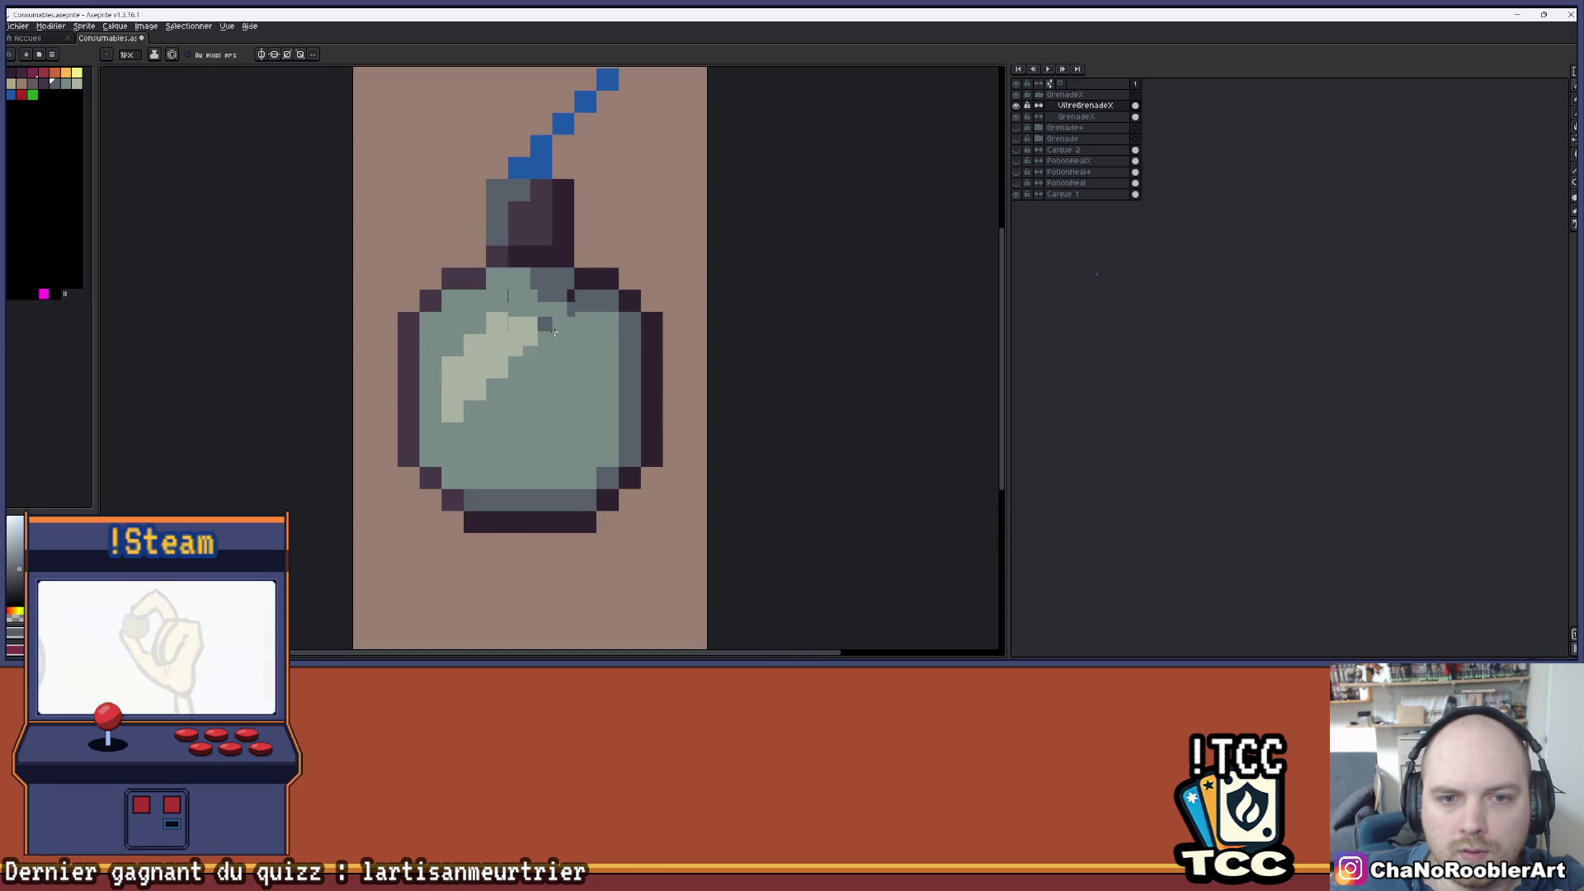
scroll(560, 352, "down", 2)
scroll(560, 352, "up", 1)
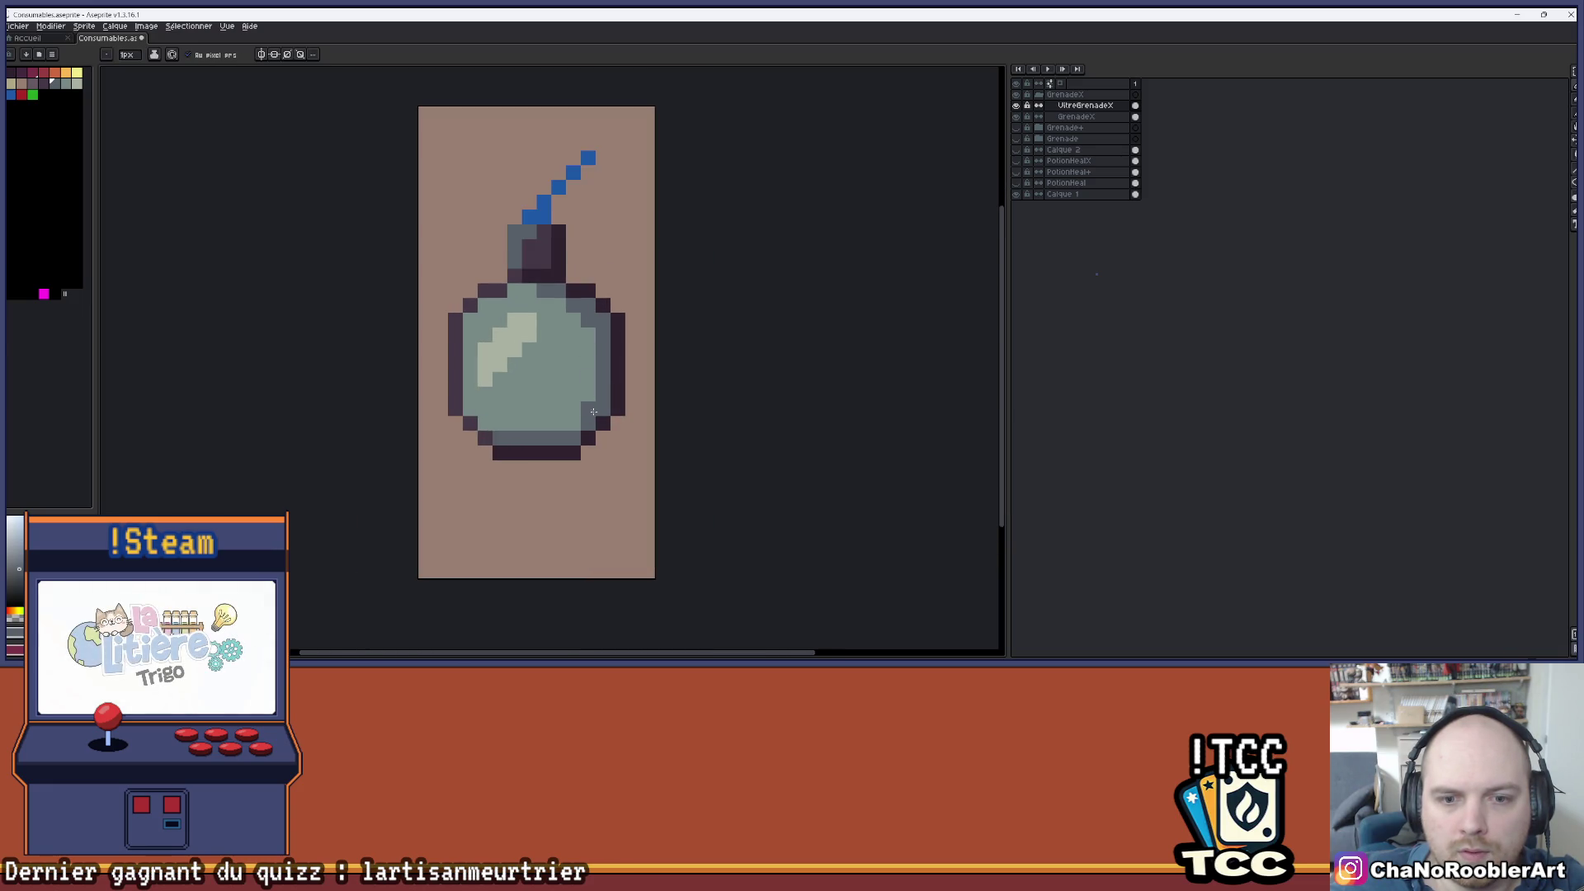
scroll(557, 381, "down", 1)
scroll(590, 353, "up", 4)
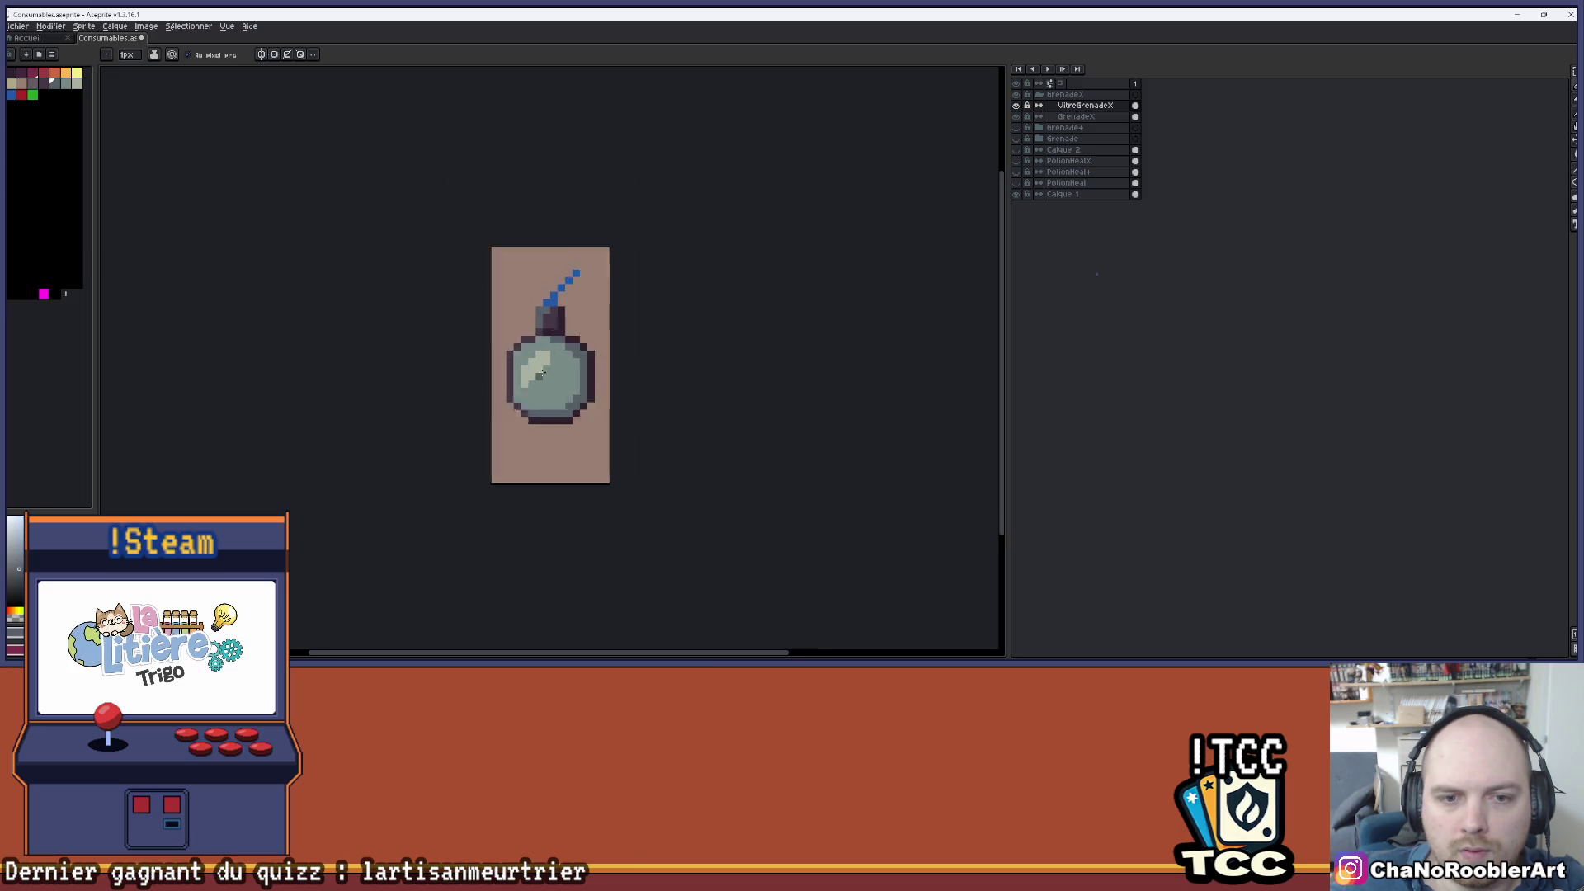
key("alt")
left_click(586, 308, "alt")
left_click(562, 313)
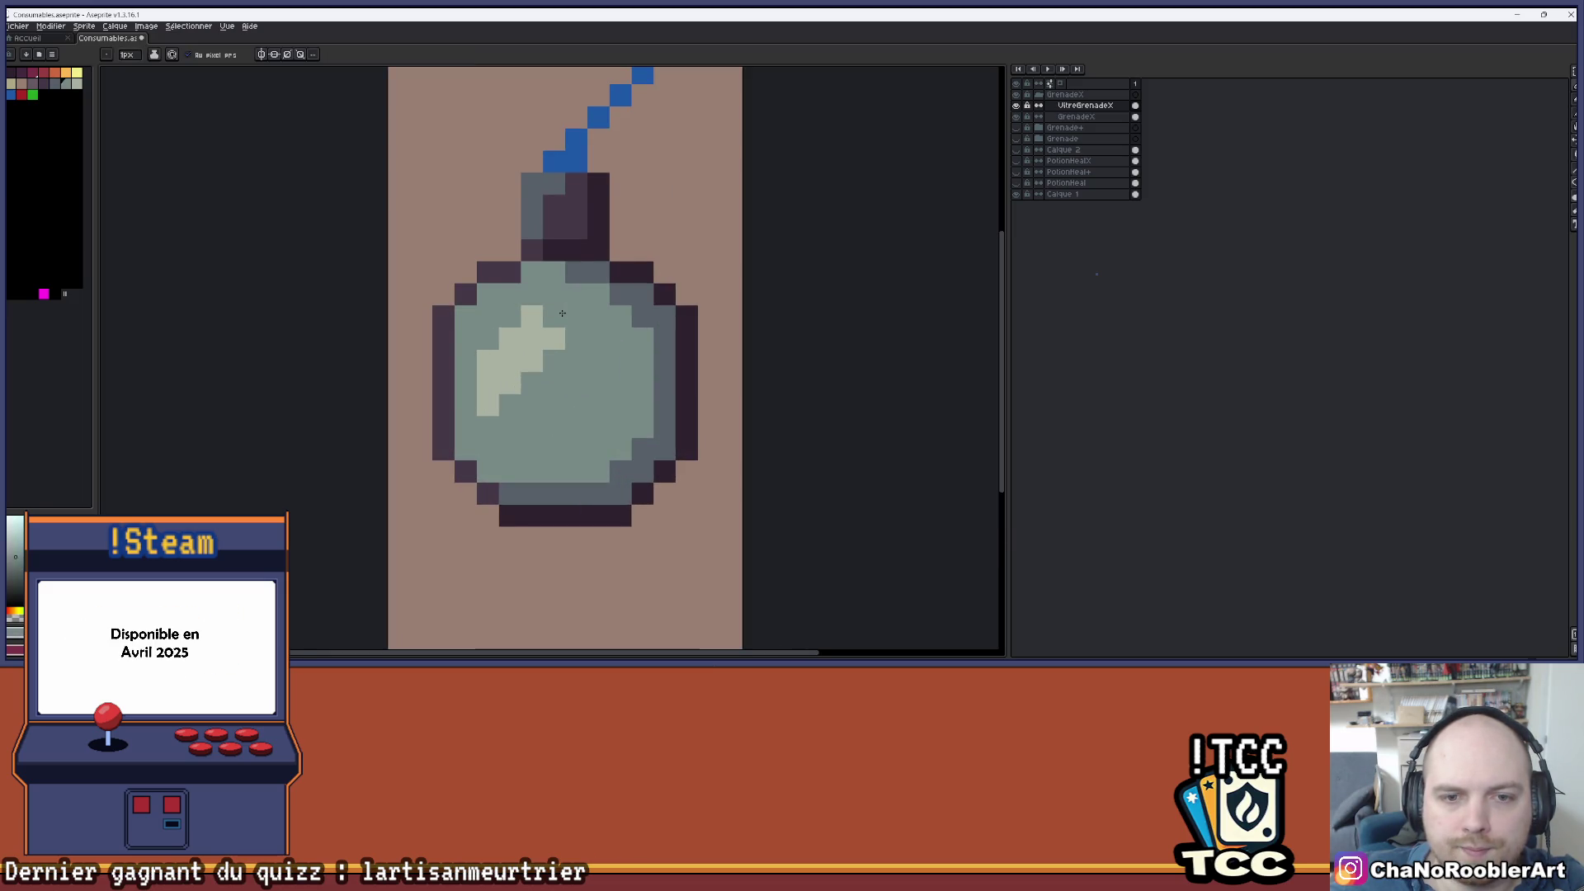
- Return to the pencil and make UltraGrenadeX the active layer
scroll(603, 374, "down", 4)
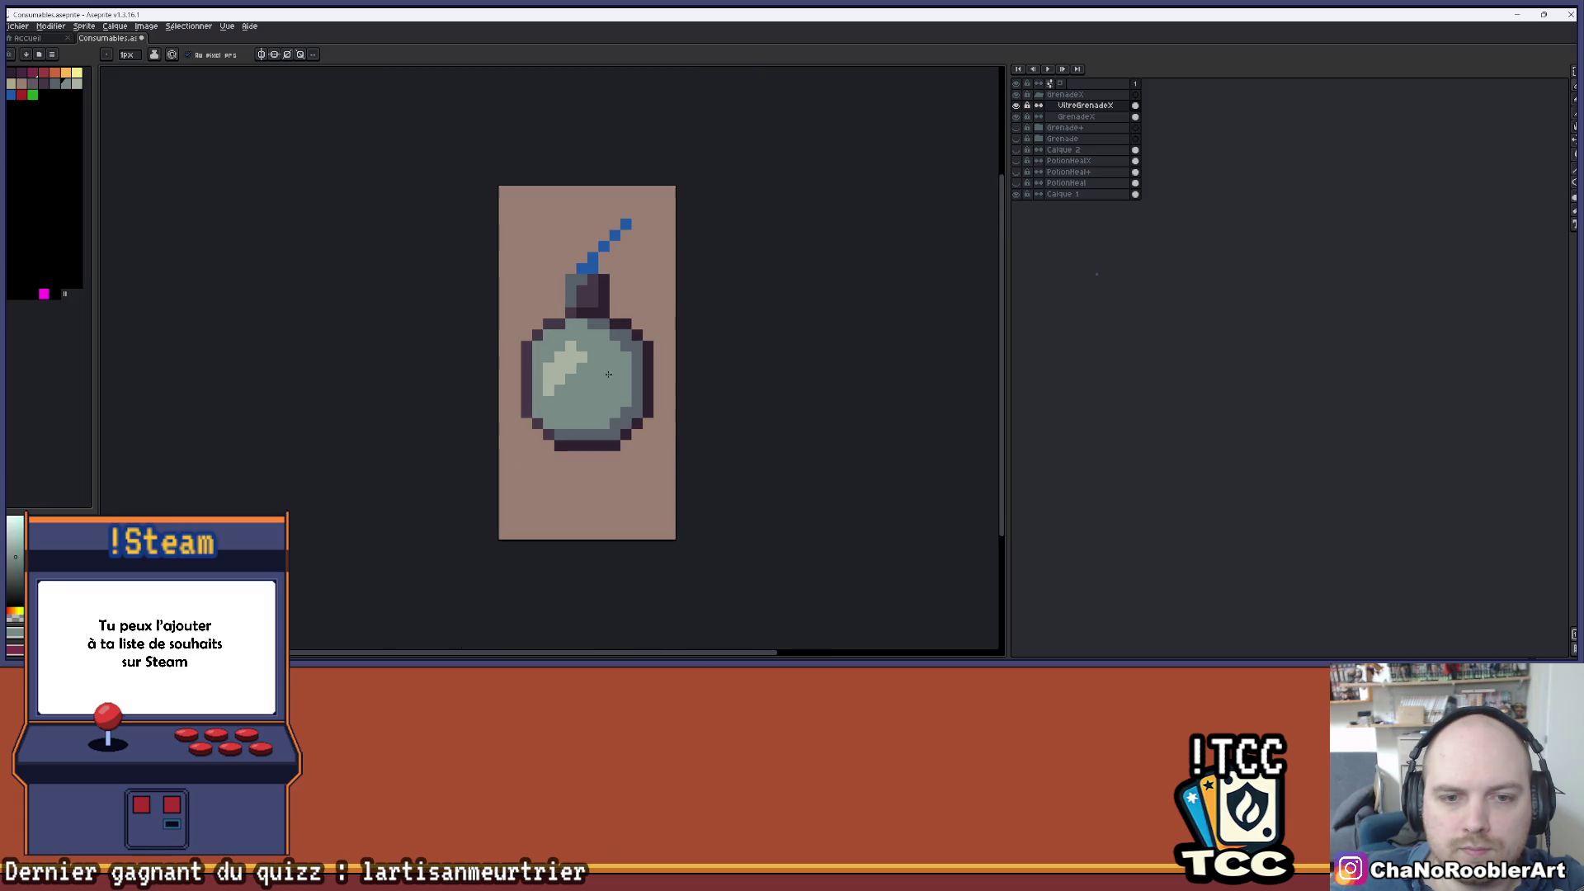
scroll(594, 377, "up", 2)
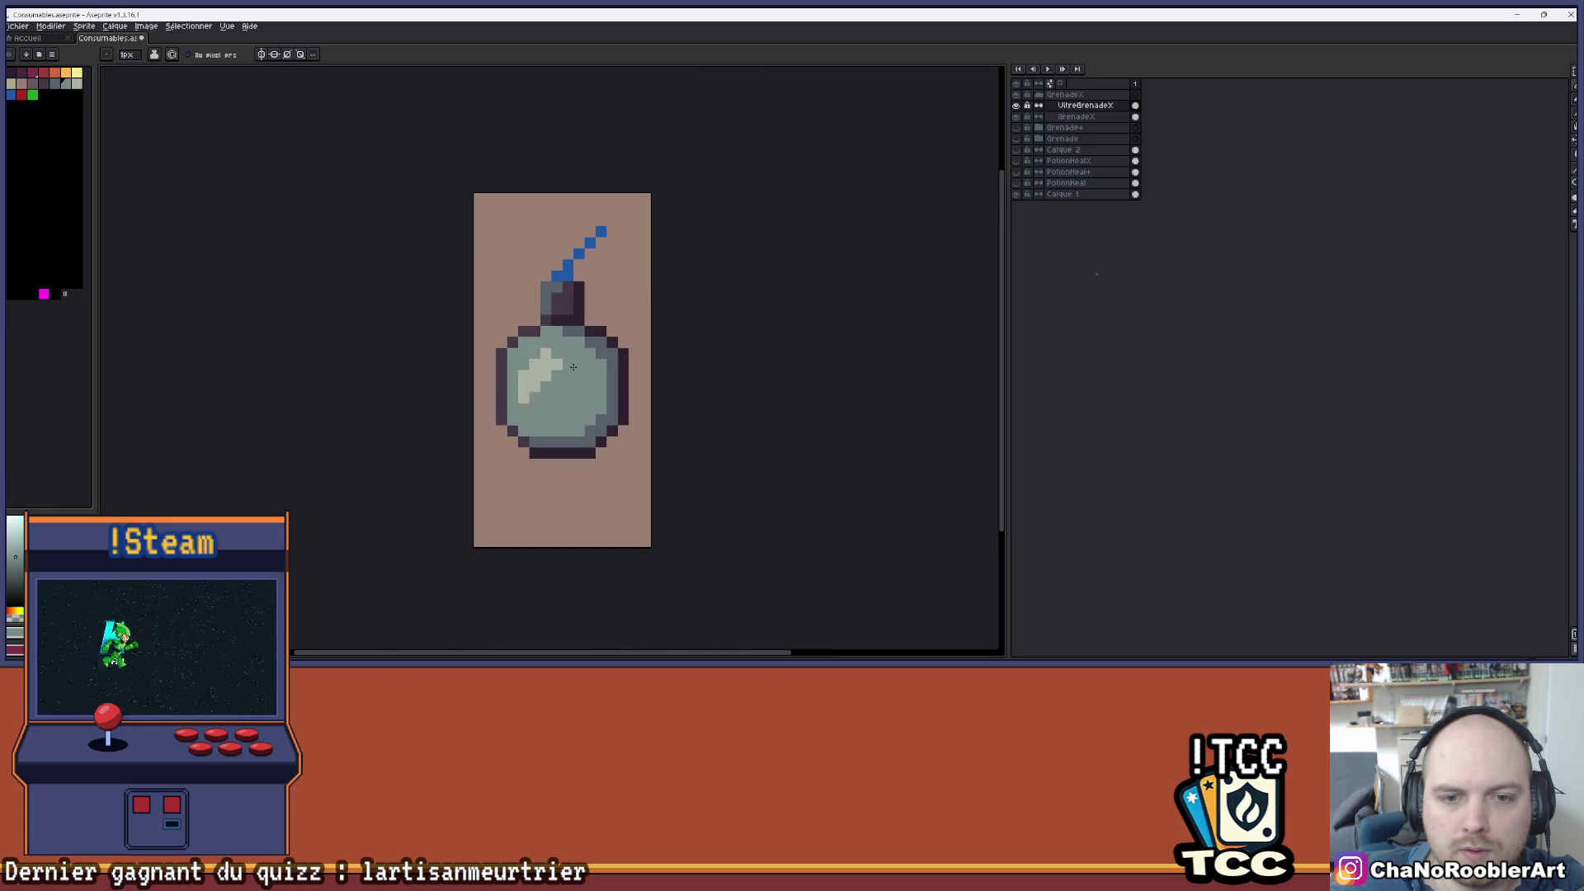
scroll(583, 382, "down", 1)
scroll(583, 382, "down", 1)
scroll(576, 364, "up", 2)
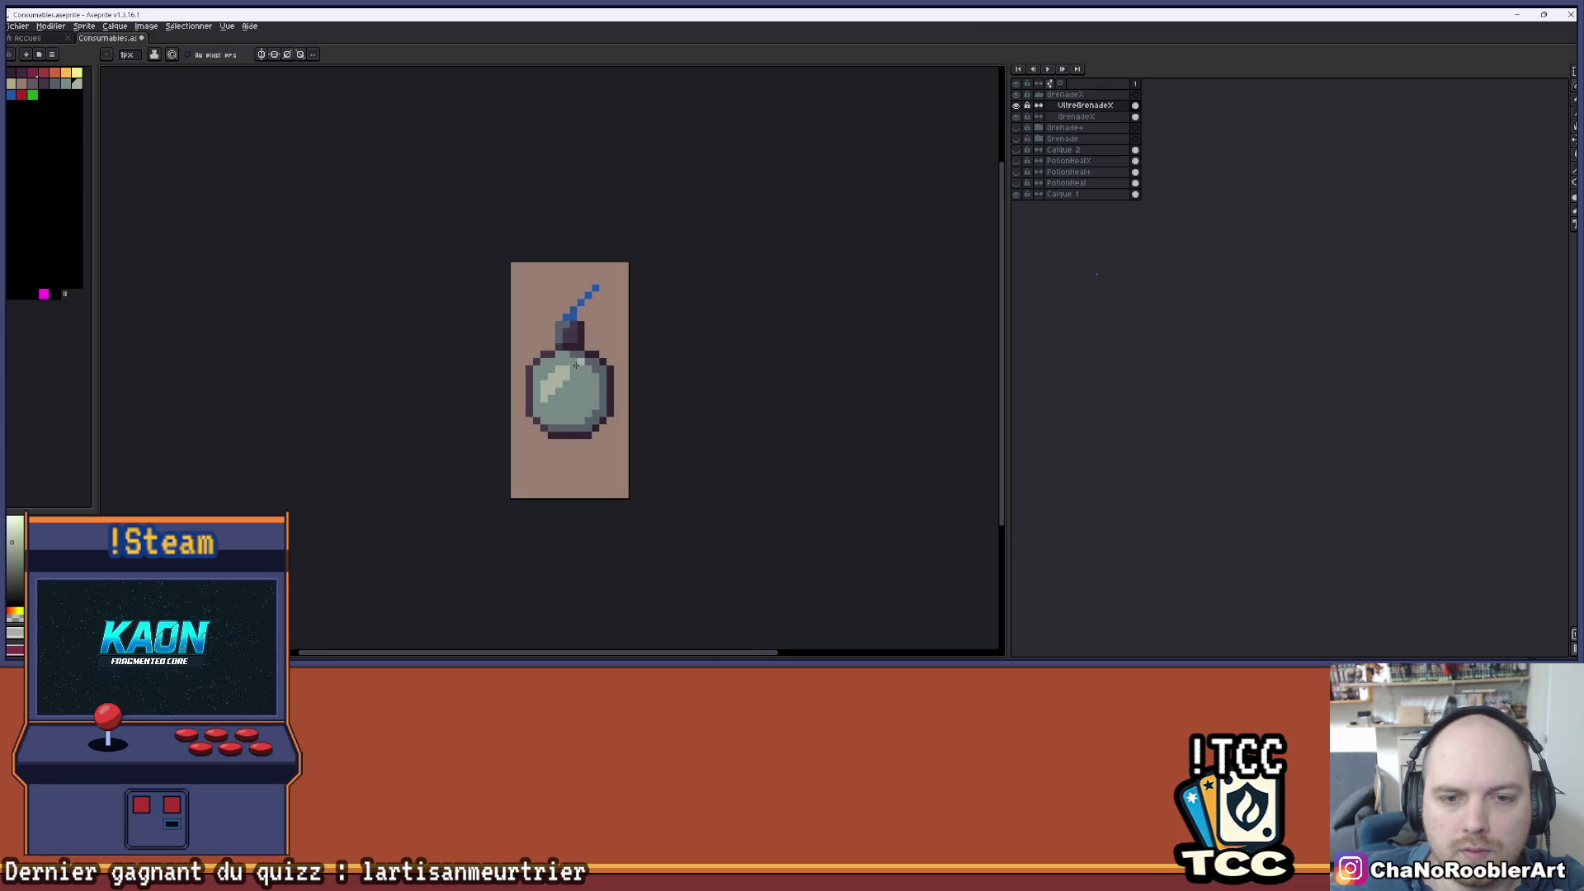
scroll(575, 369, "down", 2)
scroll(578, 369, "up", 1)
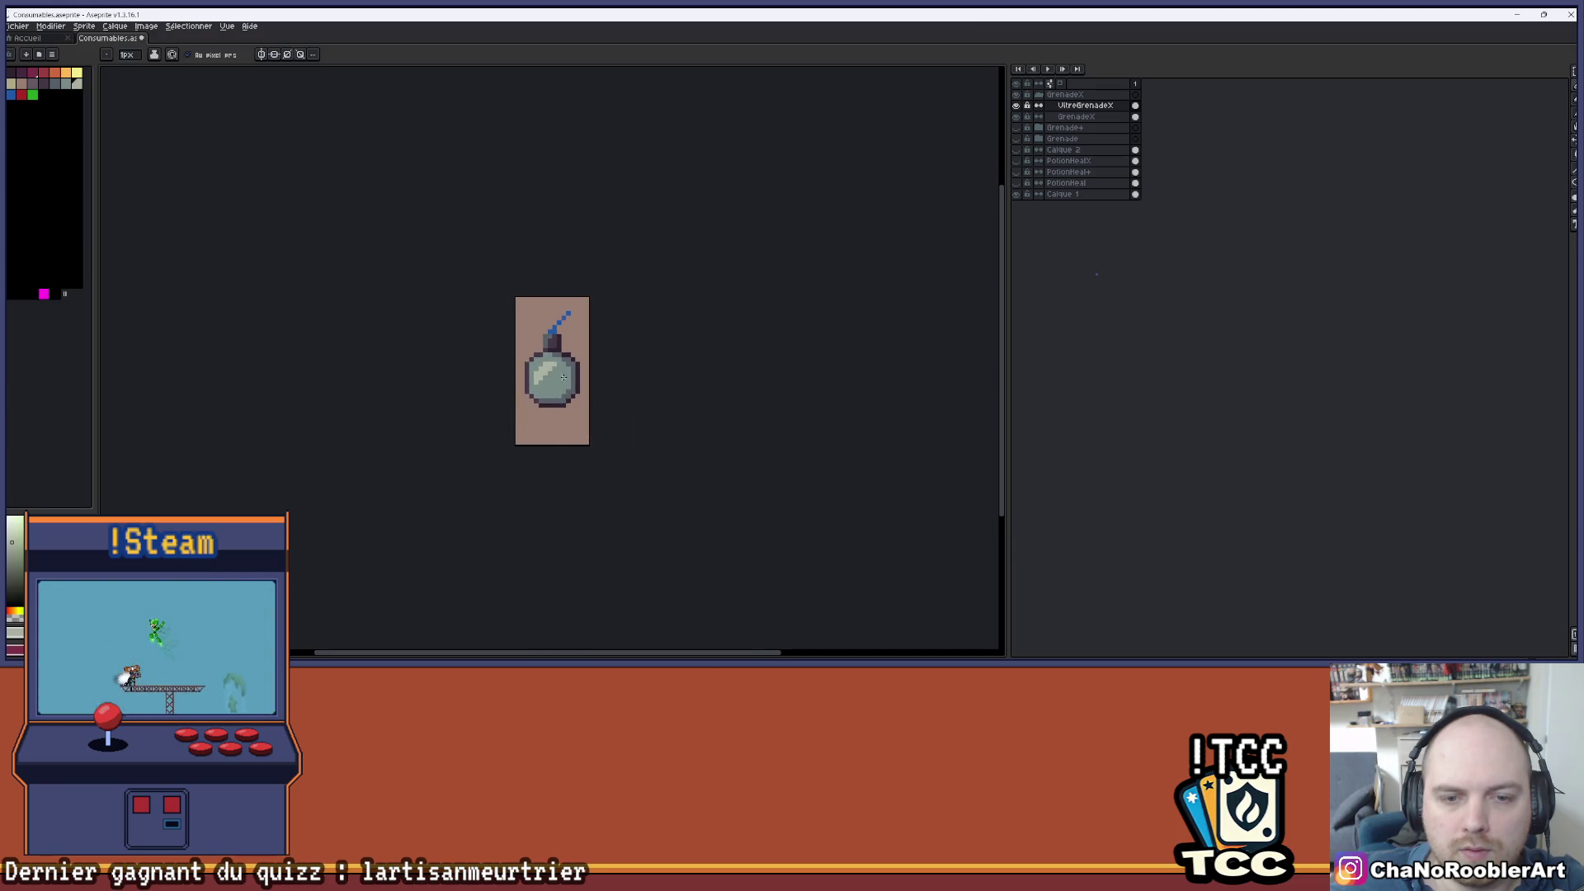
key("v")
key("b")
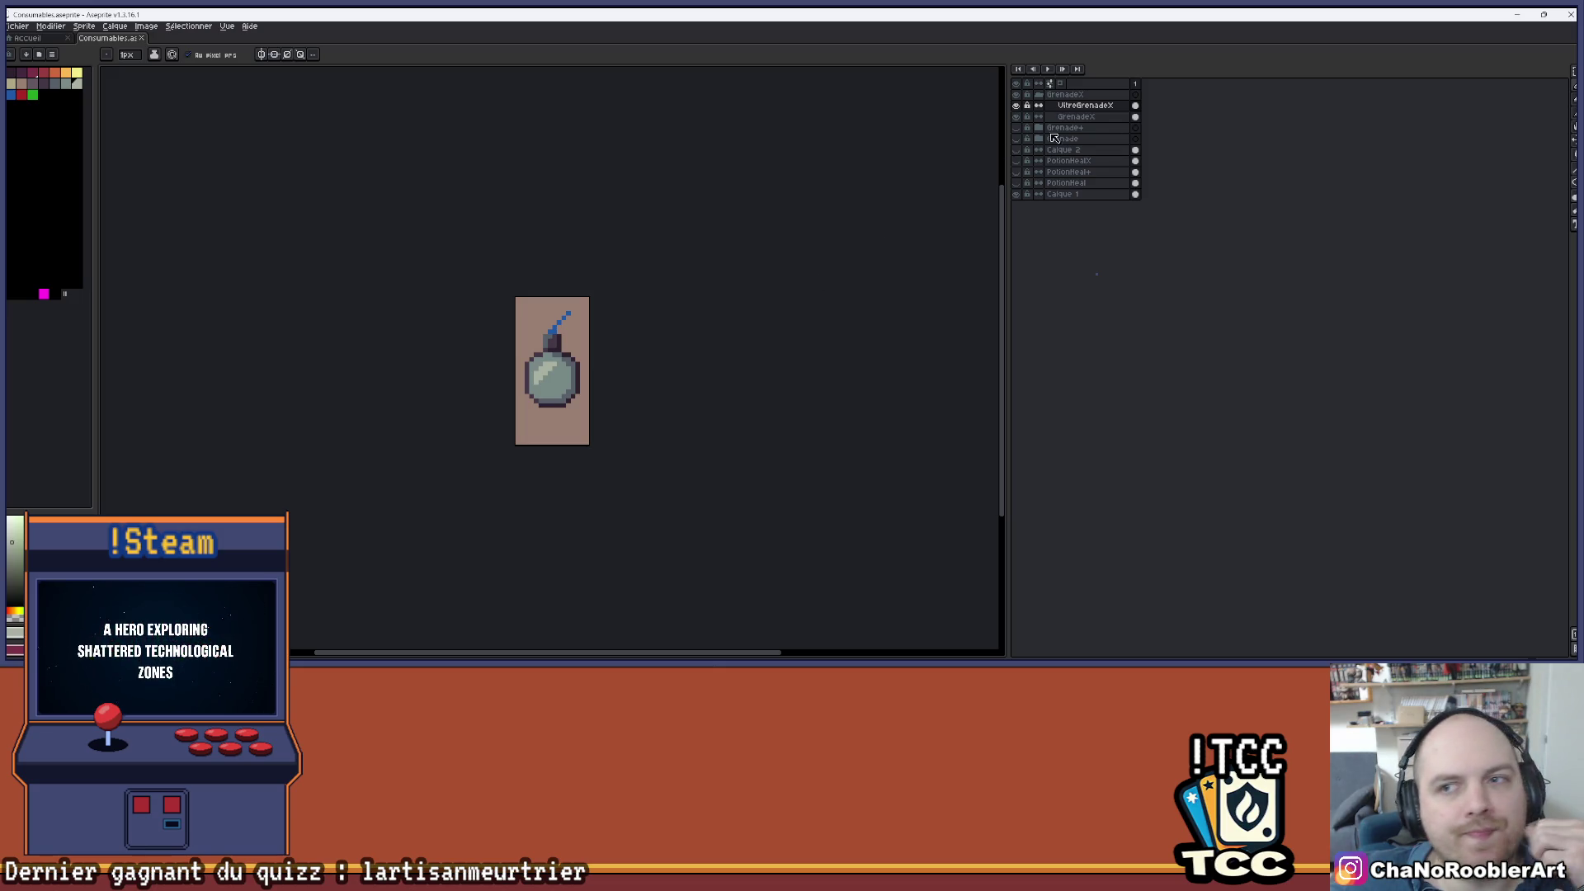
left_click(1070, 108)
scroll(700, 377, "up", 1)
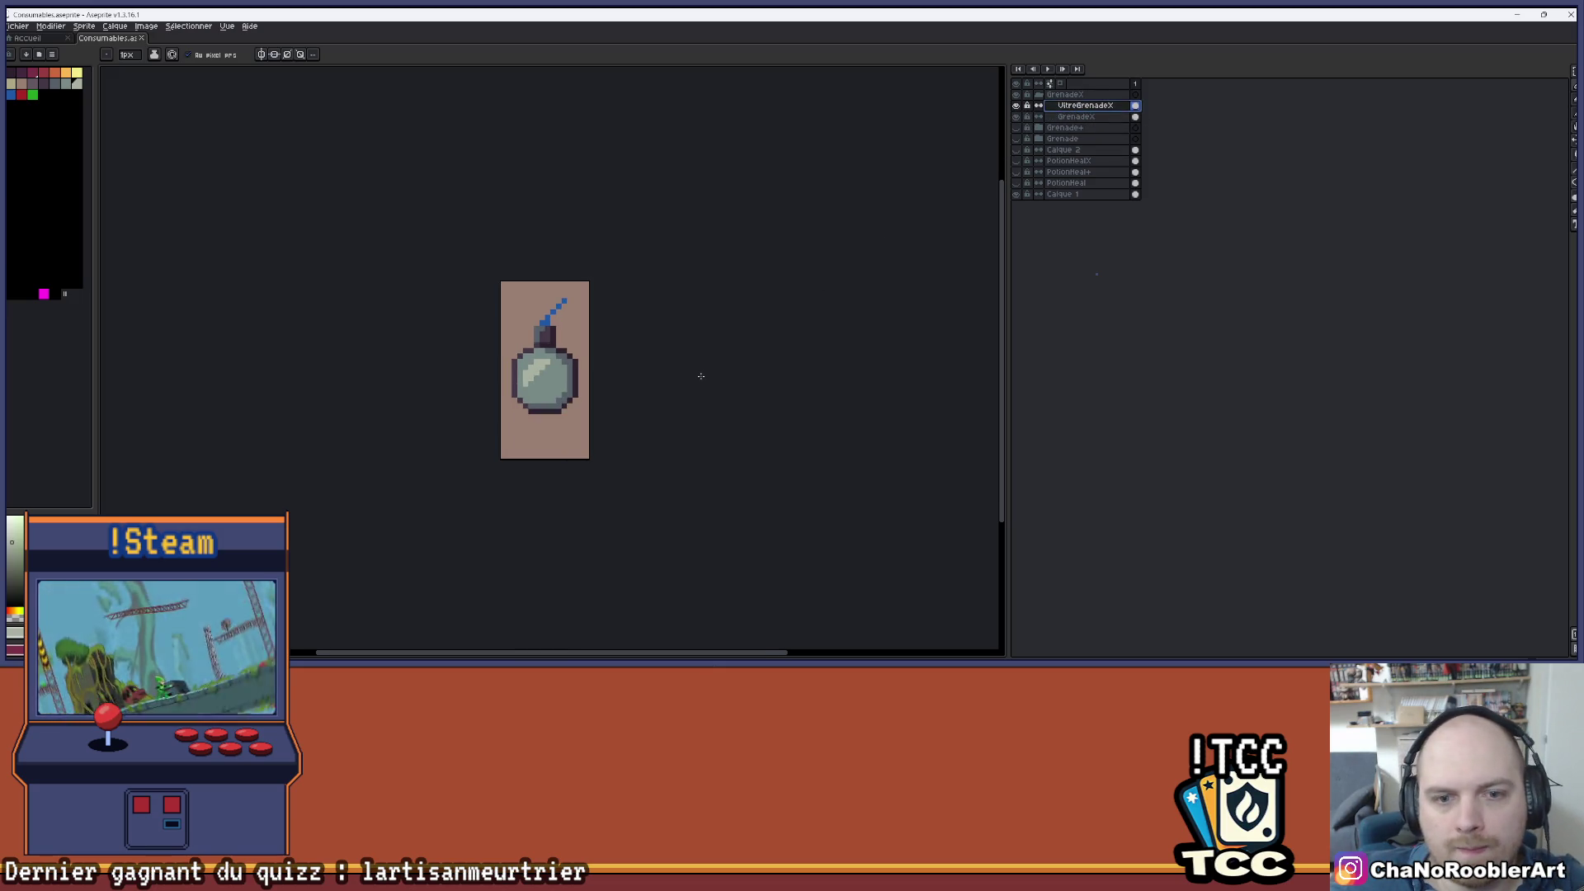
- Undo the last pencil stroke and lower the grenade's alpha by 20 via Hue/Saturation
key("e")
key("ctrl+z")
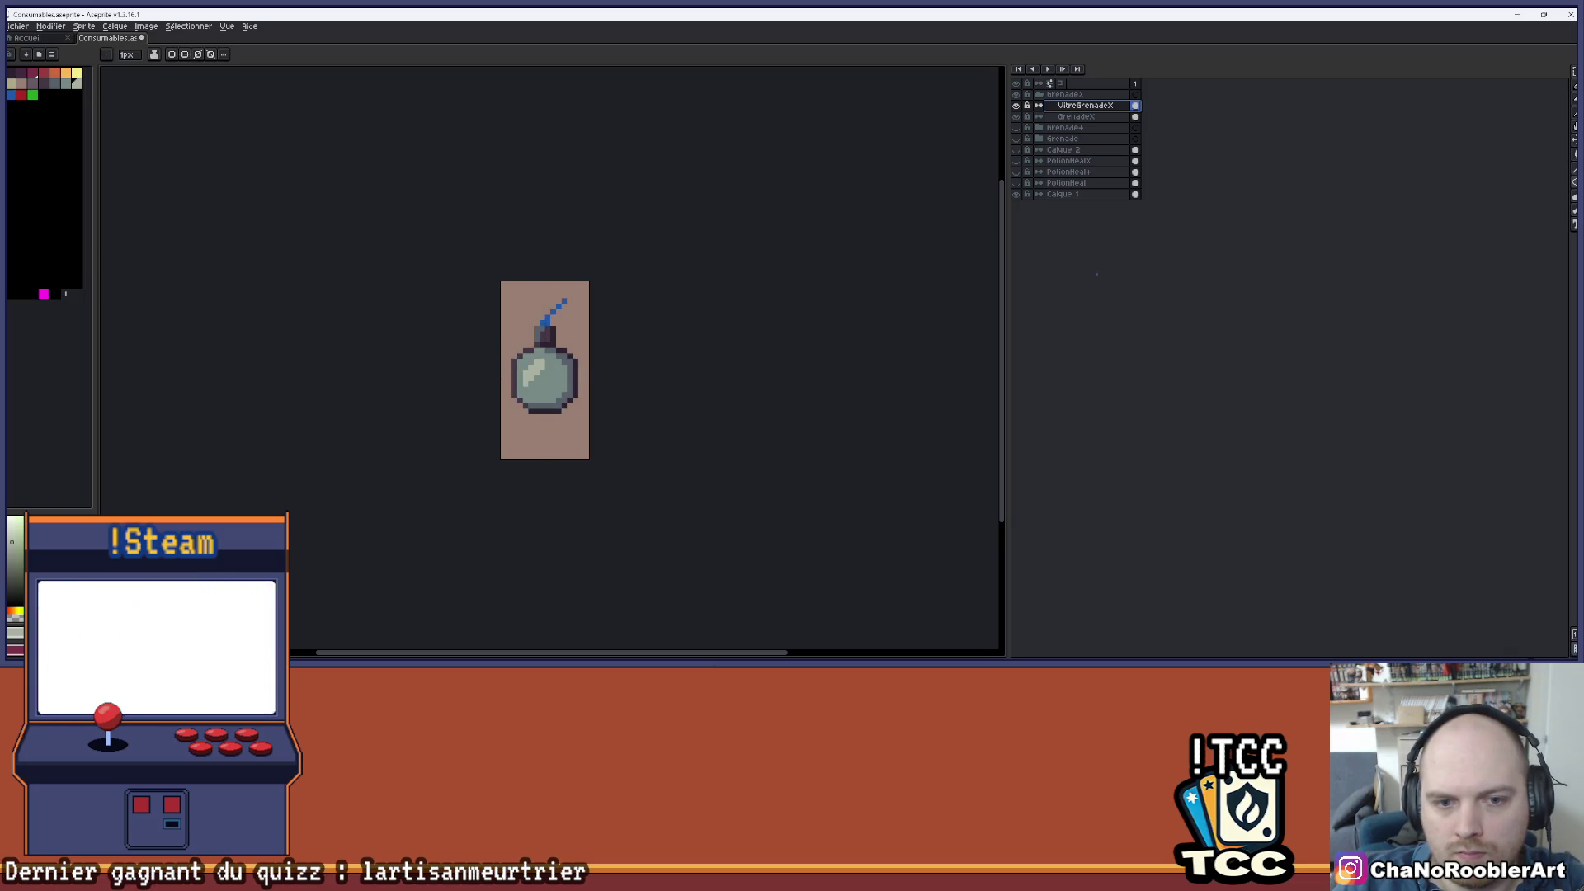
key("ctrl+u")
left_click(1067, 433)
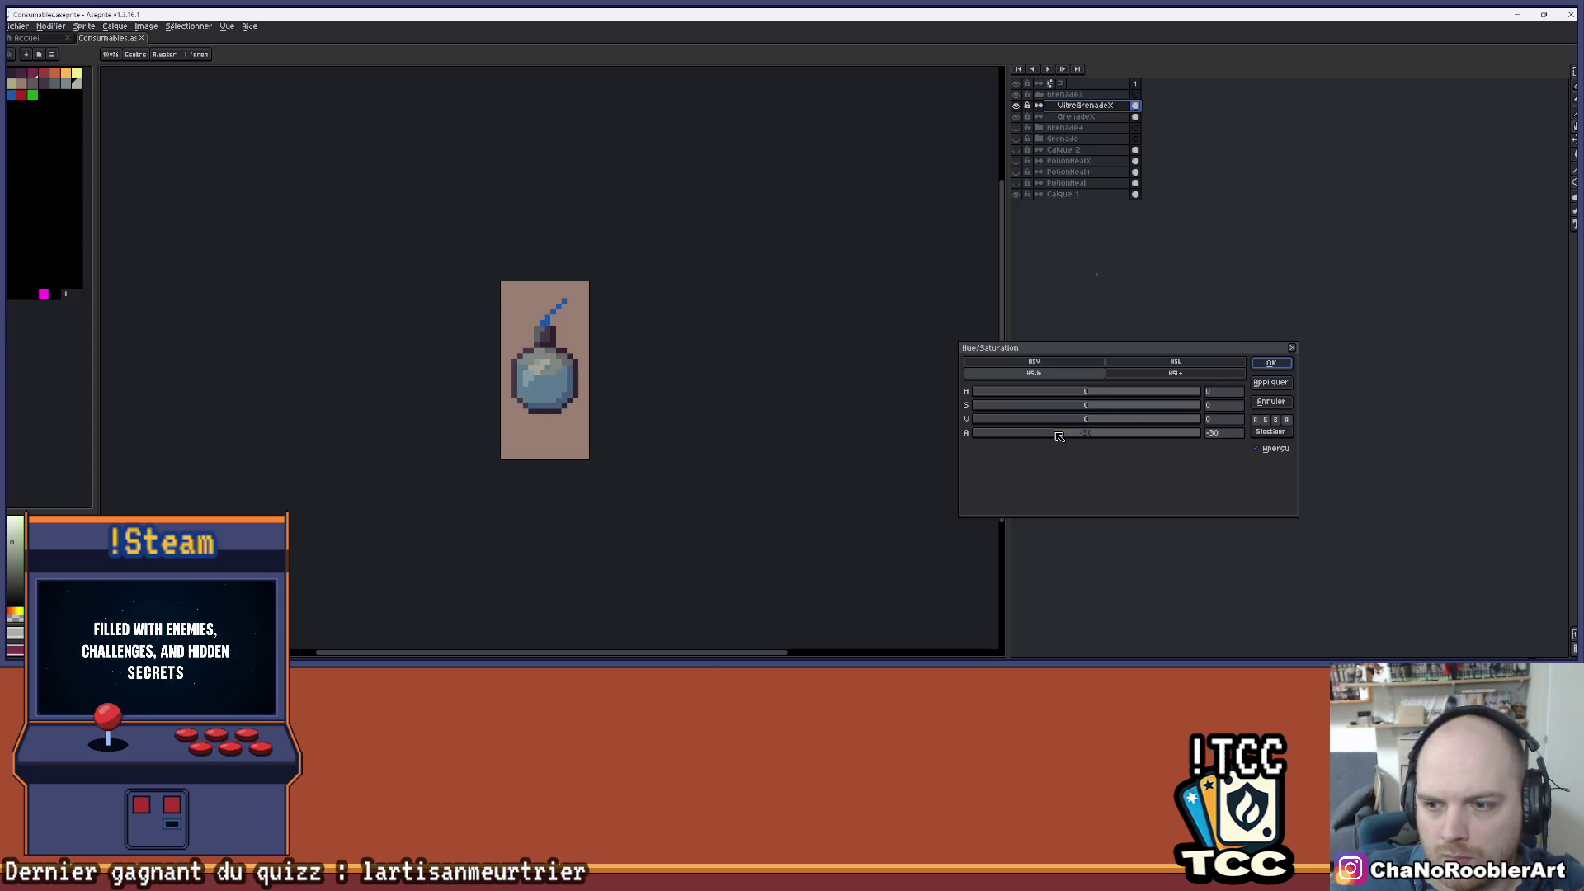
left_click(1271, 363)
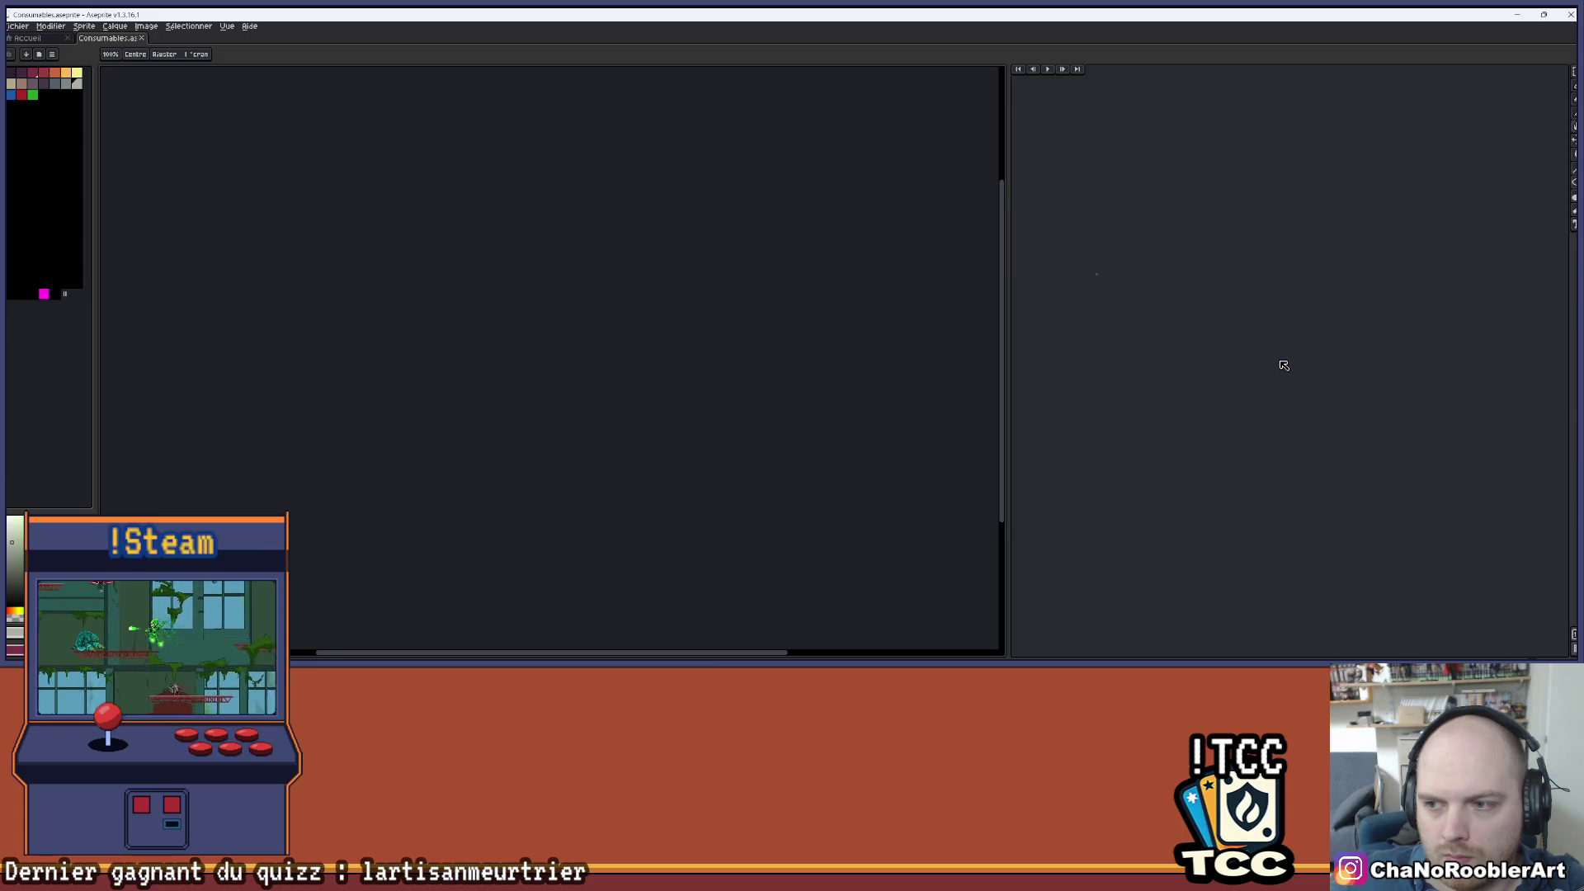
- Make GrenadeX the active layer
right_click(673, 320)
scroll(672, 304, "down", 2)
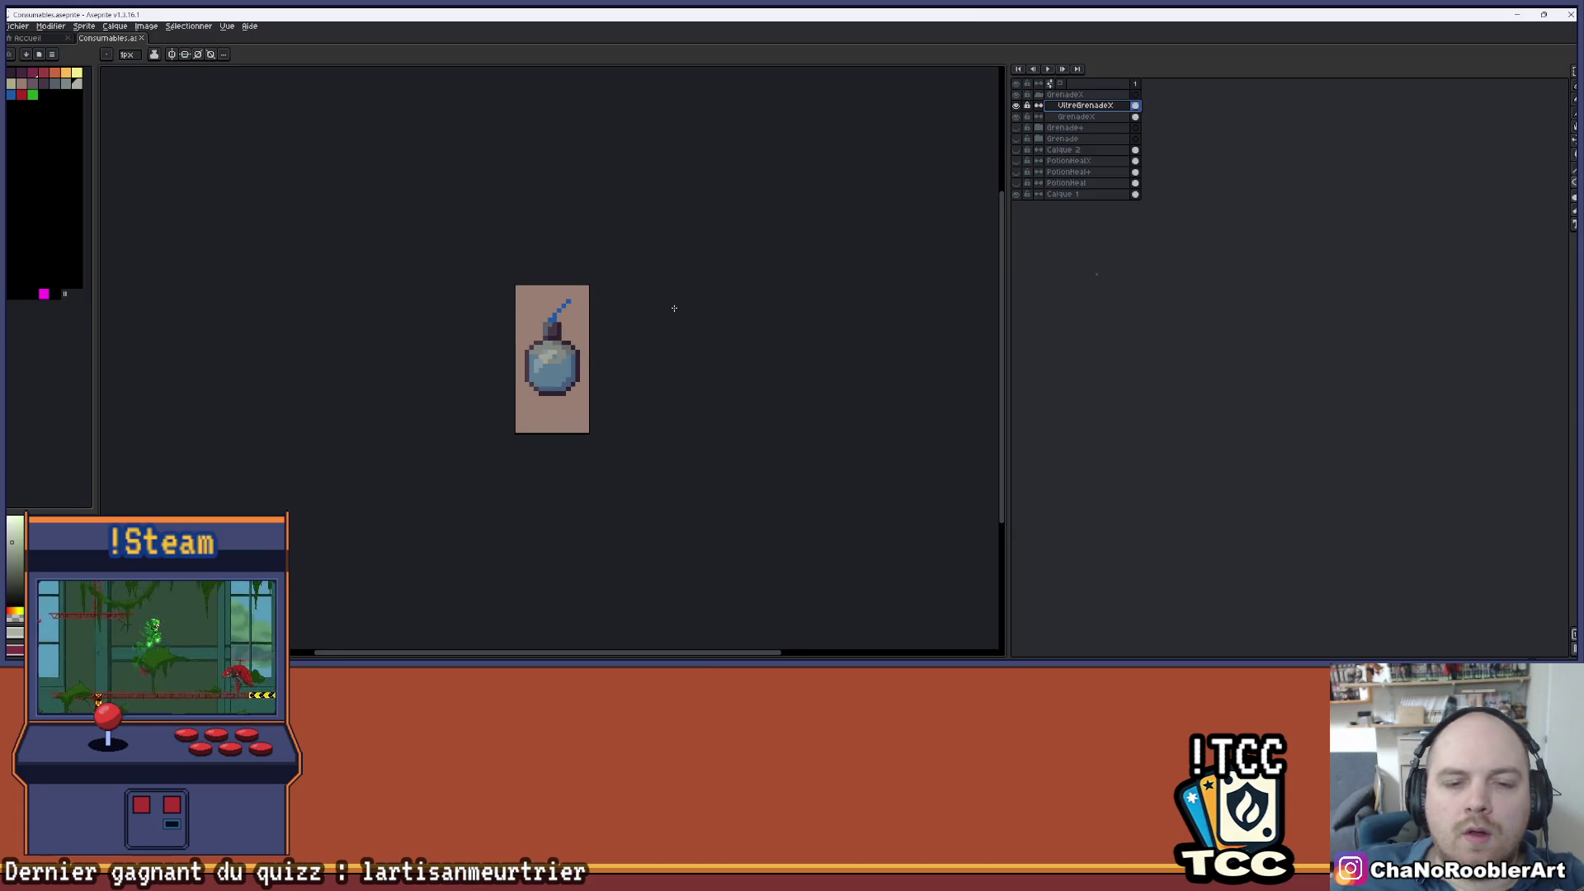
scroll(644, 272, "up", 1)
scroll(633, 261, "up", 1)
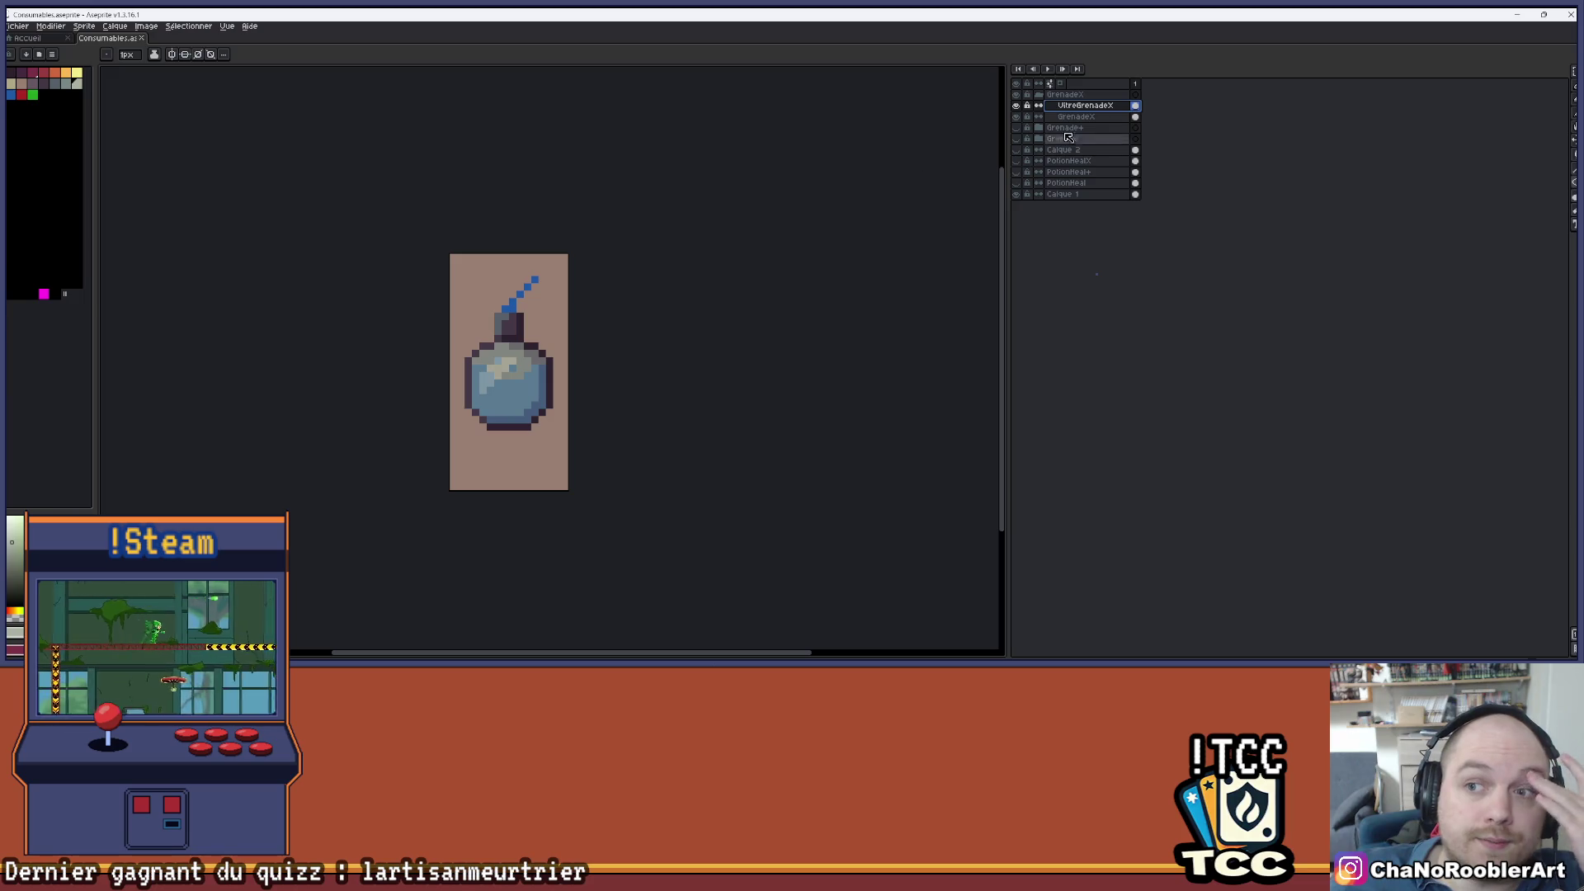
left_click(1077, 116)
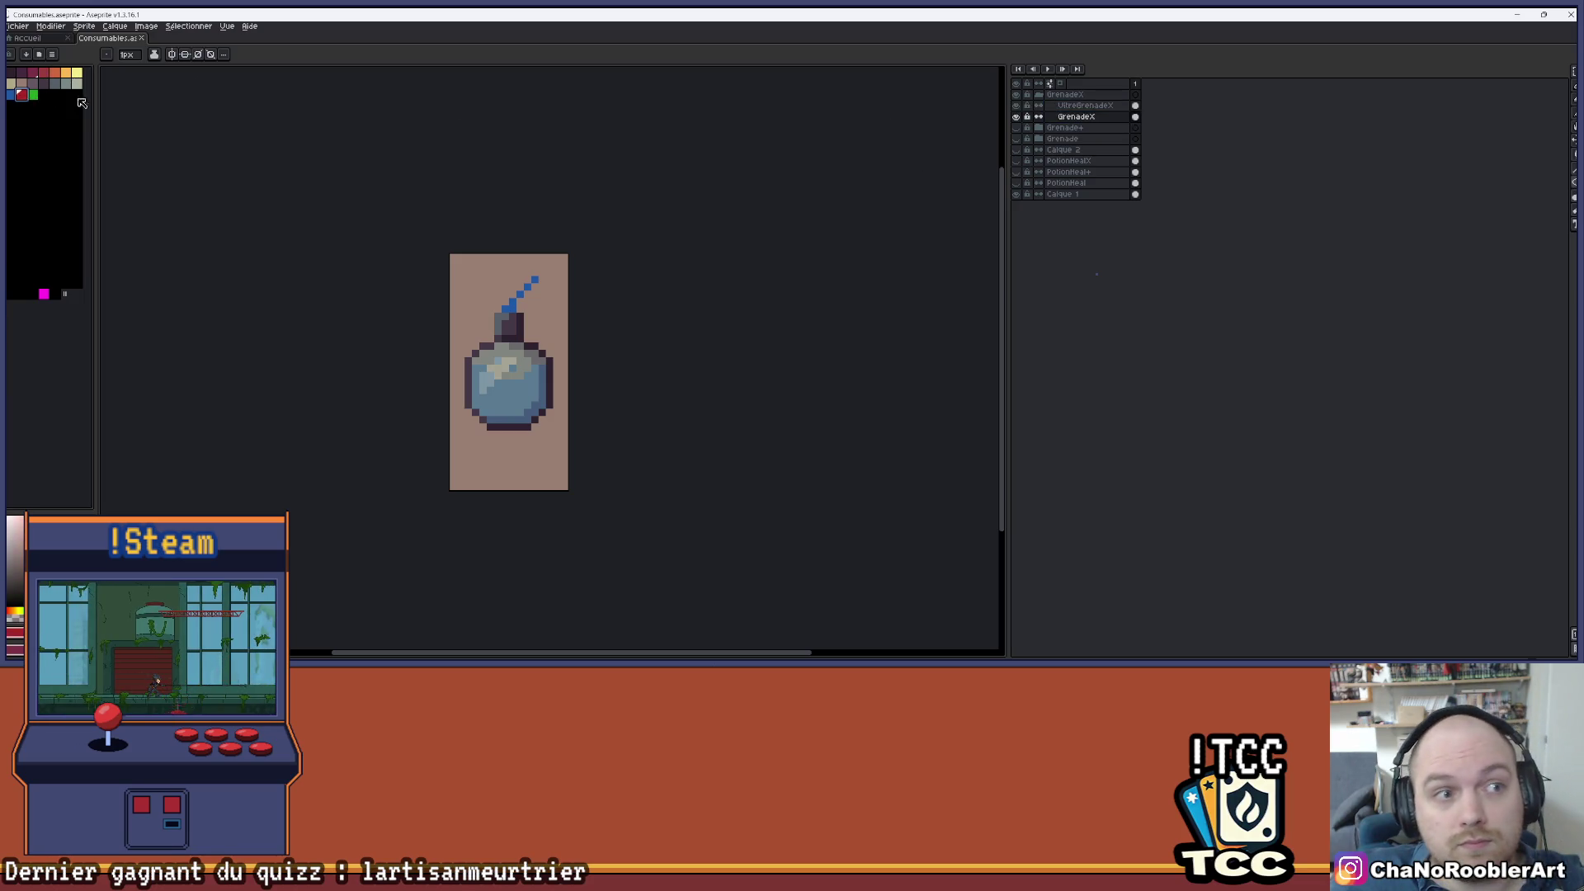
- Bucket-fill the GrenadeX body and fuse green, then blue, then back to red
key("g")
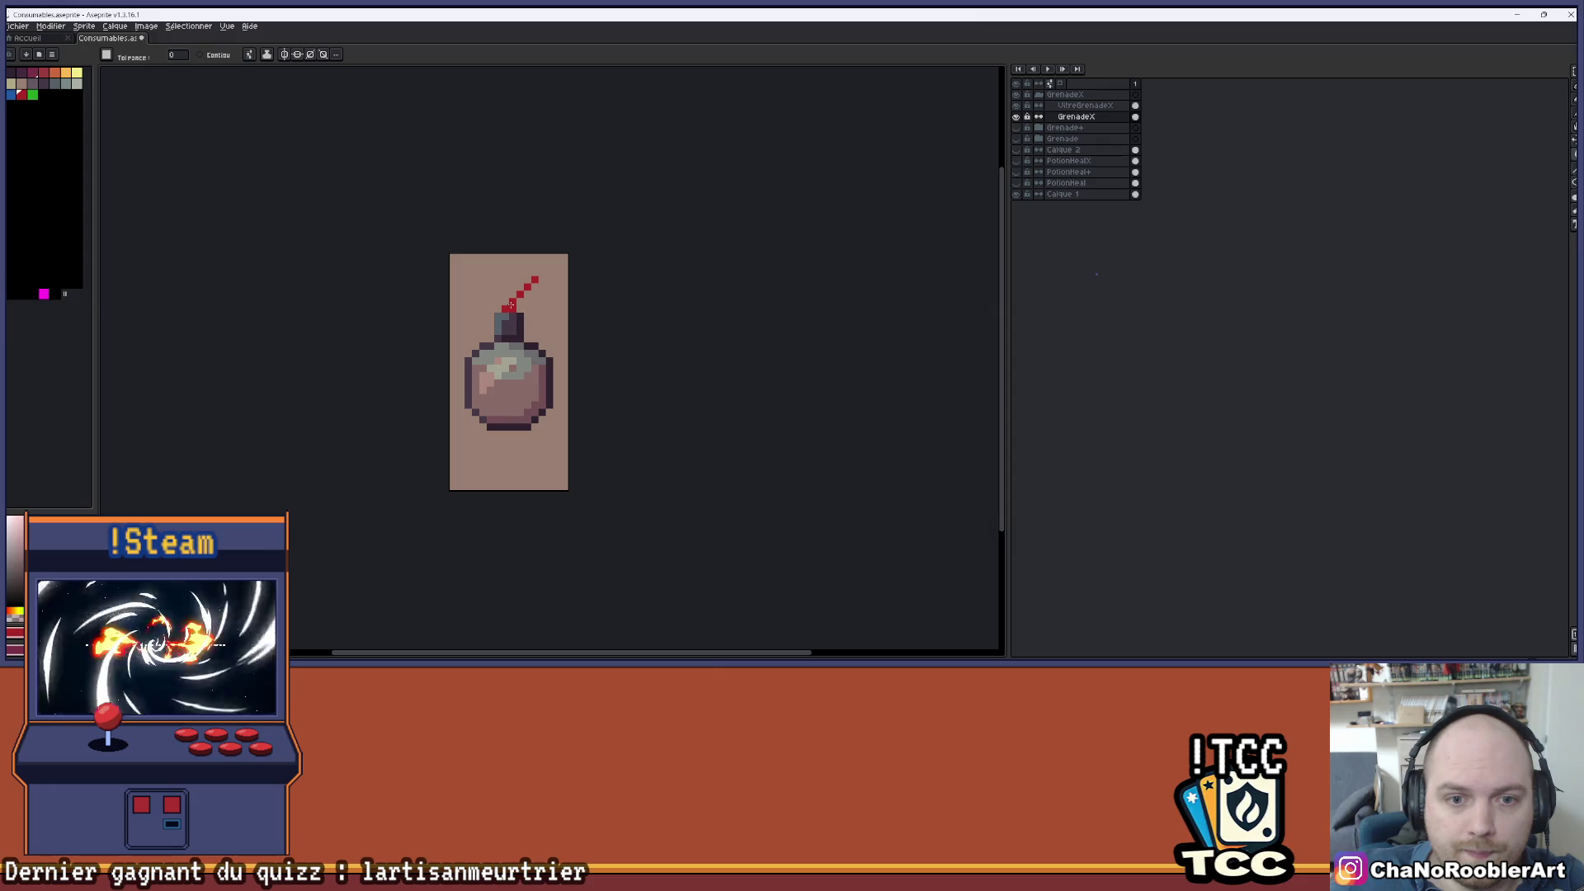
scroll(577, 247, "down", 2)
scroll(538, 283, "up", 1)
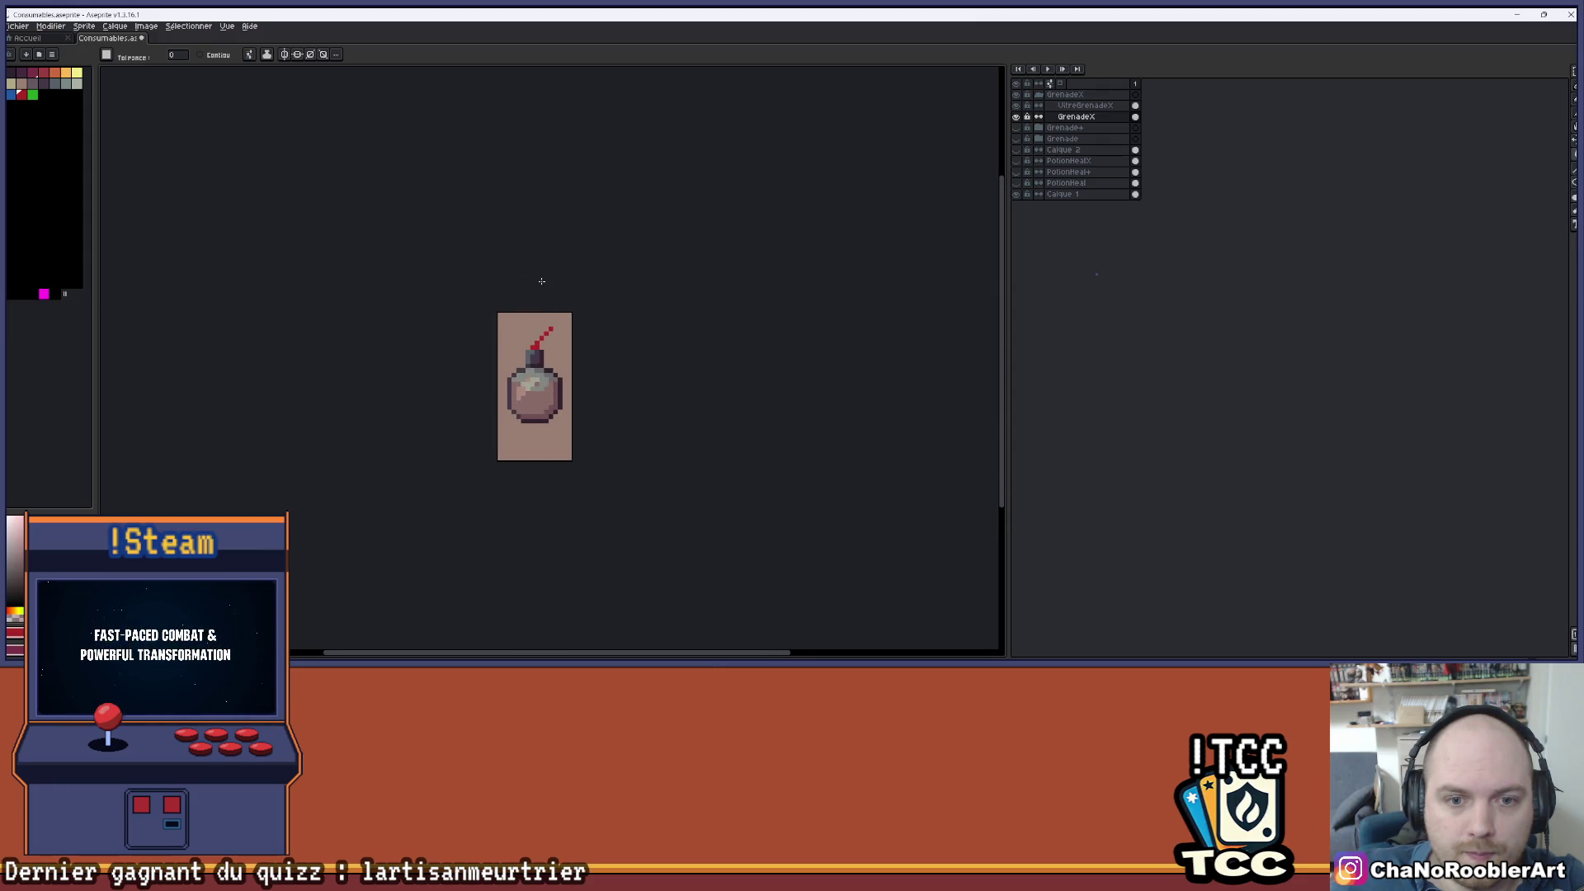
left_click_drag(511, 253, 511, 251)
left_click(33, 94)
left_click(505, 336)
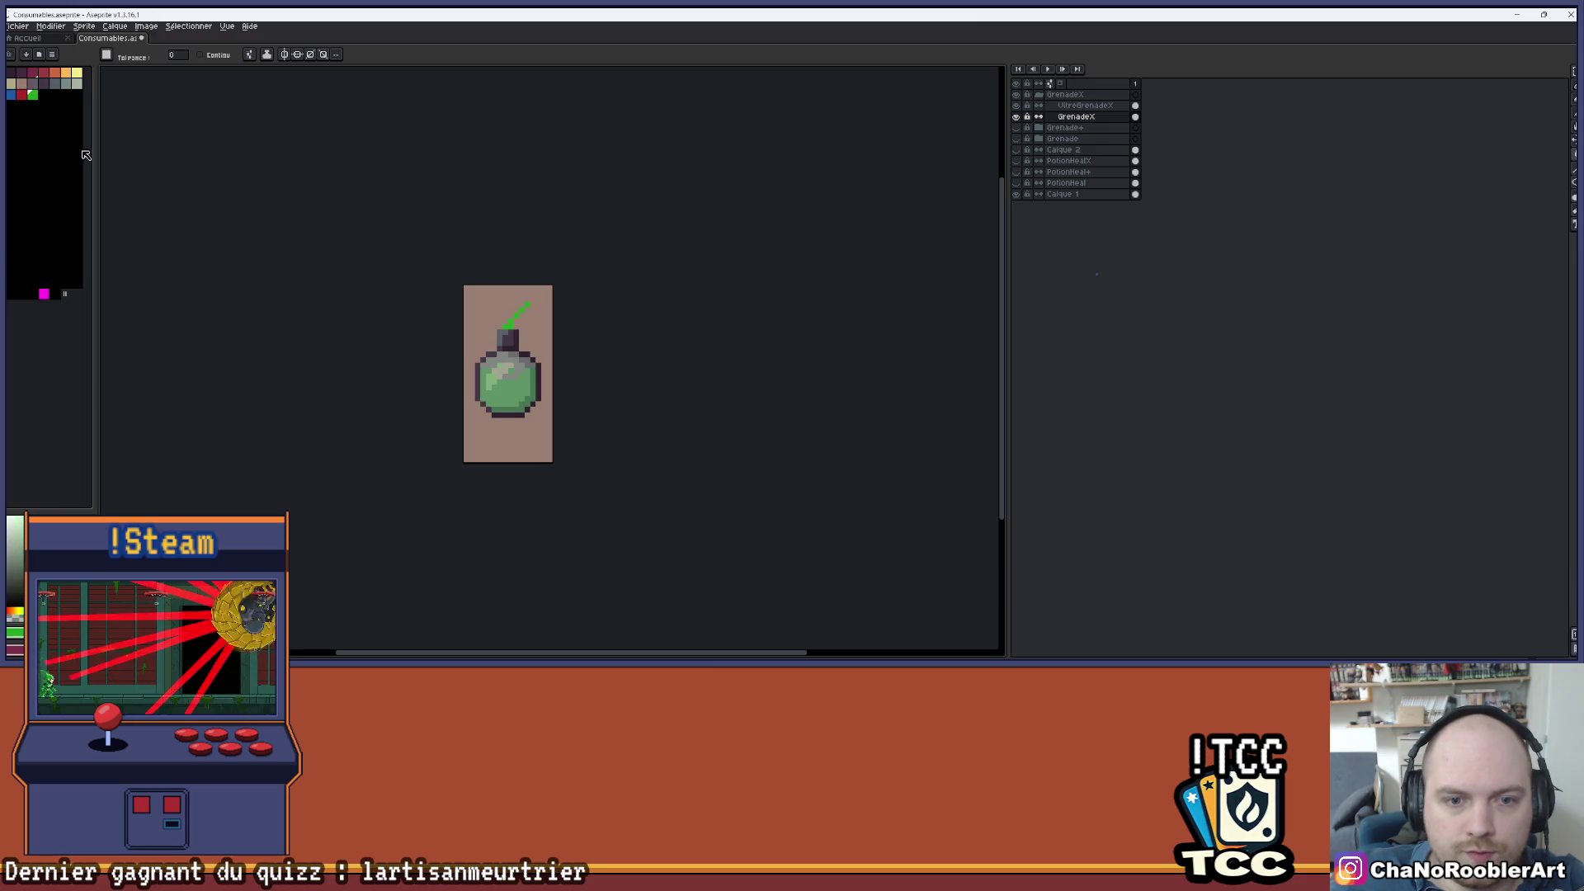
left_click(11, 94)
left_click(507, 326)
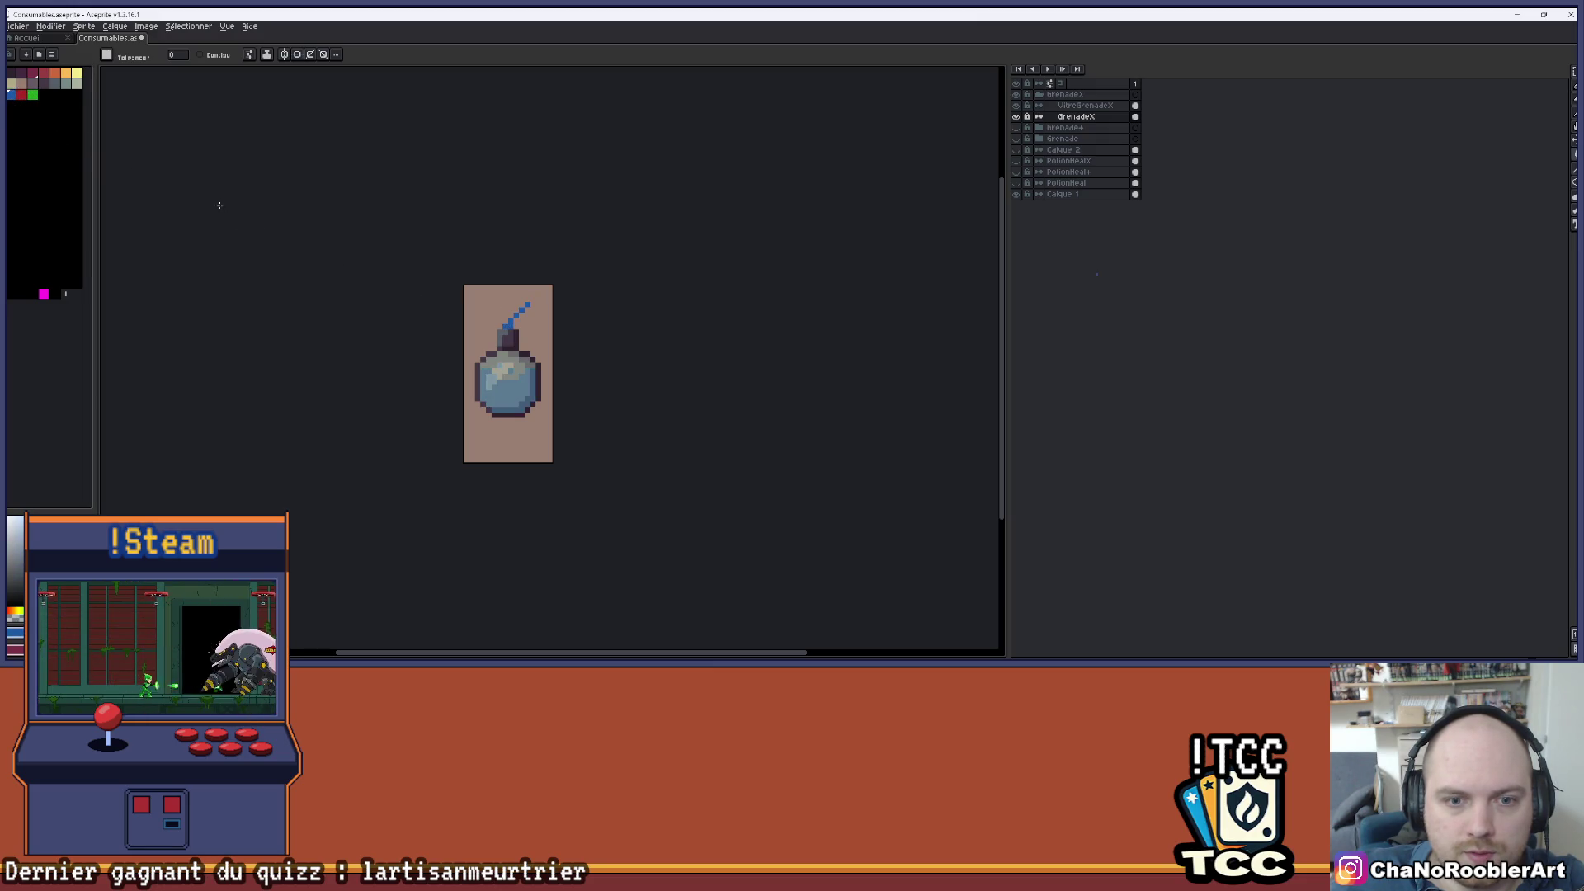
left_click(21, 94)
left_click(511, 331)
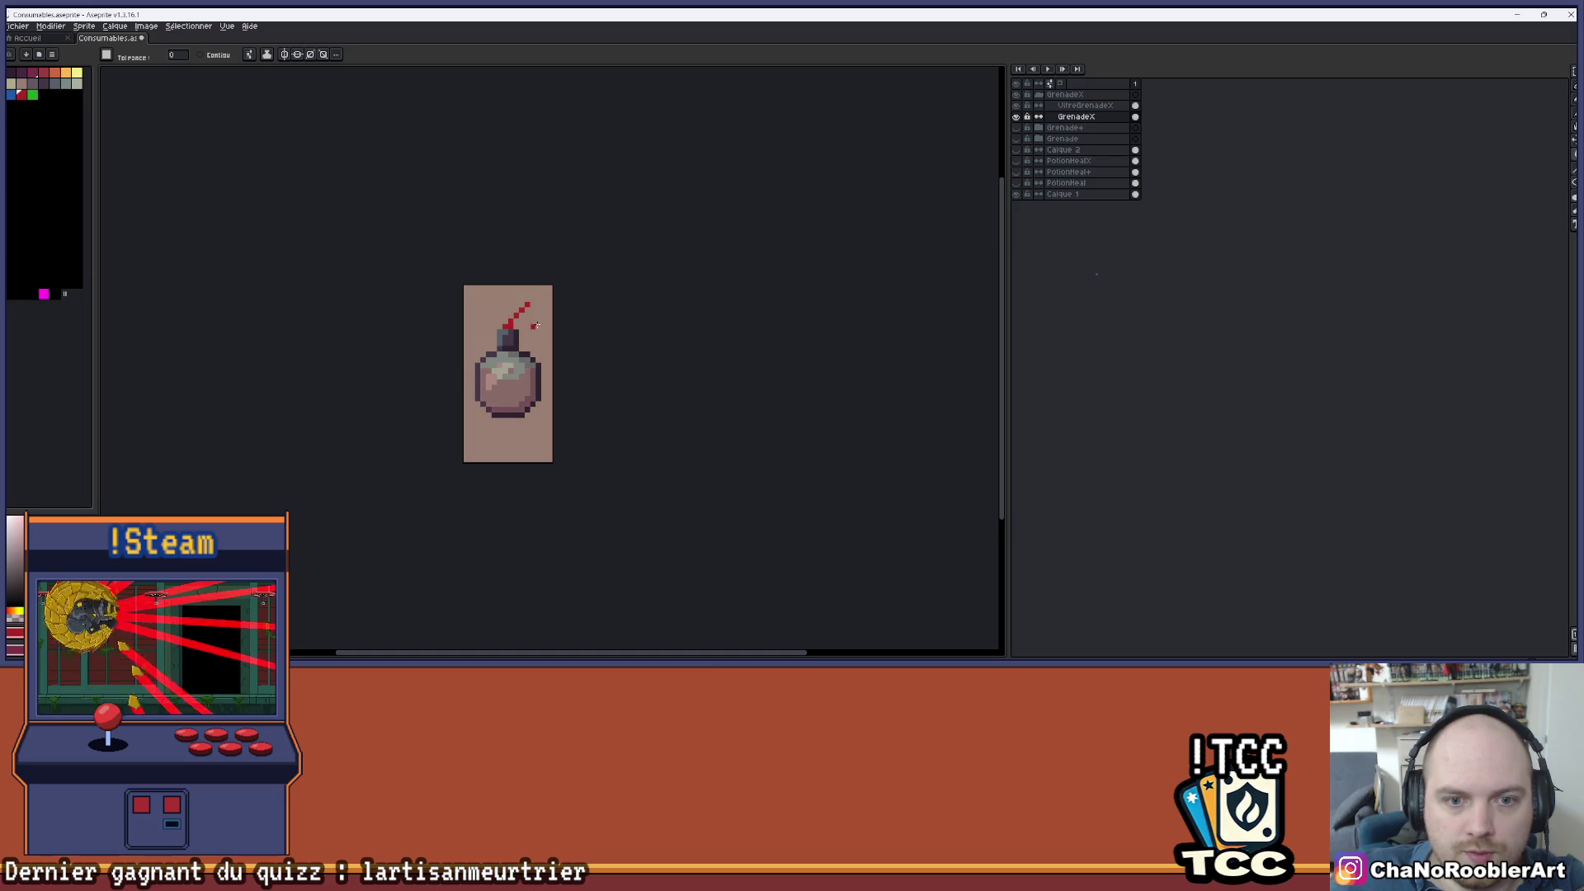
- Pick a new background colour and make Calque 1 the active layer
scroll(647, 324, "down", 2)
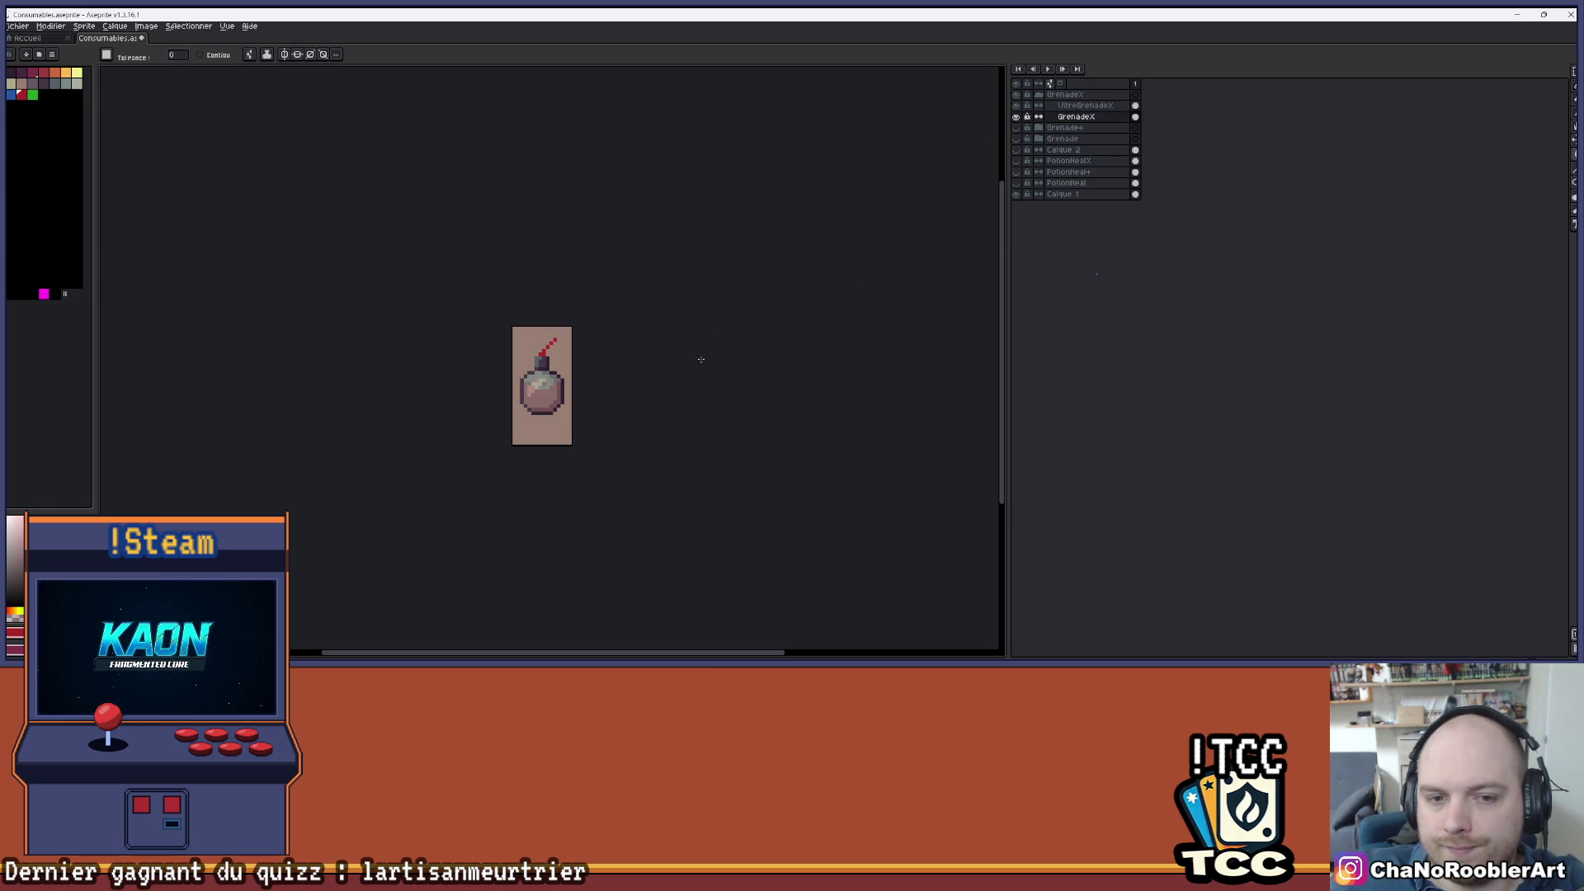
scroll(579, 385, "up", 1)
scroll(579, 385, "up", 1)
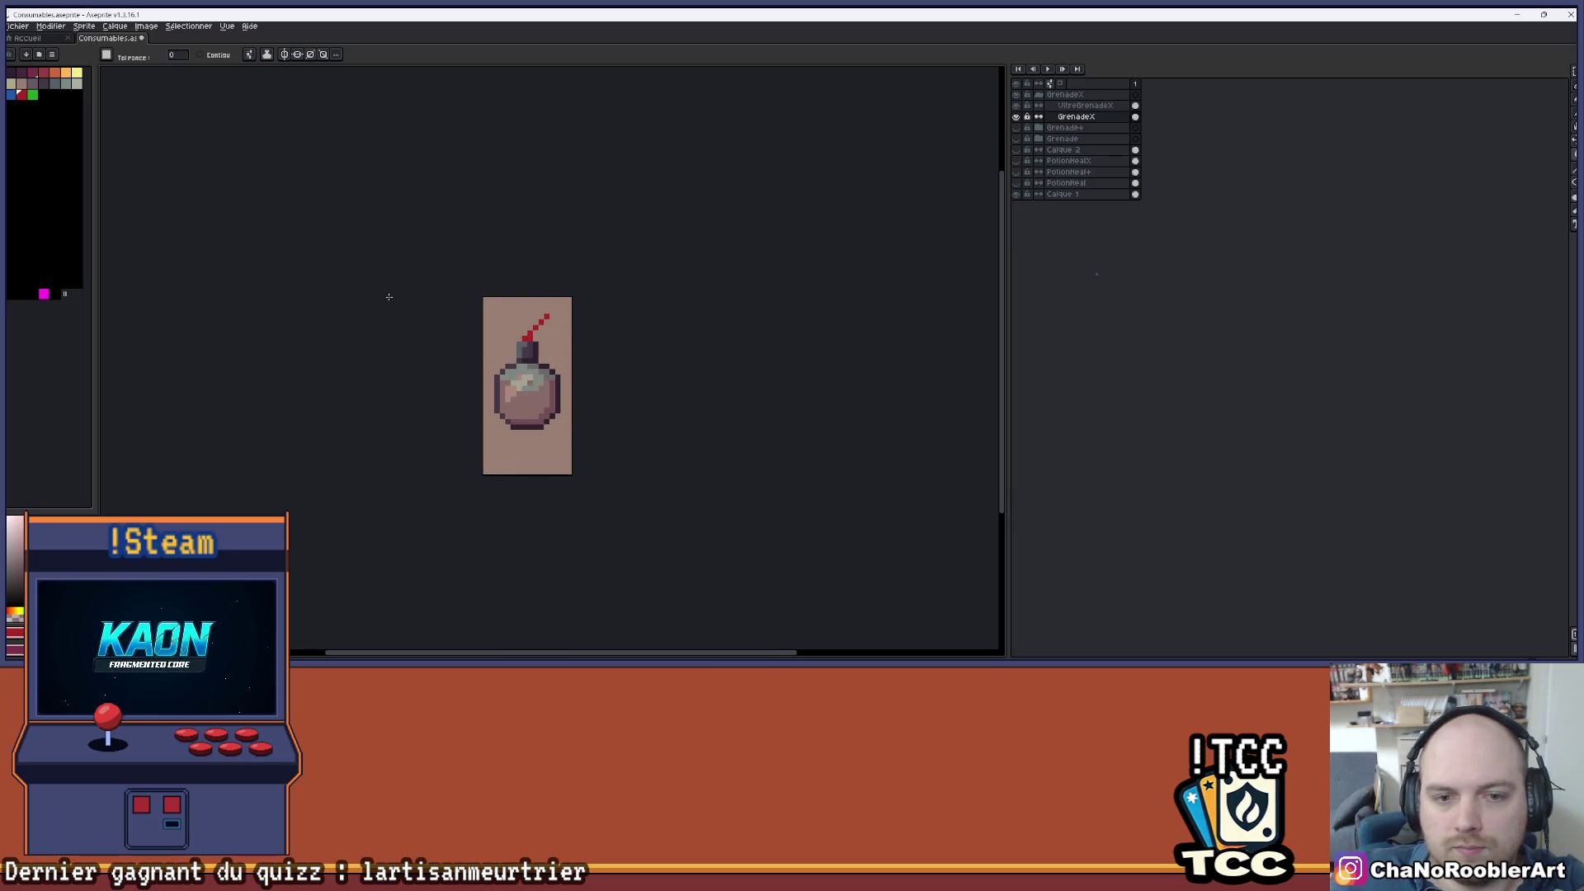
left_click(18, 89)
left_click(570, 339, "ctrl")
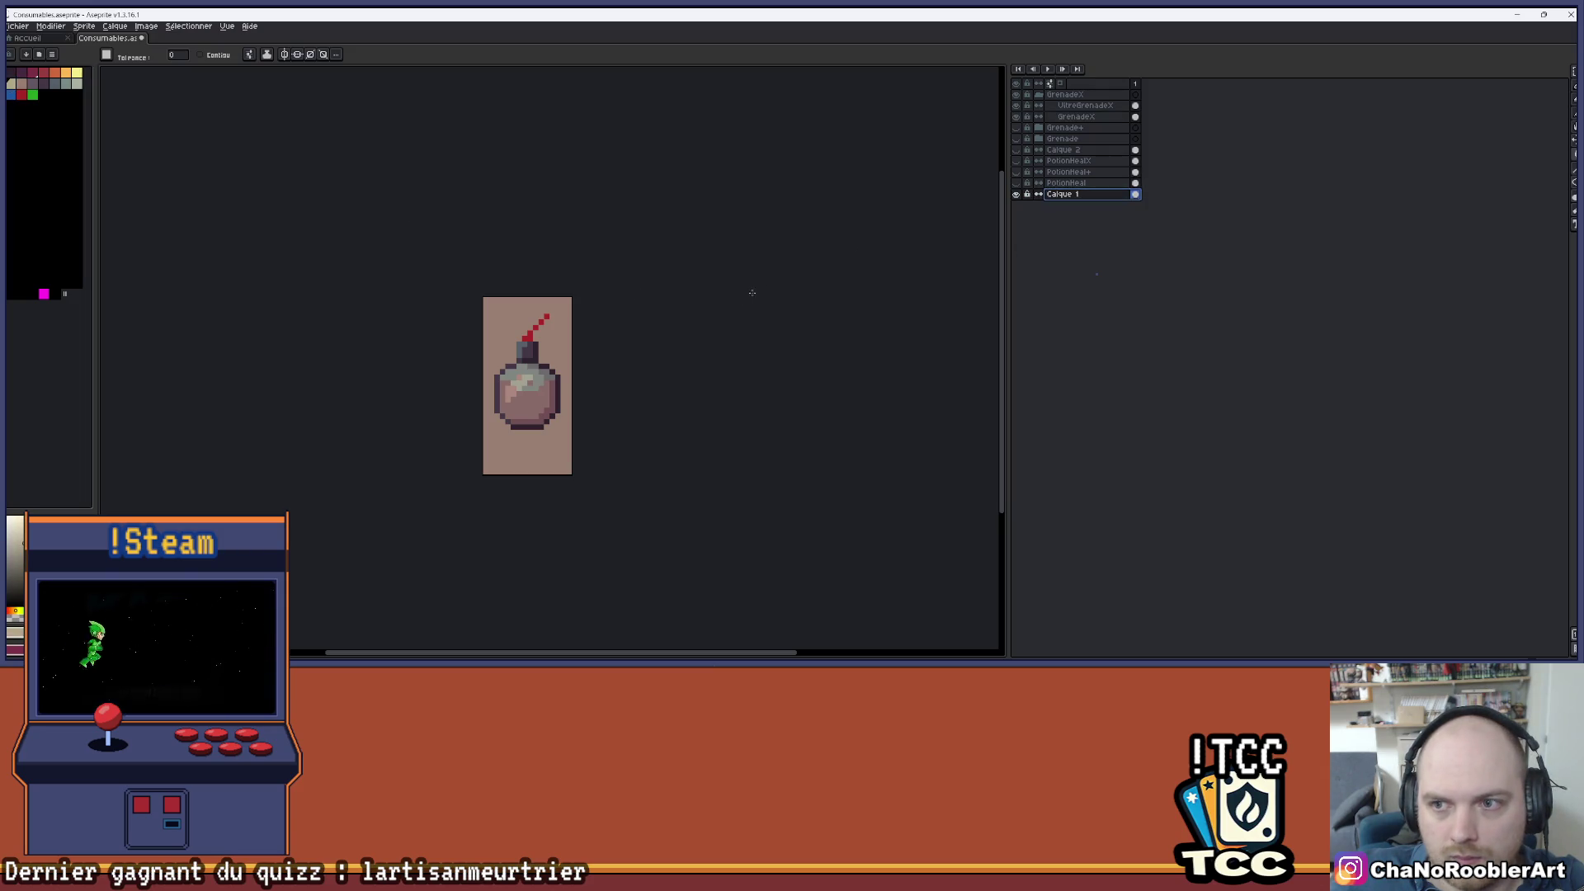
- Try beige, dark purple, lighter purple and reddish purple background fills
left_click(560, 345)
mouse_move(627, 295)
left_mouse_down()
mouse_move(591, 322)
mouse_move(608, 300)
left_mouse_up()
scroll(598, 305, "down", 2)
scroll(466, 319, "up", 2)
scroll(466, 320, "up", 1)
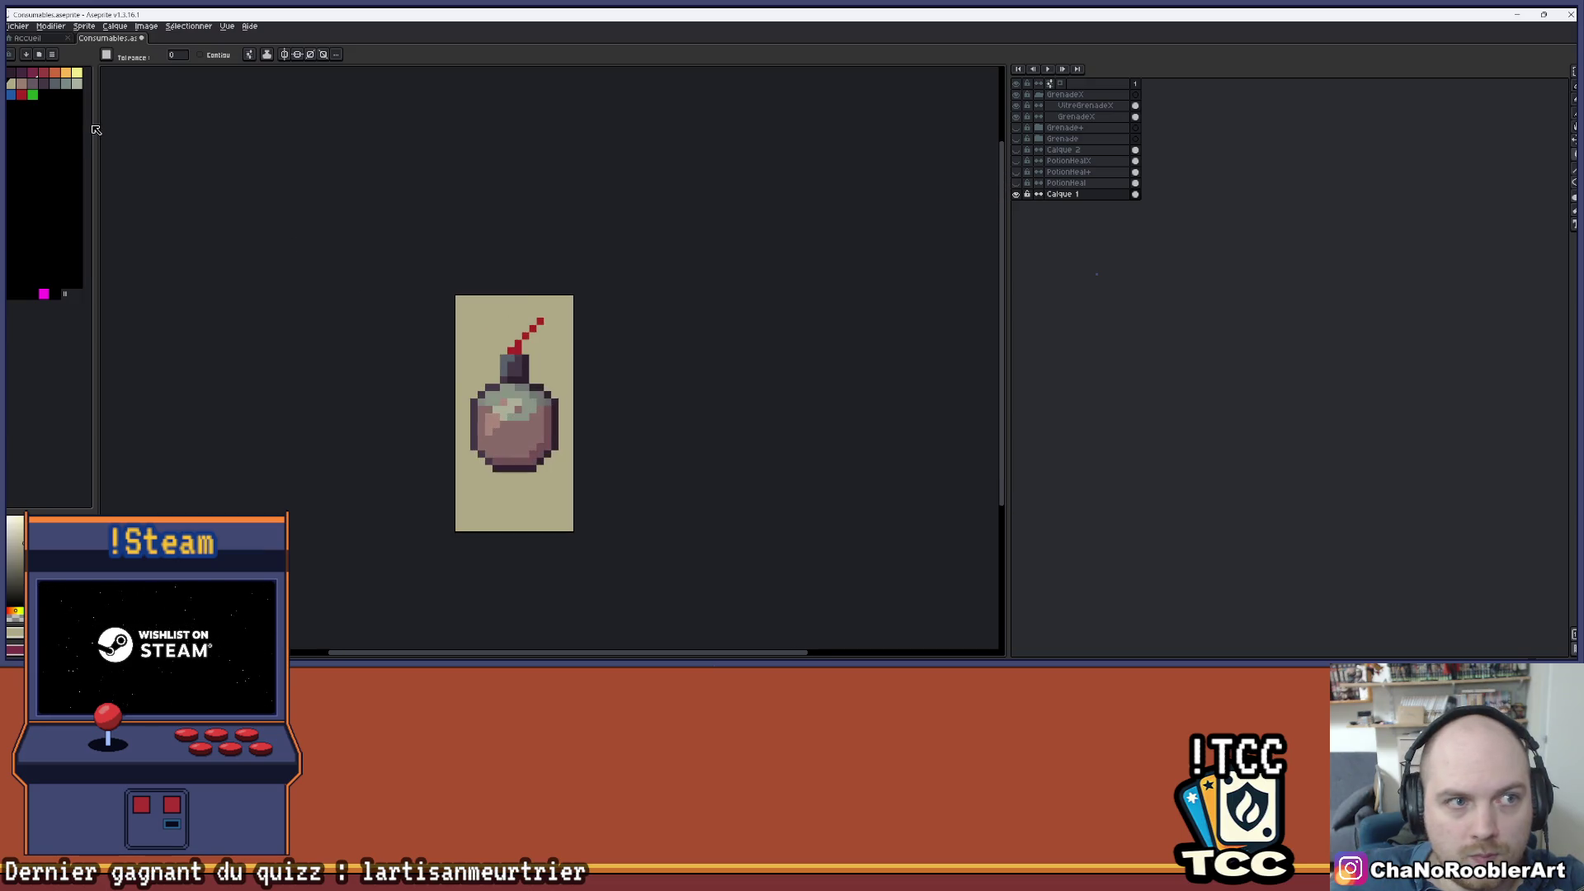
left_click_drag(270, 254, 232, 222)
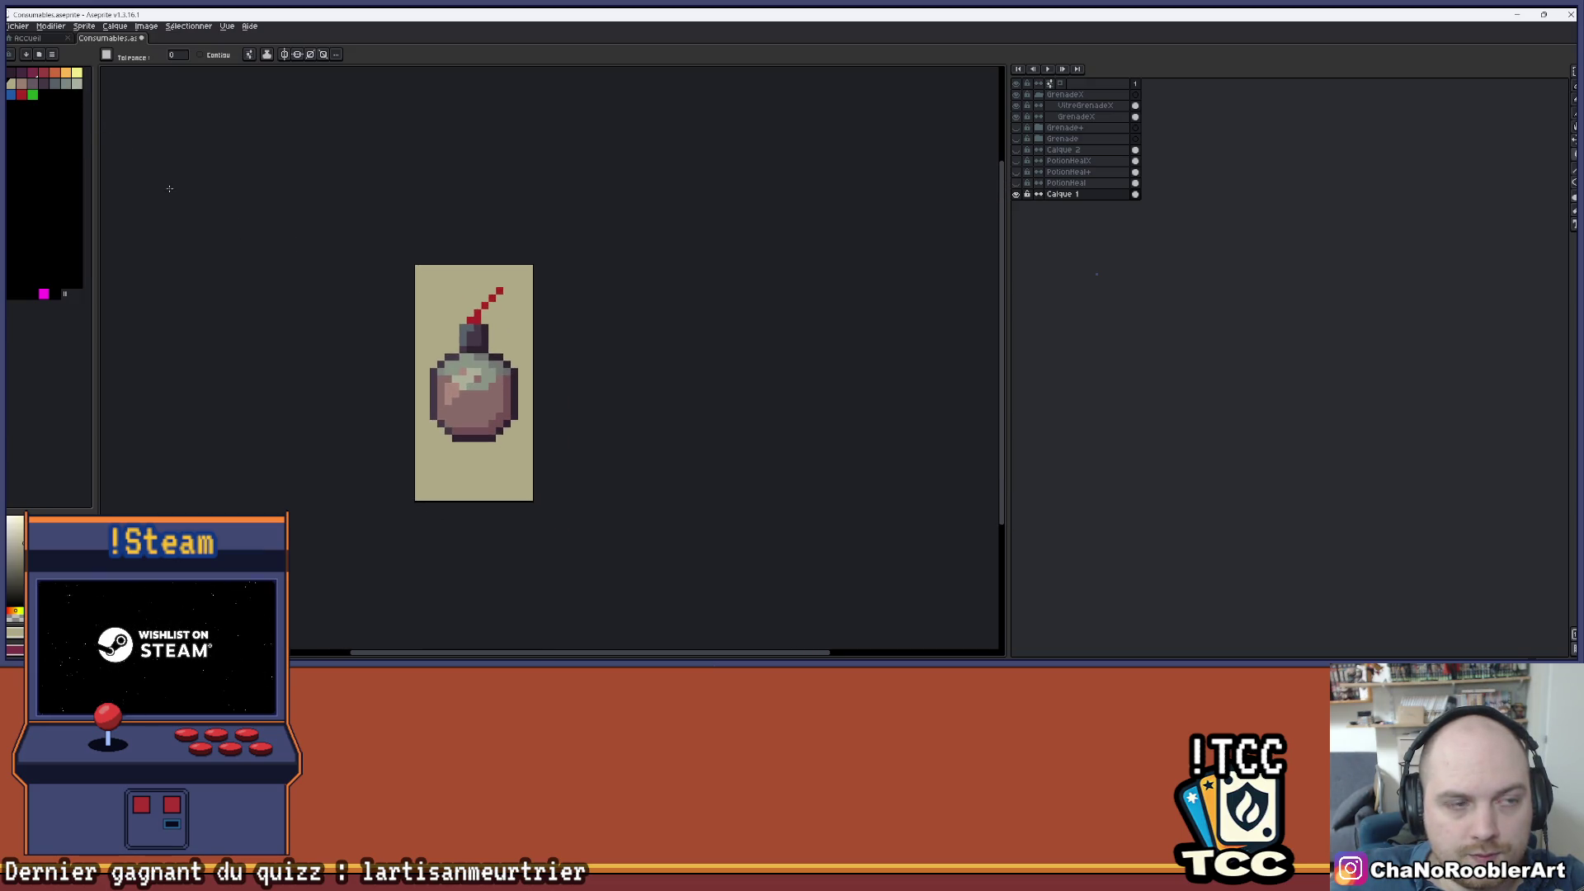
left_click(13, 76)
left_click(499, 267)
left_click(22, 74)
left_click(434, 272)
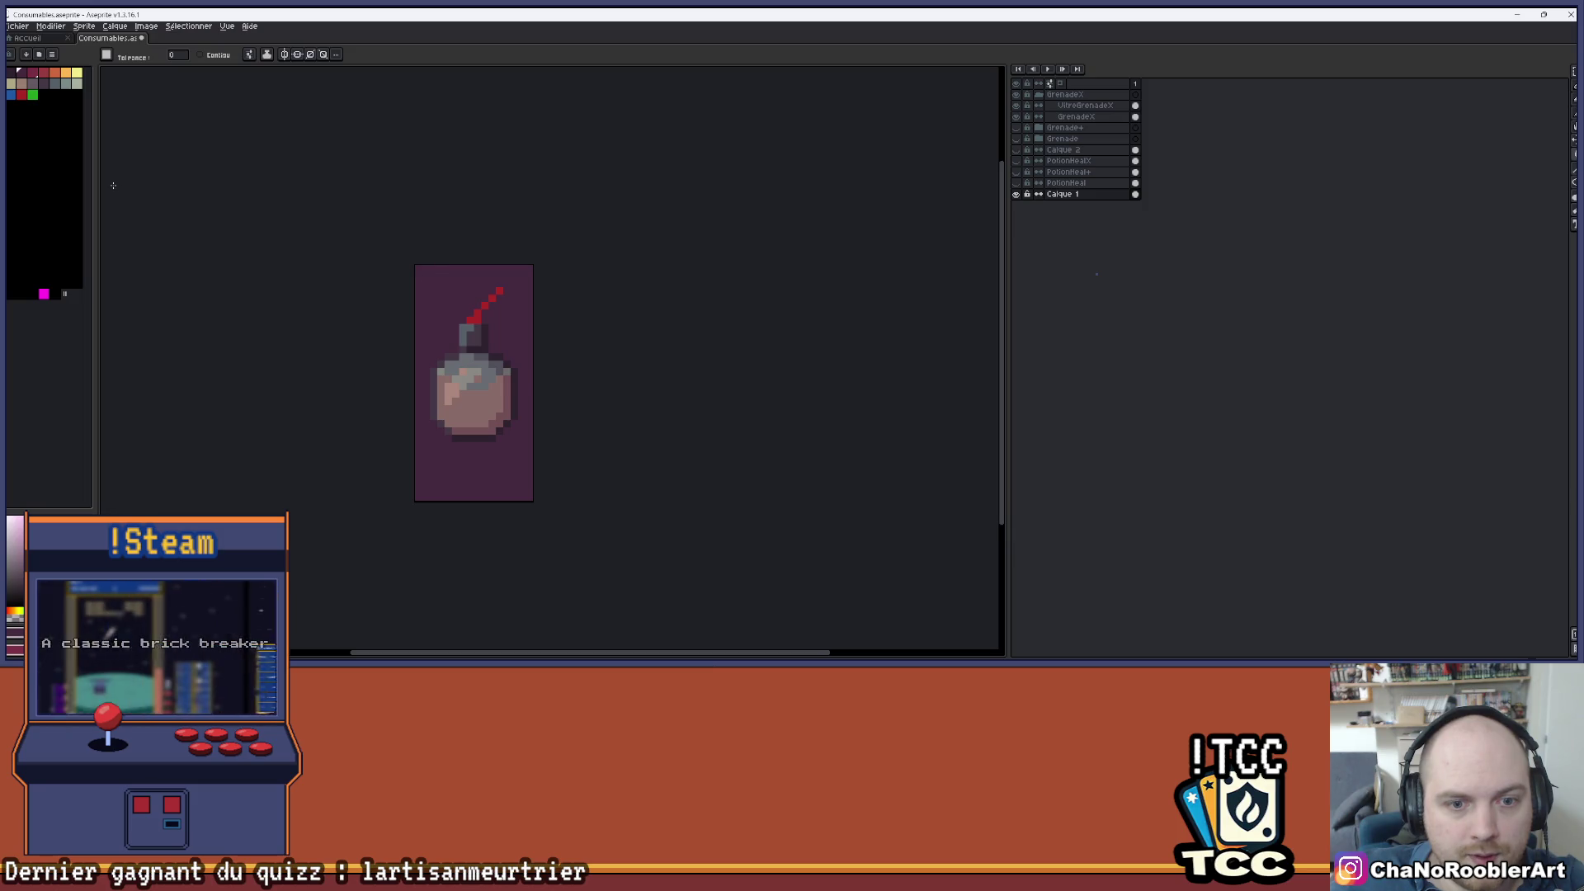
left_click(33, 73)
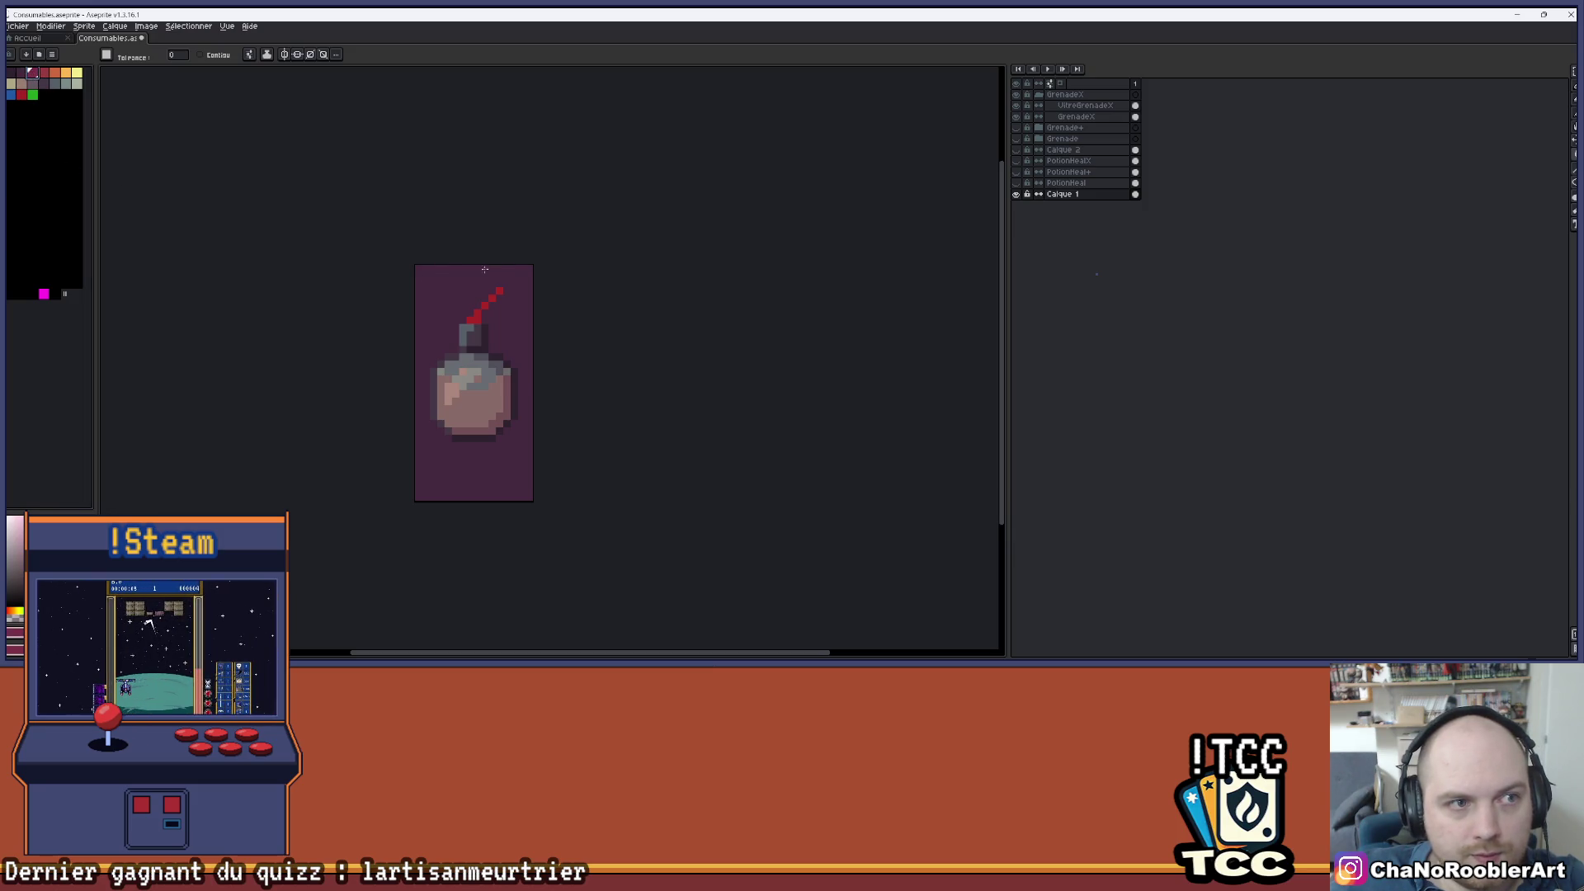
left_click(448, 280)
- Fill the sprite background grey mauve
left_click(45, 73)
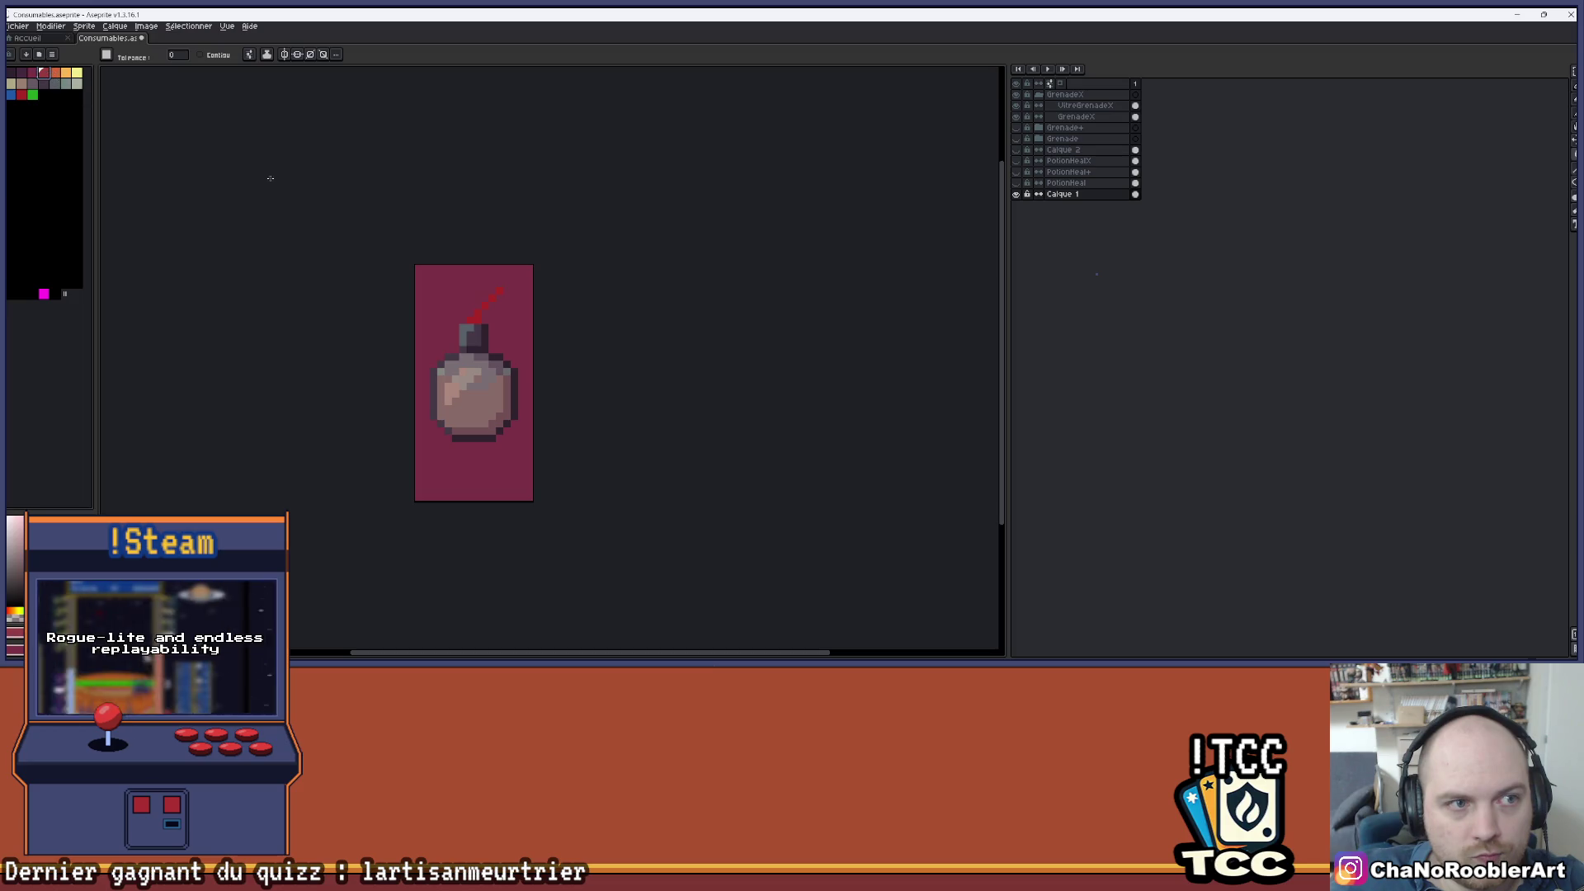
left_click(33, 83)
left_click(429, 279)
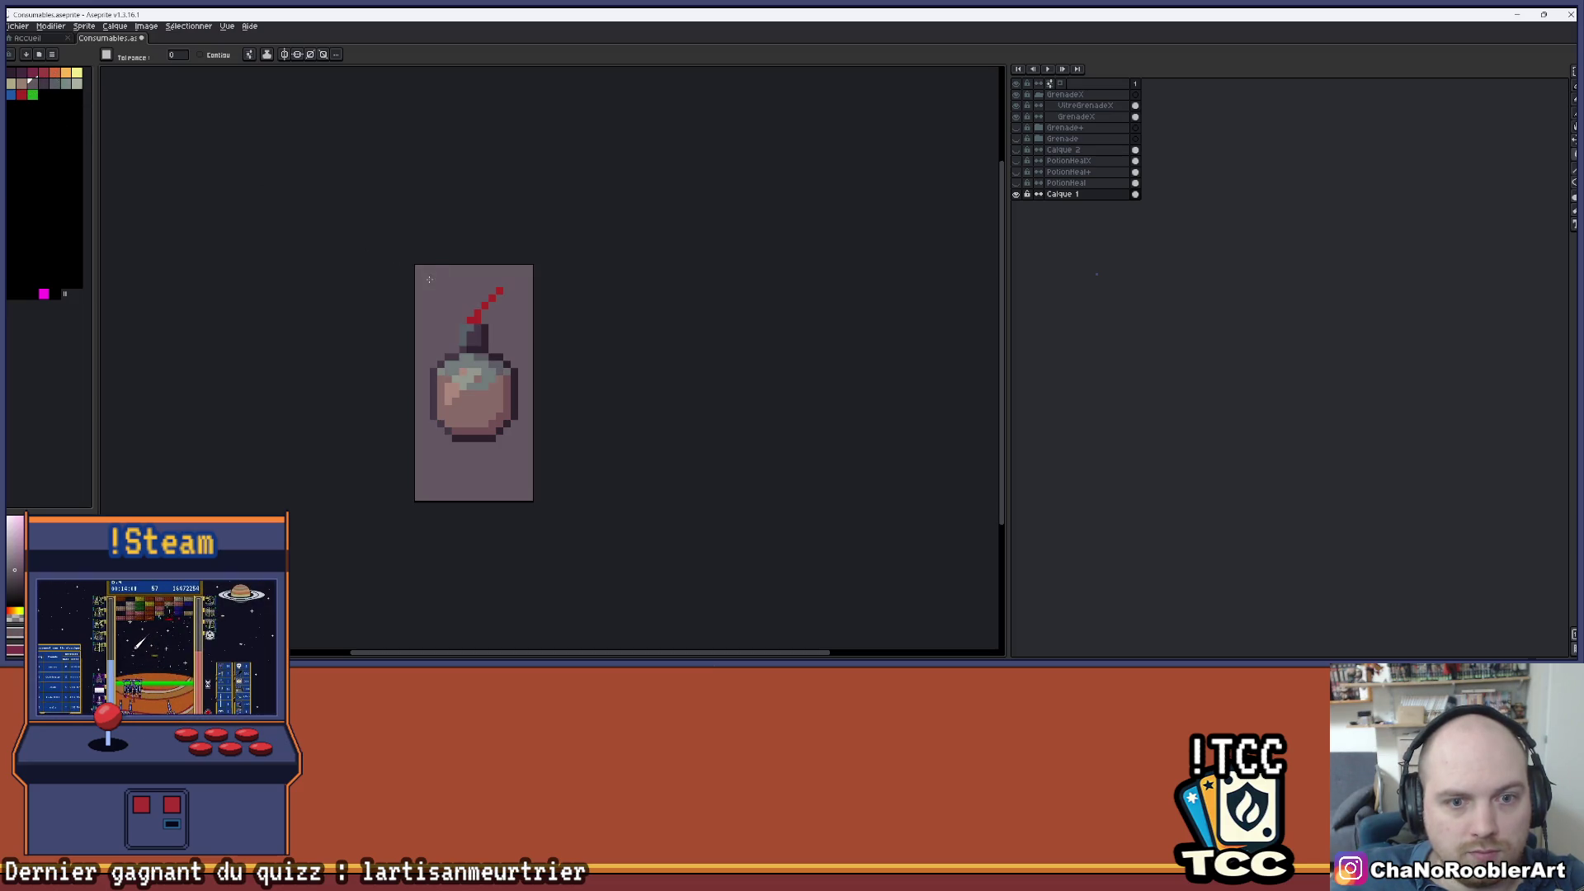
scroll(578, 256, "down", 3)
scroll(570, 279, "up", 3)
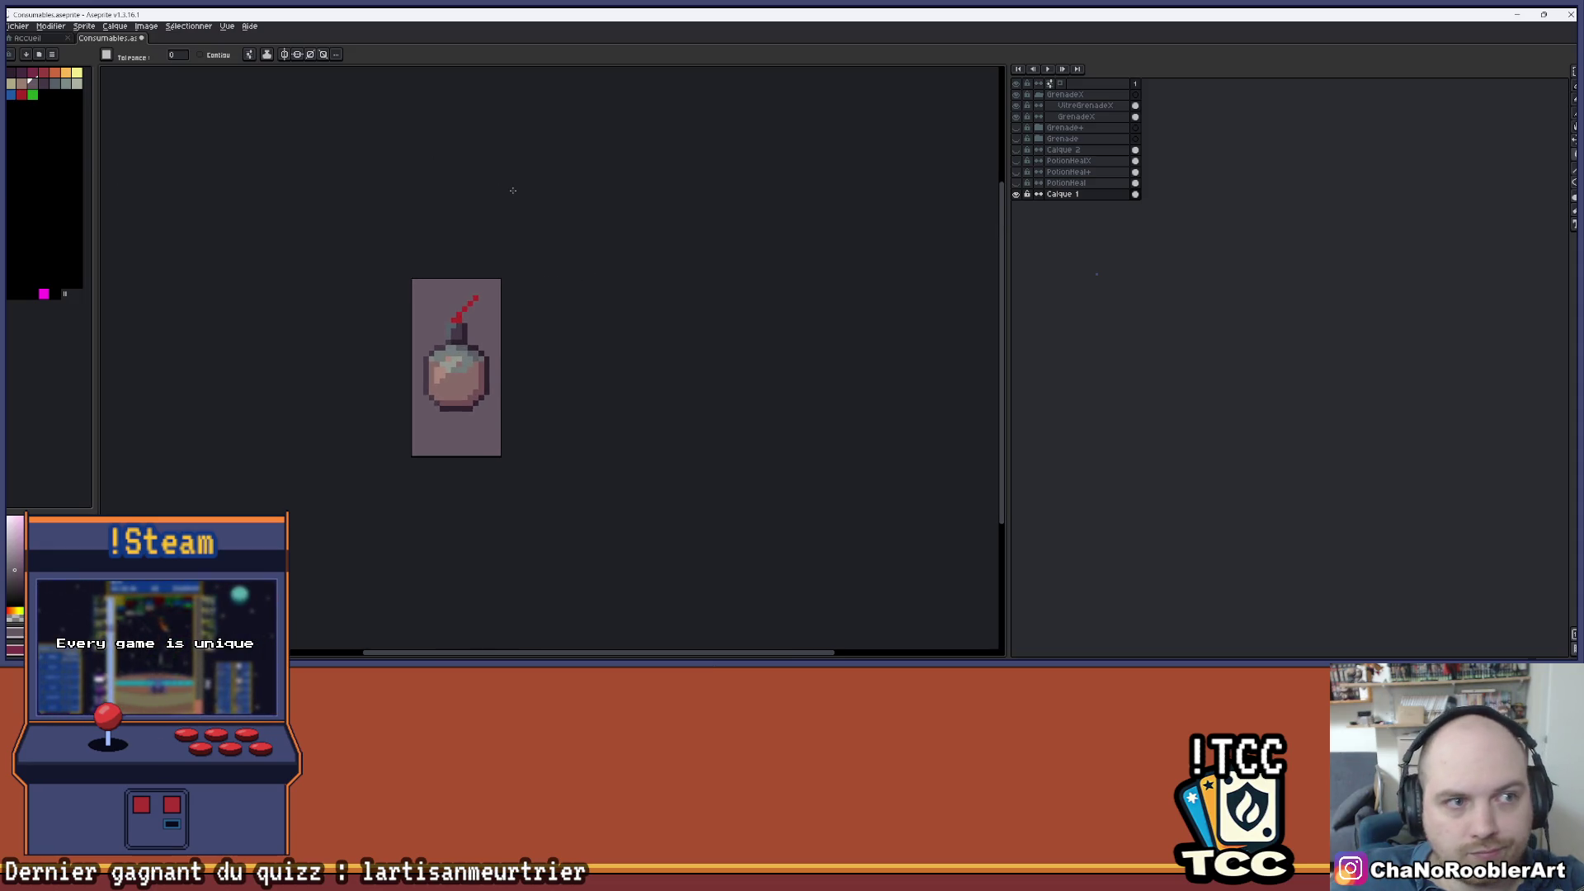
scroll(572, 244, "down", 2)
scroll(467, 248, "up", 3)
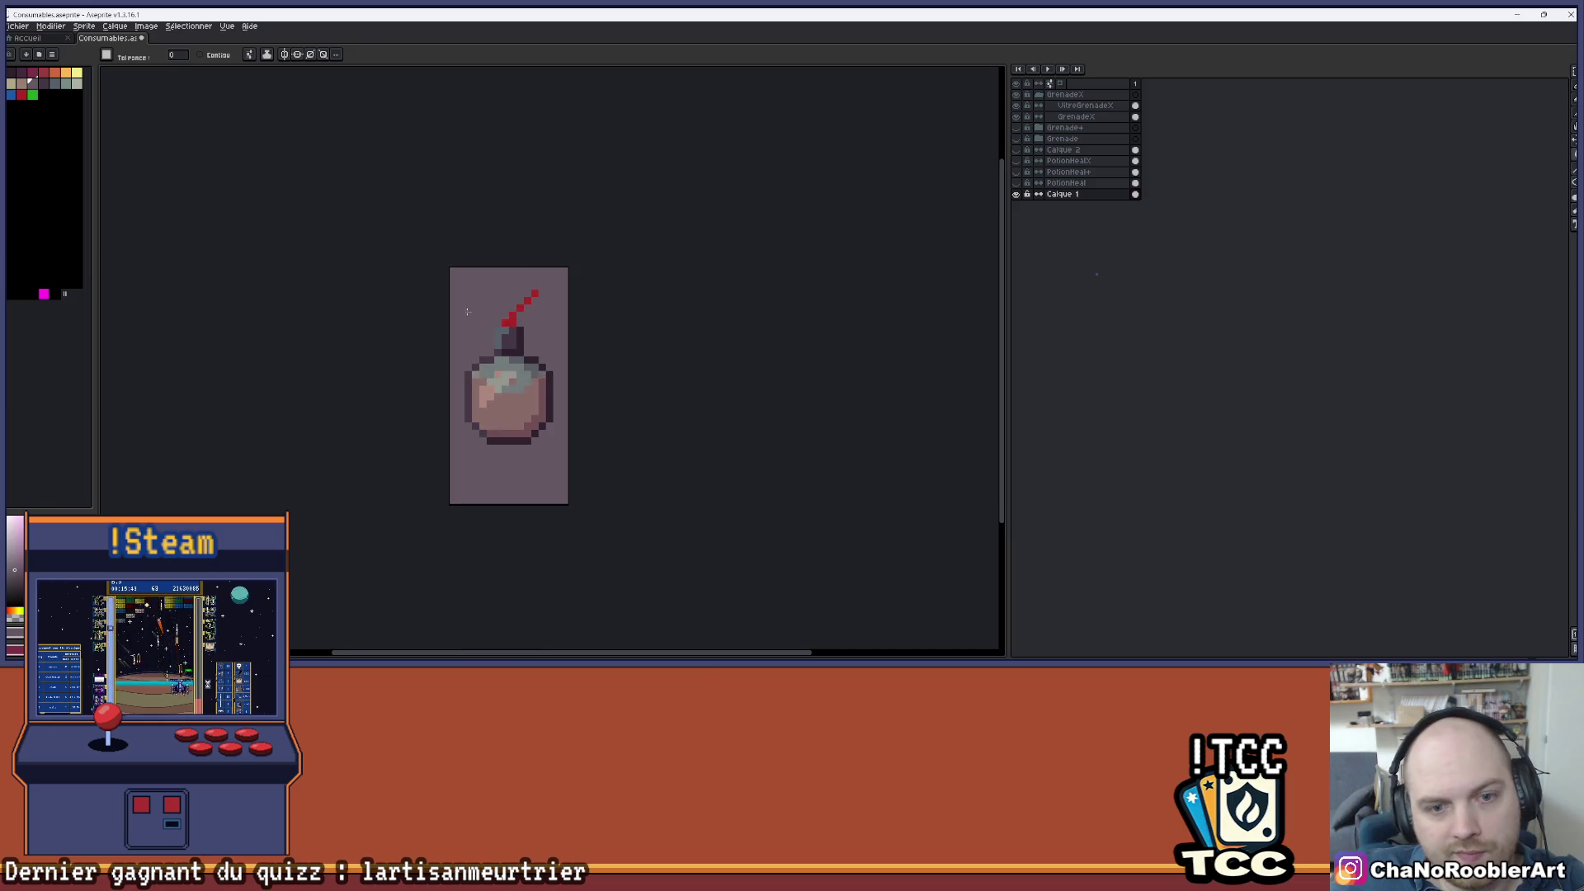
- Try orange, yellow and orange backgrounds, ending on a light pink background
left_click(76, 75)
left_click(493, 269)
key("minus")
key("minus")
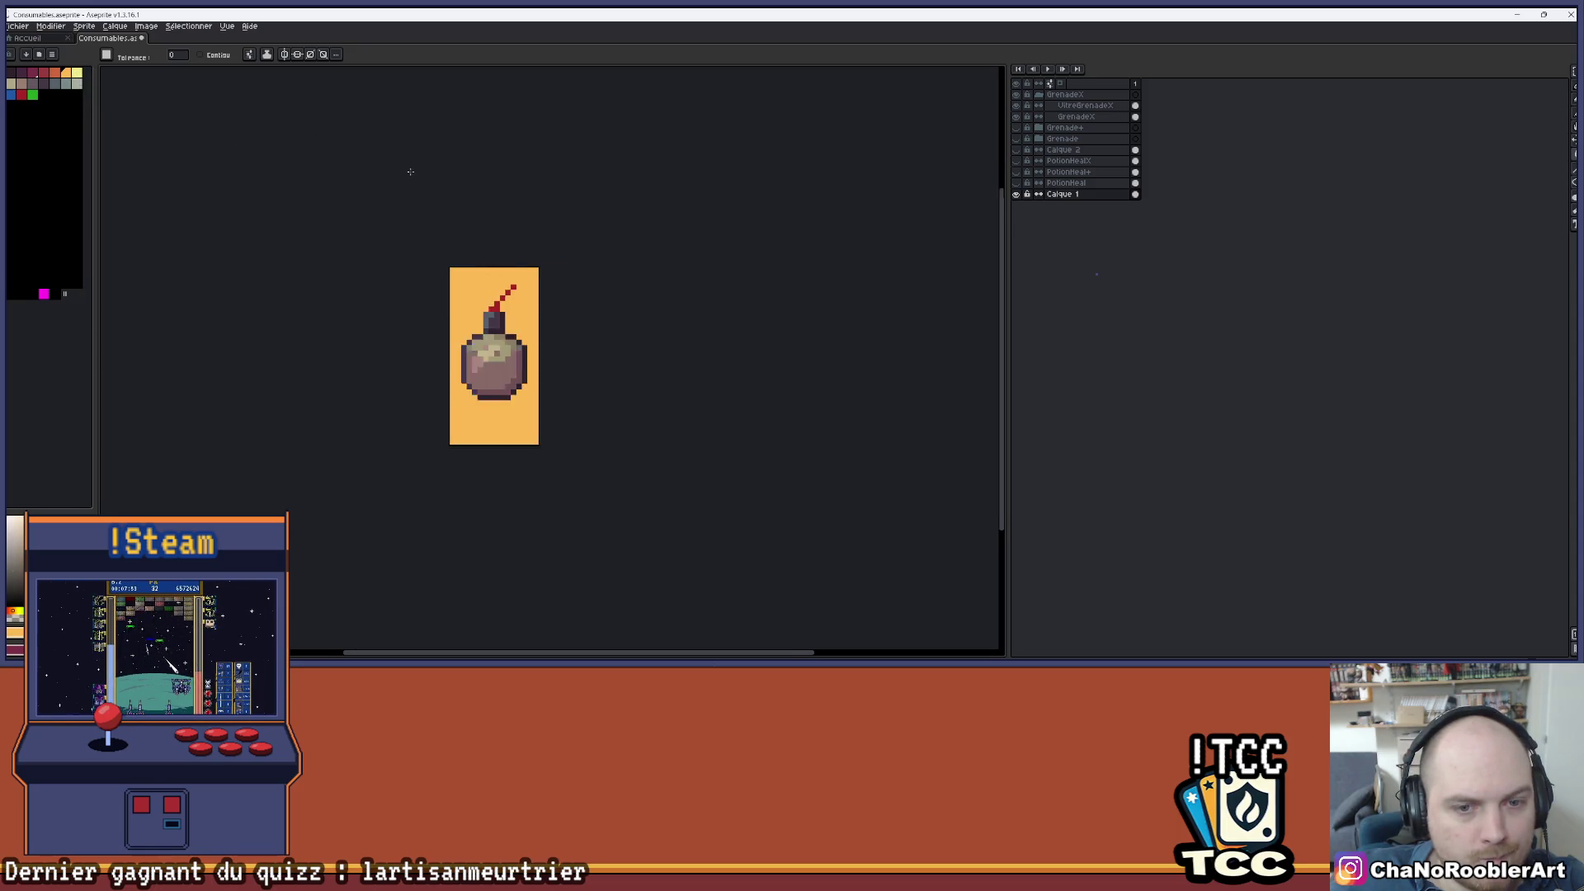
left_click(76, 74)
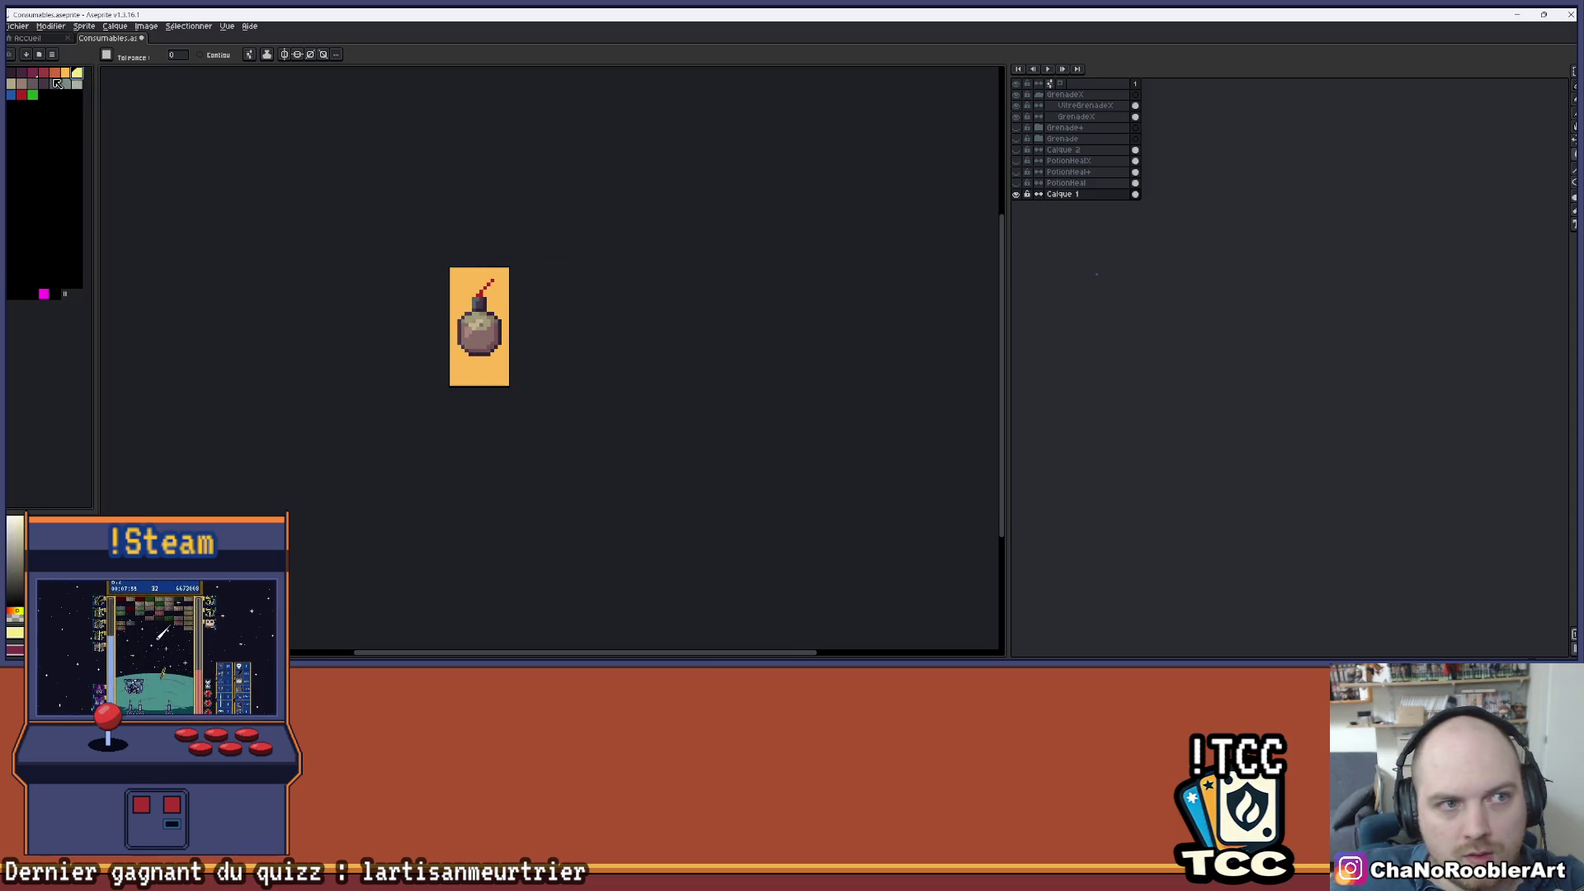
left_click(456, 280)
key("plus")
key("plus")
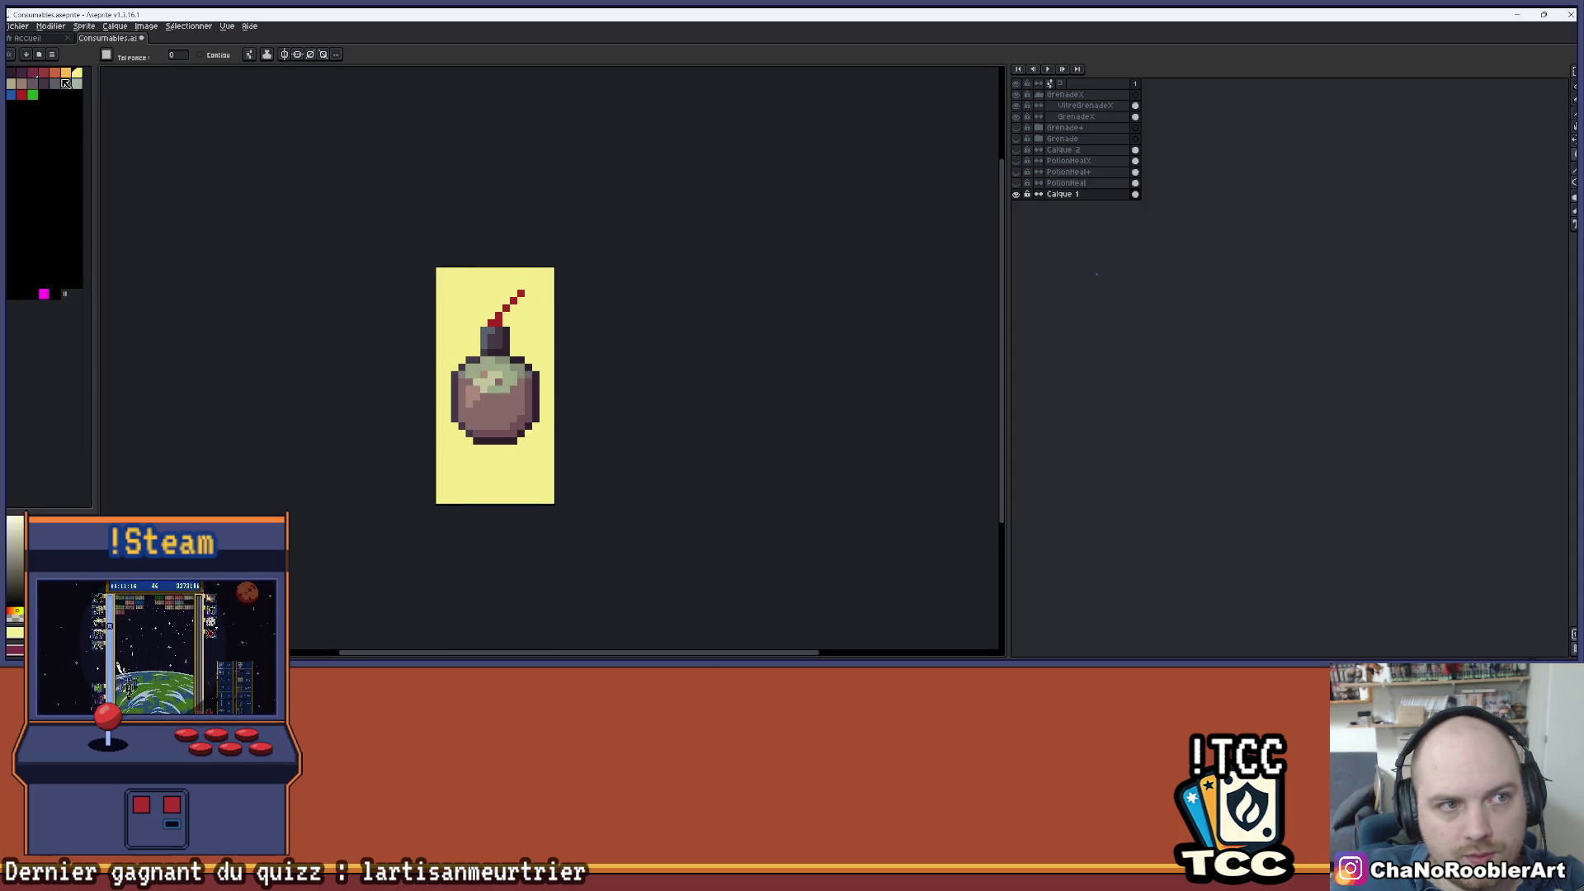
left_click(59, 74)
left_click(439, 273)
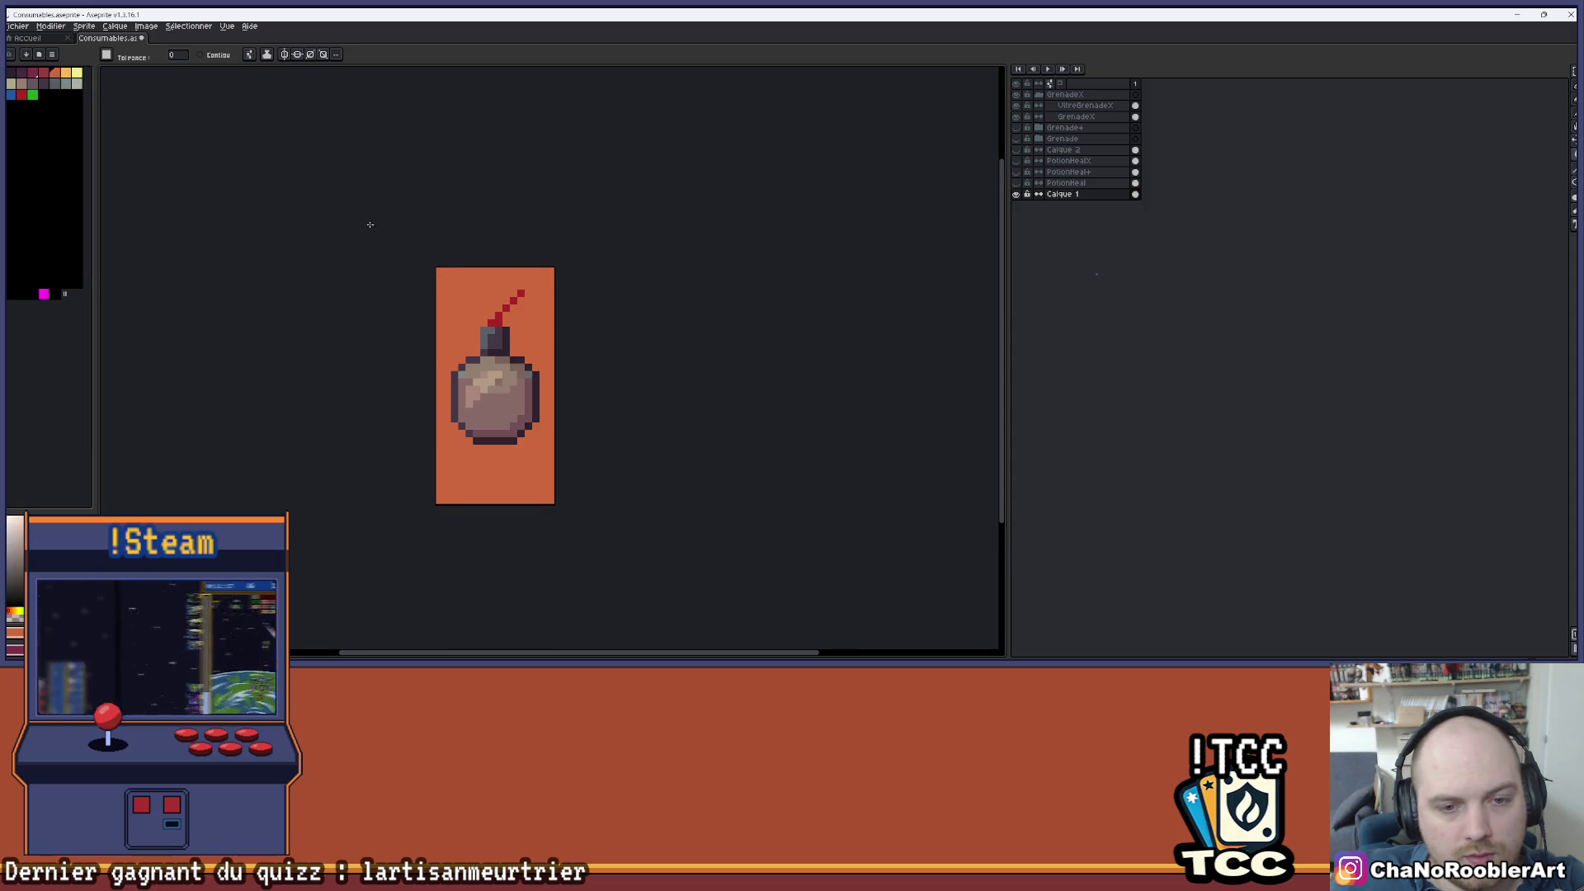
scroll(370, 224, "down", 3)
scroll(283, 283, "up", 3)
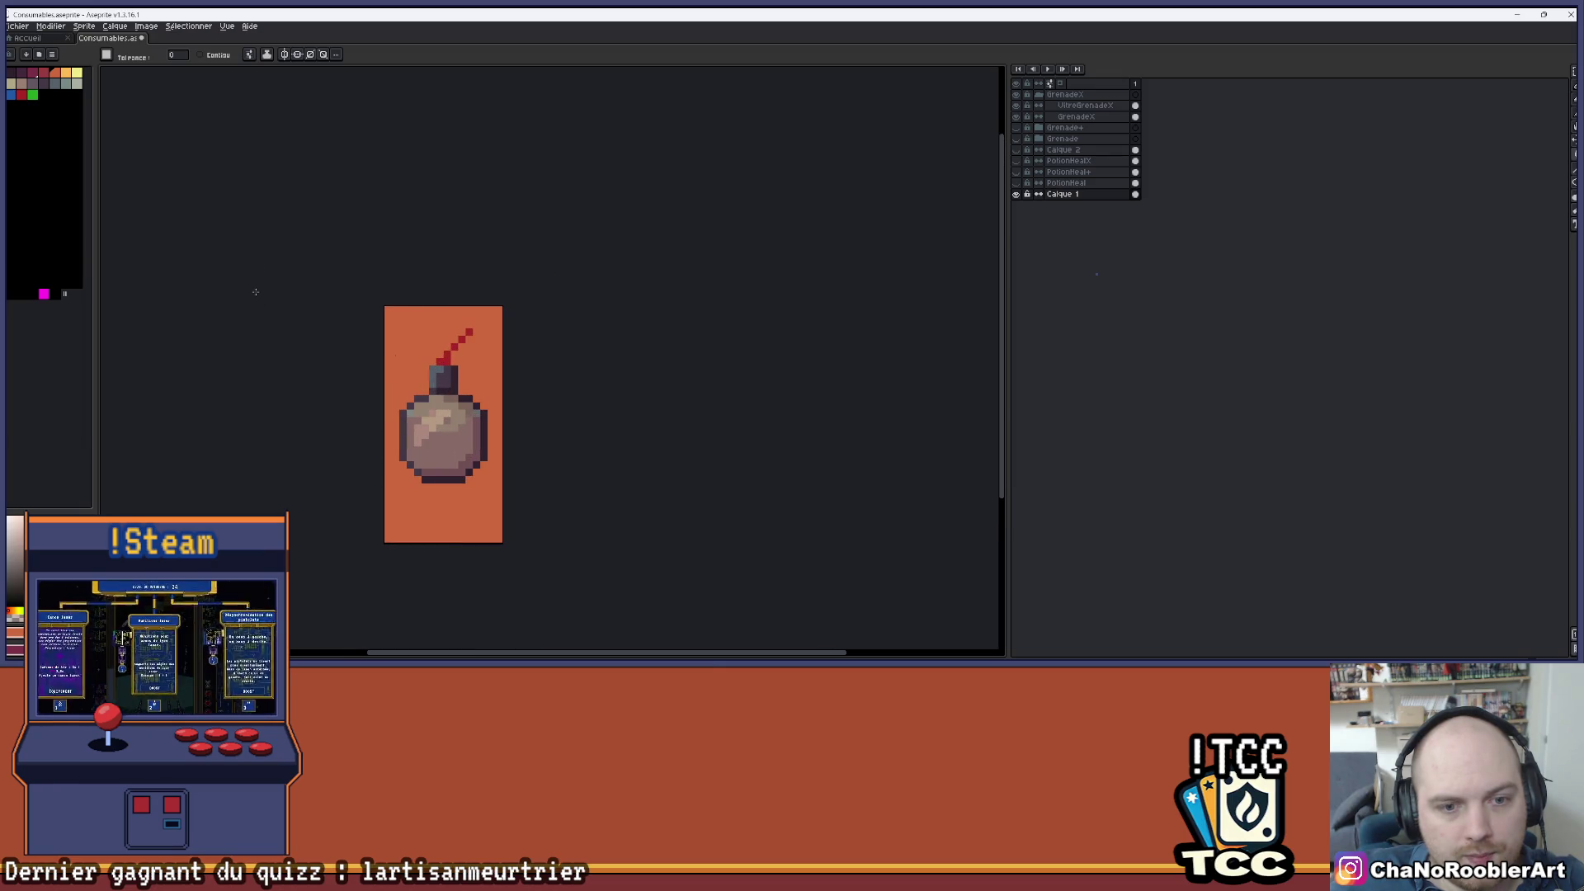
left_click(31, 86)
left_click(429, 313)
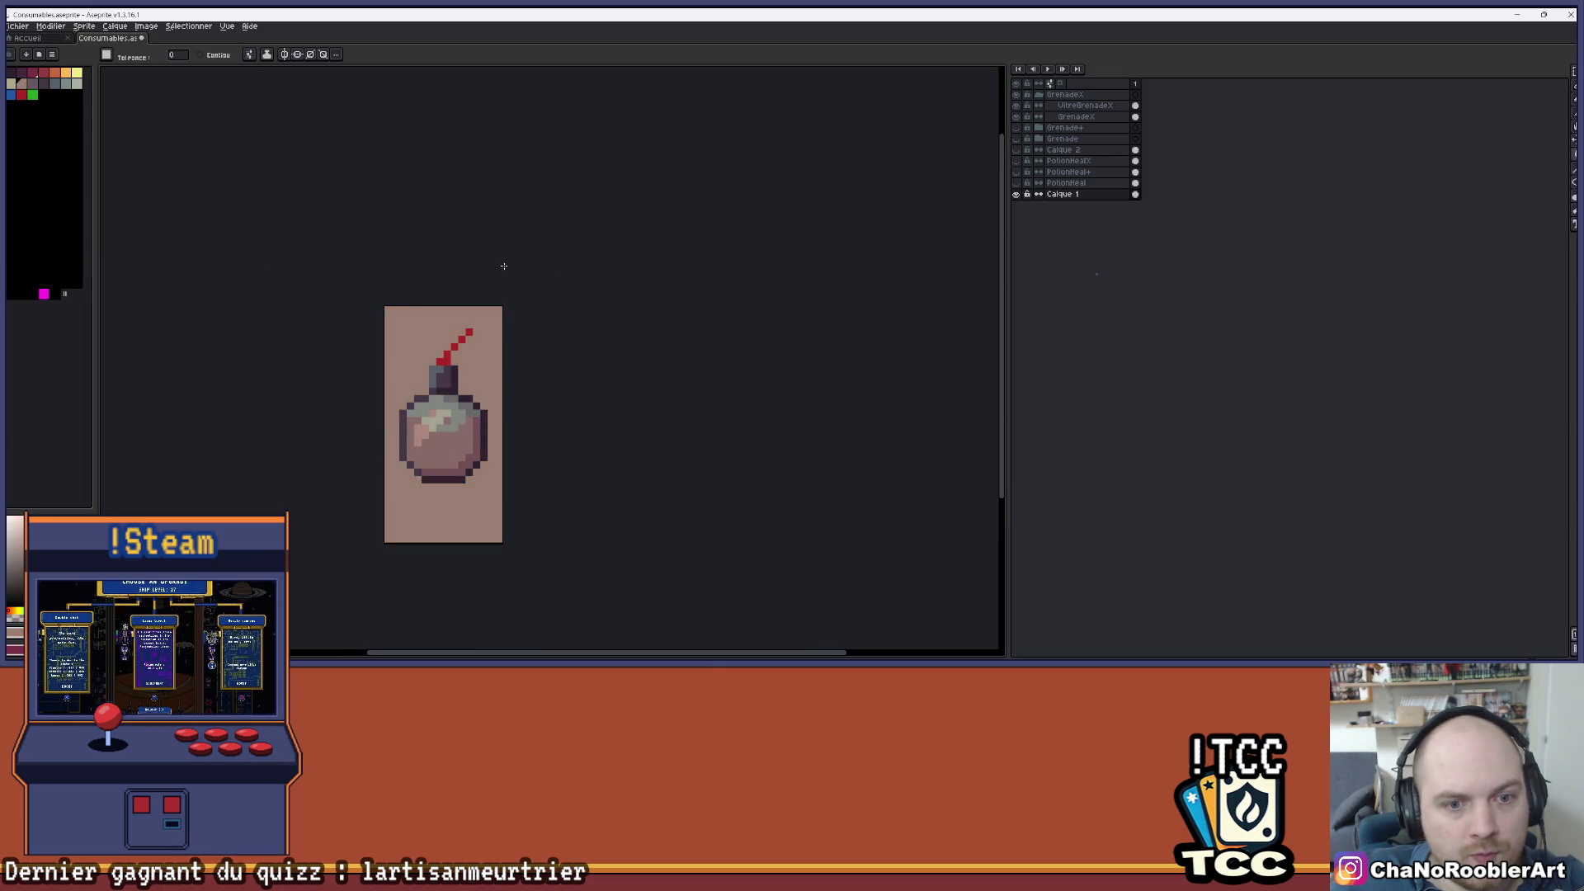
- On the GrenadeX layer, fill the bomb body and fuse blue, then try magenta
scroll(503, 265, "down", 1)
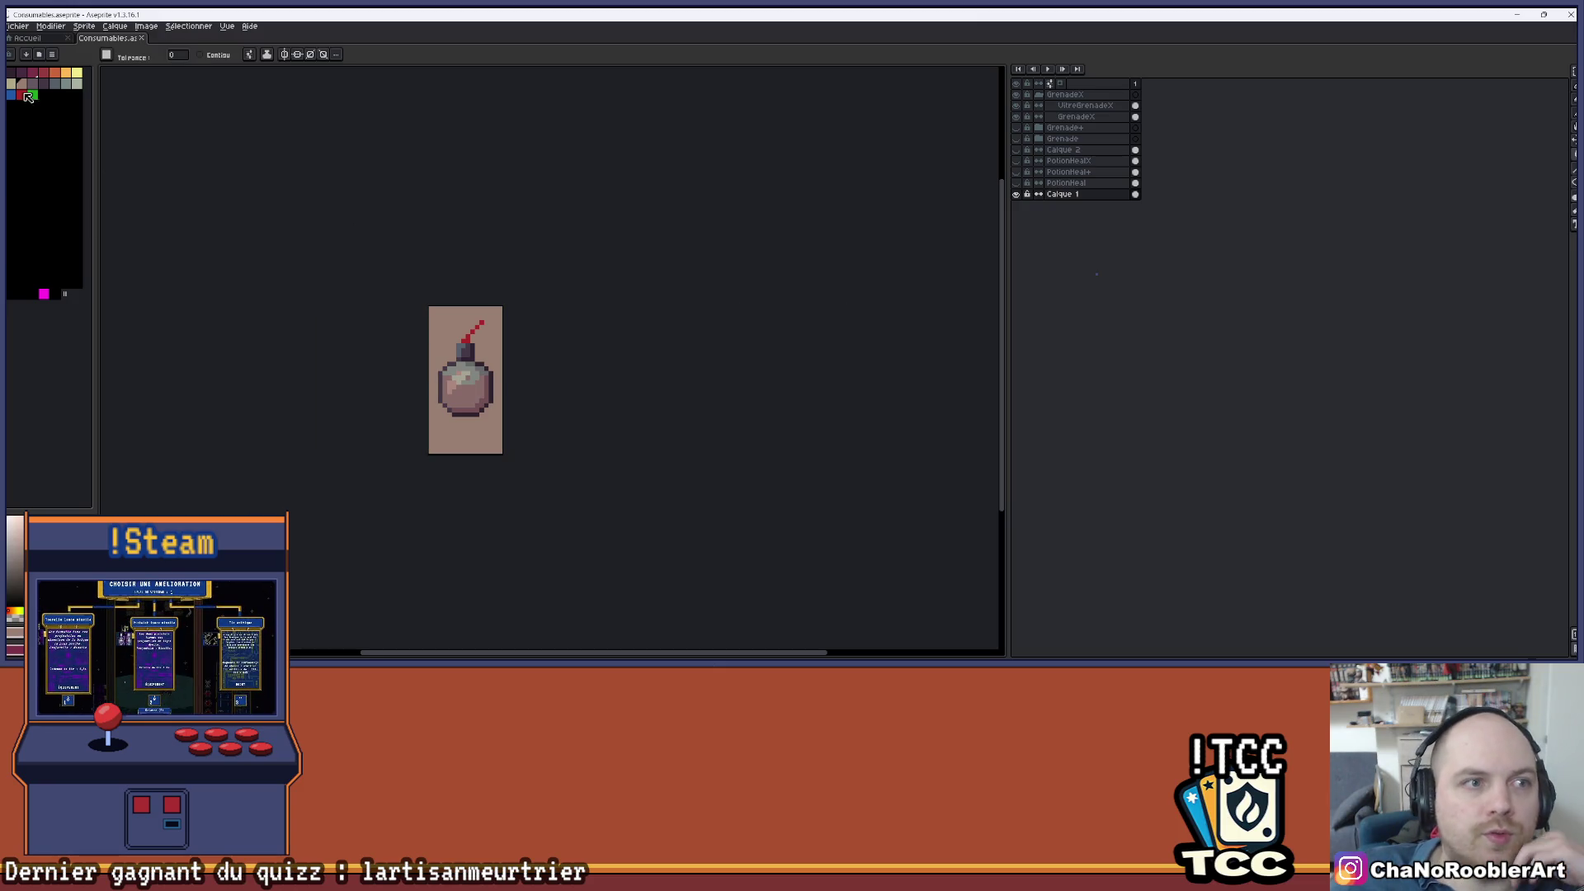
left_click(1073, 116)
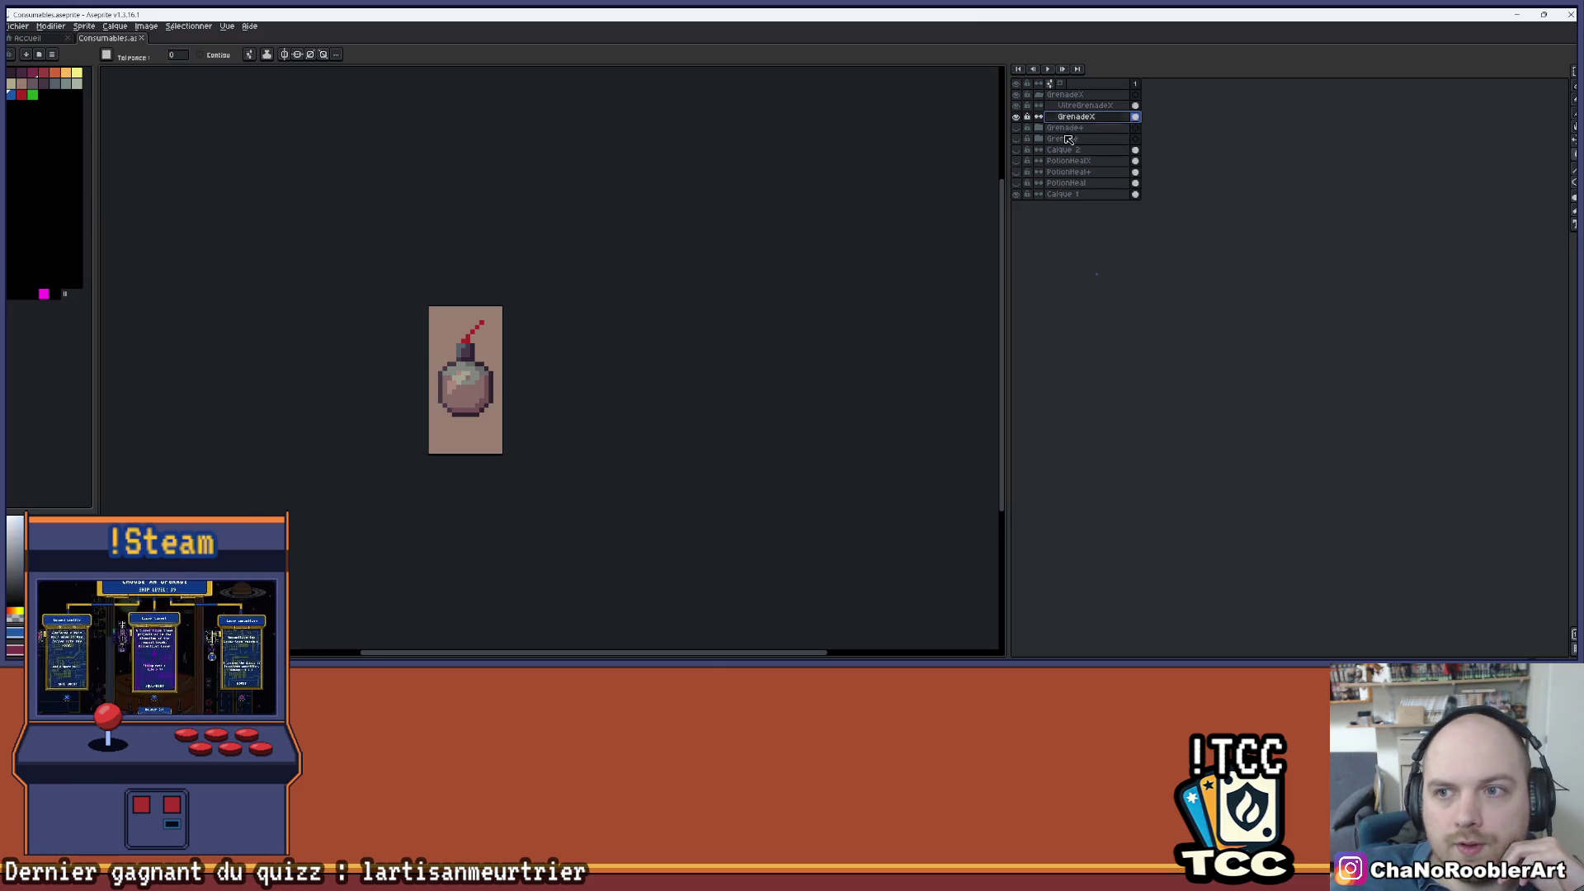
left_click(475, 314)
key("ctrl+z")
left_click(466, 388)
left_click(474, 334)
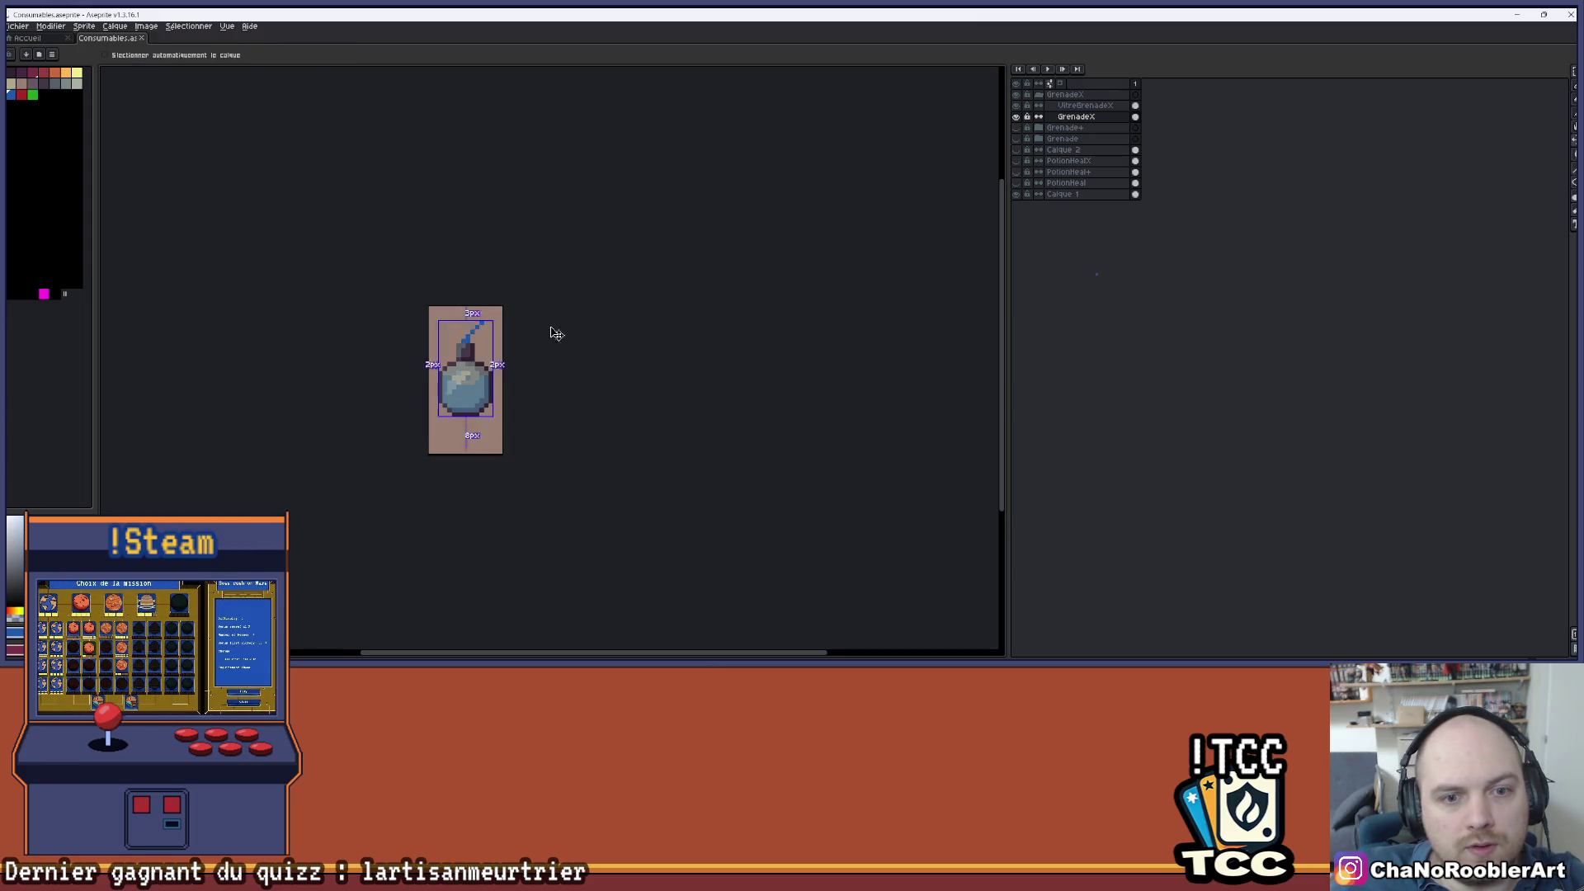
scroll(557, 335, "up", 1)
left_click(491, 343)
- Undo the blue fill, hide GrenadeX, and recolour the Grenade+ bomb purple with a magenta fuse
key("ctrl+z")
key("ctrl+z")
key("ctrl+z")
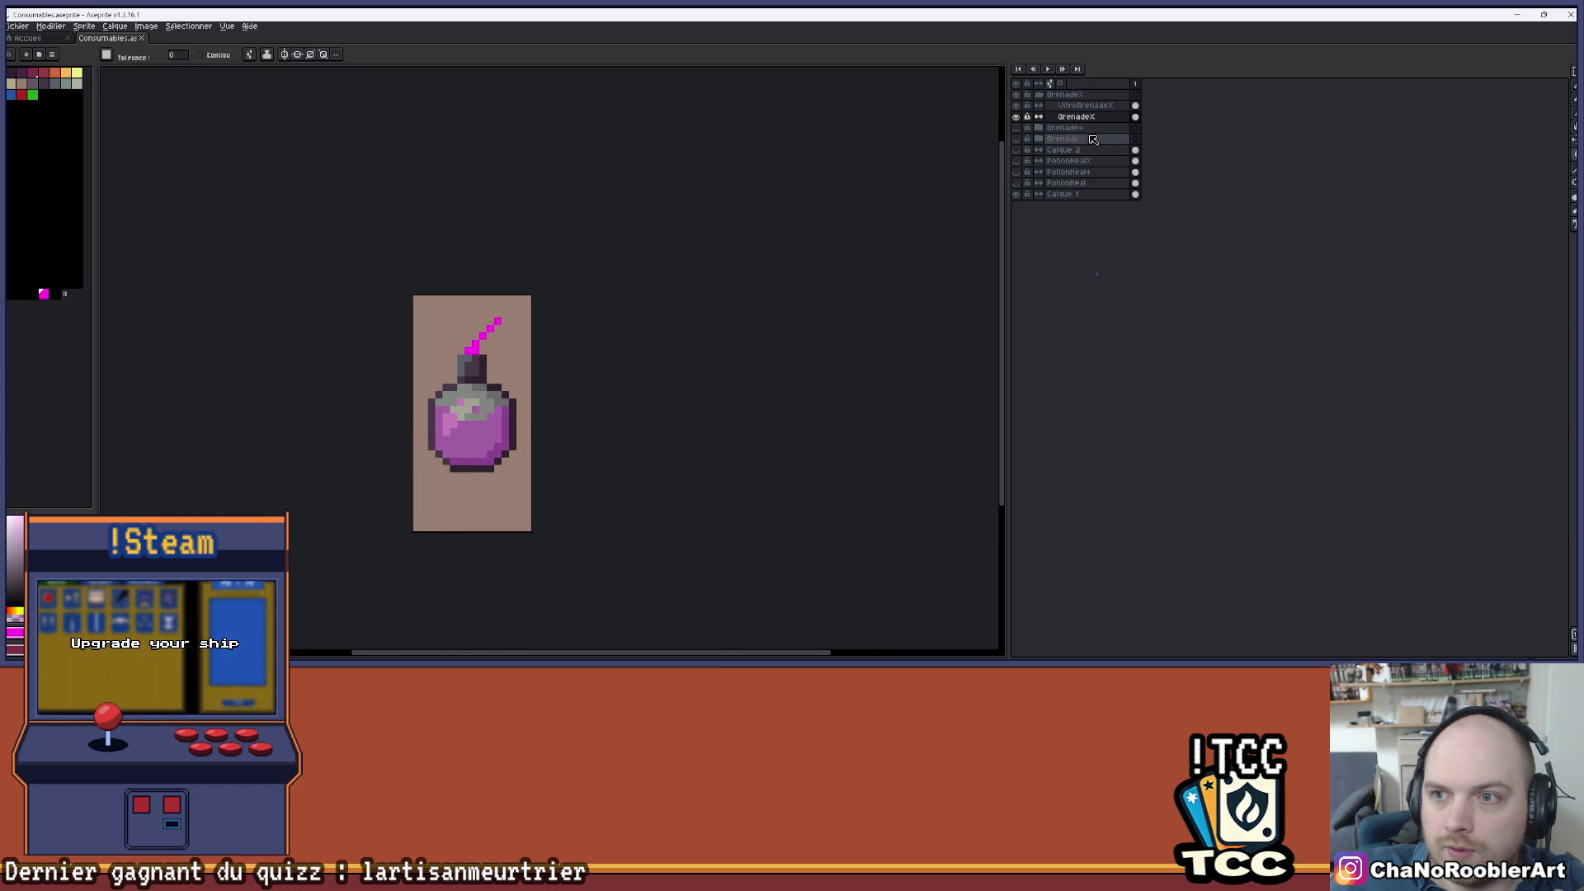
left_click(1018, 118)
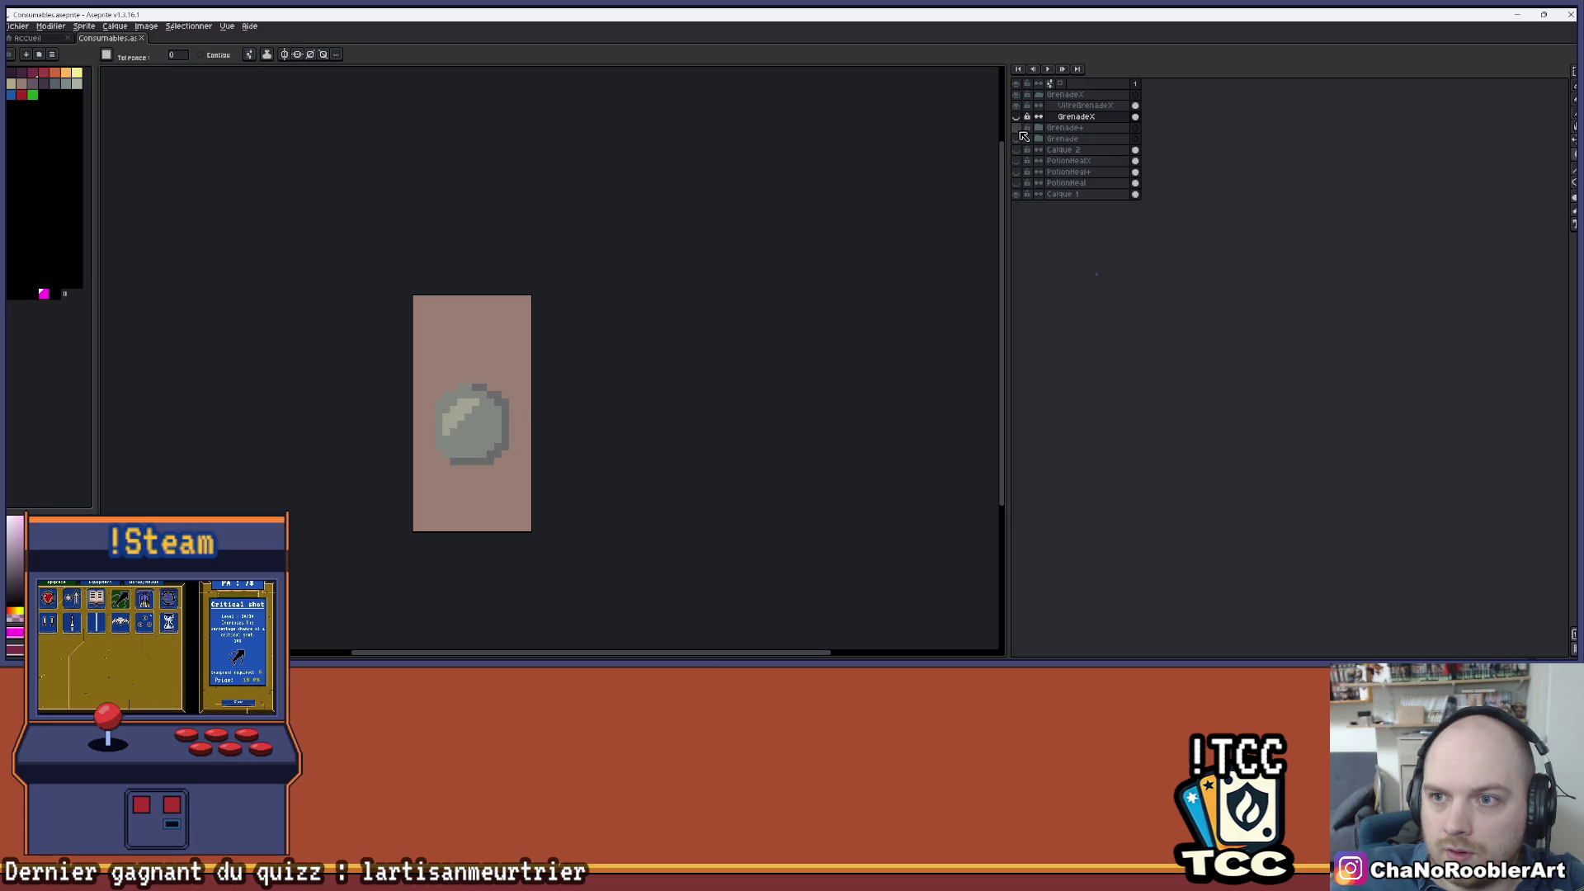
left_click(1018, 117)
left_click(1040, 128)
left_click(1039, 95)
left_click(1016, 95)
left_click(1017, 105)
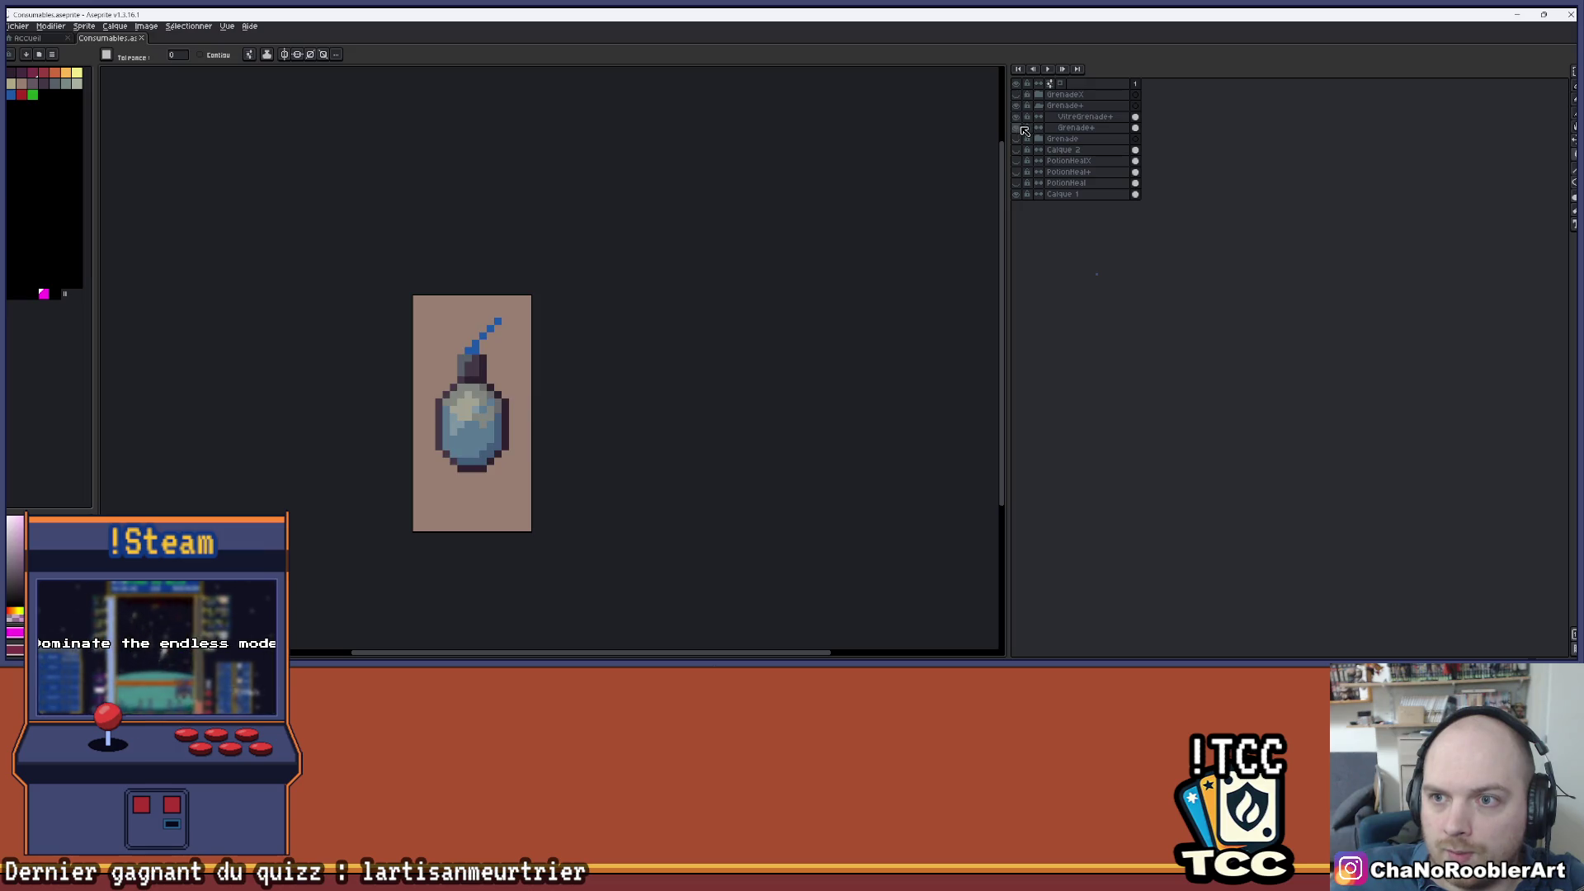
left_click(1029, 129)
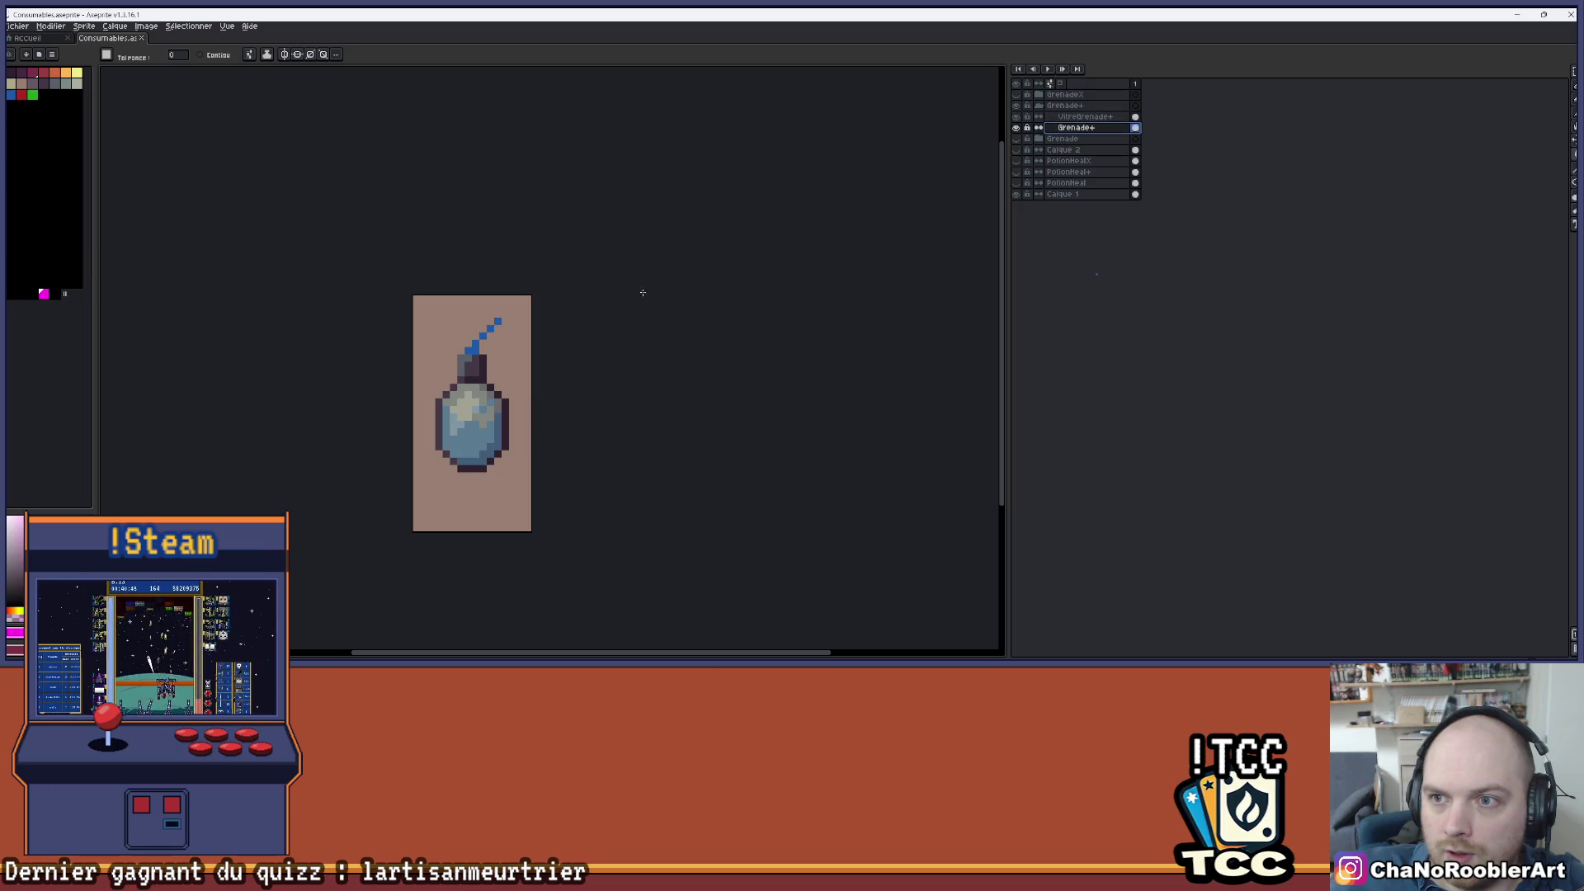
left_click(485, 351)
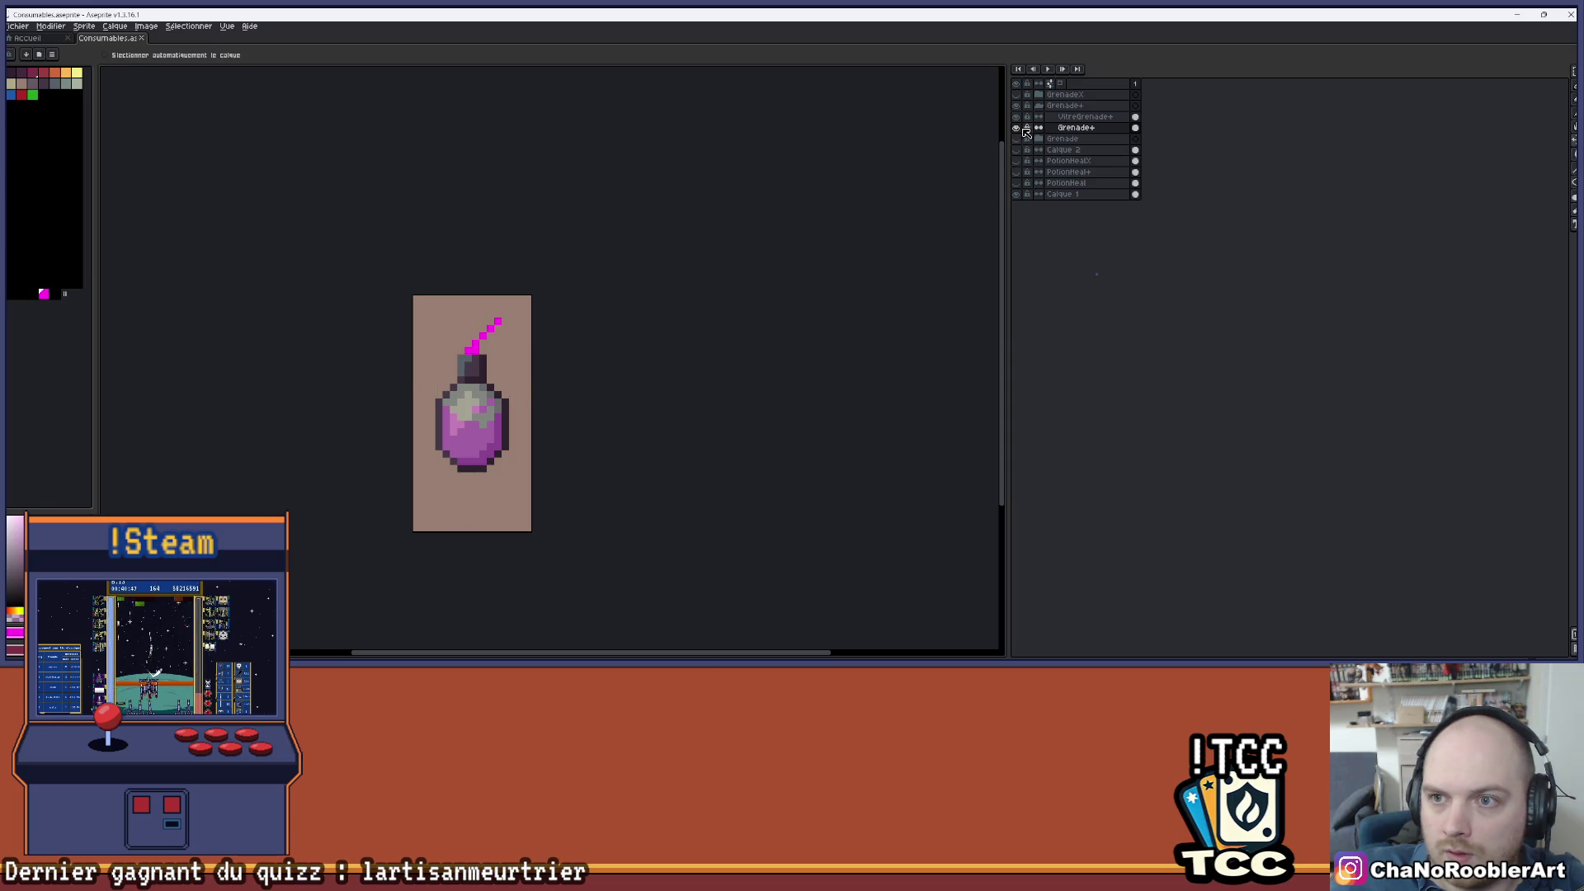
- Hide Grenade+ and recolour the Grenade bomb purple with a magenta fuse
left_click(1038, 105)
left_click(1016, 105)
left_click(1038, 116)
left_click(1016, 116)
left_click(1073, 139)
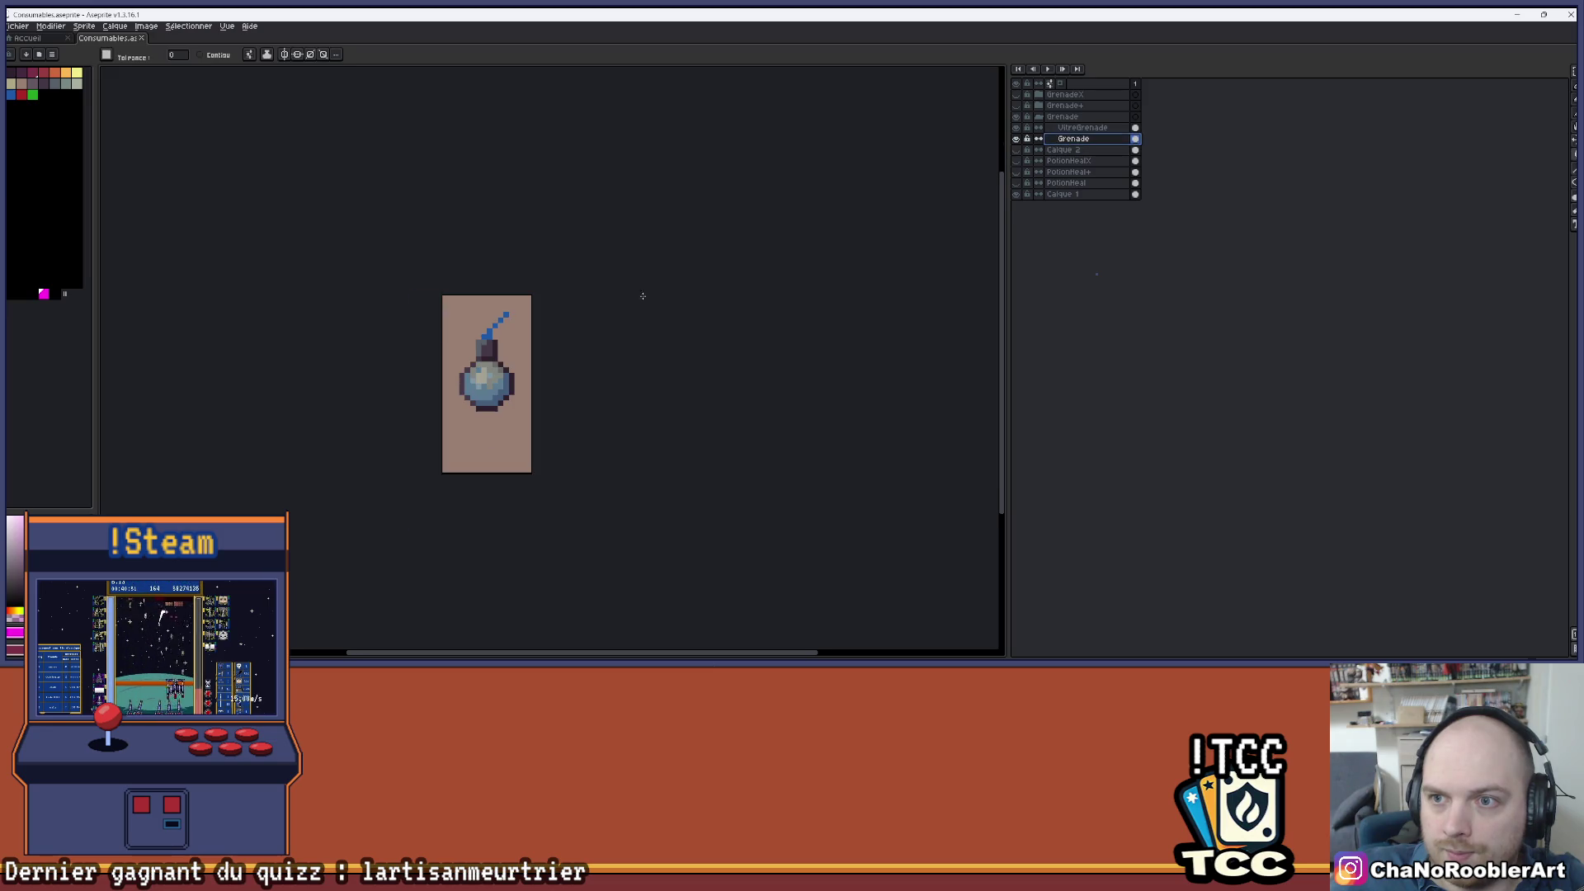
key("w")
key("minus")
scroll(536, 330, "up", 3)
scroll(584, 329, "down", 2)
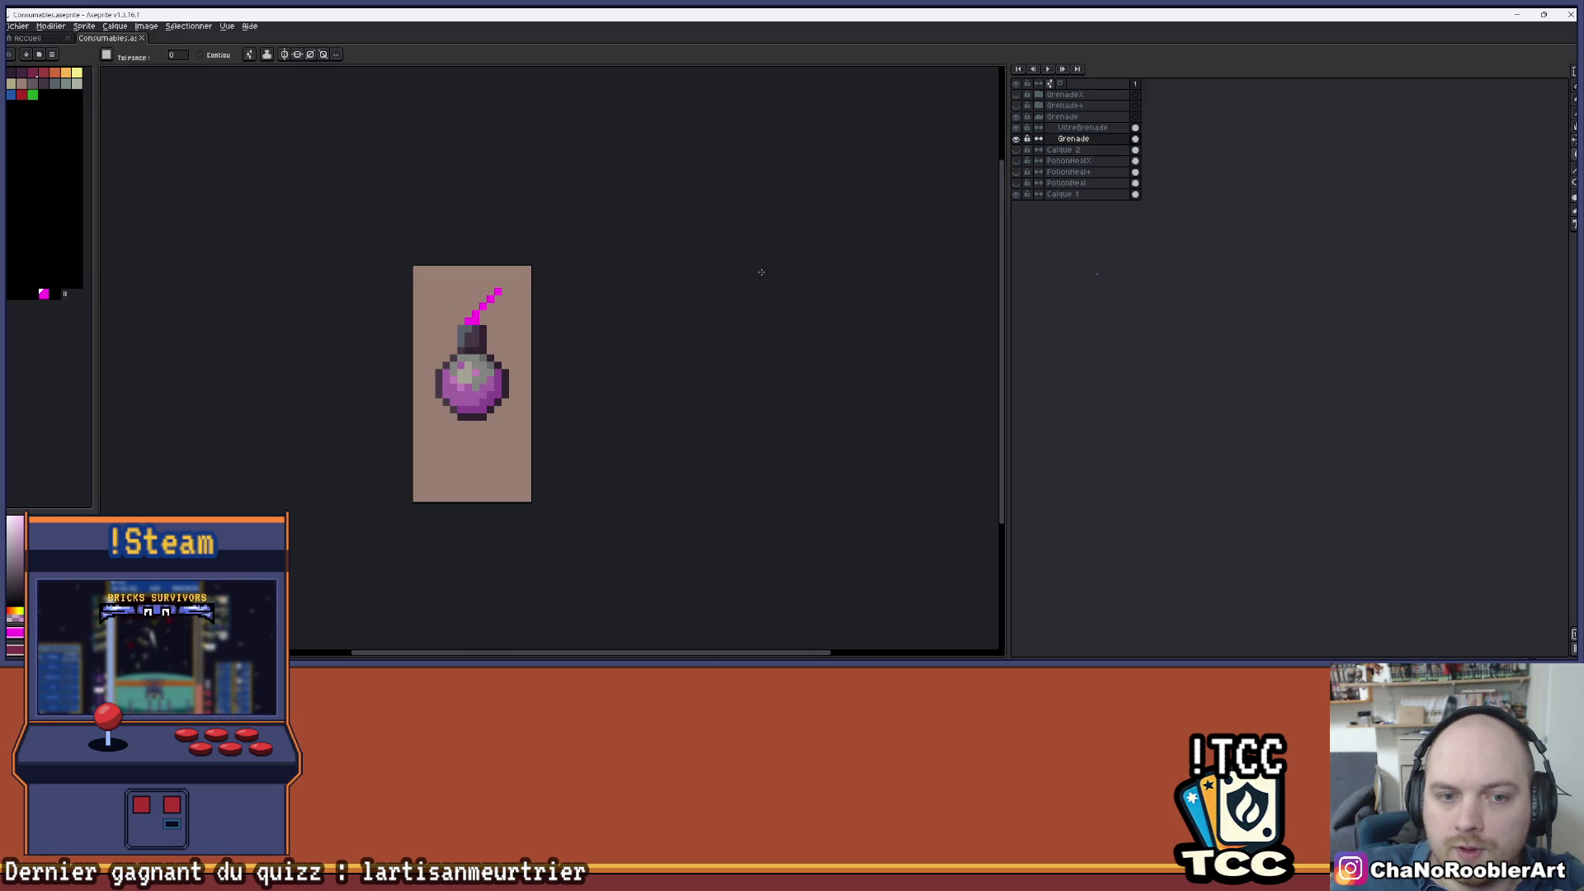
- Toggle GrenadeX, Grenade+ and Grenade visibility to compare, leaving Grenade shown and selected
left_click(1038, 116)
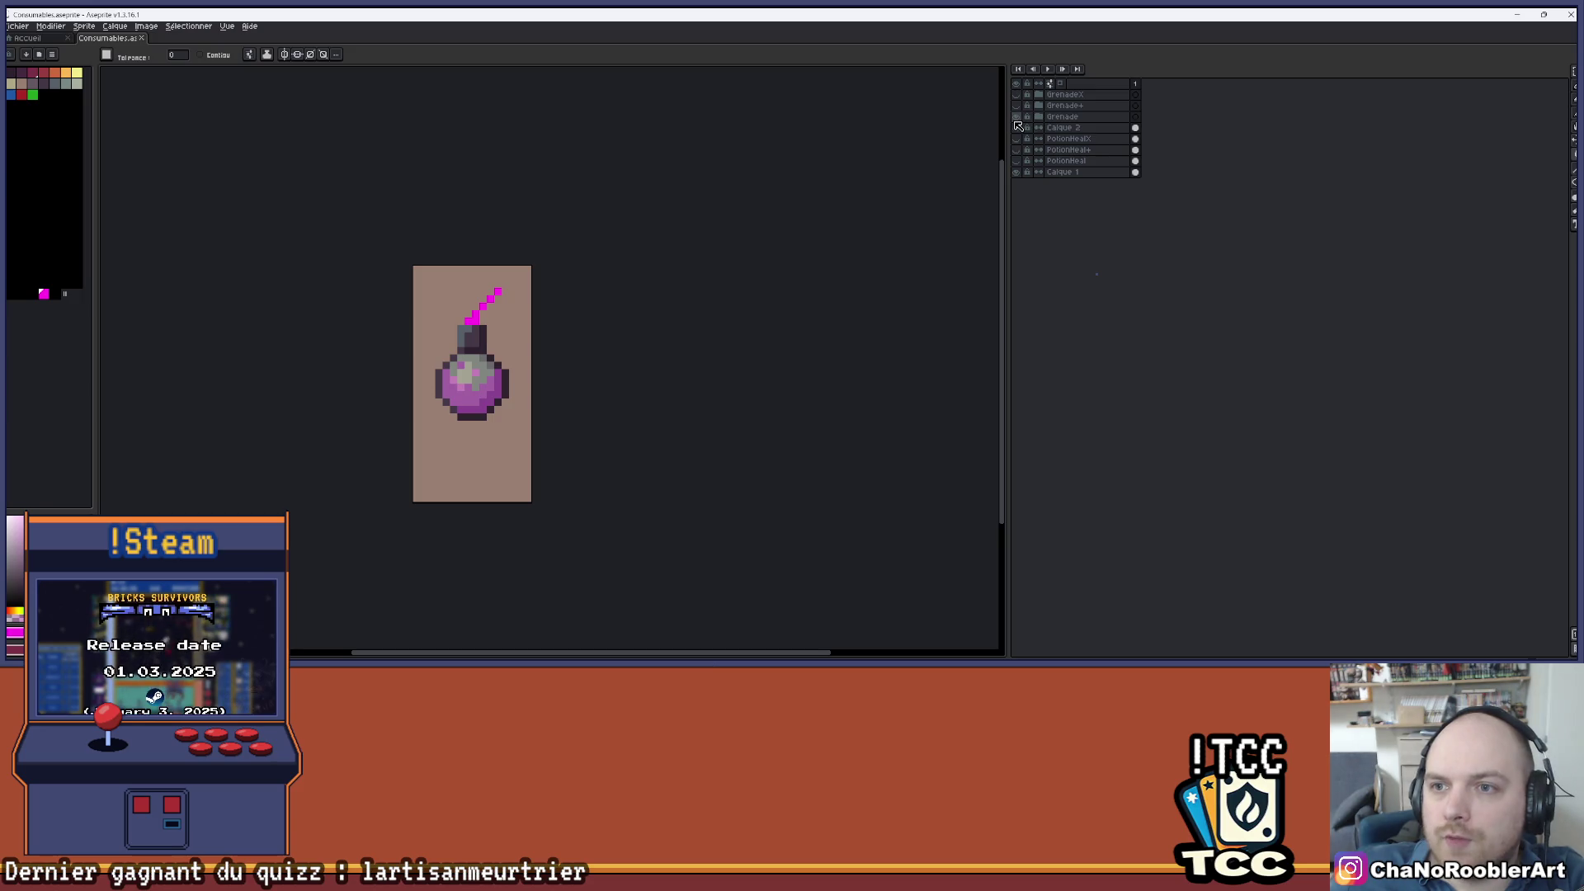
left_click(1016, 116)
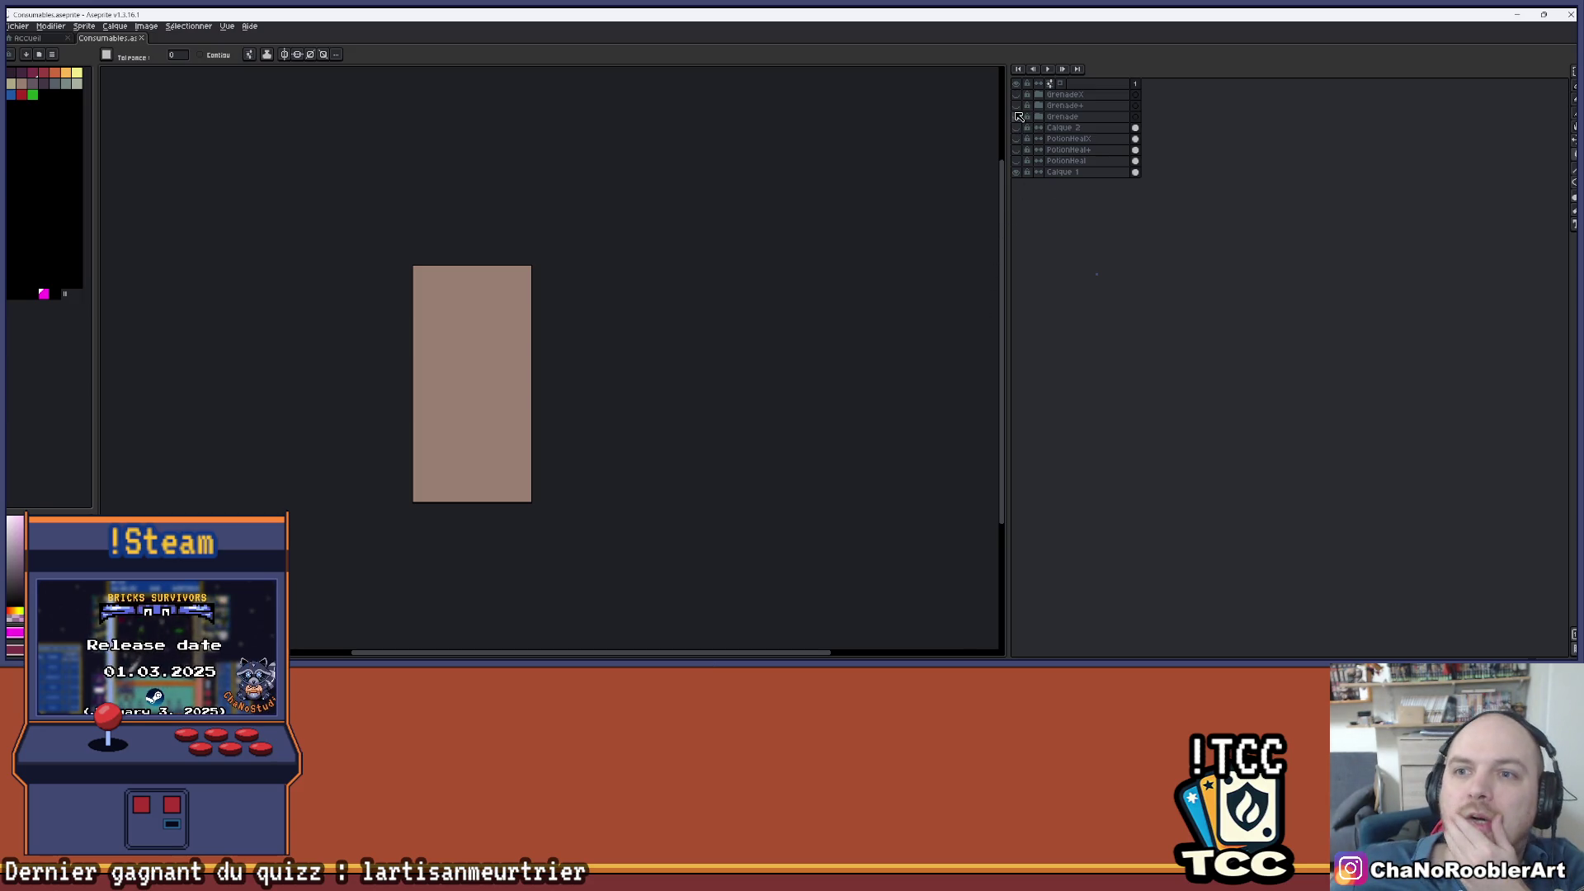
left_click(1016, 117)
left_click(1016, 117)
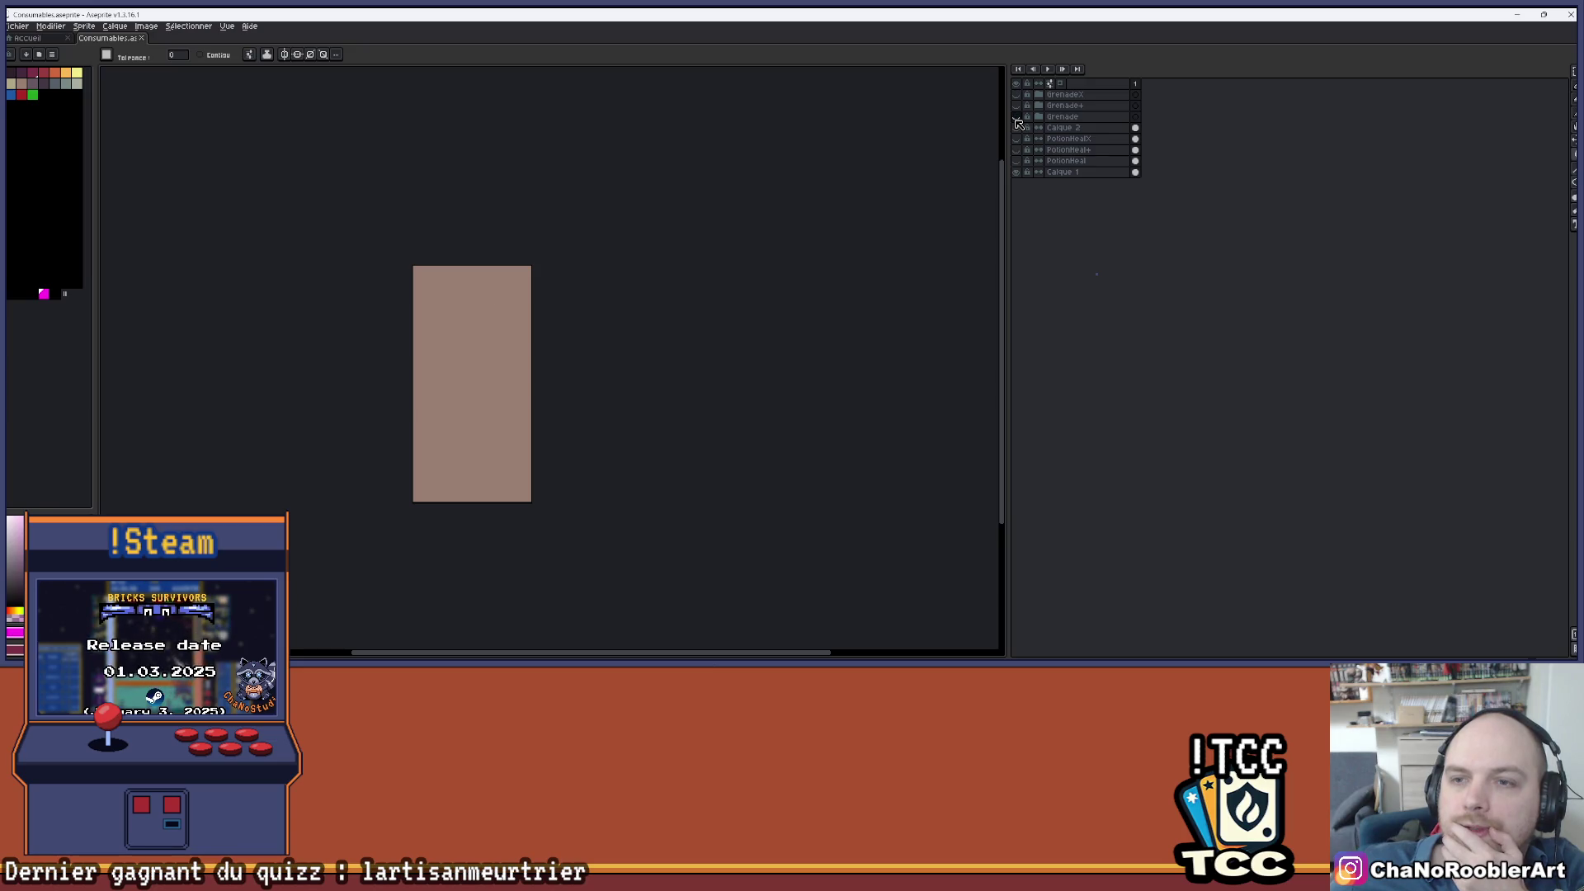
left_click(1017, 116)
left_click(1017, 117)
left_click(1019, 95)
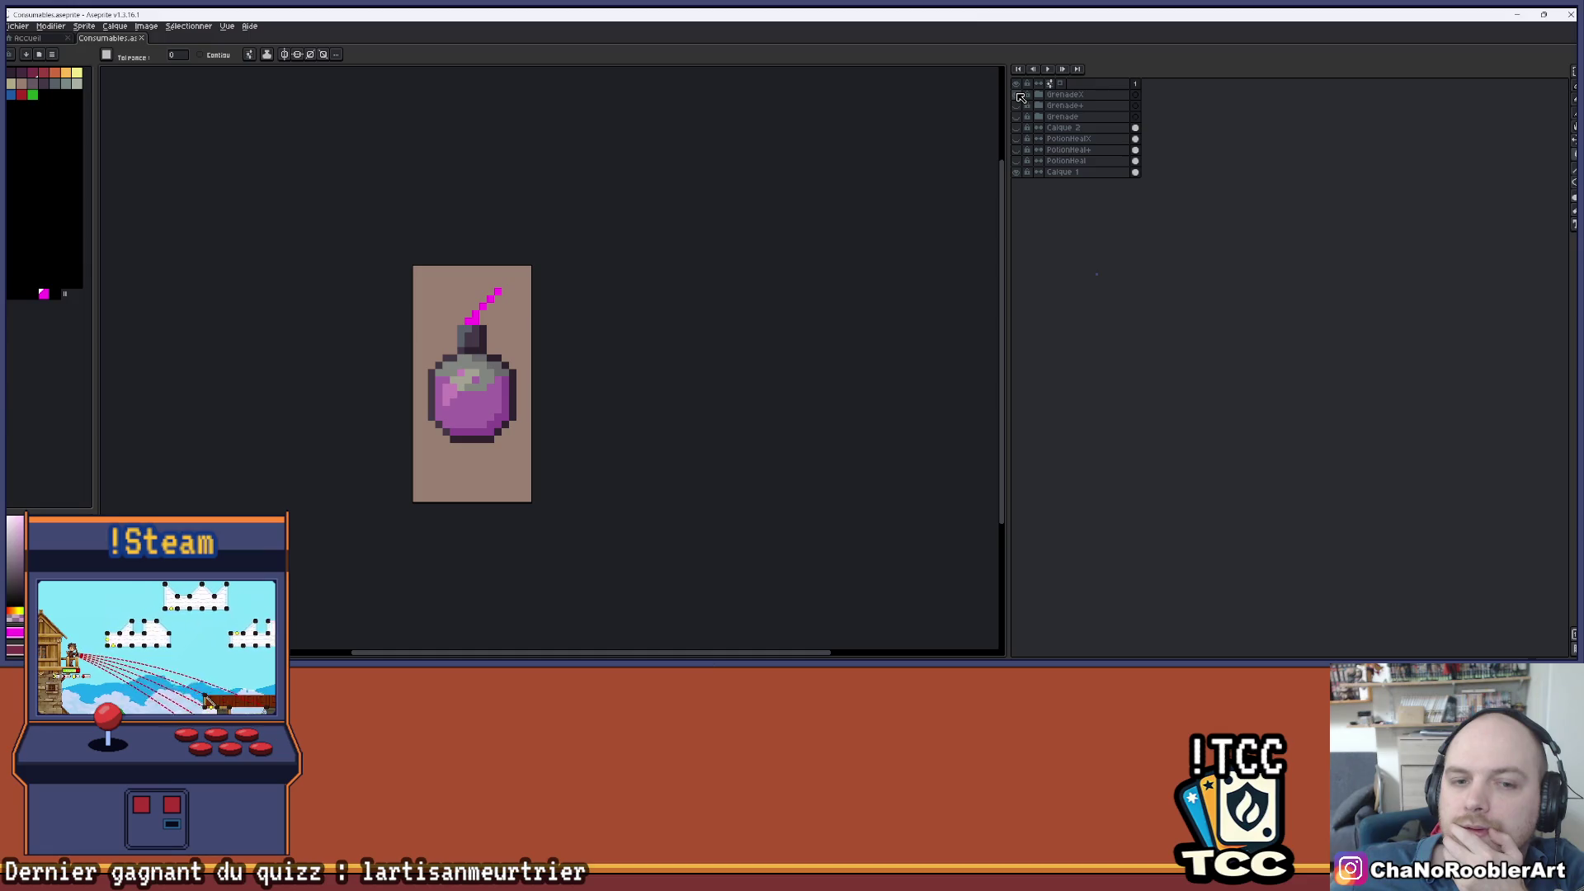
left_click(1019, 95)
left_click(1020, 106)
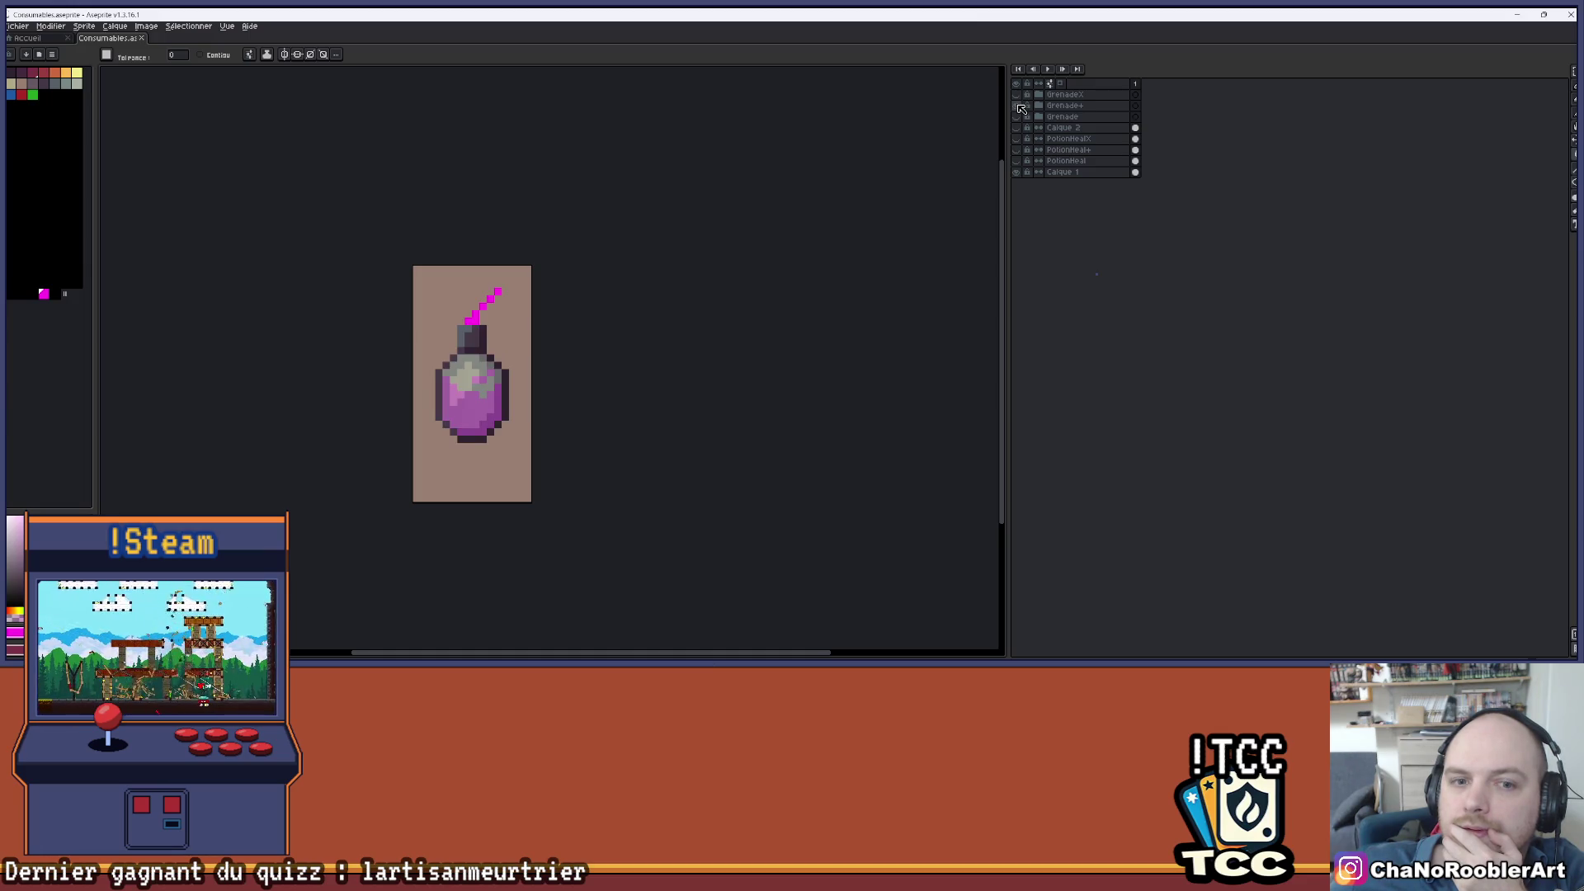
left_click(1020, 106)
left_click(1021, 116)
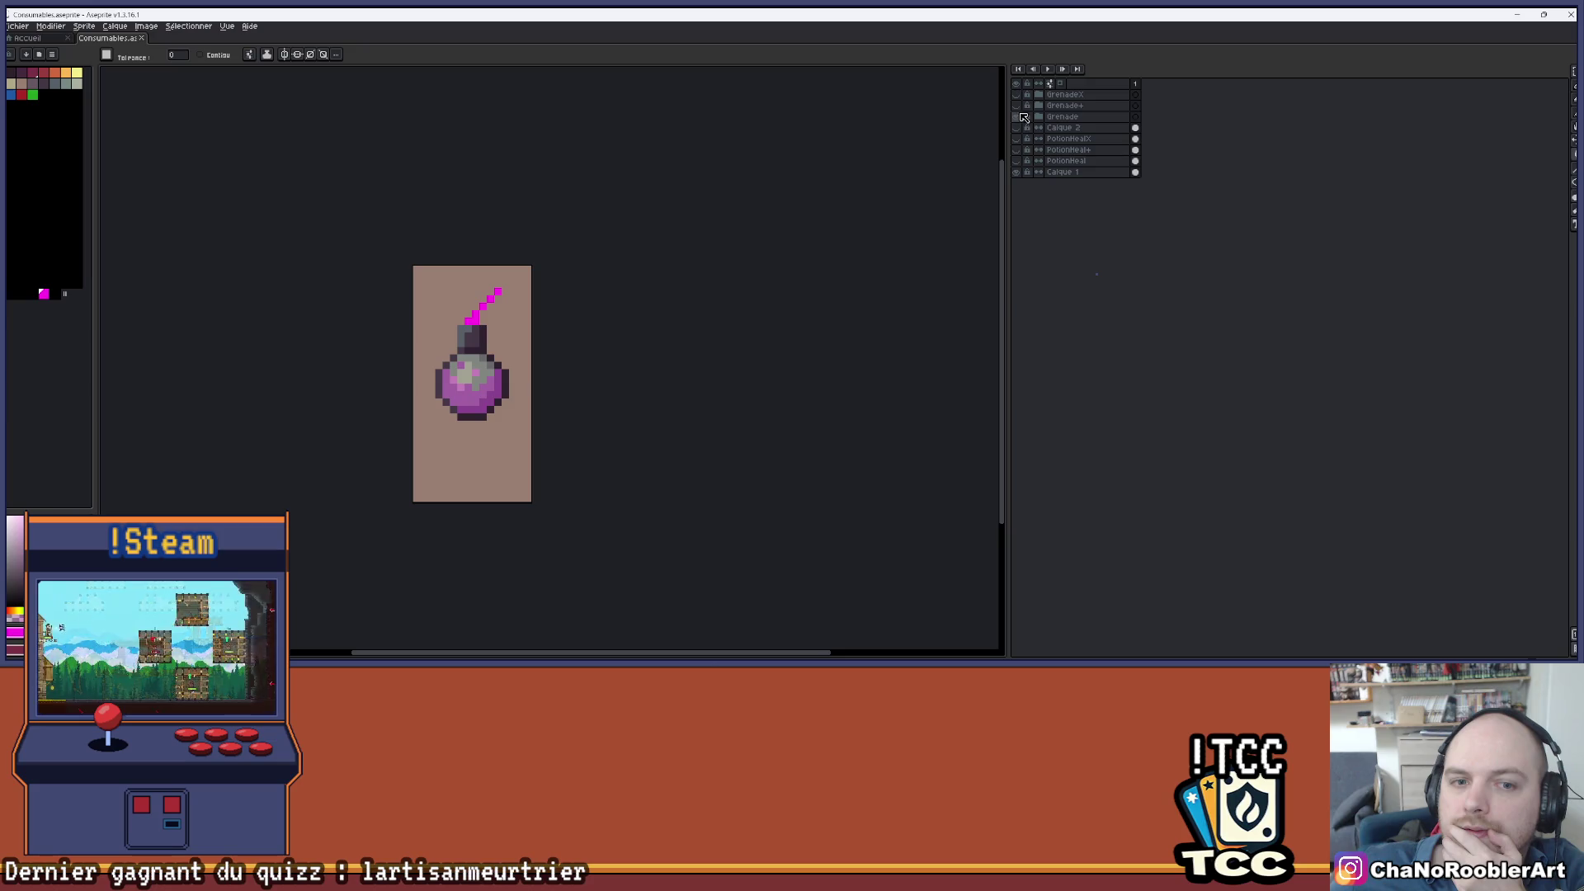
left_click(1023, 120)
left_click(1022, 111)
left_click(1020, 105)
left_click(1018, 95)
left_click(1019, 95)
left_click(1020, 105)
left_click(1020, 106)
left_click(1021, 117)
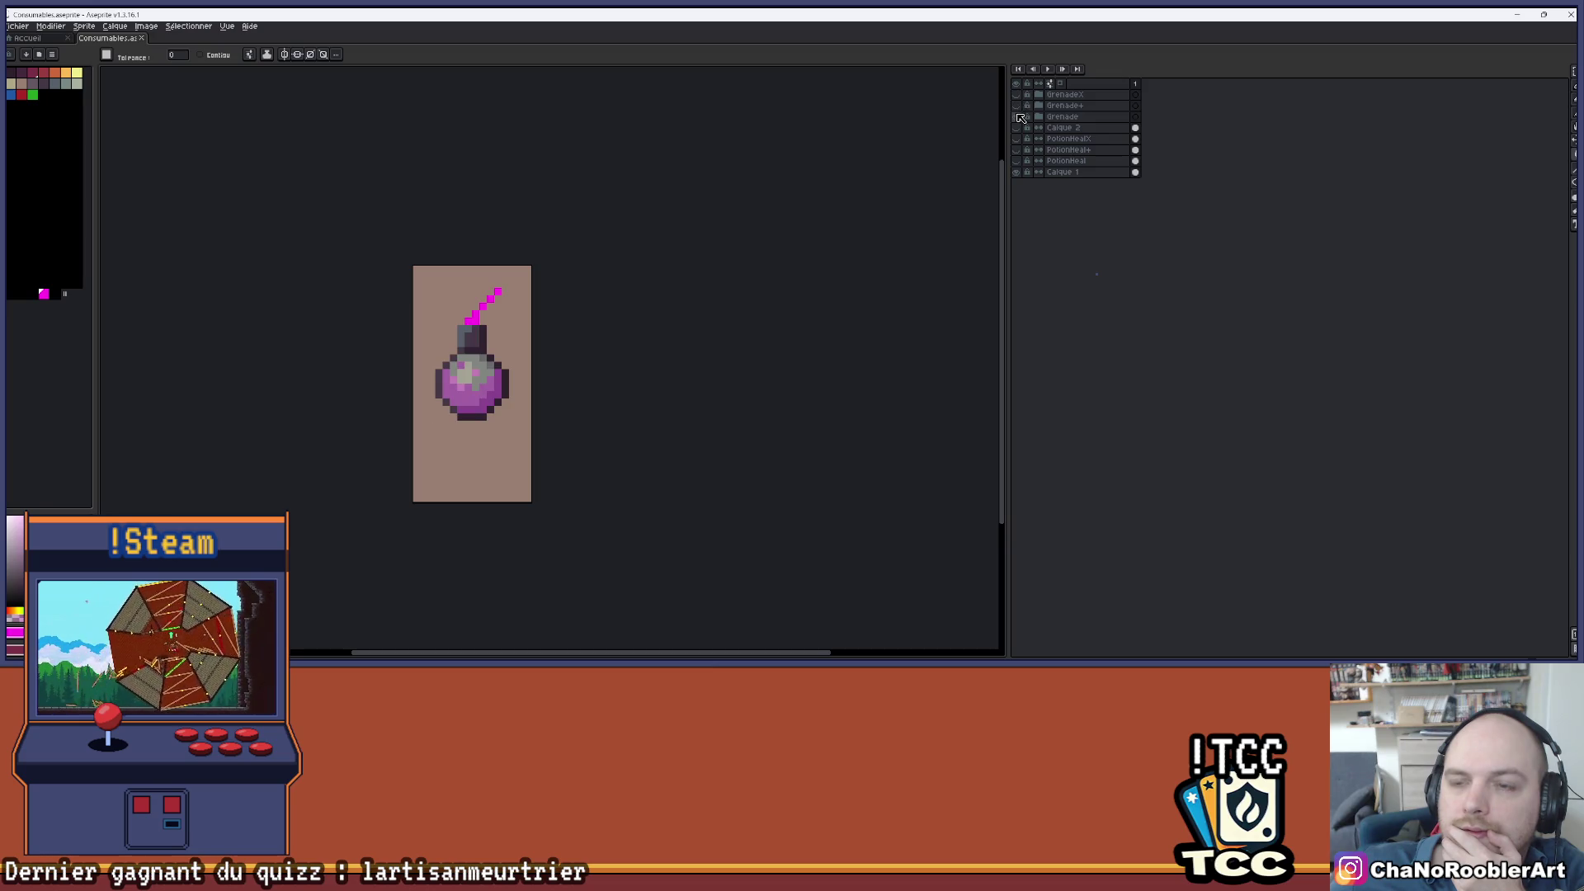
left_click(1064, 116)
left_click(1572, 140)
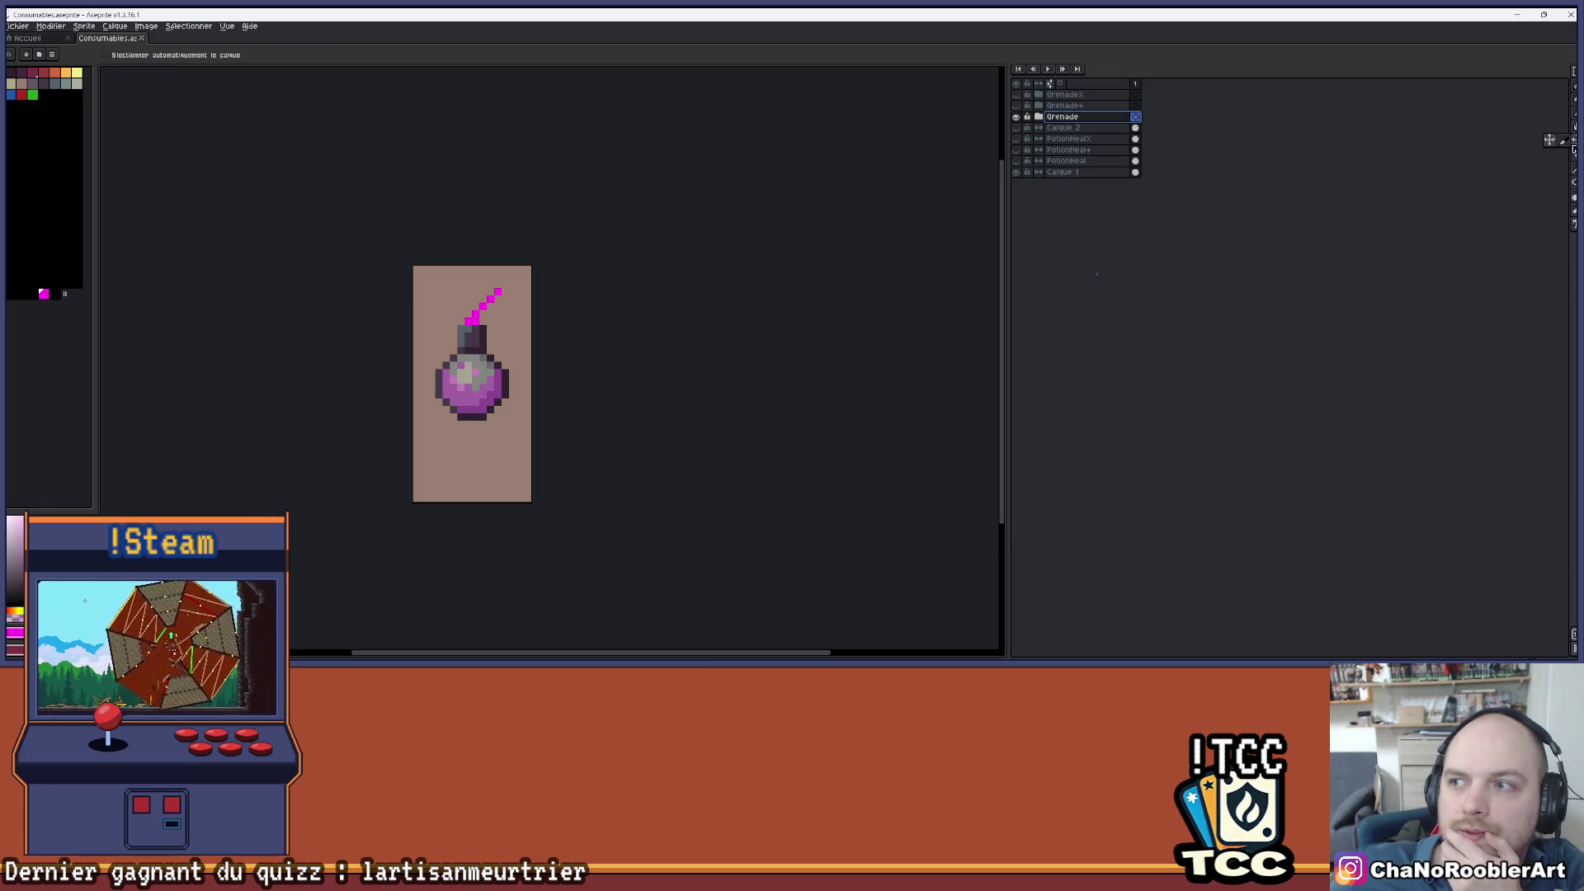
- Move the Grenade bomb slightly lower, then flick its visibility repeatedly to compare
left_click_drag(501, 369, 501, 376)
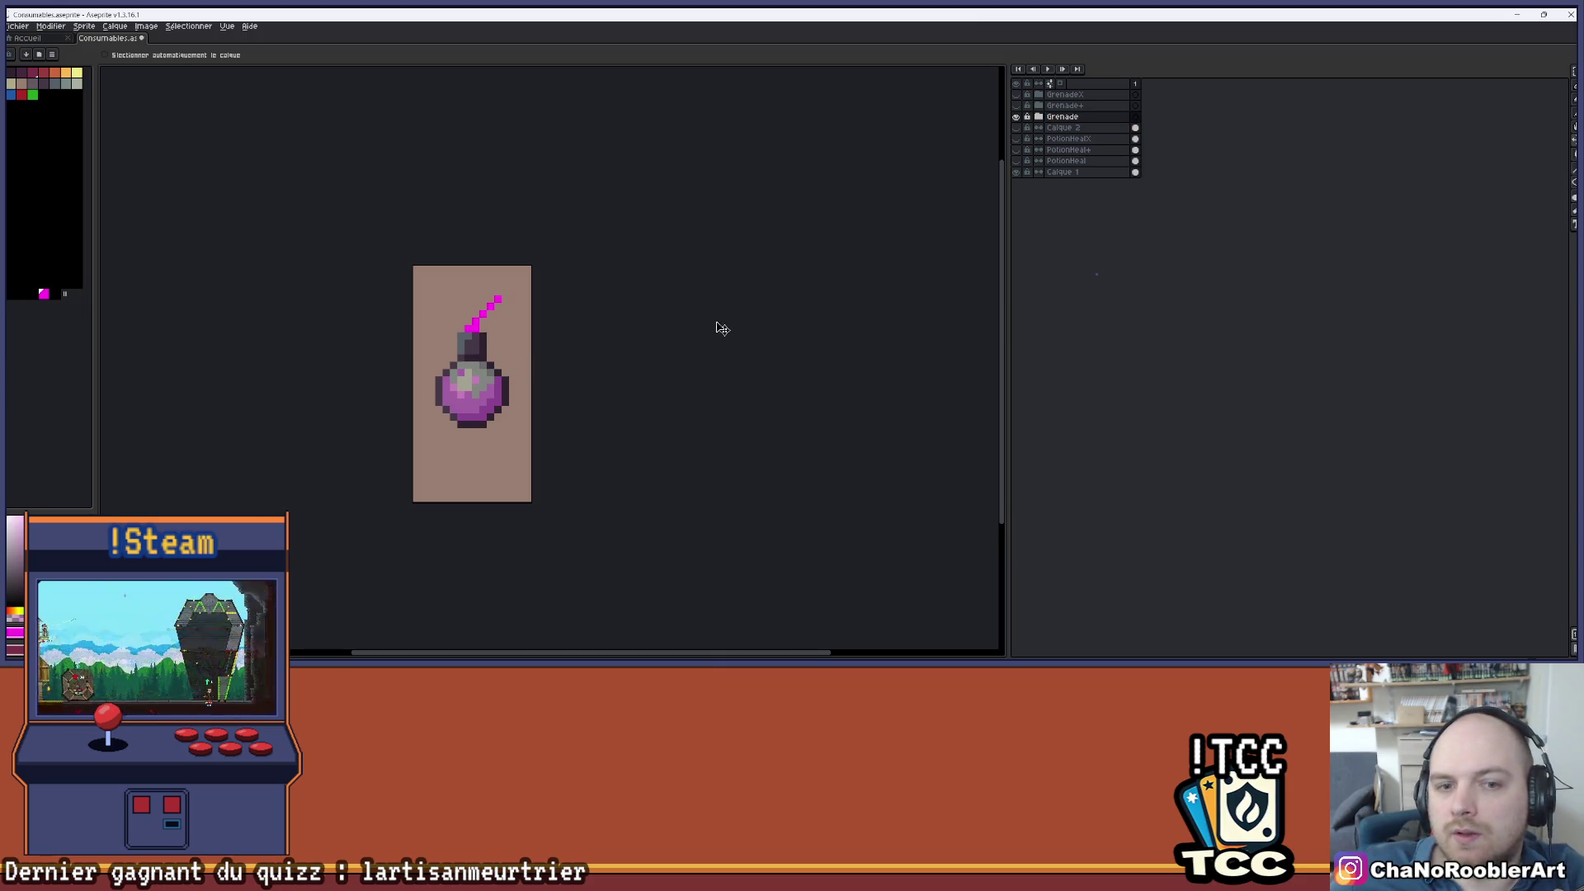
left_click(1015, 116)
left_click(1015, 116)
left_click(1016, 116)
left_click(1015, 115)
left_click(1015, 115)
left_click(1015, 115)
left_click(1016, 115)
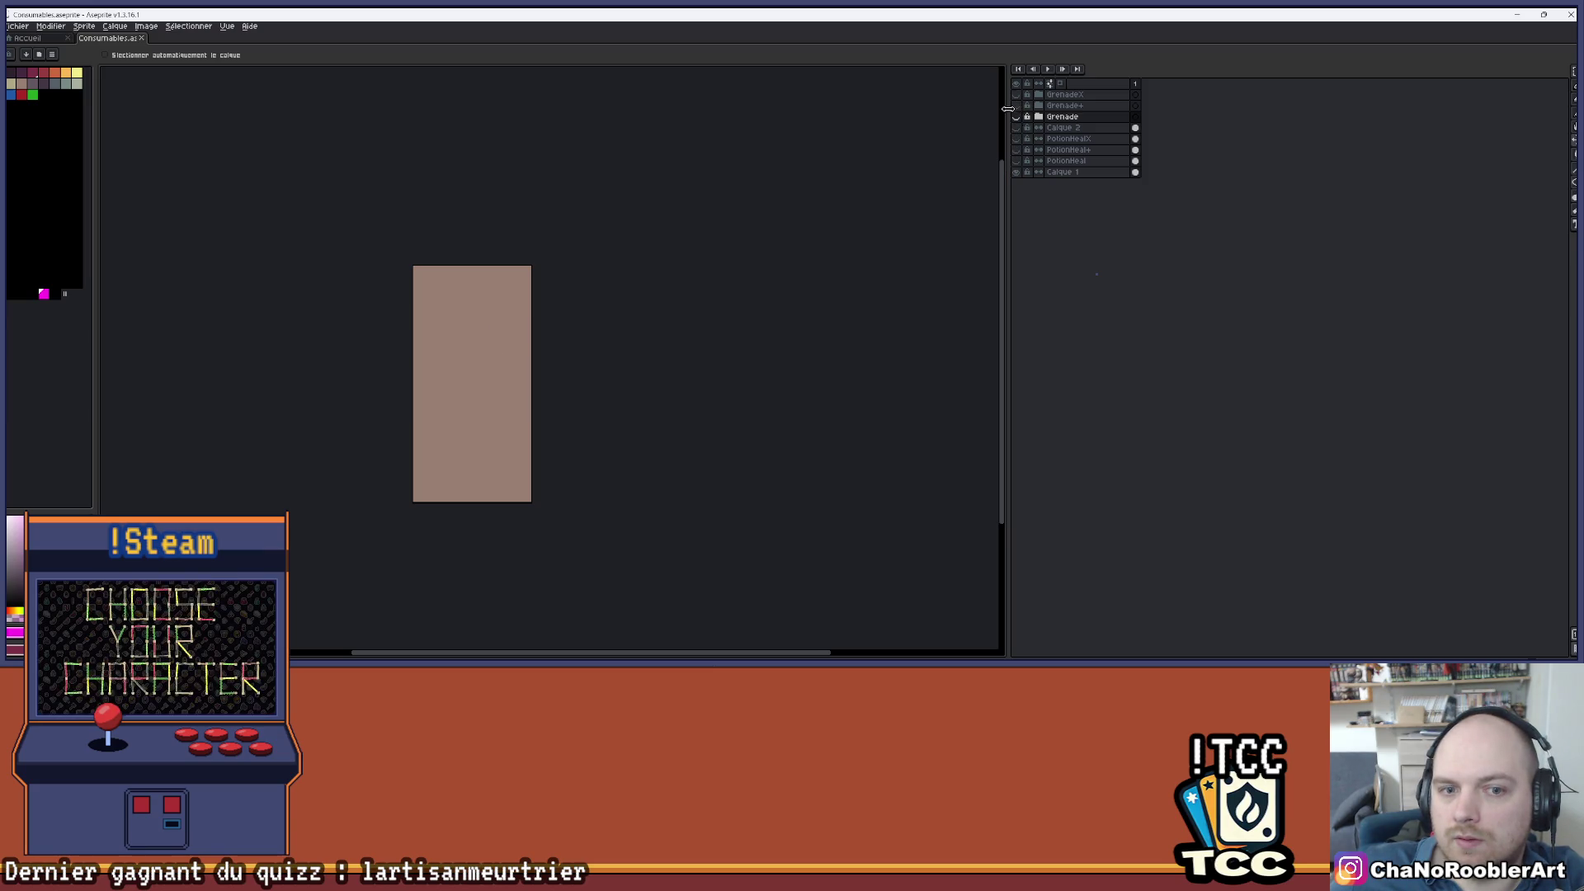
left_click(1016, 115)
left_click(1016, 115)
left_click(1018, 117)
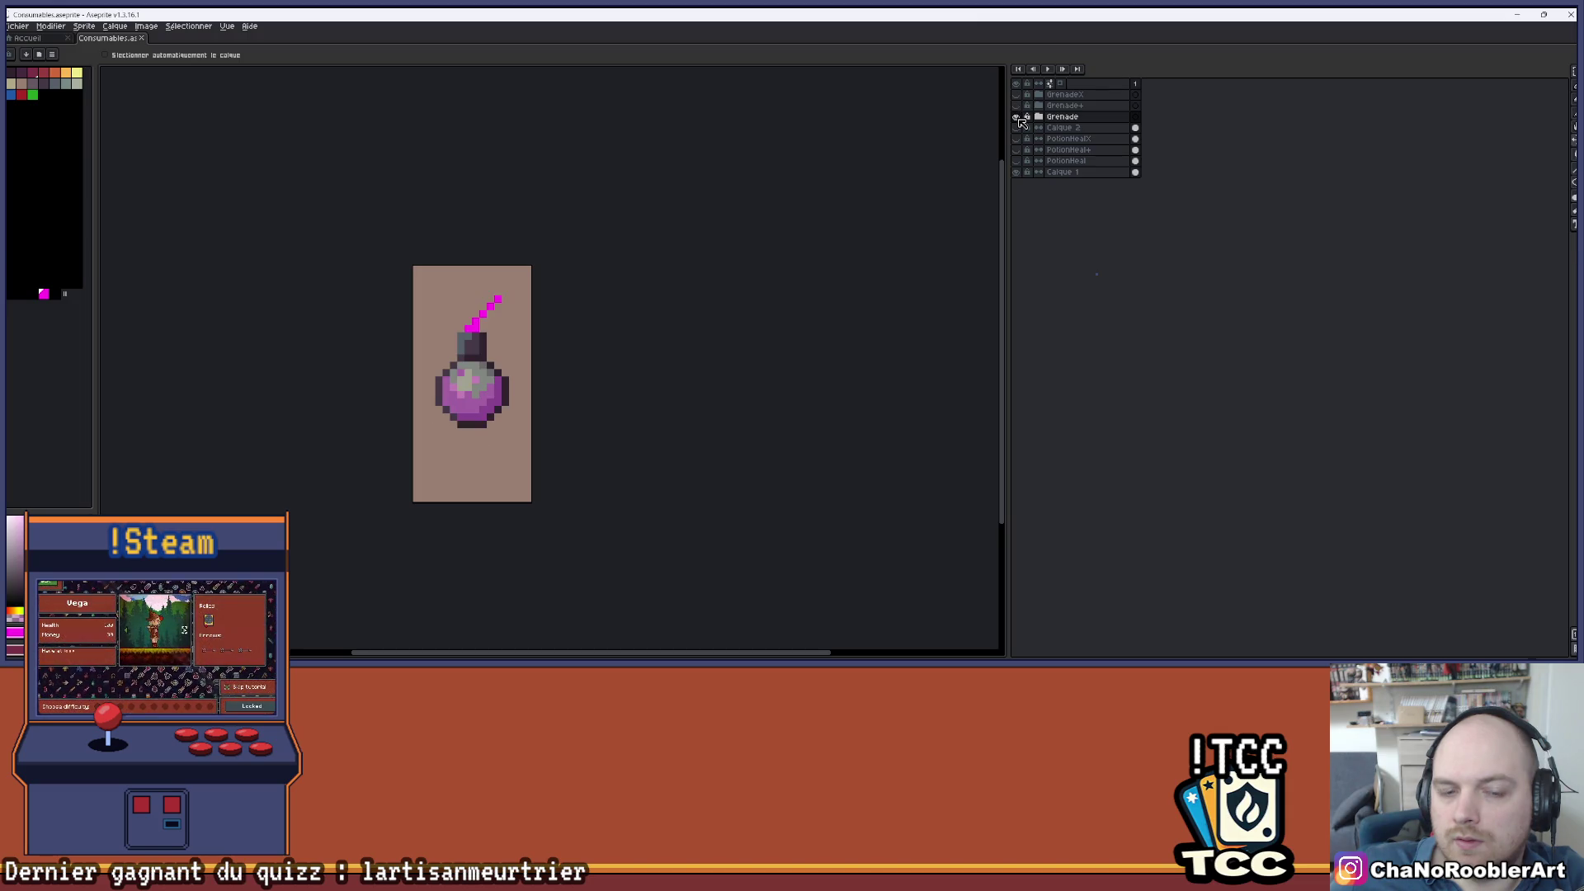
left_click(1019, 118)
left_click(1018, 118)
left_click(1018, 117)
left_click(1018, 118)
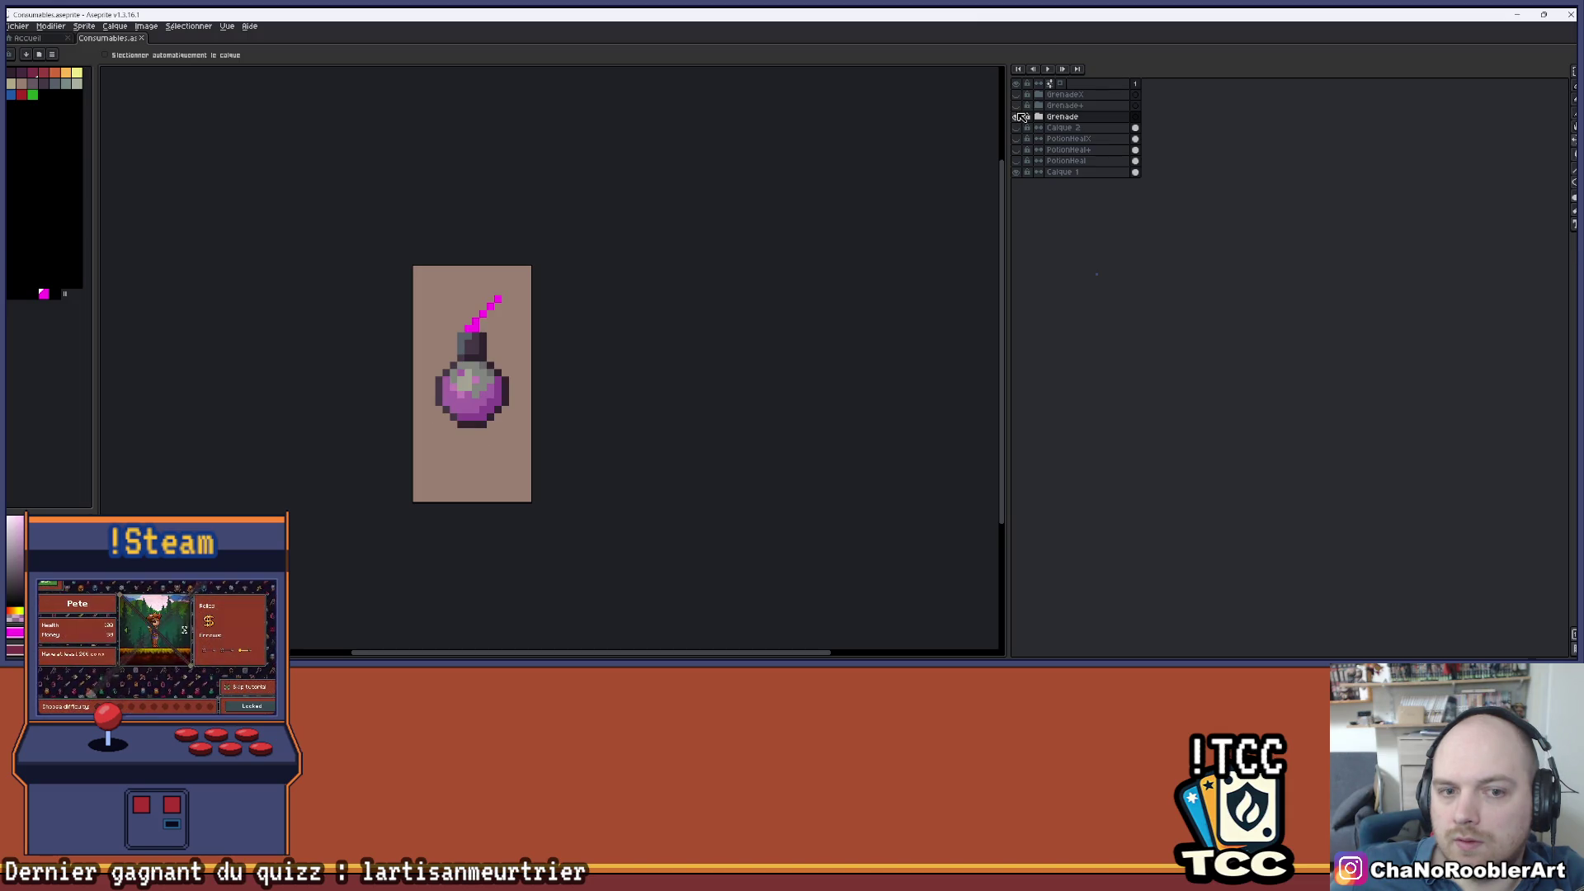
left_click(1018, 118)
left_click(1017, 115)
left_click(1018, 116)
left_click(1017, 116)
left_click(1018, 115)
left_click(1017, 116)
left_click(1018, 115)
left_click(1017, 116)
left_click(1017, 116)
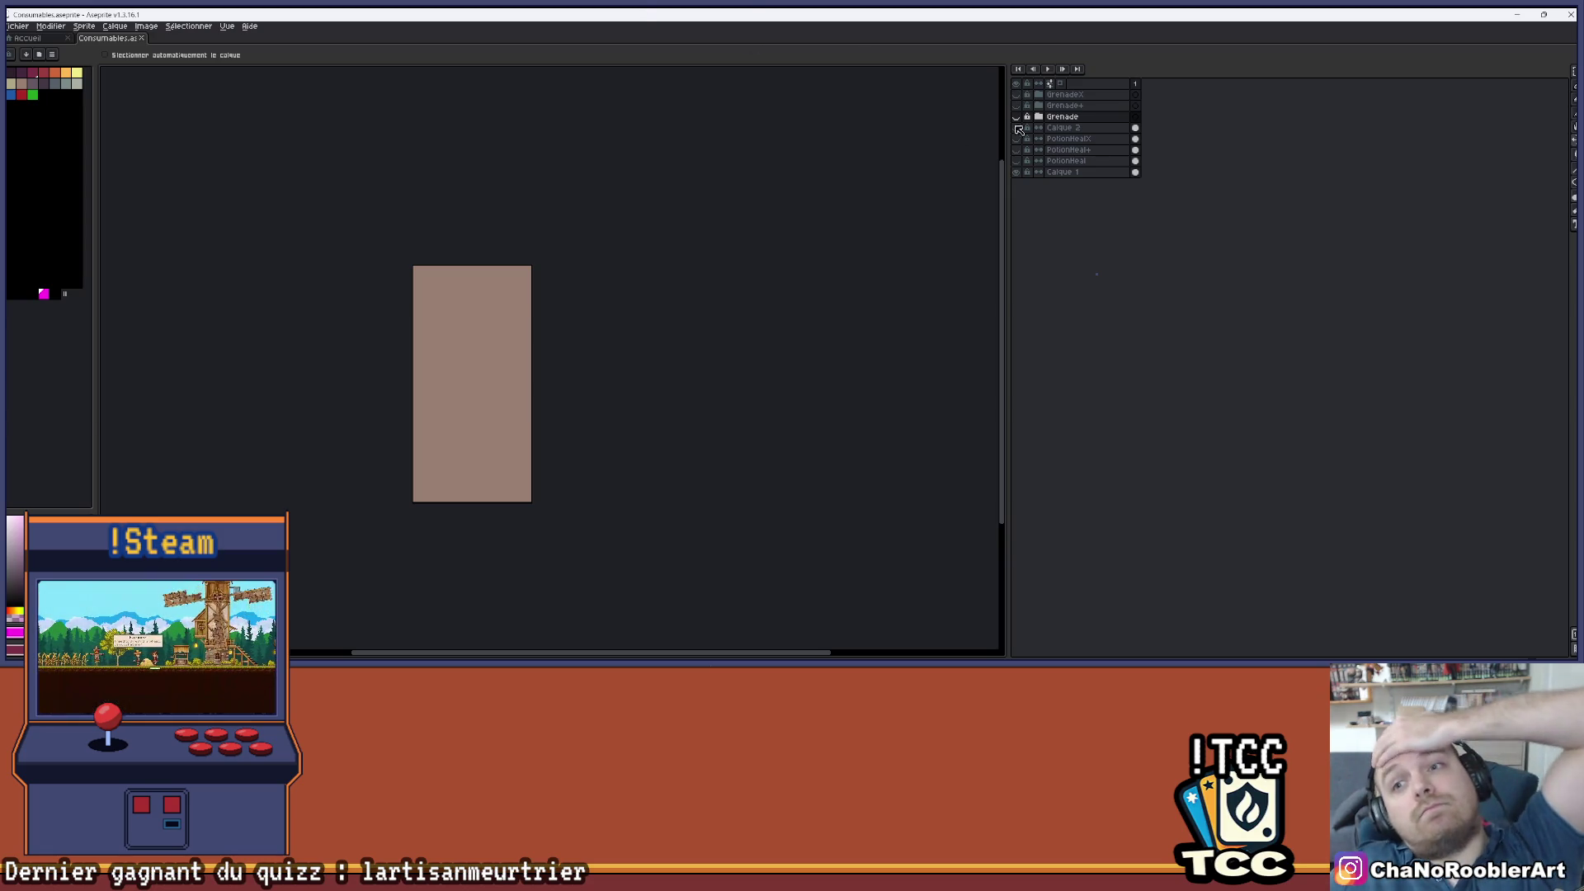
left_click(1017, 116)
left_click(1017, 116)
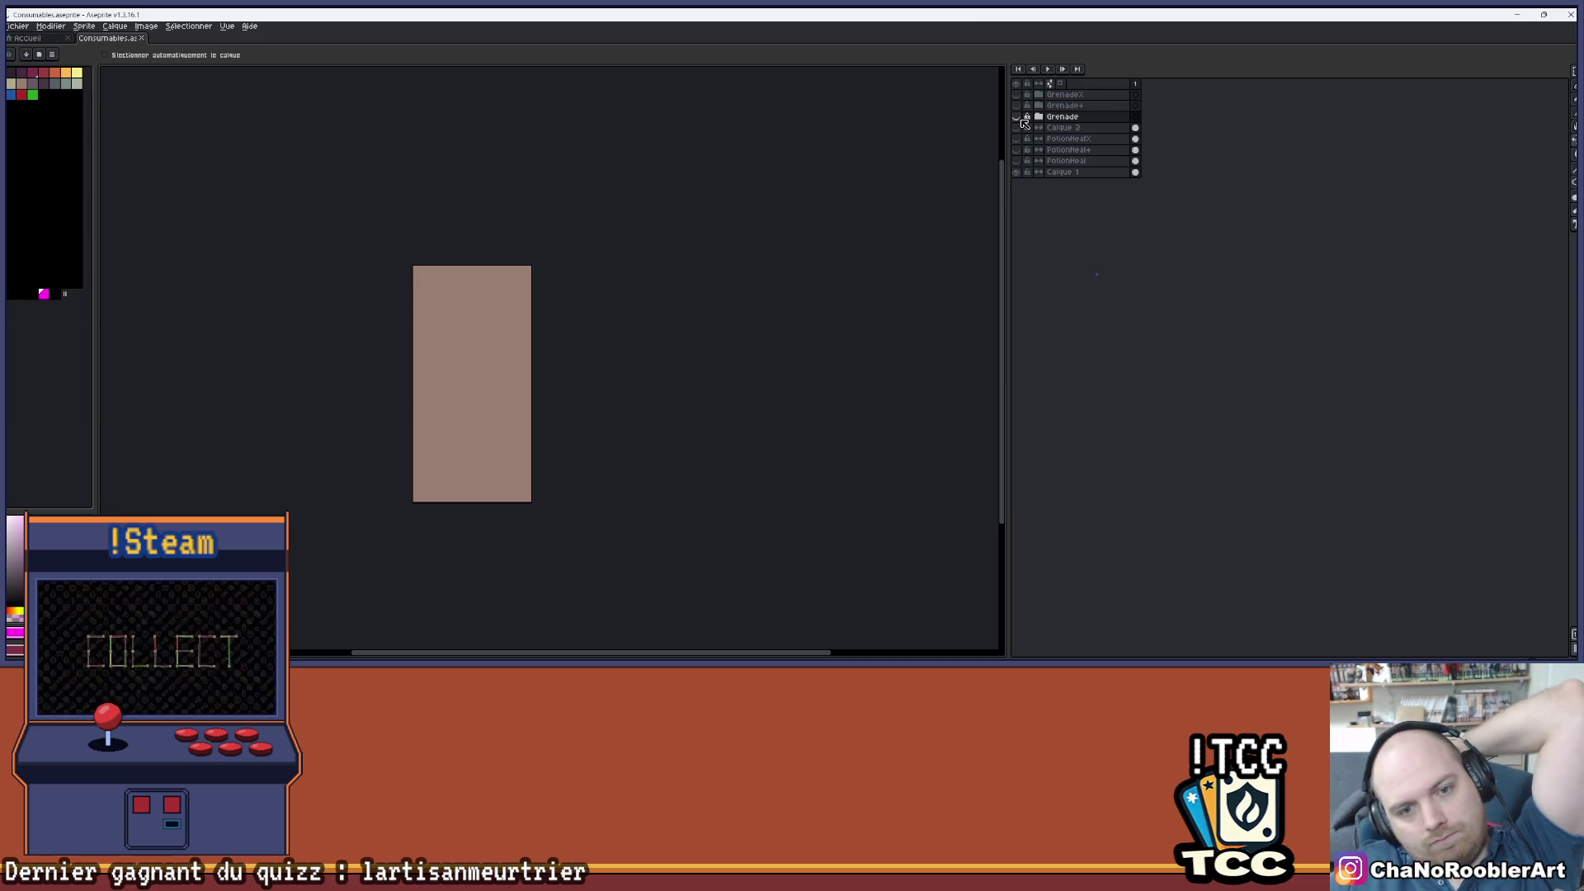
- Show the Grenade+ bottle grenade, then swap it for the round GrenadeX bomb
left_click(1017, 105)
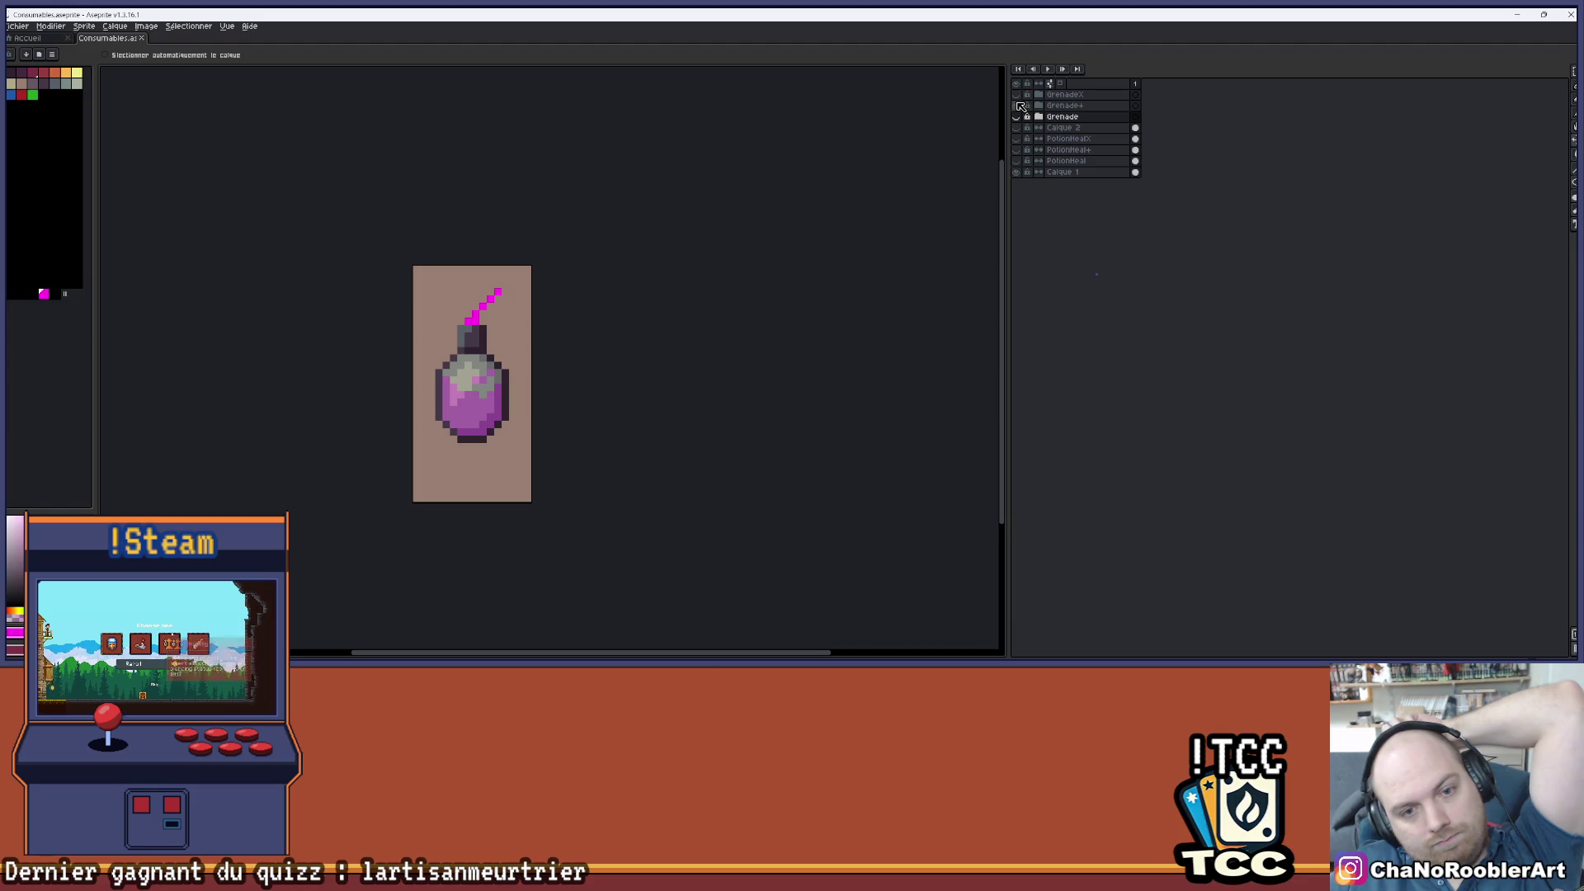
left_click(1020, 106)
left_click(1020, 95)
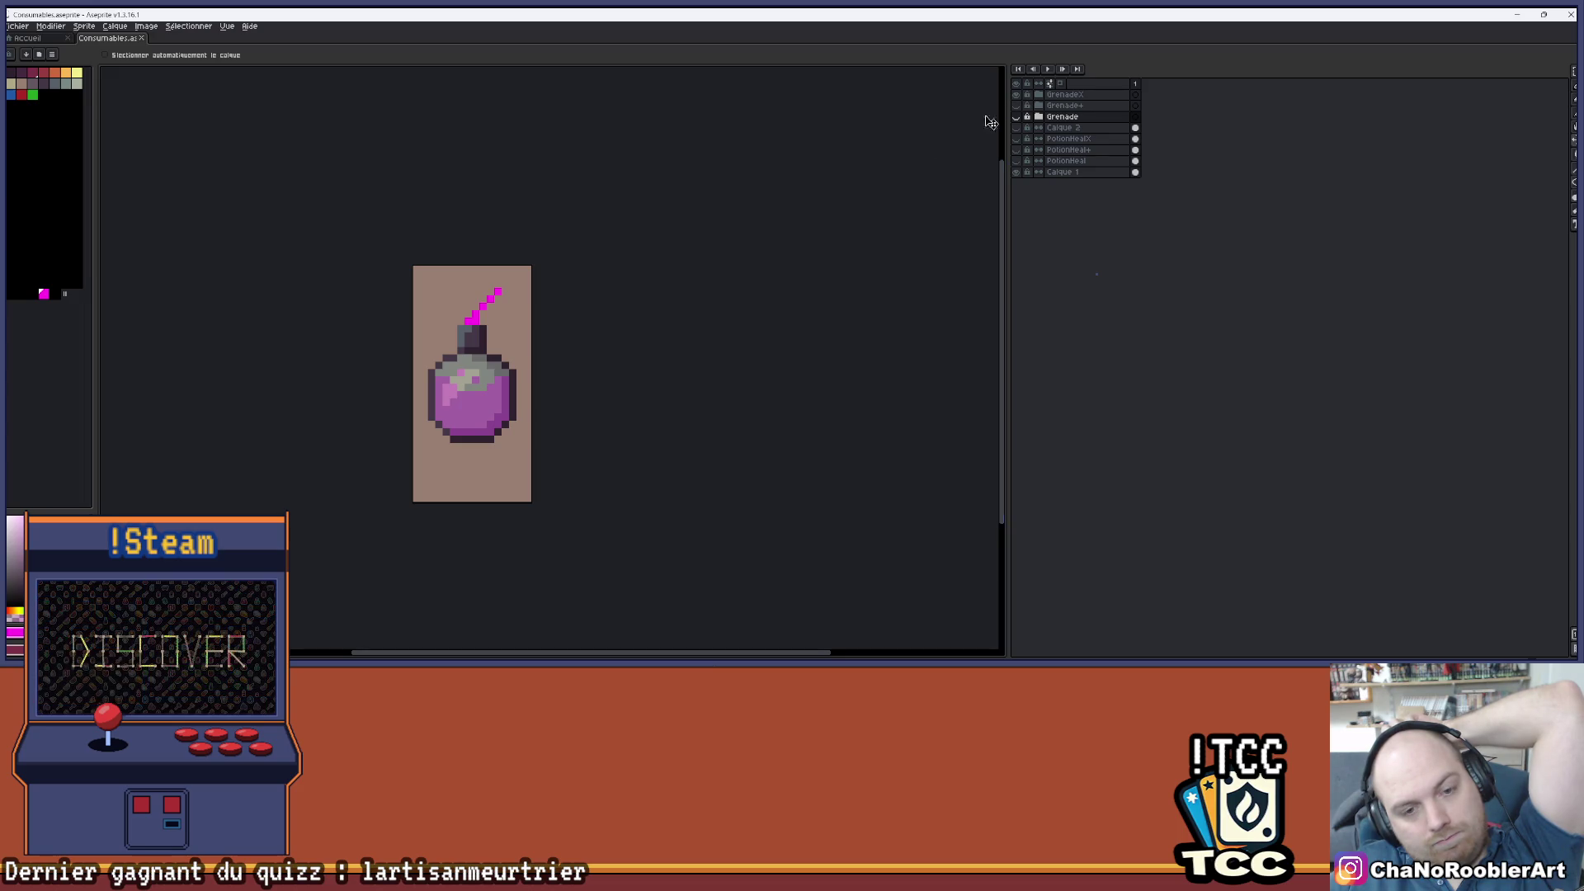
scroll(792, 195, "down", 2)
scroll(510, 237, "up", 1)
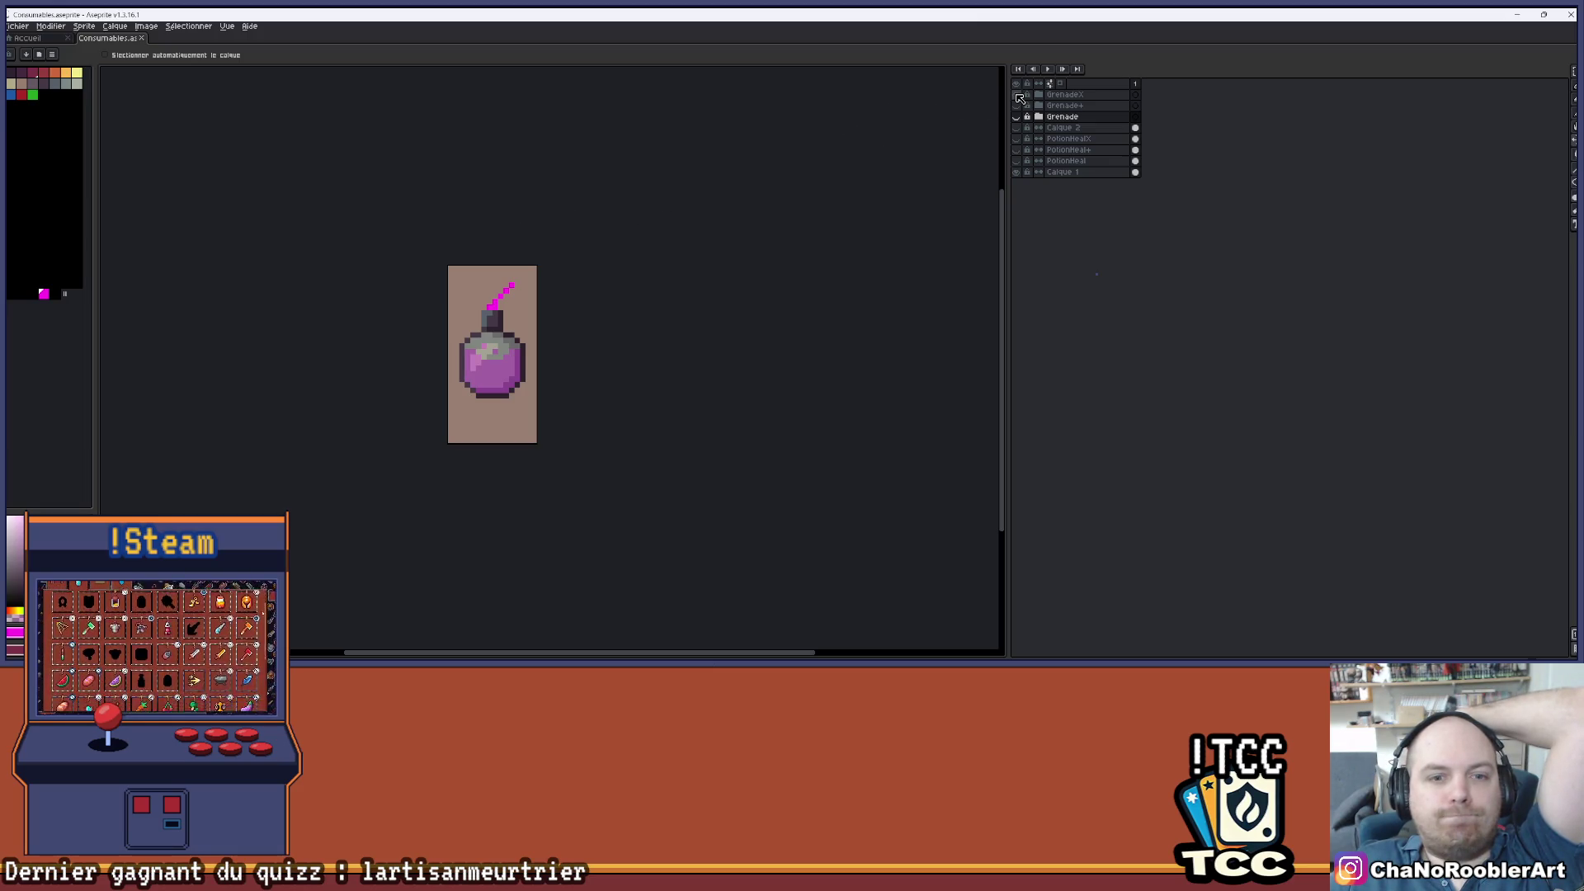
- Hide GrenadeX and view the PotionHealX, PotionHeal+ and PotionHeal potions one at a time
left_click(1018, 95)
left_click(1018, 139)
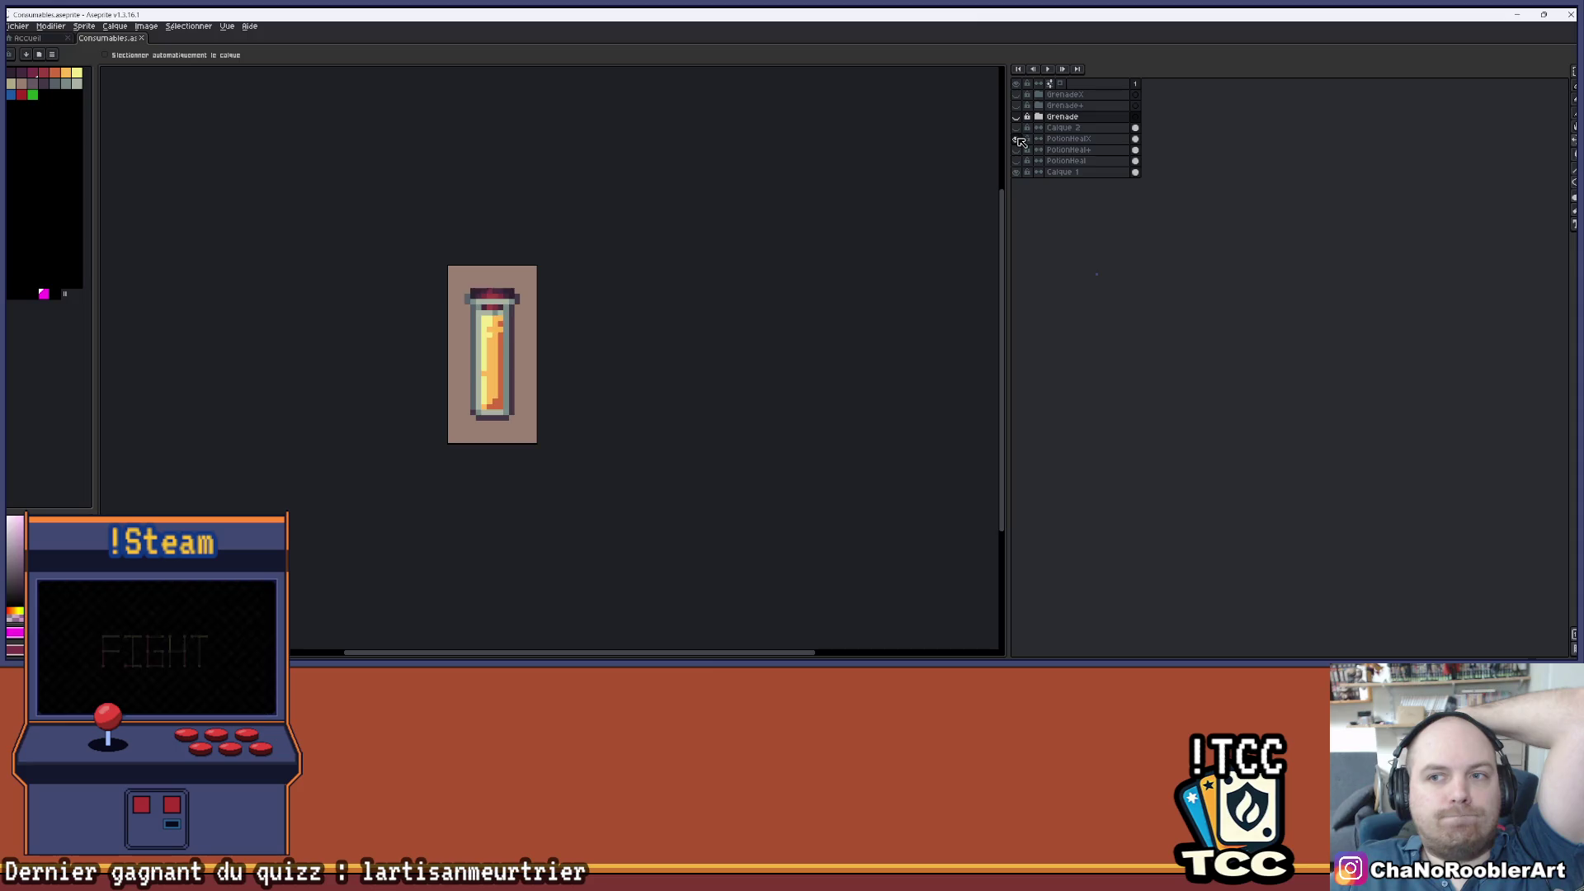
left_click(1019, 140)
left_click(1019, 150)
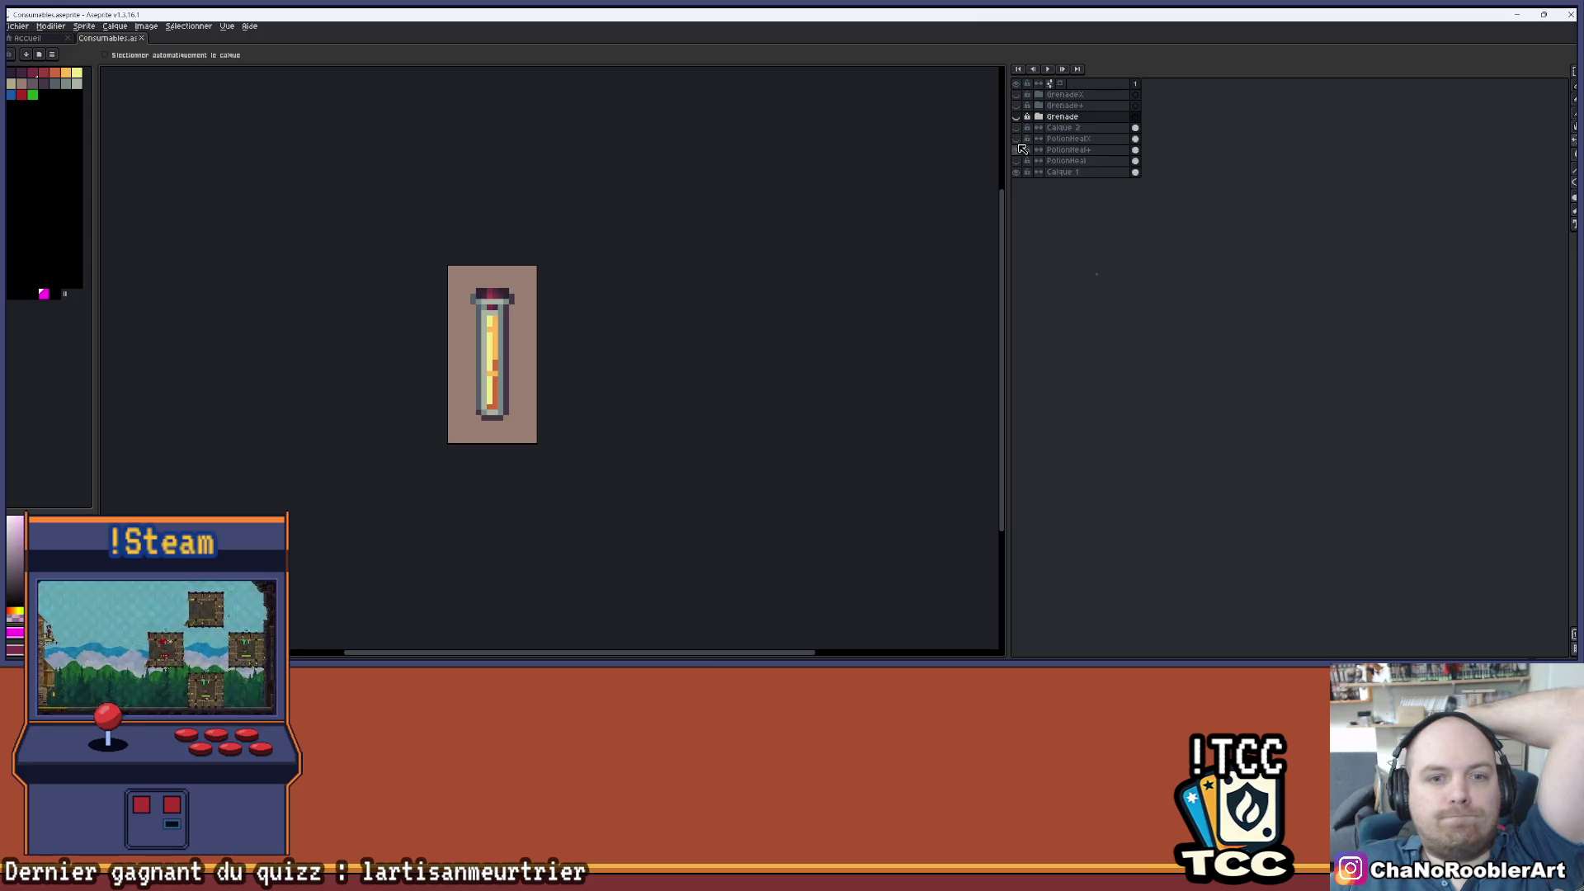
left_click(1021, 154)
left_click(1020, 161)
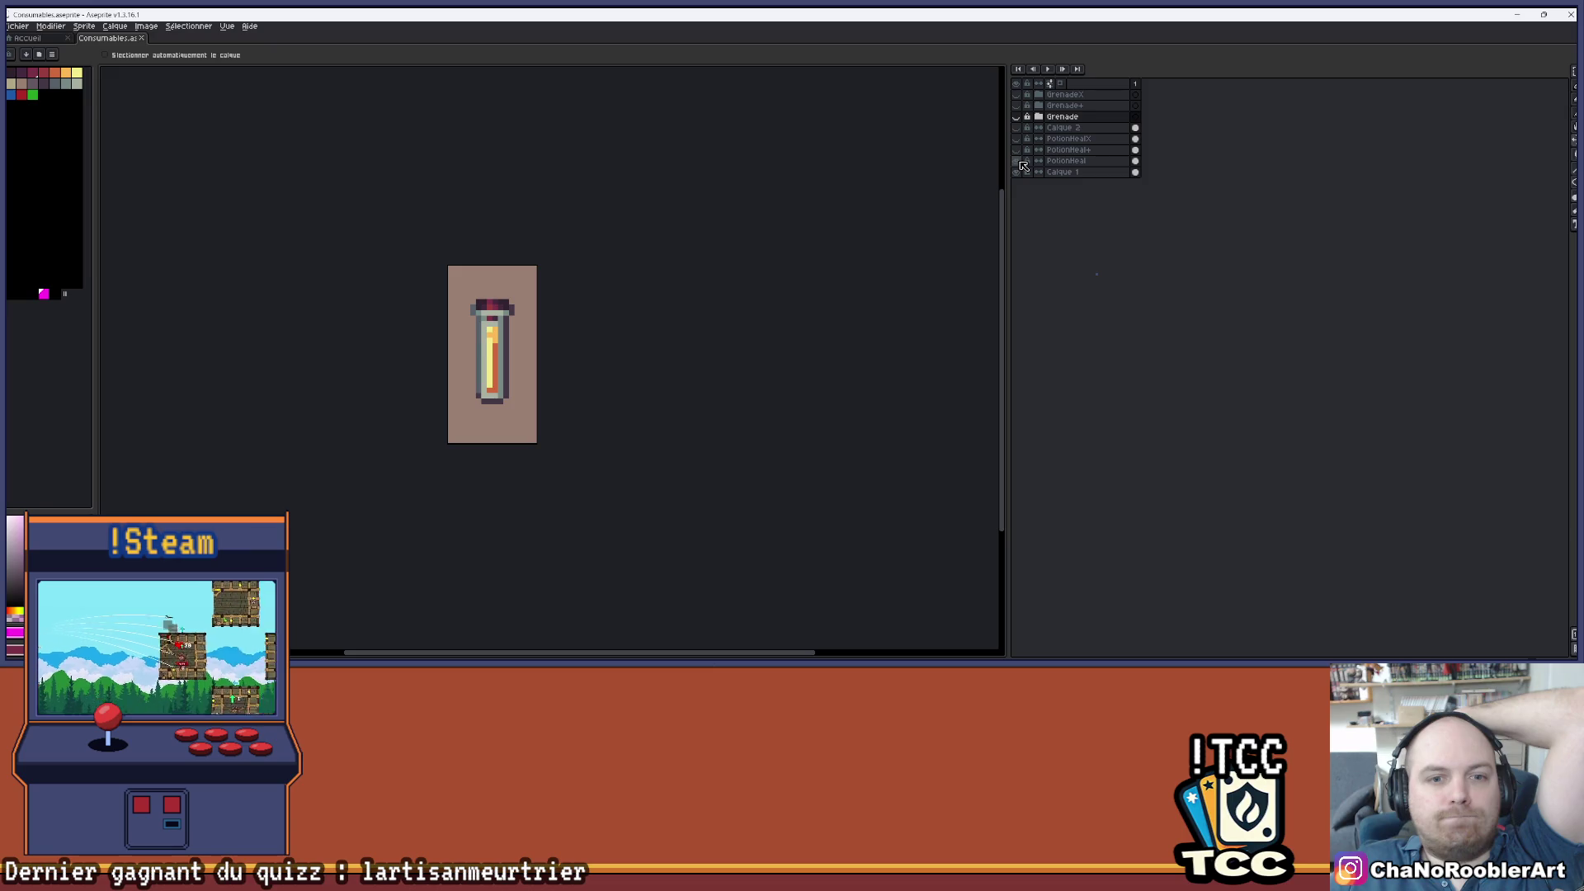
left_click(1021, 163)
- Toggle the purple Grenade bomb on and off several times, leaving it visible
left_click(1019, 118)
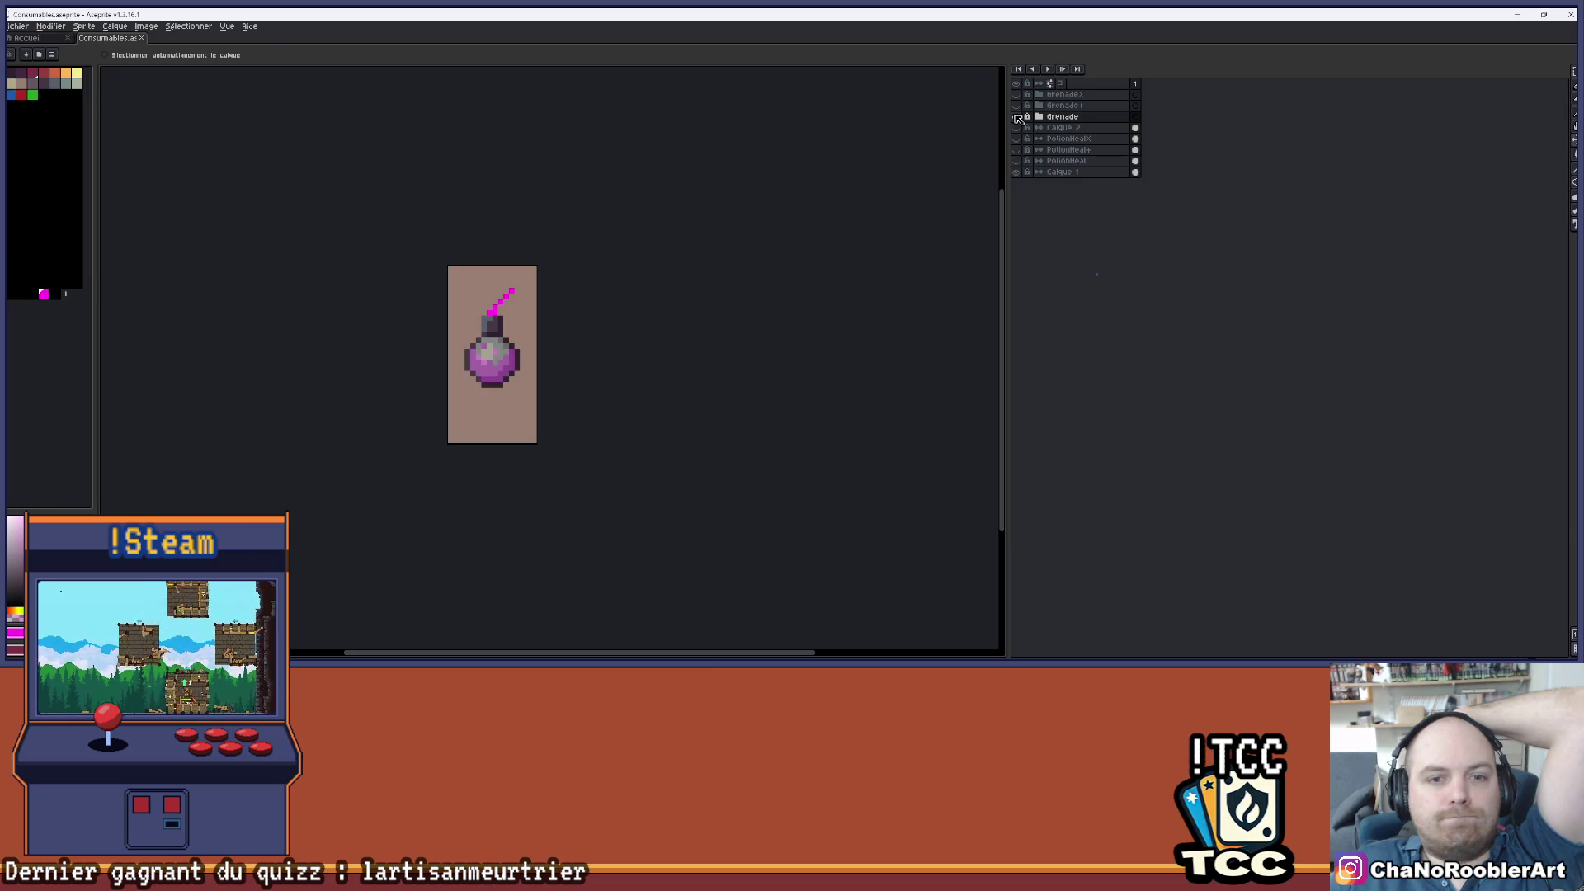
left_click(1020, 118)
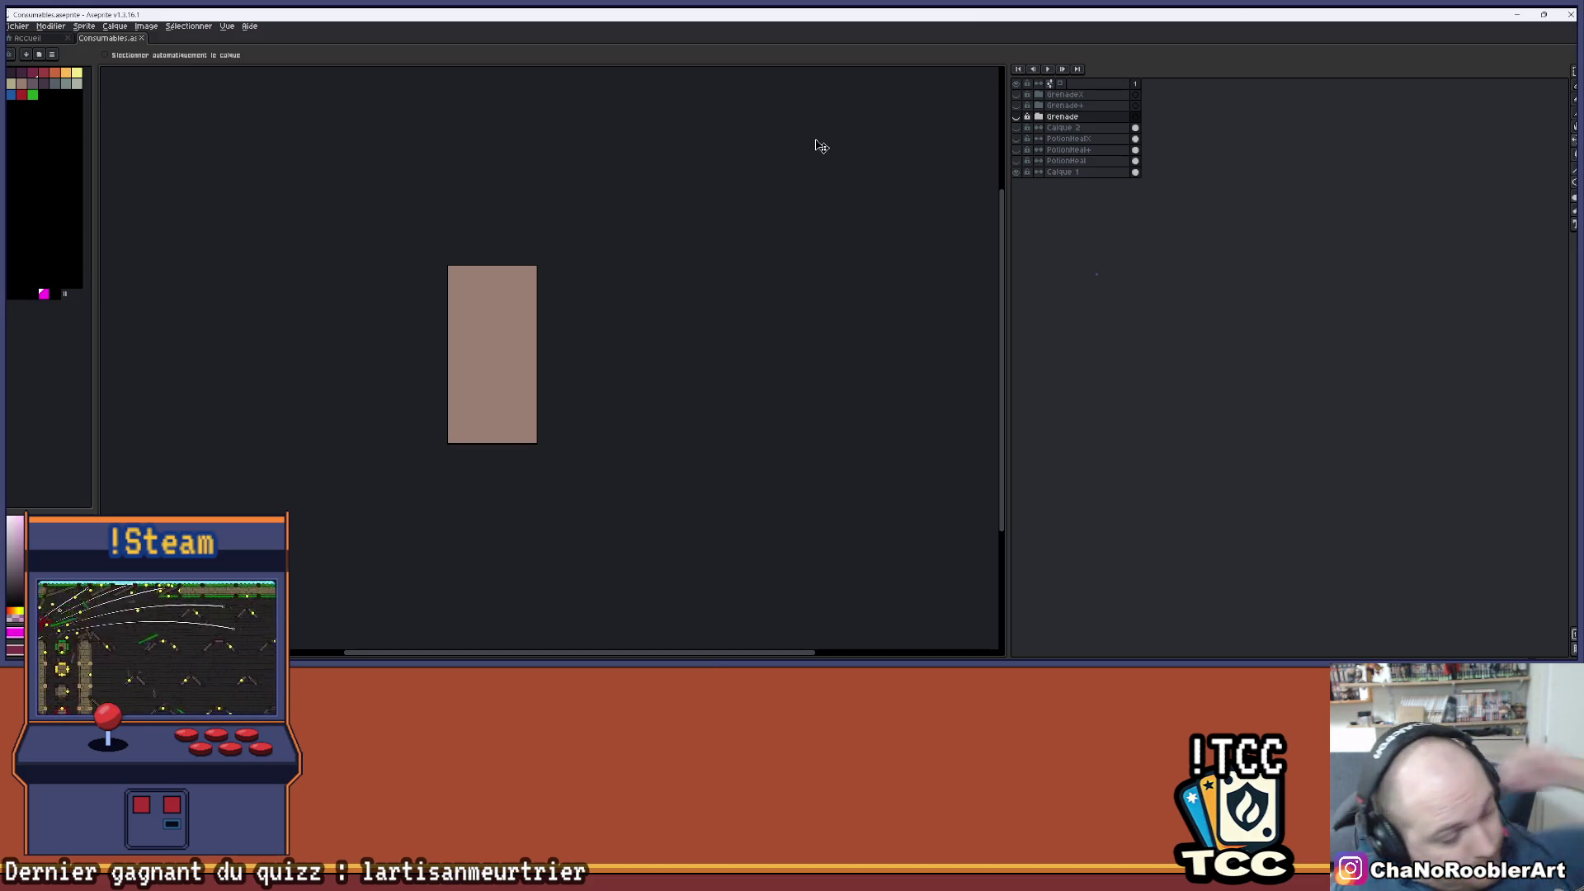
mouse_move(1227, 650)
left_click(1018, 116)
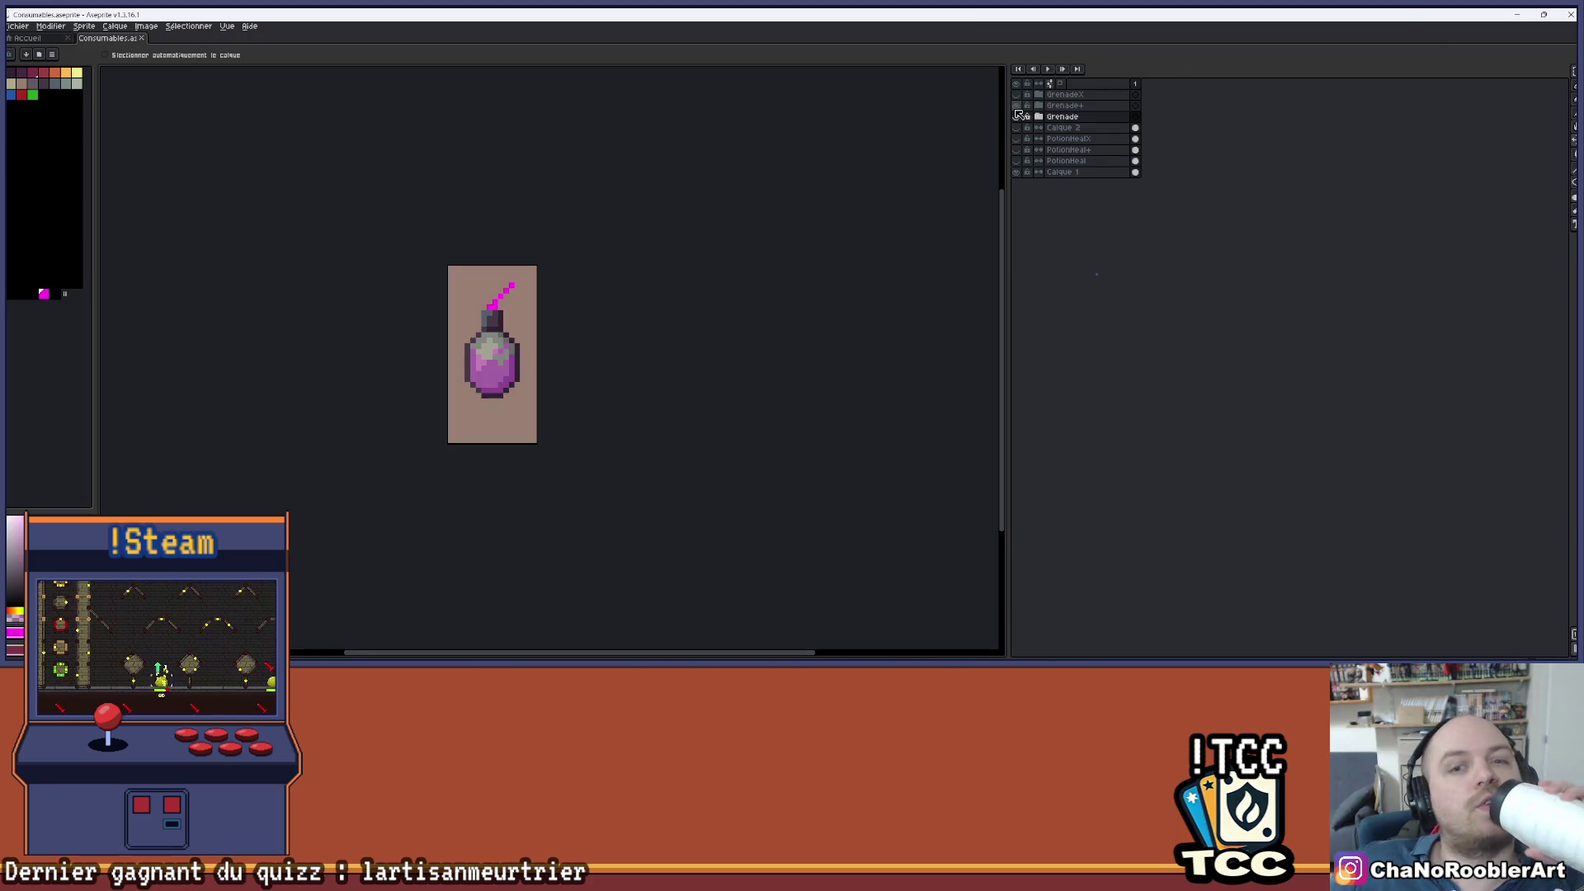
left_click(1018, 116)
left_click(1017, 116)
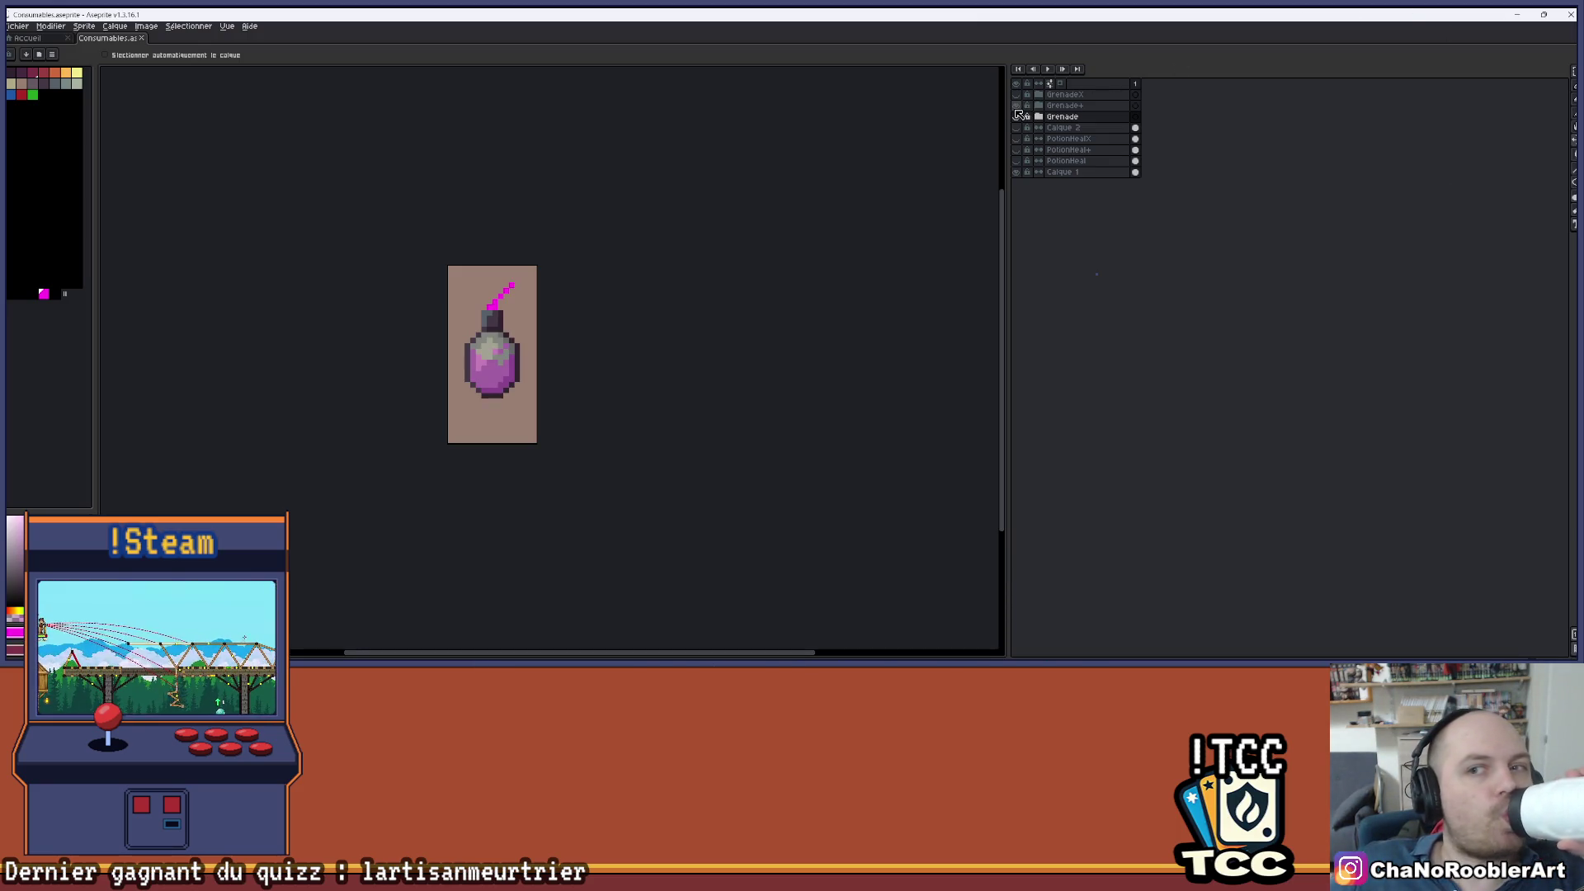
double_click(1017, 115)
left_click(1018, 117)
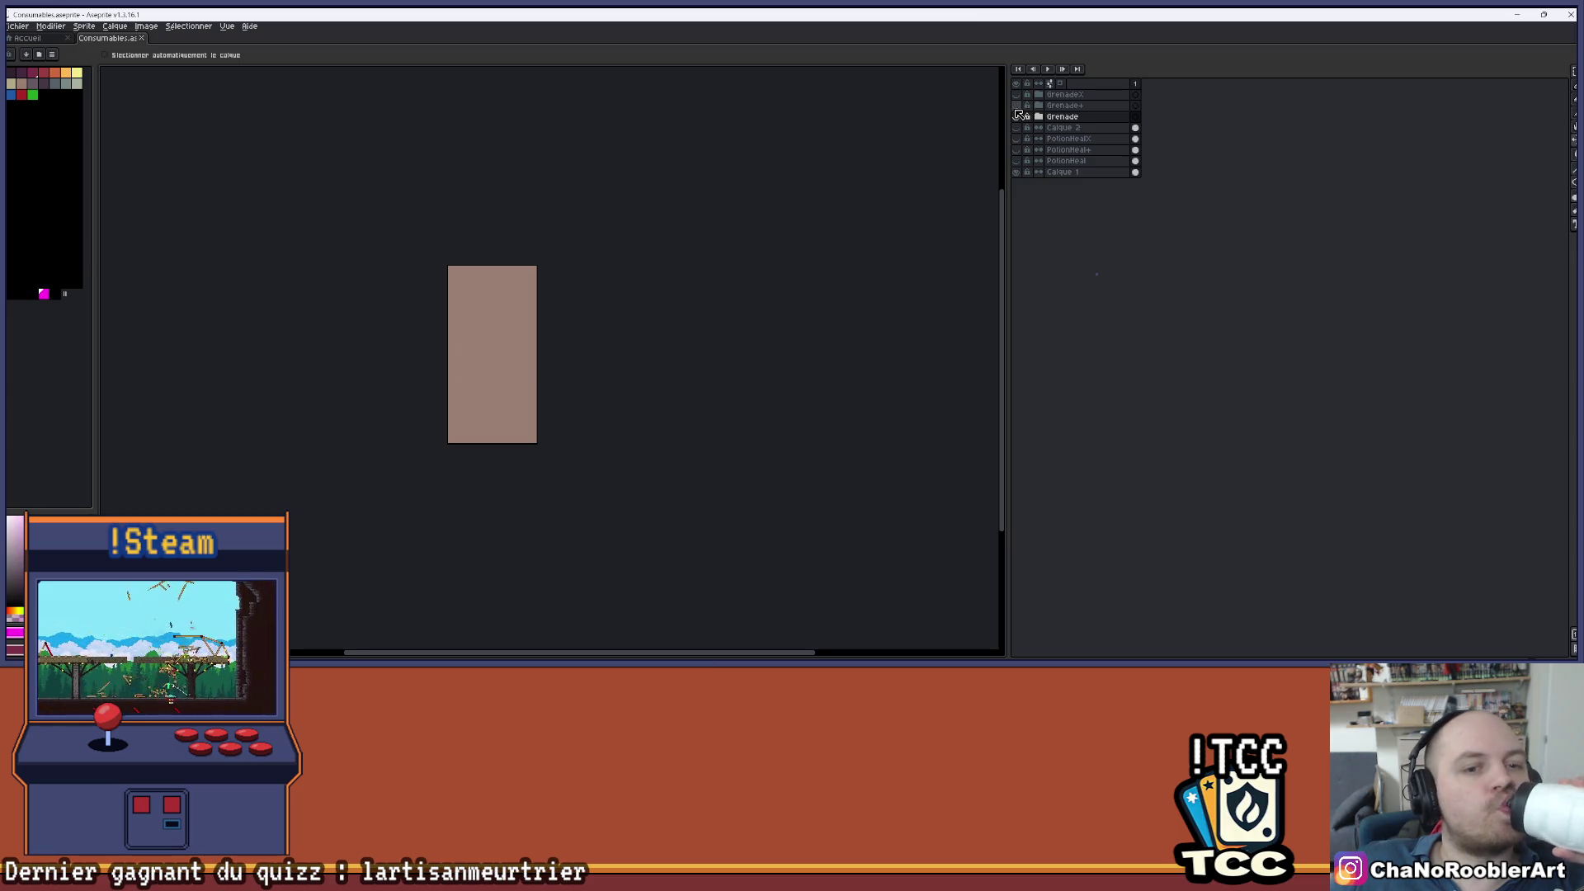
left_click(1017, 117)
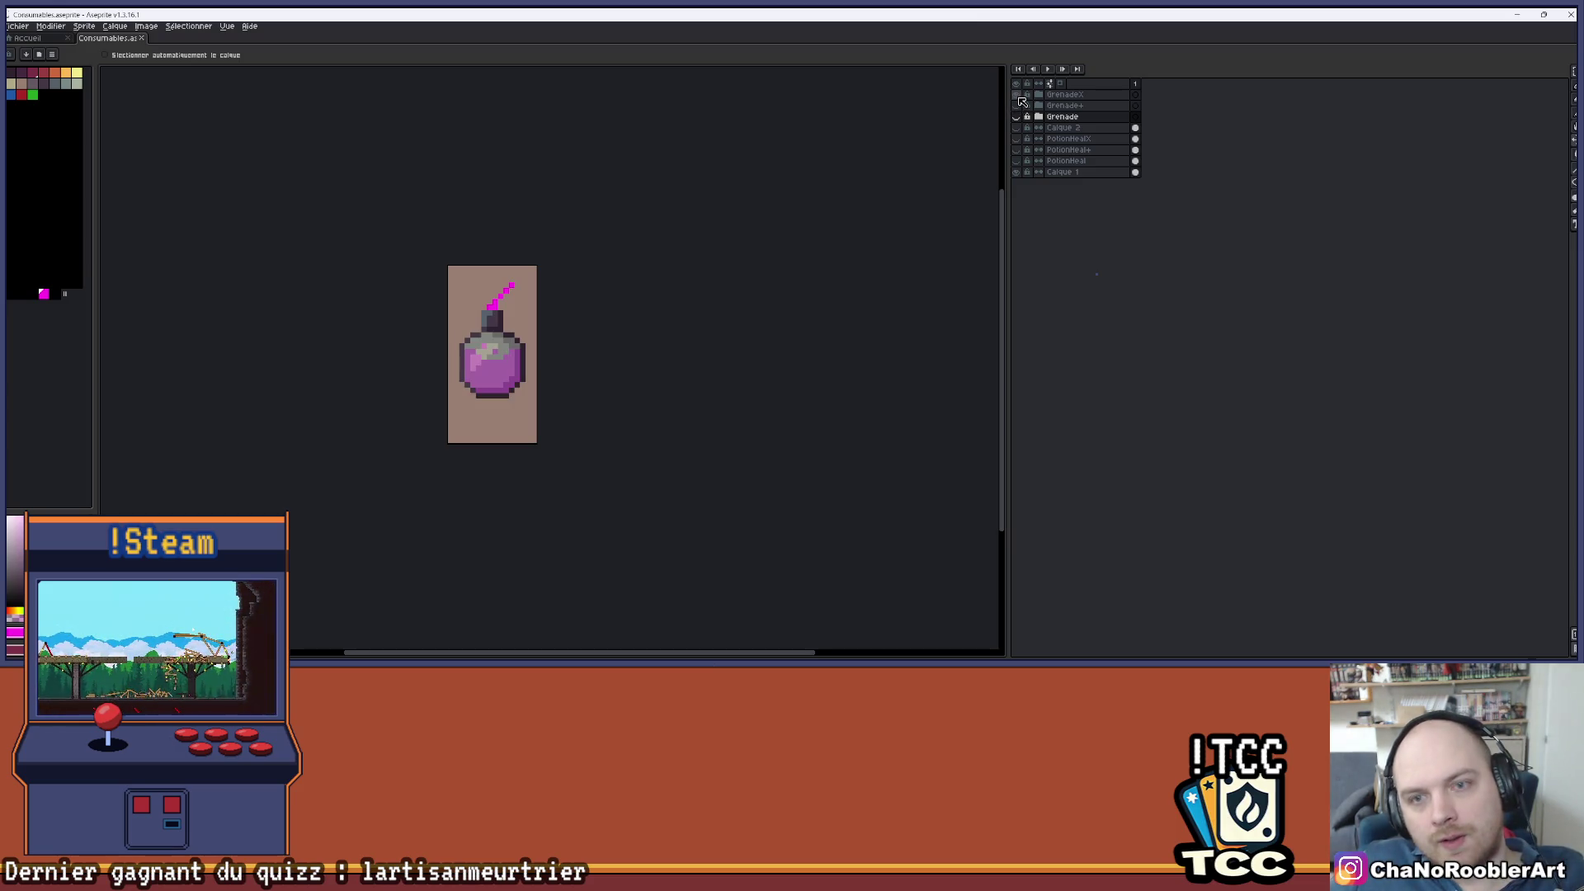
left_click(1017, 116)
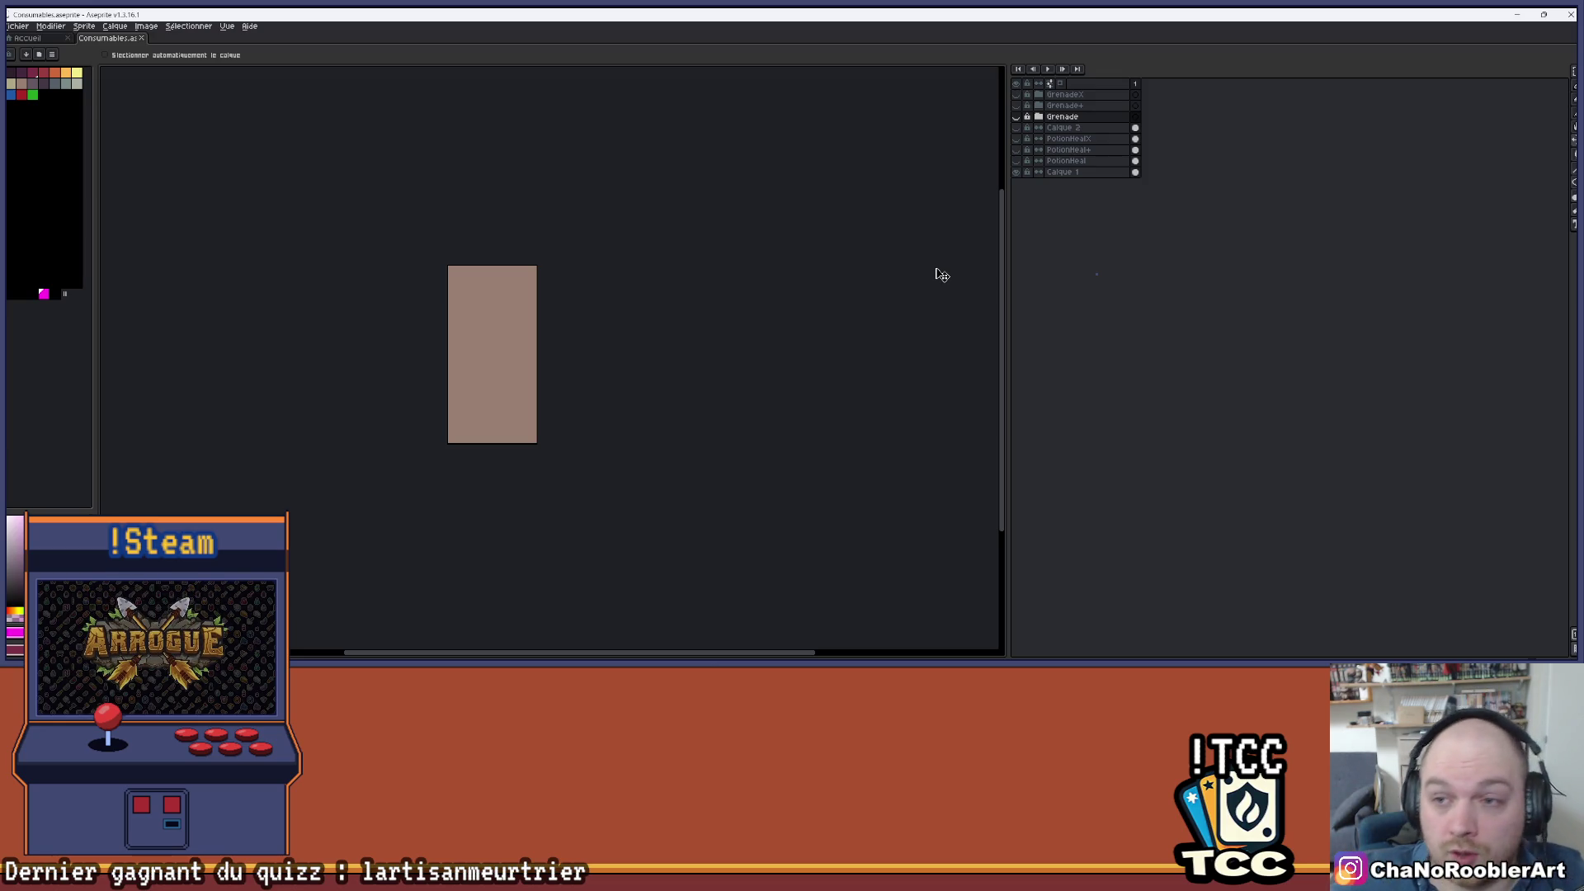
left_click(1017, 117)
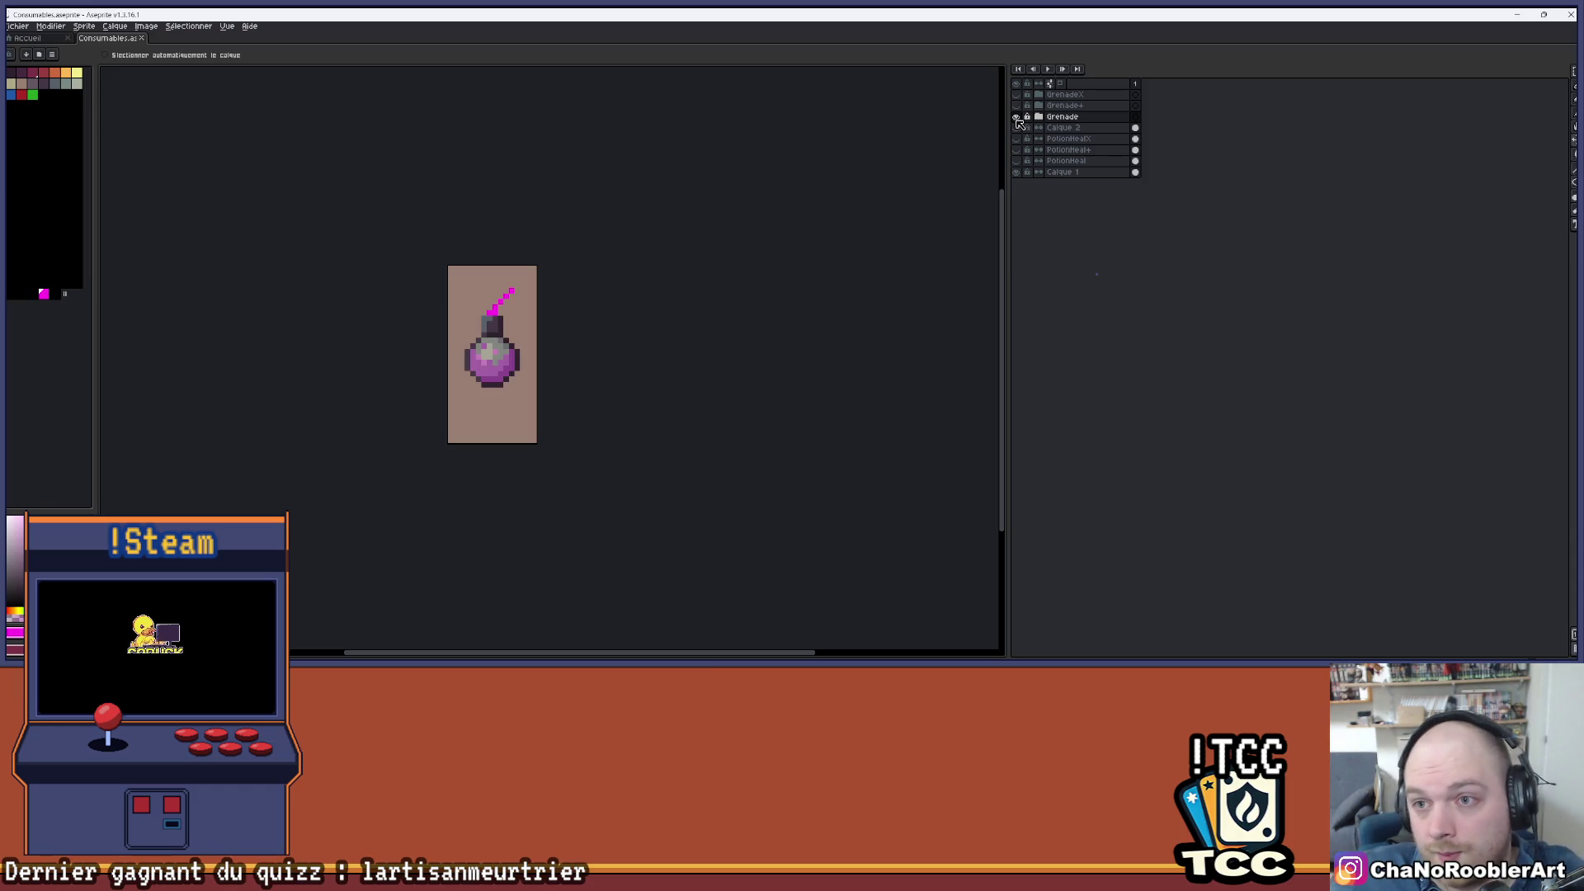
- Flip through the Grenade, Grenade+ and GrenadeX layers one at a time, hiding each afterward
left_click(1017, 117)
left_click(1016, 117)
left_click(1016, 117)
left_click(1017, 105)
left_click(1016, 106)
left_click(1018, 95)
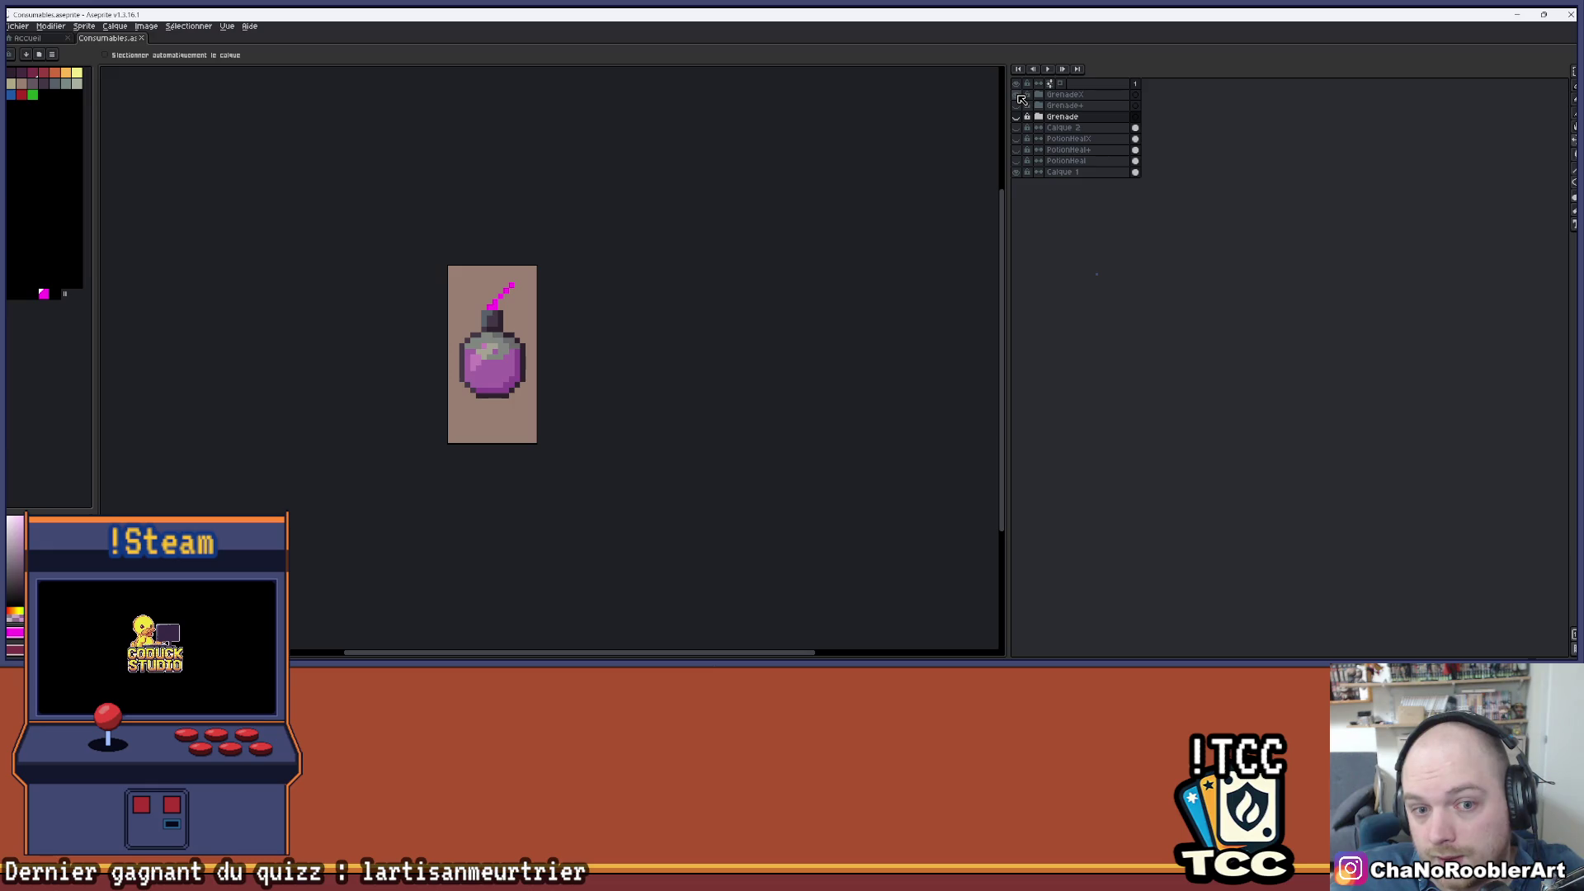
left_click(1017, 95)
- Recheck Grenade+ and the purple Grenade with its orange part, leaving all grenade layers hidden
left_click(1017, 106)
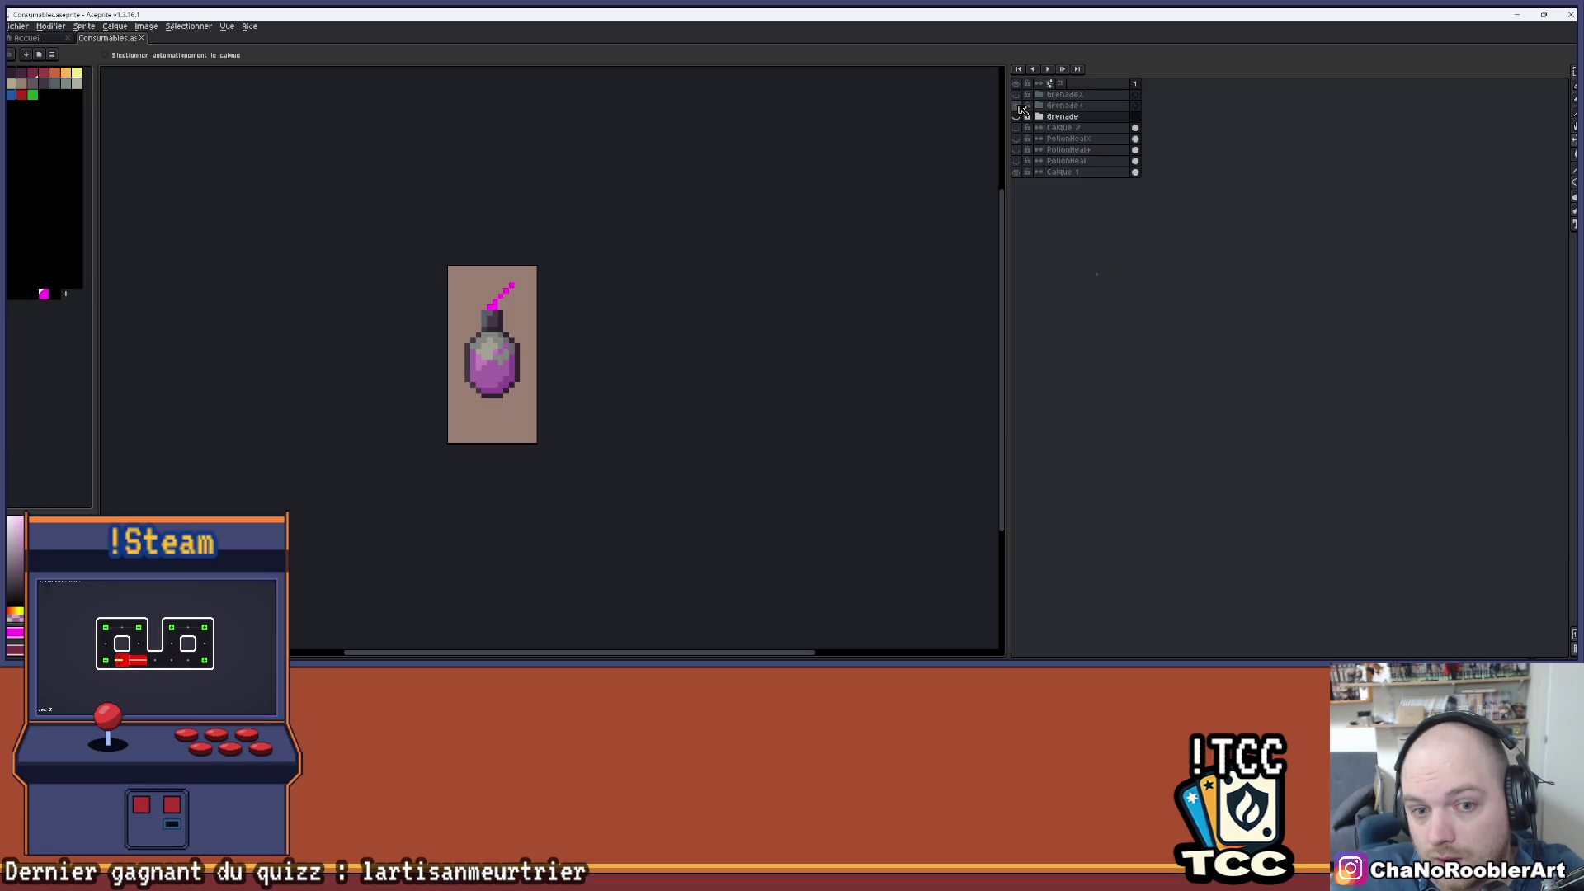
left_click(1019, 106)
left_click(1018, 116)
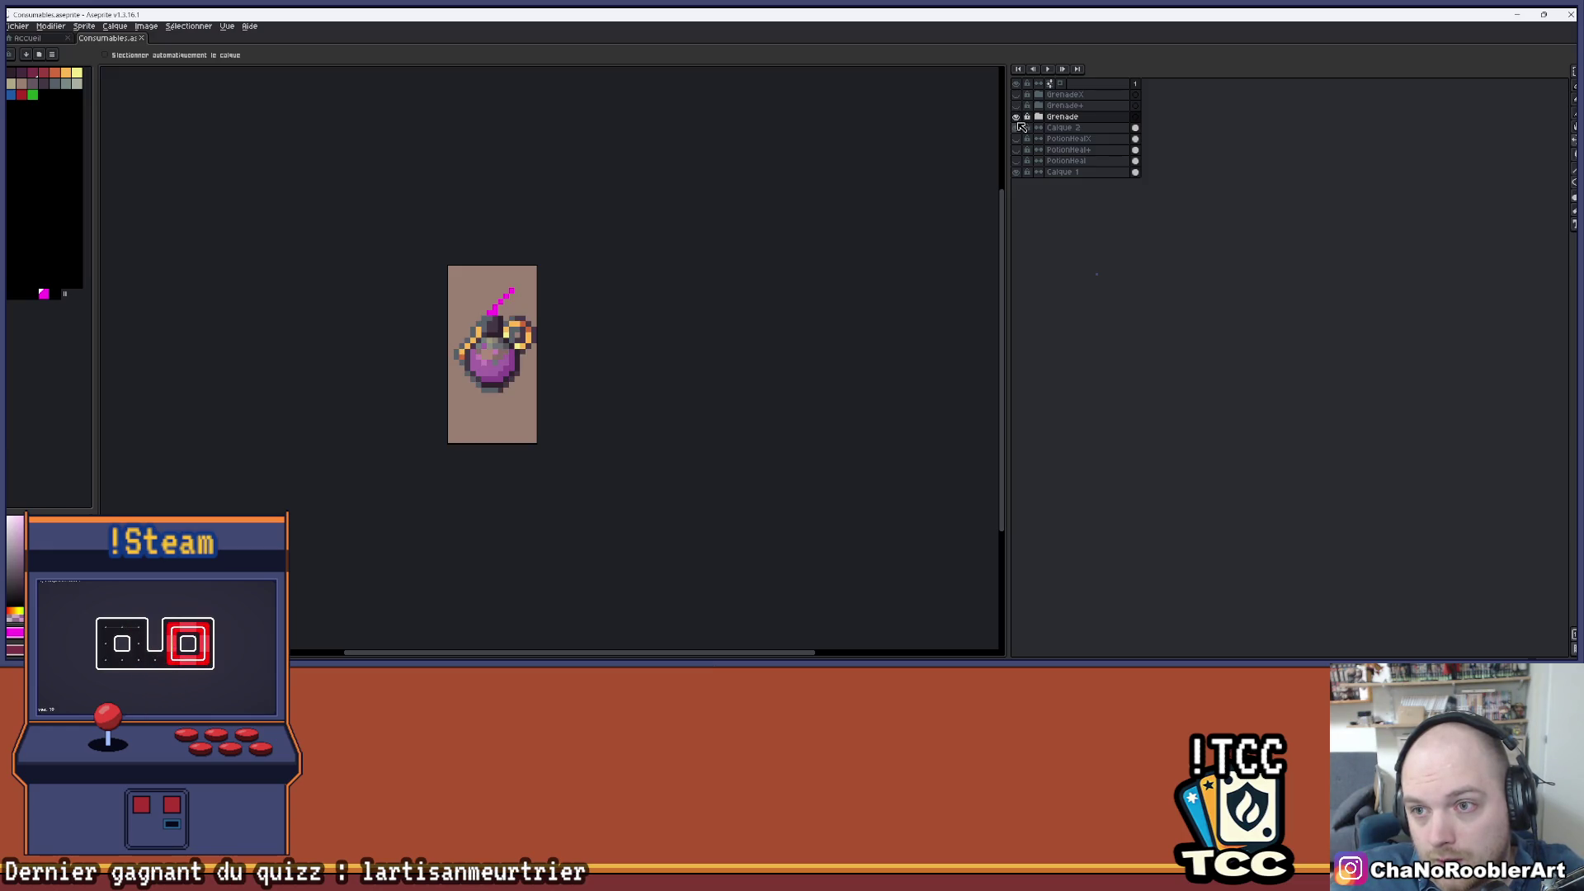
left_click(1017, 128)
left_click(1018, 116)
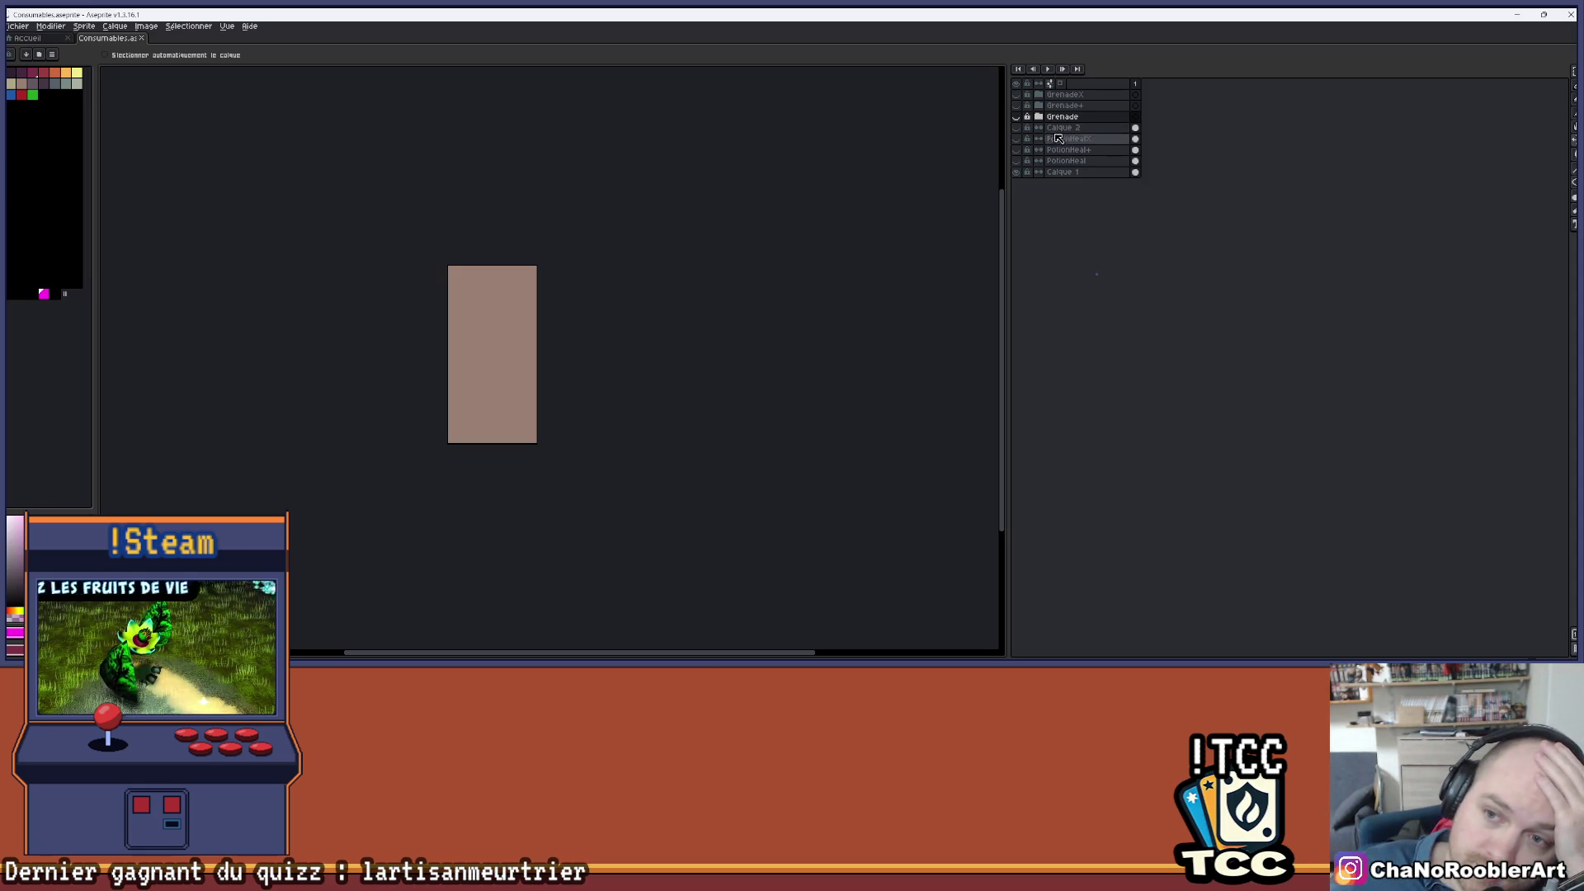
- Compare the large potion and the smaller PotionHeal potion, hiding both to empty the canvas
left_click(1016, 146)
left_click(1016, 150)
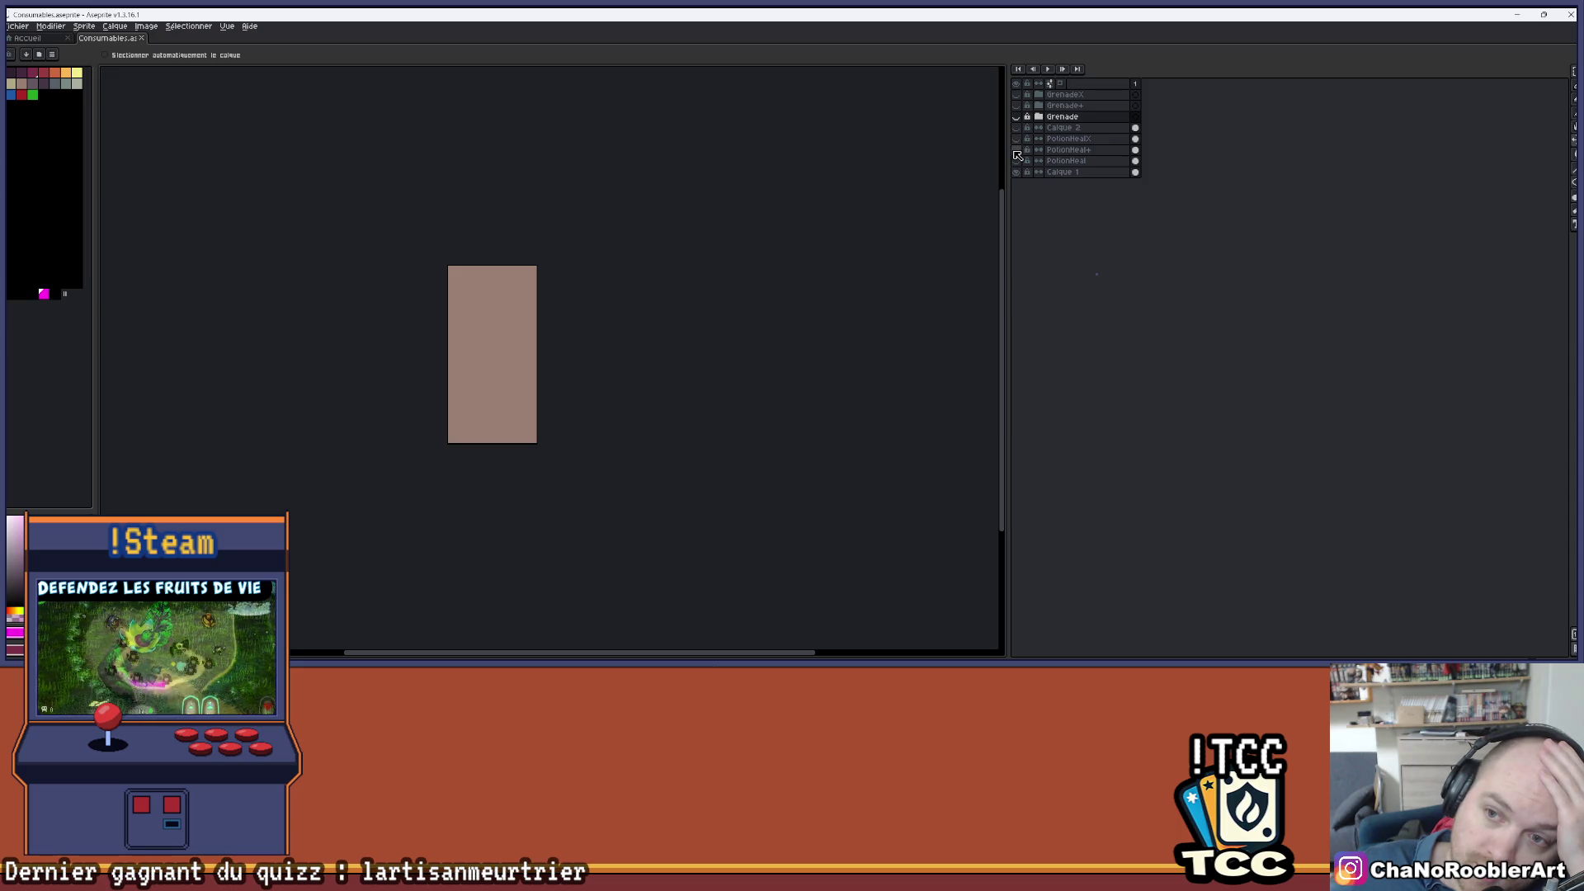
left_click(1017, 160)
left_click(1017, 160)
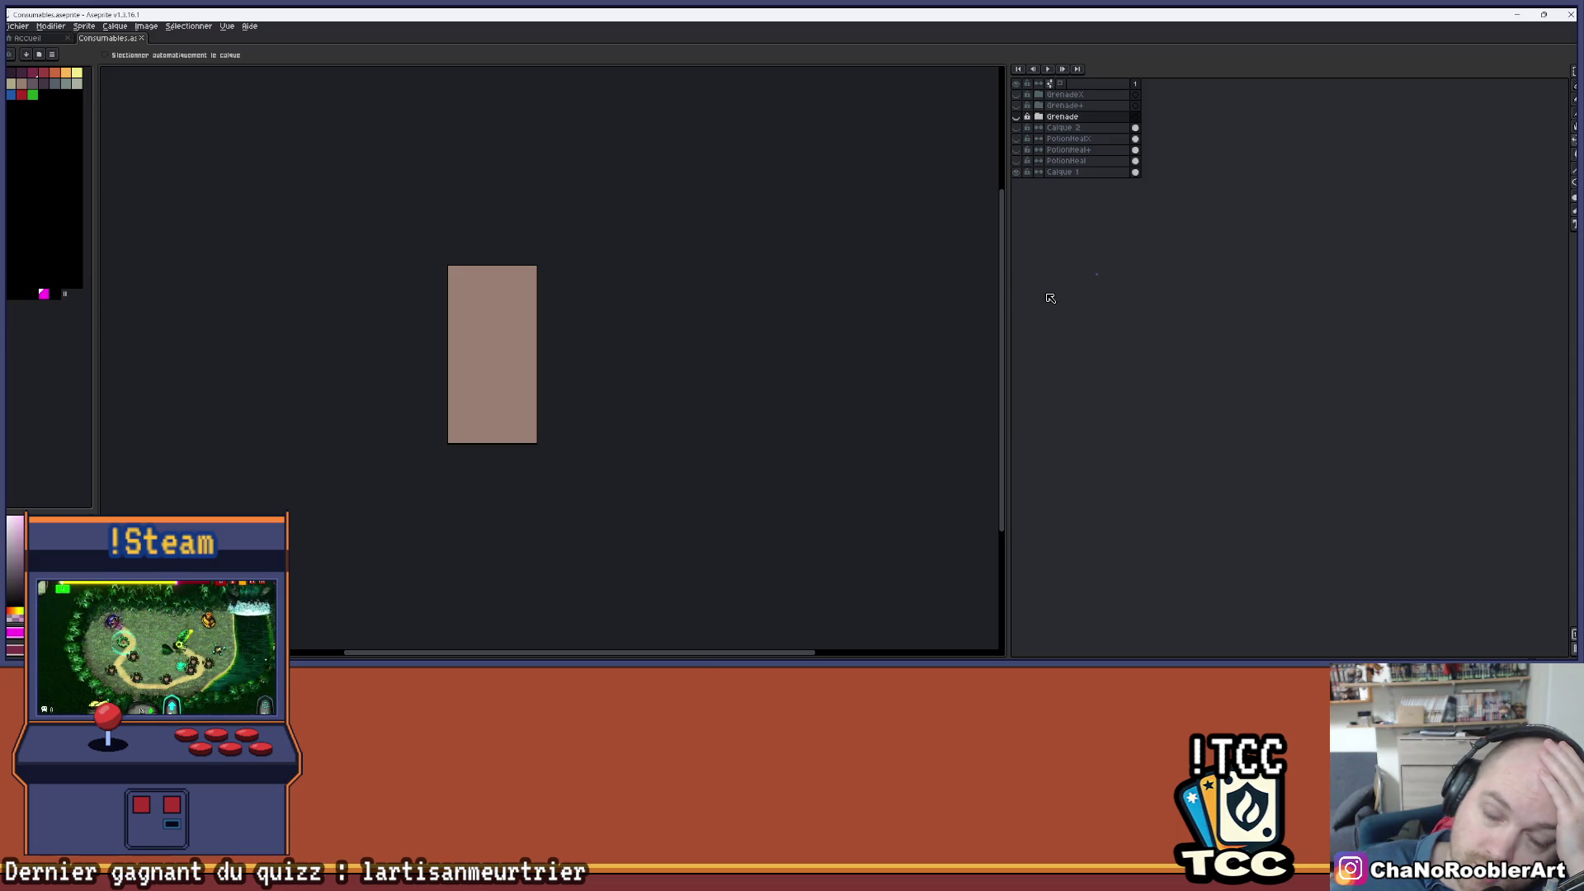
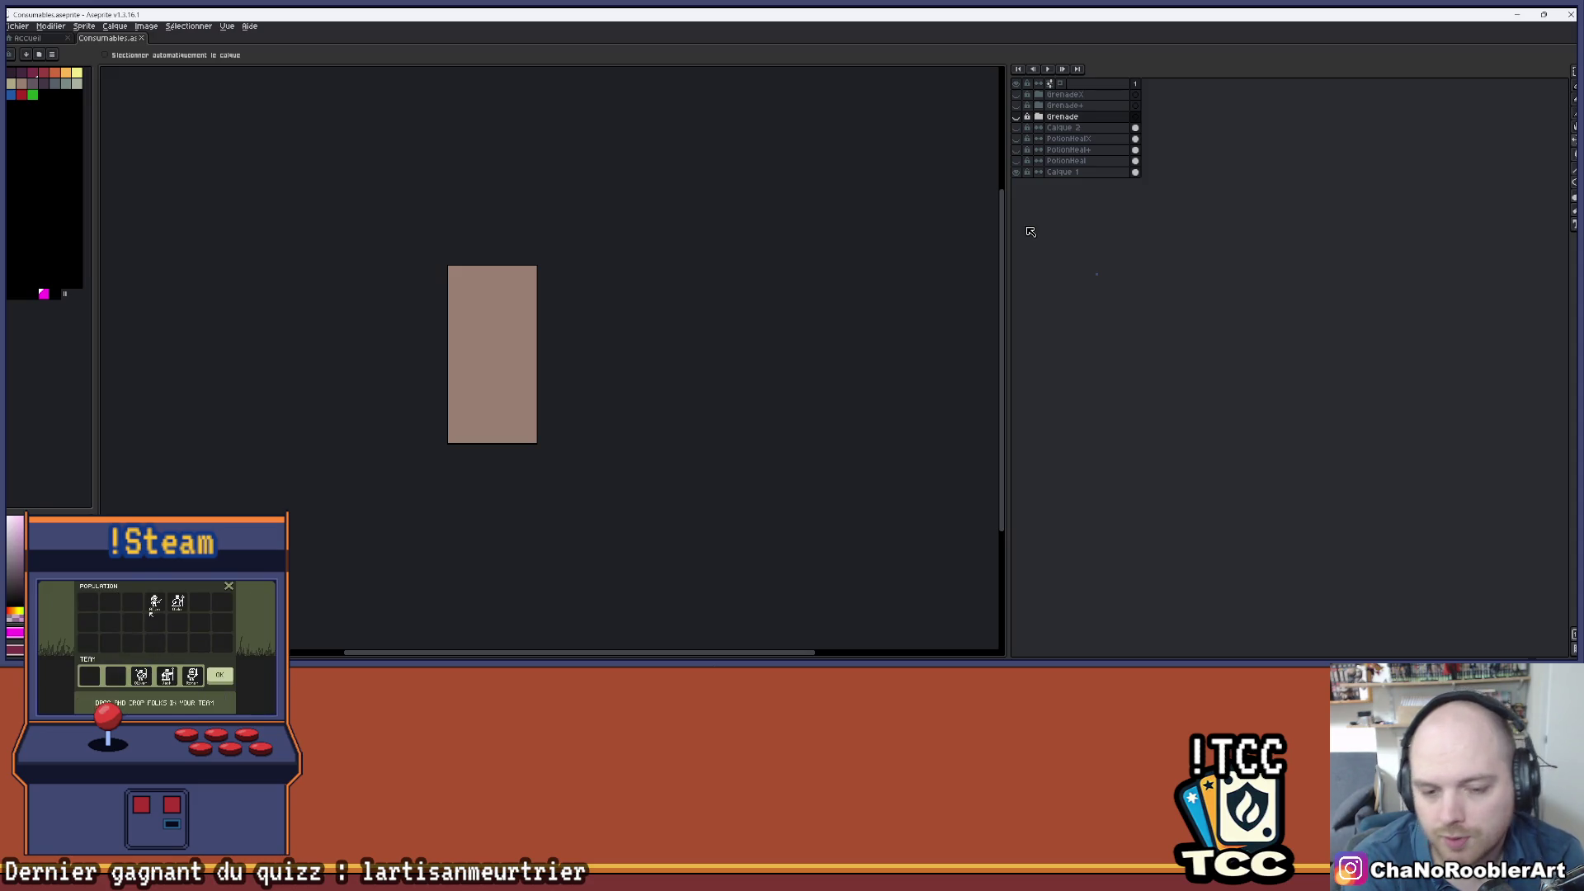
- Look up the ElementaryEffect definition's W_Leech = 100 entry in the game code, then return to the sprite
mouse_move(947, 656)
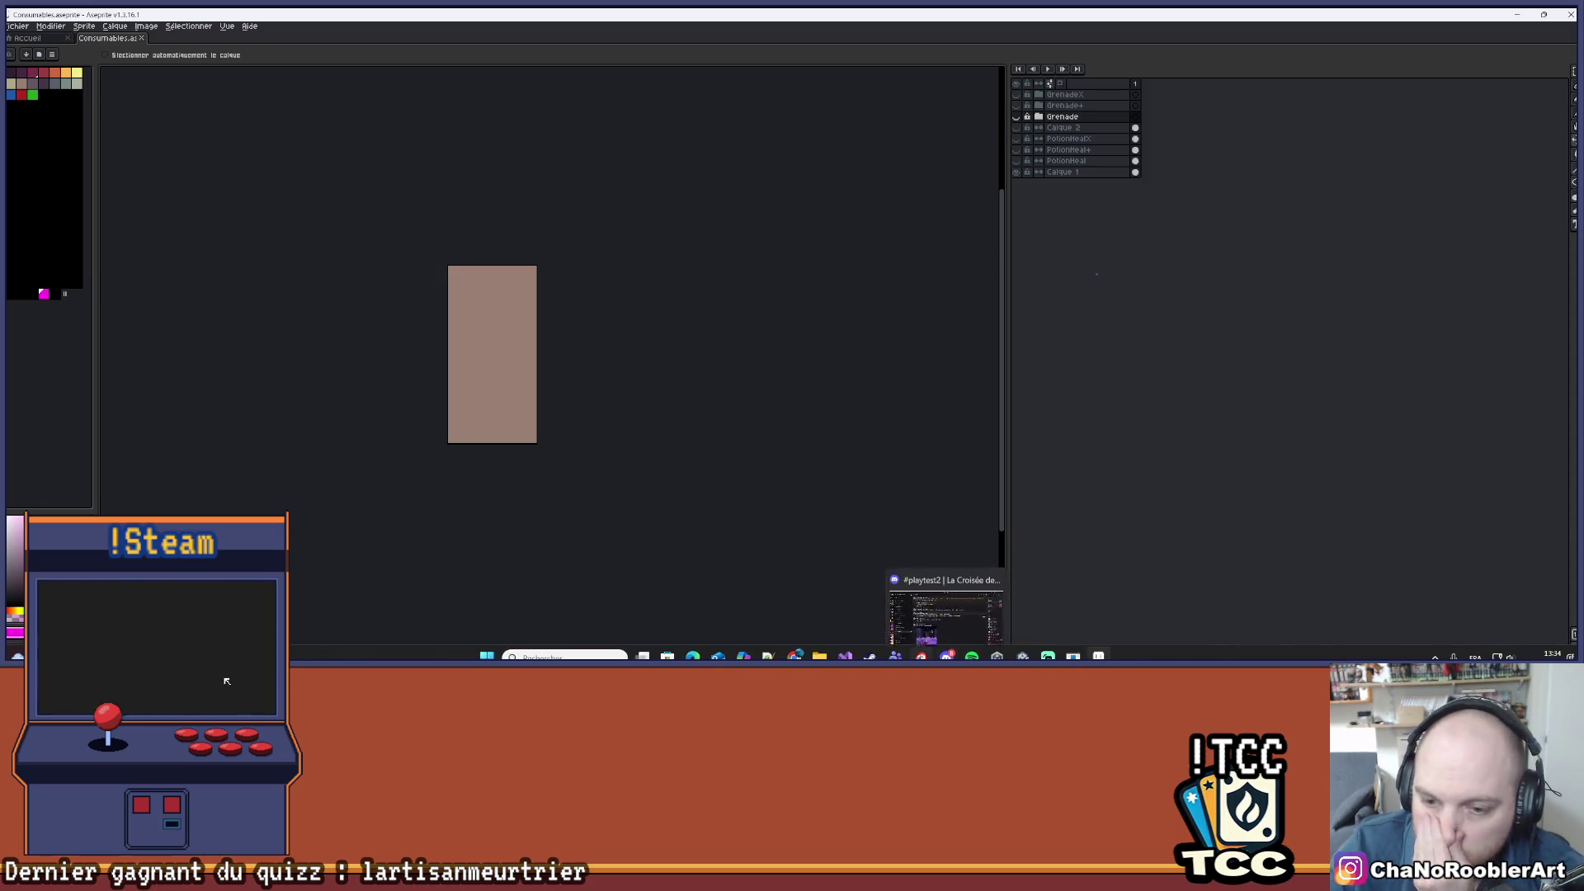
mouse_move(1022, 657)
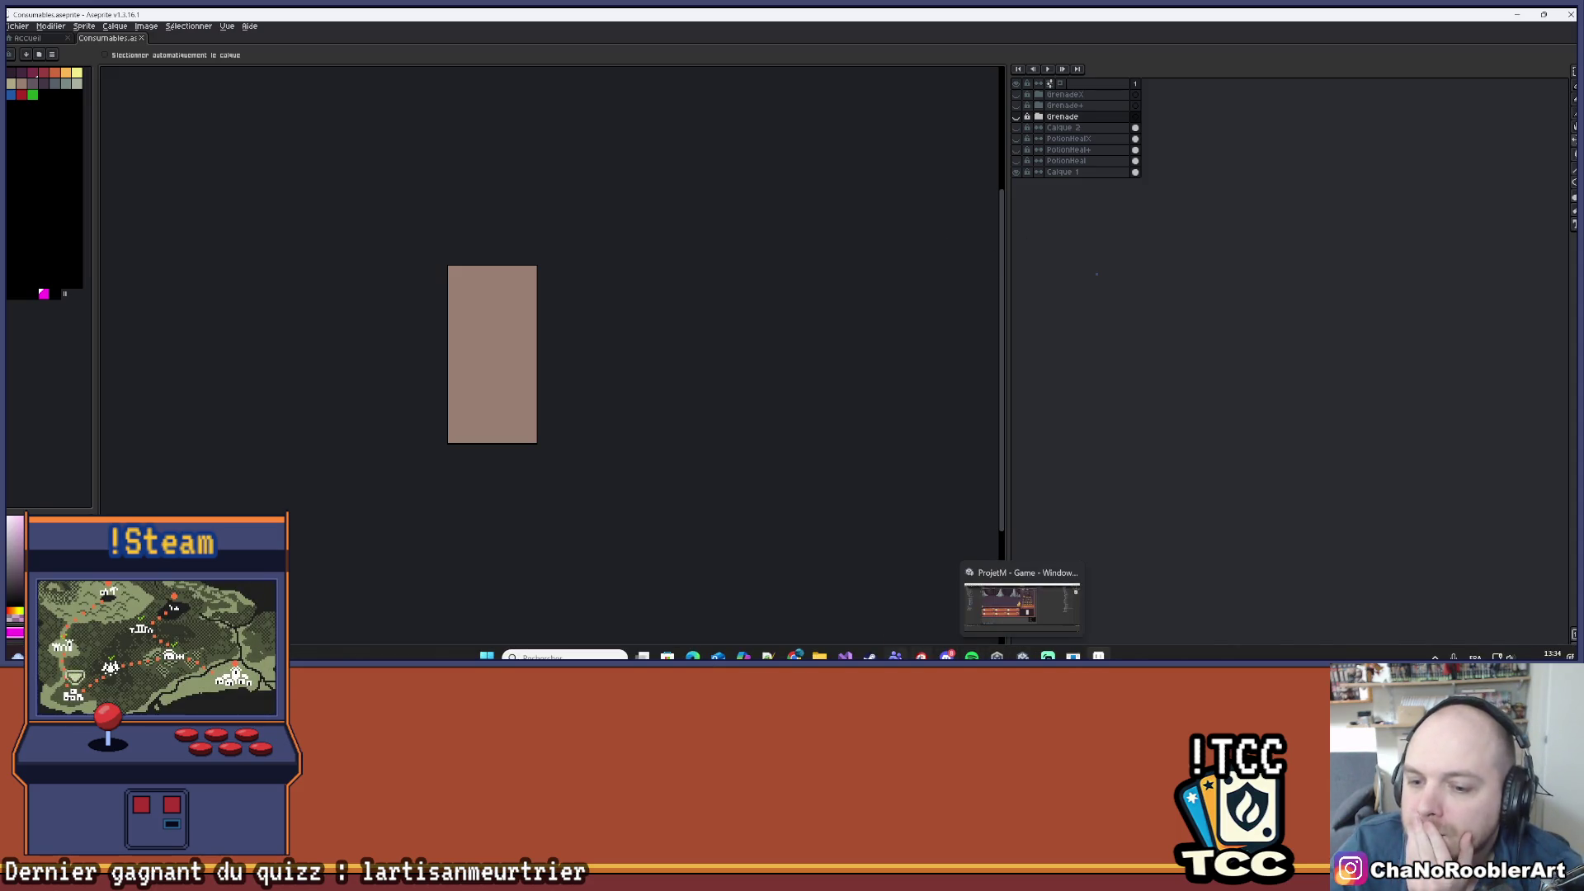
left_click(845, 657)
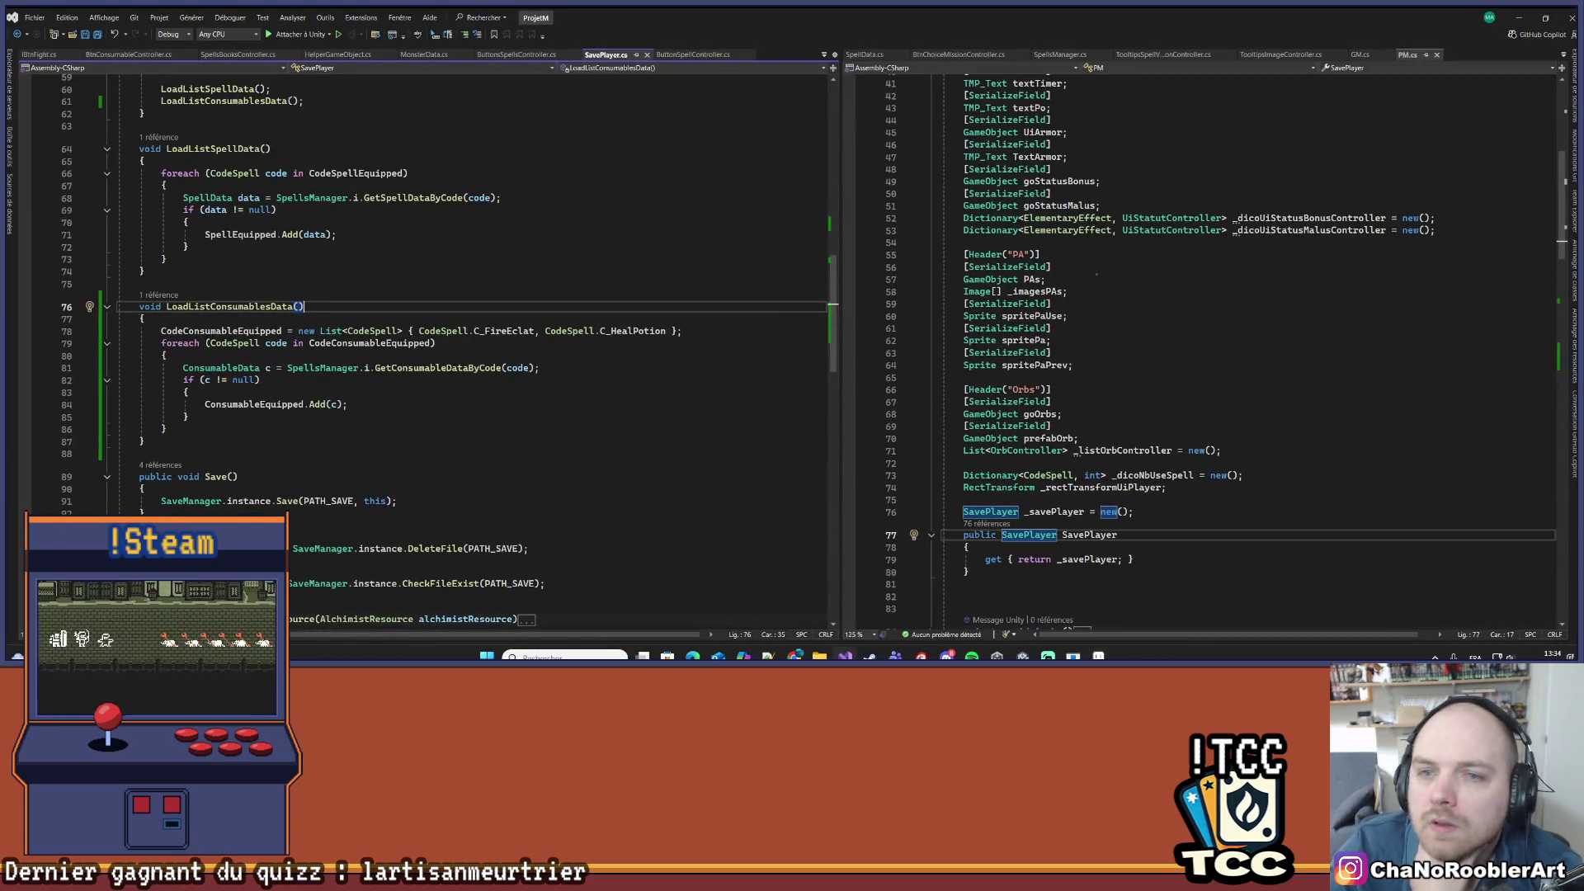
right_click(1037, 218)
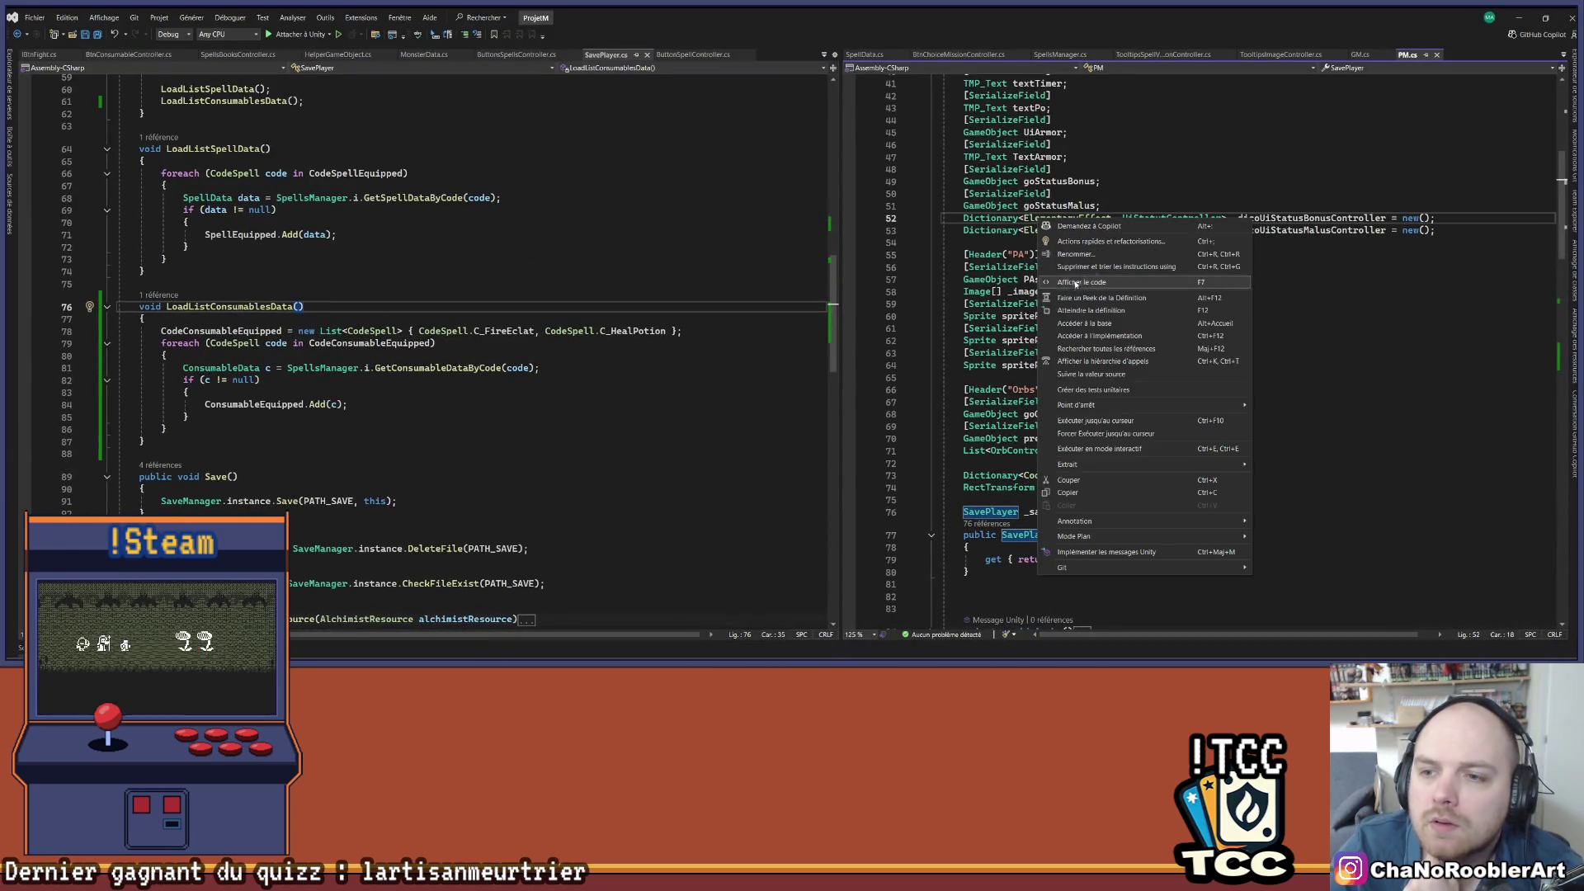
left_click(1072, 310)
scroll(1128, 352, "down", 2)
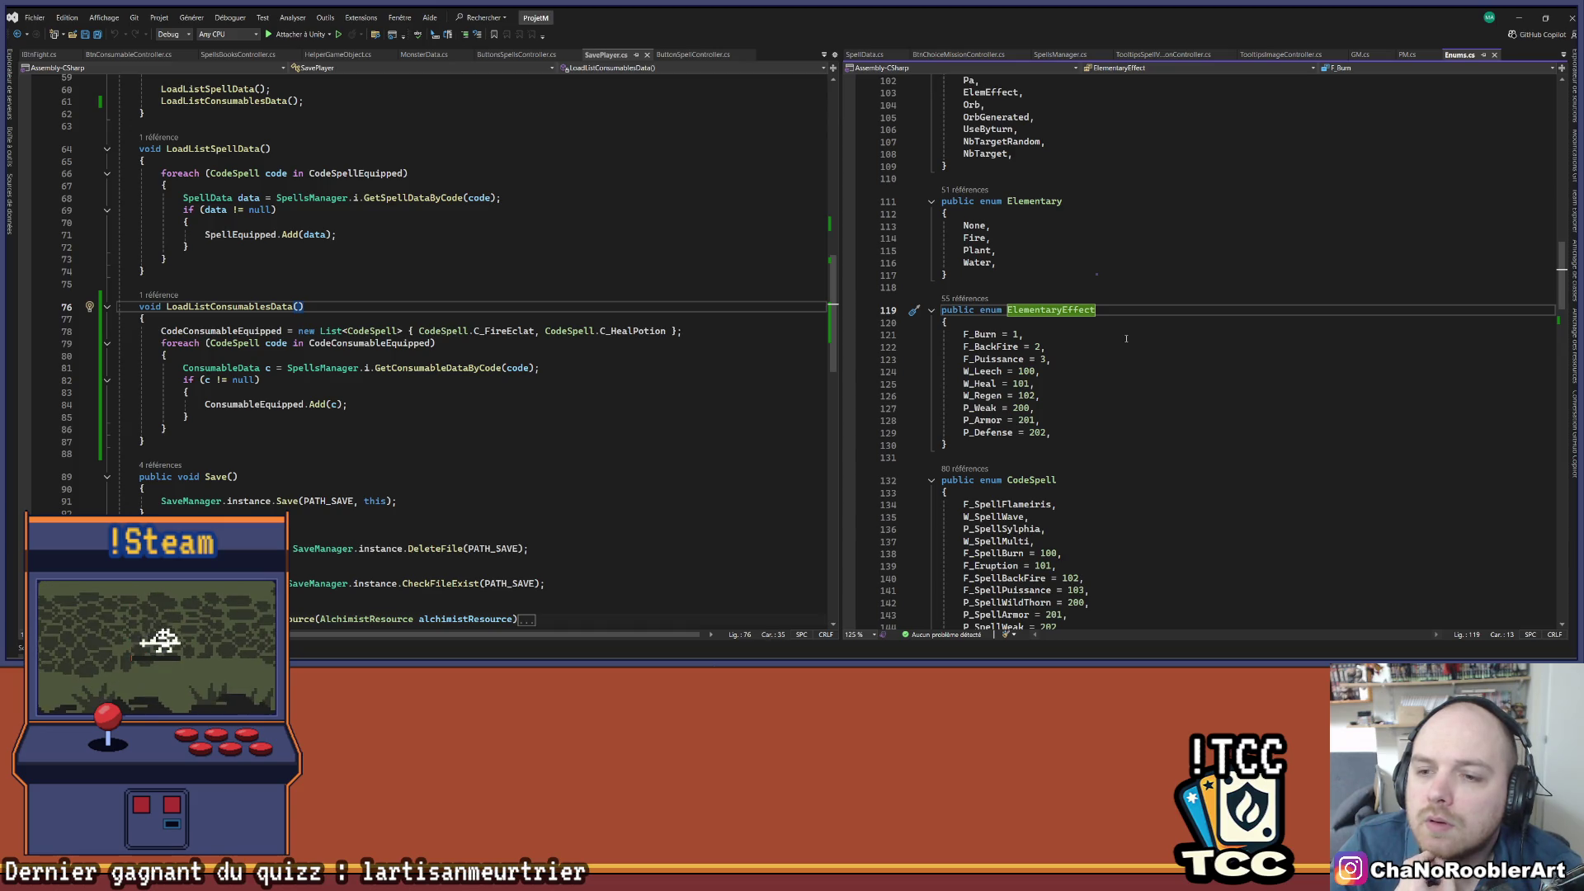
left_click(1100, 373)
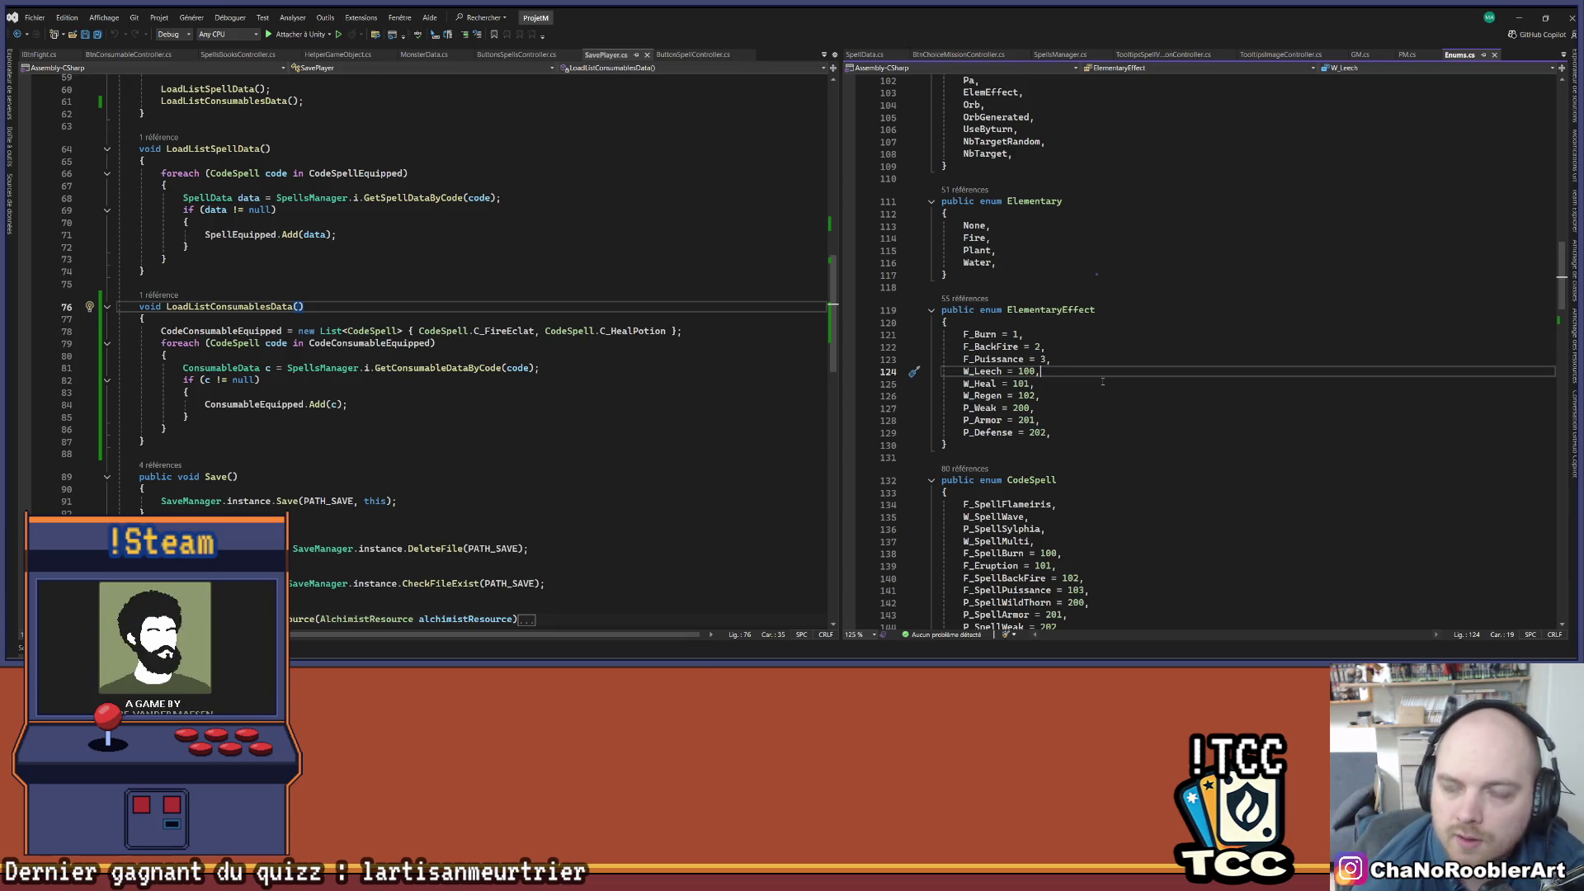
left_click(1518, 18)
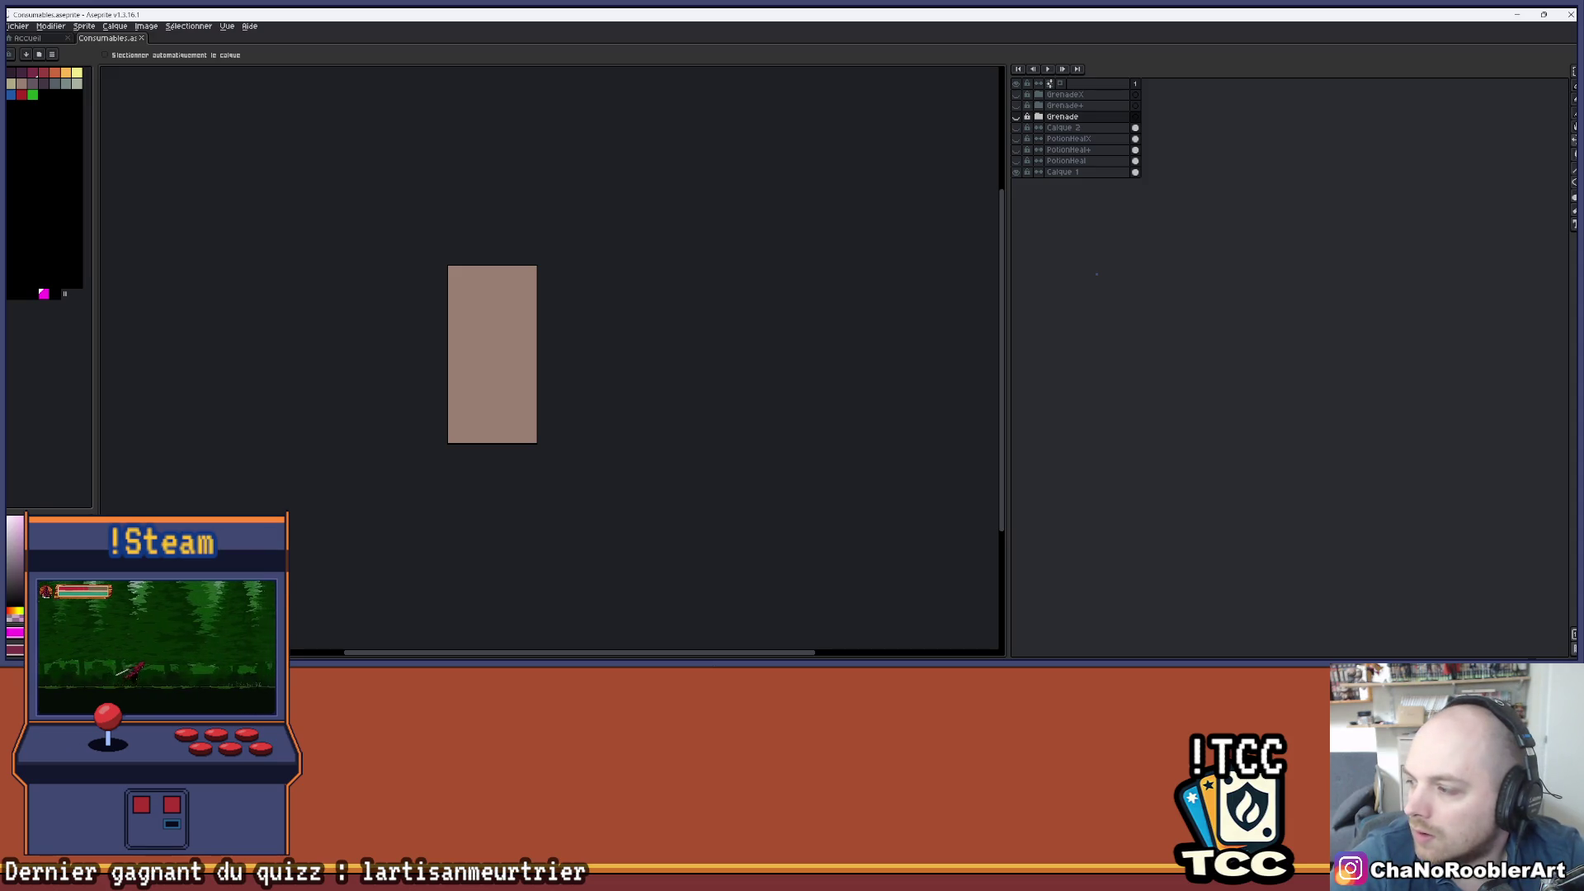
- Flick the potion layers' visibility on and off to review them, leaving them hidden
left_click(1016, 138)
left_click(1016, 139)
left_click(1015, 149)
left_click(1018, 150)
left_click(1019, 161)
left_click(1019, 161)
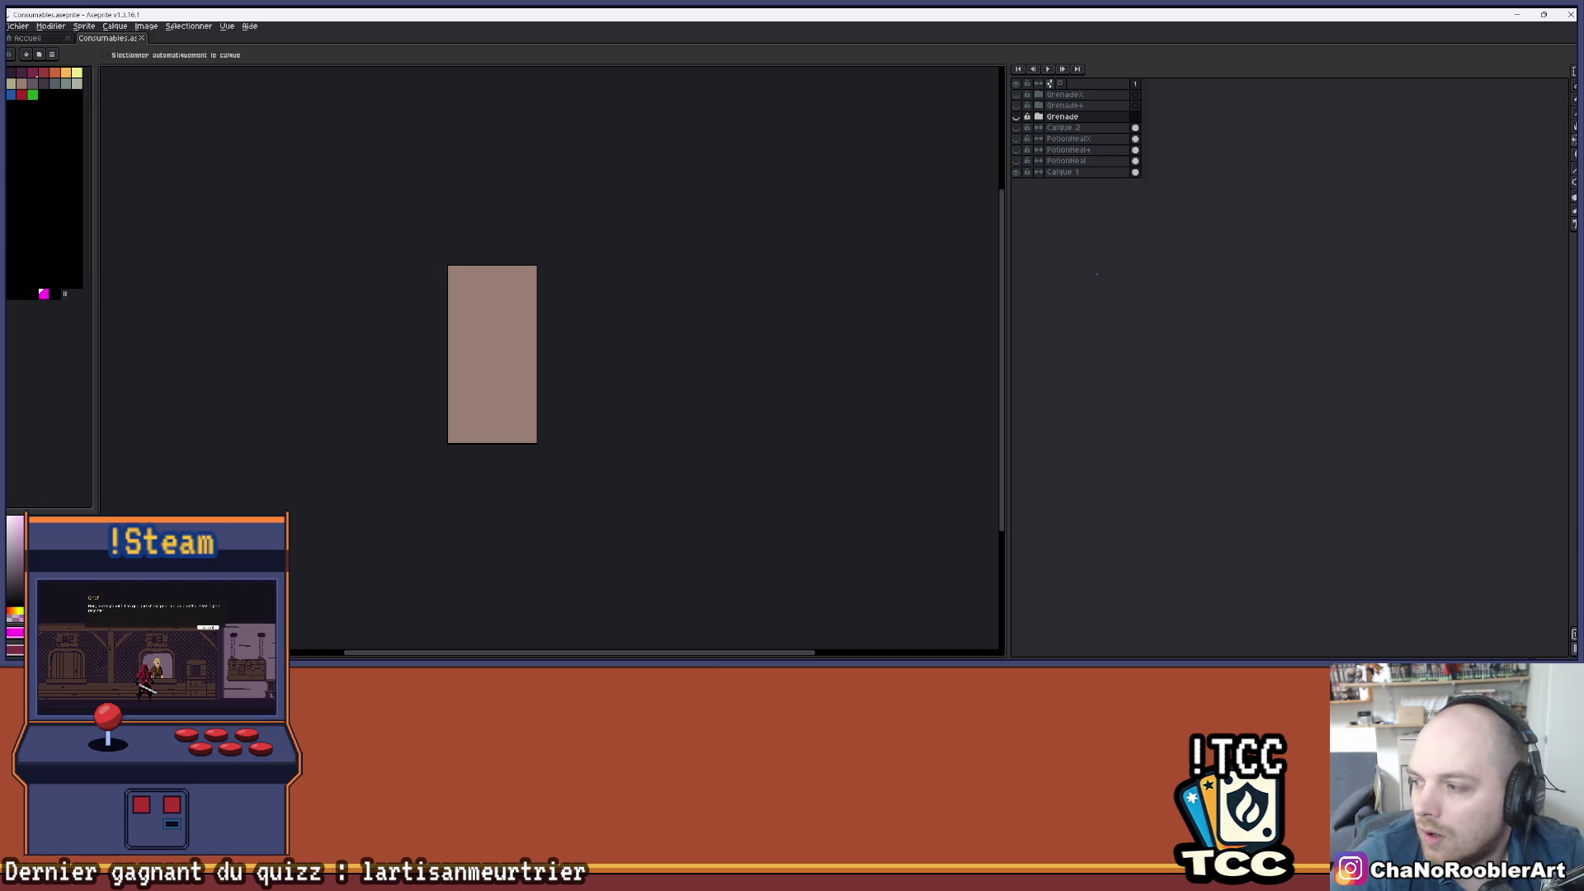
scroll(462, 357, "up", 6)
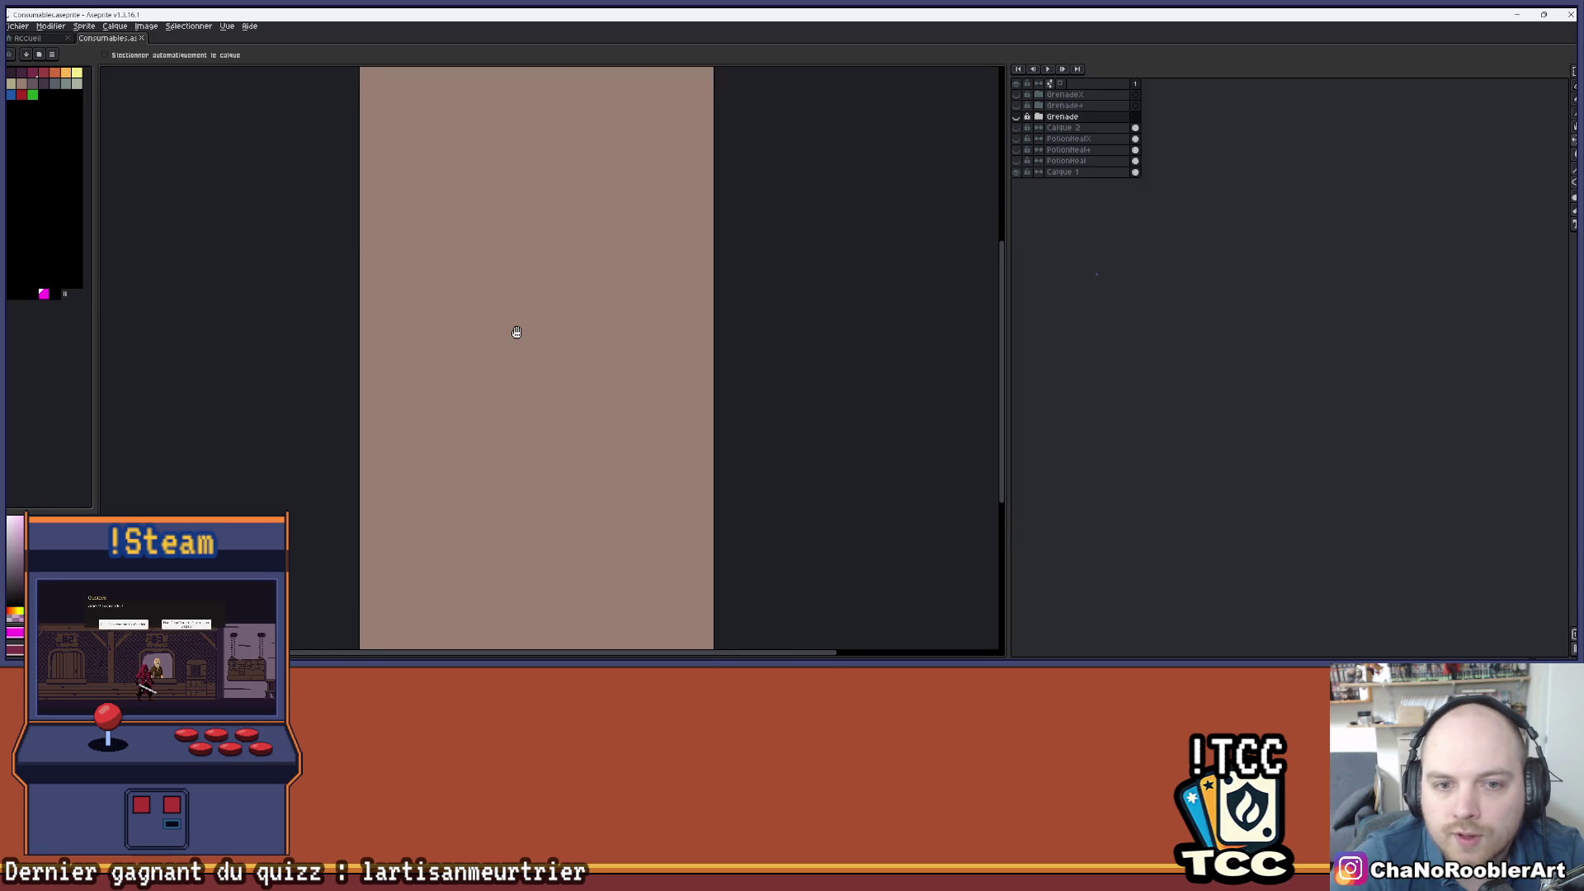
scroll(516, 333, "down", 2)
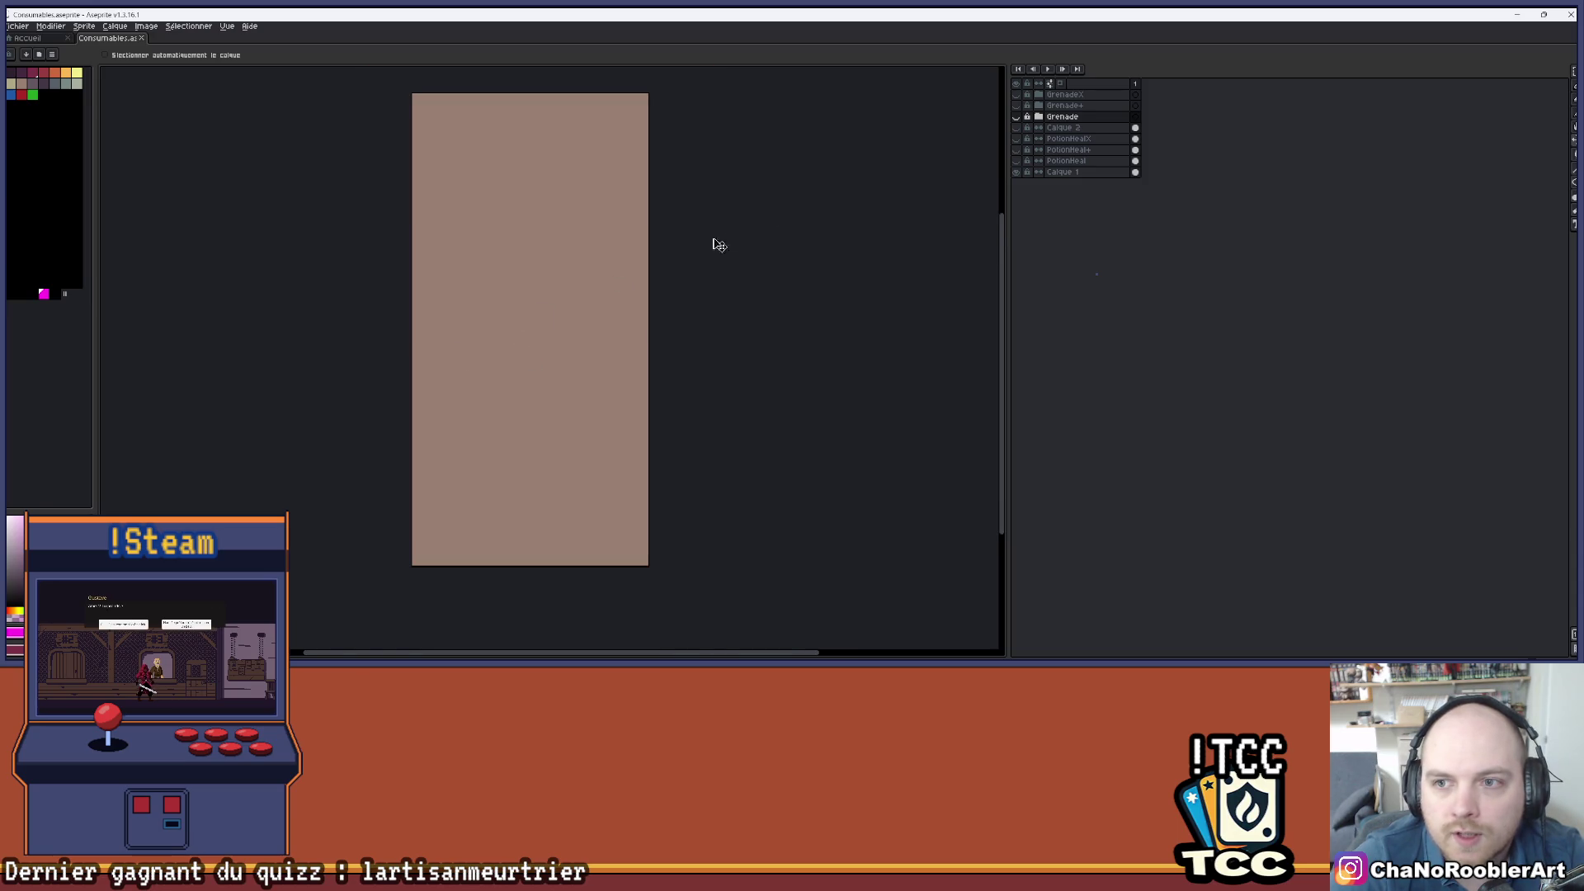
left_click(1019, 139)
left_click(1020, 139)
- Add a new empty layer on top and name it Remede
key("shift+n")
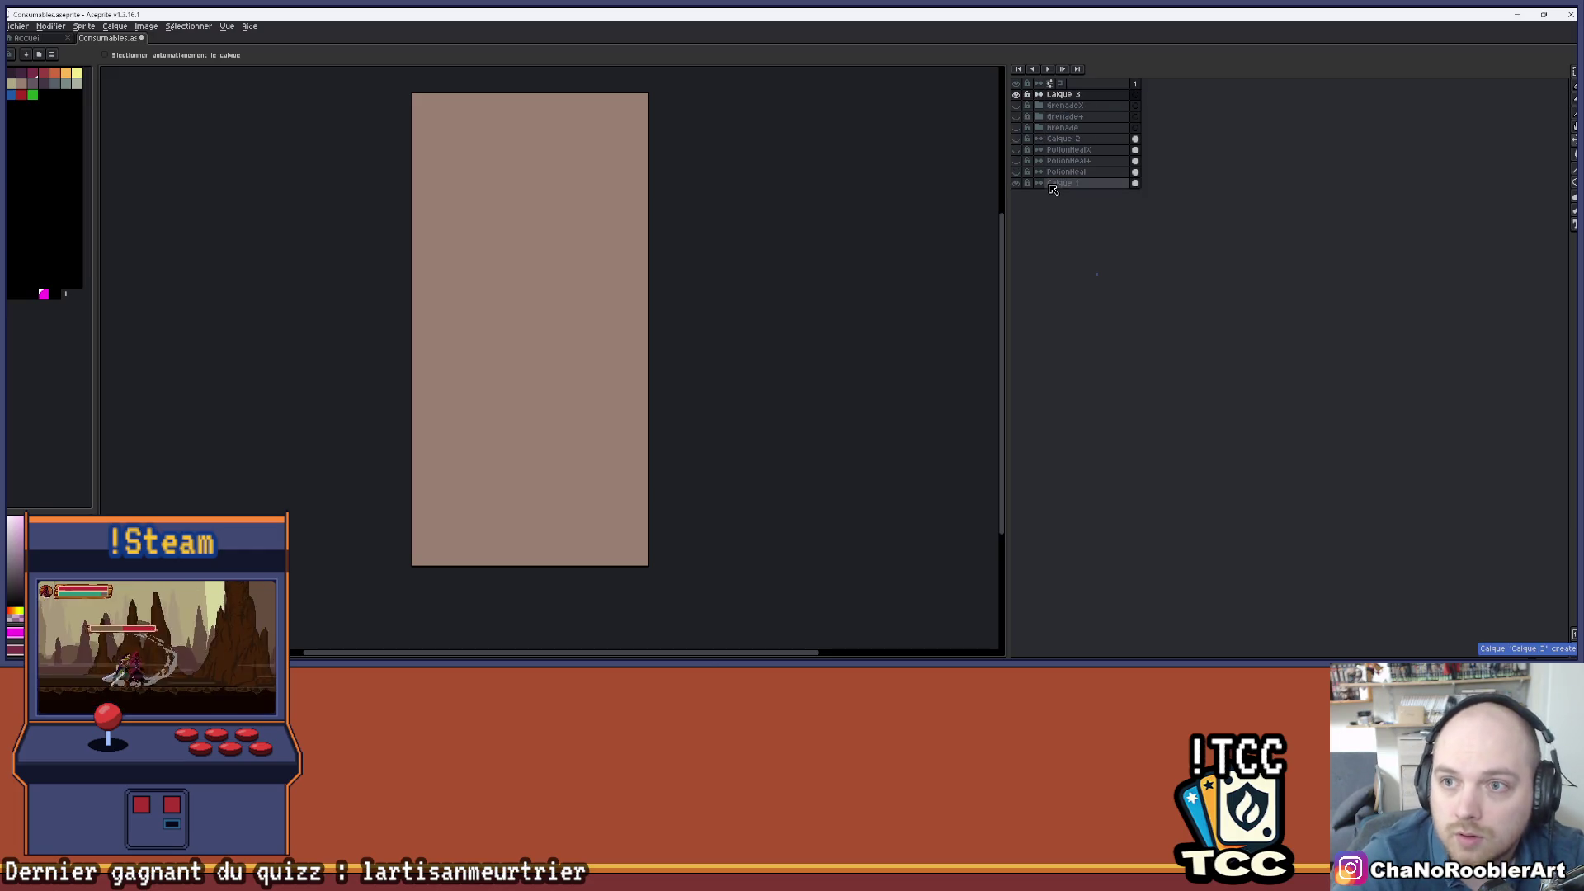
double_click(1101, 95)
type("Remede")
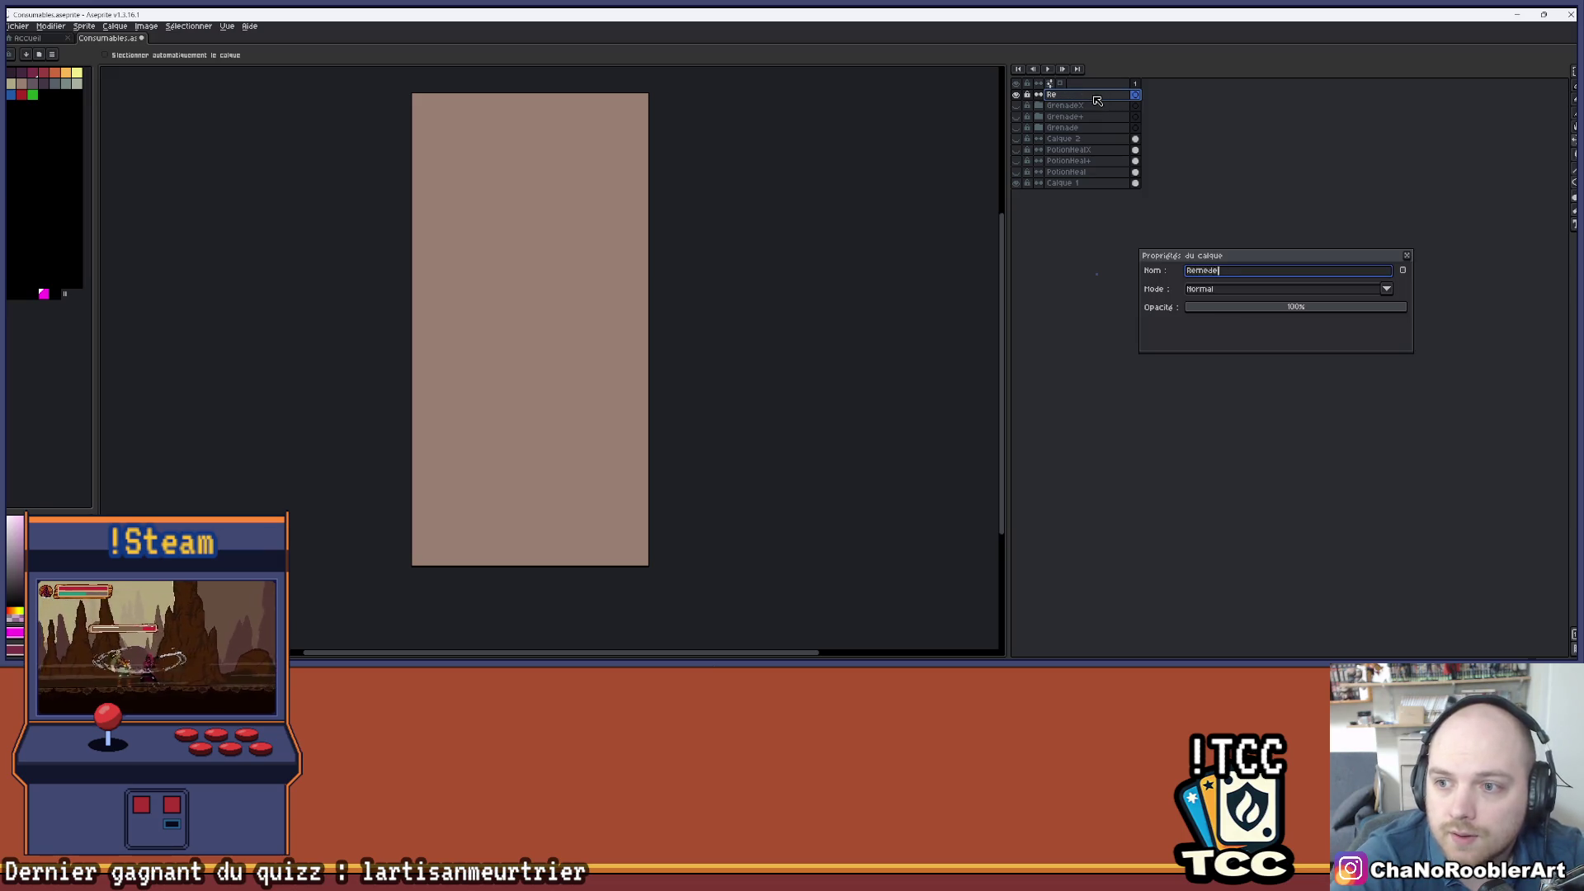
key("Return")
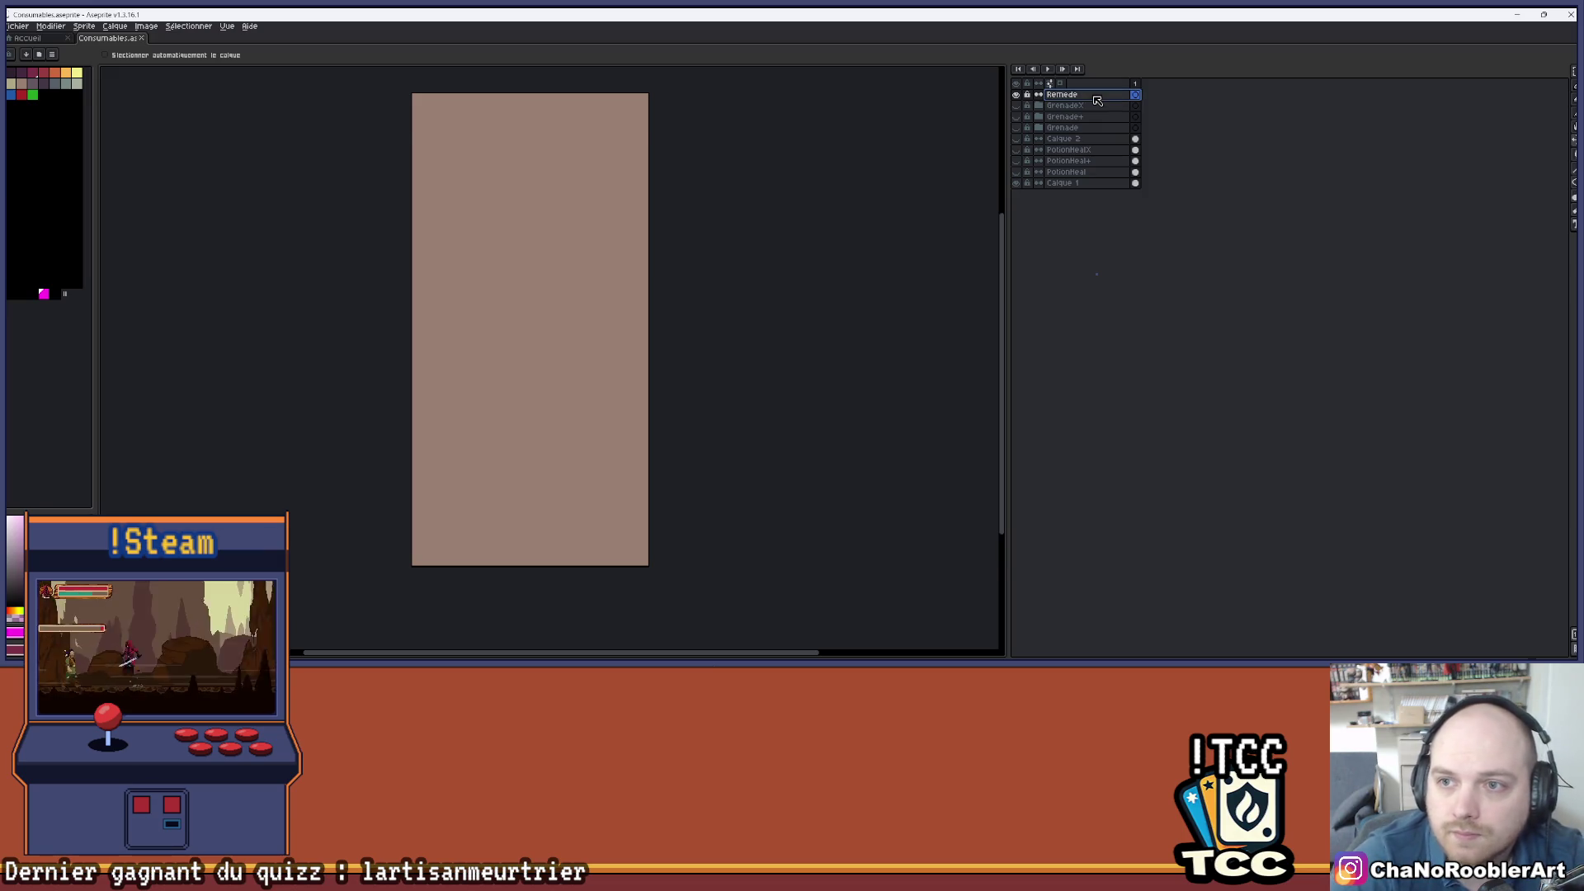
- Briefly show the PotionHealX vial for reference, then hide it again
scroll(578, 355, "up", 1)
scroll(589, 364, "down", 1)
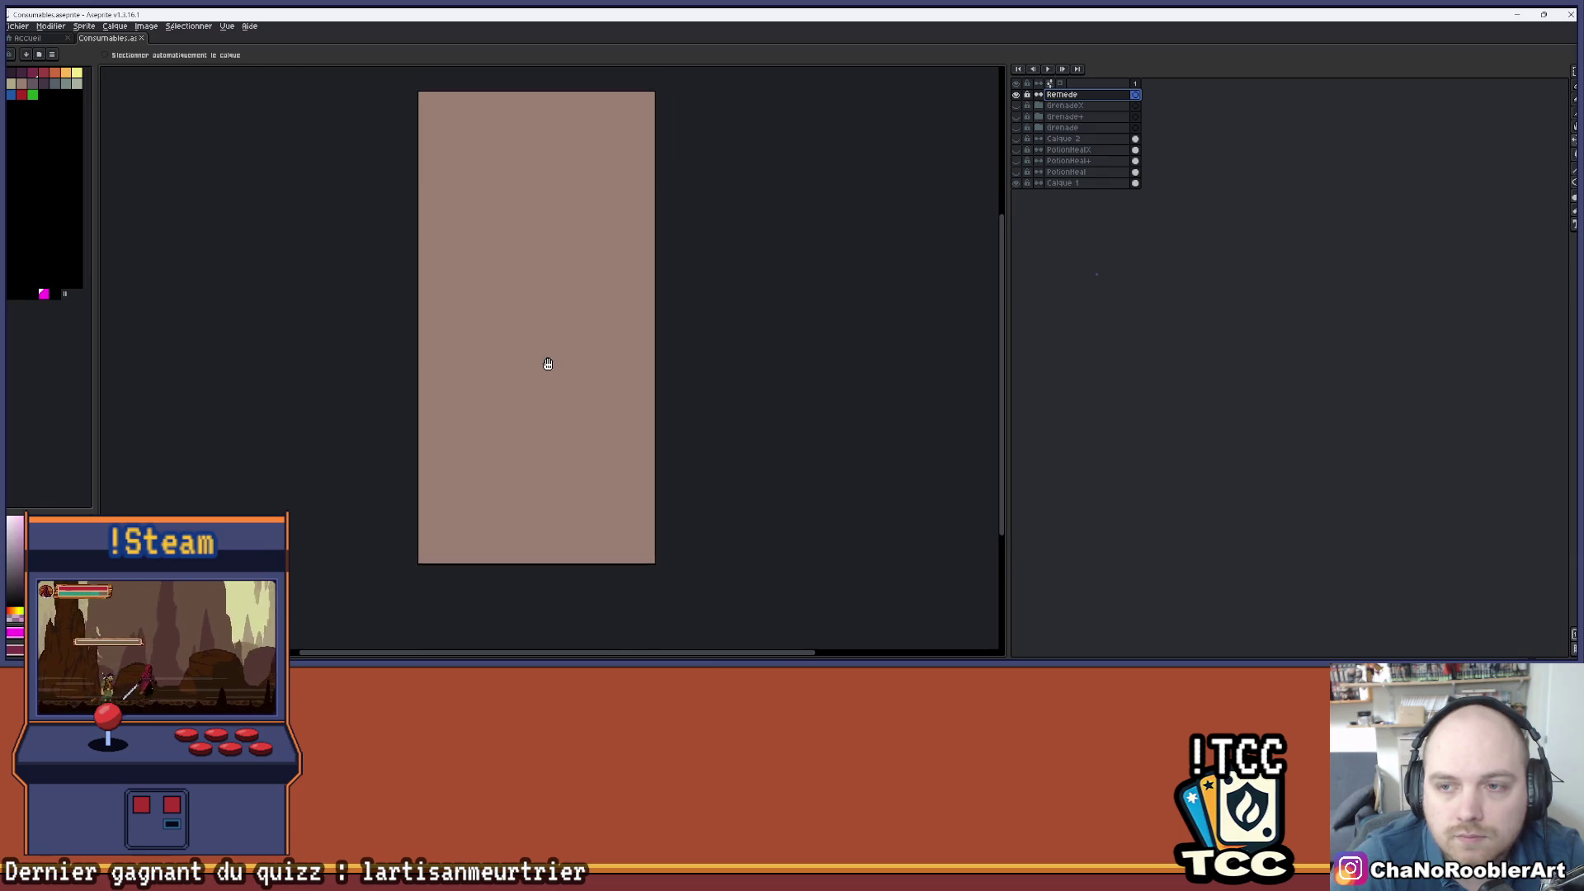
left_click(1018, 150)
key("i")
key("v")
left_click(1017, 152)
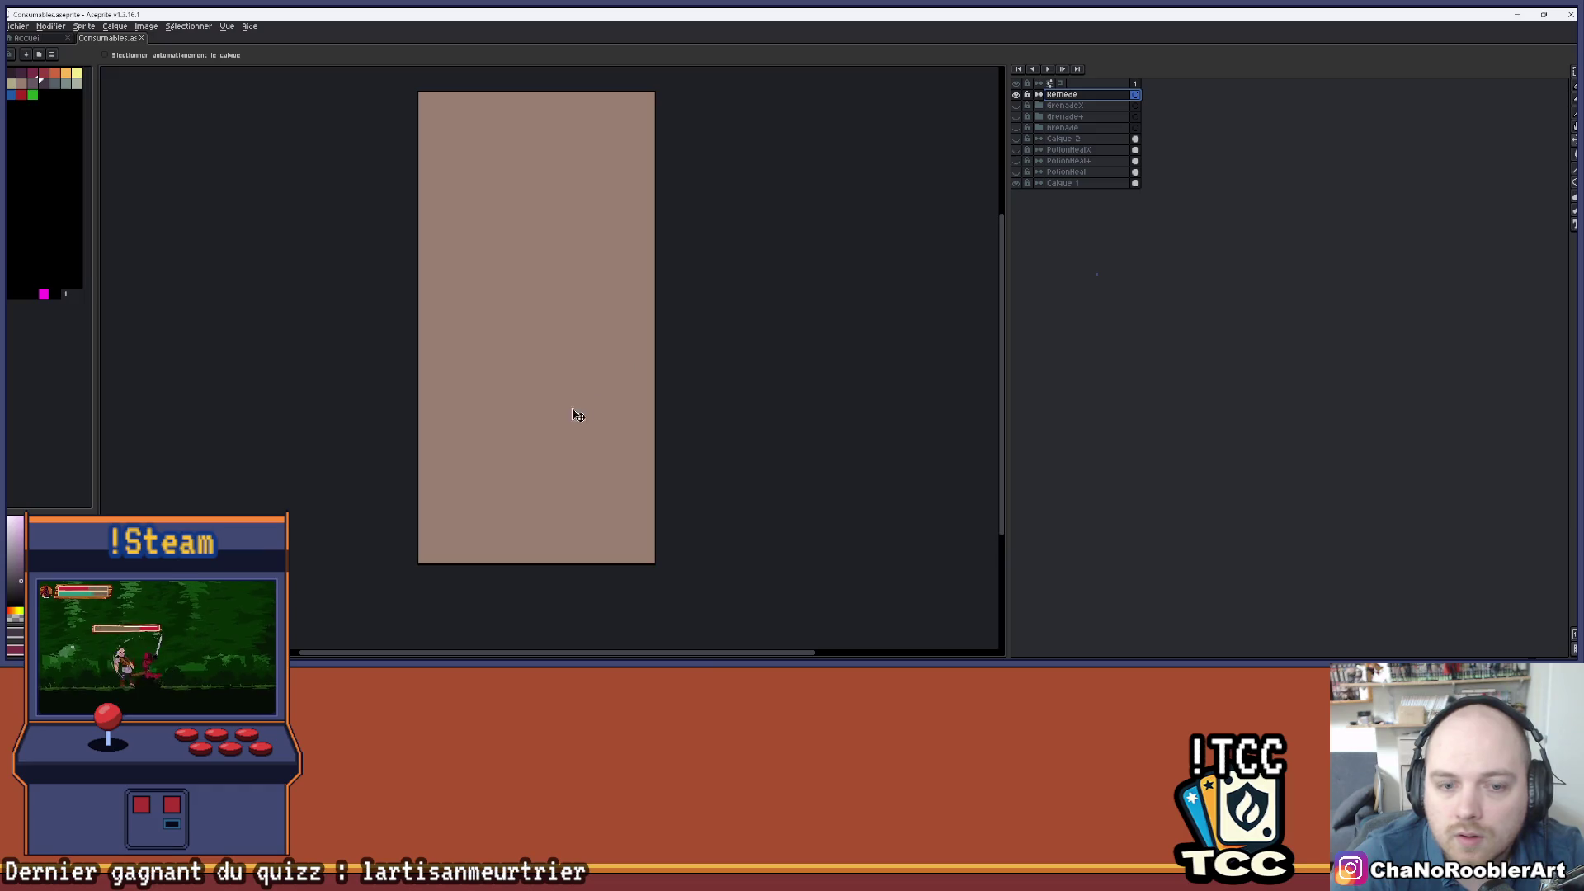
- Select the pencil and turn on horizontal and vertical mirror symmetry
key("b")
scroll(496, 446, "up", 1)
scroll(510, 357, "down", 1)
left_click(260, 55)
left_click(274, 54)
scroll(508, 273, "up", 1)
scroll(558, 390, "down", 1)
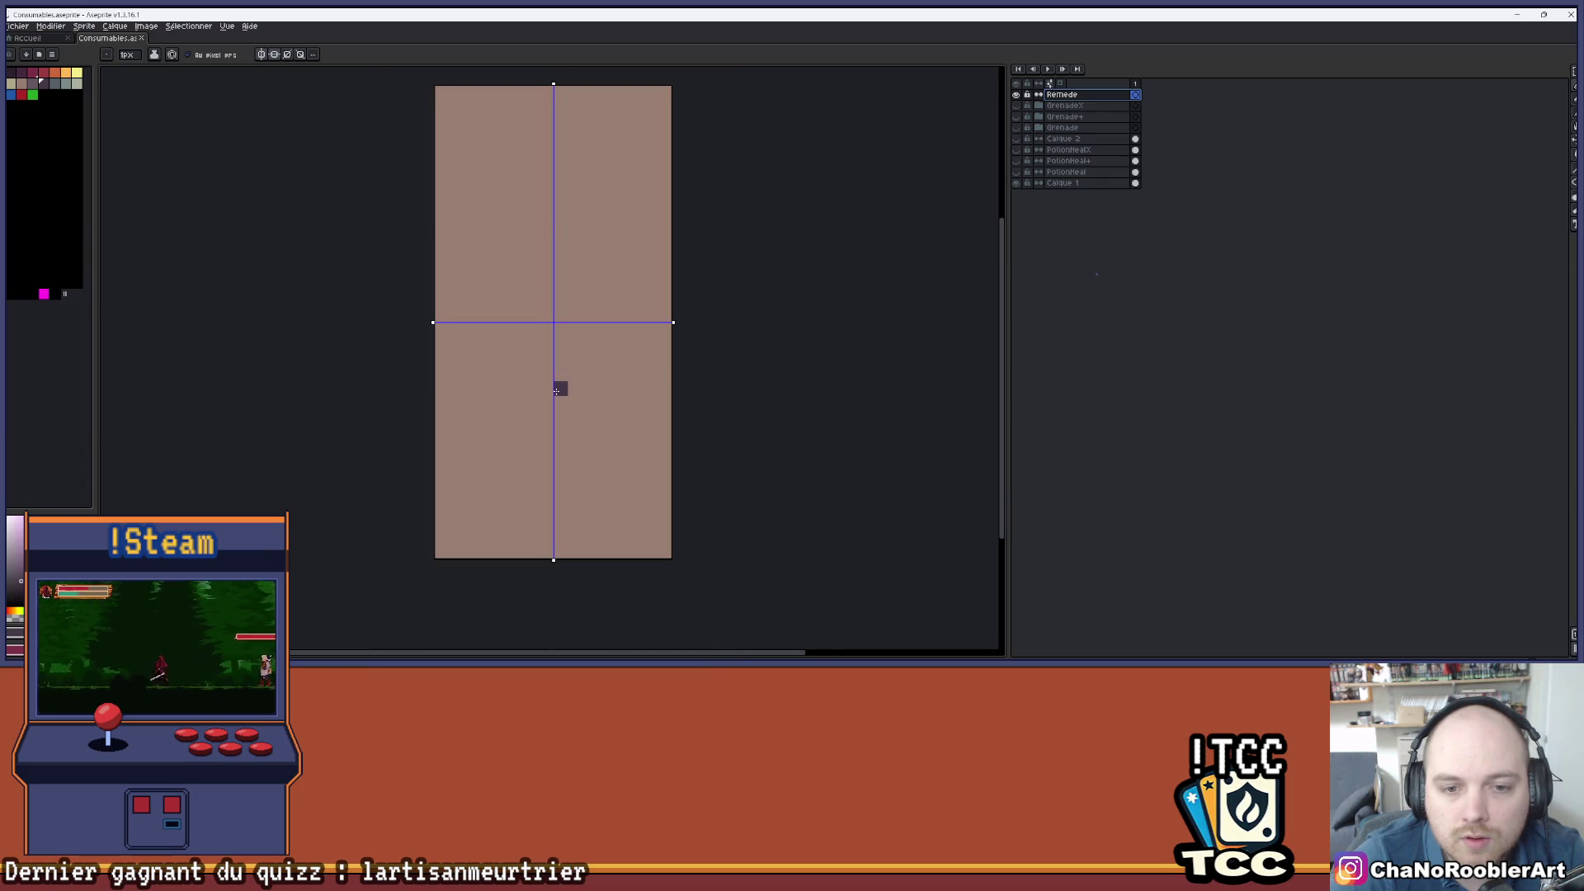
- Draw mirrored horizontal bars and vertical sides, then undo both strokes
left_click_drag(542, 434, 489, 430)
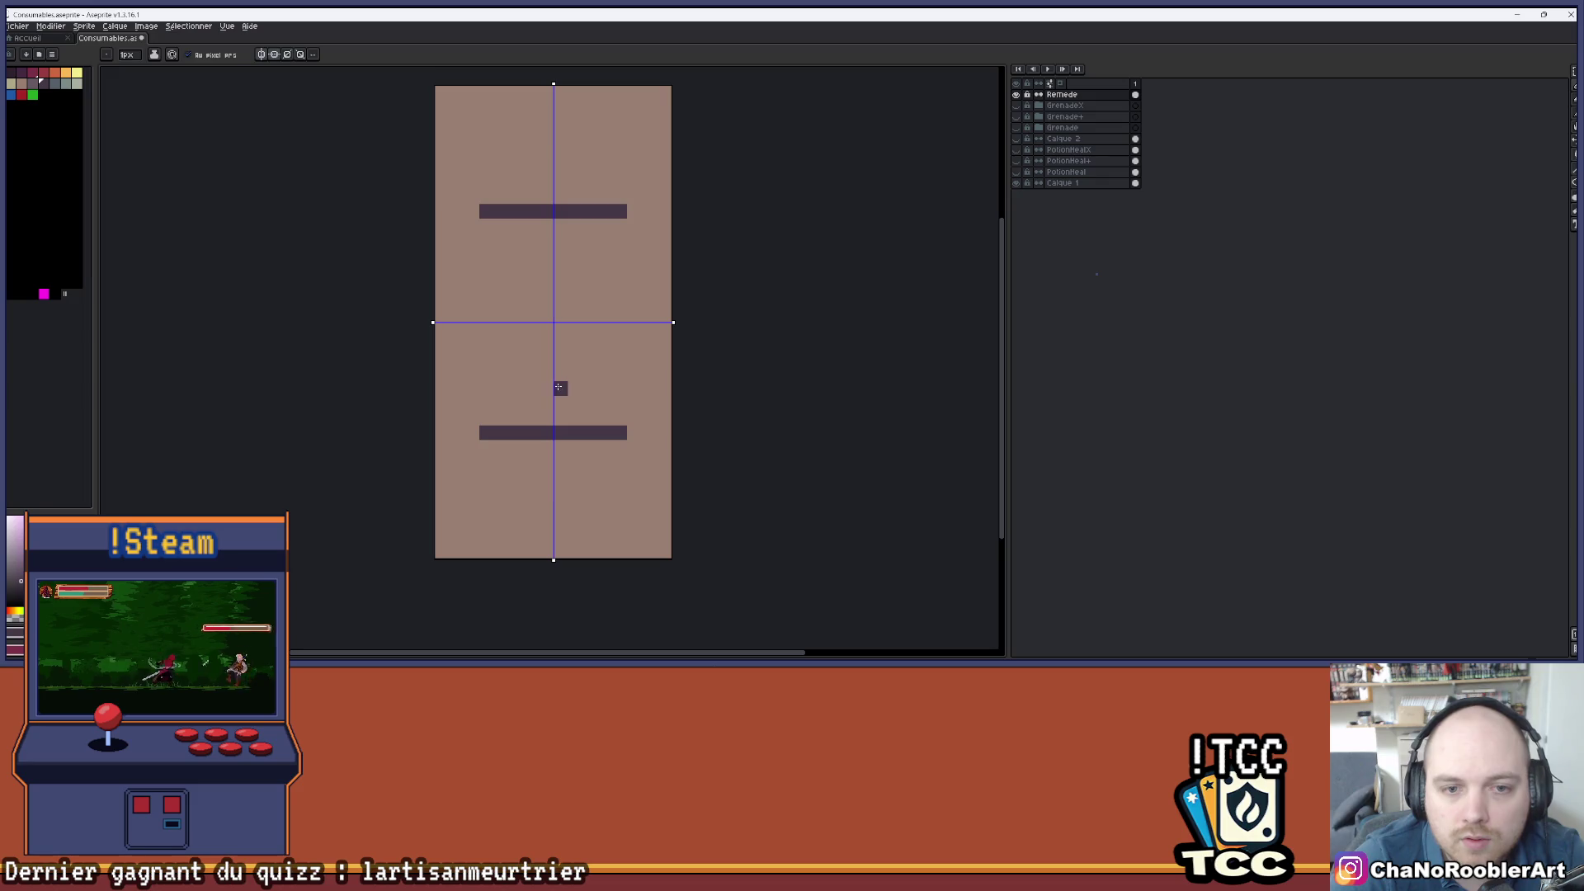
left_click_drag(473, 334, 474, 425)
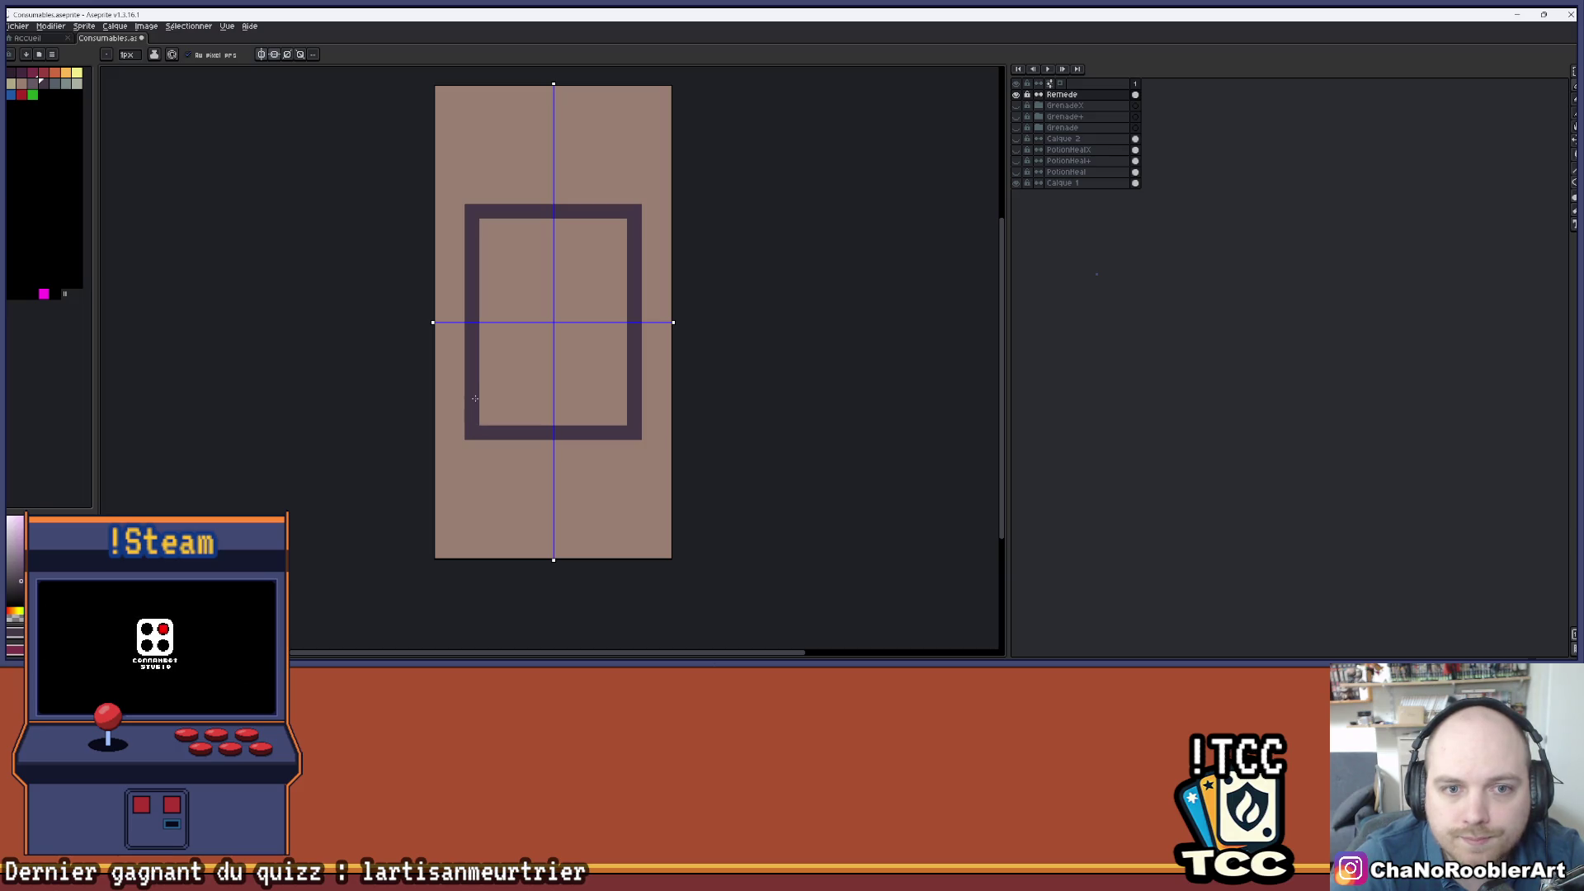
key("ctrl+z")
key("ctrl+z")
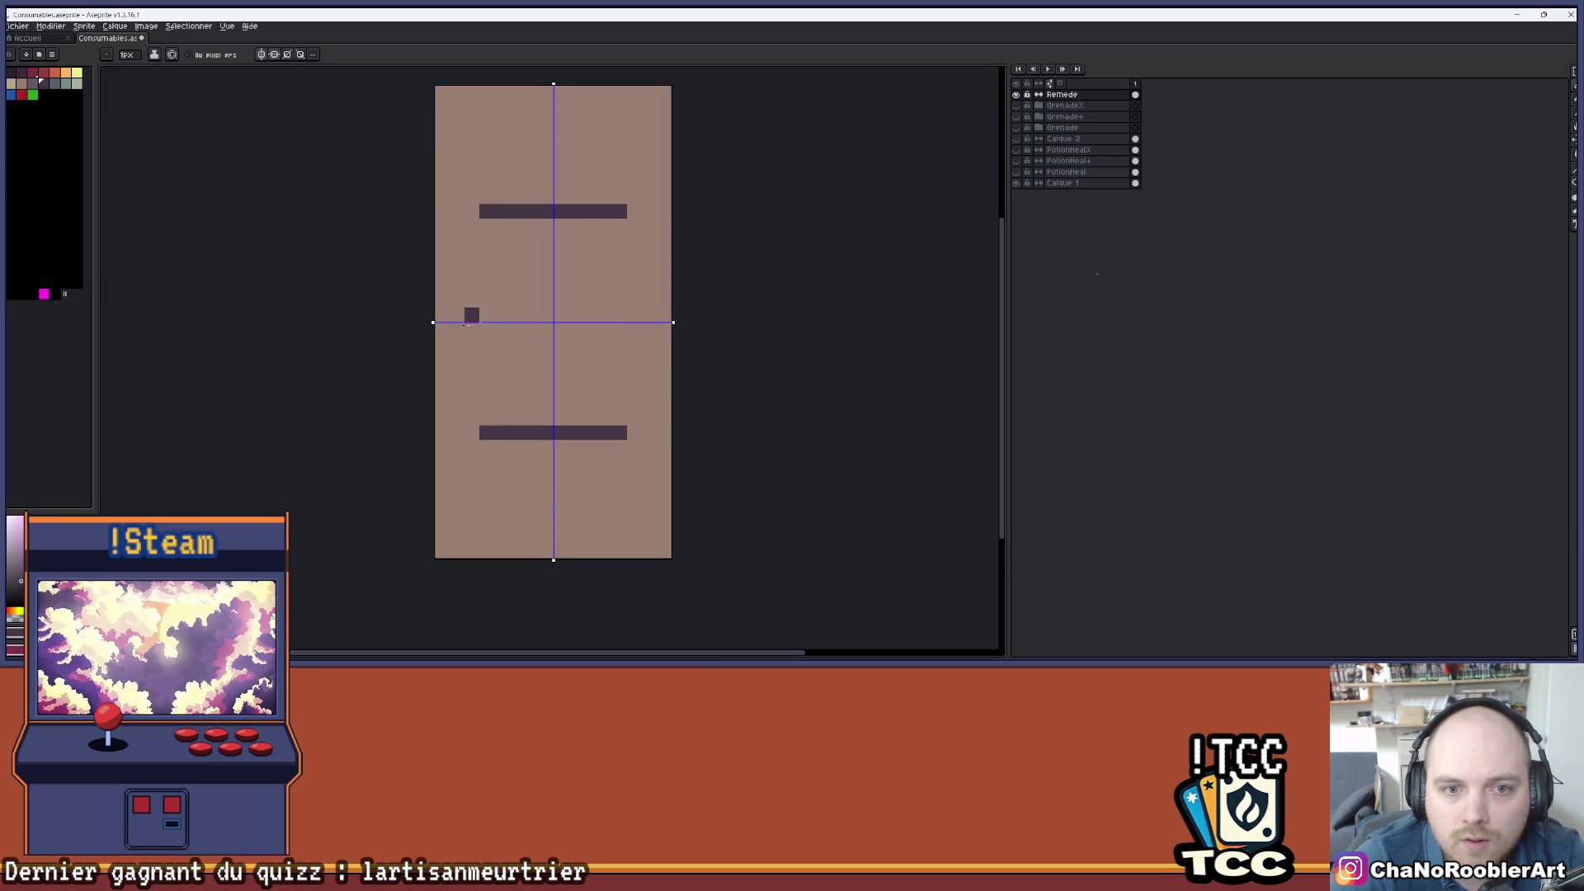
key("ctrl+z")
scroll(491, 363, "up", 2)
scroll(577, 383, "down", 4)
scroll(582, 388, "up", 4)
- Redraw the mirrored rectangle outline with notched corners, then show Calque 2 for reference
left_click_drag(582, 387, 493, 398)
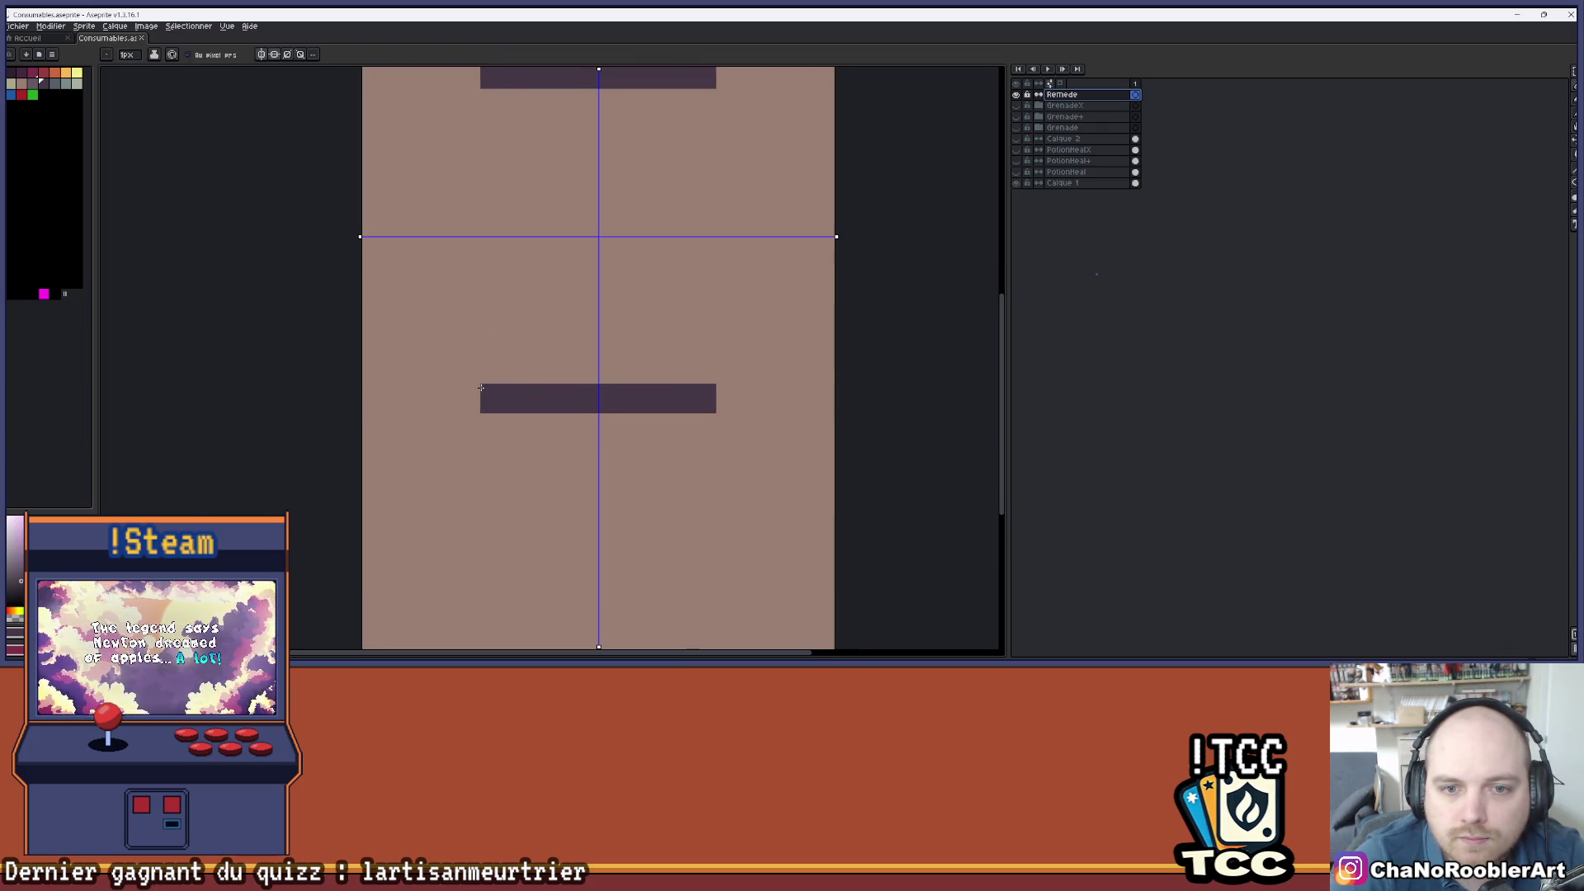
left_click_drag(492, 308, 481, 407)
left_click_drag(455, 476, 456, 330)
scroll(497, 336, "down", 3)
scroll(541, 382, "up", 1)
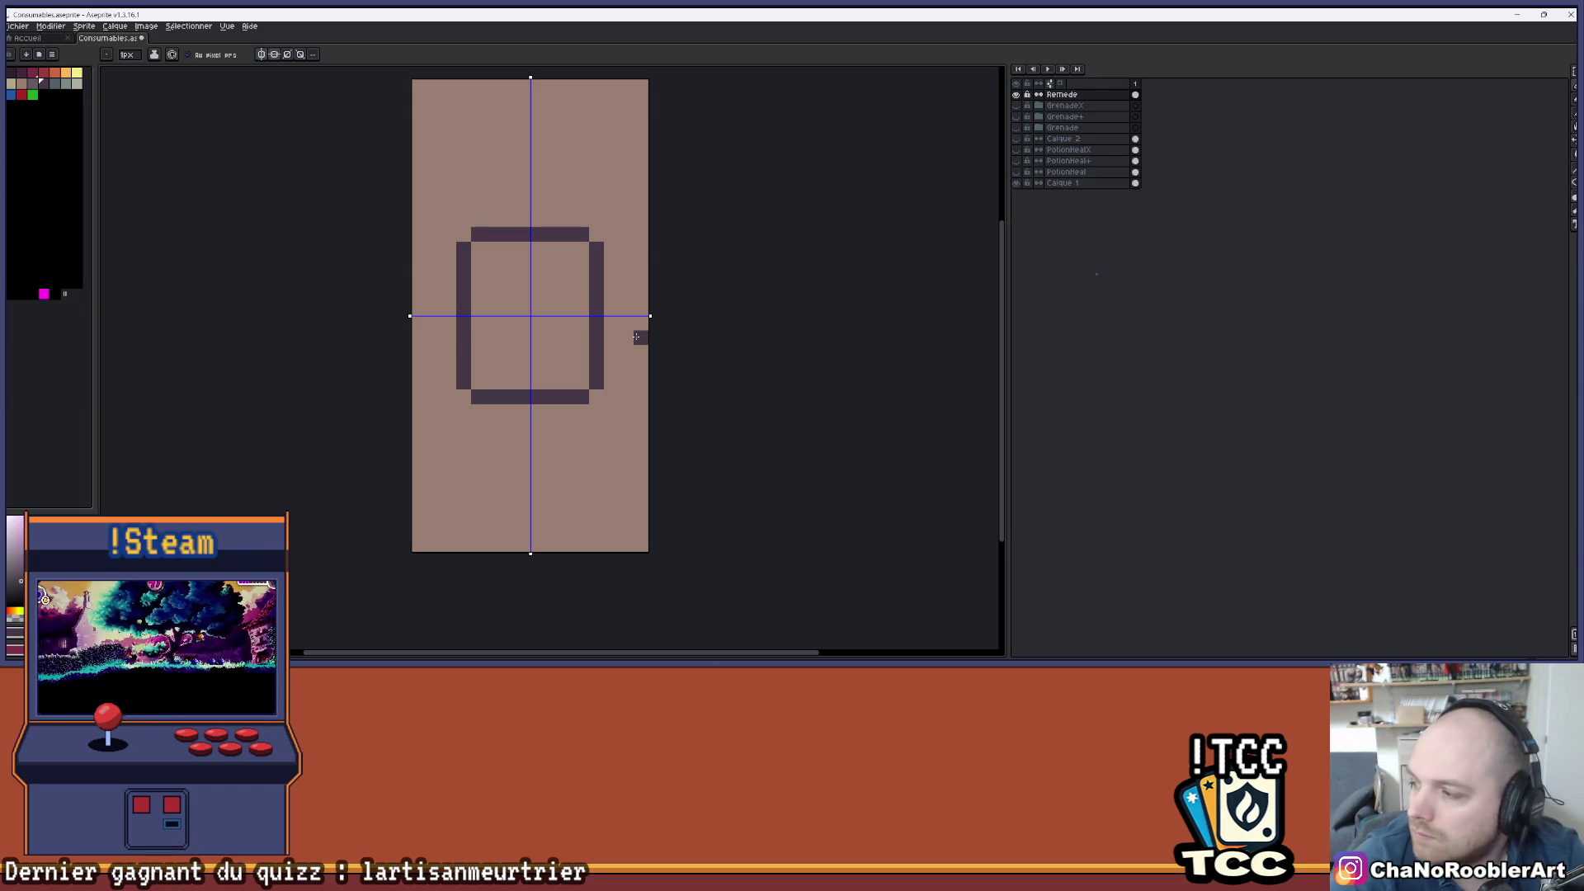
scroll(523, 298, "up", 2)
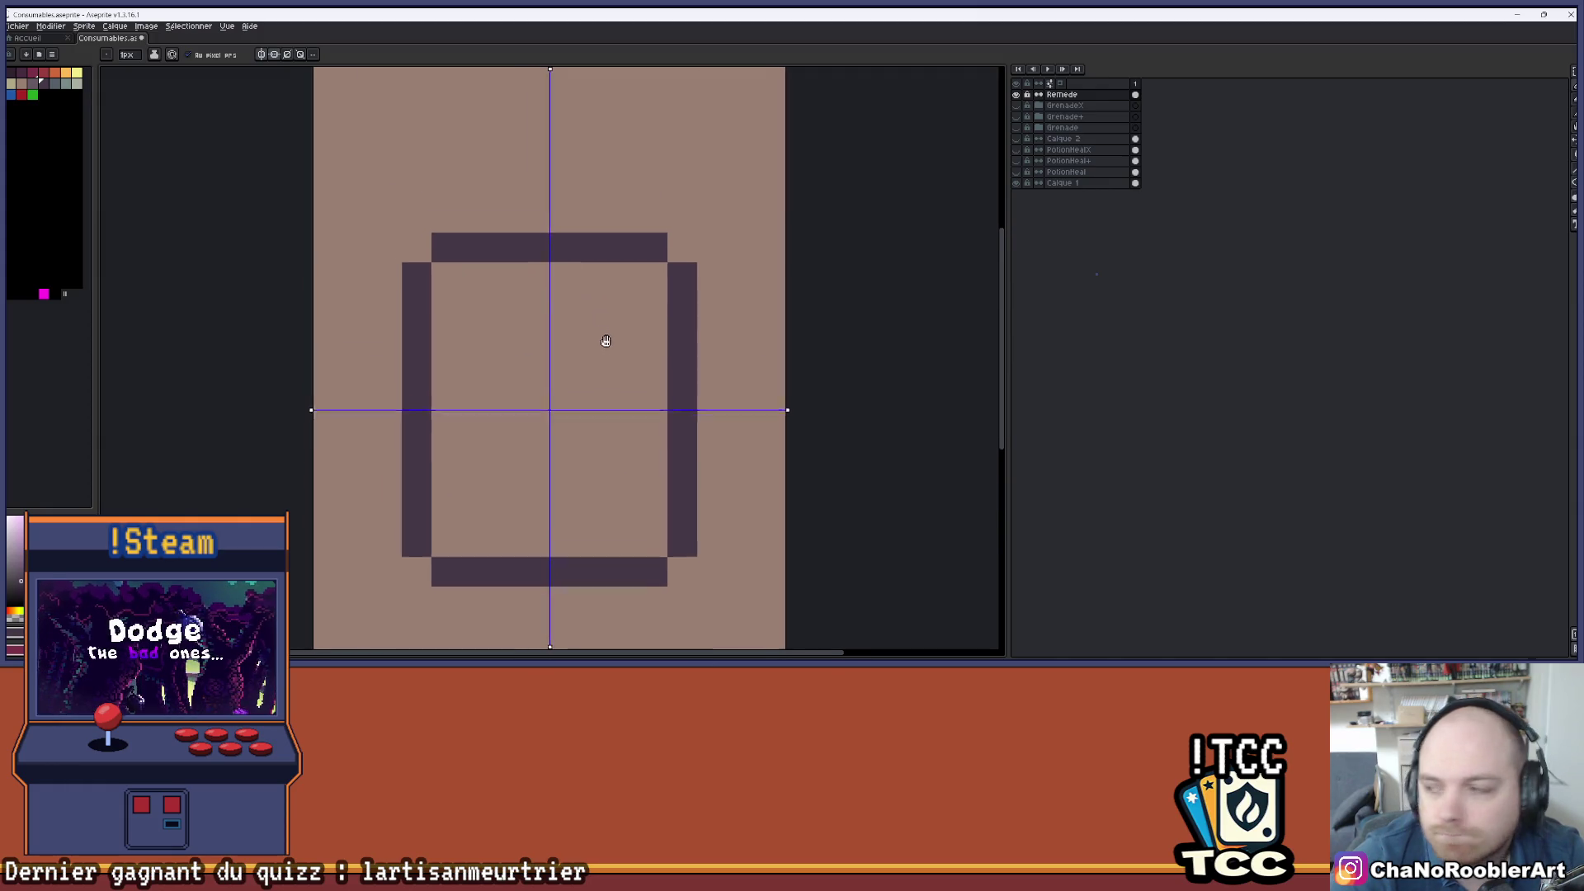
left_click(1016, 138)
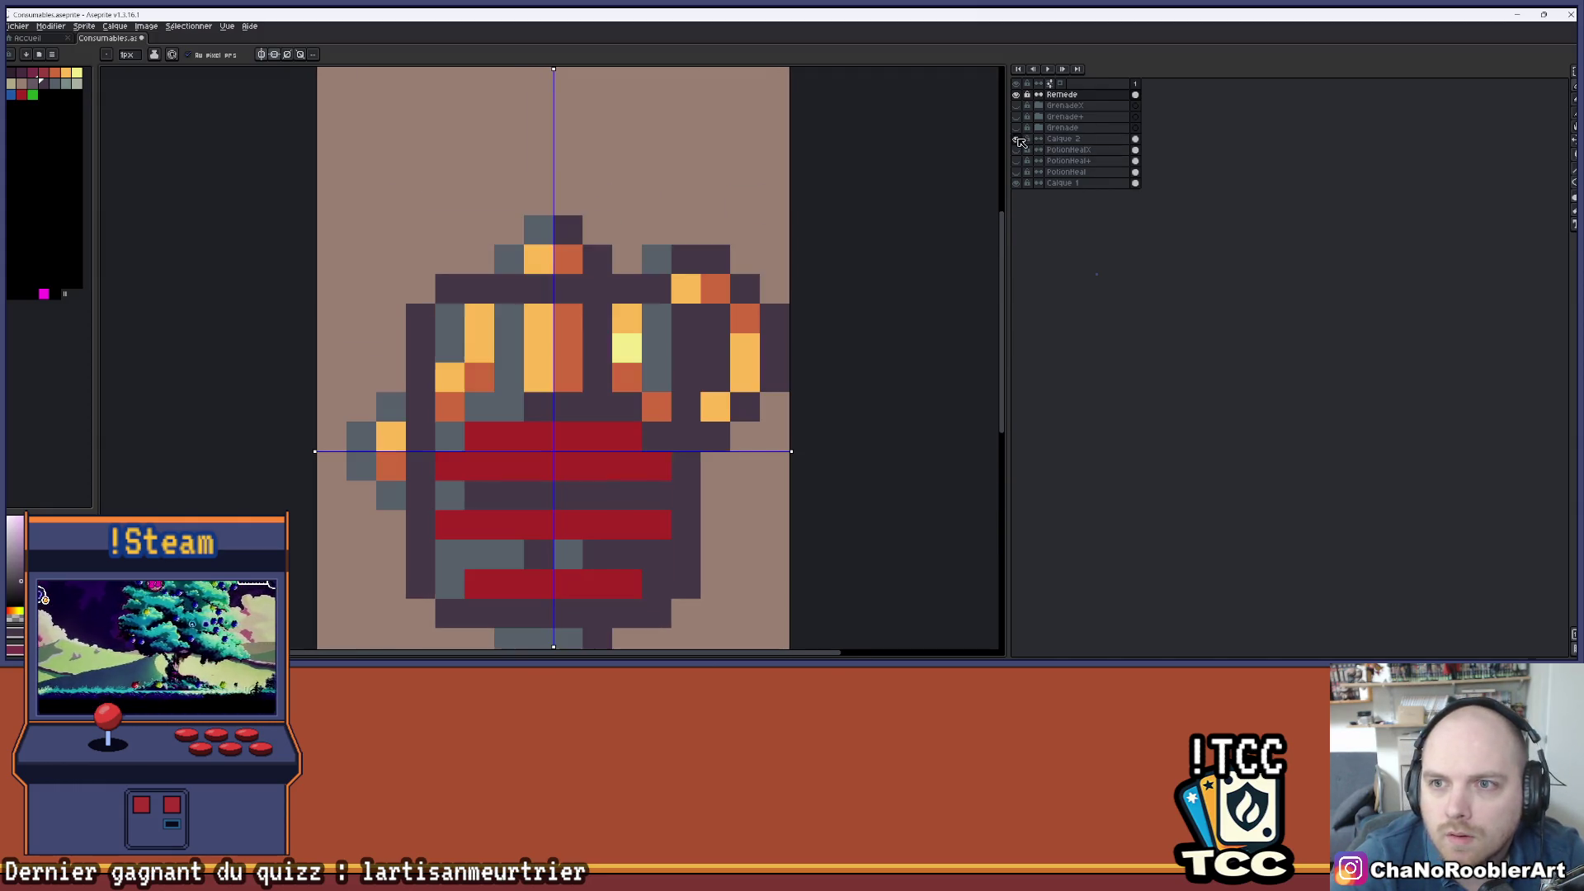
- Toggle Calque 2 and another potion layer off, and move the view above the outline
left_click(1020, 139)
left_click(1017, 149)
left_click(1017, 150)
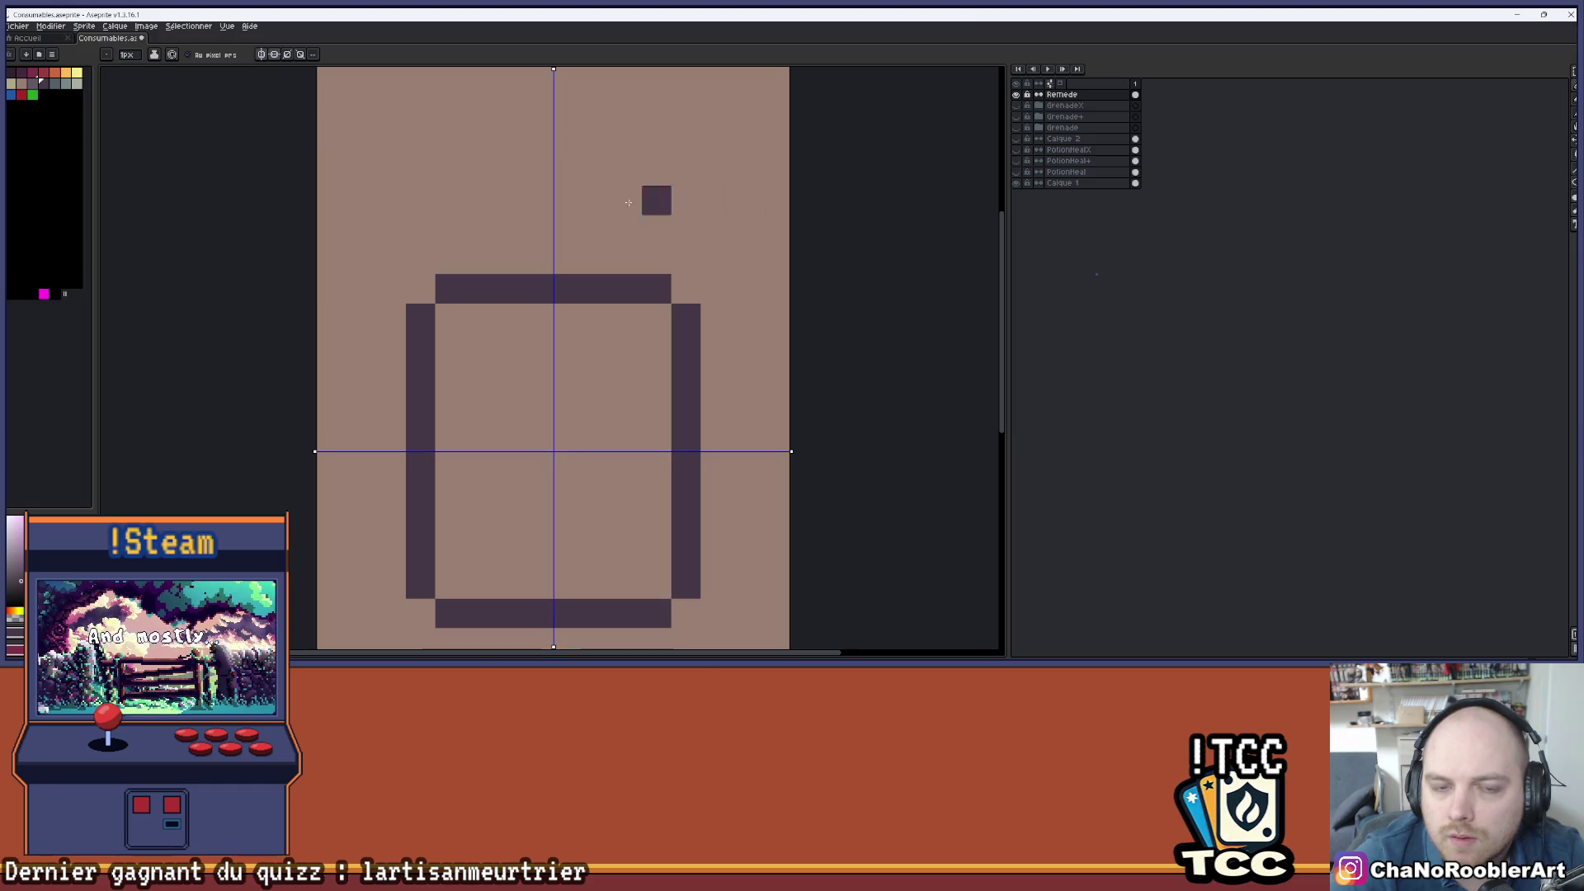
scroll(575, 223, "down", 2)
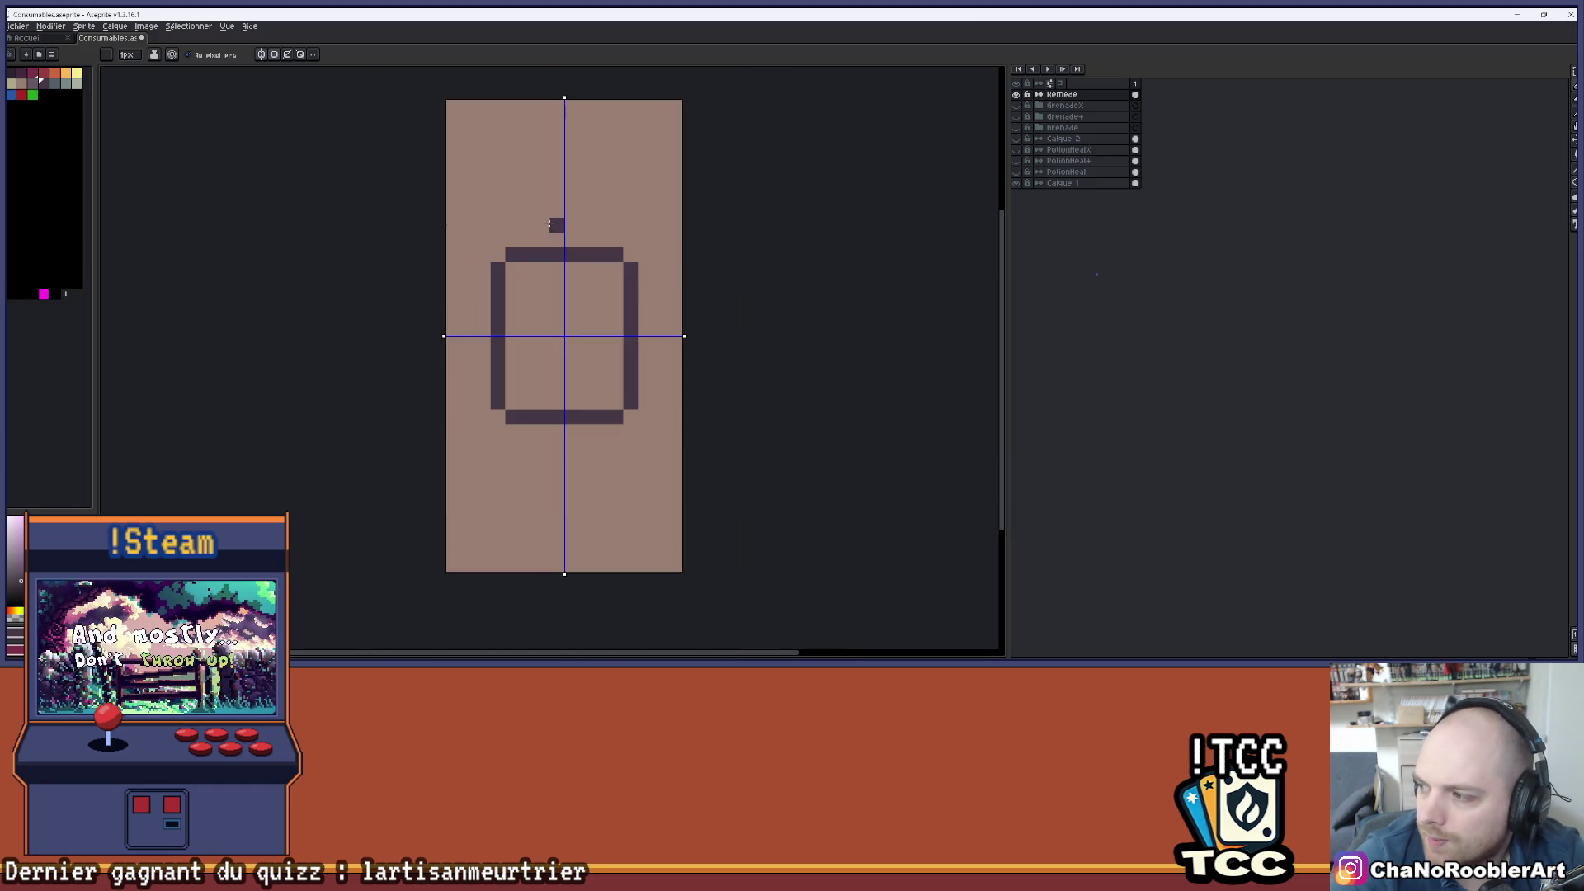
scroll(550, 224, "up", 1)
mouse_move(538, 206)
left_mouse_down()
mouse_move(541, 307)
mouse_move(520, 309)
mouse_move(542, 286)
mouse_move(535, 315)
left_mouse_up()
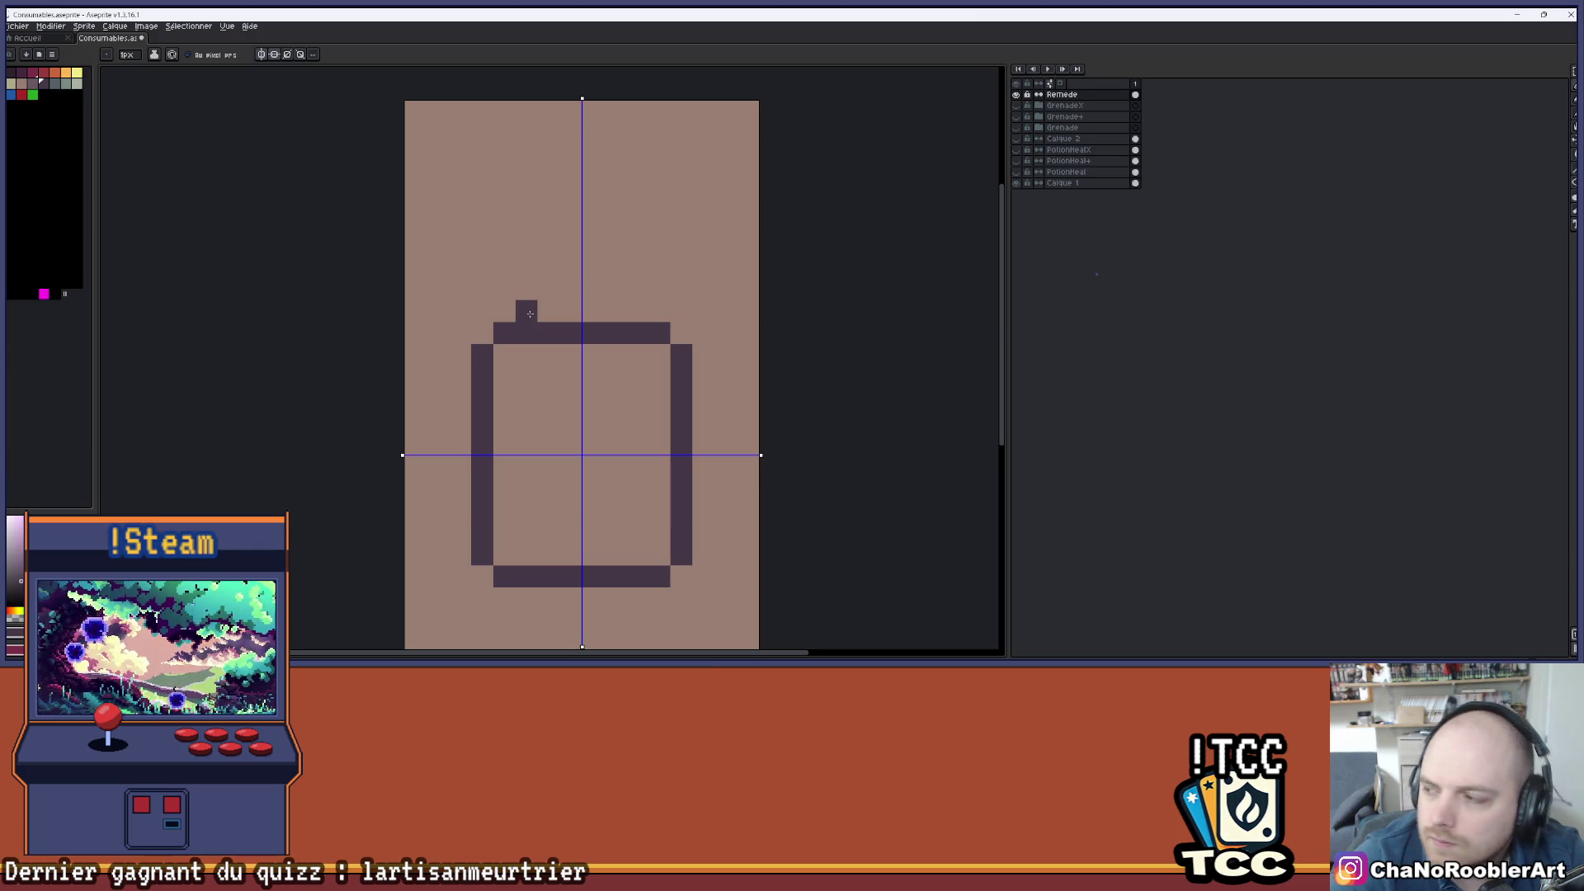
- With symmetry off, place two dark pixels above the top edge's ends, then show PotionHealX
left_click(539, 316)
key("ctrl+z")
key("ctrl+z")
left_click(287, 54)
left_click(548, 311)
left_click(285, 55)
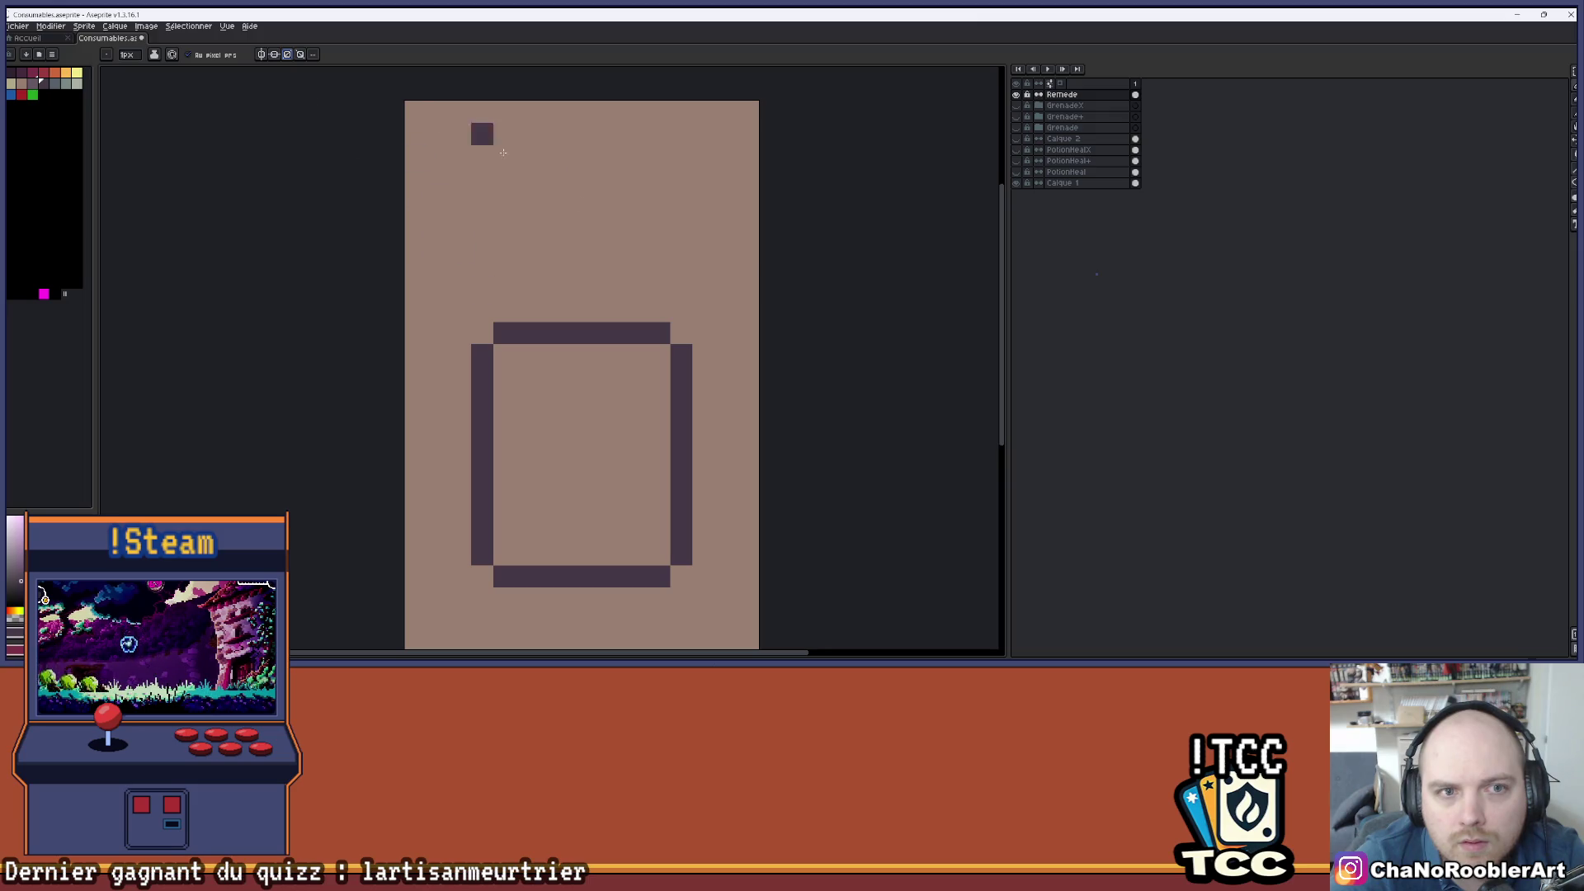
left_click(535, 302)
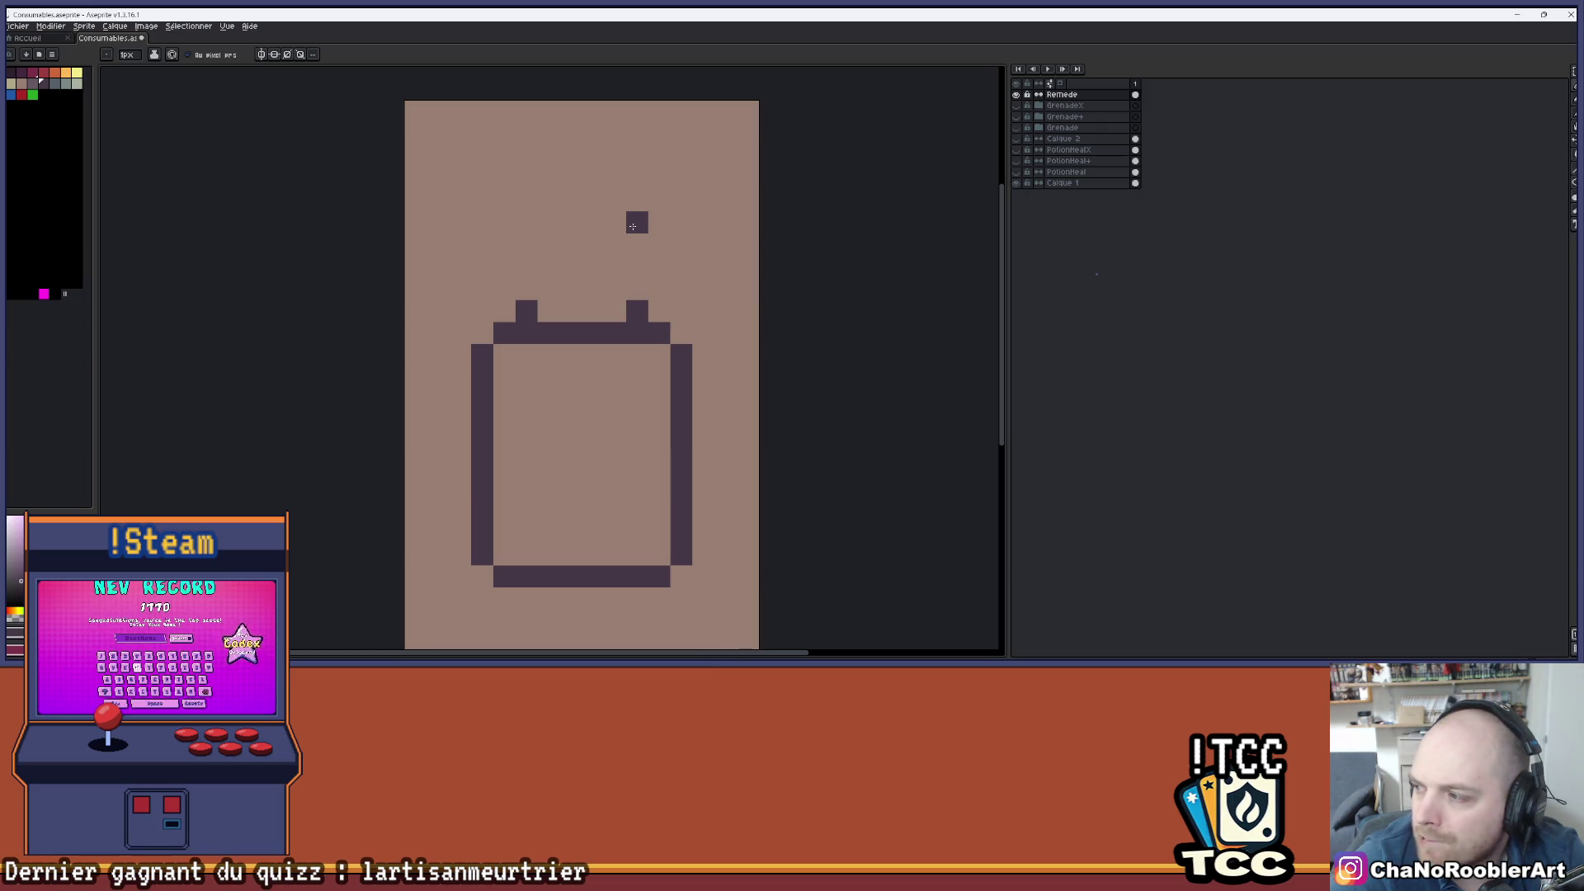
left_click(1016, 150)
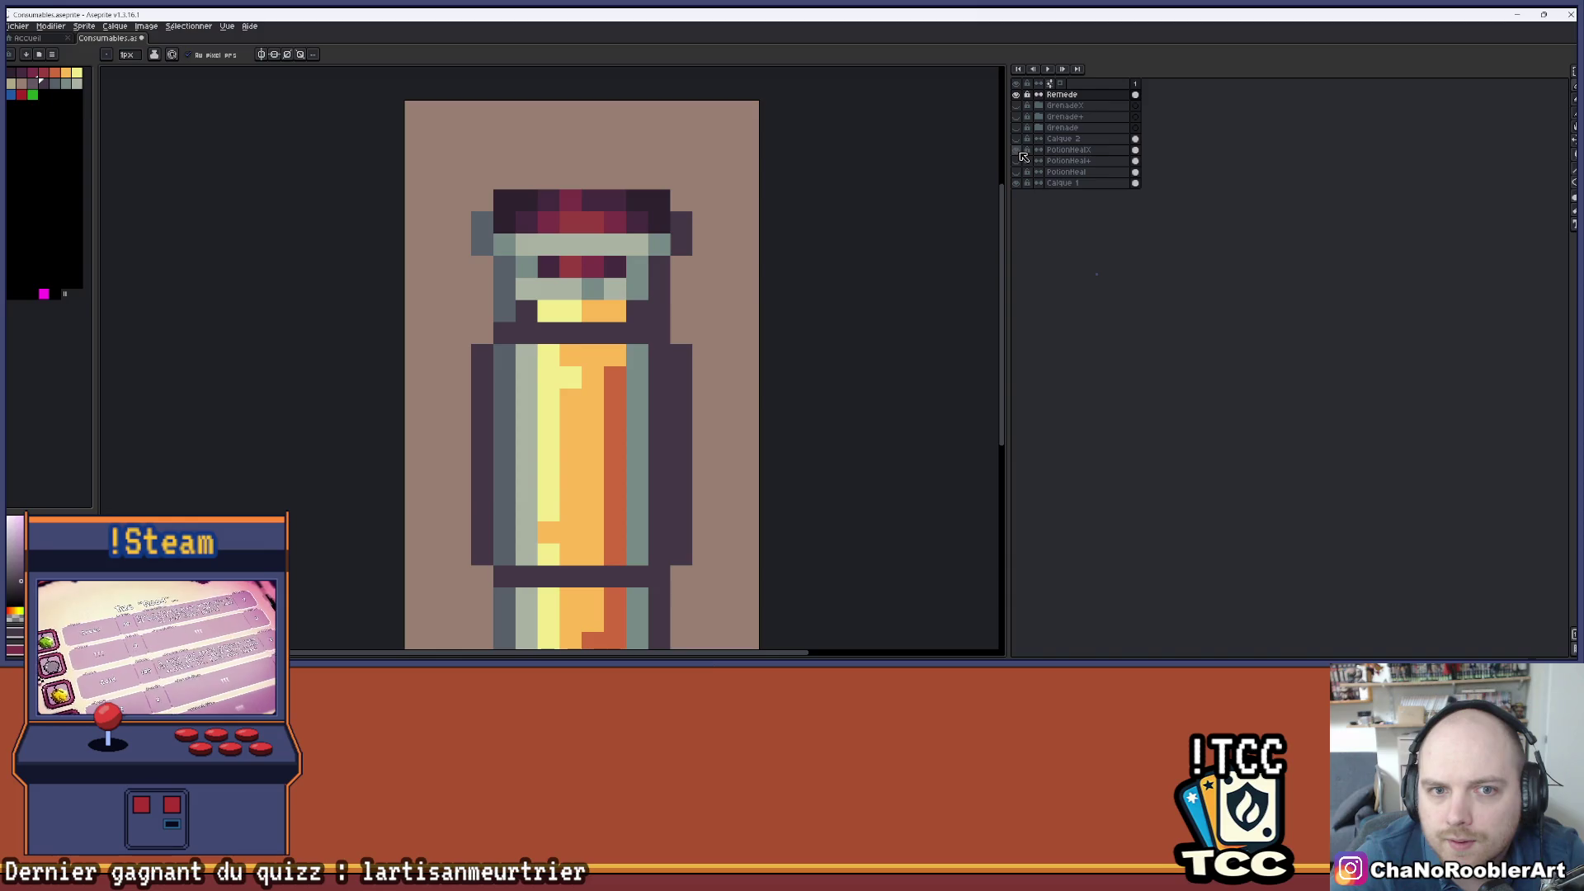
- Hide the potion artwork and pan to the bottle's neck to compare the outline
left_click(1021, 154)
left_click(1020, 154)
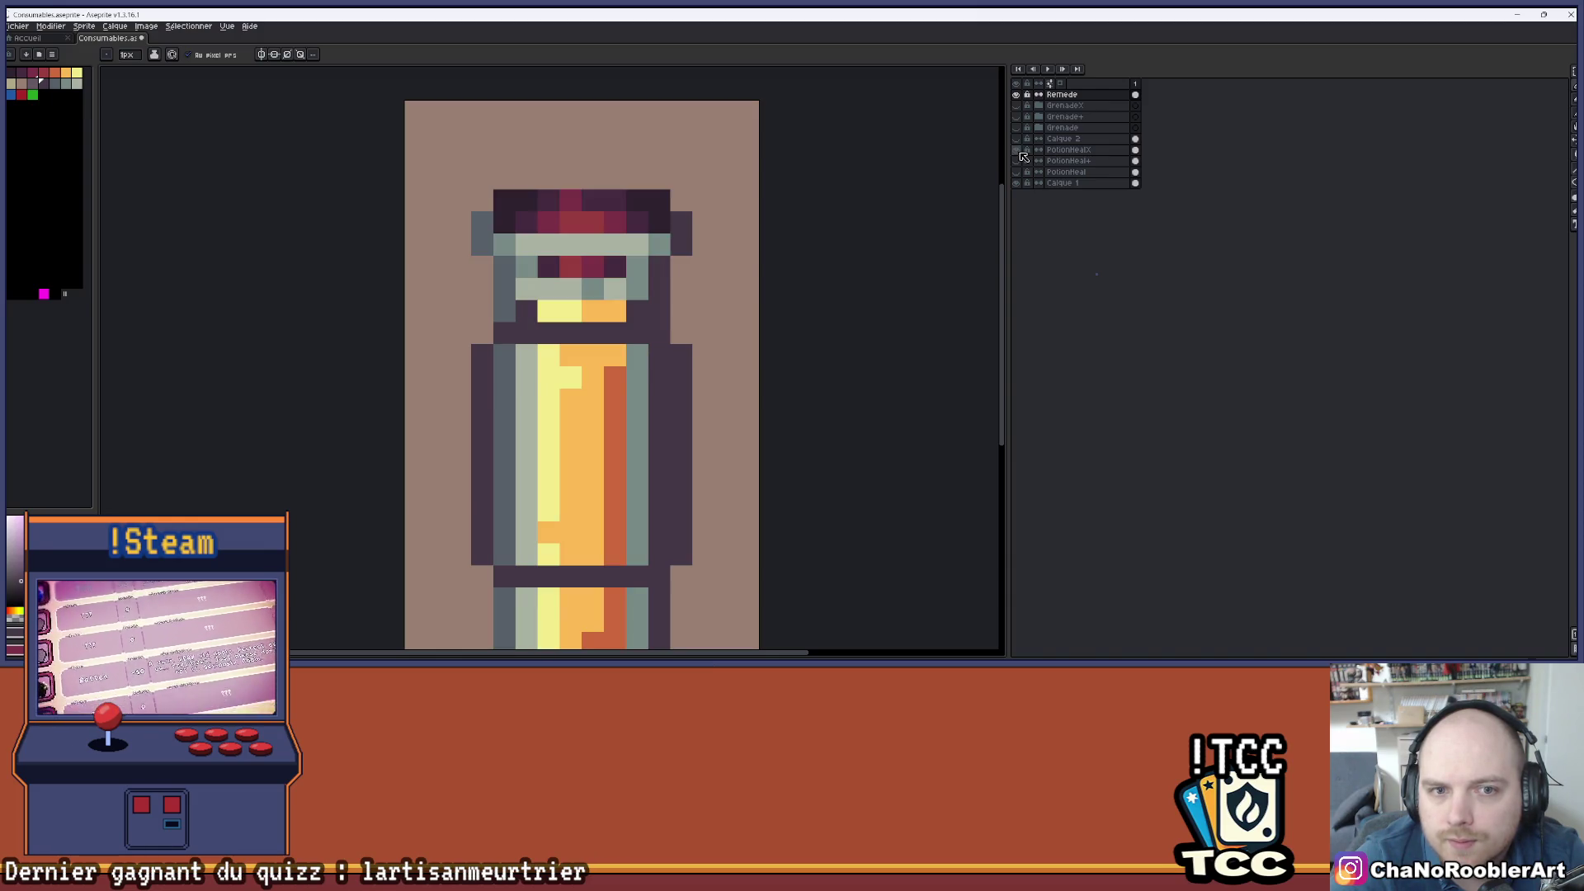
left_click(1022, 153)
left_click_drag(636, 220, 619, 255)
scroll(589, 262, "up", 1)
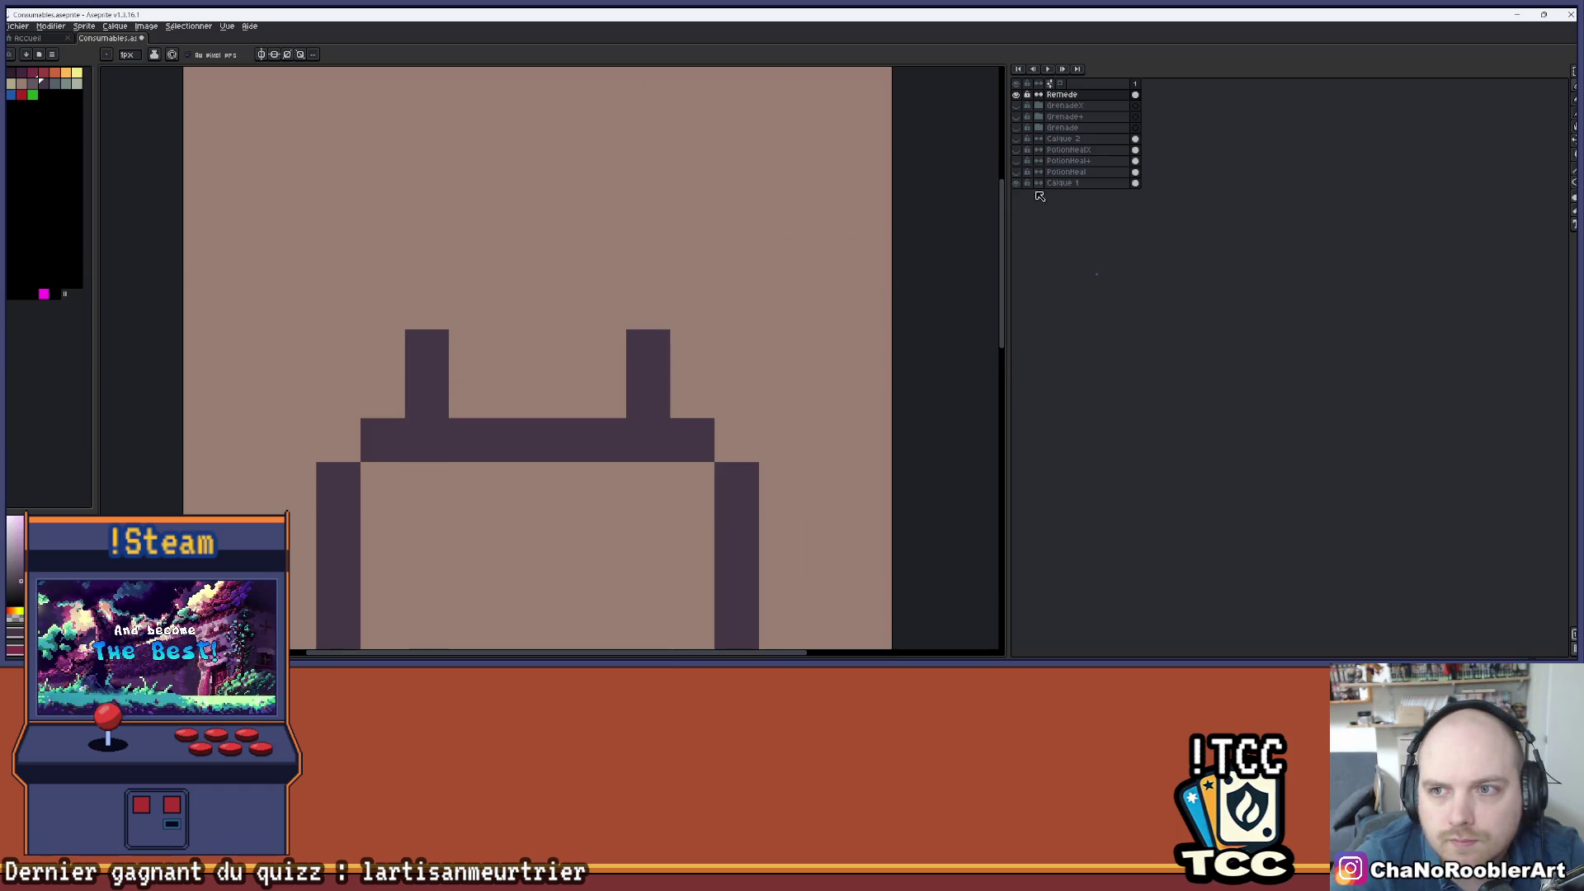
left_click(1021, 153)
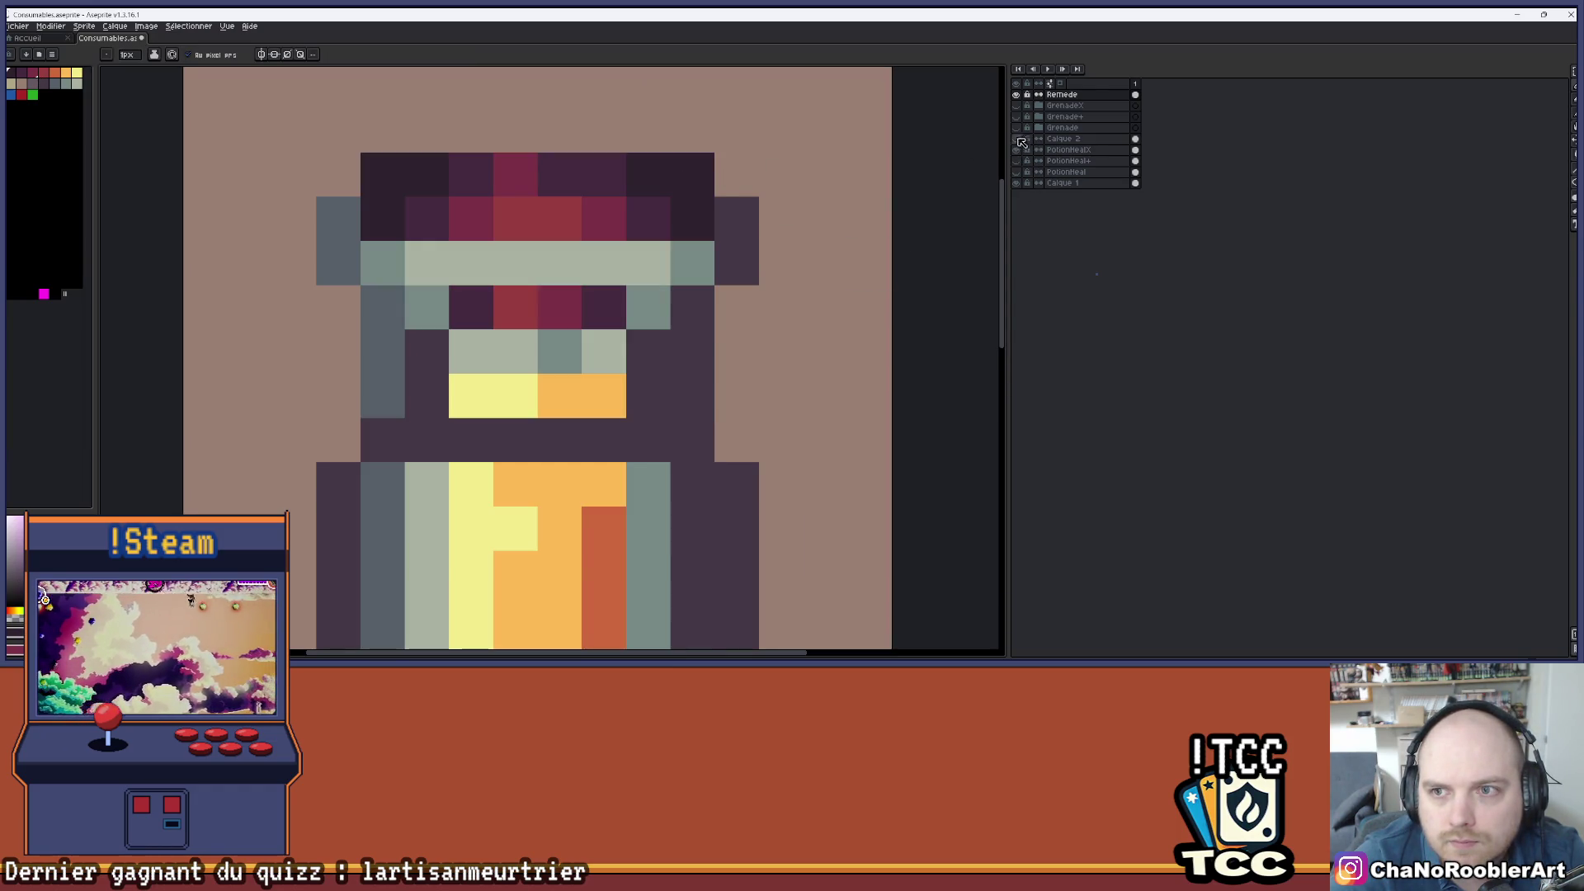
left_click(1021, 151)
- Add a dark pixel above the right neck post, checking it against the potion artwork
left_click(603, 351)
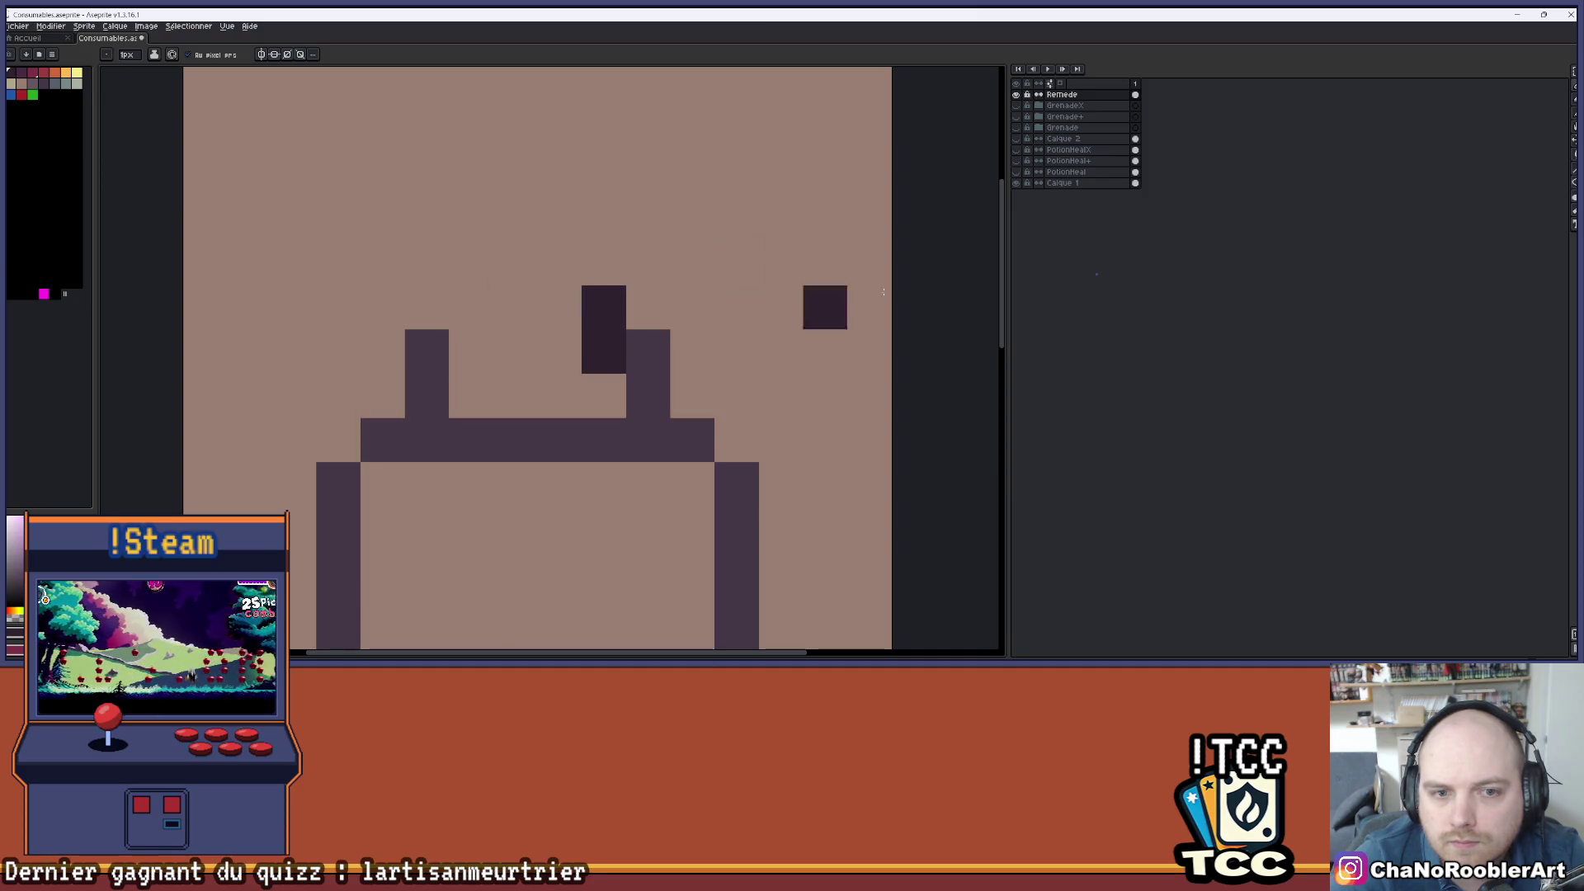
left_click(1022, 152)
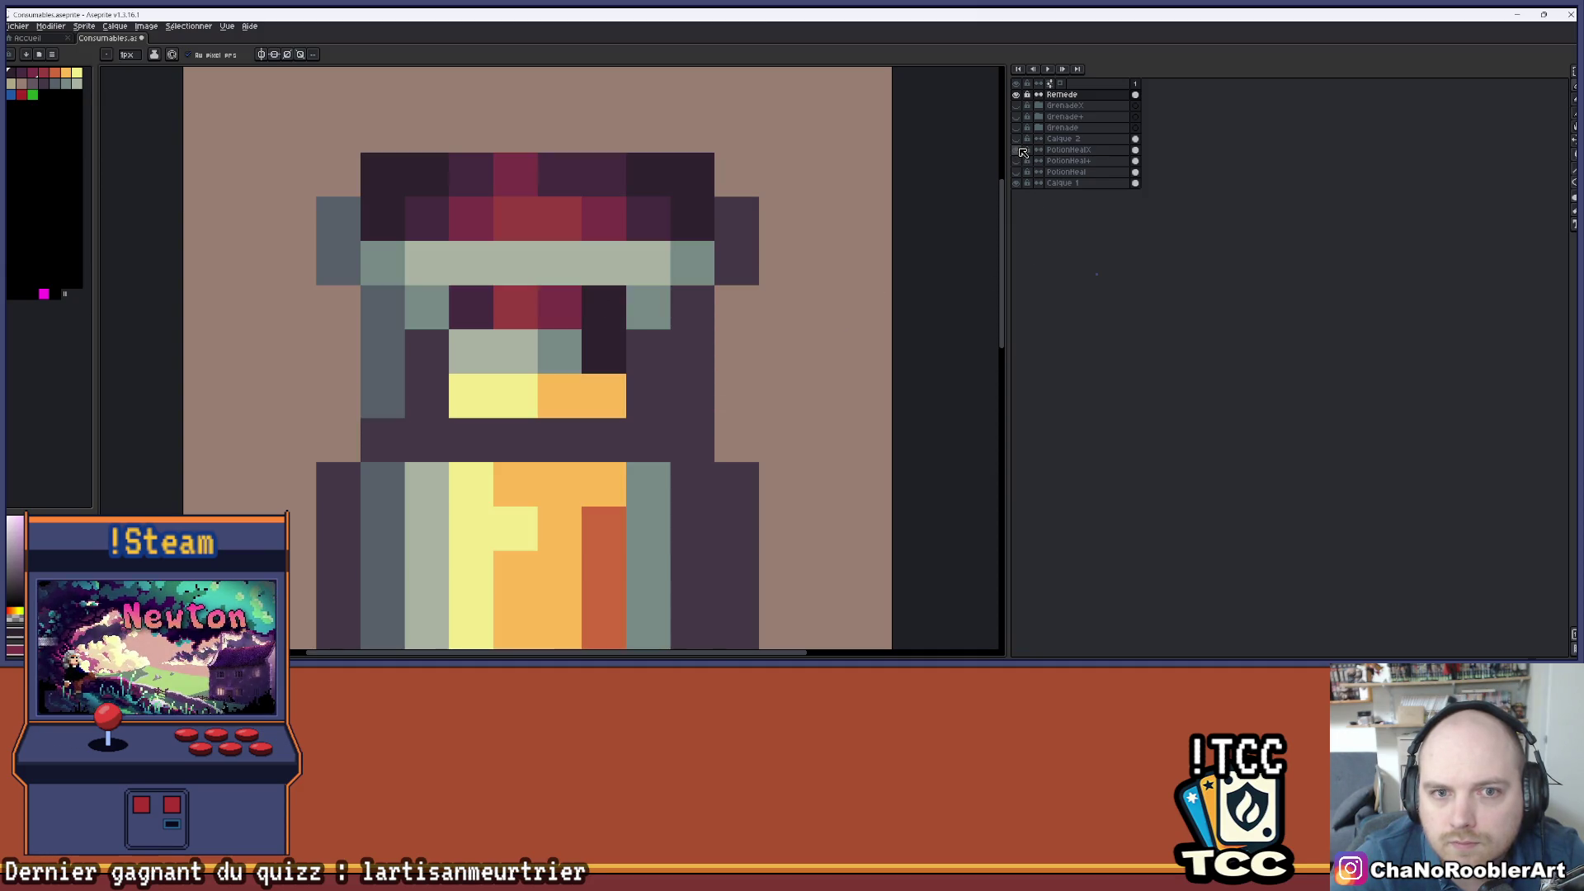
left_click(1022, 151)
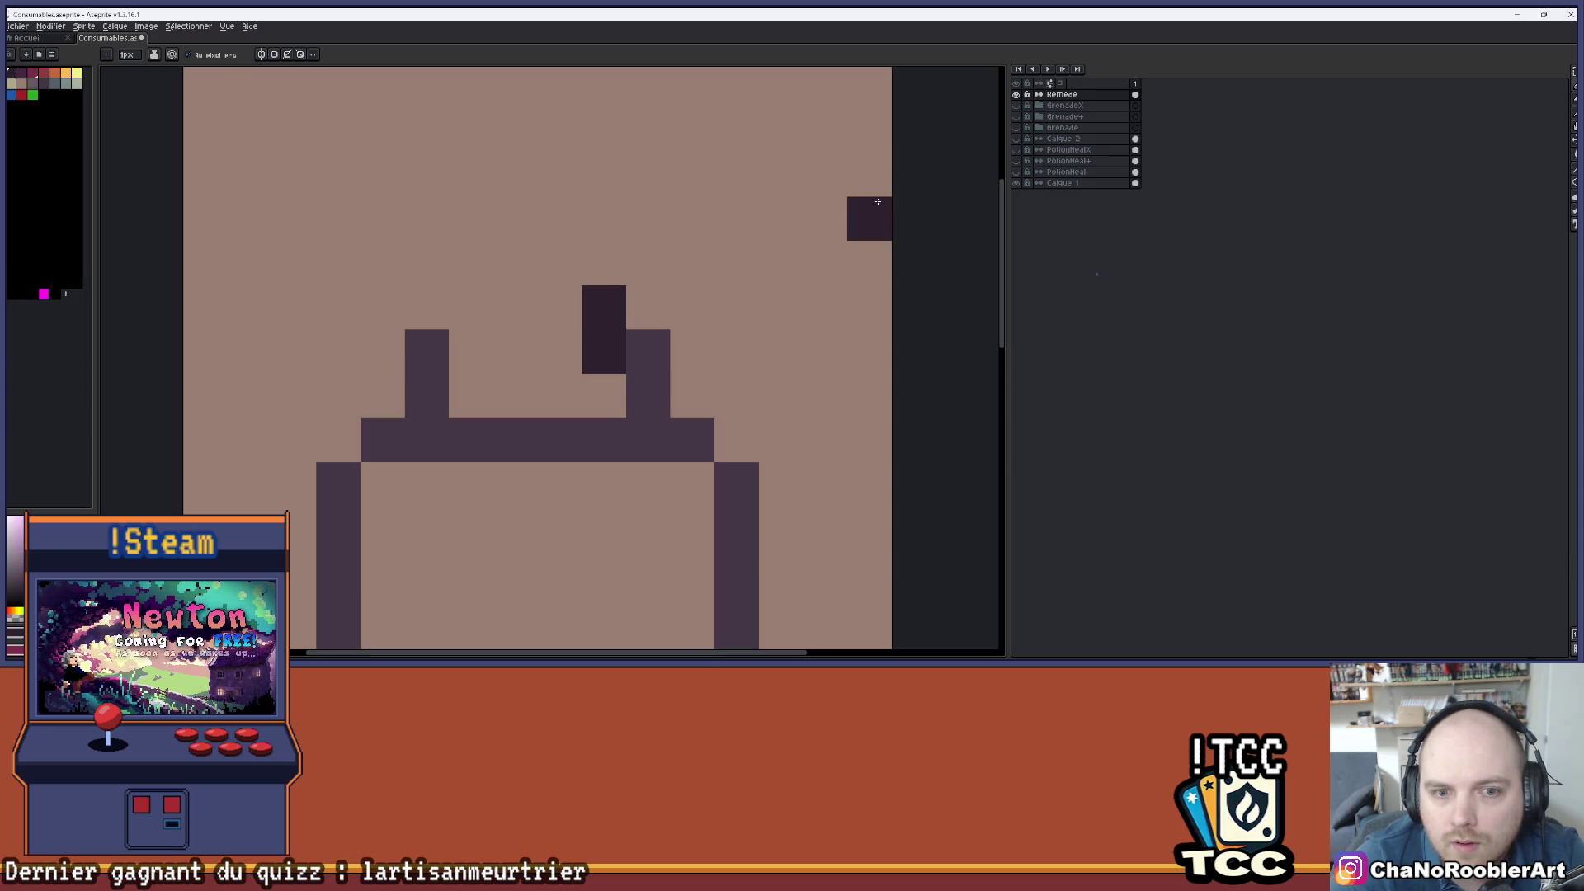
left_click(1021, 152)
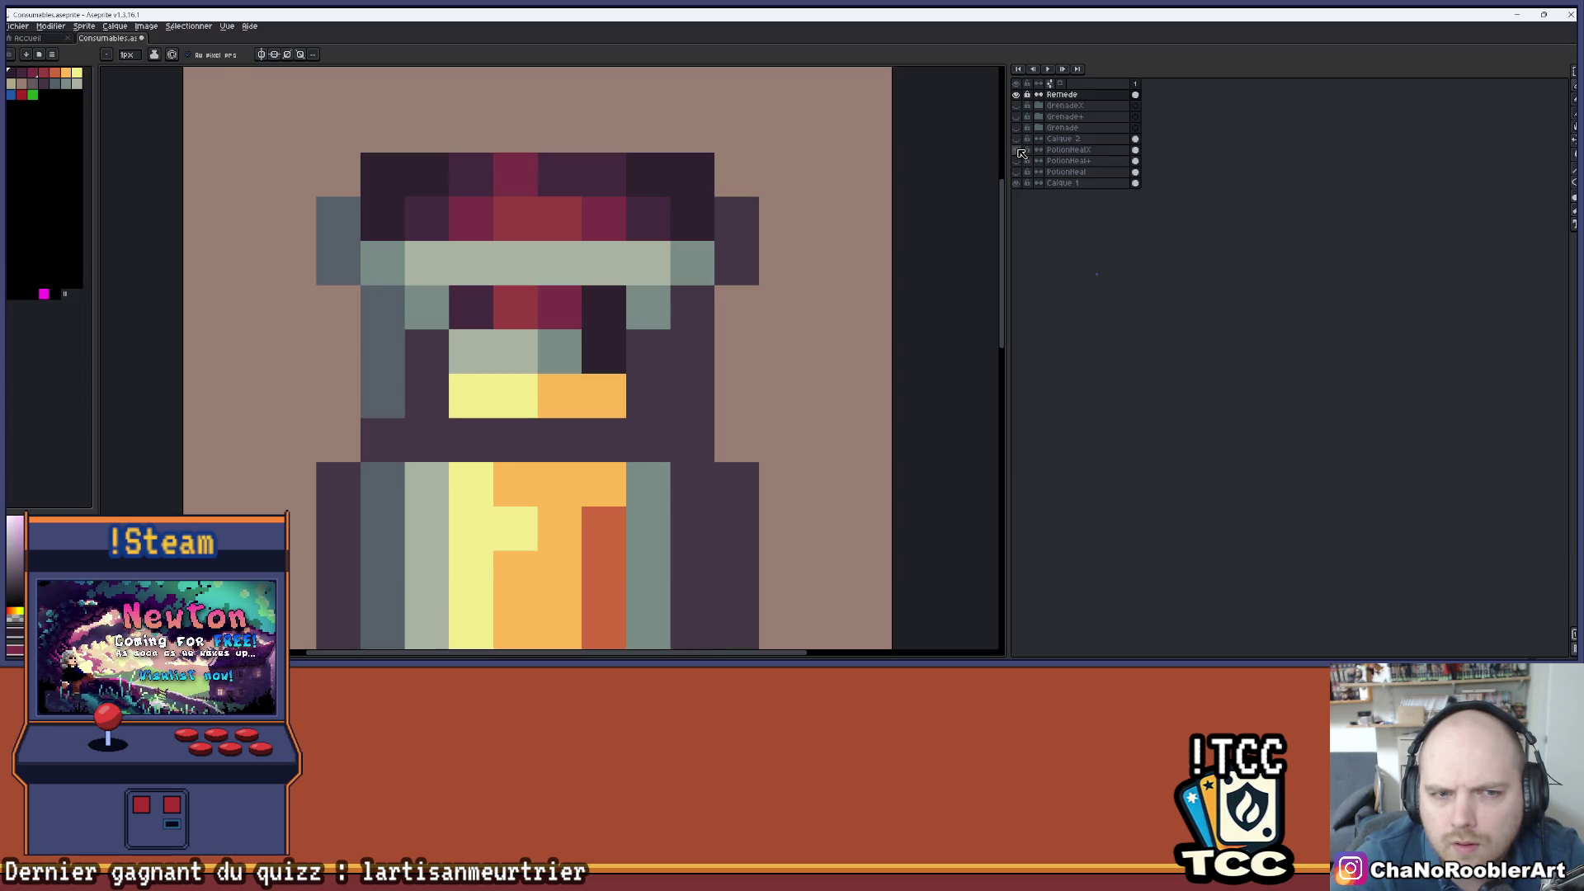
left_click(1021, 151)
left_click(1021, 152)
left_click(1022, 152)
scroll(937, 195, "down", 3)
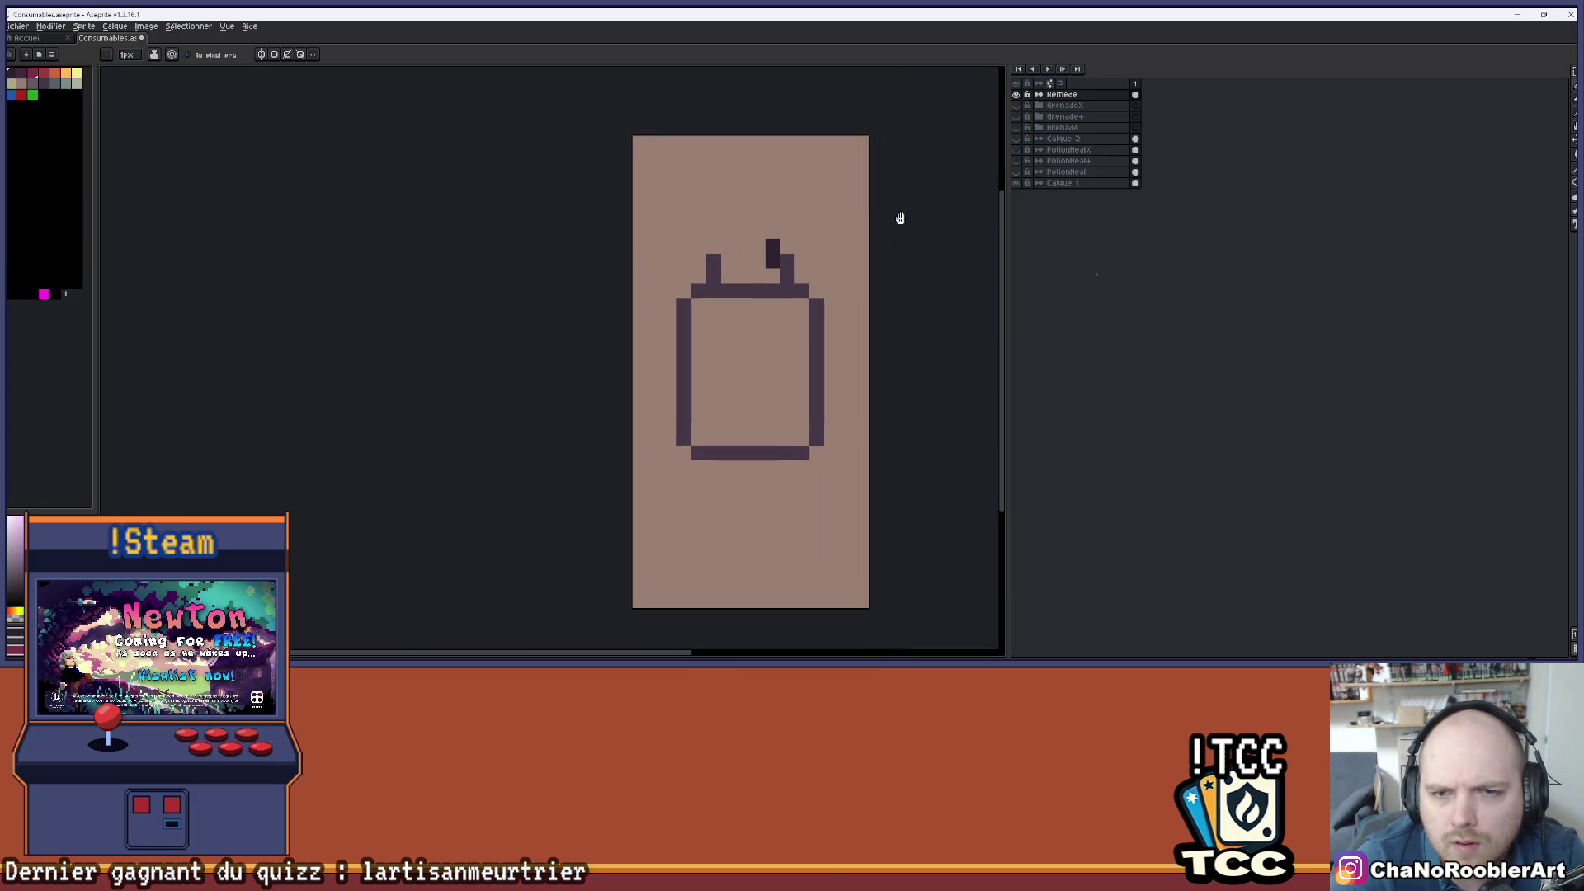
scroll(898, 220, "up", 2)
- Fill the gap between the neck posts with a dark cap block, undoing stray pixels
left_click(653, 282)
key("ctrl+z")
left_click(560, 248)
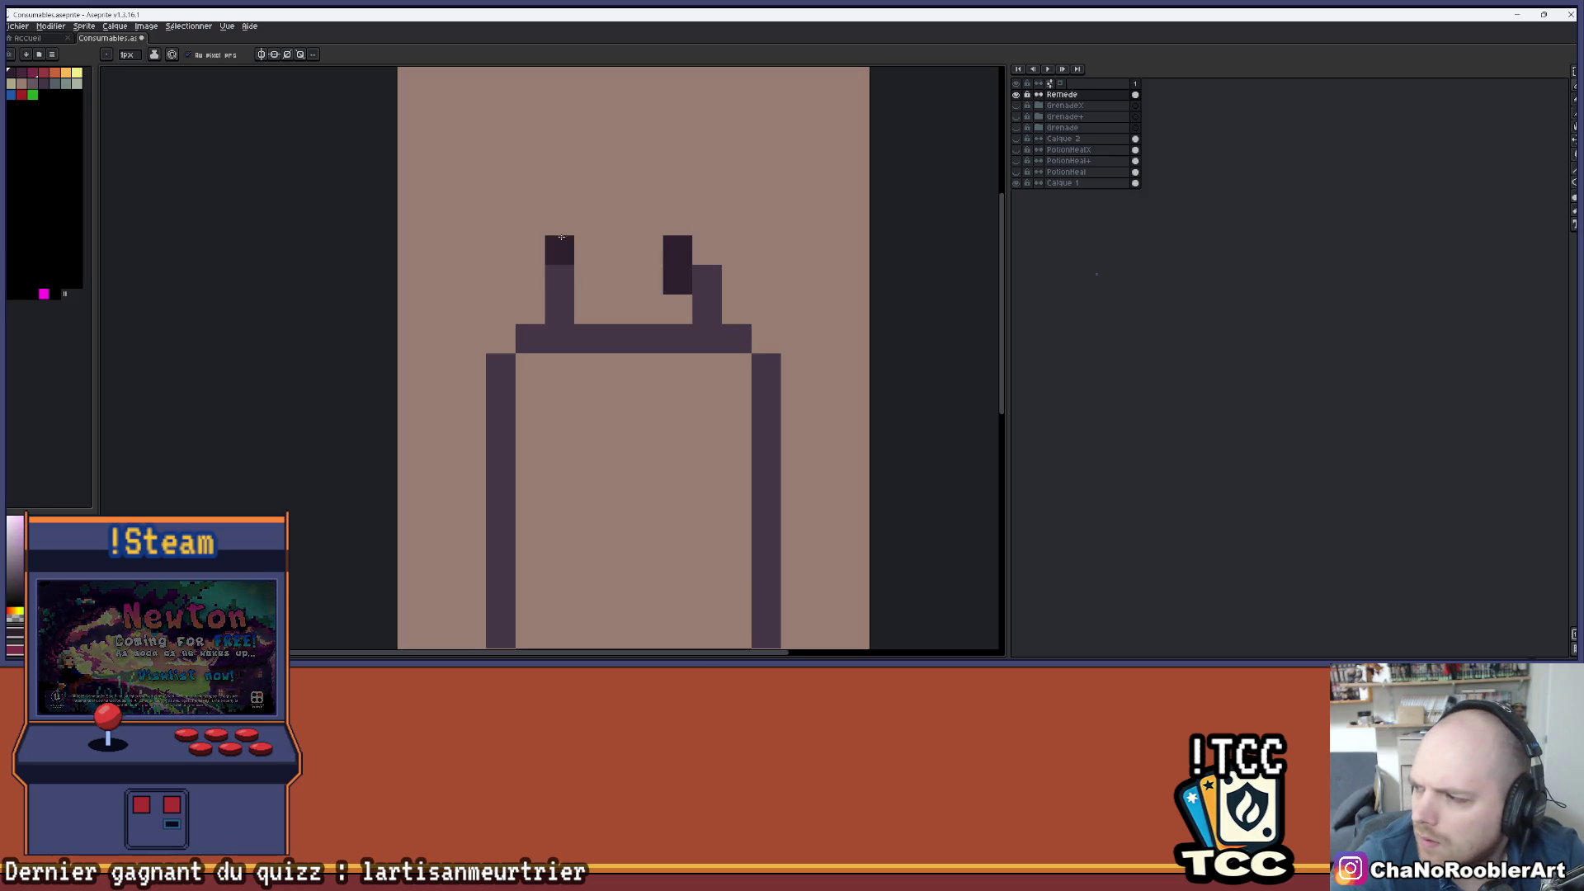
key("ctrl+z")
left_click_drag(575, 216, 559, 248)
left_click(575, 289)
left_click(575, 318)
left_click_drag(589, 321, 636, 305)
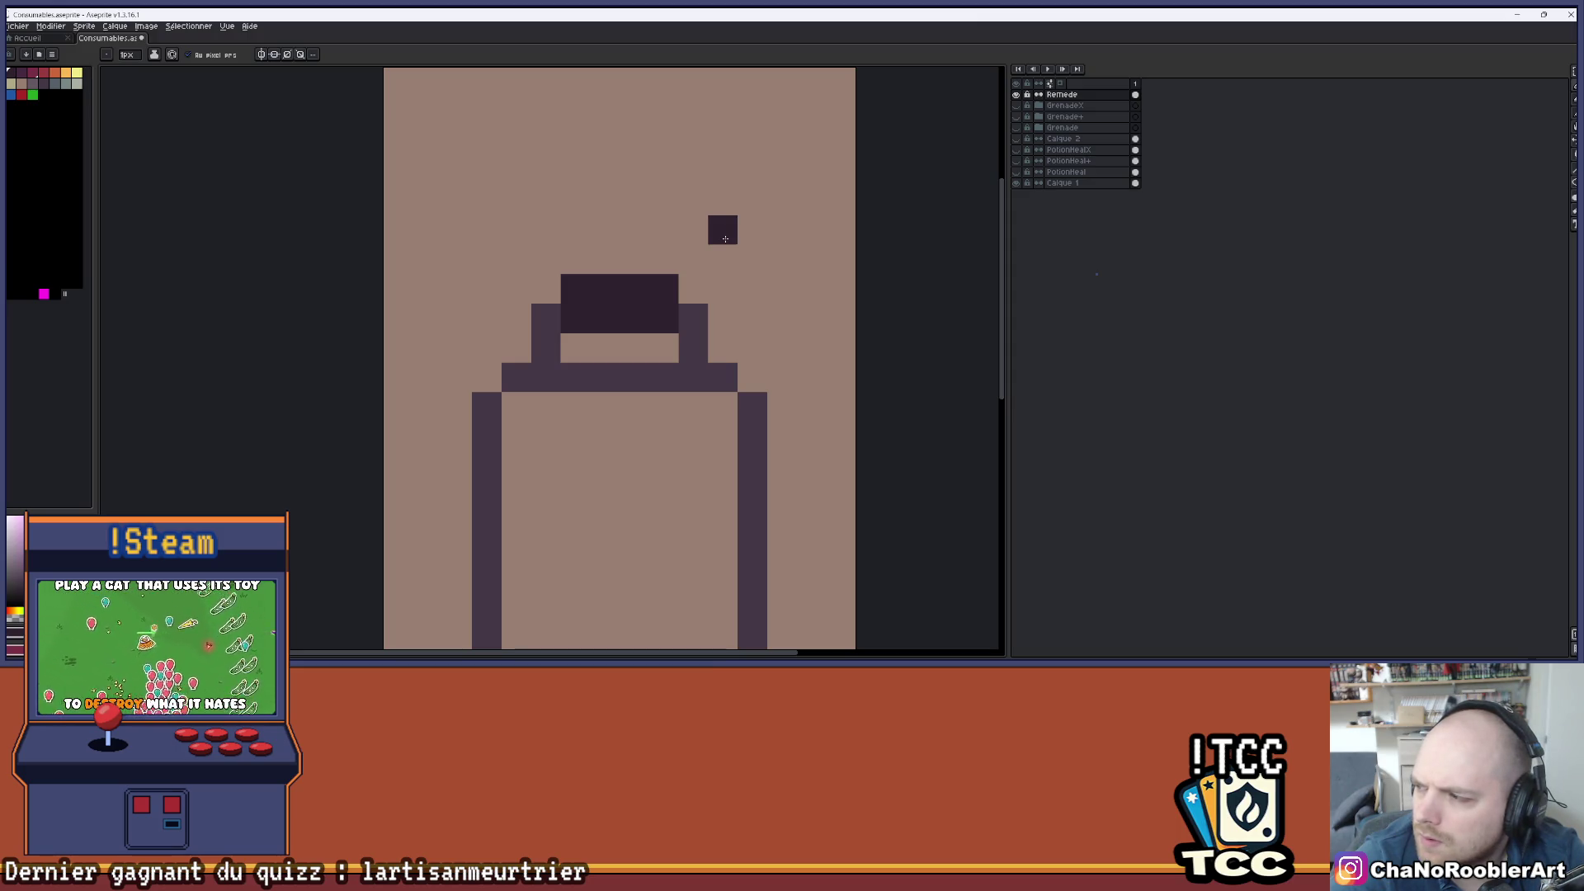
- Eyedrop the light background colour and erase the middle of the shoulder line below the cap
scroll(664, 303, "up", 1)
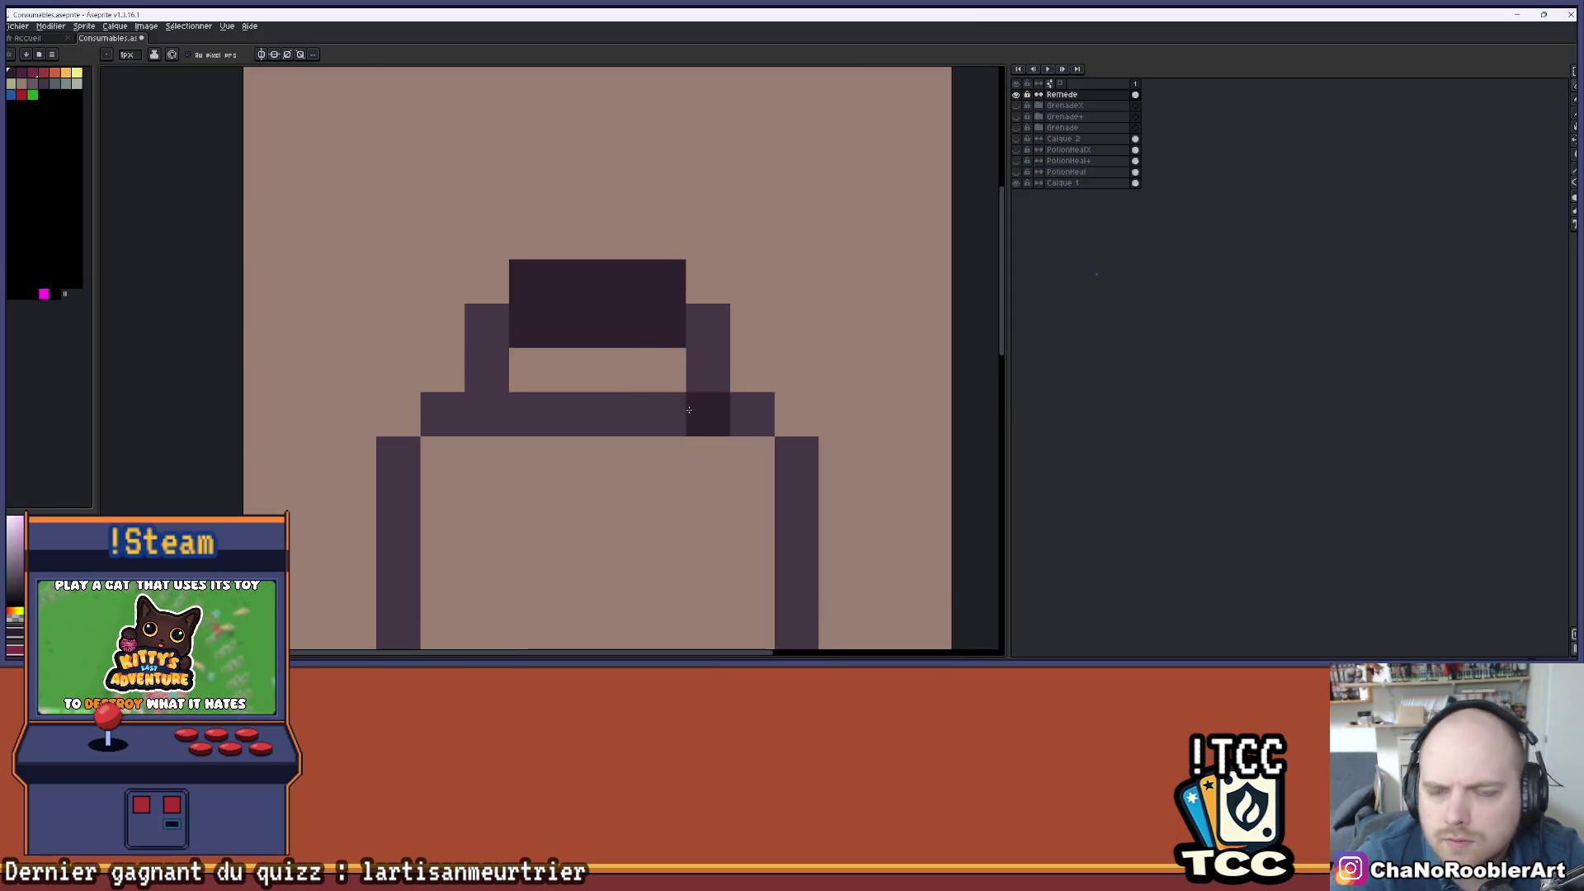
scroll(652, 511, "down", 4)
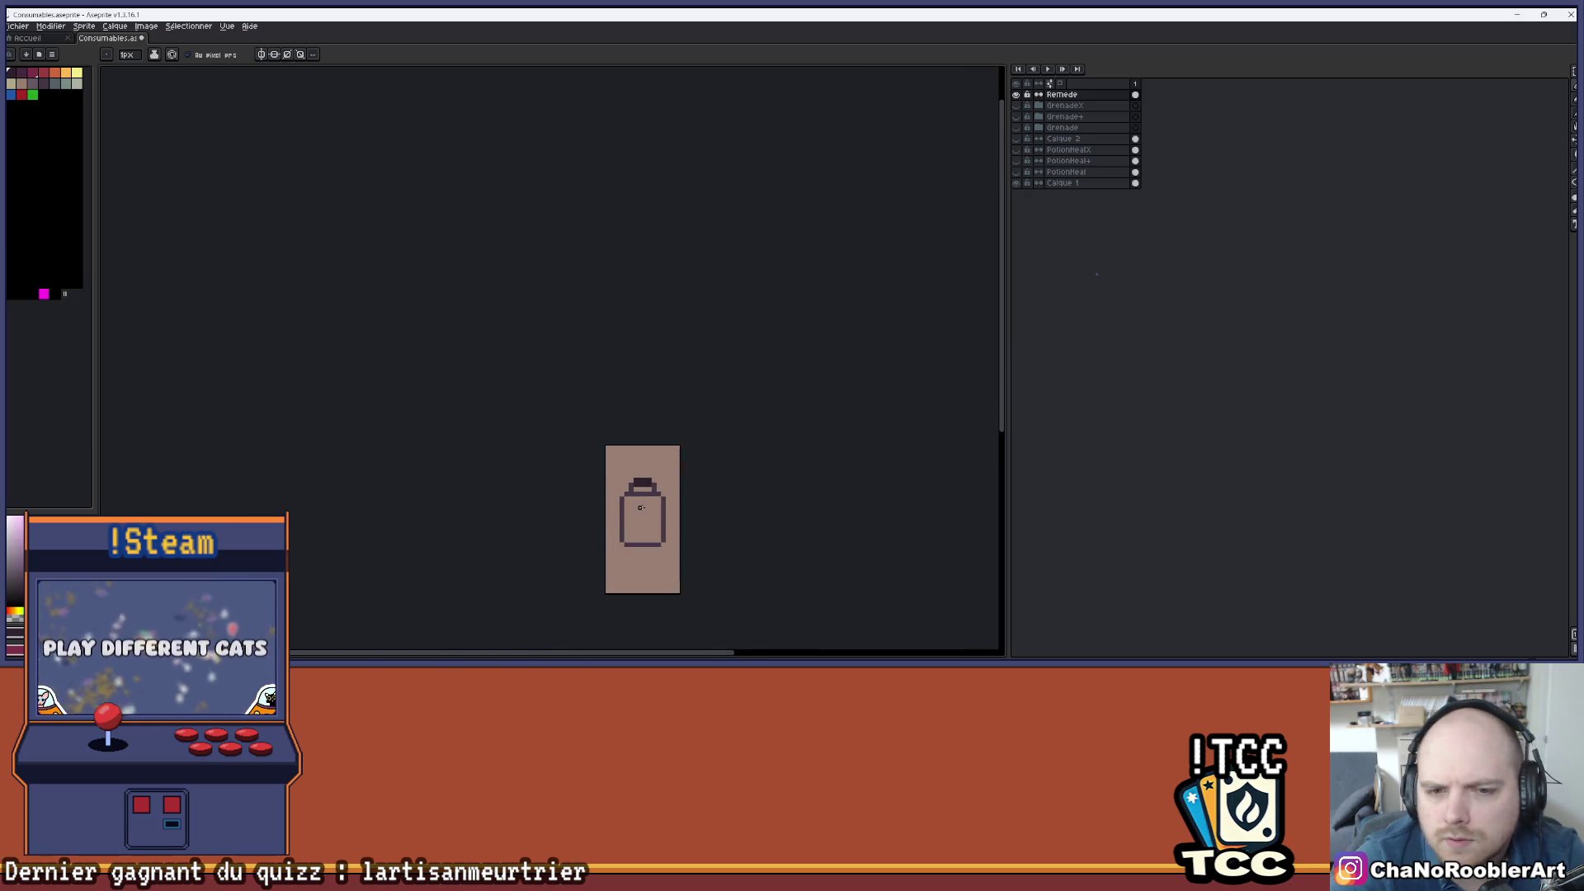
scroll(647, 487, "up", 3)
left_click_drag(648, 478, 618, 460)
scroll(611, 446, "up", 2)
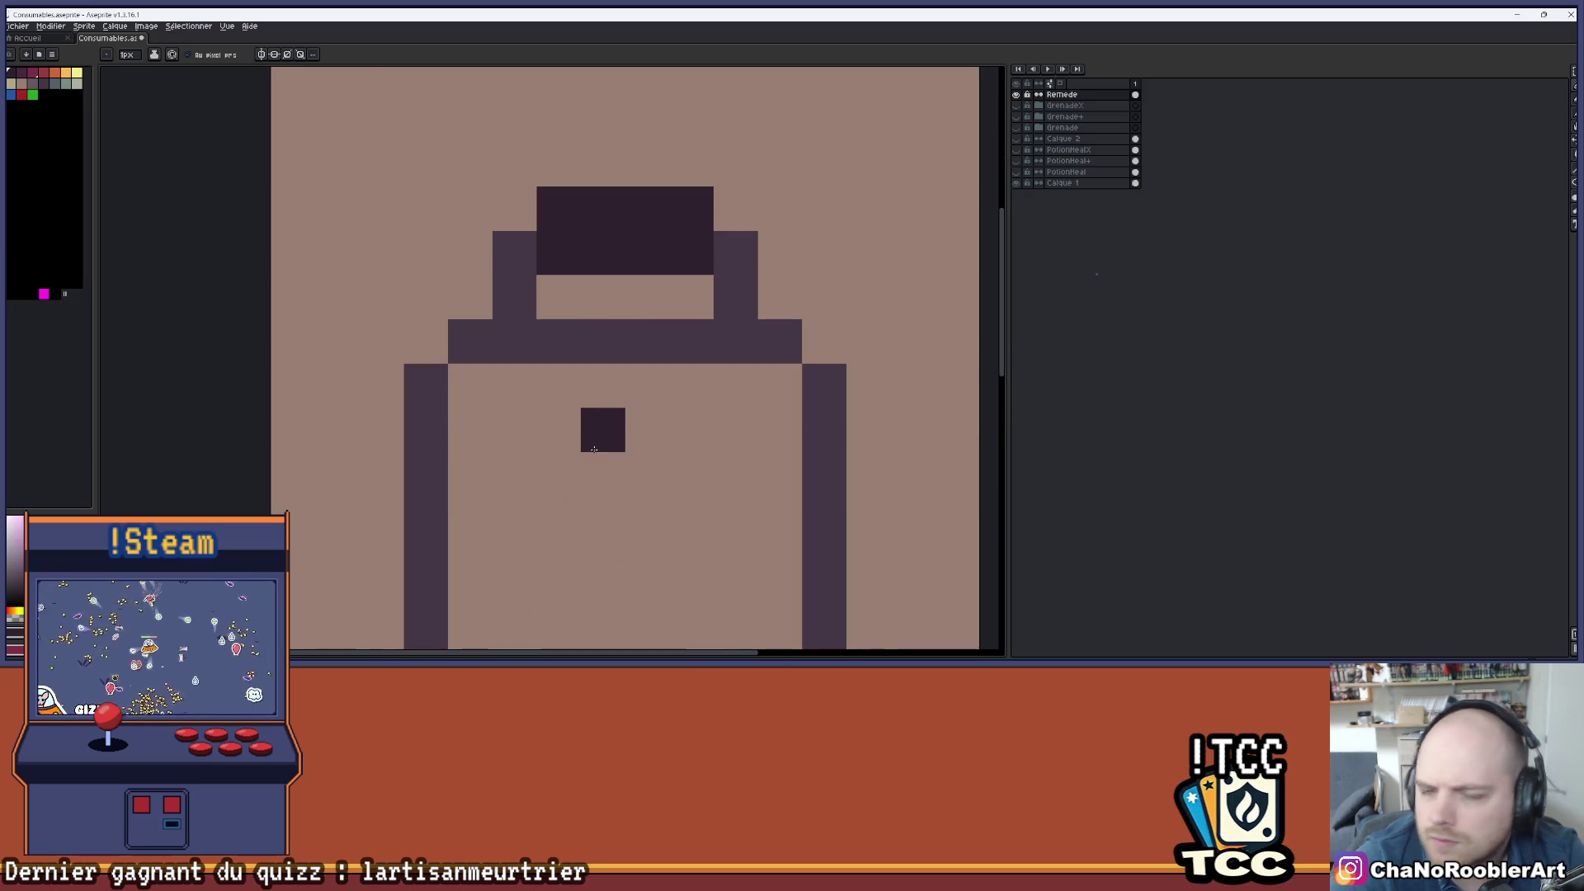
key("i")
left_click(617, 310, "alt")
left_click_drag(602, 341, 638, 345)
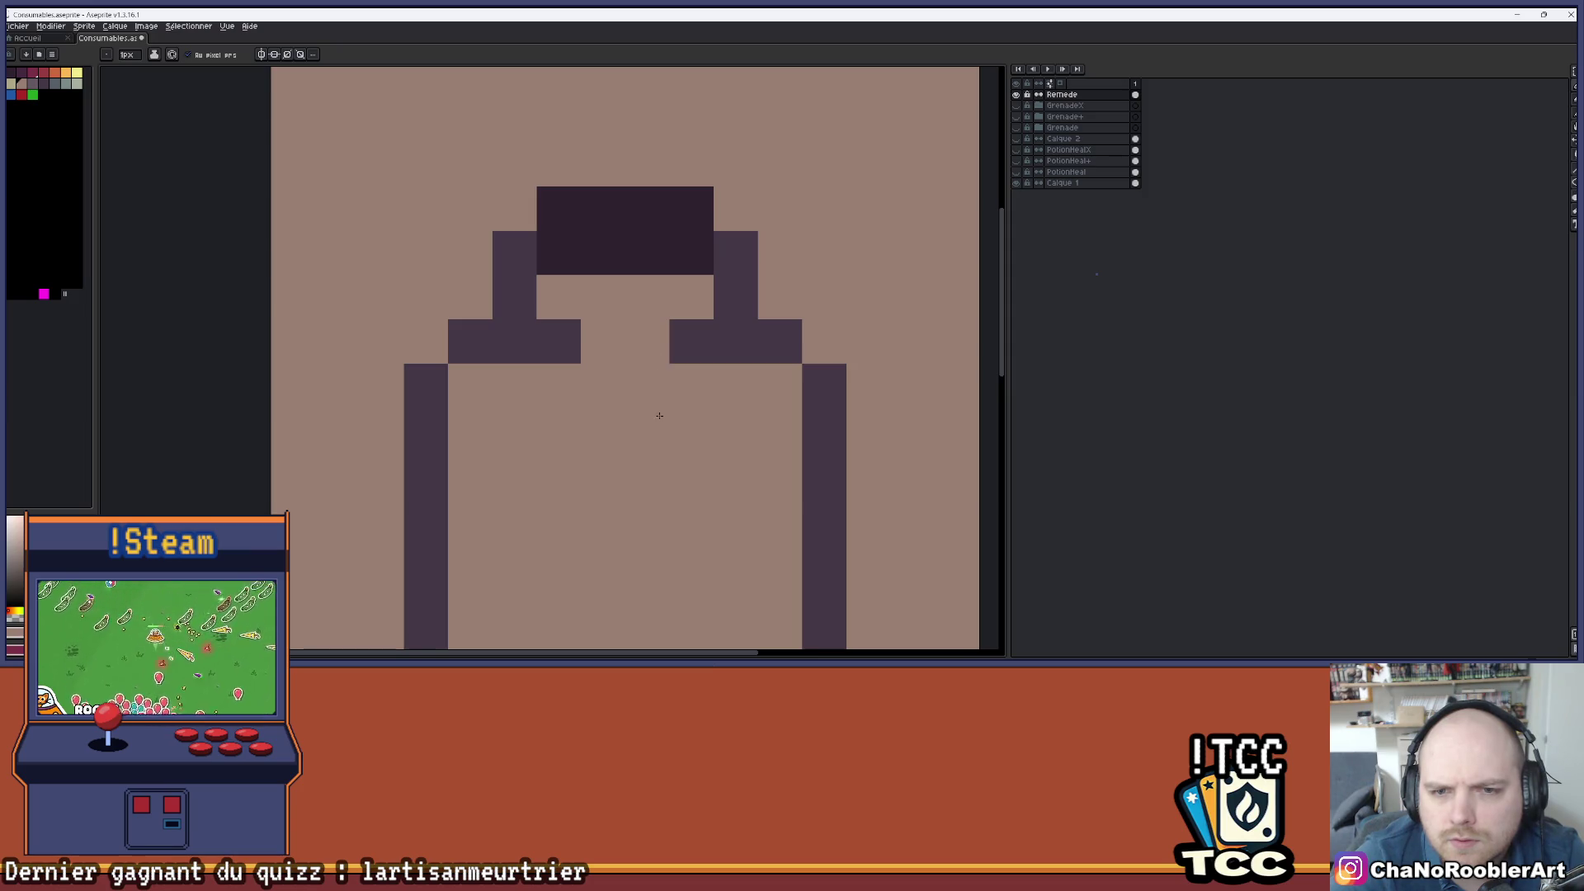
scroll(659, 415, "down", 3)
left_click_drag(640, 453, 637, 431)
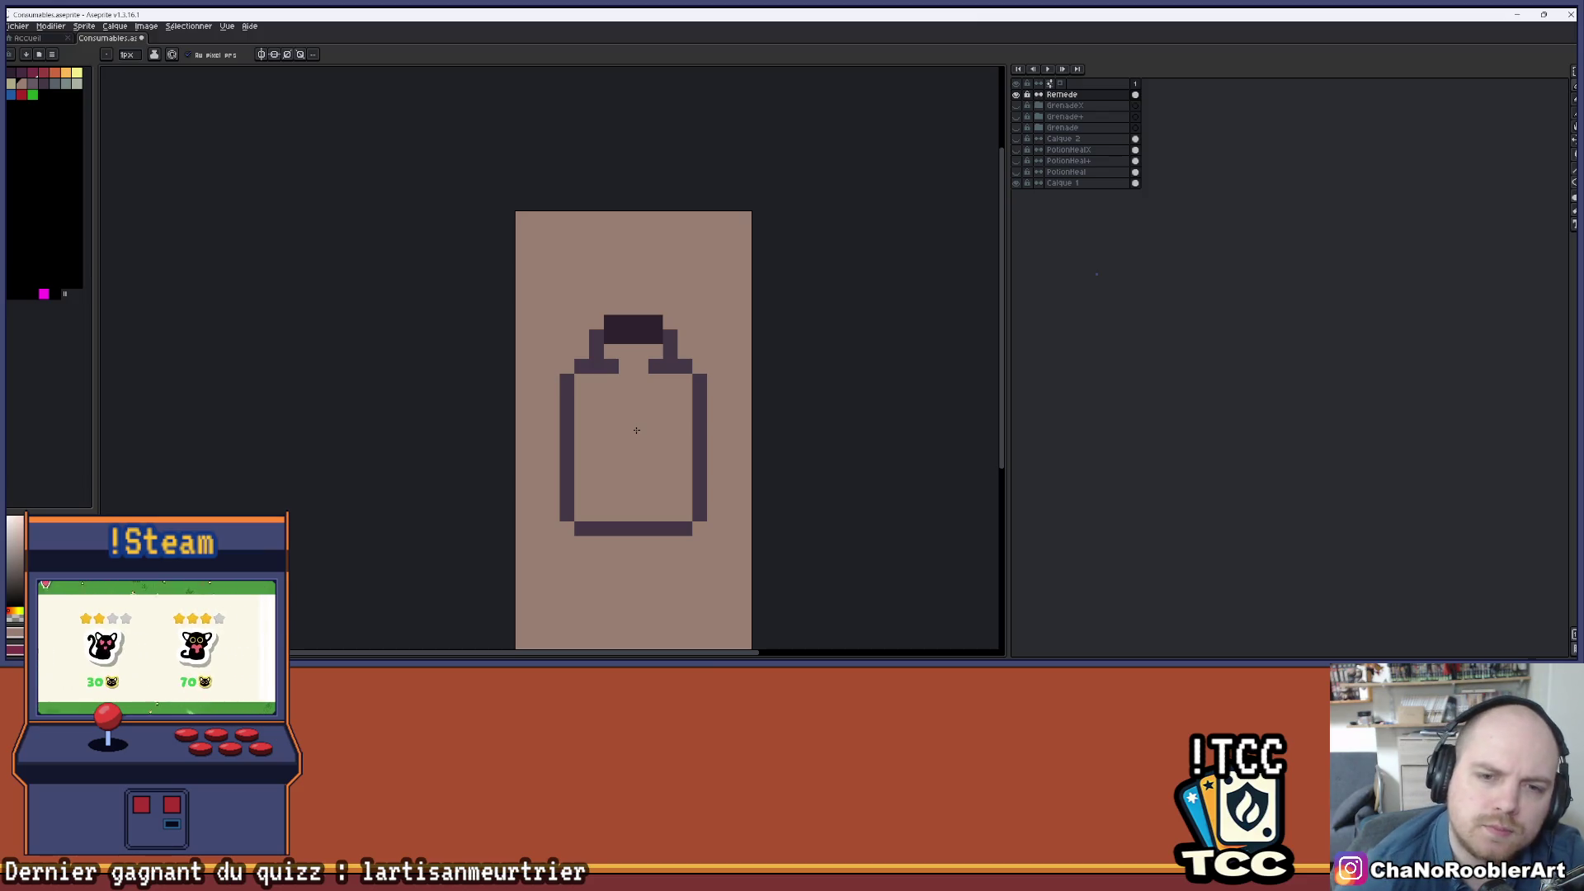
- Paint the cap's centre a lighter purple after comparing with the healing potion artwork
left_click(1020, 161)
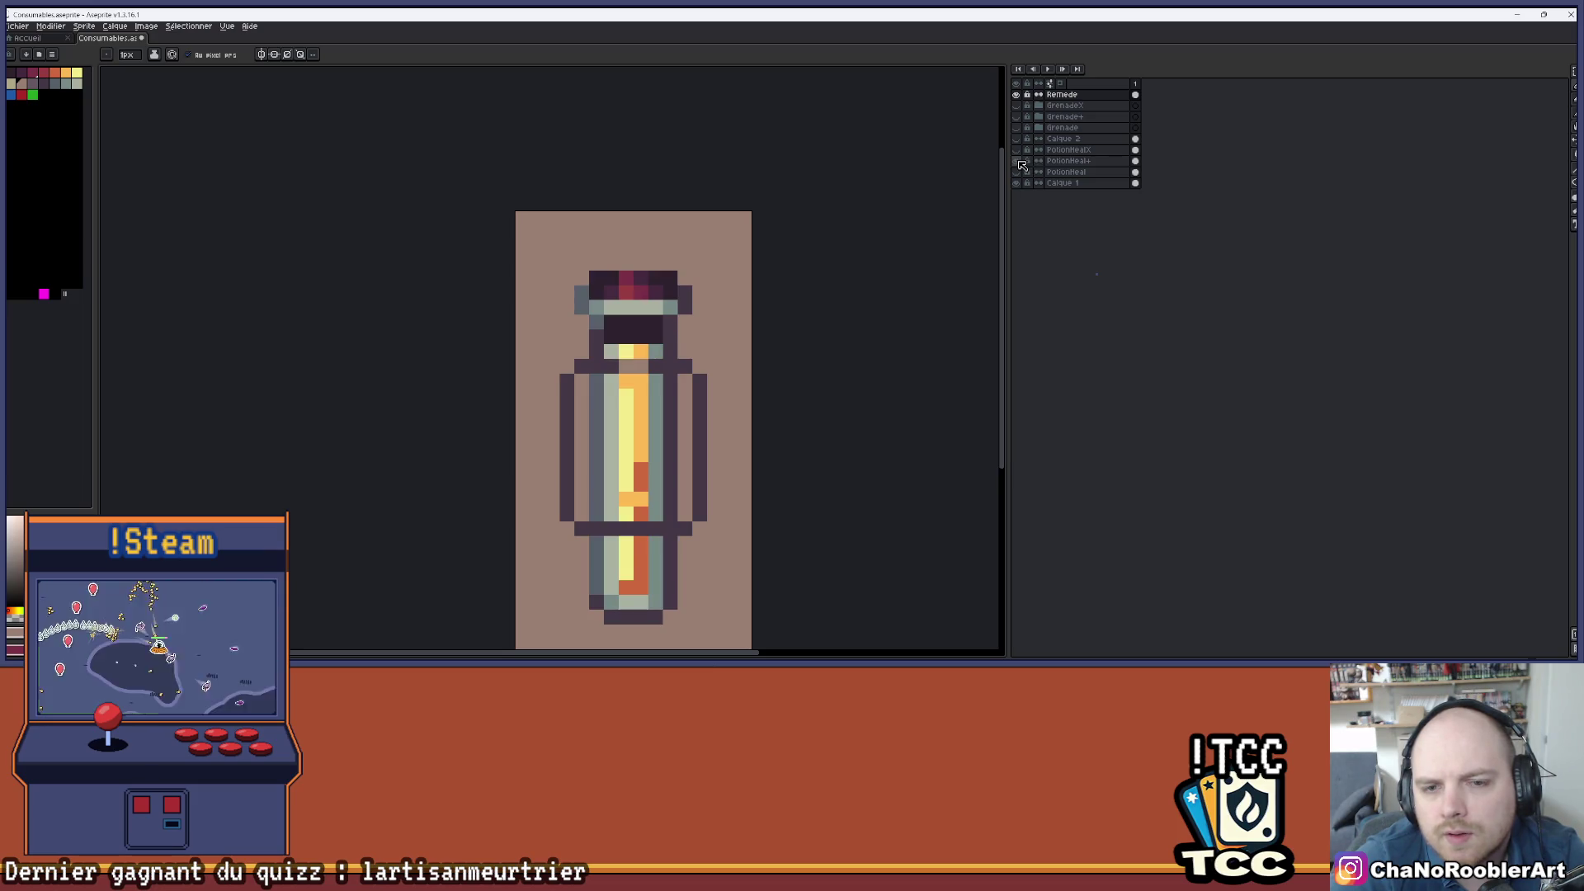
left_click(1020, 162)
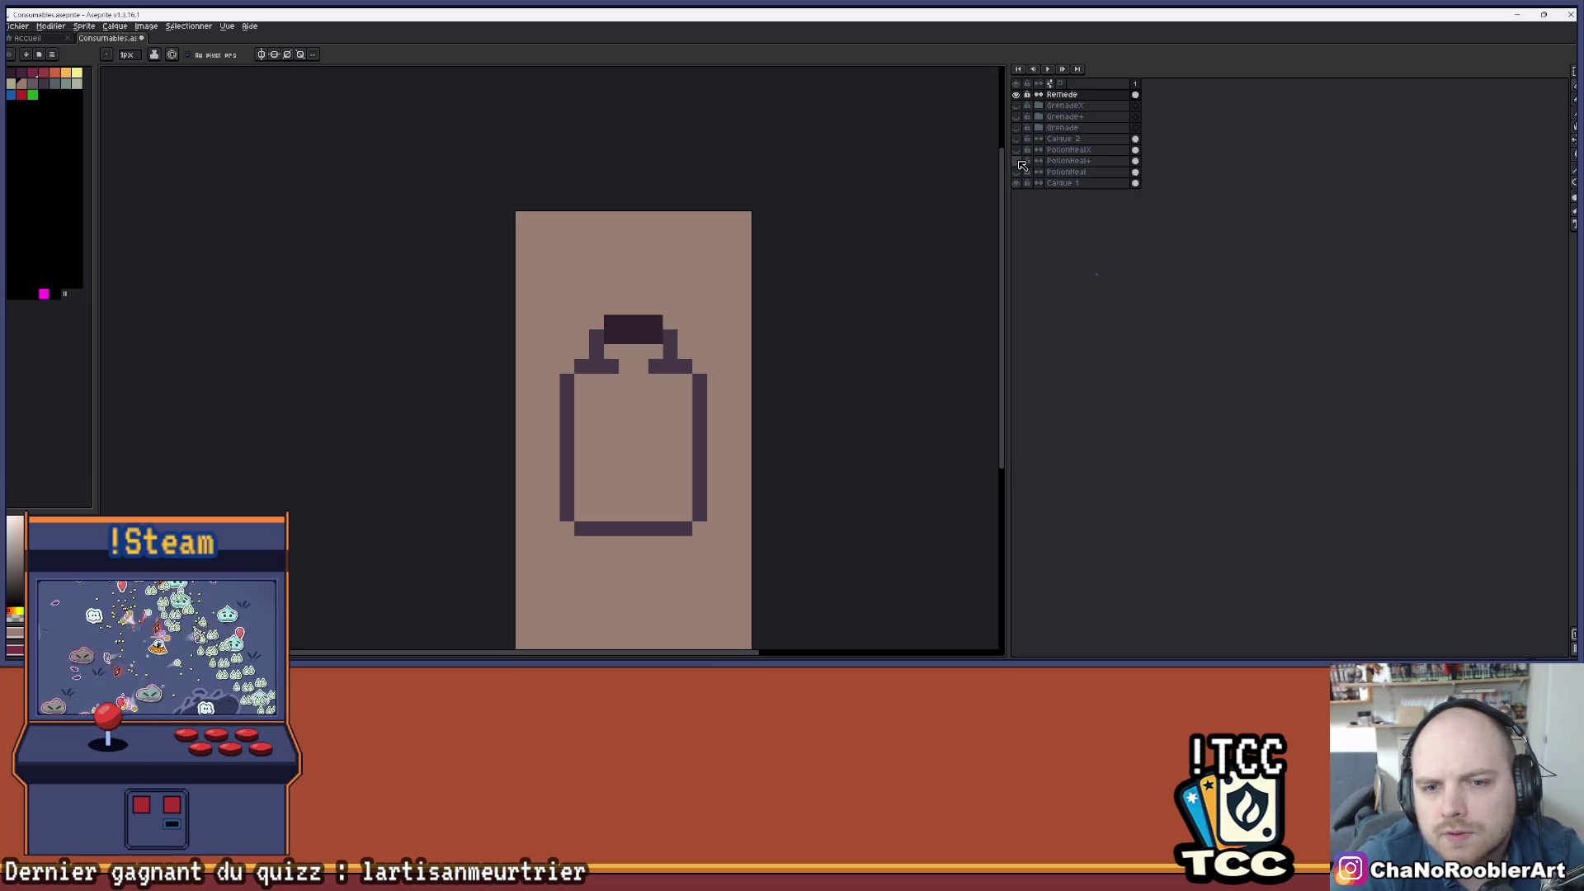
scroll(673, 334, "up", 4)
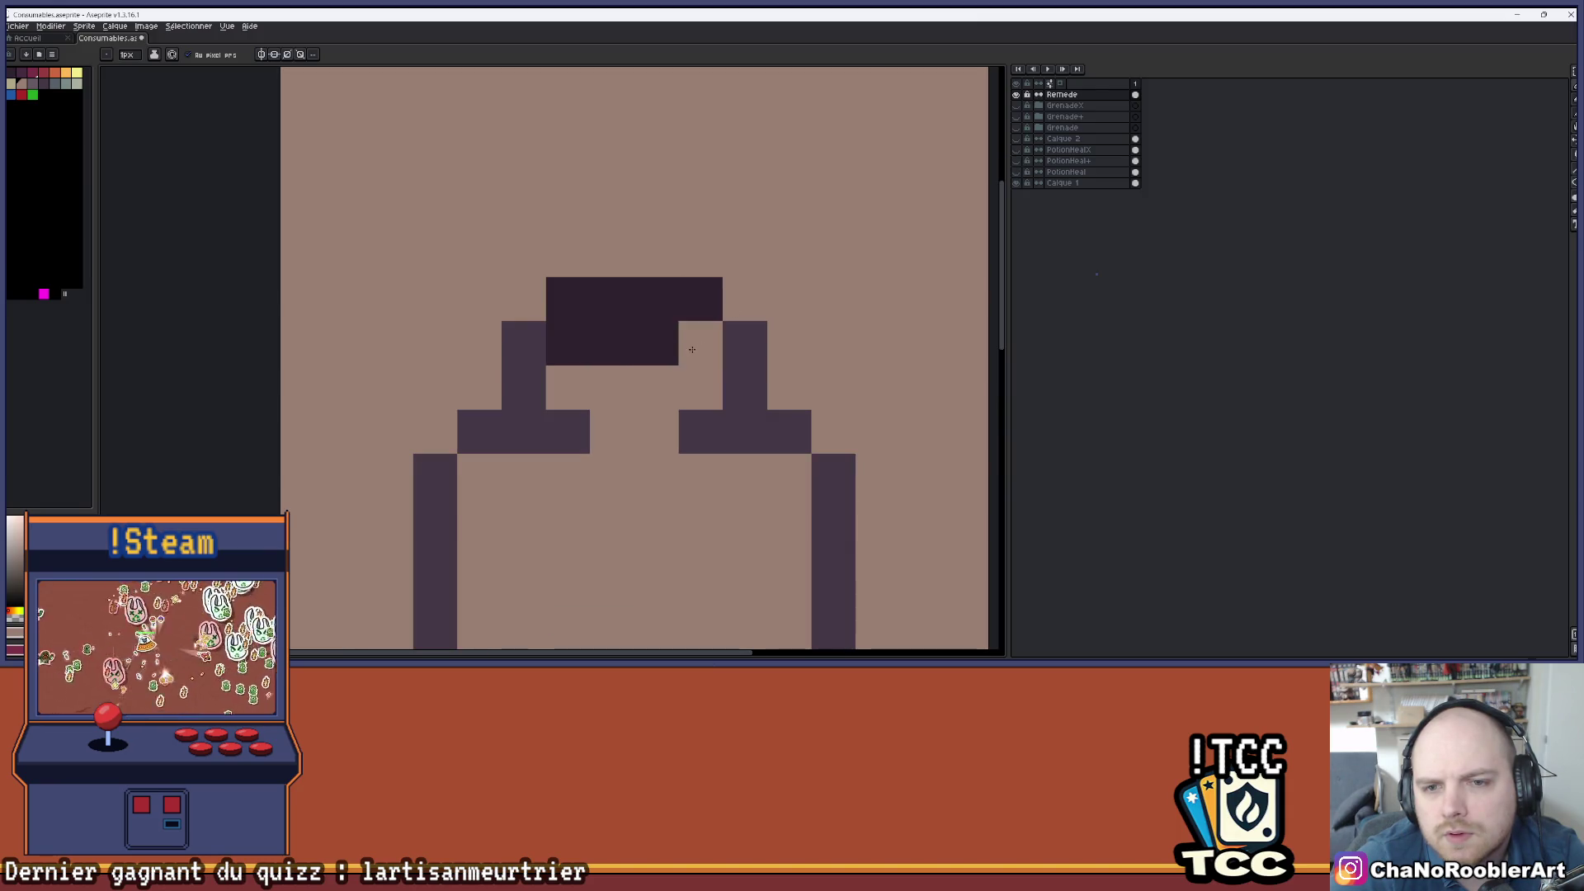
left_click(1020, 162)
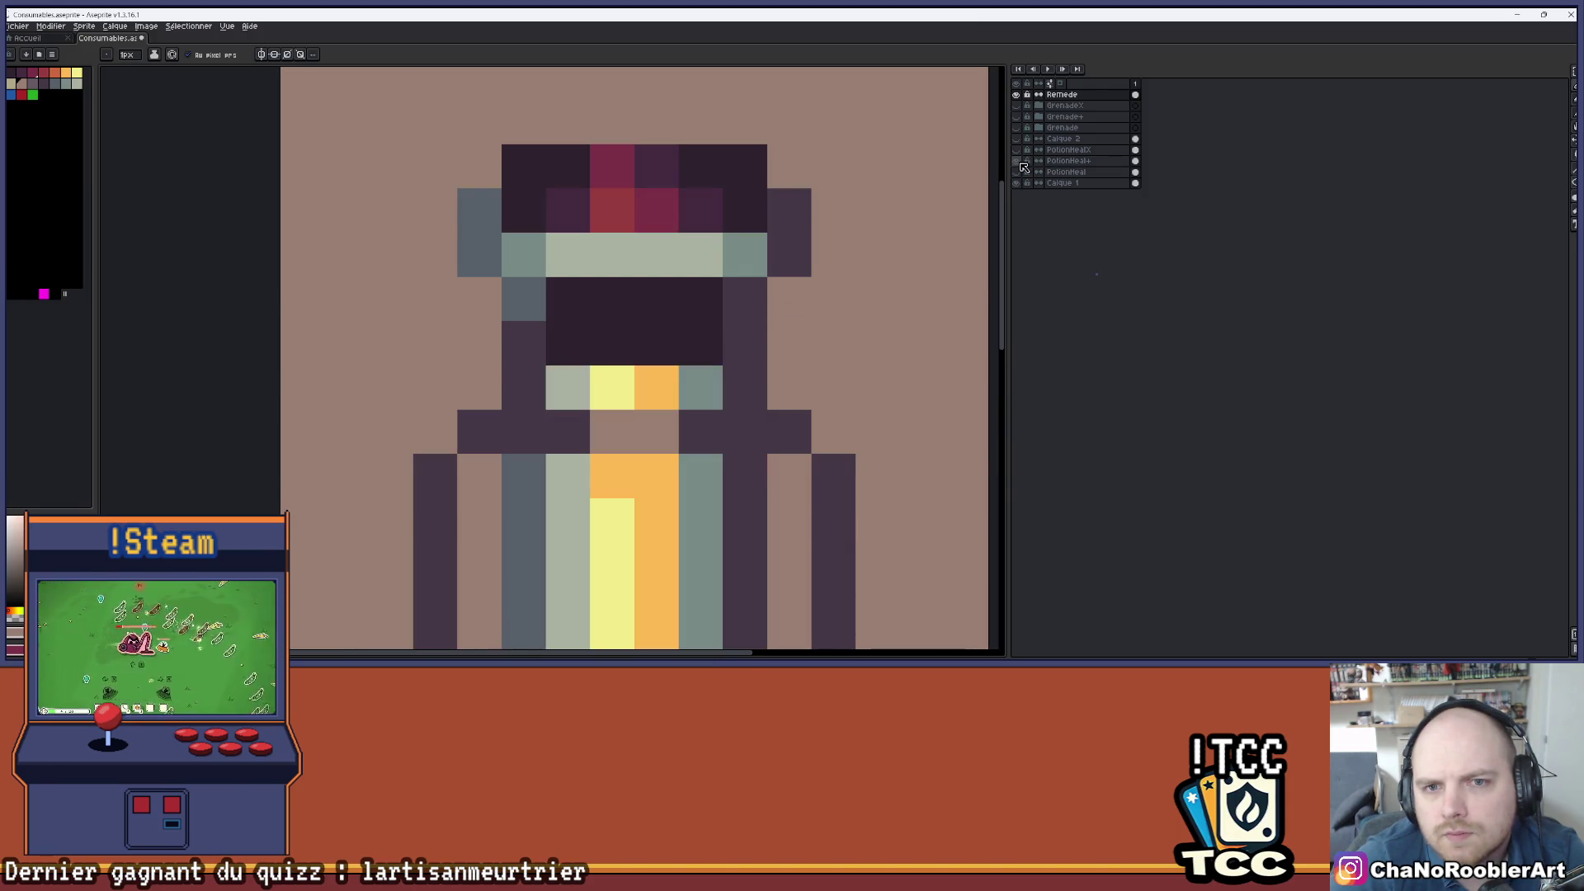
left_click(1017, 162)
left_click(657, 299)
left_click(657, 343)
left_click(612, 298)
left_click(613, 342)
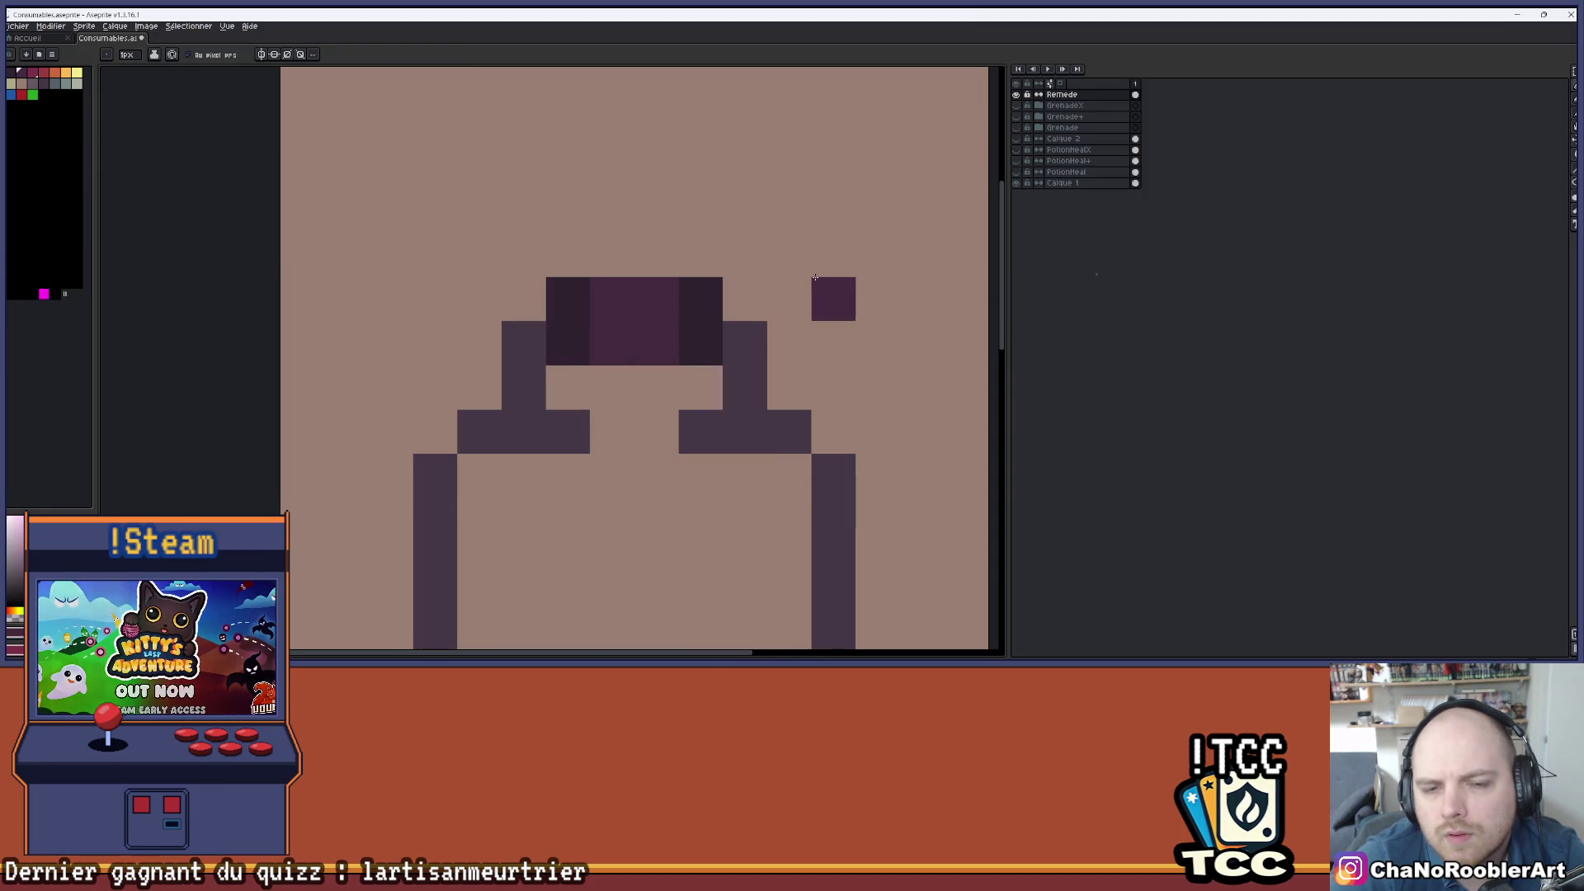
scroll(815, 277, "down", 3)
scroll(696, 242, "right", 2)
scroll(667, 250, "up", 1)
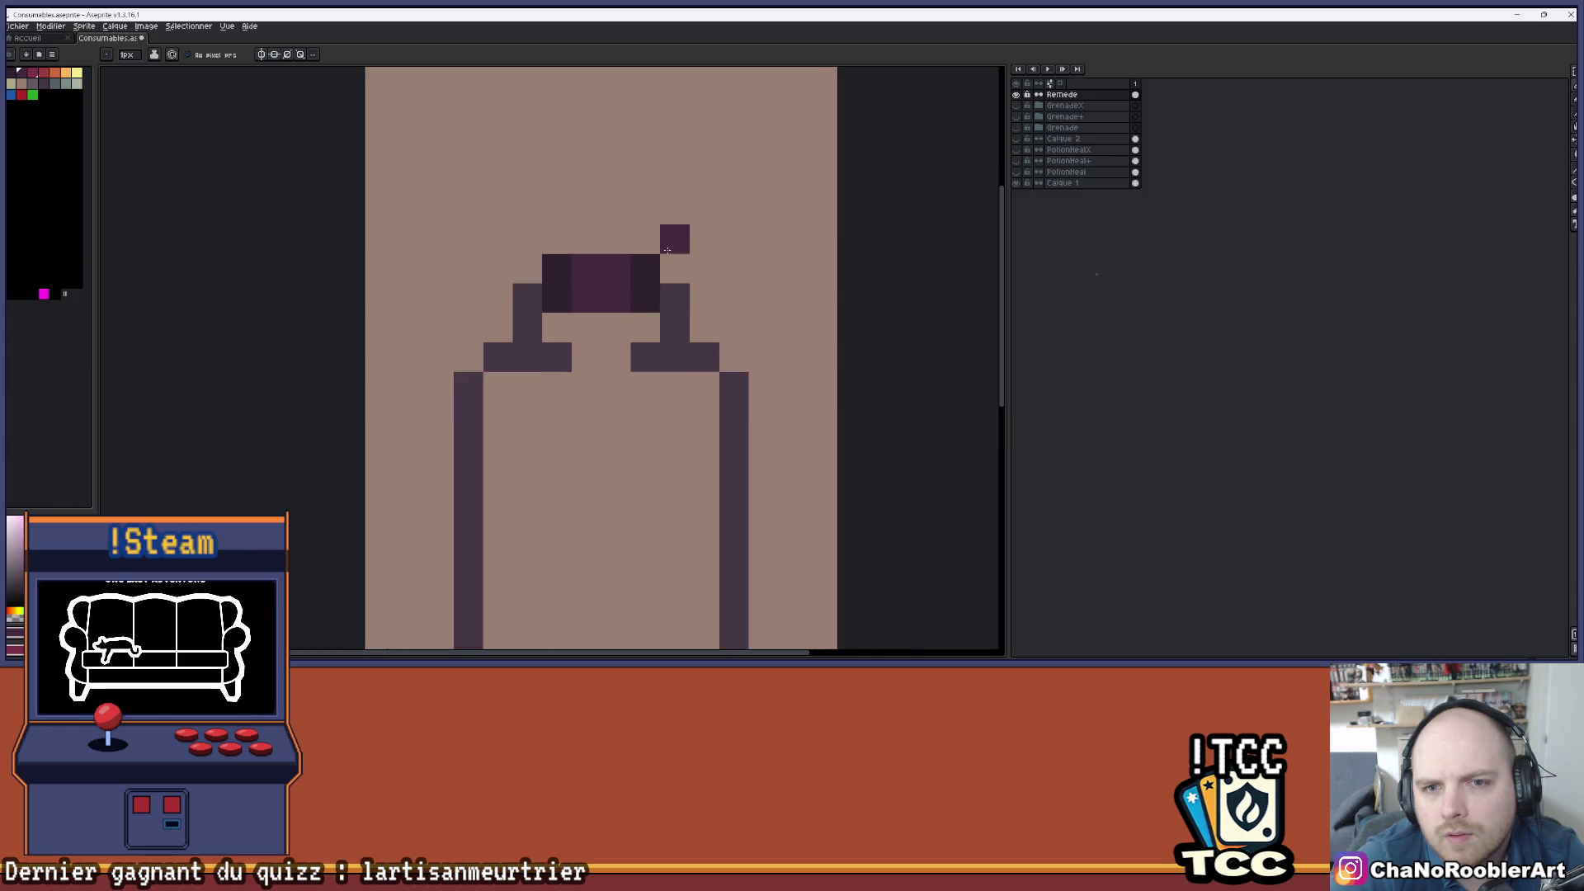
scroll(666, 249, "up", 1)
- Paint the cap's top middle pixels dark purple
left_click(589, 274)
left_click(546, 274)
scroll(660, 238, "down", 3)
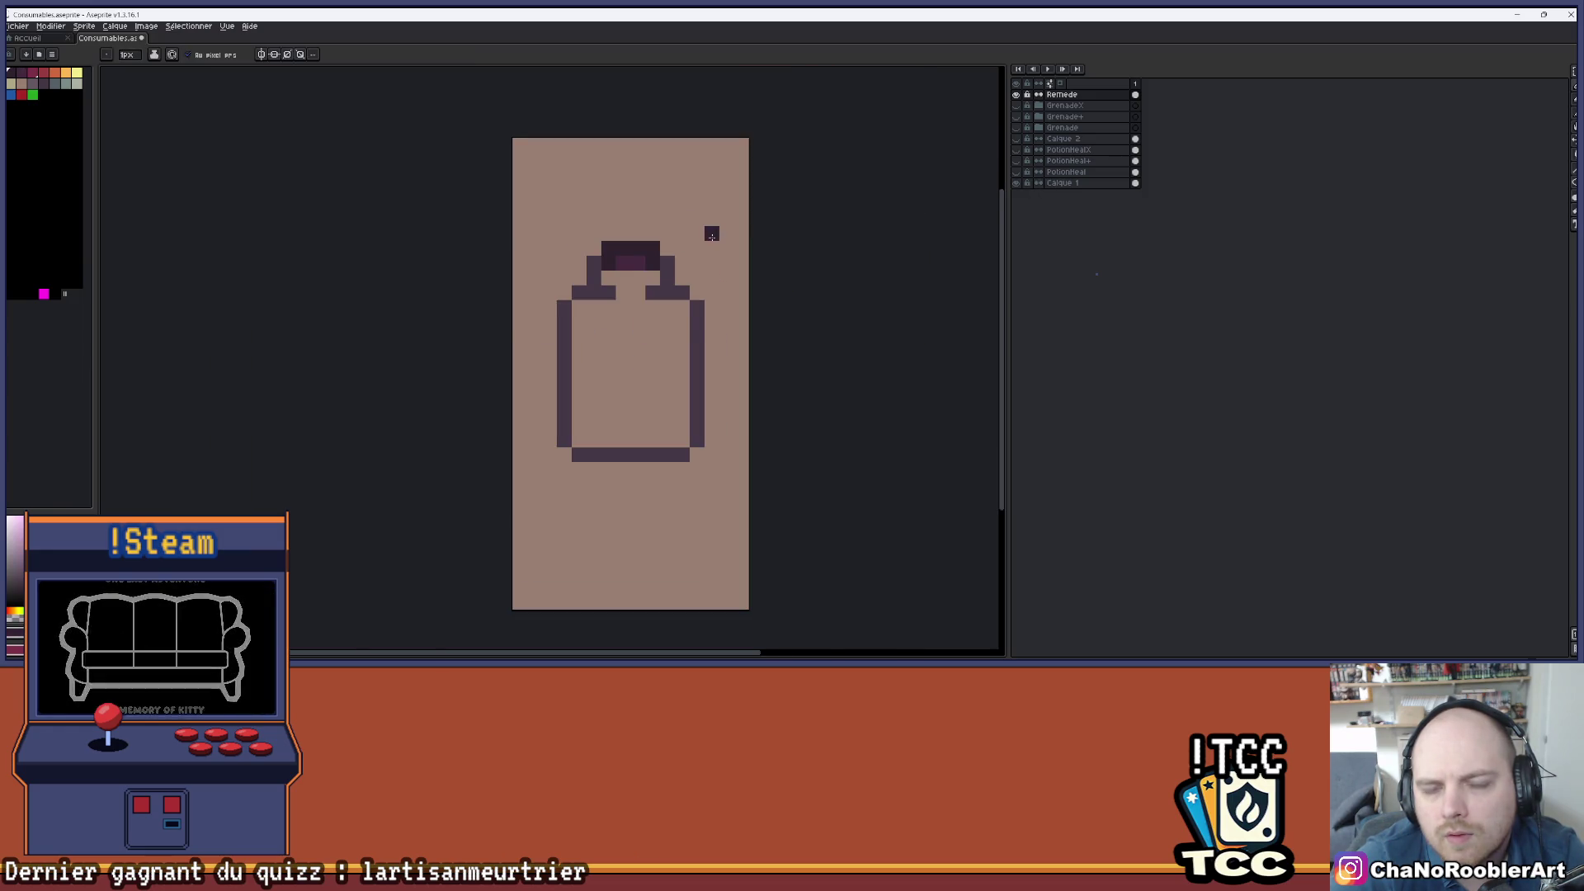
scroll(711, 237, "up", 2)
- Place a single dark pixel above the cap, undoing two stray placements first
left_click(686, 237)
scroll(688, 236, "down", 1)
scroll(684, 238, "up", 1)
key("ctrl+z")
left_click(679, 180)
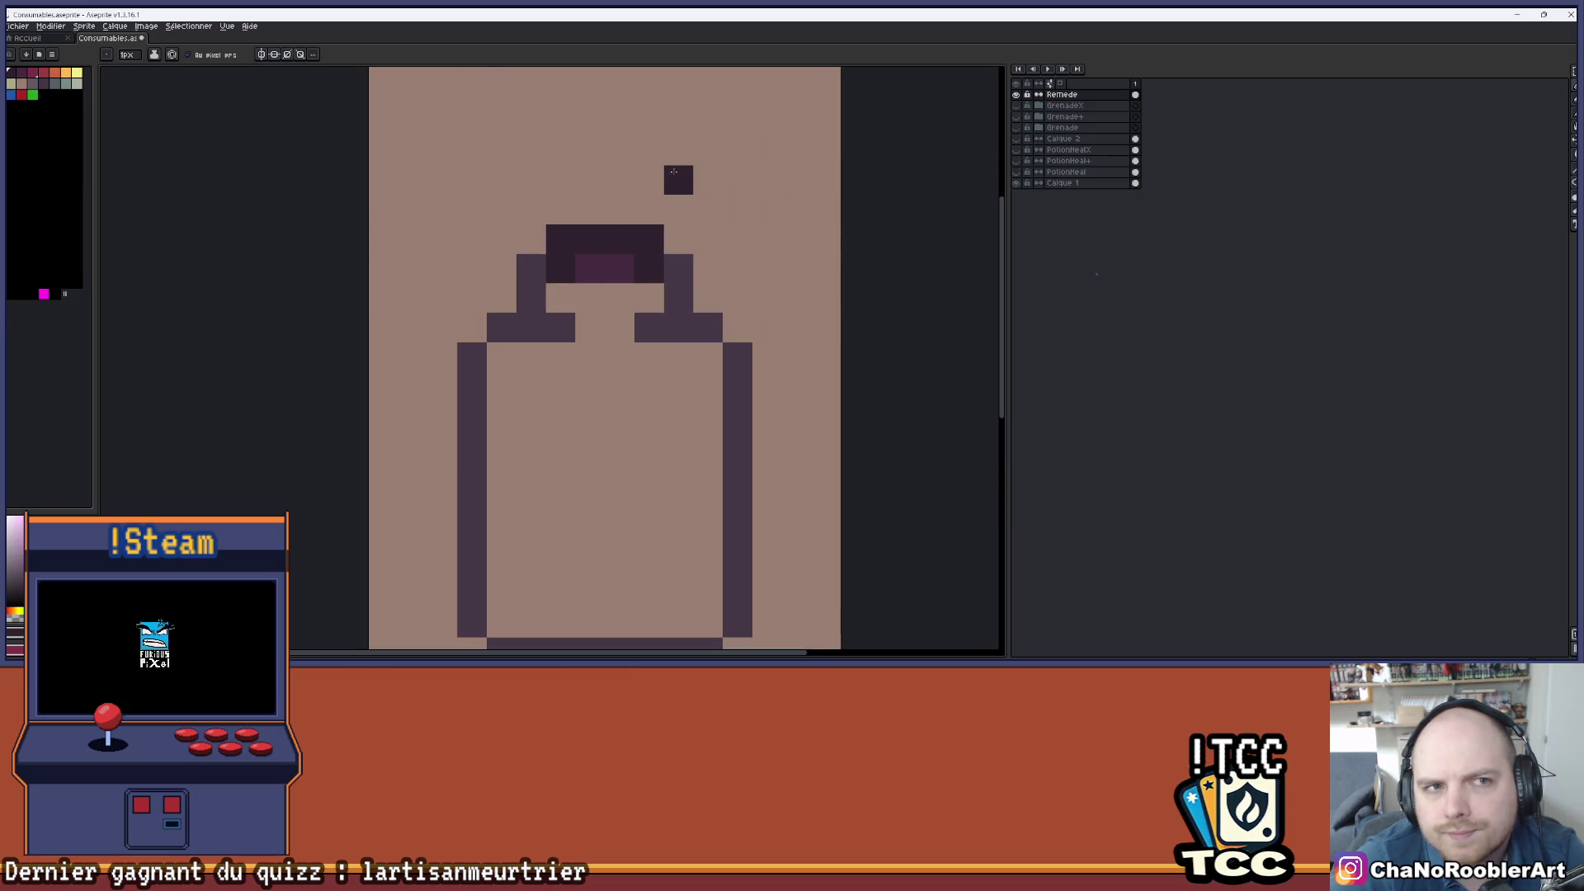
key("ctrl+z")
scroll(660, 173, "up", 1)
scroll(660, 174, "down", 1)
left_click(650, 168)
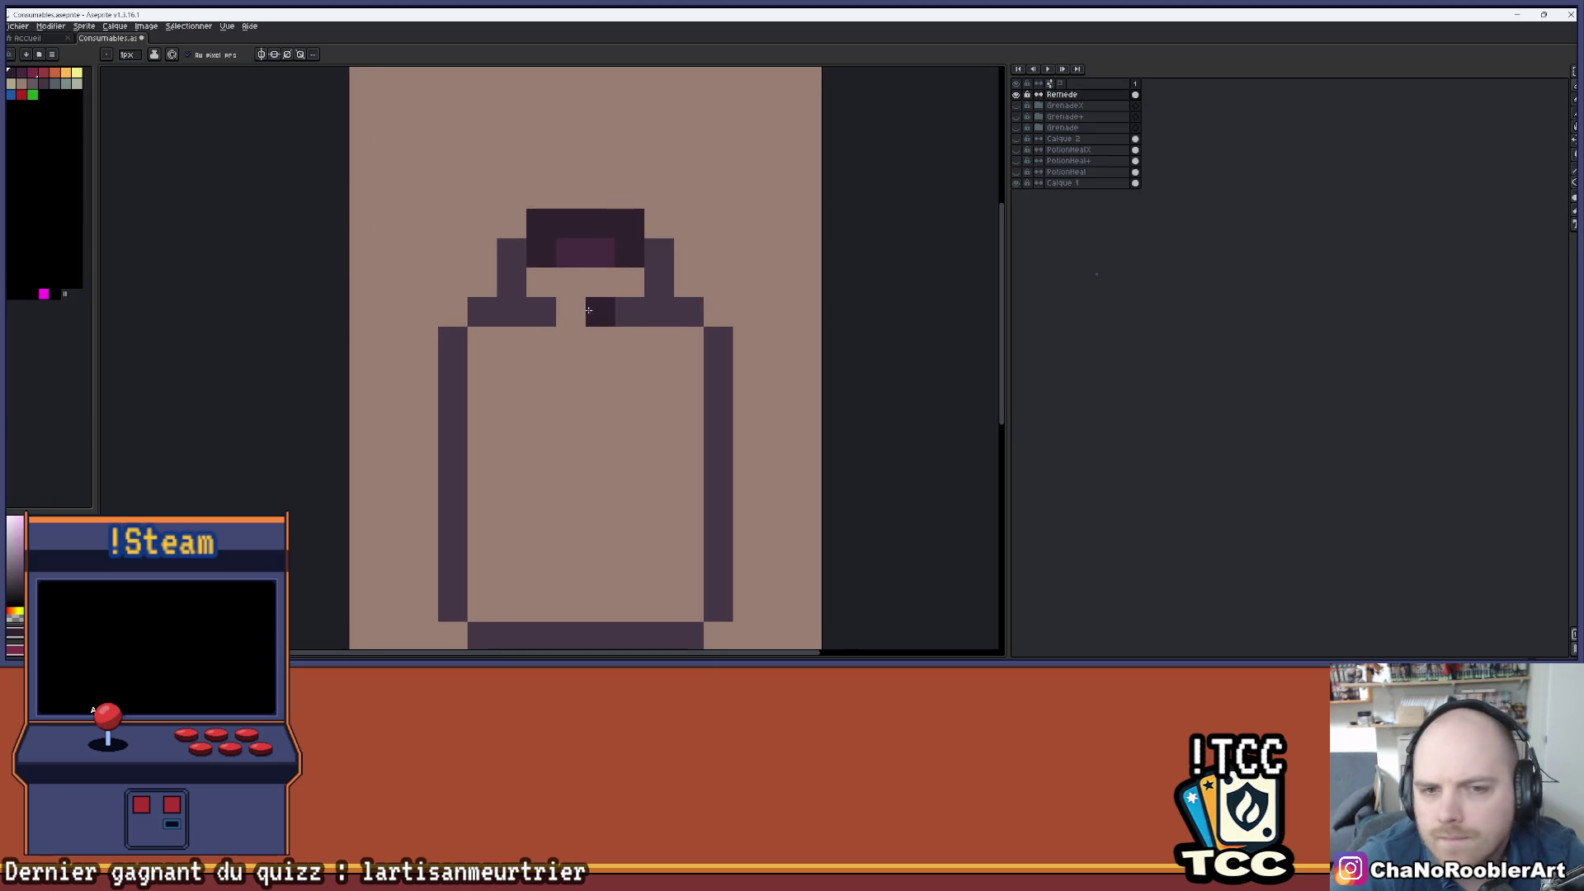
scroll(612, 220, "up", 1)
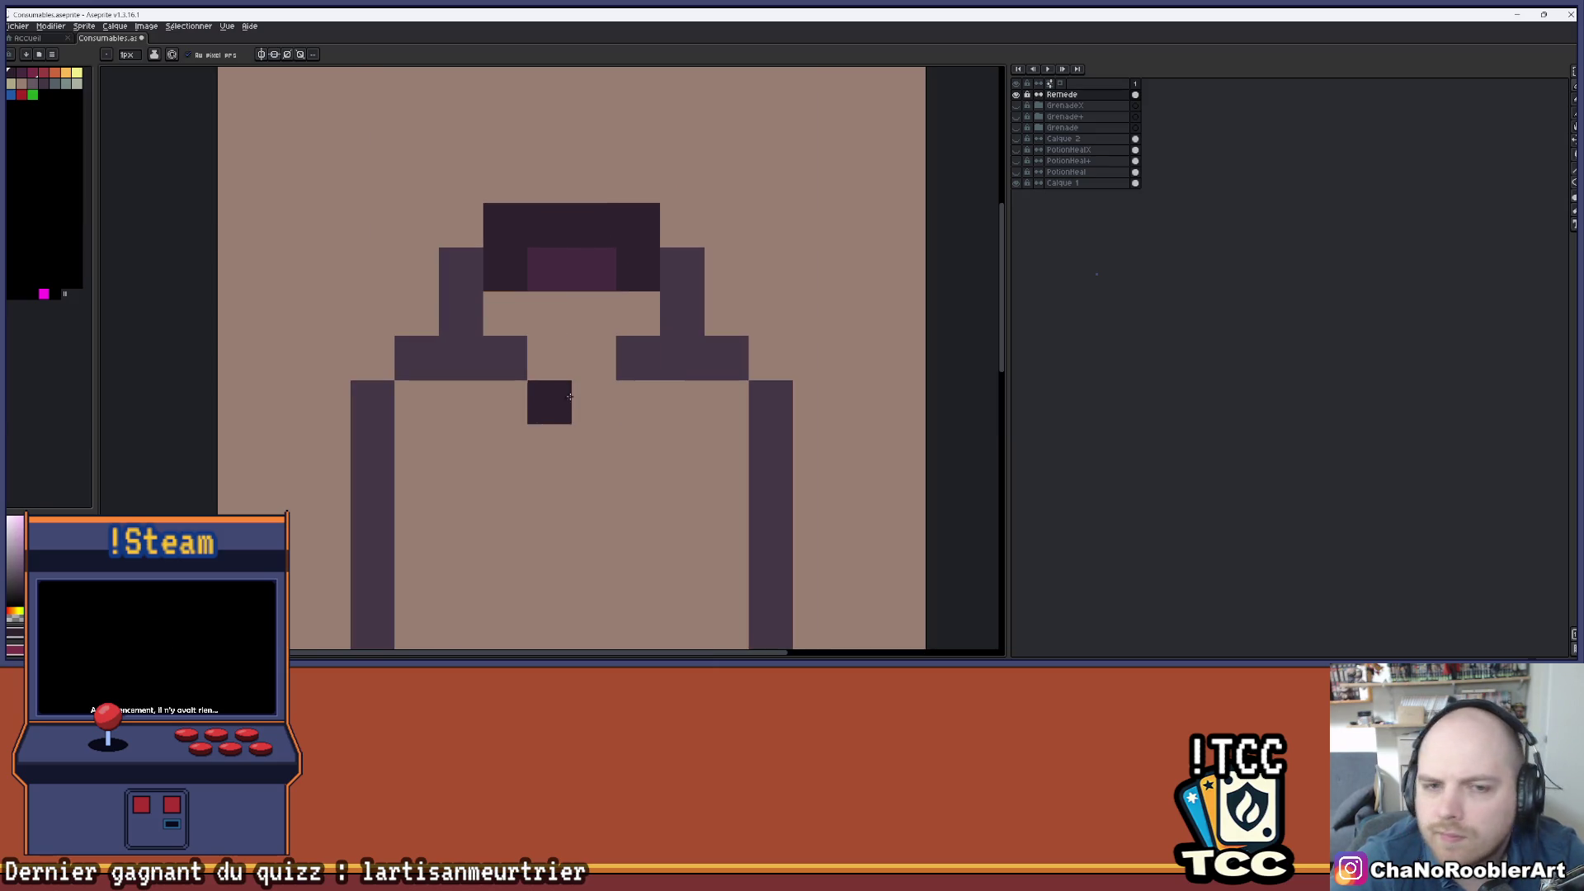
left_click_drag(589, 436, 603, 356)
scroll(603, 356, "down", 2)
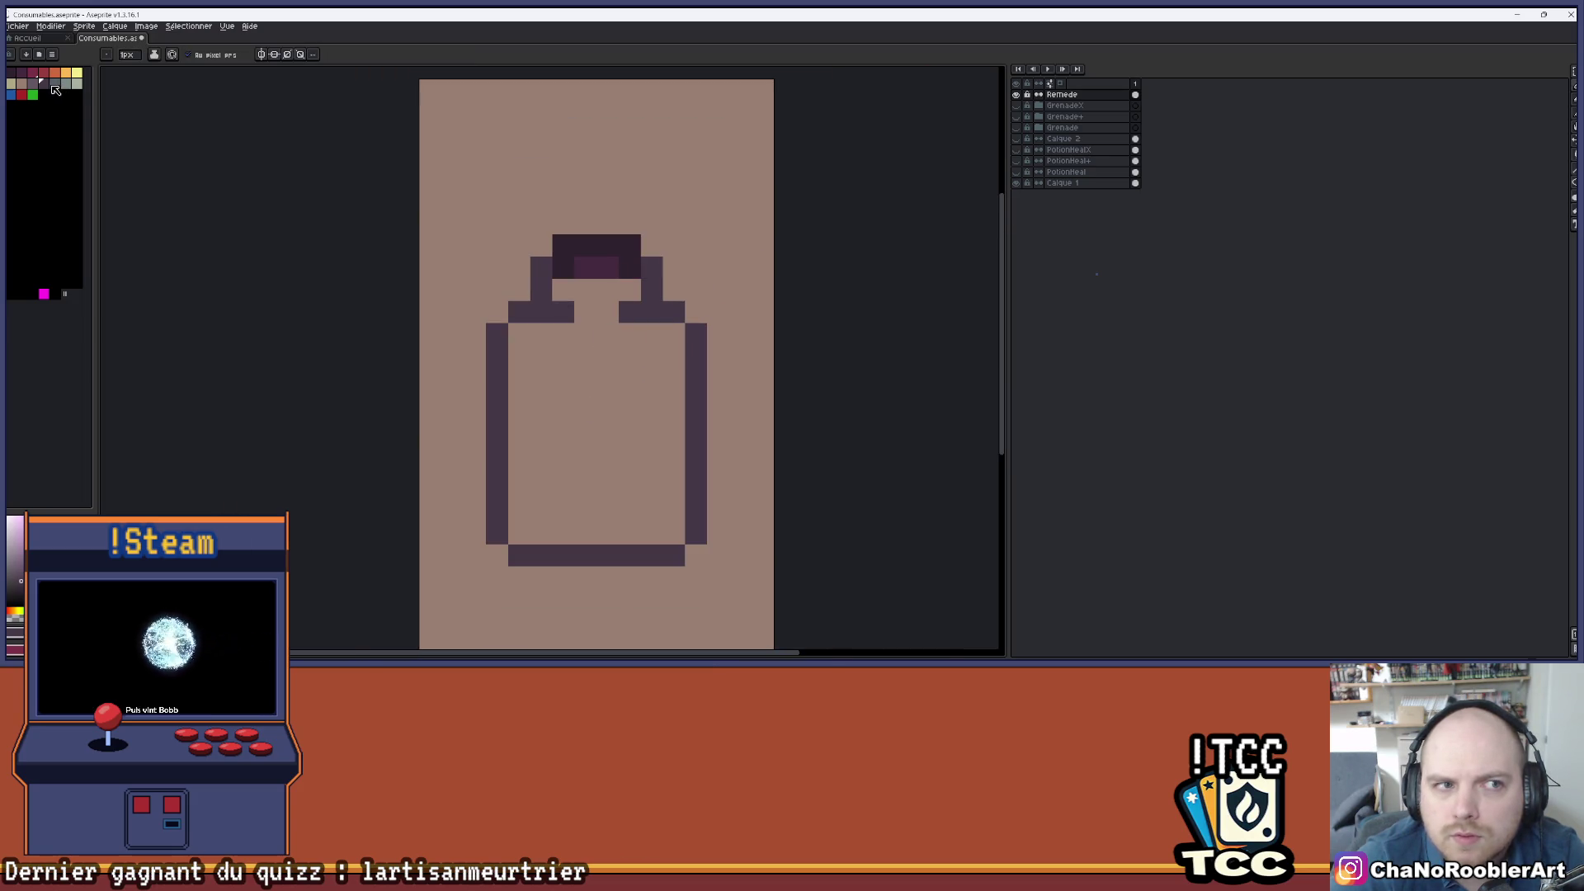
- Recheck the bottle against the potion artwork, then bring up the Open dialog for the ProjetM sprites
left_click(1020, 162)
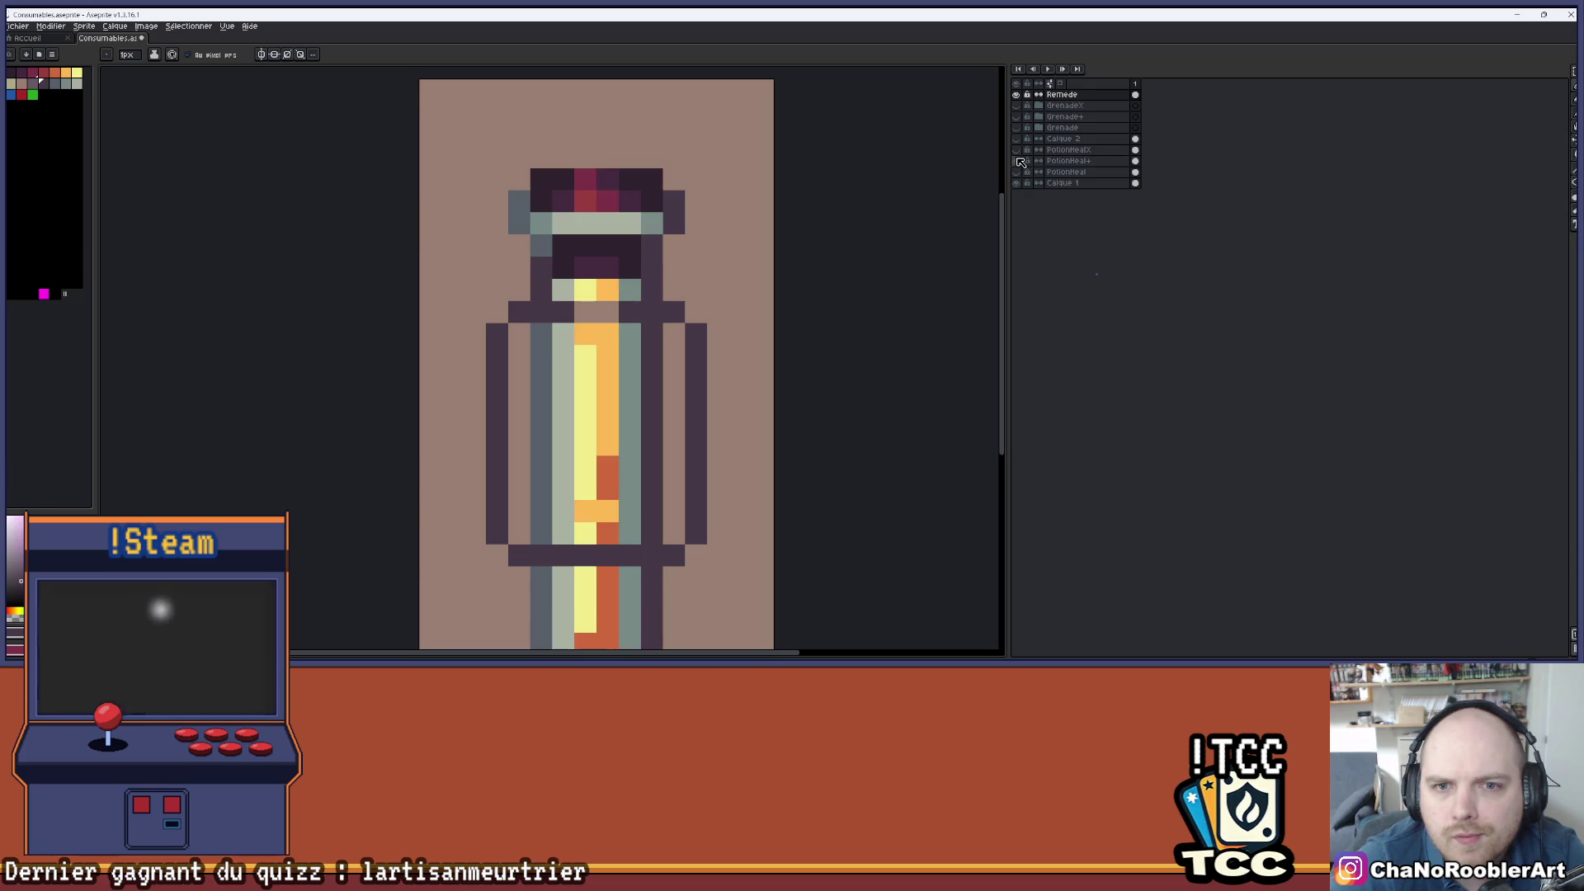
left_click(1020, 162)
left_click(1020, 162)
left_click(1020, 161)
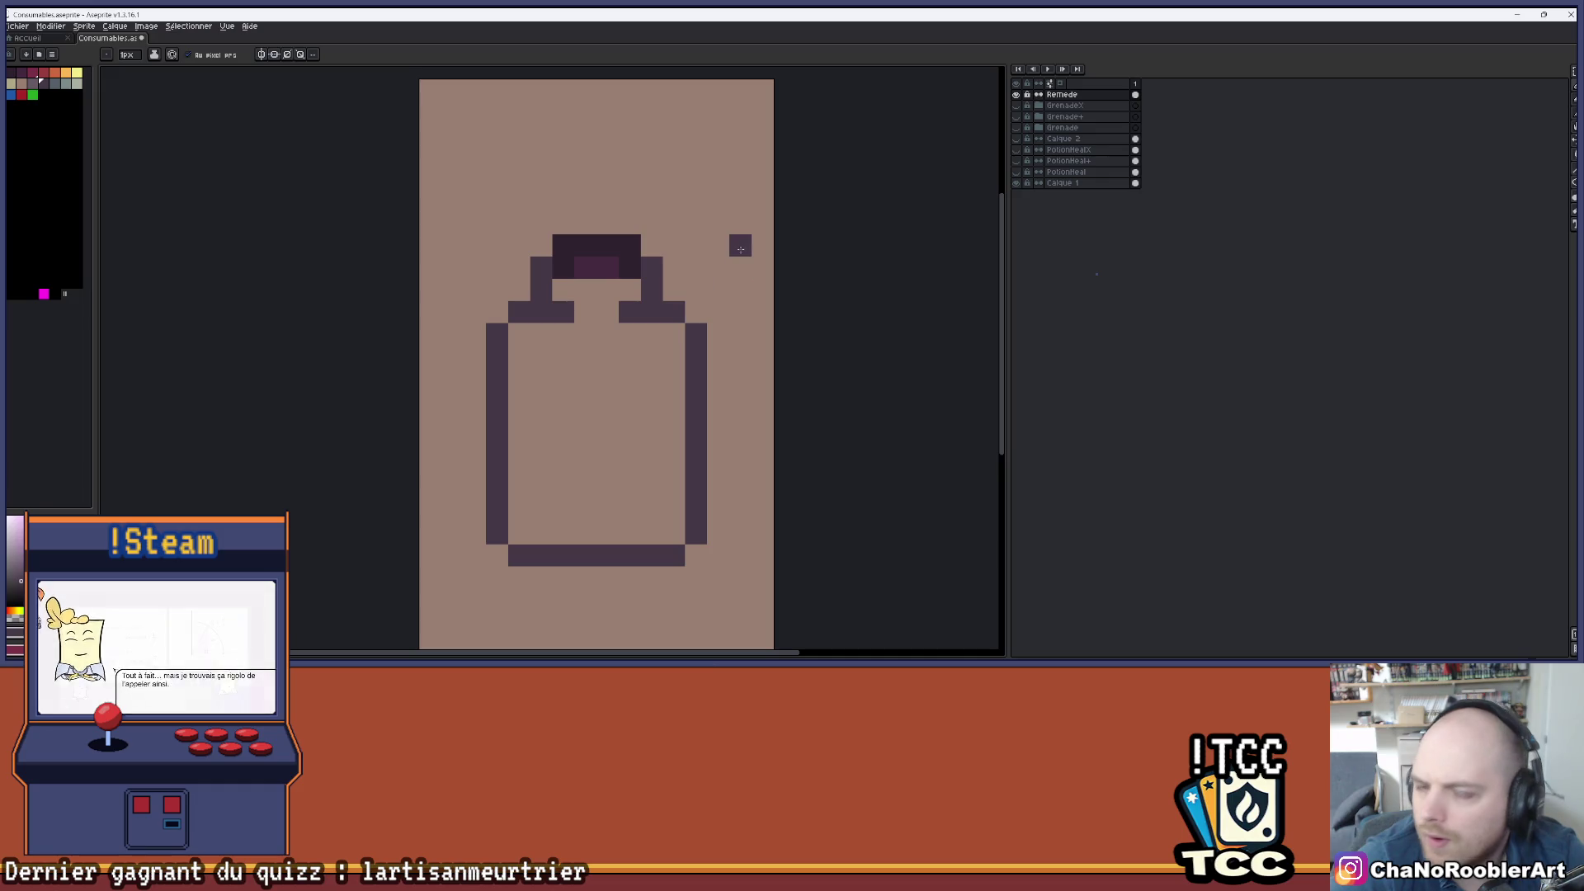
scroll(739, 240, "down", 2)
scroll(722, 261, "up", 1)
left_click_drag(723, 262, 707, 268)
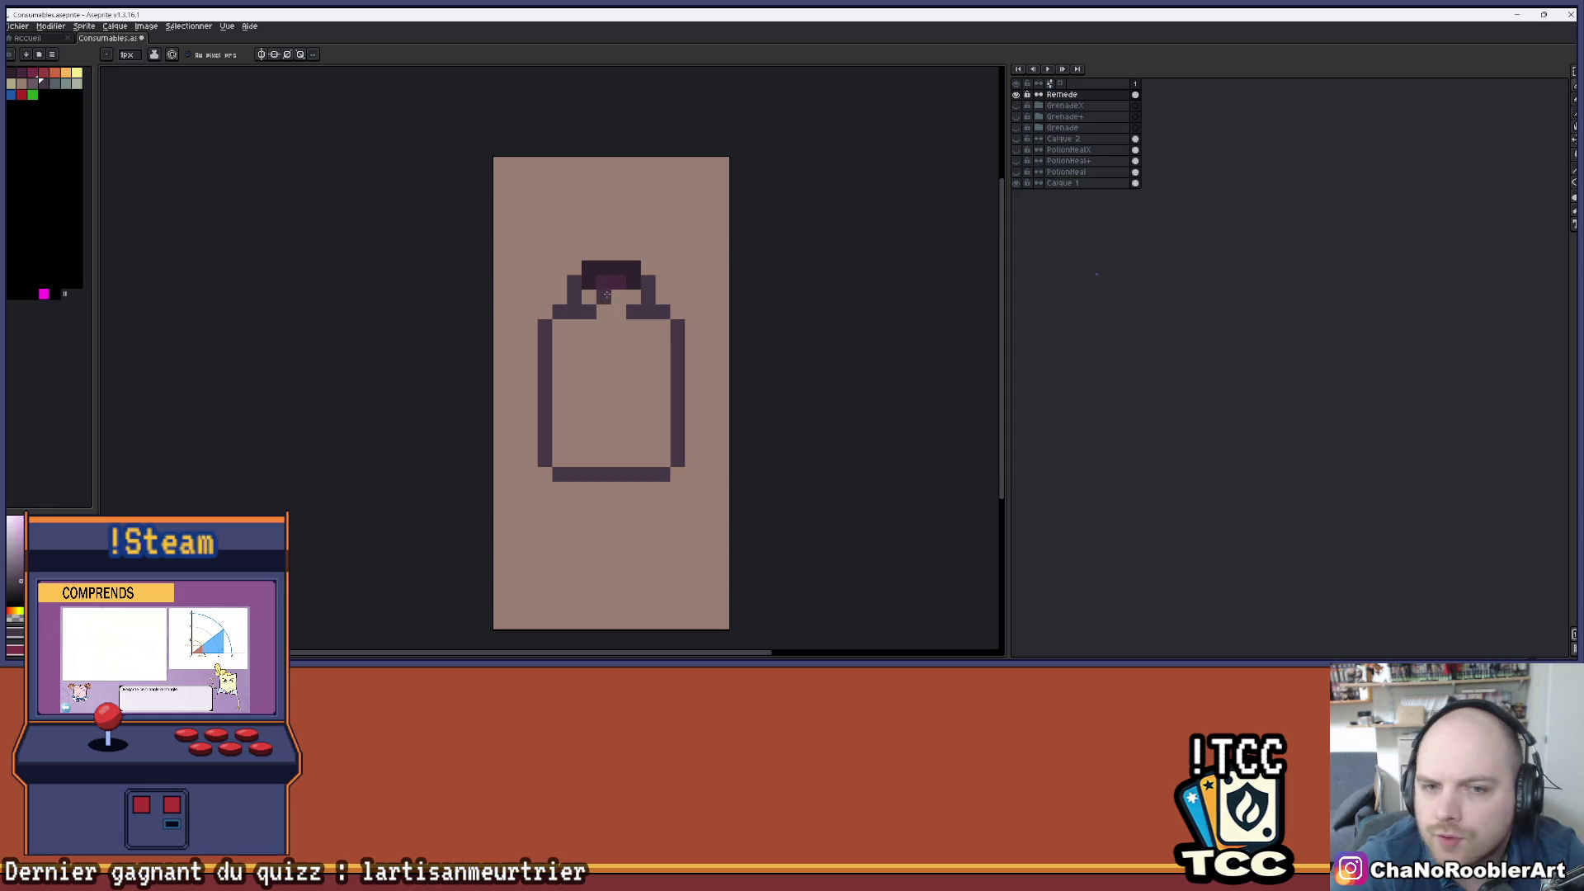
left_click_drag(709, 194, 589, 169)
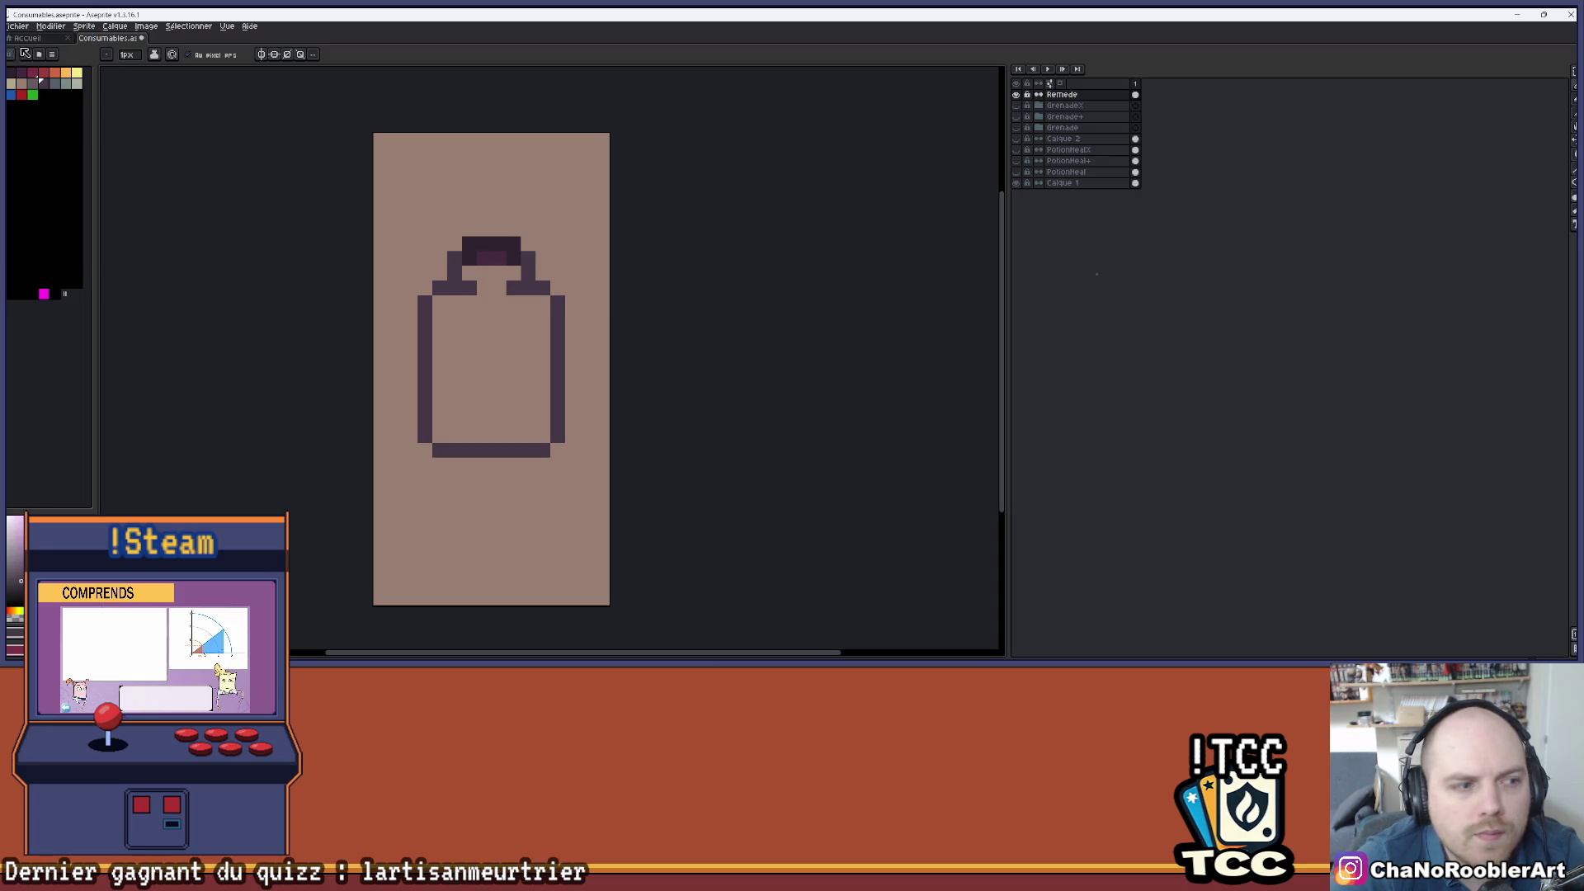
left_click(25, 31)
- Open Consumables.aseprite a second time and dock it beside the bottle canvas as a split view
left_click(33, 49)
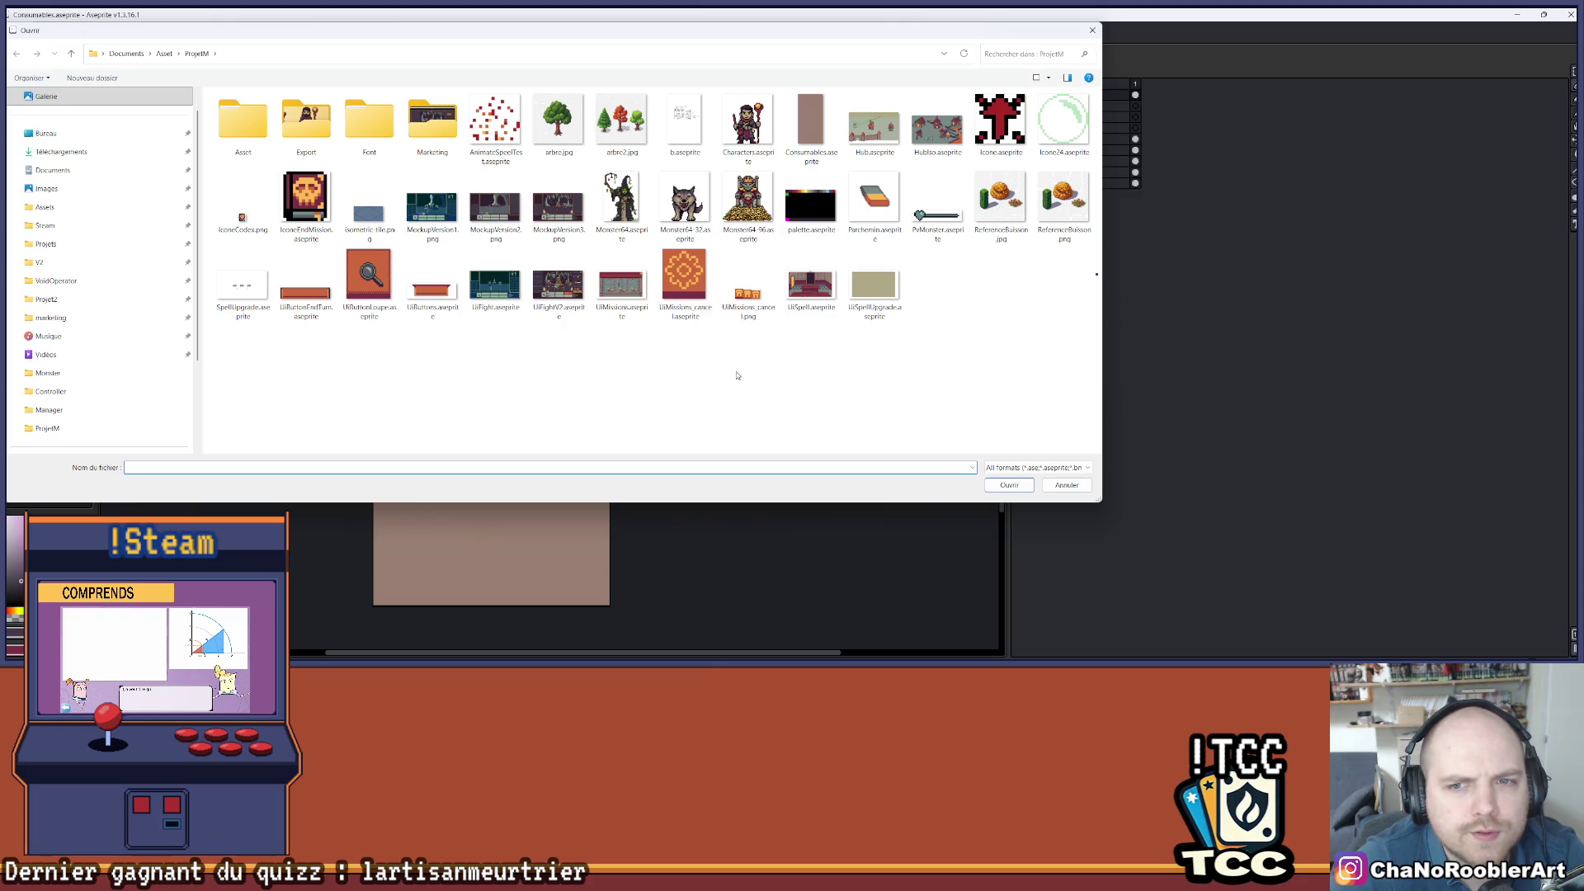
left_click(822, 130)
double_click(822, 130)
scroll(513, 258, "up", 3)
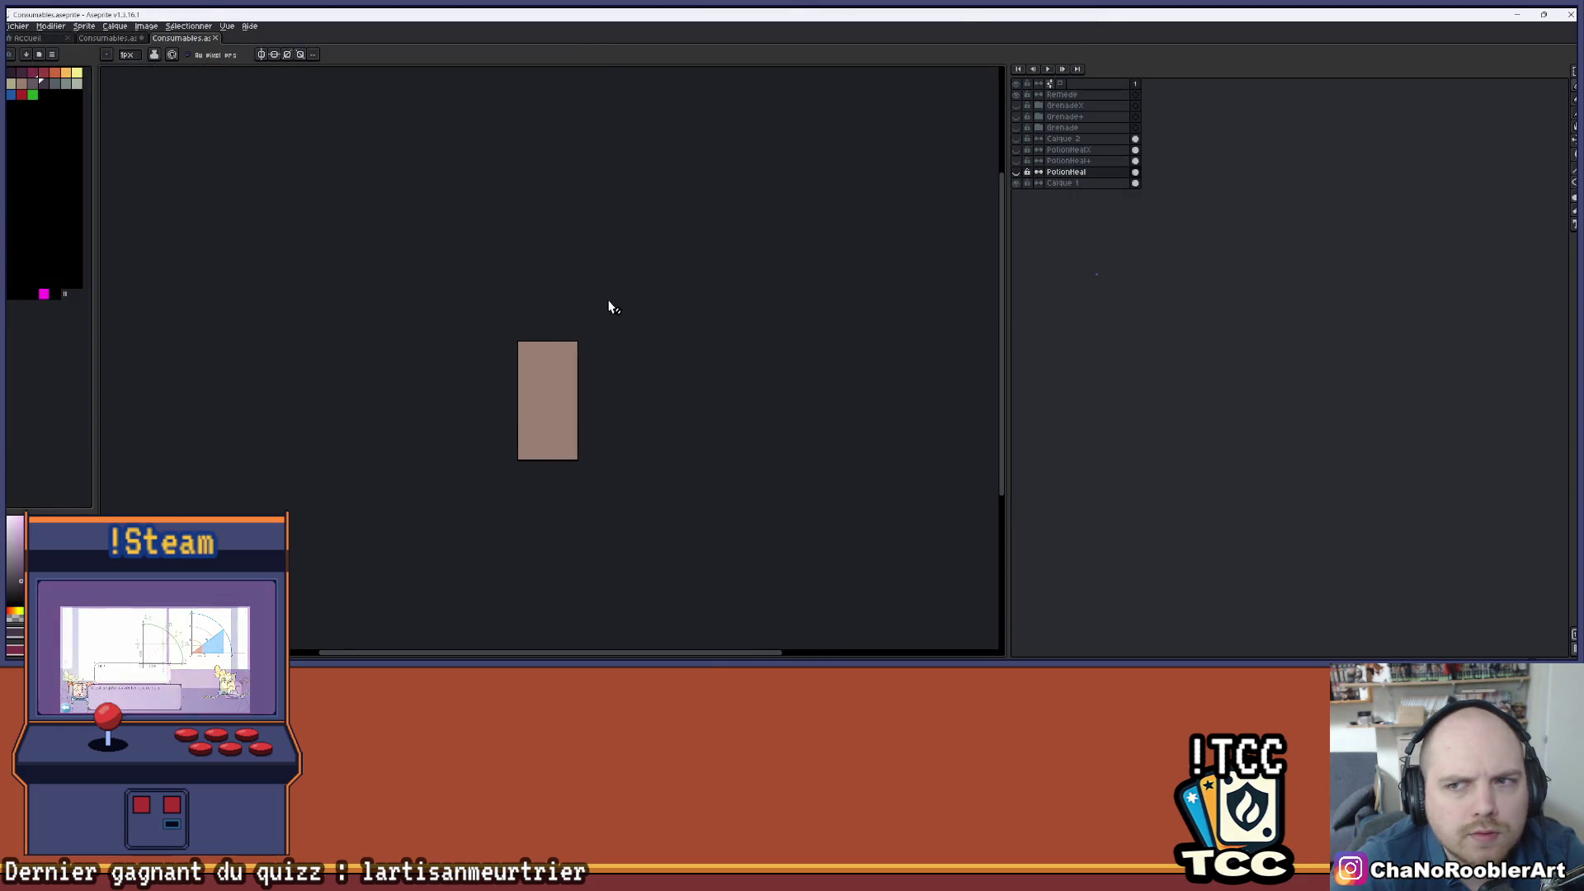
mouse_move(190, 43)
left_mouse_down()
mouse_move(932, 307)
mouse_move(953, 293)
left_mouse_up()
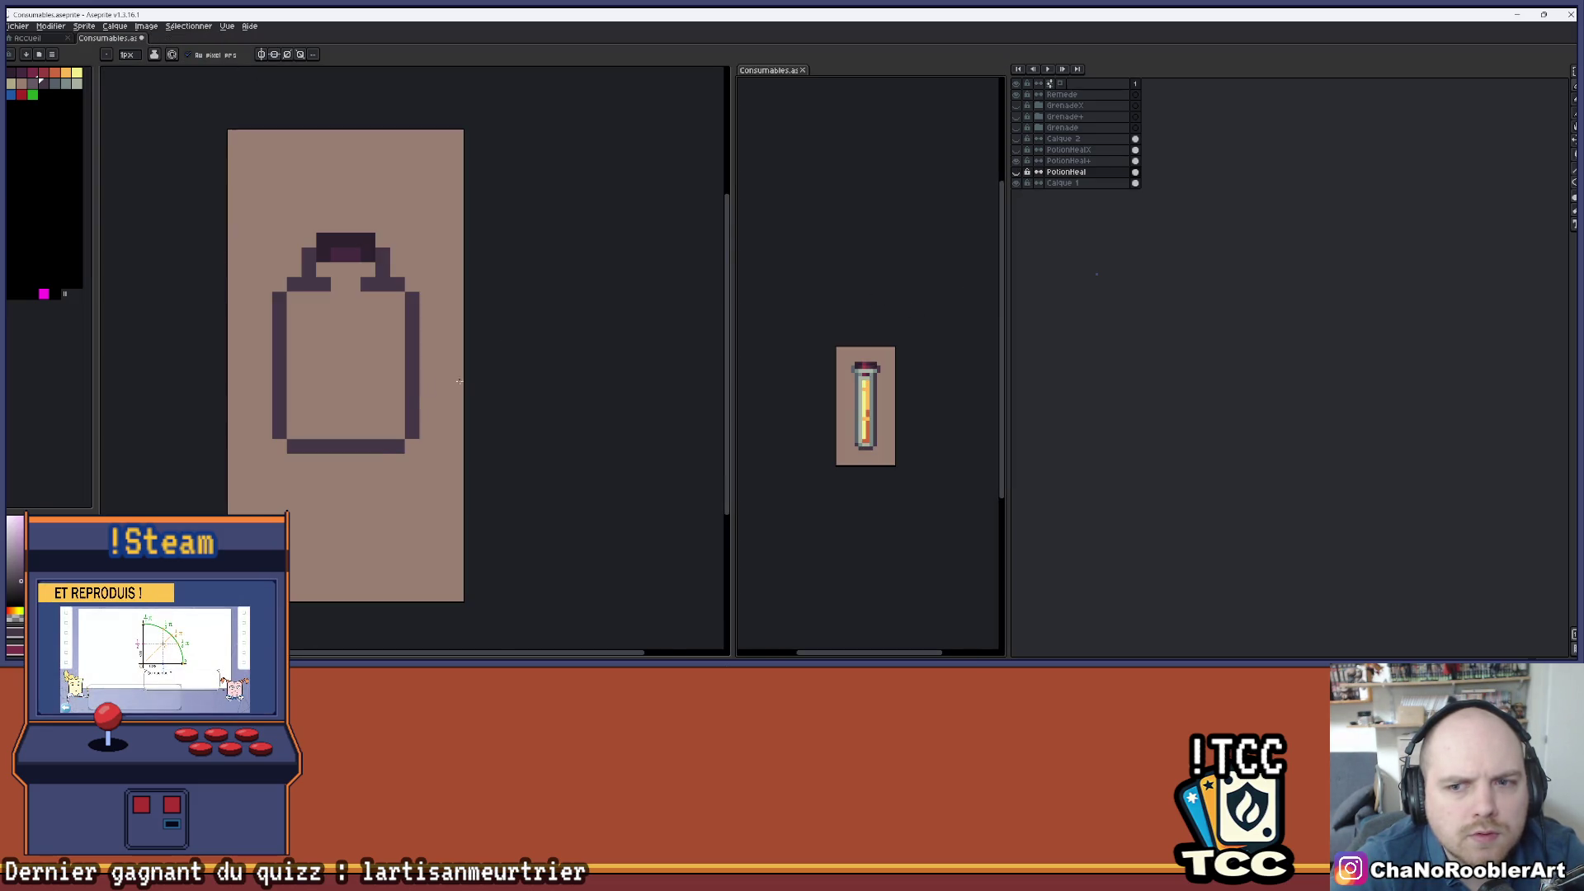
- Zoom in and recentre the bottle, removing an accidental dark pixel
scroll(495, 387, "up", 2)
left_click(645, 259)
scroll(620, 288, "up", 1)
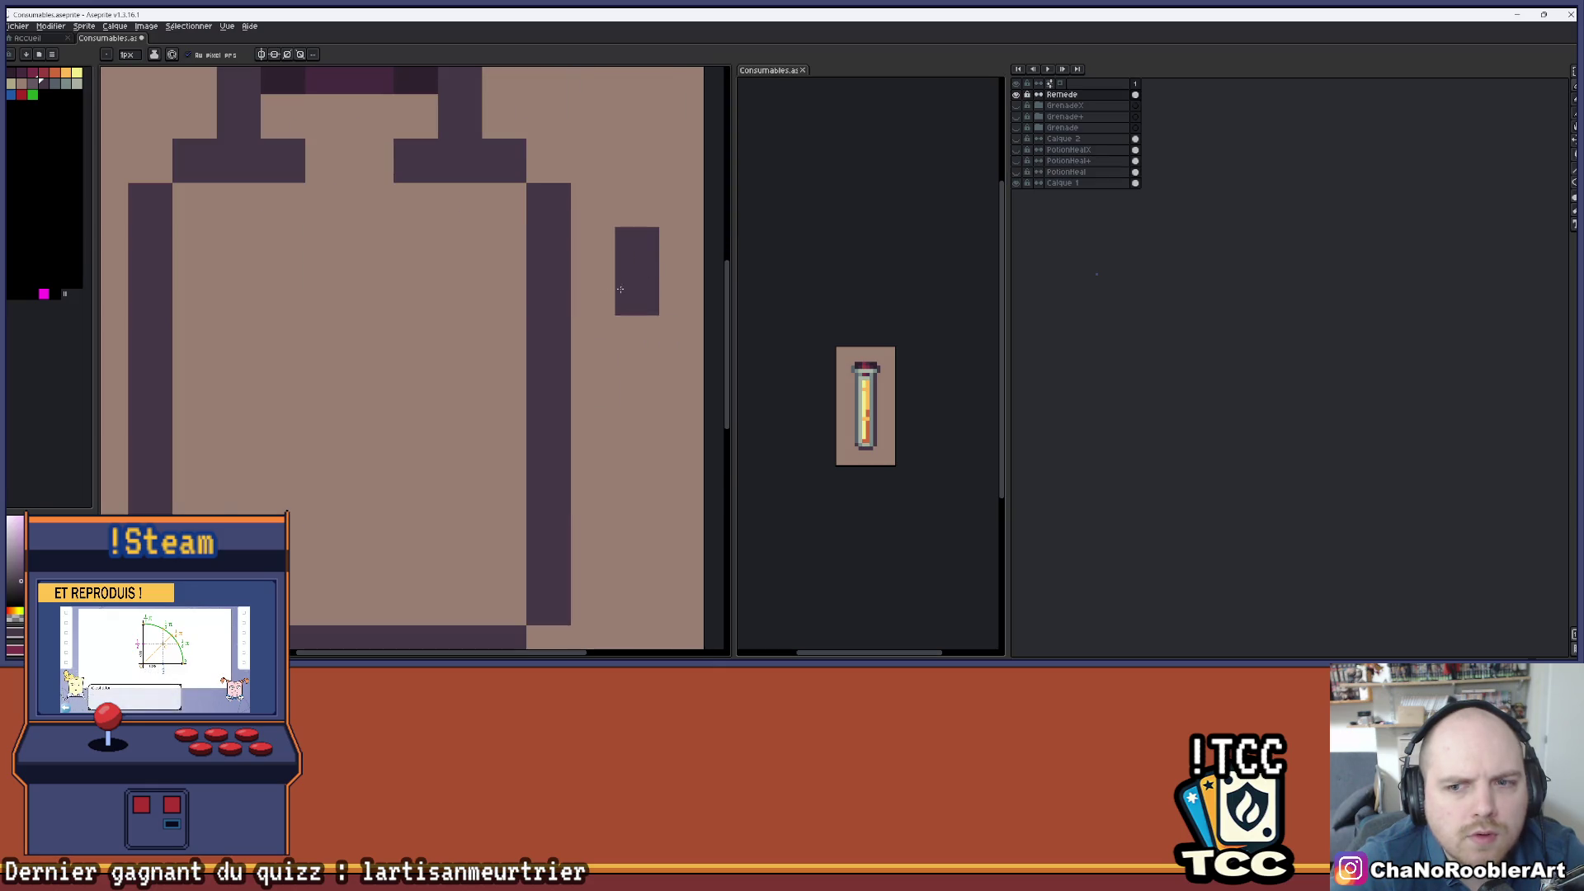
scroll(621, 289, "down", 1)
key("ctrl+z")
scroll(859, 380, "up", 2)
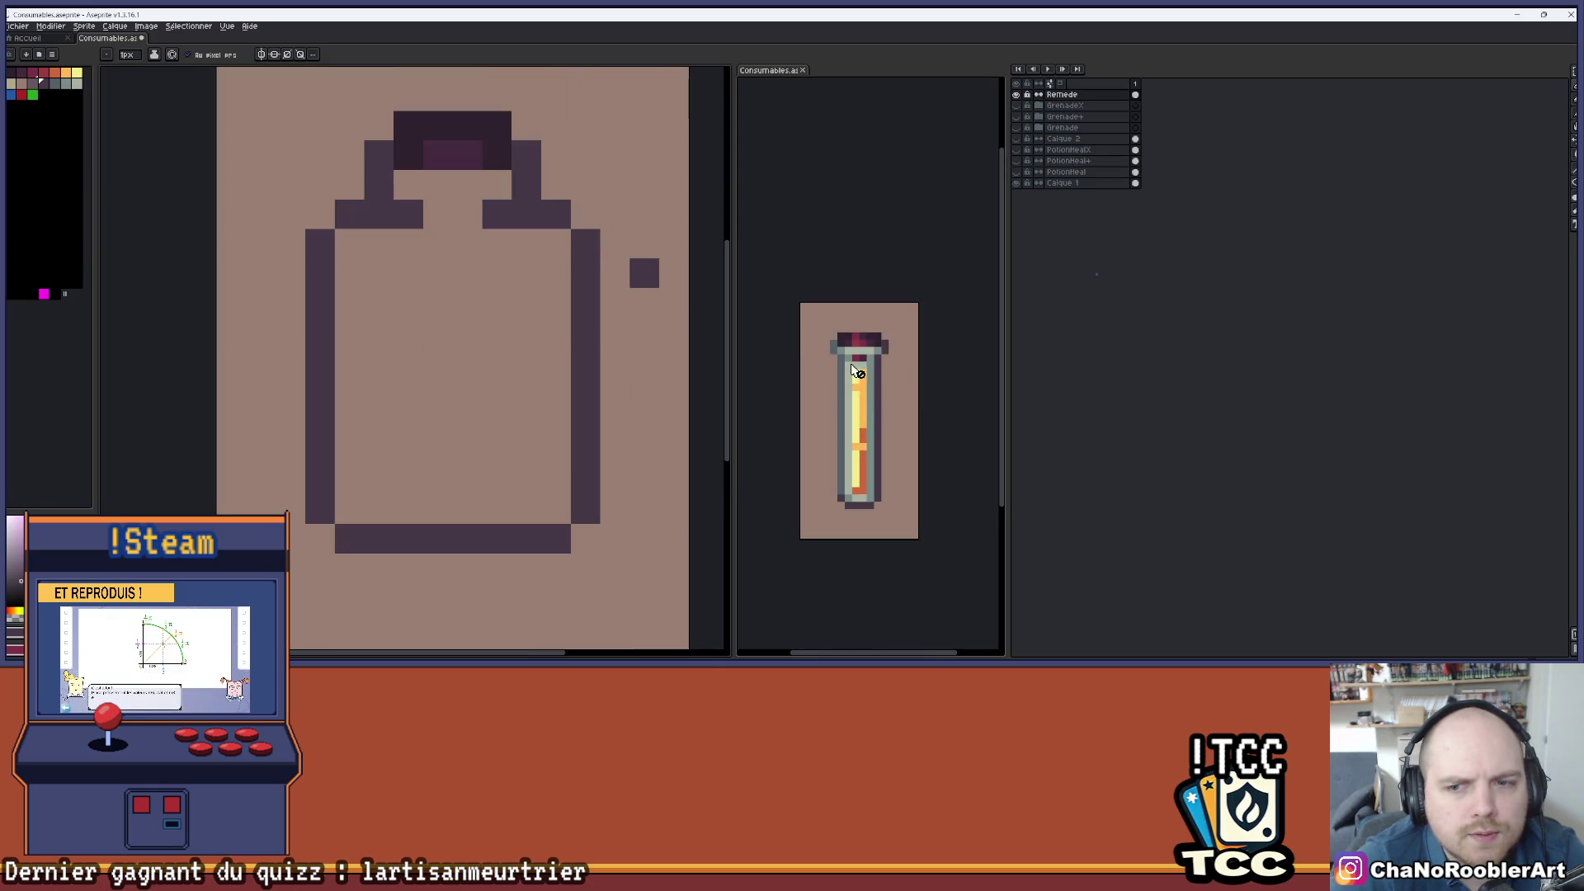
scroll(858, 372, "up", 1)
left_click_drag(442, 256, 476, 298)
scroll(486, 217, "up", 1)
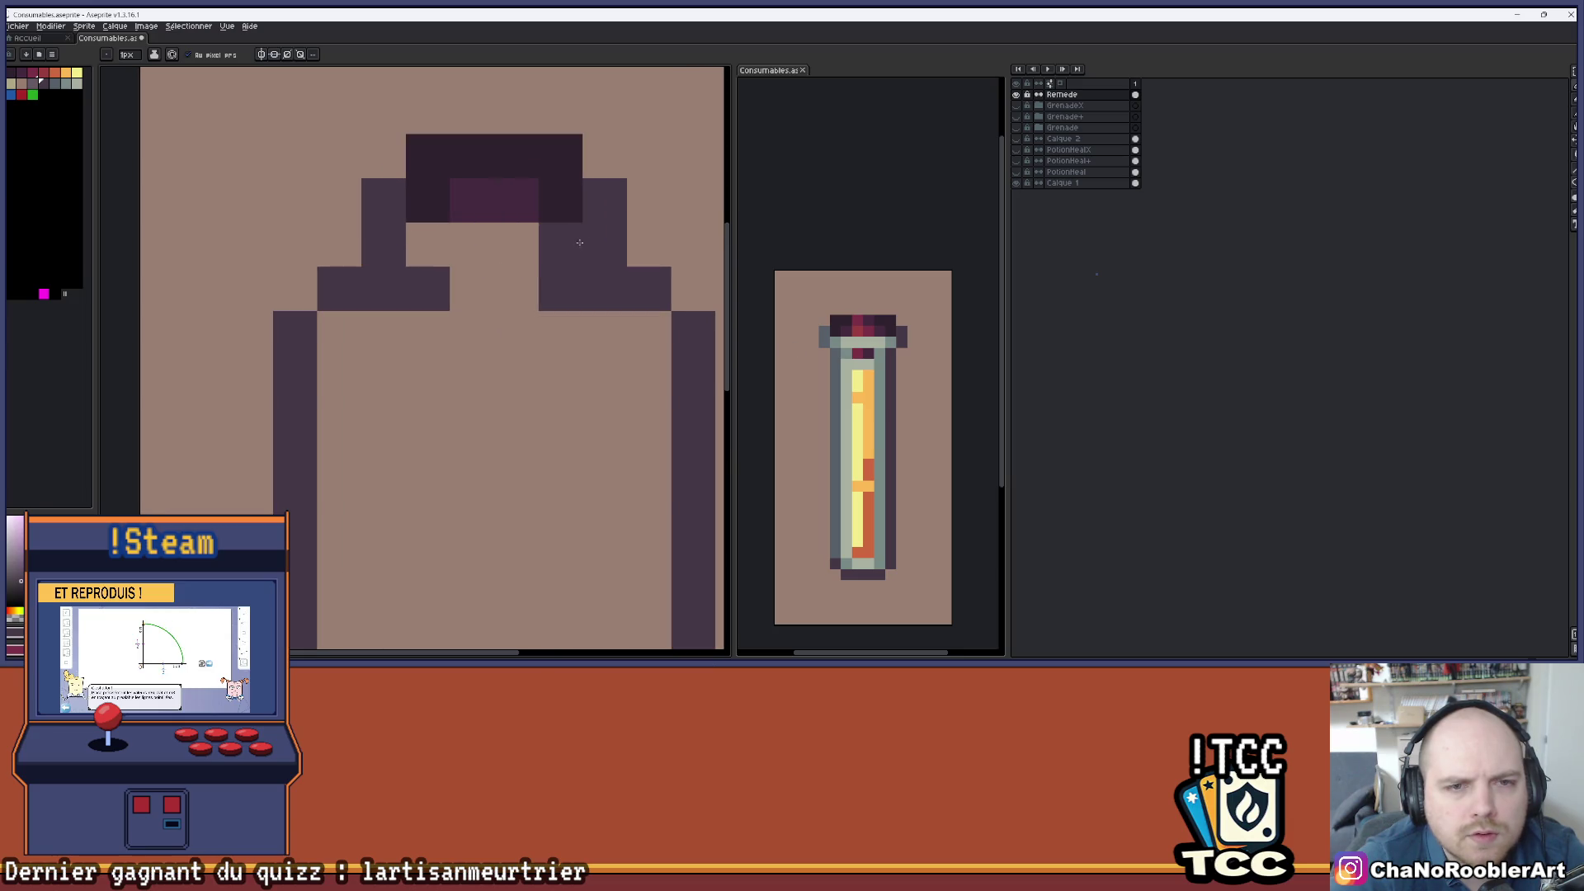
scroll(519, 253, "down", 1)
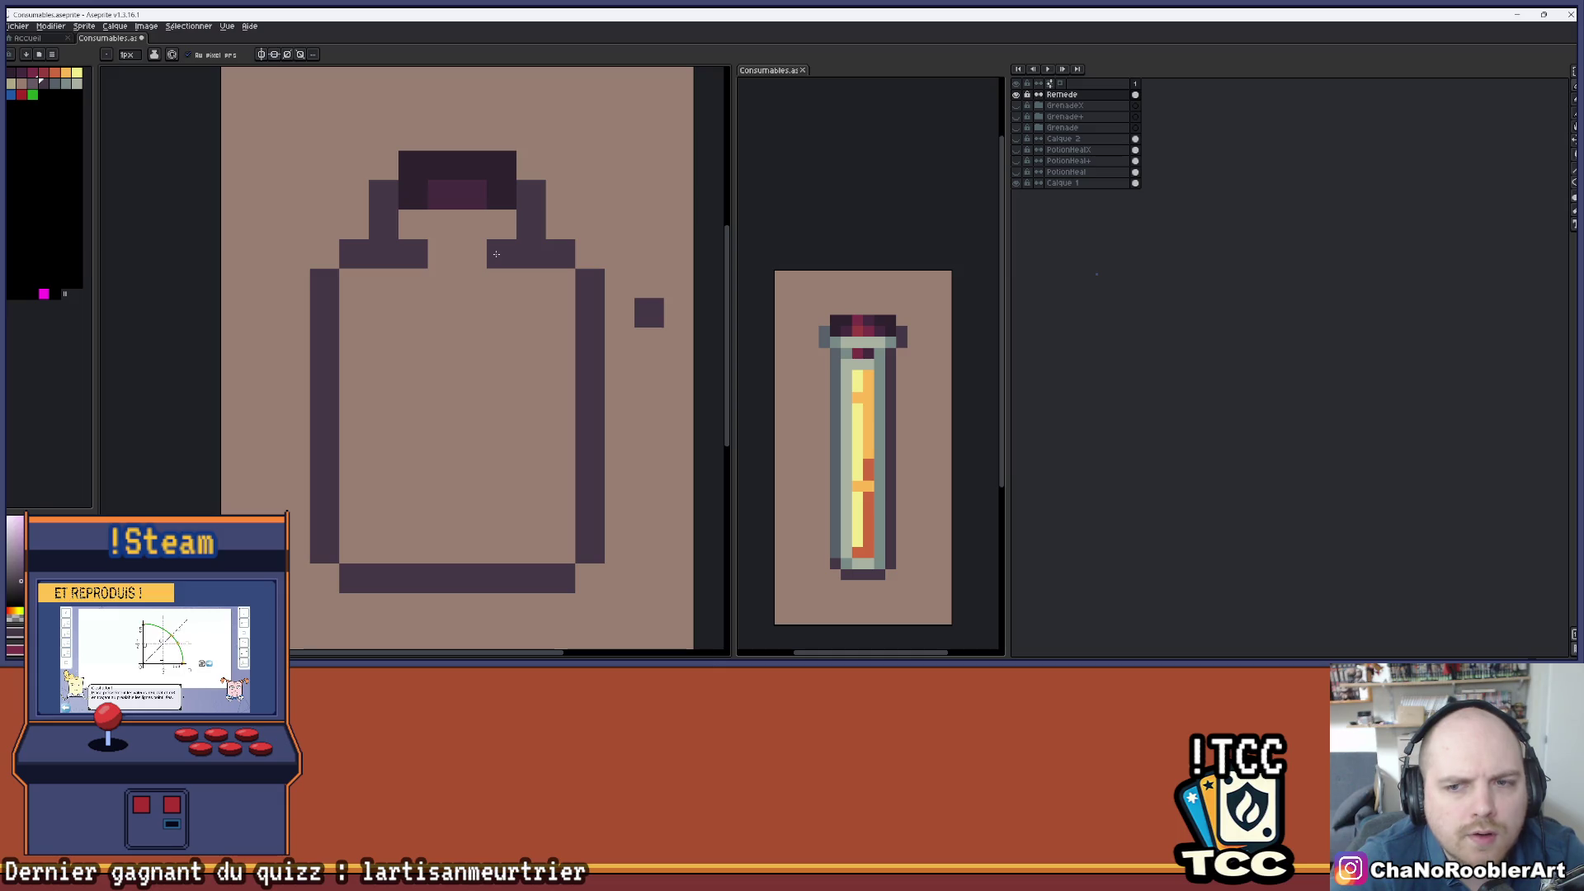
- Sample the vial's grey-green and paint a light glass band across the bottle neck
key("i")
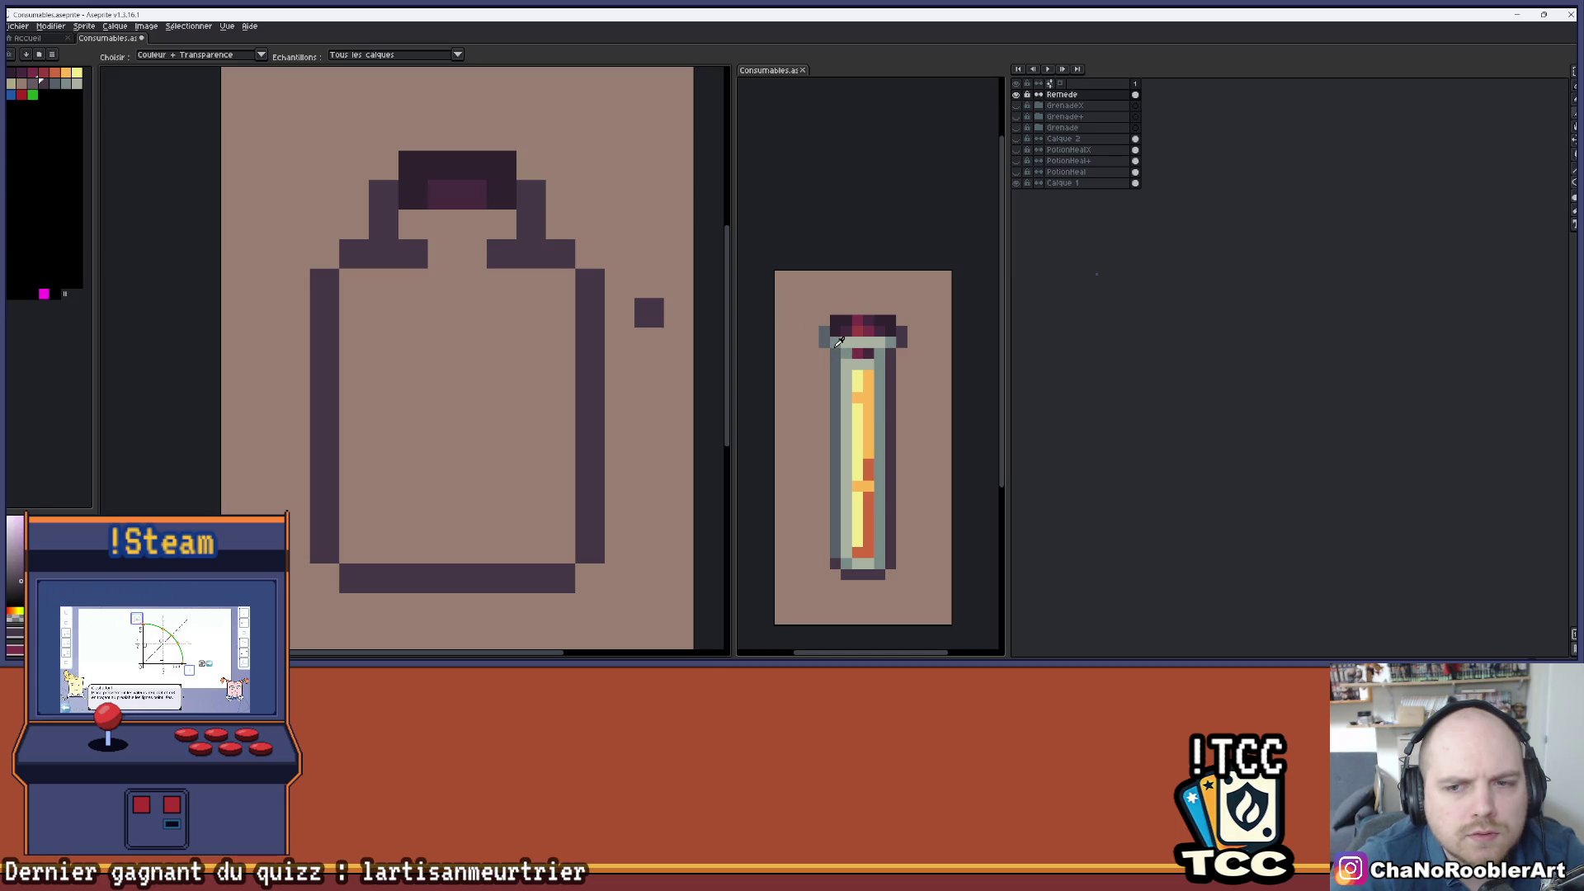
left_click(839, 341)
key("b")
left_click(413, 224)
key("i")
left_click(874, 341)
key("b")
left_click_drag(442, 223, 472, 223)
key("i")
left_click(875, 340)
key("b")
left_click(502, 224)
left_click(559, 217)
- Shade the neck and inner cap with dark magenta and bright magenta-red from the vial
key("i")
left_click(863, 353)
key("b")
left_click(472, 254)
key("i")
left_click(858, 331)
key("b")
left_click_drag(442, 254, 472, 255)
left_click(472, 254)
left_click(472, 194)
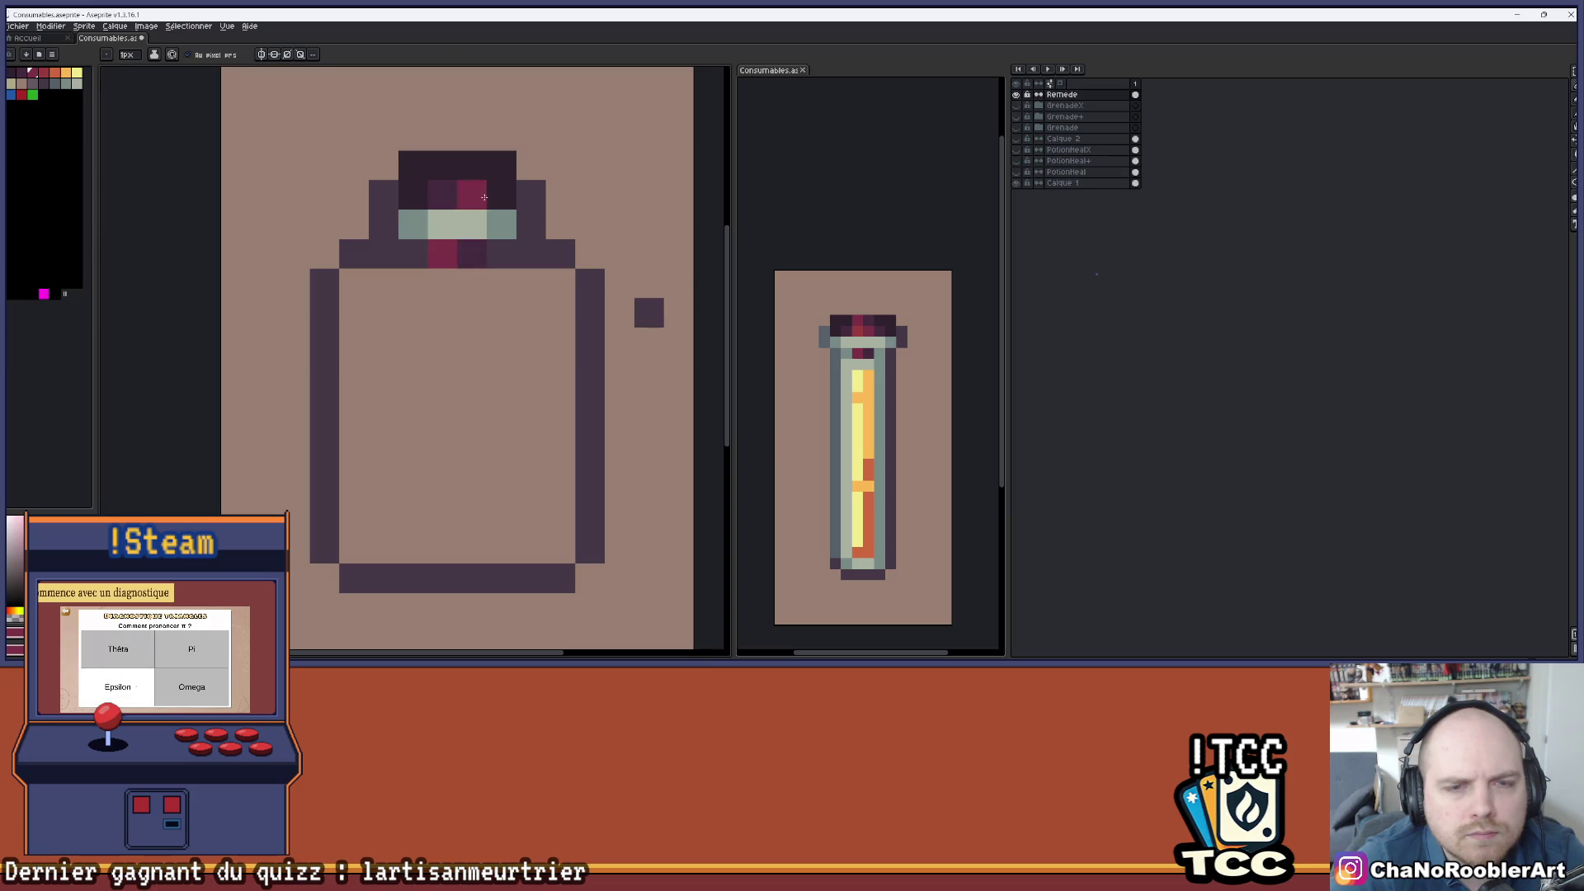
- Add bright magenta-red and red pixels to the cap, undoing a stray red pixel
key("i")
left_click(858, 331)
key("b")
left_click(449, 171)
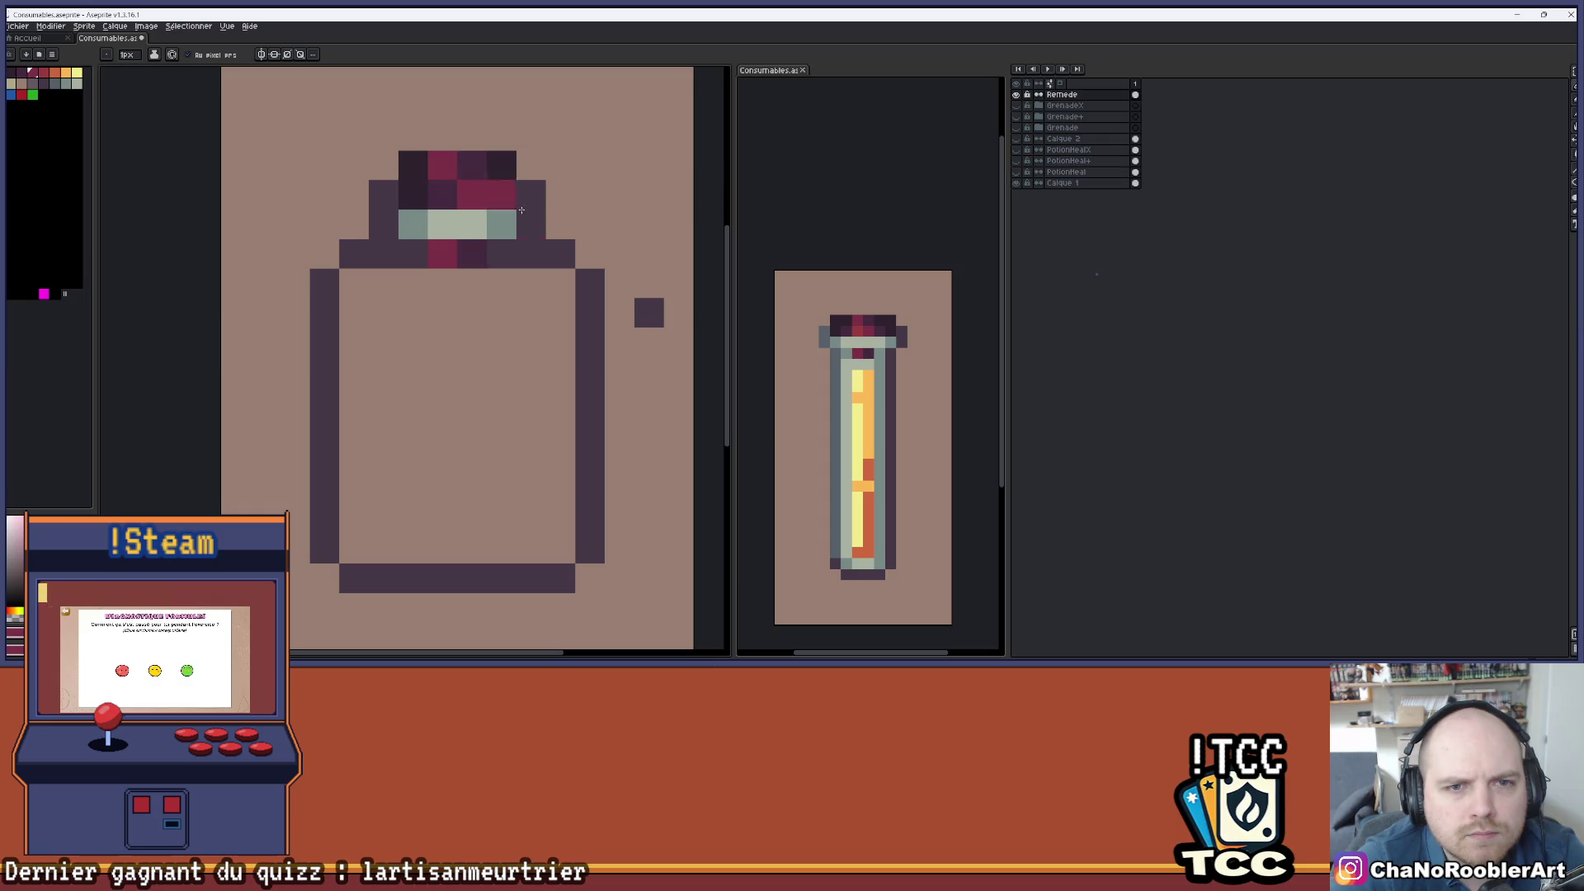
key("i")
left_click(862, 322)
key("b")
left_click(475, 204)
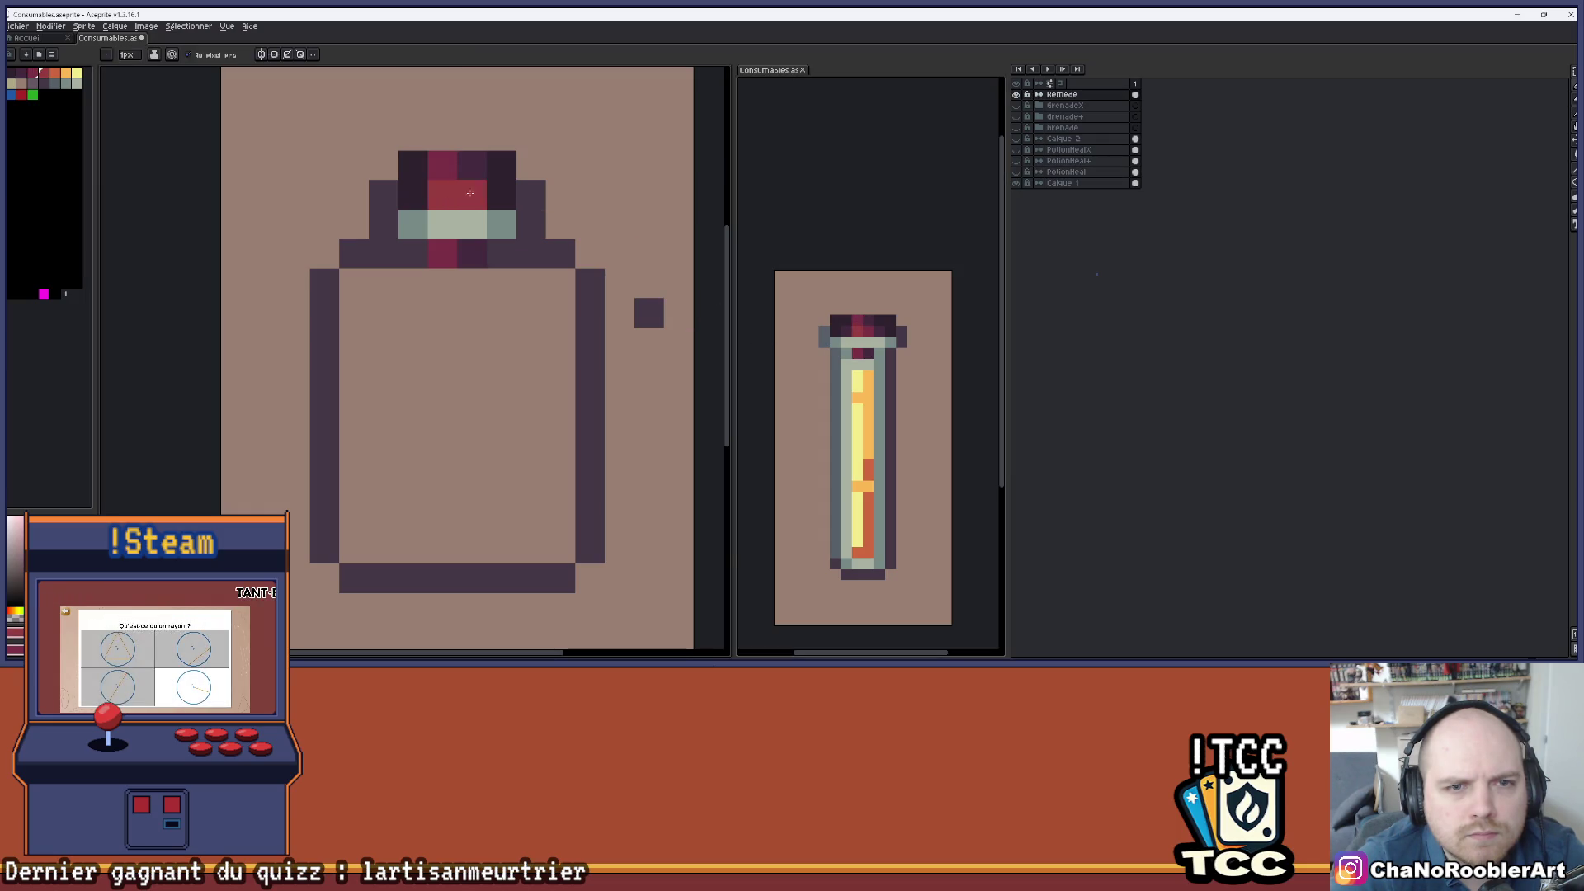
scroll(512, 178, "down", 2)
left_click(561, 167)
scroll(561, 167, "up", 2)
scroll(510, 183, "up", 2)
key("ctrl+z")
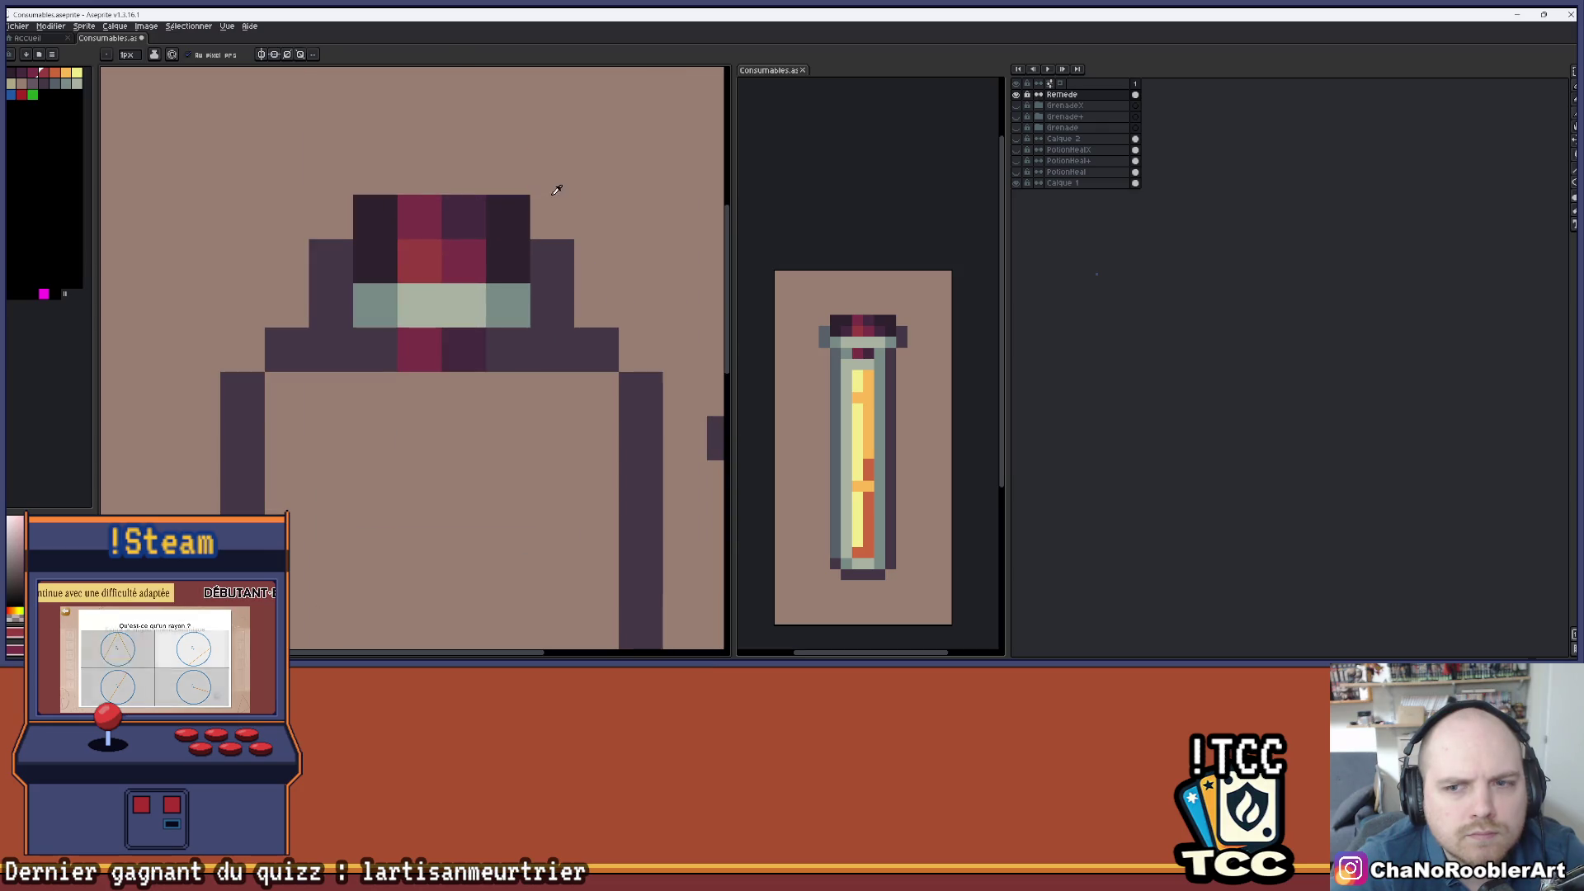
- Darken the top of the cap with four dark pixels and recentre the bottle
left_click(463, 173)
left_click(499, 176)
left_click(376, 172)
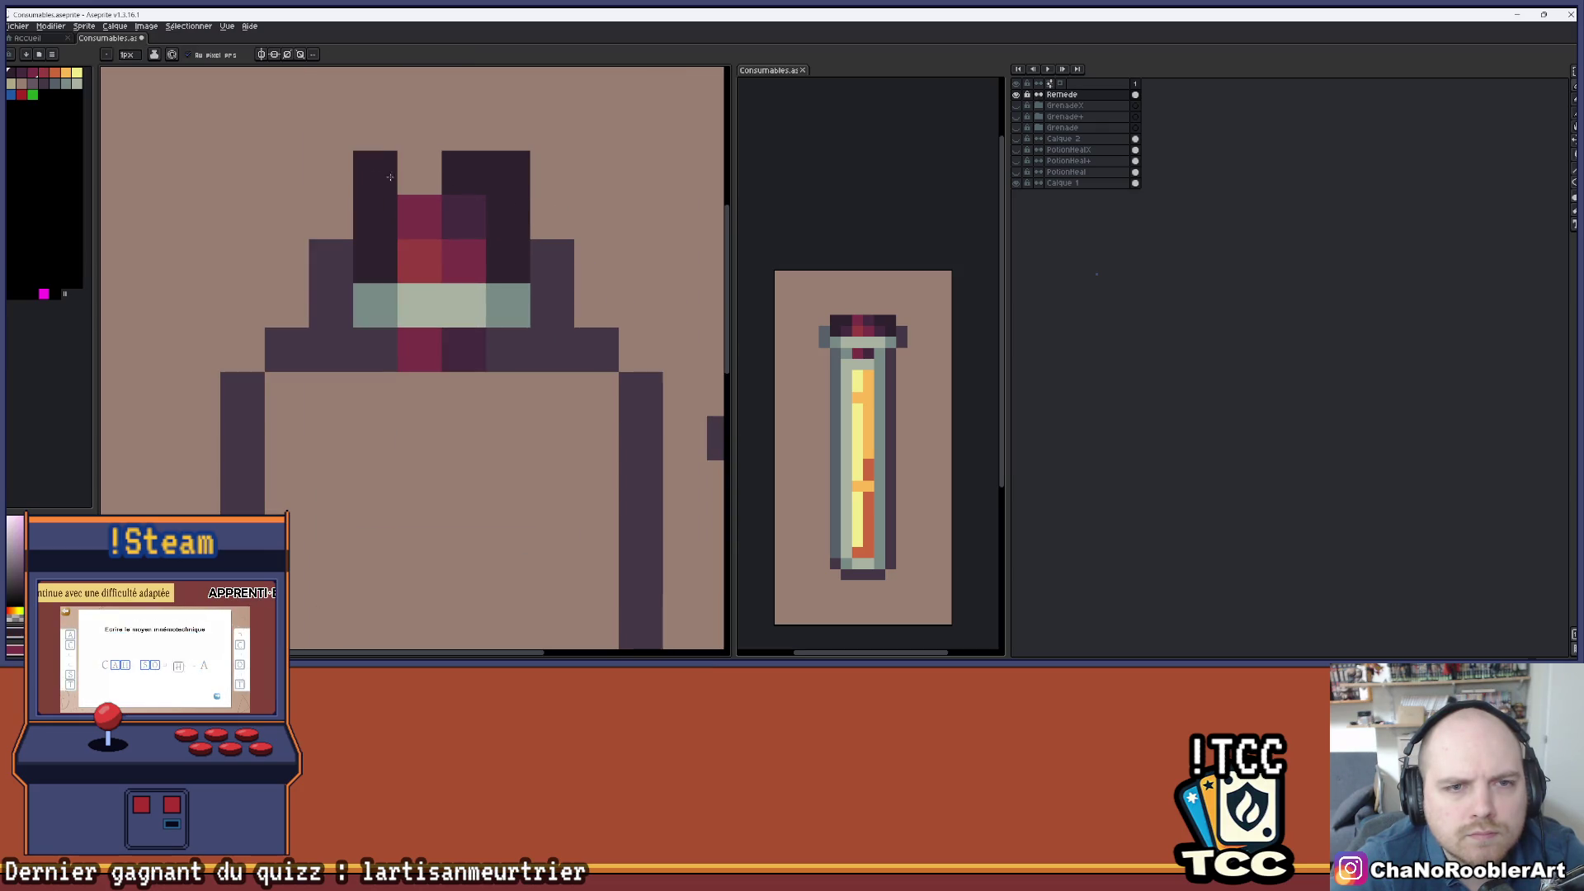
left_click(419, 172)
scroll(520, 186, "down", 3)
scroll(522, 189, "up", 1)
key("ctrl")
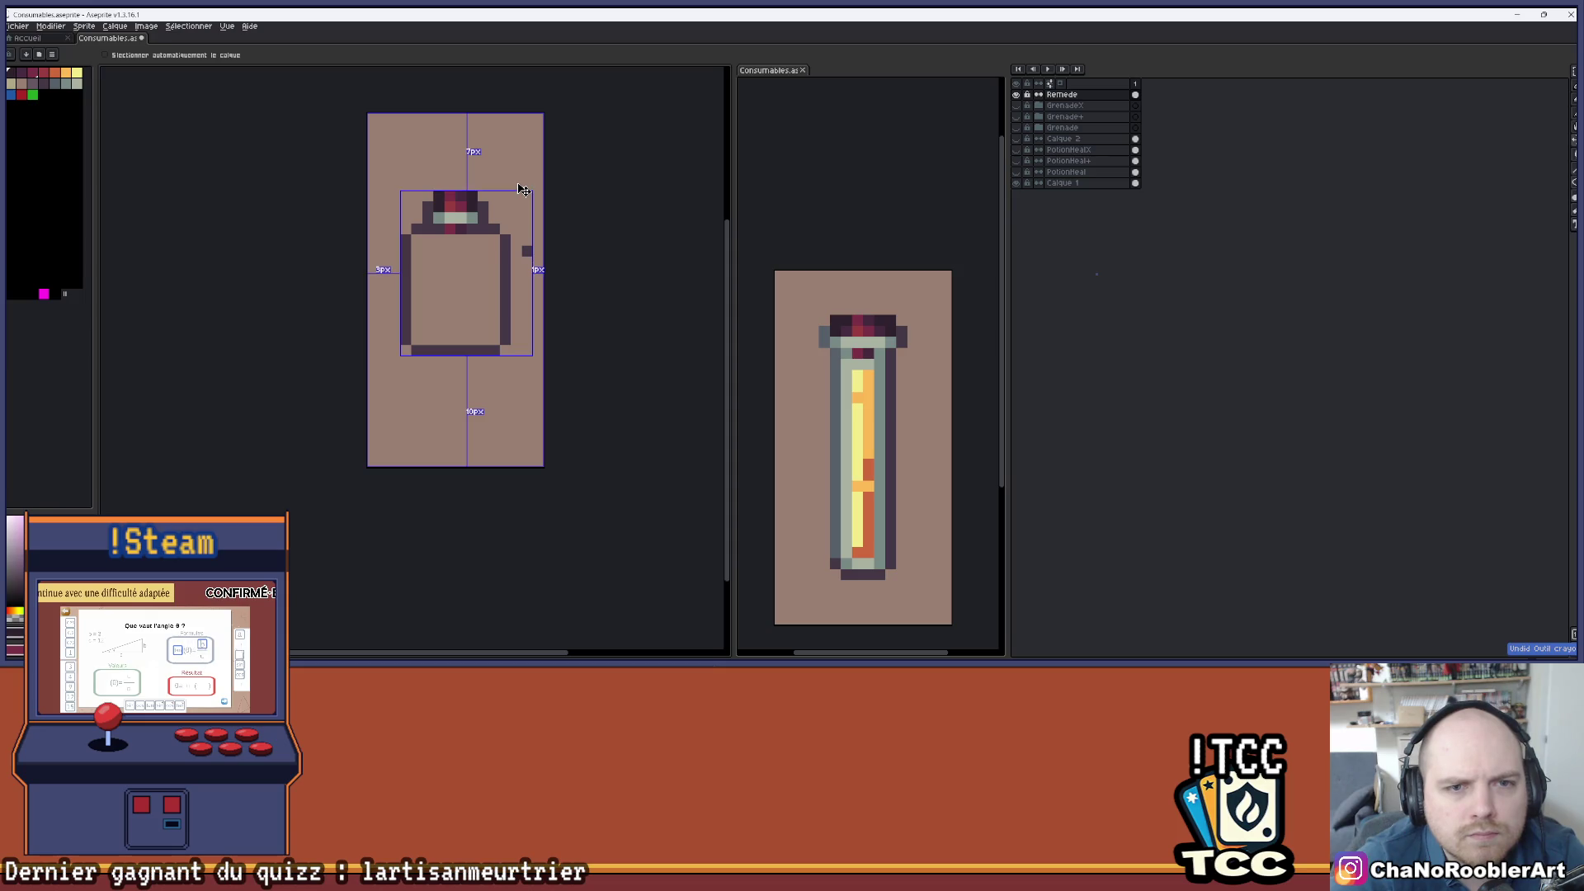
scroll(512, 191, "up", 2)
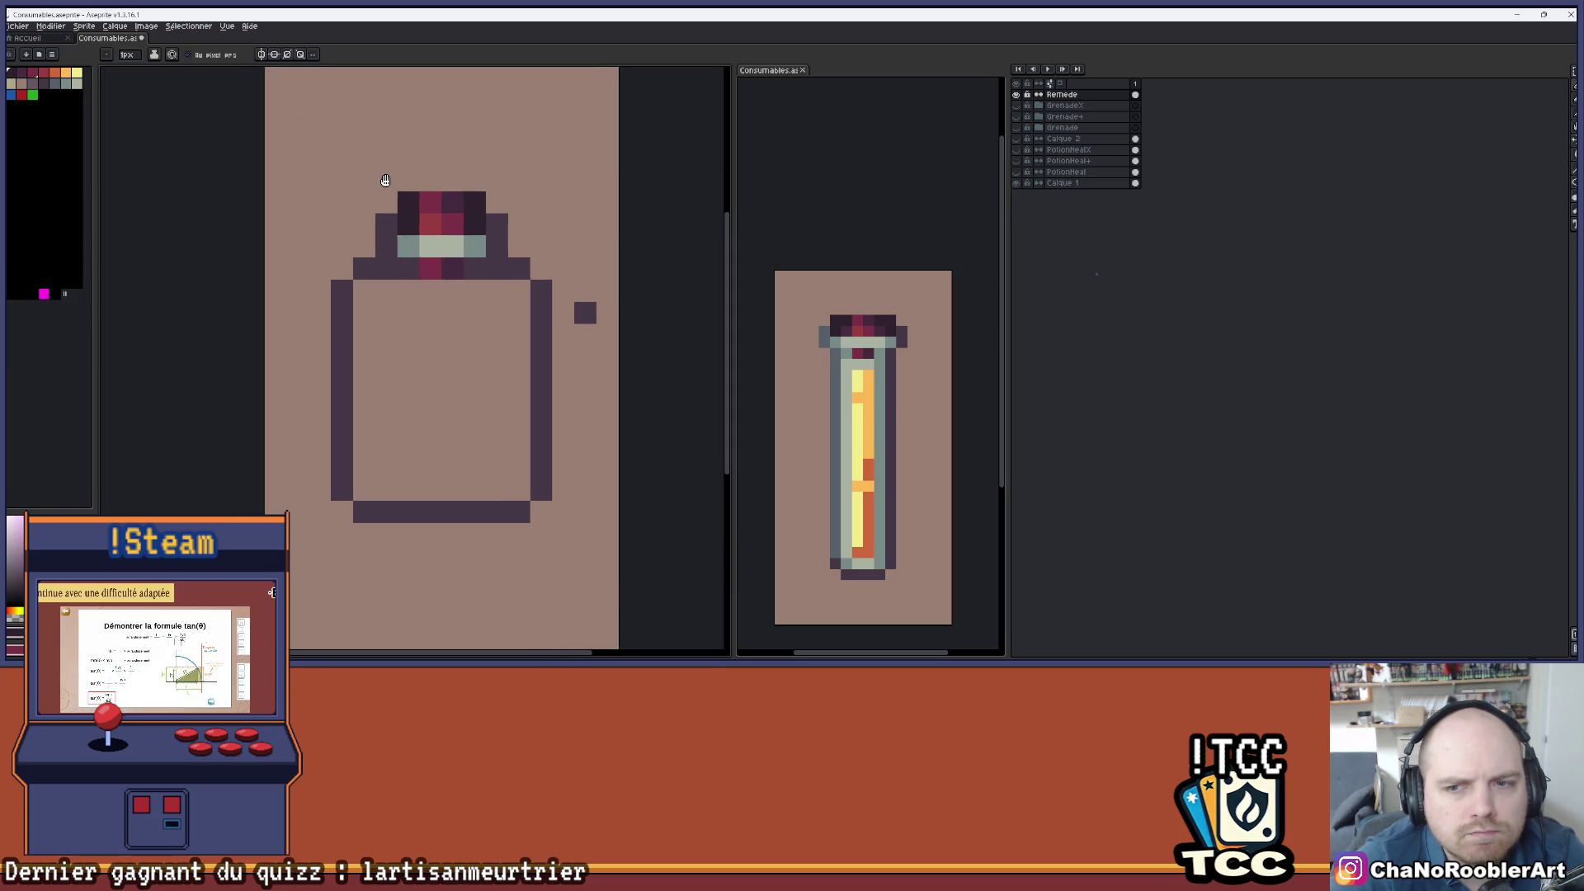
scroll(475, 271, "down", 1)
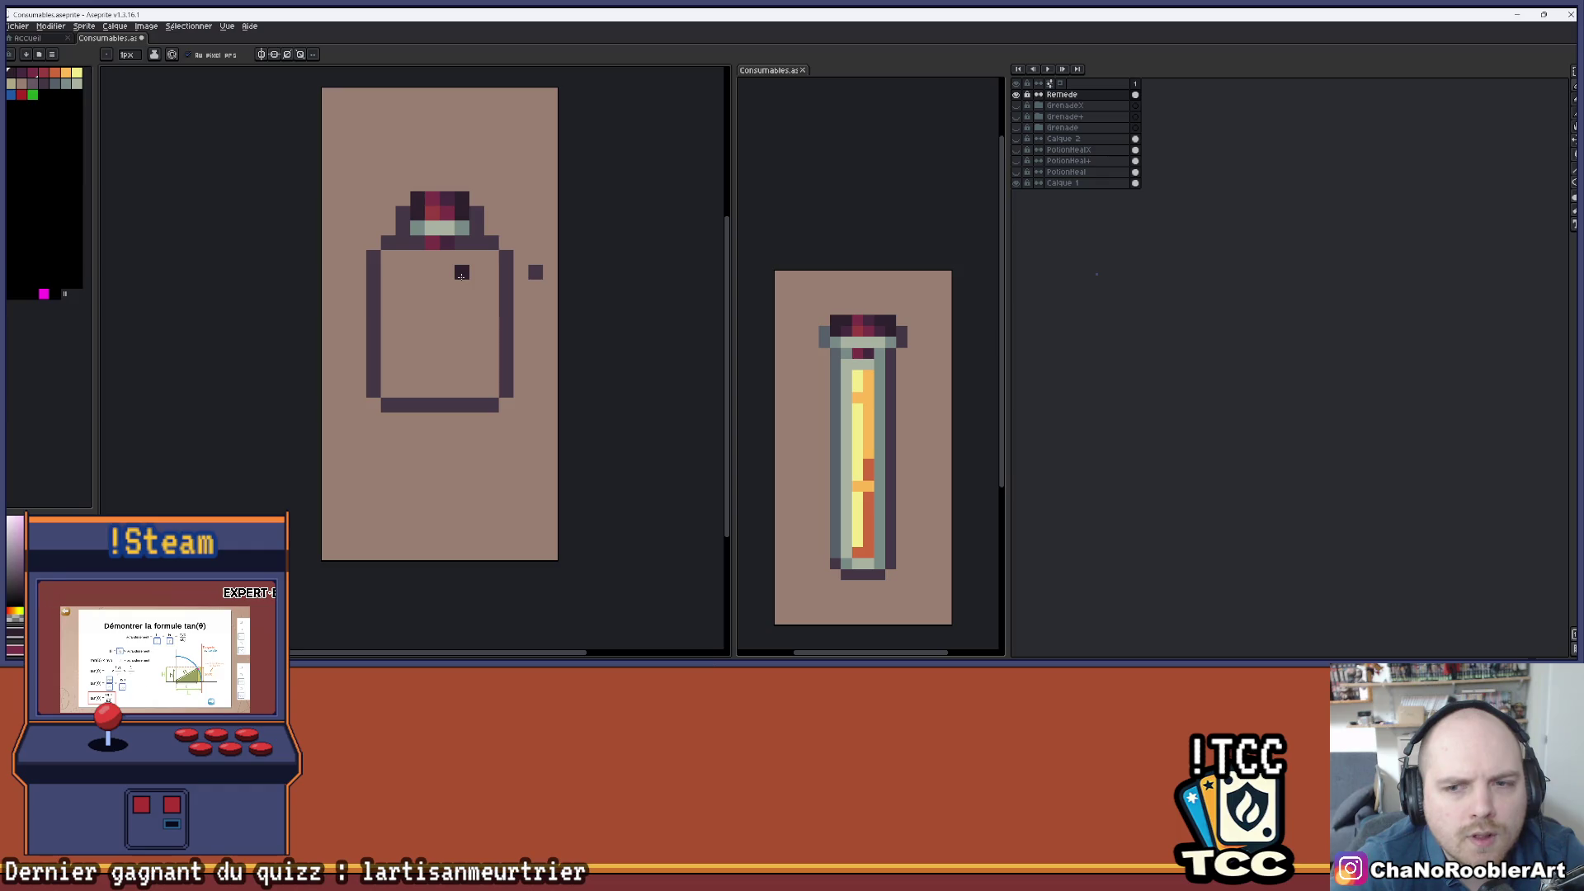
left_click_drag(459, 277, 451, 268)
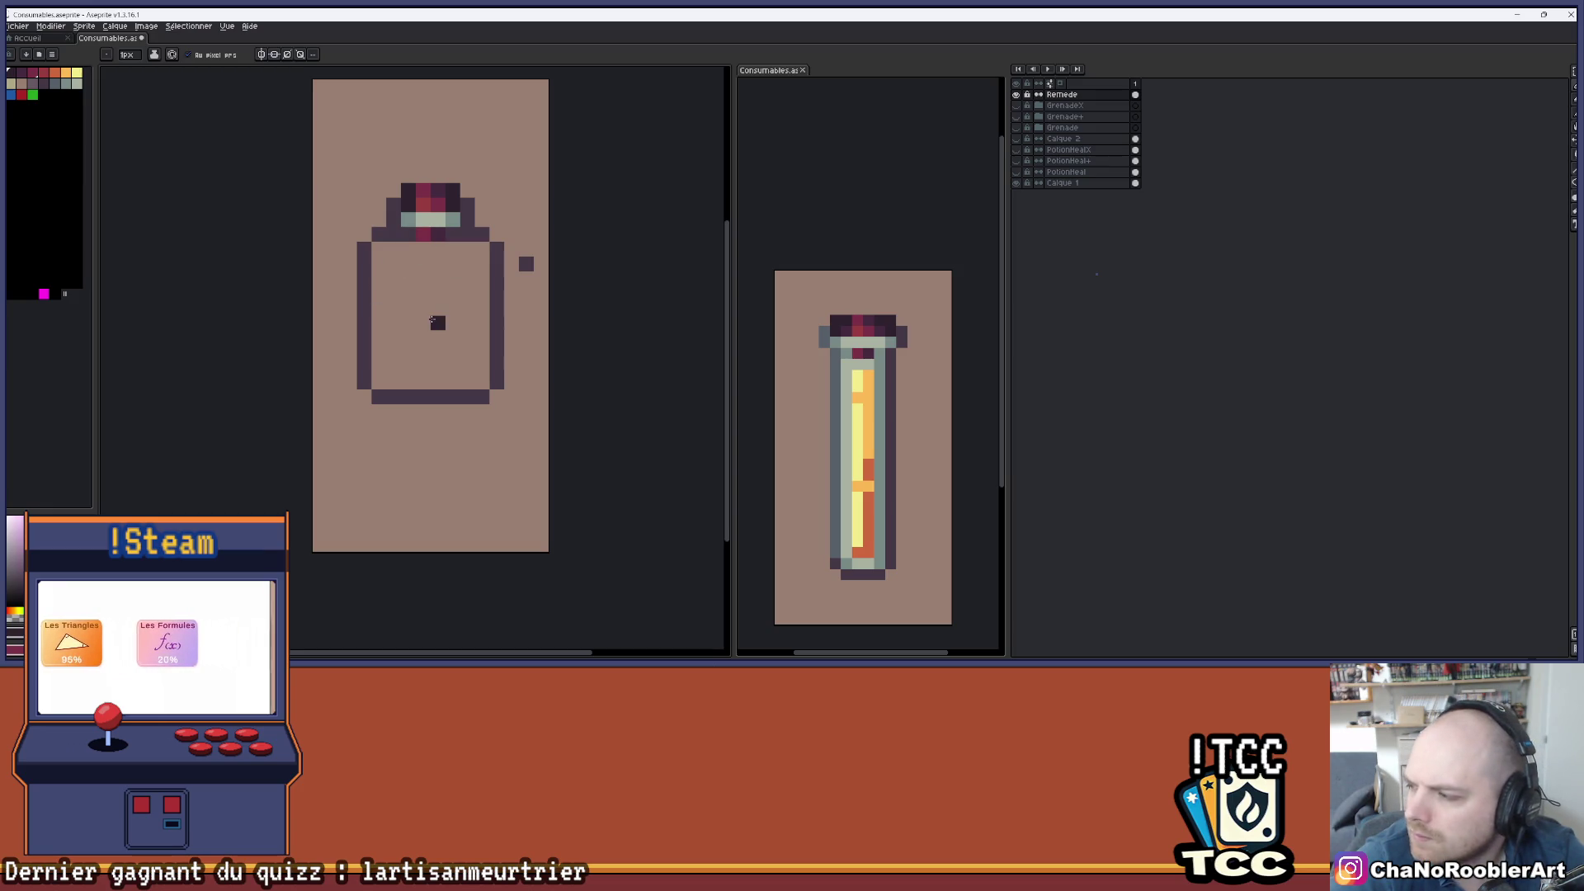
scroll(460, 279, "up", 1)
- Draw vial grey down the neck and left edge, restoring the bottom-left outline pixel to dark purple
key("i")
left_click(815, 341)
key("b")
left_click(362, 172)
left_click_drag(363, 173, 367, 206)
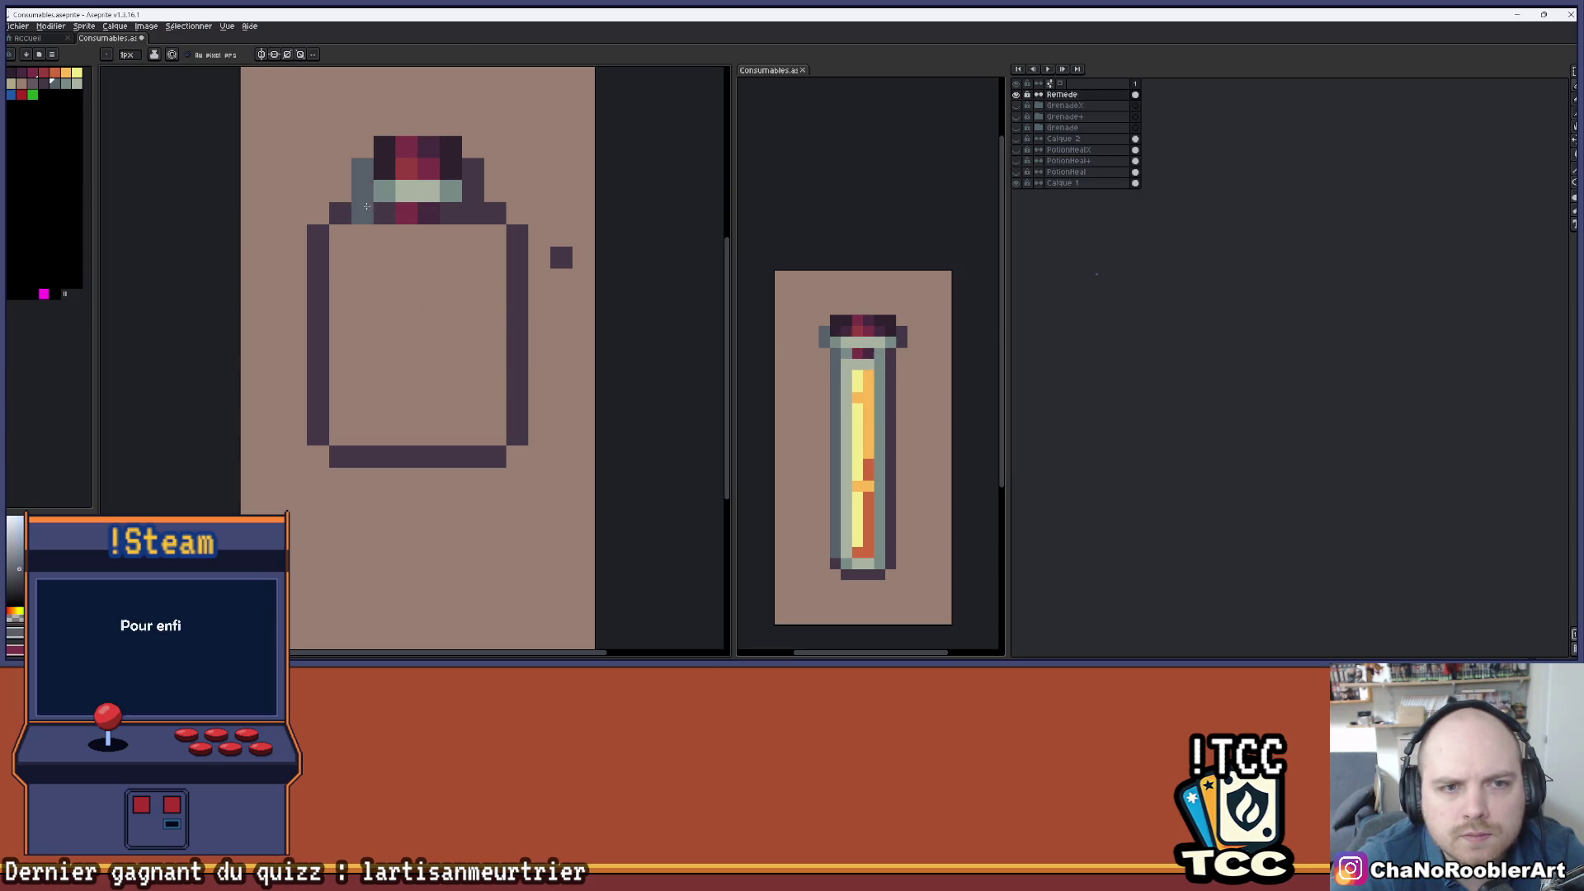
left_click(317, 235)
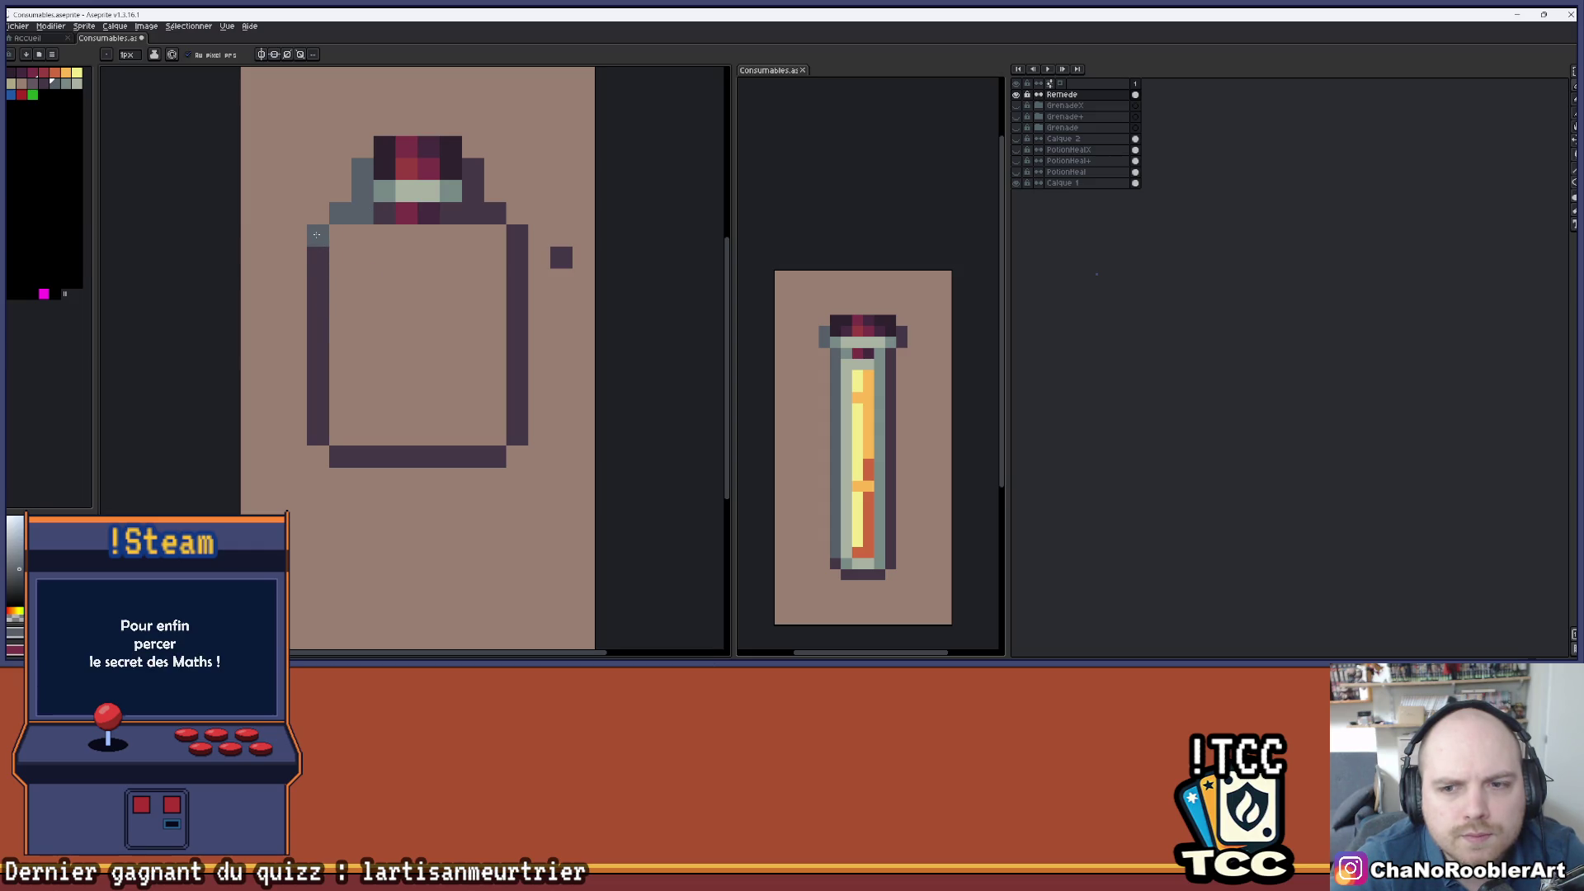
left_click_drag(317, 236, 312, 424)
left_click(346, 452, "alt")
left_click(318, 434)
- Paint light grey-green highlights down the inner right edge and along the bottle's bottom row
left_click_drag(517, 330, 509, 379)
left_click(420, 350)
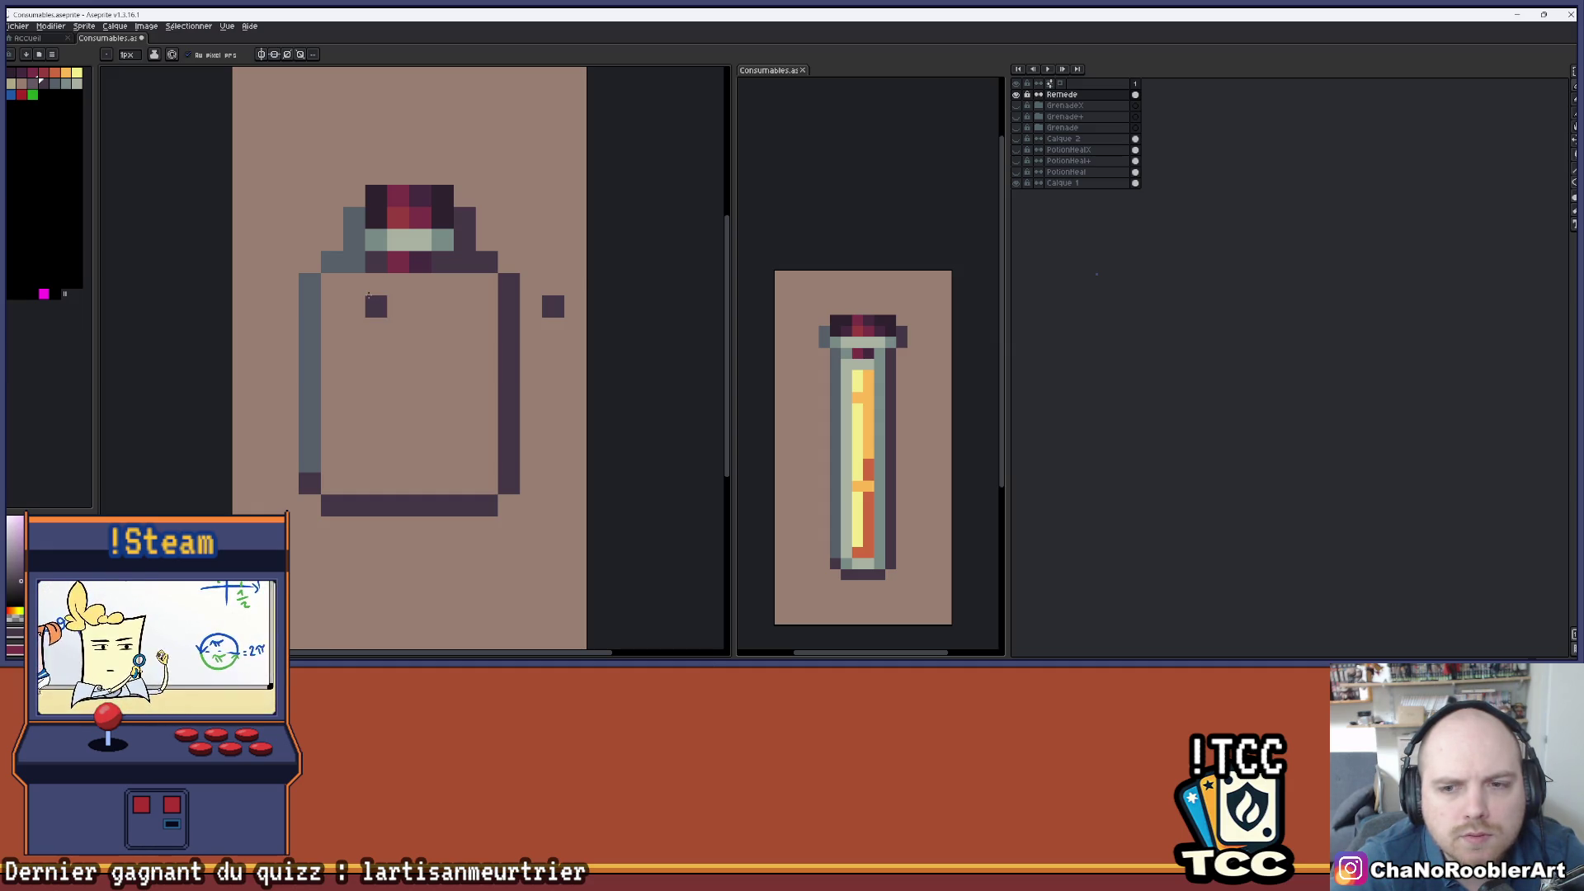
key("i")
key("b")
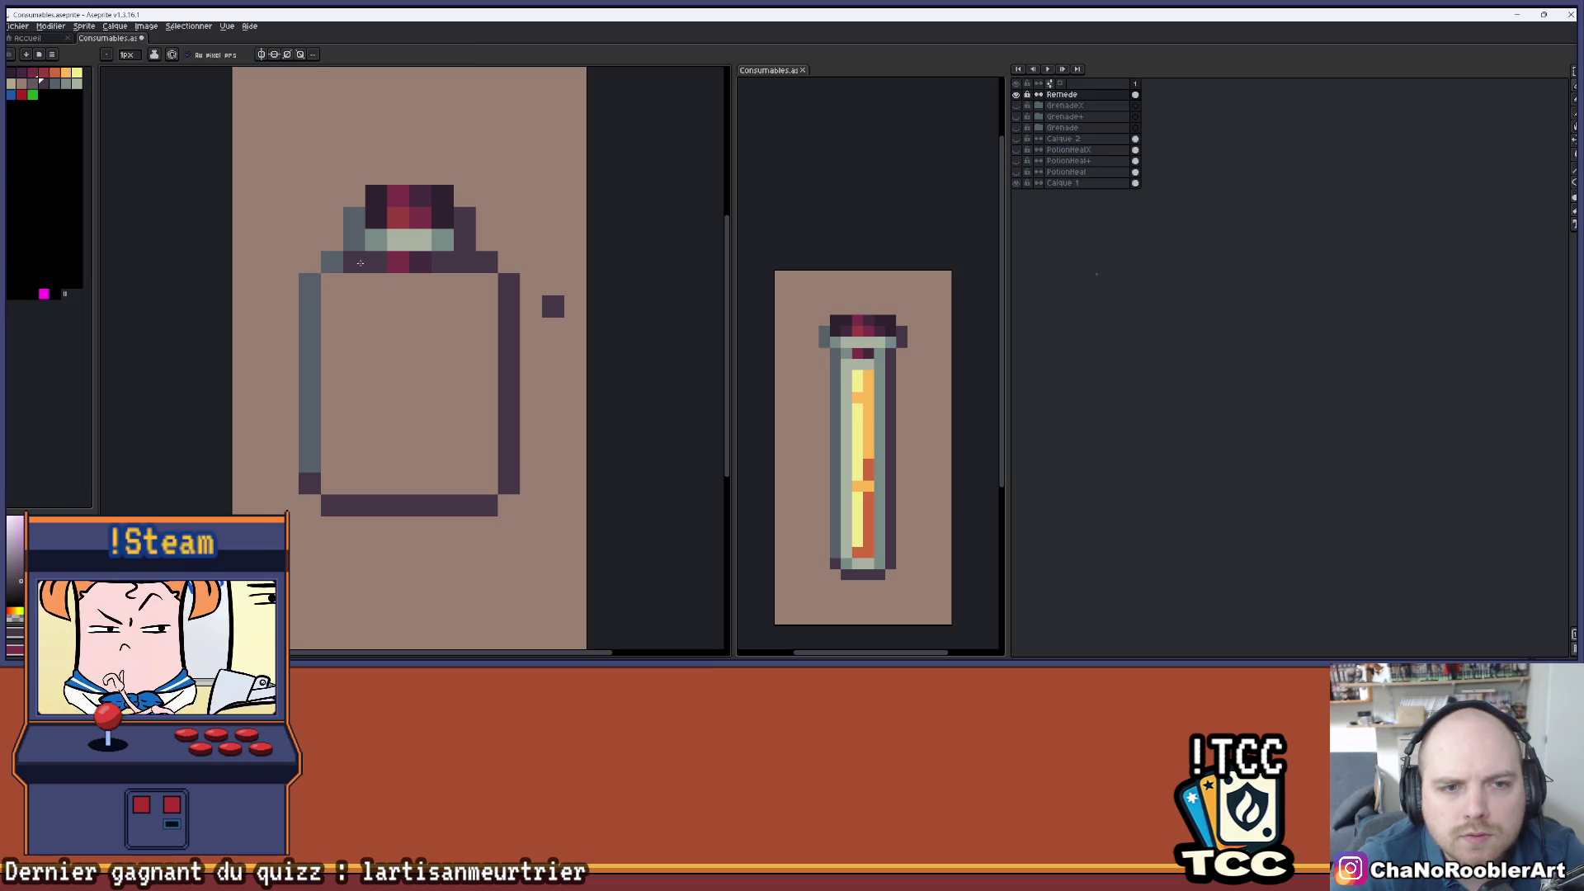
scroll(371, 342, "down", 1)
left_click_drag(371, 343, 433, 343)
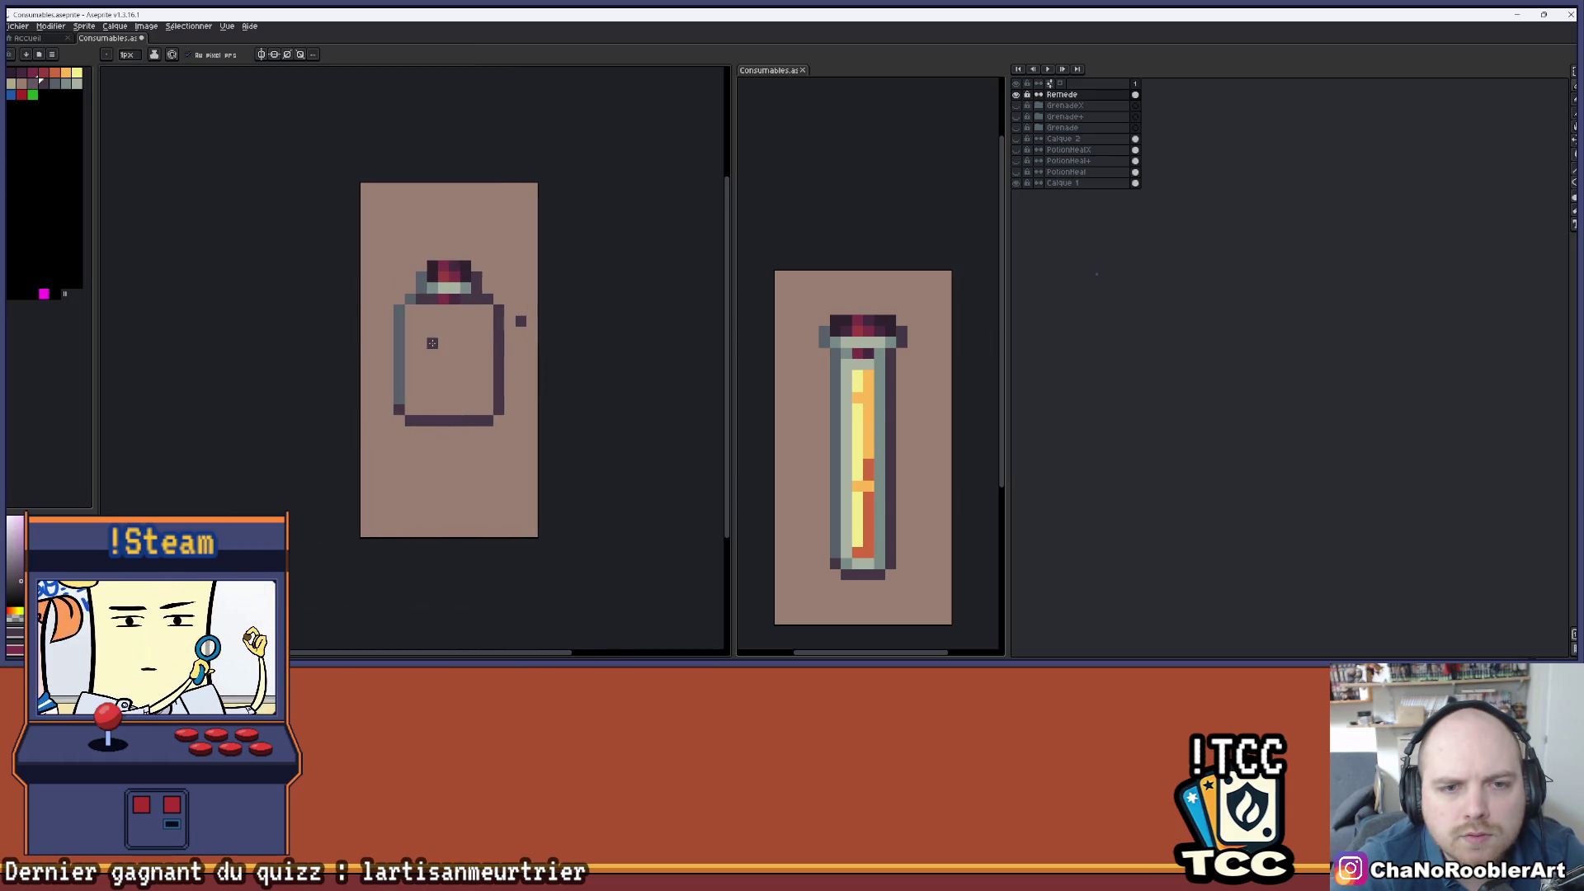
scroll(432, 343, "up", 3)
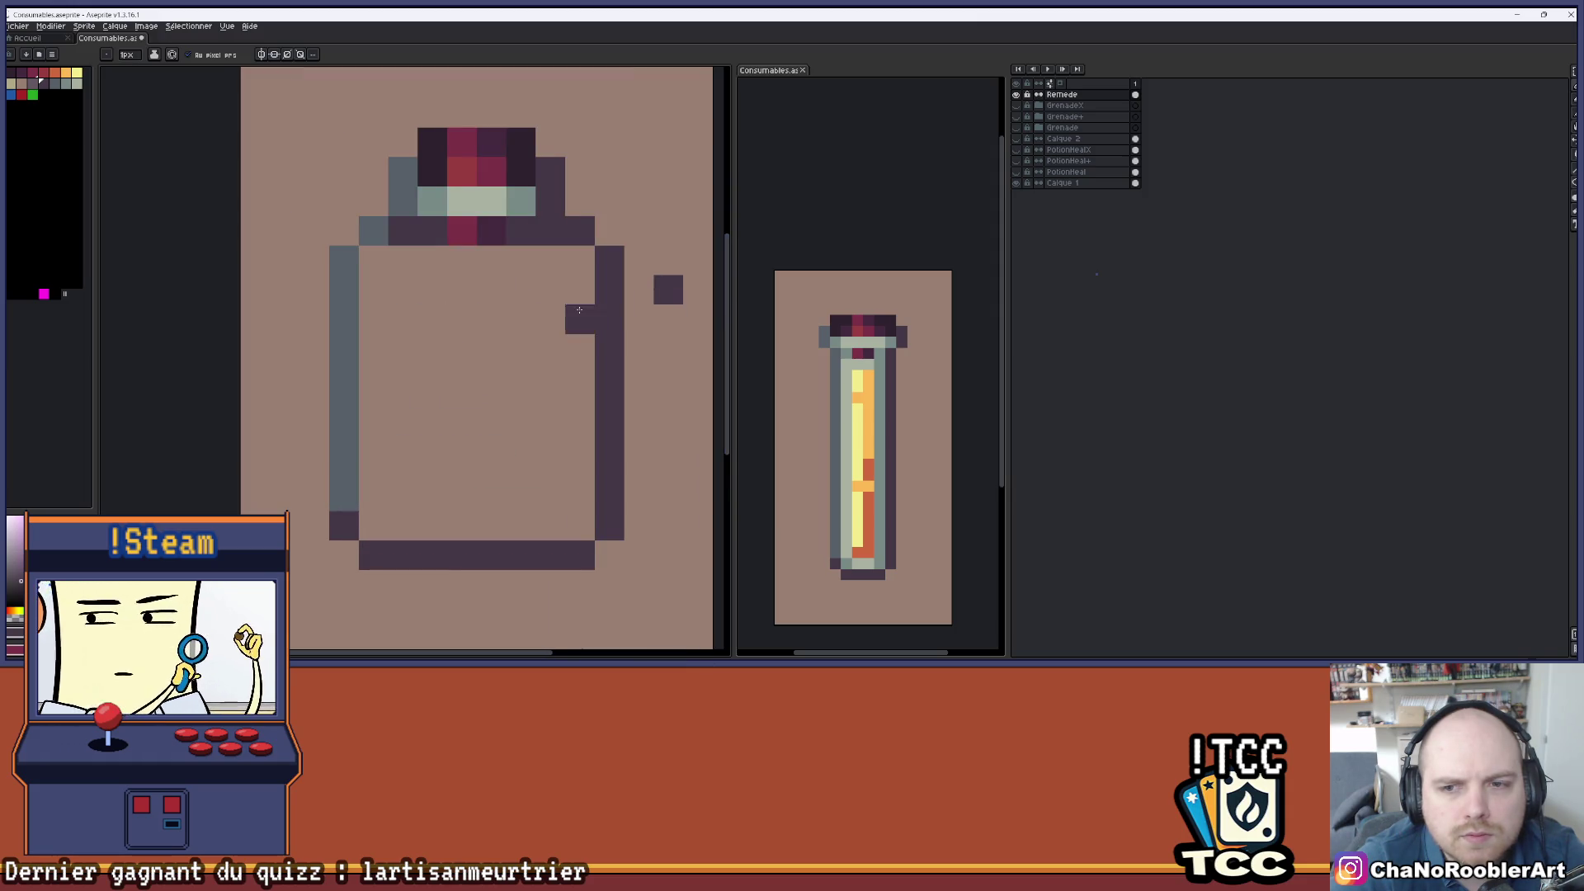
left_click_drag(562, 262, 559, 463)
left_click_drag(439, 522, 361, 523)
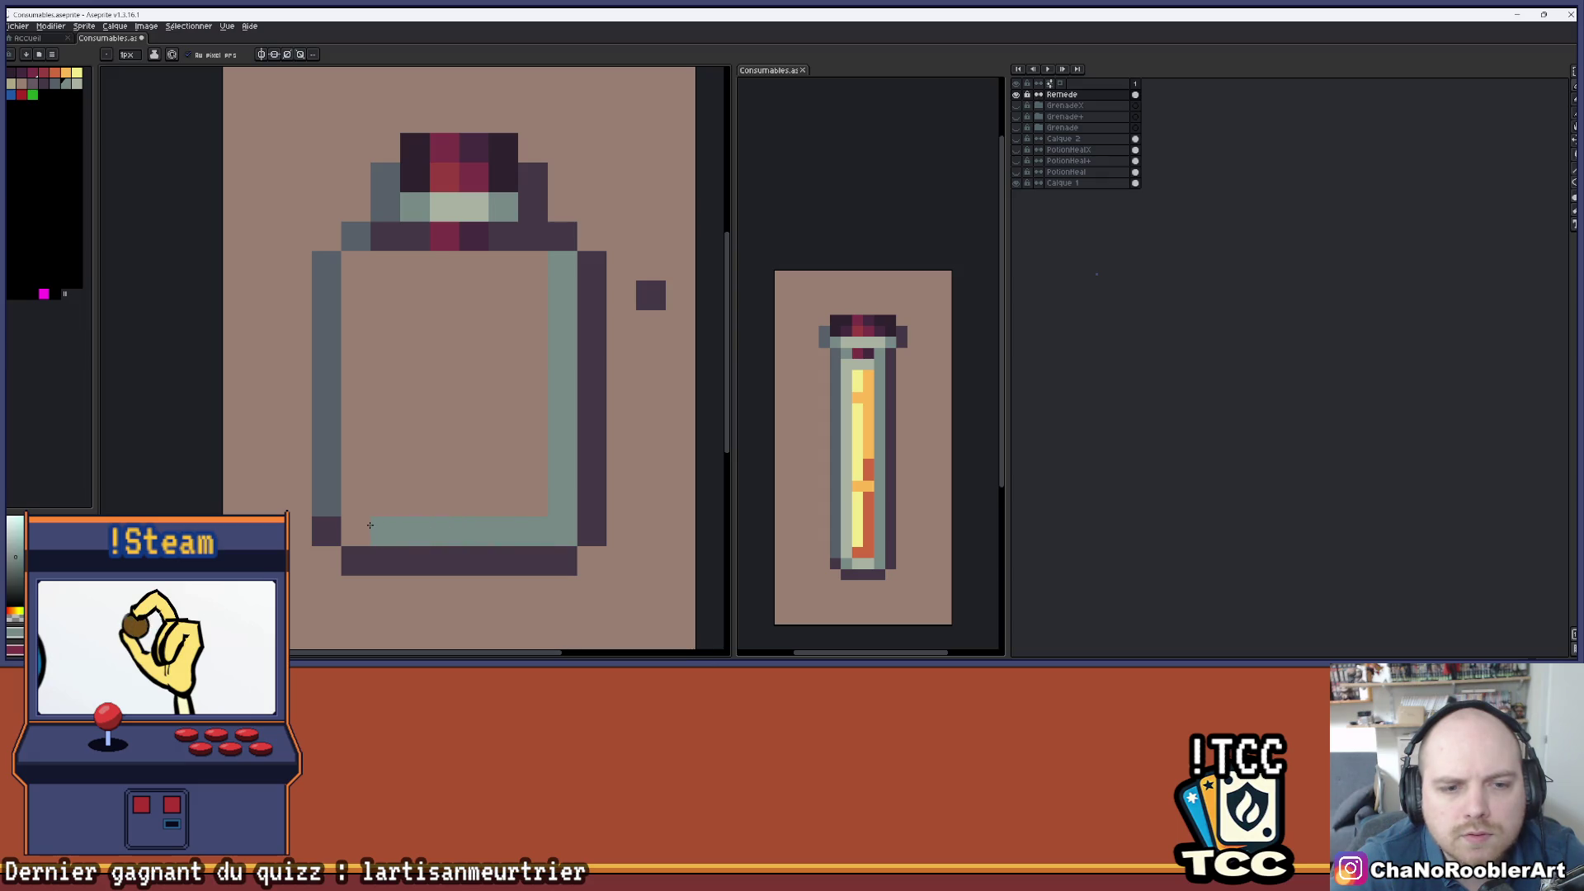
left_click(364, 467)
key("ctrl+z")
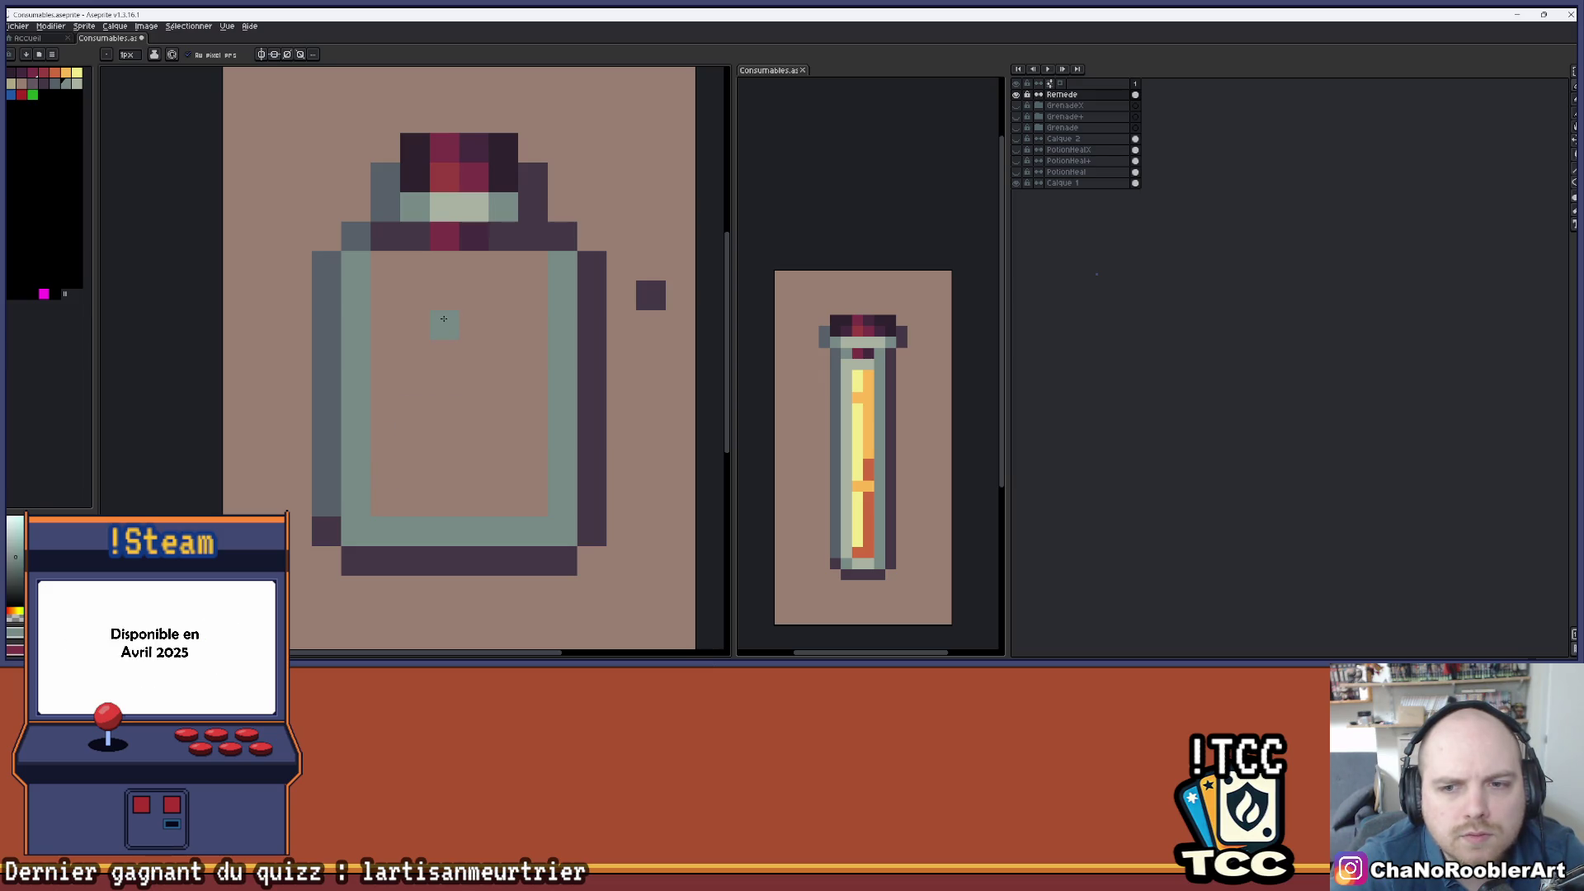
- Draw the highlight line down the inner left edge and add the inner bottom-left corner pixel
scroll(443, 320, "down", 5)
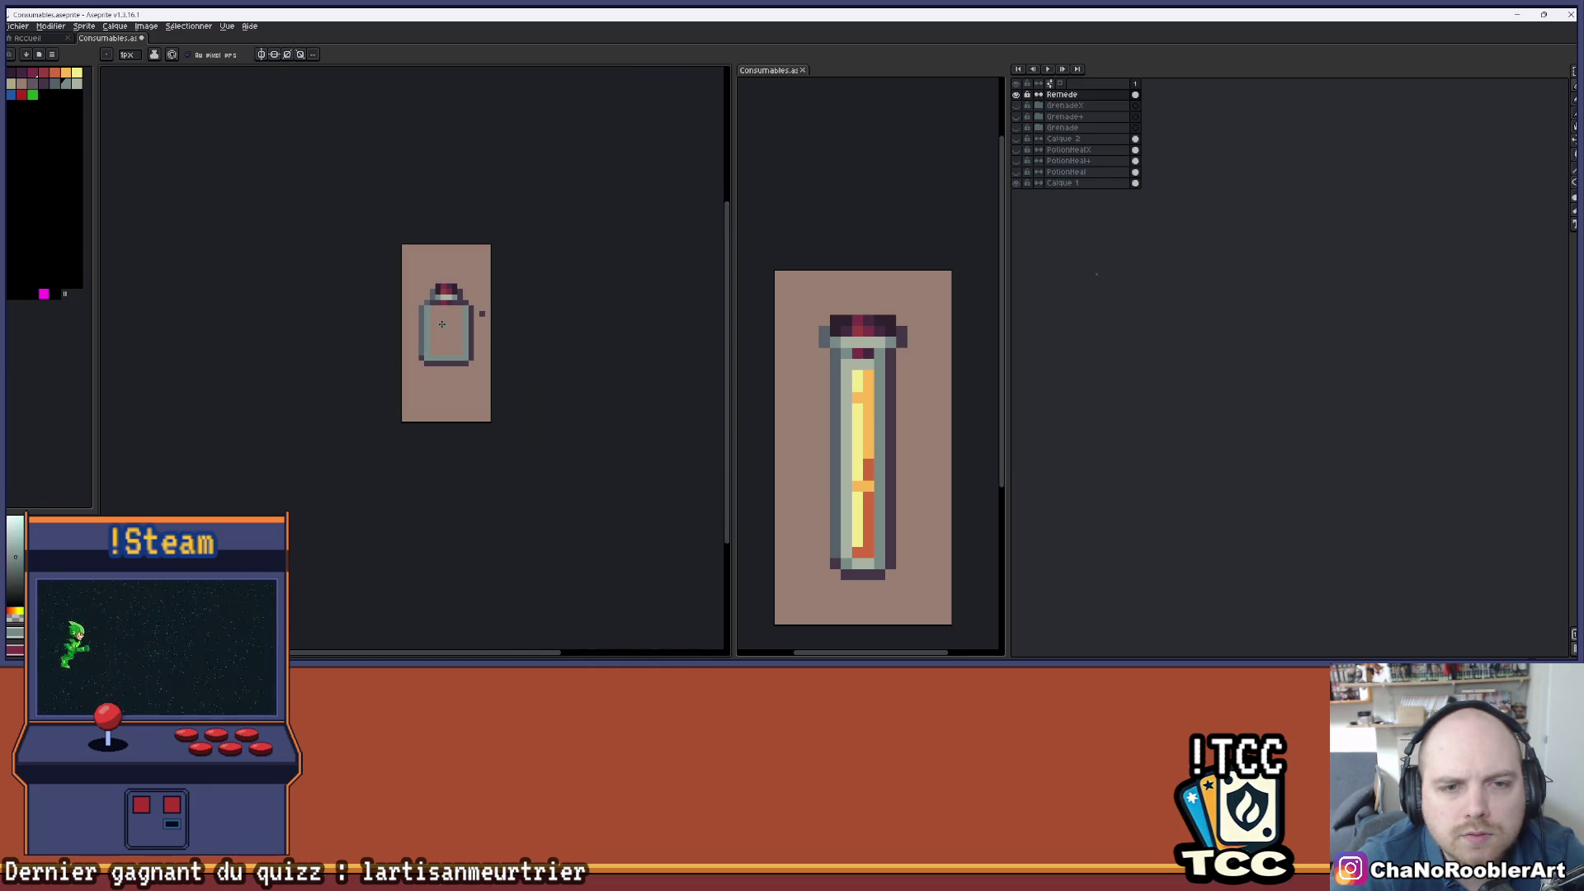
scroll(428, 288, "up", 1)
scroll(444, 270, "up", 2)
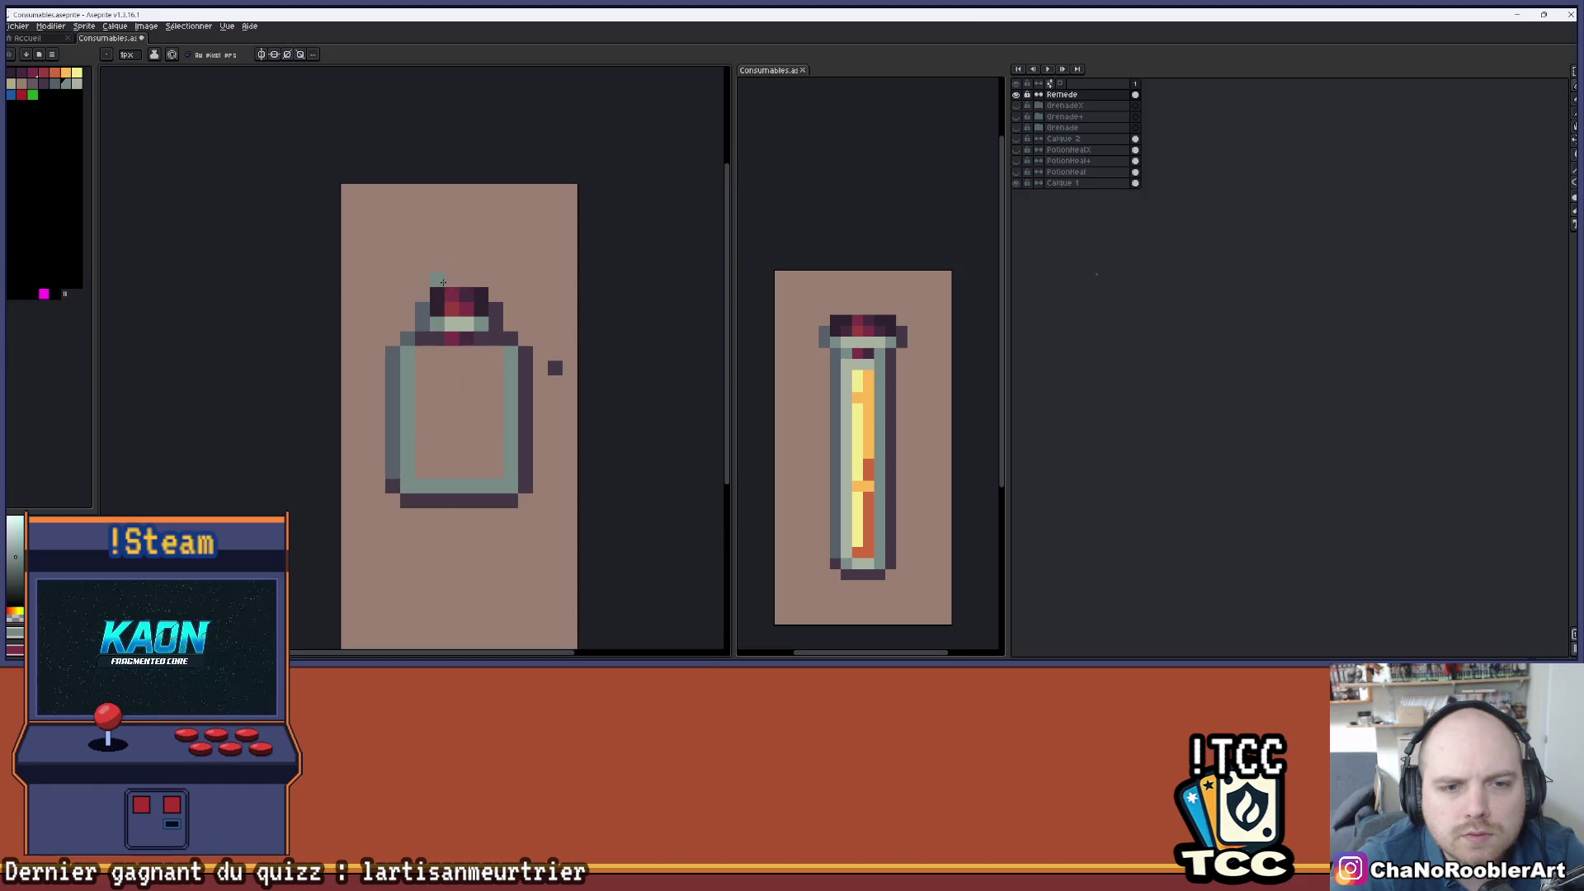
scroll(441, 290, "up", 1)
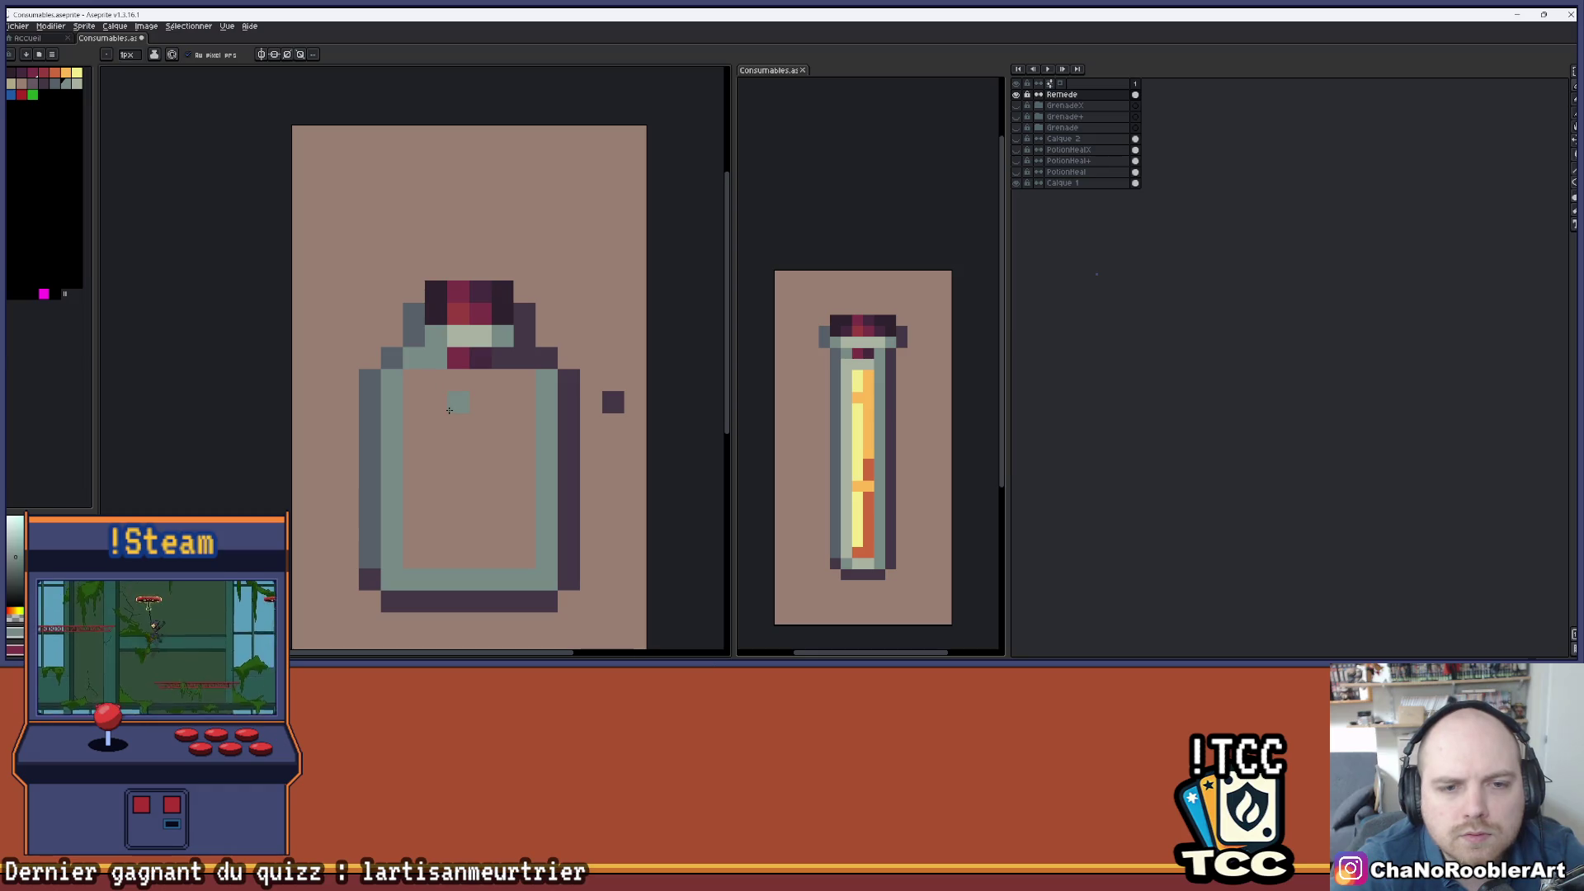
scroll(495, 313, "up", 1)
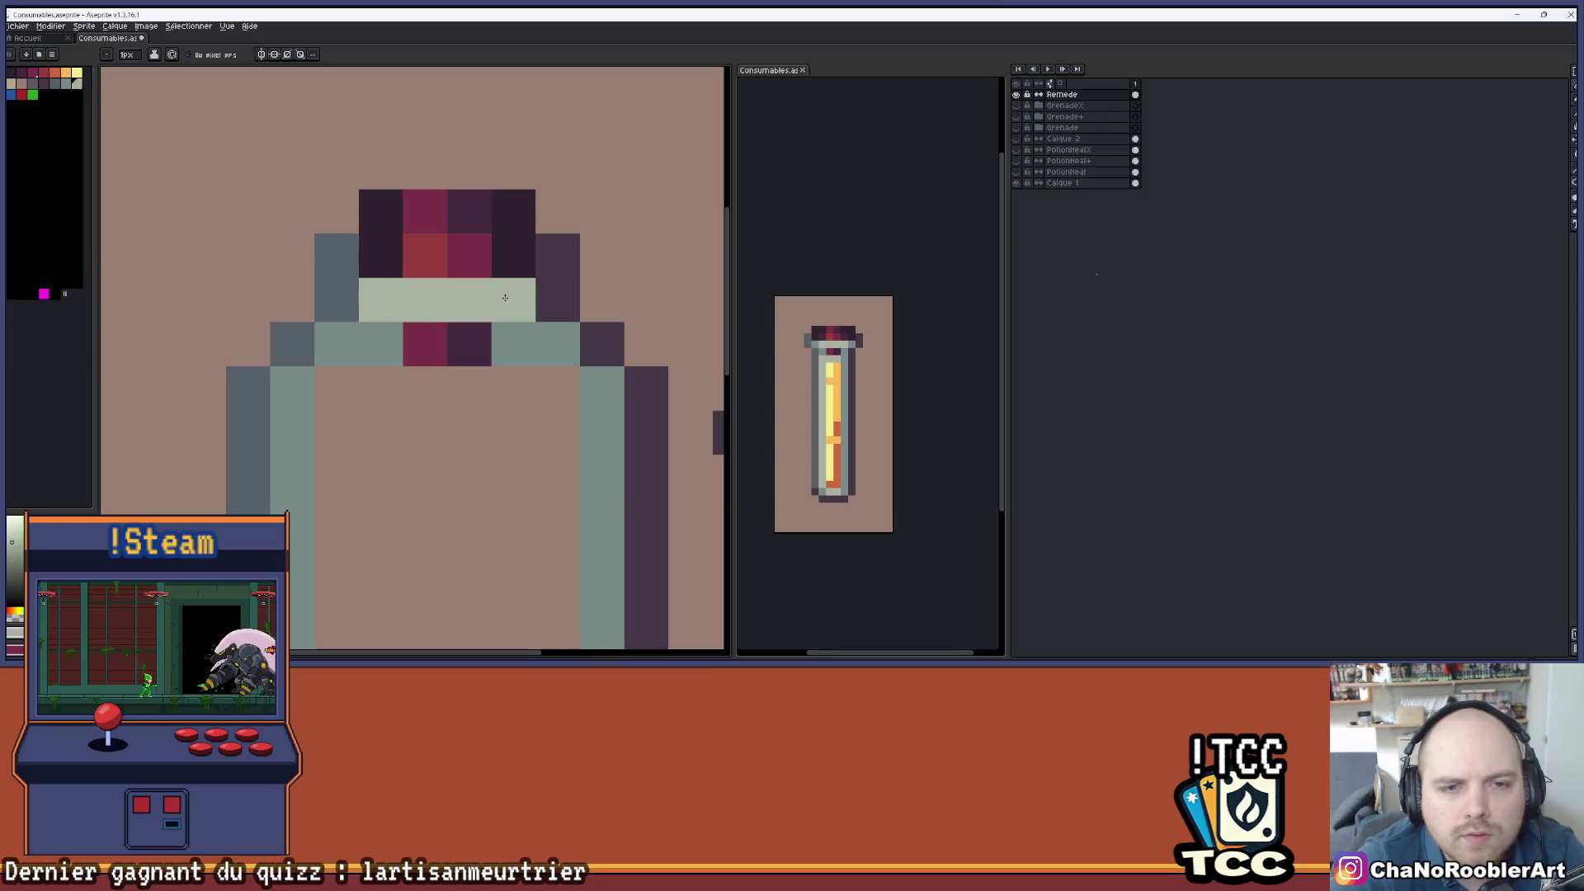
scroll(462, 347, "down", 3)
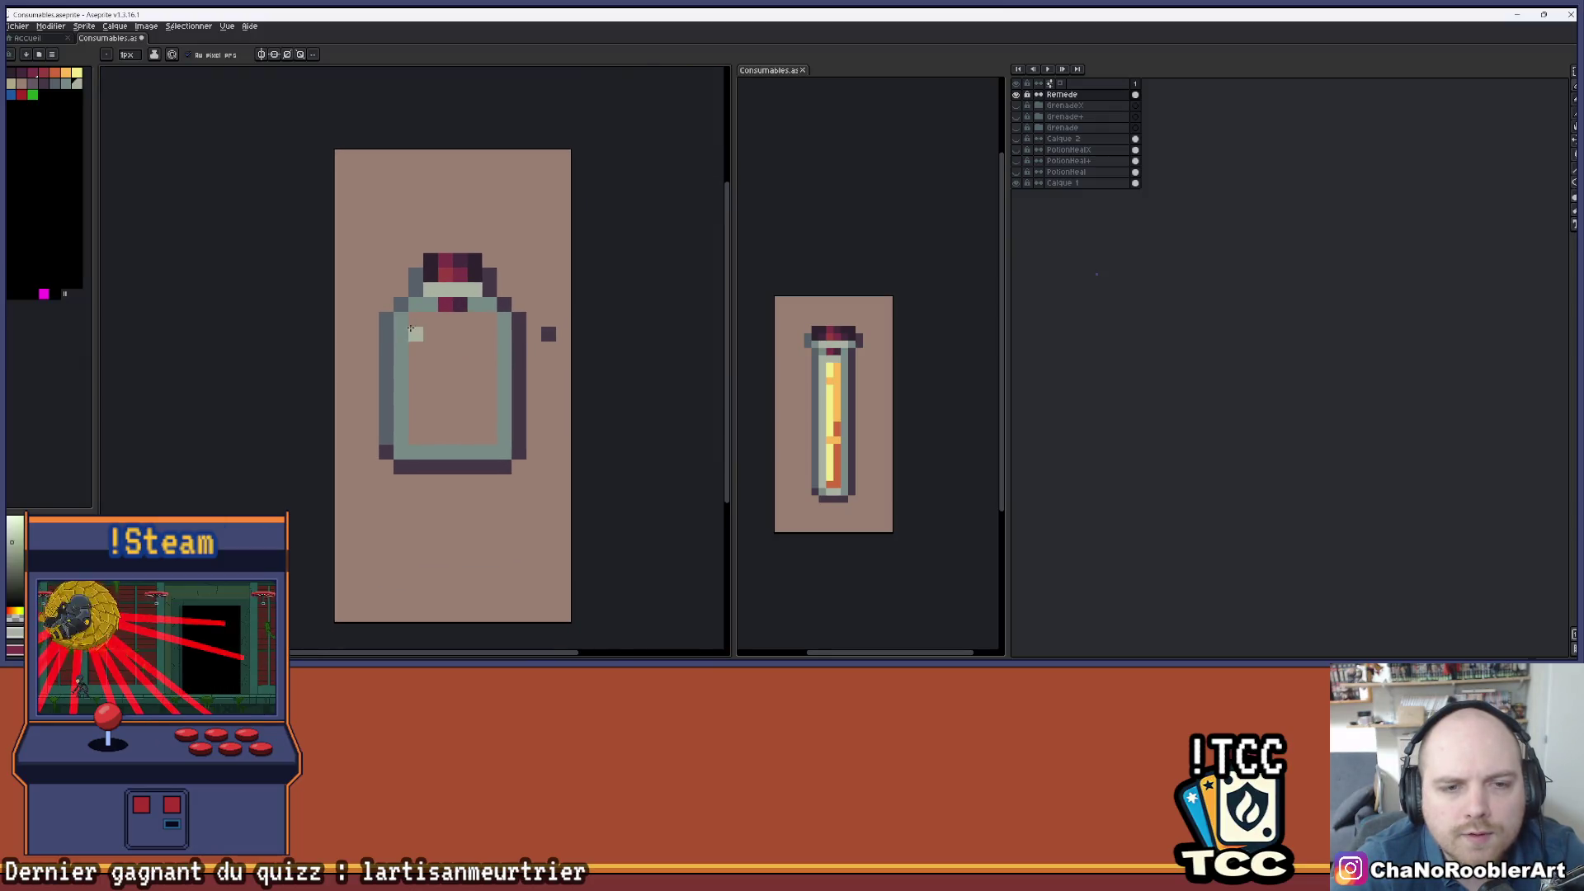
scroll(410, 328, "up", 2)
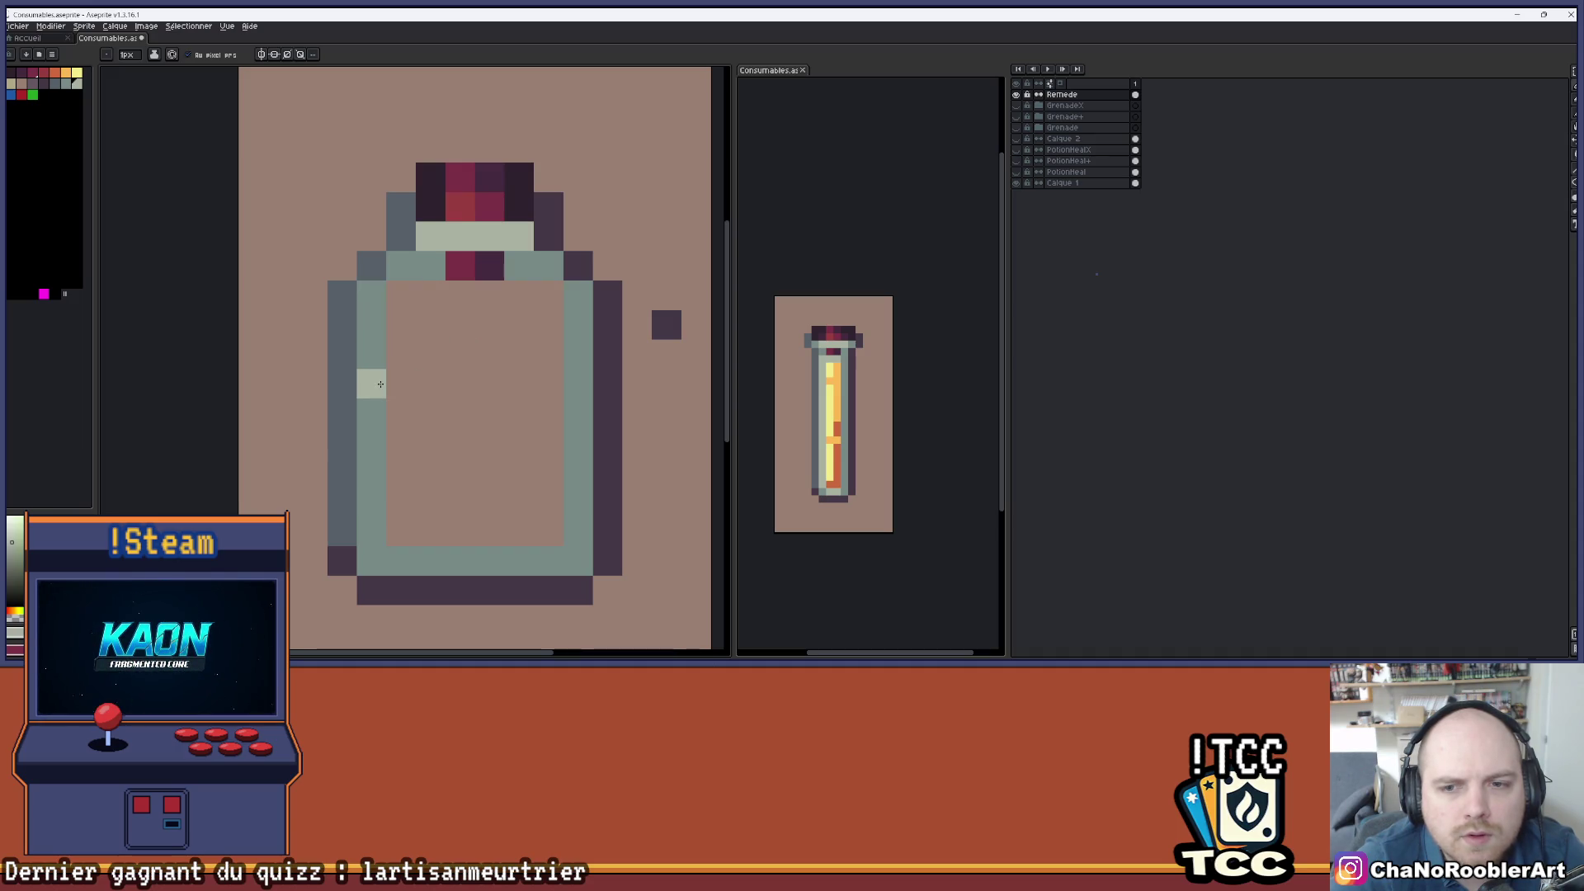
left_click_drag(372, 530, 374, 326)
left_click(410, 569)
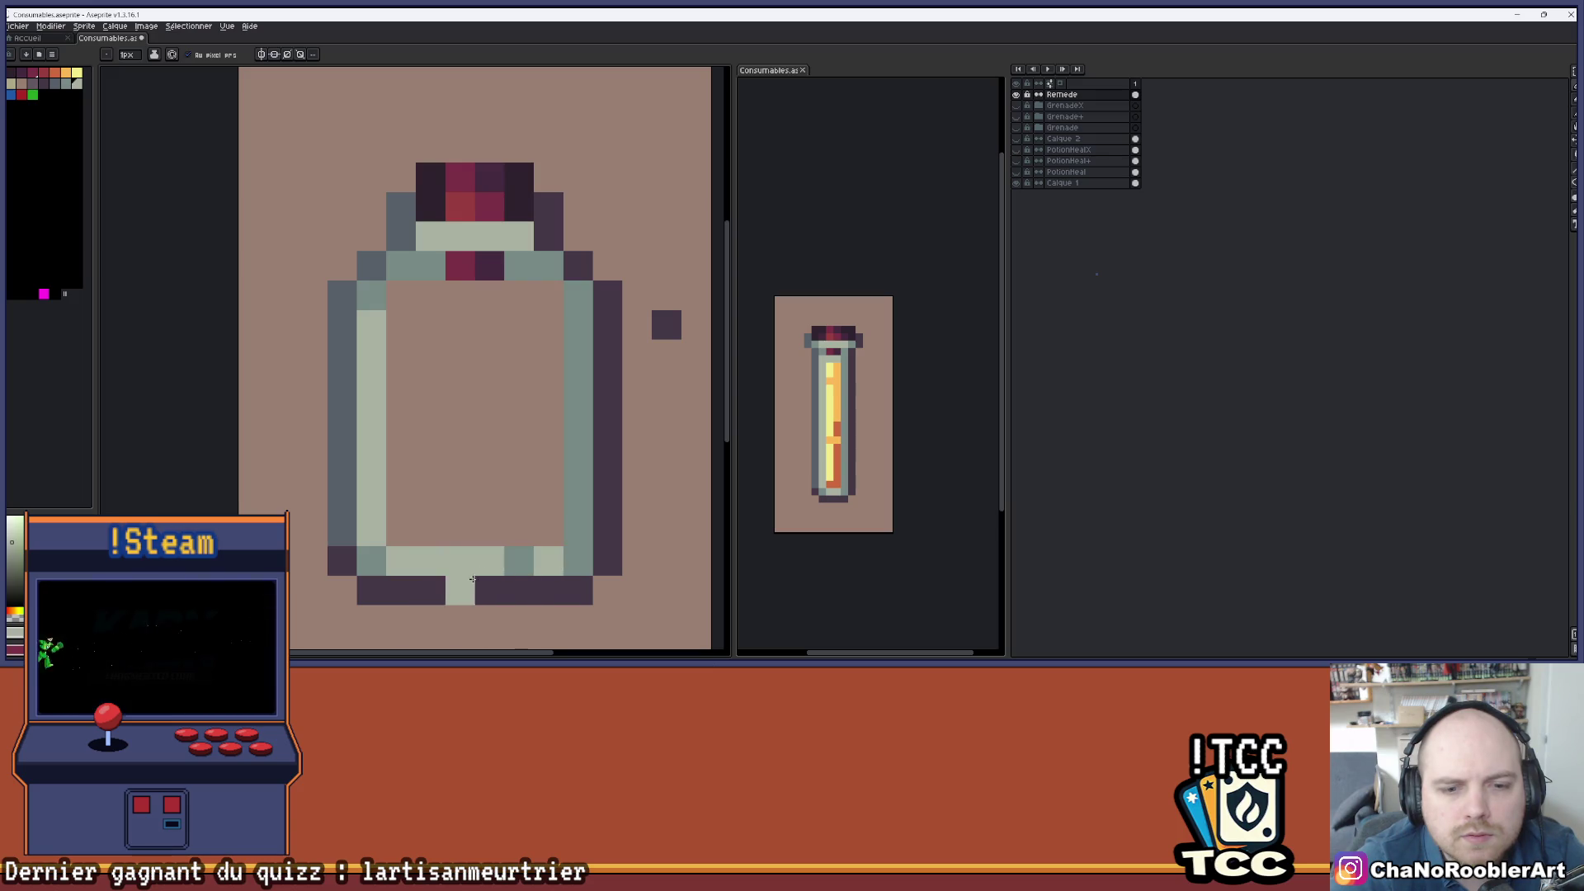
scroll(552, 402, "down", 2)
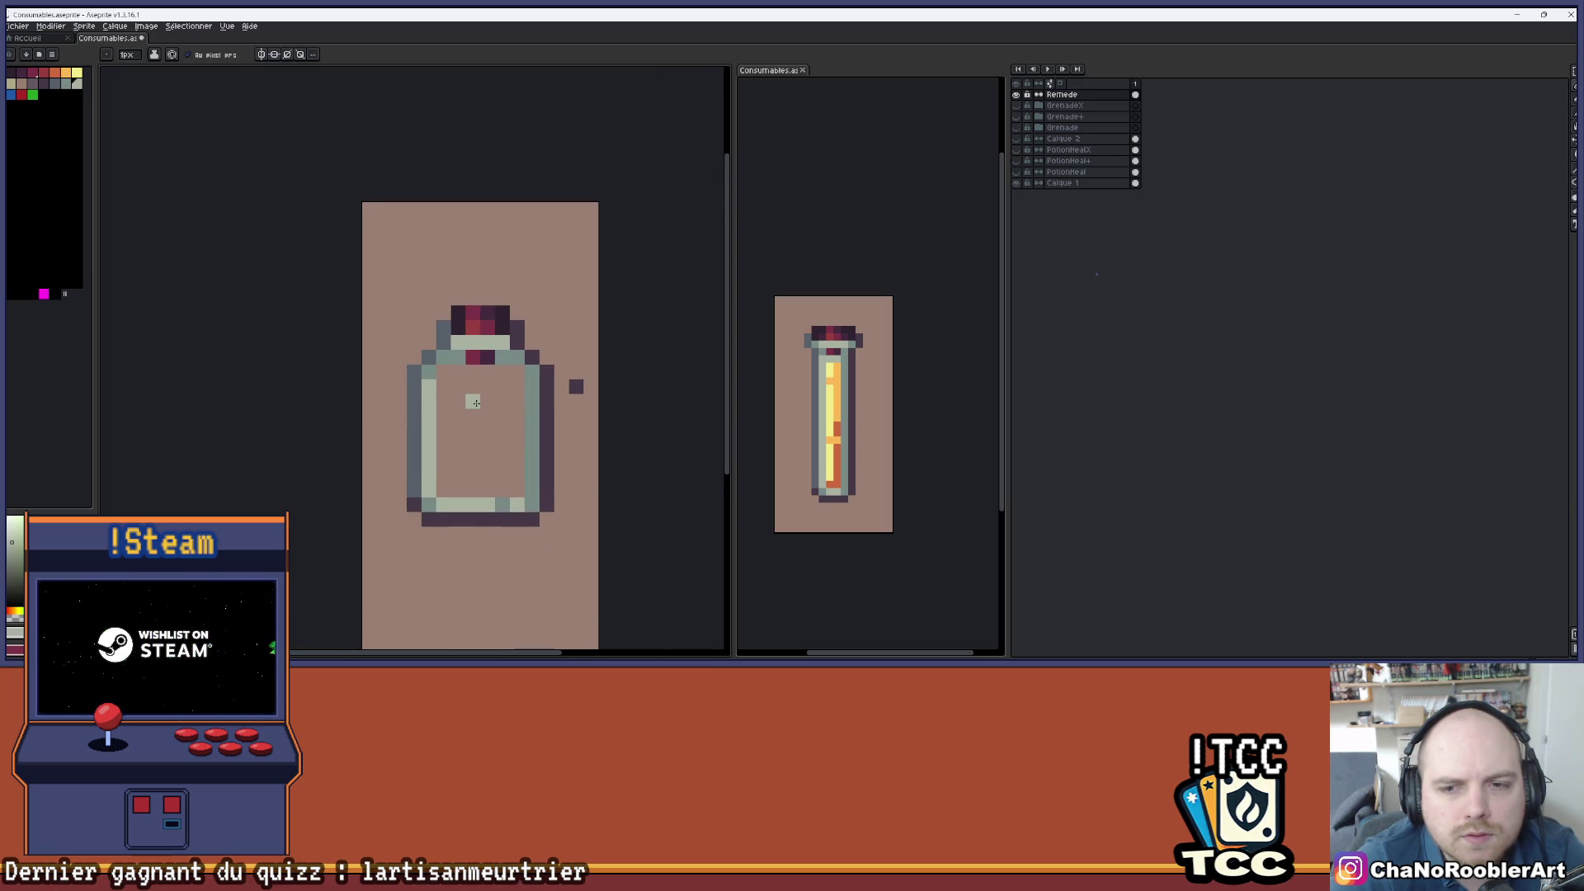
scroll(476, 403, "up", 1)
scroll(476, 403, "up", 1)
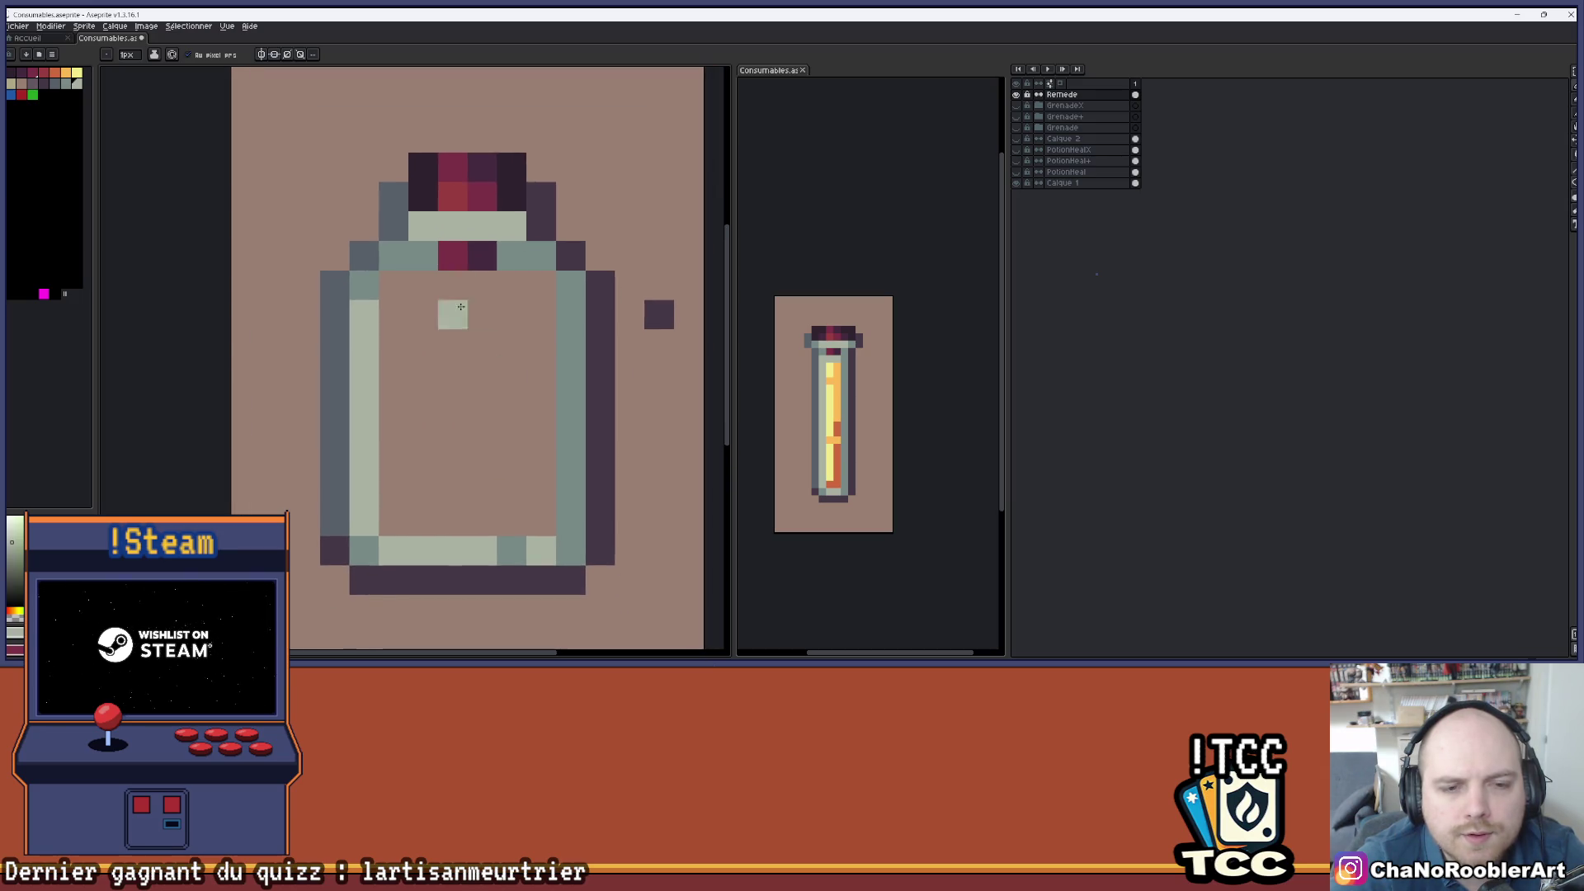
- Swap to blue and paint the bottle interior solid blue with the pencil
key("x")
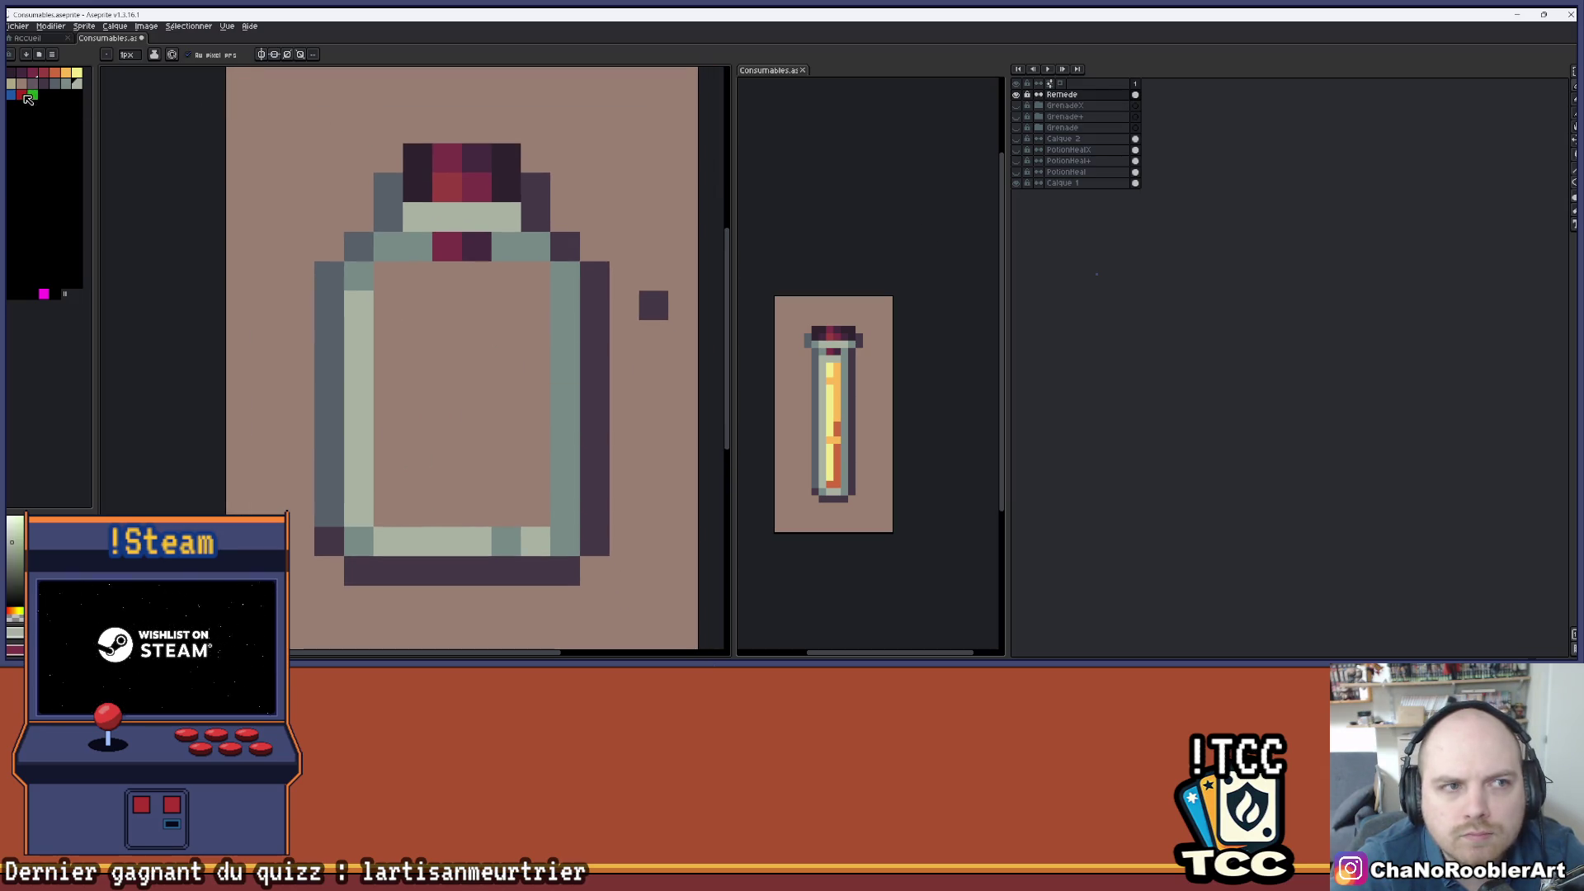
mouse_move(389, 335)
left_mouse_down()
mouse_move(500, 339)
mouse_move(536, 512)
mouse_move(389, 512)
mouse_move(389, 363)
mouse_move(433, 338)
mouse_move(448, 483)
left_mouse_up()
left_click_drag(418, 365, 417, 482)
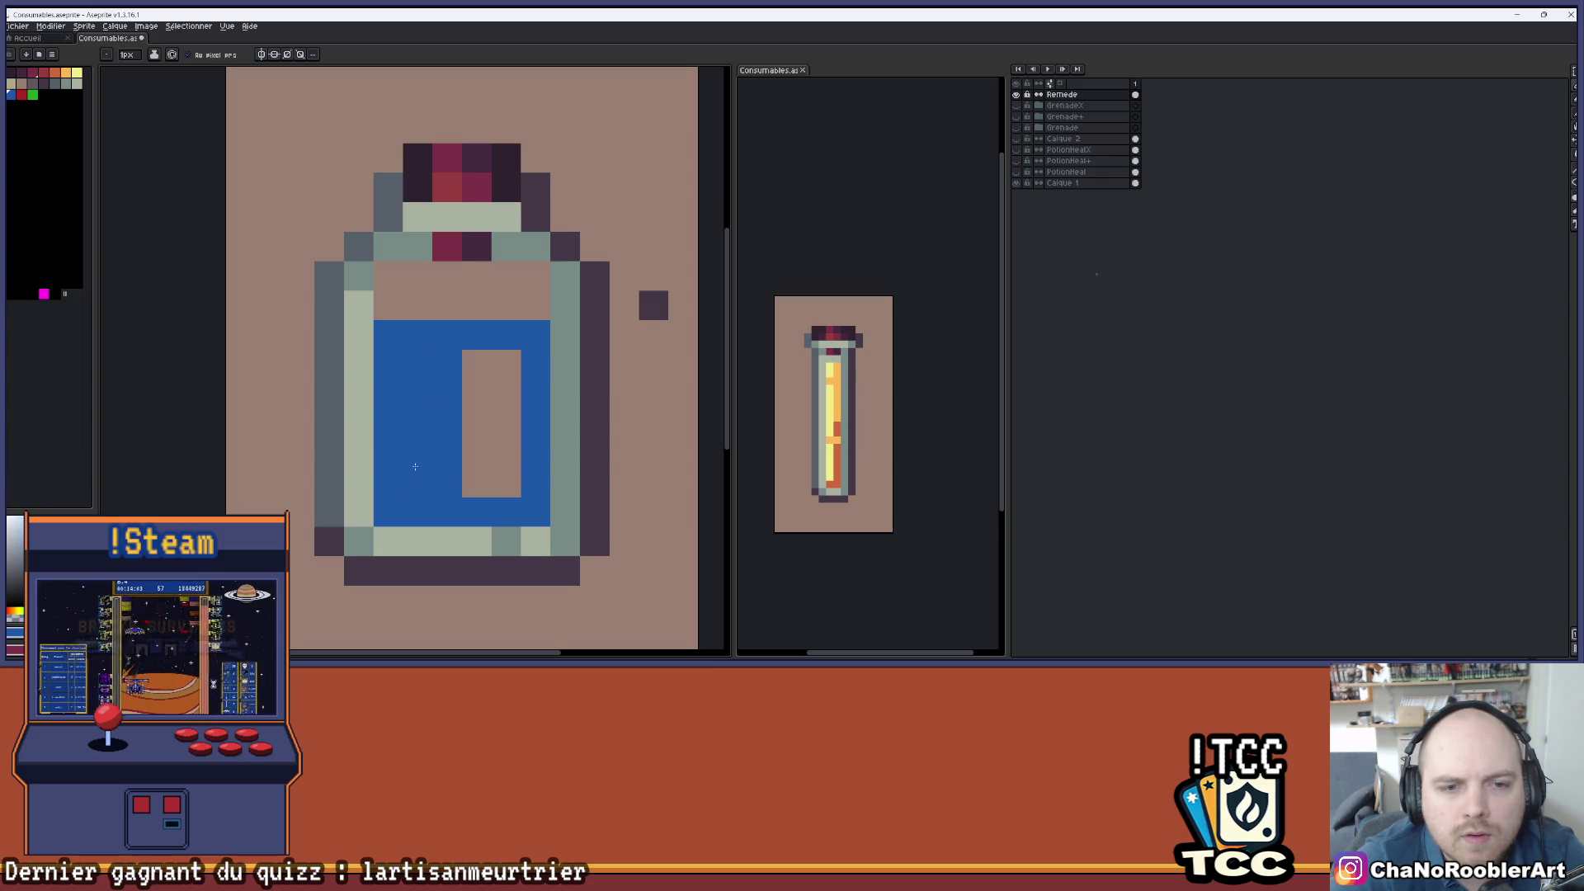
left_click(477, 453)
left_click(477, 366)
mouse_move(476, 380)
left_mouse_down()
mouse_move(476, 487)
mouse_move(505, 384)
left_mouse_up()
left_click(506, 363)
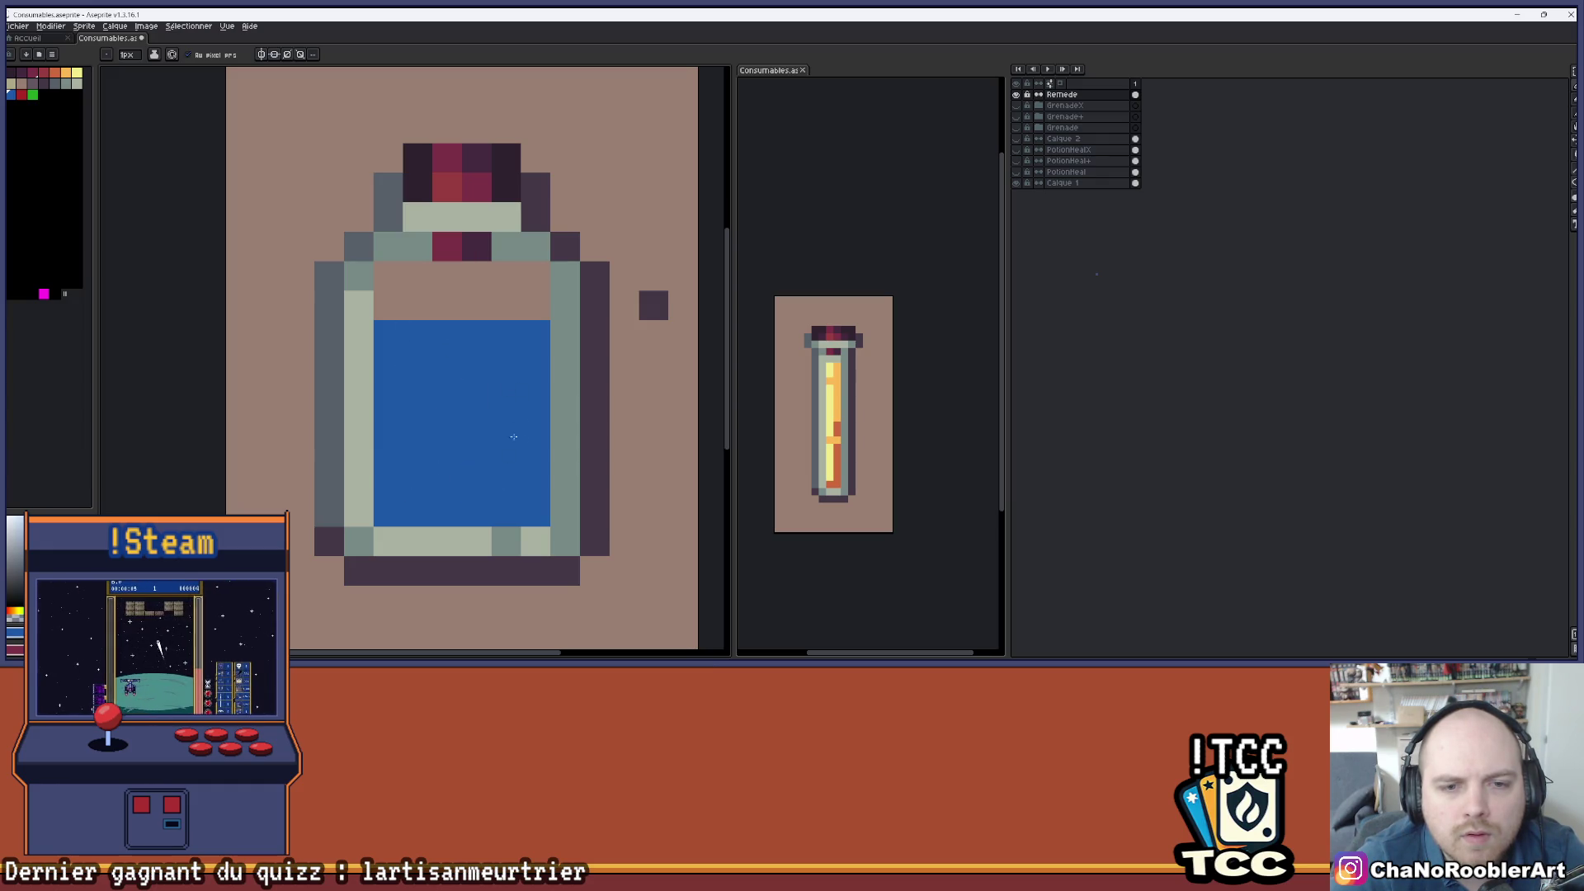
scroll(394, 308, "down", 3)
scroll(429, 379, "up", 2)
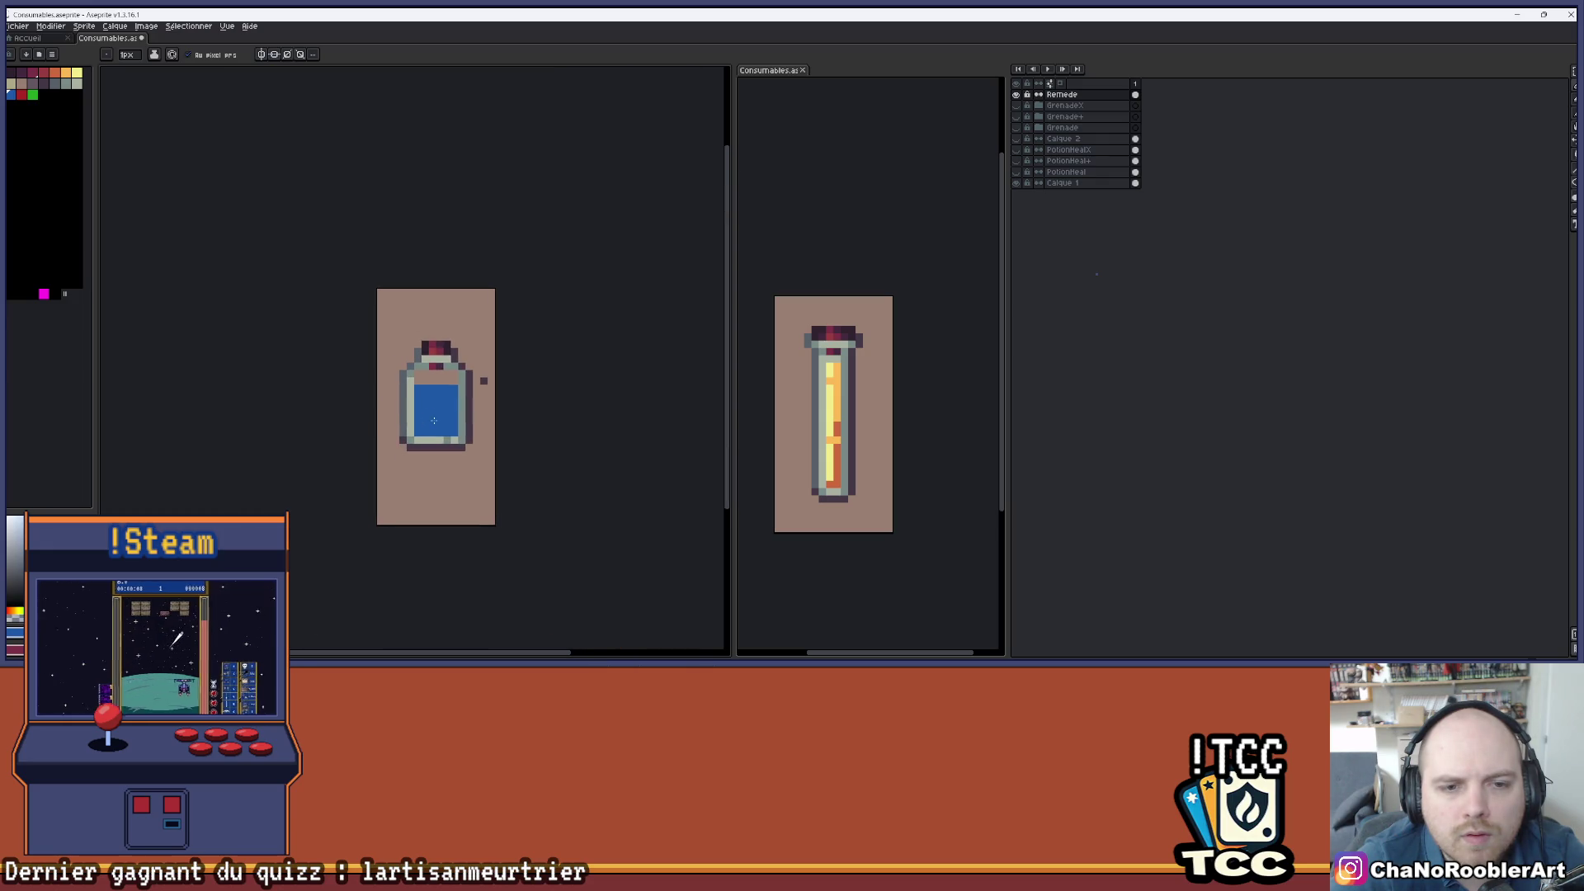
scroll(429, 379, "up", 2)
- Erase the liquid's top-right pixel for an uneven surface, undoing a stray blue pixel
key("e")
left_click(512, 391)
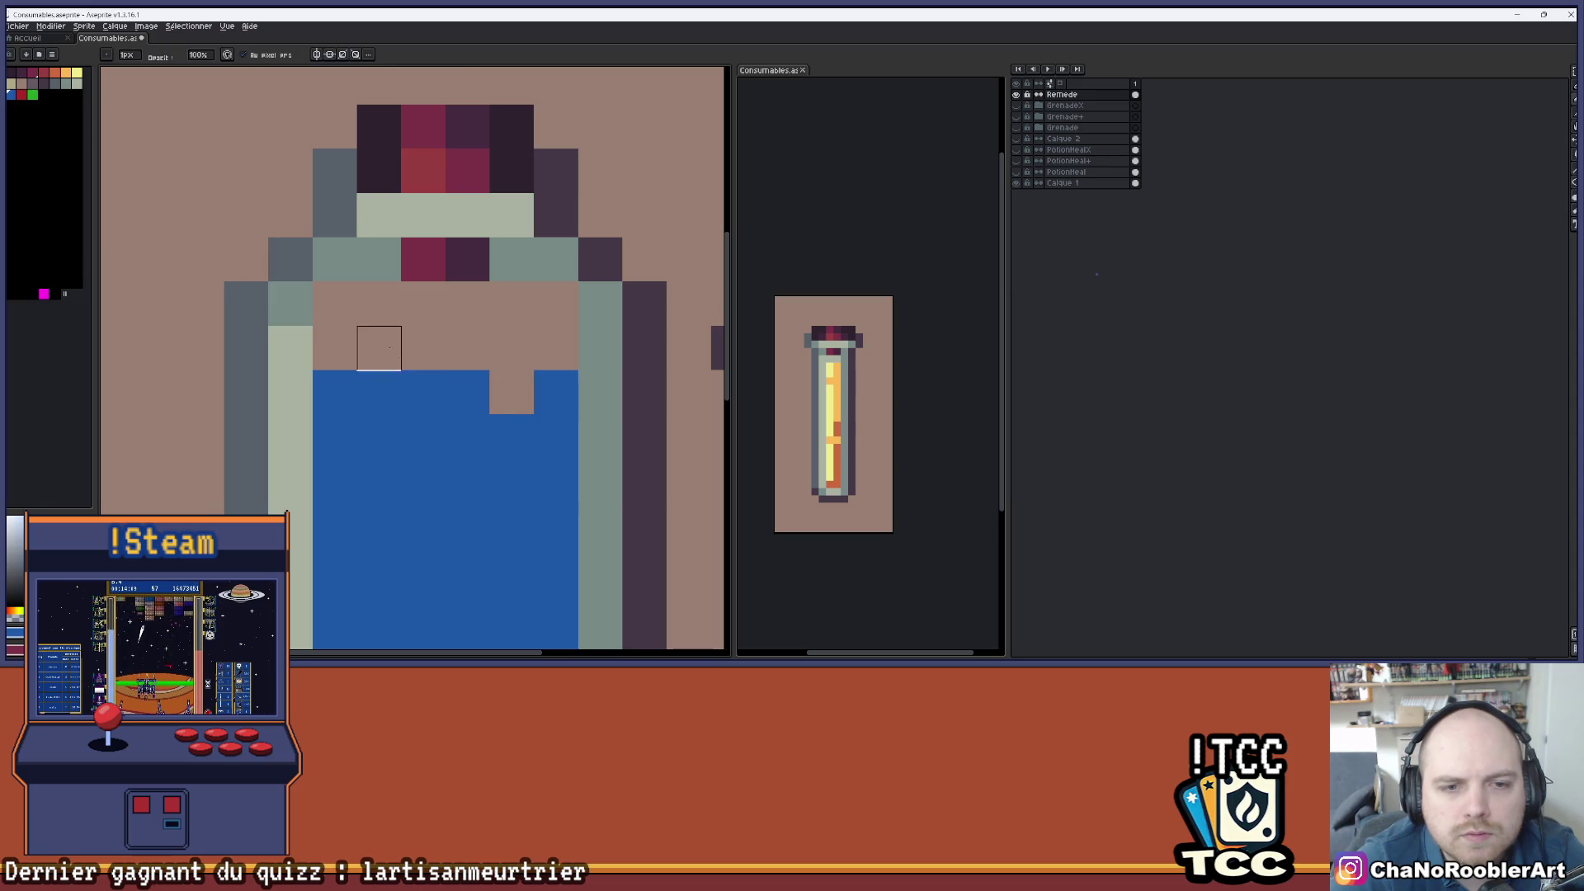
key("b")
scroll(401, 356, "down", 1)
left_click(401, 356)
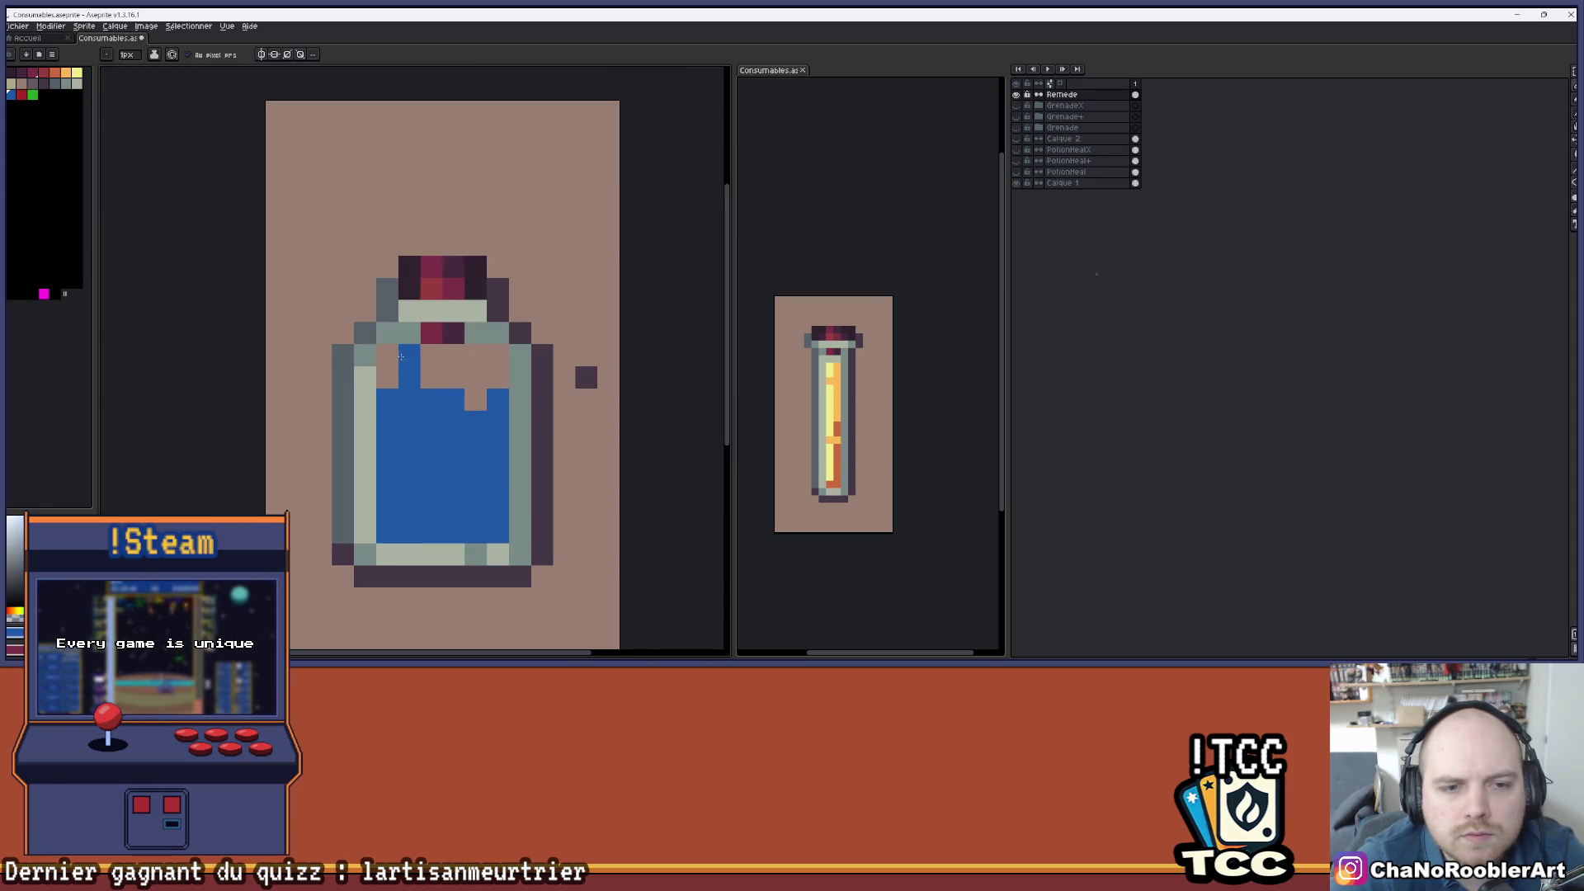
scroll(395, 404, "down", 3)
scroll(405, 403, "up", 1)
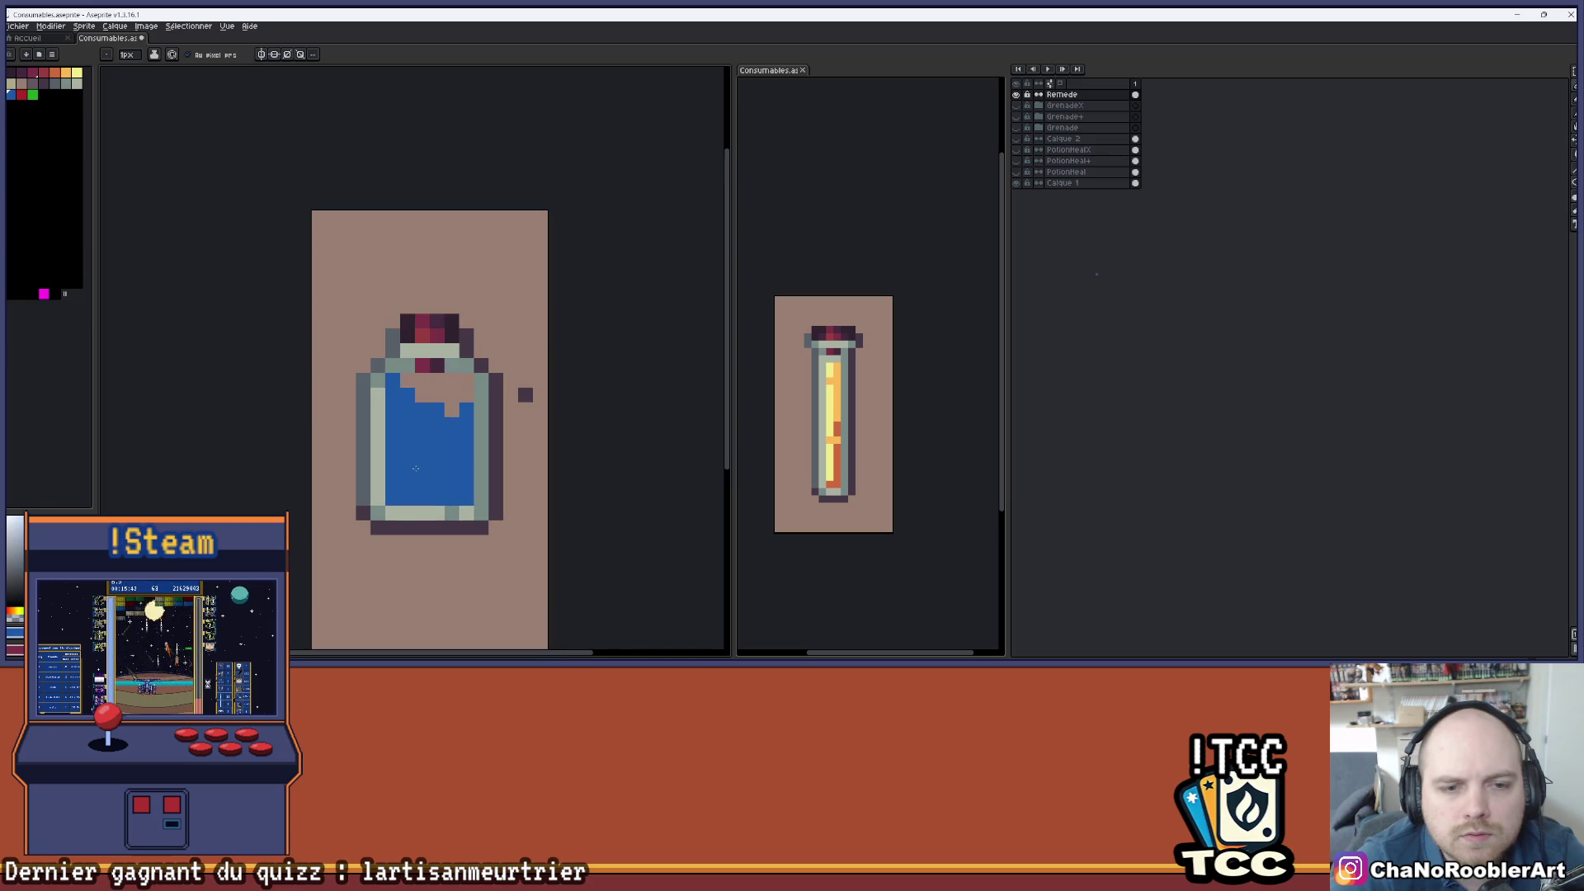
key("ctrl+z")
scroll(394, 399, "down", 2)
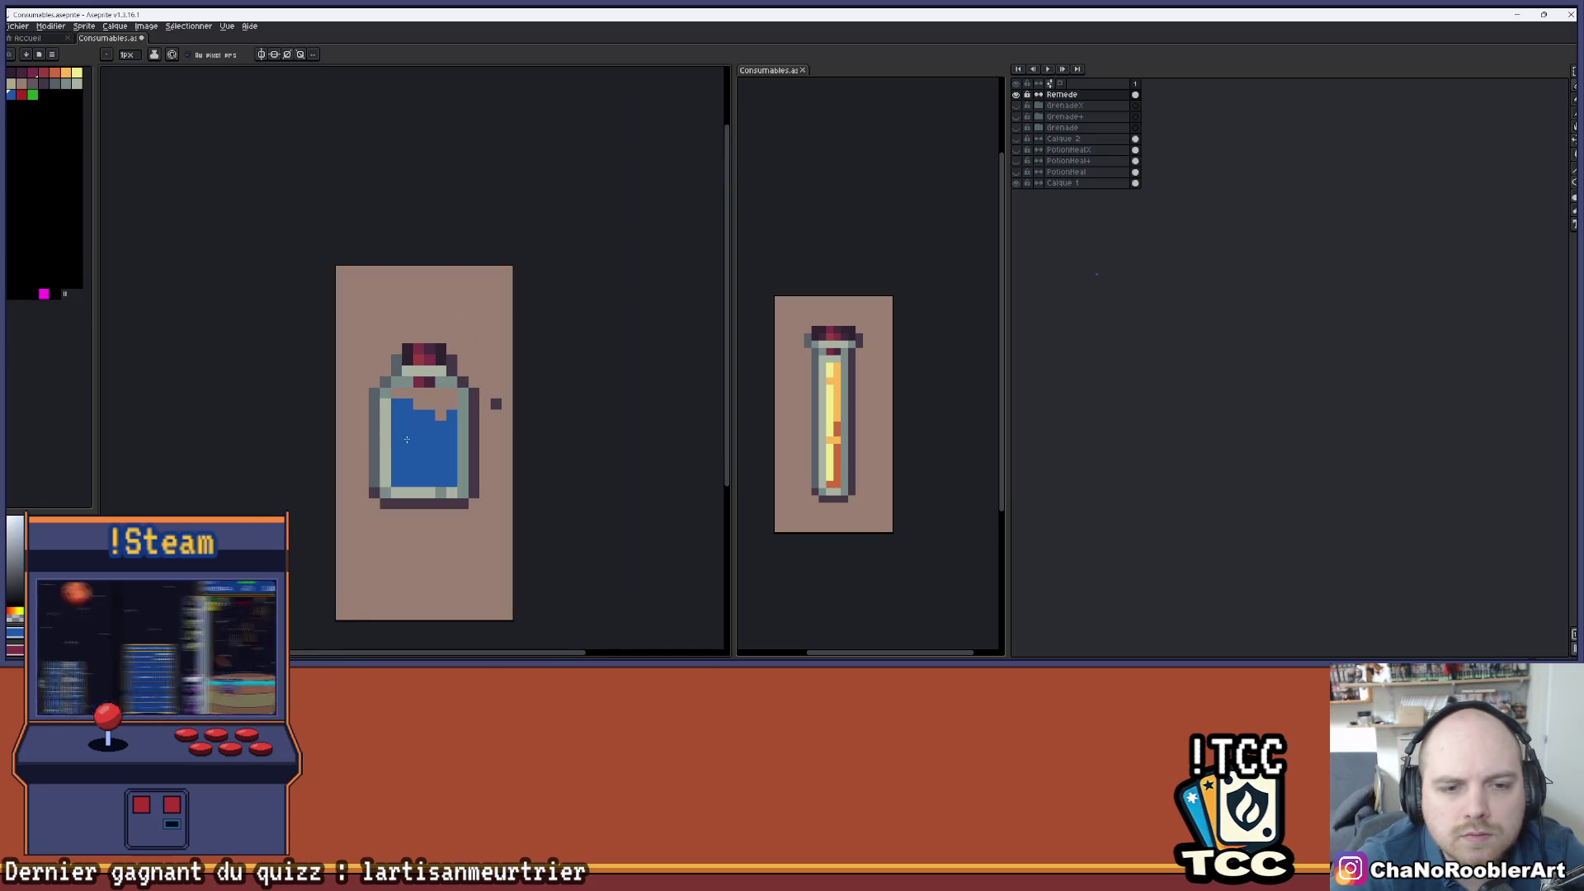
scroll(431, 457, "up", 3)
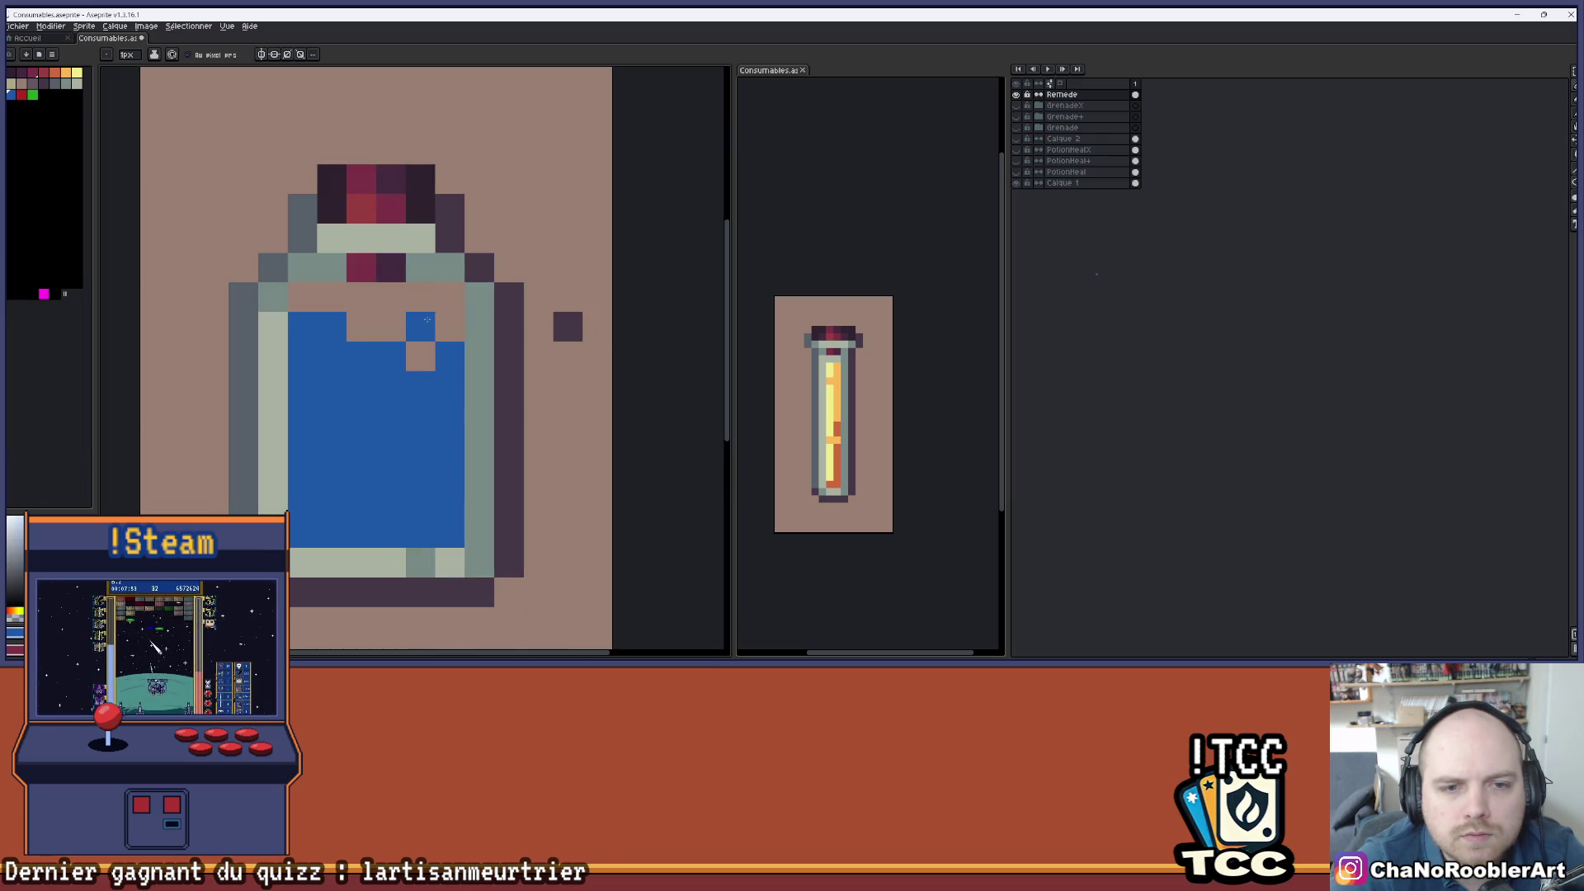
scroll(389, 437, "down", 1)
left_click_drag(389, 445, 431, 452)
scroll(437, 446, "down", 3)
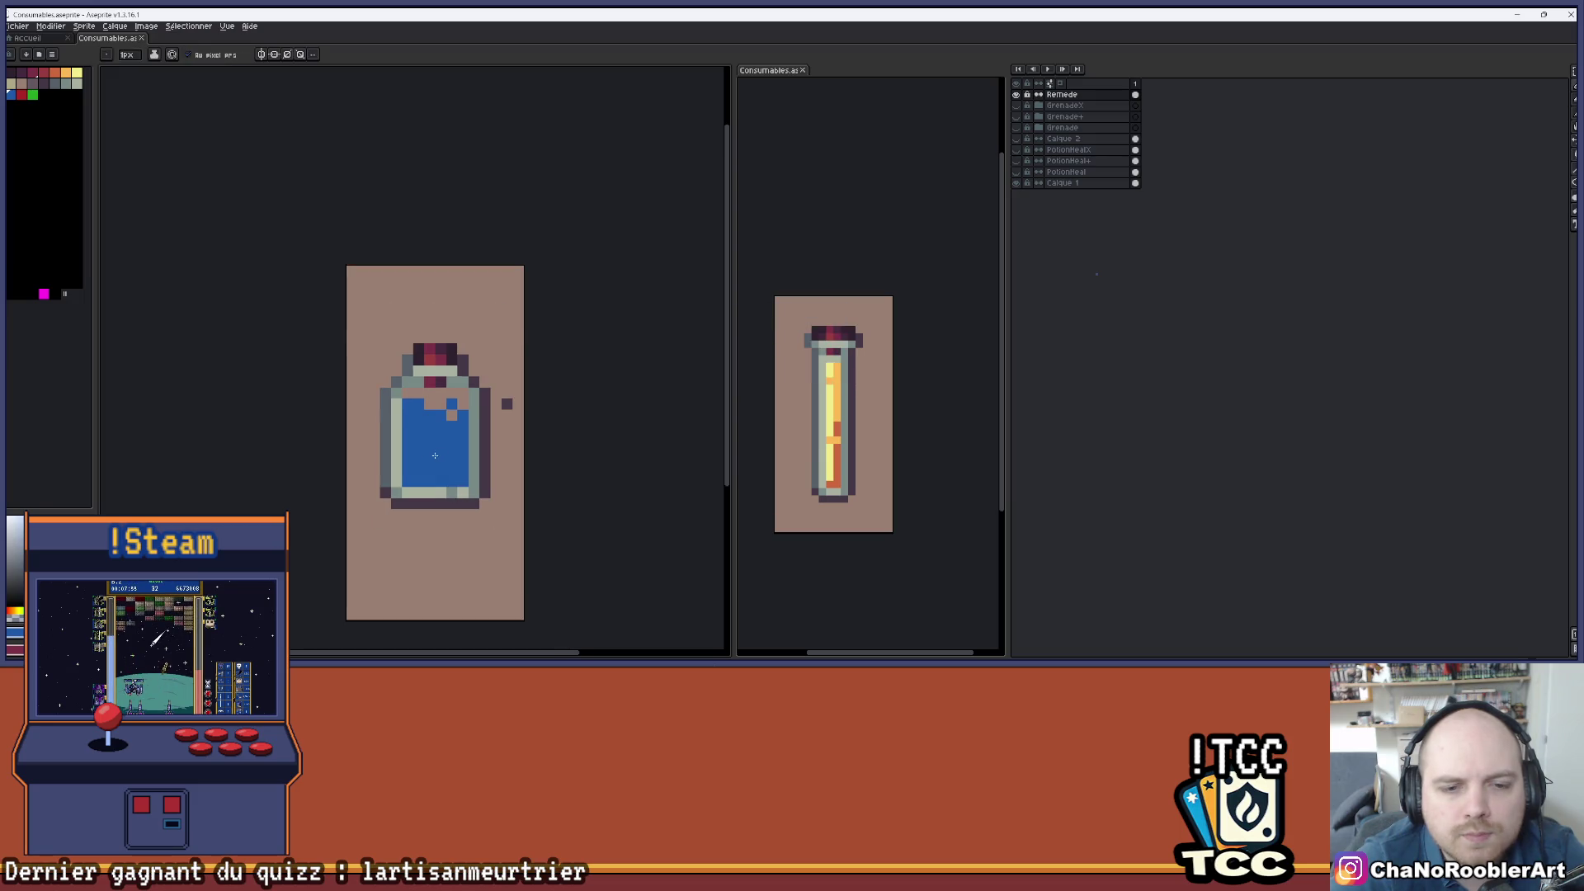
scroll(452, 423, "up", 2)
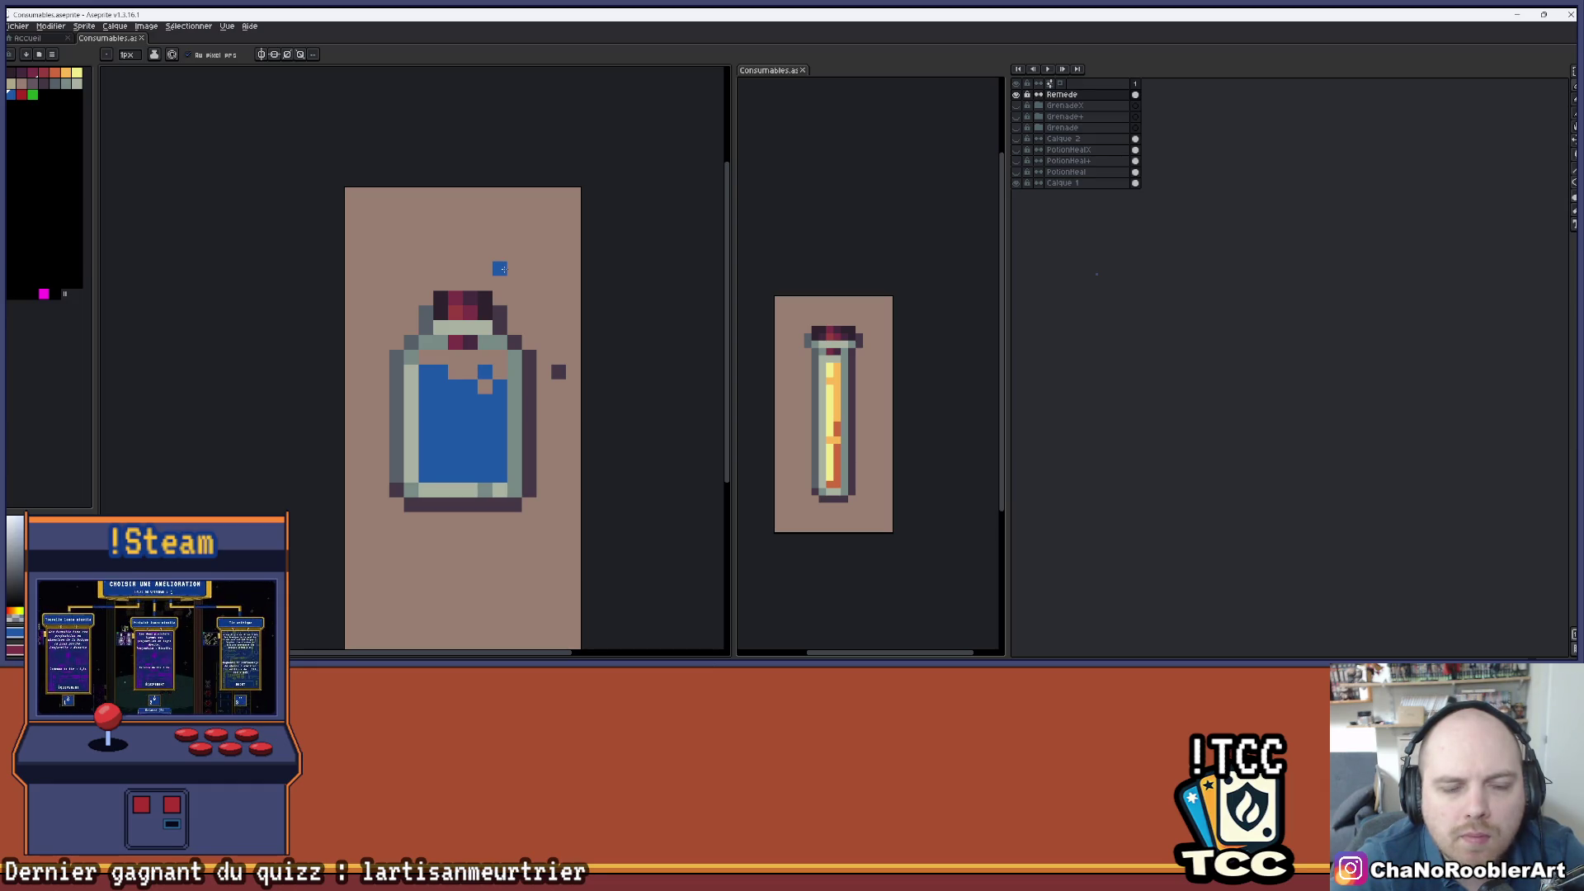
- Sample the grey-green glass colour and paint the strip just above the liquid
scroll(500, 269, "down", 2)
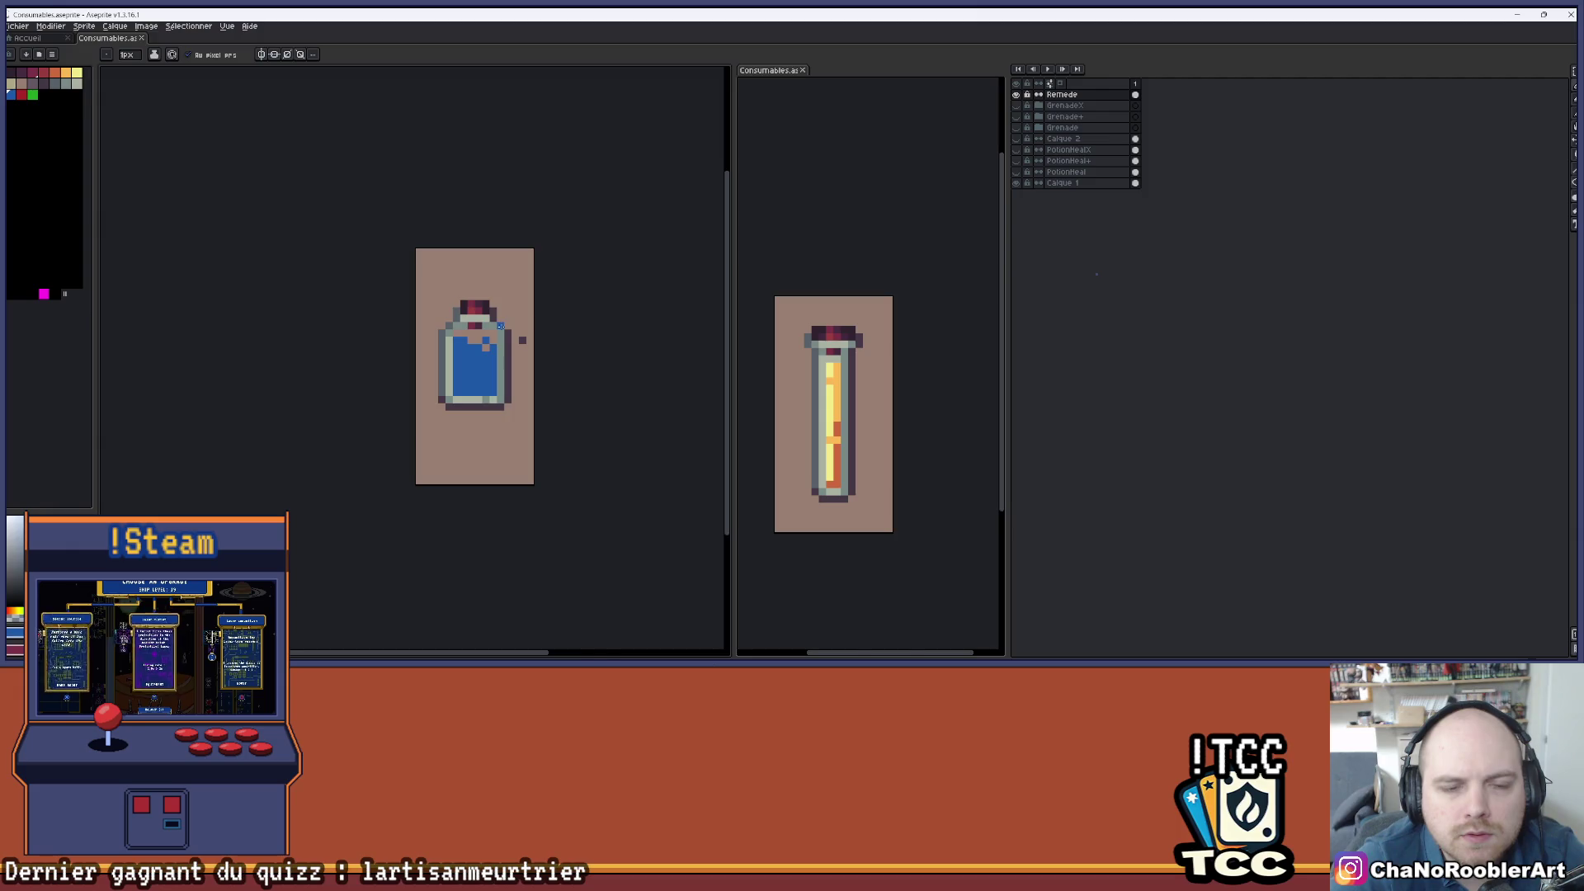
scroll(500, 326, "up", 2)
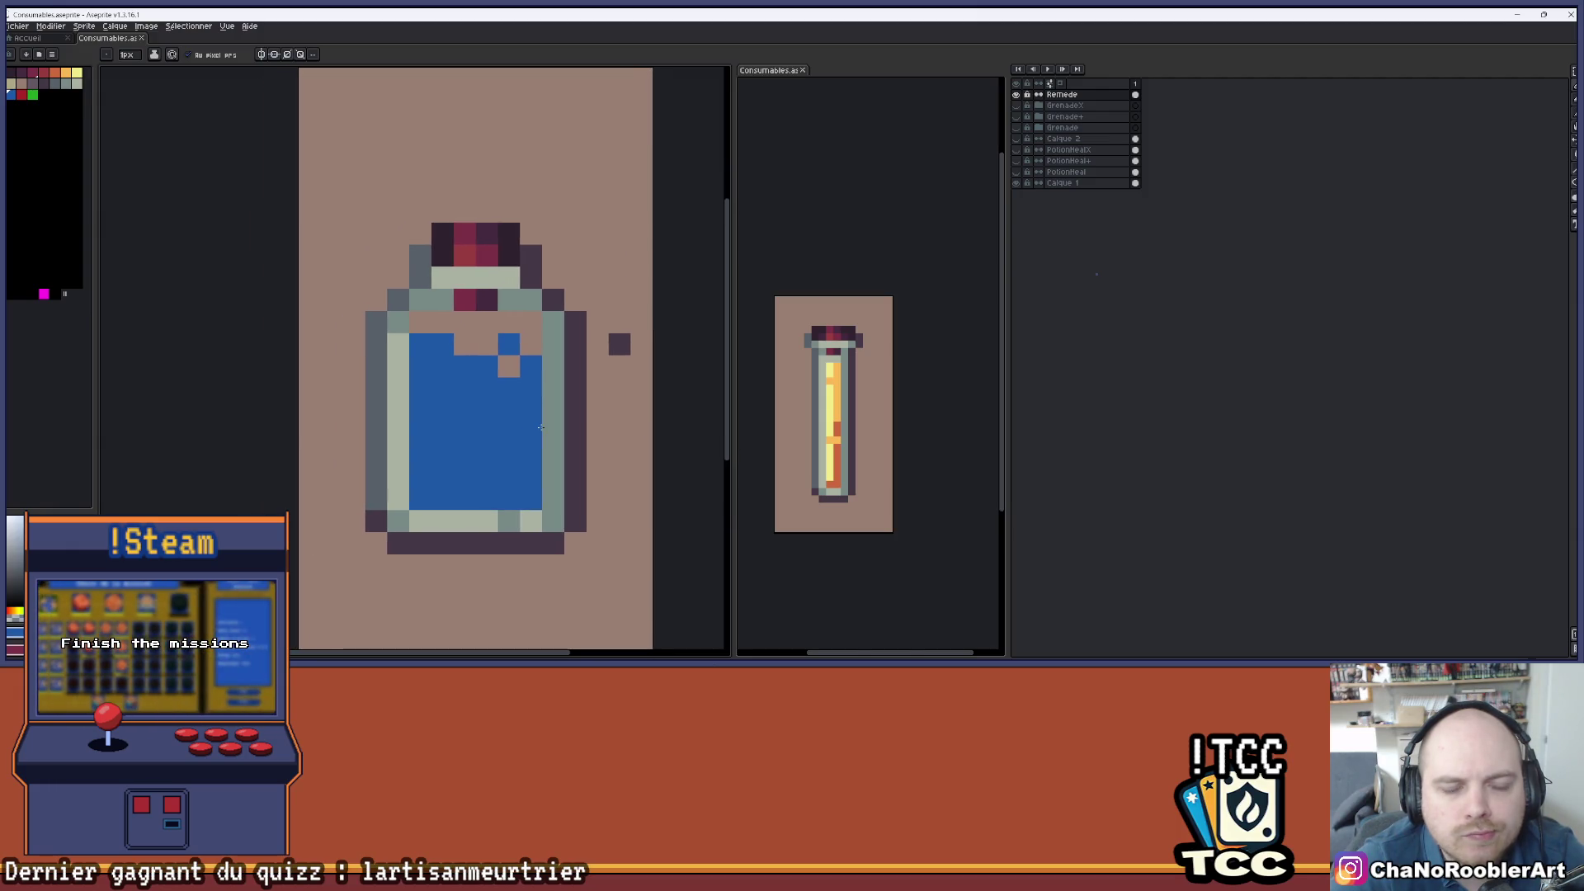
scroll(538, 427, "down", 2)
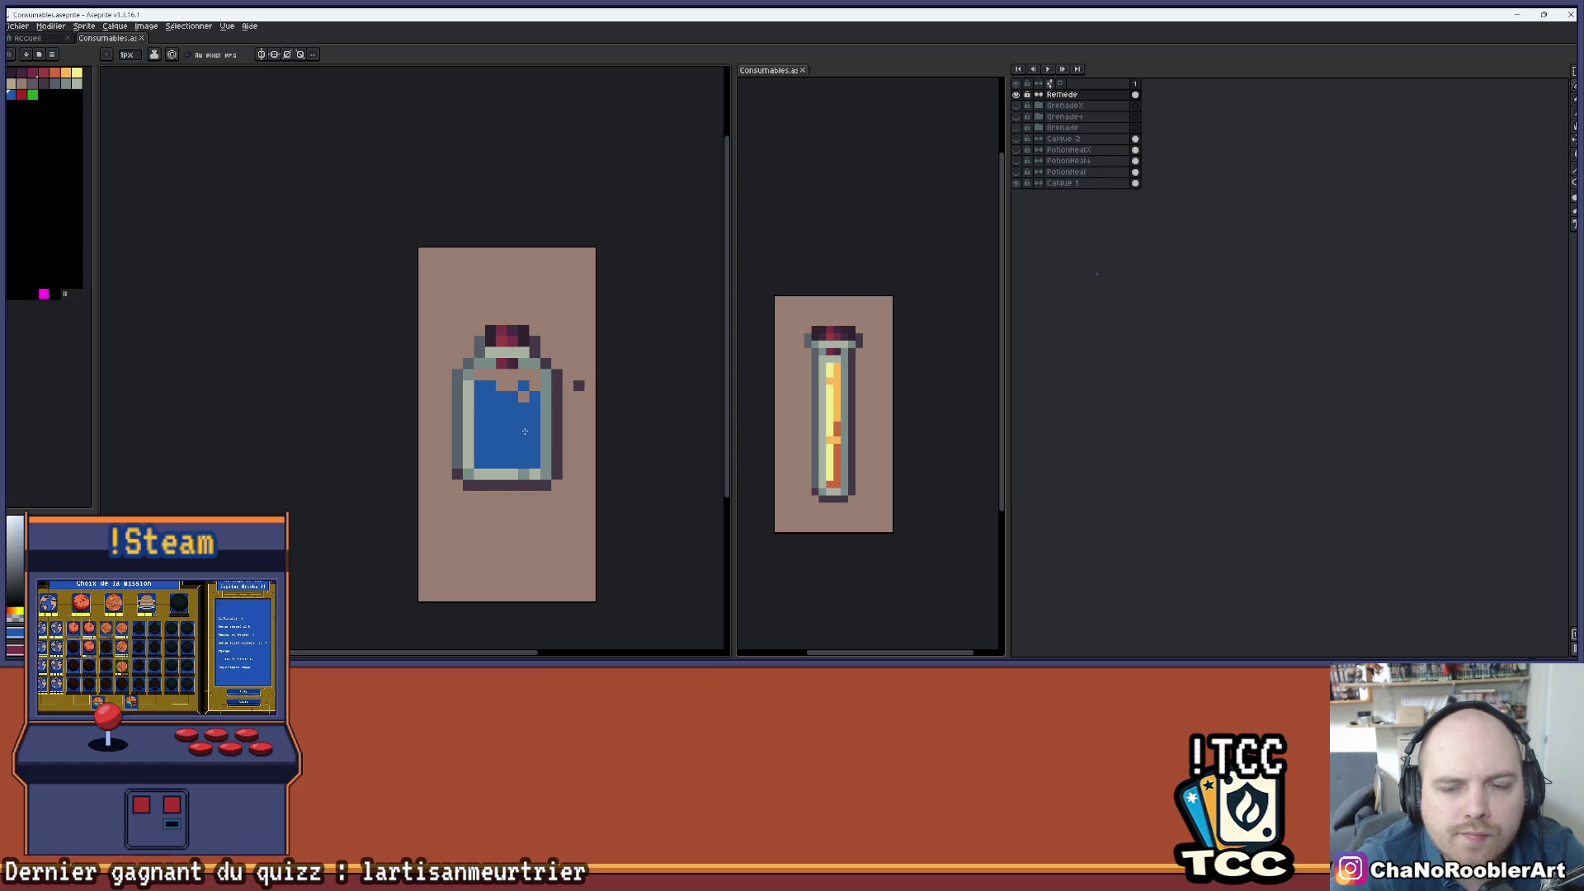
scroll(525, 431, "up", 2)
key("i")
key("b")
key("ctrl+z")
left_click(500, 320)
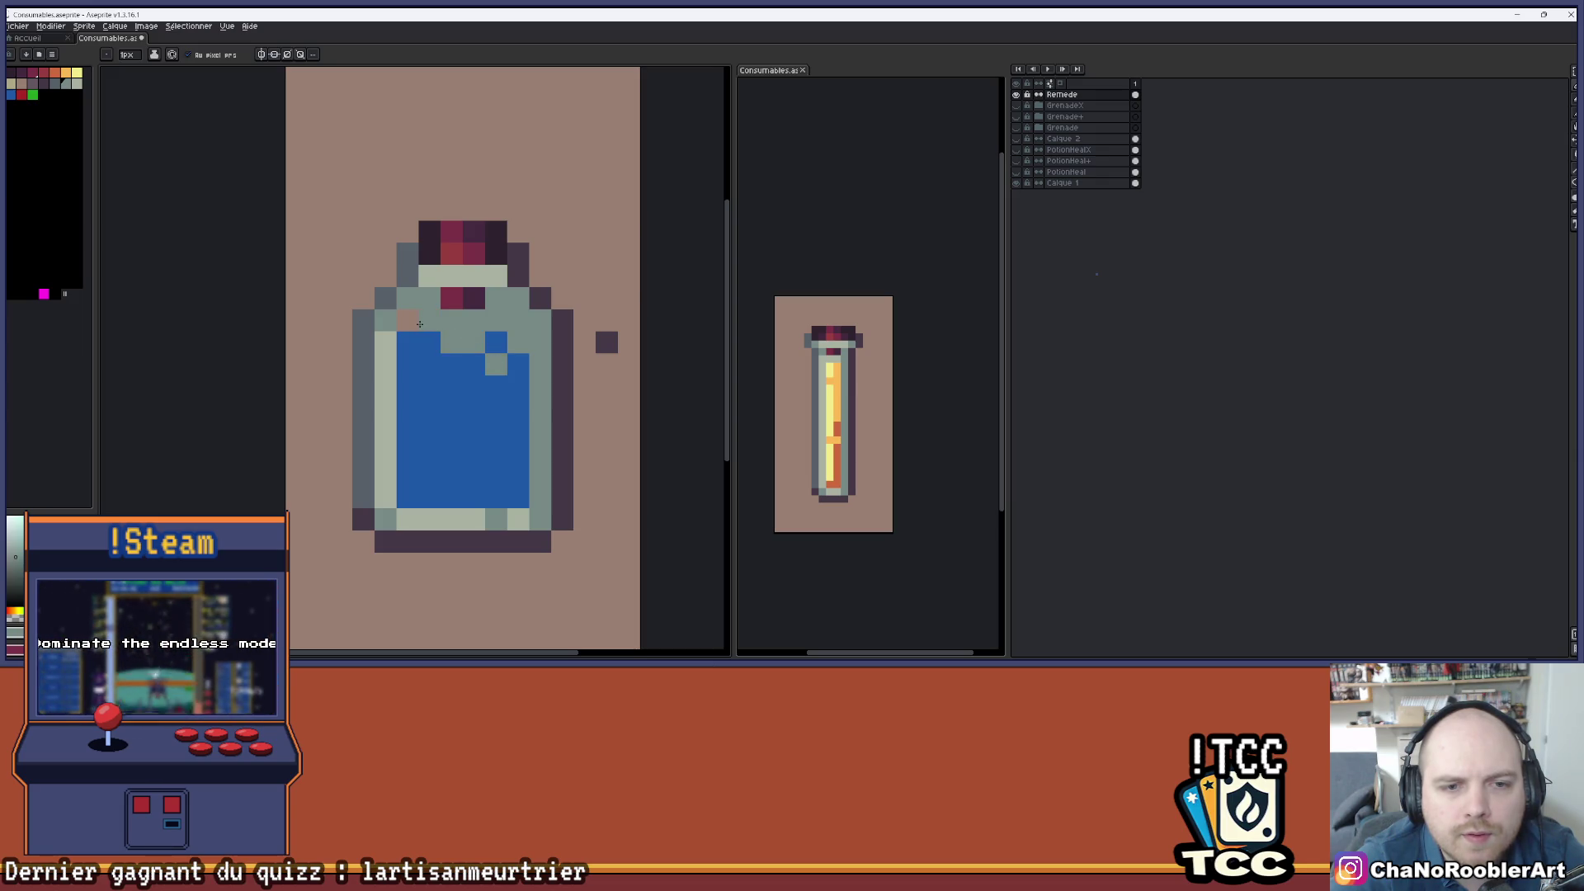
- Undo a stray grey pixel in the liquid and sample the pale sage from the bottle's left edge
scroll(420, 325, "down", 3)
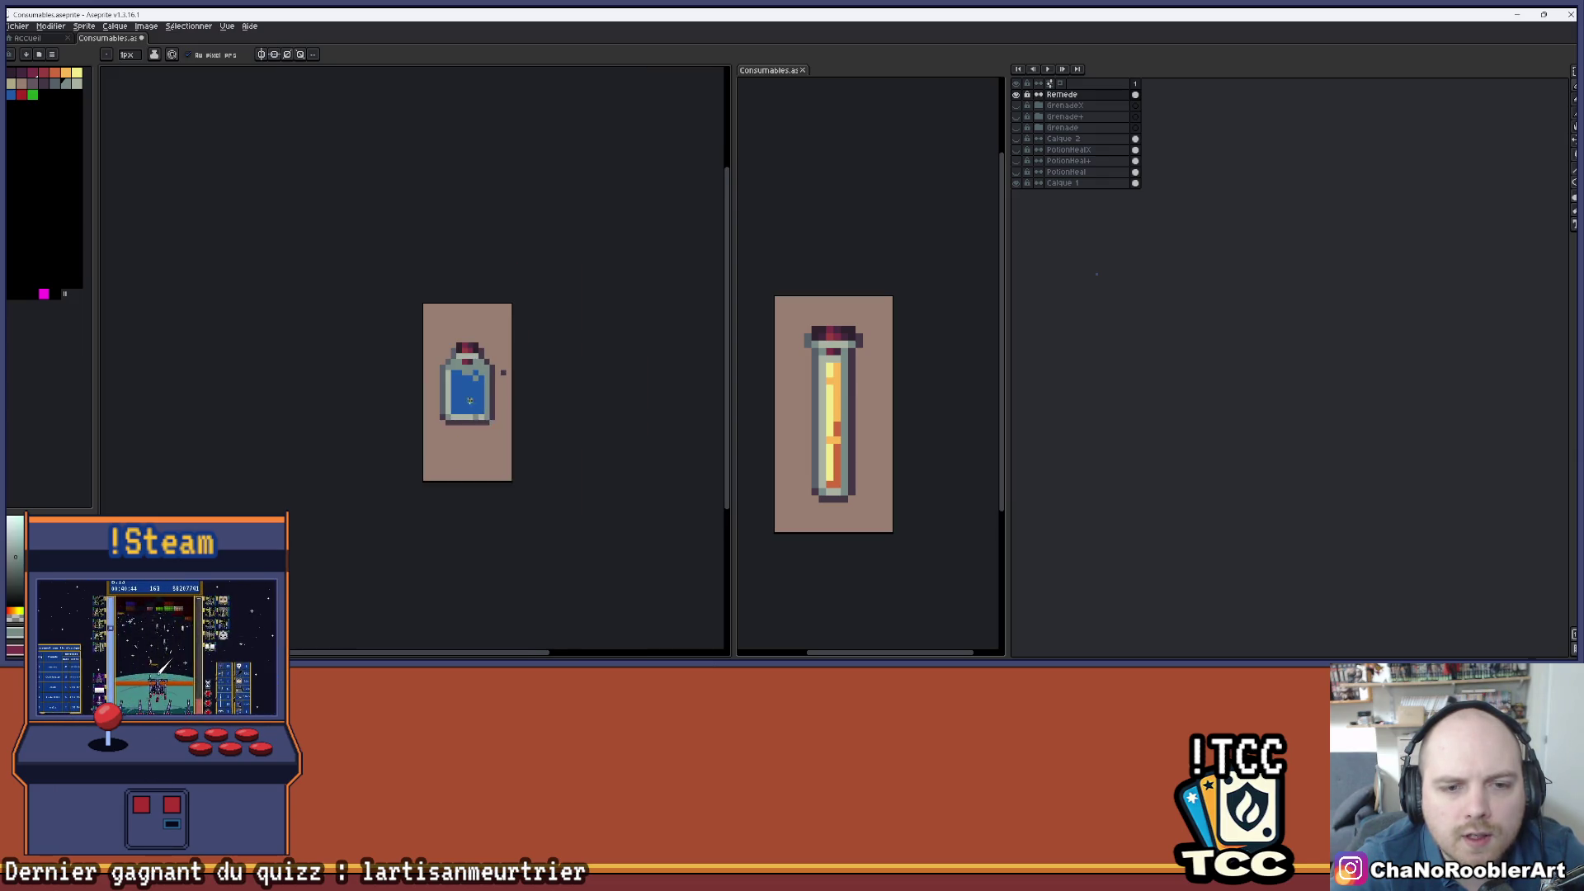
scroll(469, 401, "up", 5)
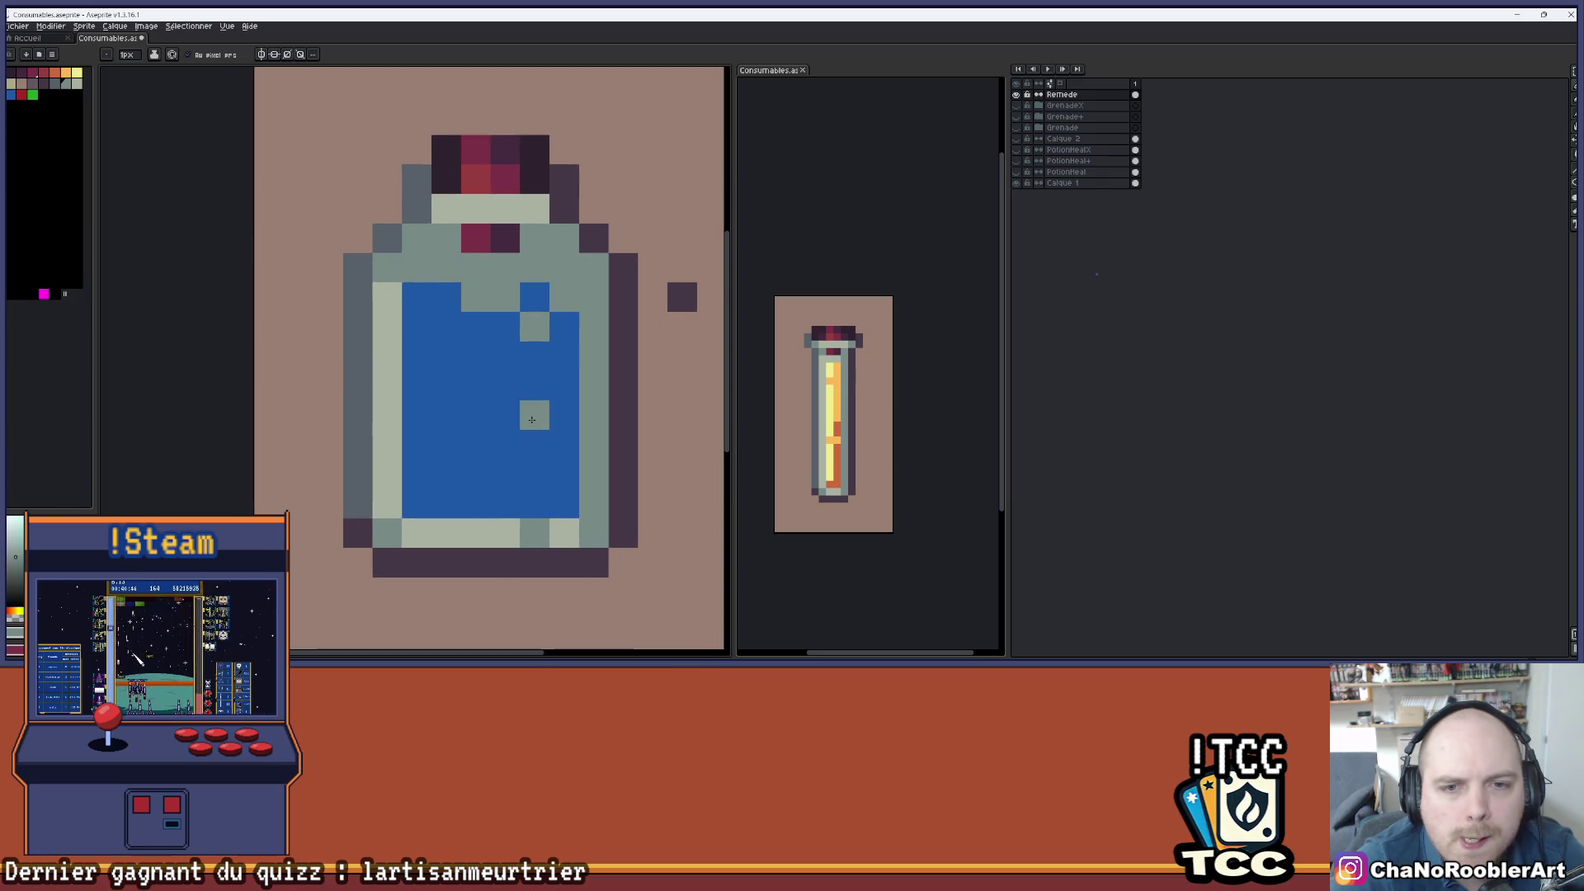
key("ctrl+z")
left_click_drag(532, 420, 492, 426)
left_click(363, 320, "alt")
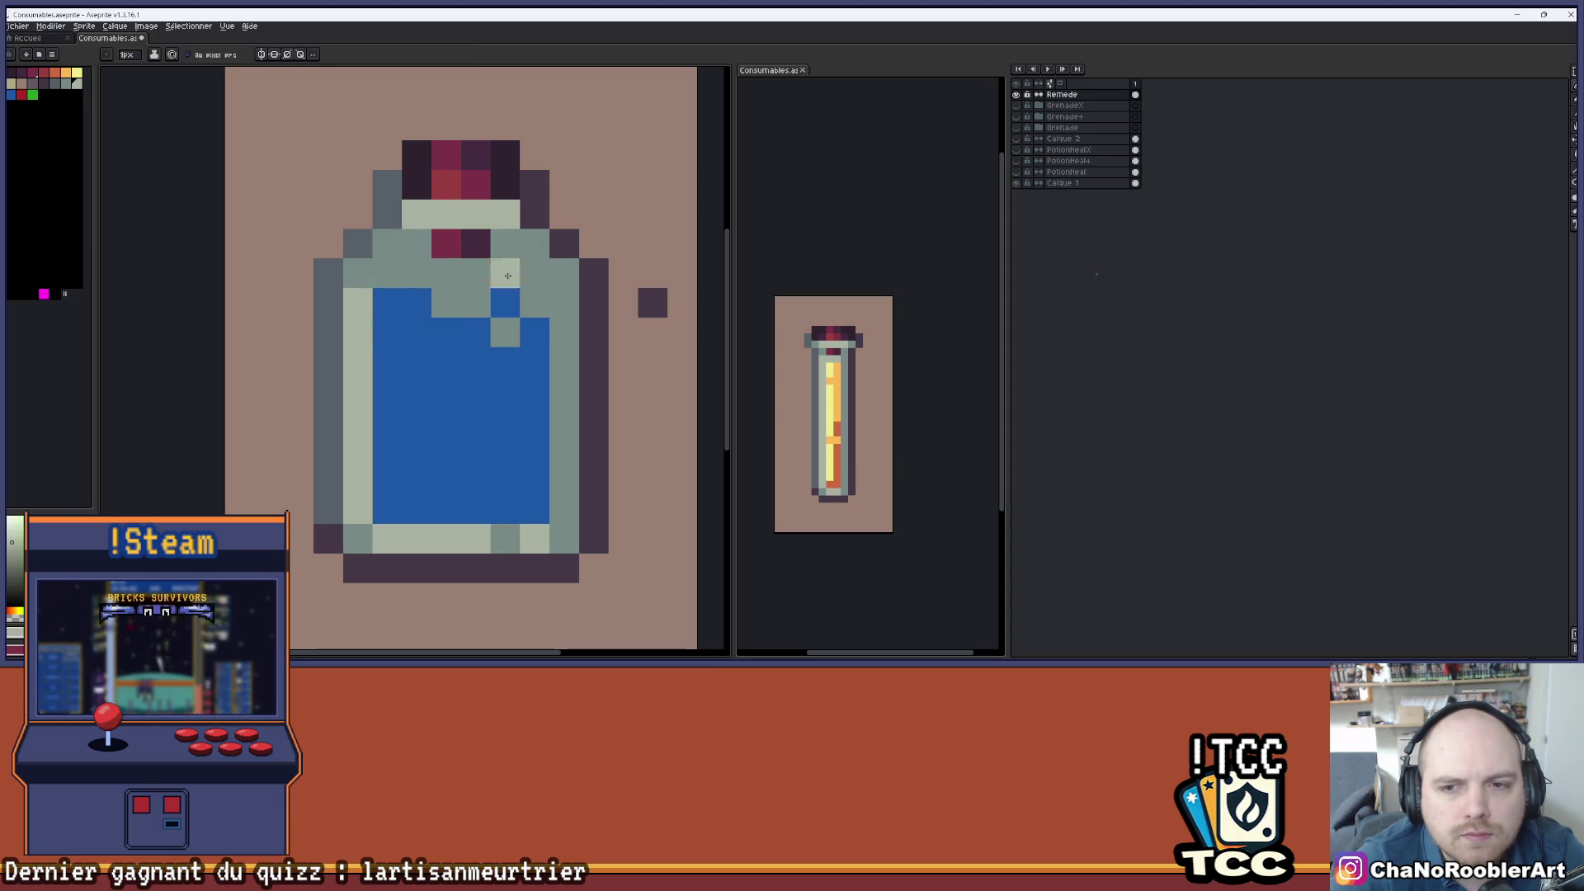
- Paint pale sage highlight pixels along the bottle's top-left row and in the liquid
left_click_drag(386, 273, 477, 273)
scroll(544, 406, "down", 1)
scroll(545, 406, "up", 1)
left_click(479, 331)
left_click(450, 361)
left_click(420, 391)
scroll(442, 373, "down", 4)
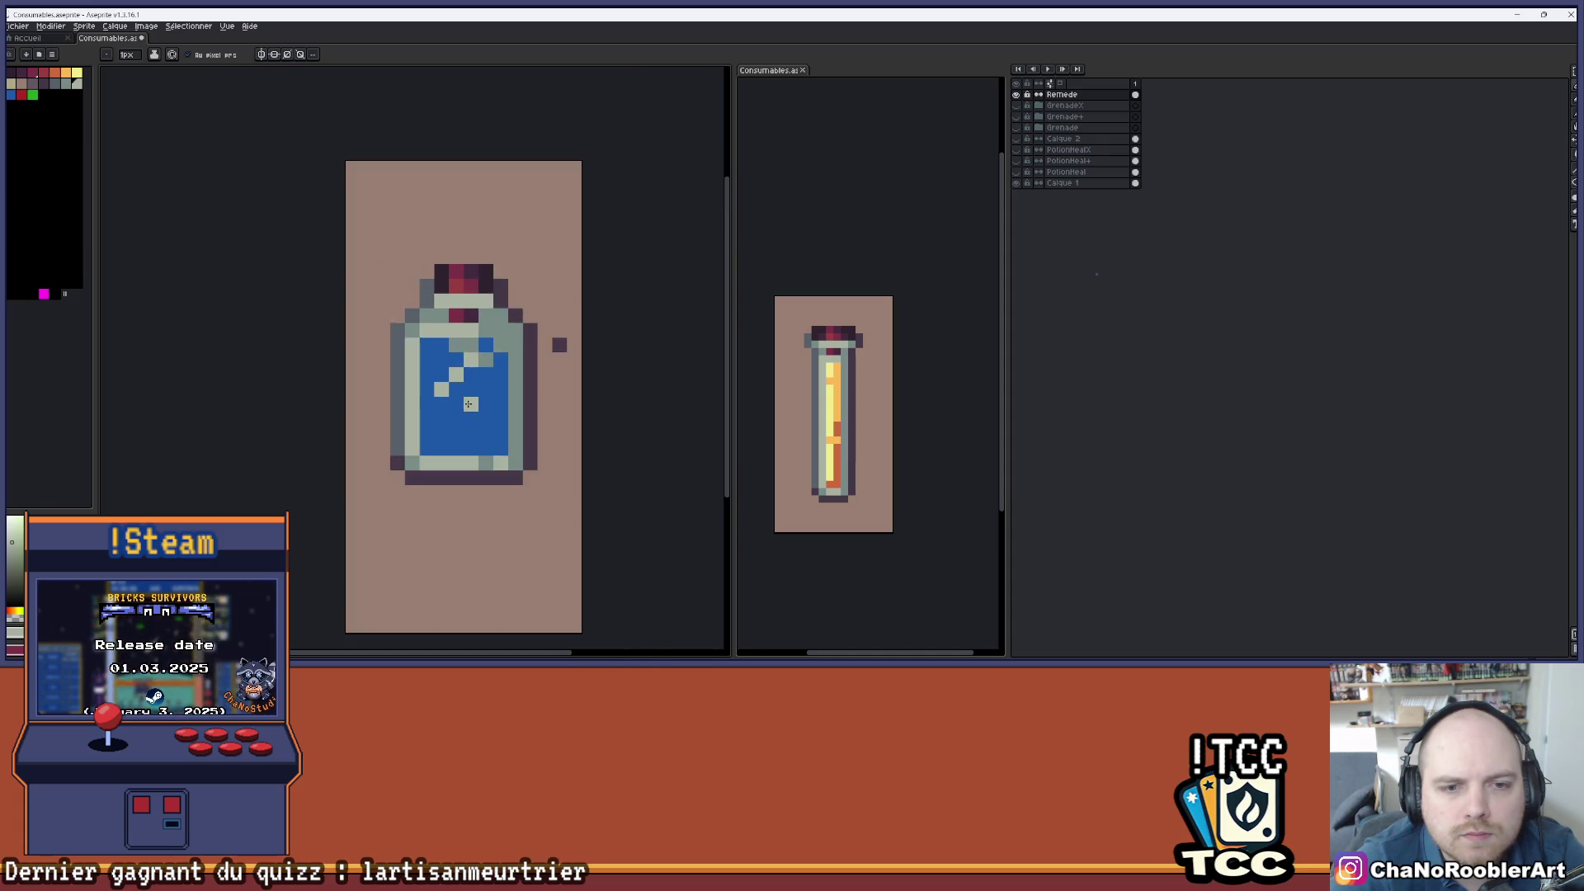
scroll(480, 400, "up", 1)
scroll(480, 400, "up", 1)
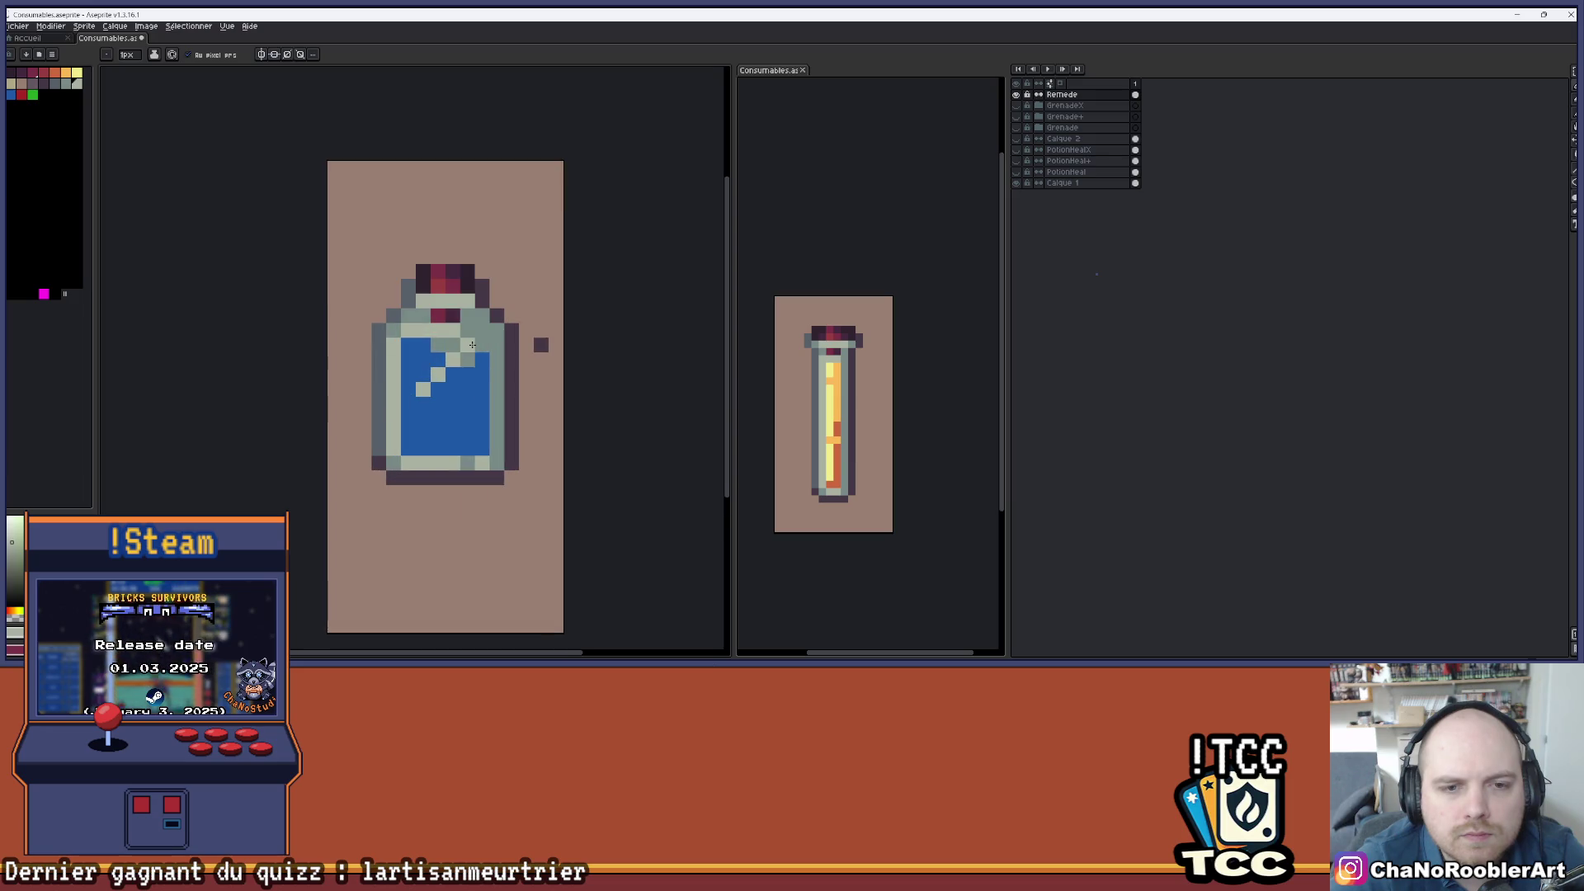
scroll(482, 334, "down", 1)
scroll(462, 342, "up", 1)
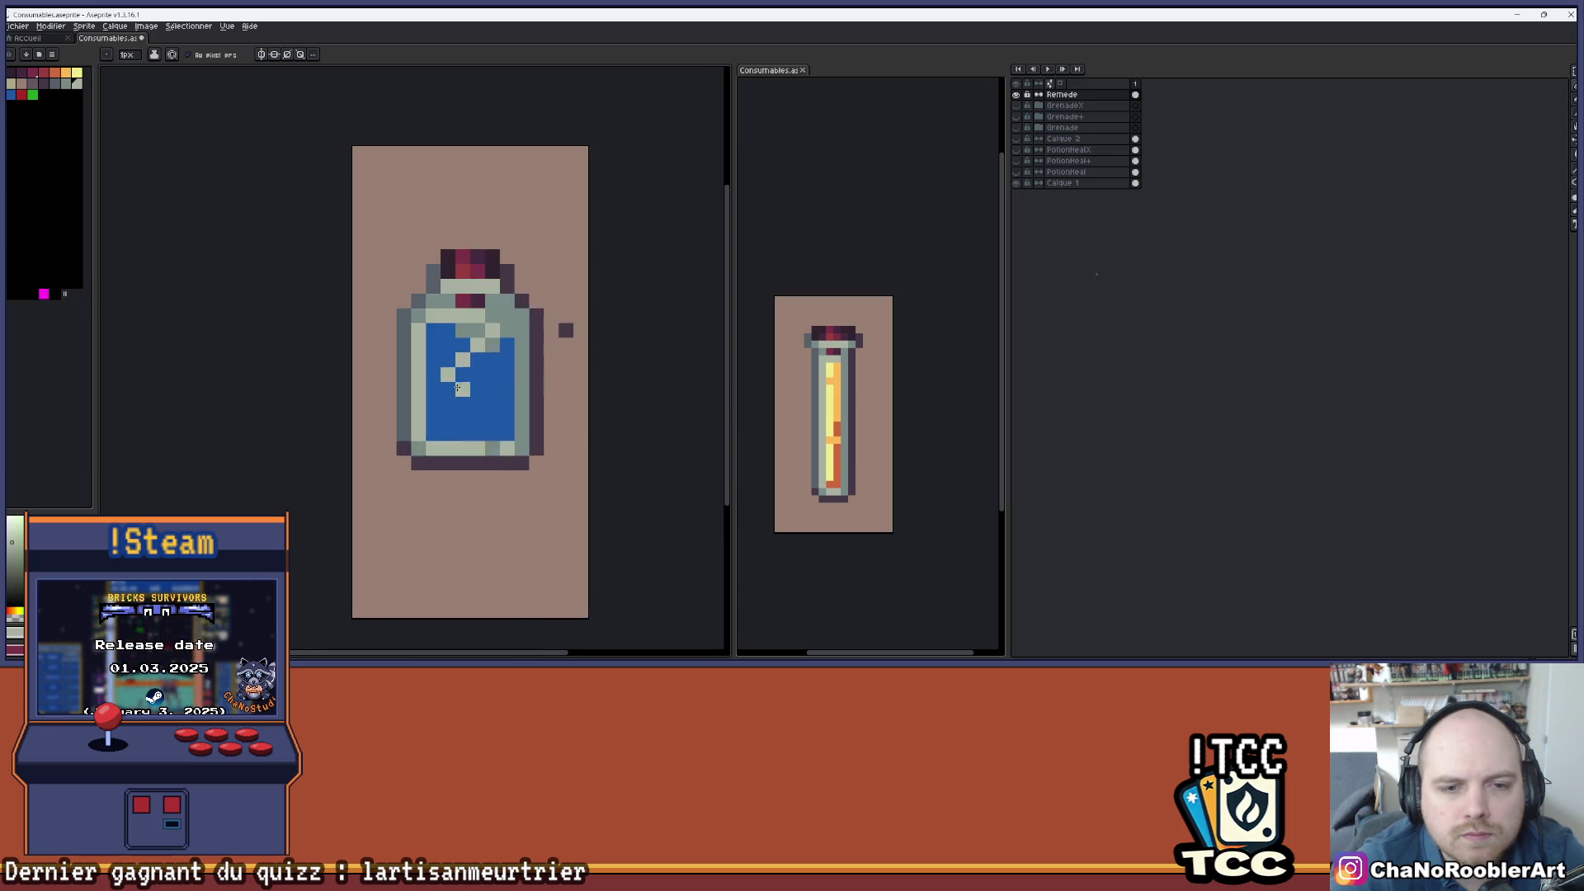
scroll(454, 346, "up", 1)
left_click(424, 321)
scroll(454, 348, "down", 1)
scroll(464, 363, "down", 2)
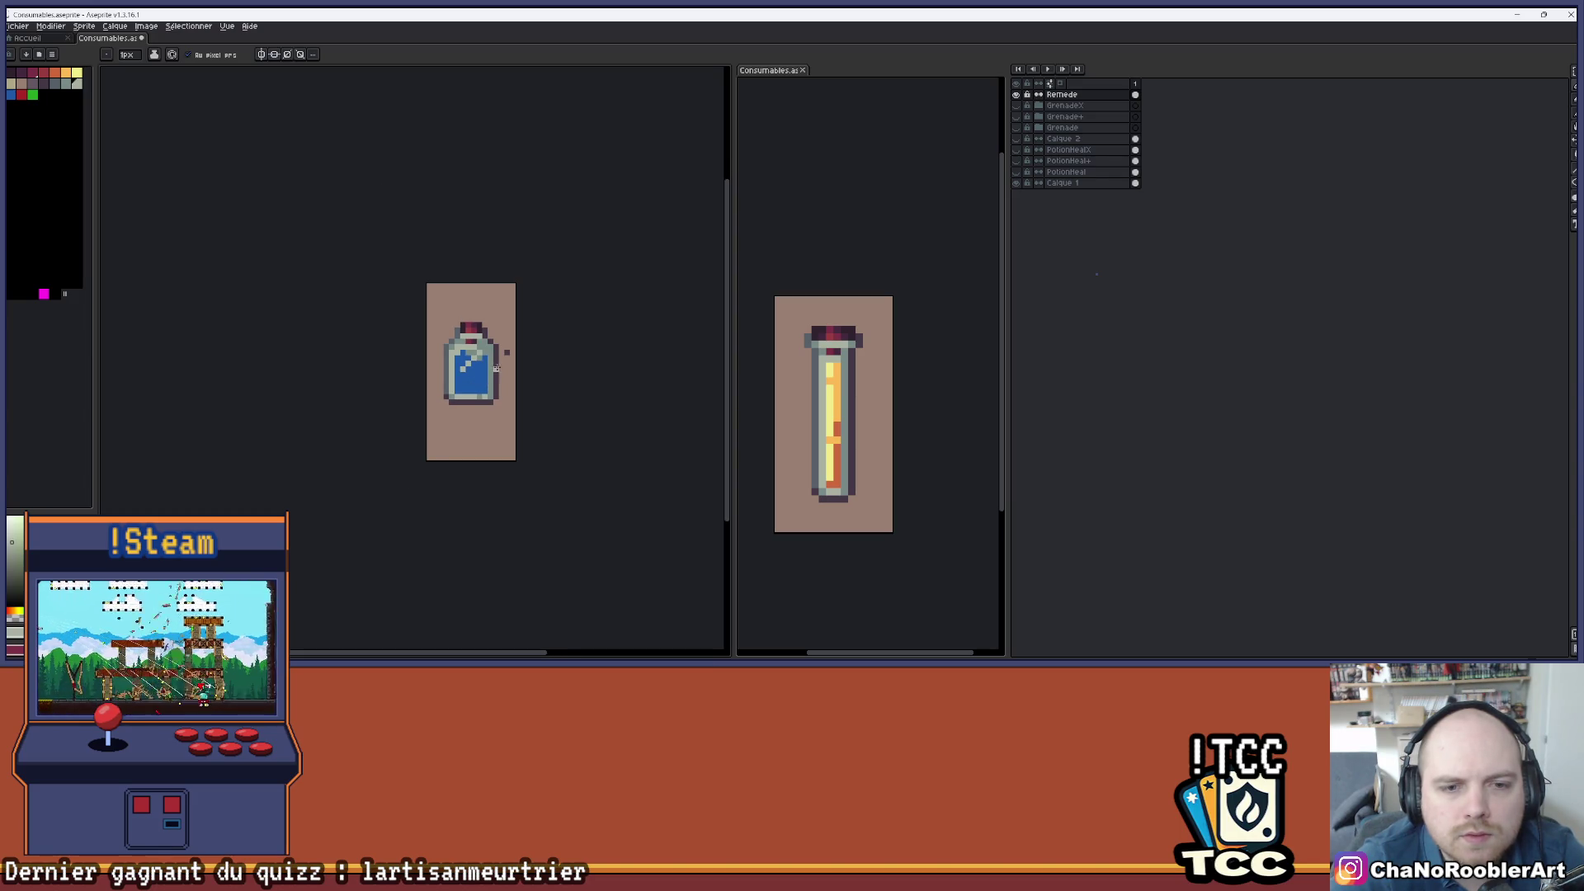
scroll(471, 349, "up", 1)
scroll(466, 339, "up", 1)
left_click_drag(549, 437, 519, 342)
scroll(521, 342, "down", 1)
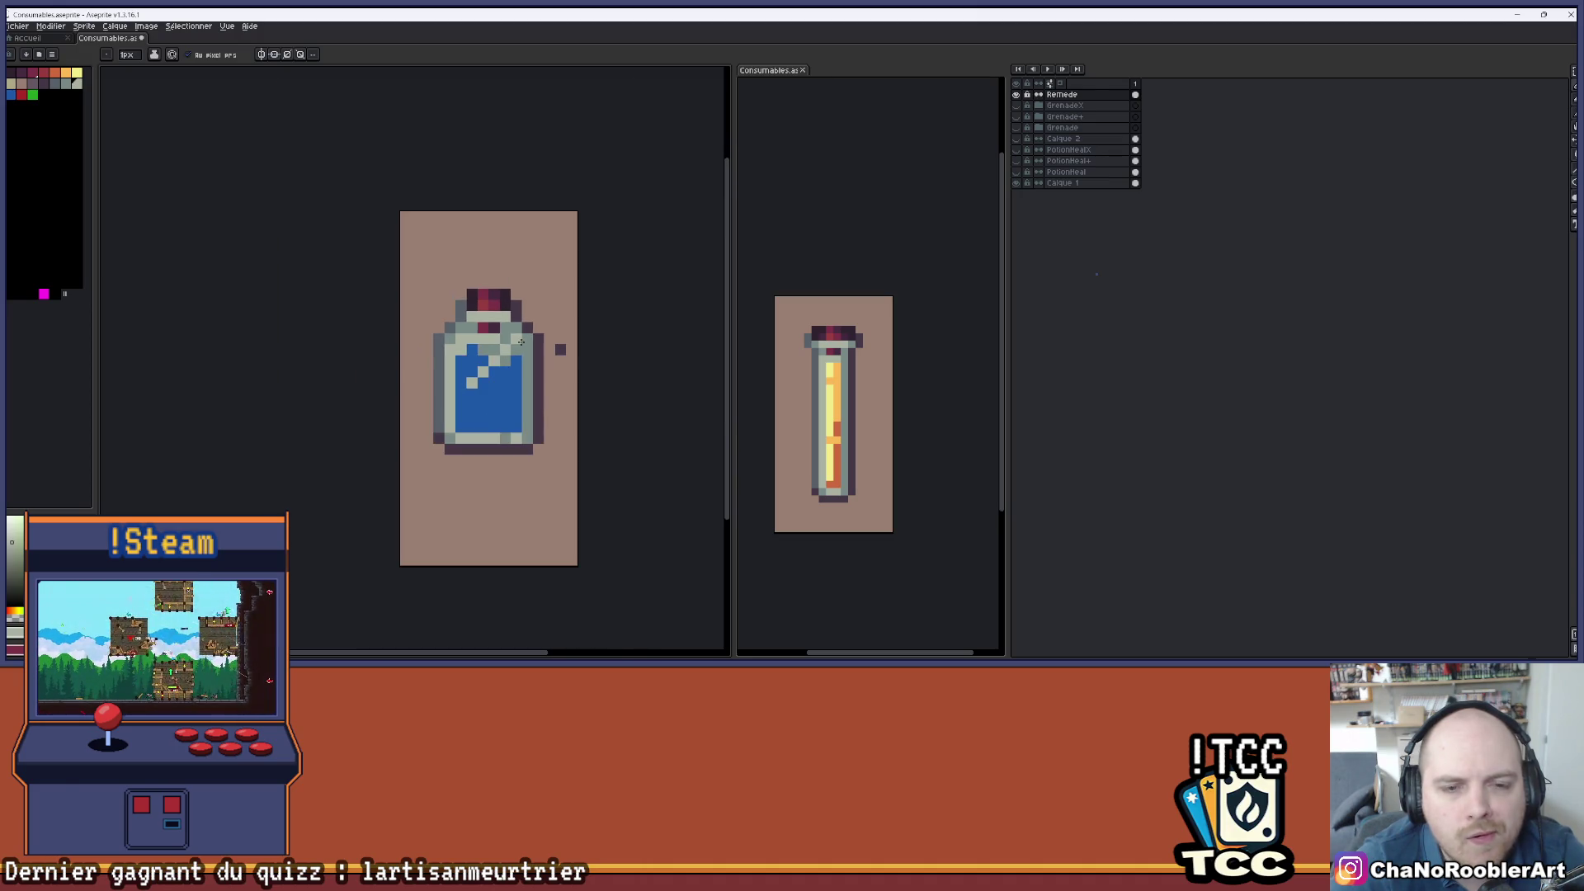
scroll(521, 381, "up", 1)
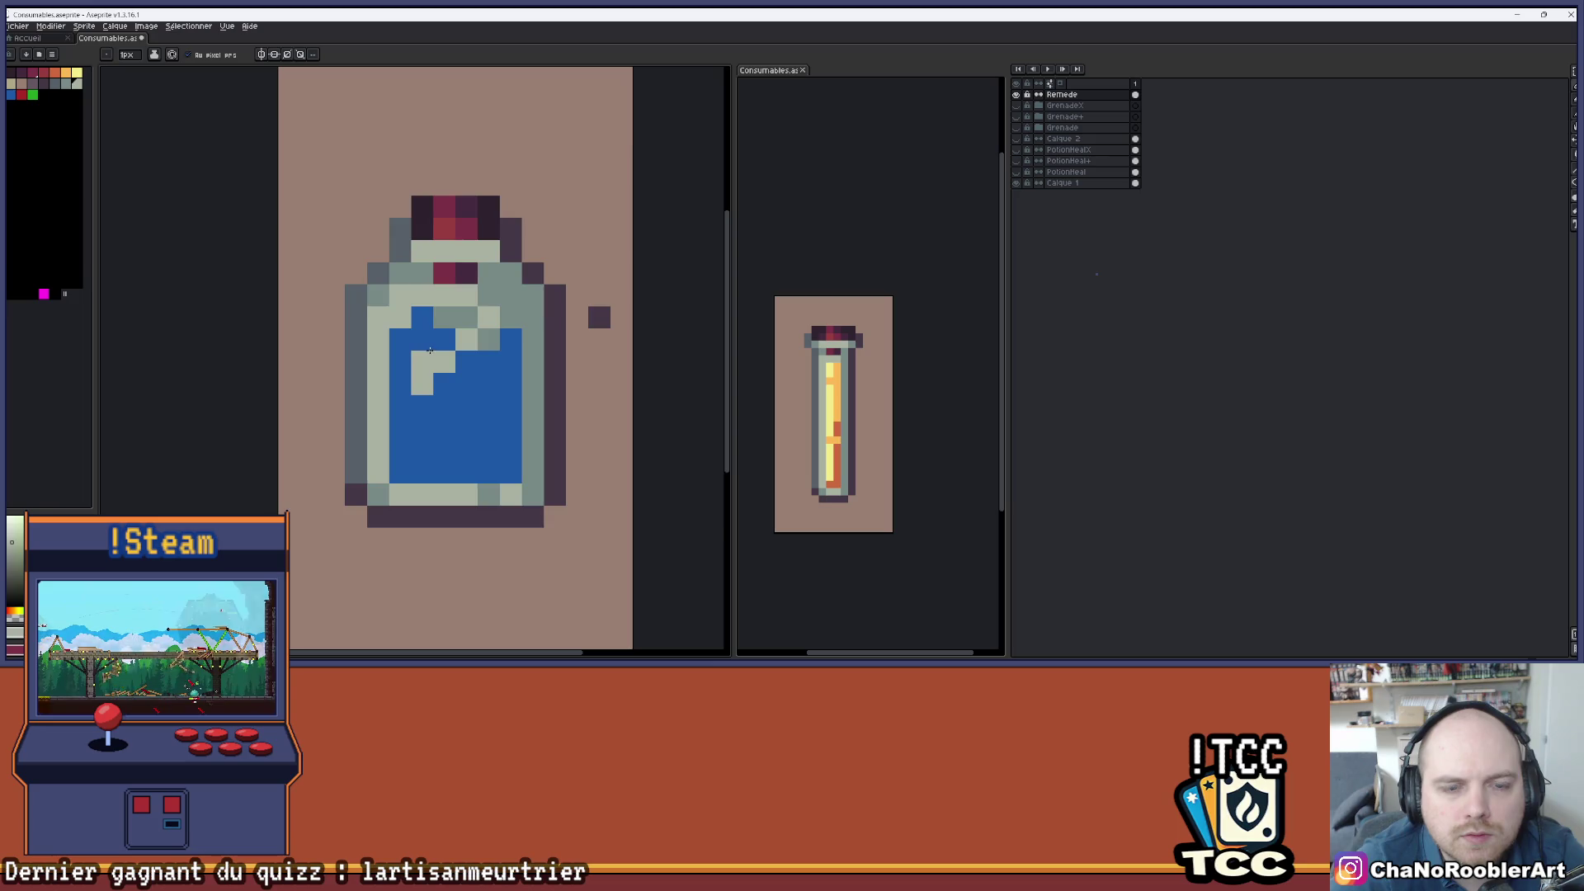
scroll(430, 350, "down", 3)
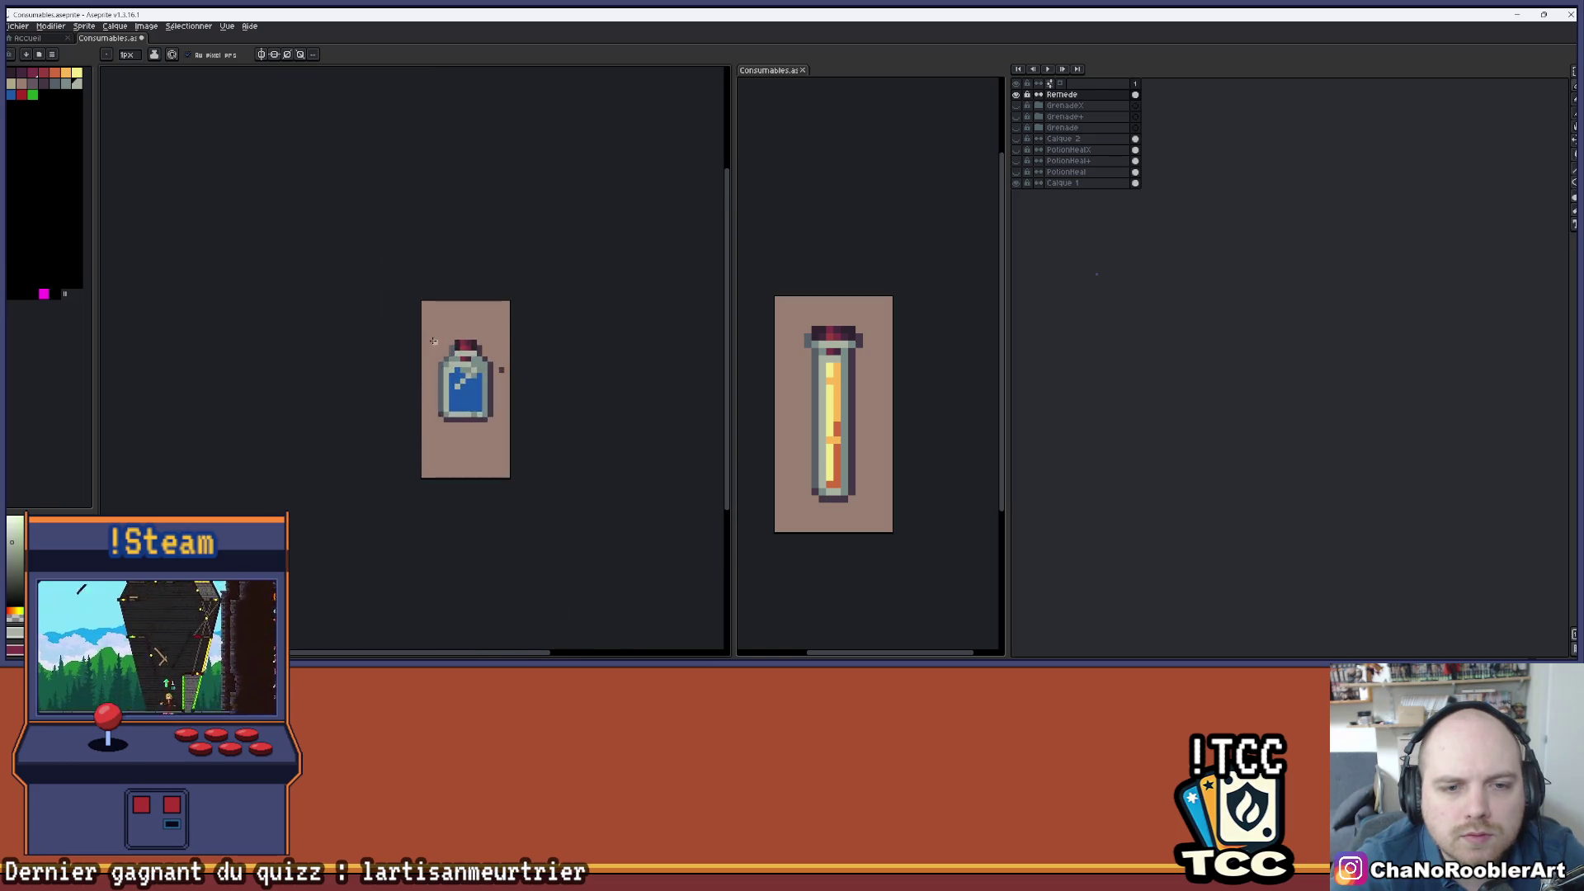
scroll(458, 387, "up", 4)
- Undo the liquid highlights, place a light test pixel, and create new layer Calque 3
key("v")
key("ctrl+z")
key("ctrl+z")
key("ctrl+z")
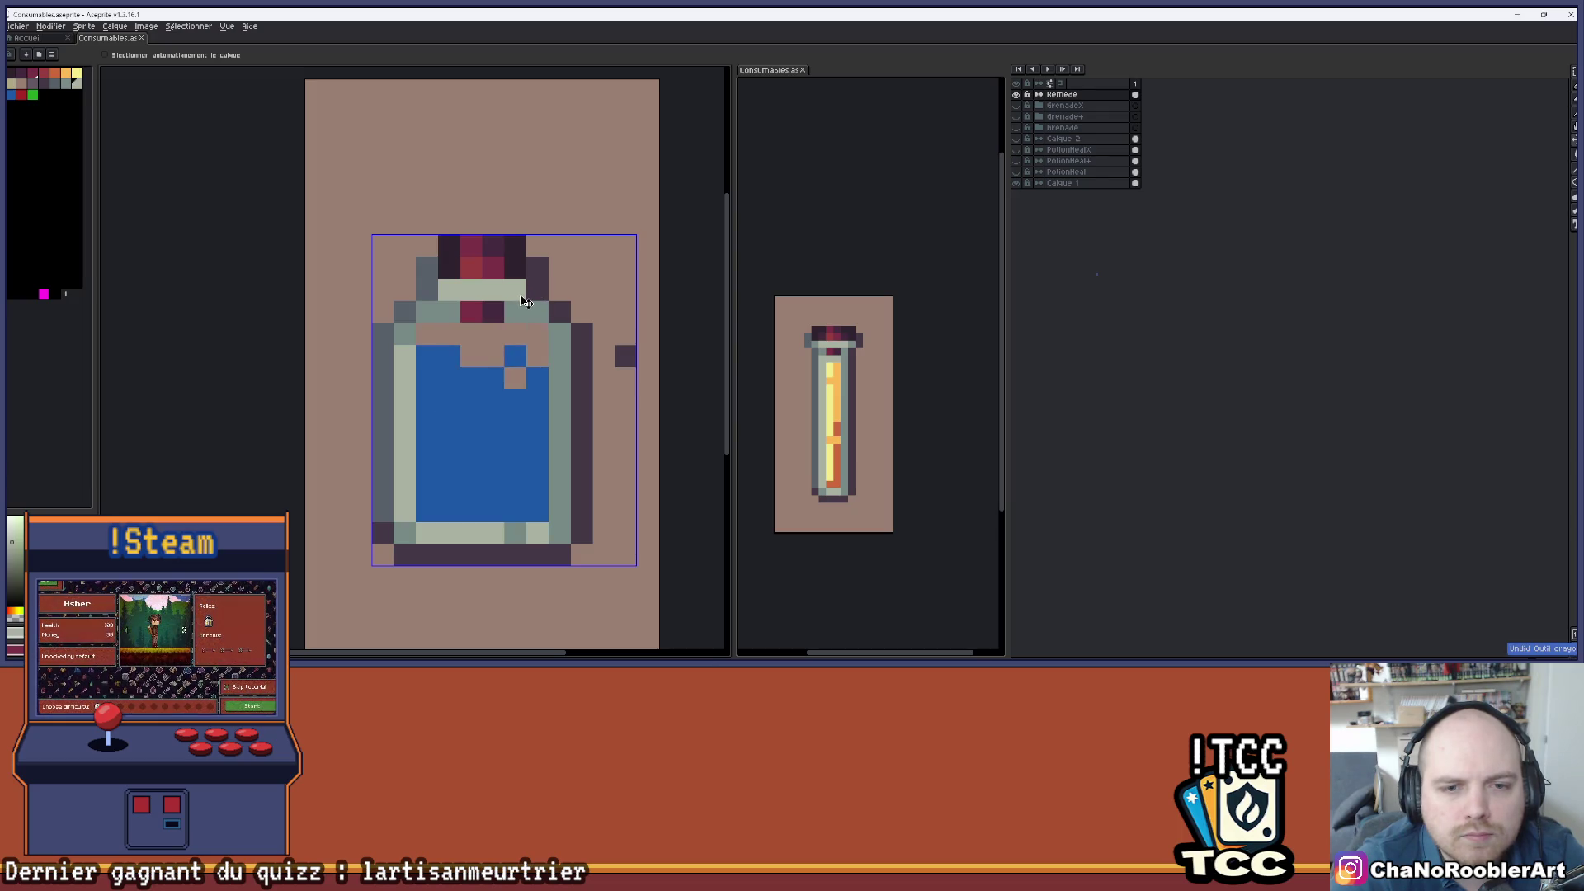
key("b")
left_click(434, 355)
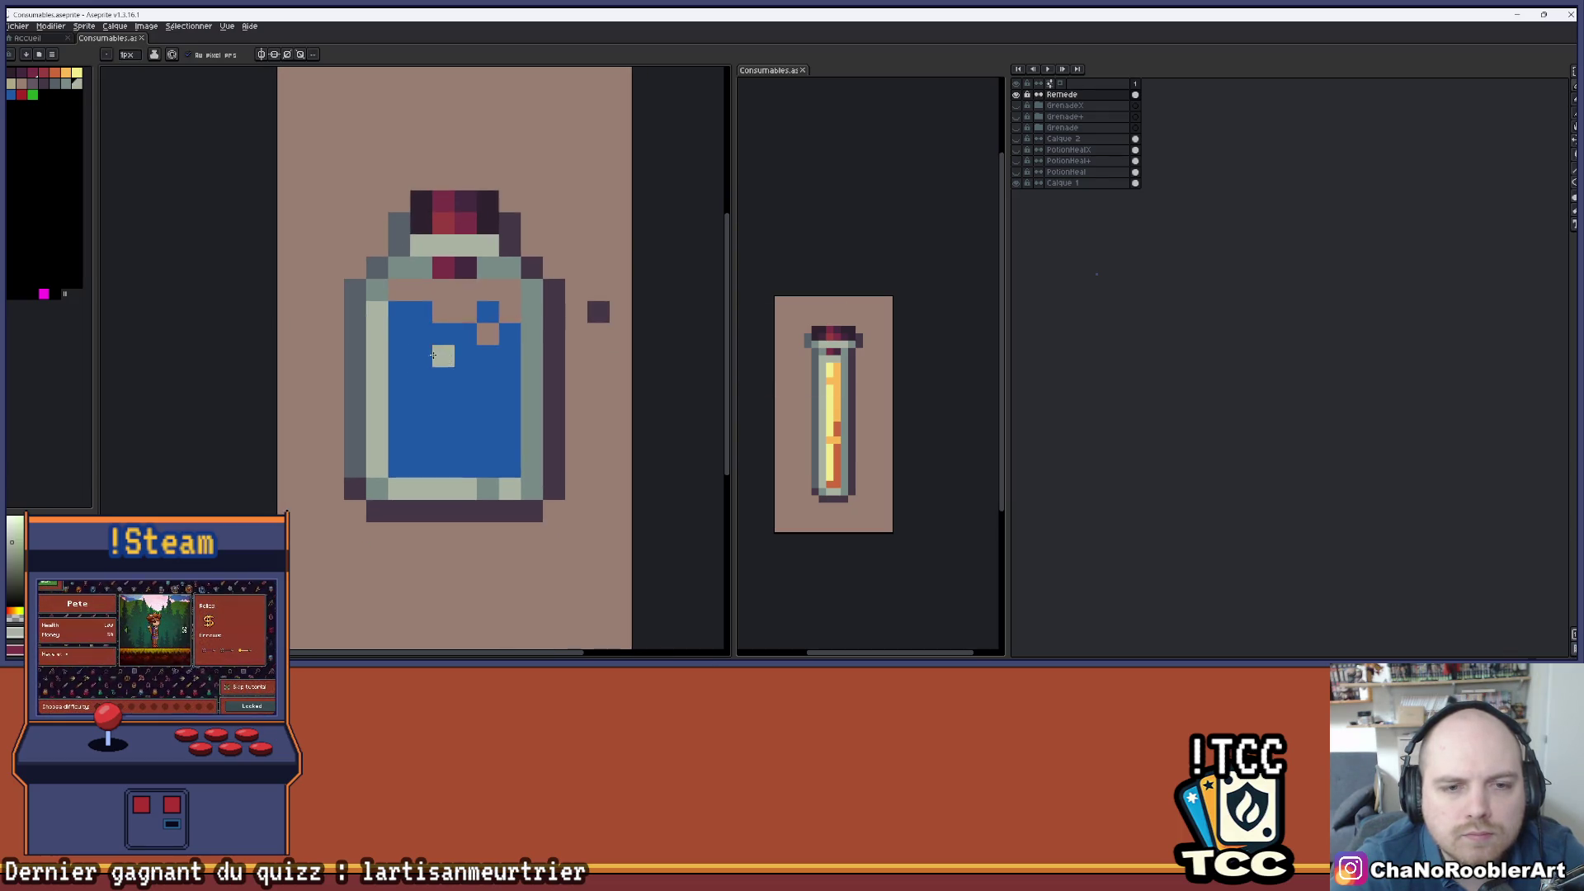
key("shift+n")
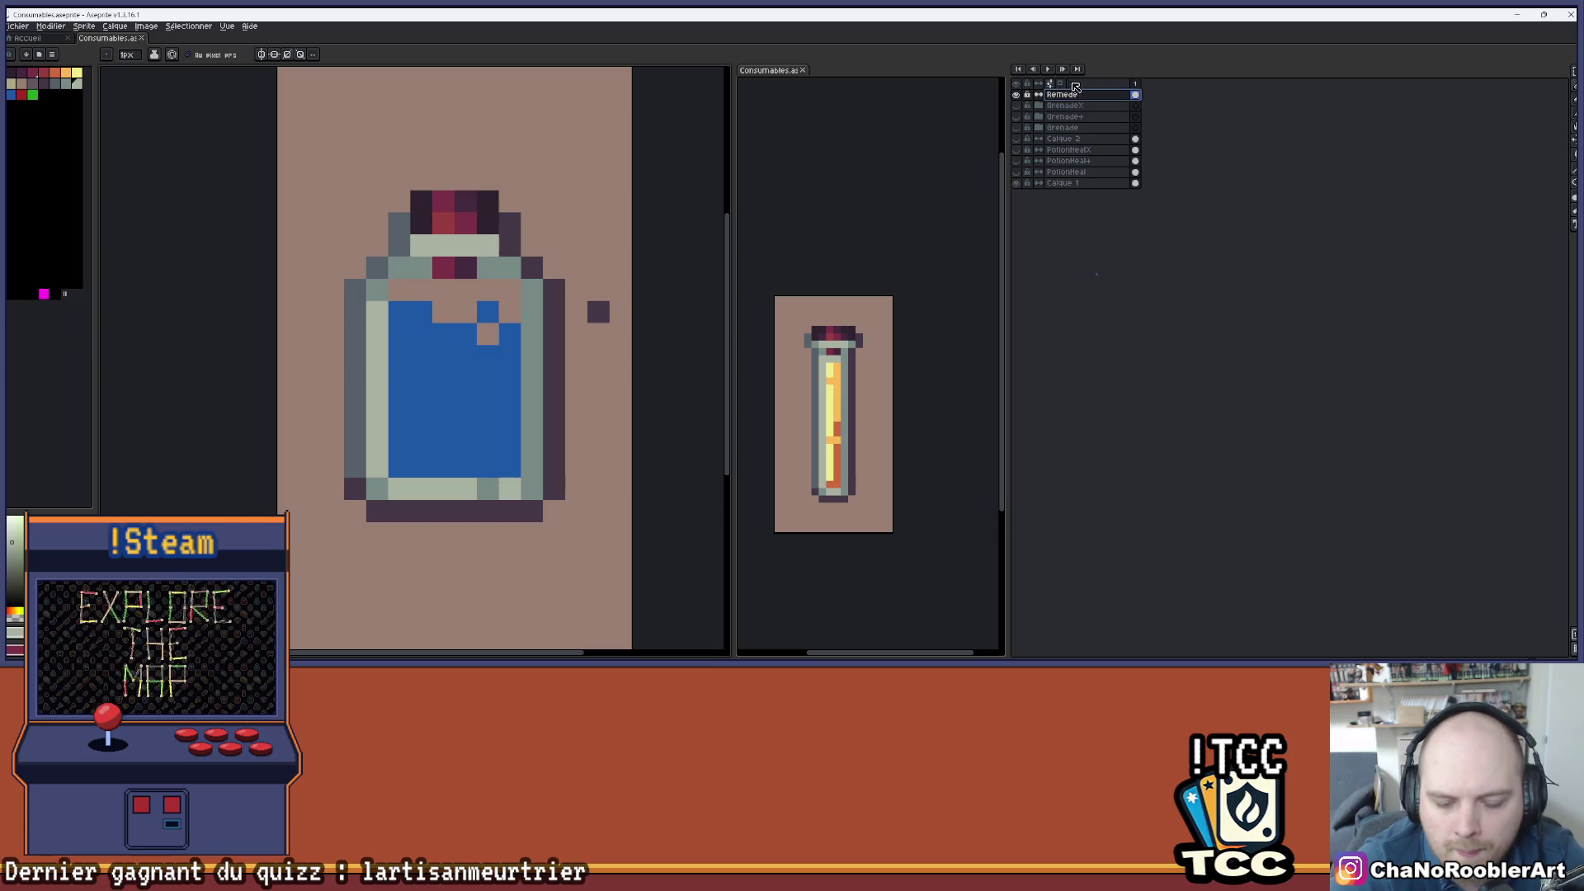
- Draw light highlight pixels on Calque 3: a vertical streak, a top pixel and a lower block
left_click_drag(436, 338, 418, 396)
left_click(419, 485)
left_click(463, 307)
key("ctrl+z")
left_click(451, 314)
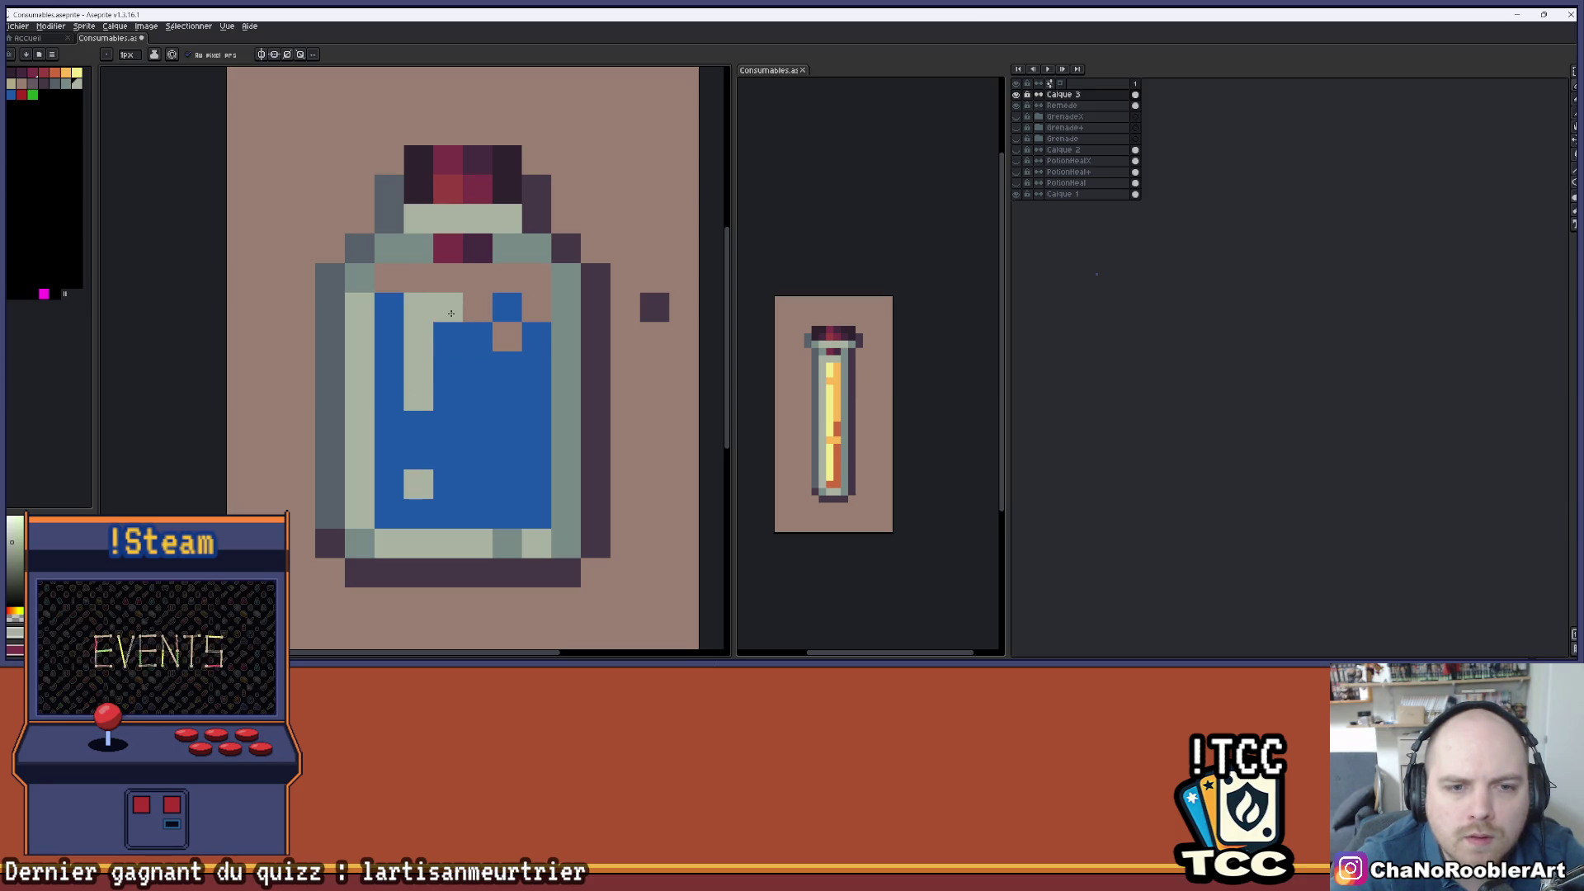
left_click_drag(448, 396, 448, 366)
left_click(448, 483)
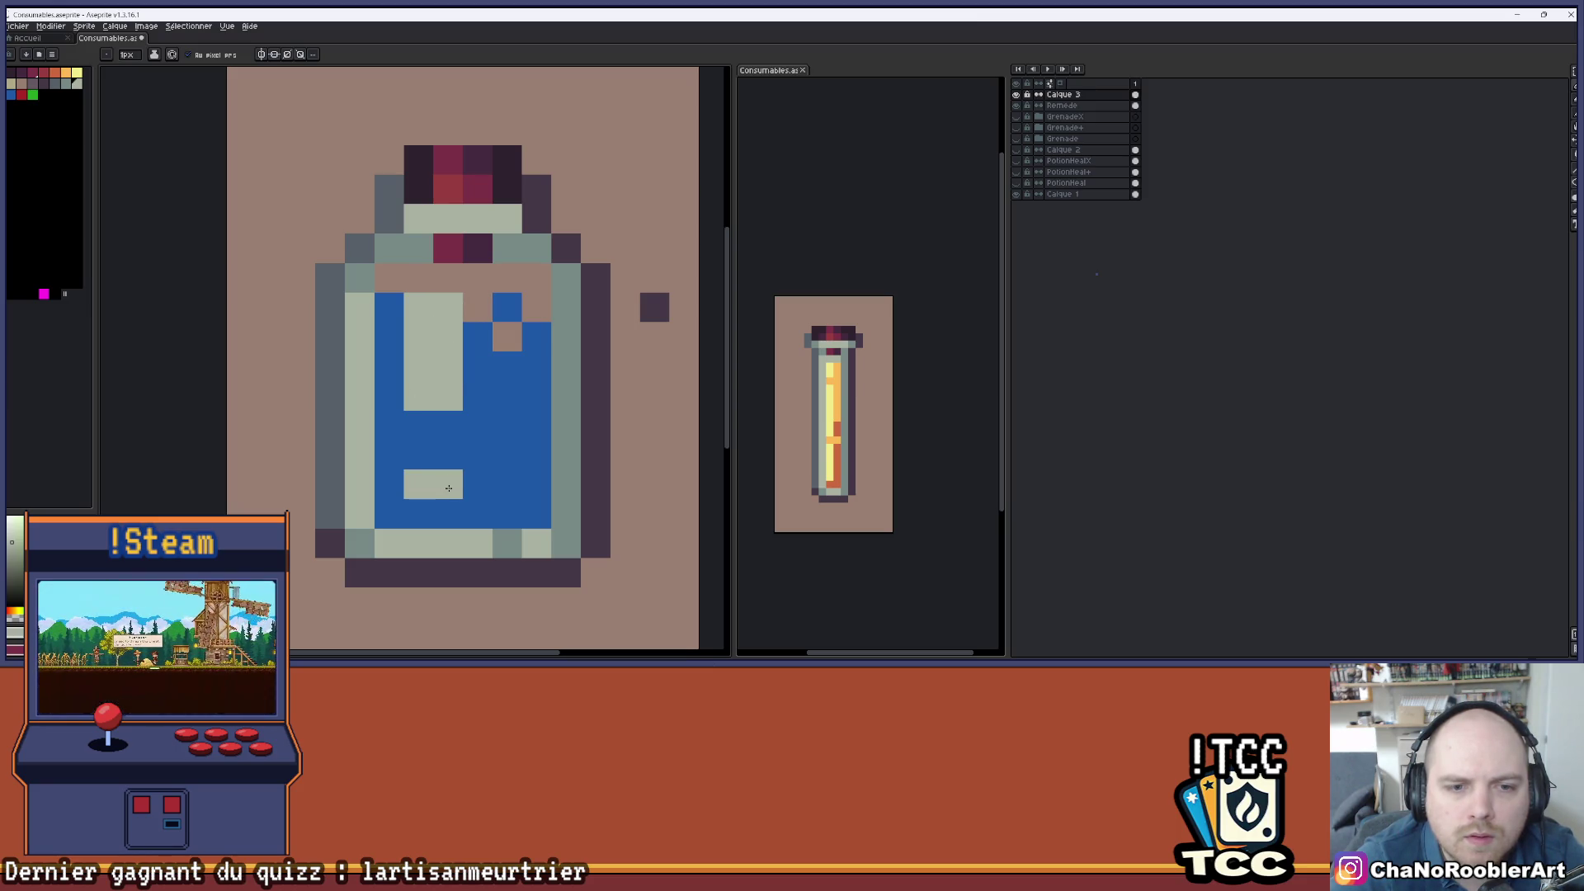
left_click(478, 396)
scroll(485, 395, "down", 1)
scroll(493, 353, "up", 1)
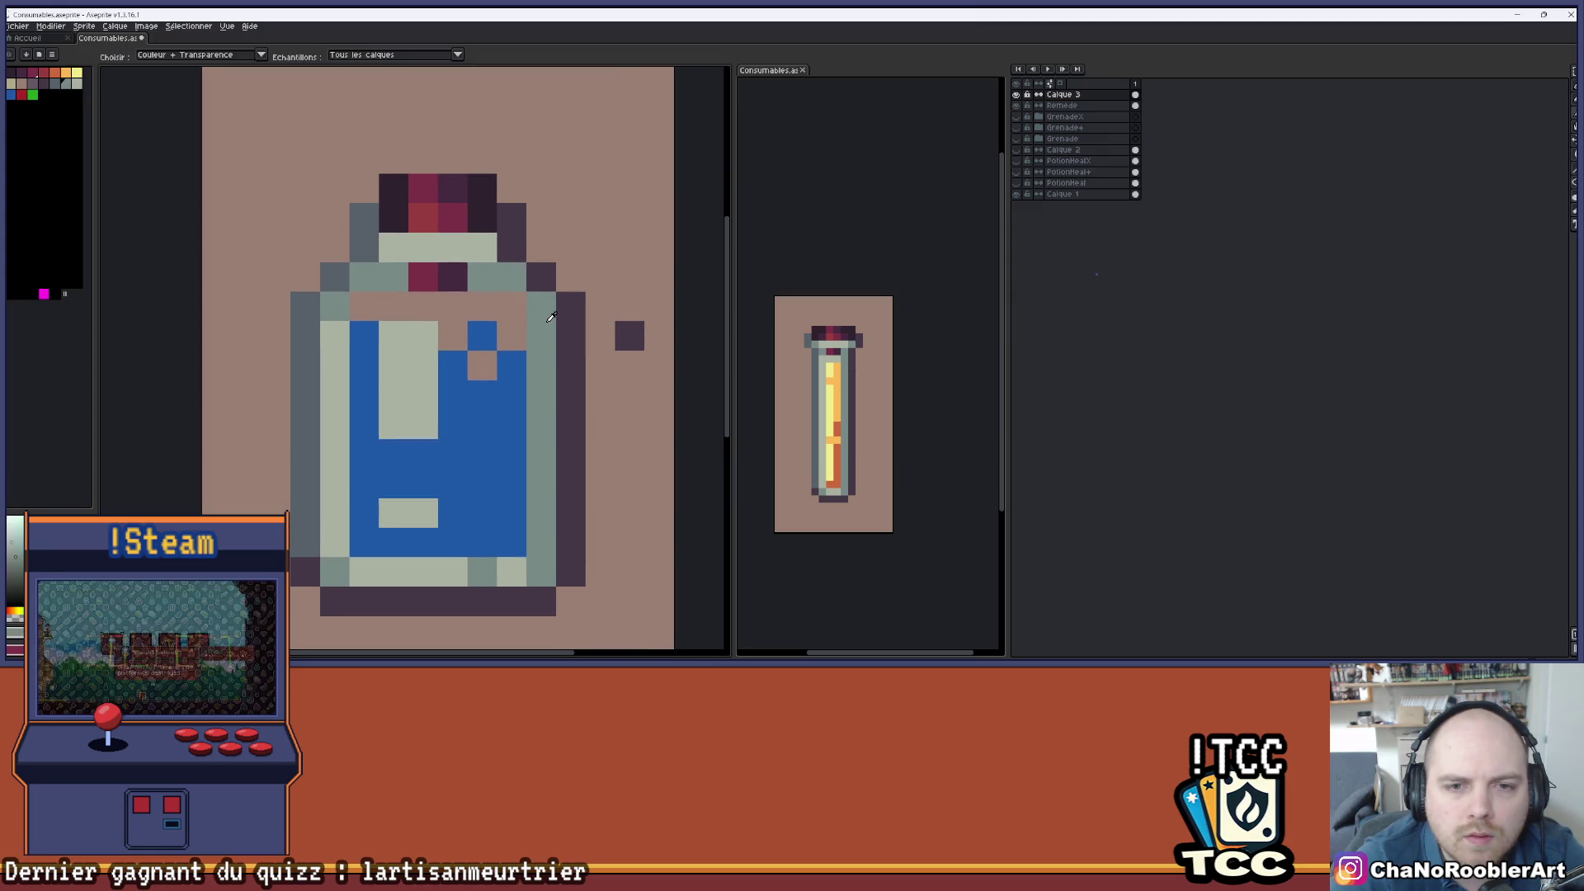
left_click(1016, 94)
left_click(1017, 95)
- Cover all the bottle's blue interior with grey-green on the overlay layer
left_click(361, 310)
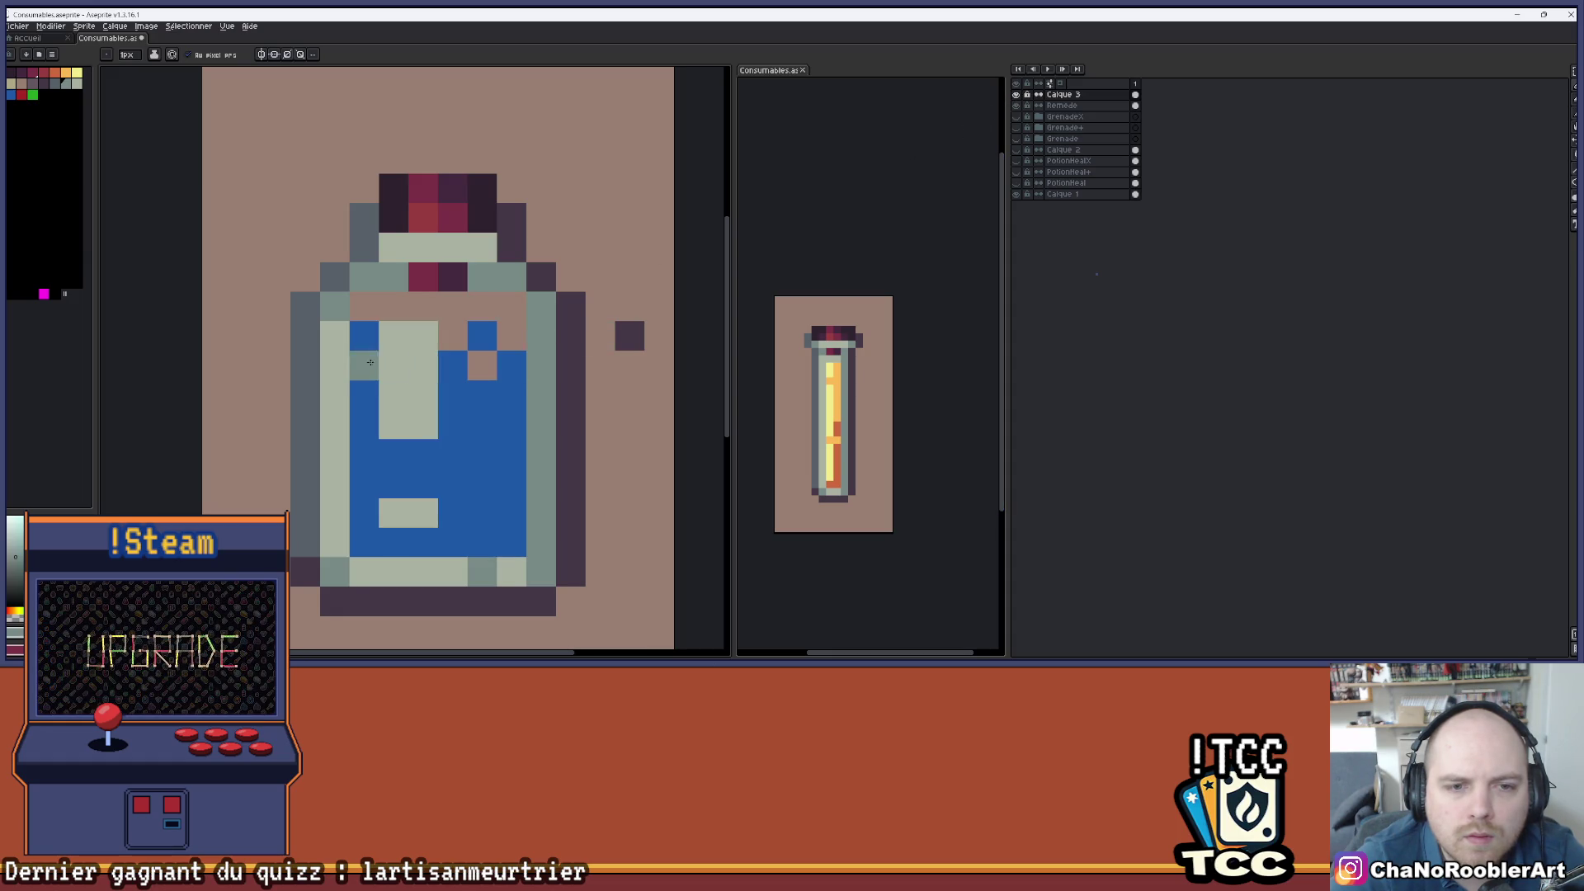
mouse_move(514, 315)
left_mouse_down()
mouse_move(511, 548)
mouse_move(402, 538)
mouse_move(364, 450)
mouse_move(423, 486)
left_mouse_up()
left_click_drag(453, 355, 453, 516)
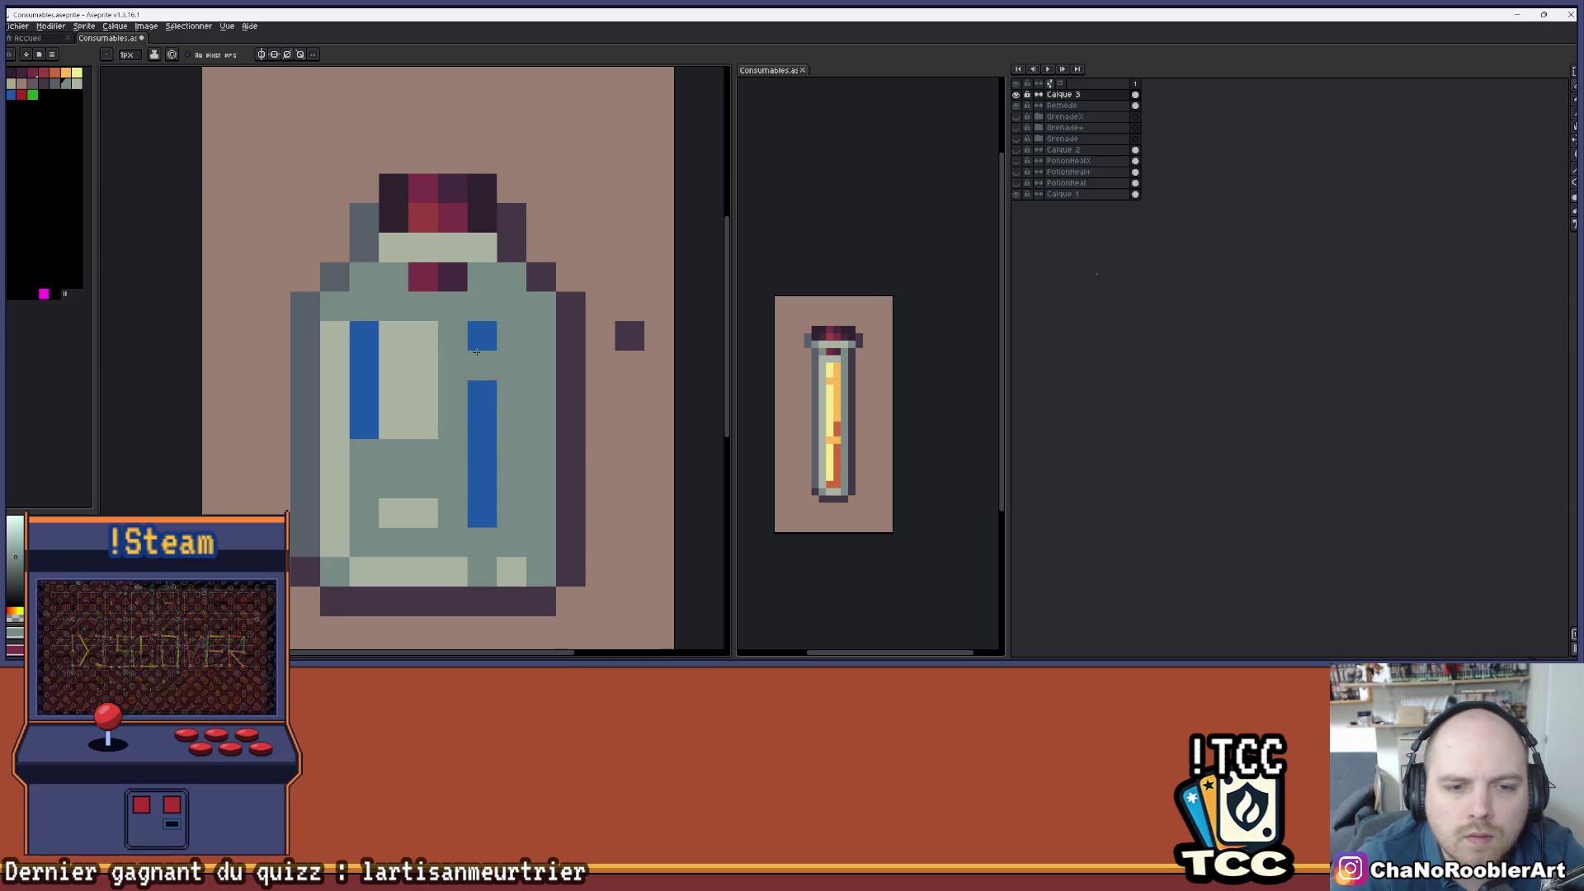
left_click_drag(482, 388, 483, 516)
left_click(483, 335)
left_click_drag(363, 334, 364, 414)
scroll(364, 413, "down", 5)
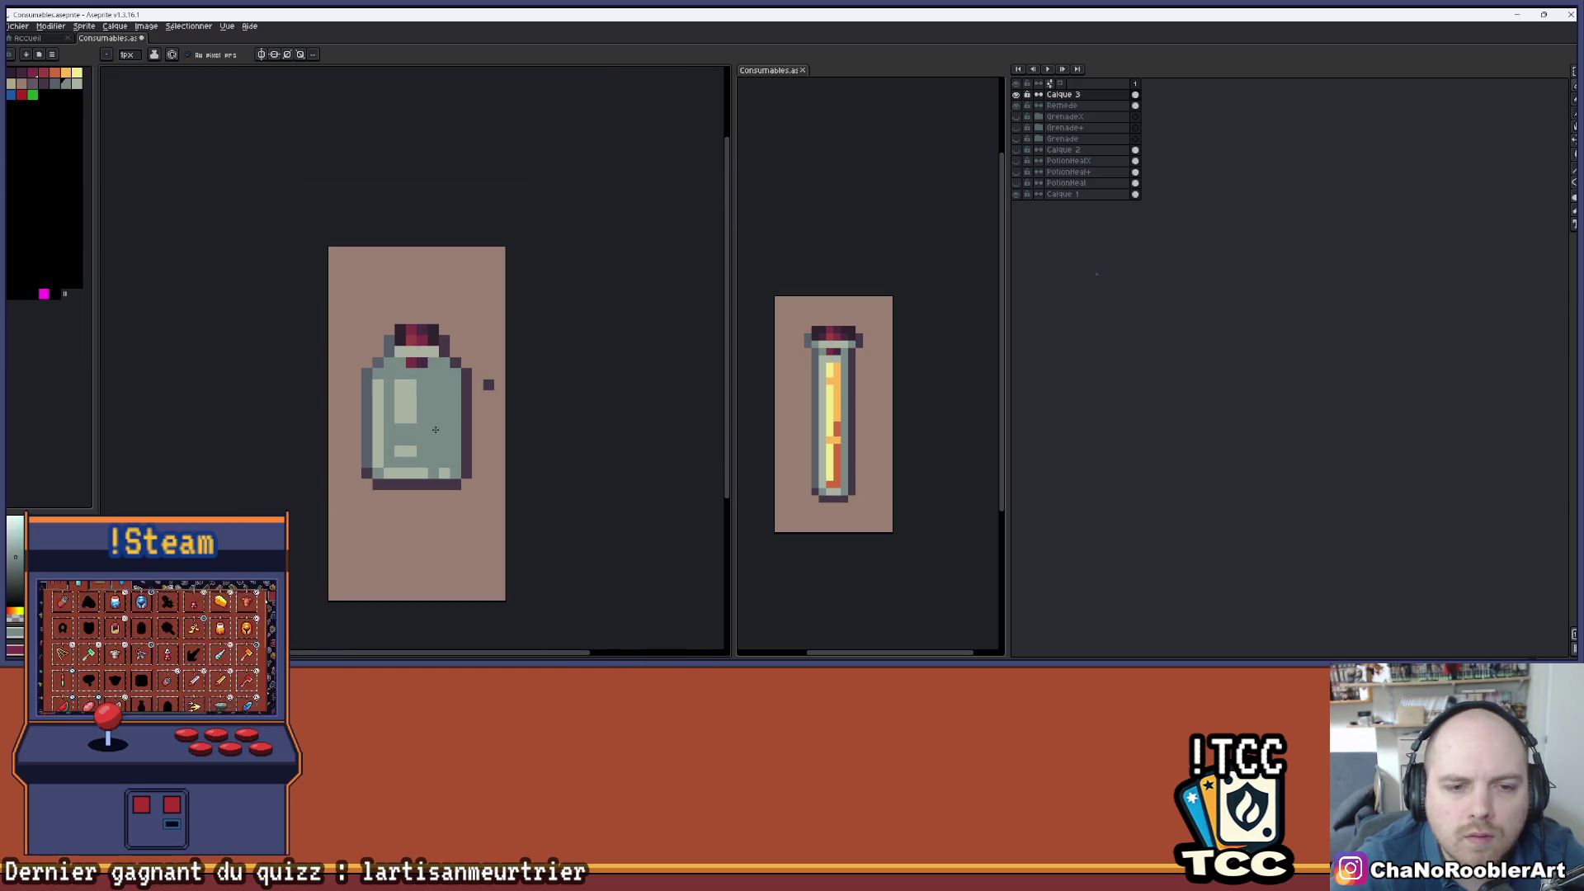
scroll(454, 408, "up", 3)
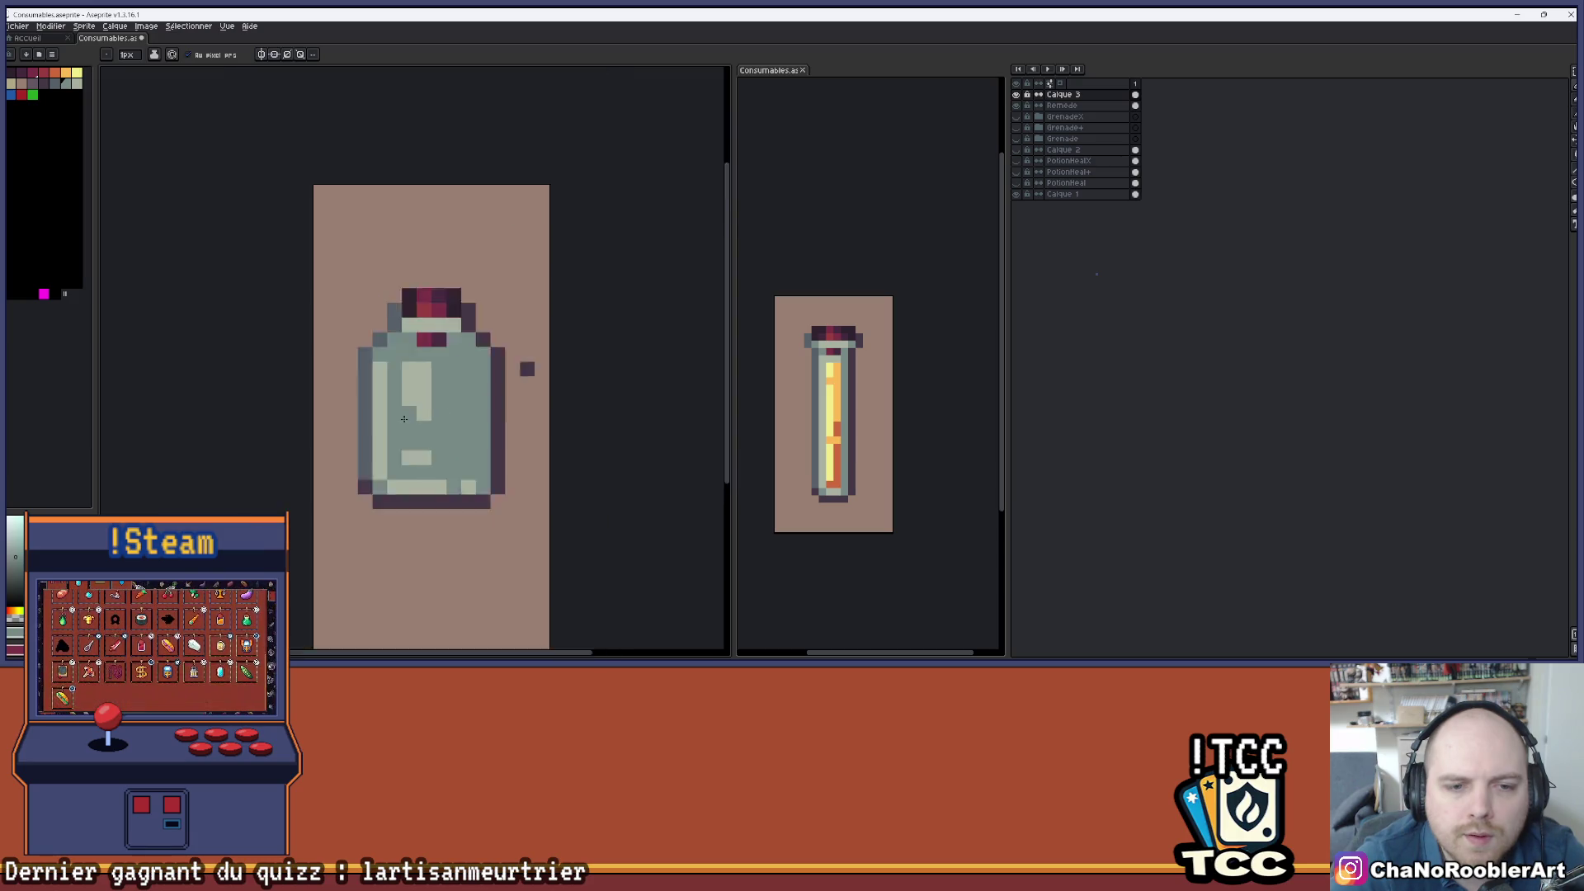
scroll(428, 409, "up", 2)
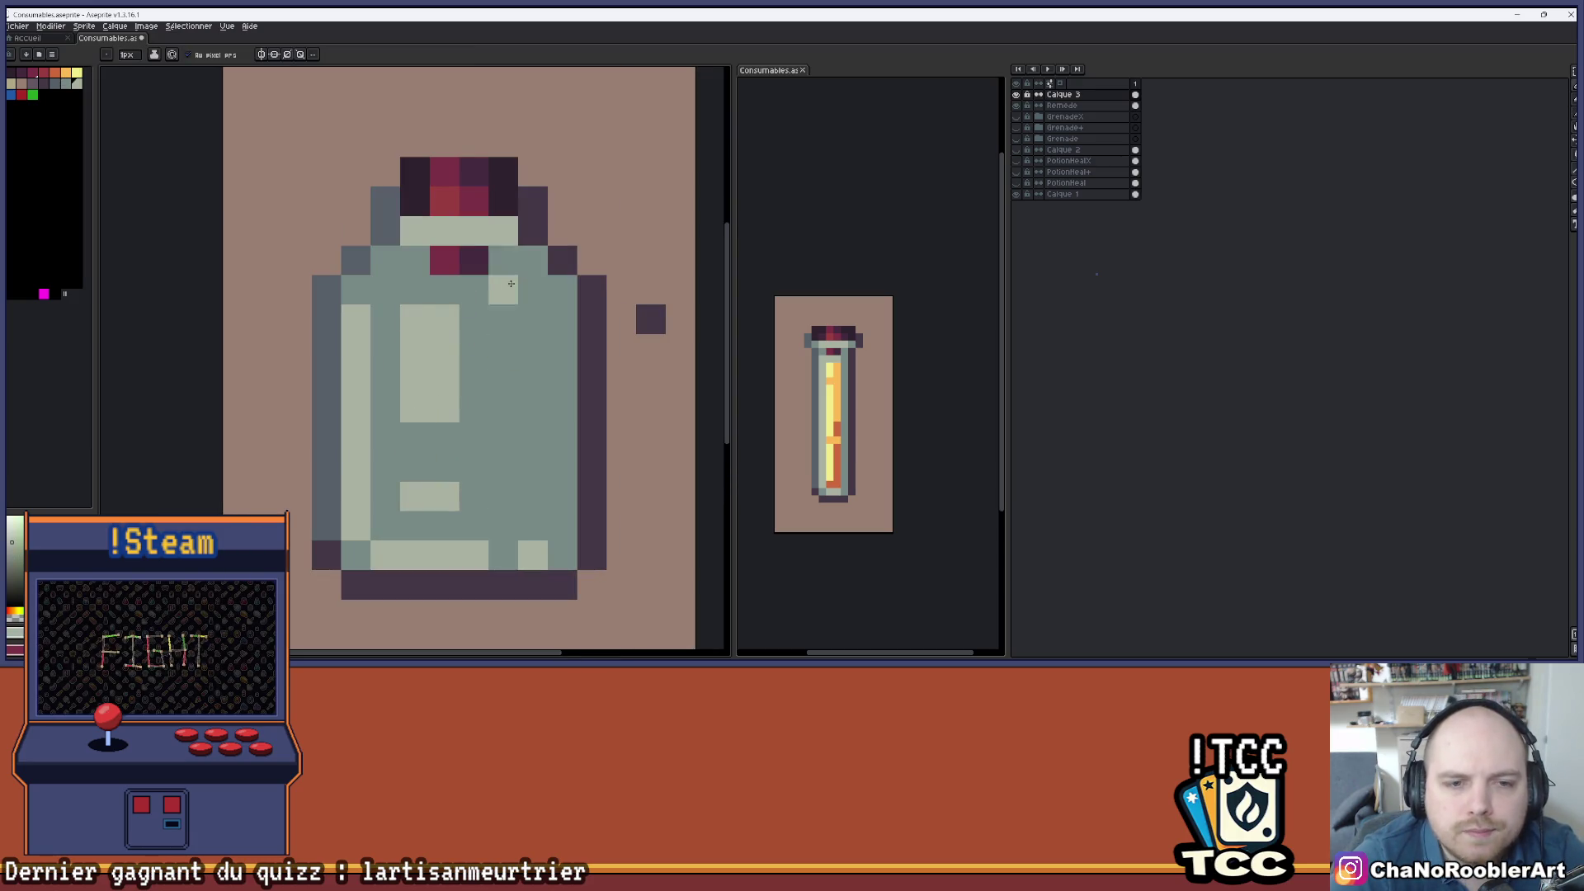
scroll(428, 409, "down", 4)
scroll(419, 257, "up", 3)
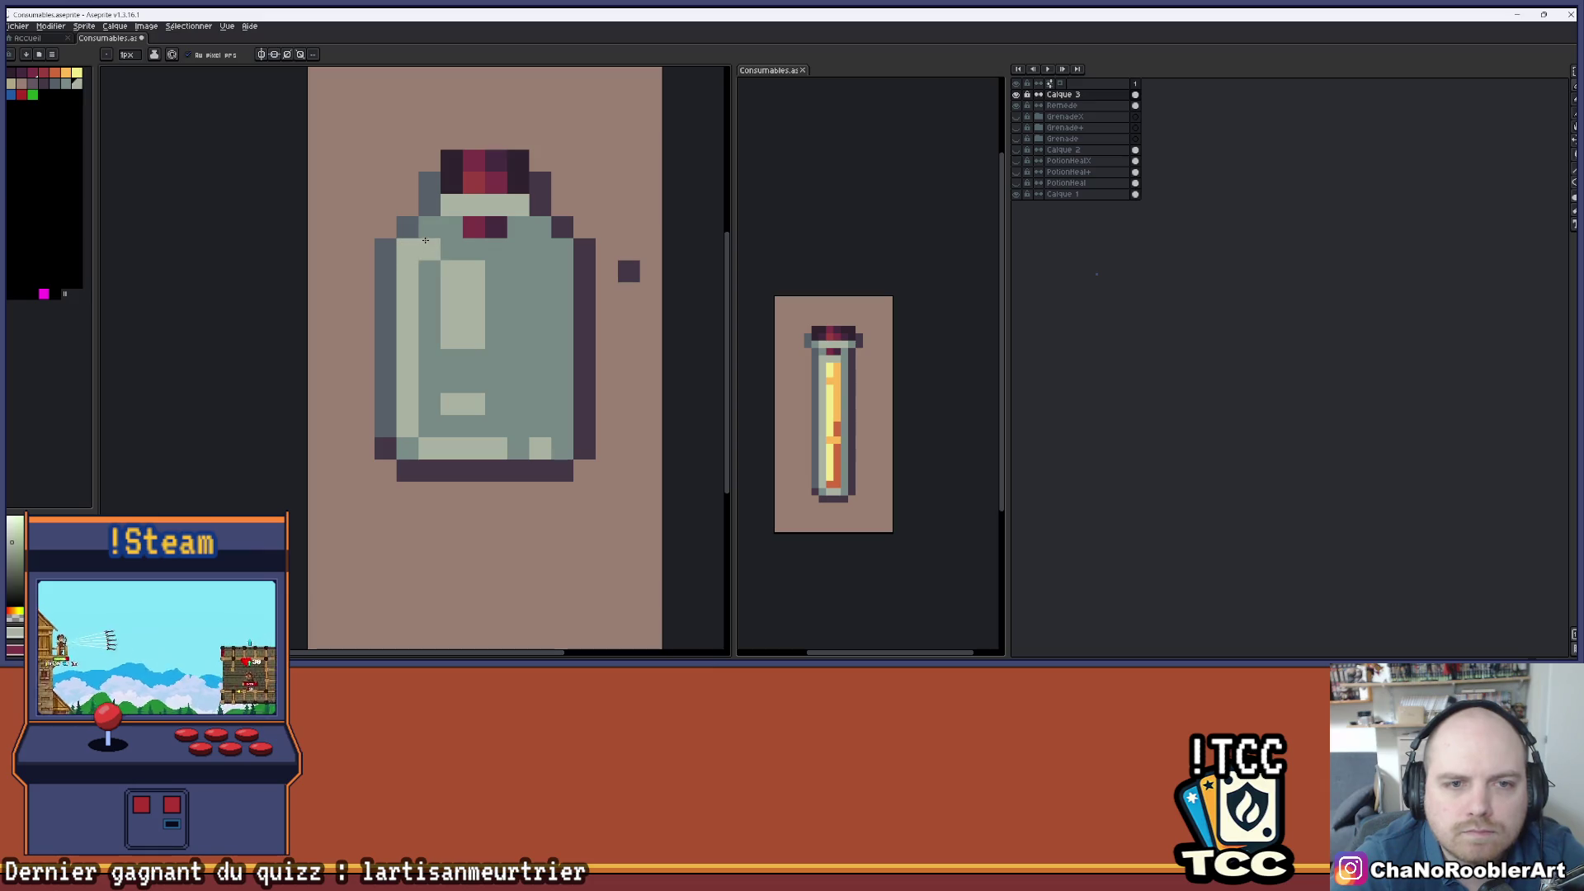
scroll(509, 268, "down", 3)
- Extend the right-side light highlight column downward and add a pixel beside it
left_click_drag(520, 325, 495, 347)
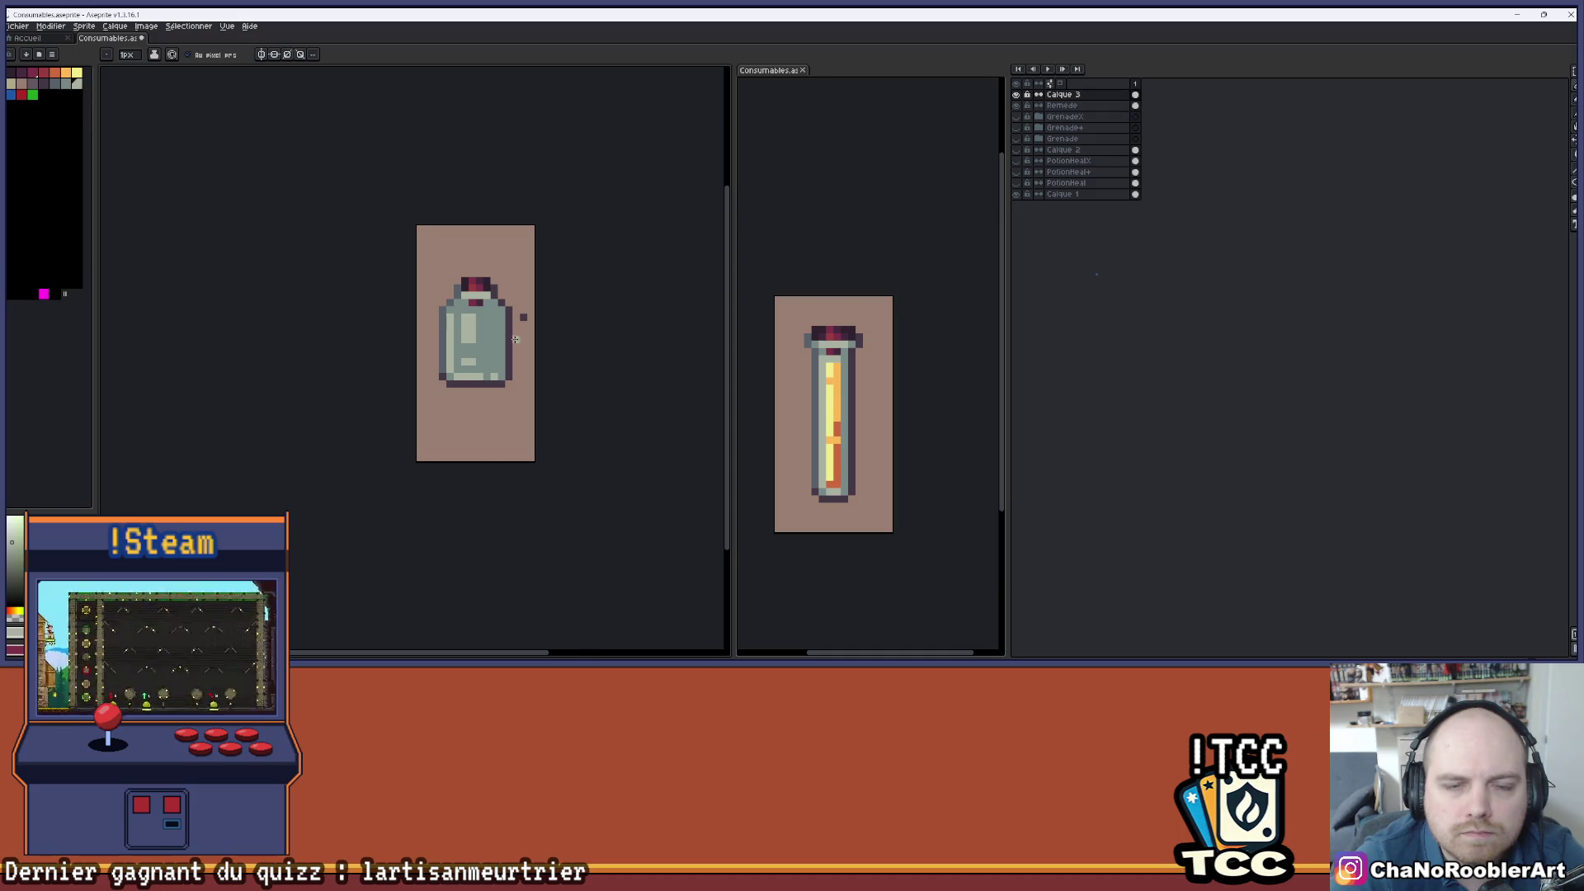
scroll(471, 340, "up", 2)
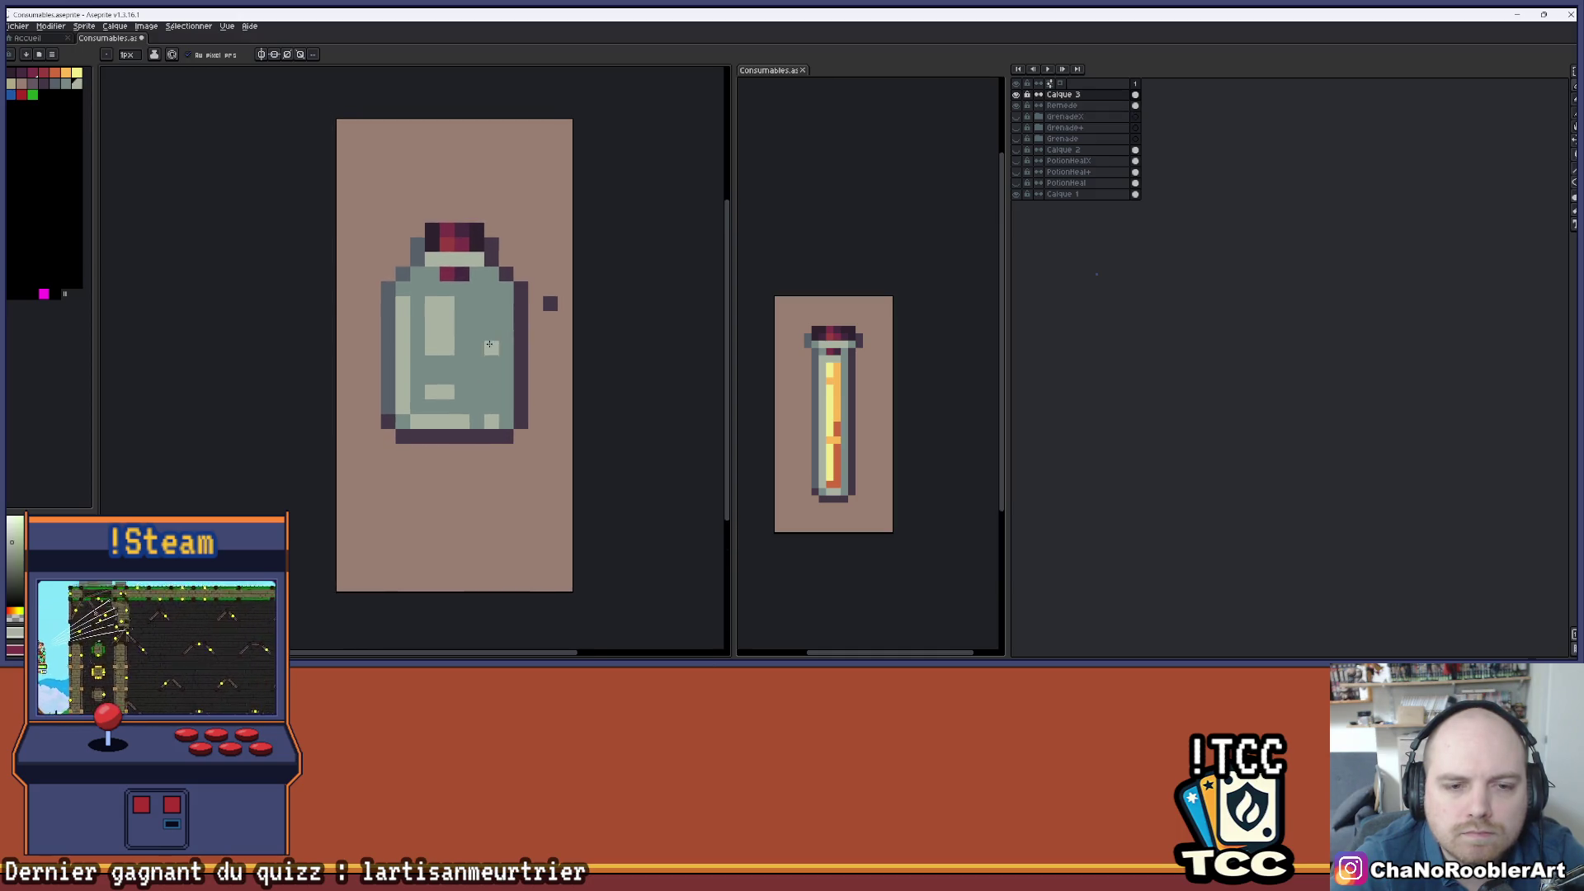
scroll(491, 385, "up", 1)
left_click_drag(493, 274, 489, 331)
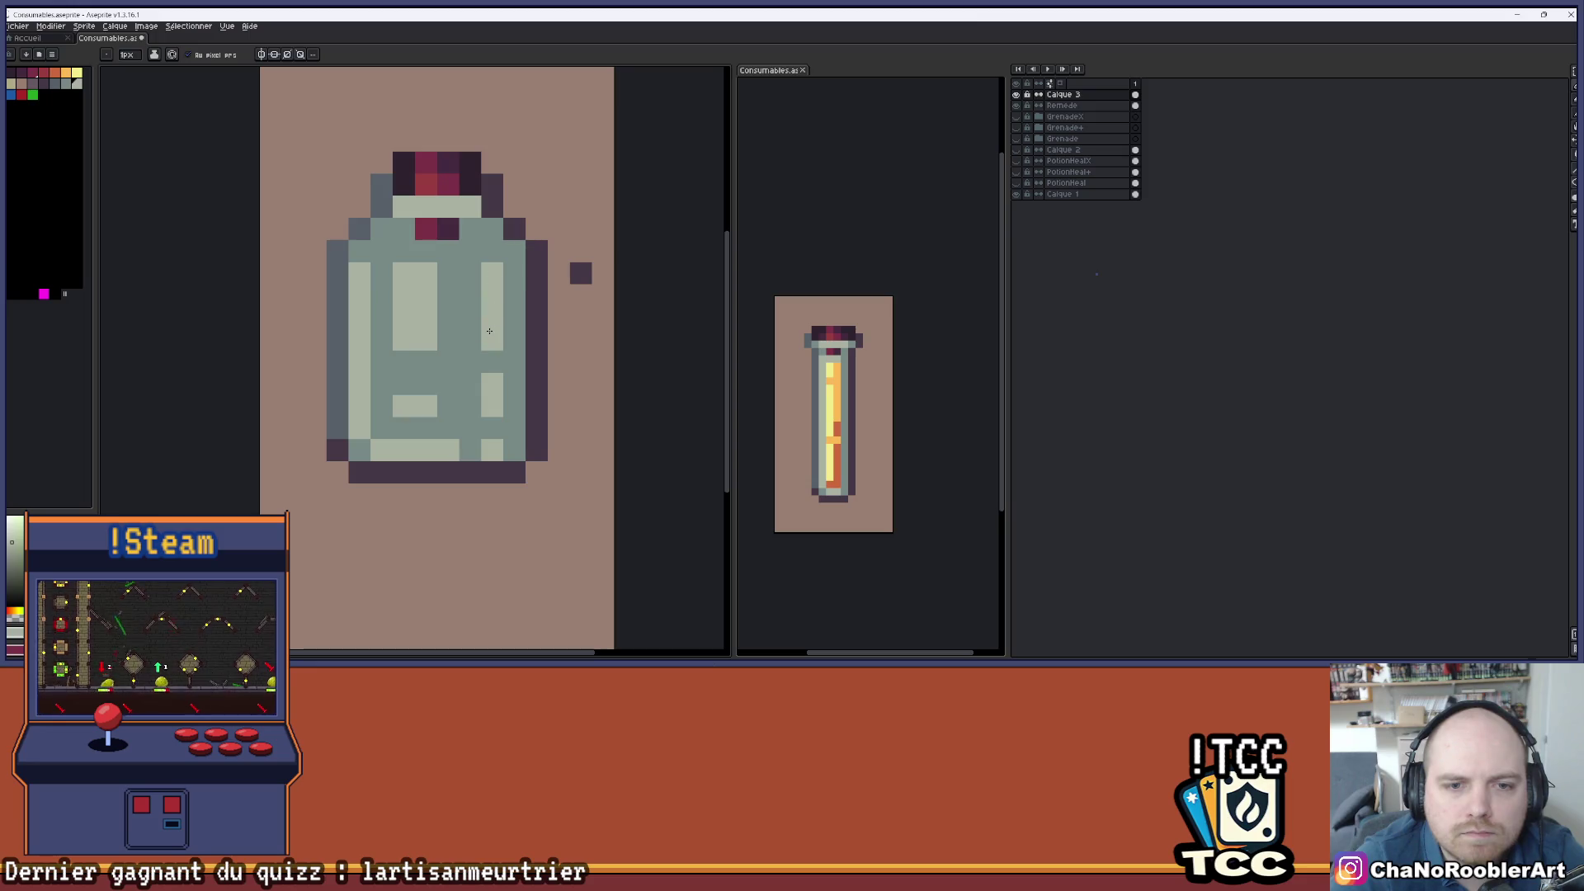
scroll(487, 417, "down", 2)
left_click(500, 401)
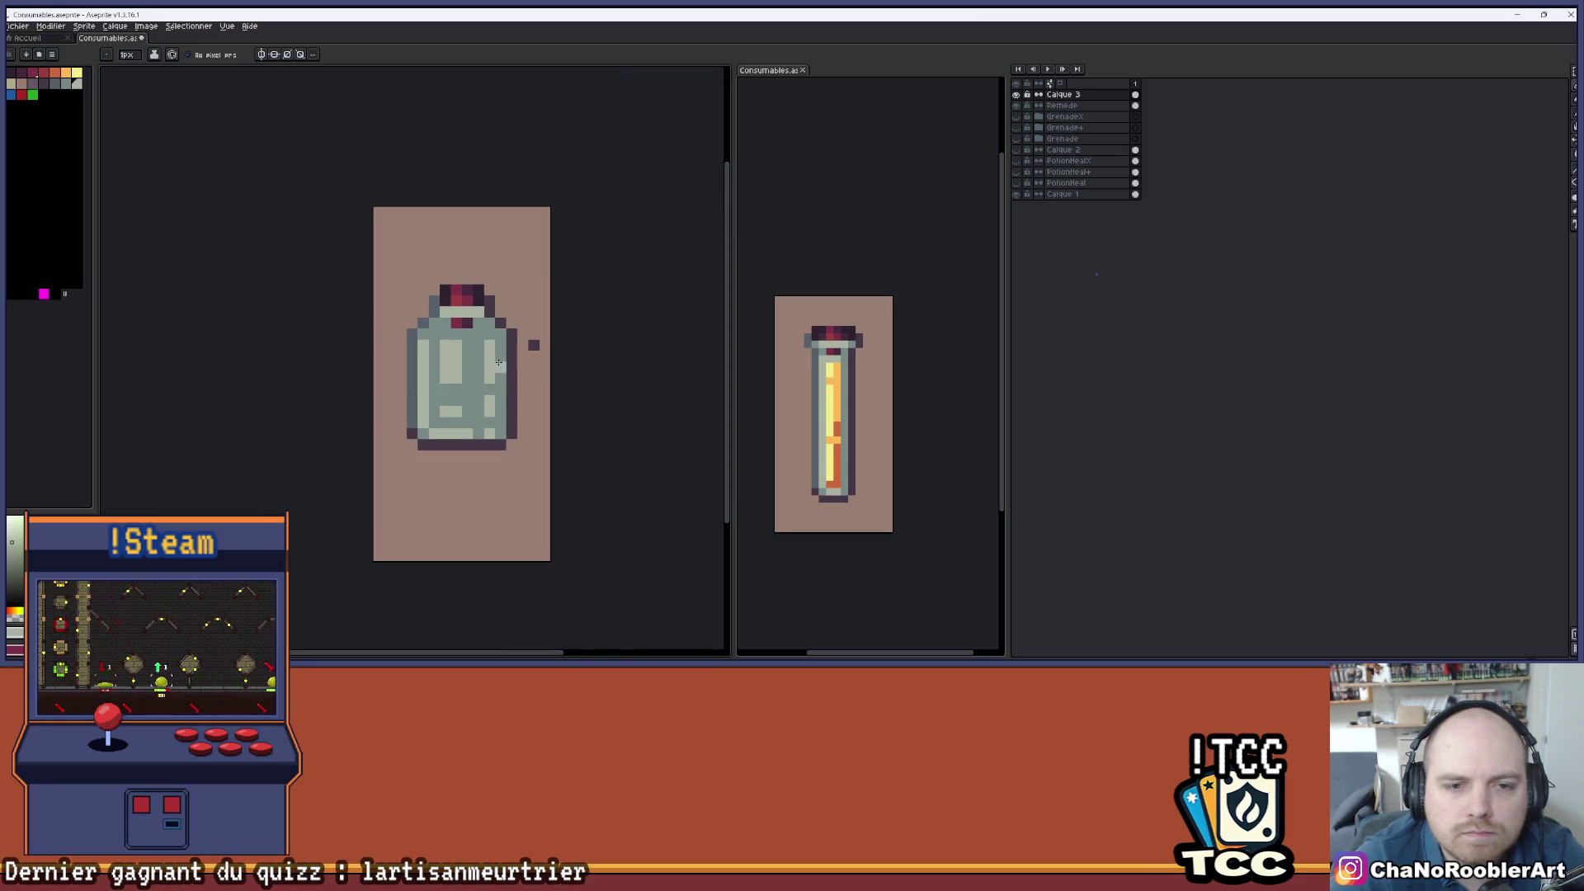
scroll(499, 339, "down", 1)
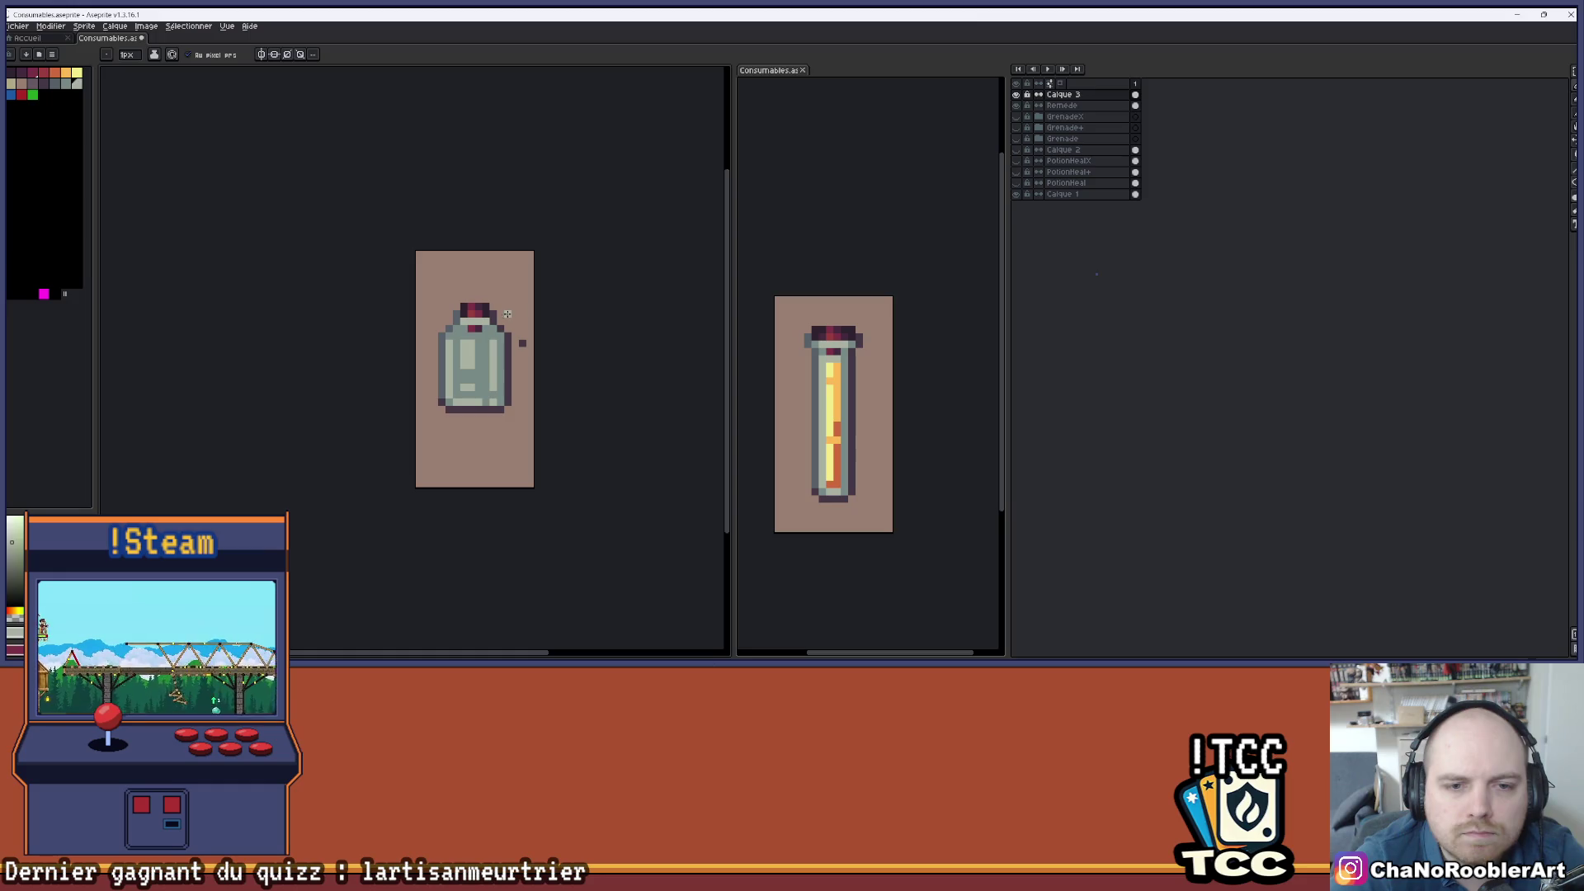
scroll(485, 341, "up", 3)
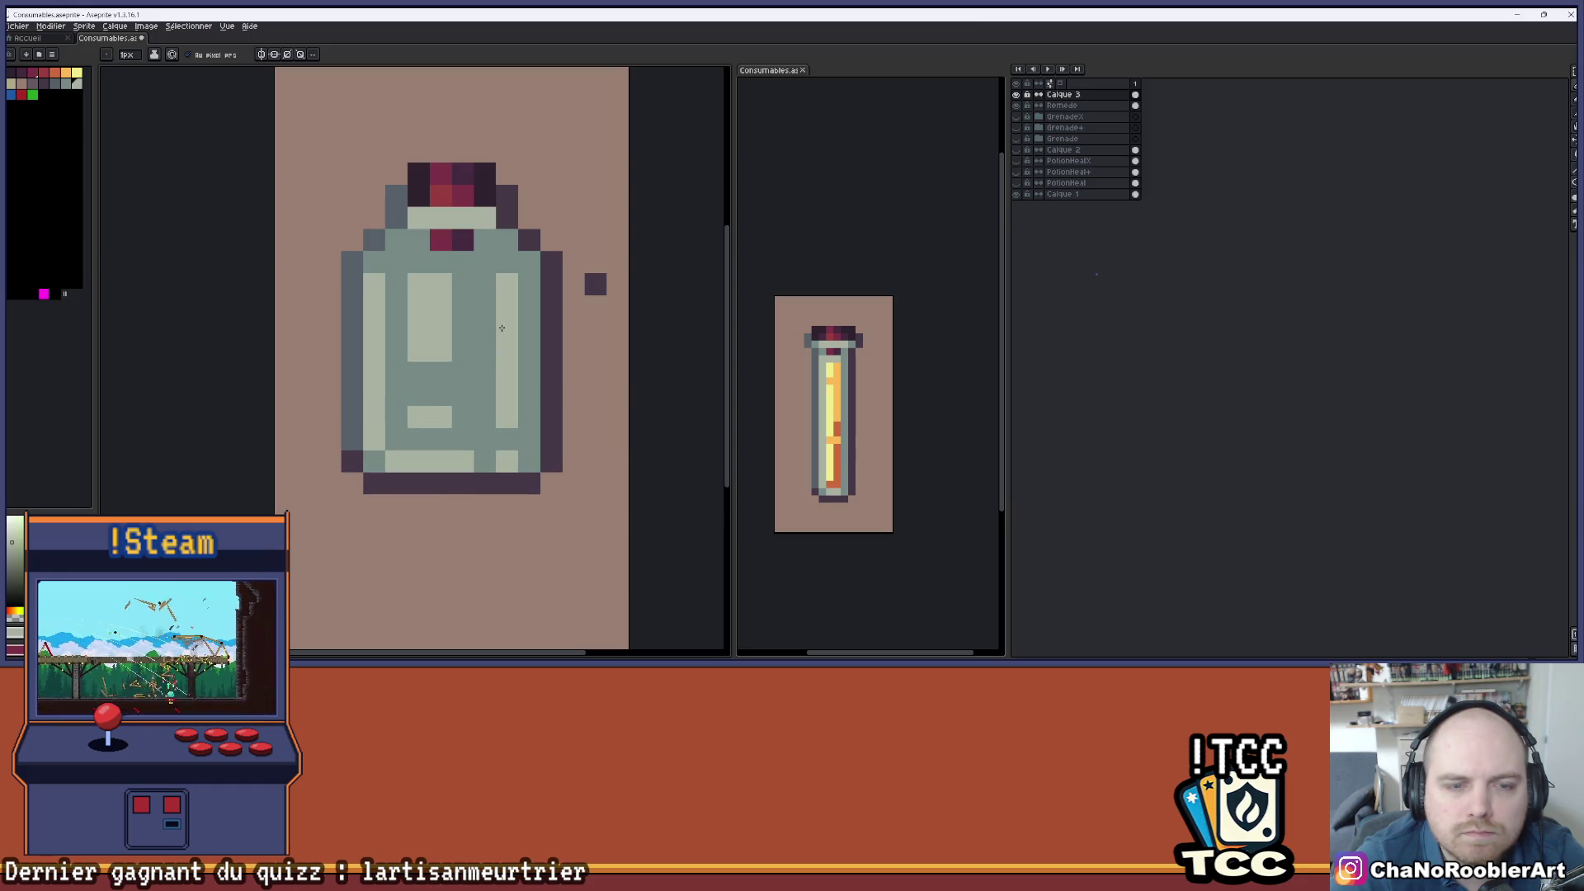
mouse_move(506, 312)
left_mouse_down()
mouse_move(489, 361)
mouse_move(517, 368)
left_mouse_up()
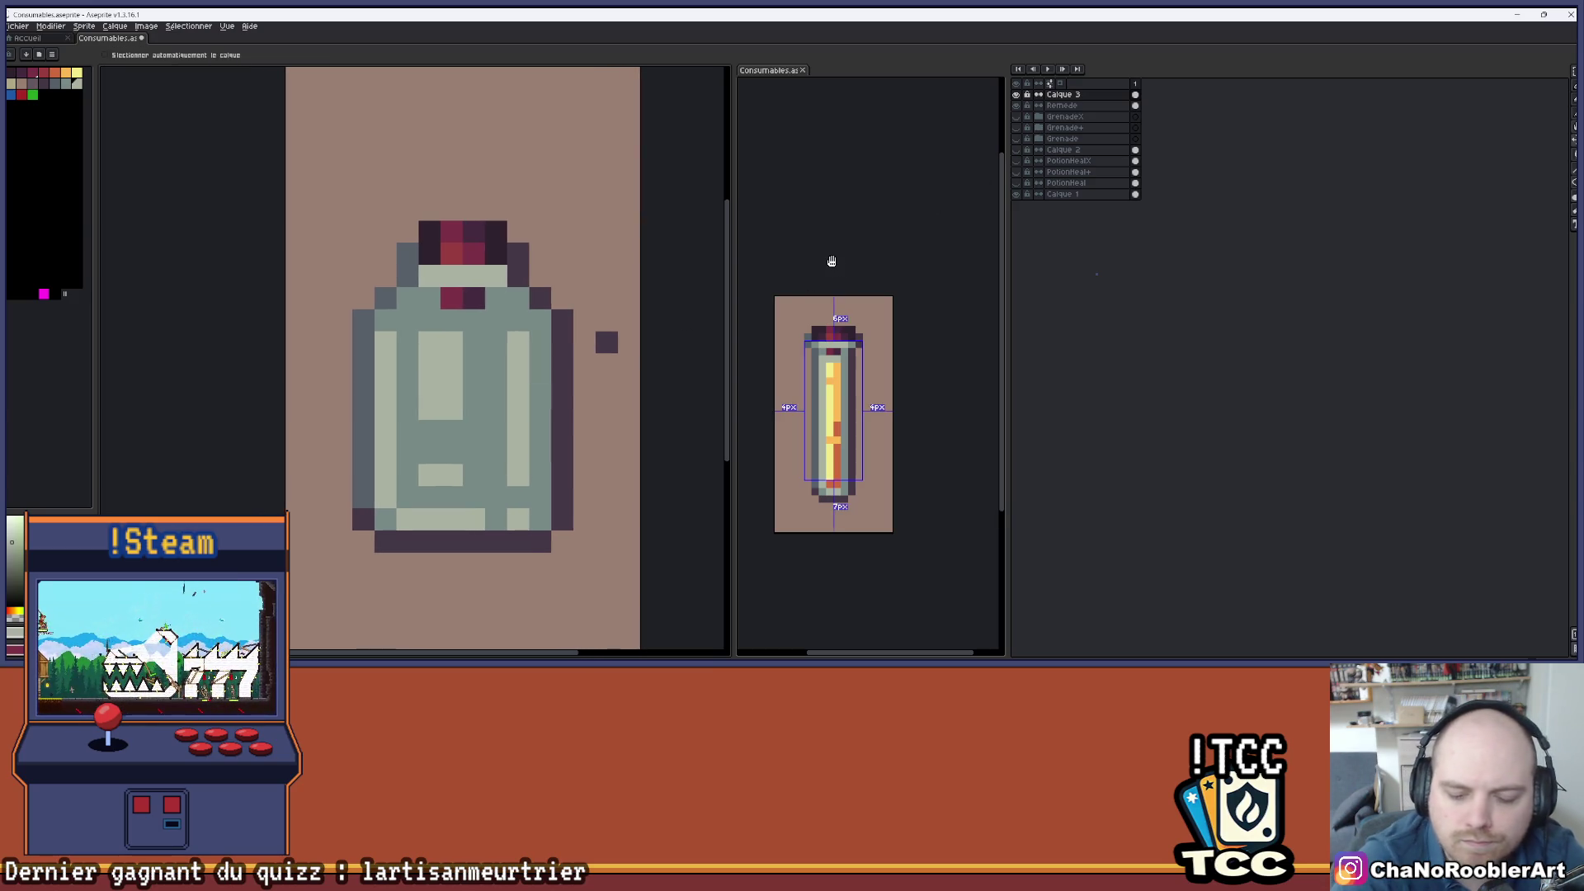
- Lower the grey-green overlay's alpha by 30 with Hue/Saturation (Ctrl+U) and apply it
key("ctrl+u")
left_click(1060, 435)
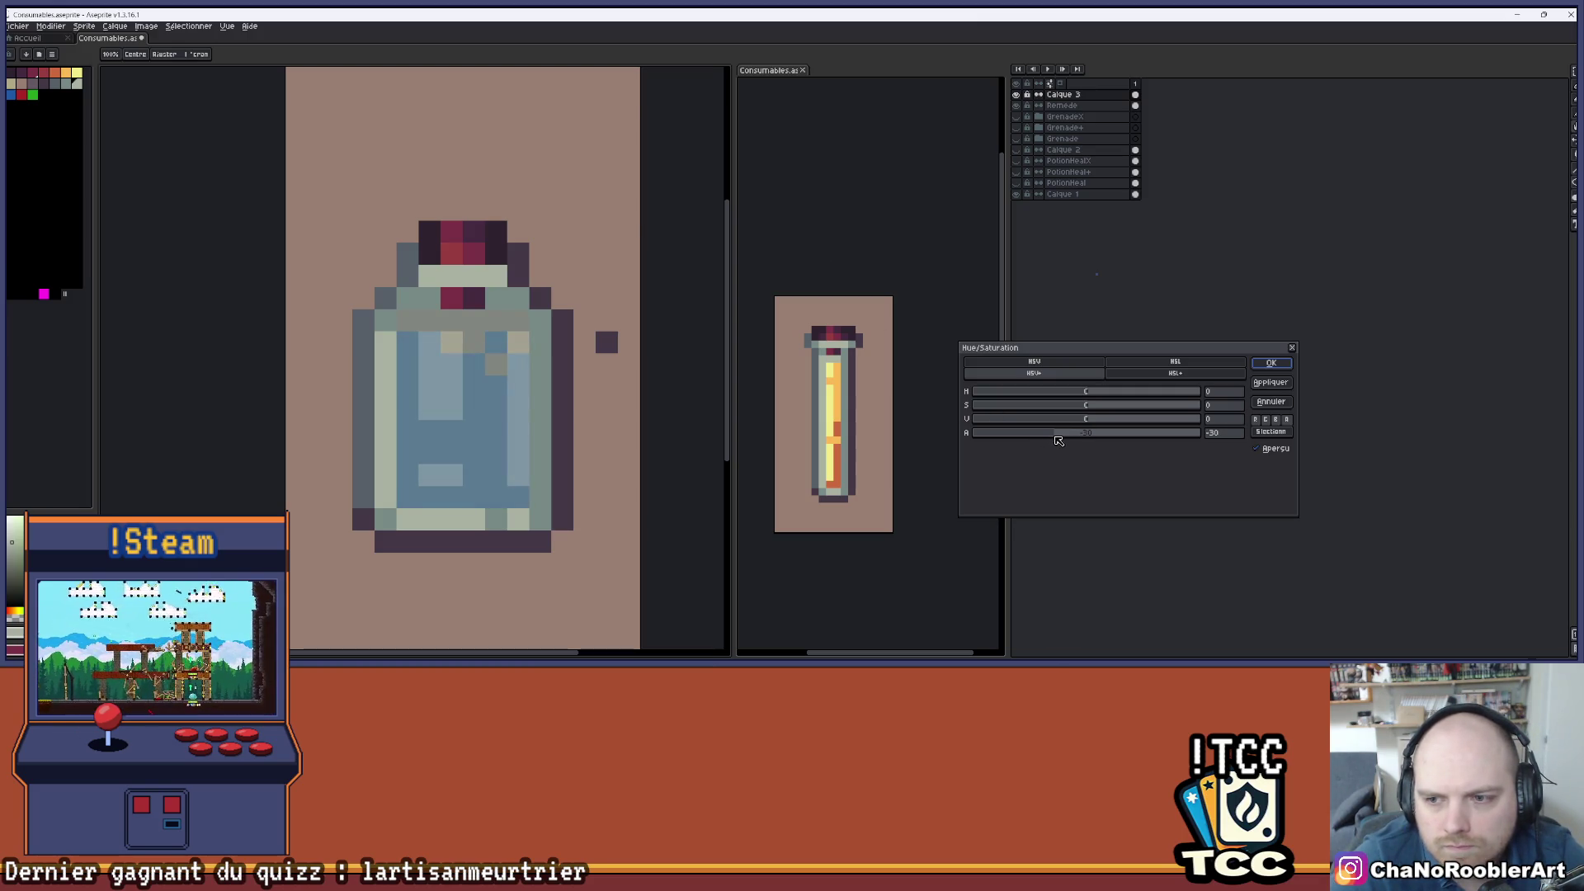
scroll(548, 347, "down", 2)
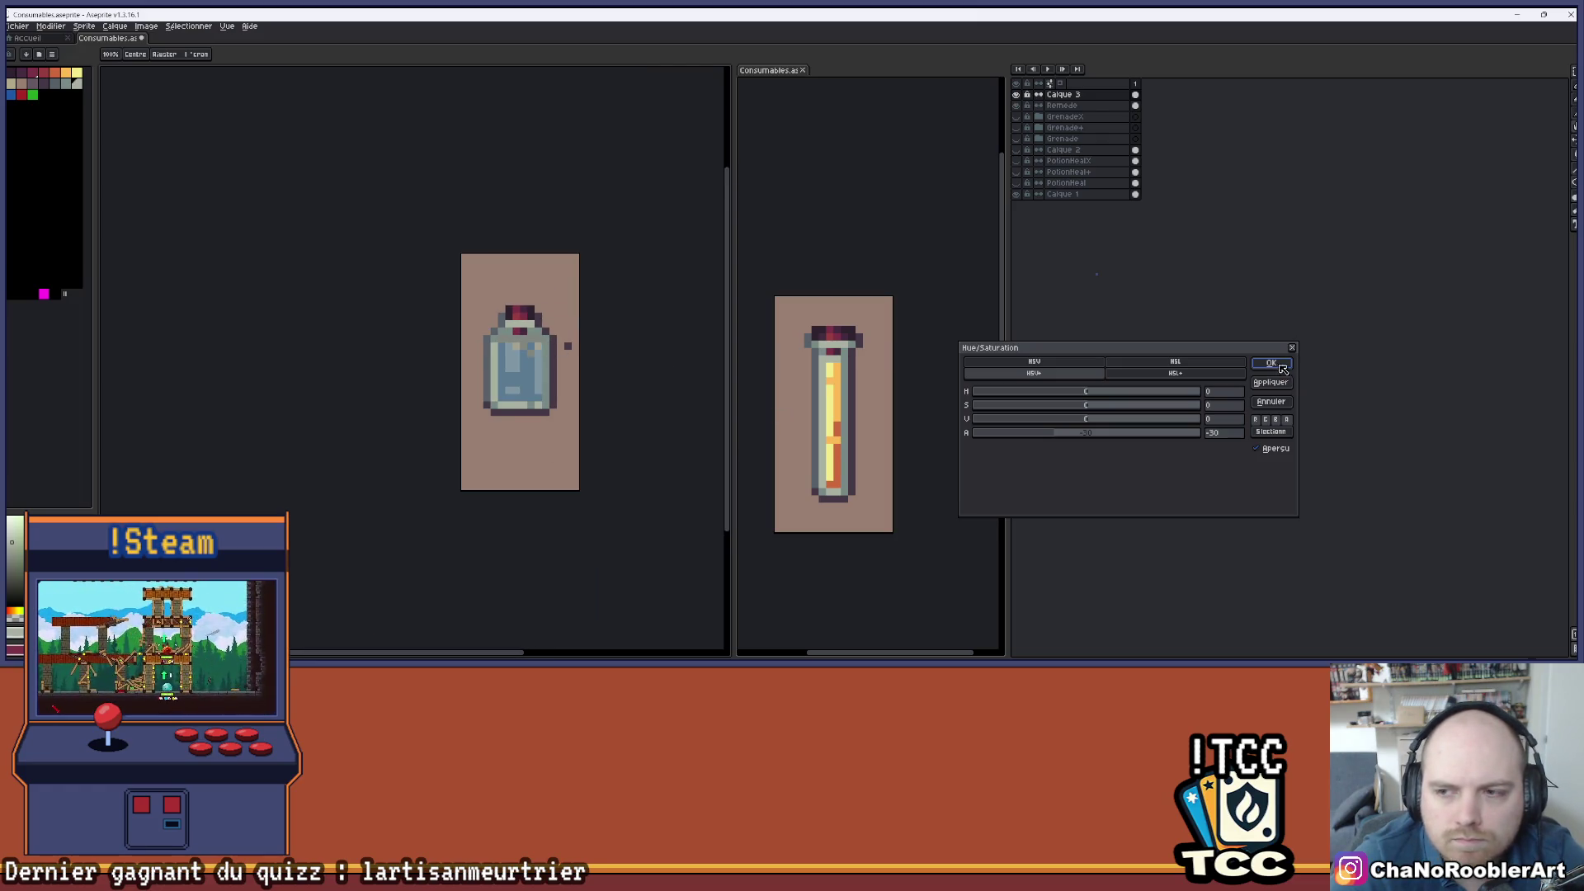
left_click(1271, 362)
scroll(582, 345, "up", 1)
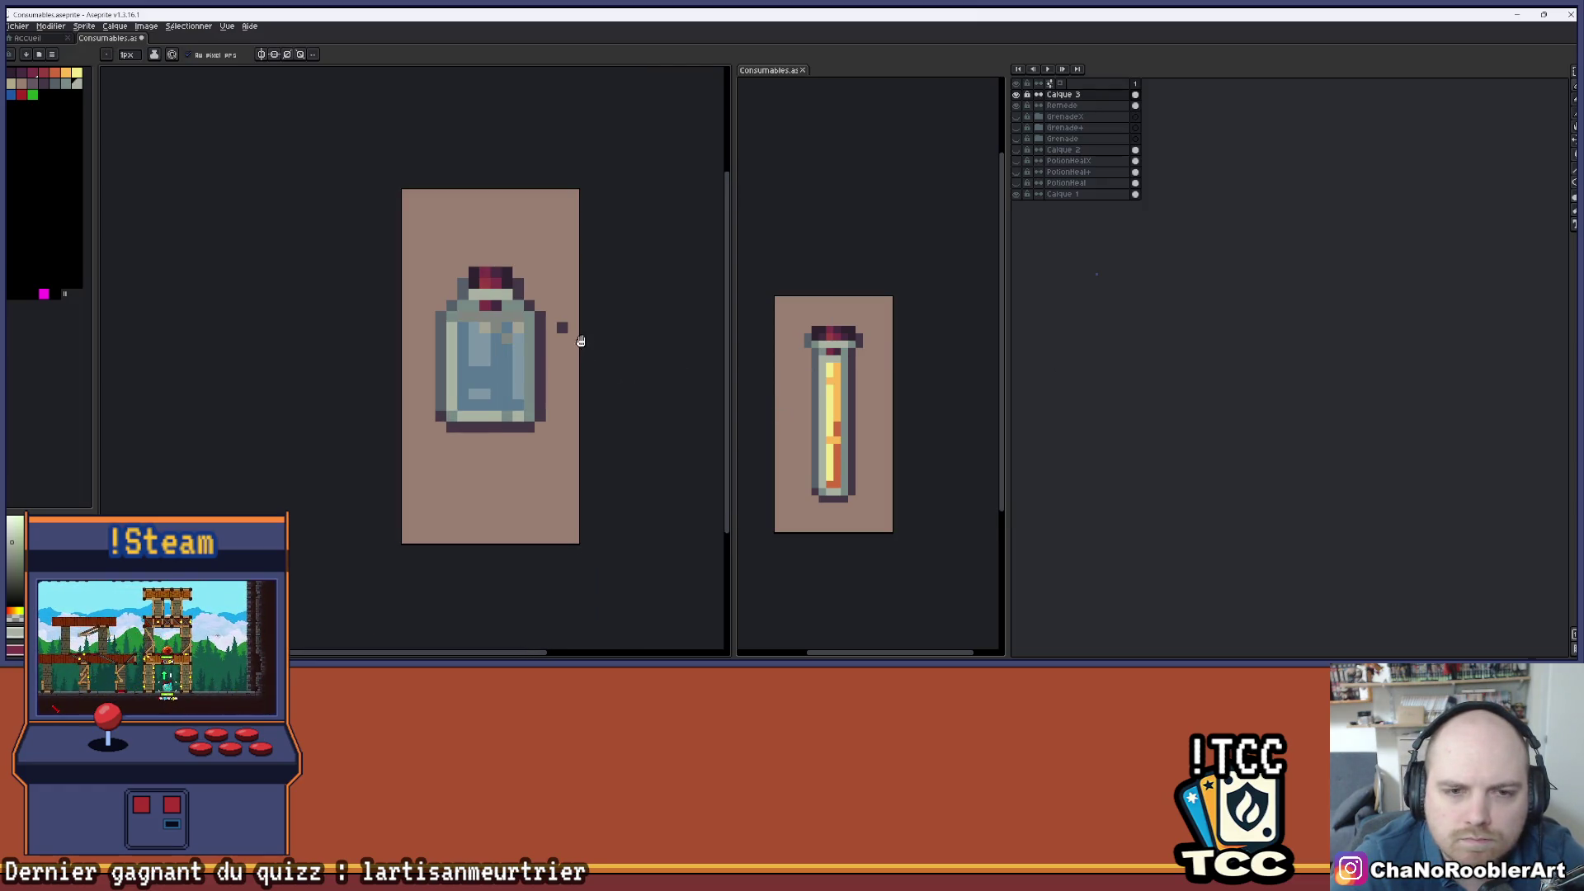
scroll(577, 363, "down", 1)
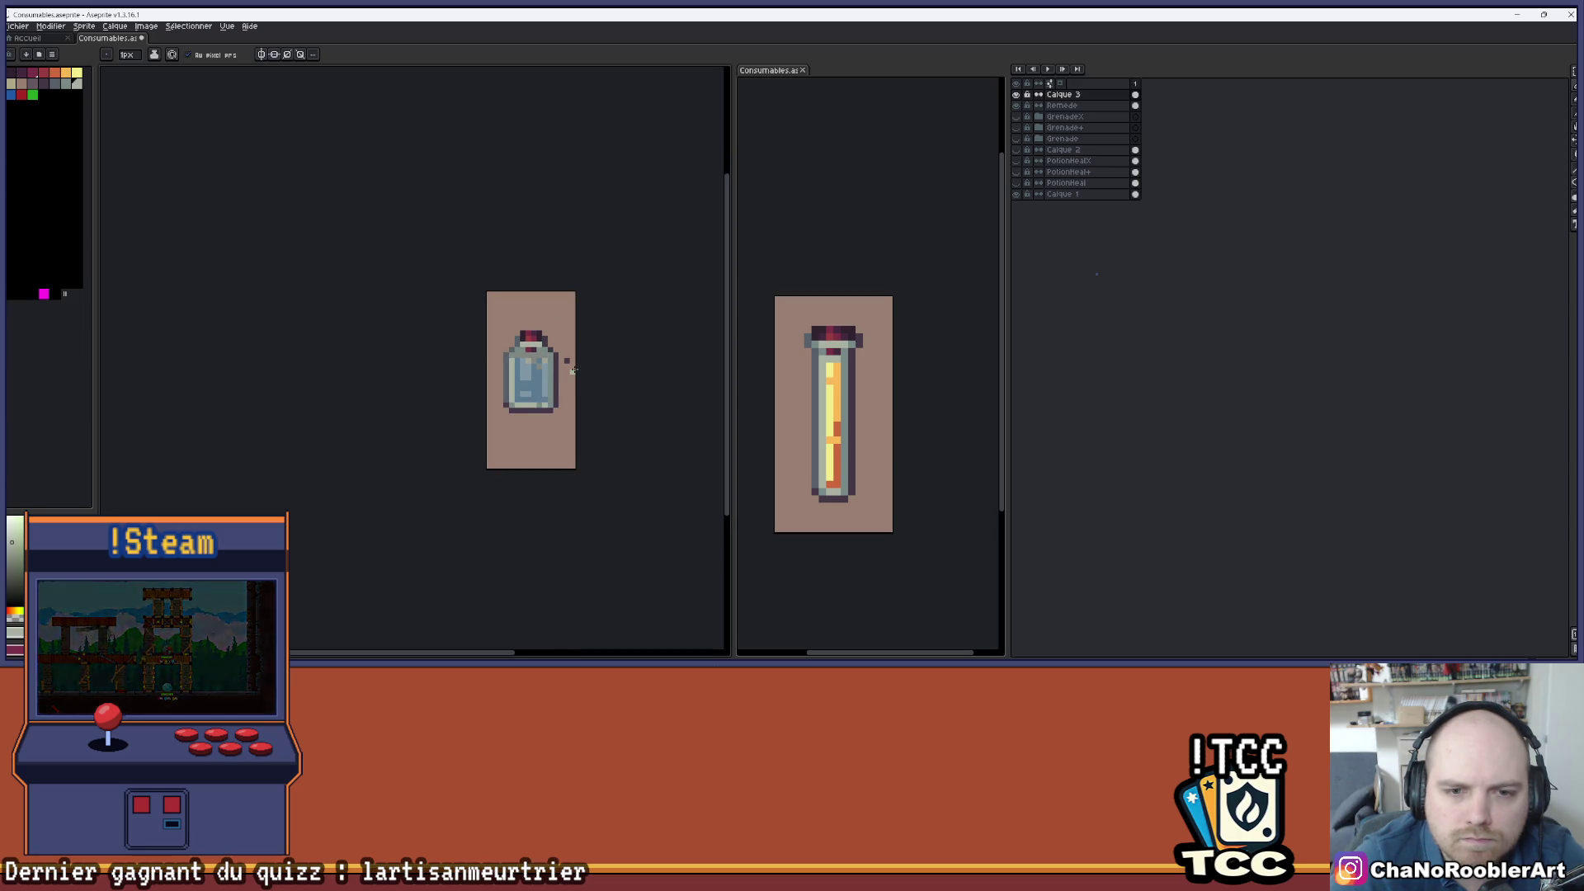
scroll(573, 370, "up", 1)
- On the Remede layer, try pink, green and pinkish-brown fills on the liquid, ending with blue
key("alt+Down")
key("g")
left_click(504, 396)
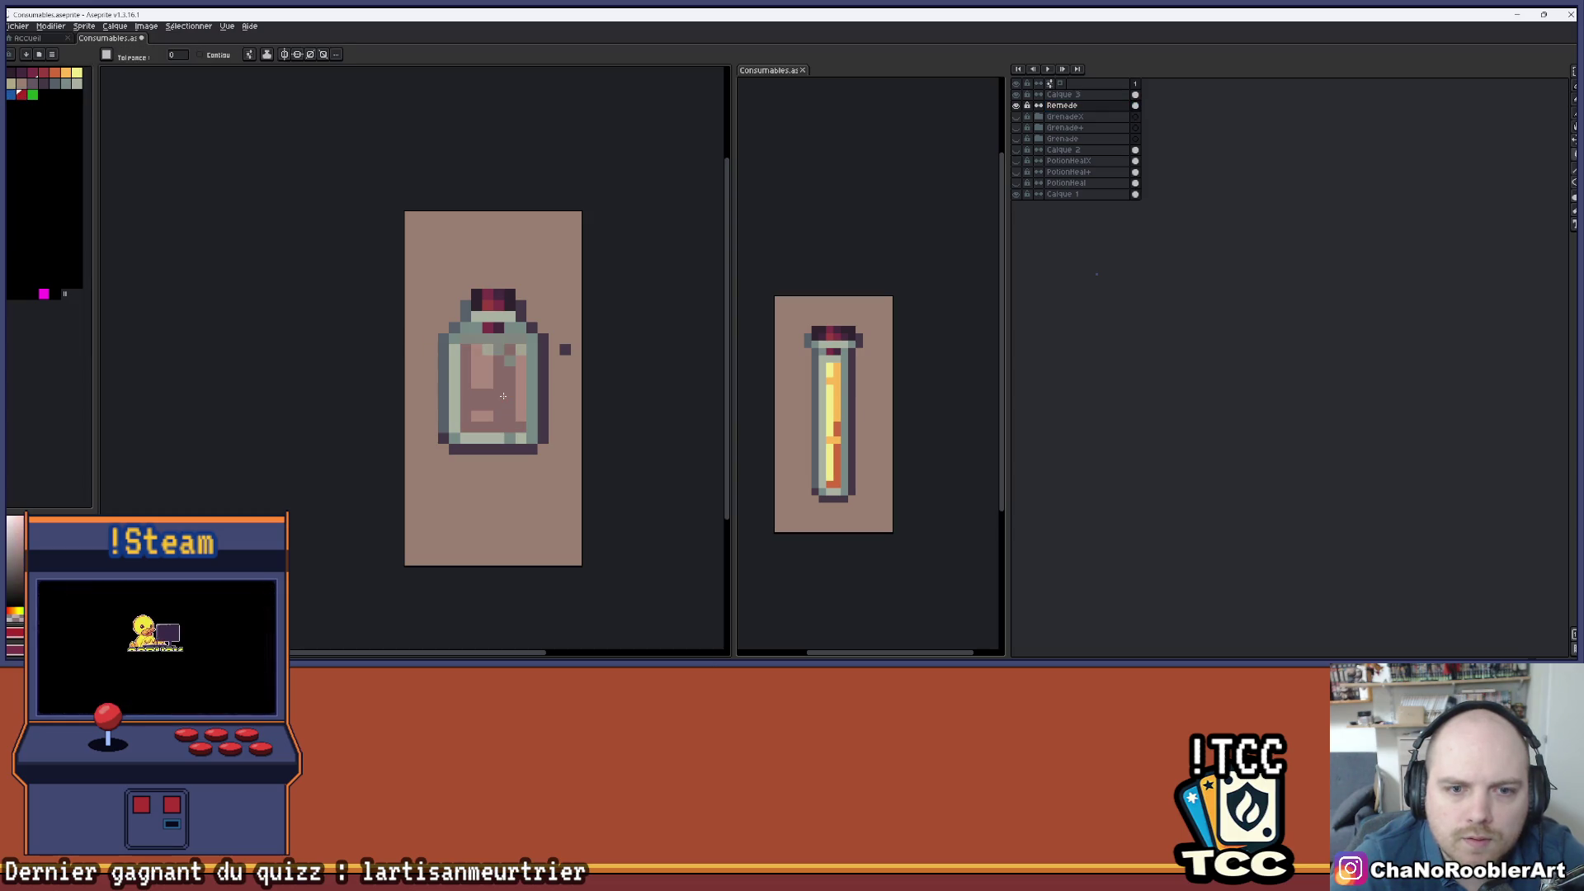
left_click(31, 105)
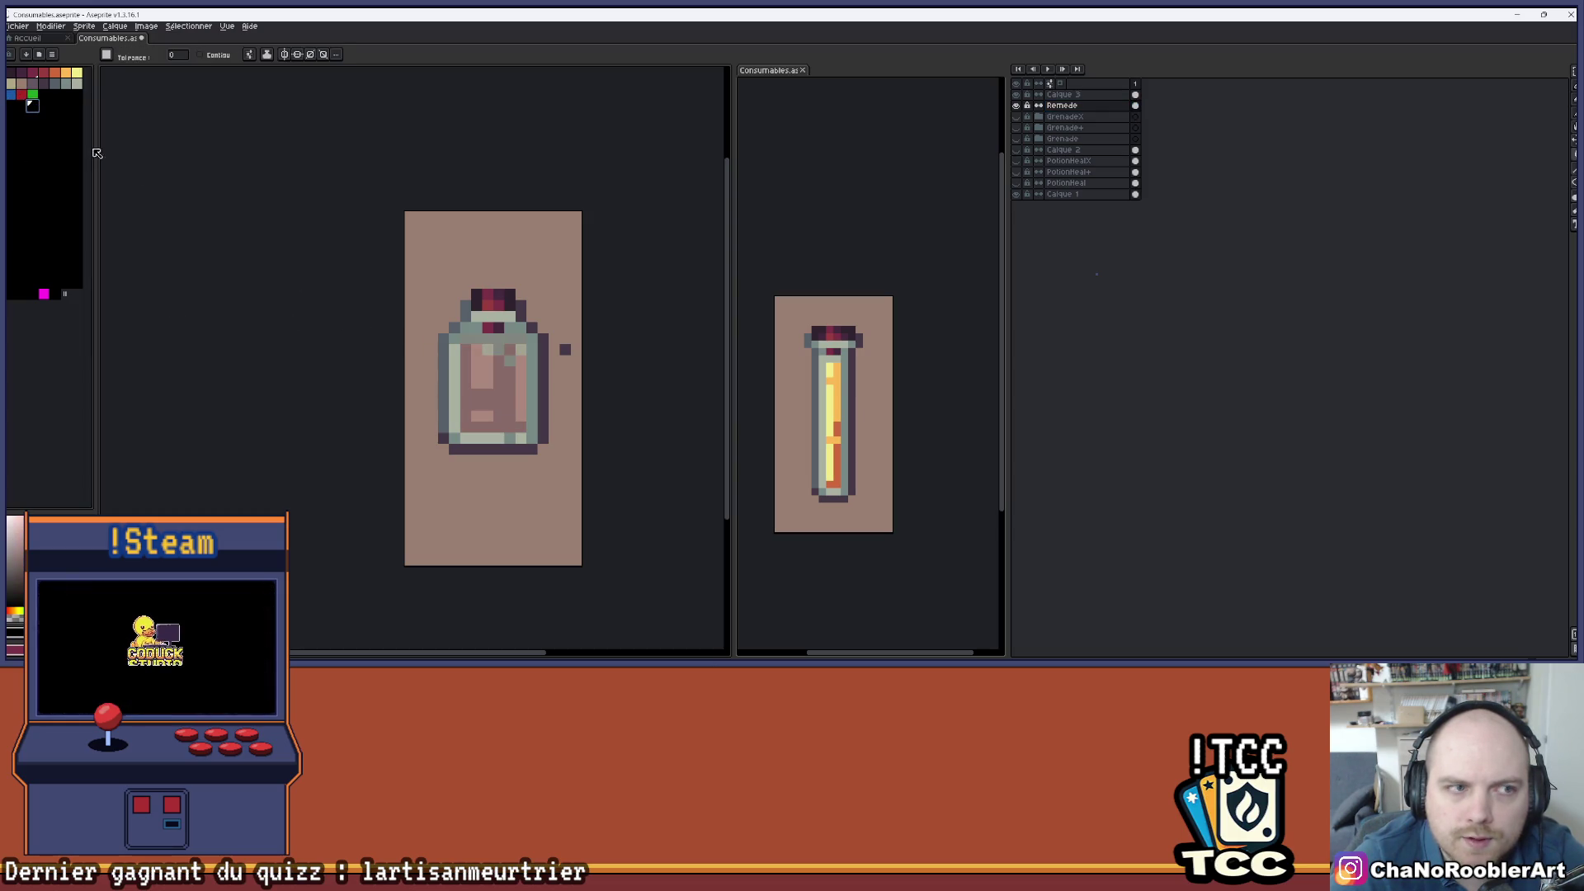
left_click(32, 95)
left_click(487, 404)
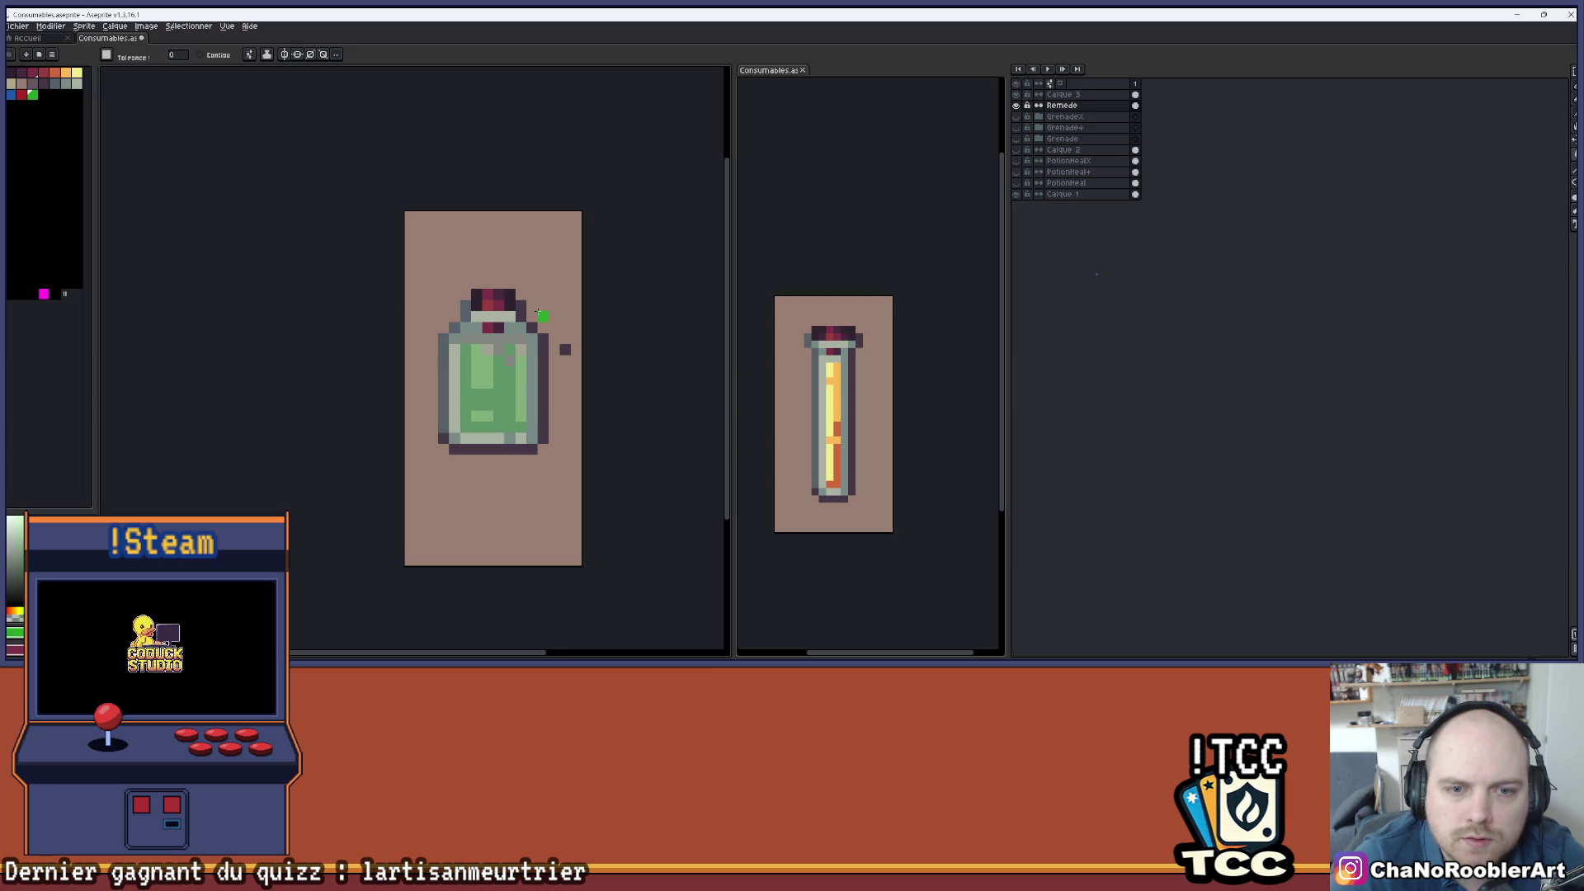
scroll(536, 302, "down", 4)
scroll(557, 369, "up", 3)
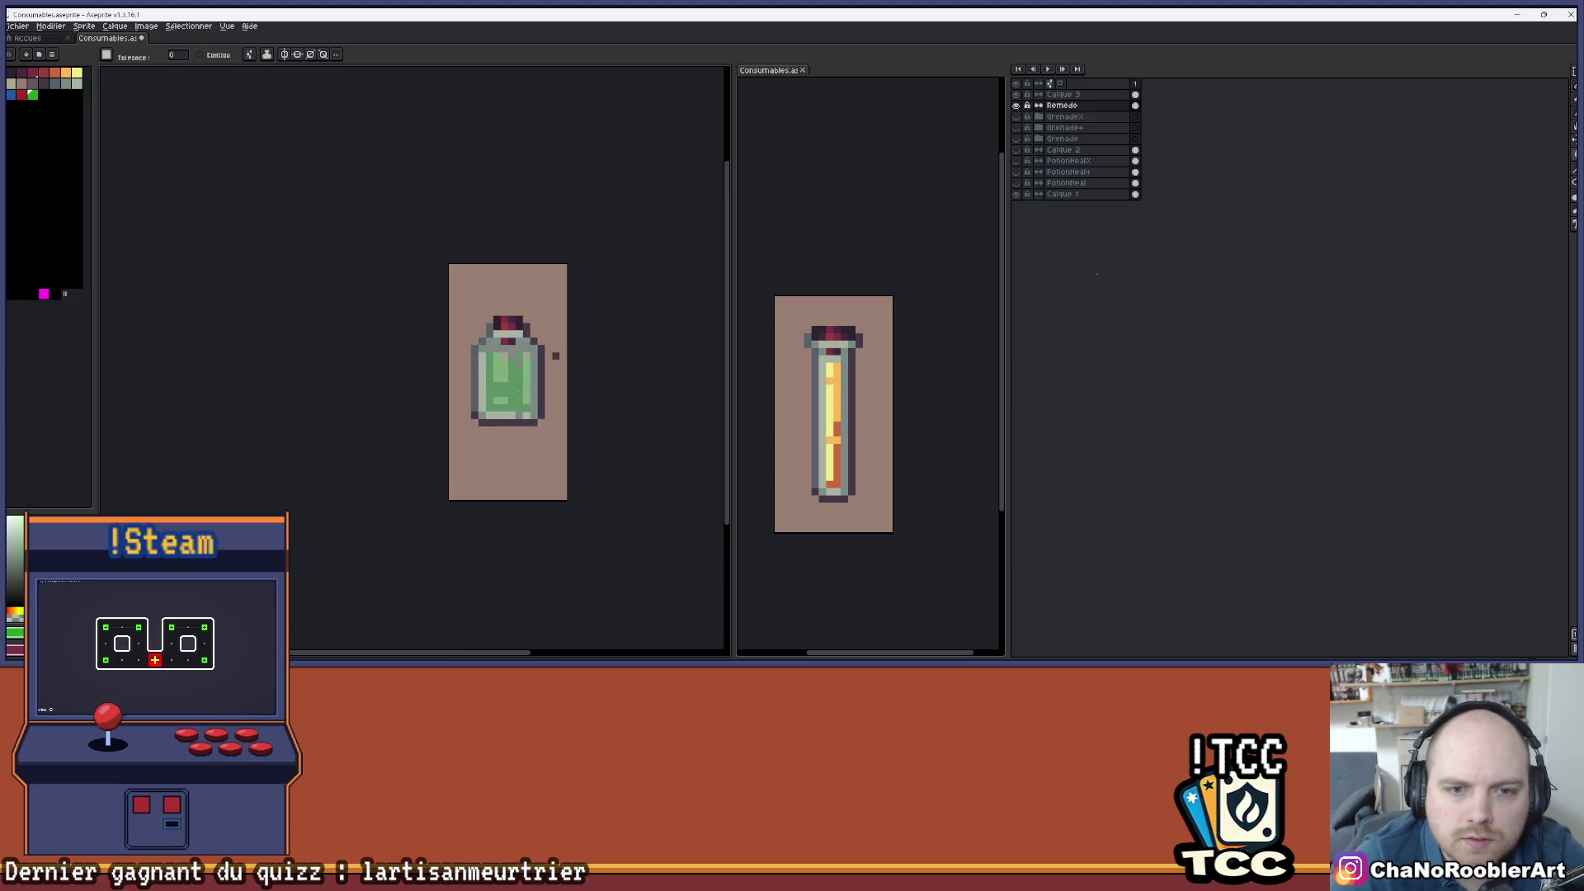
left_click(487, 394)
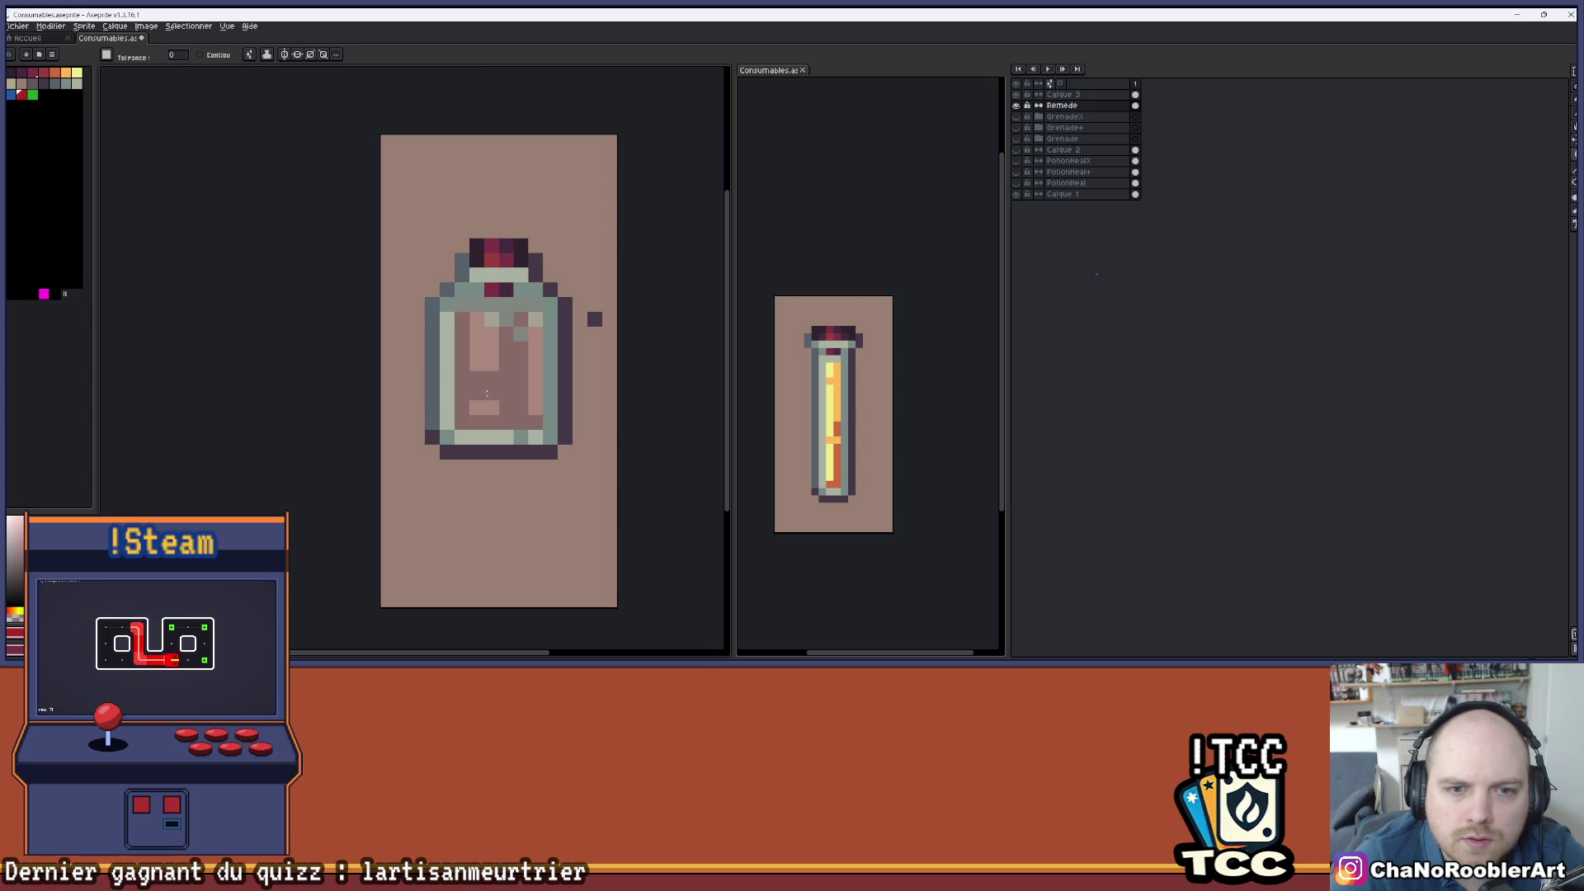
left_click(20, 94)
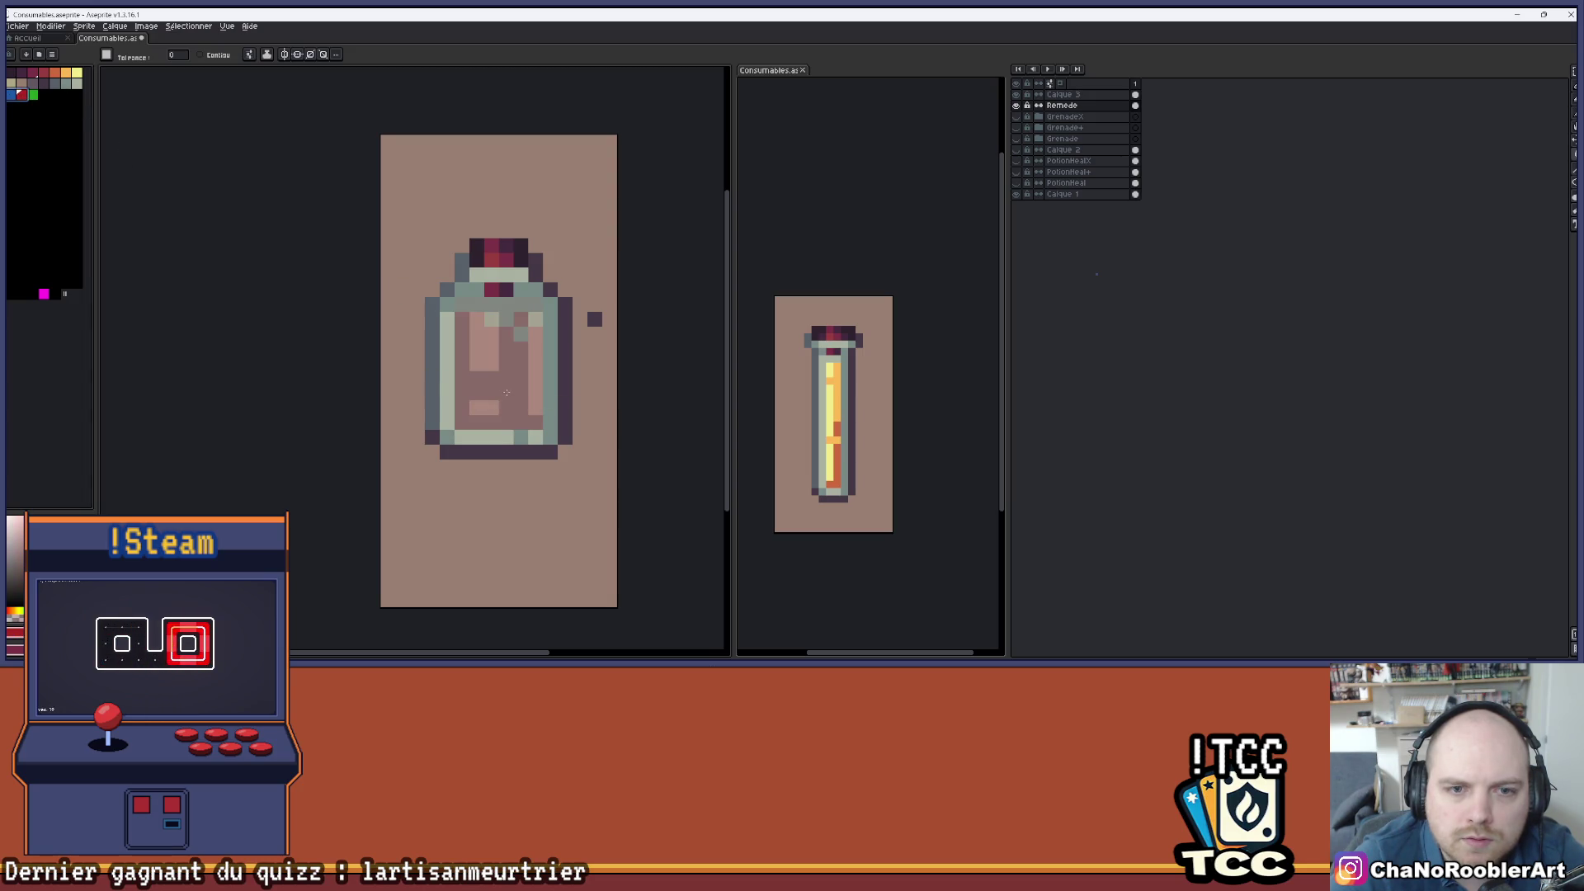
left_click(12, 94)
left_click(532, 425)
scroll(541, 415, "down", 2)
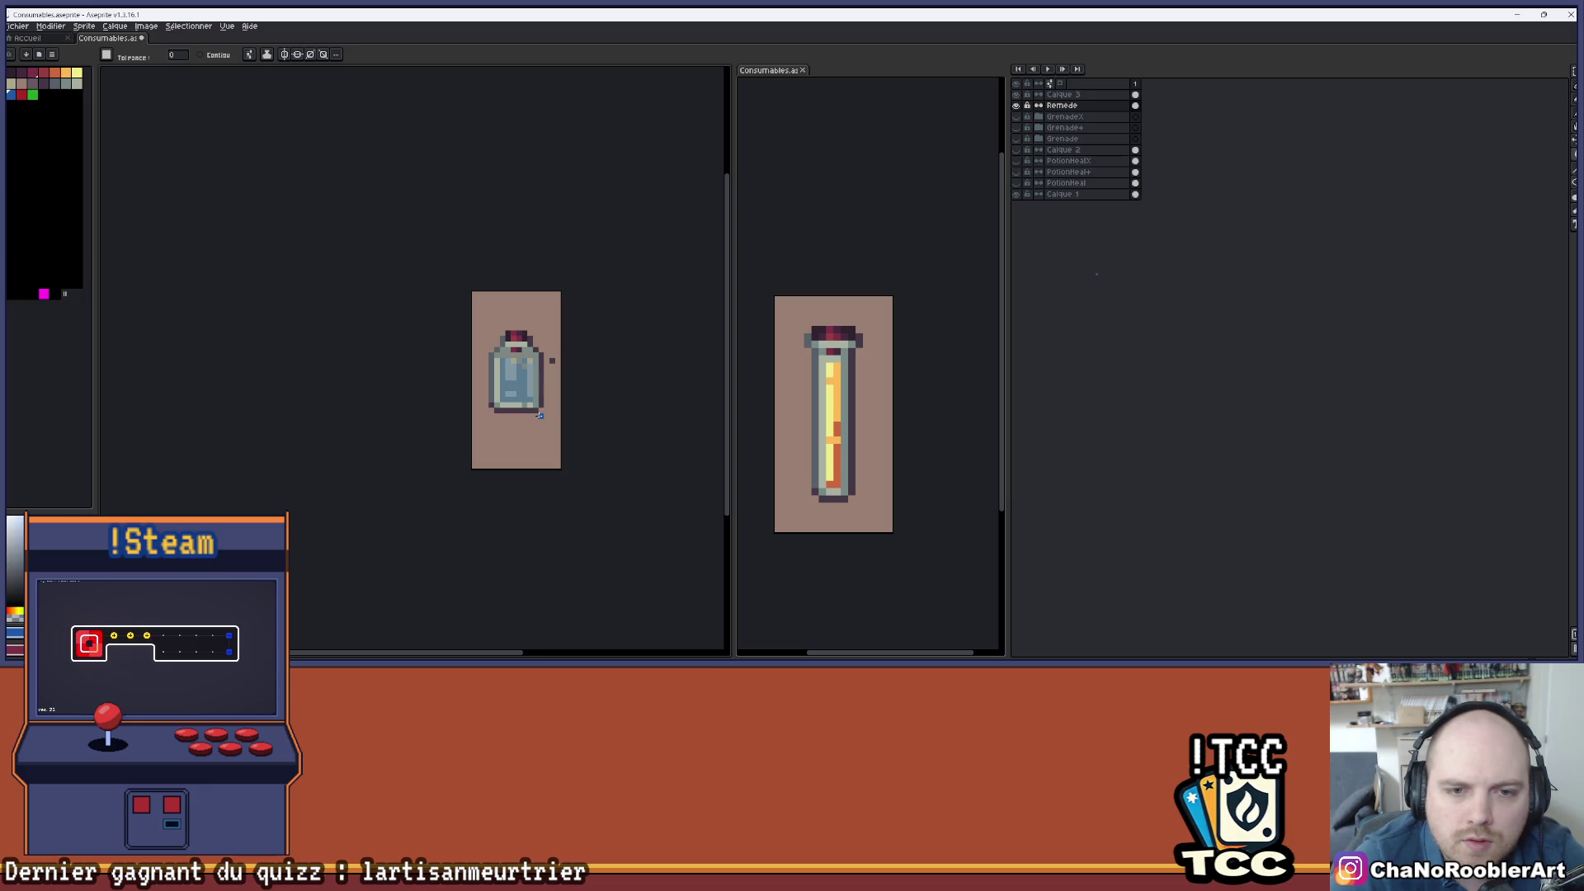
scroll(542, 415, "down", 1)
scroll(545, 450, "up", 2)
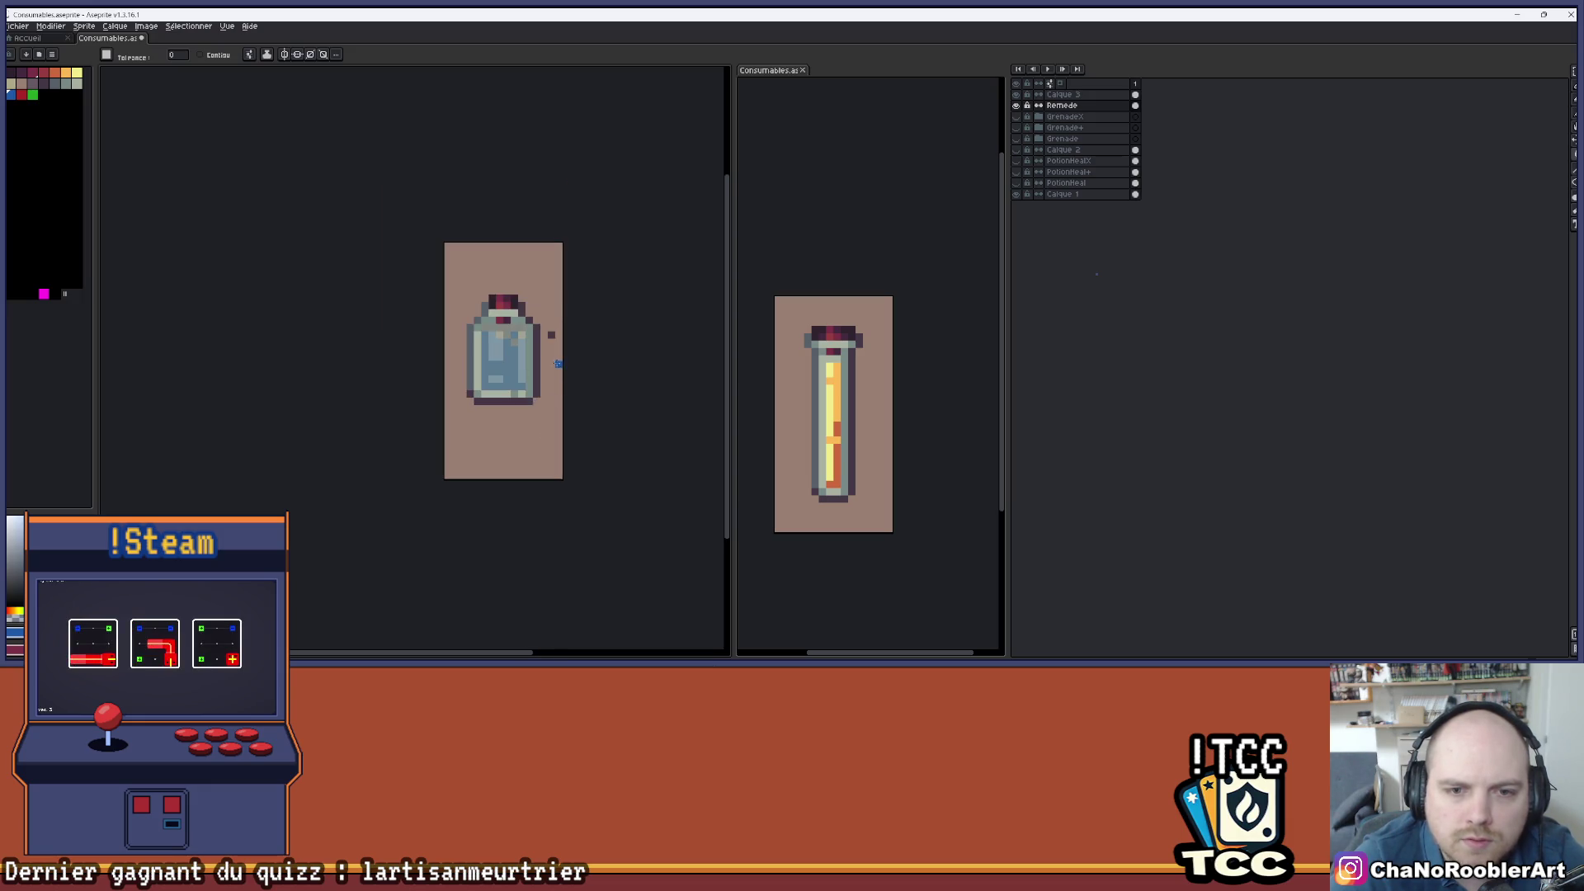
- Eyedrop a dark colour and darken one pixel on the bottle's cap with the Pencil
key("b")
scroll(527, 420, "down", 3)
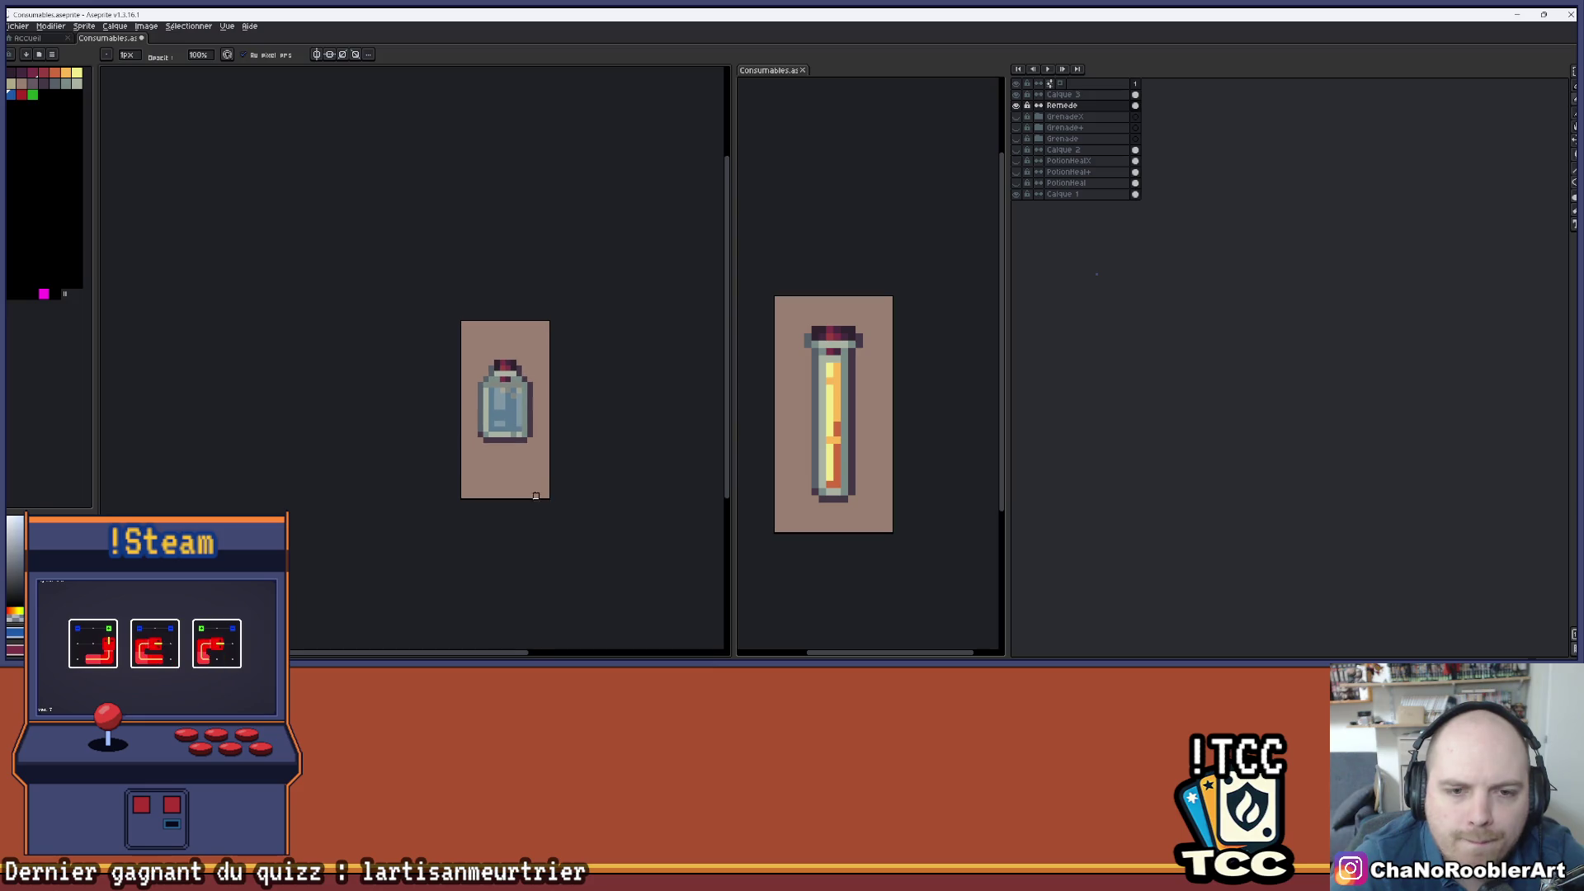
scroll(506, 459, "up", 1)
scroll(505, 330, "up", 3)
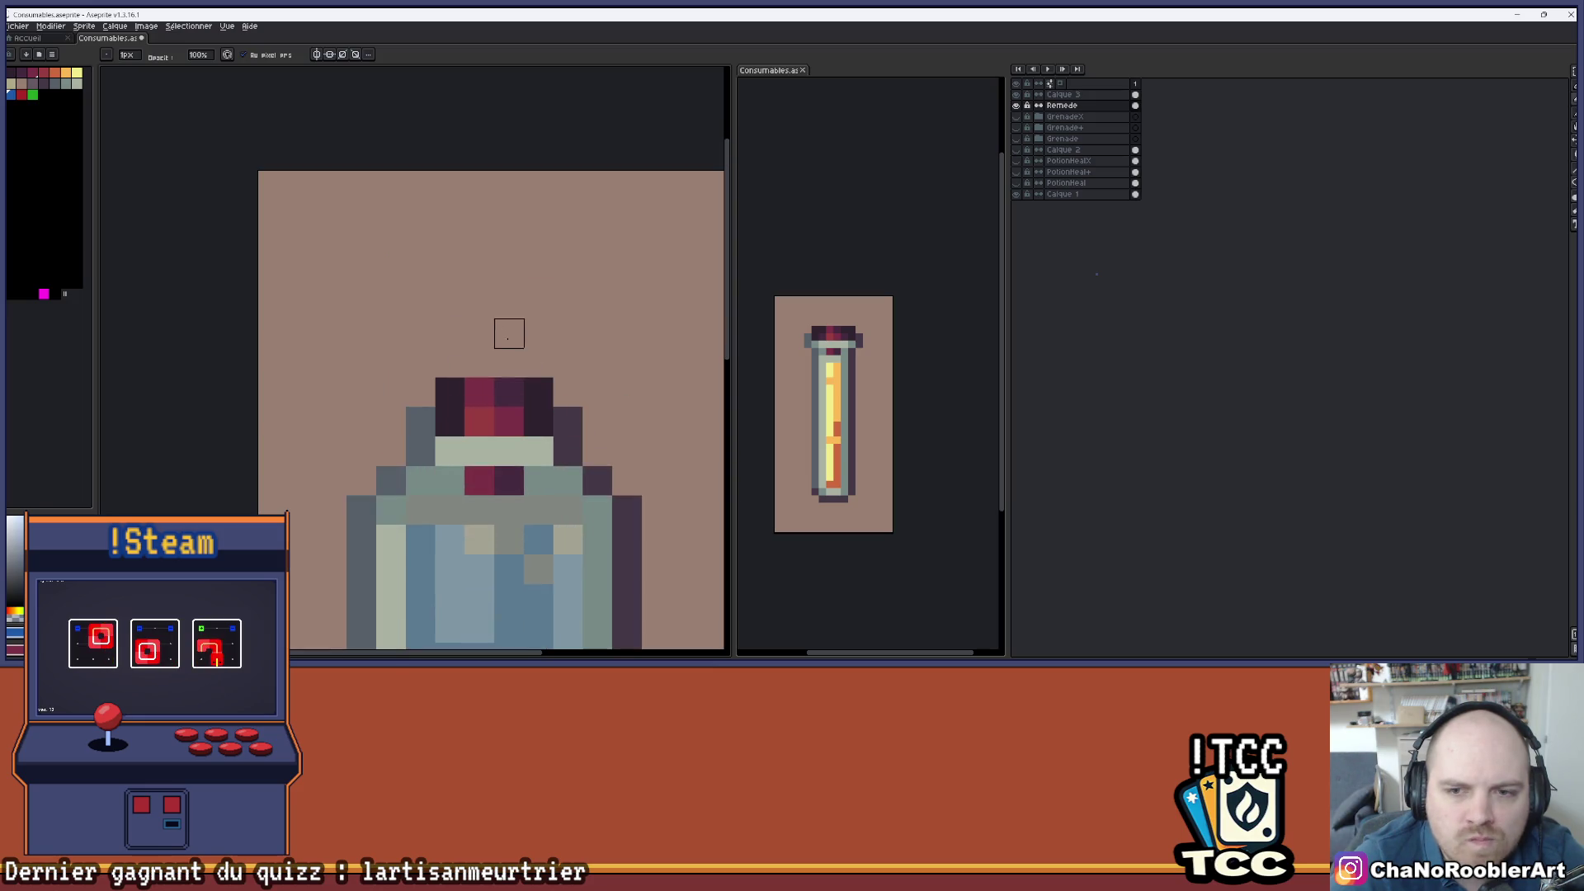
key("i")
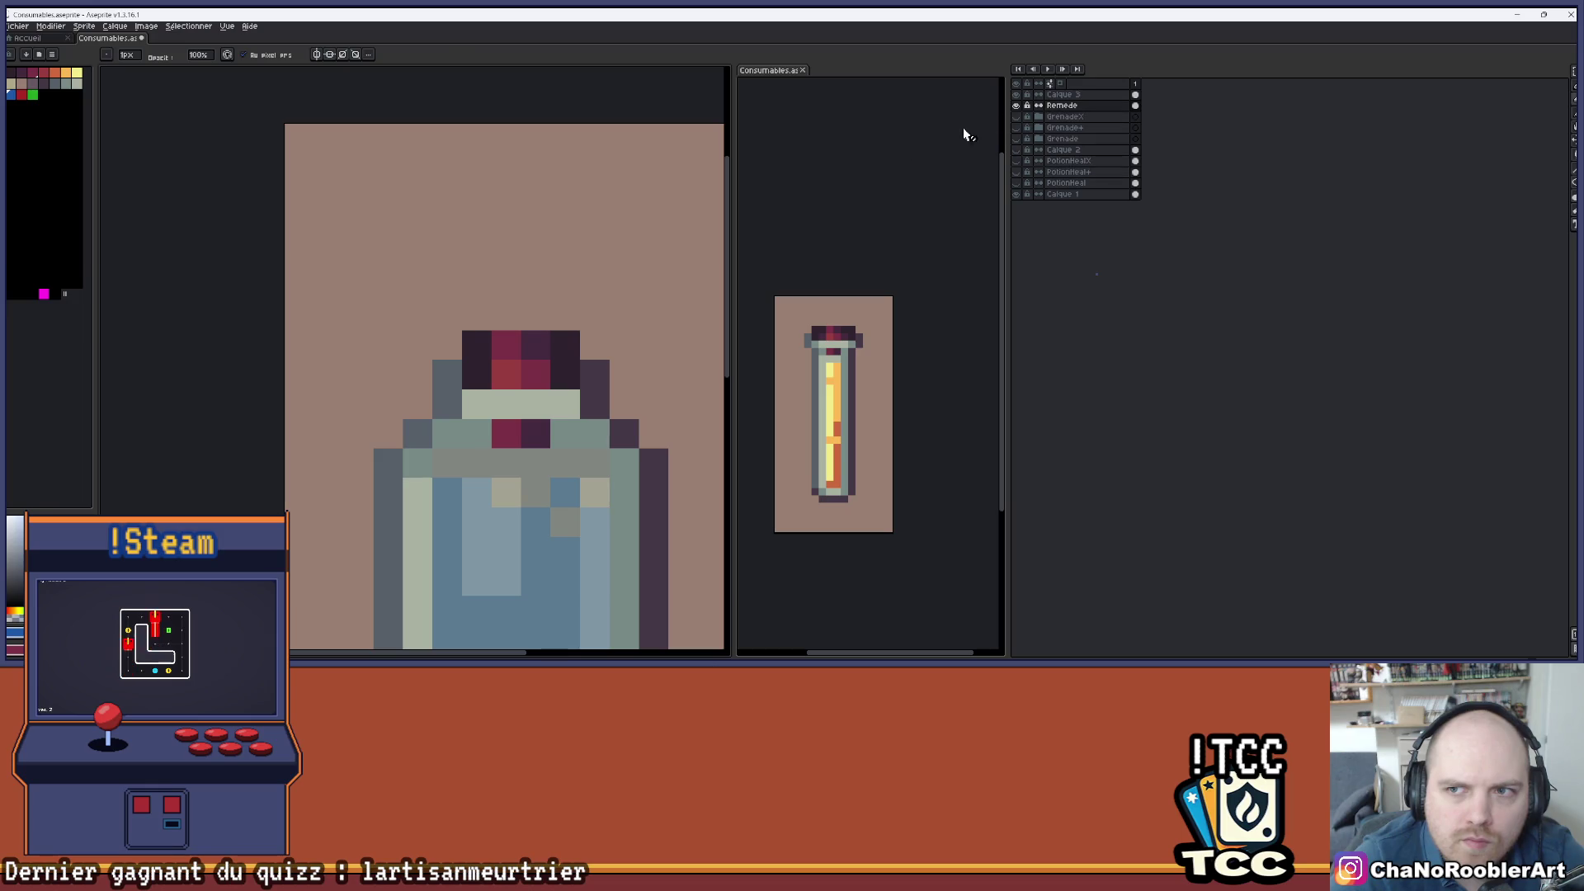
key("b")
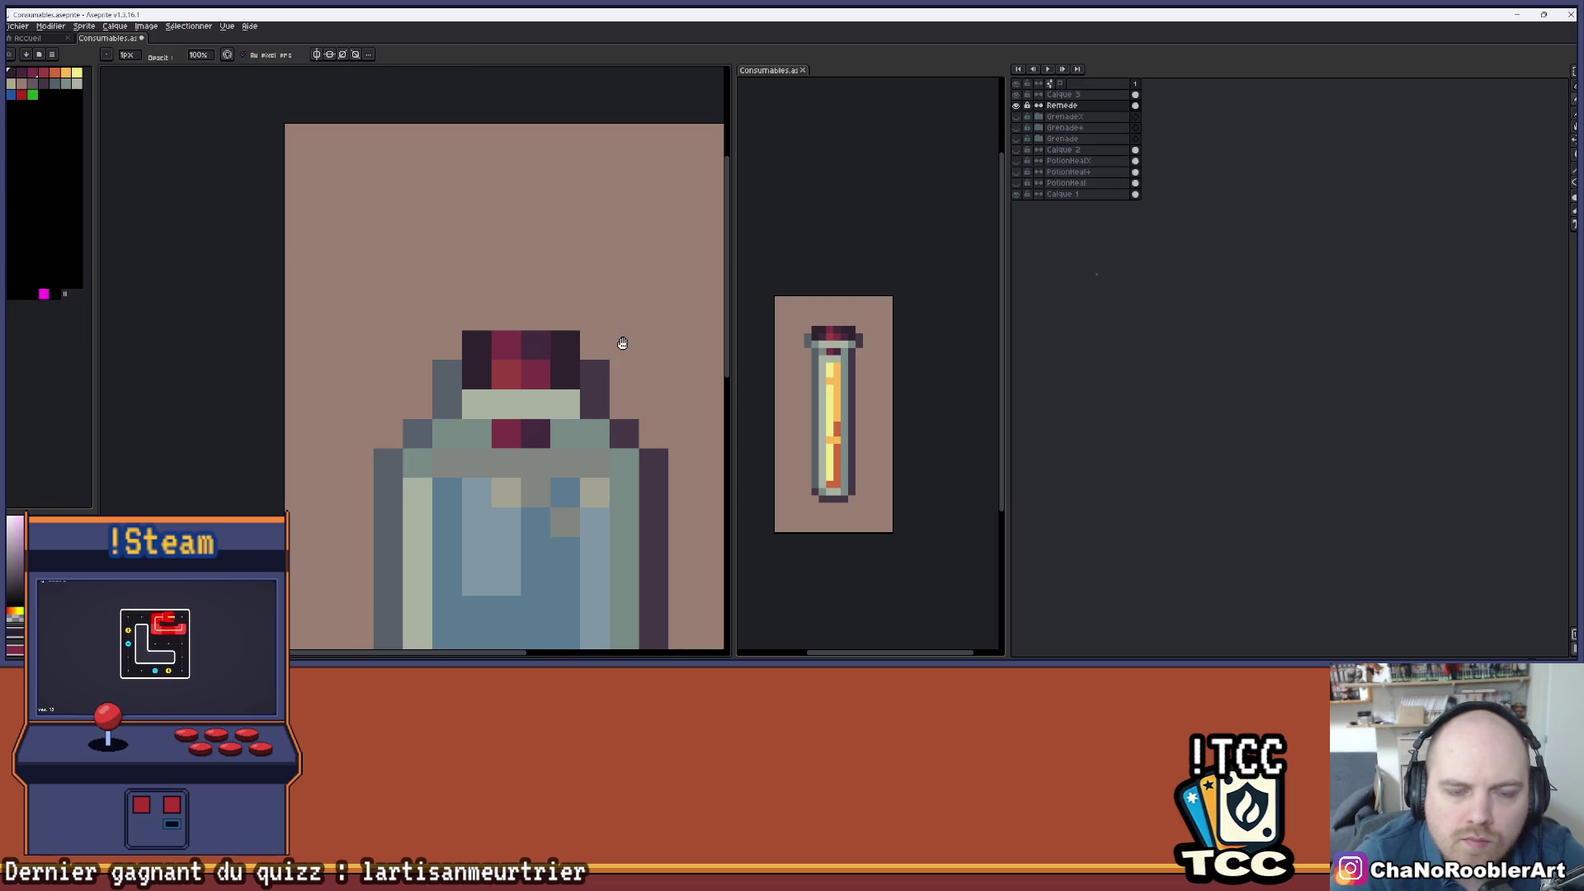
left_click_drag(622, 344, 612, 336)
left_click(526, 334)
scroll(590, 297, "down", 3)
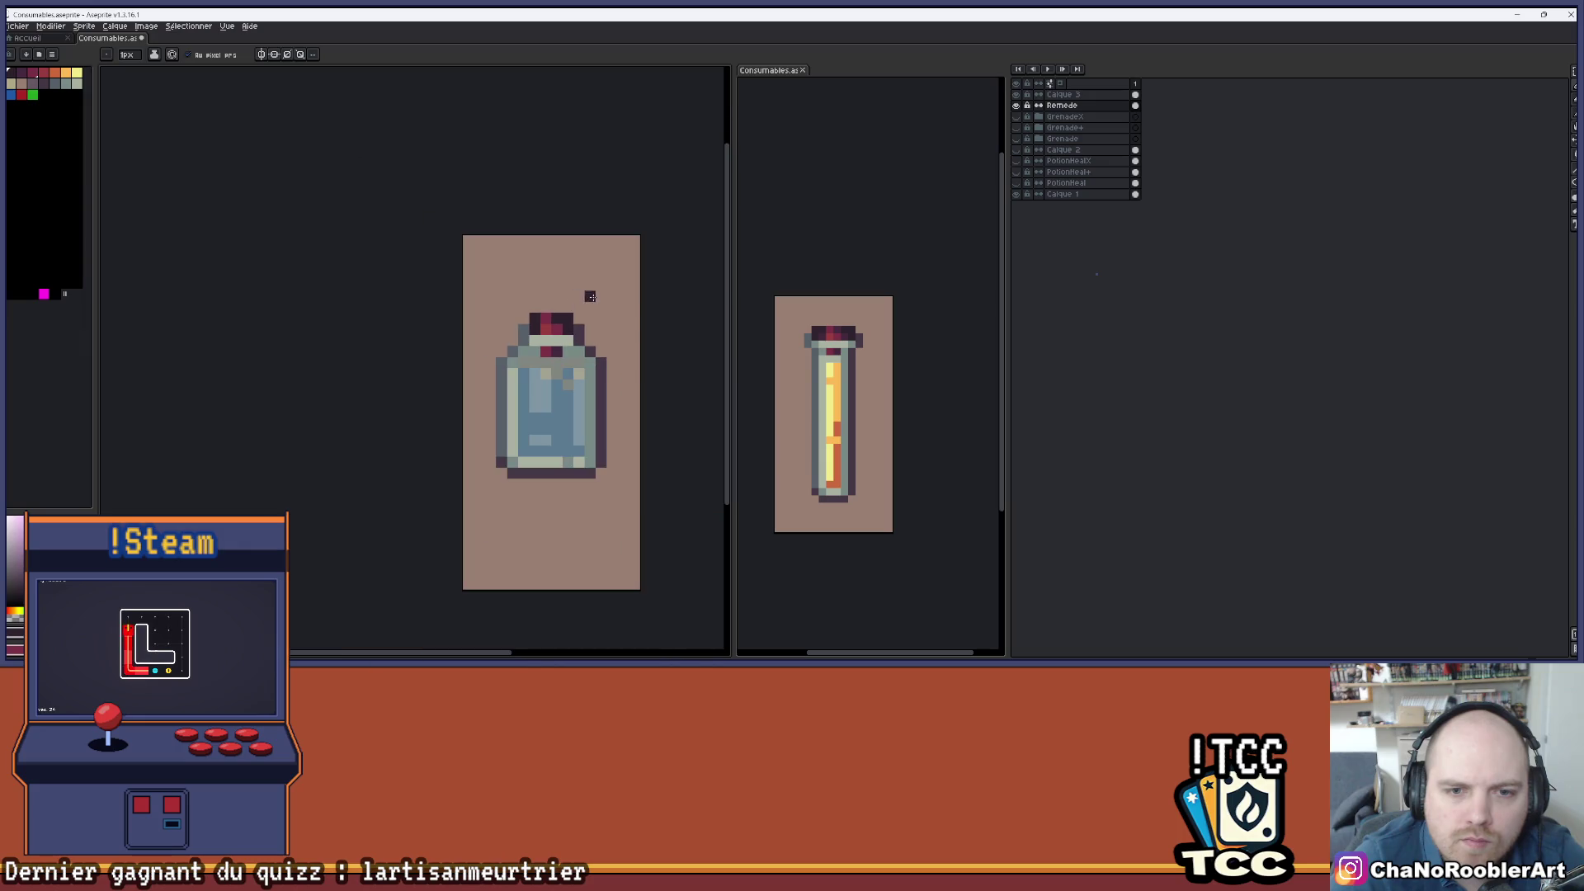
scroll(599, 297, "down", 2)
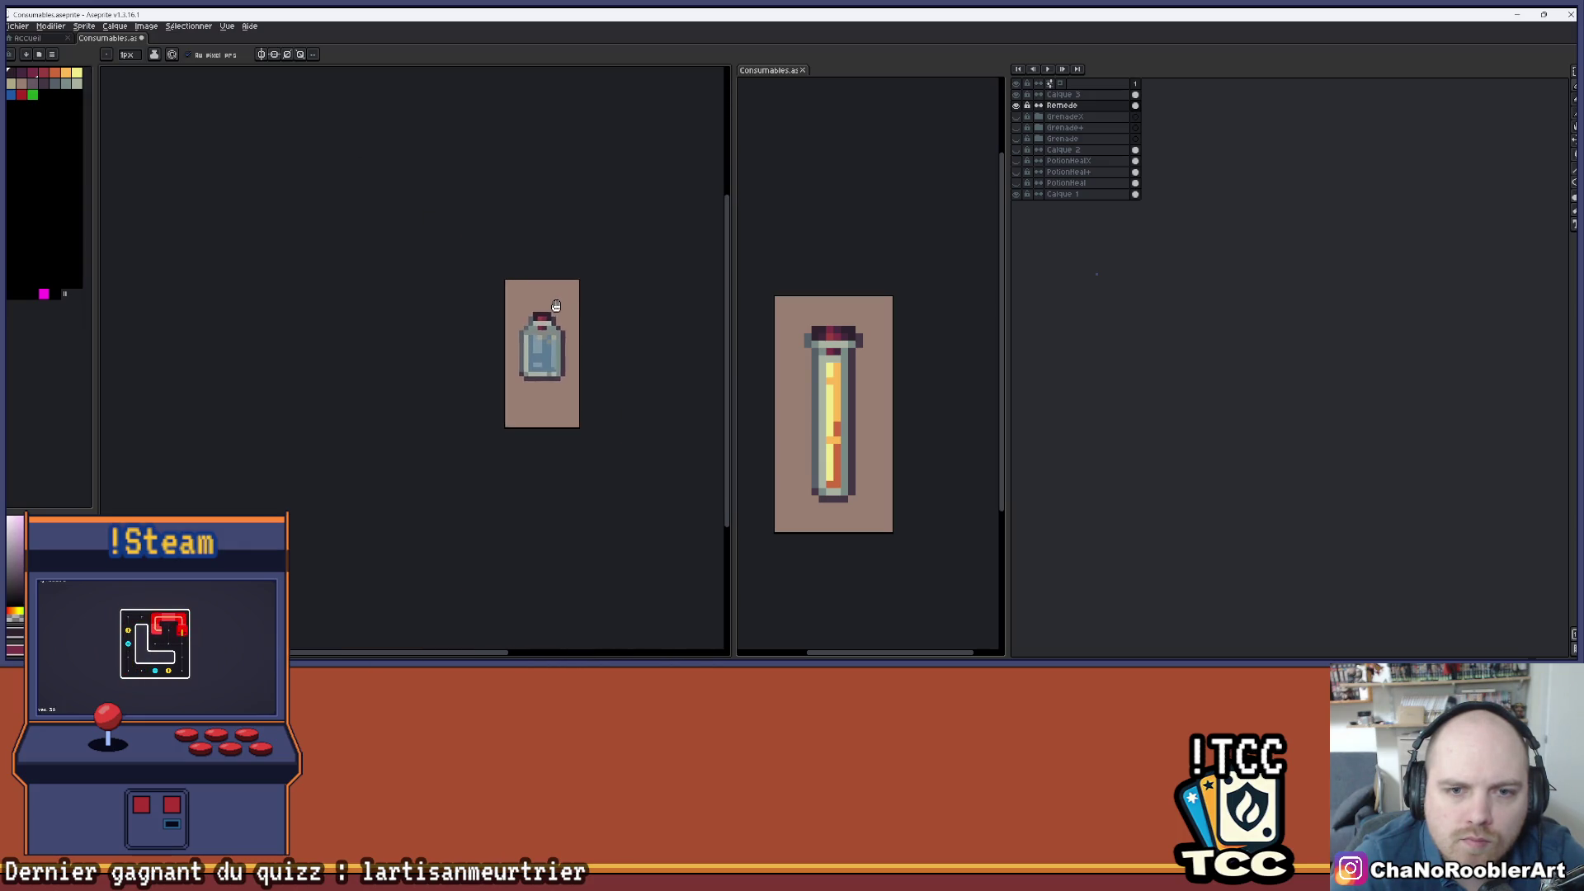
scroll(528, 330, "up", 2)
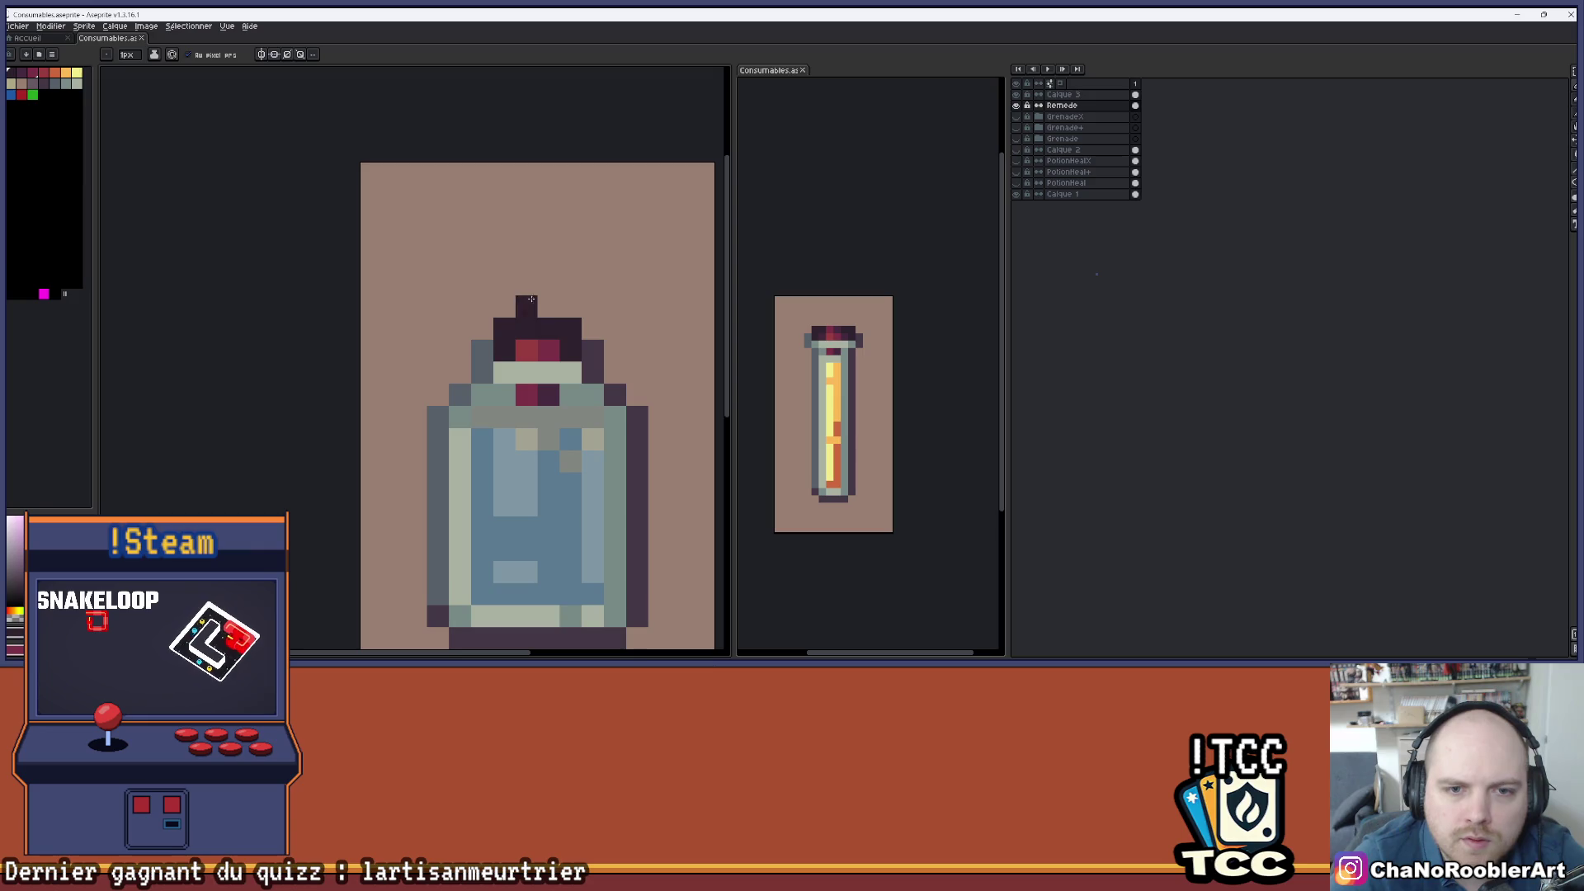
scroll(537, 286, "down", 1)
left_click_drag(537, 286, 564, 291)
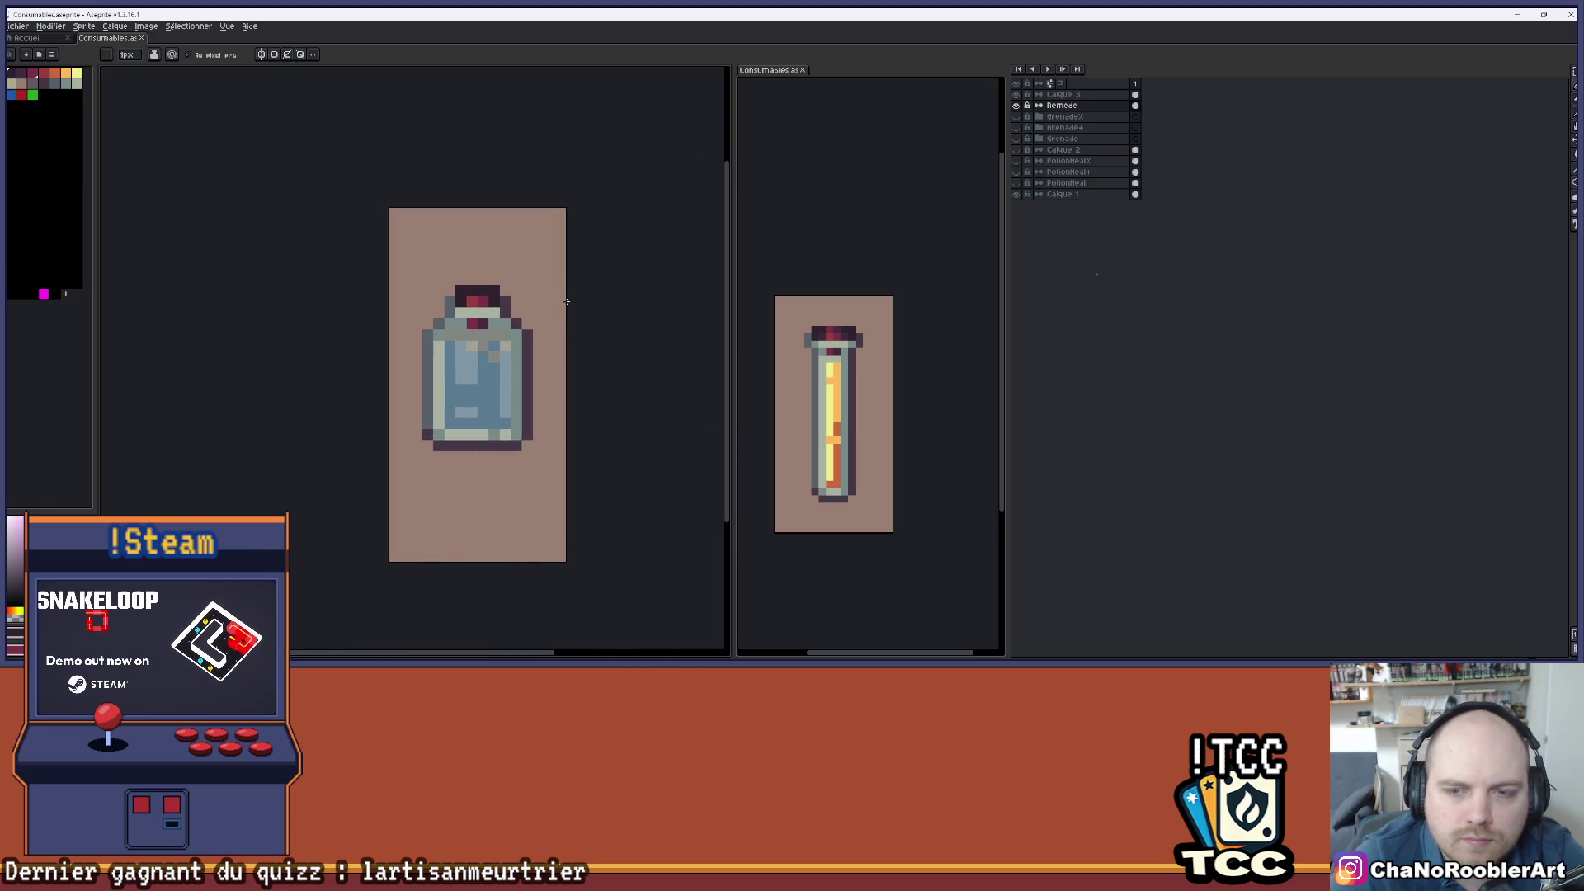
scroll(528, 314, "down", 1)
left_click_drag(542, 351, 529, 344)
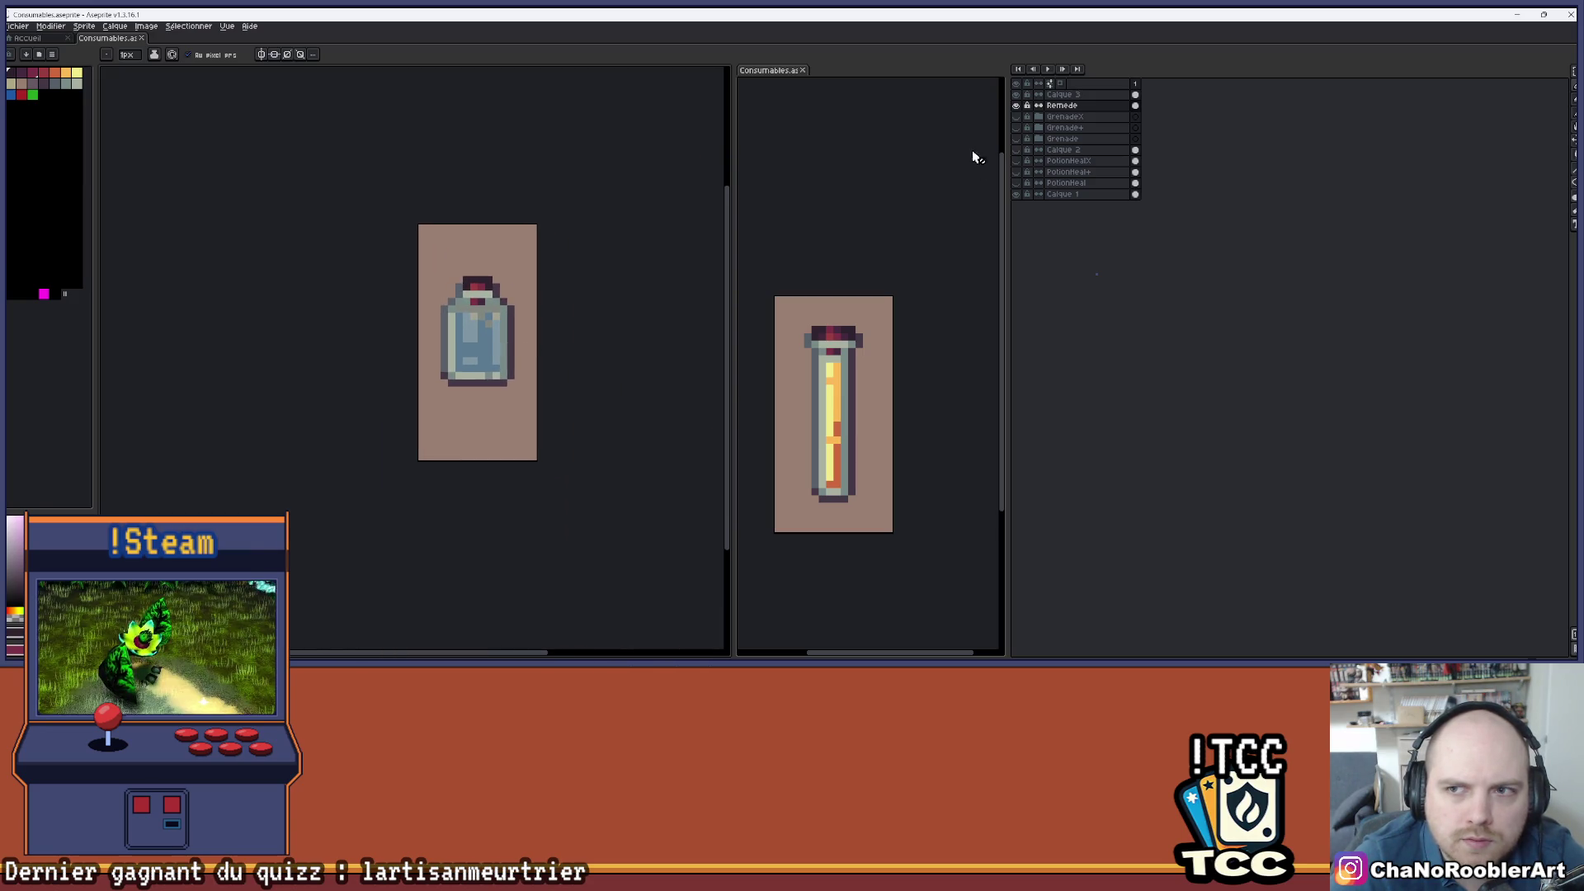
left_click(1016, 105)
- Toggle the Remede and Calque 3 layers' visibility to compare the overlay against the liquid
left_click(1017, 105)
left_click(1016, 106)
left_click(1016, 105)
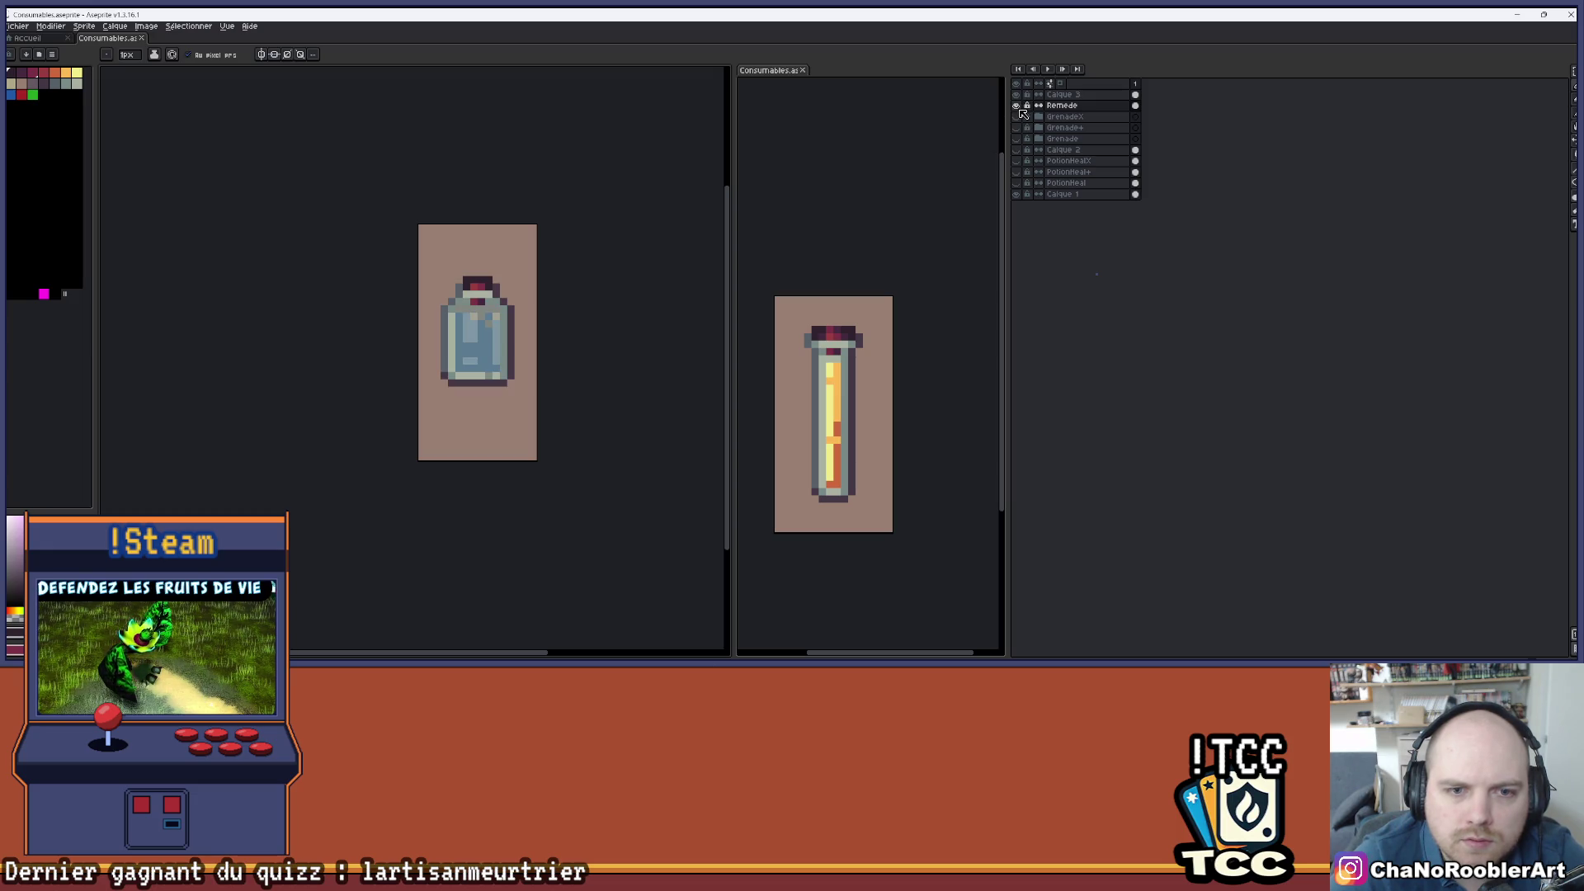
left_click(1017, 104)
left_click(1017, 105)
left_click(1017, 96)
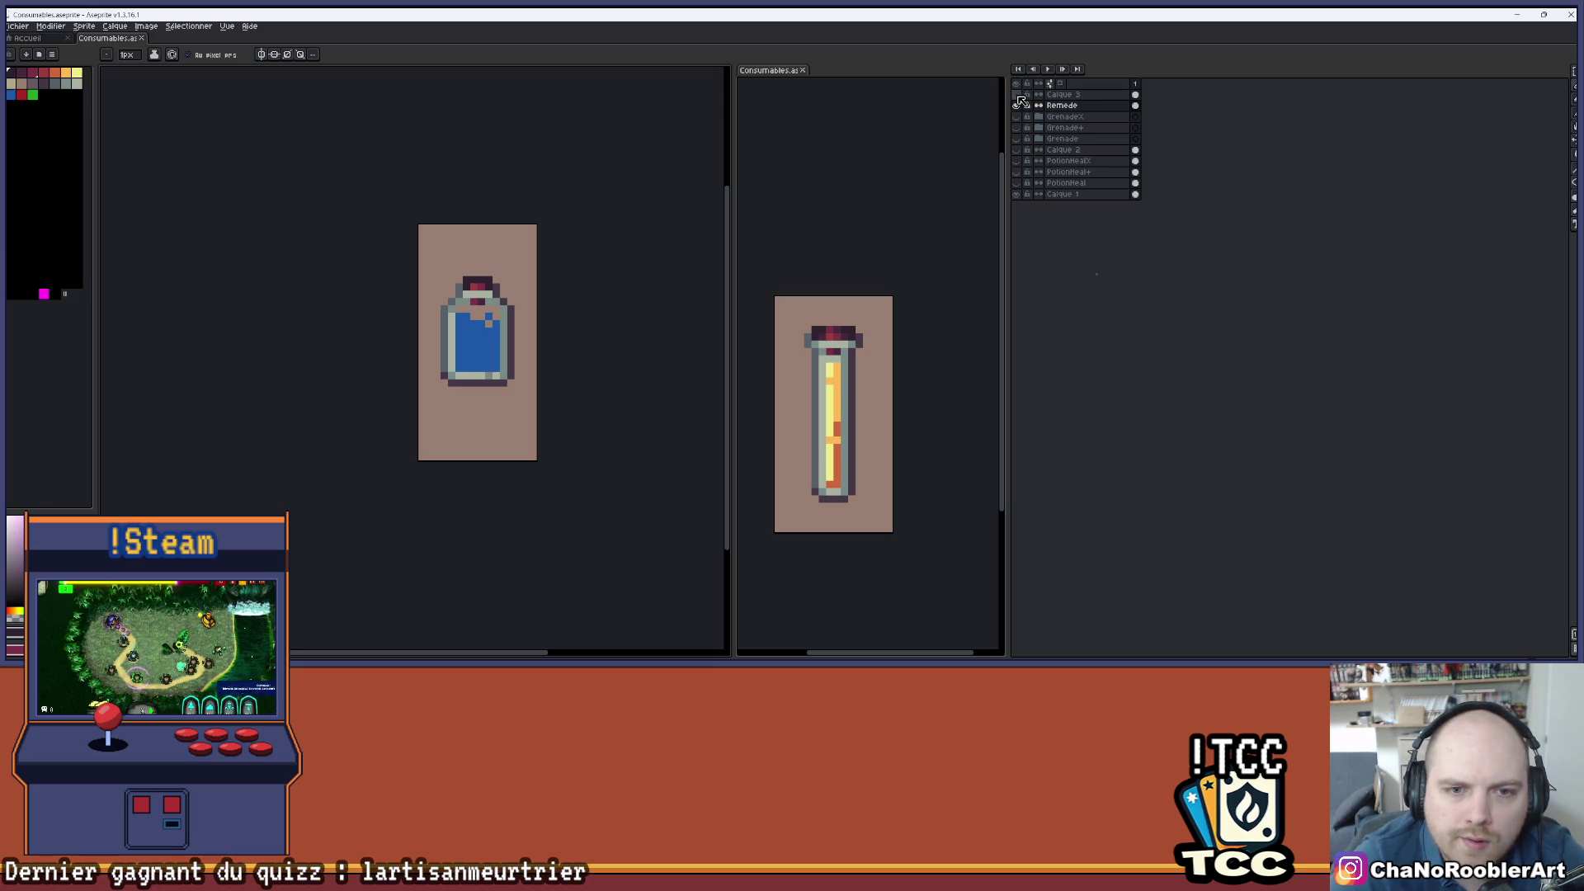
left_click(1017, 95)
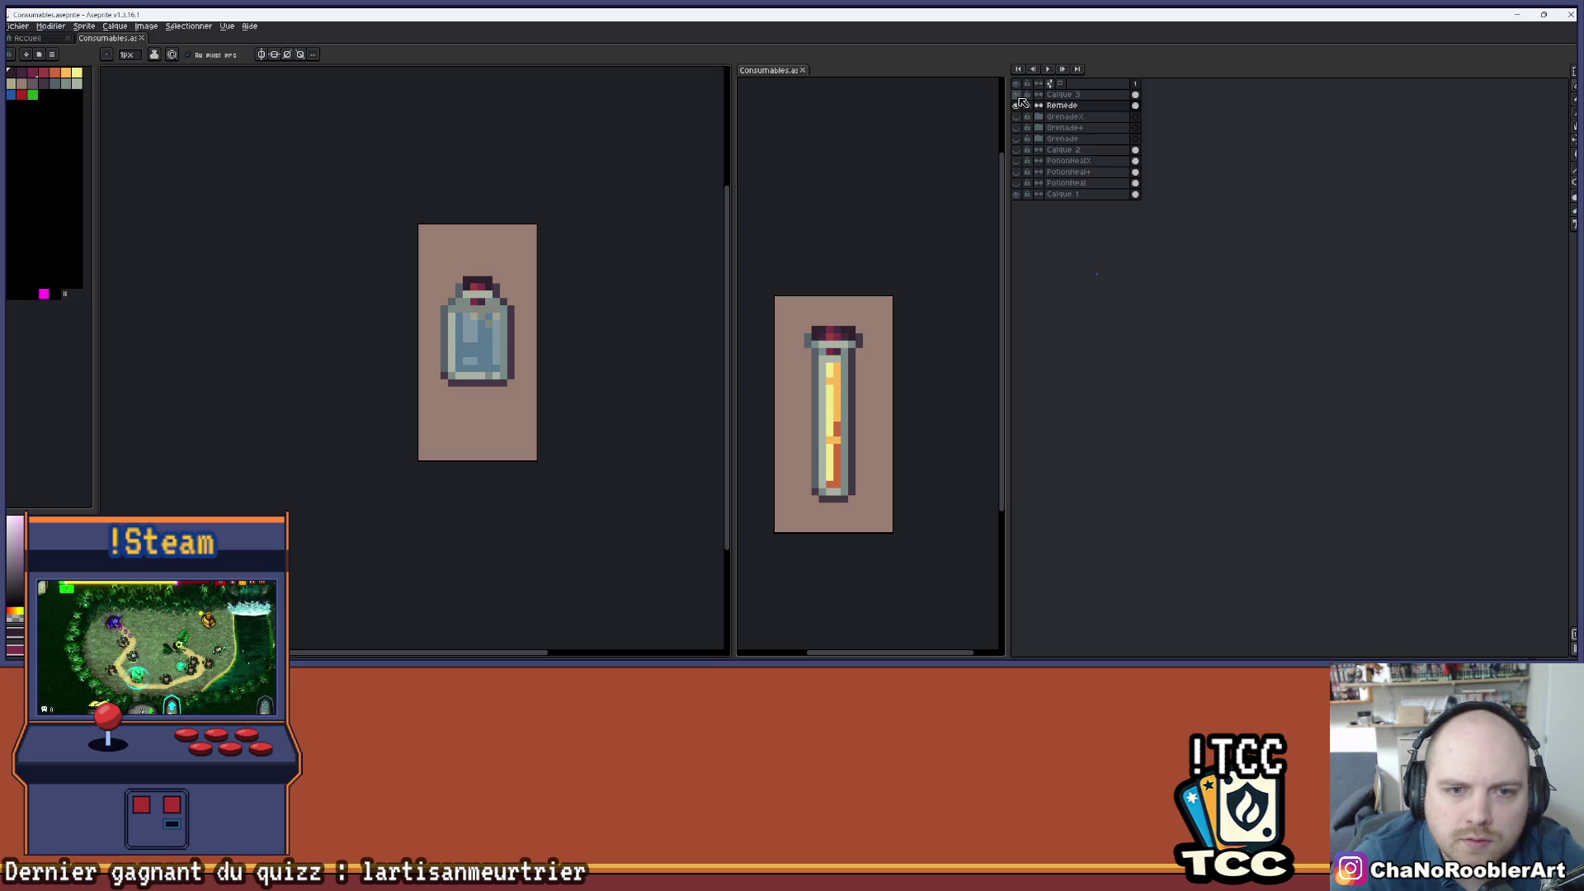
- On Calque 3, eyedrop grey-green and repaint the bottle's blue pixels with it
left_click(1064, 95)
scroll(466, 332, "up", 1)
scroll(466, 331, "up", 2)
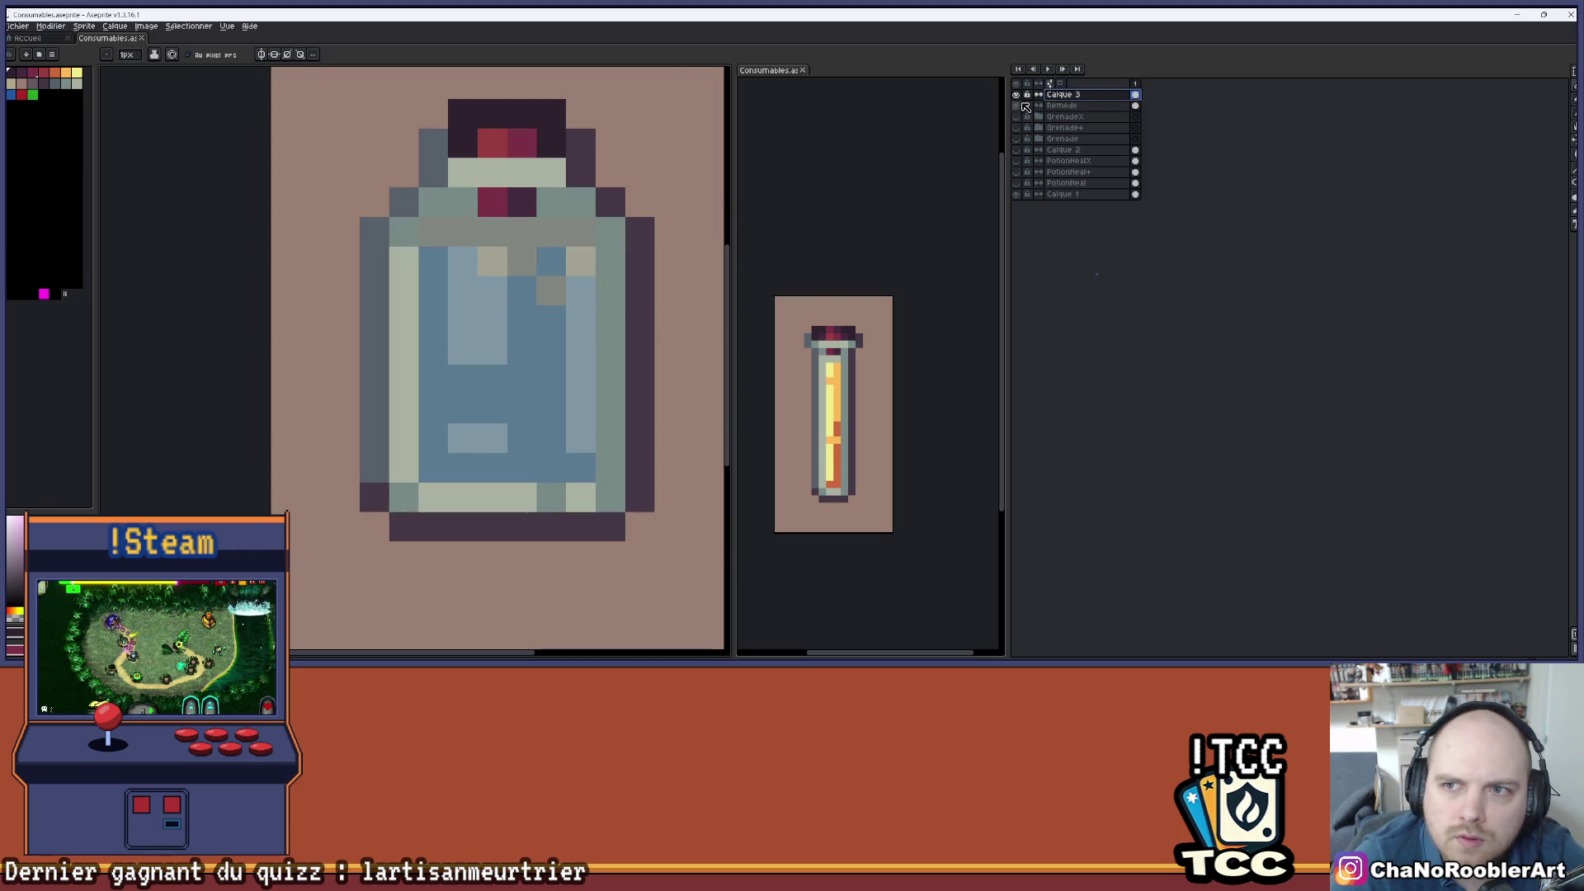
key("i")
key("b")
mouse_move(546, 260)
left_mouse_down()
mouse_move(535, 471)
mouse_move(418, 460)
left_mouse_up()
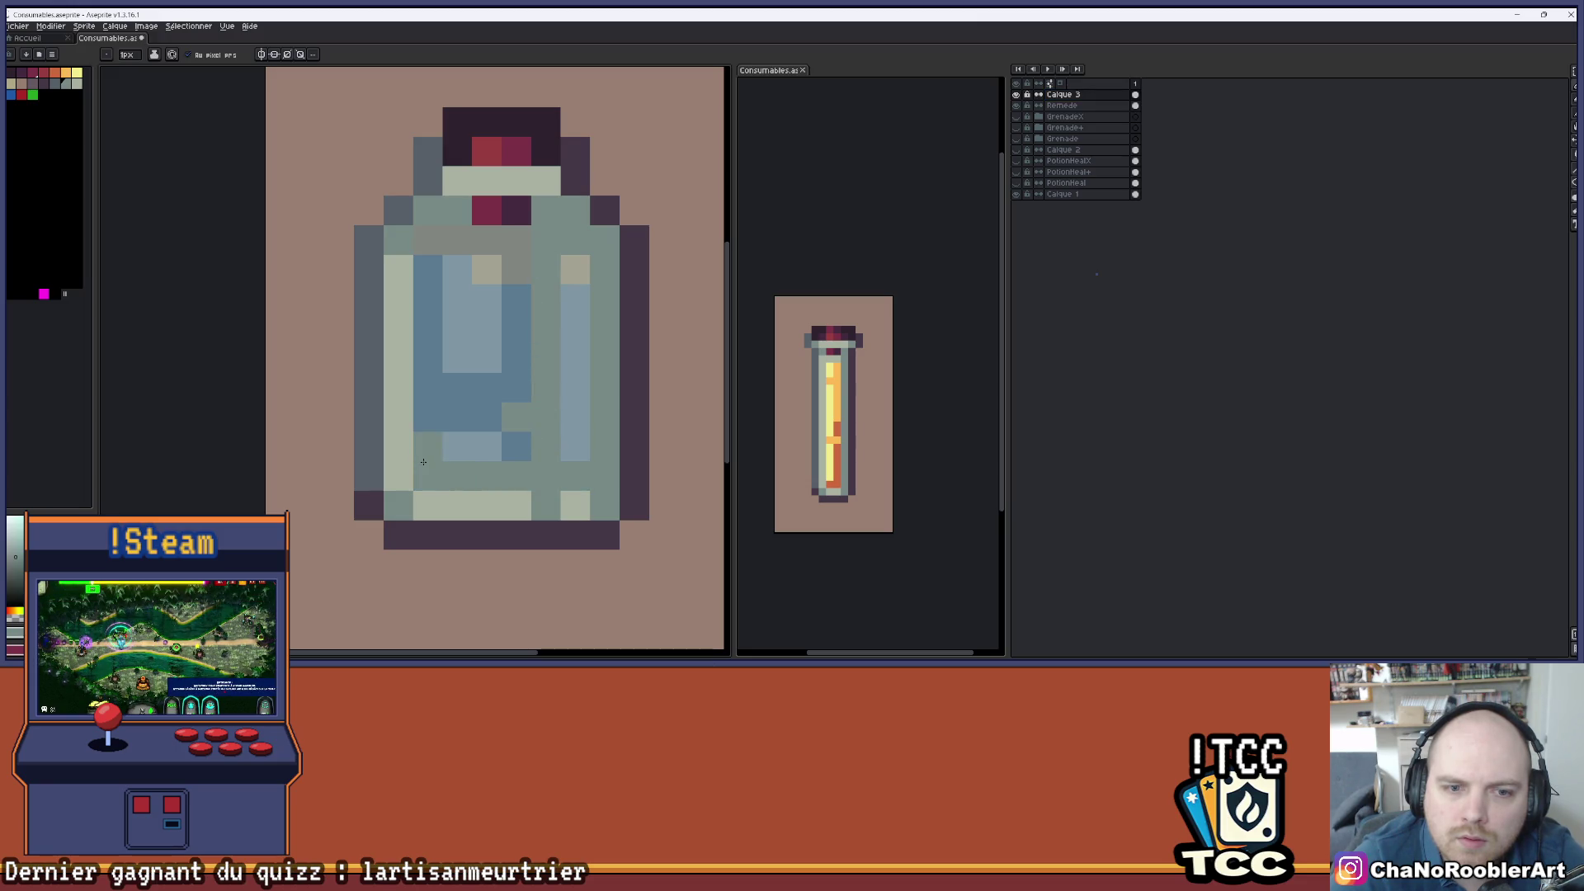
mouse_move(513, 404)
left_mouse_down()
mouse_move(518, 387)
mouse_move(458, 391)
mouse_move(428, 267)
mouse_move(422, 420)
left_mouse_up()
left_click_drag(522, 252, 516, 333)
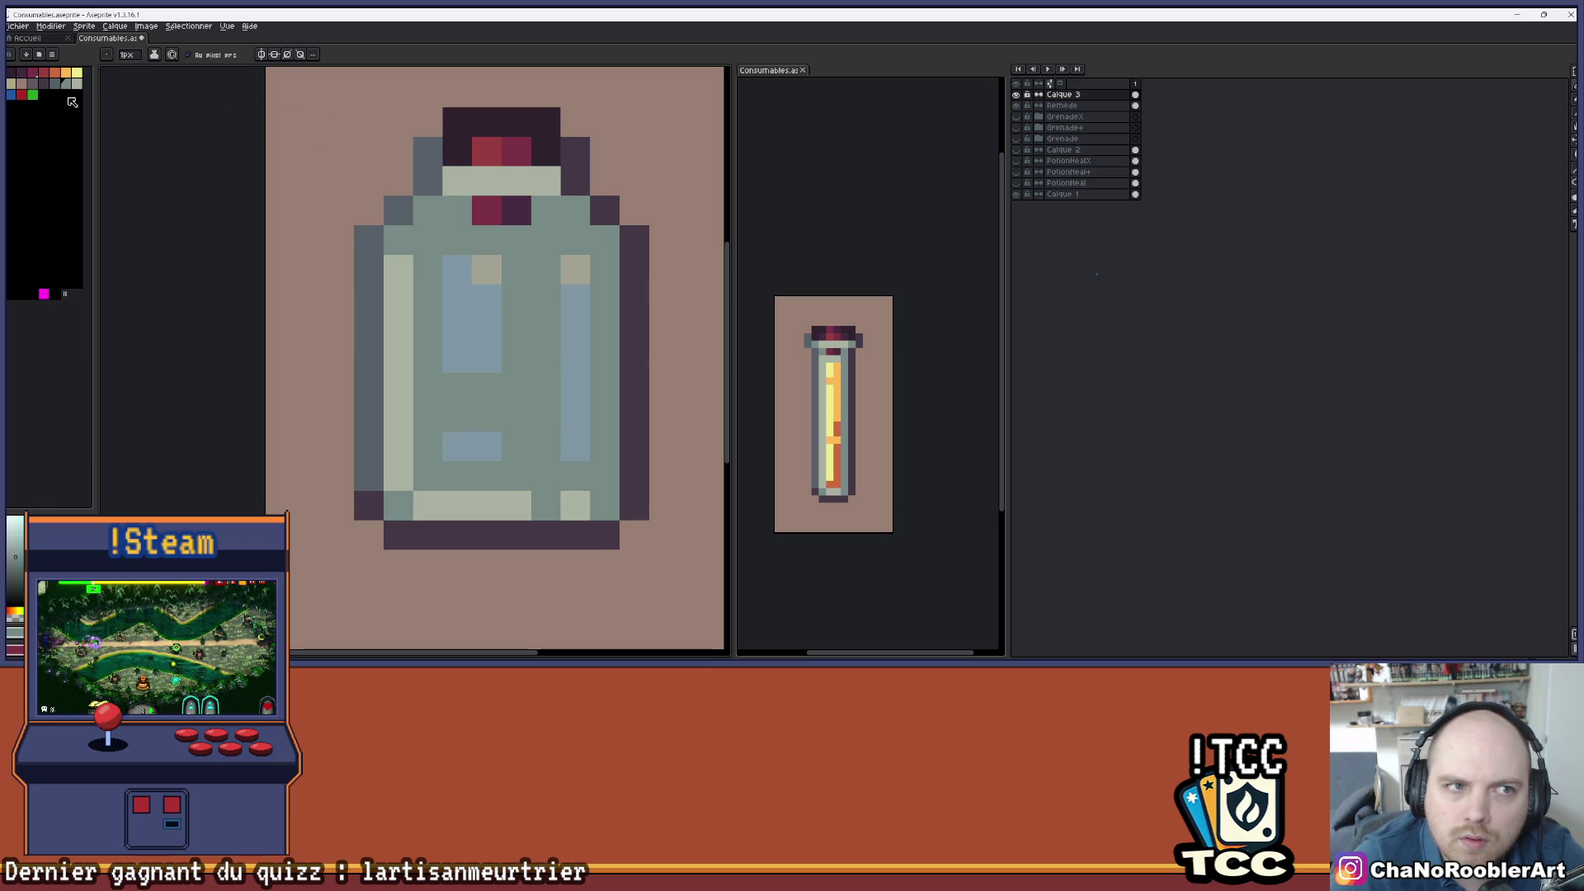
- Paint white highlight columns in the bottle's middle and down its right side
mouse_move(457, 270)
left_mouse_down()
mouse_move(459, 346)
mouse_move(487, 280)
mouse_move(486, 363)
left_mouse_up()
left_click_drag(458, 446, 487, 447)
left_click(579, 294)
left_click_drag(579, 295, 578, 445)
scroll(551, 359, "down", 2)
scroll(551, 358, "up", 1)
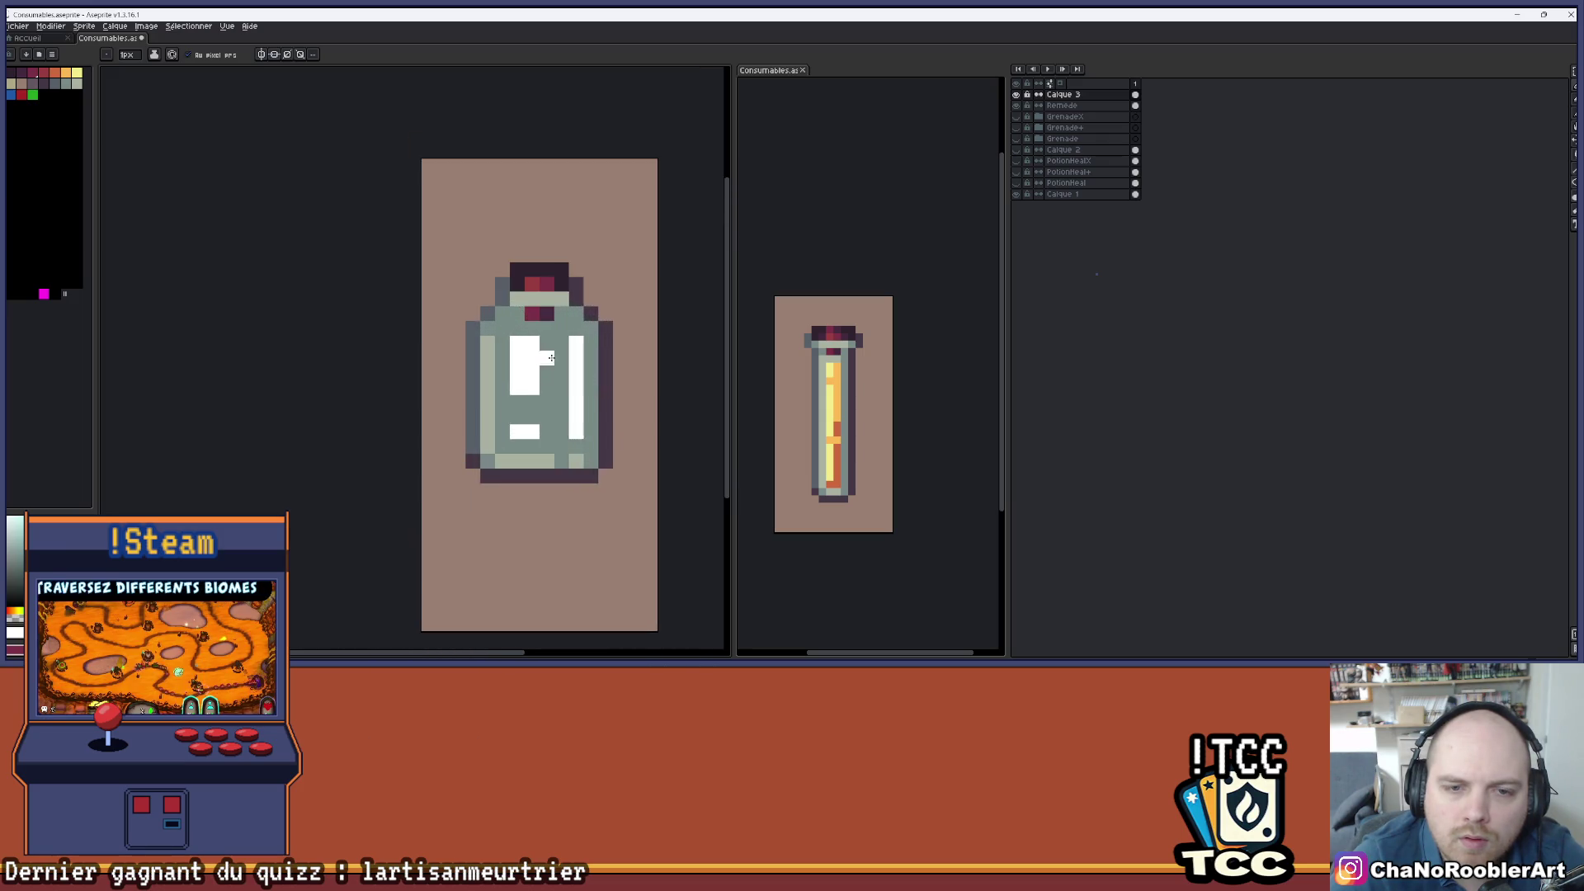
key("ctrl+shift+u")
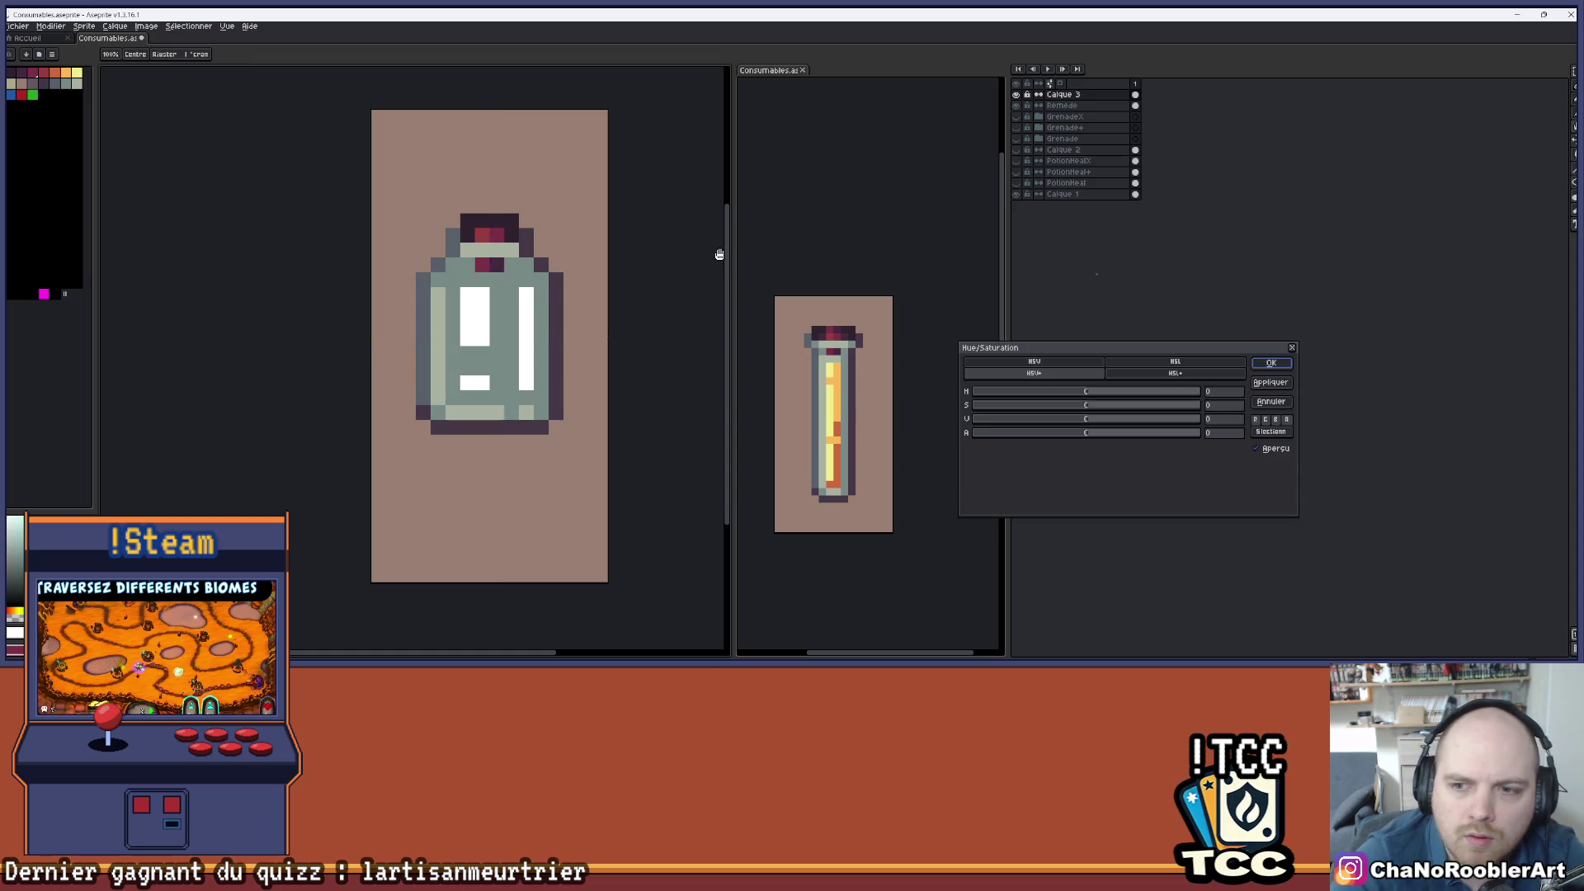
left_click(1061, 434)
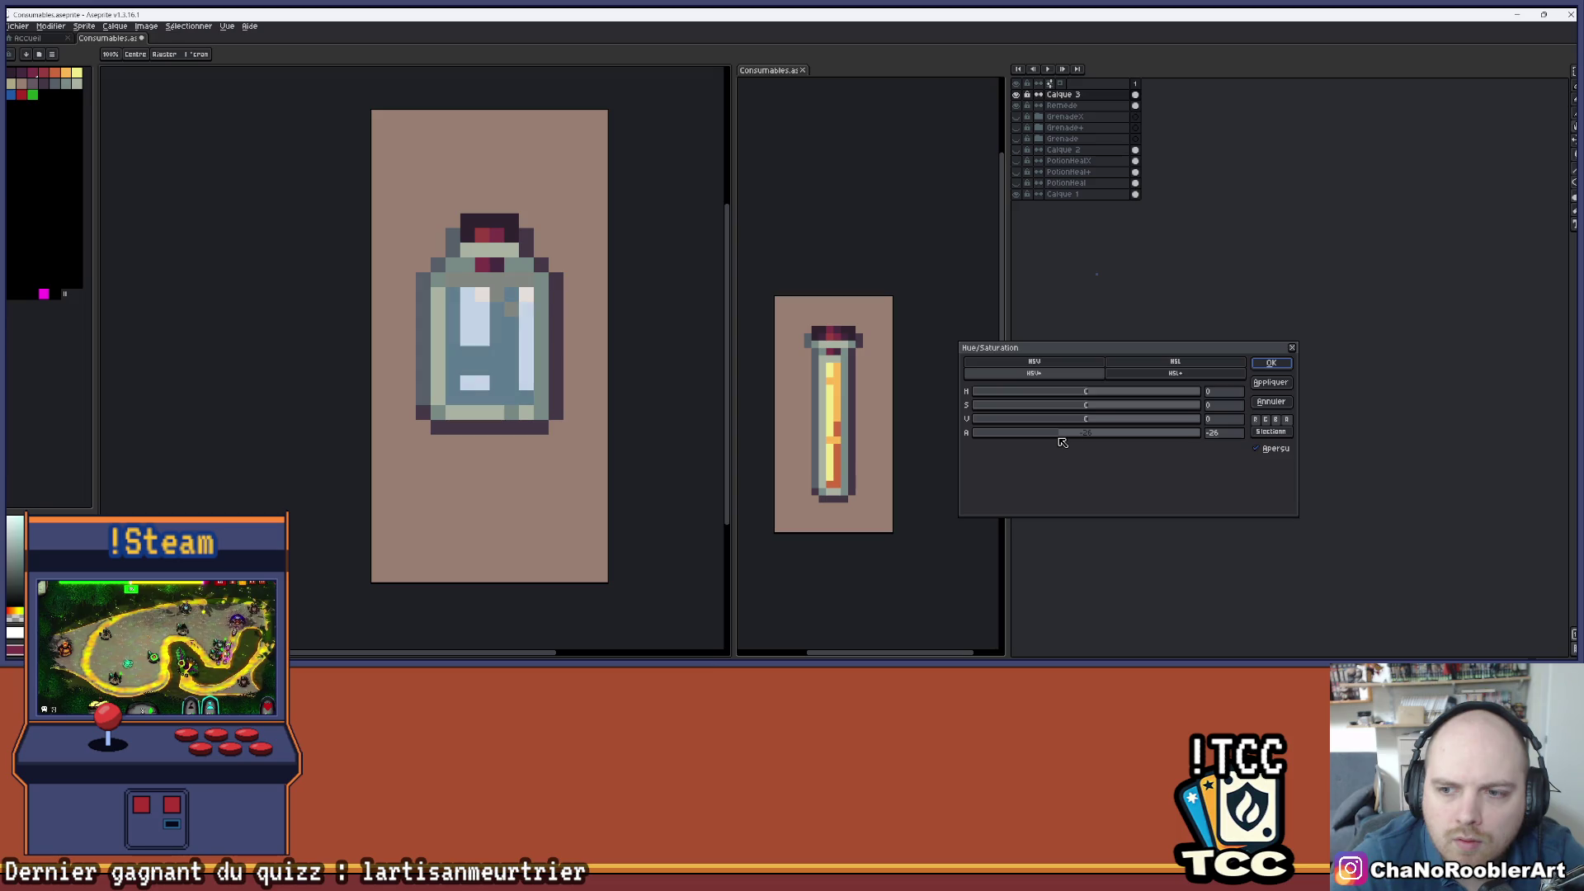
mouse_move(1057, 438)
left_mouse_down()
mouse_move(979, 435)
mouse_move(1054, 441)
left_mouse_up()
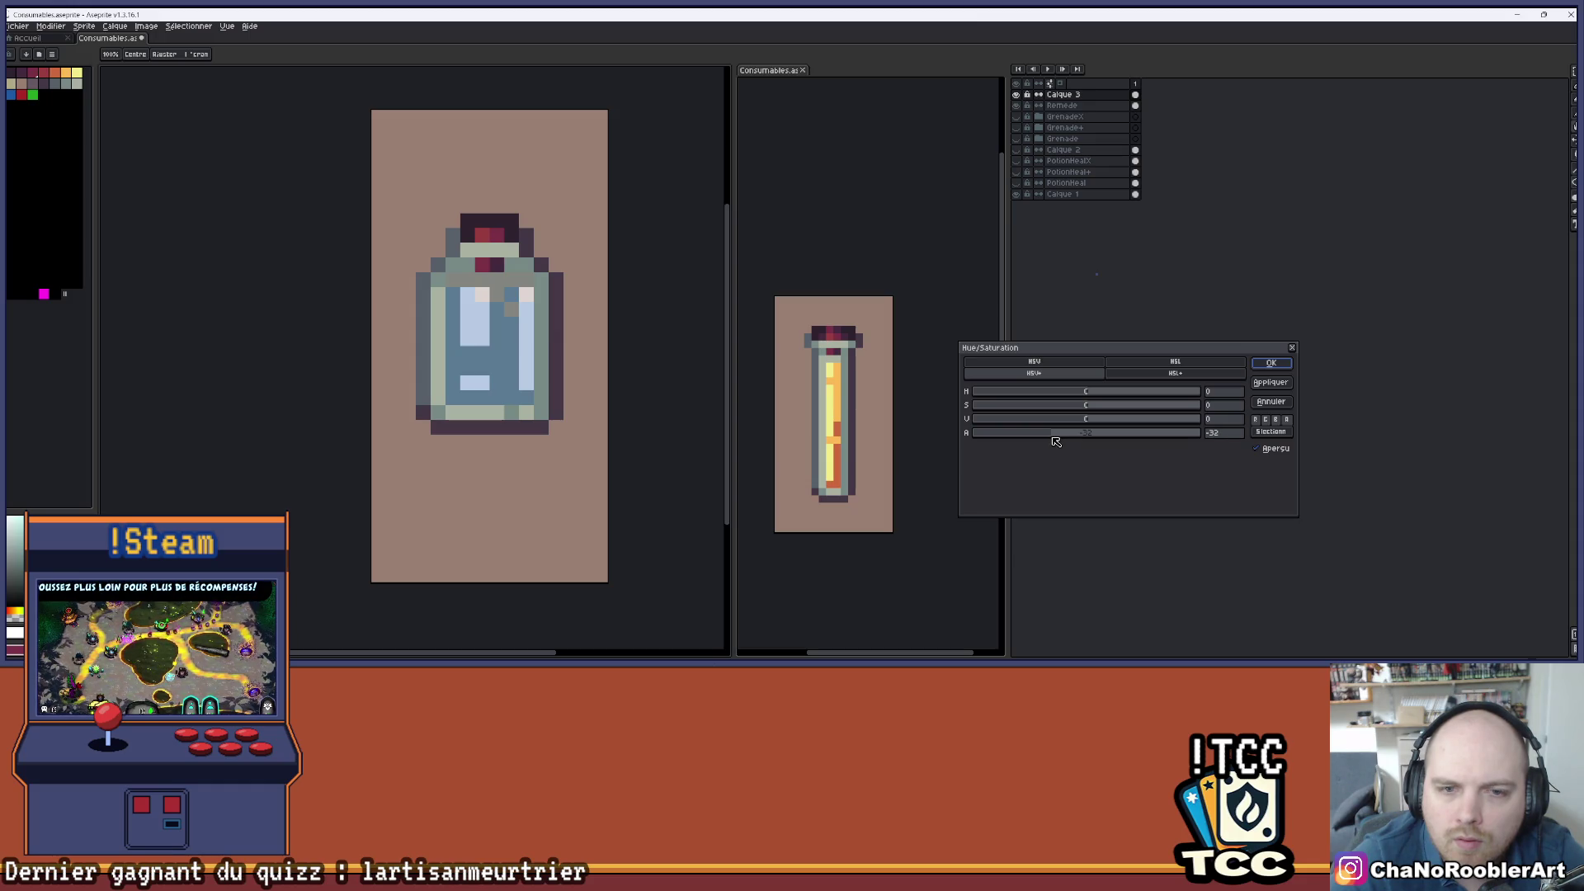
mouse_move(1052, 441)
left_mouse_down()
mouse_move(998, 440)
mouse_move(1086, 431)
mouse_move(1057, 436)
left_mouse_up()
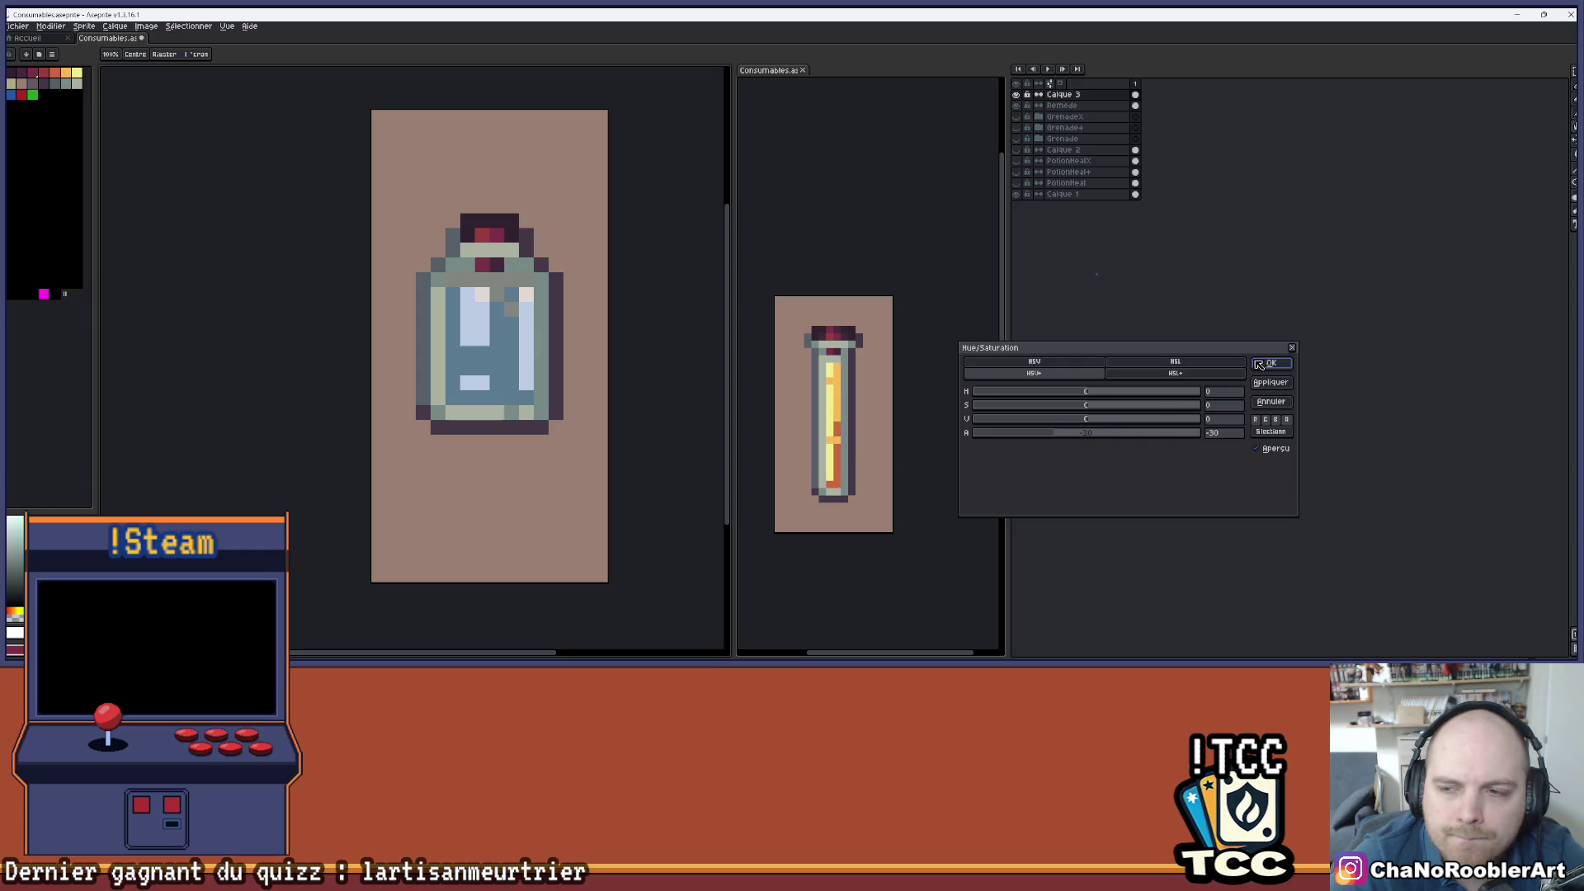
left_click(1293, 348)
key("b")
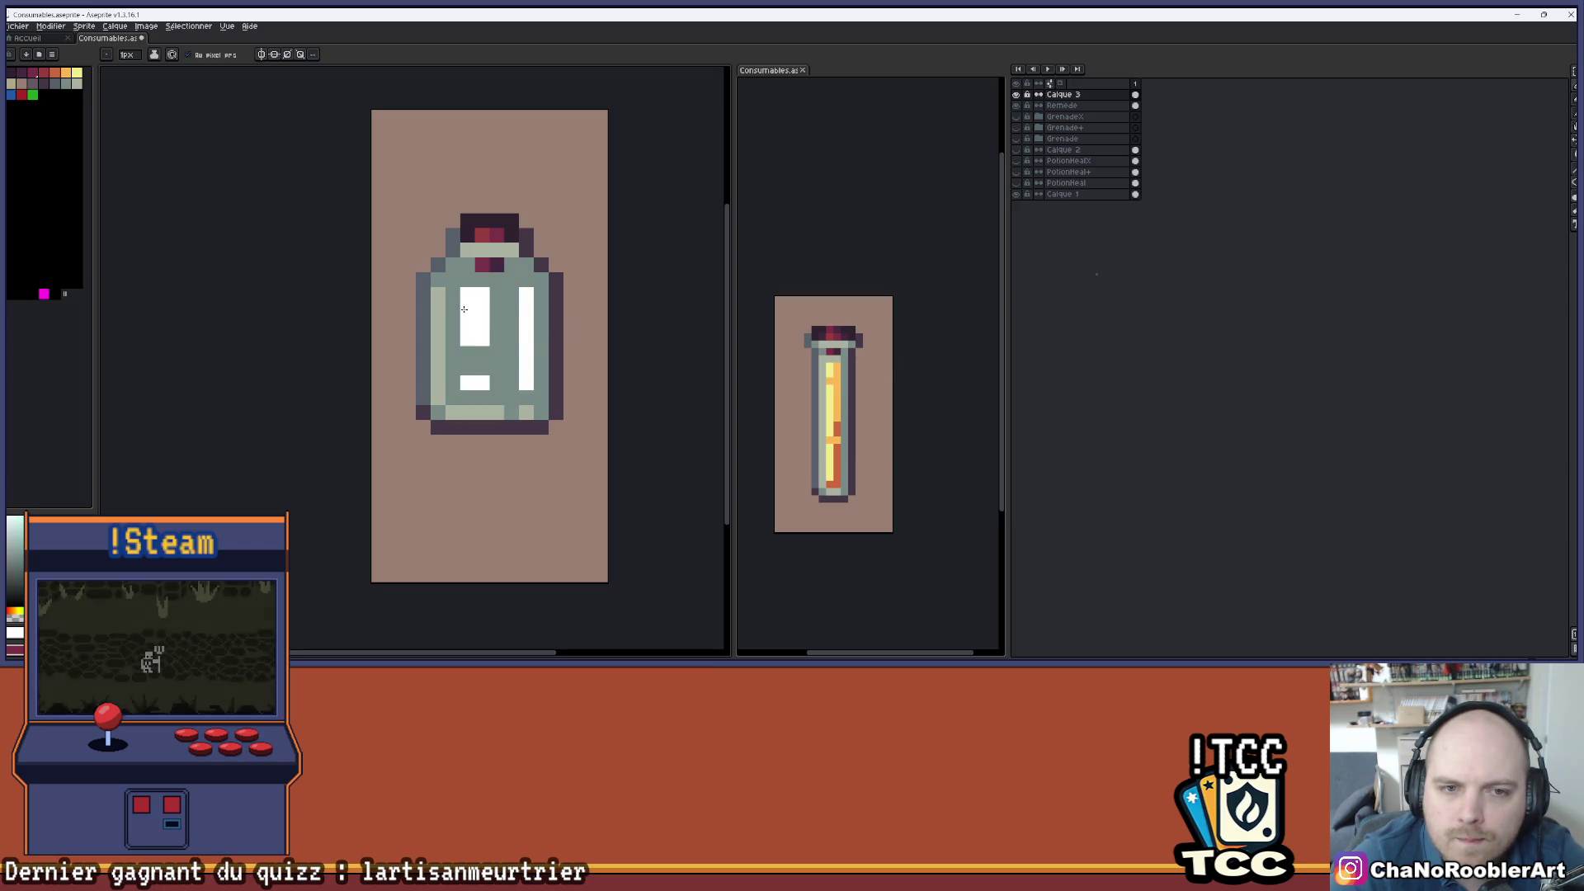
- Fill the white highlight strips with light grey-green using the Paint Bucket
scroll(492, 322, "up", 1)
key("g")
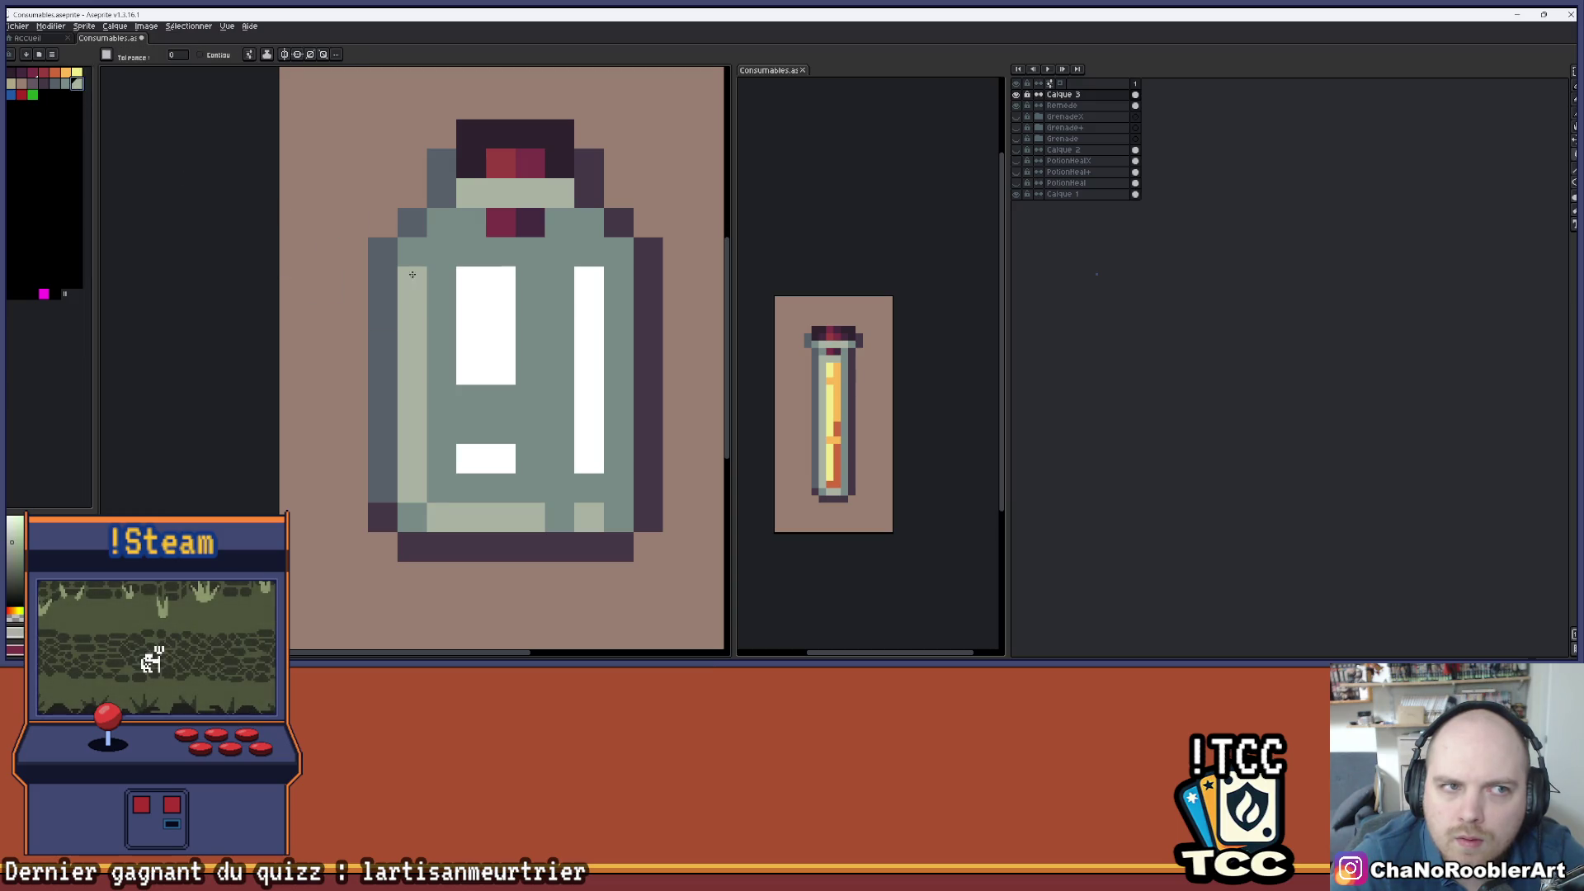
left_click(471, 313)
scroll(569, 292, "down", 2)
scroll(570, 292, "up", 1)
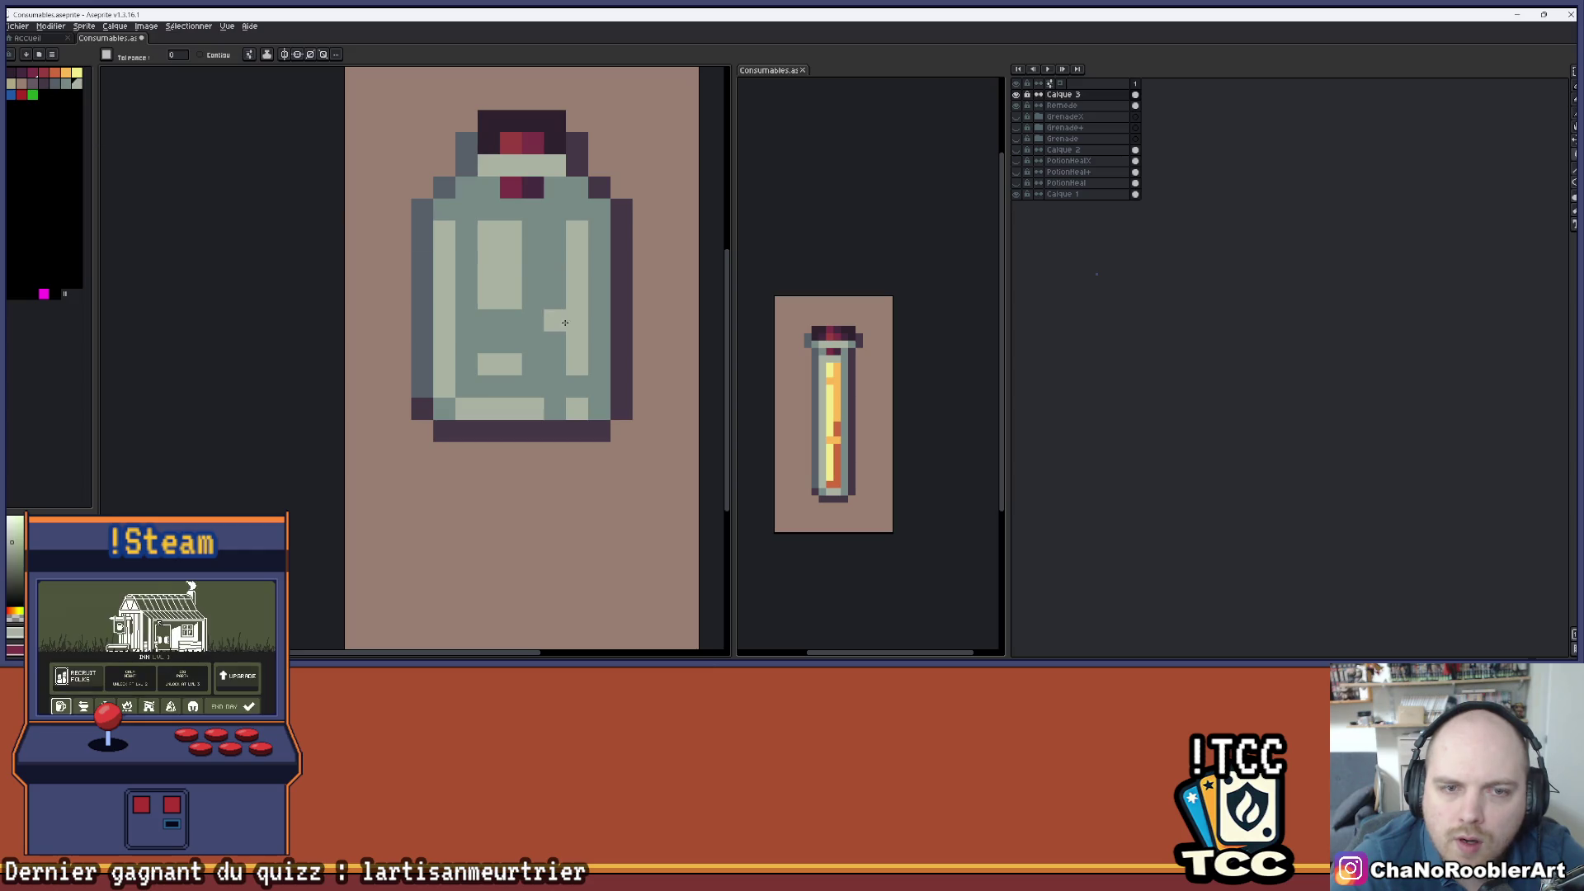
scroll(466, 401, "down", 2)
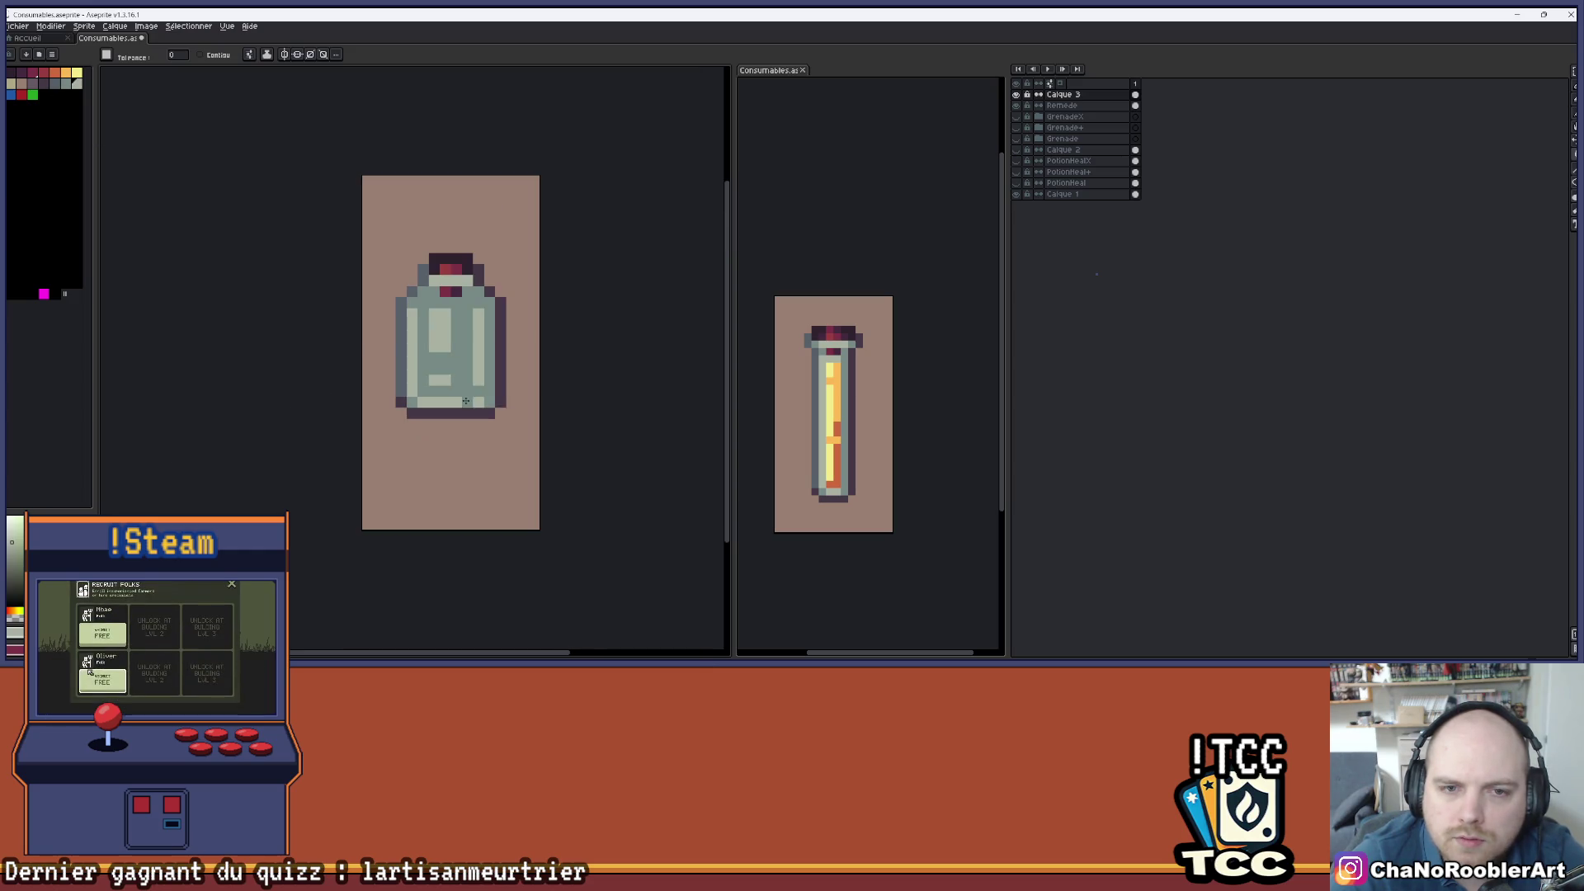
- Set the overlay's alpha to about -22 in Hue/Saturation and apply it
key("ctrl+u")
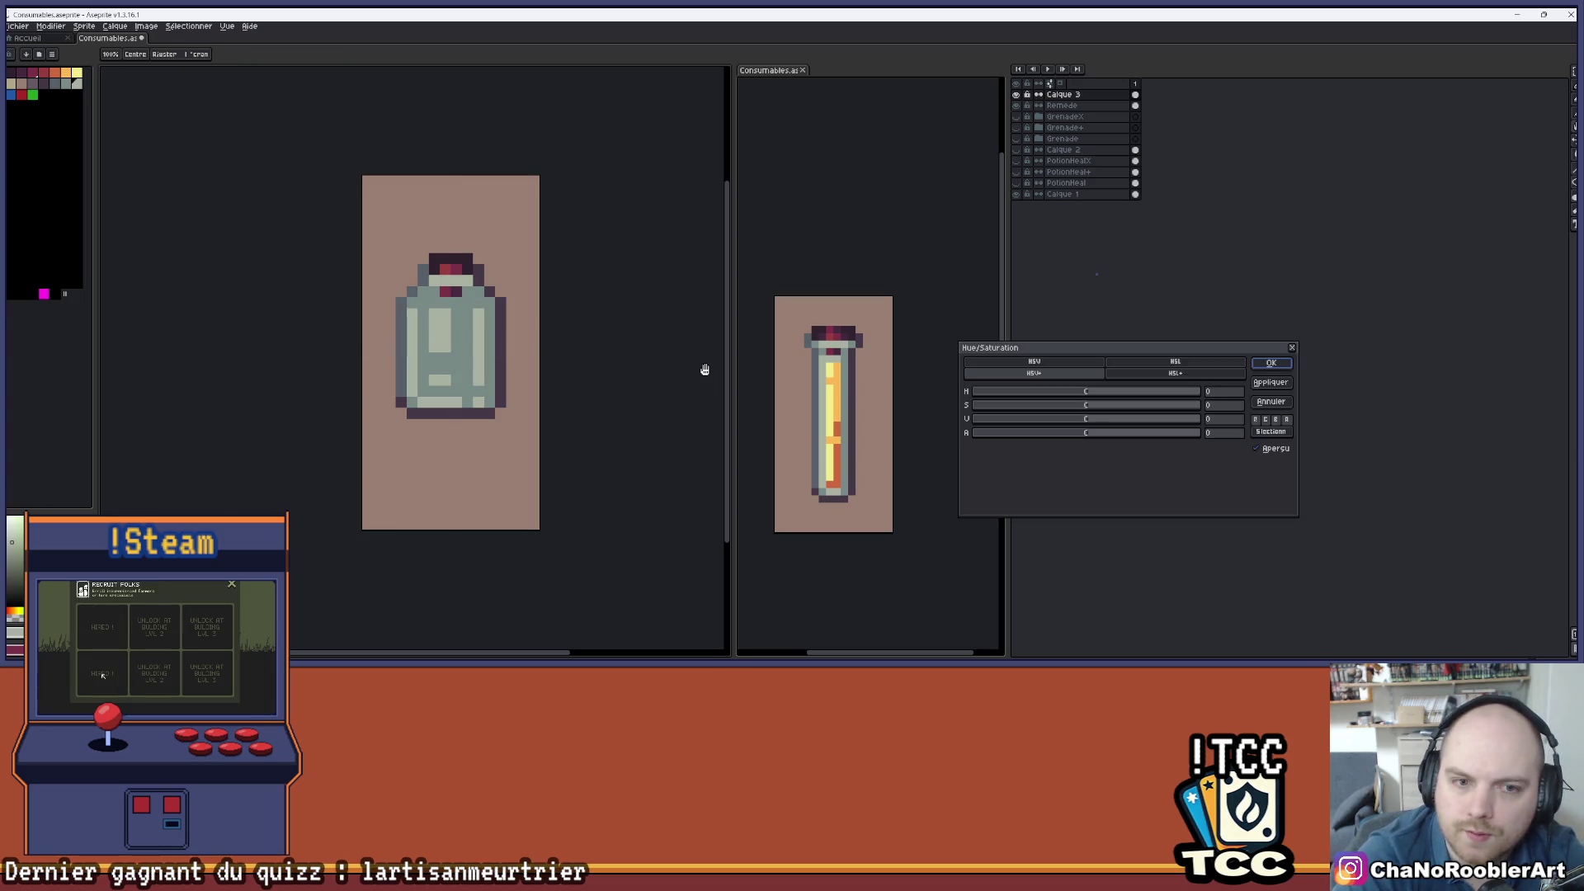
left_click(1058, 433)
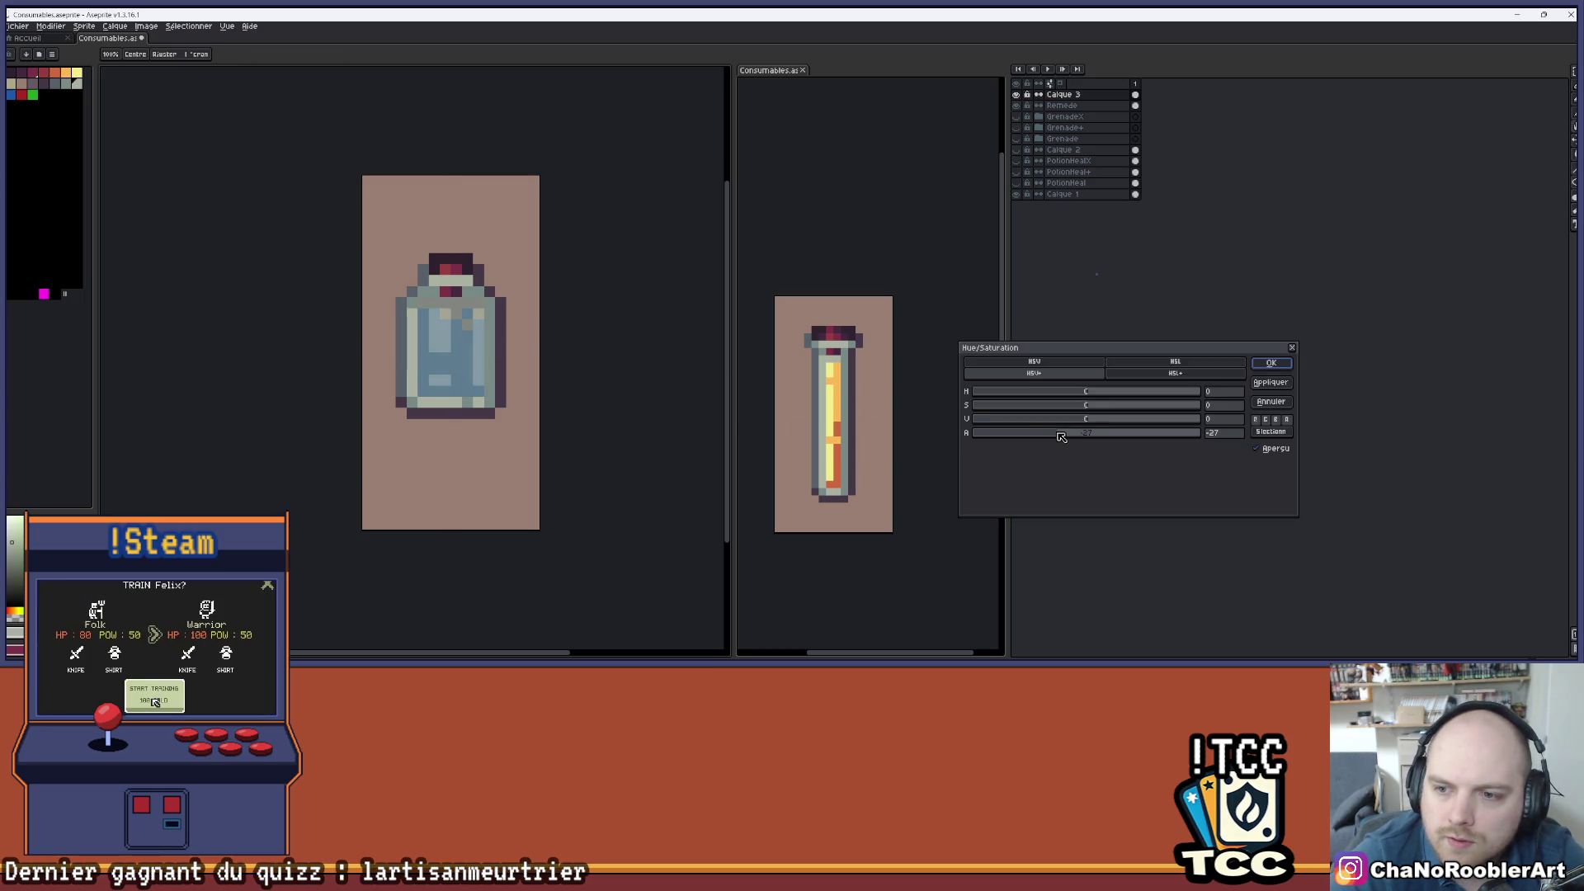
left_click_drag(1062, 437, 1068, 438)
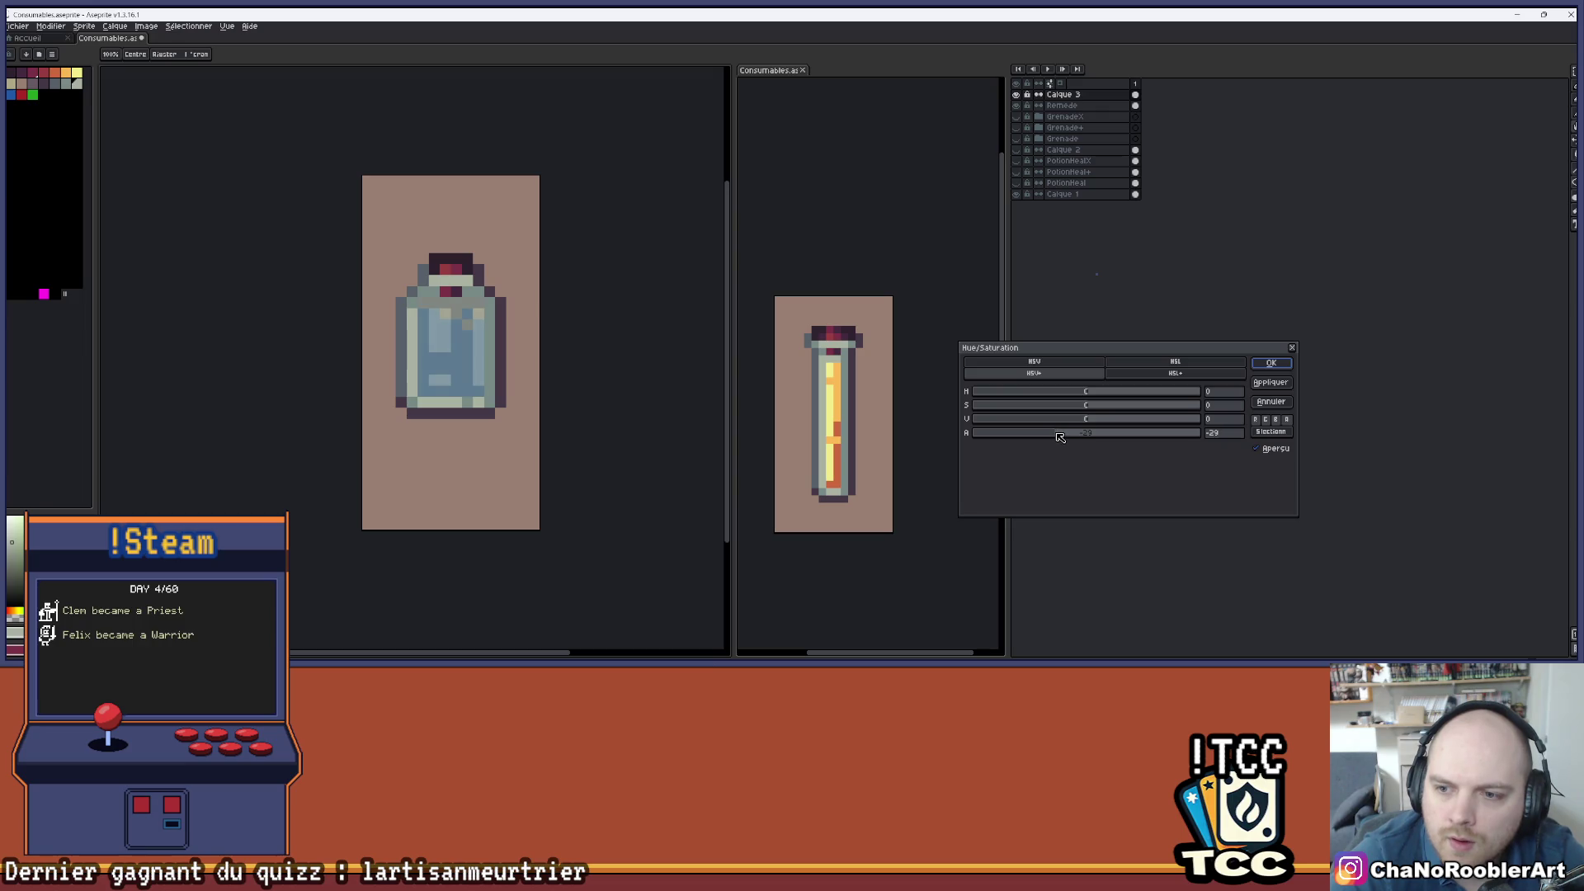
left_click(1271, 363)
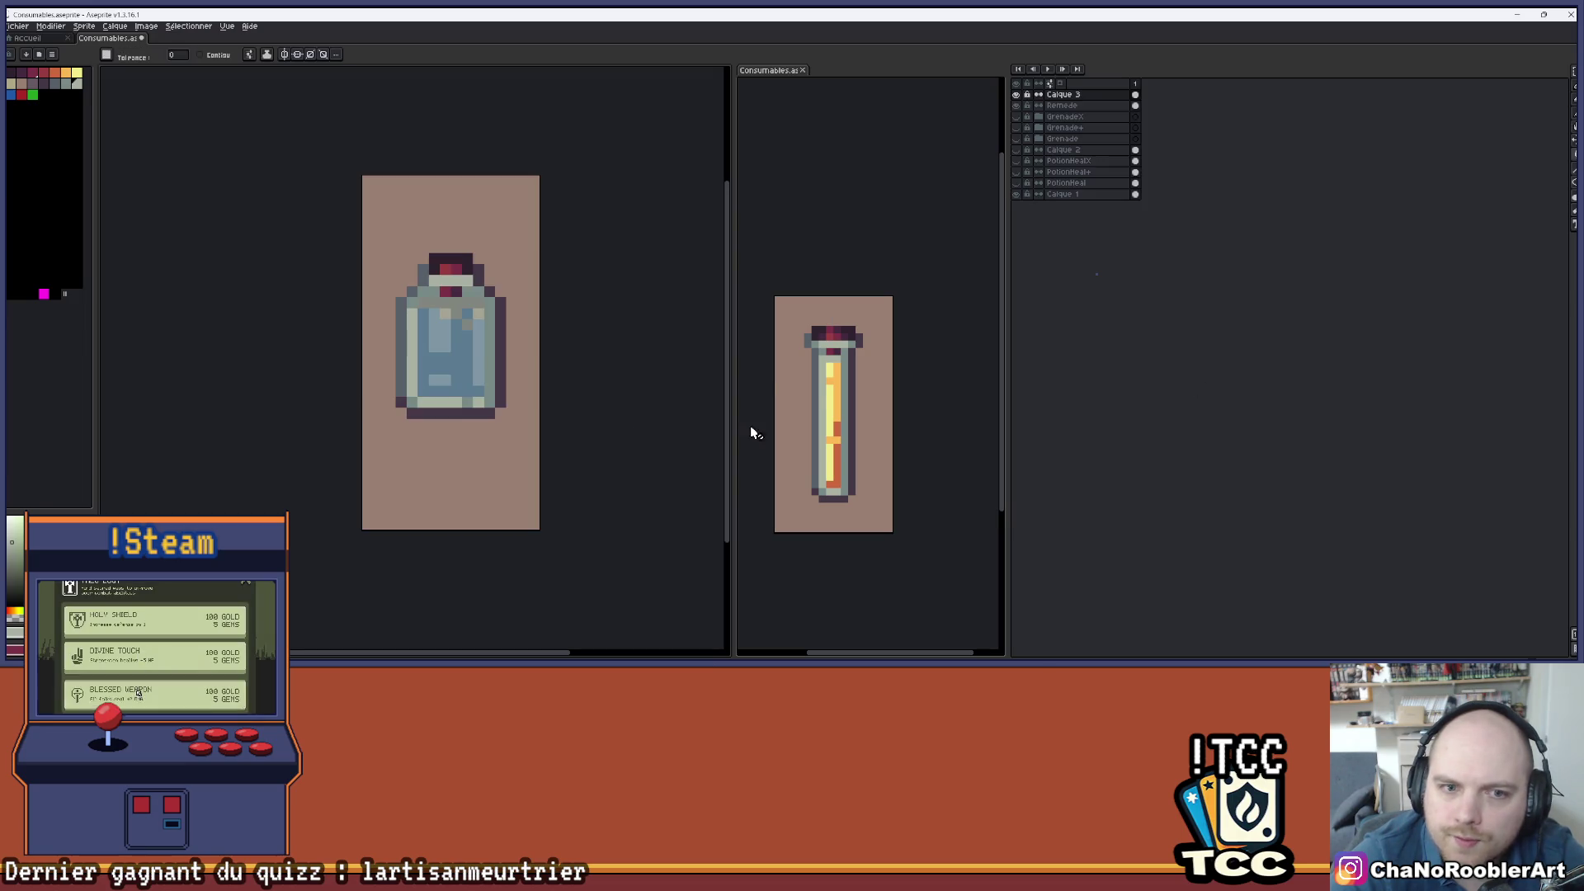
scroll(484, 305, "down", 2)
scroll(540, 309, "up", 4)
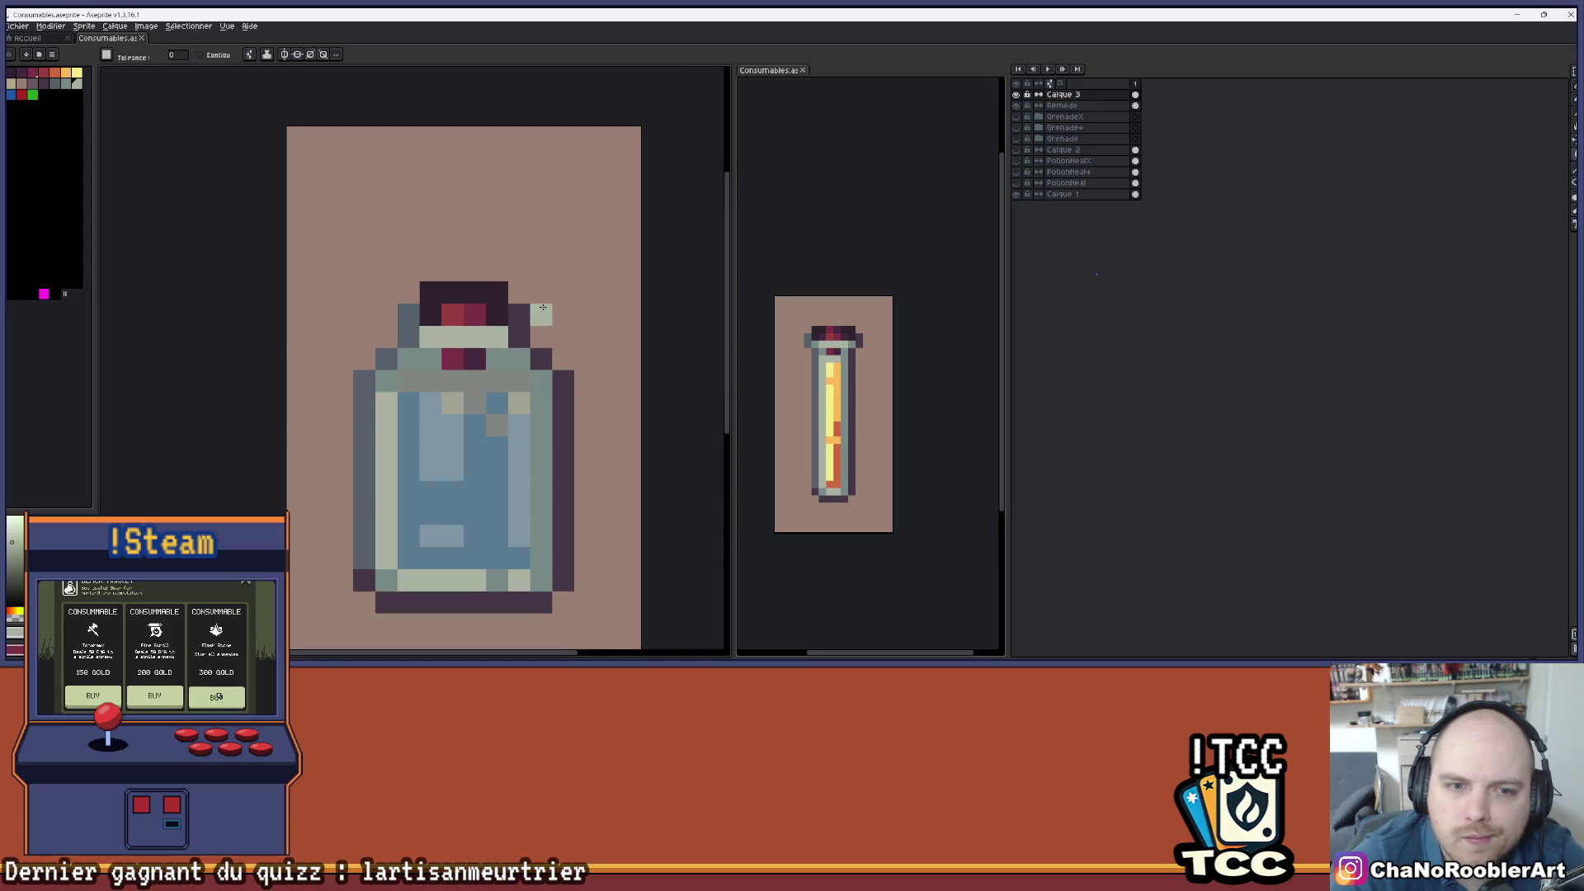
scroll(582, 359, "down", 3)
mouse_move(619, 411)
left_mouse_down()
mouse_move(619, 379)
mouse_move(562, 382)
mouse_move(594, 435)
left_mouse_up()
scroll(618, 380, "down", 1)
scroll(562, 382, "up", 2)
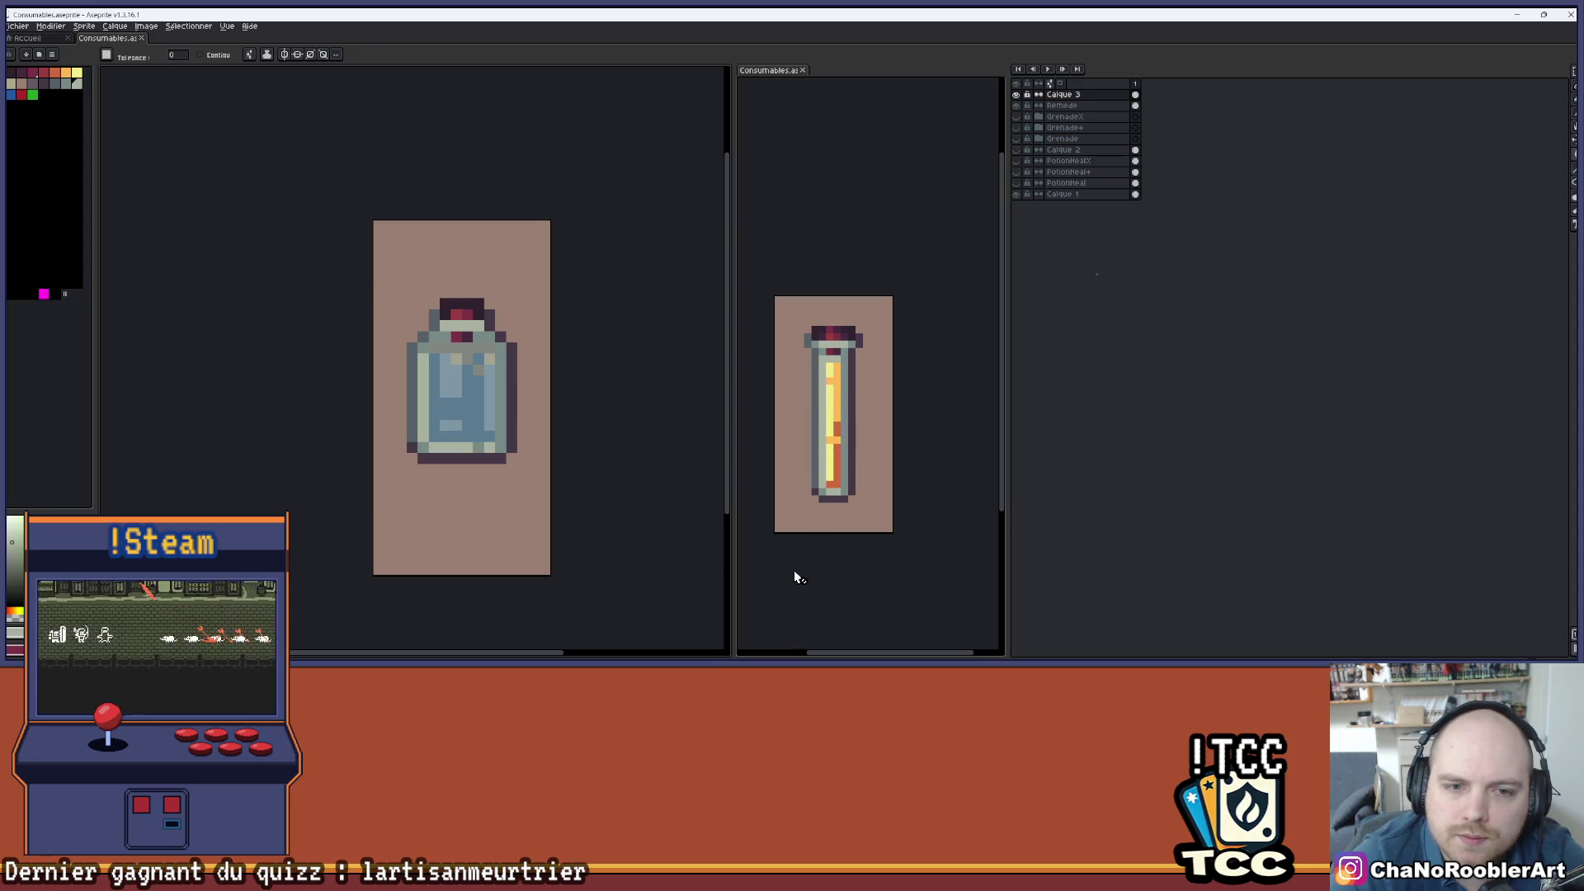
- Hide Calque 3, undo one step, and add a new layer above PotionHeal+
left_click(1016, 95)
key("ctrl+z")
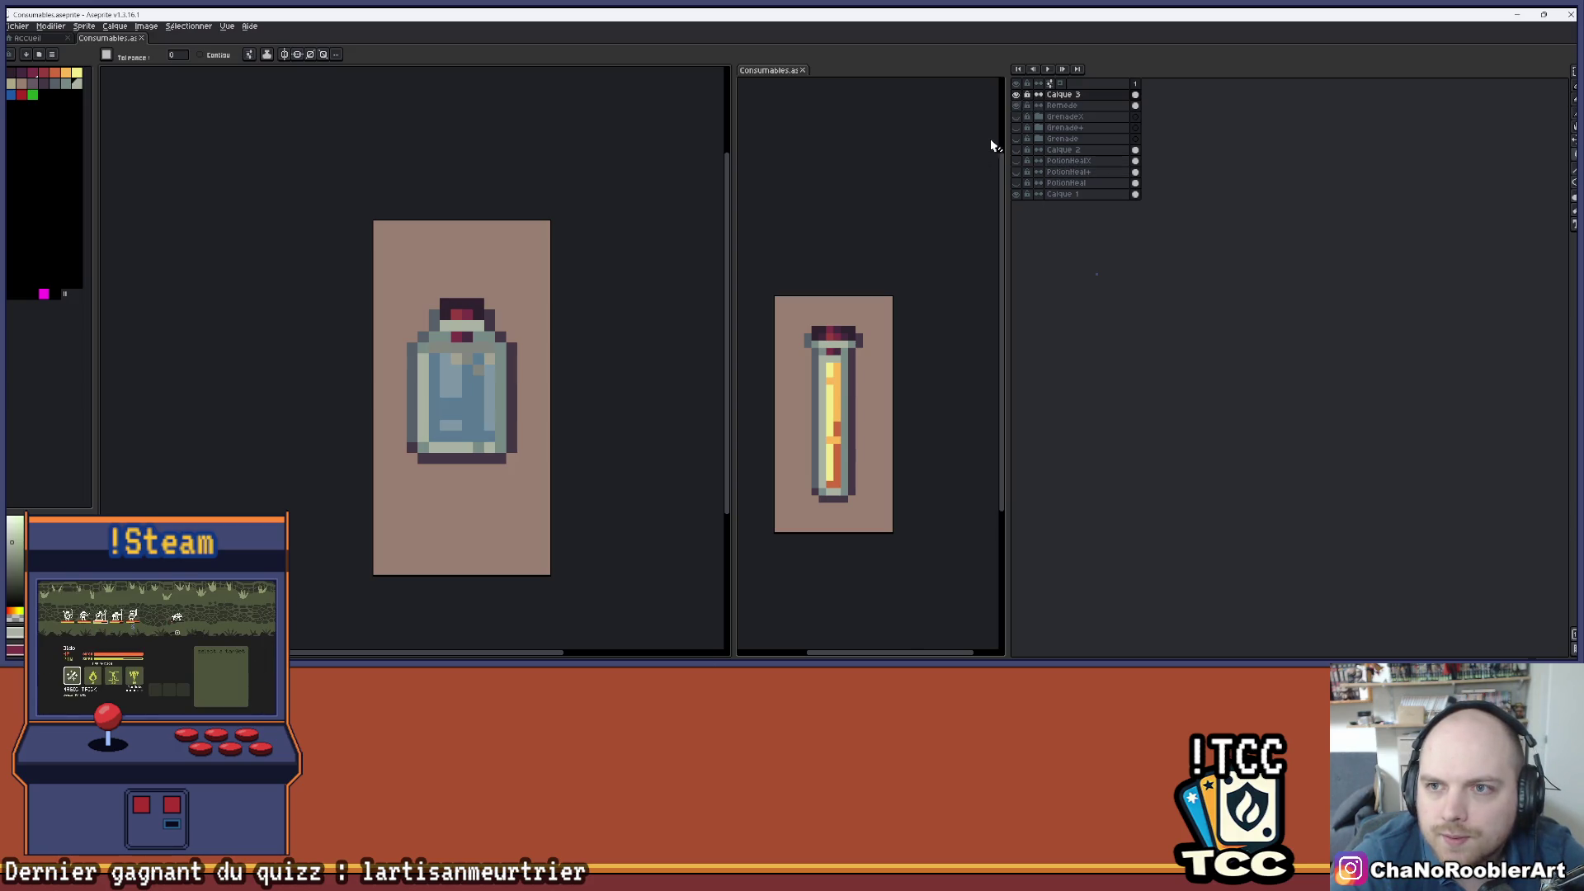
left_click(1085, 161)
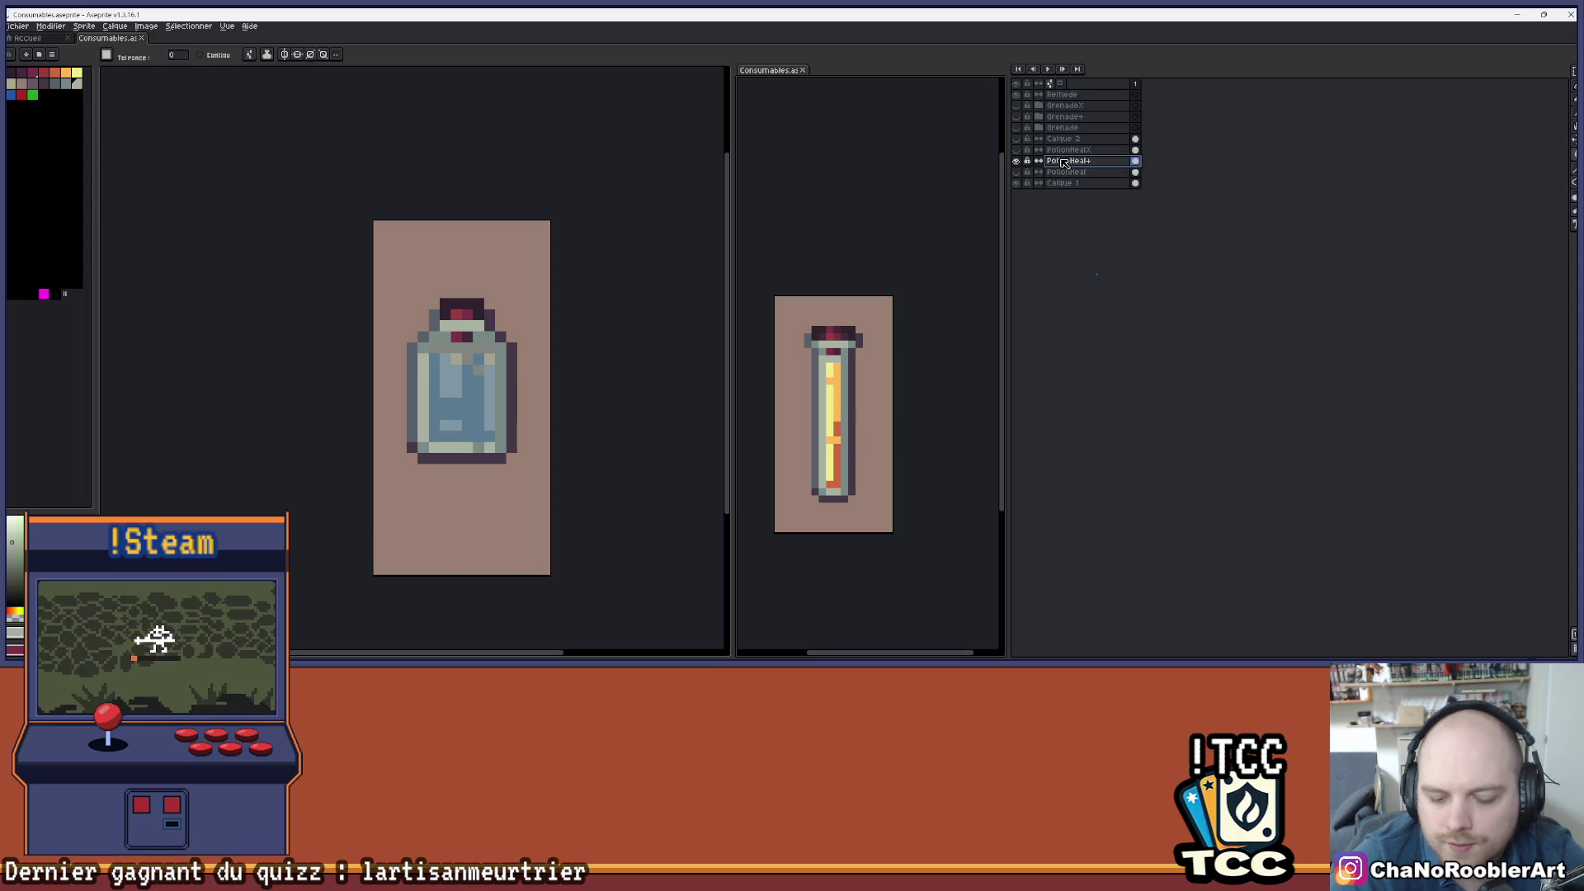
- Add a new layer, try orange pencil strokes on the vial's liquid, then undo them
key("shift+n")
scroll(884, 407, "up", 2)
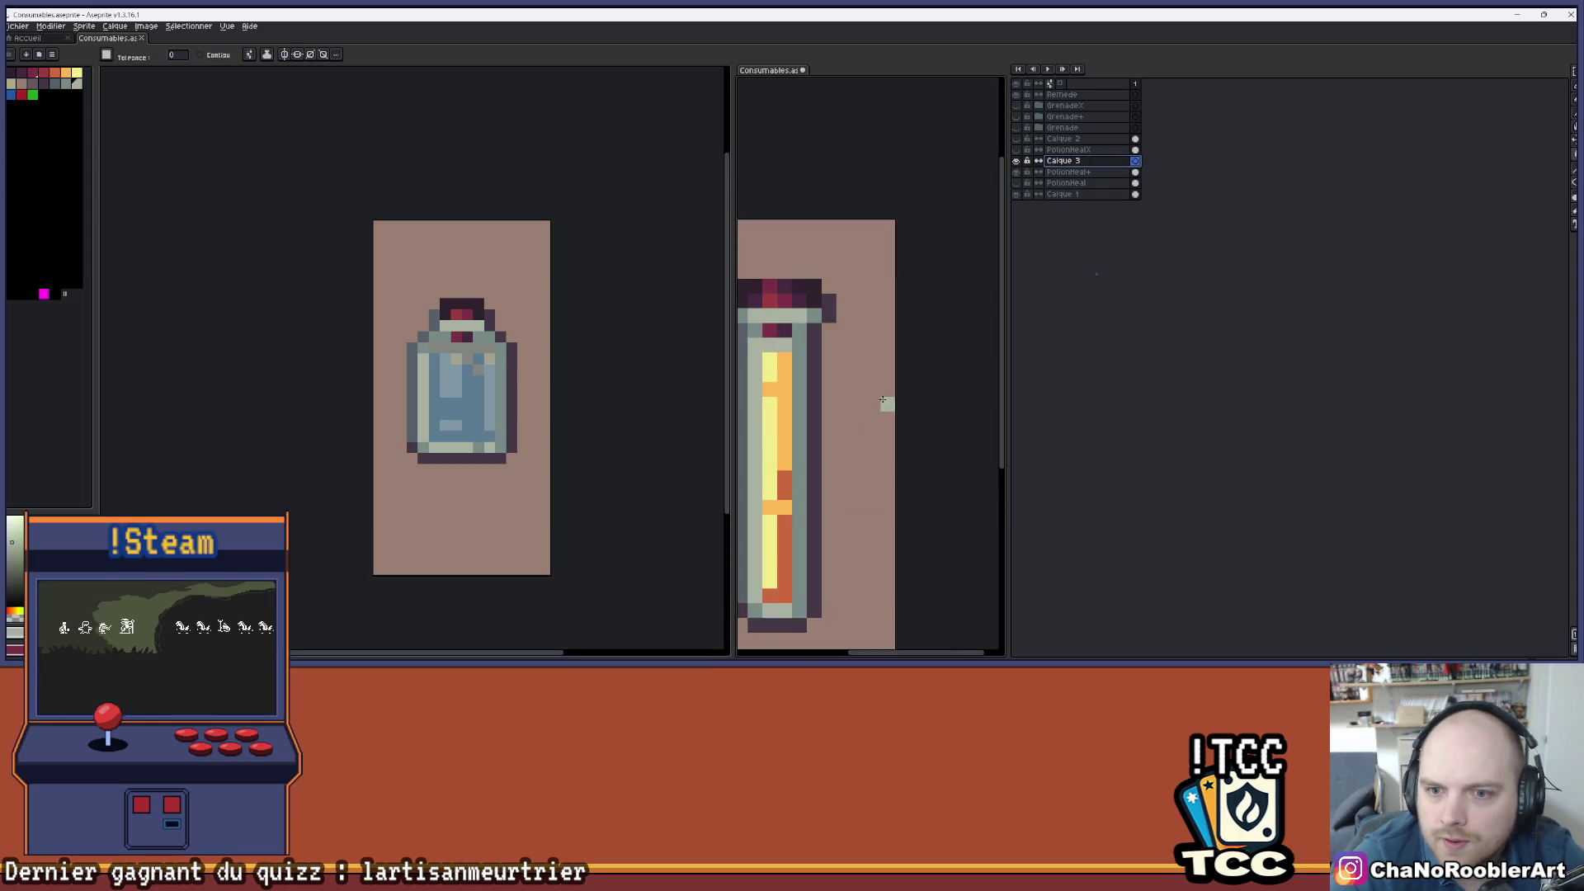
key("b")
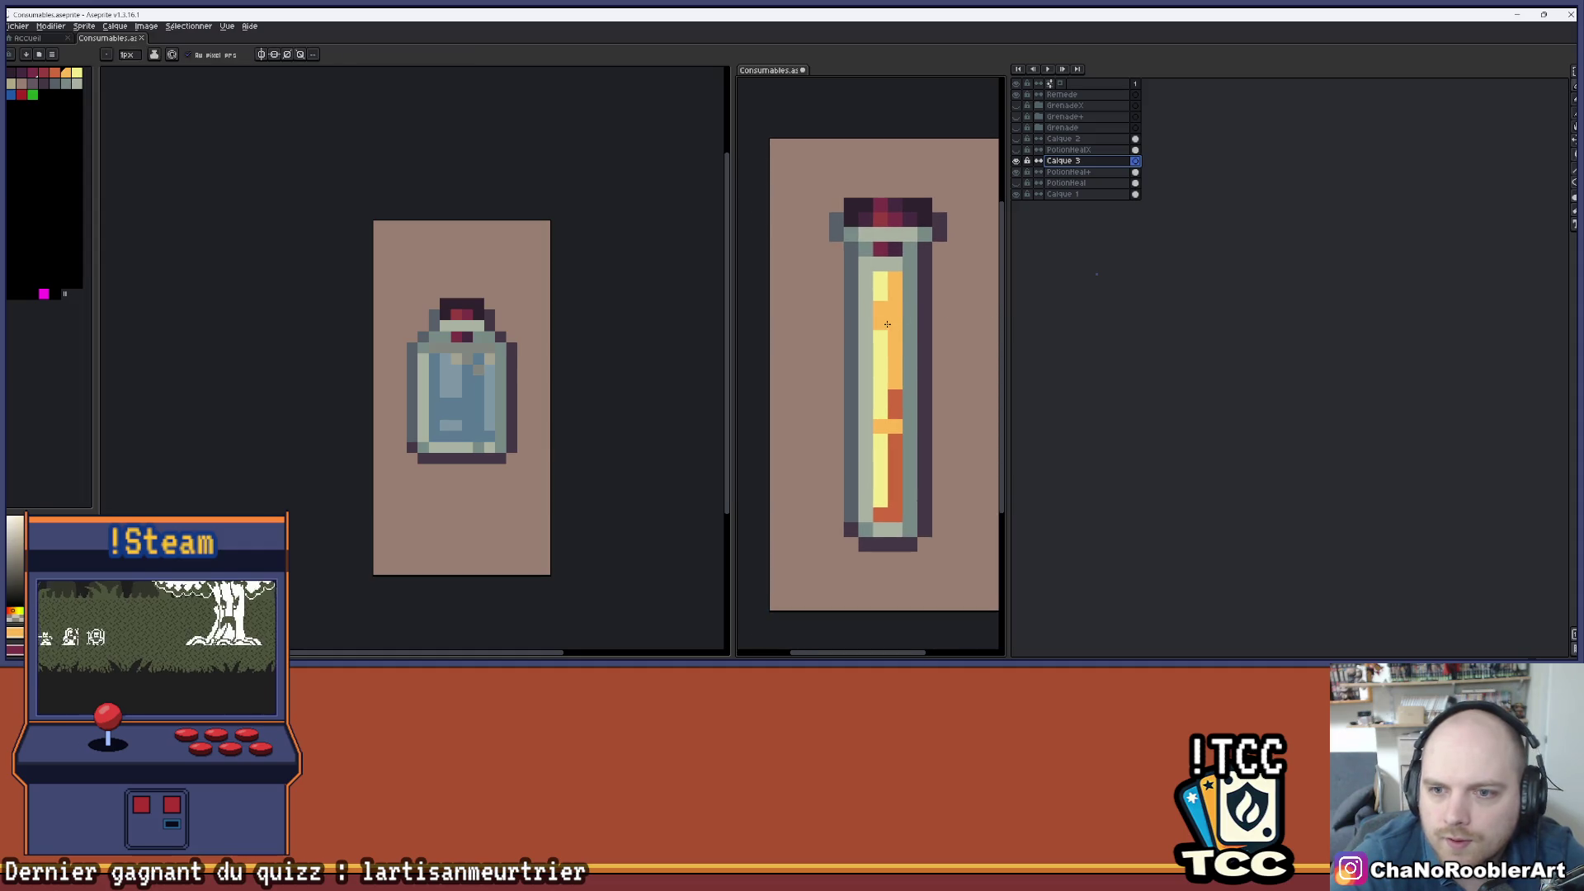
left_click_drag(881, 316, 883, 414)
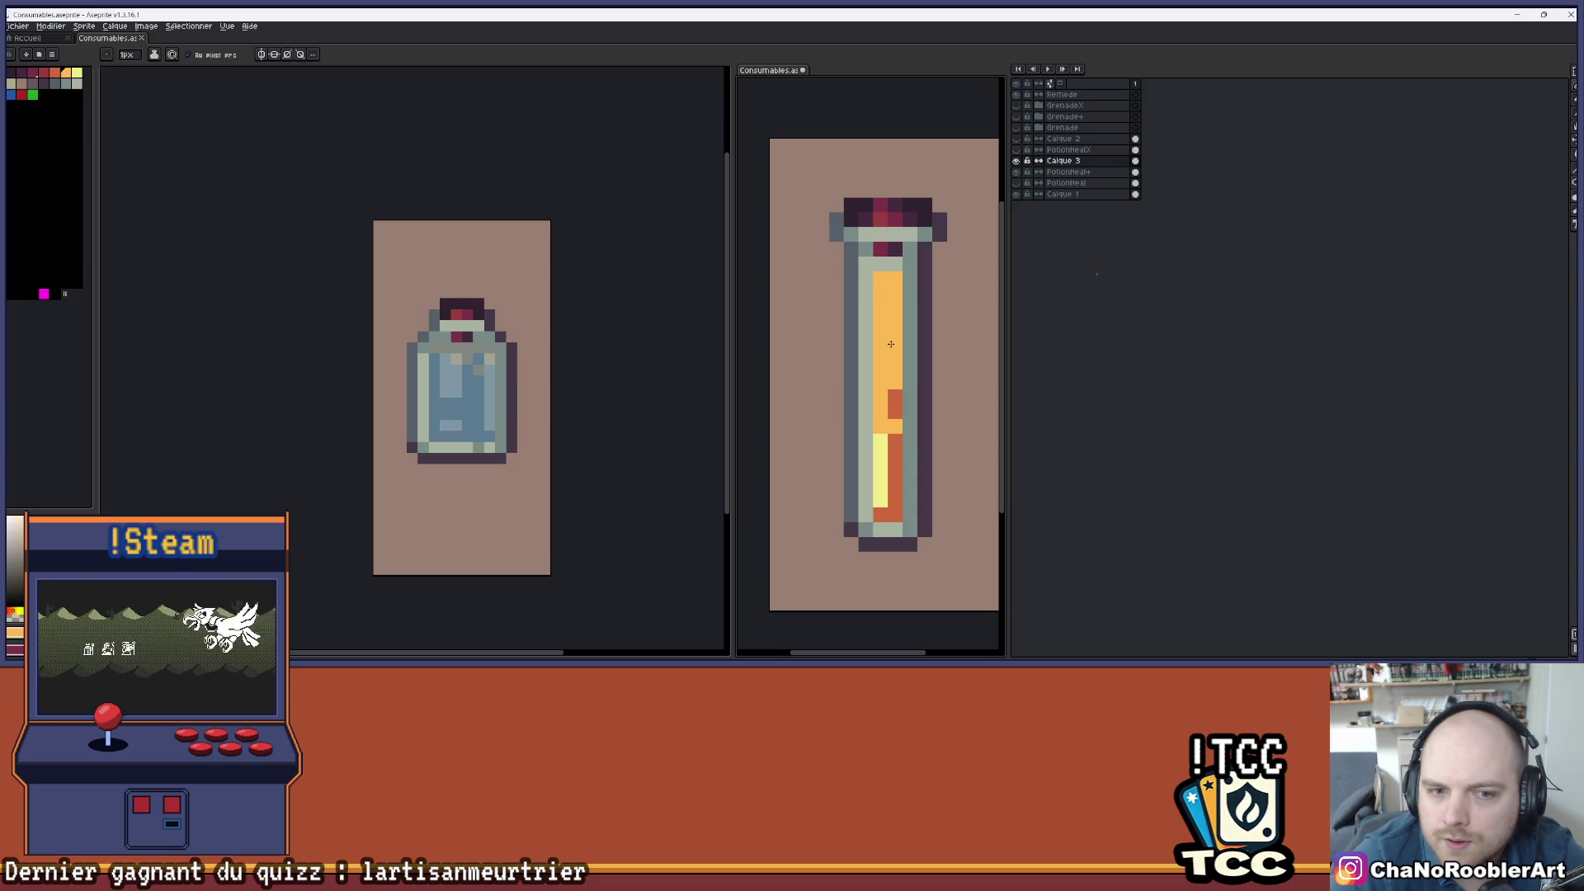
left_click(896, 398)
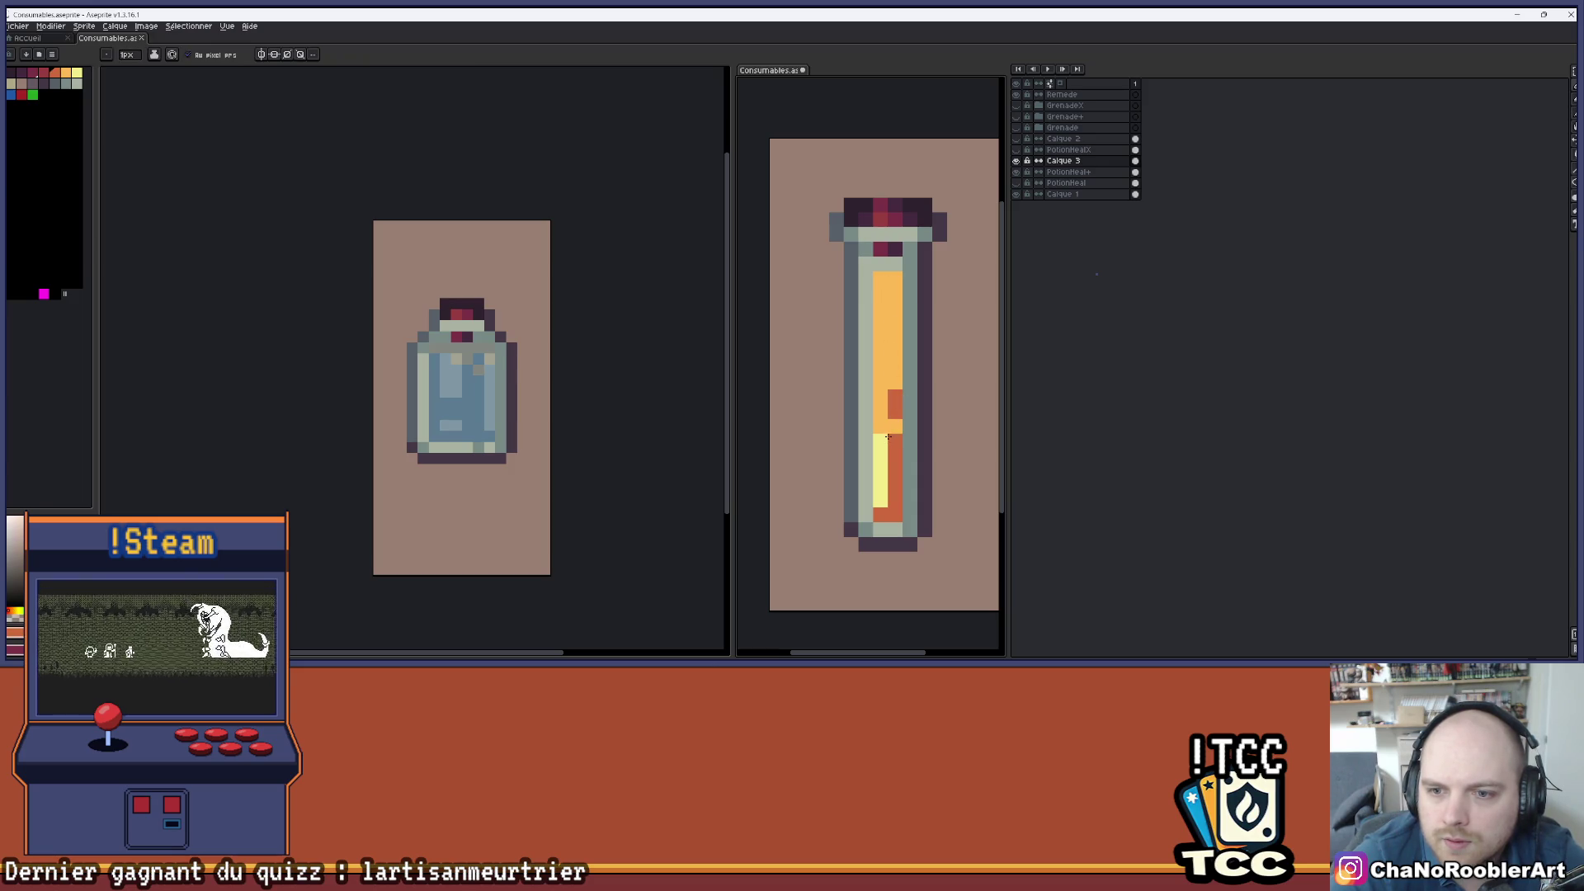
mouse_move(894, 418)
left_mouse_down()
mouse_move(894, 396)
mouse_move(881, 520)
left_mouse_up()
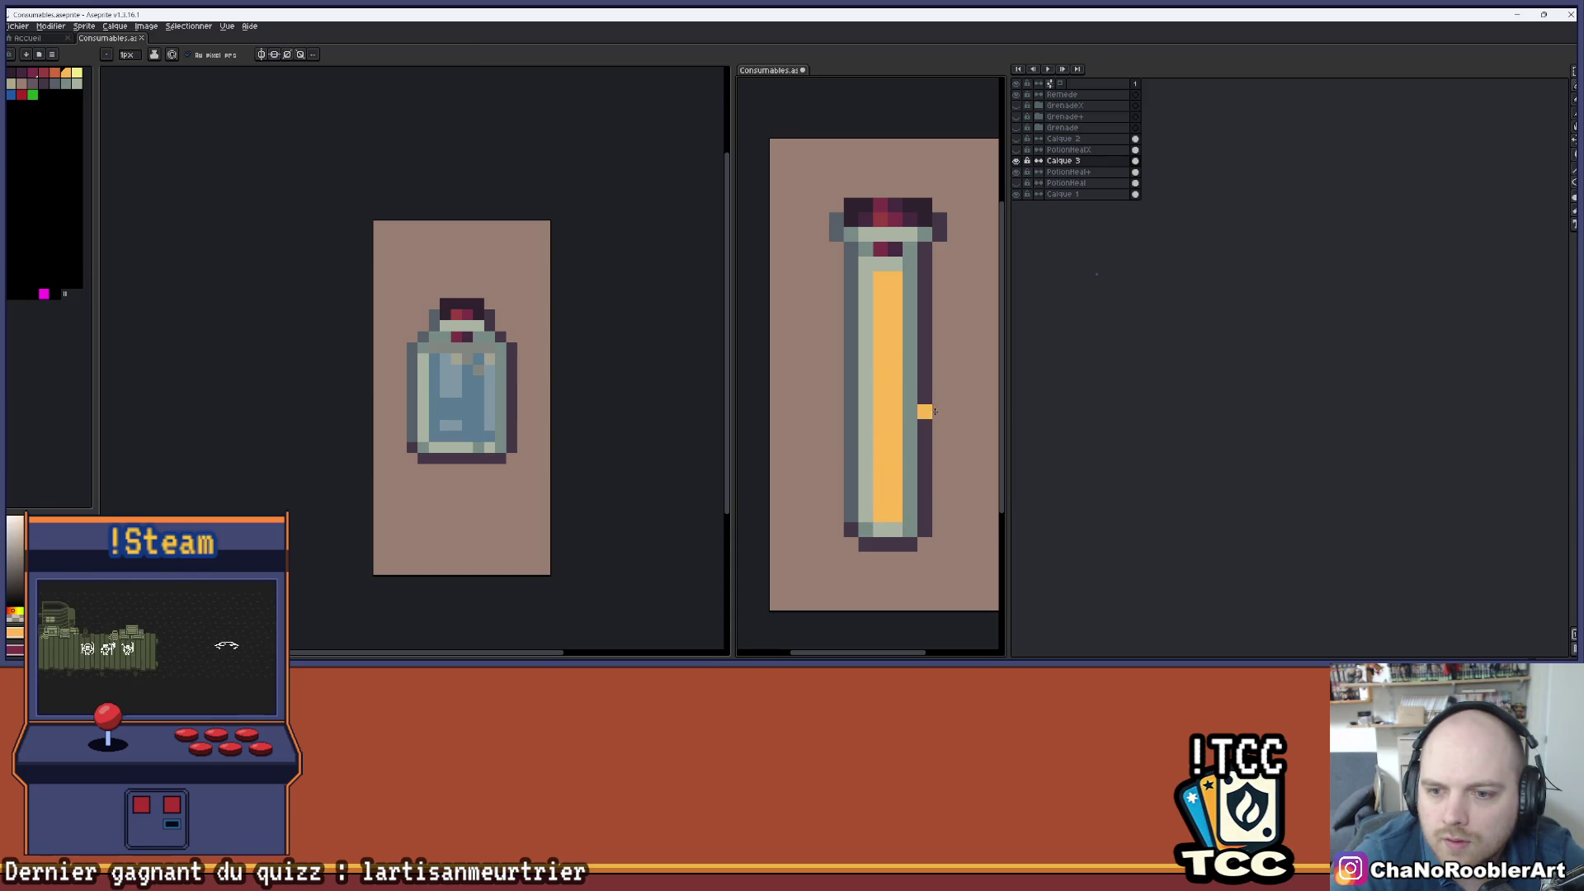
left_click(1067, 162)
key("ctrl+z")
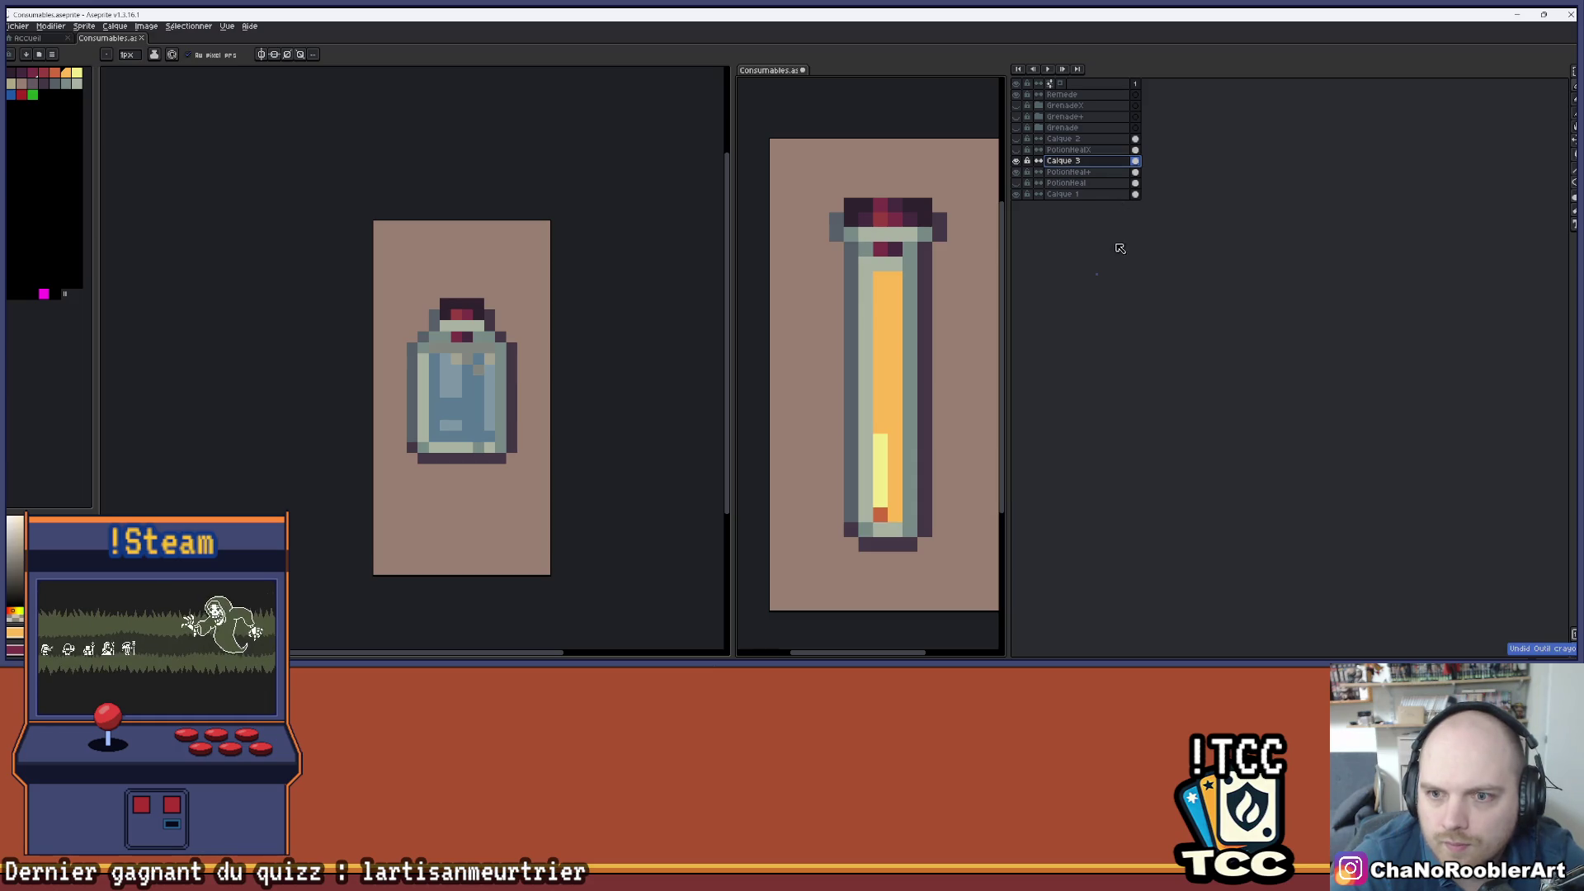
key("ctrl+z")
key("ctrl+z")
key("ctrl+z")
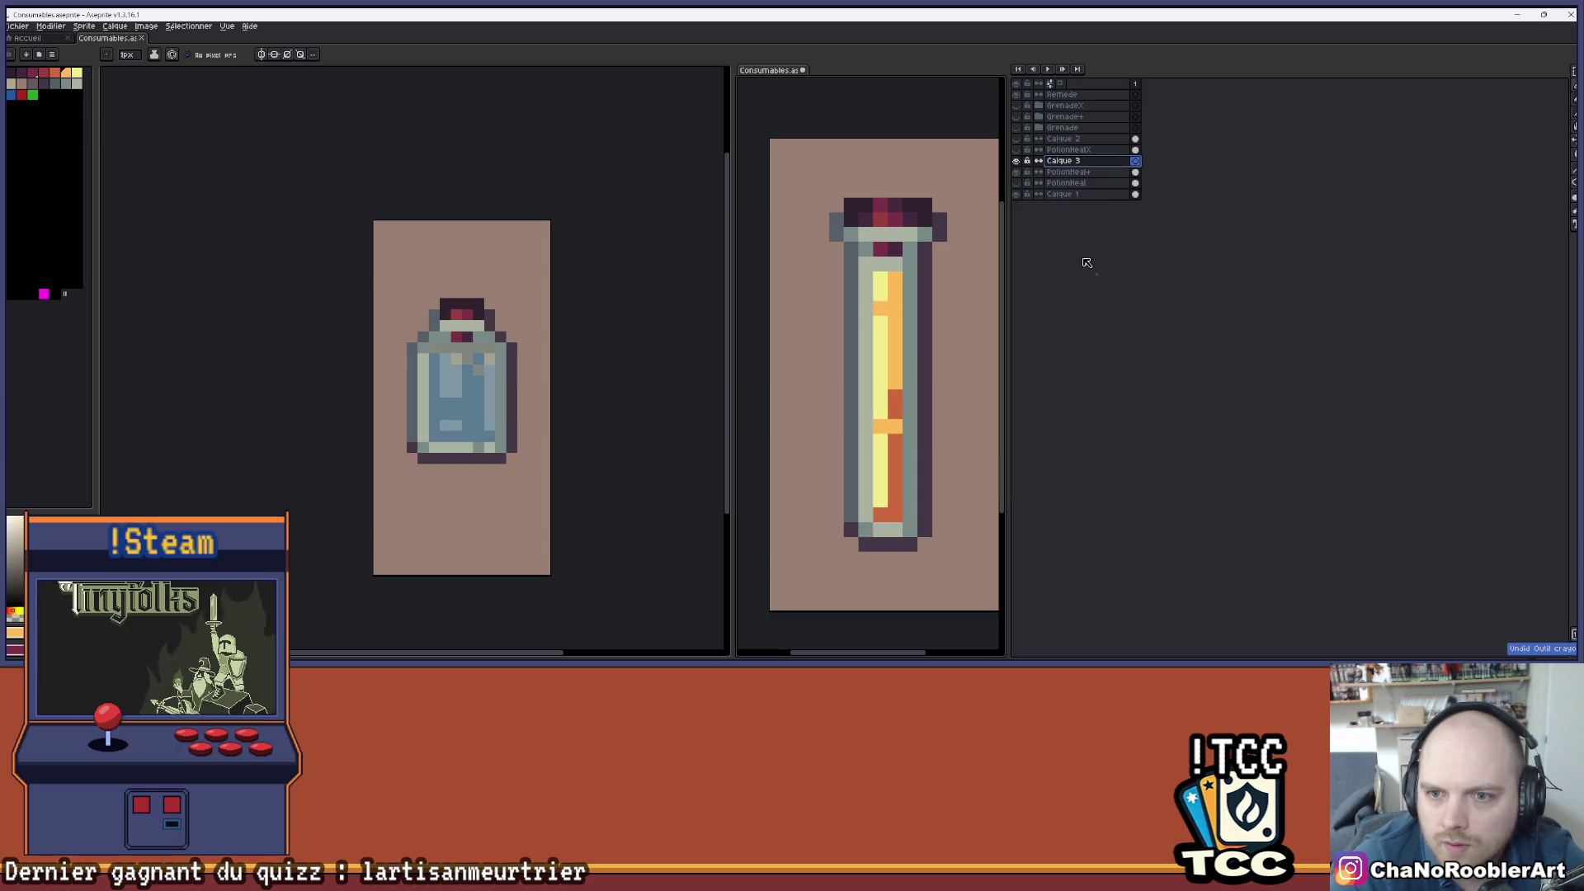
- Delete the extra new layer and make Calque 3 the active, visible layer
key("shift+n")
left_click_drag(913, 310, 911, 300)
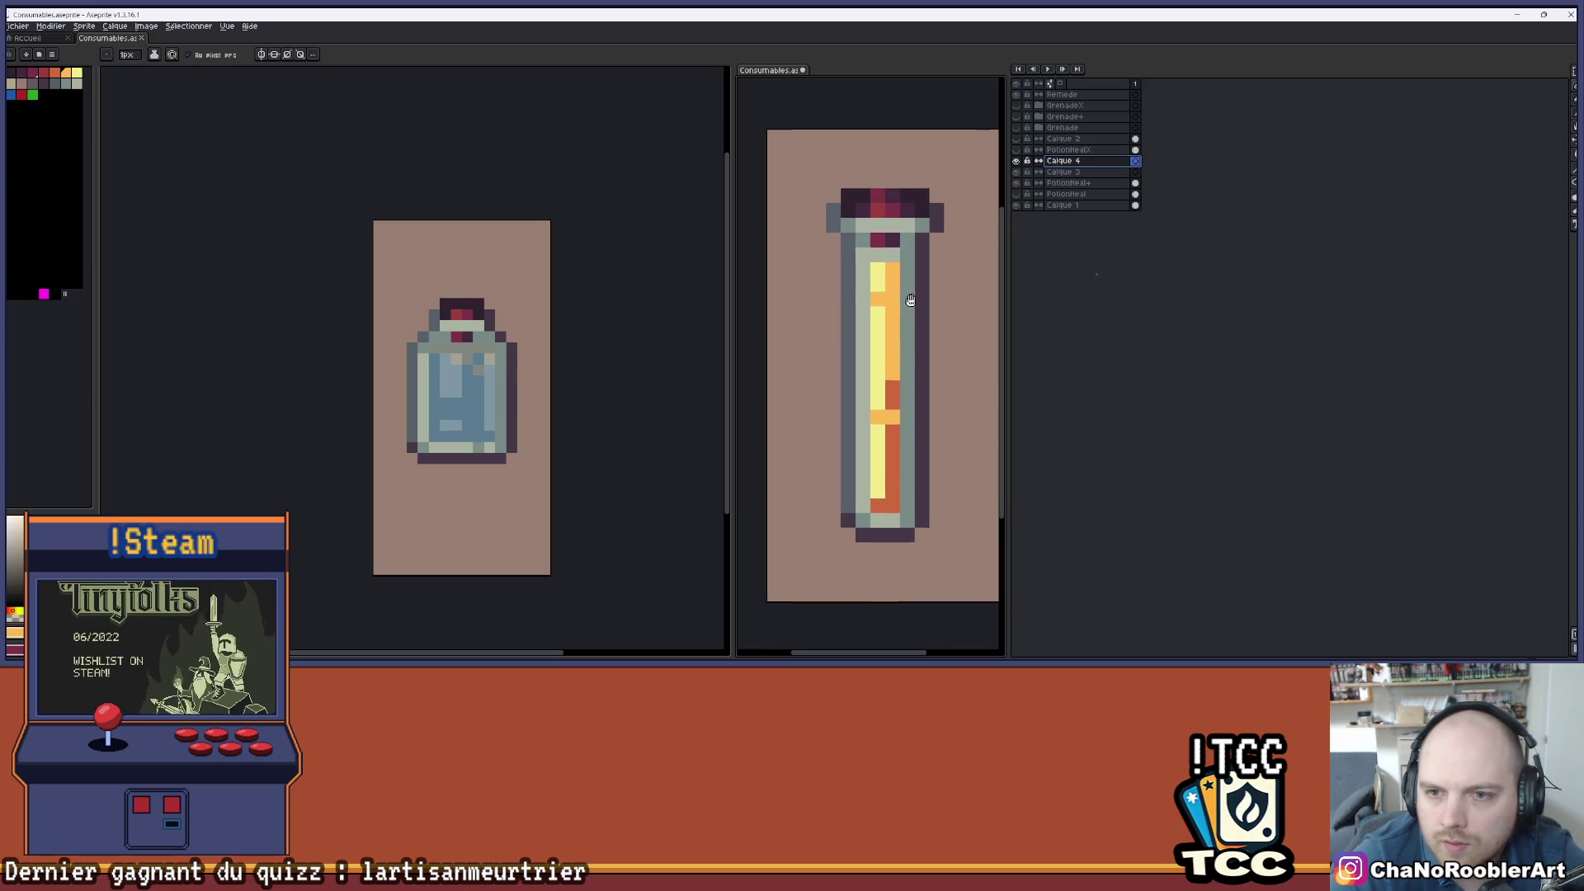
left_click(1064, 172)
left_click(1017, 173)
left_click(1018, 173)
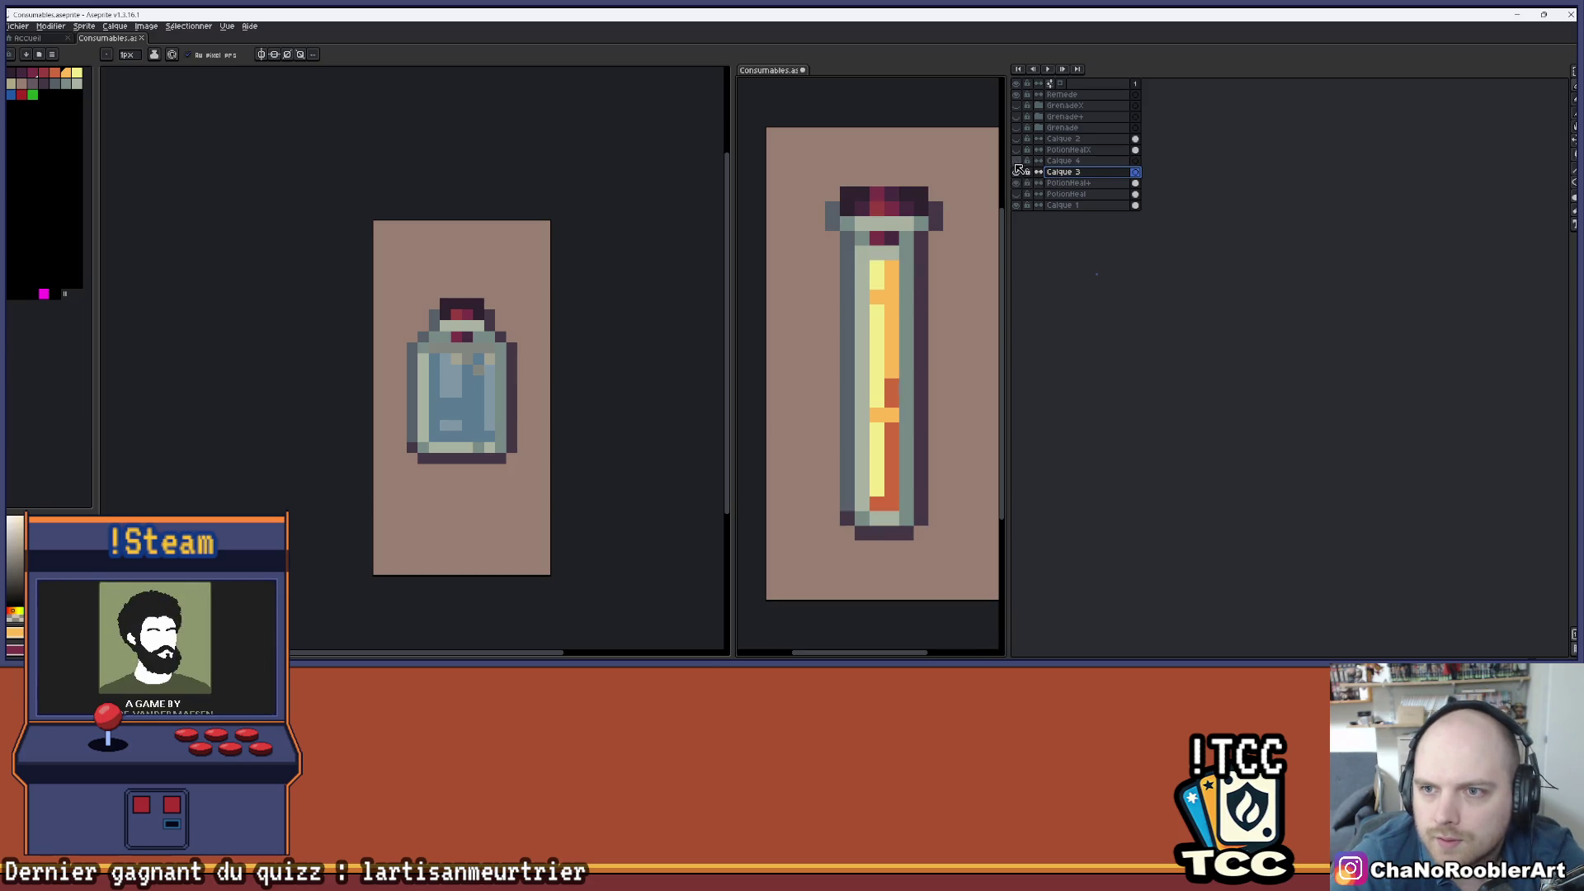
key("Delete")
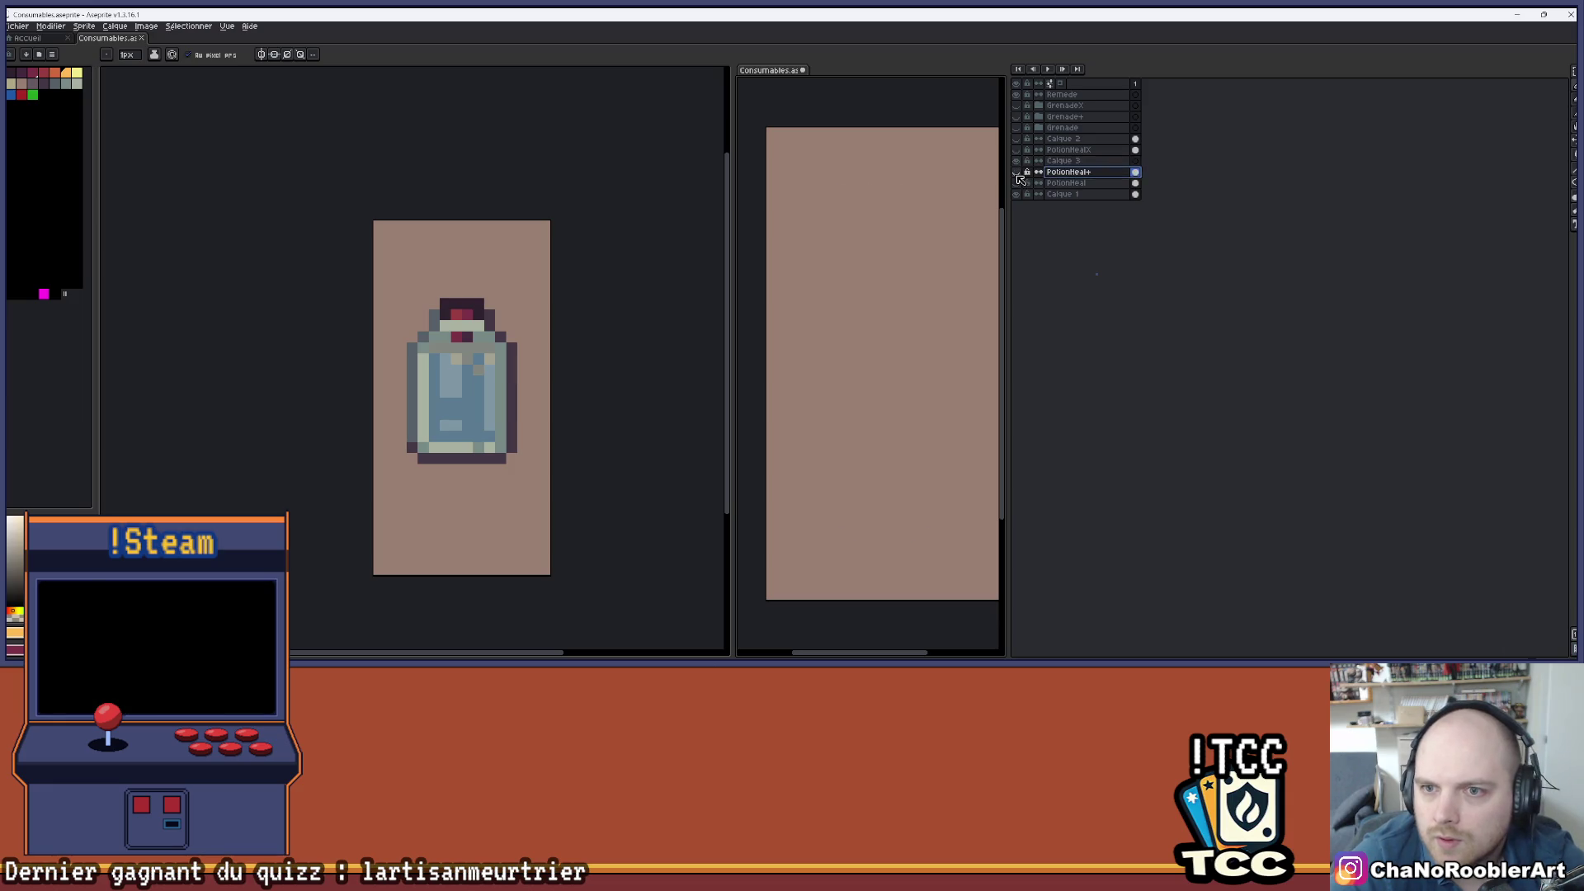
left_click(1015, 160)
left_click(1063, 160)
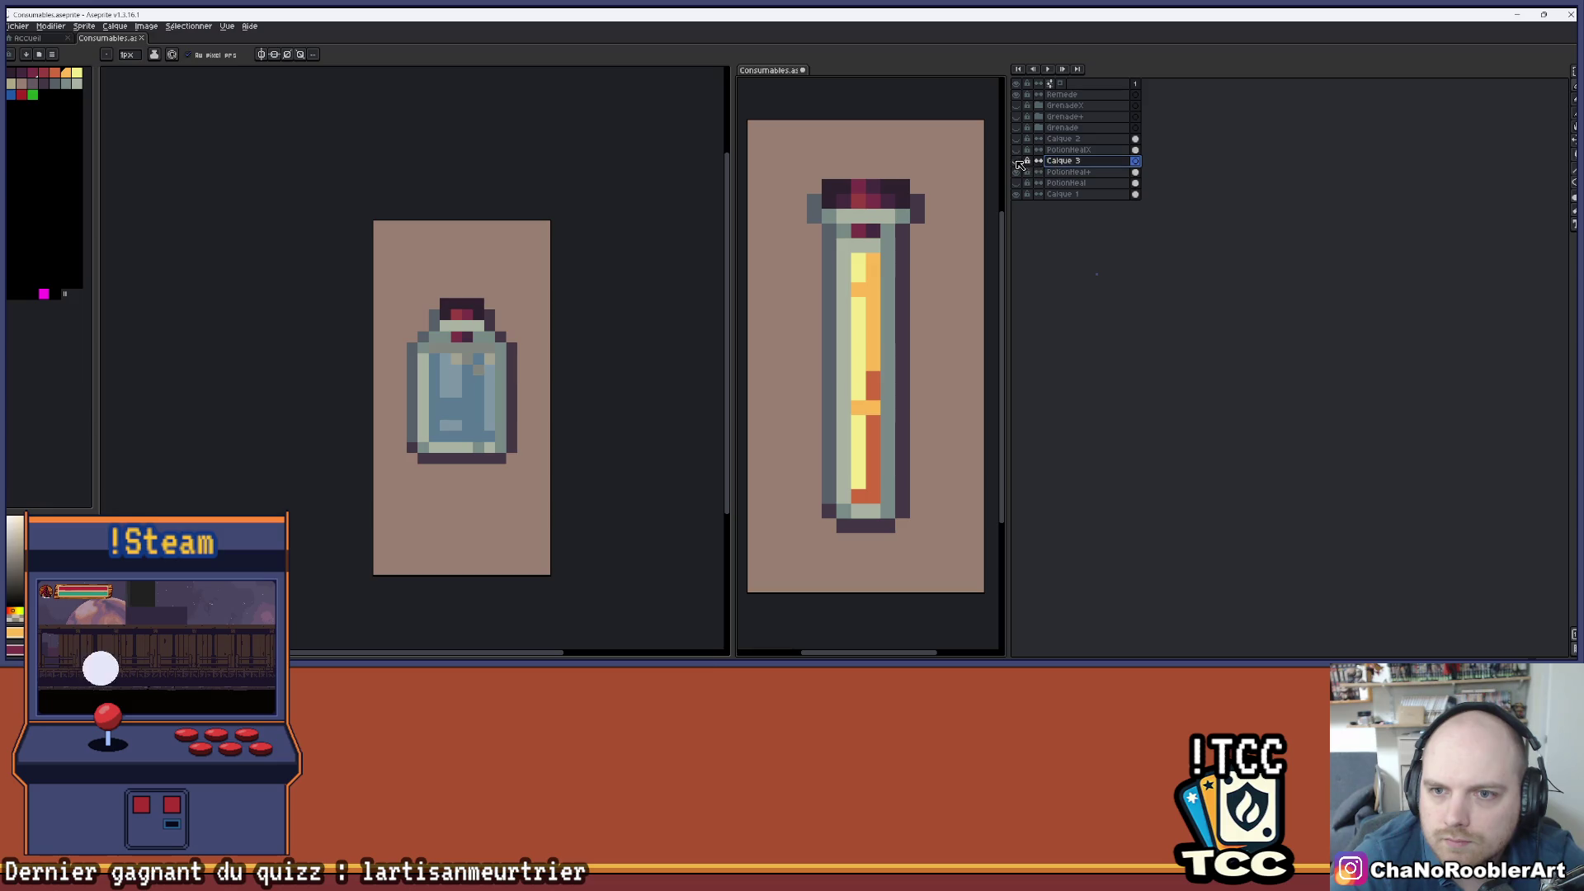
- Cover the vial's orange liquid stripe and stray orange pixels with grey-green on Calque 3
left_click(66, 83)
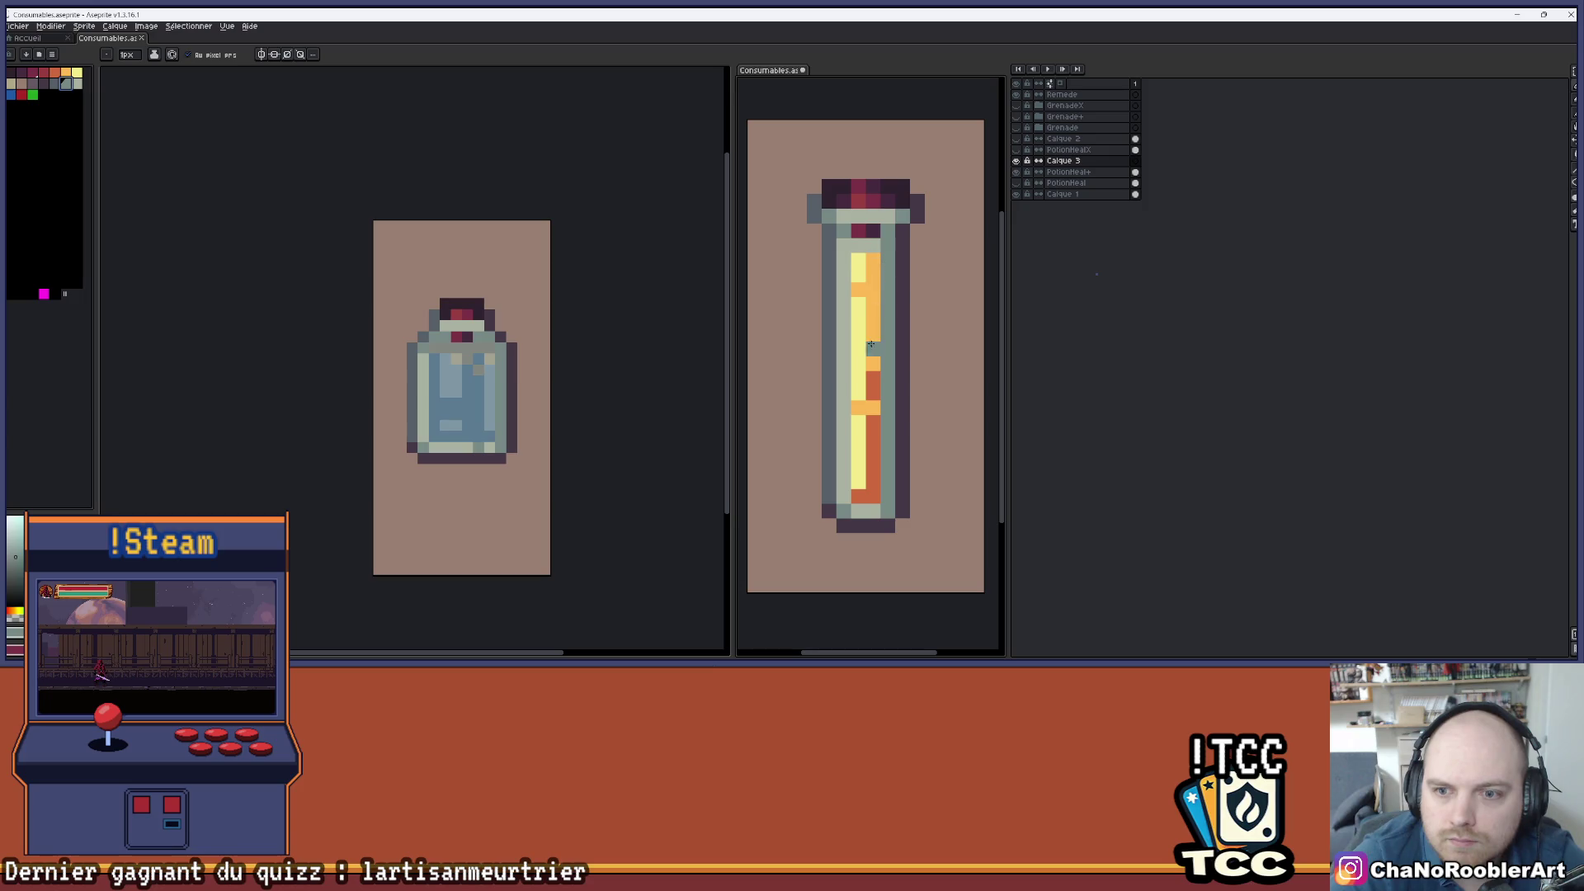
left_click_drag(874, 377, 878, 281)
left_click(874, 266)
left_click(858, 289)
left_click(862, 408)
left_click(873, 408)
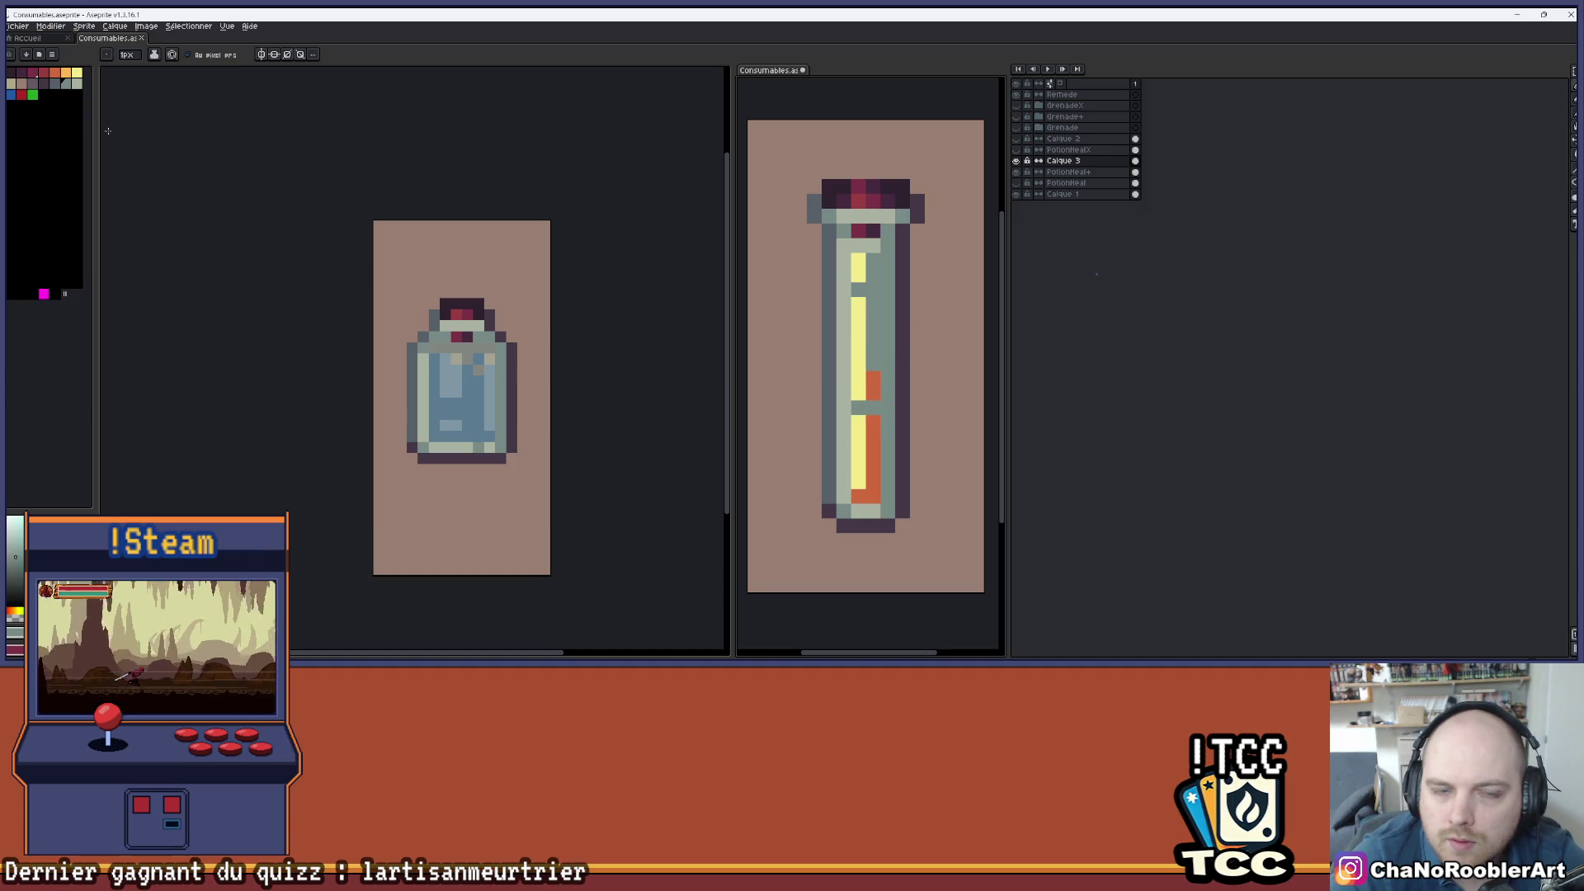
- Paint the lower orange column dark grey and the yellow columns light grey, then open Hue/Saturation
left_click(55, 82)
left_click(874, 386)
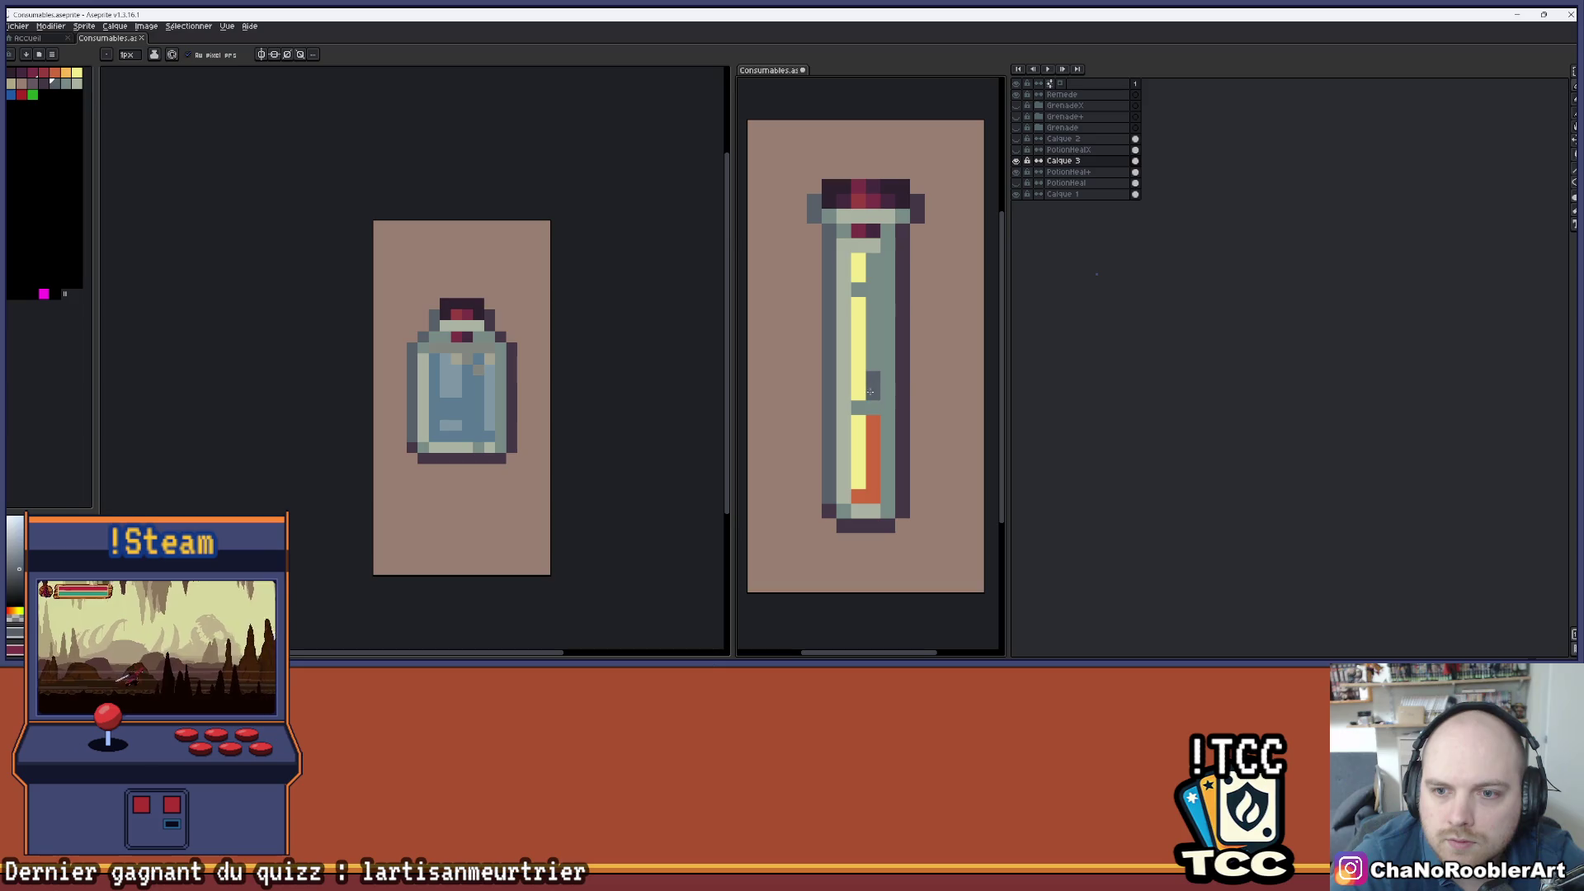
left_click_drag(874, 422, 876, 490)
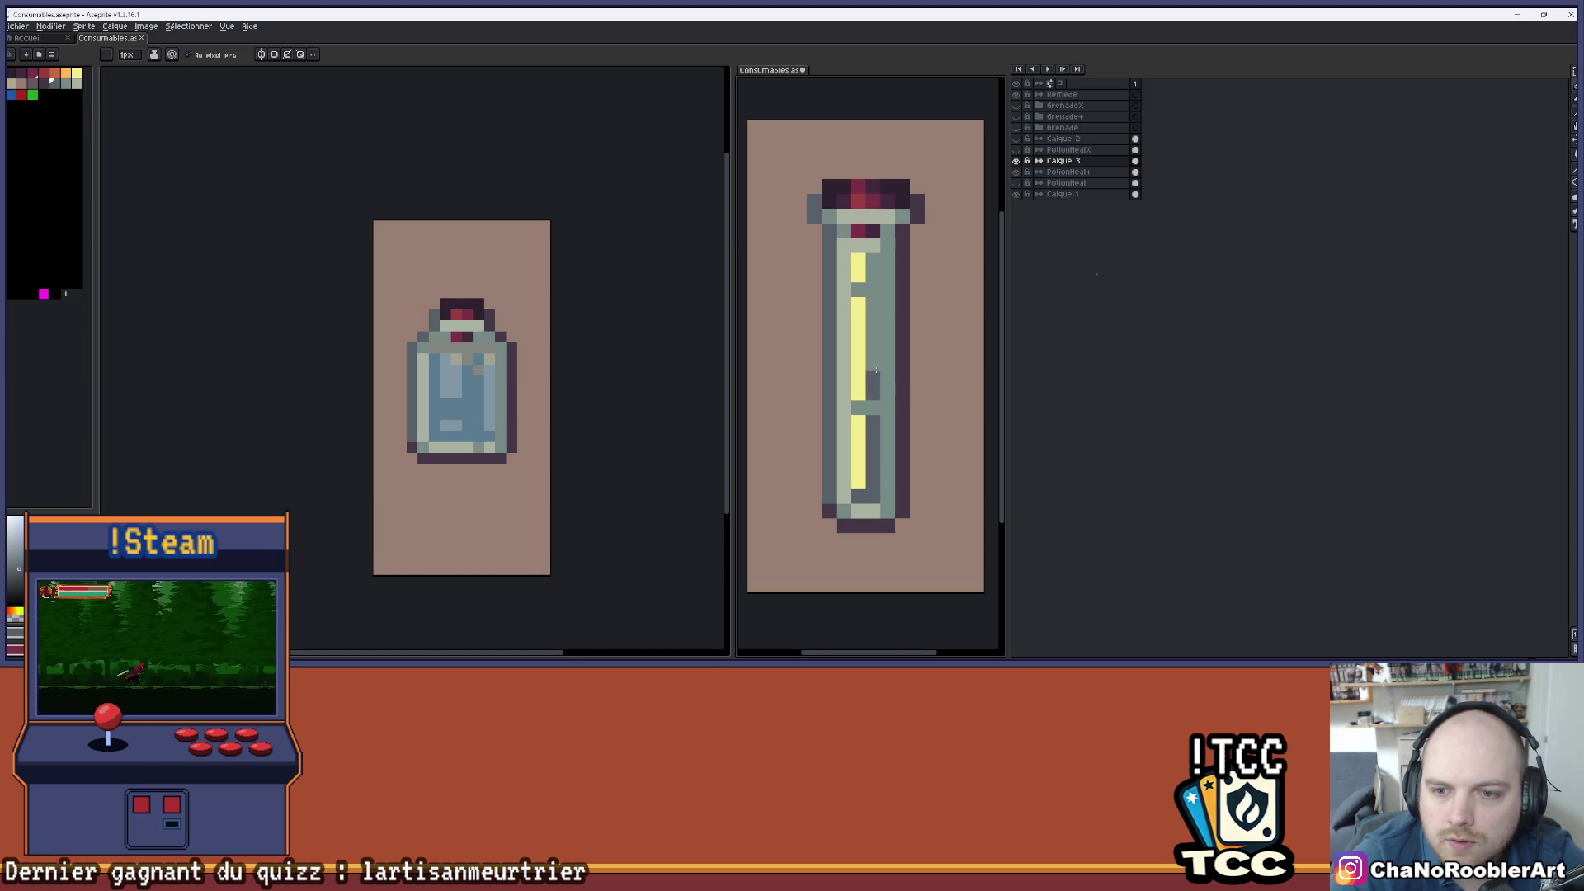
left_click(77, 84)
left_click(863, 422)
left_click_drag(864, 422, 863, 460)
left_click_drag(859, 394, 857, 309)
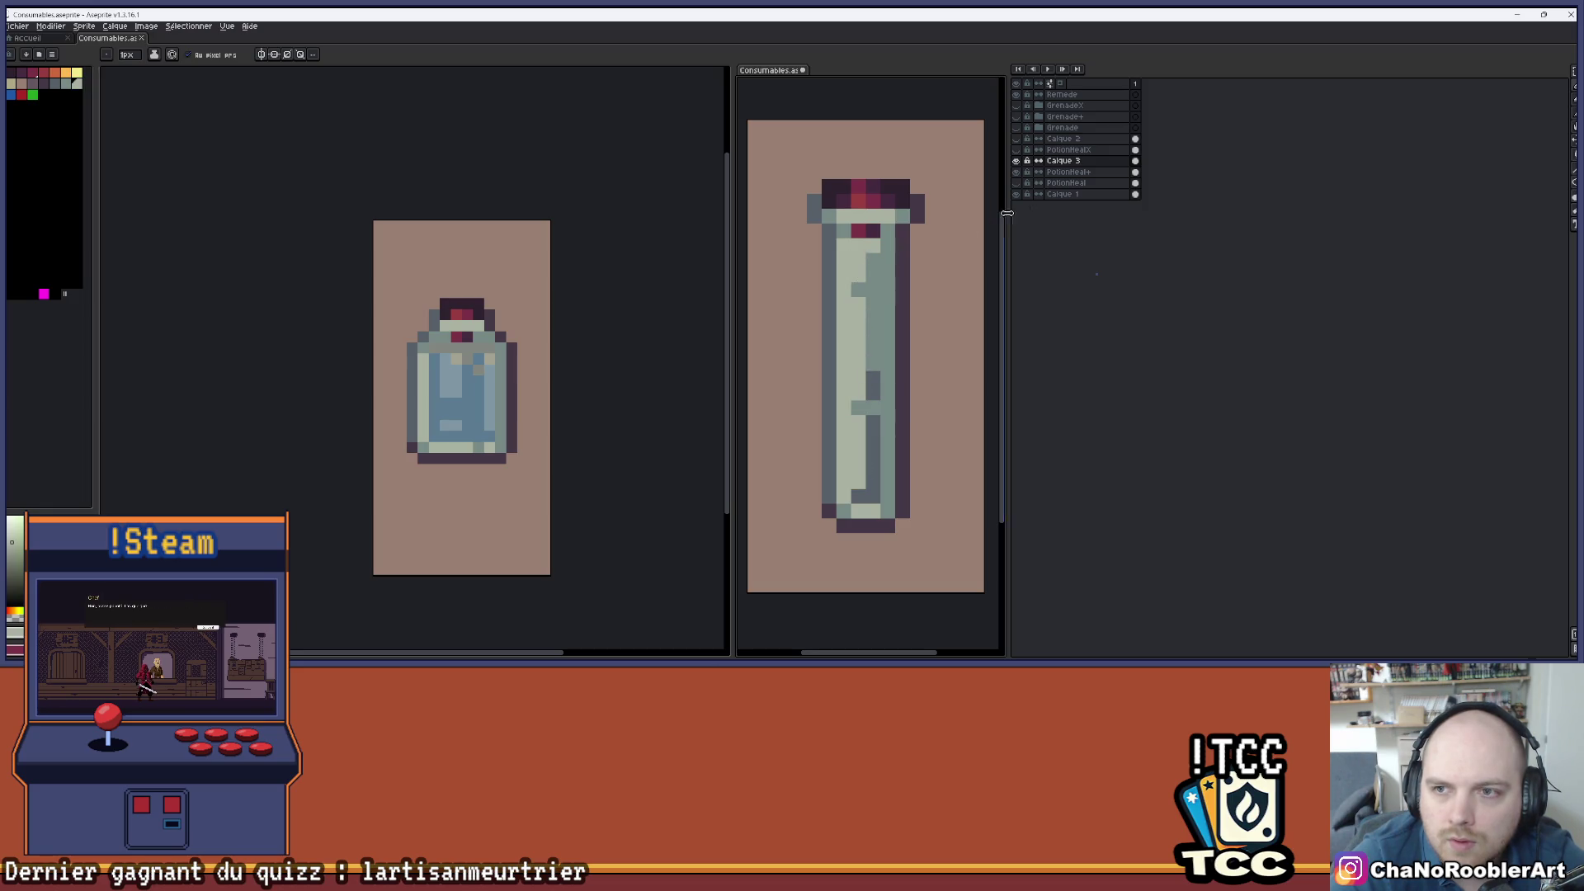
left_click(1094, 162)
key("ctrl+u")
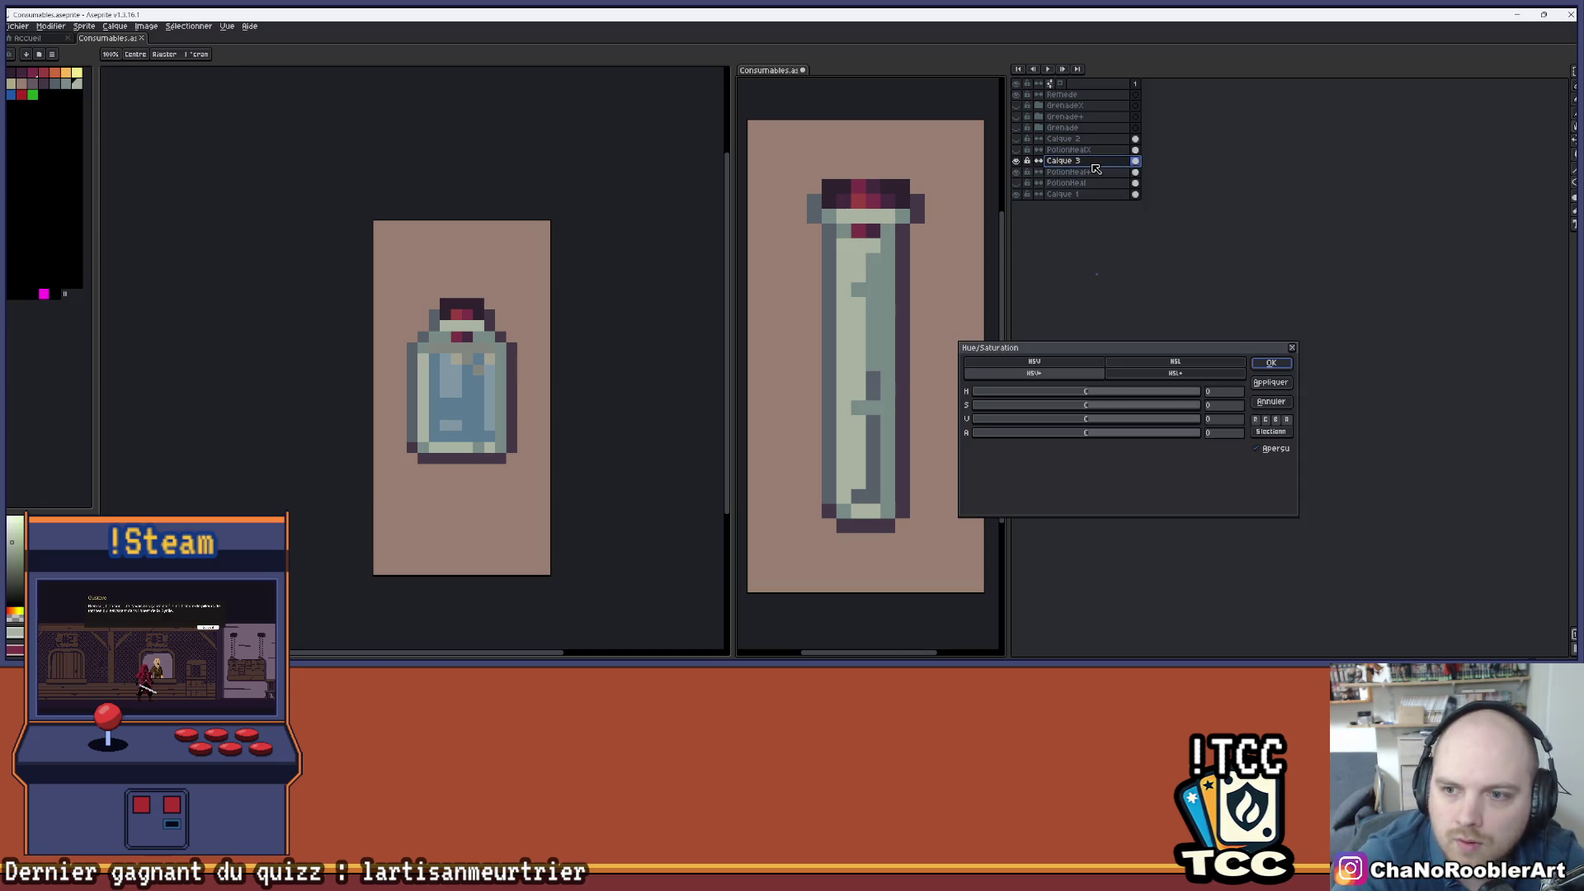
- Lower the grey overlay's alpha by 30 to make it translucent, then compare layer visibility
left_click_drag(1073, 434, 1071, 438)
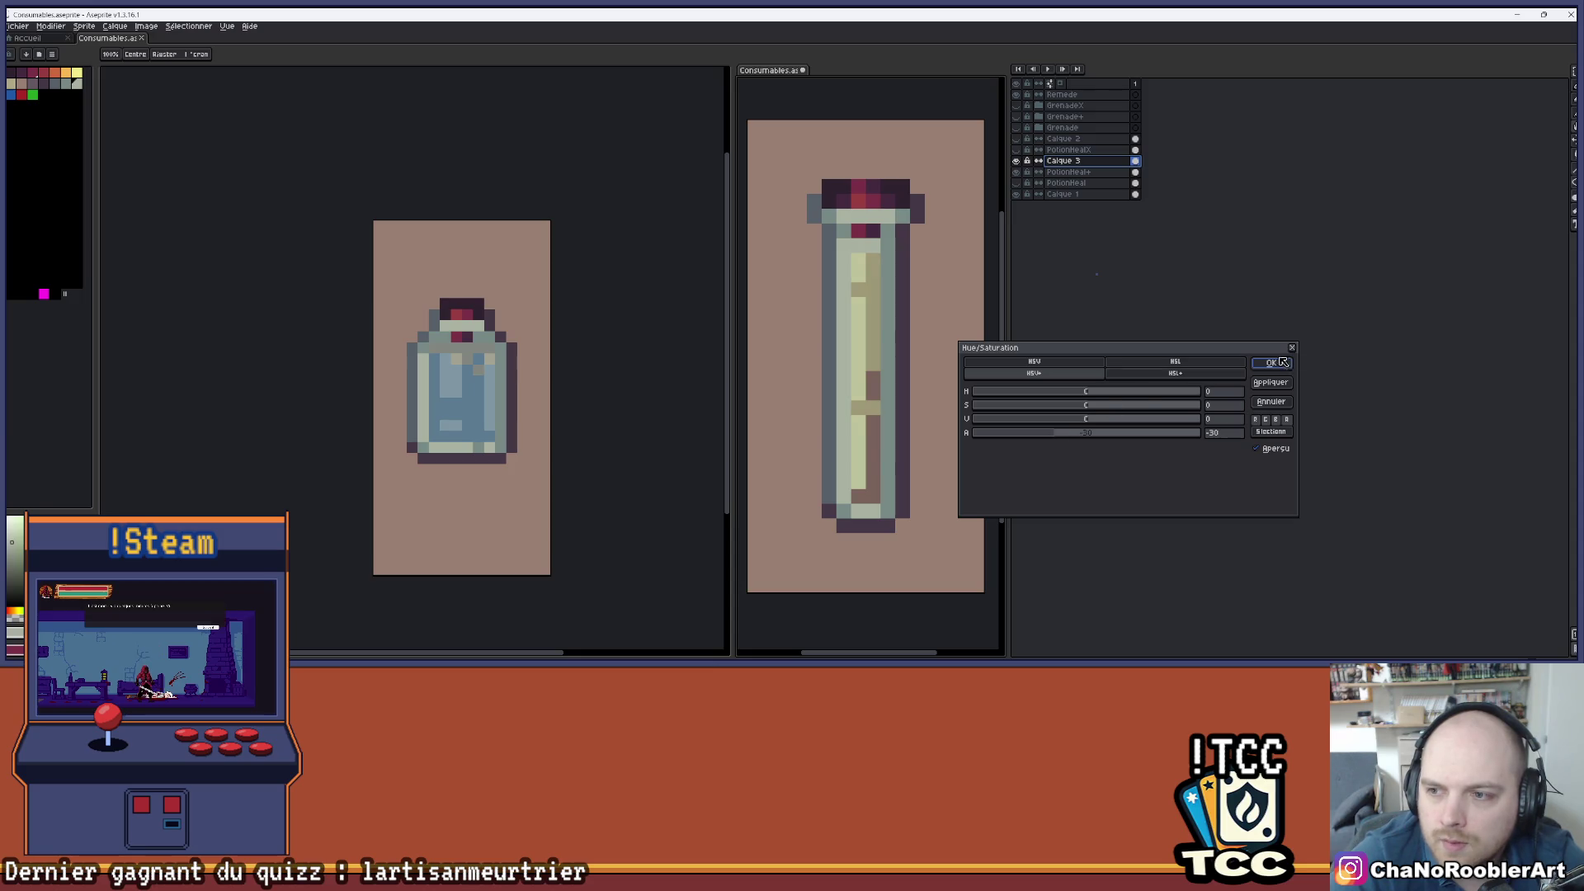
left_click(1271, 363)
left_click(1098, 173)
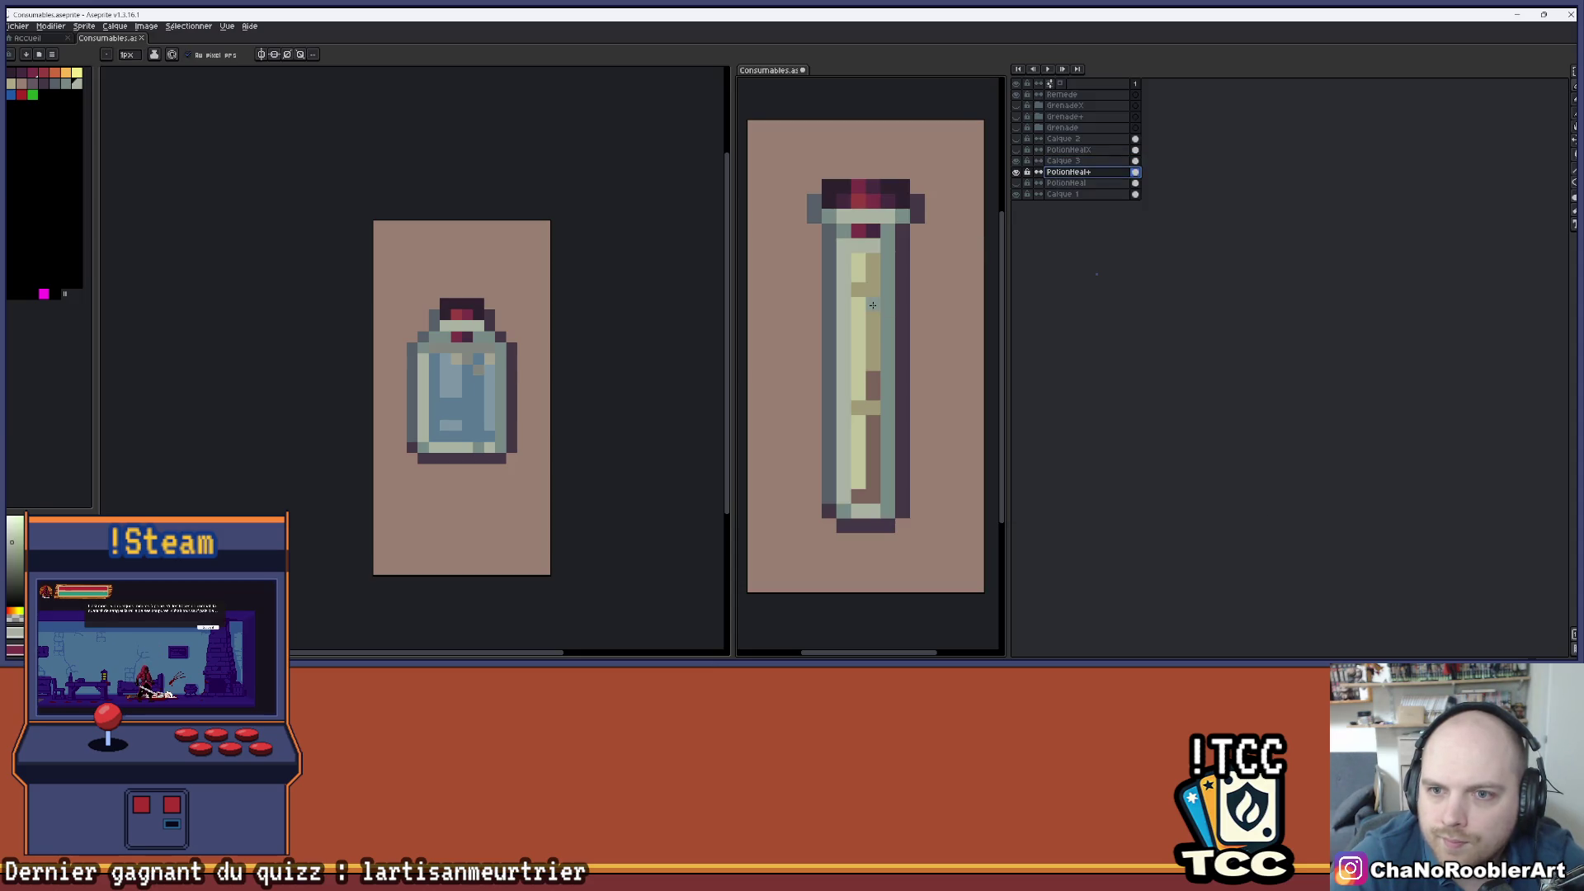
key("v")
left_click(1018, 173)
left_click(1018, 173)
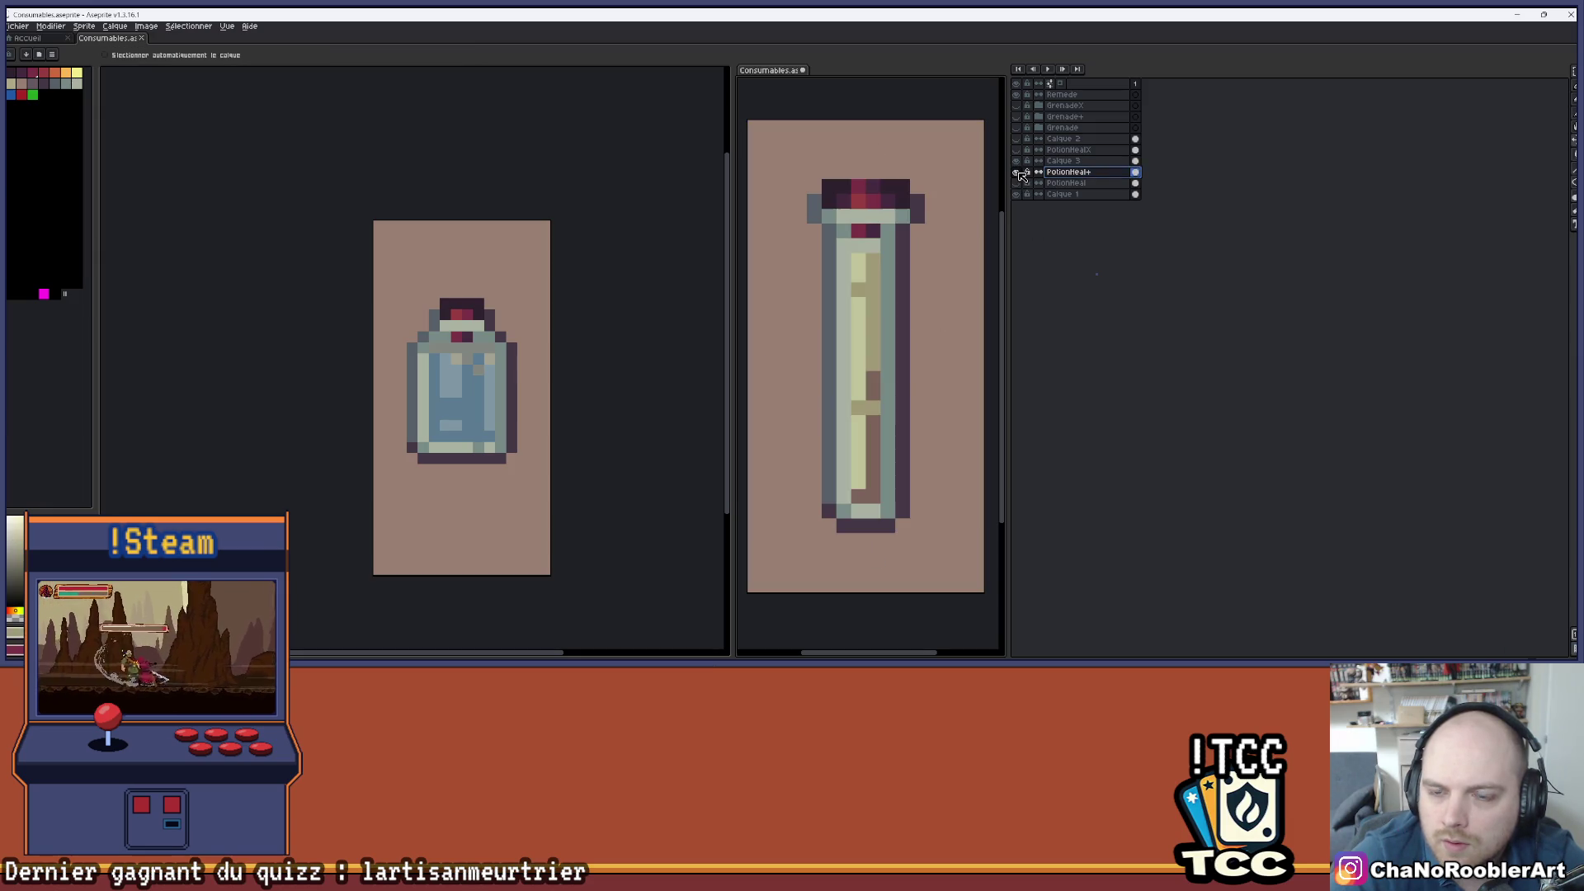
left_click(1019, 161)
left_click(1018, 162)
left_click(1018, 162)
- On PotionHeal+, eyedrop the liquid's orange and pencil it over the red and yellow pixels
key("i")
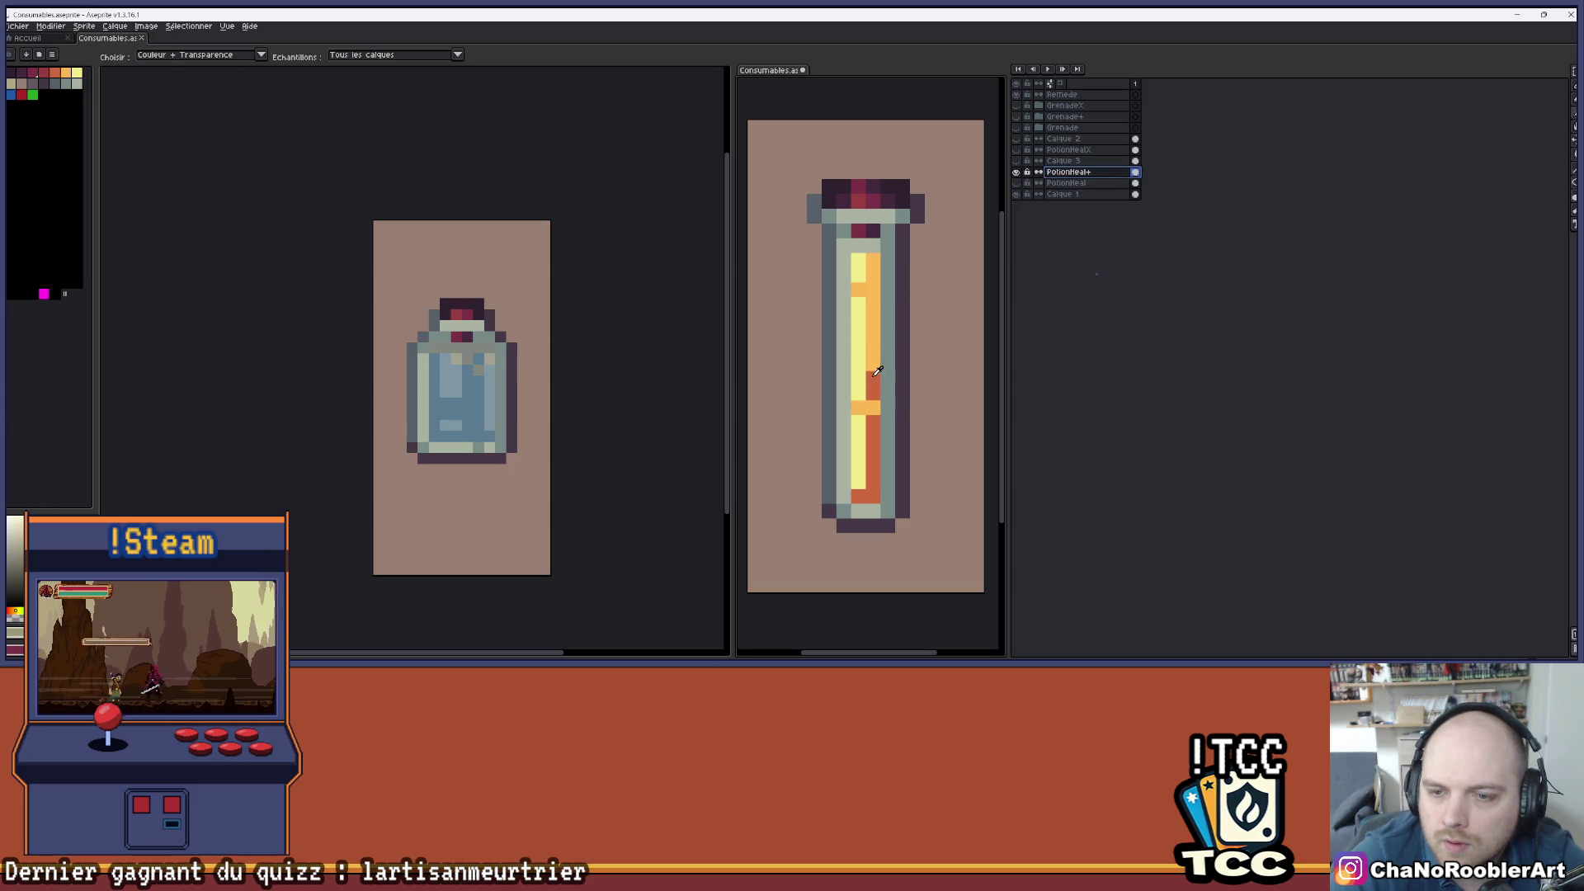
left_click(881, 357)
key("b")
mouse_move(872, 375)
left_mouse_down()
mouse_move(872, 491)
mouse_move(863, 415)
left_mouse_up()
left_click_drag(858, 264, 859, 401)
right_click(850, 307)
left_click(1017, 161)
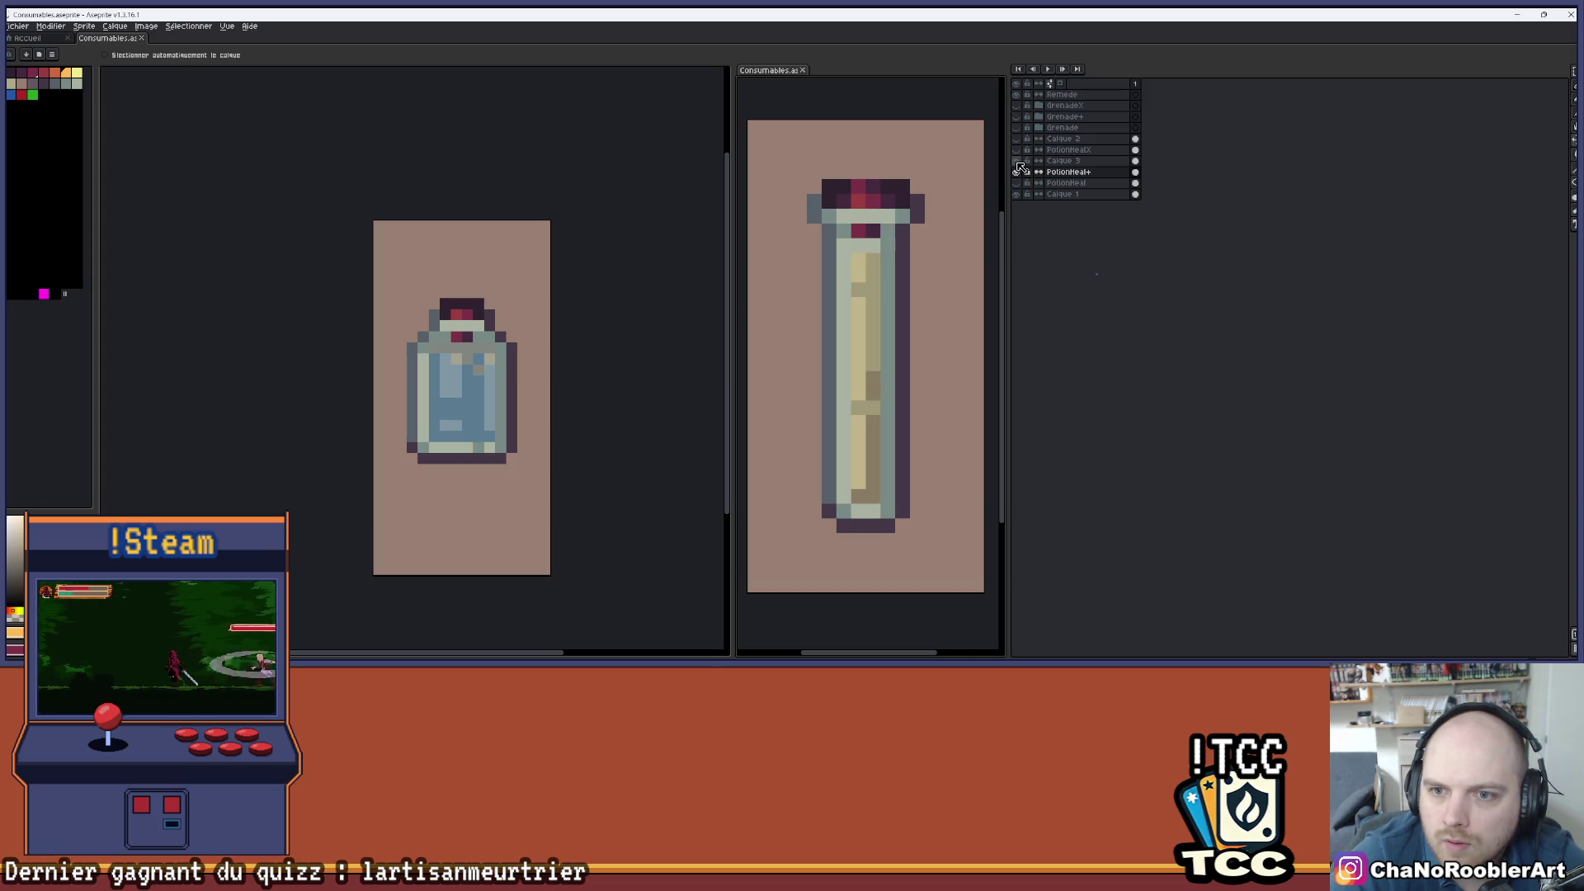
- Toggle the vial and glass overlay layers on and off to compare the liquid
key("b")
scroll(864, 250, "down", 2)
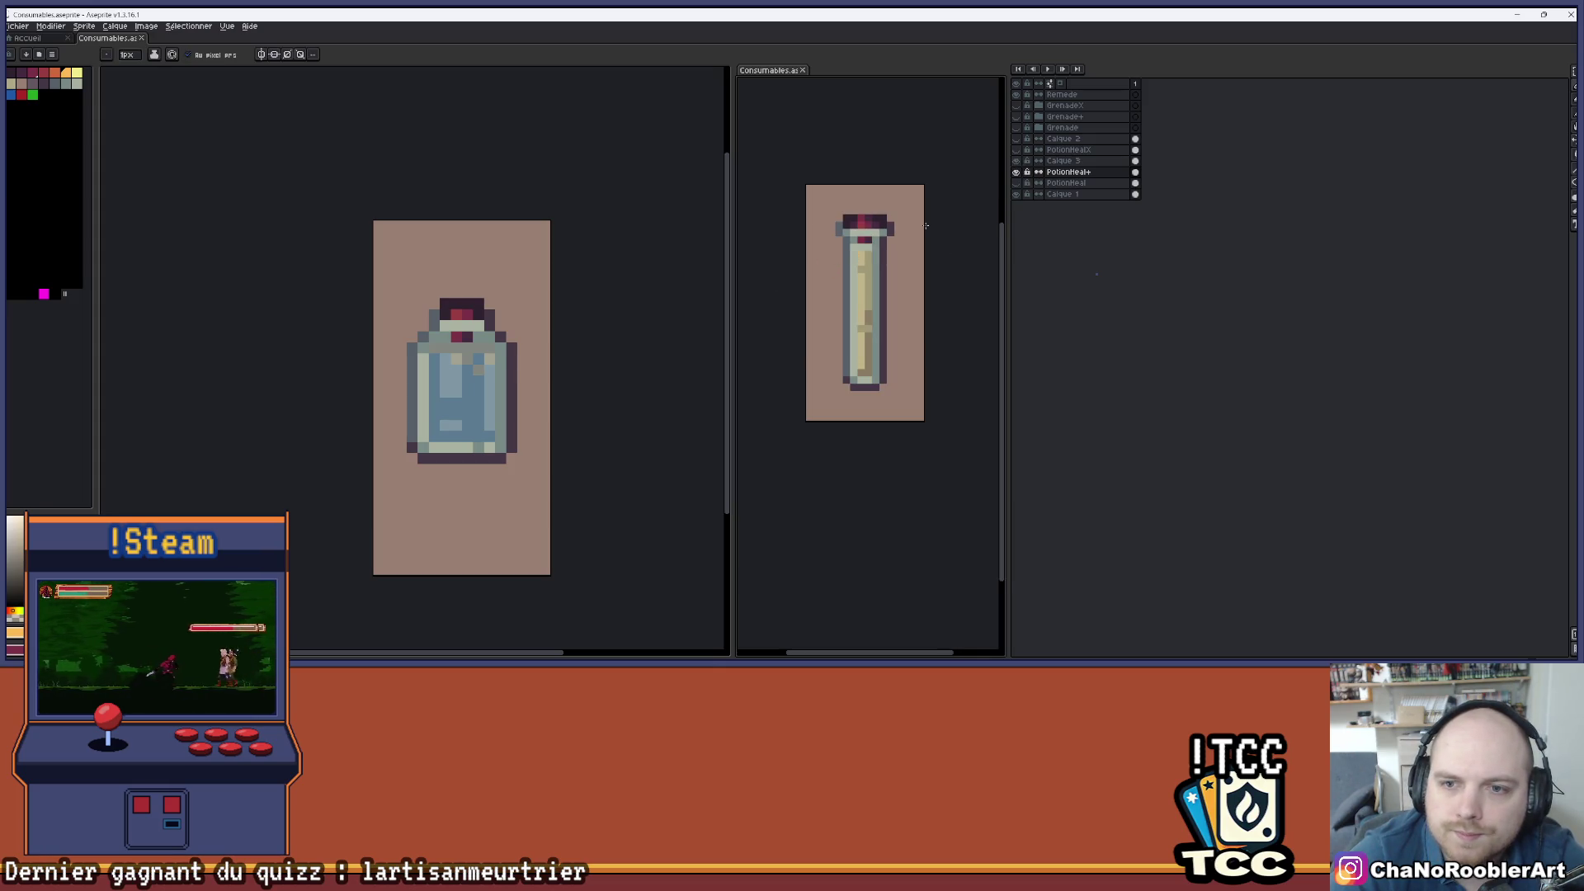
scroll(878, 235, "up", 2)
left_click(1016, 172)
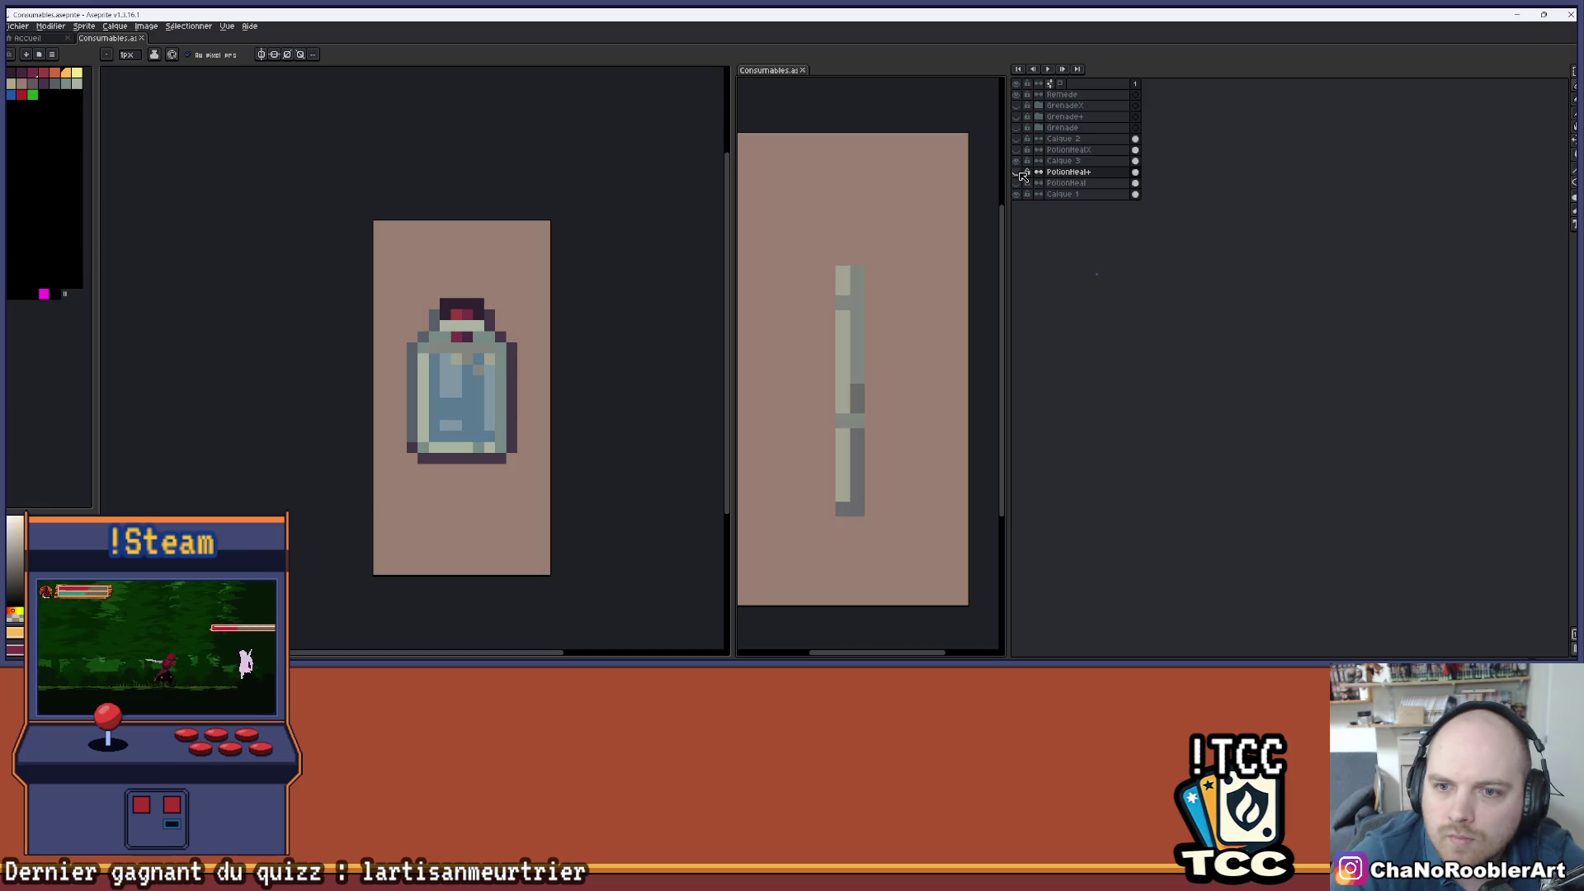
left_click(1017, 173)
left_click(1017, 161)
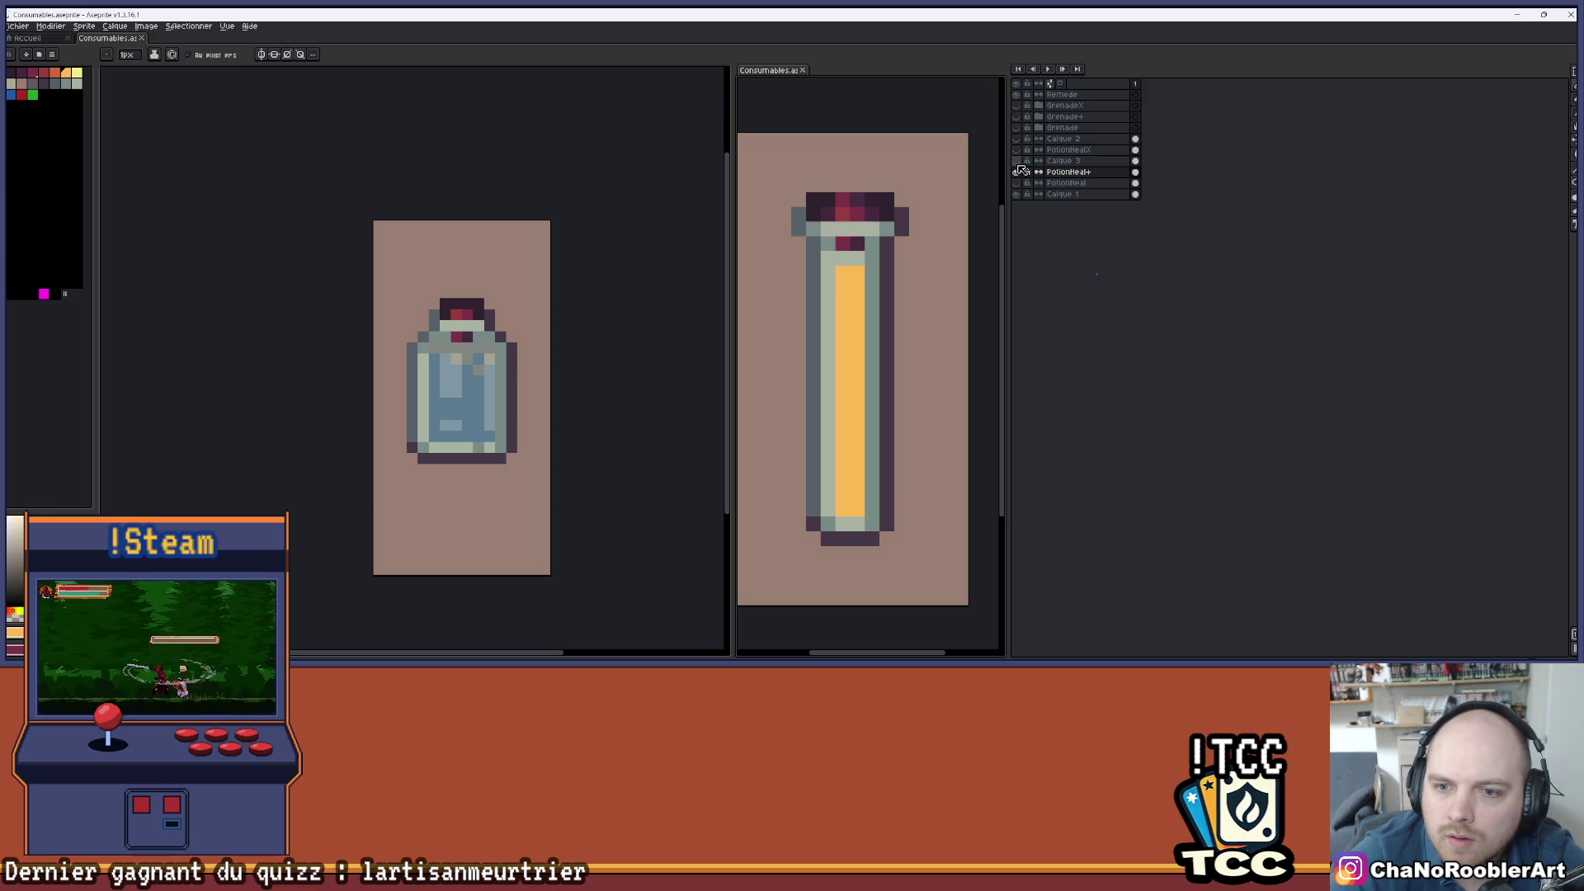
left_click(1017, 162)
- Zoom and pan around the remedy bottle, undoing two recent changes
scroll(577, 237, "down", 3)
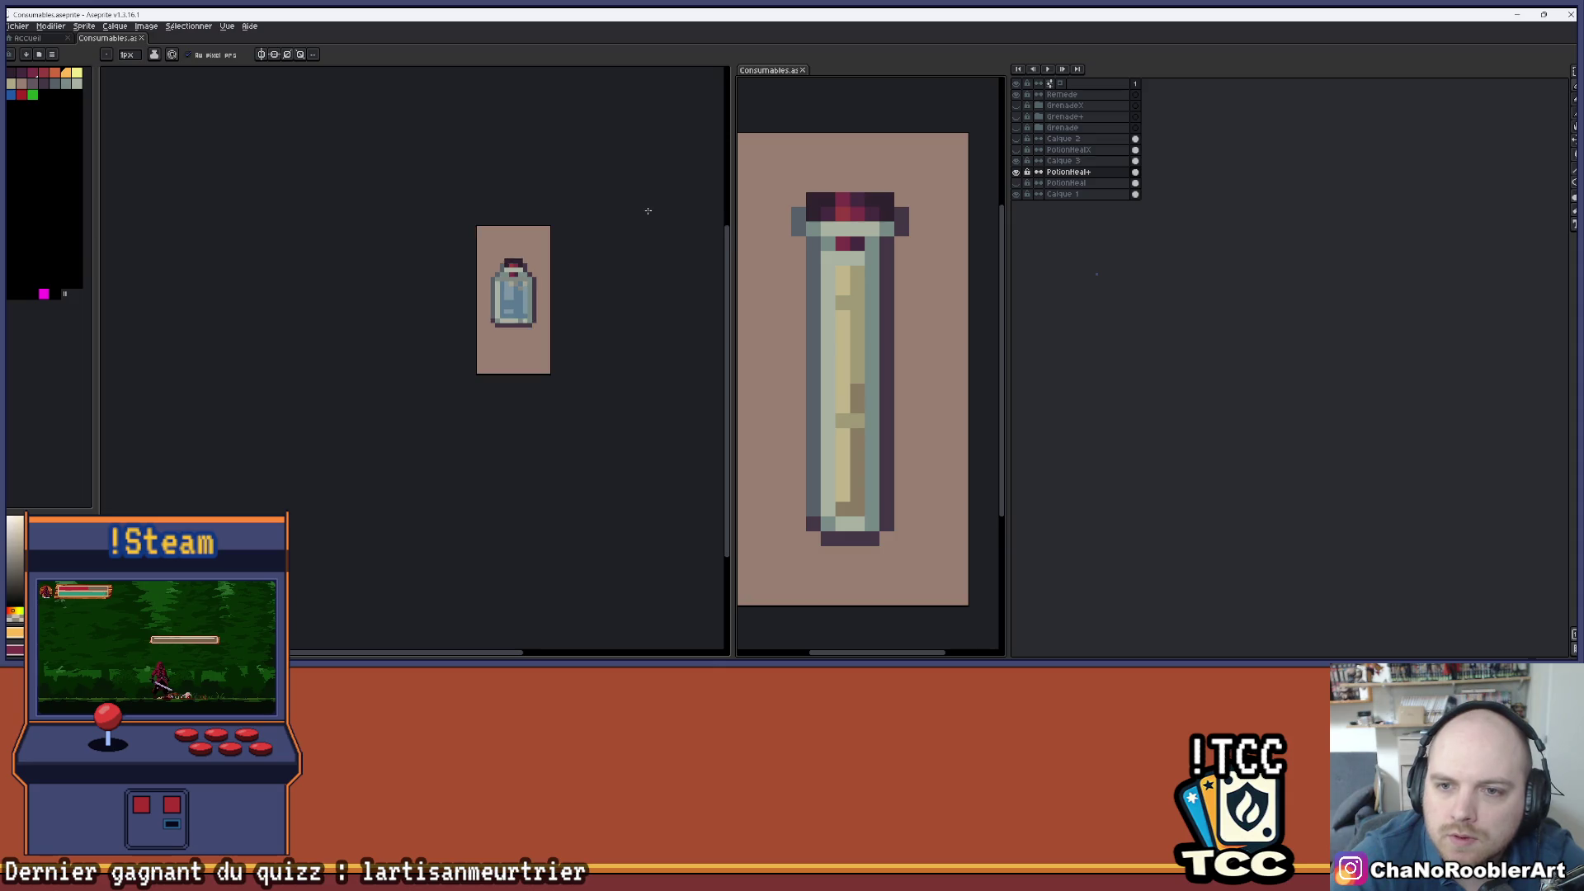
scroll(798, 215, "up", 1)
scroll(642, 222, "down", 1)
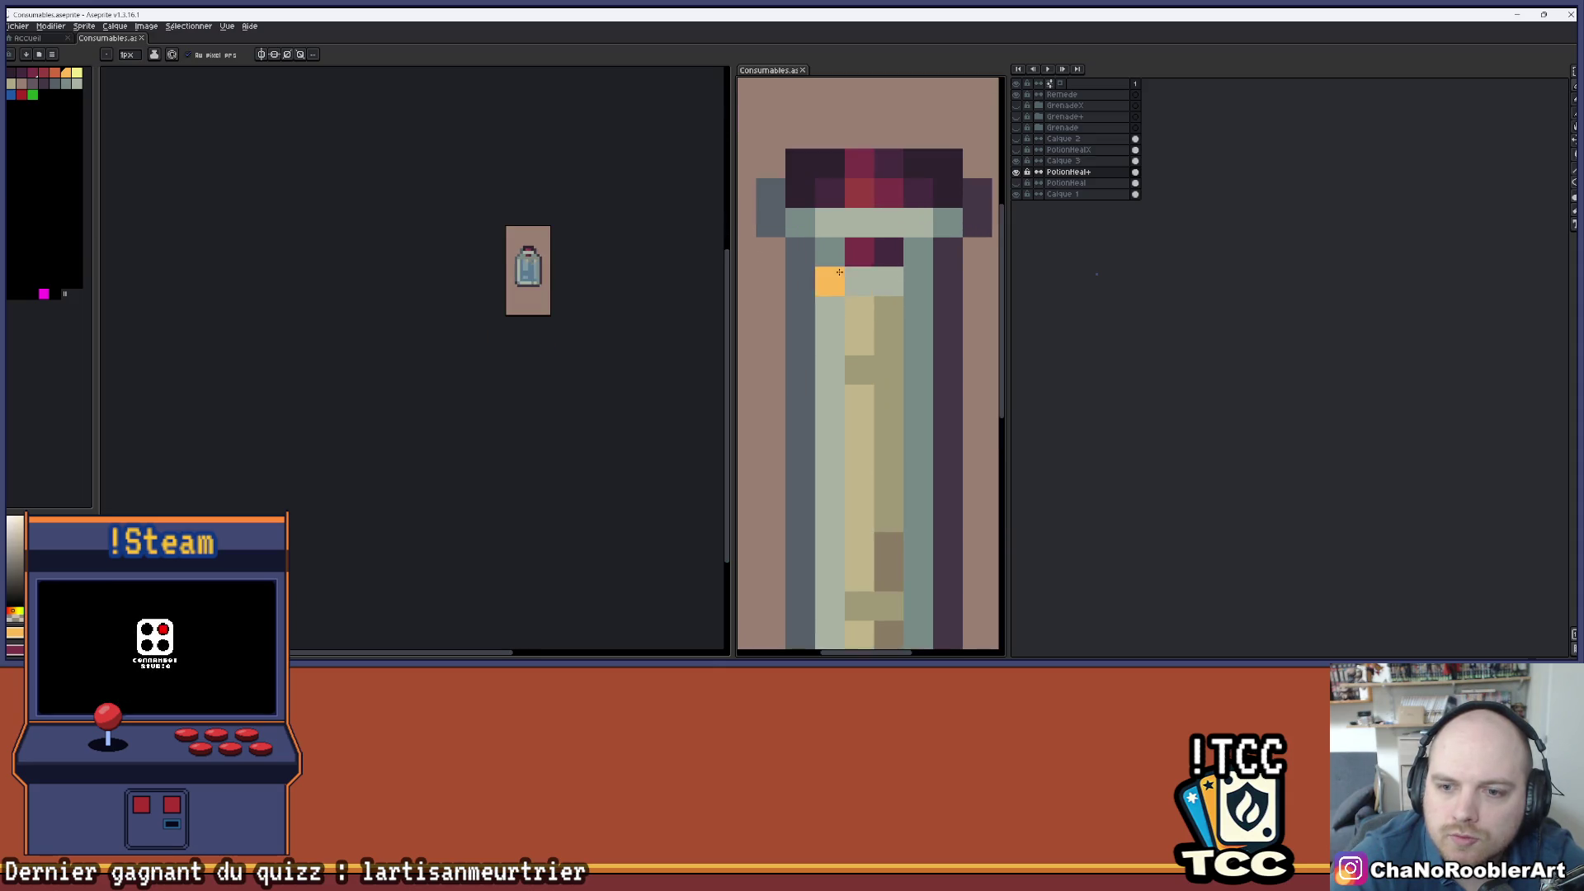
scroll(823, 276, "down", 1)
key("ctrl+z")
mouse_move(648, 358)
left_mouse_down()
mouse_move(614, 425)
mouse_move(656, 450)
left_mouse_up()
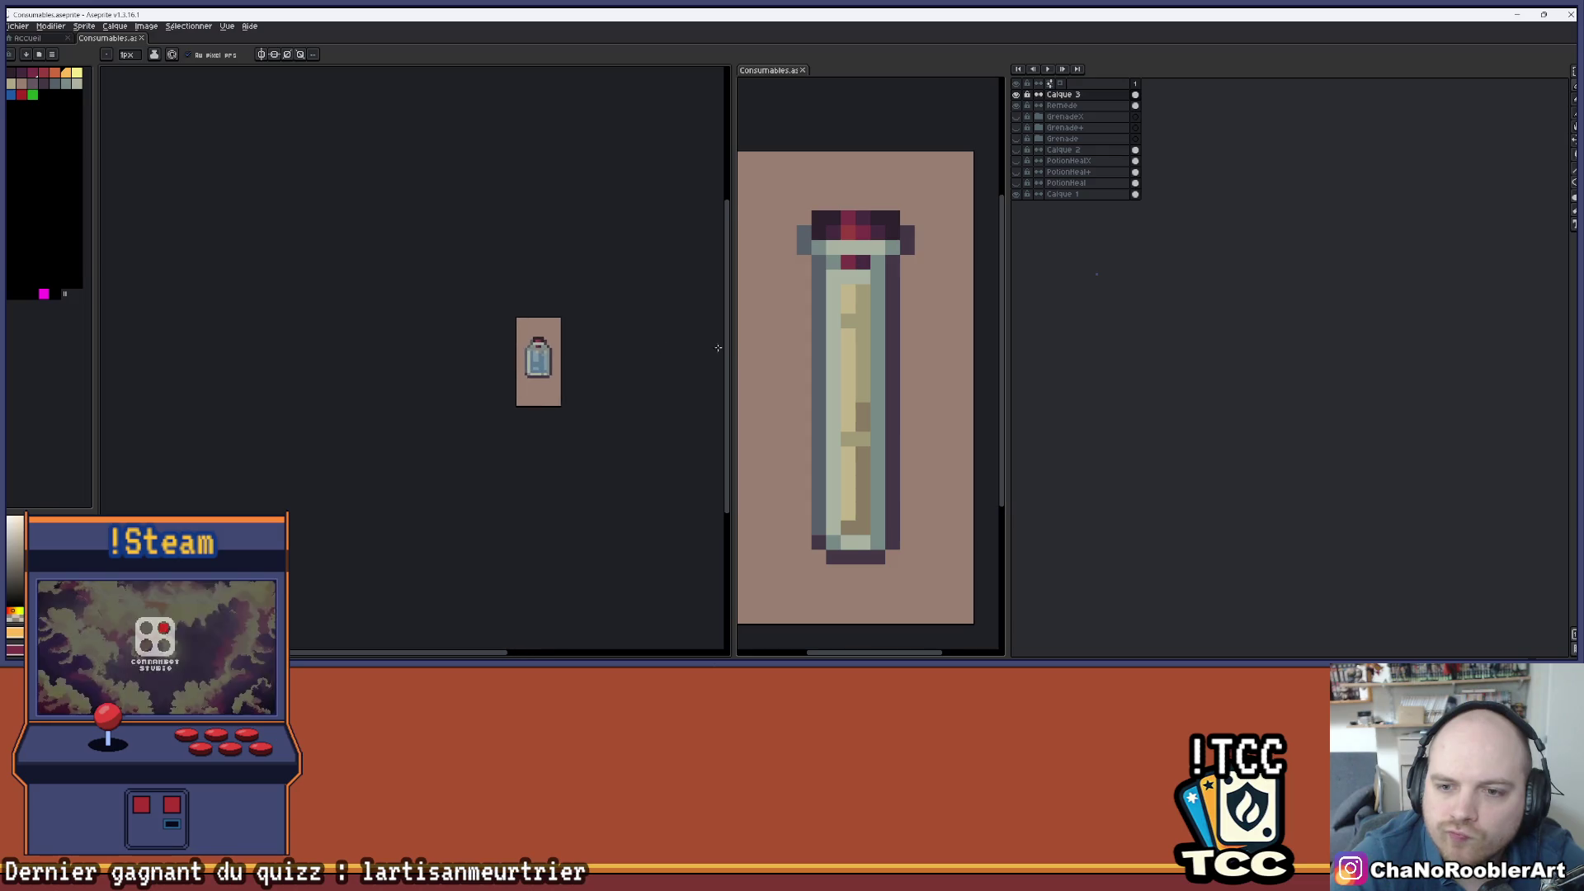
key("ctrl+z")
- Paint-bucket fill the vial's liquid on PotionHeal+ and hide the glass overlay to view it
left_click(1017, 170)
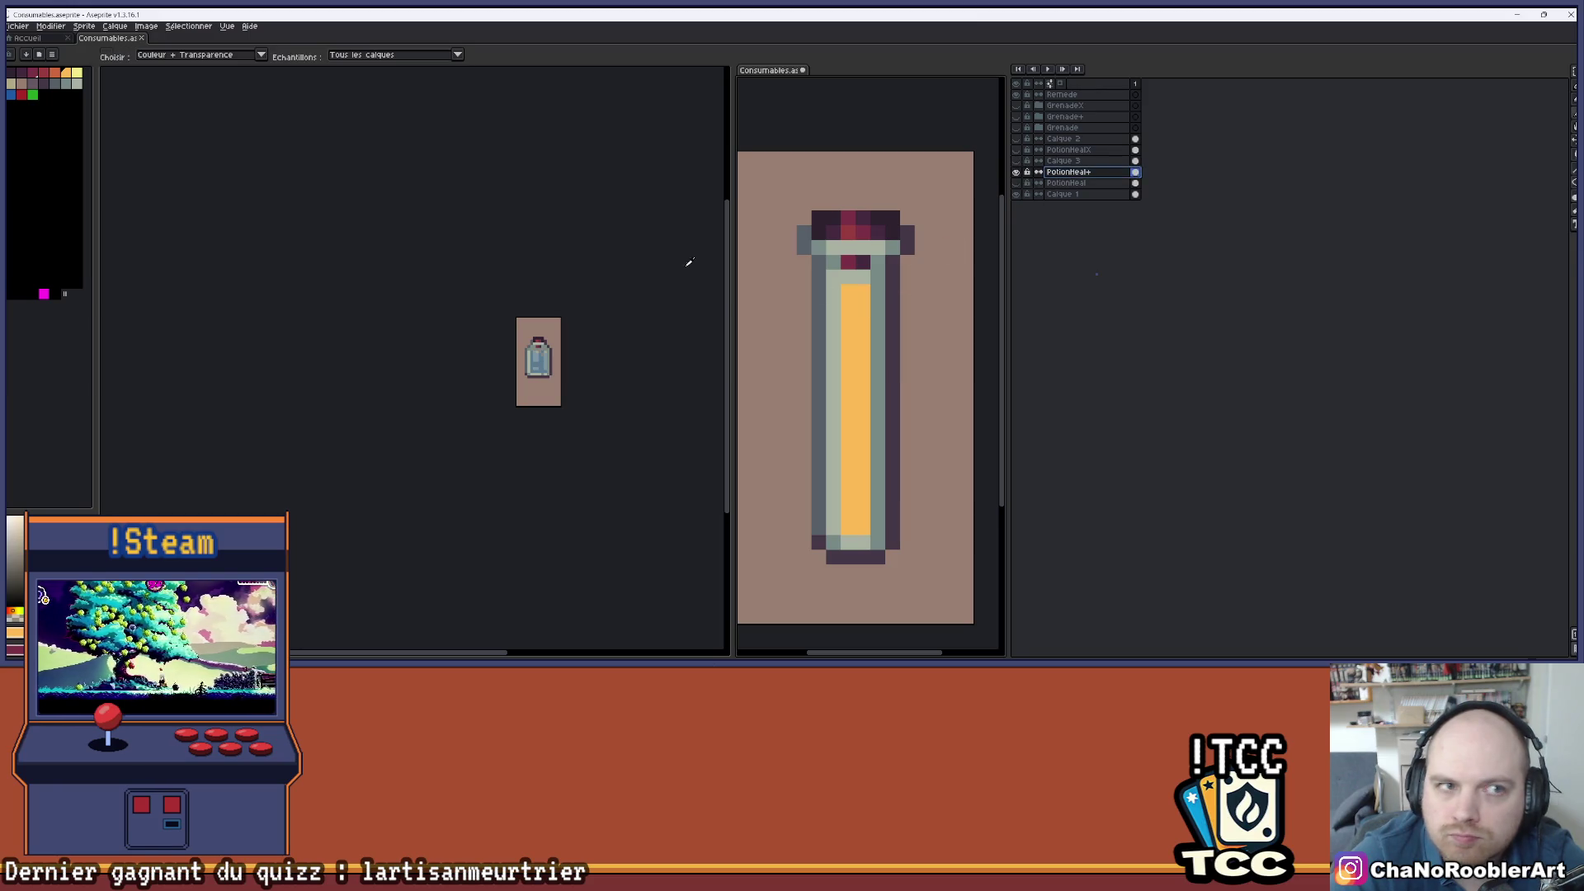
key("g")
left_click(850, 351)
left_click(1017, 170)
scroll(751, 269, "down", 1)
scroll(567, 261, "up", 2)
scroll(567, 261, "up", 1)
scroll(928, 362, "up", 1)
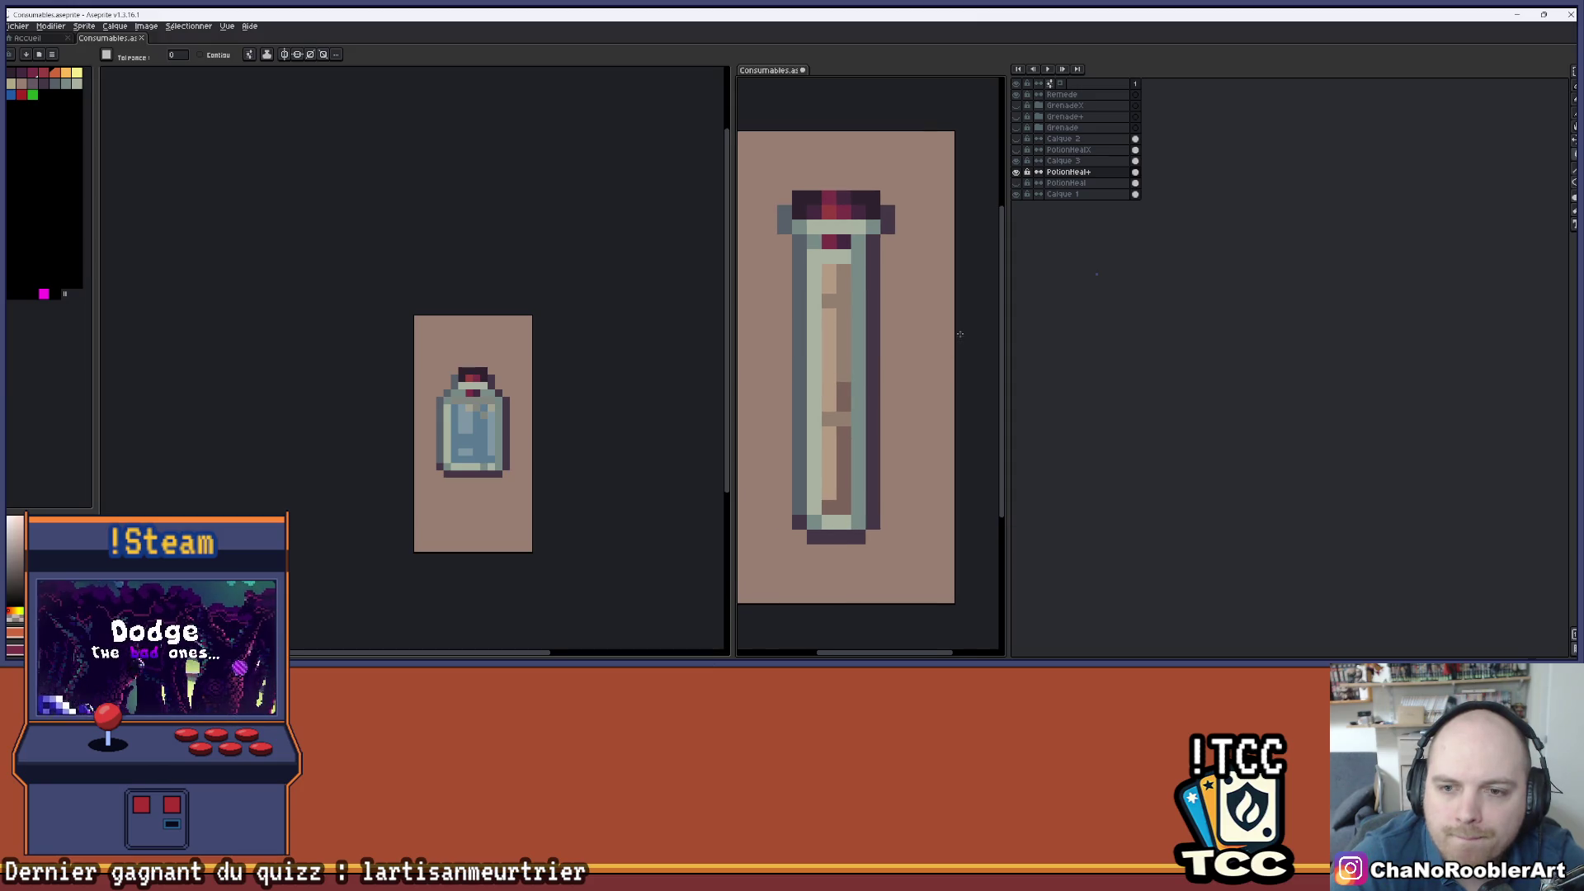
scroll(949, 330, "down", 2)
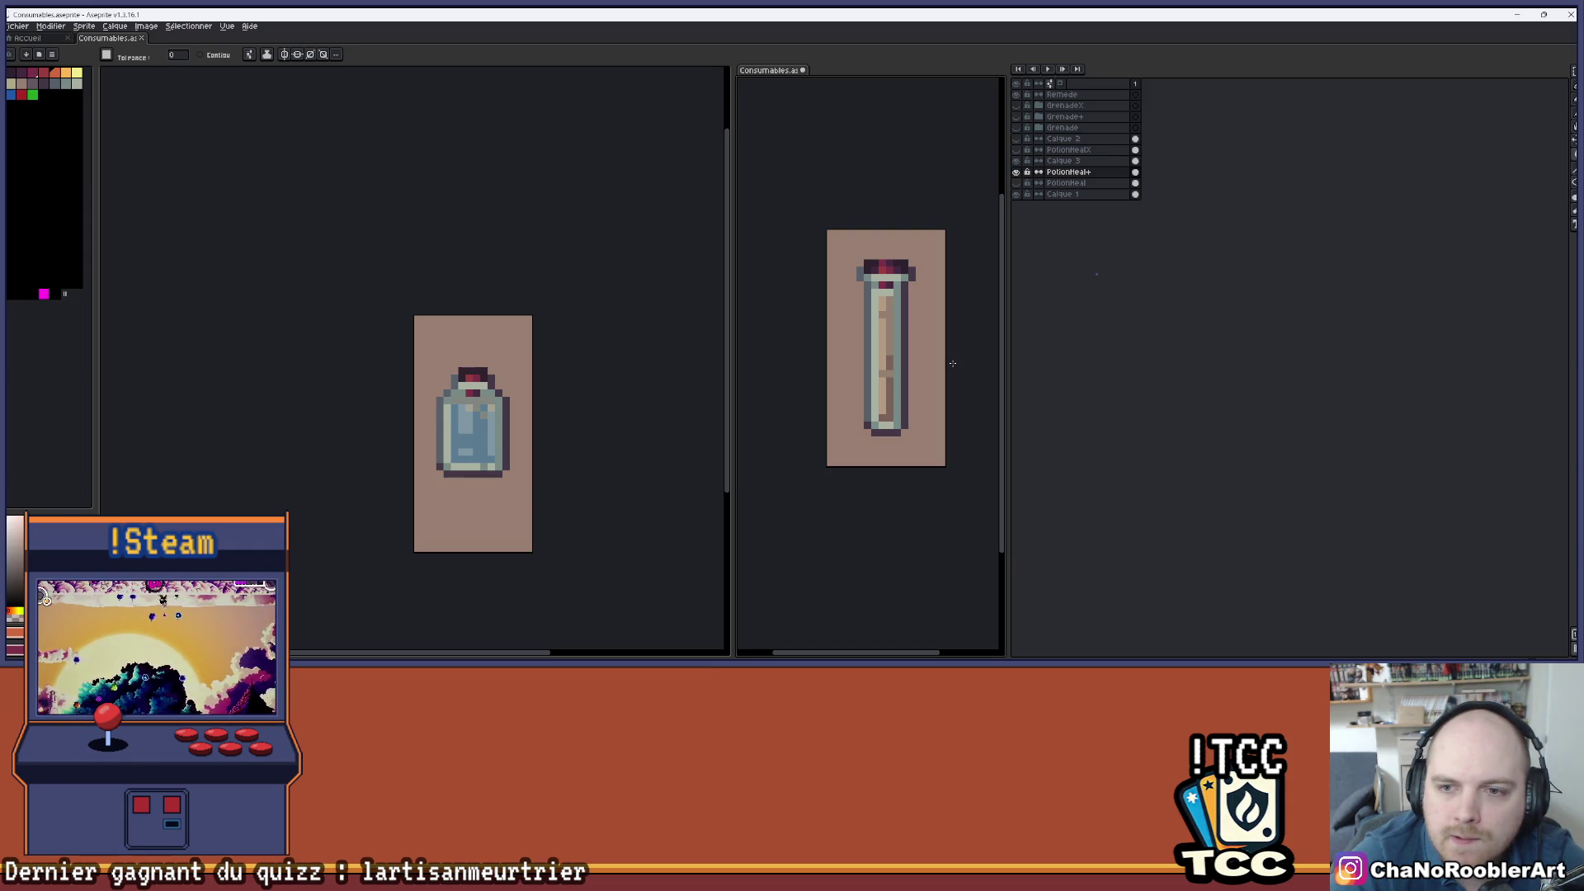
left_click(1016, 172)
- Undo the solid orange fill, duplicate PotionHeal+ and move the copy to the top
left_click(1015, 172)
left_click(1015, 160)
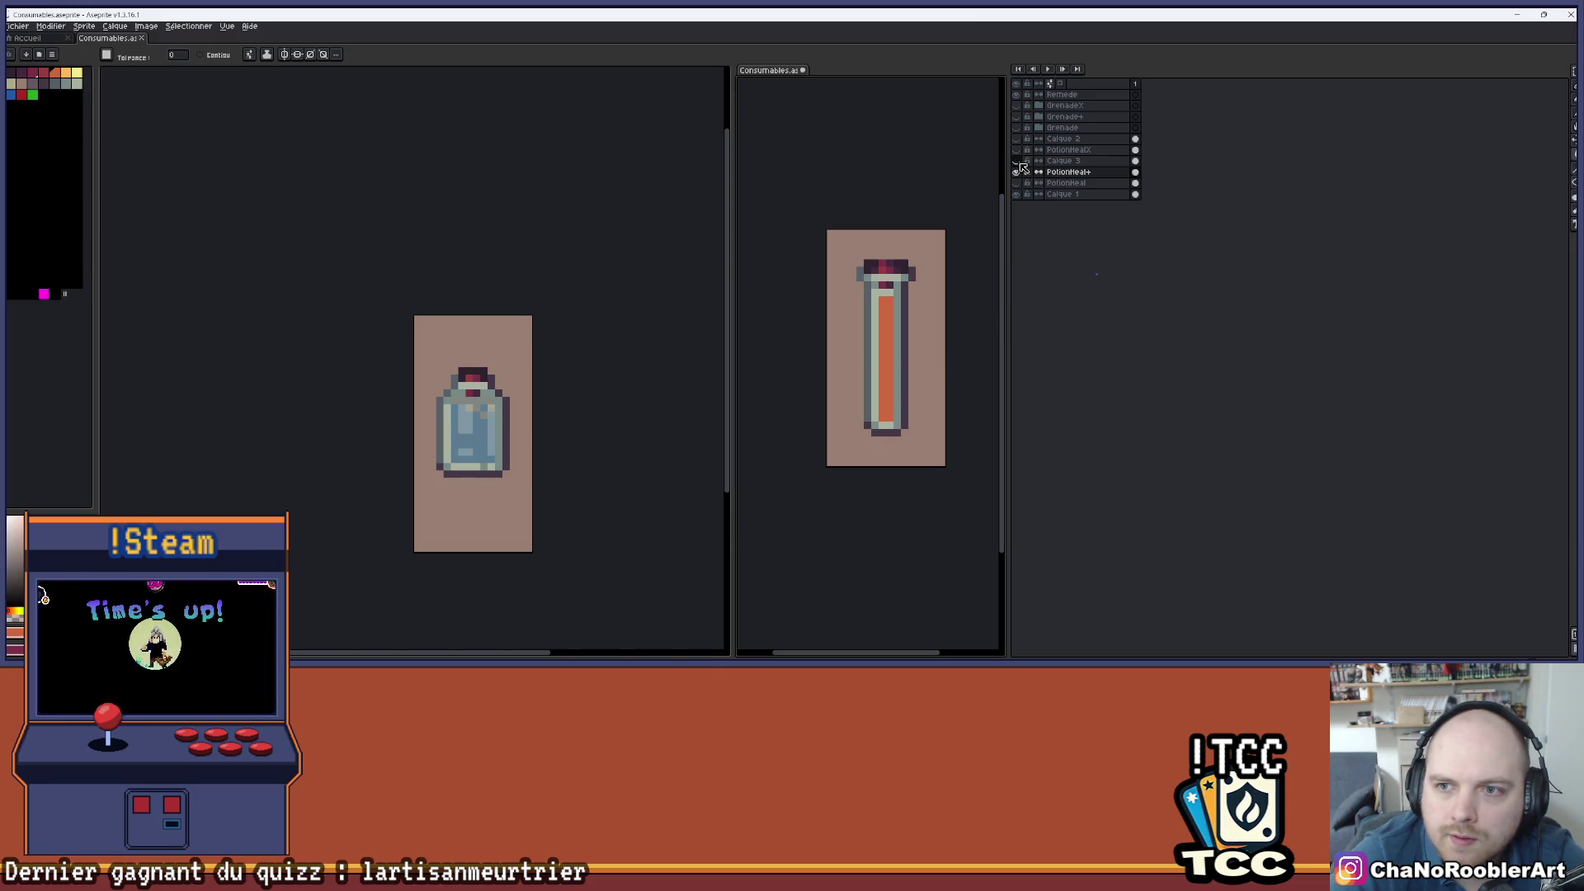
left_click(1016, 172)
left_click(1016, 172)
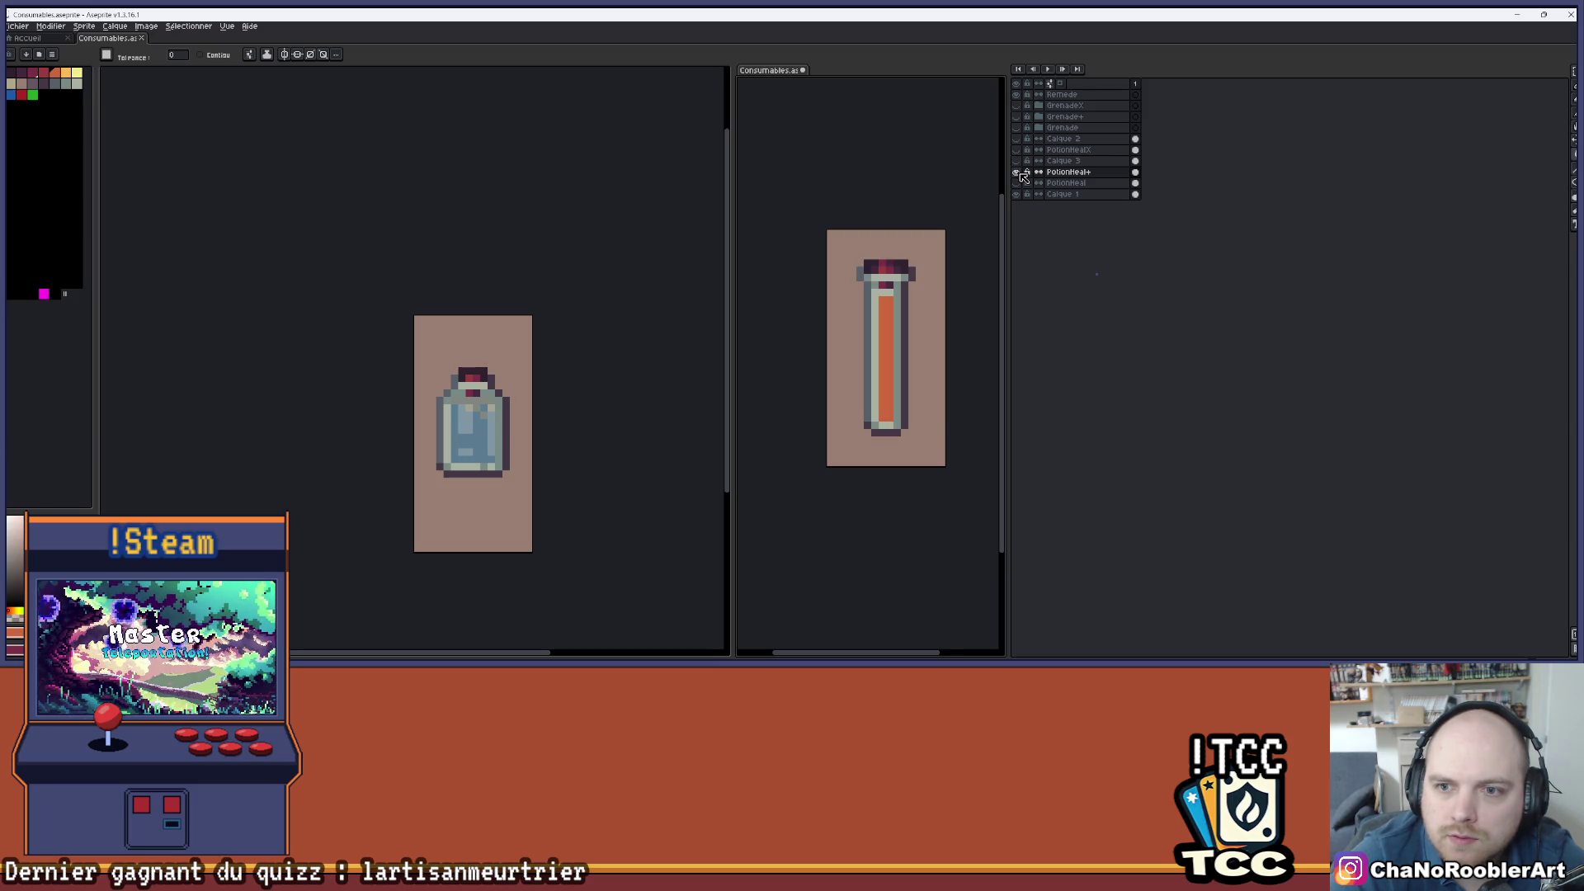
key("v")
key("ctrl+z")
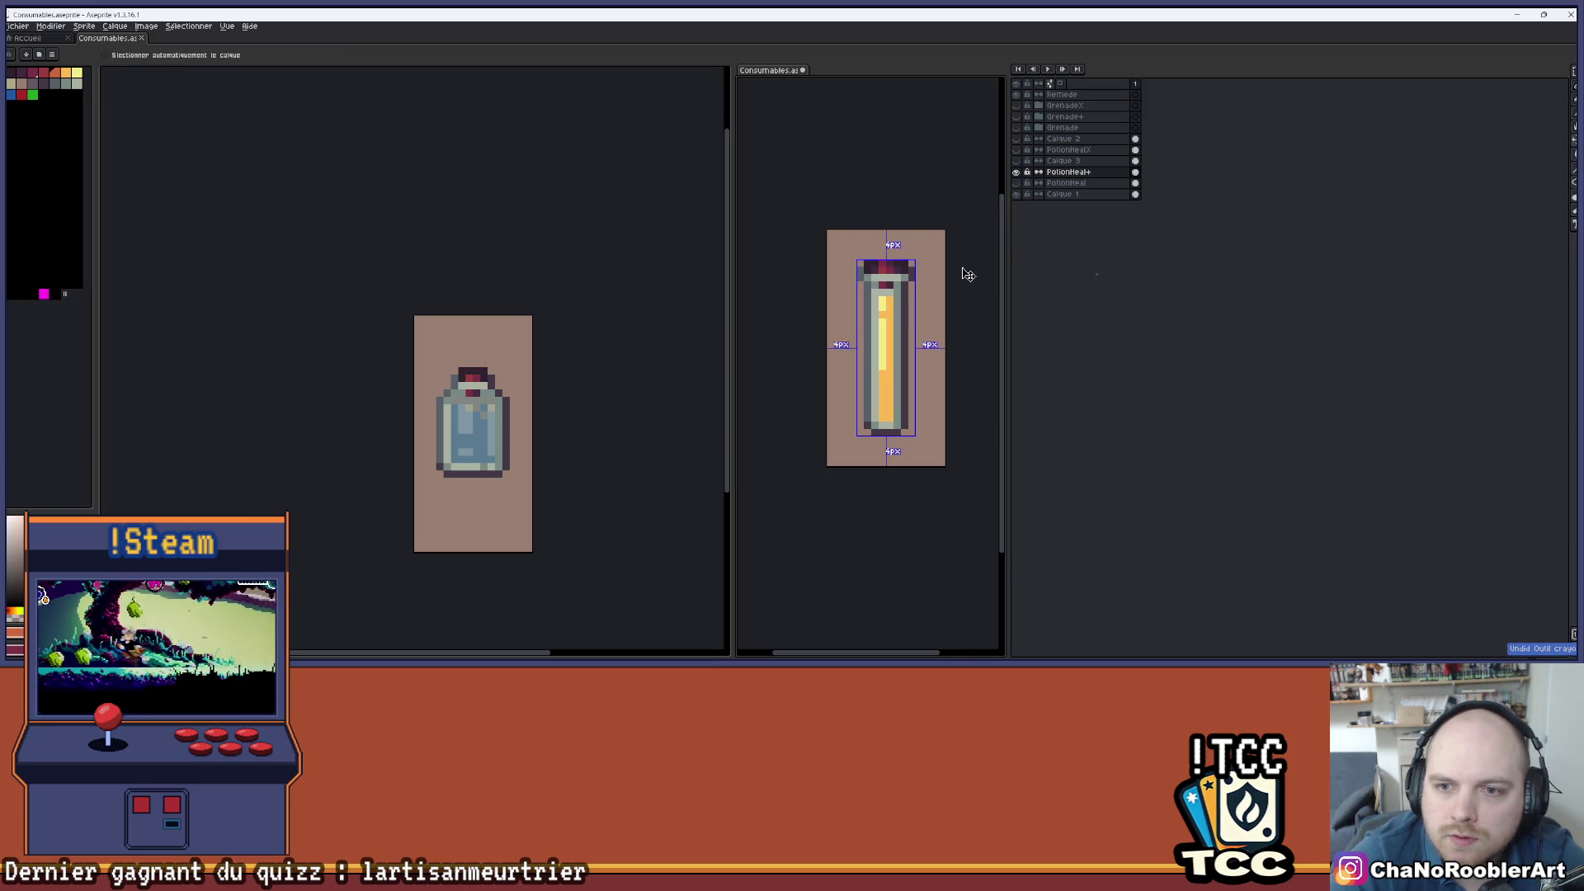
key("ctrl+z")
key("ctrl+z")
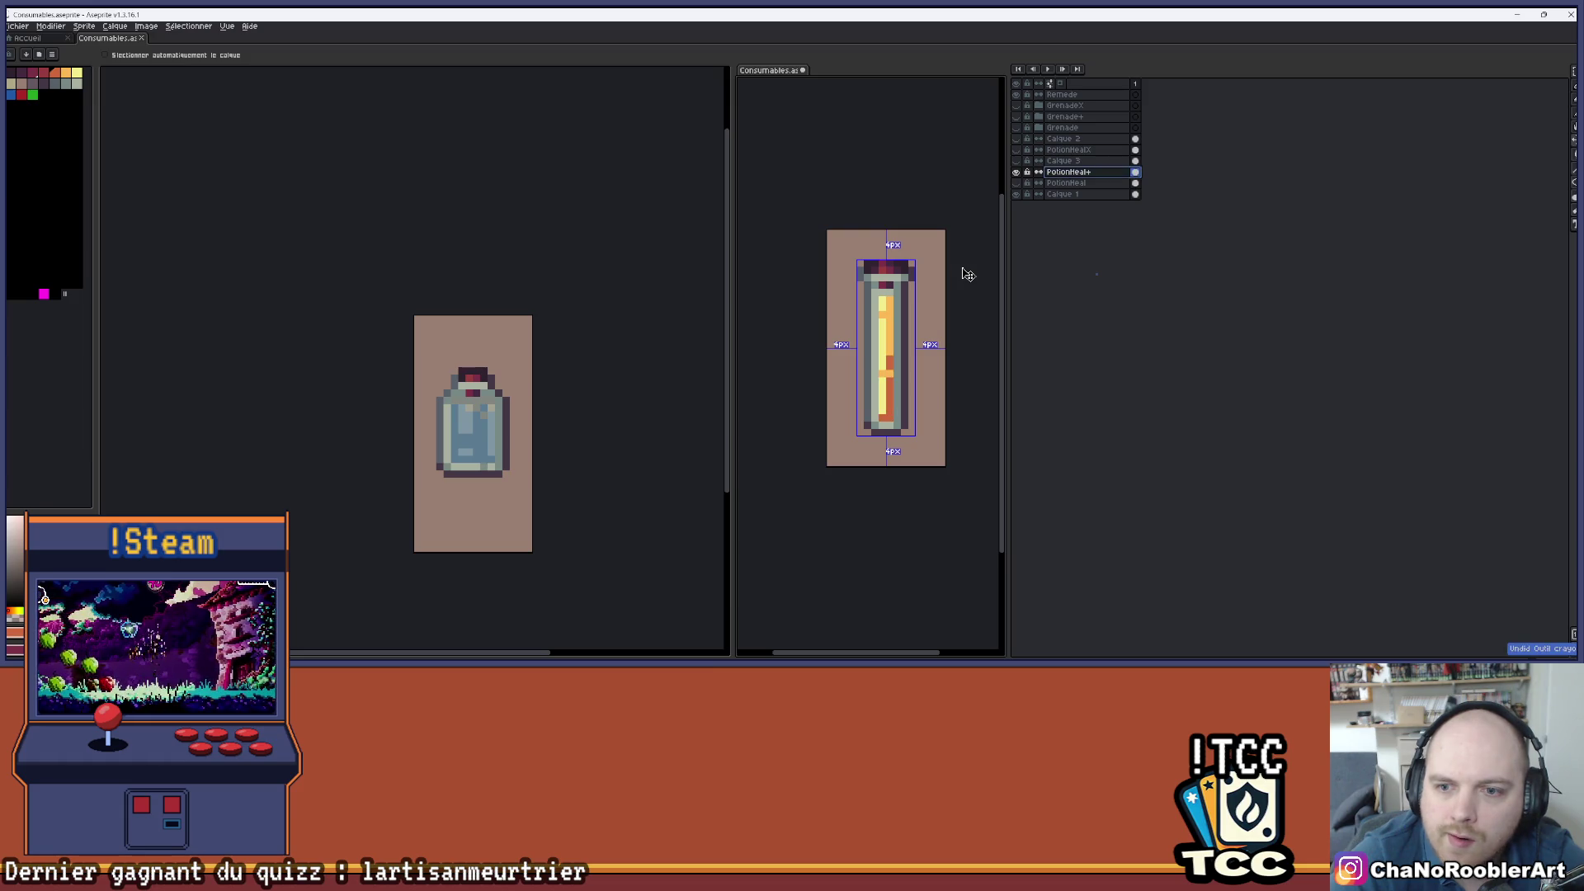
key("g")
mouse_move(1066, 171)
left_mouse_down()
mouse_move(1071, 92)
mouse_move(1077, 183)
left_mouse_up()
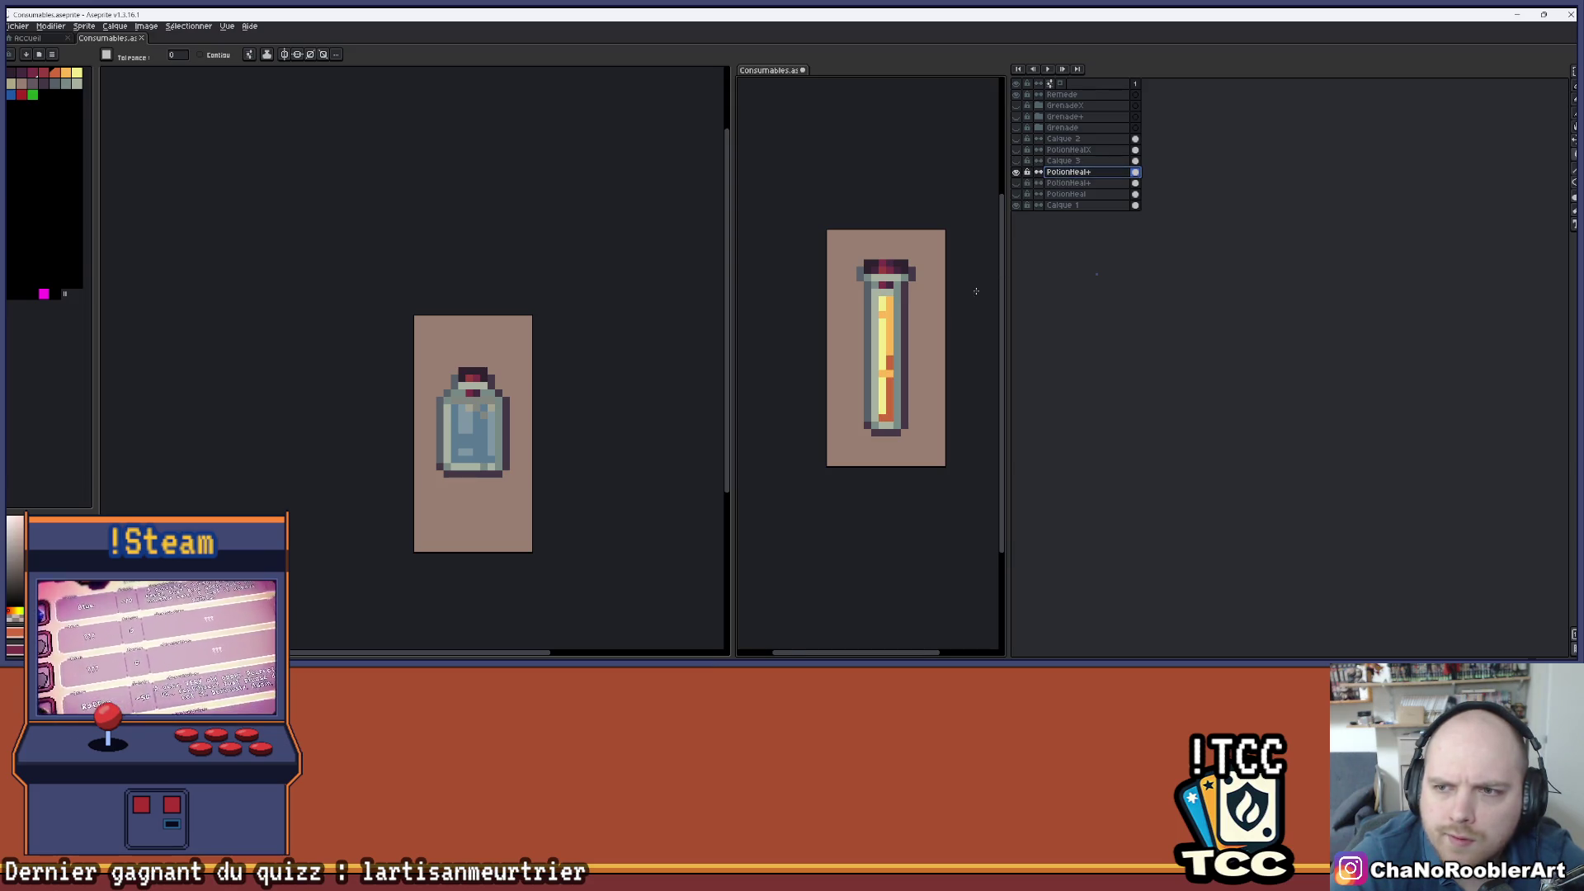
- Fill the vial's inner columns with grey-green, dark grey and light grey
scroll(976, 291, "up", 3)
left_click(1015, 160)
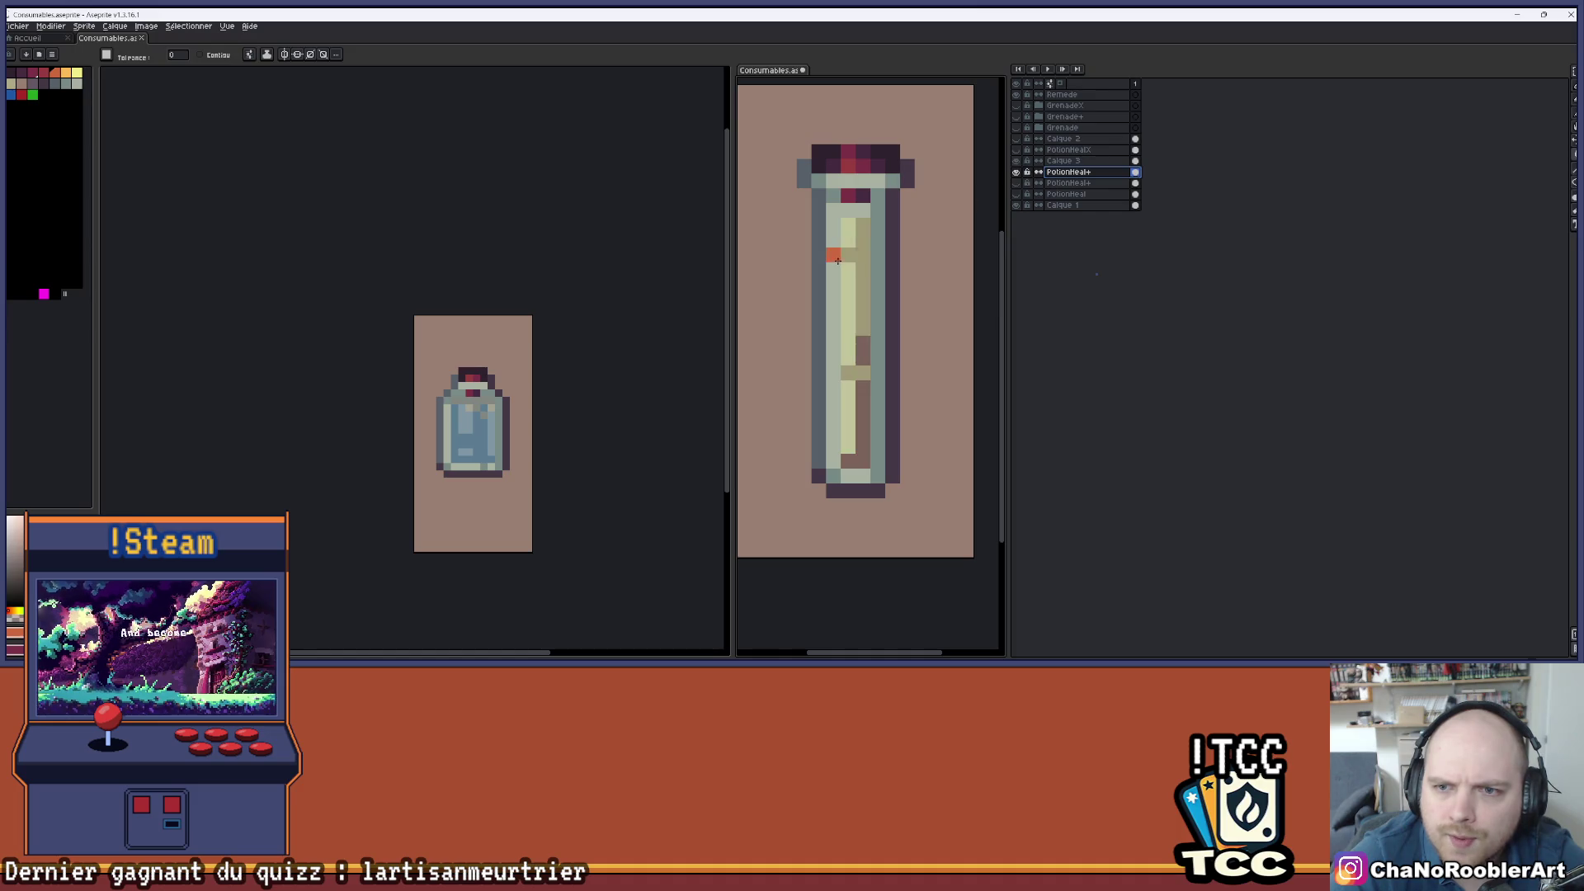
left_click(837, 261)
key("i")
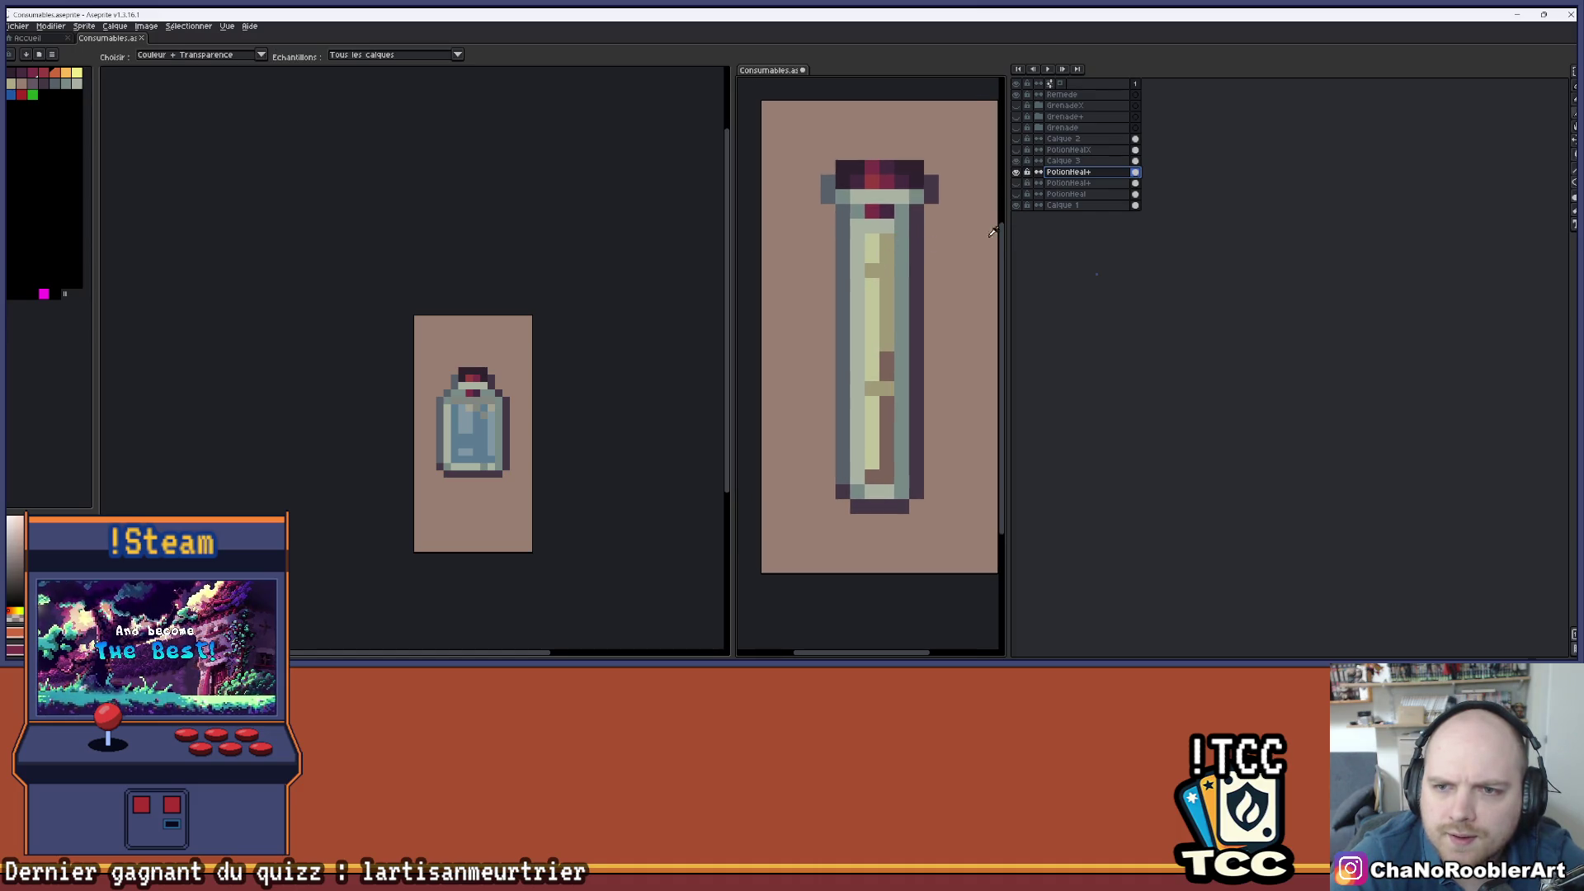
key("g")
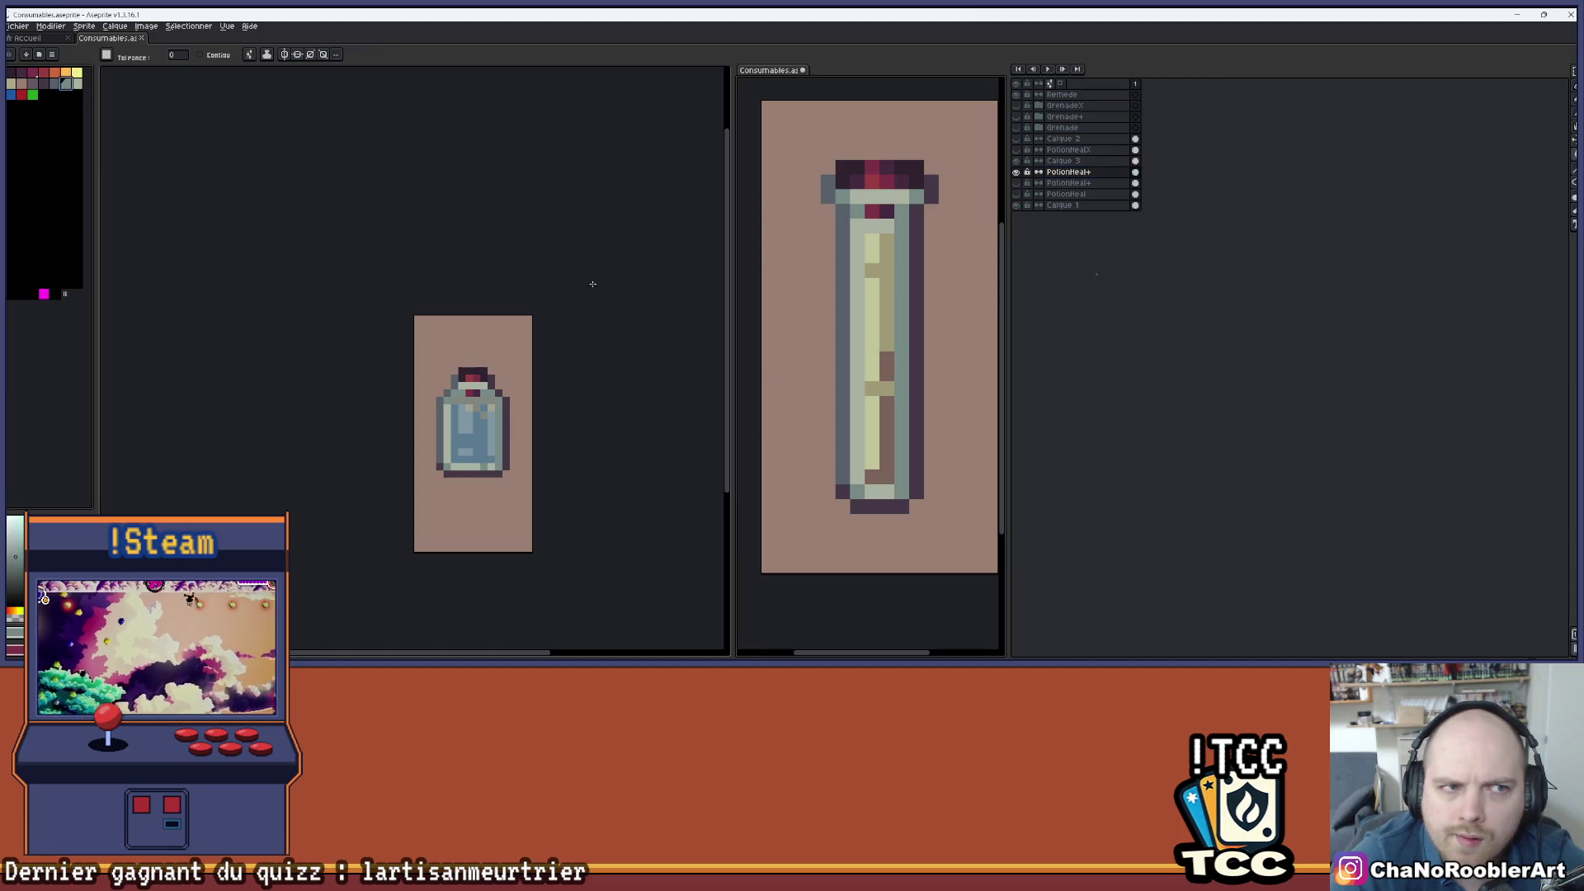
left_click(893, 252)
left_click(887, 292)
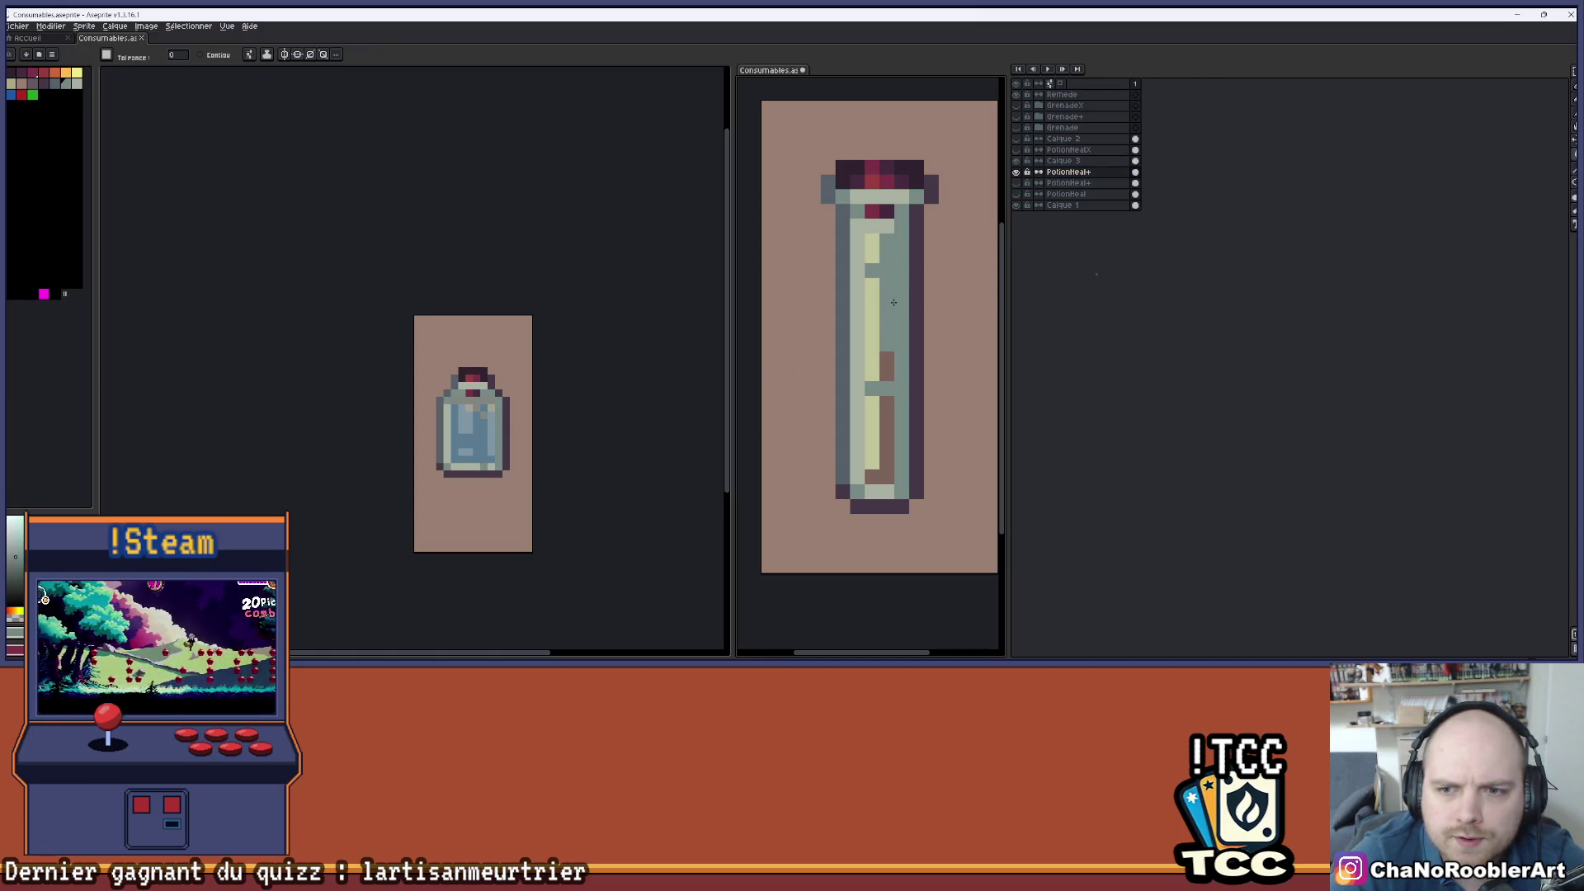
left_click(55, 83)
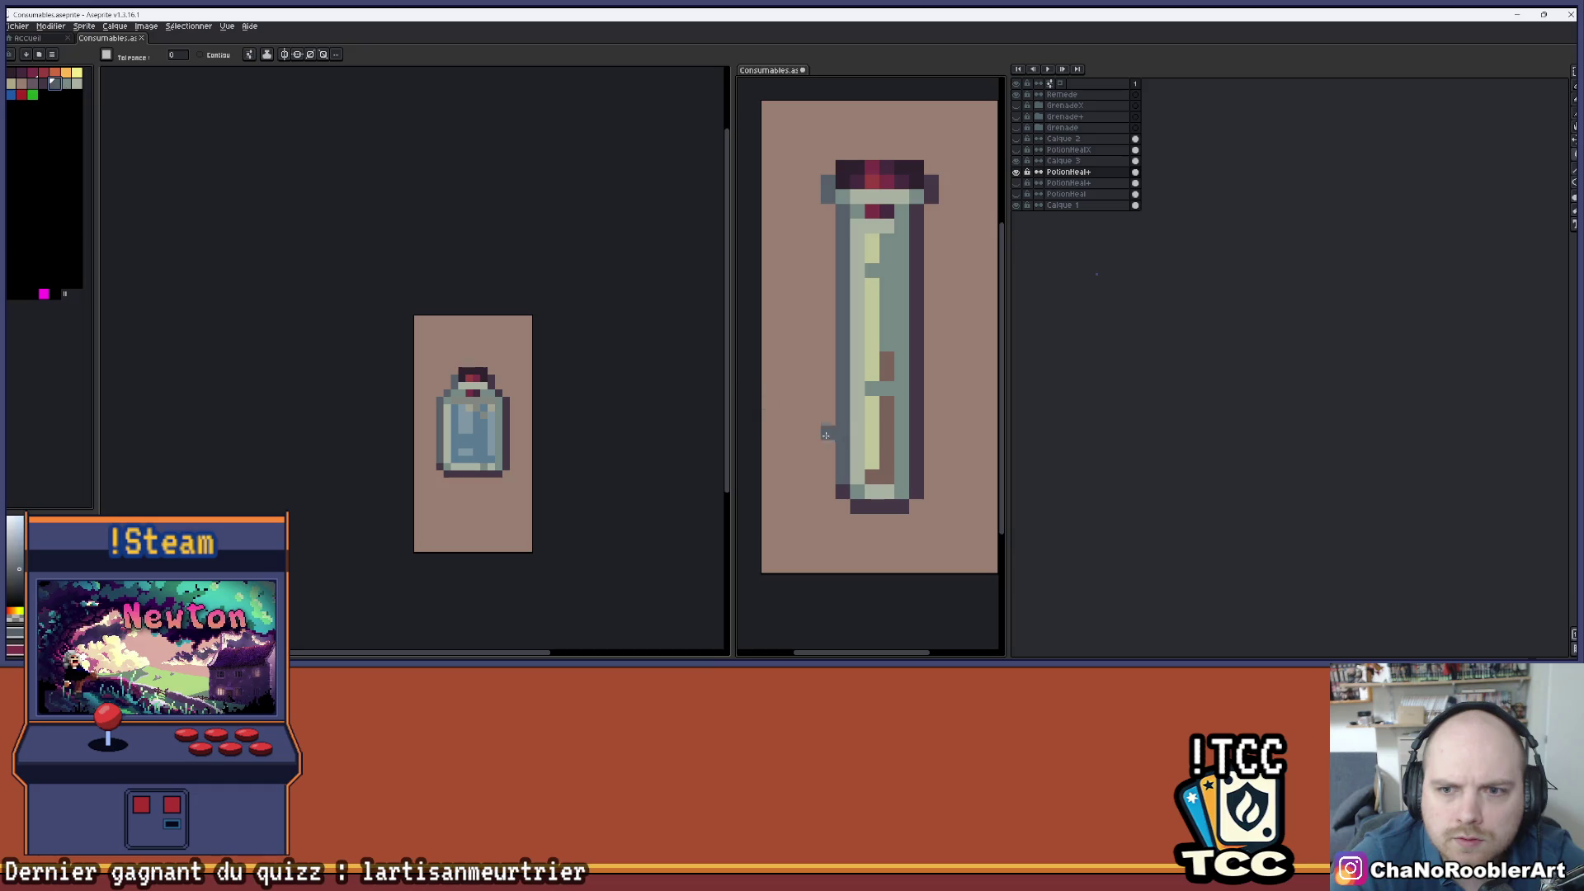
left_click(887, 410)
left_click(79, 81)
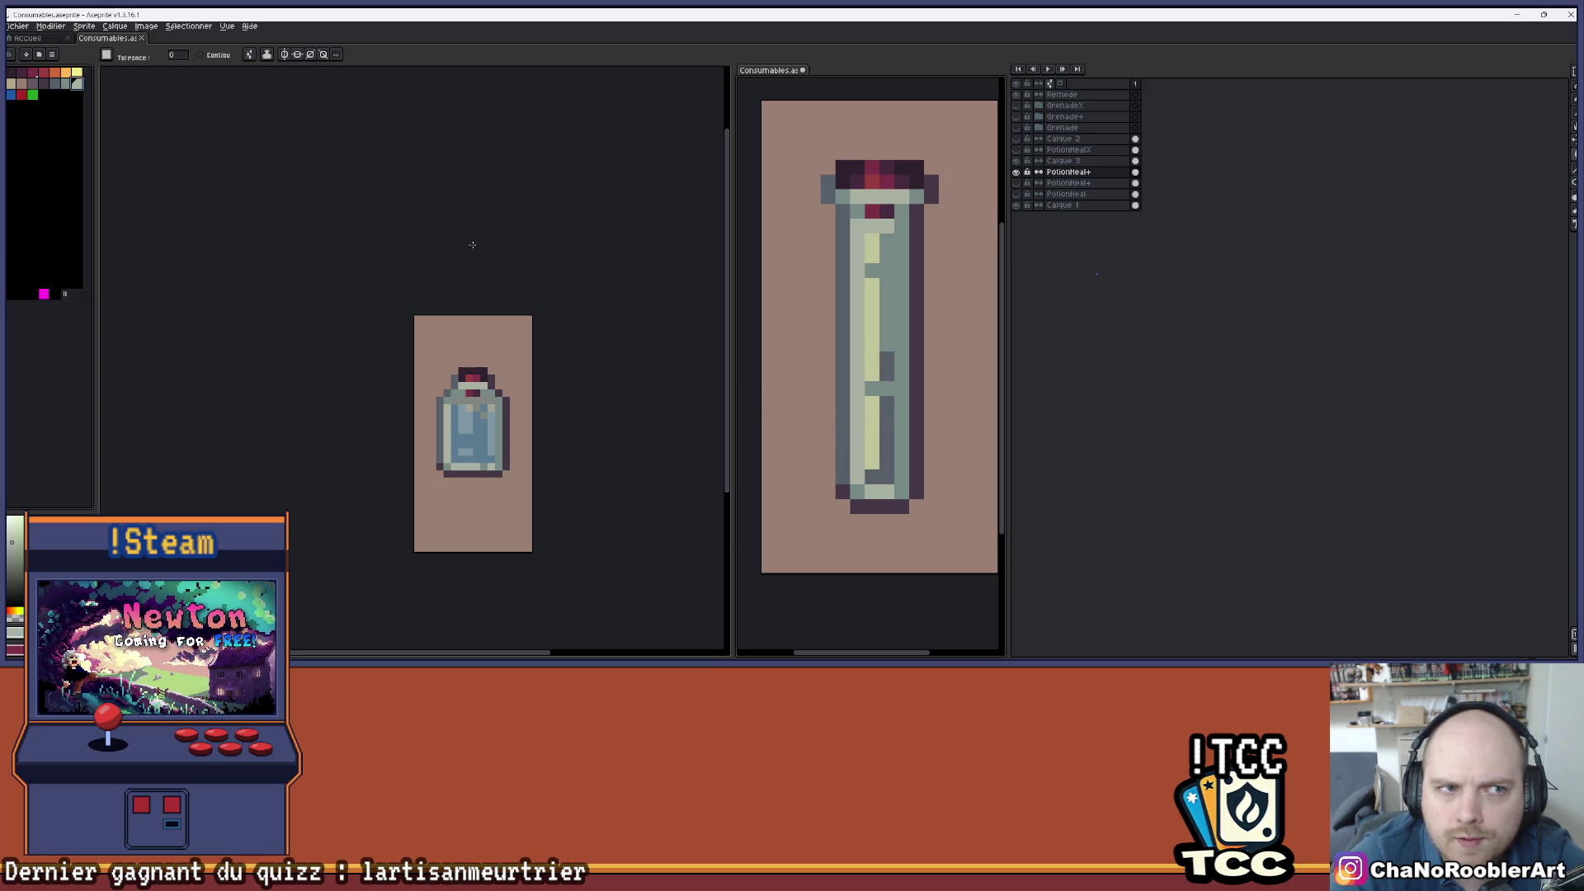
left_click(873, 316)
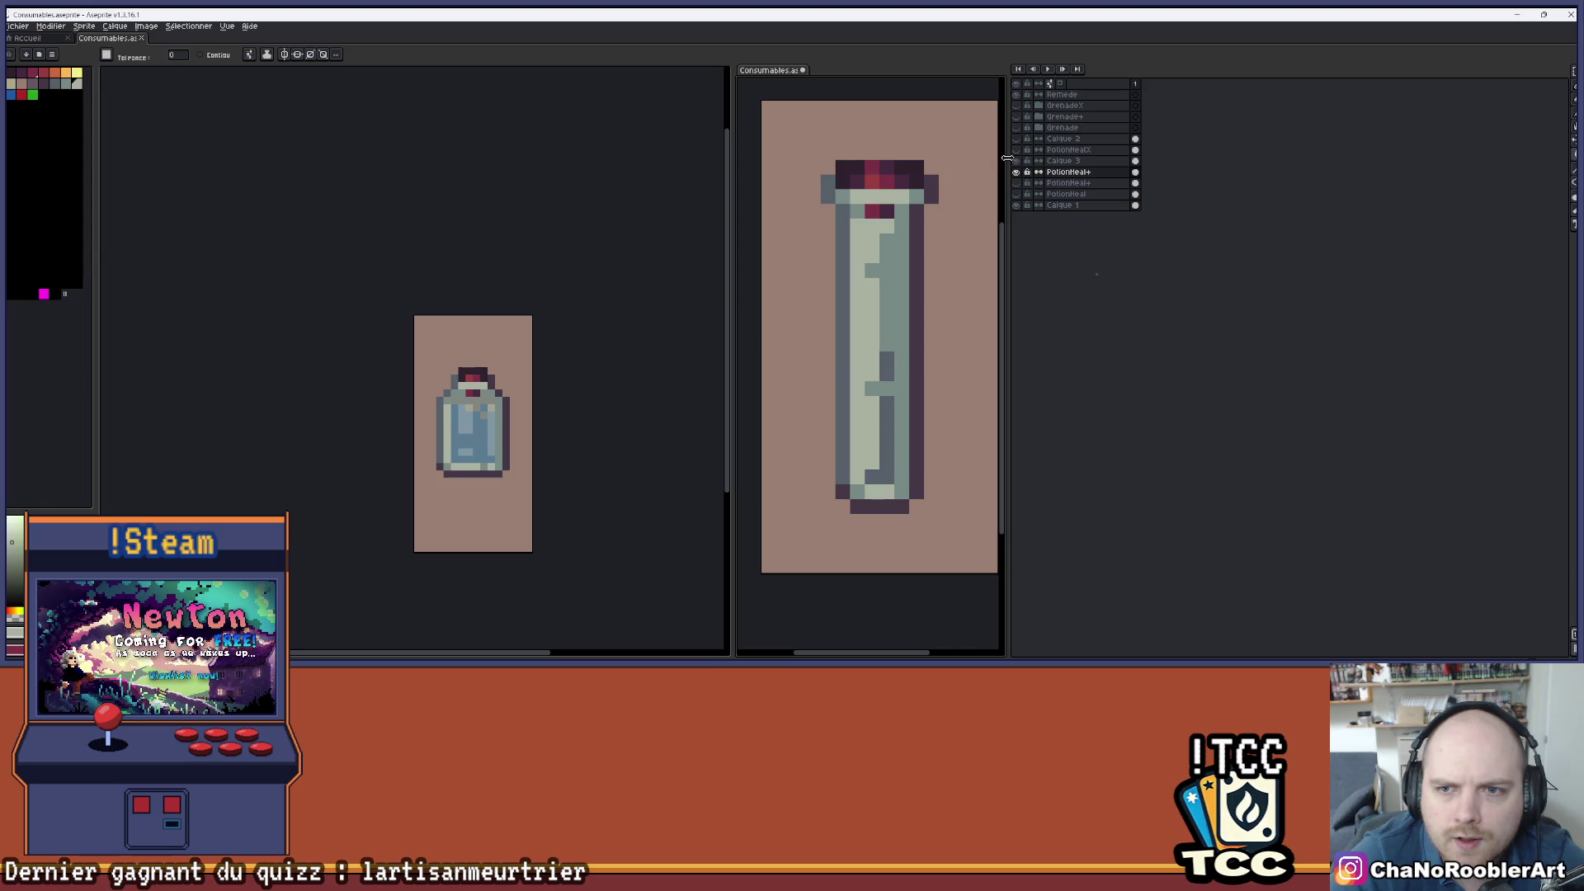
left_click(849, 231)
- Try a grey pixel at the vial's bottom-left, undo it, and compare PotionHeal+ visibility
key("b")
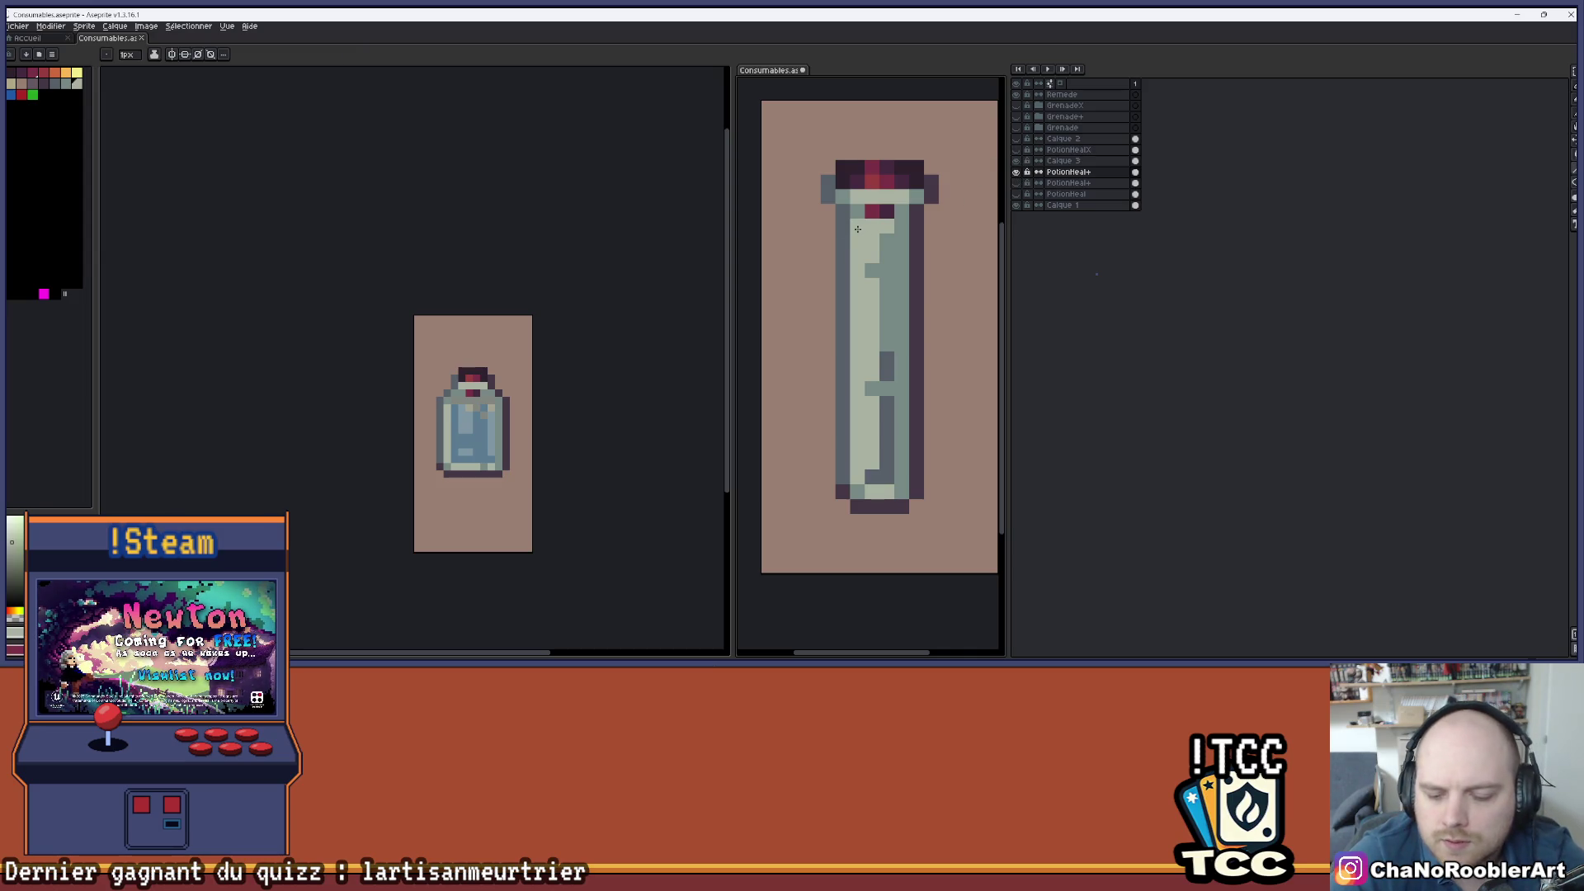
left_click(66, 82)
left_click(844, 493)
key("ctrl+z")
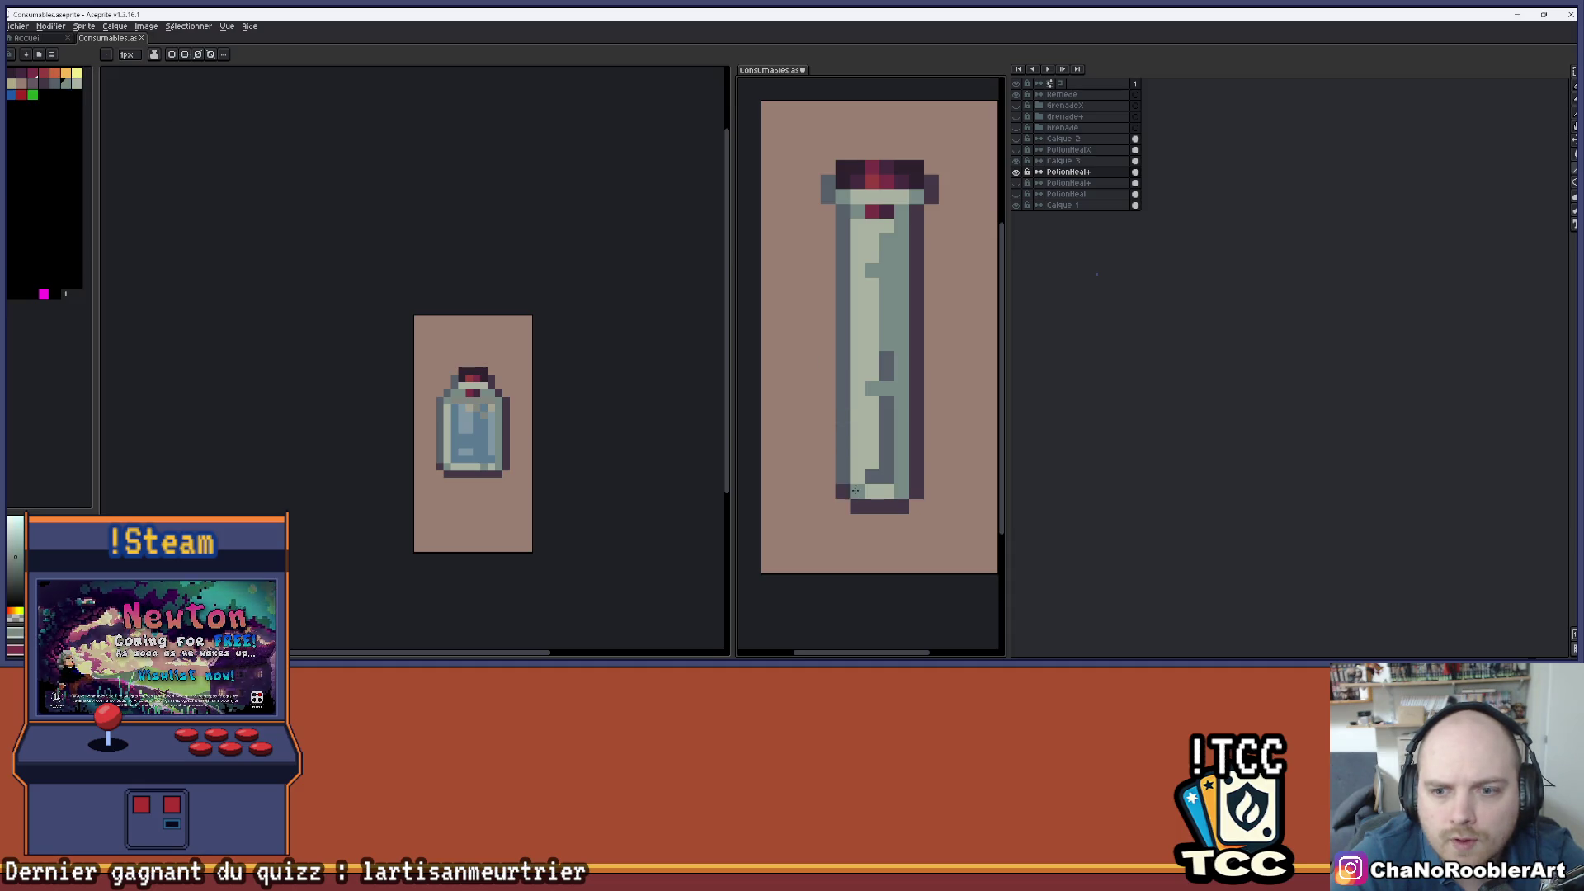
left_click(1017, 172)
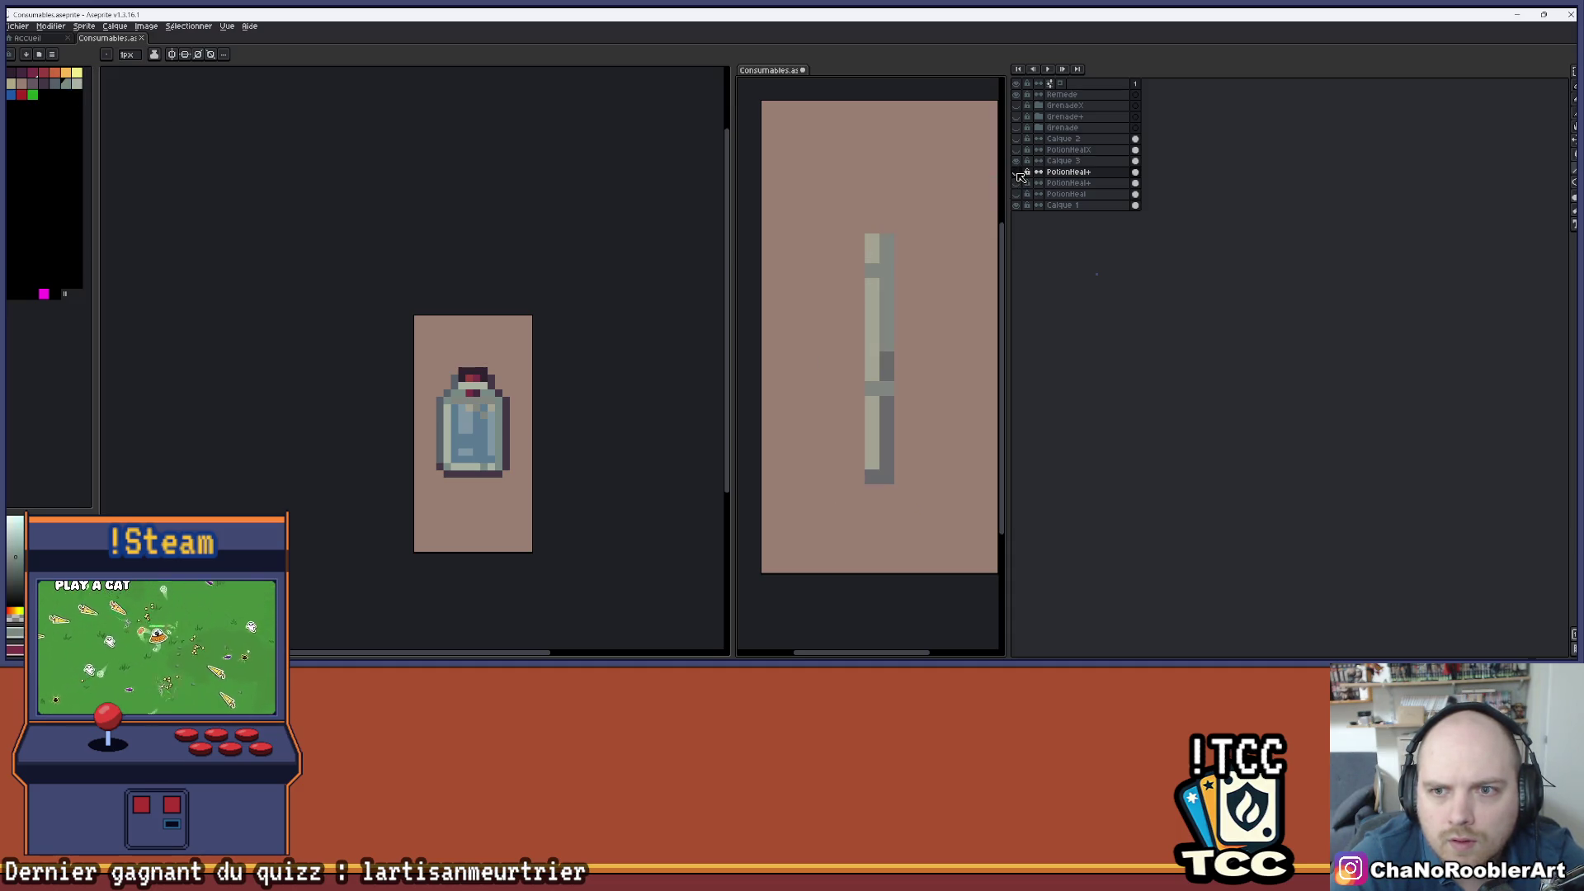
left_click(1017, 172)
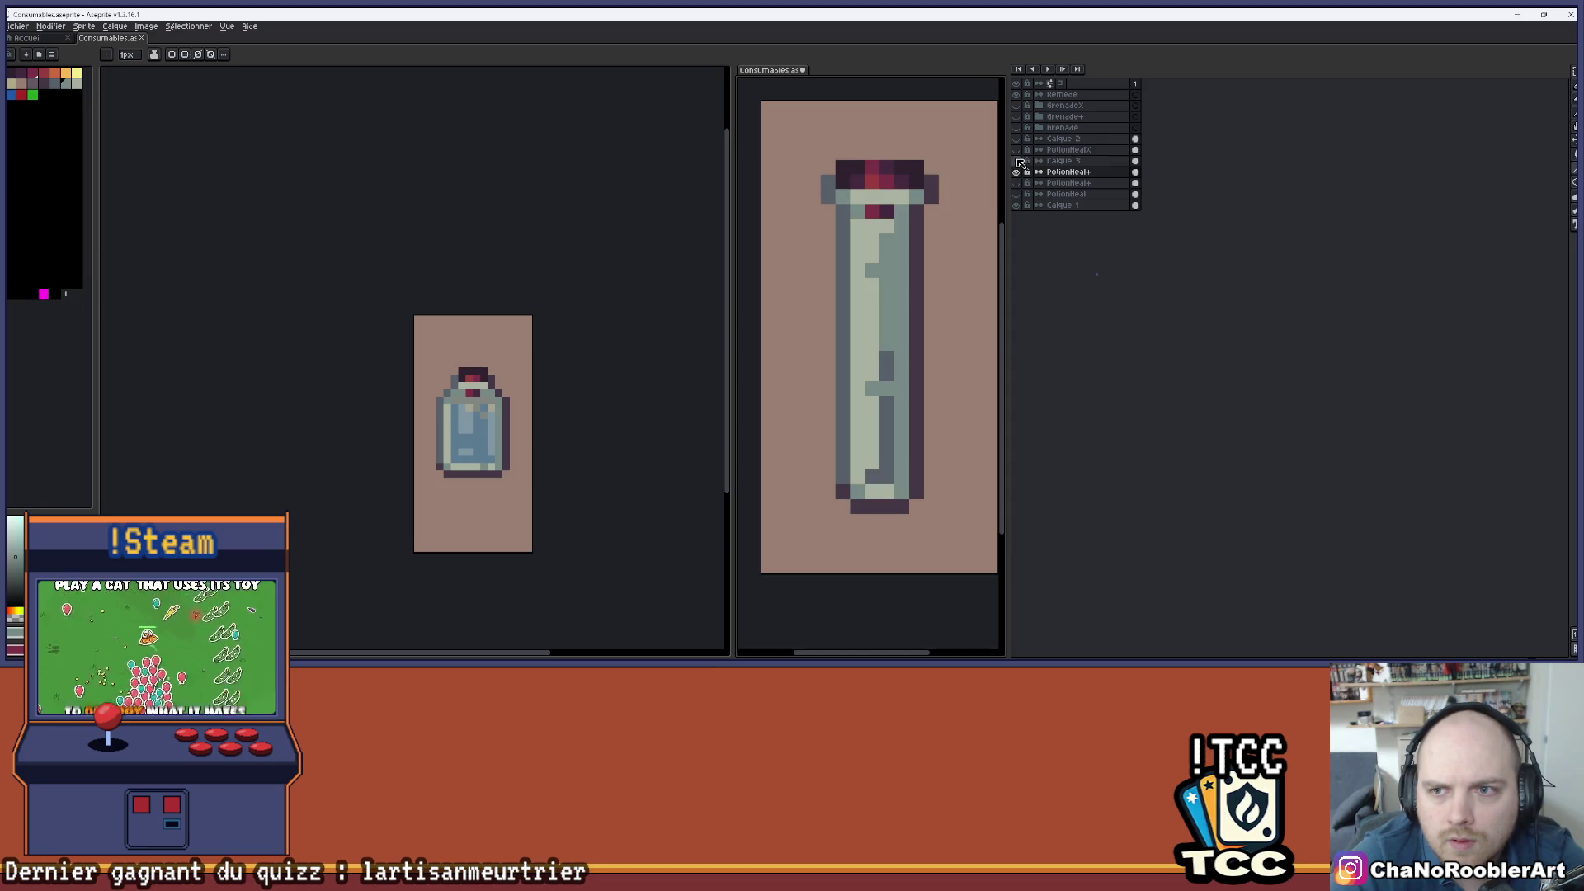
left_click(1026, 172, "ctrl")
key("ctrl+d")
left_click(1022, 171)
left_click(1020, 170)
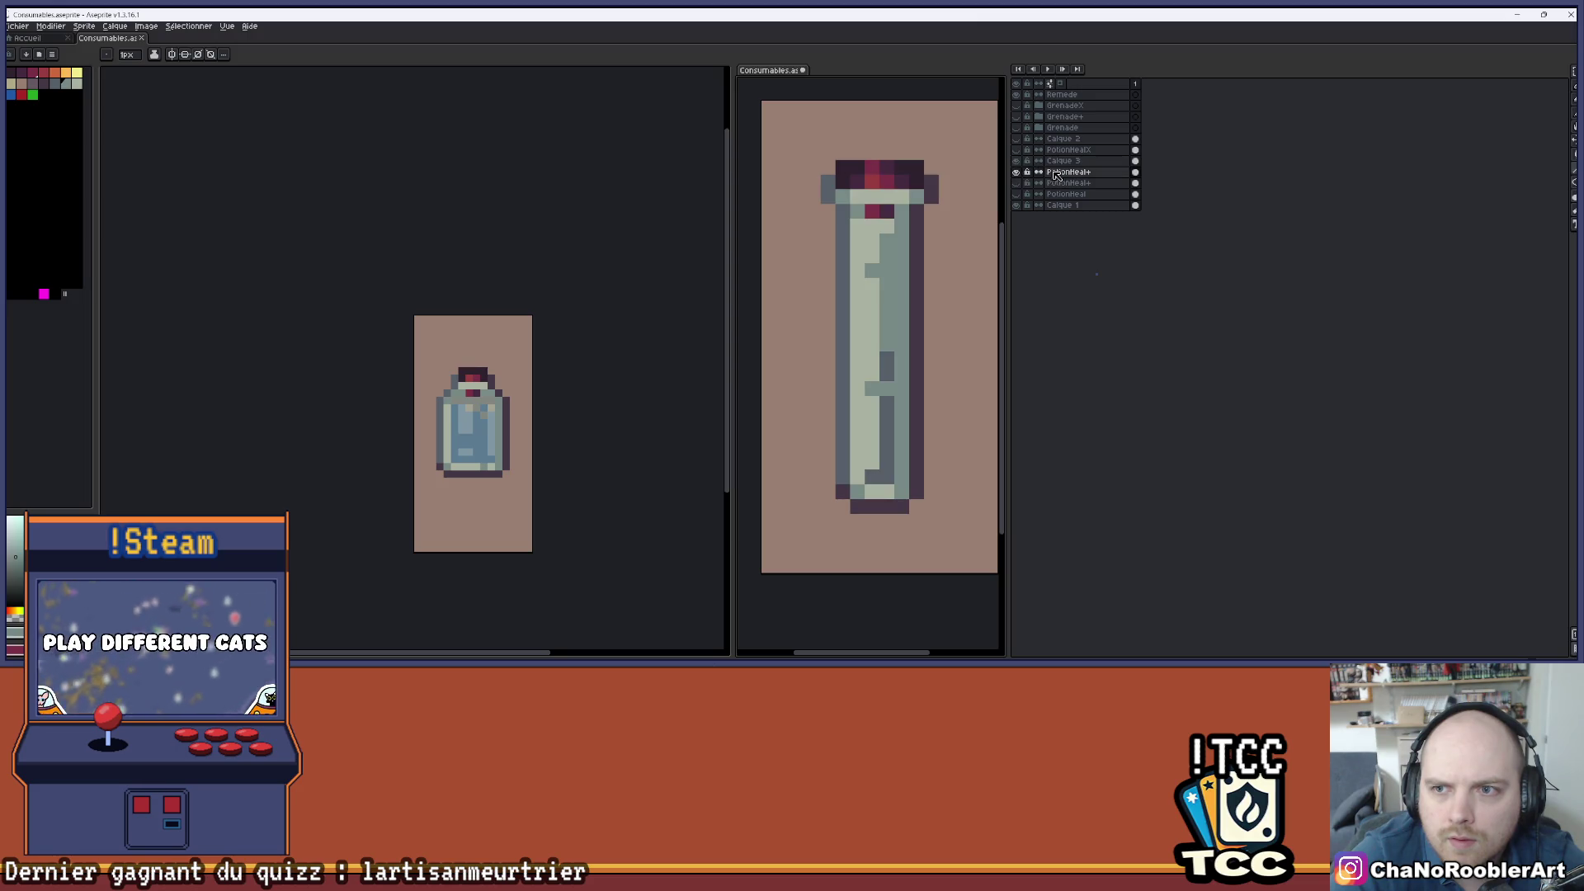
left_click(1018, 172)
left_click(1017, 172)
- Undo the recolours and move PotionHeal+ back below Calque 3
left_click(1057, 174)
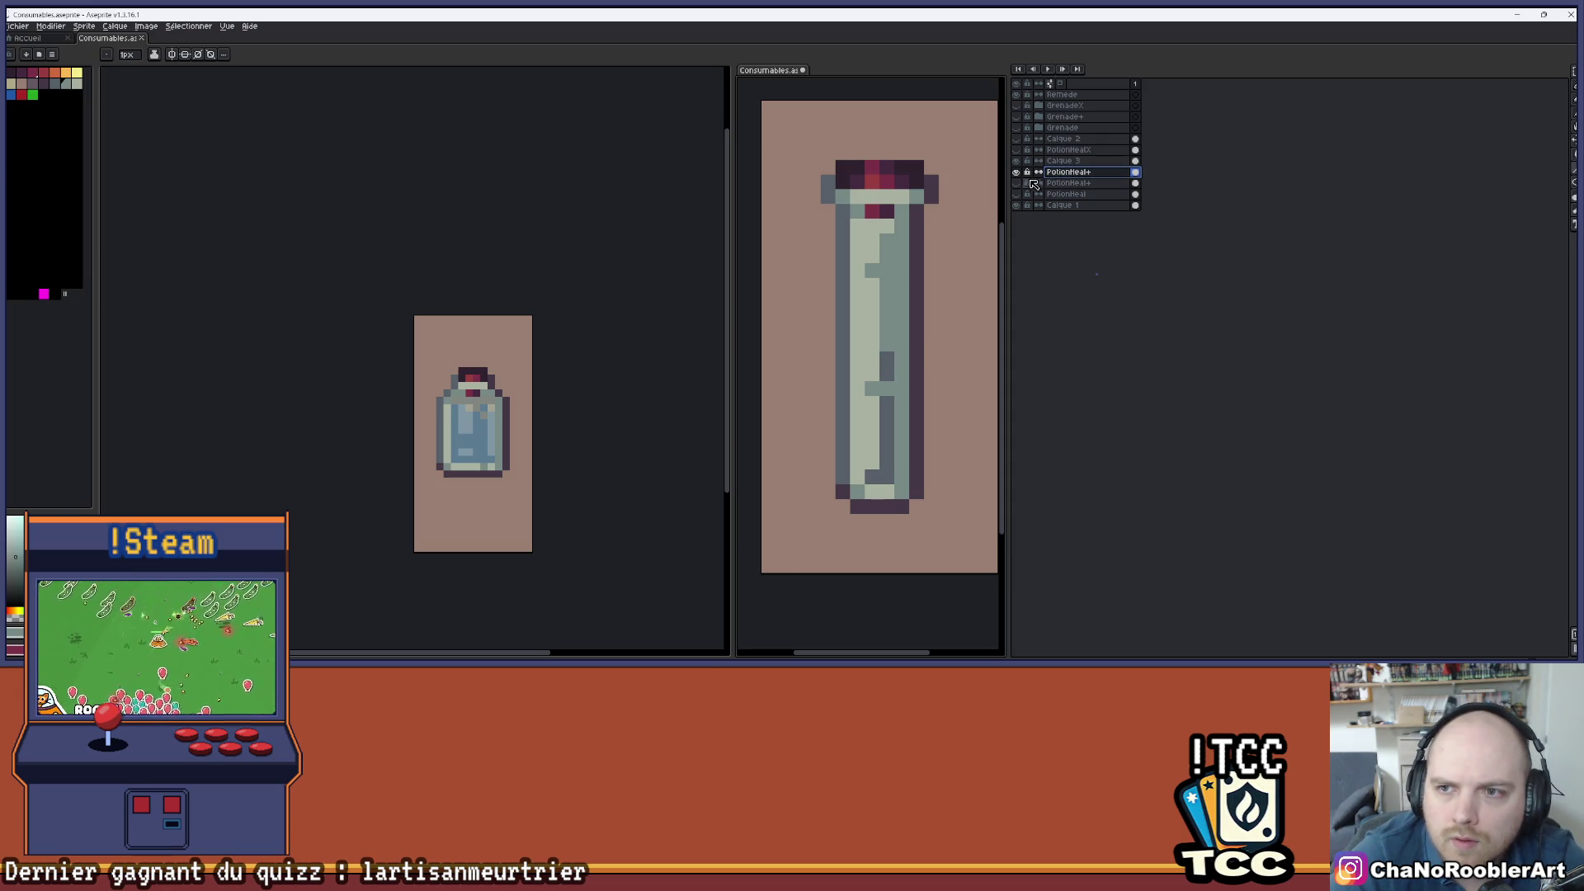
left_click(1018, 172)
left_click(1017, 172)
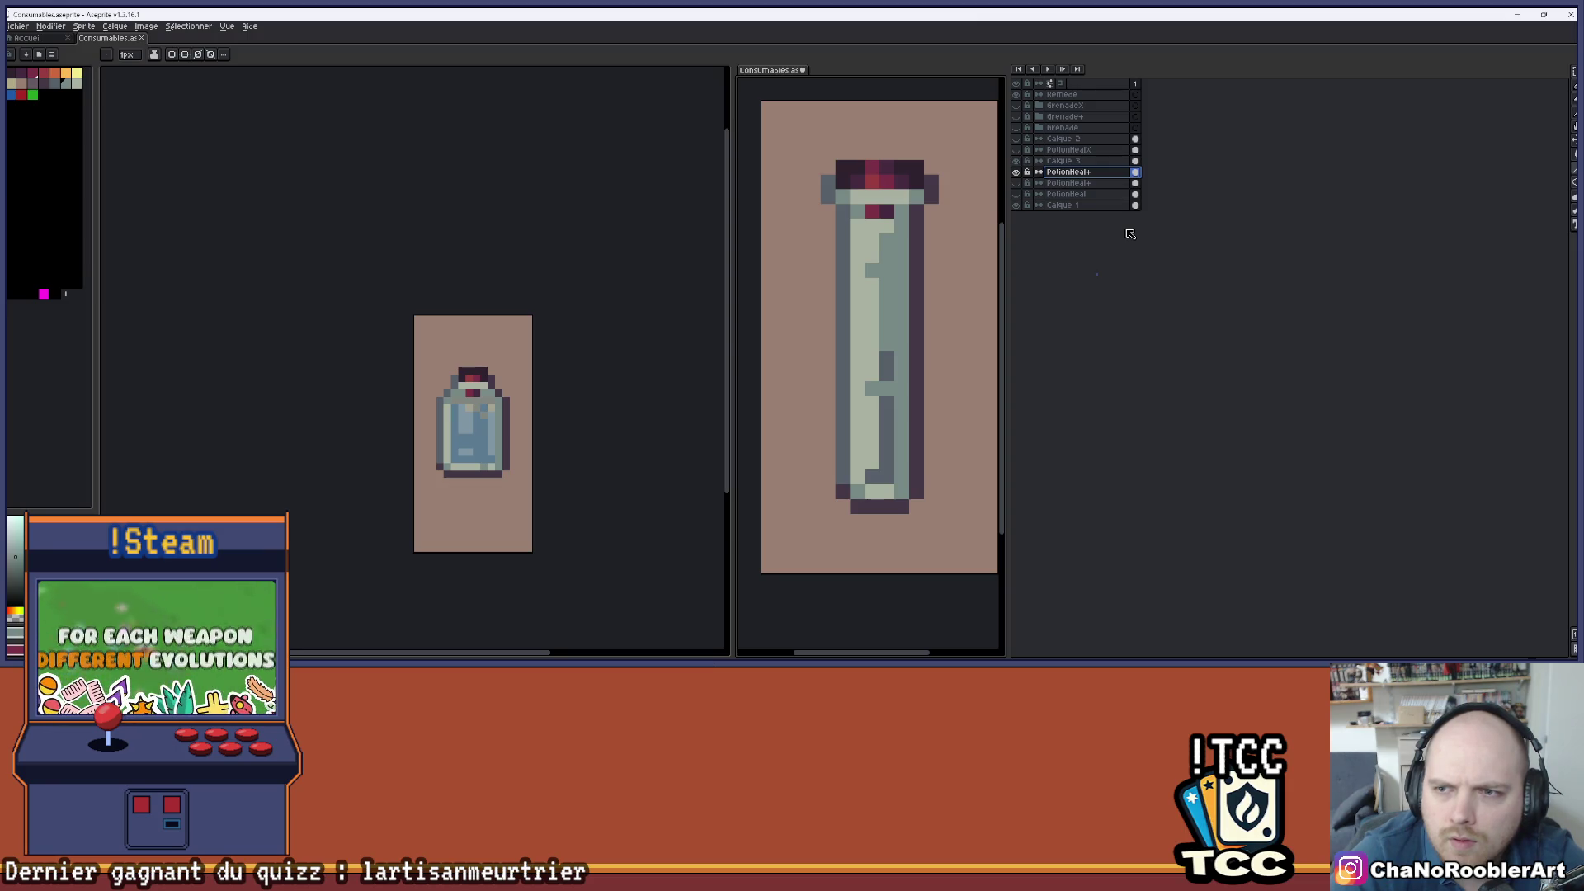
key("ctrl+z")
key("ctrl+z")
key("ctrl+z")
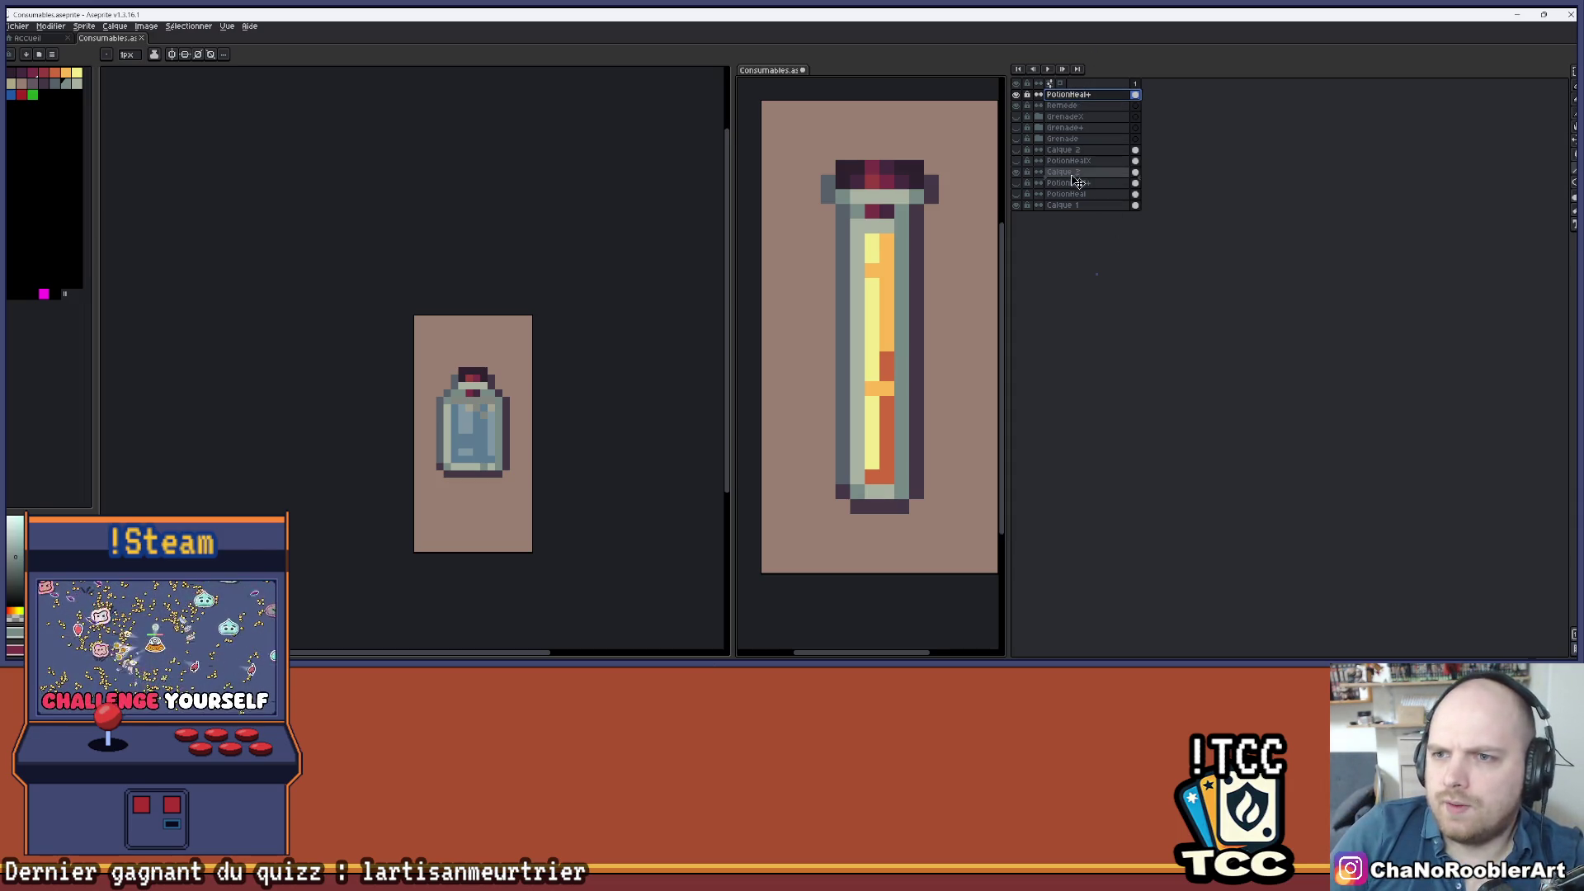
left_click_drag(1071, 182, 1070, 179)
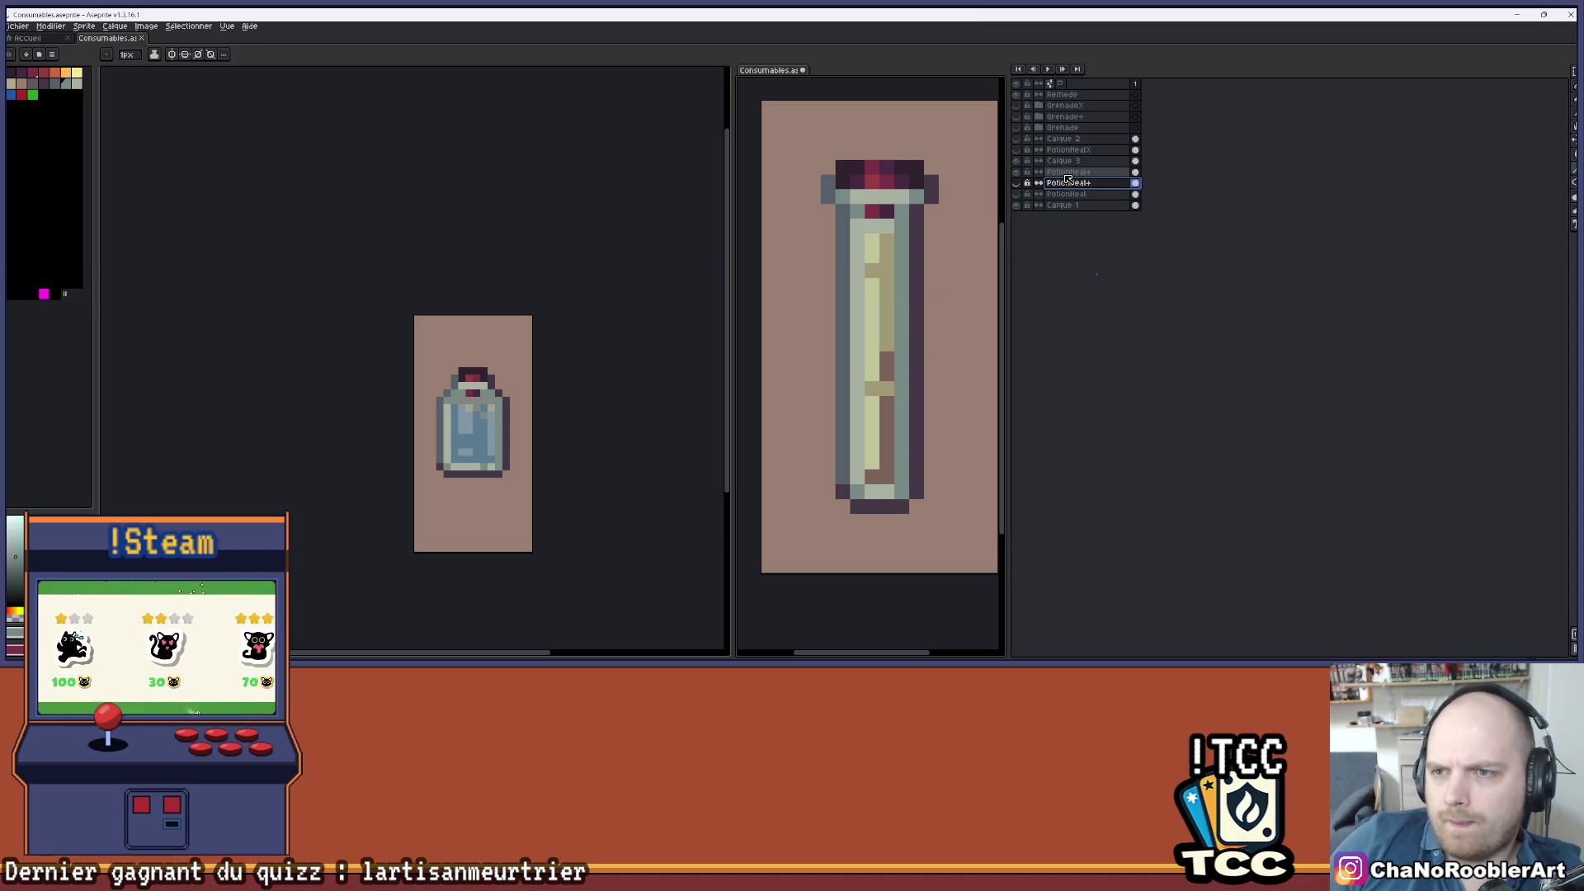
left_click(1017, 161)
left_click(1017, 161)
- On Calque 3, paint a grey-blue line down the vial's inner column and over a tan pixel
left_click(1064, 161)
scroll(916, 271, "up", 2)
scroll(905, 269, "down", 2)
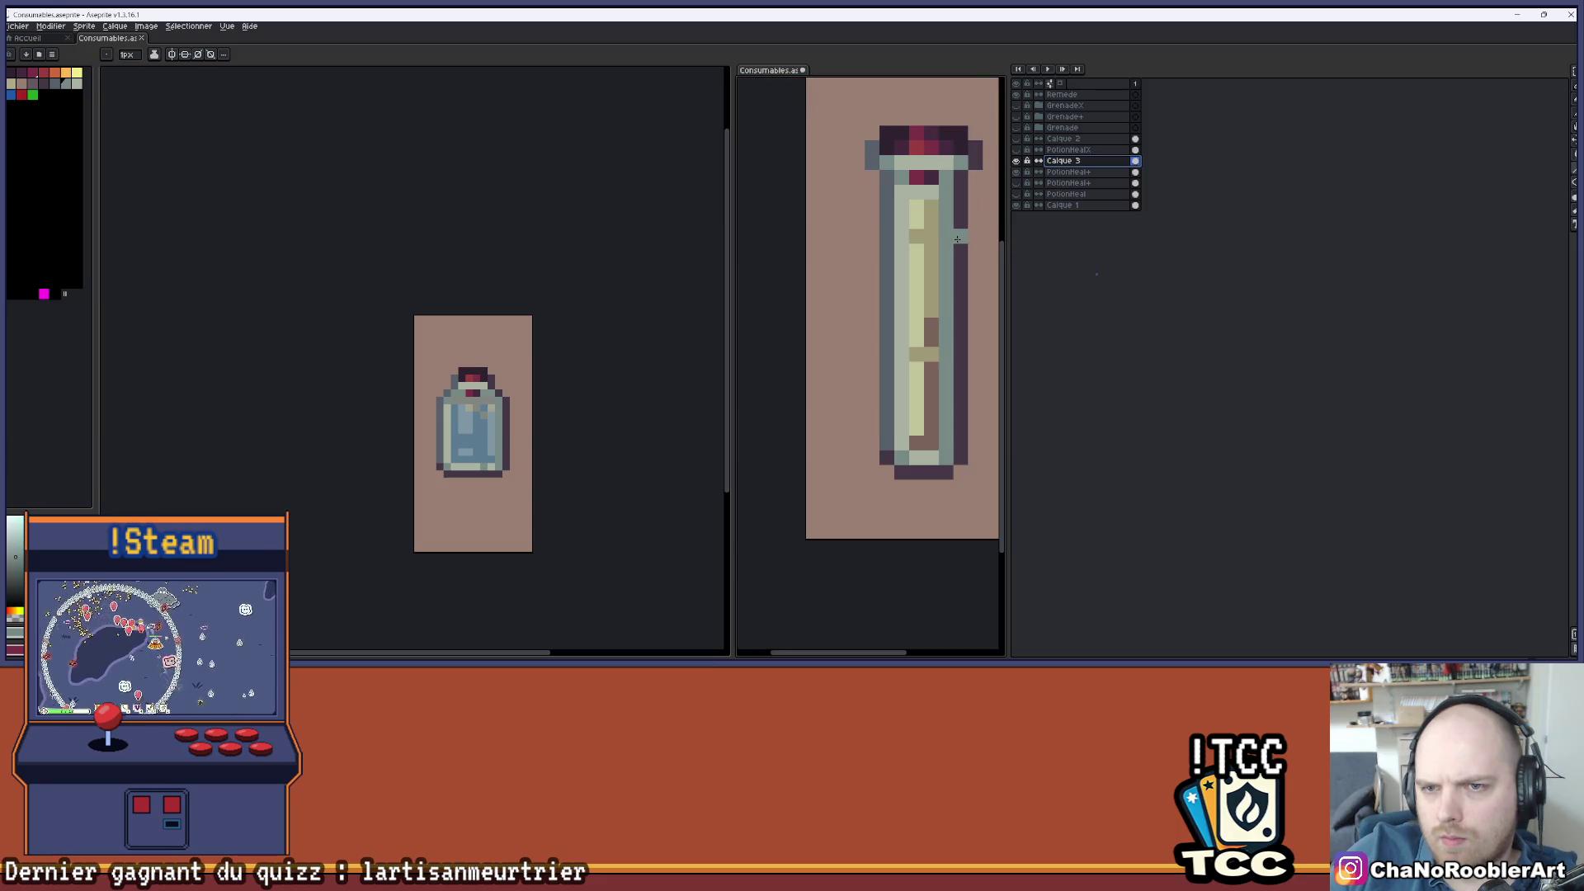
left_click(899, 248)
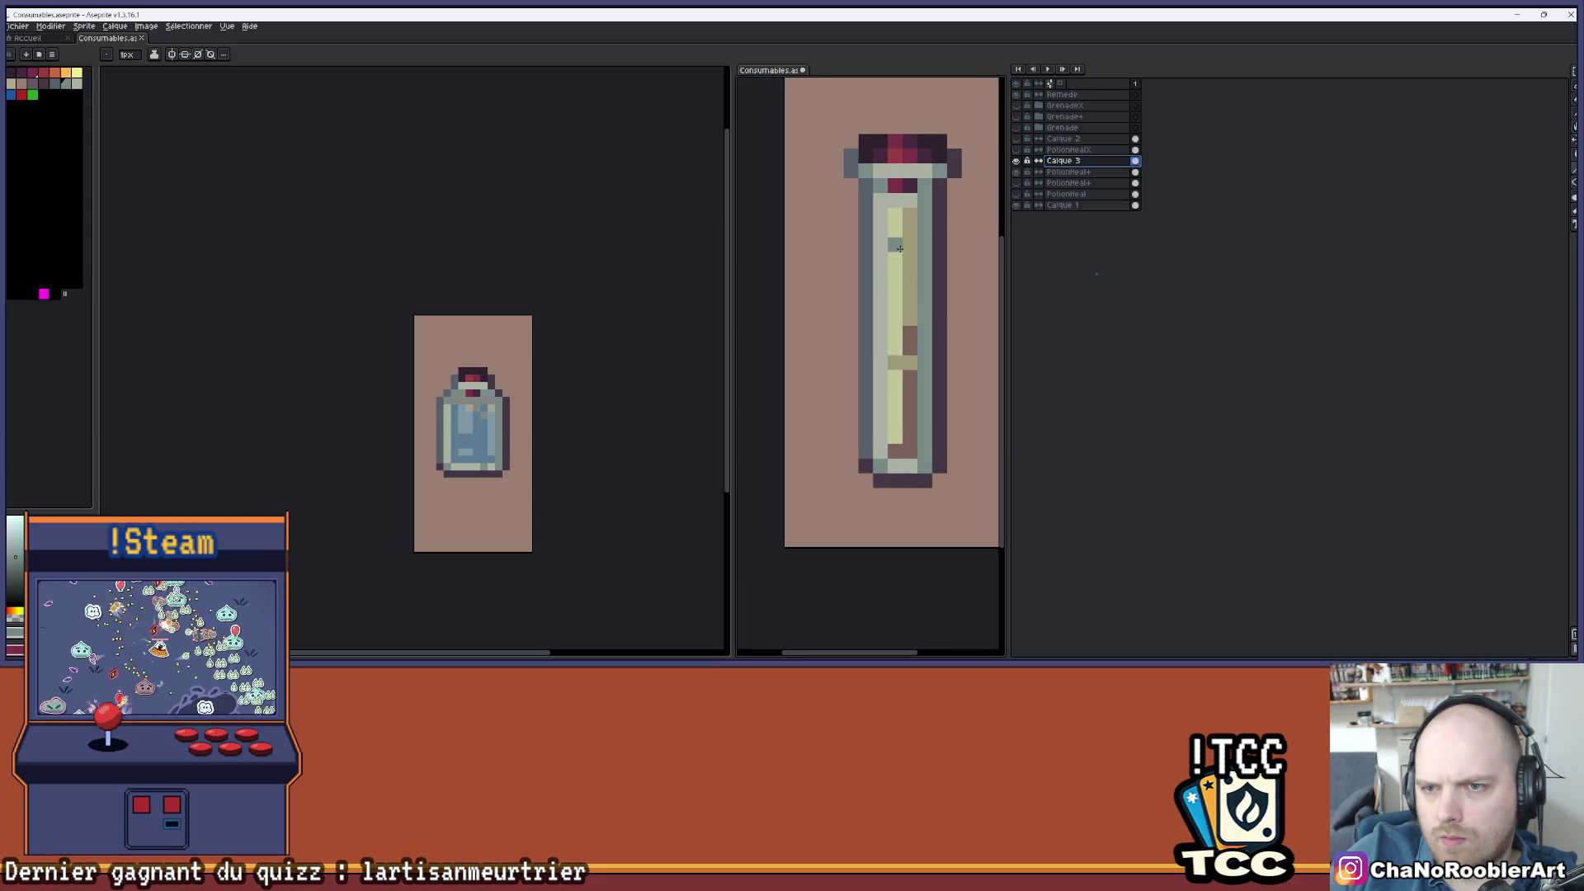
left_click(78, 84)
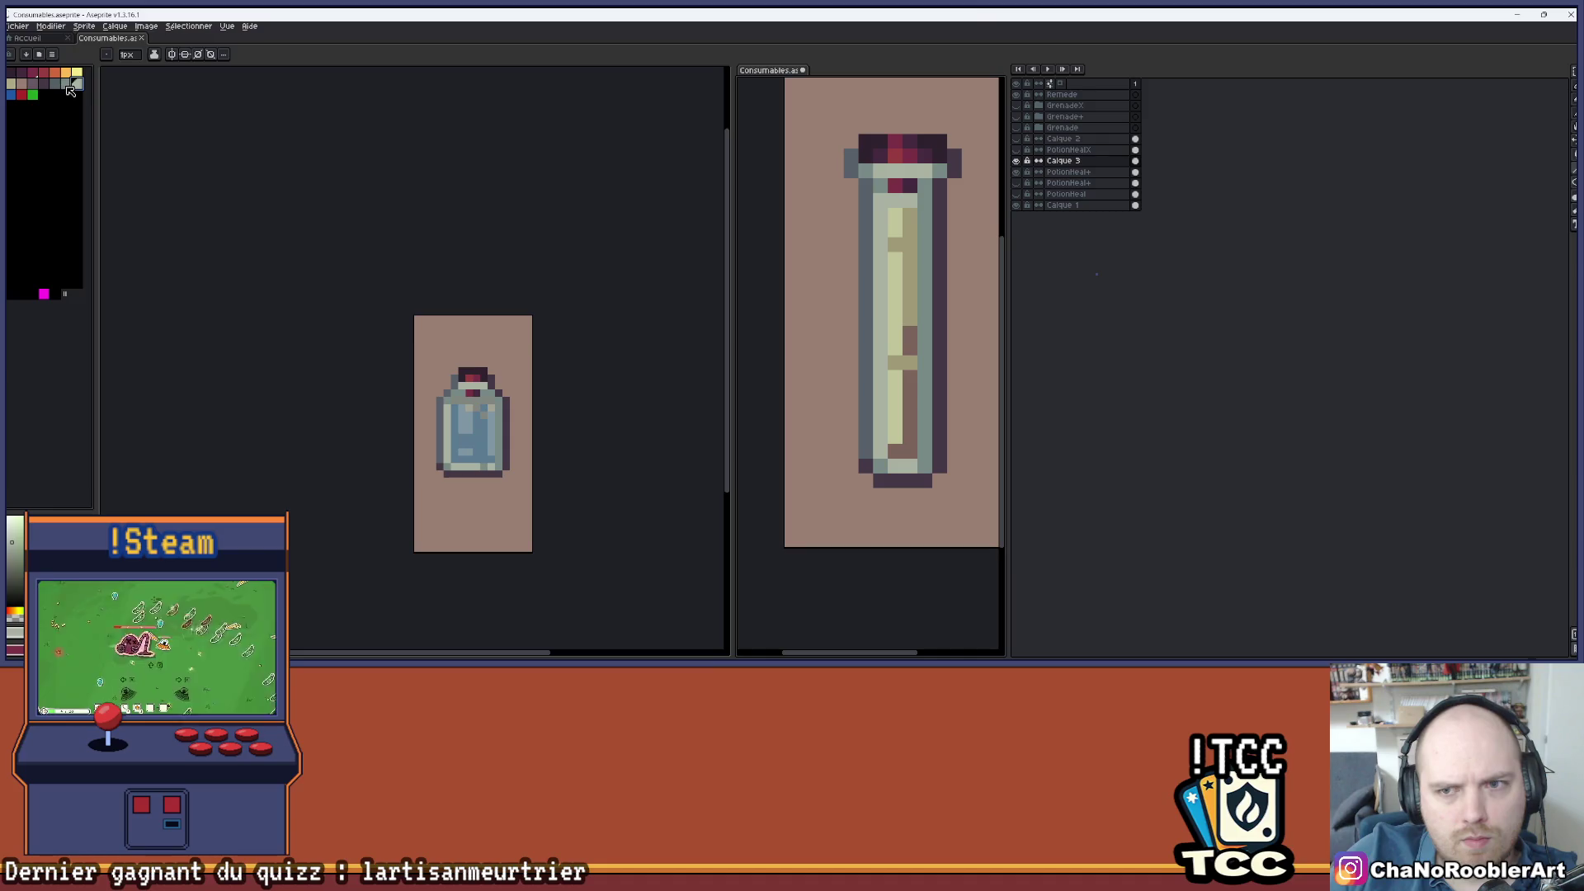
scroll(584, 221, "right", 3)
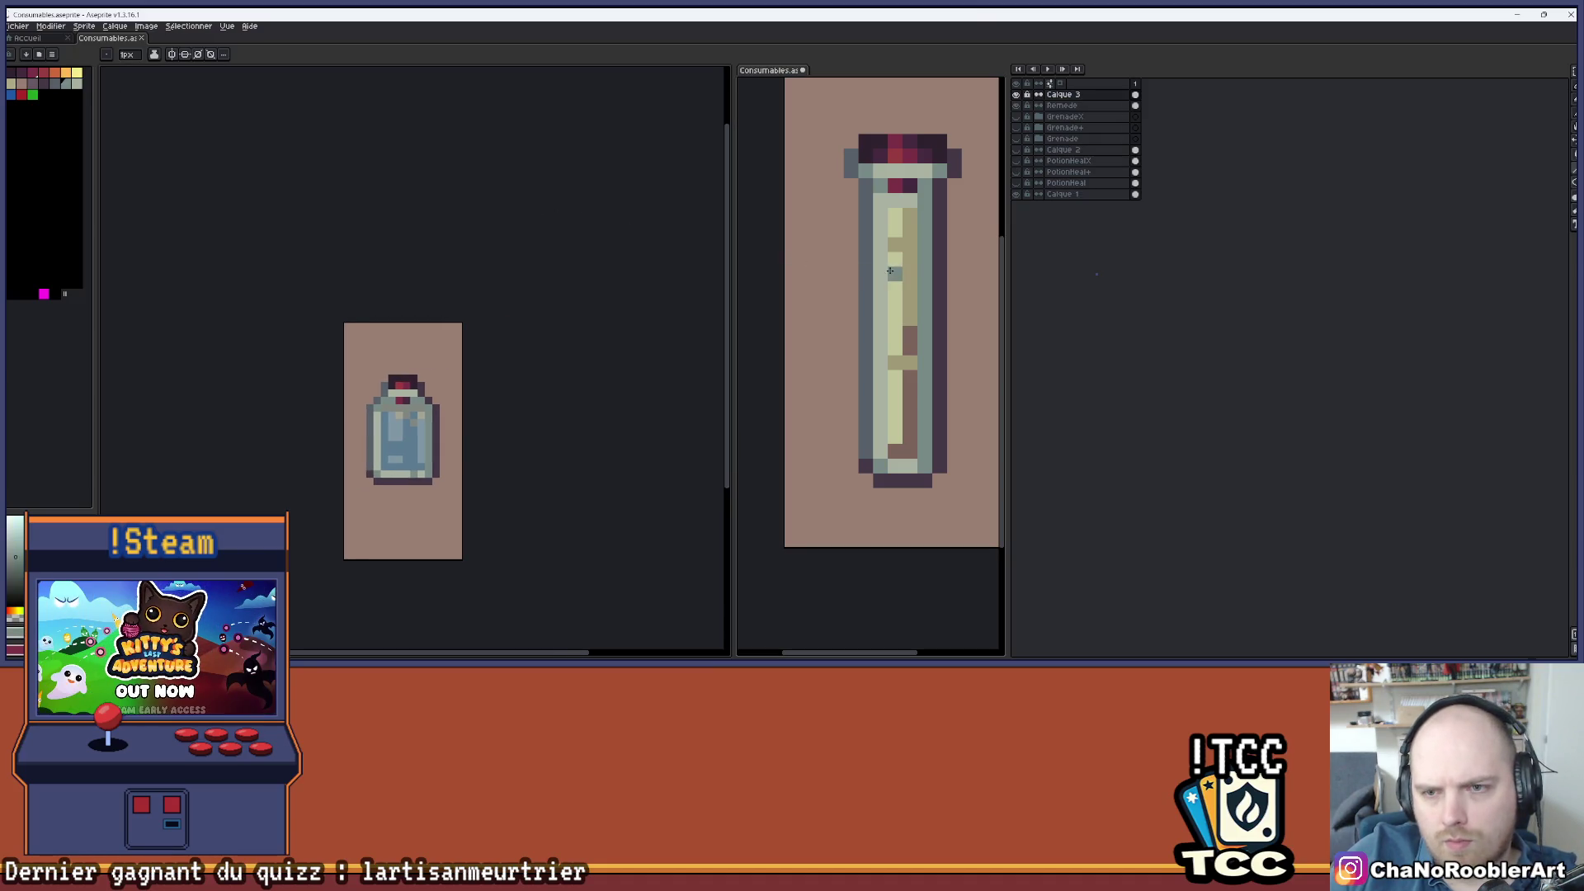
scroll(891, 271, "up", 1)
left_click_drag(915, 193, 919, 344)
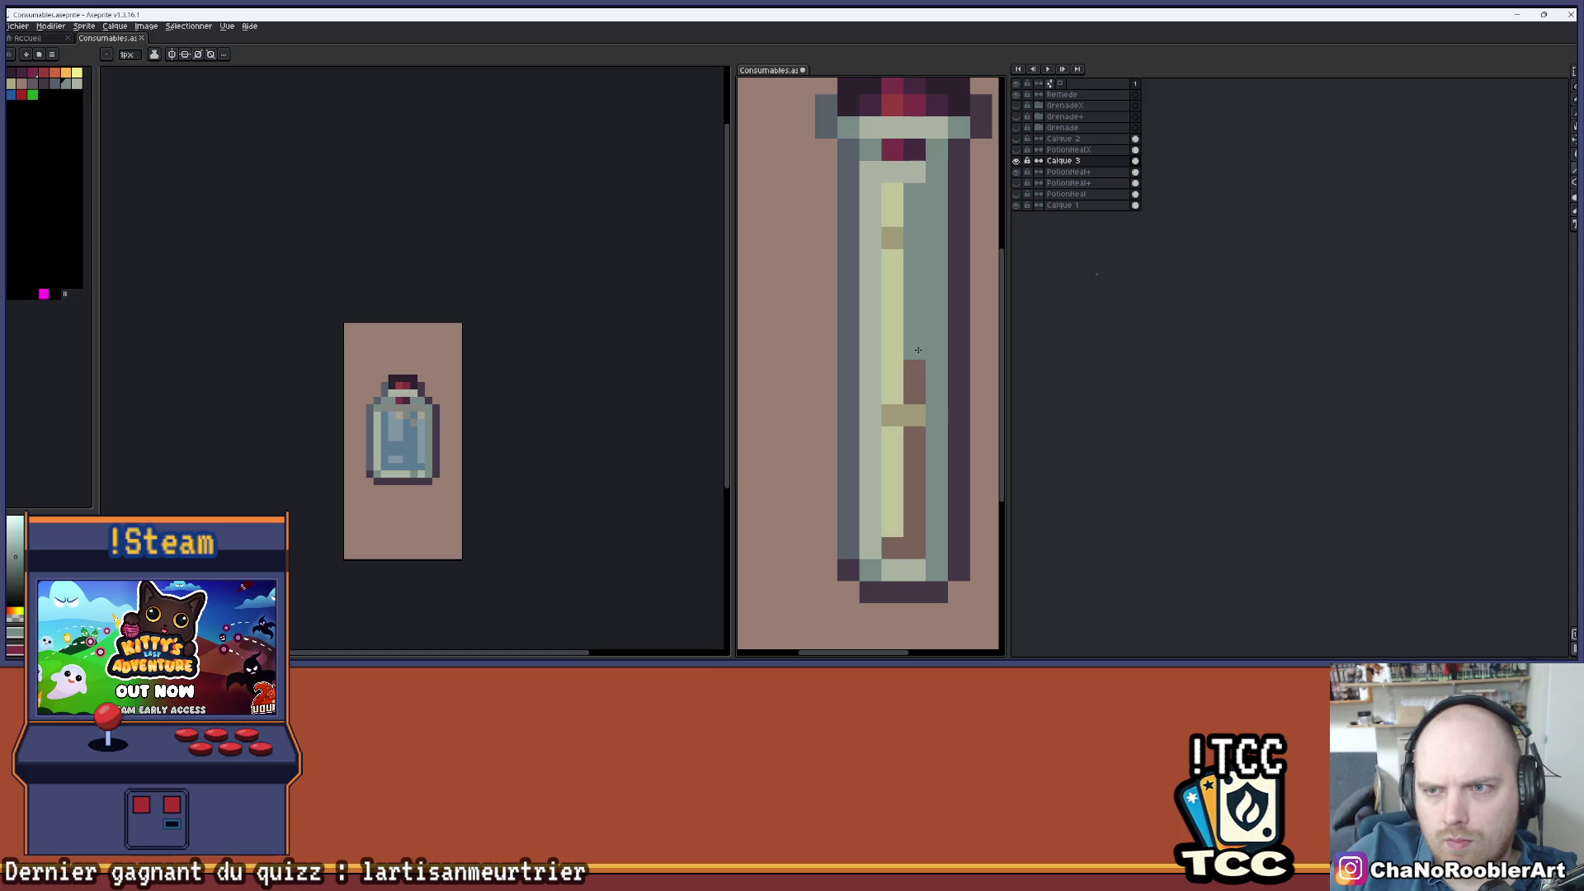
left_click(899, 239)
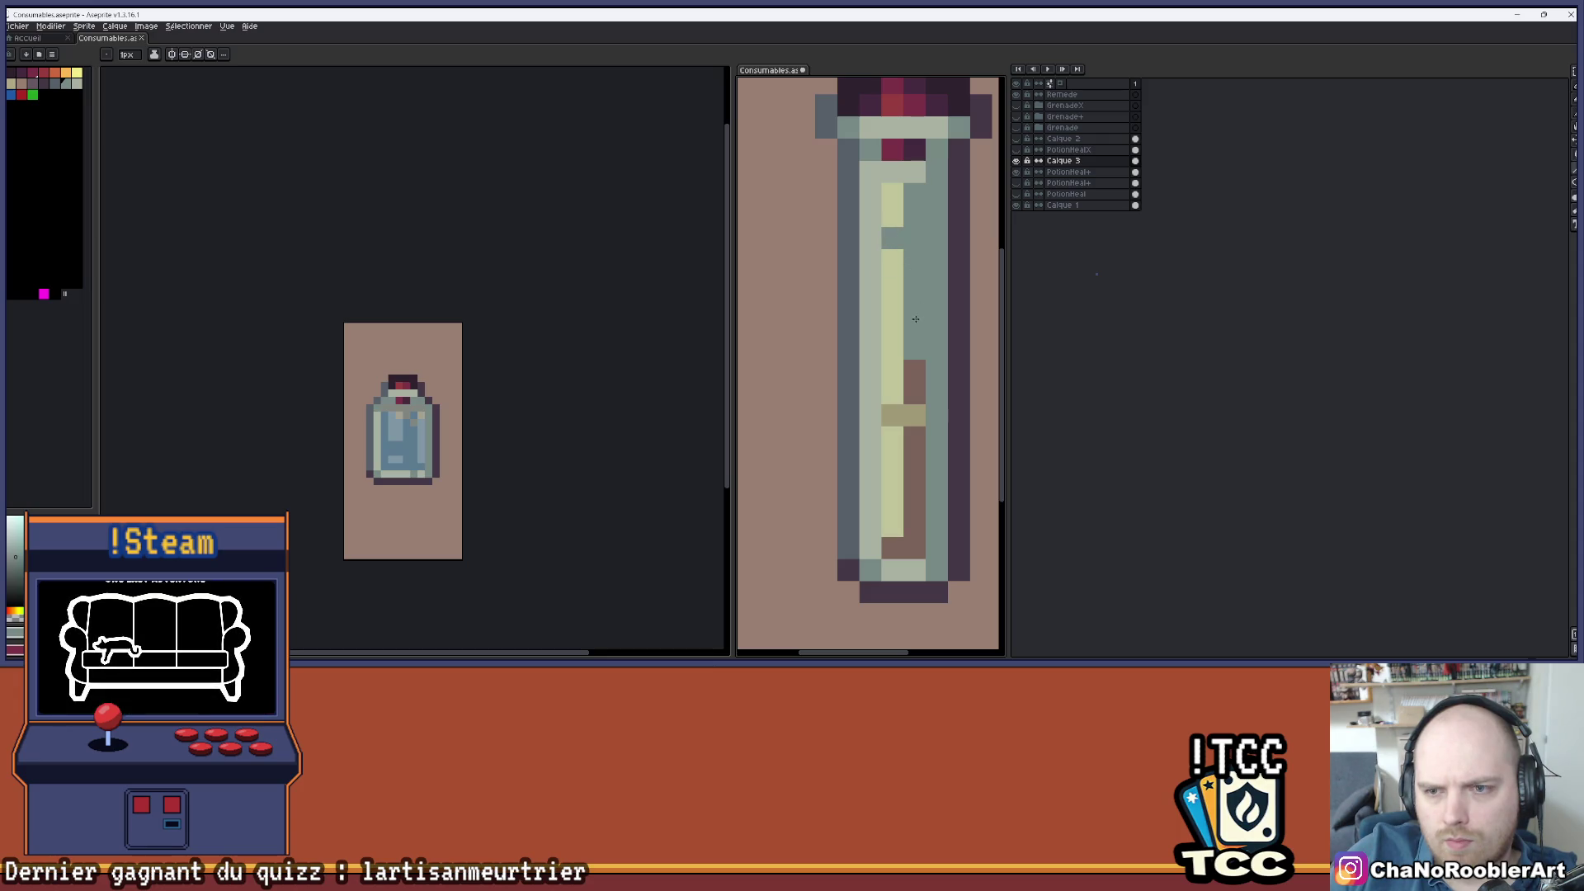
- Repaint the right column and the vial's yellow highlight column light grey, then compare with the layer hidden
left_click(53, 83)
left_click_drag(914, 371, 920, 447)
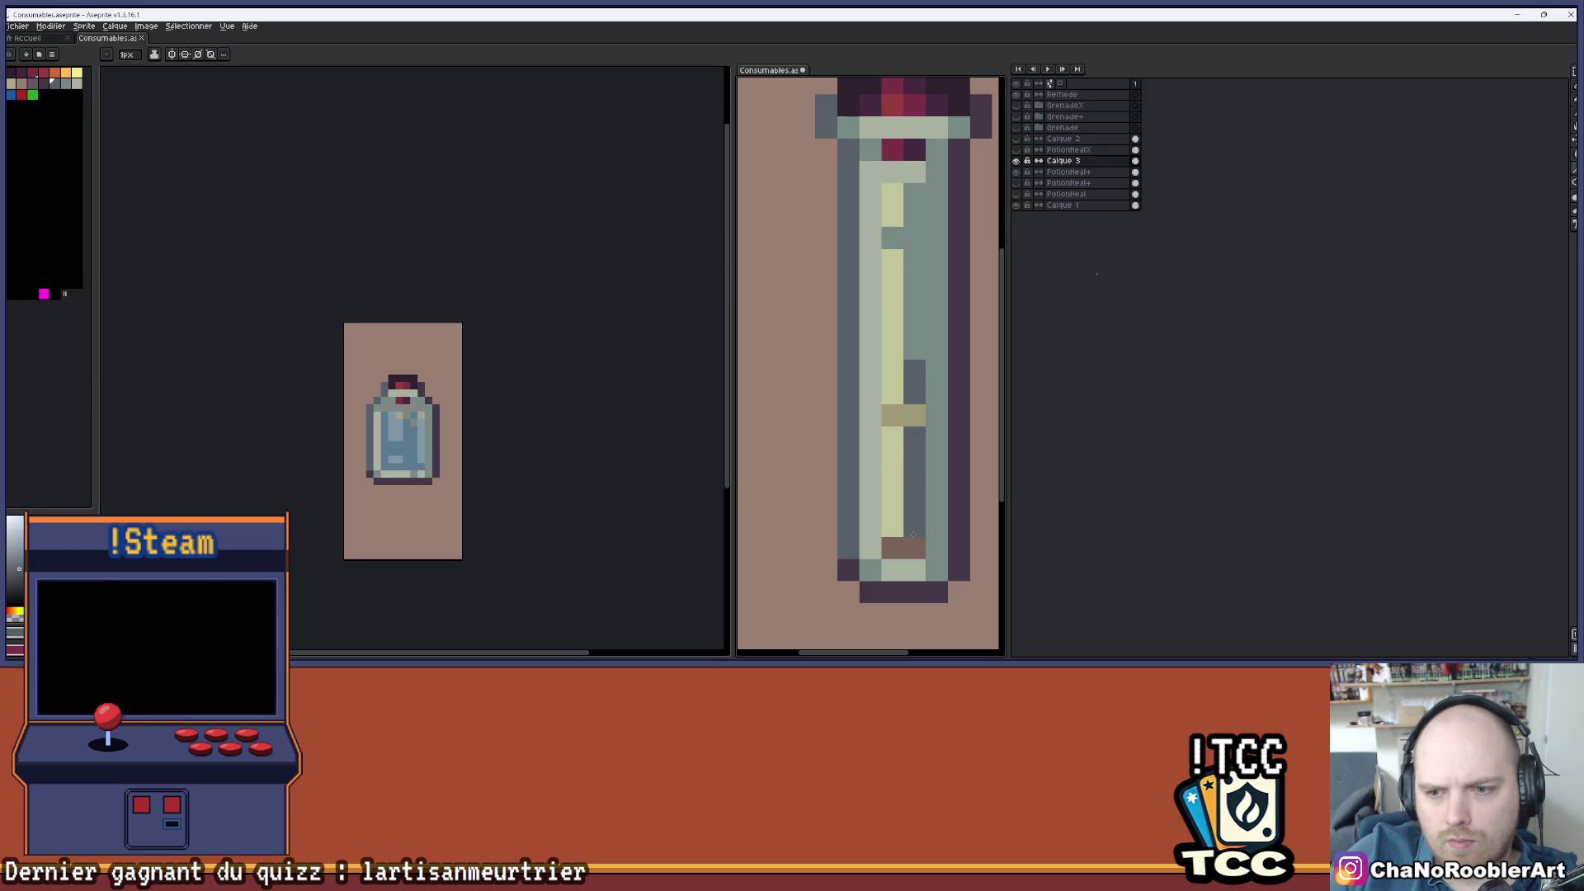
left_click(77, 83)
left_click_drag(891, 437, 892, 528)
left_click(900, 395)
left_click_drag(899, 398, 896, 241)
left_click(1017, 173)
left_click(1017, 173)
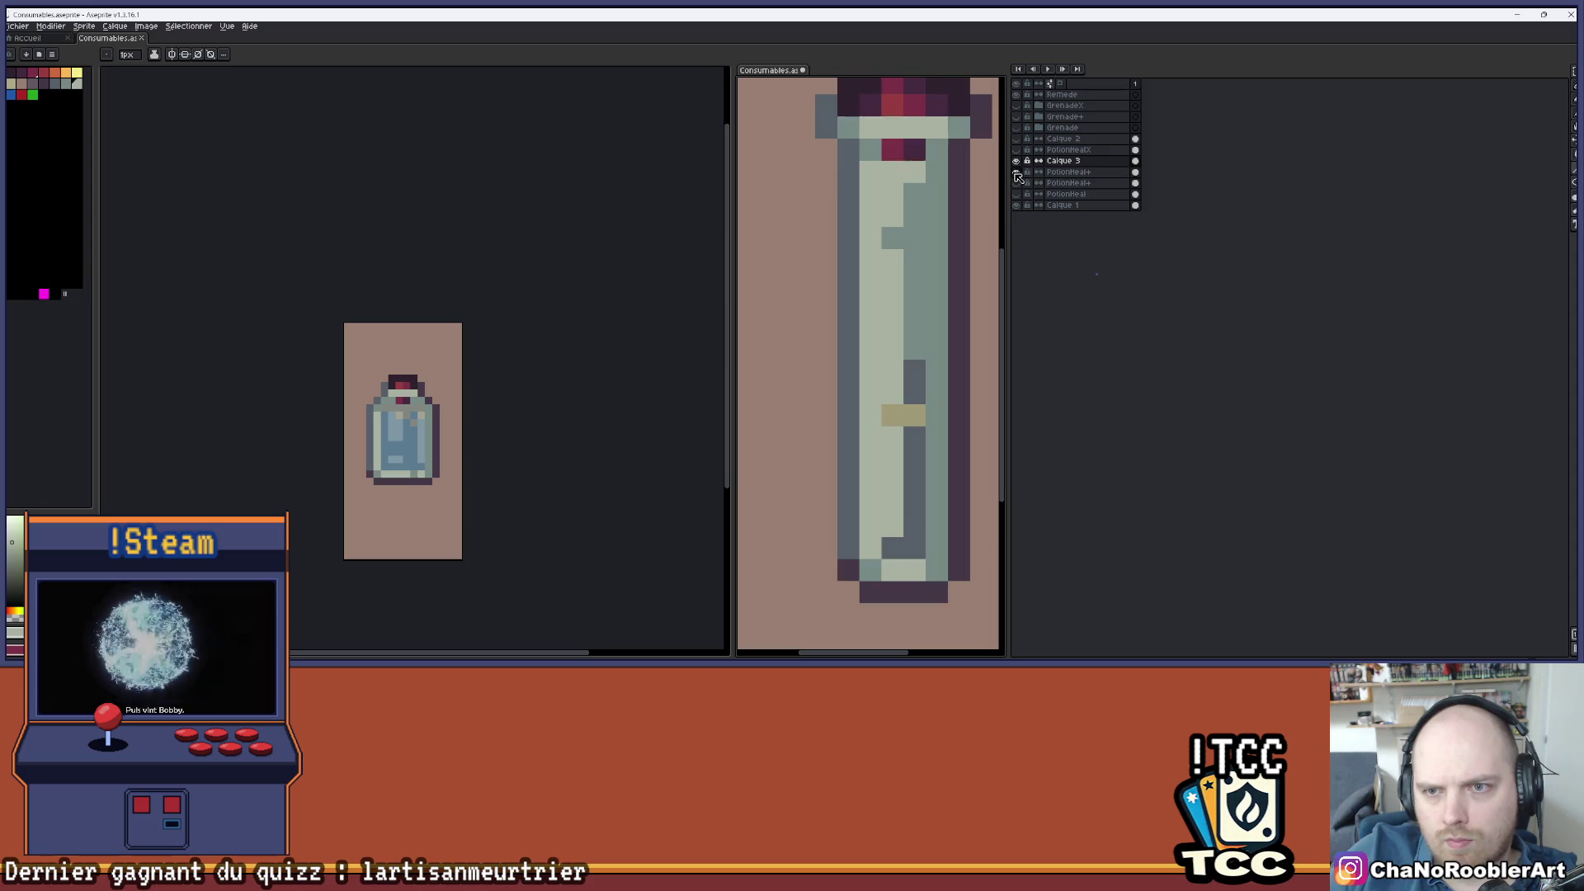
- Undo a trial grey-teal cap pixel, pick light grey-green, and hide the highlight layer
left_click(870, 149, "alt")
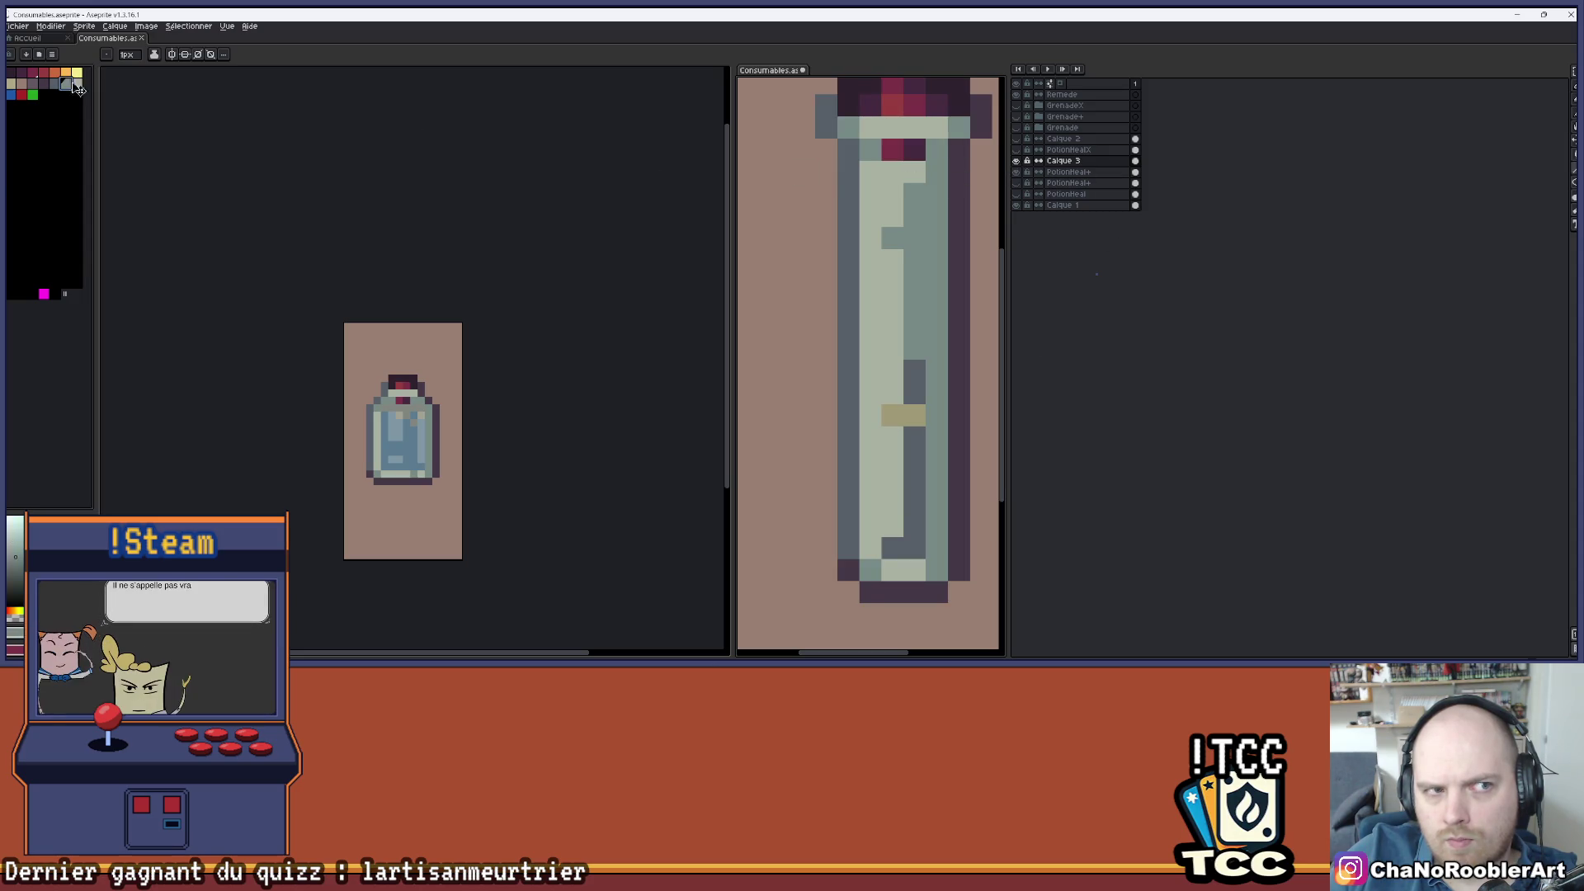
left_click(914, 150)
key("ctrl+z")
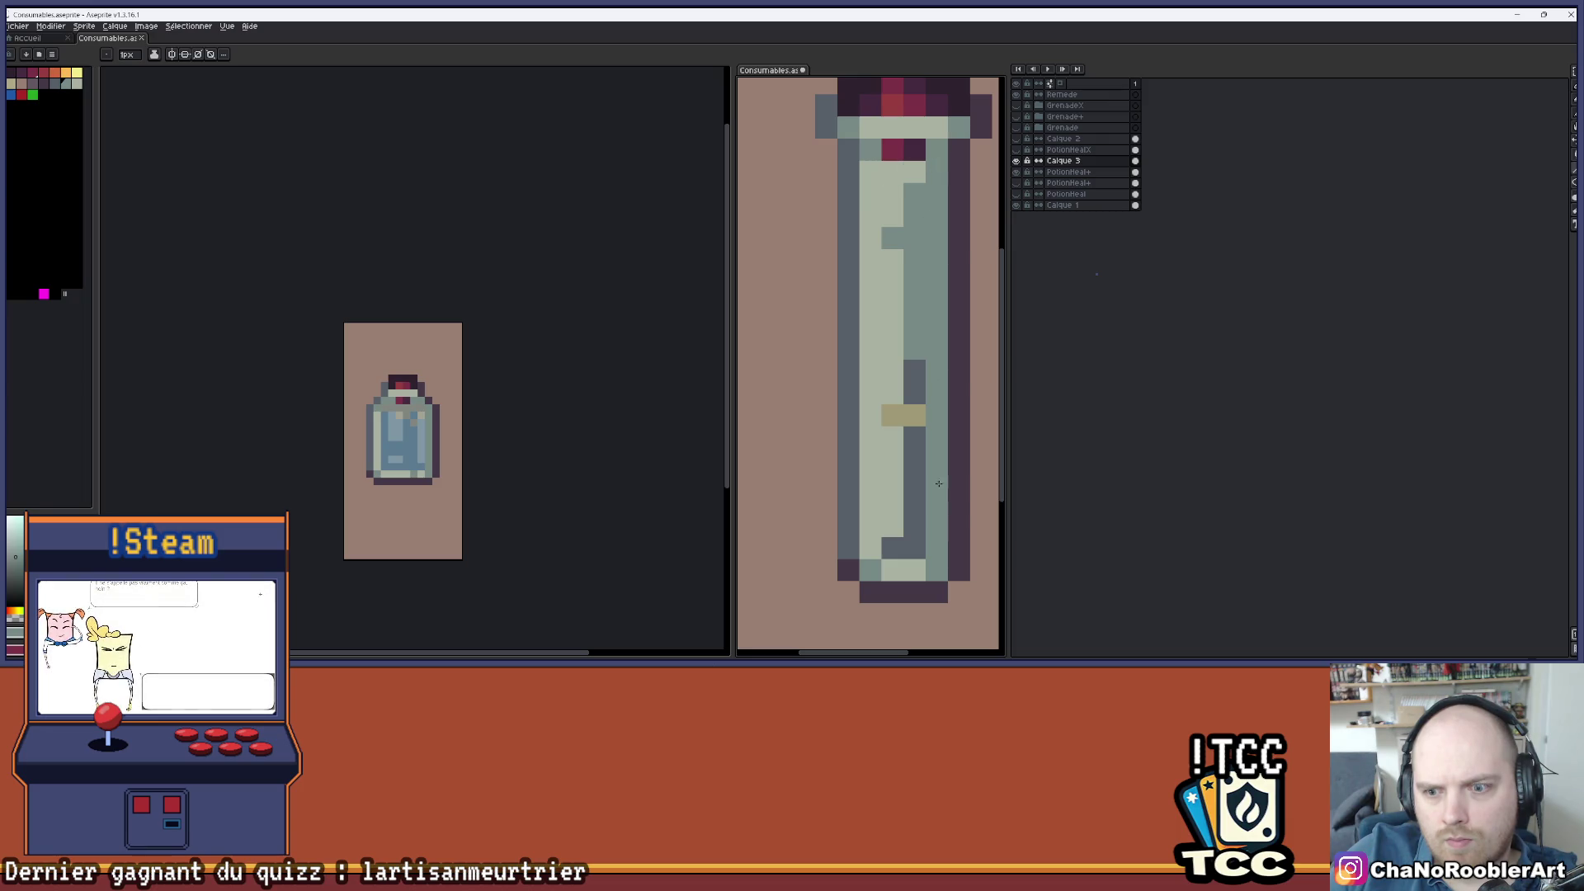
left_click(887, 571, "alt")
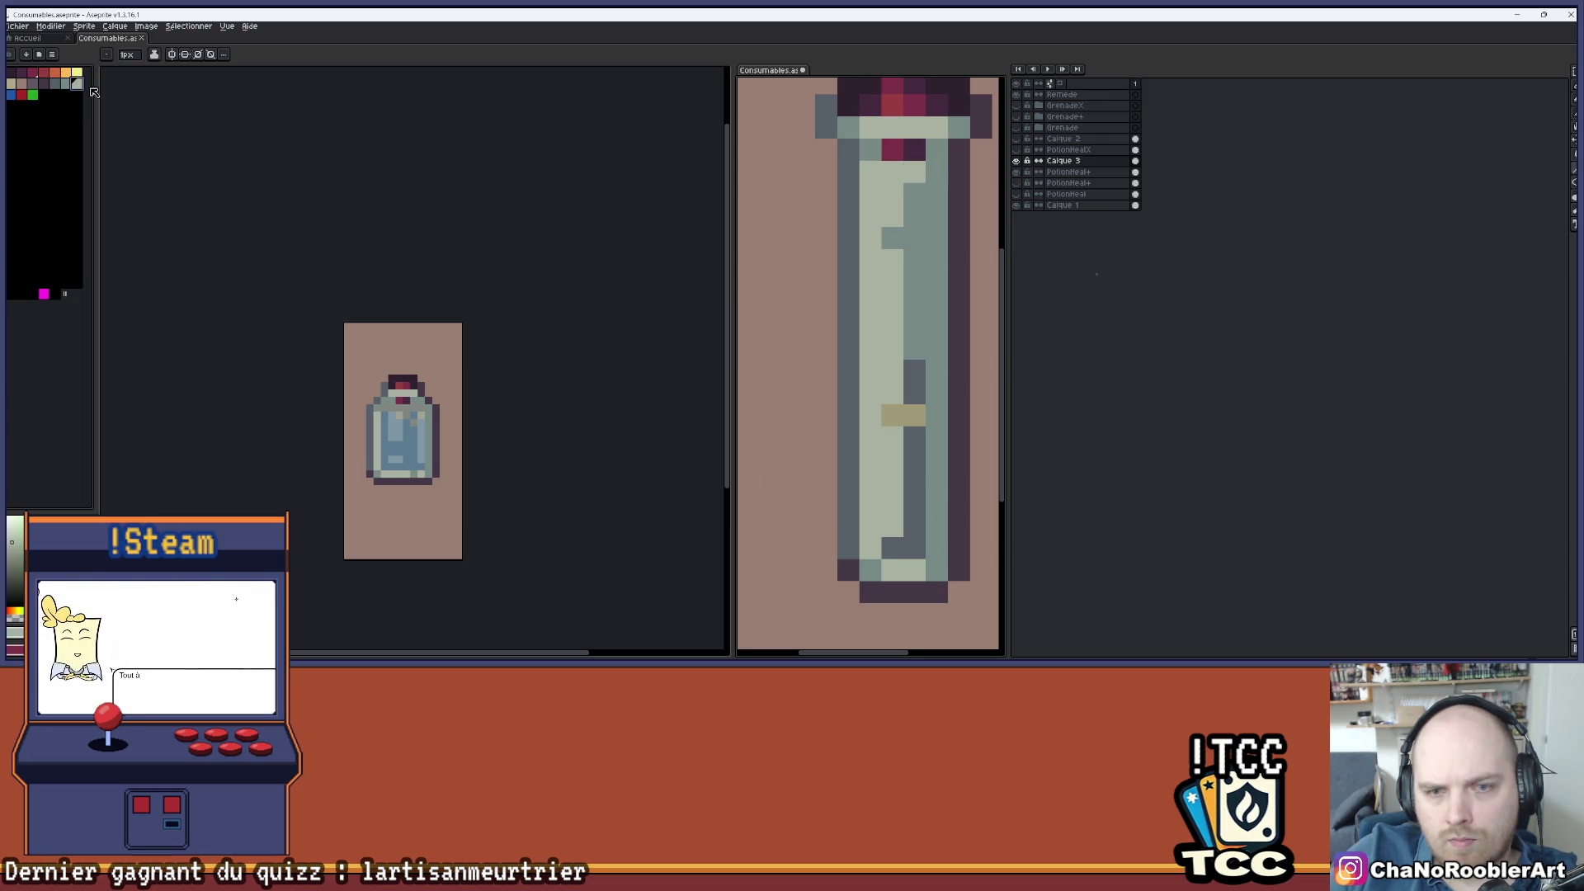
left_click(1017, 161)
left_click(1017, 161)
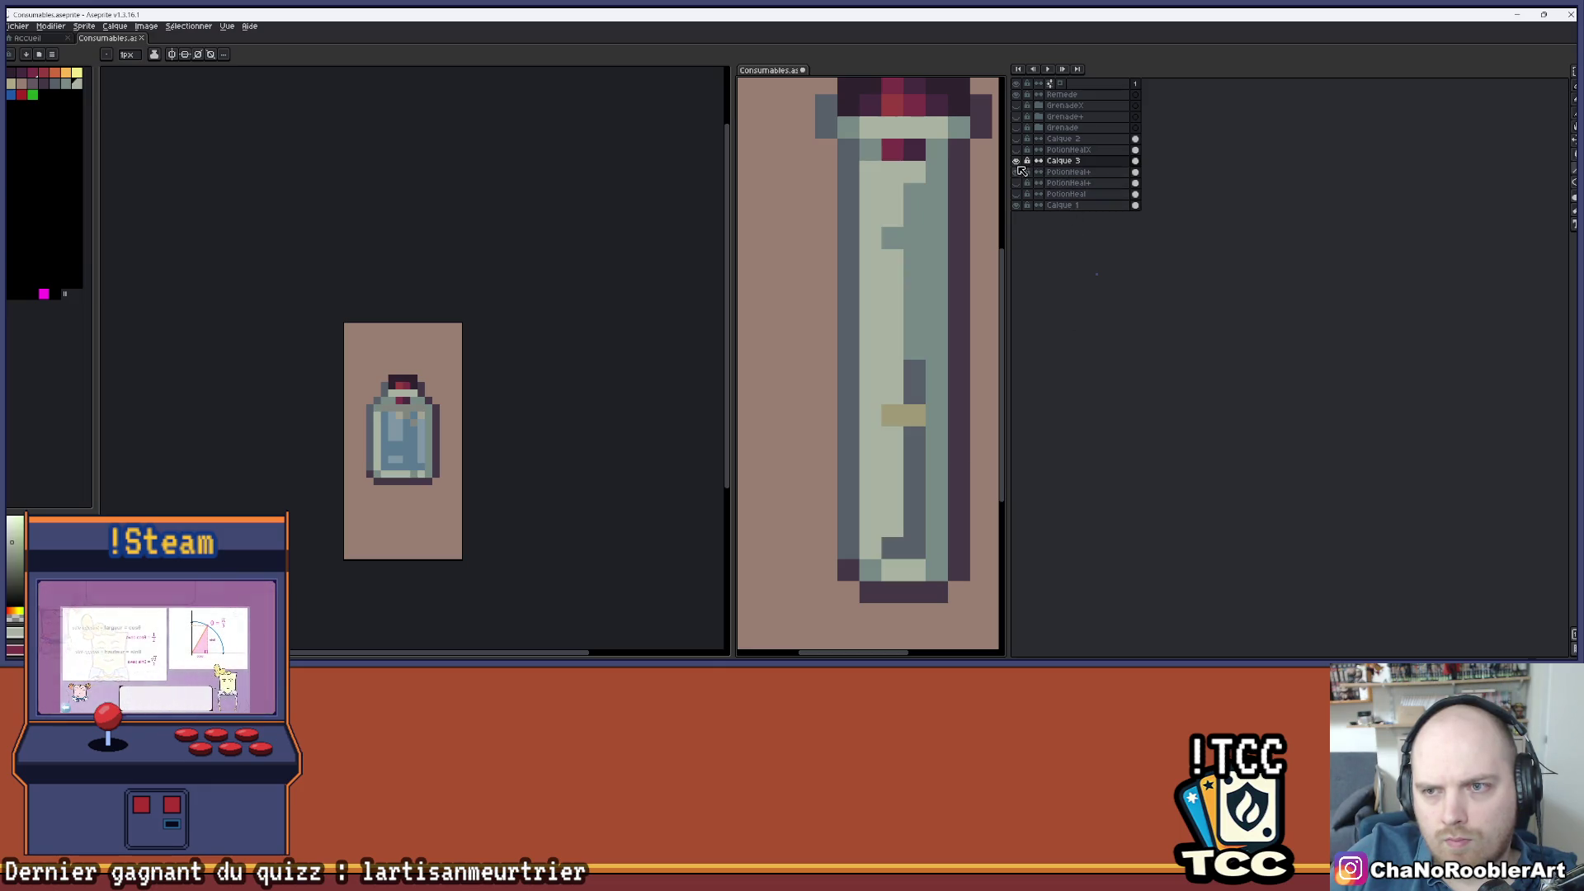
left_click(1018, 161)
- Undo the stray orange strokes painted over the vial's yellow highlights on PotionHeal+
left_click(1061, 172)
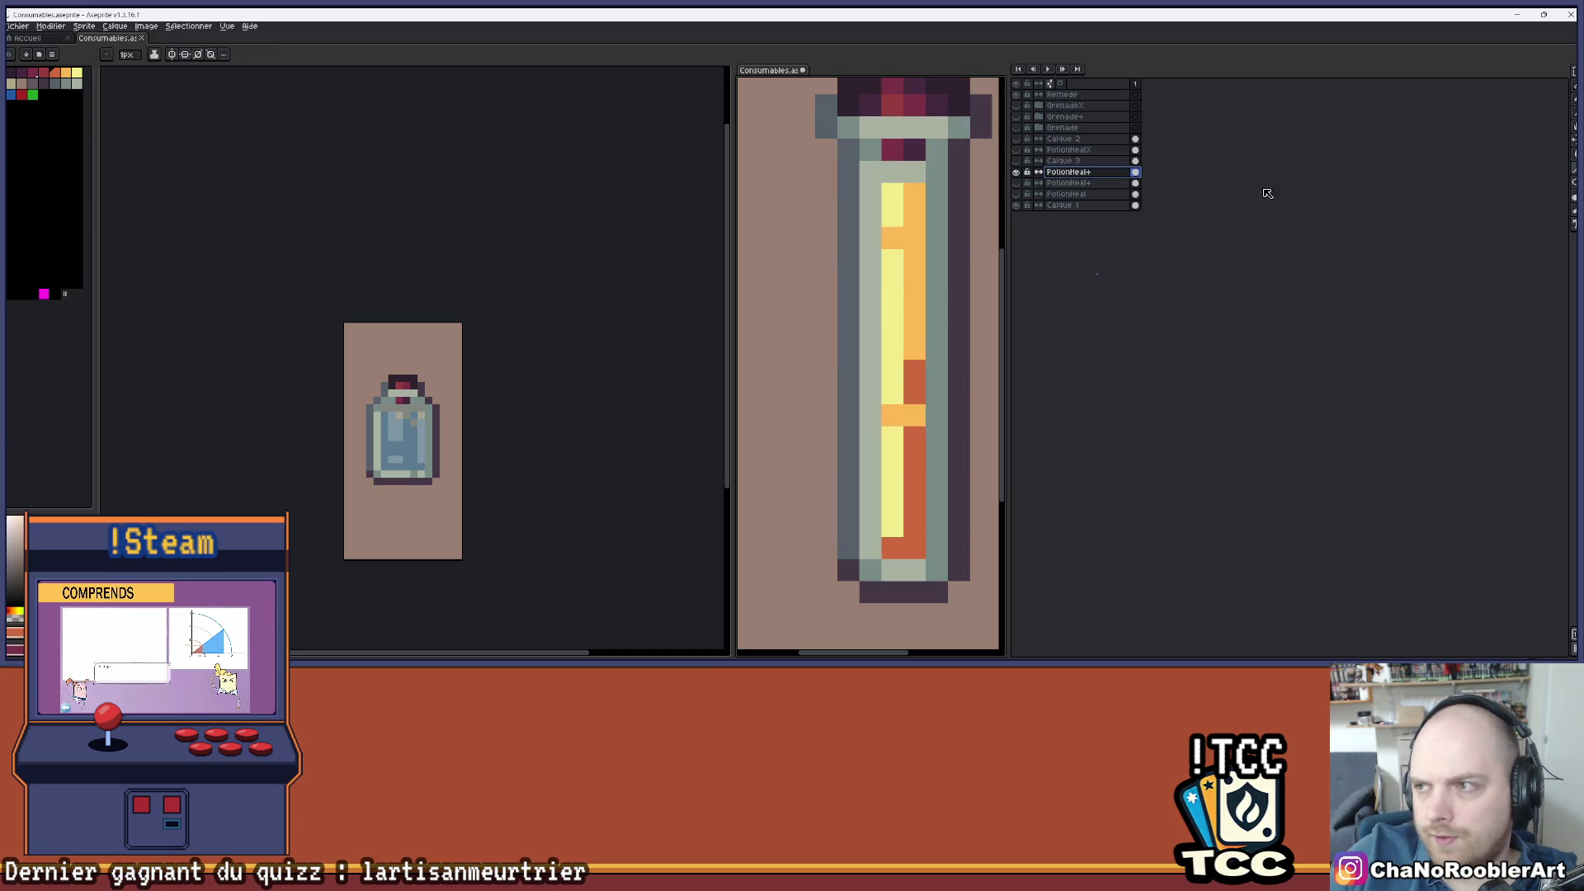
mouse_move(937, 150)
left_mouse_down()
mouse_move(932, 569)
mouse_move(871, 569)
mouse_move(865, 154)
left_mouse_up()
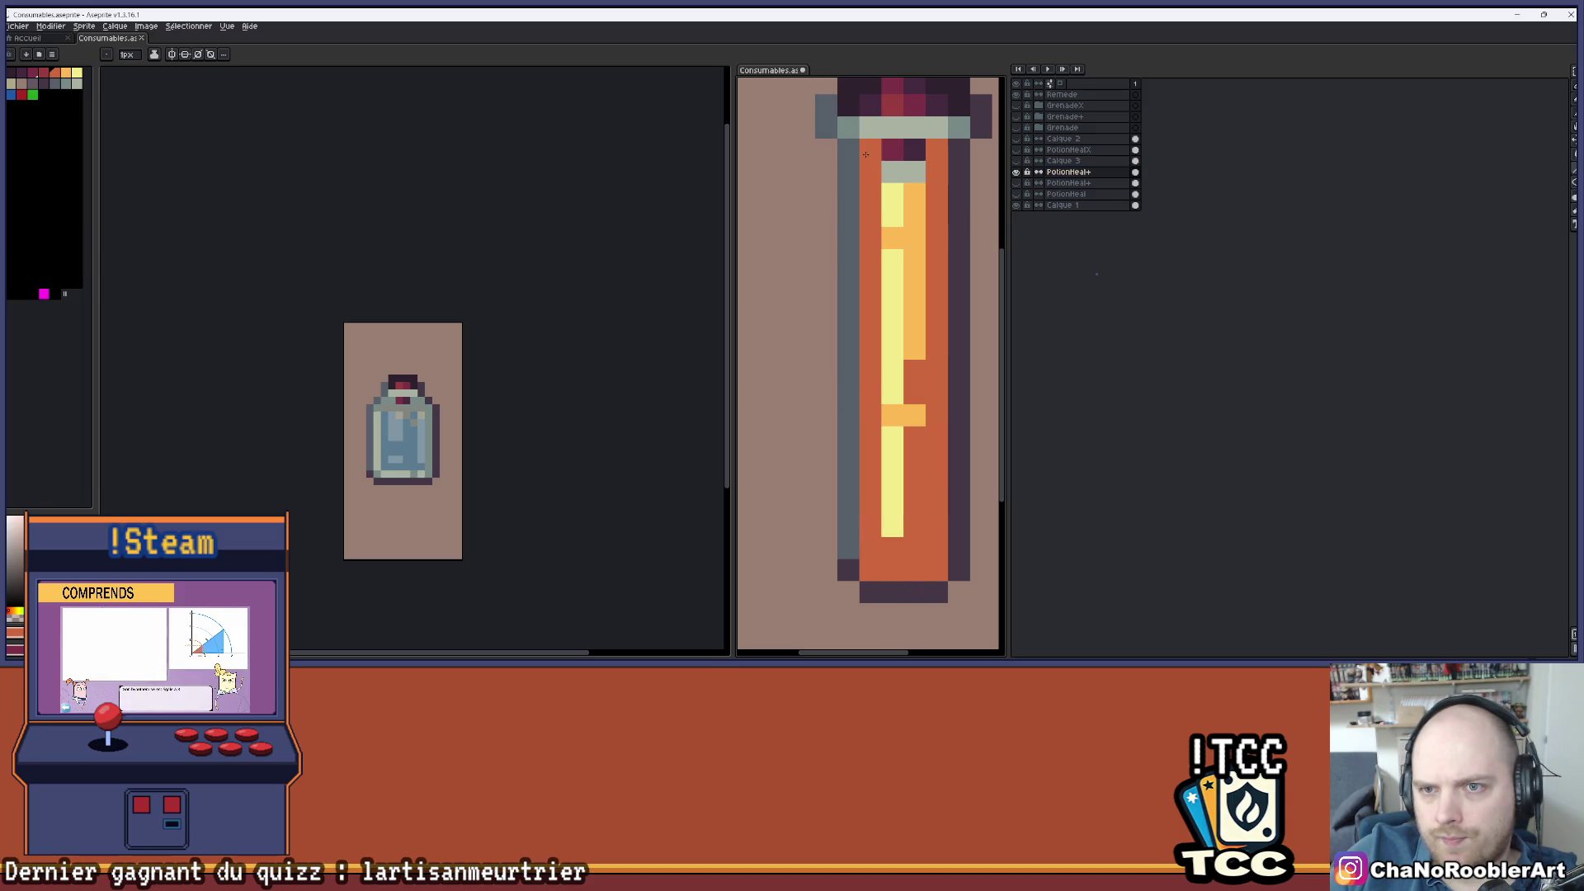
mouse_move(916, 203)
left_mouse_down()
mouse_move(914, 422)
mouse_move(893, 188)
mouse_move(897, 531)
left_mouse_up()
key("ctrl+z")
scroll(660, 239, "down", 1)
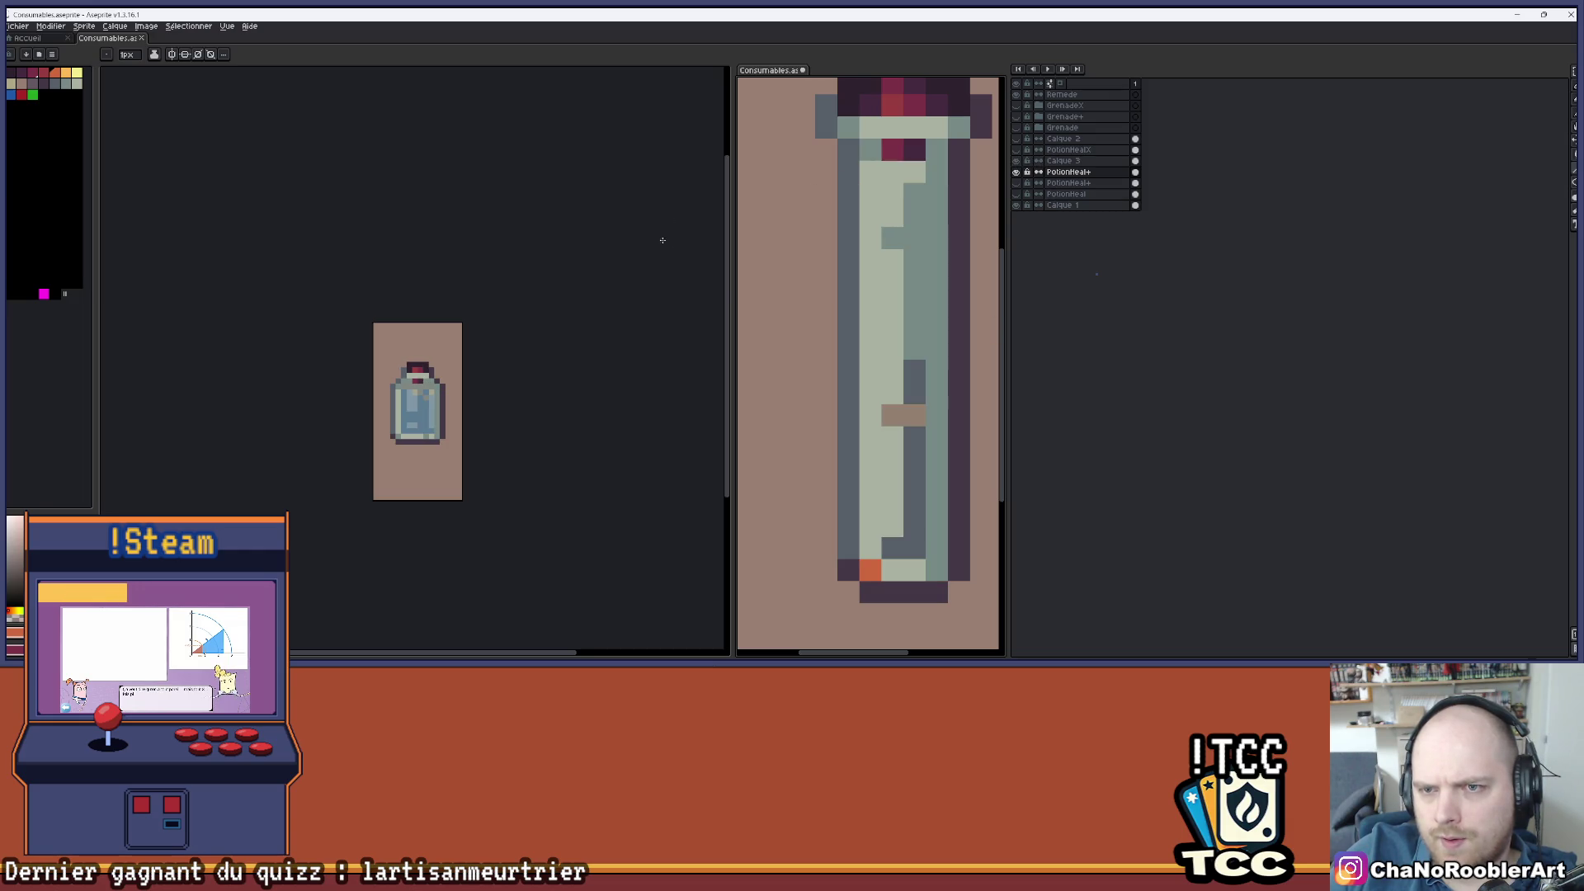
scroll(885, 283, "down", 3)
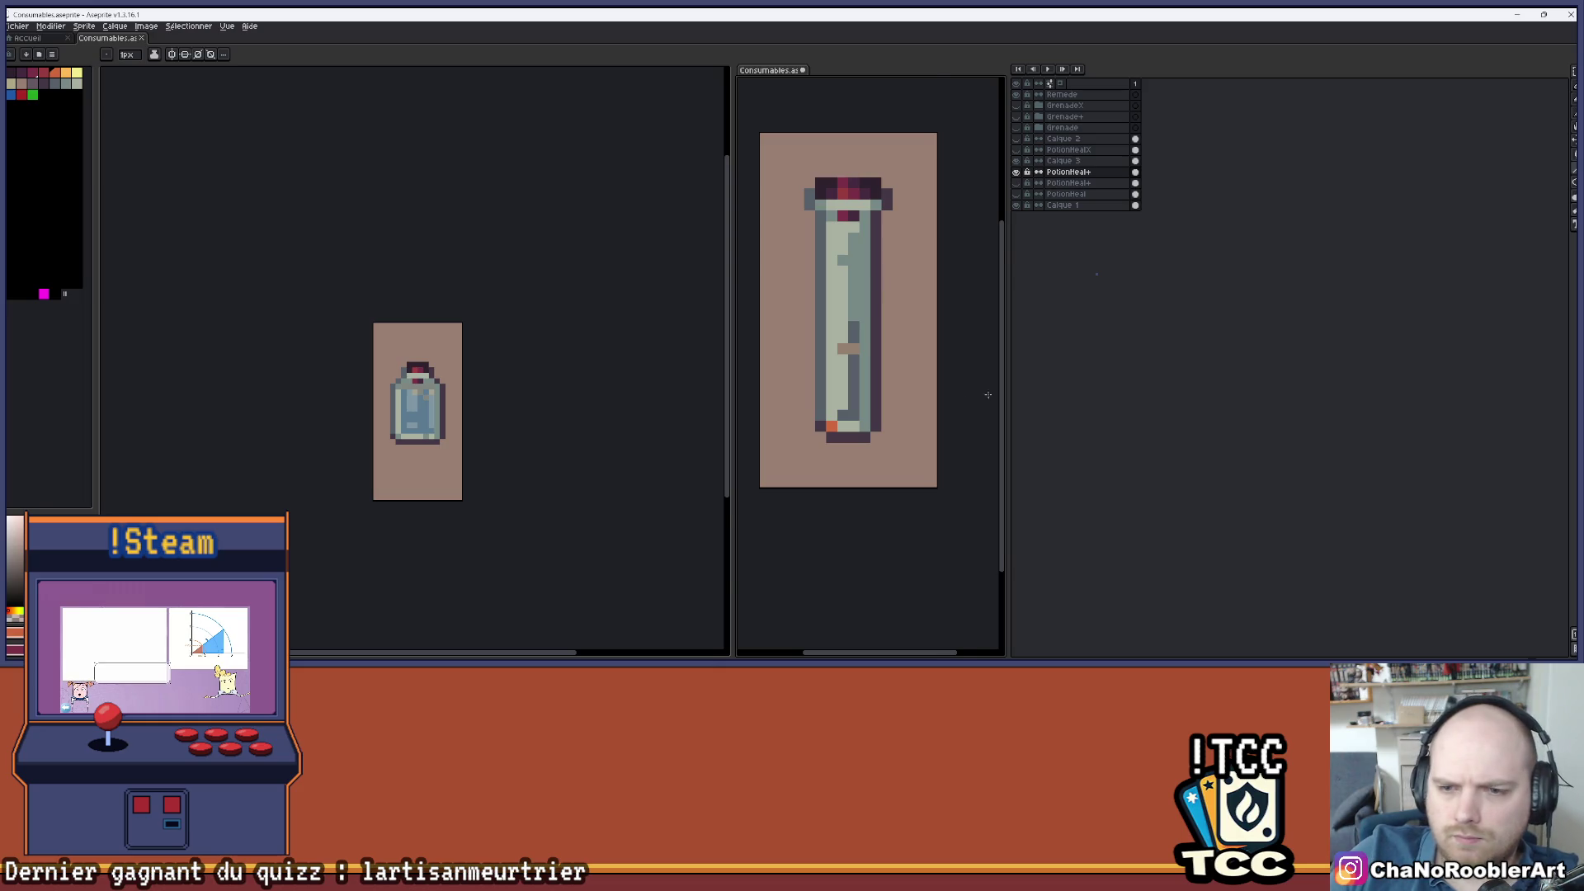
scroll(938, 301, "up", 2)
- Back on Calque 3, sample pale green and paint over the orange corner pixel
left_click(1065, 160)
key("i")
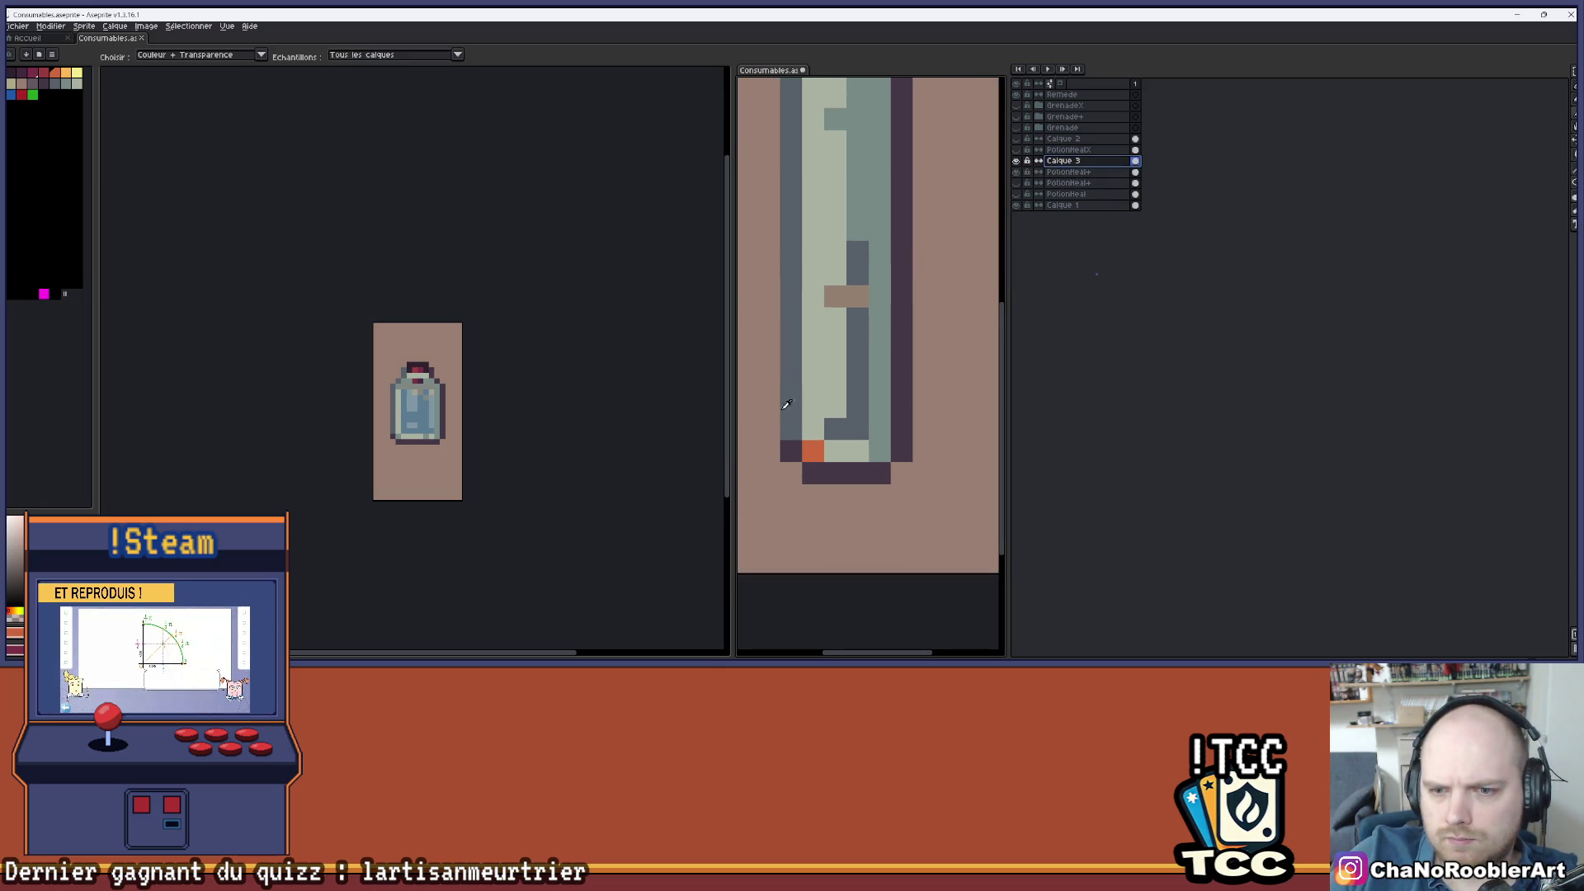
key("b")
left_click(816, 453)
scroll(825, 371, "down", 4)
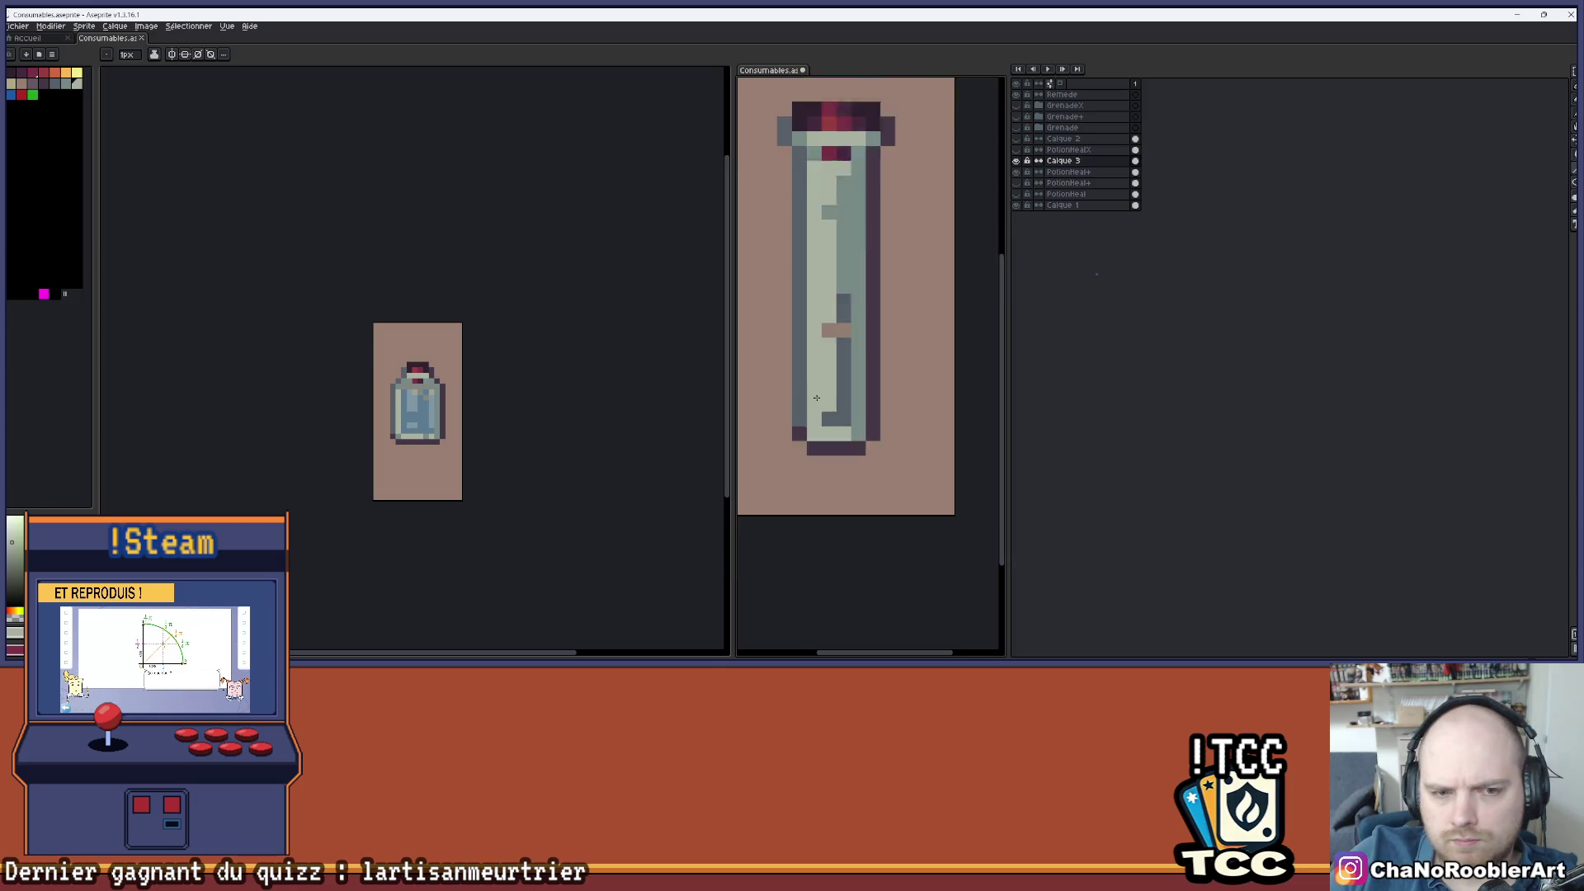
- Lower the glass-highlight layer's alpha by 20 in Hue/Saturation and apply it
key("v")
key("ctrl+u")
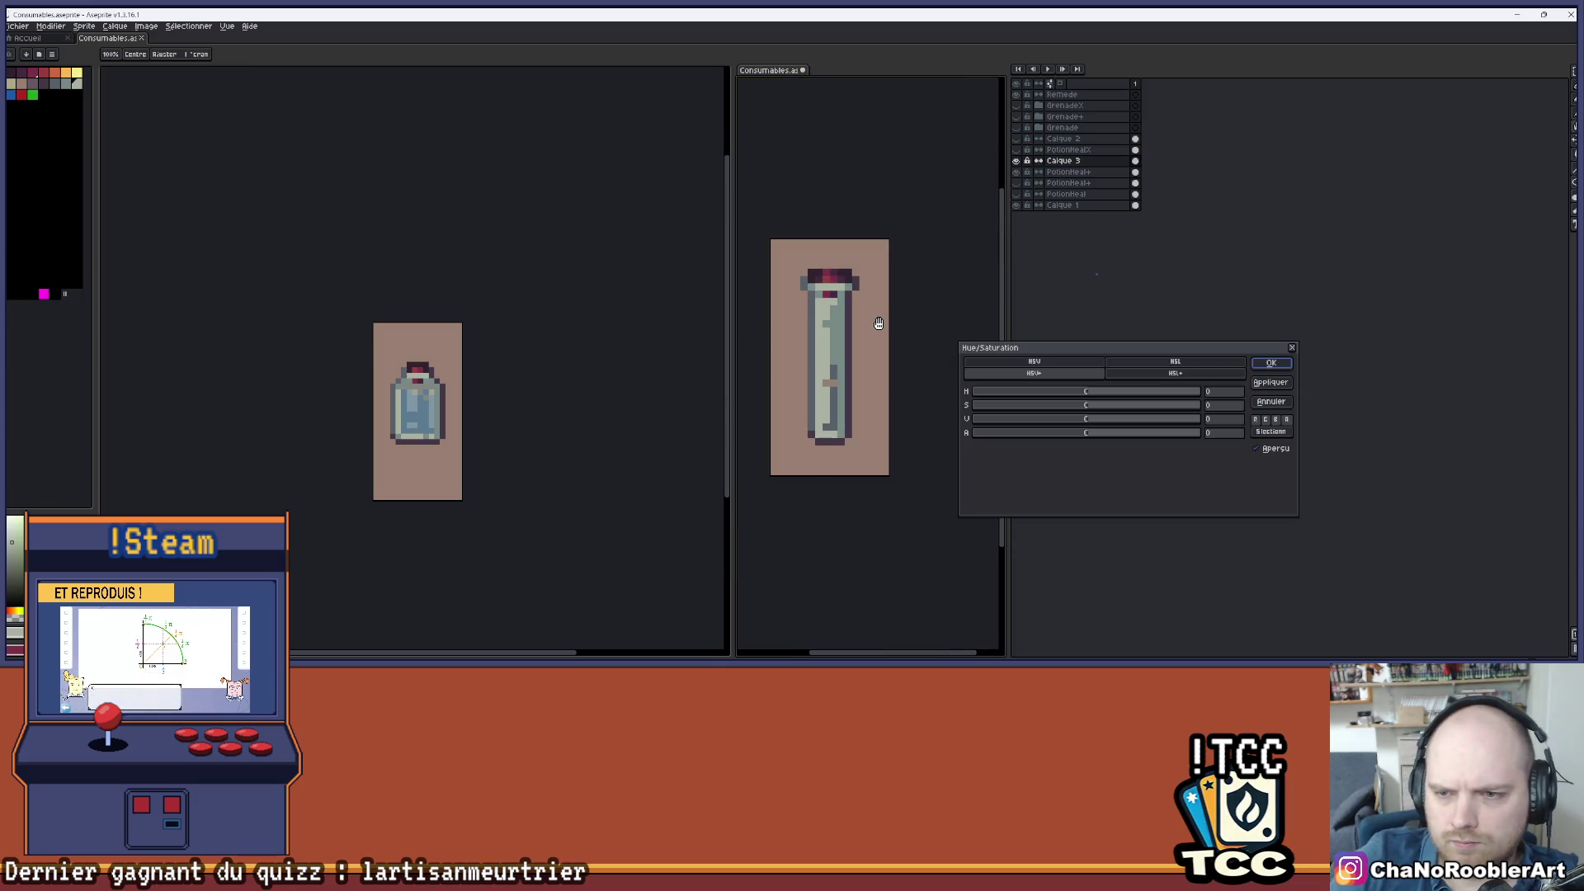
left_click_drag(1078, 438, 1069, 437)
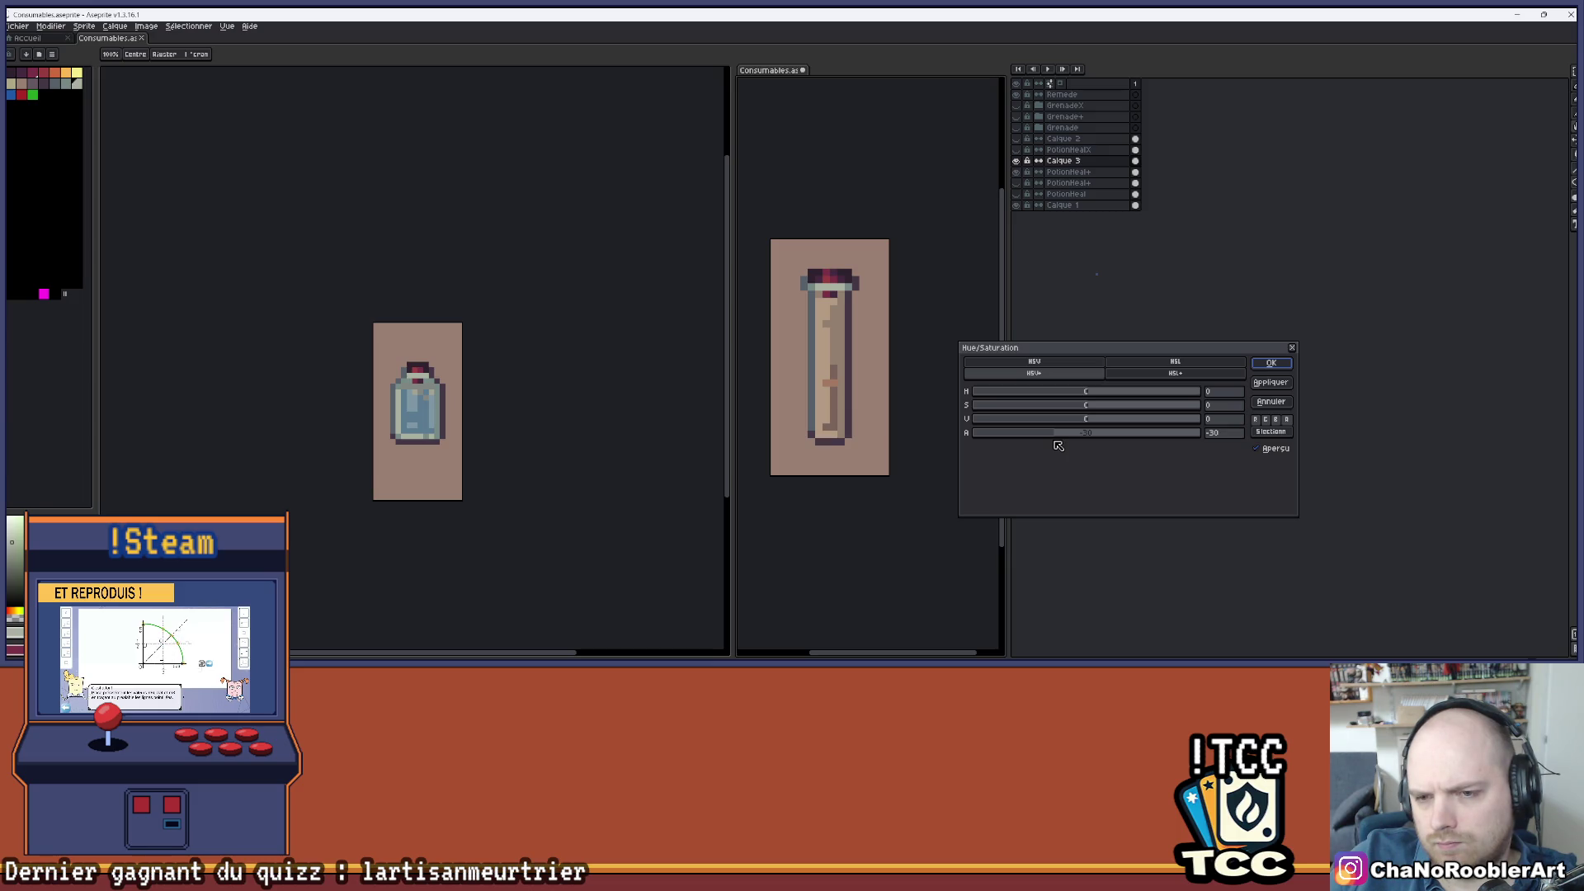
left_click(1271, 363)
- Zoom in and out on the vial and leave the PotionHeal+ layer hidden
key("plus")
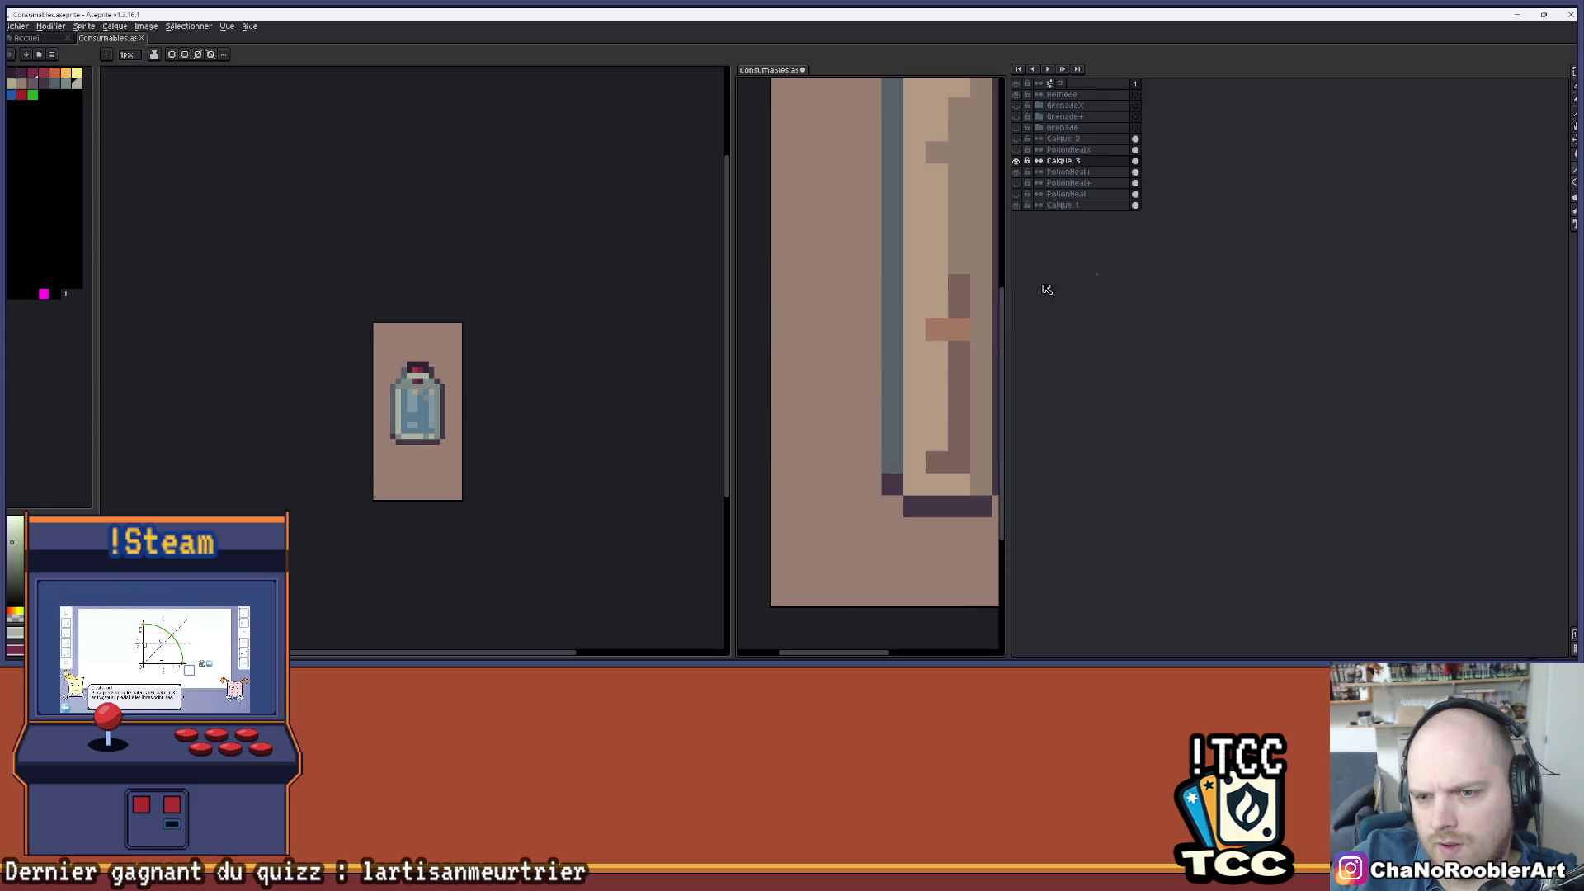
left_click(1020, 172)
key("minus")
key("minus")
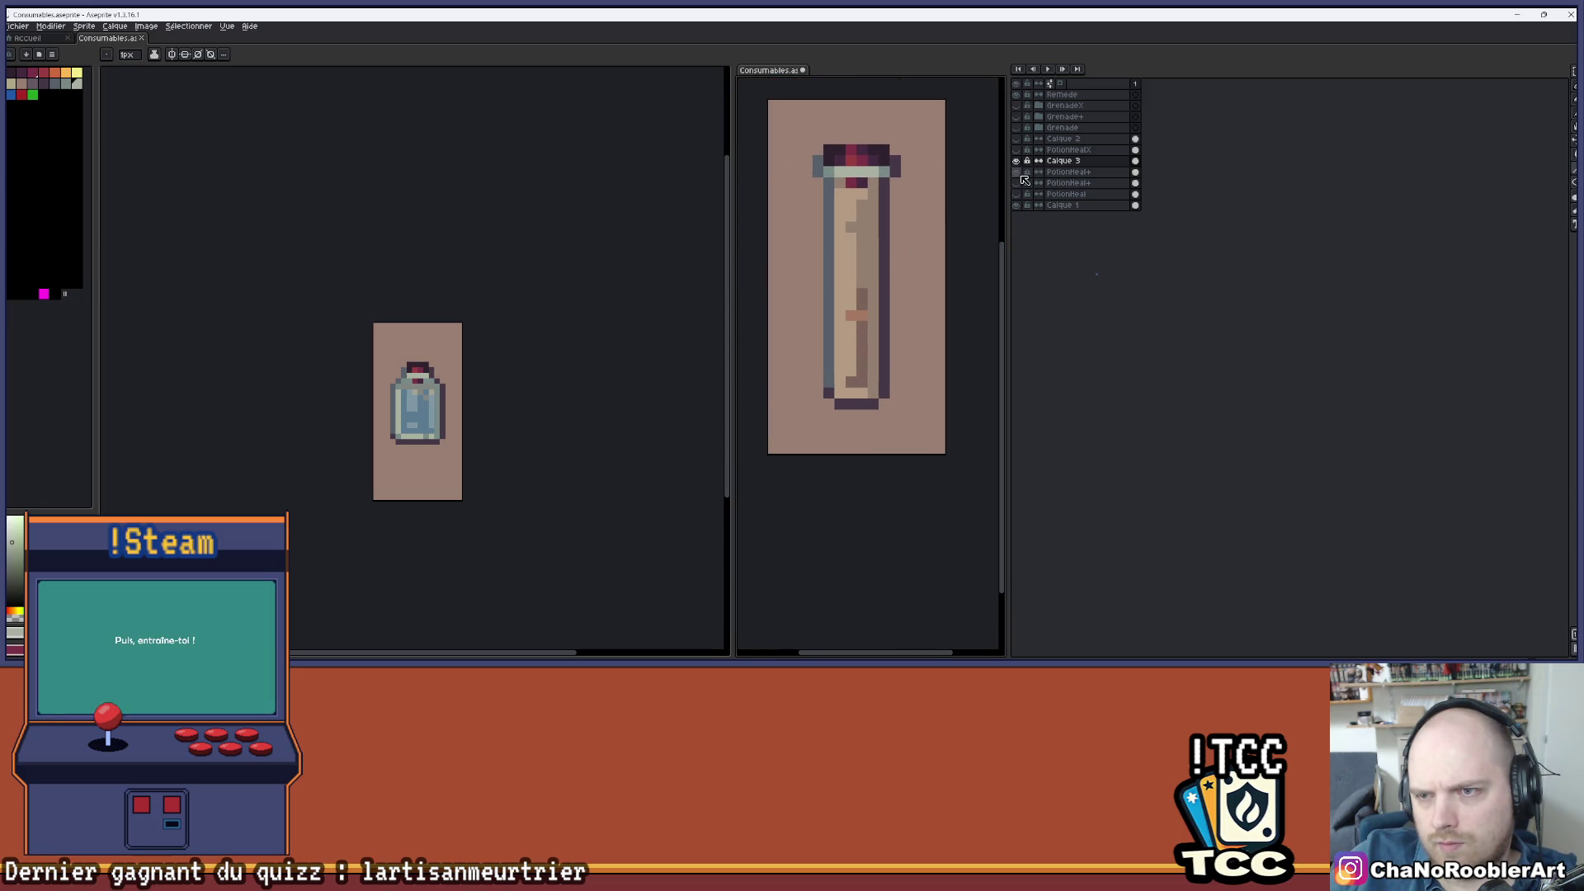
left_click(1022, 176)
left_click(1020, 175)
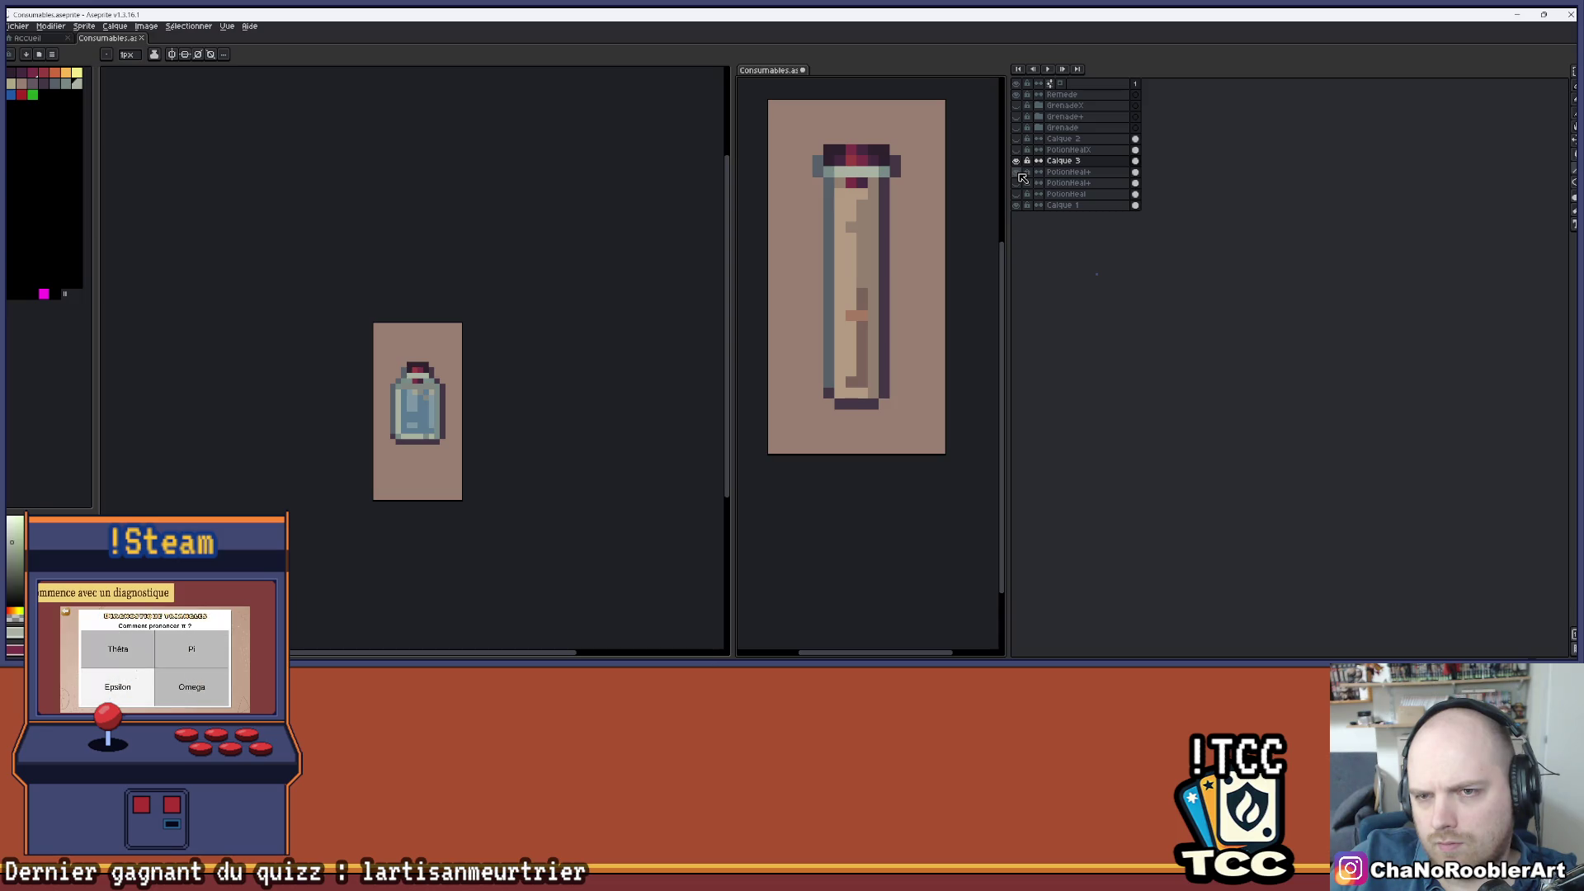
left_click(1021, 175)
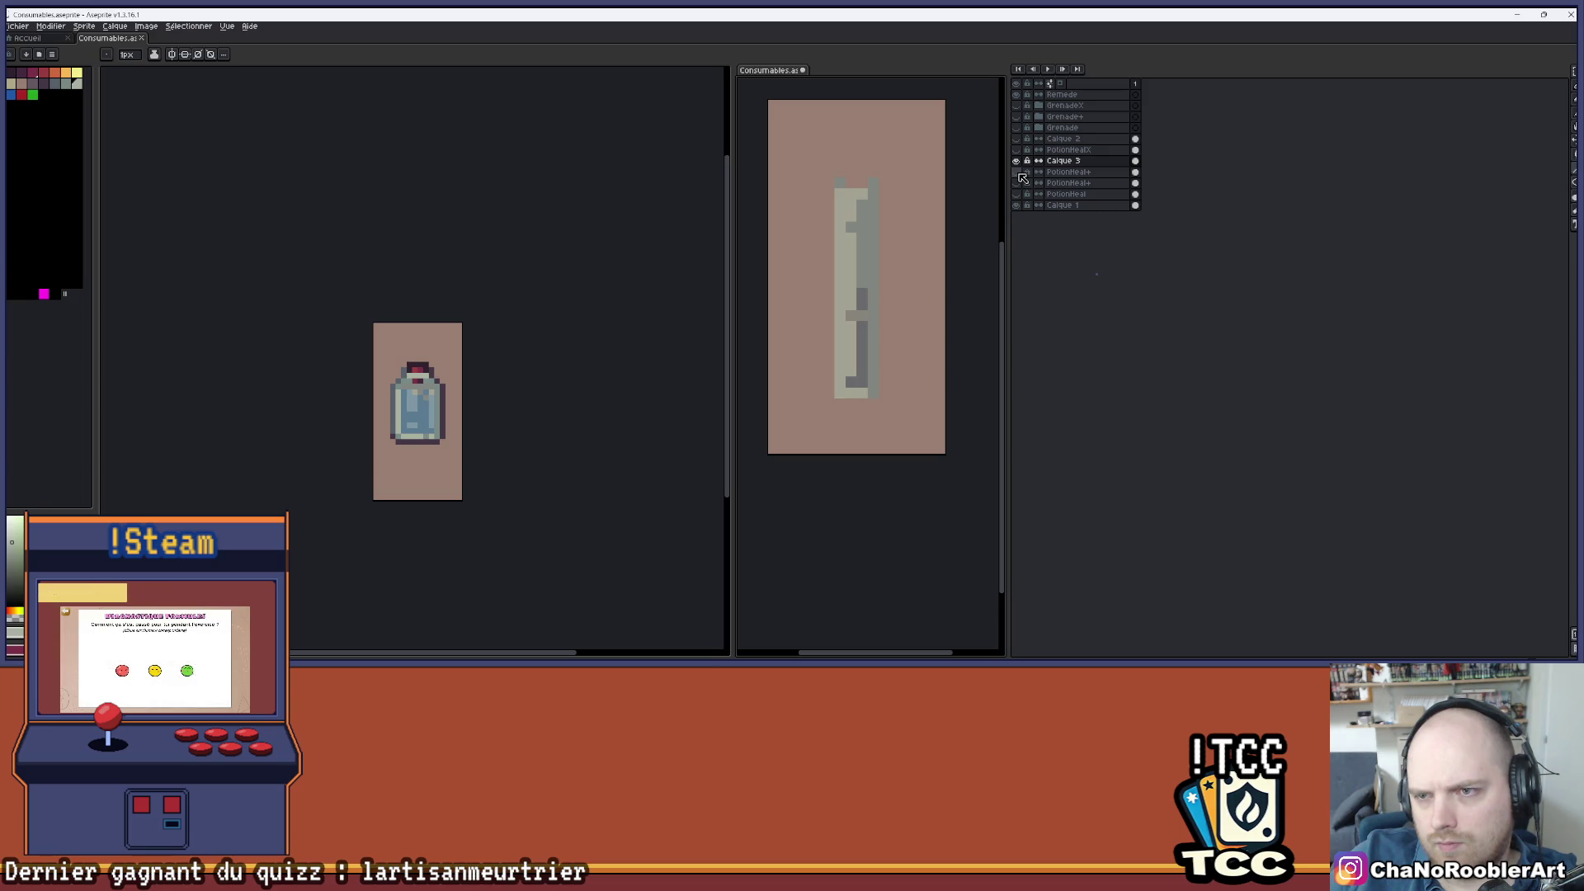
- Hide the Calque 3 overlay and show the tall healing-potion layer with its yellow liquid
left_click(1061, 161)
scroll(905, 311, "up", 3)
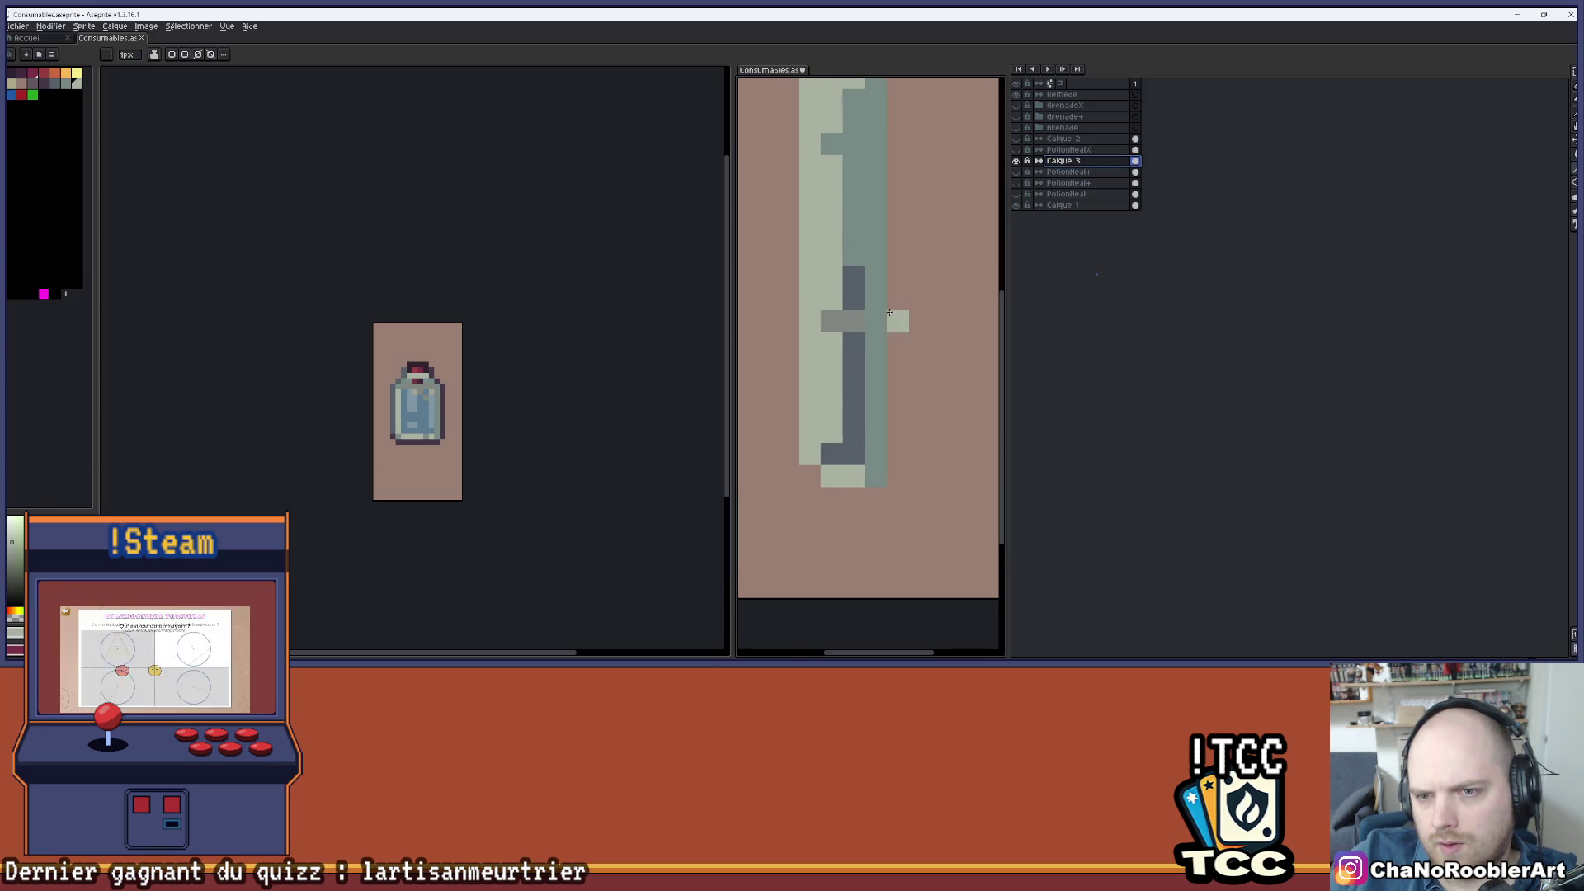
scroll(890, 313, "down", 2)
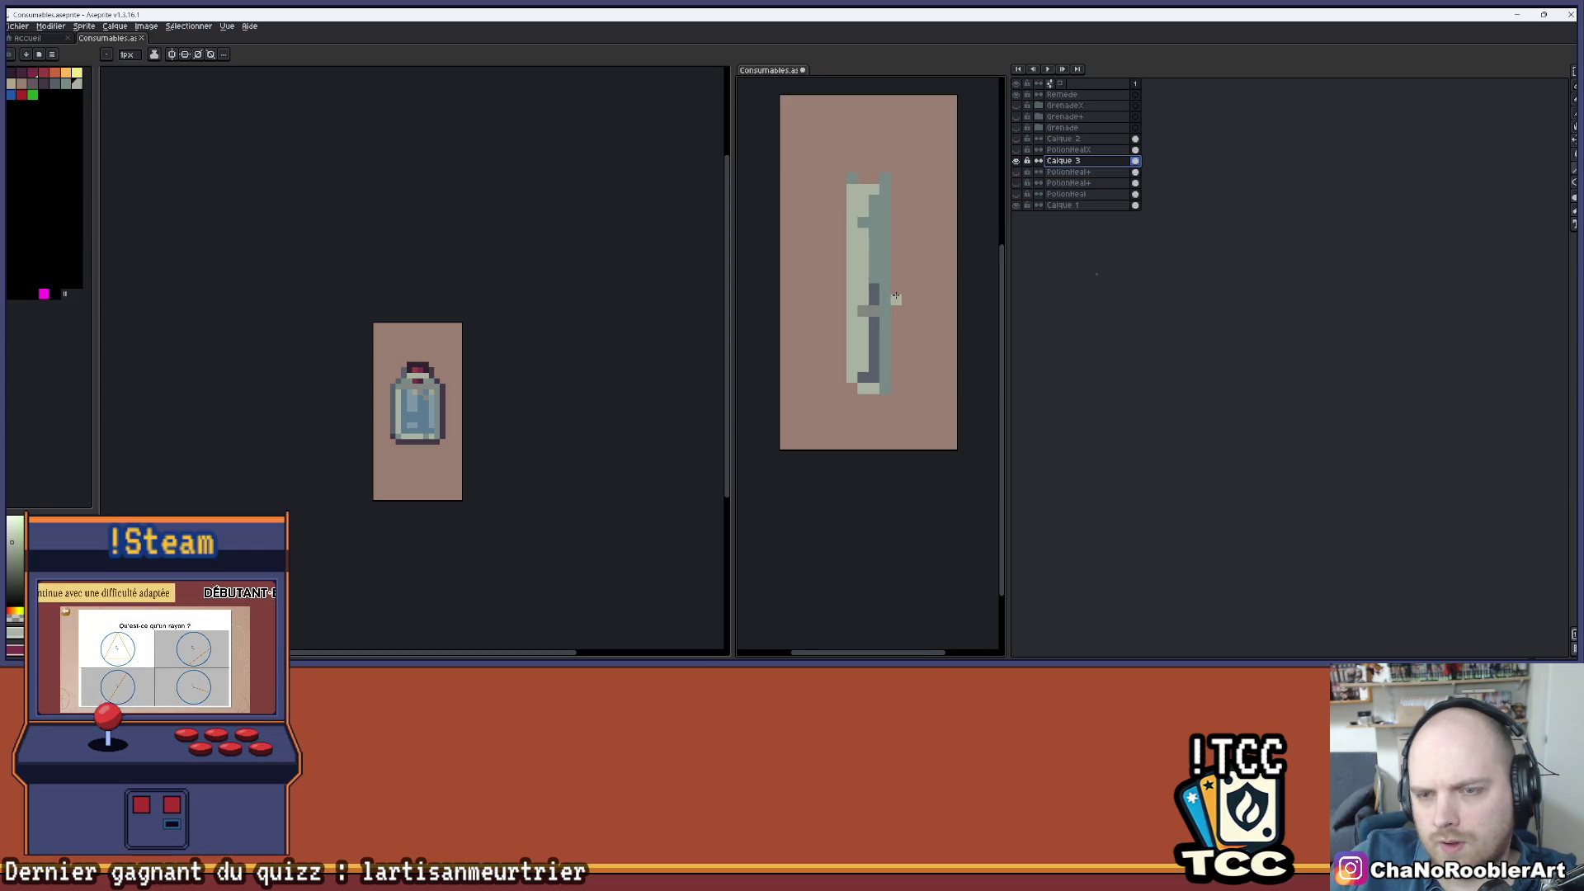
left_click(1017, 161)
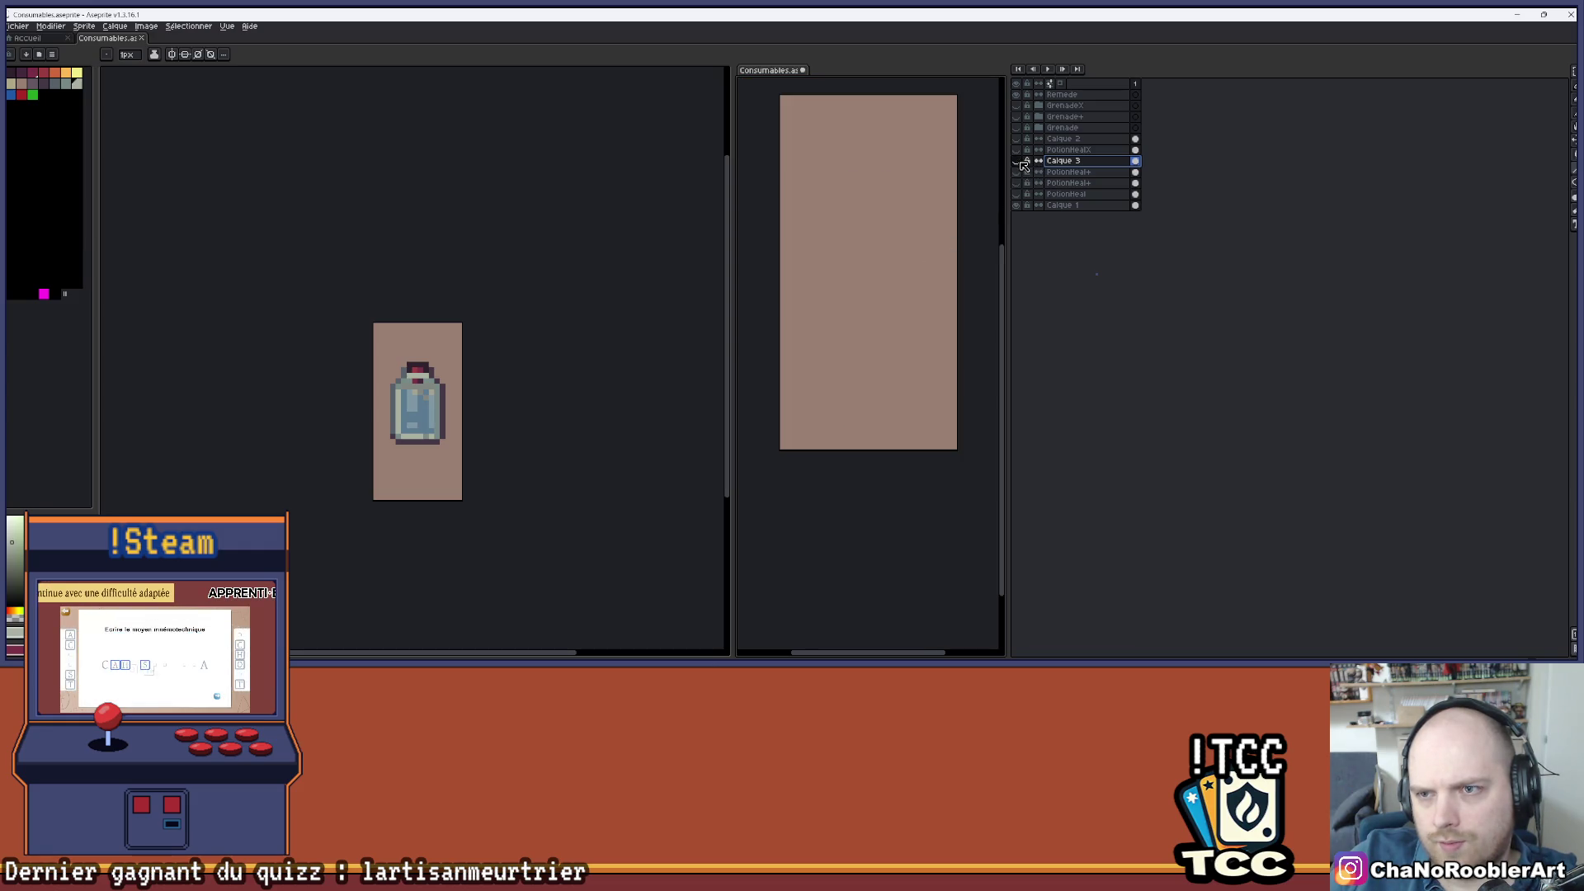
left_click(1017, 182)
left_click(1016, 183)
left_click(1017, 195)
left_click(1017, 195)
left_click(1017, 184)
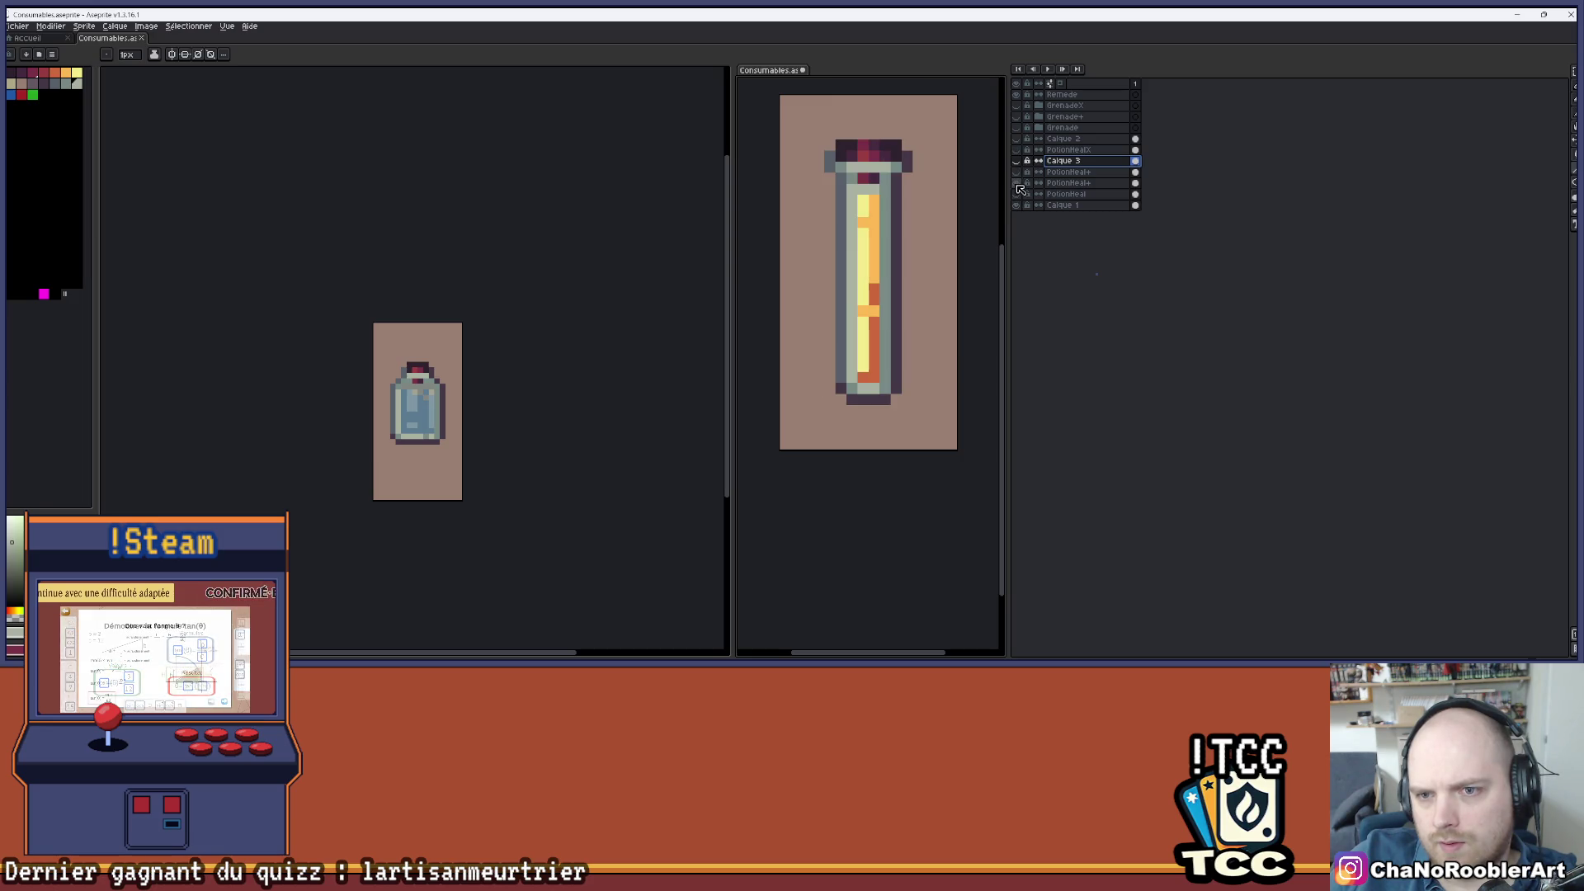
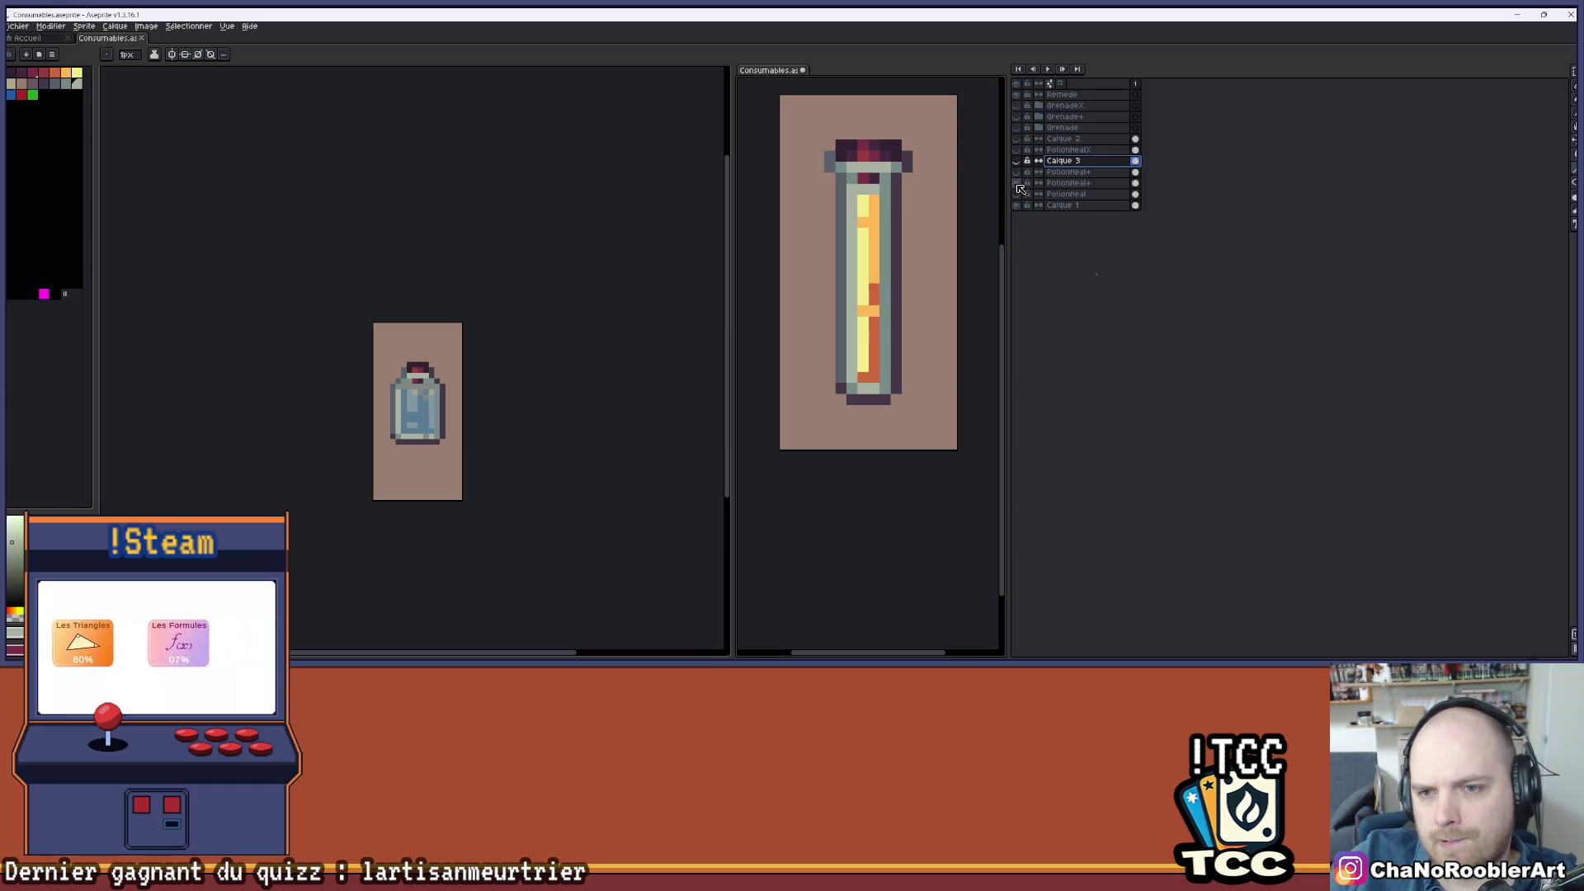
- Isolate the Calque 3 glass layer and draw a darker grey line down the tube's left edge
left_click(1018, 183)
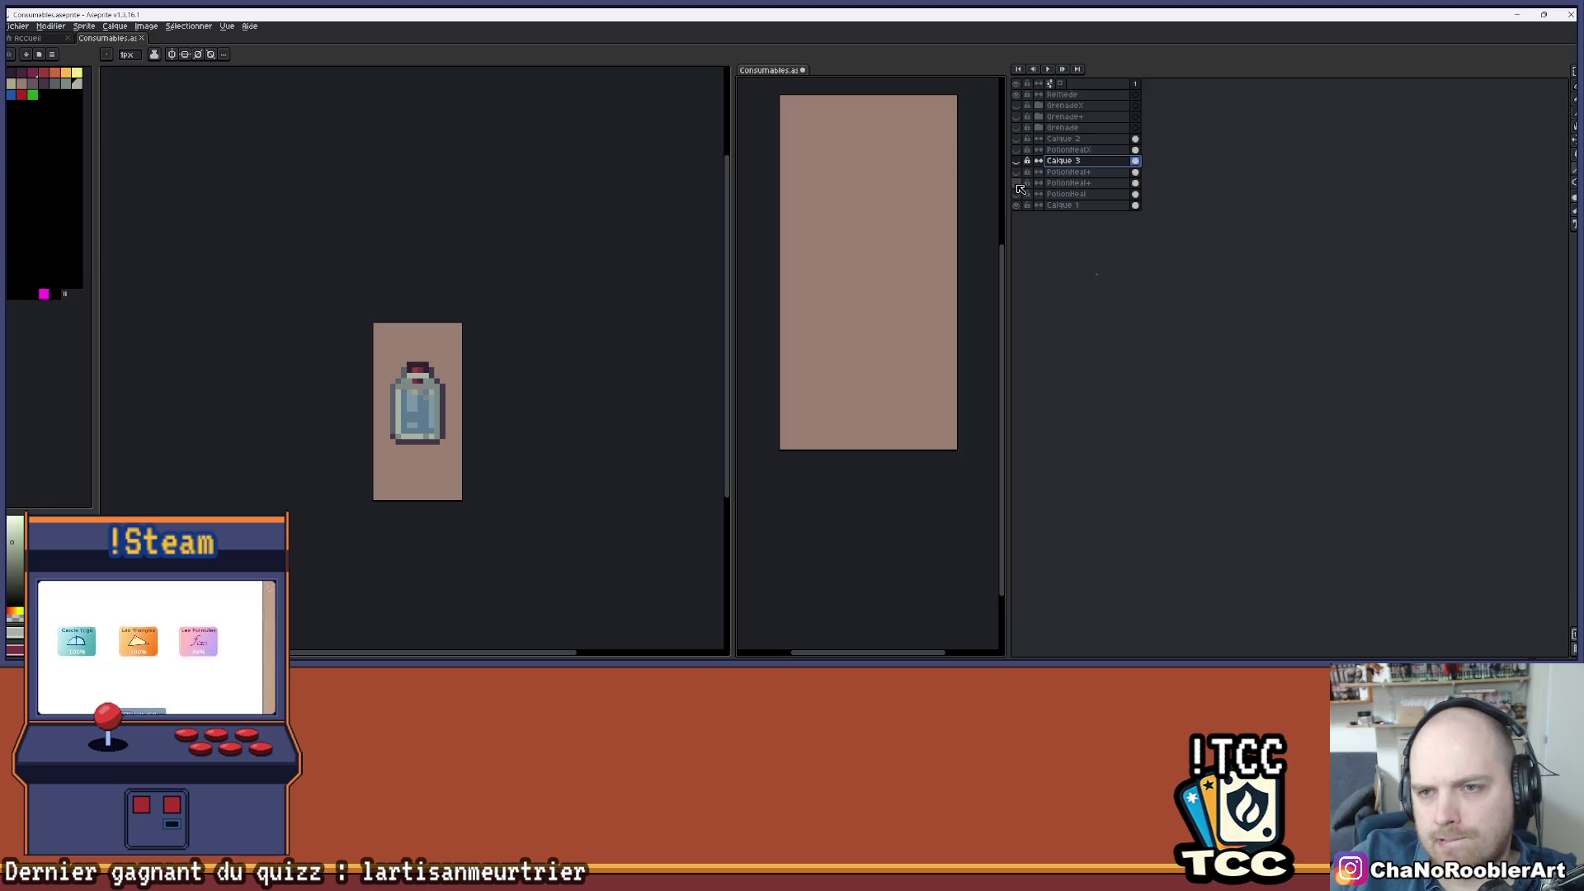
left_click(1016, 162)
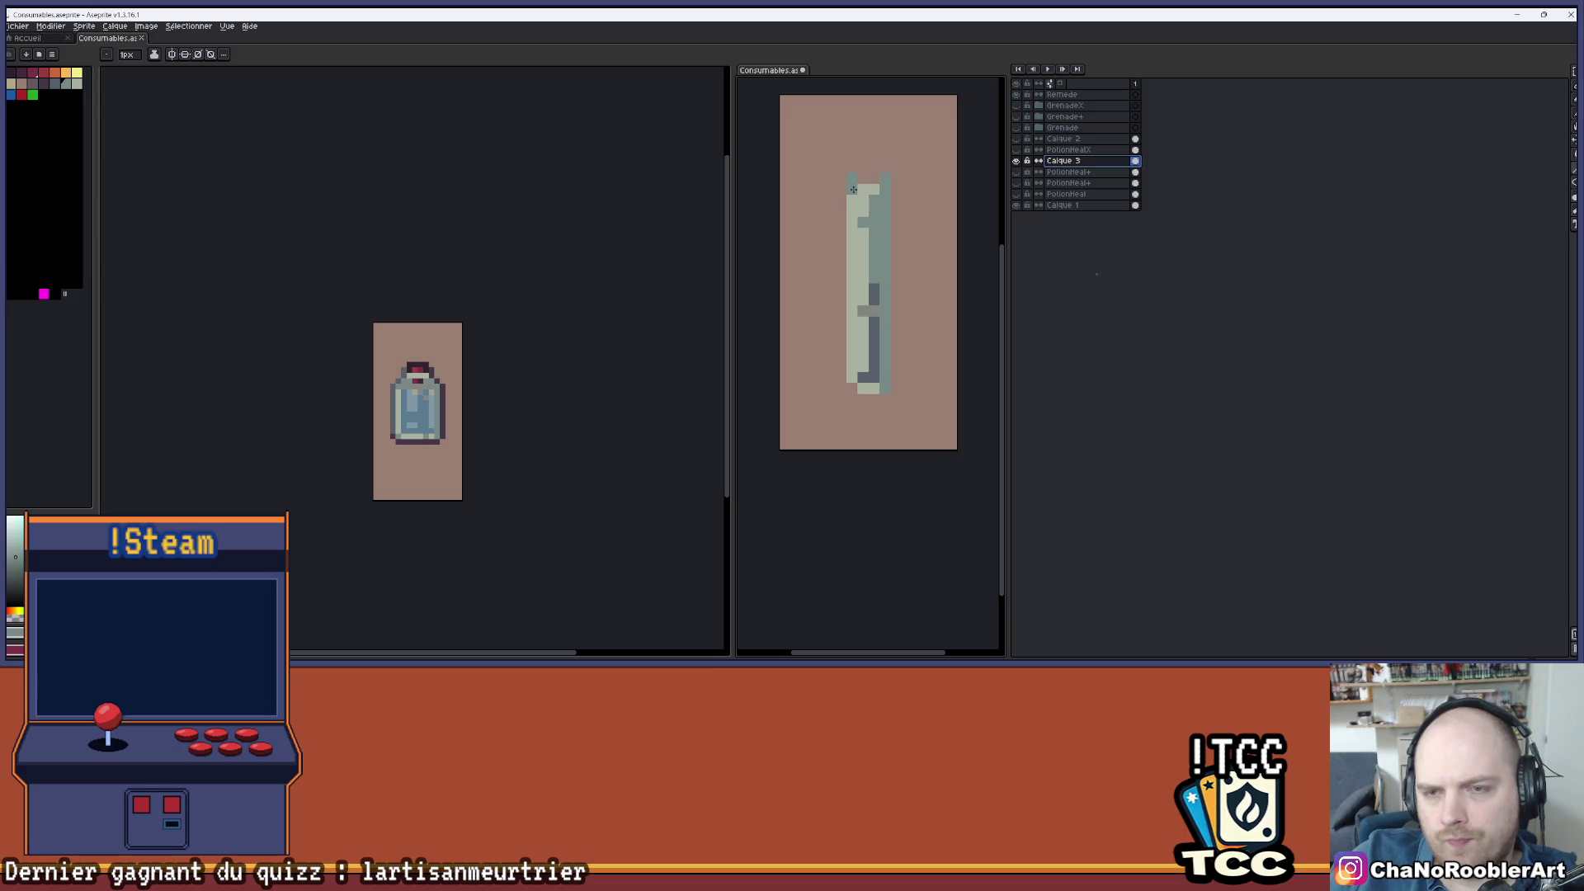
left_click_drag(854, 190, 850, 377)
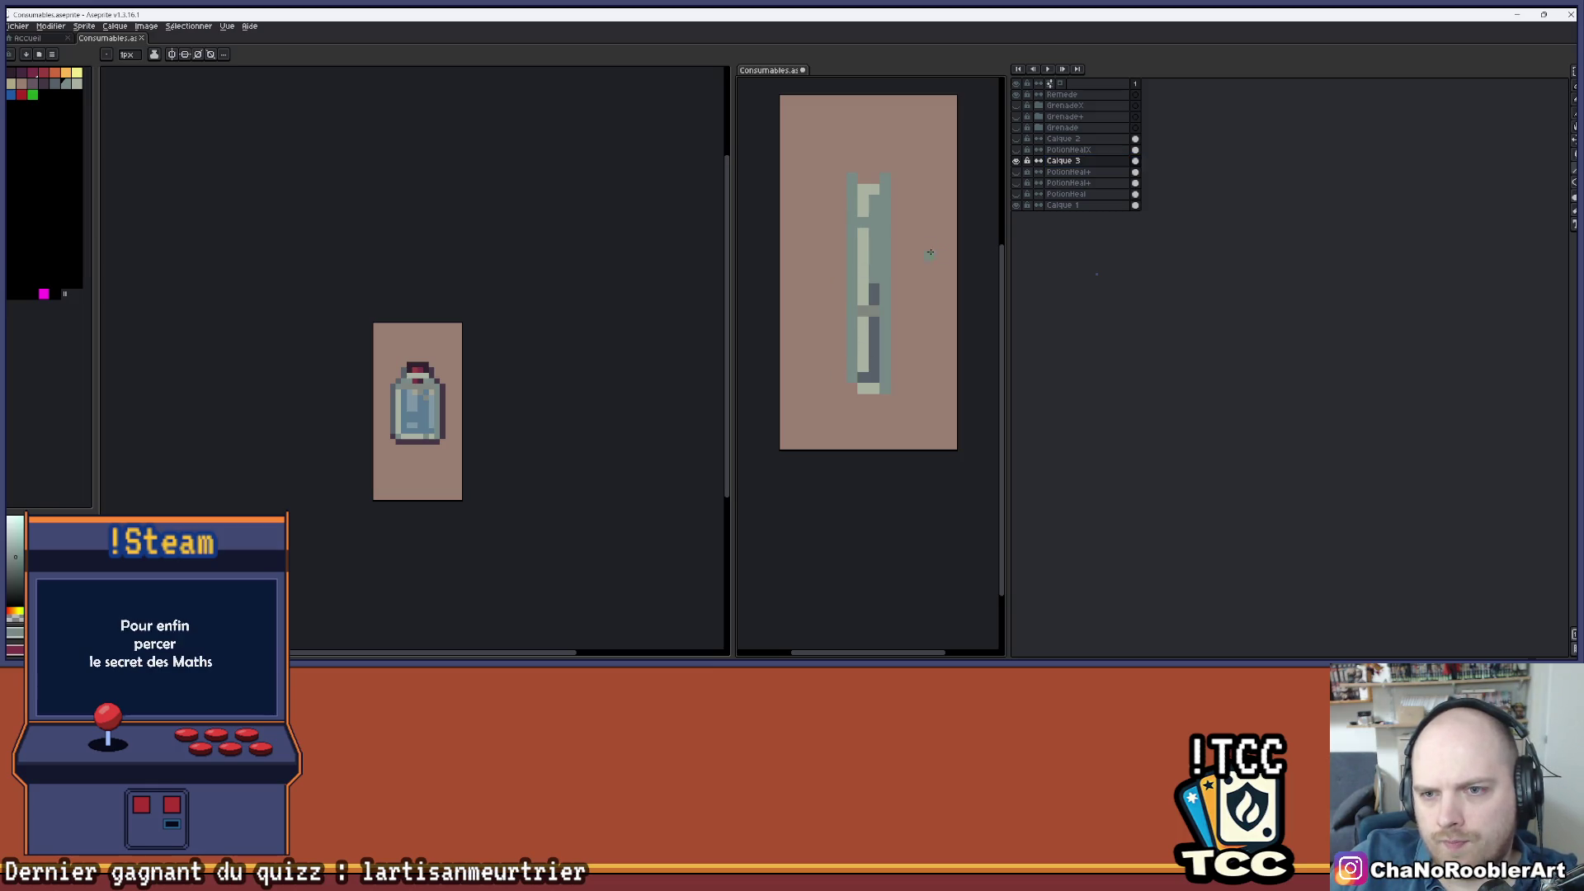
left_click_drag(897, 230, 890, 250)
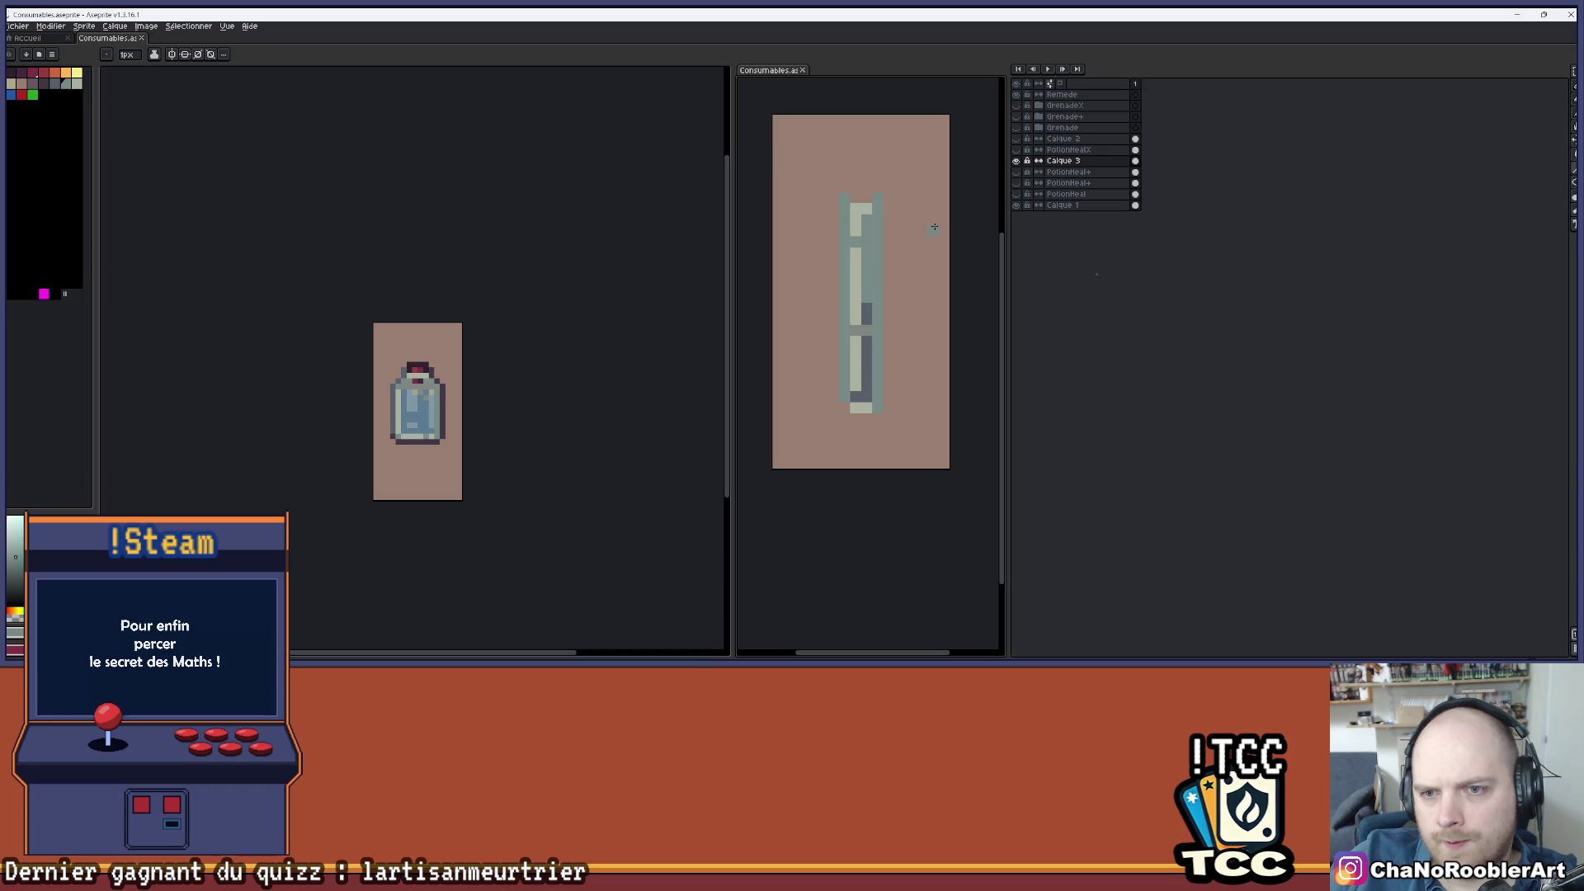
- Toggle the glass and orange liquid layers to compare the darkened edge against the liquid
left_click(1017, 160)
left_click(1017, 160)
left_click(1016, 172)
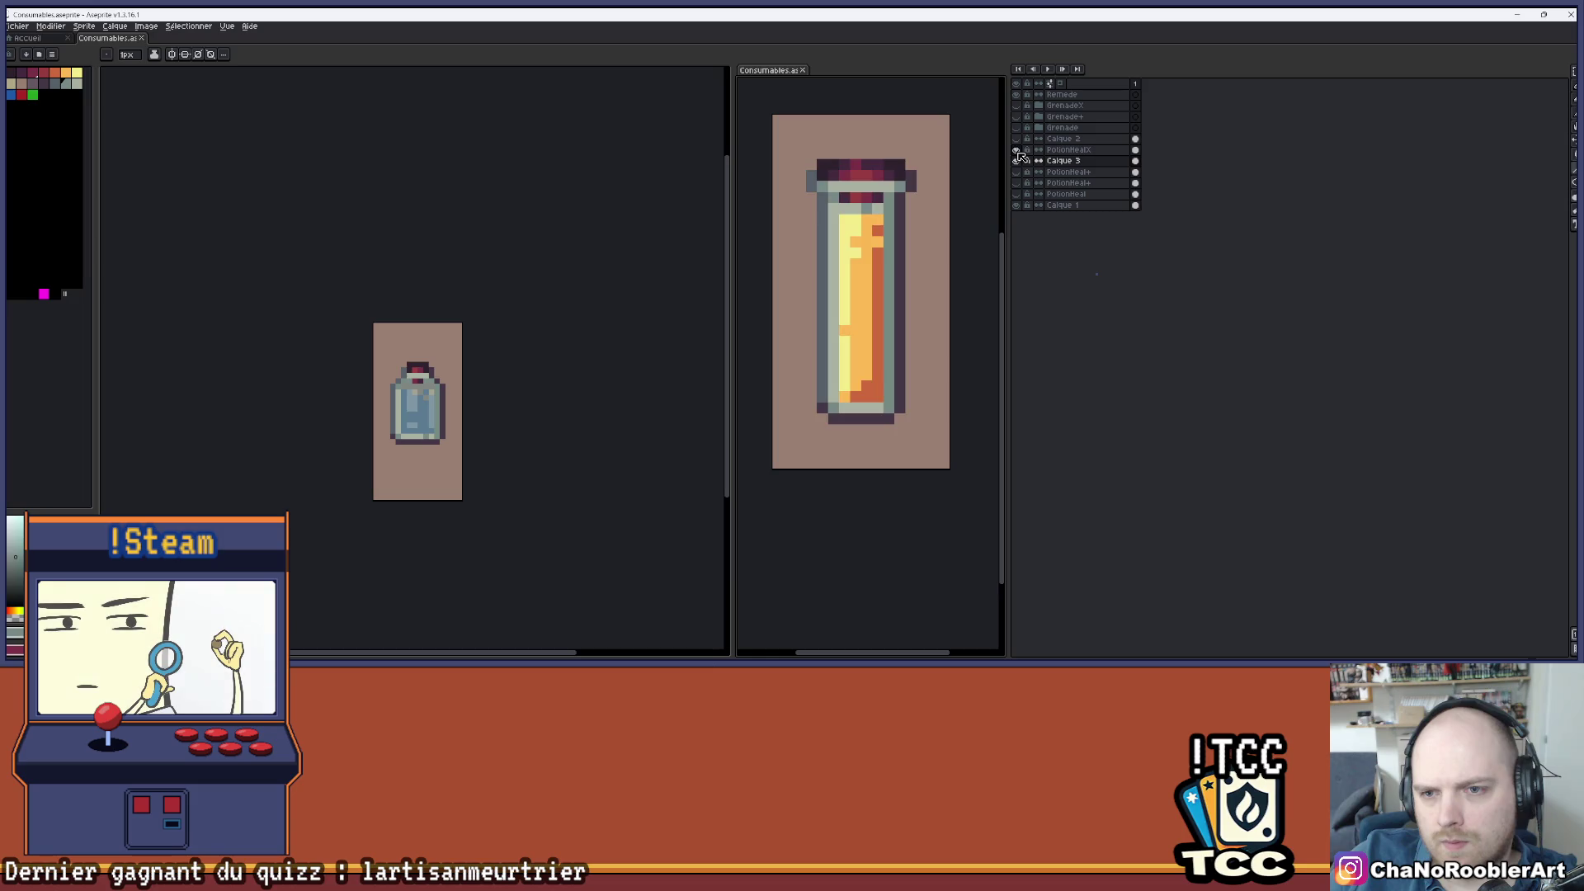
left_click(1016, 172)
left_click(1016, 160)
left_click(1021, 179)
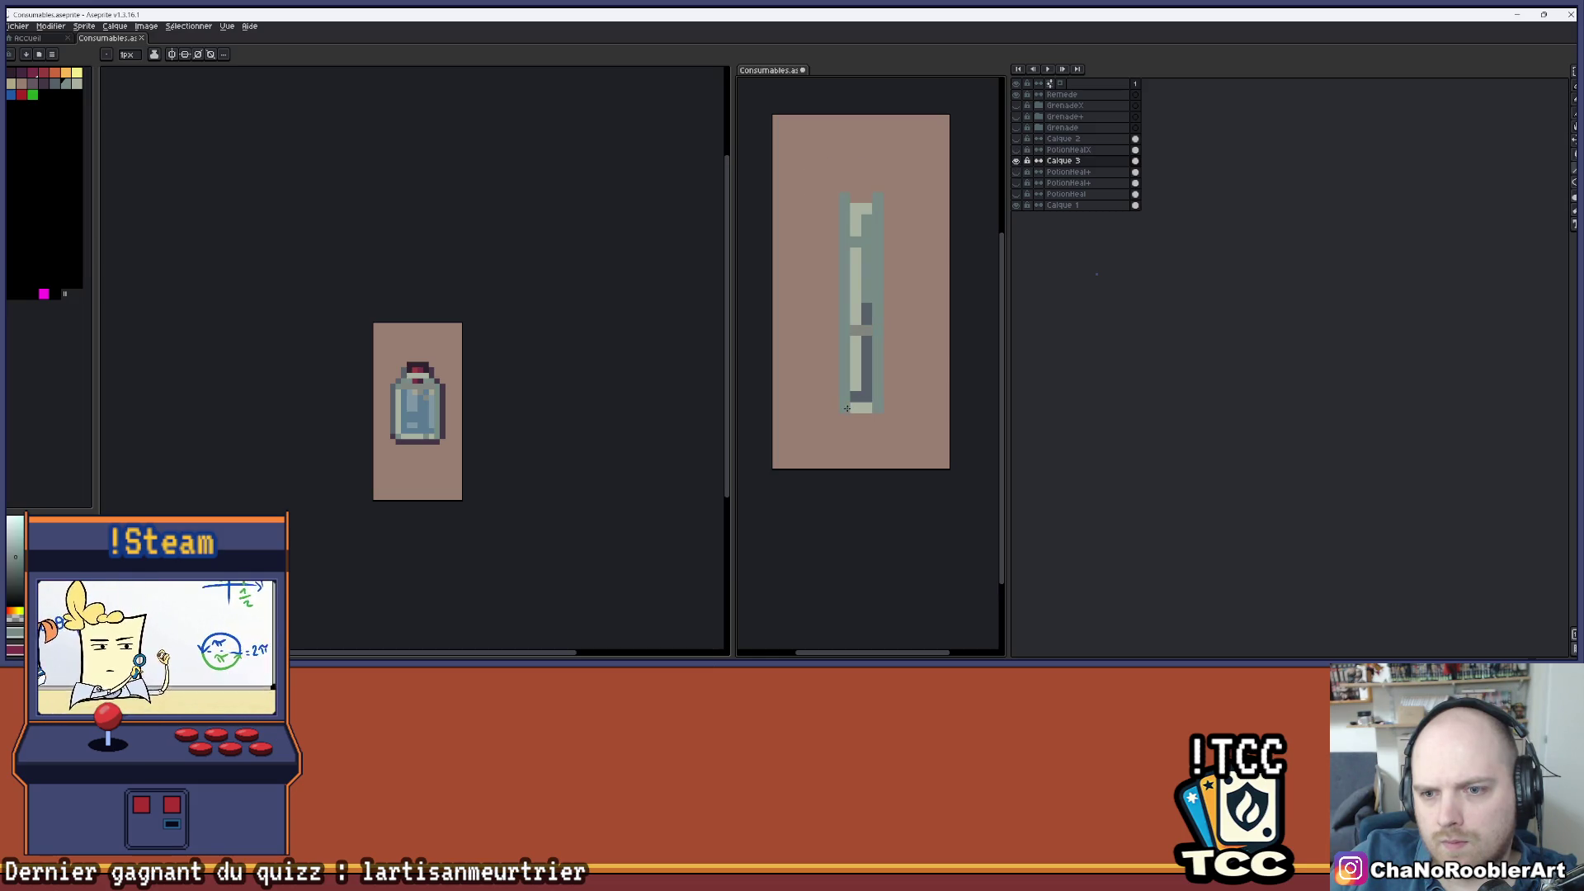
- Undo the last change to restore the bottle outline and cap, then reselect the Calque 3 layer
key("ctrl+z")
left_click(1063, 171)
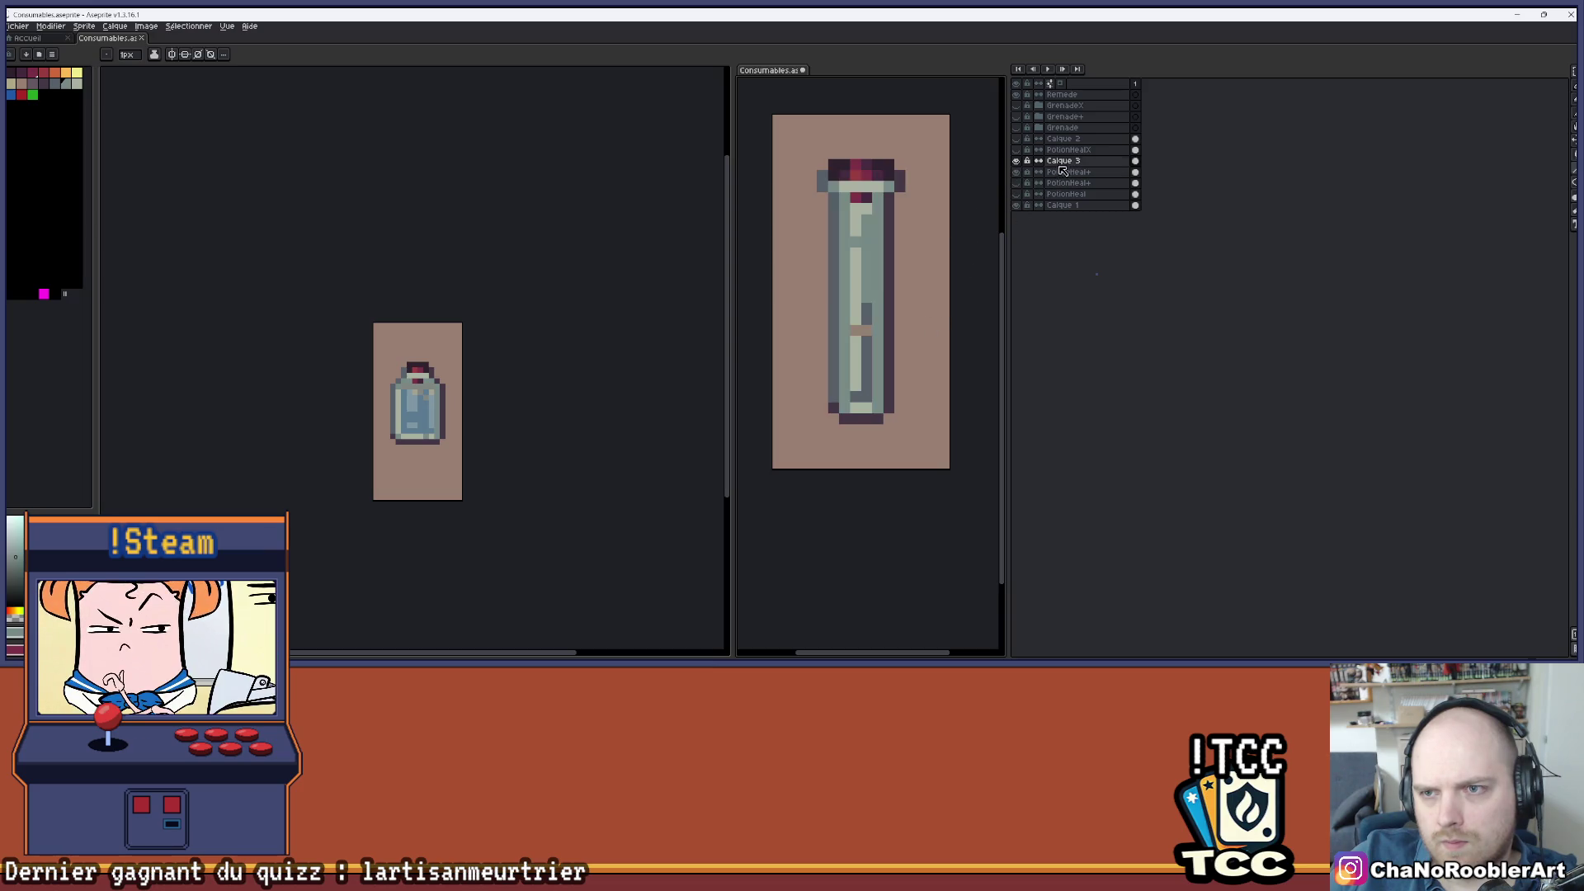
left_click(1017, 171)
left_click(1017, 172)
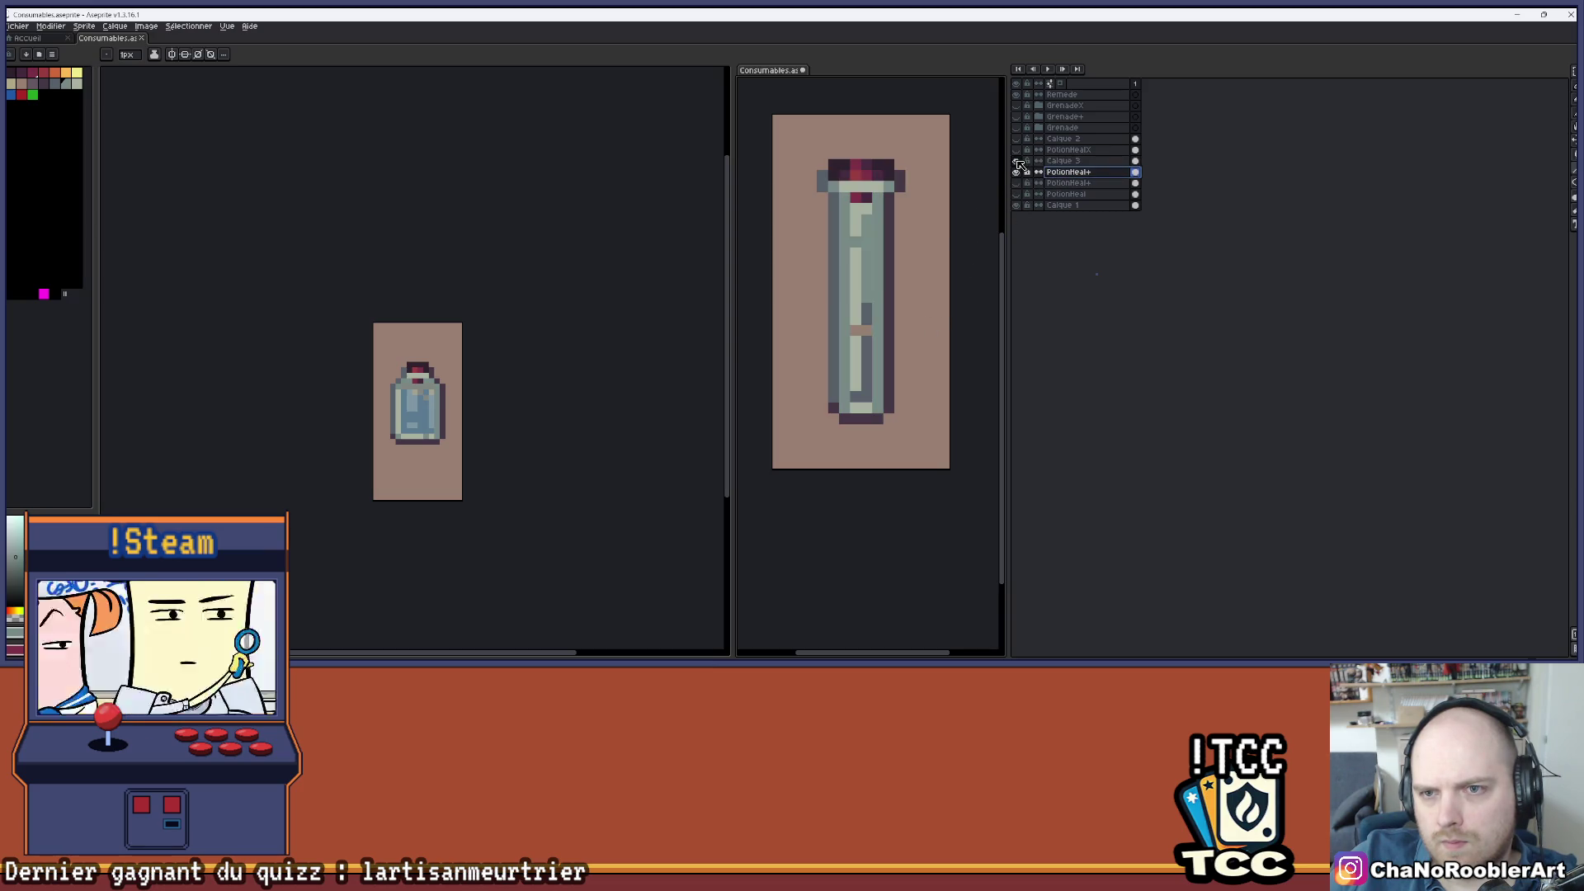
left_click(1063, 160)
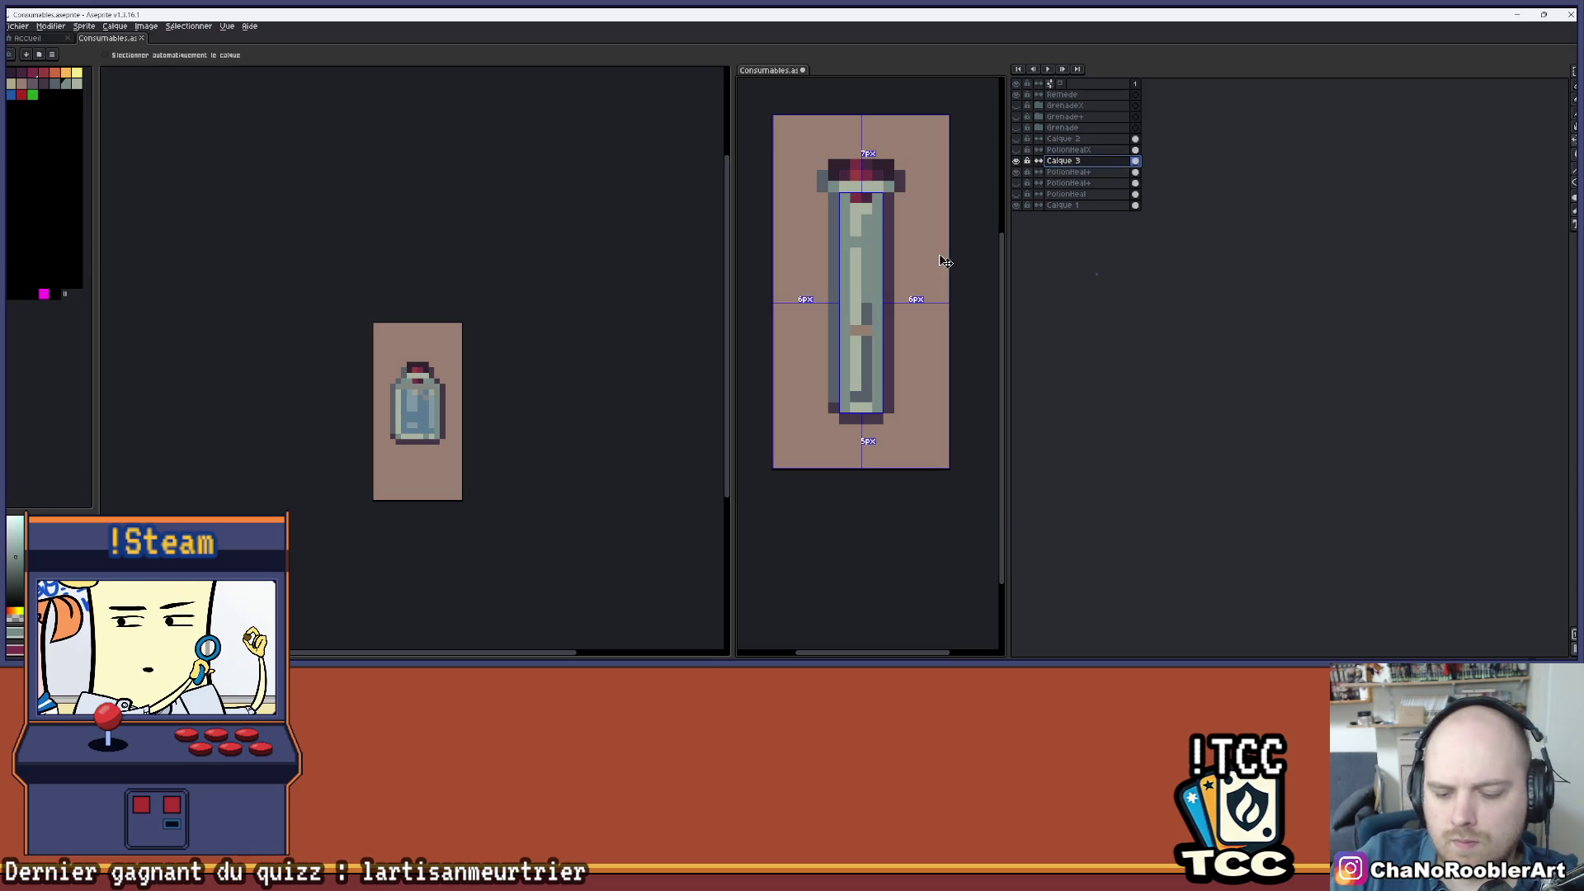
- Open and close Hue/Saturation, then cycle through the eyedropper, pencil and move tools
key("ctrl+u")
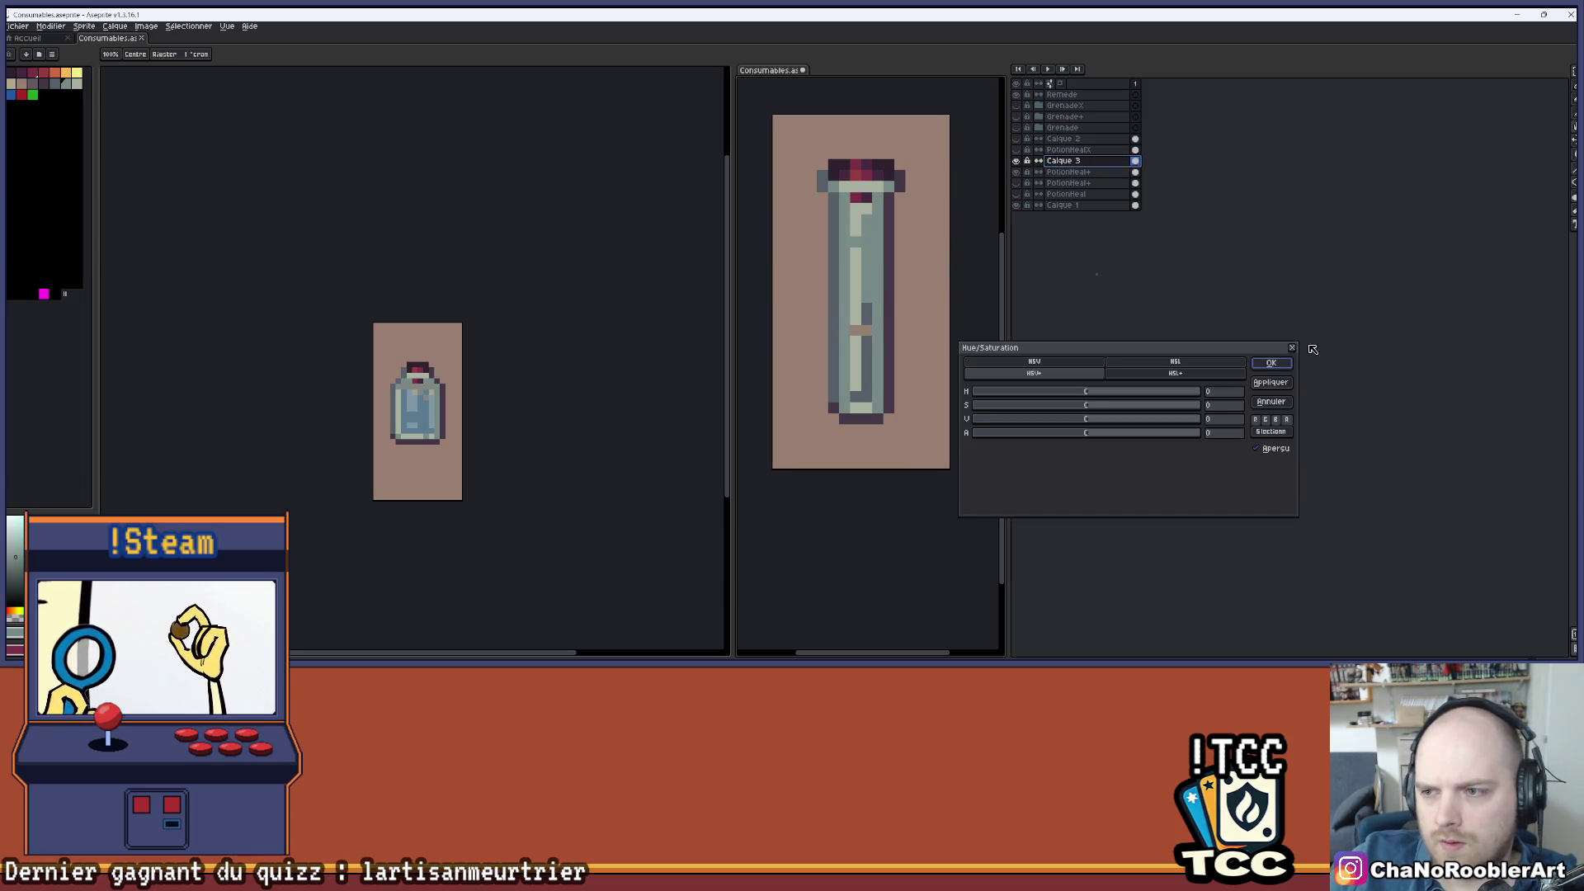
left_click(1271, 363)
key("i")
key("b")
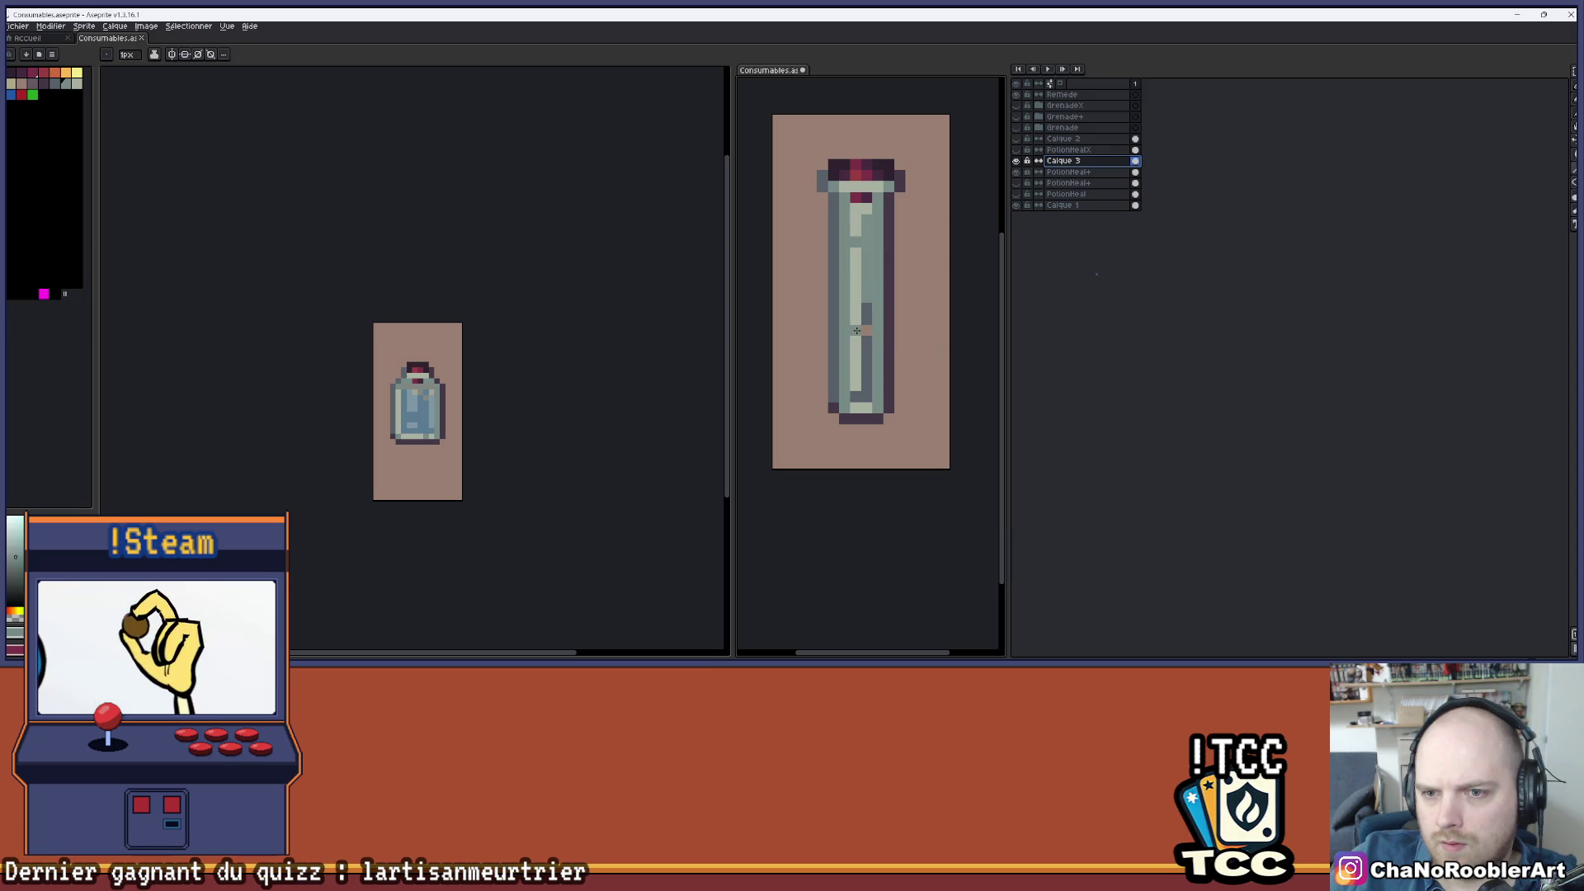
key("ctrl")
- Lower the glass layer's alpha to about -28 in Hue/Saturation, then toggle PotionHeal+ to check it
key("ctrl+u")
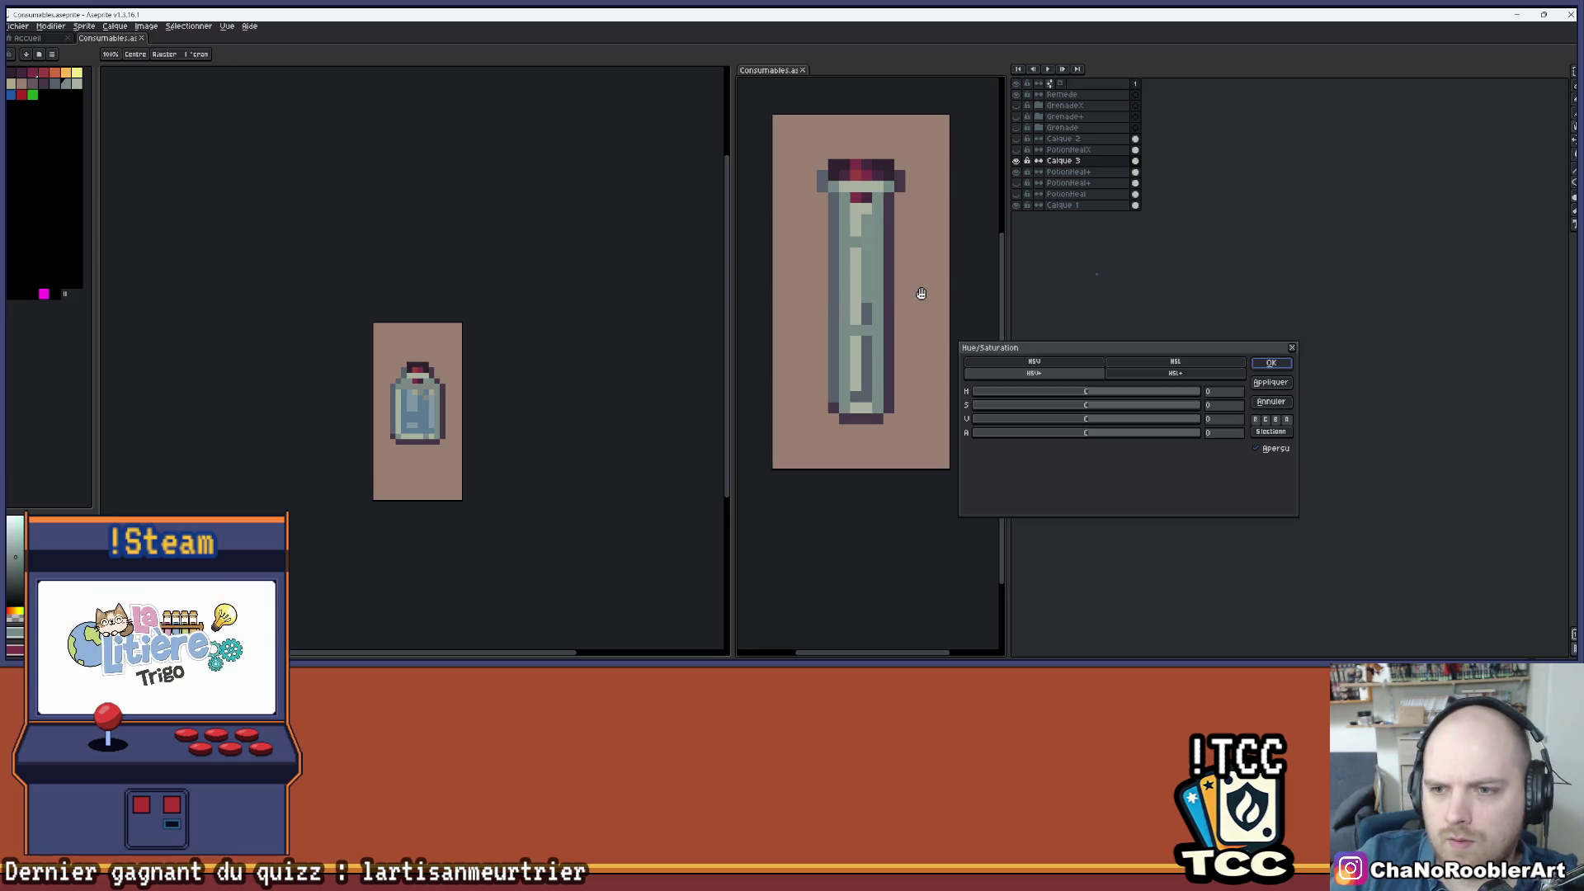
left_click_drag(1065, 432, 1059, 443)
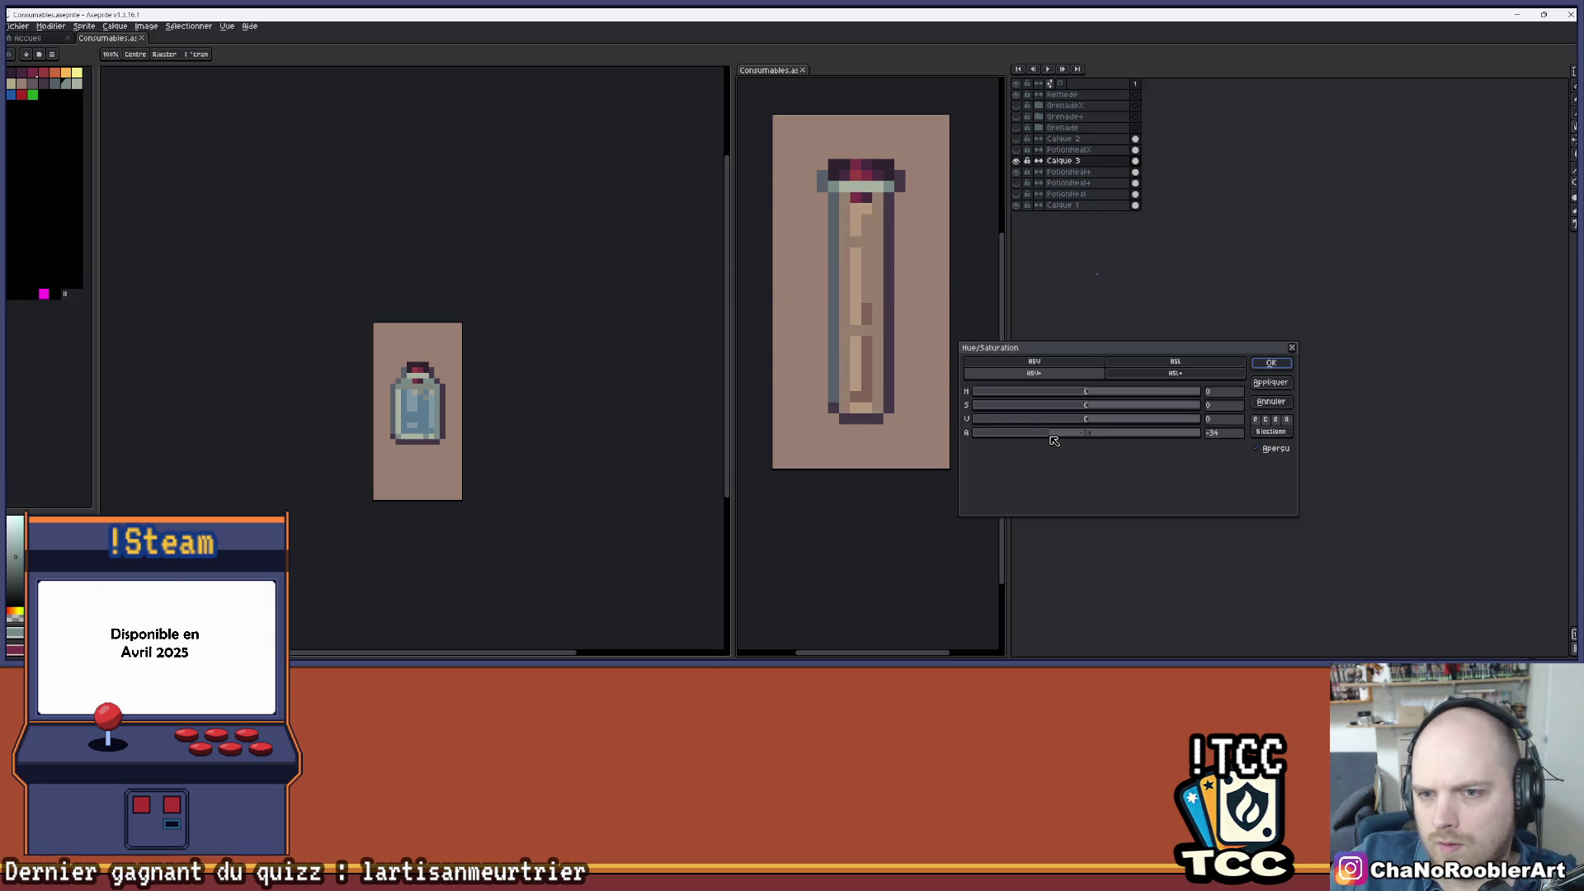
scroll(840, 423, "down", 3)
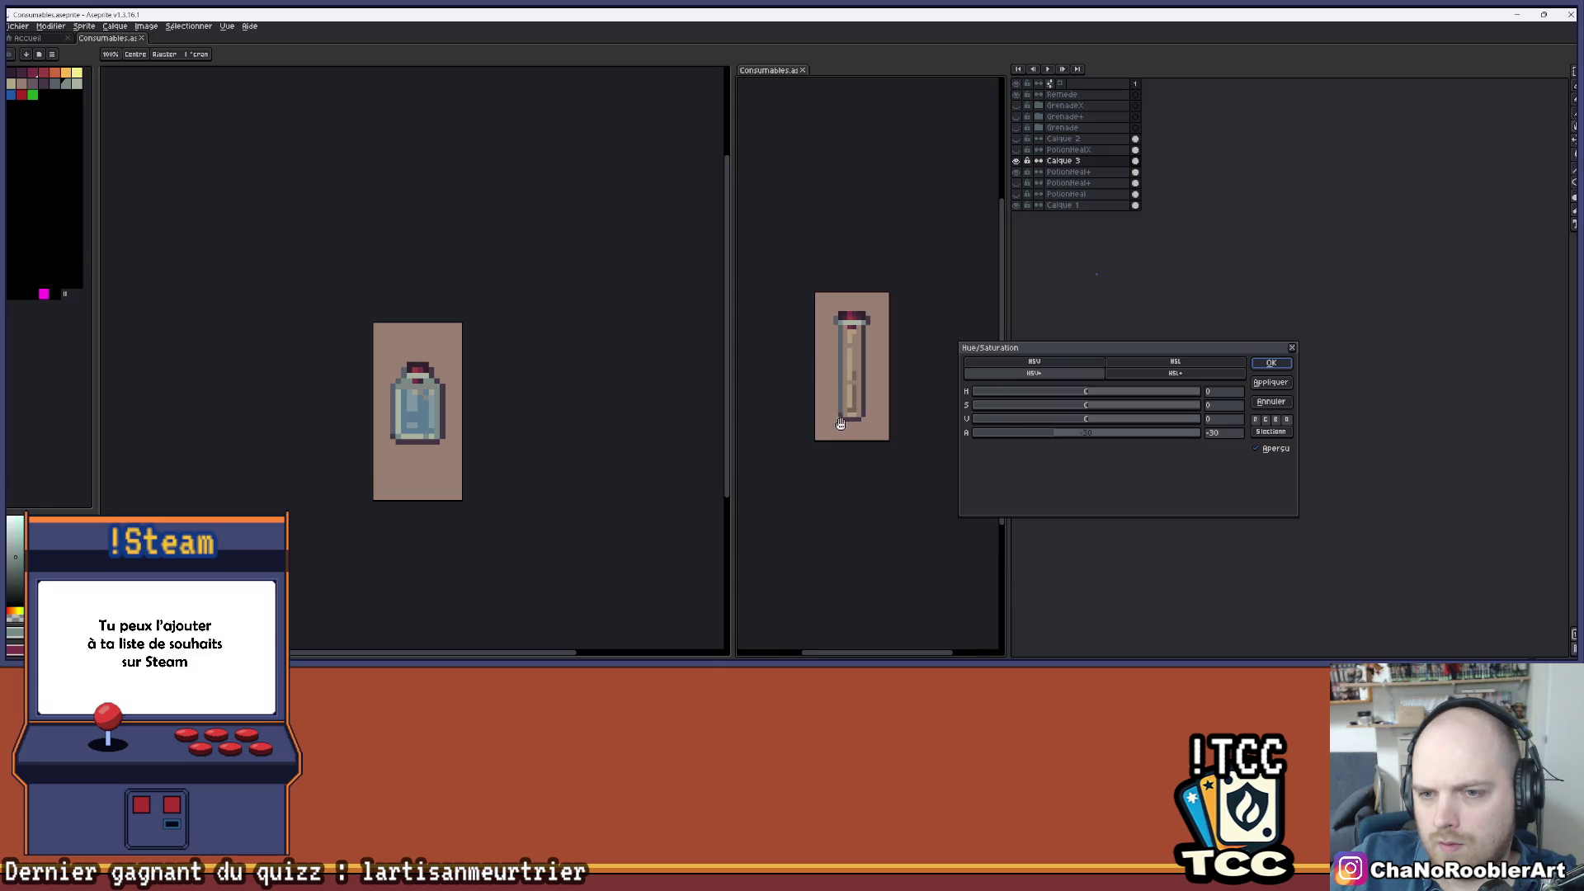
left_click_drag(831, 450, 865, 467)
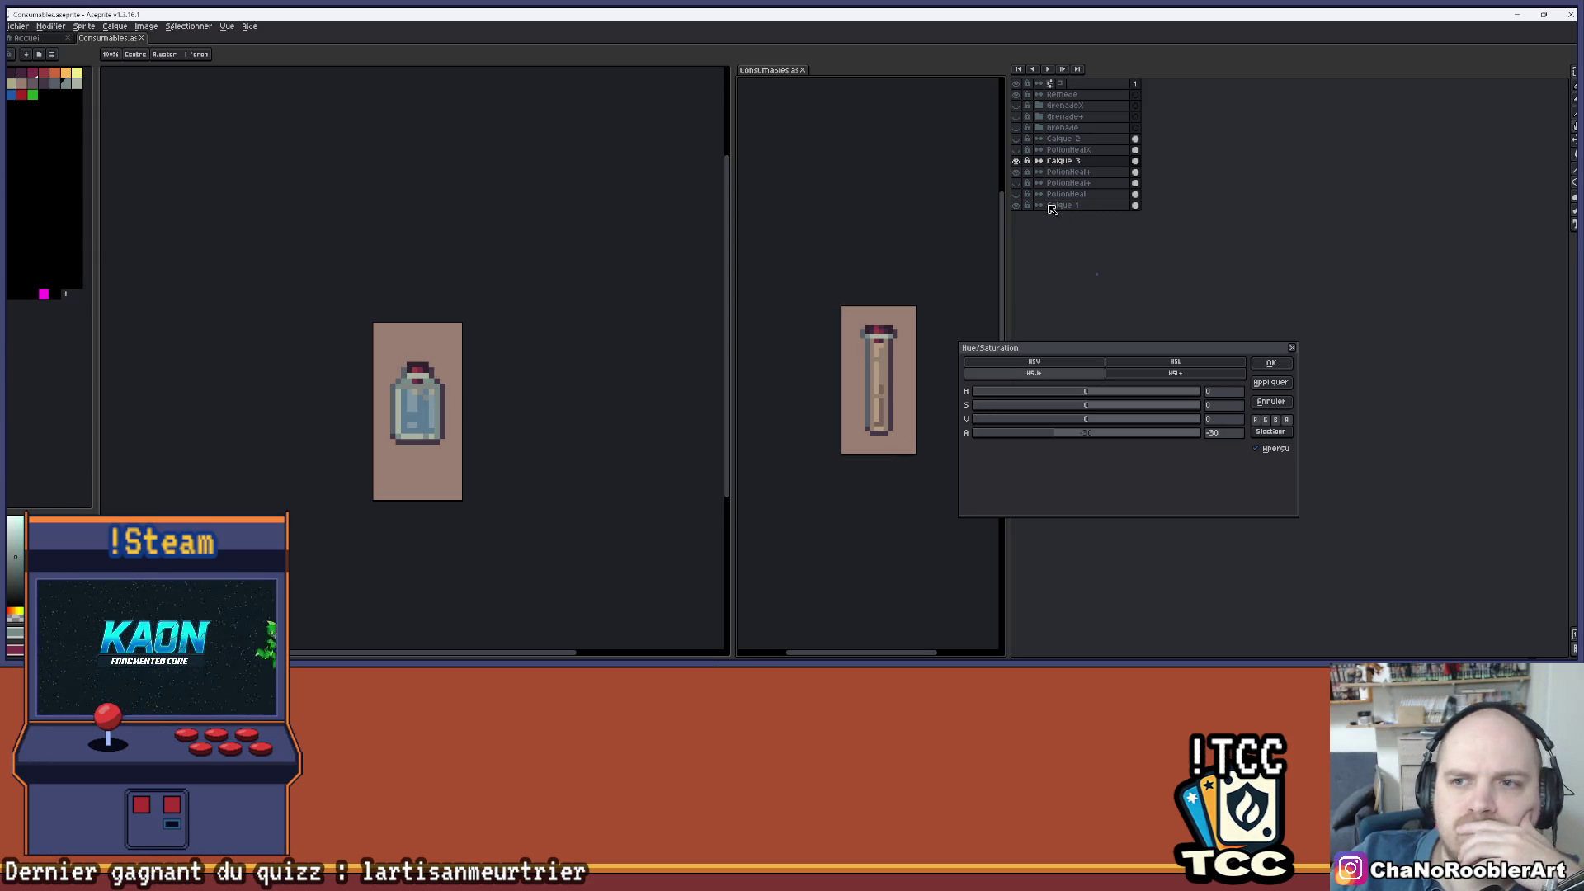
left_click(1256, 367)
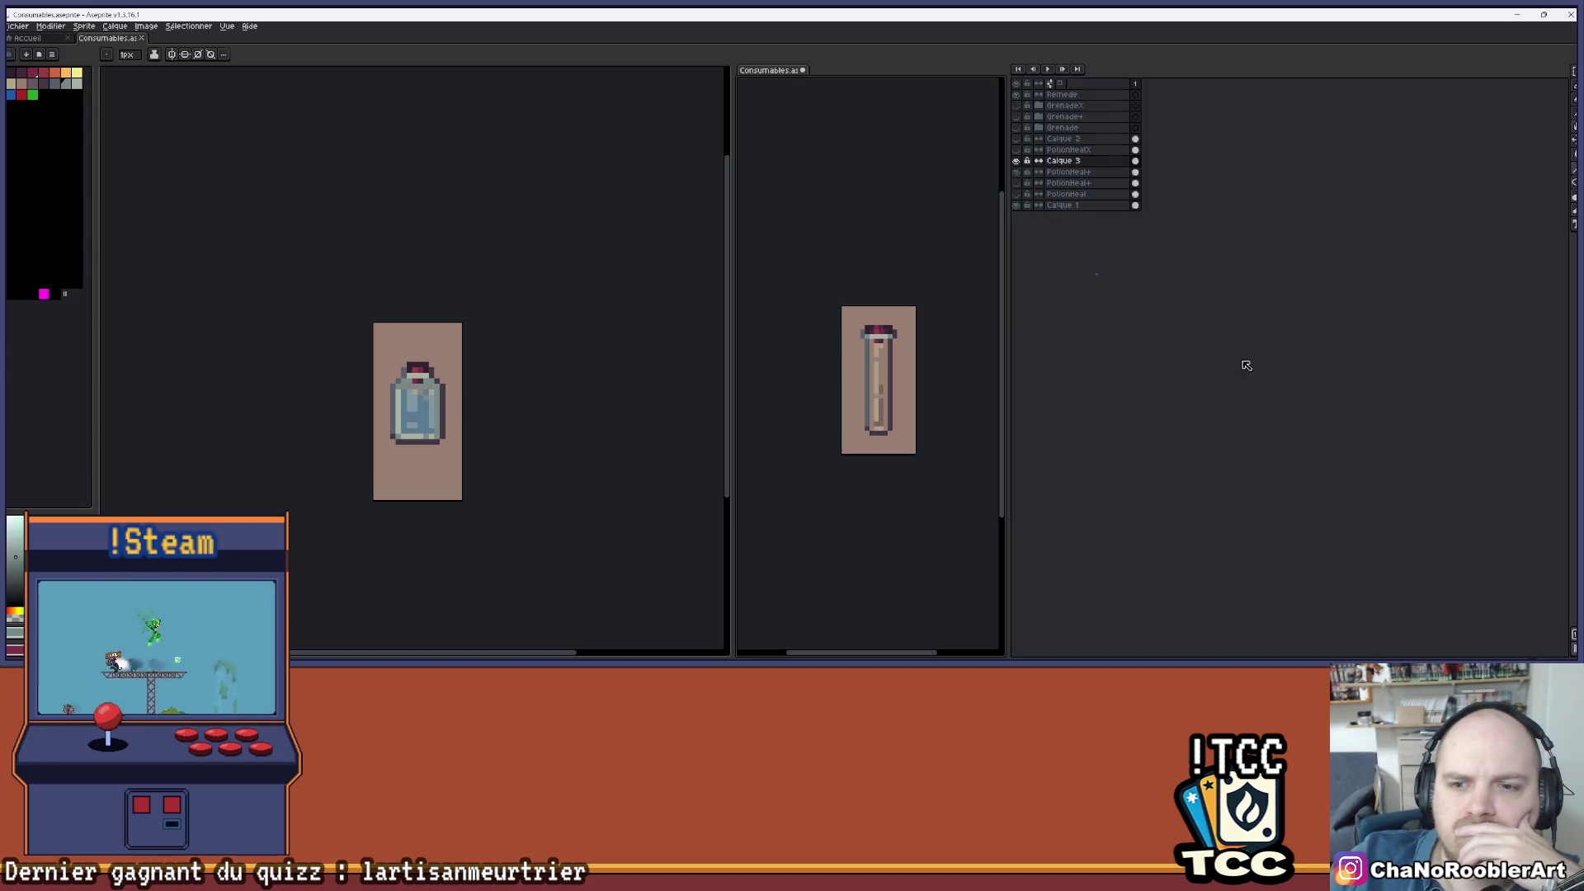
left_click(1021, 174)
left_click(1021, 174)
left_click(1021, 165)
left_click(1021, 165)
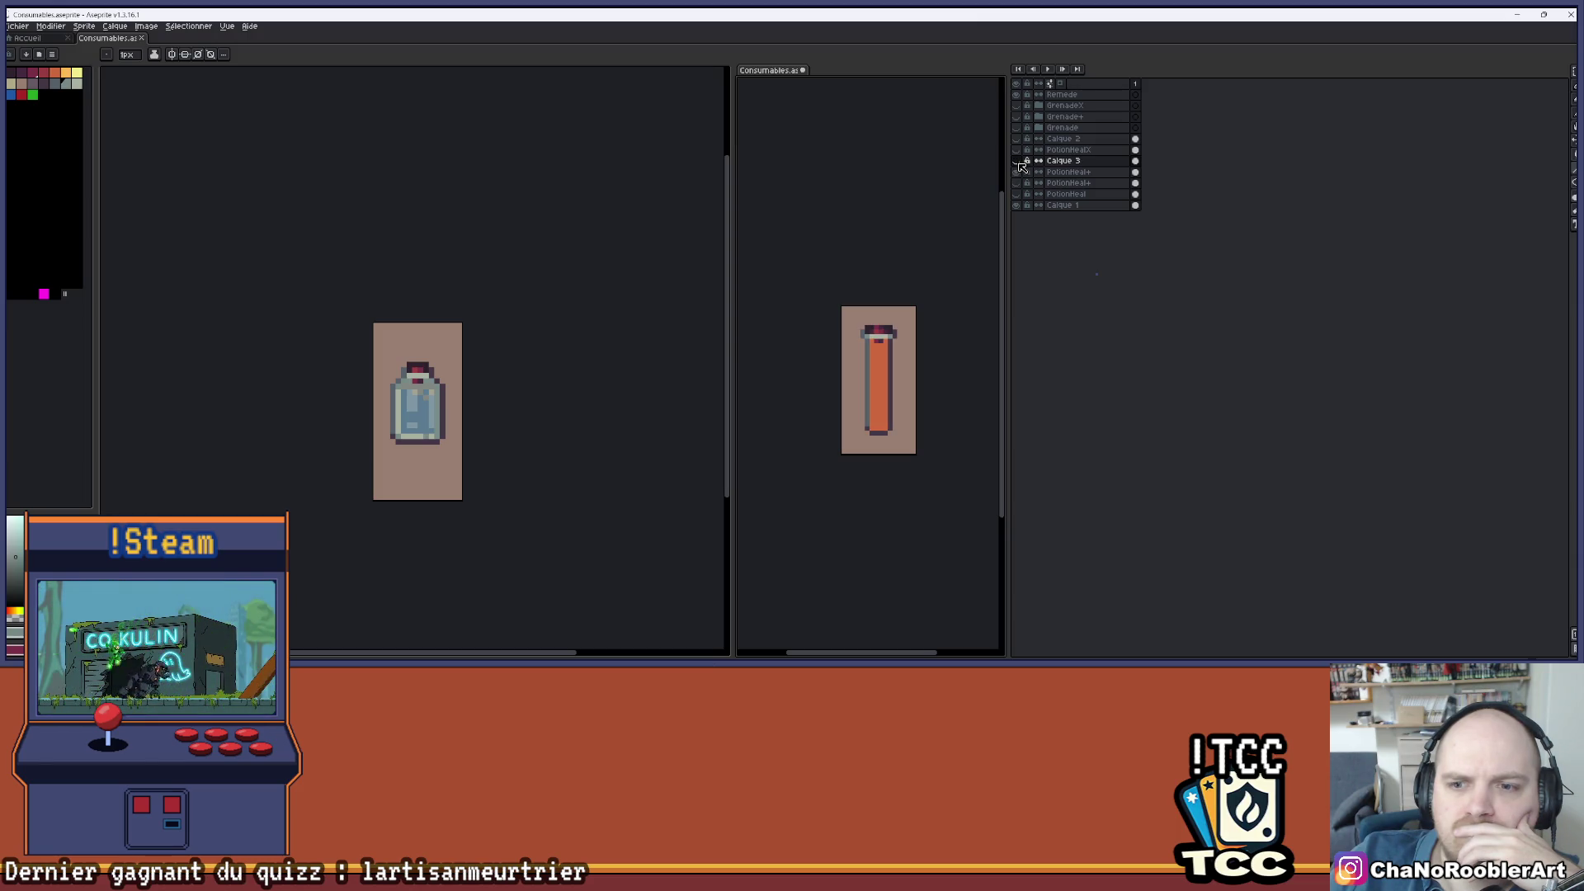
left_click(1021, 165)
double_click(1057, 172)
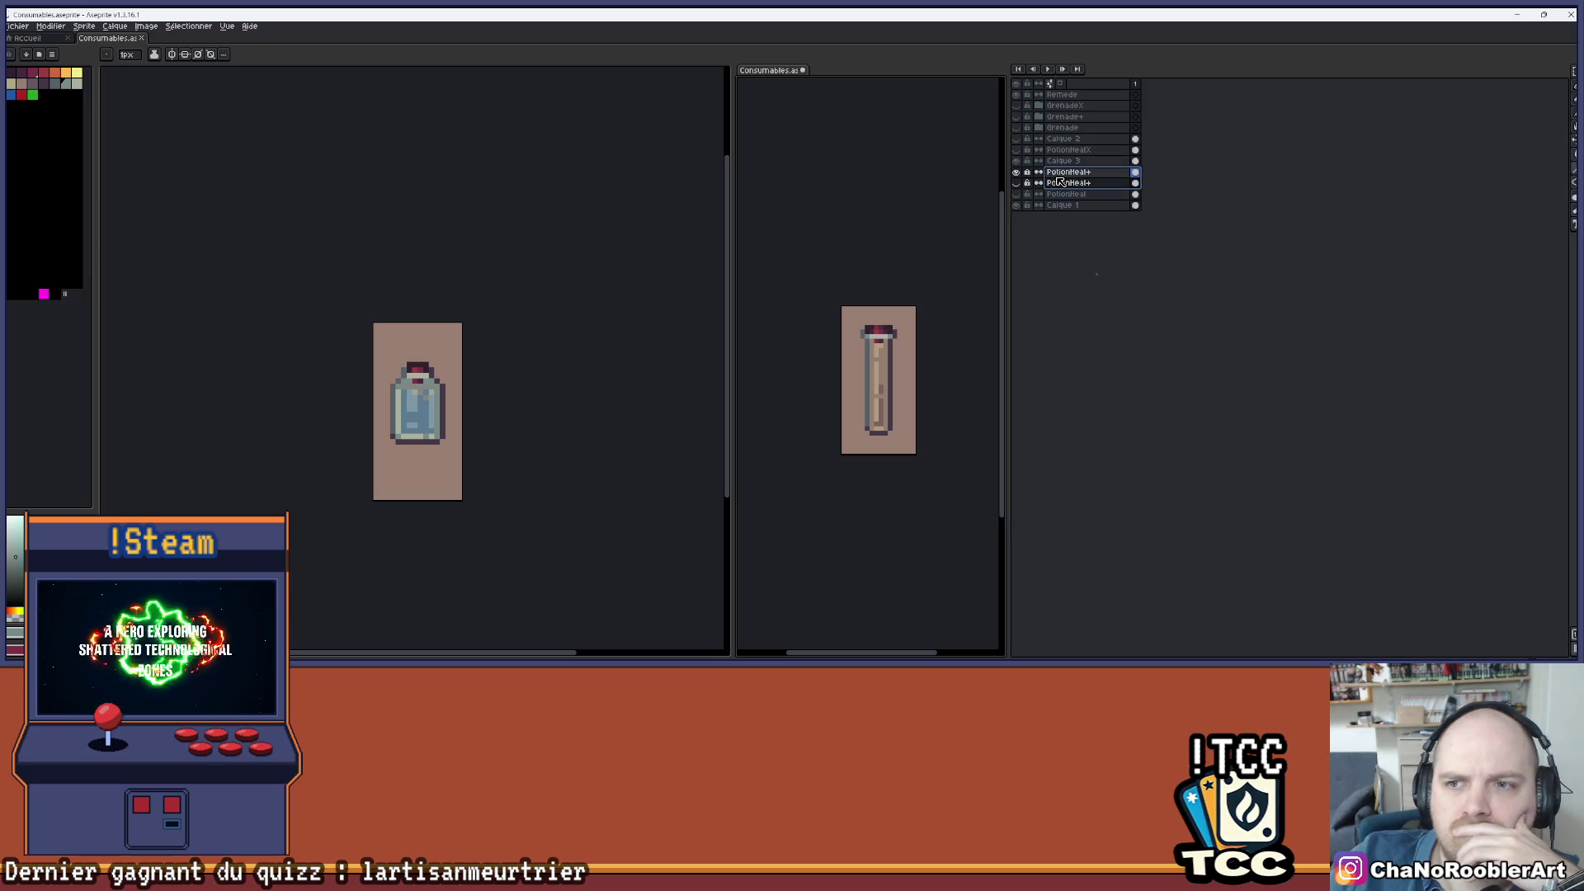
scroll(909, 378, "up", 3)
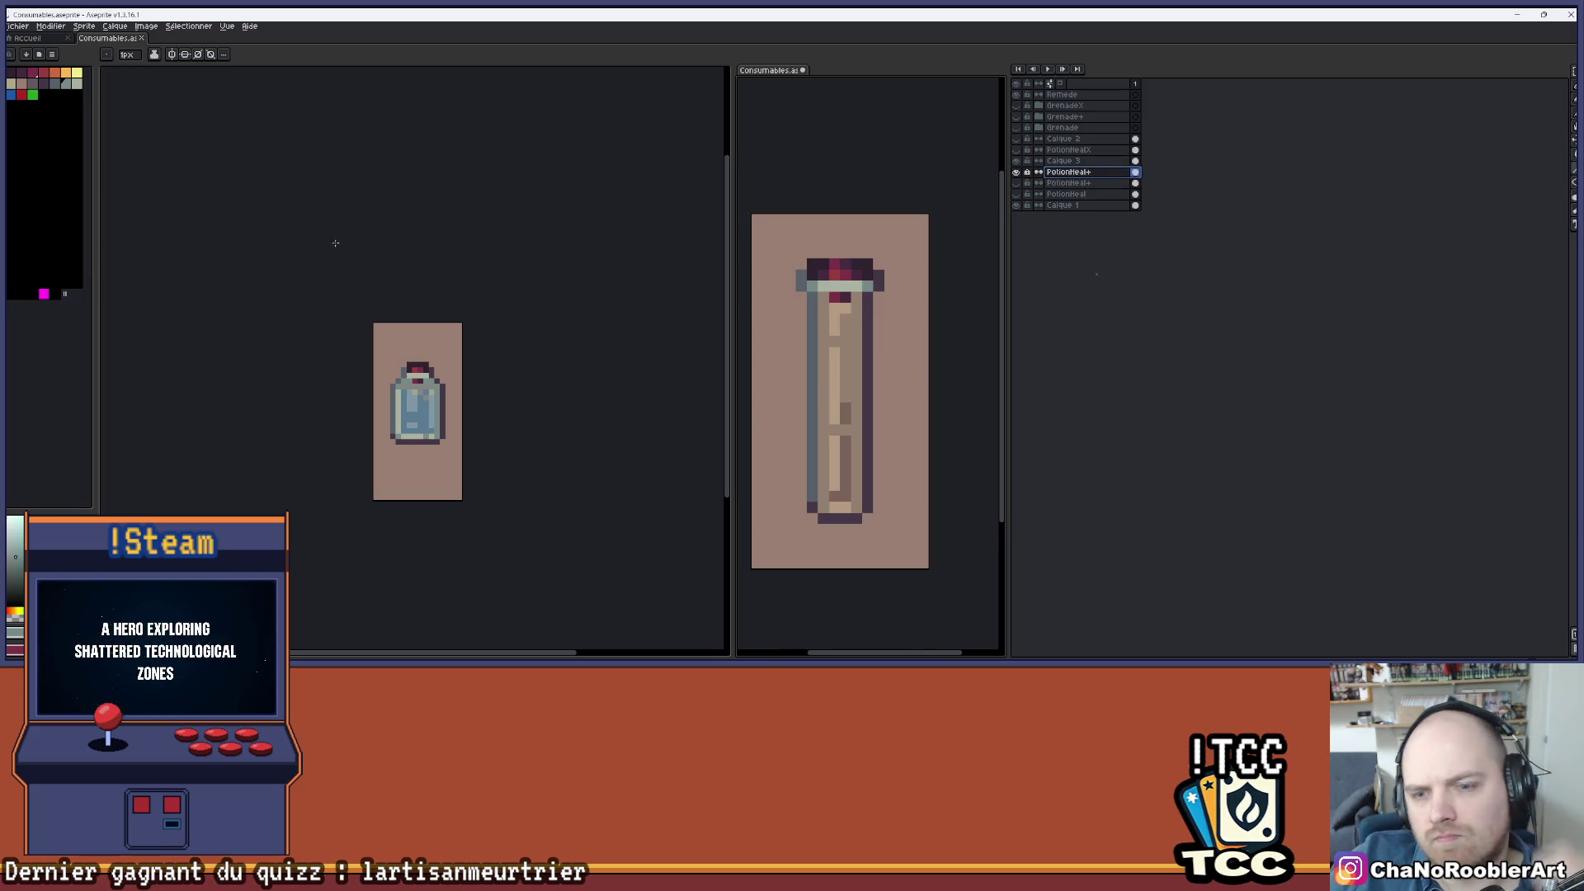
left_click(67, 76)
left_click_drag(669, 272, 677, 256)
key("ctrl+z")
key("g")
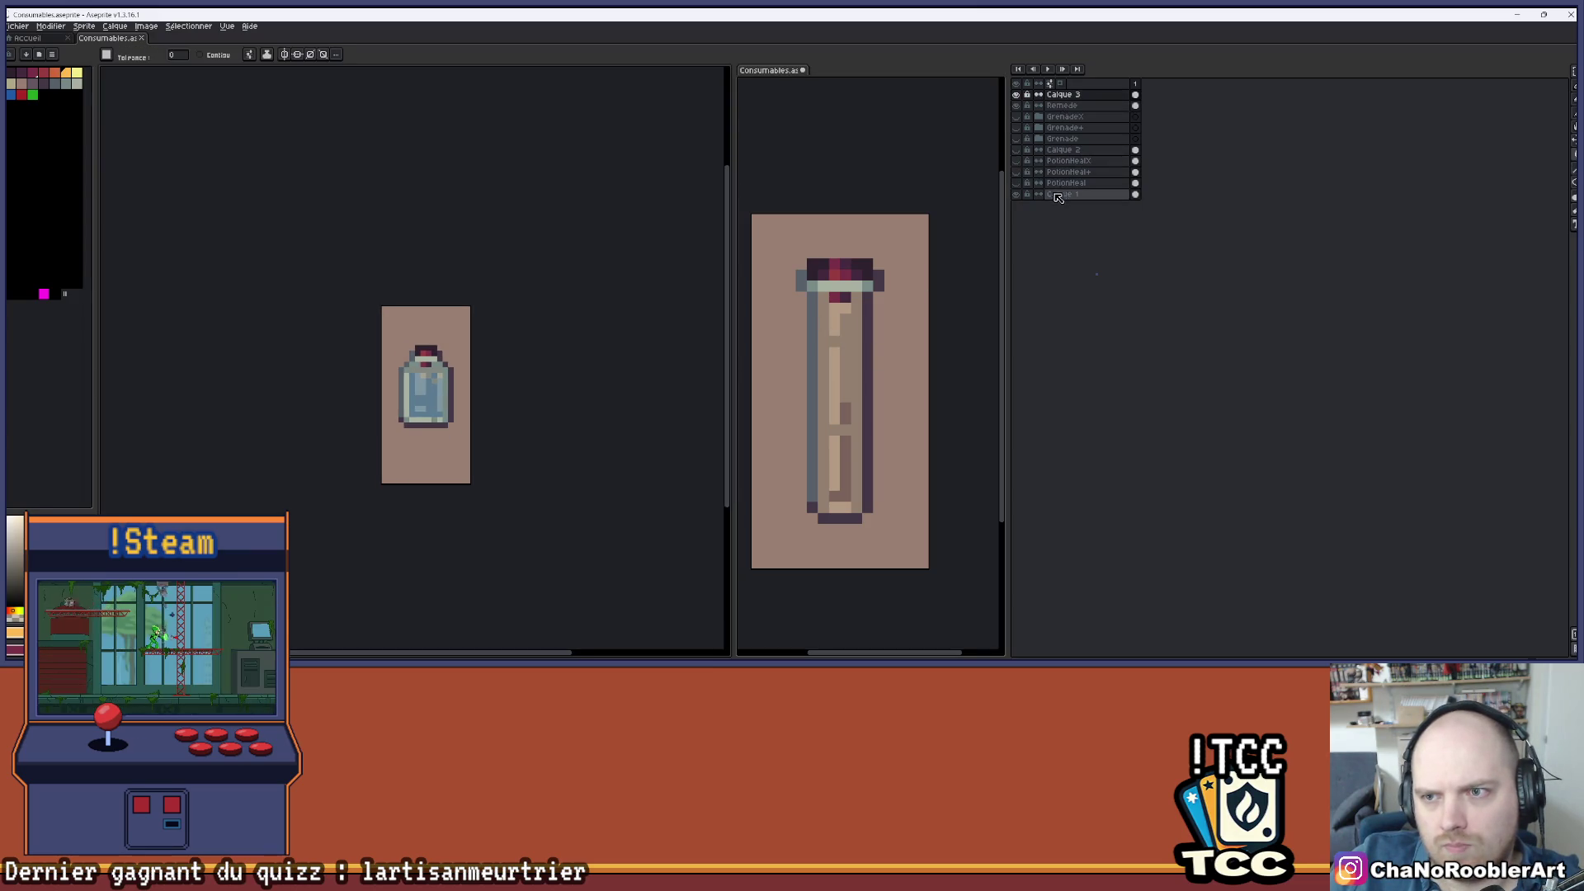
key("ctrl+y")
key("v")
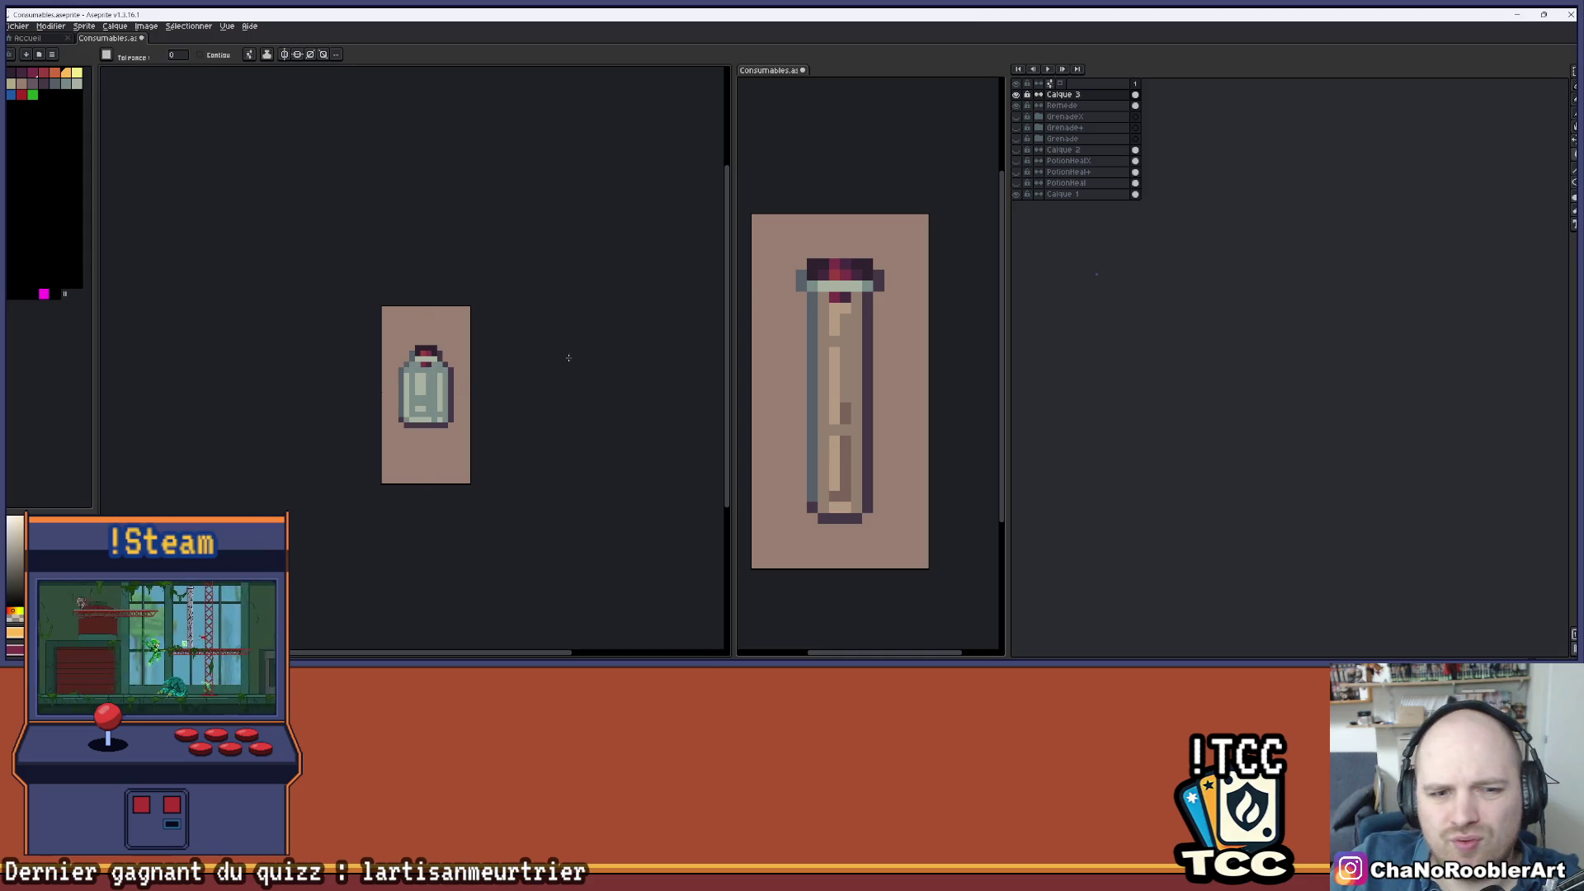
key("ctrl+y")
key("g")
key("ctrl+z")
scroll(937, 248, "down", 2)
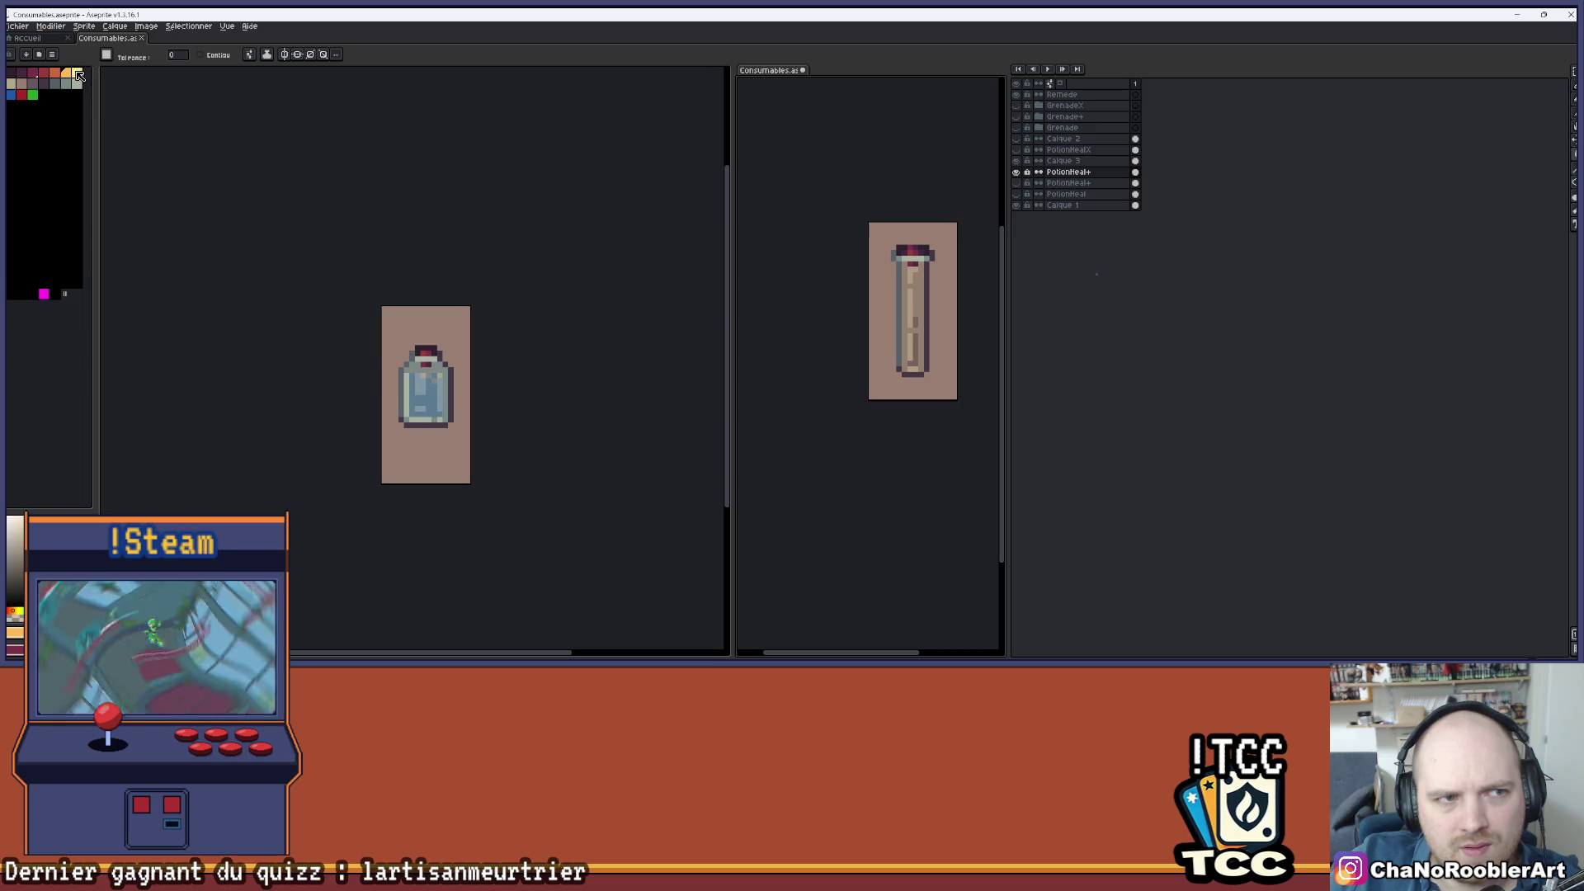
left_click(1016, 171)
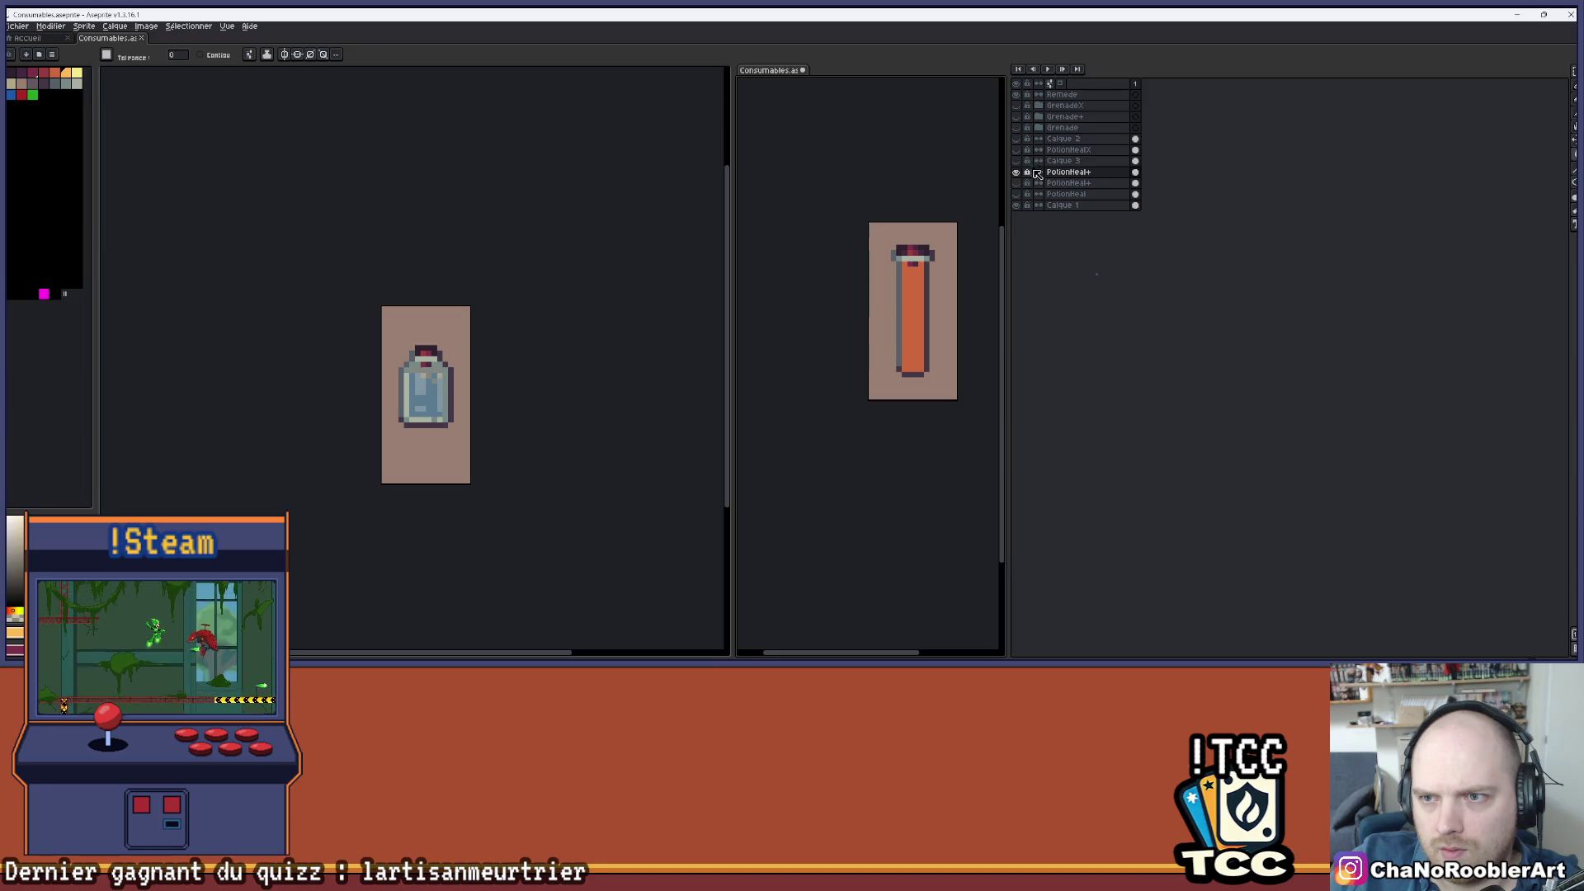
left_click(909, 281)
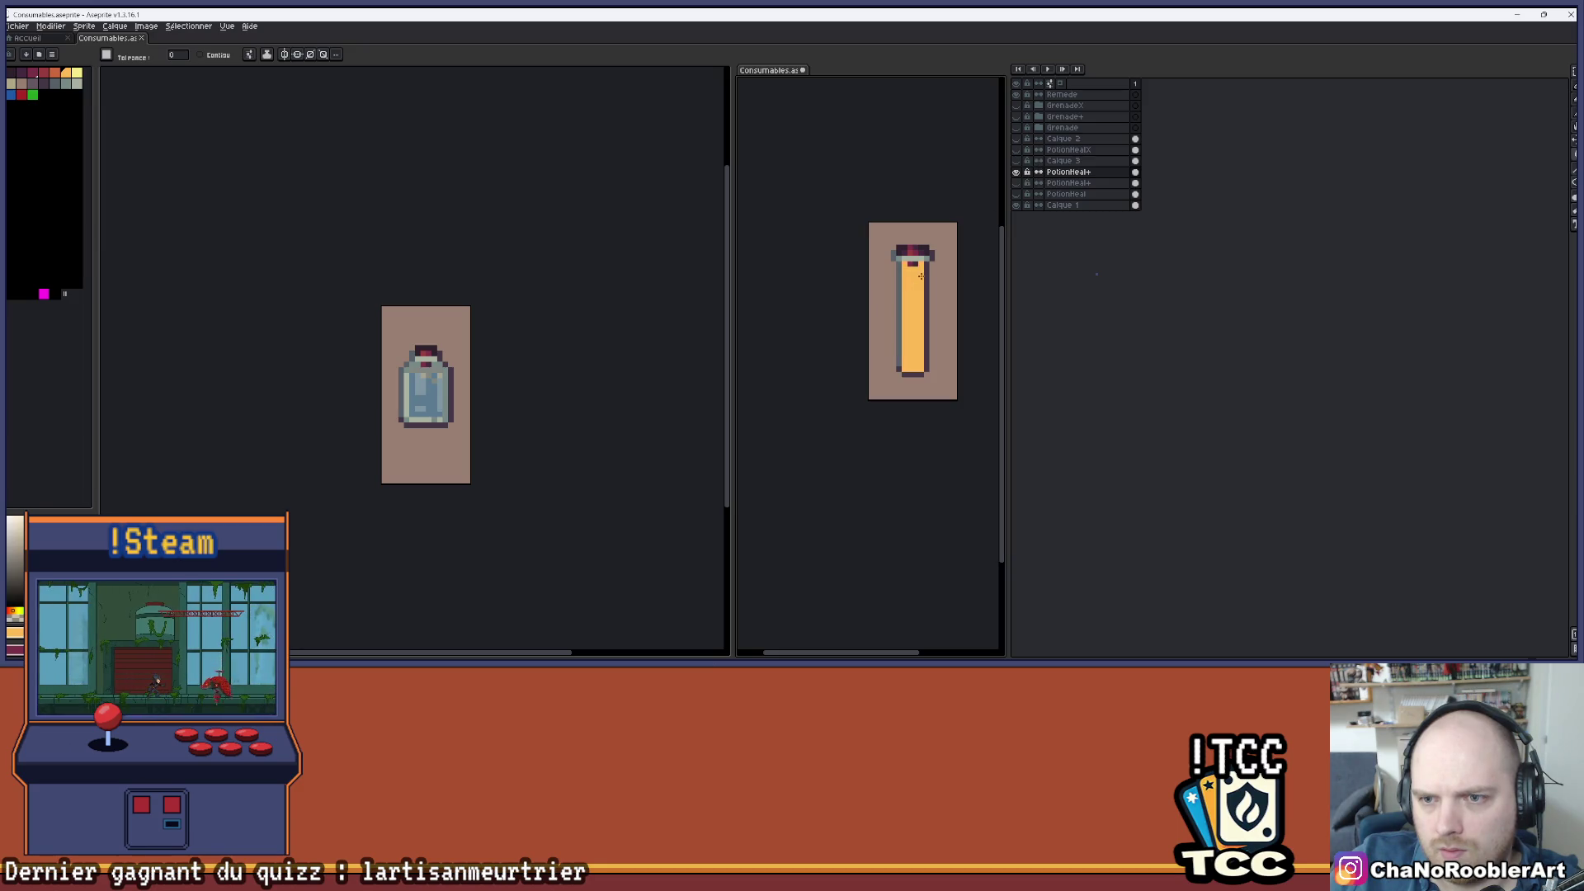
left_click(1016, 171)
left_click(1017, 171)
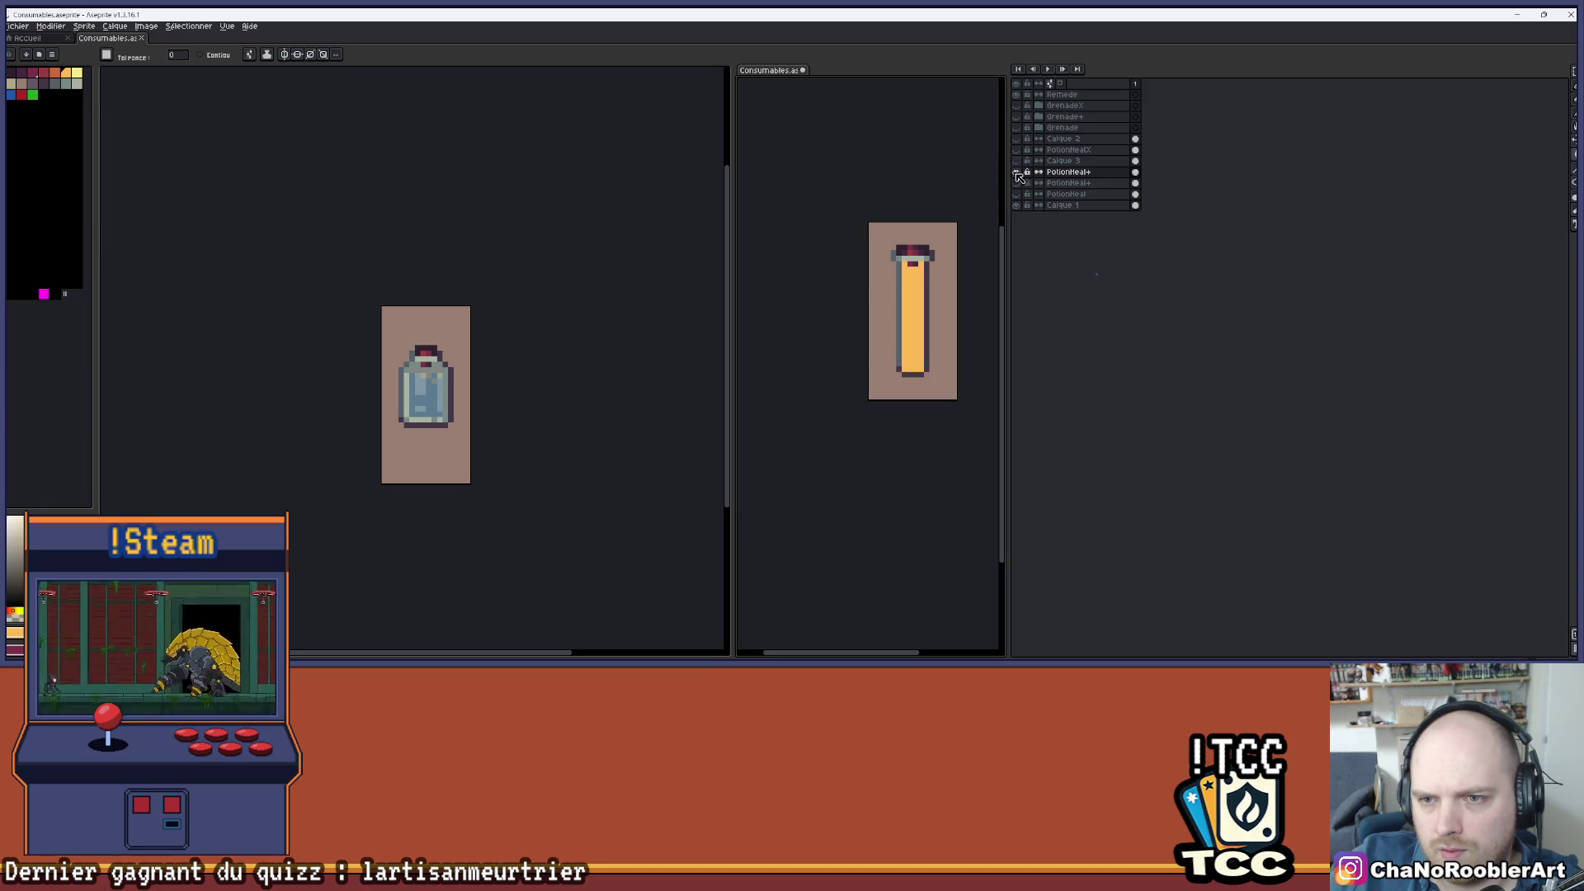
scroll(955, 296, "up", 1)
- Fill the tube's liquid with pale yellow and hide PotionHeal+ to compare
left_click(76, 72)
left_click(871, 280)
left_click(1017, 171)
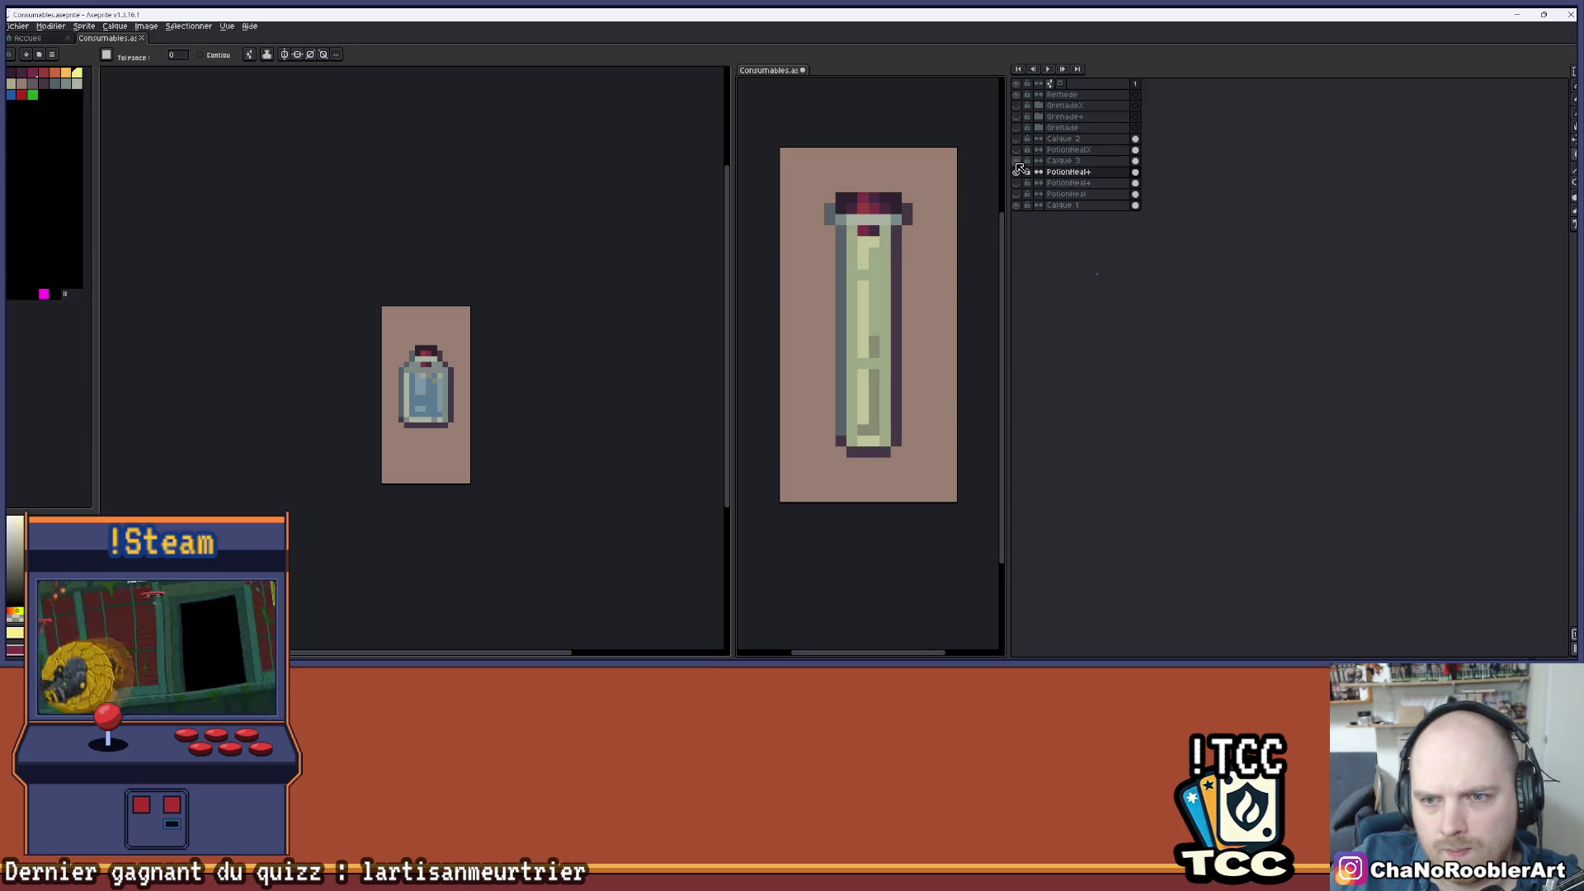
scroll(836, 251, "down", 3)
scroll(895, 353, "down", 1)
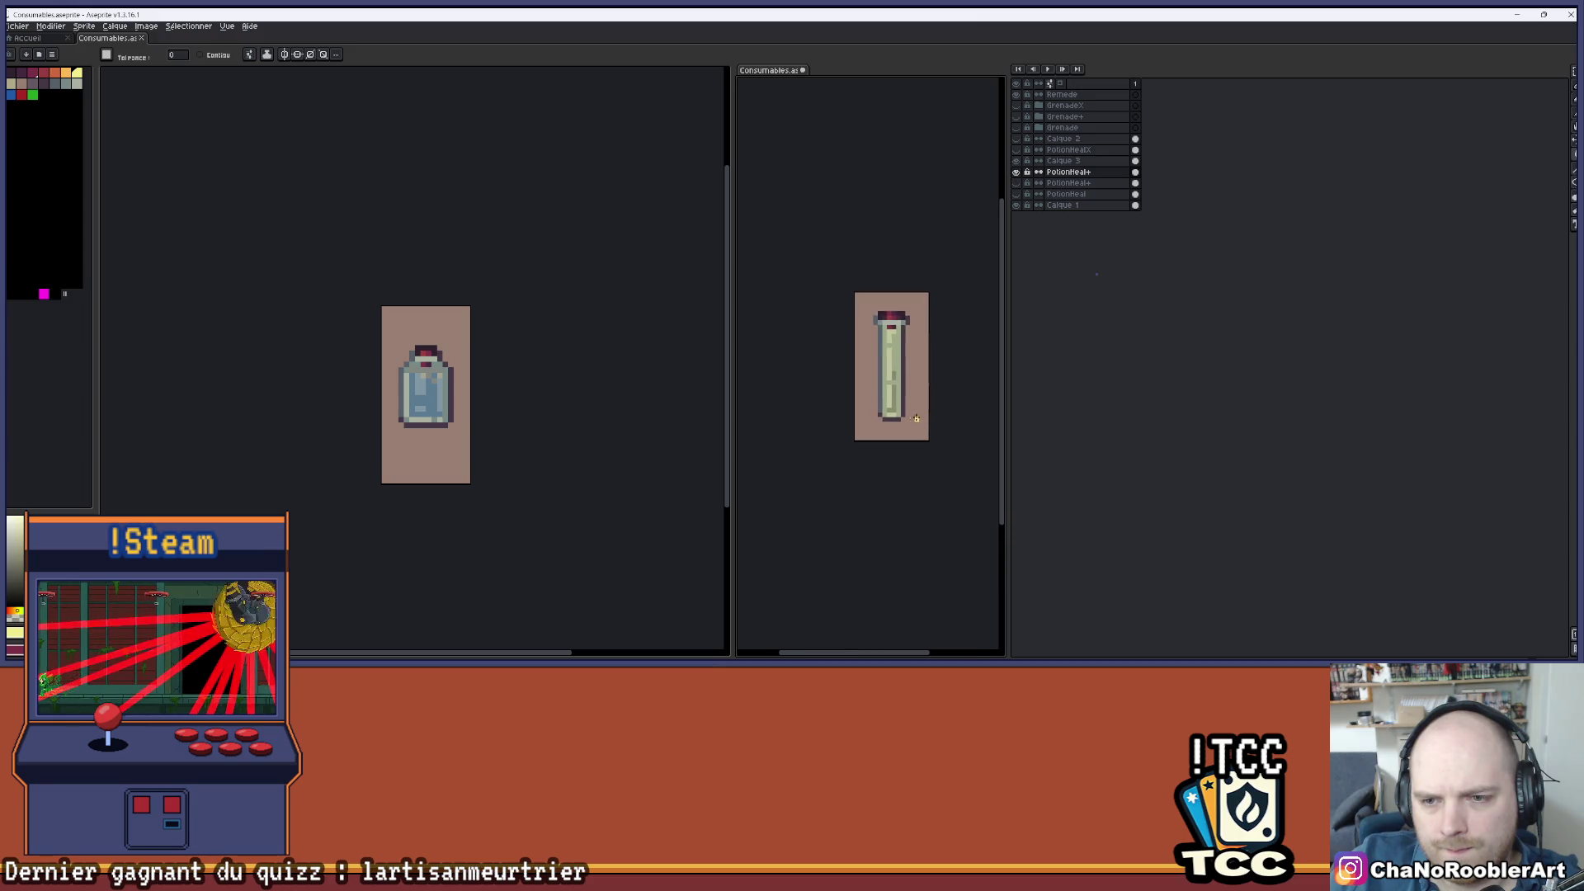
left_click_drag(907, 426, 879, 430)
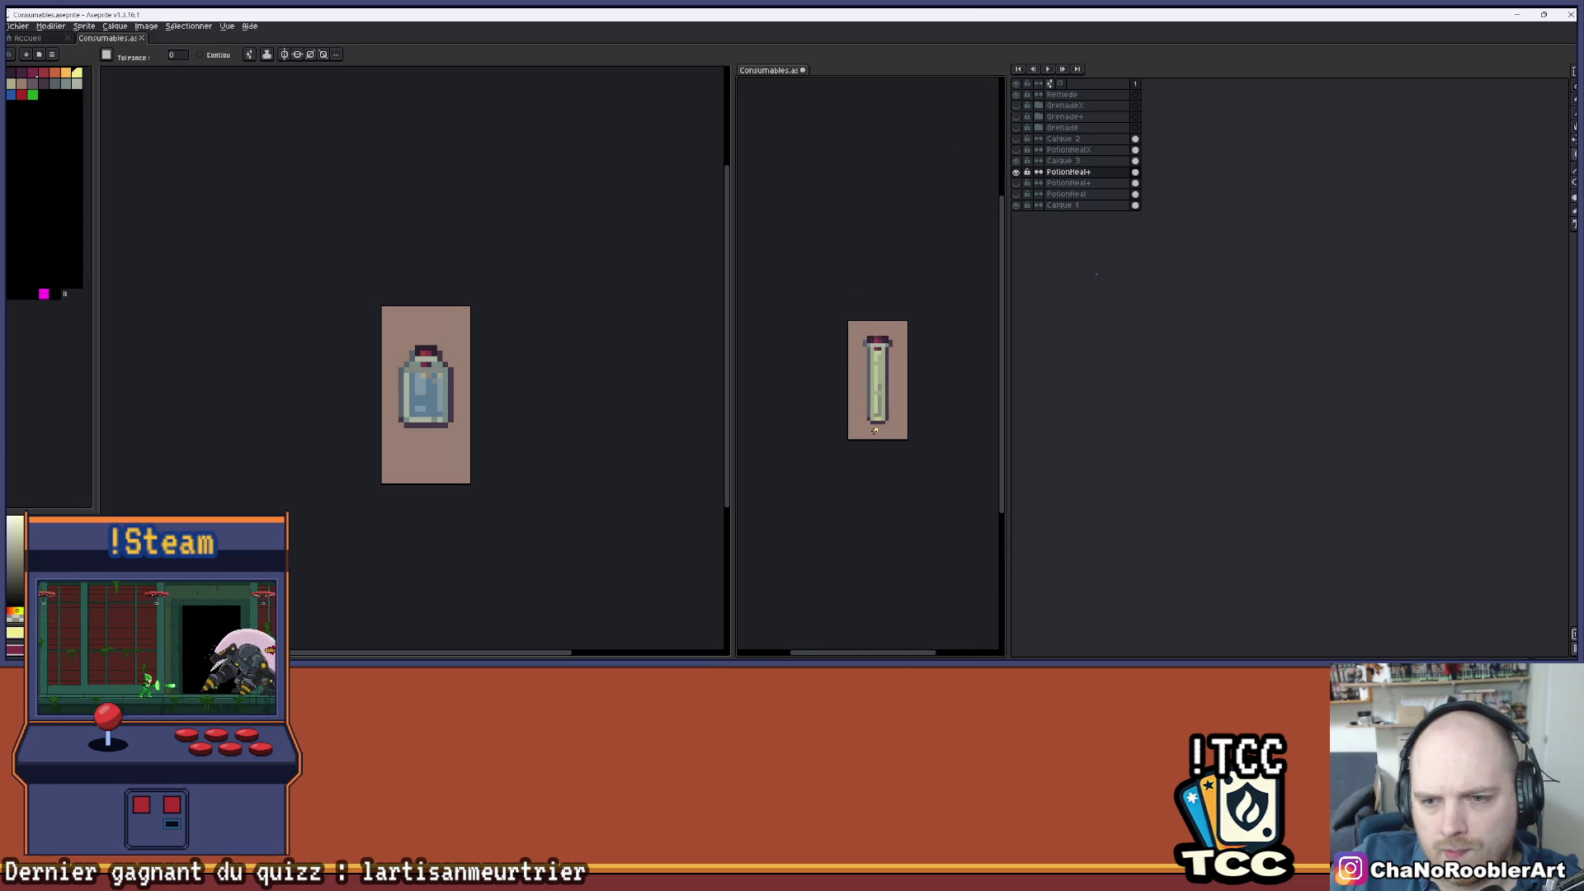
scroll(875, 430, "up", 2)
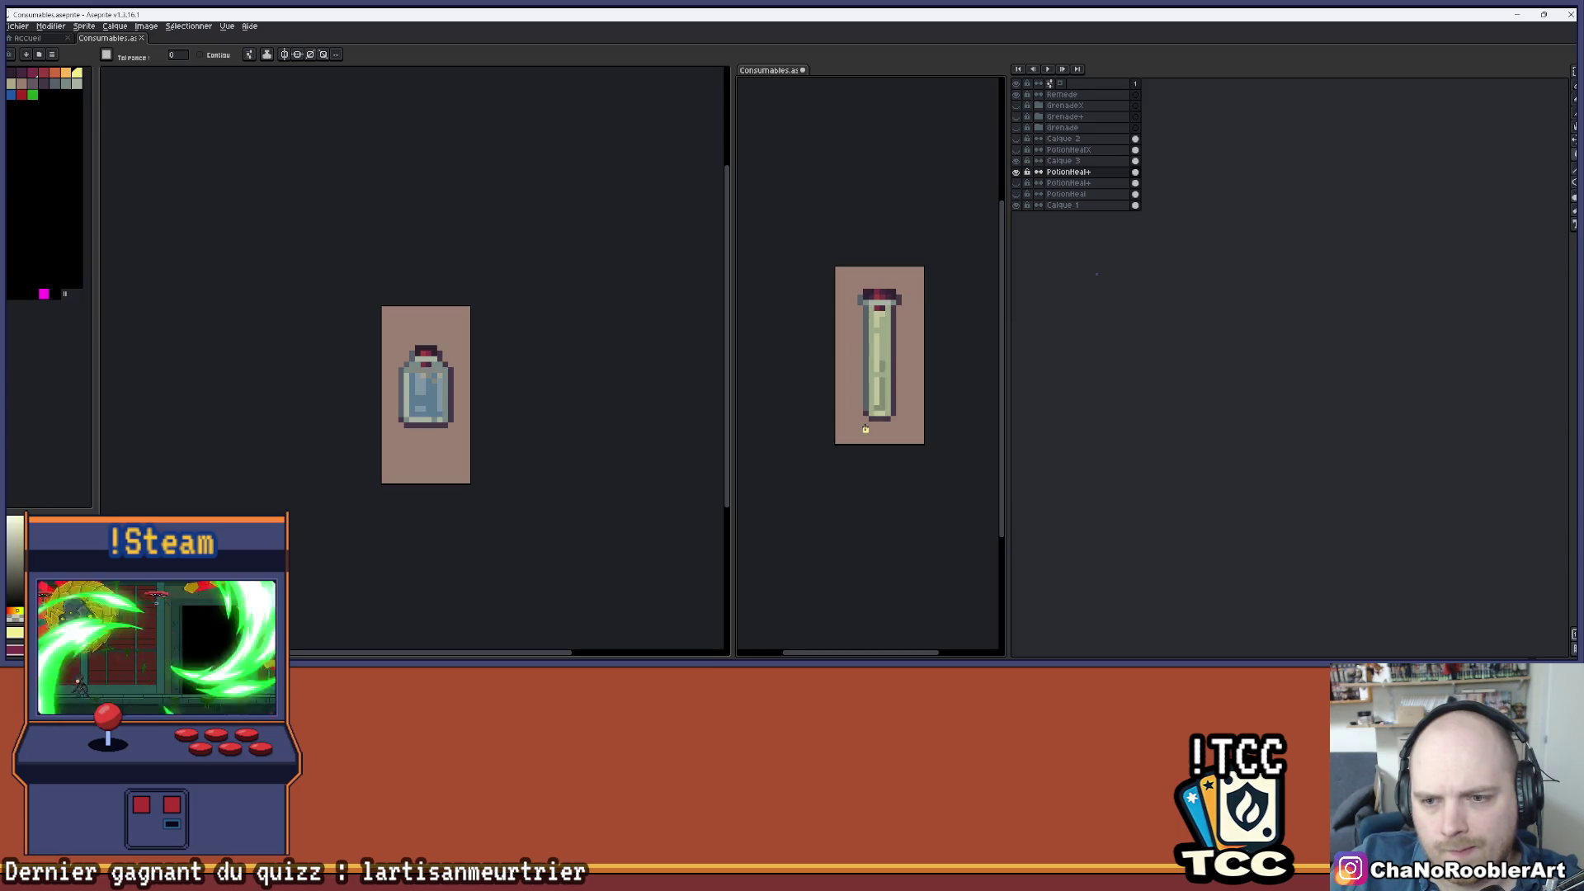
mouse_move(911, 285)
left_mouse_down()
mouse_move(898, 347)
mouse_move(919, 377)
left_mouse_up()
scroll(950, 422, "down", 1)
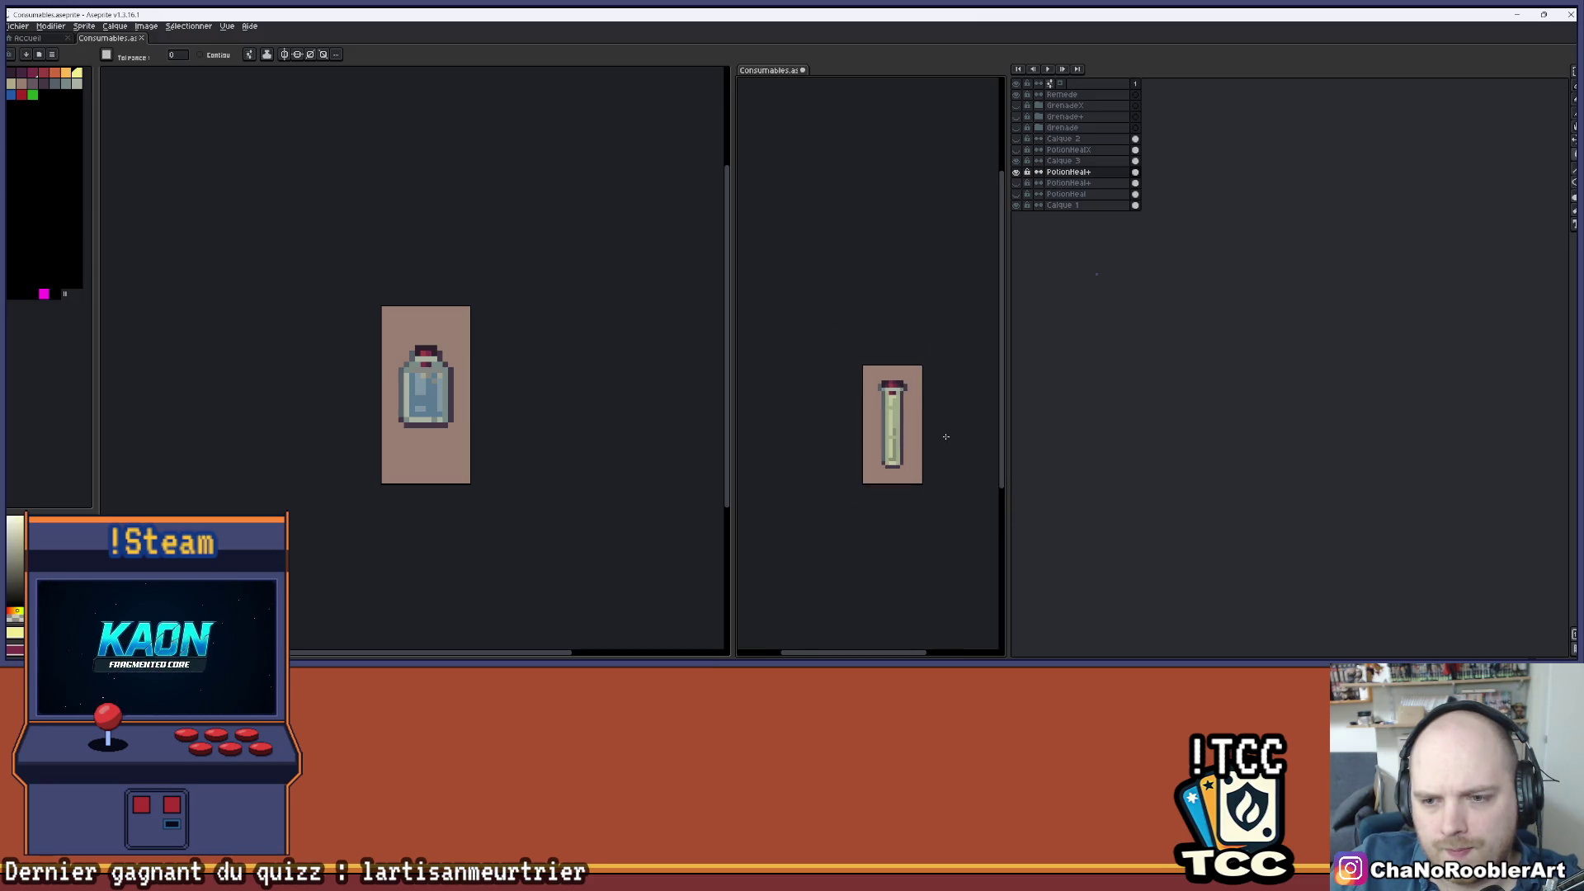
scroll(946, 437, "up", 1)
scroll(953, 362, "up", 1)
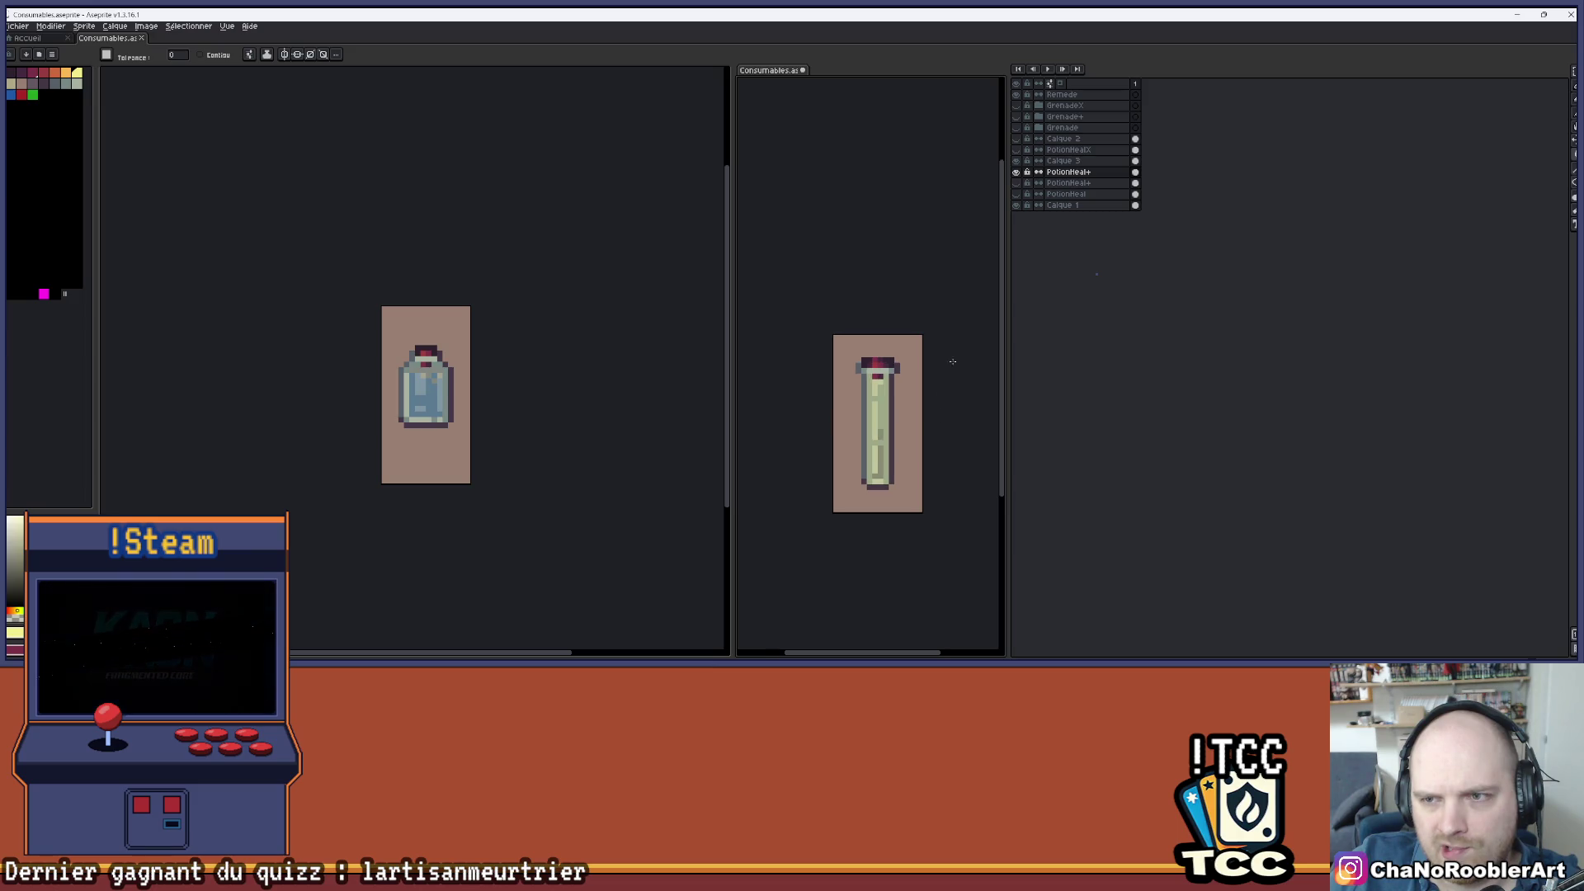
- Pencil beige bubble pixels along the top of the yellow liquid
left_click(1018, 162)
scroll(879, 416, "up", 5)
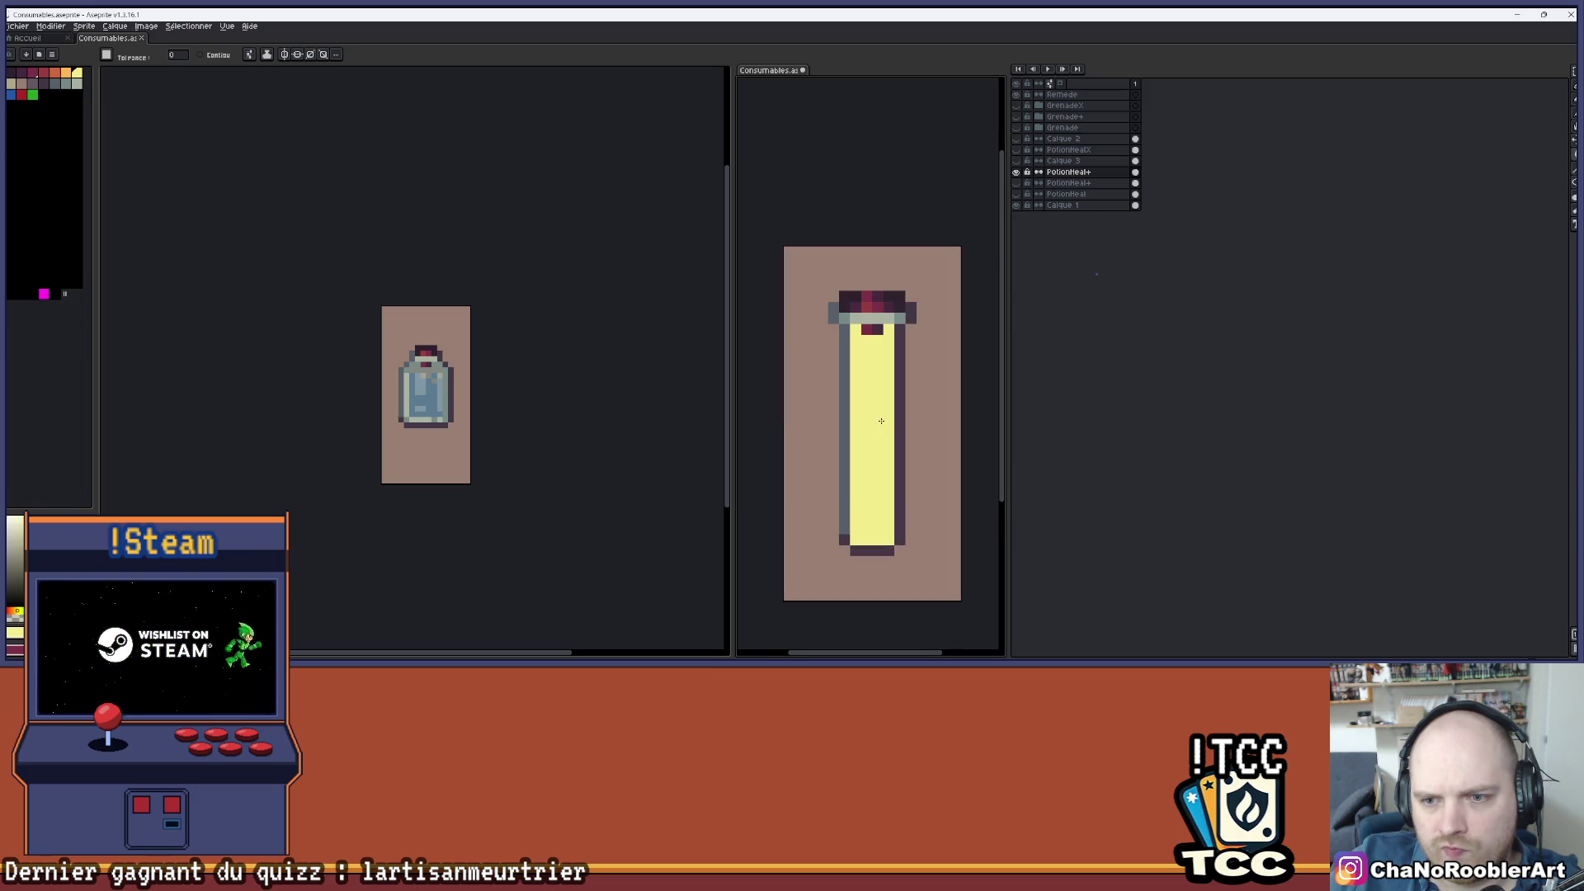
key("b")
mouse_move(892, 298)
left_mouse_down()
mouse_move(876, 339)
mouse_move(861, 332)
left_mouse_up()
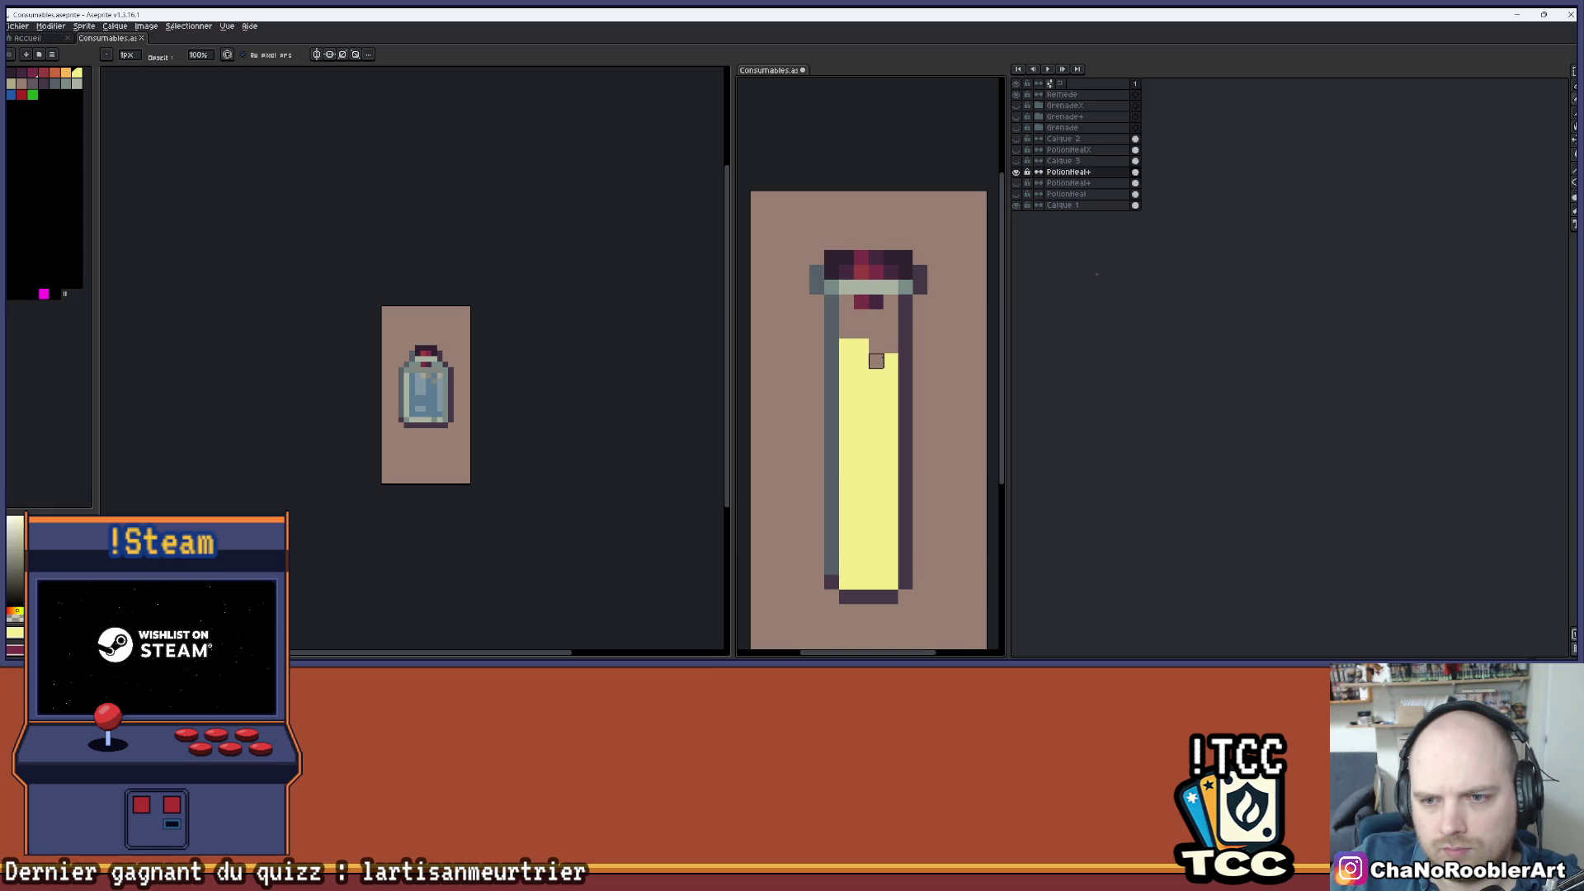
left_click(875, 360)
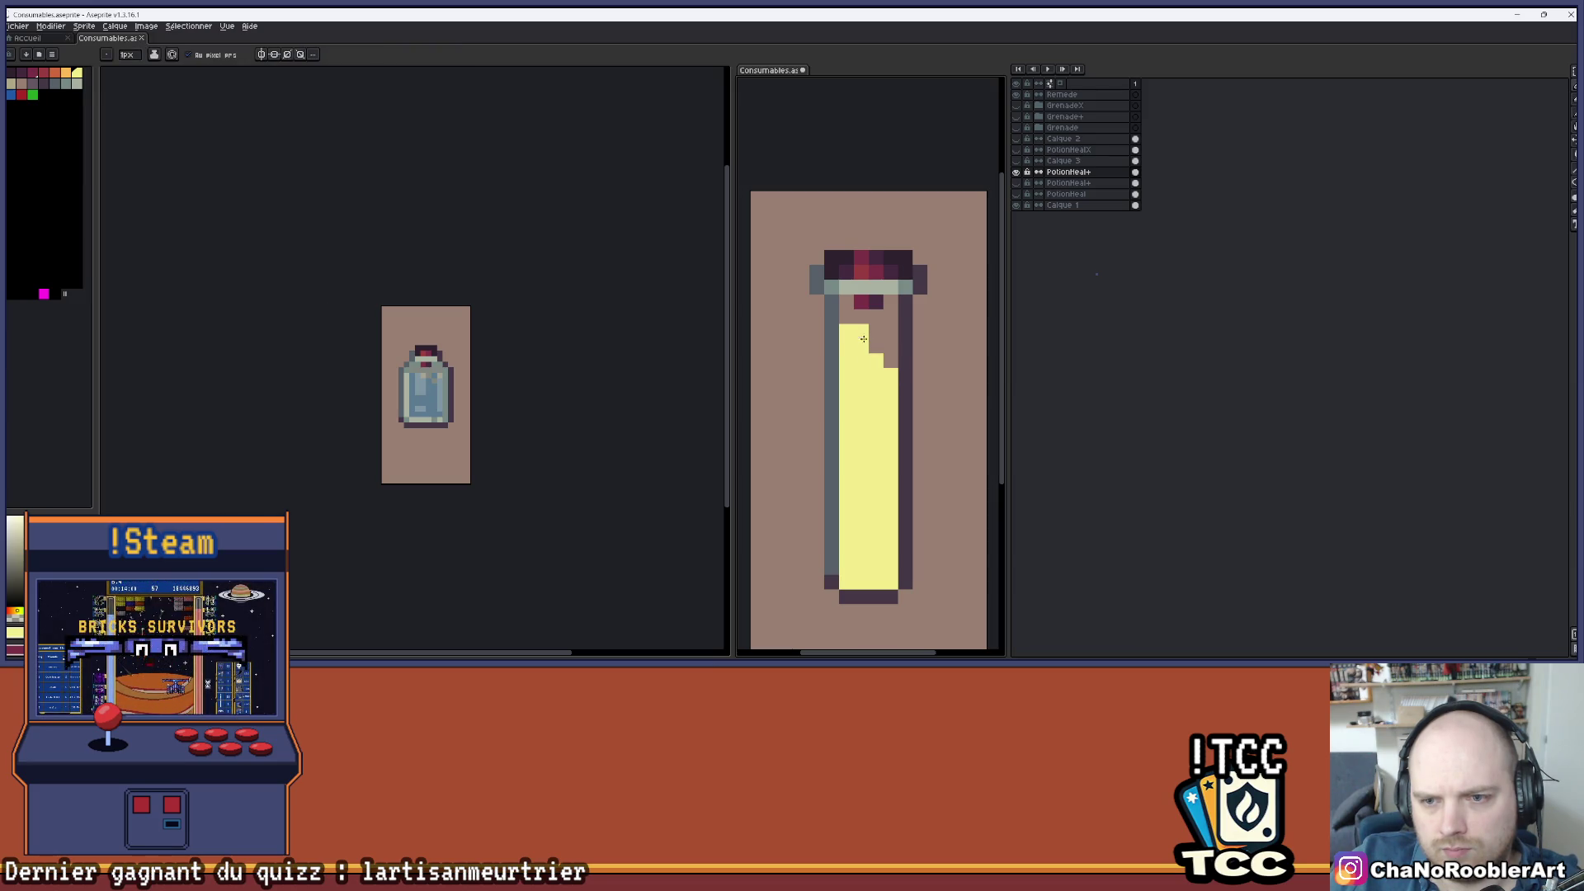
left_click(863, 338)
scroll(872, 367, "down", 1)
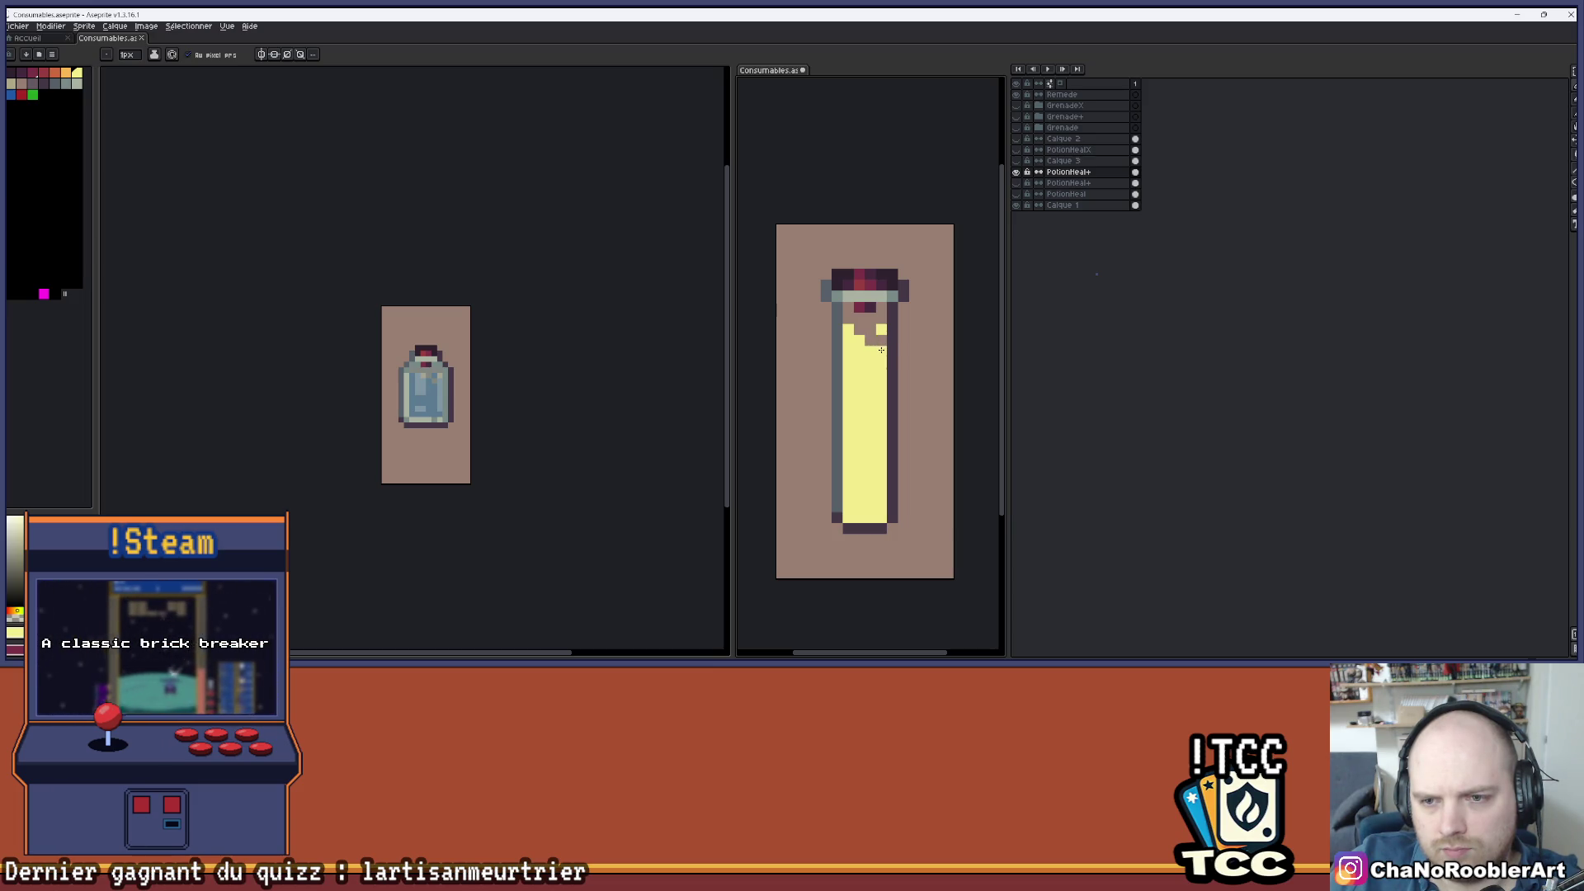
scroll(874, 381, "down", 3)
scroll(873, 382, "up", 3)
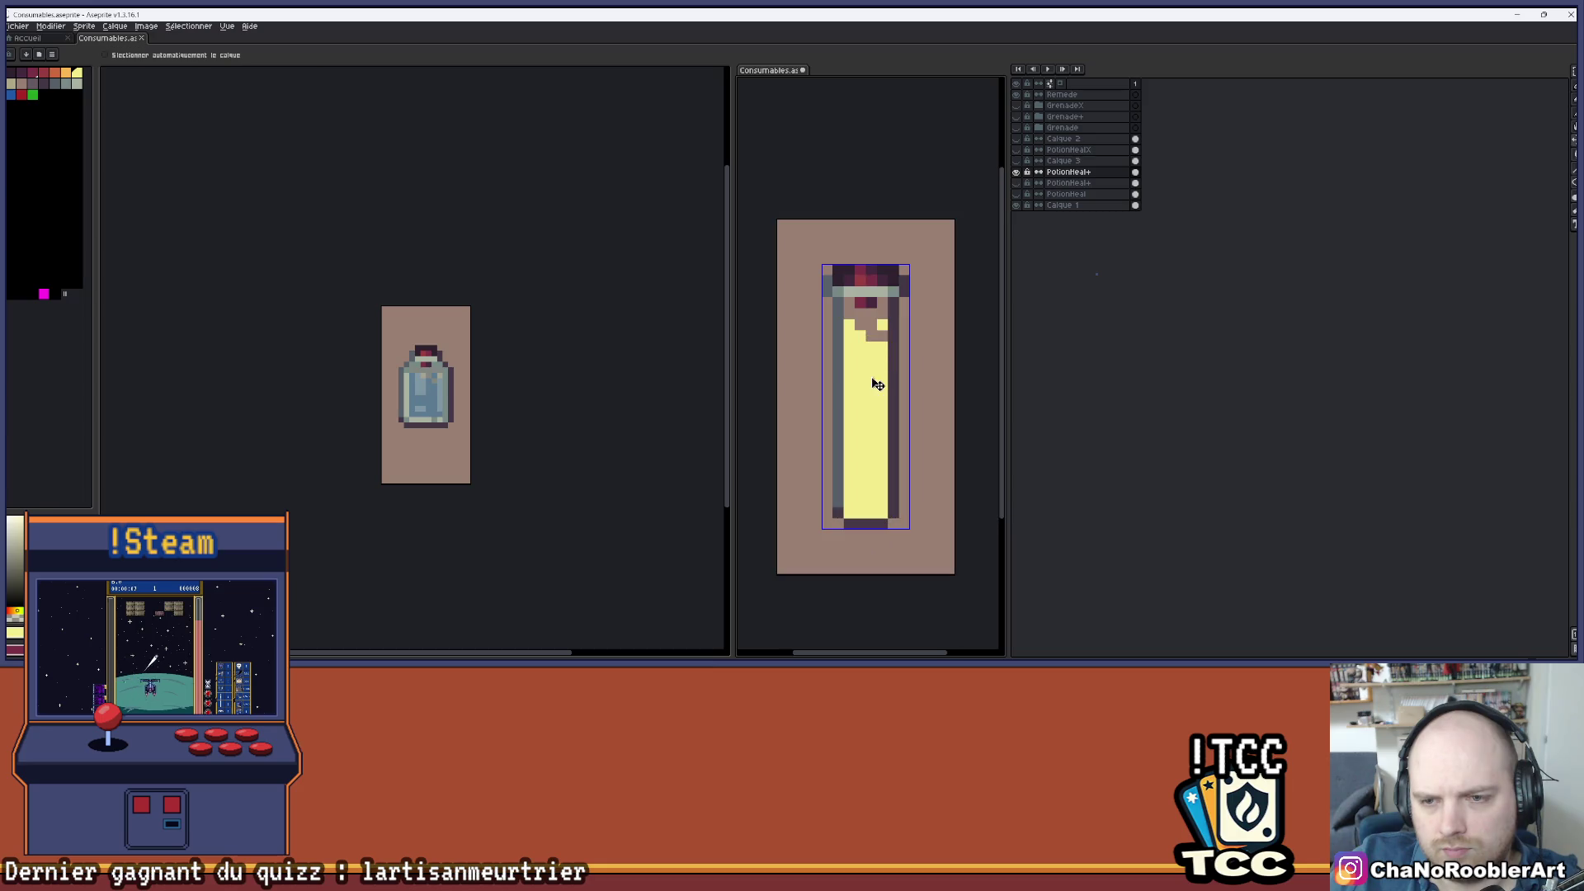
- Undo the two stray pixel strokes and hide PotionHeal+ to compare the liquids
key("ctrl+z")
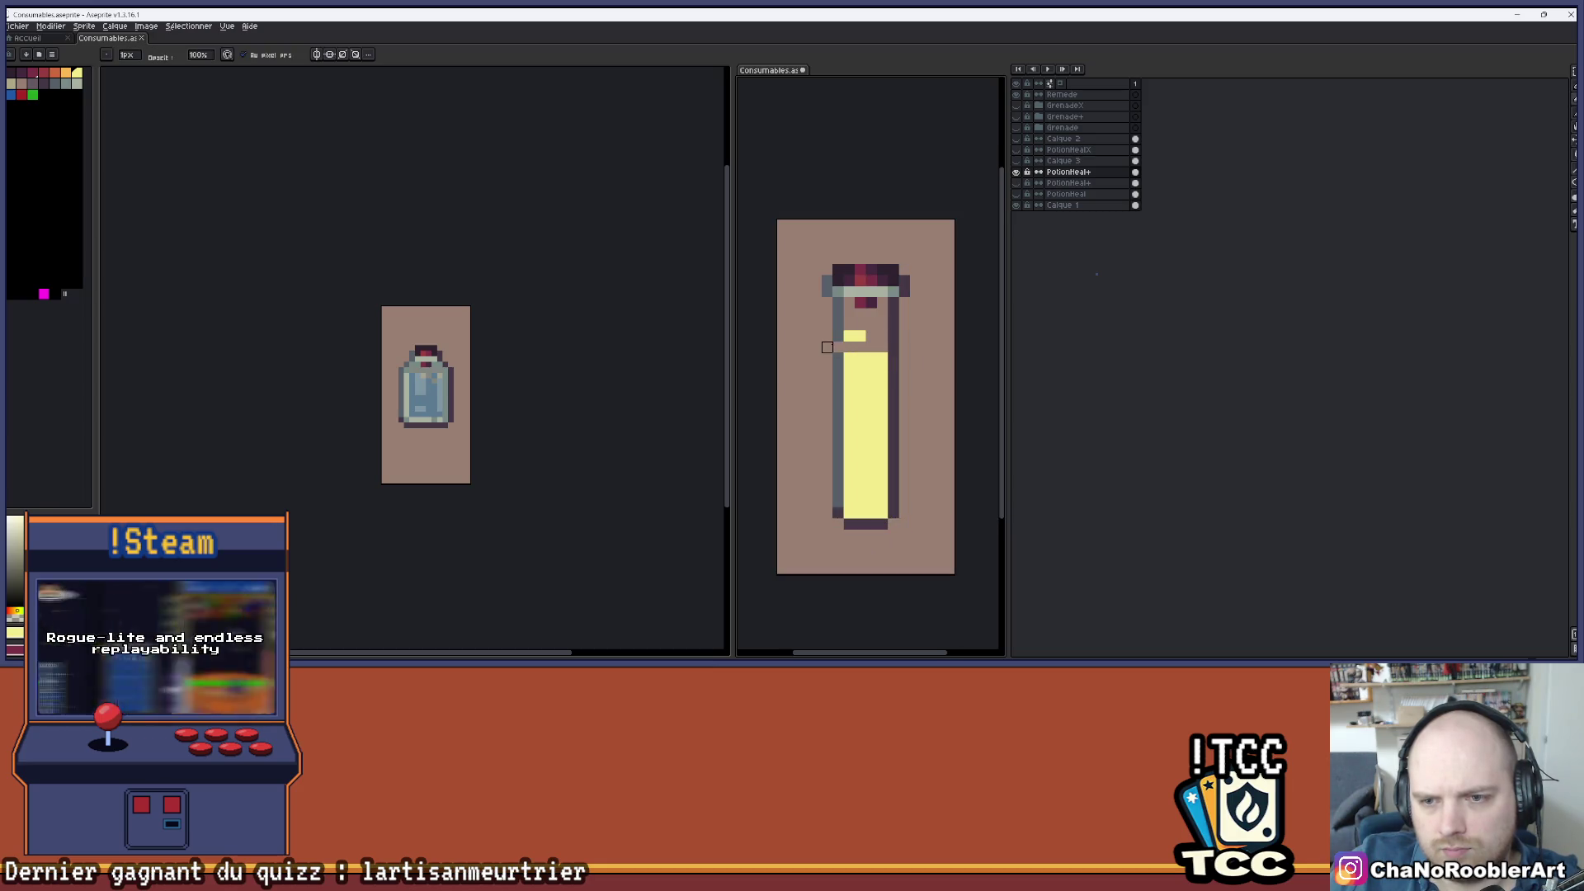
key("ctrl+z")
key("alt")
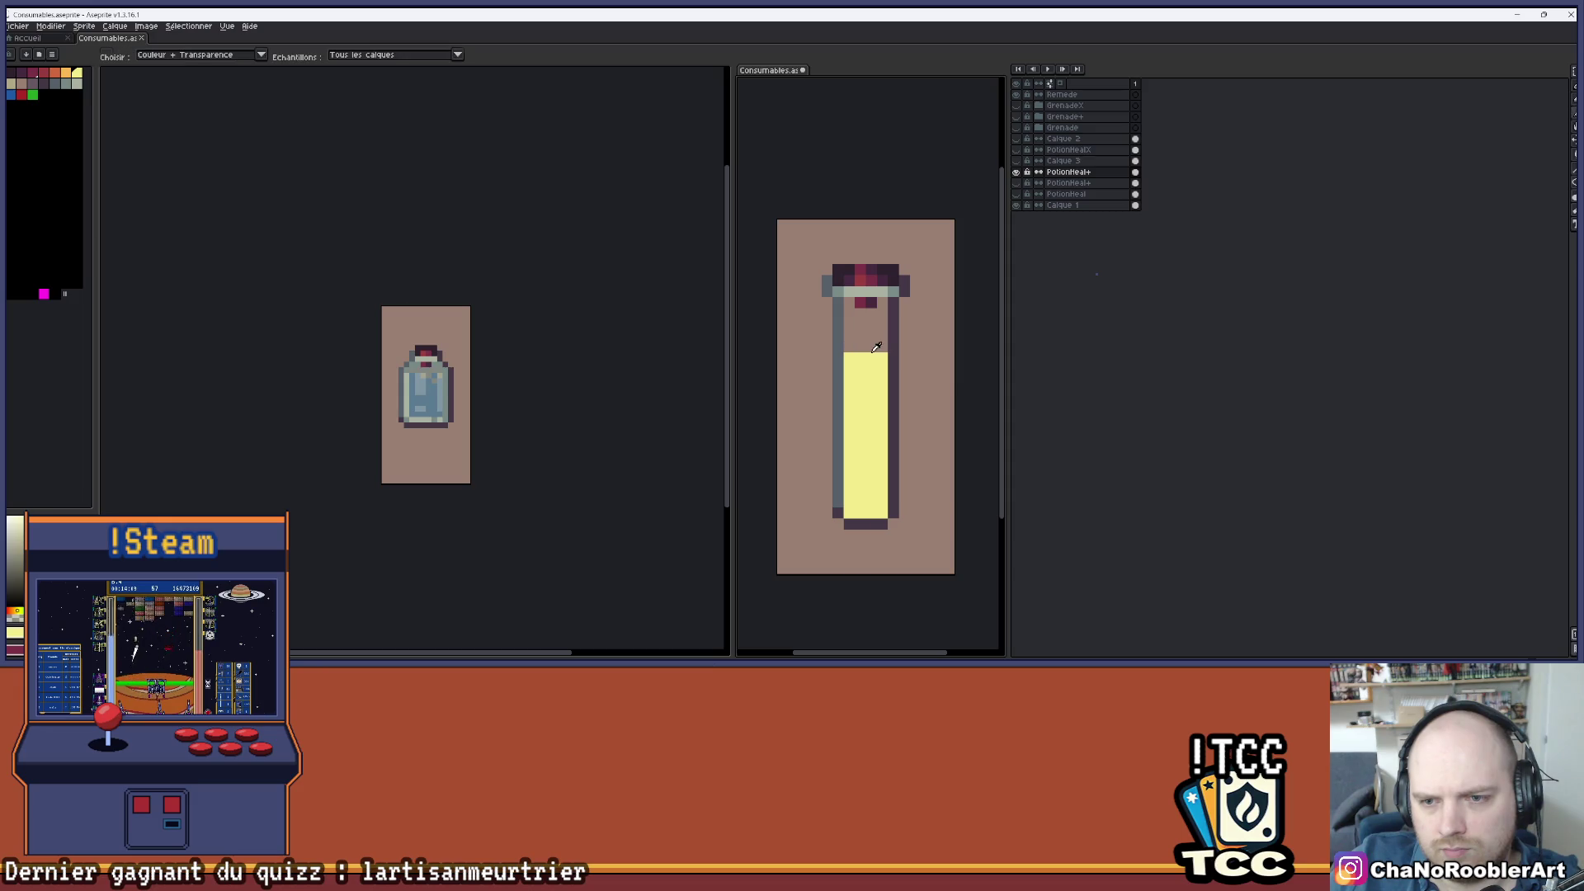
scroll(883, 358, "up", 1)
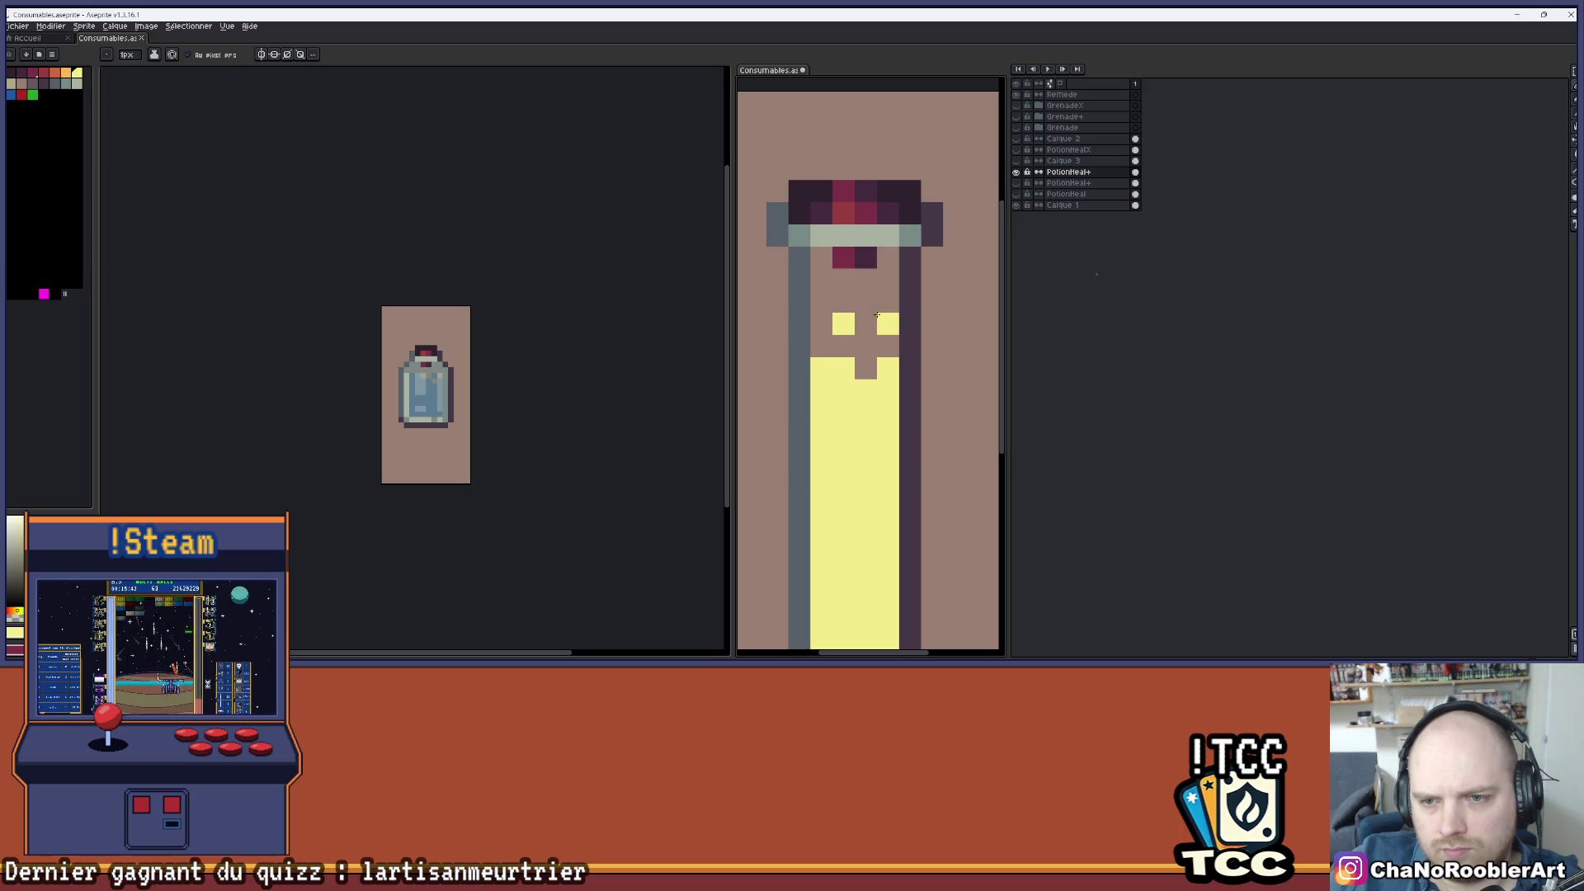
scroll(881, 317, "down", 2)
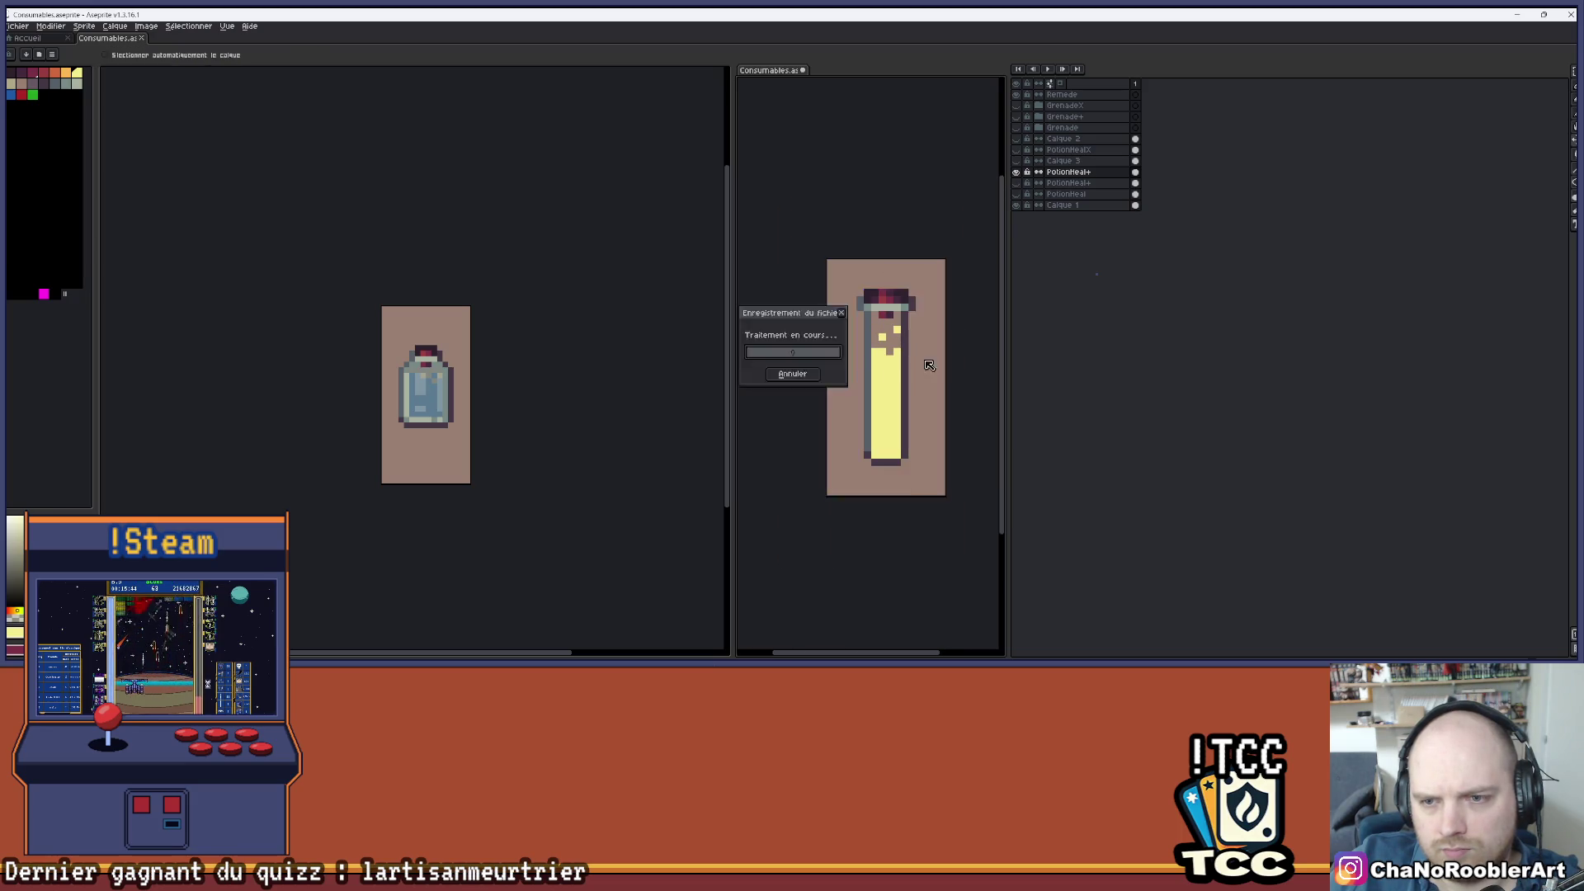
left_click(1017, 171)
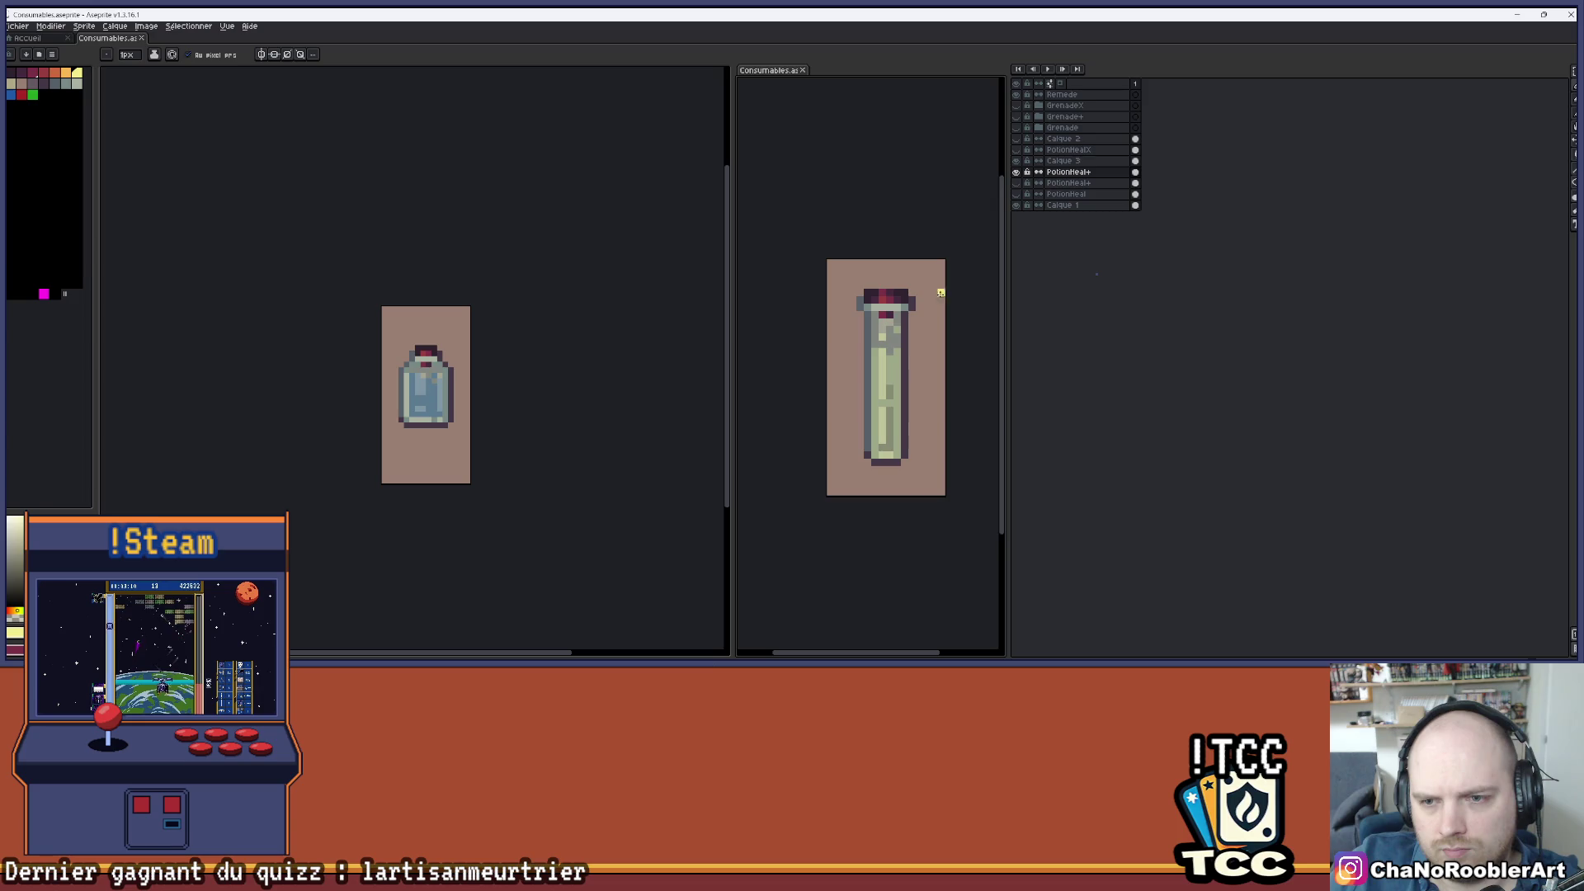
left_click(1018, 171)
left_click(1017, 171)
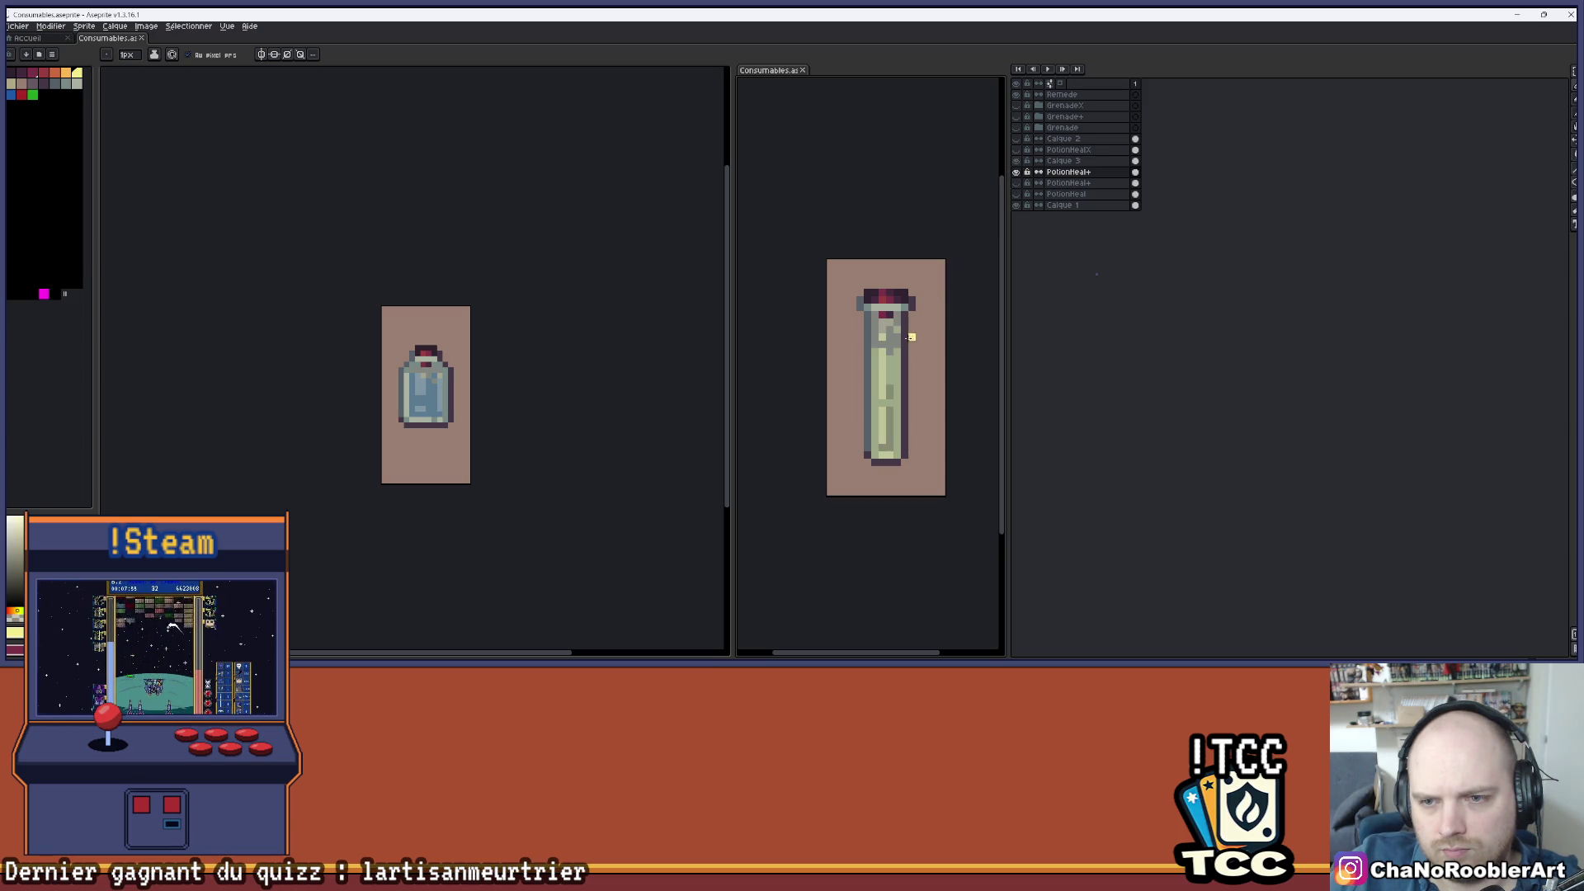
scroll(911, 336, "up", 3)
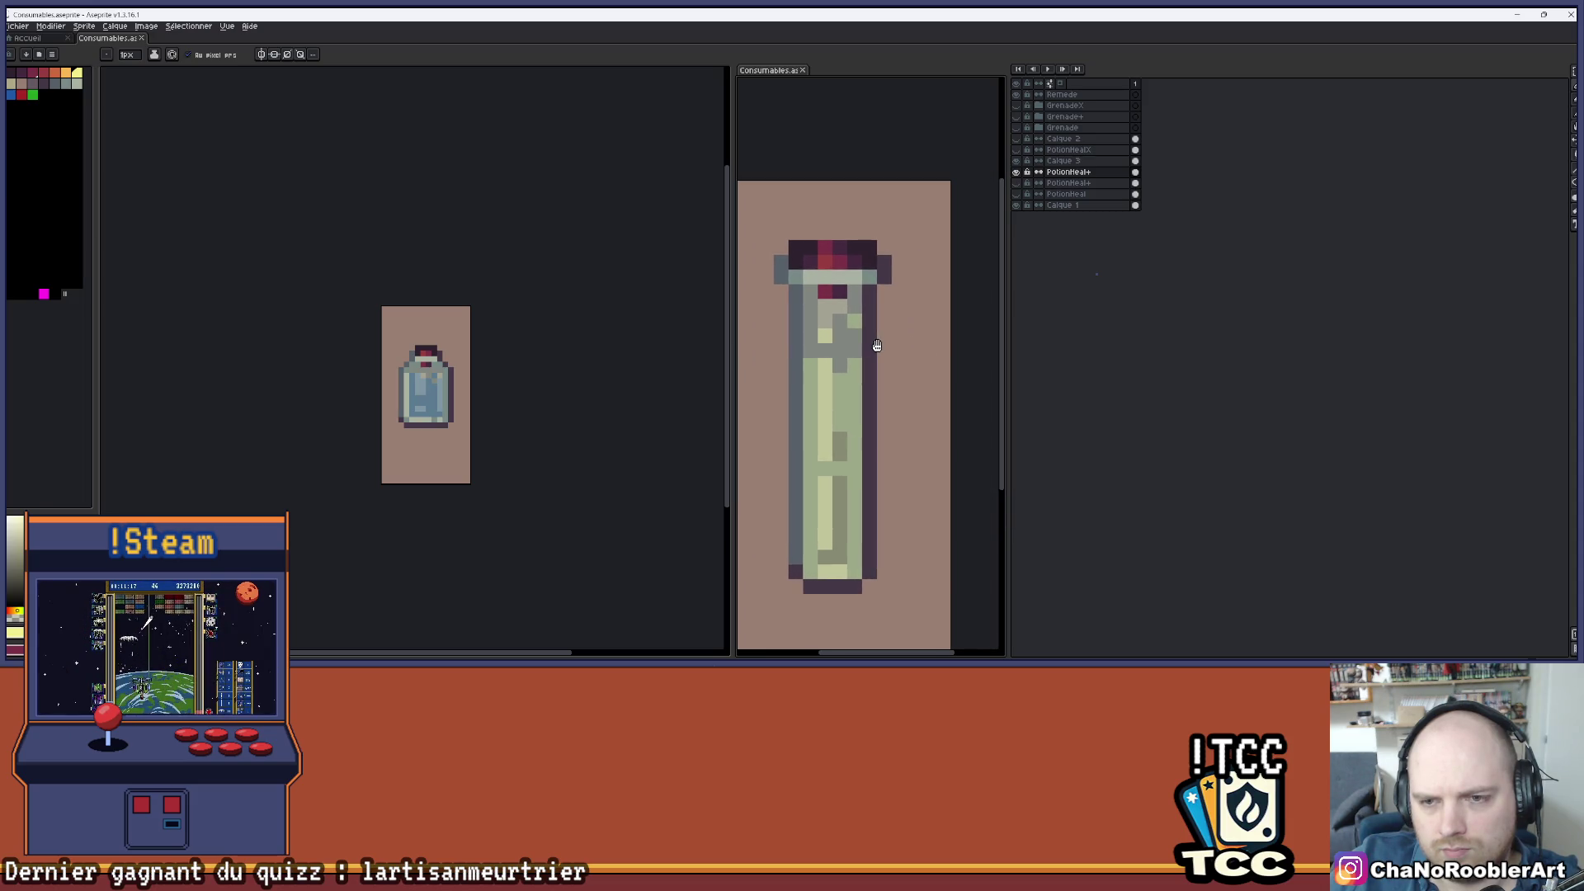
left_click_drag(877, 346, 900, 348)
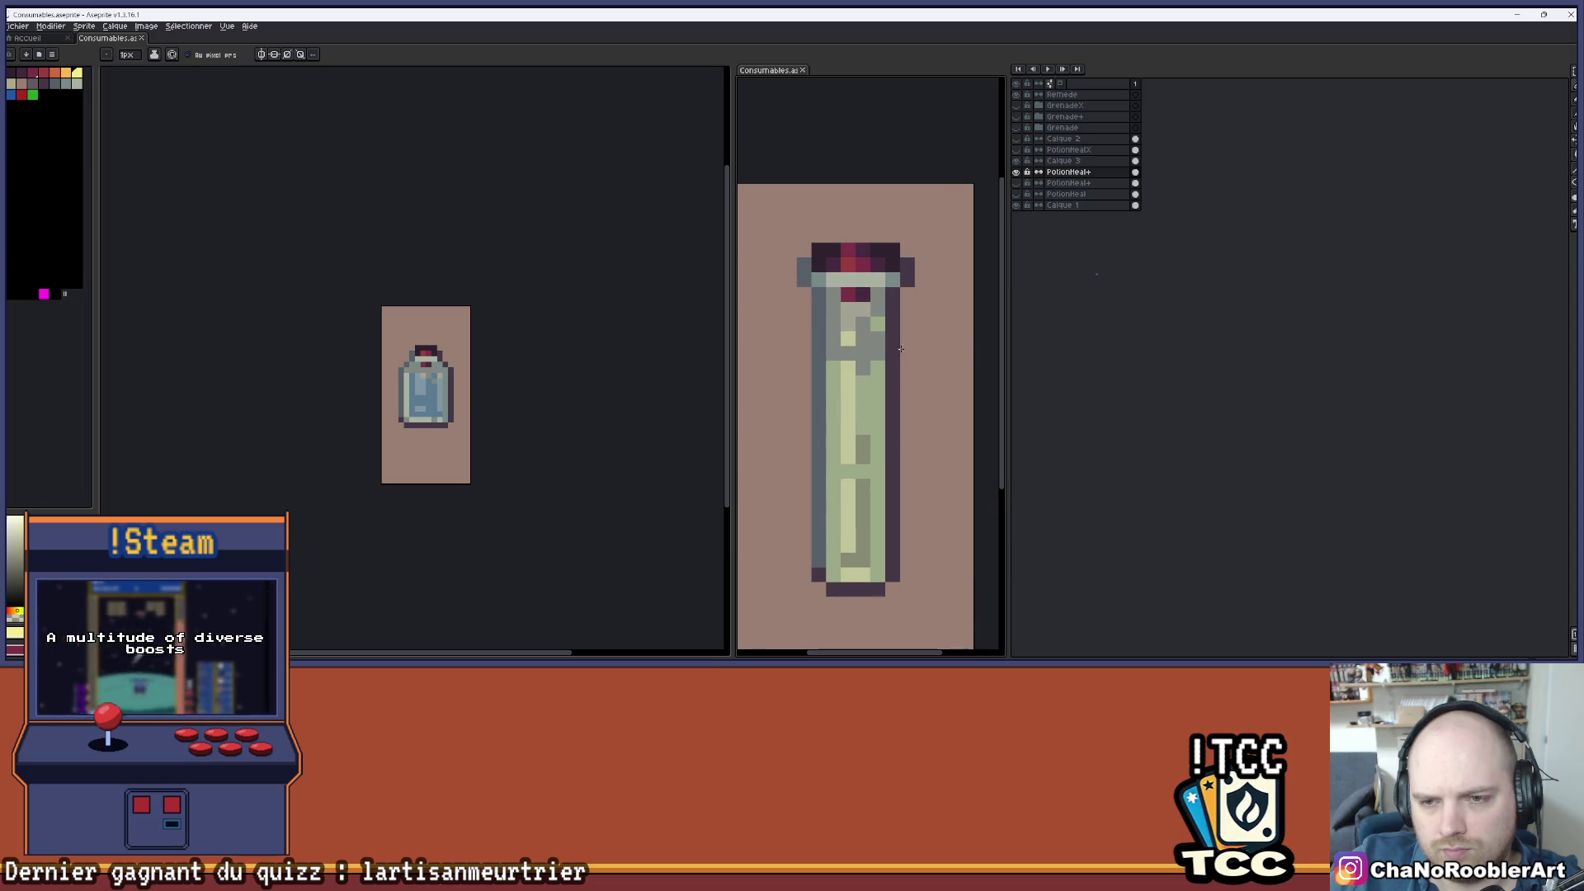
left_click(1018, 172)
left_click(1019, 173)
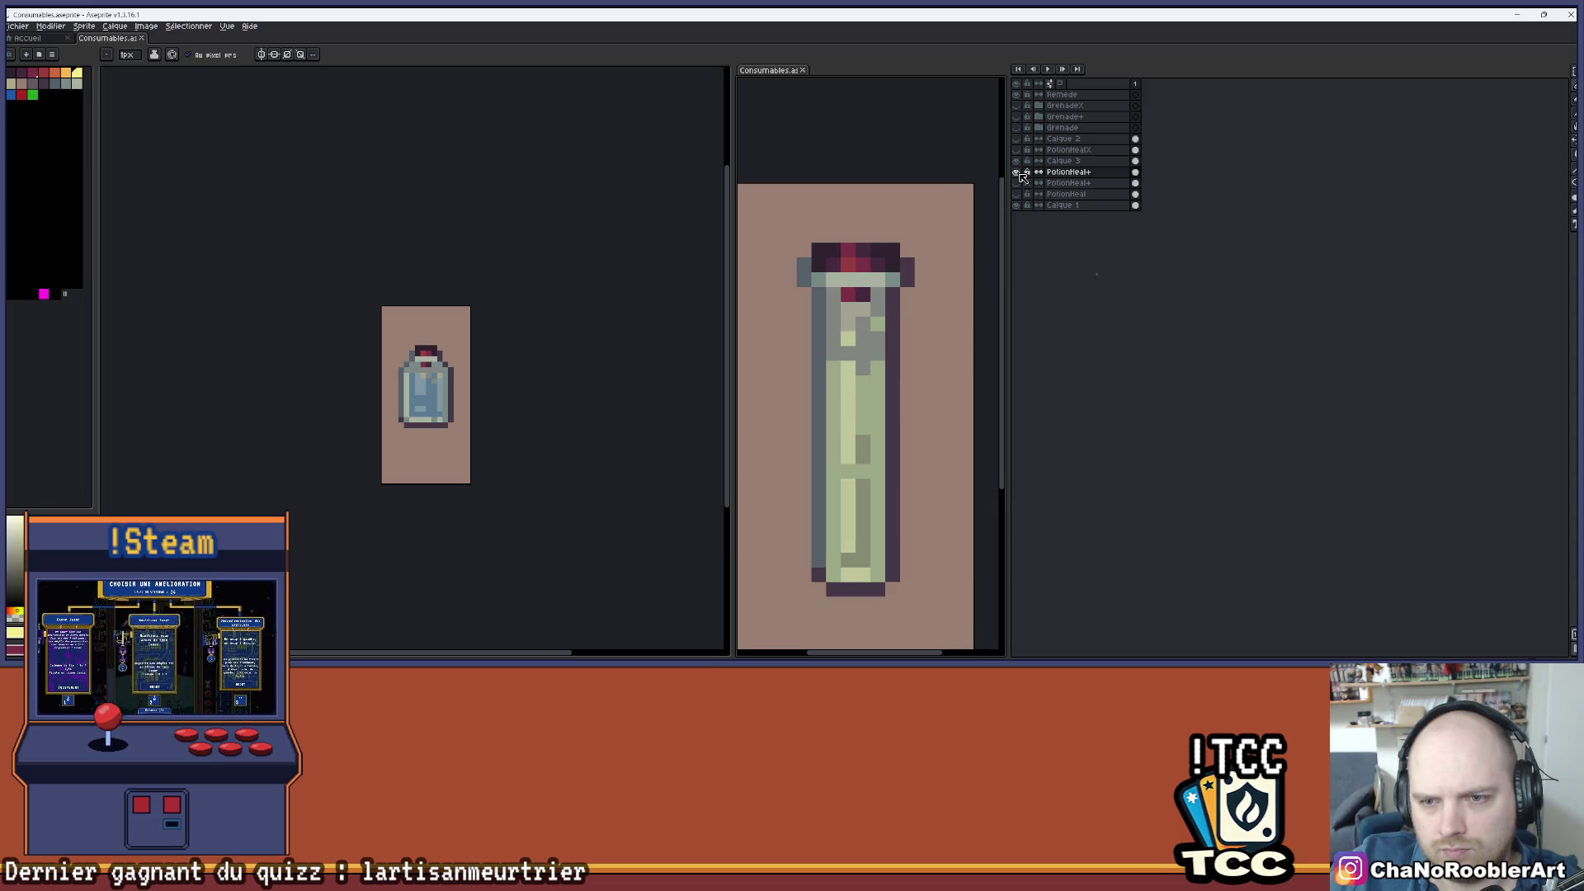
left_click(1019, 173)
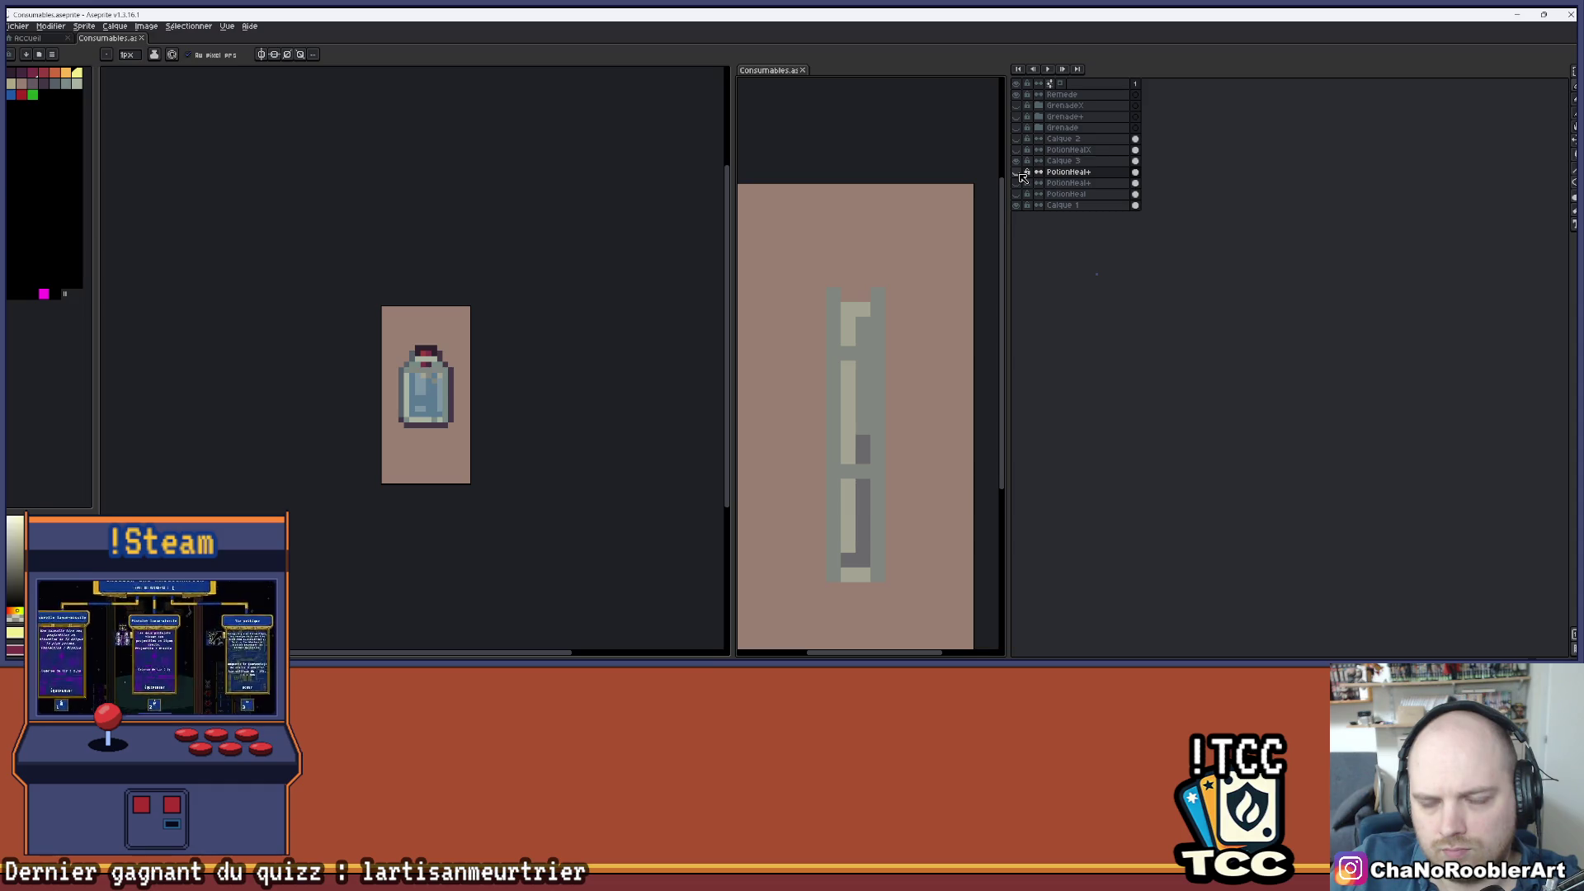
left_click(1019, 173)
left_click(1019, 172)
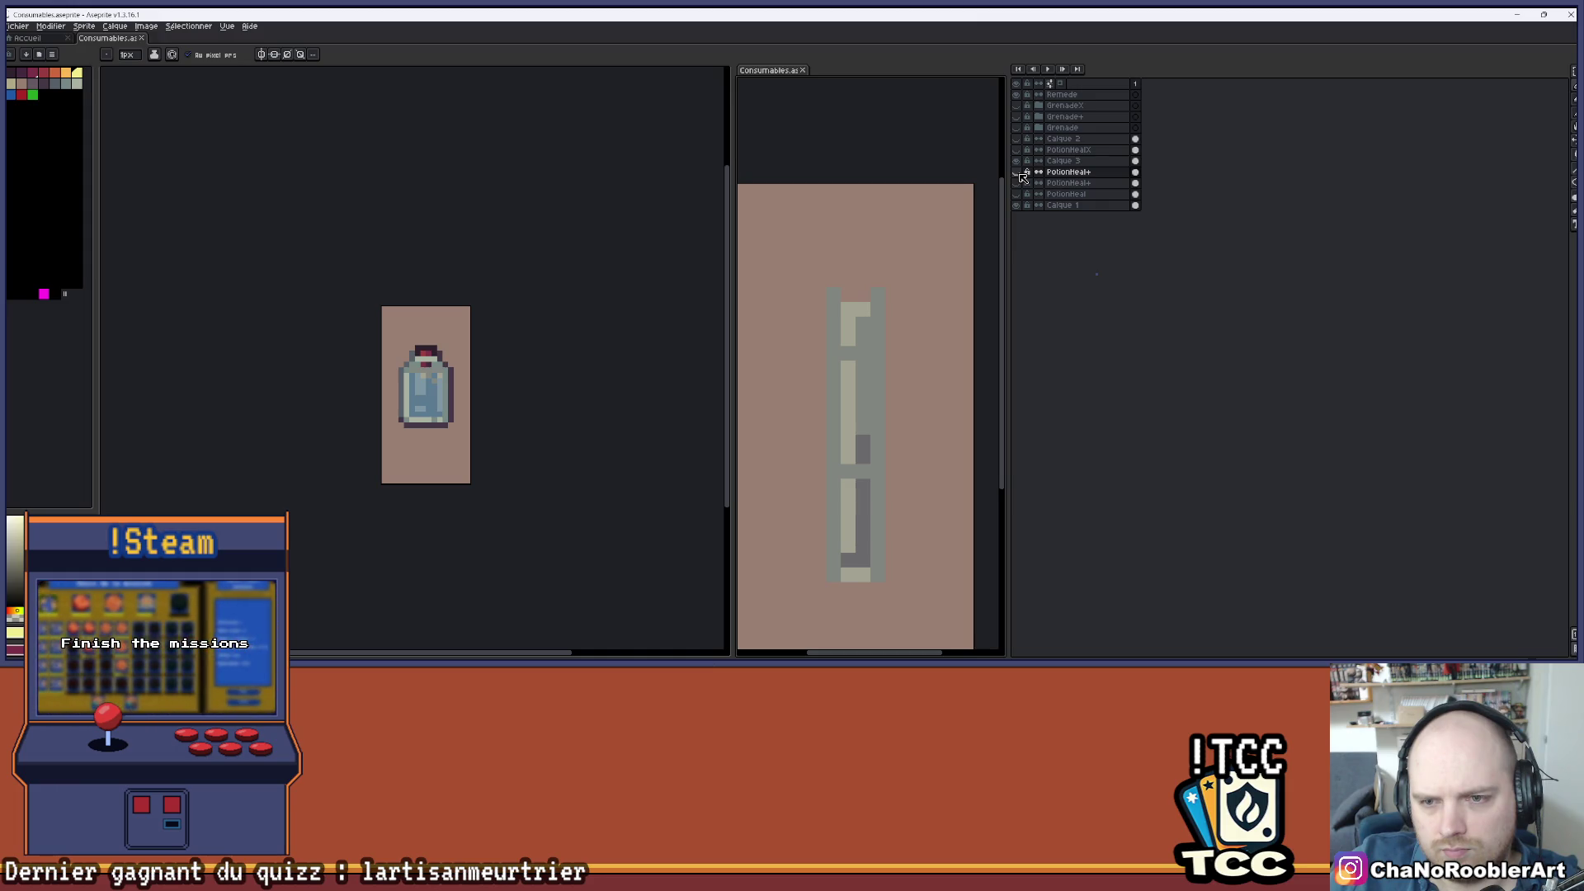
left_click(1019, 172)
scroll(924, 216, "down", 2)
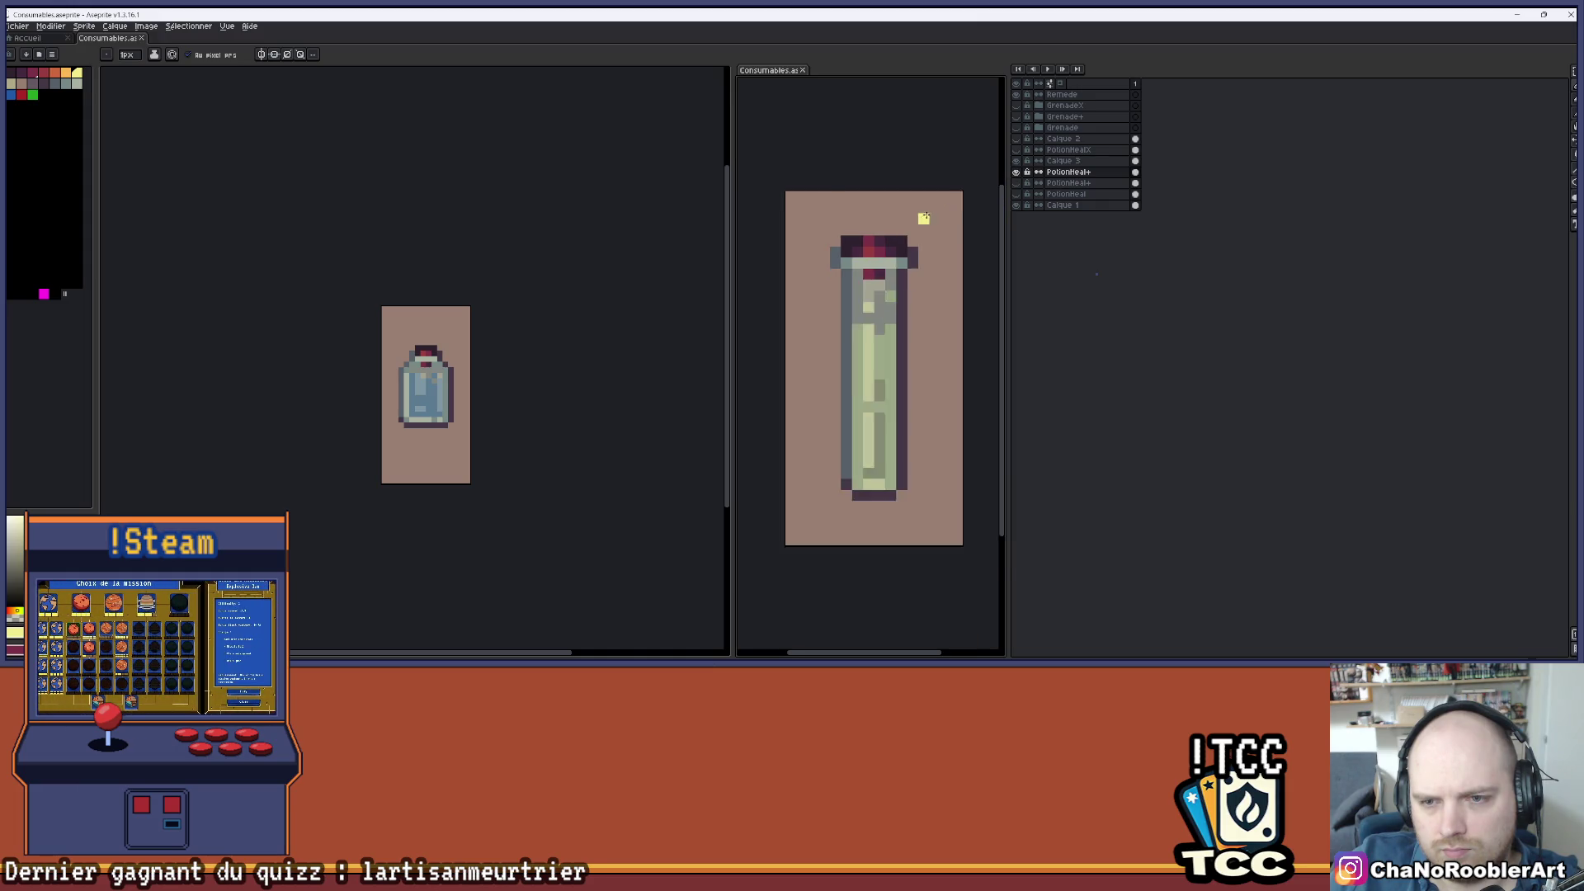
scroll(929, 396, "down", 1)
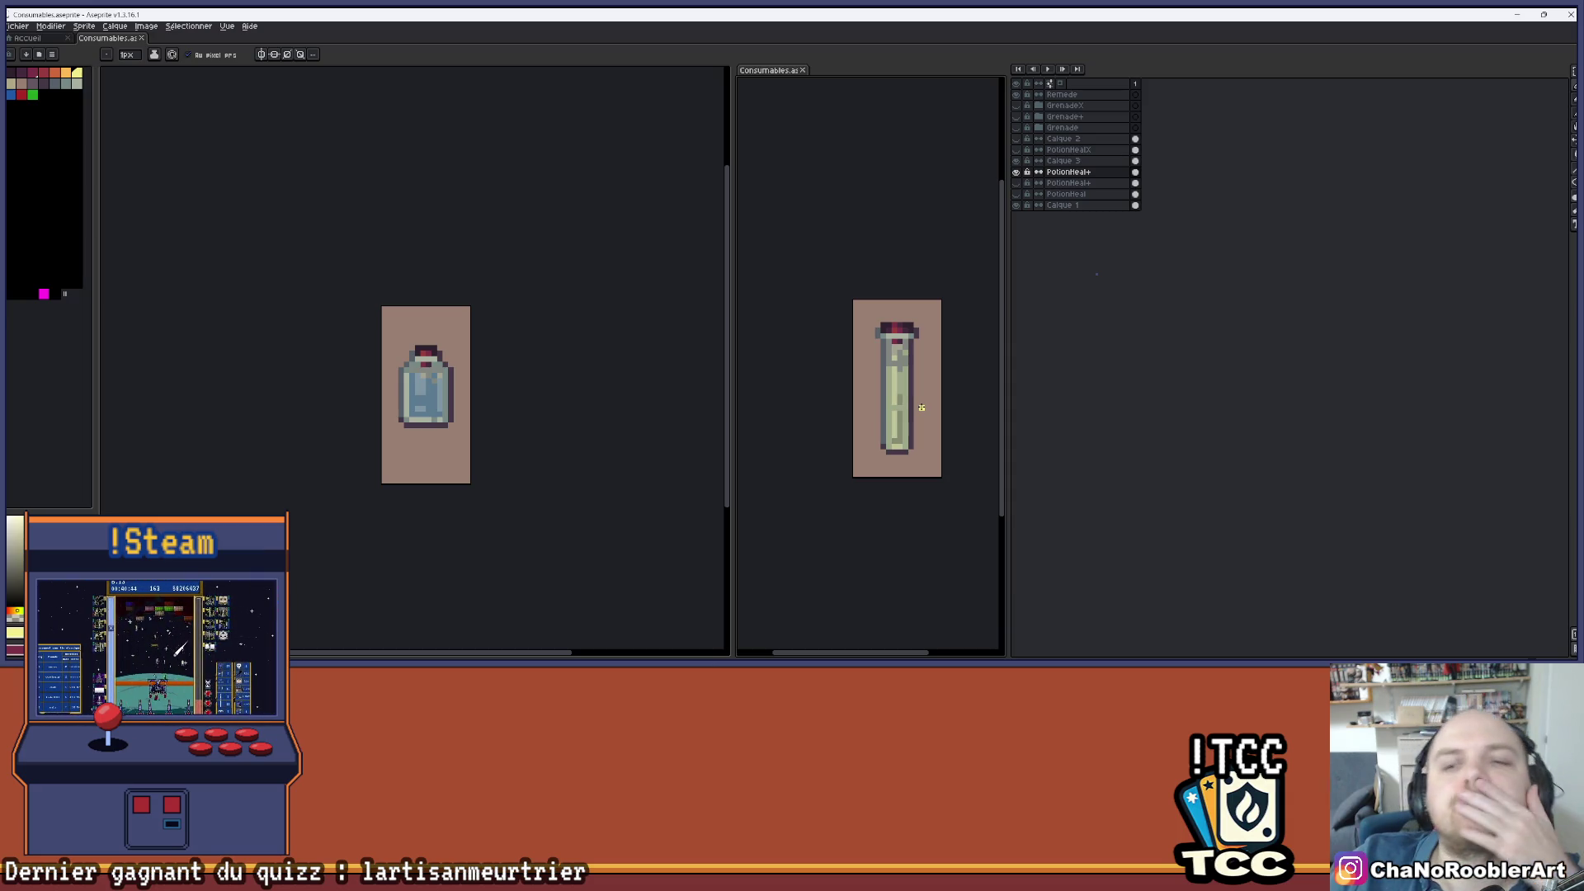
- Paint-bucket the tube's liquid orange and hide the PotionHeal+ layer
left_click(1015, 160)
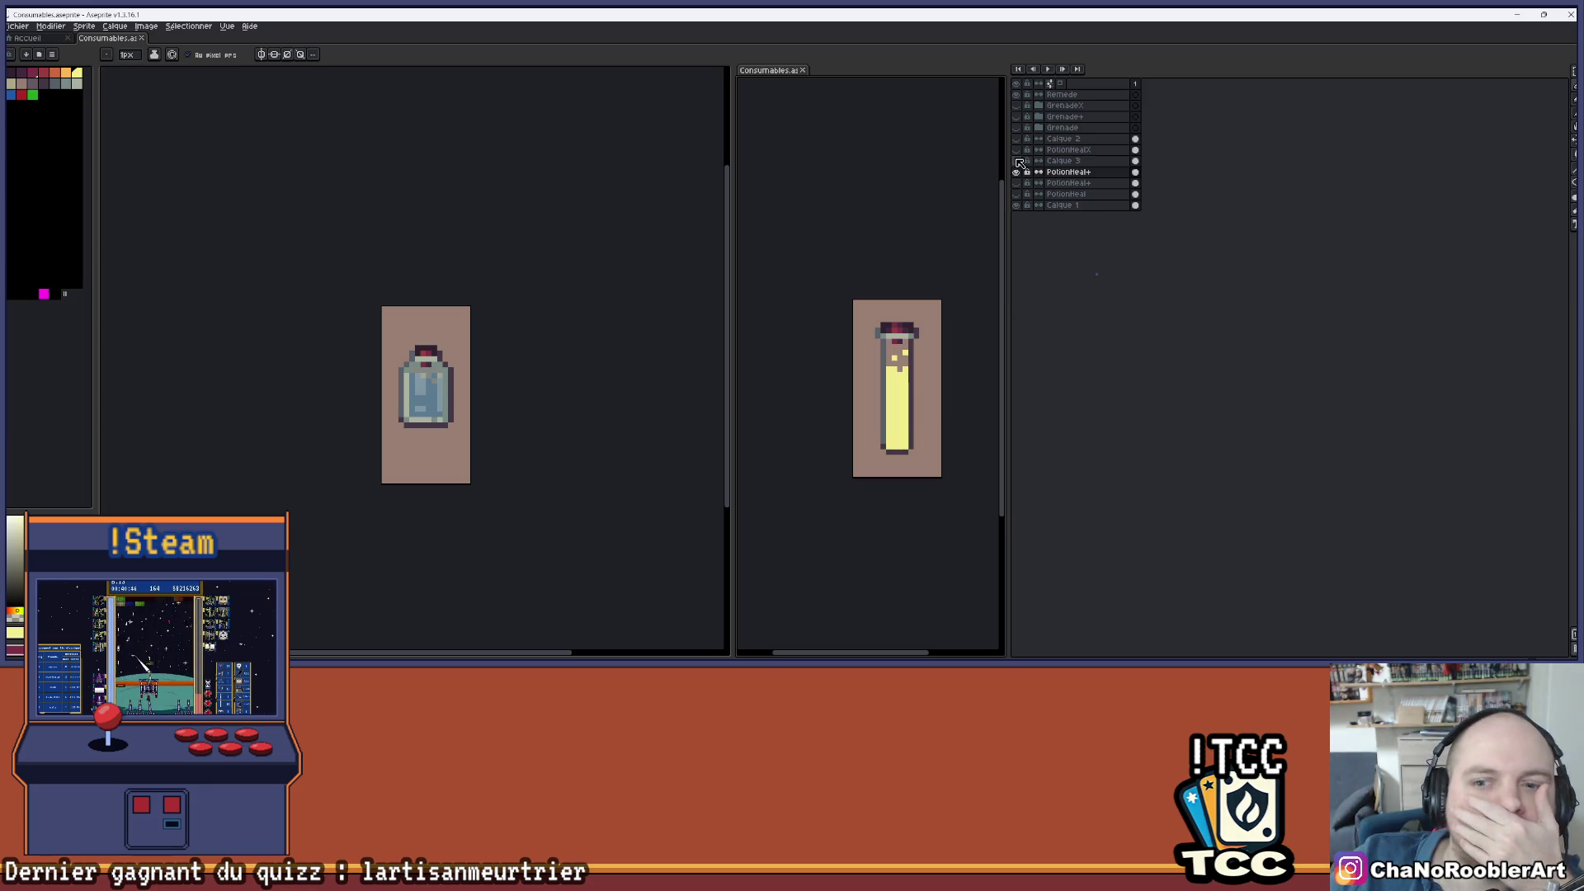
left_click(57, 73)
left_click(895, 392)
key("g")
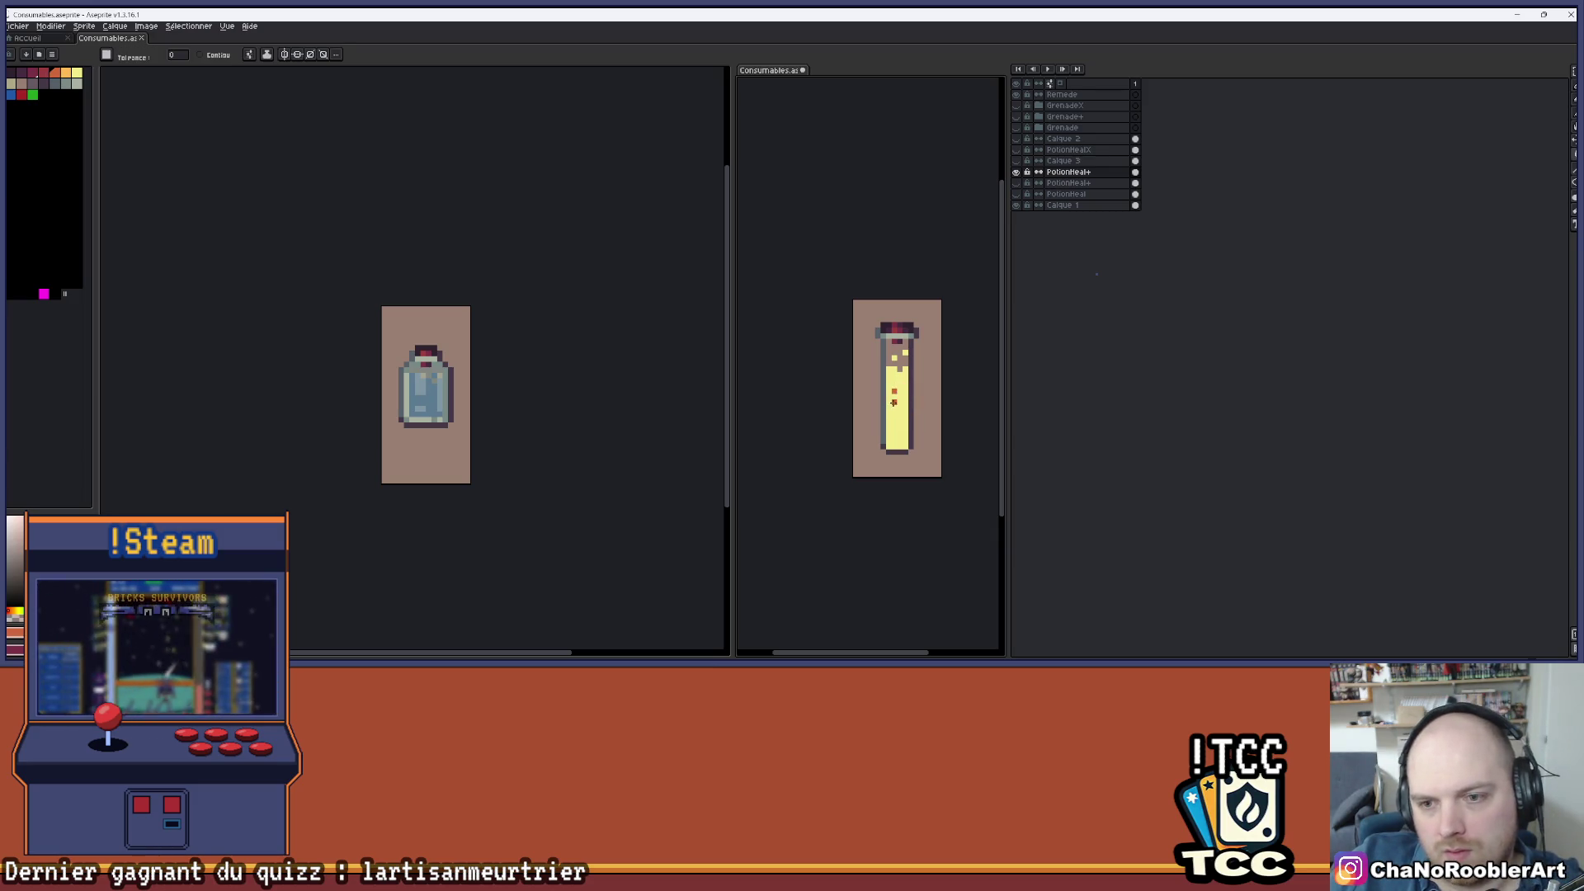
left_click(893, 404)
left_click(1017, 171)
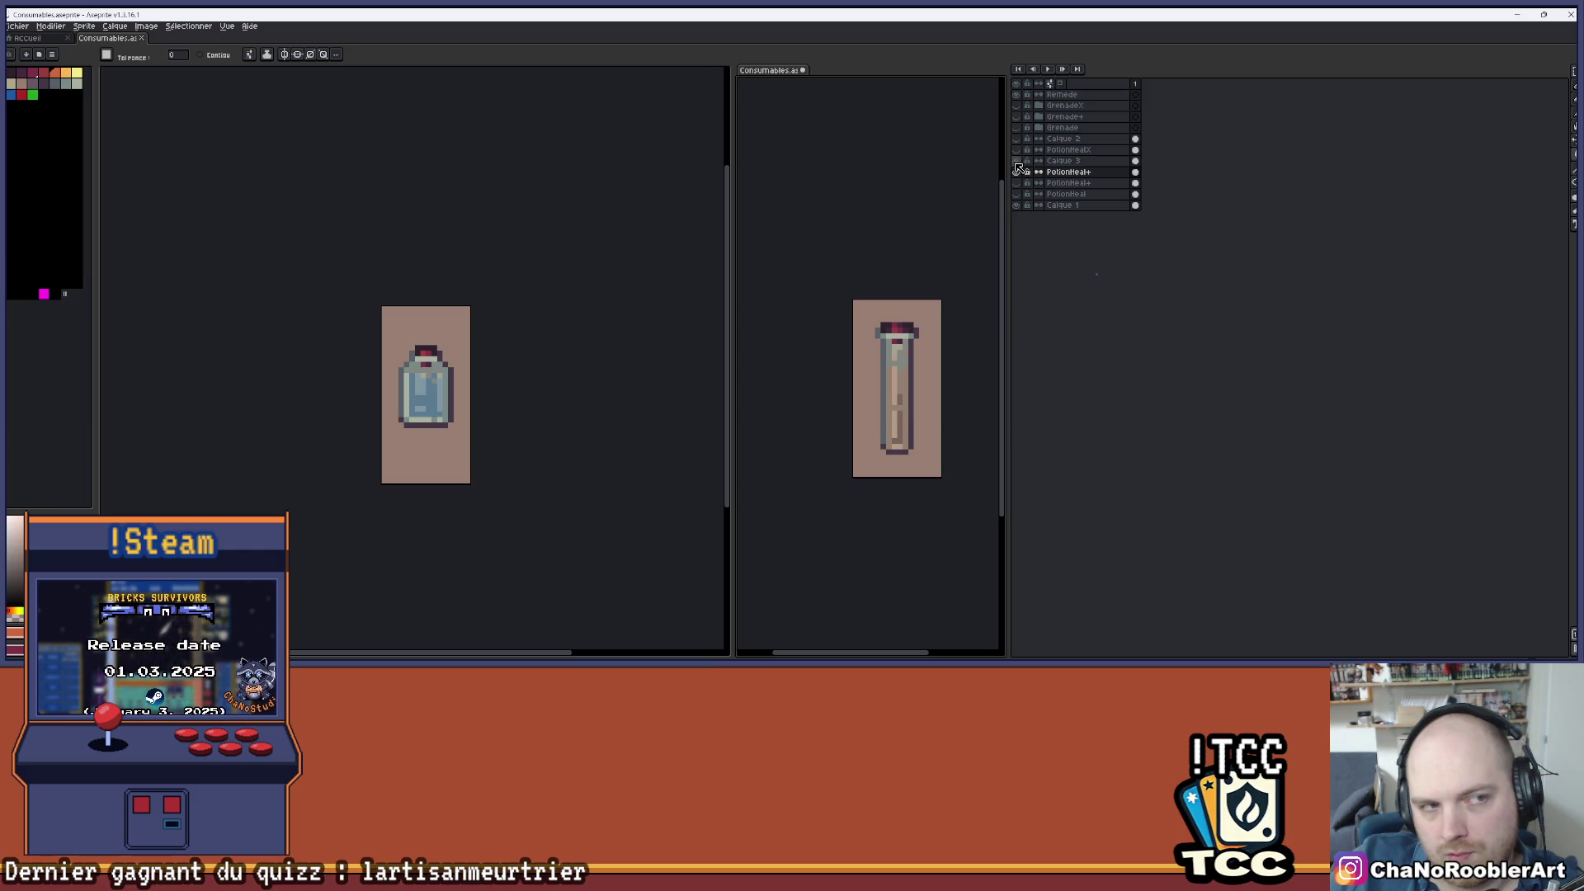
- Refill the tube's liquid in blue, then in pink
left_click(10, 94)
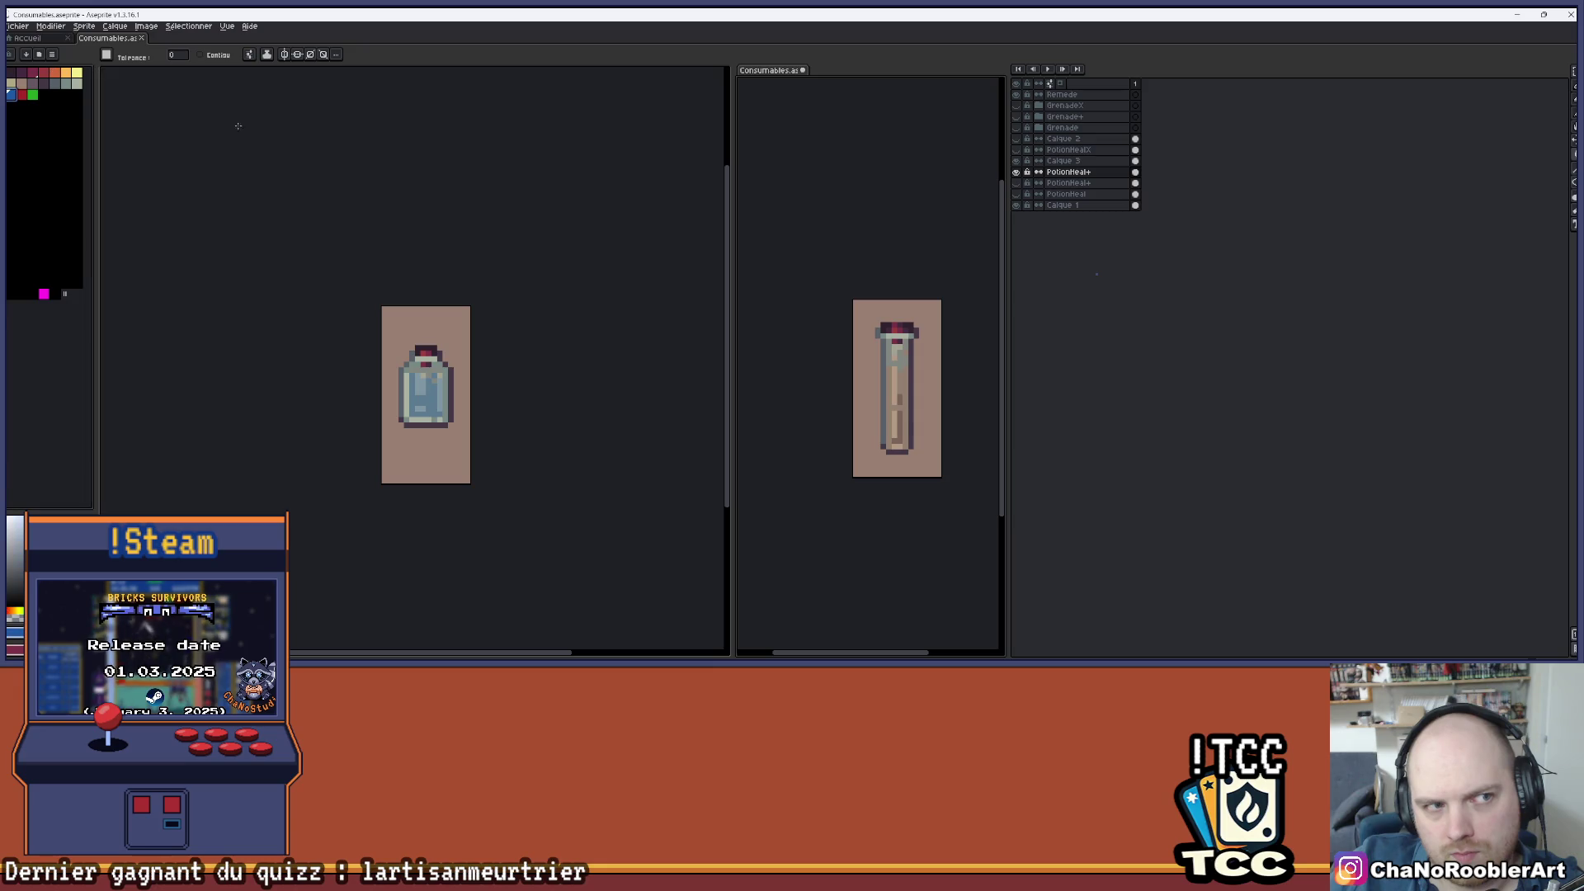
left_click(898, 389)
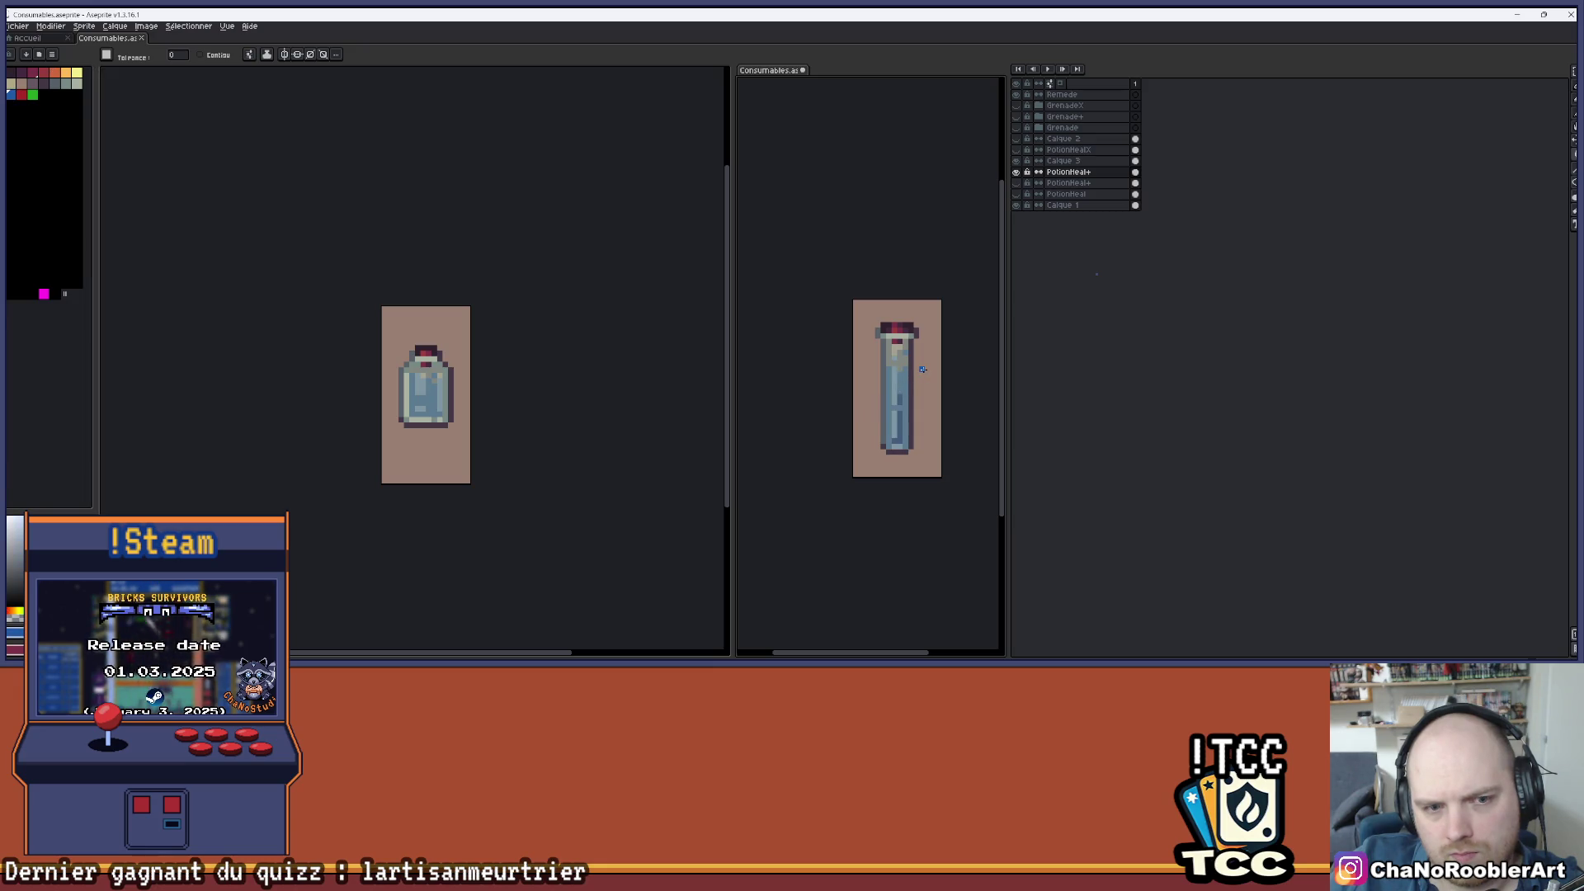
left_click_drag(917, 379, 901, 391)
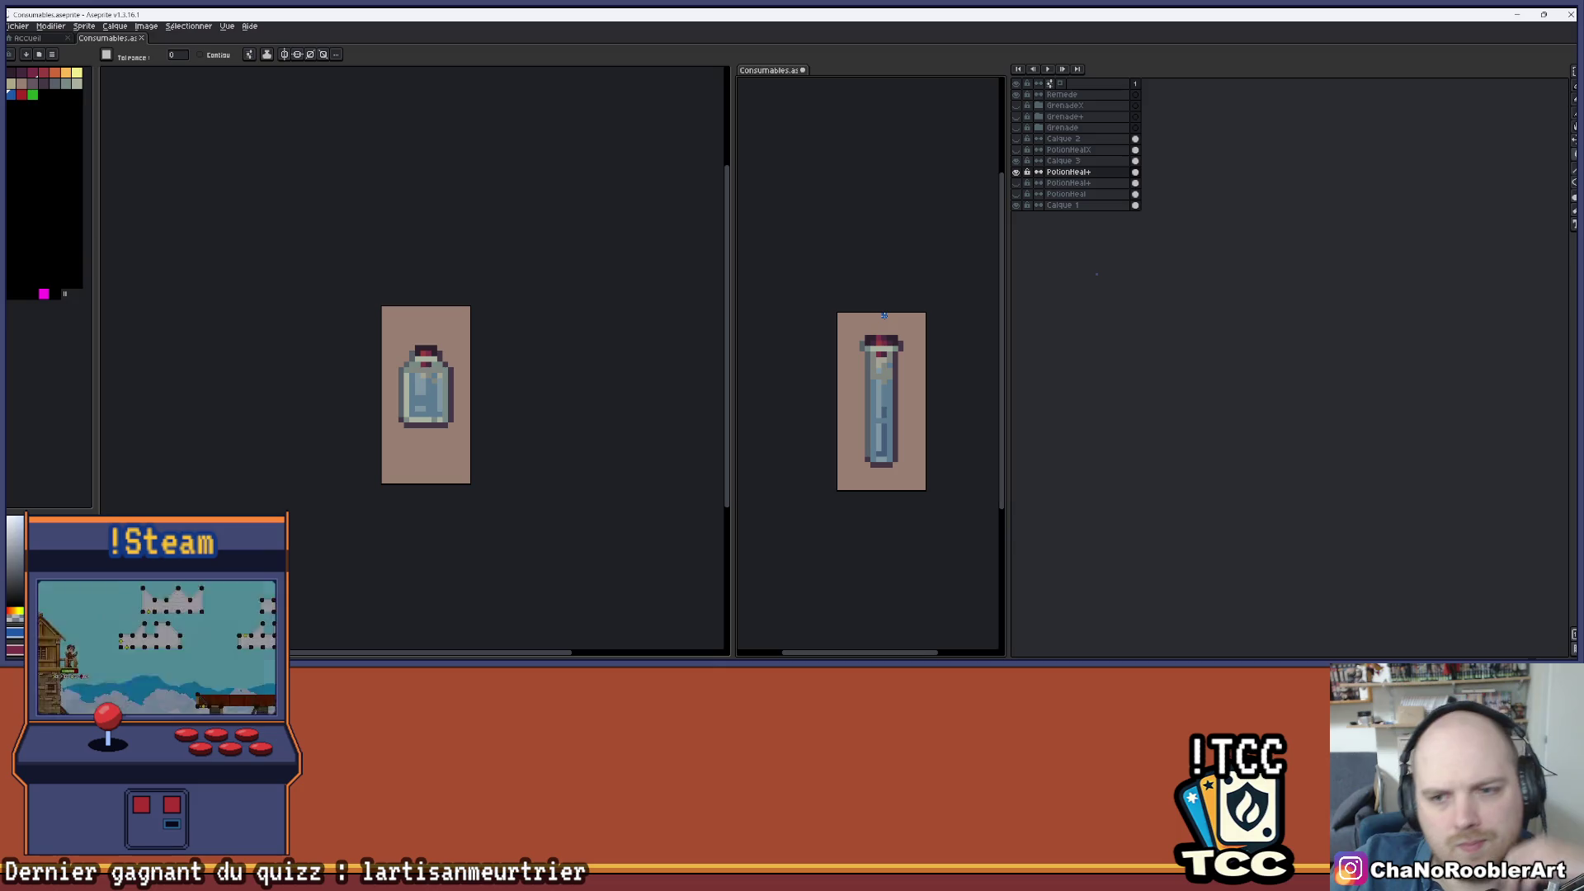
scroll(598, 282, "down", 1)
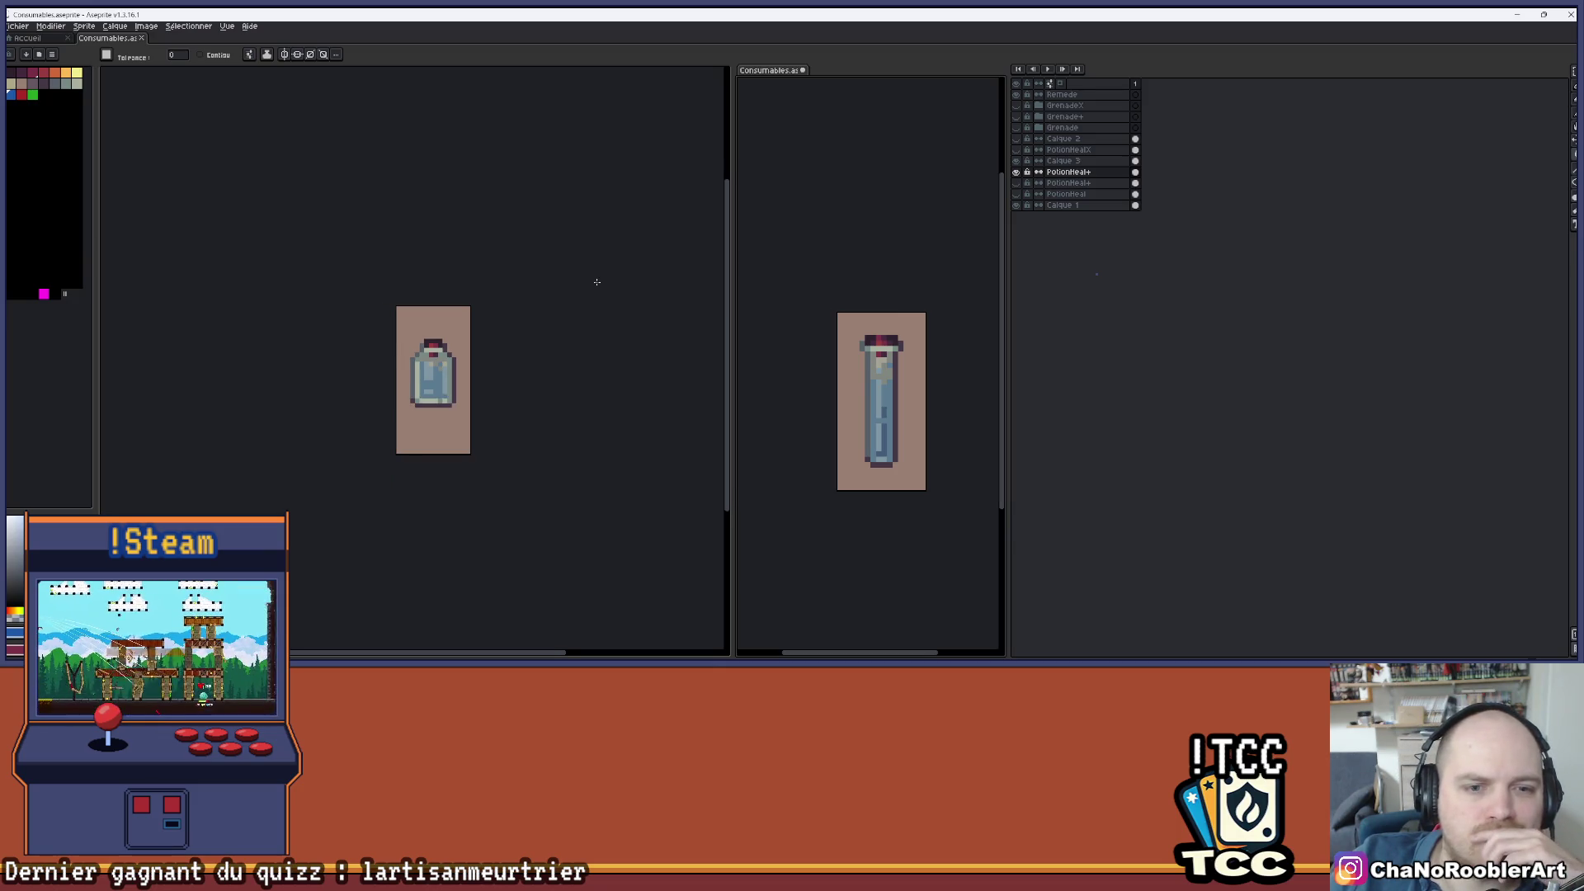
scroll(598, 282, "up", 2)
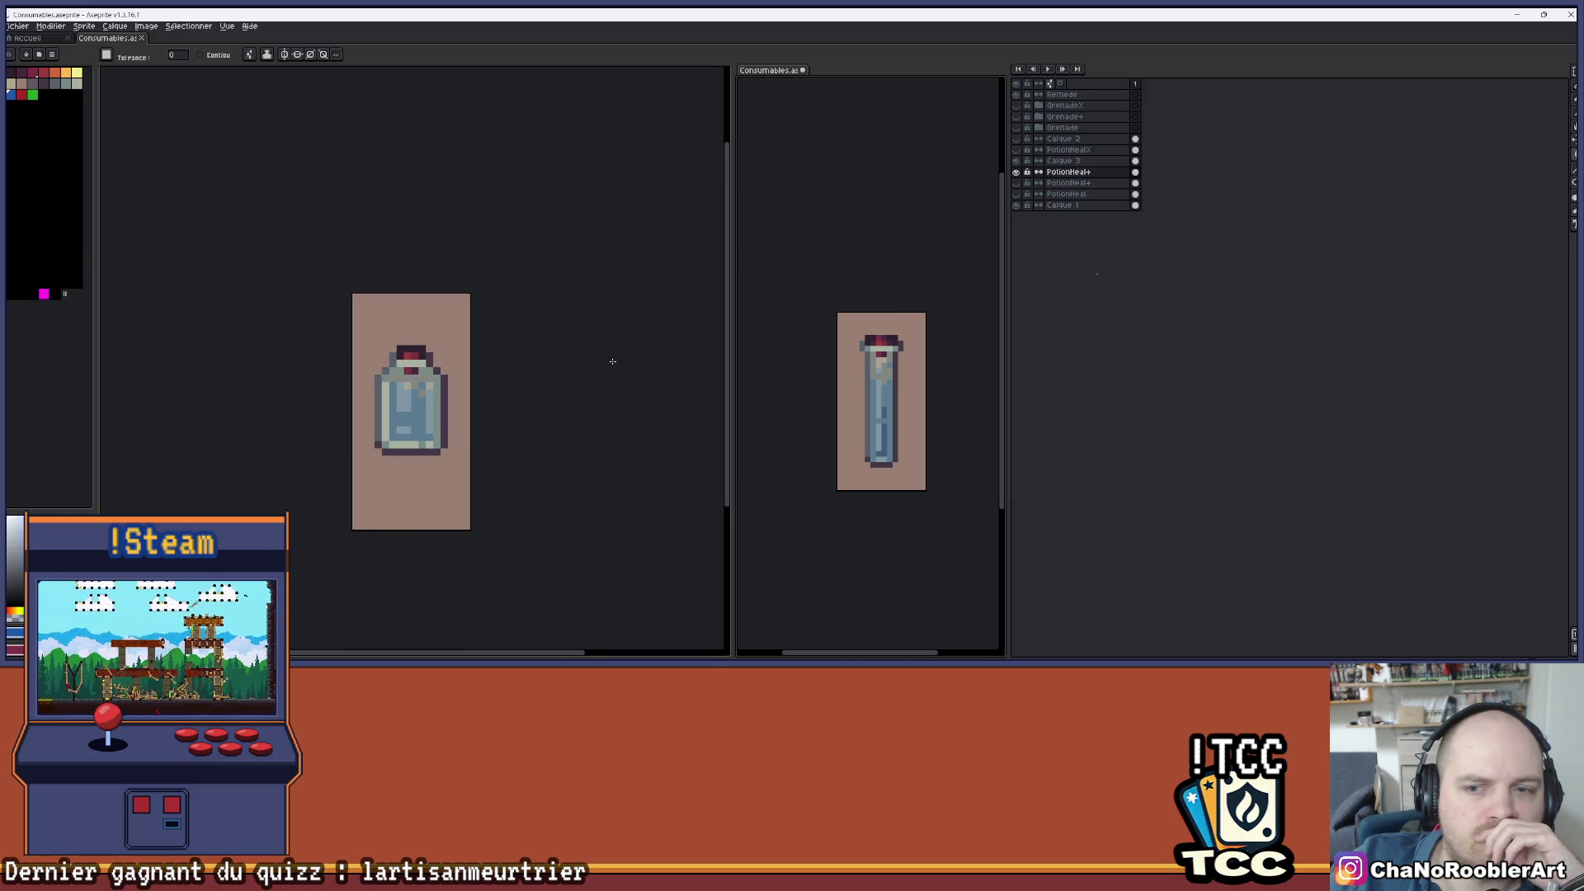
left_click(21, 94)
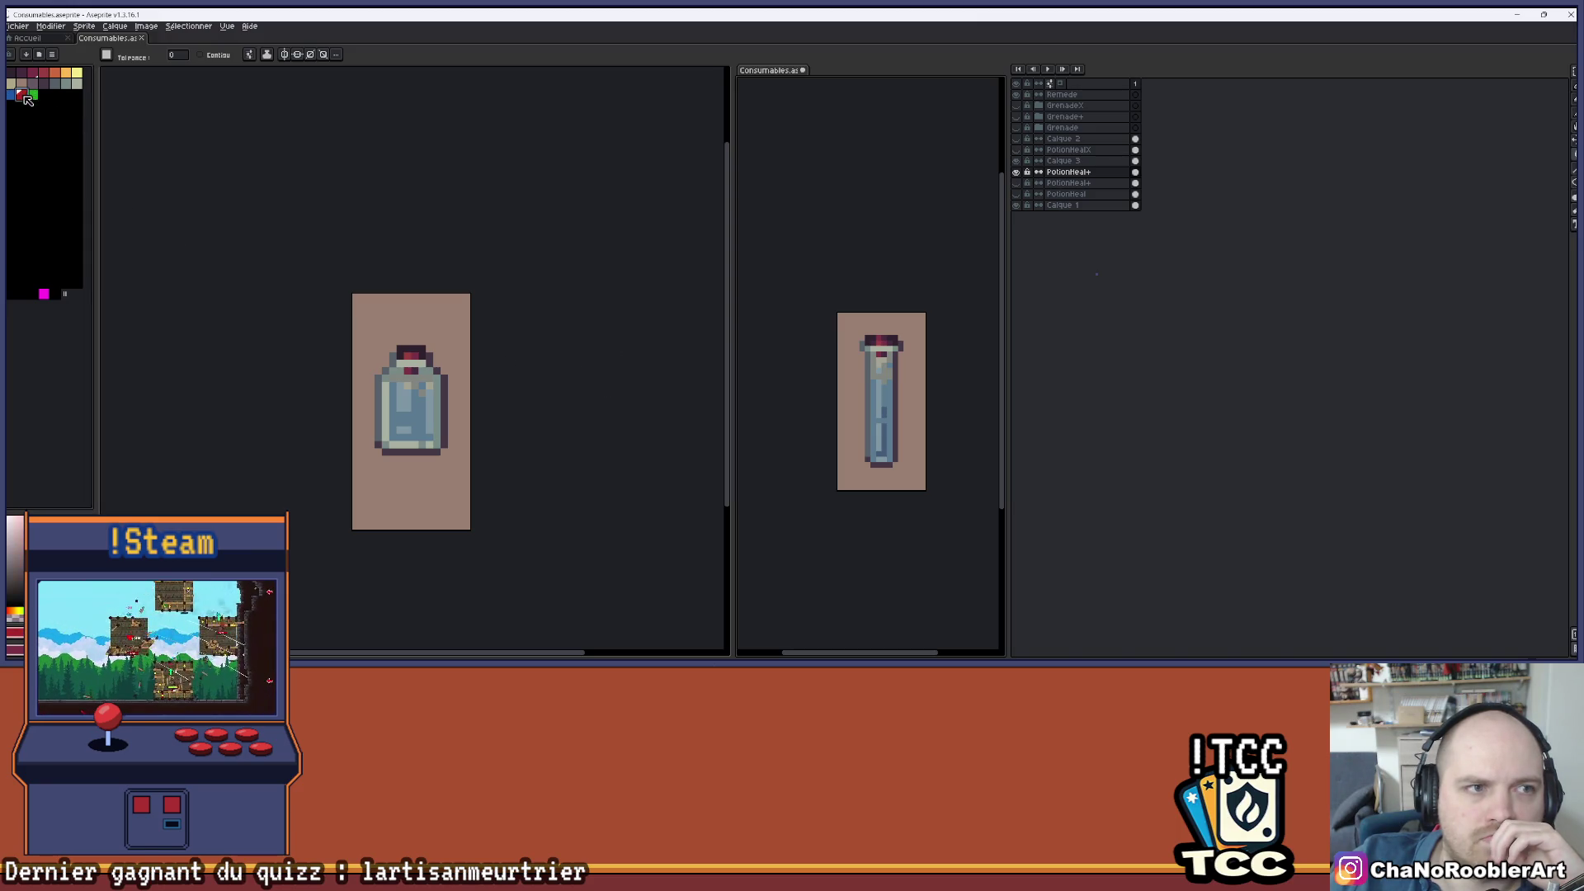
left_click(885, 399)
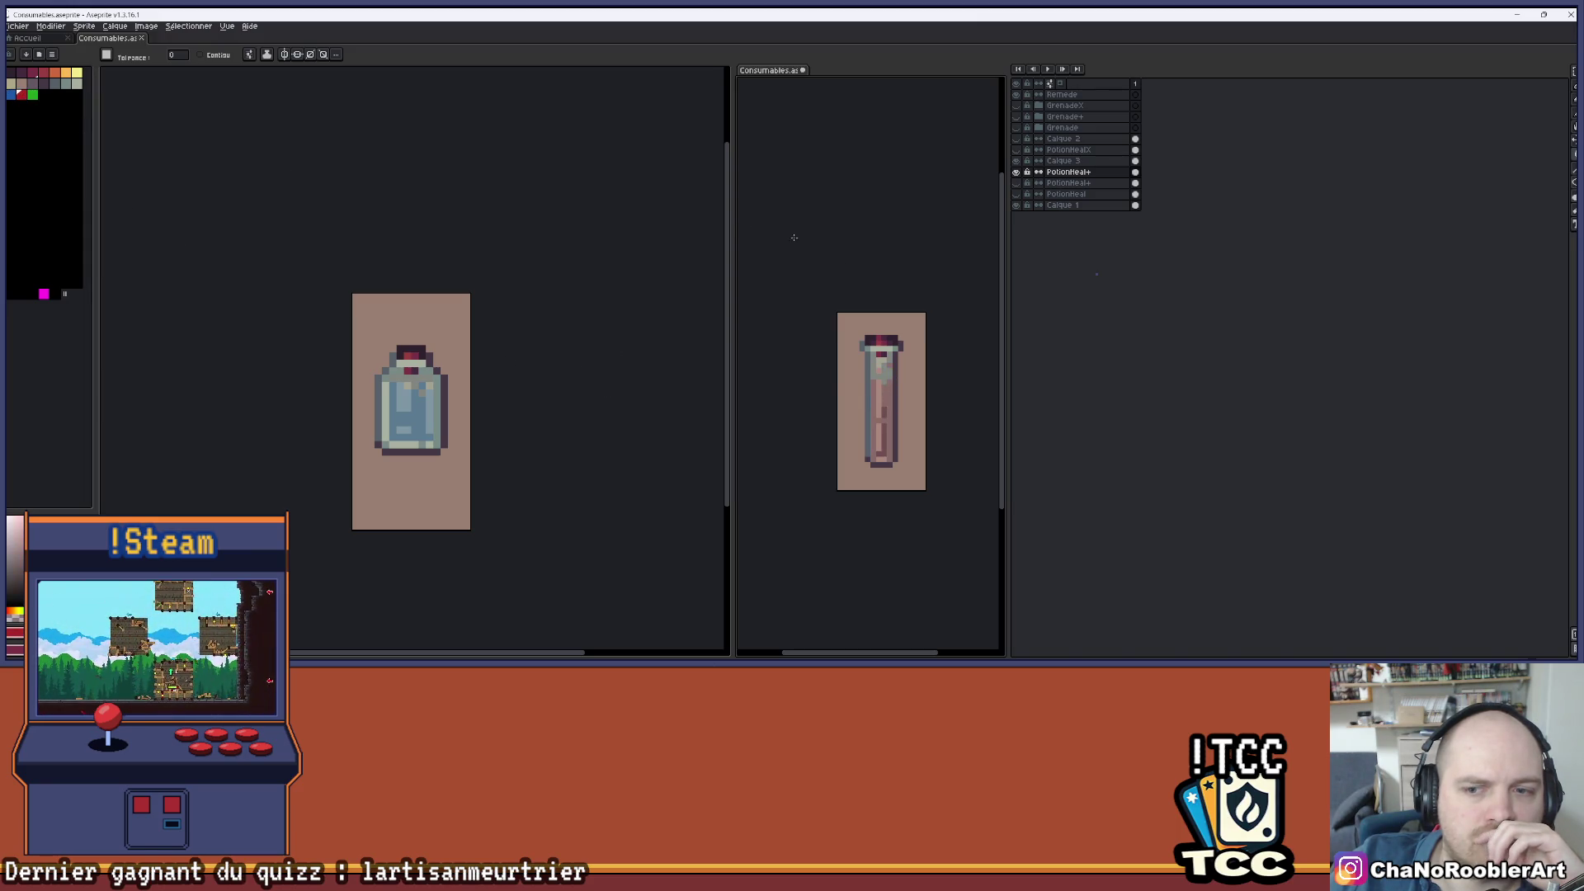
- Refill the tube's liquid green, then back to orange
left_click(33, 94)
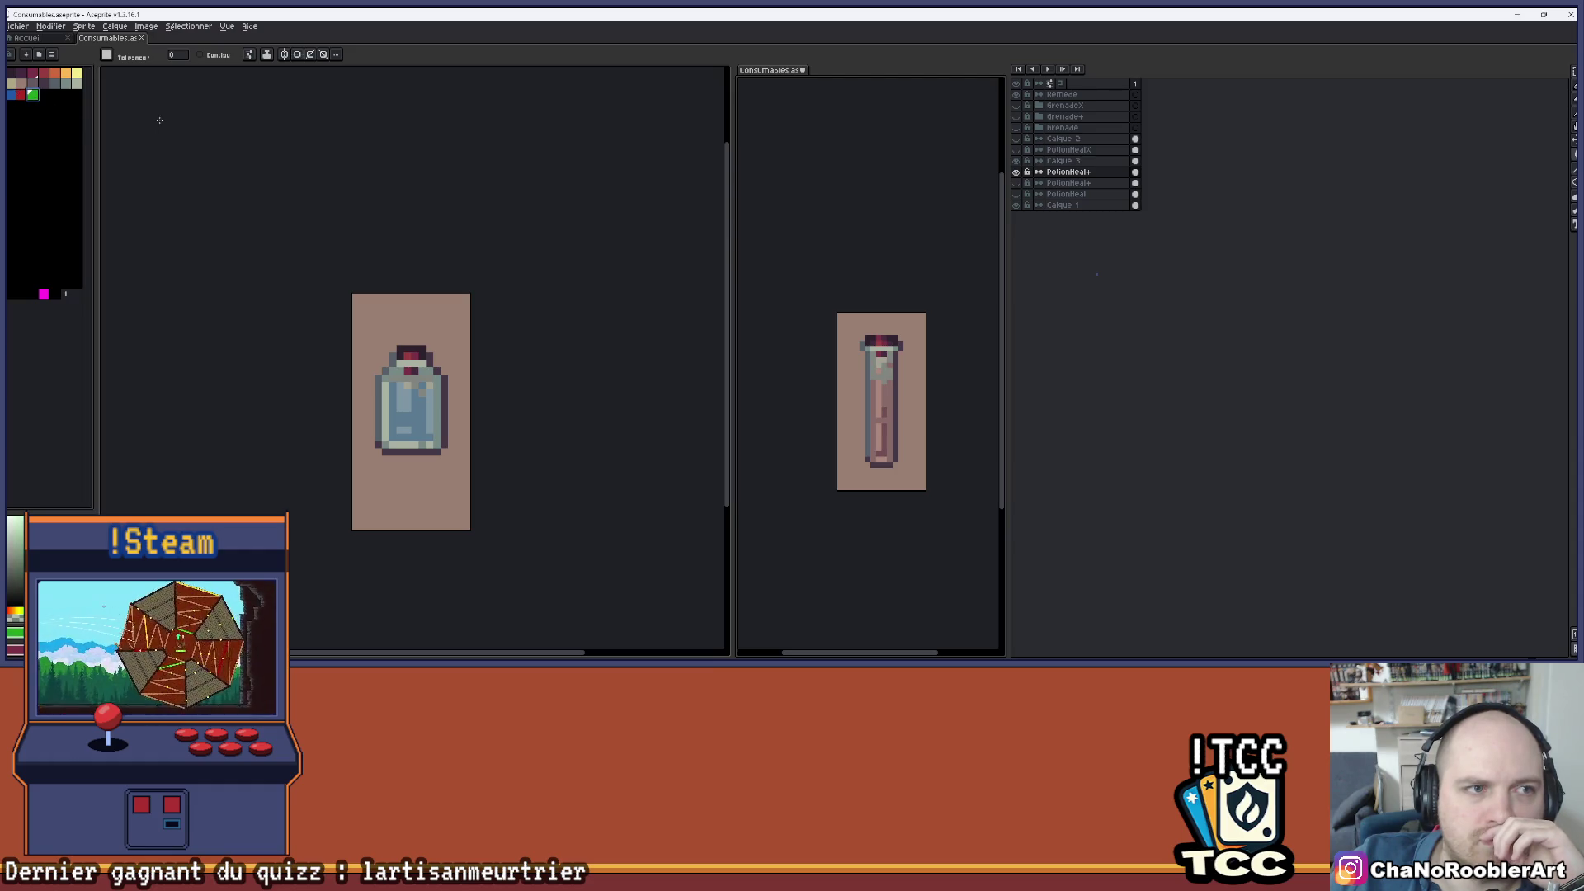
left_click(894, 399)
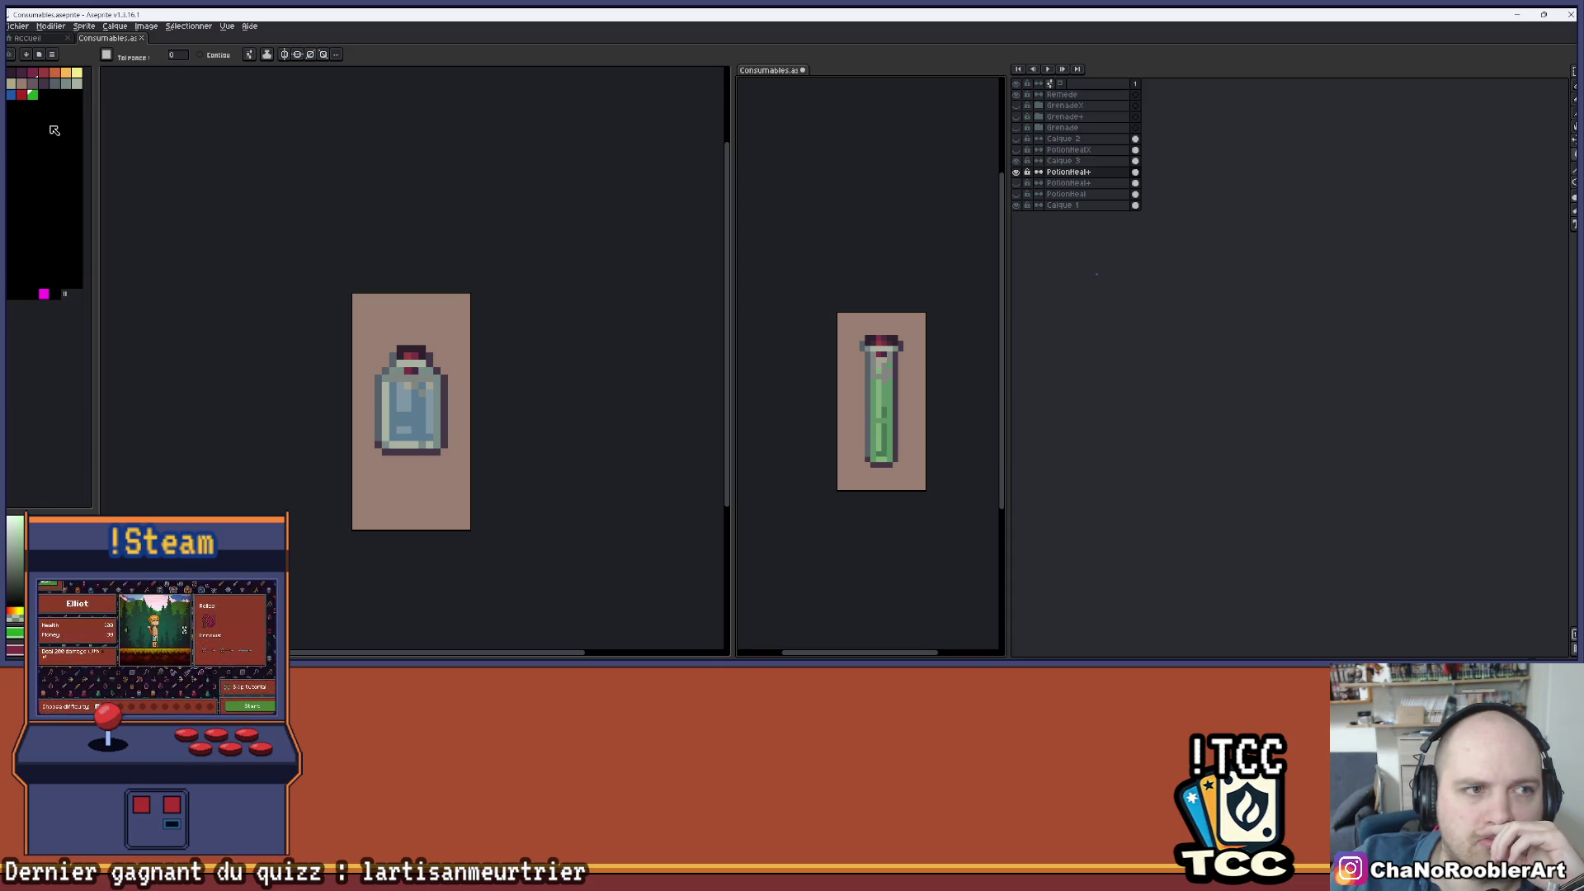
left_click(64, 75)
left_click(889, 396)
- Make Calque 3 active and shift its liquid towards orange in Hue/Saturation (A about -49)
key("alt+Up")
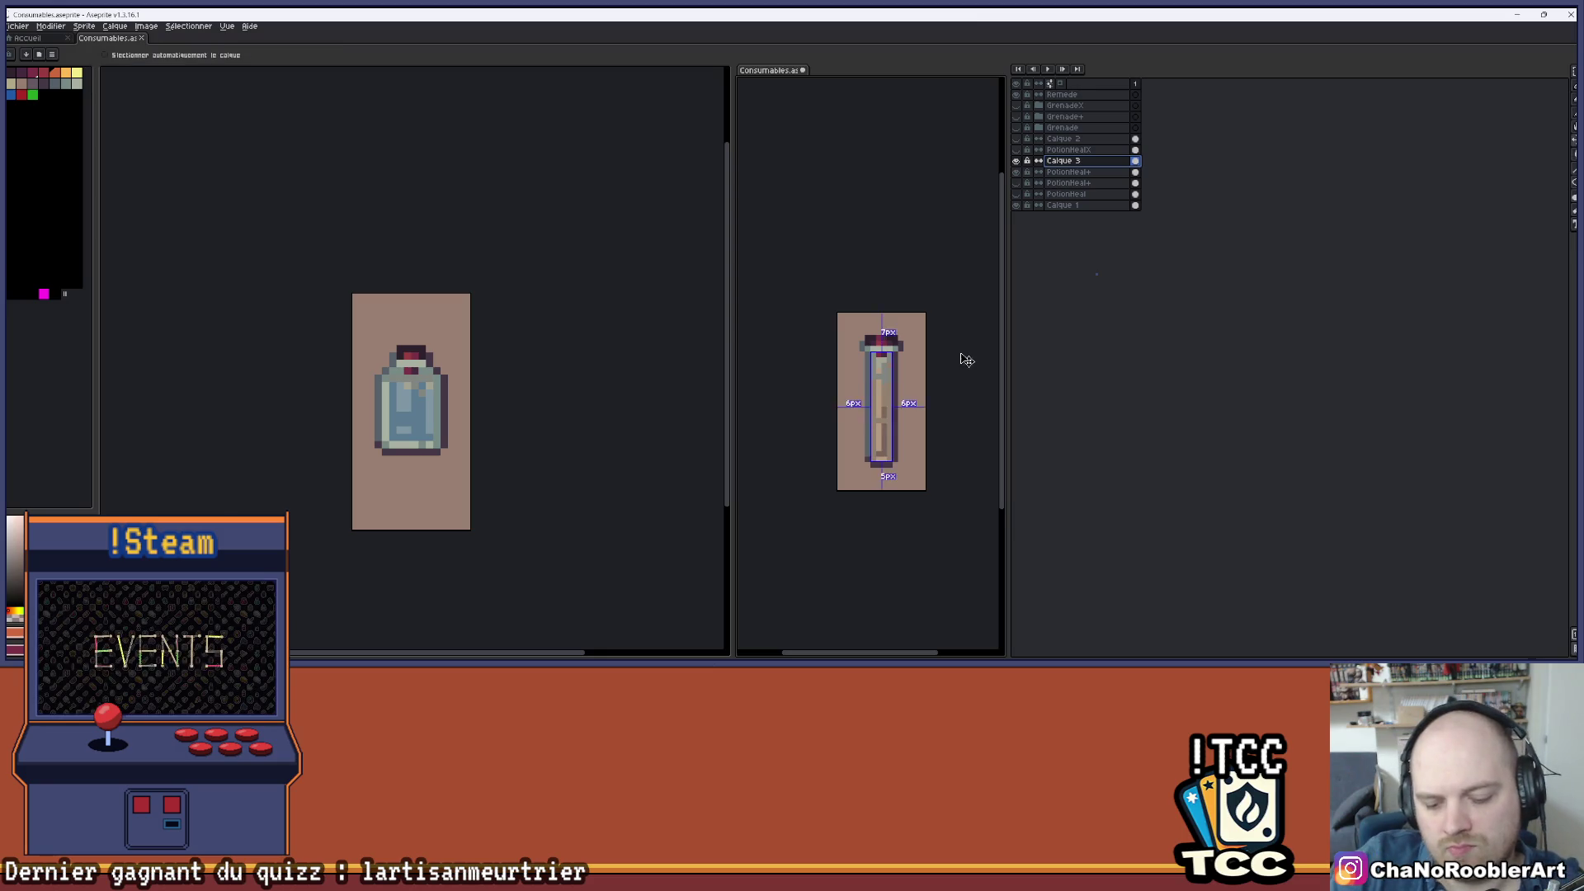
key("ctrl+u")
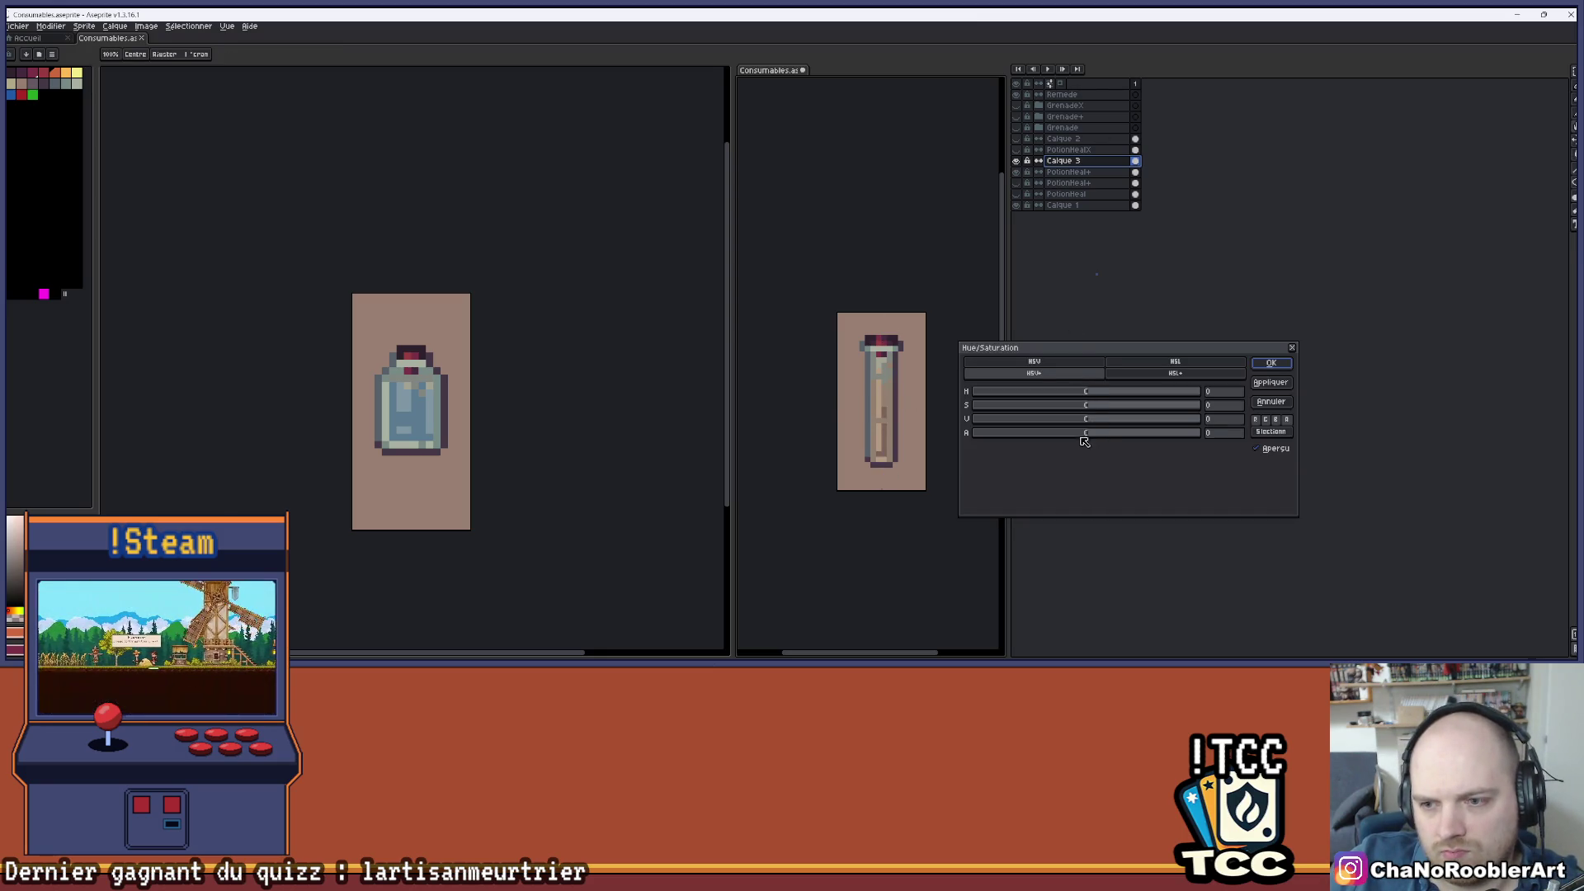
mouse_move(1077, 434)
left_mouse_down()
mouse_move(983, 432)
mouse_move(1046, 443)
left_mouse_up()
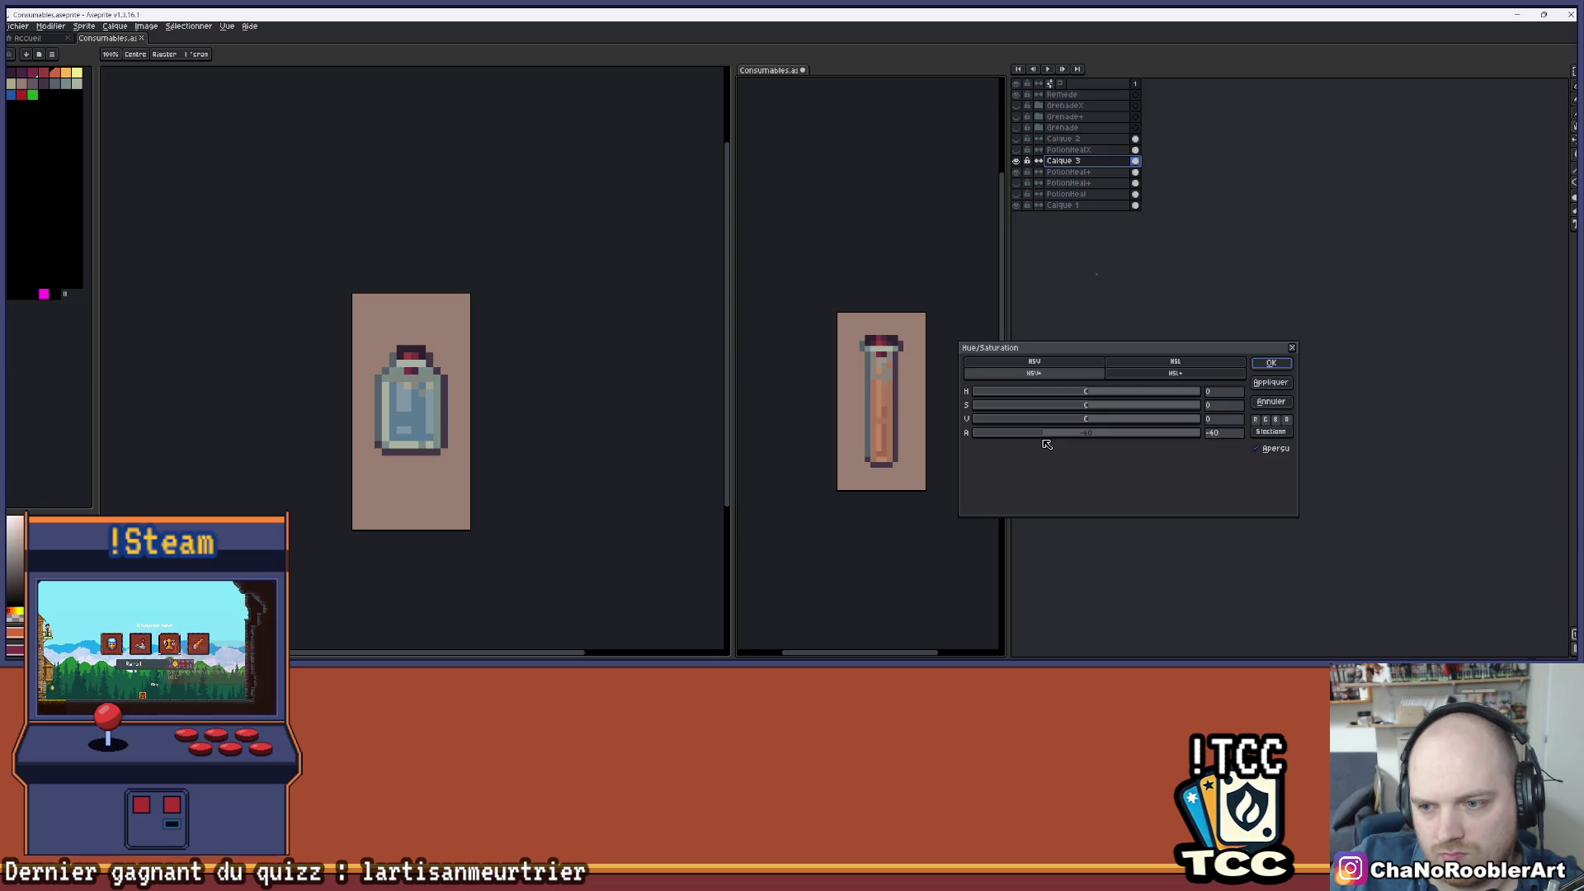
left_click(1271, 363)
- Switch to the Magic Wand, navigate around the tube, and undo the last action
key("w")
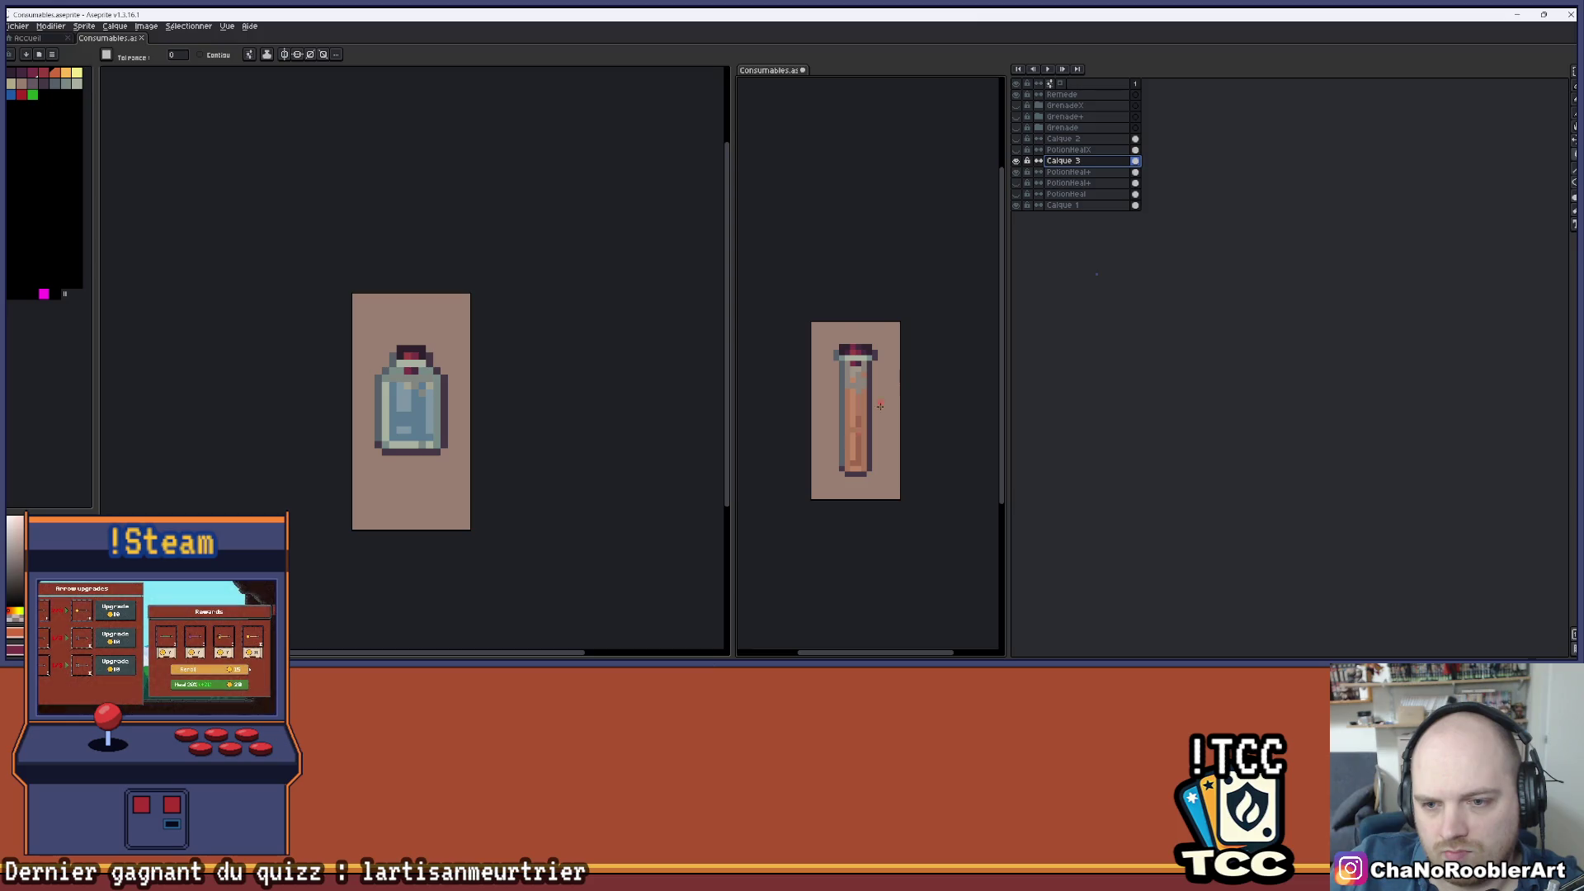
scroll(880, 406, "up", 2)
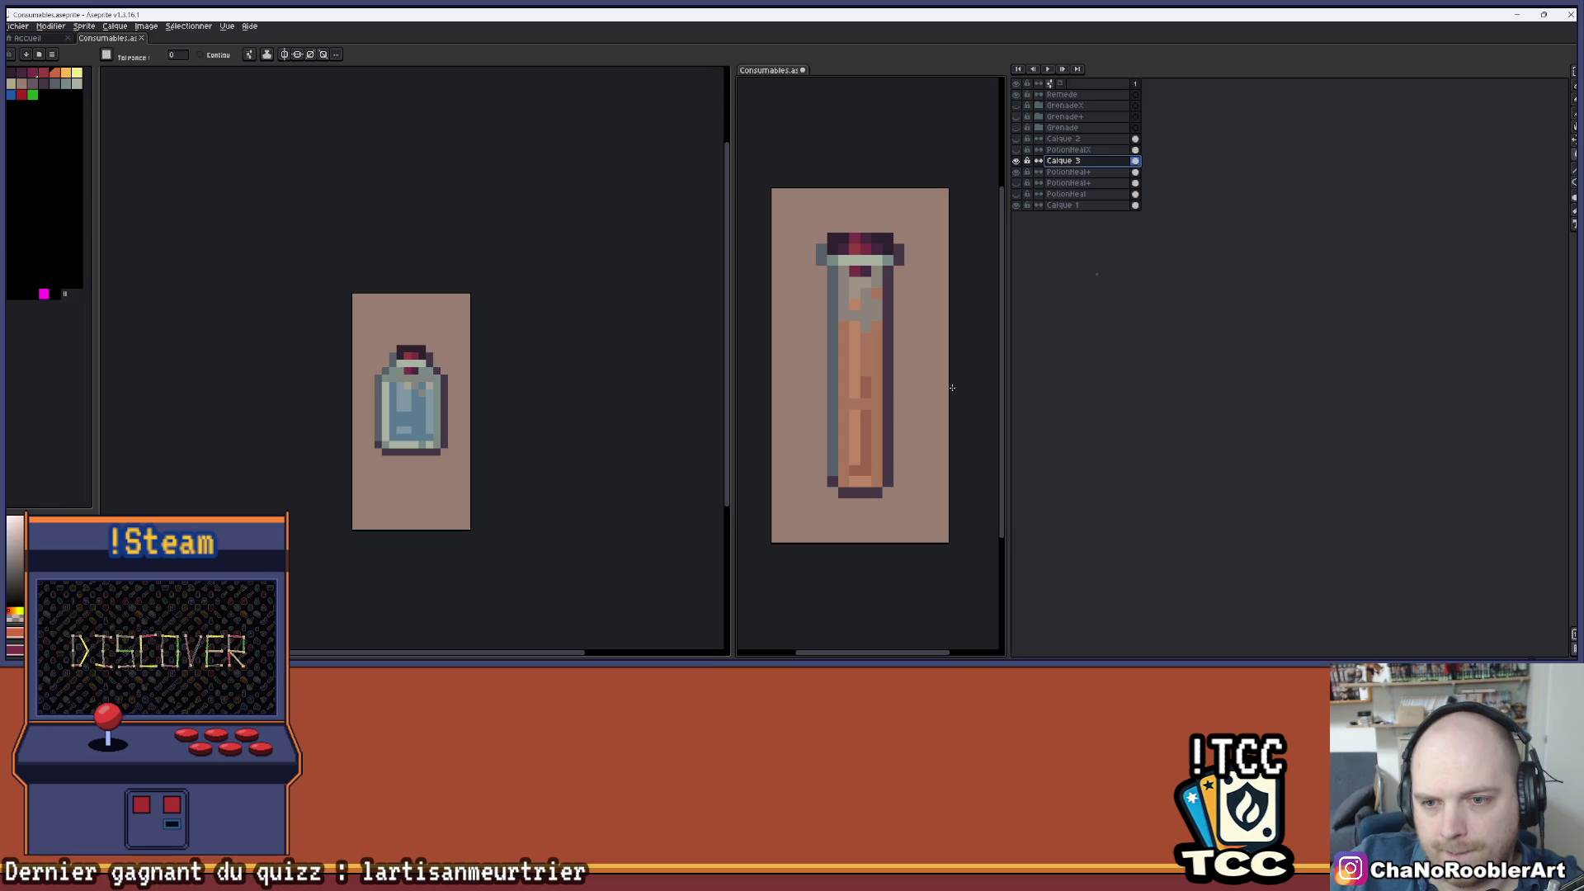
scroll(952, 387, "down", 1)
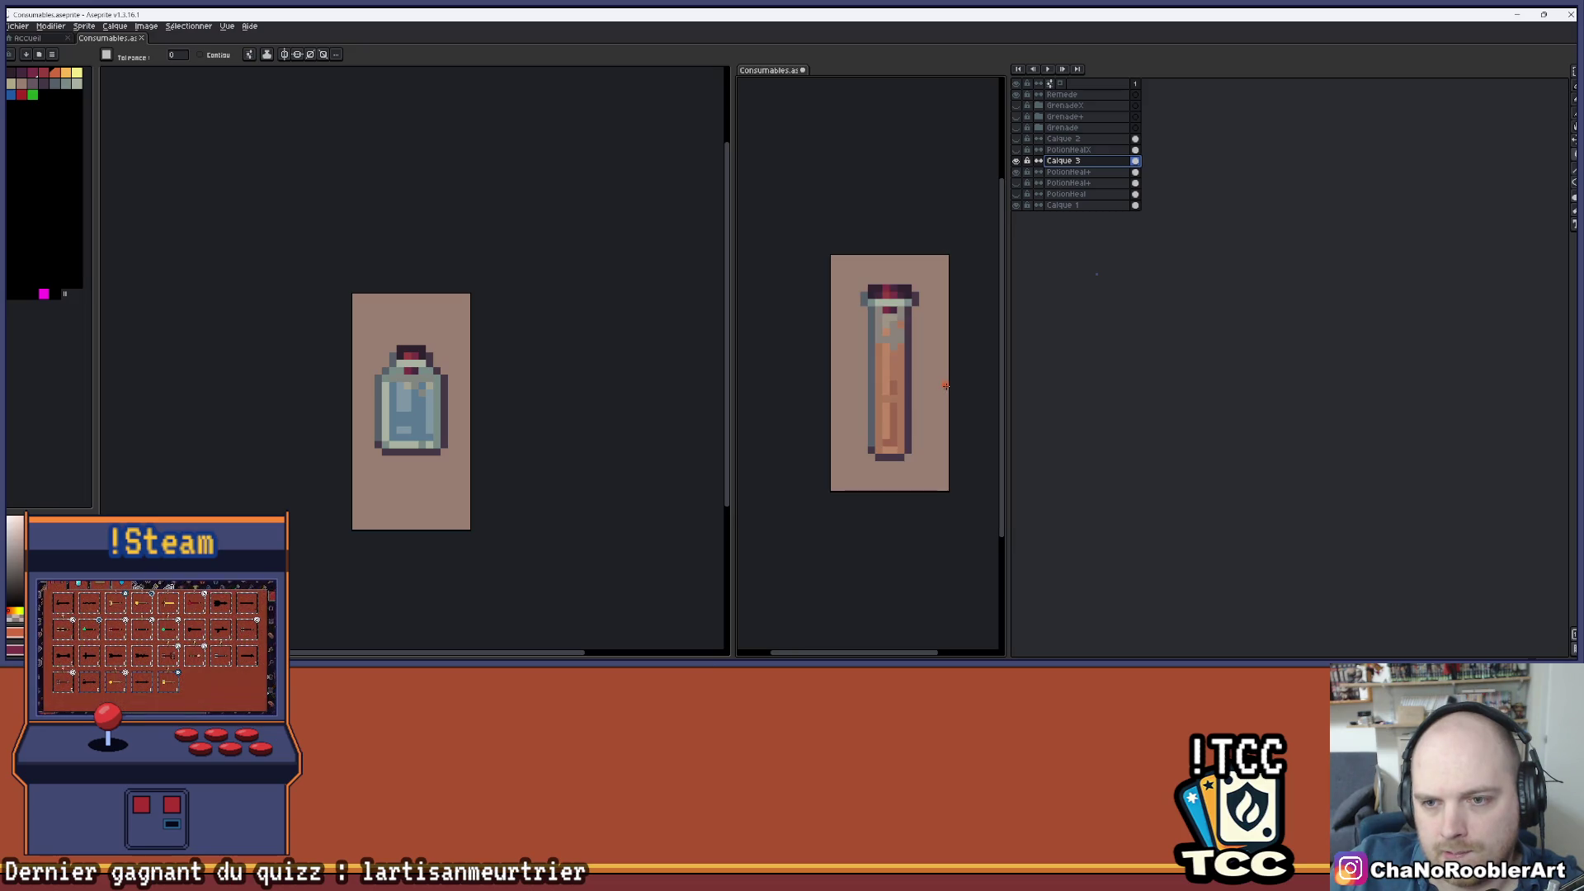
scroll(946, 385, "down", 1)
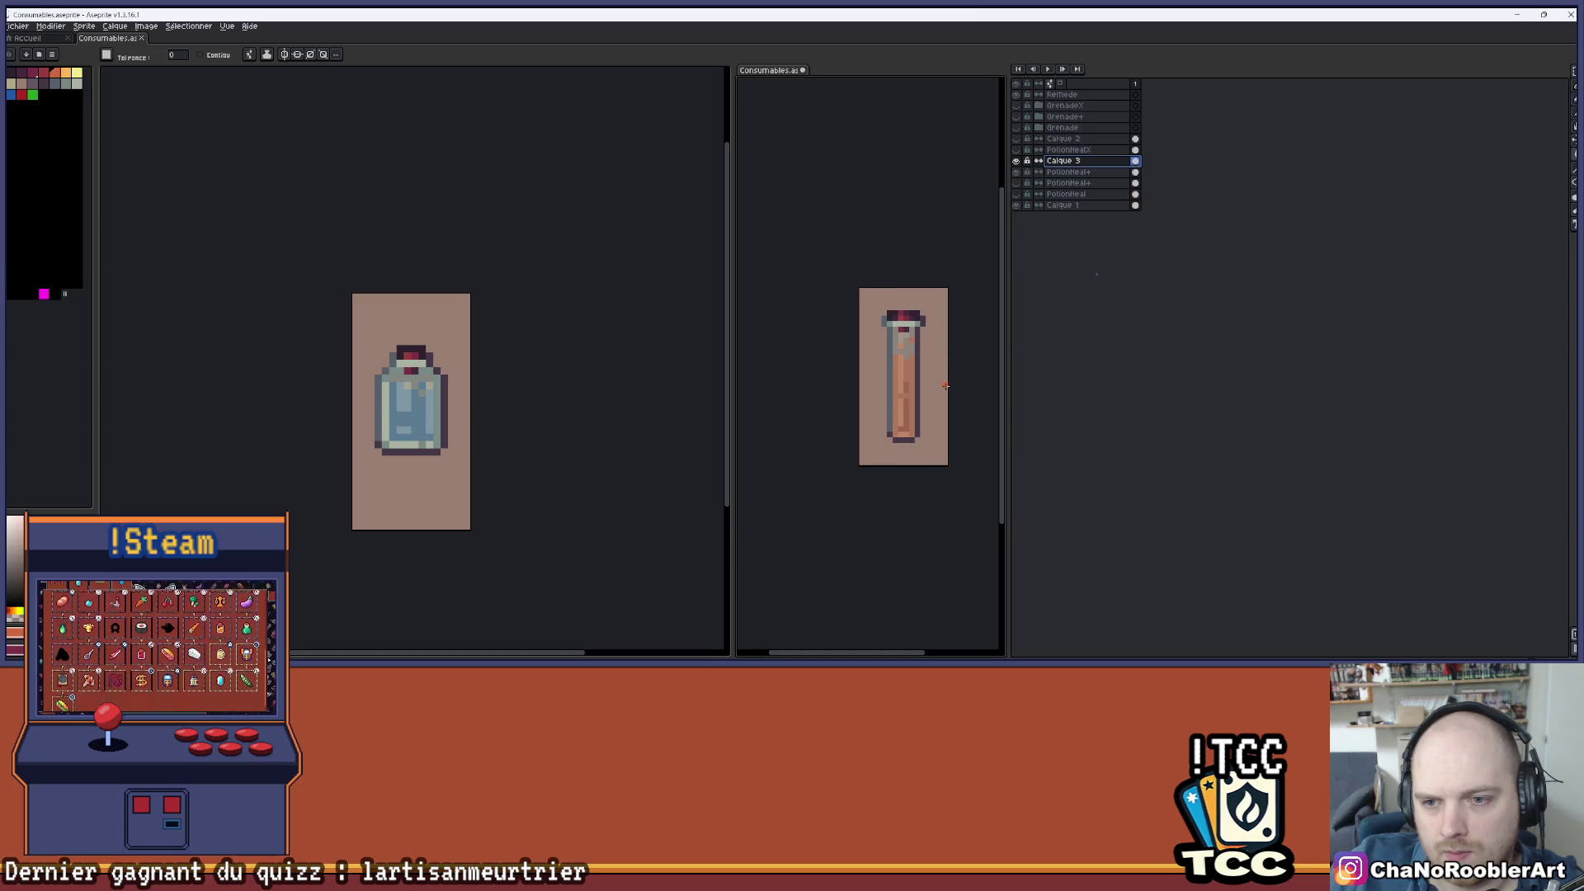
left_click_drag(945, 386, 916, 391)
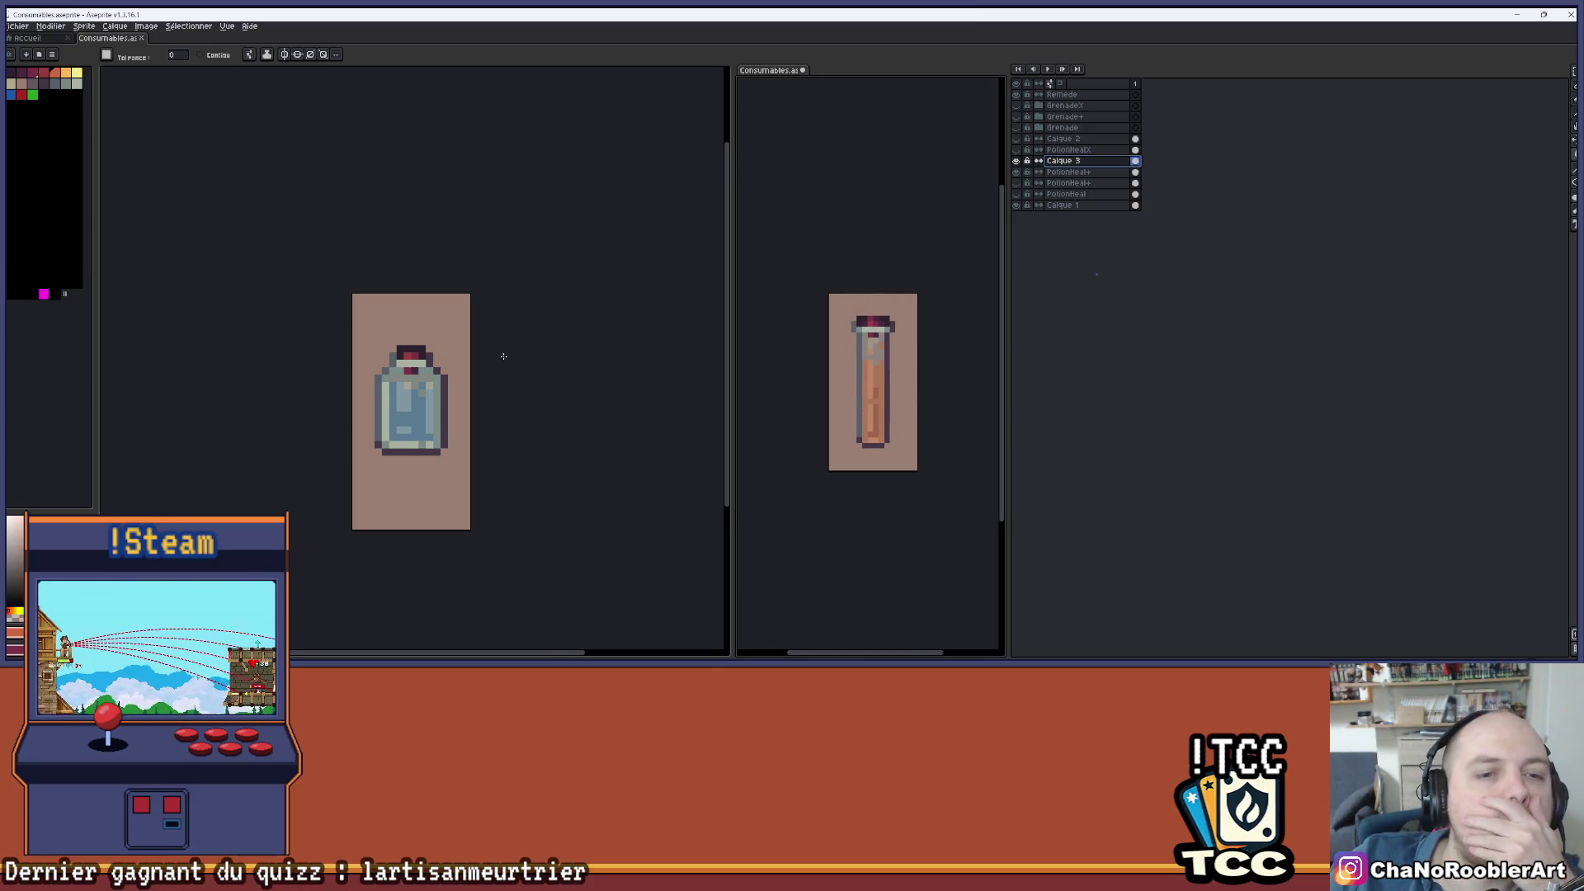
scroll(508, 358, "down", 2)
scroll(509, 358, "down", 1)
scroll(556, 315, "up", 3)
key("ctrl+z")
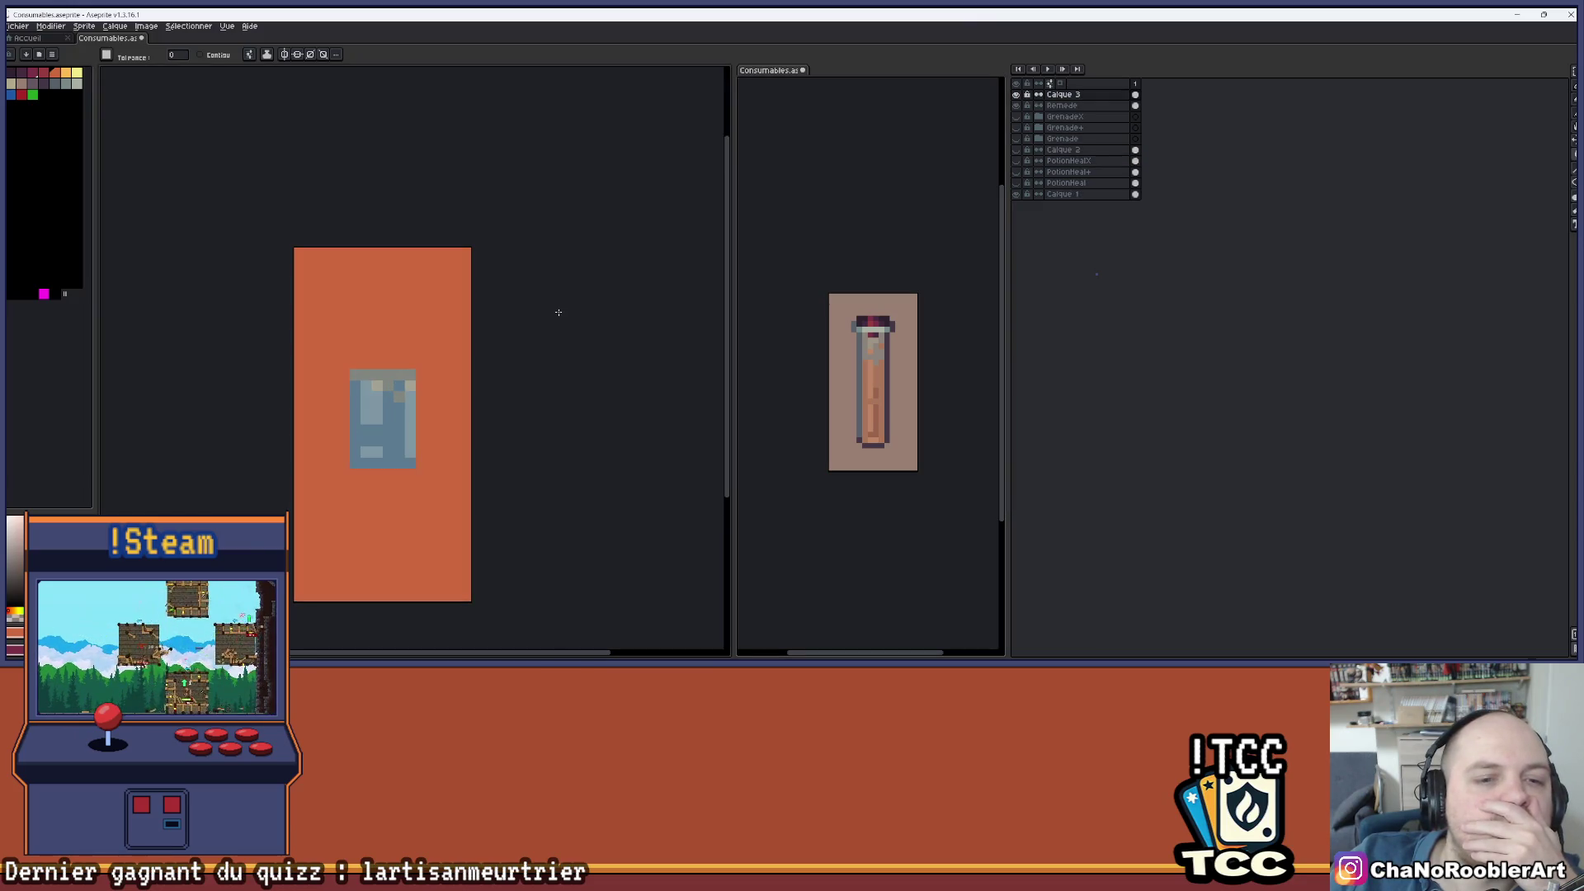